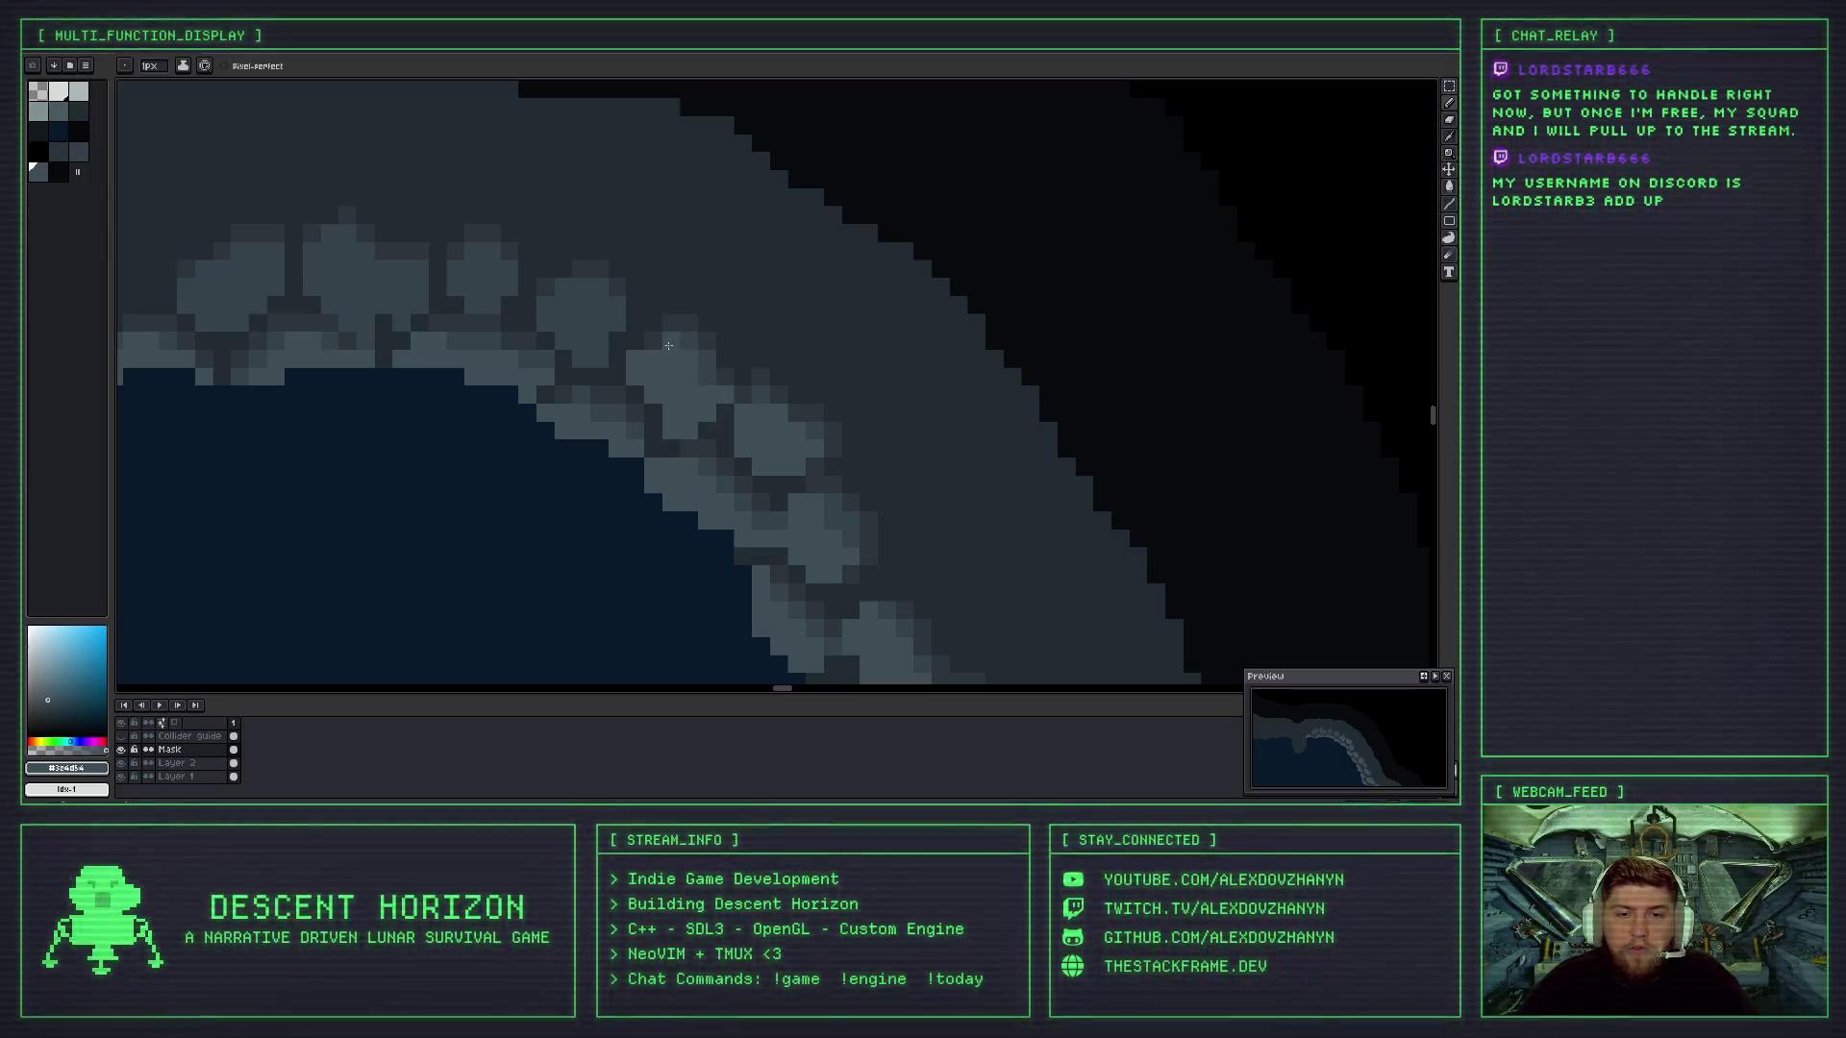
- Paint lighter grey highlight pixels onto the stones along the rocky arc
{"action": "scroll", "coordinate": [693, 402], "scroll_direction": "down", "scroll_amount": 2}
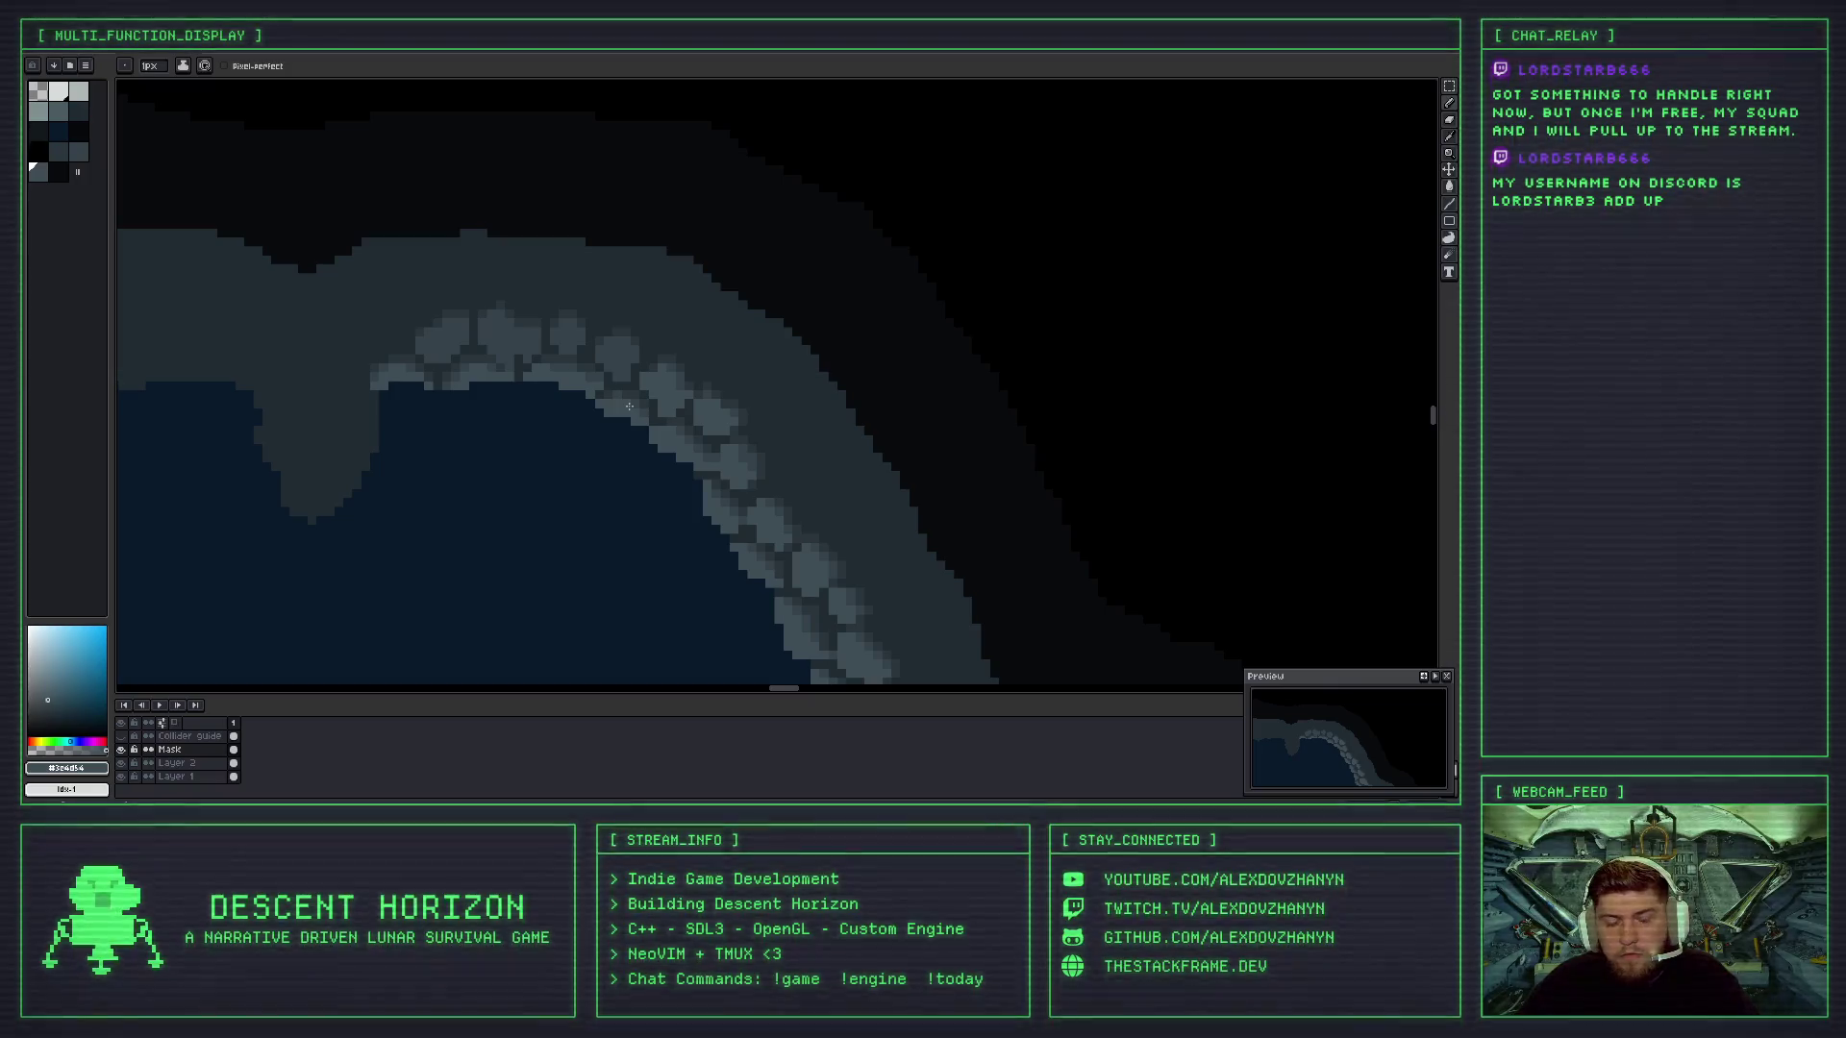
{"action": "left_click_drag", "start_coordinate": [645, 418], "coordinate": [651, 464]}
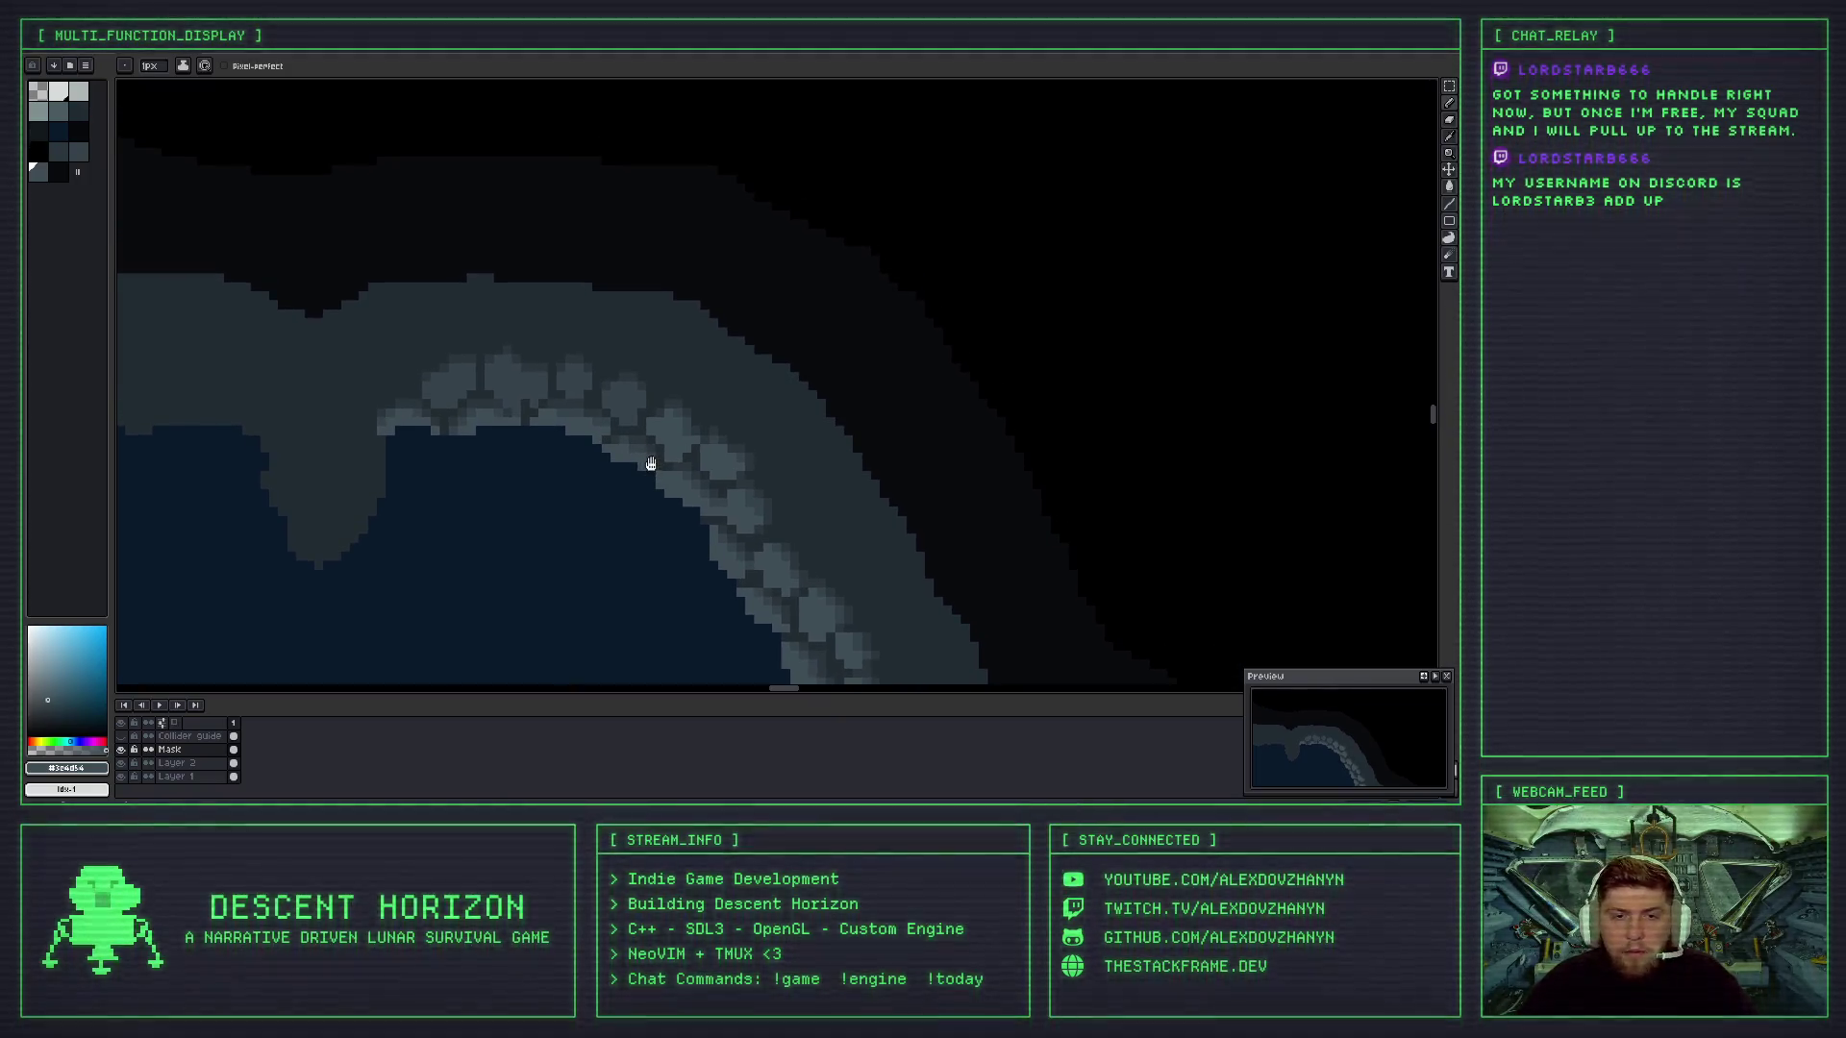
{"action": "scroll", "coordinate": [650, 464], "scroll_direction": "up", "scroll_amount": 1}
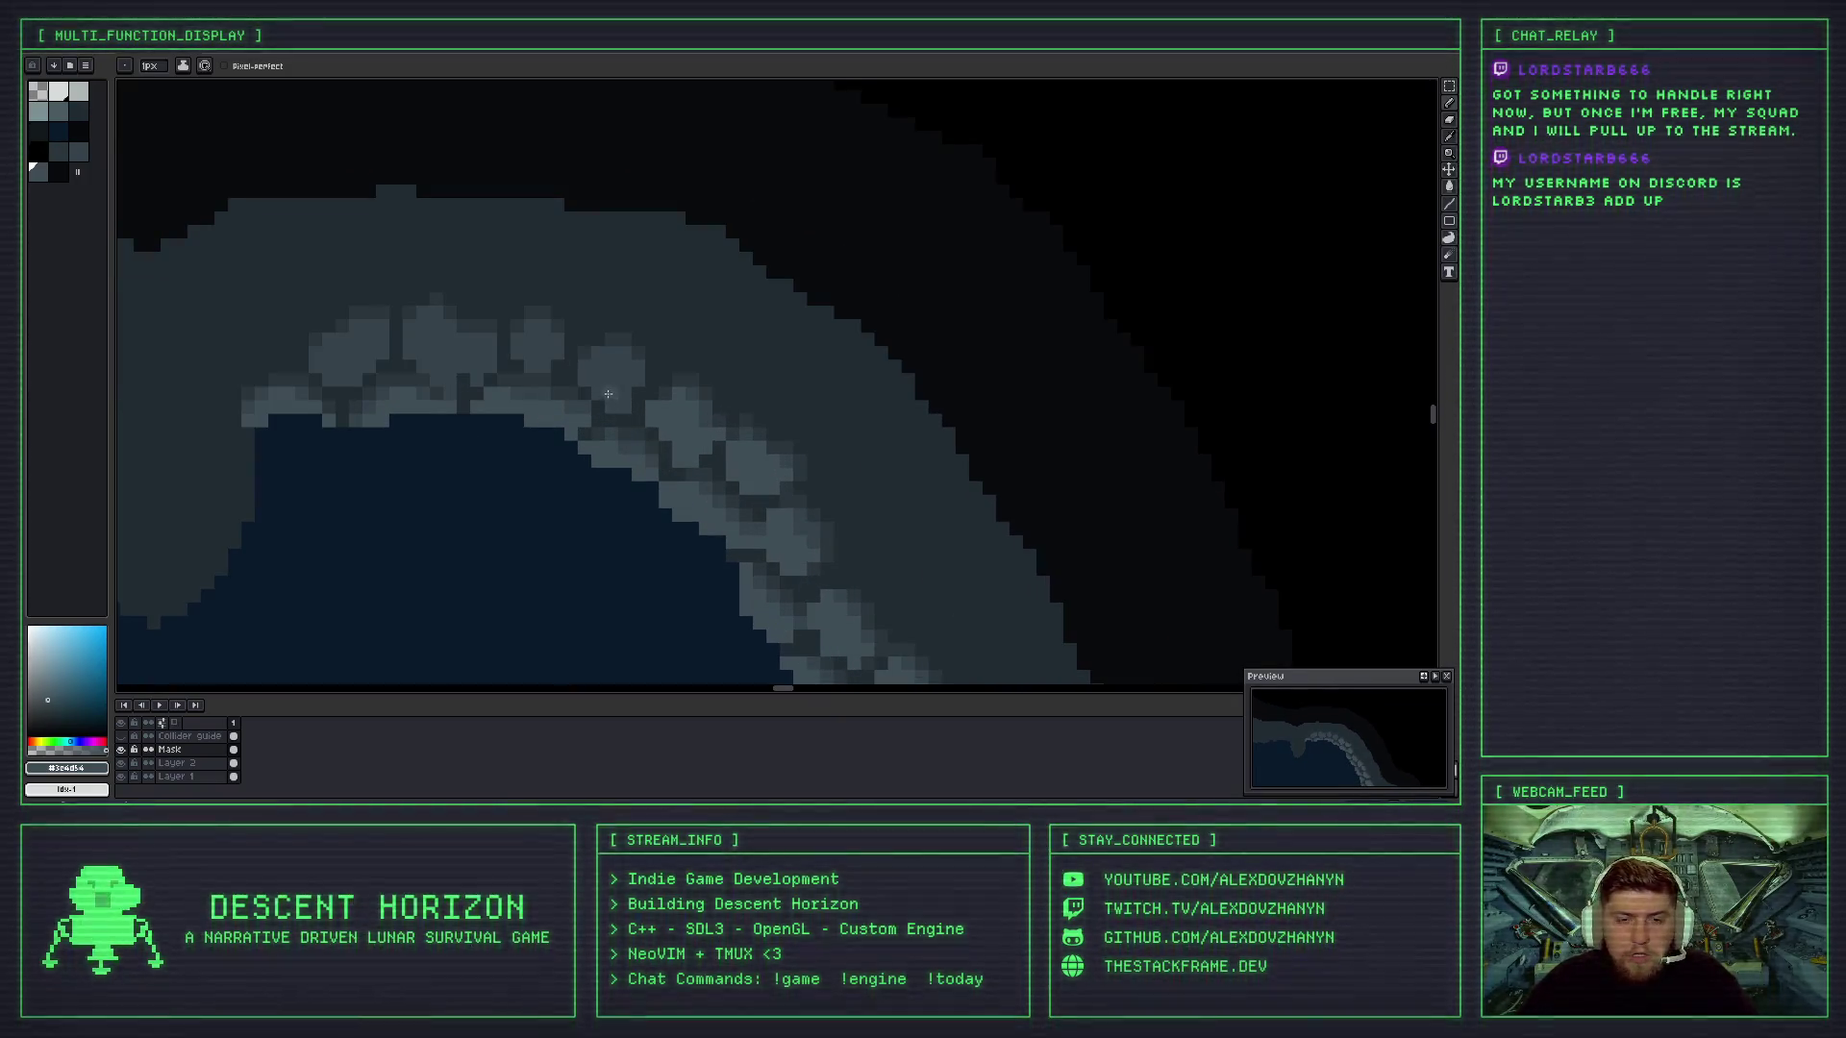
{"action": "scroll", "coordinate": [593, 384], "scroll_direction": "up", "scroll_amount": 1}
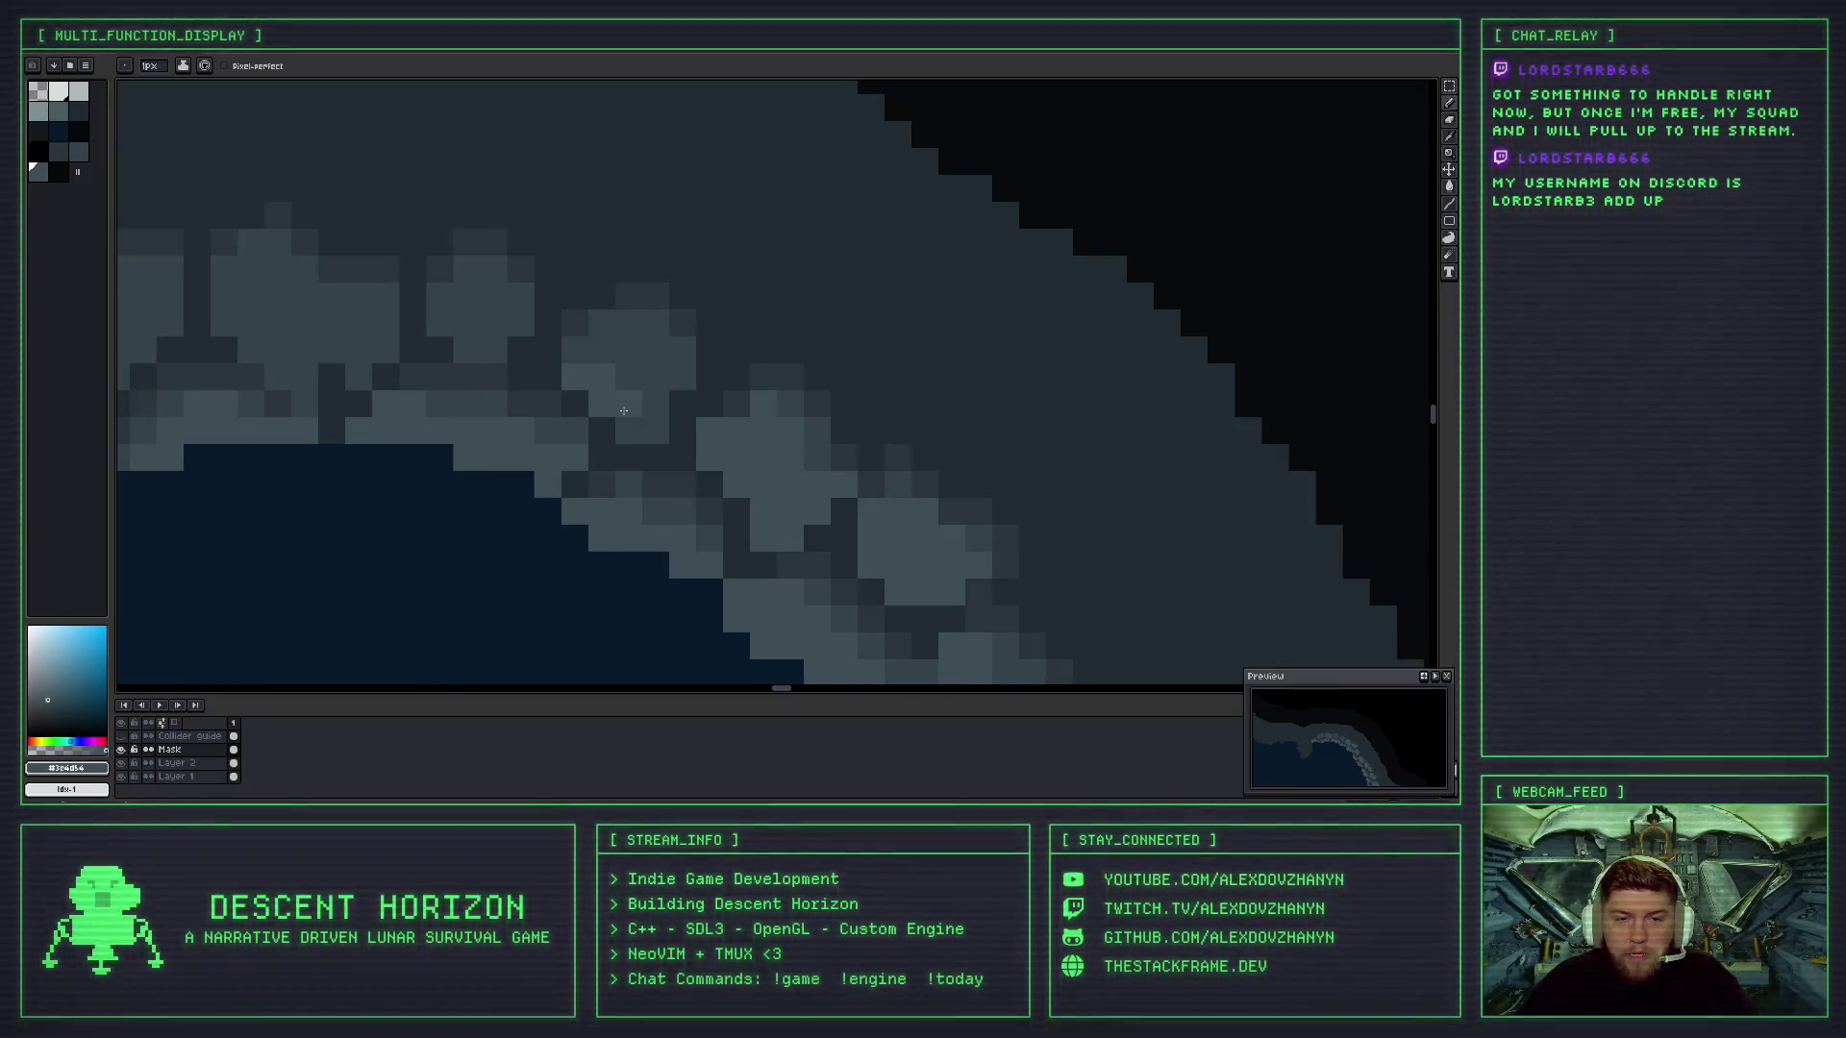
{"action": "mouse_move", "coordinate": [652, 421]}
{"action": "left_mouse_down"}
{"action": "mouse_move", "coordinate": [683, 351]}
{"action": "mouse_move", "coordinate": [629, 375]}
{"action": "mouse_move", "coordinate": [606, 362]}
{"action": "mouse_move", "coordinate": [628, 322]}
{"action": "left_mouse_up"}
{"action": "scroll", "coordinate": [624, 387], "scroll_direction": "down", "scroll_amount": 1}
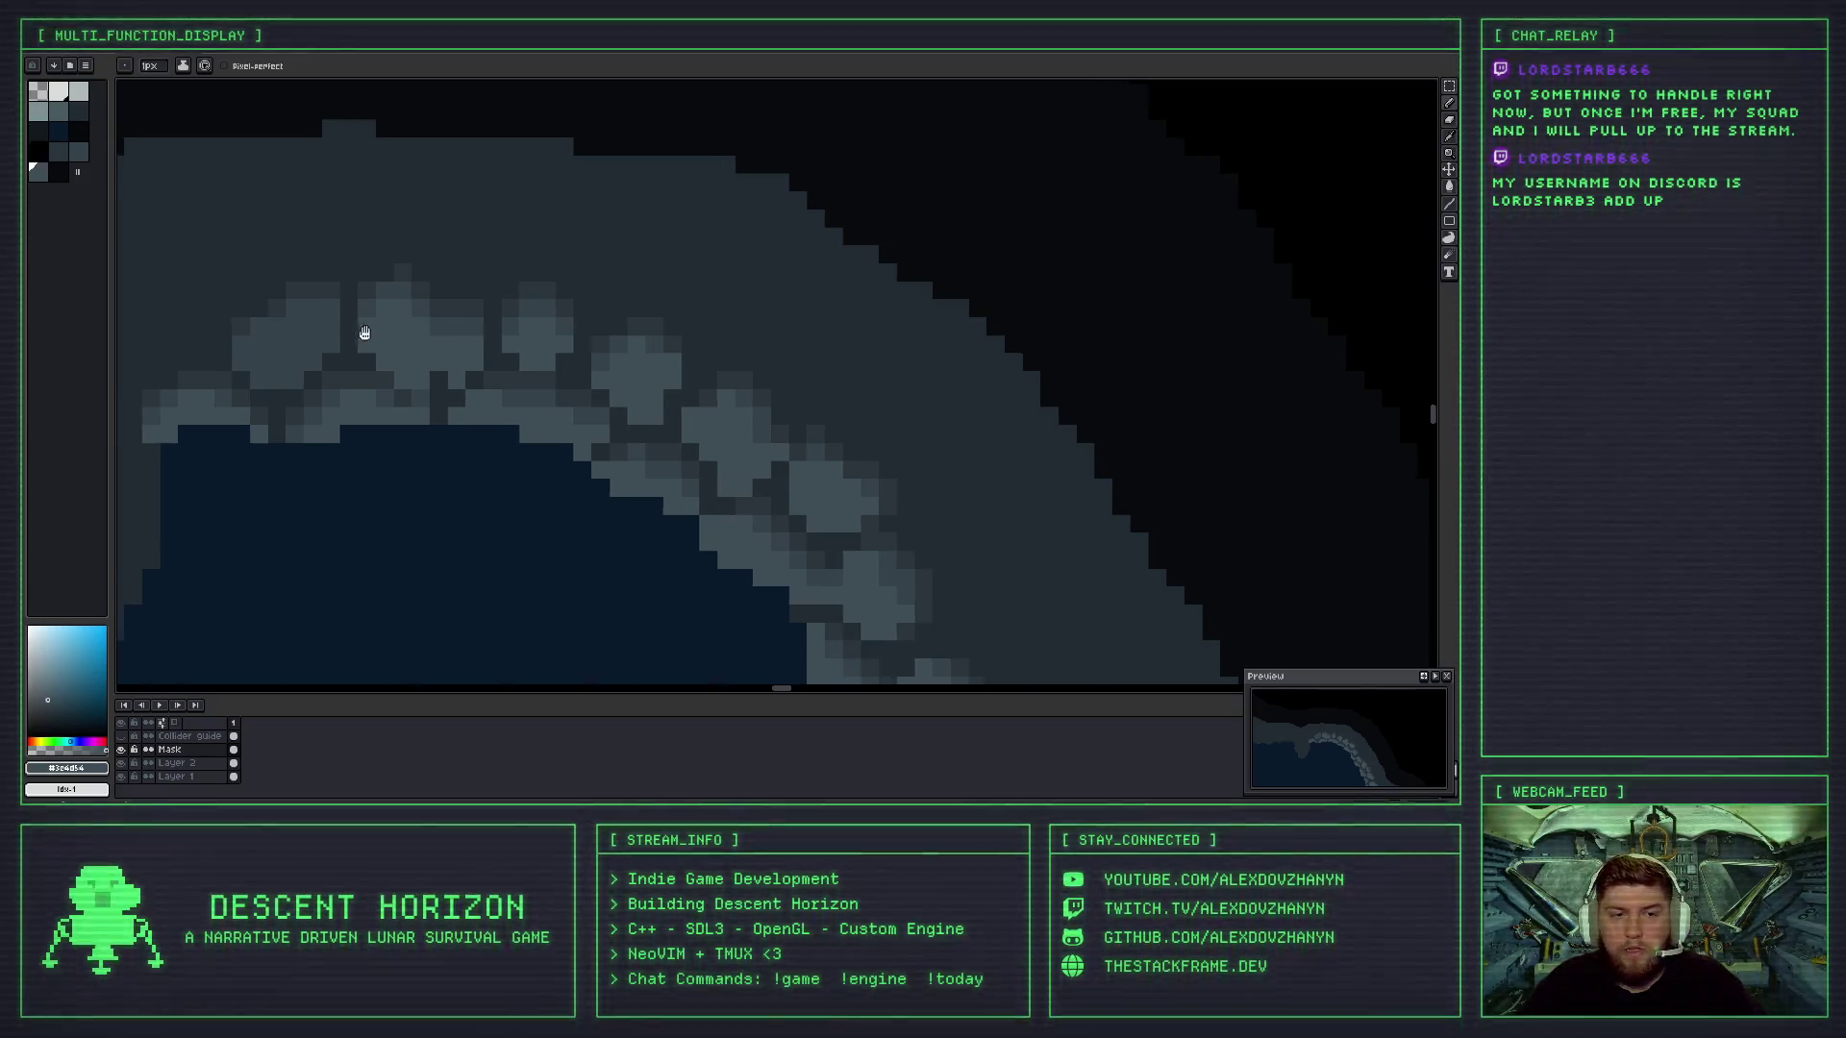
- Add a lighter stroke down a stone edge, eyedropping darker and lighter stone shades to swap
{"action": "scroll", "coordinate": [362, 330], "scroll_direction": "up", "scroll_amount": 2}
{"action": "mouse_move", "coordinate": [532, 311]}
{"action": "left_mouse_down"}
{"action": "mouse_move", "coordinate": [470, 392]}
{"action": "mouse_move", "coordinate": [416, 408]}
{"action": "mouse_move", "coordinate": [390, 381]}
{"action": "mouse_move", "coordinate": [390, 358]}
{"action": "mouse_move", "coordinate": [448, 354]}
{"action": "mouse_move", "coordinate": [502, 310]}
{"action": "left_mouse_up"}
{"action": "left_click", "coordinate": [404, 356], "text": "alt"}
{"action": "left_click", "coordinate": [408, 358], "text": "alt"}
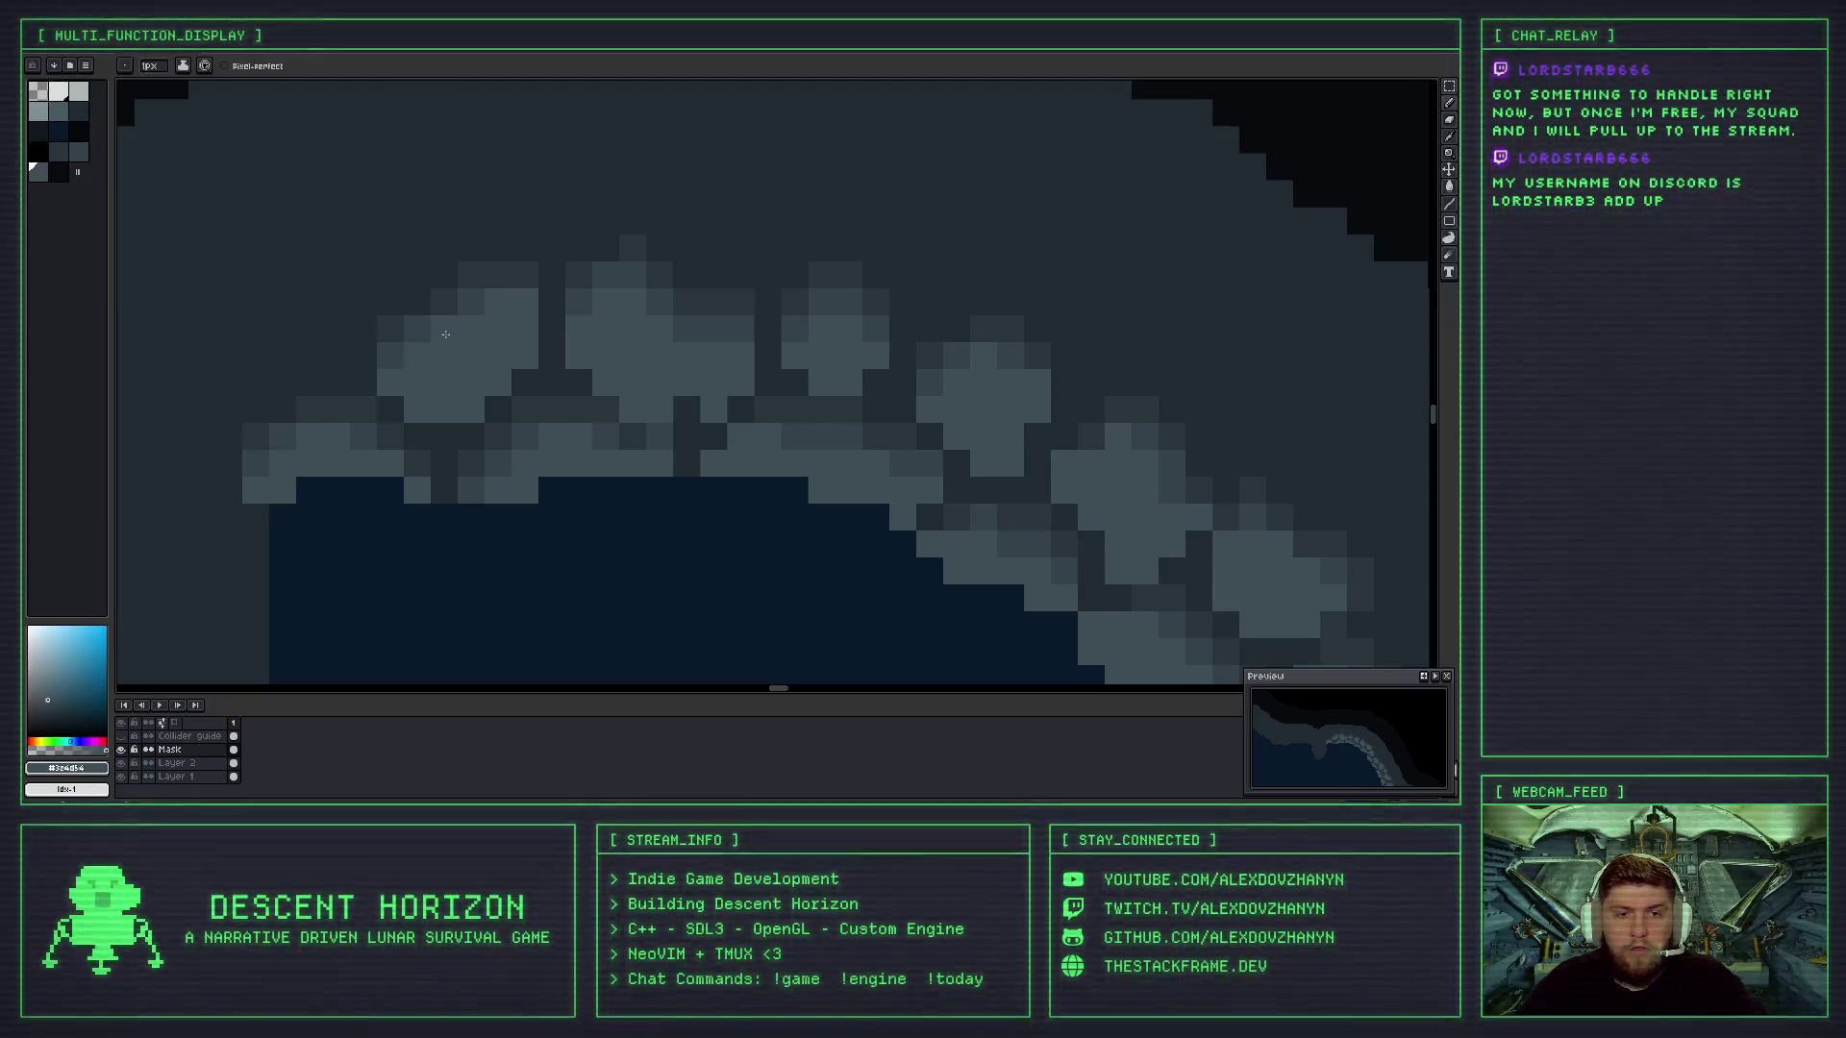
{"action": "scroll", "coordinate": [483, 339], "scroll_direction": "down", "scroll_amount": 2}
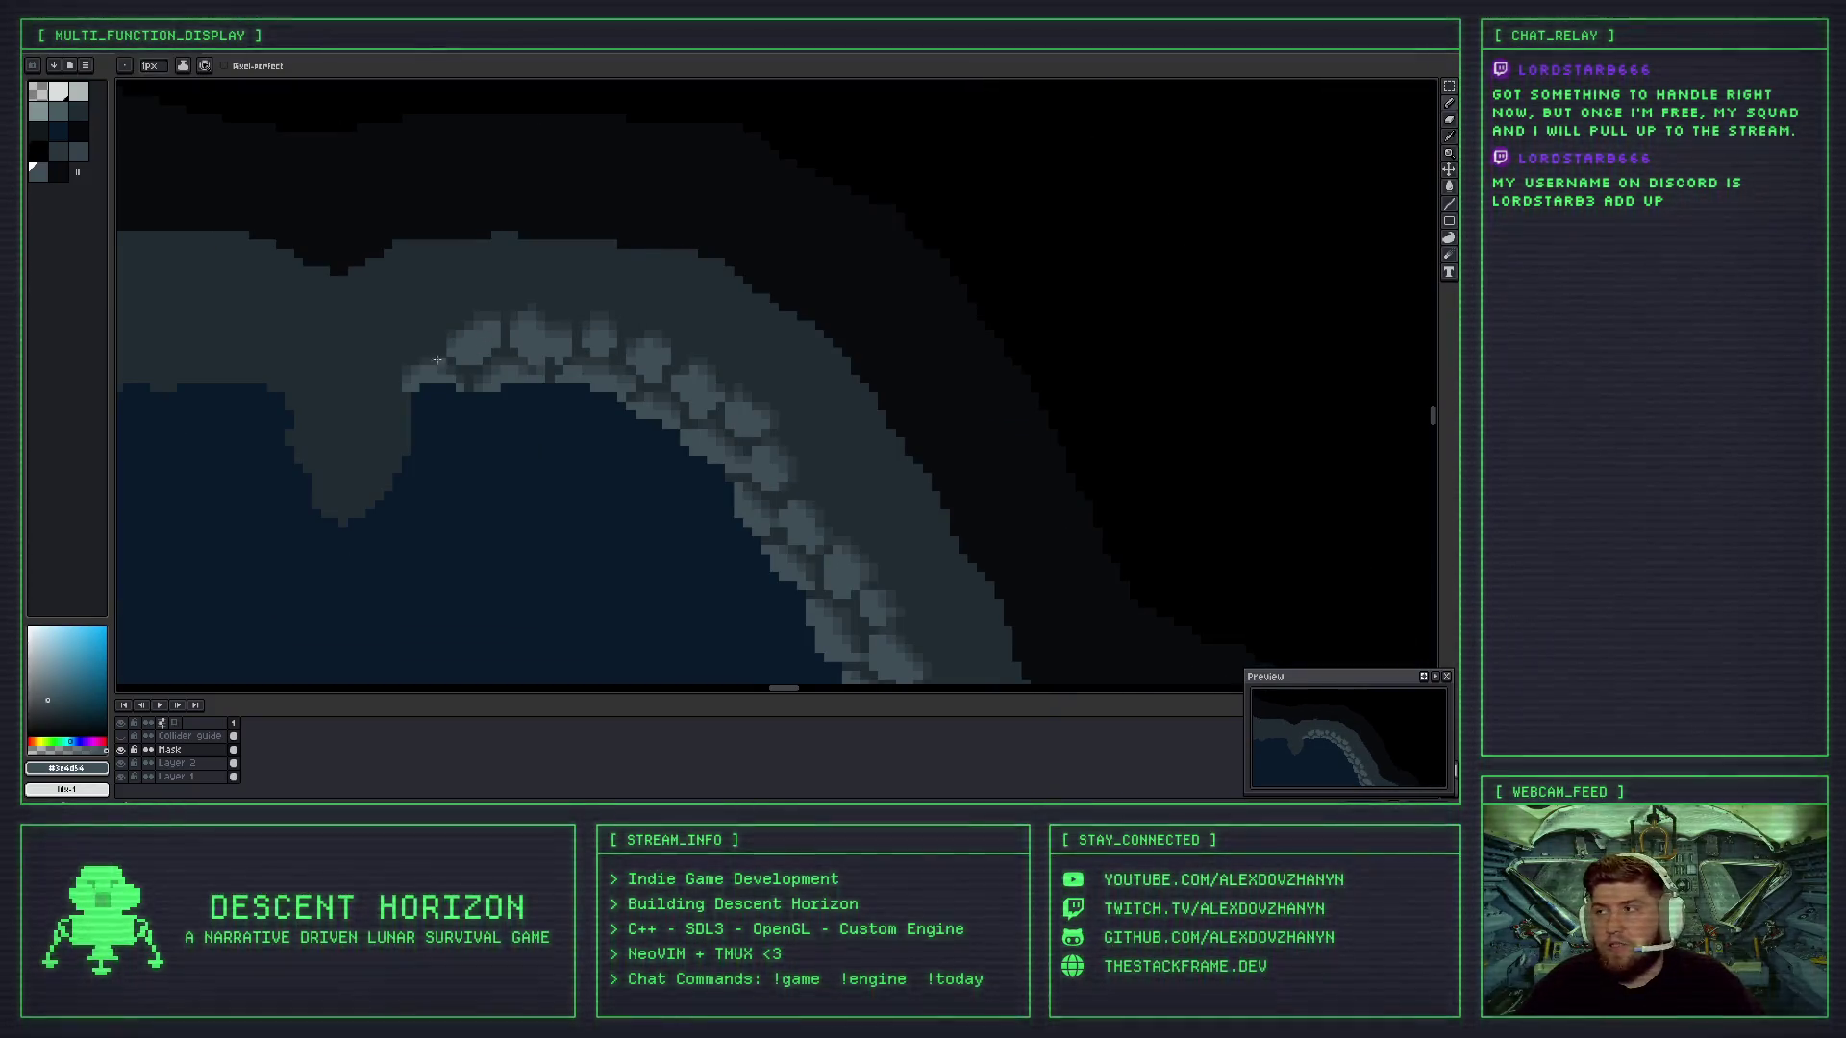
{"action": "scroll", "coordinate": [438, 385], "scroll_direction": "down", "scroll_amount": 1}
{"action": "scroll", "coordinate": [438, 390], "scroll_direction": "down", "scroll_amount": 1}
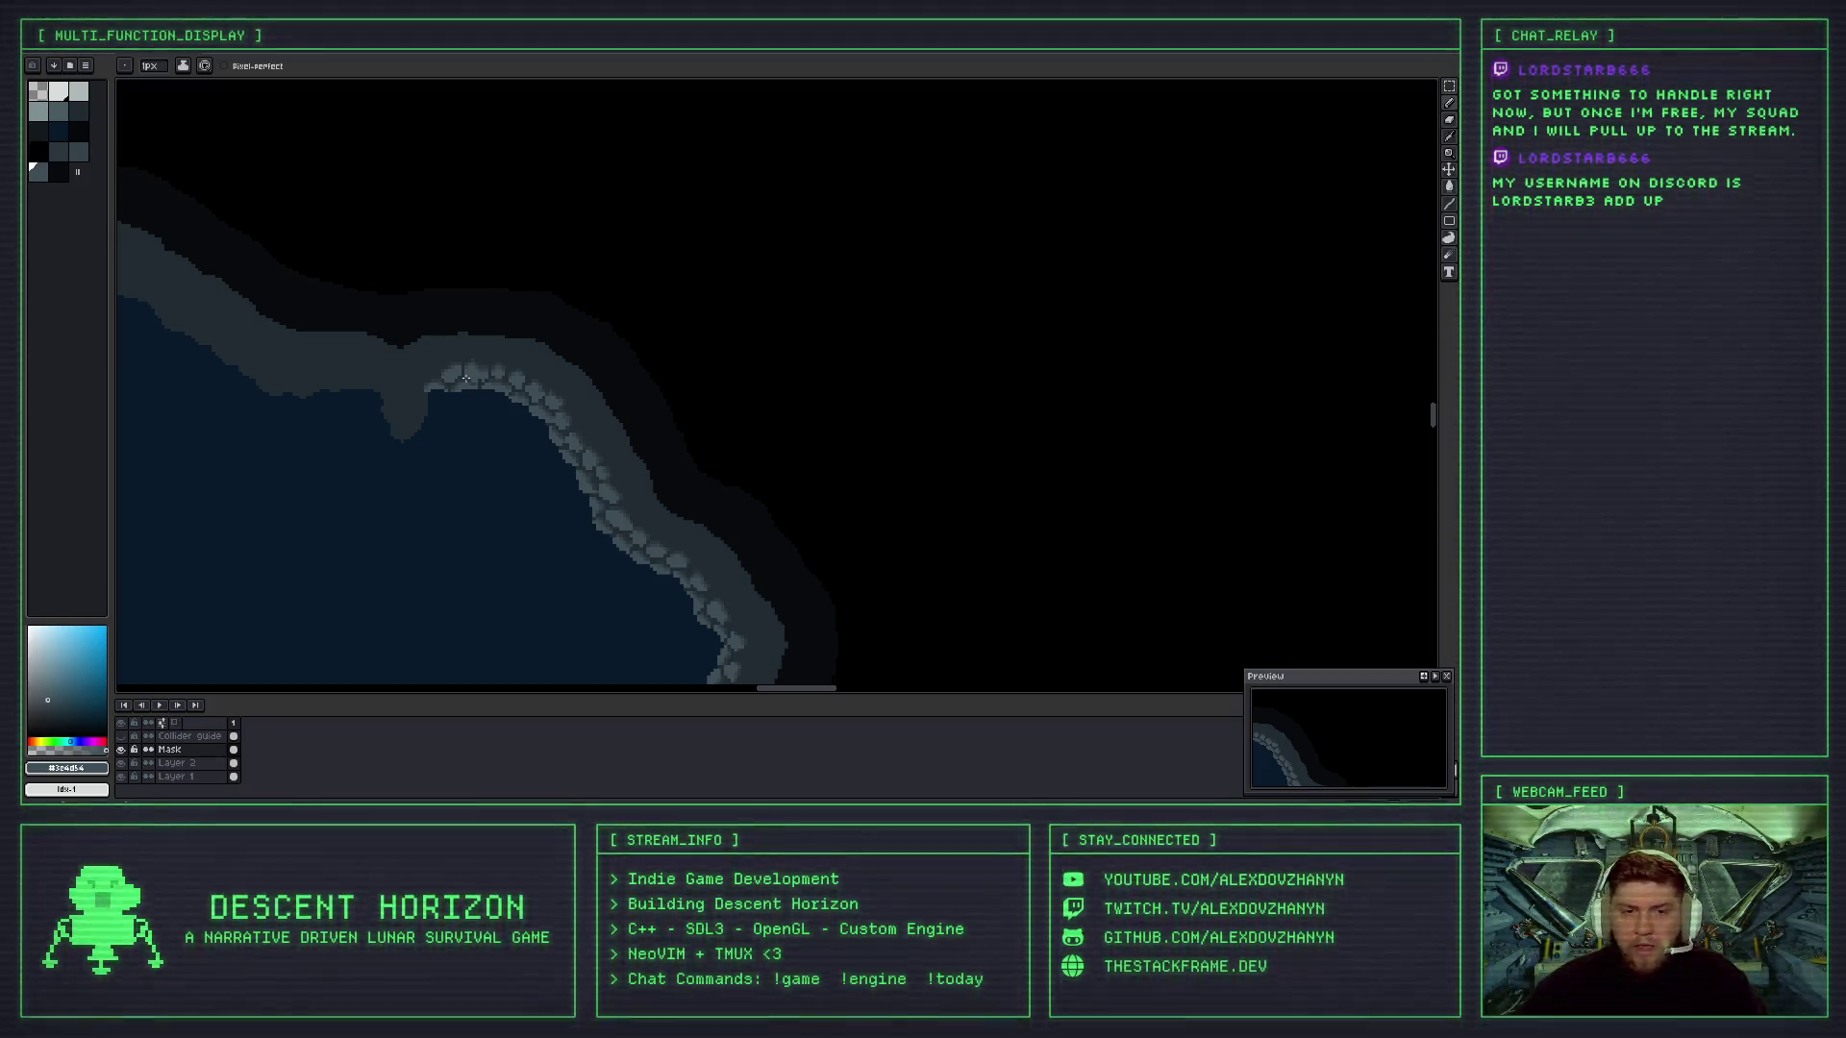
{"action": "scroll", "coordinate": [450, 469], "scroll_direction": "up", "scroll_amount": 1}
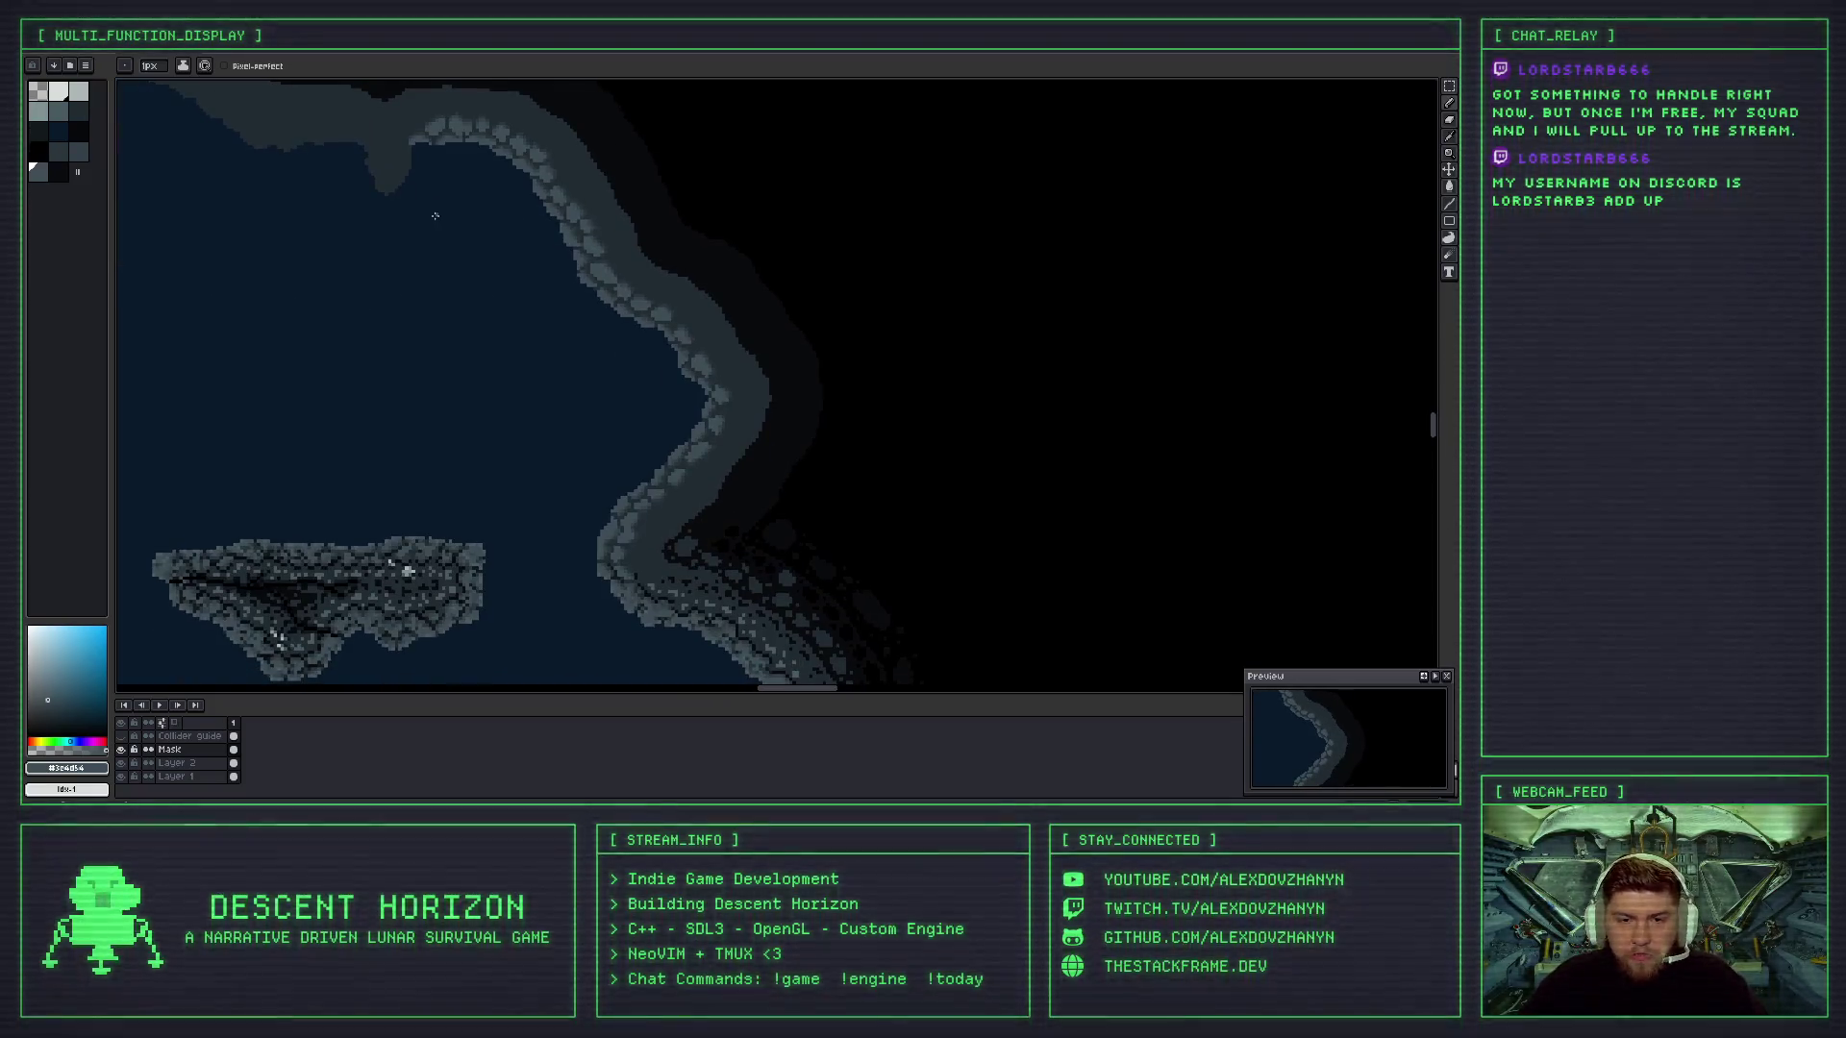
{"action": "scroll", "coordinate": [628, 516], "scroll_direction": "up", "scroll_amount": 1}
{"action": "scroll", "coordinate": [627, 517], "scroll_direction": "up", "scroll_amount": 1}
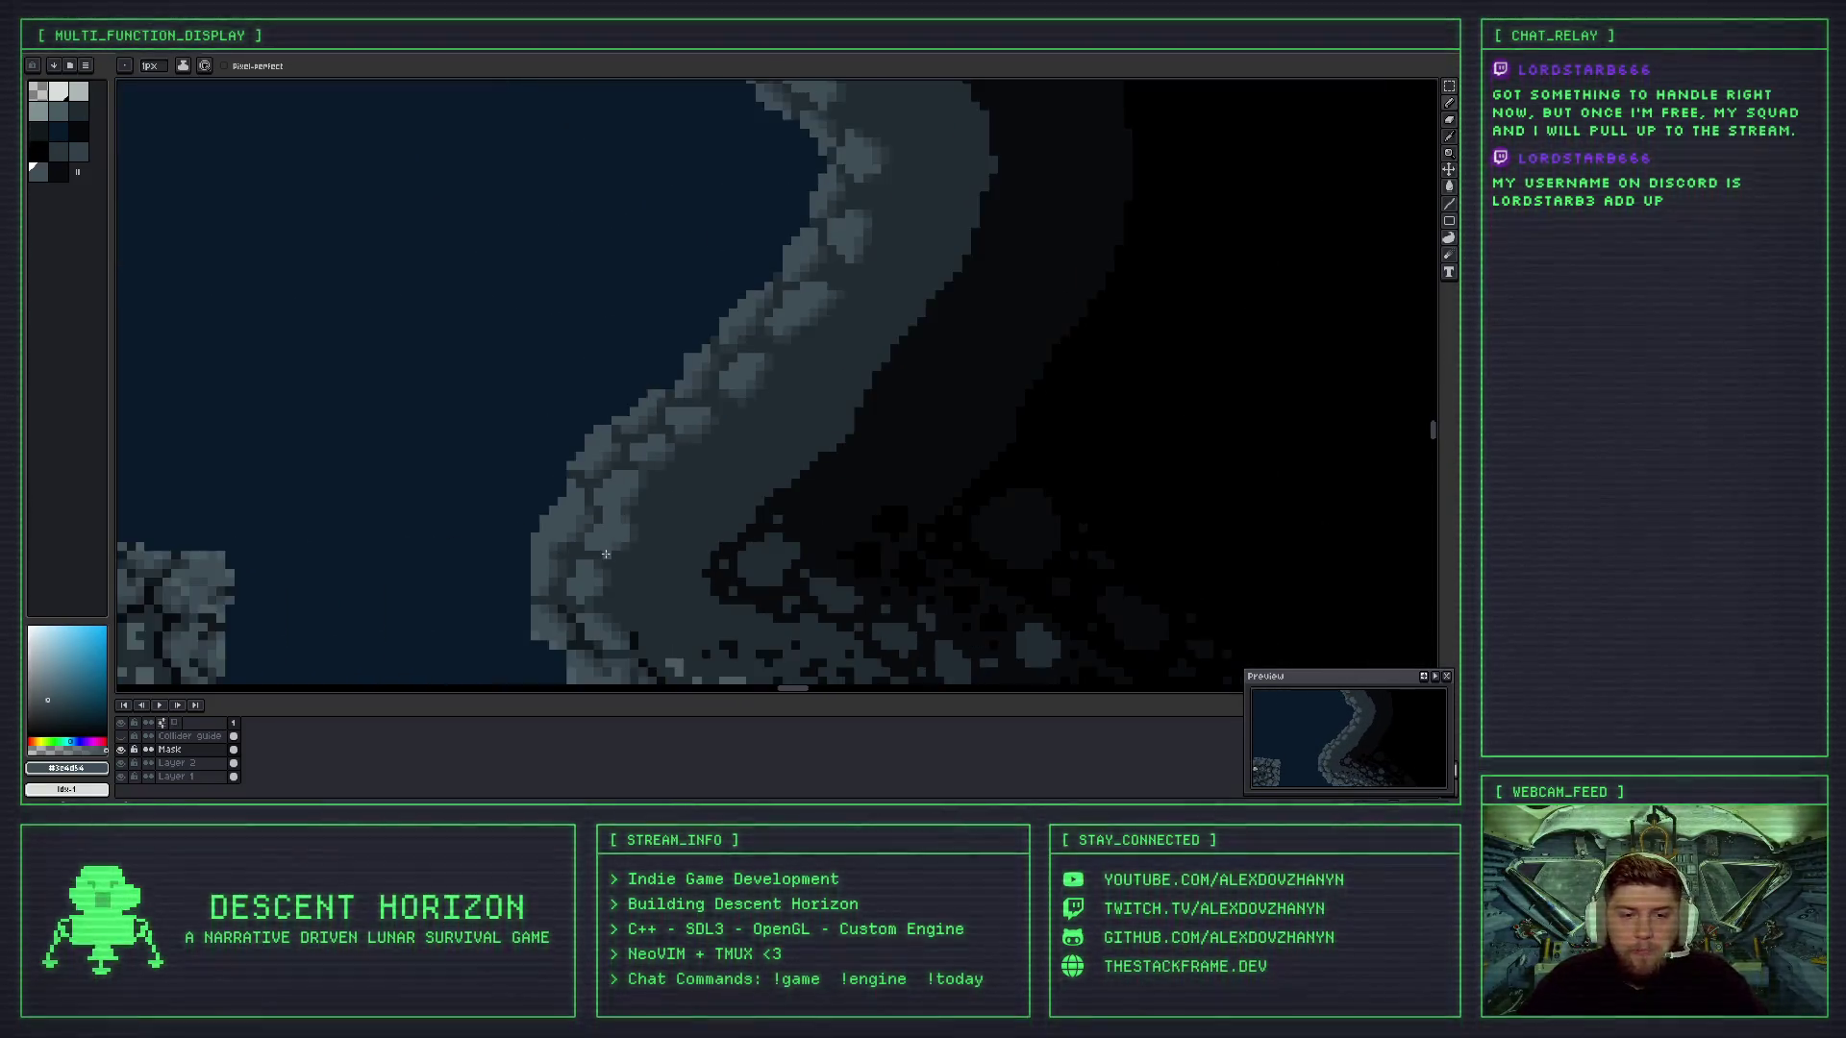
{"action": "scroll", "coordinate": [753, 336], "scroll_direction": "up", "scroll_amount": 1}
{"action": "scroll", "coordinate": [753, 337], "scroll_direction": "up", "scroll_amount": 3}
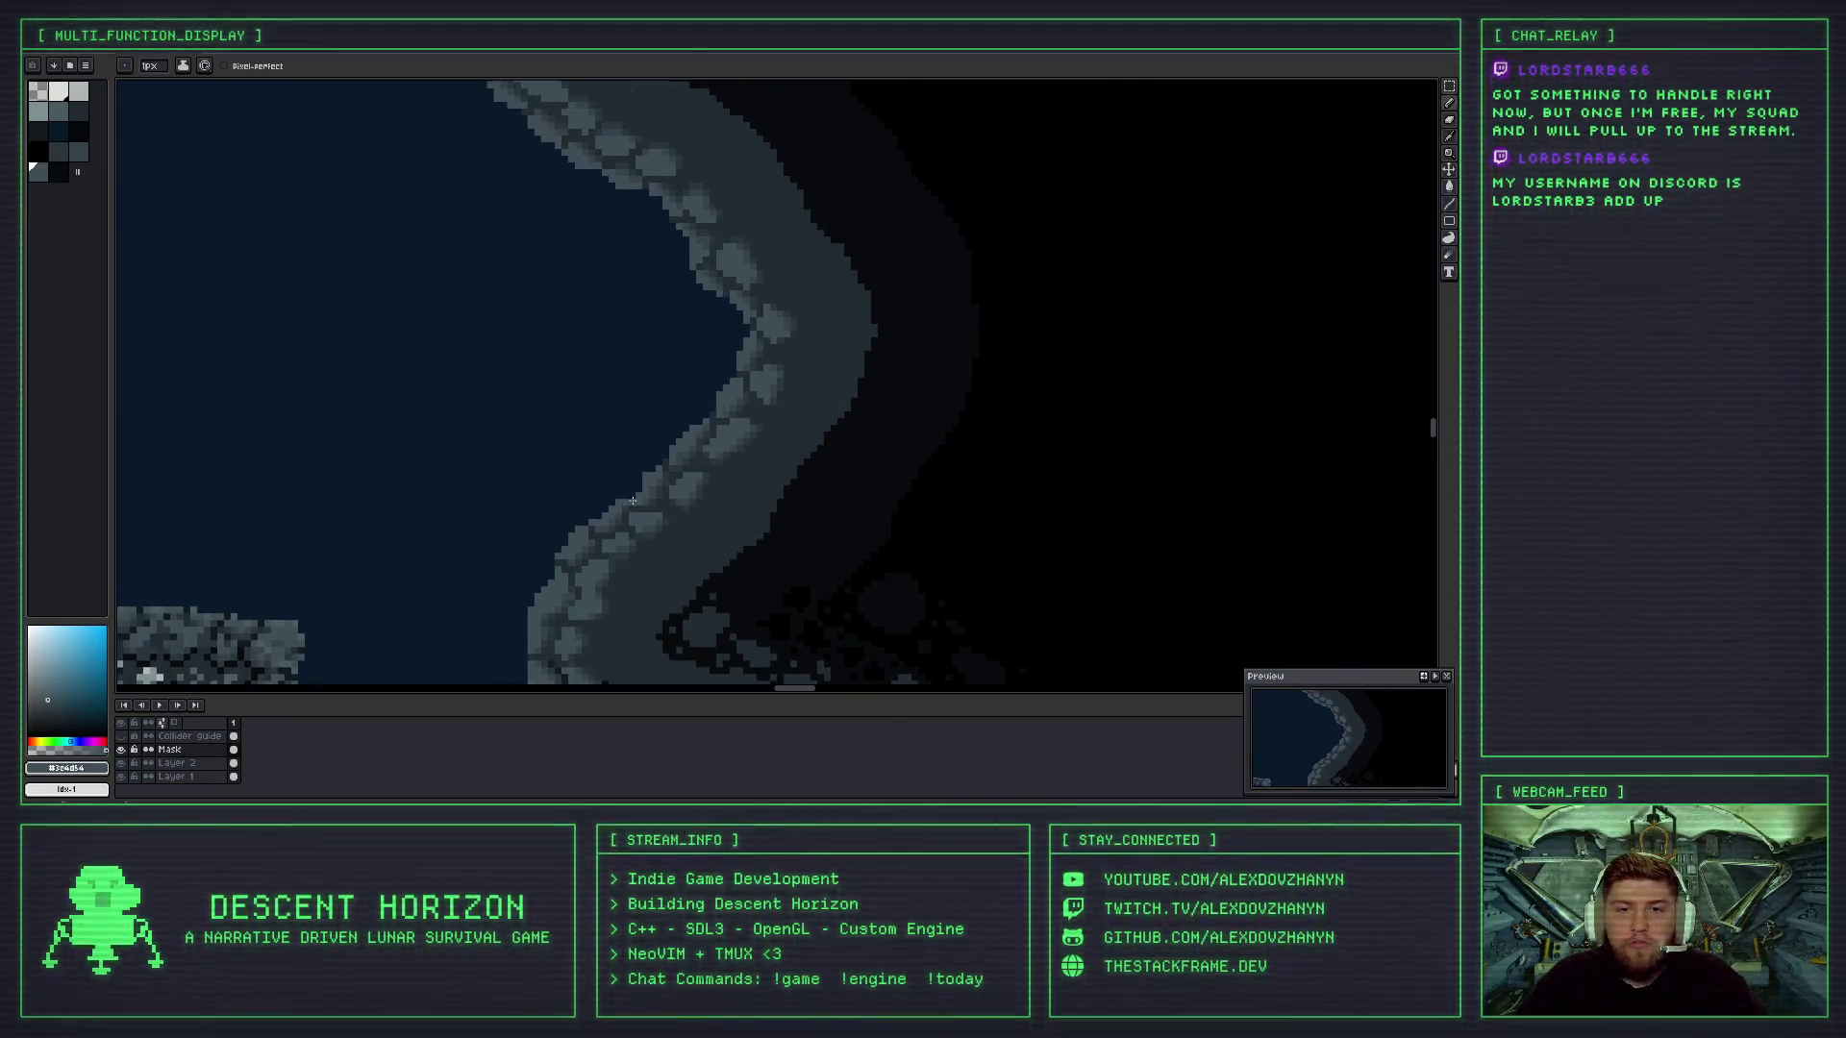
{"action": "scroll", "coordinate": [653, 386], "scroll_direction": "up", "scroll_amount": 1}
{"action": "scroll", "coordinate": [679, 505], "scroll_direction": "down", "scroll_amount": 1}
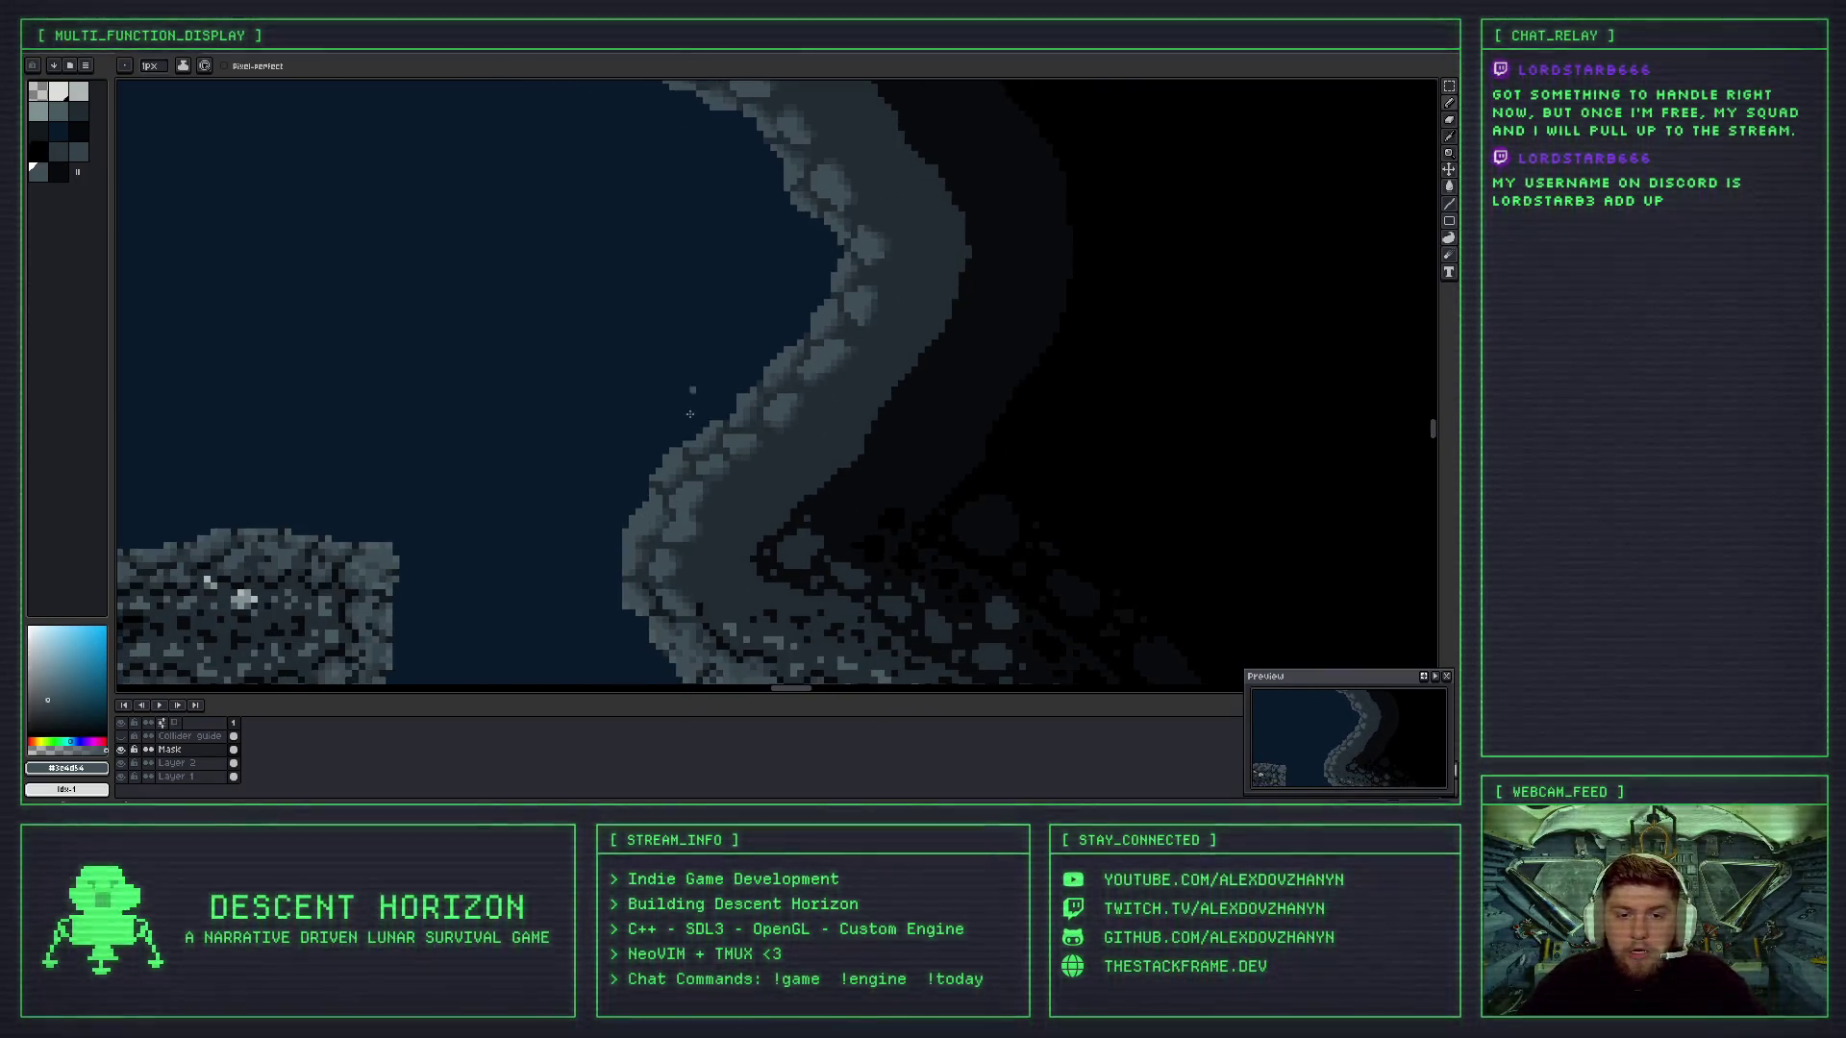
{"action": "scroll", "coordinate": [638, 499], "scroll_direction": "up", "scroll_amount": 1}
{"action": "scroll", "coordinate": [618, 371], "scroll_direction": "up", "scroll_amount": 1}
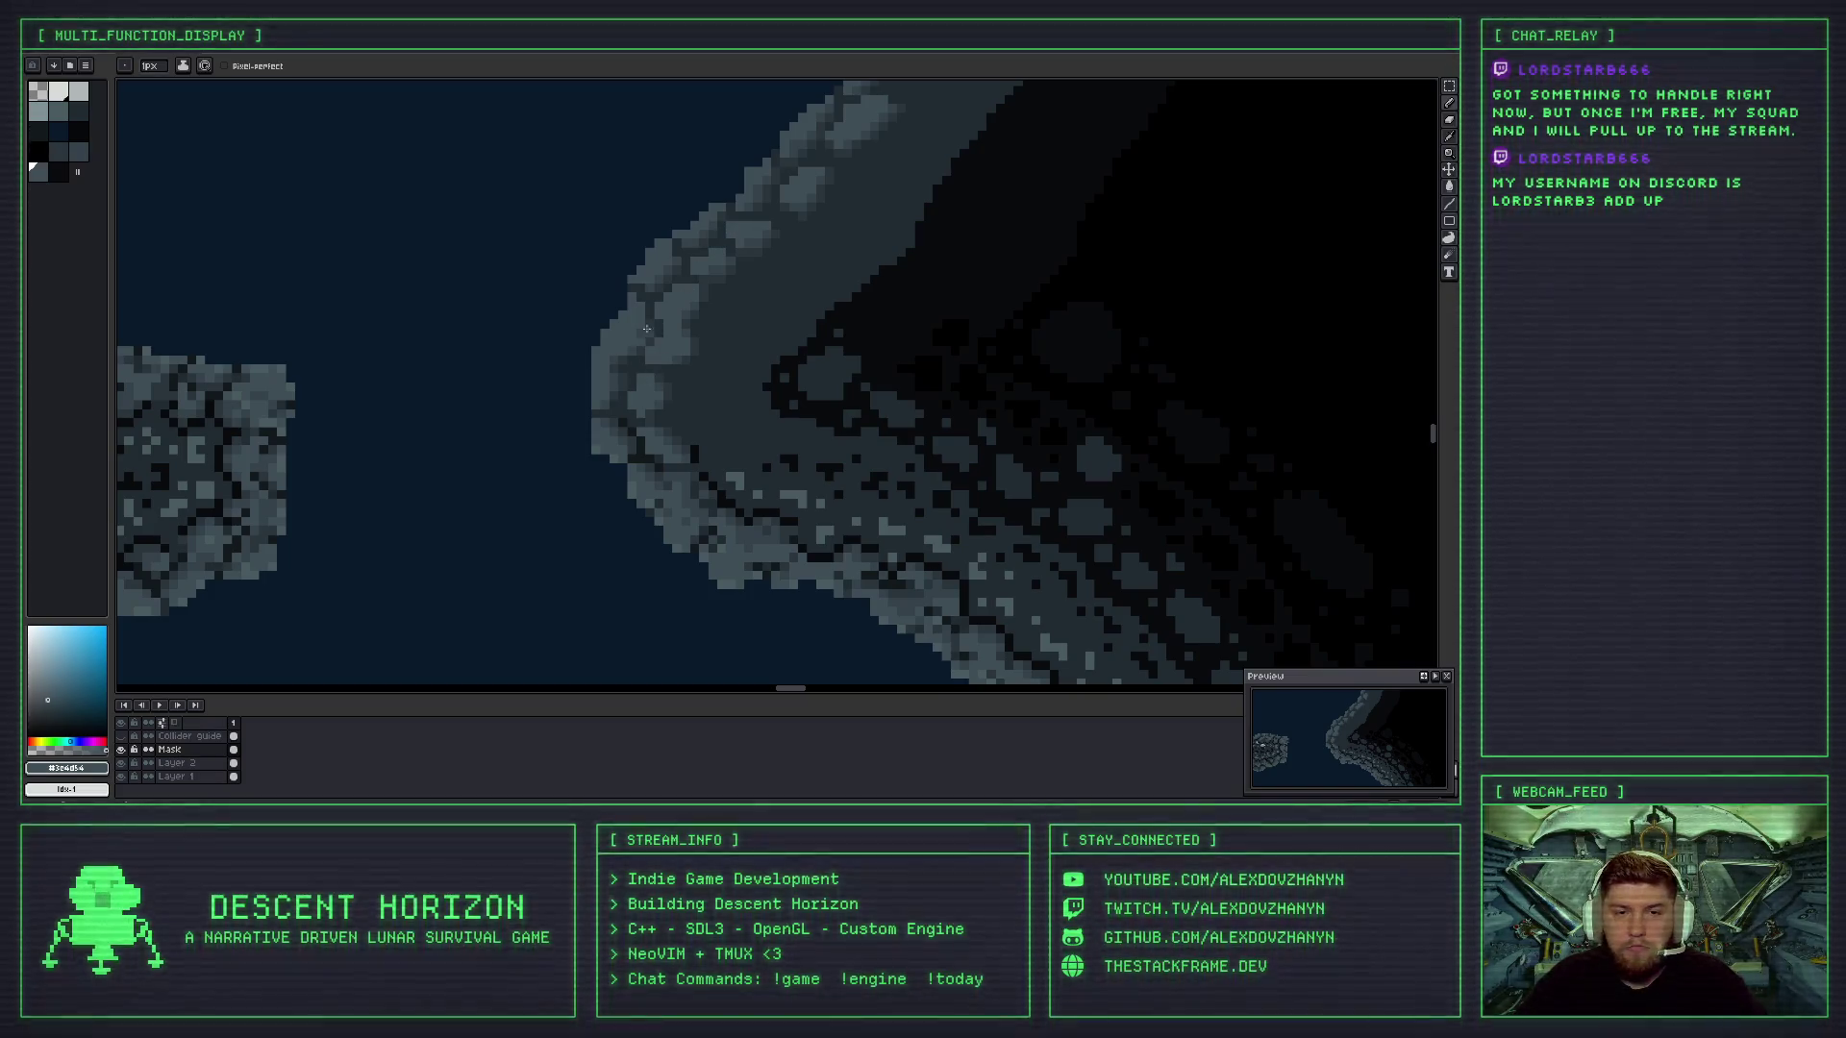
{"action": "scroll", "coordinate": [586, 475], "scroll_direction": "up", "scroll_amount": 3}
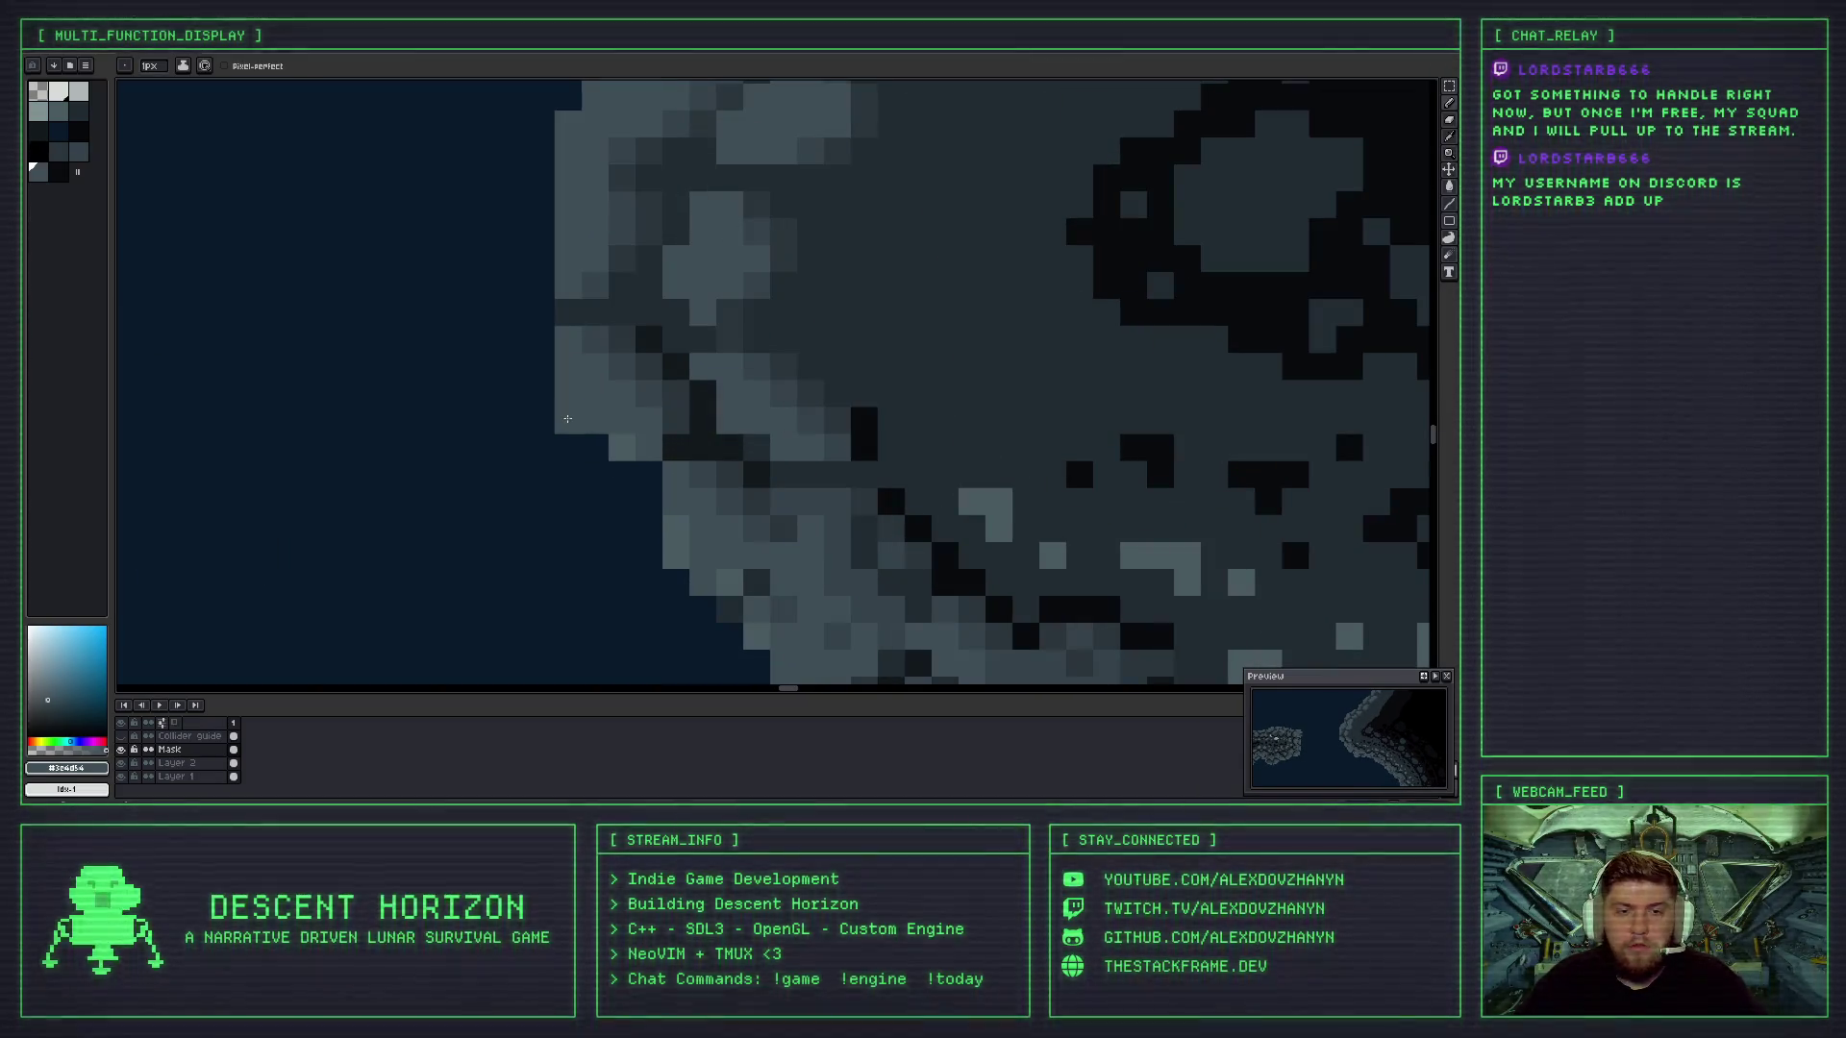
{"action": "scroll", "coordinate": [637, 228], "scroll_direction": "down", "scroll_amount": 2}
{"action": "scroll", "coordinate": [637, 227], "scroll_direction": "down", "scroll_amount": 3}
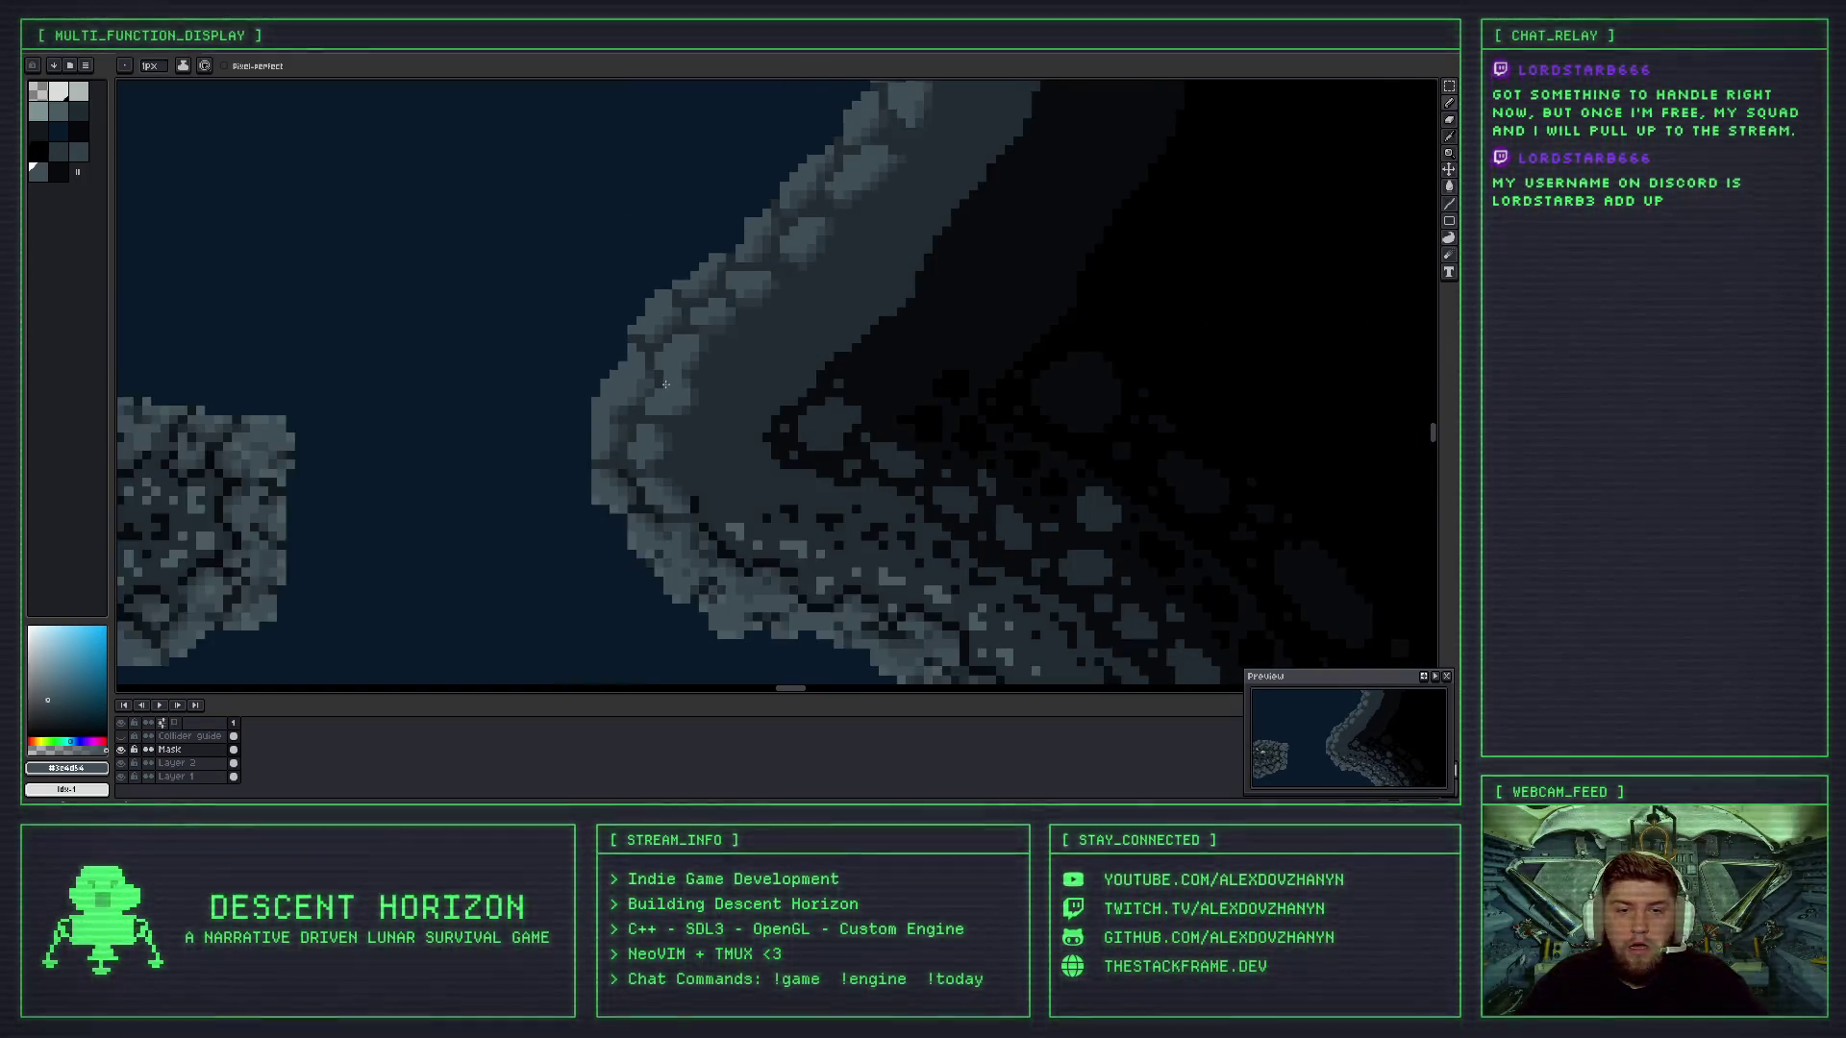
{"action": "left_click_drag", "start_coordinate": [711, 250], "coordinate": [689, 402]}
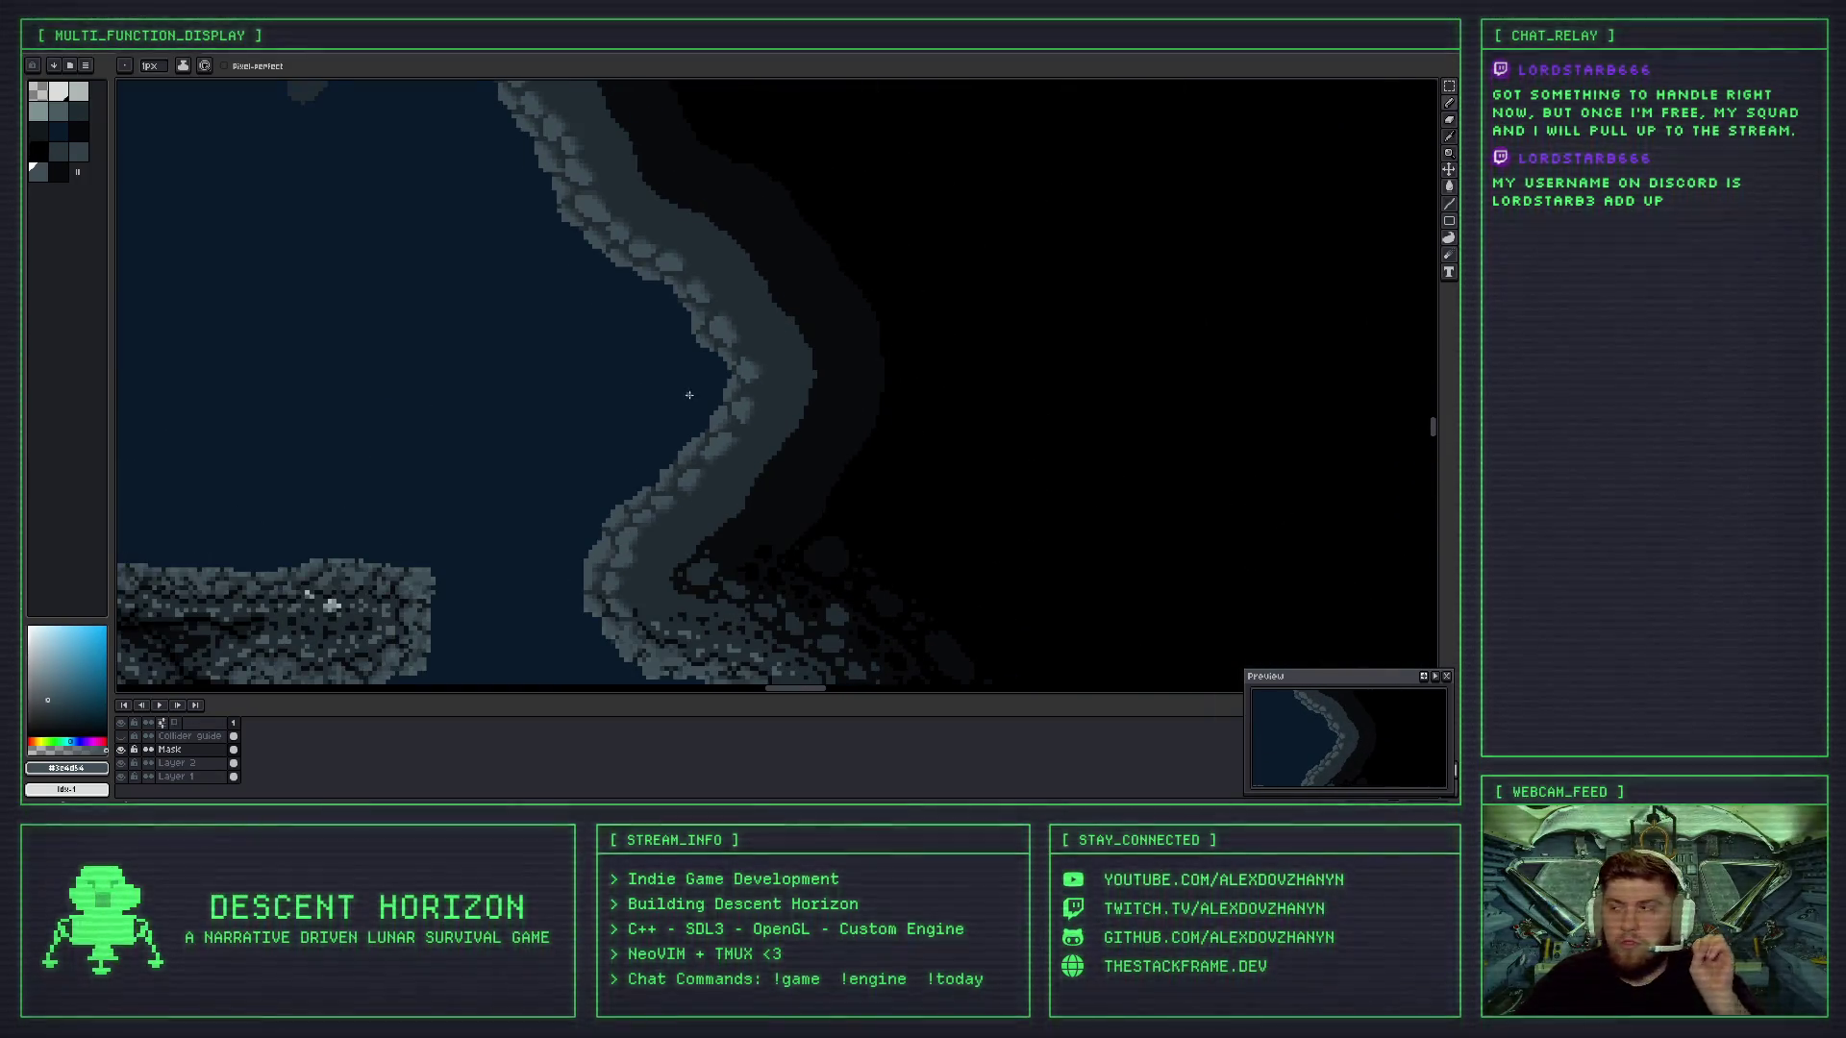
{"action": "scroll", "coordinate": [658, 362], "scroll_direction": "down", "scroll_amount": 10}
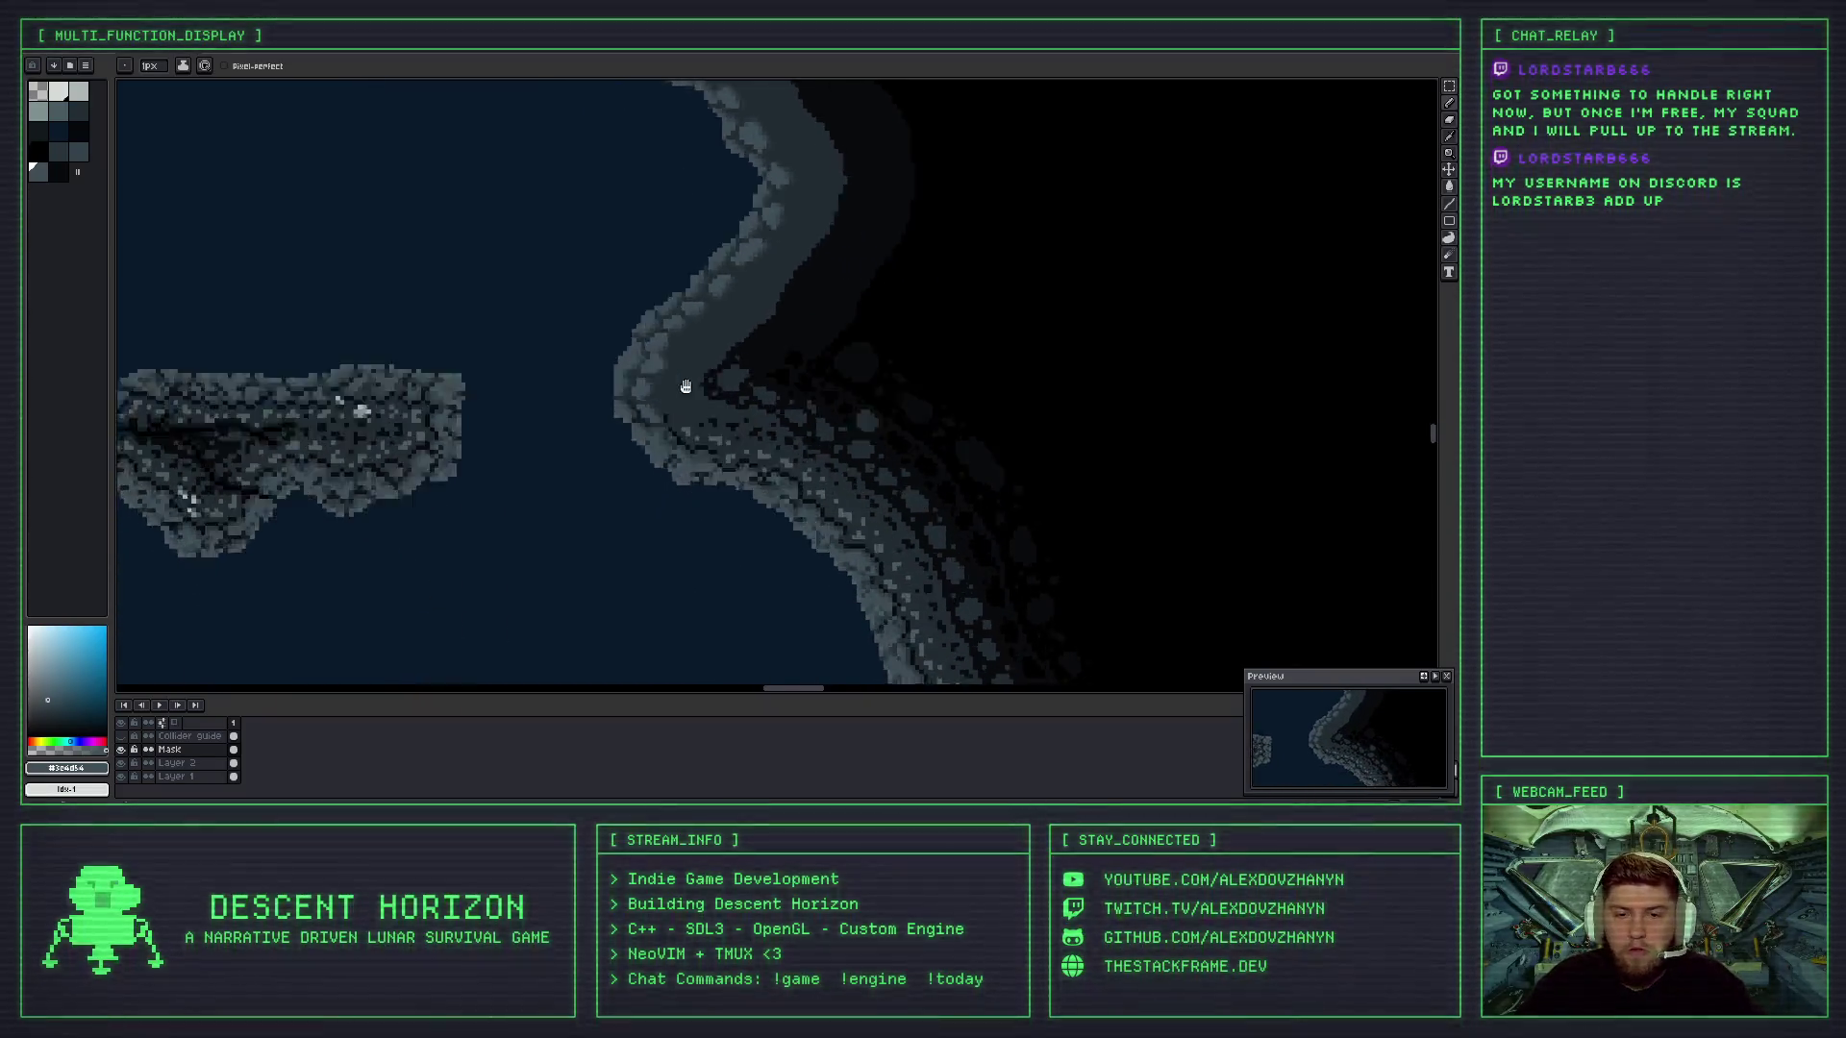
{"action": "scroll", "coordinate": [697, 360], "scroll_direction": "down", "scroll_amount": 1}
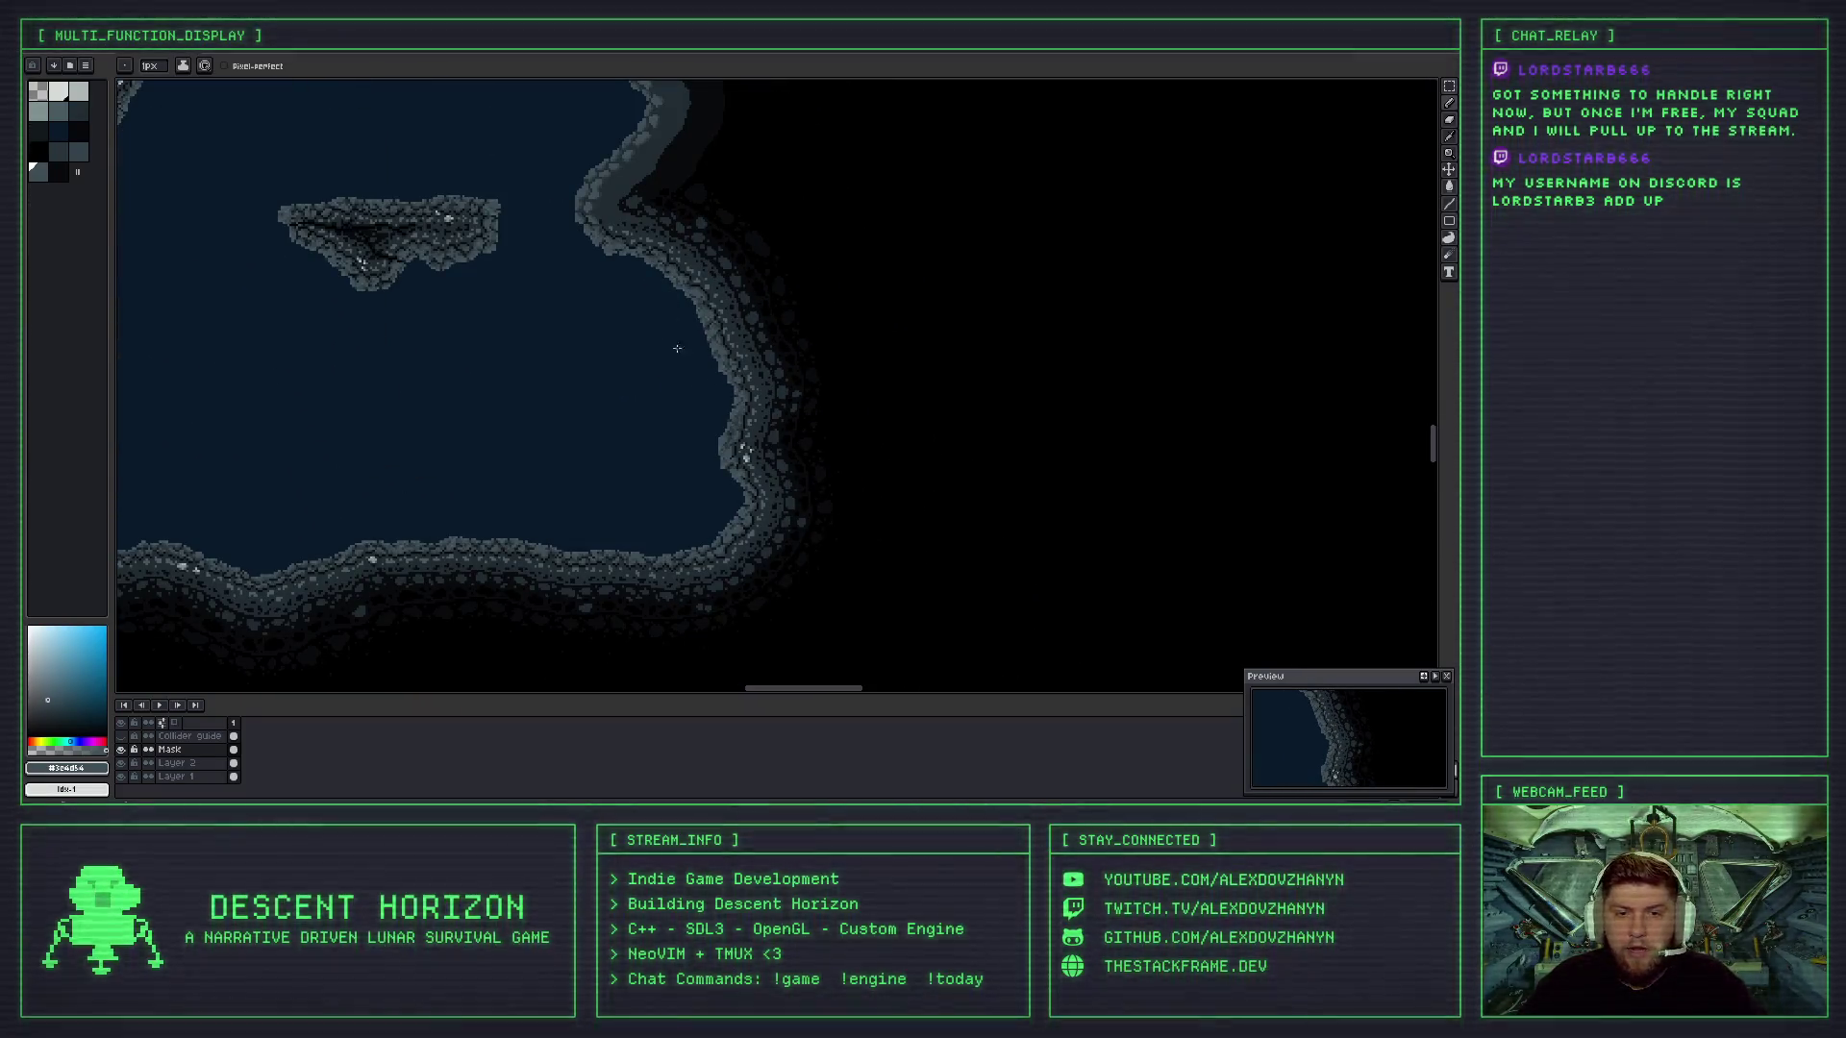
{"action": "scroll", "coordinate": [598, 215], "scroll_direction": "up", "scroll_amount": 3}
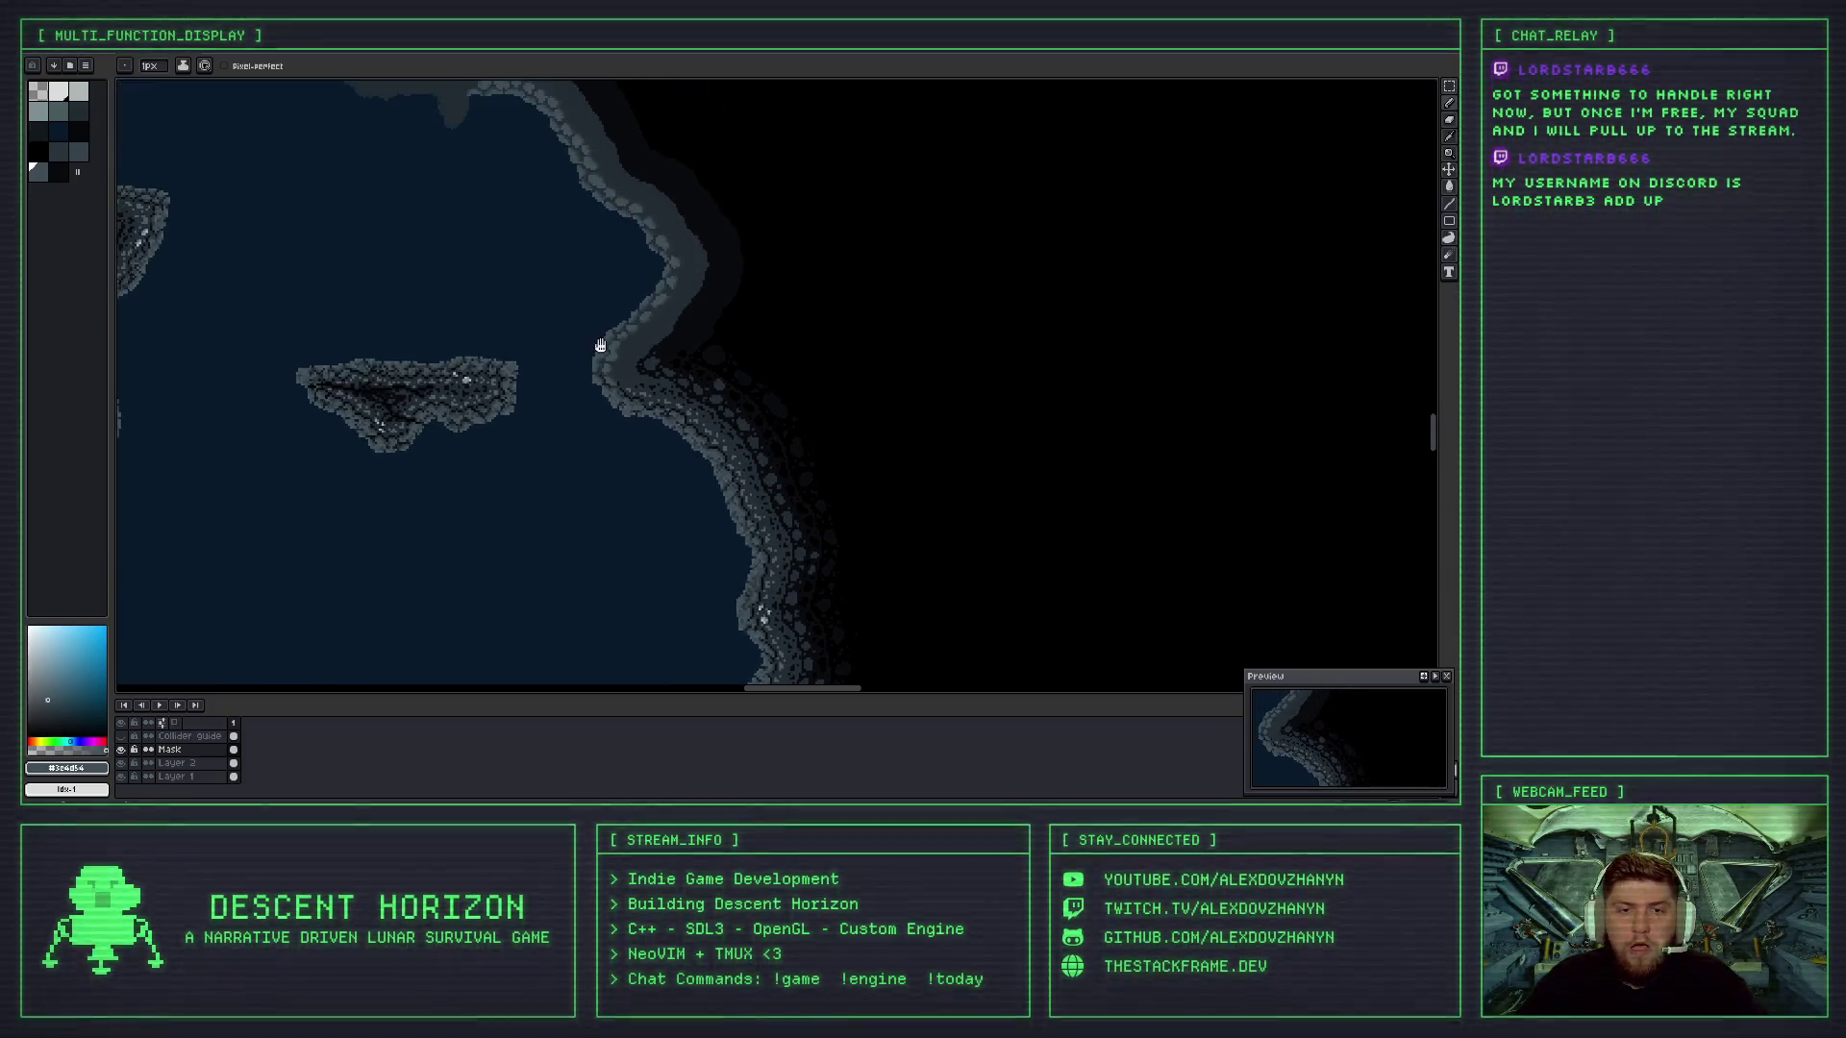
{"action": "scroll", "coordinate": [570, 338], "scroll_direction": "up", "scroll_amount": 2}
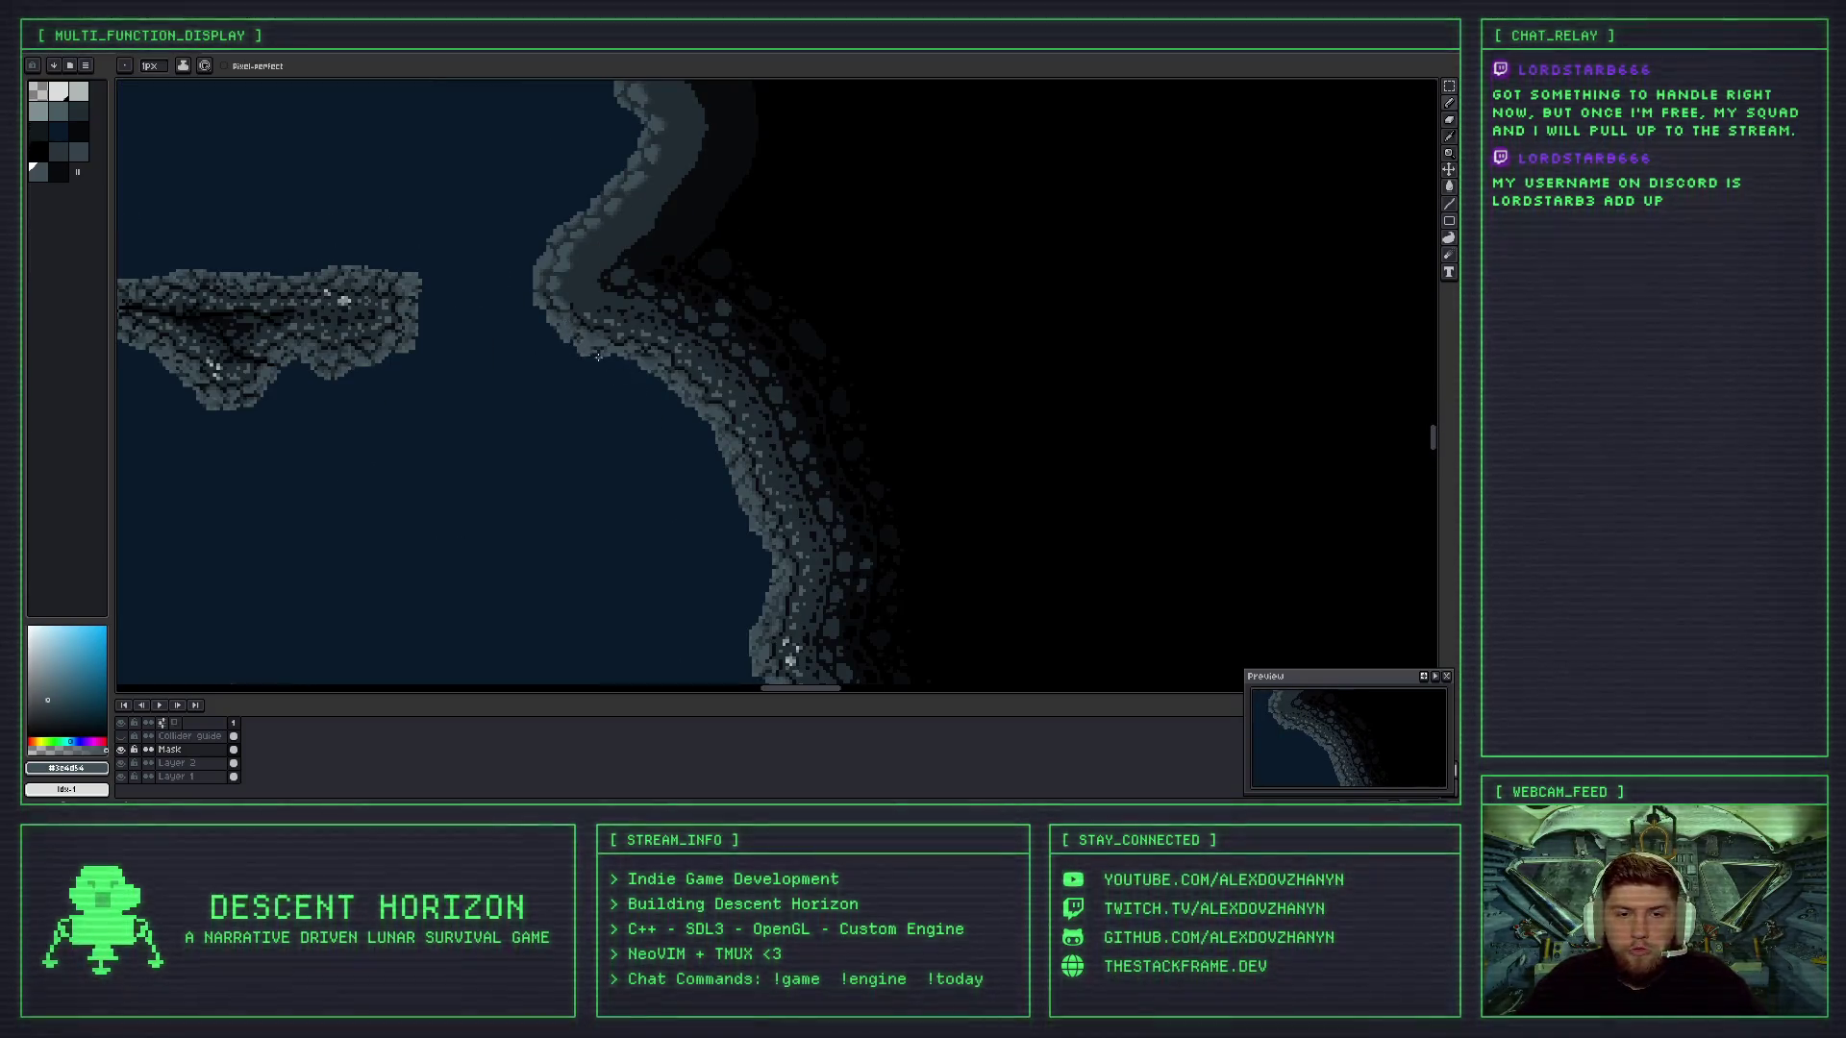
{"action": "scroll", "coordinate": [579, 357], "scroll_direction": "up", "scroll_amount": 3}
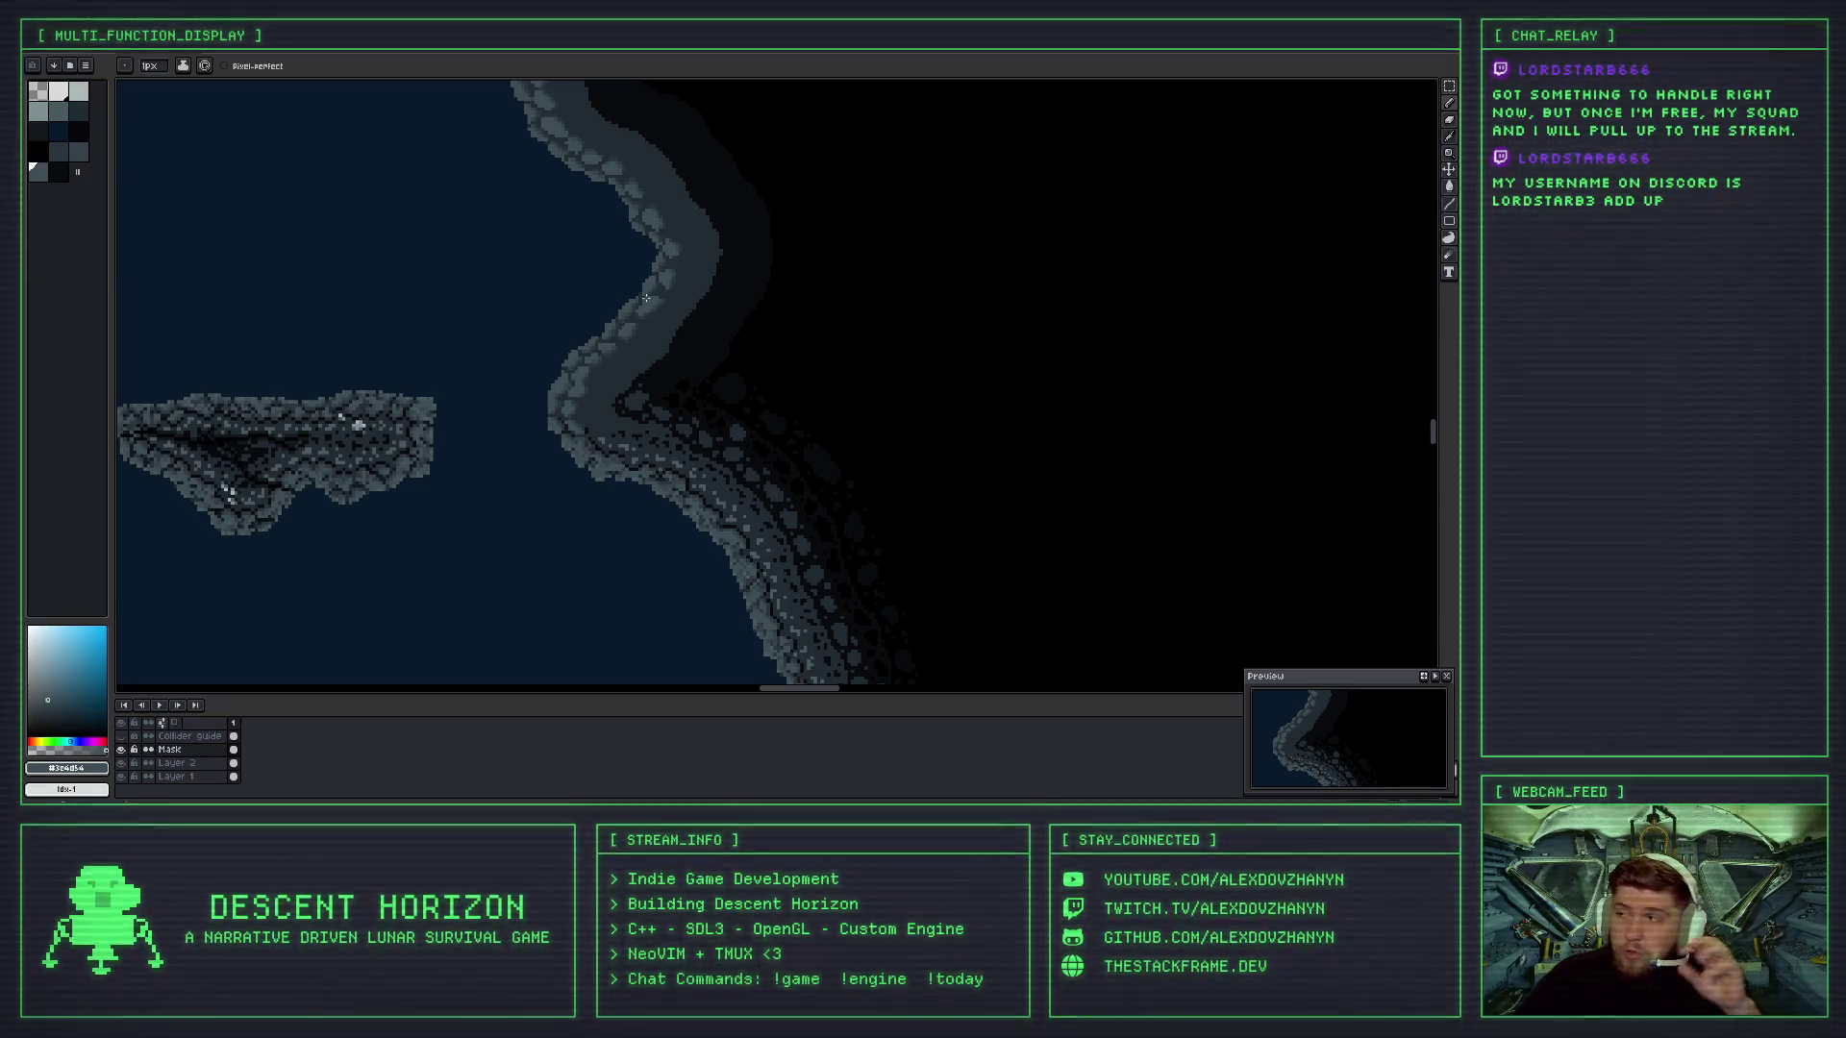
{"action": "scroll", "coordinate": [561, 294], "scroll_direction": "up", "scroll_amount": 1}
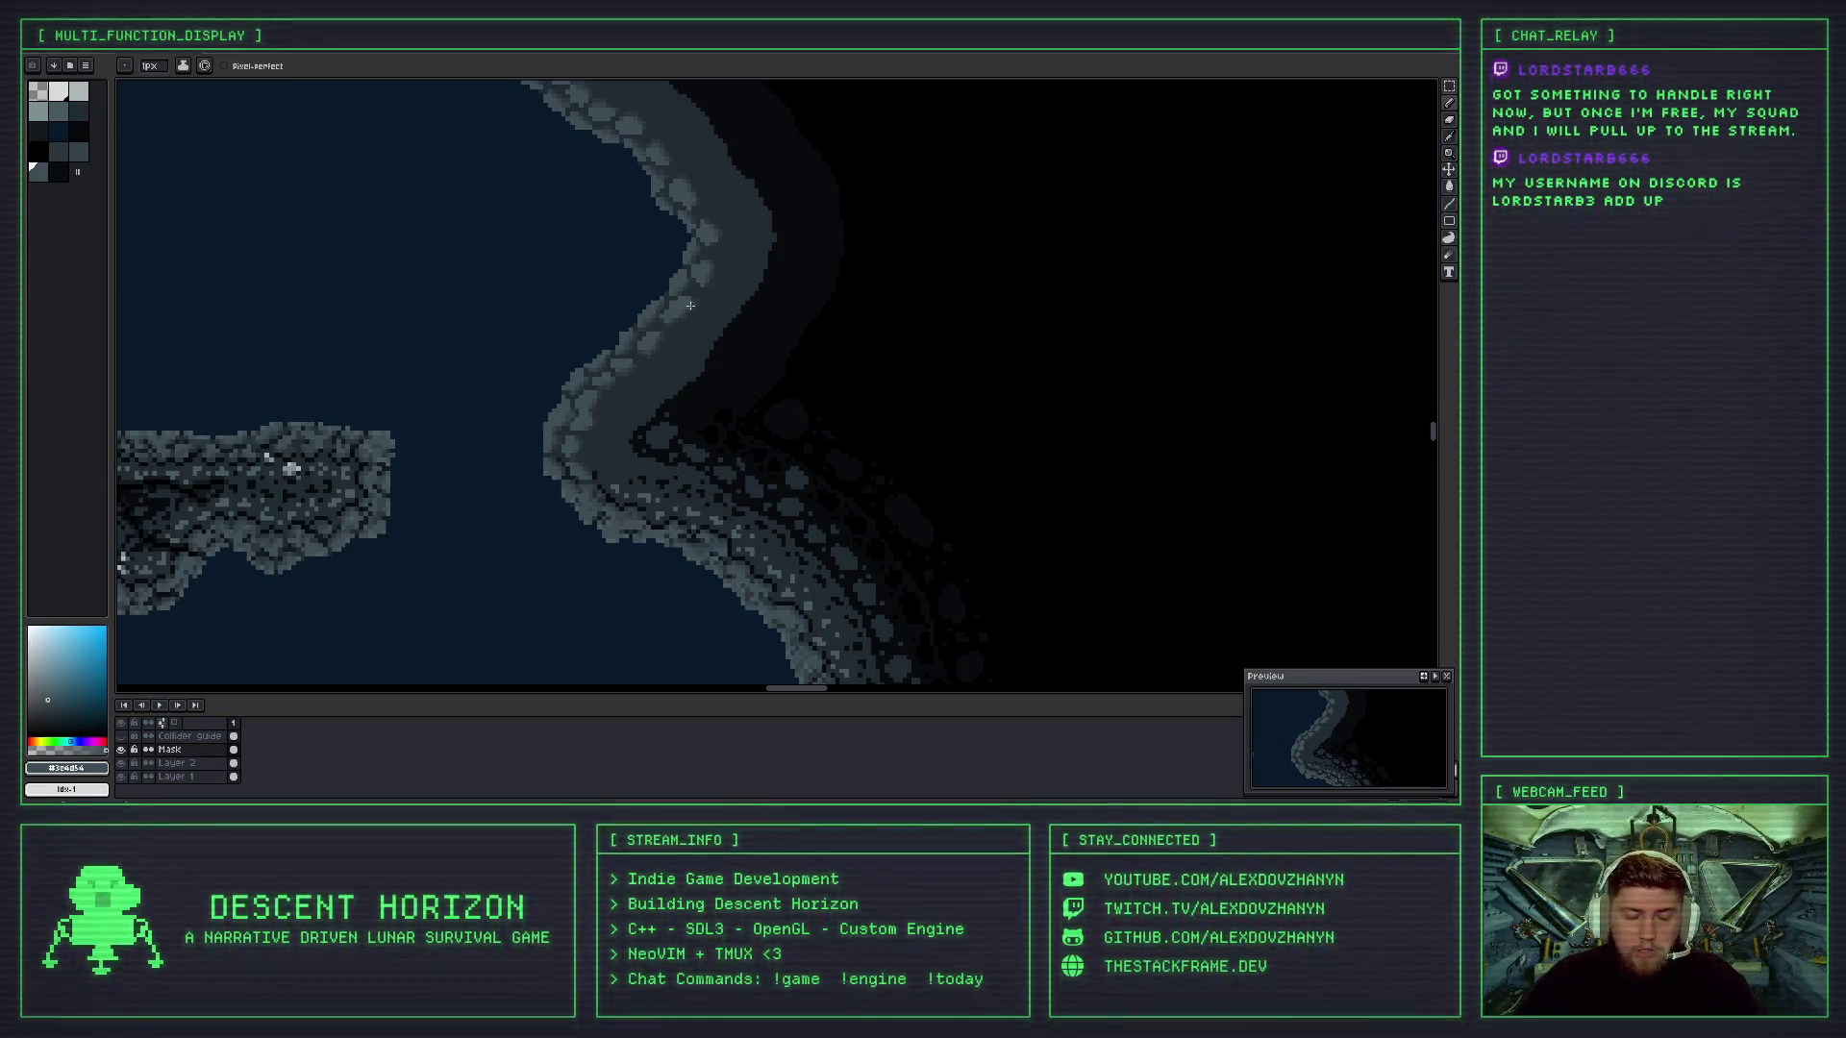
{"action": "scroll", "coordinate": [594, 347], "scroll_direction": "up", "scroll_amount": 1}
{"action": "key", "text": "b"}
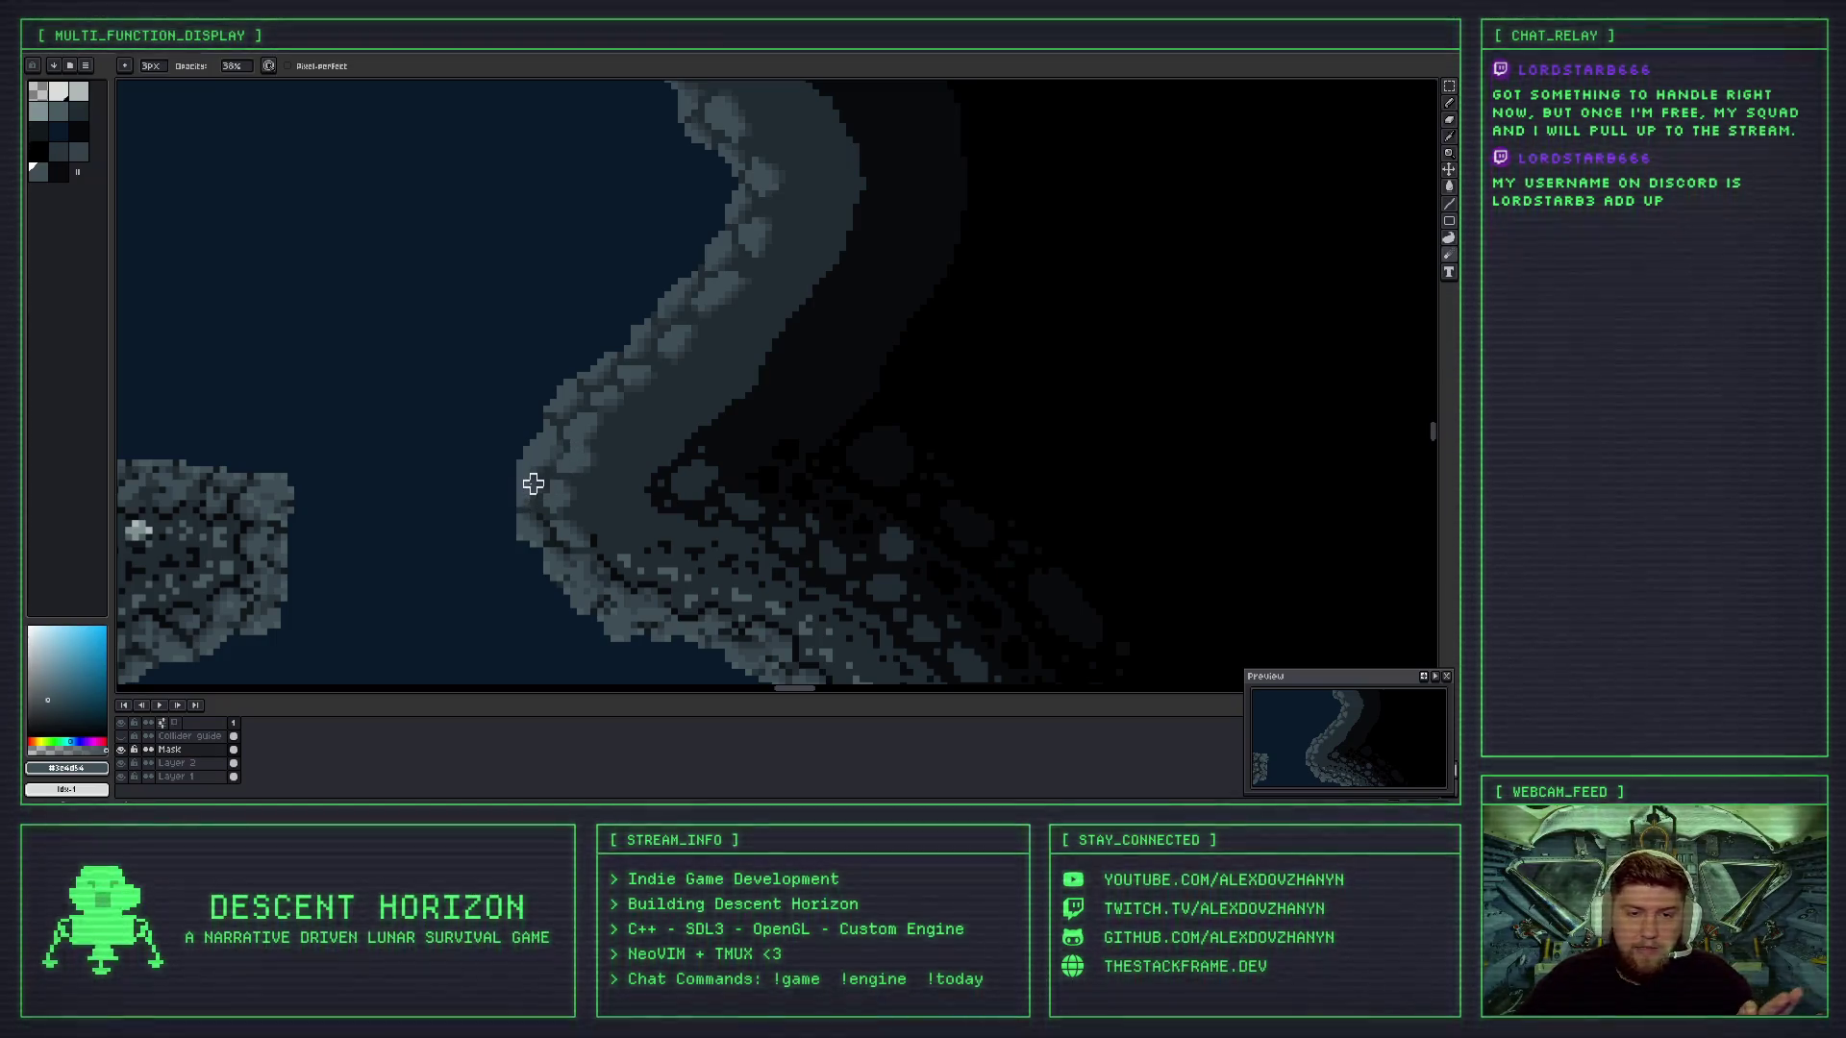
{"action": "scroll", "coordinate": [567, 519], "scroll_direction": "down", "scroll_amount": 1}
{"action": "key", "text": "b"}
{"action": "scroll", "coordinate": [534, 493], "scroll_direction": "up", "scroll_amount": 3}
{"action": "scroll", "coordinate": [534, 493], "scroll_direction": "down", "scroll_amount": 3}
{"action": "left_click_drag", "start_coordinate": [534, 493], "coordinate": [520, 316]}
{"action": "scroll", "coordinate": [637, 380], "scroll_direction": "down", "scroll_amount": 1}
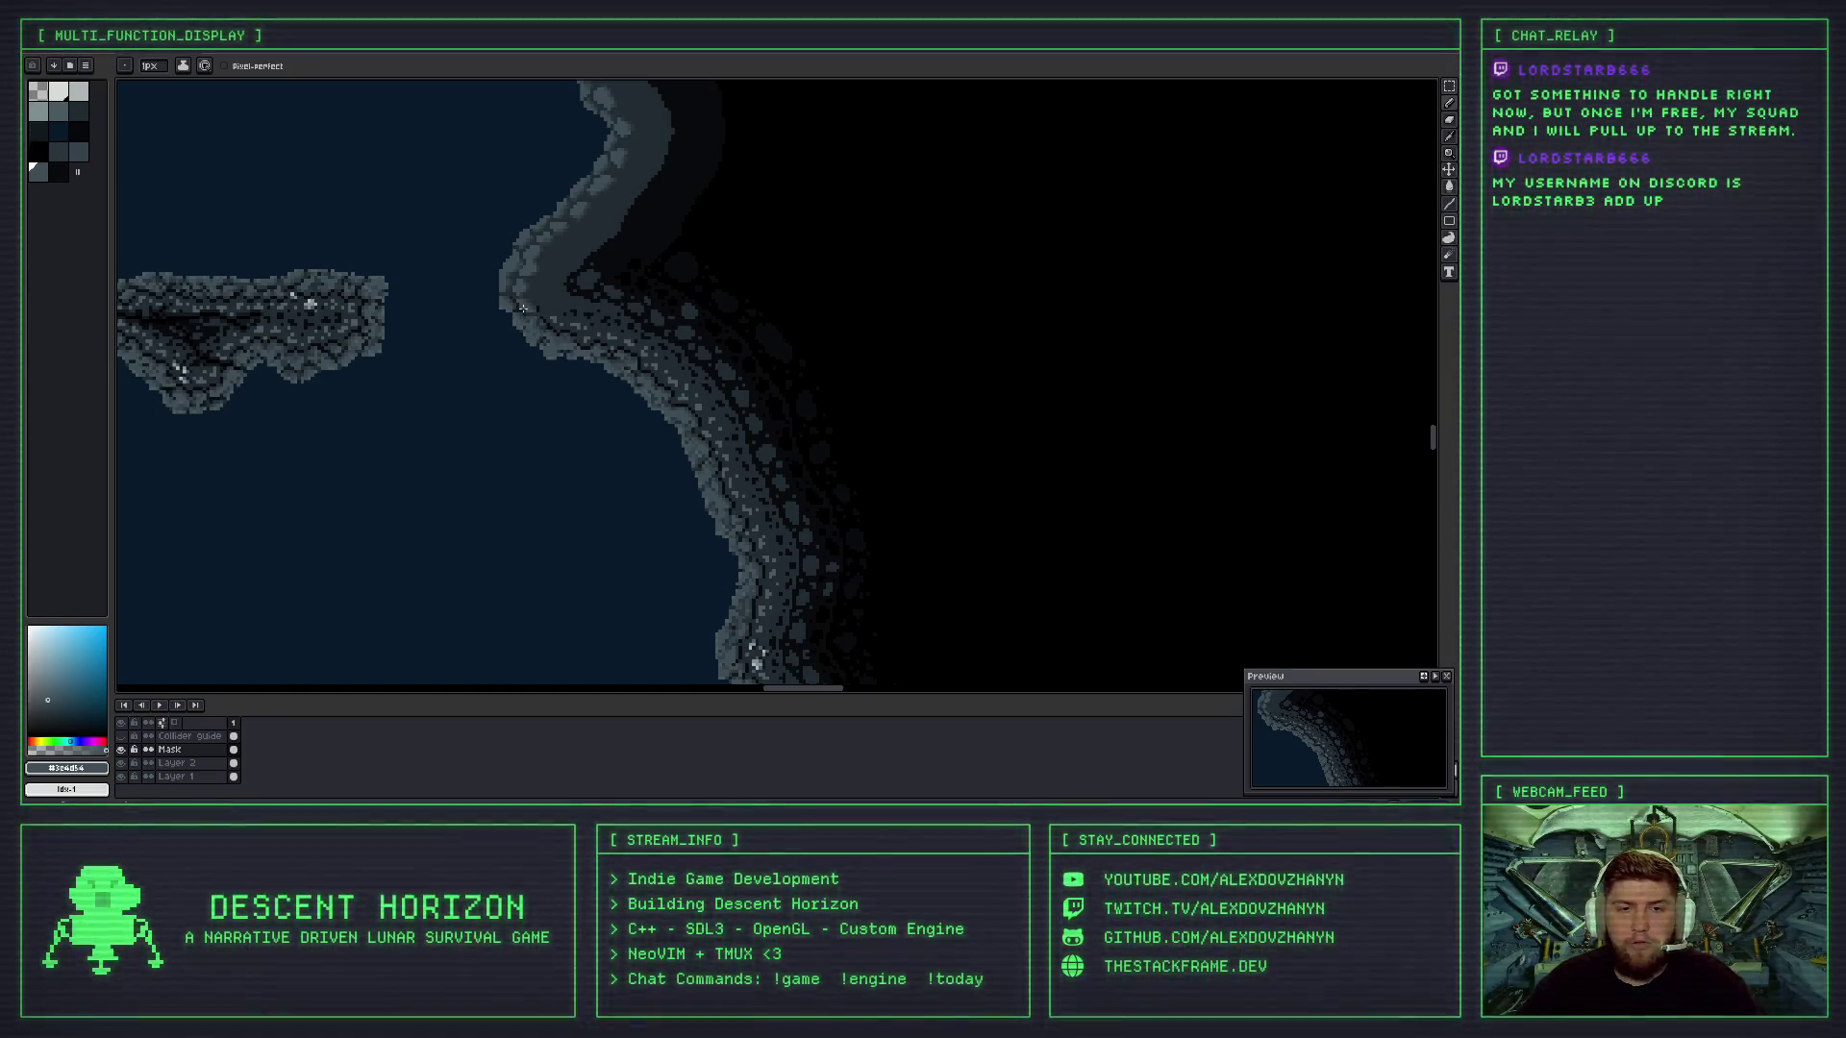
{"action": "scroll", "coordinate": [570, 313], "scroll_direction": "up", "scroll_amount": 2}
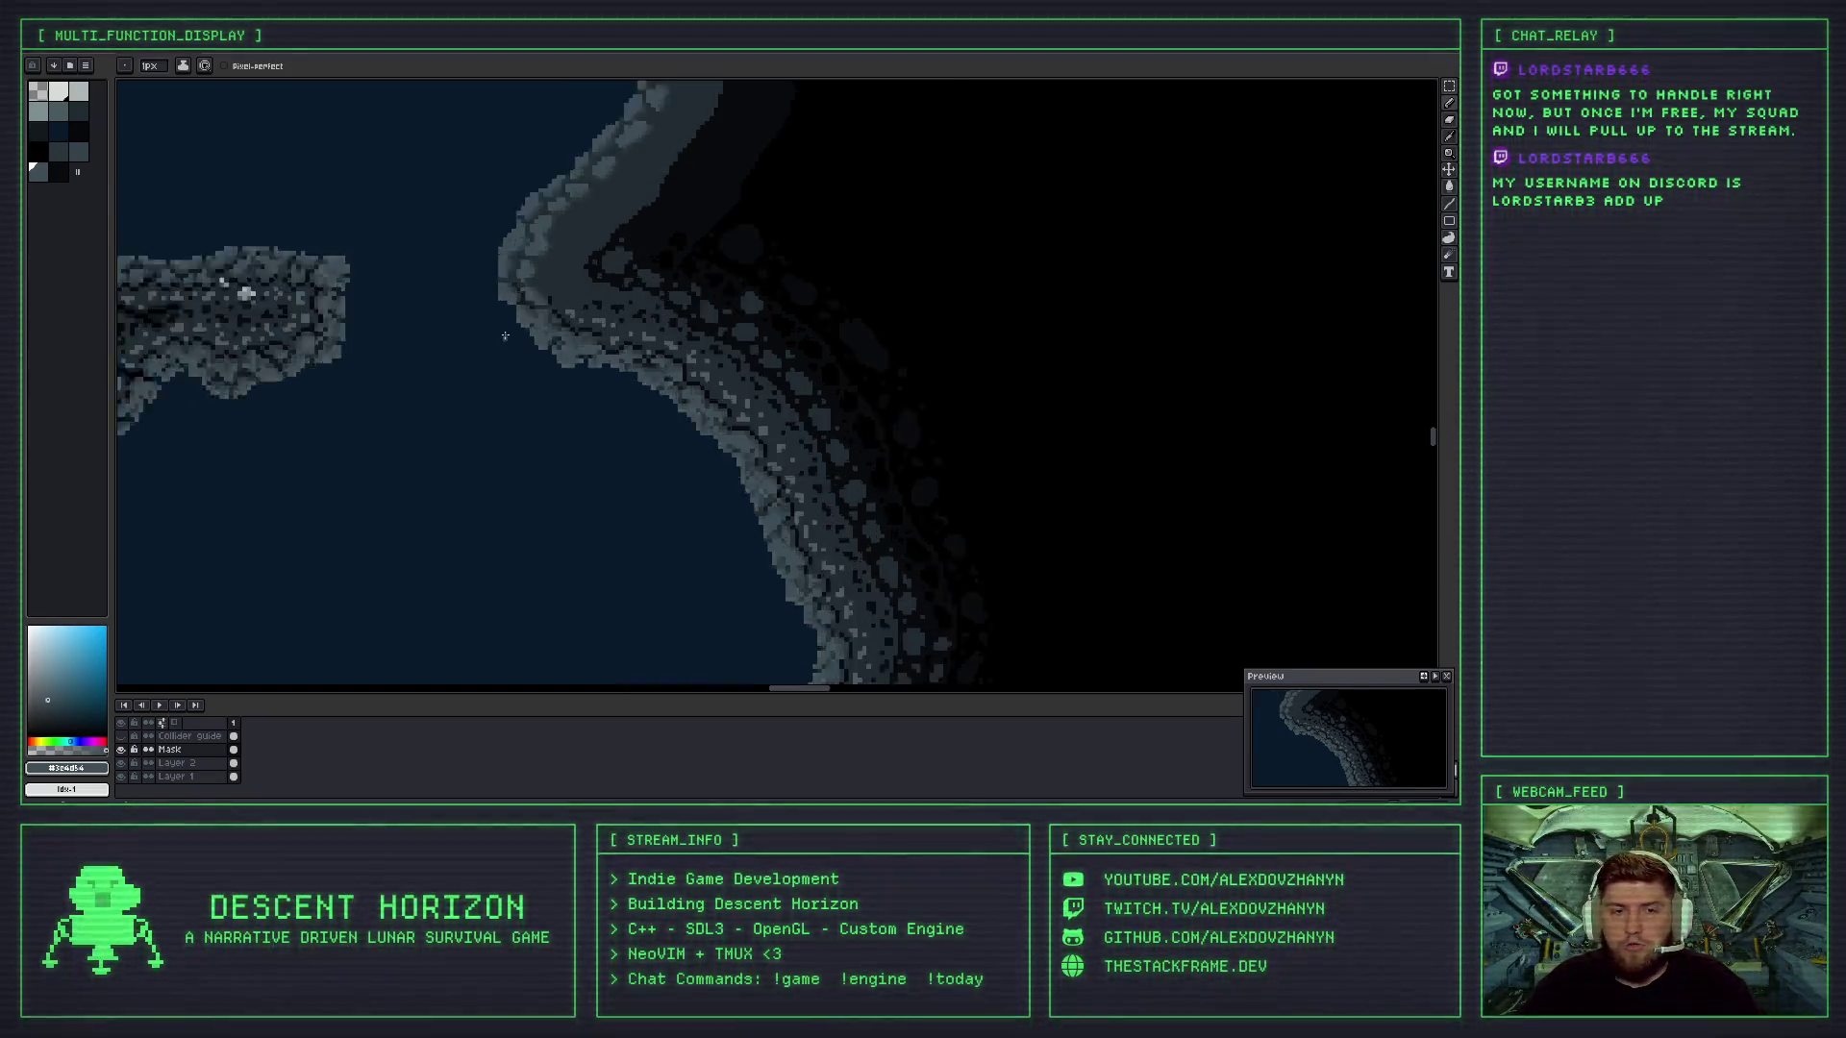
{"action": "scroll", "coordinate": [548, 288], "scroll_direction": "up", "scroll_amount": 3}
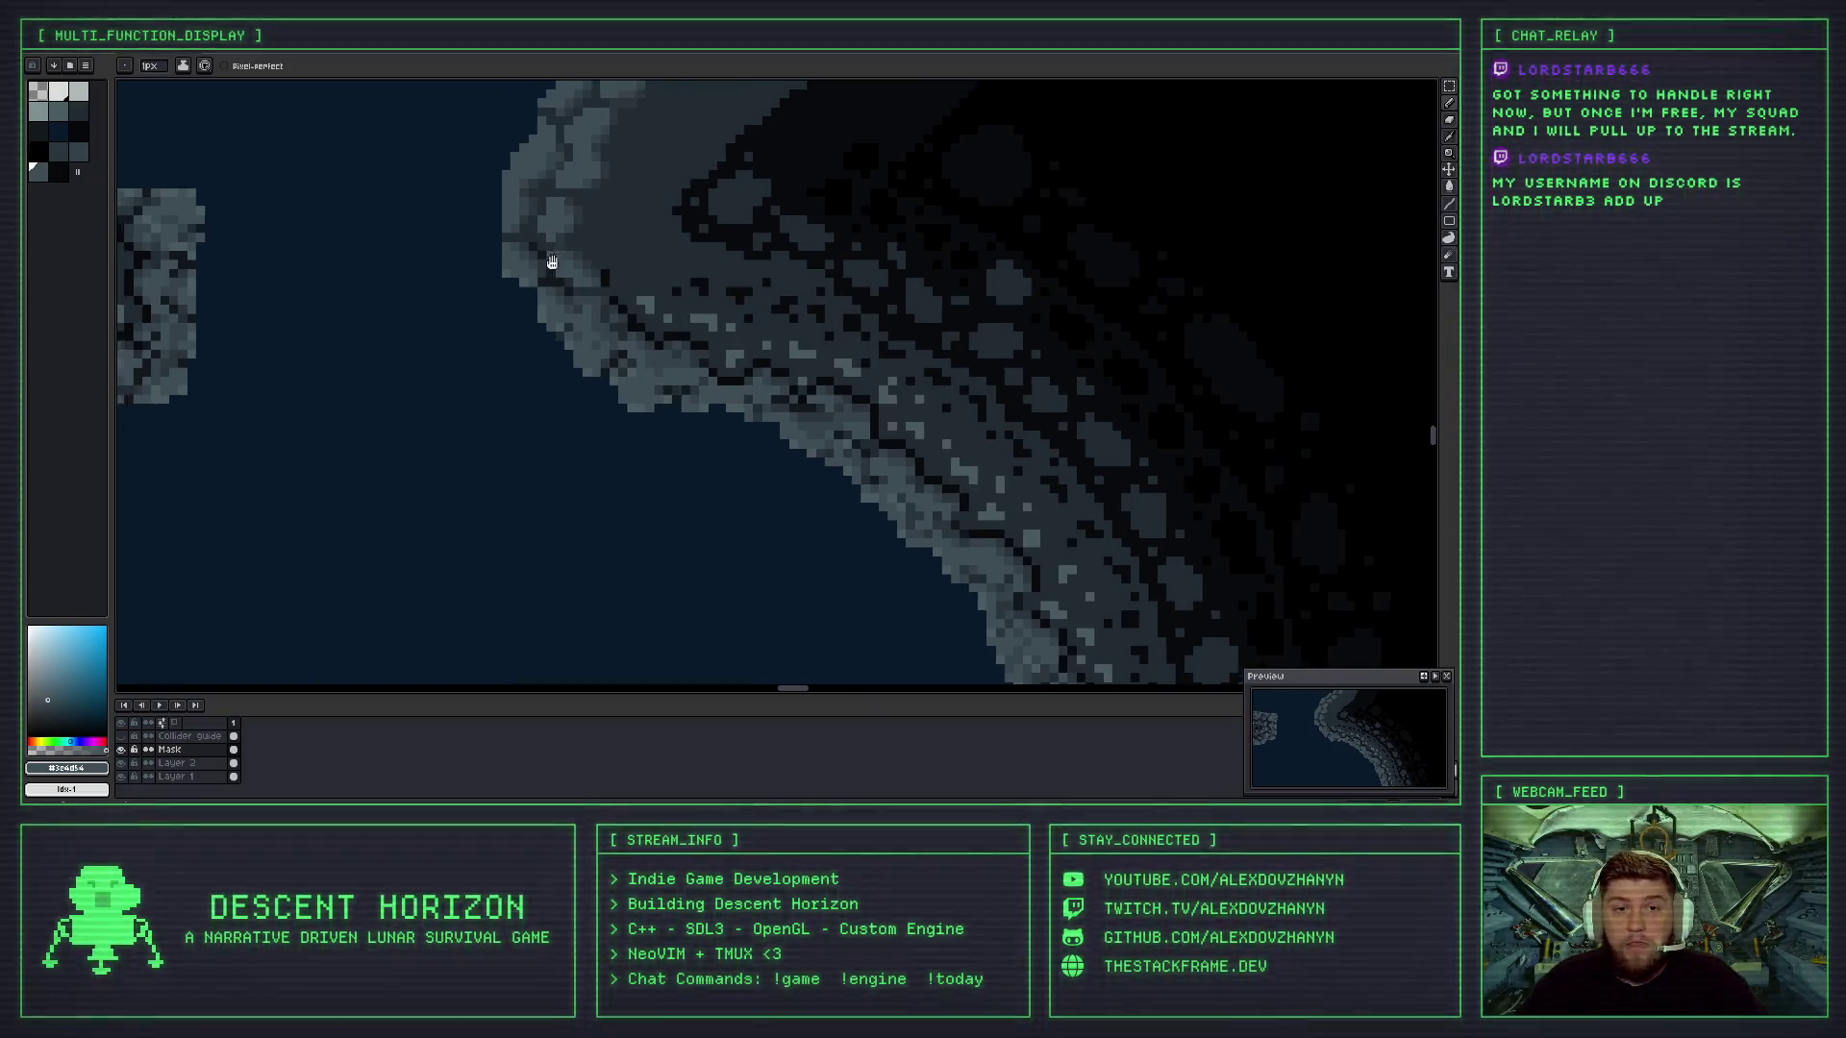
{"action": "key", "text": "i"}
{"action": "left_click", "coordinate": [524, 302]}
{"action": "key", "text": "b"}
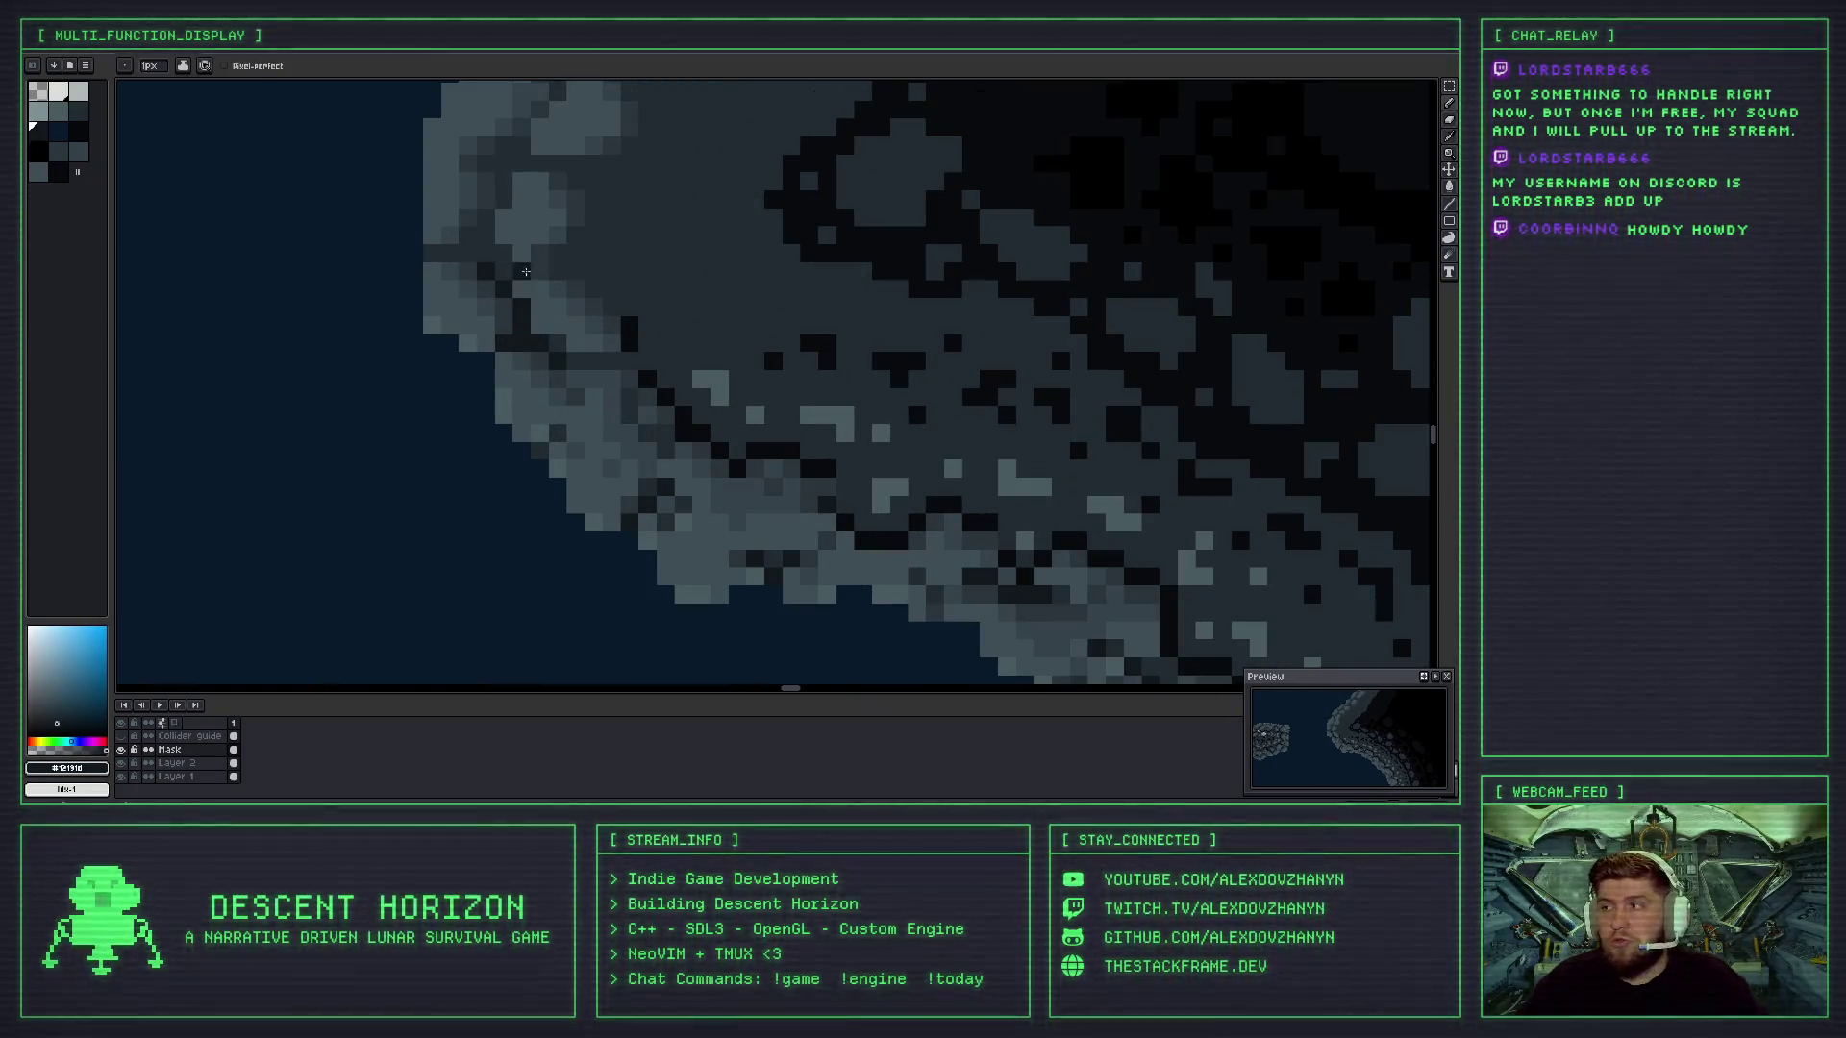
{"action": "scroll", "coordinate": [536, 400], "scroll_direction": "up", "scroll_amount": 3}
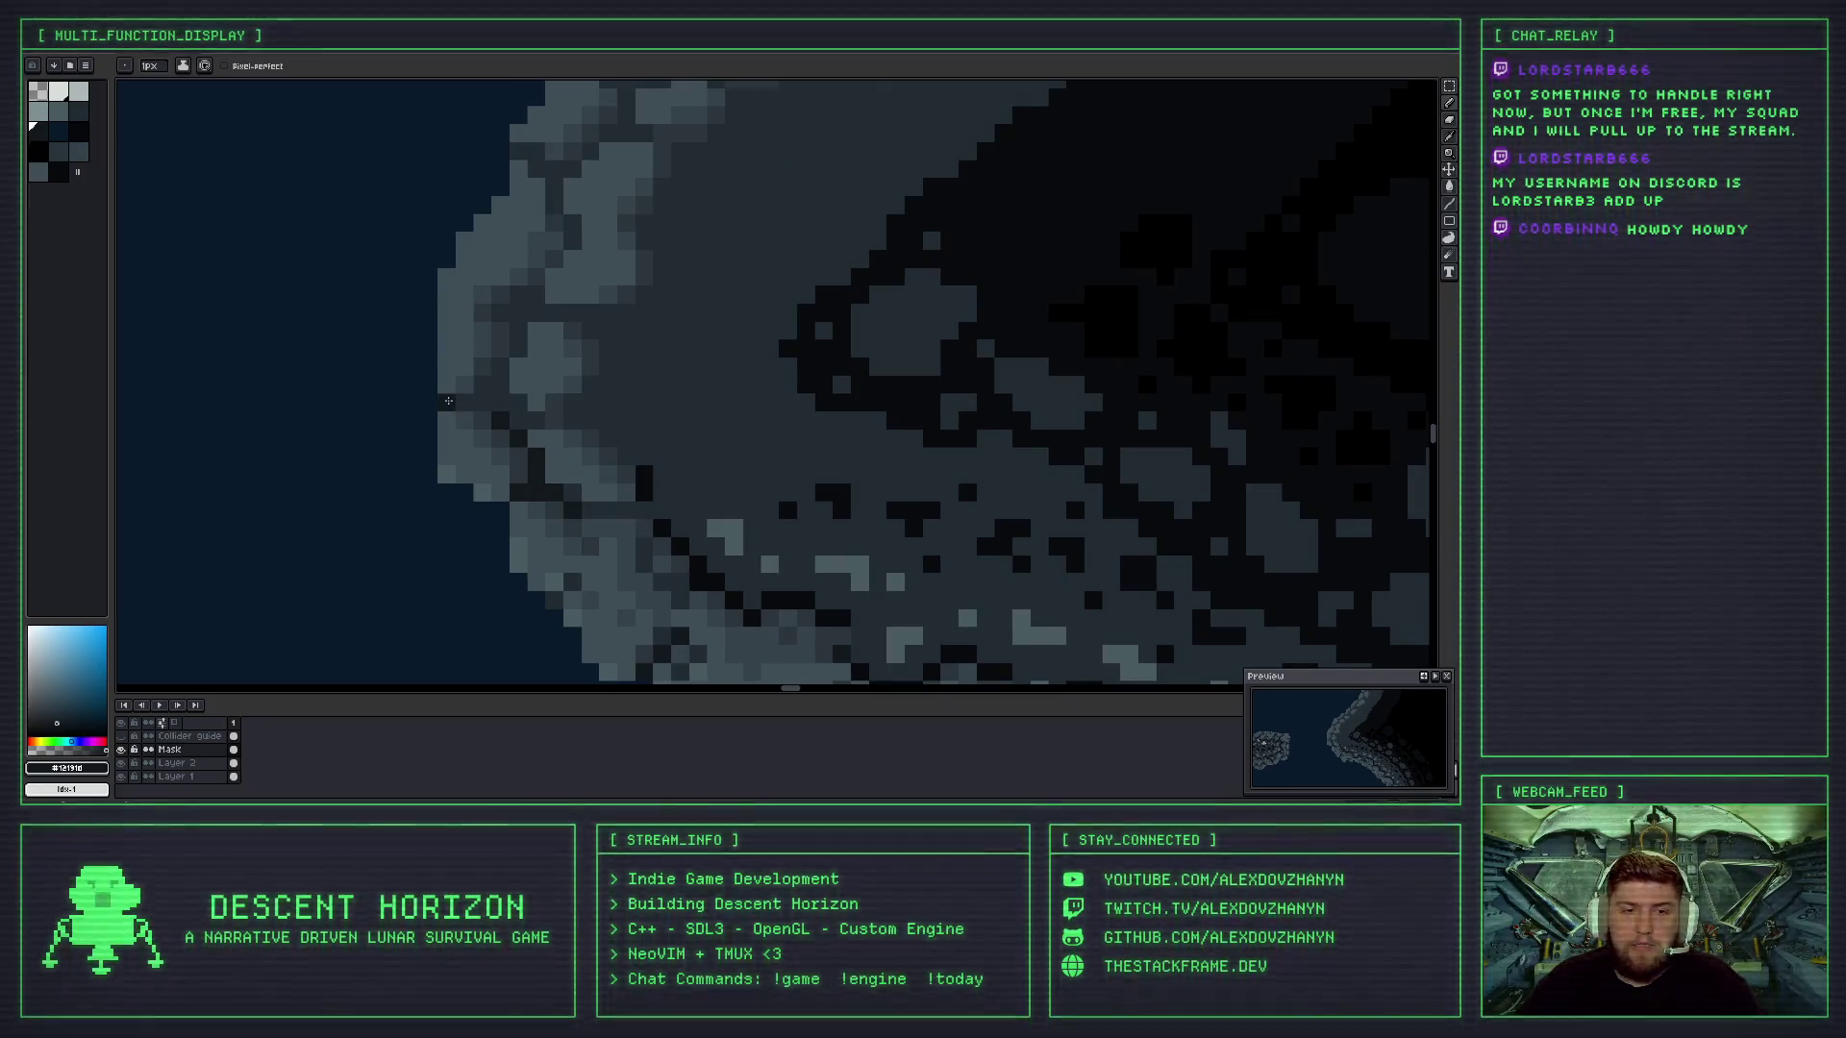
{"action": "left_click", "coordinate": [465, 402]}
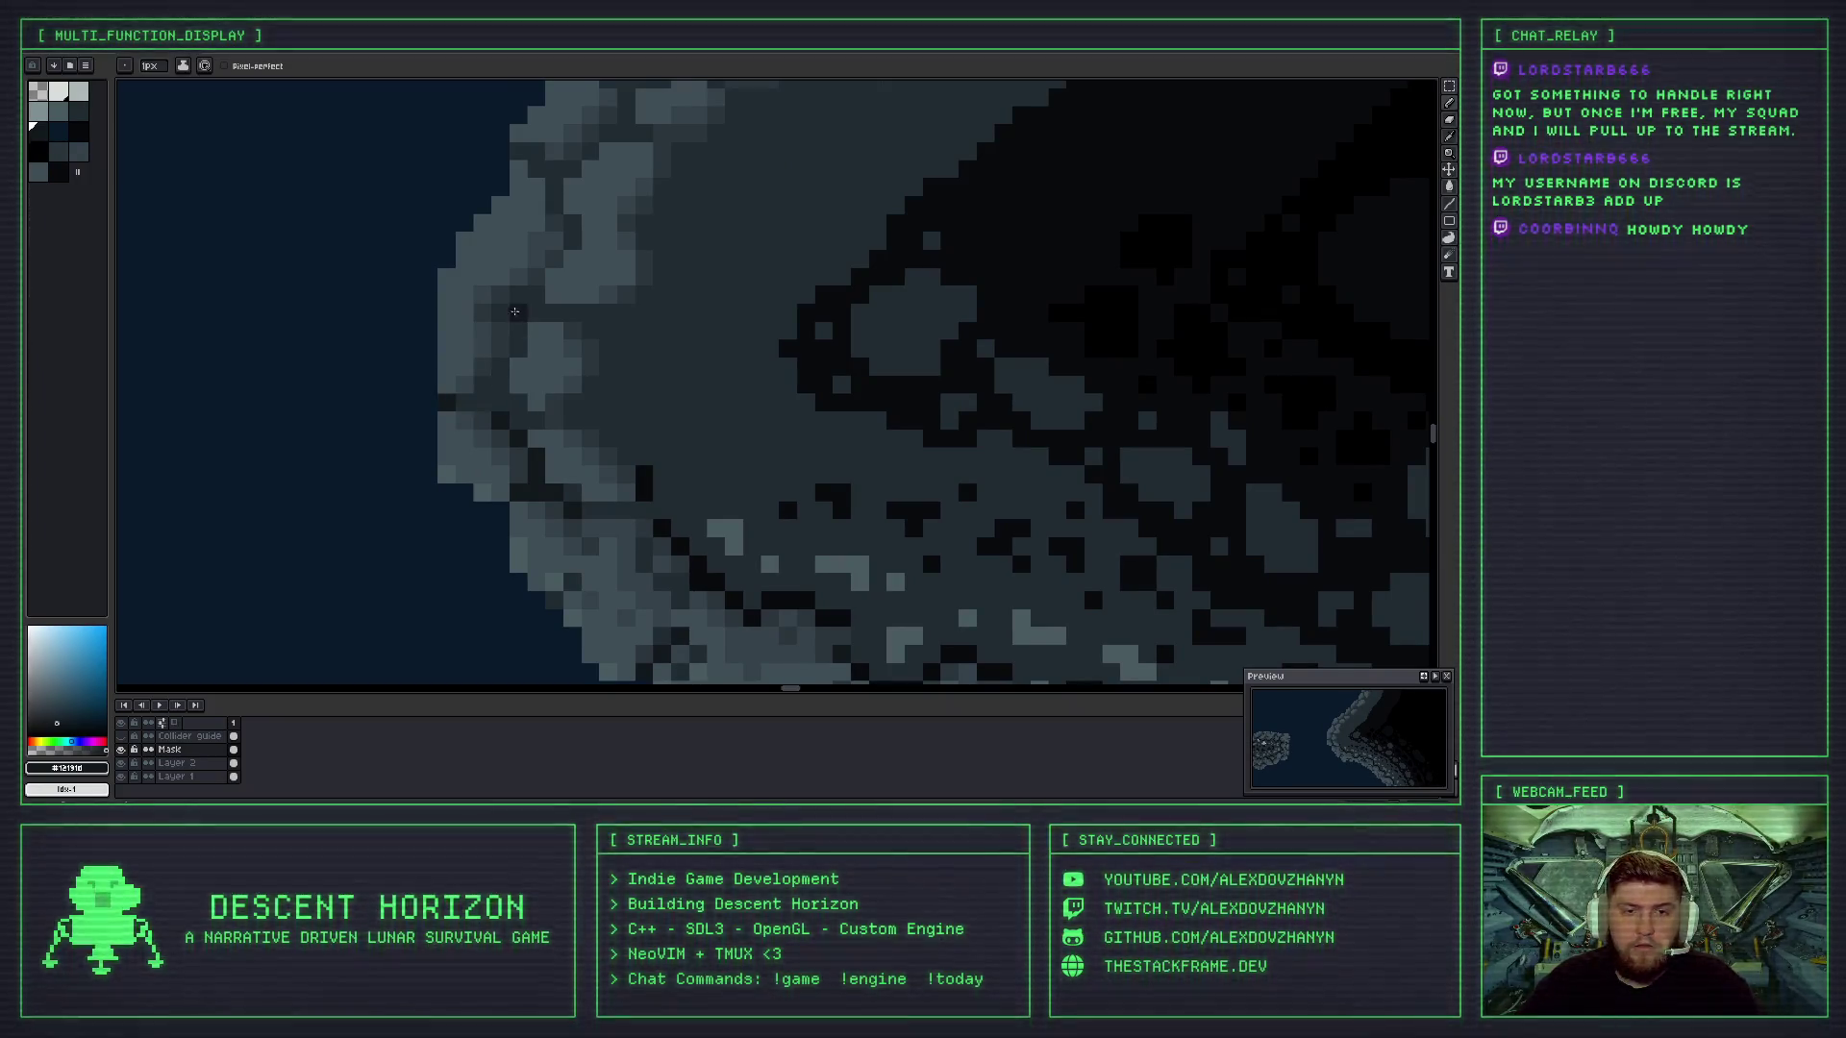
{"action": "scroll", "coordinate": [687, 540], "scroll_direction": "down", "scroll_amount": 3}
{"action": "left_click_drag", "start_coordinate": [687, 540], "coordinate": [510, 301]}
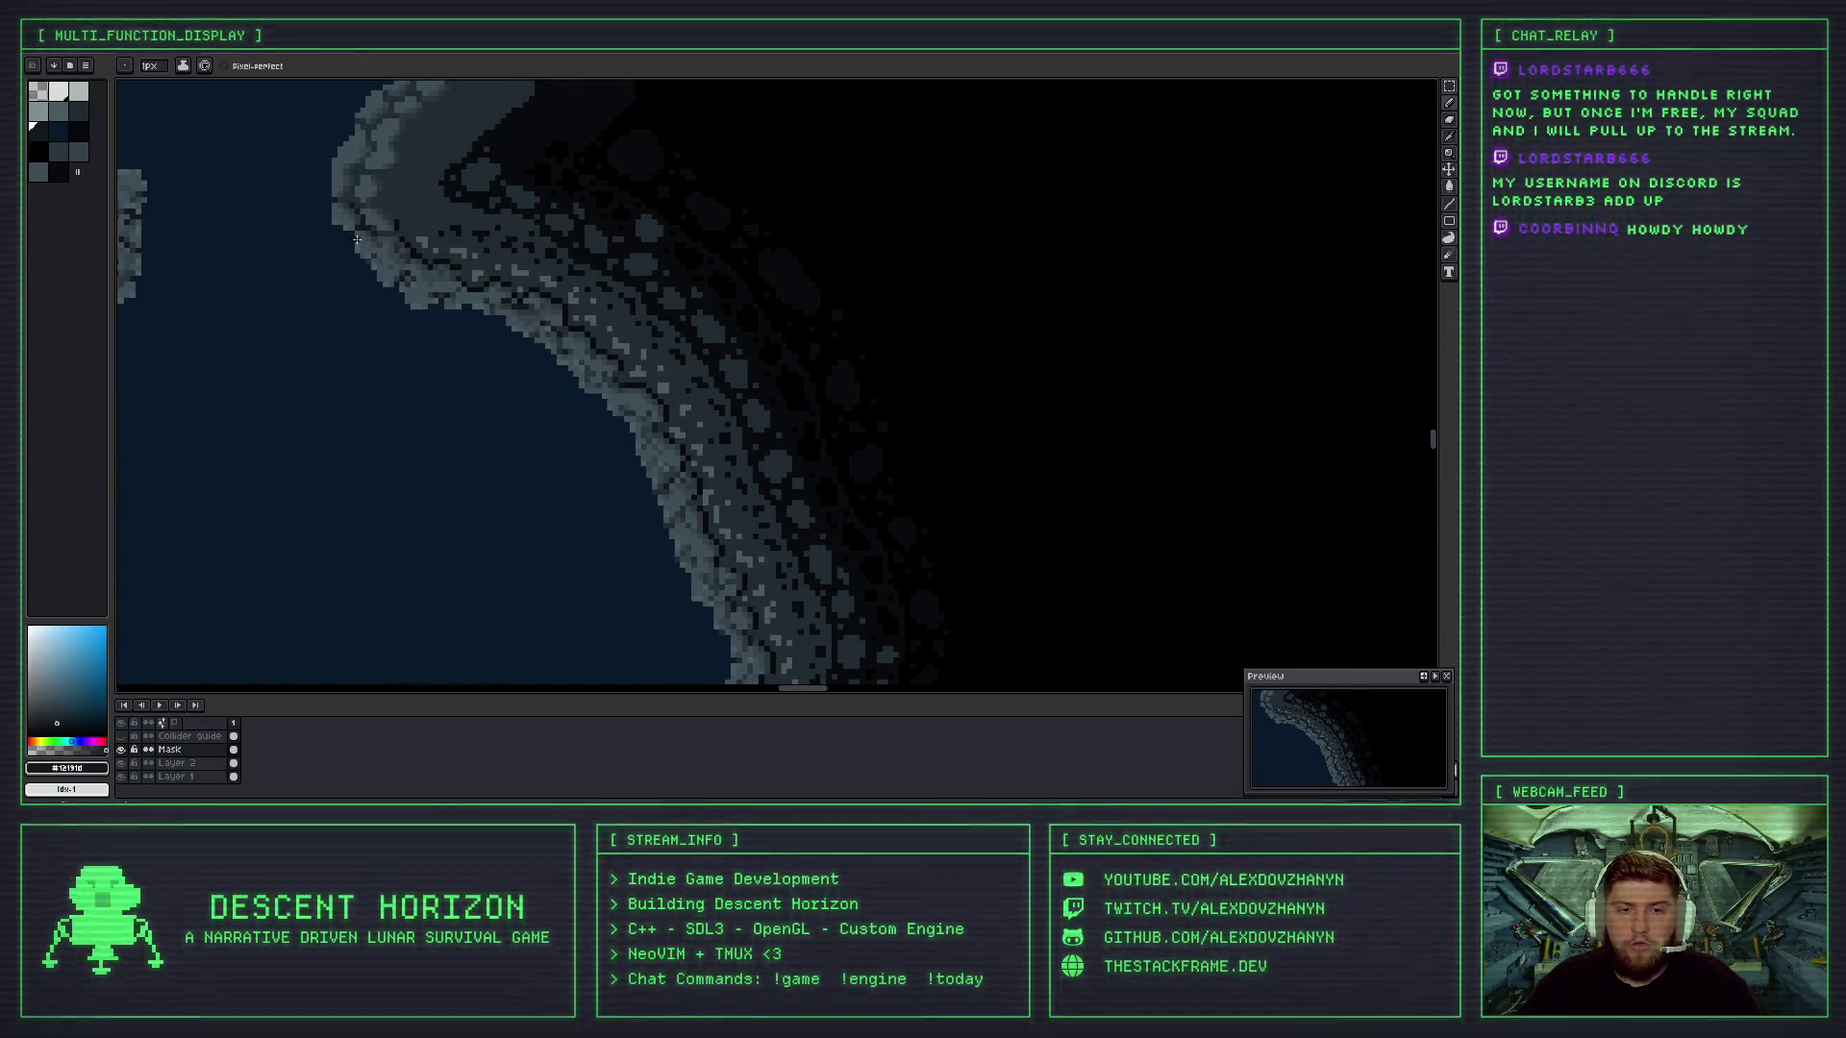
{"action": "scroll", "coordinate": [598, 369], "scroll_direction": "down", "scroll_amount": 3}
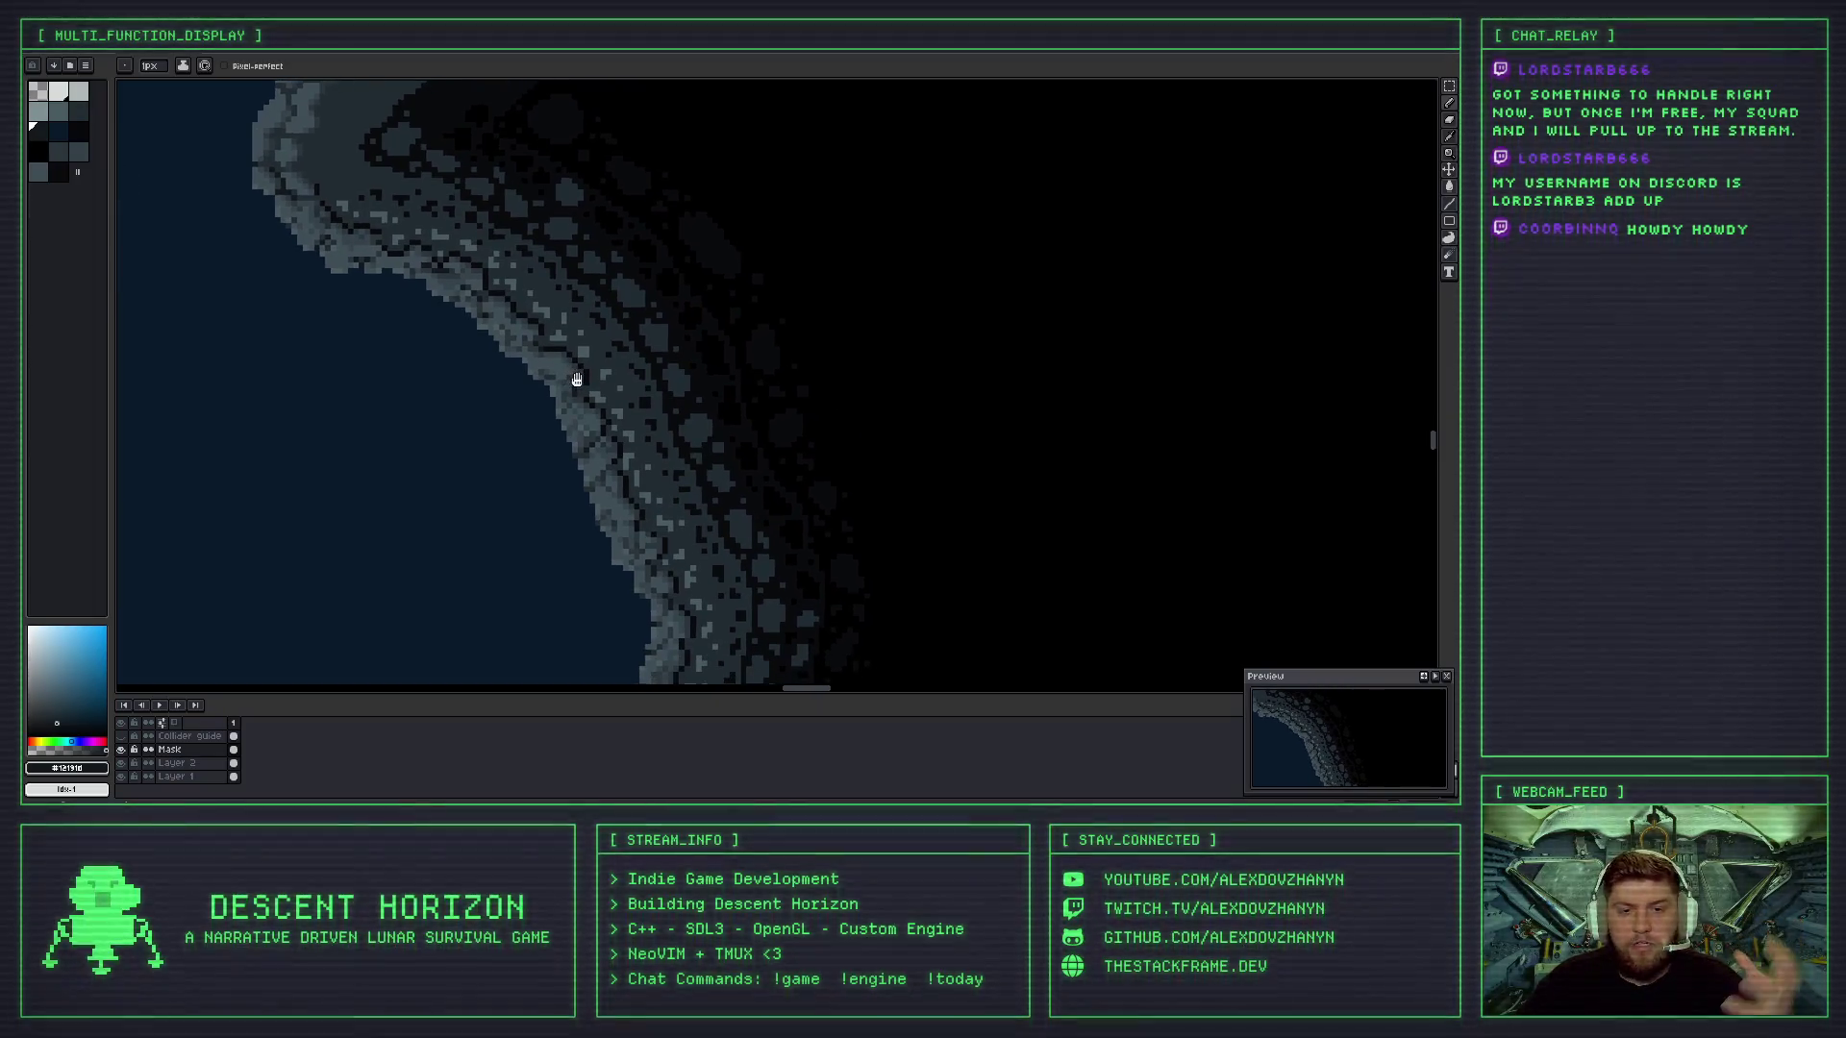
{"action": "scroll", "coordinate": [604, 443], "scroll_direction": "up", "scroll_amount": 3}
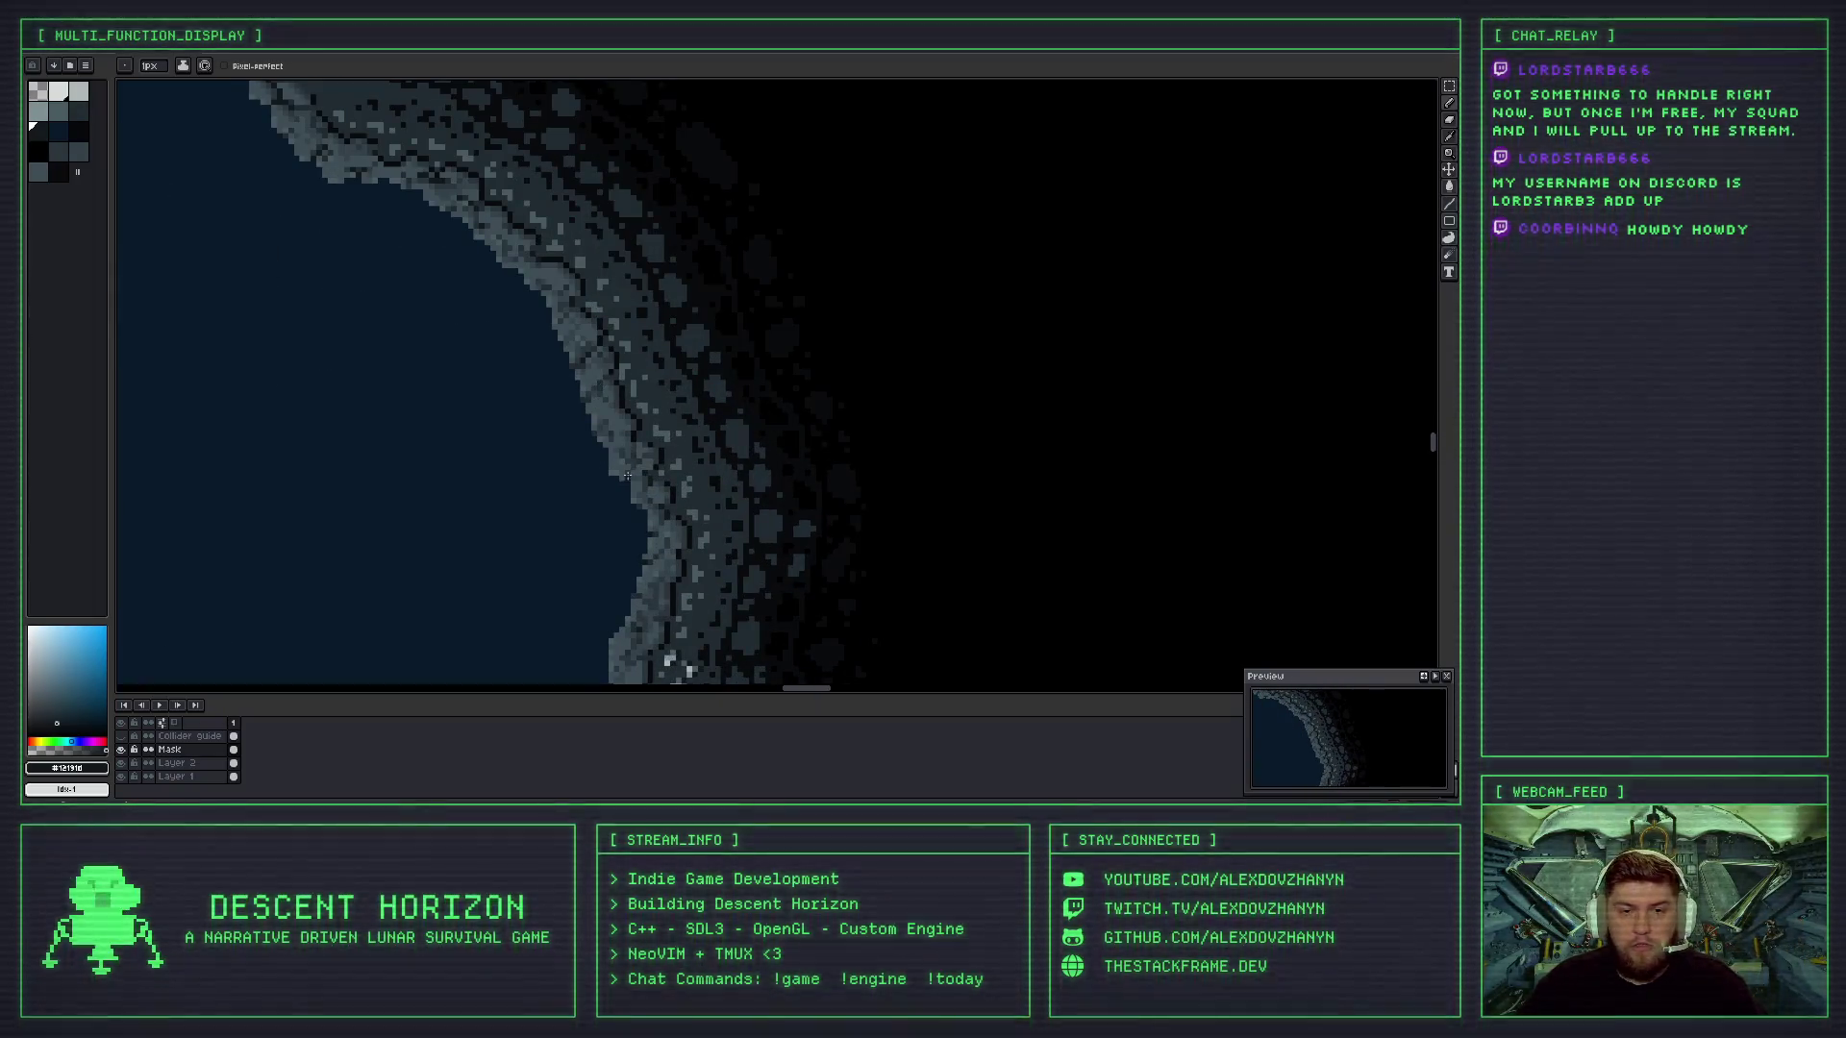
{"action": "left_click_drag", "start_coordinate": [649, 548], "coordinate": [598, 403]}
{"action": "scroll", "coordinate": [620, 415], "scroll_direction": "down", "scroll_amount": 1}
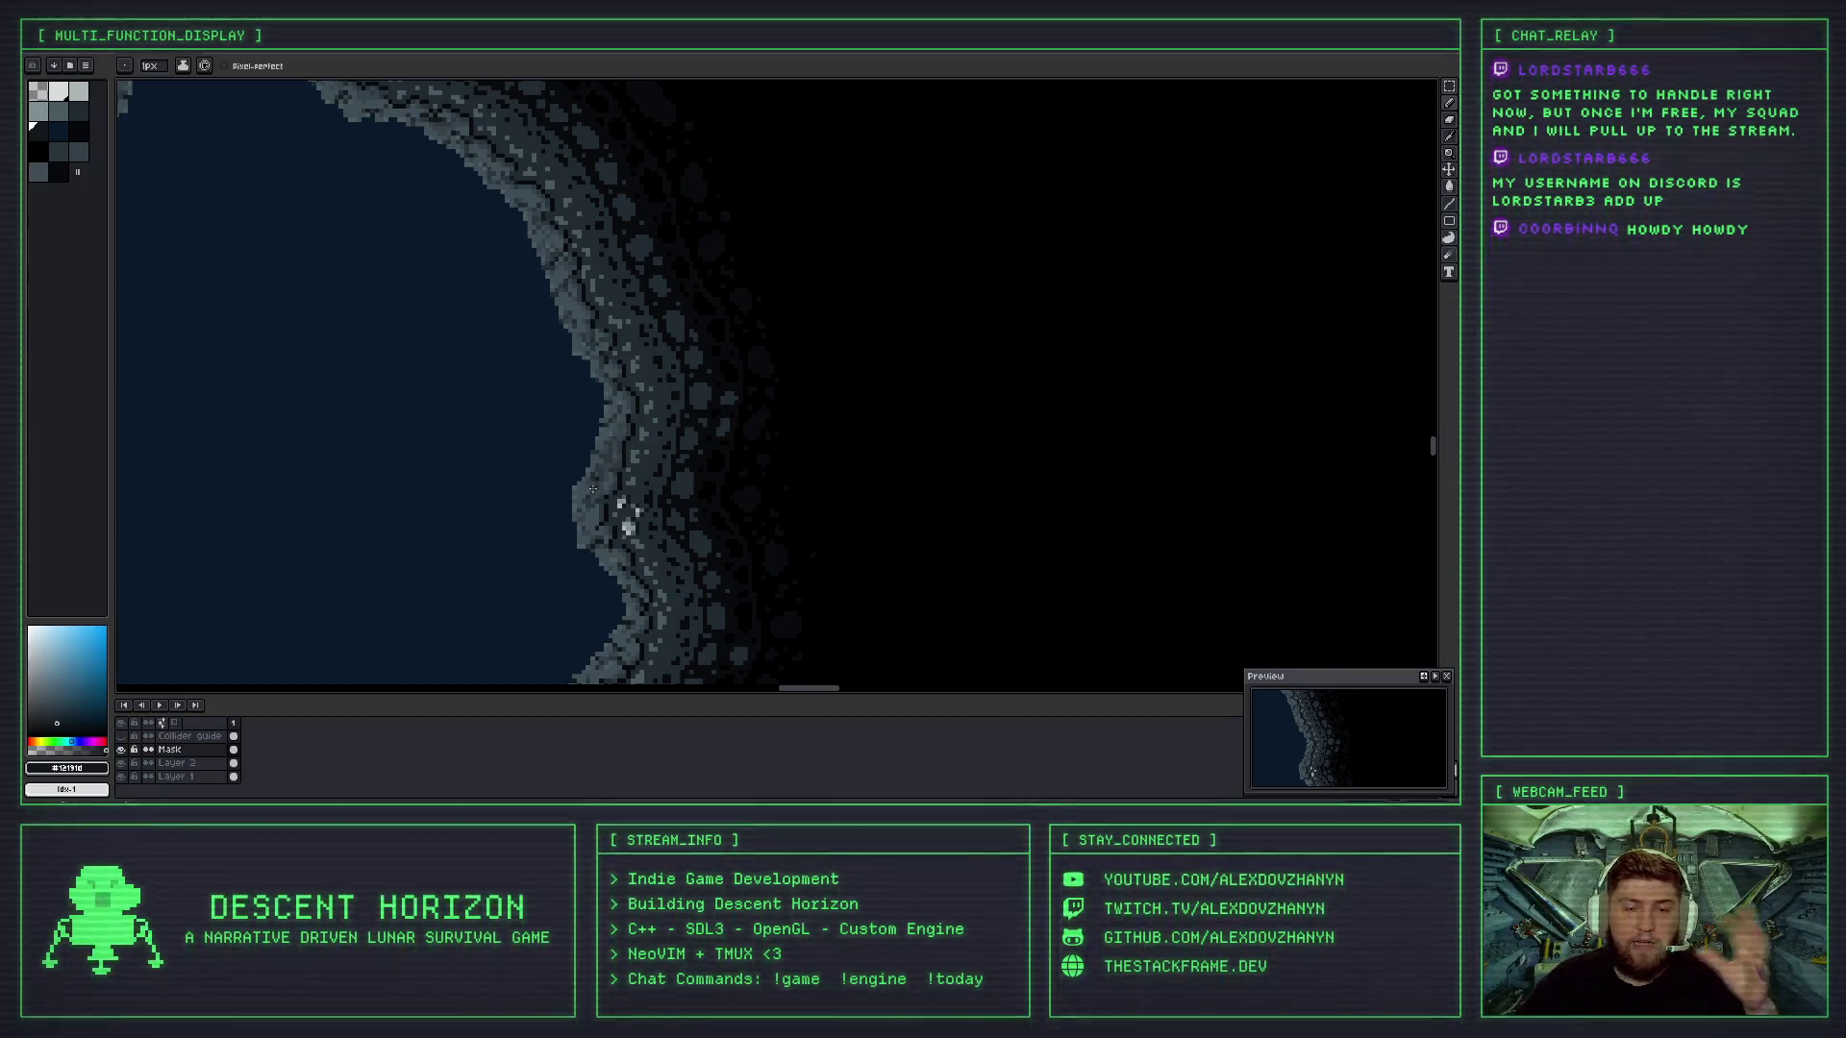
{"action": "scroll", "coordinate": [588, 488], "scroll_direction": "up", "scroll_amount": 1}
{"action": "scroll", "coordinate": [614, 487], "scroll_direction": "up", "scroll_amount": 1}
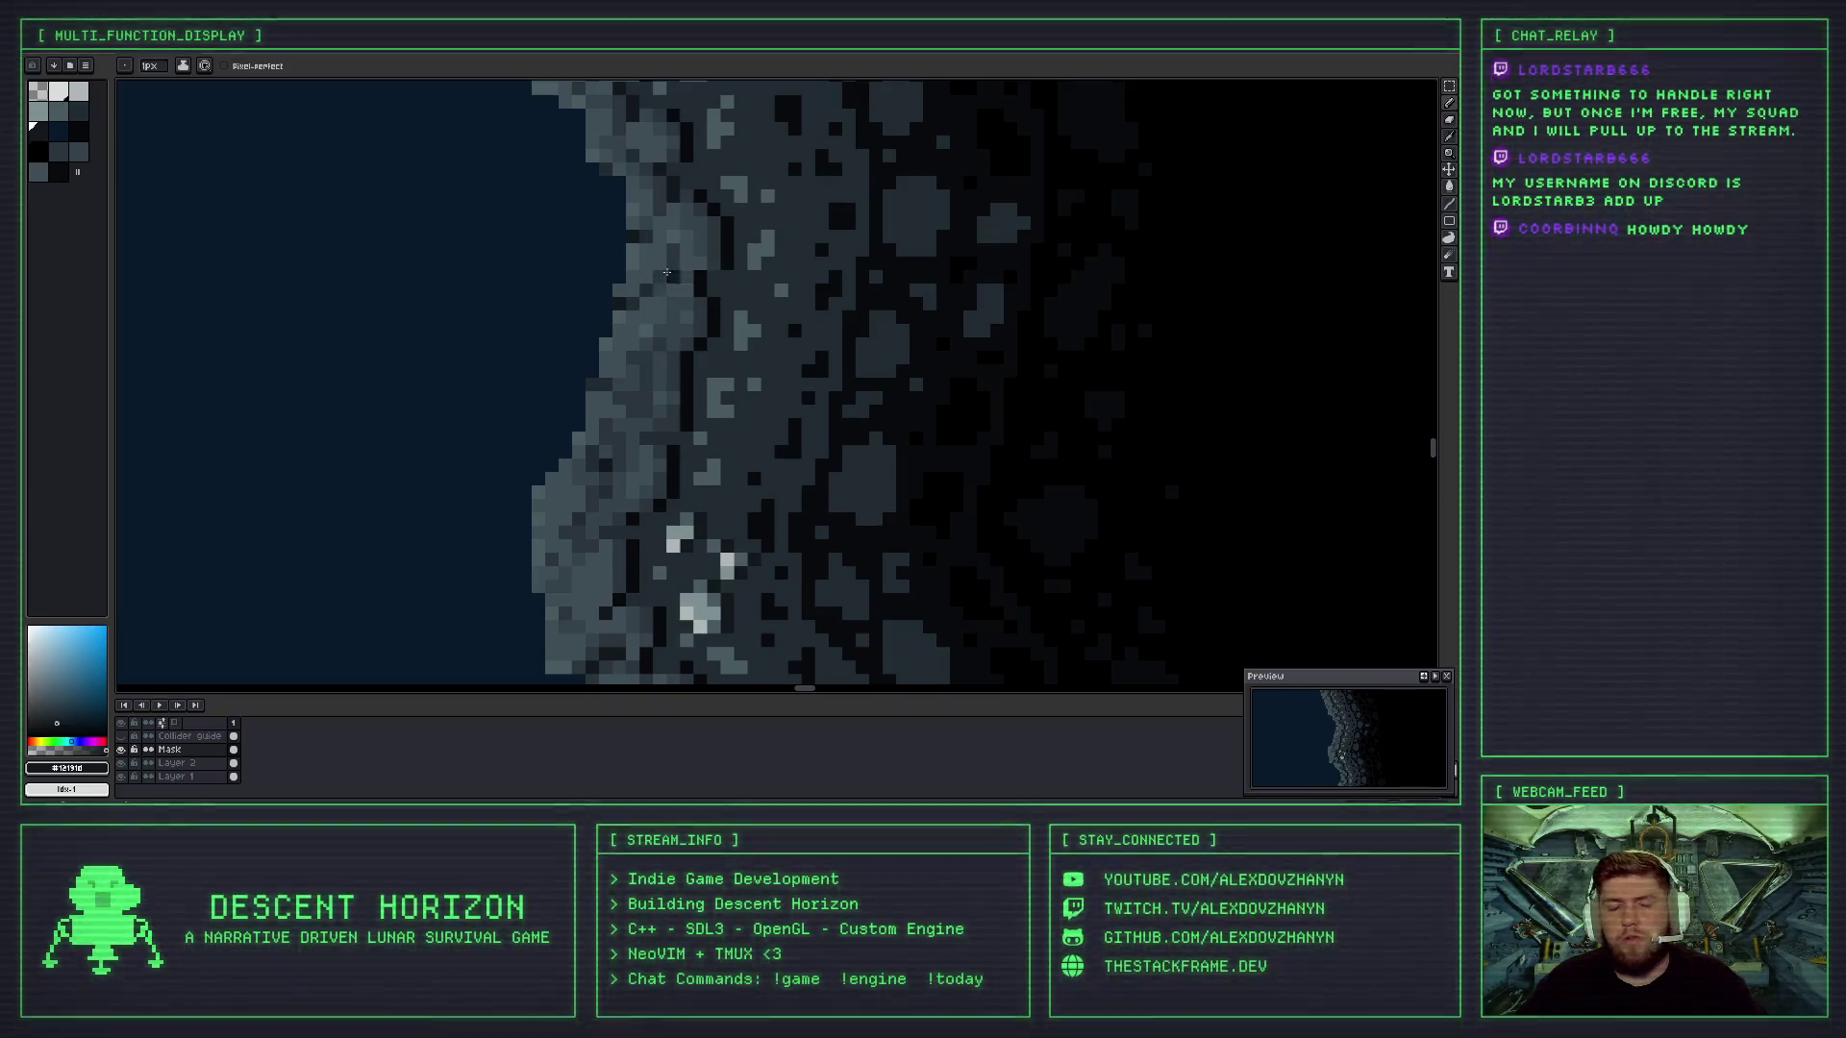
- Move to the upper stone blocks and paint dark crack pixels under a light block
{"action": "scroll", "coordinate": [654, 274], "scroll_direction": "down", "scroll_amount": 1}
{"action": "left_click_drag", "start_coordinate": [594, 174], "coordinate": [620, 322]}
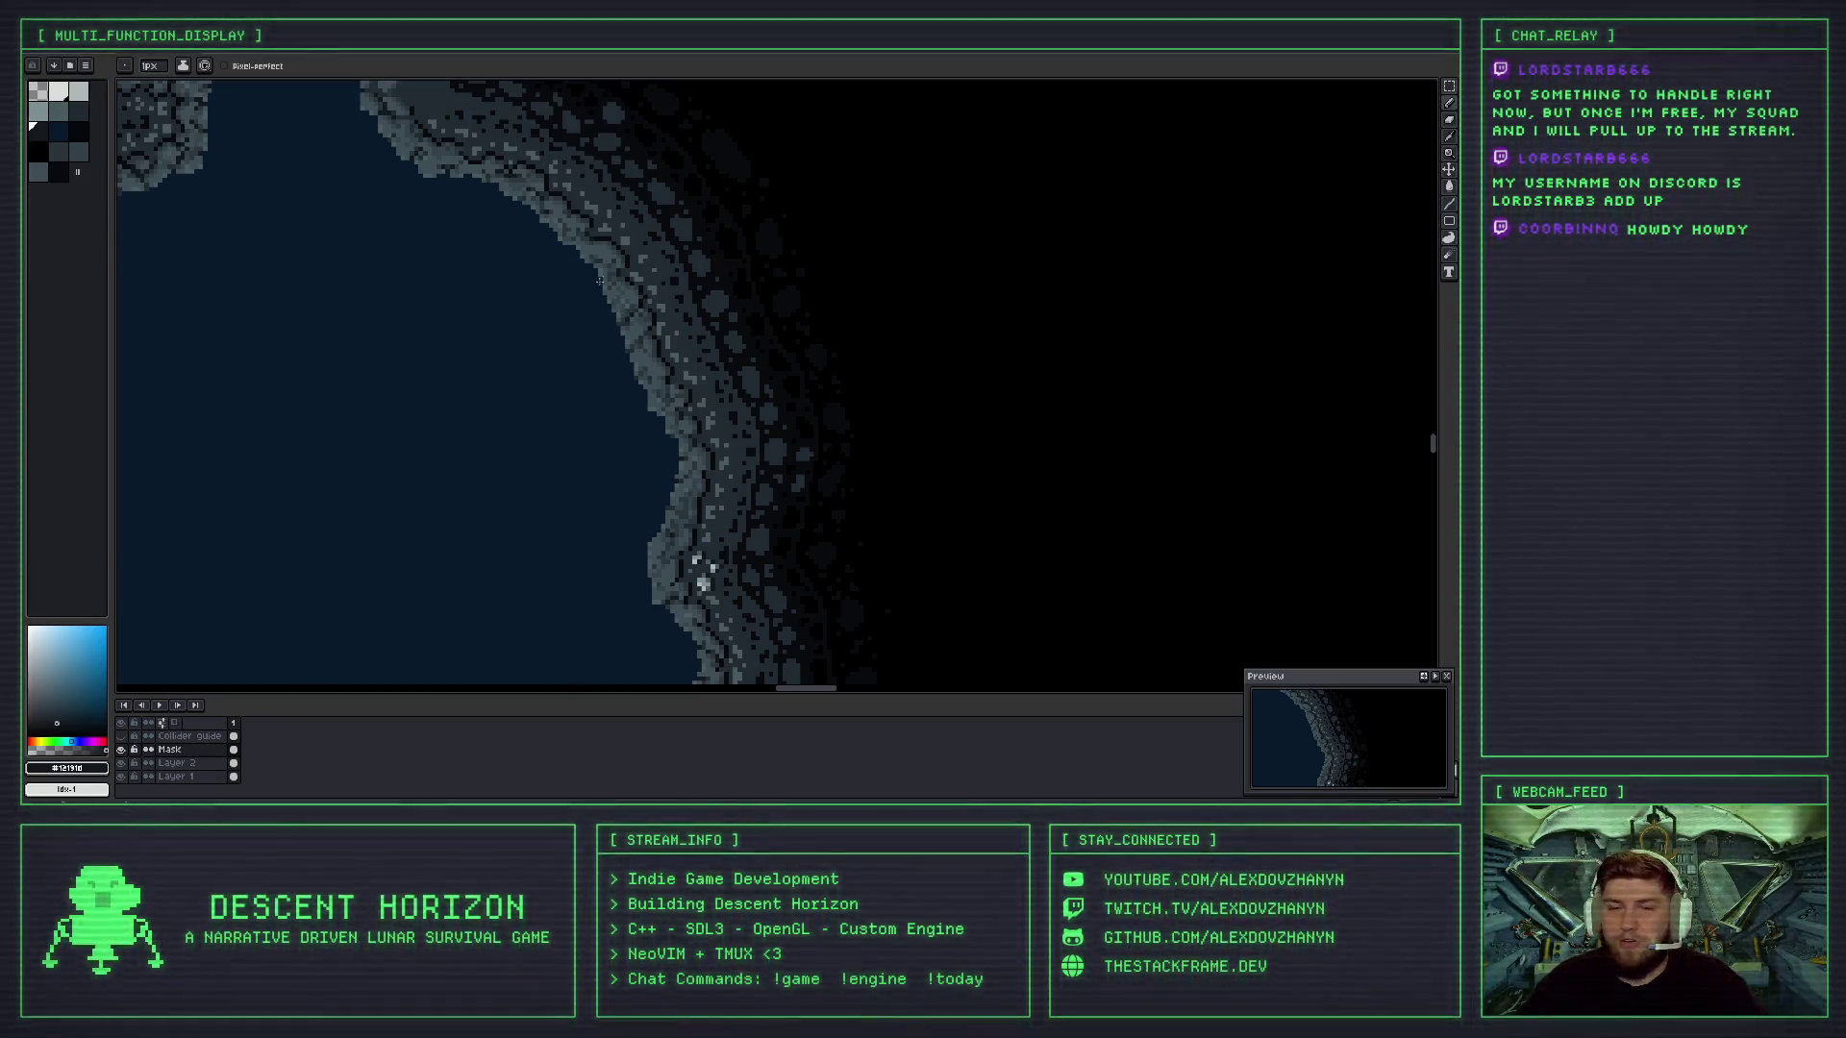
{"action": "scroll", "coordinate": [453, 132], "scroll_direction": "up", "scroll_amount": 1}
{"action": "scroll", "coordinate": [552, 243], "scroll_direction": "up", "scroll_amount": 5}
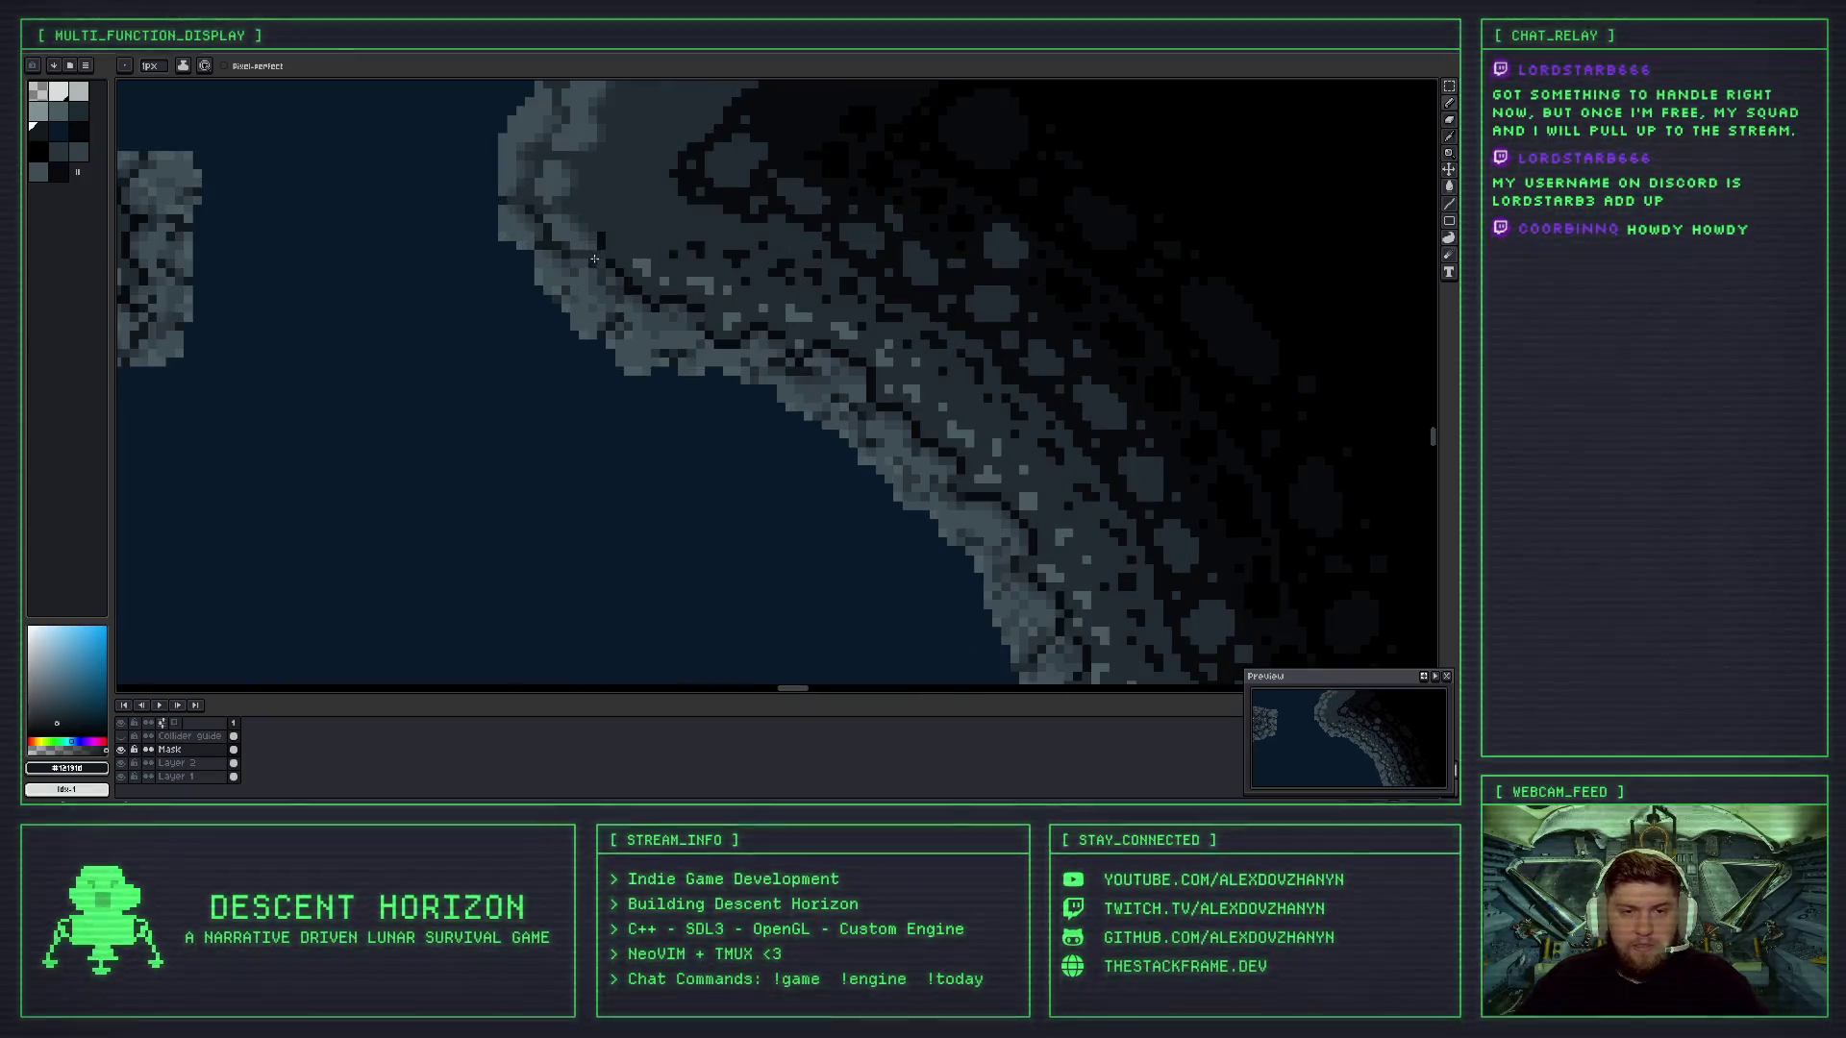
{"action": "scroll", "coordinate": [554, 252], "scroll_direction": "up", "scroll_amount": 1}
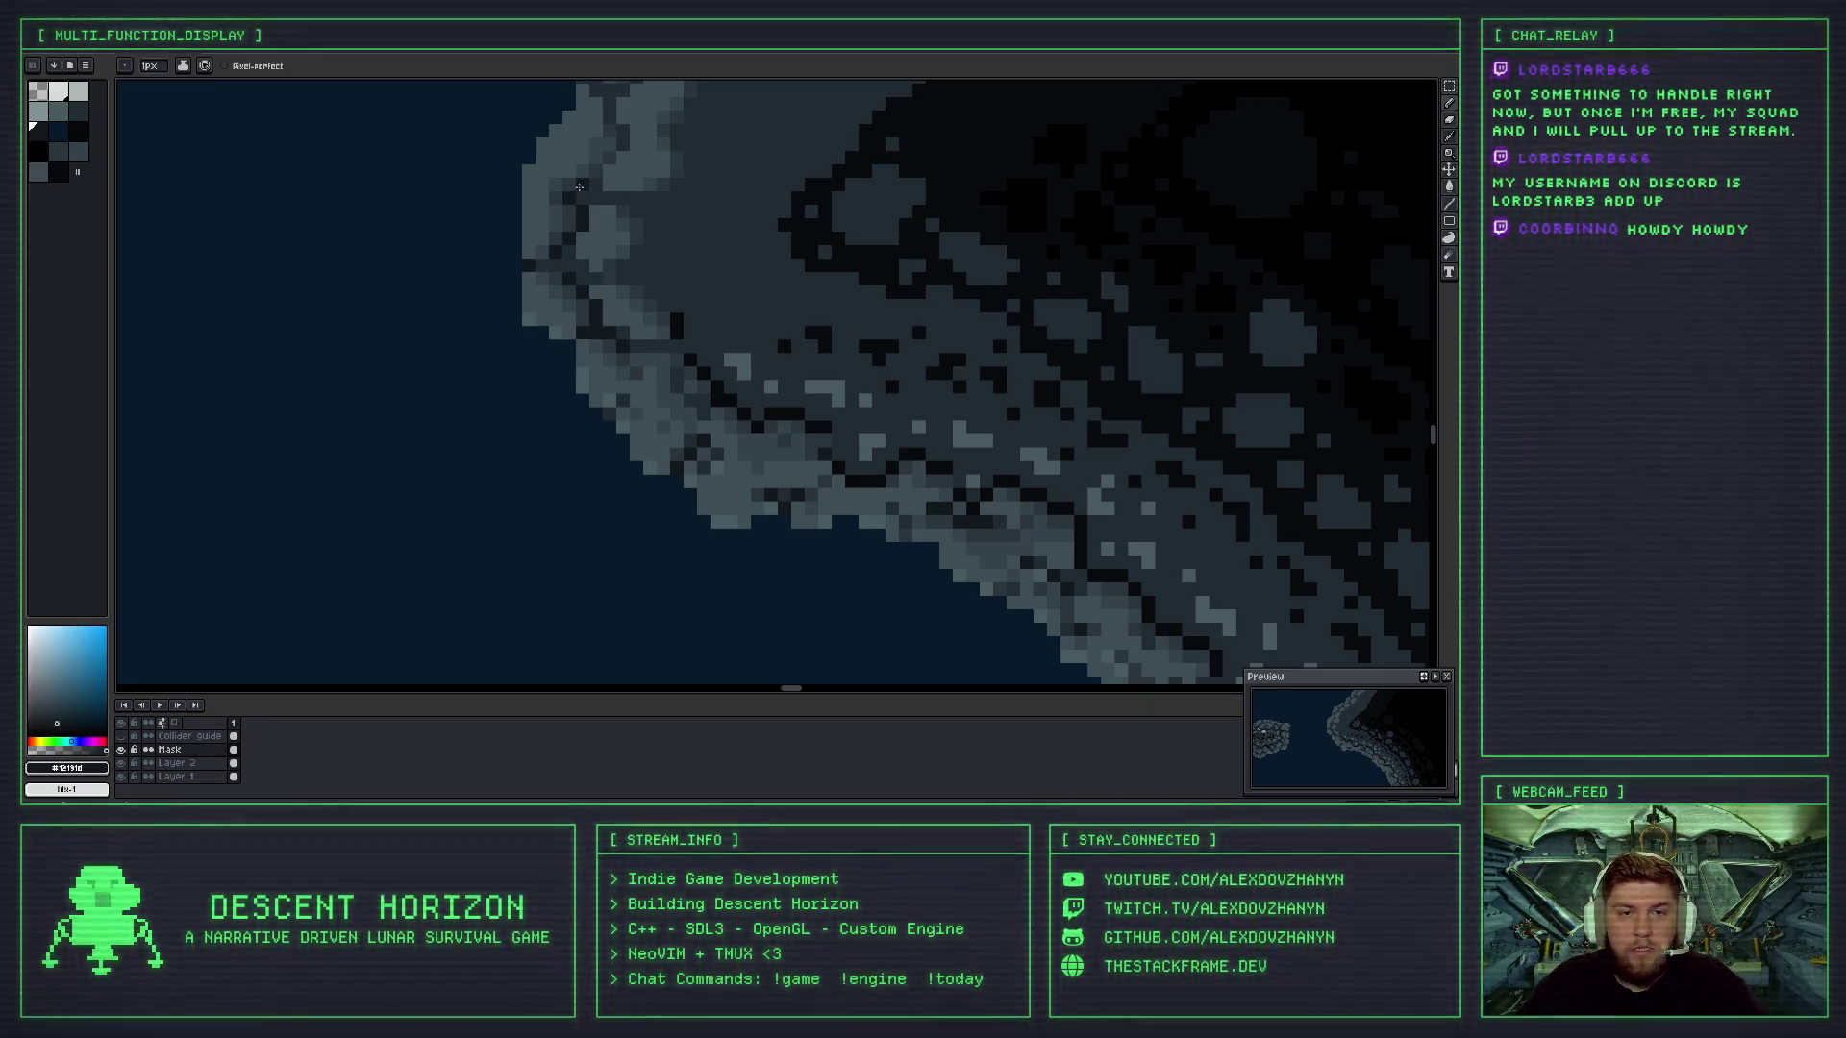
{"action": "left_click_drag", "start_coordinate": [579, 187], "coordinate": [581, 330]}
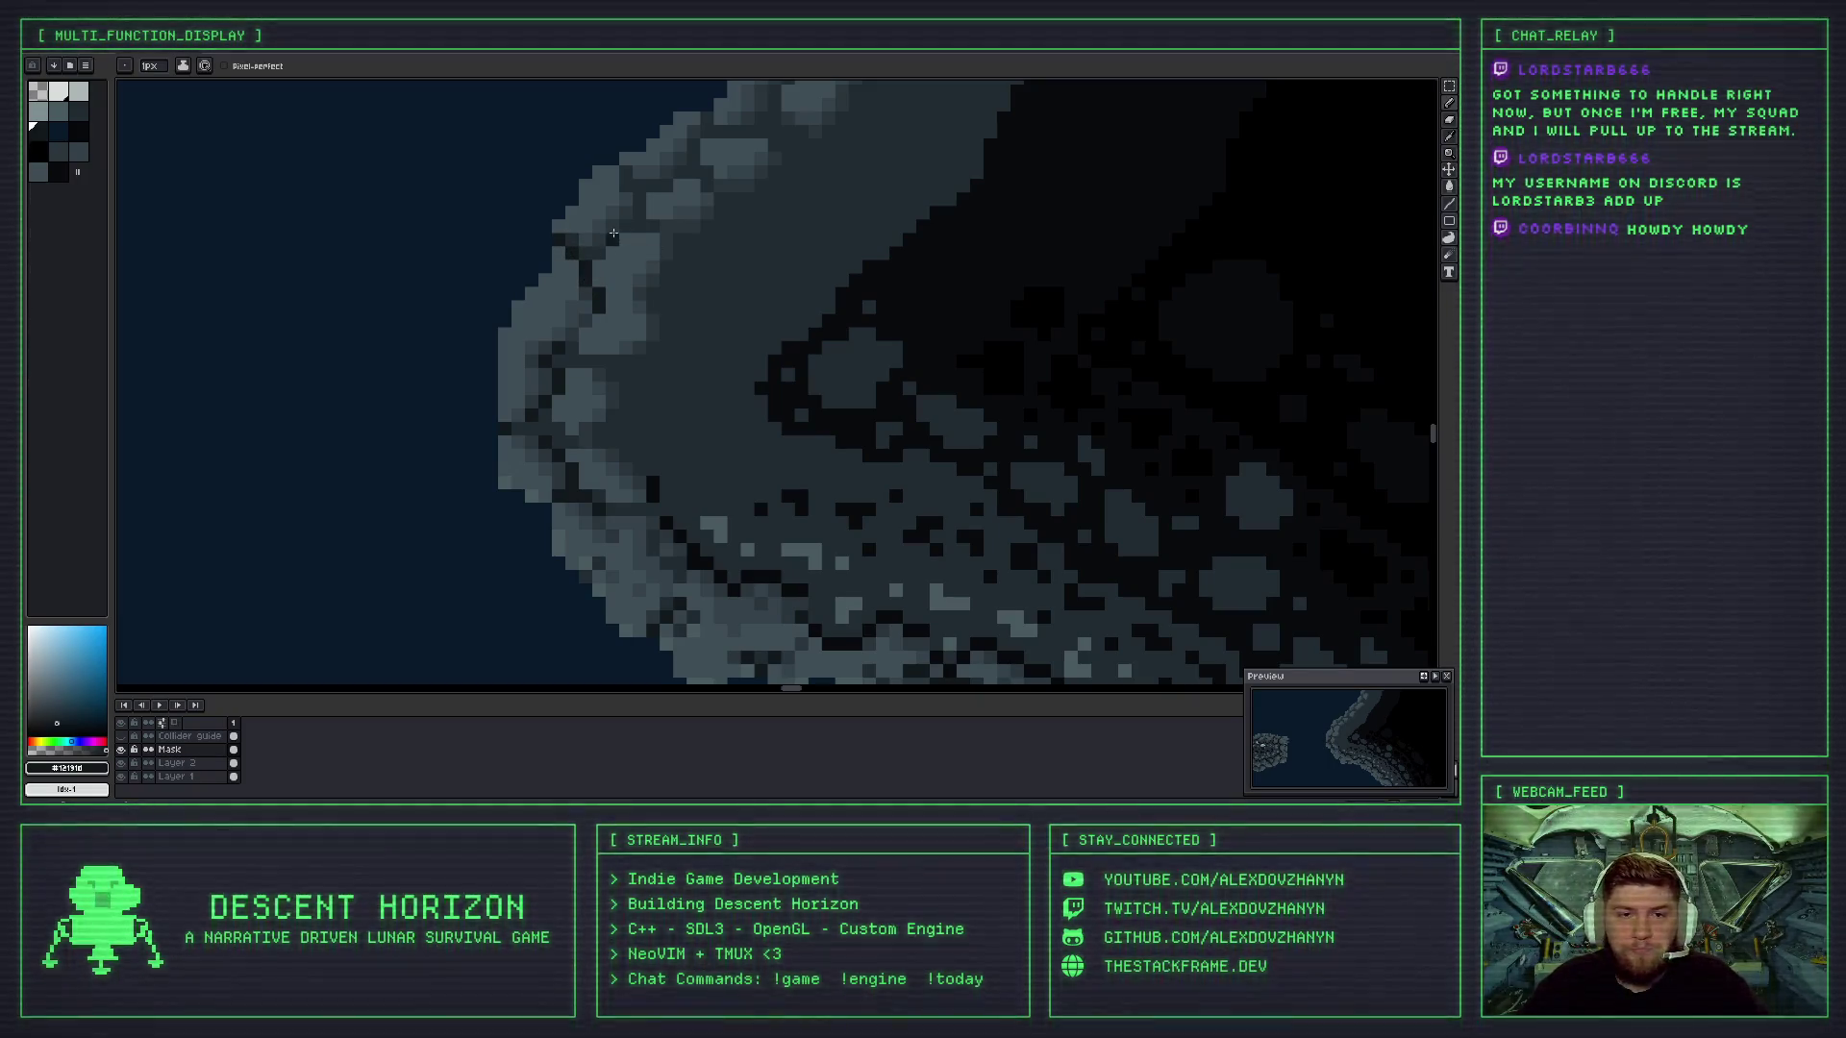
{"action": "scroll", "coordinate": [574, 314], "scroll_direction": "up", "scroll_amount": 2}
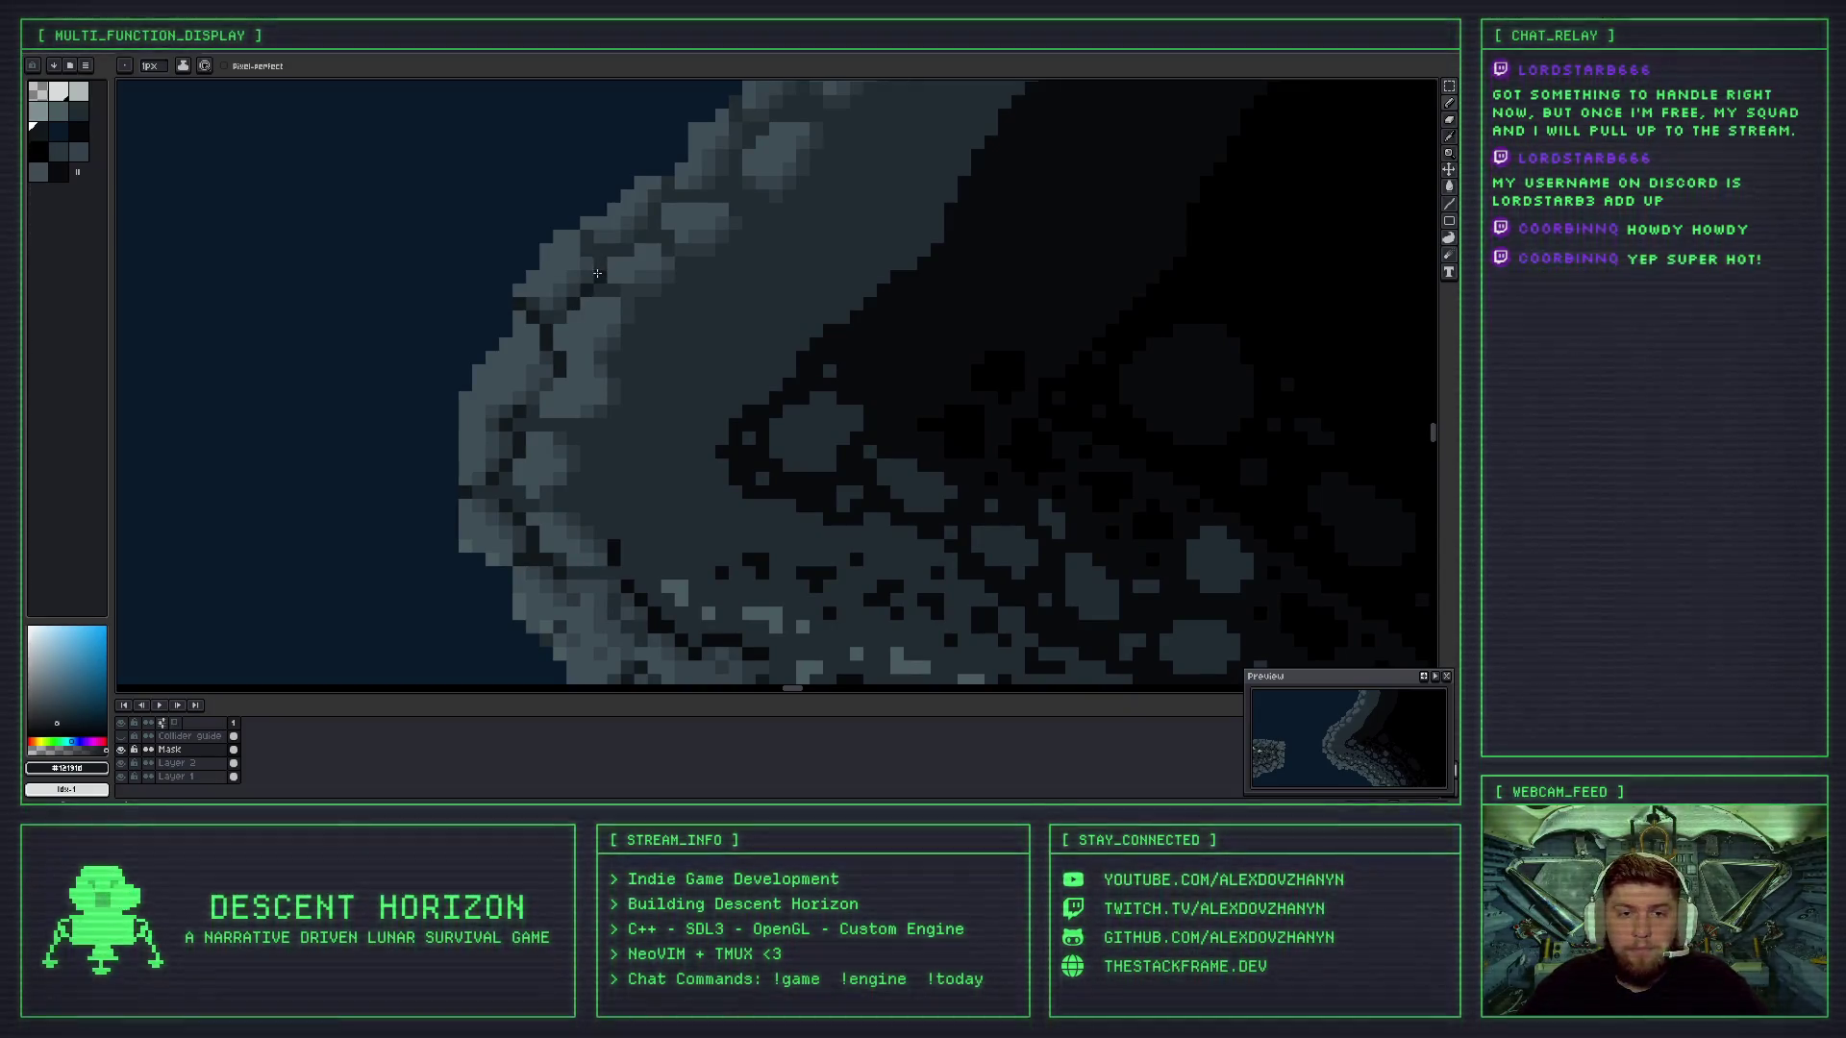
{"action": "left_click_drag", "start_coordinate": [596, 238], "coordinate": [528, 301]}
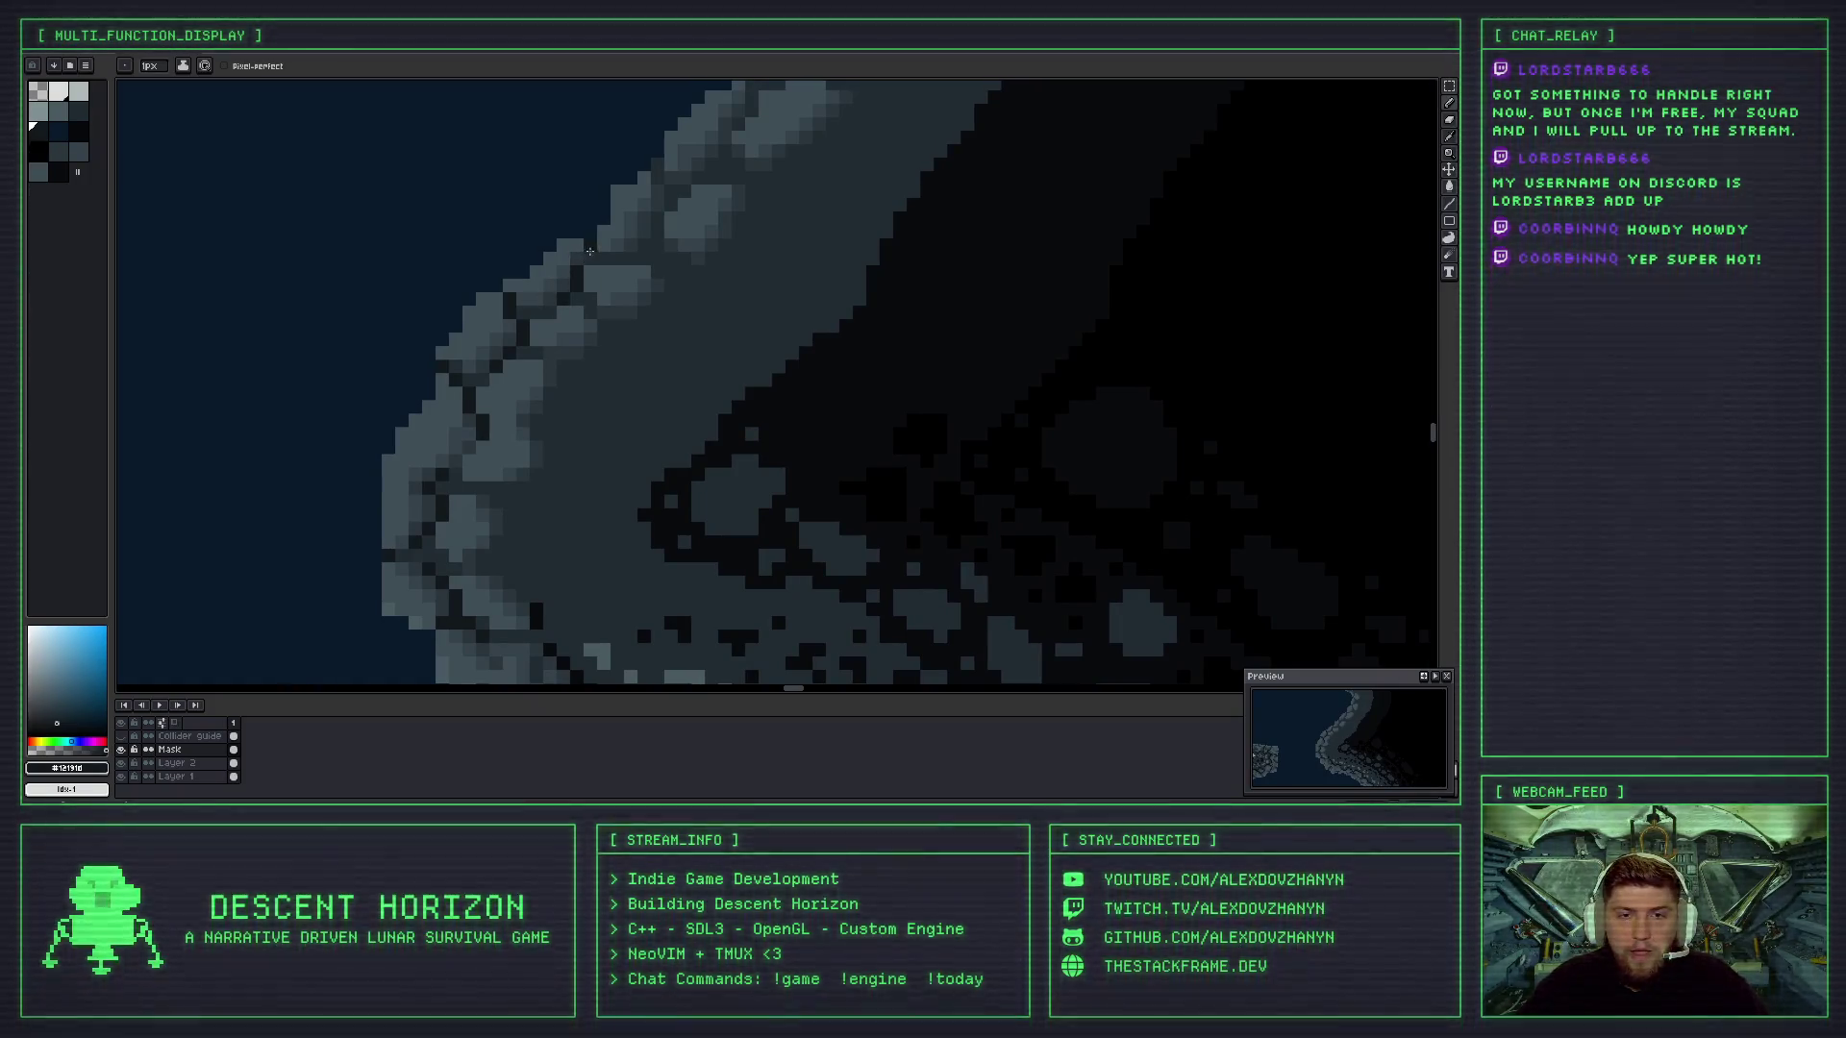
{"action": "left_click_drag", "start_coordinate": [606, 258], "coordinate": [639, 255]}
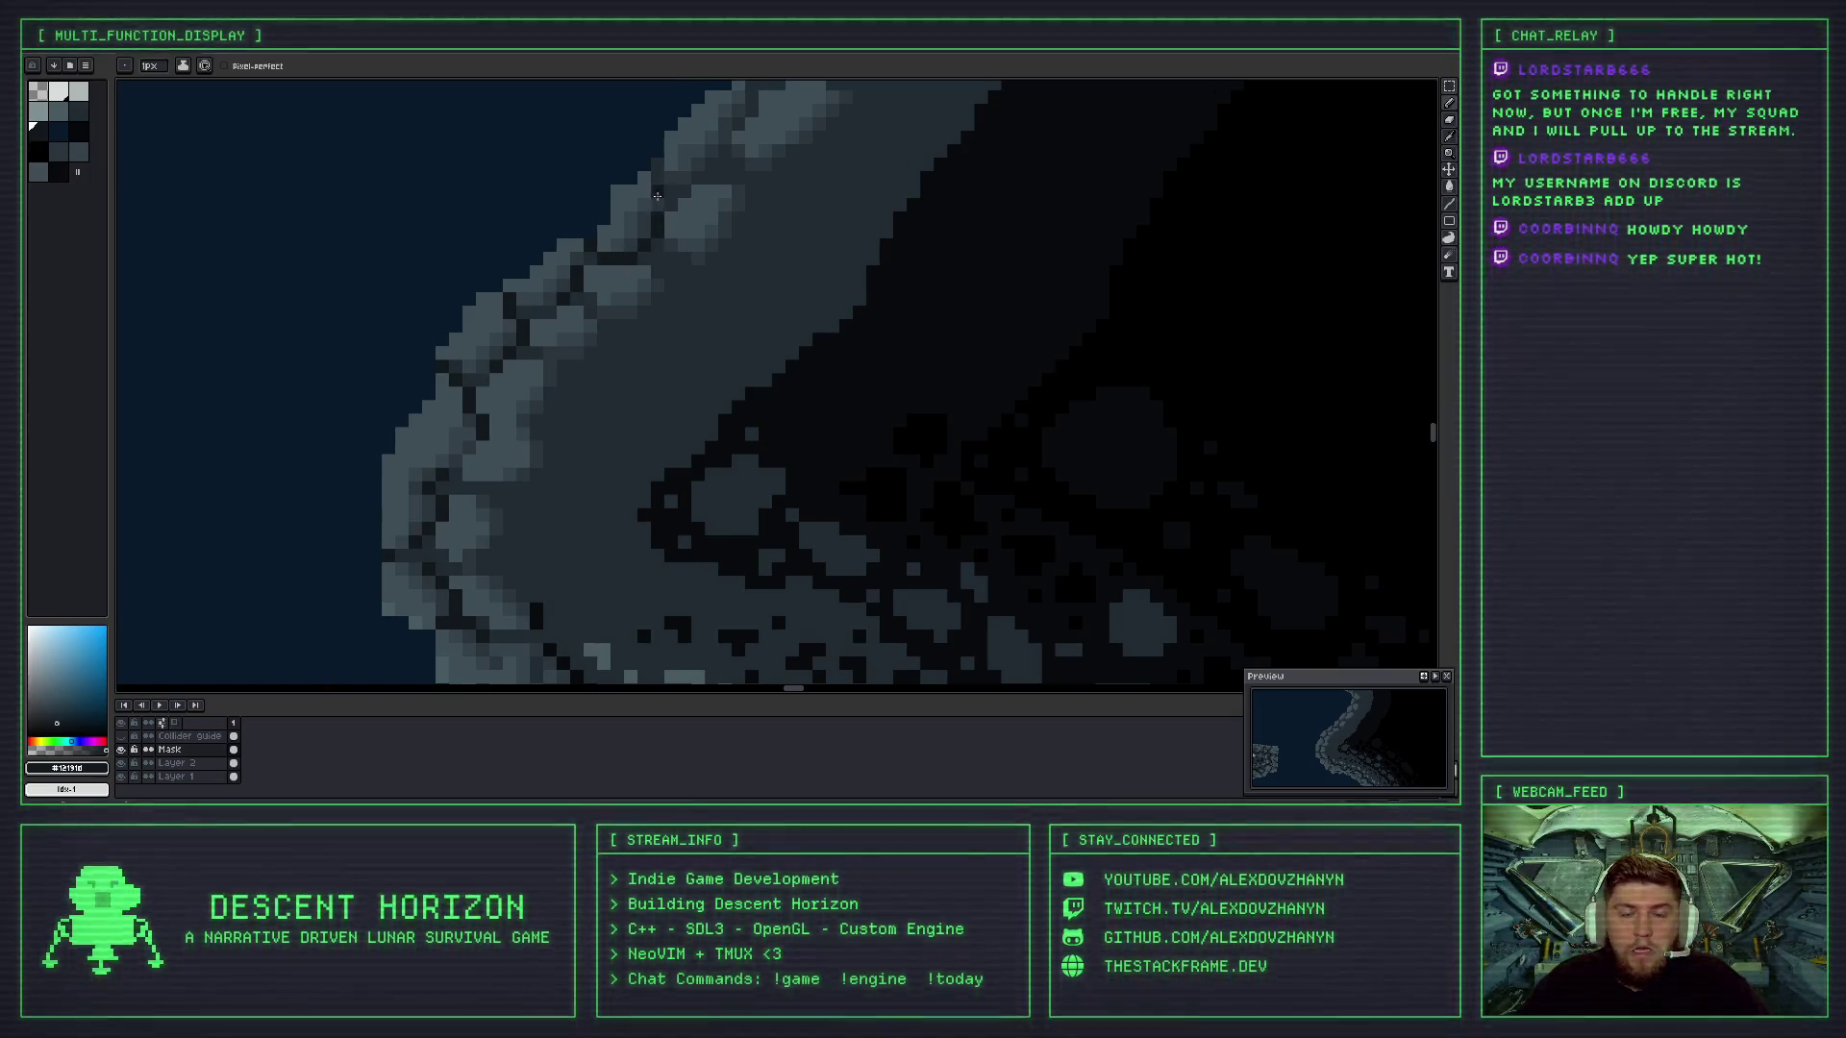
- Darken a crack between neighbouring stones further along the edge
{"action": "scroll", "coordinate": [672, 289], "scroll_direction": "up", "scroll_amount": 3}
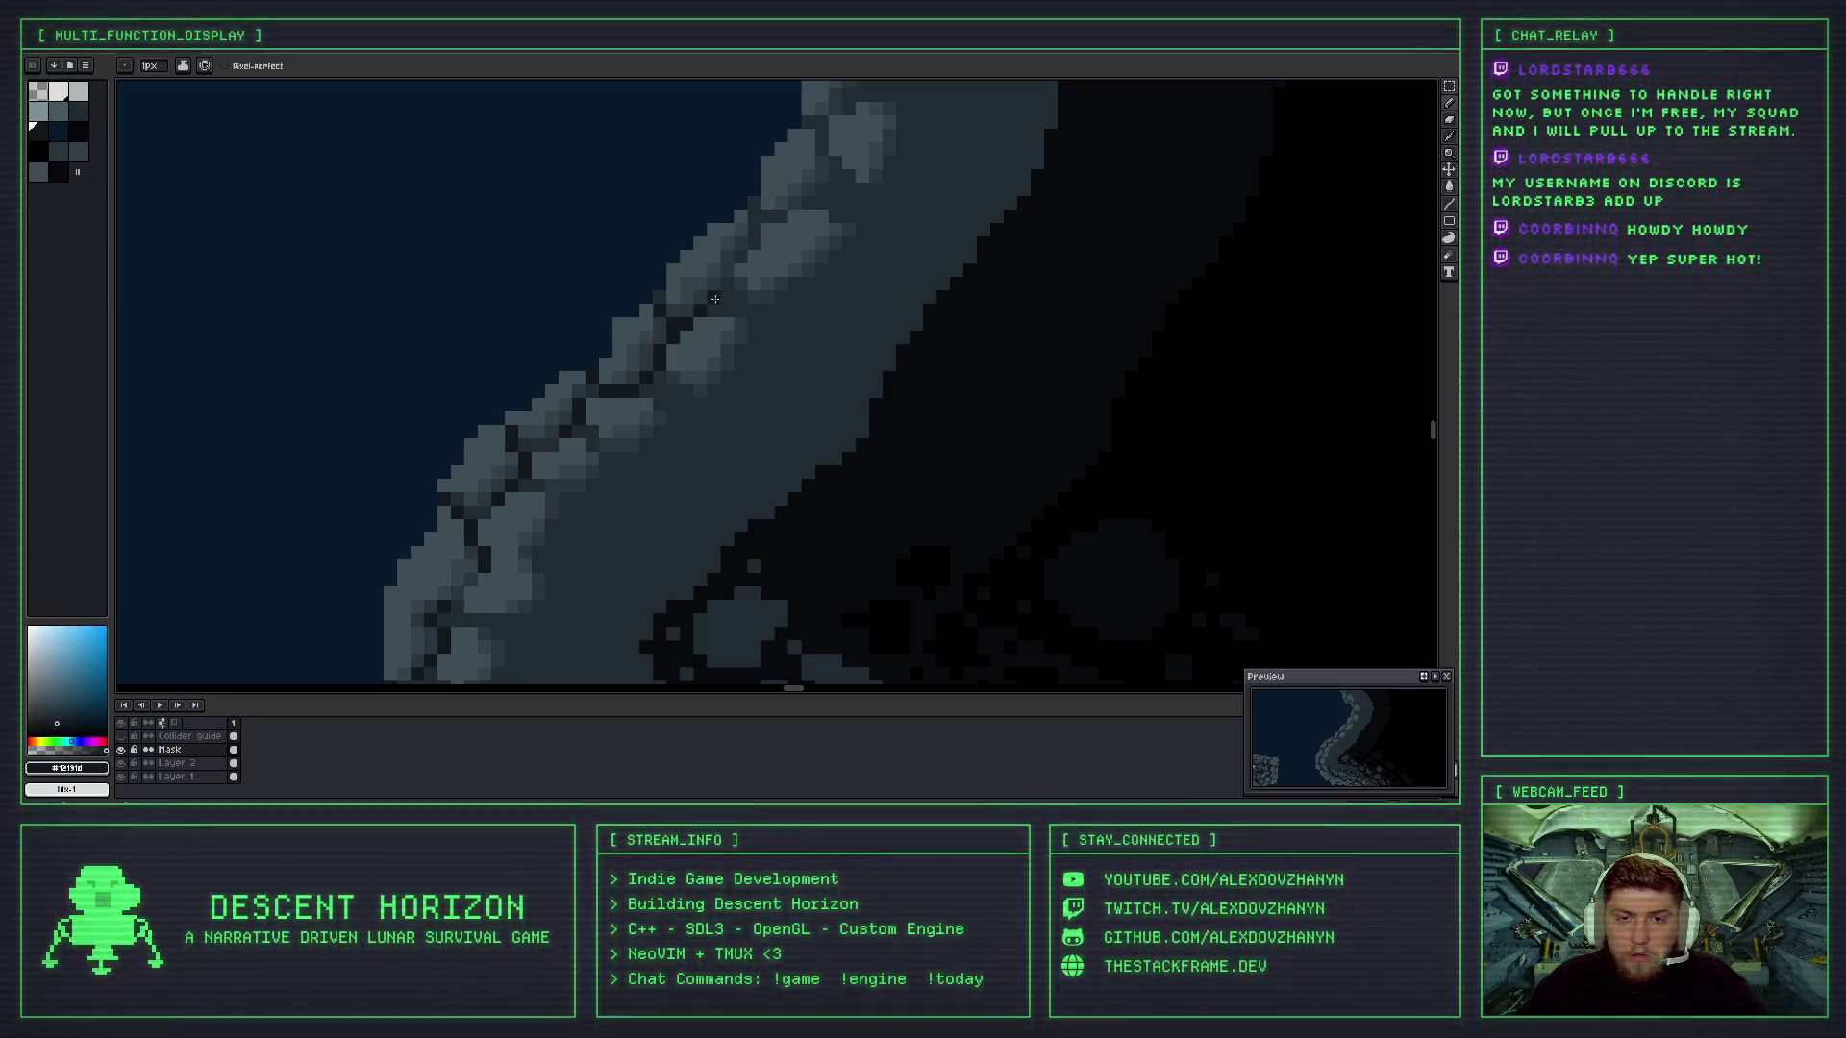
{"action": "scroll", "coordinate": [727, 307], "scroll_direction": "up", "scroll_amount": 2}
{"action": "scroll", "coordinate": [694, 395], "scroll_direction": "down", "scroll_amount": 4}
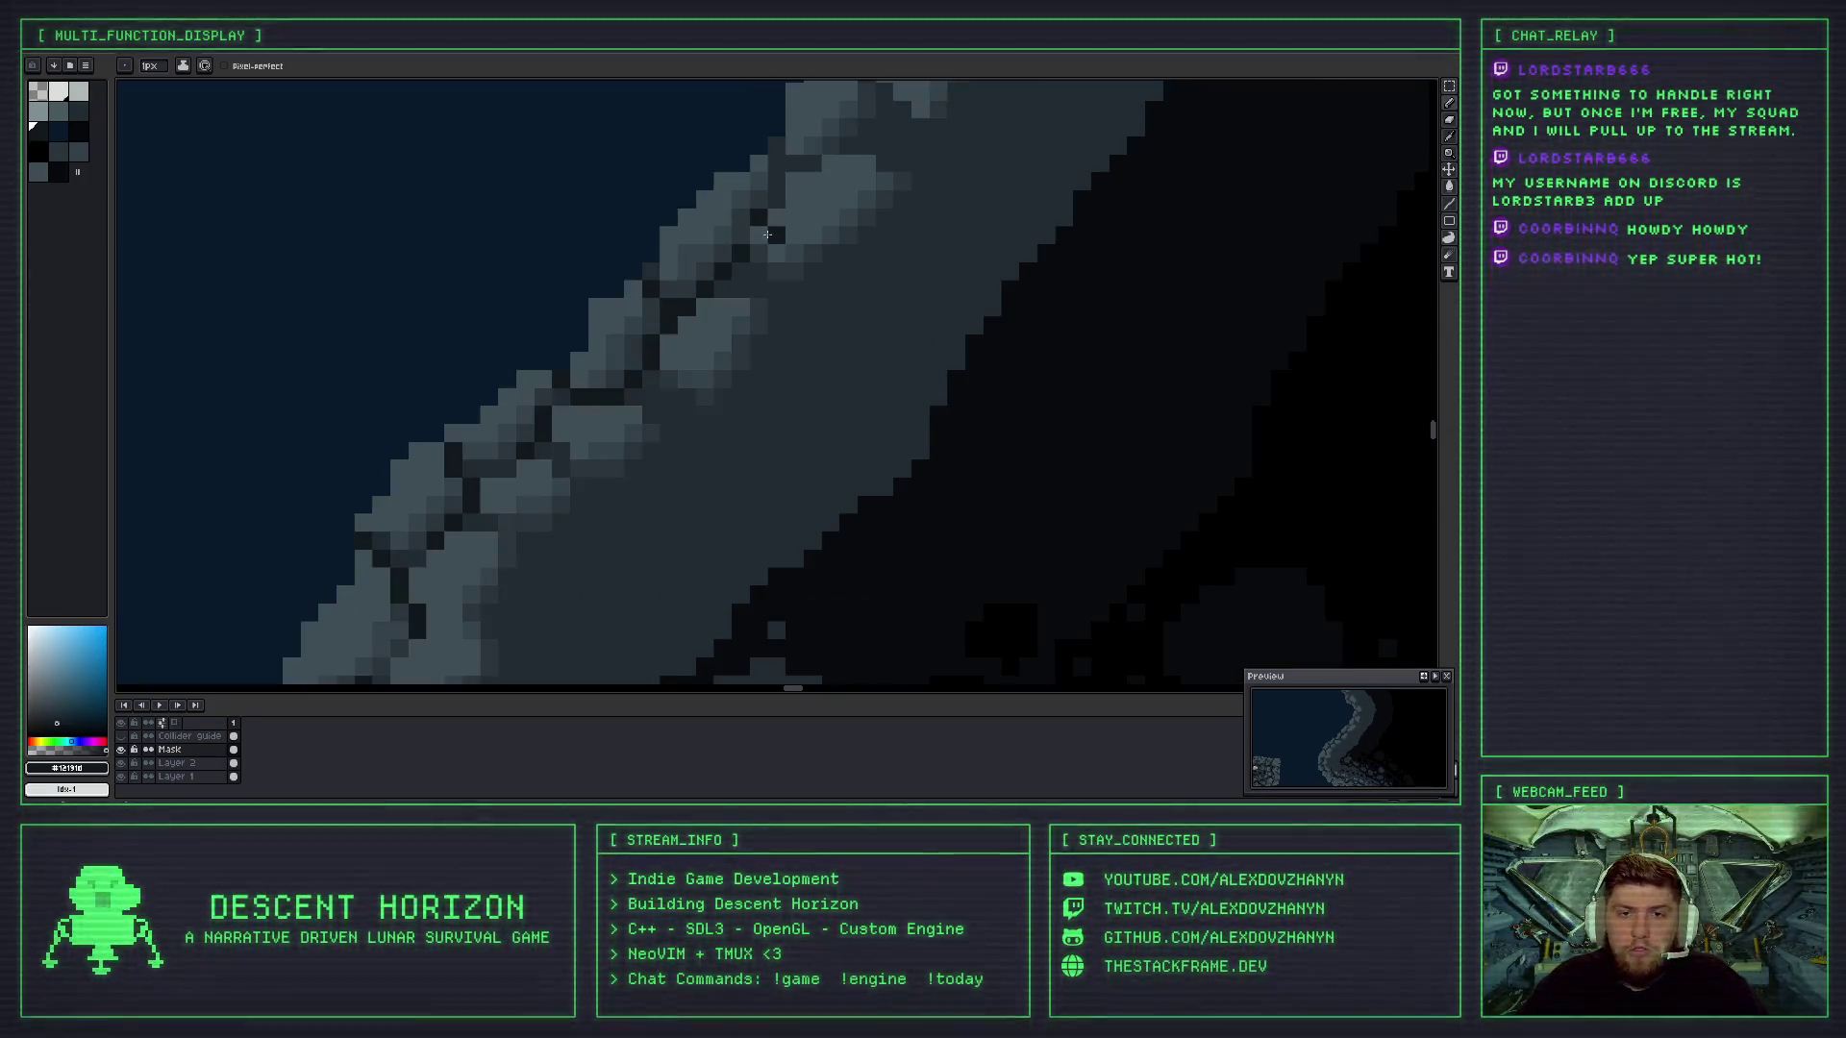
{"action": "scroll", "coordinate": [694, 395], "scroll_direction": "down", "scroll_amount": 3}
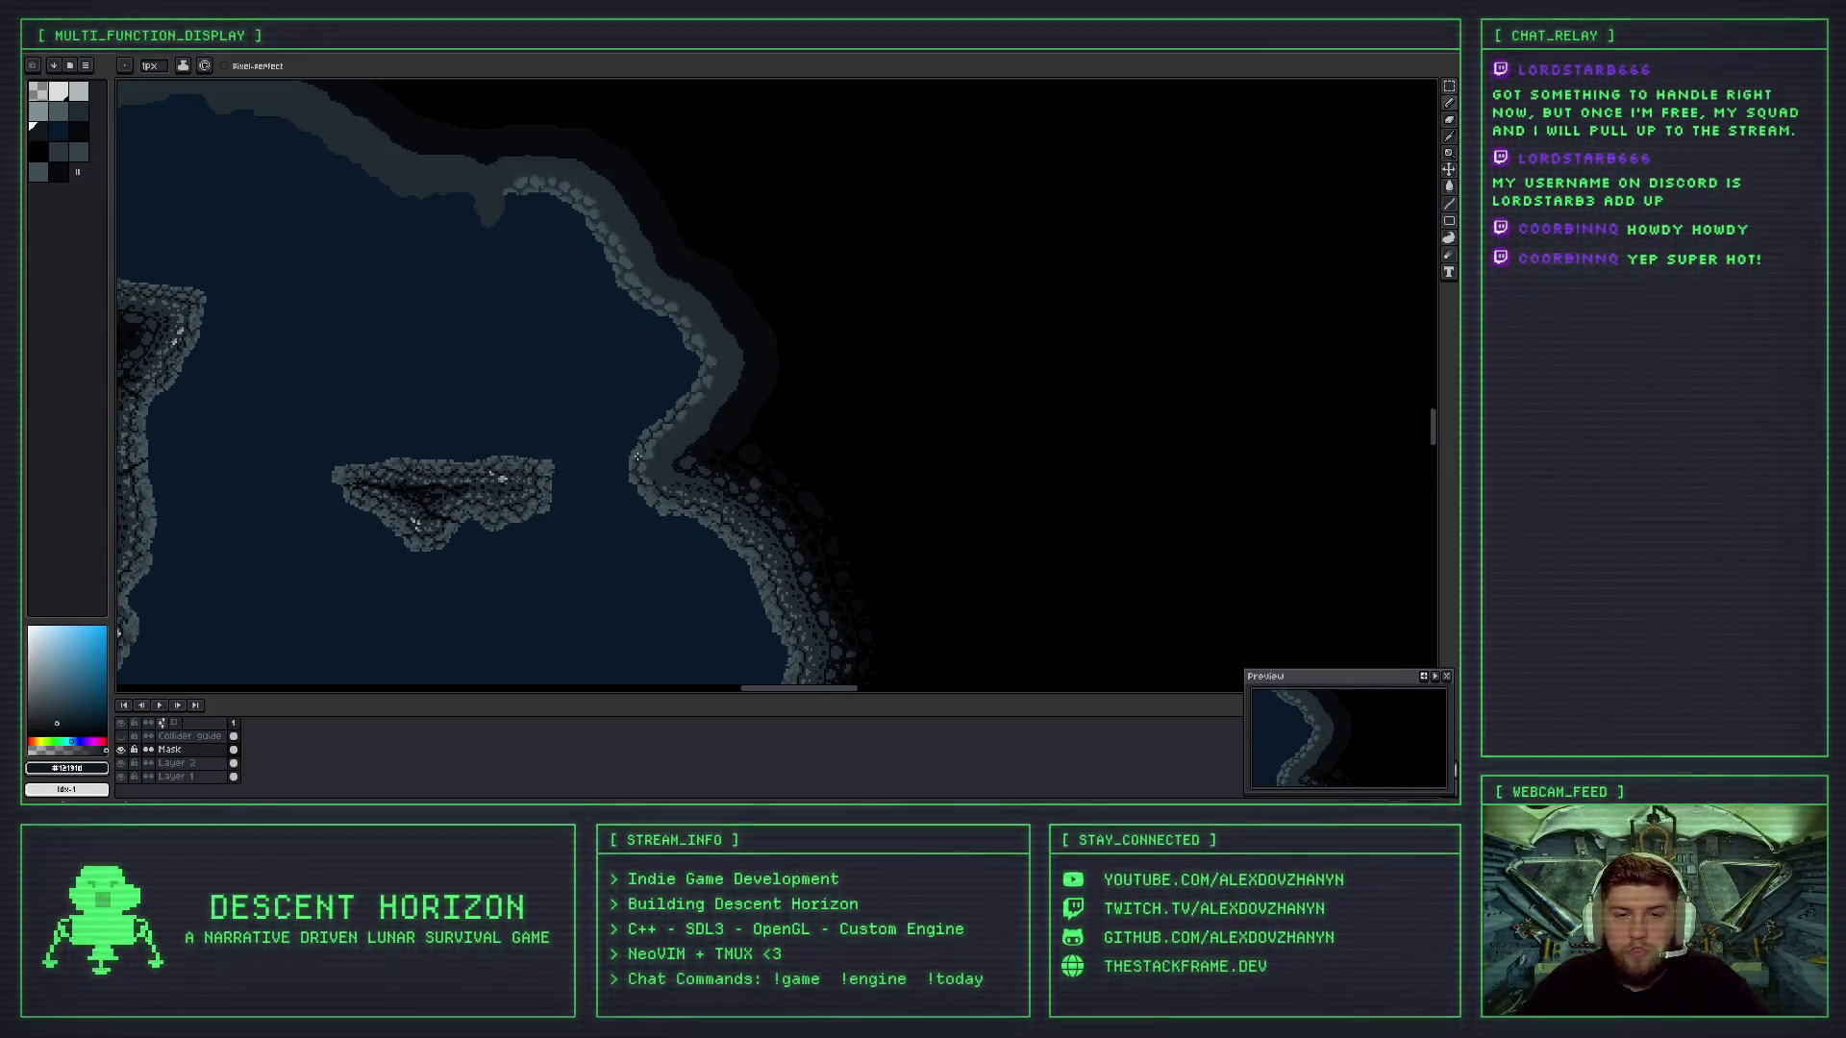
{"action": "scroll", "coordinate": [635, 456], "scroll_direction": "up", "scroll_amount": 1}
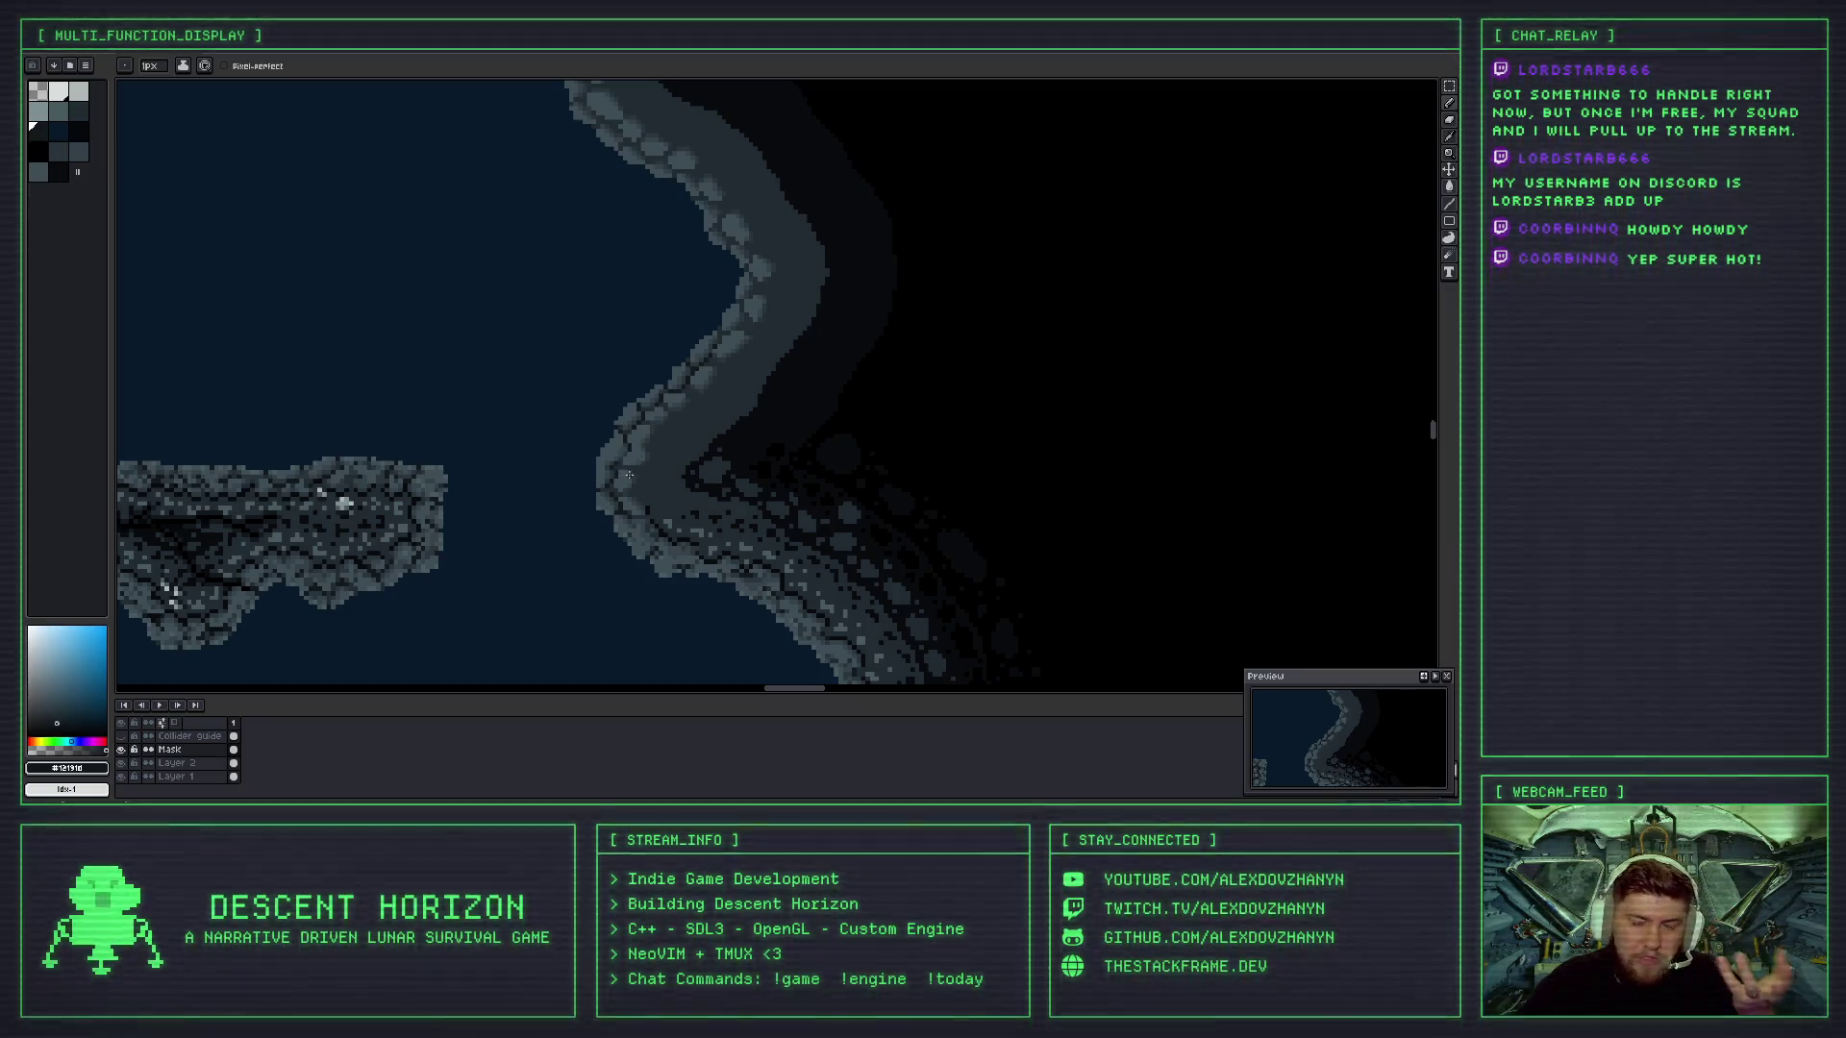
{"action": "scroll", "coordinate": [624, 473], "scroll_direction": "up", "scroll_amount": 5}
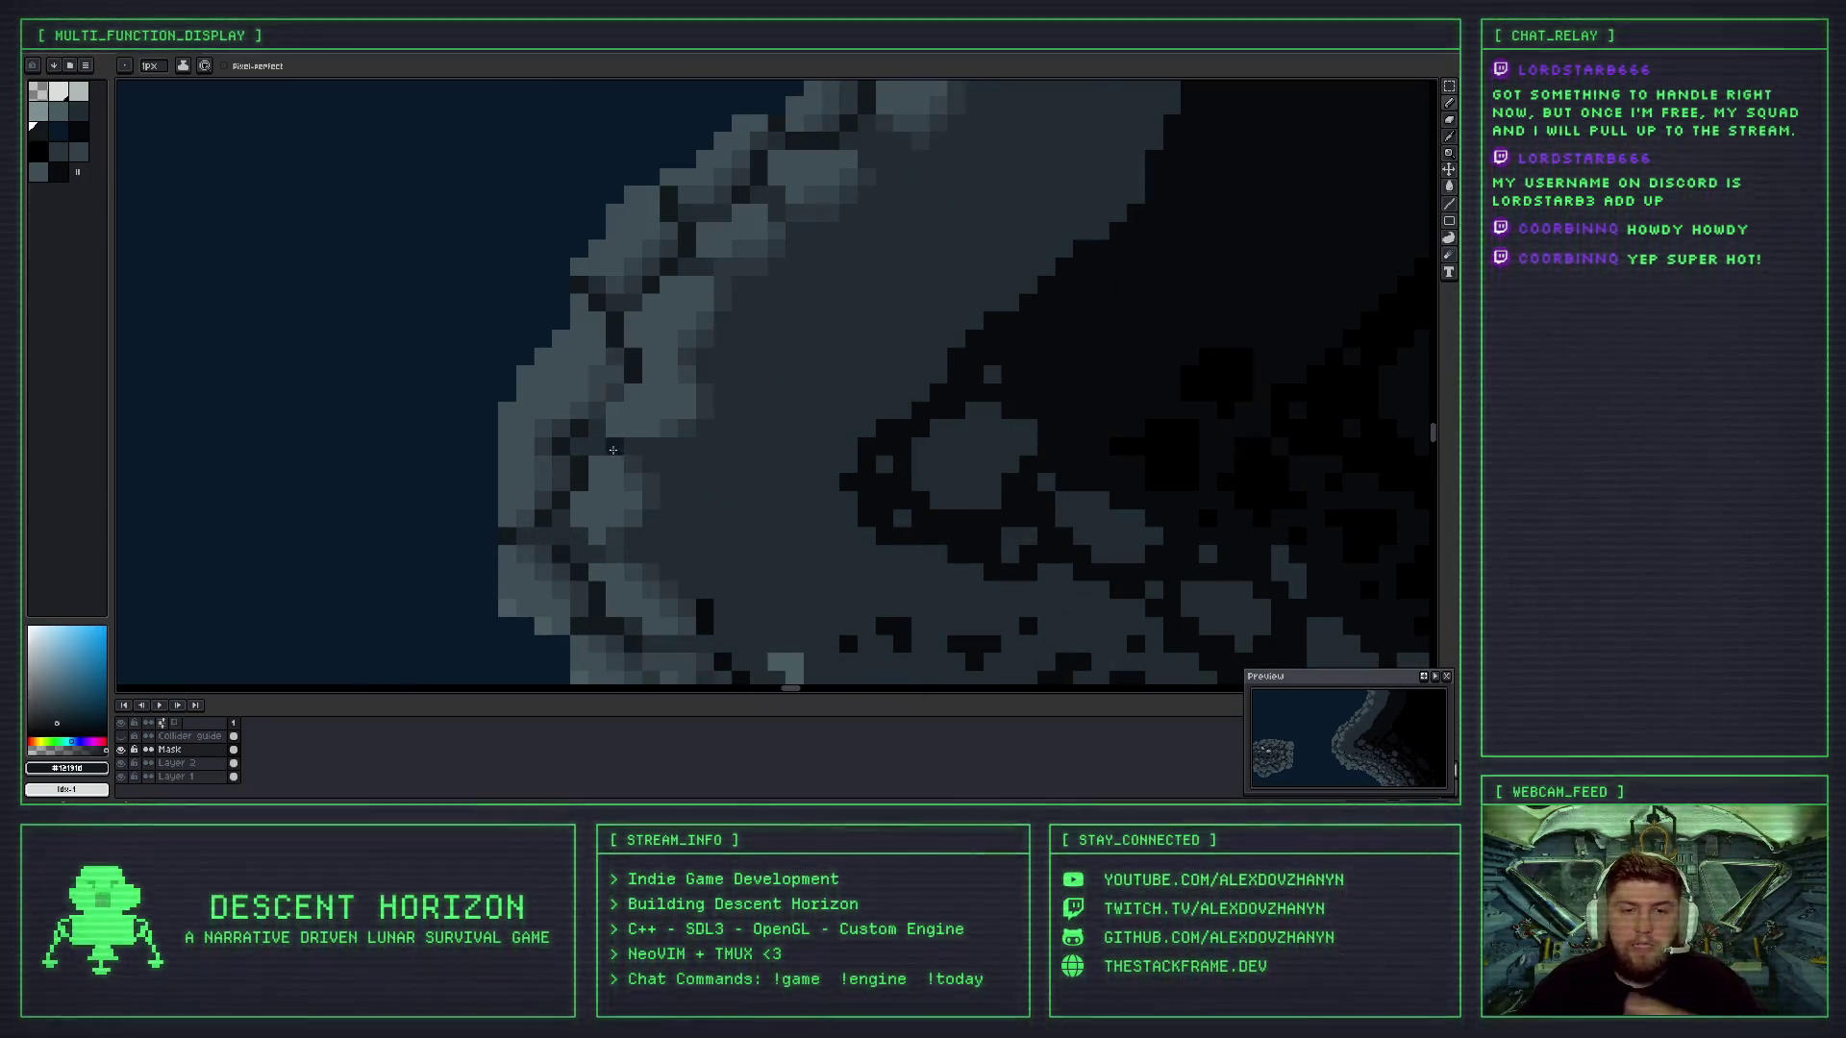
{"action": "scroll", "coordinate": [633, 389], "scroll_direction": "down", "scroll_amount": 2}
{"action": "scroll", "coordinate": [633, 389], "scroll_direction": "down", "scroll_amount": 3}
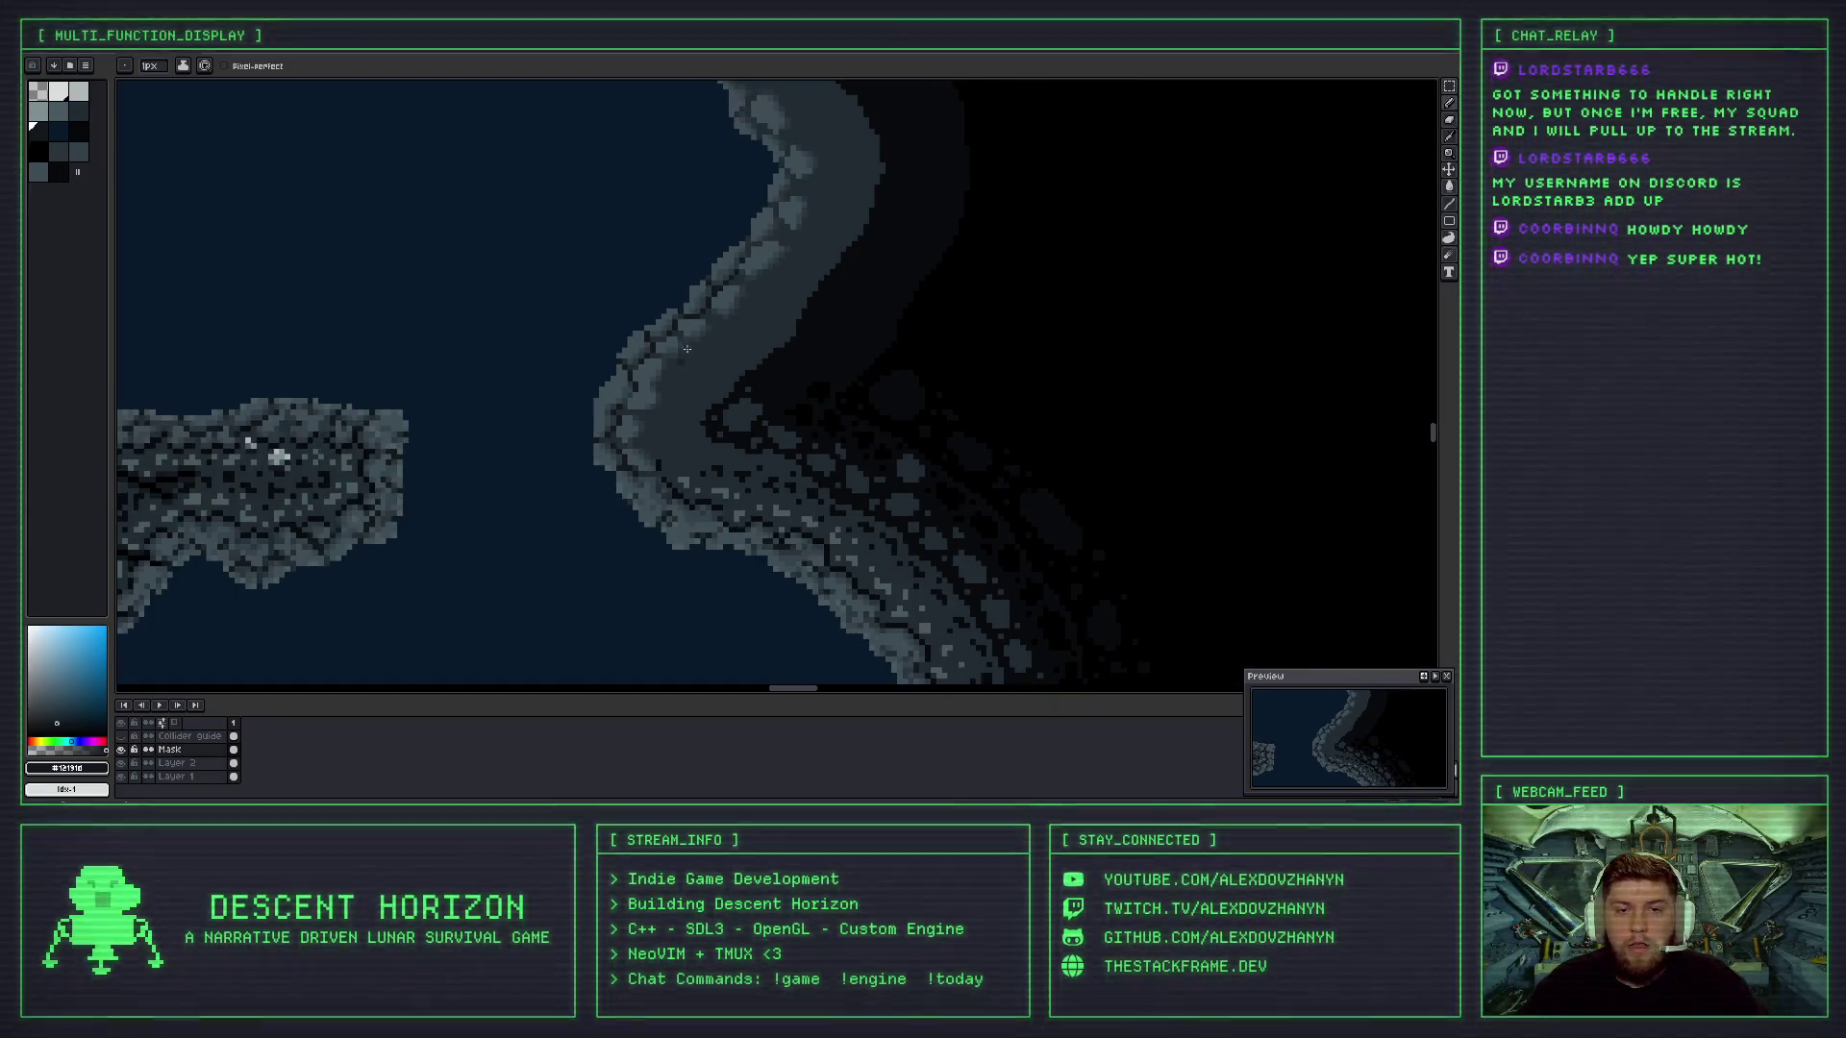
{"action": "scroll", "coordinate": [620, 434], "scroll_direction": "down", "scroll_amount": 1}
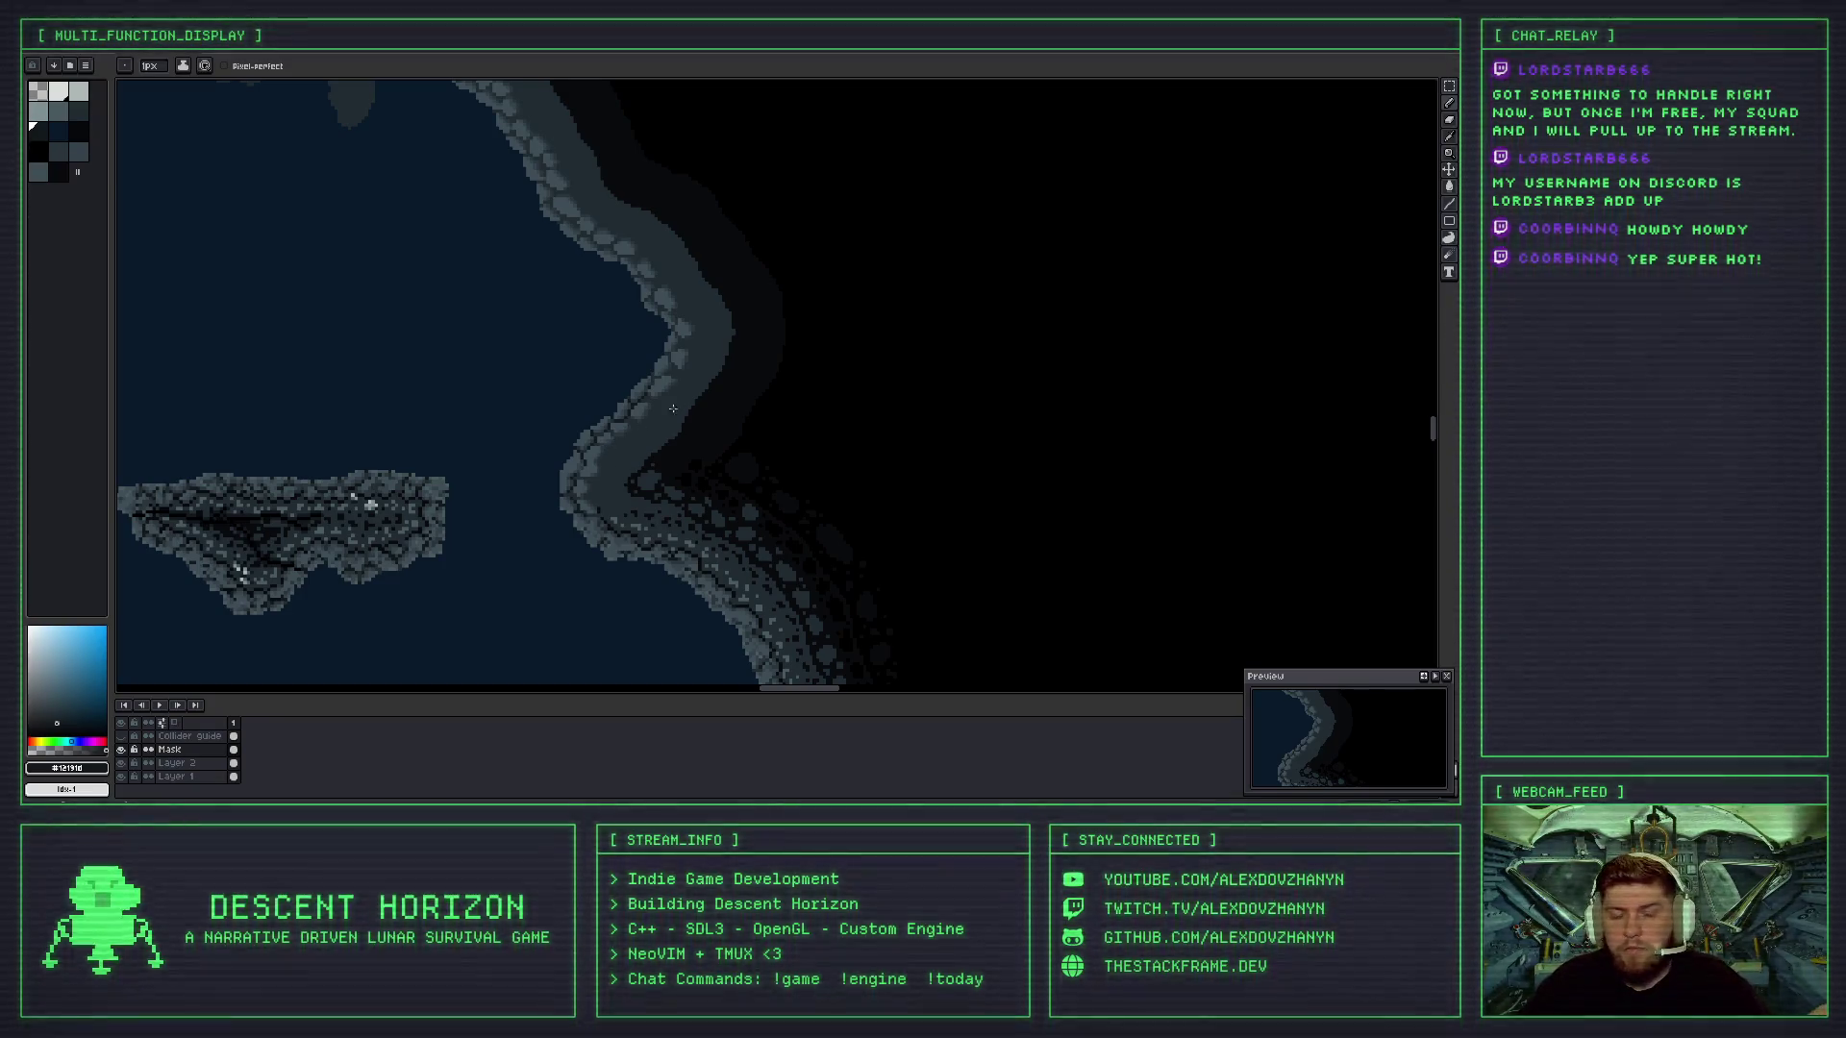
{"action": "scroll", "coordinate": [635, 416], "scroll_direction": "up", "scroll_amount": 2}
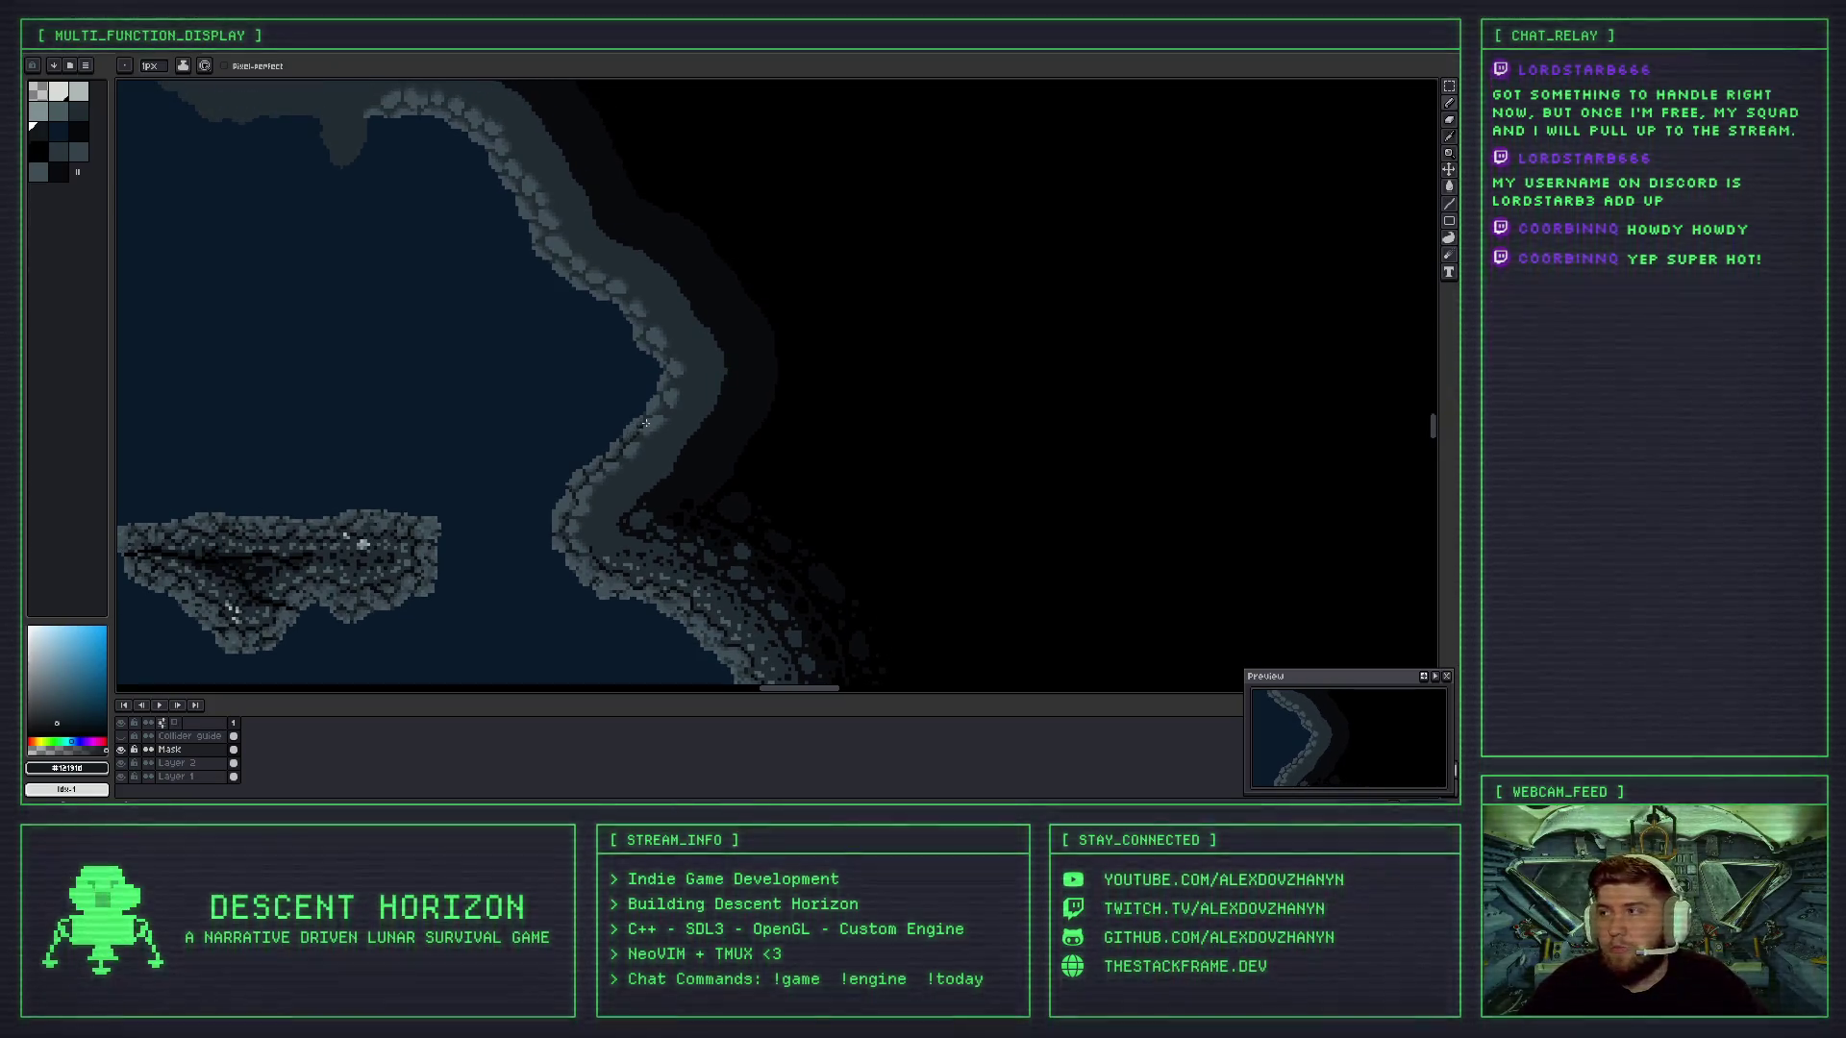
{"action": "scroll", "coordinate": [654, 416], "scroll_direction": "up", "scroll_amount": 2}
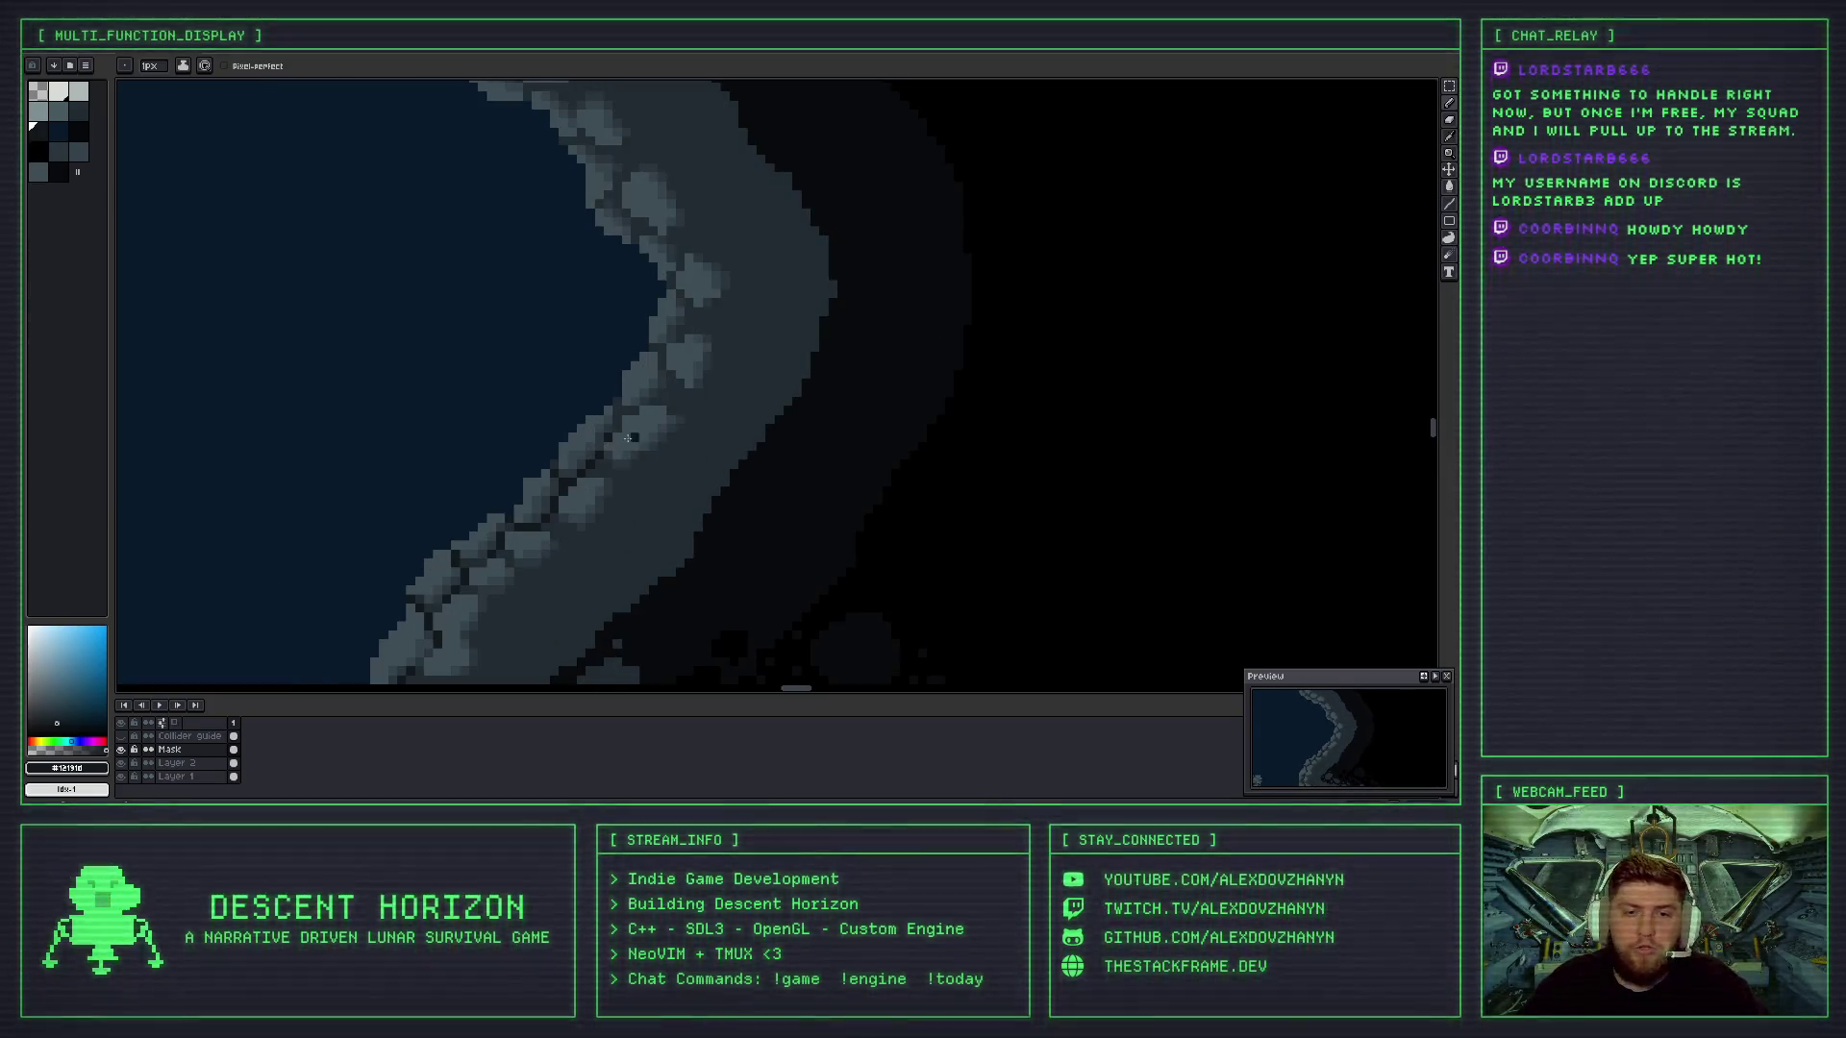
{"action": "scroll", "coordinate": [627, 439], "scroll_direction": "up", "scroll_amount": 1}
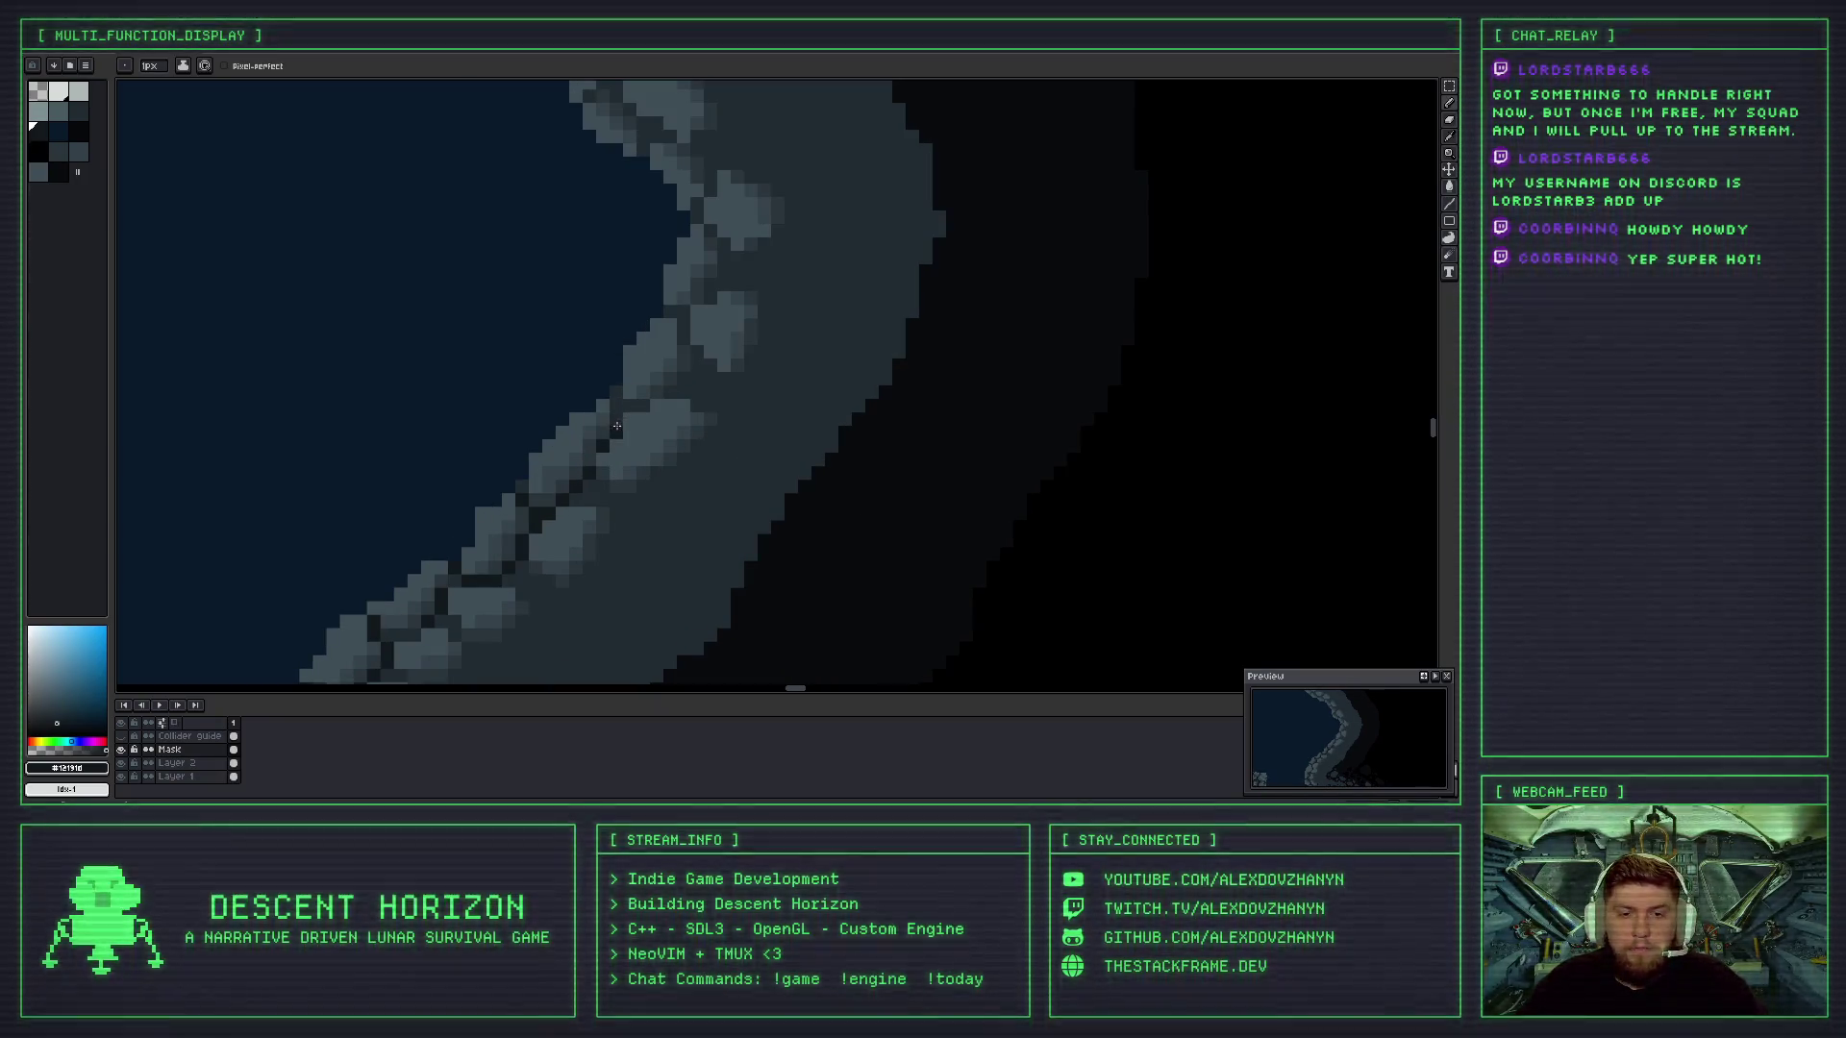
{"action": "left_click_drag", "start_coordinate": [616, 430], "coordinate": [619, 409]}
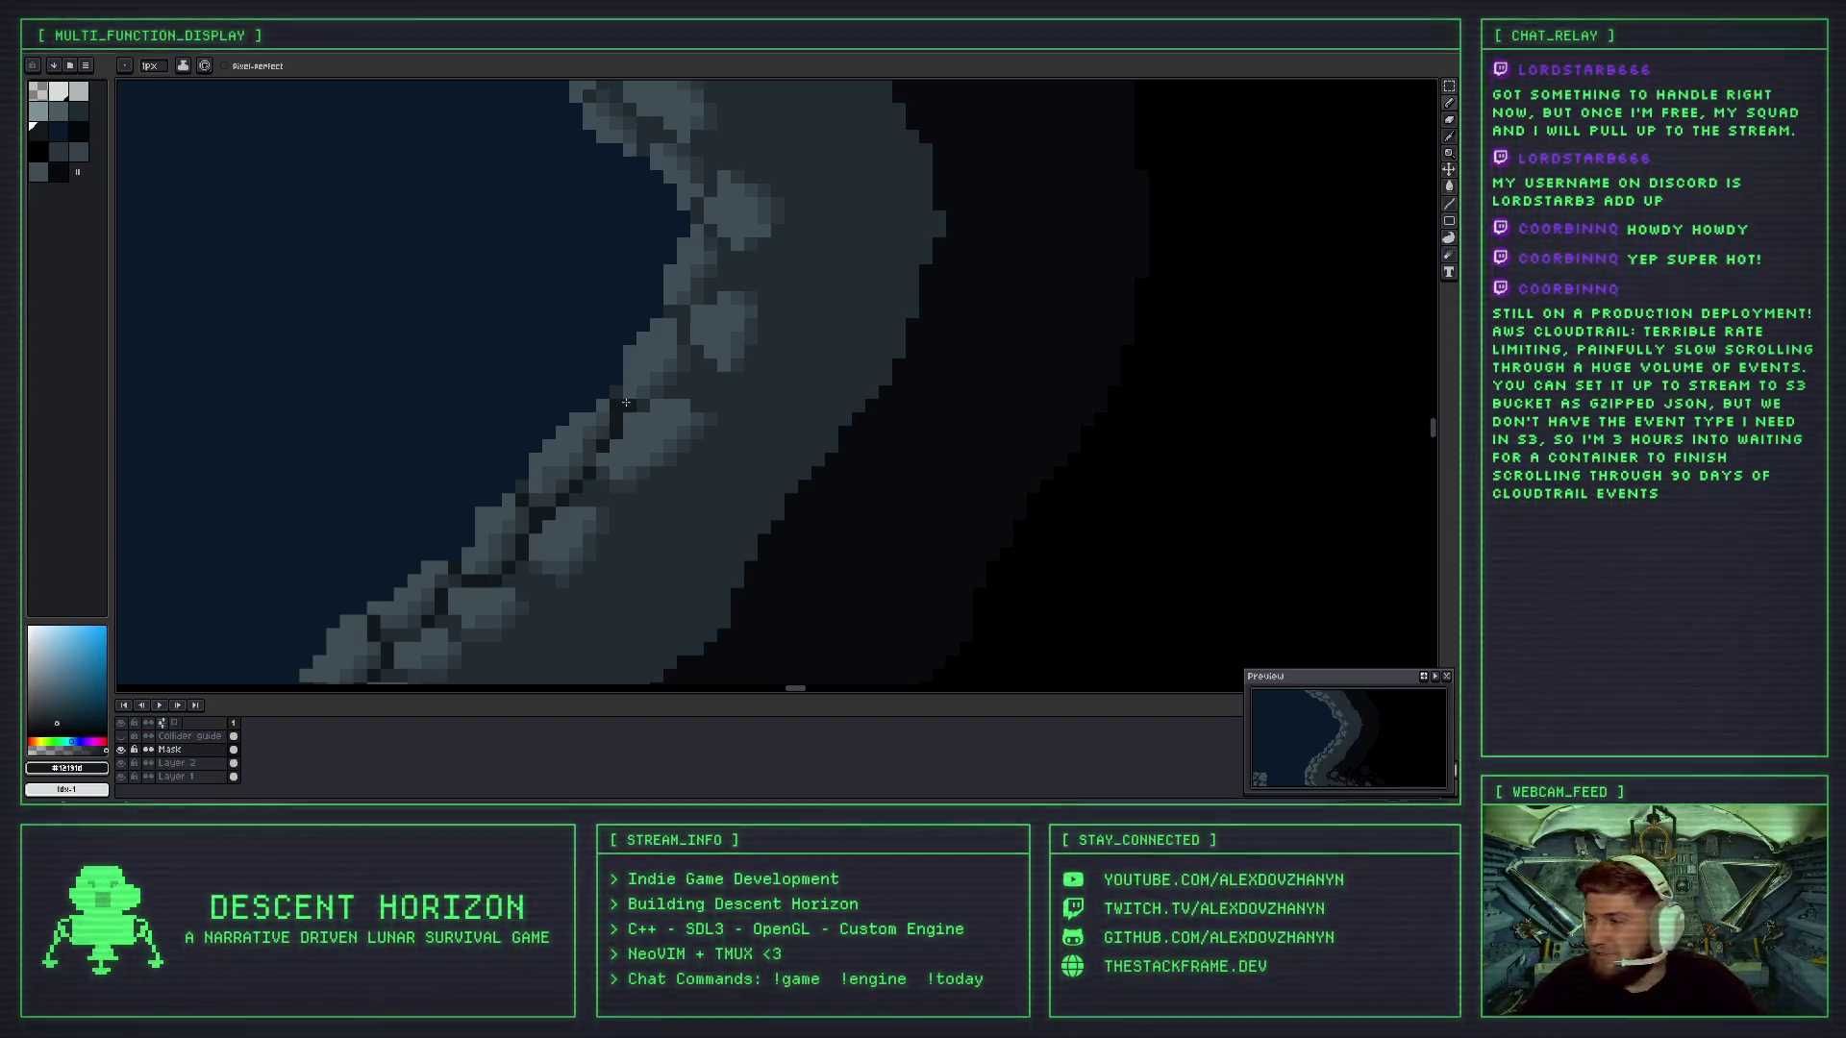
- Adjust crack pixel shades, lightening two stone pixels and darkening one crack pixel
{"action": "scroll", "coordinate": [634, 409], "scroll_direction": "up", "scroll_amount": 2}
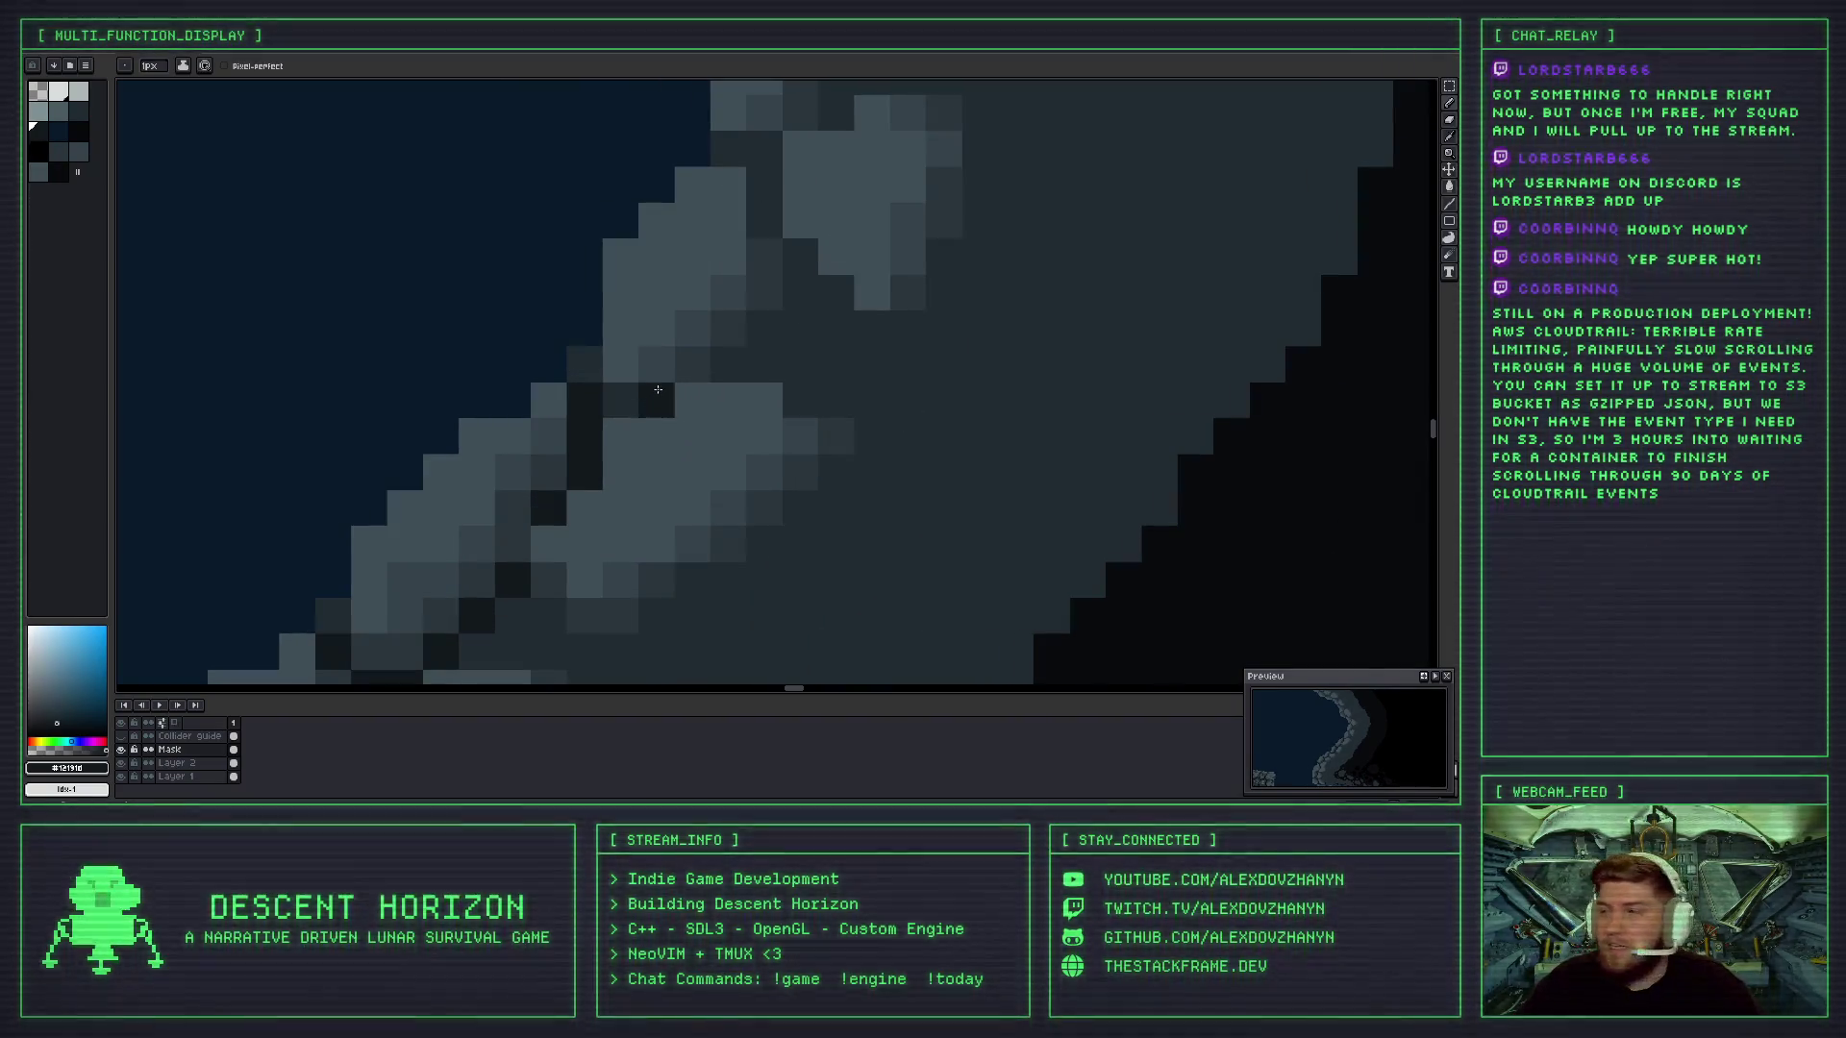
{"action": "left_click_drag", "start_coordinate": [635, 411], "coordinate": [660, 409]}
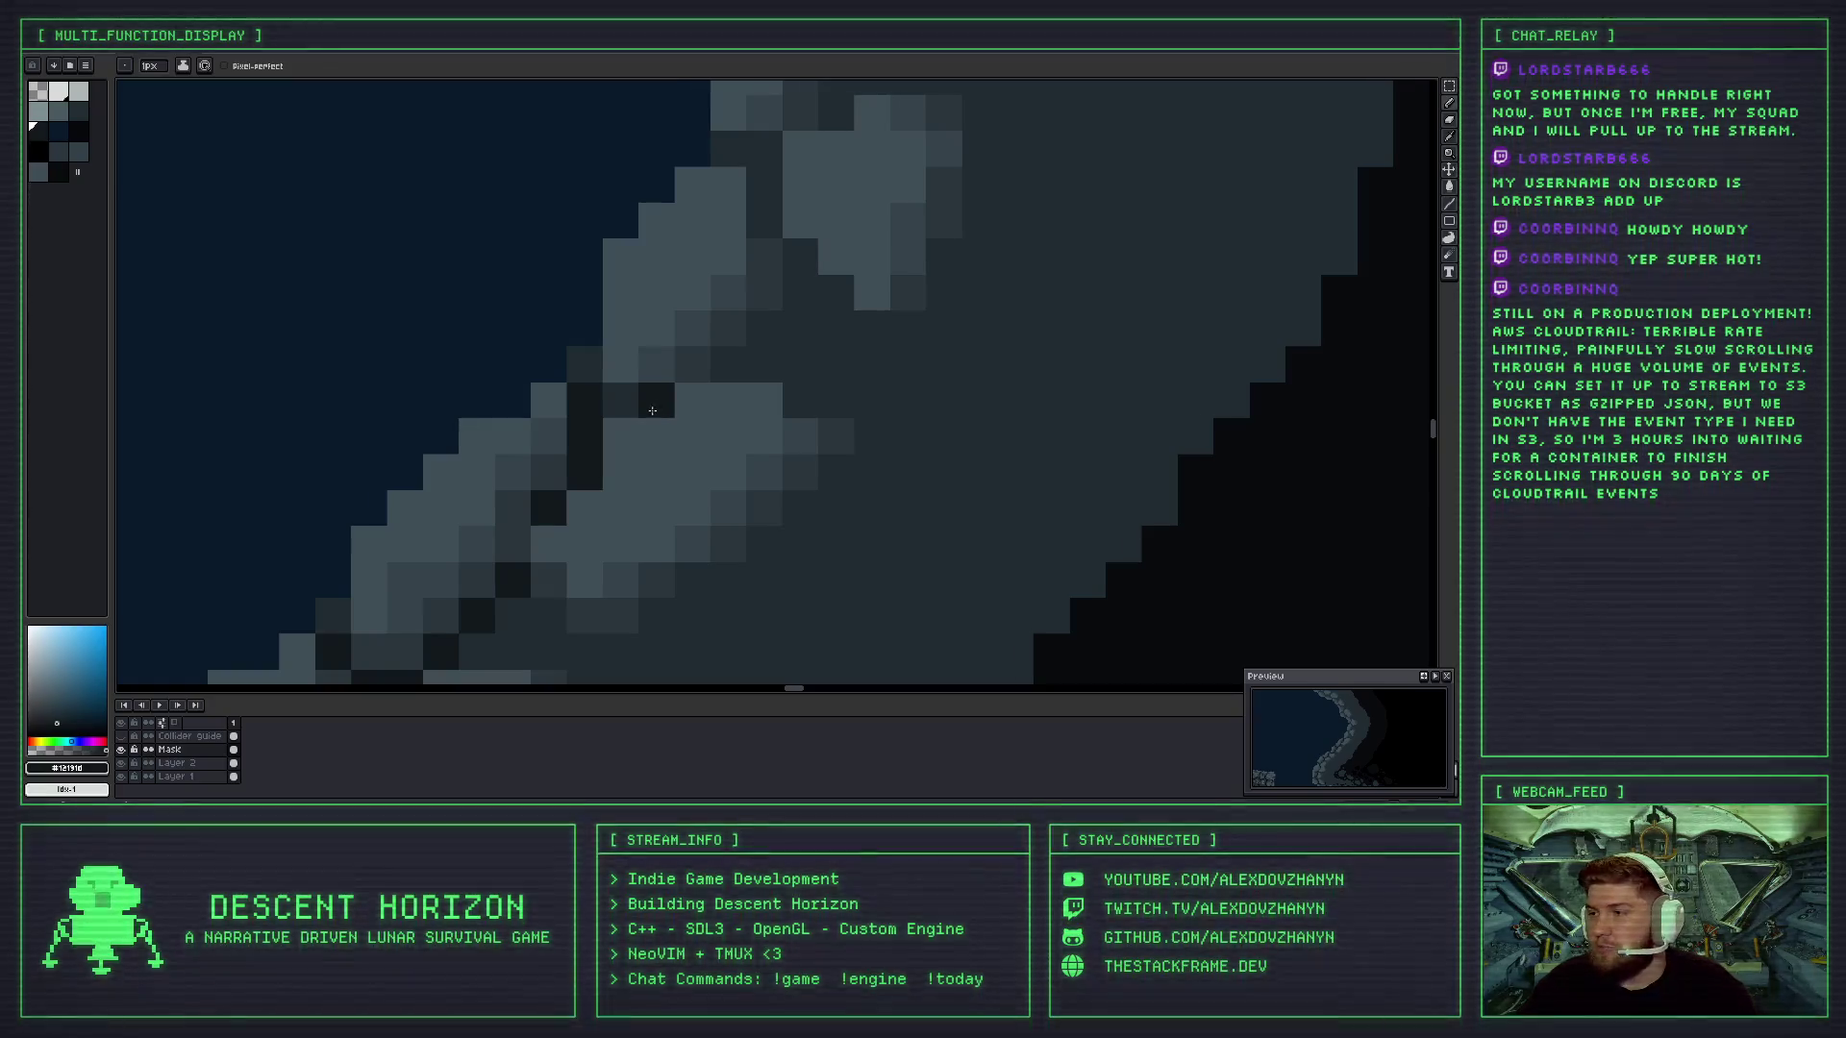
{"action": "scroll", "coordinate": [652, 411], "scroll_direction": "down", "scroll_amount": 1}
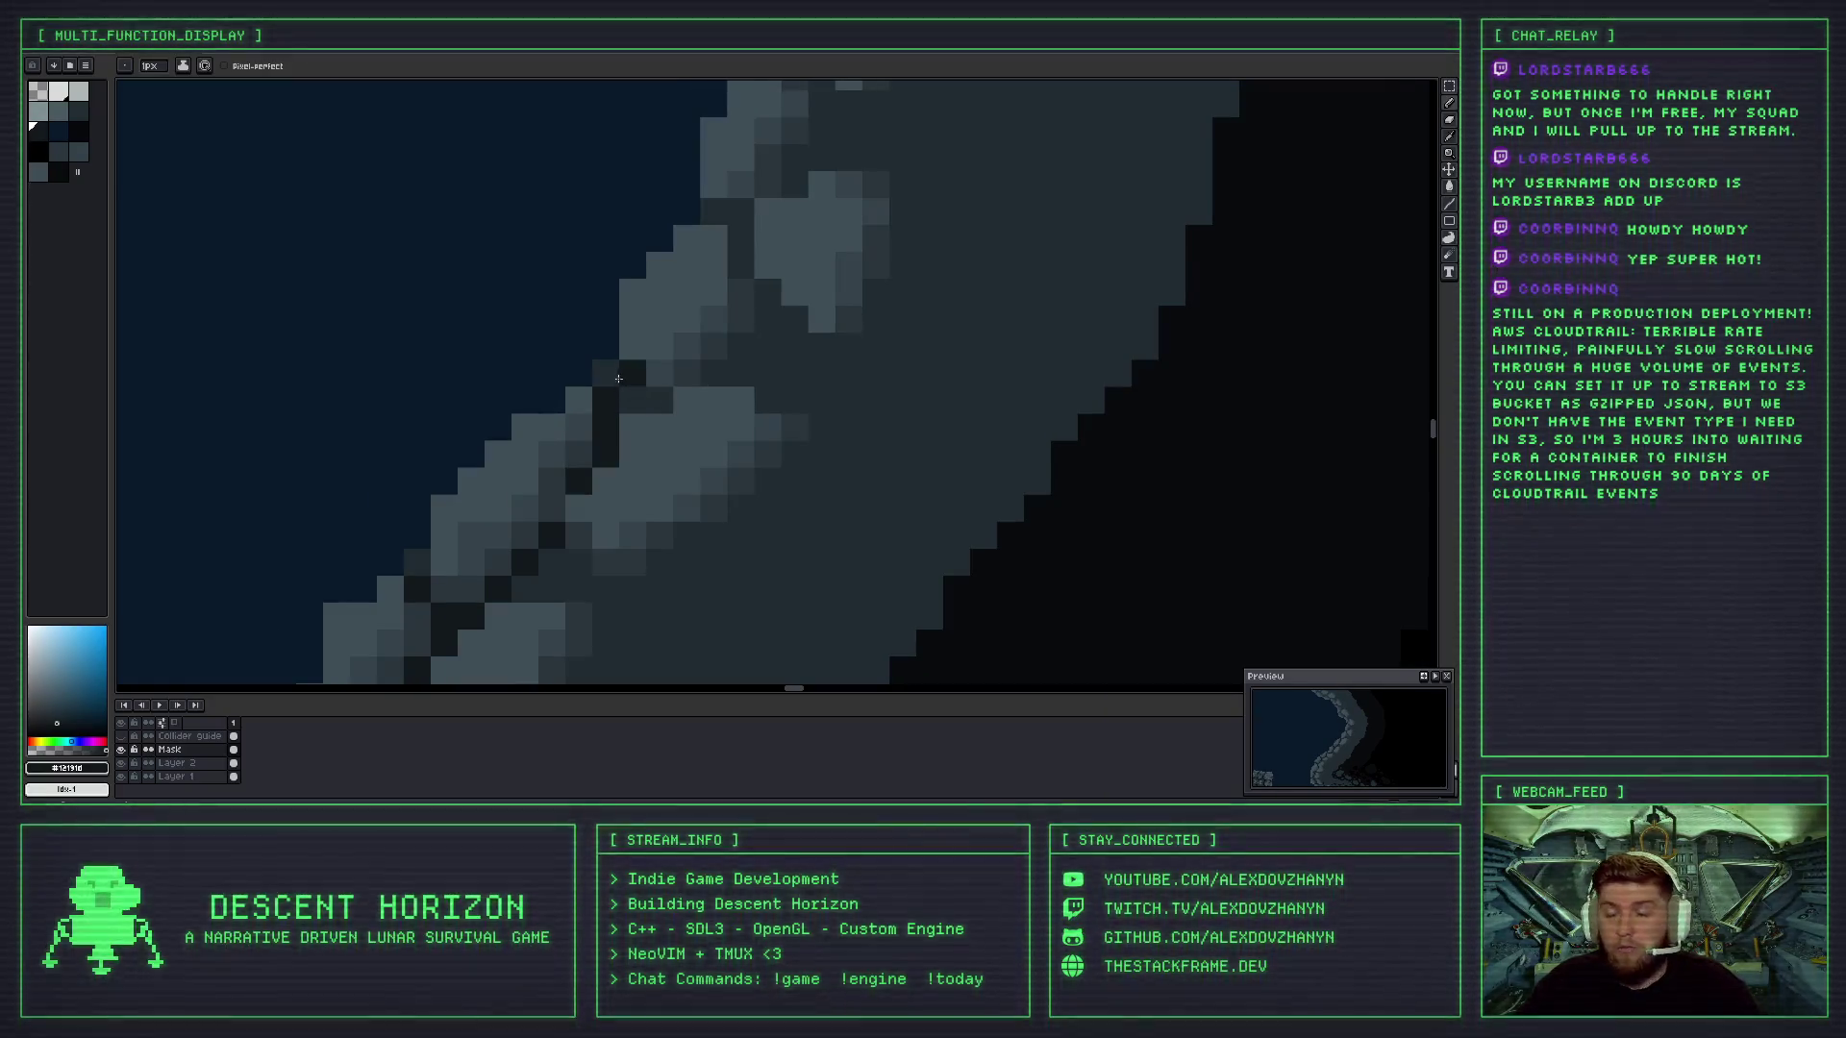
{"action": "left_click_drag", "start_coordinate": [618, 378], "coordinate": [605, 381]}
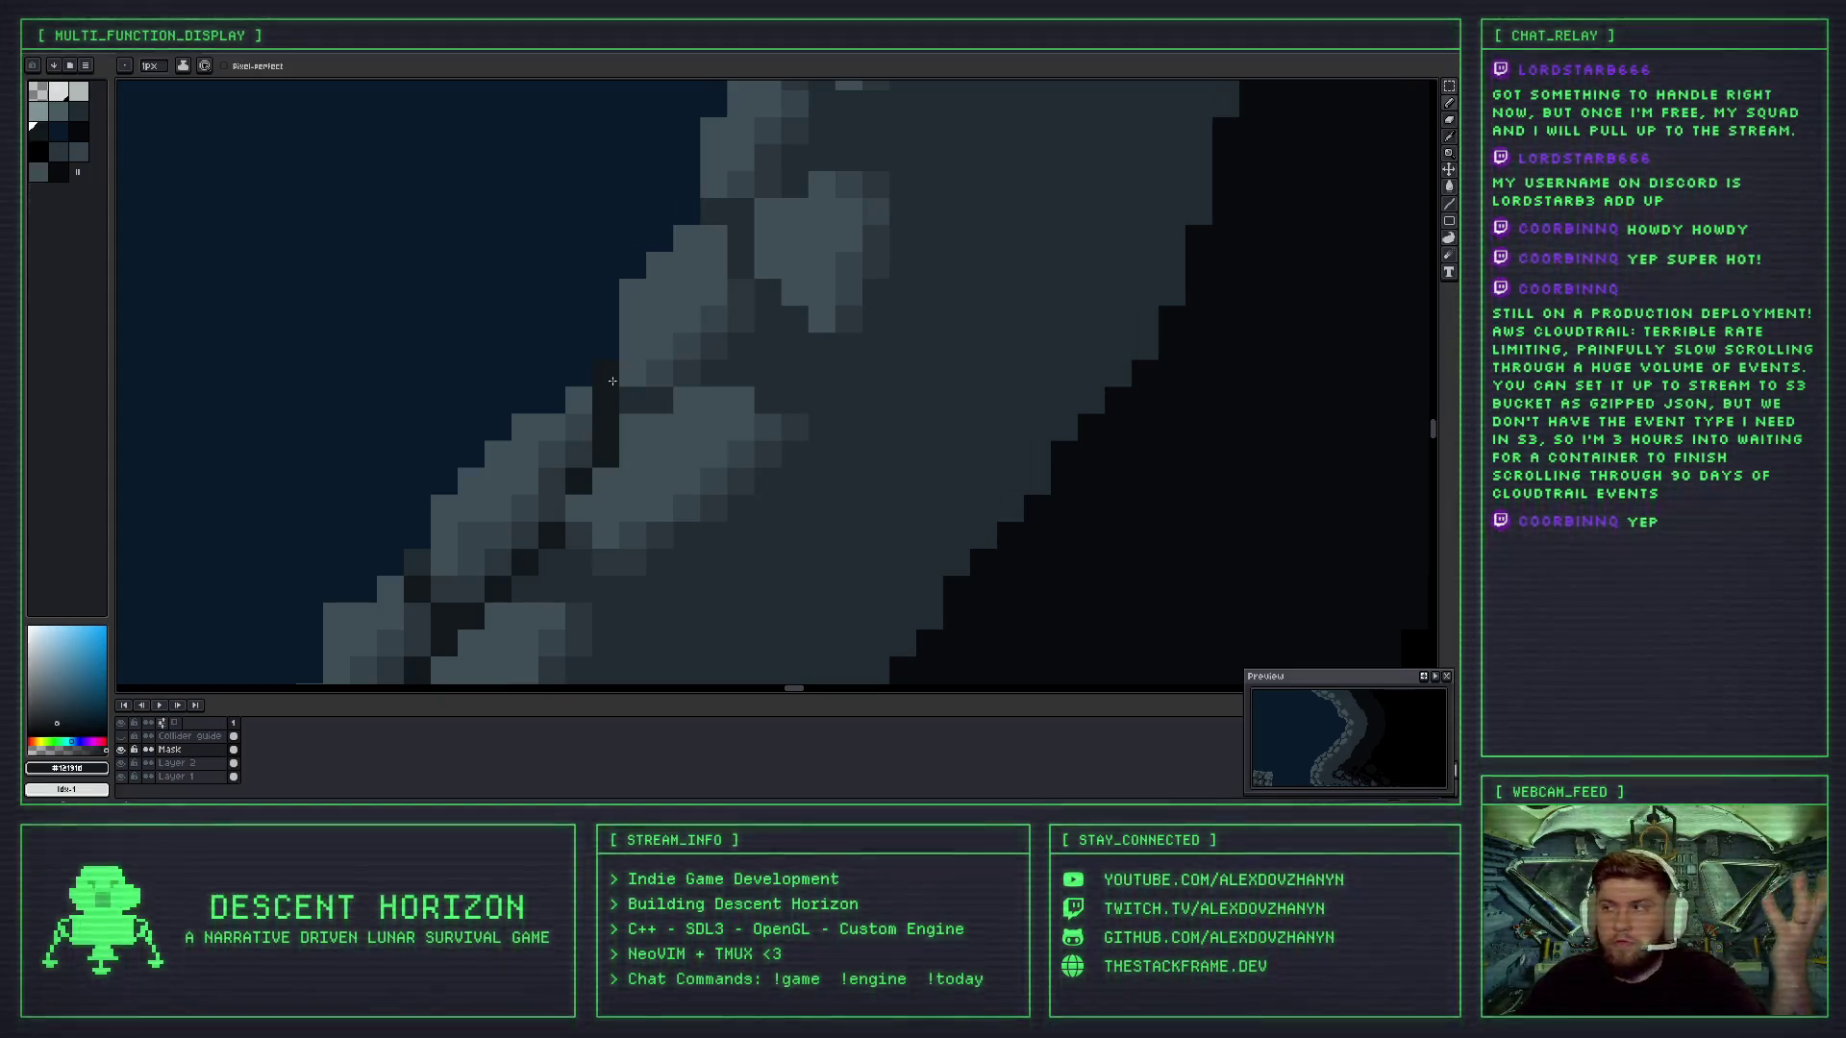
{"action": "left_click", "coordinate": [627, 399]}
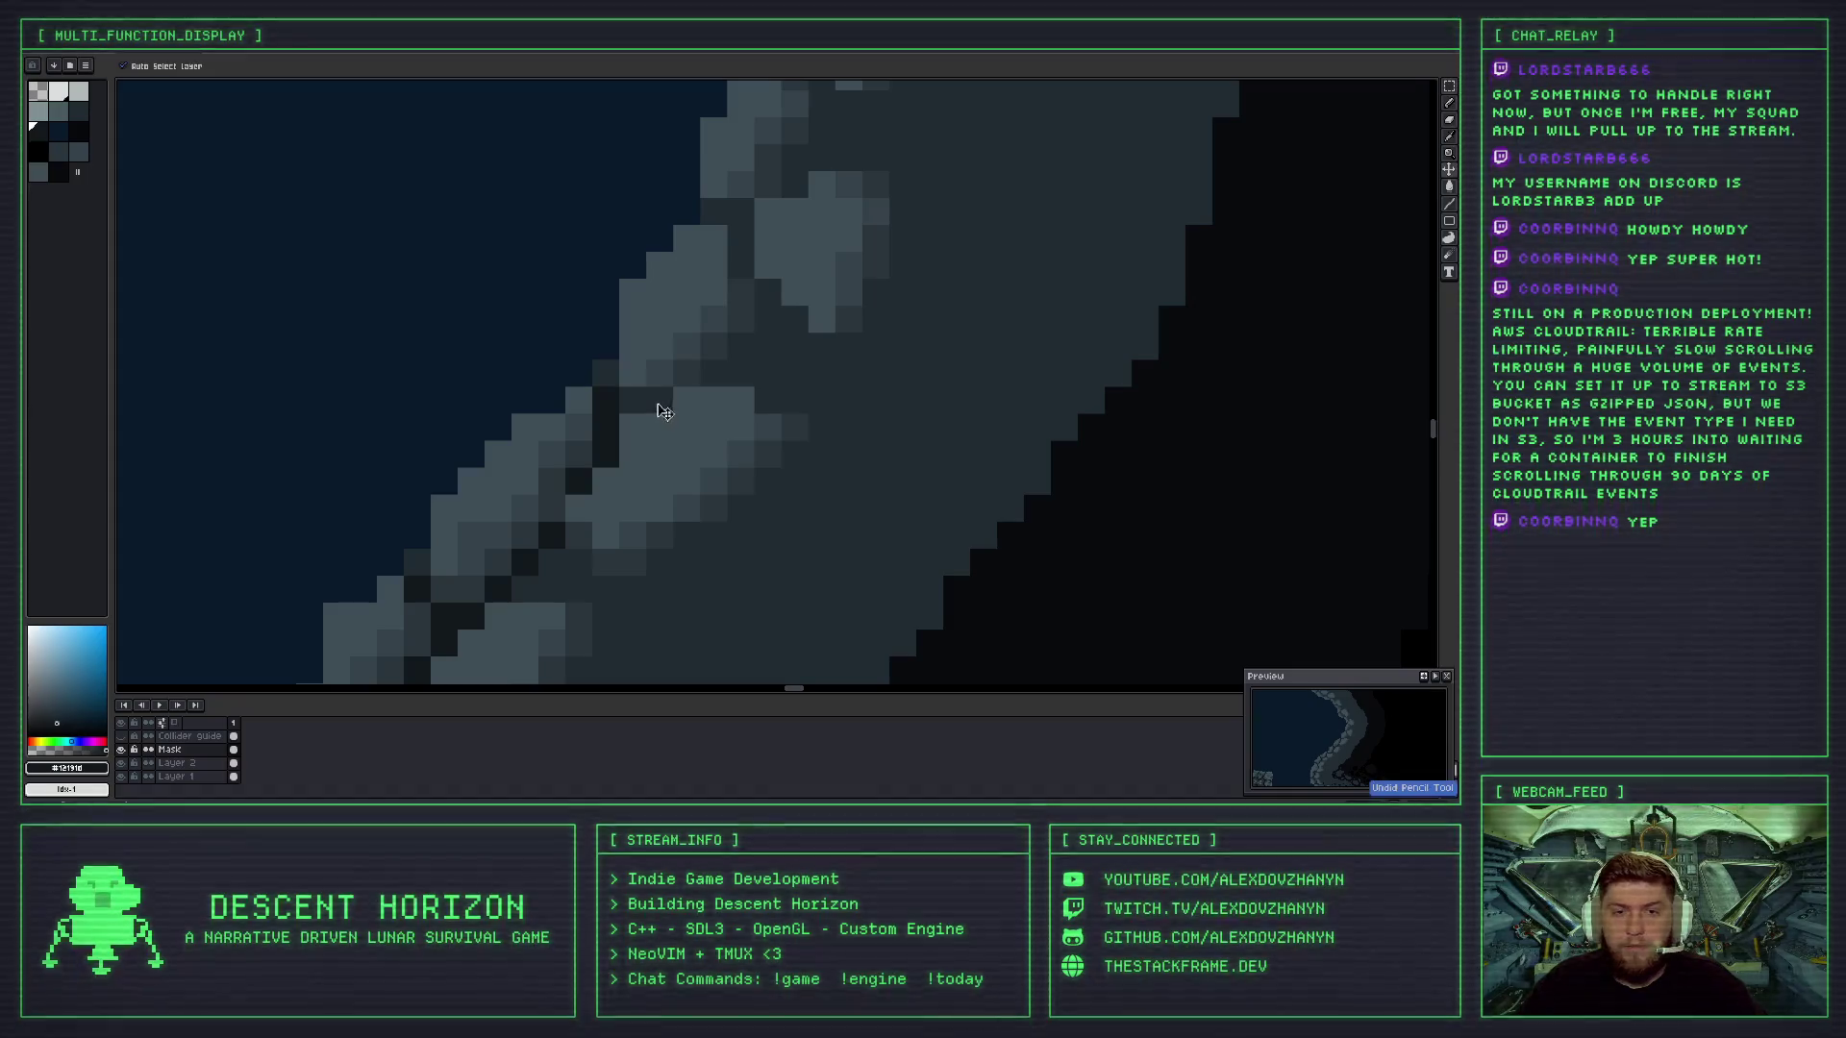
- Paint dark #12191d cracks between stones and extend one up the rock edge
{"action": "scroll", "coordinate": [654, 402], "scroll_direction": "down", "scroll_amount": 3}
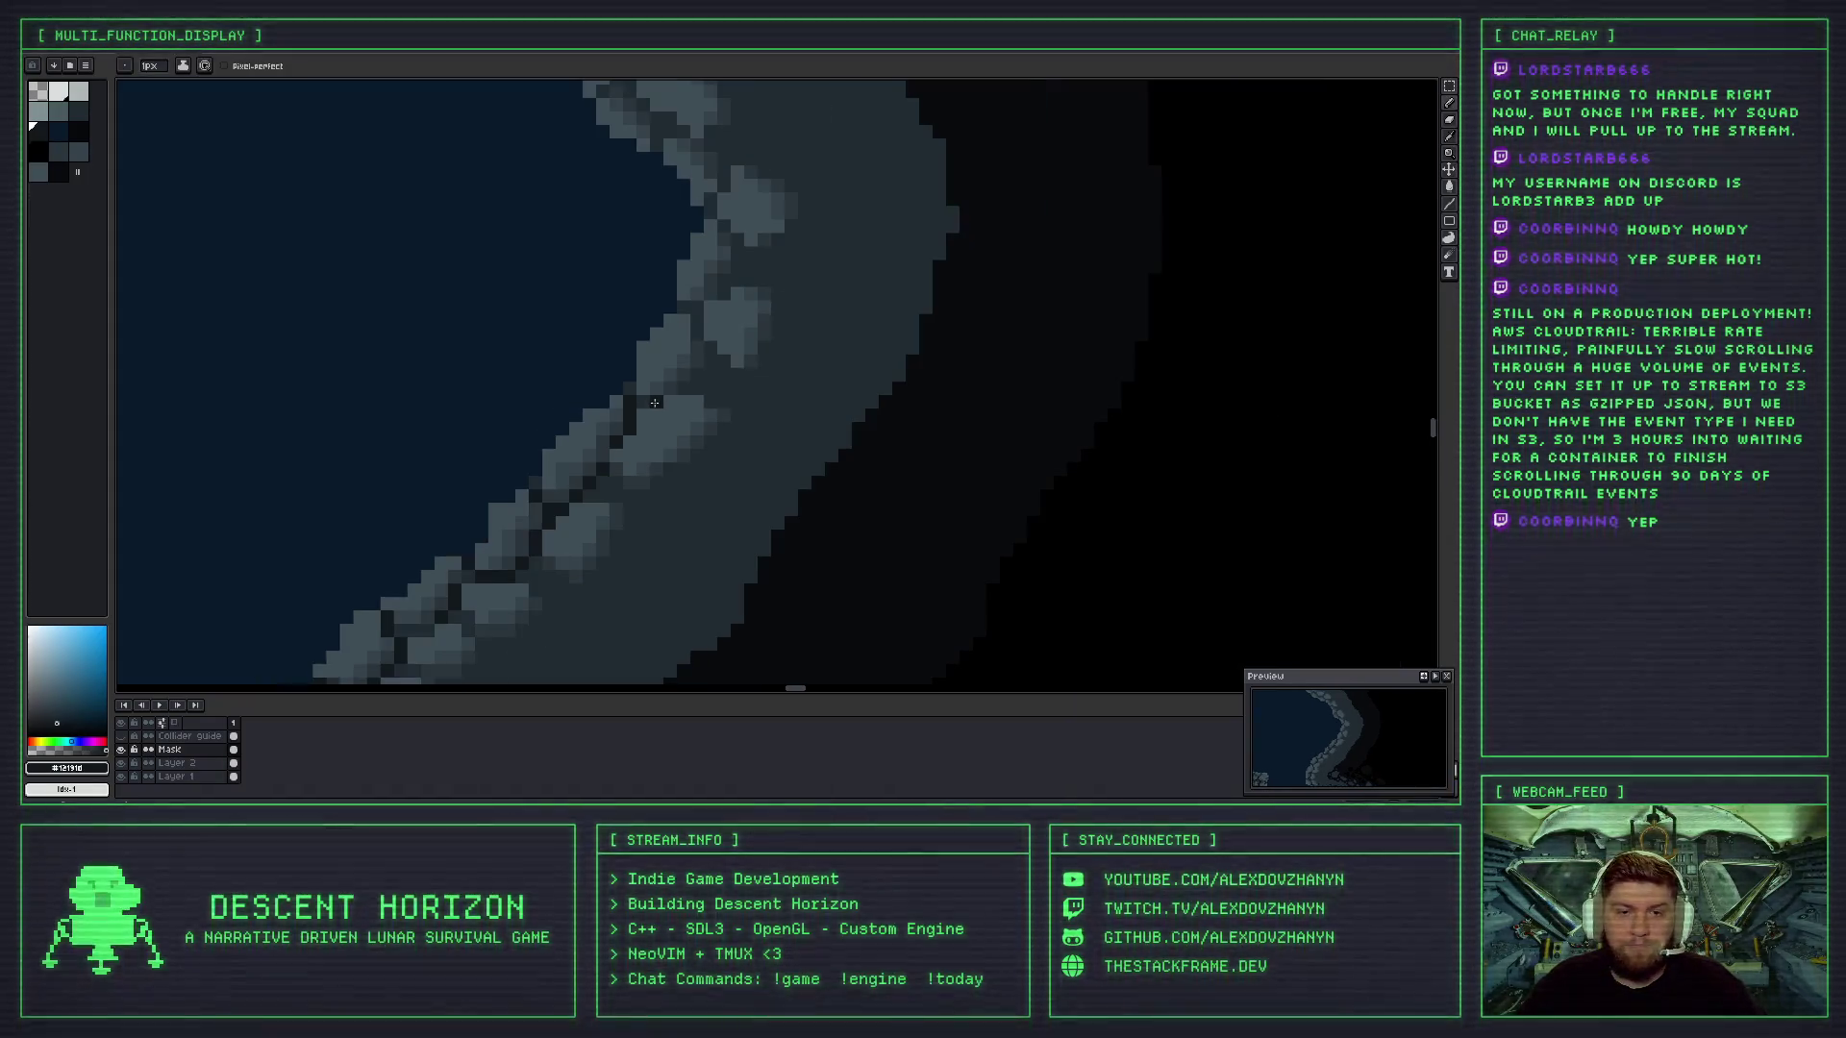
{"action": "scroll", "coordinate": [646, 401], "scroll_direction": "up", "scroll_amount": 2}
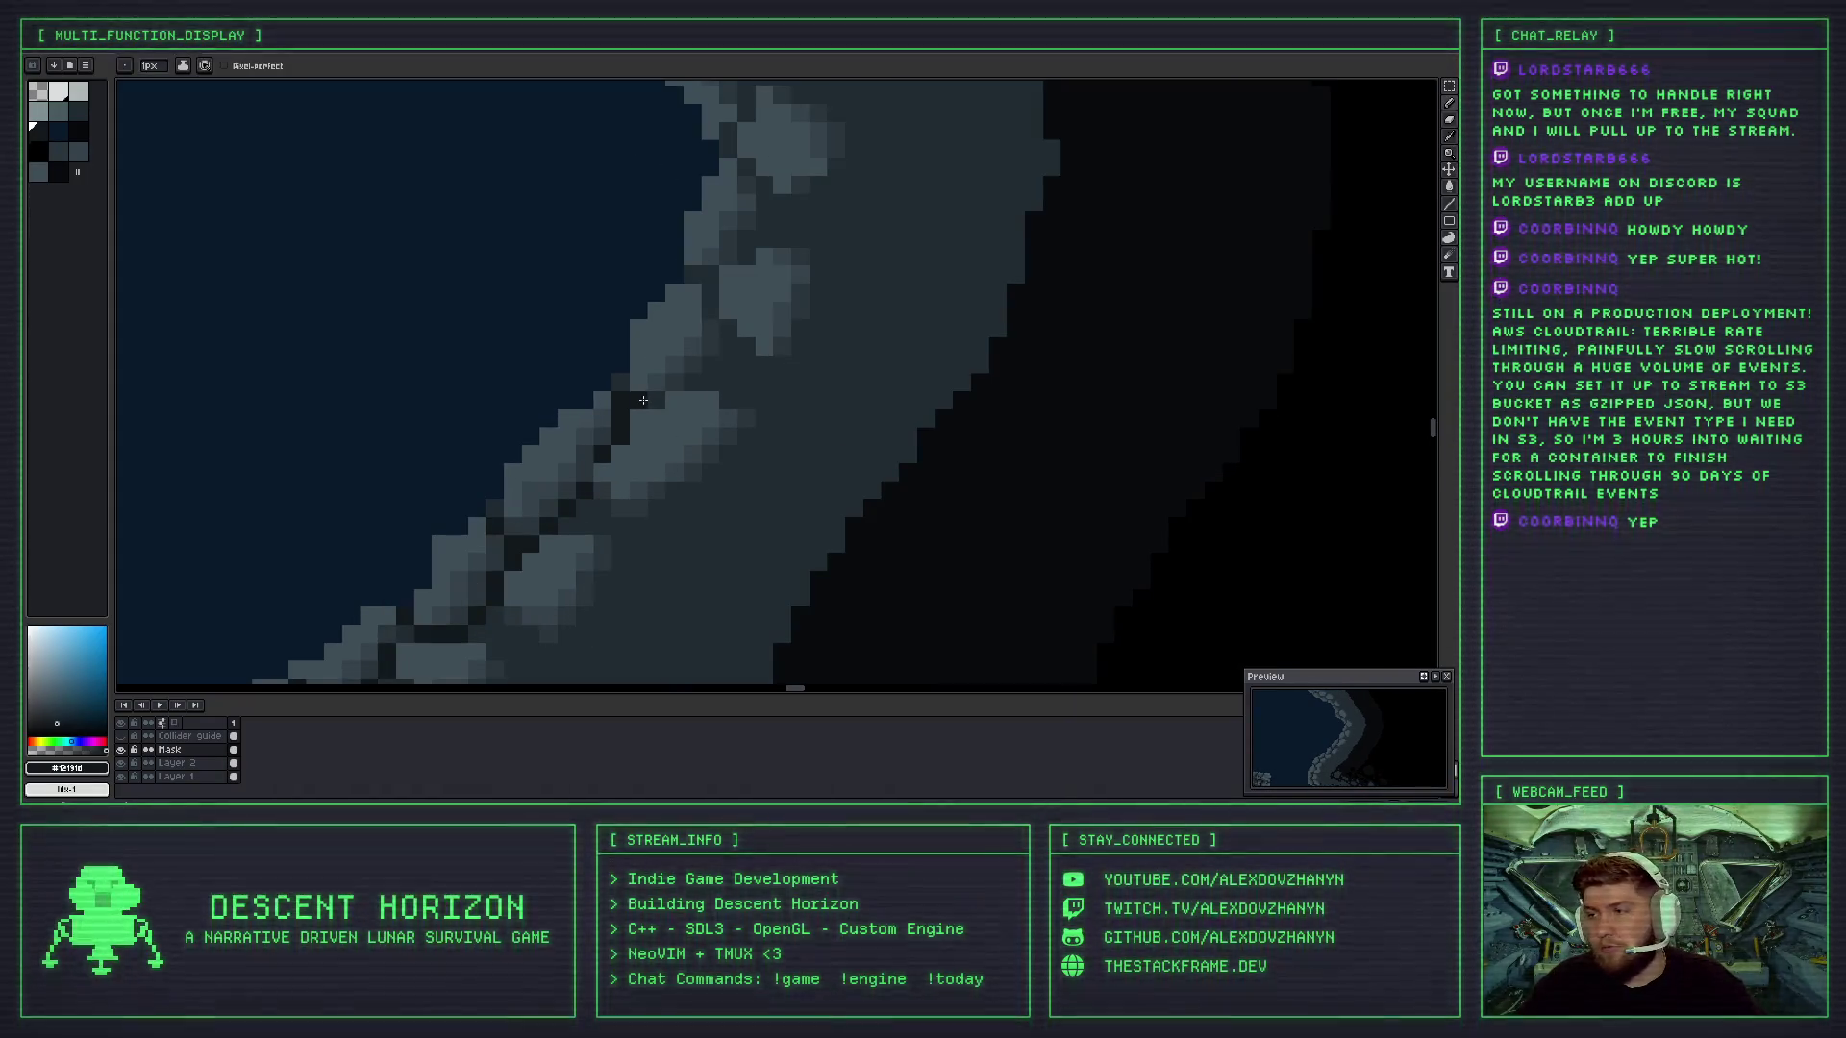
{"action": "left_click_drag", "start_coordinate": [643, 400], "coordinate": [663, 398]}
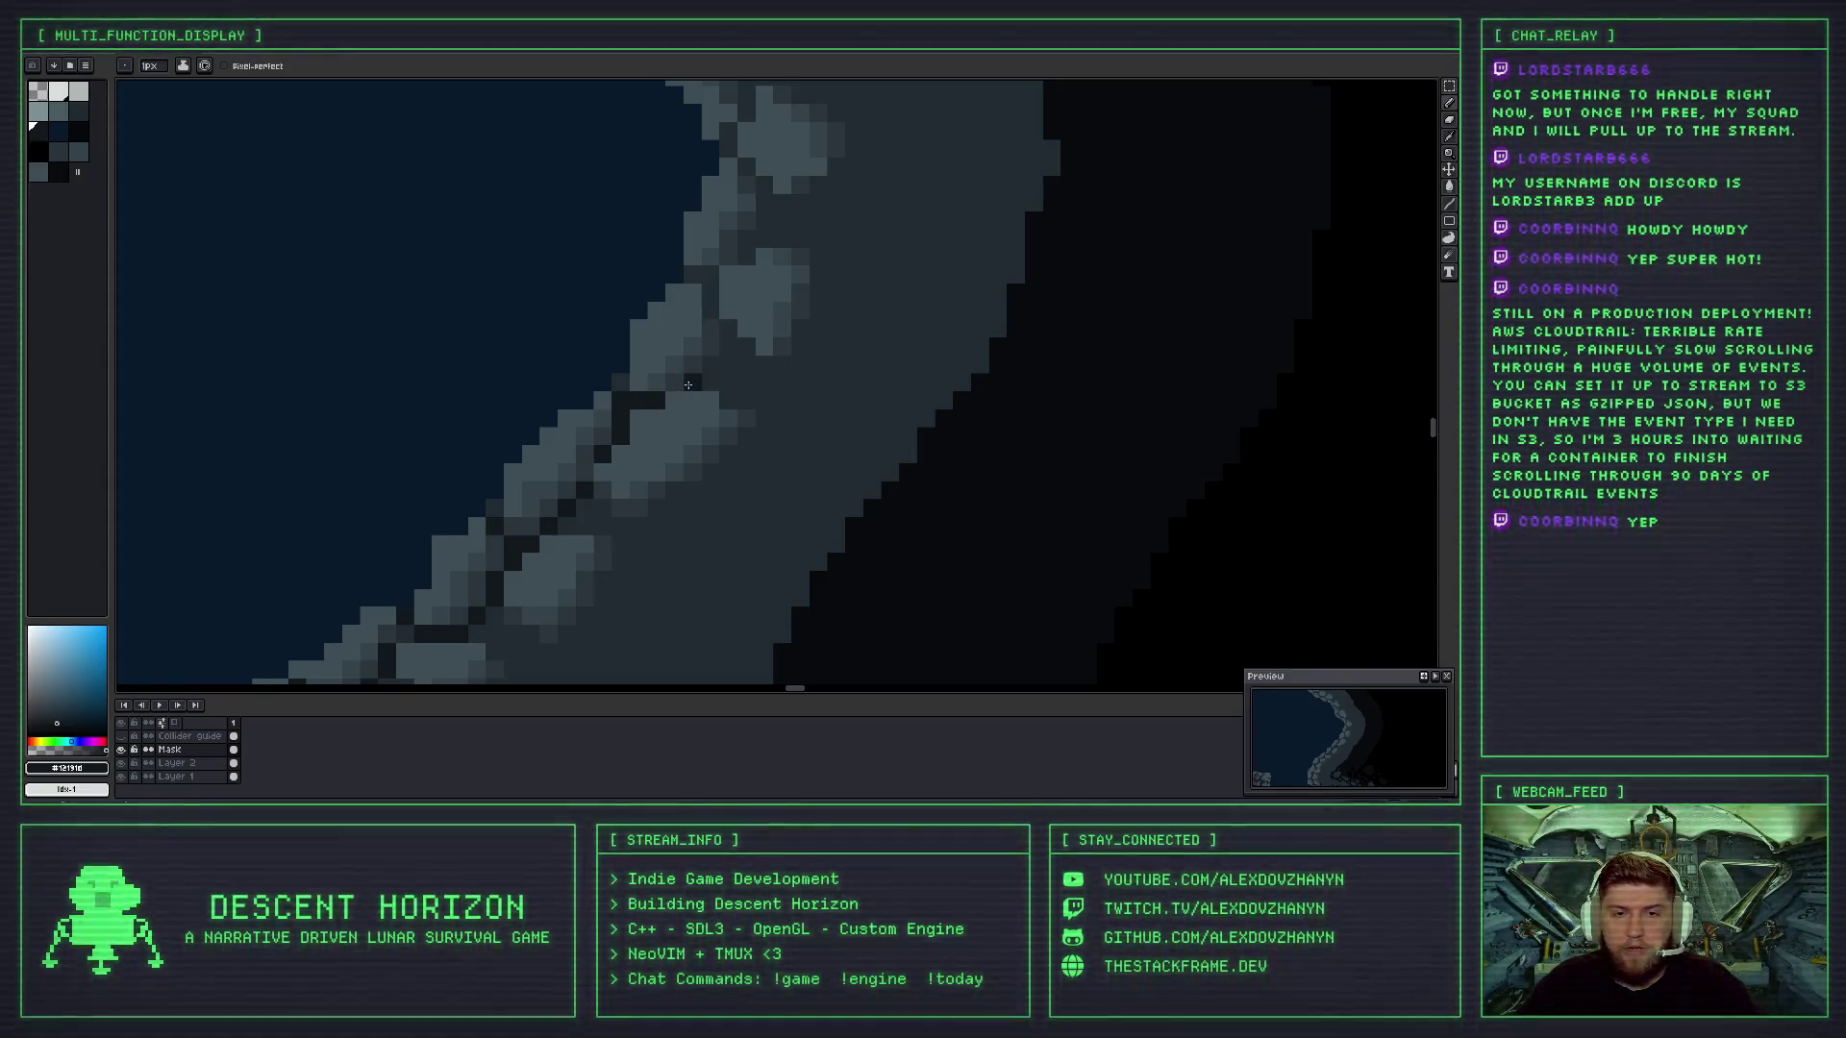
{"action": "mouse_move", "coordinate": [735, 340]}
{"action": "left_mouse_down"}
{"action": "mouse_move", "coordinate": [688, 275]}
{"action": "mouse_move", "coordinate": [644, 420]}
{"action": "left_mouse_up"}
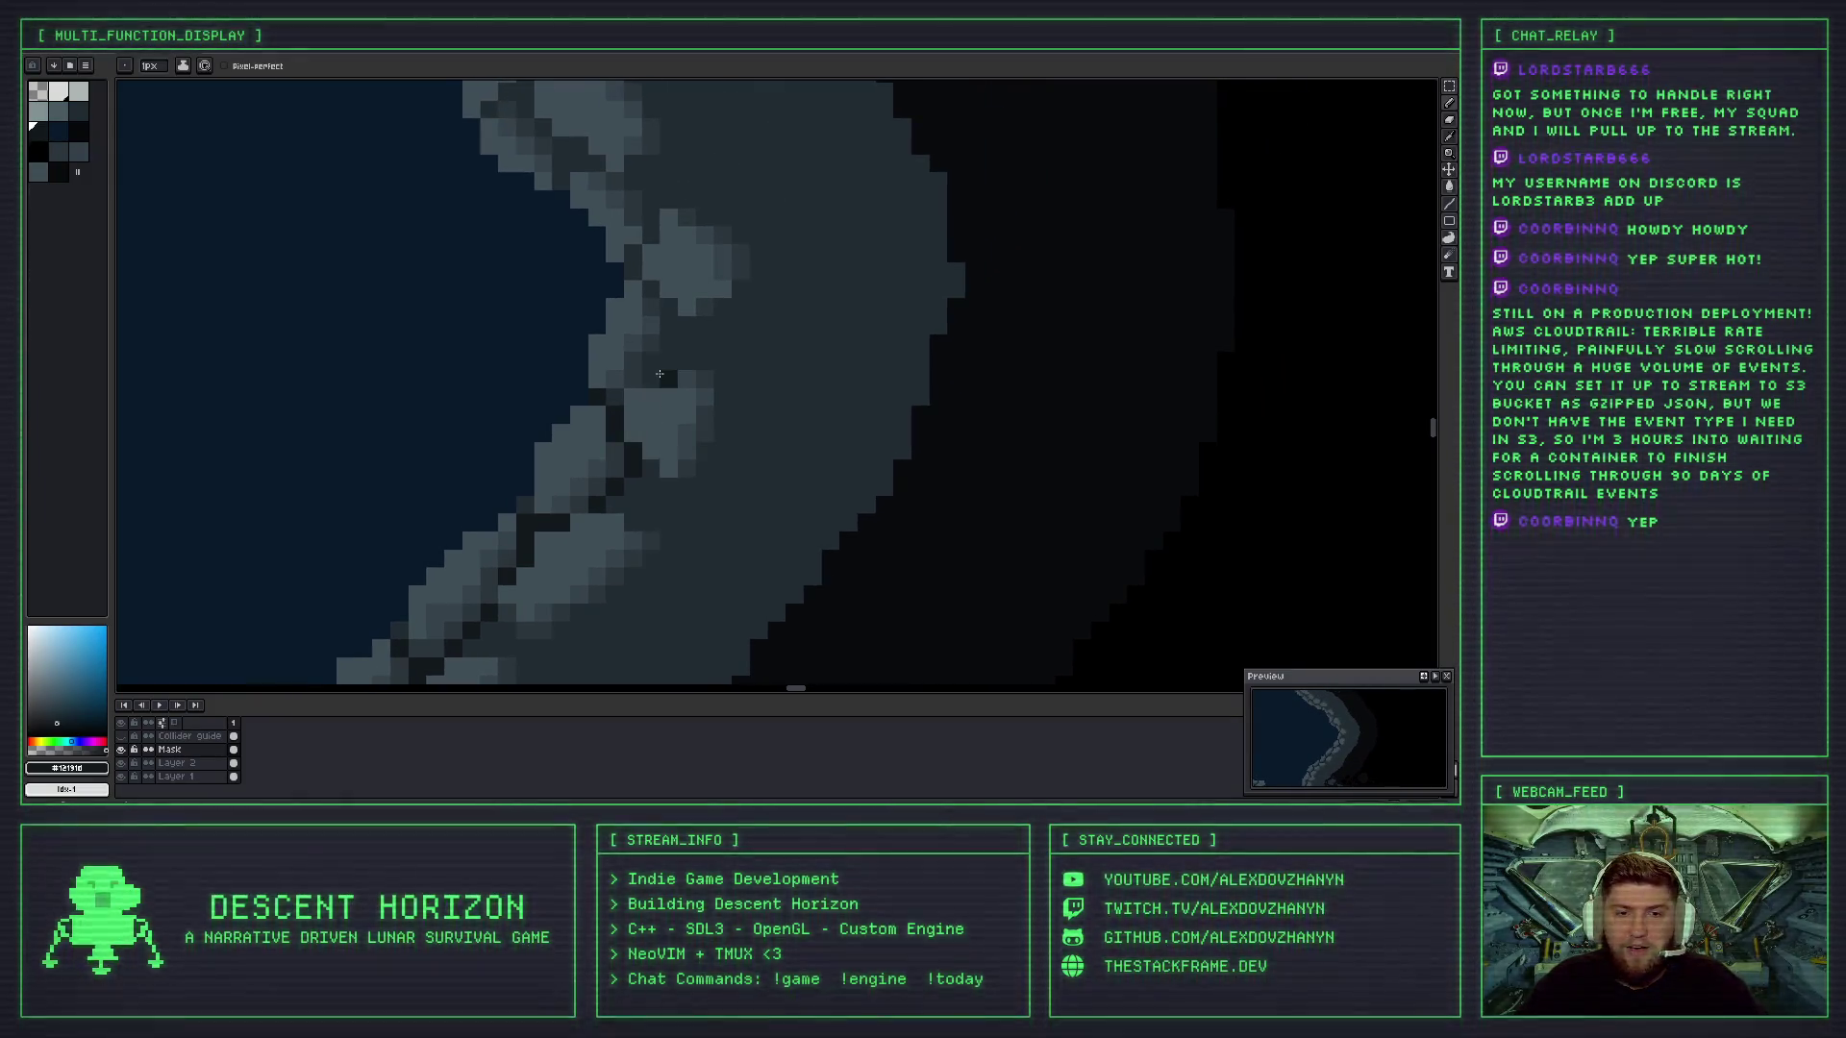
{"action": "left_click_drag", "start_coordinate": [660, 353], "coordinate": [664, 306]}
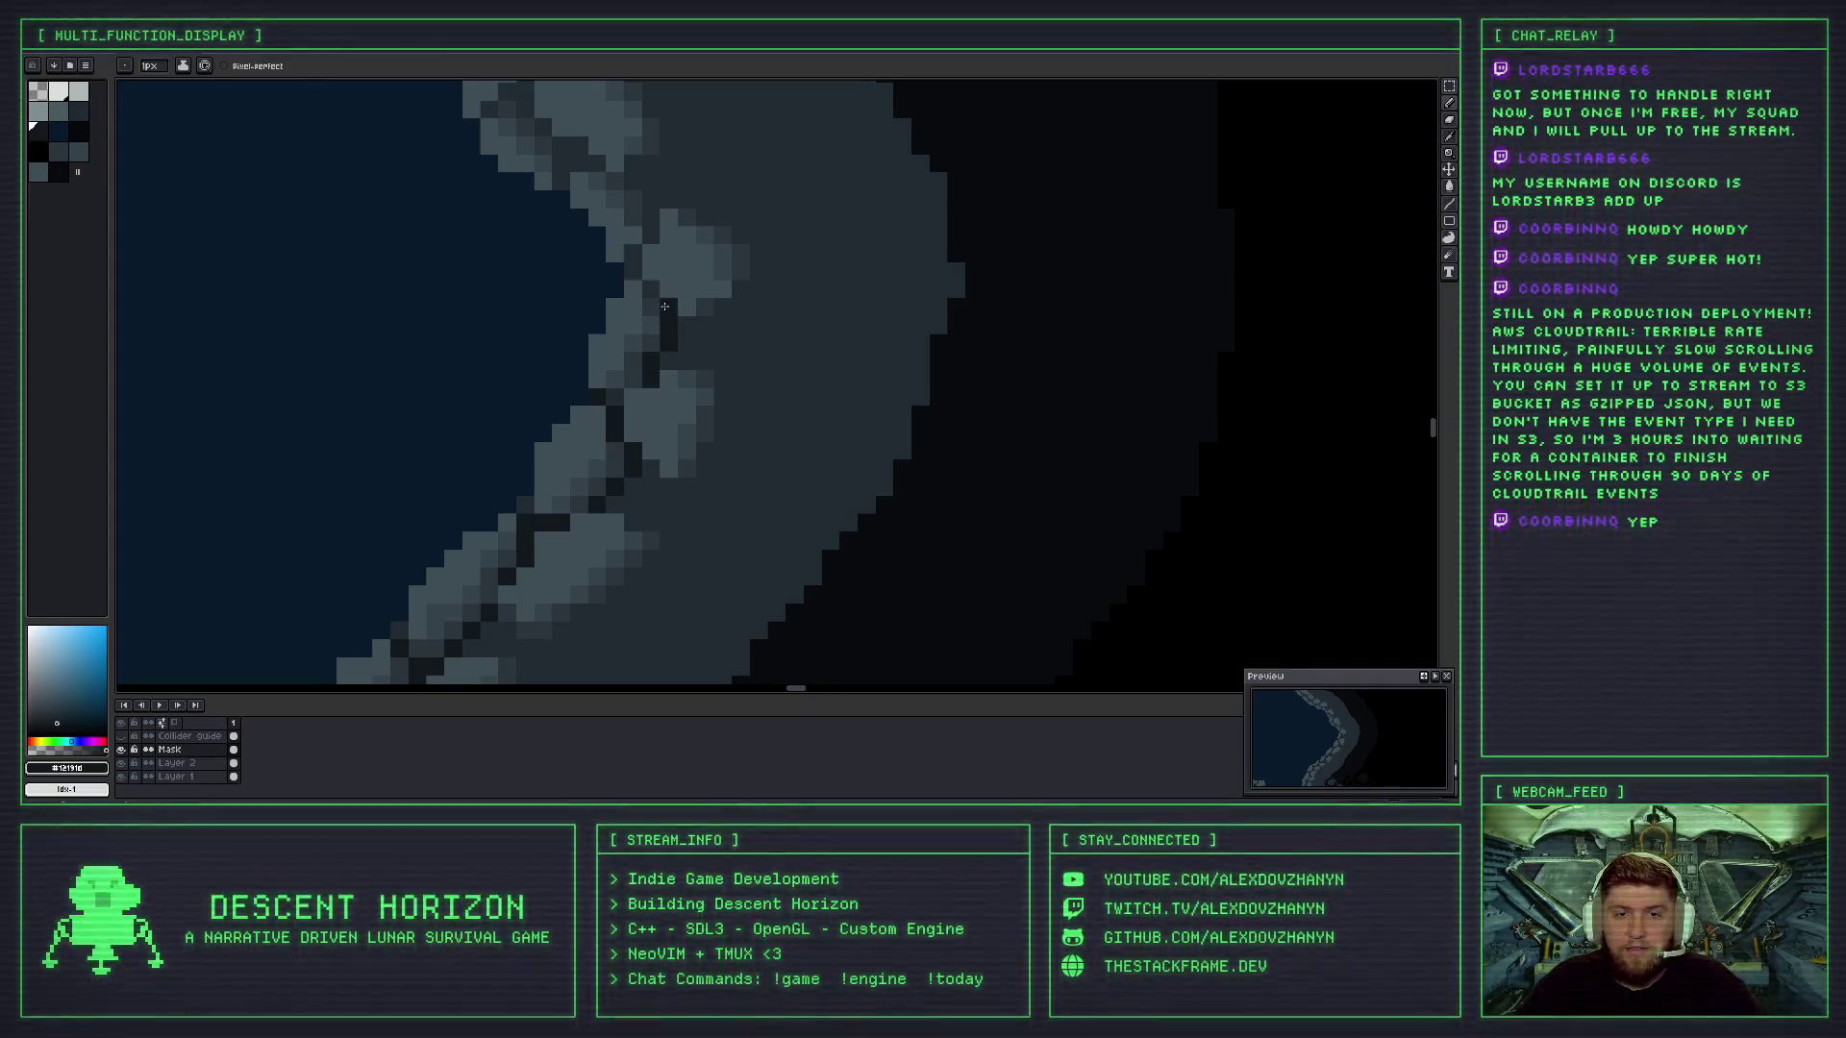
{"action": "scroll", "coordinate": [654, 293], "scroll_direction": "up", "scroll_amount": 3}
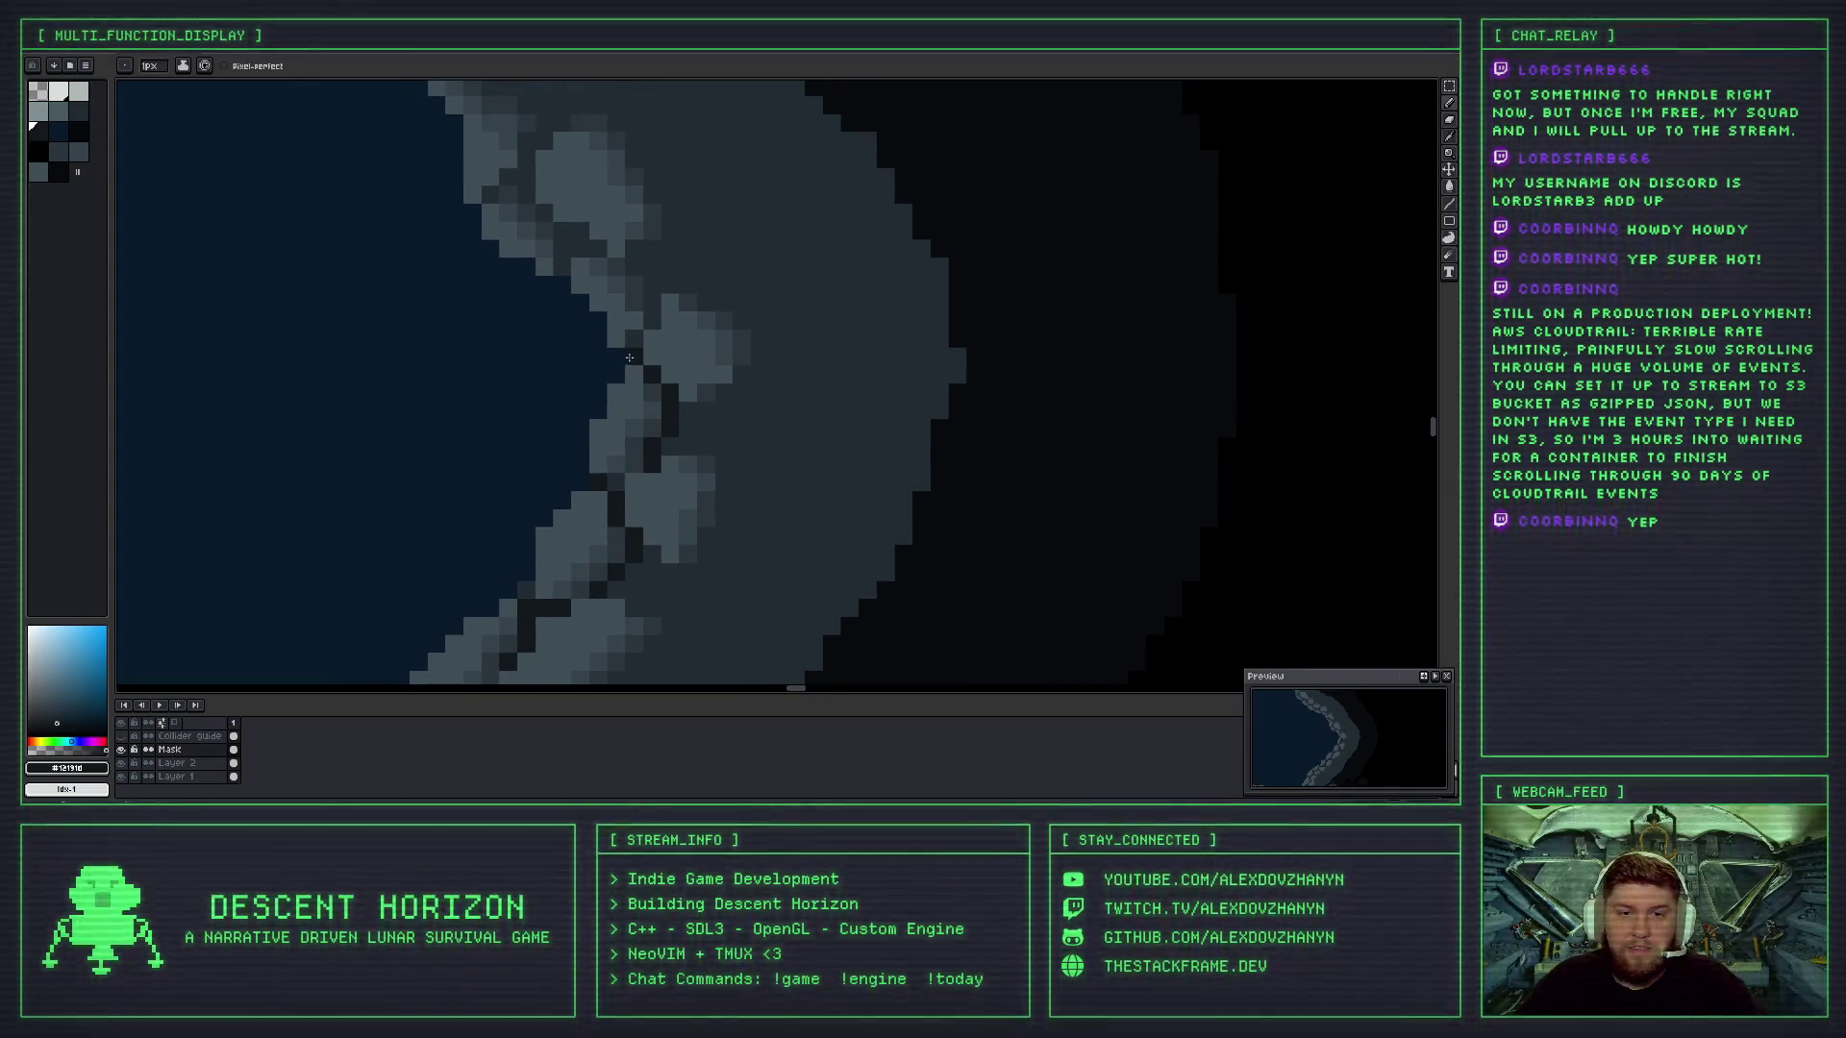
{"action": "left_click_drag", "start_coordinate": [656, 326], "coordinate": [640, 274]}
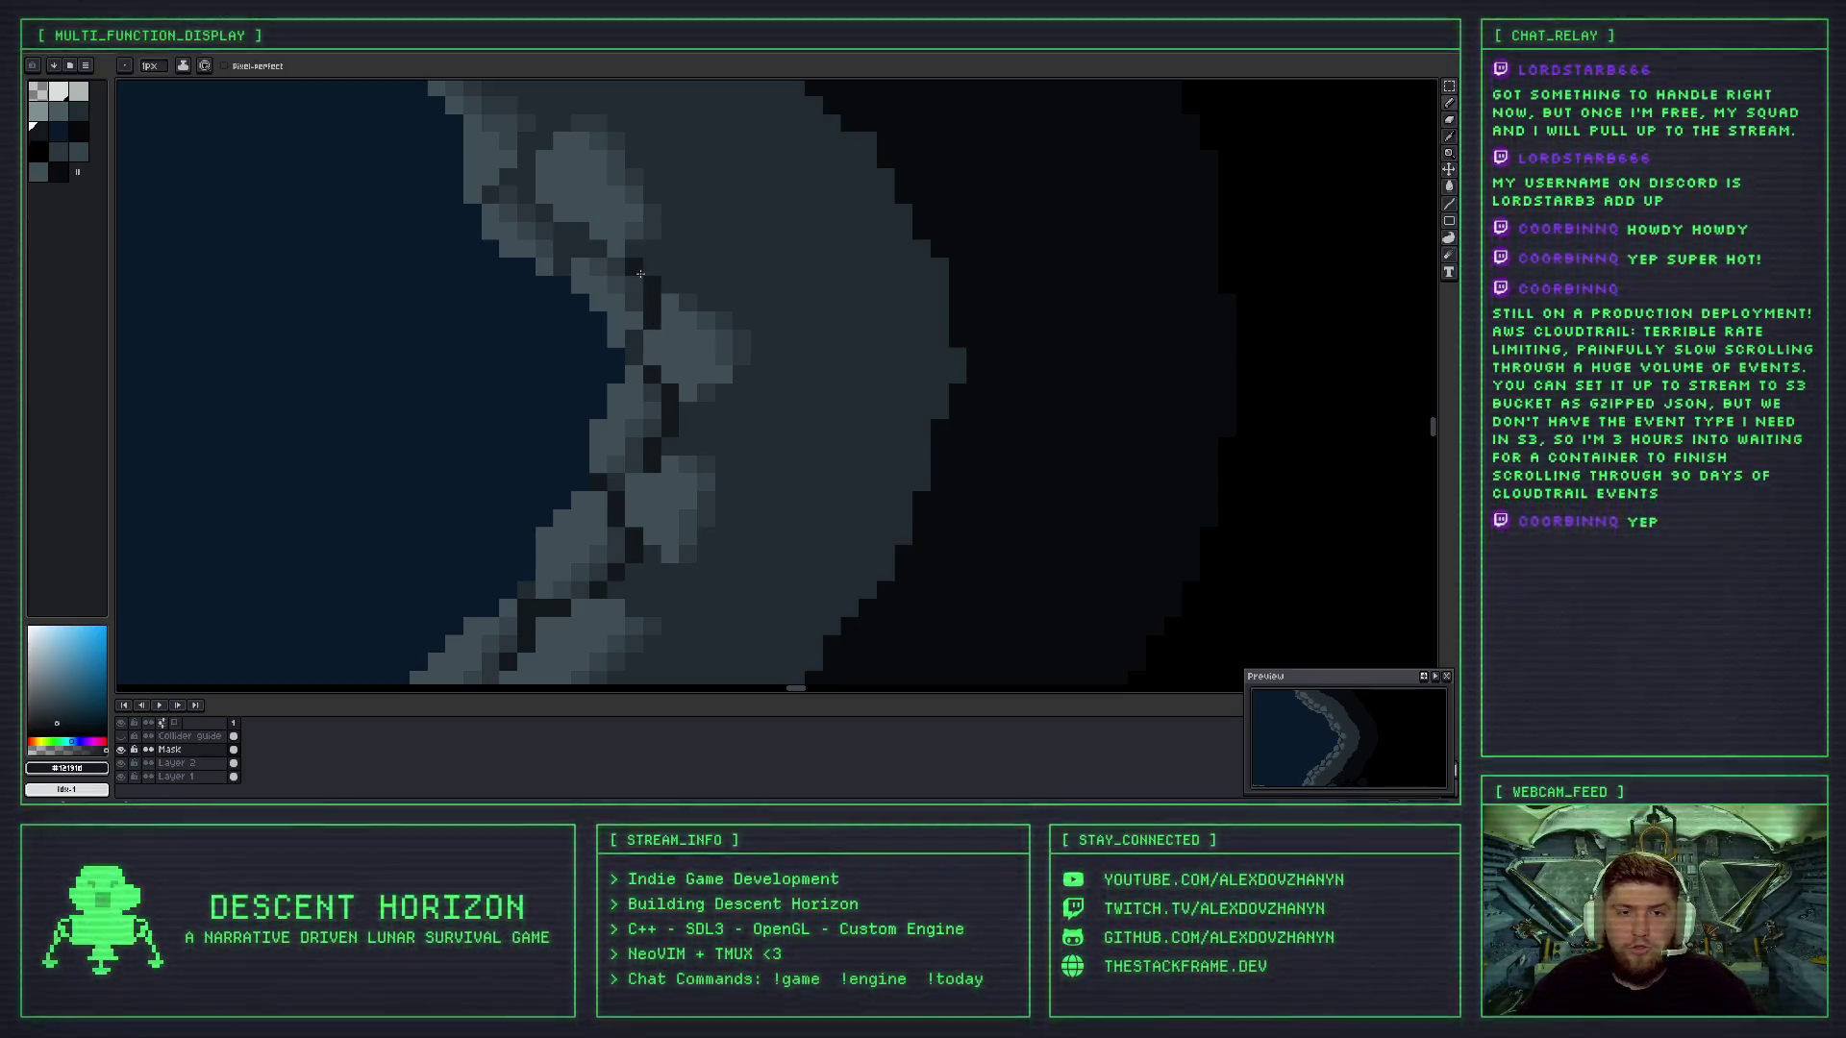
- Touch up individual crack pixels between the stones to deepen the cracks
{"action": "scroll", "coordinate": [638, 272], "scroll_direction": "up", "scroll_amount": 4}
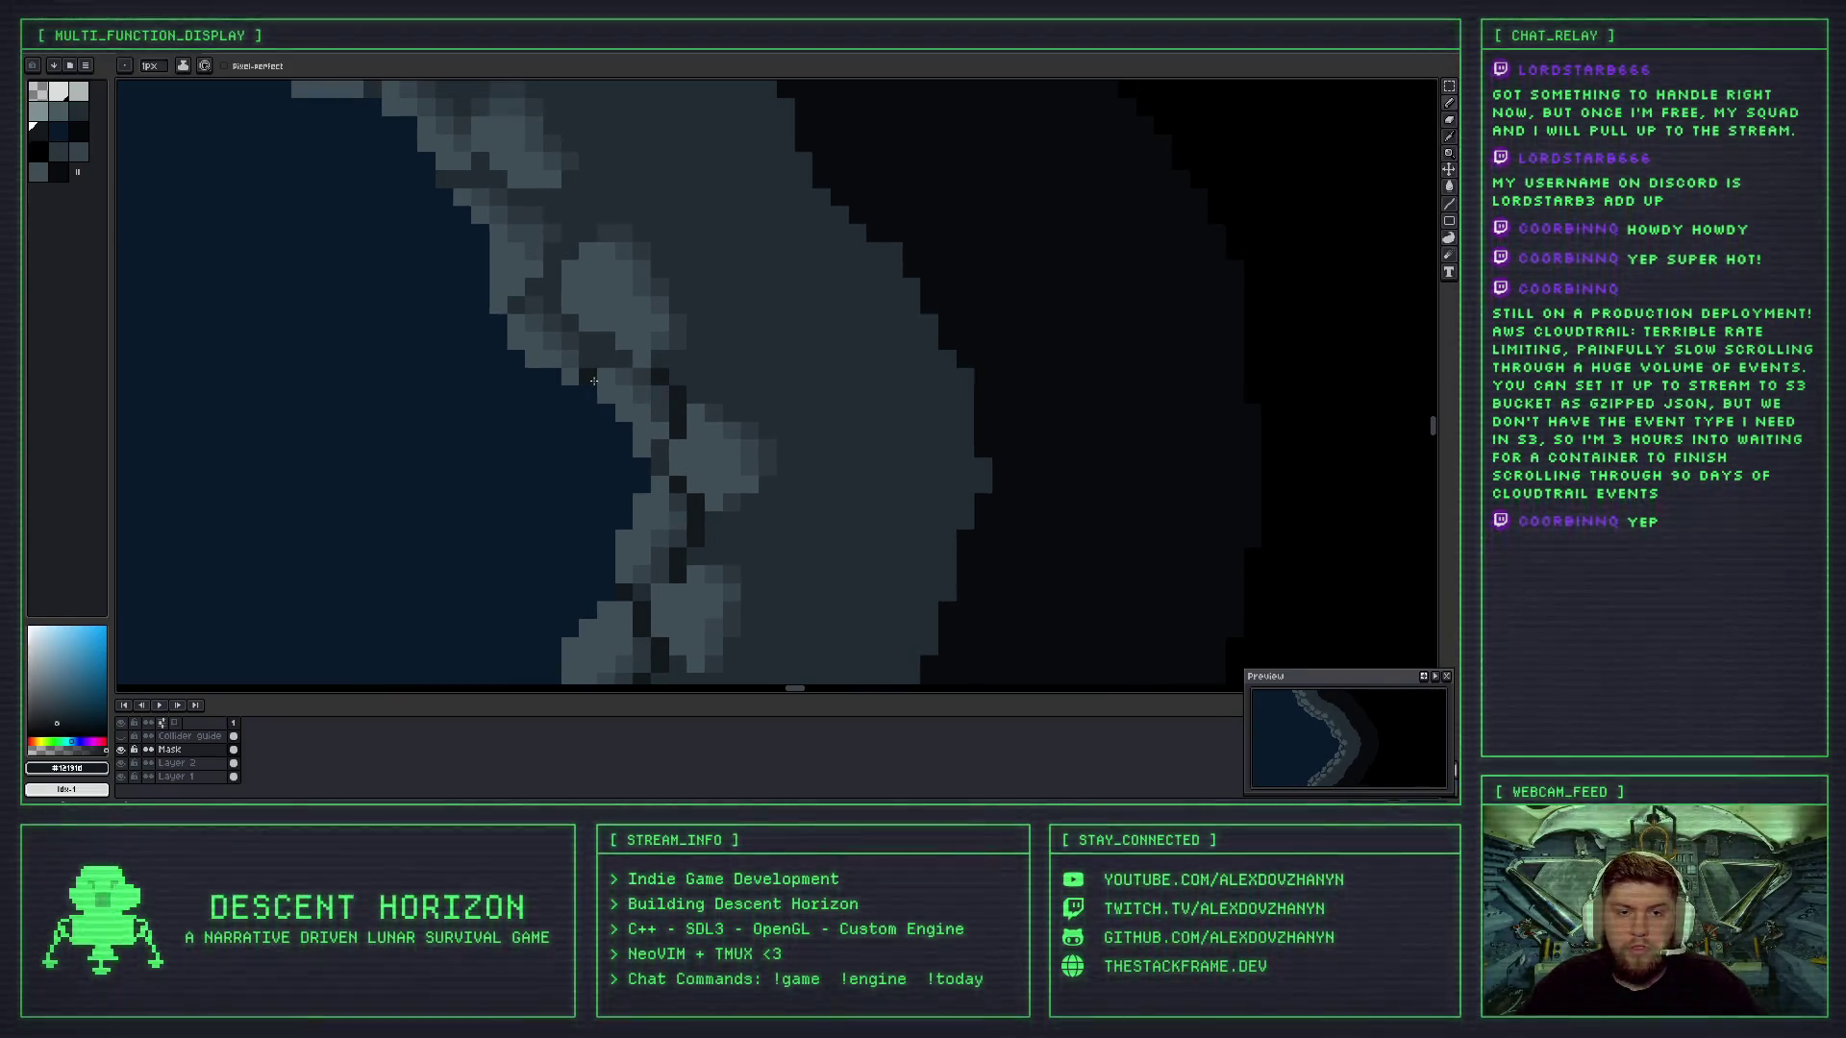
{"action": "scroll", "coordinate": [615, 370], "scroll_direction": "down", "scroll_amount": 3}
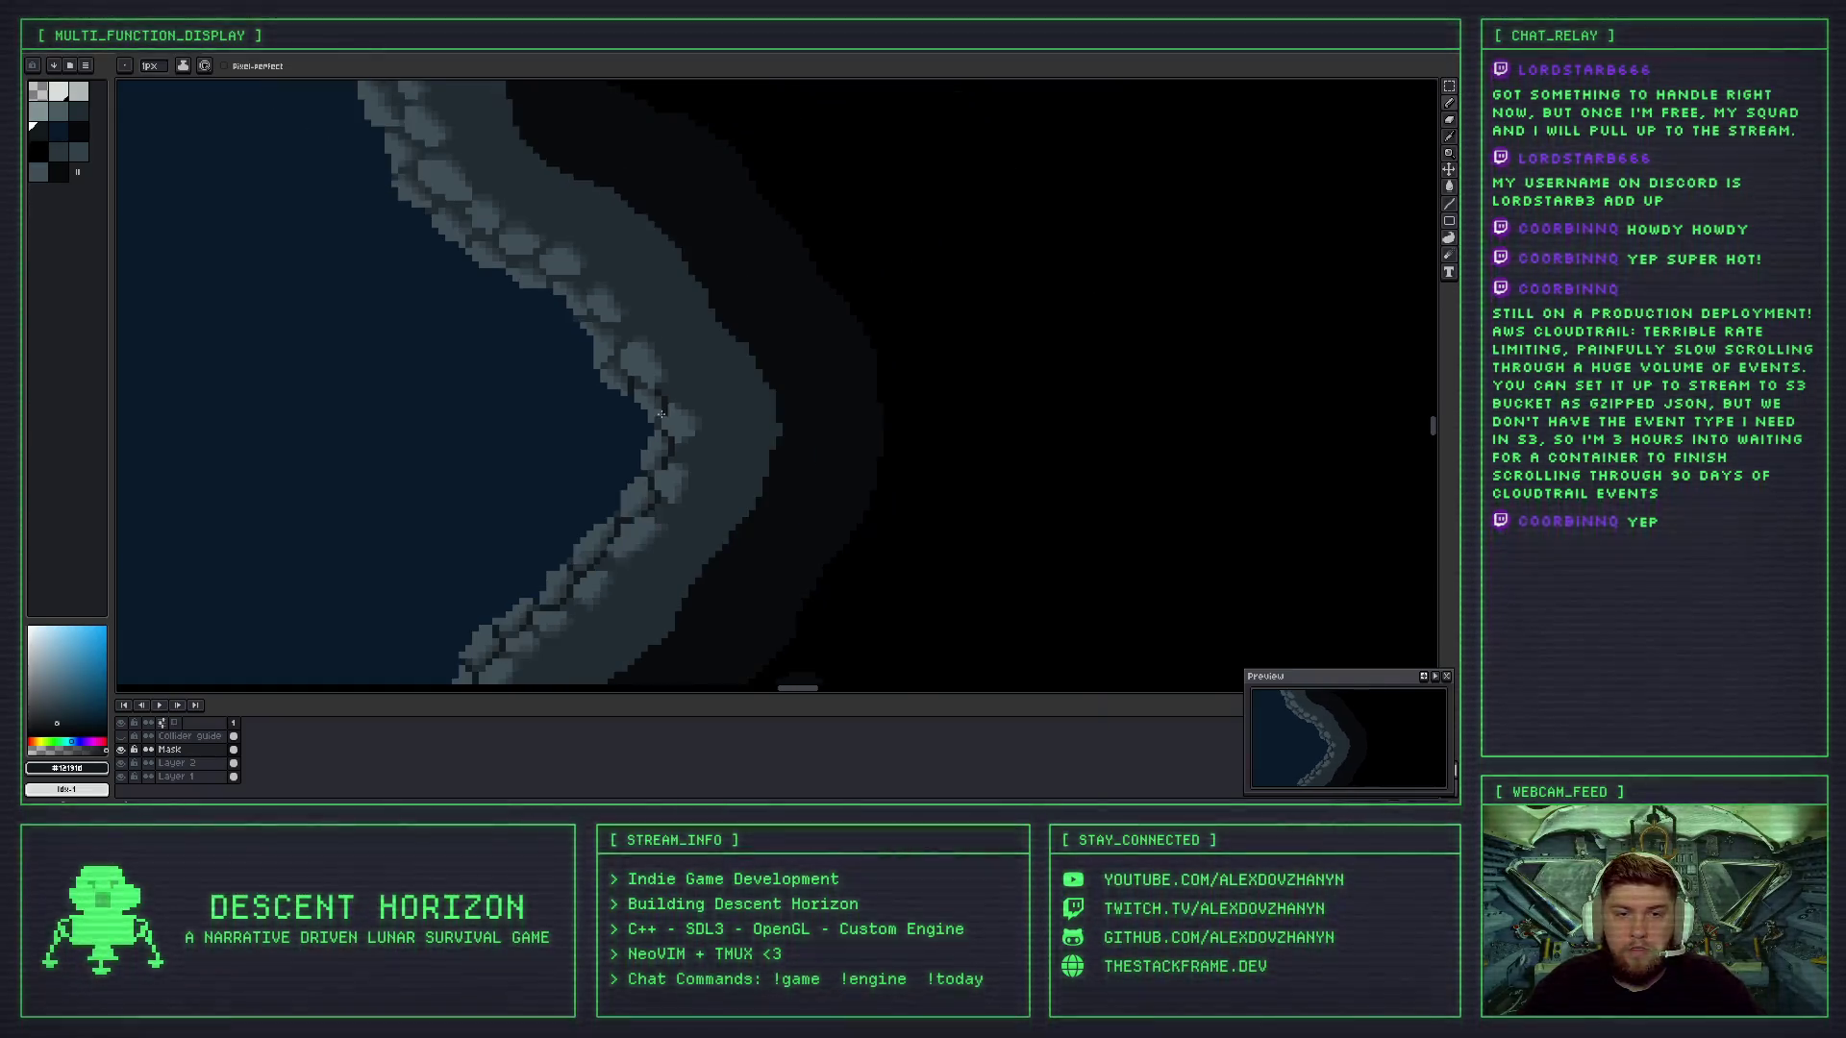
{"action": "scroll", "coordinate": [617, 373], "scroll_direction": "up", "scroll_amount": 3}
{"action": "scroll", "coordinate": [627, 370], "scroll_direction": "up", "scroll_amount": 2}
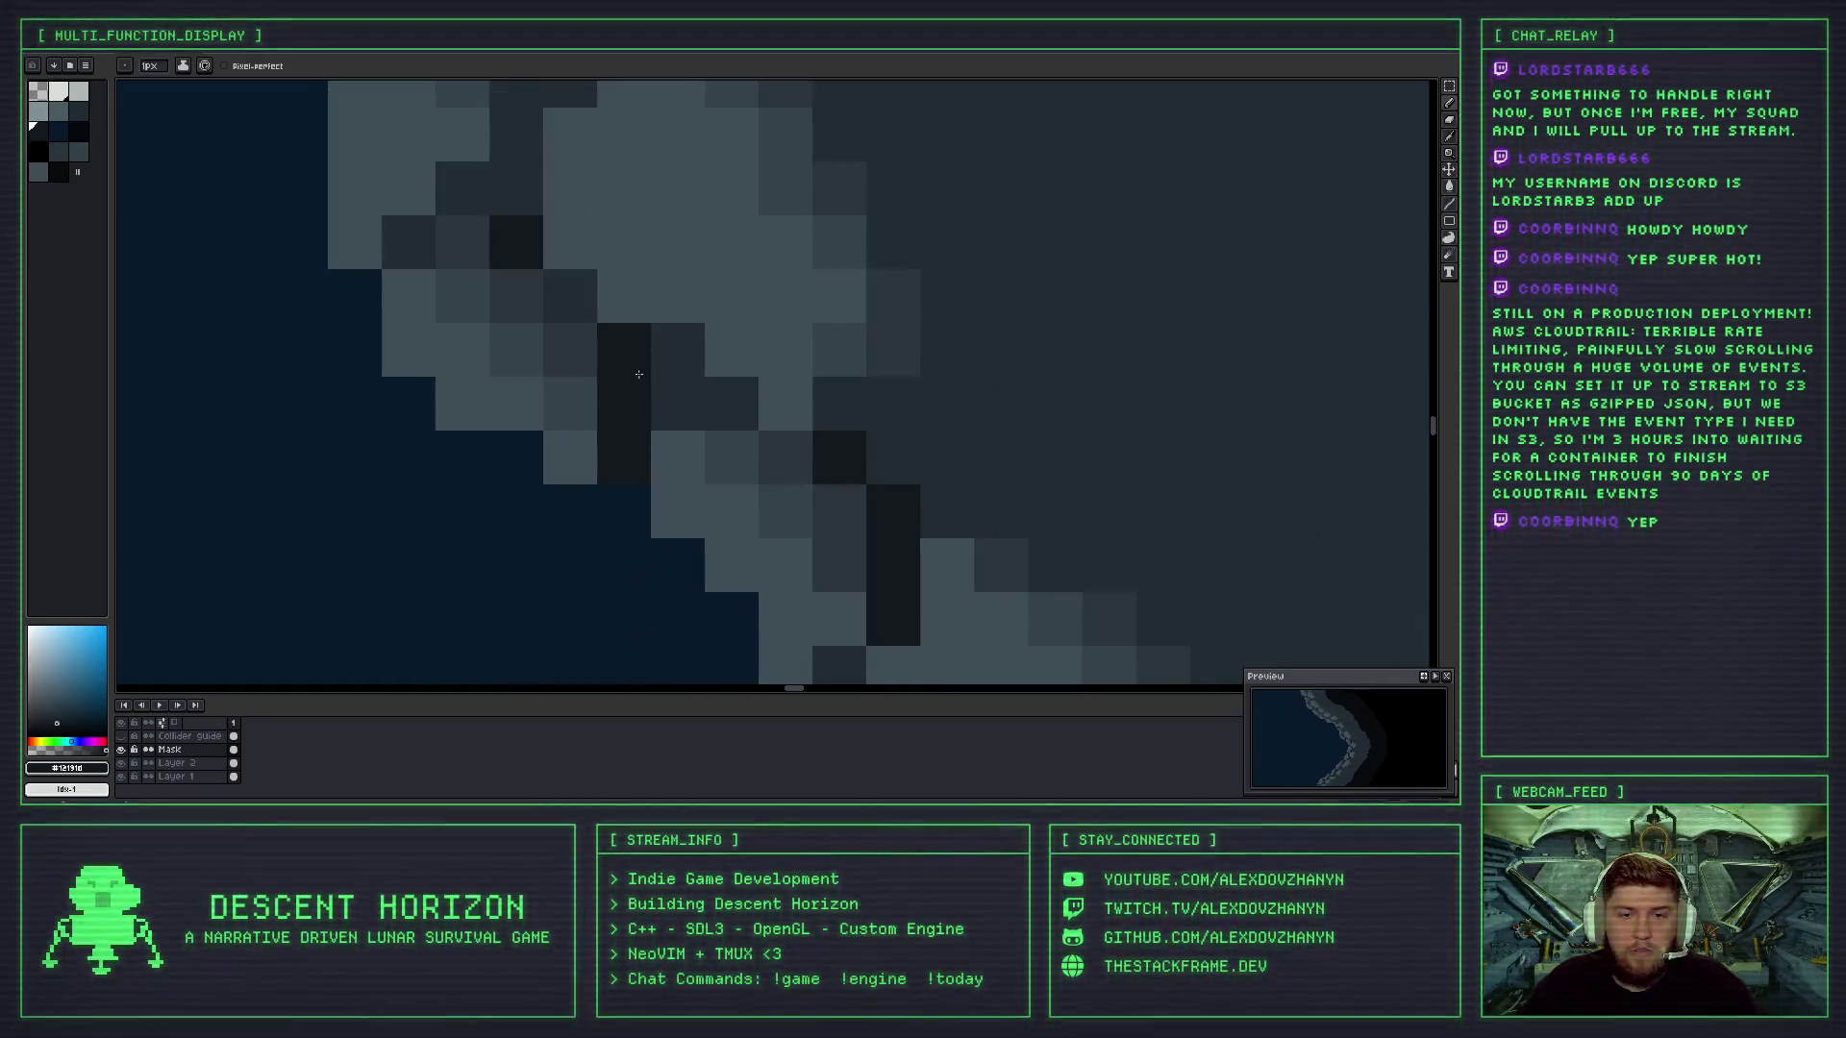
{"action": "scroll", "coordinate": [644, 413], "scroll_direction": "up", "scroll_amount": 3}
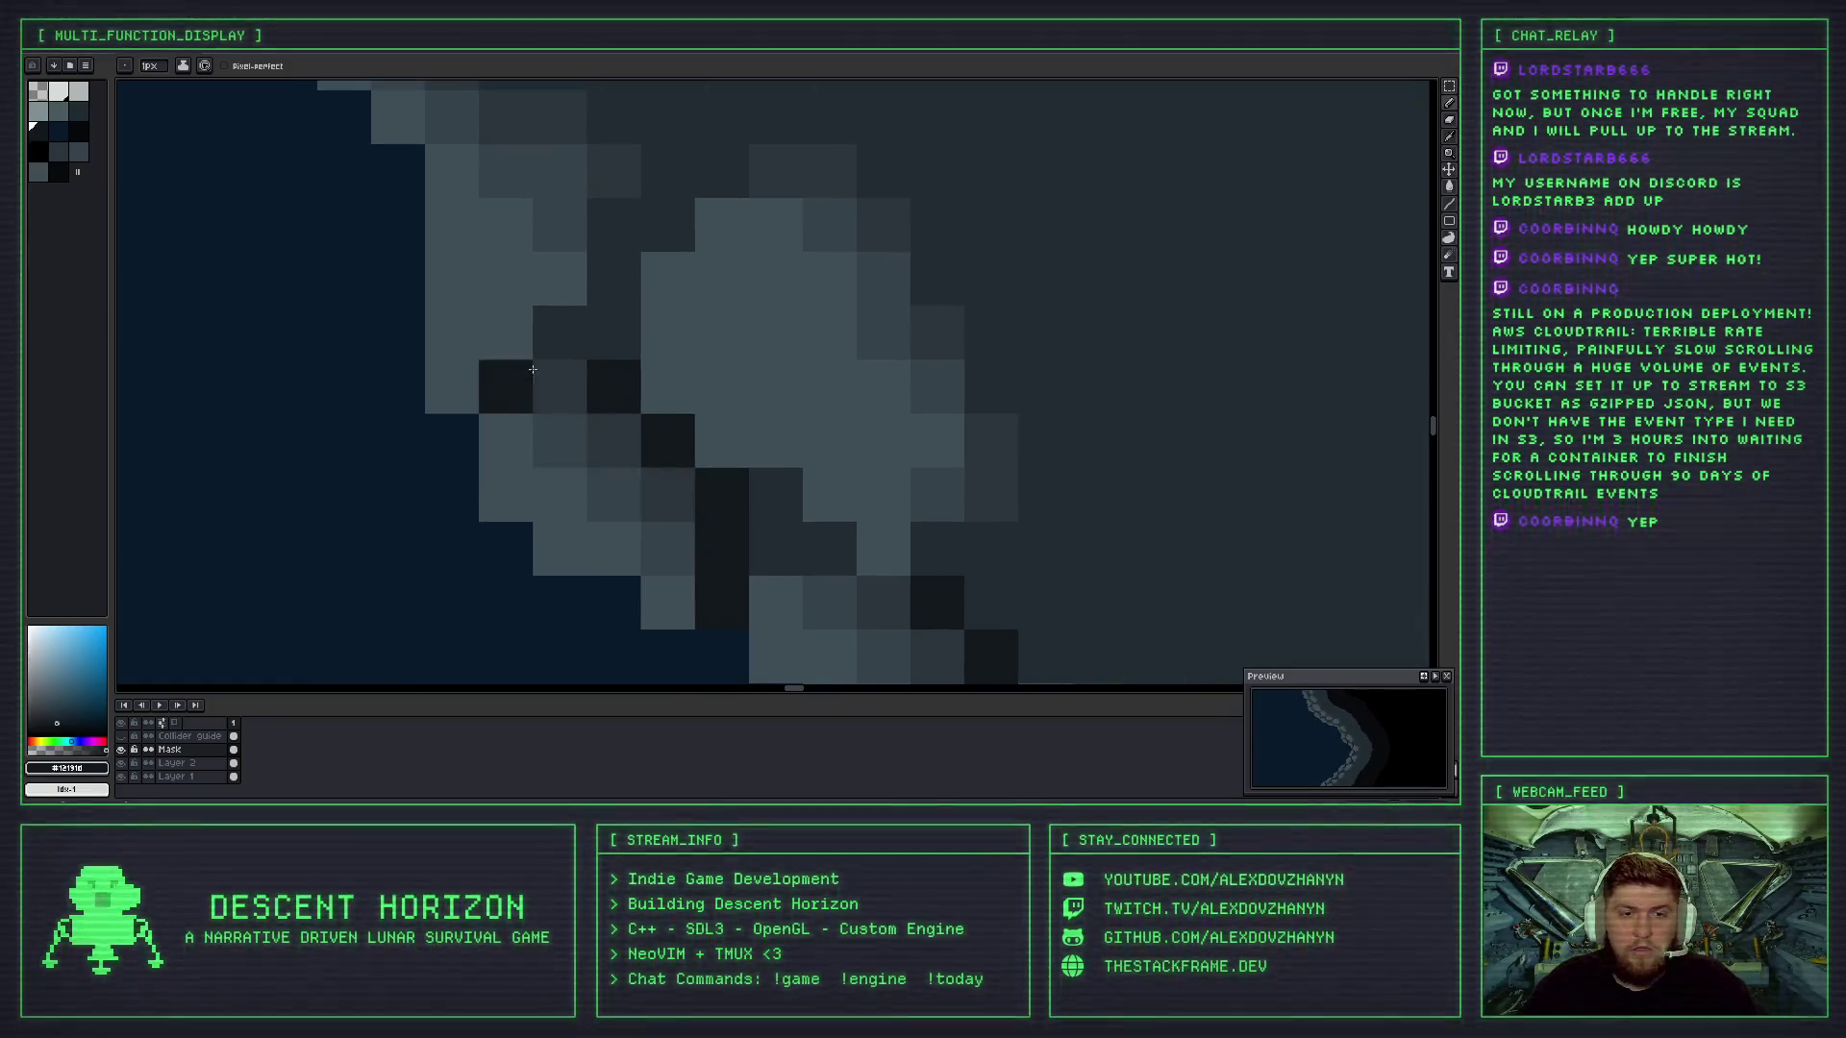
{"action": "scroll", "coordinate": [596, 442], "scroll_direction": "down", "scroll_amount": 2}
{"action": "left_click", "coordinate": [605, 464]}
{"action": "left_click", "coordinate": [627, 397]}
{"action": "scroll", "coordinate": [631, 403], "scroll_direction": "down", "scroll_amount": 1}
{"action": "left_click", "coordinate": [620, 381]}
{"action": "left_click", "coordinate": [594, 381]}
{"action": "left_click", "coordinate": [567, 354]}
{"action": "left_click", "coordinate": [539, 332]}
{"action": "left_click", "coordinate": [513, 328]}
{"action": "left_click", "coordinate": [540, 436]}
- Move the view to another part of the cave's rocky edge
{"action": "scroll", "coordinate": [558, 426], "scroll_direction": "down", "scroll_amount": 1}
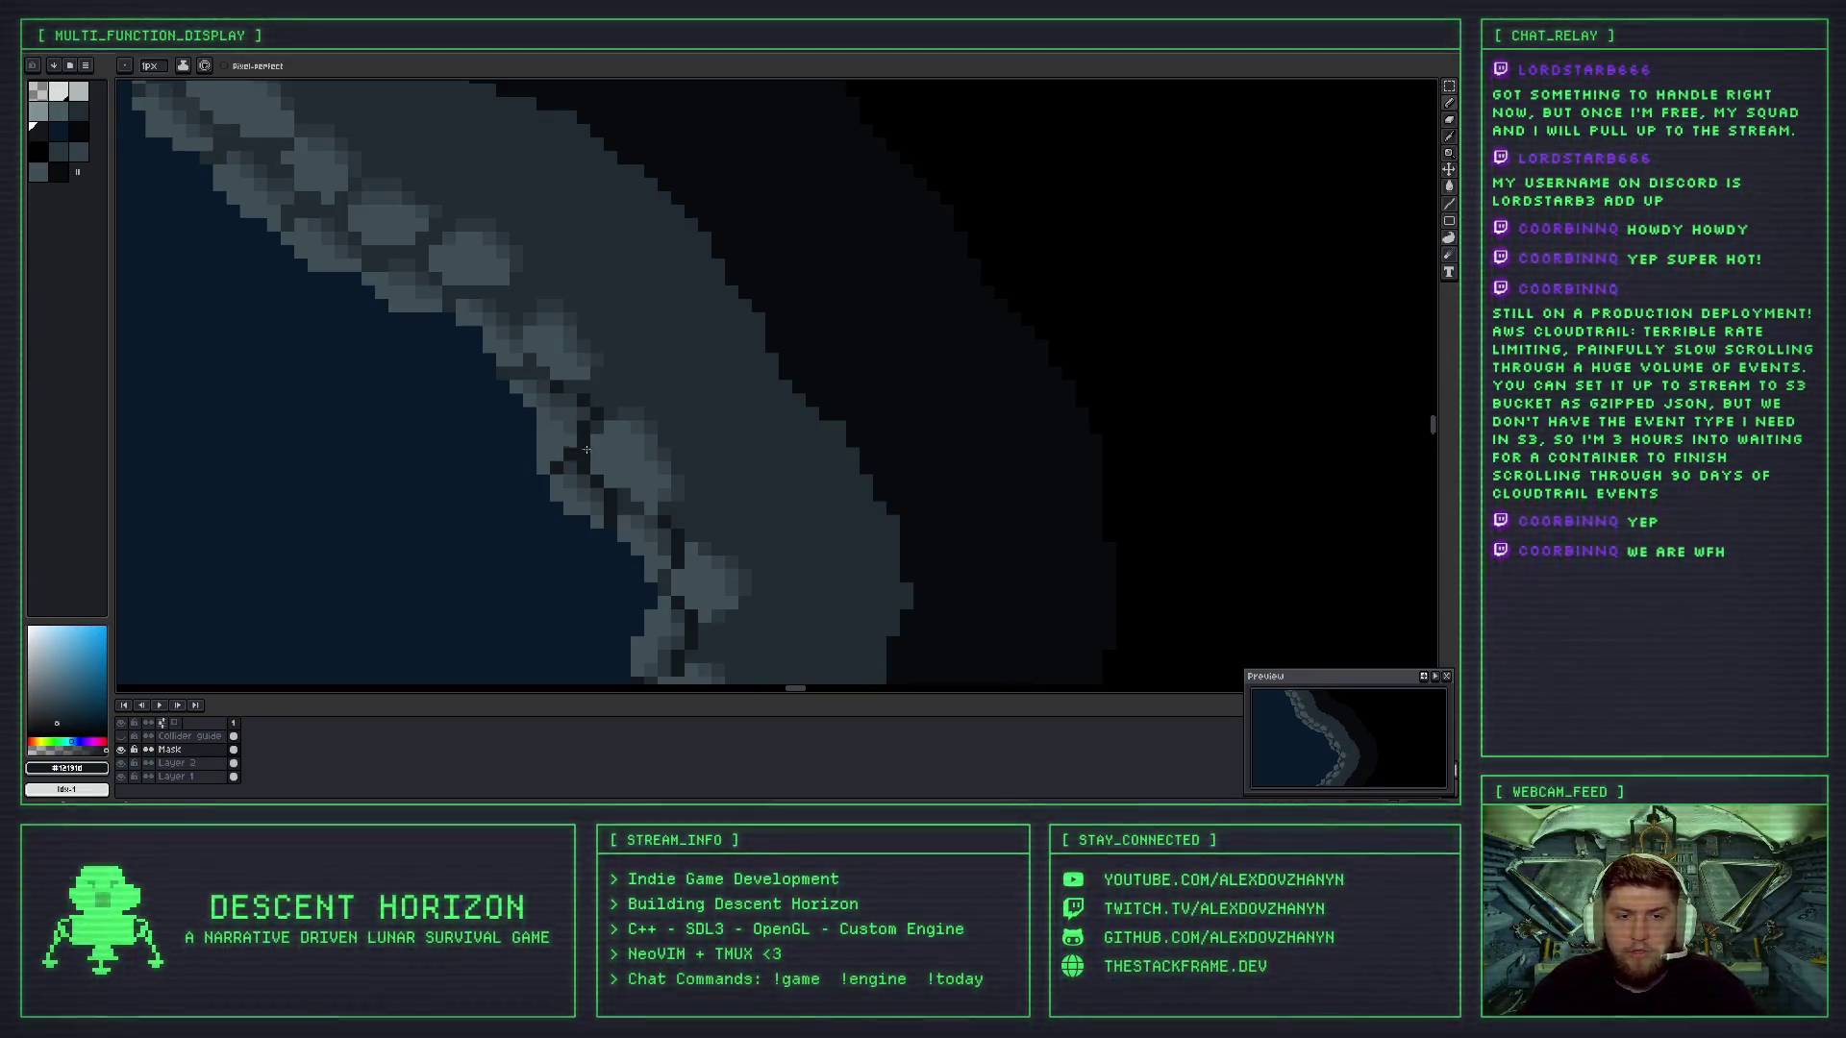
{"action": "scroll", "coordinate": [619, 470], "scroll_direction": "down", "scroll_amount": 2}
{"action": "scroll", "coordinate": [609, 495], "scroll_direction": "down", "scroll_amount": 1}
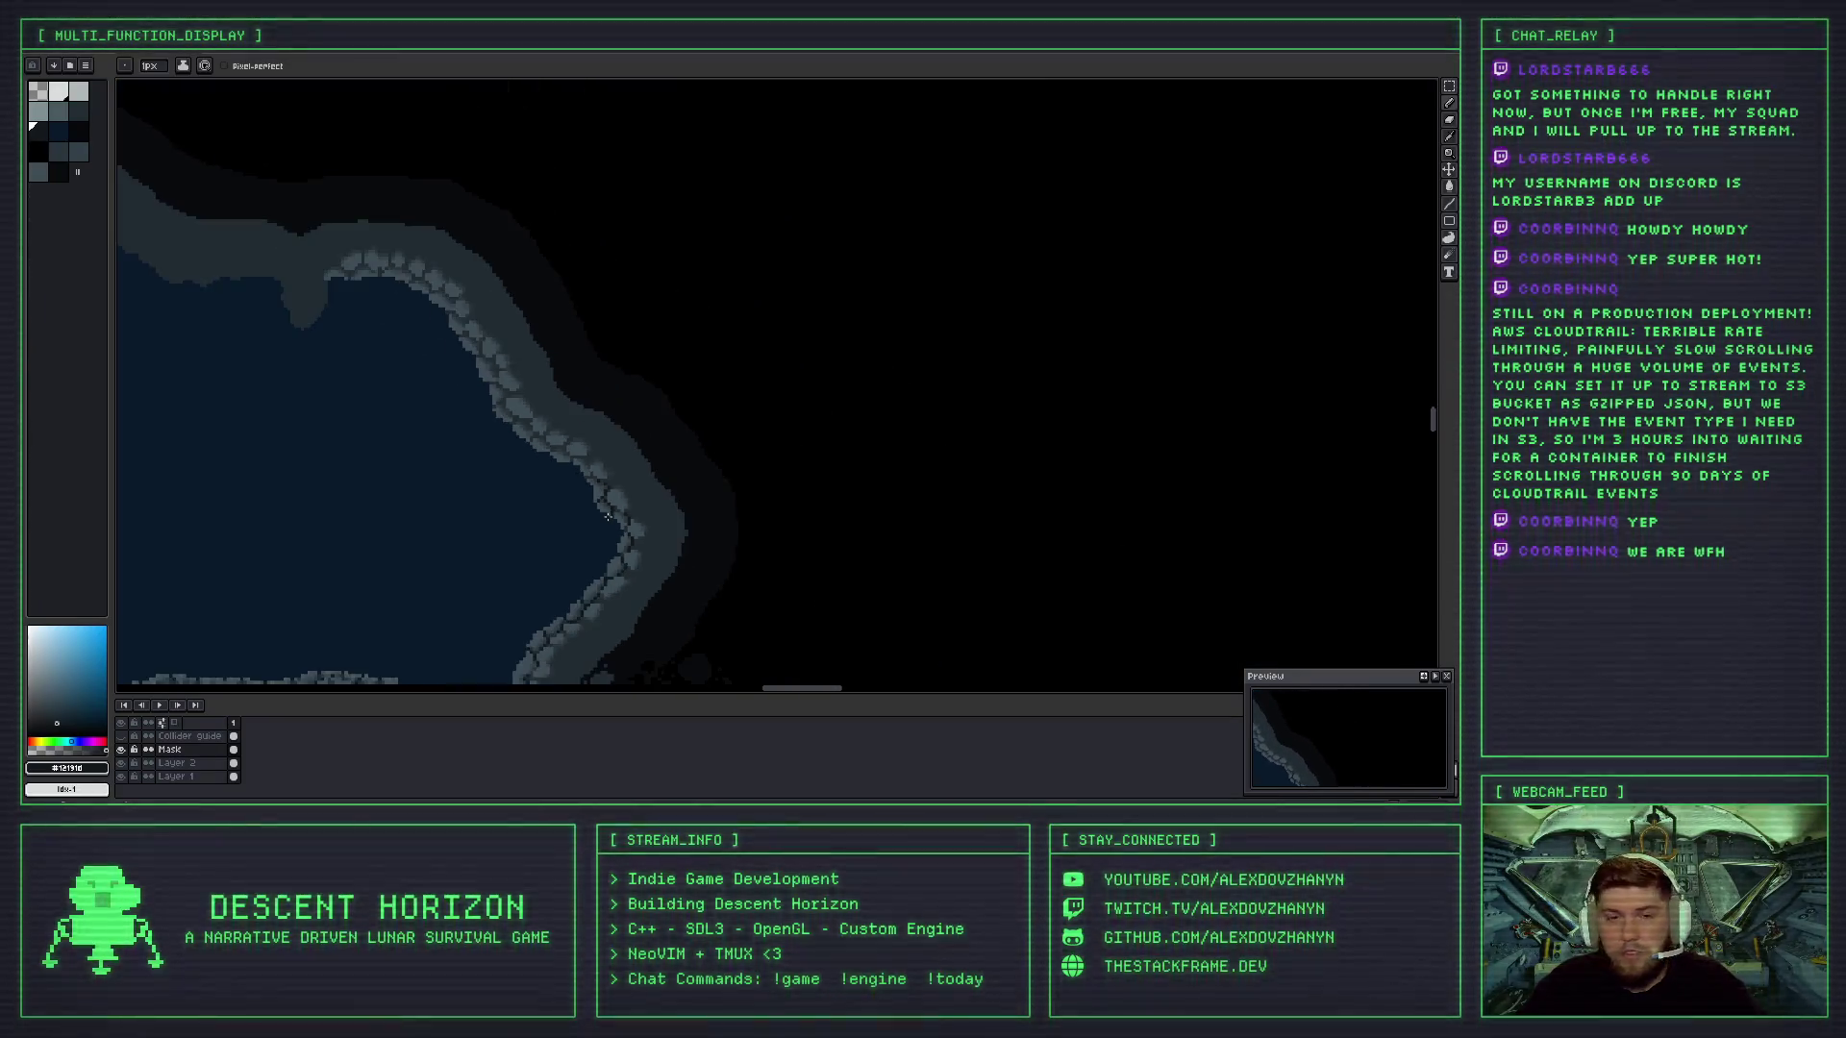
{"action": "left_click_drag", "start_coordinate": [610, 495], "coordinate": [601, 466]}
{"action": "scroll", "coordinate": [588, 434], "scroll_direction": "up", "scroll_amount": 1}
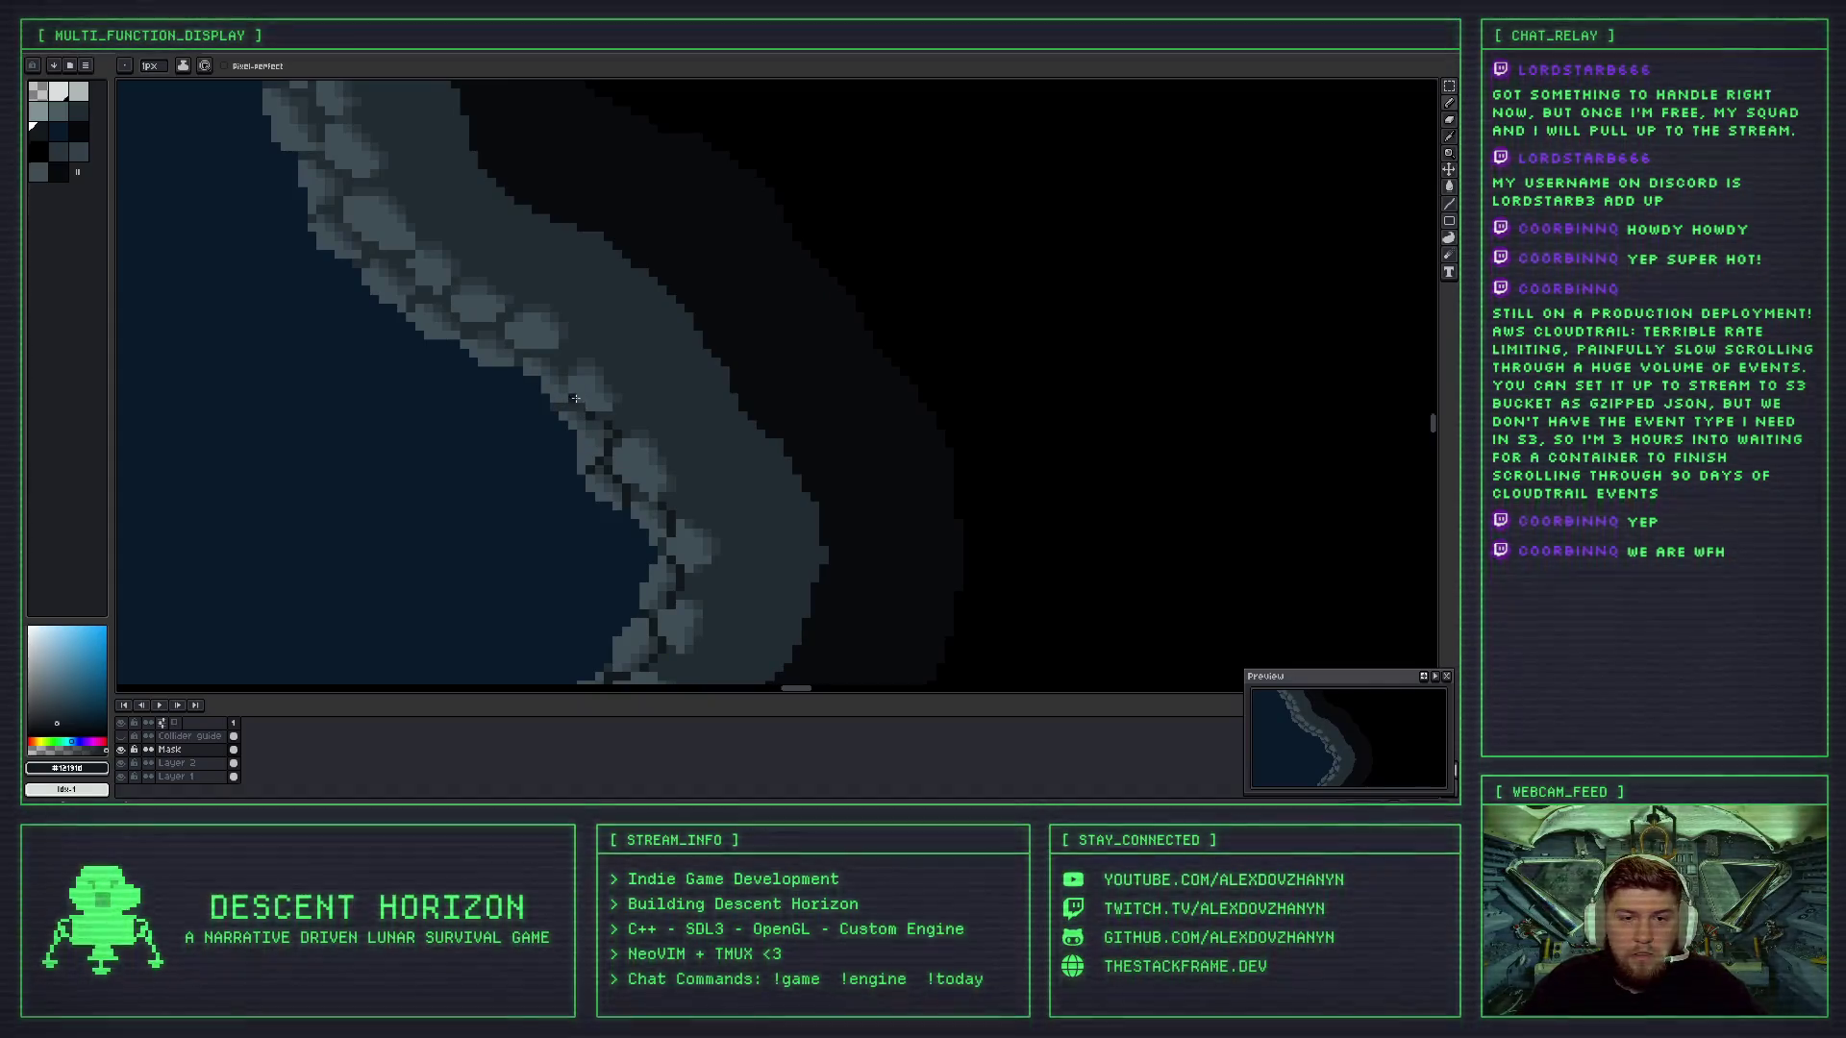
{"action": "scroll", "coordinate": [574, 398], "scroll_direction": "up", "scroll_amount": 2}
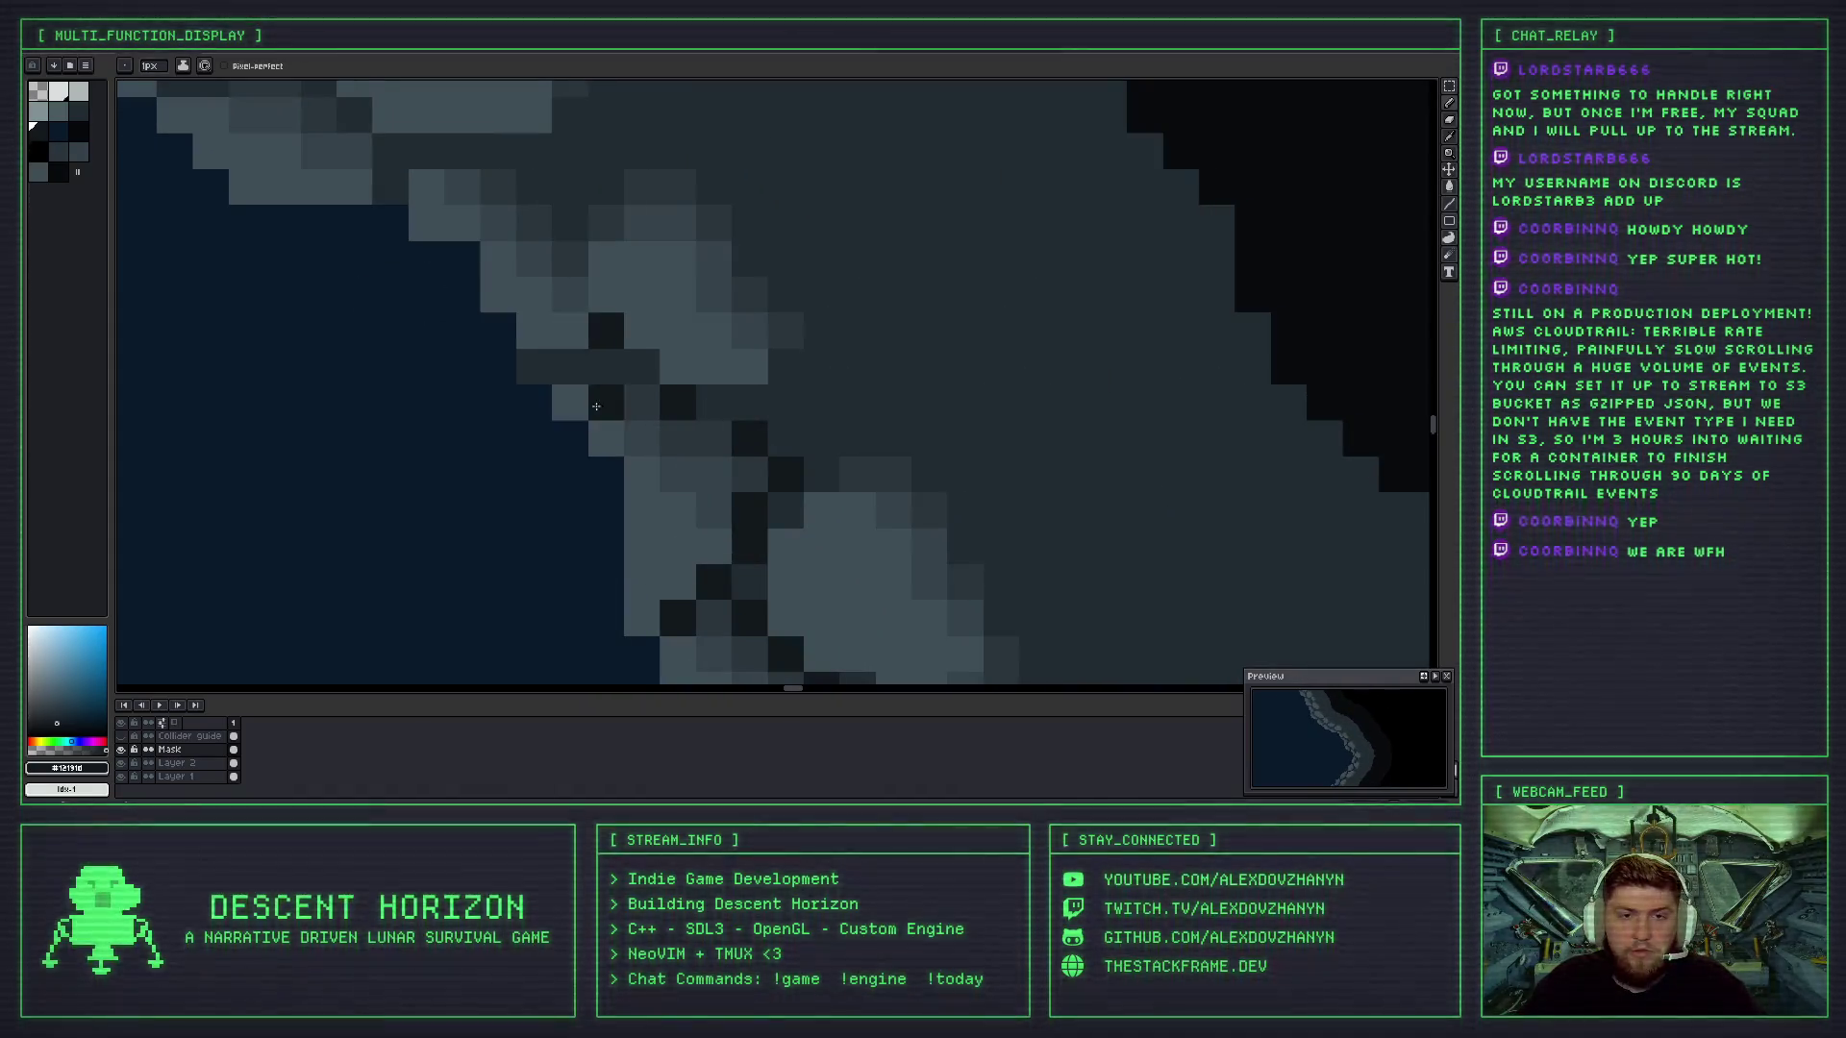
{"action": "scroll", "coordinate": [596, 407], "scroll_direction": "up", "scroll_amount": 2}
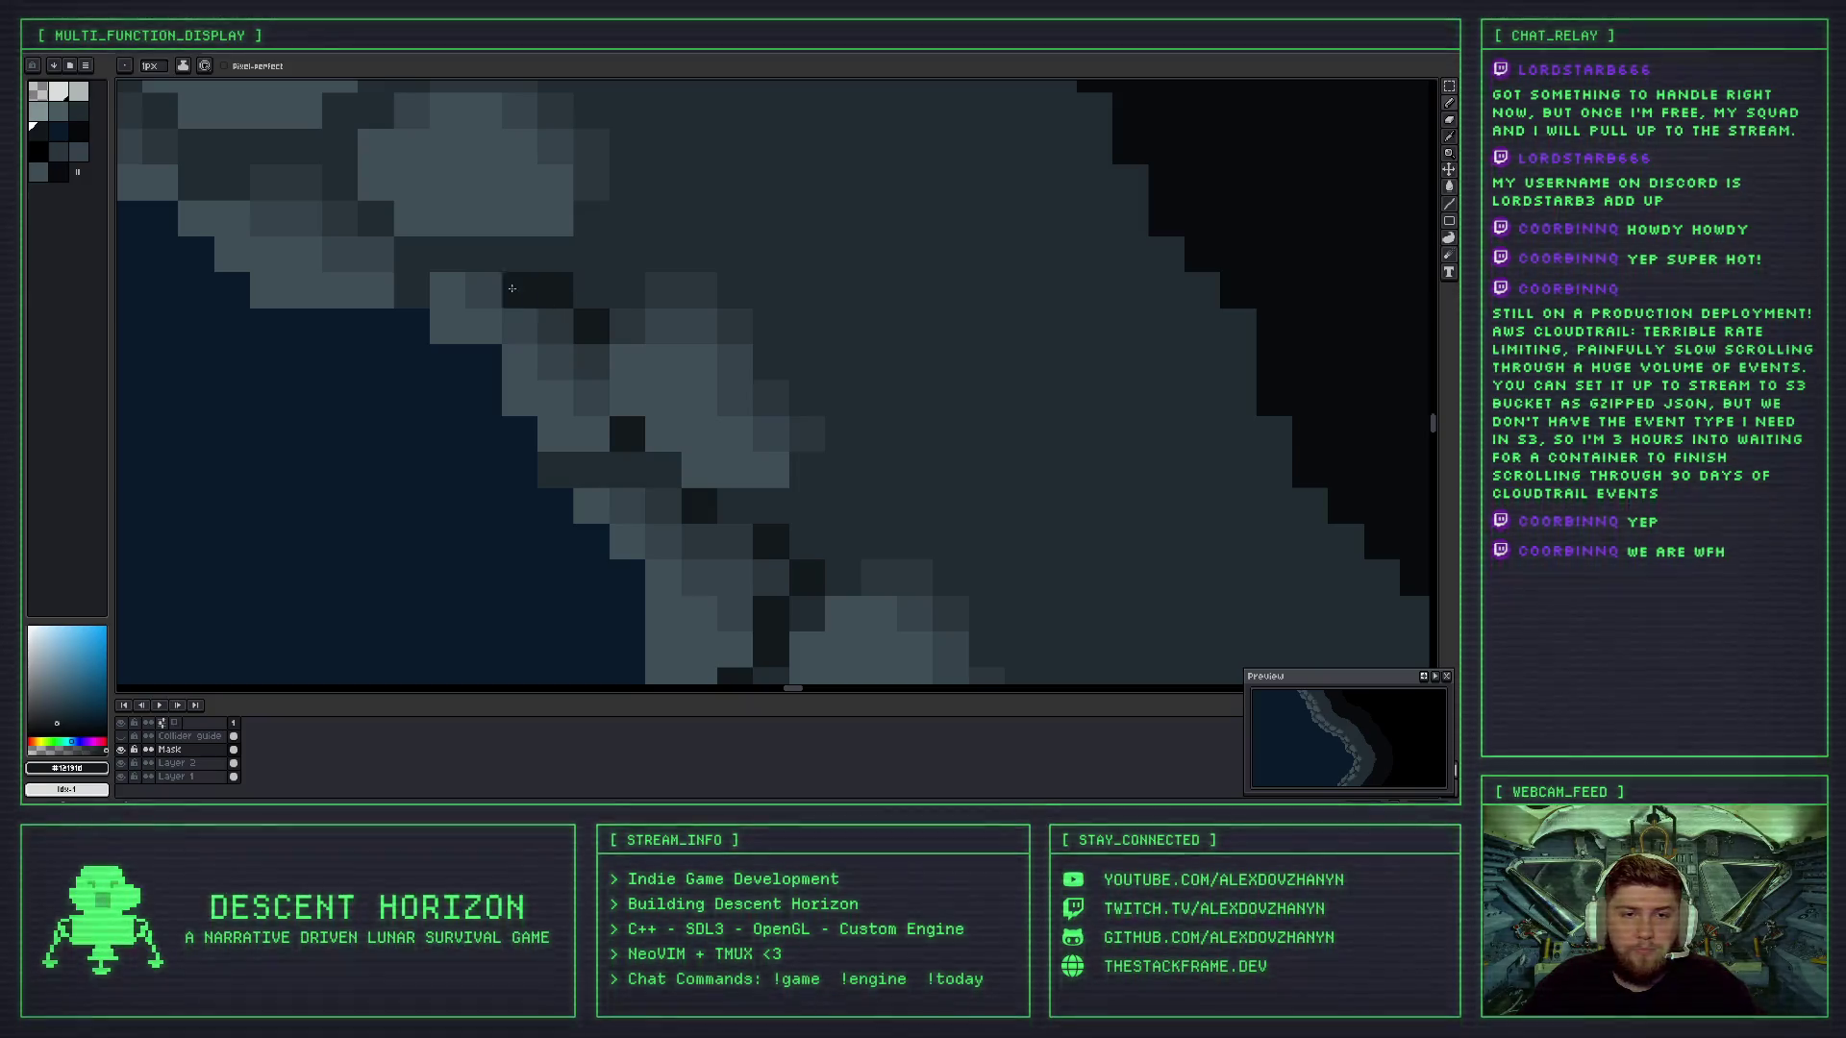
{"action": "scroll", "coordinate": [568, 405], "scroll_direction": "down", "scroll_amount": 3}
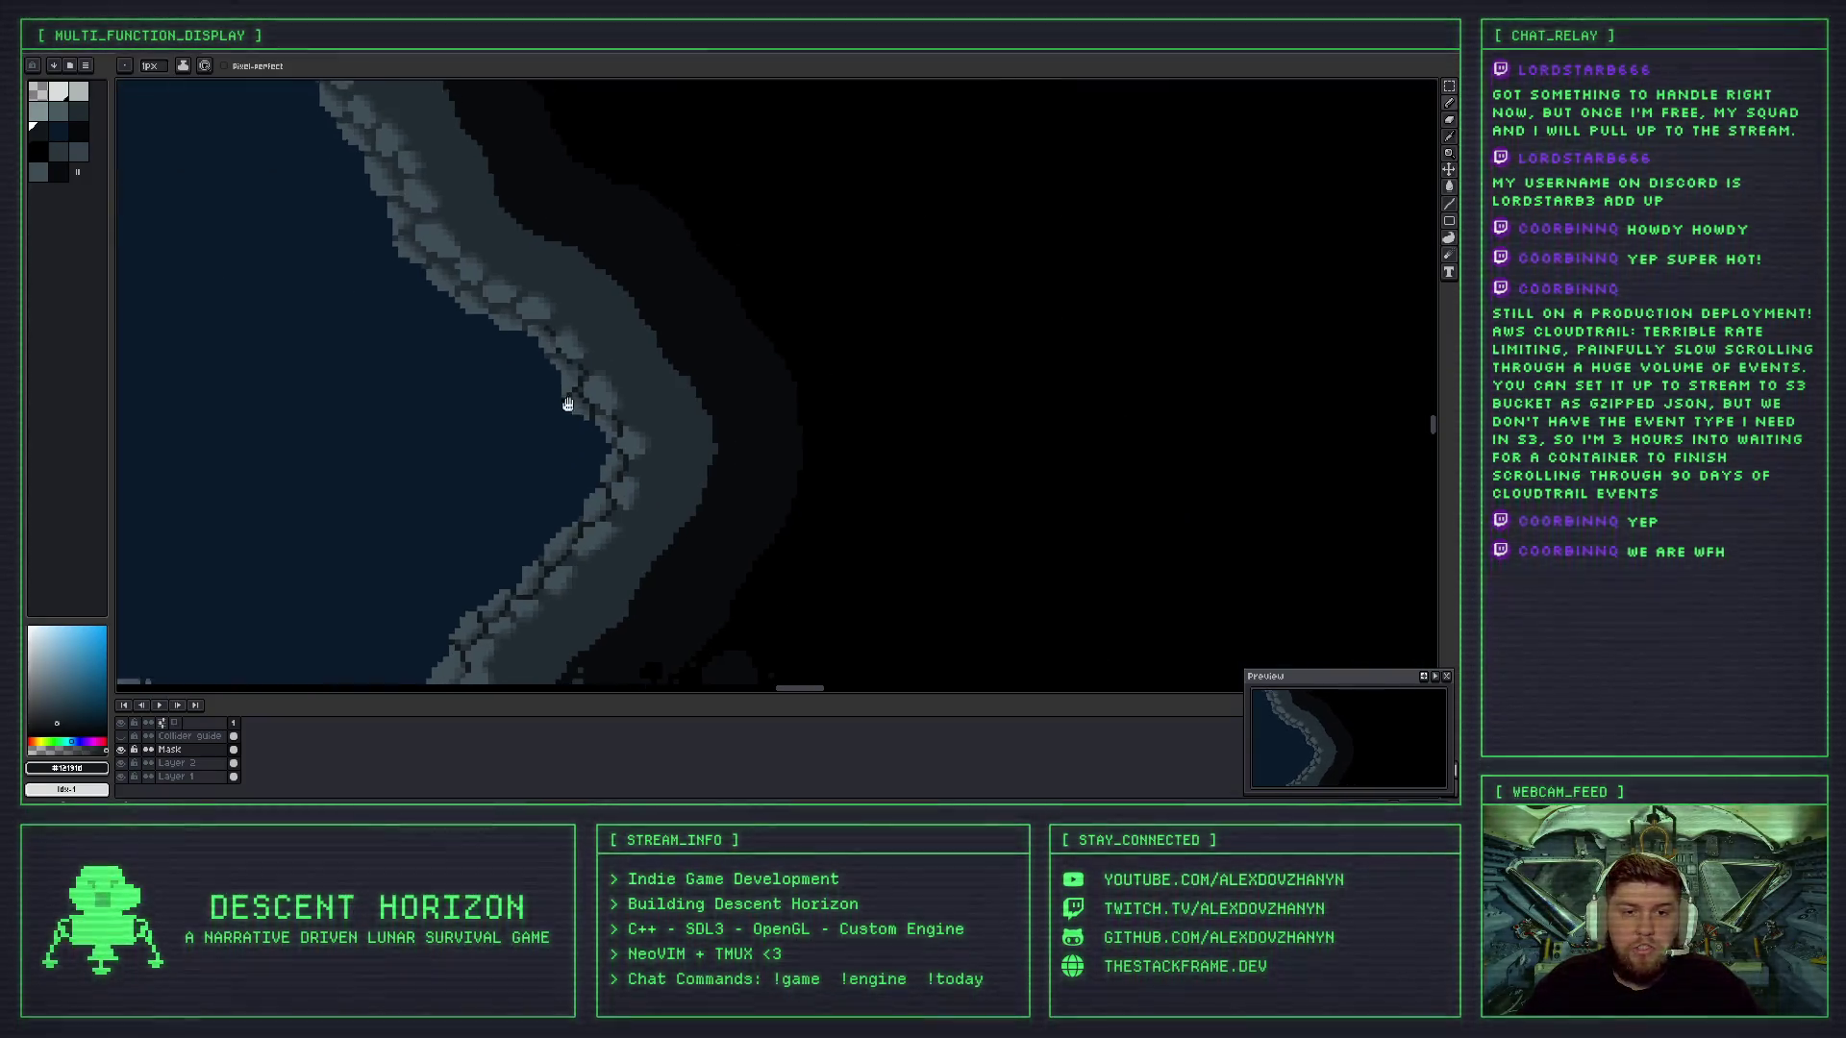
{"action": "scroll", "coordinate": [568, 404], "scroll_direction": "up", "scroll_amount": 1}
{"action": "scroll", "coordinate": [576, 403], "scroll_direction": "up", "scroll_amount": 1}
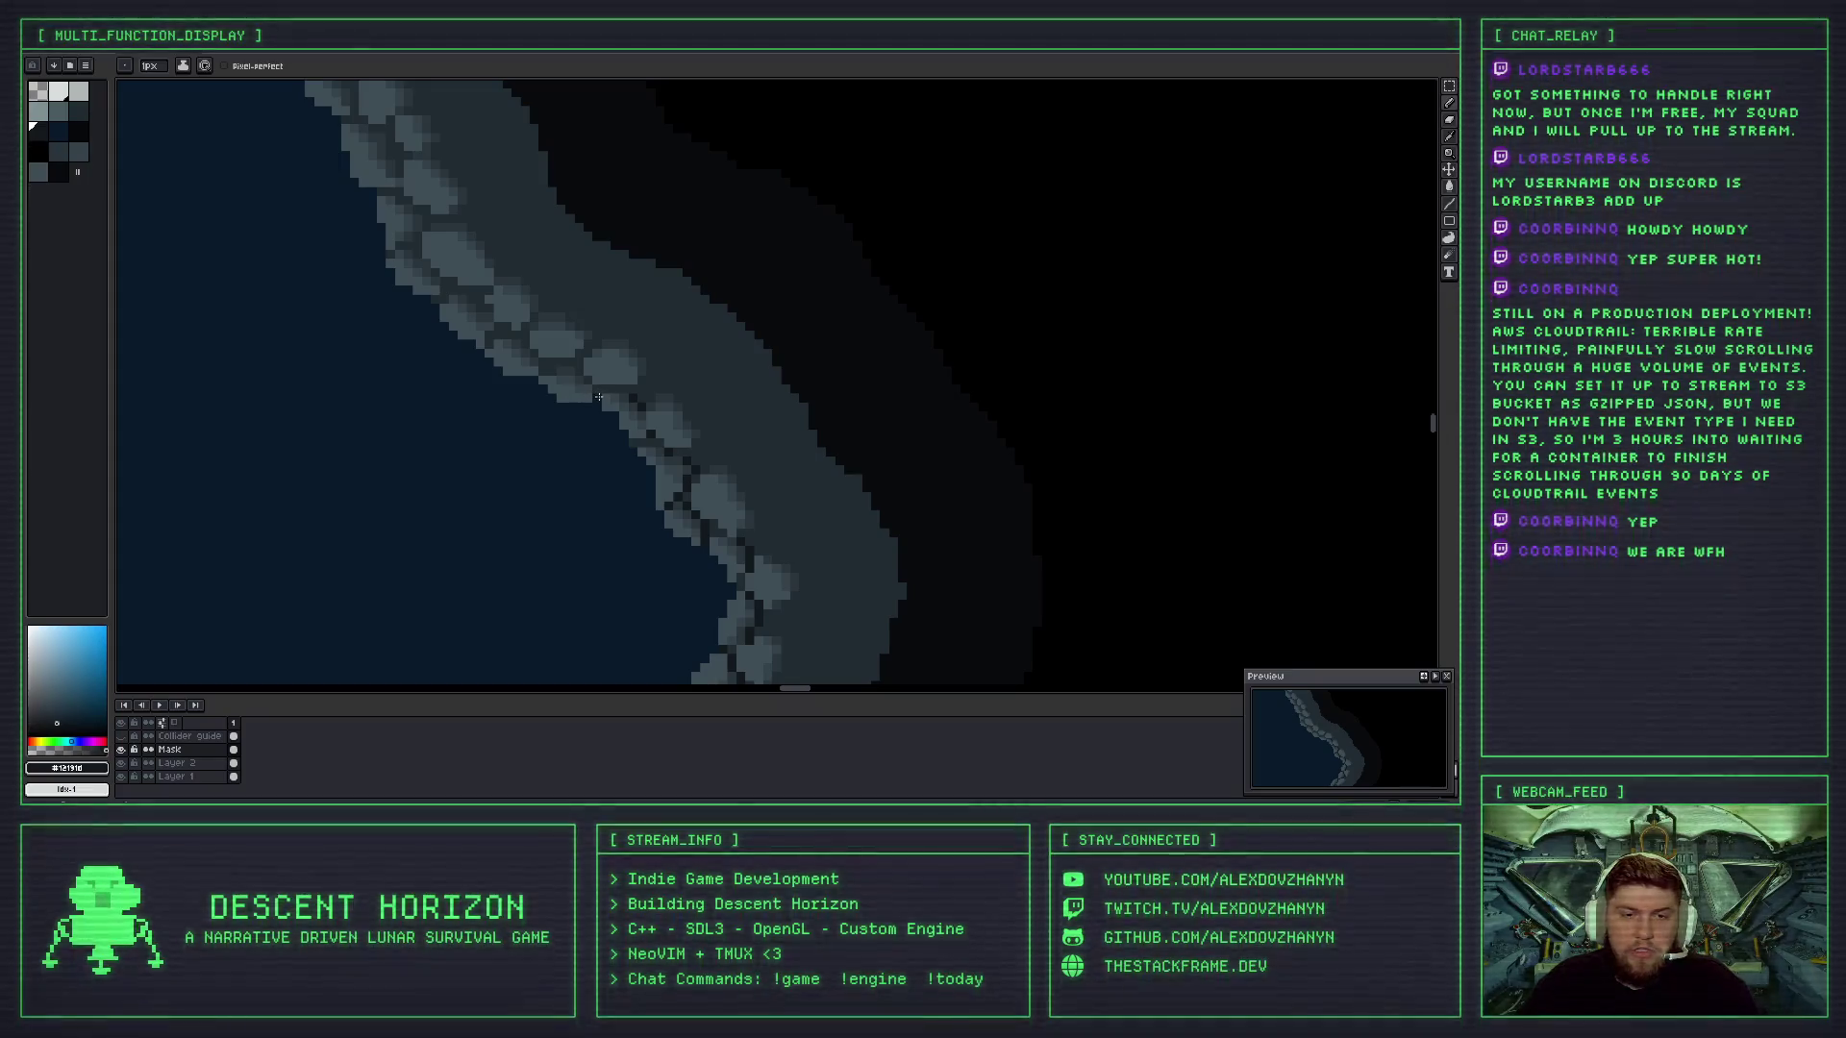
{"action": "scroll", "coordinate": [609, 416], "scroll_direction": "down", "scroll_amount": 1}
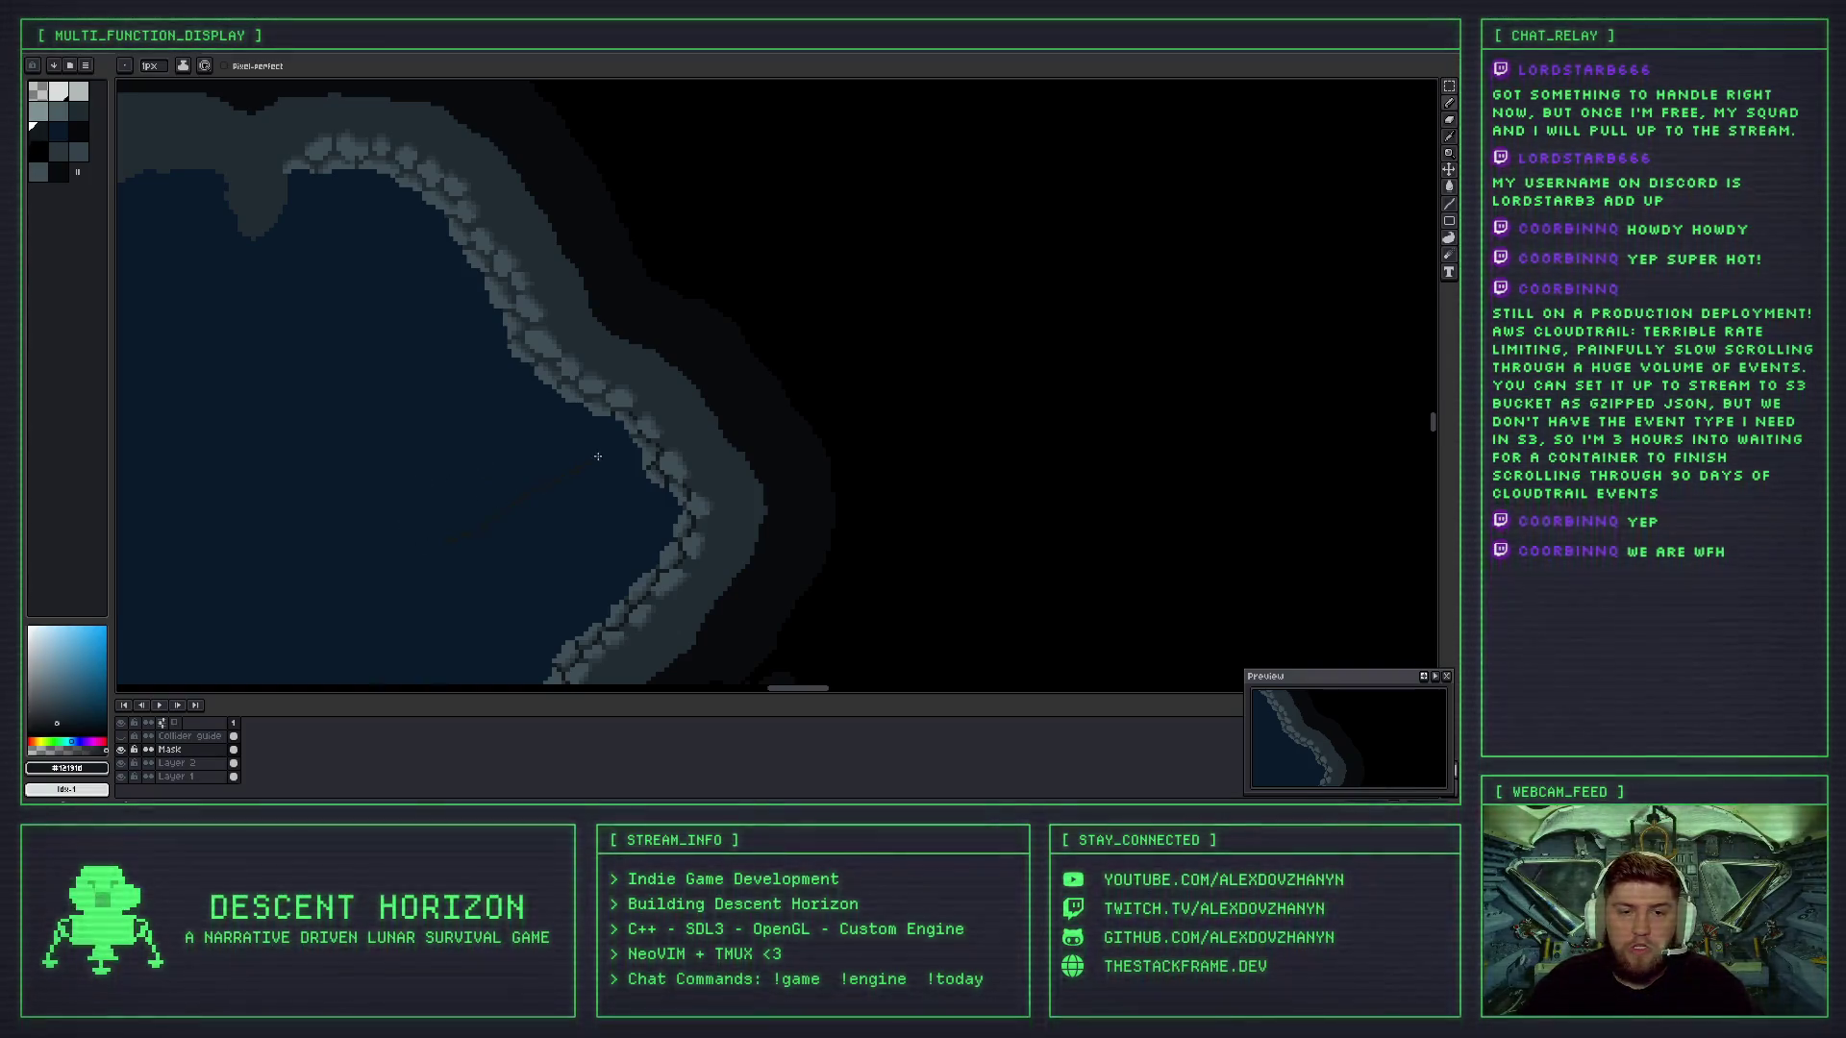
{"action": "left_click", "coordinate": [618, 394], "text": "alt"}
{"action": "left_click_drag", "start_coordinate": [496, 540], "coordinate": [596, 467]}
{"action": "left_click_drag", "start_coordinate": [482, 519], "coordinate": [532, 408]}
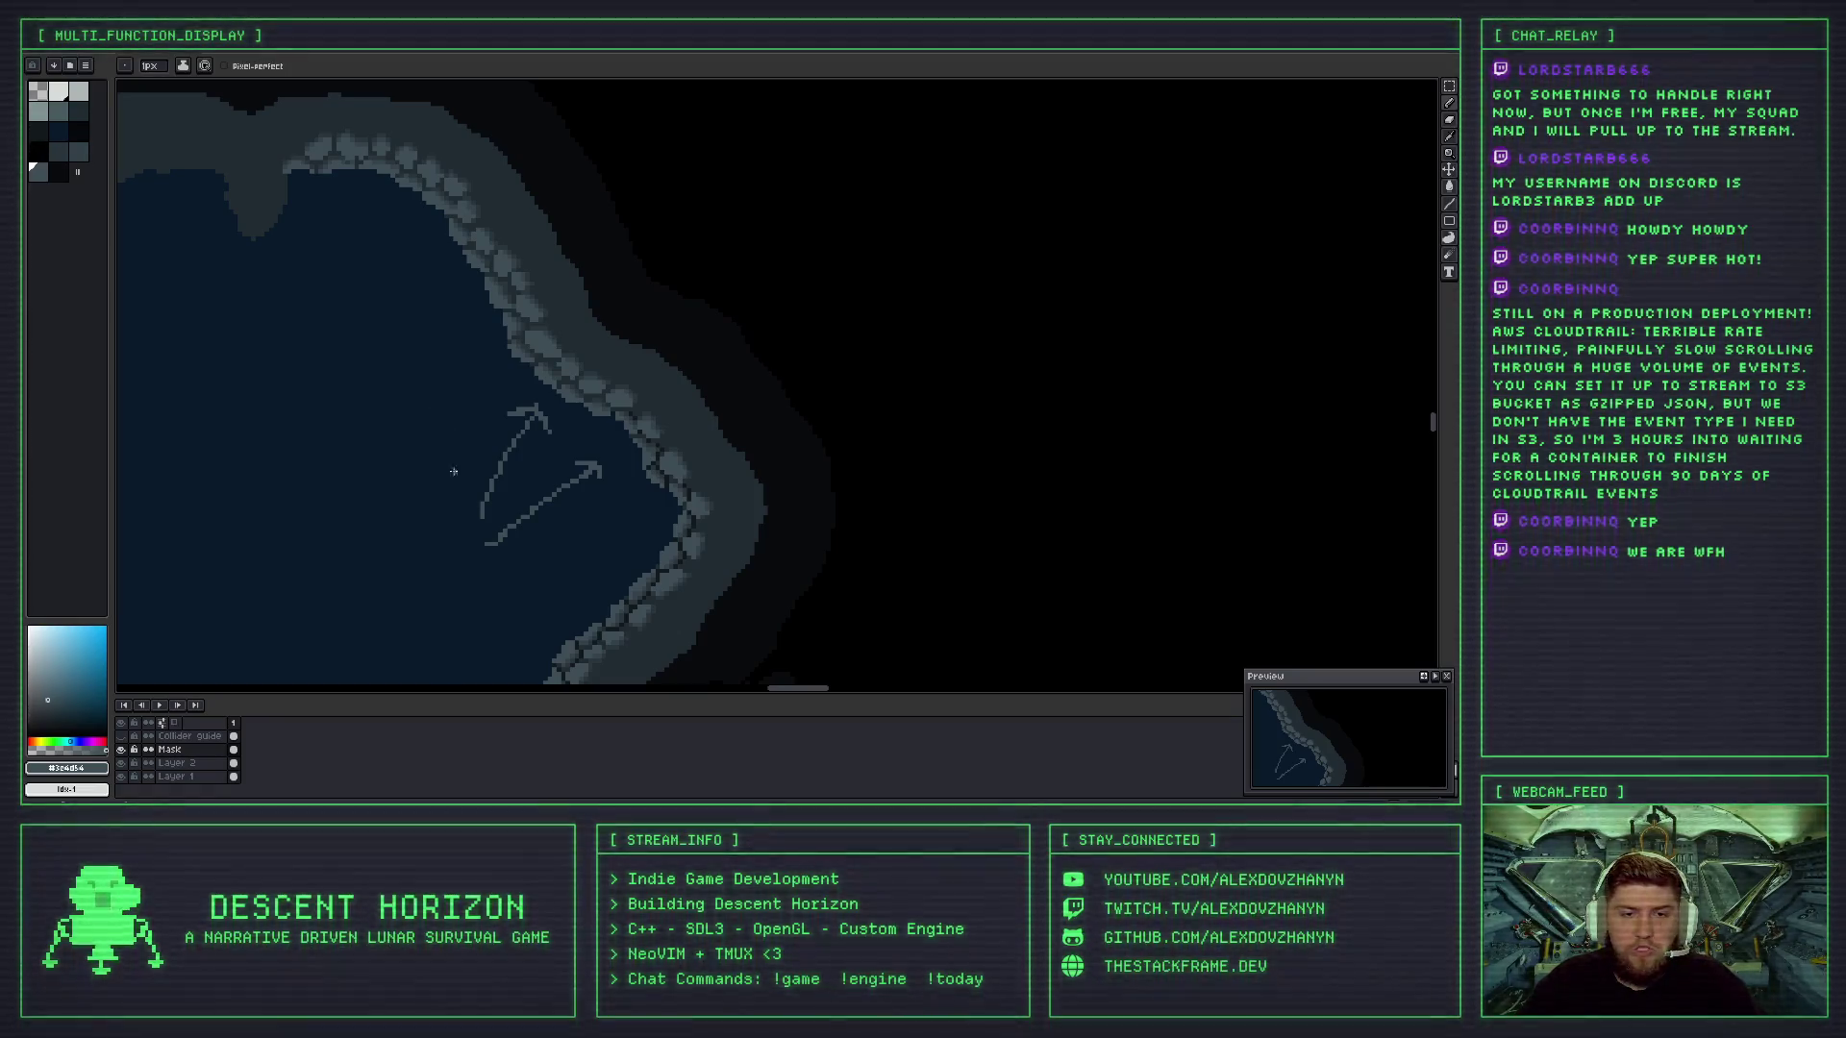
{"action": "left_click_drag", "start_coordinate": [342, 378], "coordinate": [453, 363]}
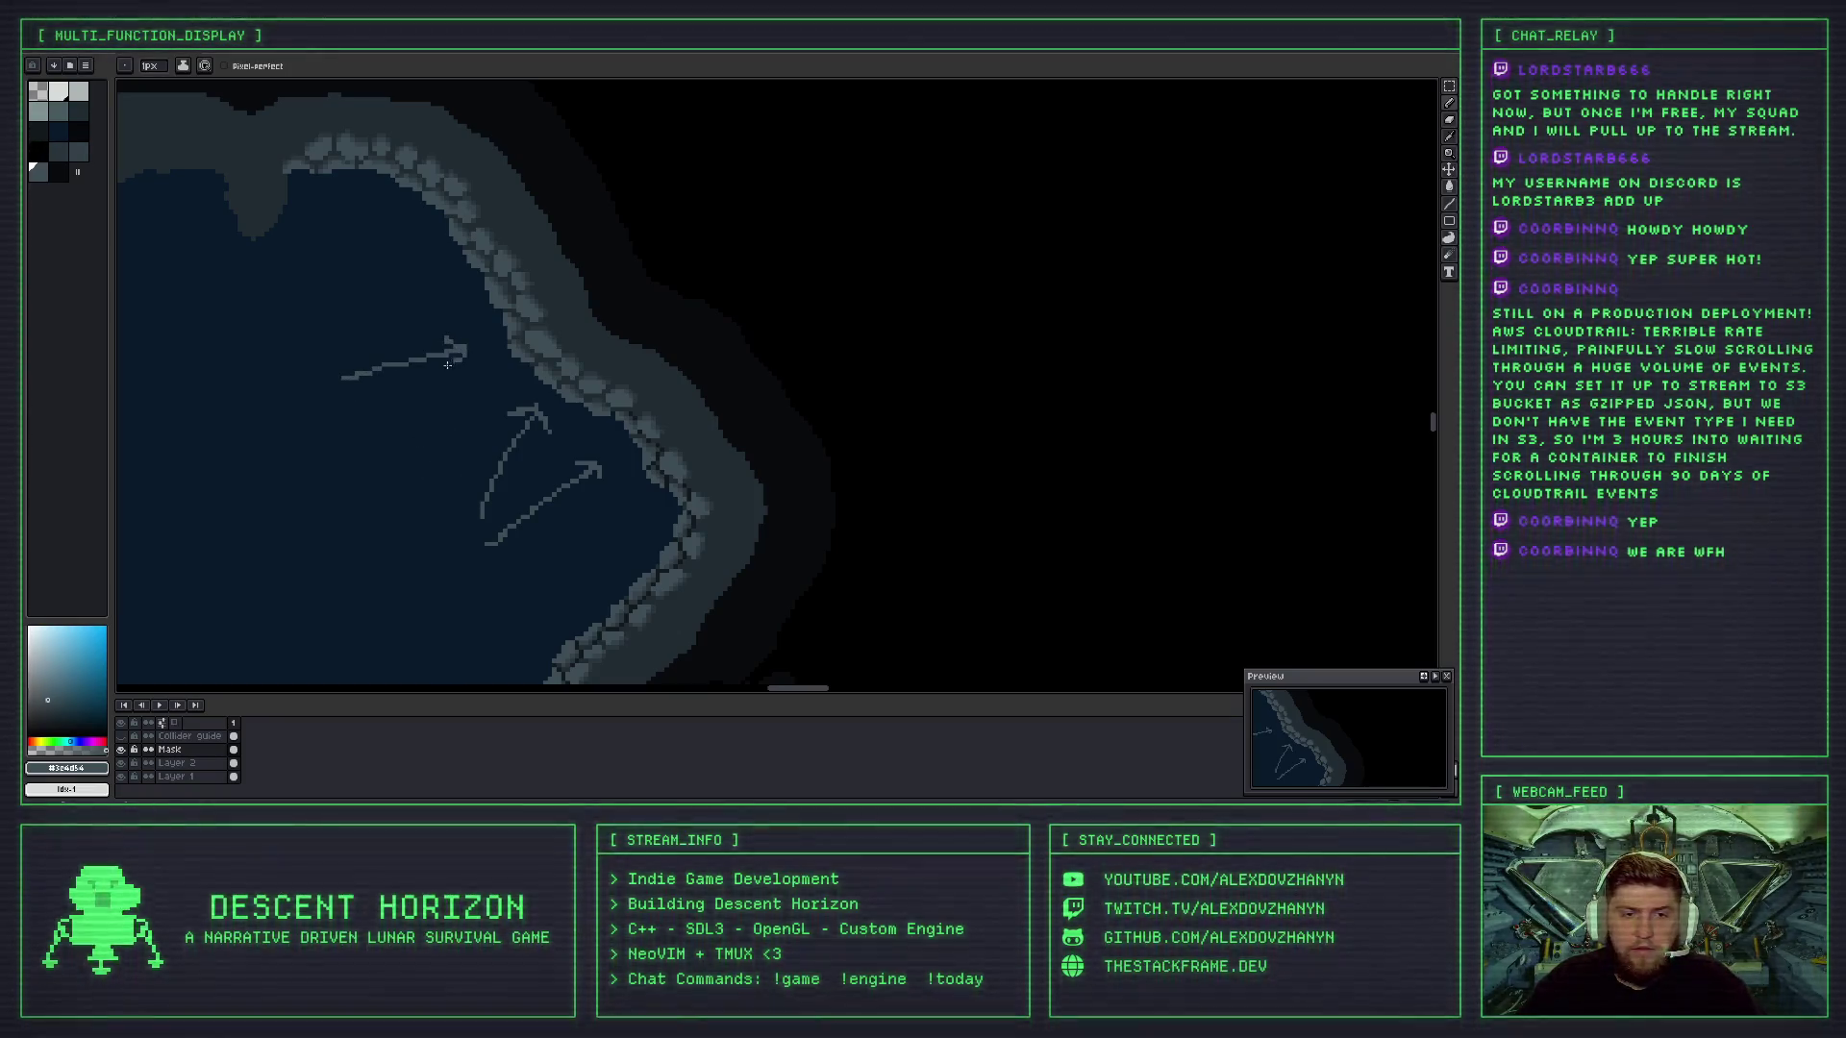
{"action": "mouse_move", "coordinate": [396, 292]}
{"action": "left_mouse_down"}
{"action": "mouse_move", "coordinate": [404, 261]}
{"action": "mouse_move", "coordinate": [343, 211]}
{"action": "mouse_move", "coordinate": [371, 234]}
{"action": "left_mouse_up"}
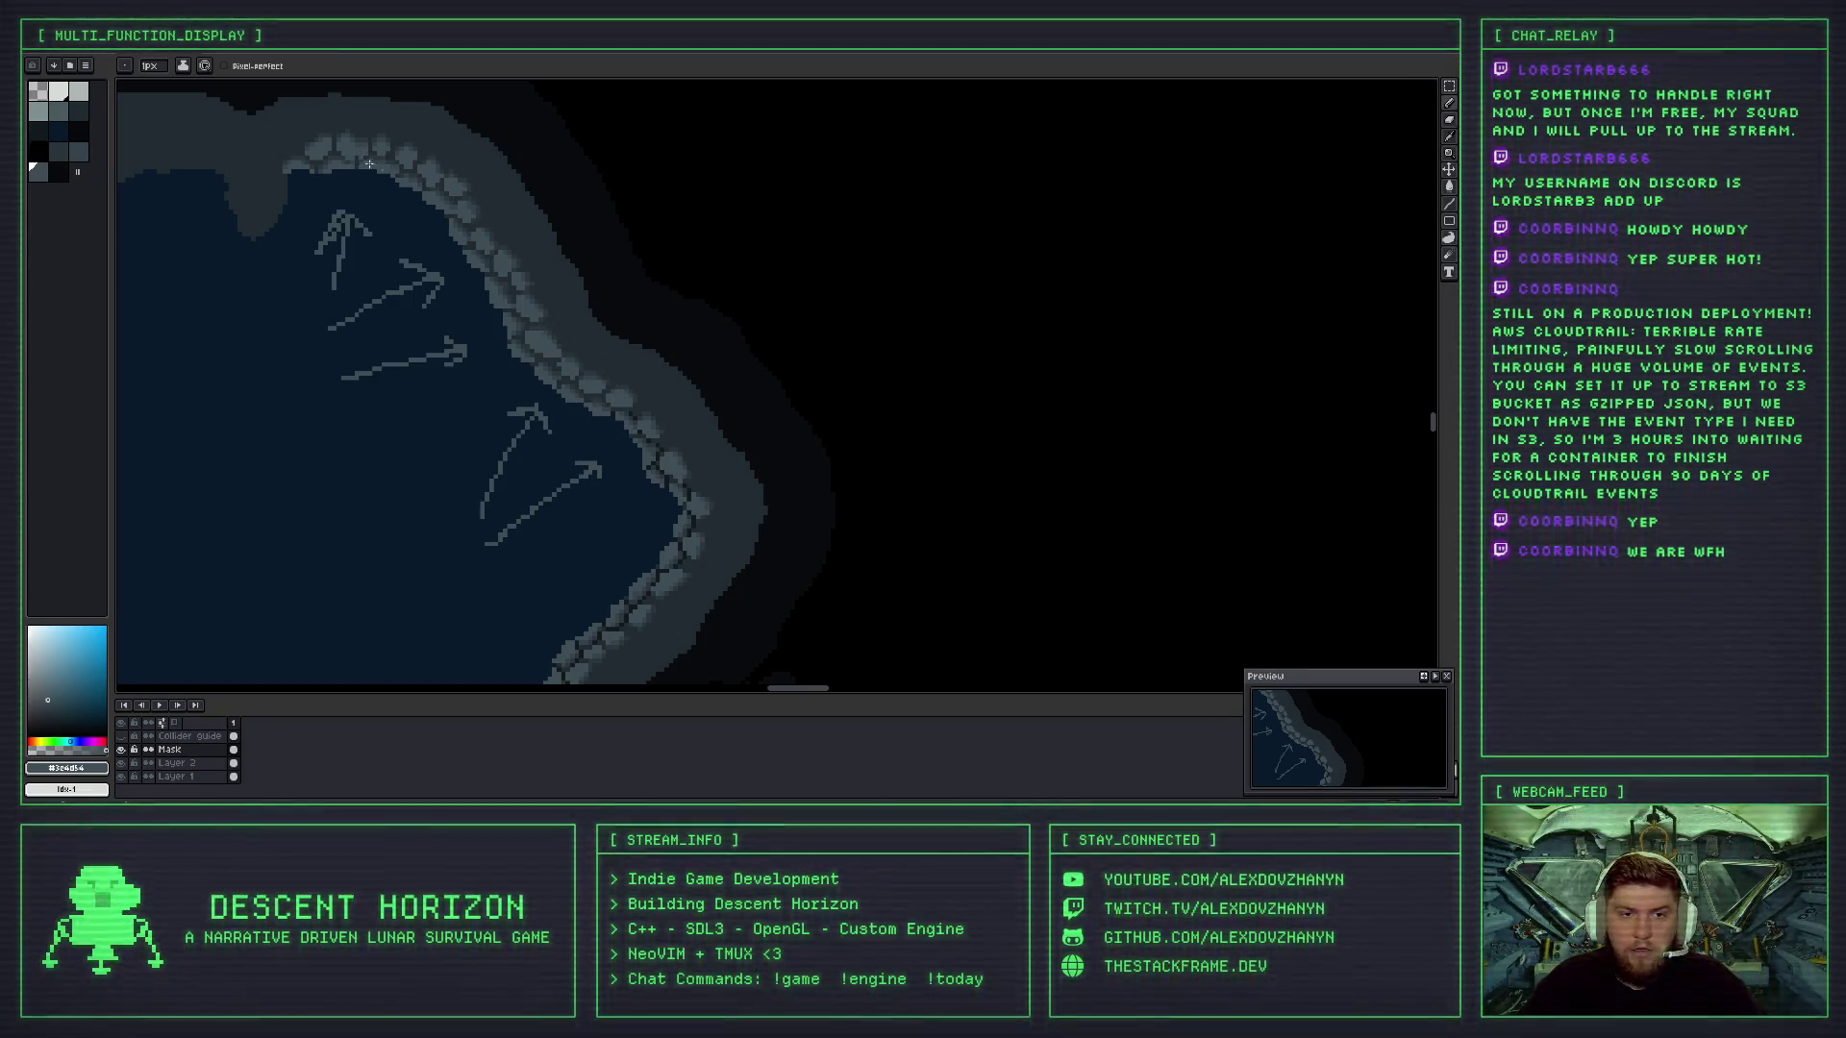
{"action": "key", "text": "ctrl+z"}
{"action": "key", "text": "ctrl+z"}
{"action": "key", "text": "ctrl+z"}
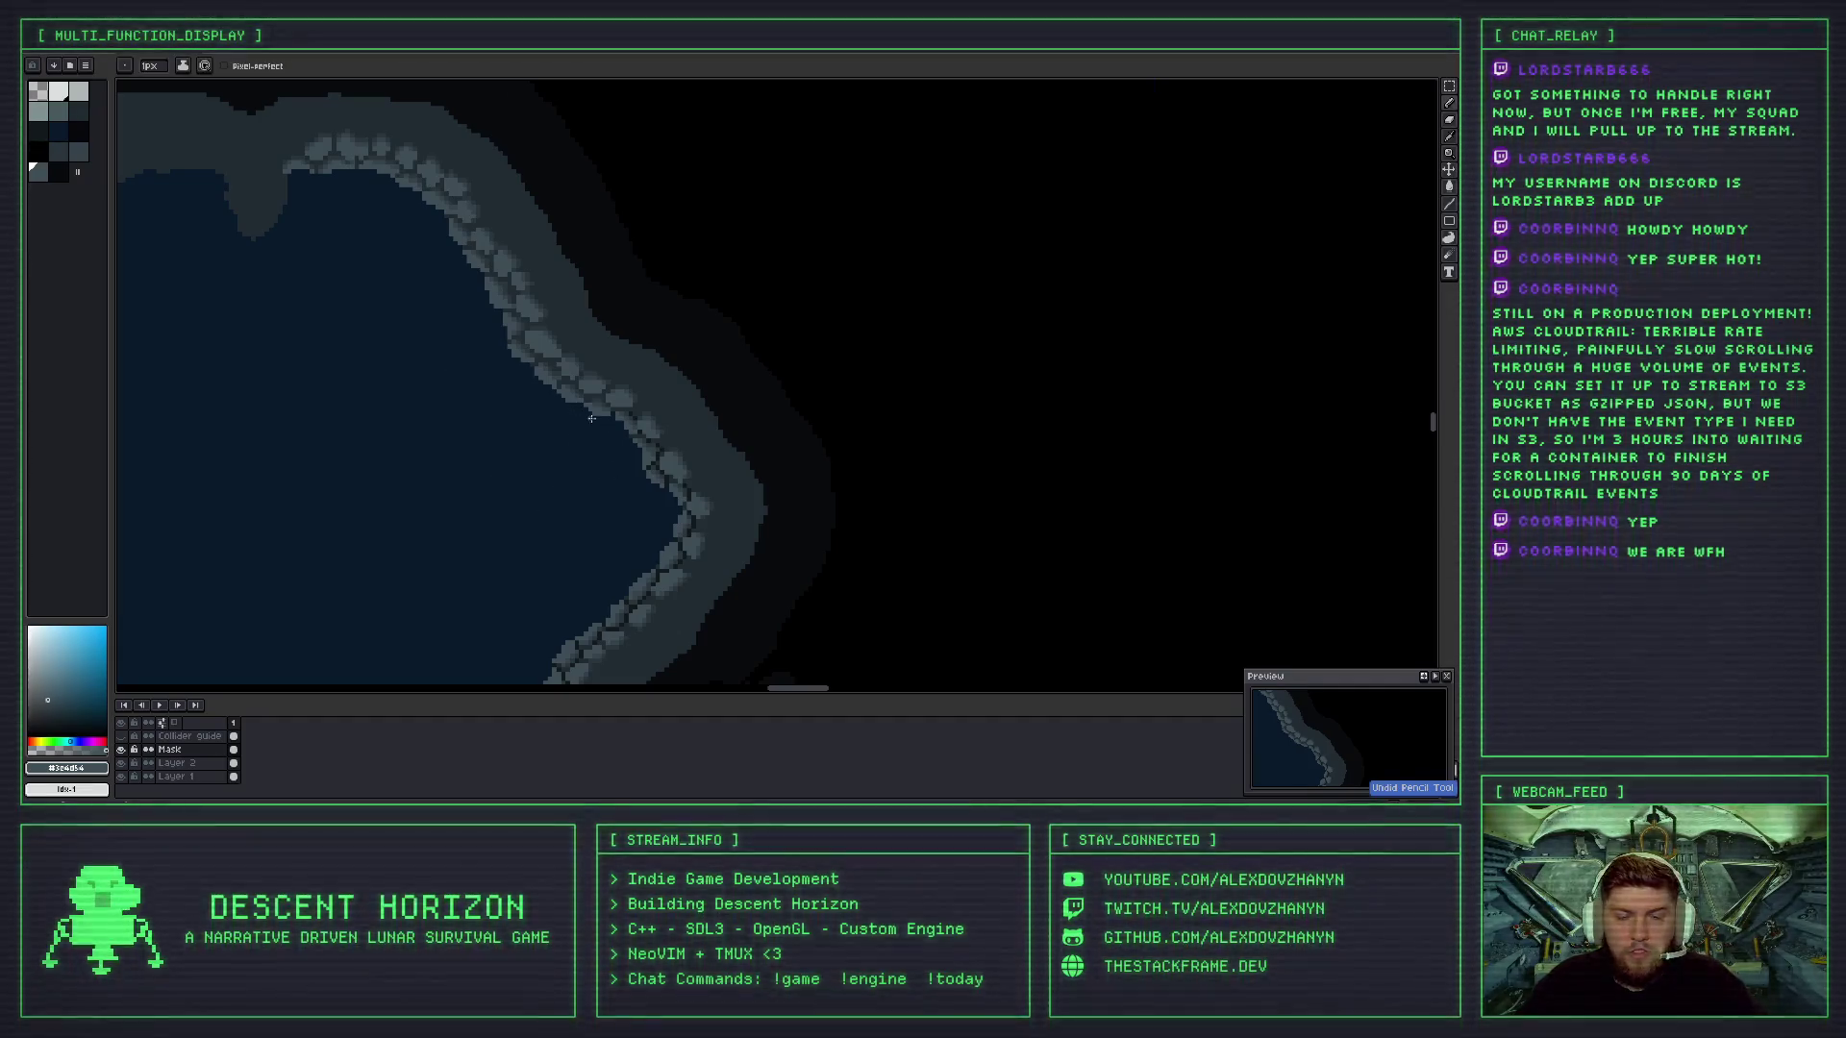
{"action": "scroll", "coordinate": [613, 464], "scroll_direction": "up", "scroll_amount": 2}
- Sample the dark crack colour from the rock and paint a crack pixel on the edge
{"action": "left_click", "coordinate": [633, 370], "text": "alt"}
{"action": "scroll", "coordinate": [633, 370], "scroll_direction": "down", "scroll_amount": 2}
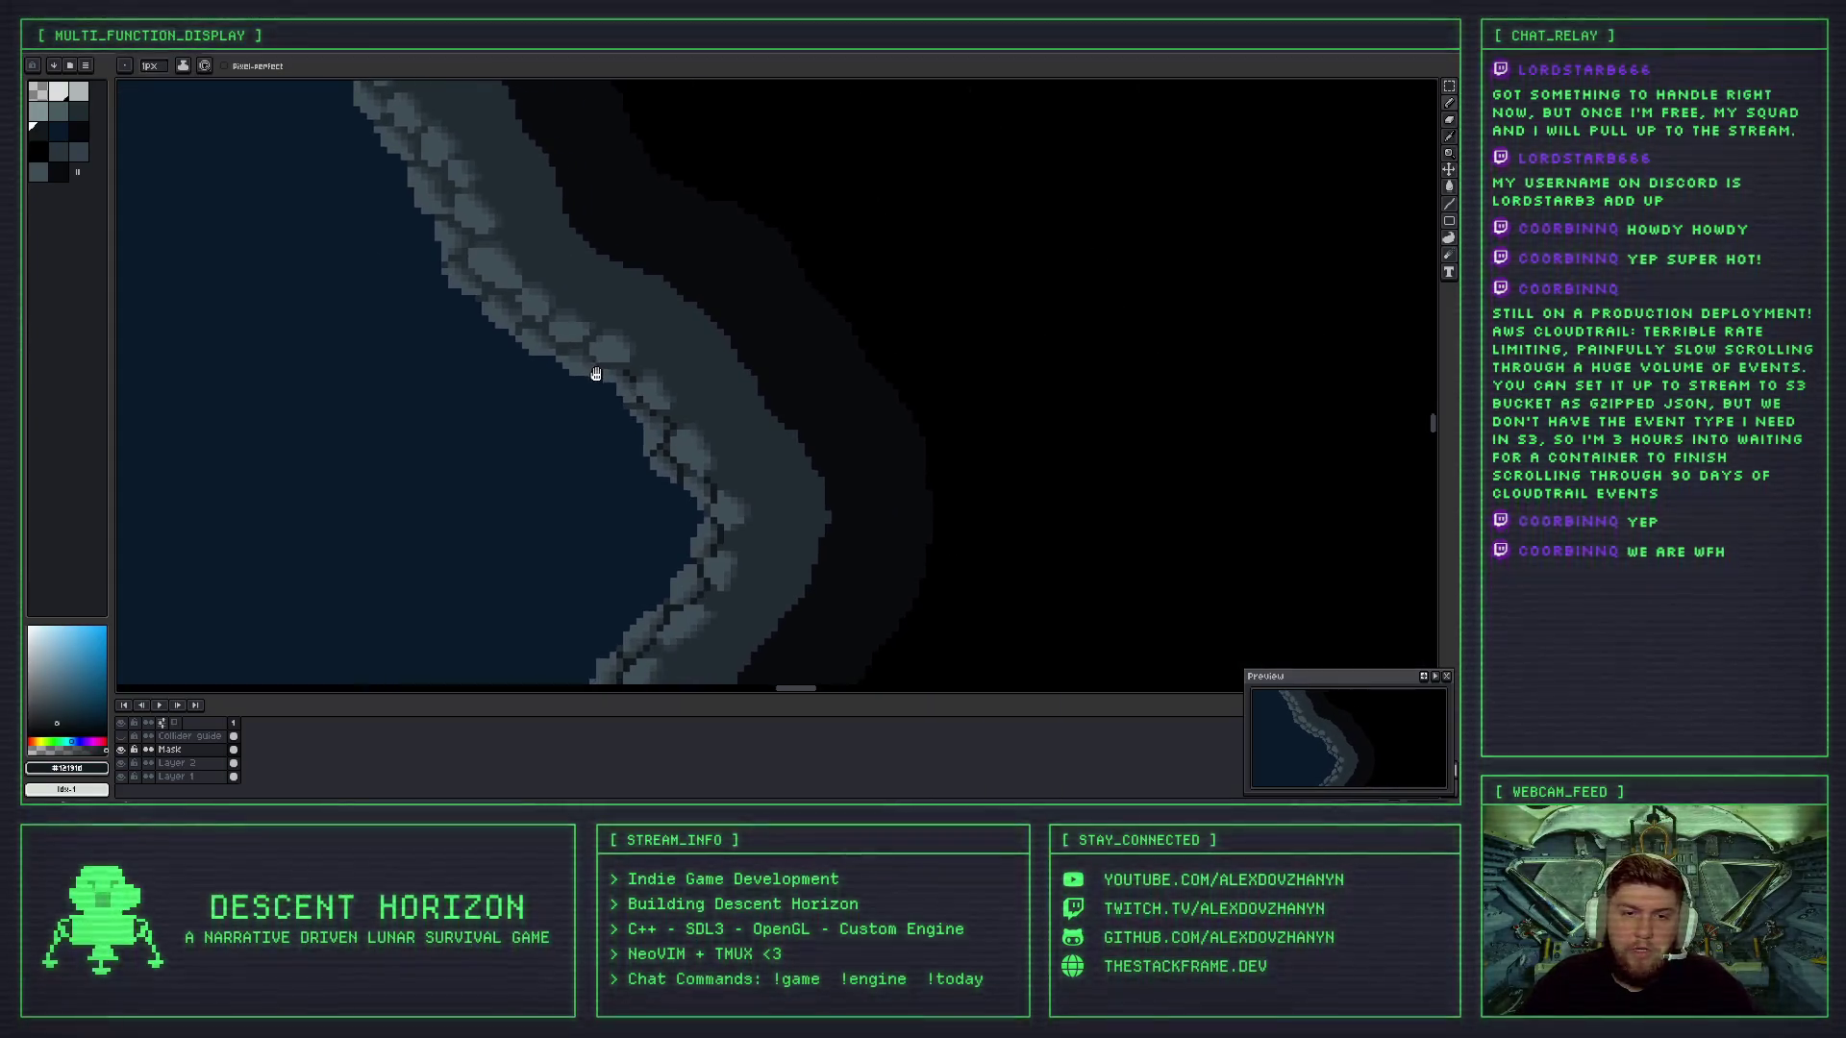
{"action": "scroll", "coordinate": [596, 375], "scroll_direction": "up", "scroll_amount": 2}
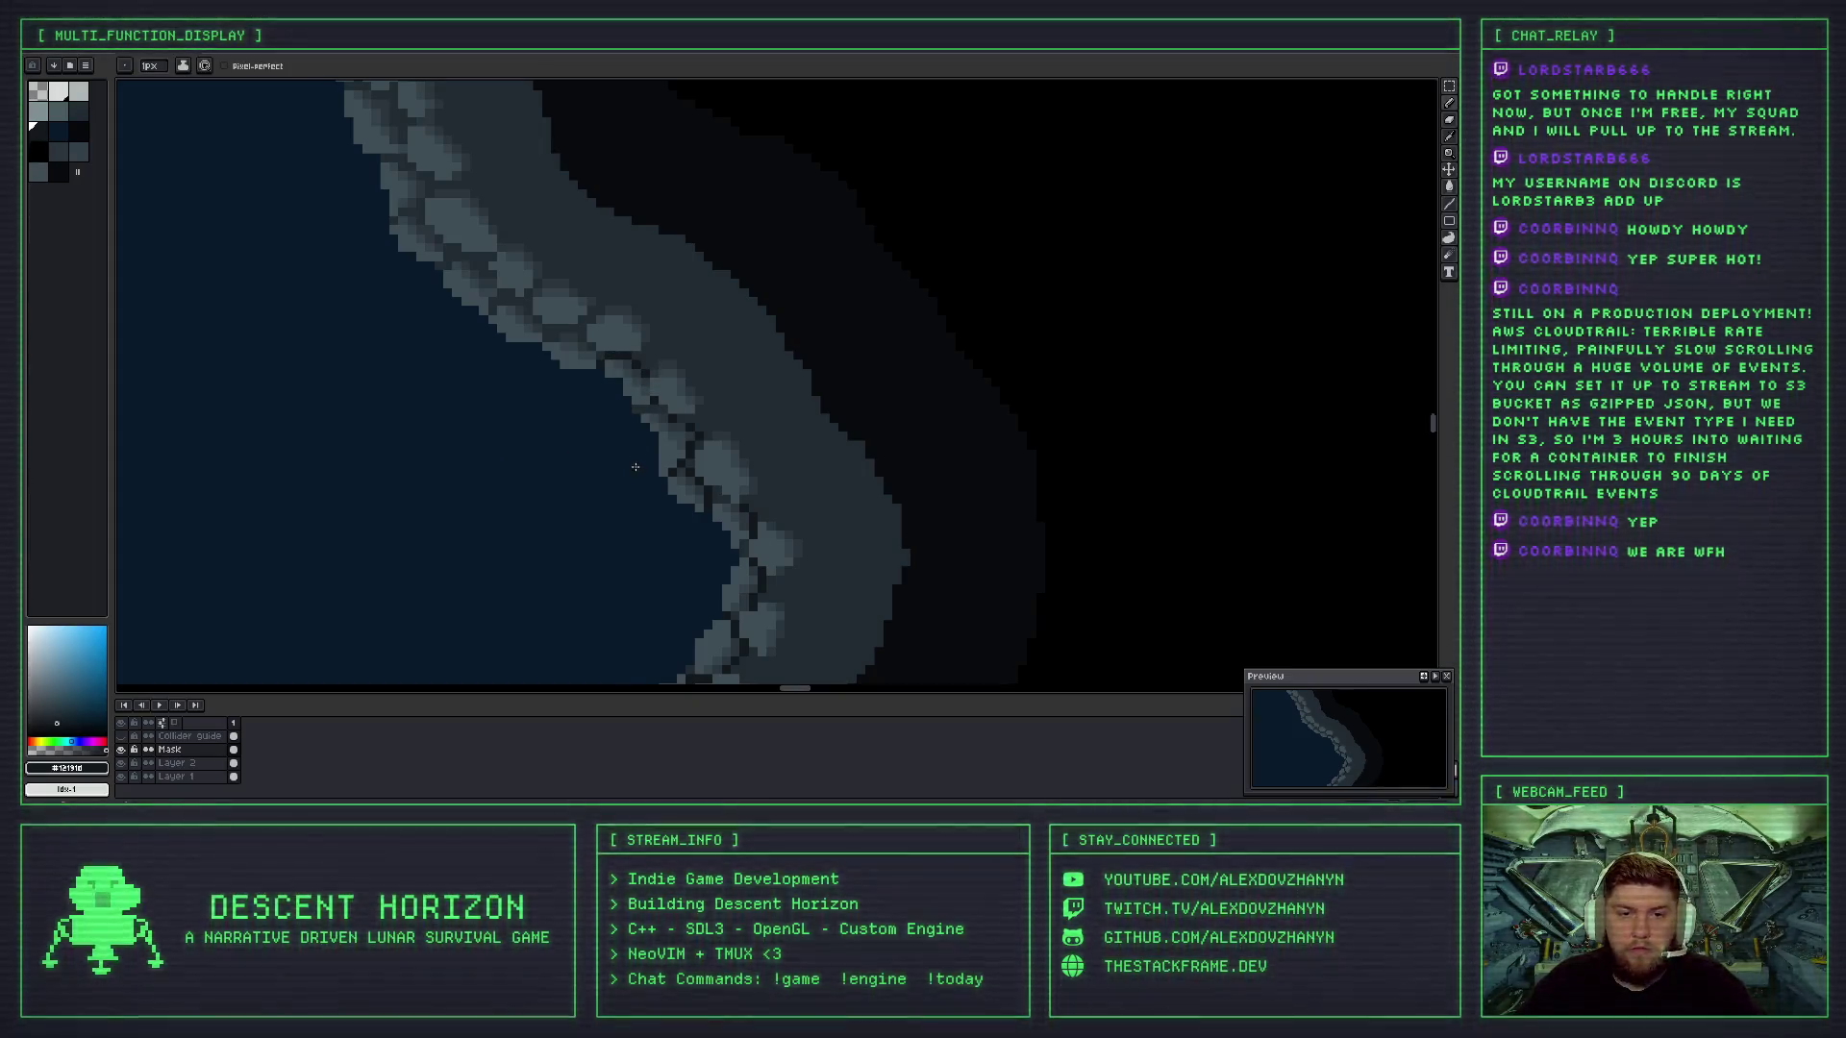
{"action": "scroll", "coordinate": [635, 467], "scroll_direction": "down", "scroll_amount": 3}
{"action": "scroll", "coordinate": [623, 442], "scroll_direction": "up", "scroll_amount": 1}
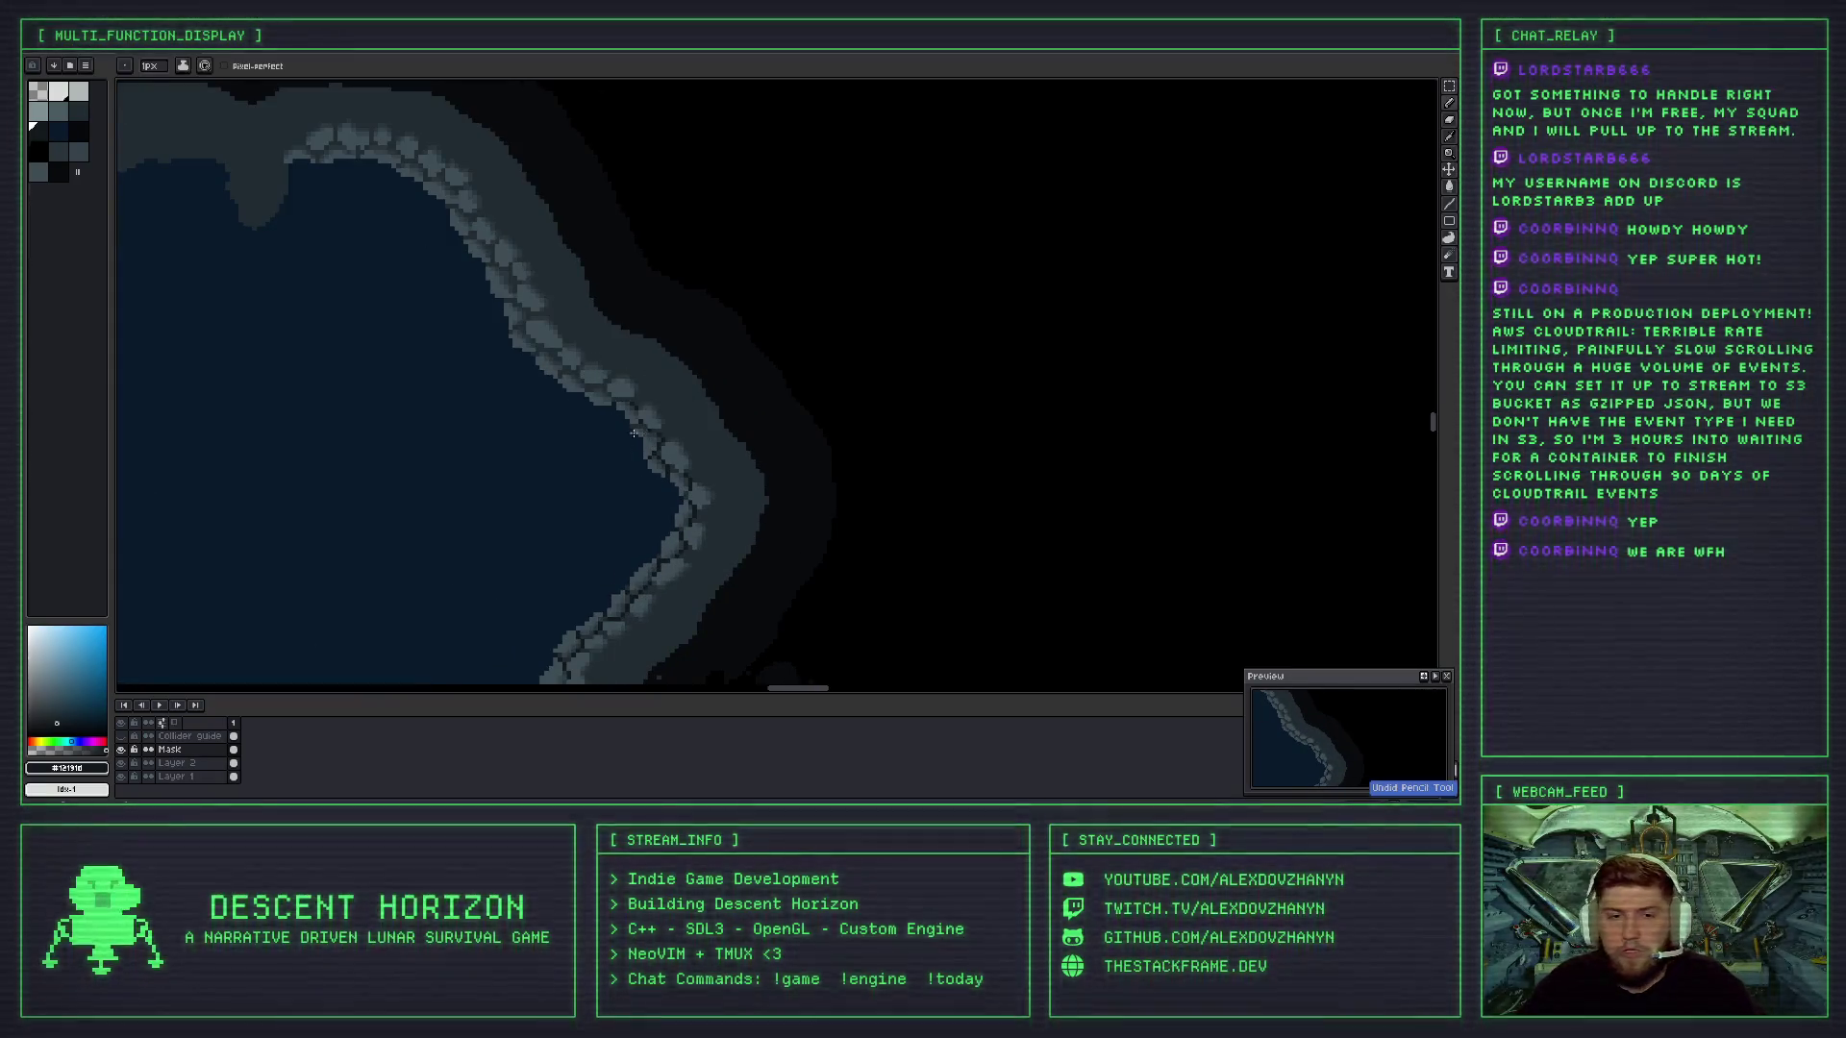
{"action": "scroll", "coordinate": [646, 434], "scroll_direction": "up", "scroll_amount": 2}
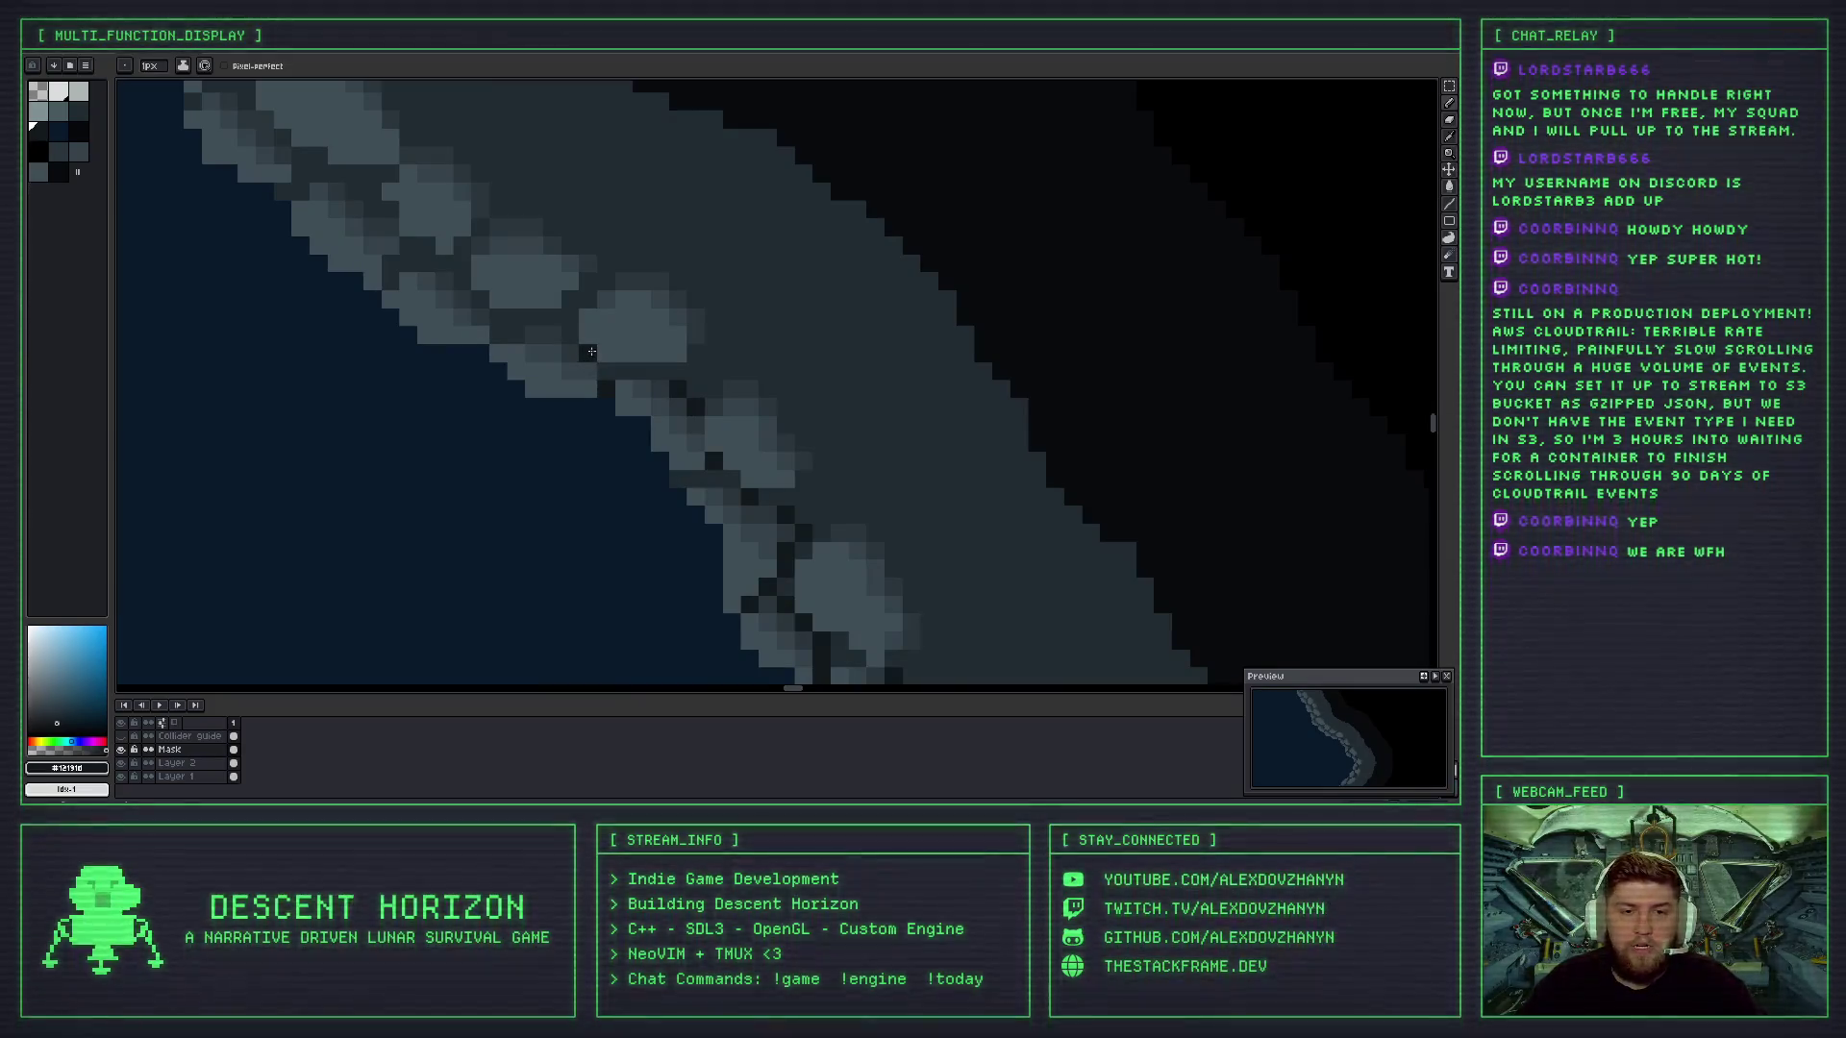
{"action": "left_click", "coordinate": [587, 354]}
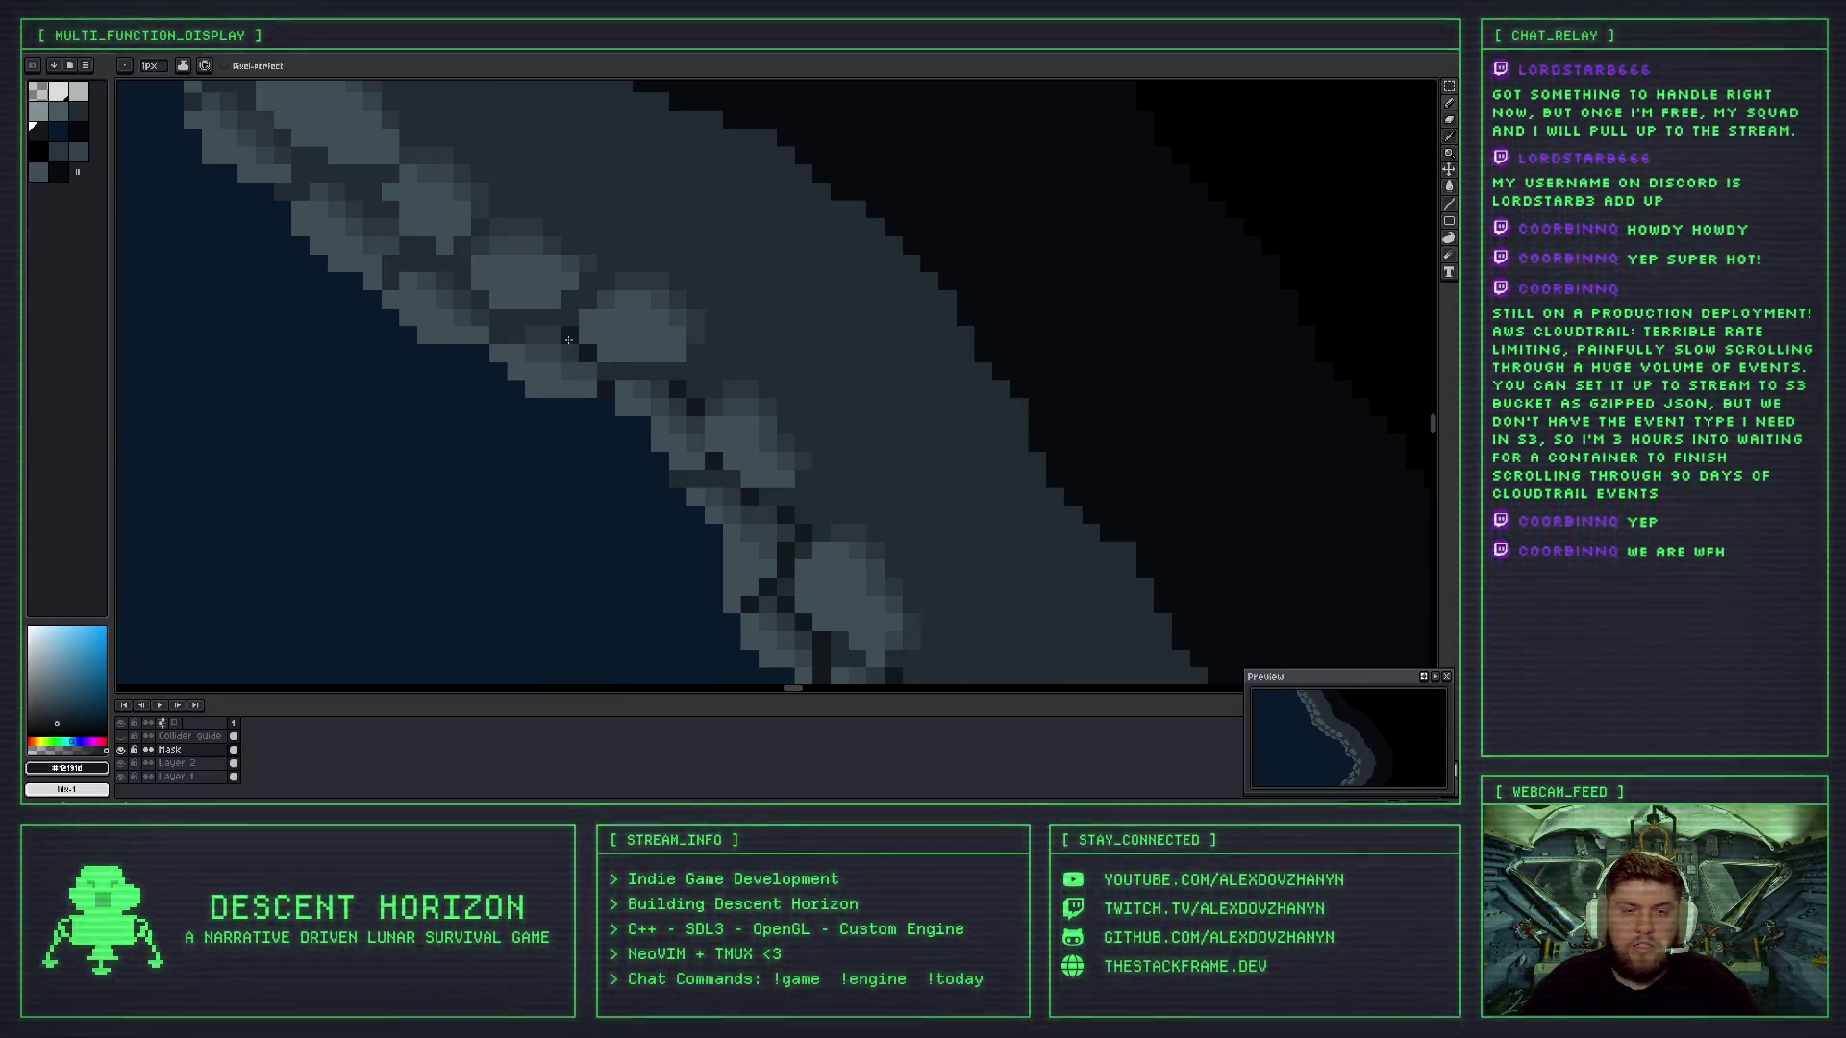
- Undo the last stroke, return to the Pencil, and move further along the rock edge
{"action": "scroll", "coordinate": [568, 339], "scroll_direction": "down", "scroll_amount": 2}
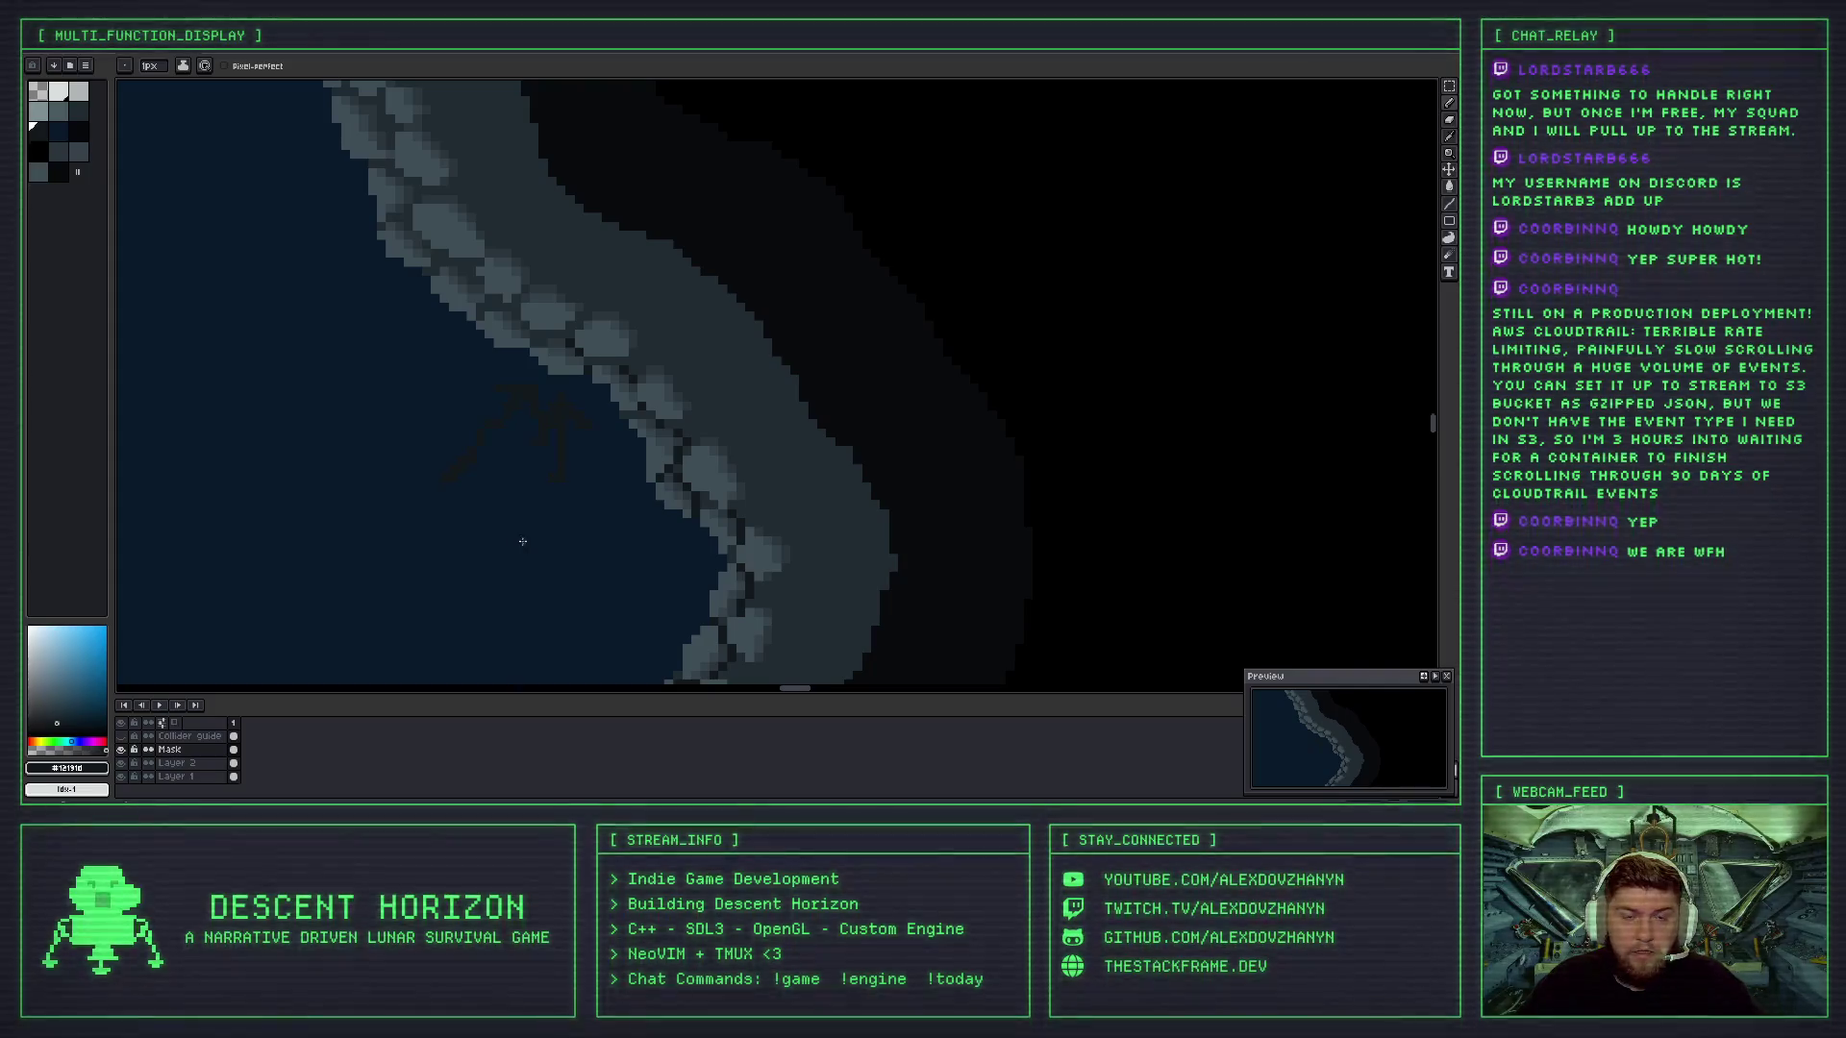
{"action": "scroll", "coordinate": [504, 504], "scroll_direction": "up", "scroll_amount": 1}
{"action": "scroll", "coordinate": [630, 532], "scroll_direction": "up", "scroll_amount": 1}
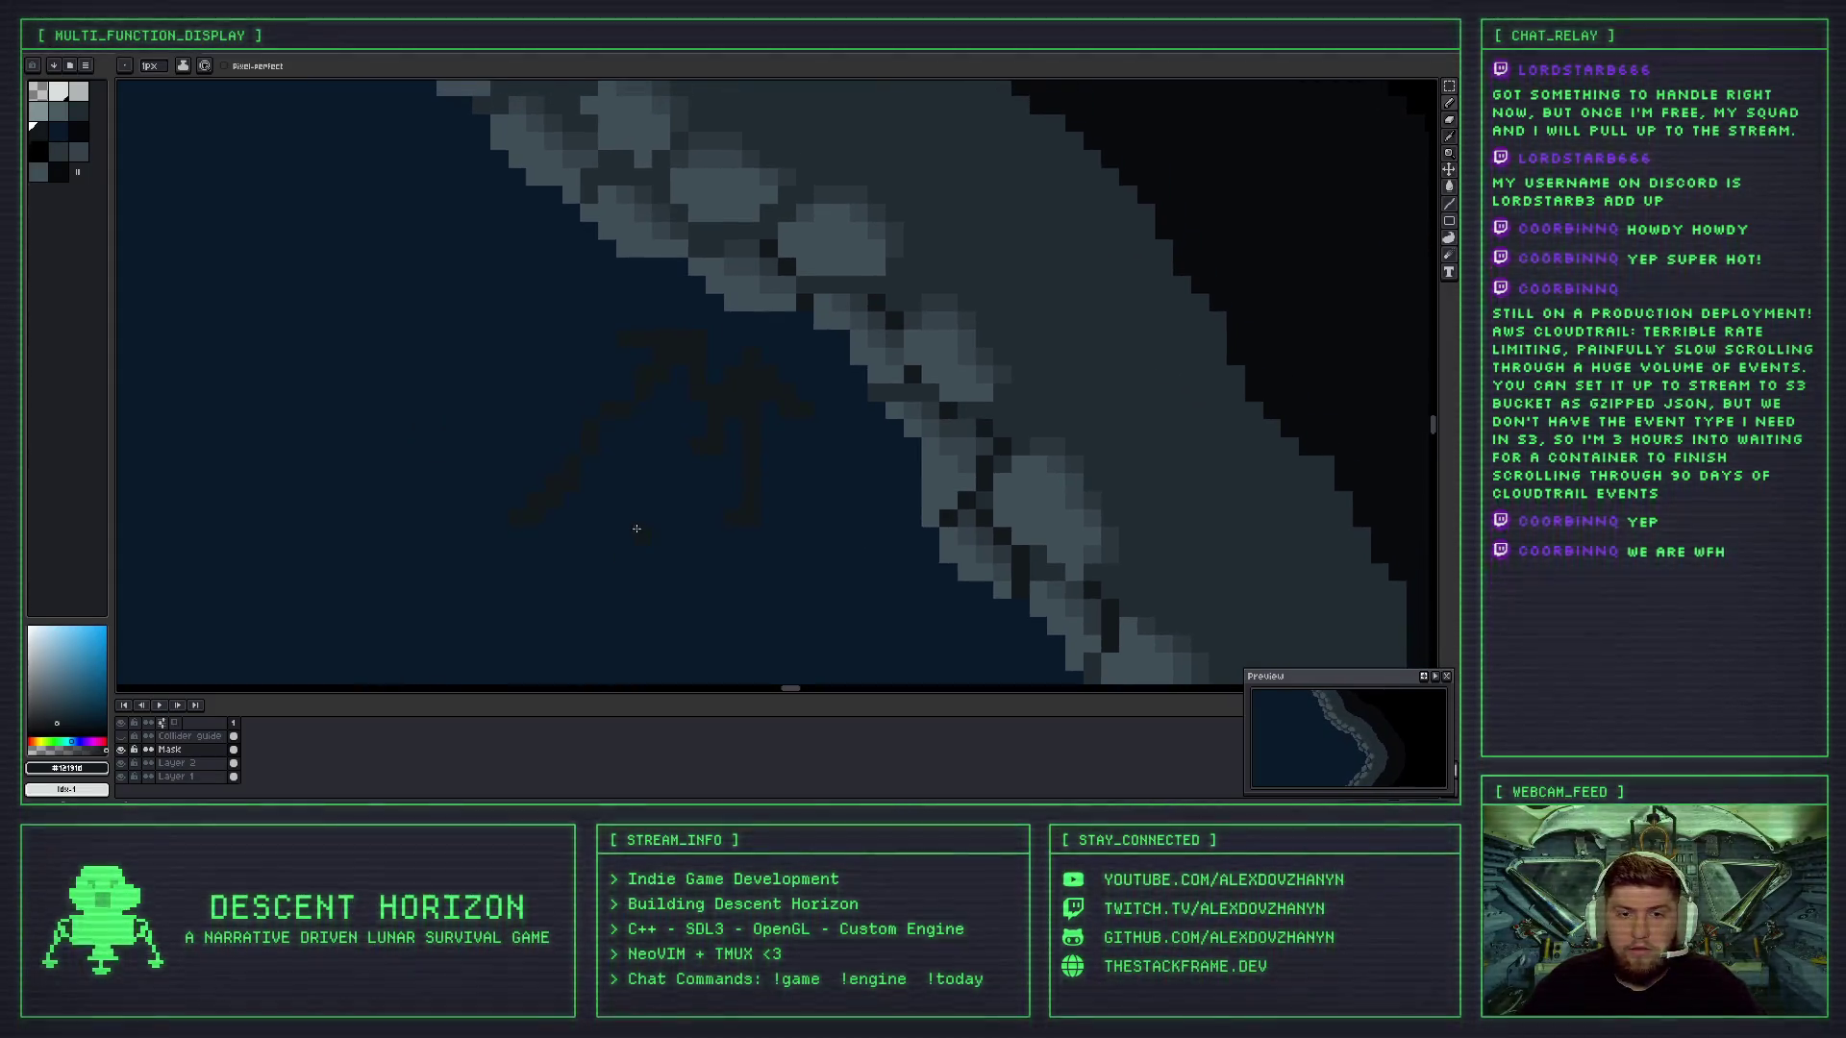
{"action": "key", "text": "ctrl+z"}
{"action": "key", "text": "b"}
{"action": "scroll", "coordinate": [733, 400], "scroll_direction": "down", "scroll_amount": 1}
{"action": "scroll", "coordinate": [742, 326], "scroll_direction": "up", "scroll_amount": 1}
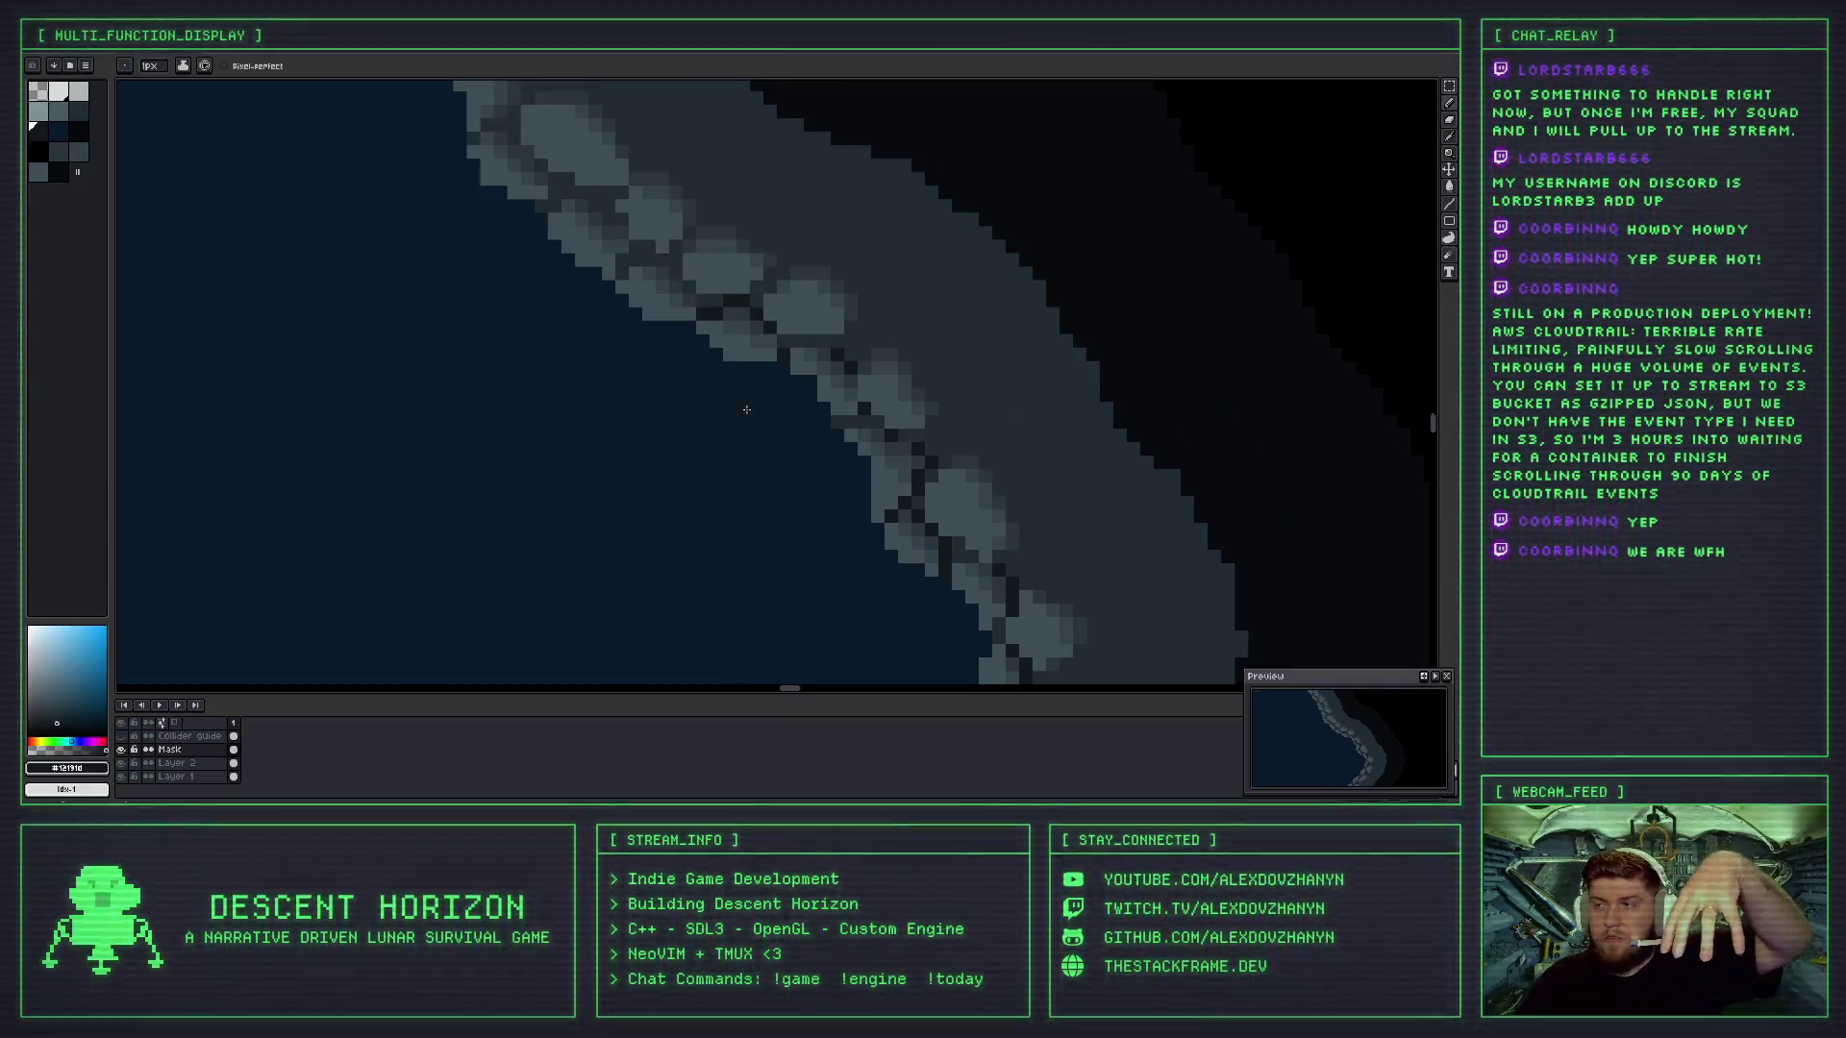
{"action": "scroll", "coordinate": [692, 402], "scroll_direction": "up", "scroll_amount": 1}
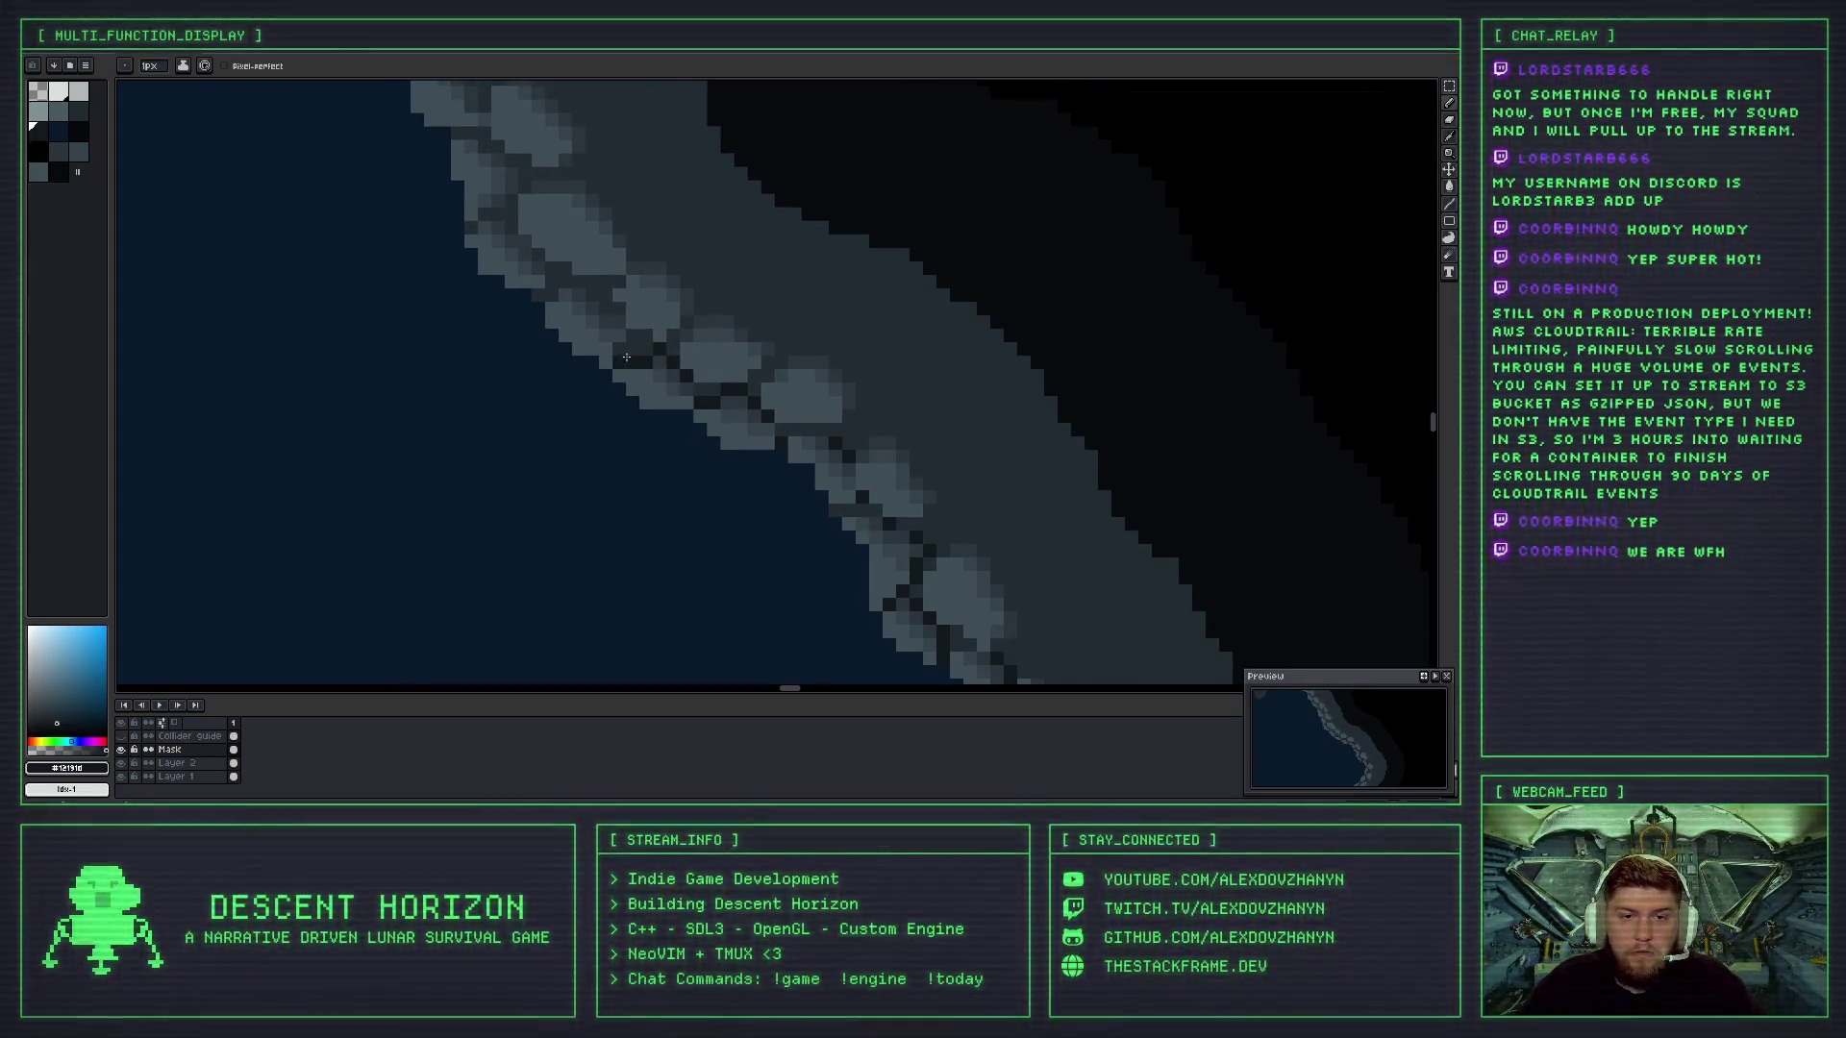
{"action": "left_click_drag", "start_coordinate": [657, 350], "coordinate": [650, 435]}
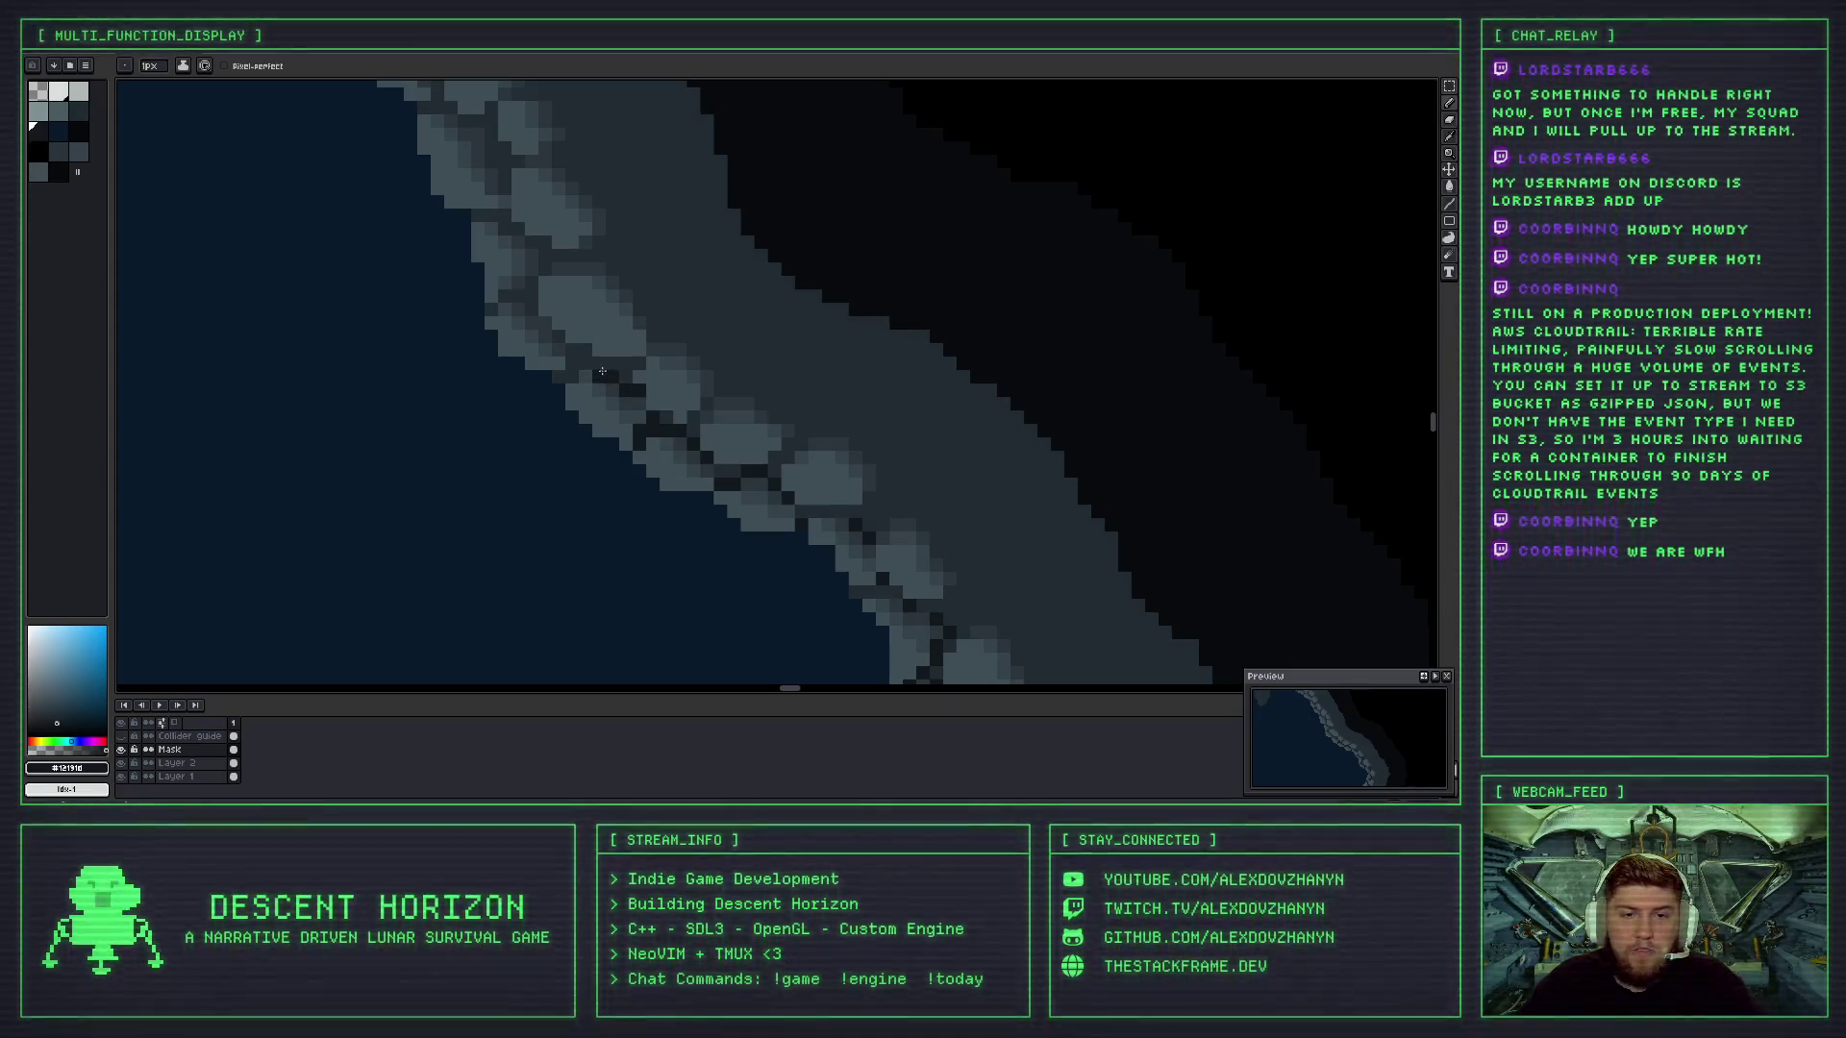
{"action": "scroll", "coordinate": [588, 368], "scroll_direction": "down", "scroll_amount": 5}
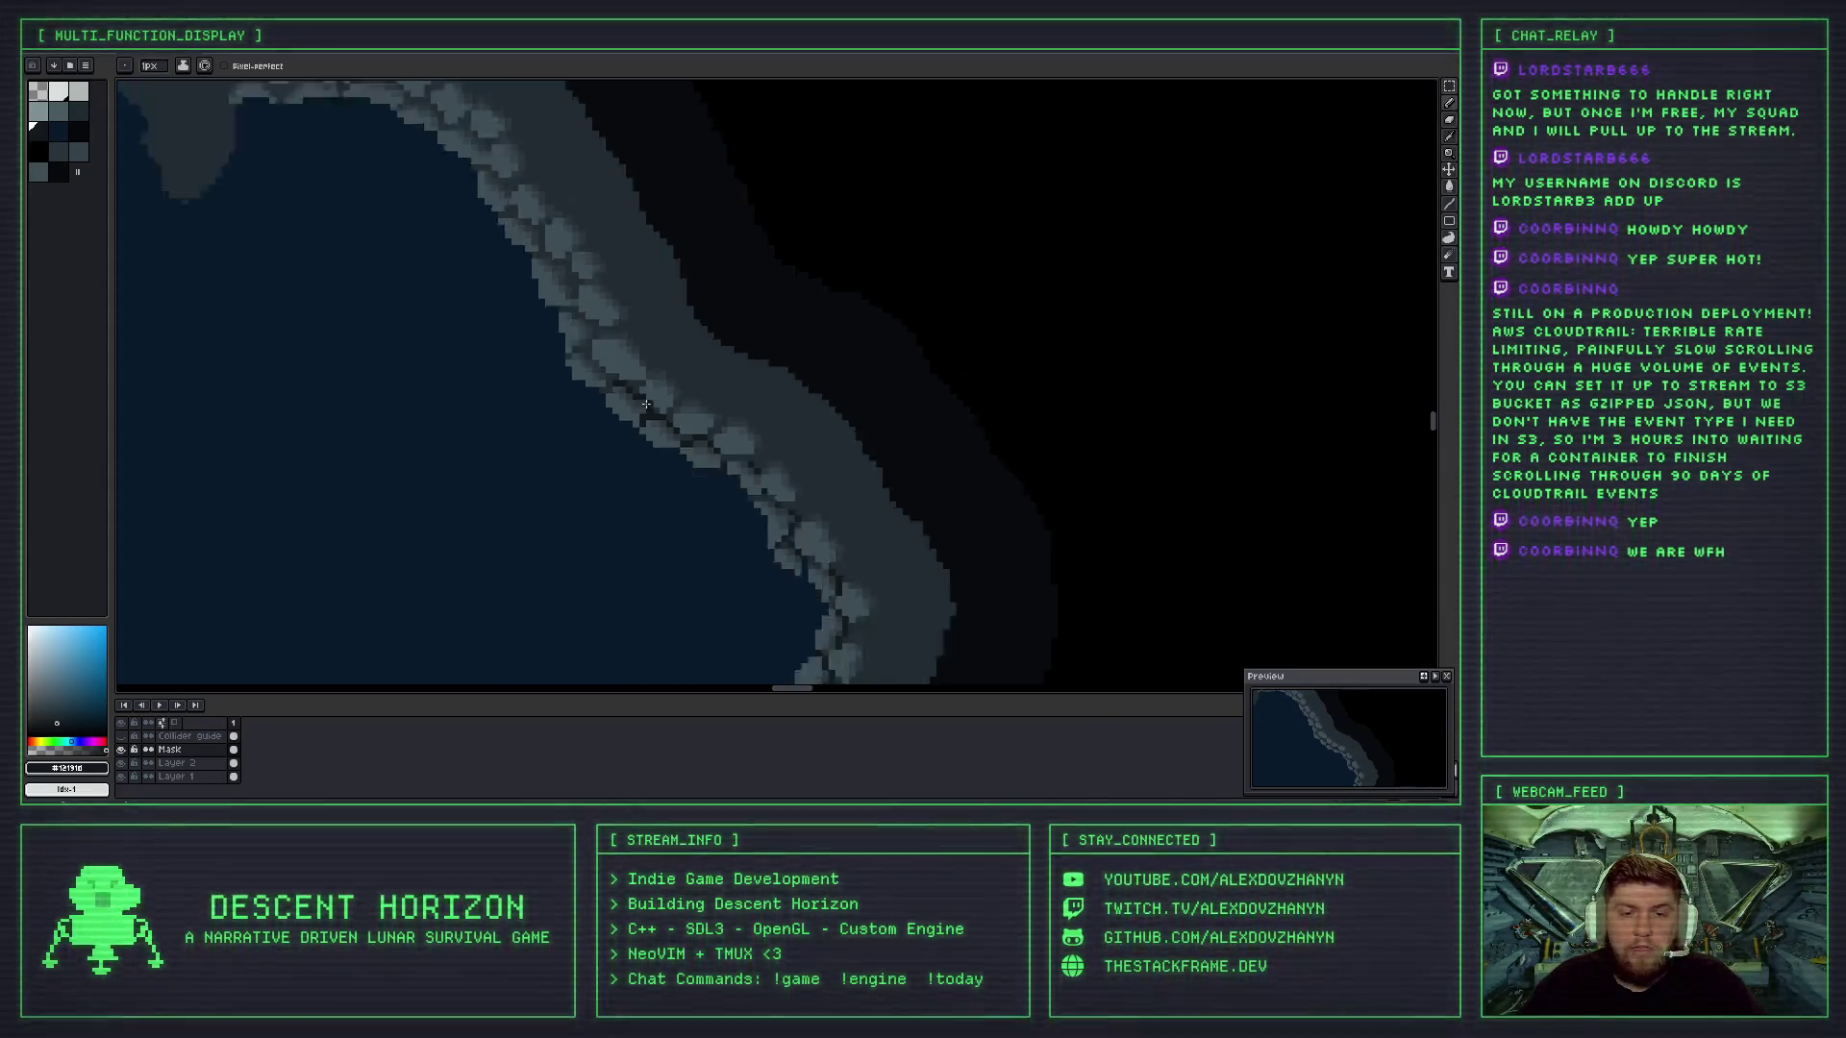
{"action": "scroll", "coordinate": [836, 290], "scroll_direction": "up", "scroll_amount": 1}
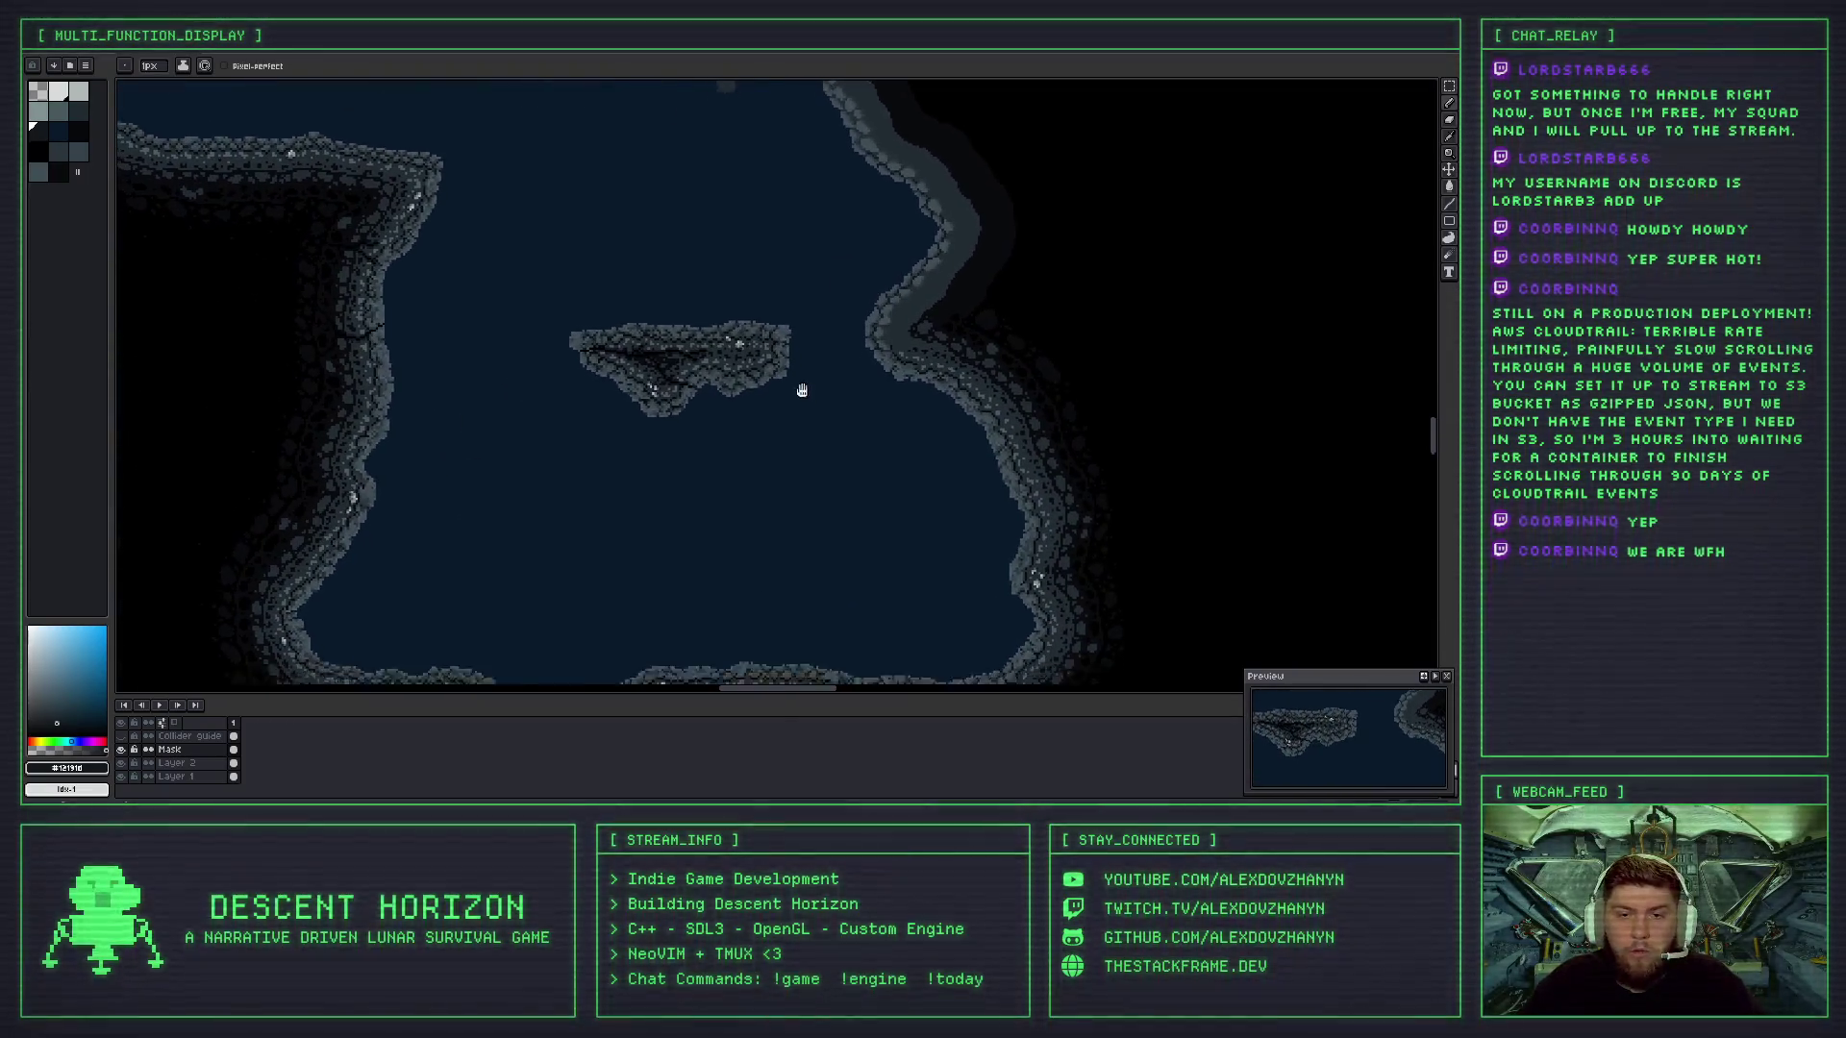
{"action": "scroll", "coordinate": [814, 342], "scroll_direction": "down", "scroll_amount": 2}
{"action": "left_click_drag", "start_coordinate": [815, 342], "coordinate": [959, 474]}
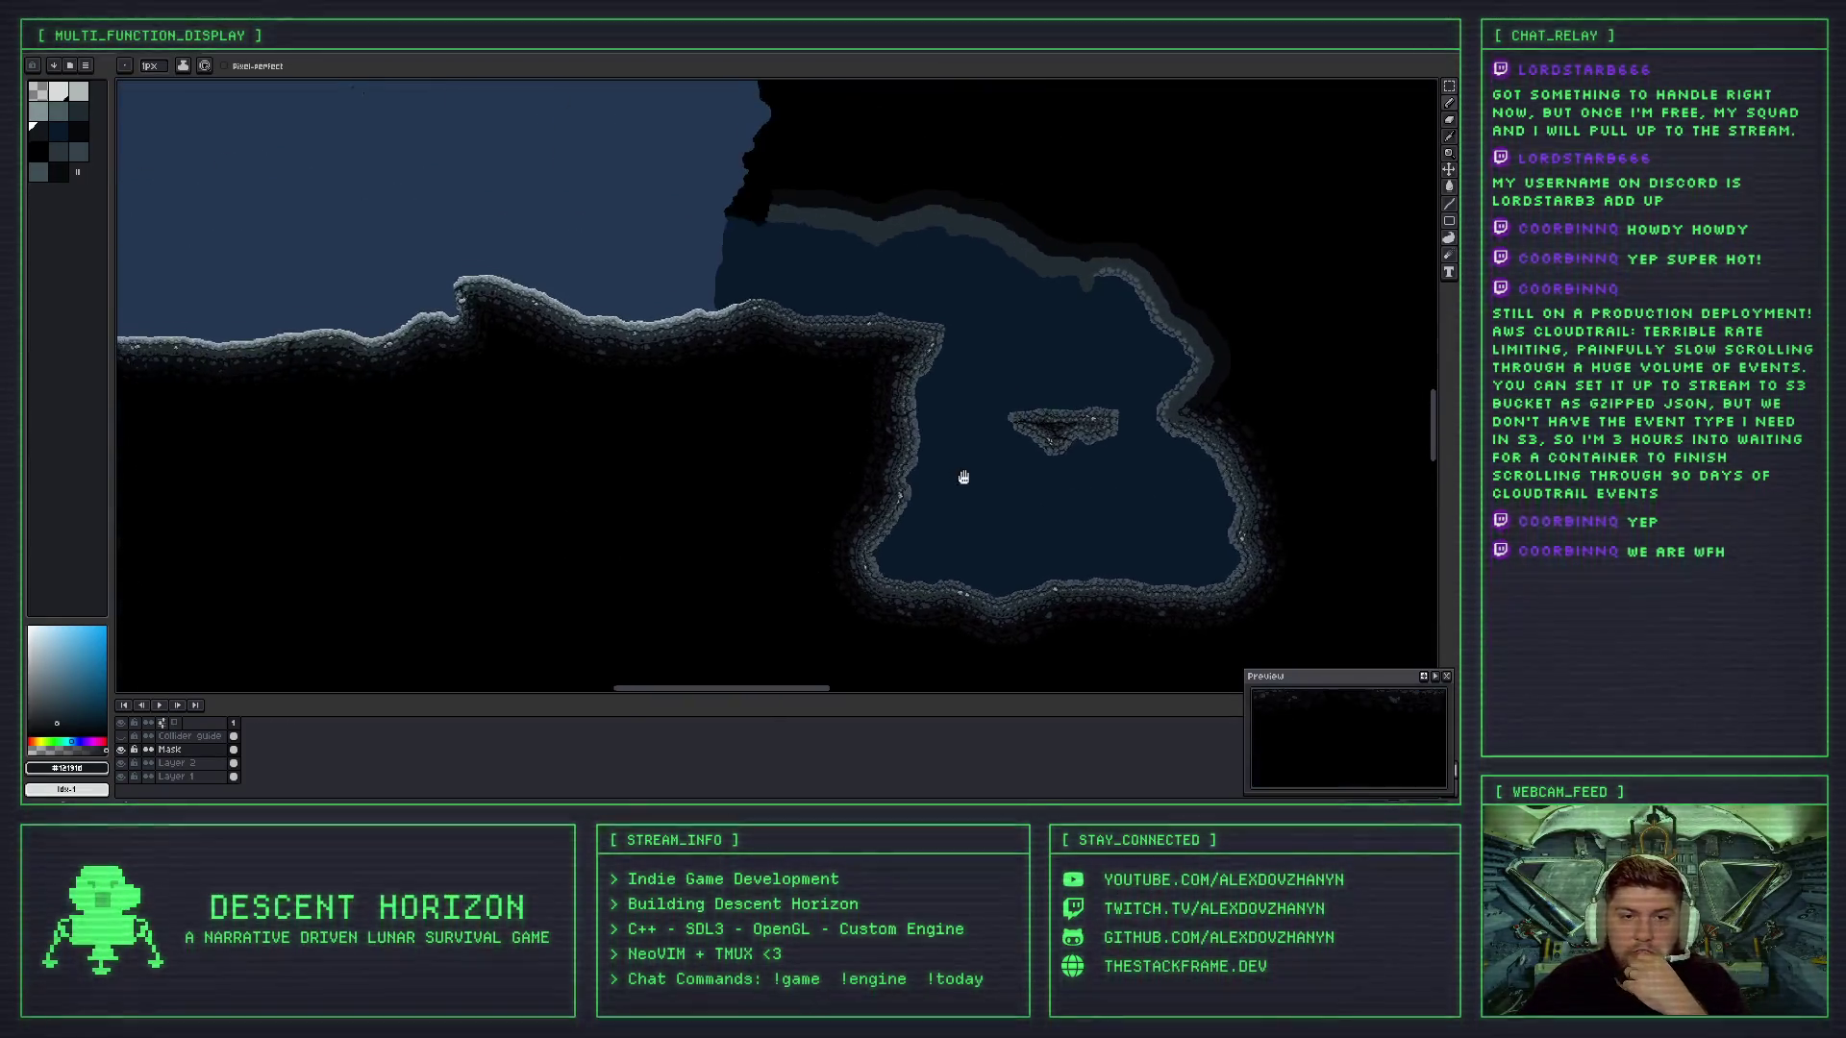
{"action": "scroll", "coordinate": [503, 391], "scroll_direction": "up", "scroll_amount": 3}
{"action": "scroll", "coordinate": [939, 533], "scroll_direction": "down", "scroll_amount": 3}
{"action": "scroll", "coordinate": [940, 533], "scroll_direction": "up", "scroll_amount": 3}
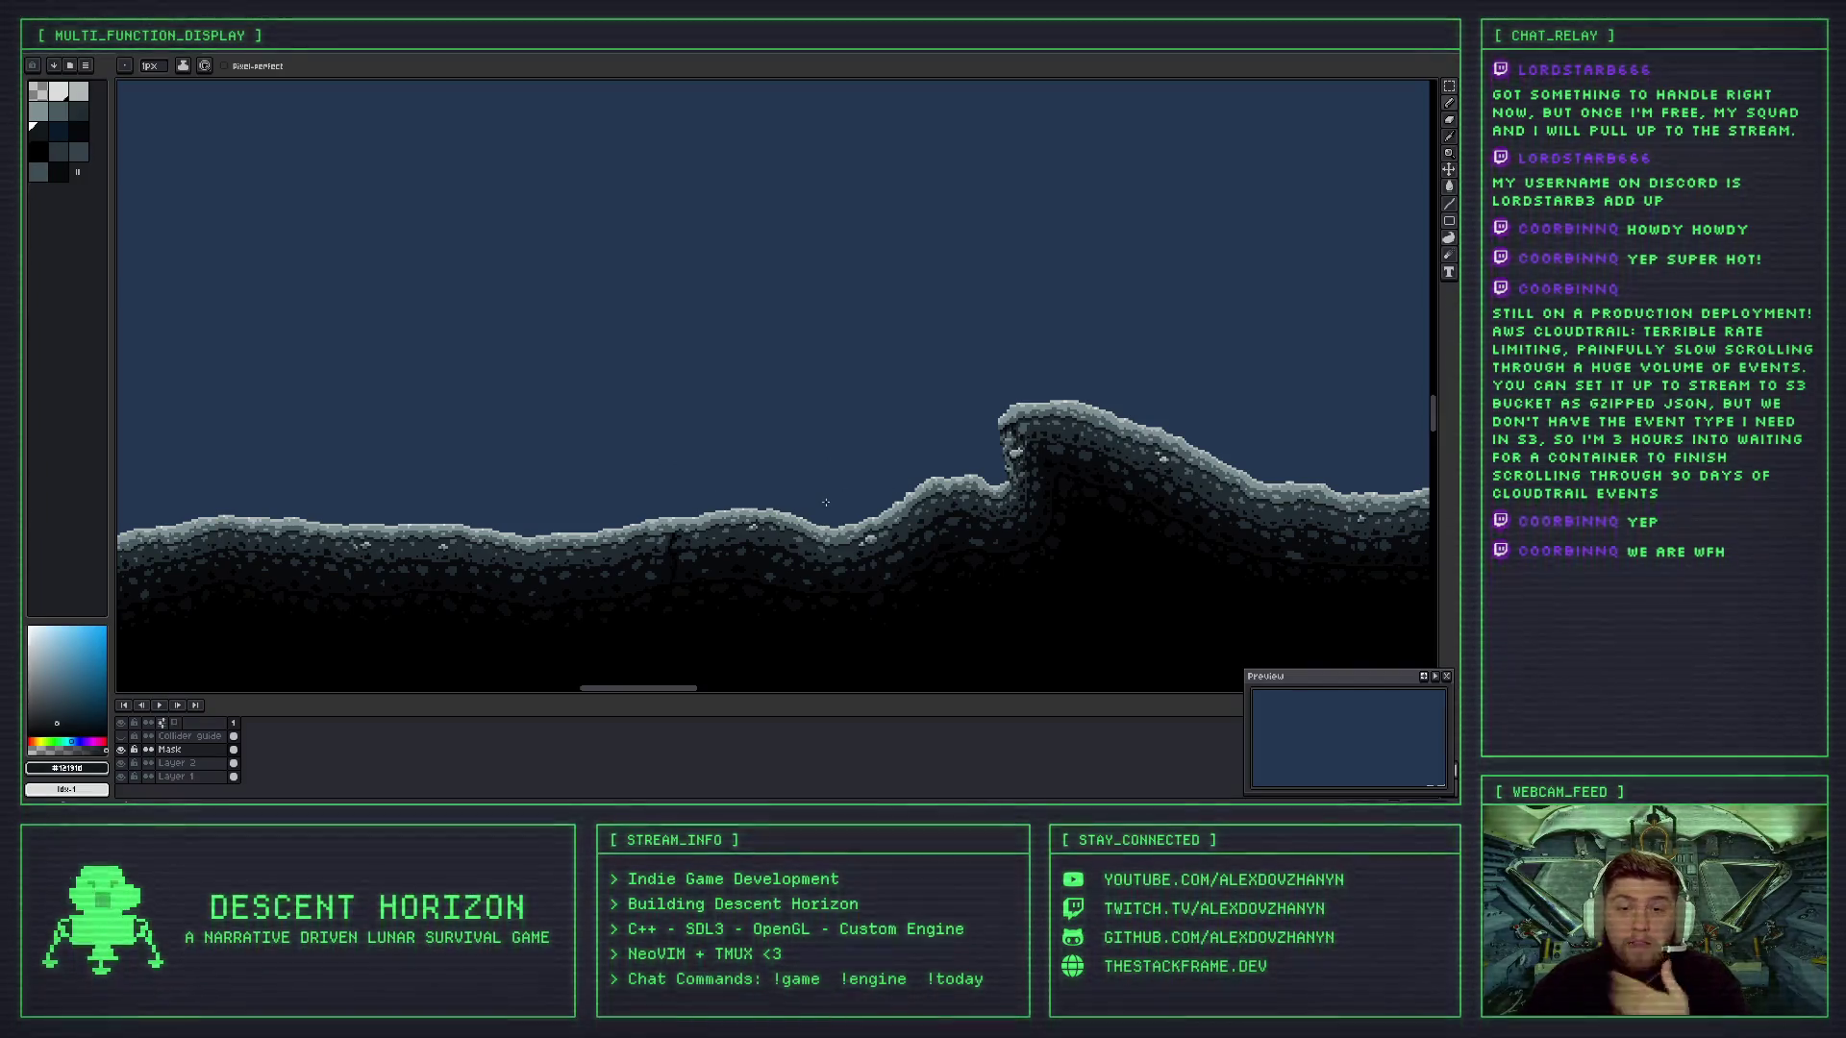
{"action": "left_click_drag", "start_coordinate": [1260, 495], "coordinate": [665, 464]}
{"action": "scroll", "coordinate": [748, 481], "scroll_direction": "up", "scroll_amount": 2}
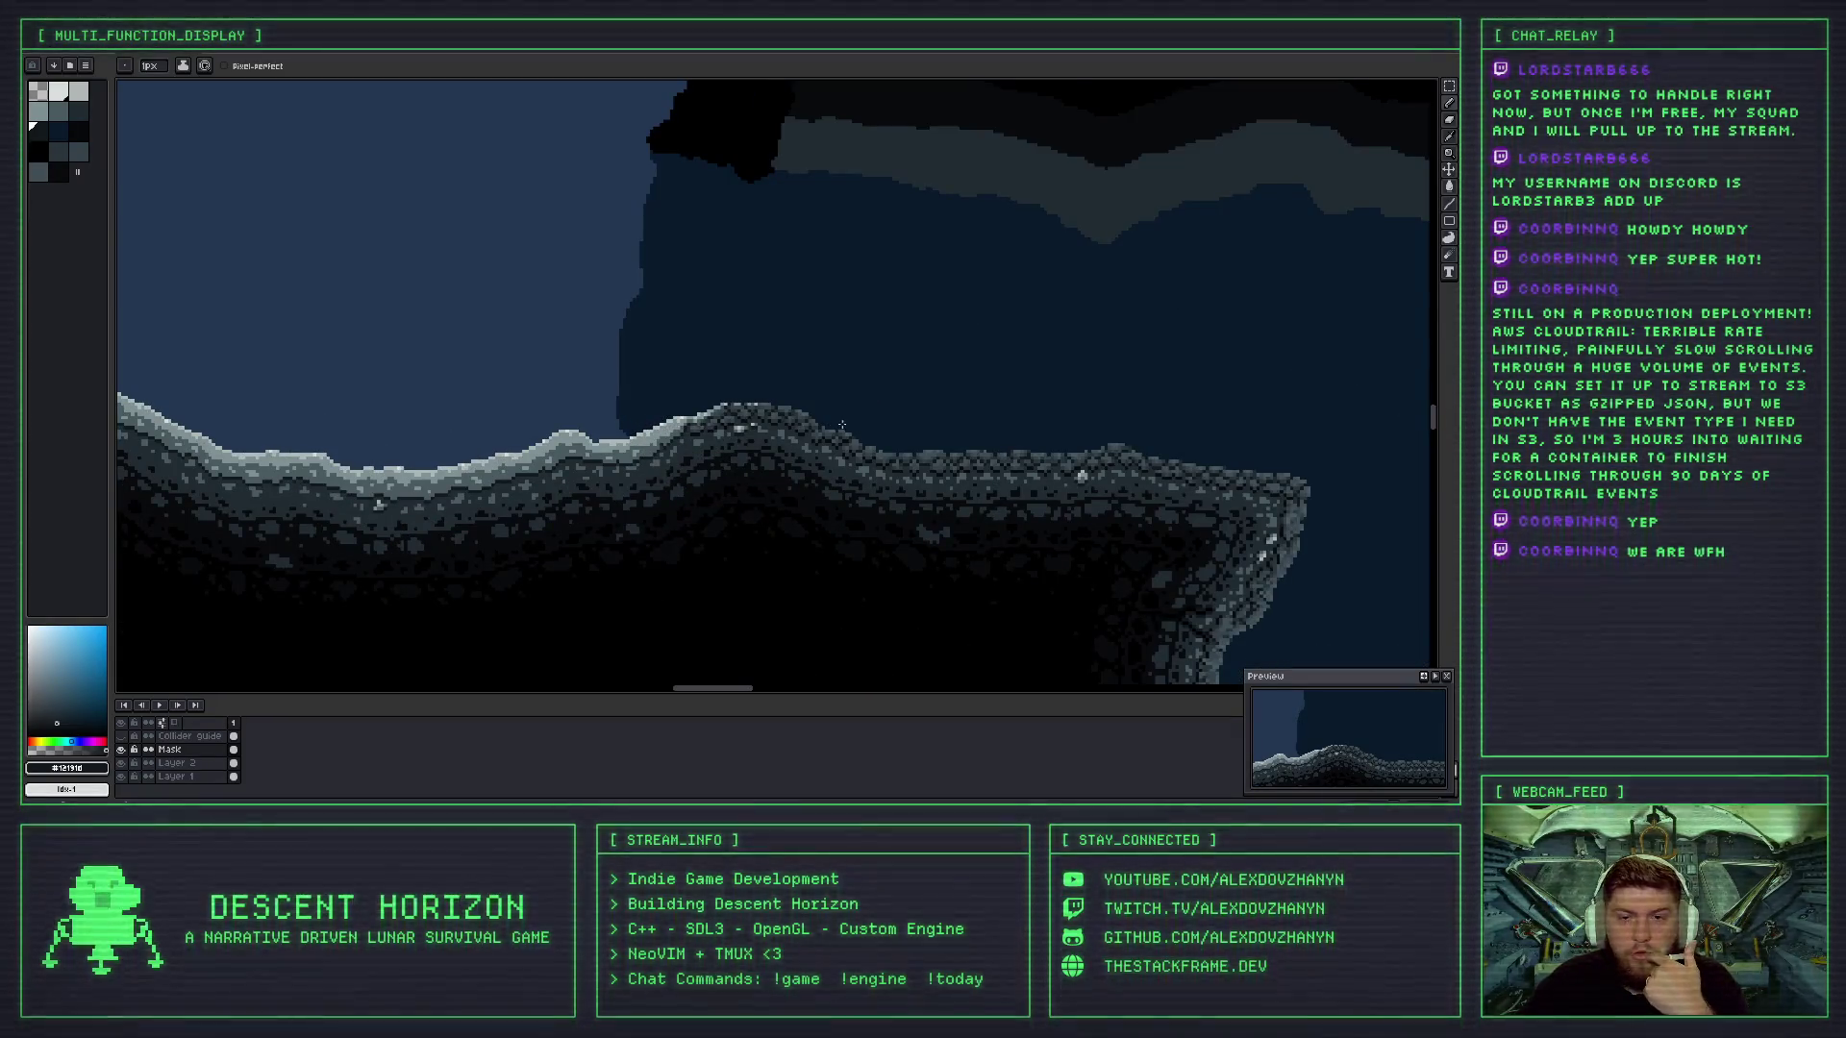
{"action": "left_click_drag", "start_coordinate": [836, 427], "coordinate": [563, 395]}
{"action": "left_click_drag", "start_coordinate": [830, 442], "coordinate": [553, 353]}
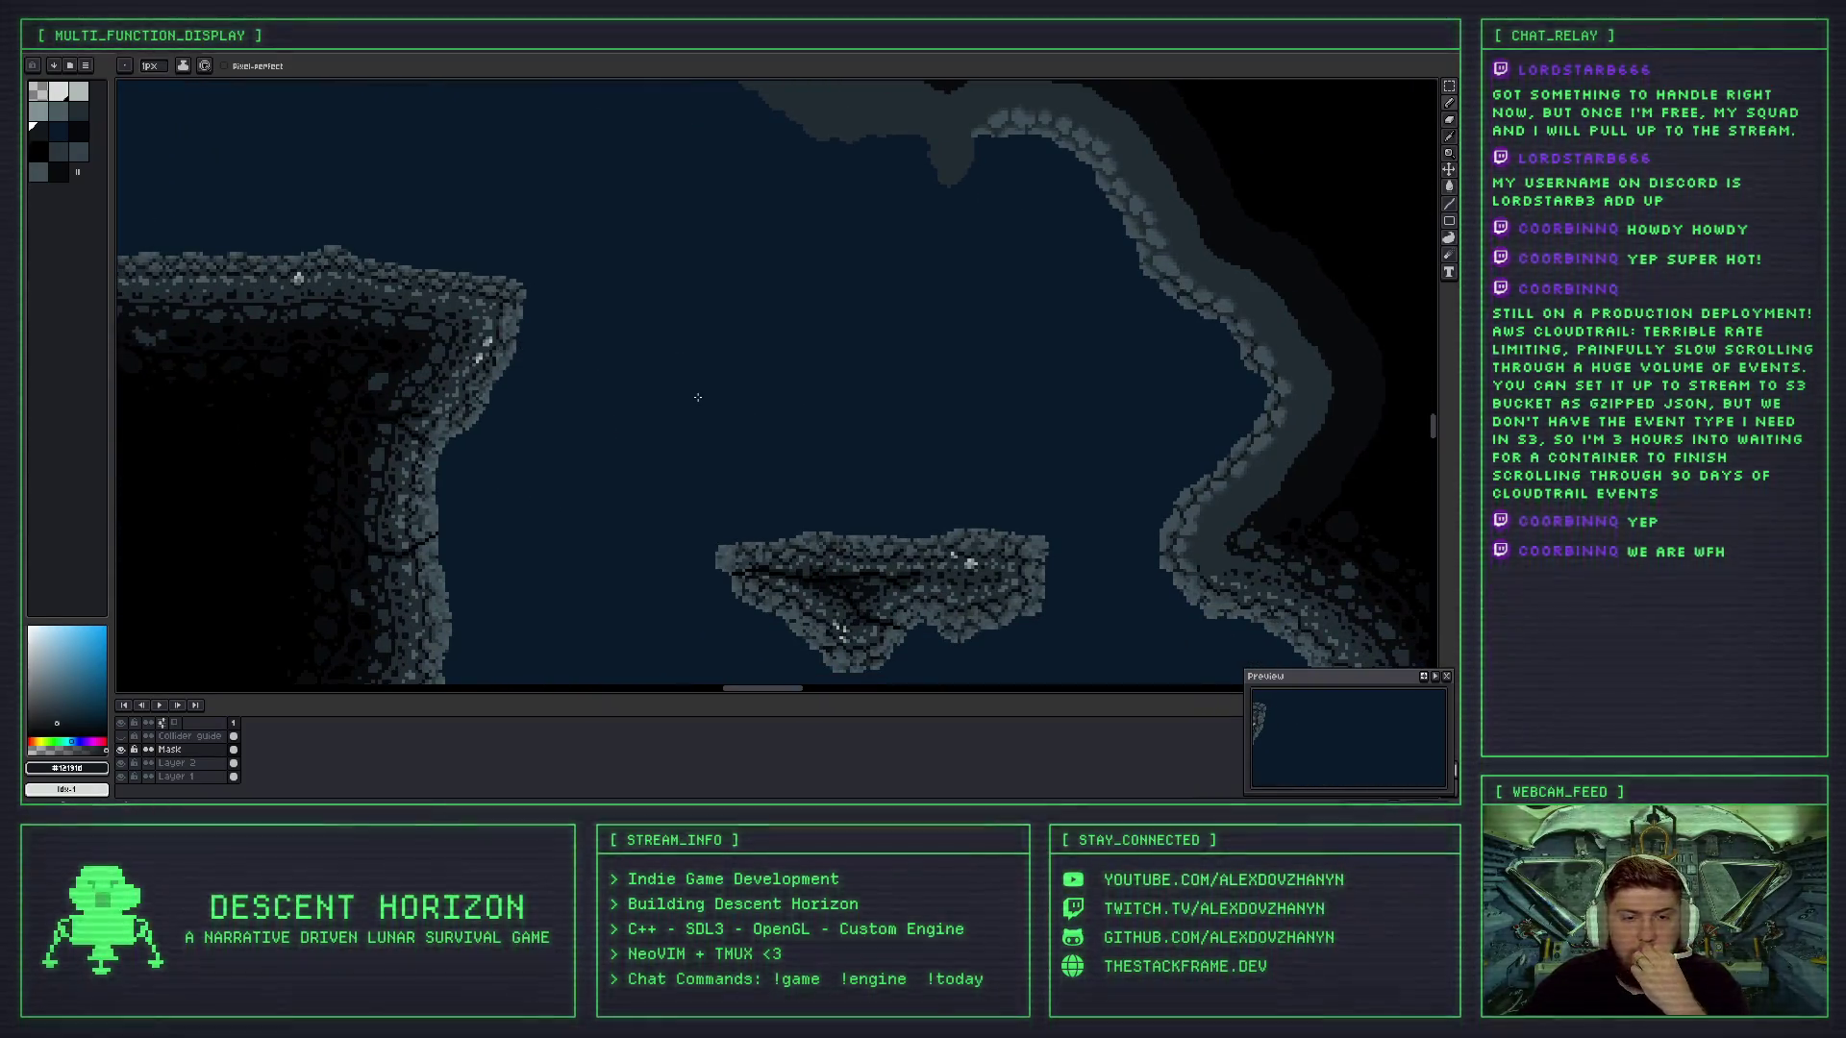
{"action": "mouse_move", "coordinate": [498, 389]}
{"action": "left_mouse_down"}
{"action": "mouse_move", "coordinate": [1090, 476]}
{"action": "mouse_move", "coordinate": [949, 443]}
{"action": "left_mouse_up"}
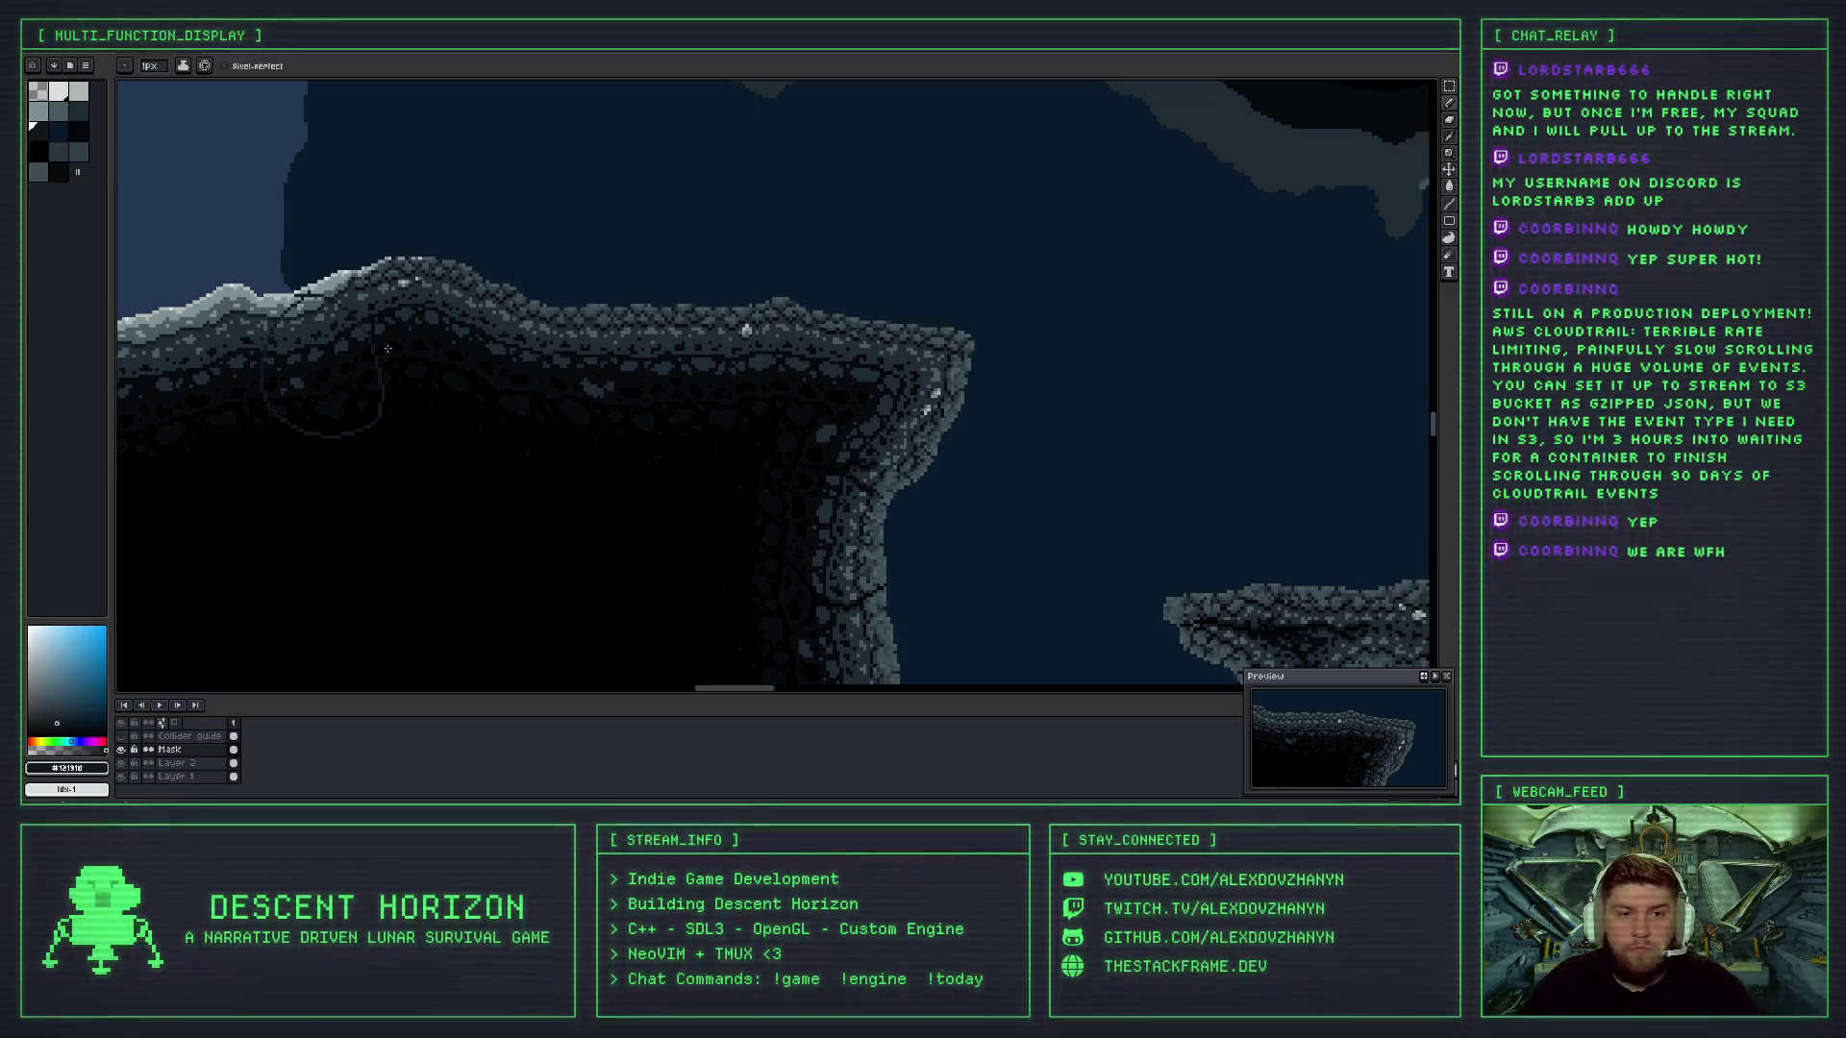
{"action": "scroll", "coordinate": [965, 569], "scroll_direction": "right", "scroll_amount": 5}
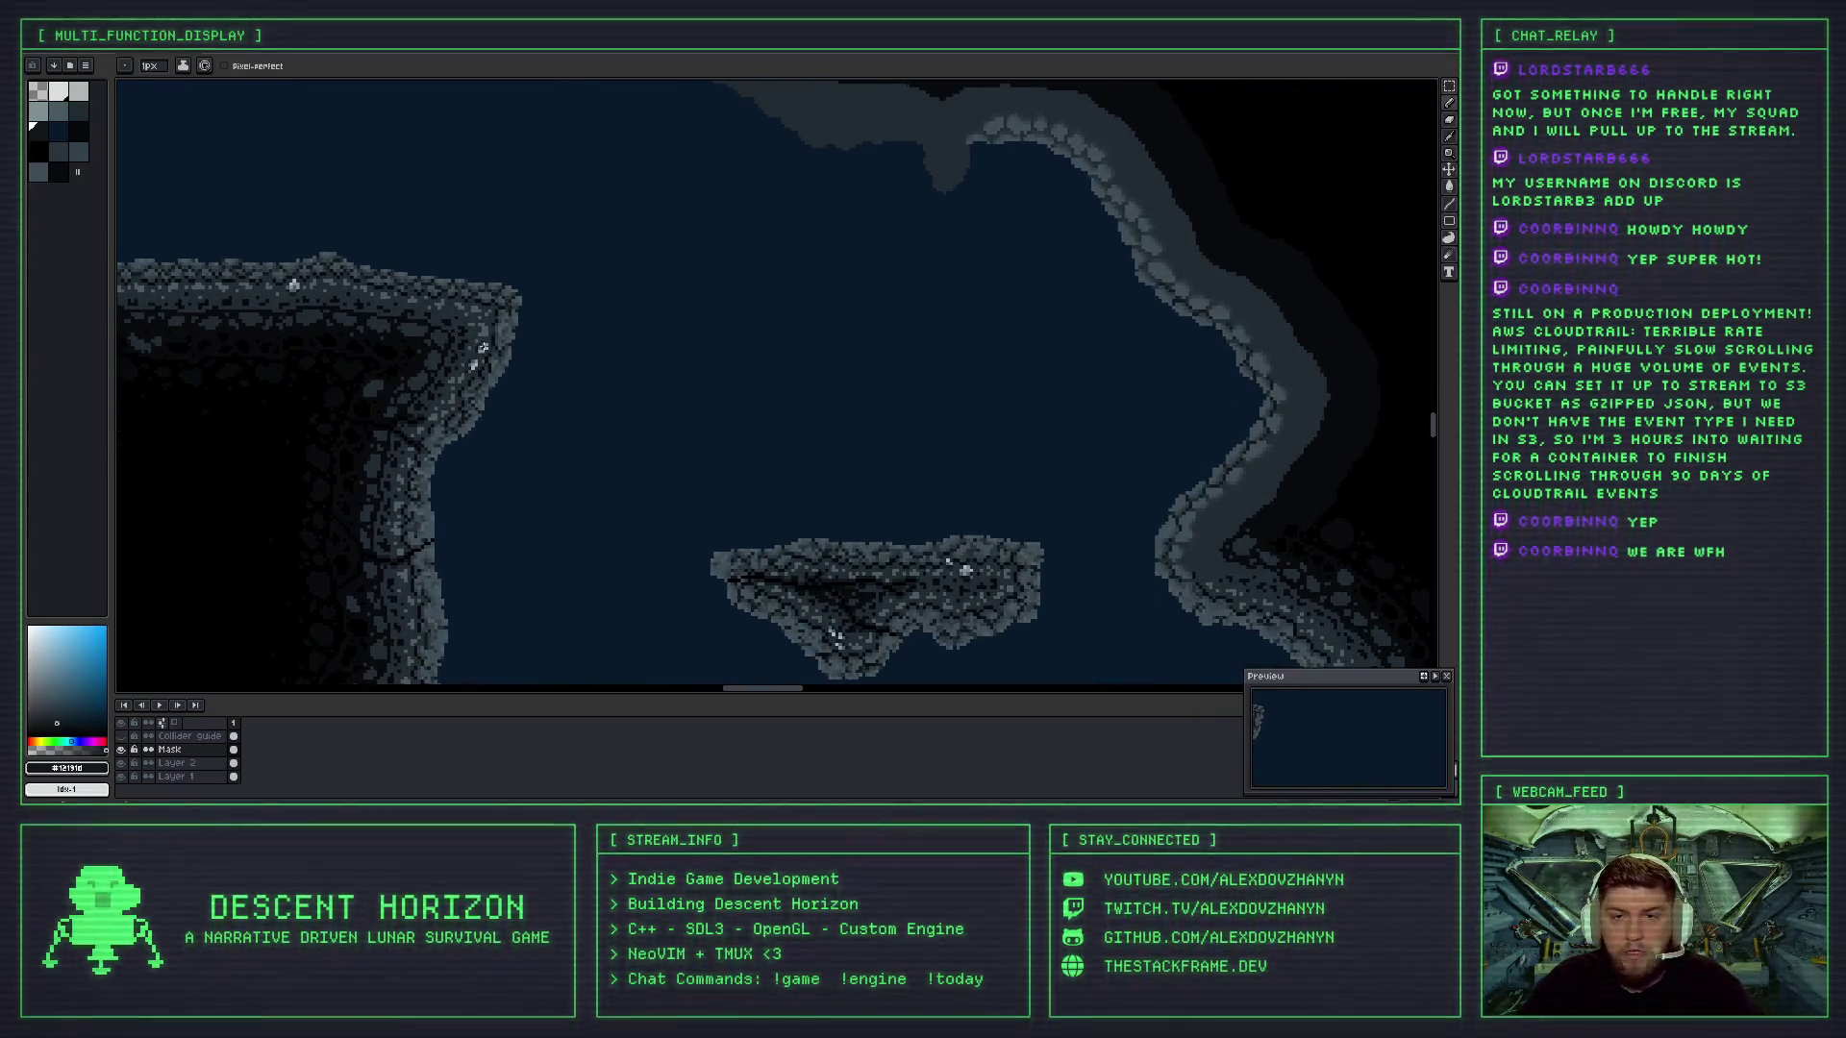
{"action": "scroll", "coordinate": [894, 494], "scroll_direction": "right", "scroll_amount": 5}
{"action": "scroll", "coordinate": [894, 494], "scroll_direction": "down", "scroll_amount": 2}
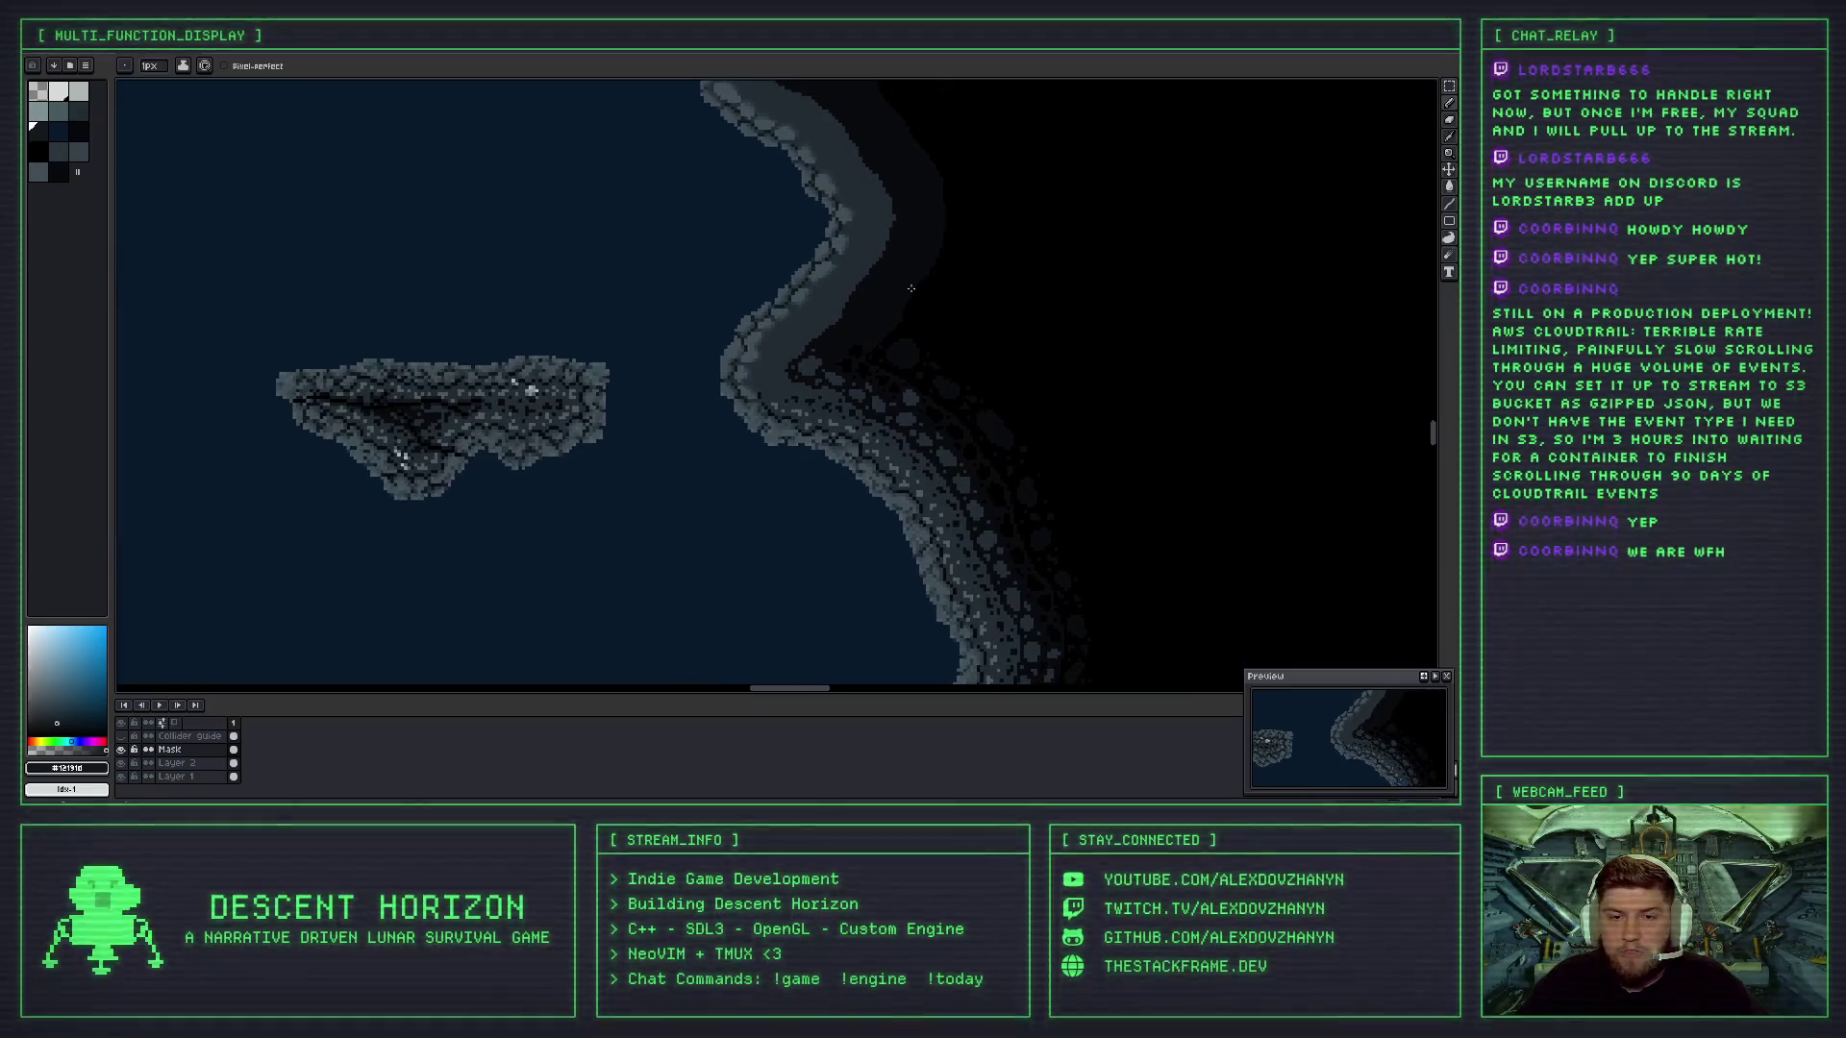
{"action": "scroll", "coordinate": [745, 393], "scroll_direction": "up", "scroll_amount": 2}
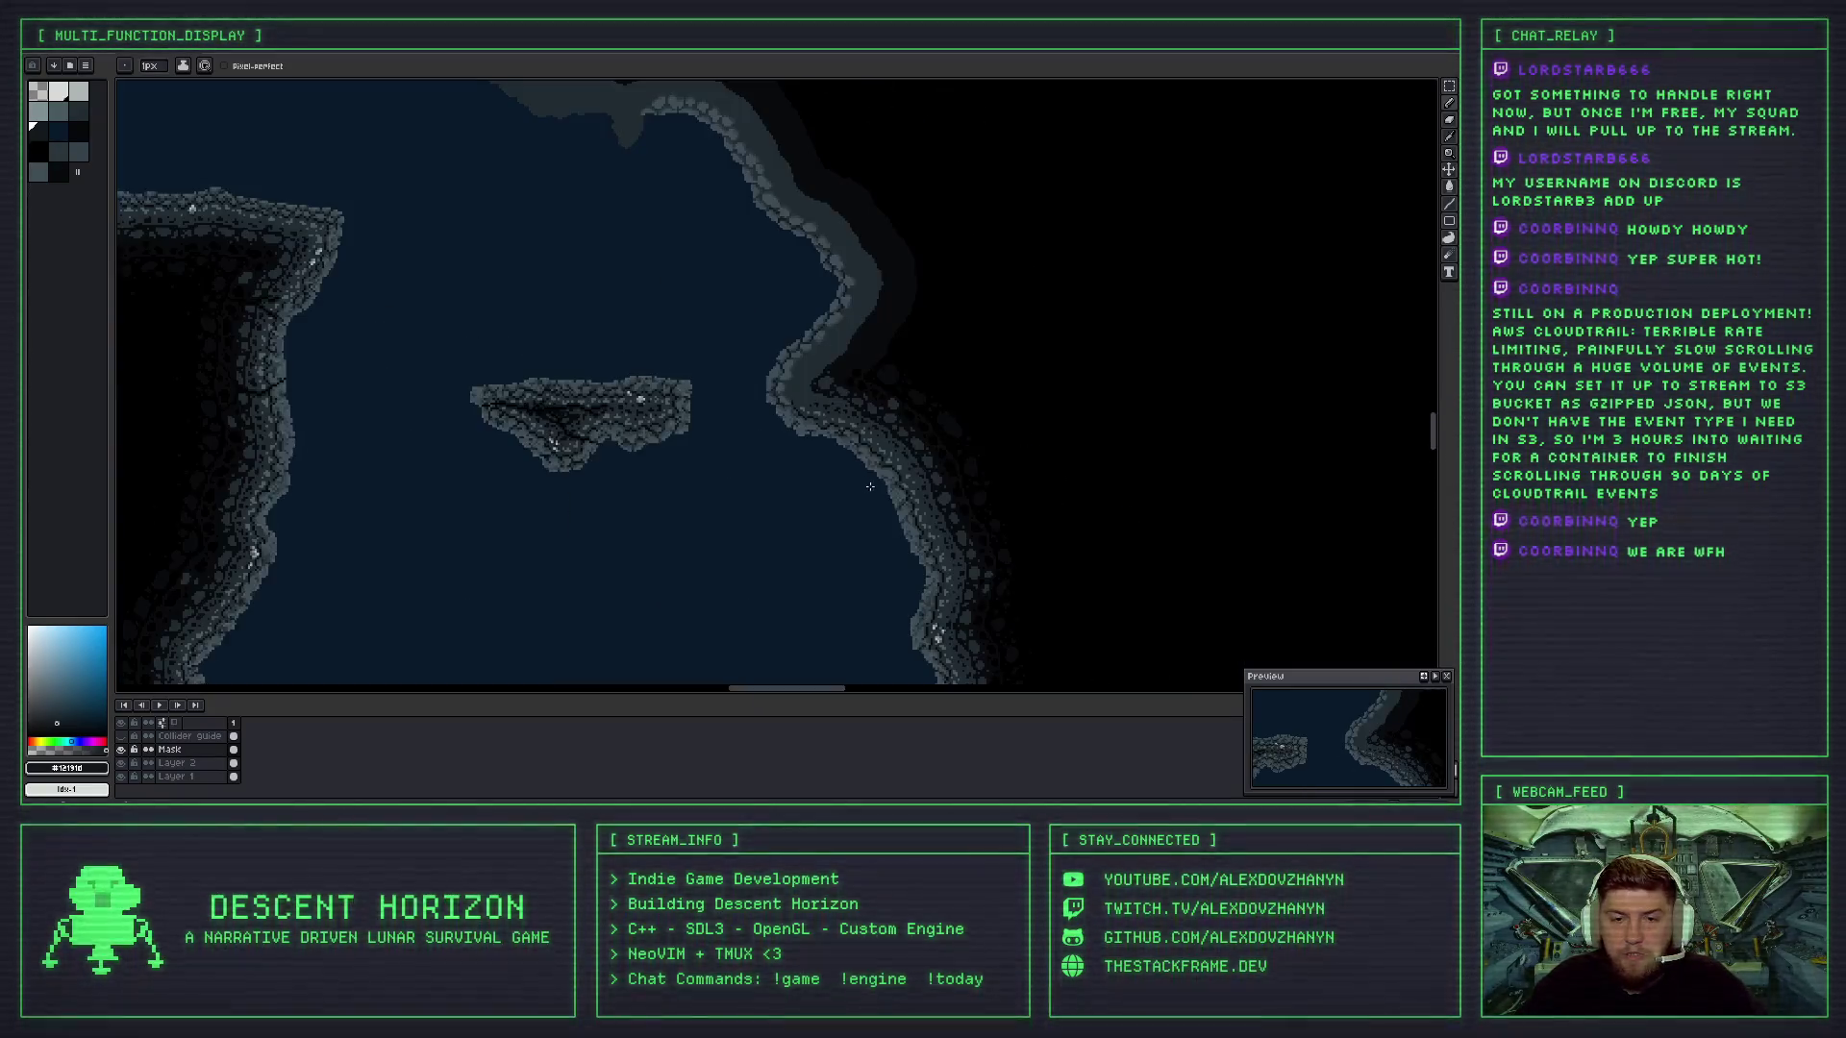
{"action": "scroll", "coordinate": [871, 484], "scroll_direction": "right", "scroll_amount": 3}
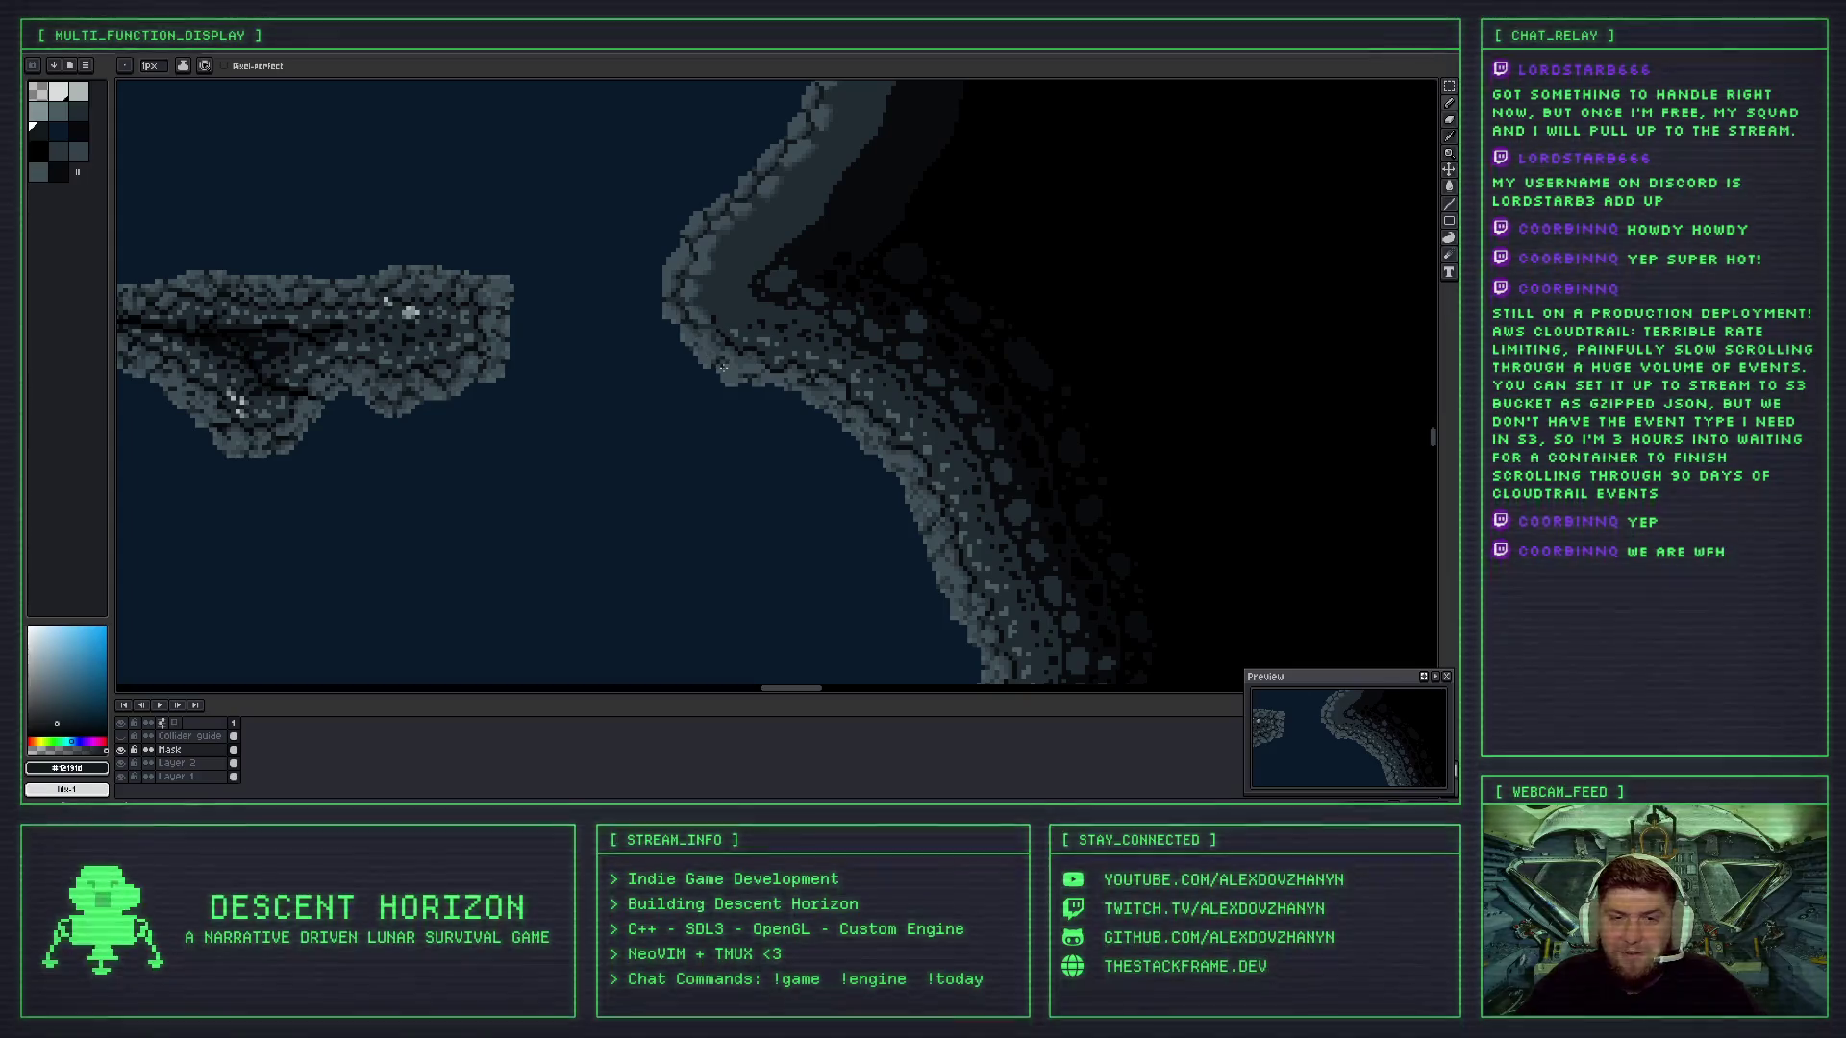
{"action": "scroll", "coordinate": [731, 336], "scroll_direction": "up", "scroll_amount": 1}
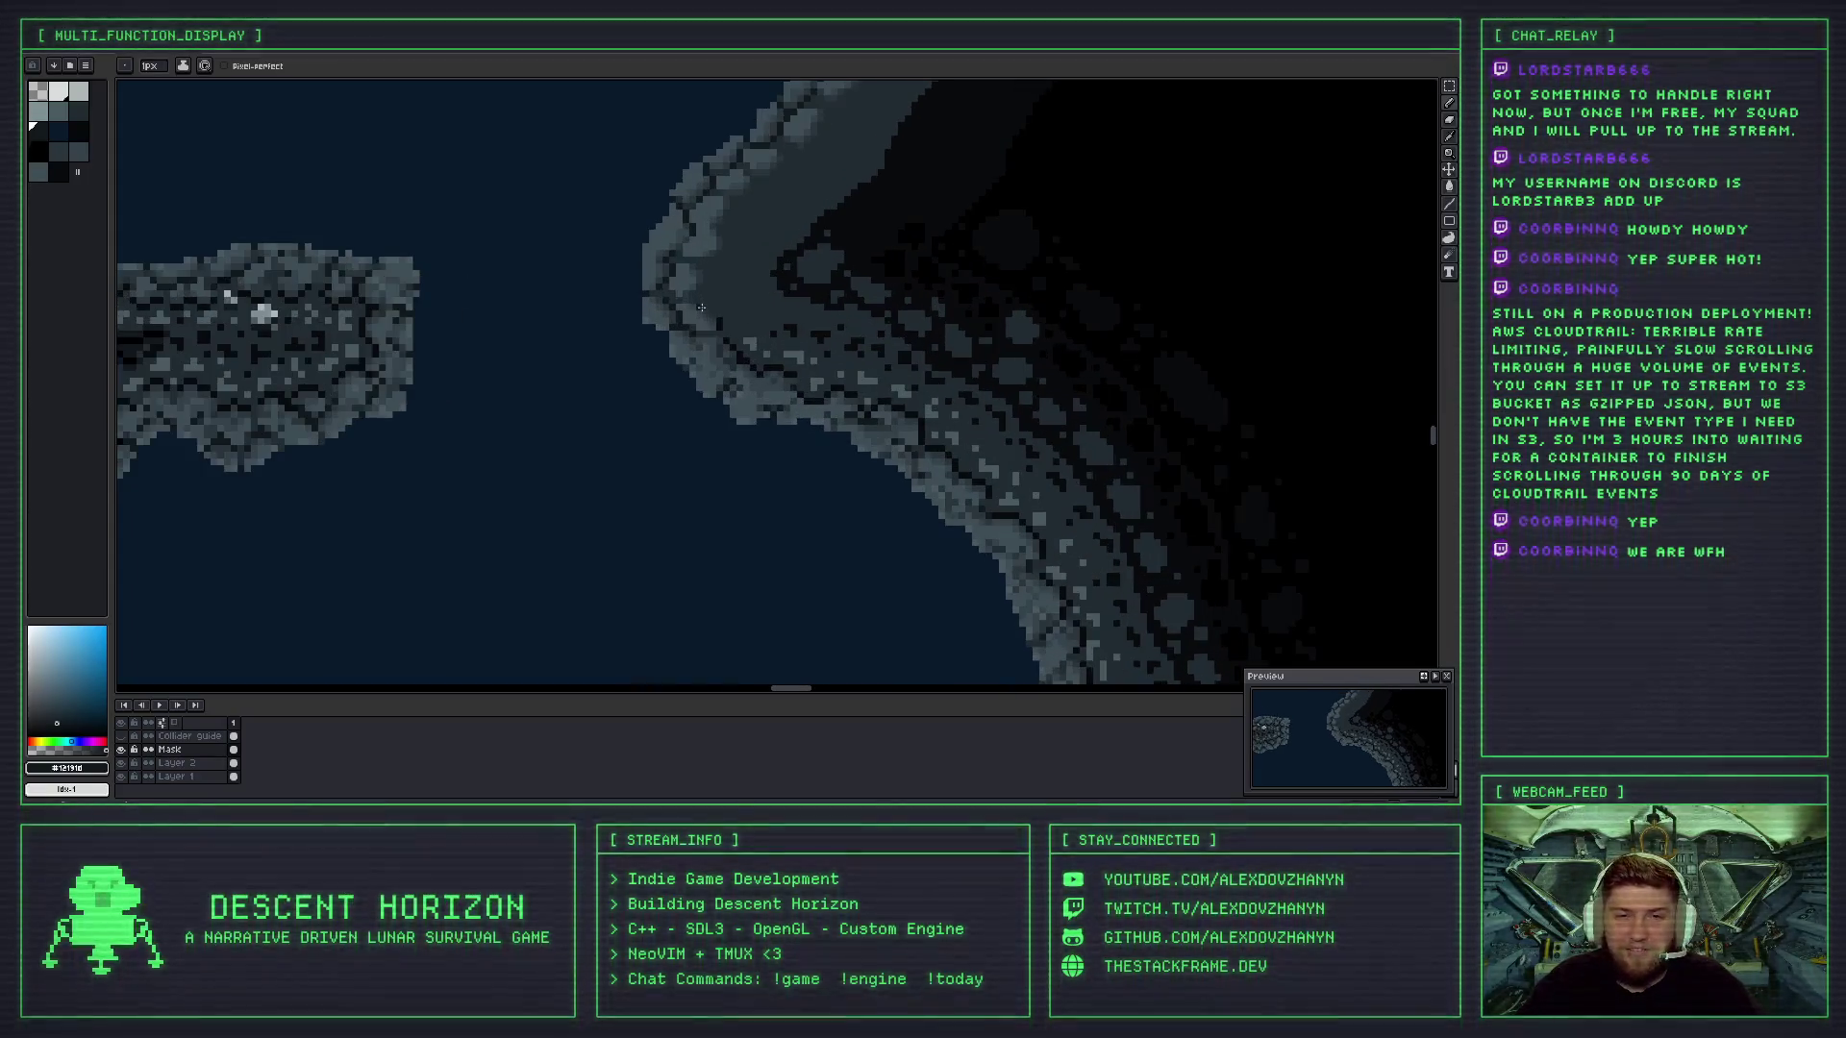
{"action": "scroll", "coordinate": [795, 404], "scroll_direction": "down", "scroll_amount": 2}
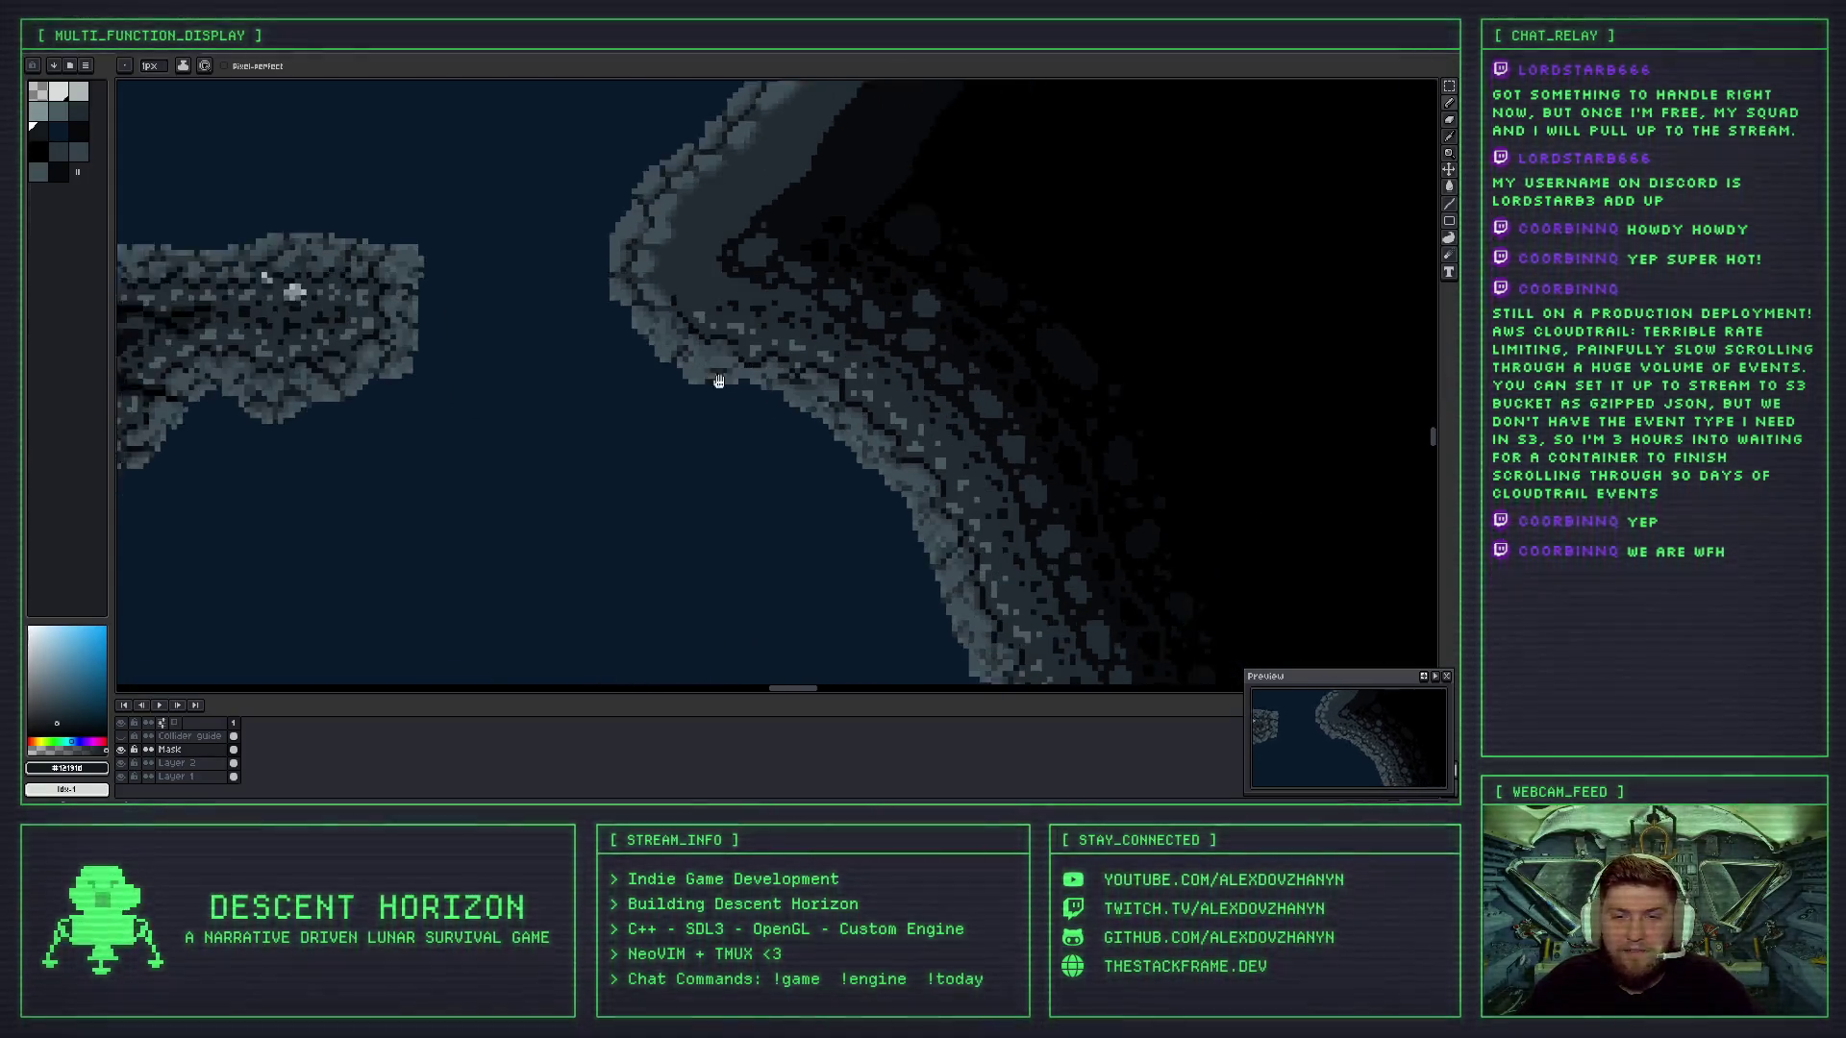
{"action": "scroll", "coordinate": [792, 409], "scroll_direction": "right", "scroll_amount": 2}
{"action": "scroll", "coordinate": [790, 412], "scroll_direction": "up", "scroll_amount": 1}
{"action": "scroll", "coordinate": [790, 411], "scroll_direction": "left", "scroll_amount": 2}
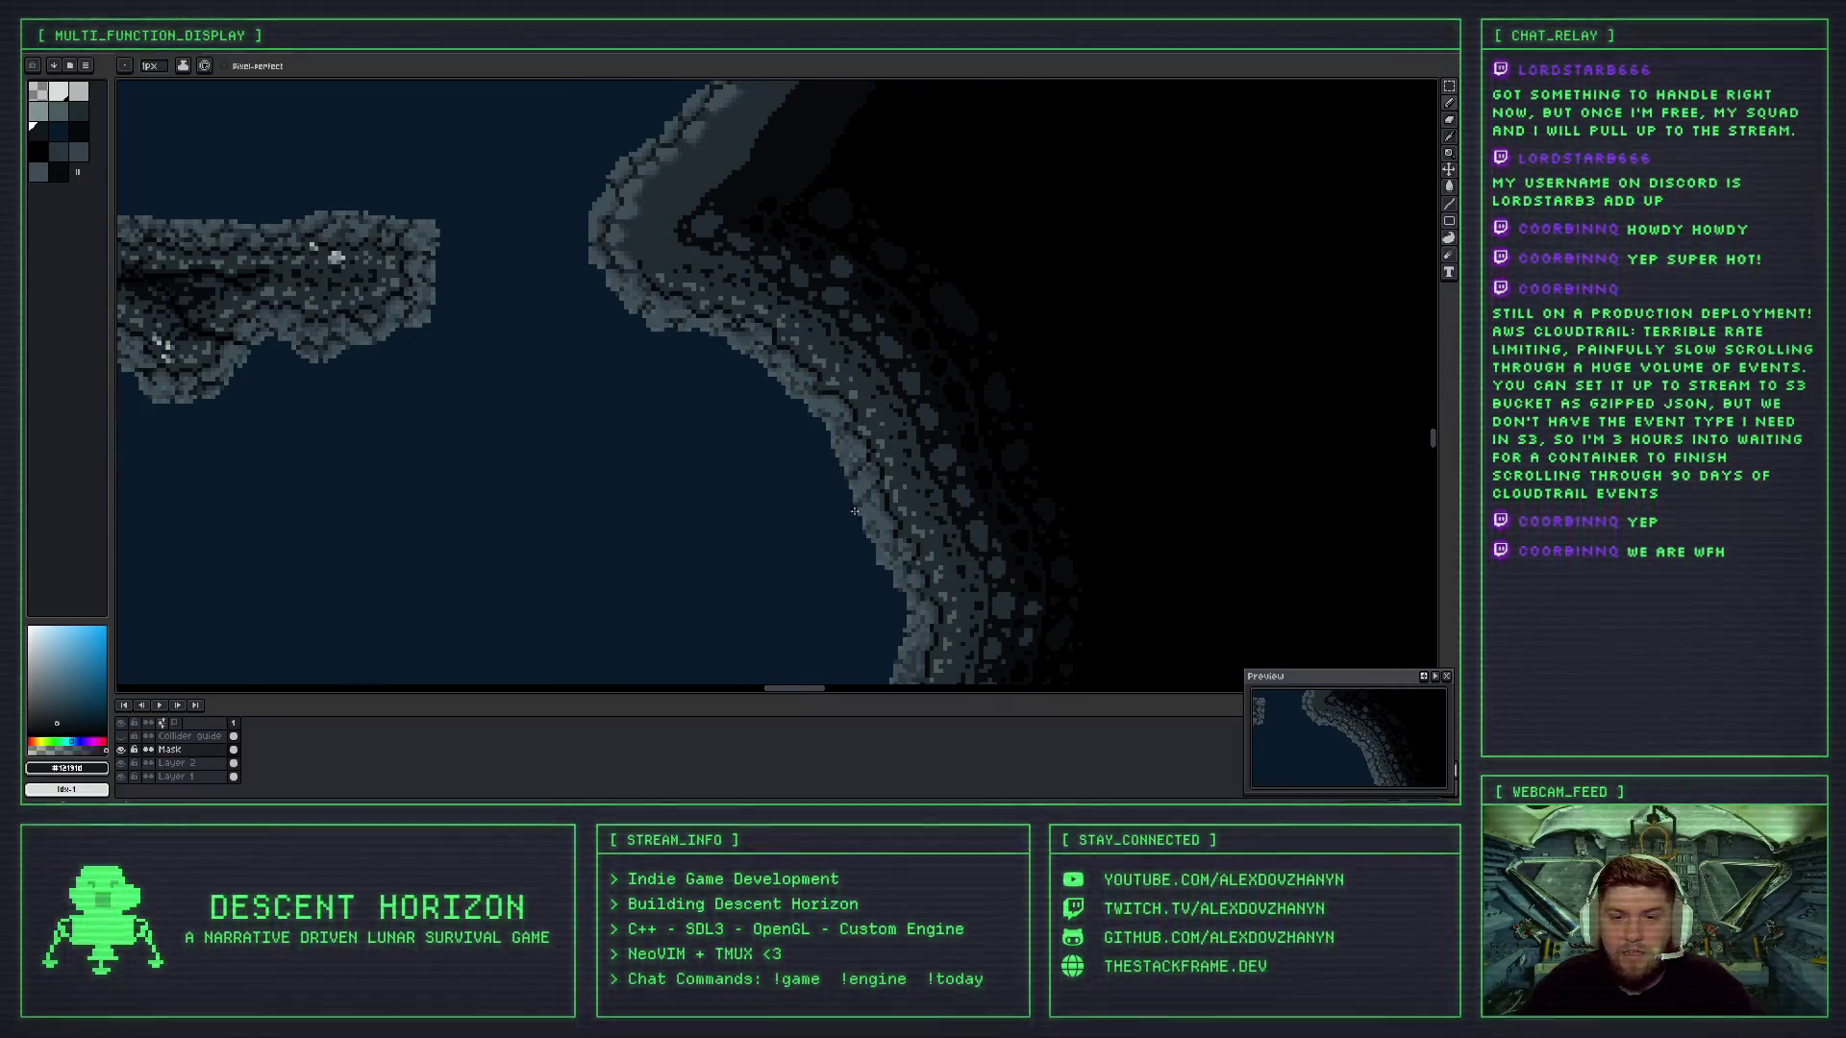
{"action": "scroll", "coordinate": [699, 343], "scroll_direction": "up", "scroll_amount": 2}
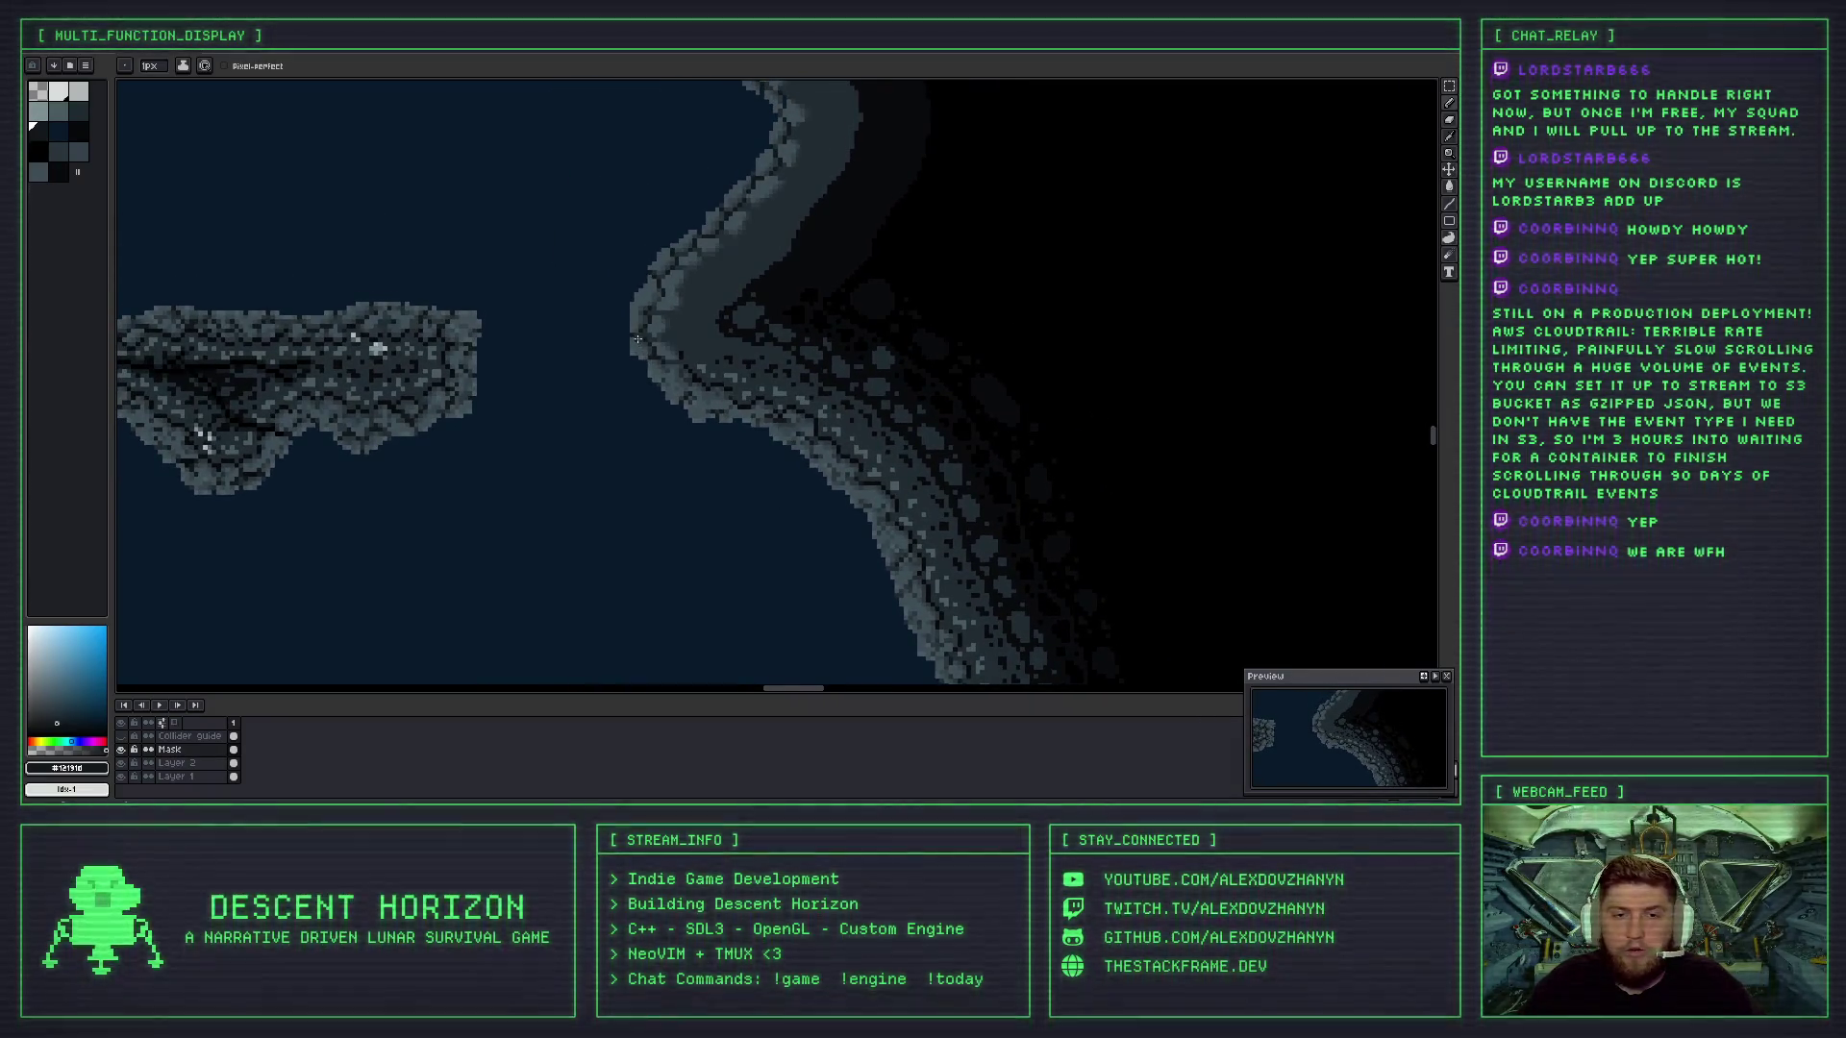
{"action": "scroll", "coordinate": [683, 345], "scroll_direction": "up", "scroll_amount": 1}
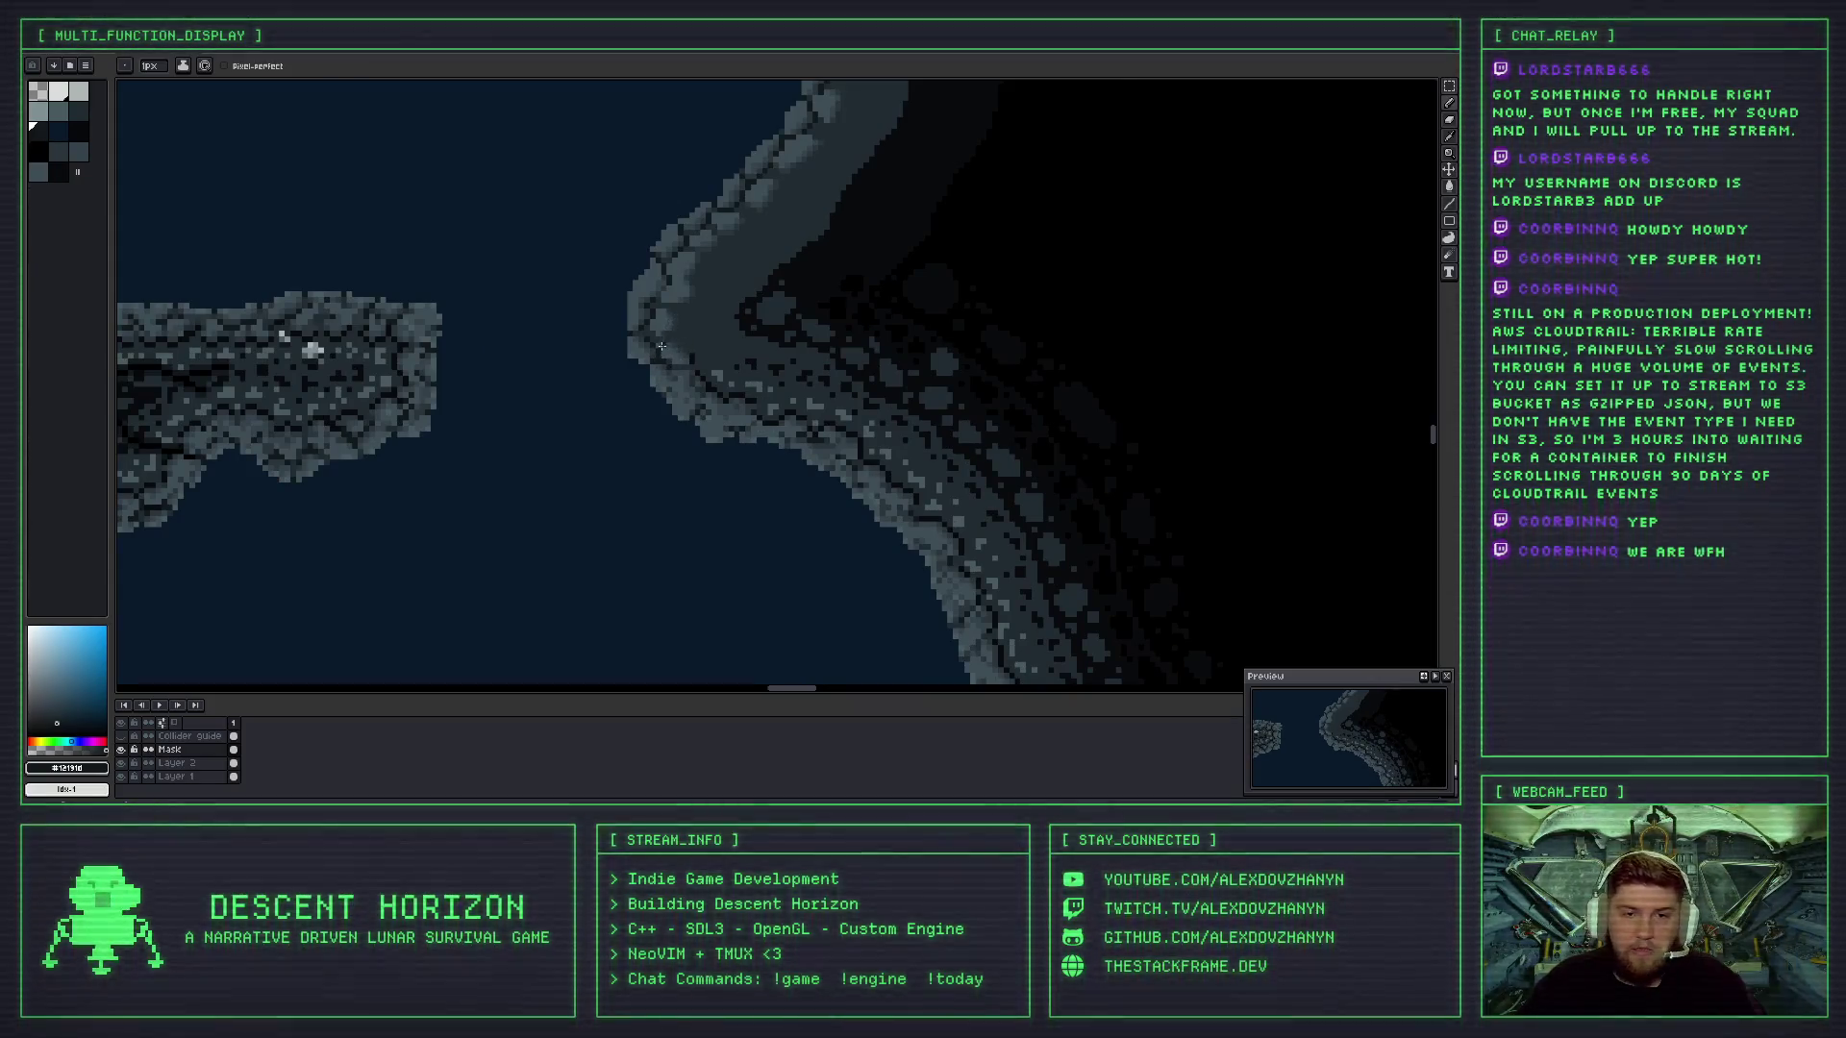
{"action": "scroll", "coordinate": [684, 376], "scroll_direction": "up", "scroll_amount": 3}
{"action": "scroll", "coordinate": [686, 365], "scroll_direction": "down", "scroll_amount": 2}
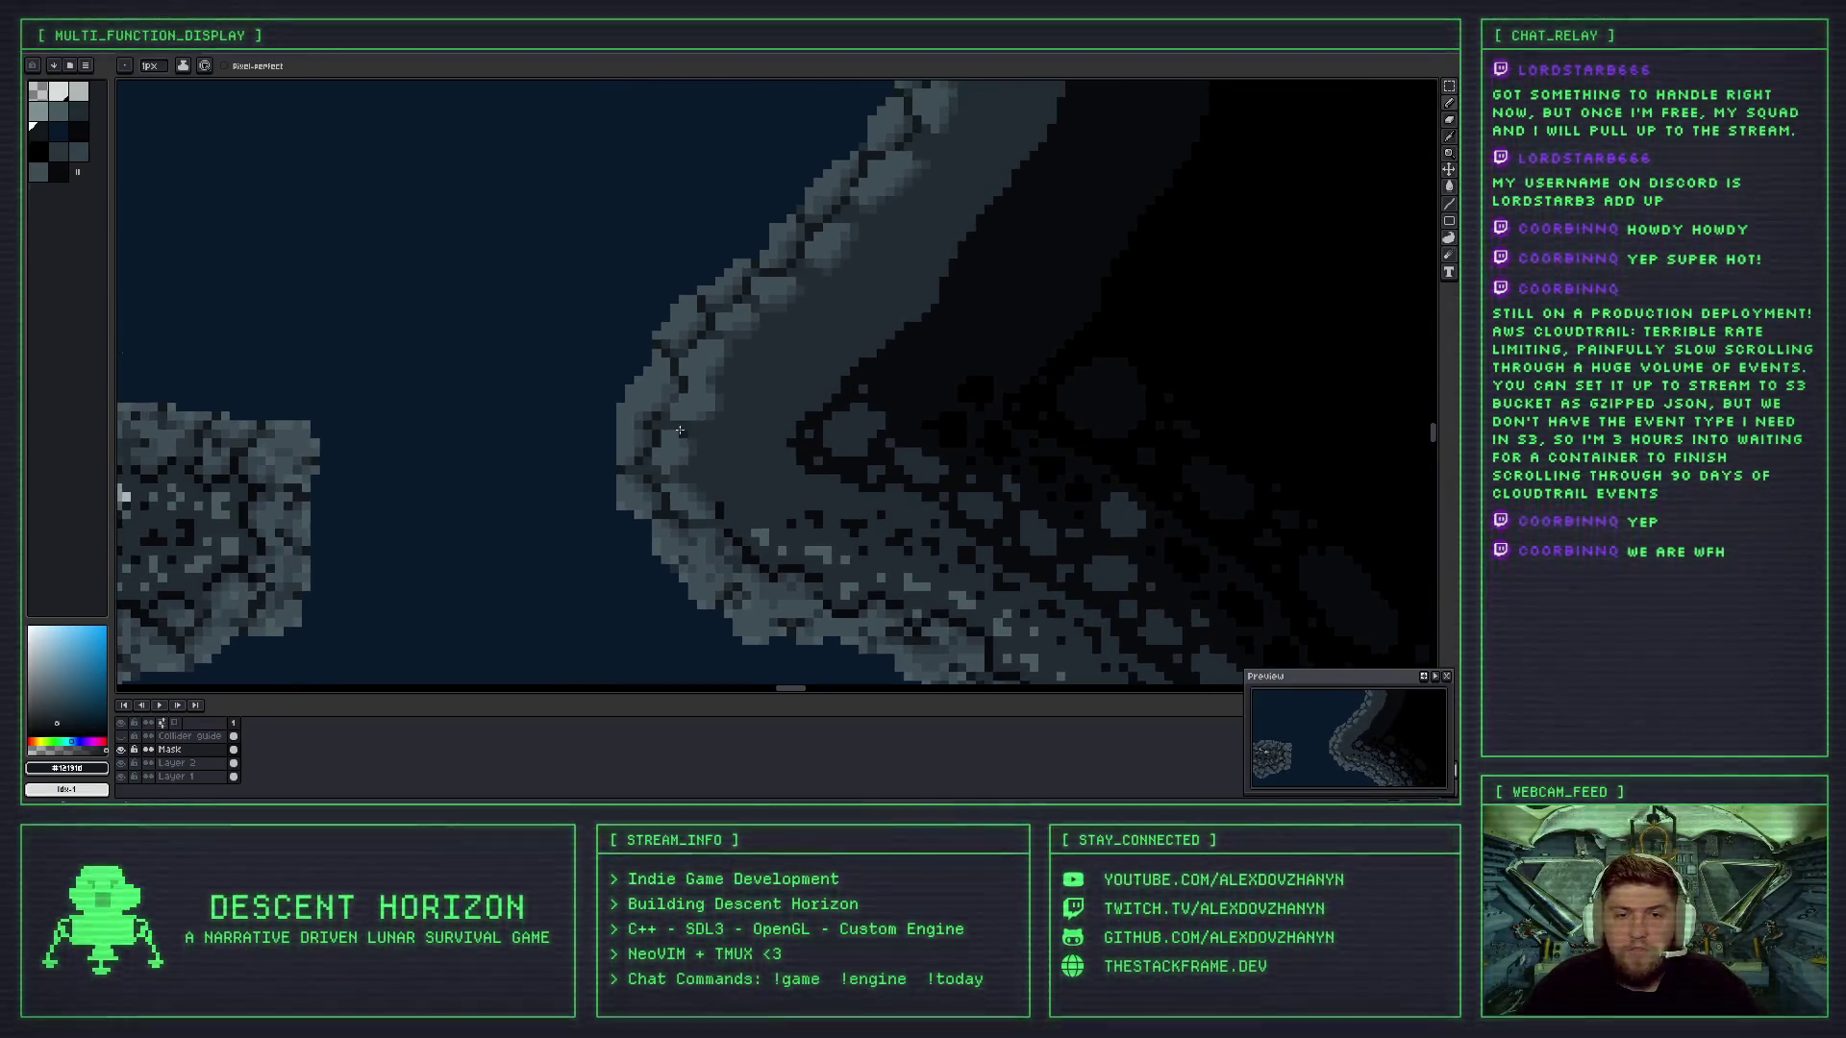
{"action": "scroll", "coordinate": [679, 355], "scroll_direction": "up", "scroll_amount": 2}
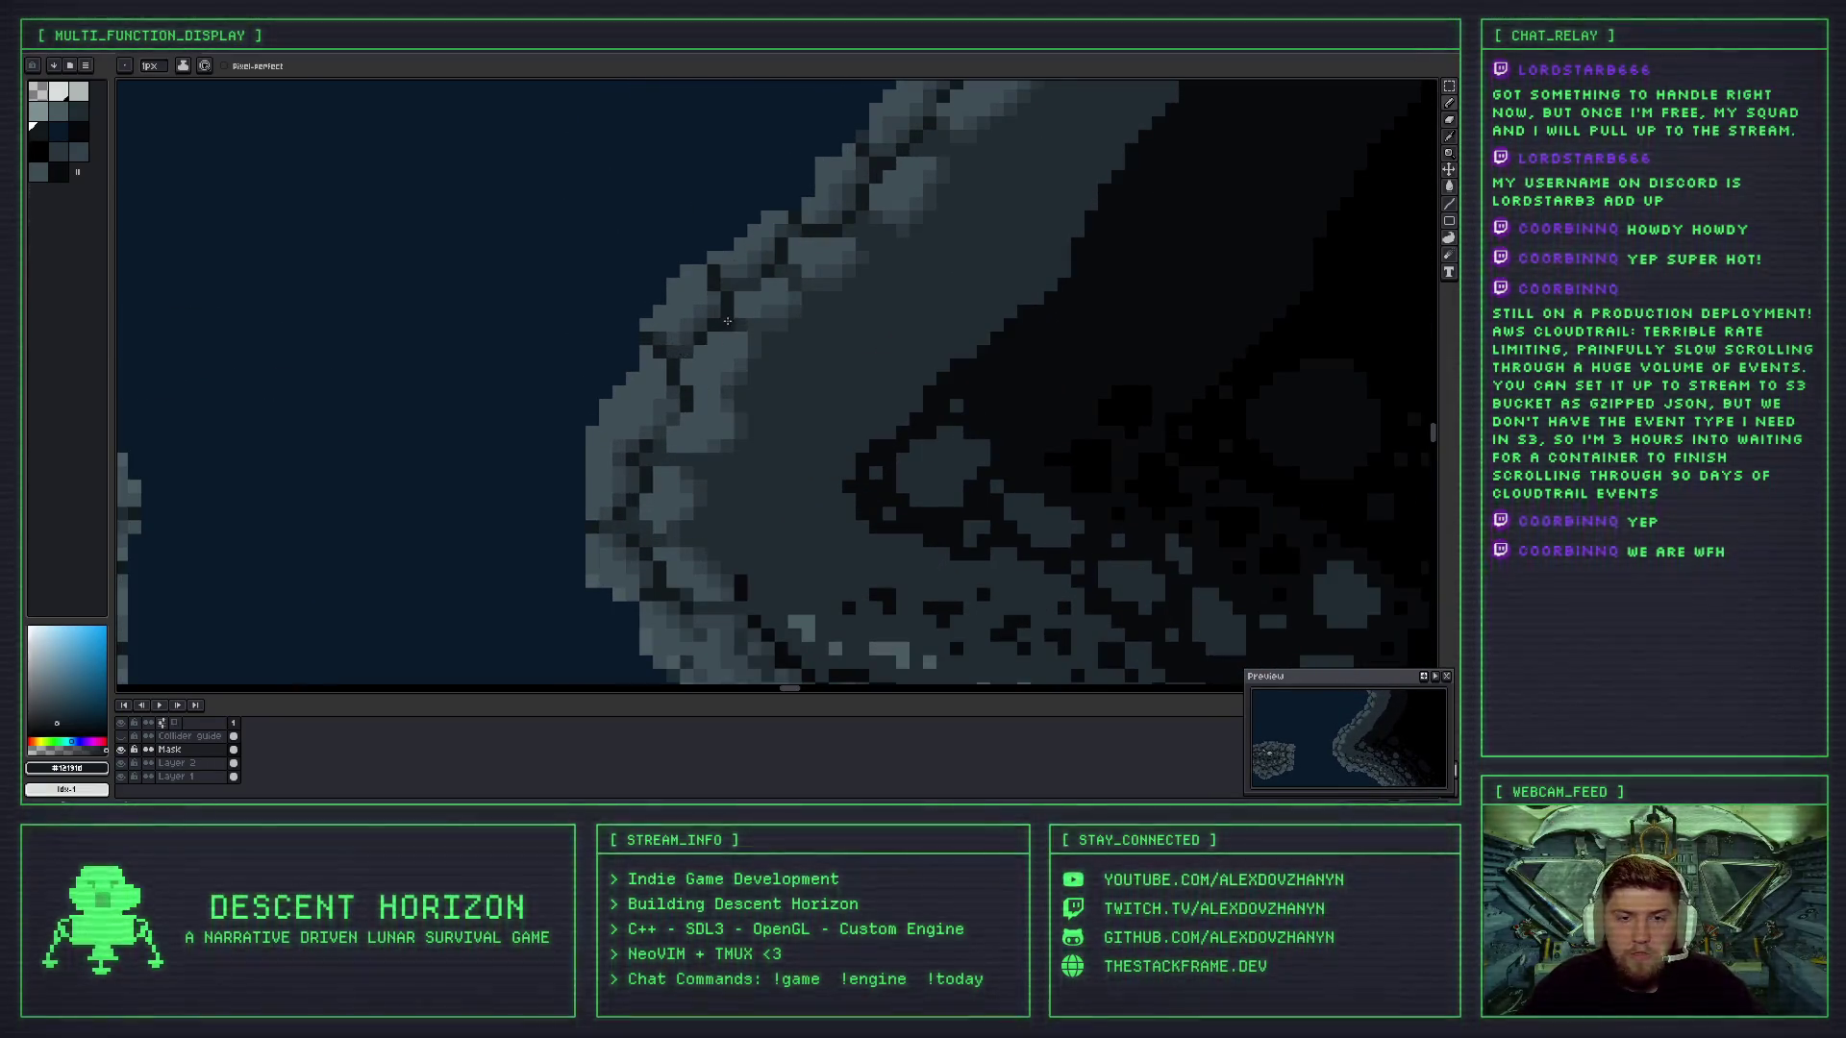
{"action": "scroll", "coordinate": [688, 385], "scroll_direction": "up", "scroll_amount": 3}
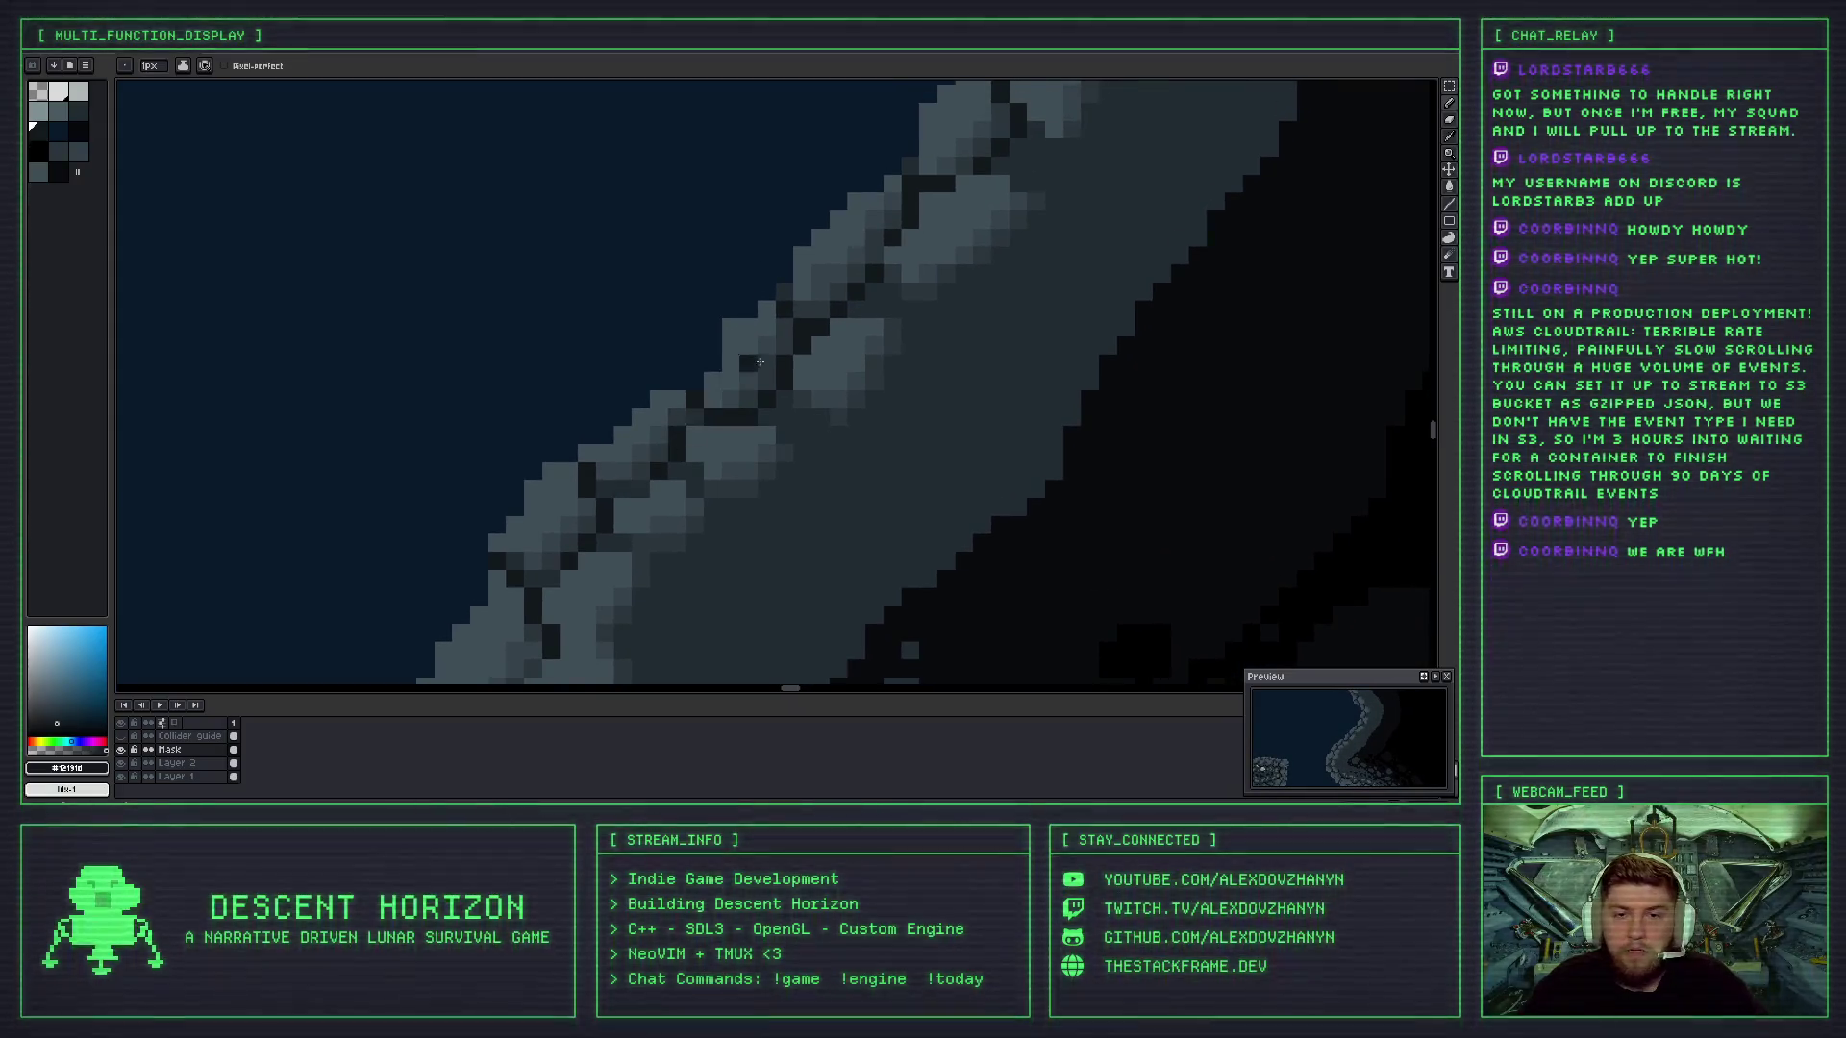
{"action": "scroll", "coordinate": [673, 438], "scroll_direction": "down", "scroll_amount": 3}
{"action": "scroll", "coordinate": [584, 442], "scroll_direction": "up", "scroll_amount": 4}
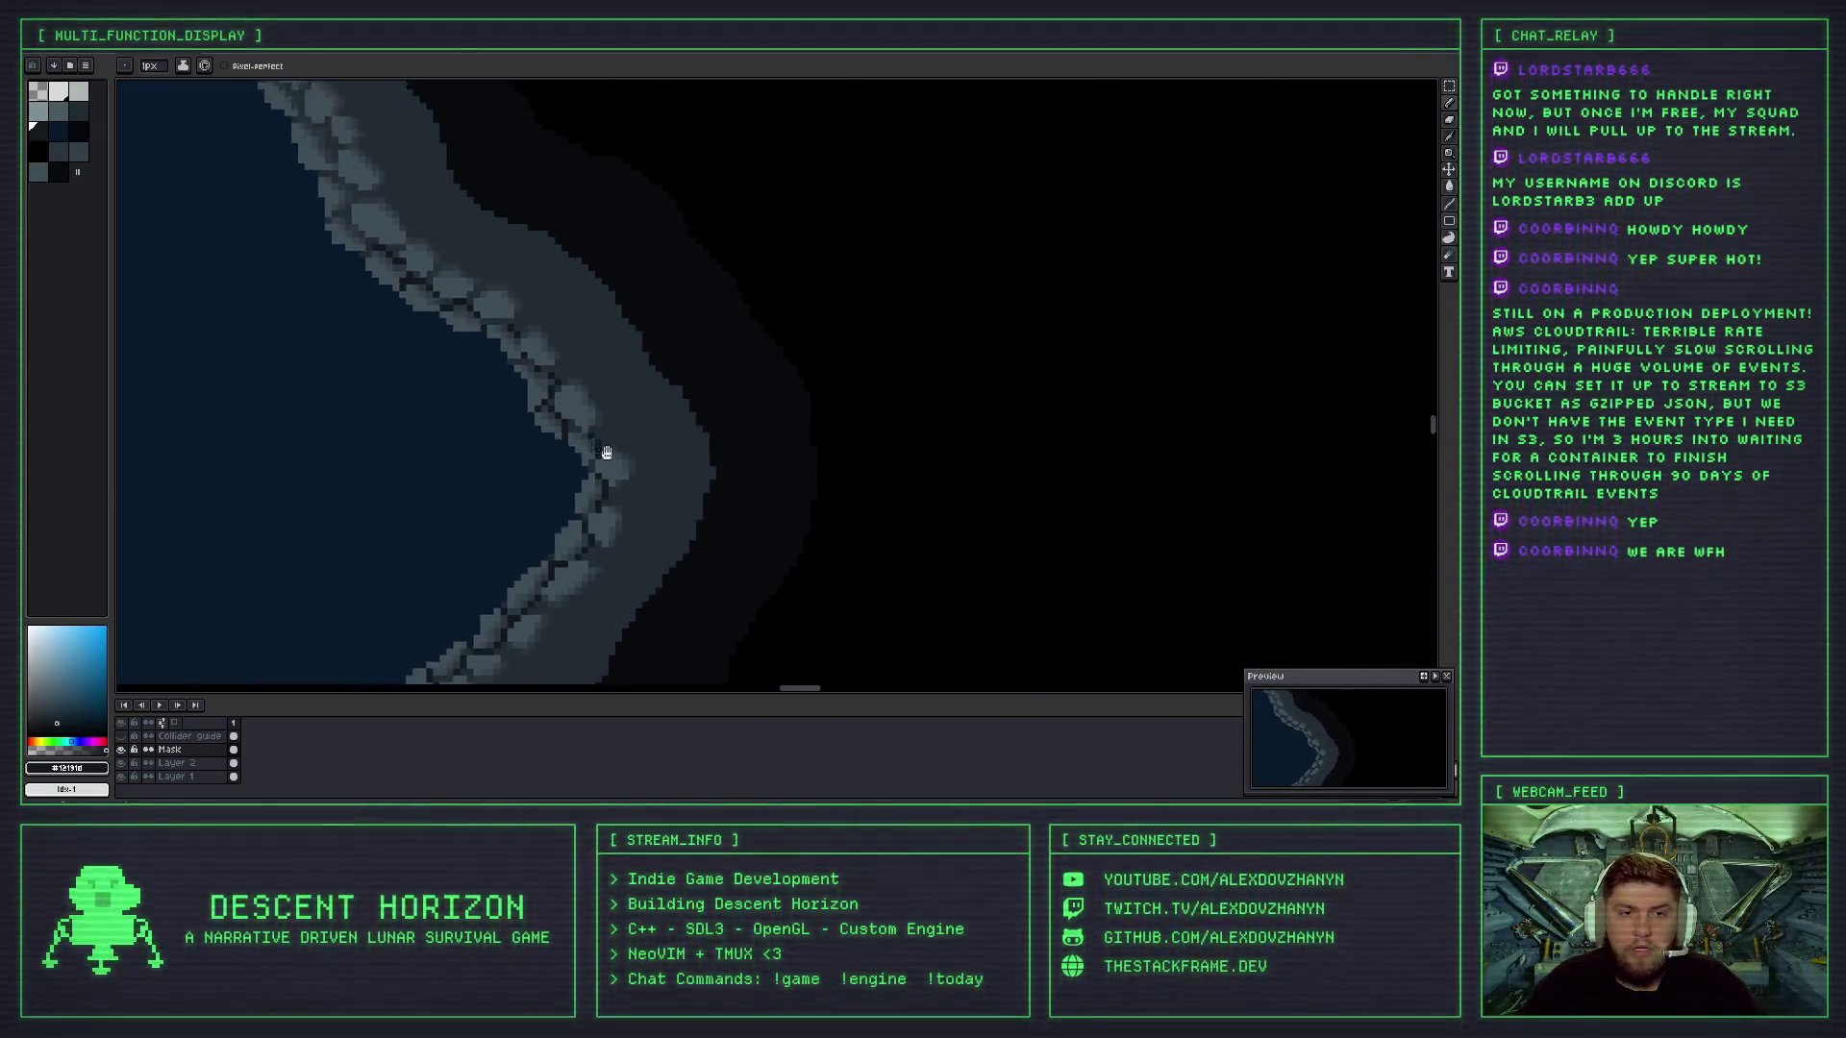
{"action": "scroll", "coordinate": [533, 402], "scroll_direction": "up", "scroll_amount": 1}
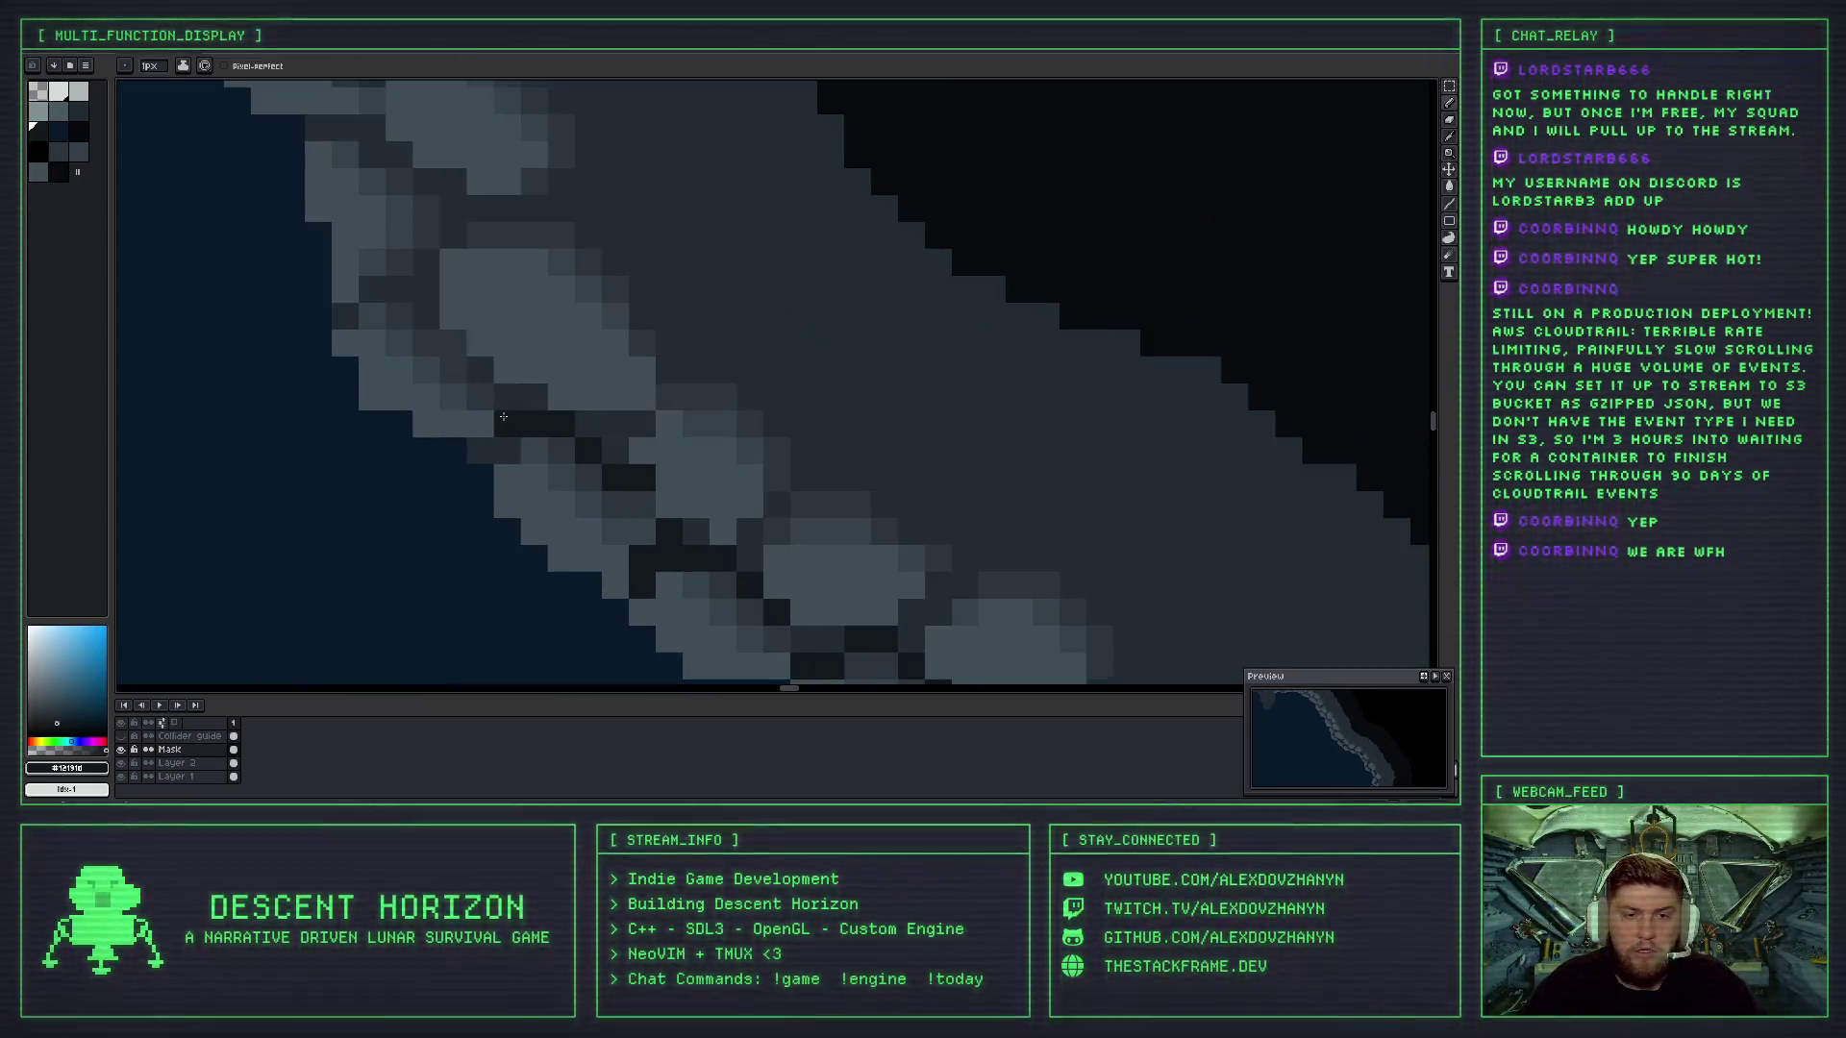
{"action": "mouse_move", "coordinate": [487, 371]}
{"action": "left_mouse_down"}
{"action": "mouse_move", "coordinate": [399, 291]}
{"action": "mouse_move", "coordinate": [379, 307]}
{"action": "left_mouse_up"}
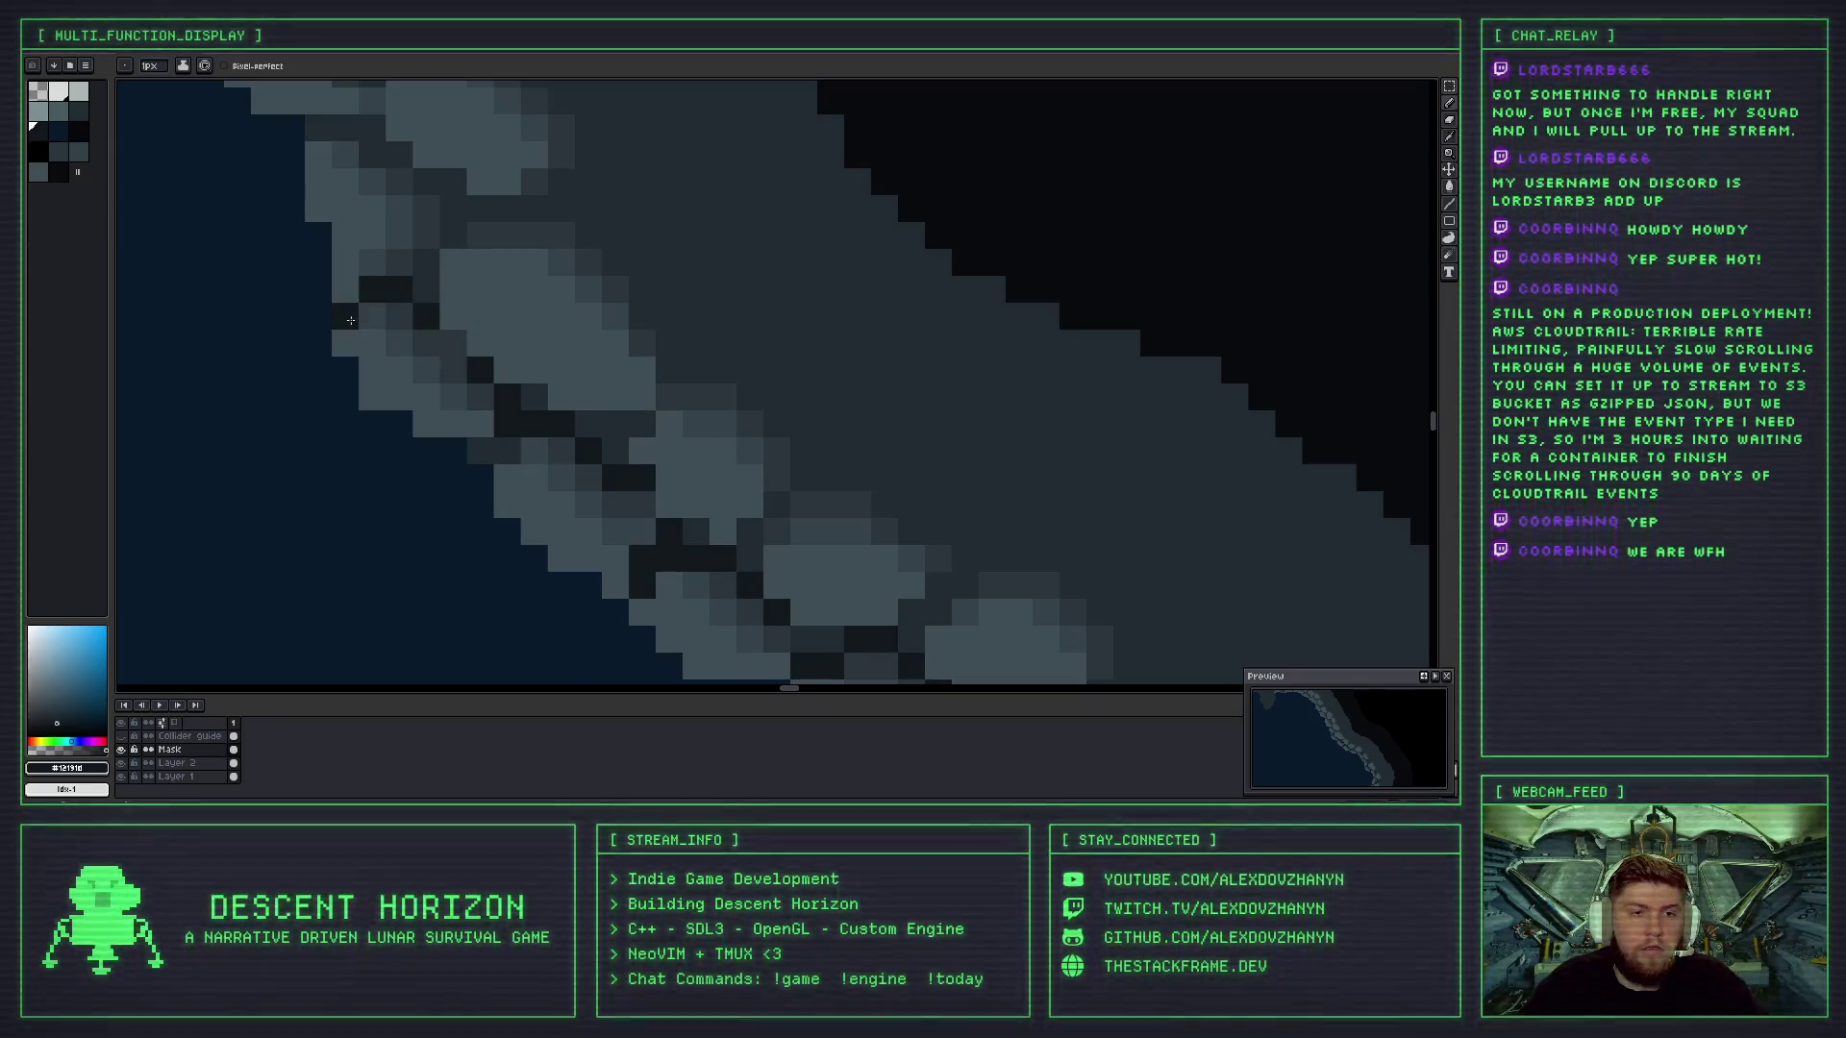
{"action": "left_click", "coordinate": [399, 318]}
{"action": "scroll", "coordinate": [412, 371], "scroll_direction": "up", "scroll_amount": 2}
{"action": "left_click", "coordinate": [434, 390]}
{"action": "left_click", "coordinate": [459, 364]}
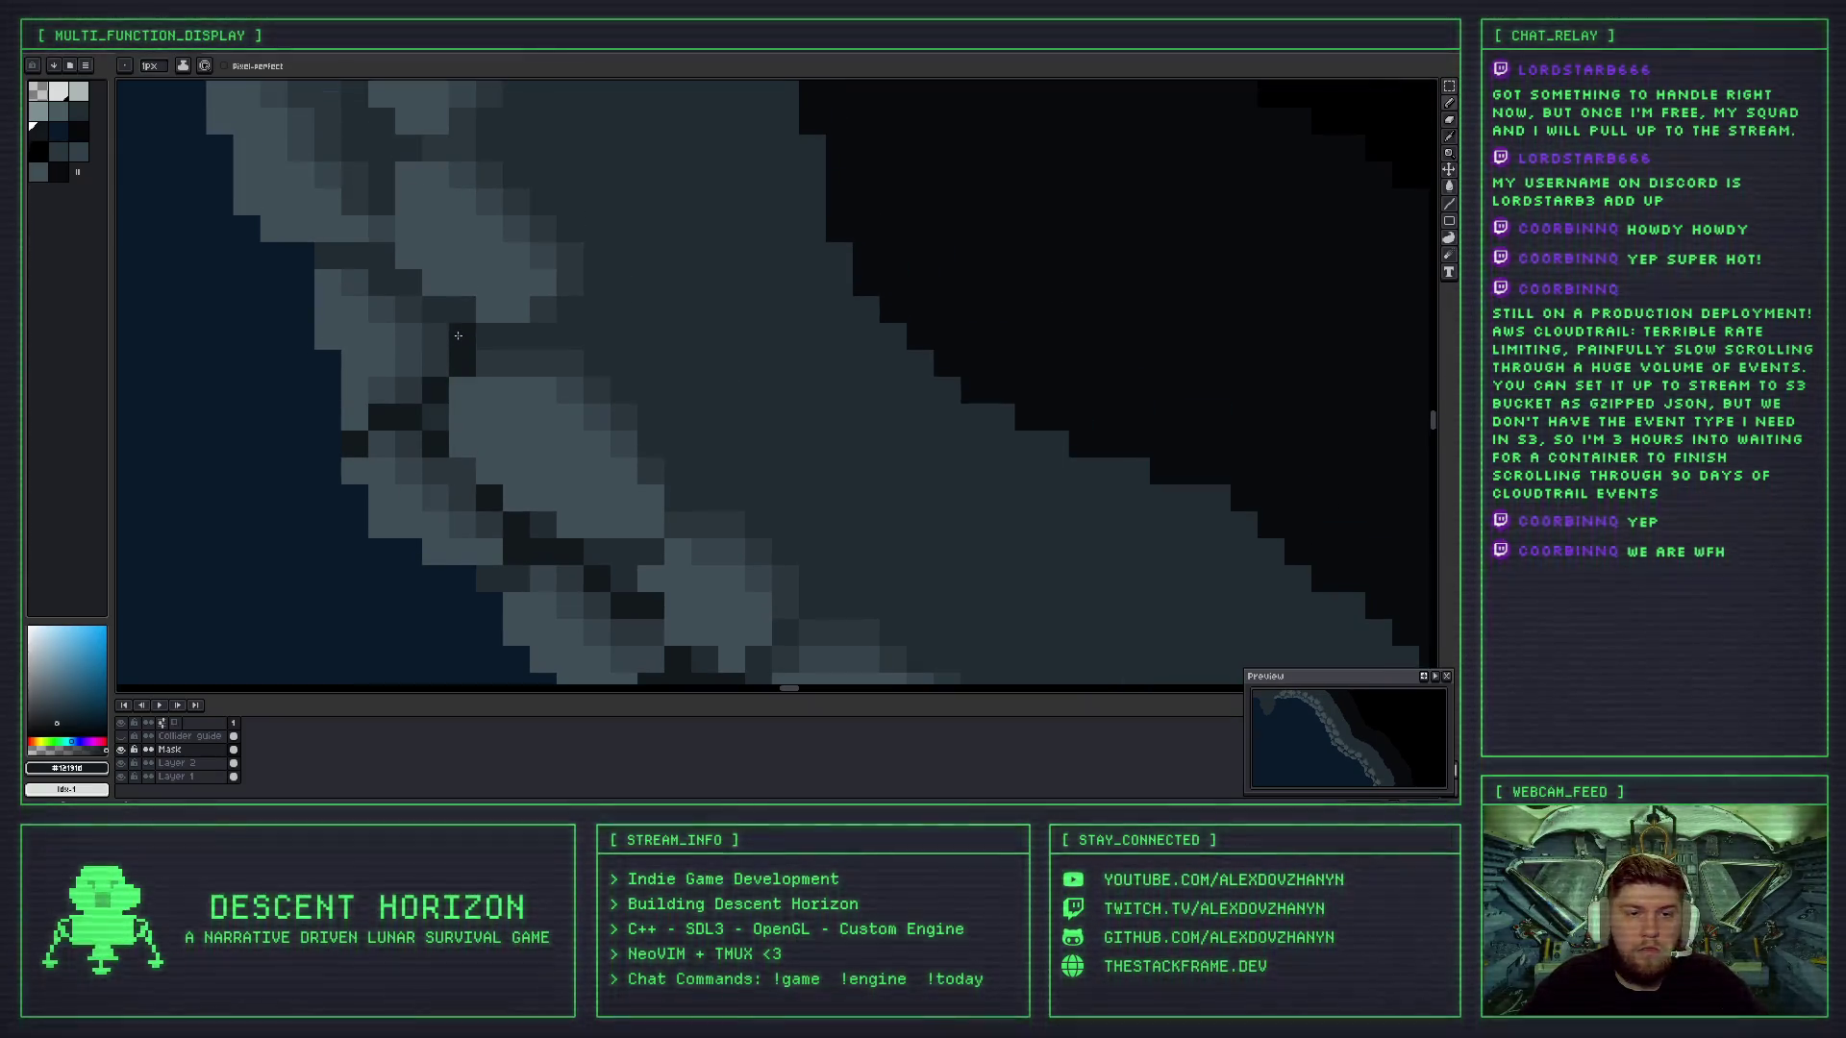
{"action": "scroll", "coordinate": [459, 346], "scroll_direction": "down", "scroll_amount": 1}
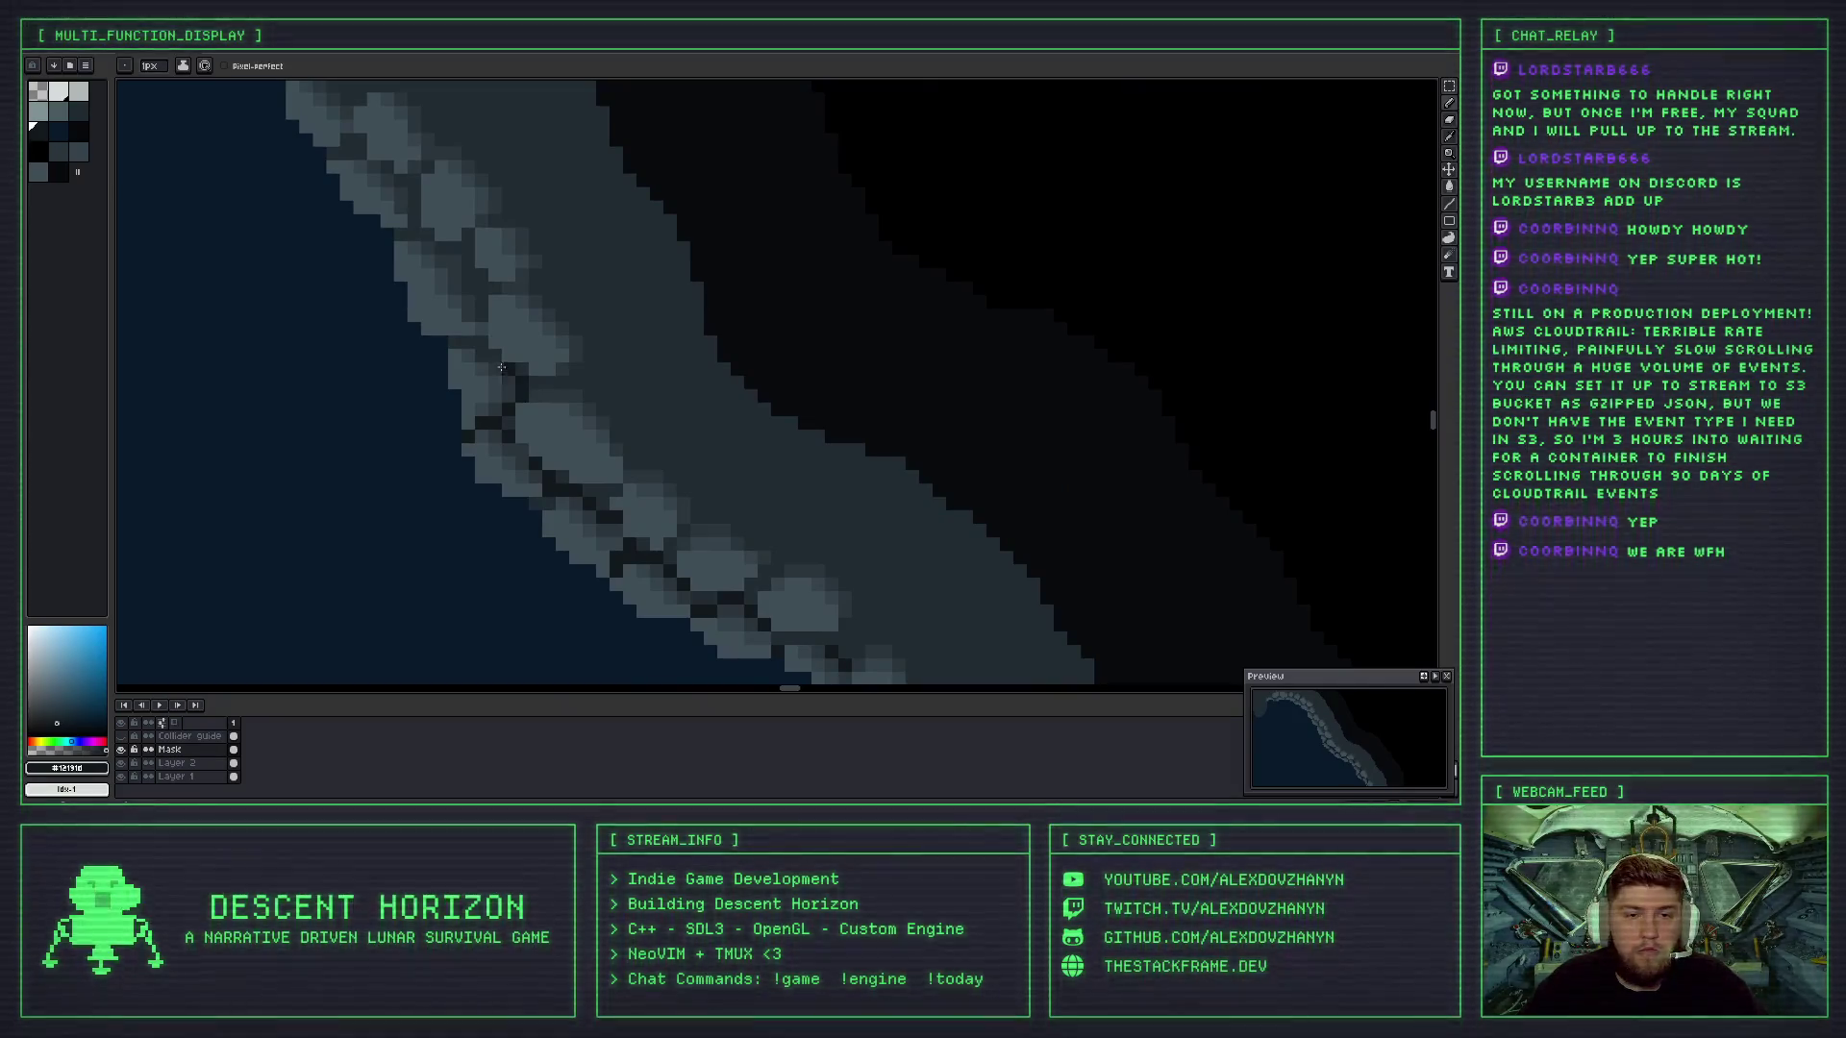
{"action": "scroll", "coordinate": [462, 345], "scroll_direction": "down", "scroll_amount": 1}
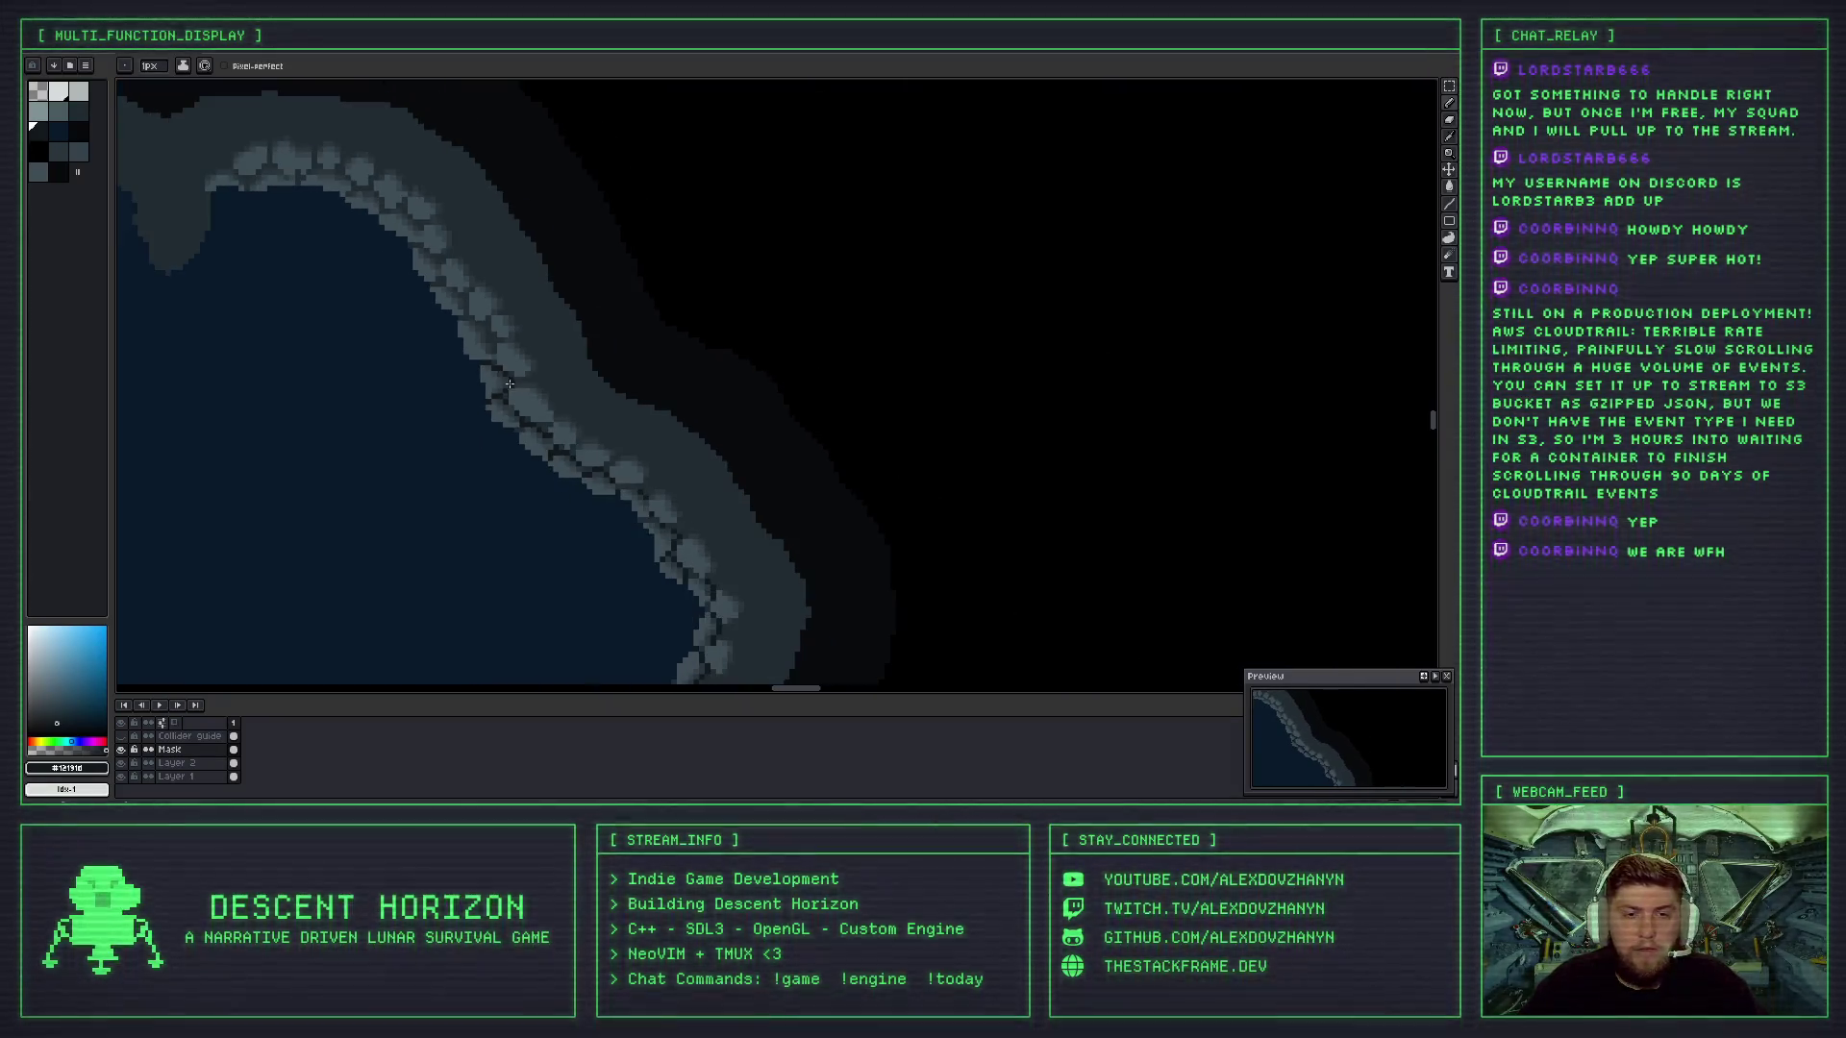
{"action": "scroll", "coordinate": [558, 390], "scroll_direction": "up", "scroll_amount": 1}
{"action": "scroll", "coordinate": [560, 392], "scroll_direction": "up", "scroll_amount": 1}
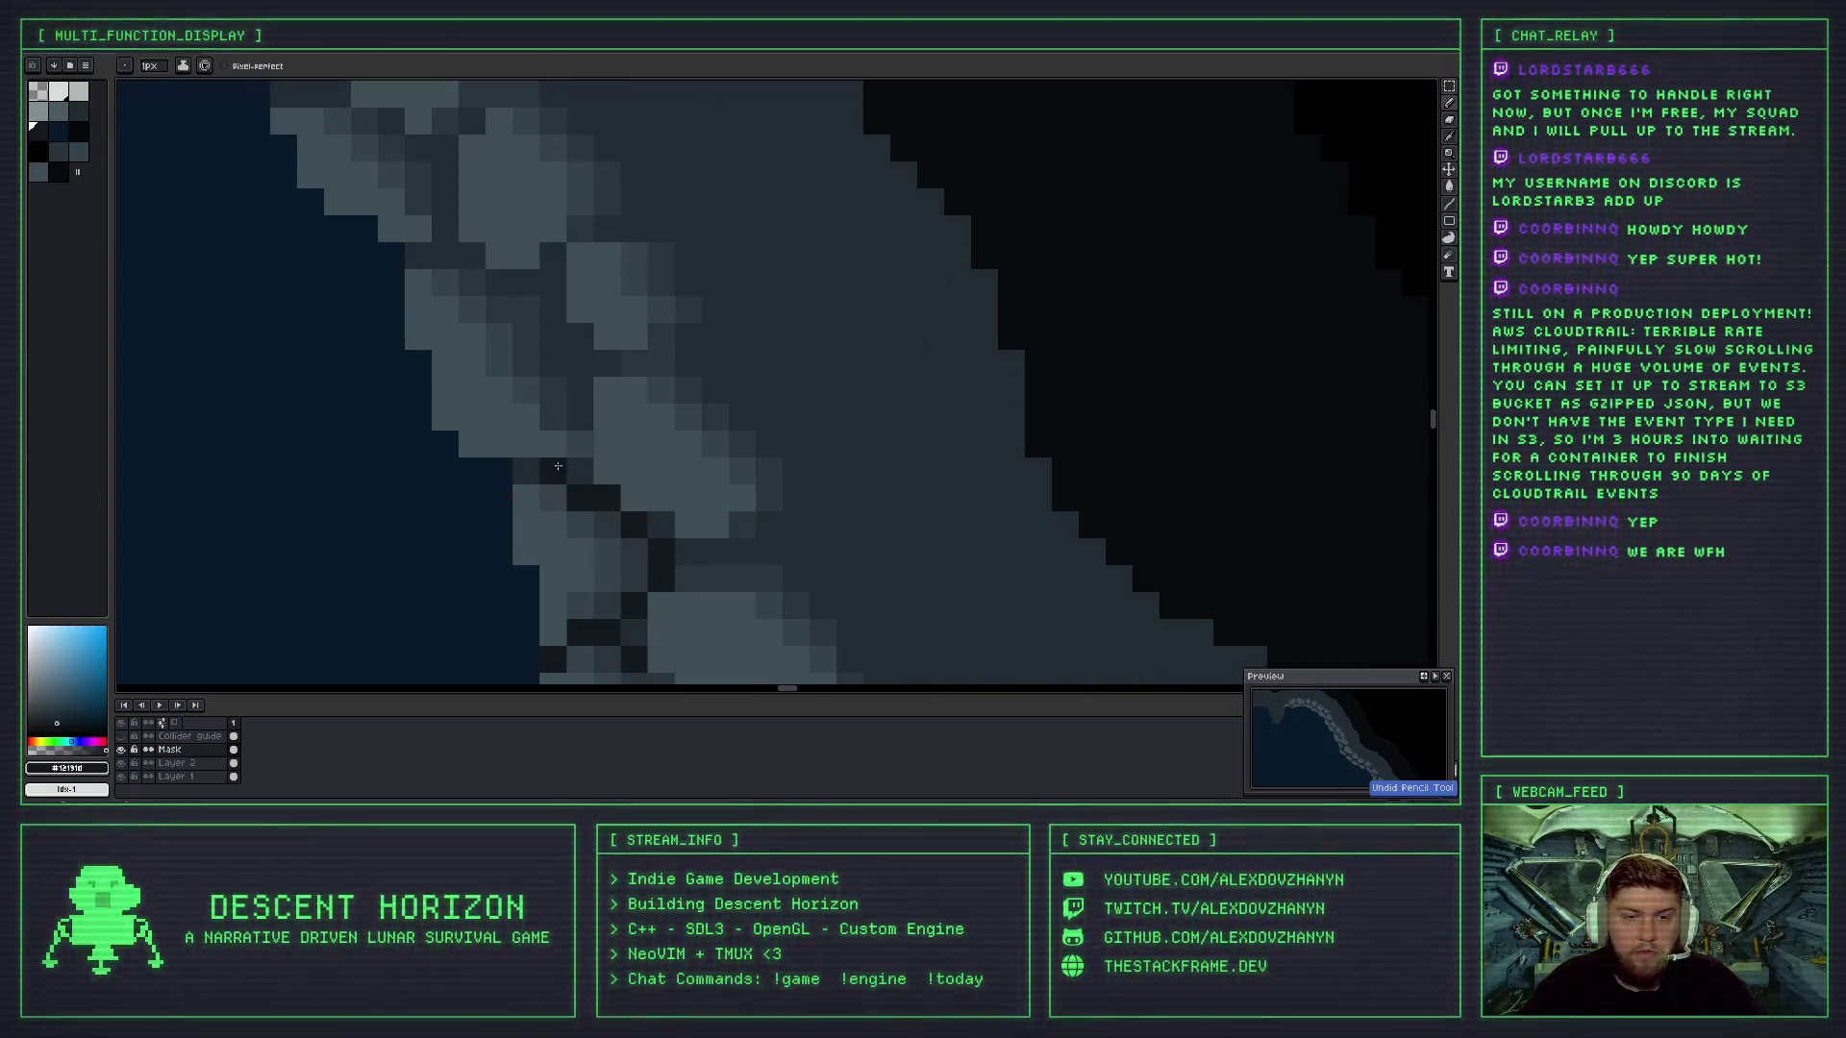
{"action": "scroll", "coordinate": [553, 476], "scroll_direction": "down", "scroll_amount": 2}
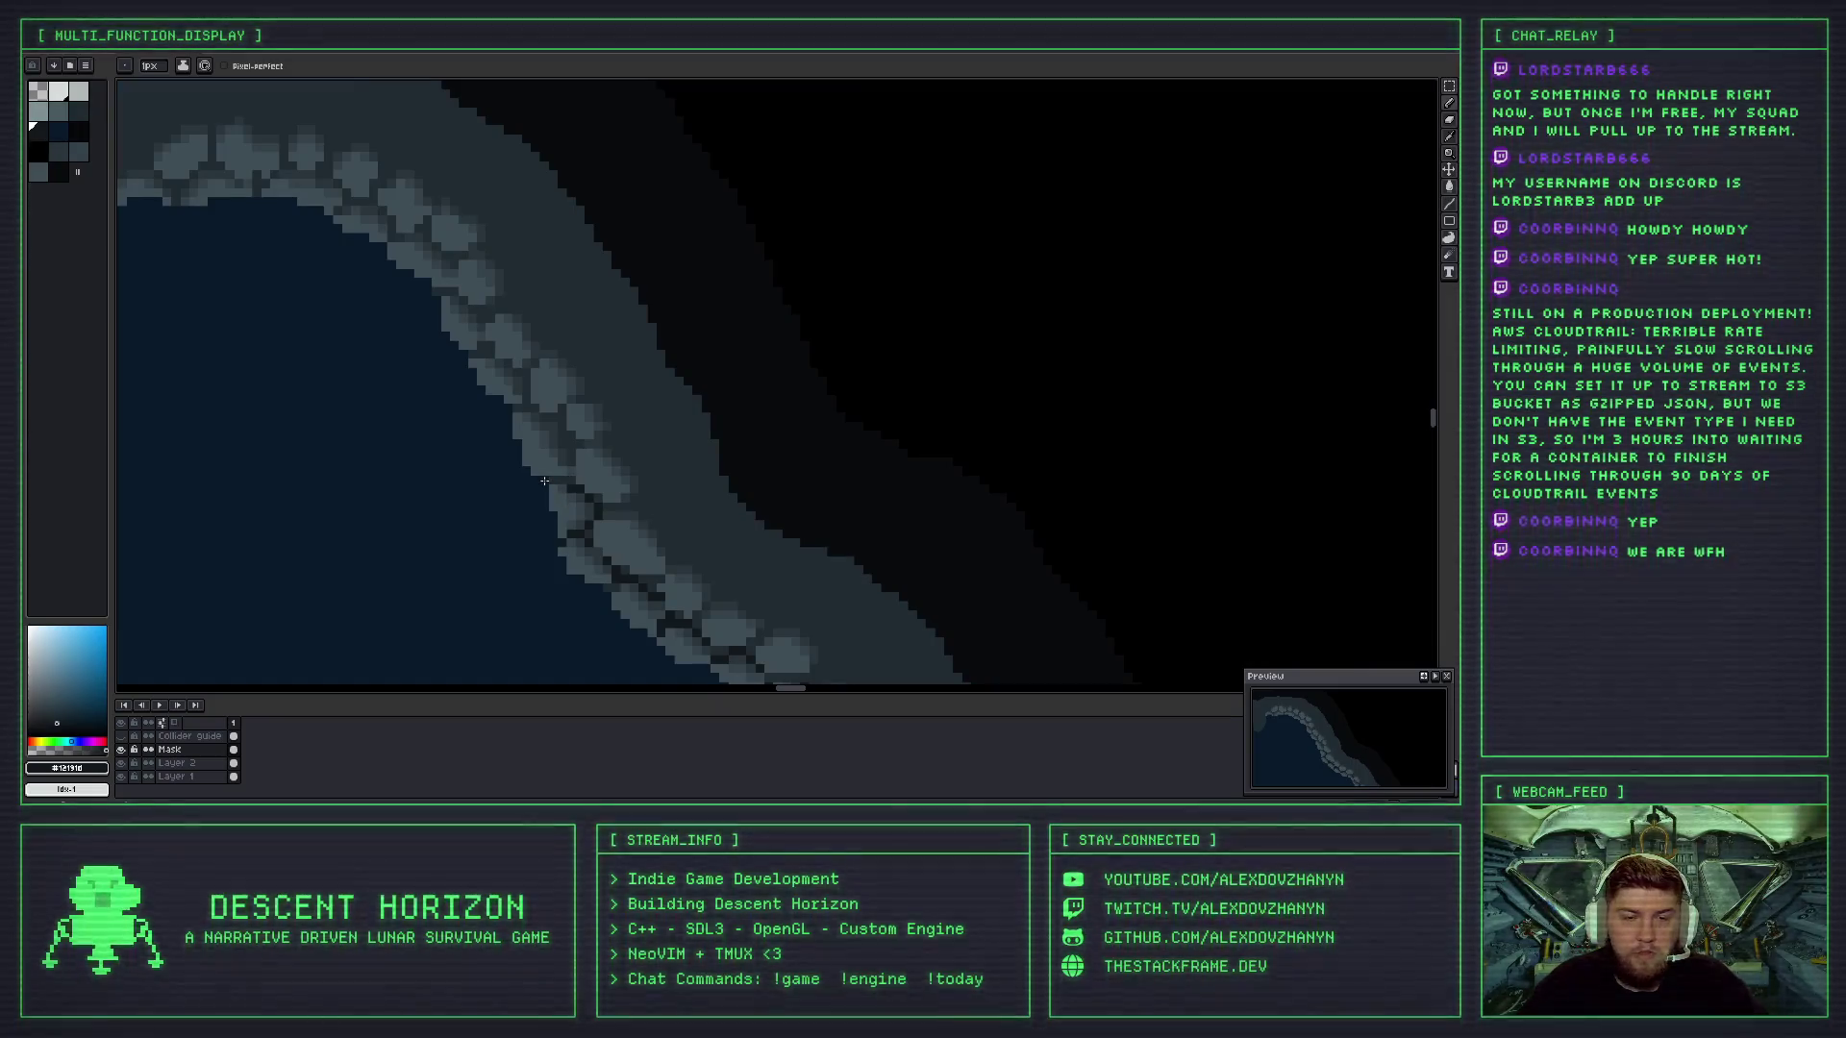
{"action": "scroll", "coordinate": [552, 477], "scroll_direction": "up", "scroll_amount": 1}
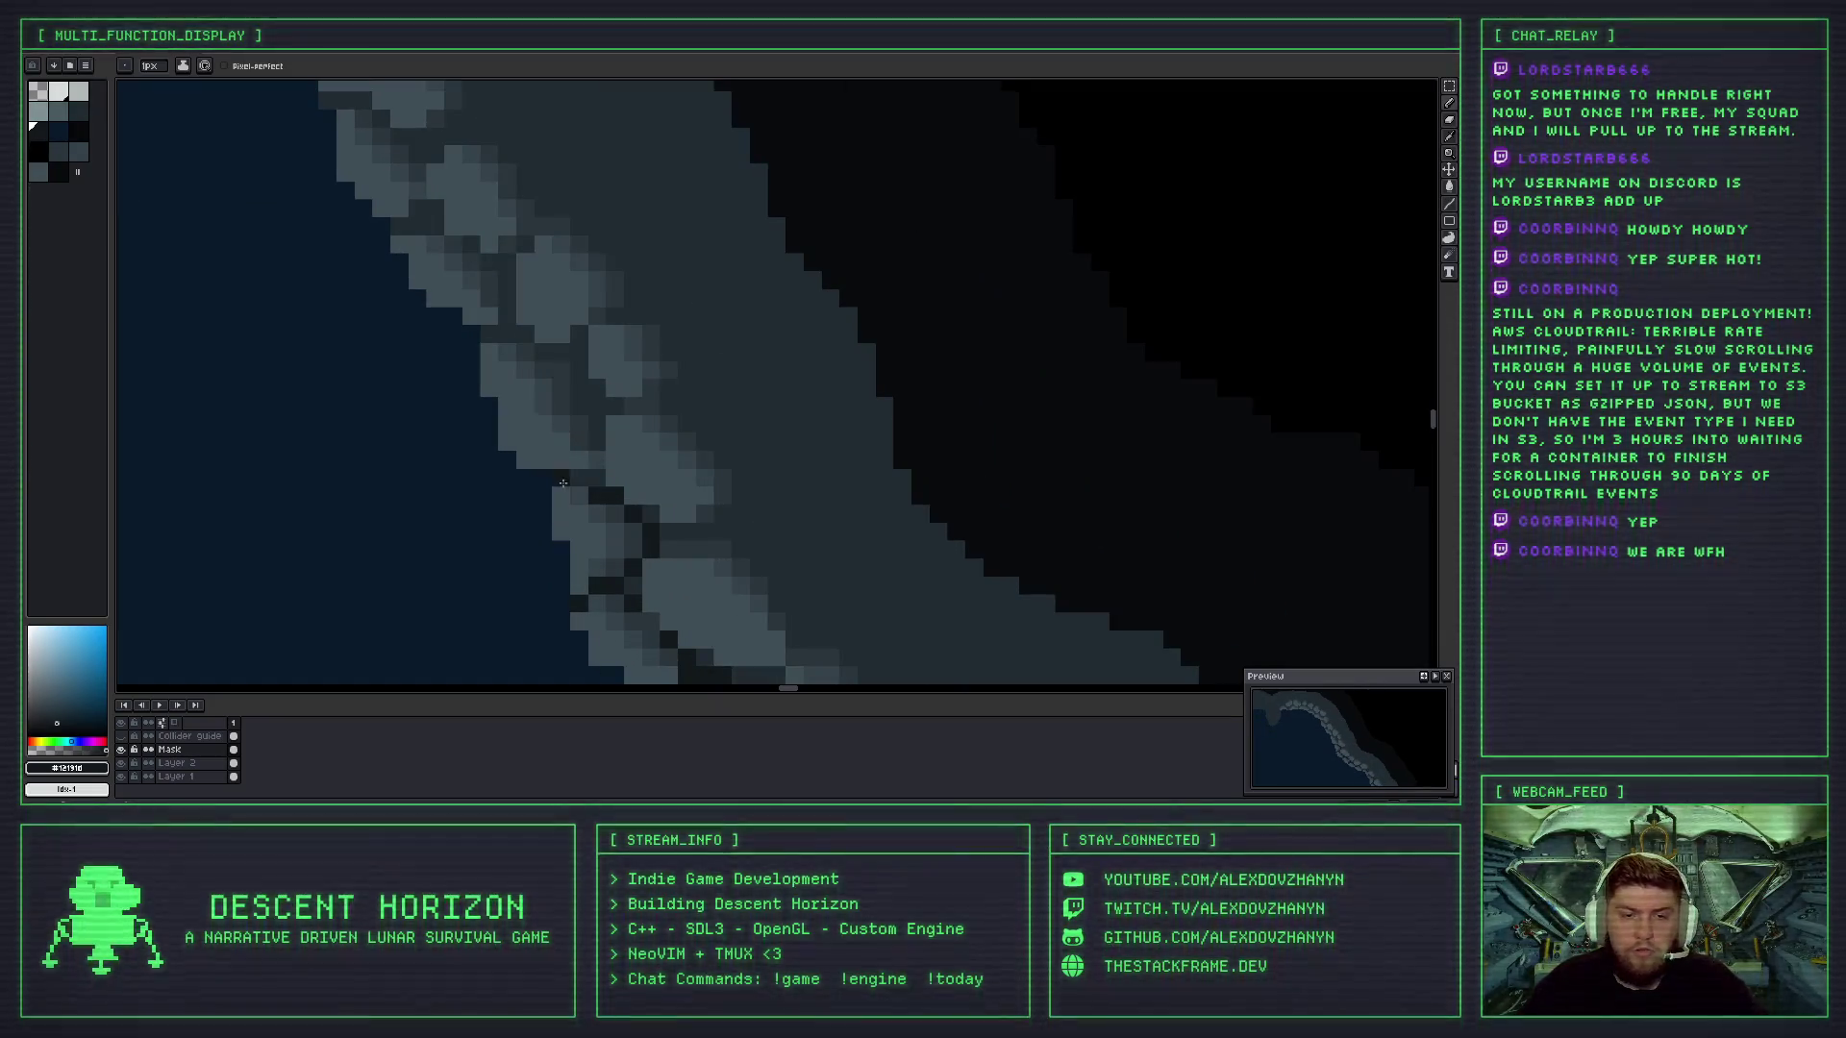
{"action": "scroll", "coordinate": [560, 423], "scroll_direction": "up", "scroll_amount": 1}
{"action": "scroll", "coordinate": [539, 384], "scroll_direction": "up", "scroll_amount": 1}
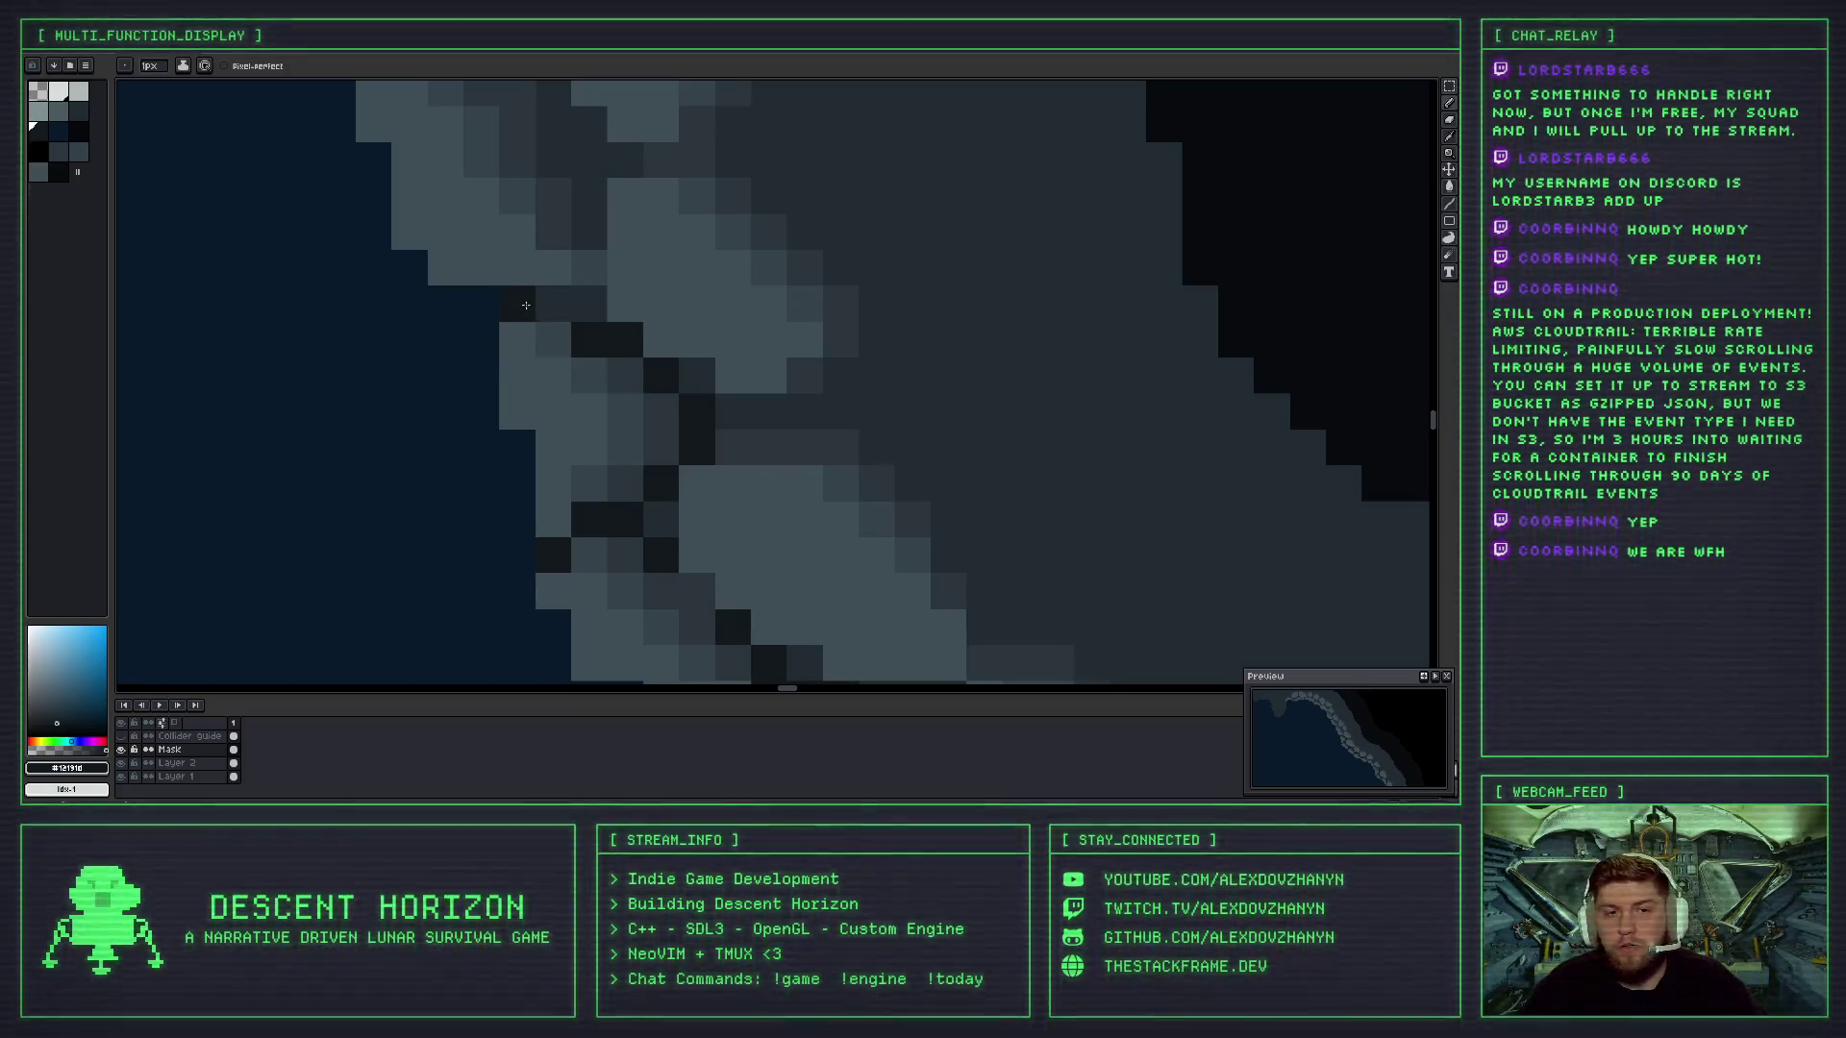
{"action": "scroll", "coordinate": [552, 327], "scroll_direction": "down", "scroll_amount": 2}
{"action": "scroll", "coordinate": [562, 453], "scroll_direction": "down", "scroll_amount": 1}
{"action": "scroll", "coordinate": [536, 317], "scroll_direction": "up", "scroll_amount": 3}
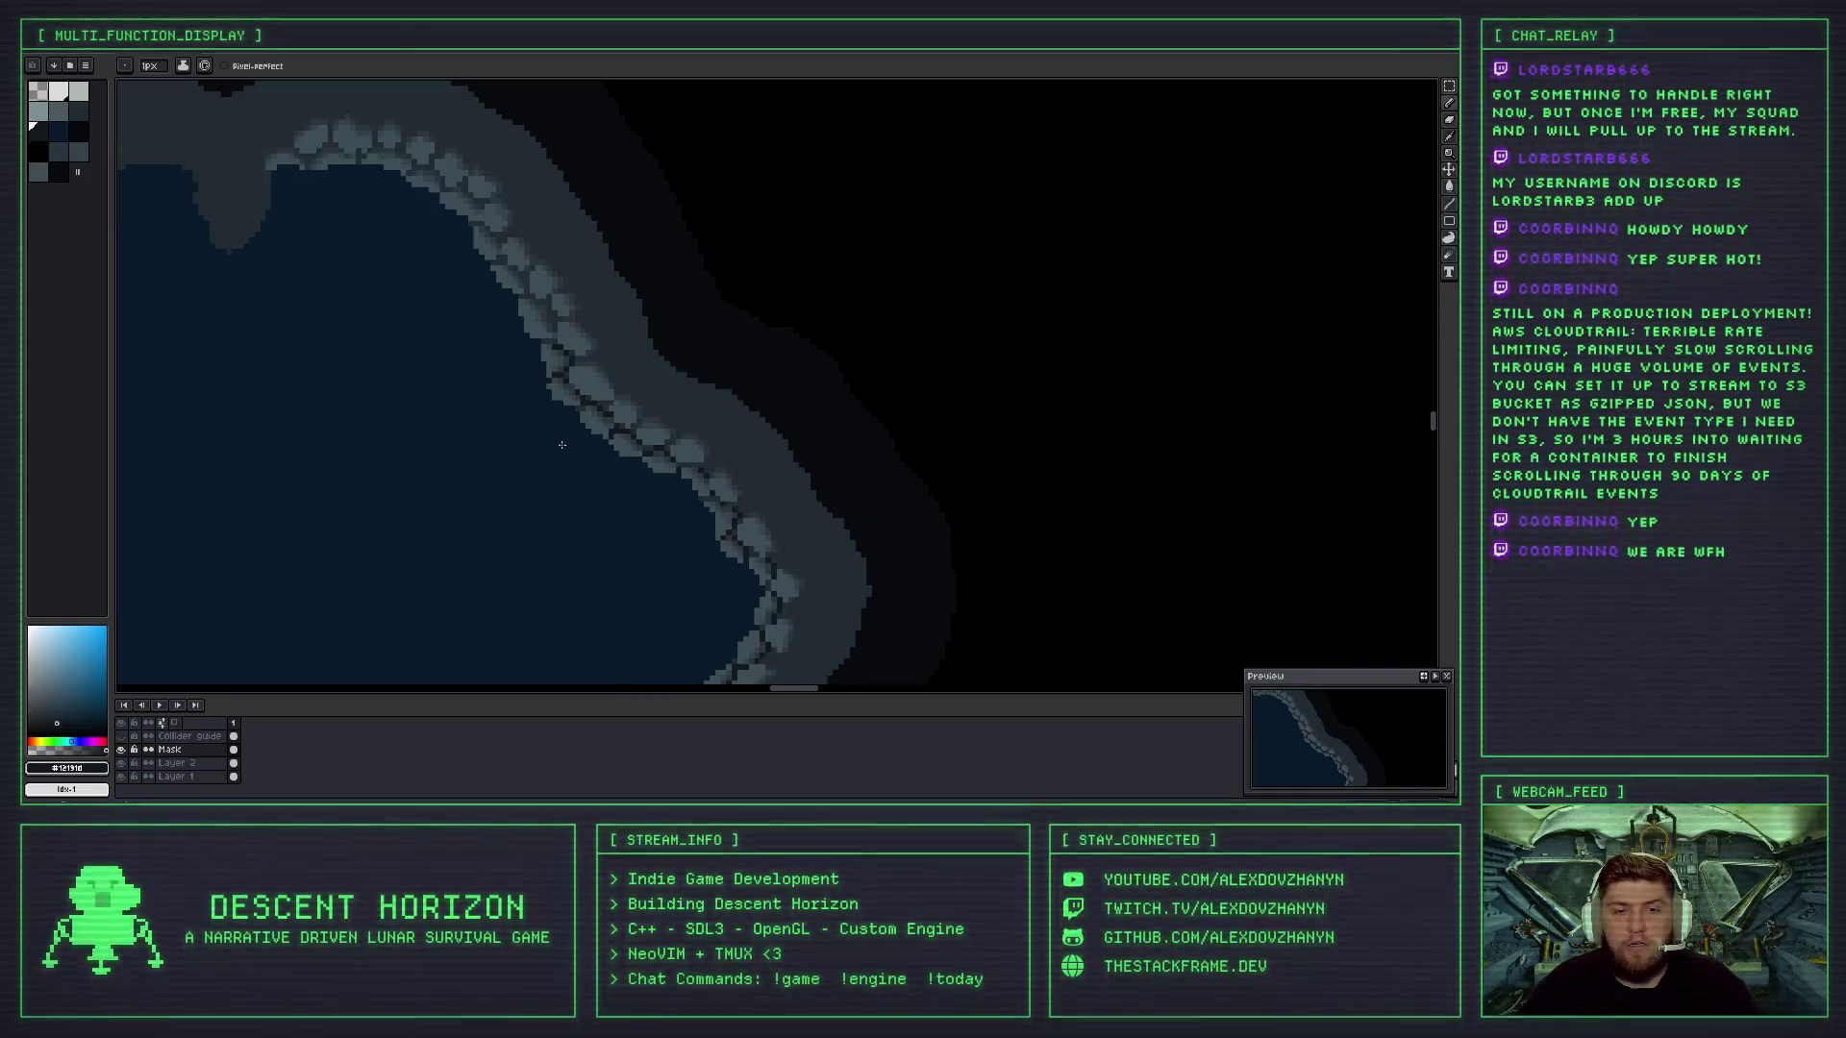
{"action": "left_click_drag", "start_coordinate": [560, 337], "coordinate": [565, 378]}
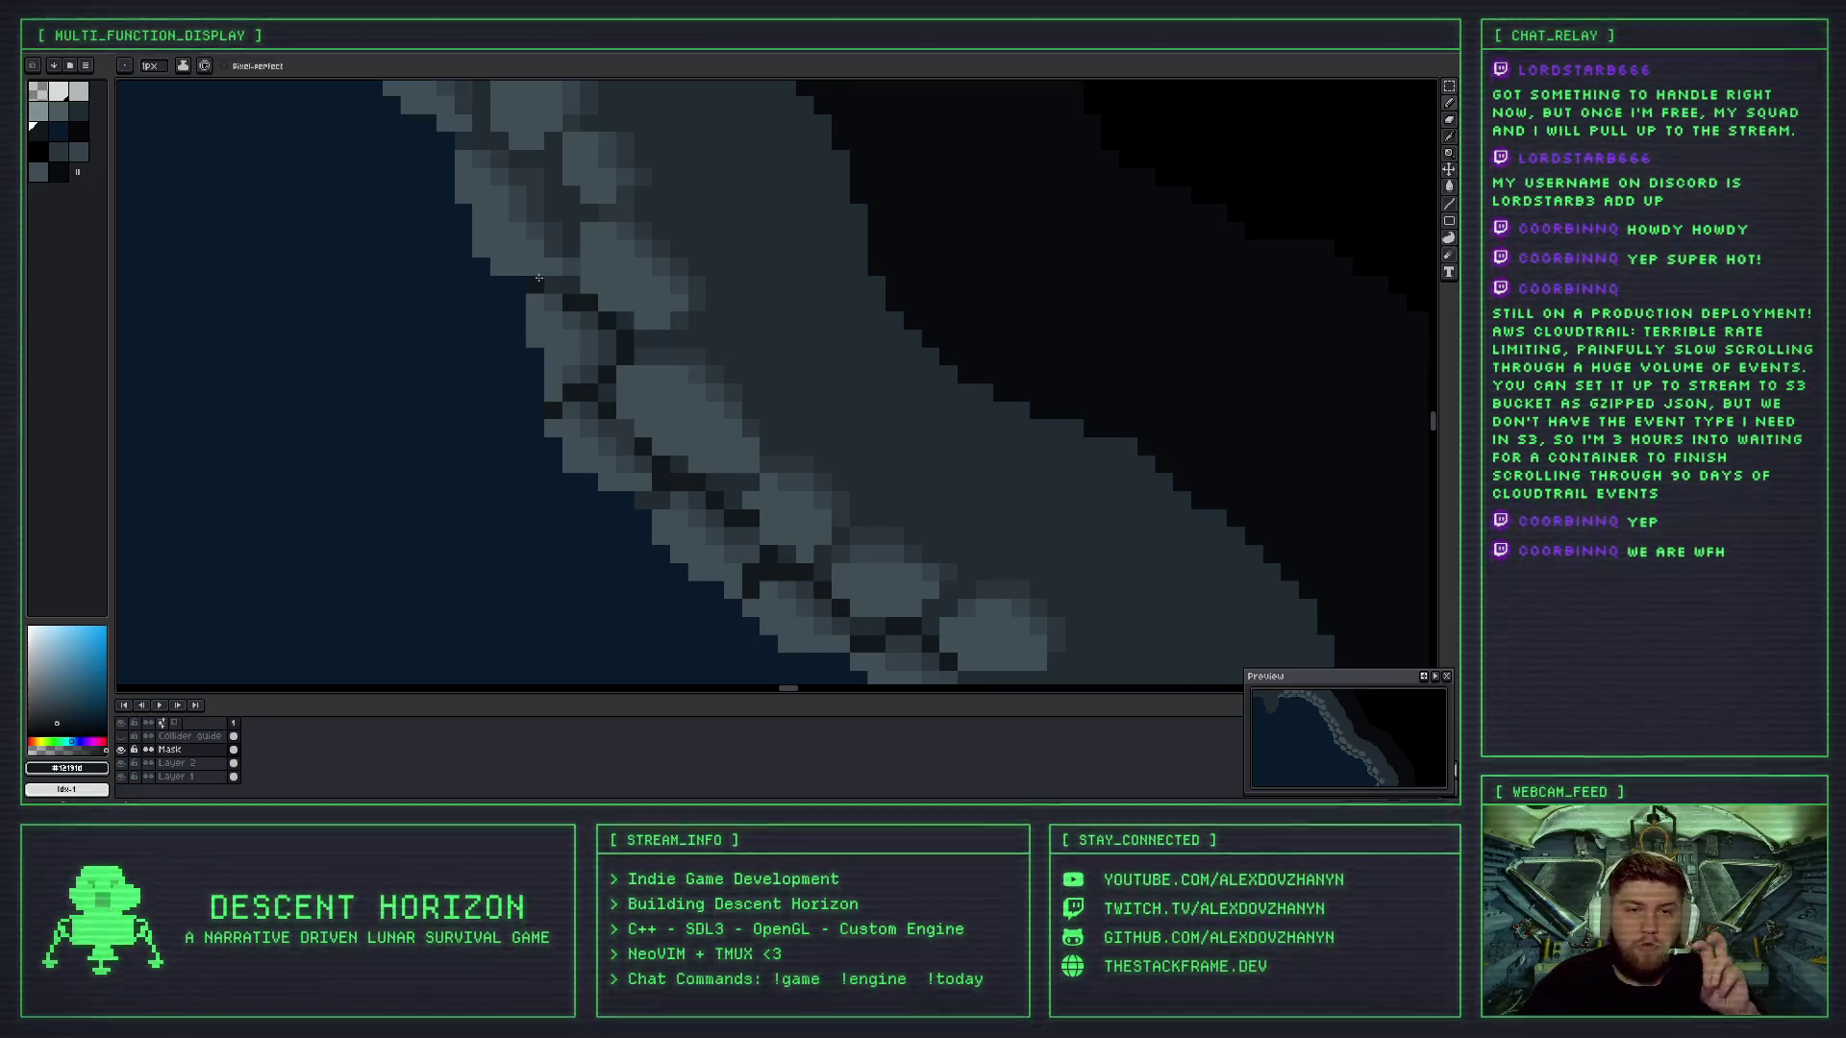
{"action": "mouse_move", "coordinate": [534, 320]}
{"action": "left_mouse_down"}
{"action": "mouse_move", "coordinate": [577, 391]}
{"action": "mouse_move", "coordinate": [548, 350]}
{"action": "left_mouse_up"}
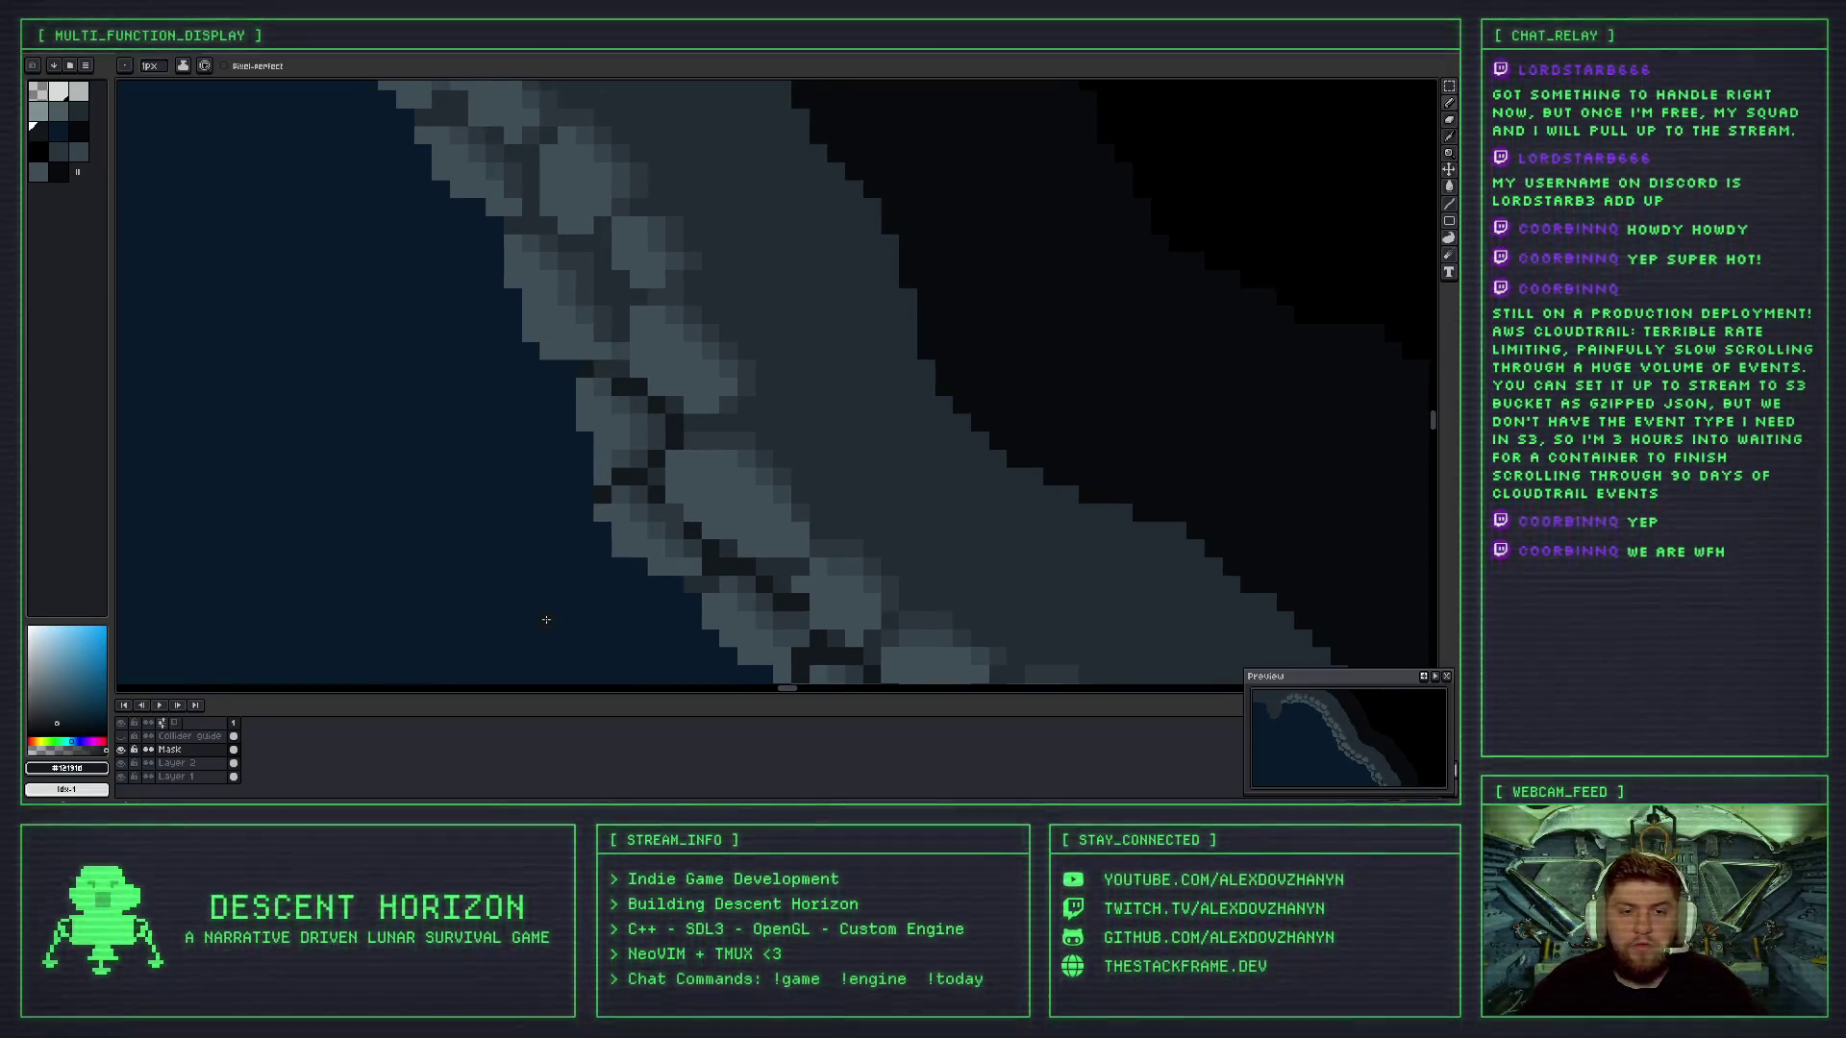
{"action": "scroll", "coordinate": [577, 343], "scroll_direction": "up", "scroll_amount": 2}
{"action": "scroll", "coordinate": [615, 358], "scroll_direction": "down", "scroll_amount": 3}
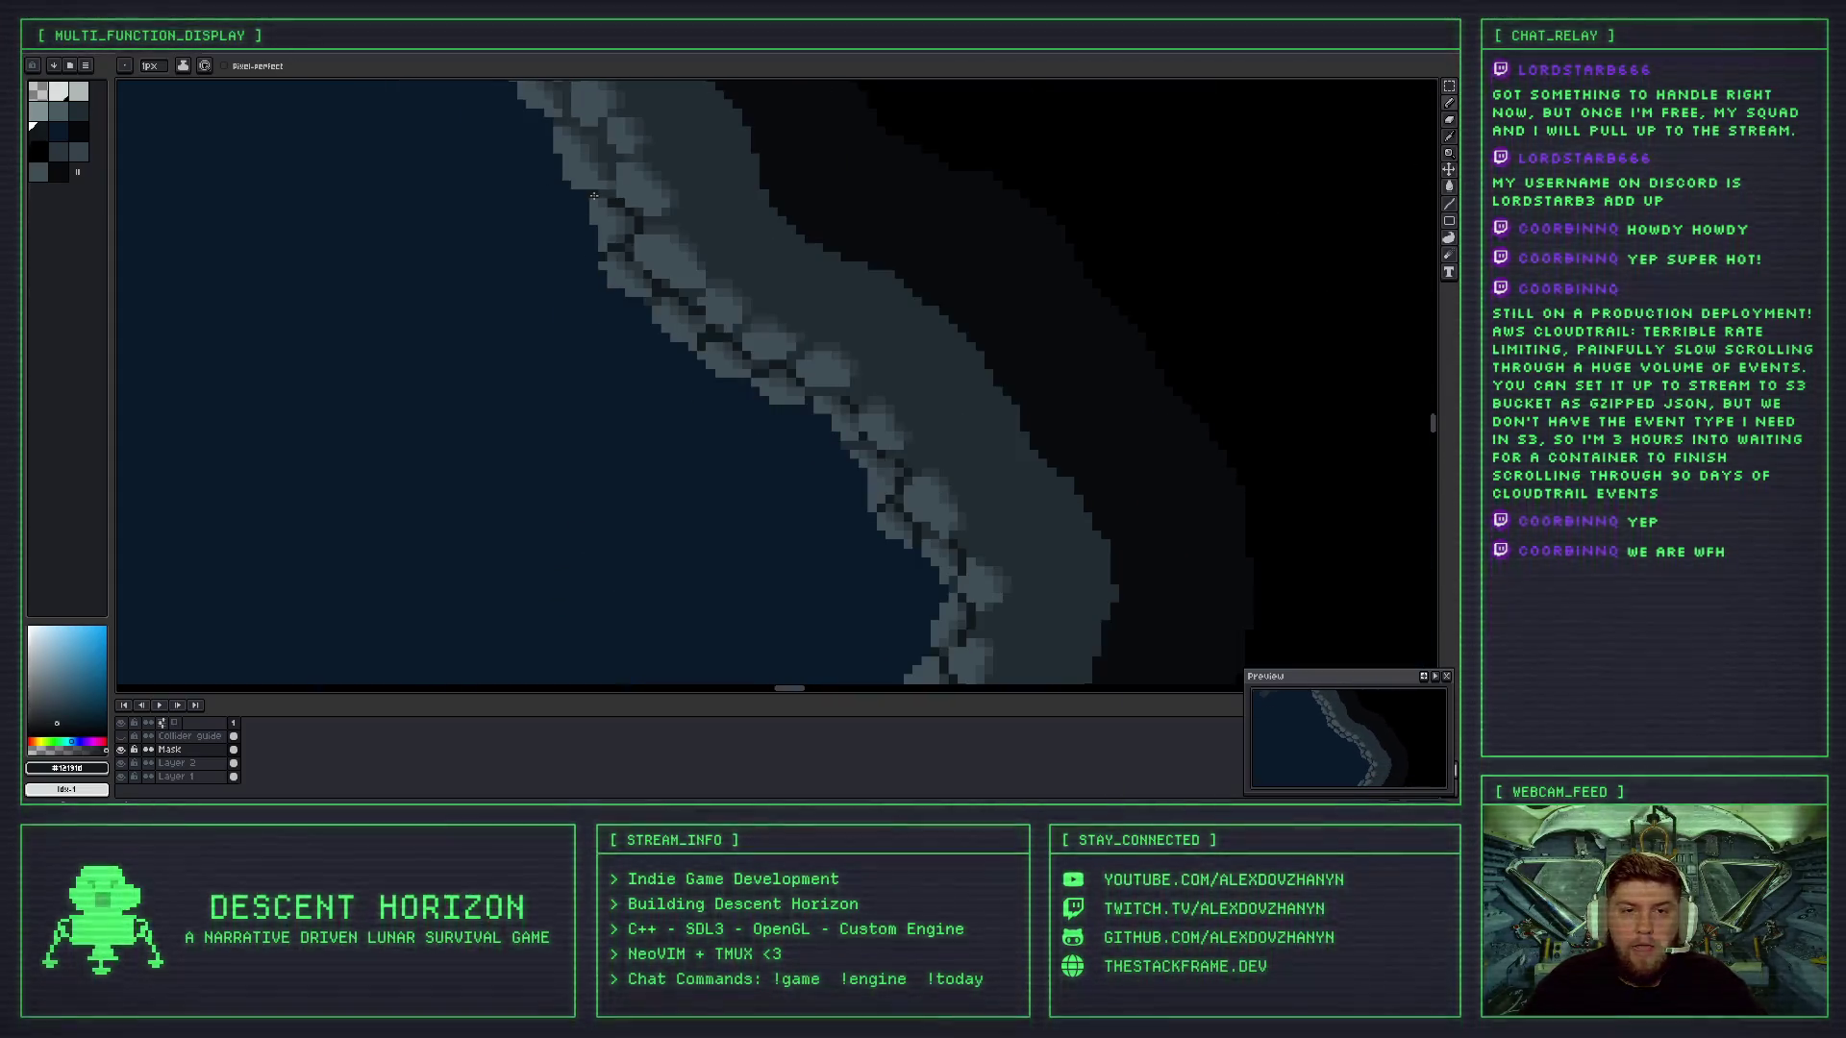
{"action": "scroll", "coordinate": [625, 362], "scroll_direction": "down", "scroll_amount": 2}
{"action": "scroll", "coordinate": [627, 486], "scroll_direction": "down", "scroll_amount": 1}
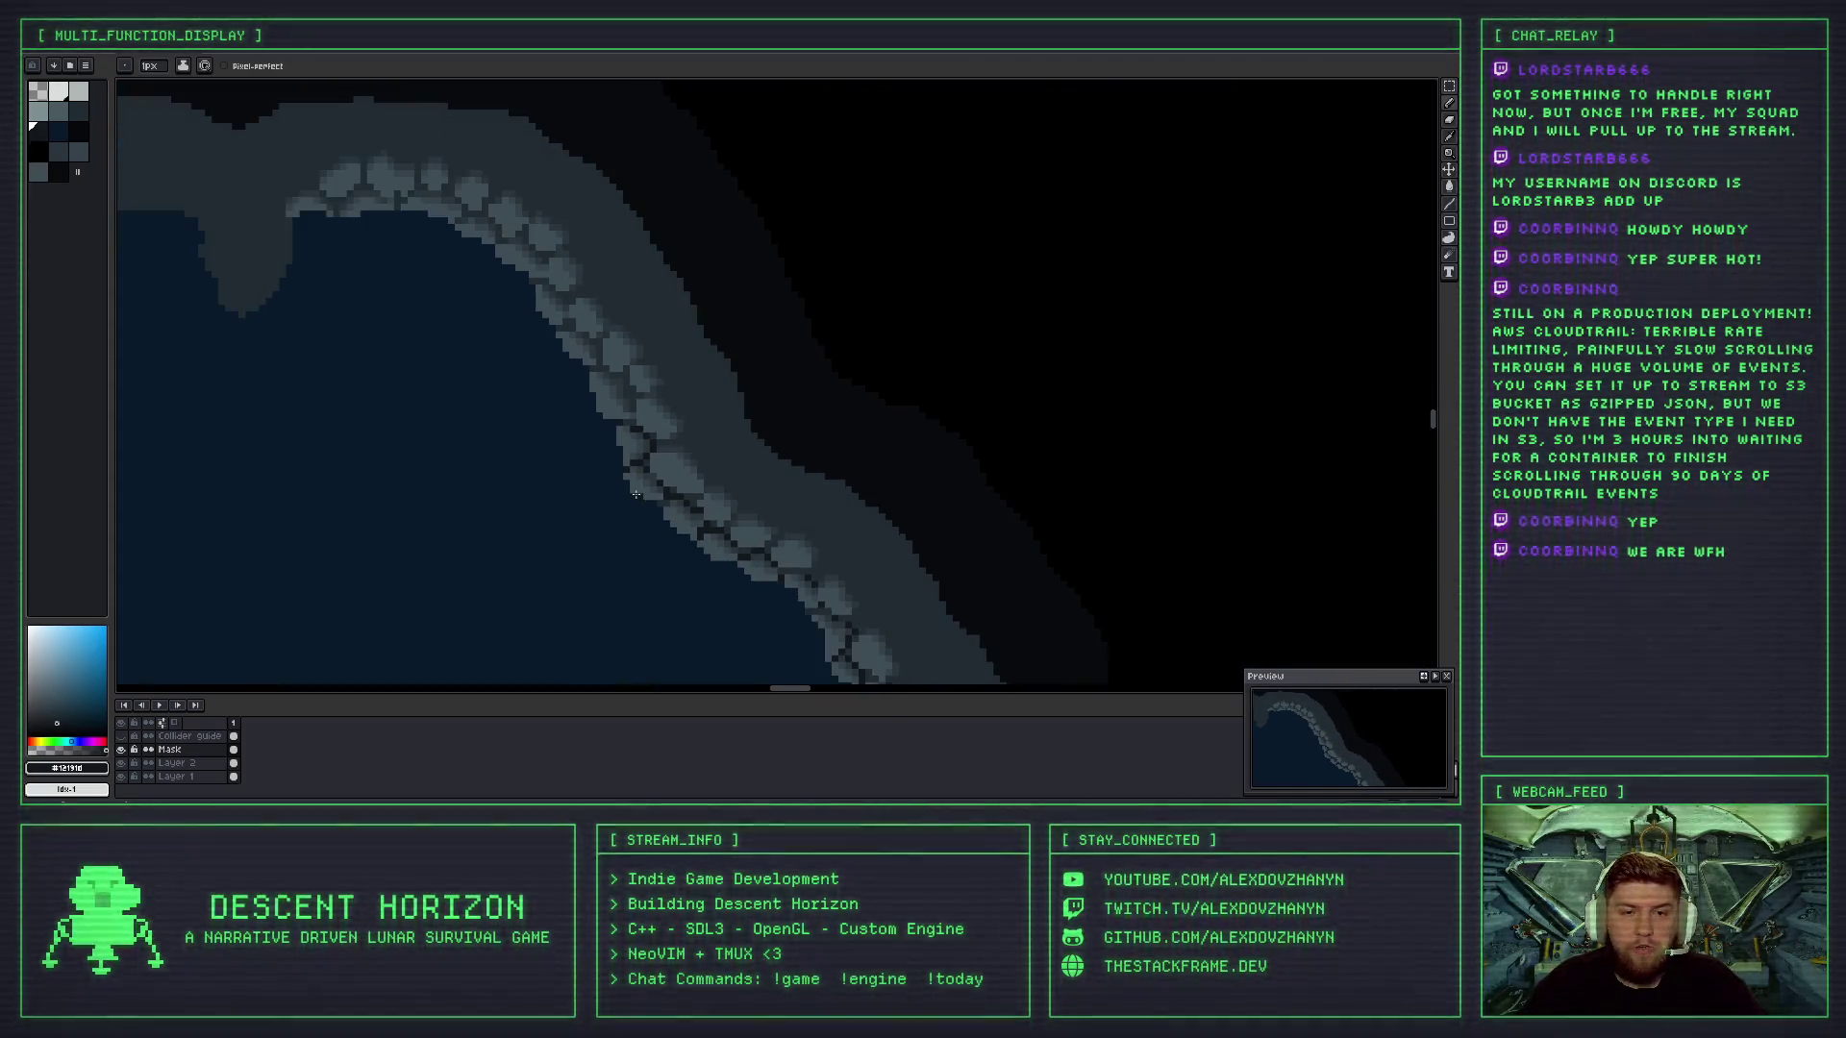
{"action": "scroll", "coordinate": [635, 495], "scroll_direction": "down", "scroll_amount": 1}
{"action": "scroll", "coordinate": [633, 476], "scroll_direction": "up", "scroll_amount": 1}
{"action": "scroll", "coordinate": [625, 426], "scroll_direction": "up", "scroll_amount": 1}
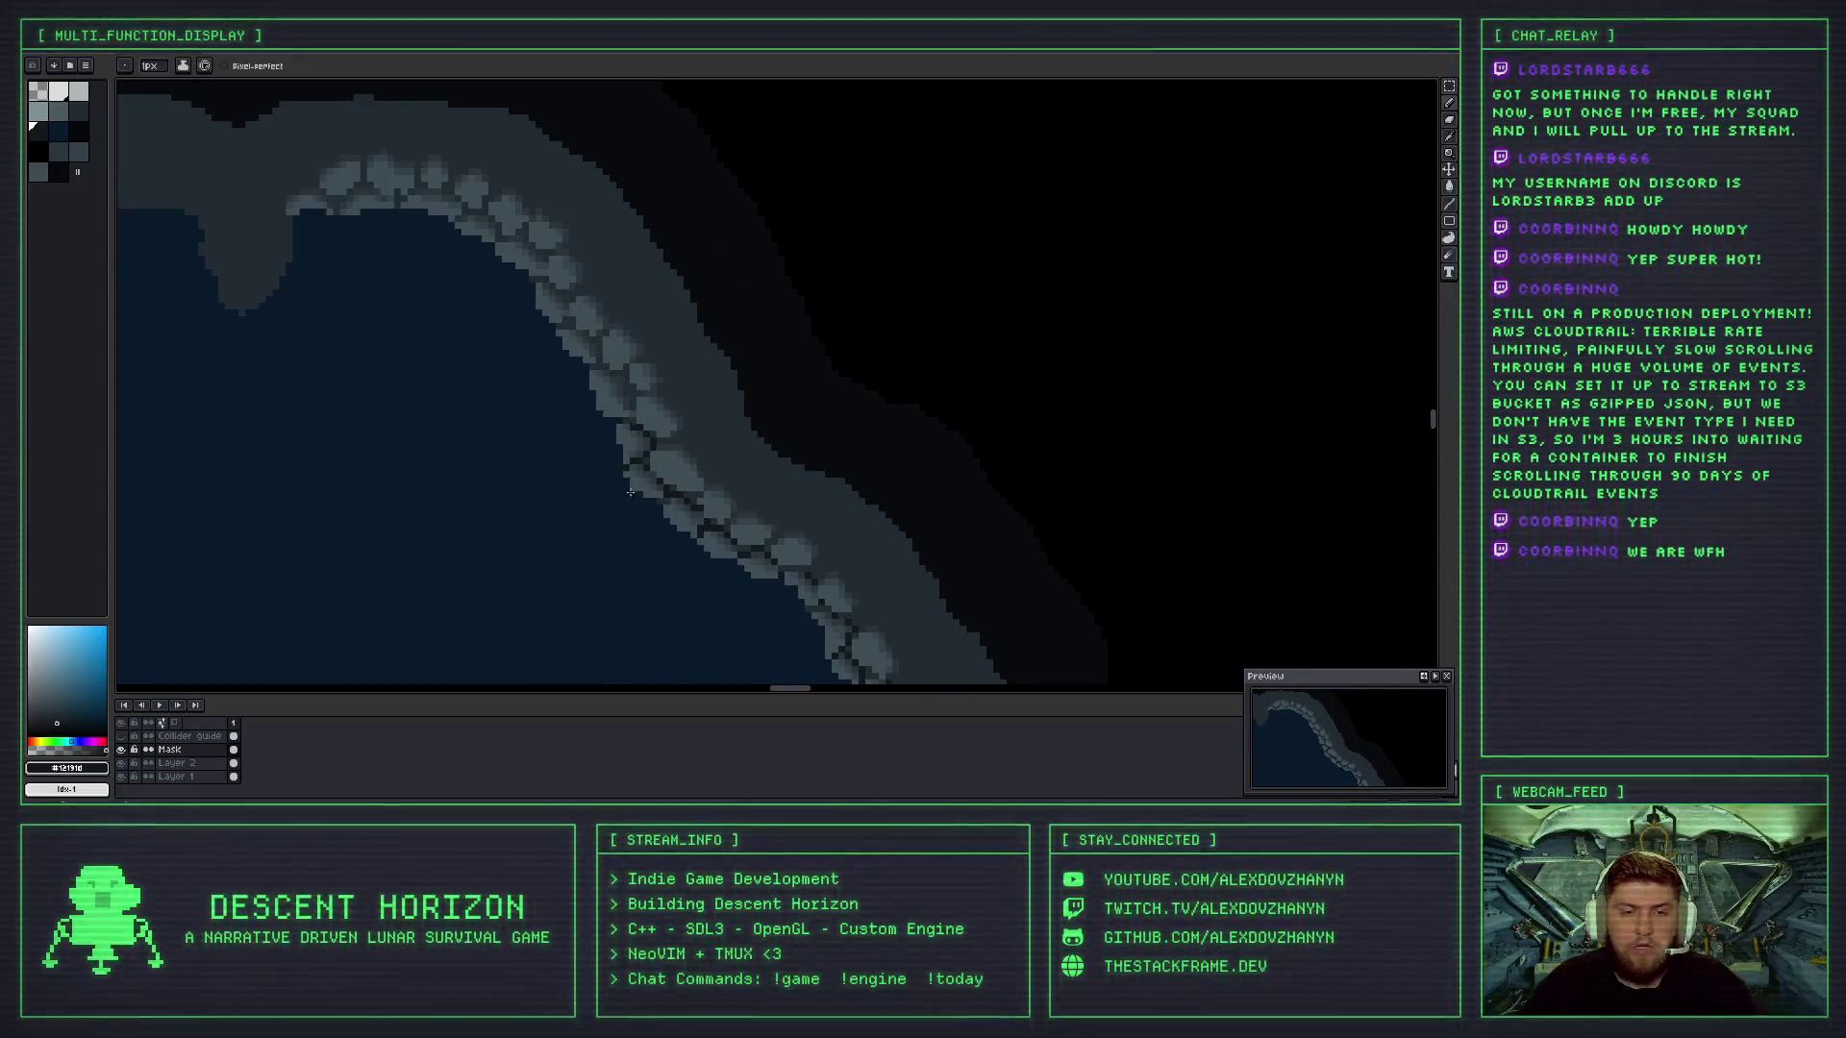
{"action": "scroll", "coordinate": [618, 478], "scroll_direction": "down", "scroll_amount": 1}
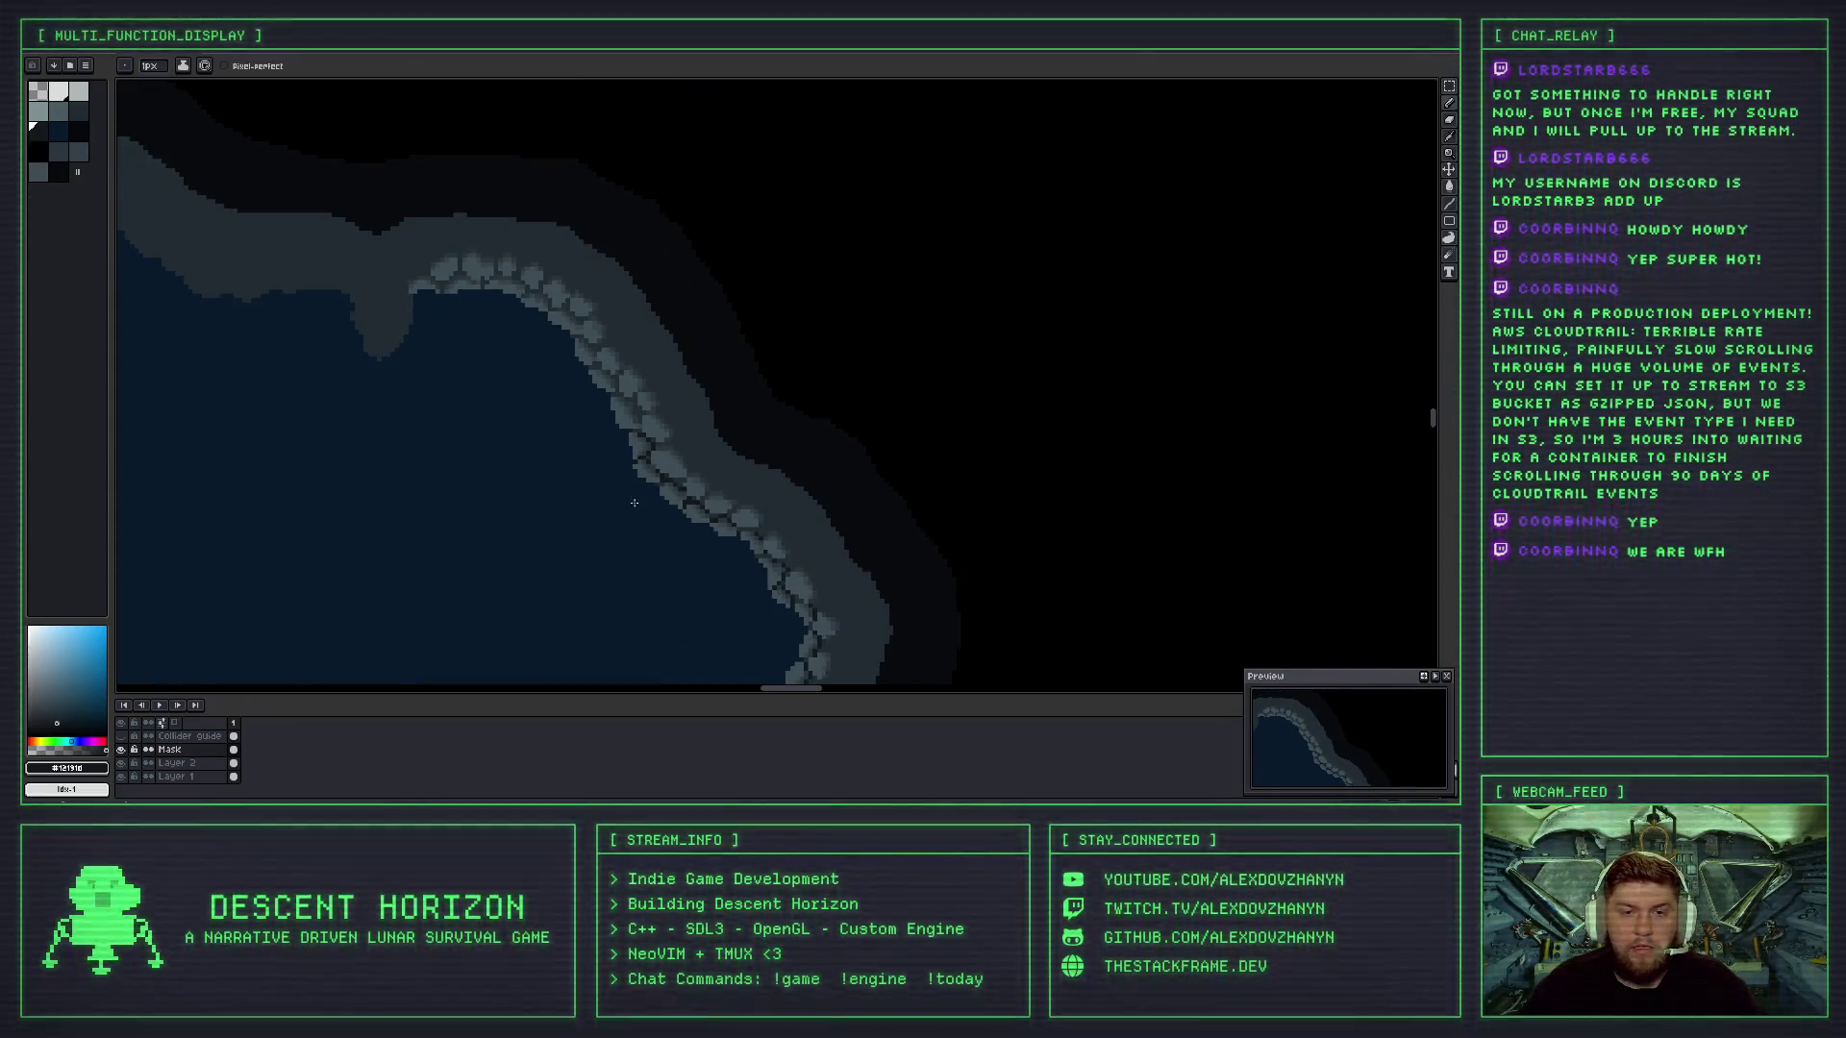
{"action": "scroll", "coordinate": [846, 288], "scroll_direction": "down", "scroll_amount": 2}
{"action": "scroll", "coordinate": [894, 295], "scroll_direction": "up", "scroll_amount": 2}
{"action": "scroll", "coordinate": [893, 295], "scroll_direction": "down", "scroll_amount": 2}
{"action": "scroll", "coordinate": [895, 294], "scroll_direction": "up", "scroll_amount": 1}
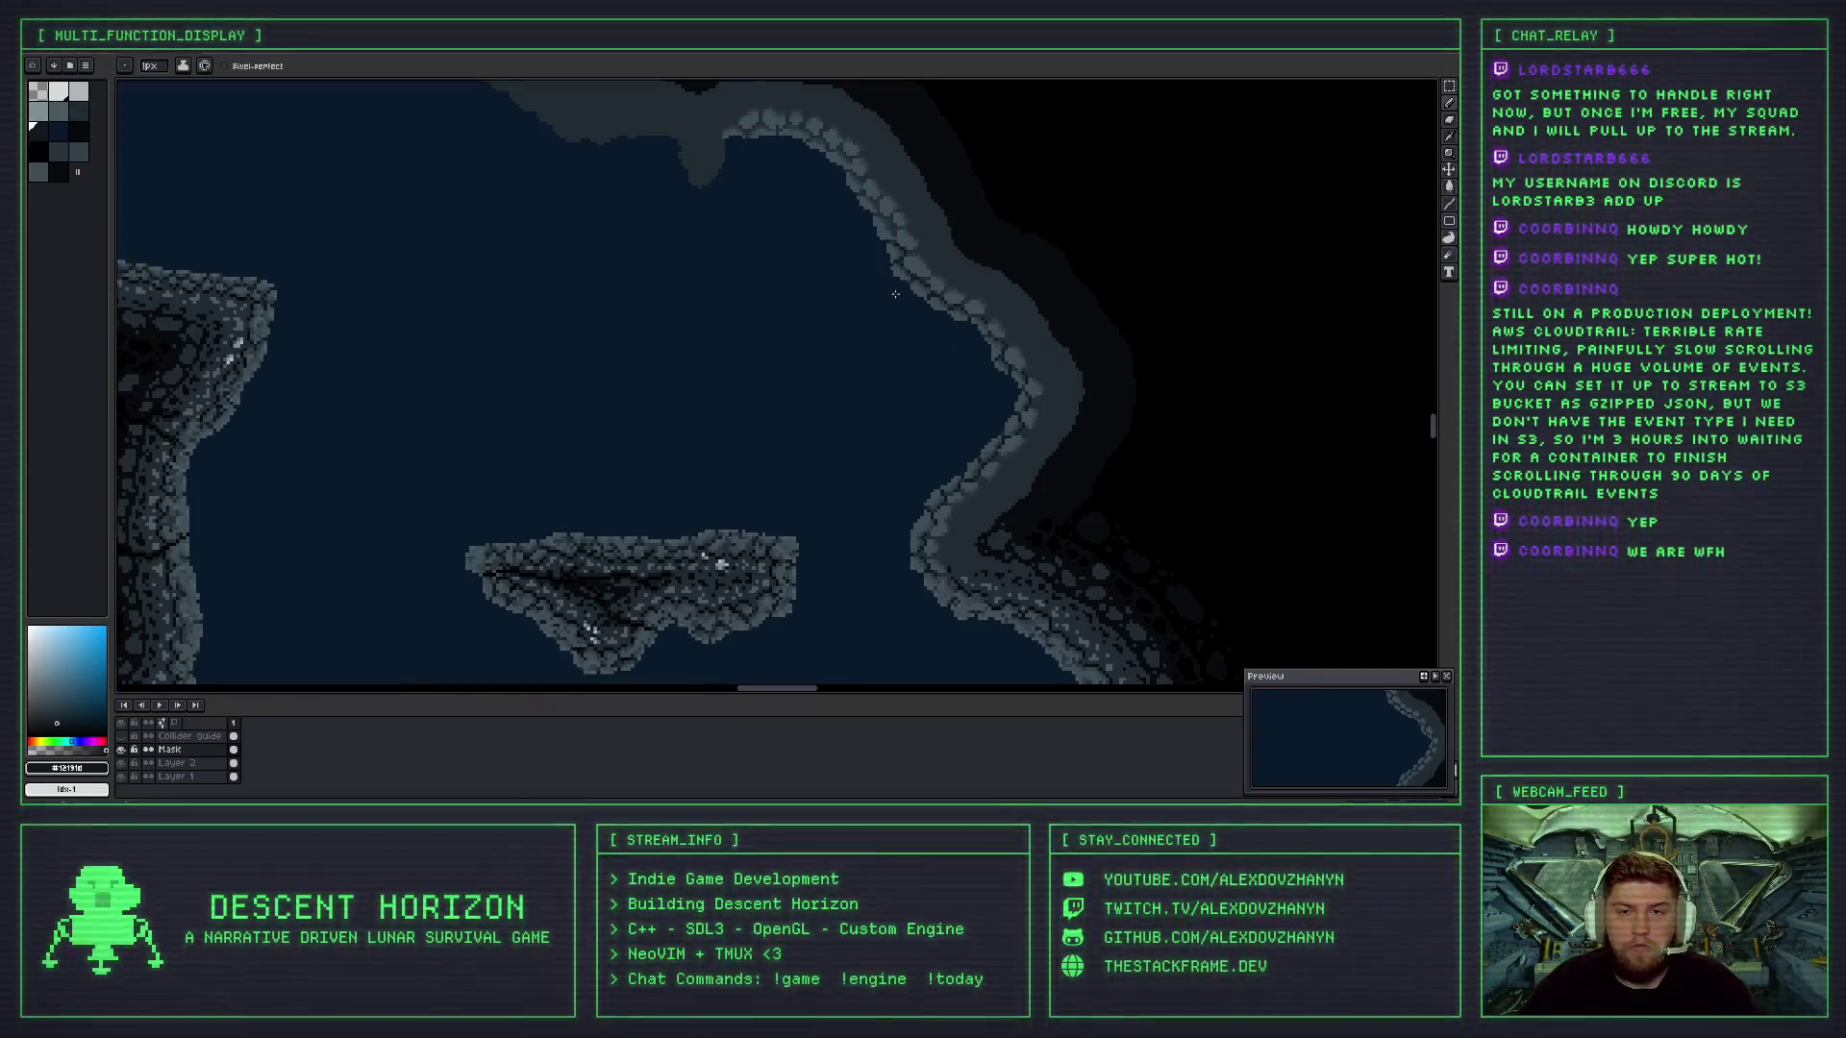
- Redo the undone pencil stroke with Ctrl+Y
{"action": "scroll", "coordinate": [803, 420], "scroll_direction": "right", "scroll_amount": 2}
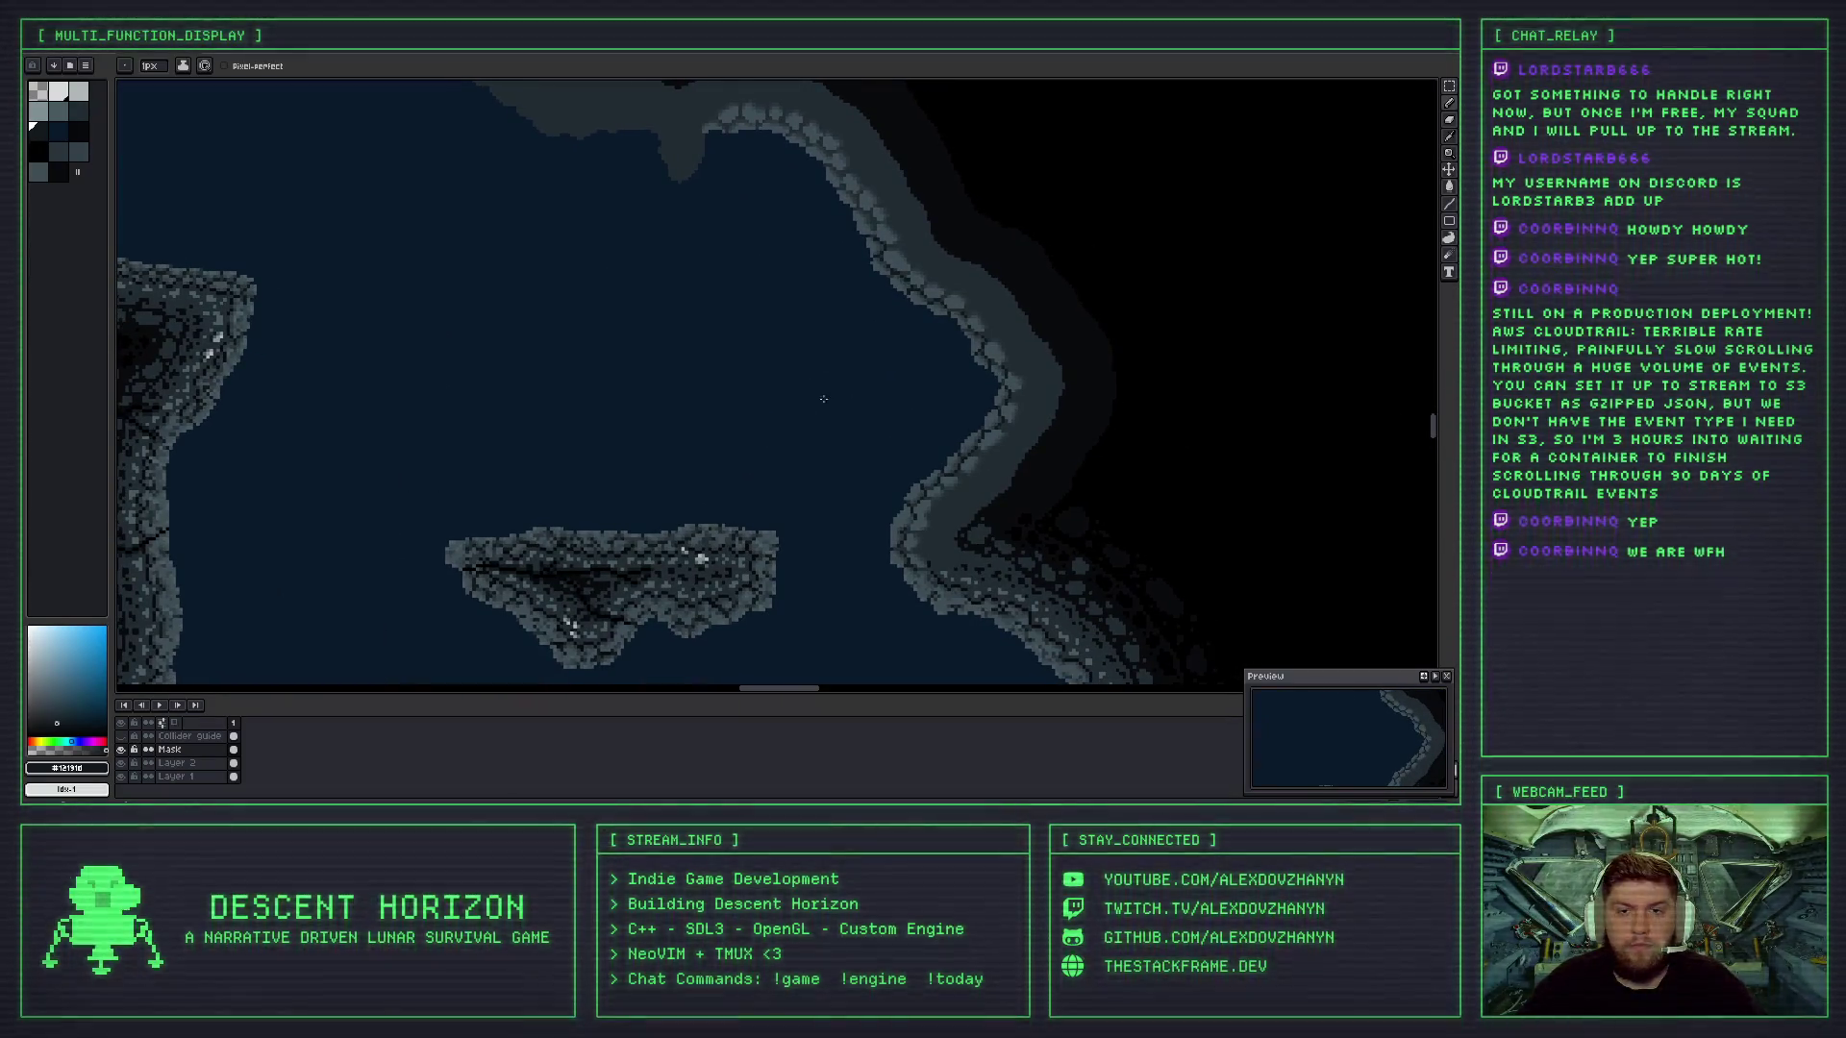
{"action": "scroll", "coordinate": [836, 336], "scroll_direction": "up", "scroll_amount": 3}
{"action": "scroll", "coordinate": [836, 336], "scroll_direction": "right", "scroll_amount": 3}
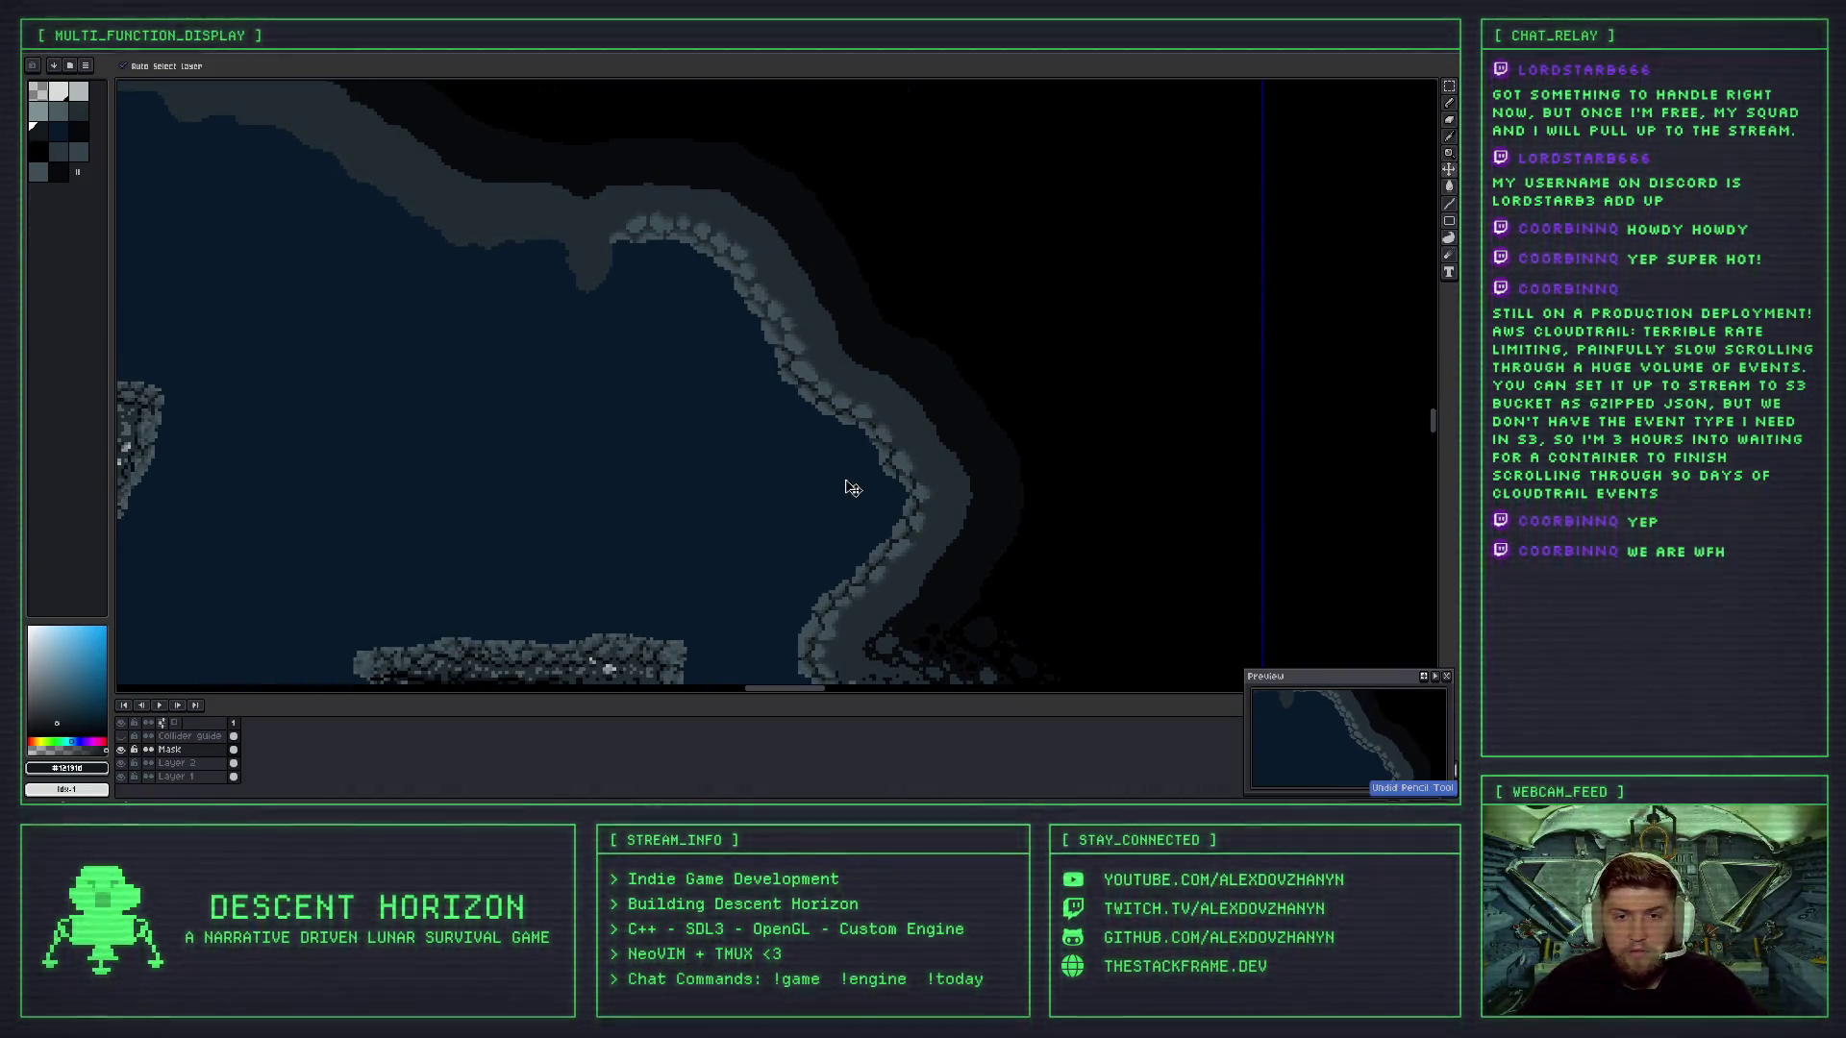
{"action": "key", "text": "ctrl+y"}
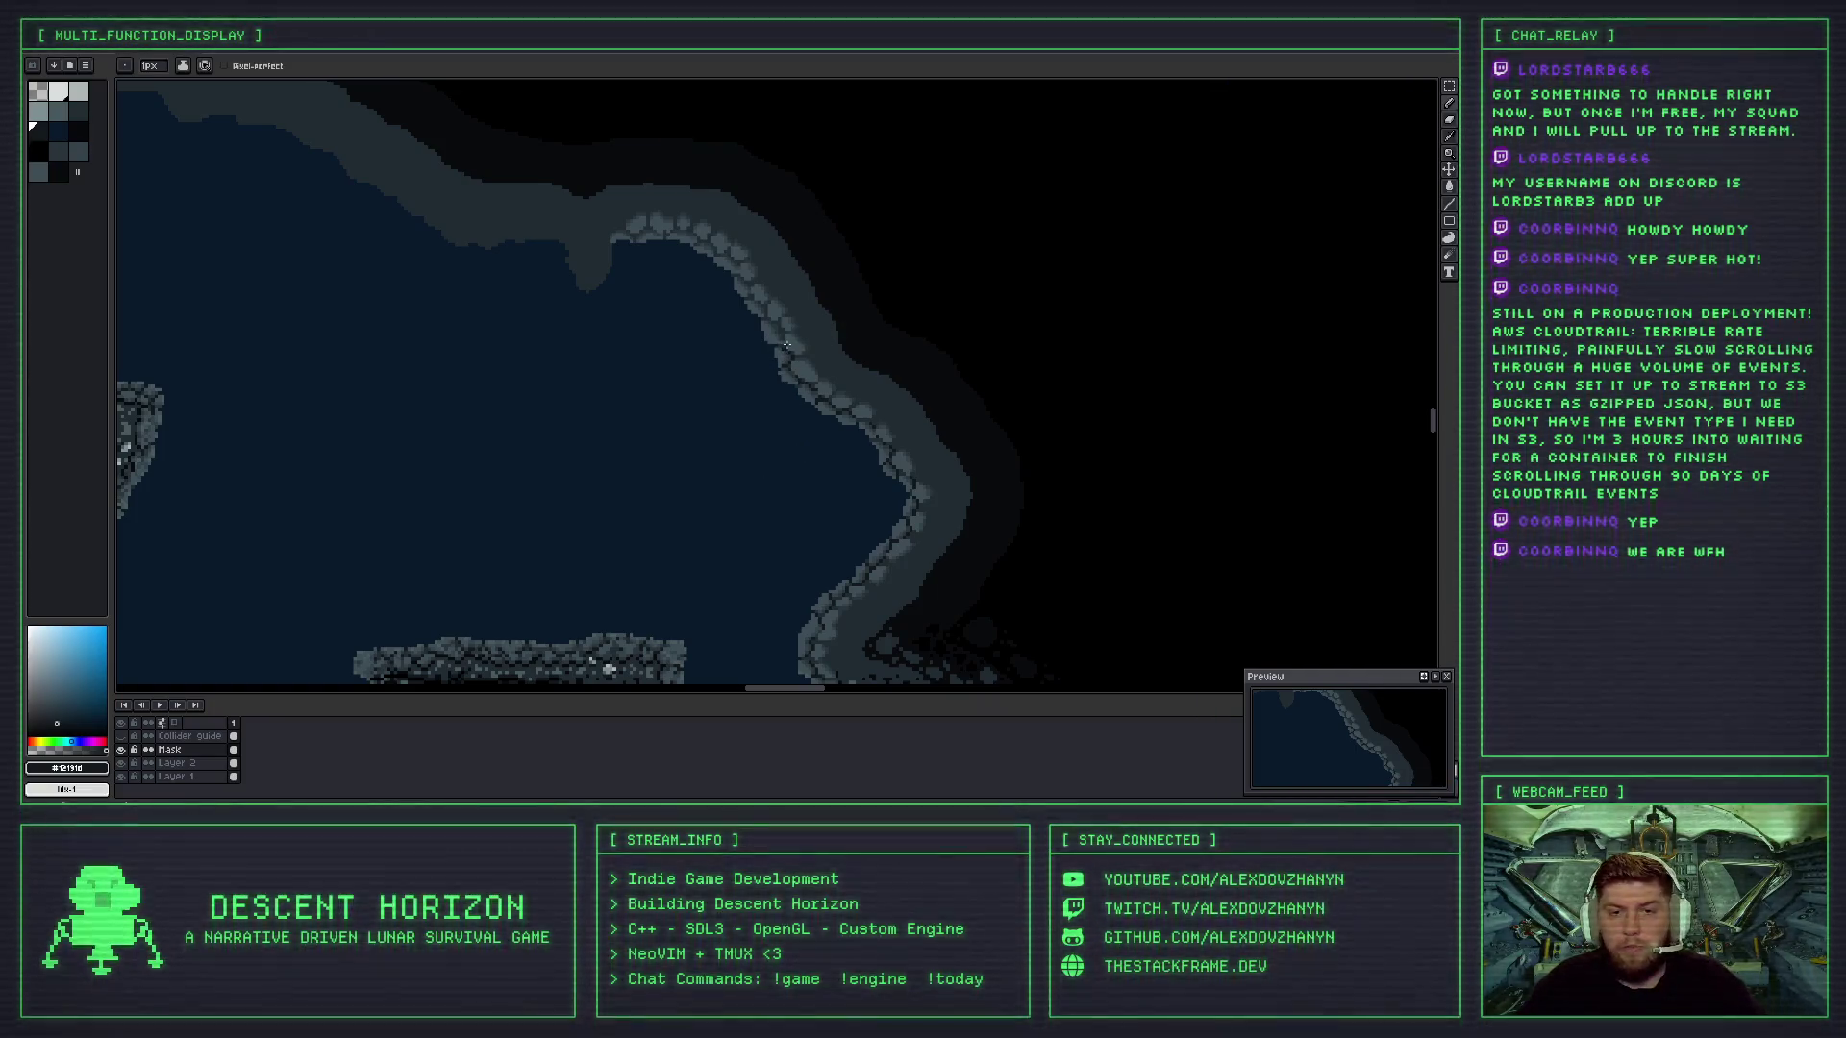
- Draw a long dark crack and a short one along the curved stone outline
{"action": "scroll", "coordinate": [772, 334], "scroll_direction": "up", "scroll_amount": 3}
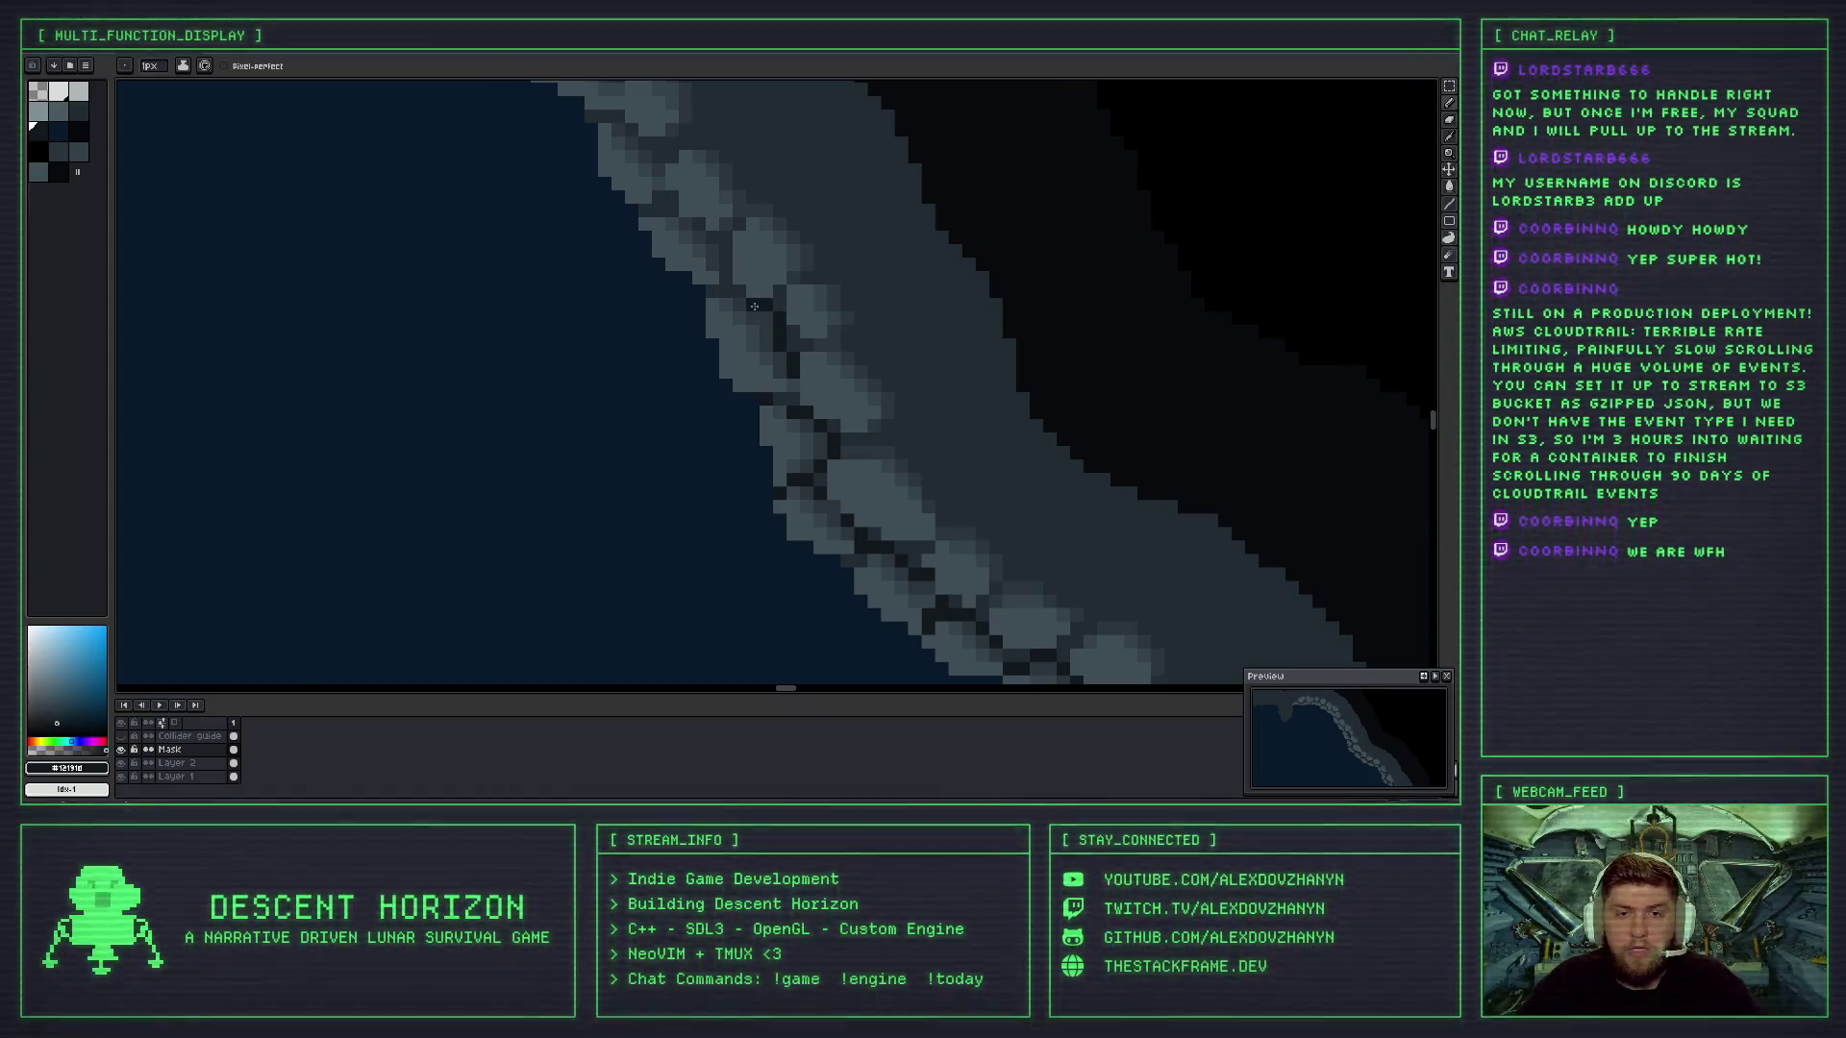
{"action": "scroll", "coordinate": [804, 389], "scroll_direction": "down", "scroll_amount": 1}
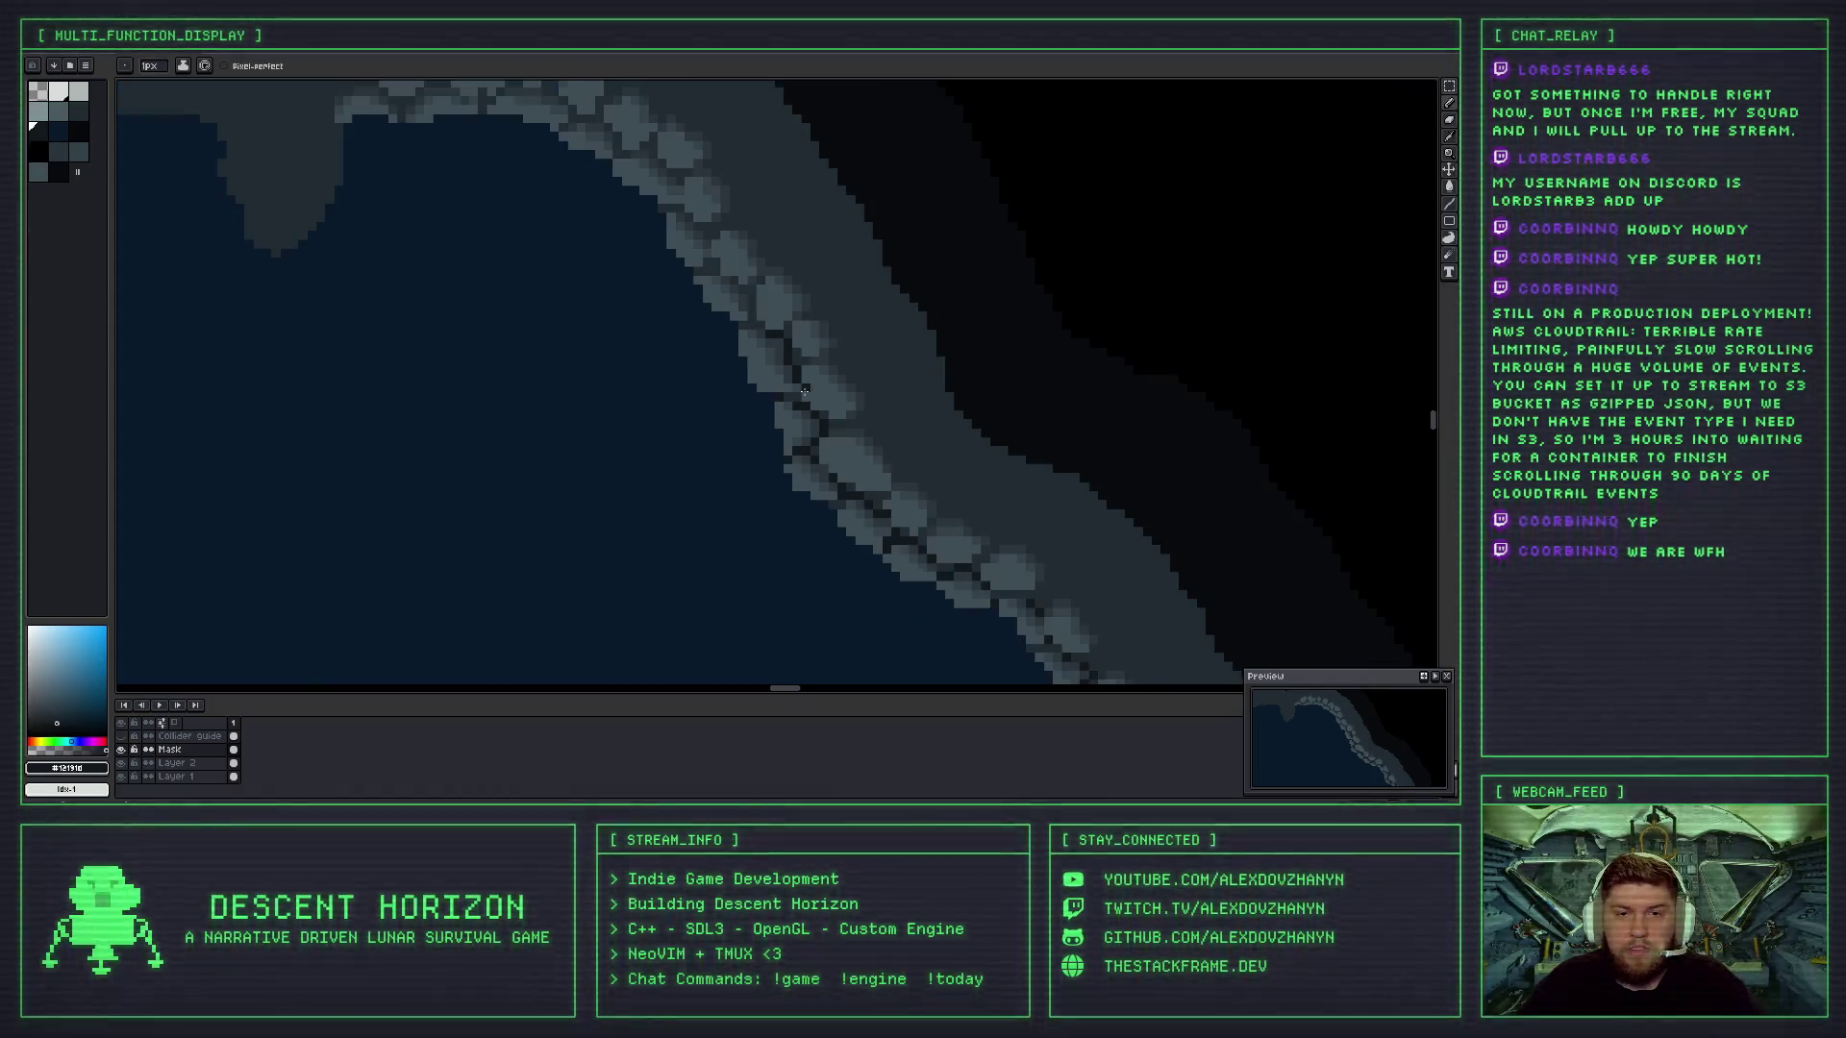
{"action": "scroll", "coordinate": [761, 326], "scroll_direction": "down", "scroll_amount": 1}
{"action": "scroll", "coordinate": [752, 439], "scroll_direction": "up", "scroll_amount": 2}
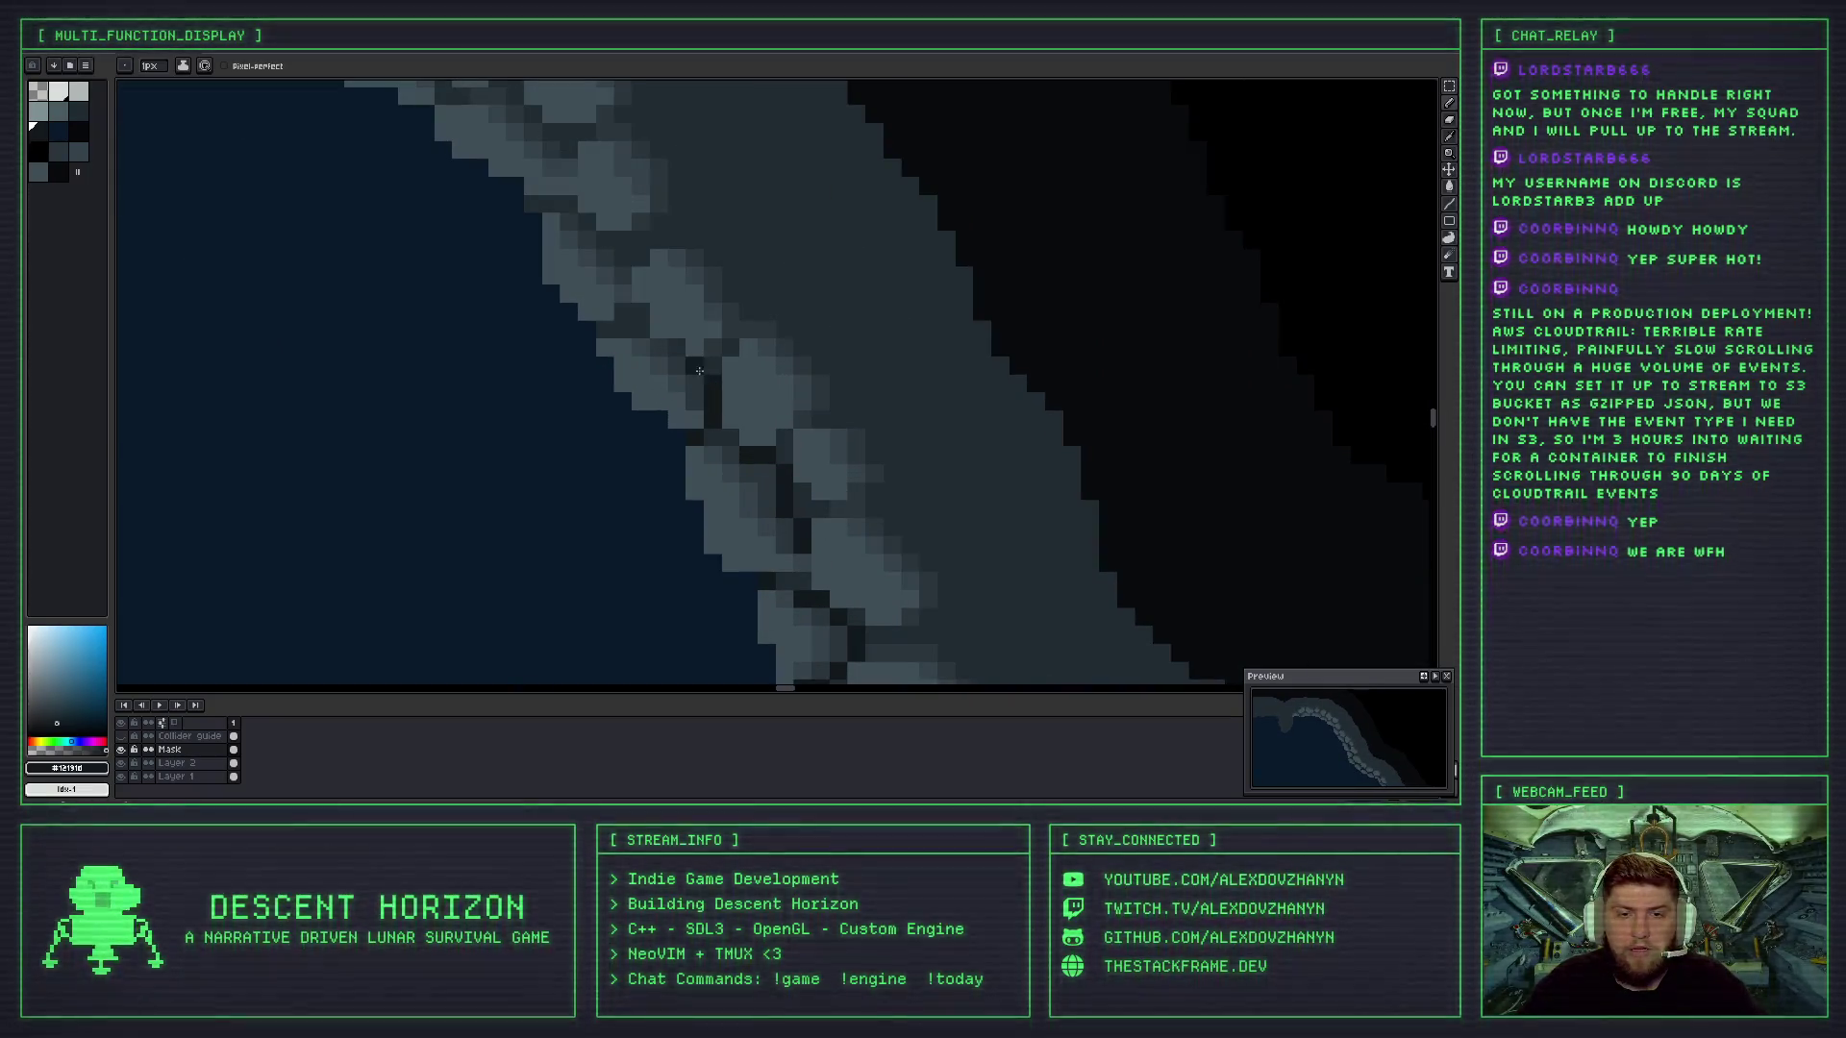
{"action": "scroll", "coordinate": [673, 385], "scroll_direction": "up", "scroll_amount": 1}
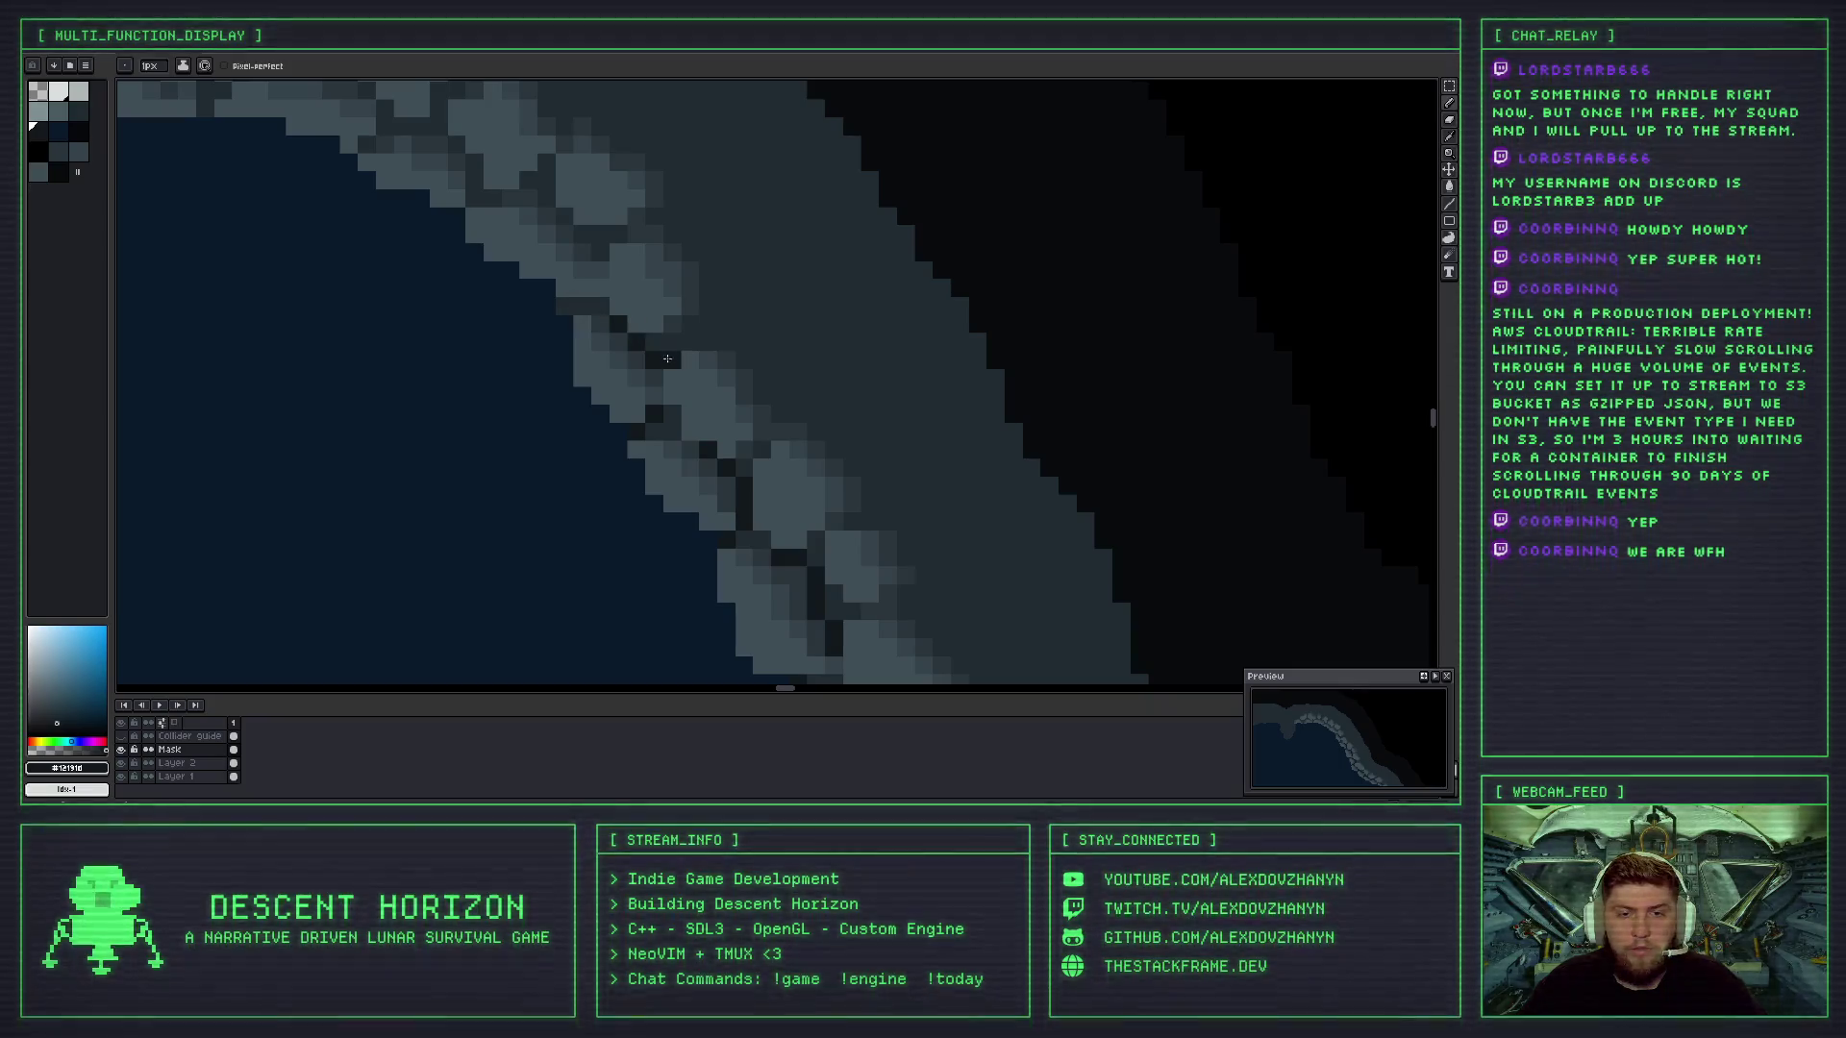
{"action": "scroll", "coordinate": [672, 365], "scroll_direction": "up", "scroll_amount": 1}
{"action": "scroll", "coordinate": [672, 375], "scroll_direction": "up", "scroll_amount": 1}
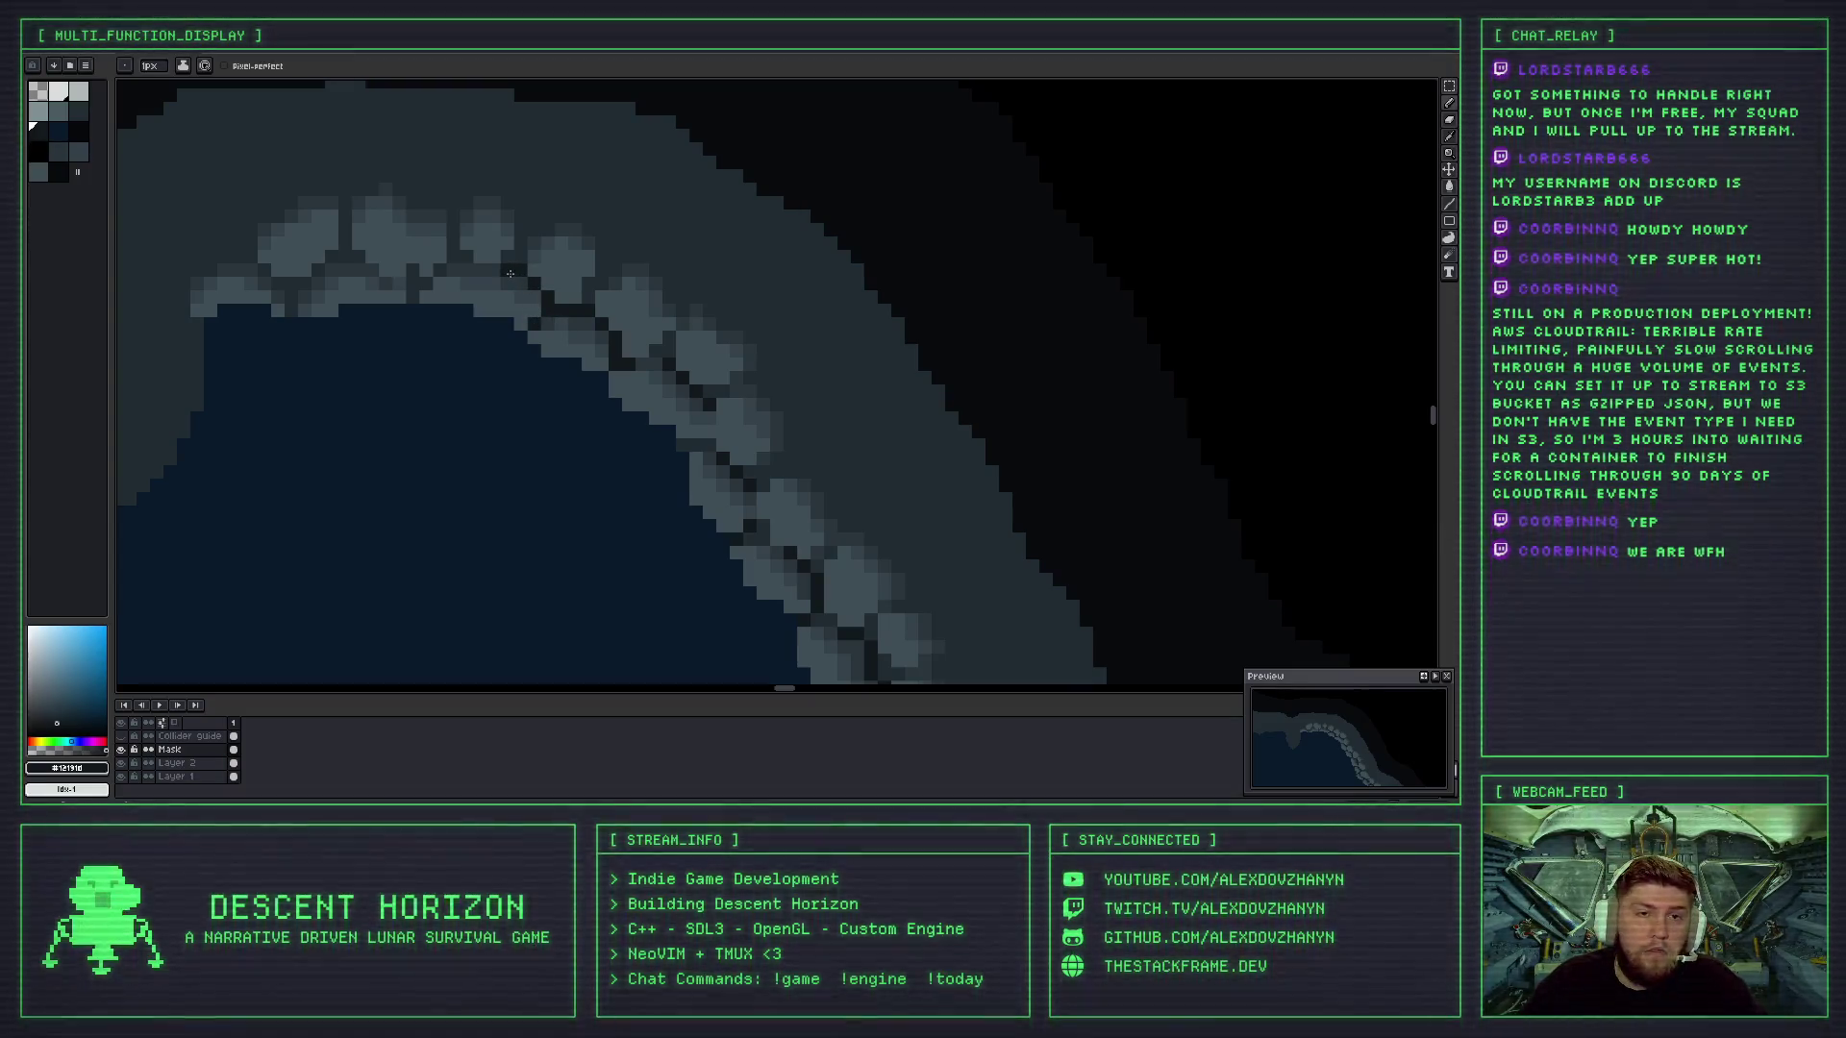
{"action": "mouse_move", "coordinate": [461, 263]}
{"action": "left_mouse_down"}
{"action": "mouse_move", "coordinate": [425, 288]}
{"action": "mouse_move", "coordinate": [454, 346]}
{"action": "mouse_move", "coordinate": [555, 430]}
{"action": "left_mouse_up"}
{"action": "left_click_drag", "start_coordinate": [491, 365], "coordinate": [453, 366]}
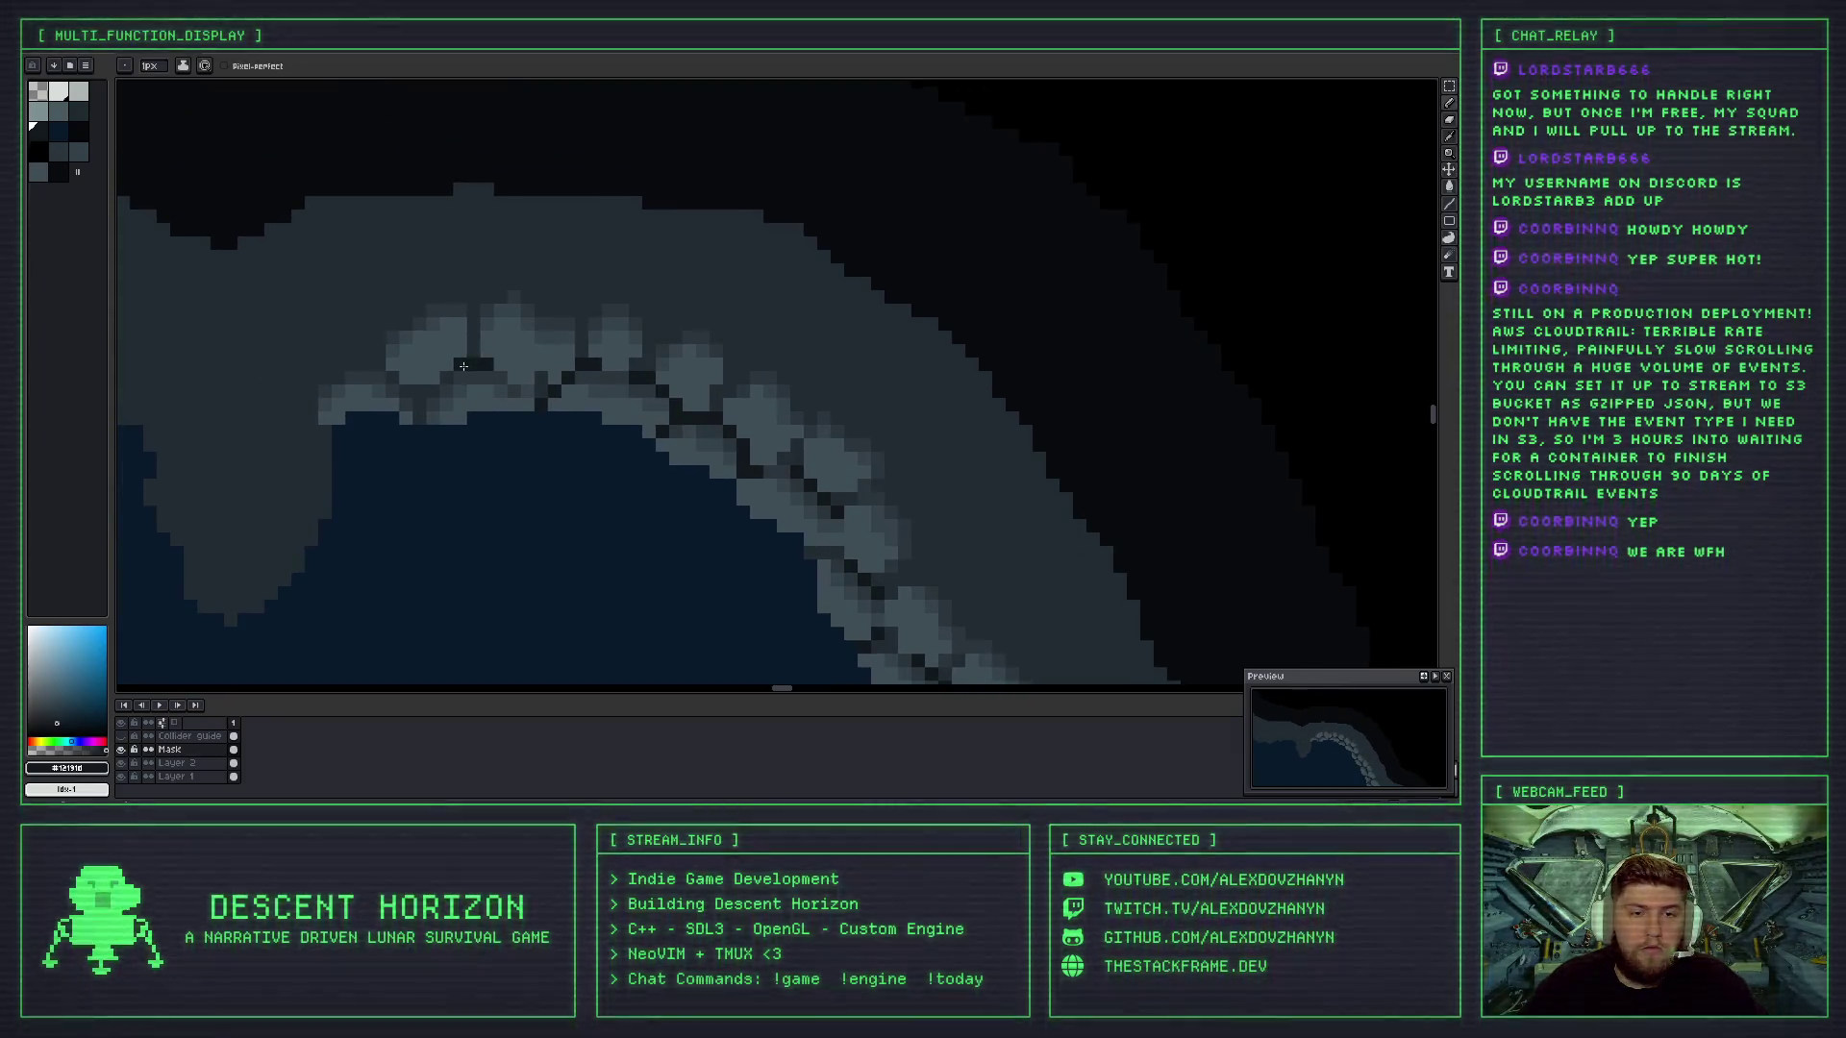
{"action": "scroll", "coordinate": [432, 404], "scroll_direction": "up", "scroll_amount": 4}
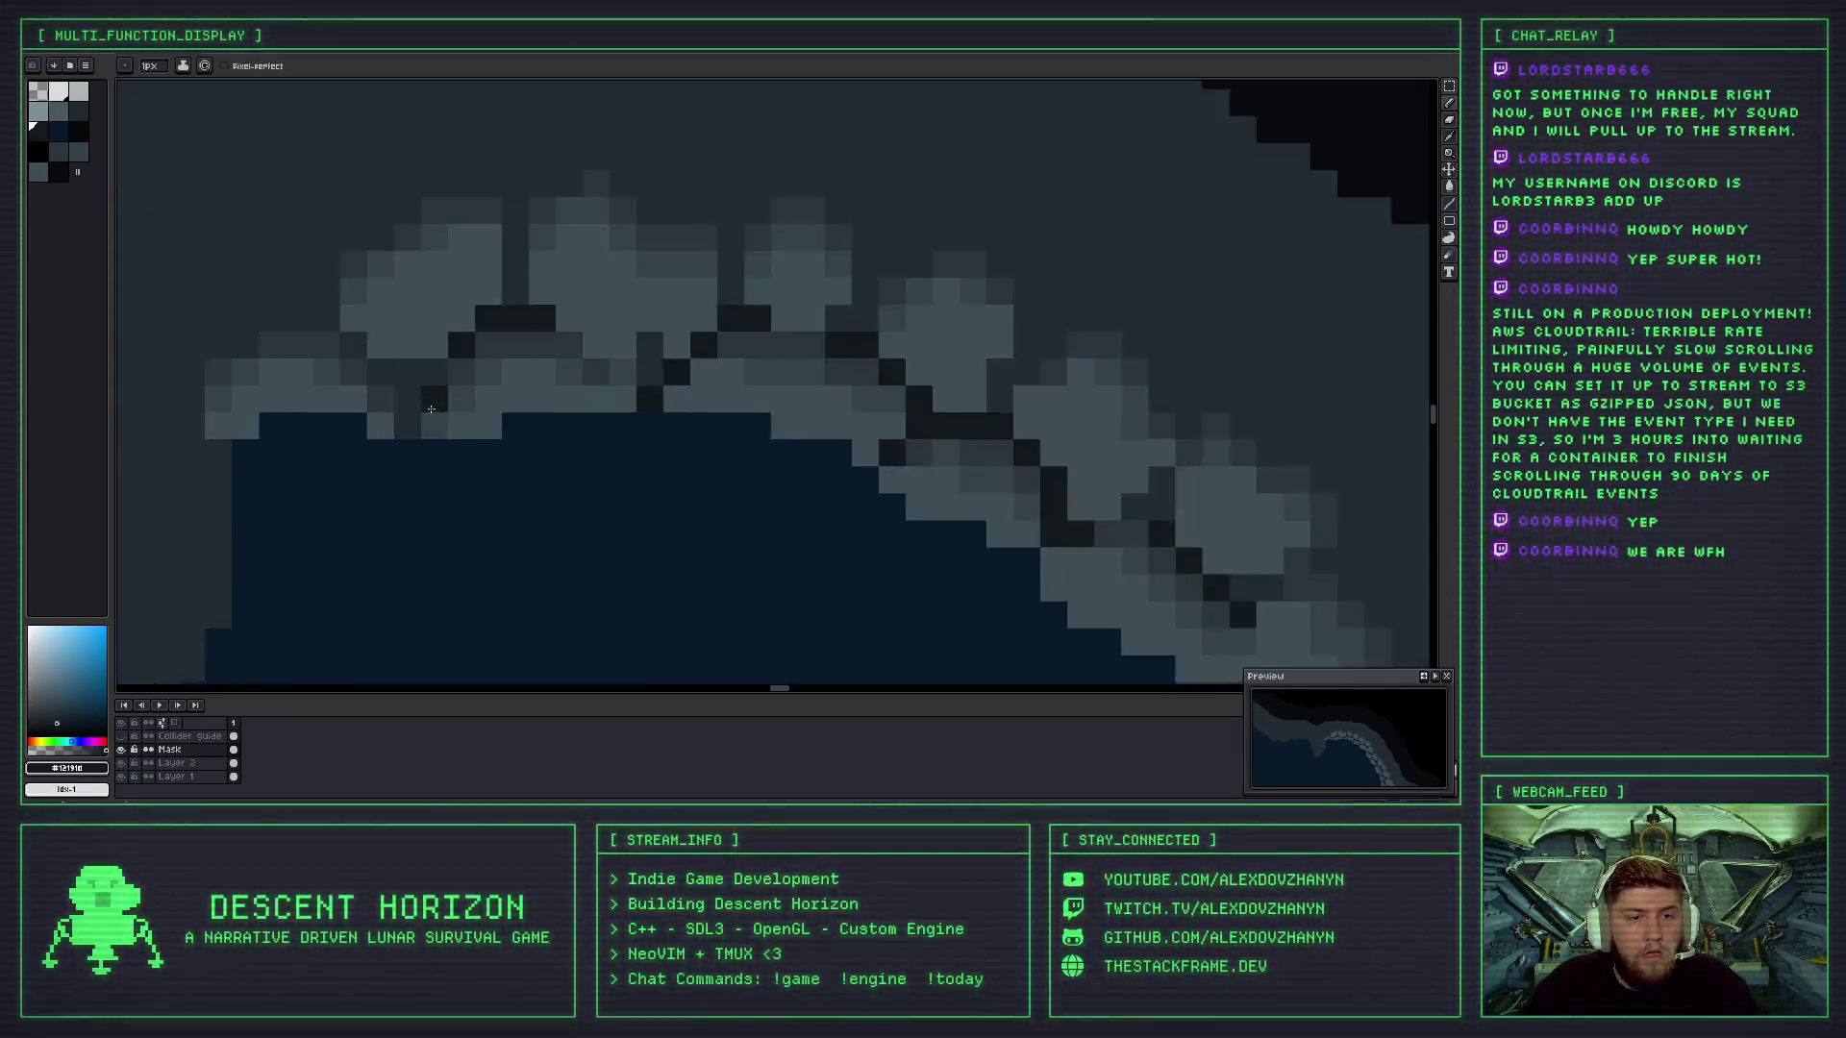
{"action": "scroll", "coordinate": [386, 437], "scroll_direction": "down", "scroll_amount": 2}
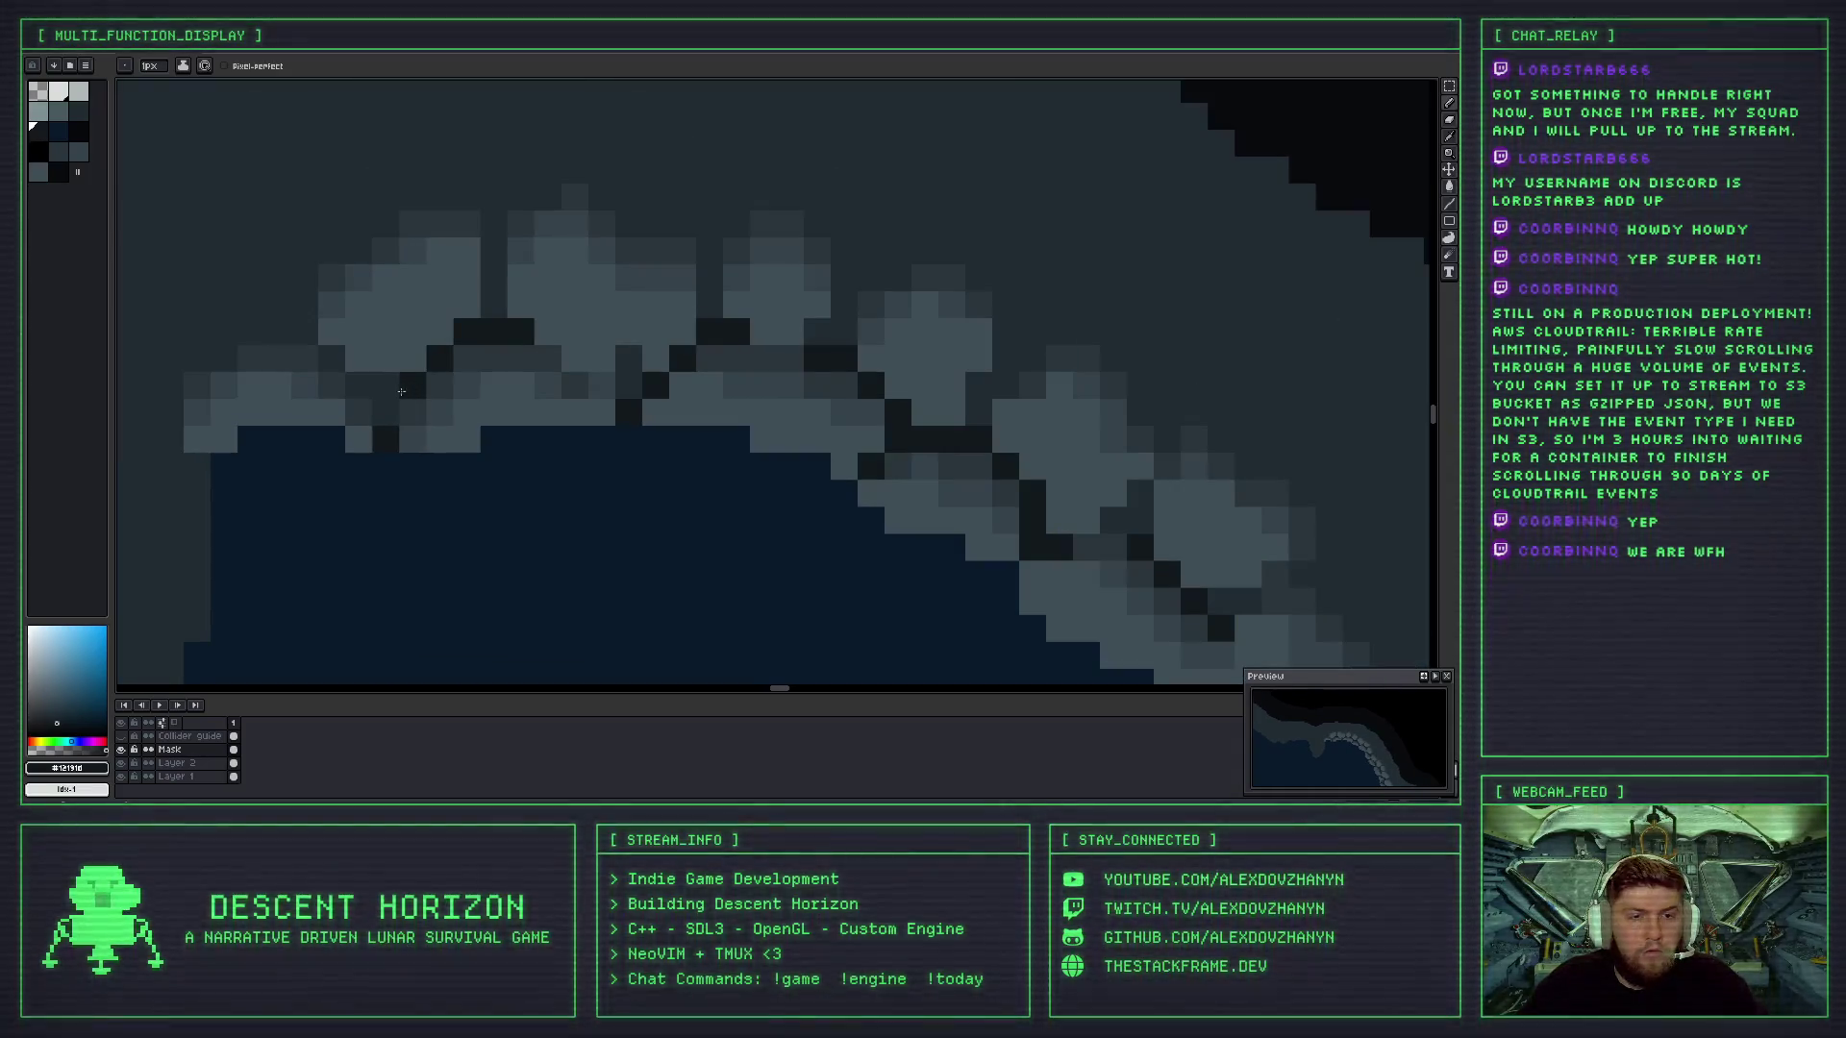
{"action": "scroll", "coordinate": [337, 358], "scroll_direction": "down", "scroll_amount": 3}
{"action": "left_click_drag", "start_coordinate": [338, 358], "coordinate": [605, 276]}
{"action": "scroll", "coordinate": [635, 327], "scroll_direction": "down", "scroll_amount": 2}
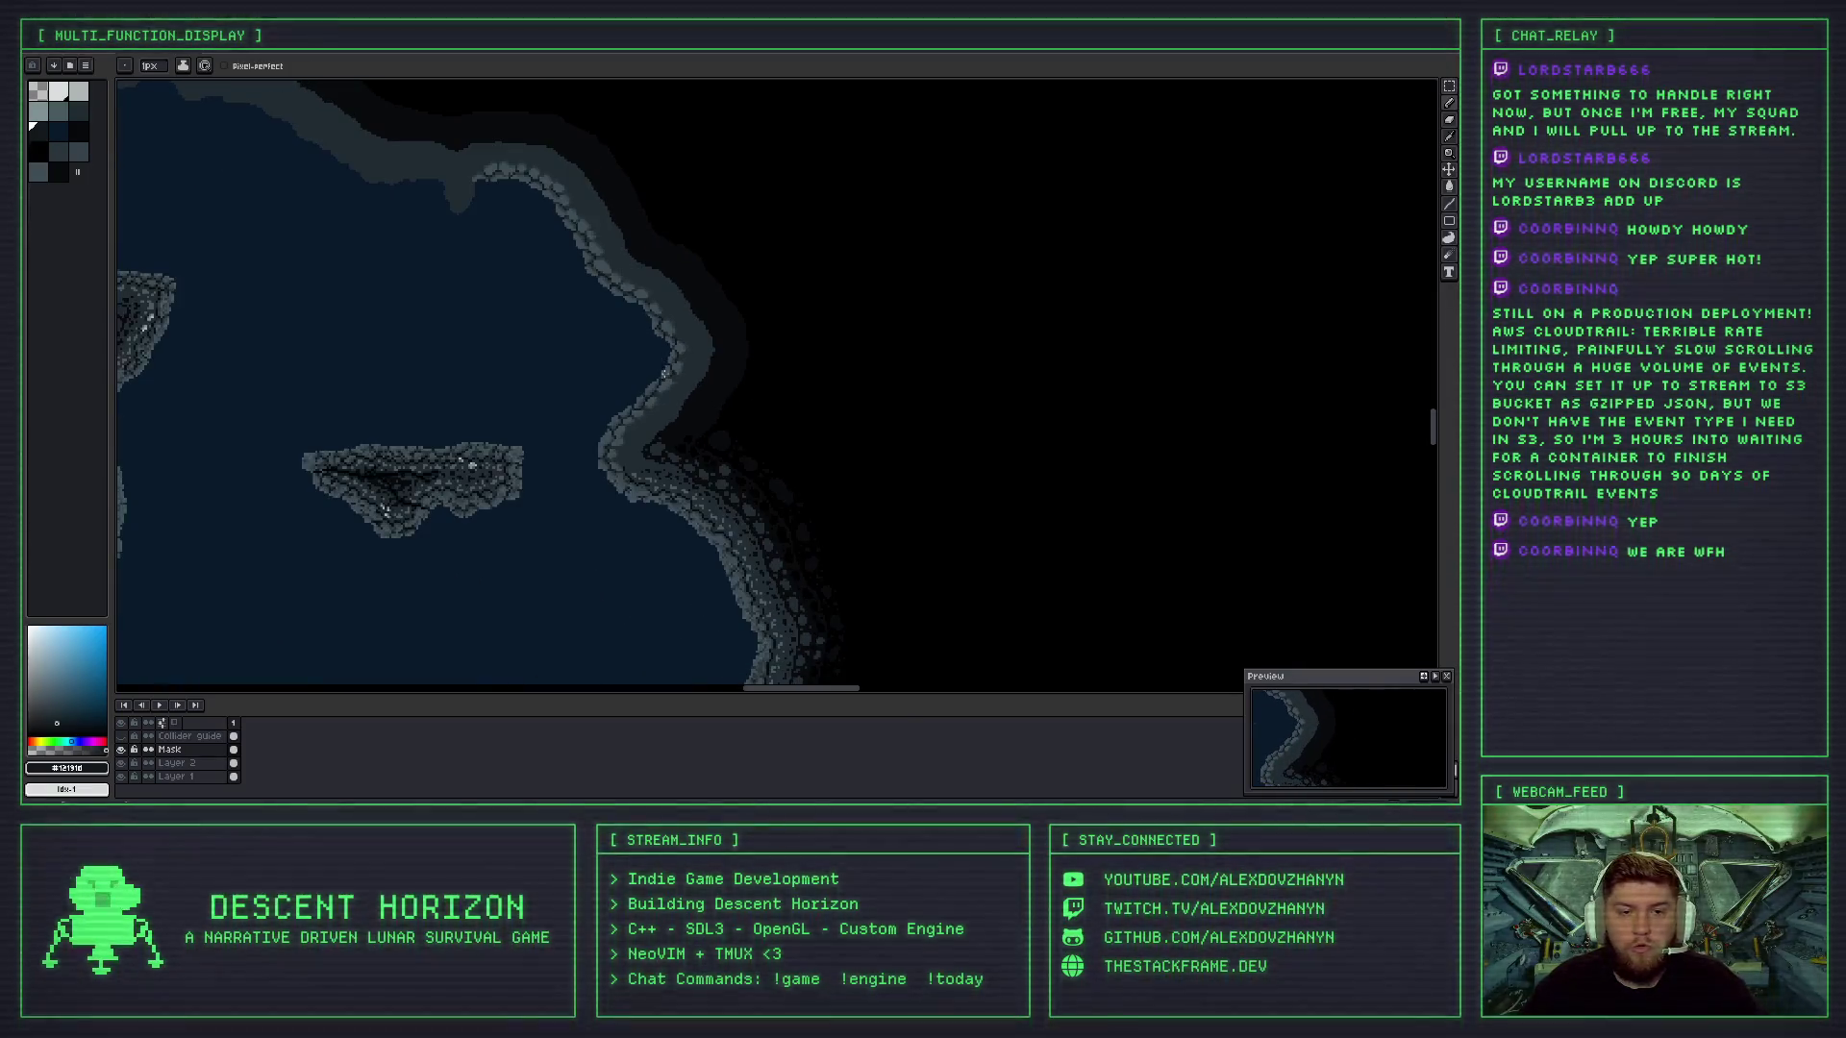
- Switch to a 3 px brush at 38% opacity and pick the blur softening tool
{"action": "scroll", "coordinate": [639, 469], "scroll_direction": "down", "scroll_amount": 2}
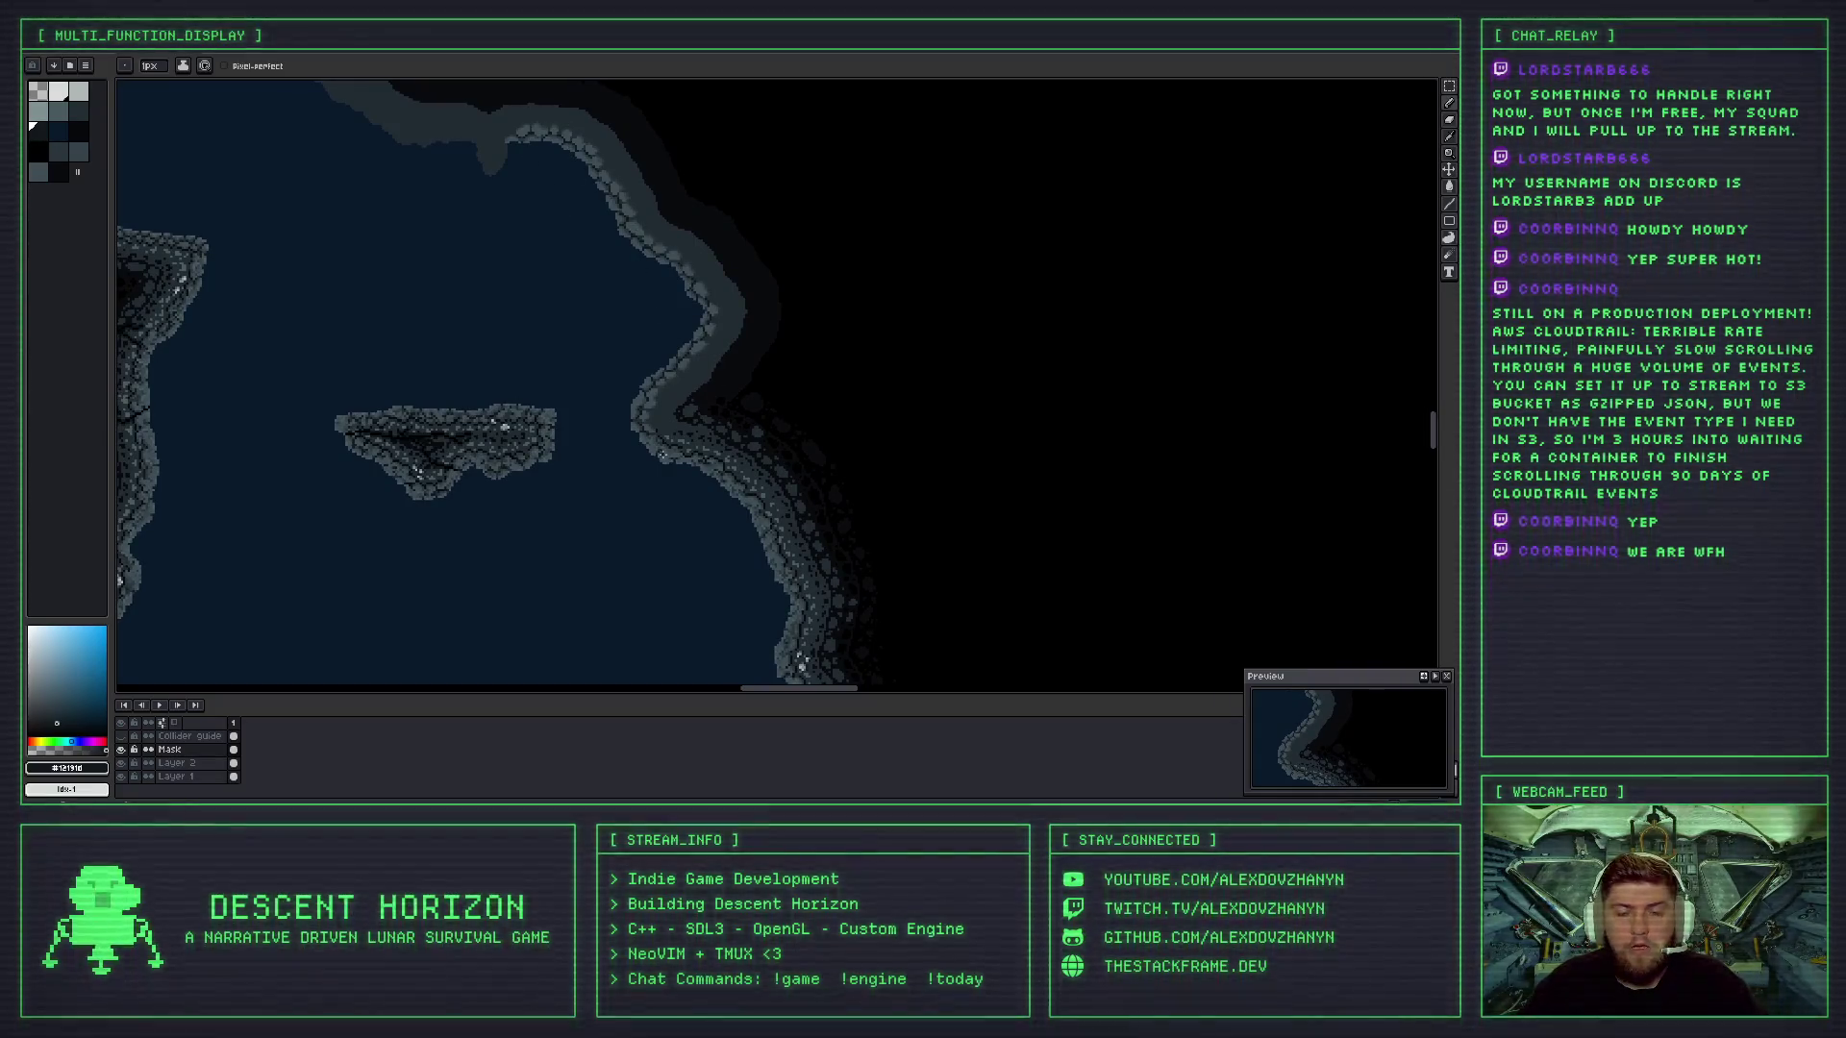
{"action": "scroll", "coordinate": [667, 390], "scroll_direction": "up", "scroll_amount": 1}
{"action": "key", "text": "e"}
{"action": "scroll", "coordinate": [656, 414], "scroll_direction": "down", "scroll_amount": 3}
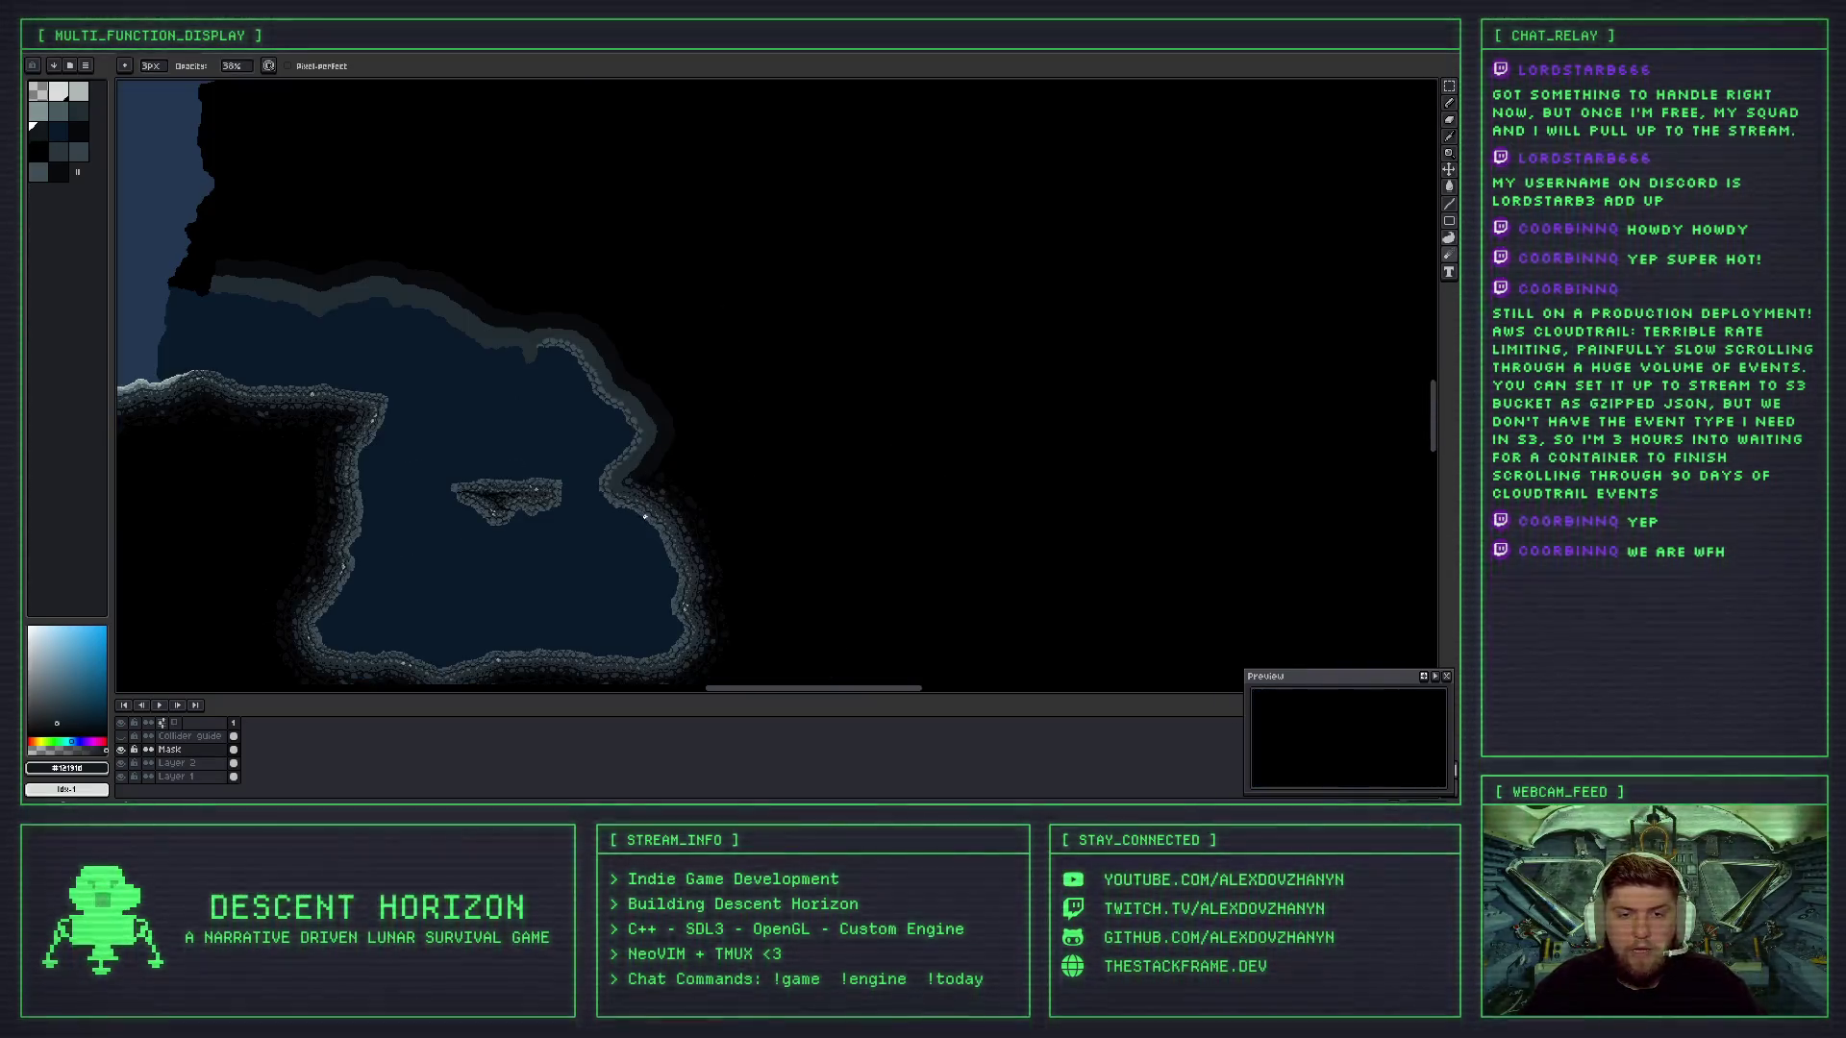
{"action": "scroll", "coordinate": [635, 442], "scroll_direction": "up", "scroll_amount": 2}
{"action": "scroll", "coordinate": [635, 466], "scroll_direction": "down", "scroll_amount": 1}
{"action": "scroll", "coordinate": [653, 490], "scroll_direction": "up", "scroll_amount": 2}
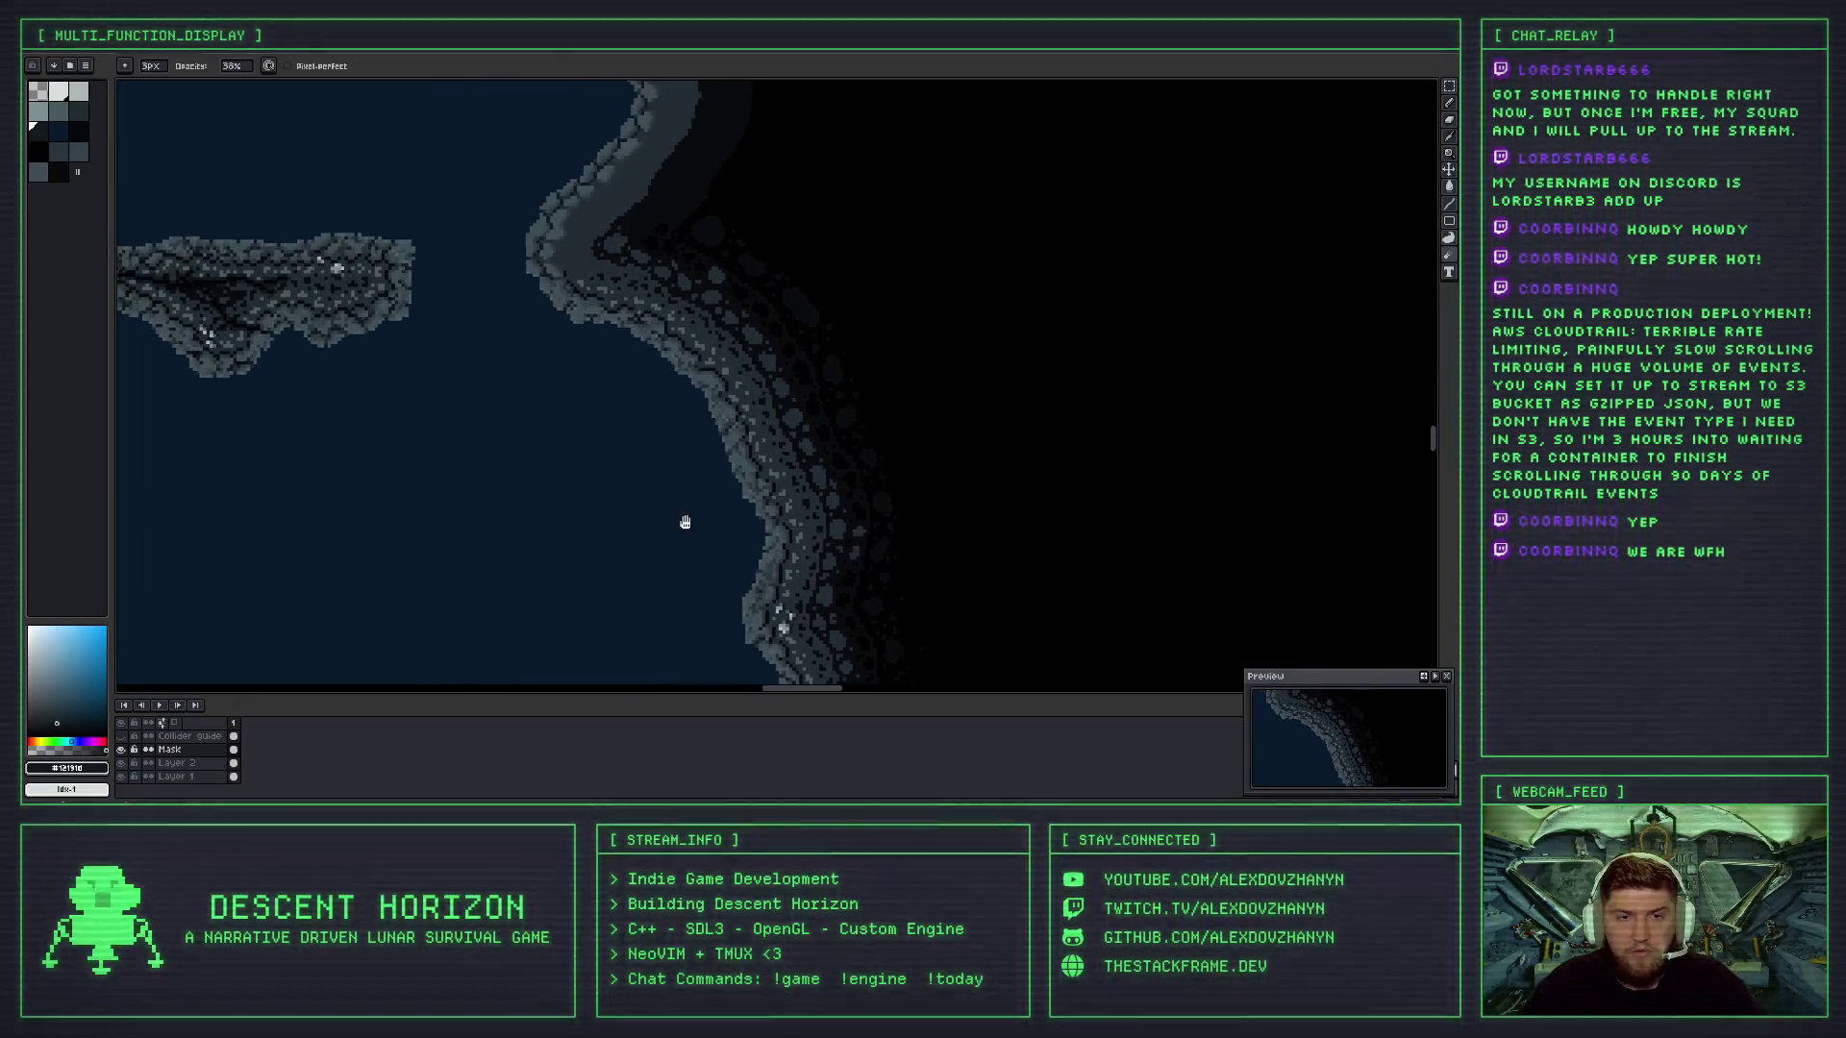
{"action": "scroll", "coordinate": [673, 476], "scroll_direction": "down", "scroll_amount": 3}
{"action": "scroll", "coordinate": [690, 485], "scroll_direction": "up", "scroll_amount": 3}
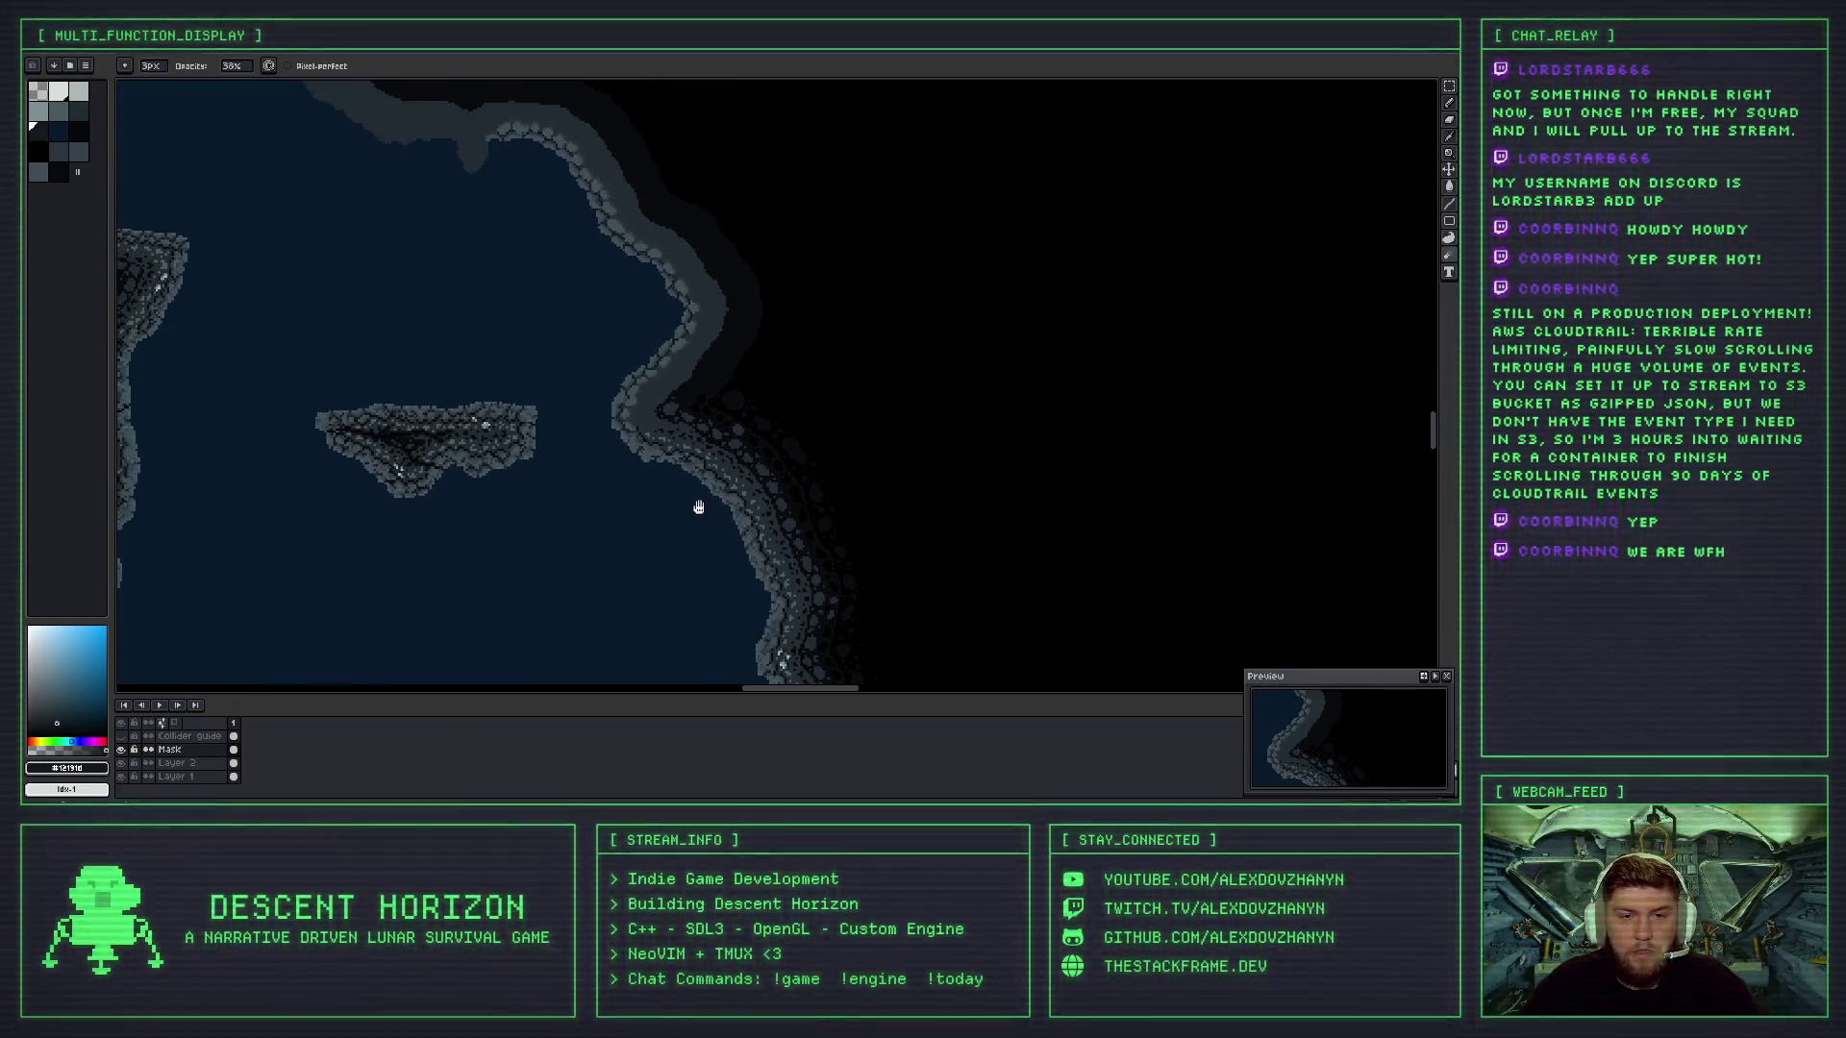
{"action": "scroll", "coordinate": [607, 444], "scroll_direction": "up", "scroll_amount": 2}
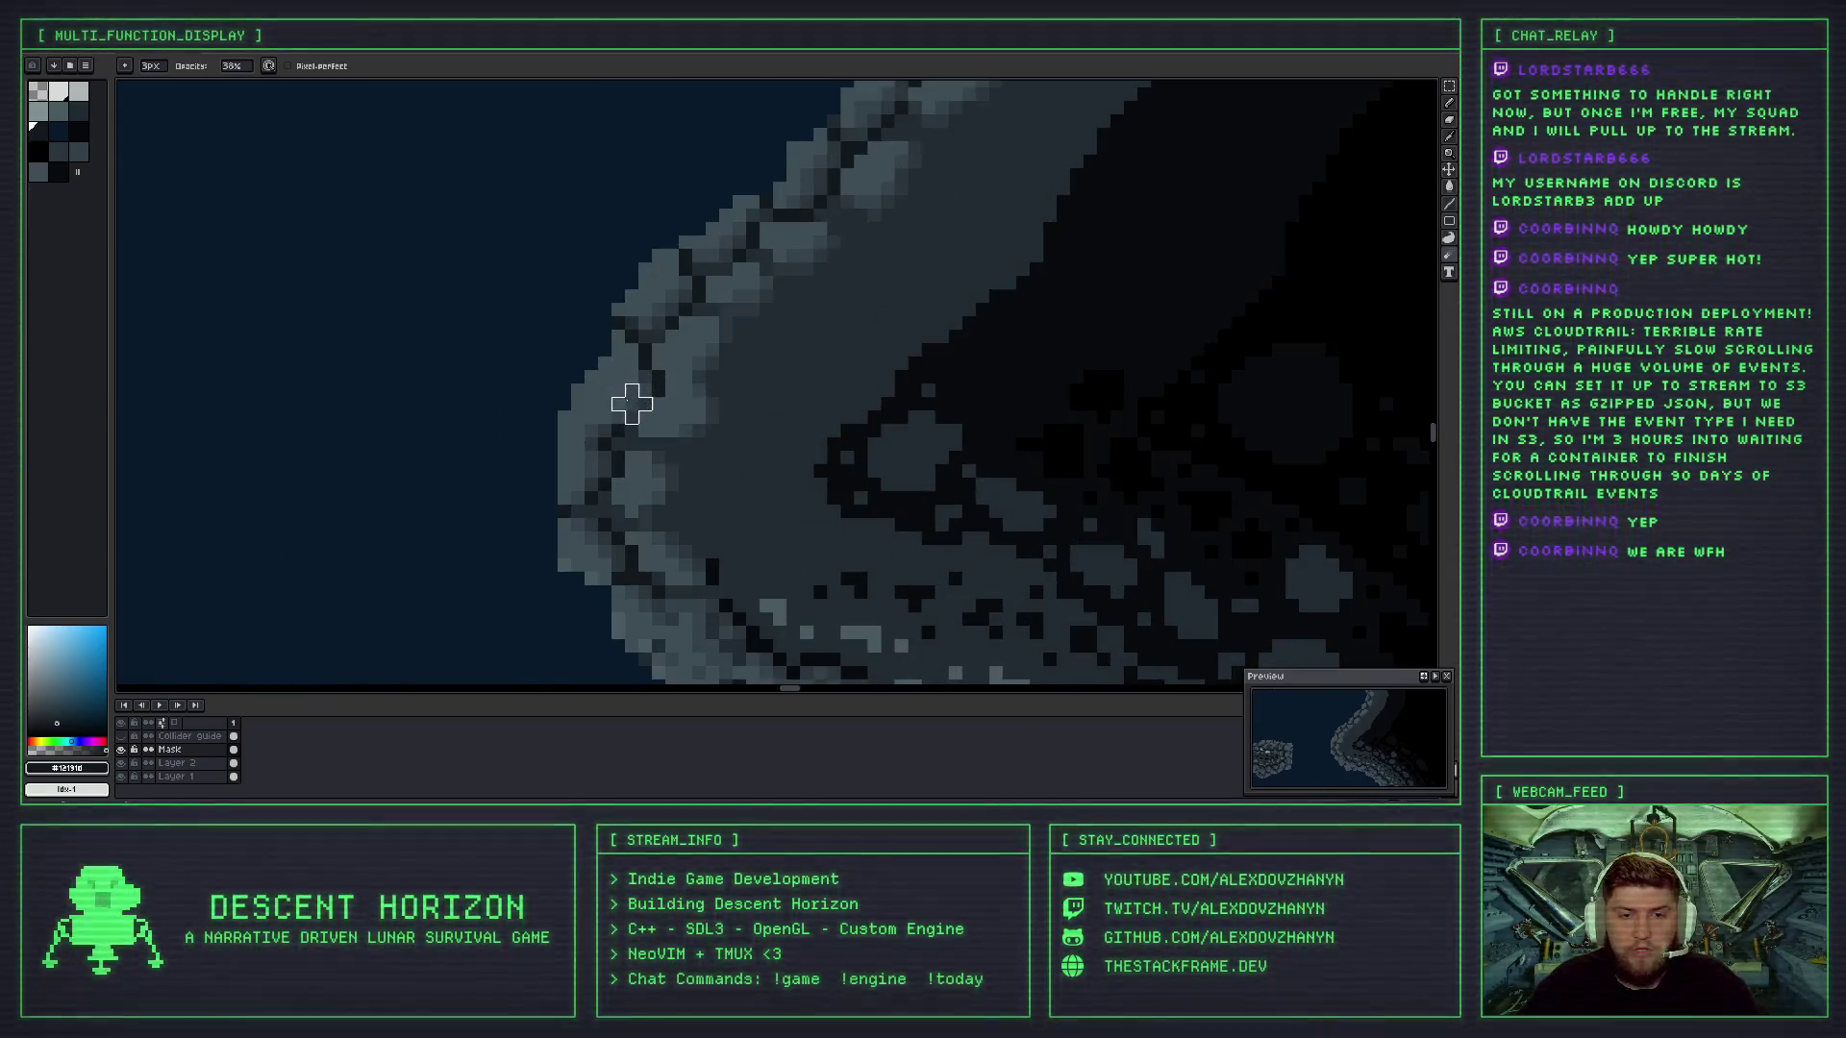
{"action": "scroll", "coordinate": [618, 453], "scroll_direction": "down", "scroll_amount": 1}
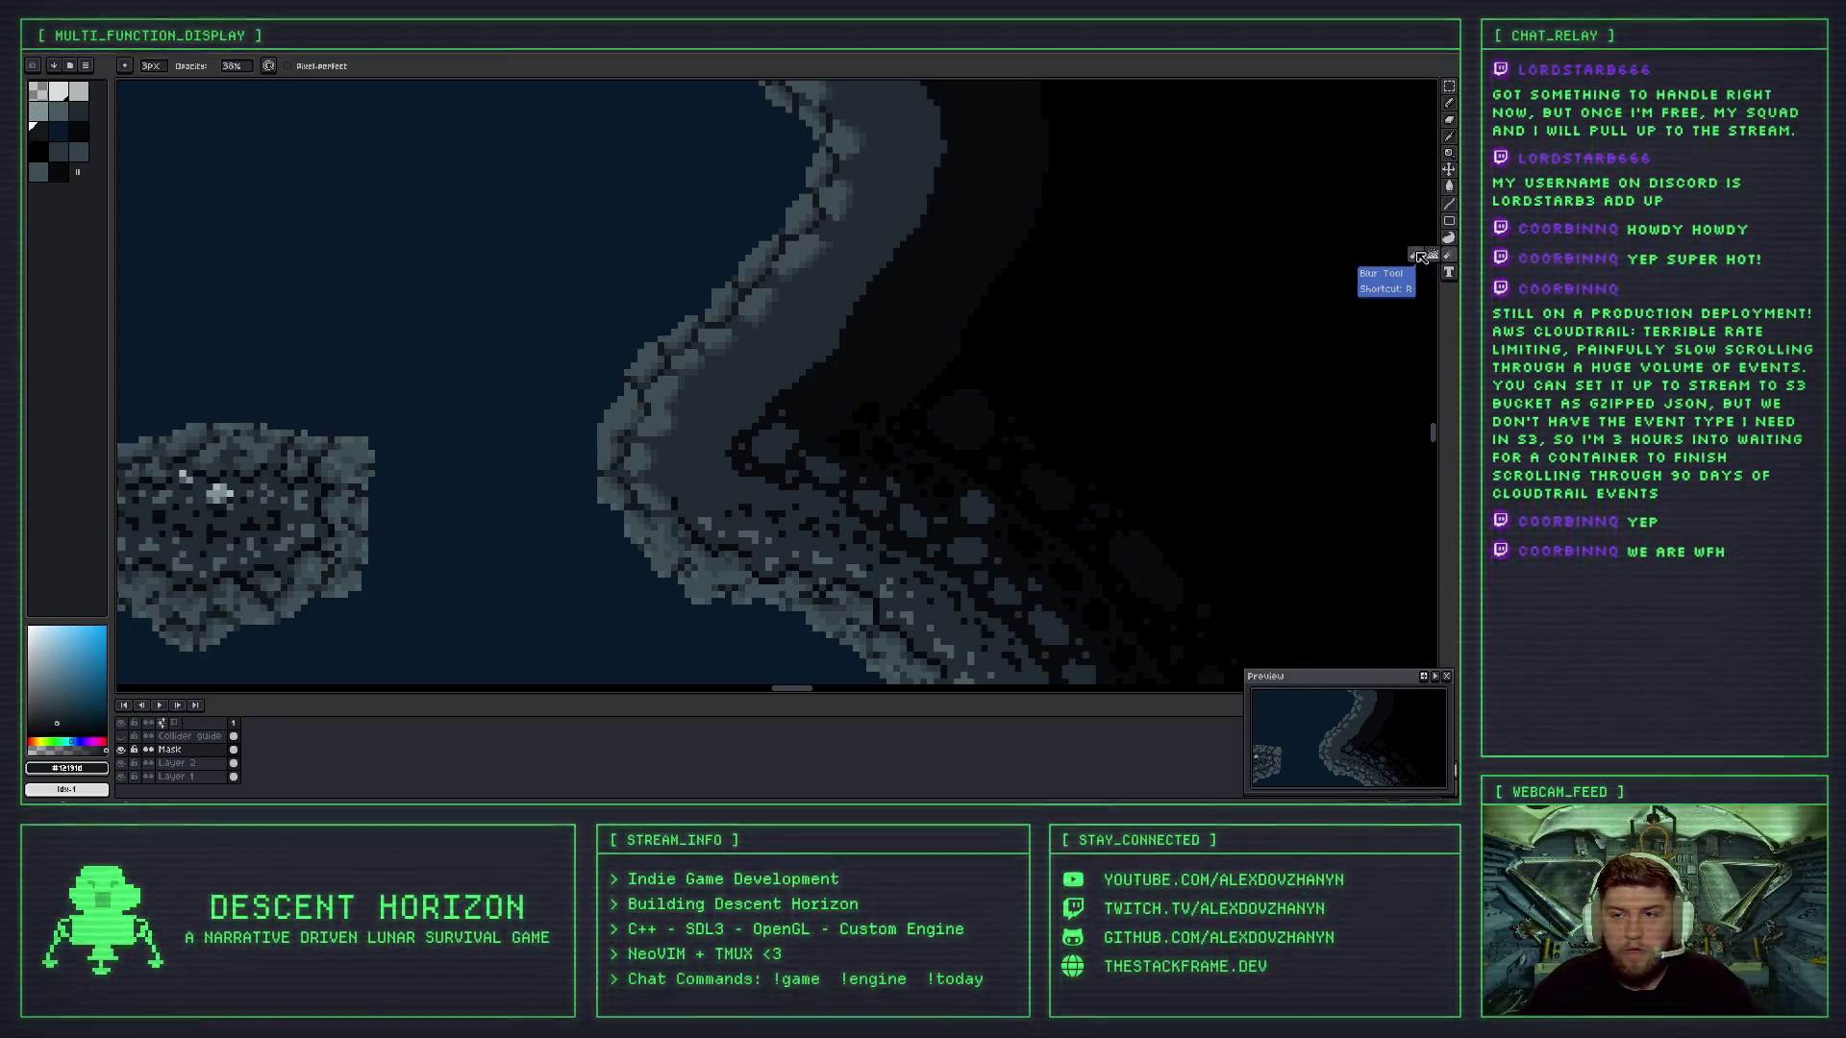
{"action": "left_click", "coordinate": [1450, 256]}
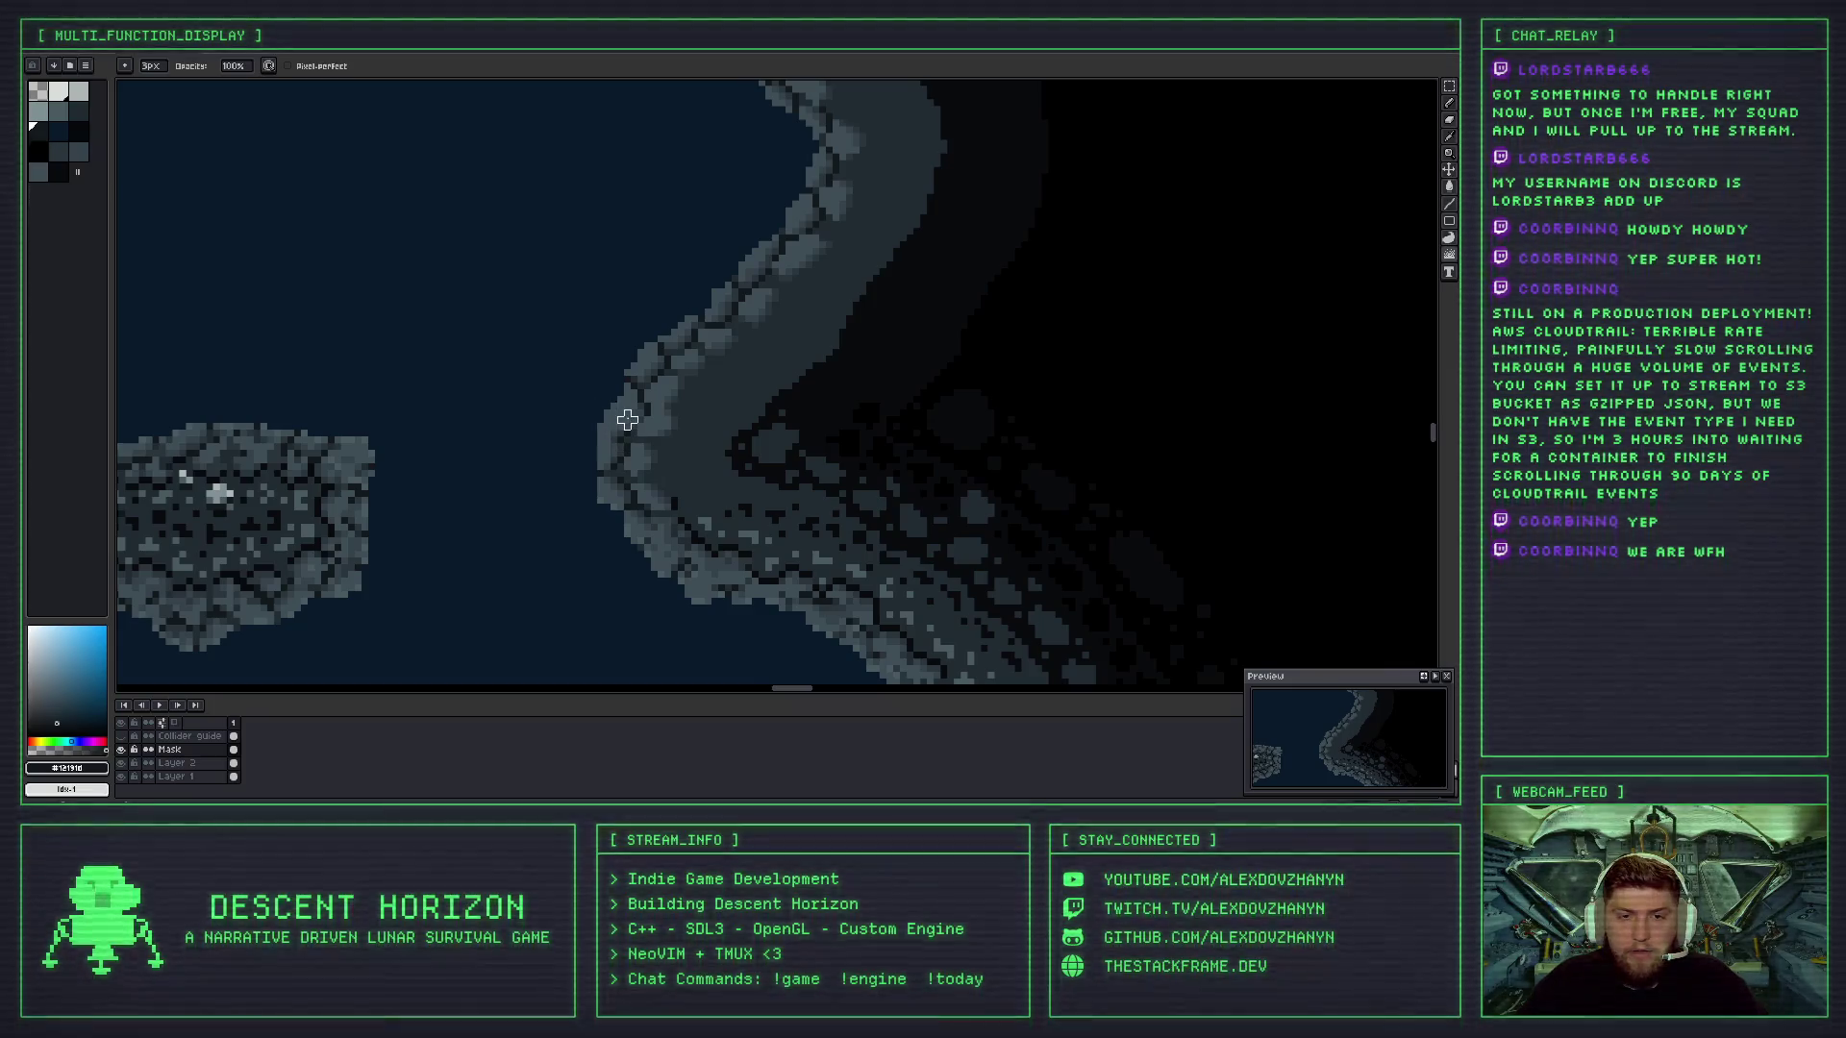
- Undo the last Jumble Tool stroke on the pale grey stone band of the coastline
{"action": "scroll", "coordinate": [628, 418], "scroll_direction": "up", "scroll_amount": 2}
{"action": "scroll", "coordinate": [638, 494], "scroll_direction": "down", "scroll_amount": 2}
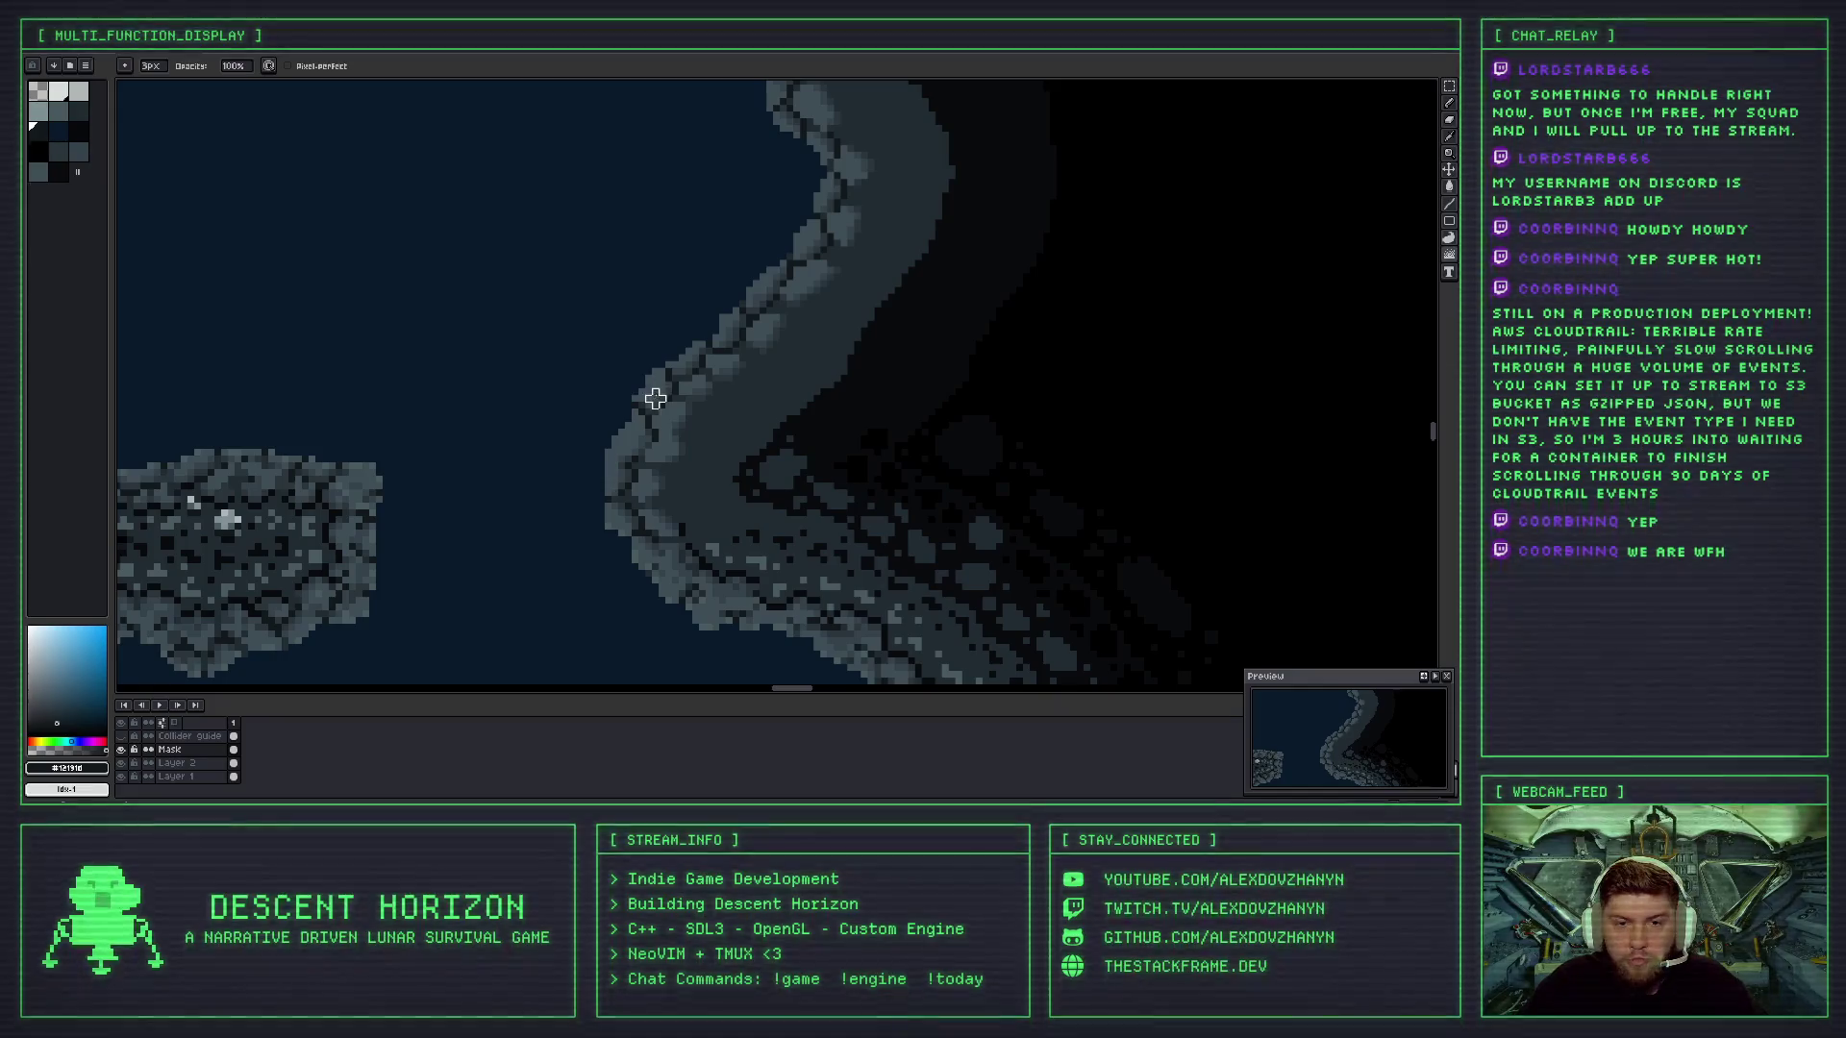
{"action": "scroll", "coordinate": [700, 475], "scroll_direction": "down", "scroll_amount": 2}
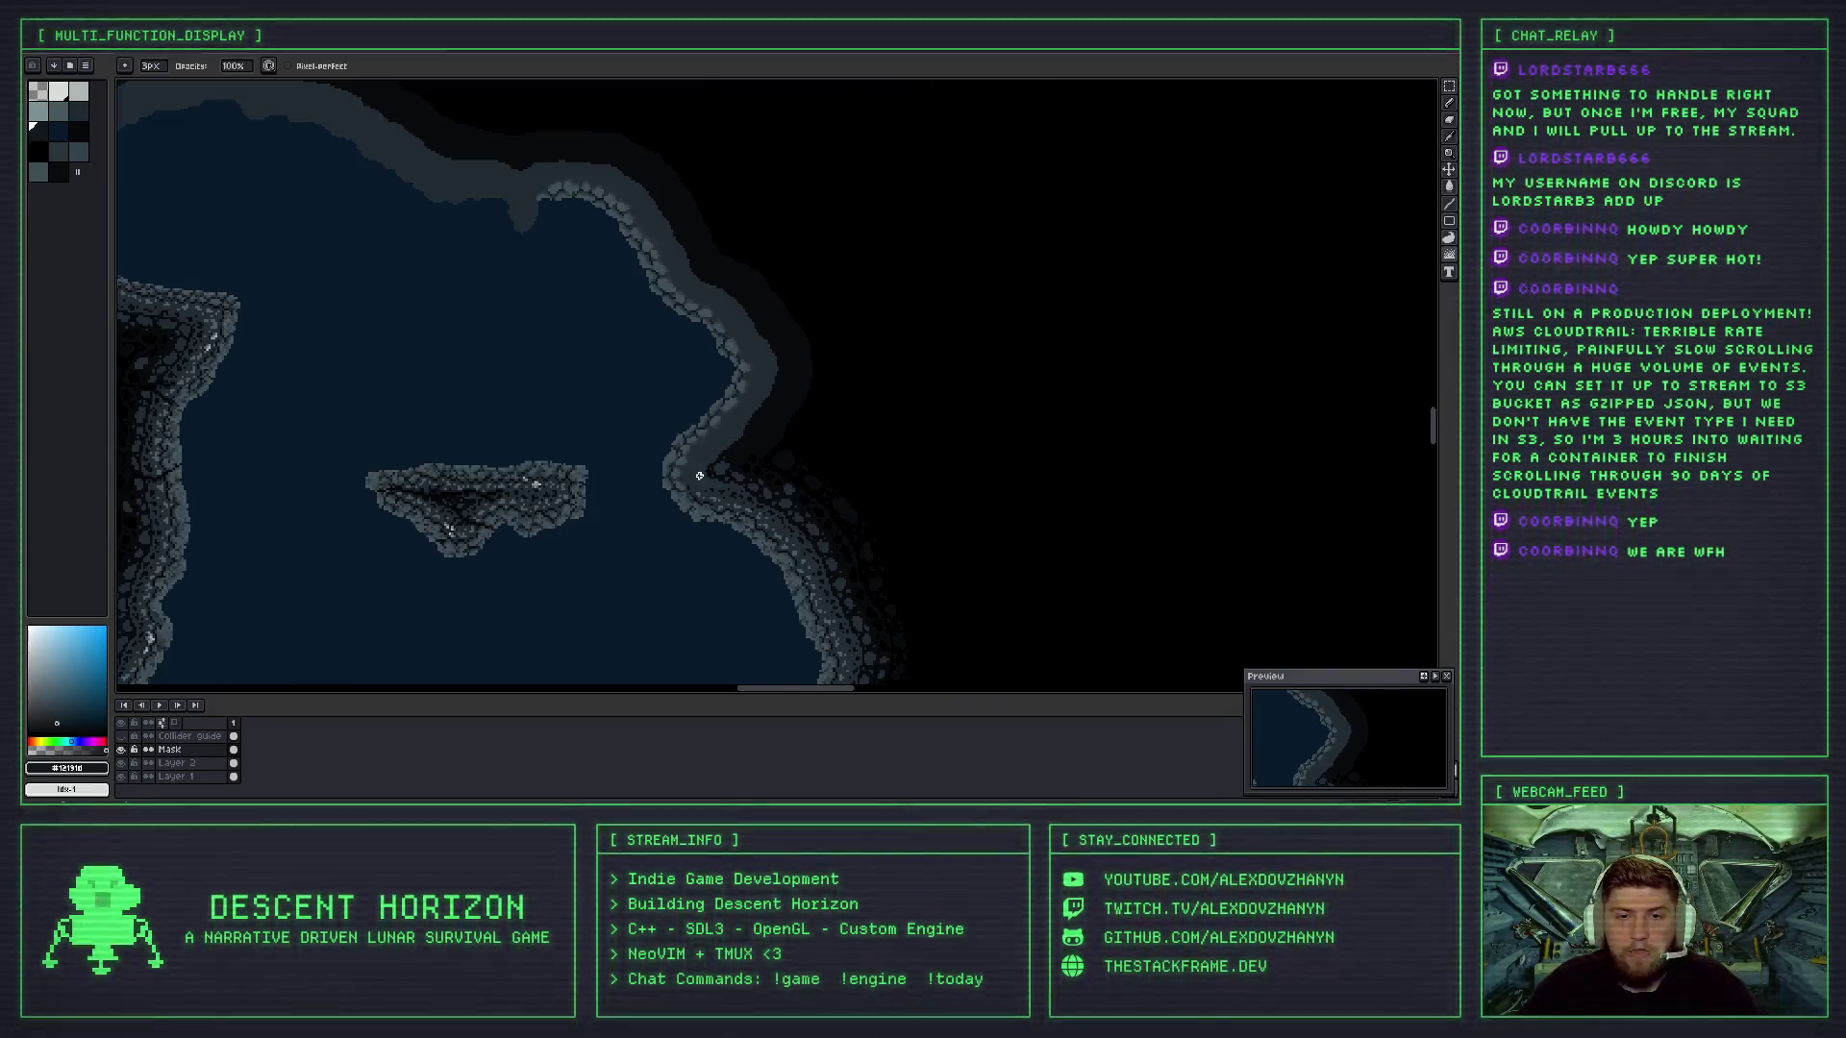
{"action": "scroll", "coordinate": [699, 475], "scroll_direction": "up", "scroll_amount": 4}
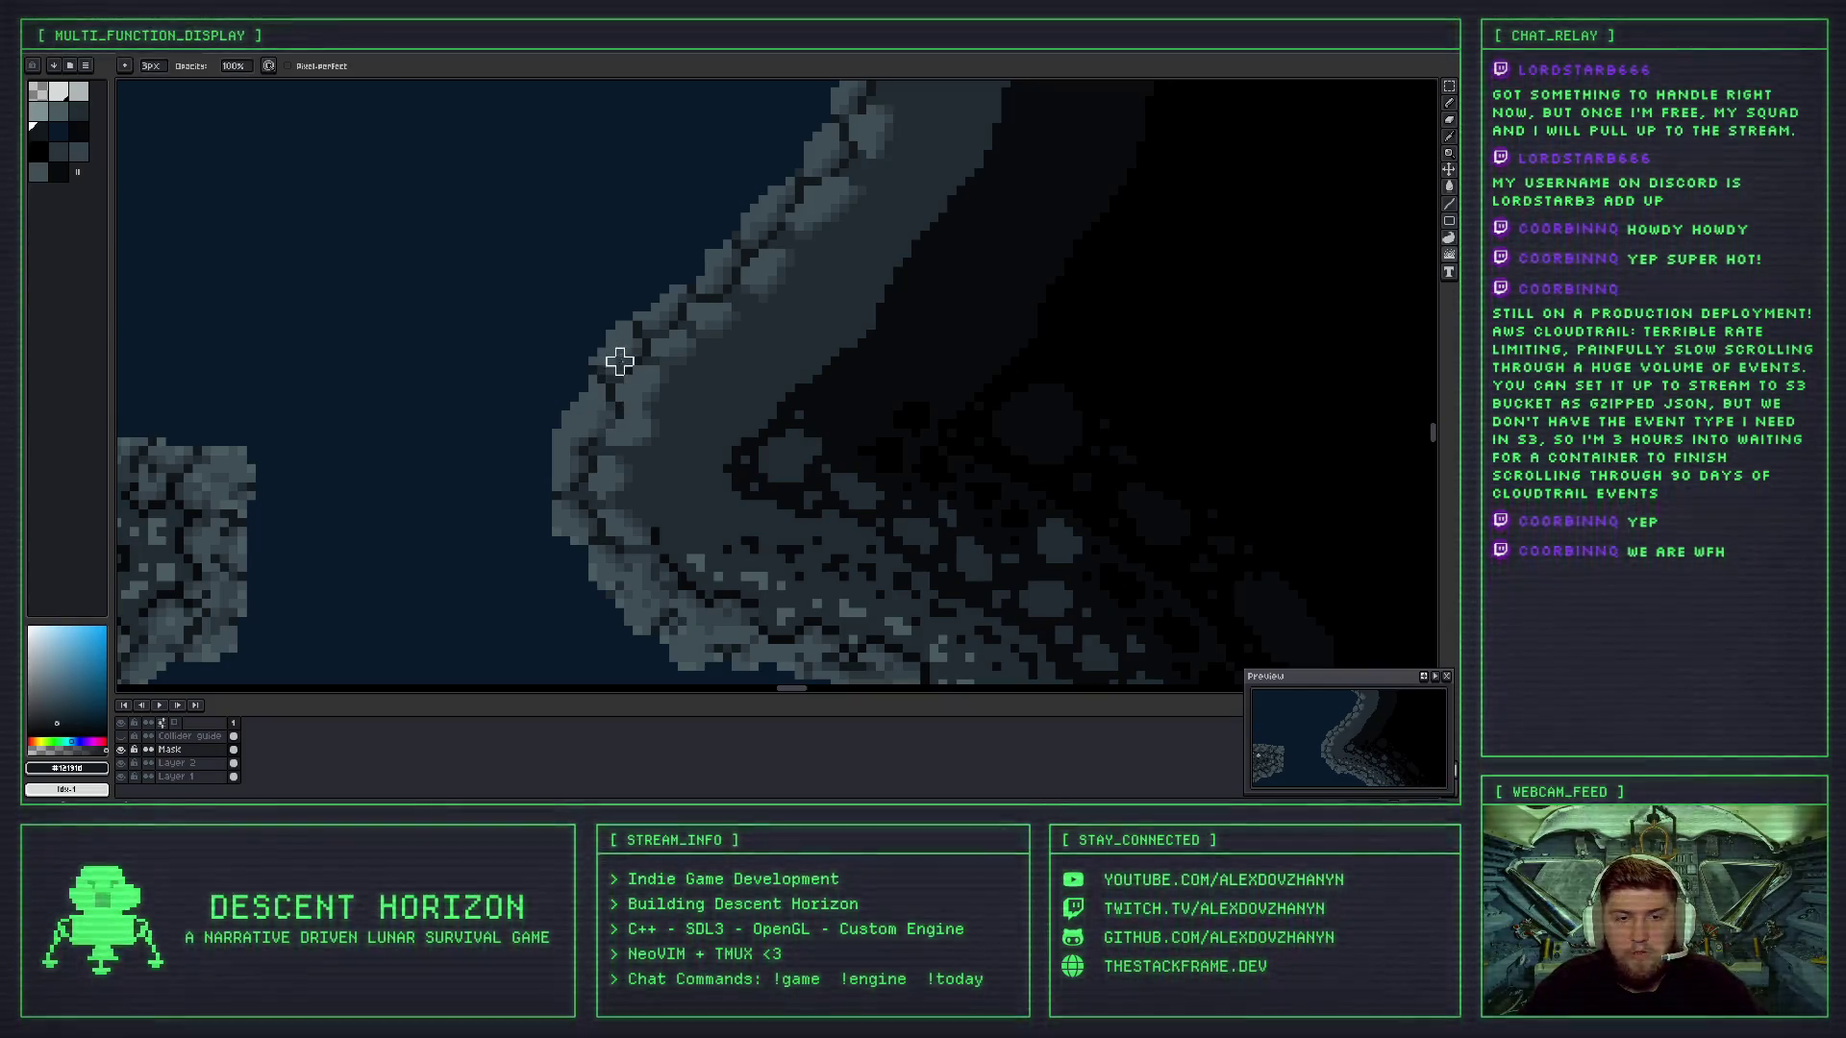
{"action": "scroll", "coordinate": [700, 441], "scroll_direction": "down", "scroll_amount": 3}
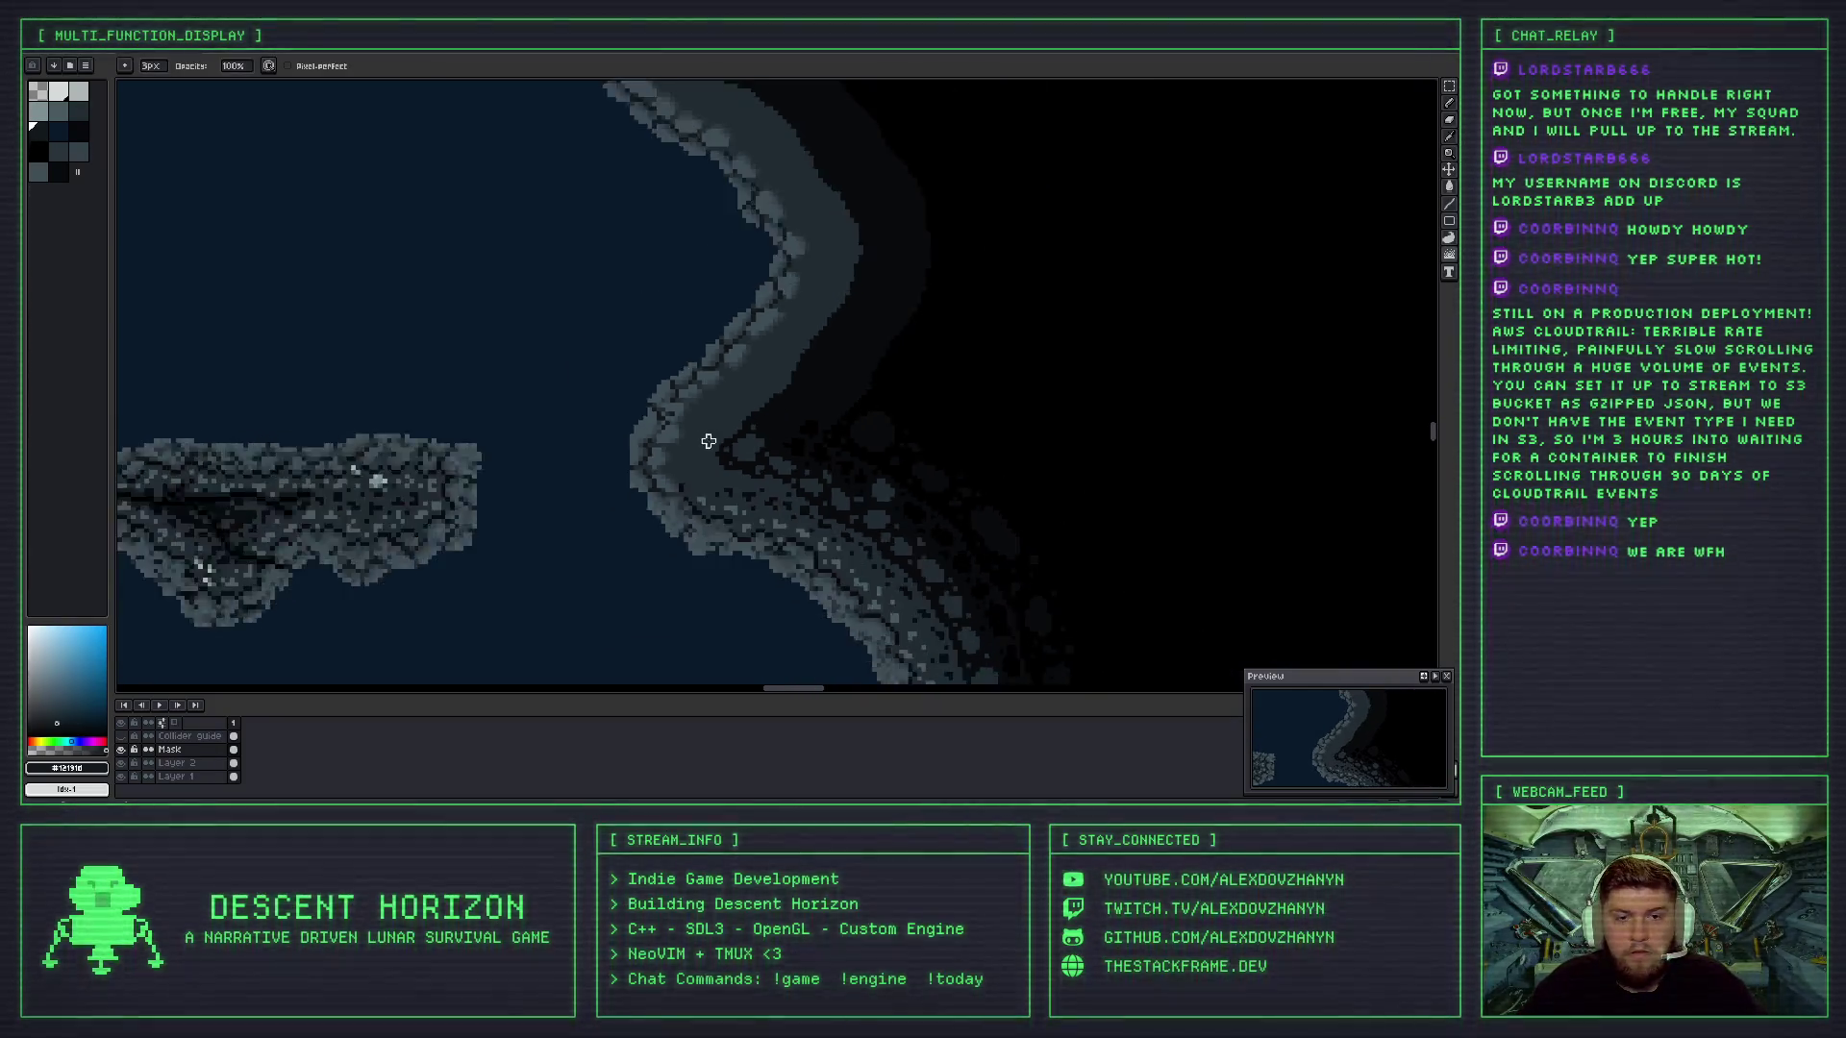
{"action": "scroll", "coordinate": [711, 461], "scroll_direction": "up", "scroll_amount": 1}
{"action": "scroll", "coordinate": [712, 462], "scroll_direction": "down", "scroll_amount": 2}
{"action": "scroll", "coordinate": [705, 445], "scroll_direction": "up", "scroll_amount": 1}
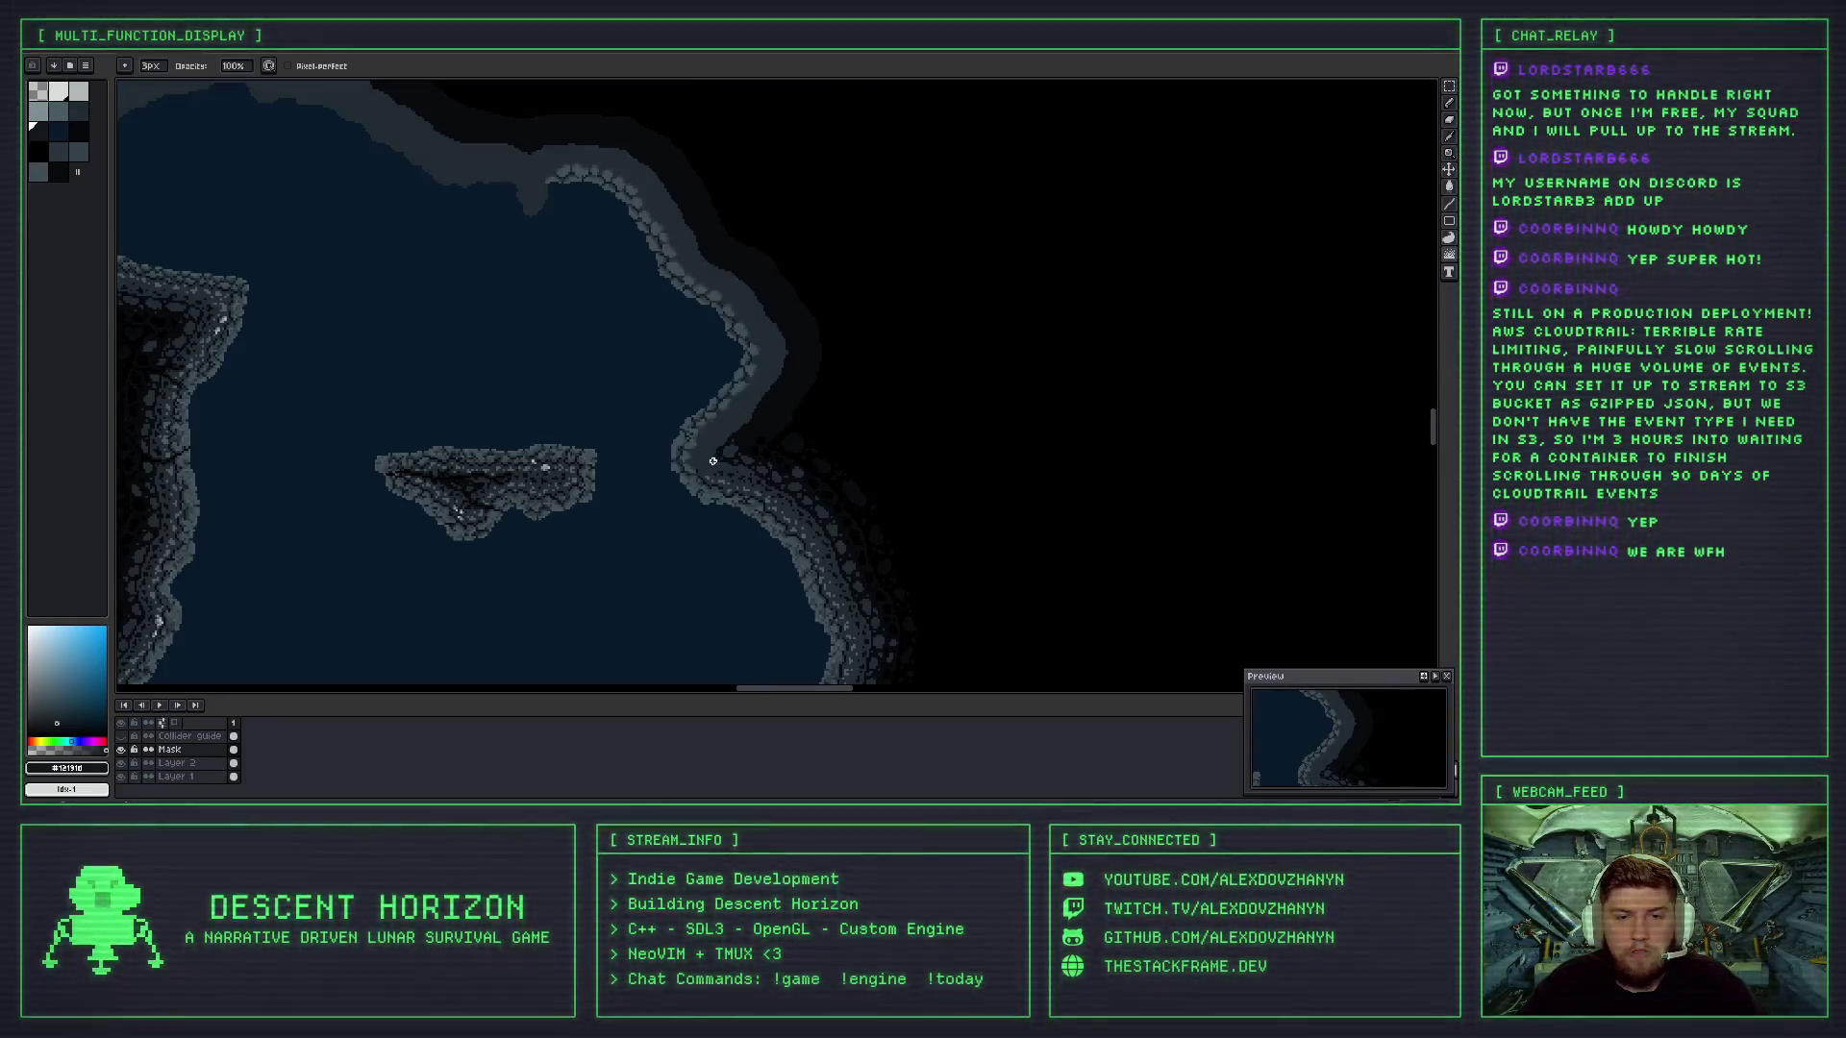
{"action": "scroll", "coordinate": [698, 429], "scroll_direction": "up", "scroll_amount": 2}
{"action": "scroll", "coordinate": [698, 428], "scroll_direction": "up", "scroll_amount": 2}
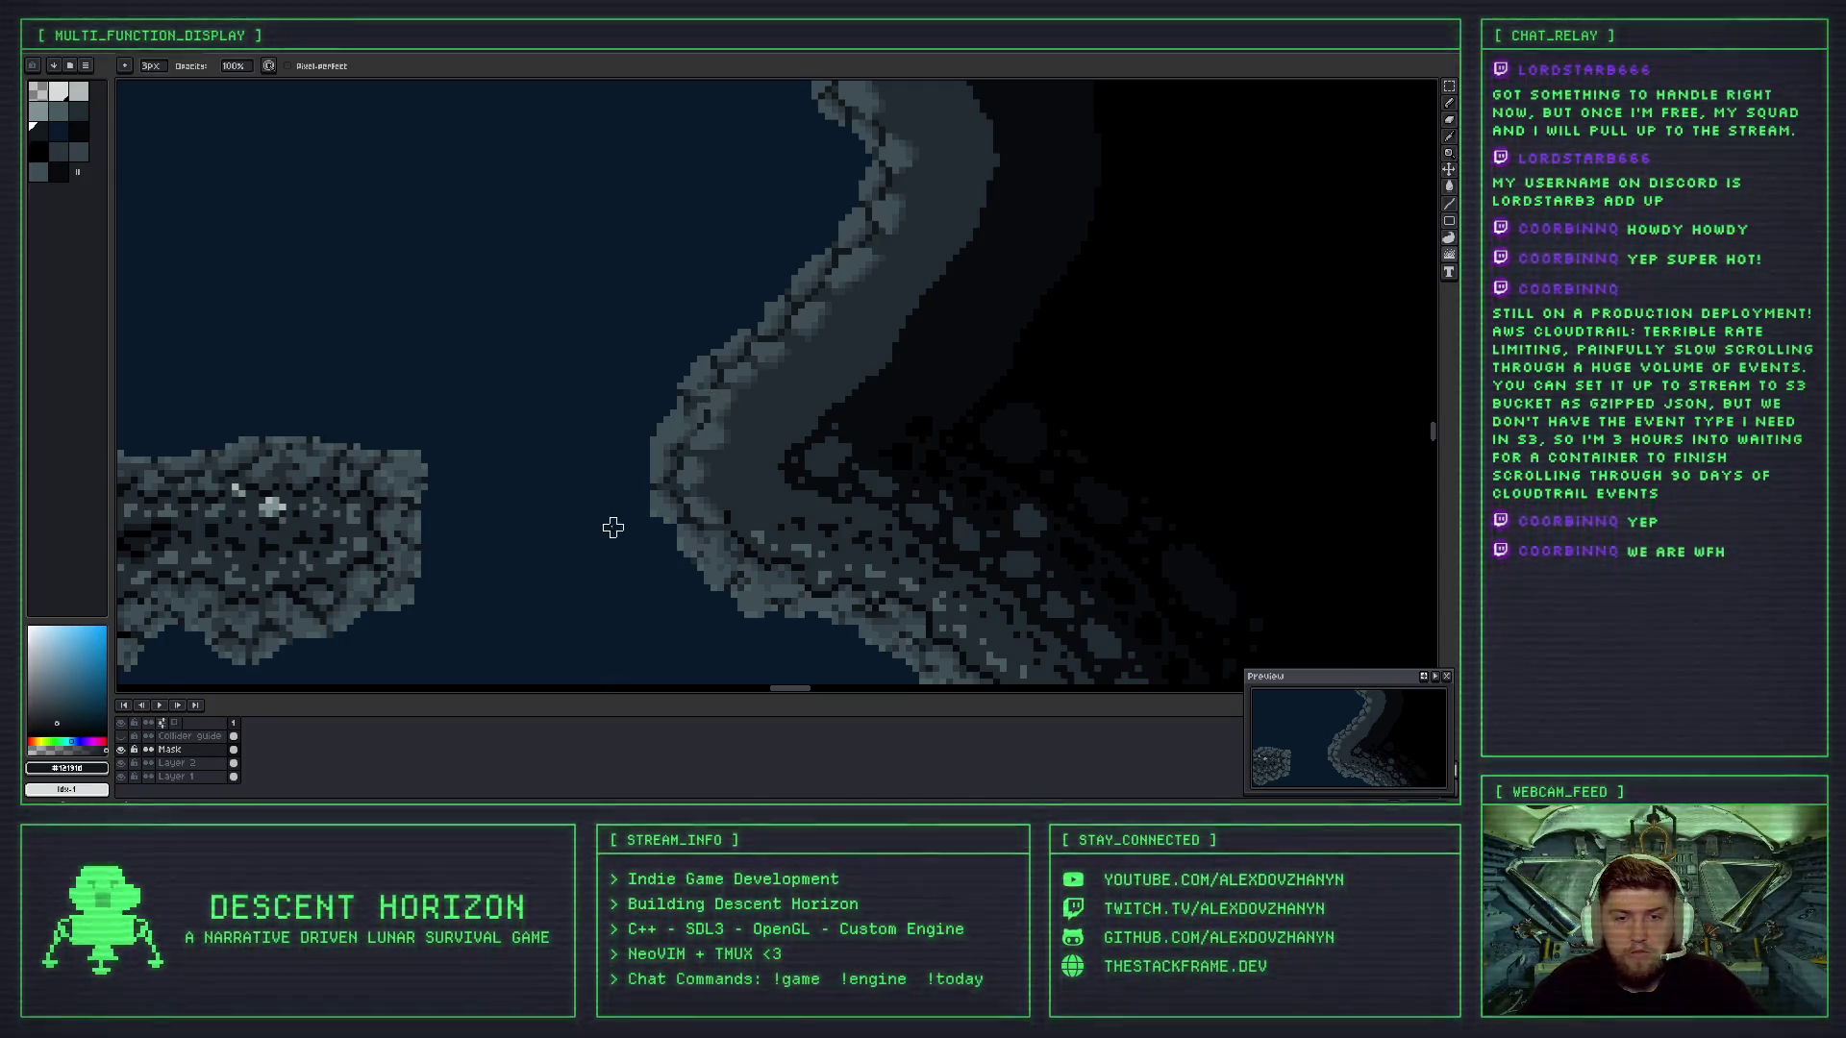
{"action": "key", "text": "ctrl+z"}
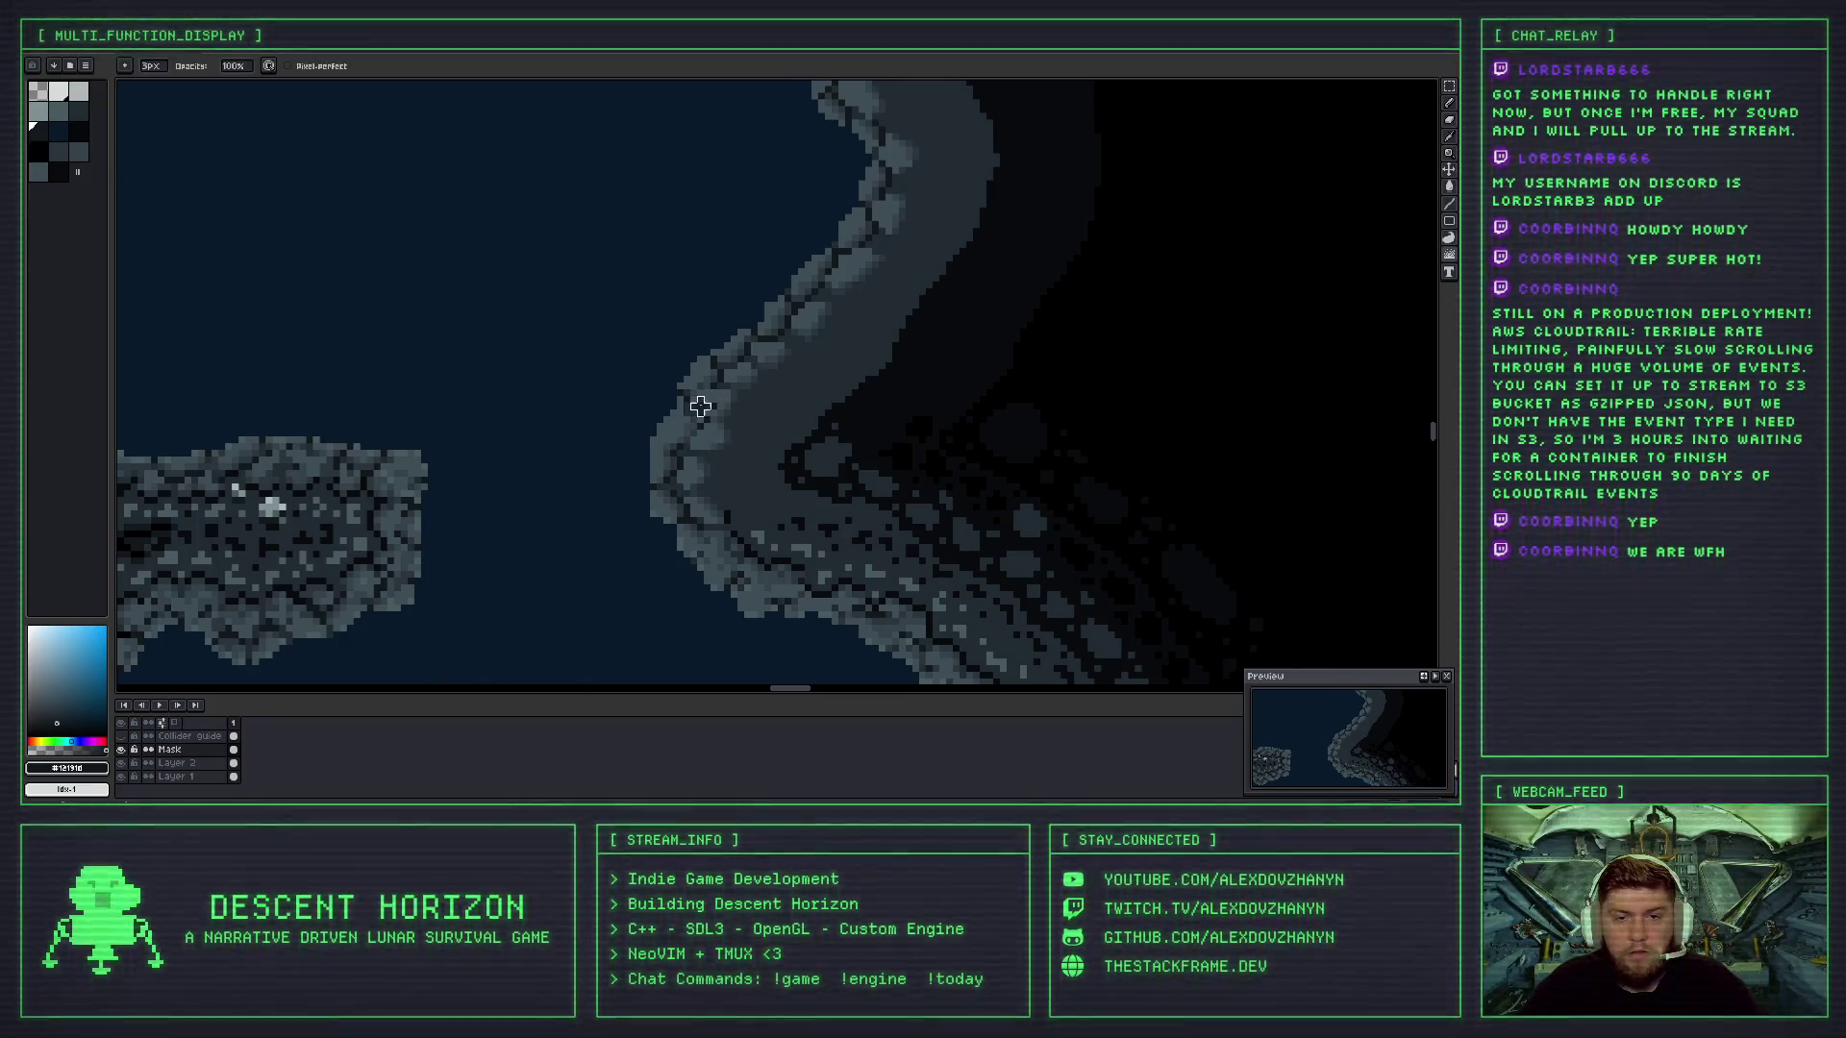
{"action": "scroll", "coordinate": [707, 411], "scroll_direction": "down", "scroll_amount": 2}
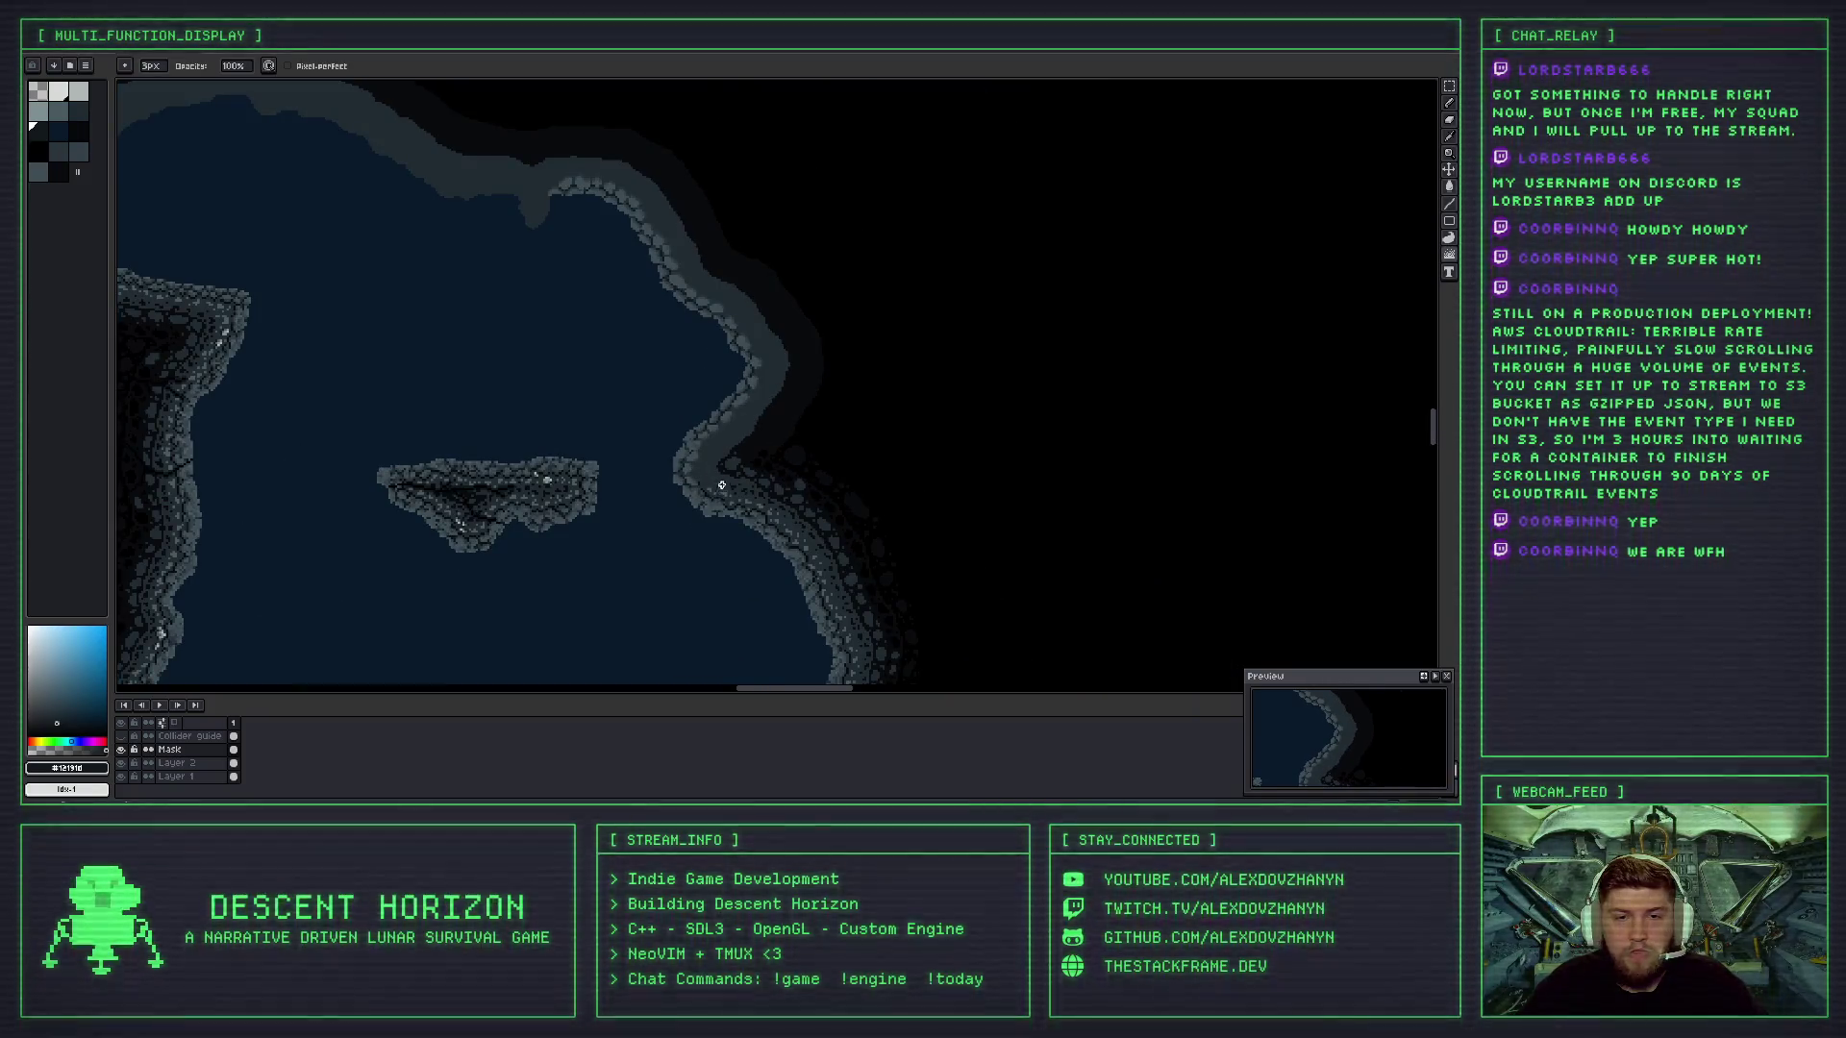
{"action": "scroll", "coordinate": [684, 427], "scroll_direction": "up", "scroll_amount": 2}
{"action": "scroll", "coordinate": [685, 427], "scroll_direction": "down", "scroll_amount": 1}
{"action": "scroll", "coordinate": [719, 500], "scroll_direction": "down", "scroll_amount": 1}
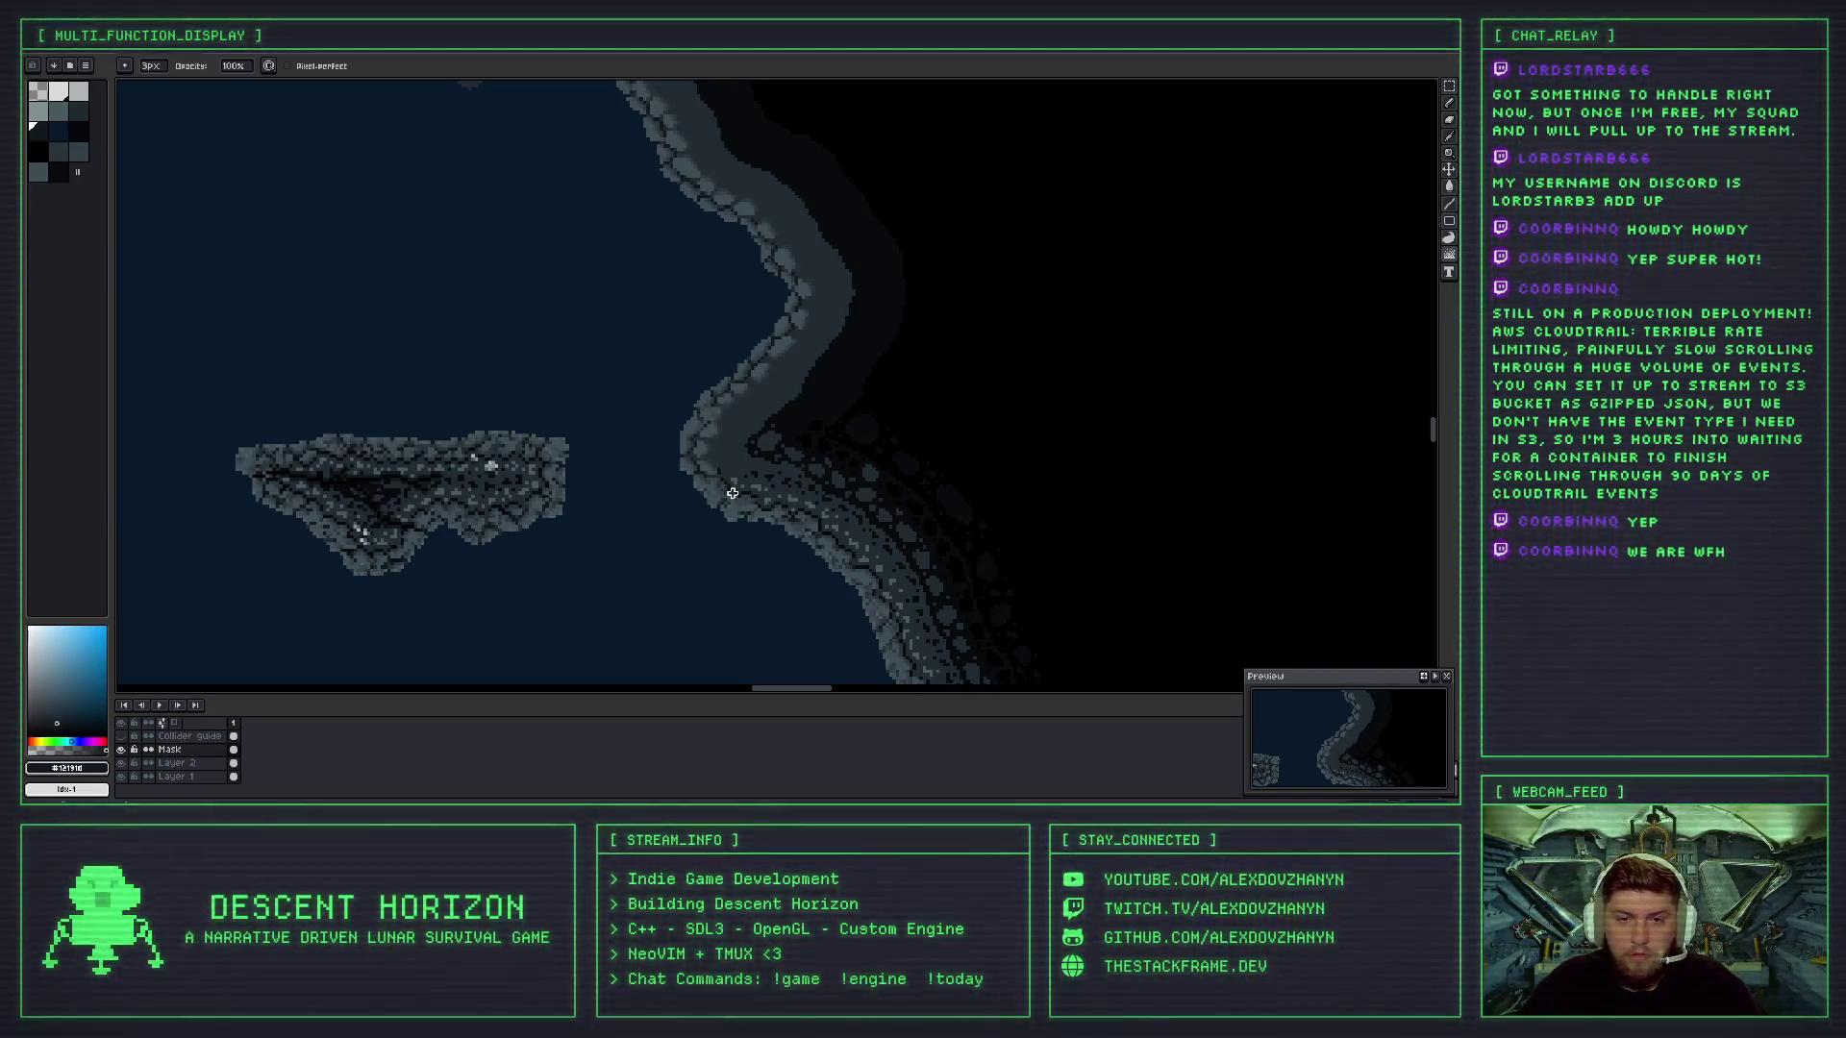
{"action": "scroll", "coordinate": [719, 469], "scroll_direction": "up", "scroll_amount": 1}
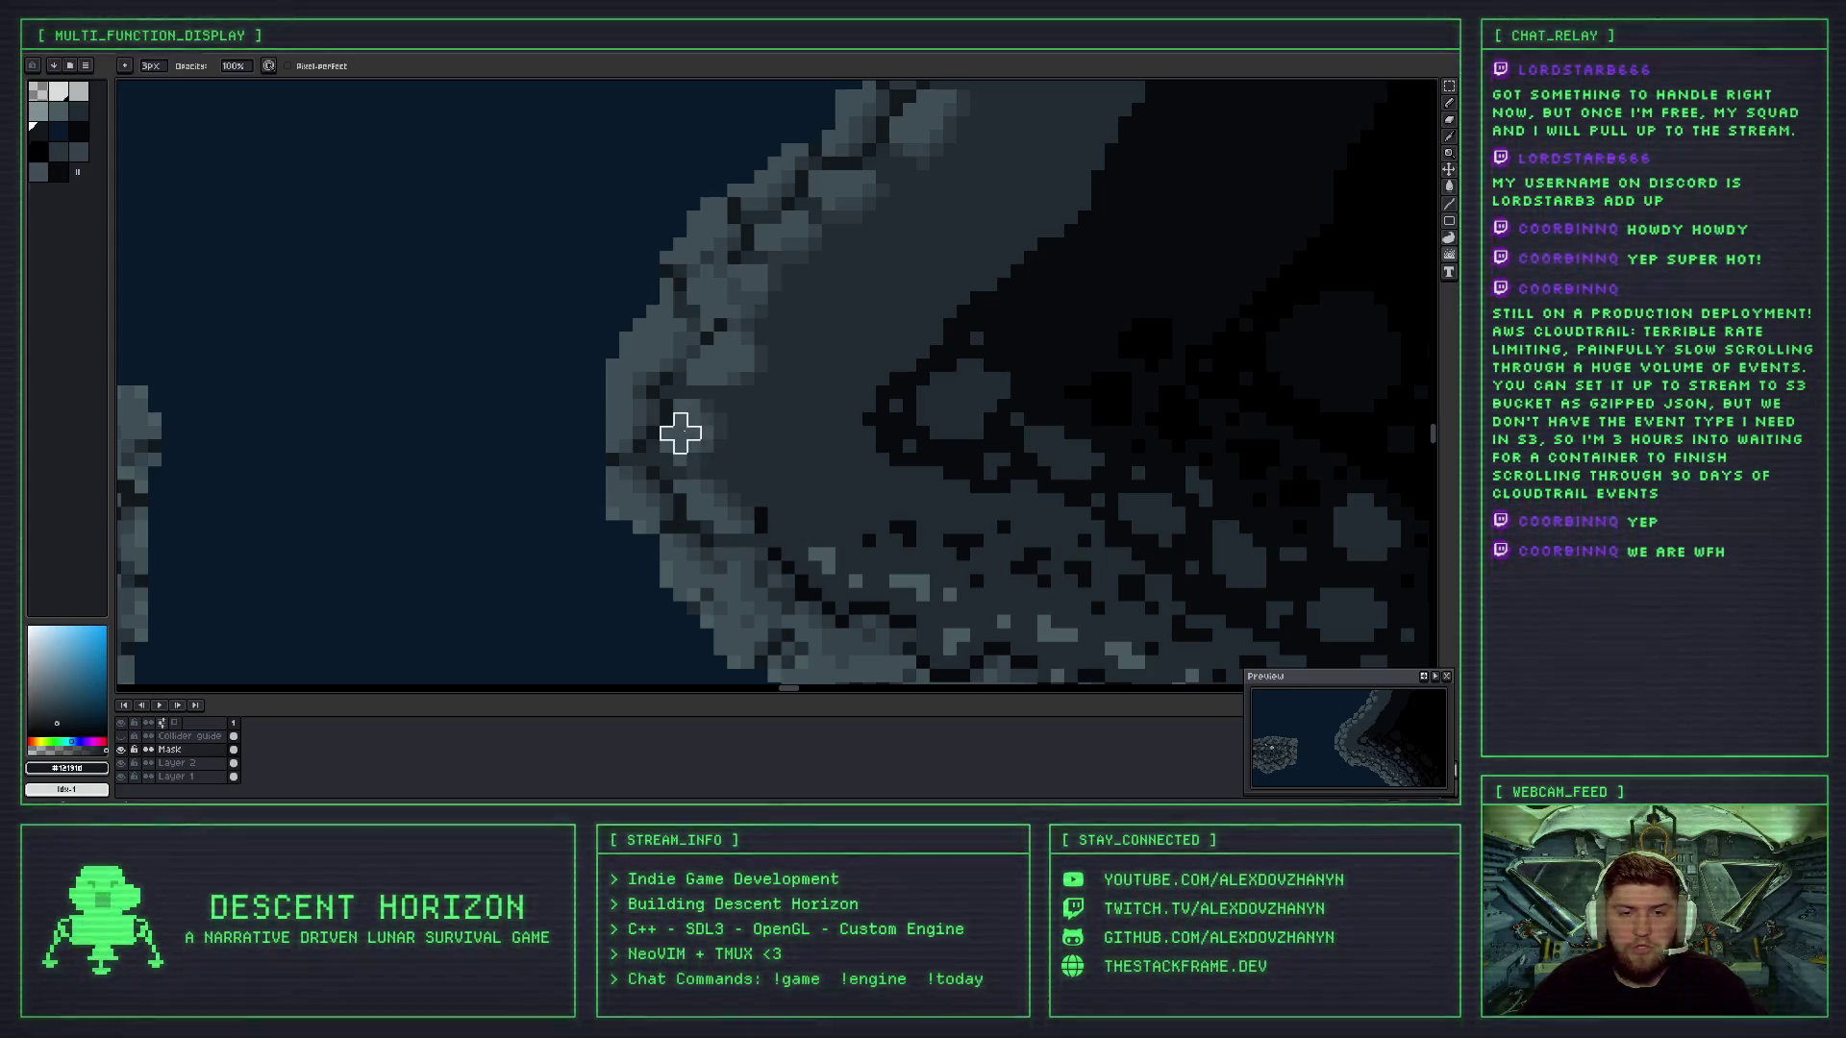
- Undo three more Jumble strokes on the rocky cave edge
{"action": "key", "text": "ctrl+z"}
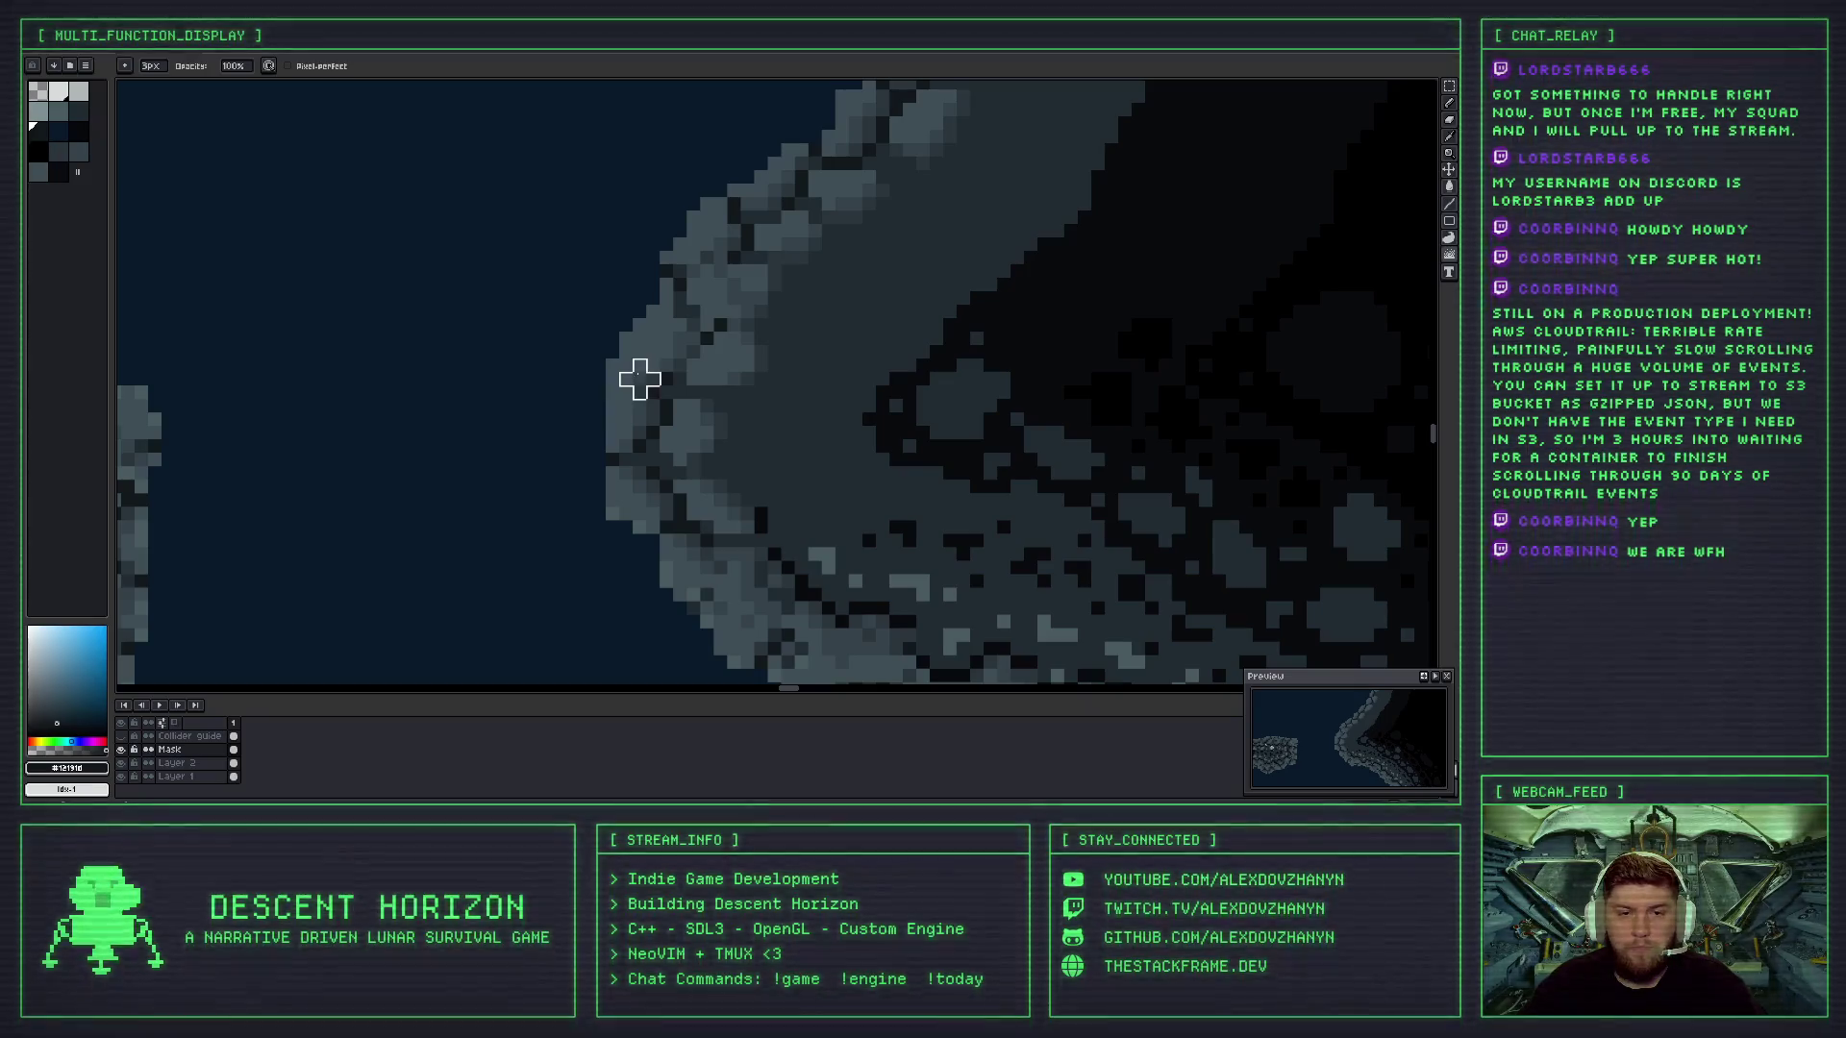
{"action": "key", "text": "ctrl+z"}
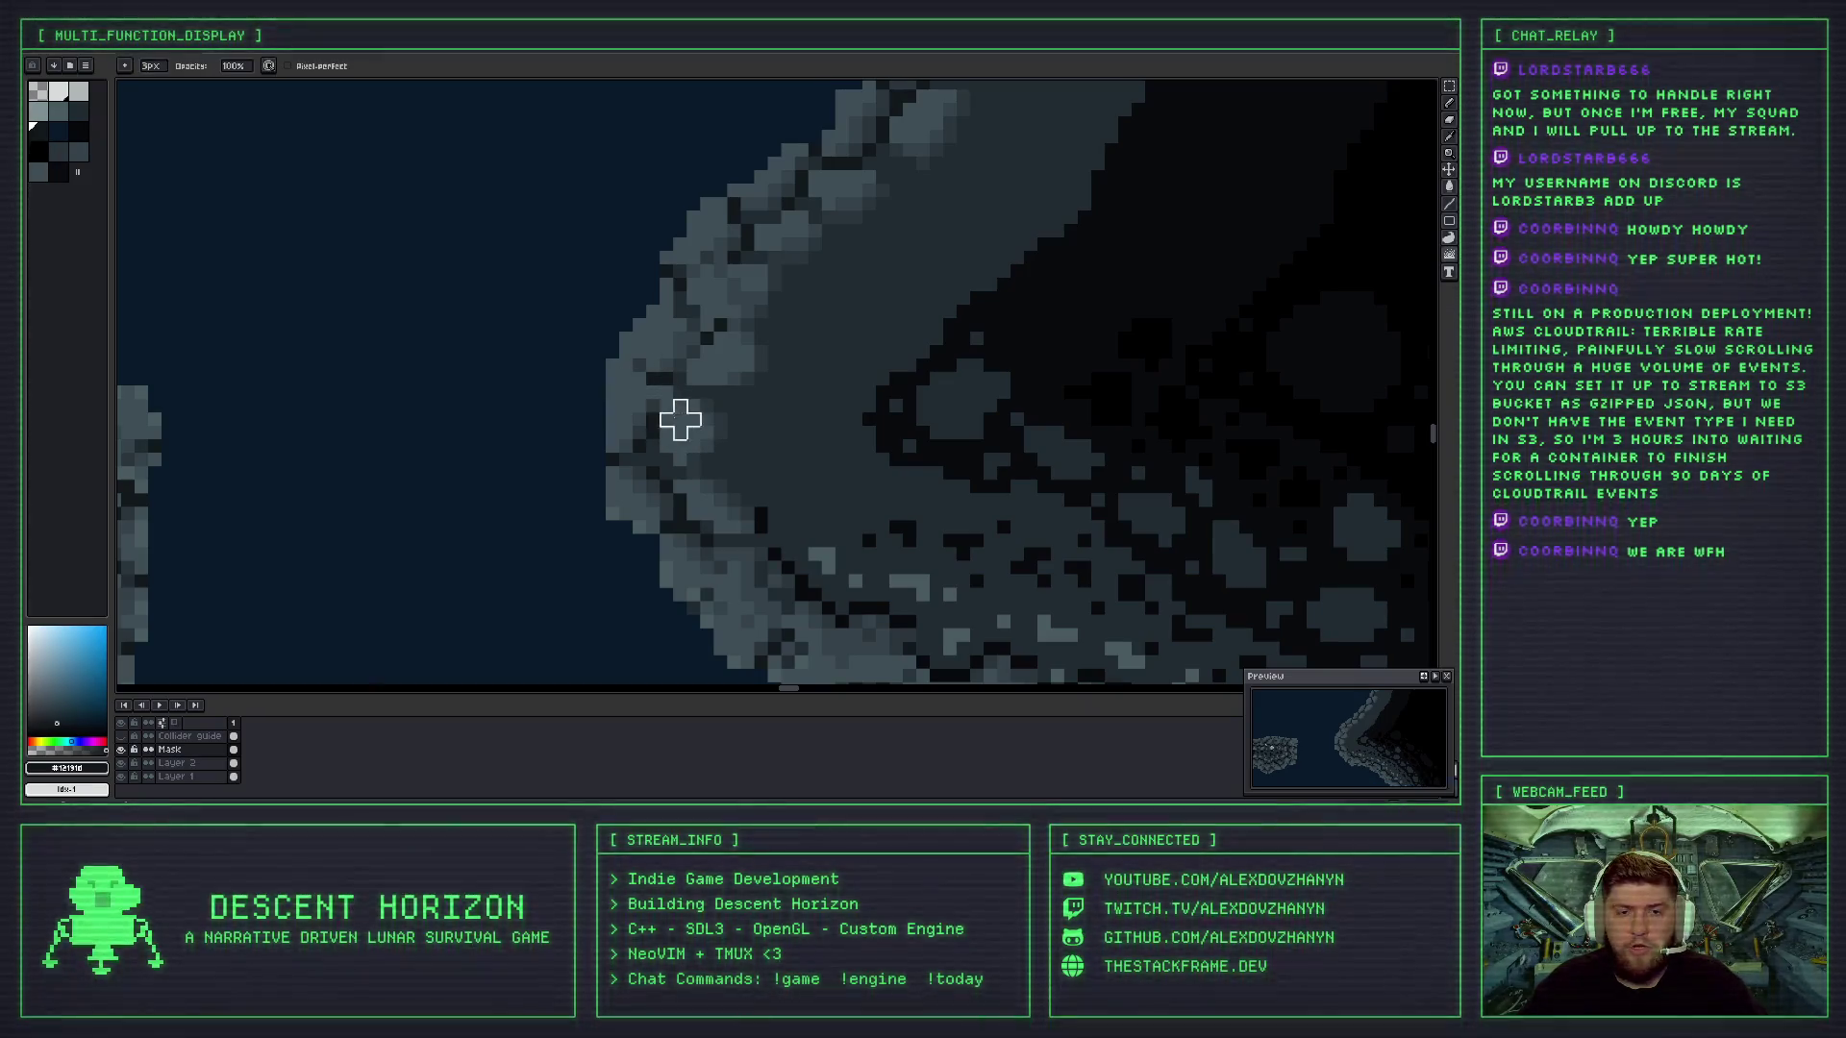
{"action": "scroll", "coordinate": [692, 377], "scroll_direction": "down", "scroll_amount": 2}
{"action": "scroll", "coordinate": [786, 475], "scroll_direction": "down", "scroll_amount": 2}
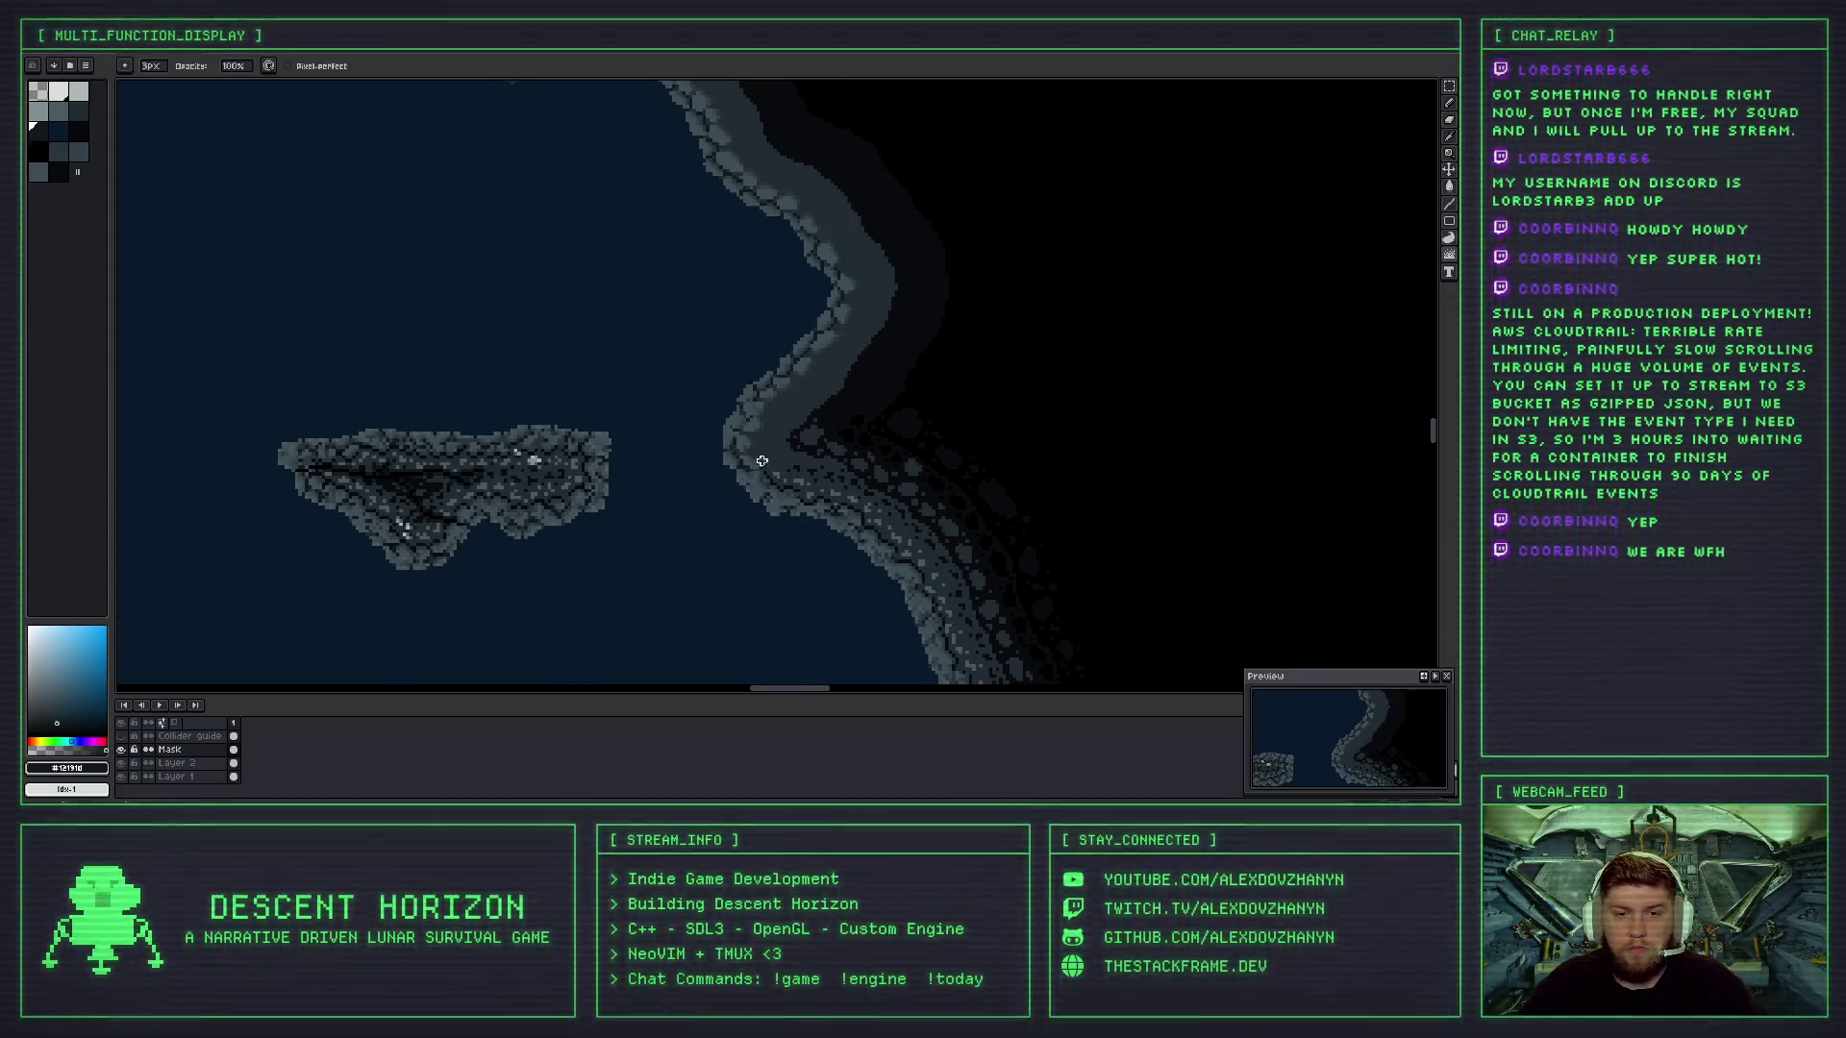
{"action": "scroll", "coordinate": [786, 471], "scroll_direction": "down", "scroll_amount": 3}
{"action": "scroll", "coordinate": [788, 471], "scroll_direction": "up", "scroll_amount": 5}
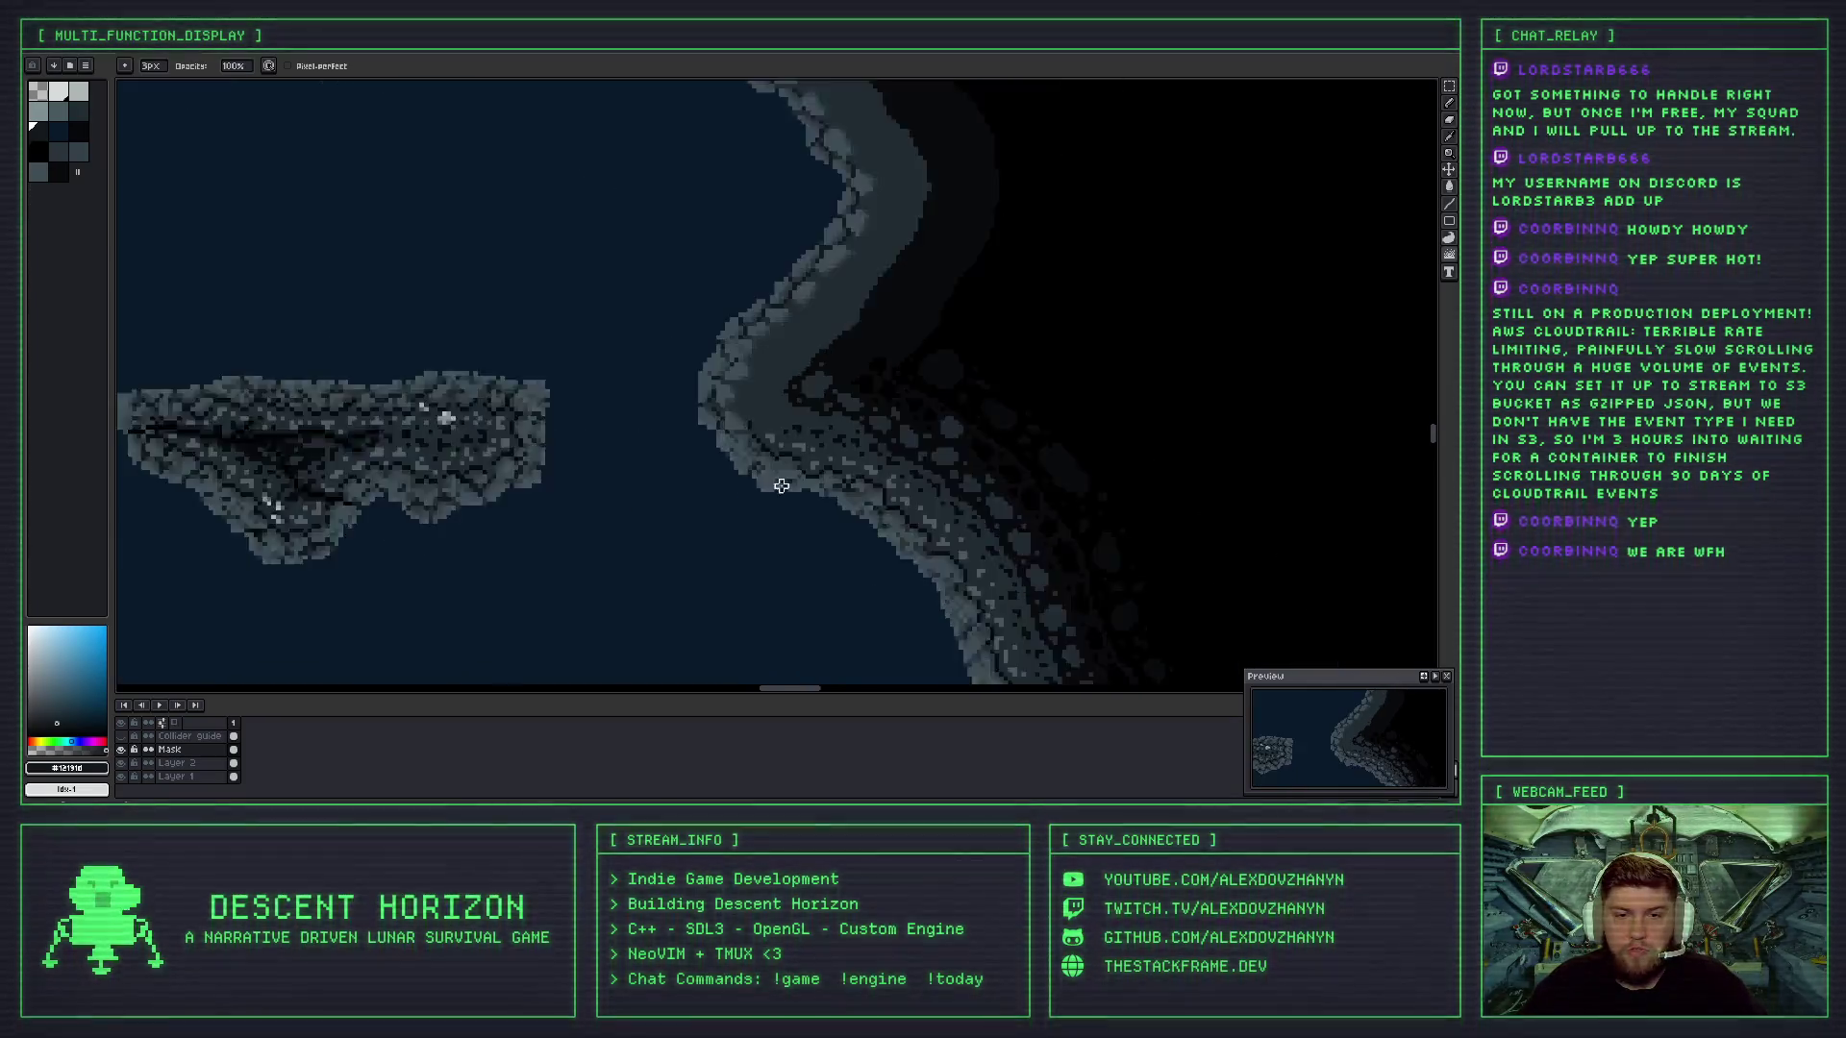
{"action": "key", "text": "ctrl+z"}
- With the Pencil, test a dark crack stroke on the rock edge, then undo it
{"action": "key", "text": "b"}
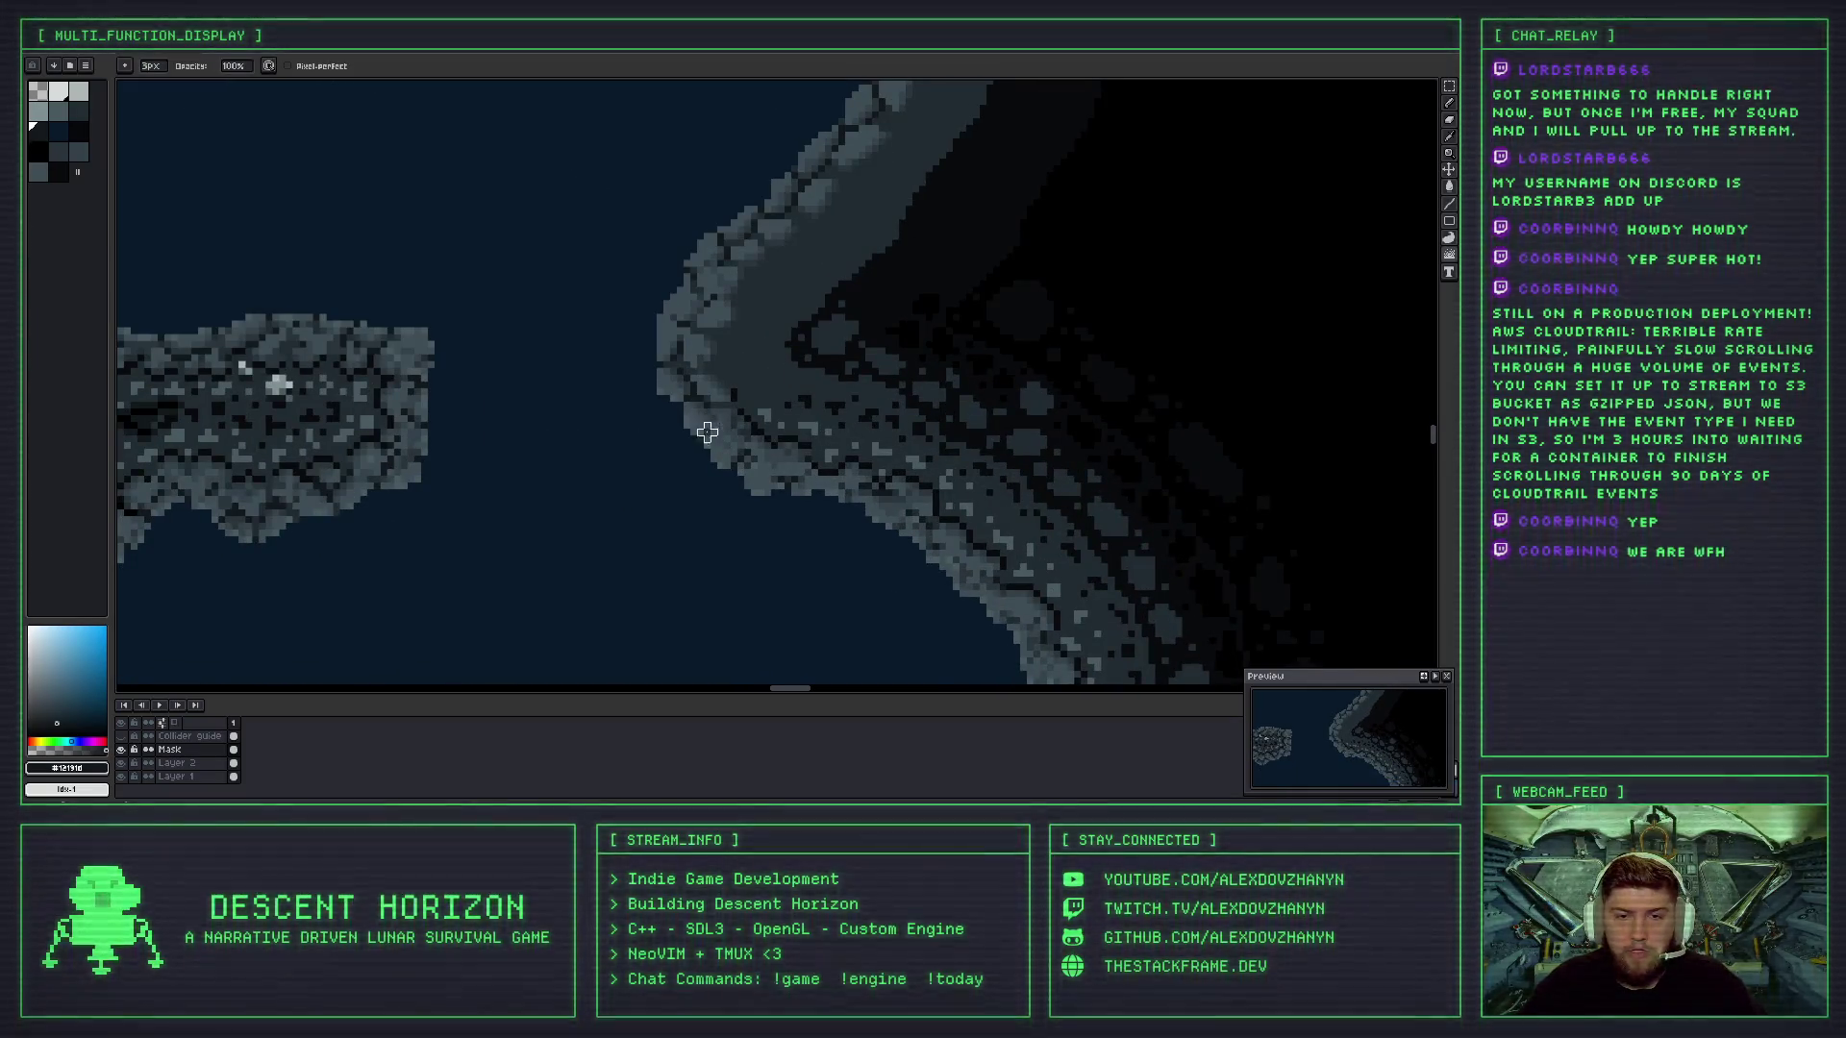
{"action": "scroll", "coordinate": [708, 425], "scroll_direction": "up", "scroll_amount": 2}
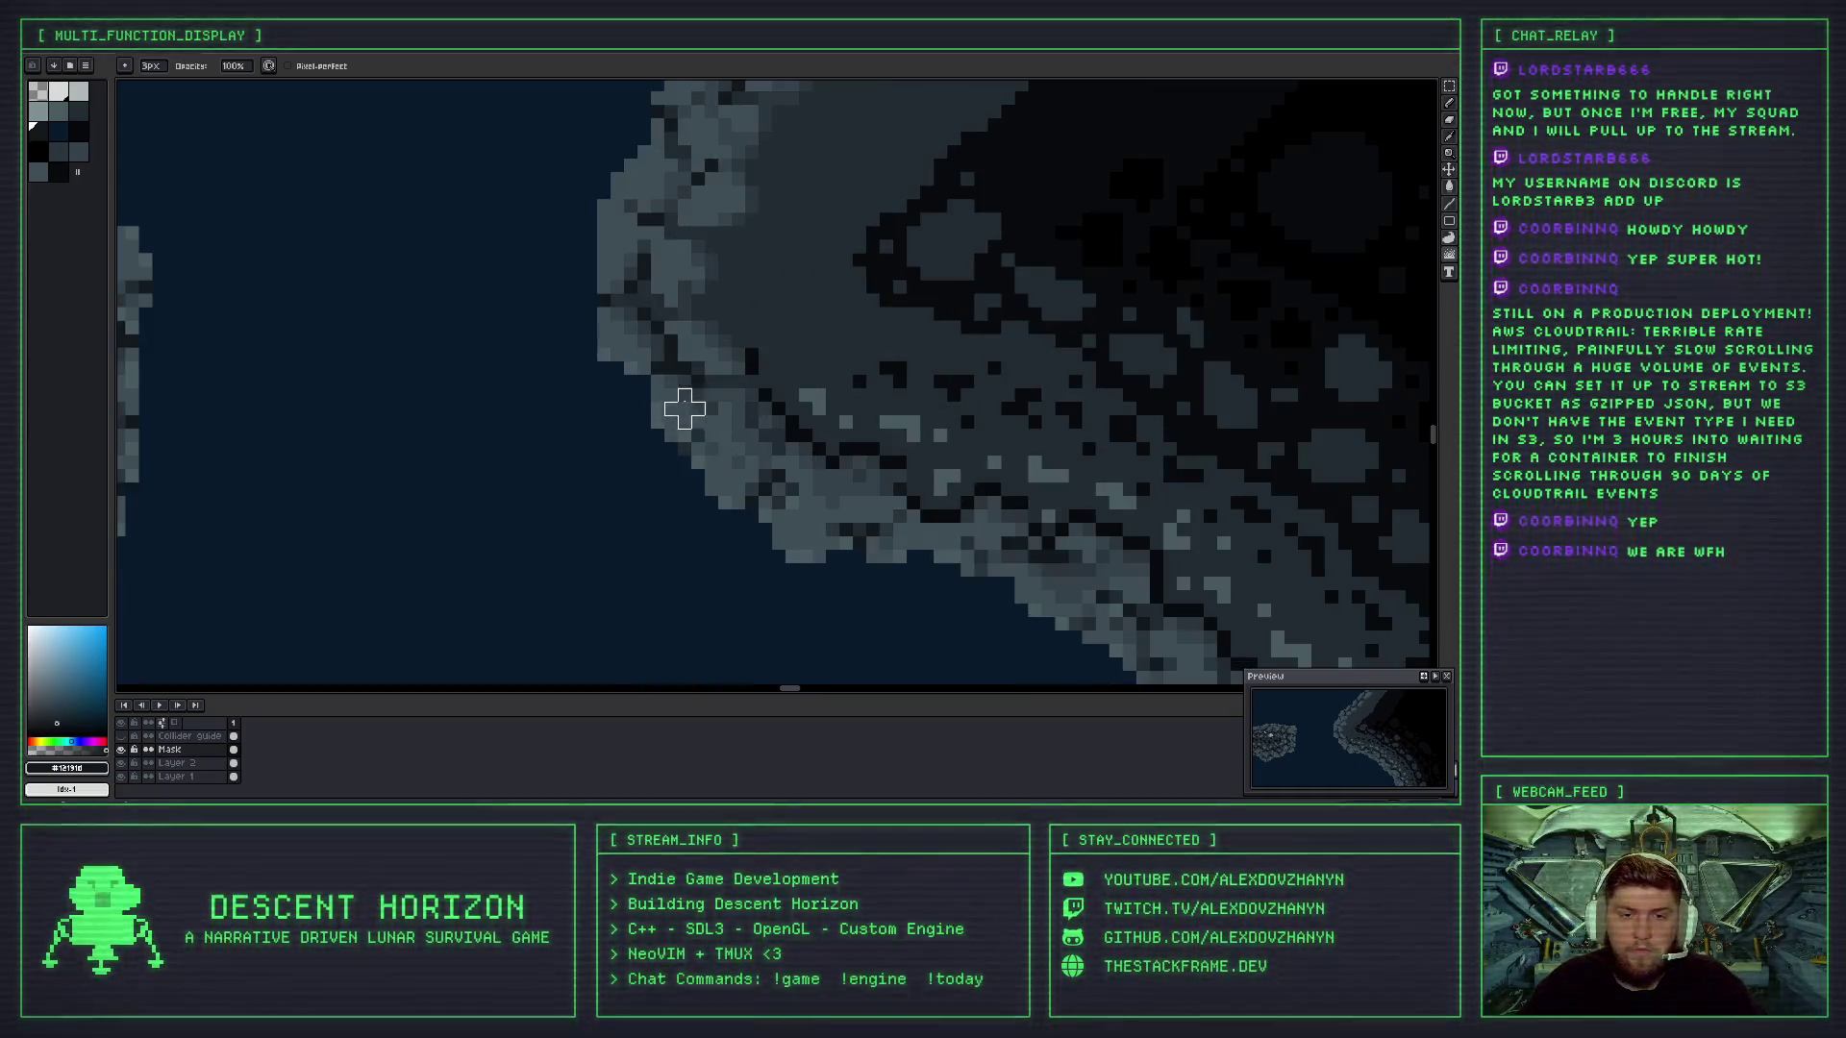
{"action": "left_click_drag", "start_coordinate": [683, 354], "coordinate": [708, 362]}
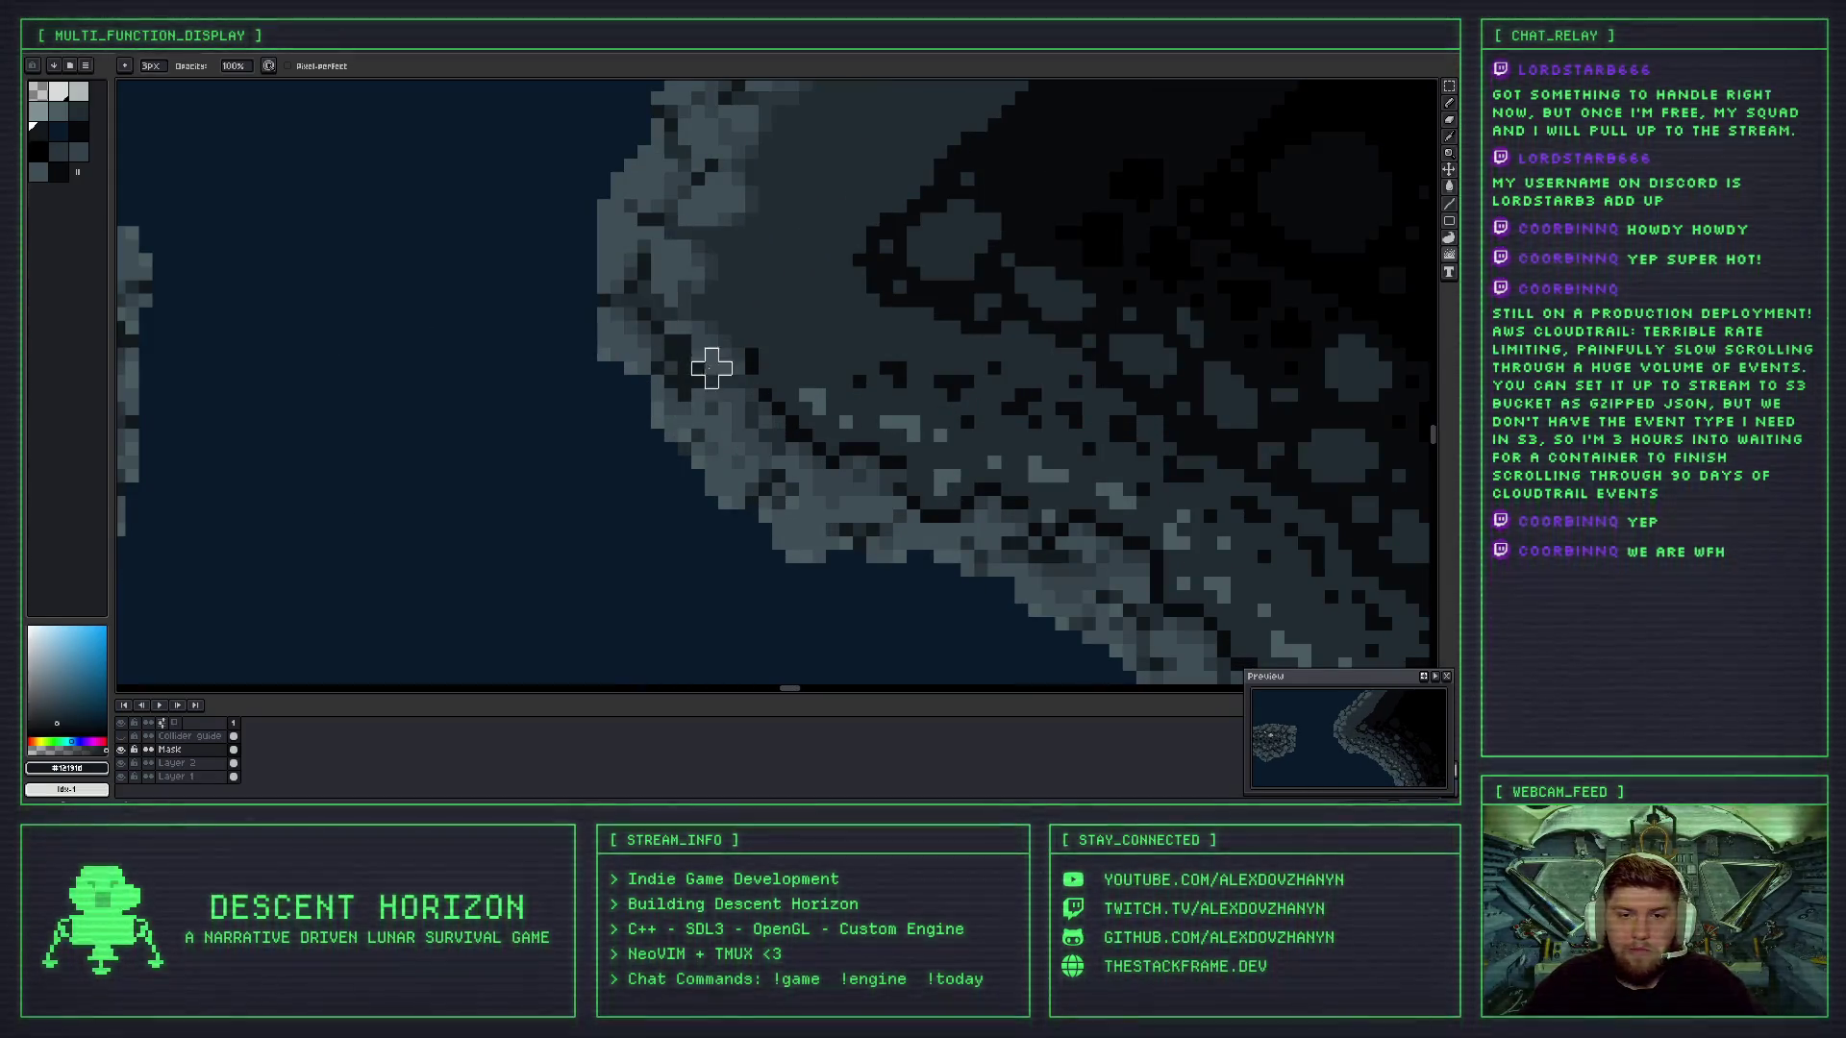
{"action": "key", "text": "ctrl+z"}
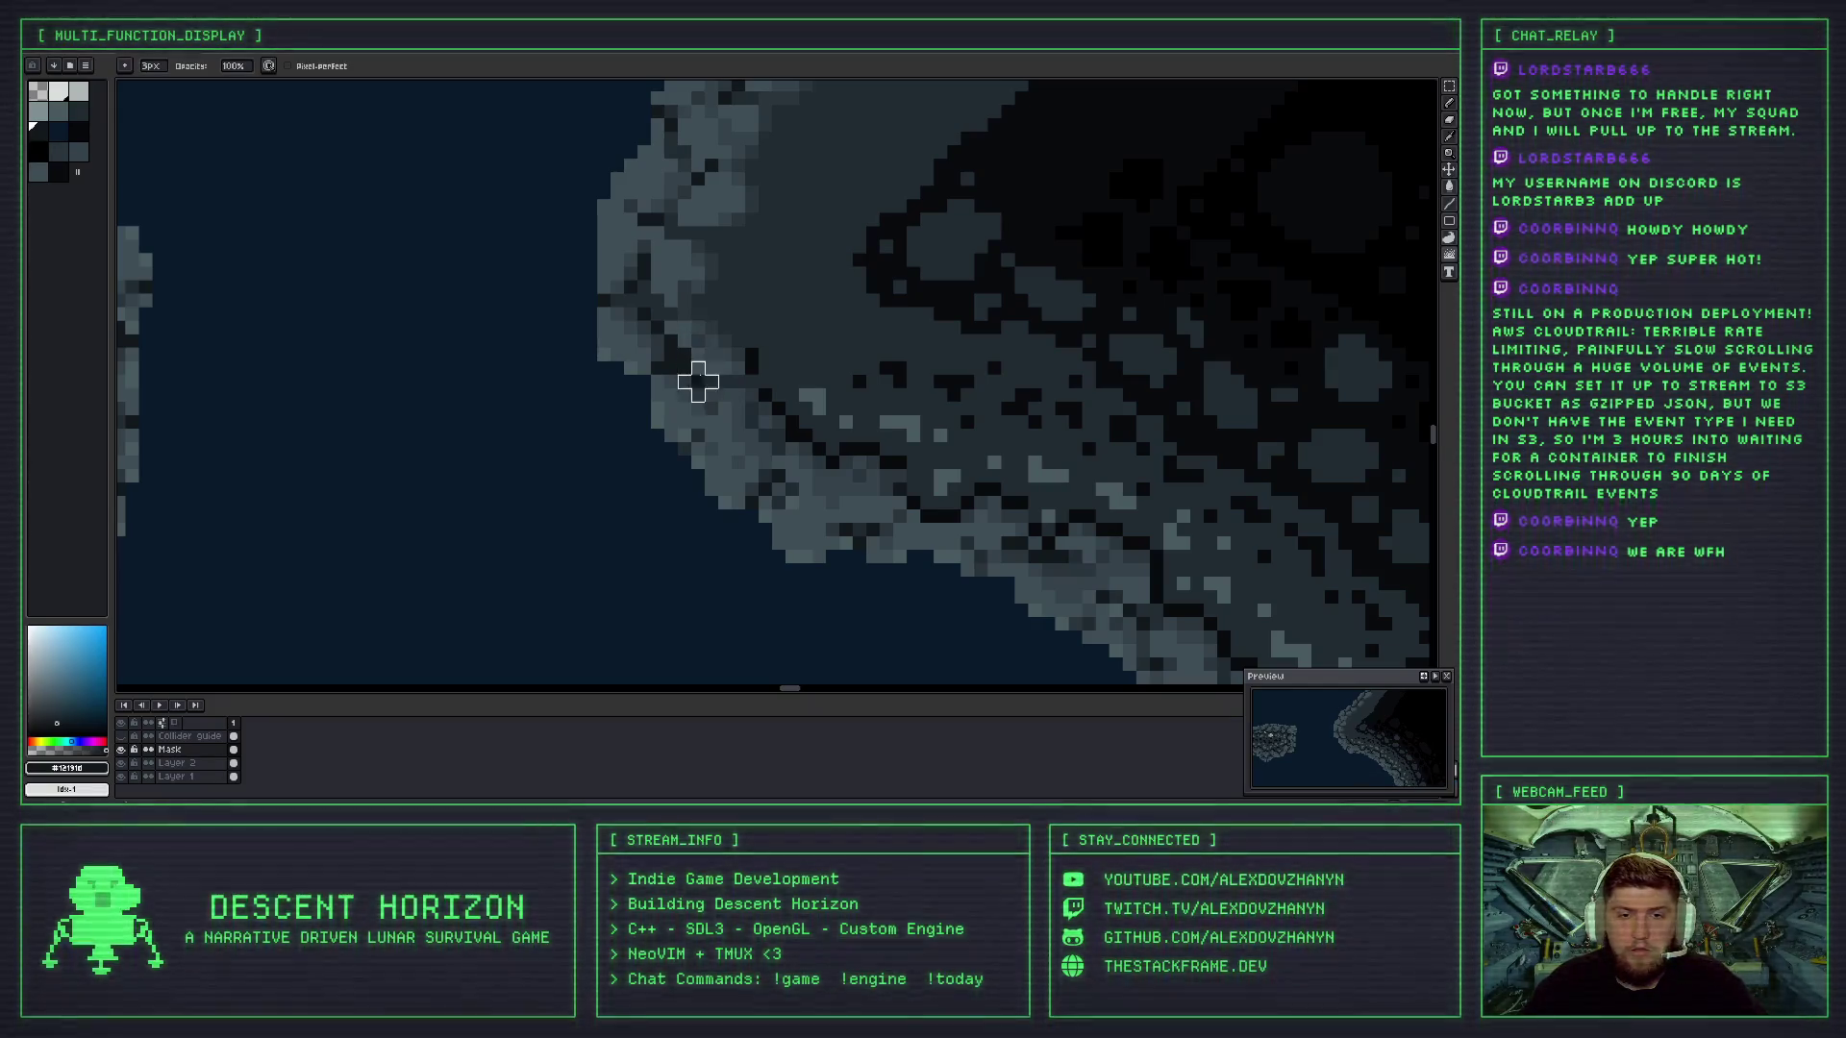
{"action": "key", "text": "ctrl+z"}
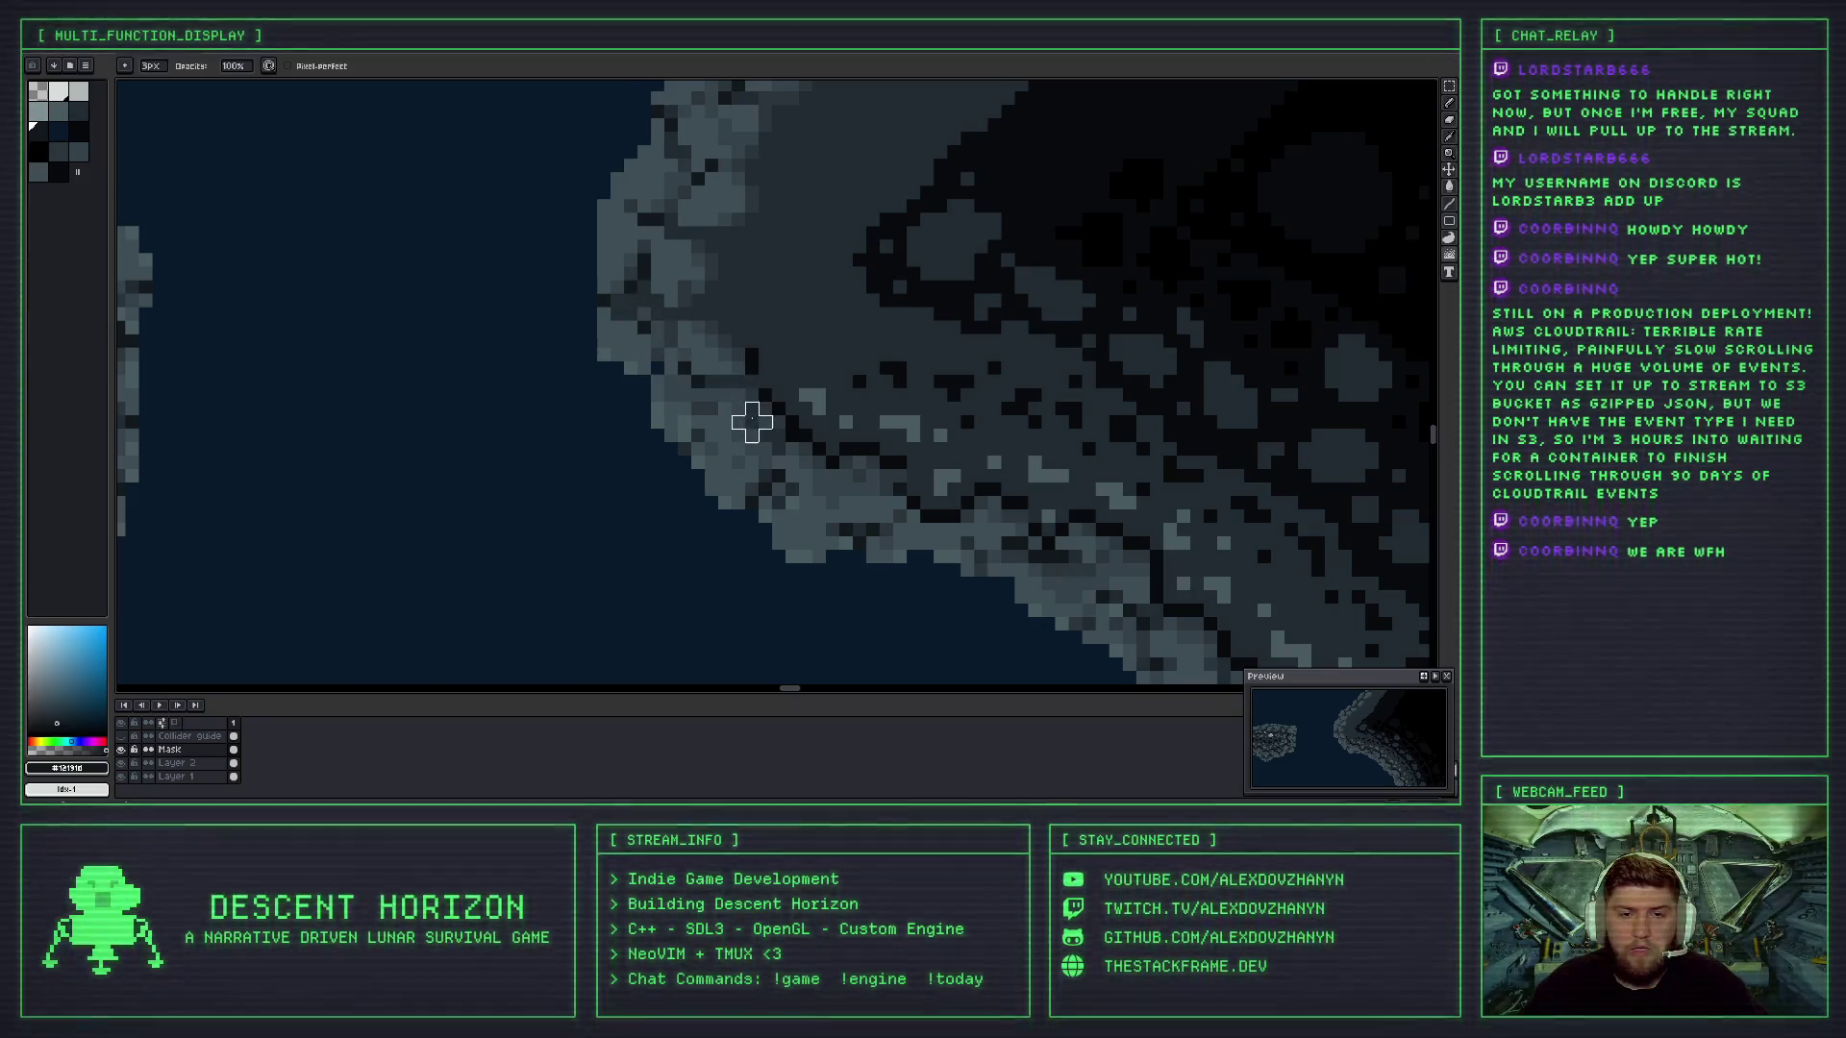
- Undo another jumbled stroke on the edge to restore lighter stone shading
{"action": "scroll", "coordinate": [751, 421], "scroll_direction": "down", "scroll_amount": 2}
{"action": "scroll", "coordinate": [744, 424], "scroll_direction": "up", "scroll_amount": 1}
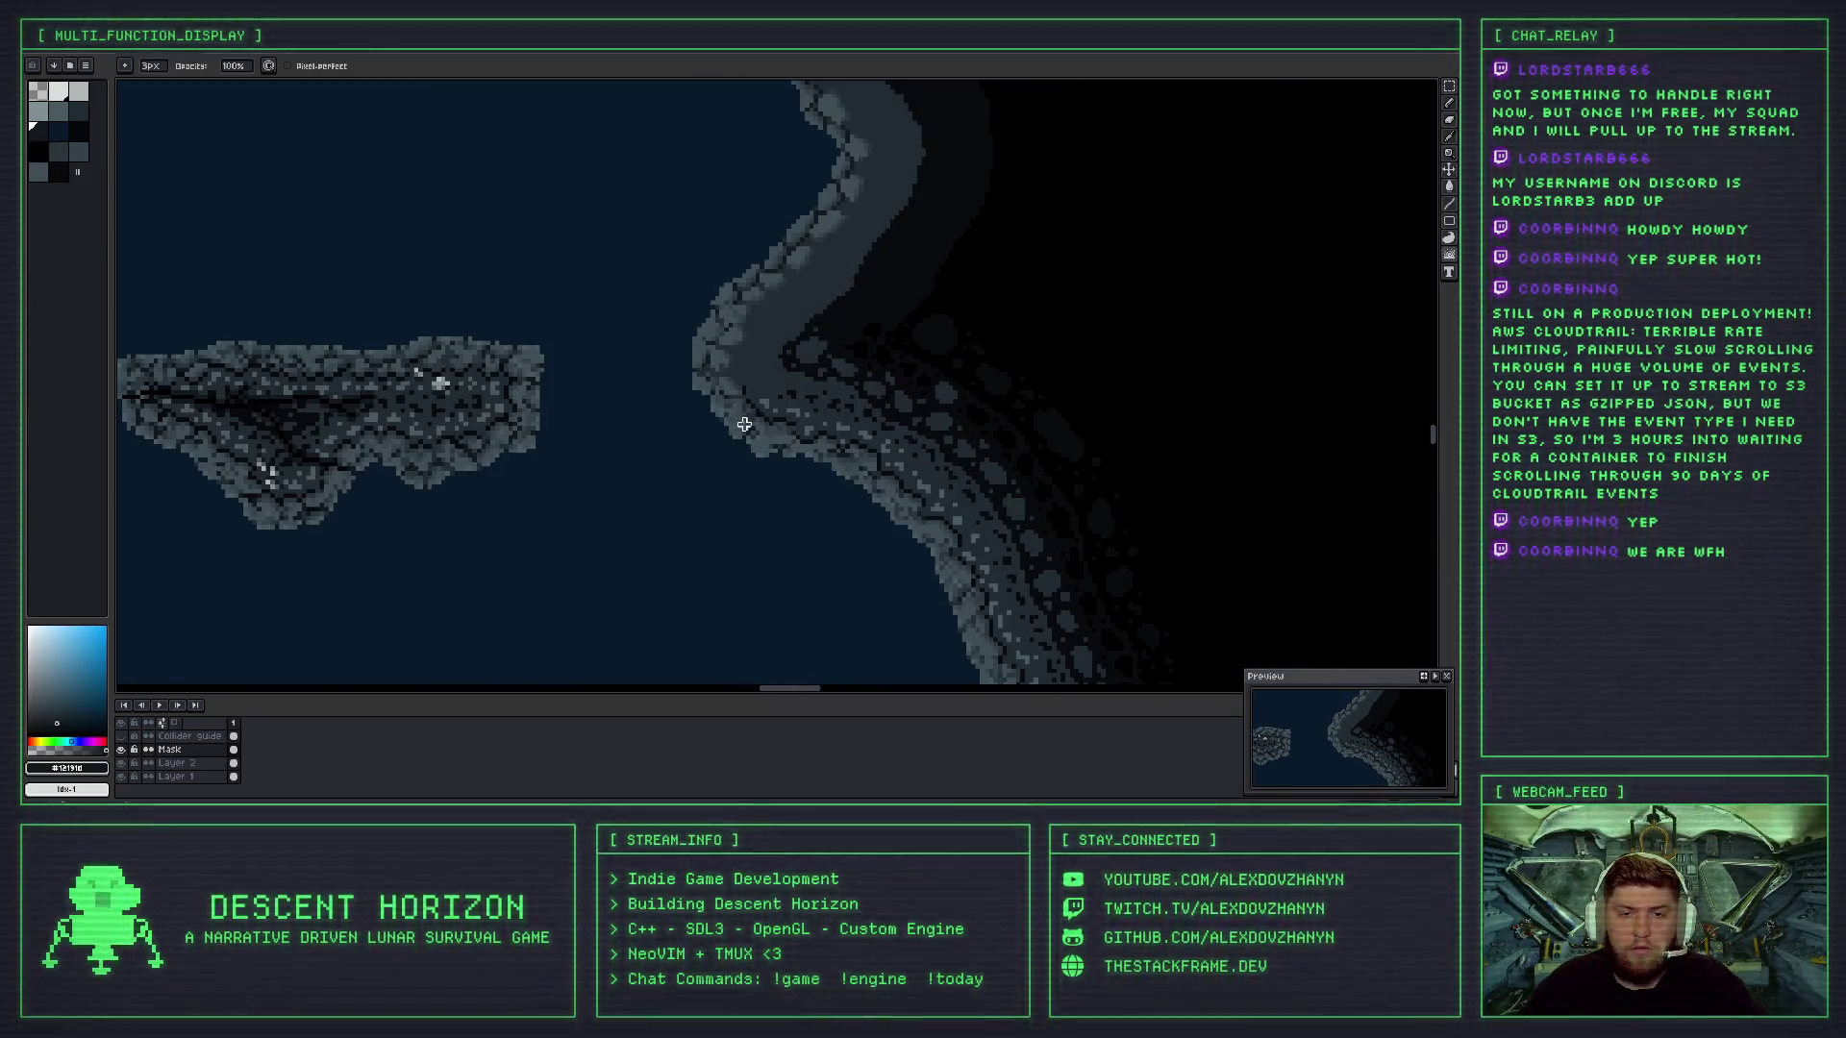
{"action": "scroll", "coordinate": [695, 387], "scroll_direction": "up", "scroll_amount": 1}
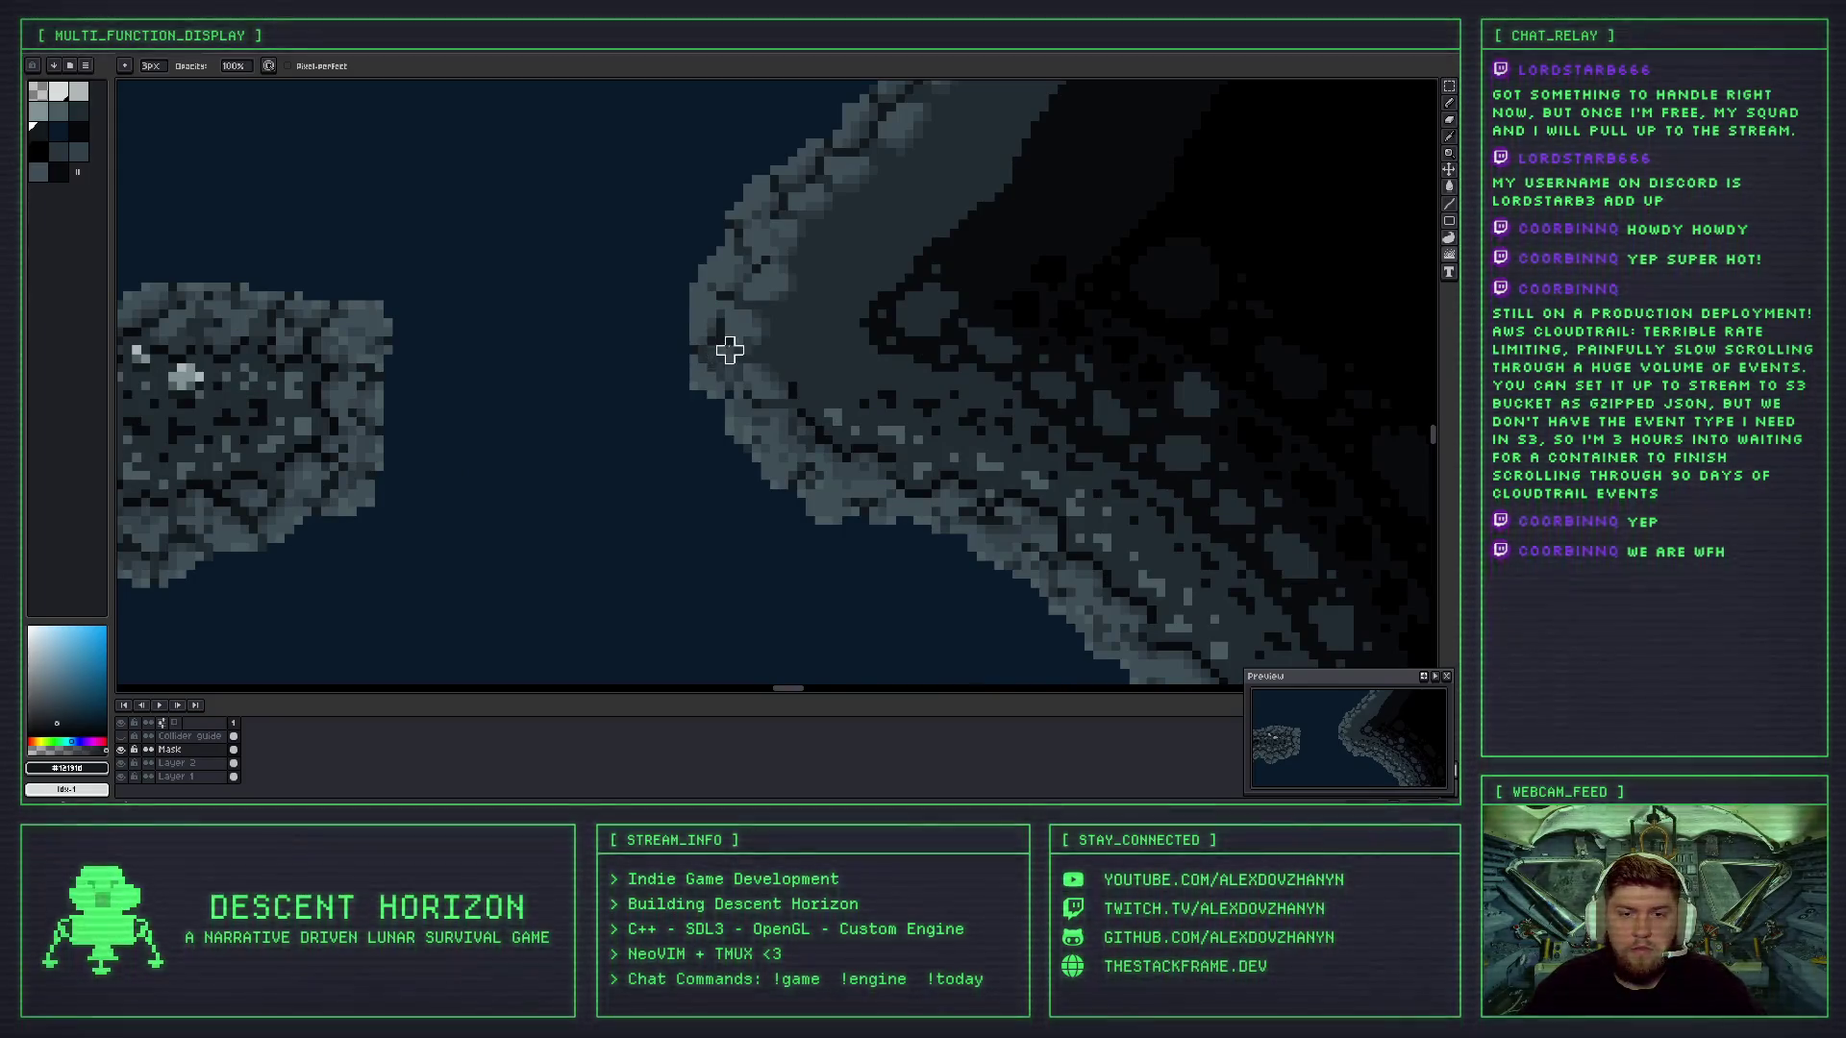
{"action": "key", "text": "ctrl+z"}
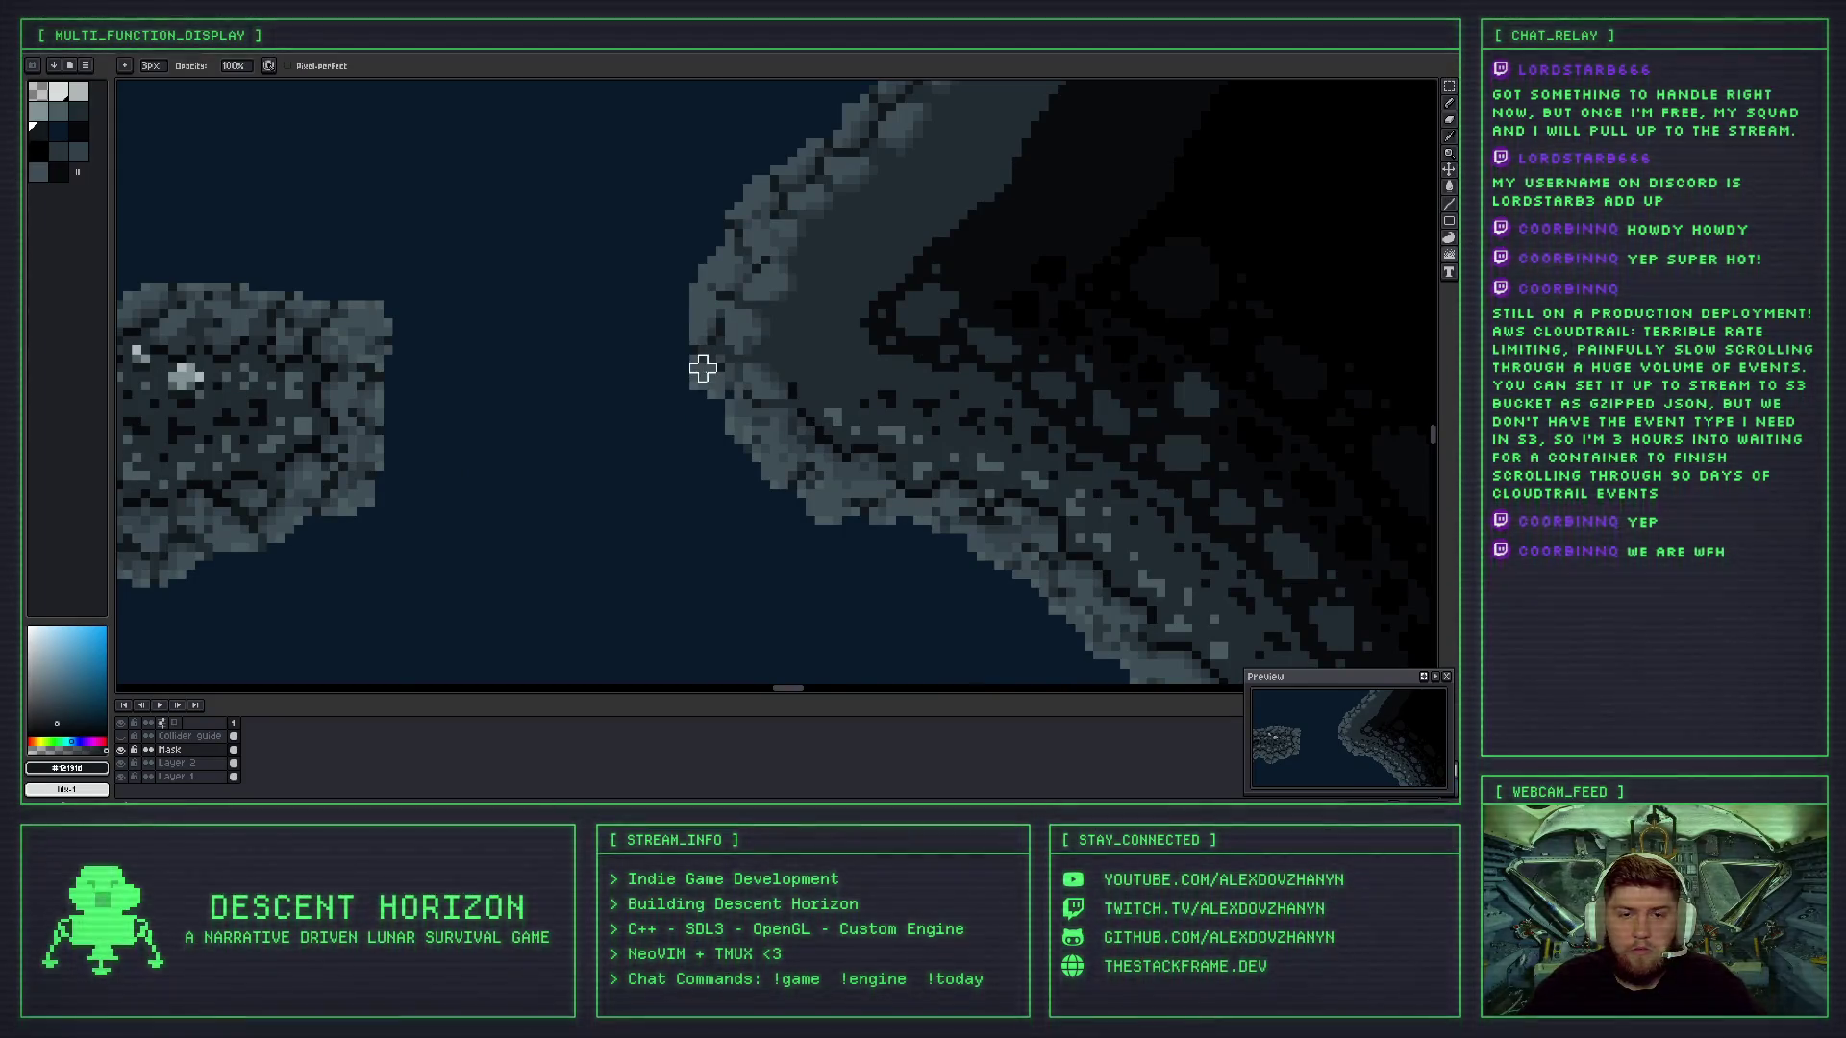
{"action": "scroll", "coordinate": [755, 442], "scroll_direction": "down", "scroll_amount": 1}
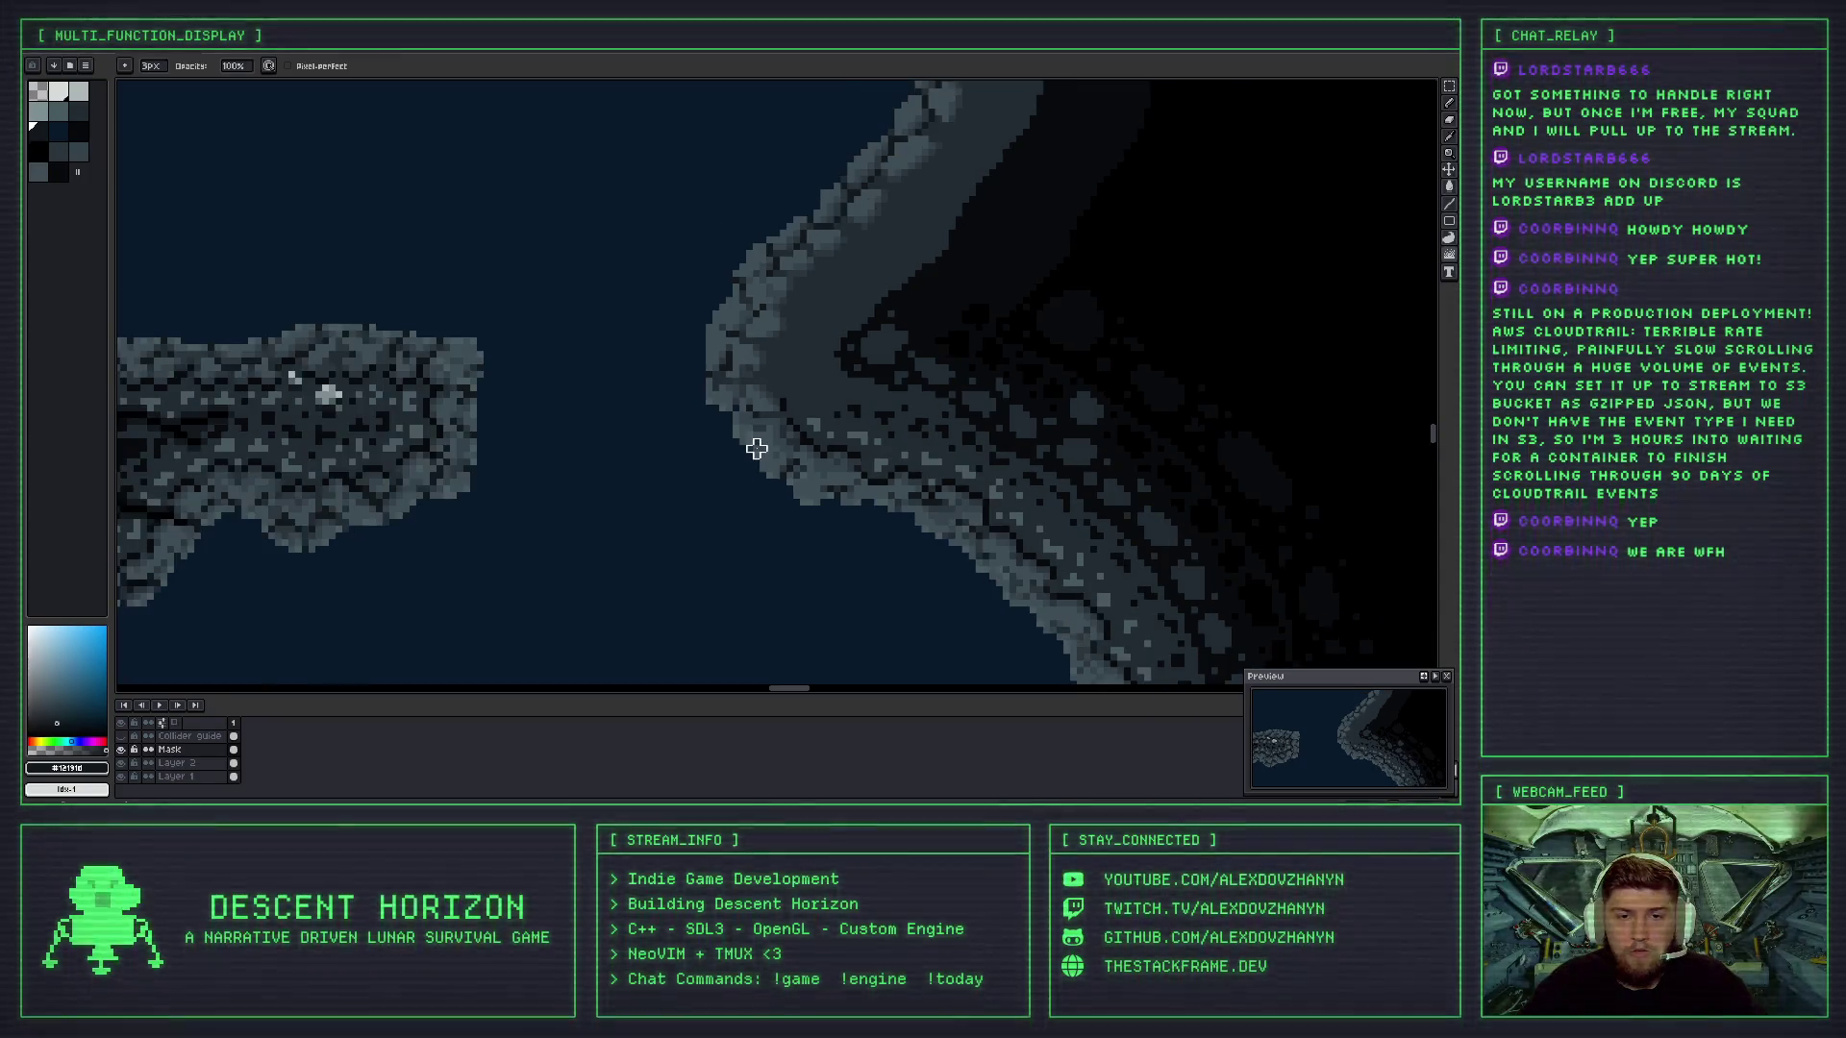
{"action": "scroll", "coordinate": [778, 463], "scroll_direction": "down", "scroll_amount": 1}
{"action": "scroll", "coordinate": [805, 479], "scroll_direction": "down", "scroll_amount": 1}
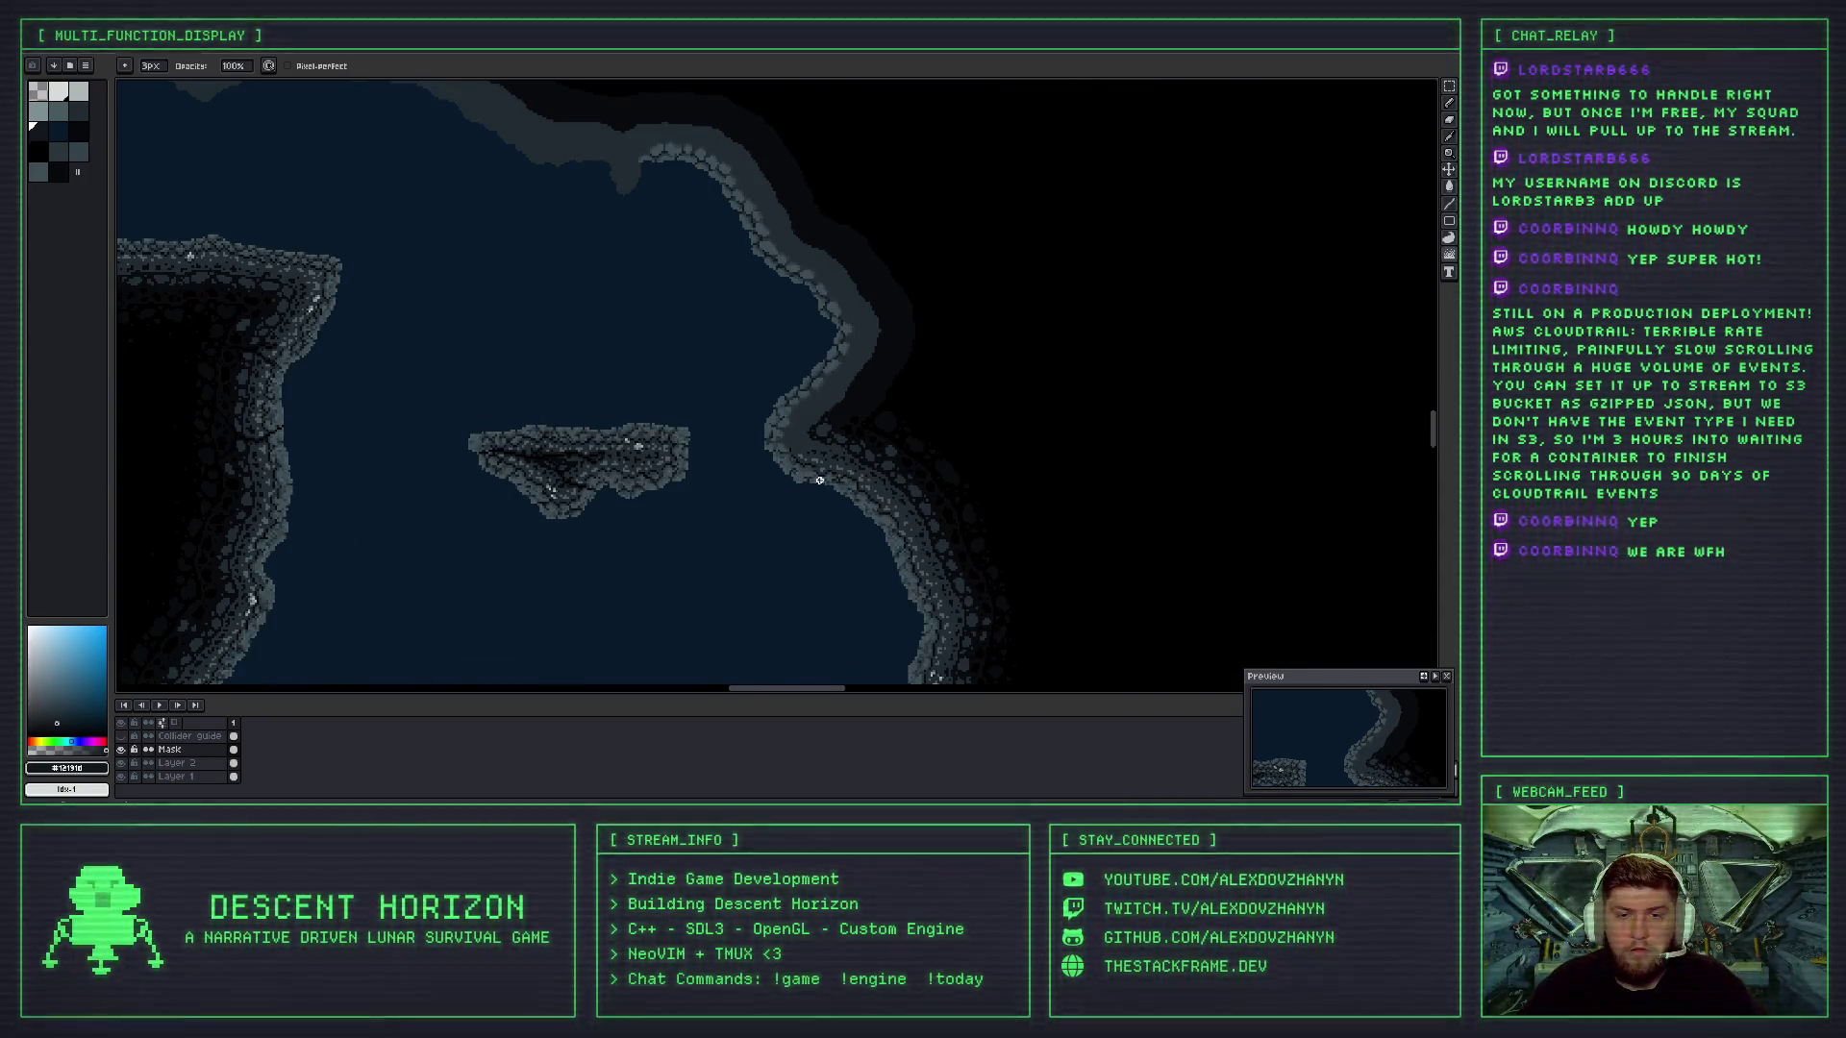
- Zoom and pan across the coastline to inspect the cracked rock edge
{"action": "scroll", "coordinate": [802, 471], "scroll_direction": "up", "scroll_amount": 1}
{"action": "scroll", "coordinate": [737, 418], "scroll_direction": "up", "scroll_amount": 1}
{"action": "scroll", "coordinate": [741, 402], "scroll_direction": "up", "scroll_amount": 1}
{"action": "scroll", "coordinate": [769, 442], "scroll_direction": "up", "scroll_amount": 2}
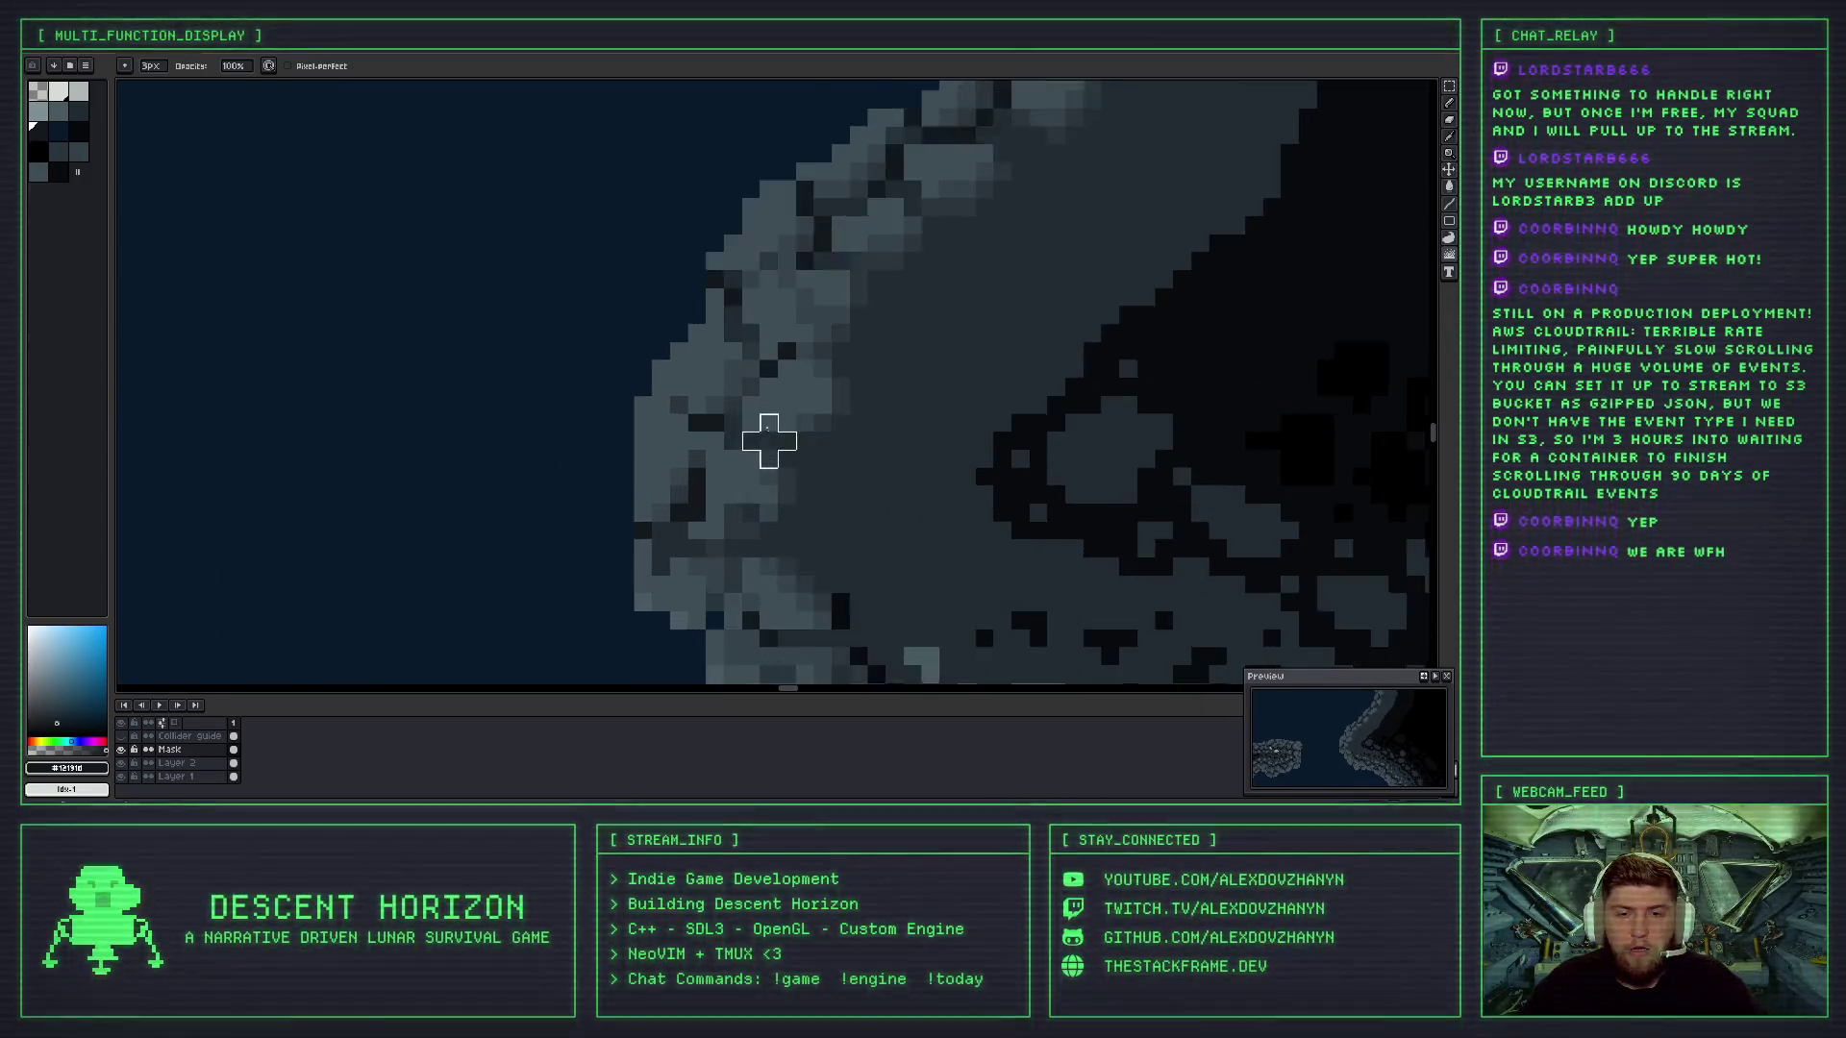
{"action": "scroll", "coordinate": [733, 519], "scroll_direction": "down", "scroll_amount": 3}
{"action": "mouse_move", "coordinate": [791, 535]}
{"action": "left_mouse_down"}
{"action": "mouse_move", "coordinate": [672, 436]}
{"action": "mouse_move", "coordinate": [673, 524]}
{"action": "left_mouse_up"}
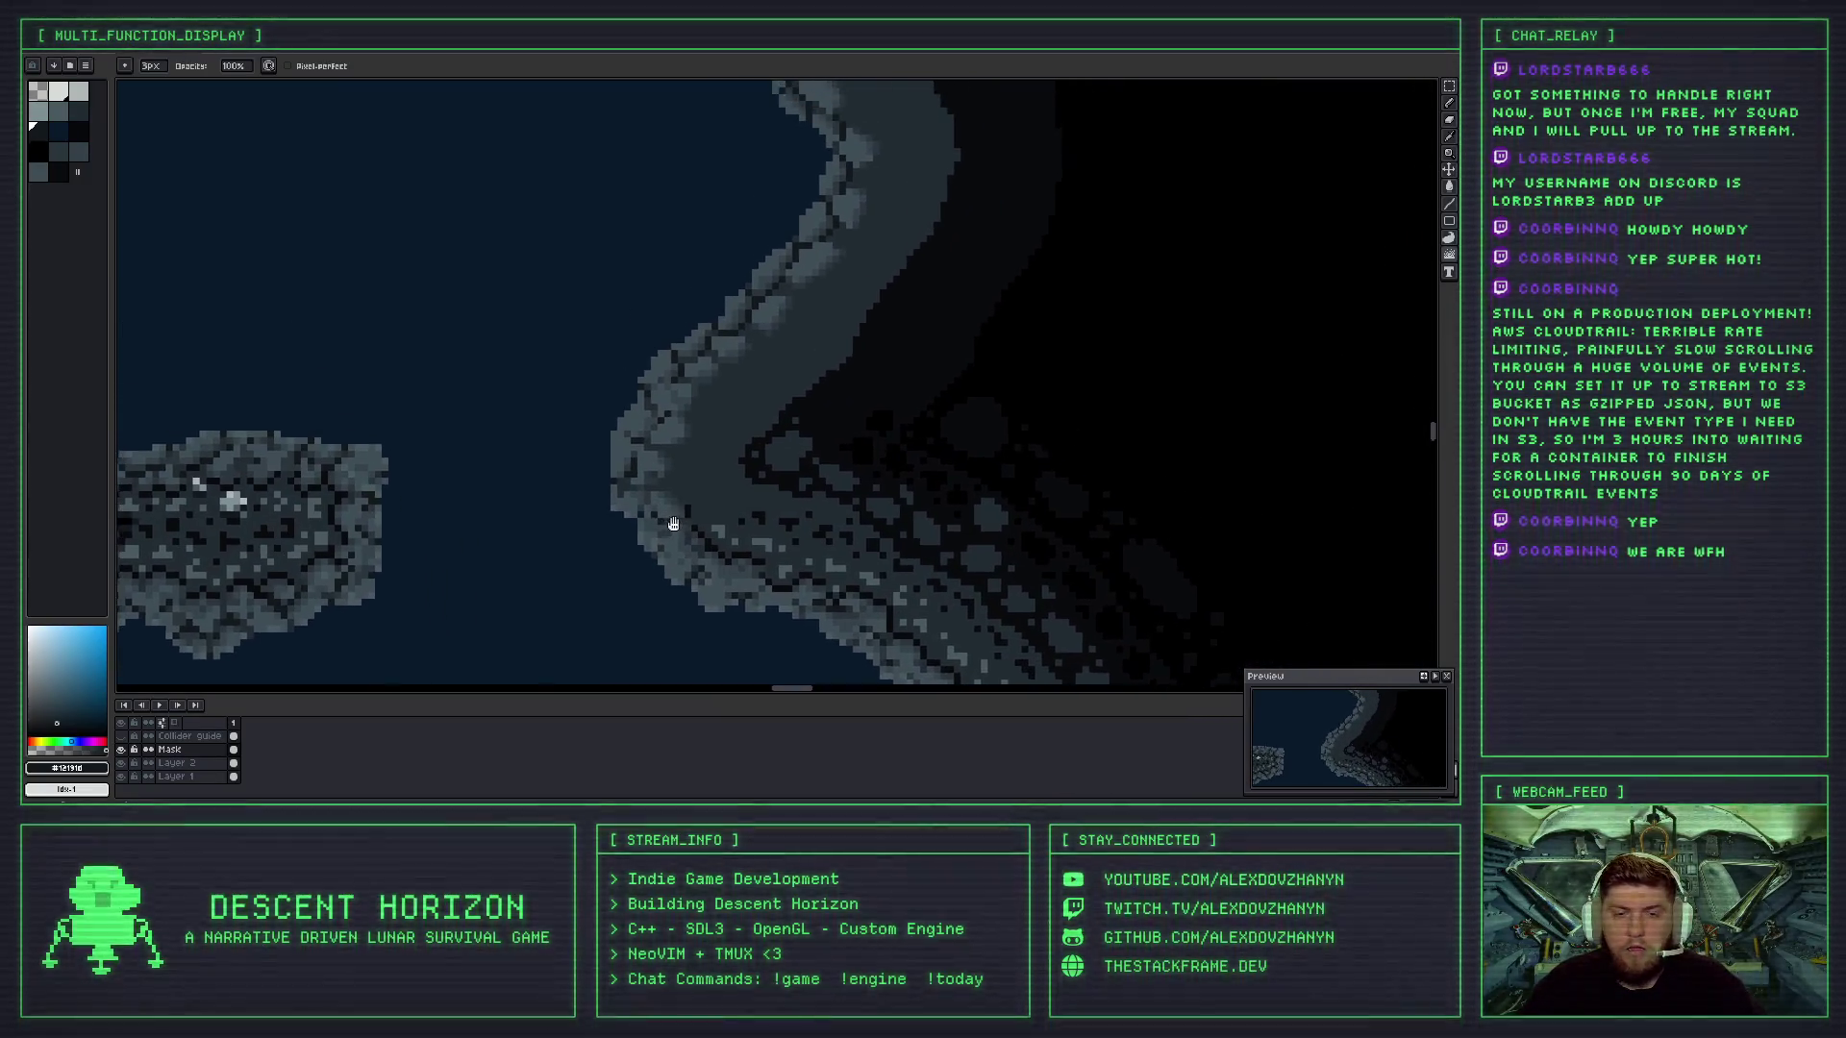
{"action": "scroll", "coordinate": [673, 523], "scroll_direction": "down", "scroll_amount": 2}
{"action": "scroll", "coordinate": [721, 453], "scroll_direction": "up", "scroll_amount": 1}
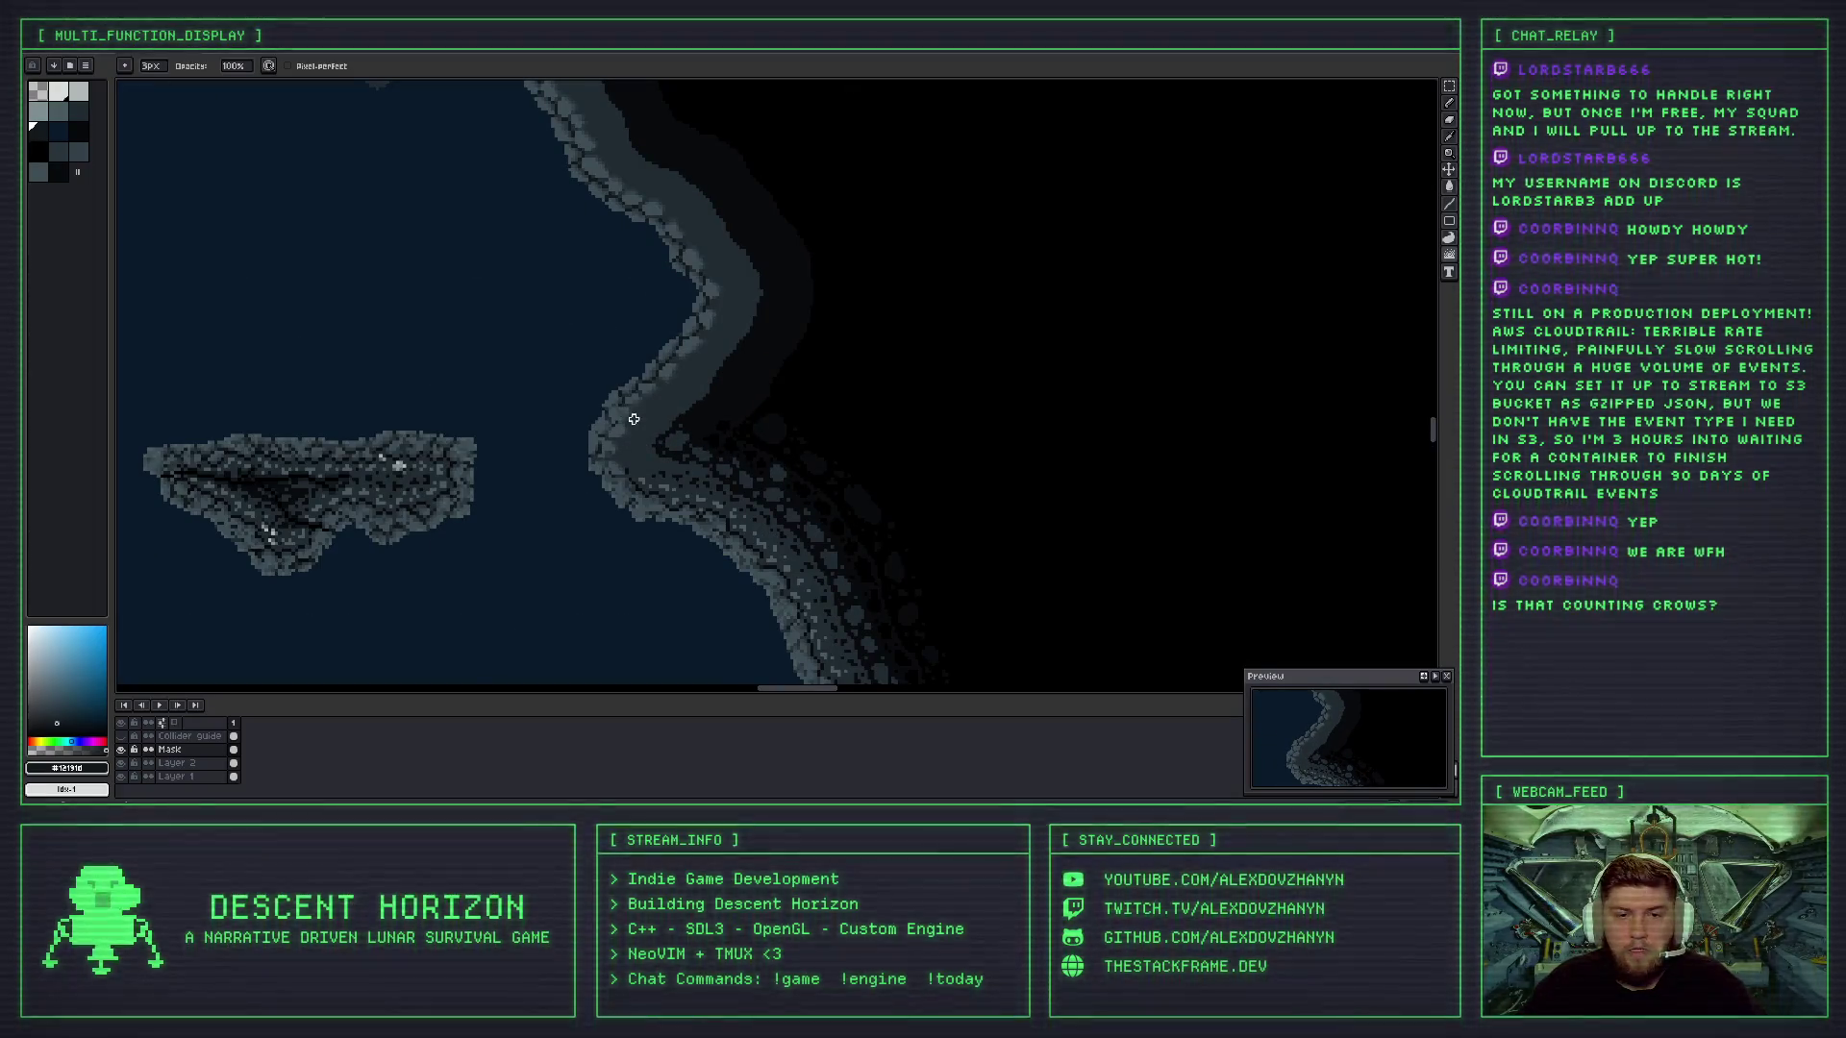
{"action": "left_click_drag", "start_coordinate": [664, 402], "coordinate": [679, 424]}
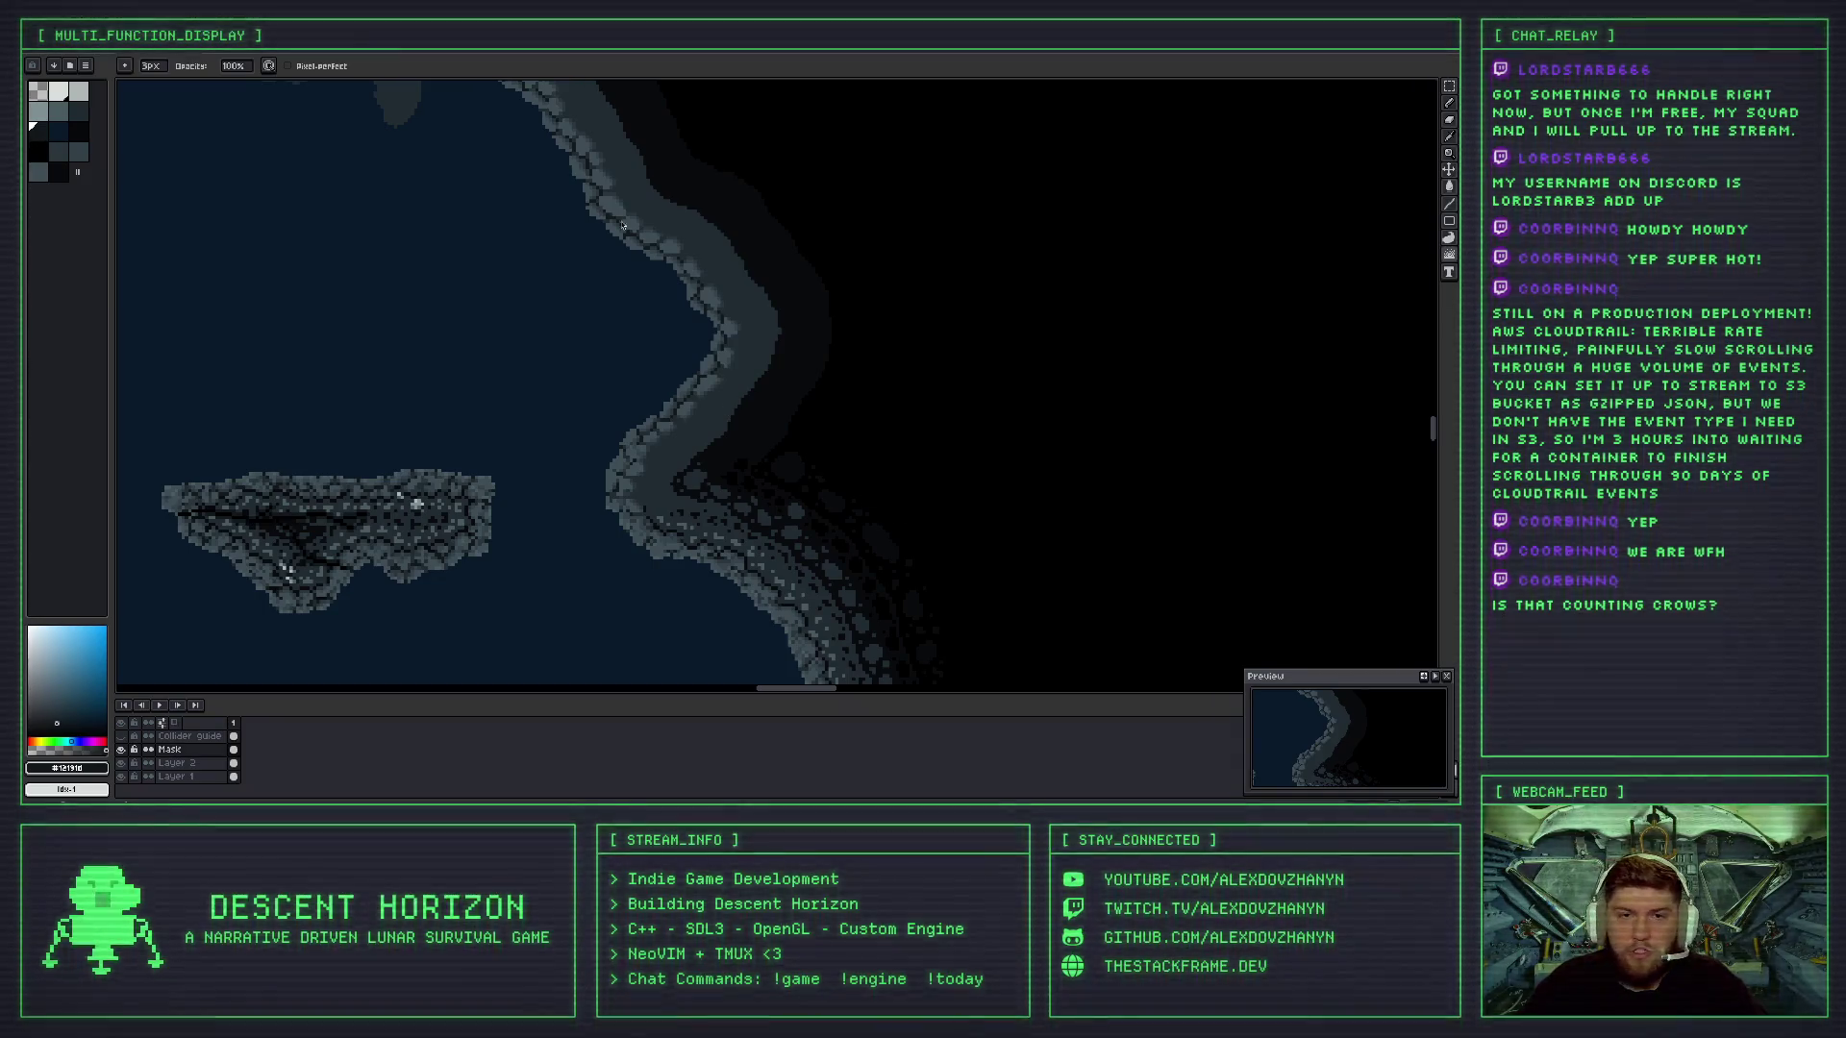
{"action": "scroll", "coordinate": [688, 471], "scroll_direction": "up", "scroll_amount": 2}
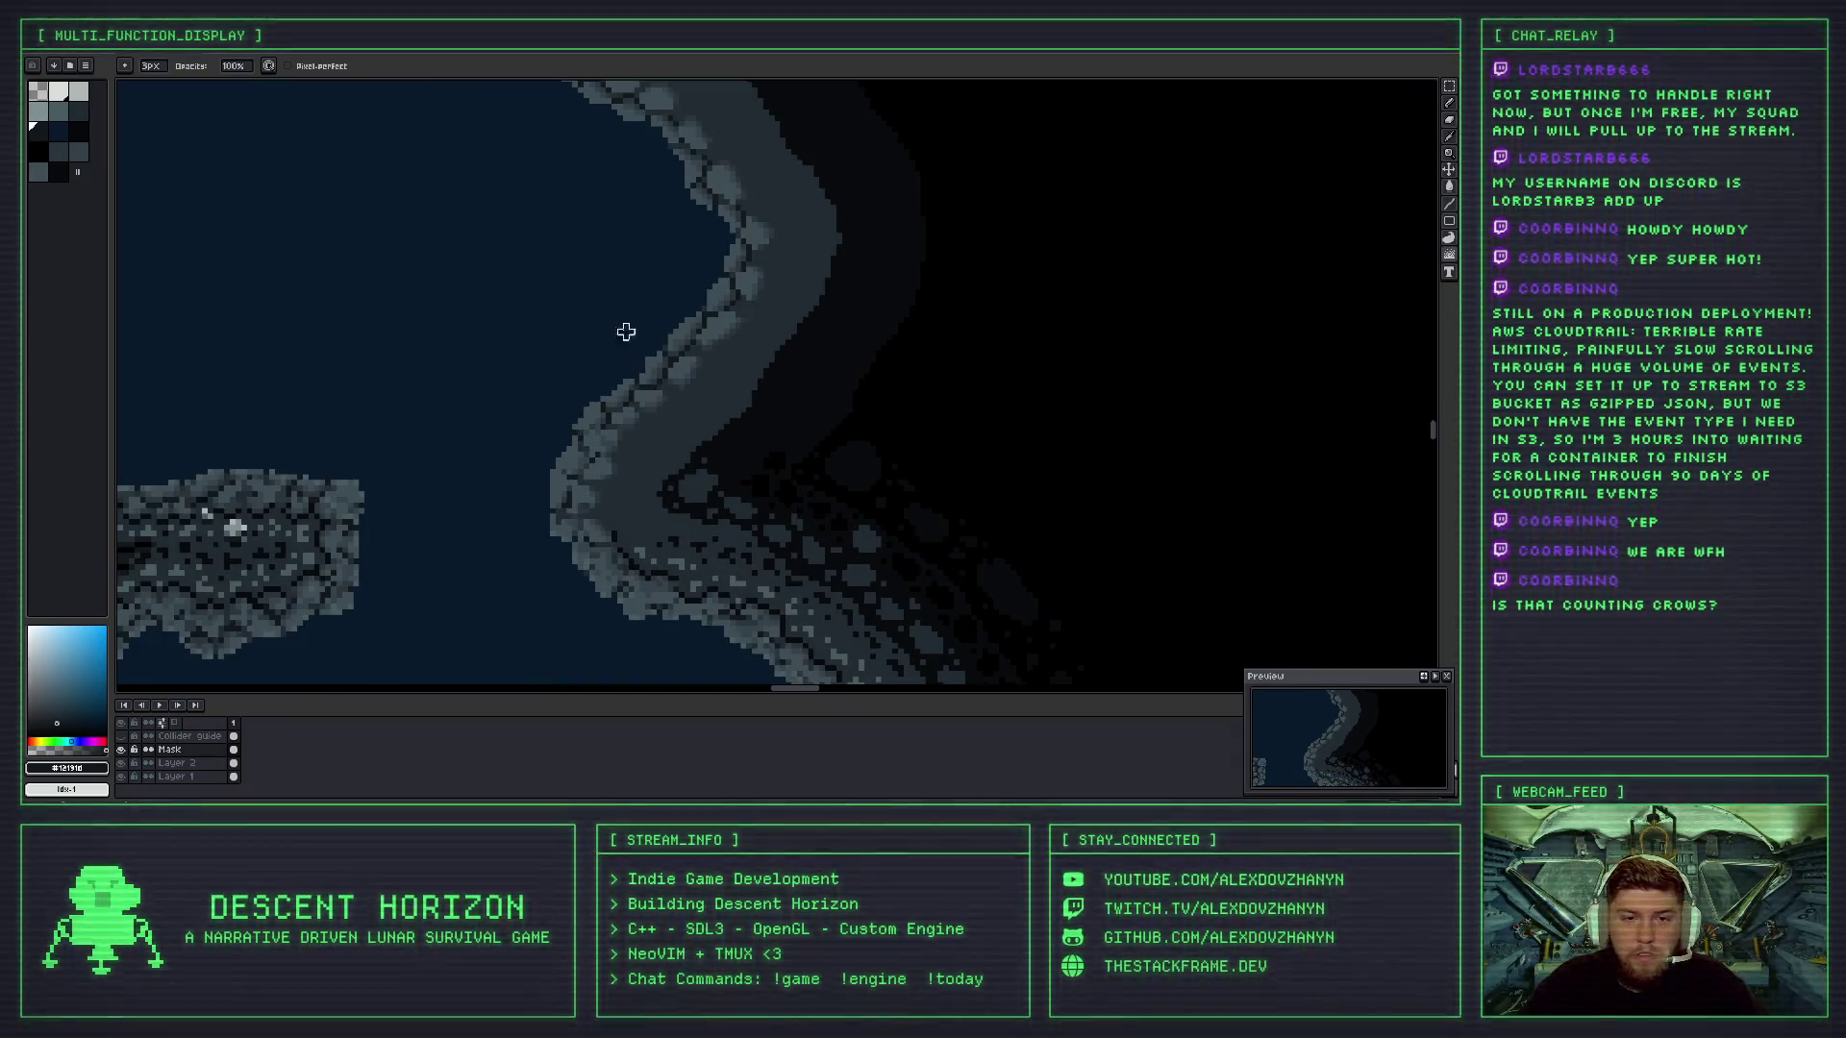
{"action": "scroll", "coordinate": [626, 416], "scroll_direction": "up", "scroll_amount": 2}
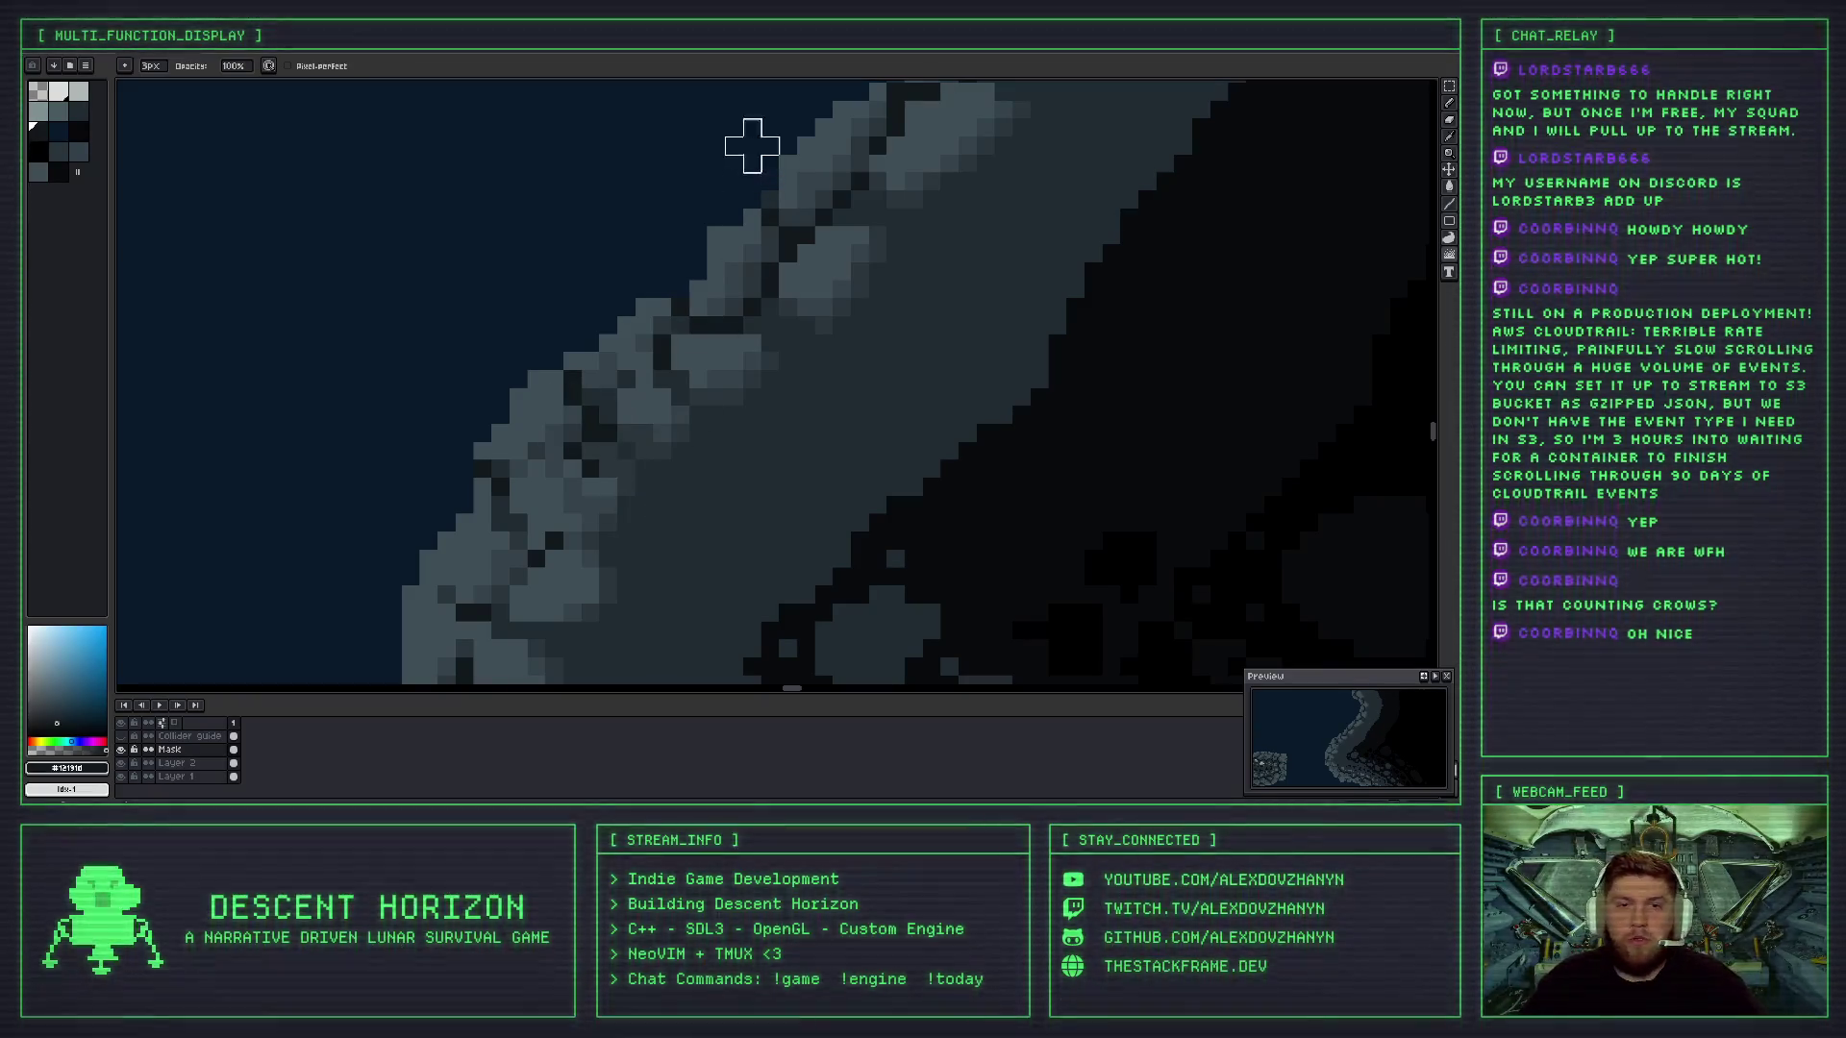
{"action": "scroll", "coordinate": [663, 437], "scroll_direction": "down", "scroll_amount": 5}
{"action": "scroll", "coordinate": [679, 460], "scroll_direction": "up", "scroll_amount": 2}
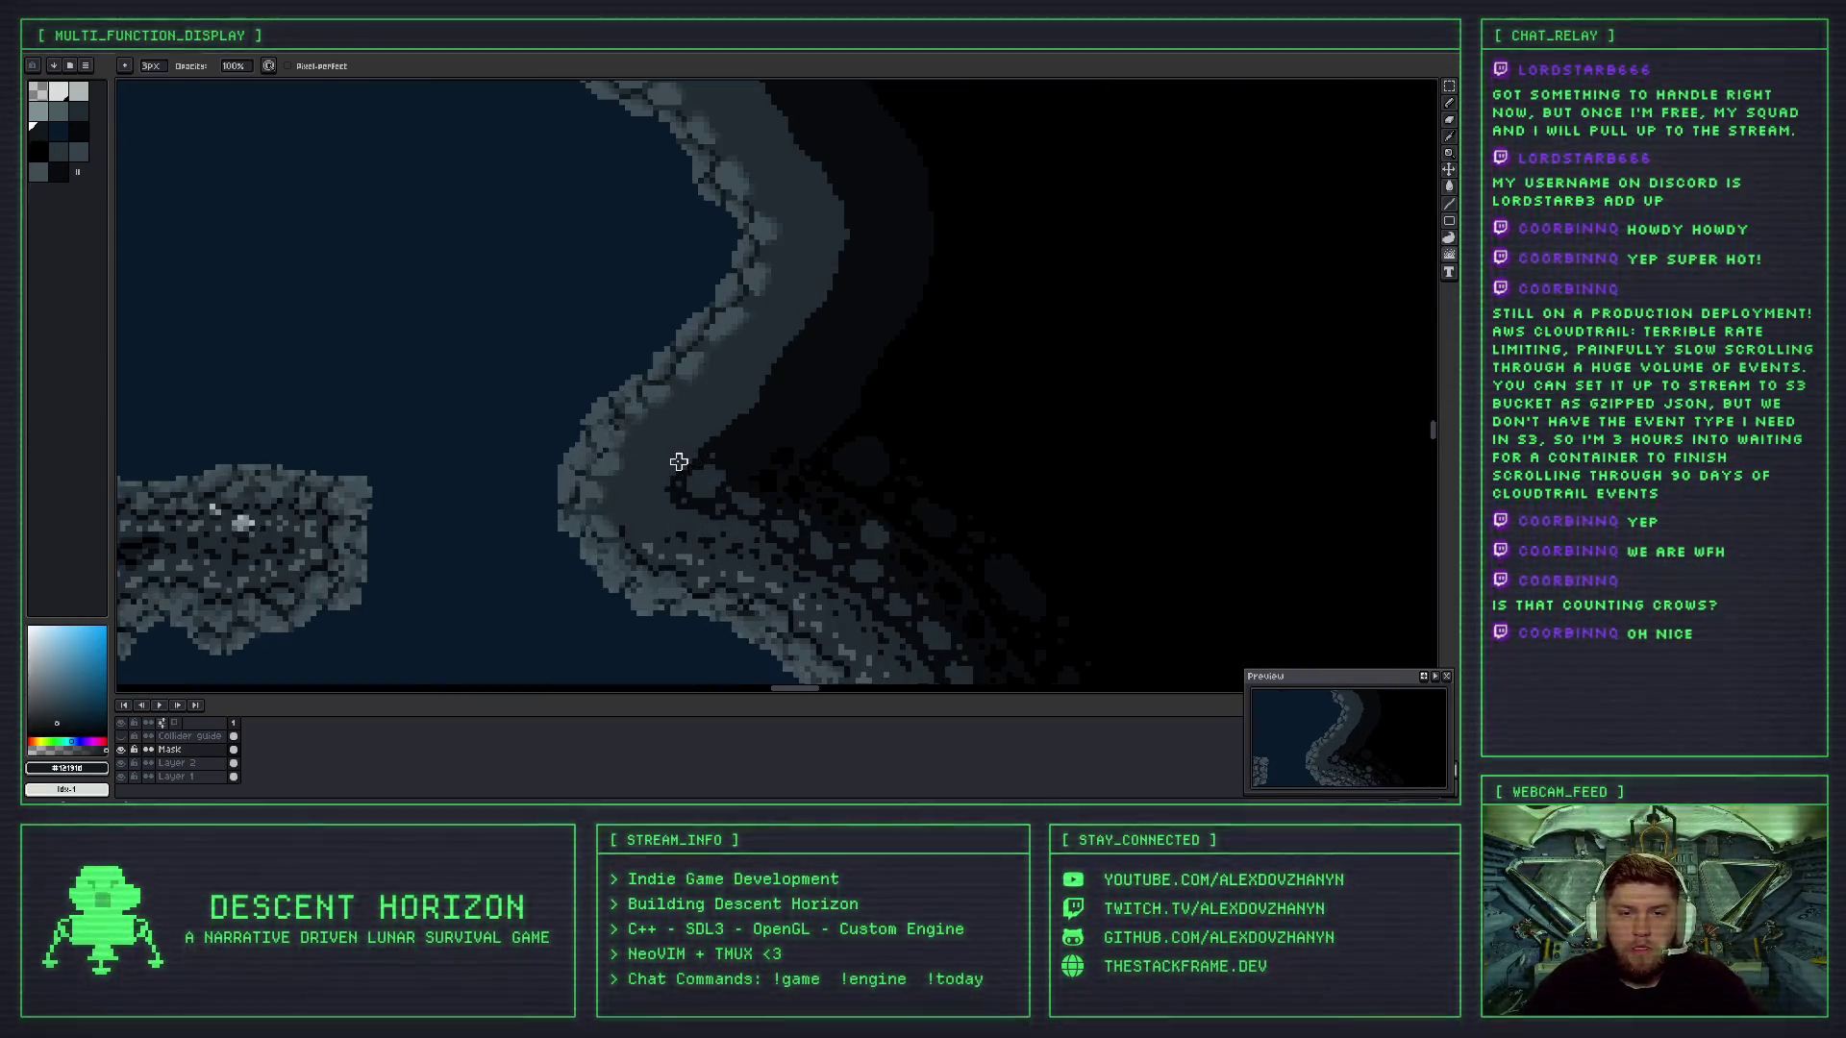
{"action": "scroll", "coordinate": [618, 420], "scroll_direction": "up", "scroll_amount": 3}
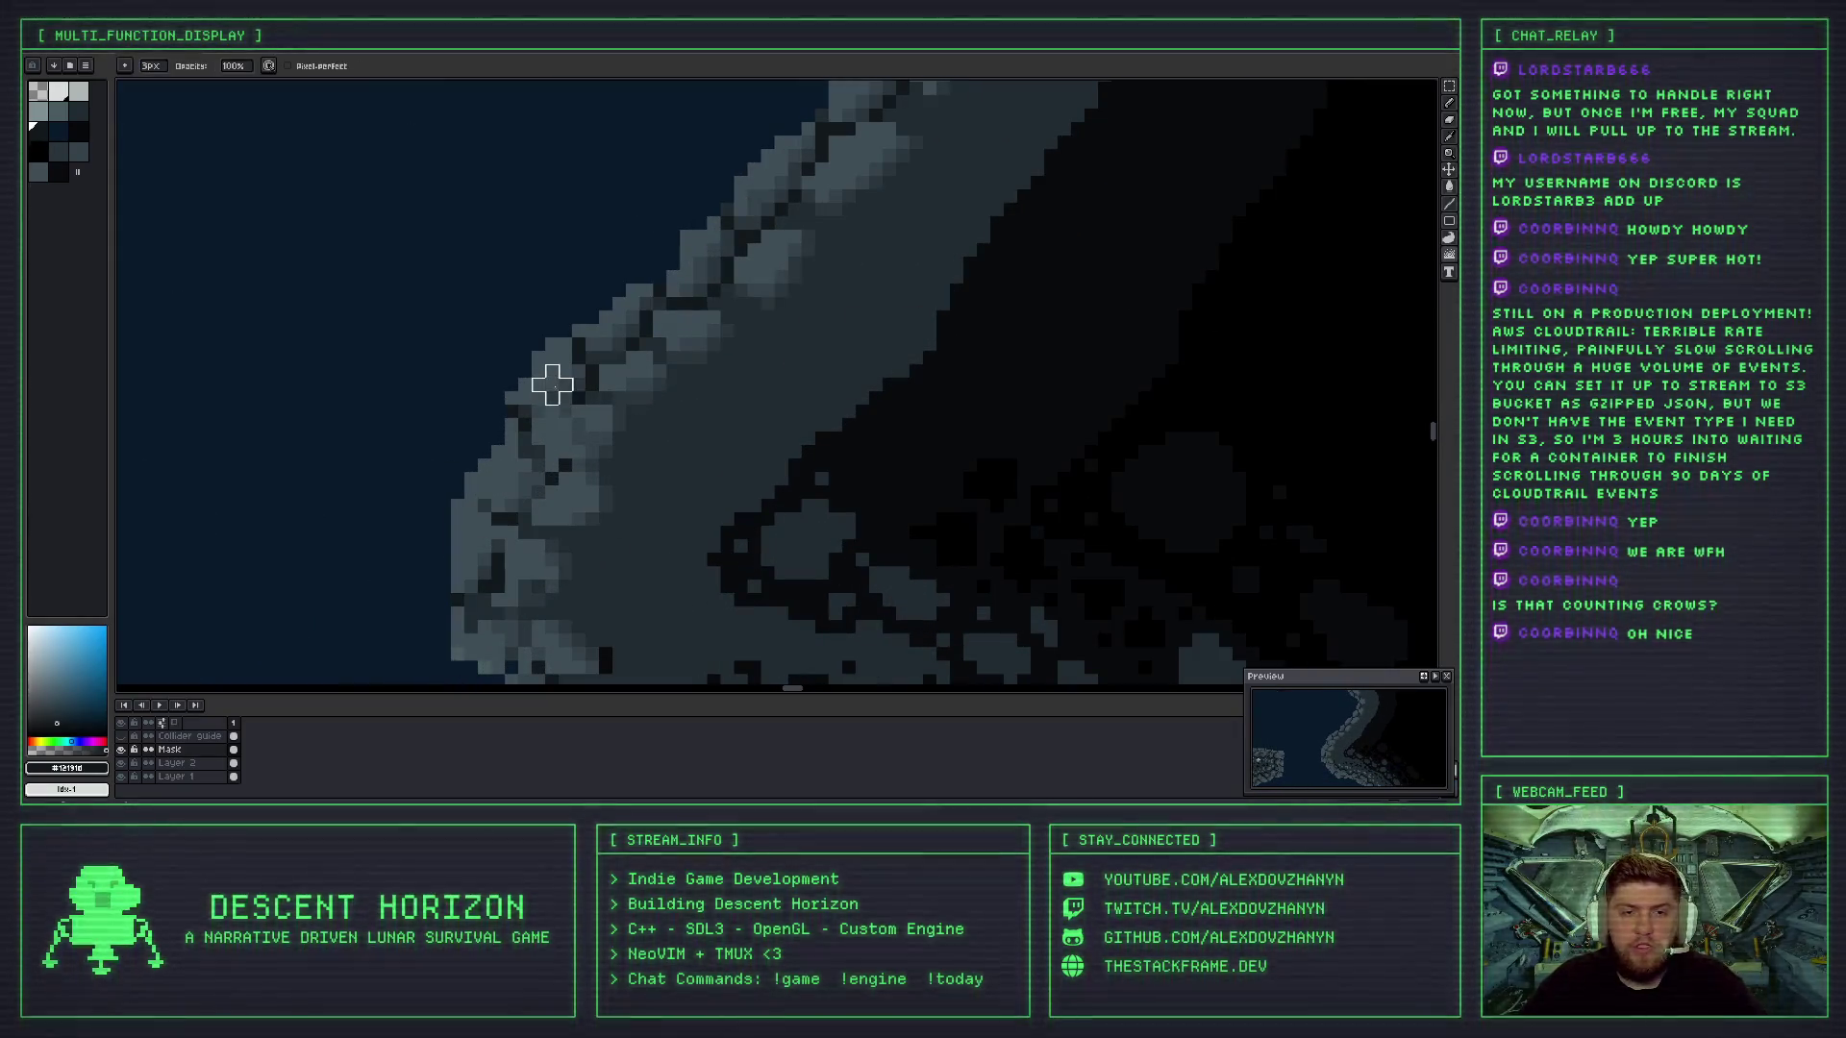
{"action": "scroll", "coordinate": [577, 462], "scroll_direction": "down", "scroll_amount": 2}
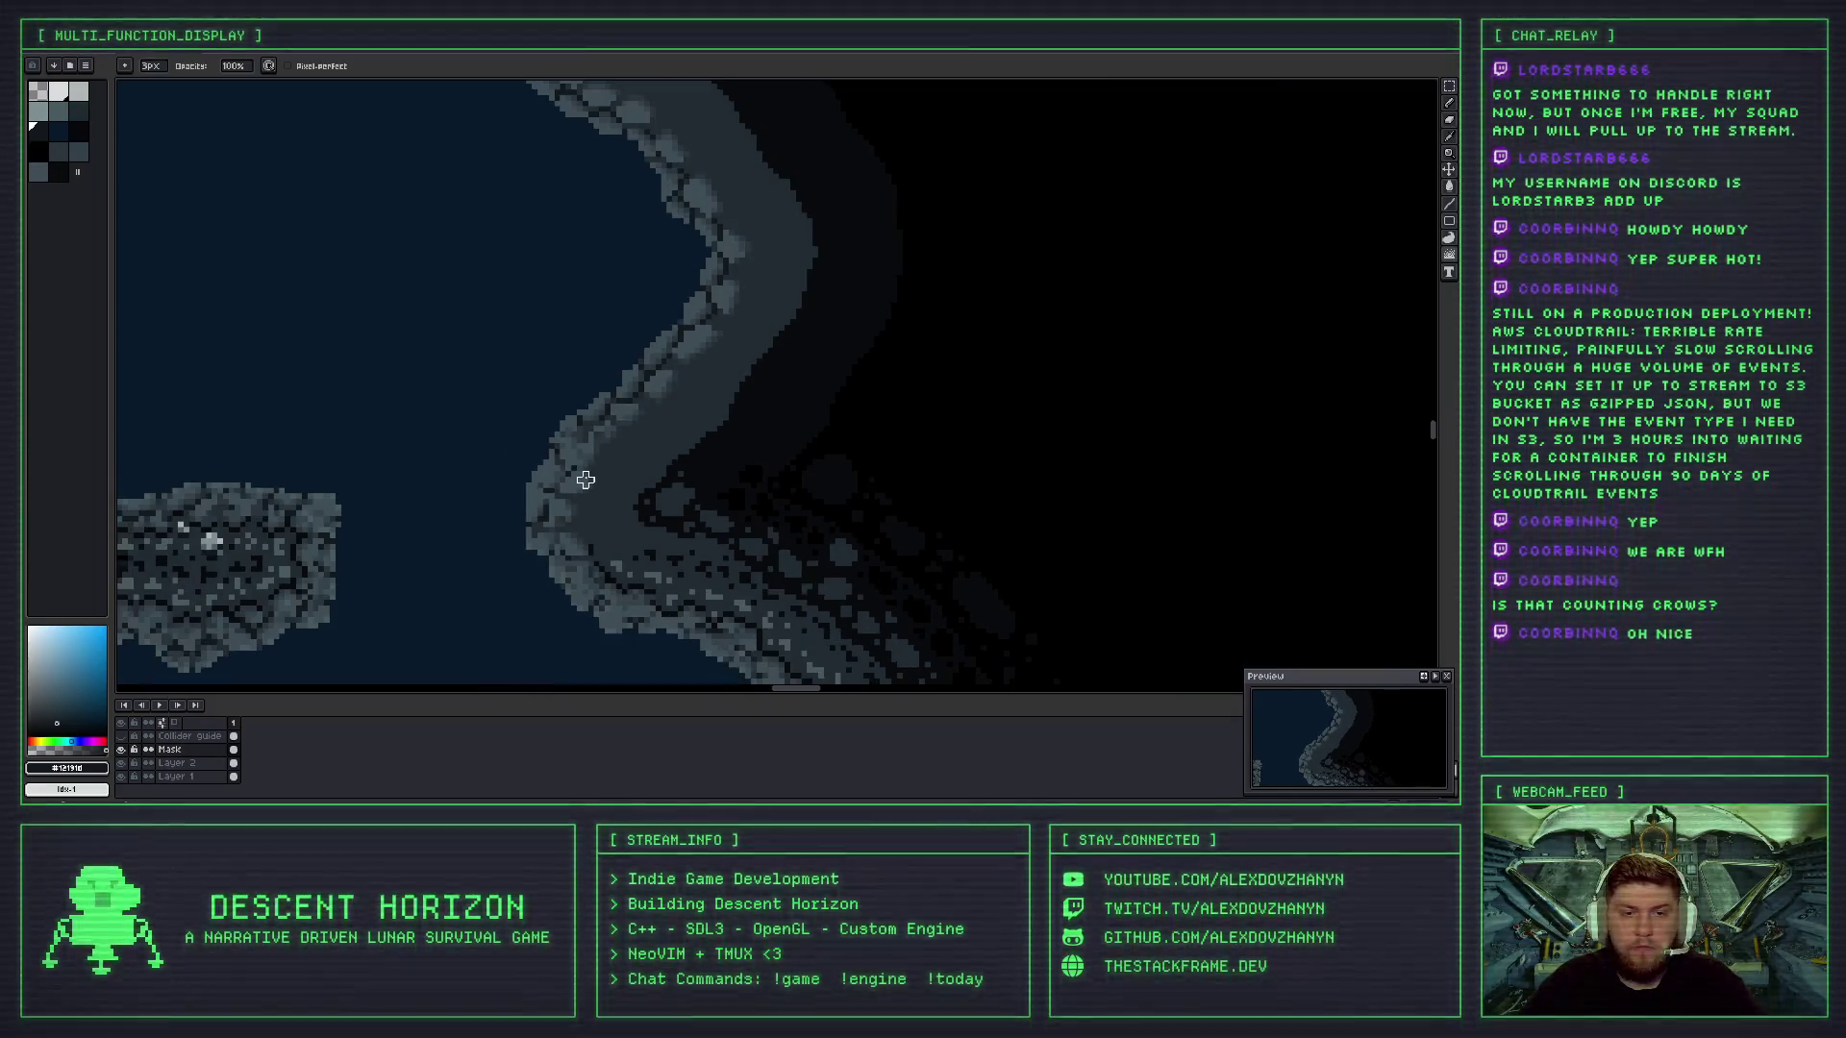
{"action": "scroll", "coordinate": [585, 479], "scroll_direction": "down", "scroll_amount": 1}
{"action": "scroll", "coordinate": [596, 481], "scroll_direction": "down", "scroll_amount": 1}
{"action": "scroll", "coordinate": [613, 488], "scroll_direction": "up", "scroll_amount": 1}
{"action": "left_click_drag", "start_coordinate": [586, 404], "coordinate": [638, 468]}
{"action": "scroll", "coordinate": [577, 486], "scroll_direction": "up", "scroll_amount": 3}
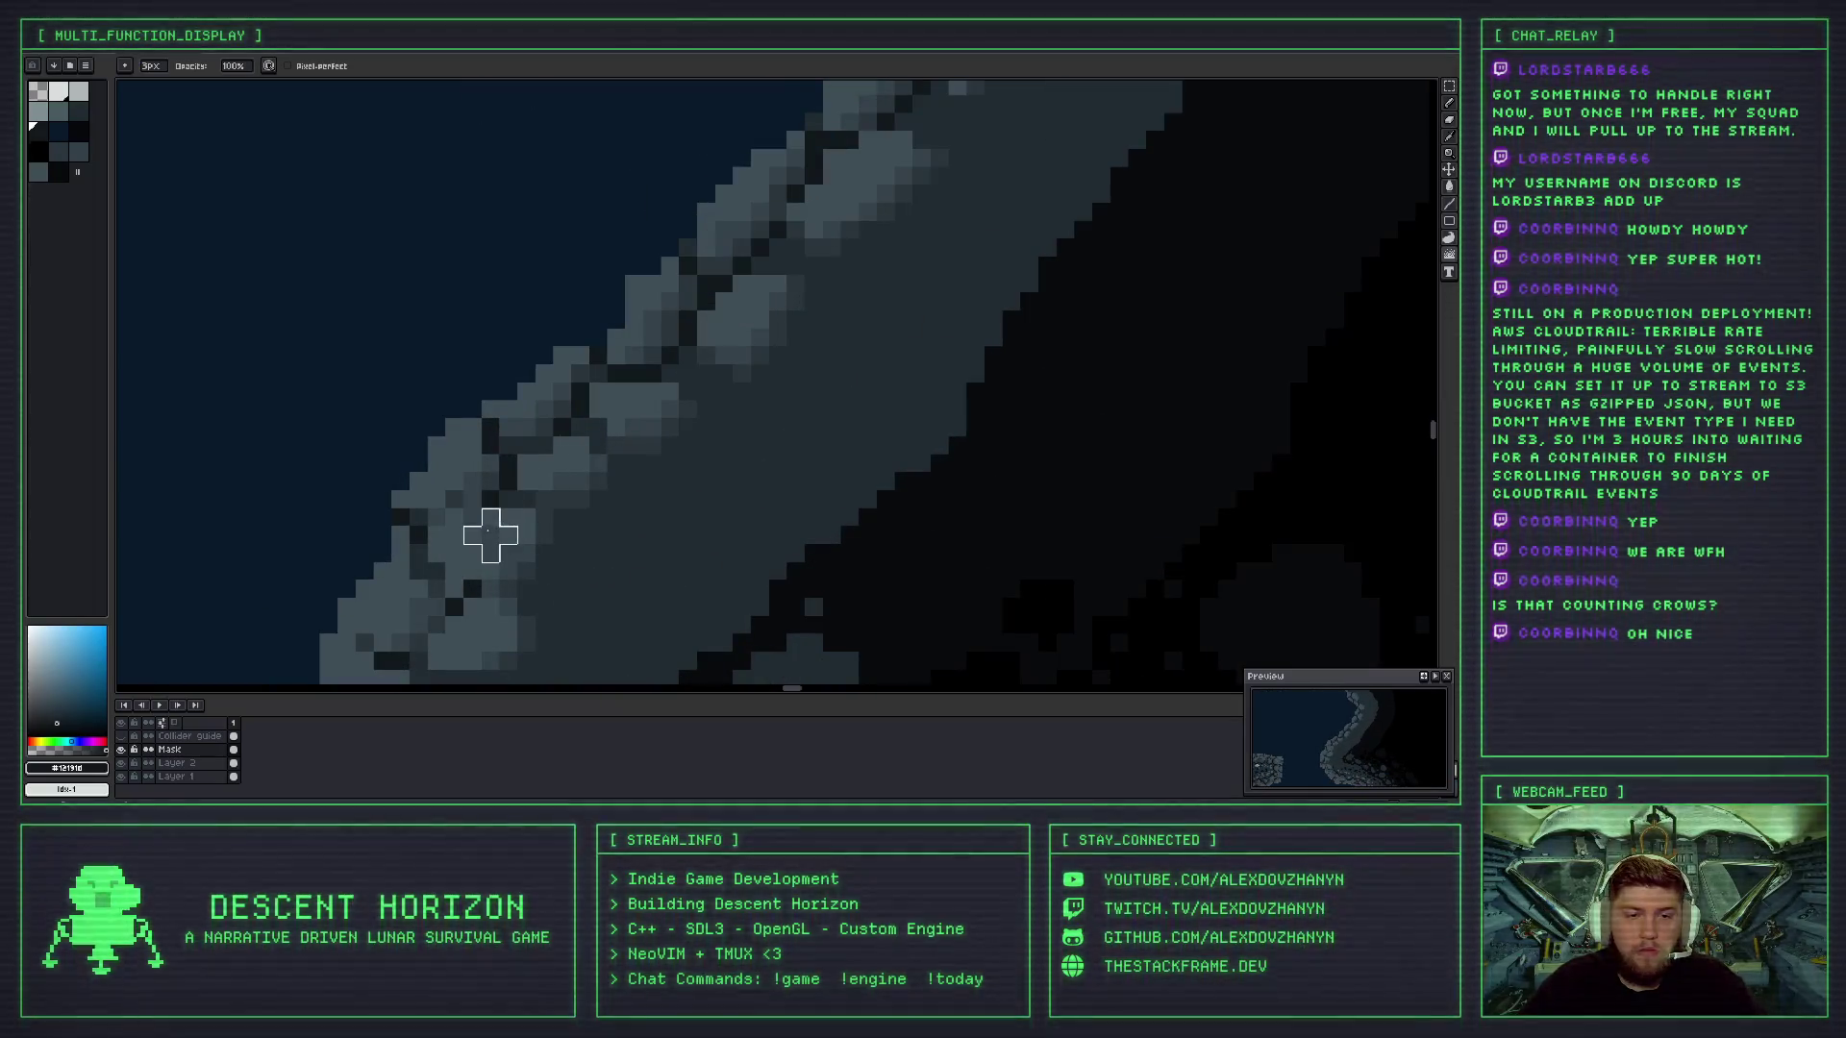
{"action": "scroll", "coordinate": [539, 500], "scroll_direction": "down", "scroll_amount": 3}
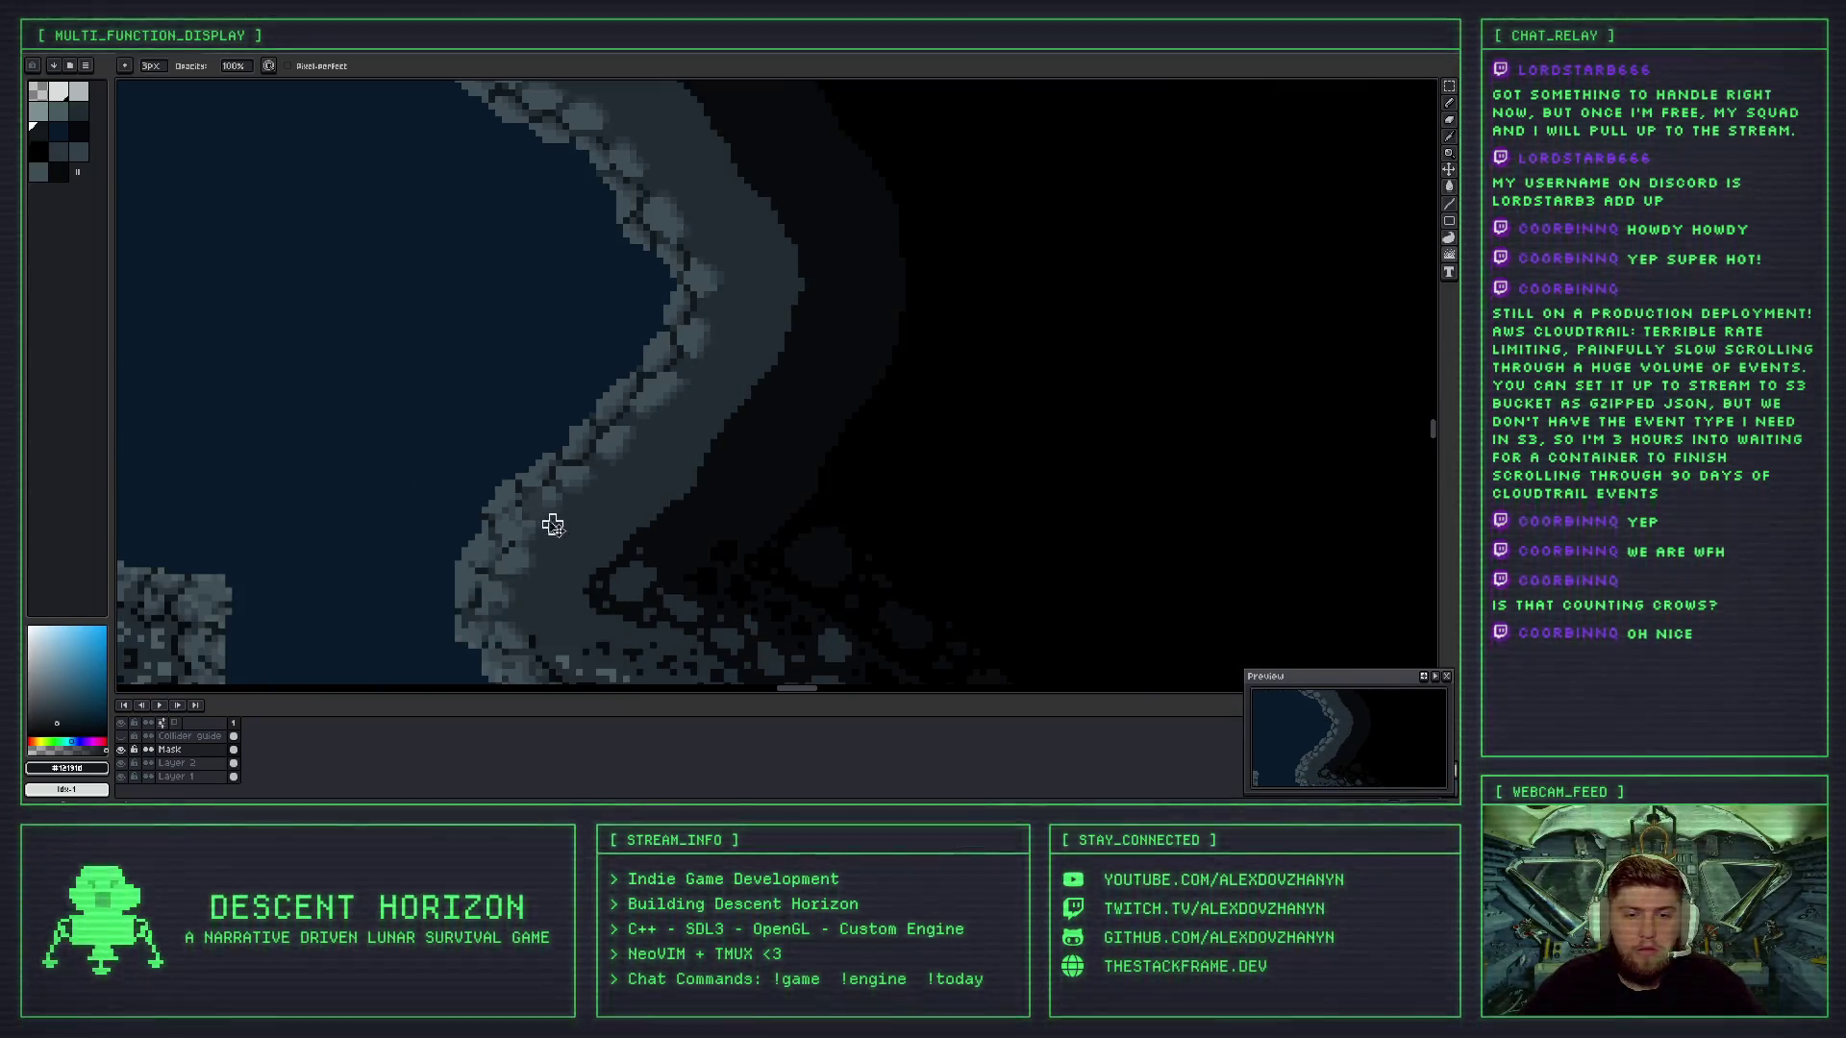
- Undo the last jumble stroke and review the upper cliff edge at several zoom levels
{"action": "key", "text": "ctrl+z"}
{"action": "scroll", "coordinate": [504, 510], "scroll_direction": "up", "scroll_amount": 3}
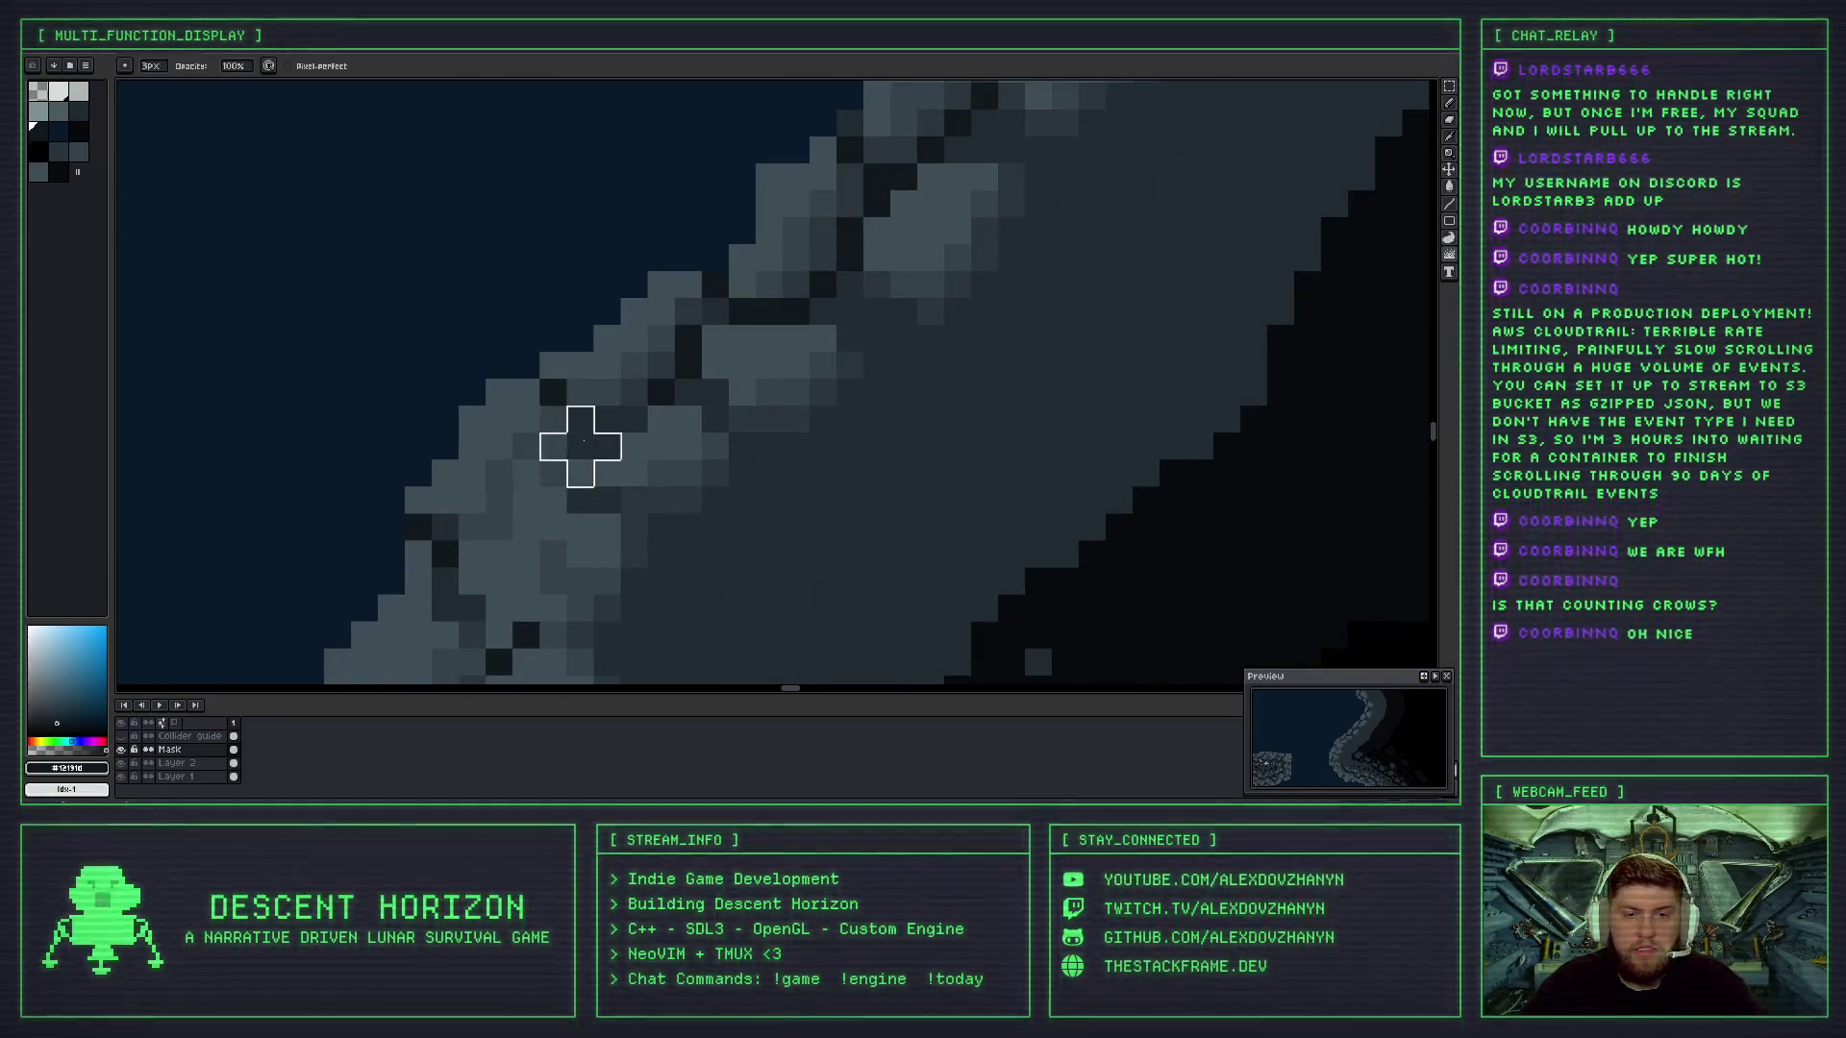
{"action": "scroll", "coordinate": [634, 499], "scroll_direction": "down", "scroll_amount": 3}
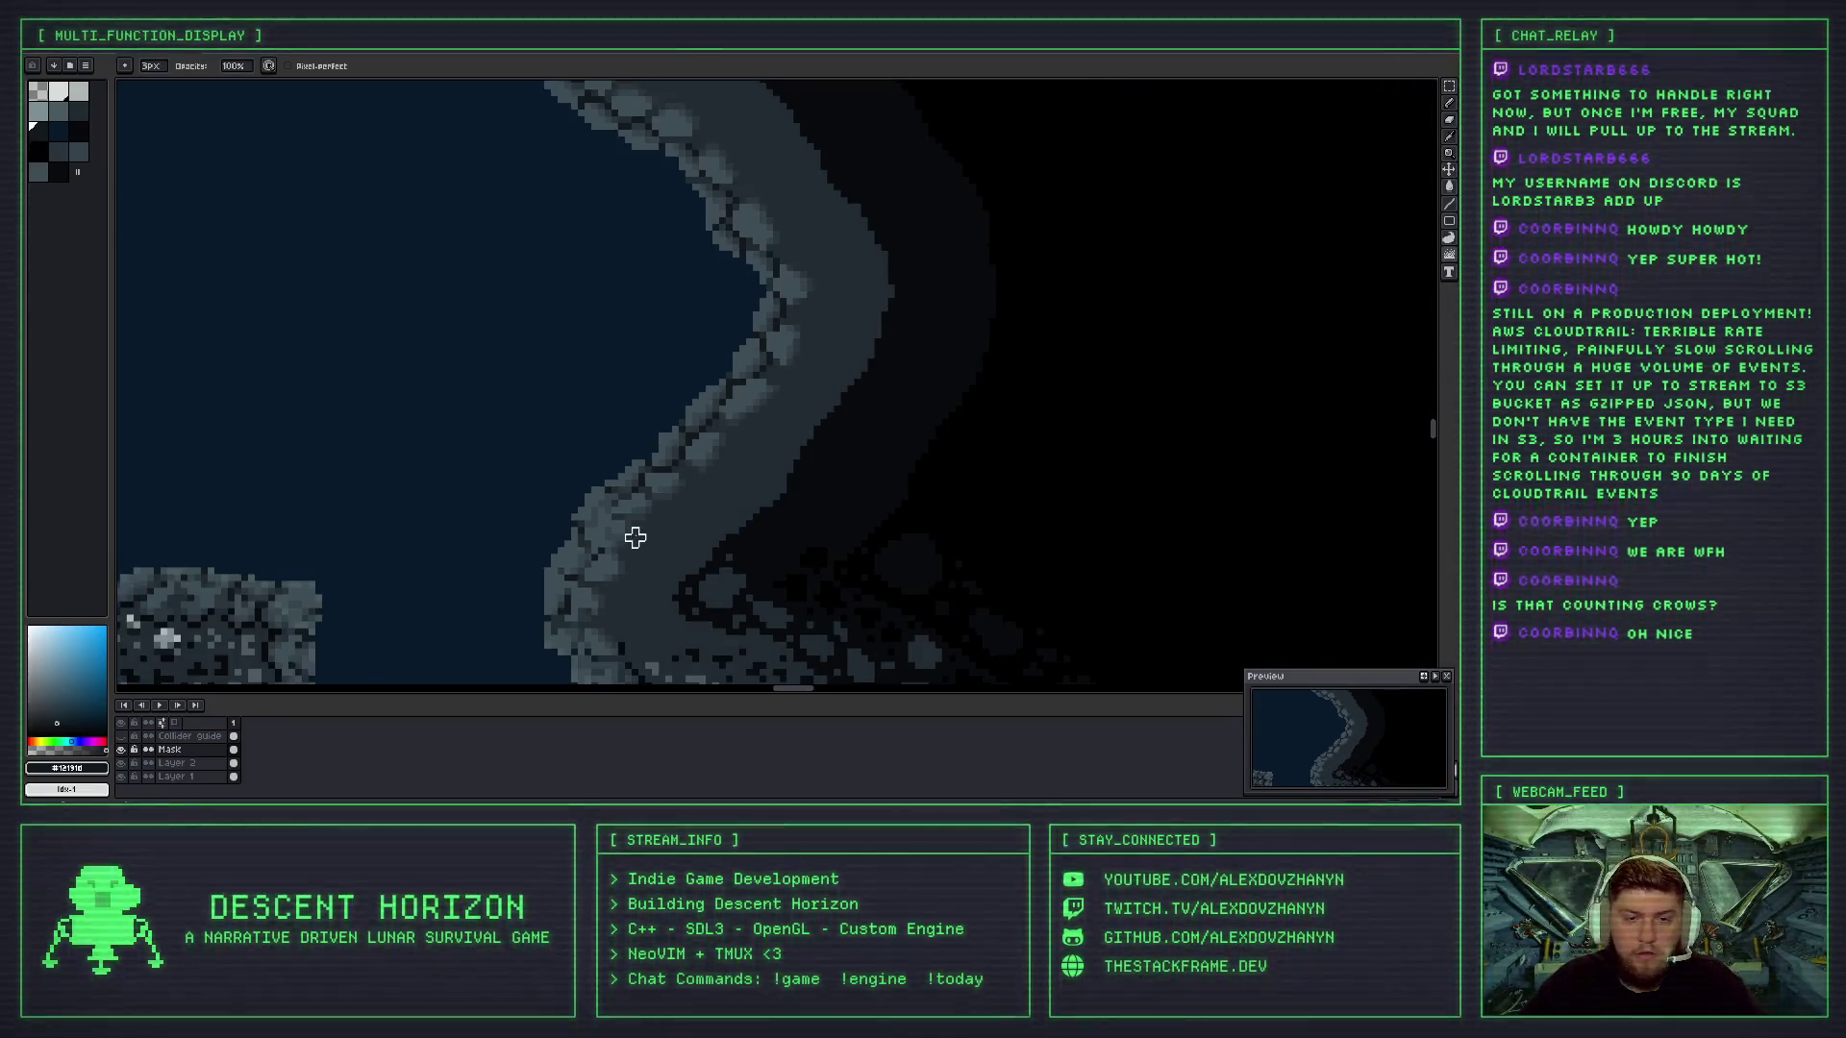
{"action": "left_click_drag", "start_coordinate": [650, 511], "coordinate": [603, 362]}
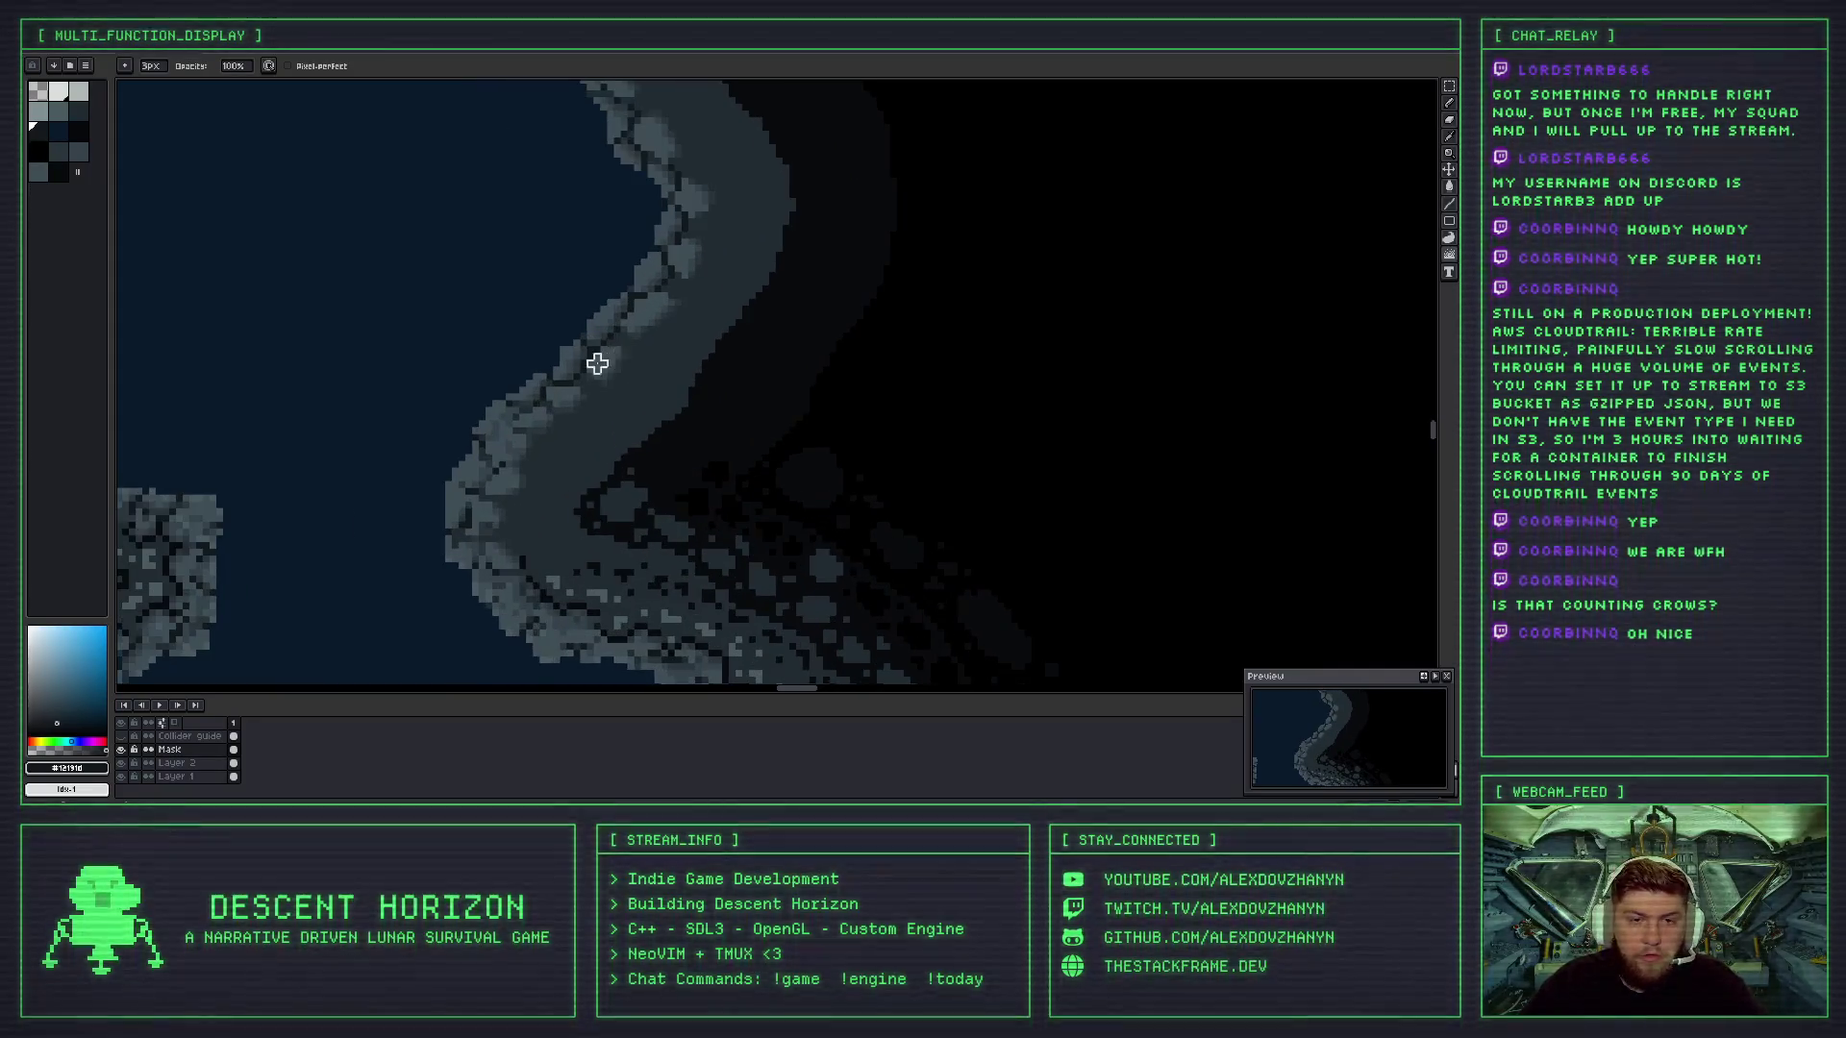
{"action": "scroll", "coordinate": [603, 362], "scroll_direction": "up", "scroll_amount": 3}
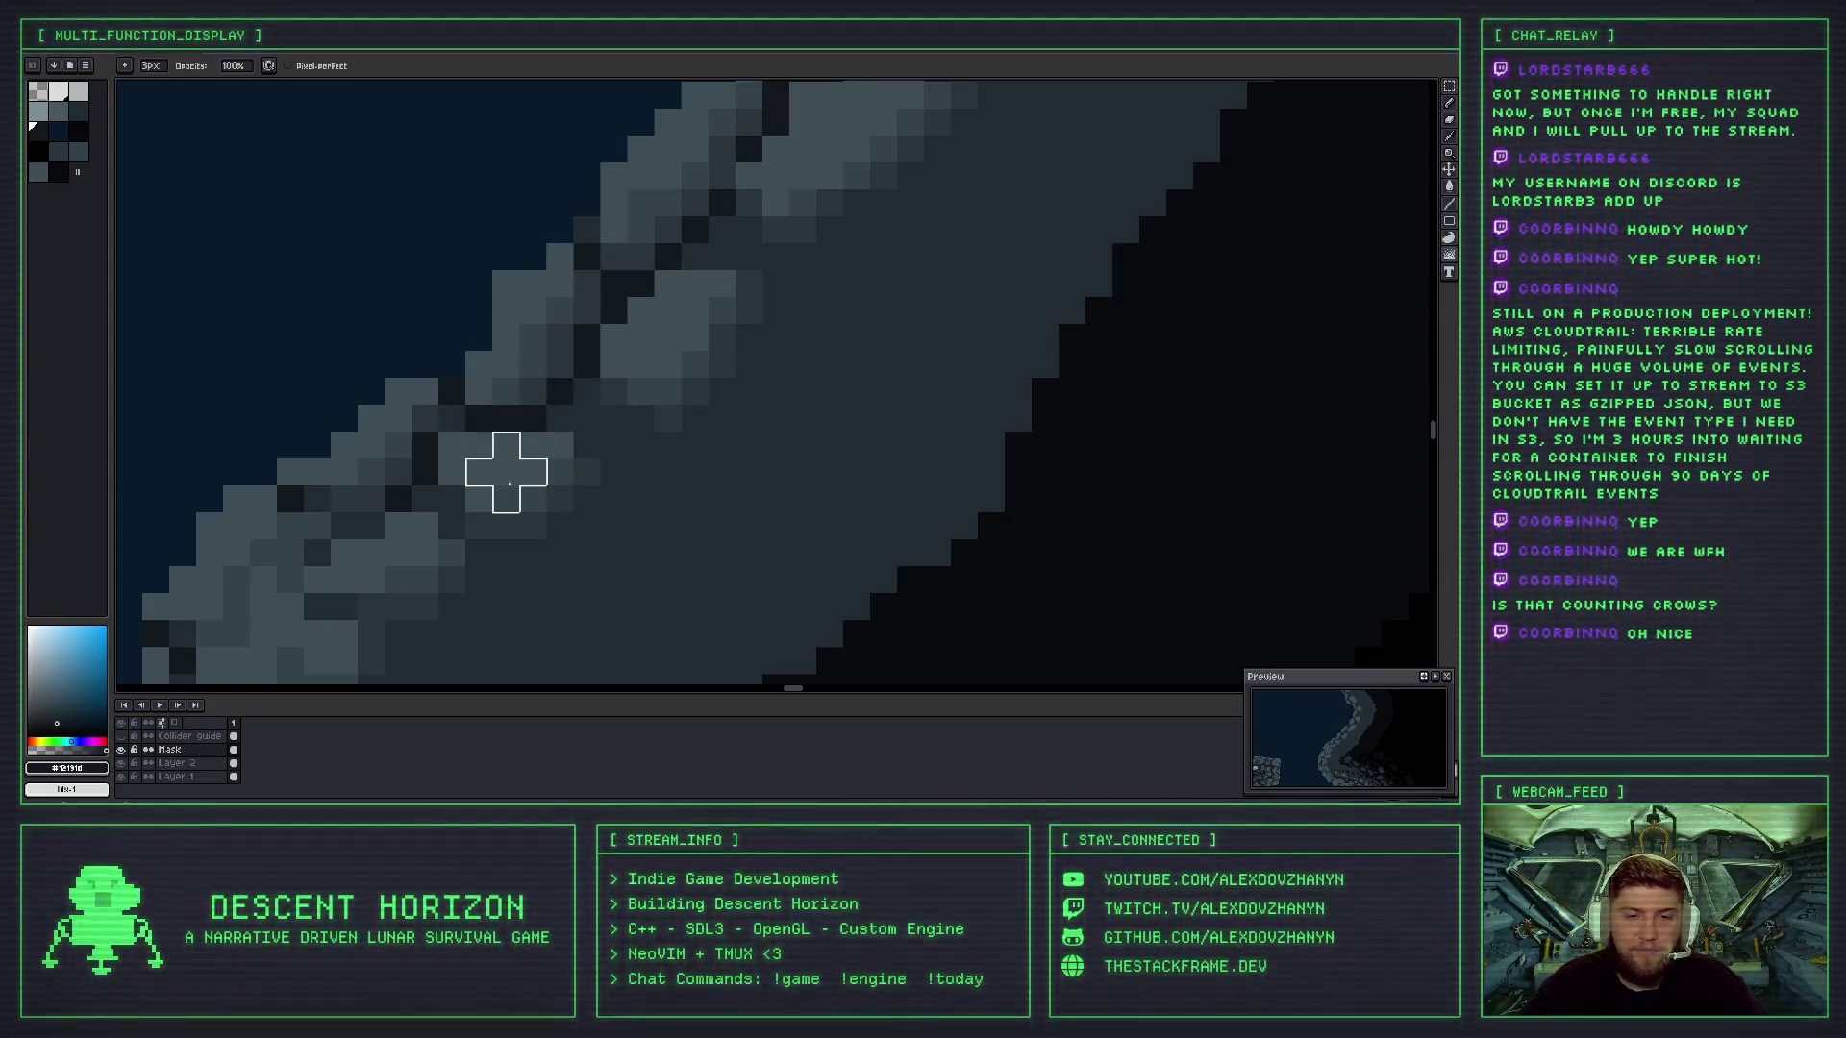
{"action": "scroll", "coordinate": [534, 475], "scroll_direction": "down", "scroll_amount": 4}
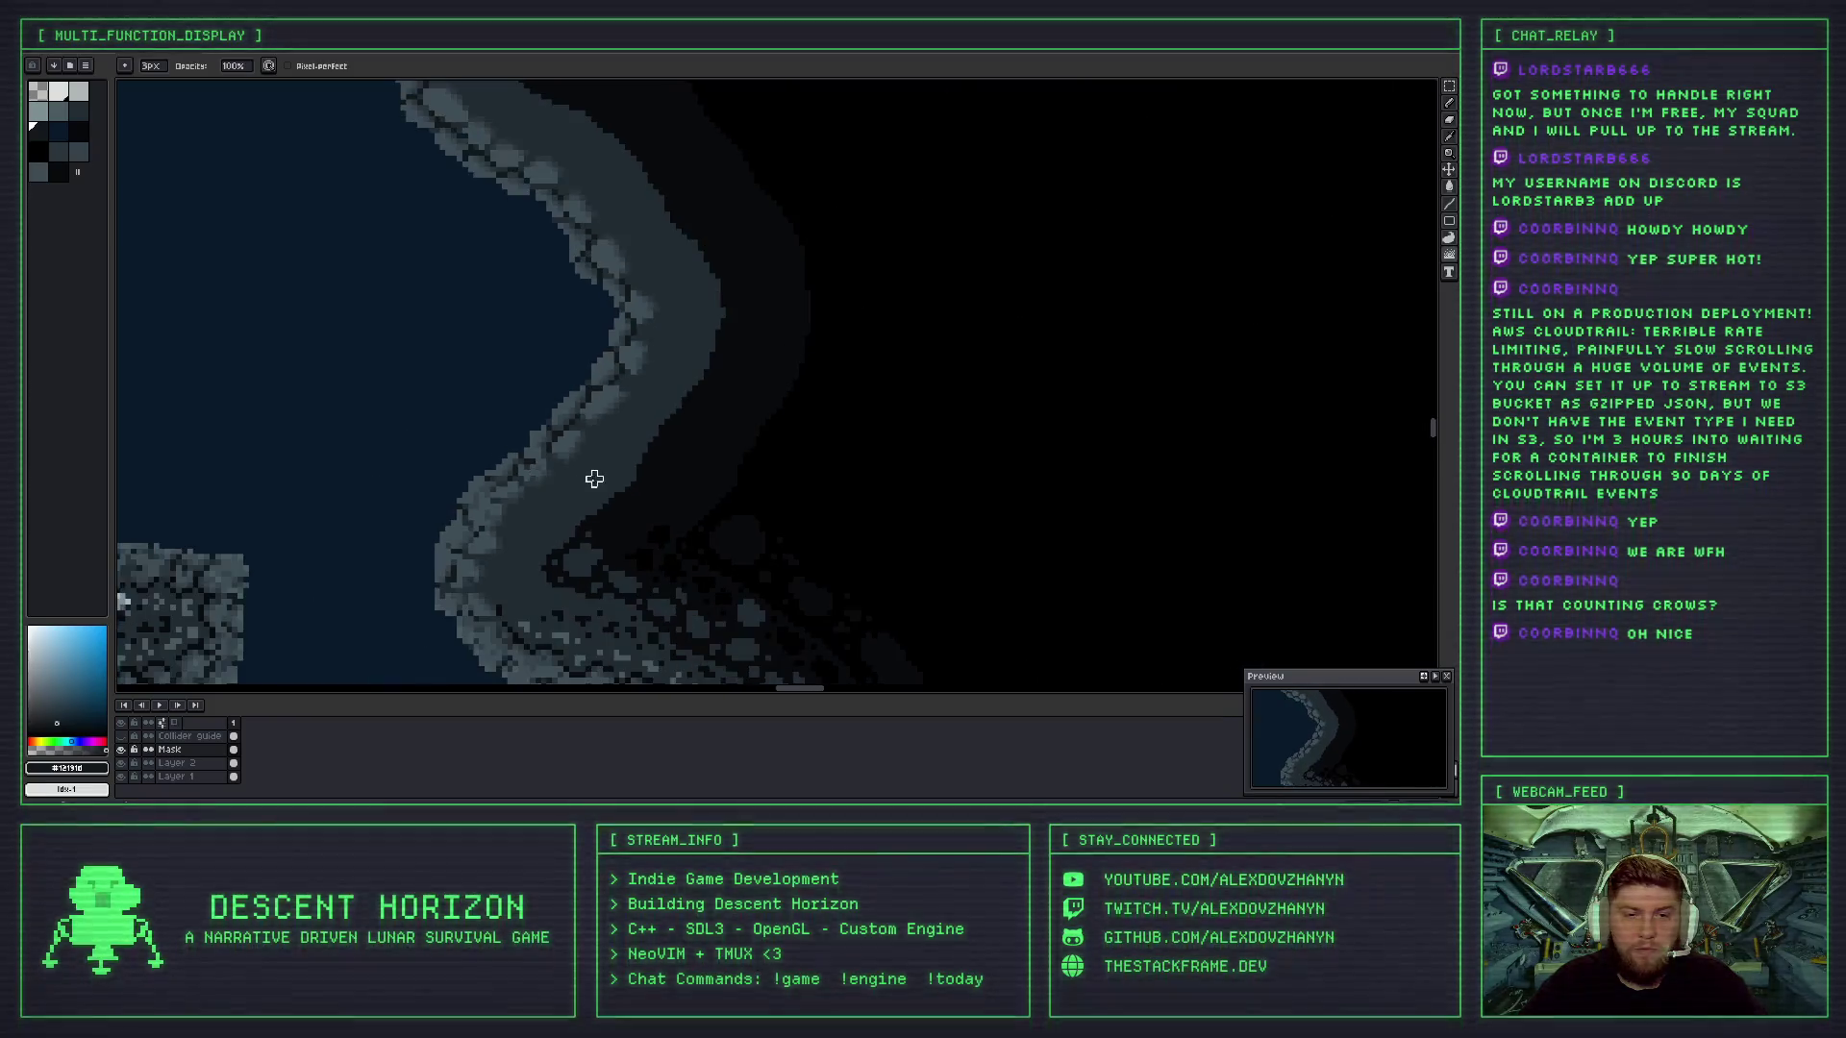
{"action": "scroll", "coordinate": [594, 479], "scroll_direction": "down", "scroll_amount": 2}
{"action": "scroll", "coordinate": [559, 484], "scroll_direction": "up", "scroll_amount": 3}
{"action": "scroll", "coordinate": [562, 457], "scroll_direction": "up", "scroll_amount": 2}
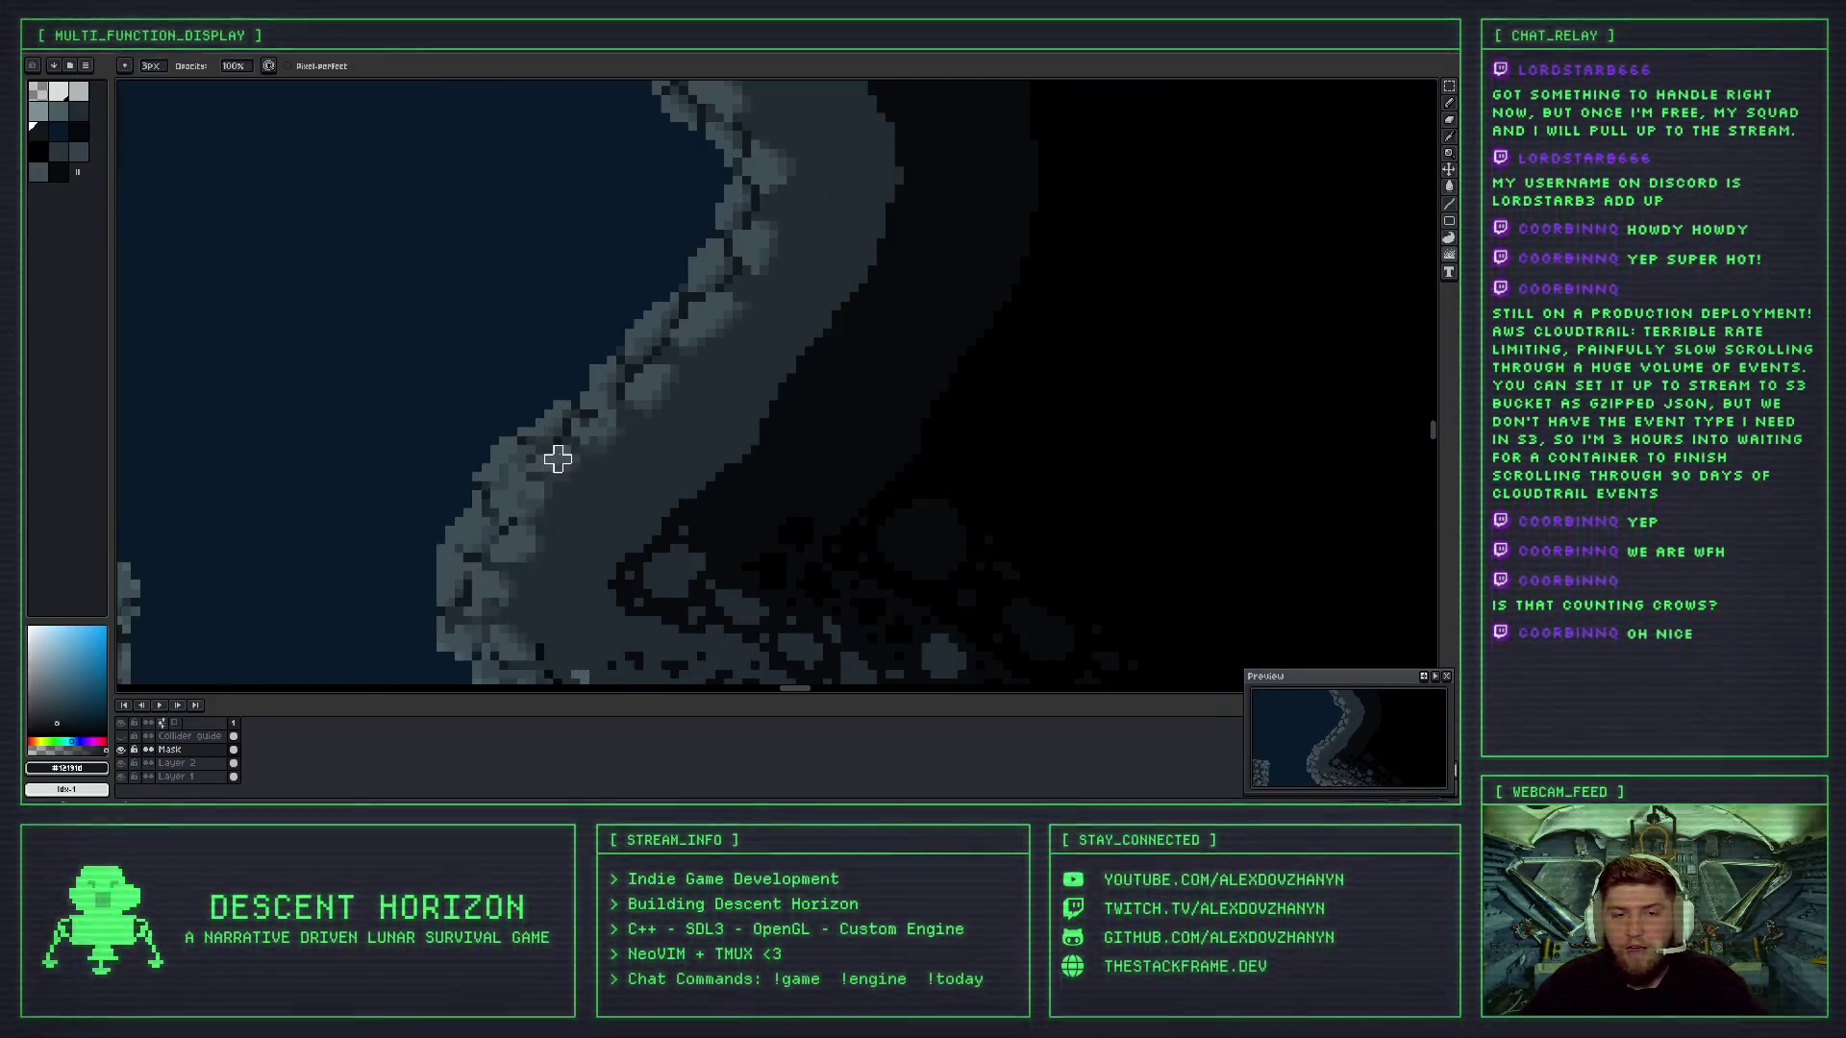
{"action": "scroll", "coordinate": [592, 411], "scroll_direction": "down", "scroll_amount": 3}
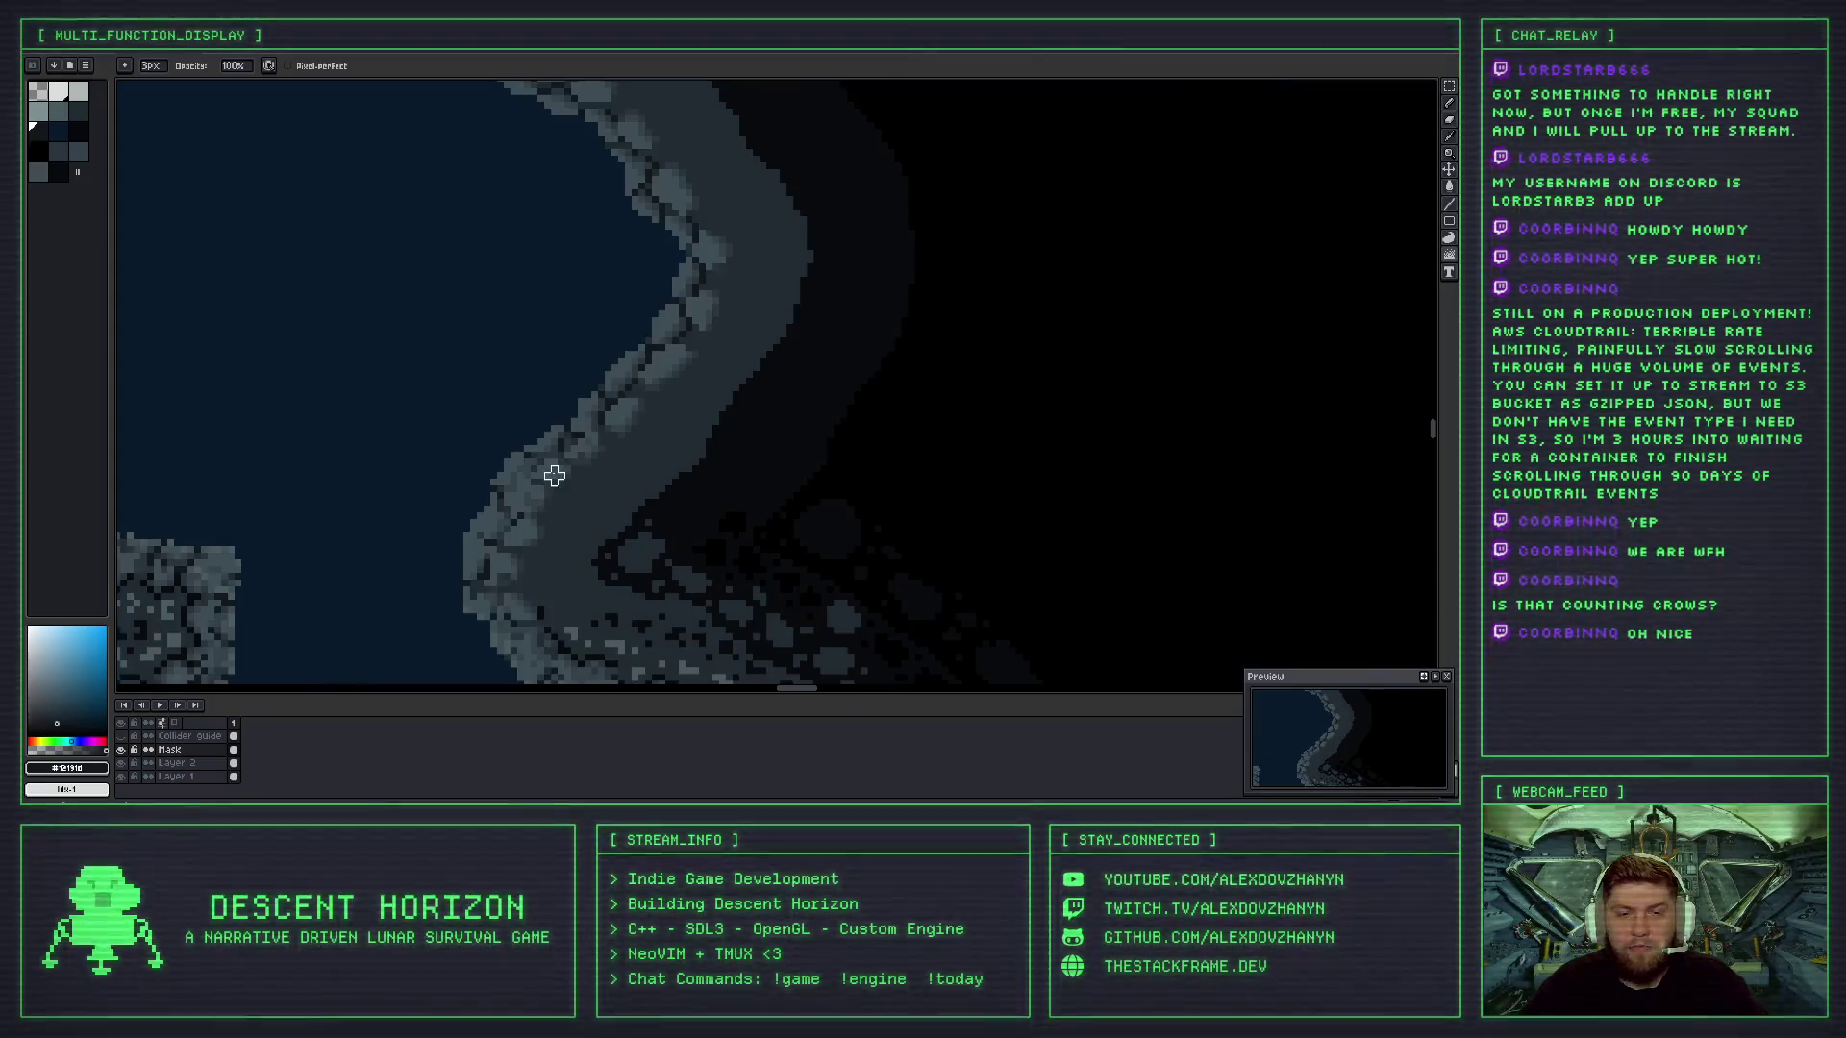
{"action": "scroll", "coordinate": [548, 474], "scroll_direction": "up", "scroll_amount": 1}
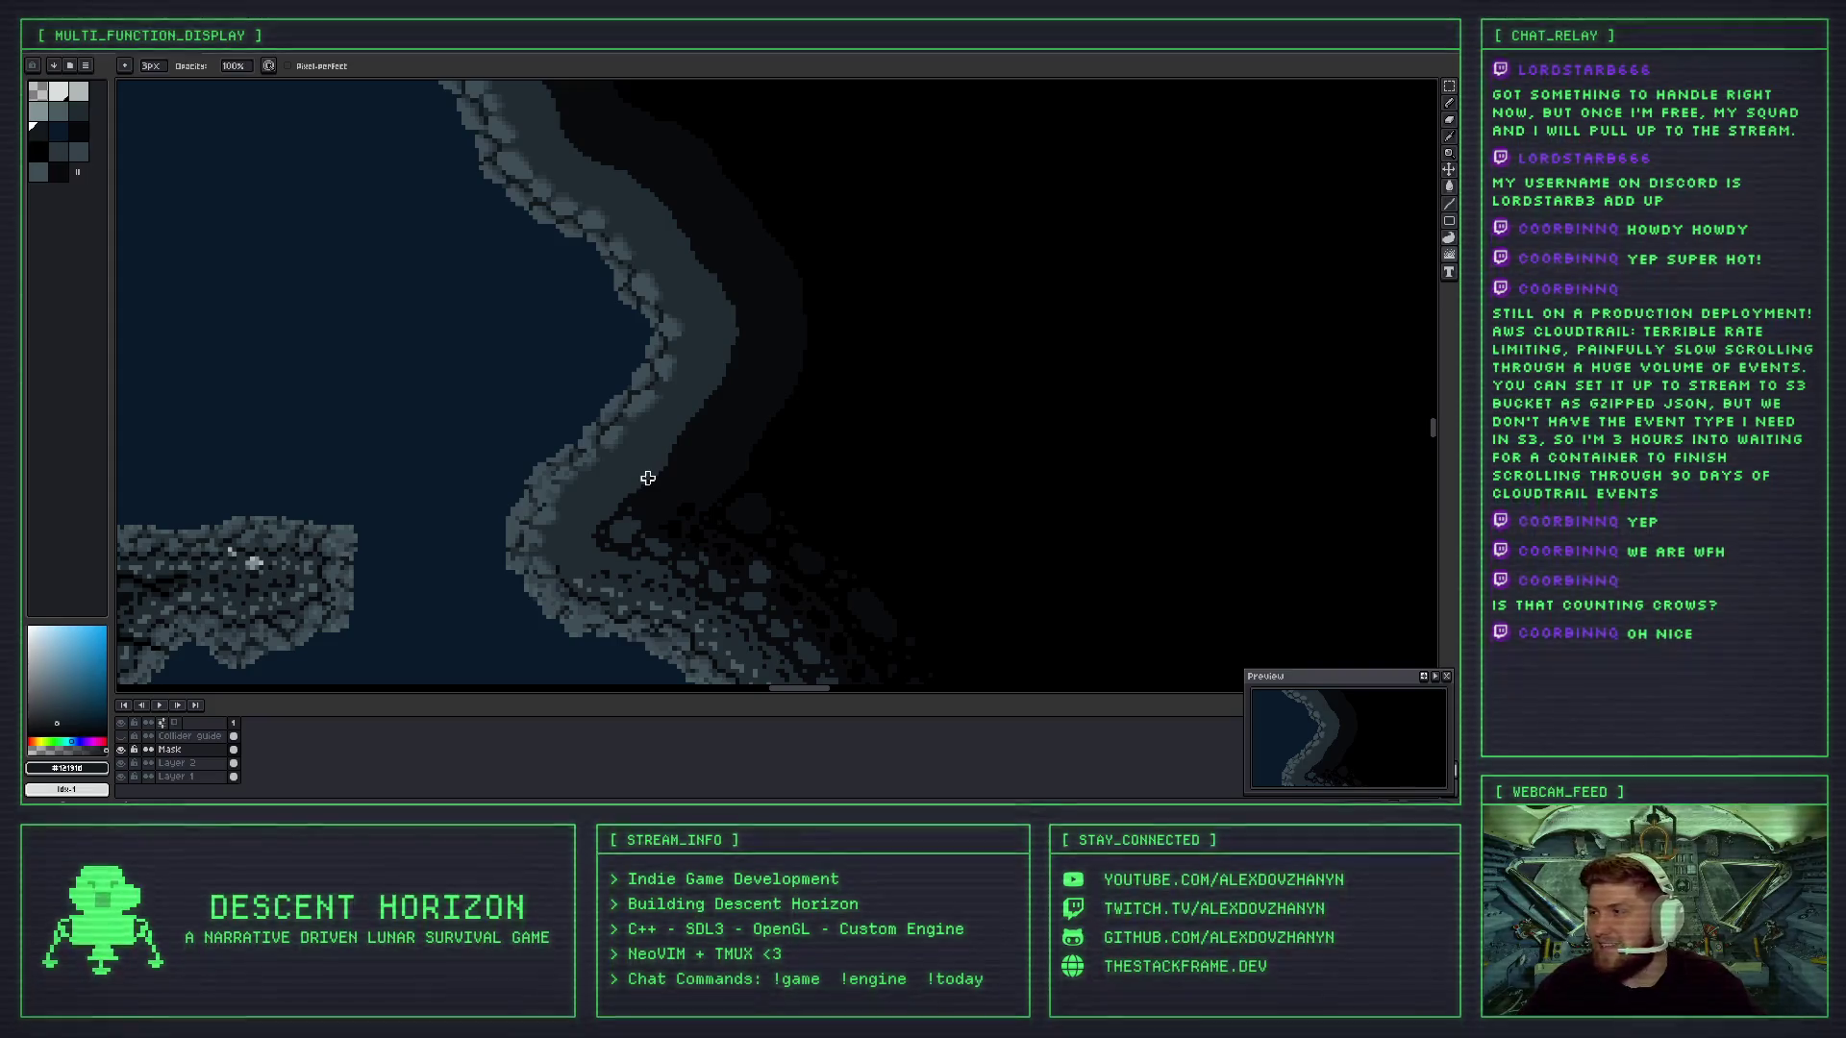
{"action": "scroll", "coordinate": [644, 479], "scroll_direction": "up", "scroll_amount": 4}
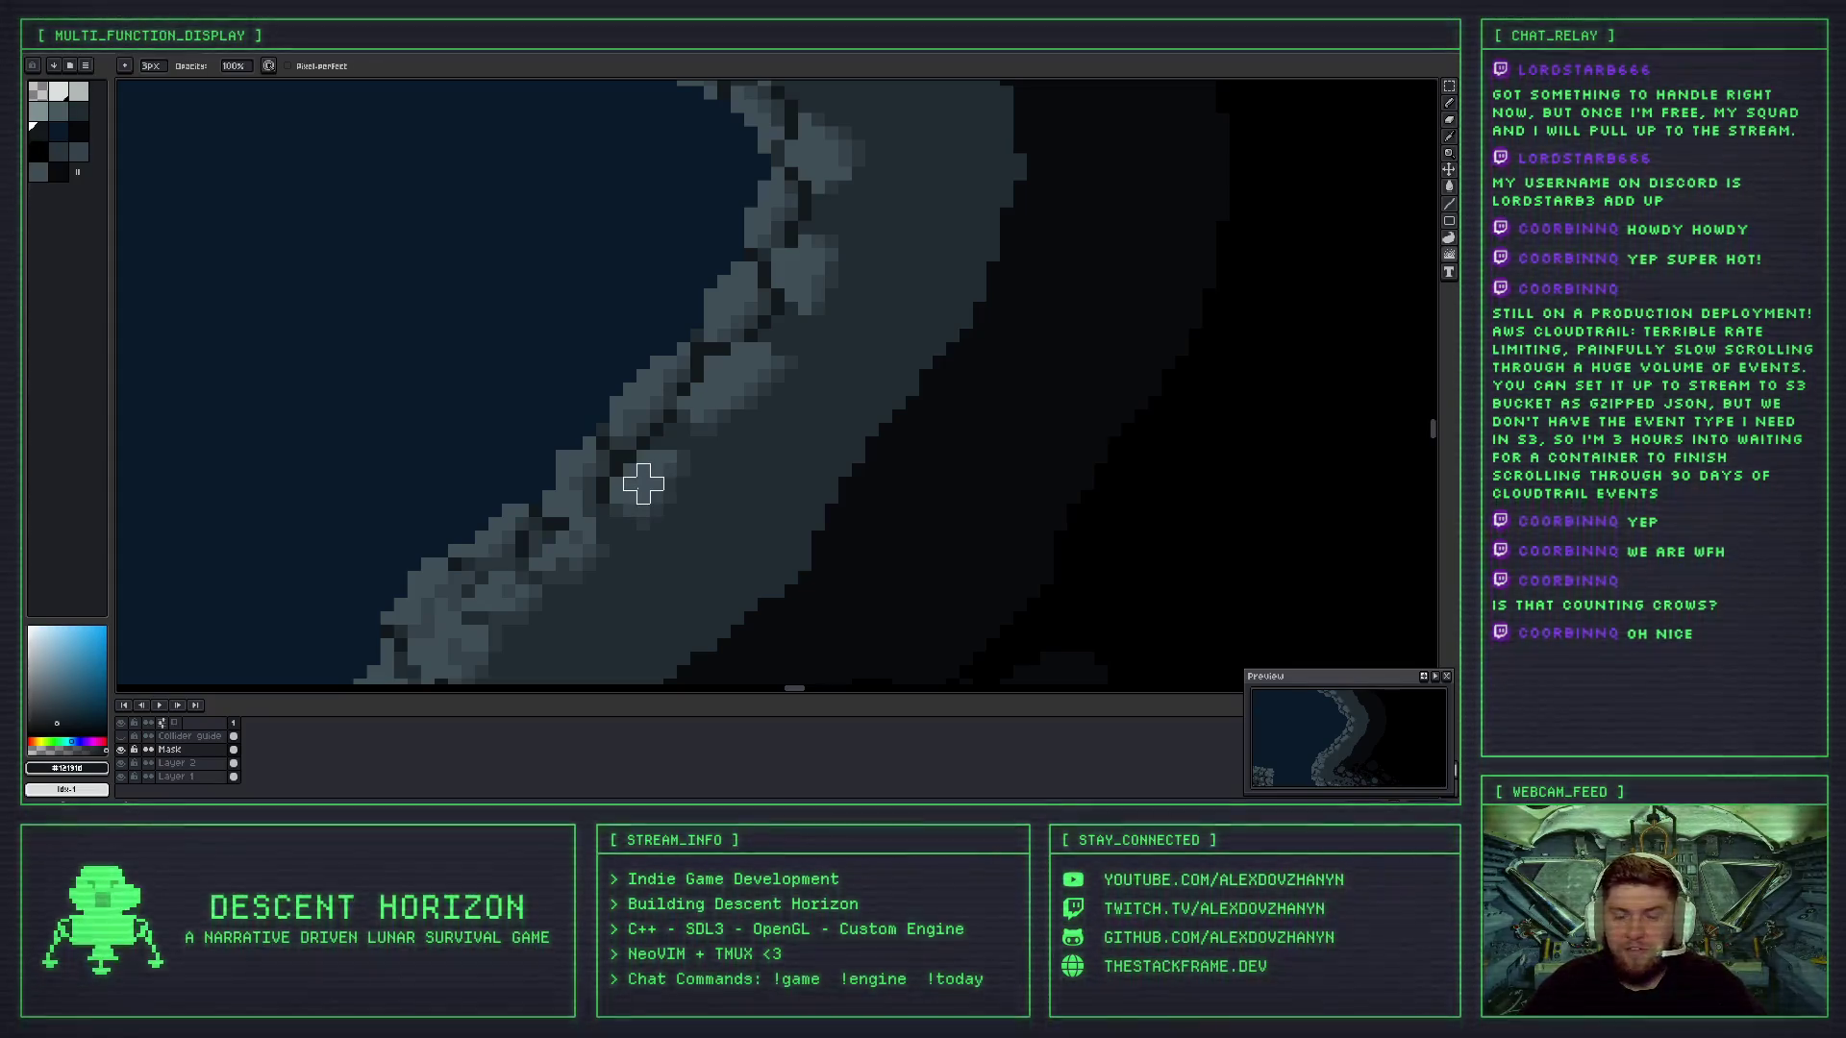
{"action": "scroll", "coordinate": [630, 484], "scroll_direction": "up", "scroll_amount": 3}
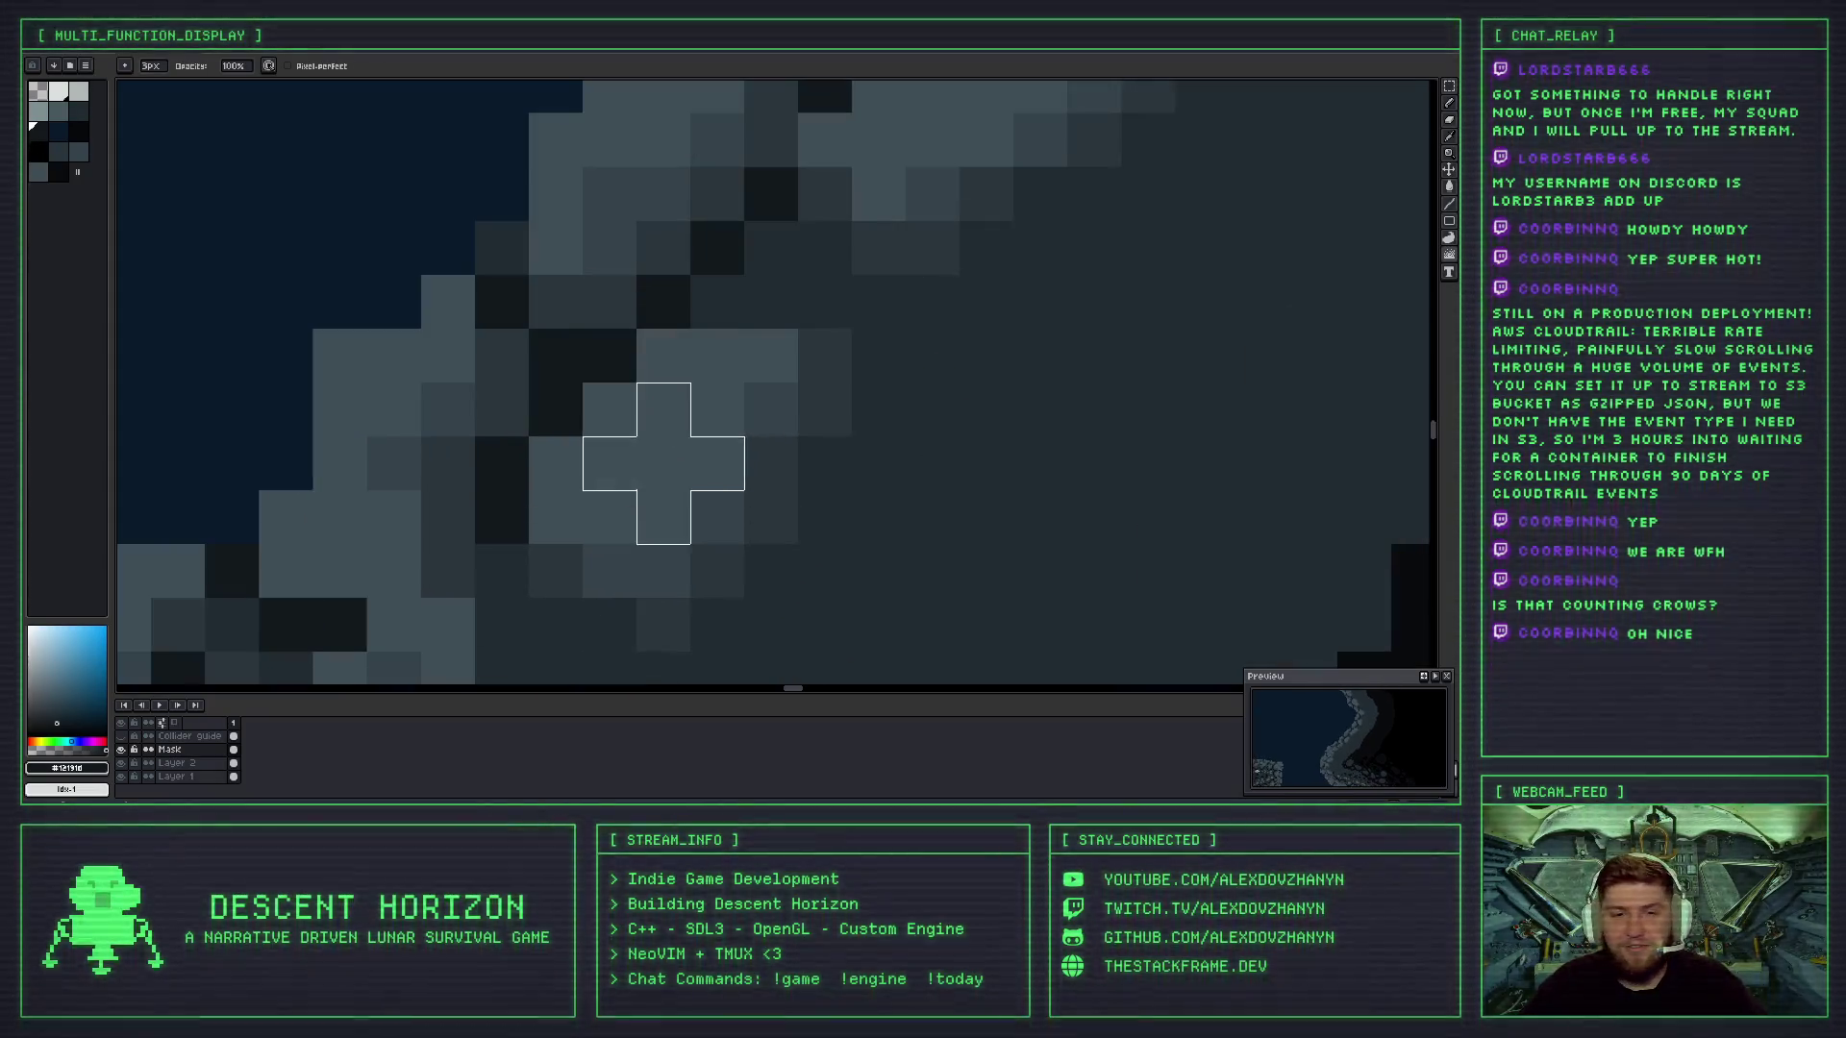
{"action": "scroll", "coordinate": [646, 393], "scroll_direction": "down", "scroll_amount": 3}
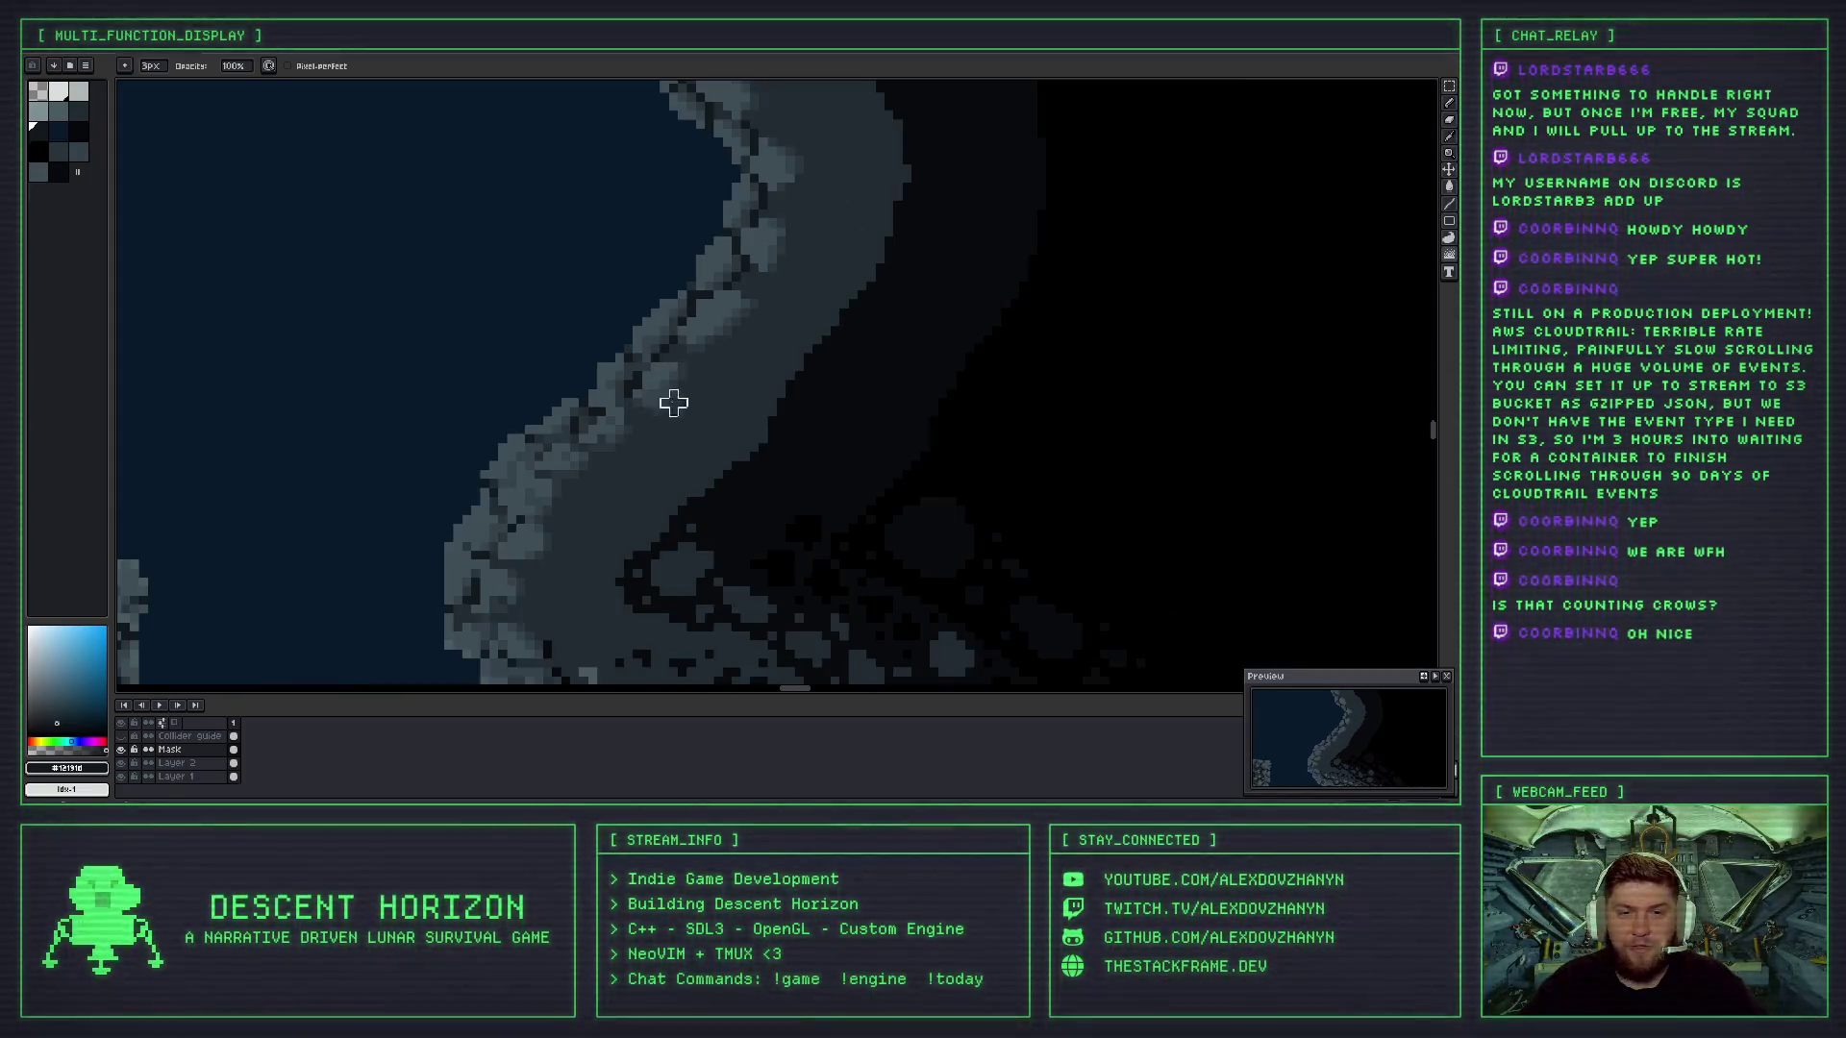
{"action": "scroll", "coordinate": [663, 398], "scroll_direction": "down", "scroll_amount": 1}
{"action": "scroll", "coordinate": [674, 355], "scroll_direction": "up", "scroll_amount": 1}
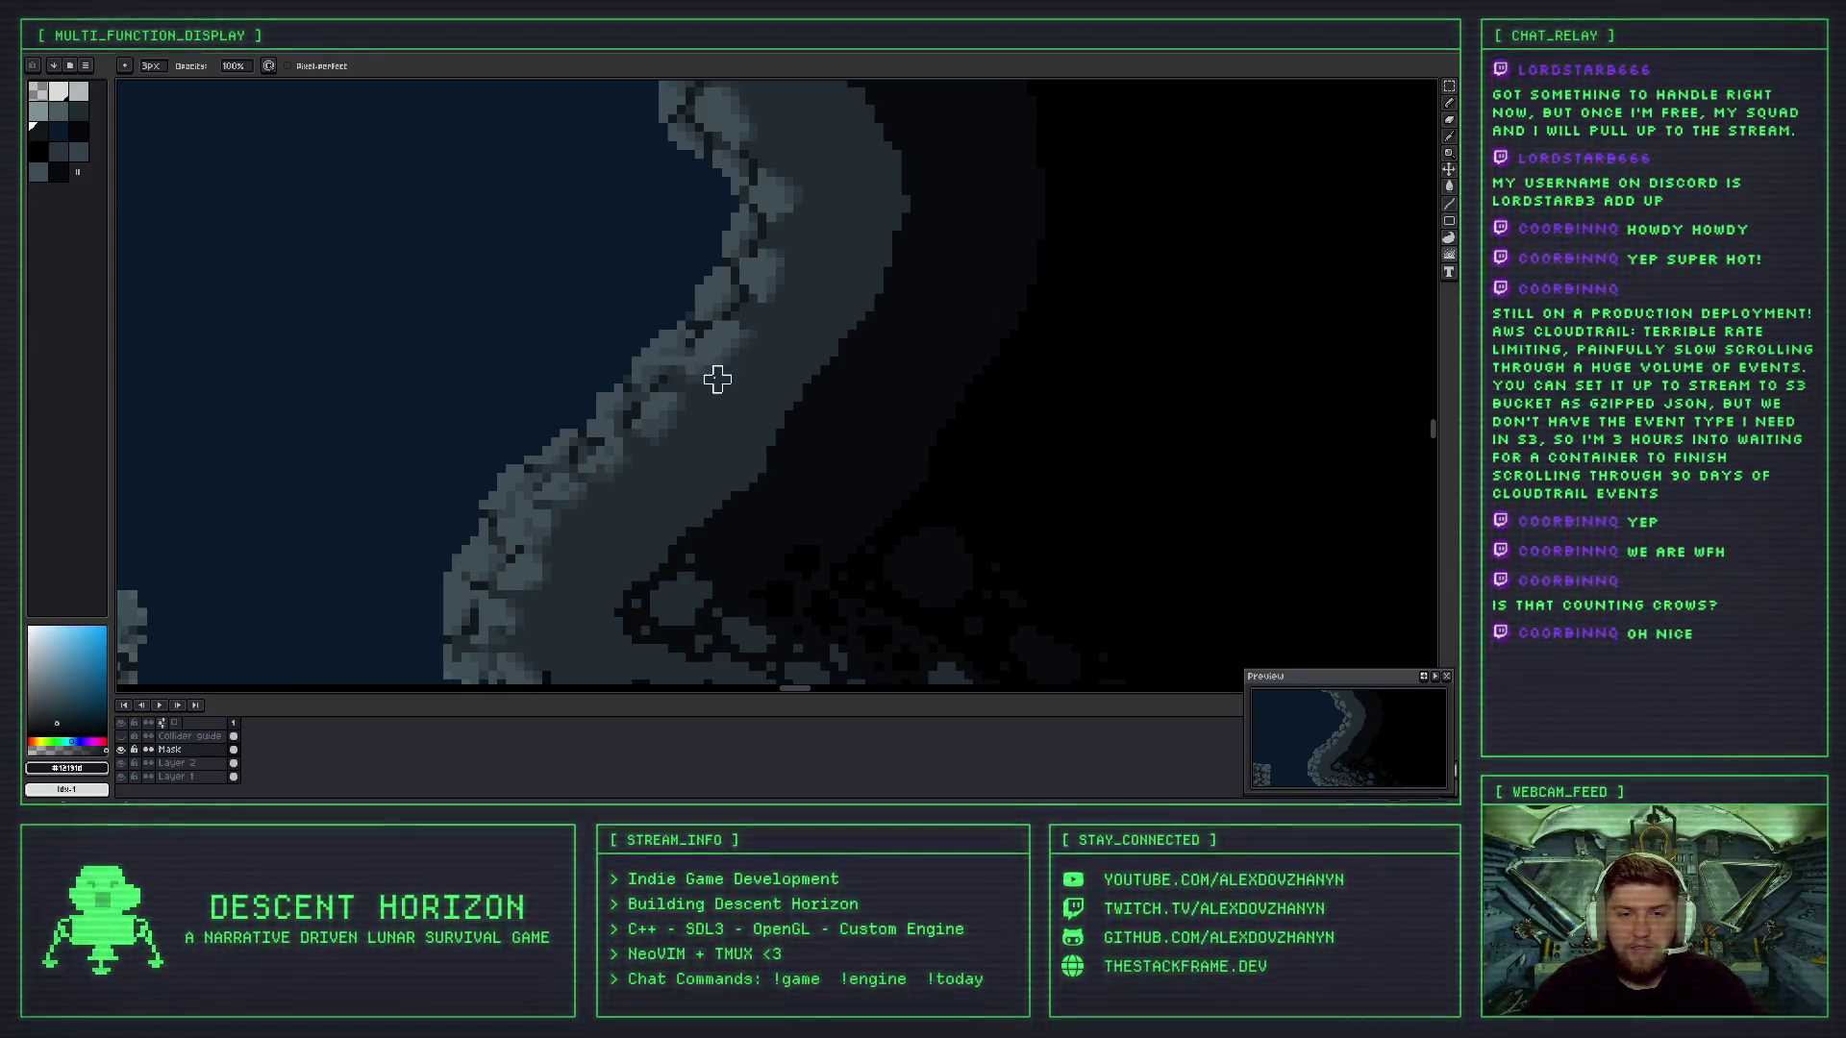
{"action": "scroll", "coordinate": [710, 384], "scroll_direction": "down", "scroll_amount": 2}
{"action": "scroll", "coordinate": [700, 397], "scroll_direction": "up", "scroll_amount": 1}
{"action": "scroll", "coordinate": [706, 385], "scroll_direction": "up", "scroll_amount": 1}
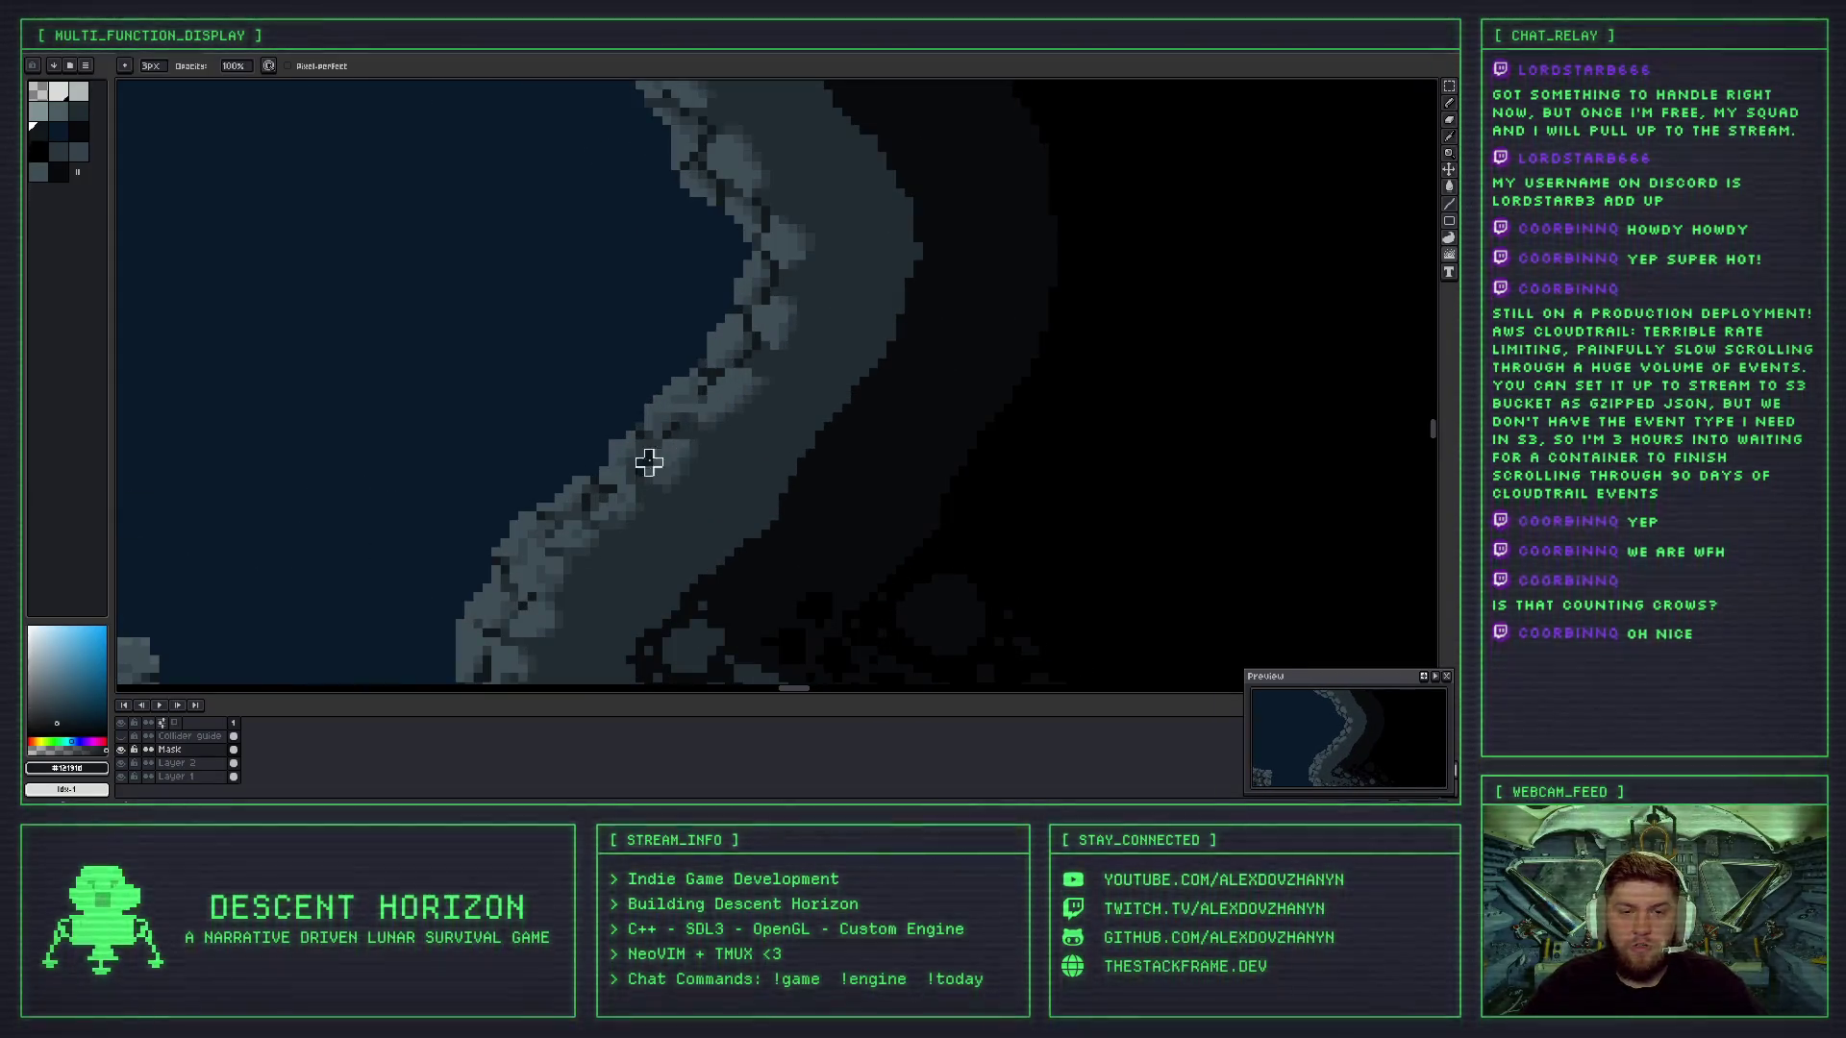
{"action": "scroll", "coordinate": [673, 452], "scroll_direction": "down", "scroll_amount": 2}
{"action": "scroll", "coordinate": [714, 479], "scroll_direction": "up", "scroll_amount": 4}
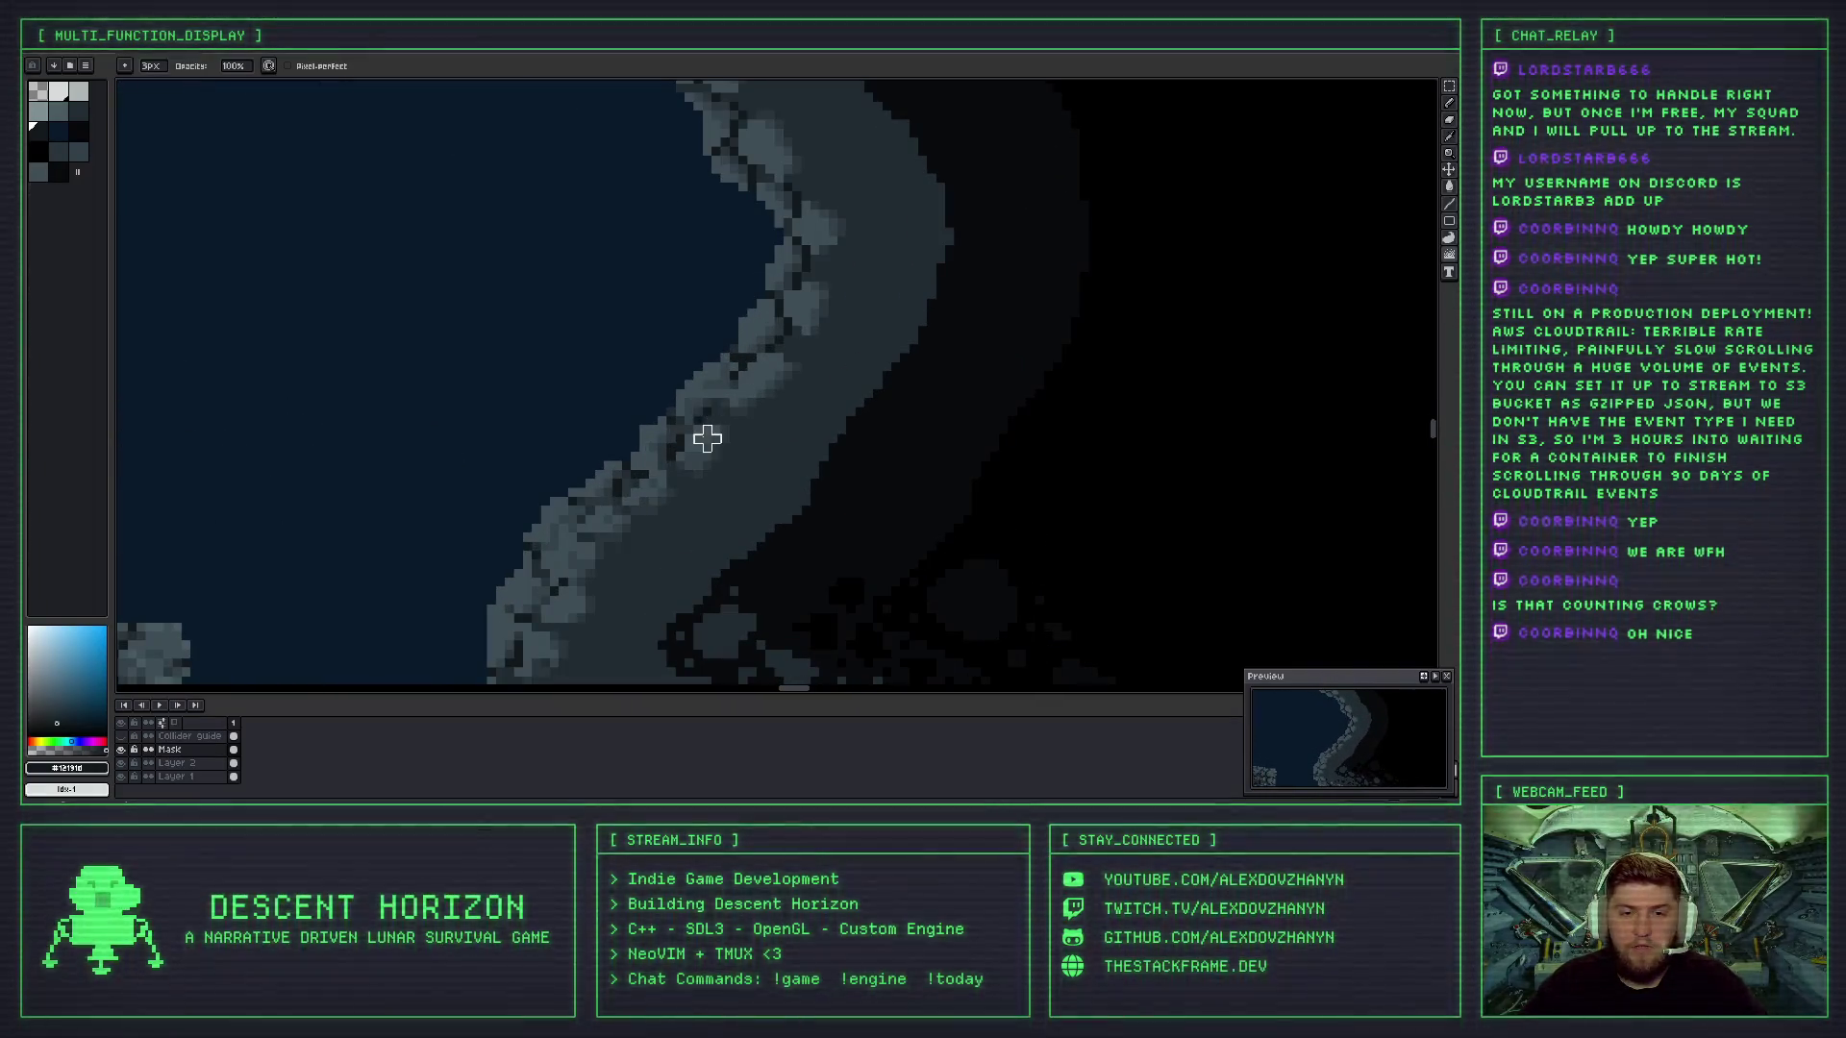
{"action": "scroll", "coordinate": [721, 409], "scroll_direction": "down", "scroll_amount": 4}
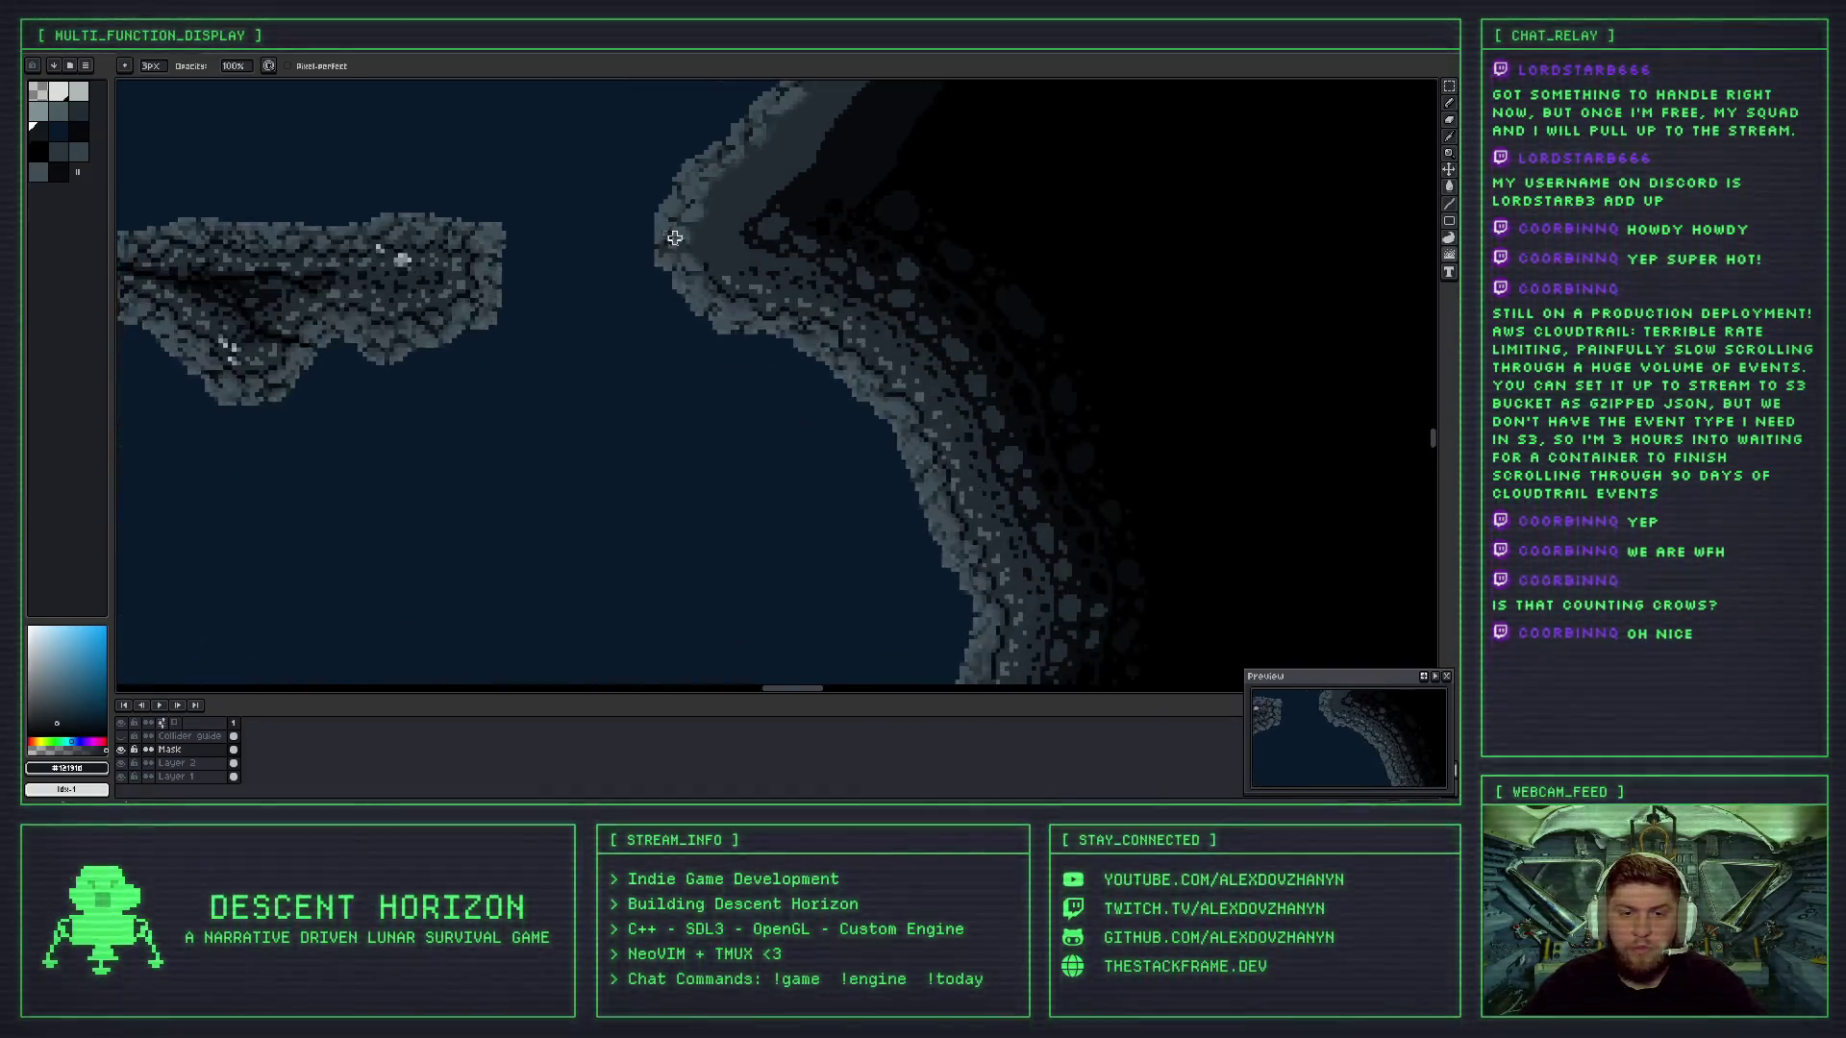
{"action": "scroll", "coordinate": [785, 384], "scroll_direction": "down", "scroll_amount": 3}
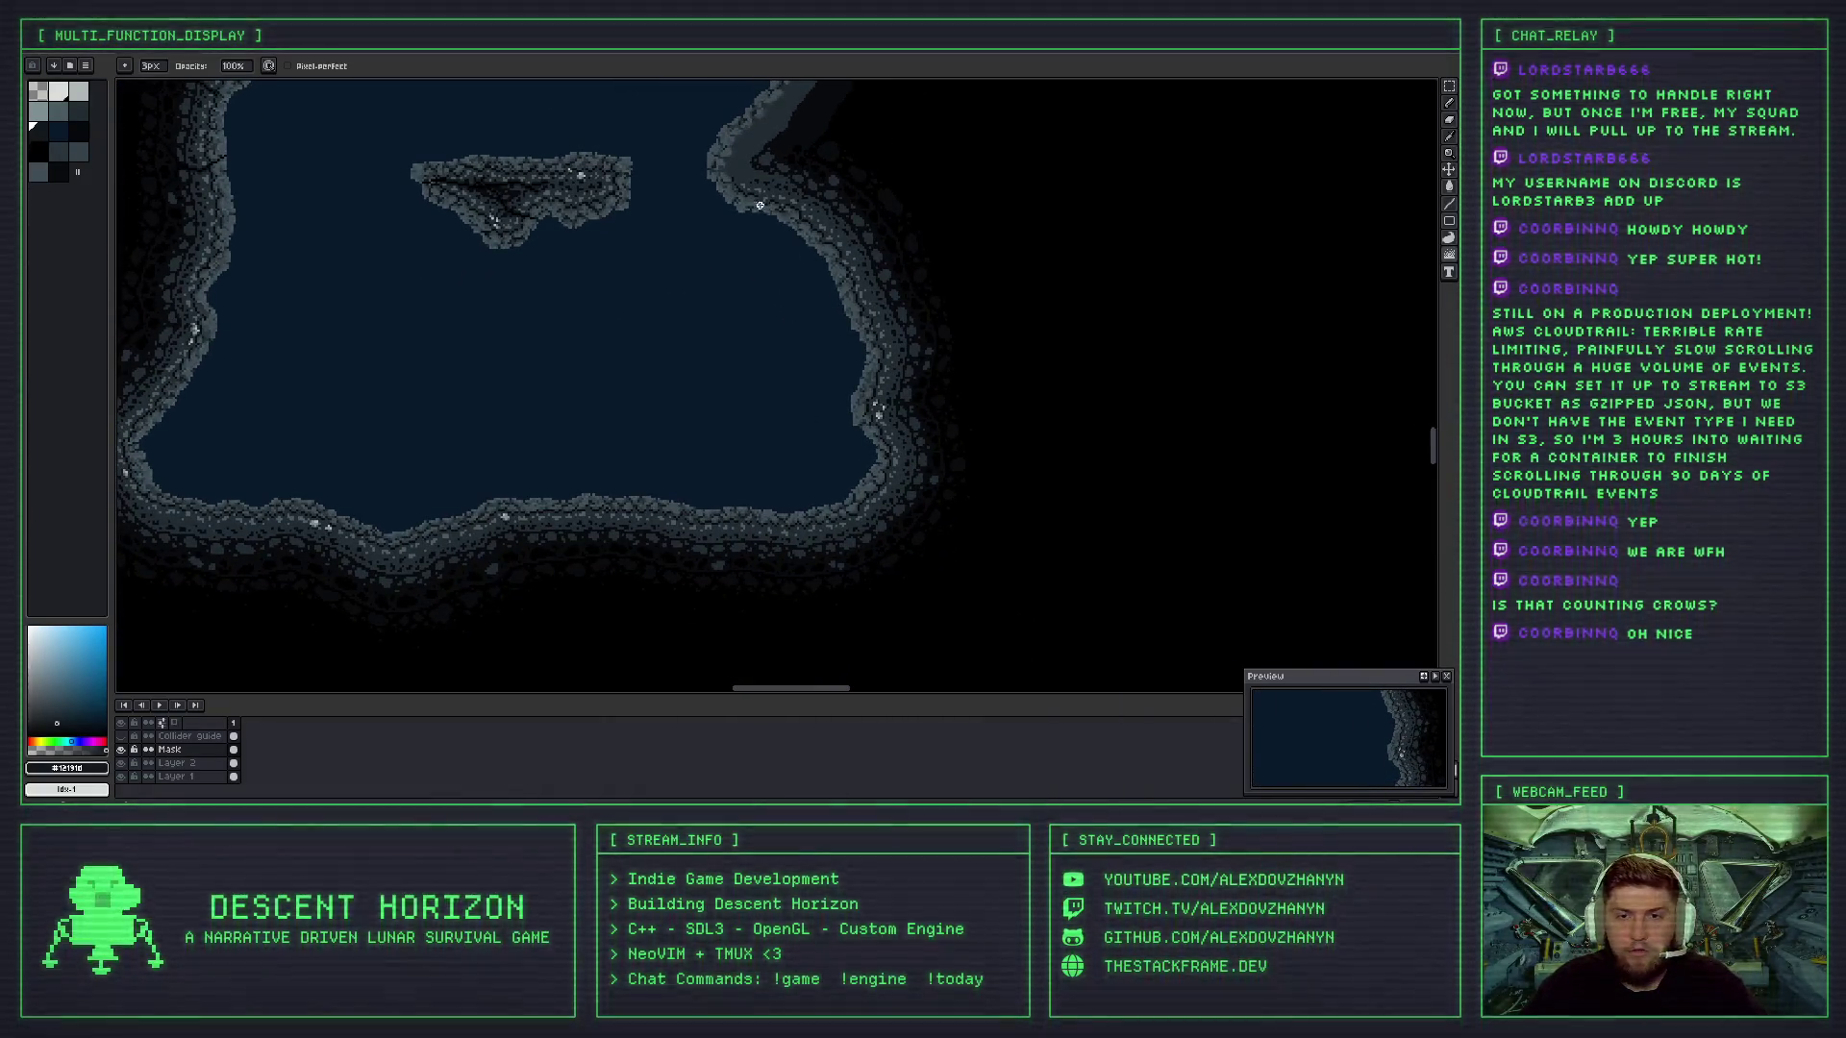
{"action": "scroll", "coordinate": [404, 453], "scroll_direction": "up", "scroll_amount": 2}
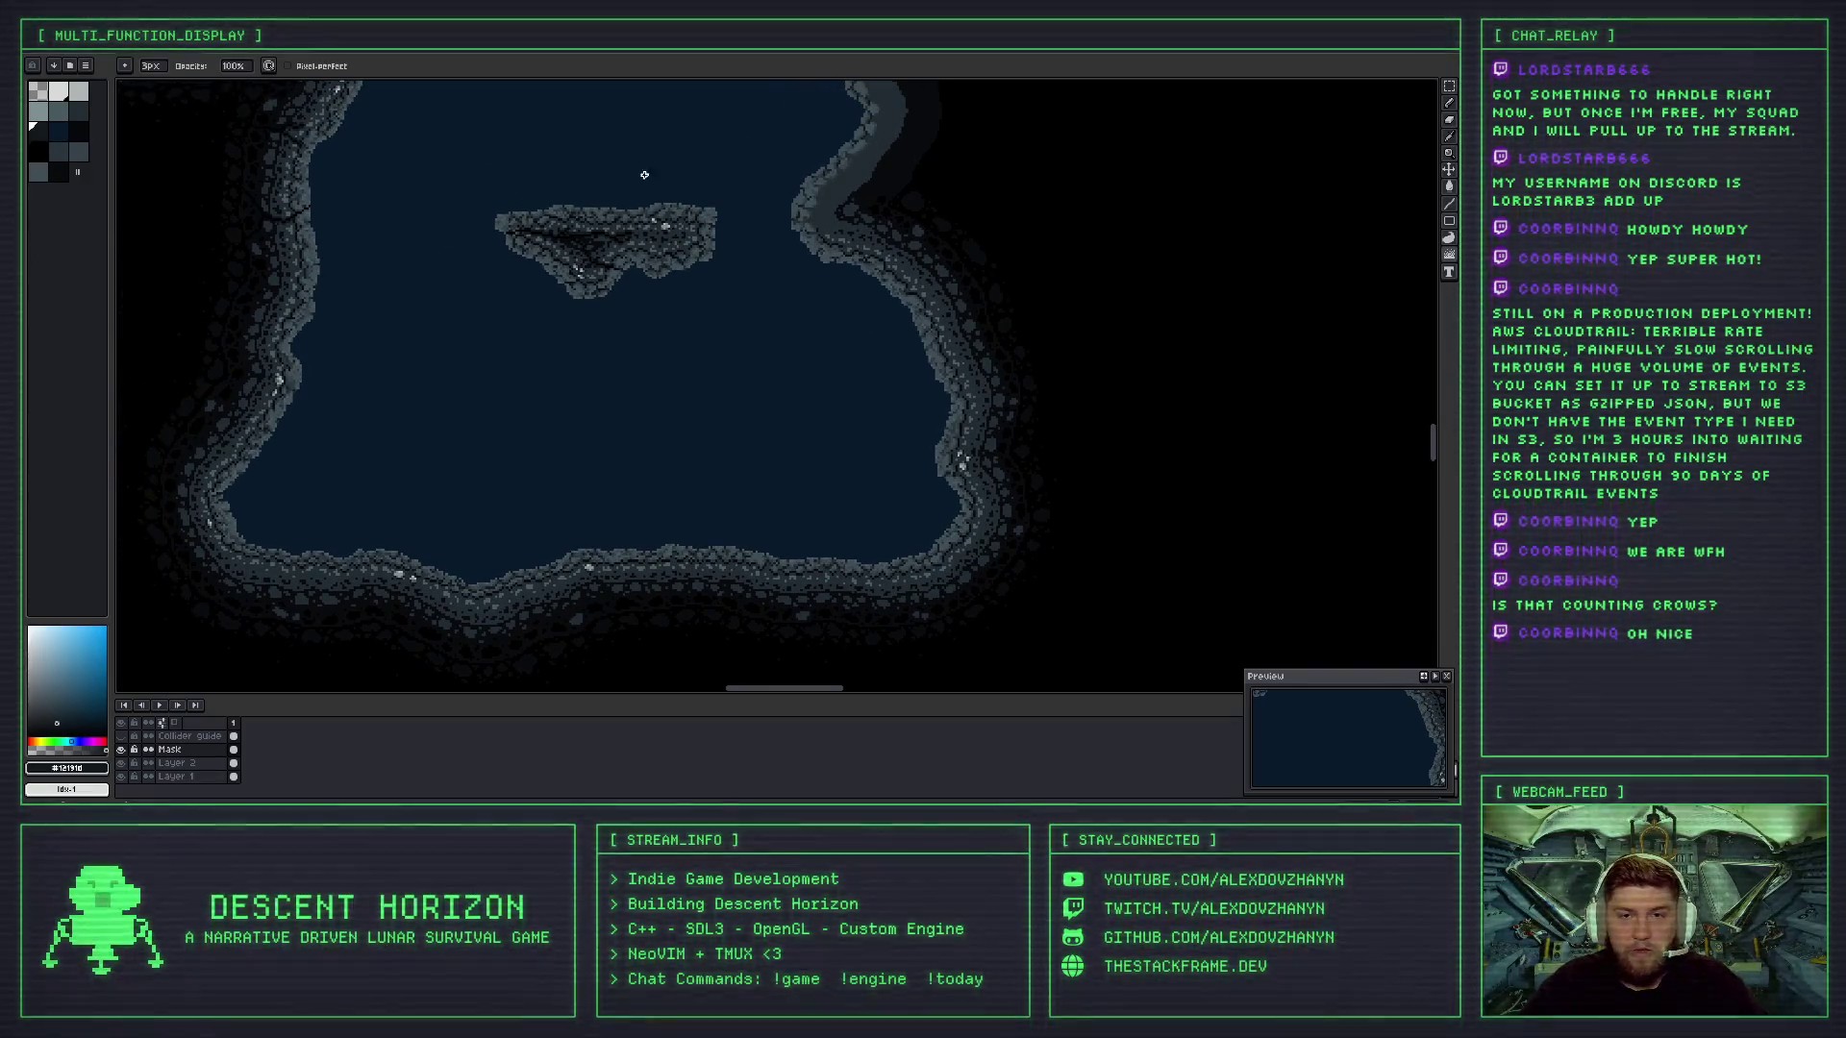
{"action": "scroll", "coordinate": [849, 338], "scroll_direction": "up", "scroll_amount": 3}
{"action": "scroll", "coordinate": [761, 267], "scroll_direction": "up", "scroll_amount": 3}
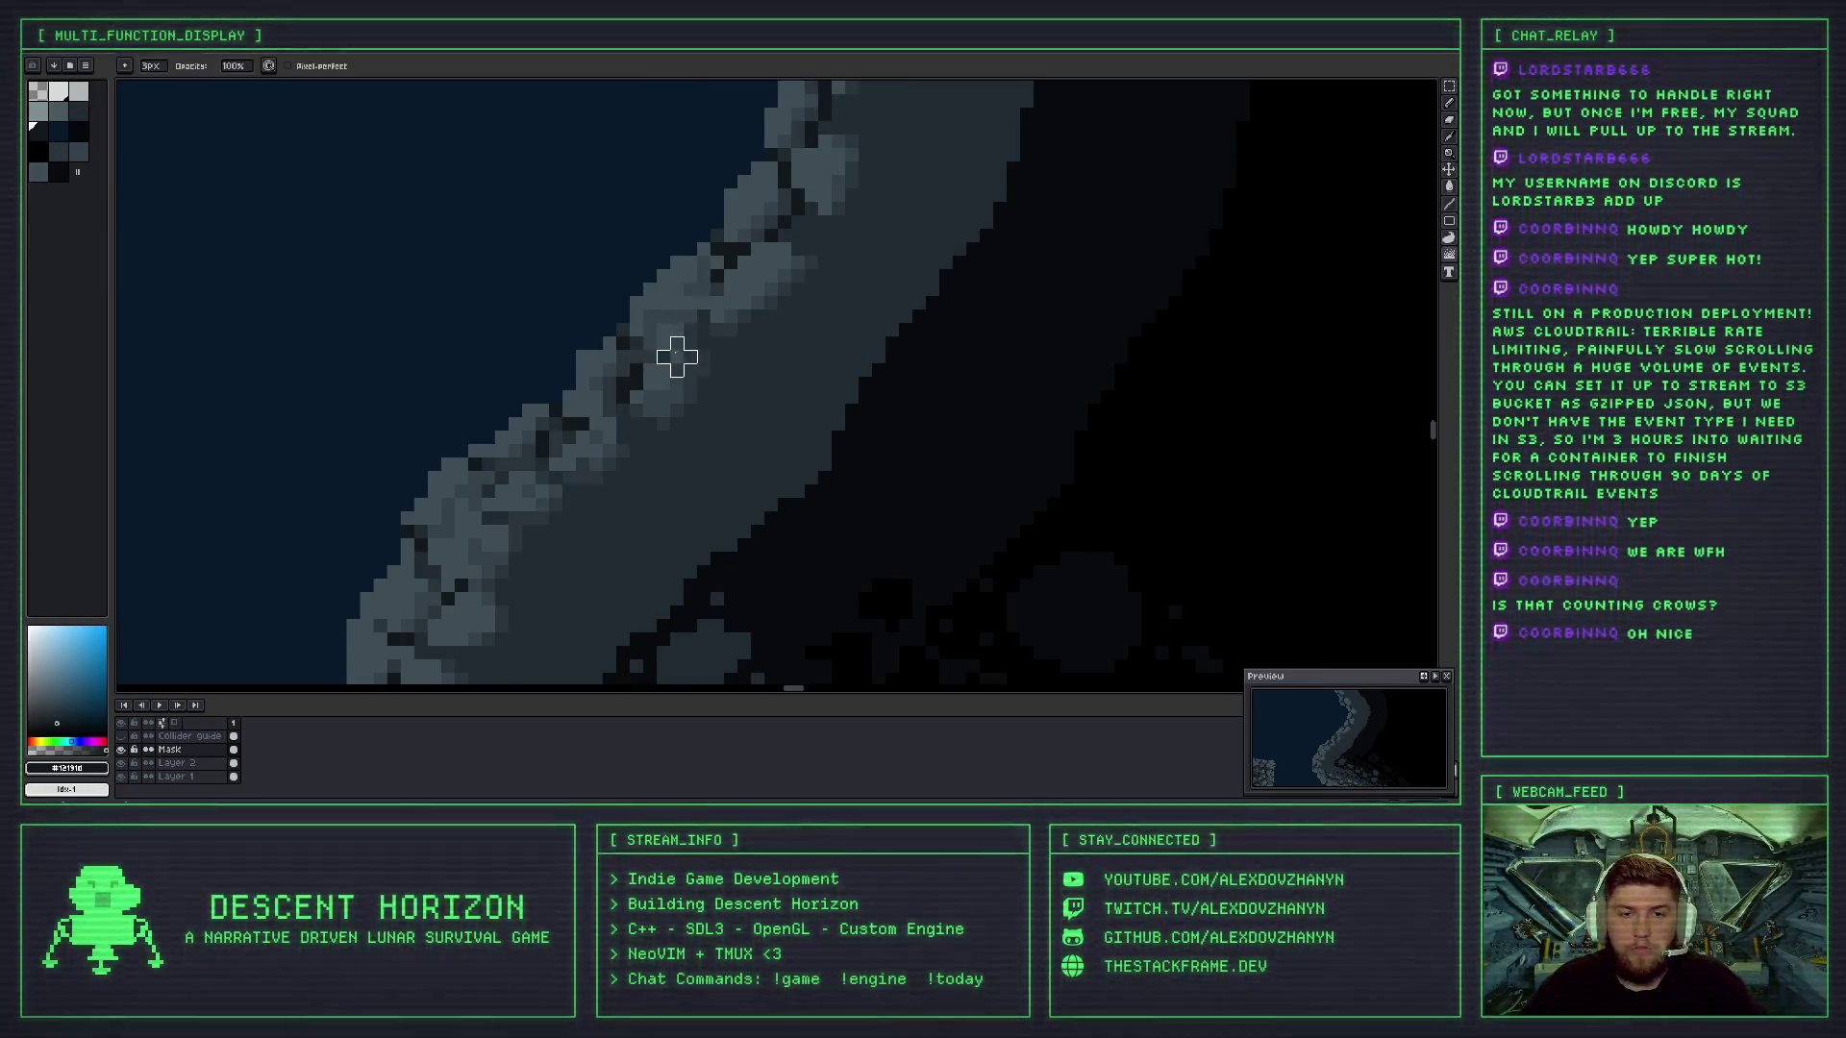
{"action": "scroll", "coordinate": [670, 400], "scroll_direction": "down", "scroll_amount": 4}
{"action": "scroll", "coordinate": [609, 411], "scroll_direction": "down", "scroll_amount": 3}
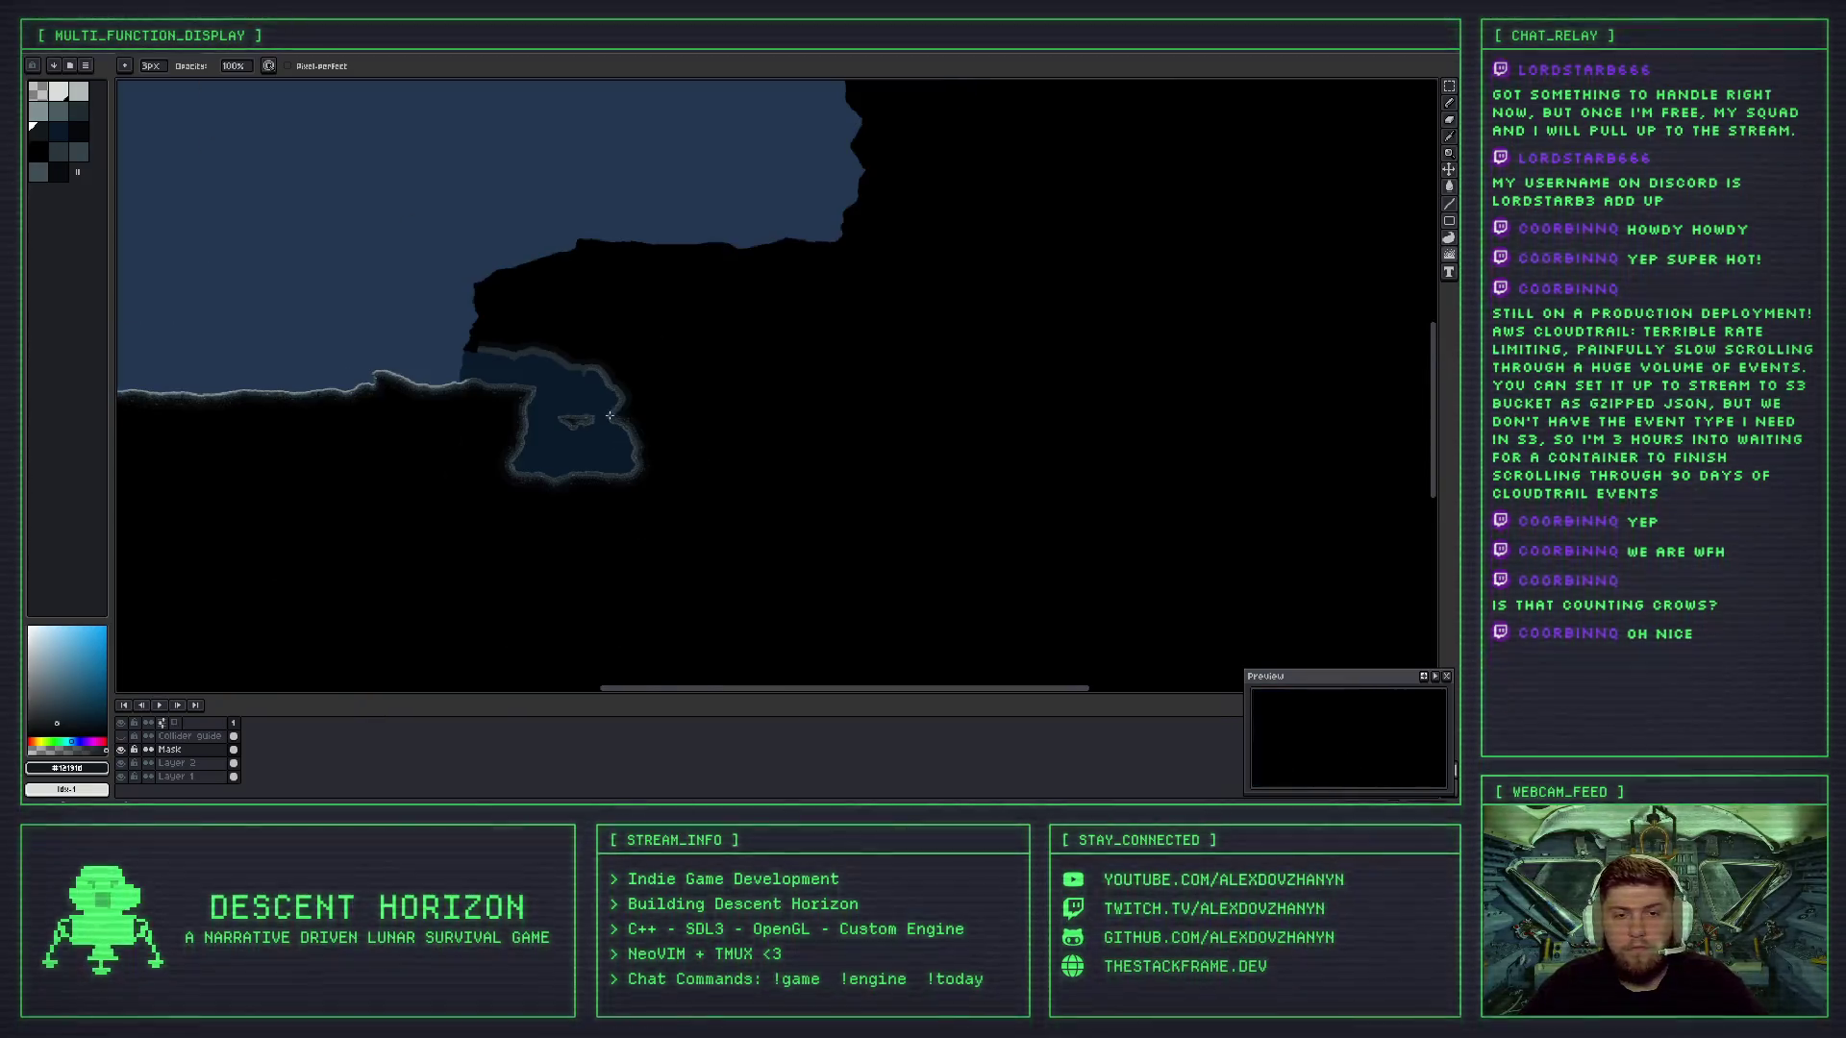
{"action": "scroll", "coordinate": [631, 402], "scroll_direction": "up", "scroll_amount": 2}
{"action": "scroll", "coordinate": [598, 407], "scroll_direction": "up", "scroll_amount": 5}
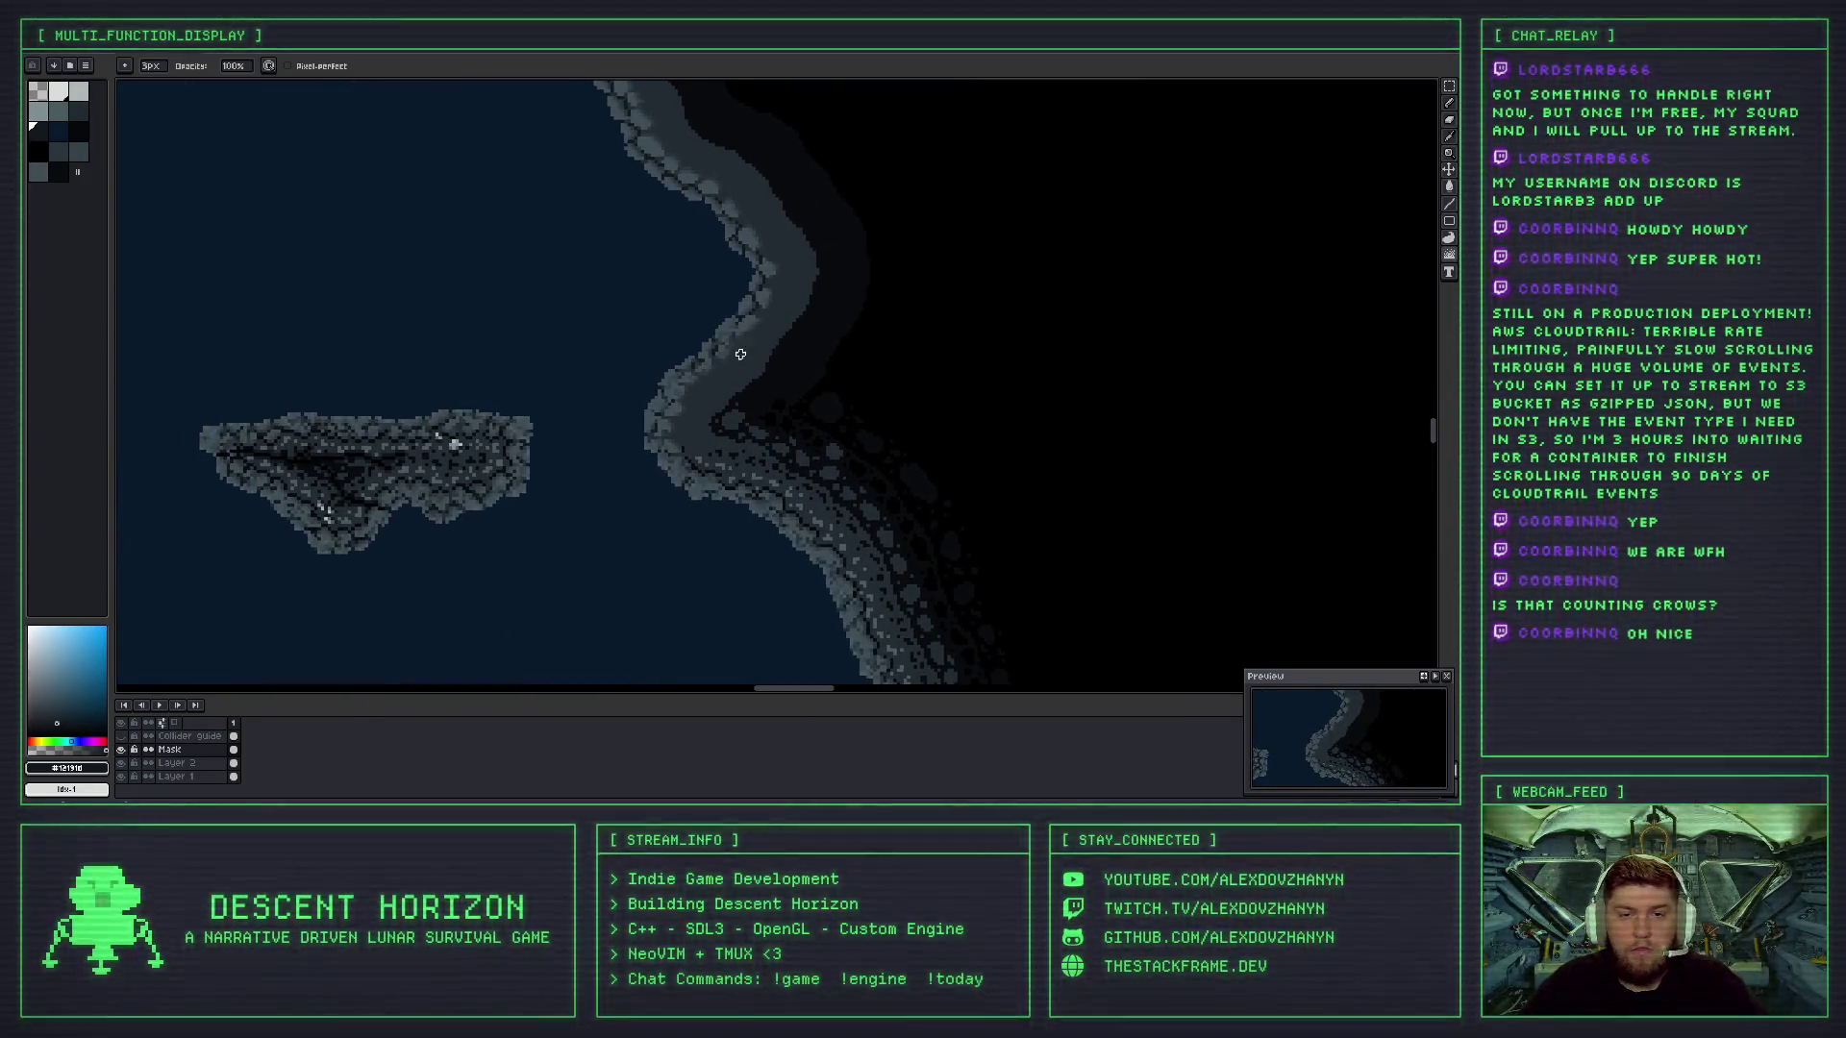
{"action": "left_click_drag", "start_coordinate": [775, 282], "coordinate": [772, 322]}
{"action": "scroll", "coordinate": [754, 355], "scroll_direction": "up", "scroll_amount": 2}
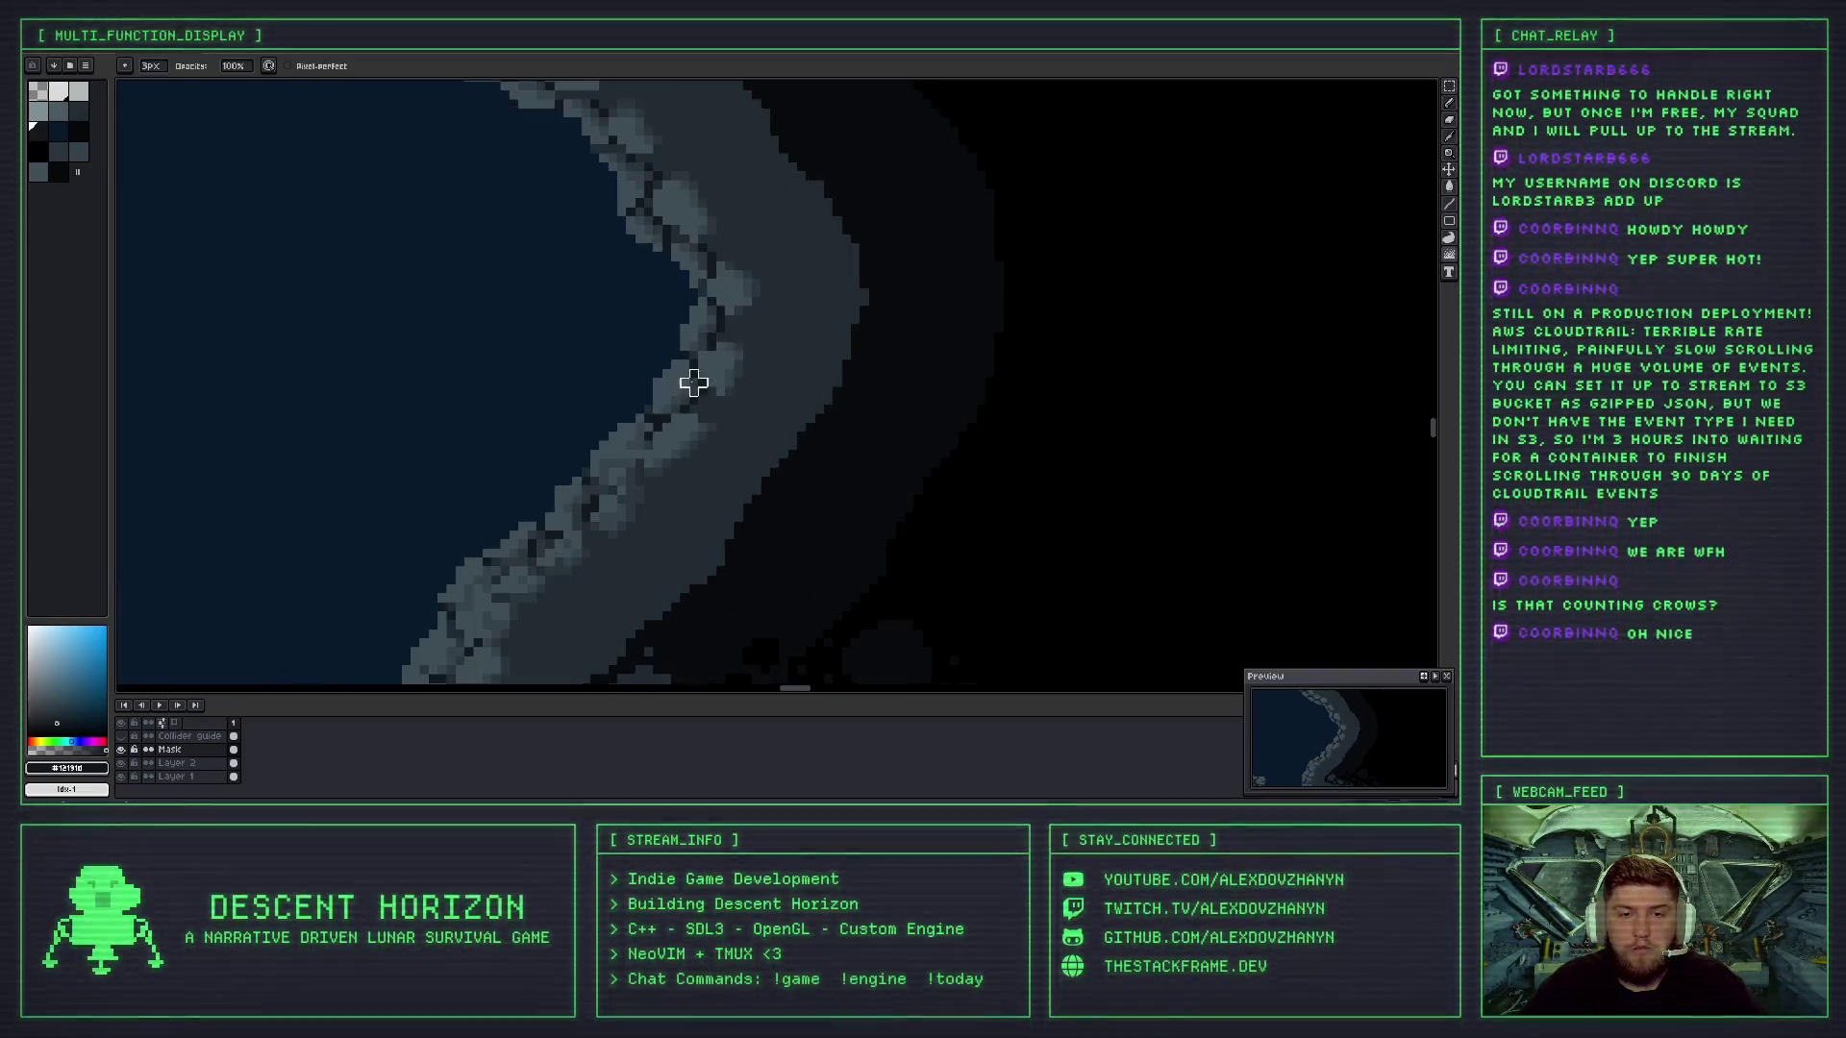
- Step back through recent changes to compare versions of the rock edge
{"action": "key", "text": "ctrl+z"}
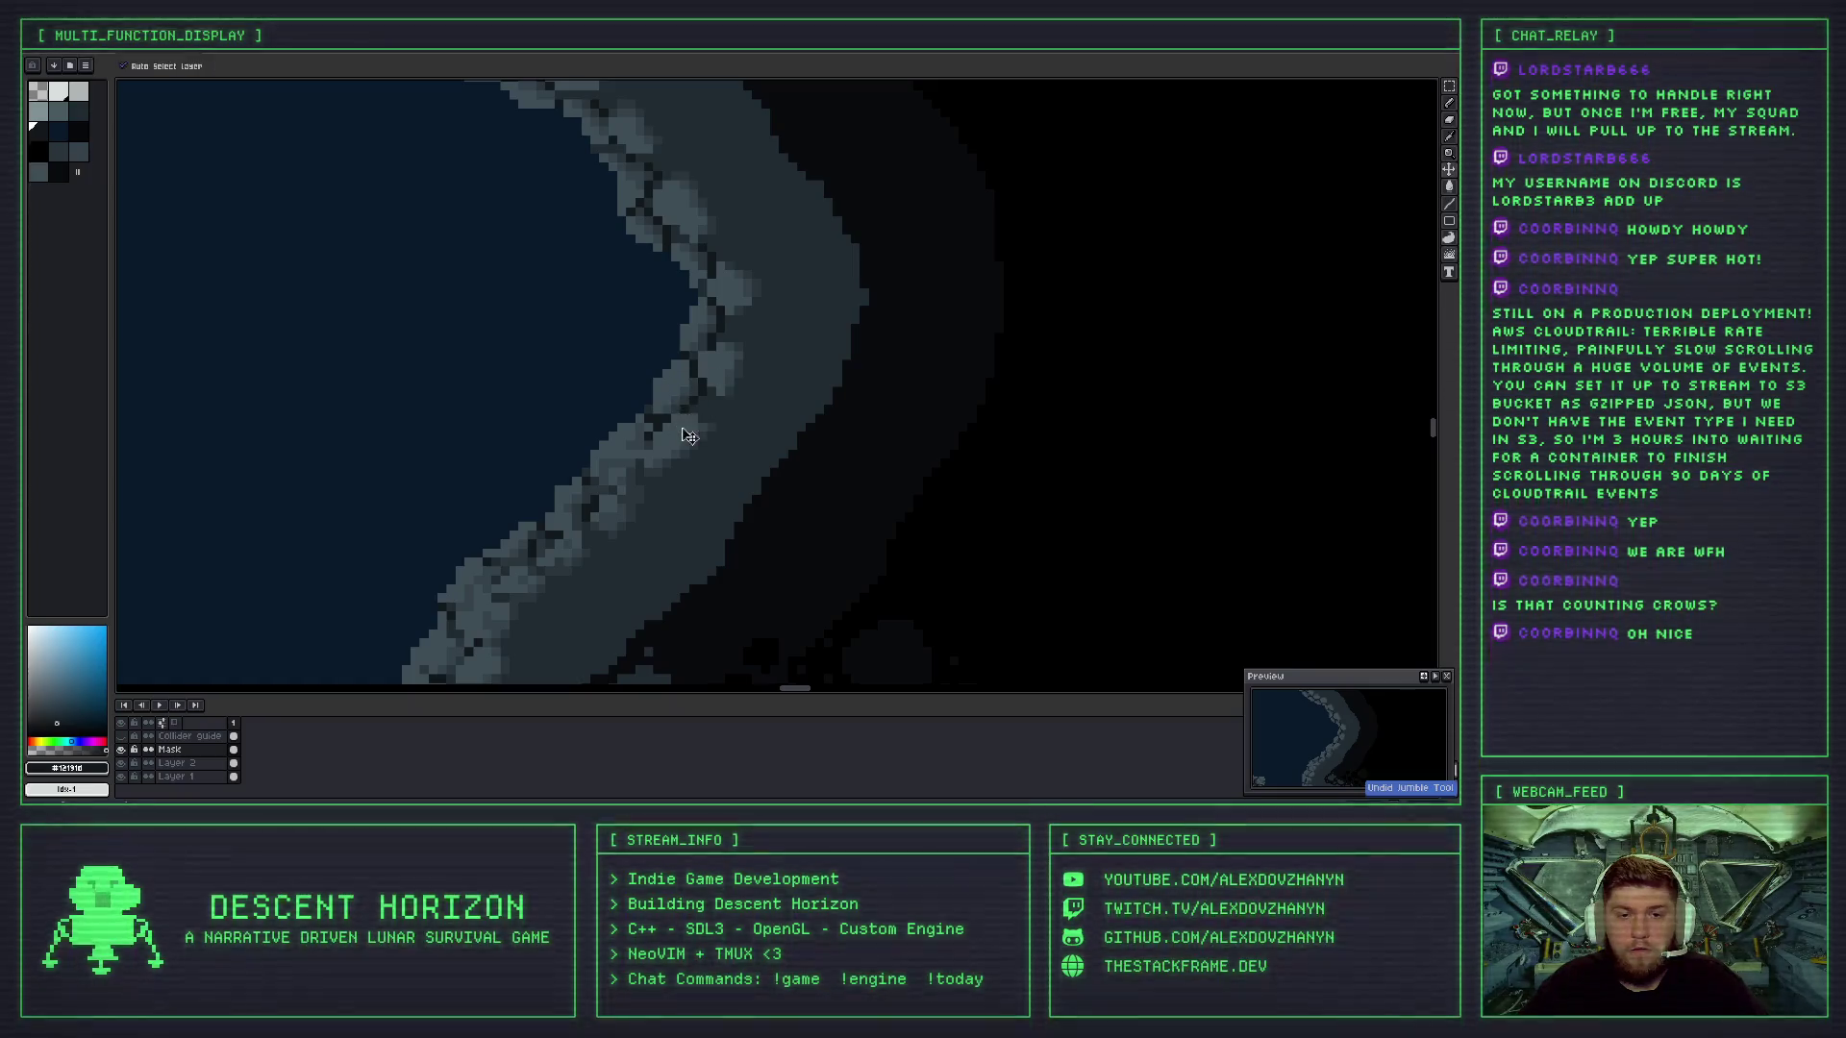
{"action": "key", "text": "ctrl+z"}
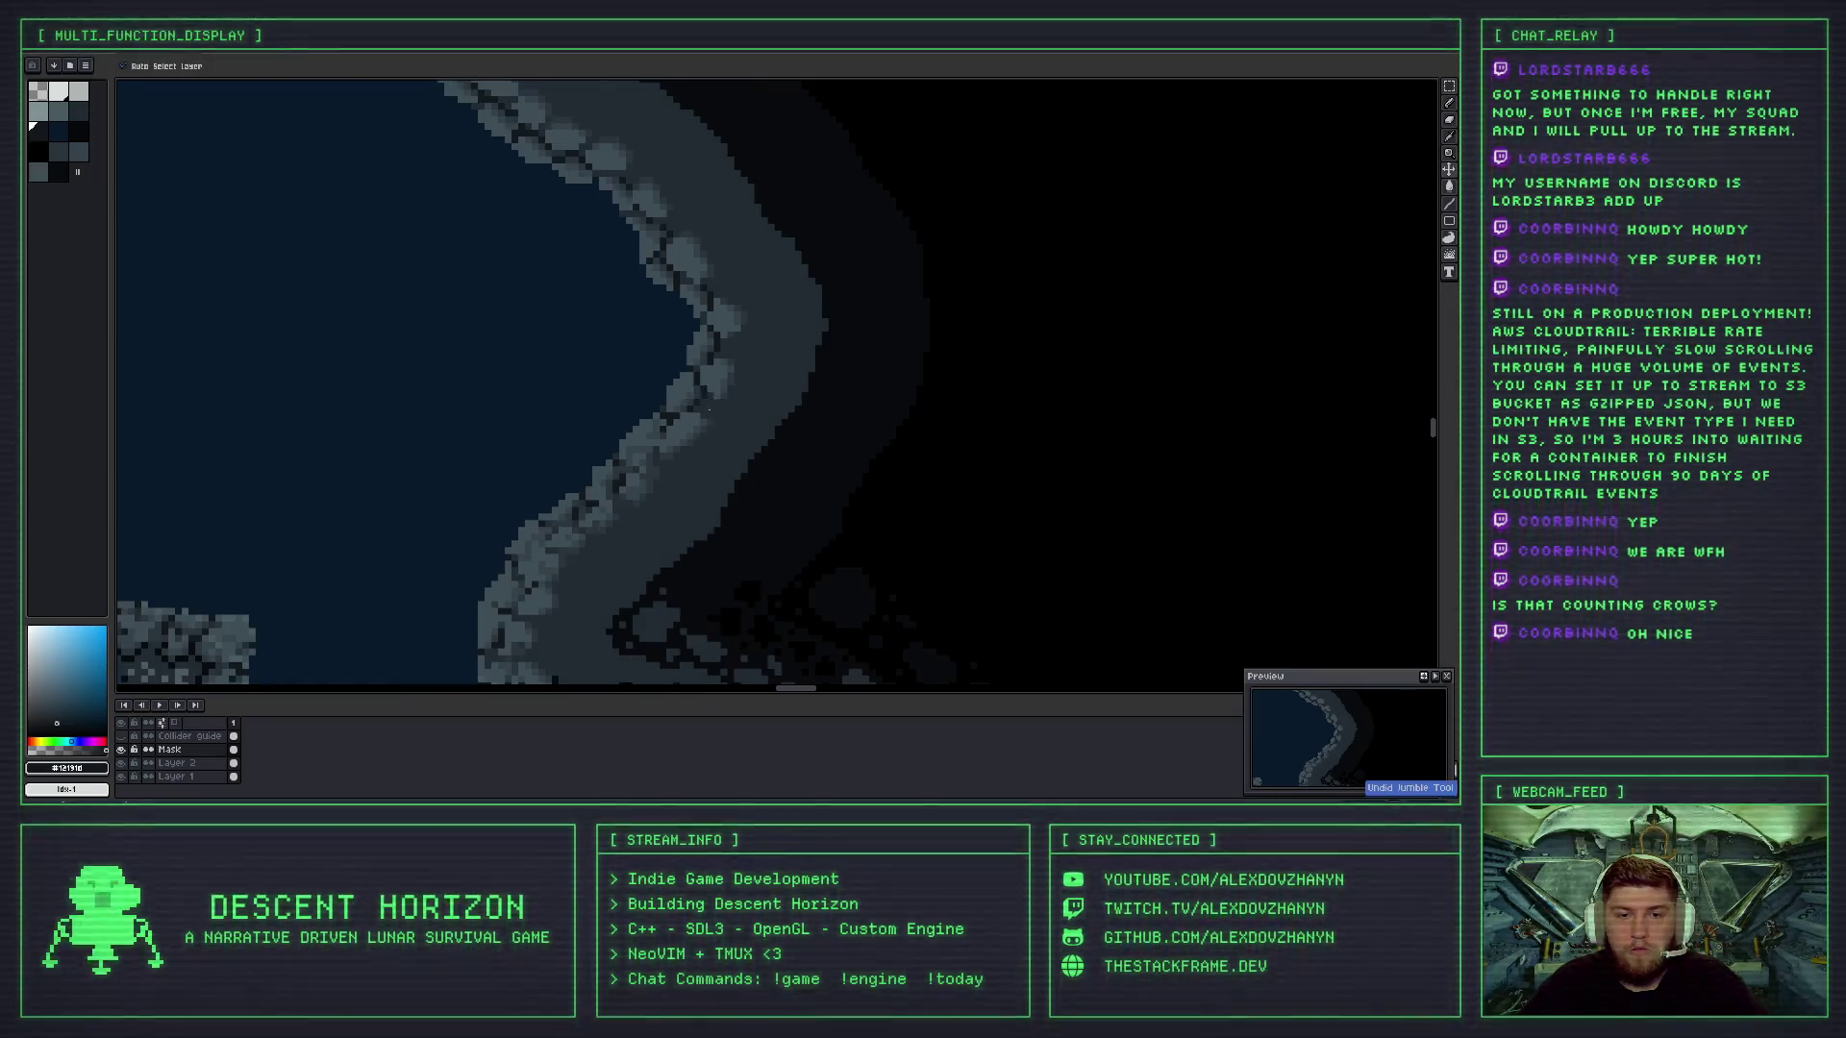
{"action": "key", "text": "ctrl+z"}
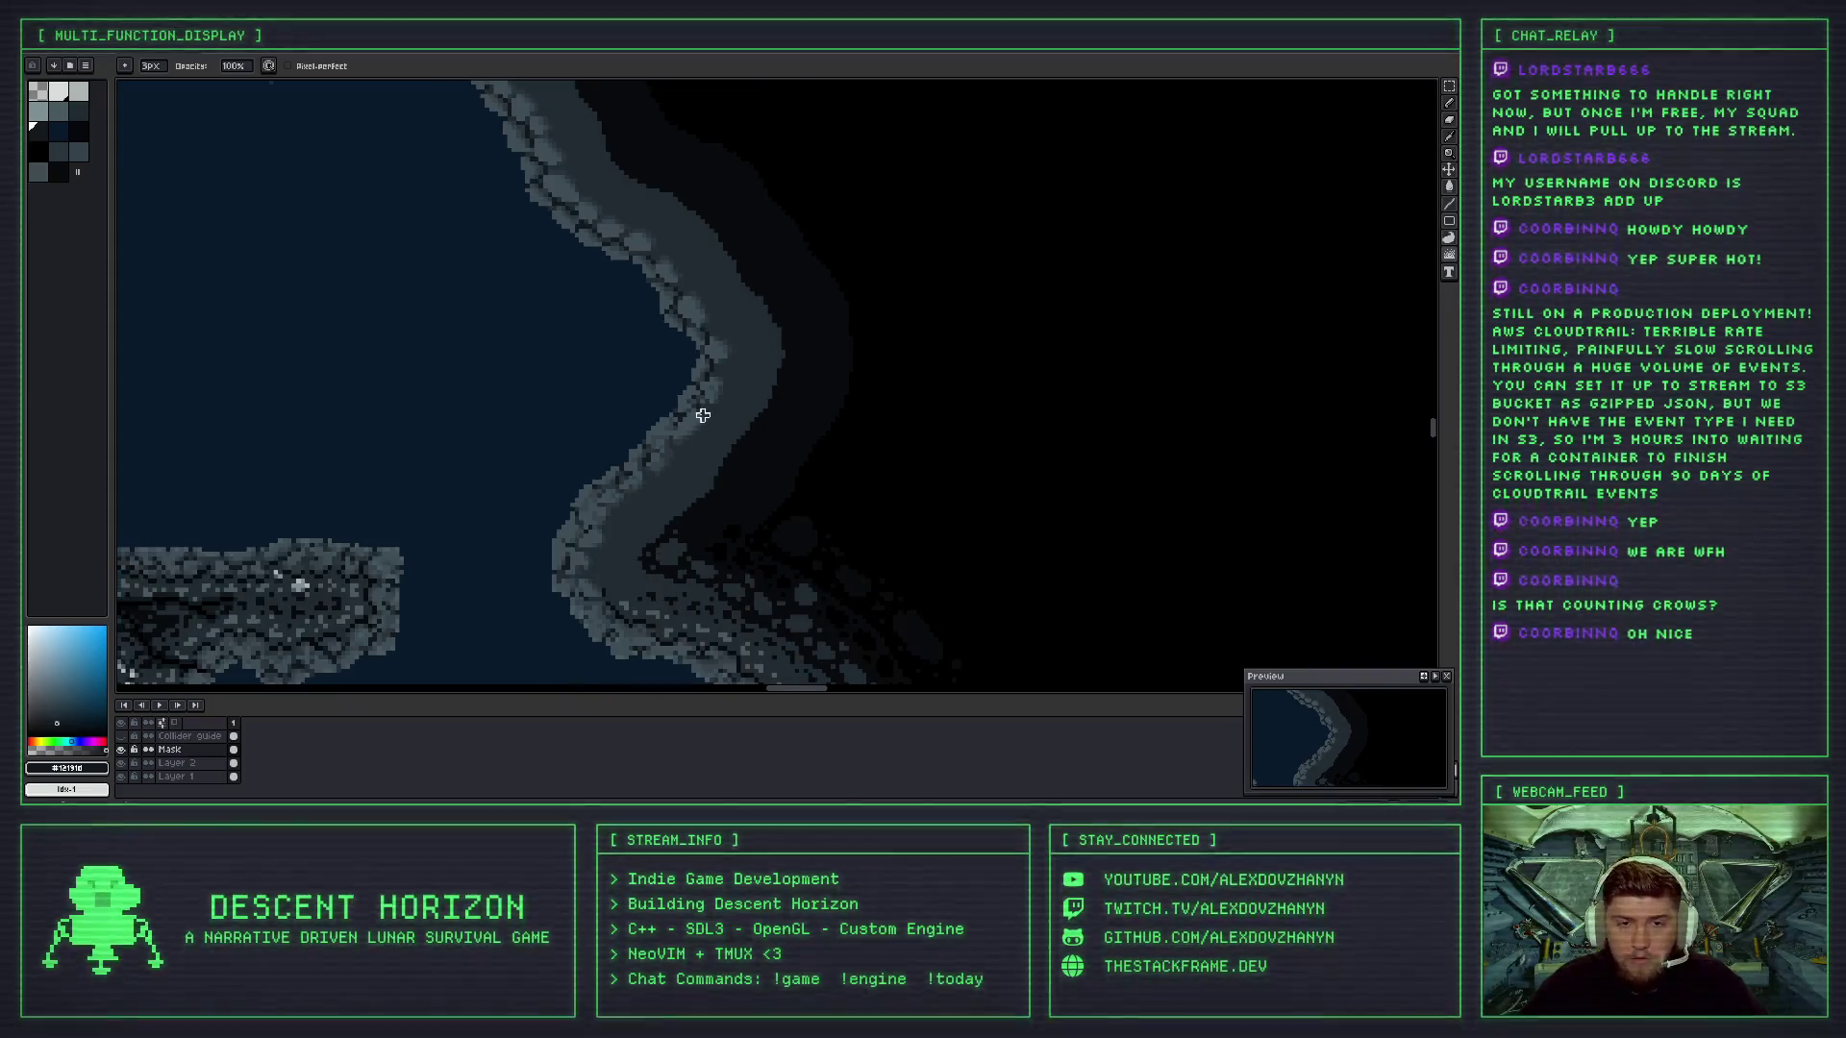
{"action": "key", "text": "ctrl+z"}
{"action": "key", "text": "ctrl+z"}
{"action": "key", "text": "ctrl+z"}
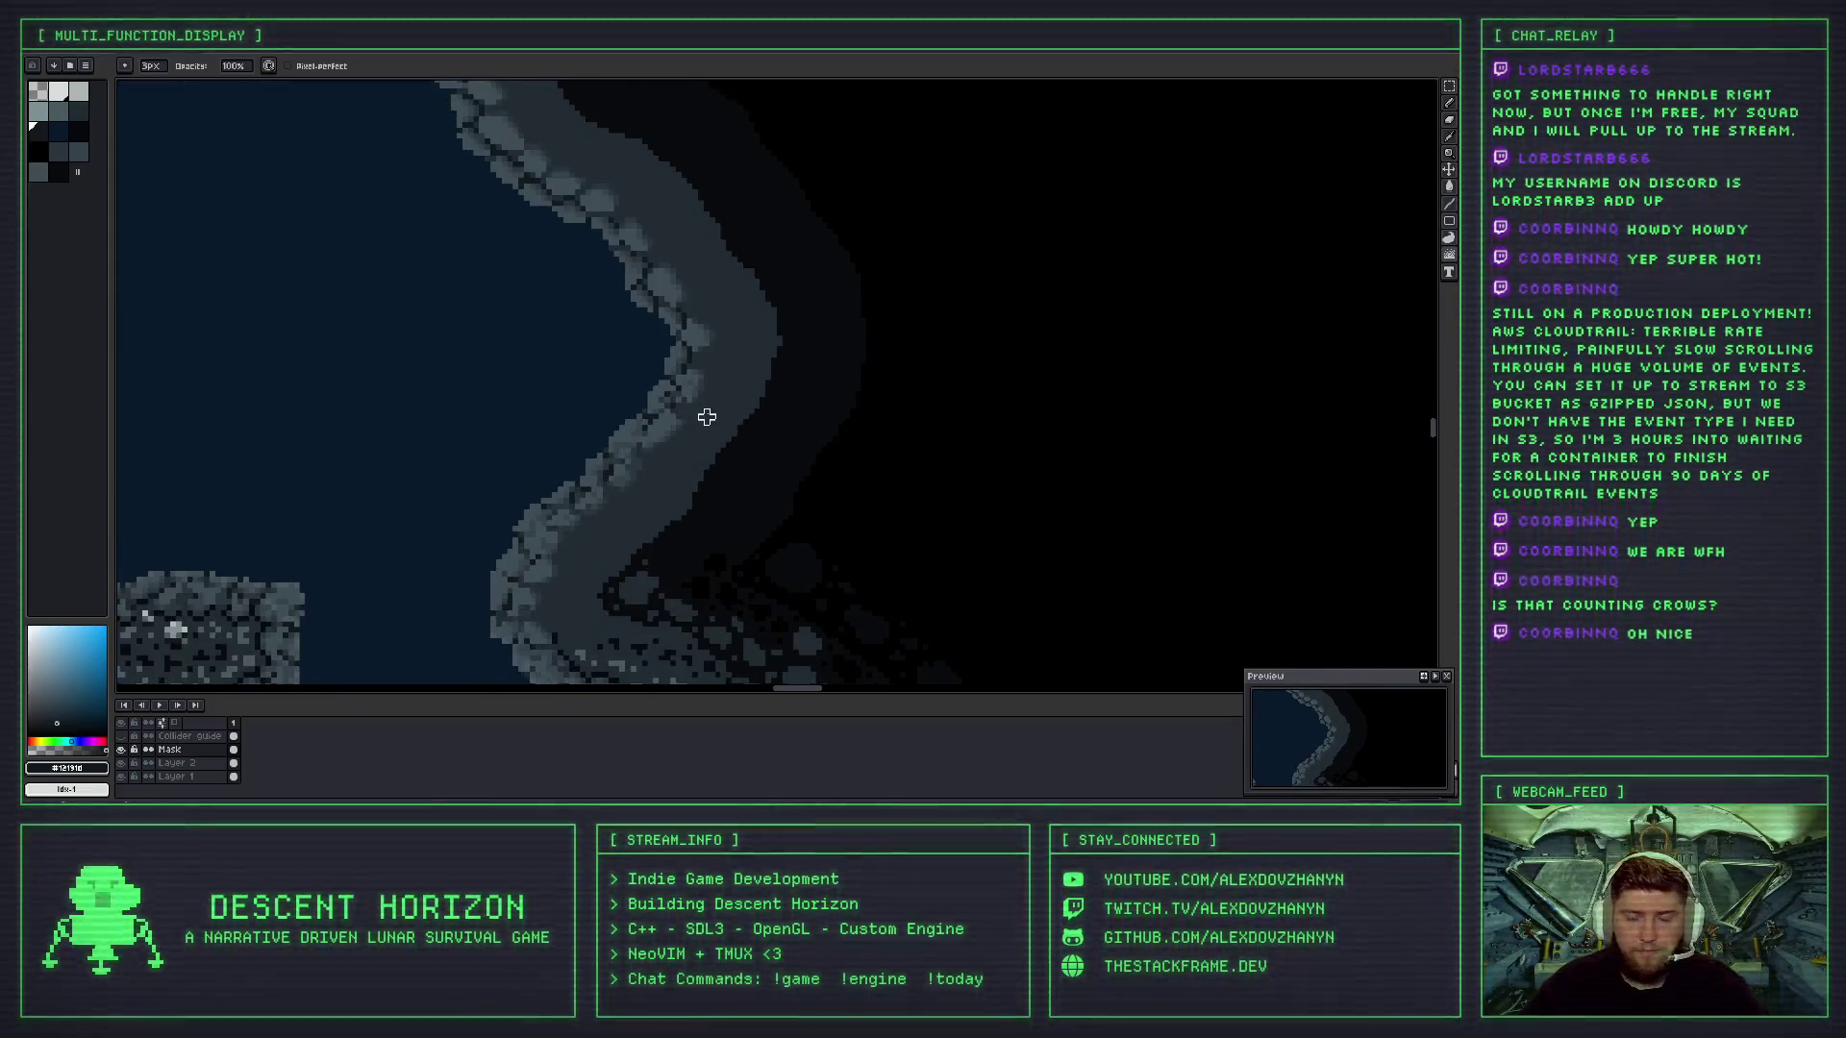
{"action": "scroll", "coordinate": [647, 416], "scroll_direction": "up", "scroll_amount": 2}
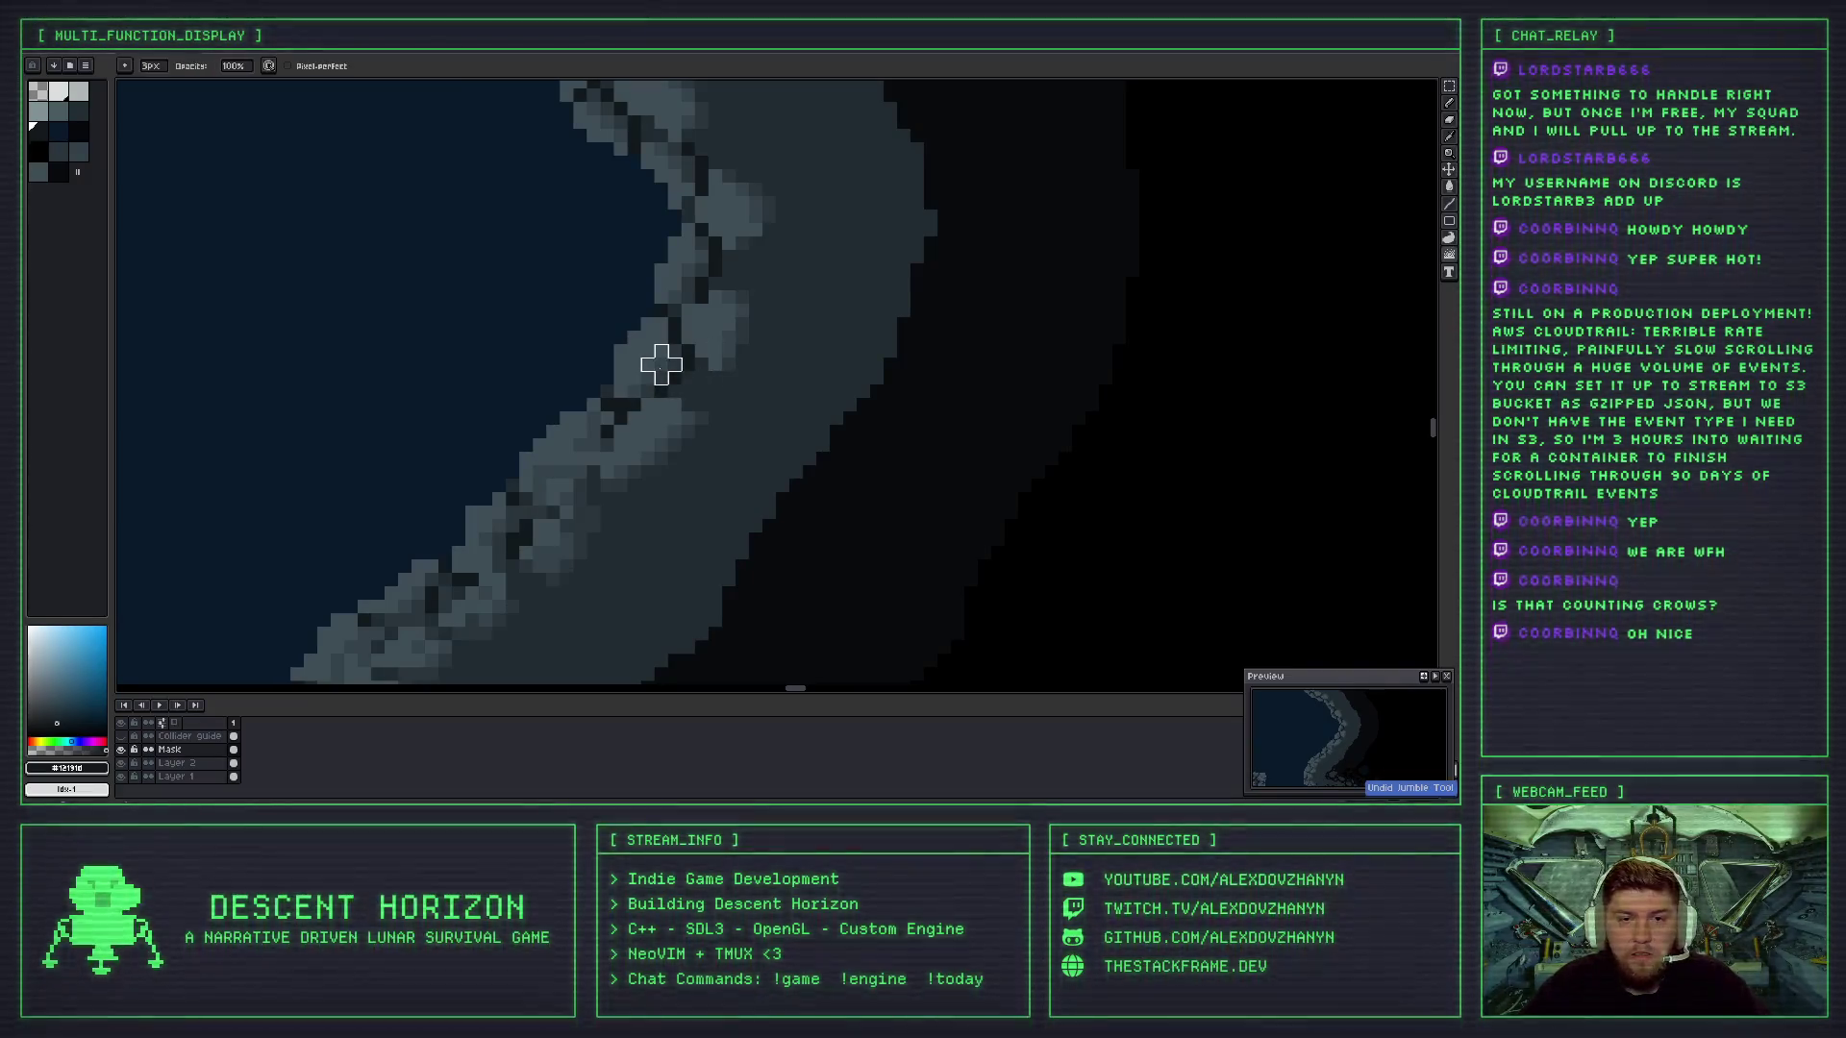
{"action": "scroll", "coordinate": [675, 391], "scroll_direction": "down", "scroll_amount": 3}
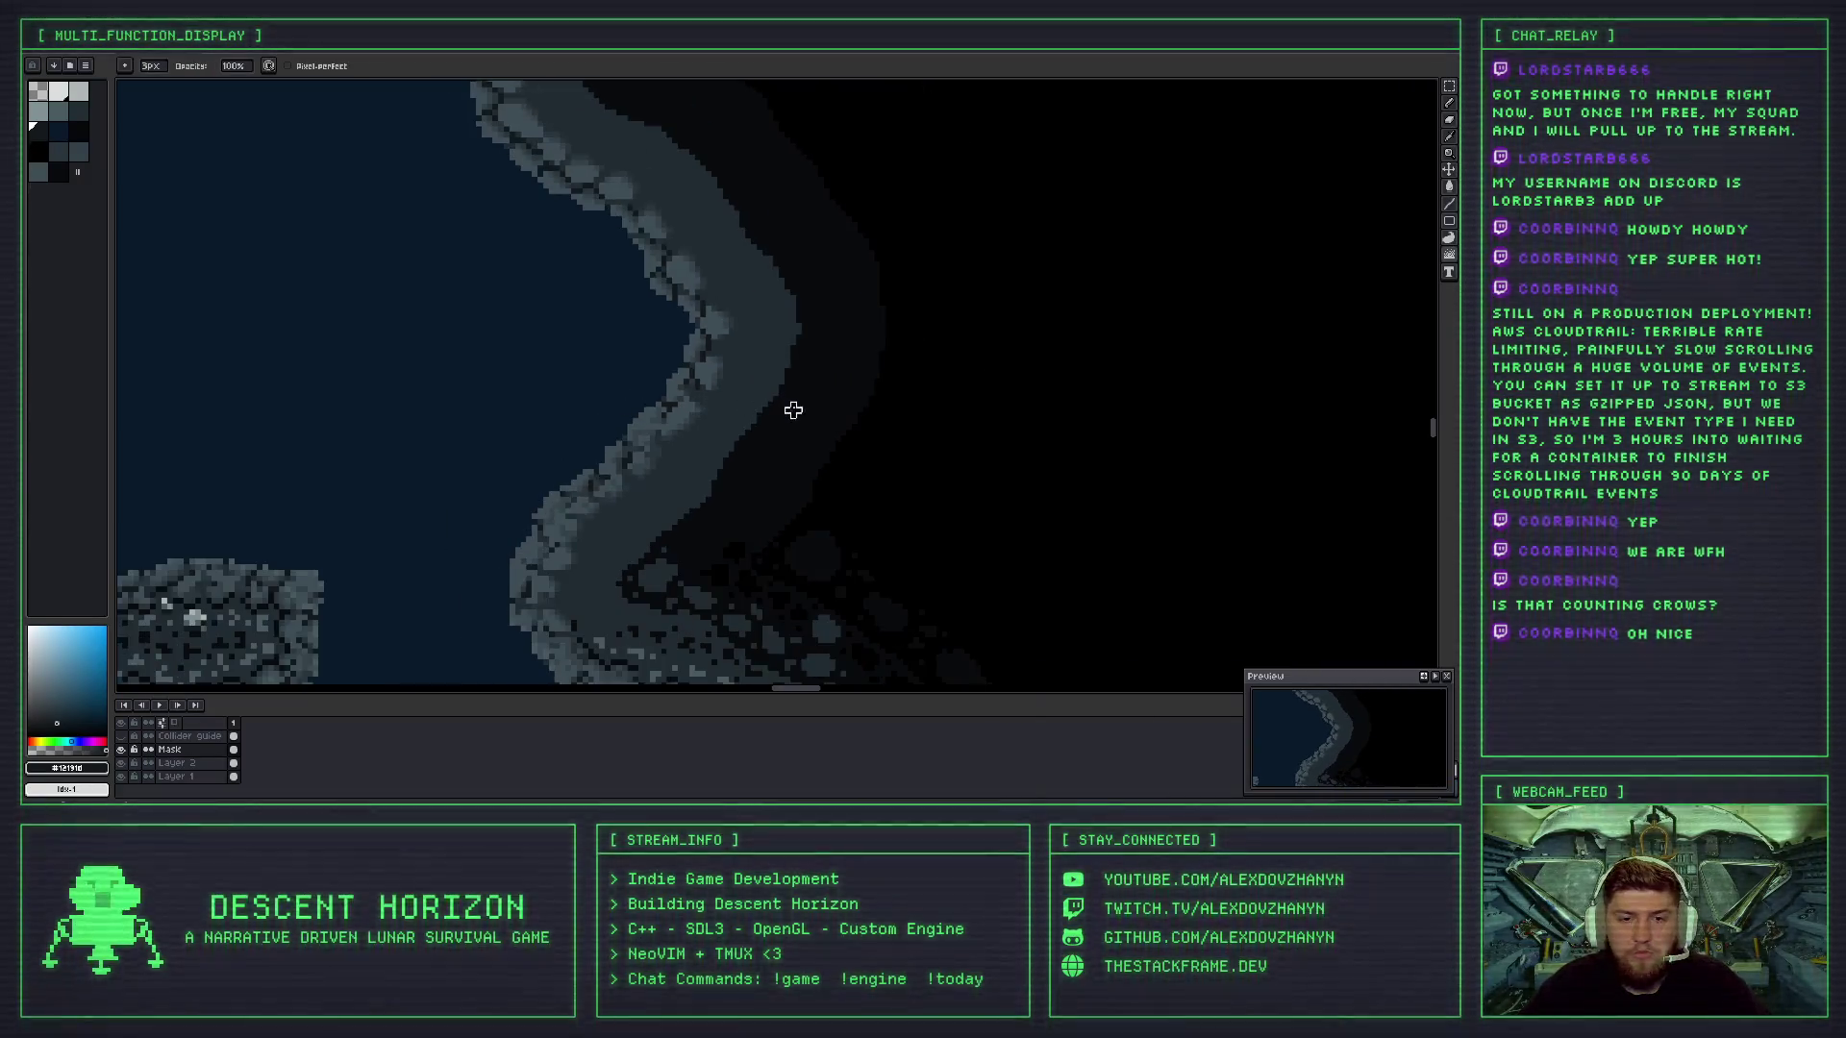
{"action": "scroll", "coordinate": [724, 376], "scroll_direction": "up", "scroll_amount": 1}
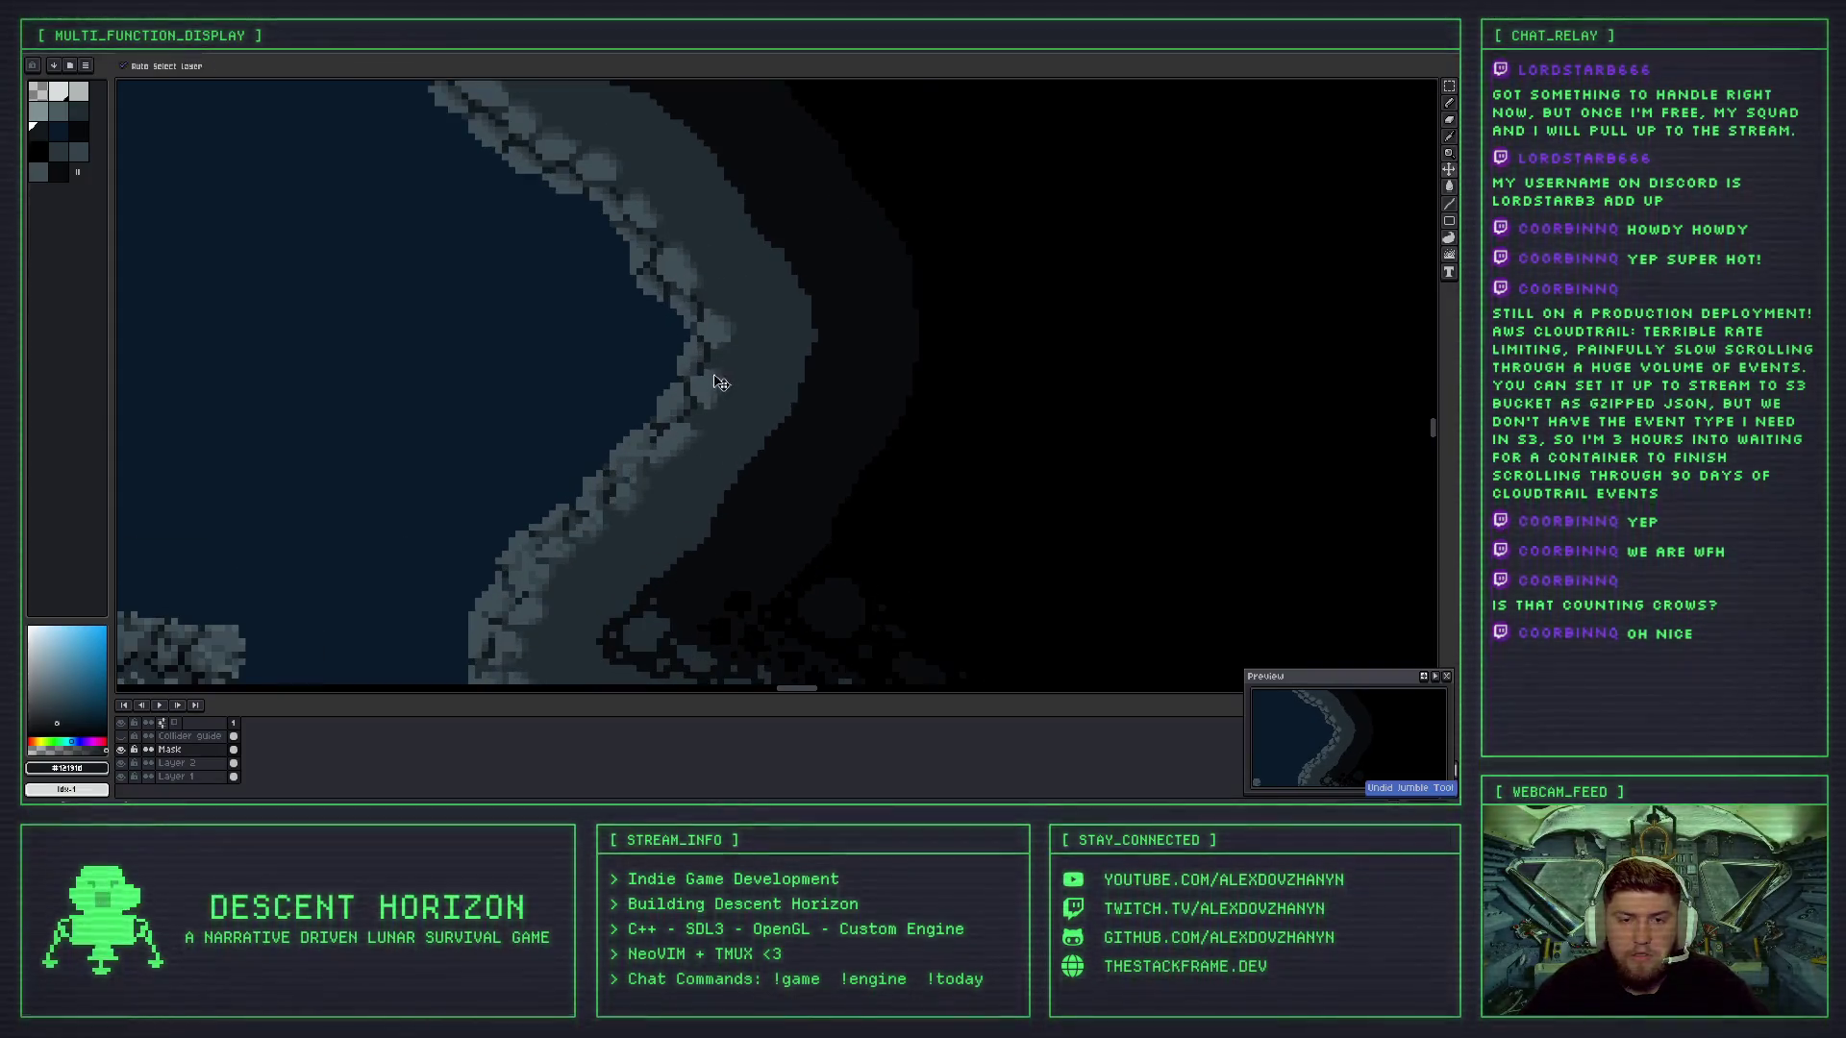
{"action": "scroll", "coordinate": [719, 378], "scroll_direction": "up", "scroll_amount": 2}
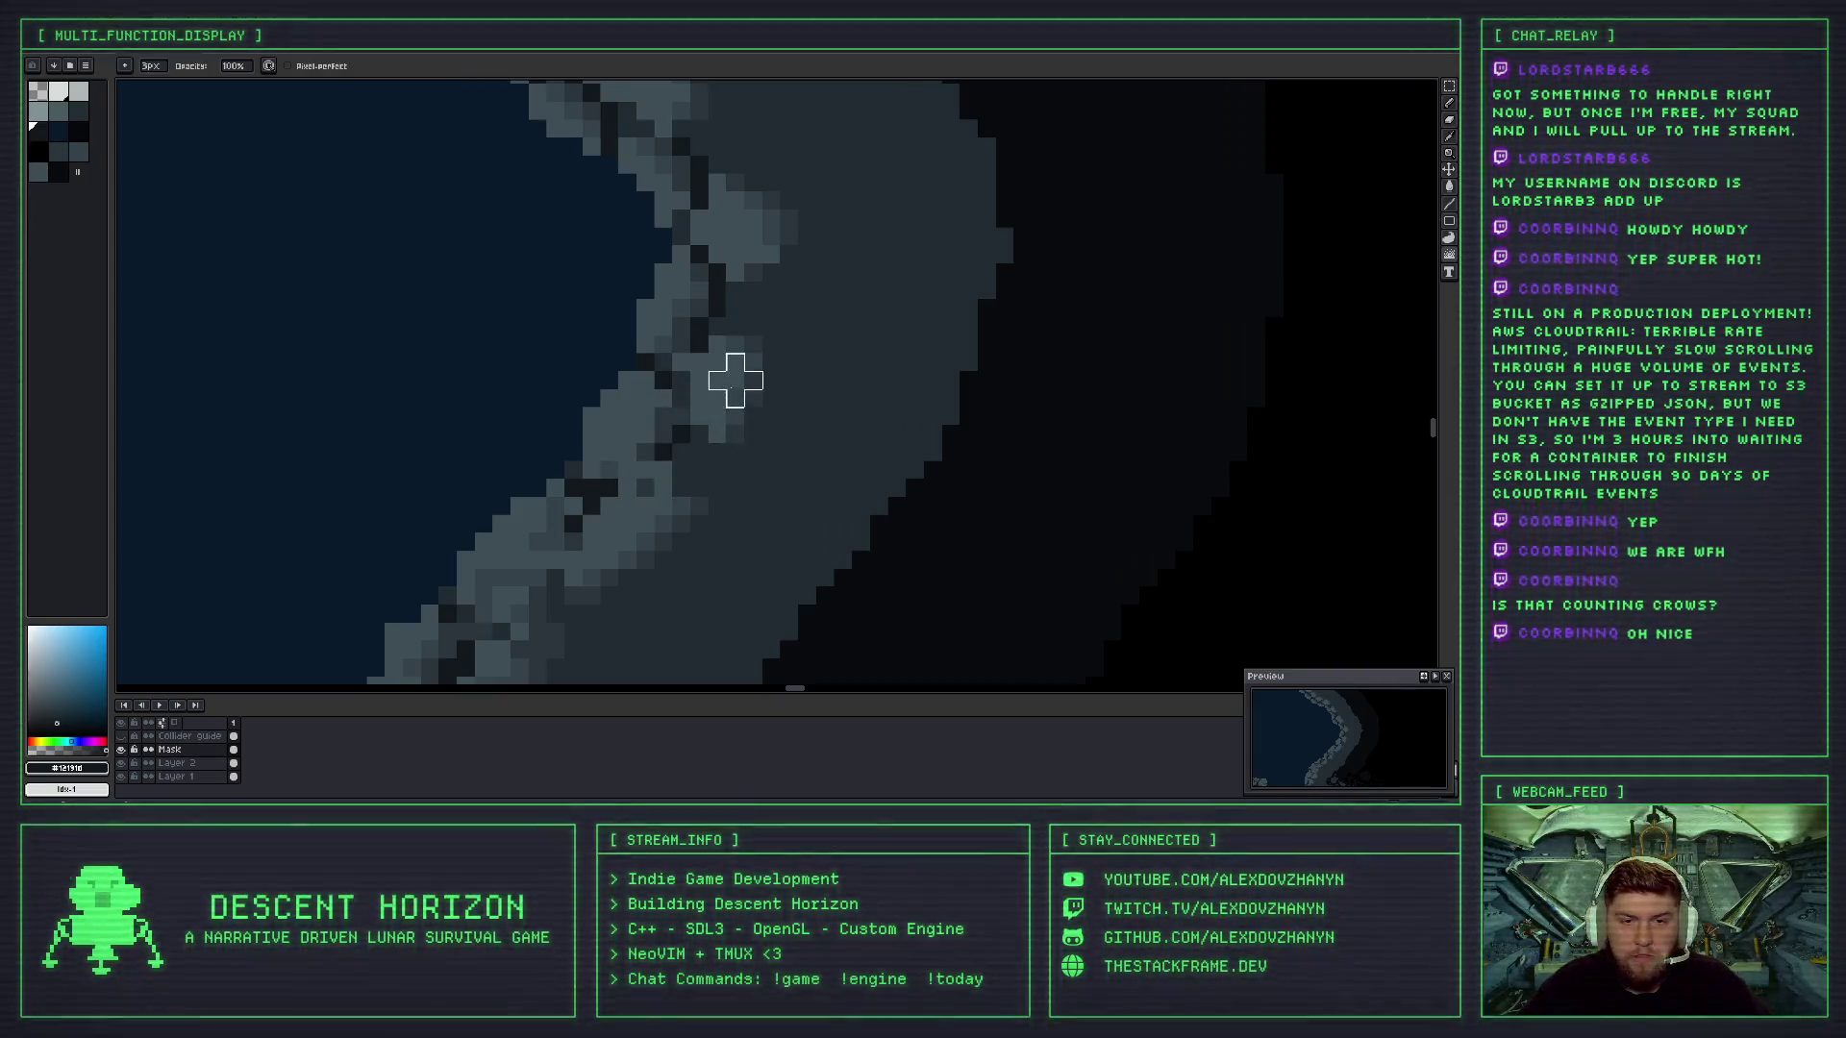
- Undo the last pixel scramble on the rock edge and zoom in closer
{"action": "key", "text": "ctrl+z"}
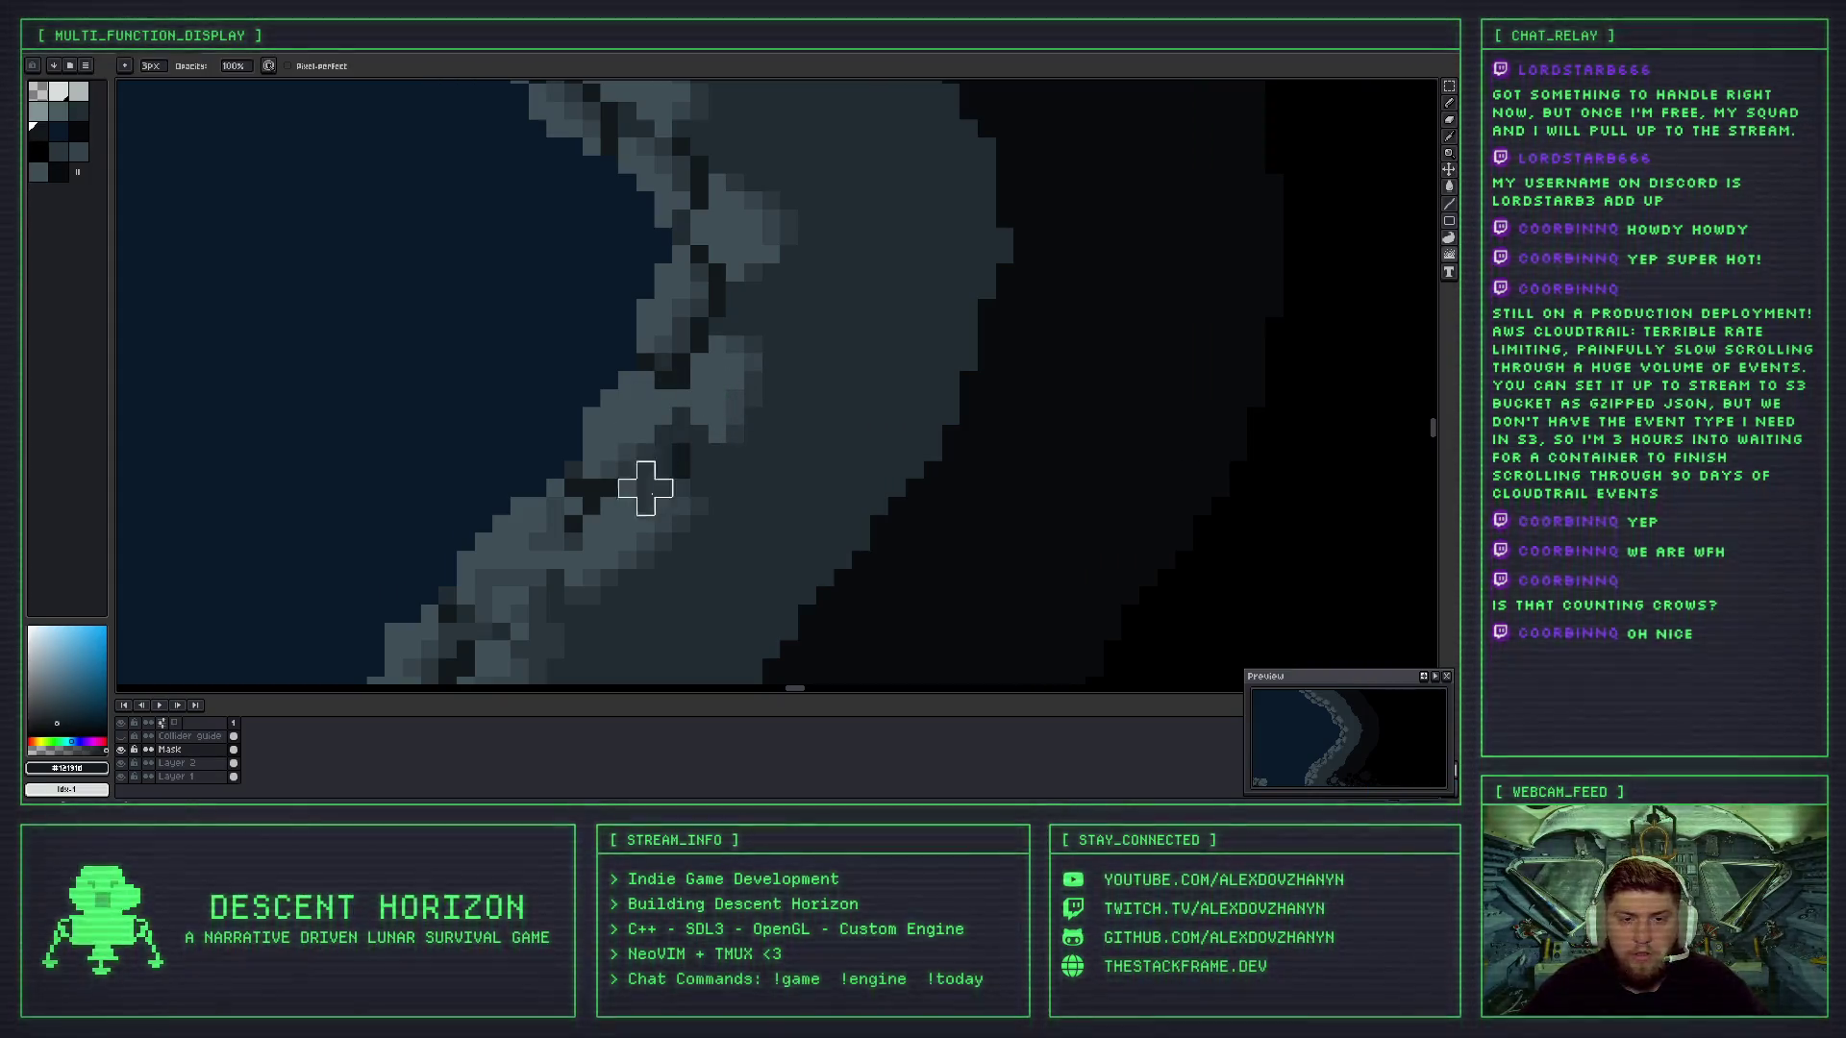
{"action": "scroll", "coordinate": [746, 440], "scroll_direction": "down", "scroll_amount": 3}
{"action": "scroll", "coordinate": [759, 450], "scroll_direction": "down", "scroll_amount": 2}
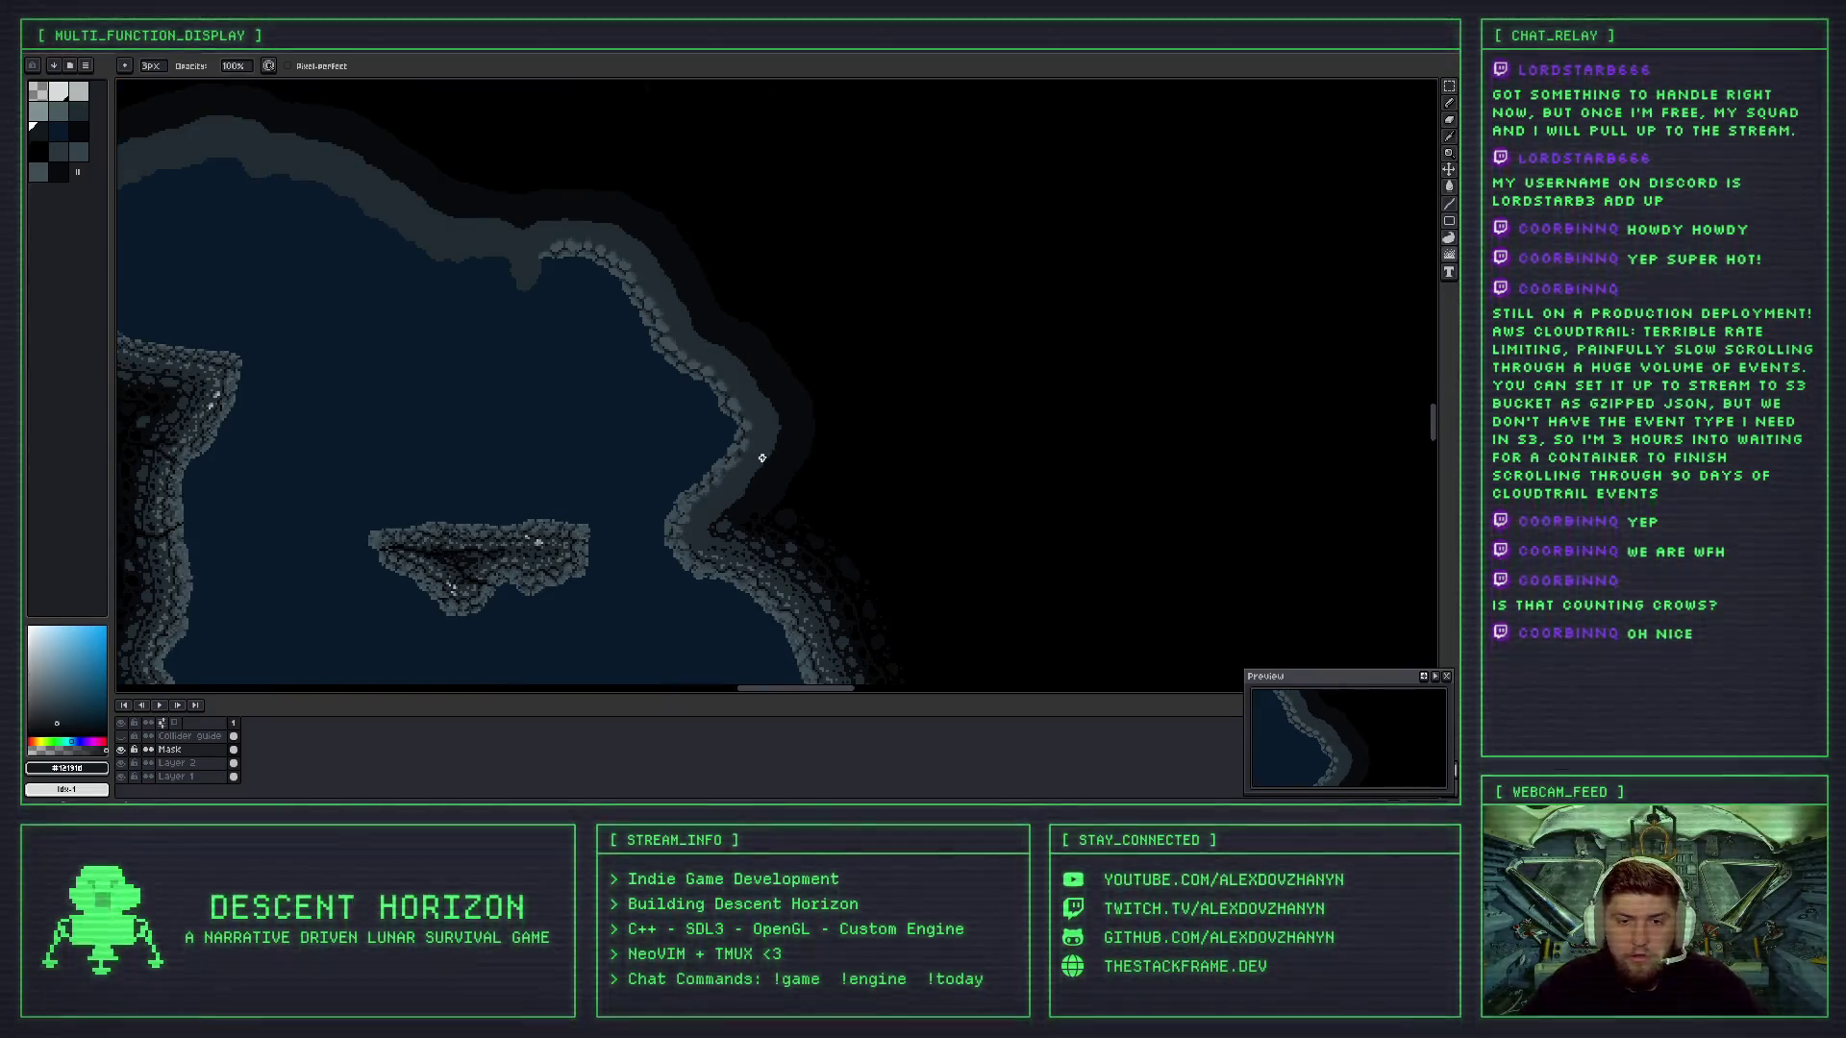
{"action": "scroll", "coordinate": [762, 458], "scroll_direction": "up", "scroll_amount": 5}
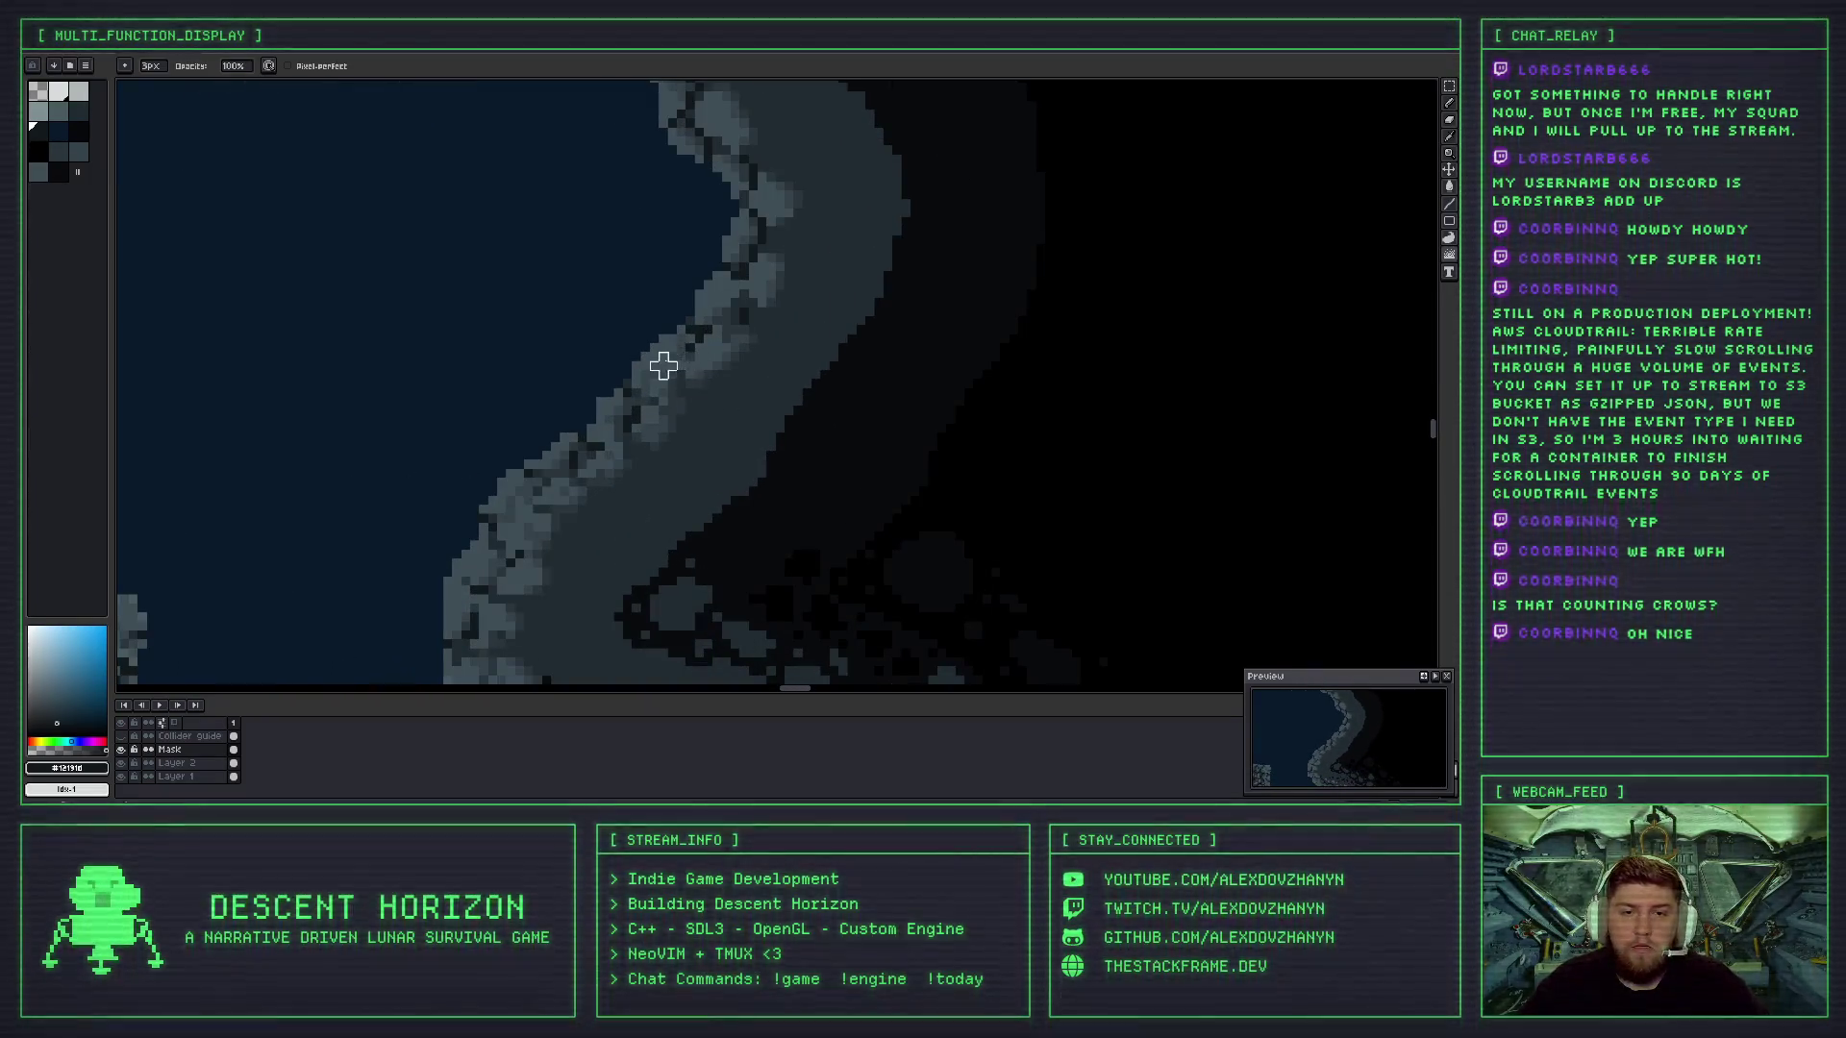
{"action": "scroll", "coordinate": [695, 425], "scroll_direction": "down", "scroll_amount": 2}
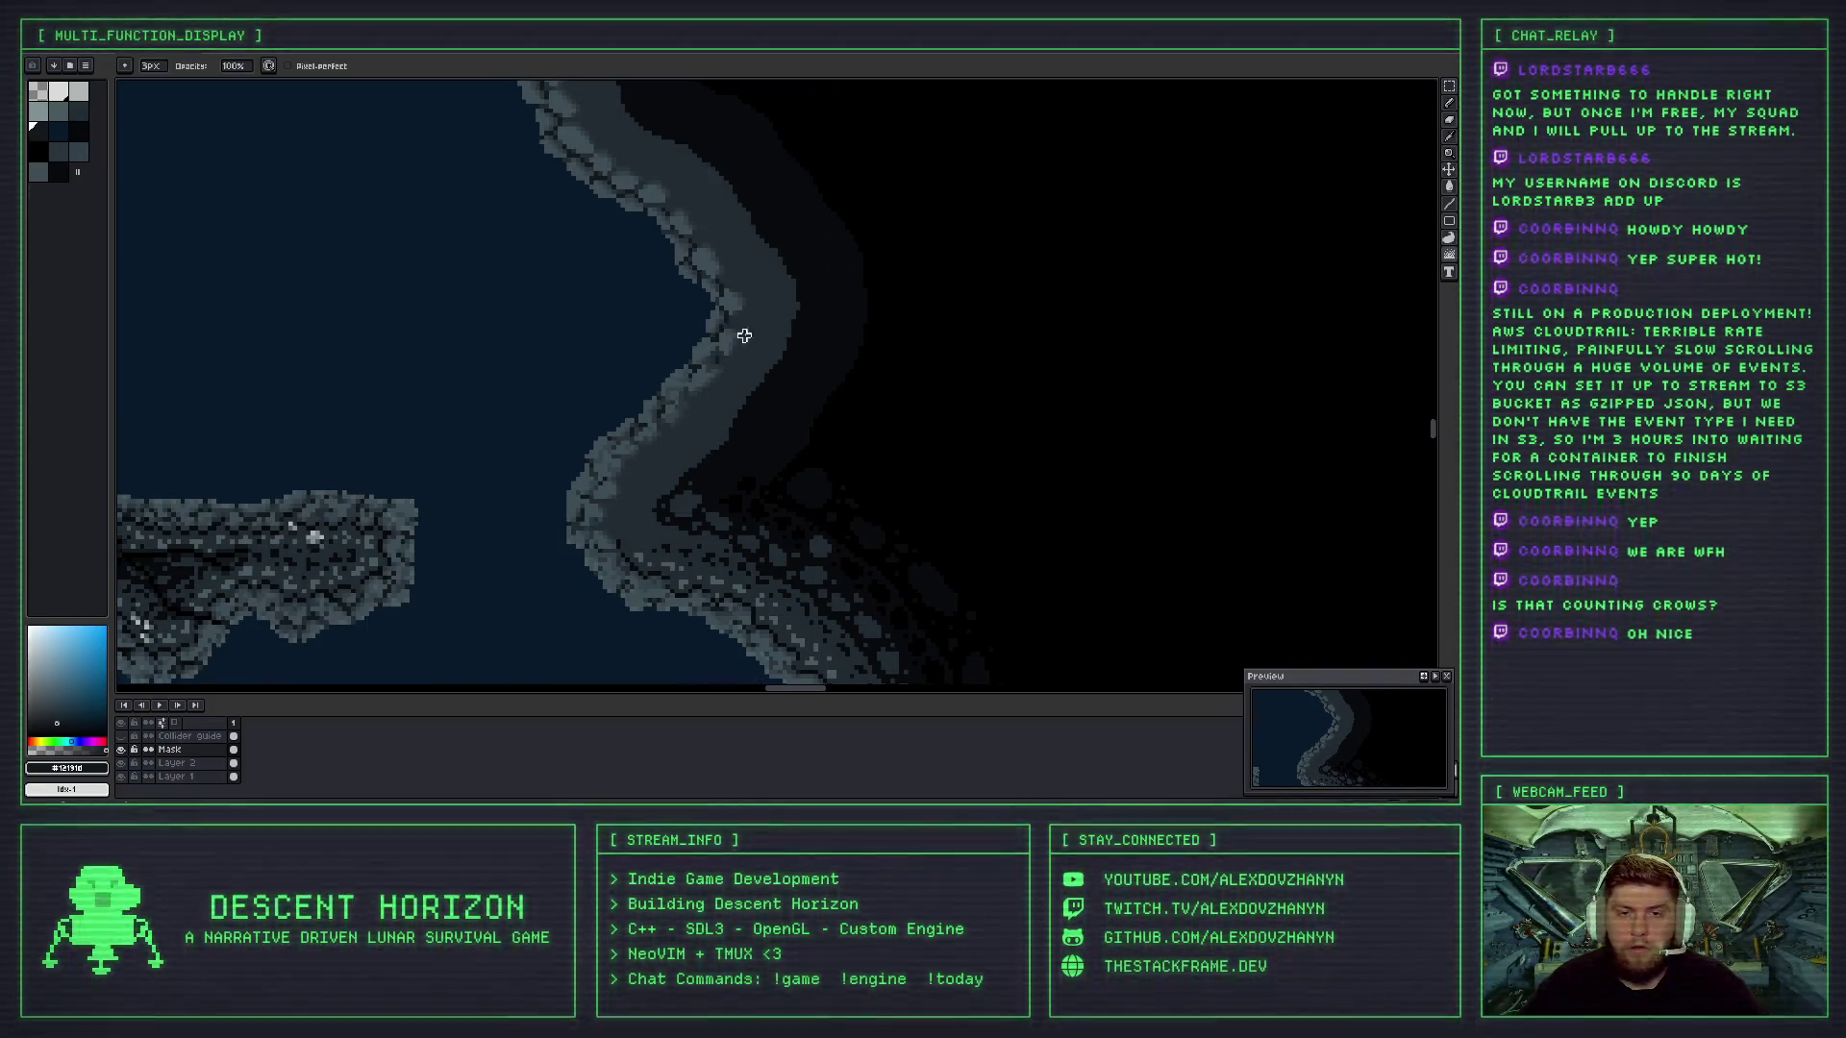
{"action": "scroll", "coordinate": [685, 404], "scroll_direction": "up", "scroll_amount": 1}
{"action": "scroll", "coordinate": [657, 404], "scroll_direction": "up", "scroll_amount": 2}
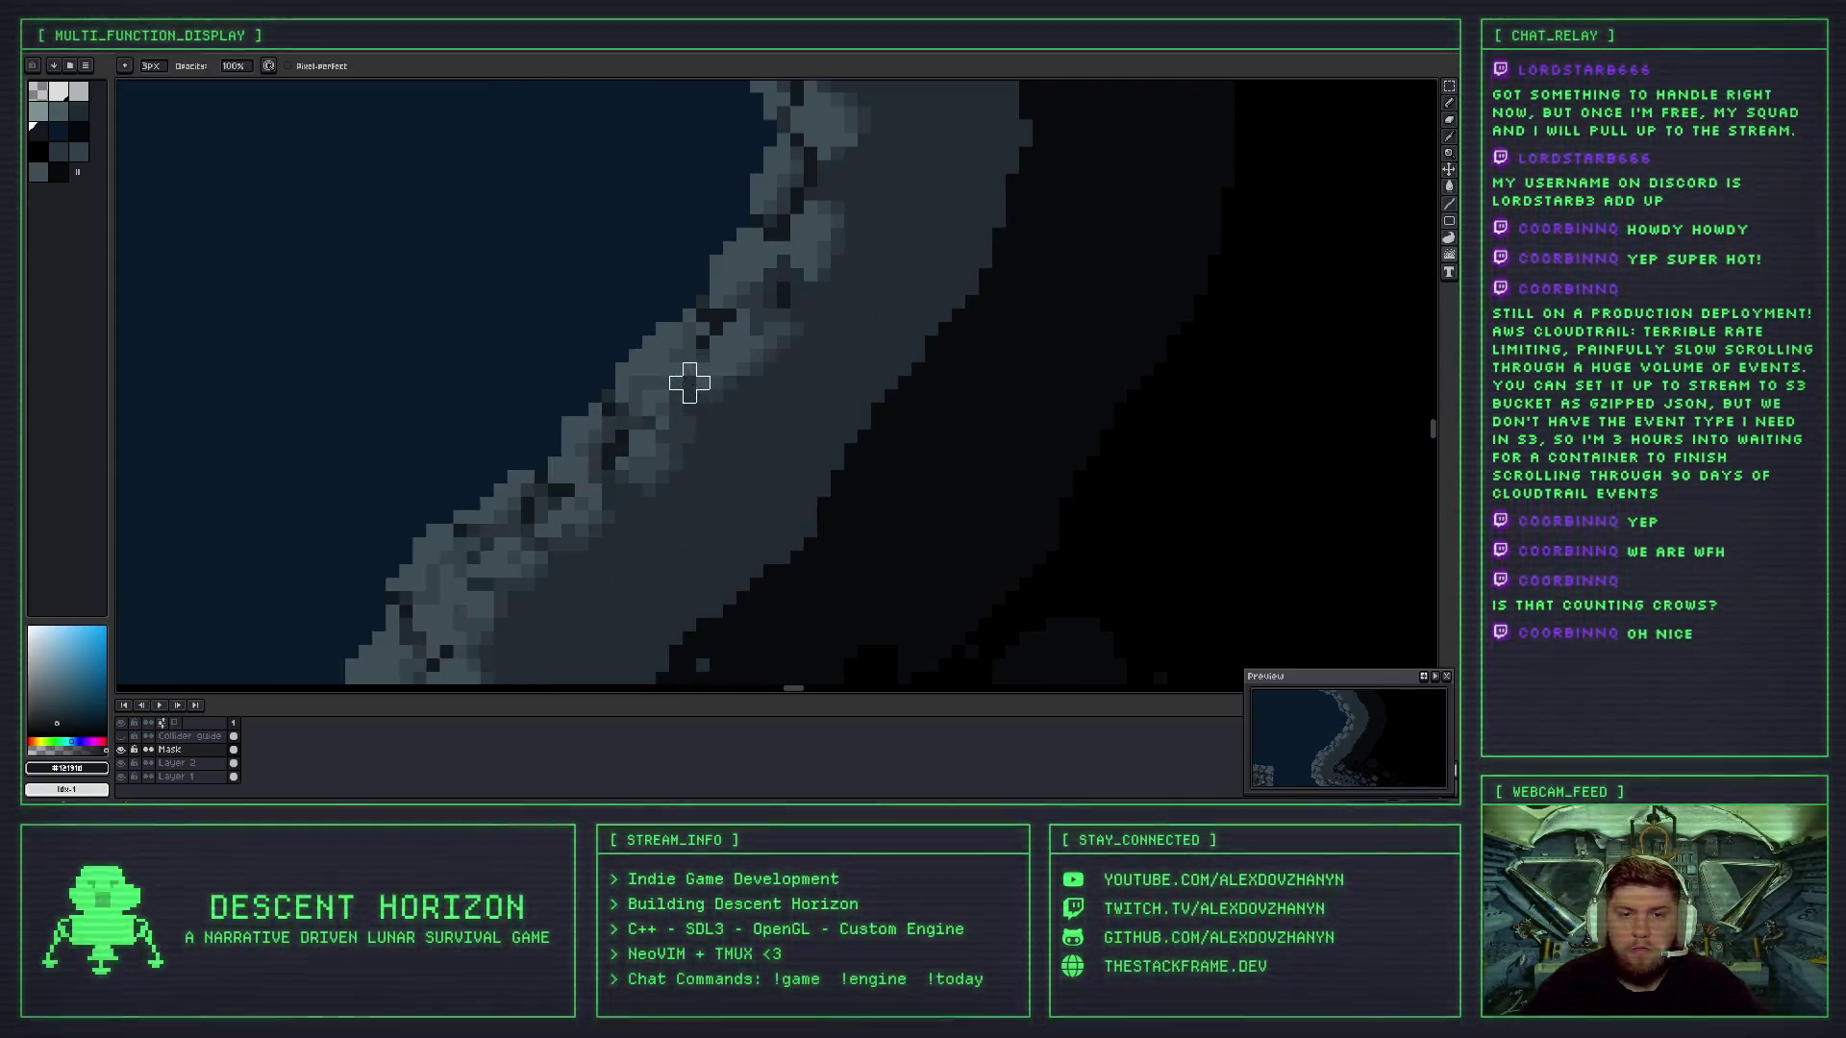
- Jumble the pixels up along the lit rock edge, retrying once, and show the magenta mask
{"action": "left_click_drag", "start_coordinate": [716, 343], "coordinate": [725, 280]}
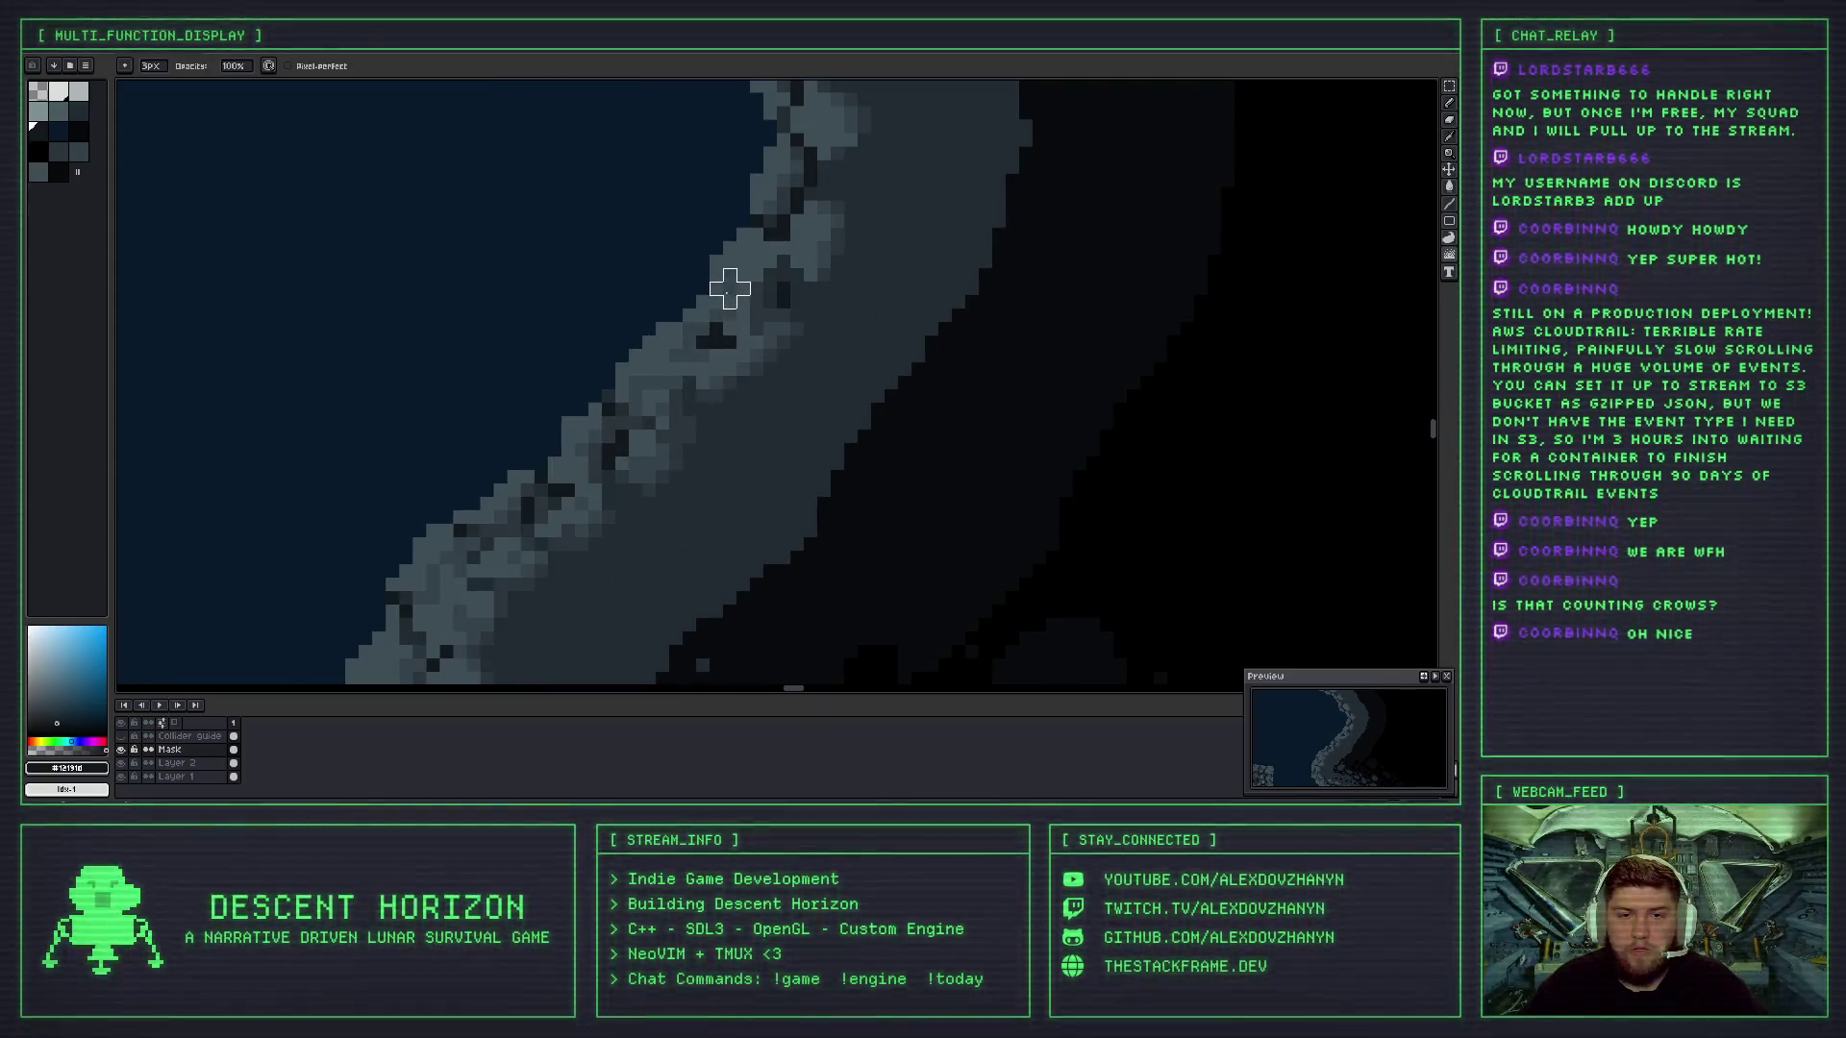
{"action": "key", "text": "ctrl+z"}
{"action": "mouse_move", "coordinate": [703, 356]}
{"action": "left_mouse_down"}
{"action": "mouse_move", "coordinate": [745, 163]}
{"action": "mouse_move", "coordinate": [745, 288]}
{"action": "left_mouse_up"}
{"action": "scroll", "coordinate": [716, 279], "scroll_direction": "down", "scroll_amount": 1}
{"action": "scroll", "coordinate": [730, 329], "scroll_direction": "down", "scroll_amount": 2}
{"action": "scroll", "coordinate": [729, 360], "scroll_direction": "up", "scroll_amount": 1}
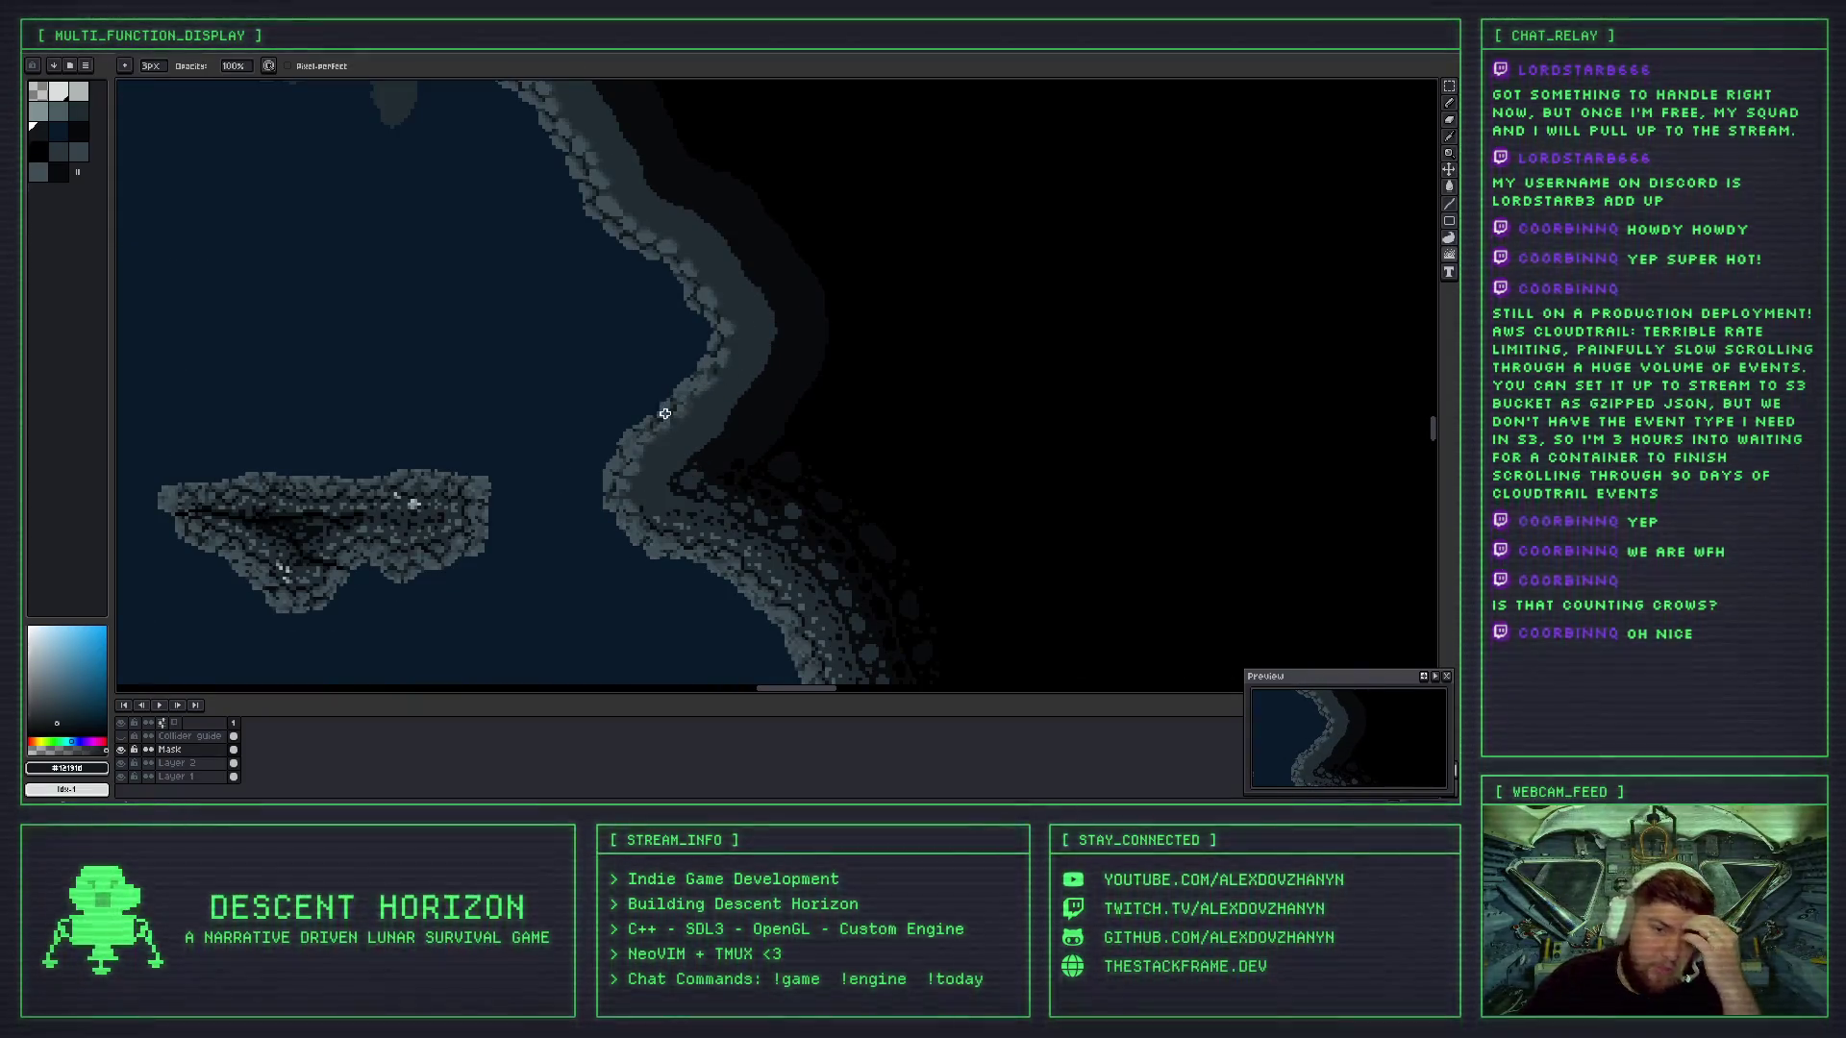
{"action": "scroll", "coordinate": [679, 359], "scroll_direction": "up", "scroll_amount": 2}
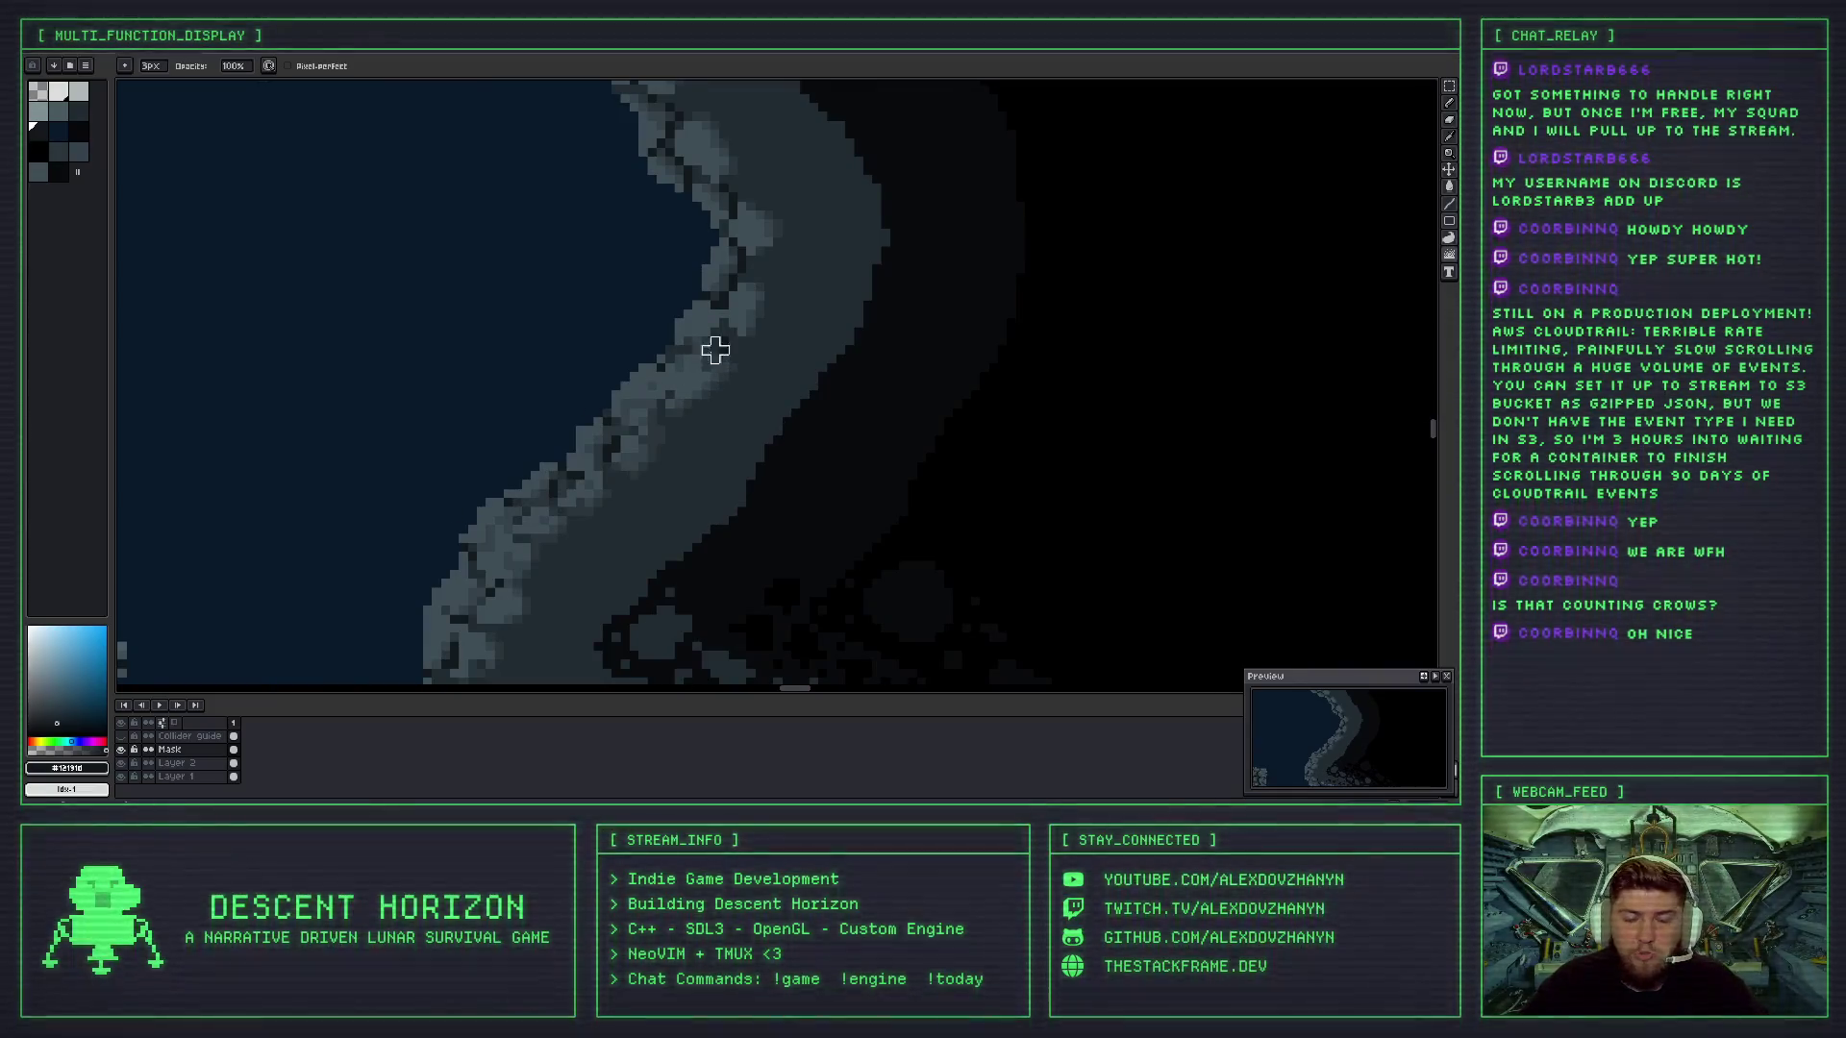
{"action": "scroll", "coordinate": [661, 359], "scroll_direction": "up", "scroll_amount": 2}
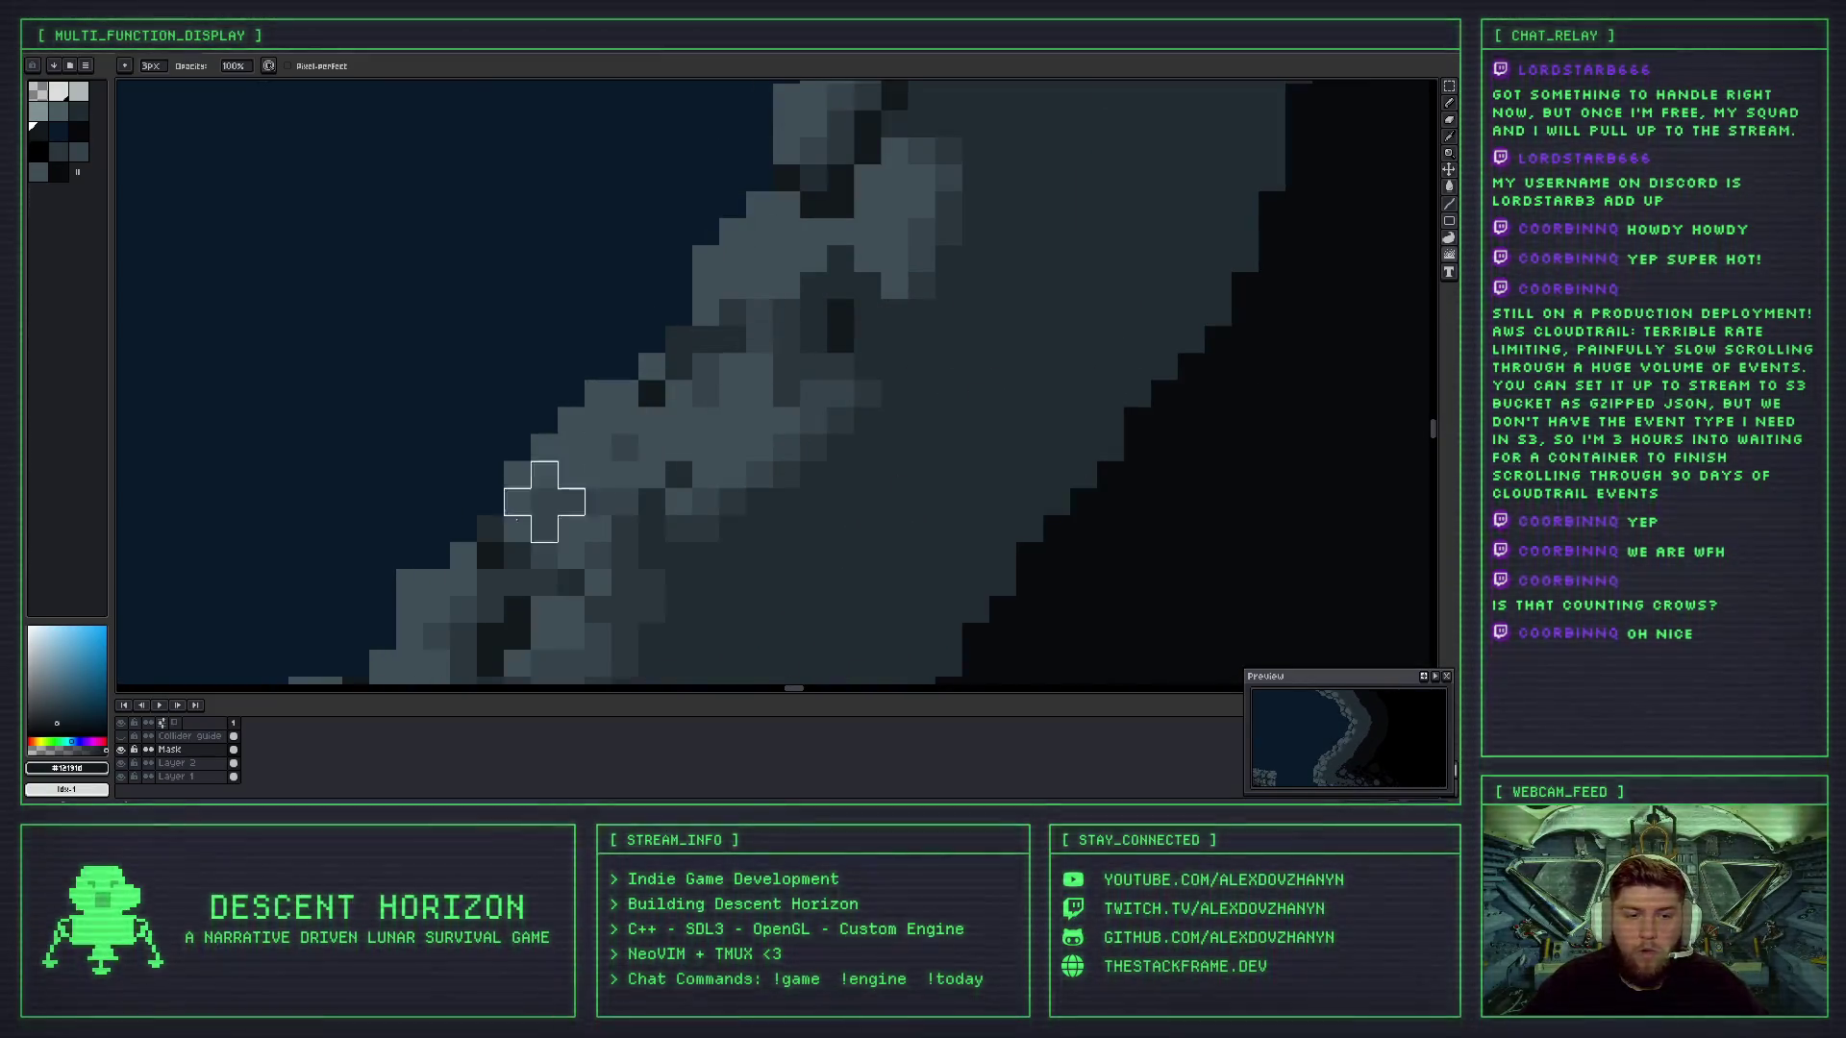
{"action": "left_click", "coordinate": [130, 742]}
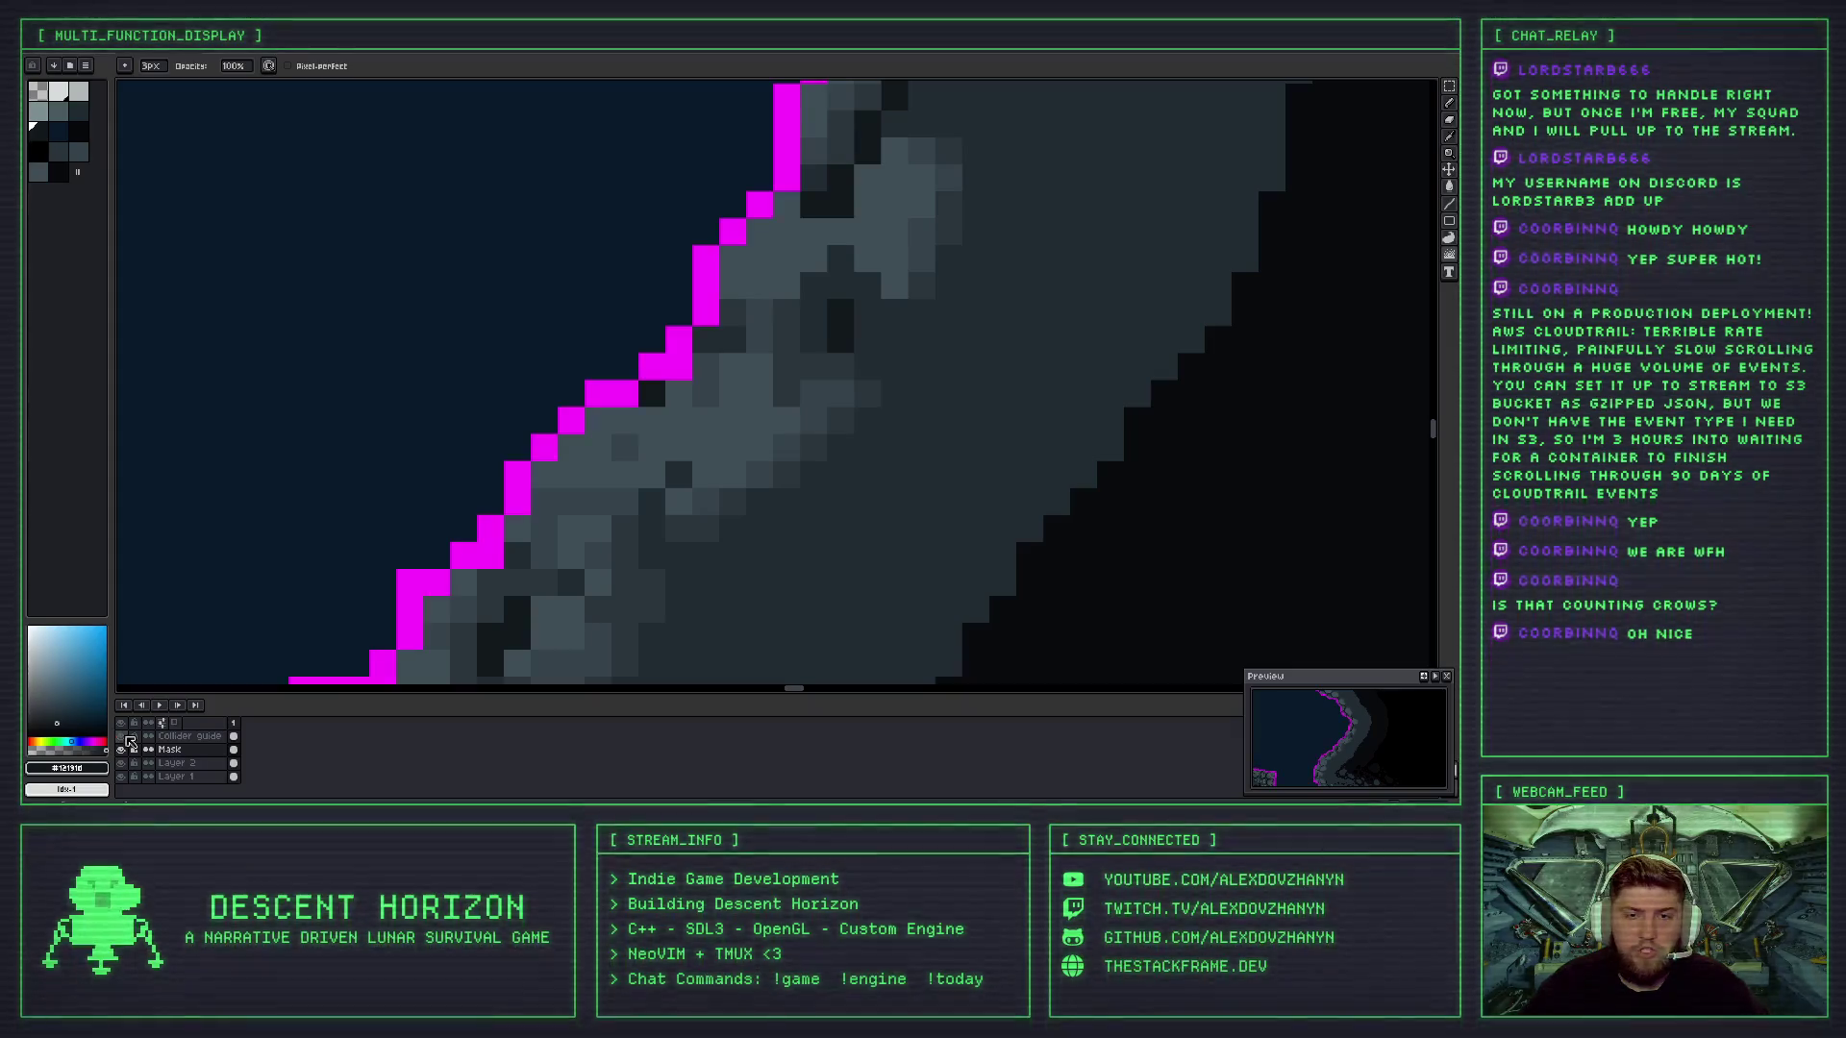
{"action": "double_click", "coordinate": [130, 742]}
{"action": "left_click", "coordinate": [130, 742]}
{"action": "left_click", "coordinate": [130, 742]}
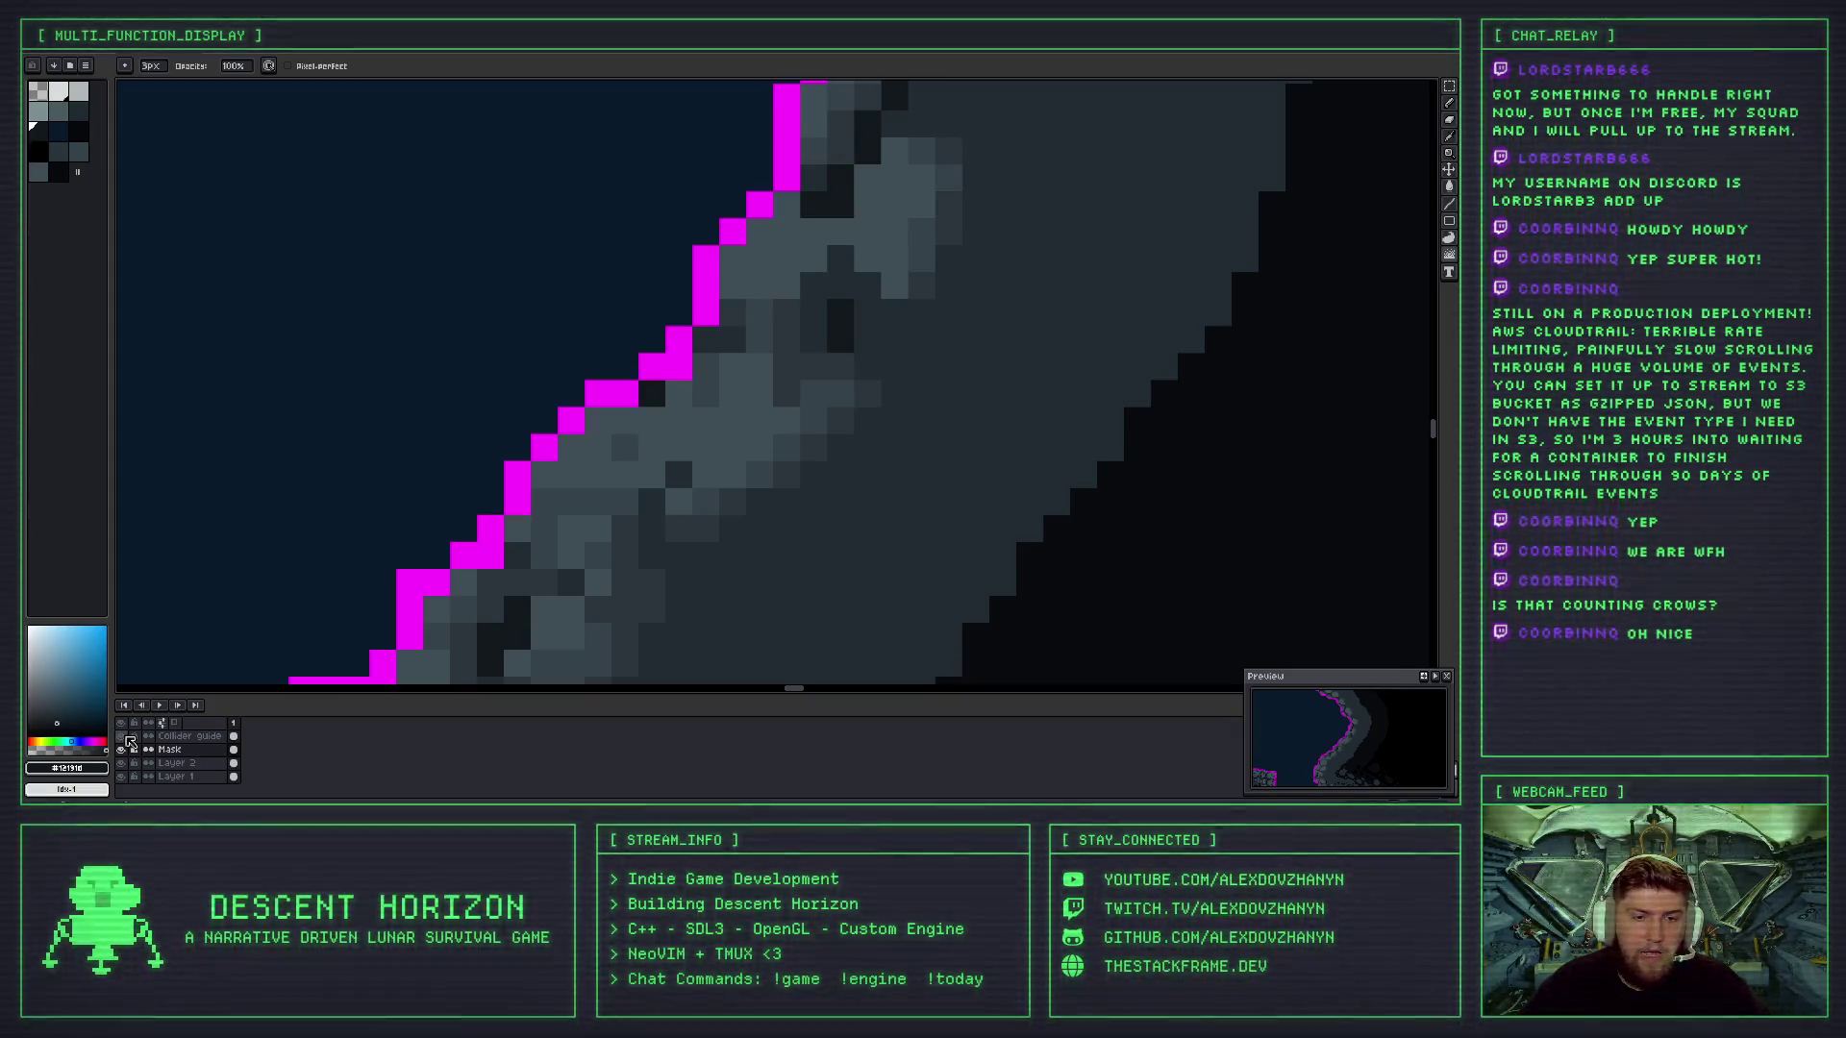
{"action": "scroll", "coordinate": [590, 302], "scroll_direction": "down", "scroll_amount": 3}
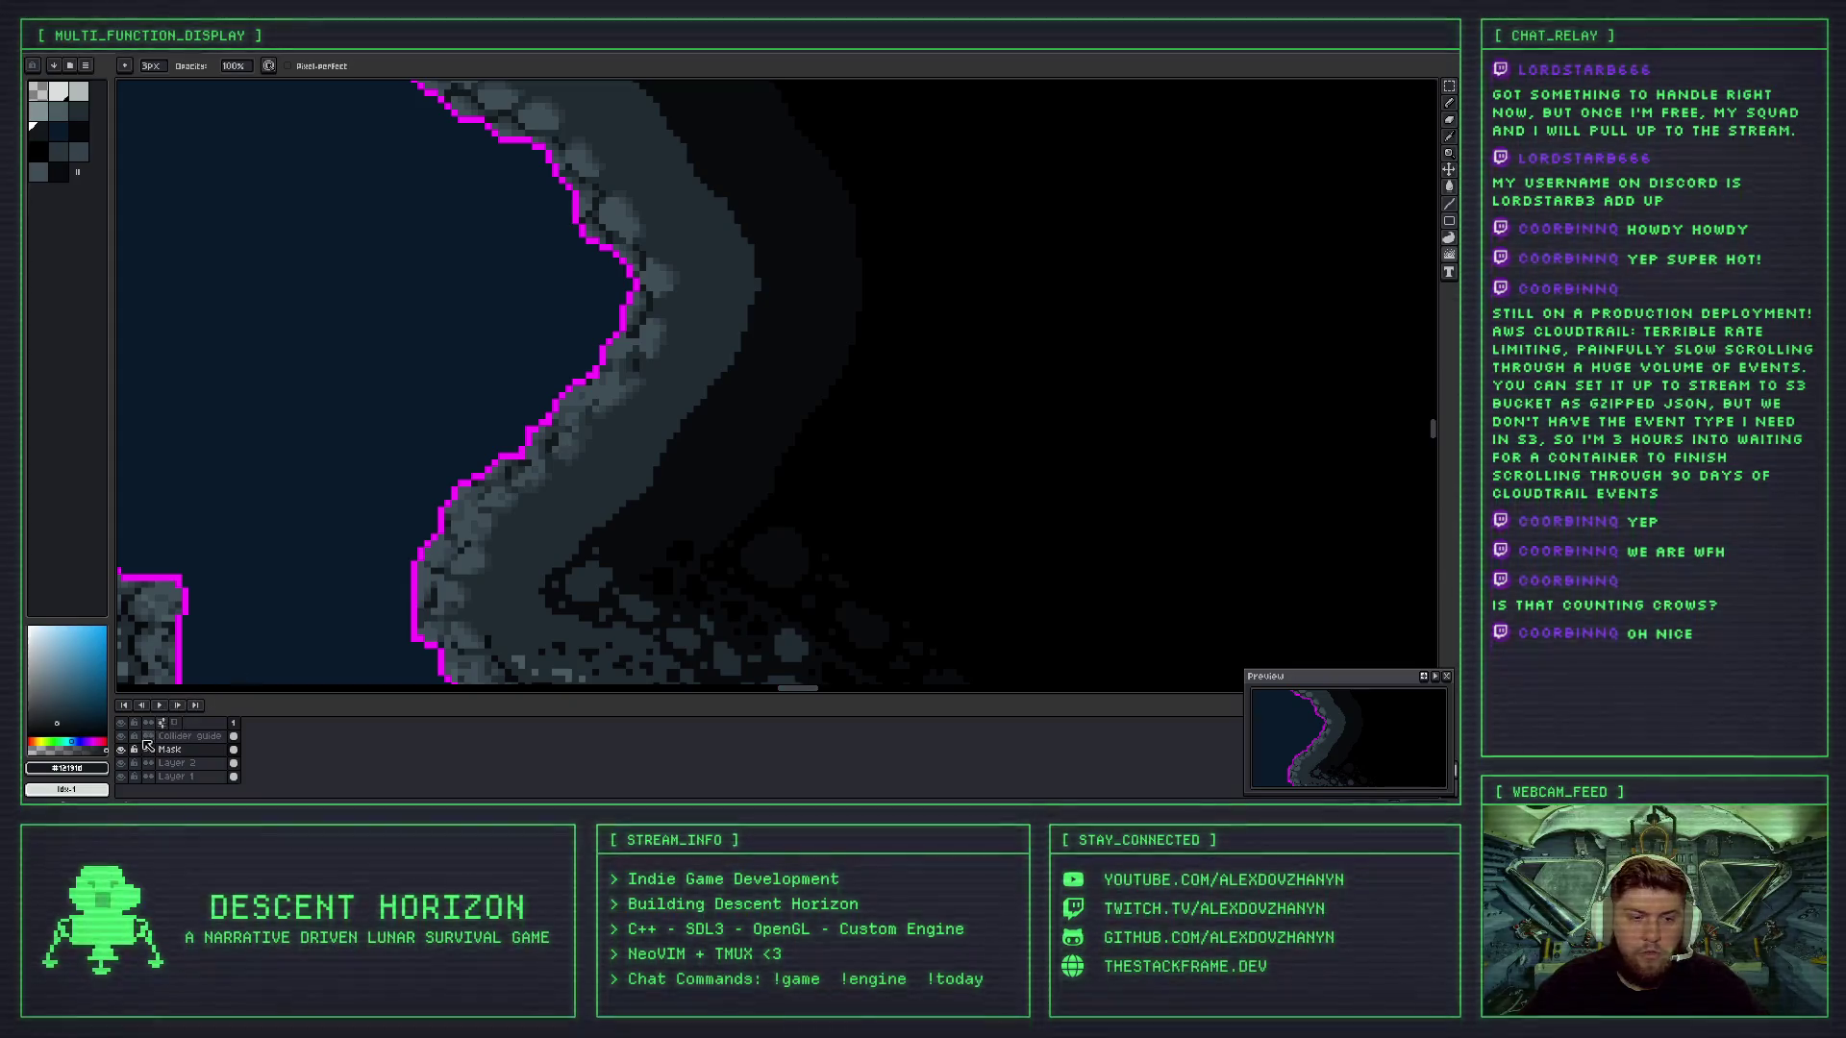
{"action": "left_click", "coordinate": [122, 746]}
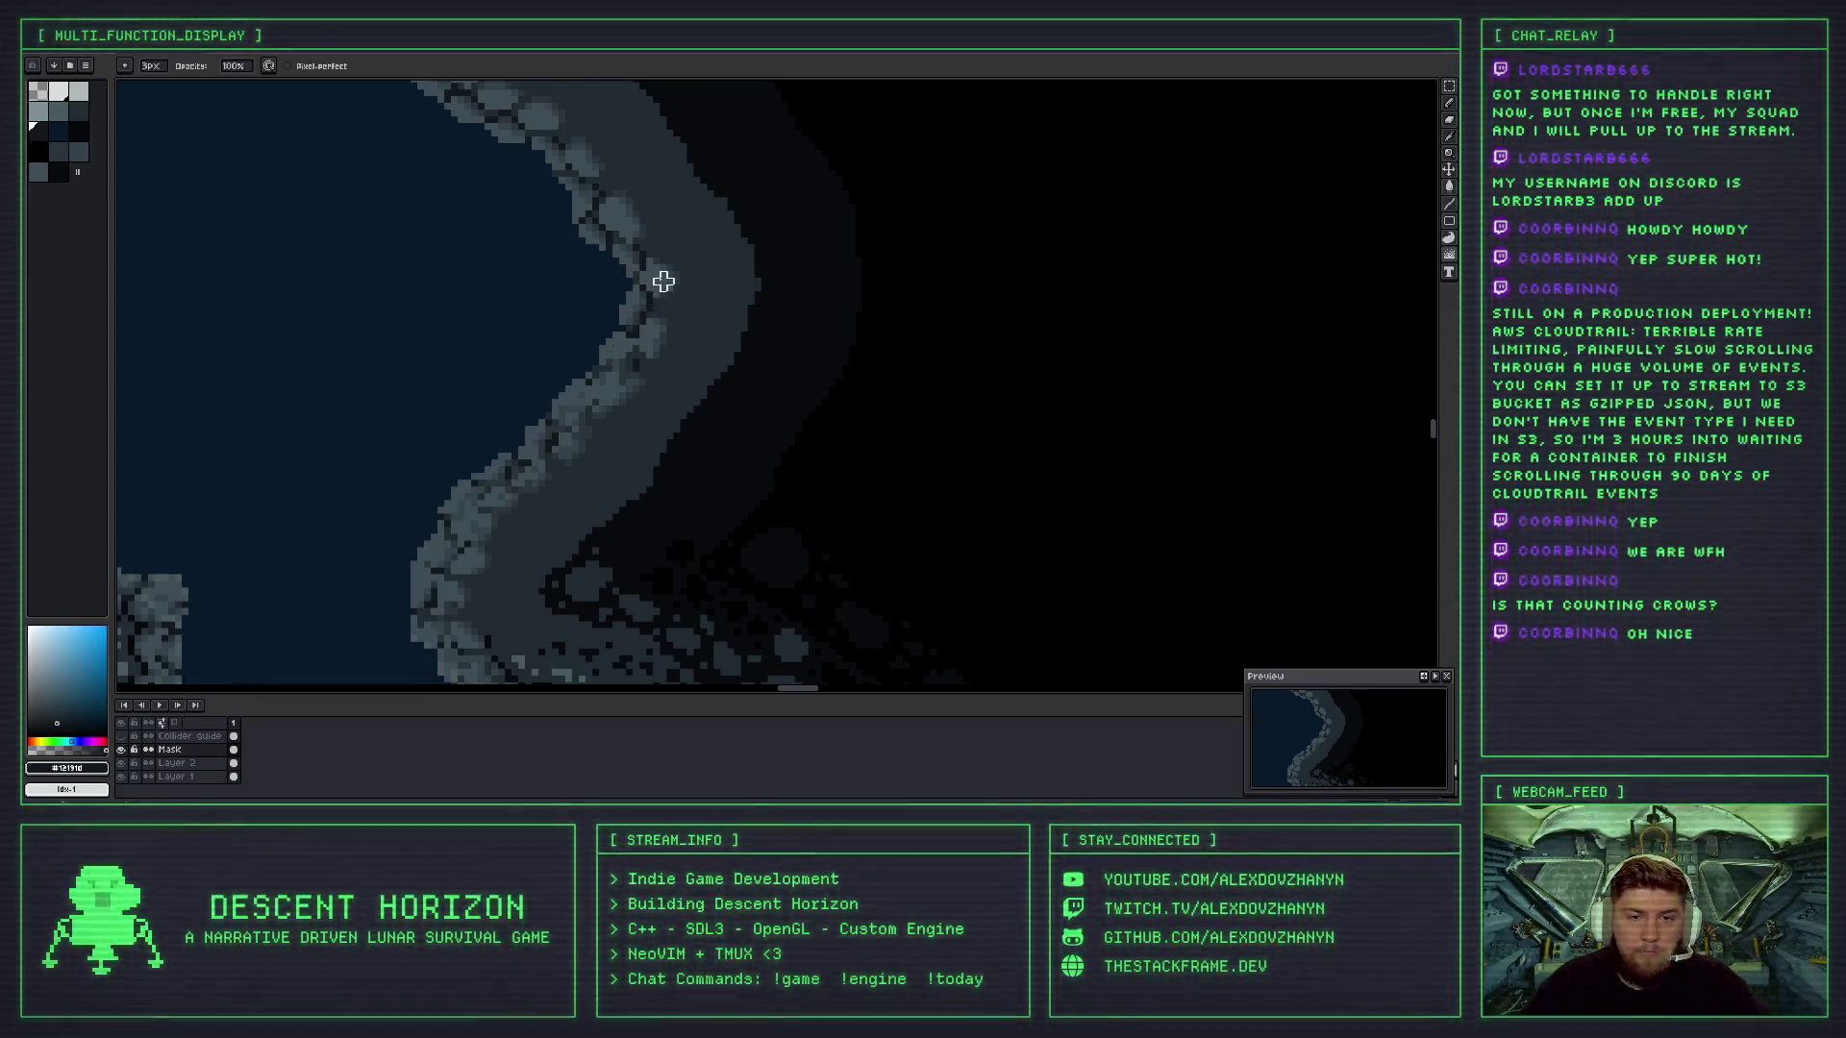
{"action": "scroll", "coordinate": [663, 281], "scroll_direction": "down", "scroll_amount": 3}
{"action": "scroll", "coordinate": [642, 384], "scroll_direction": "up", "scroll_amount": 3}
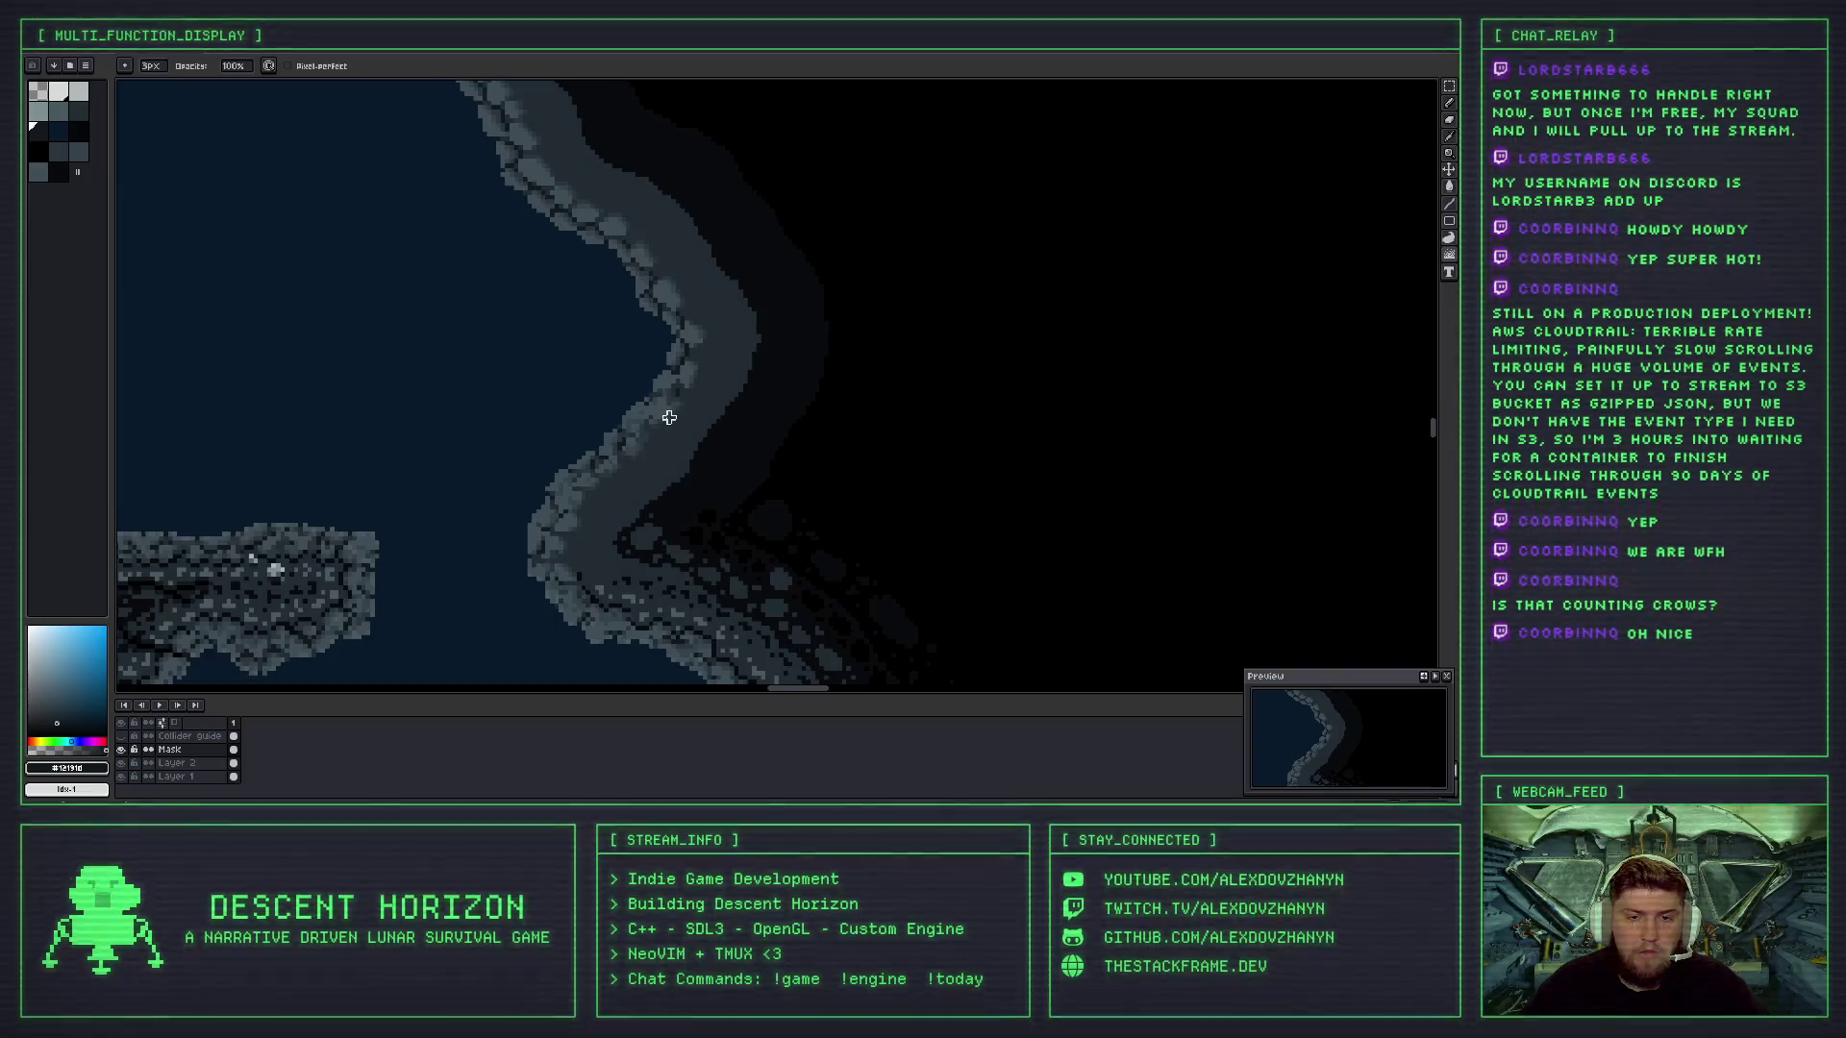
{"action": "scroll", "coordinate": [664, 414], "scroll_direction": "up", "scroll_amount": 3}
{"action": "scroll", "coordinate": [659, 356], "scroll_direction": "down", "scroll_amount": 2}
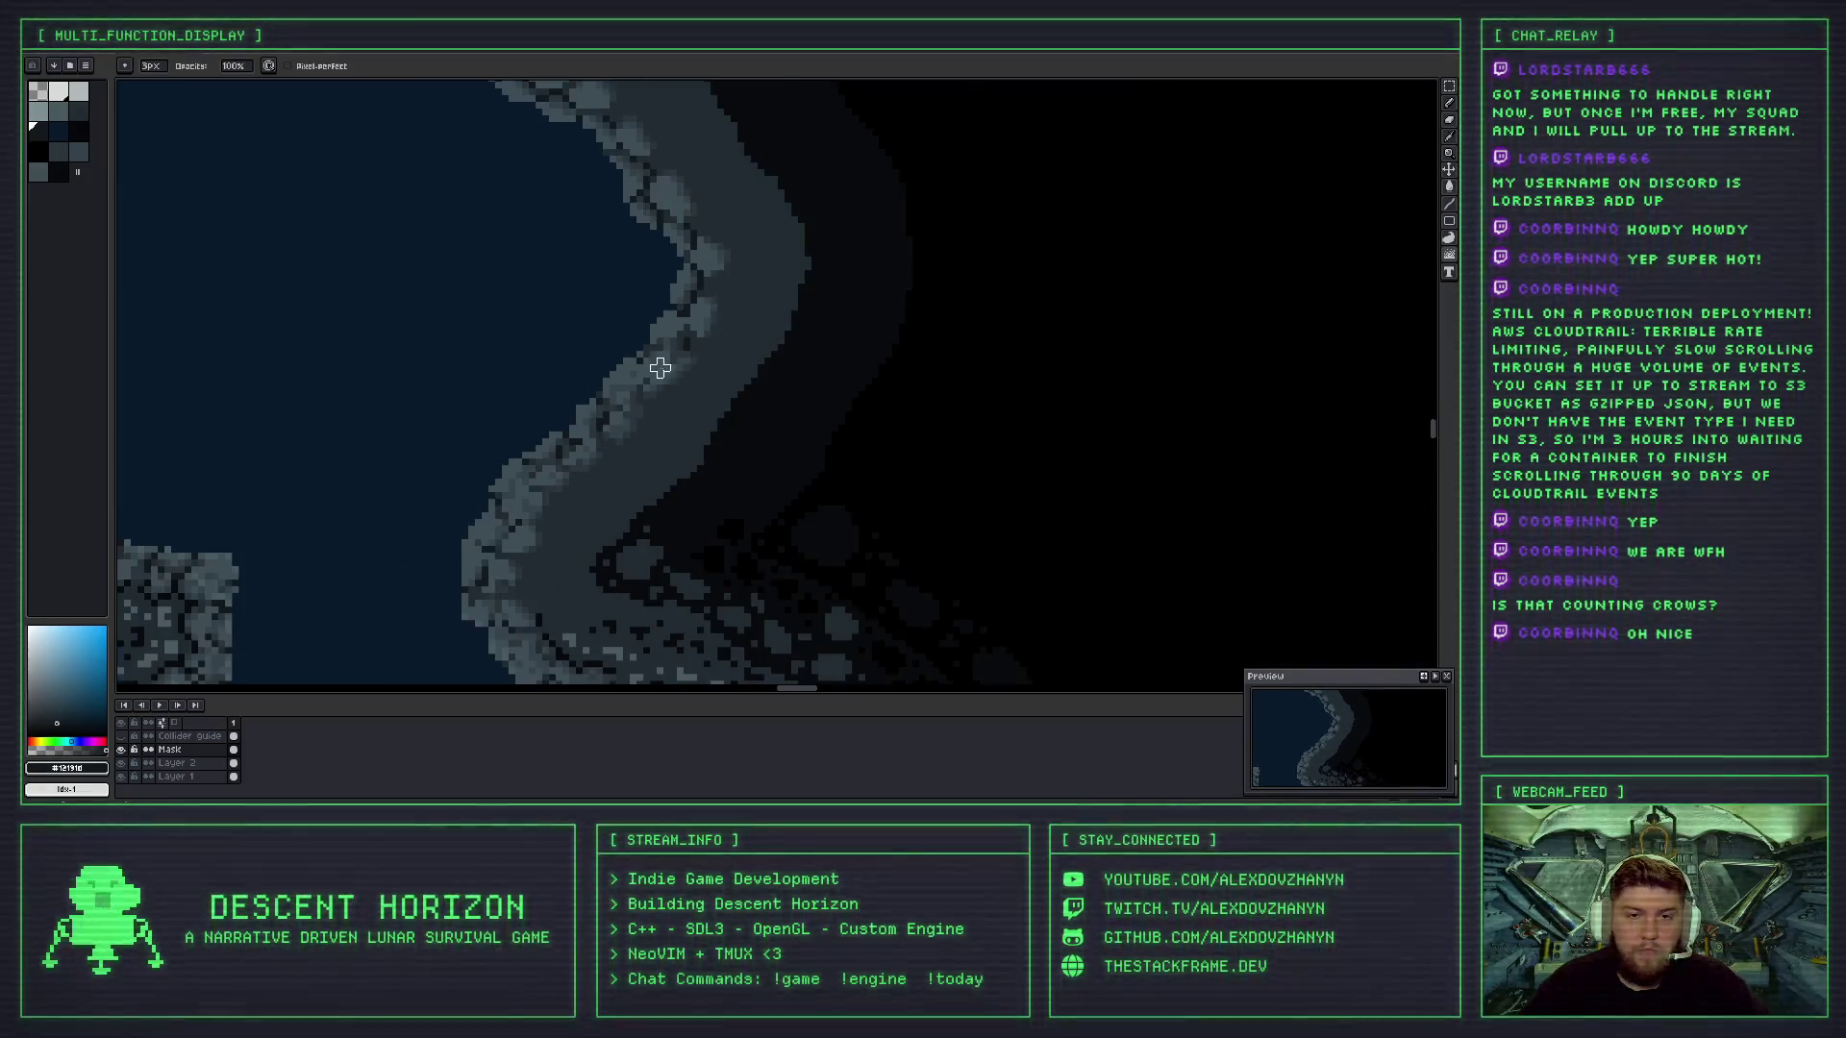
- Undo two Jumble strokes on the rock edge, zooming to check each
{"action": "scroll", "coordinate": [673, 394], "scroll_direction": "down", "scroll_amount": 3}
{"action": "scroll", "coordinate": [663, 423], "scroll_direction": "down", "scroll_amount": 3}
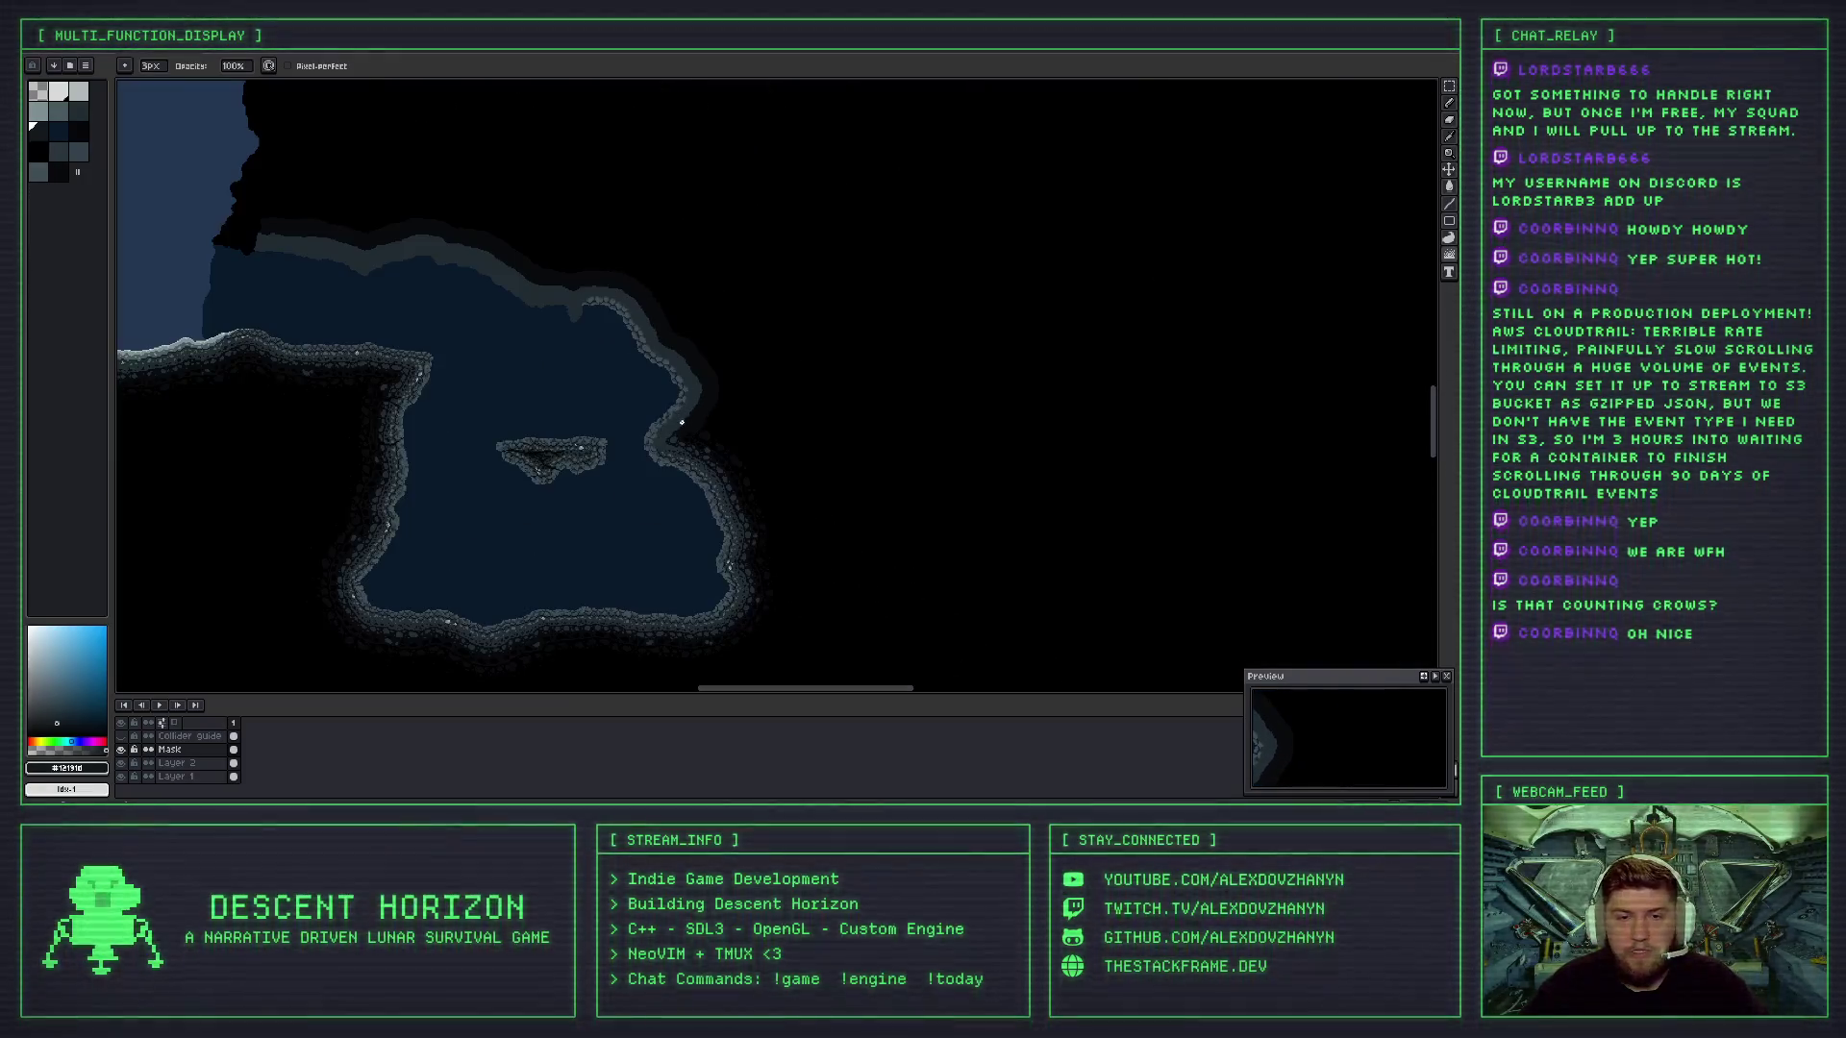
{"action": "scroll", "coordinate": [681, 422], "scroll_direction": "up", "scroll_amount": 3}
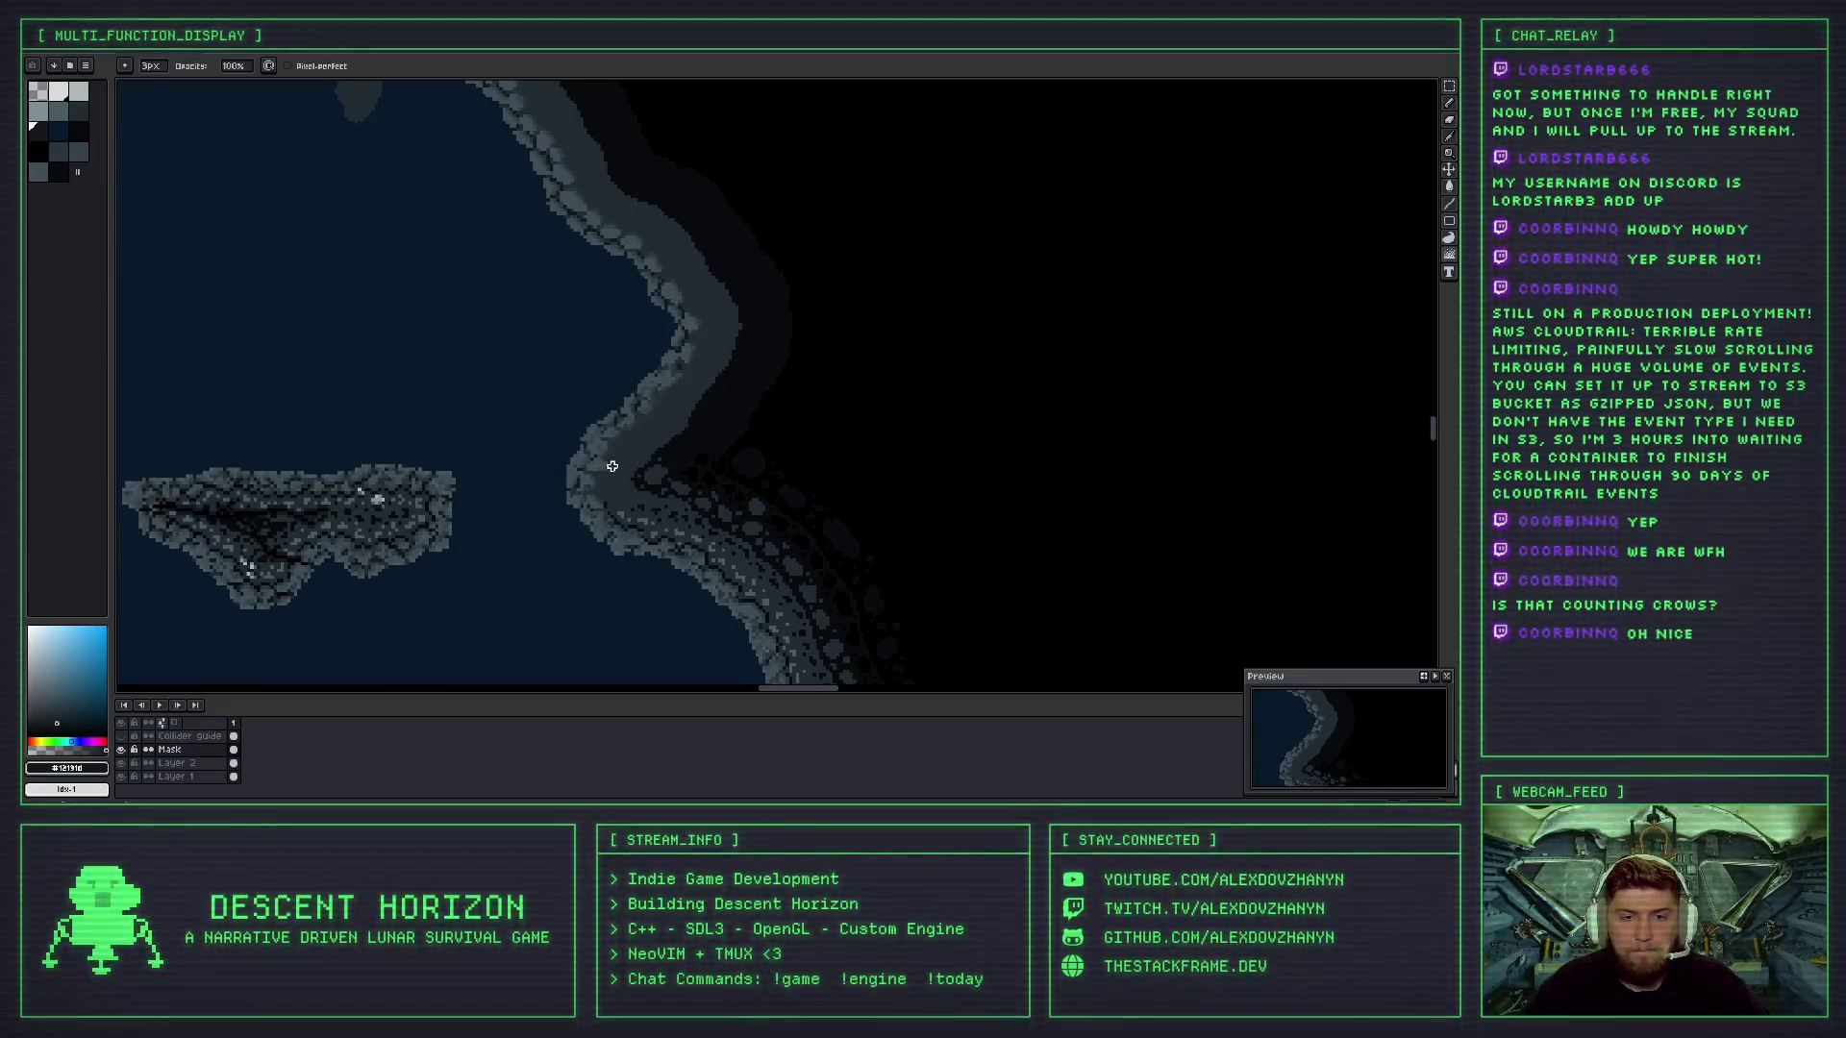
{"action": "scroll", "coordinate": [577, 486], "scroll_direction": "up", "scroll_amount": 2}
{"action": "scroll", "coordinate": [631, 535], "scroll_direction": "up", "scroll_amount": 1}
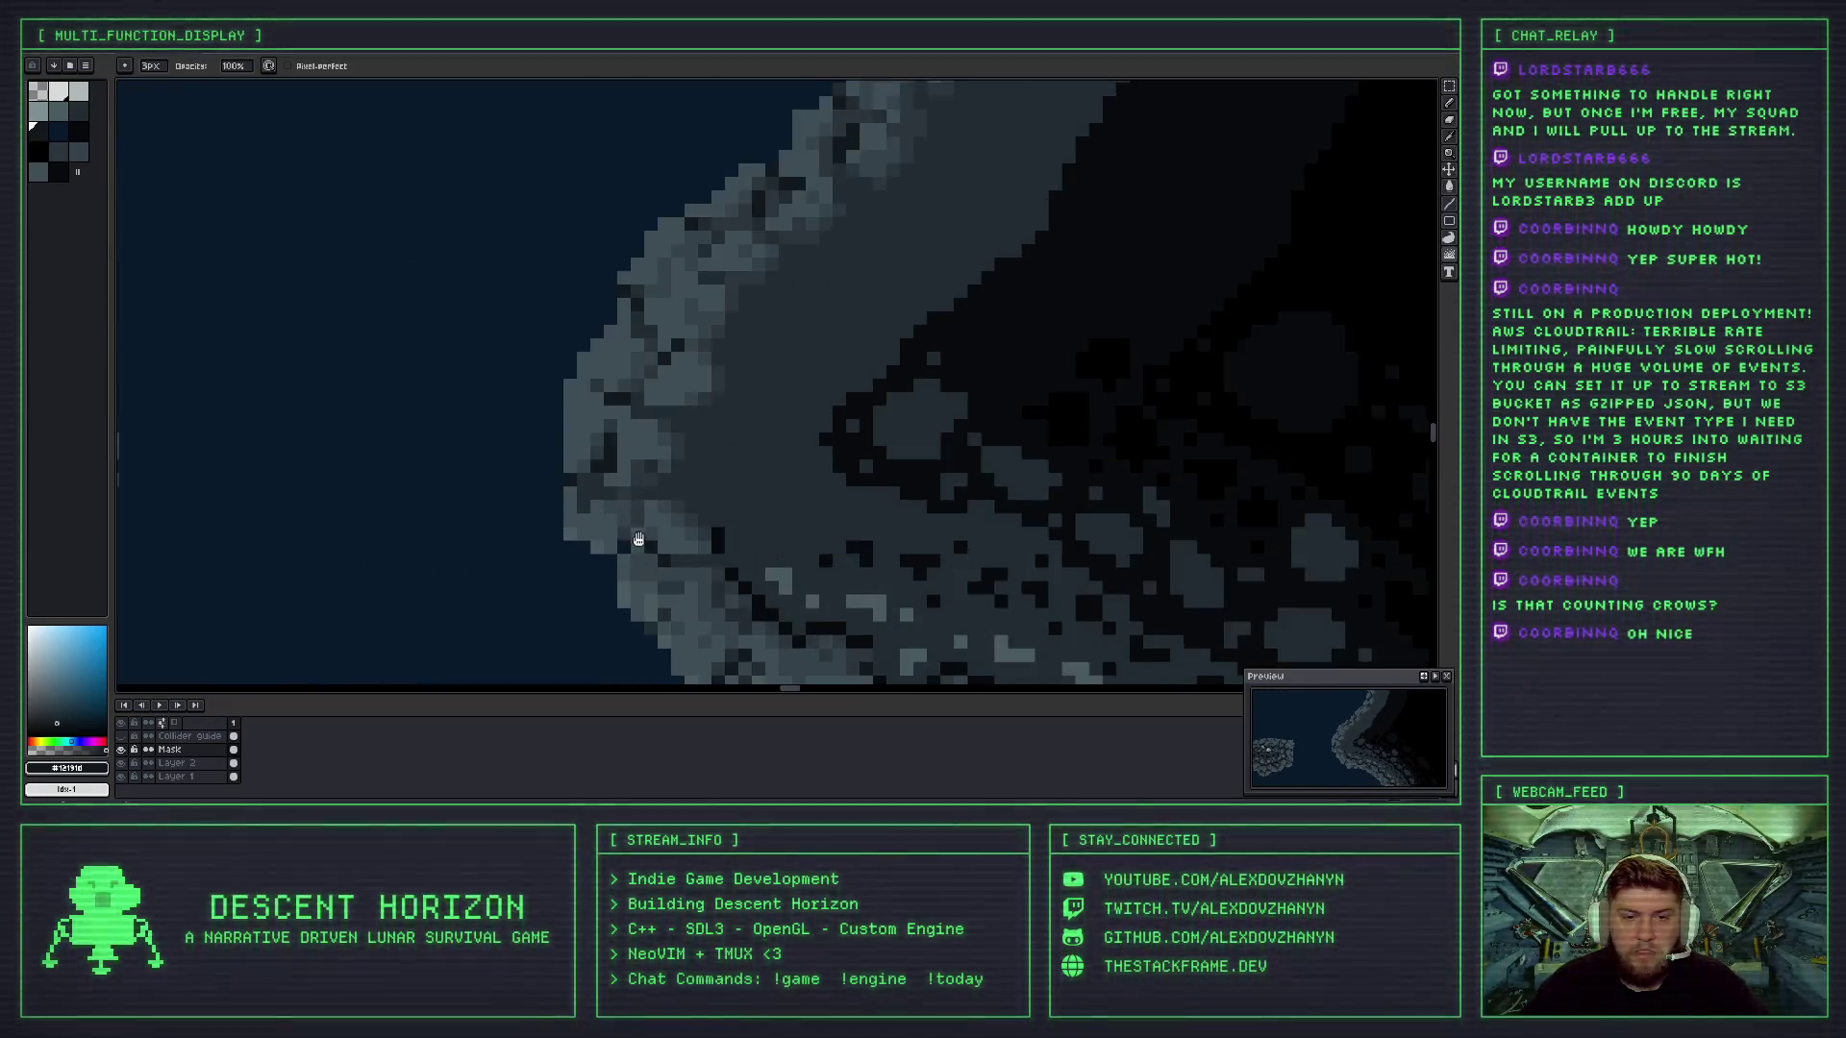
{"action": "scroll", "coordinate": [603, 443], "scroll_direction": "up", "scroll_amount": 1}
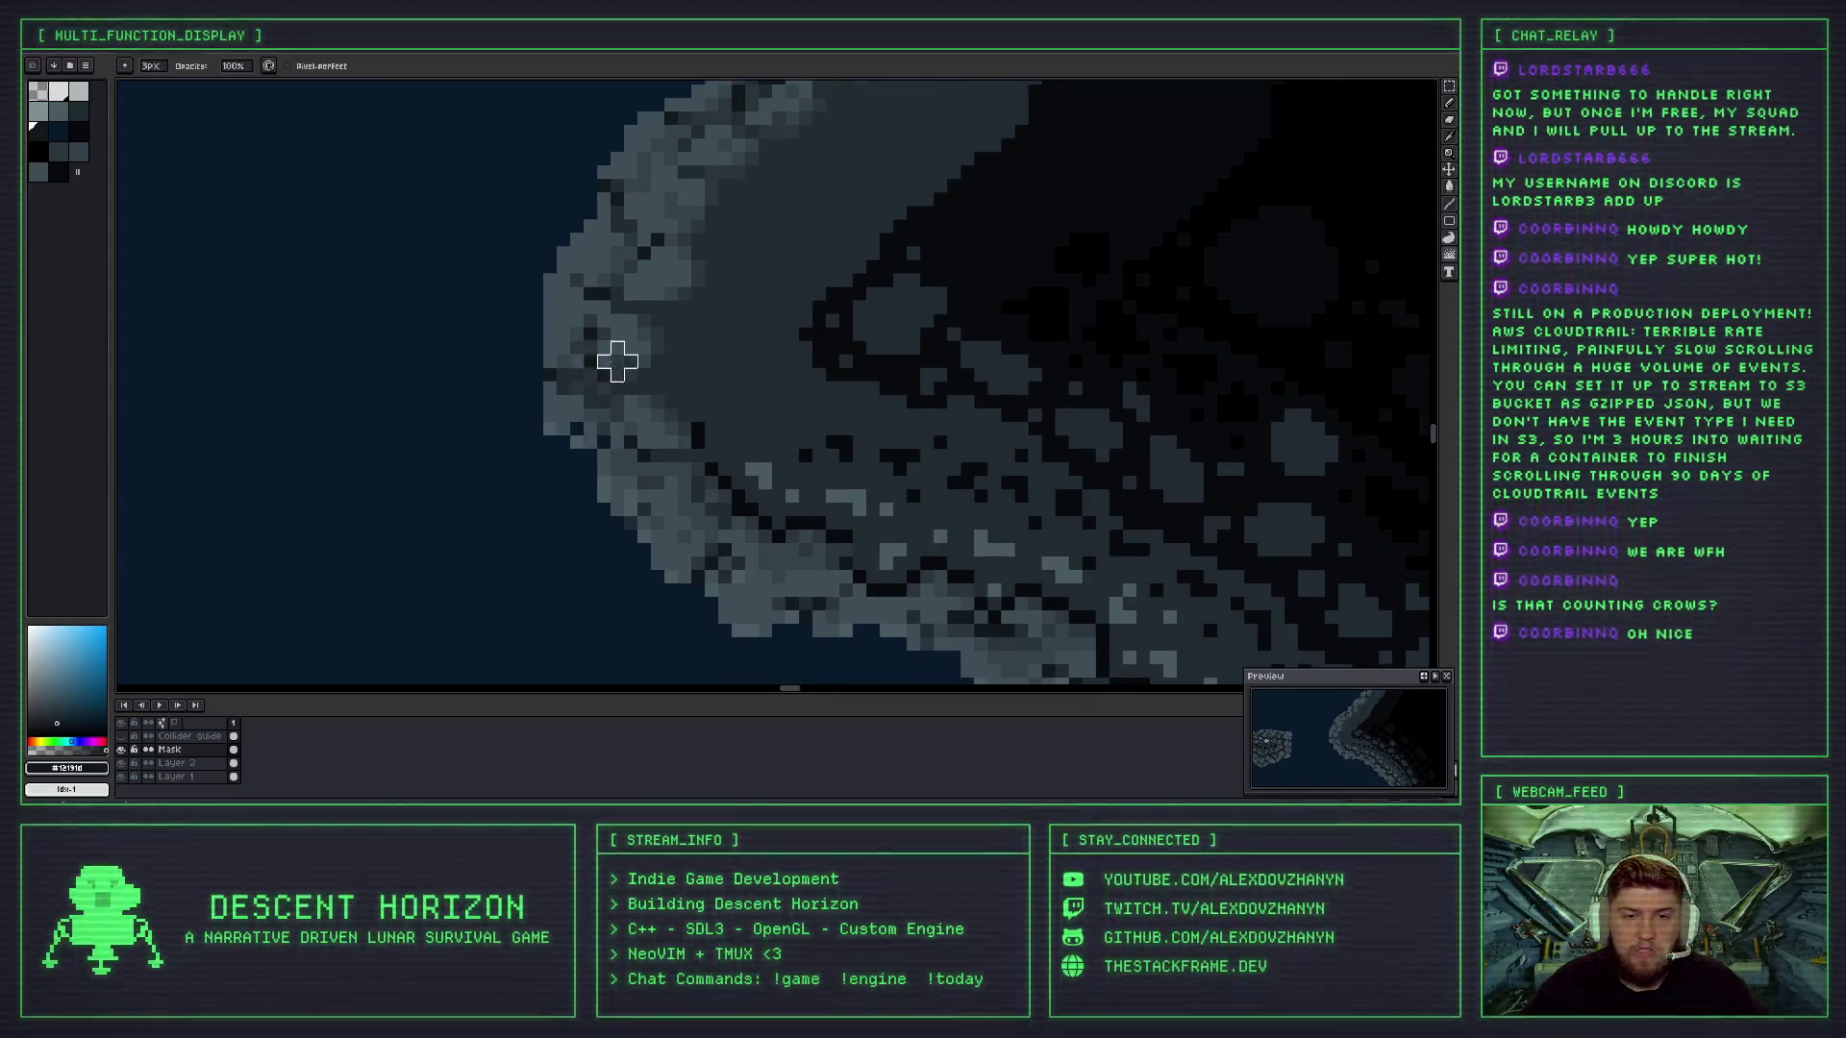
{"action": "key", "text": "ctrl+z"}
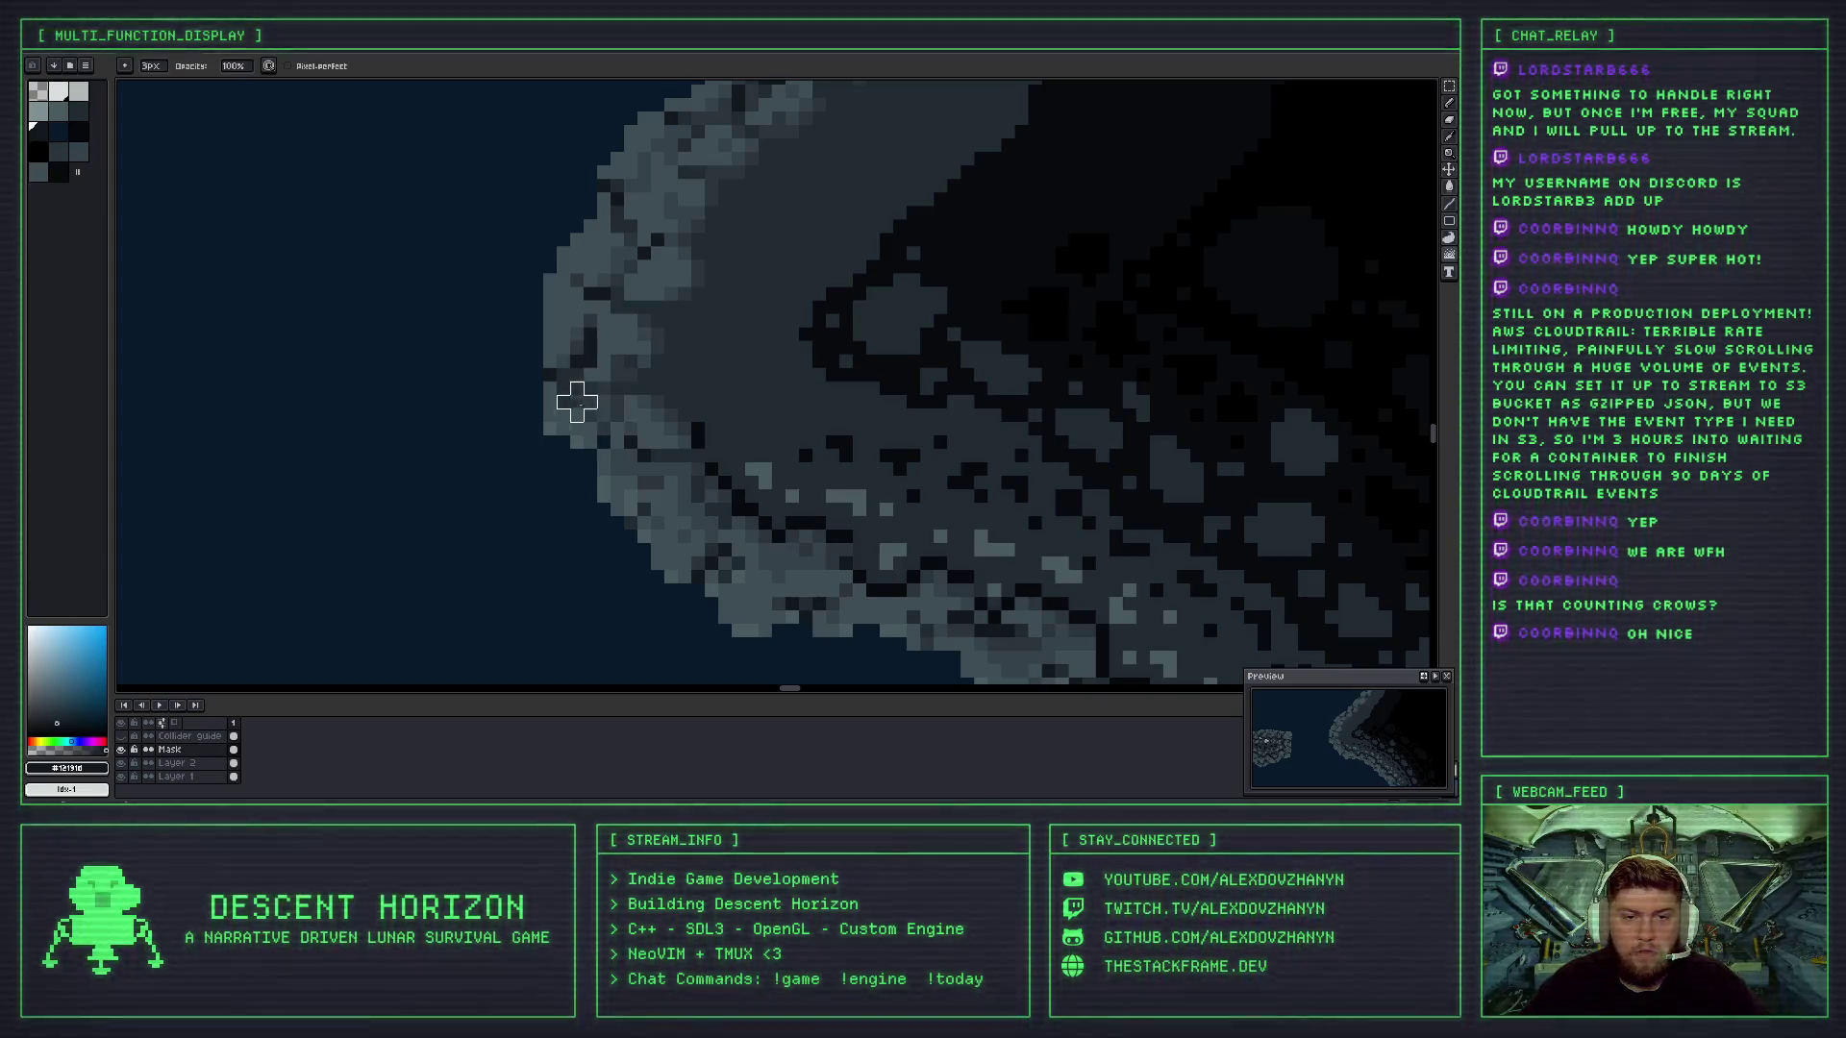
{"action": "scroll", "coordinate": [644, 394], "scroll_direction": "down", "scroll_amount": 1}
{"action": "scroll", "coordinate": [644, 394], "scroll_direction": "down", "scroll_amount": 2}
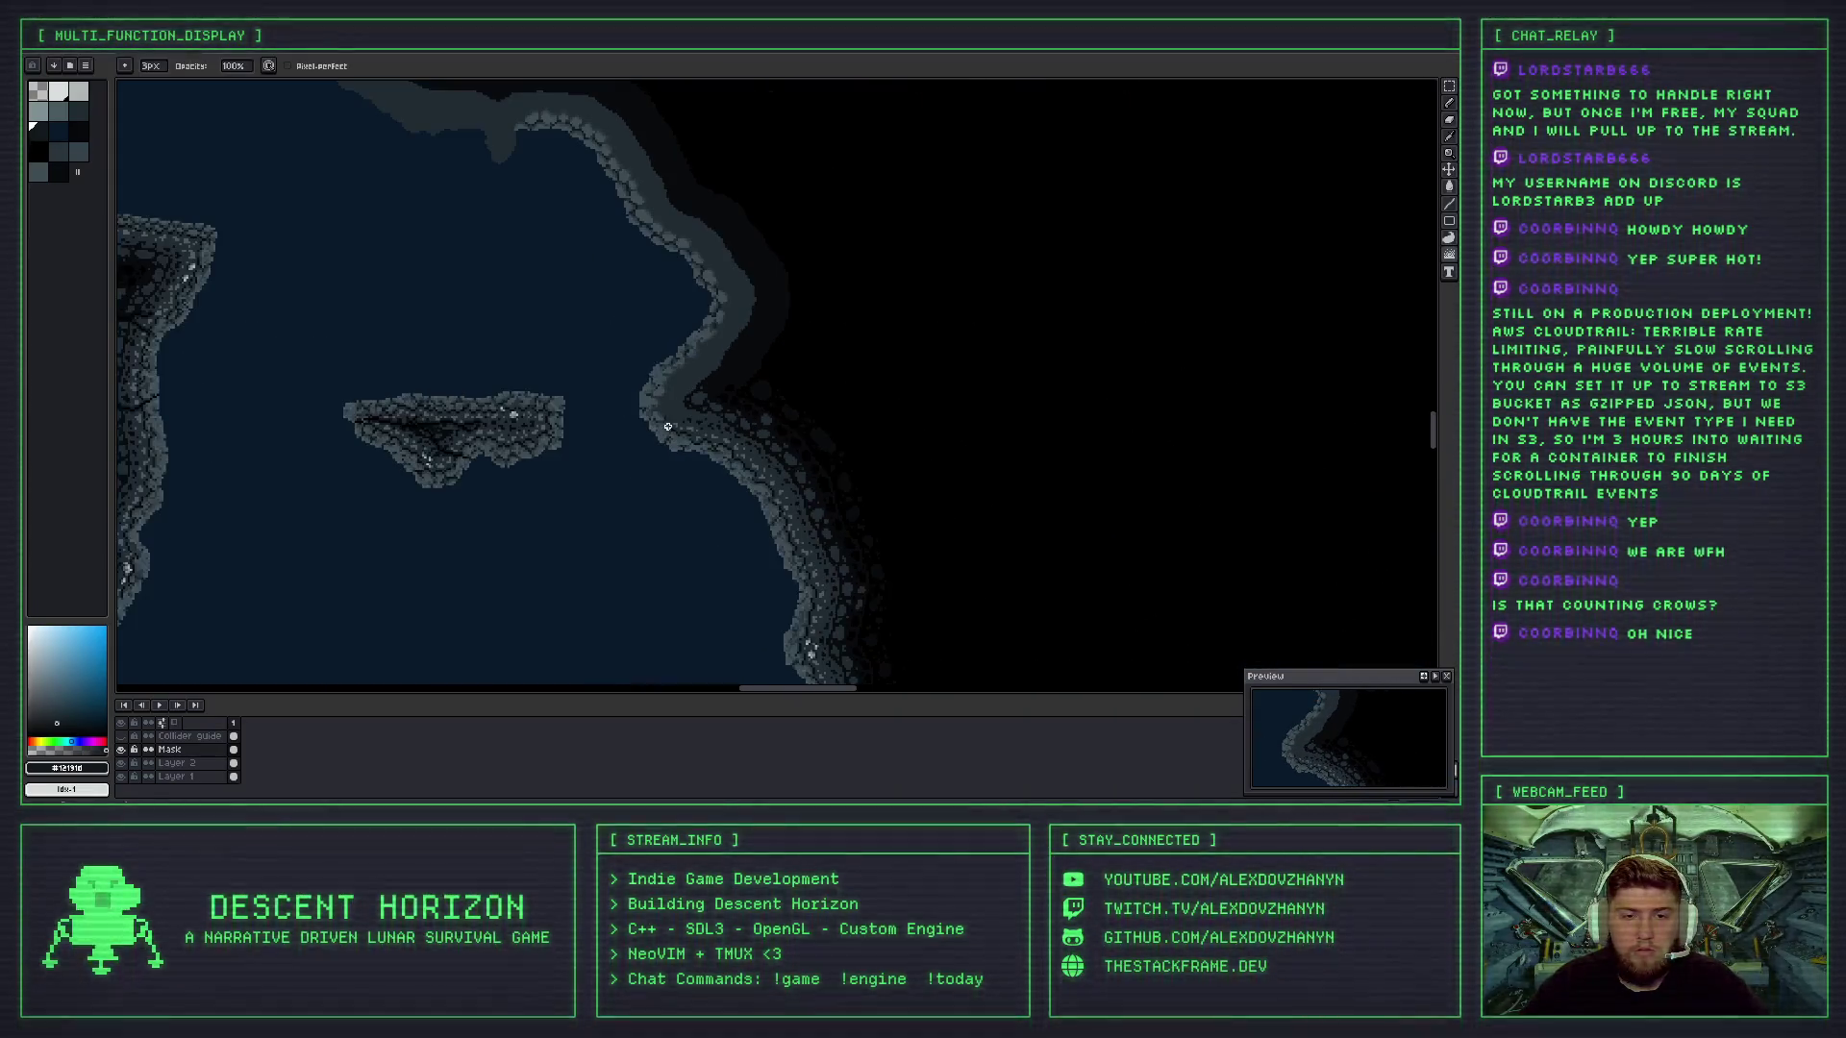
{"action": "scroll", "coordinate": [597, 396], "scroll_direction": "up", "scroll_amount": 3}
{"action": "key", "text": "ctrl+z"}
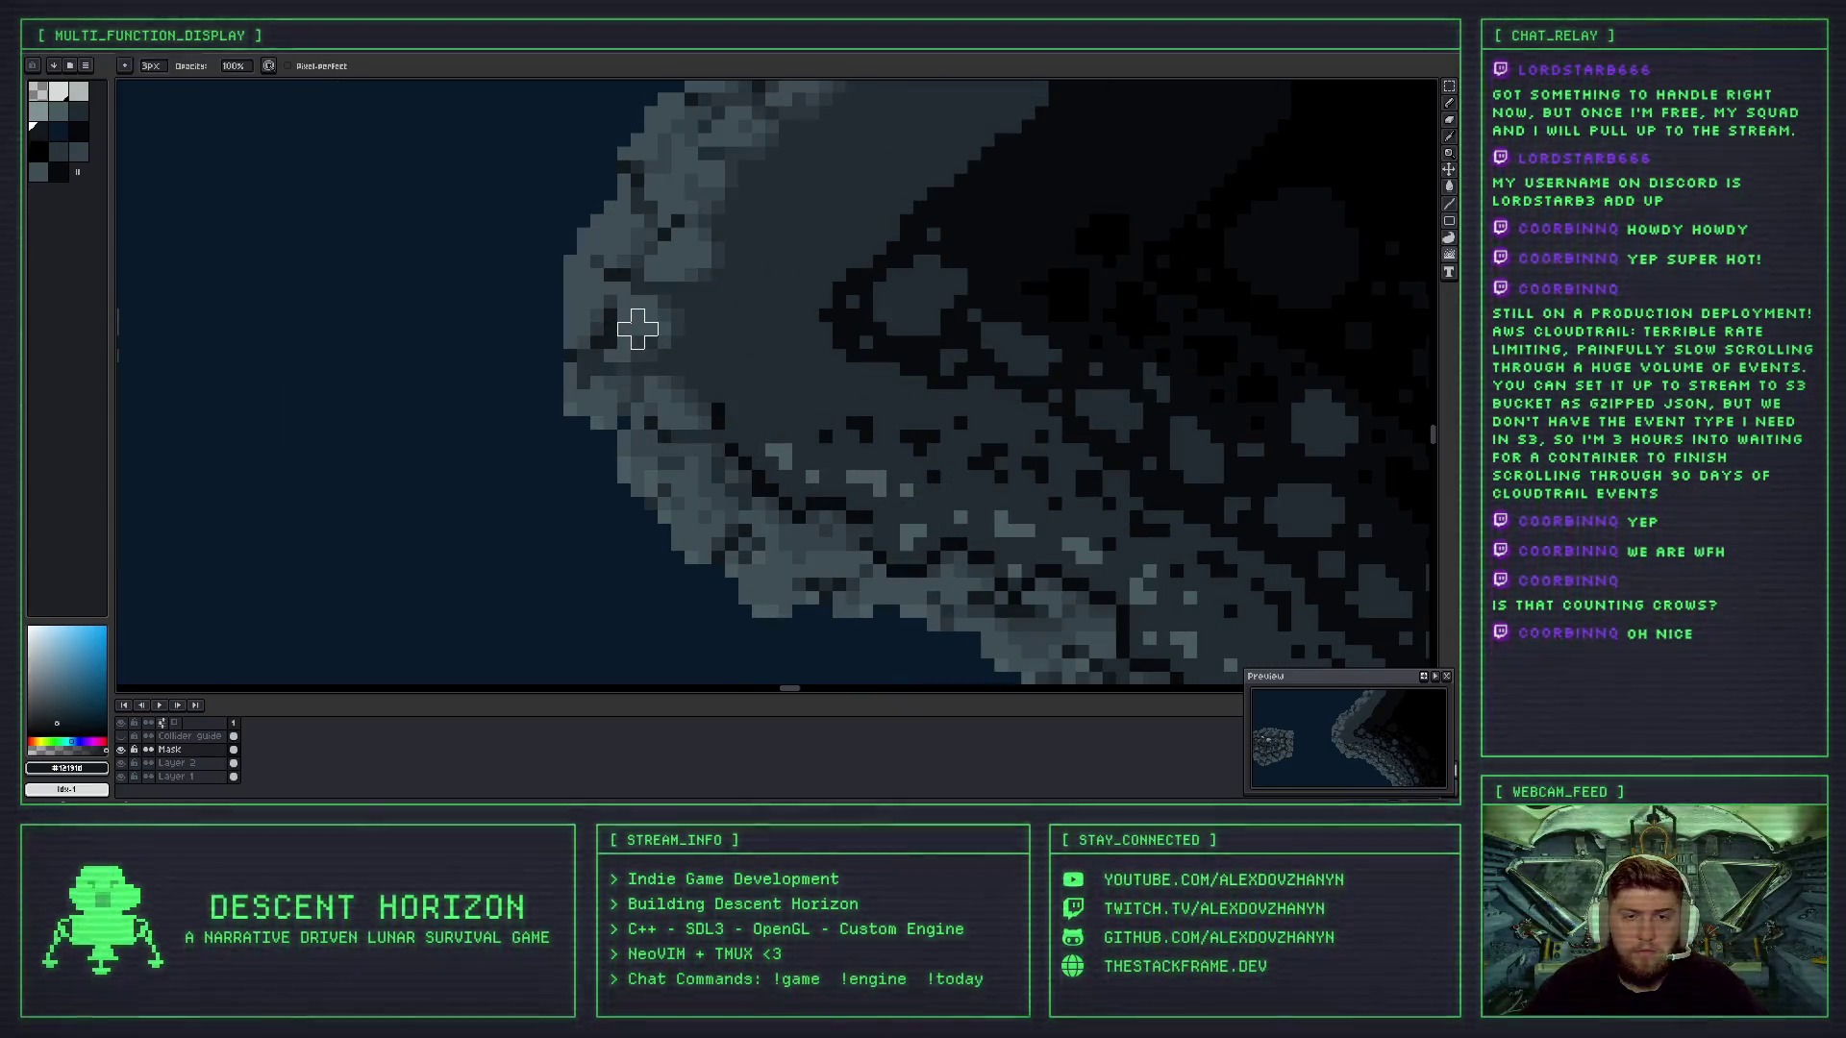
- Undo one more scramble and pan the view toward the rocky shoreline
{"action": "scroll", "coordinate": [634, 394], "scroll_direction": "down", "scroll_amount": 3}
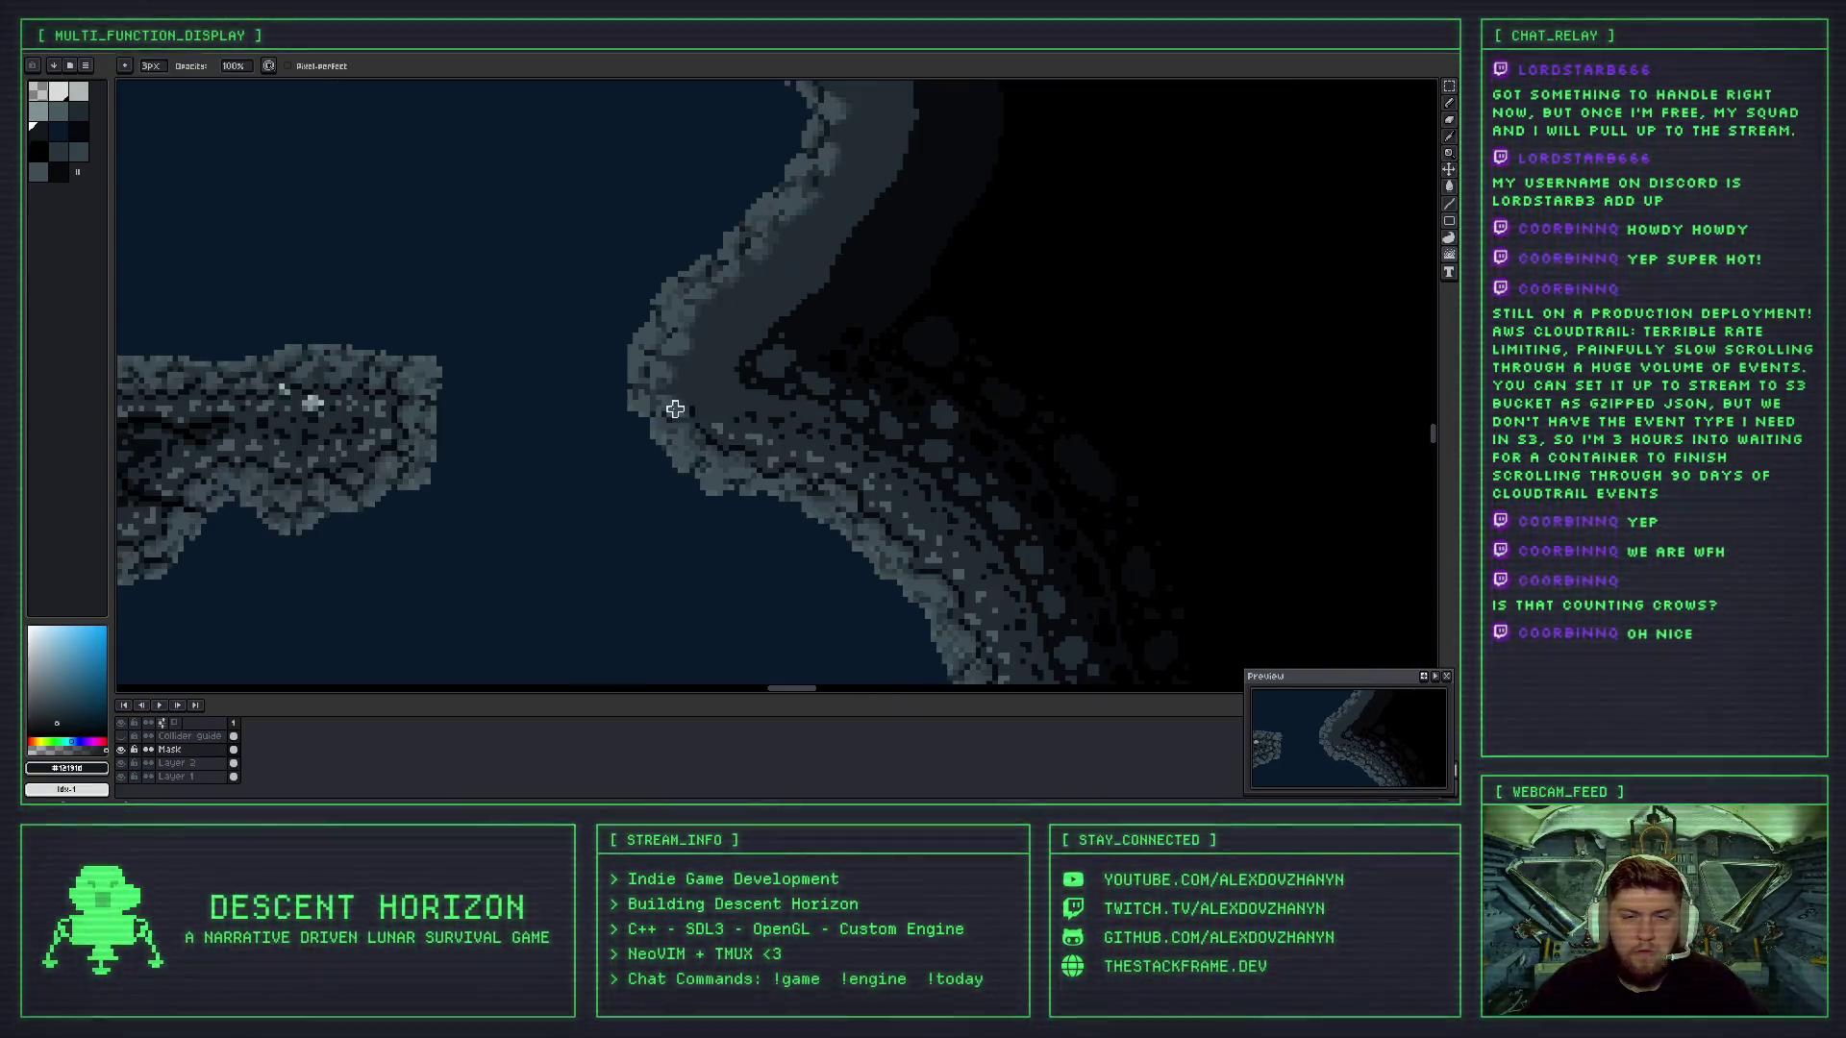
{"action": "scroll", "coordinate": [677, 415], "scroll_direction": "up", "scroll_amount": 1}
{"action": "scroll", "coordinate": [678, 425], "scroll_direction": "up", "scroll_amount": 2}
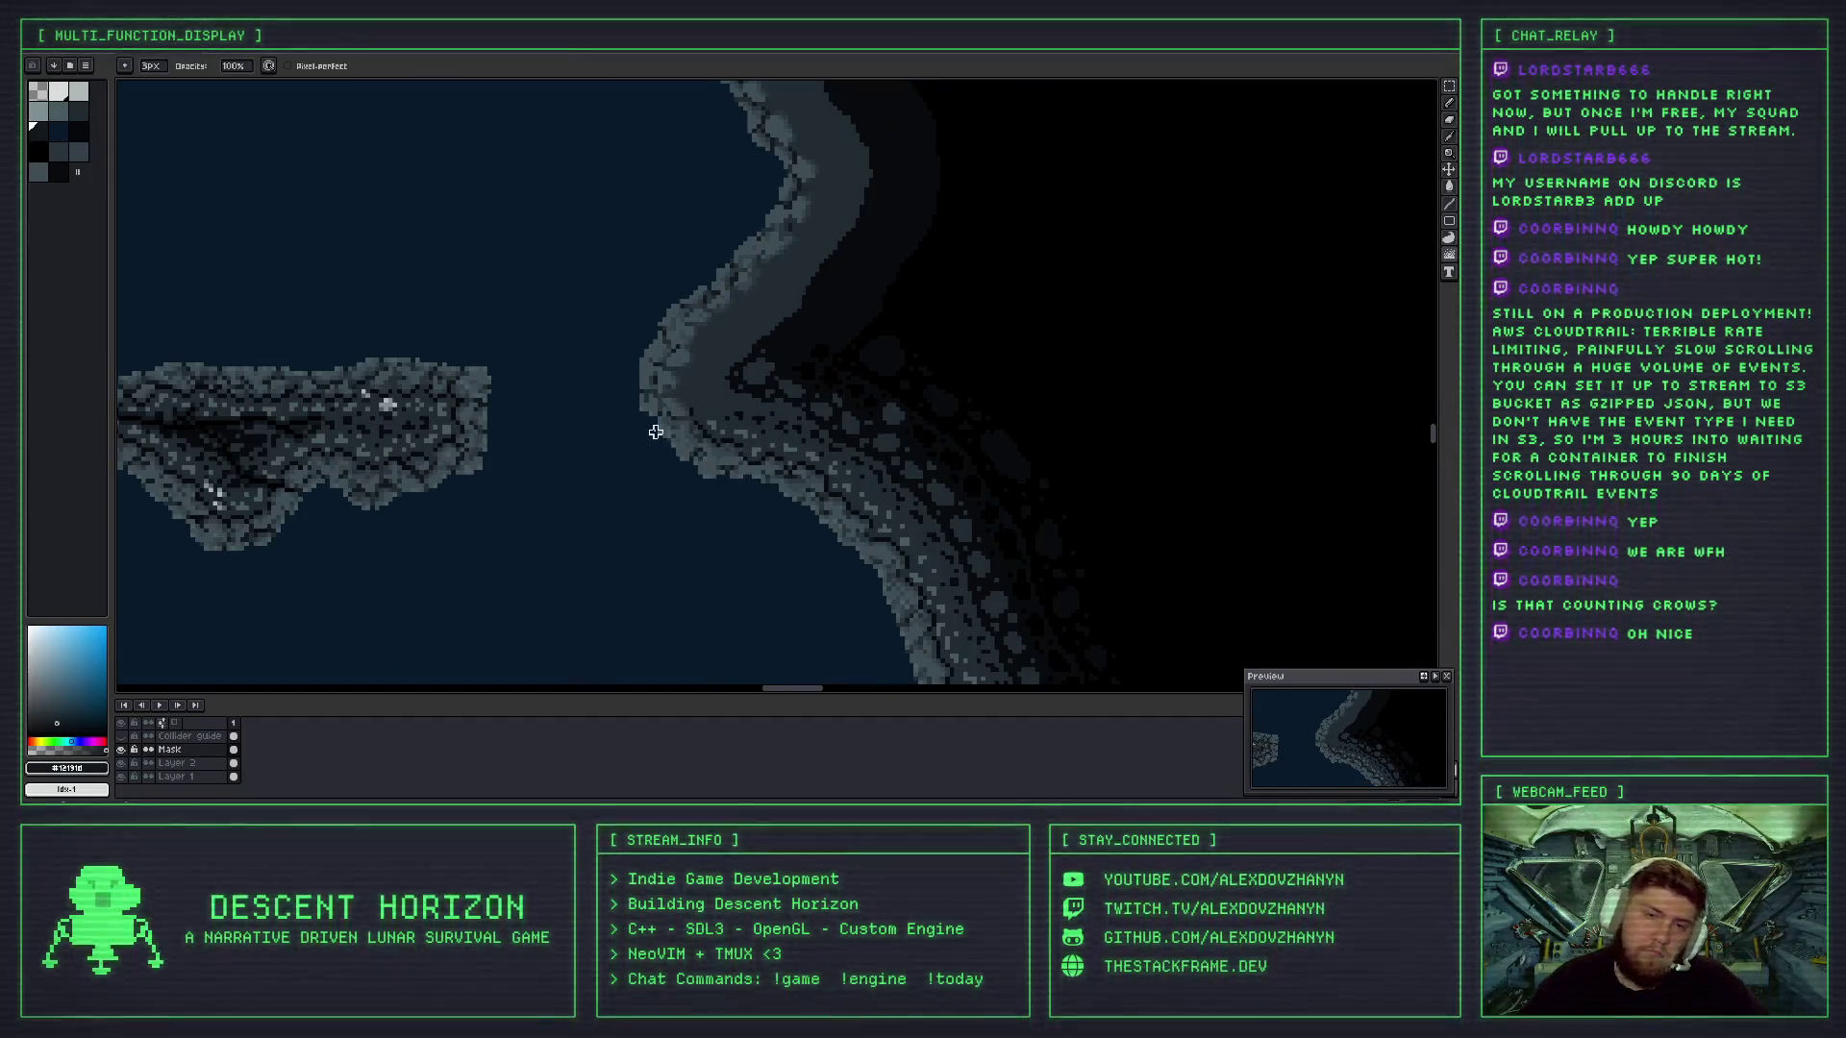
{"action": "key", "text": "ctrl+z"}
{"action": "scroll", "coordinate": [661, 414], "scroll_direction": "up", "scroll_amount": 2}
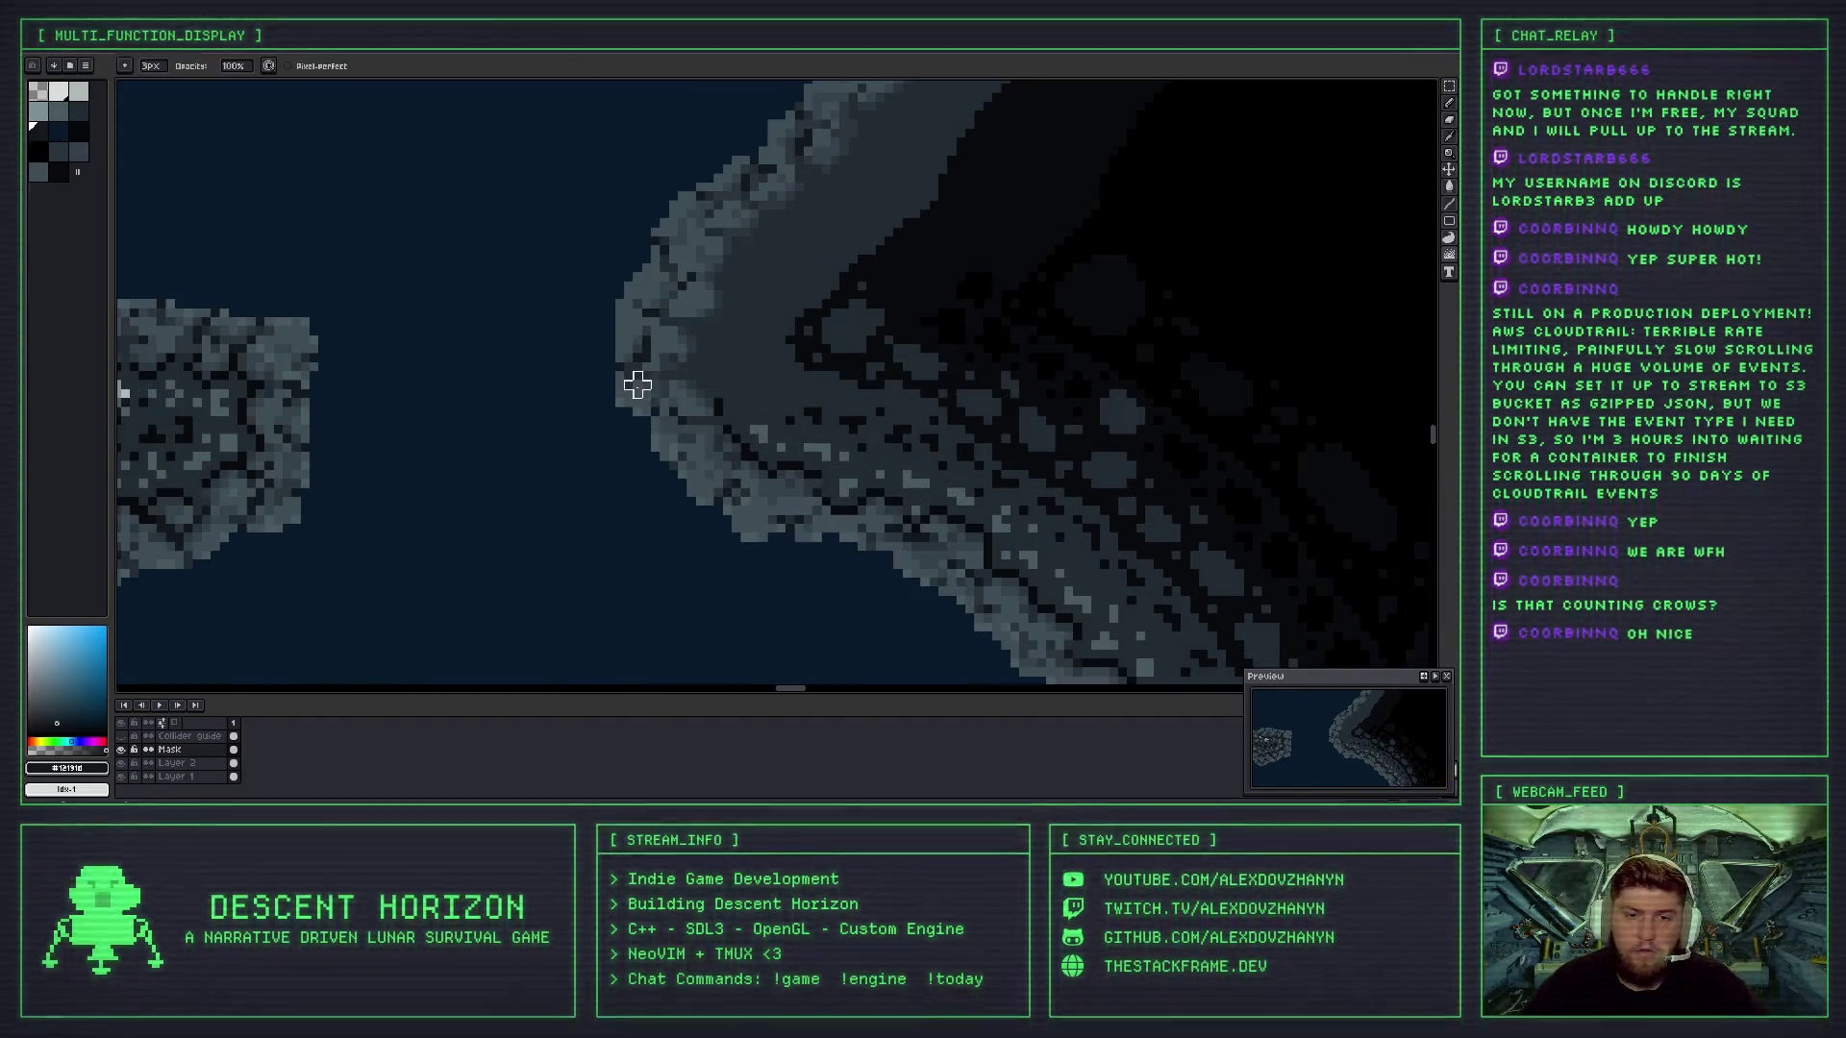
{"action": "scroll", "coordinate": [708, 400], "scroll_direction": "down", "scroll_amount": 3}
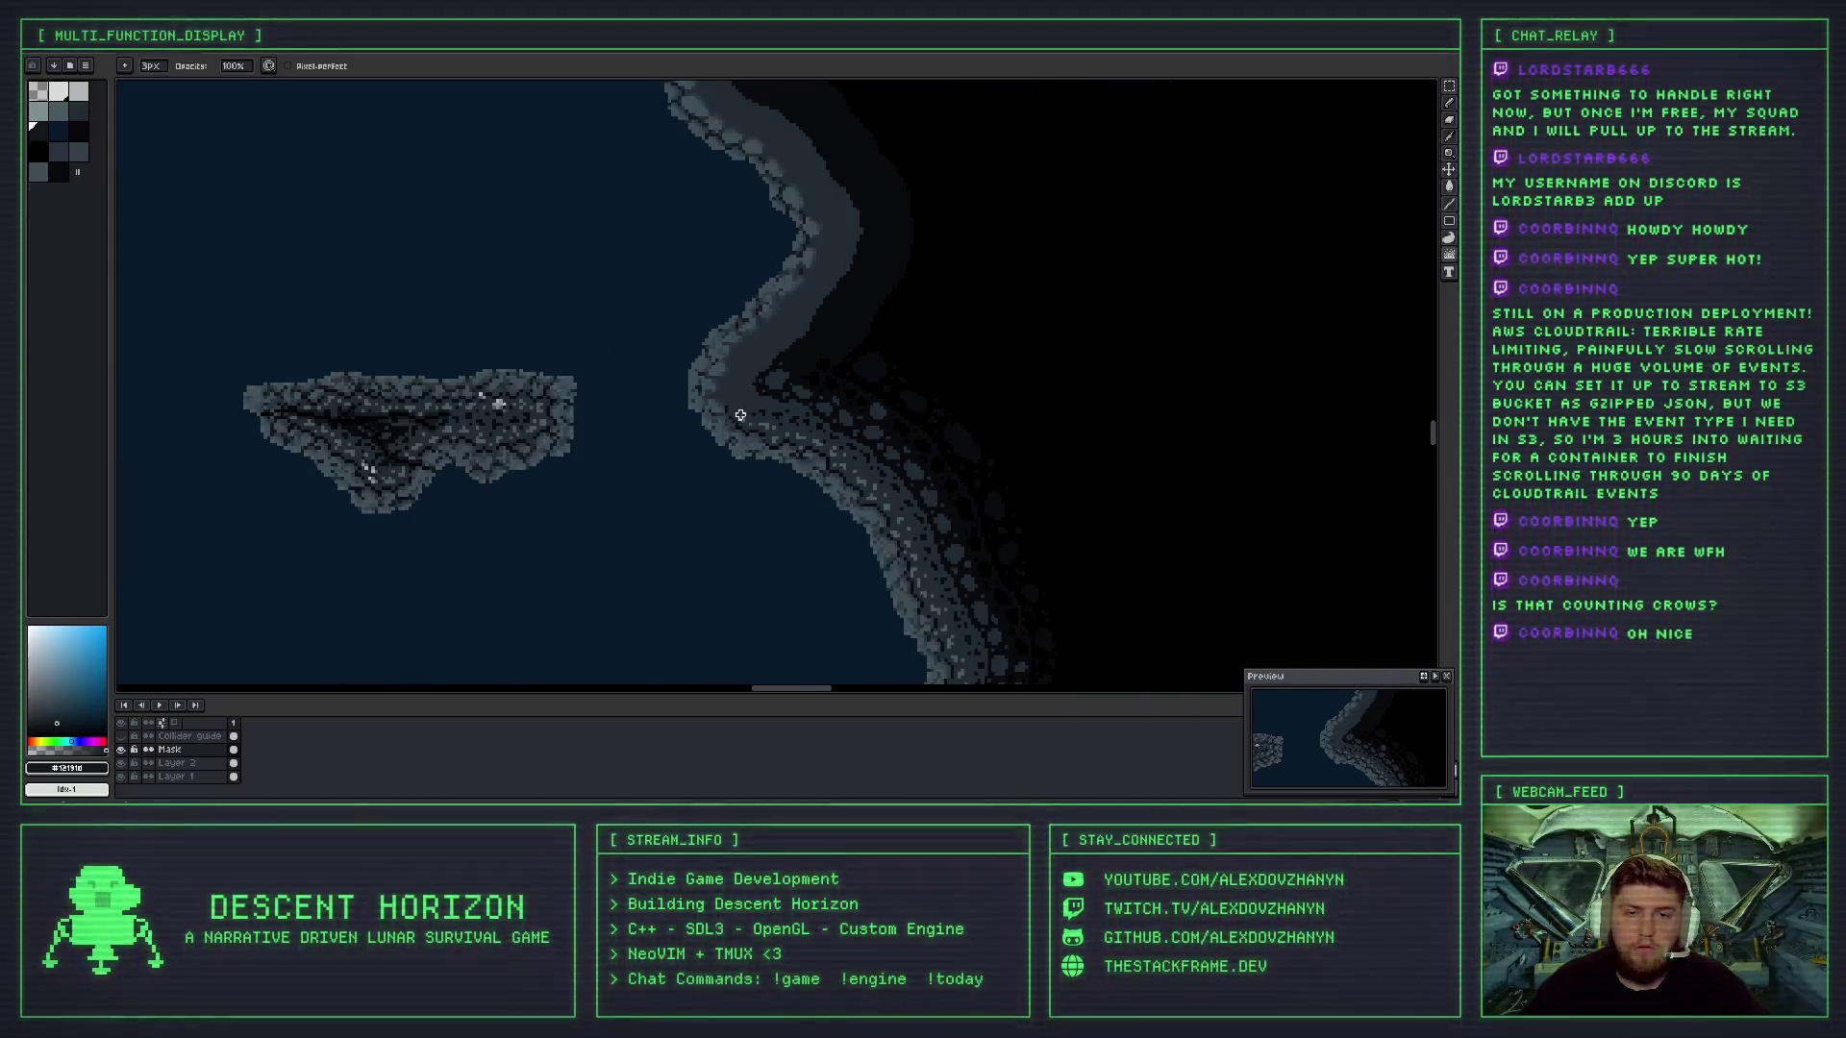
{"action": "scroll", "coordinate": [736, 421], "scroll_direction": "down", "scroll_amount": 3}
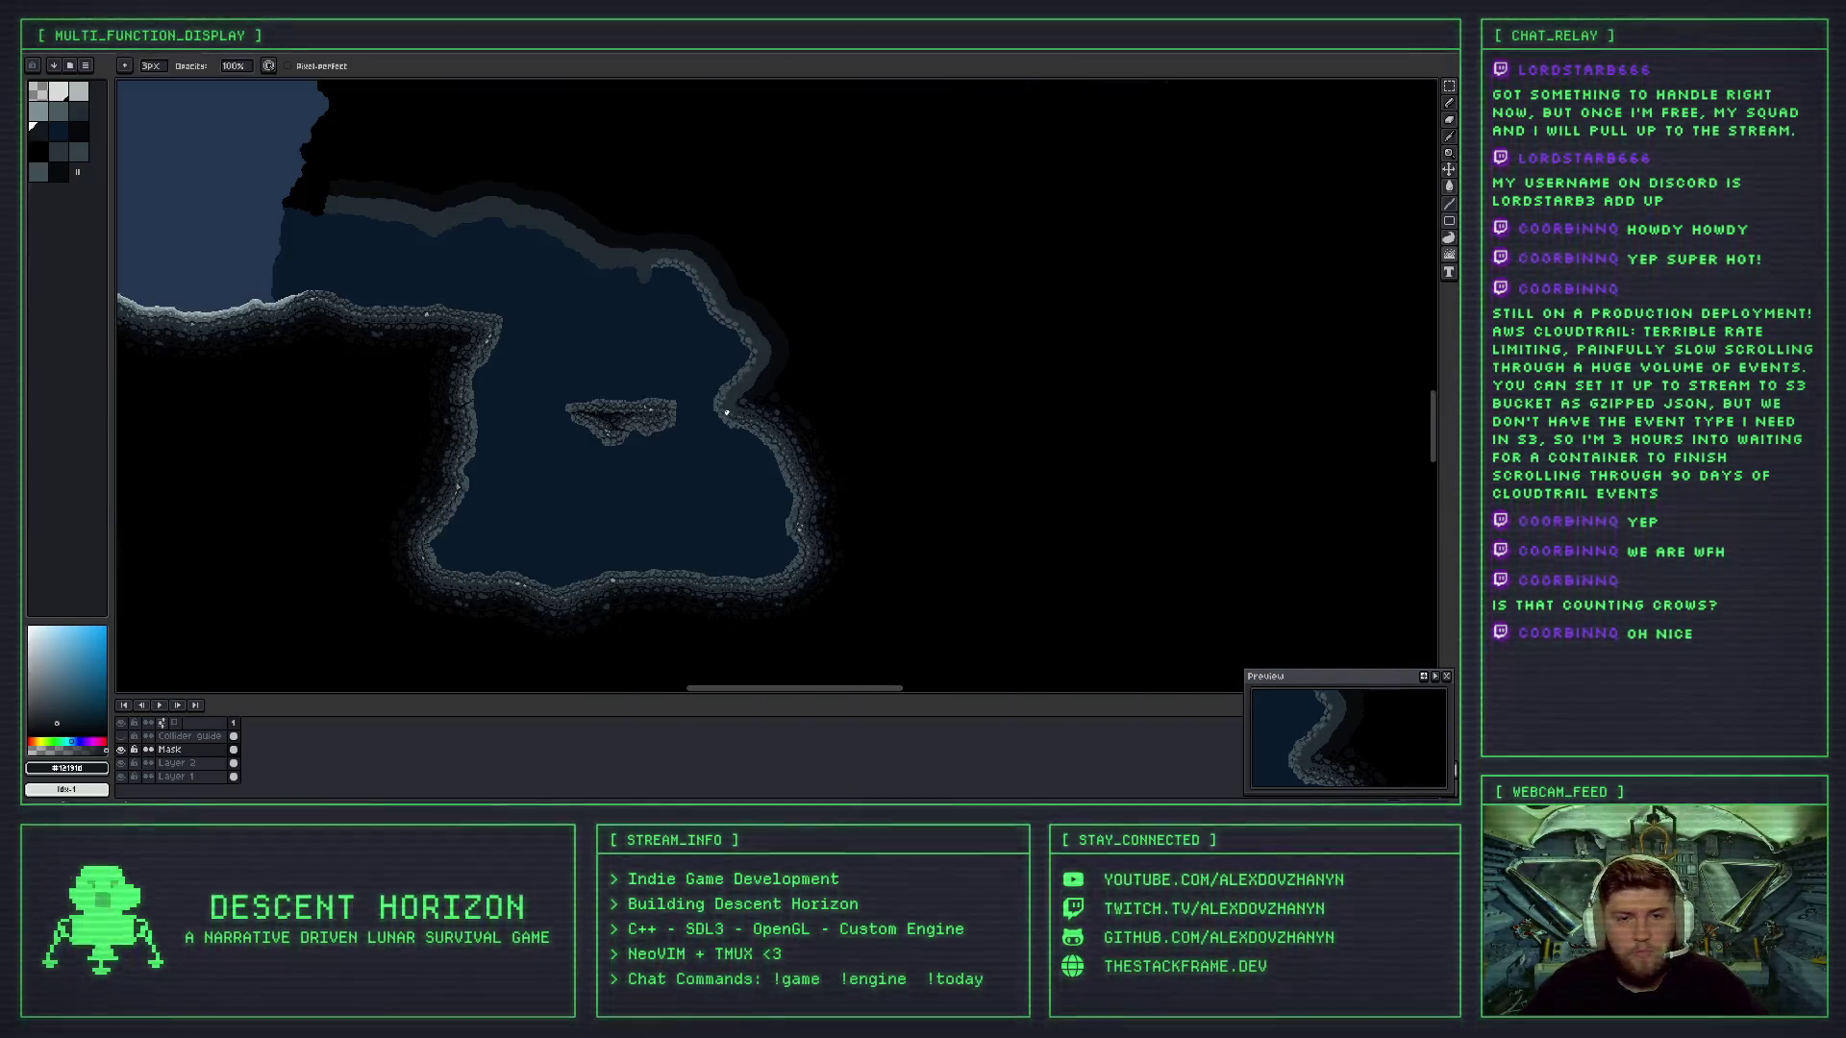
{"action": "scroll", "coordinate": [744, 433], "scroll_direction": "up", "scroll_amount": 3}
{"action": "left_click_drag", "start_coordinate": [694, 361], "coordinate": [706, 423]}
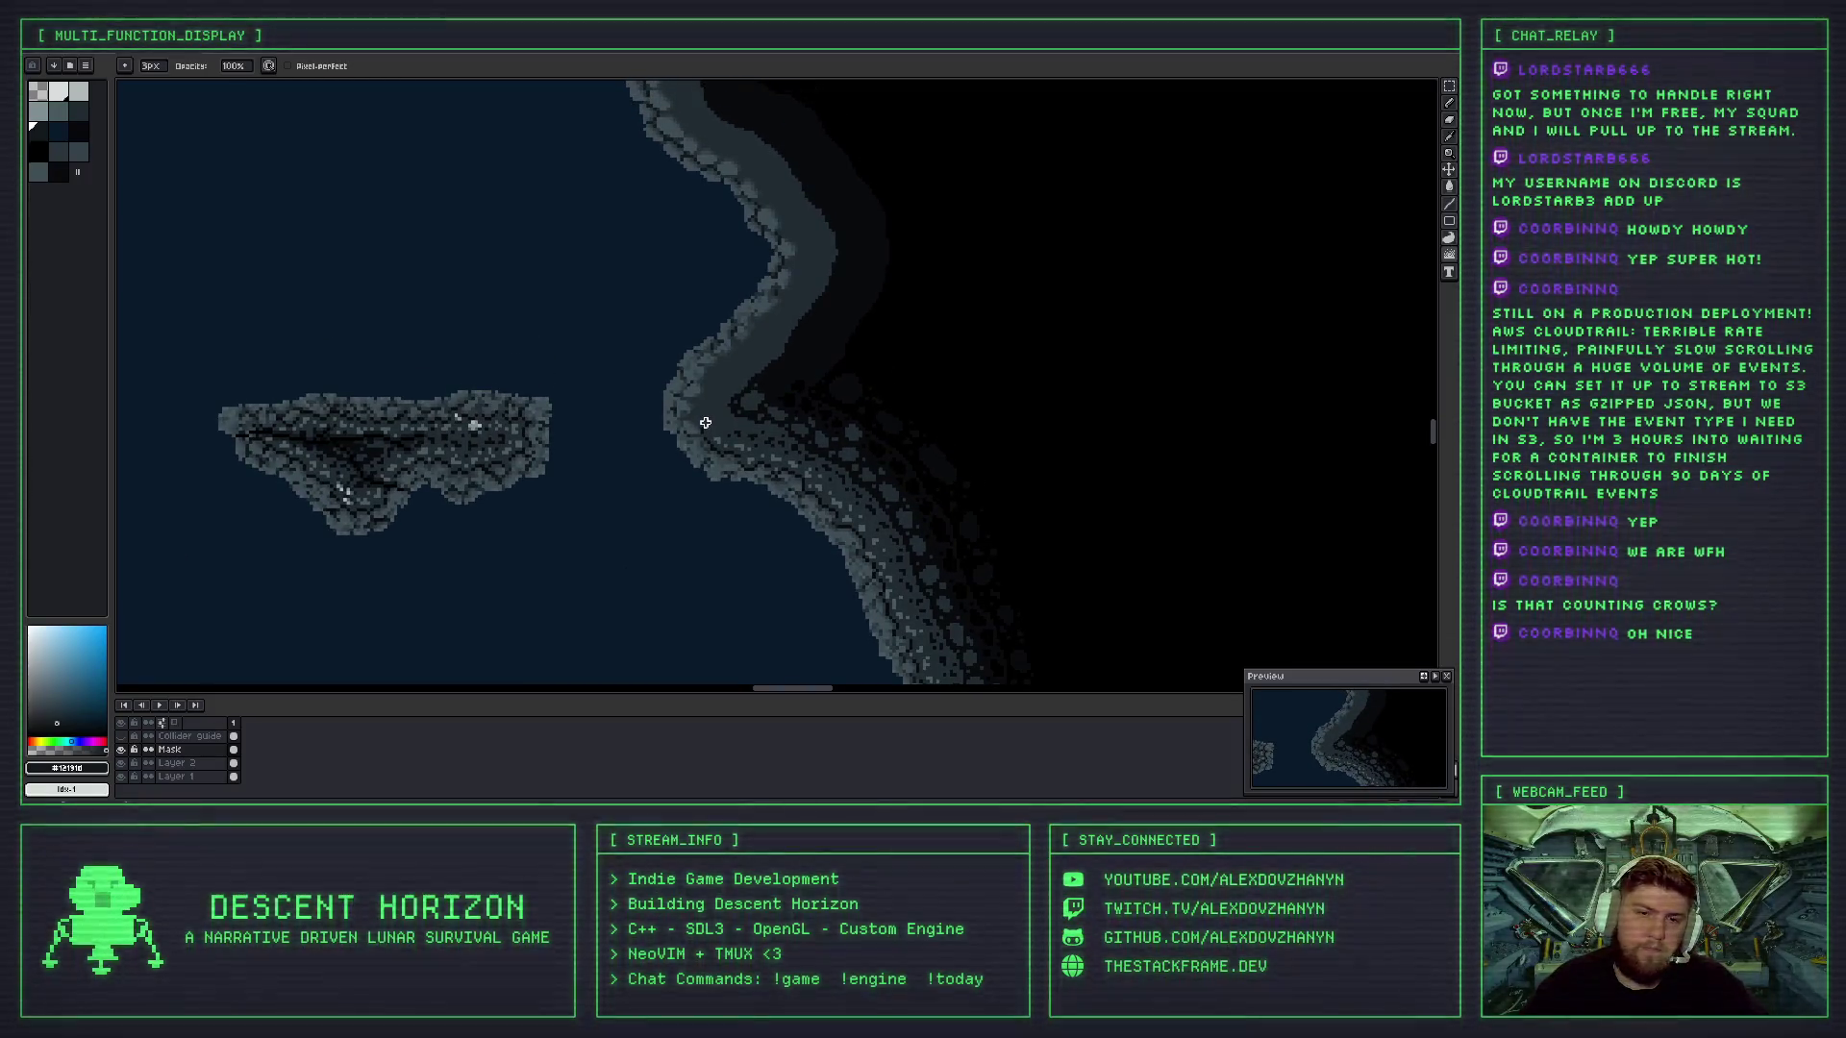
{"action": "scroll", "coordinate": [706, 423], "scroll_direction": "up", "scroll_amount": 1}
{"action": "scroll", "coordinate": [682, 342], "scroll_direction": "down", "scroll_amount": 1}
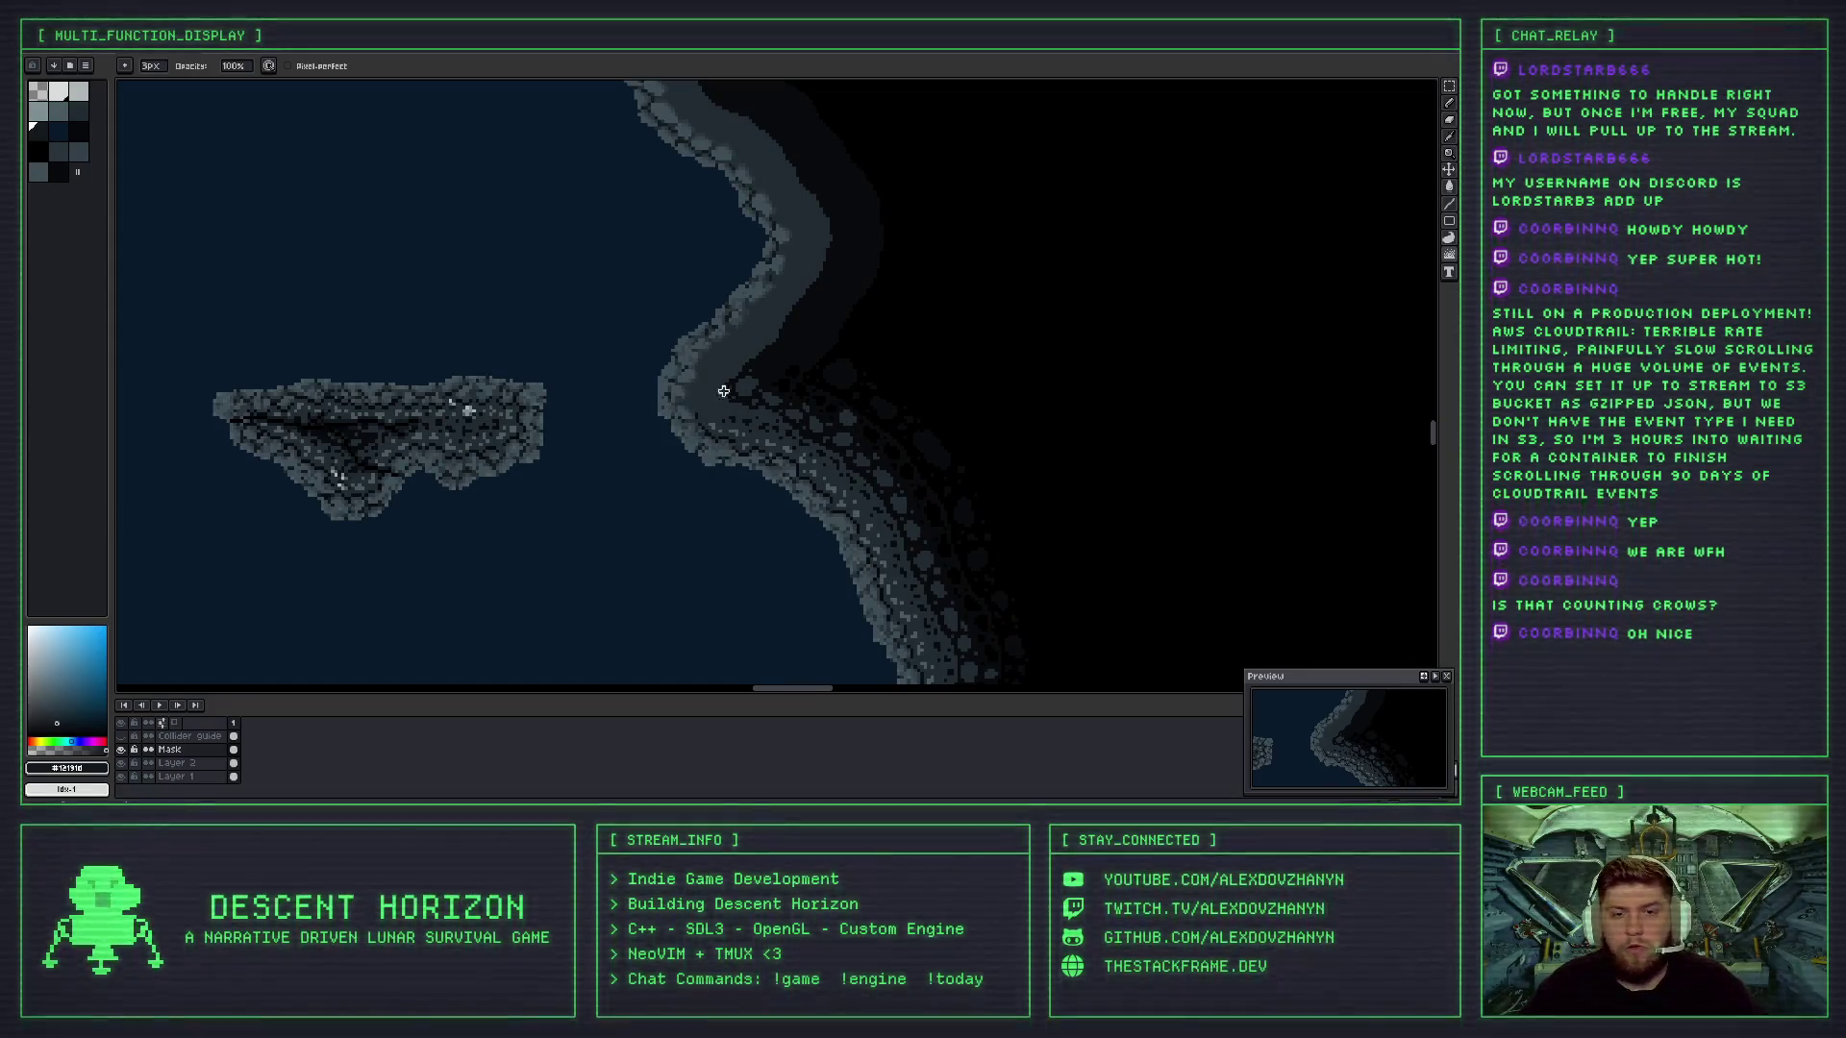
{"action": "left_click_drag", "start_coordinate": [747, 297], "coordinate": [689, 407]}
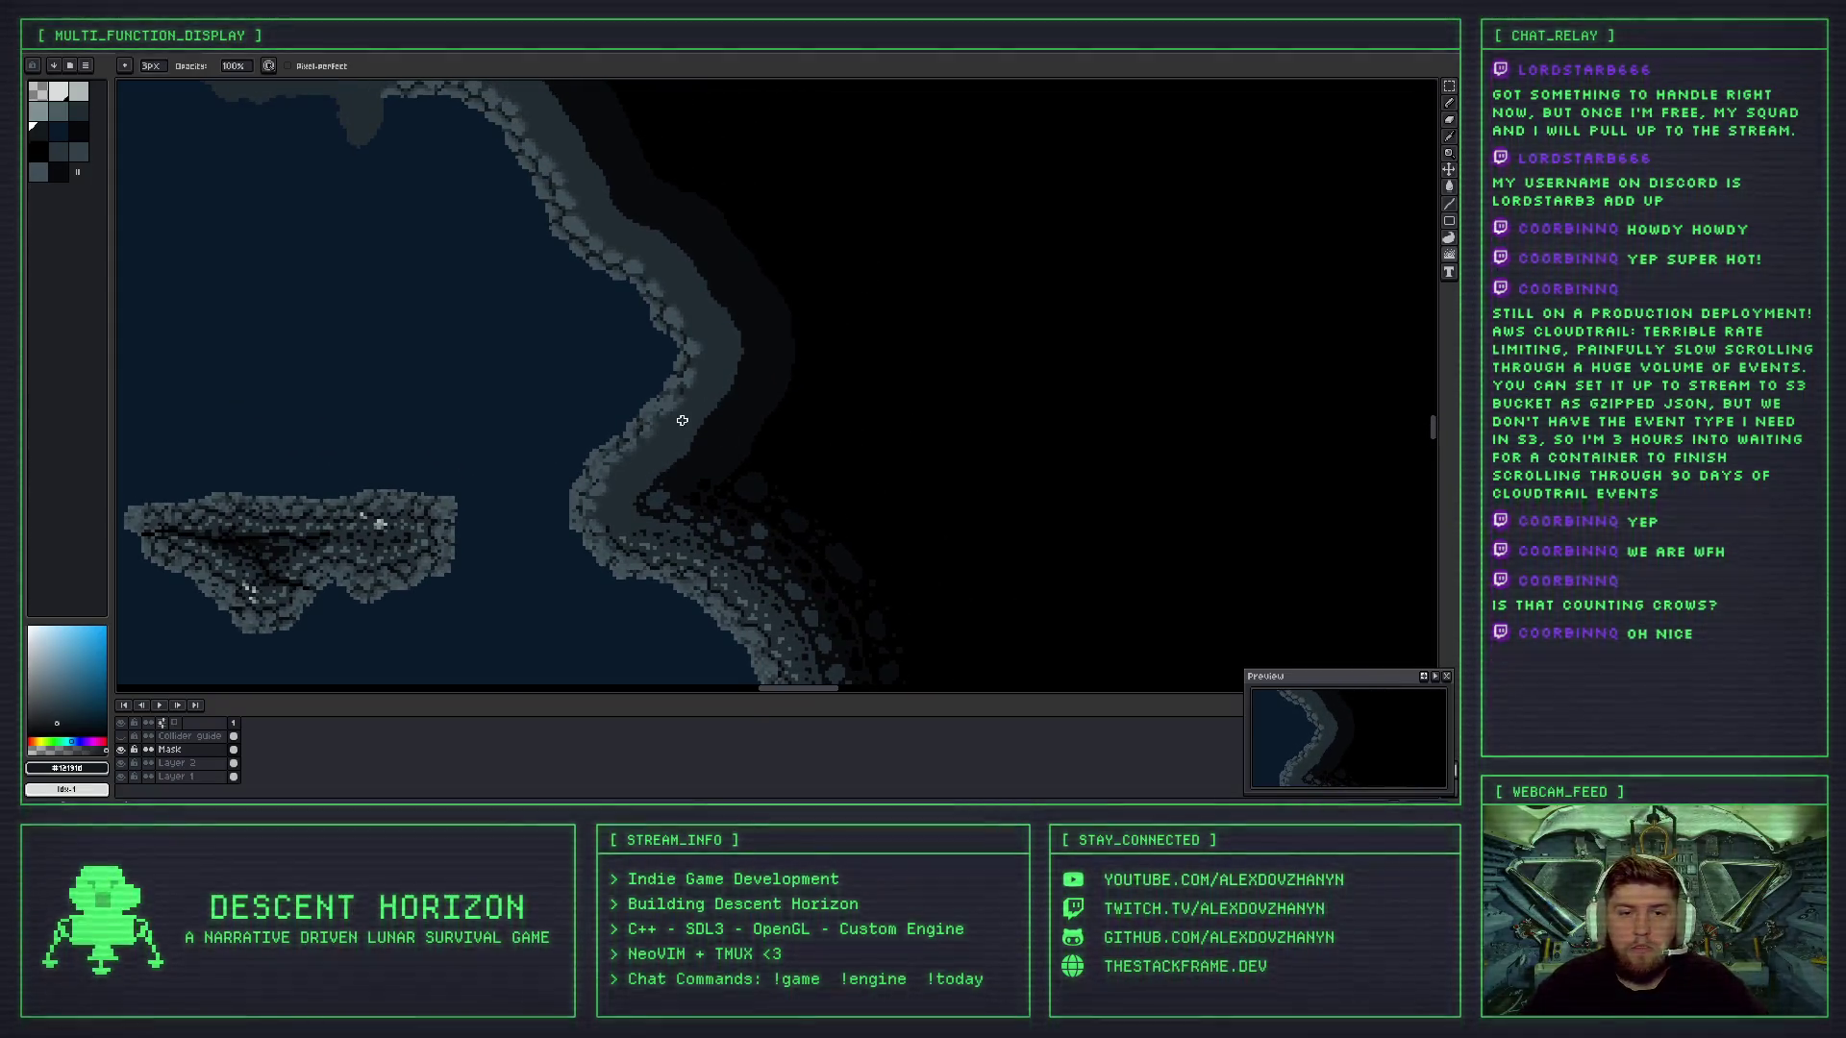
- Try filling a gap in the rock edge with grey pixels, then discard it
{"action": "scroll", "coordinate": [682, 420], "scroll_direction": "up", "scroll_amount": 4}
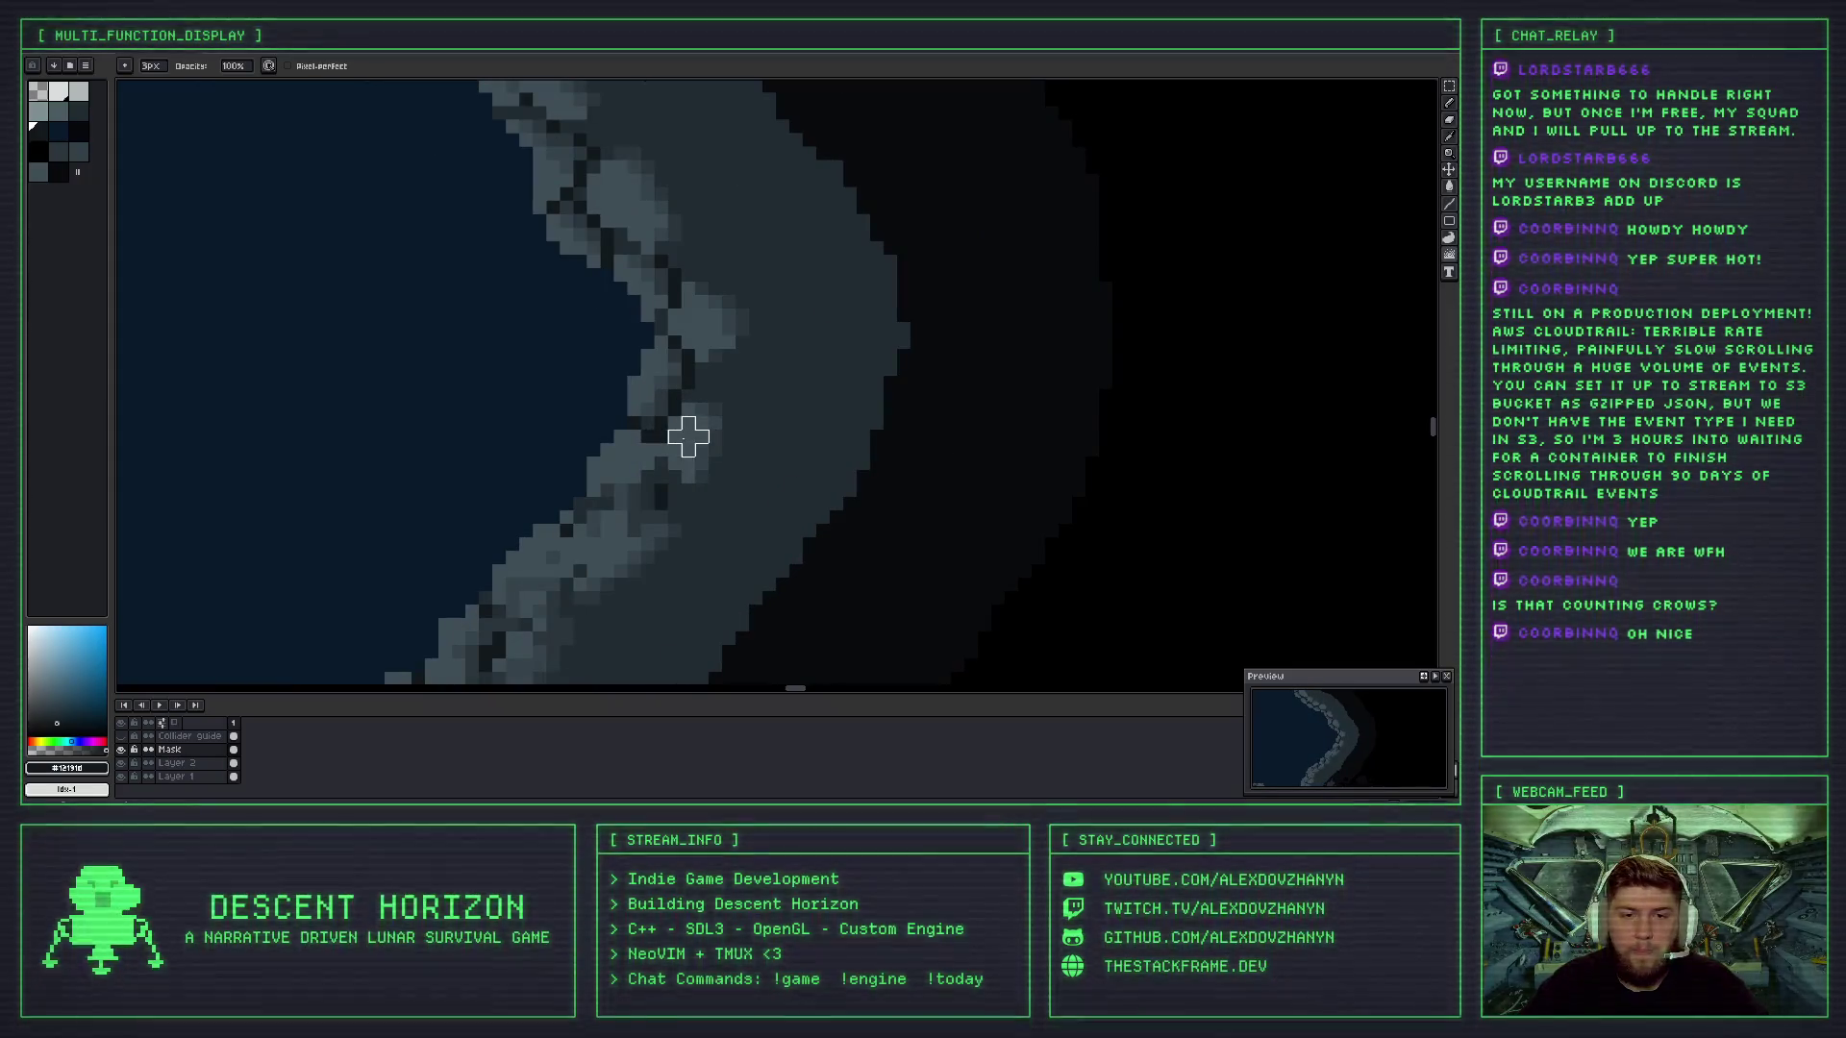
{"action": "left_click_drag", "start_coordinate": [647, 382], "coordinate": [642, 364]}
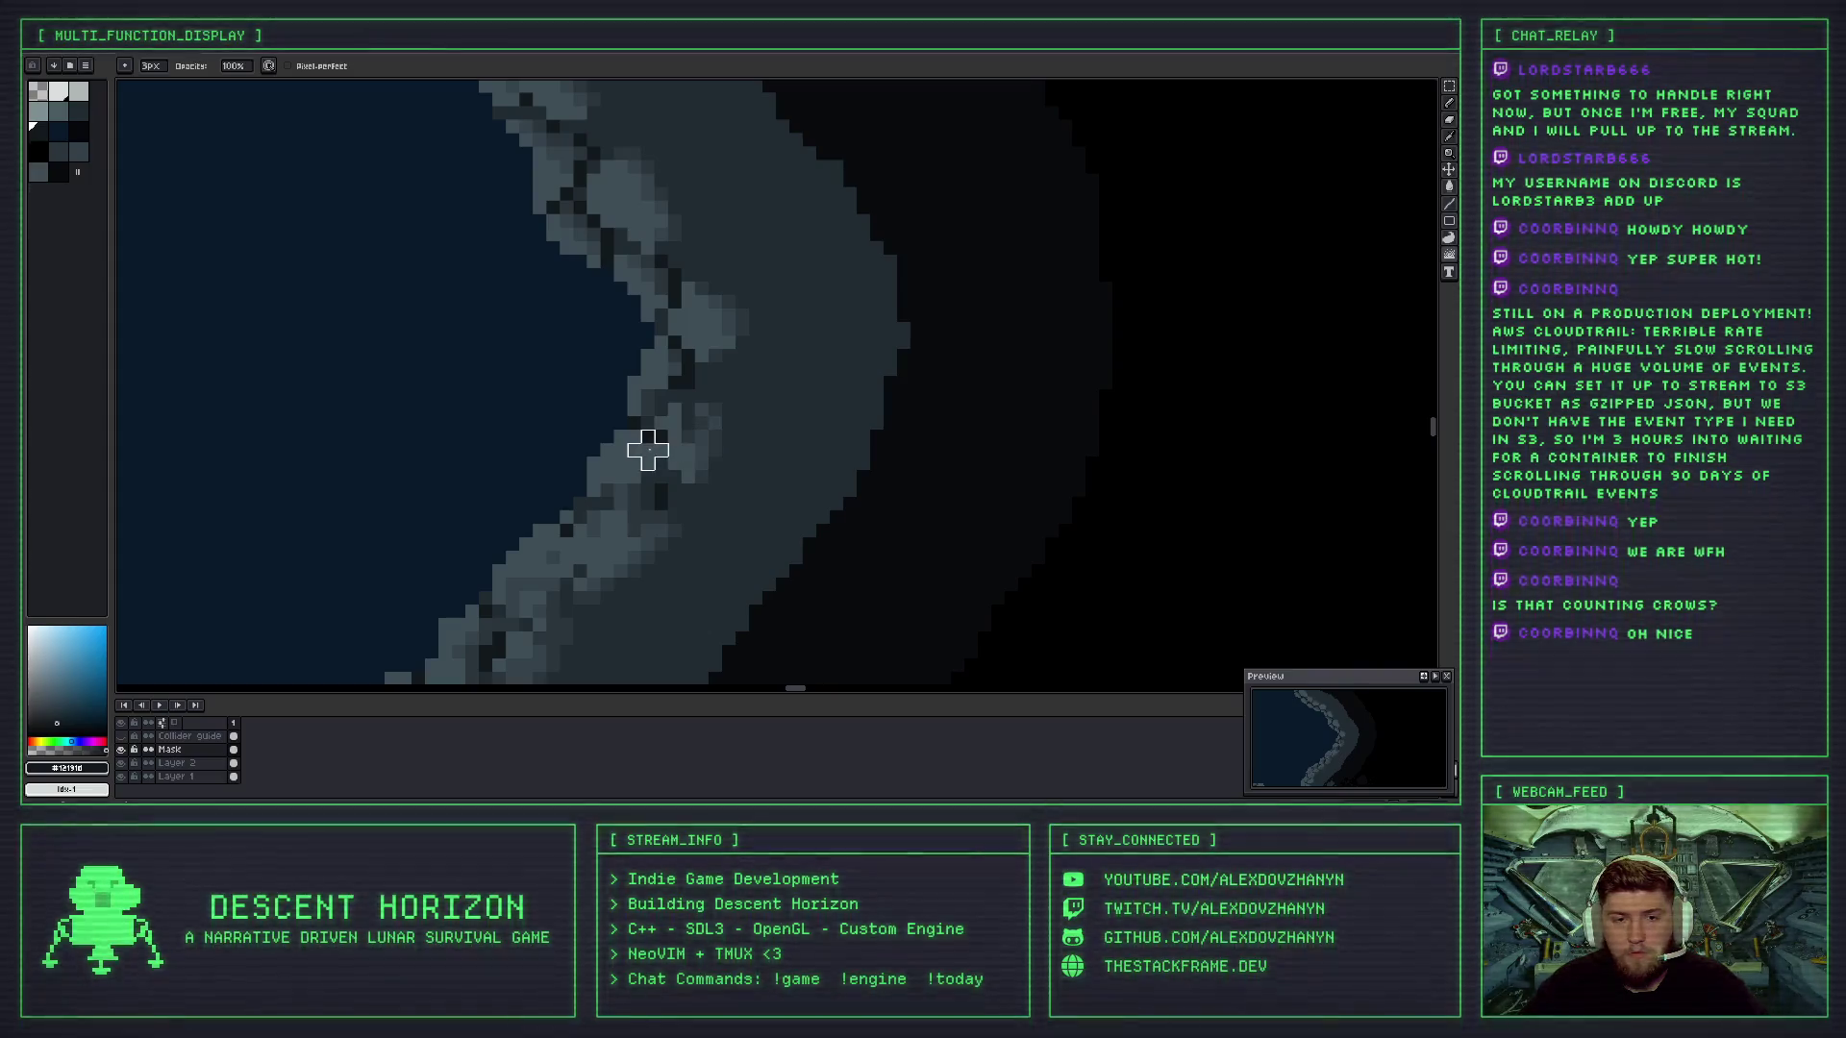
{"action": "key", "text": "ctrl+z"}
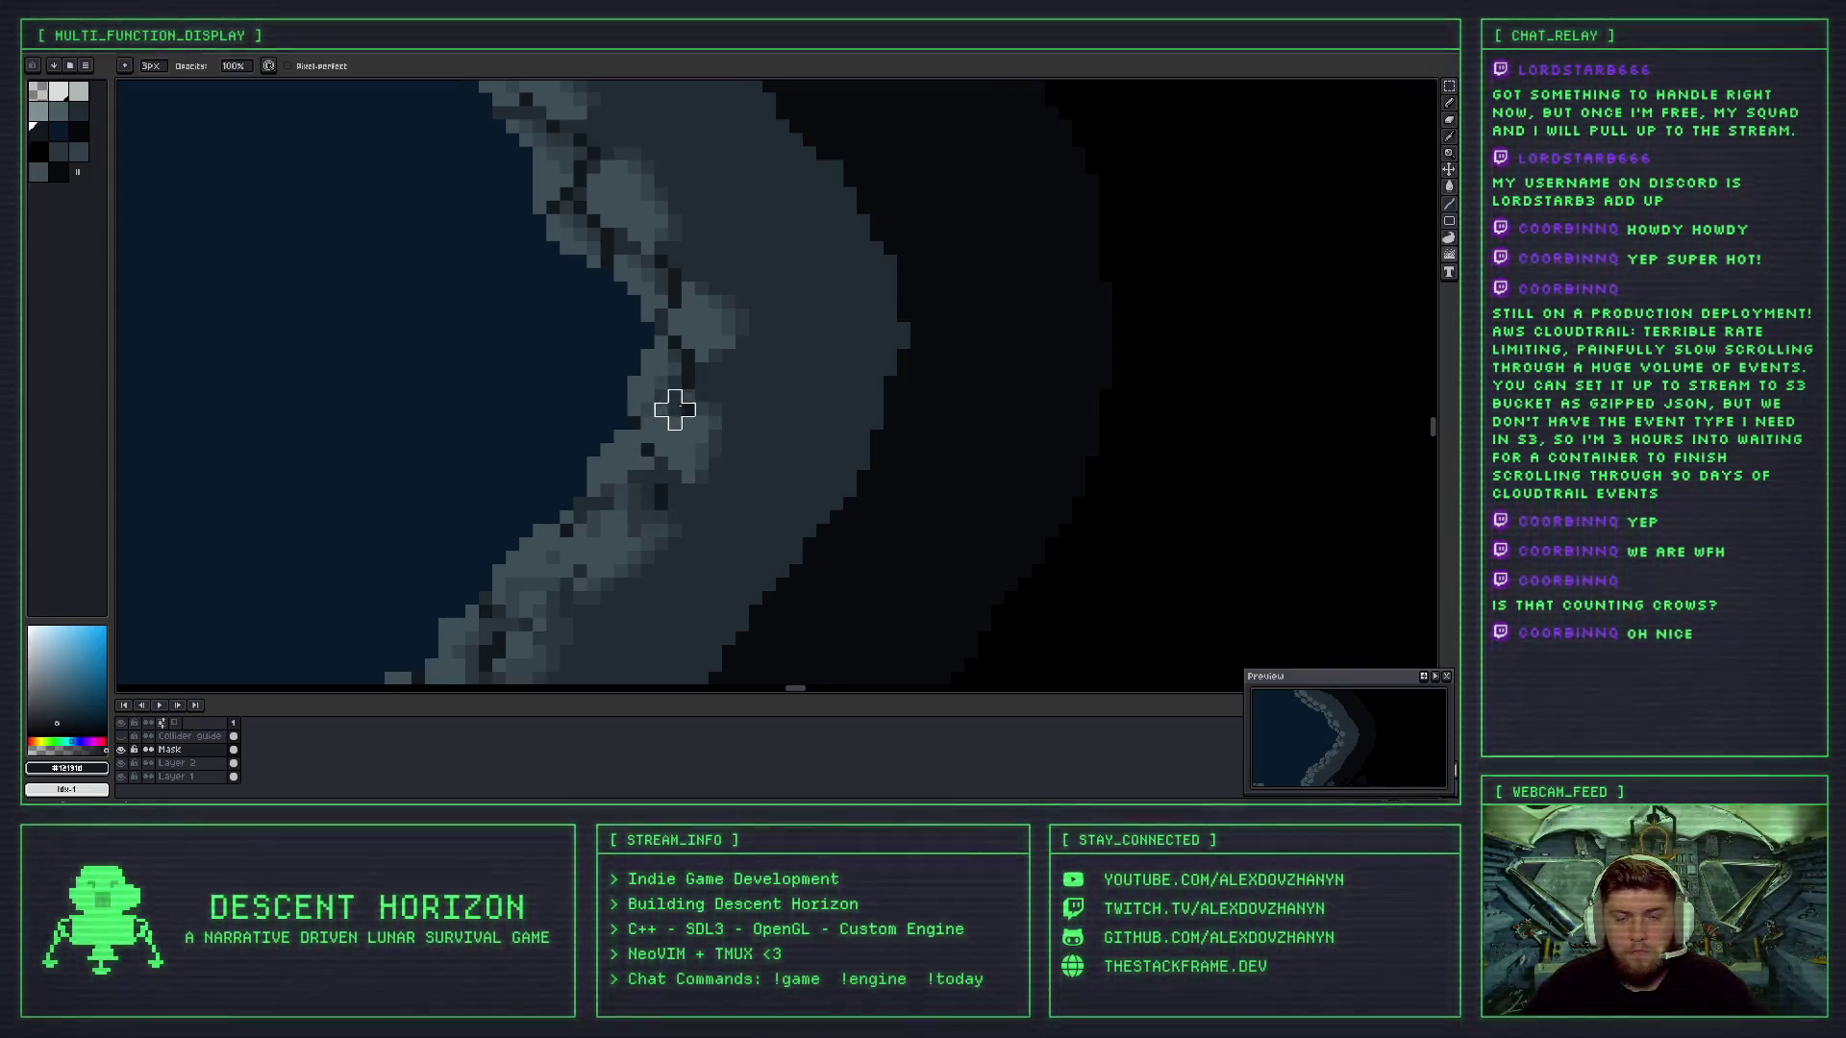
{"action": "scroll", "coordinate": [661, 450], "scroll_direction": "down", "scroll_amount": 3}
{"action": "scroll", "coordinate": [660, 478], "scroll_direction": "up", "scroll_amount": 2}
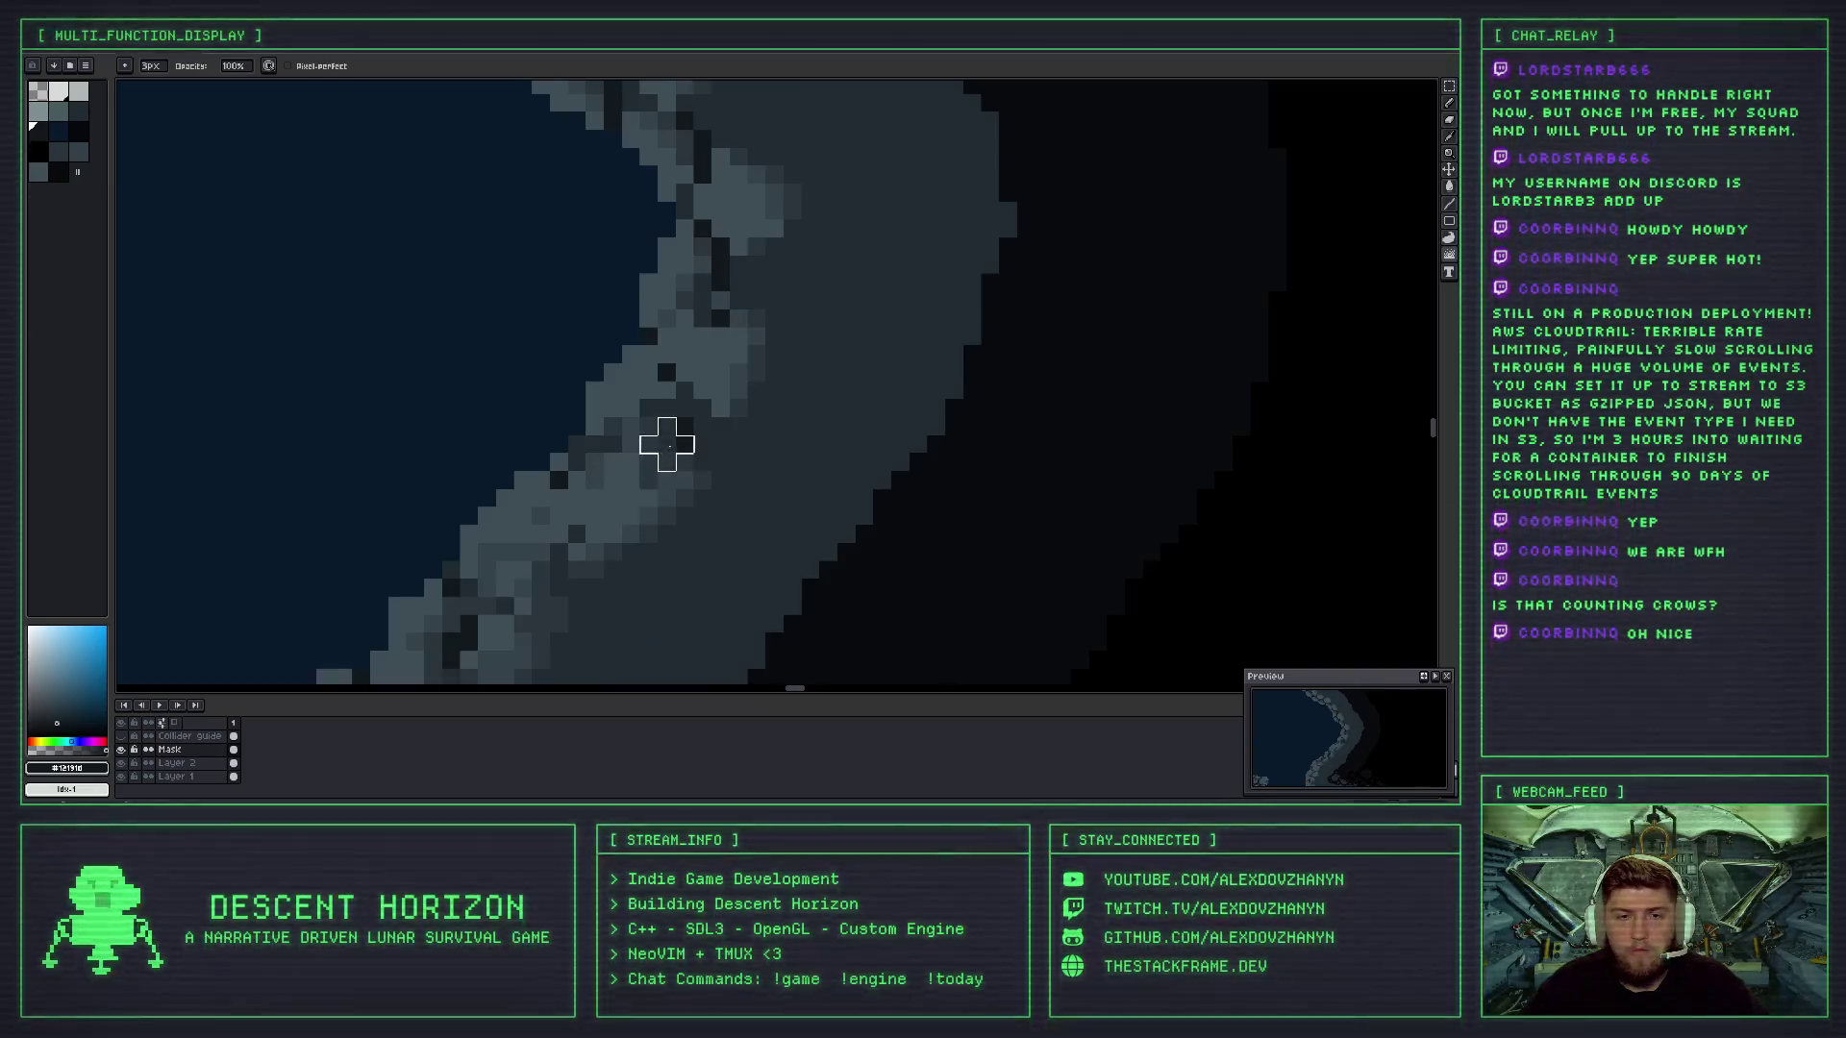
{"action": "scroll", "coordinate": [660, 442], "scroll_direction": "down", "scroll_amount": 2}
{"action": "scroll", "coordinate": [702, 445], "scroll_direction": "down", "scroll_amount": 1}
{"action": "scroll", "coordinate": [700, 442], "scroll_direction": "up", "scroll_amount": 3}
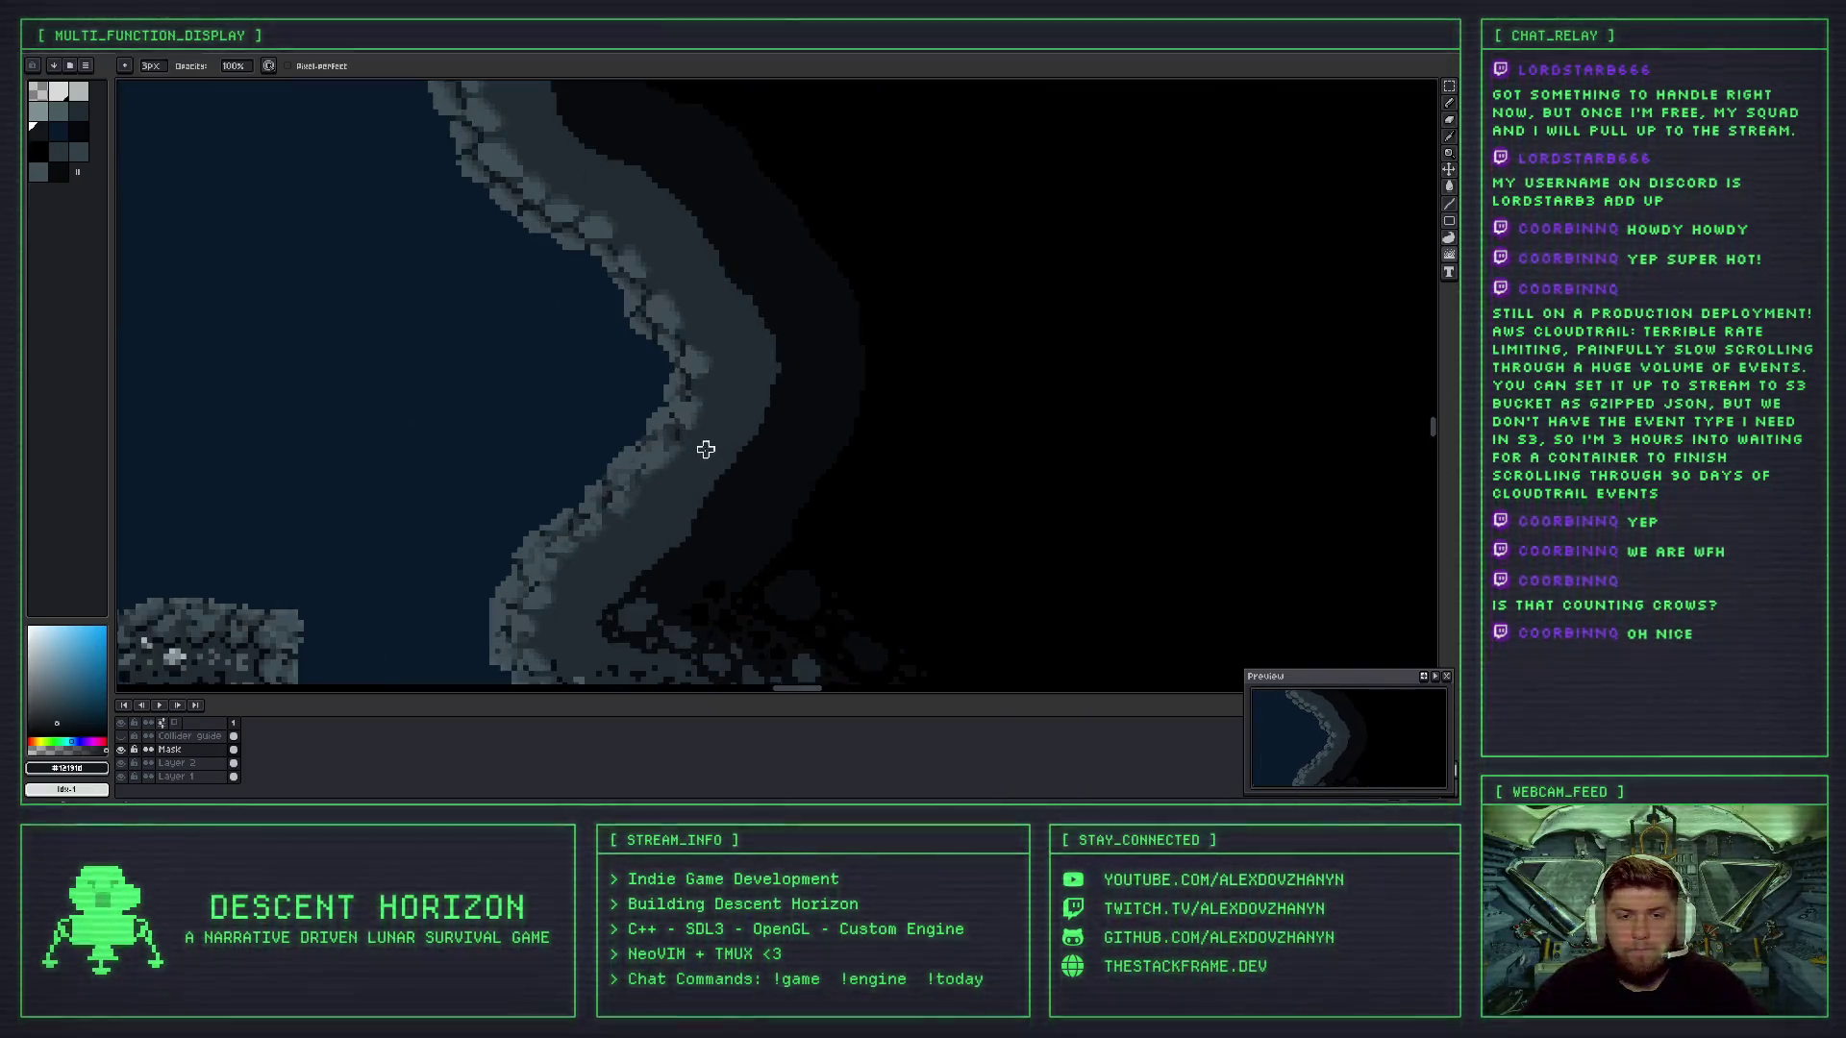
{"action": "scroll", "coordinate": [694, 412], "scroll_direction": "up", "scroll_amount": 2}
- Repaint a few pixels on the rock edge and undo the stroke
{"action": "left_click_drag", "start_coordinate": [695, 401], "coordinate": [623, 490]}
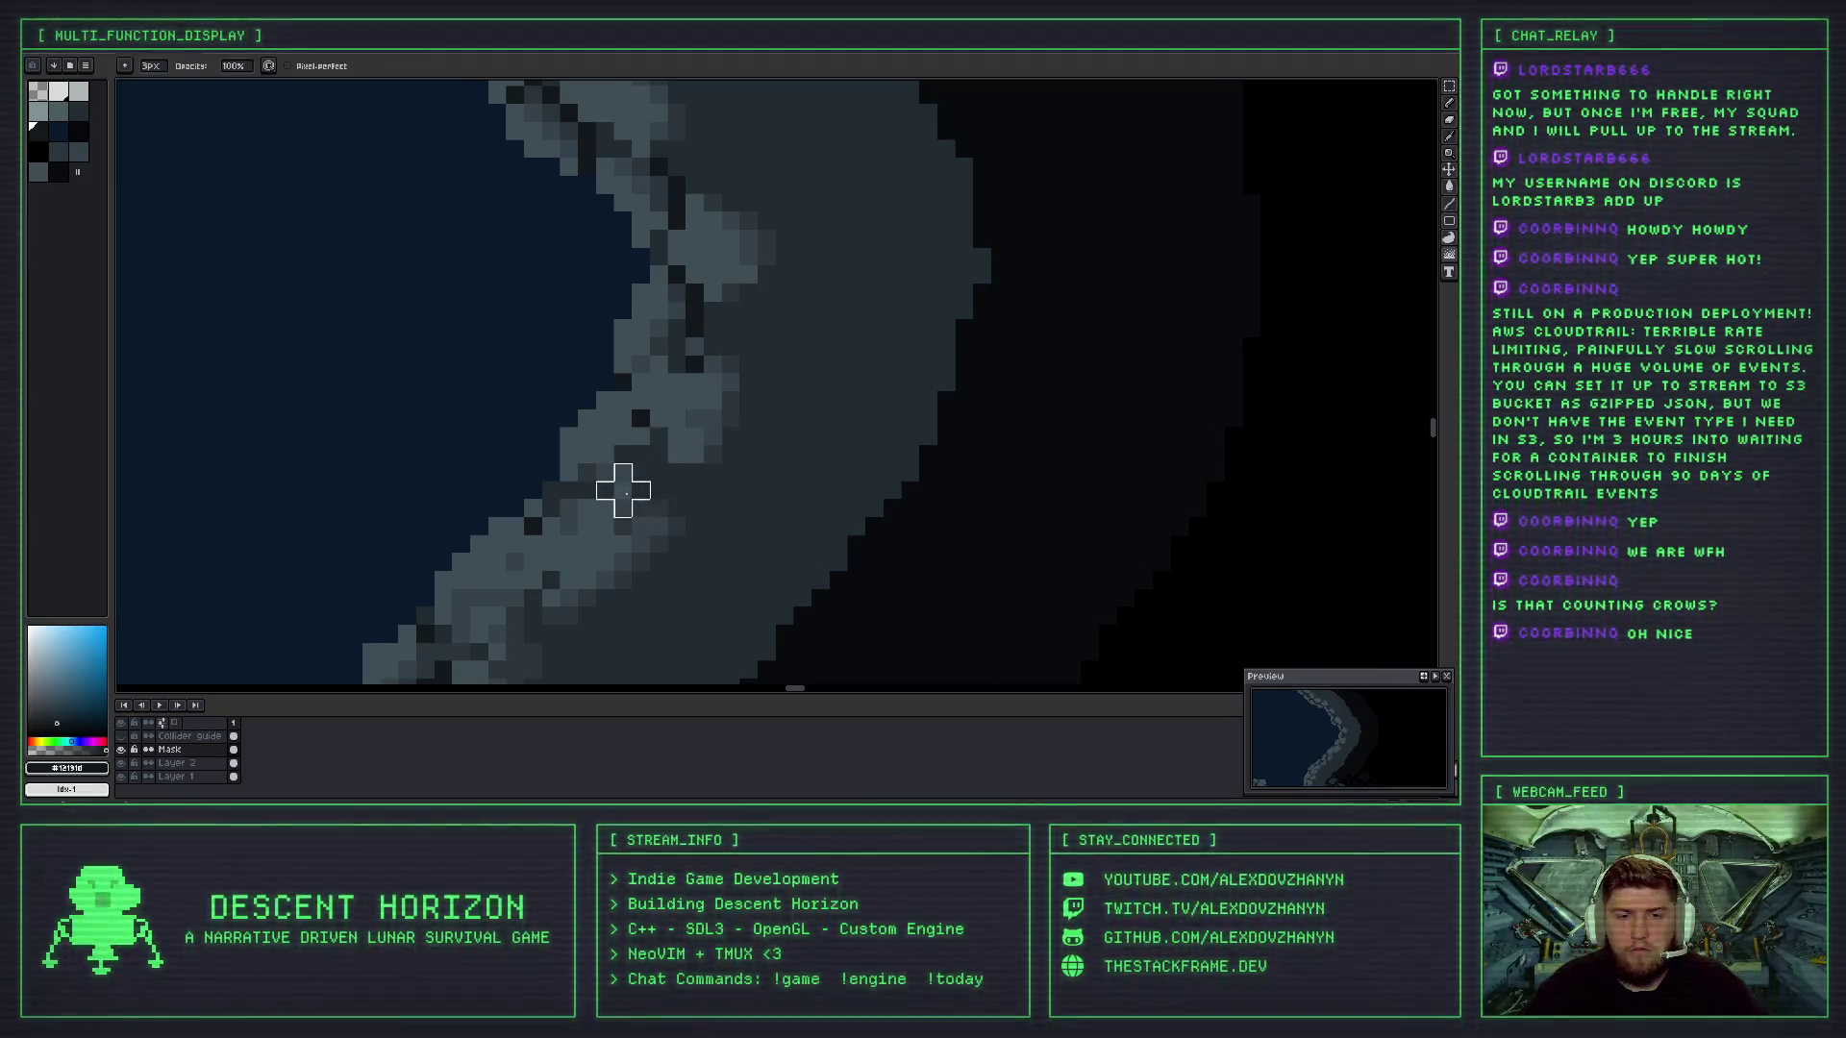
{"action": "scroll", "coordinate": [671, 490], "scroll_direction": "down", "scroll_amount": 3}
{"action": "scroll", "coordinate": [668, 462], "scroll_direction": "up", "scroll_amount": 2}
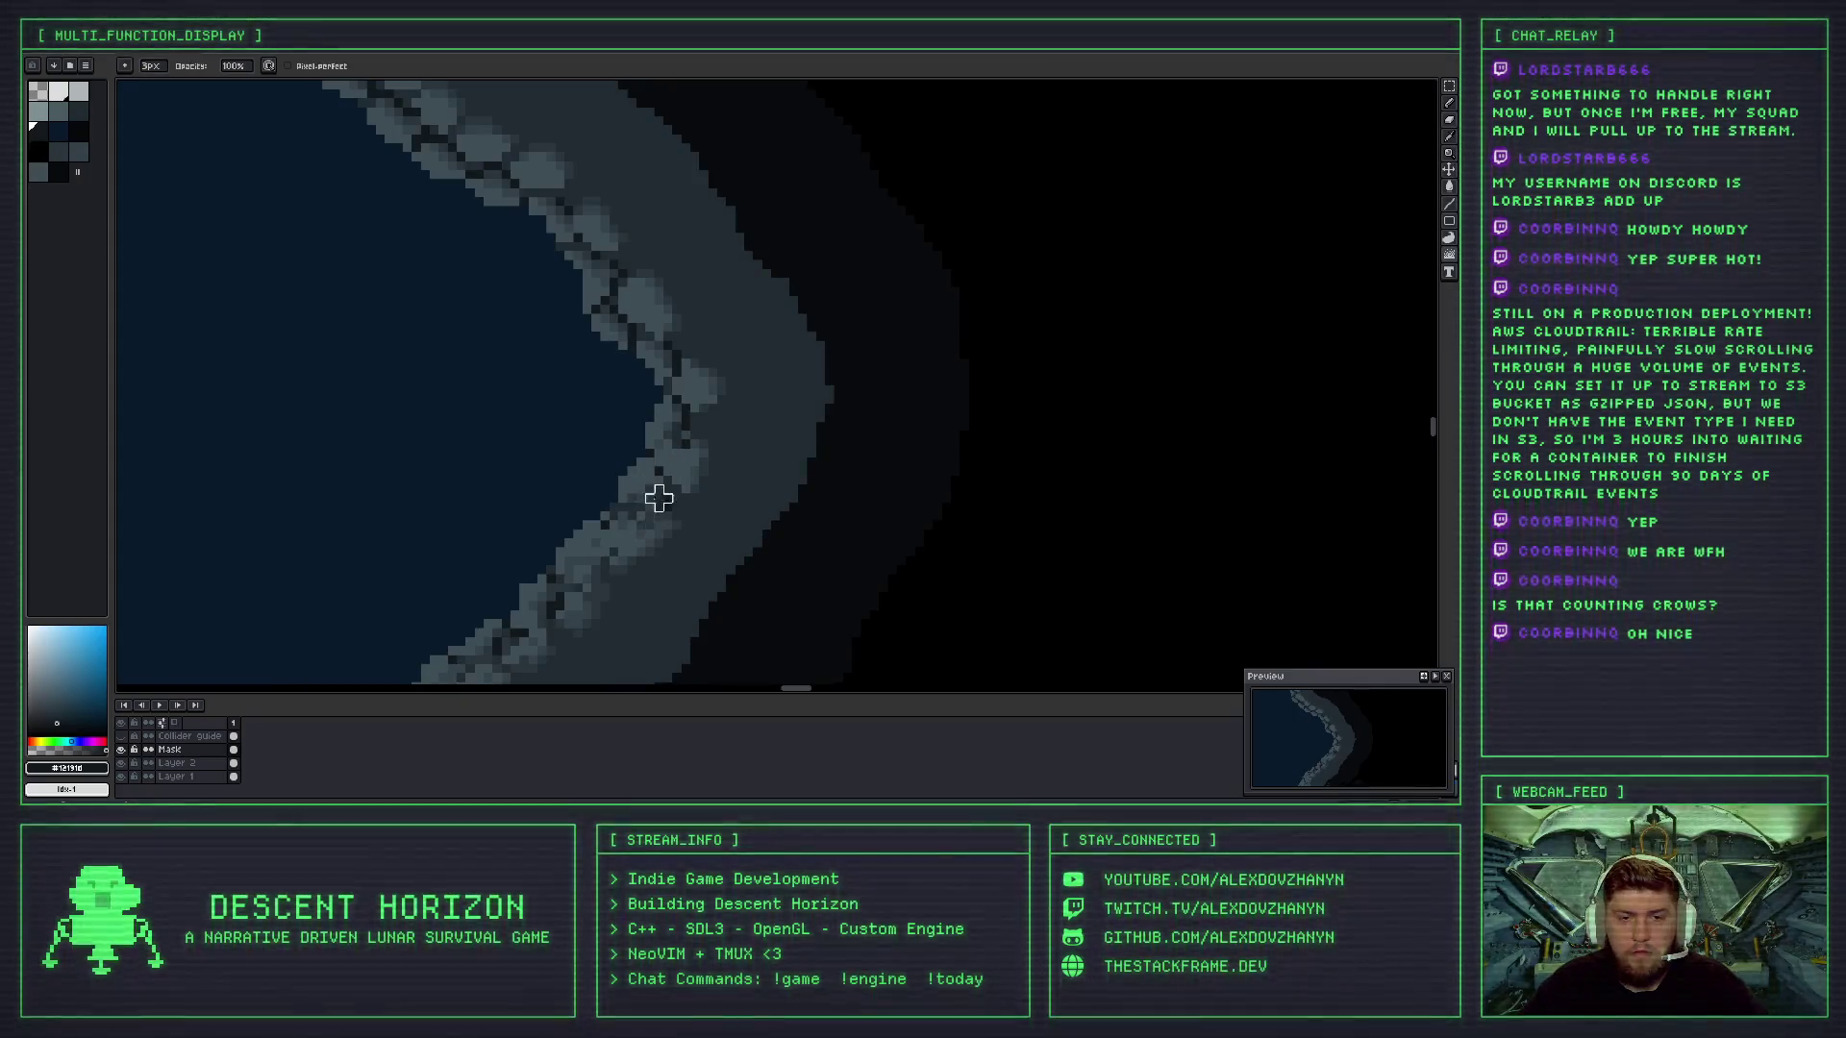
{"action": "scroll", "coordinate": [682, 476], "scroll_direction": "down", "scroll_amount": 2}
{"action": "scroll", "coordinate": [696, 492], "scroll_direction": "up", "scroll_amount": 2}
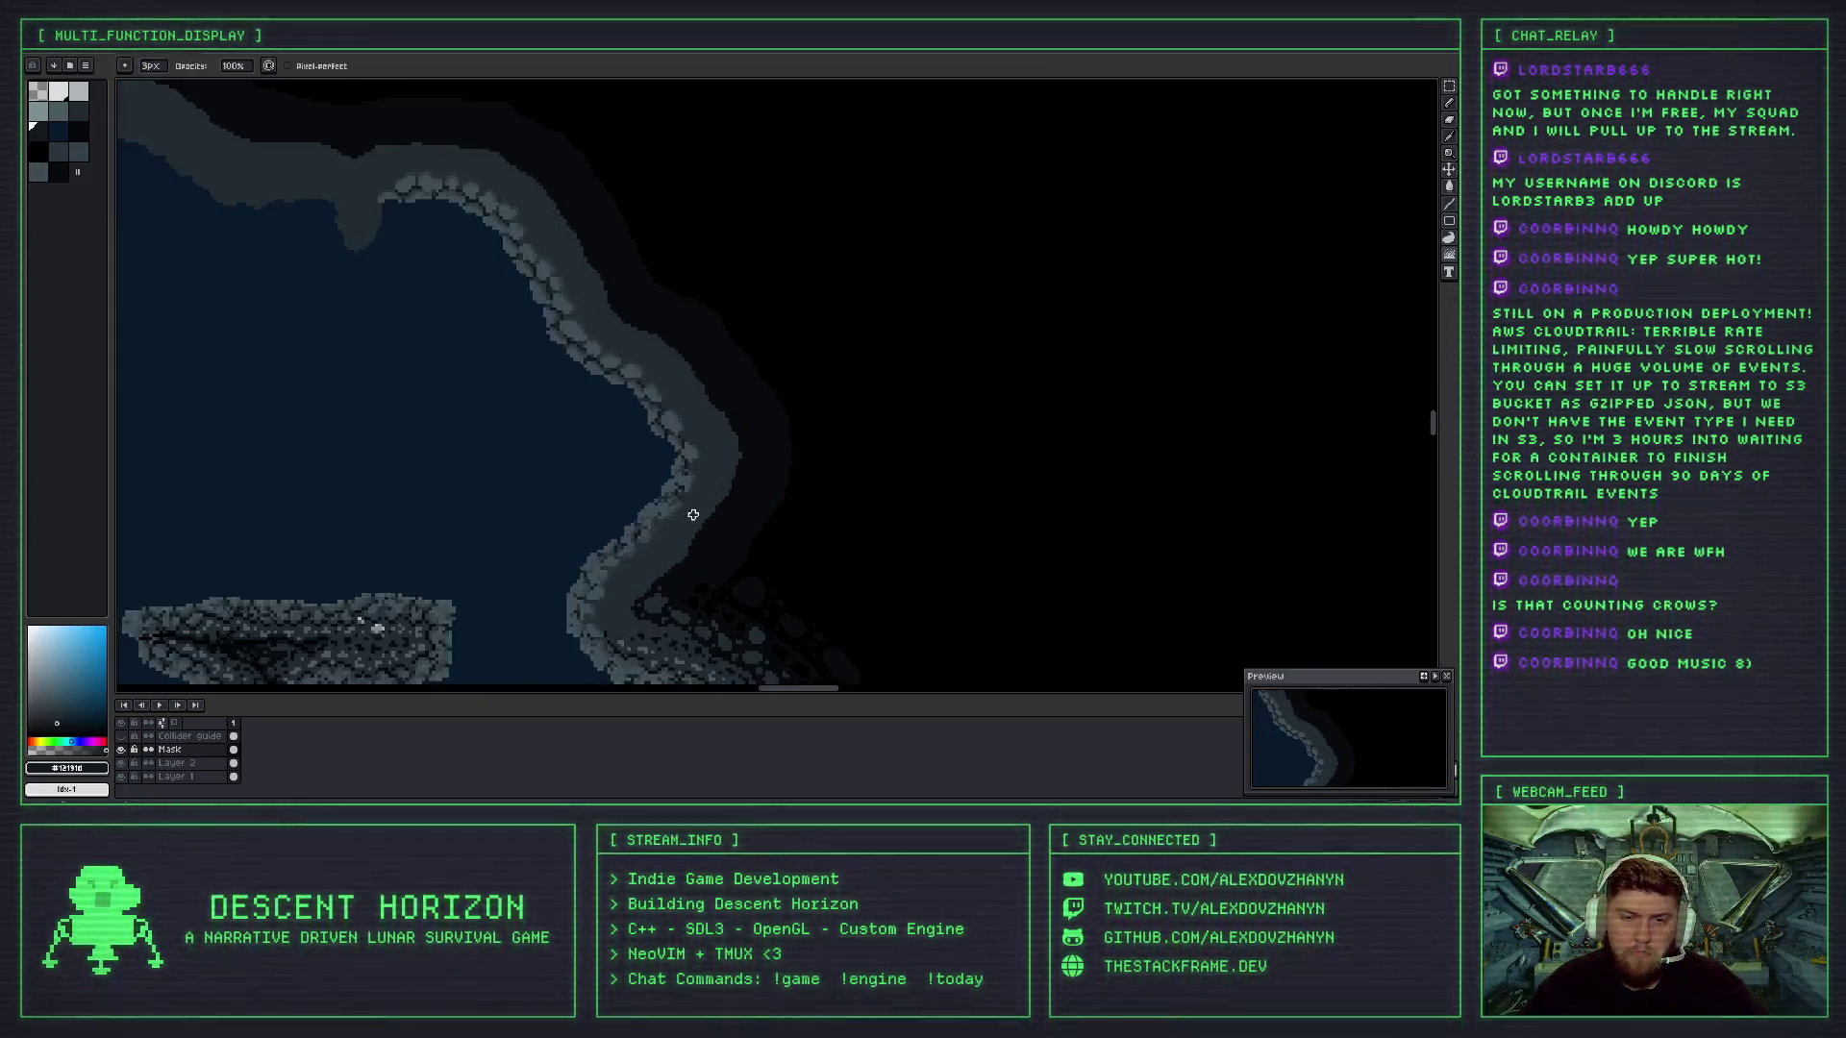
{"action": "key", "text": "ctrl+z"}
- Draw a dark crack along the shaded rock edge with the 3px Pencil
{"action": "key", "text": "b"}
{"action": "scroll", "coordinate": [673, 466], "scroll_direction": "up", "scroll_amount": 1}
{"action": "left_click_drag", "start_coordinate": [681, 440], "coordinate": [645, 485]}
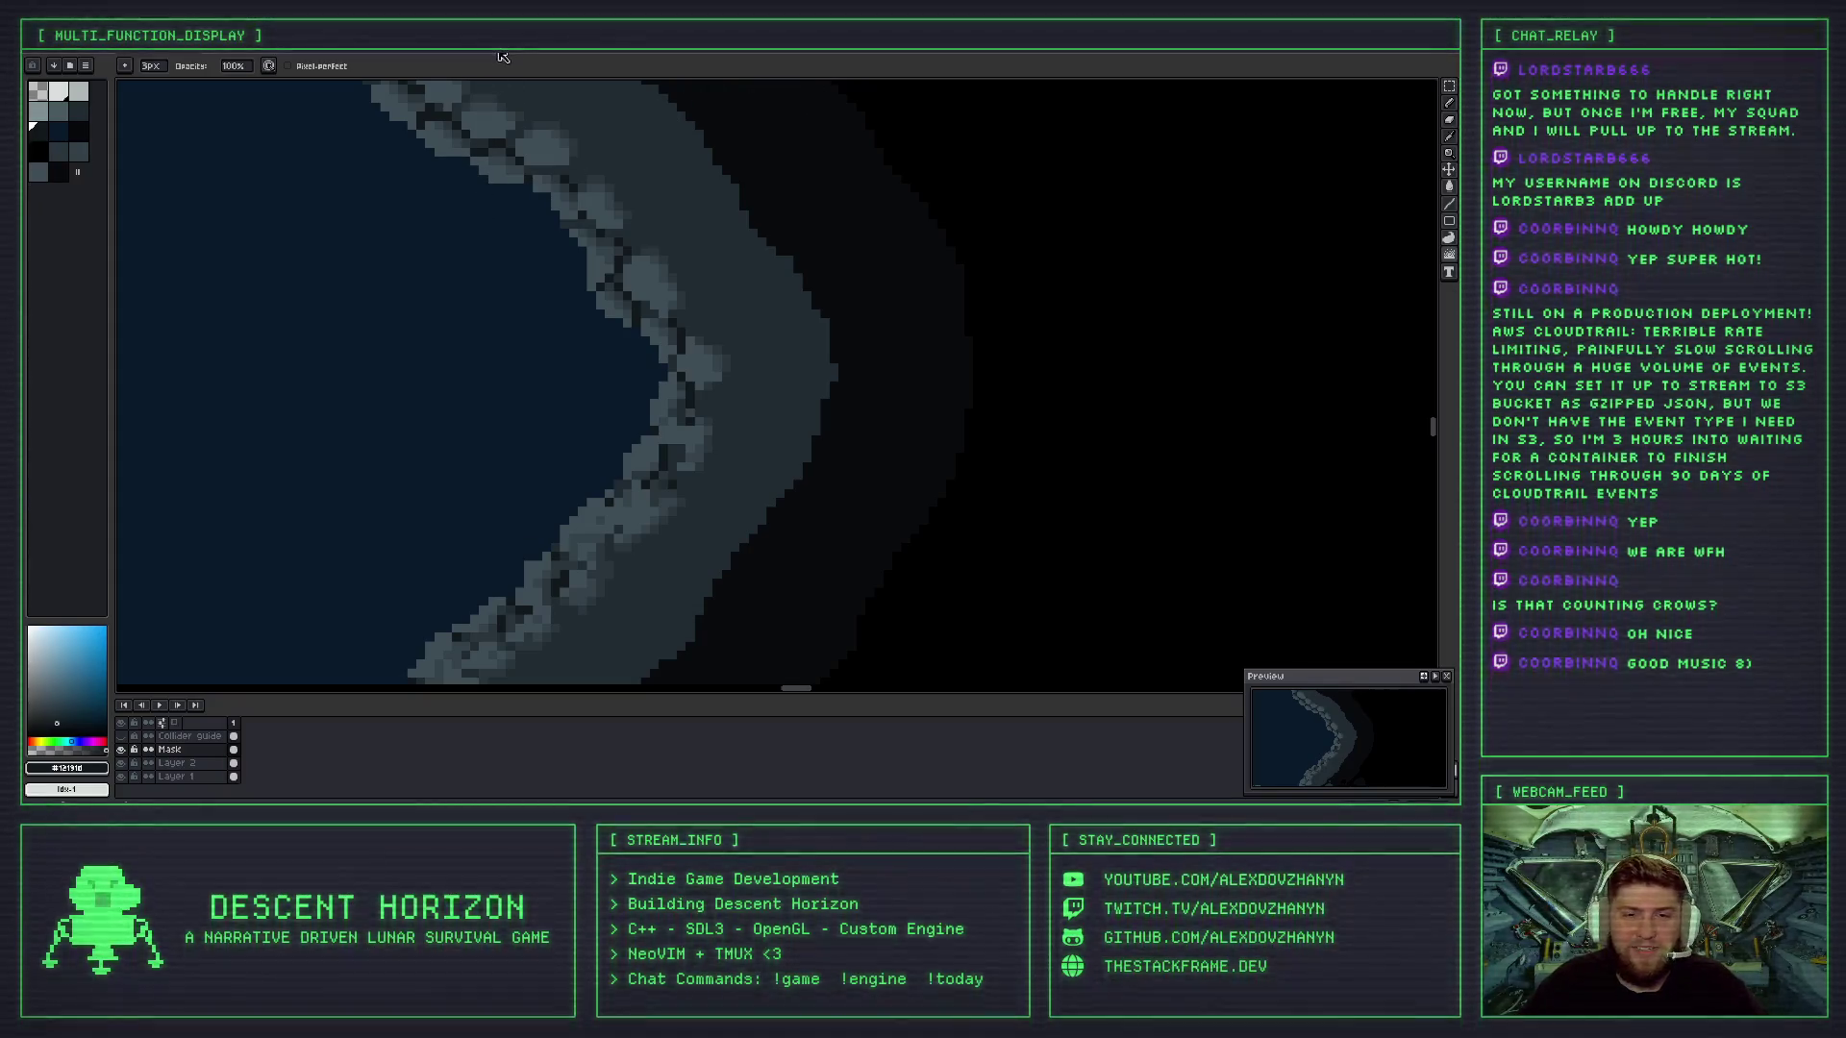
- Revert the previous stroke and repaint a diagonal crack along the rock edge with the Pencil
{"action": "key", "text": "ctrl+z"}
{"action": "key", "text": "b"}
{"action": "scroll", "coordinate": [711, 462], "scroll_direction": "up", "scroll_amount": 5}
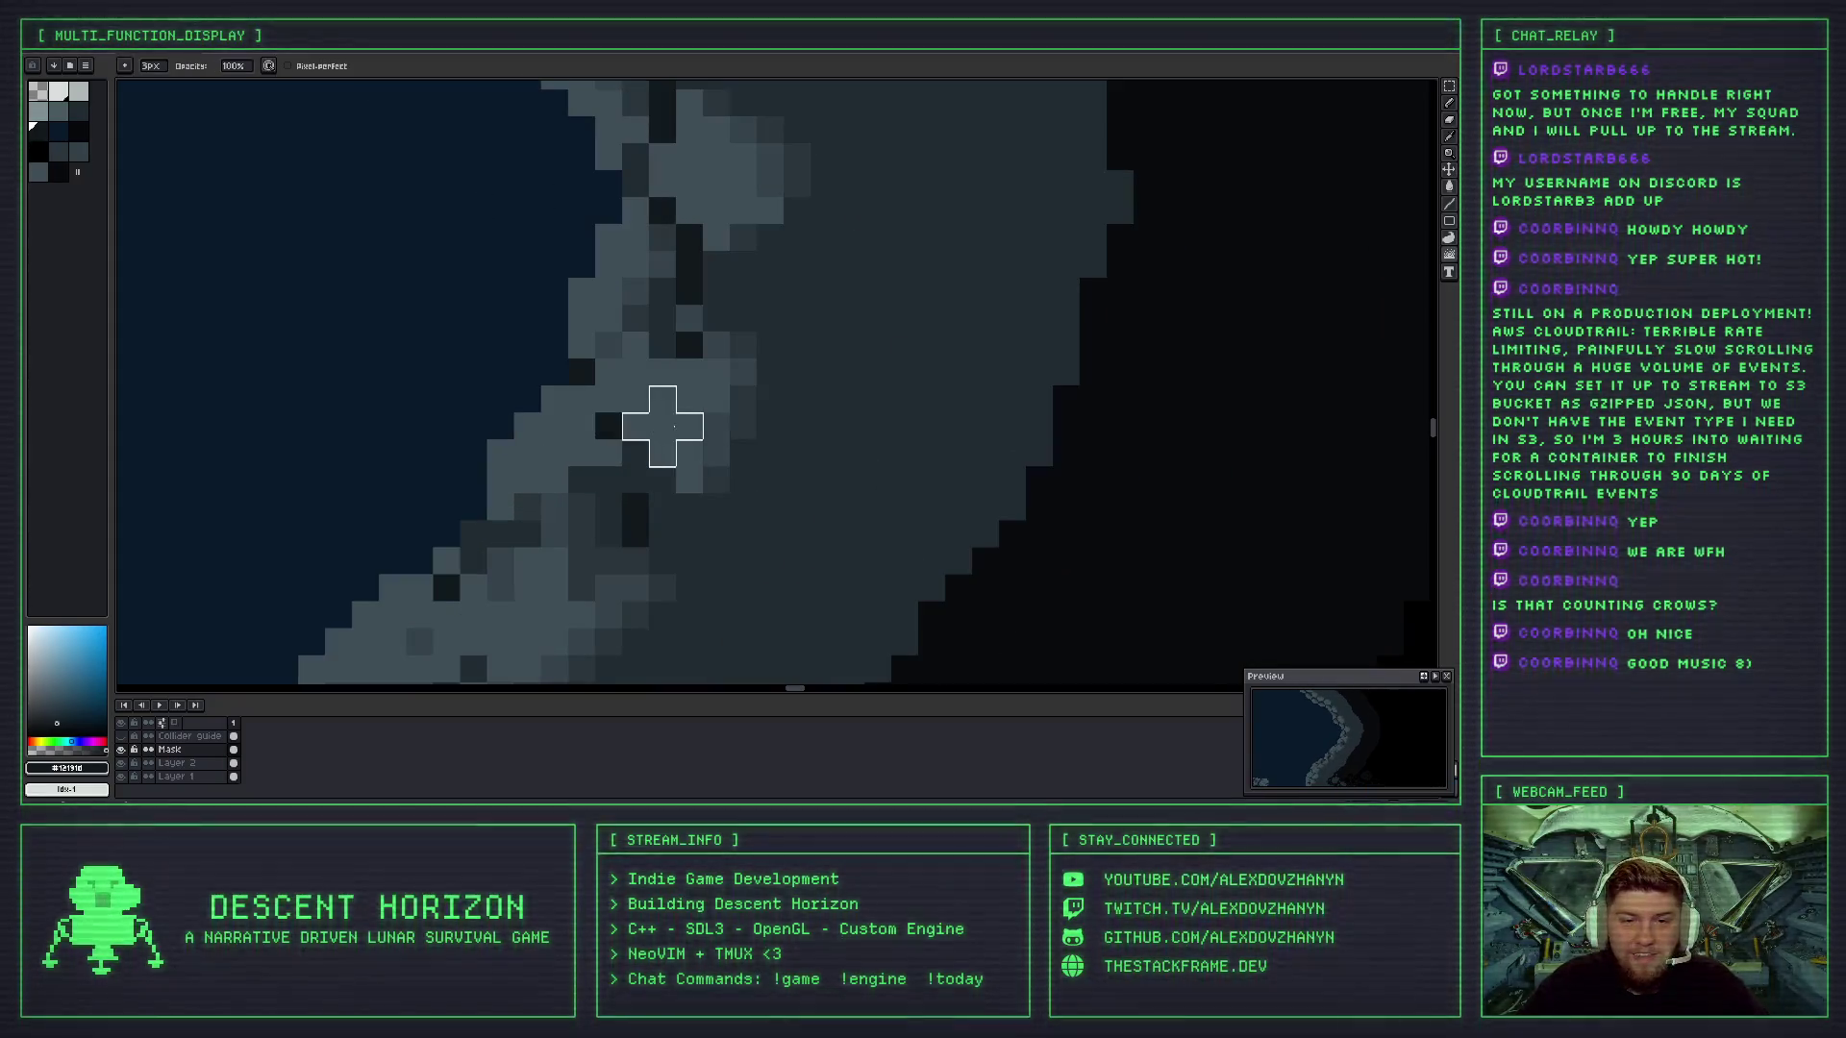
{"action": "mouse_move", "coordinate": [581, 561]}
{"action": "left_mouse_down"}
{"action": "mouse_move", "coordinate": [547, 585]}
{"action": "mouse_move", "coordinate": [689, 426]}
{"action": "left_mouse_up"}
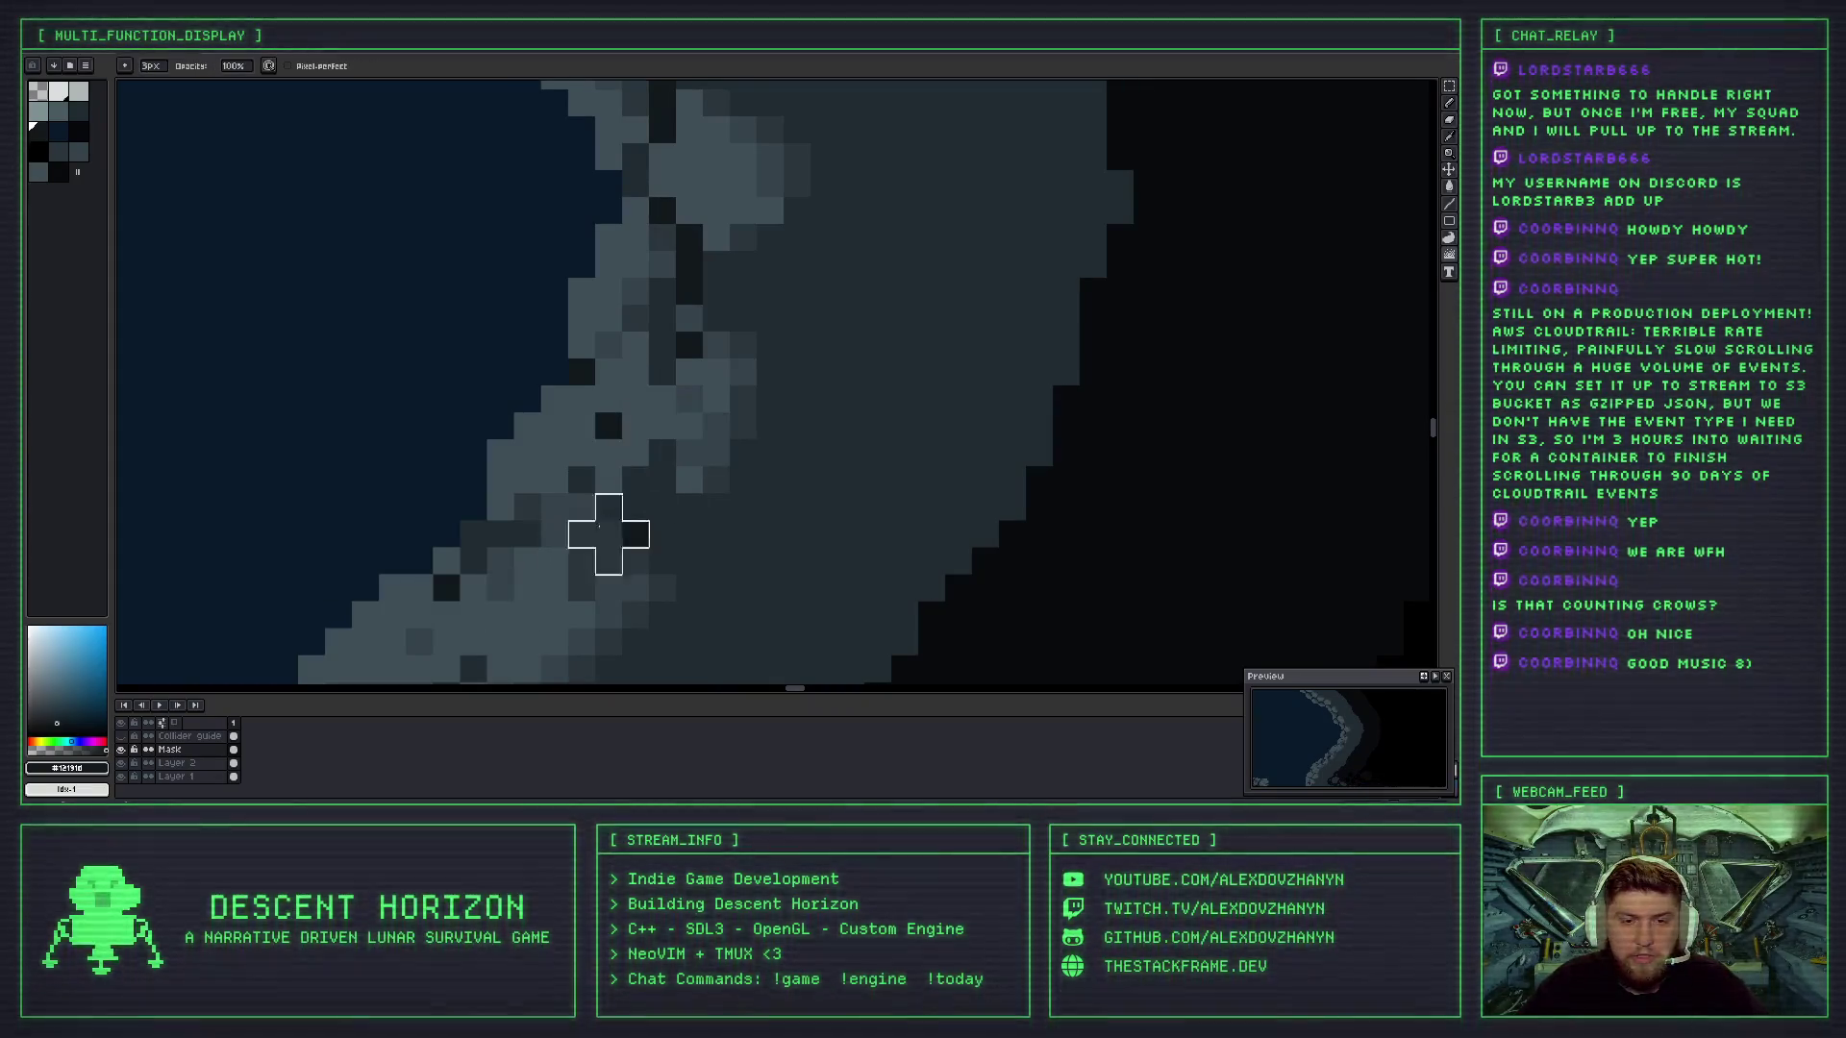
{"action": "scroll", "coordinate": [640, 536], "scroll_direction": "down", "scroll_amount": 5}
{"action": "scroll", "coordinate": [737, 329], "scroll_direction": "up", "scroll_amount": 4}
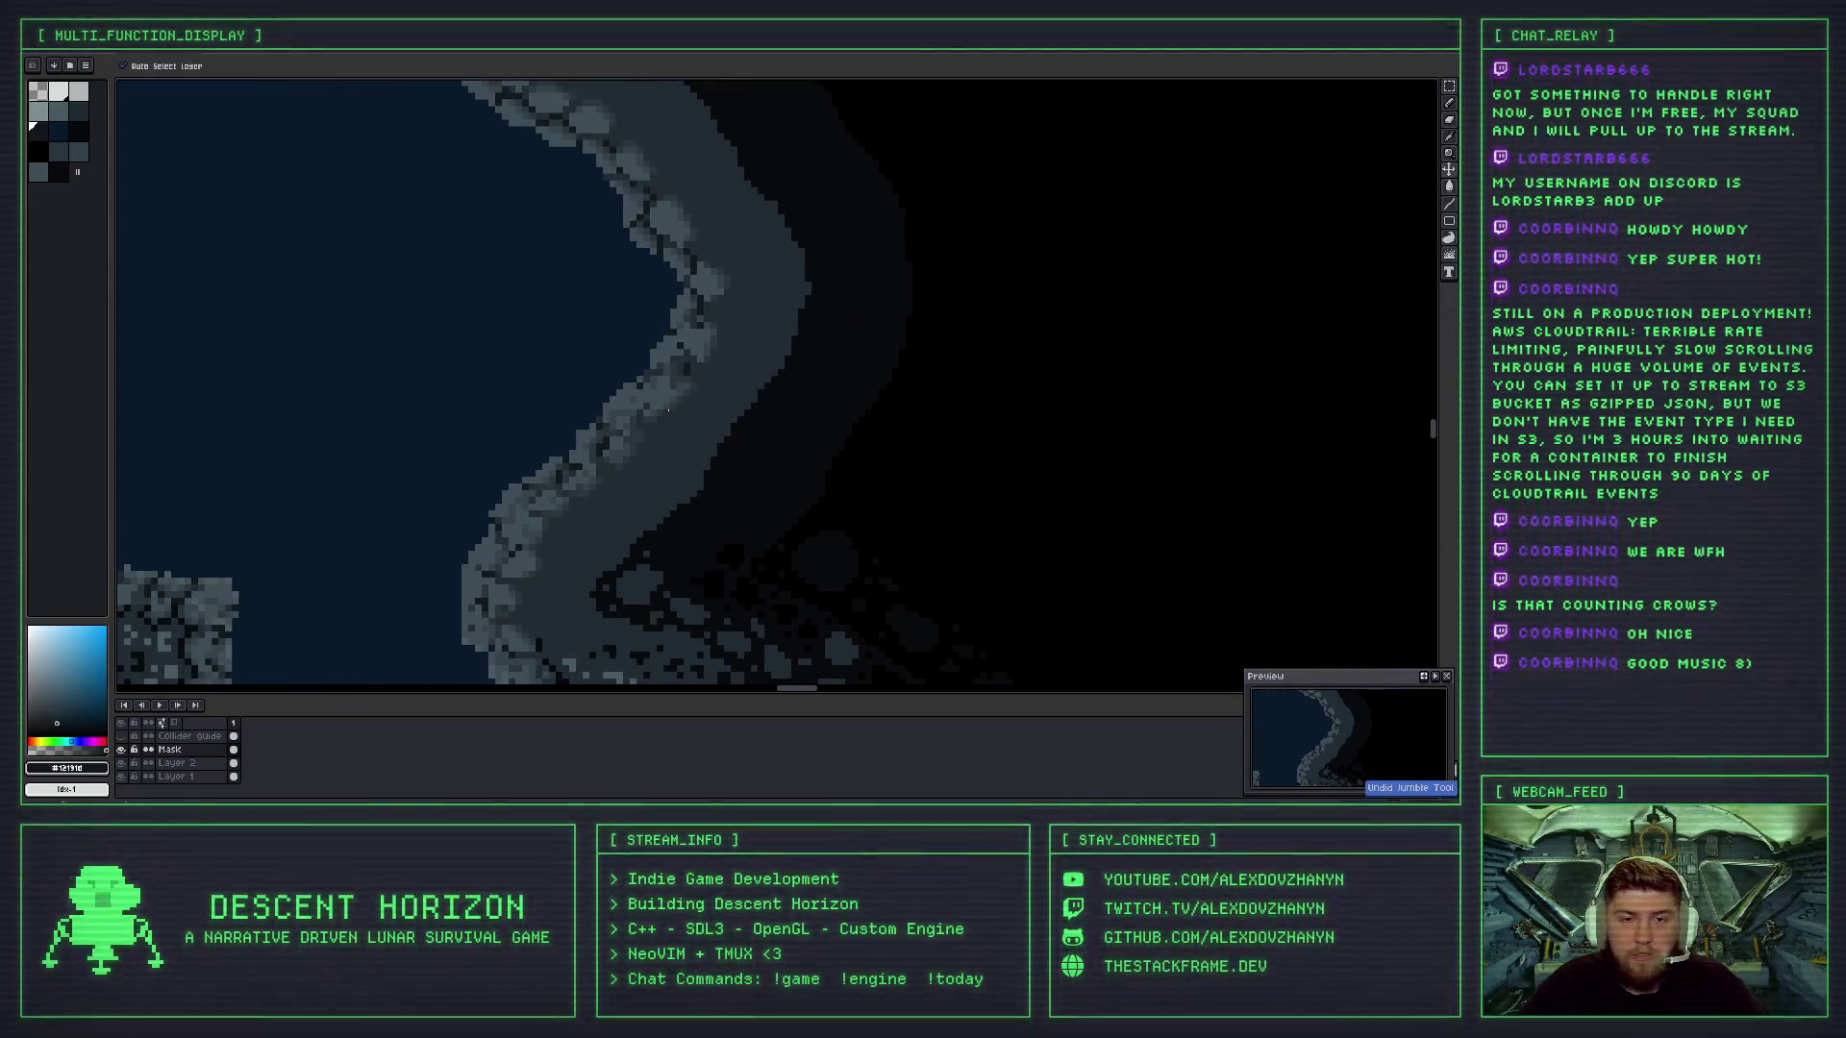
{"action": "scroll", "coordinate": [667, 395], "scroll_direction": "up", "scroll_amount": 3}
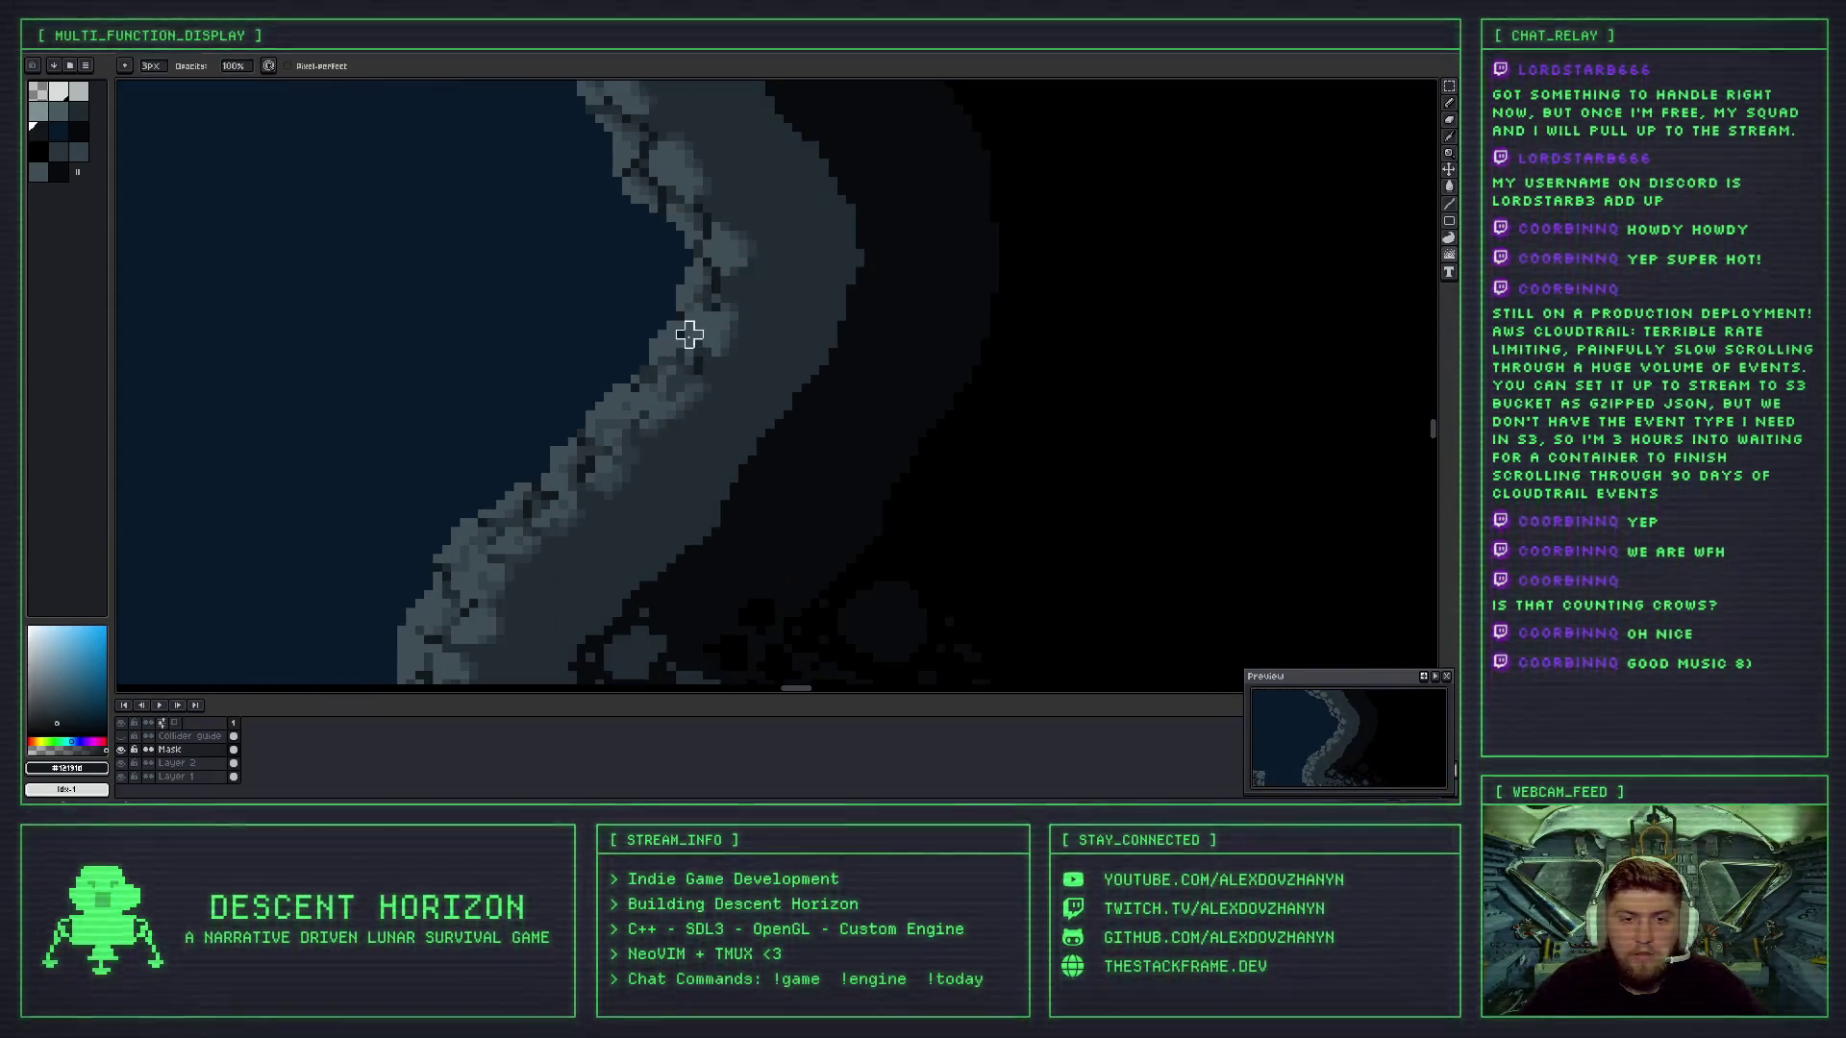
{"action": "scroll", "coordinate": [736, 384], "scroll_direction": "down", "scroll_amount": 3}
{"action": "scroll", "coordinate": [737, 386], "scroll_direction": "up", "scroll_amount": 2}
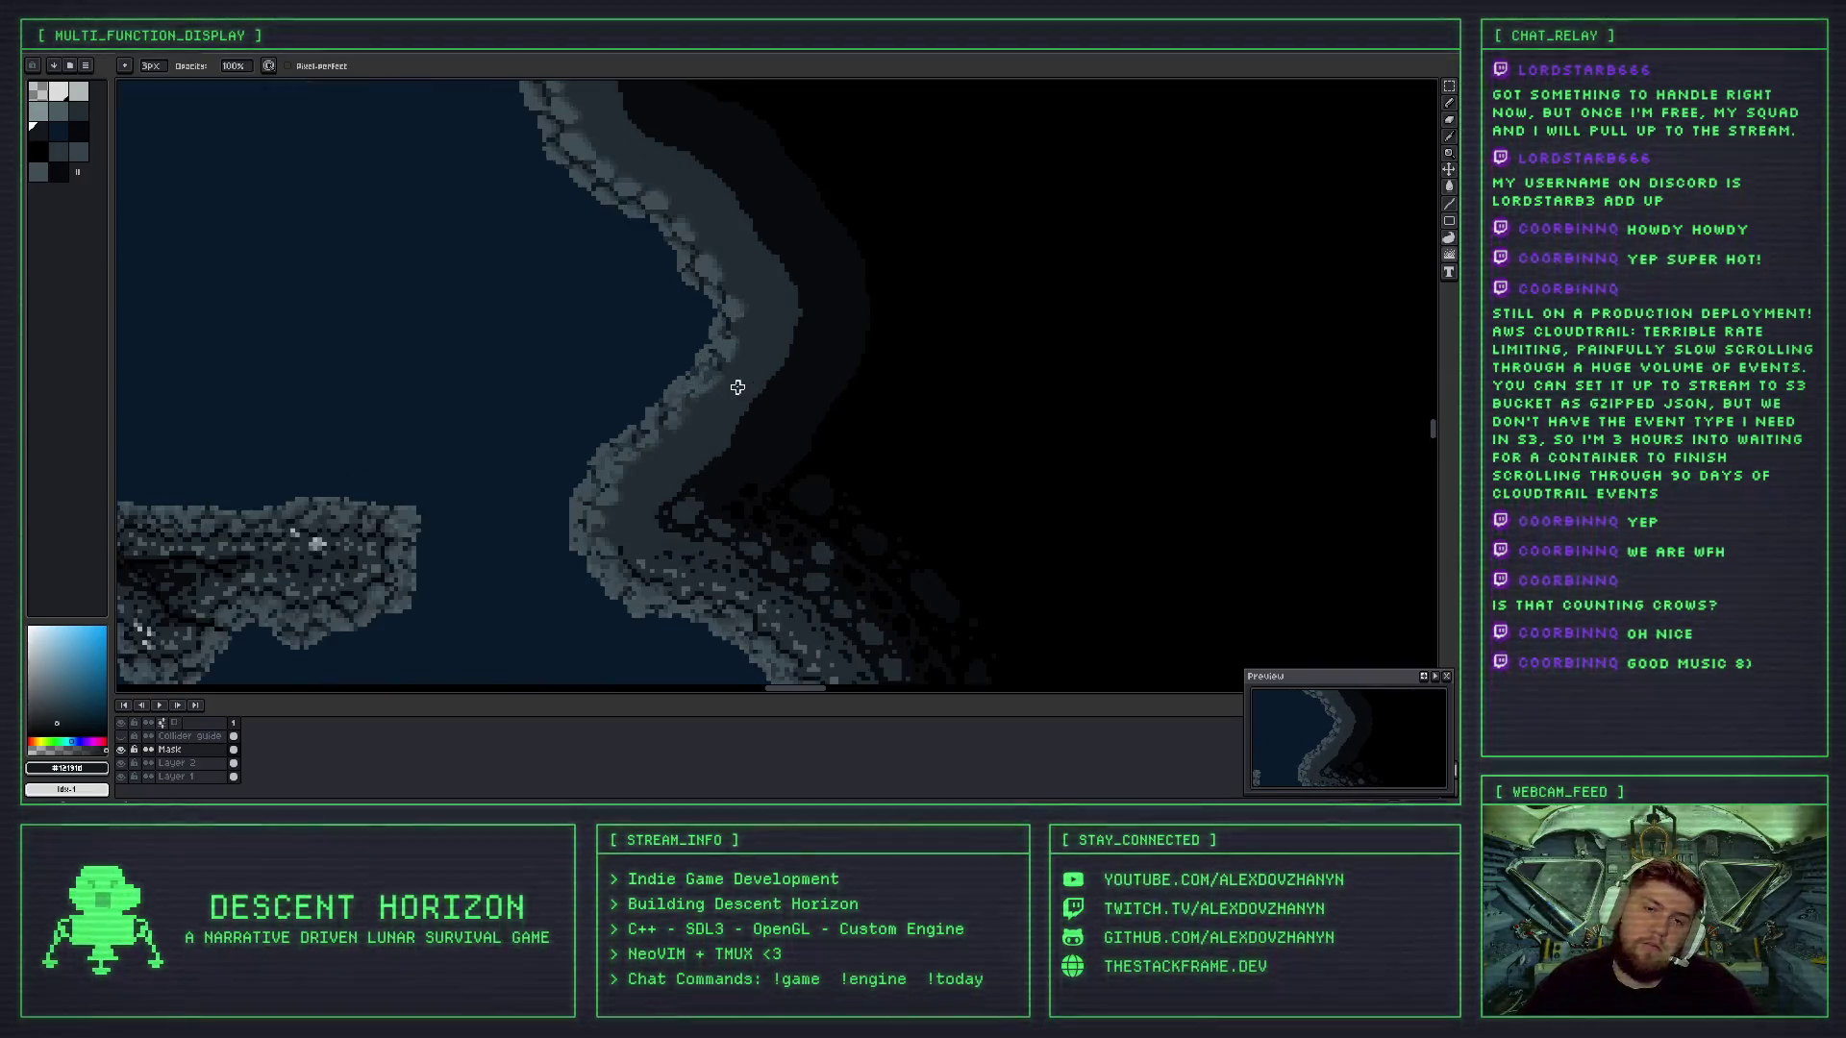
{"action": "scroll", "coordinate": [692, 391], "scroll_direction": "up", "scroll_amount": 2}
- Undo the diagonal crack stroke and inspect the shoreline at different zoom levels
{"action": "key", "text": "ctrl+z"}
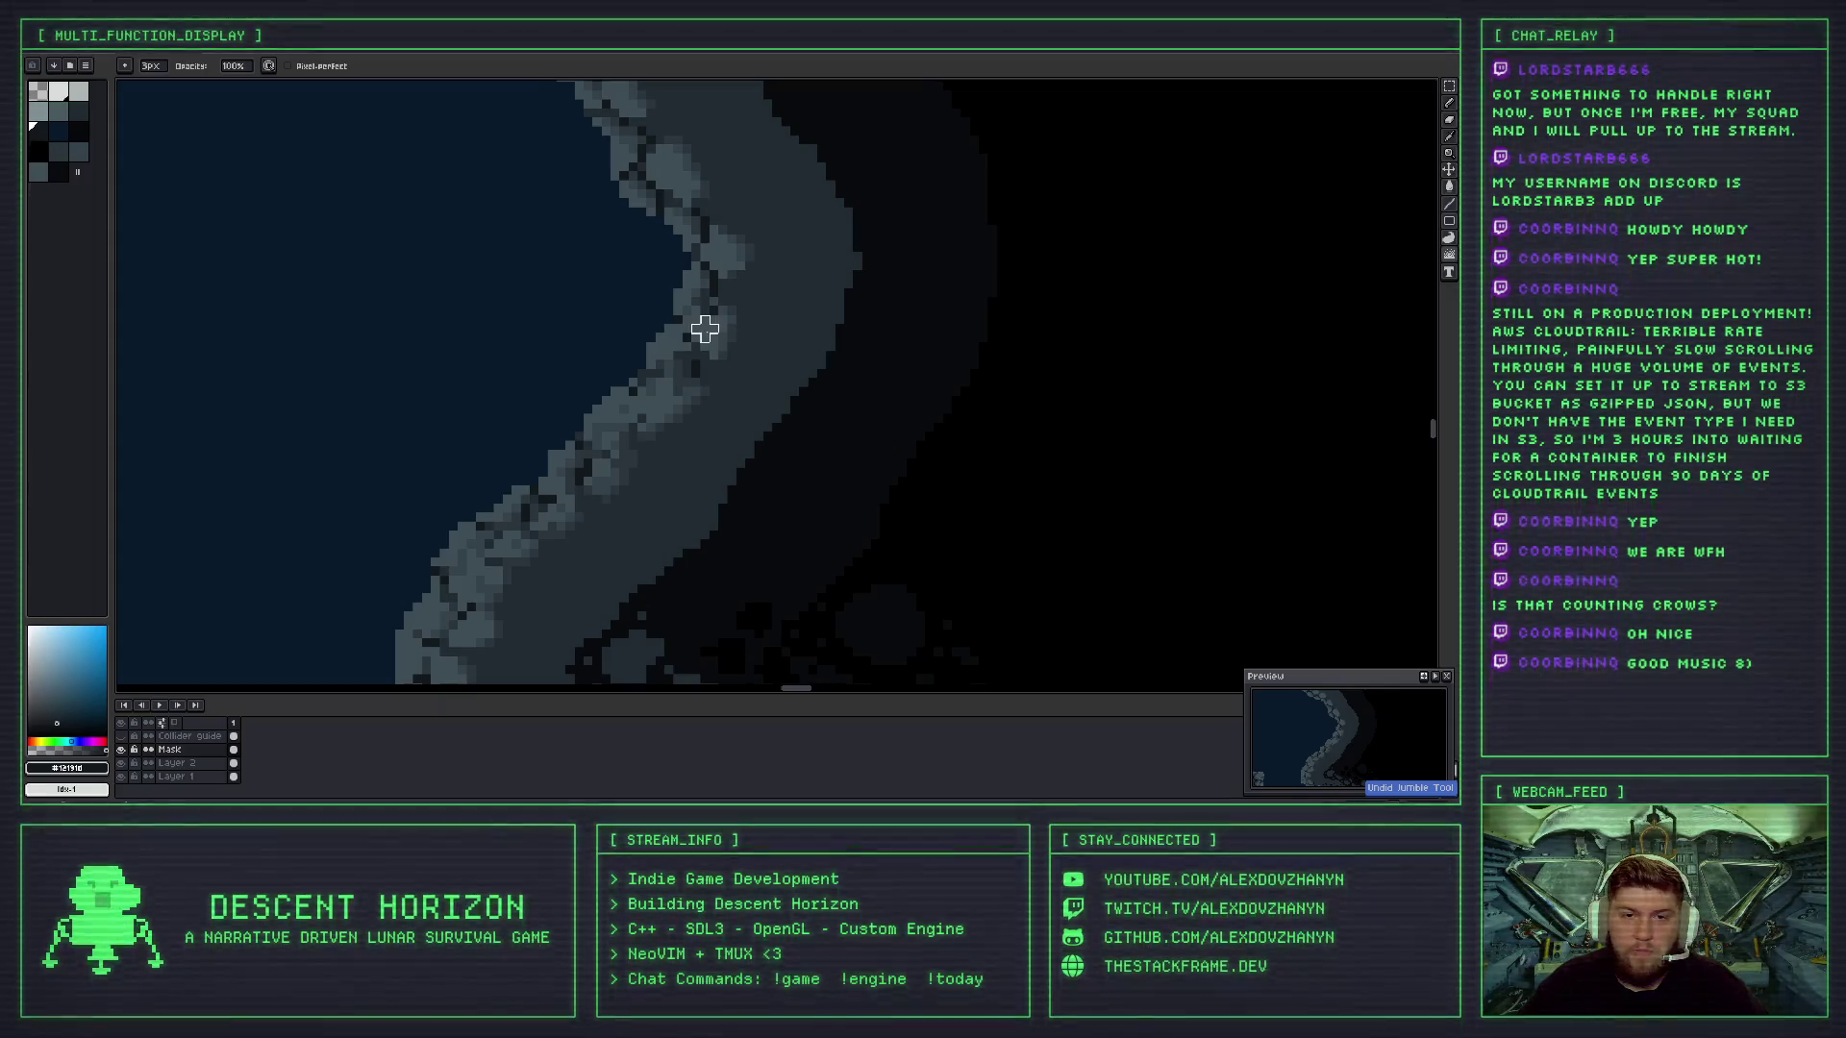
{"action": "scroll", "coordinate": [682, 375], "scroll_direction": "down", "scroll_amount": 5}
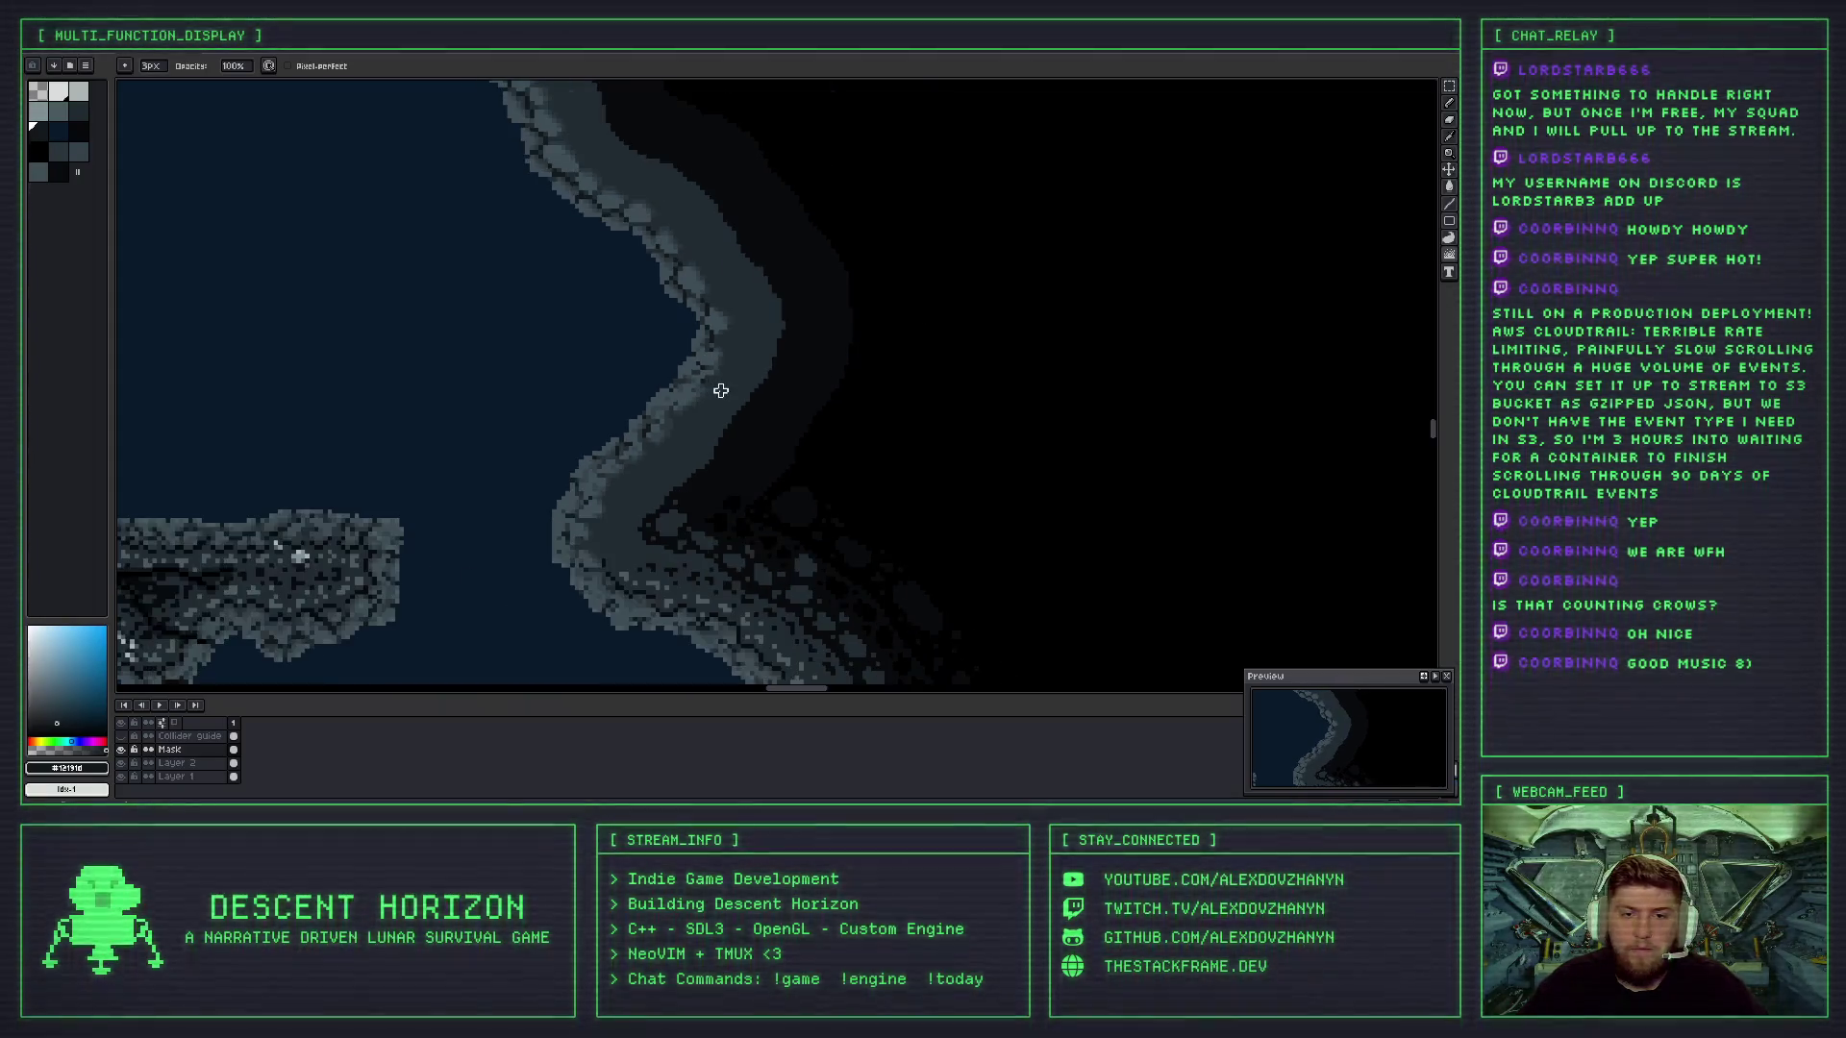
{"action": "scroll", "coordinate": [744, 396], "scroll_direction": "up", "scroll_amount": 4}
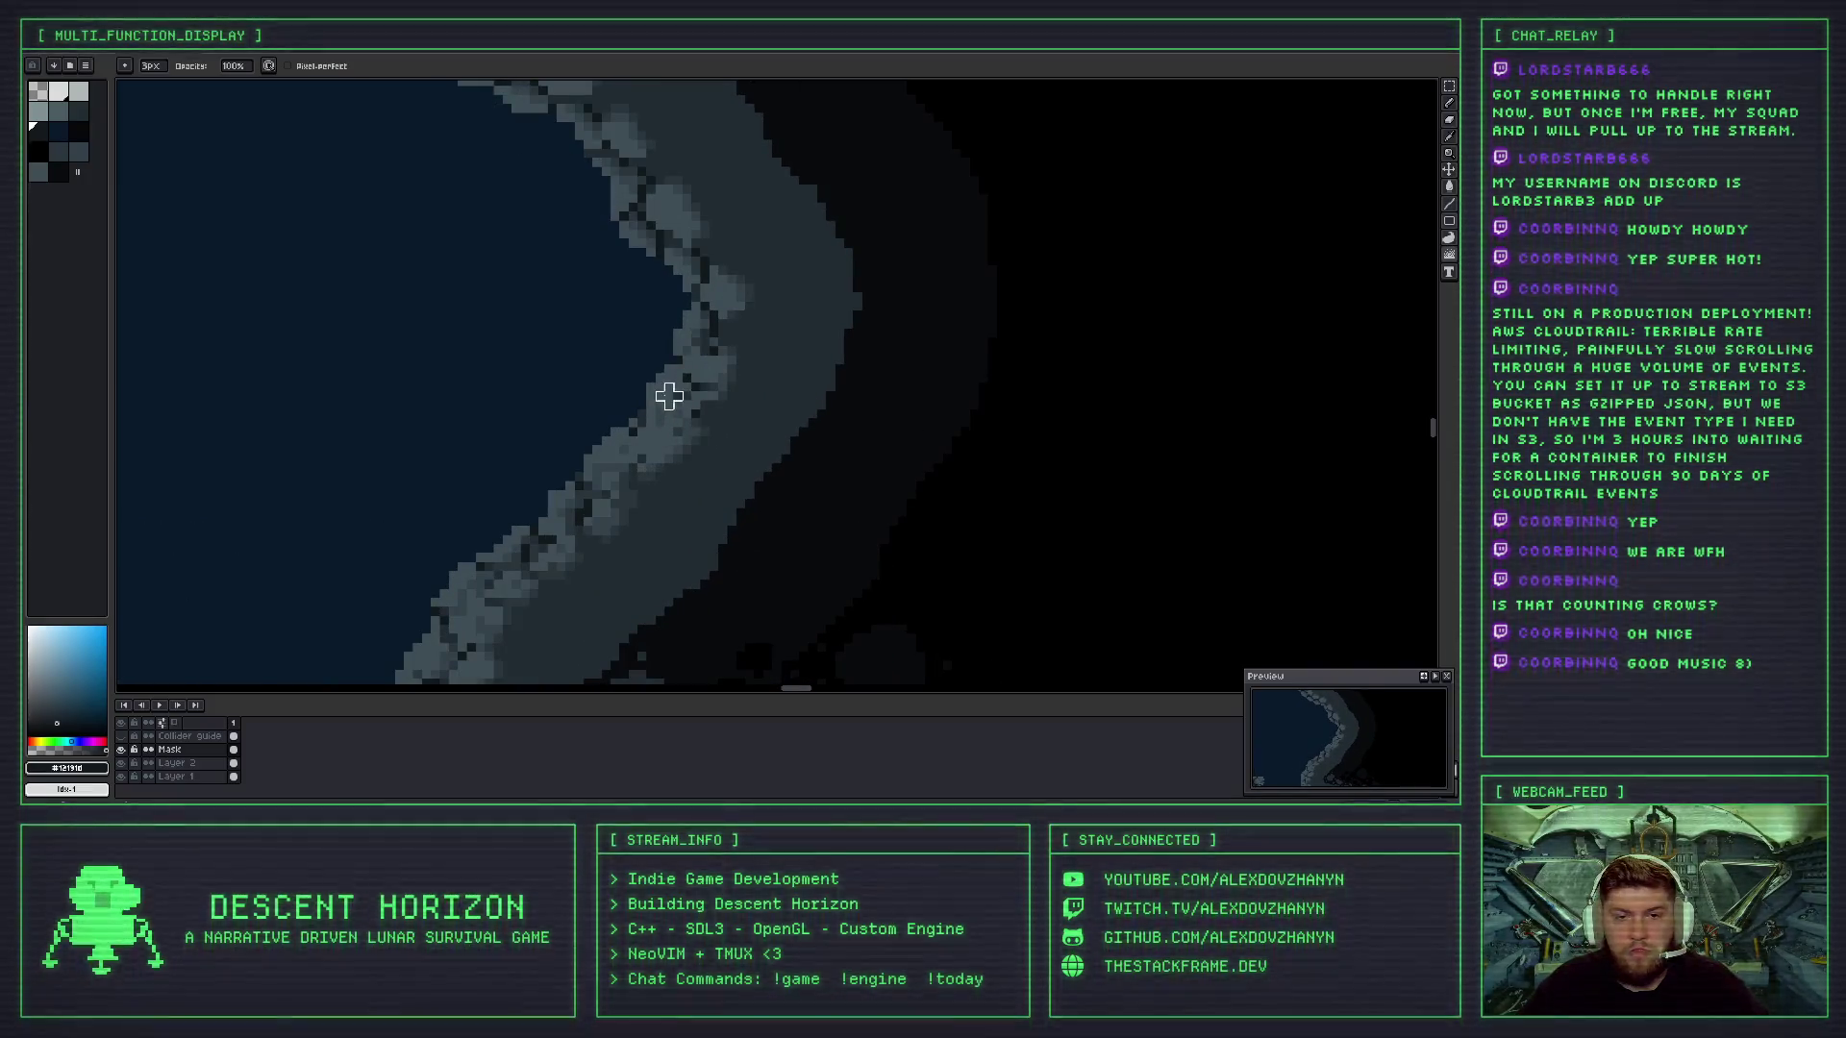
{"action": "scroll", "coordinate": [754, 384], "scroll_direction": "down", "scroll_amount": 4}
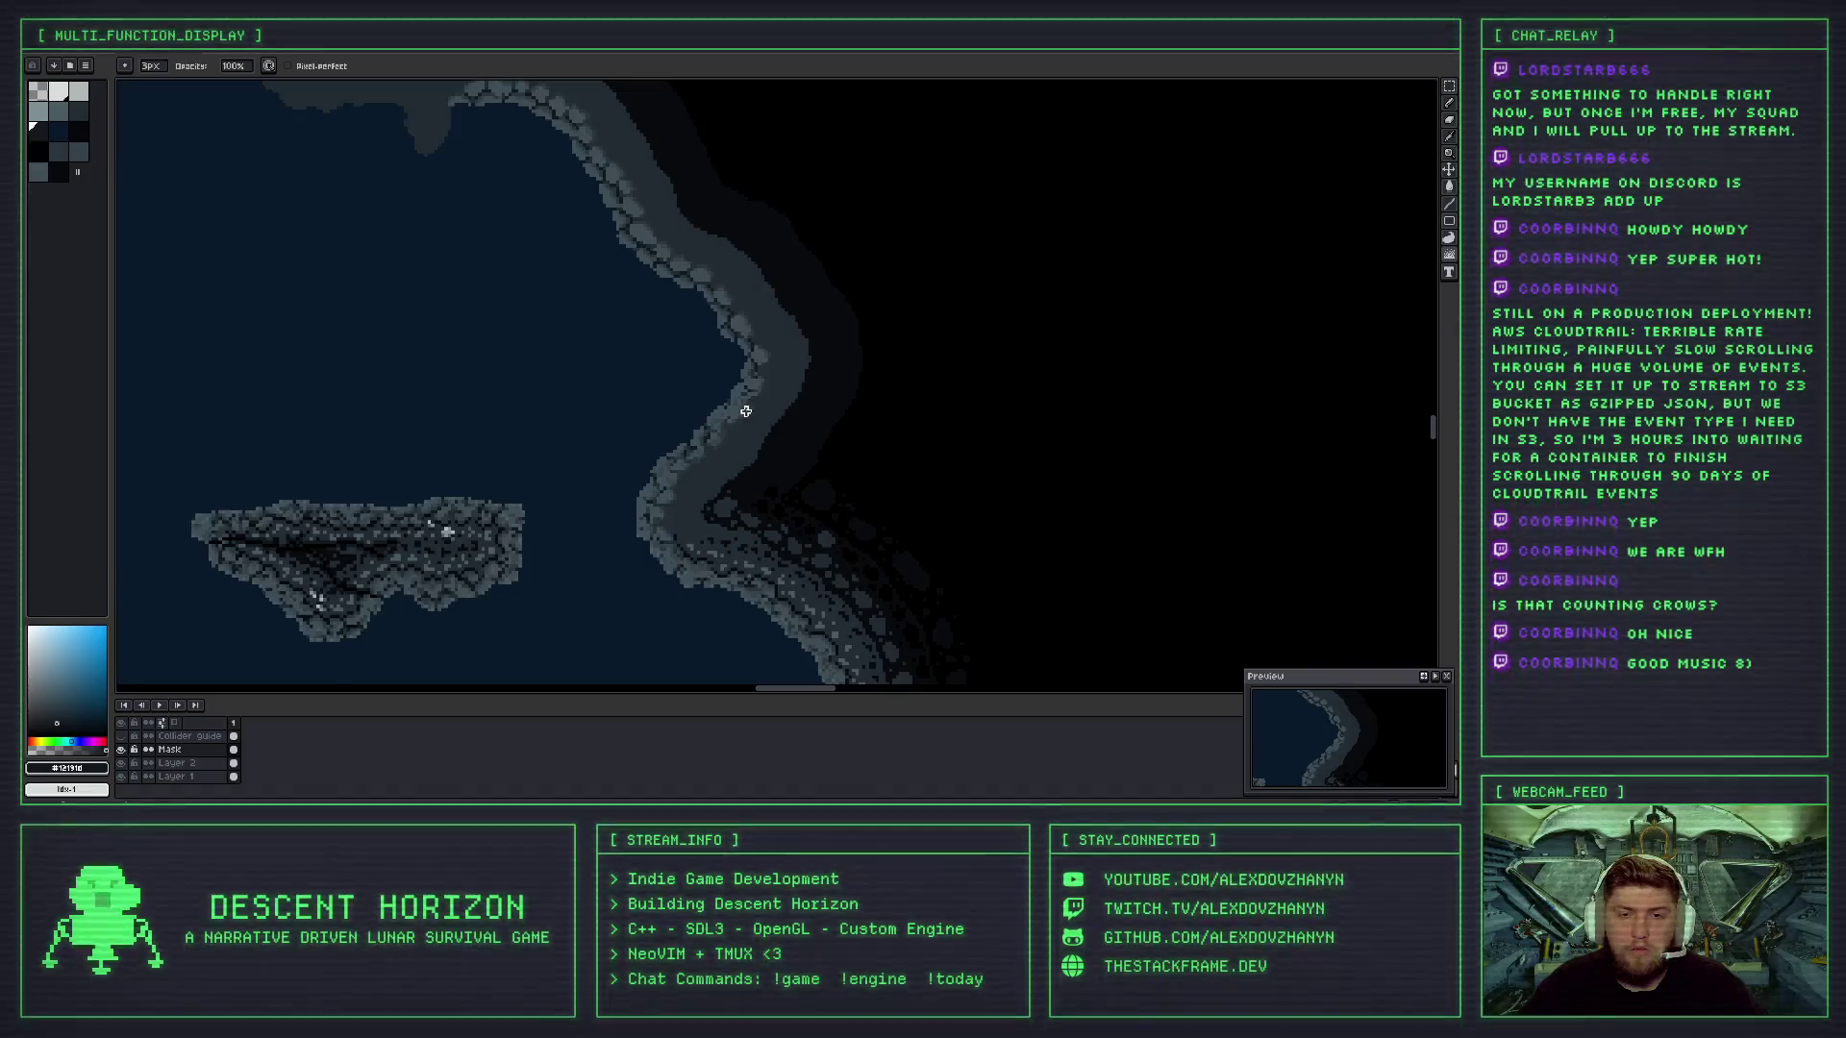
{"action": "scroll", "coordinate": [746, 412], "scroll_direction": "up", "scroll_amount": 3}
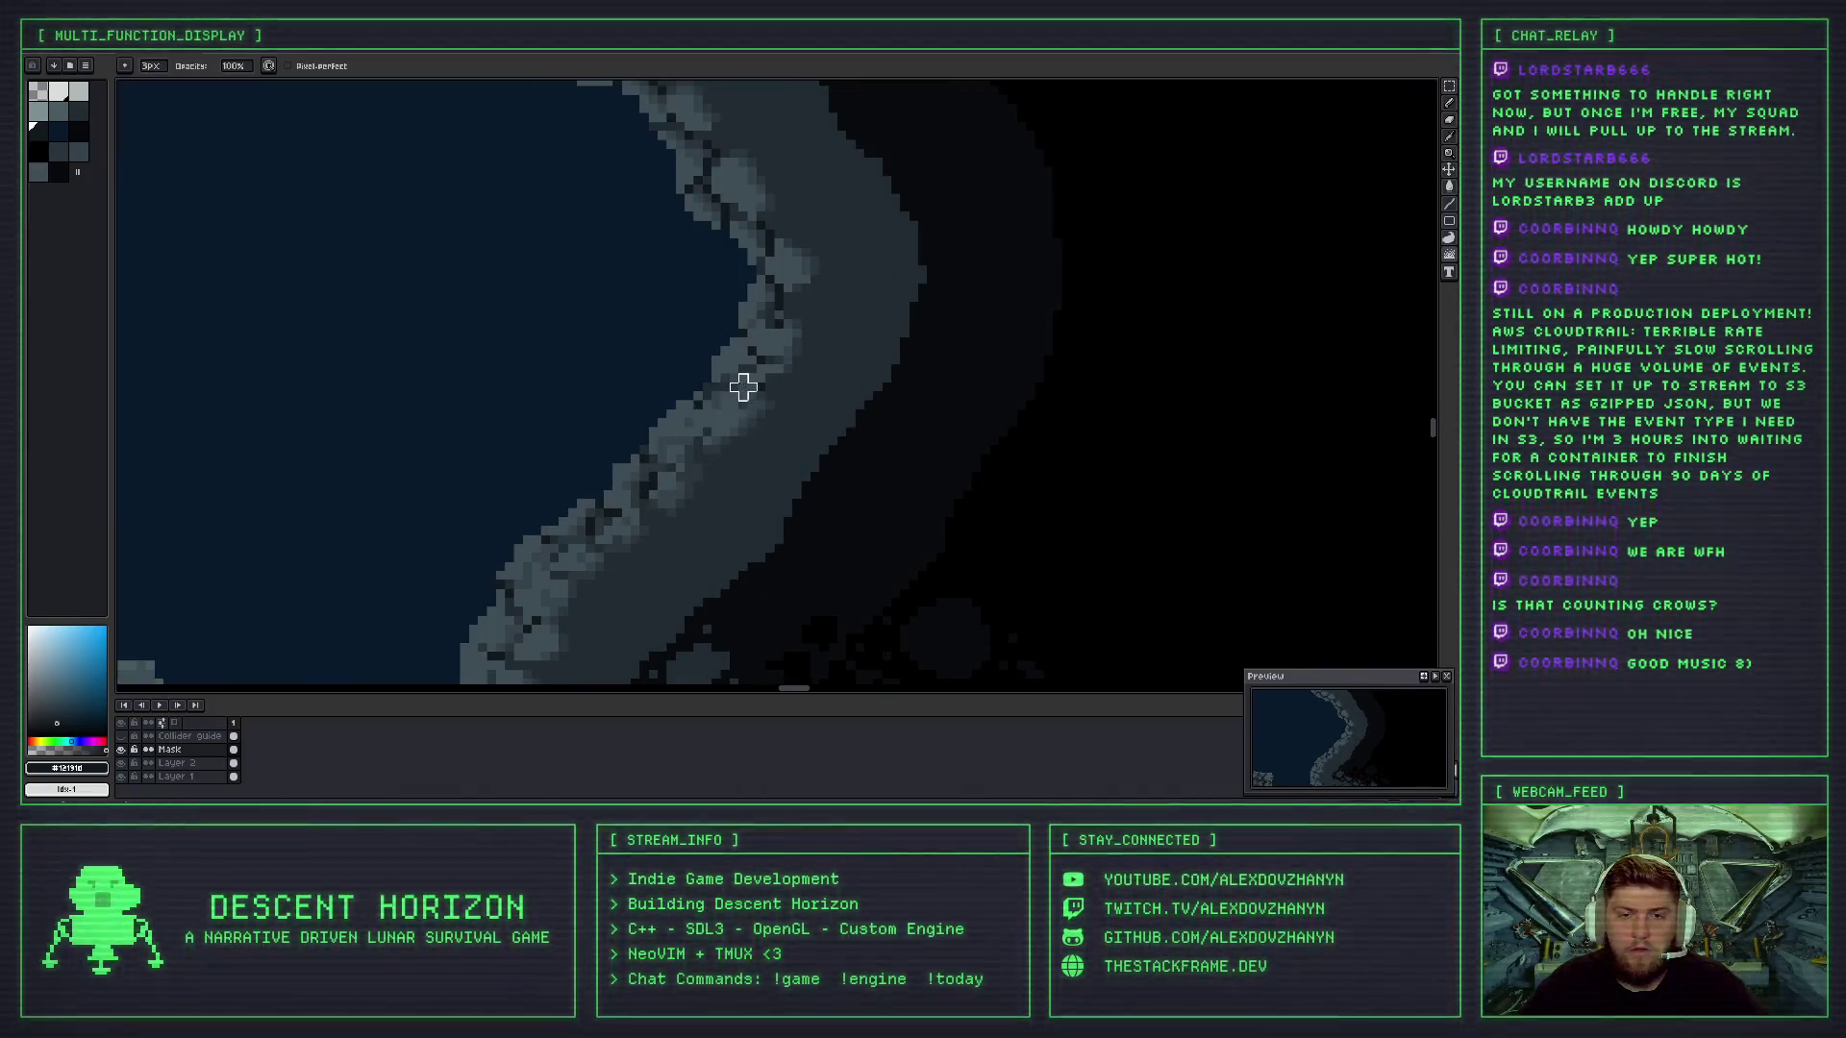
{"action": "scroll", "coordinate": [719, 414], "scroll_direction": "down", "scroll_amount": 1}
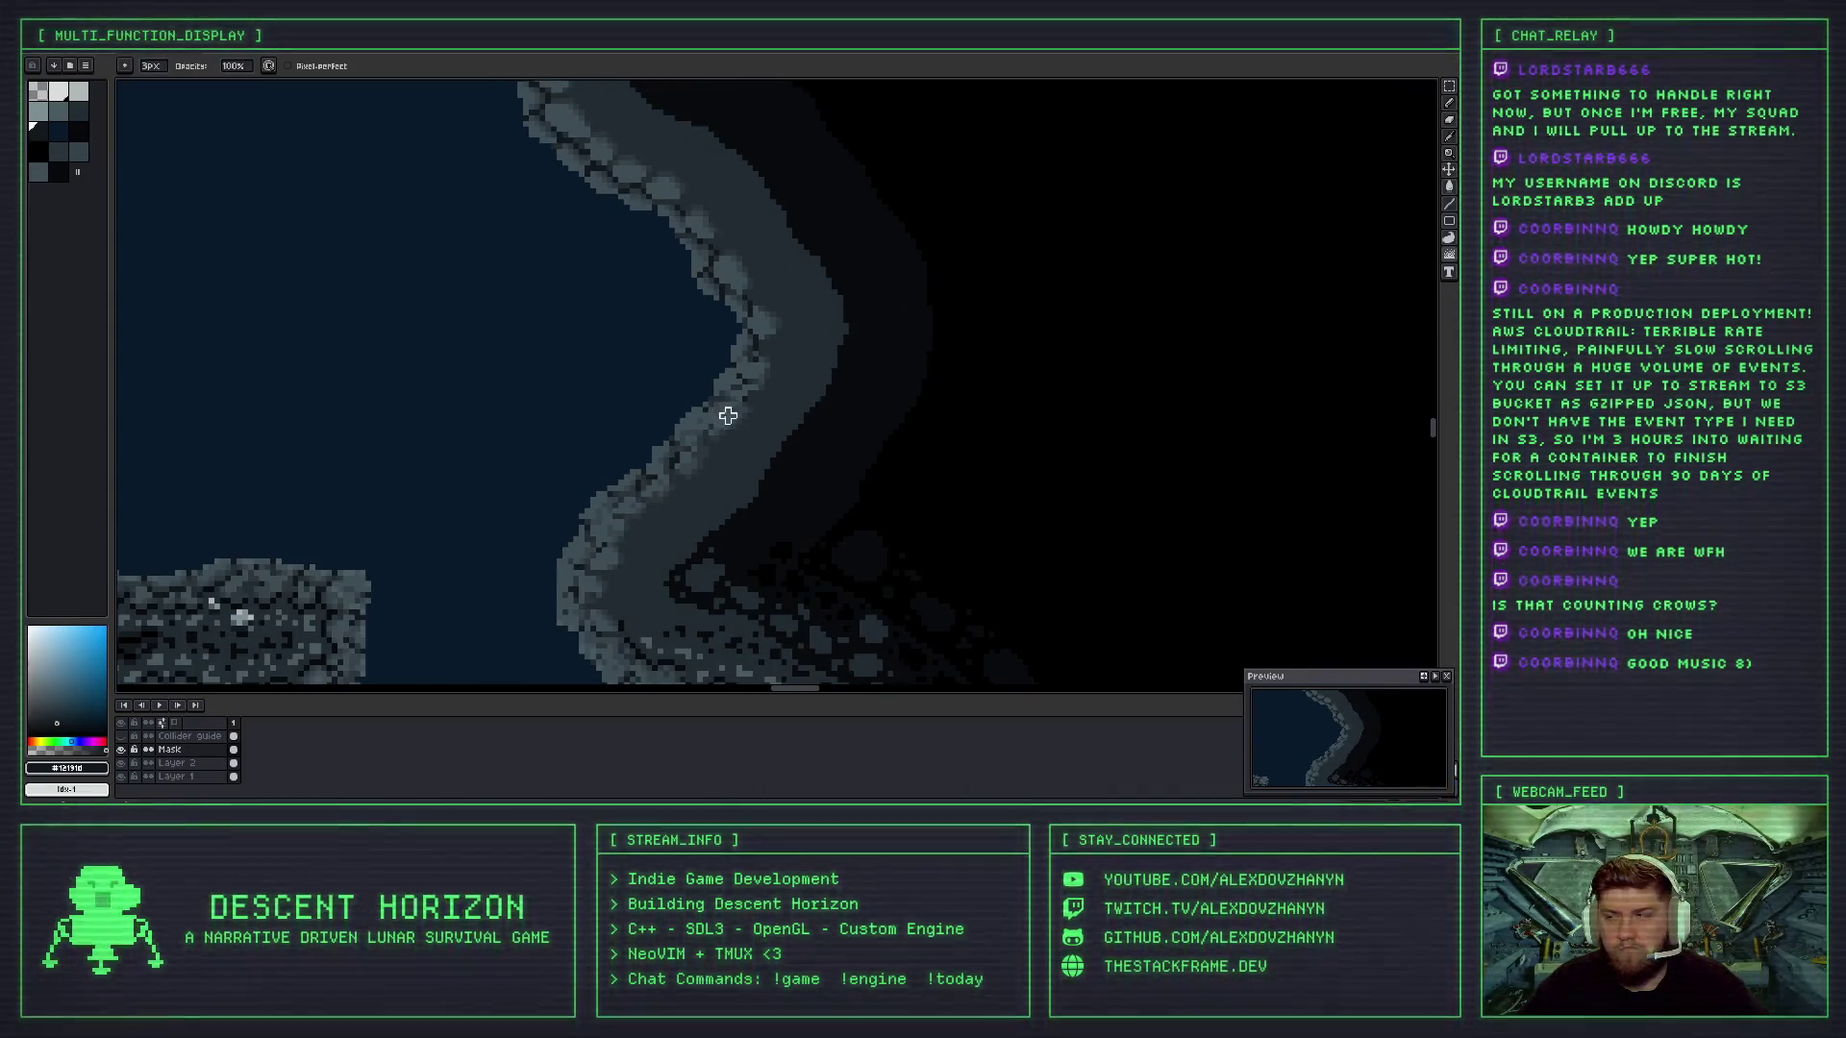
{"action": "scroll", "coordinate": [728, 415], "scroll_direction": "up", "scroll_amount": 2}
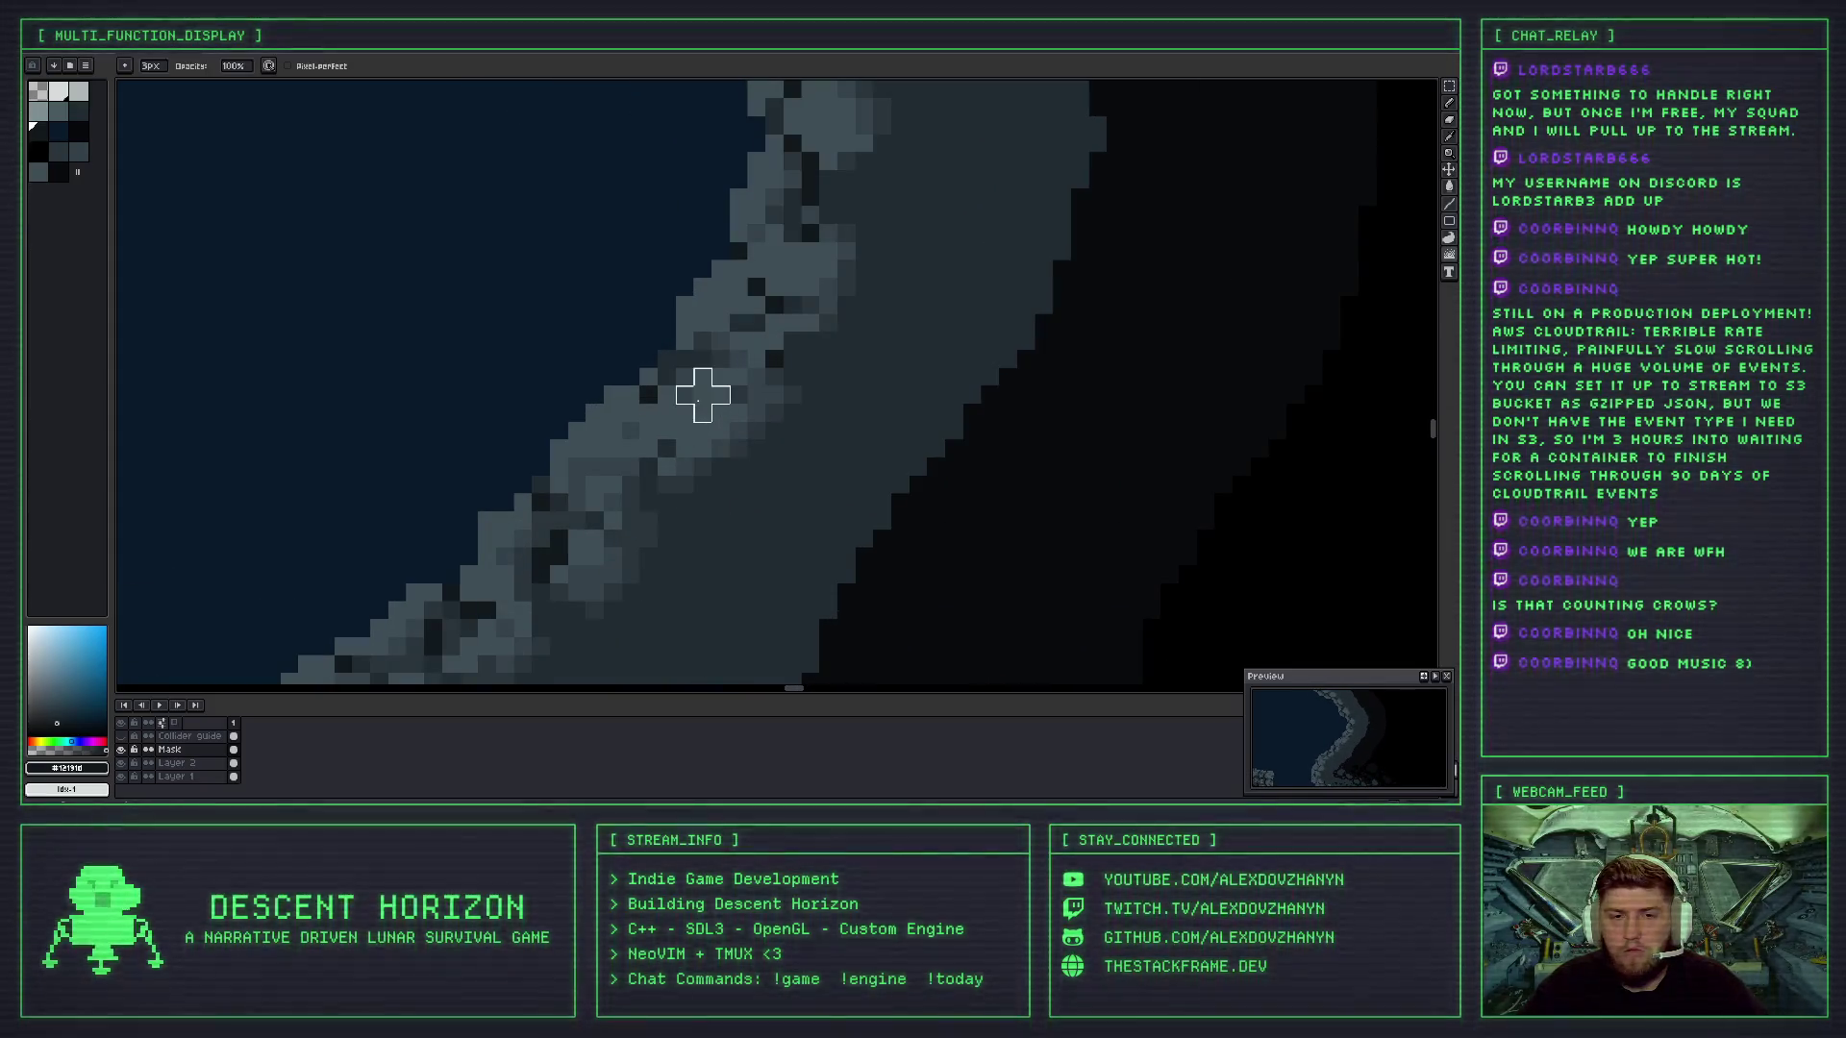
{"action": "scroll", "coordinate": [714, 425], "scroll_direction": "down", "scroll_amount": 3}
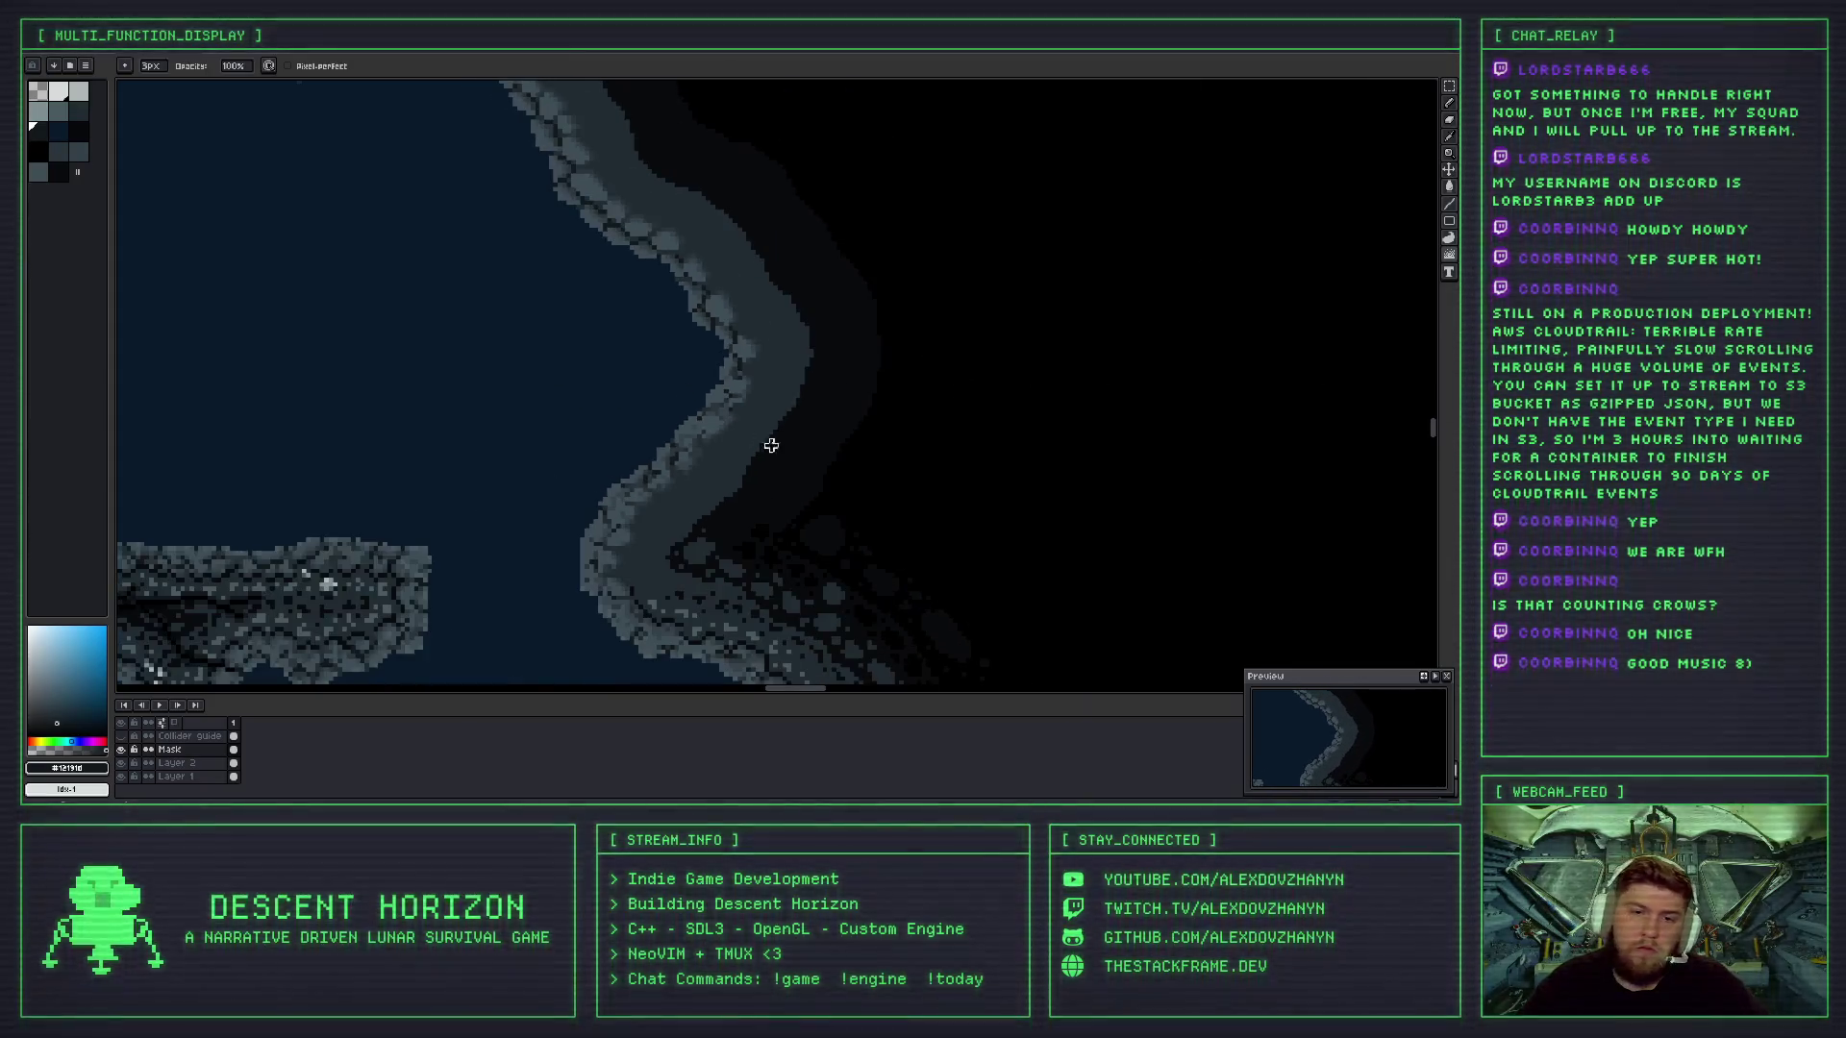
{"action": "scroll", "coordinate": [774, 437], "scroll_direction": "down", "scroll_amount": 2}
{"action": "scroll", "coordinate": [764, 432], "scroll_direction": "up", "scroll_amount": 2}
- Revert two more unwanted shoreline strokes and re-check the cracked stone rim
{"action": "key", "text": "ctrl+z"}
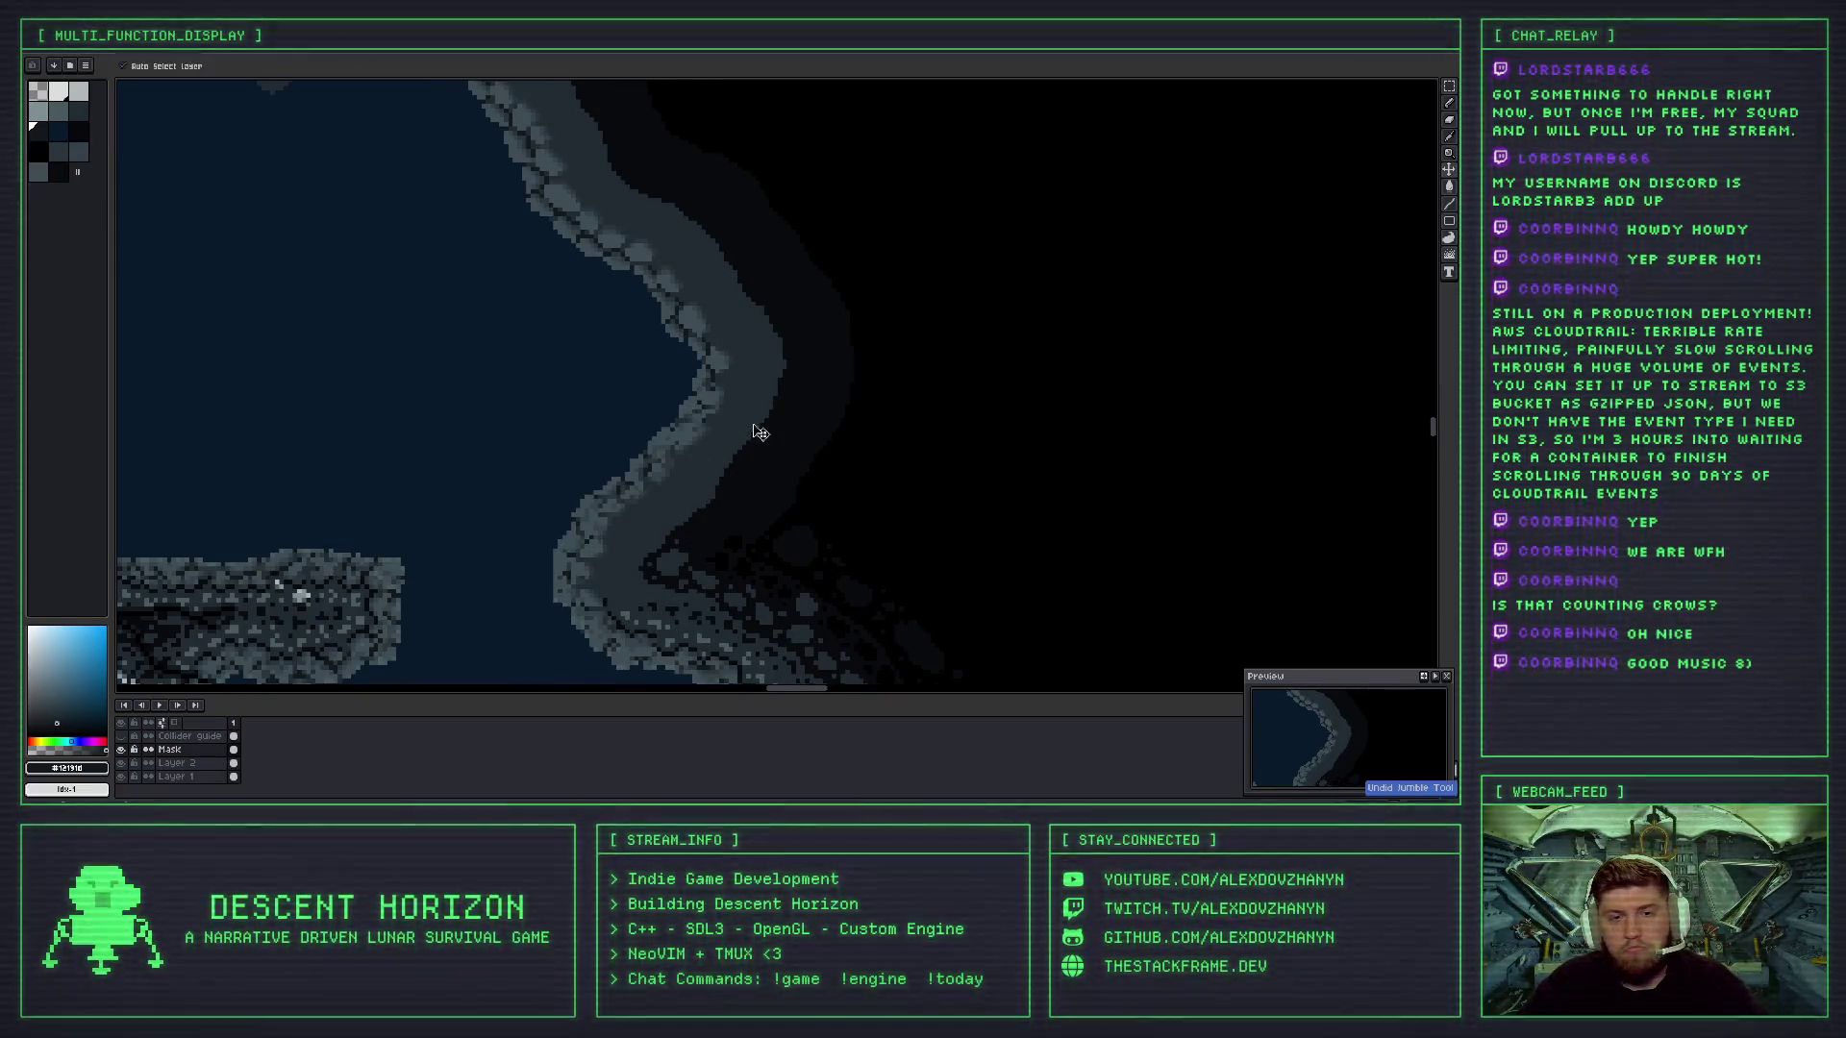
{"action": "key", "text": "b"}
{"action": "scroll", "coordinate": [688, 432], "scroll_direction": "up", "scroll_amount": 1}
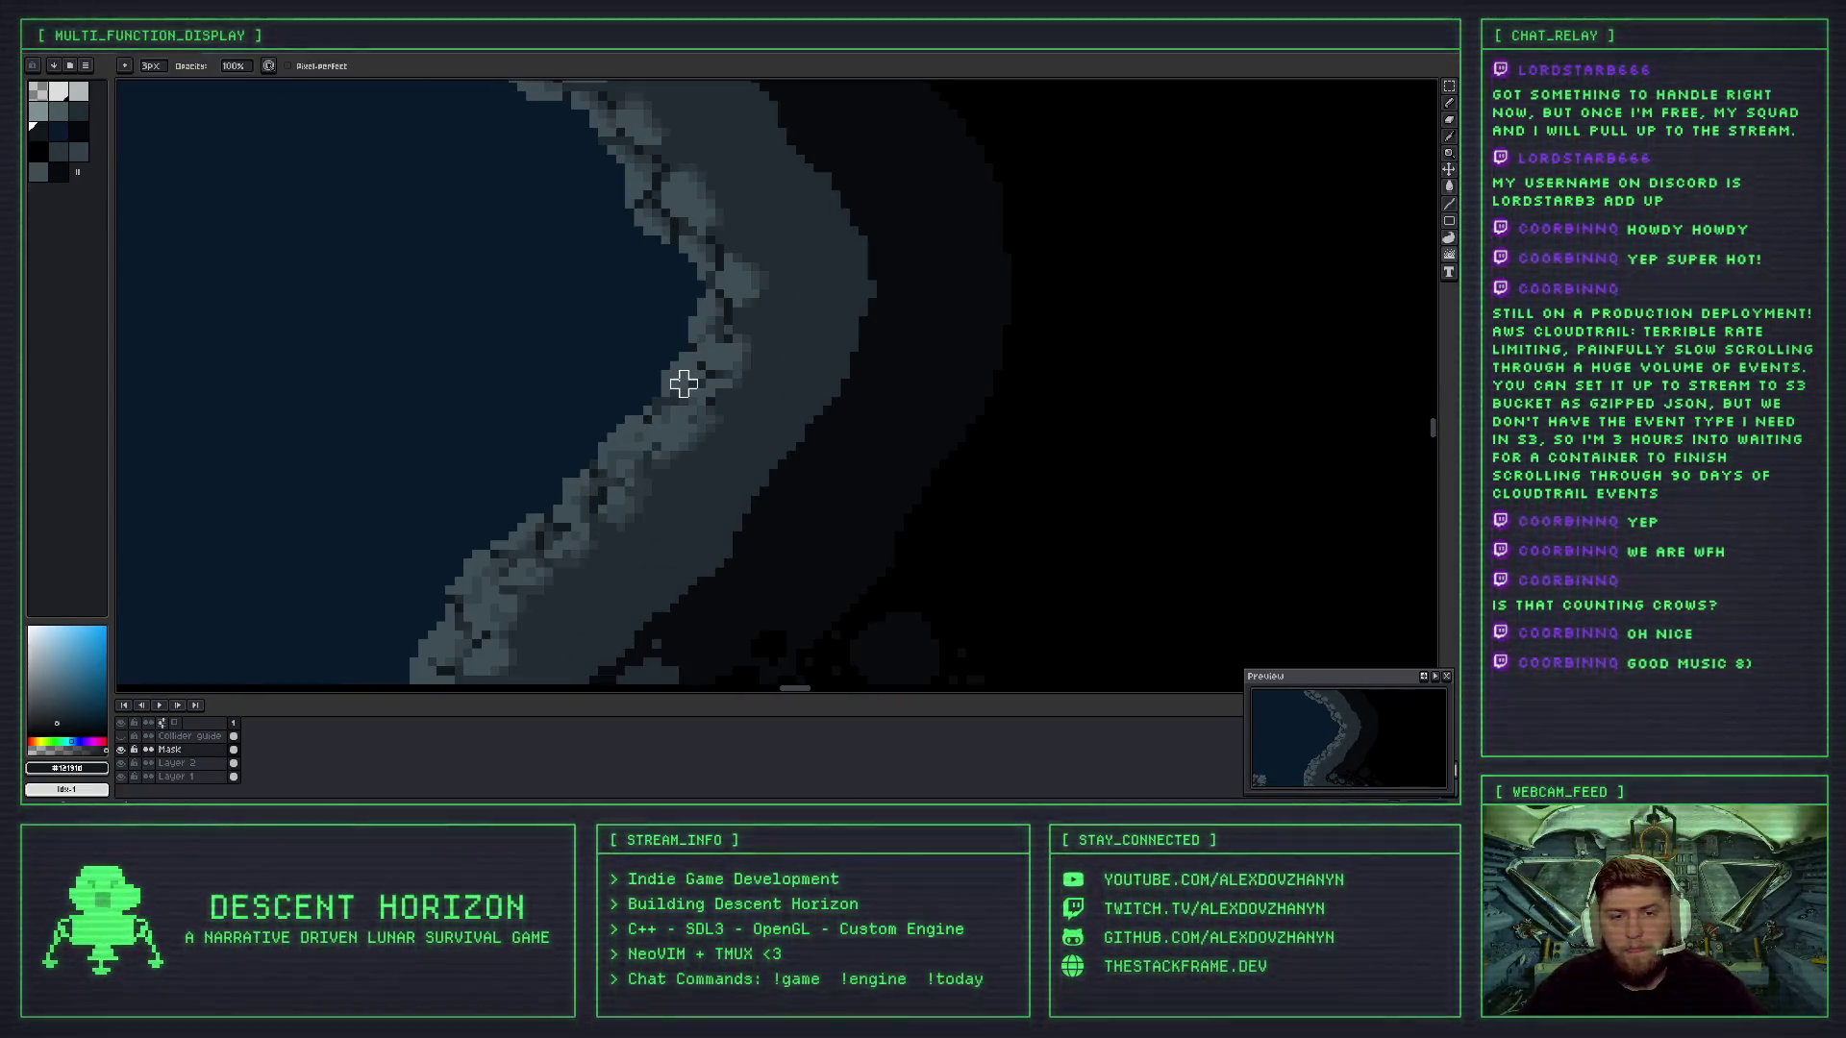
{"action": "key", "text": "ctrl+z"}
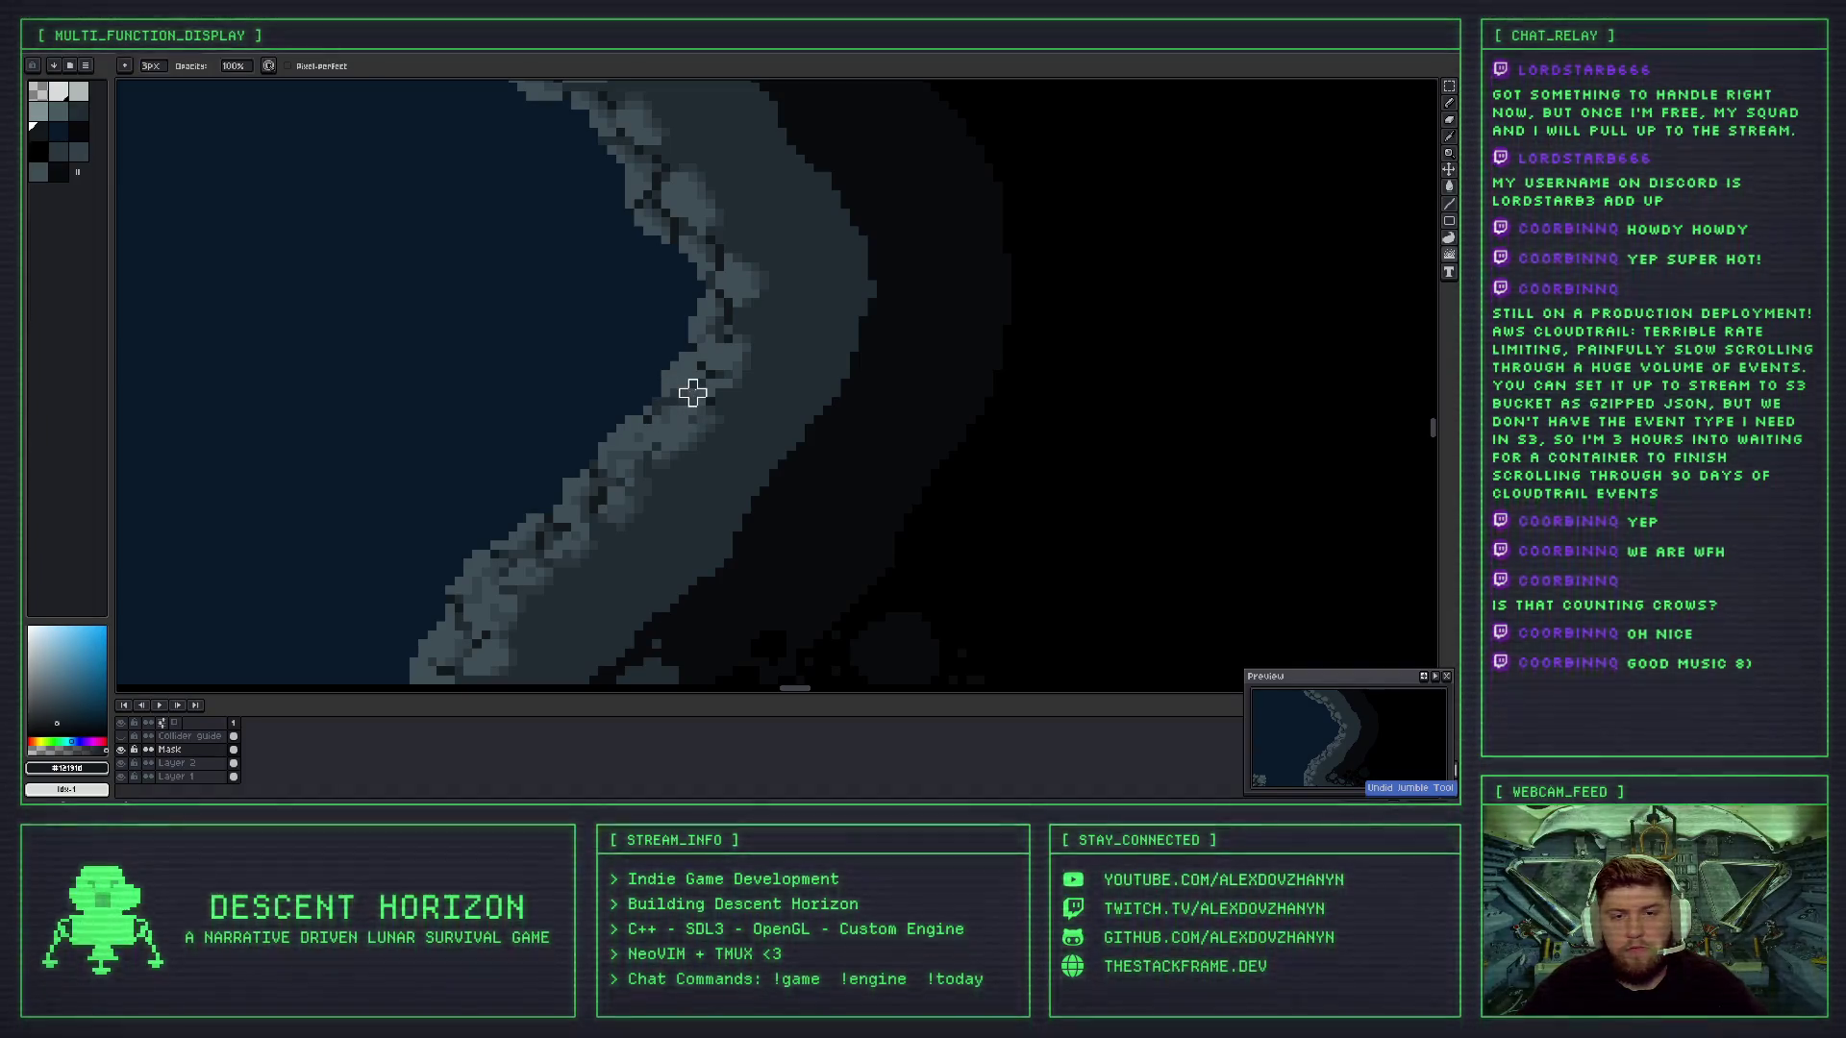
{"action": "scroll", "coordinate": [673, 413], "scroll_direction": "down", "scroll_amount": 3}
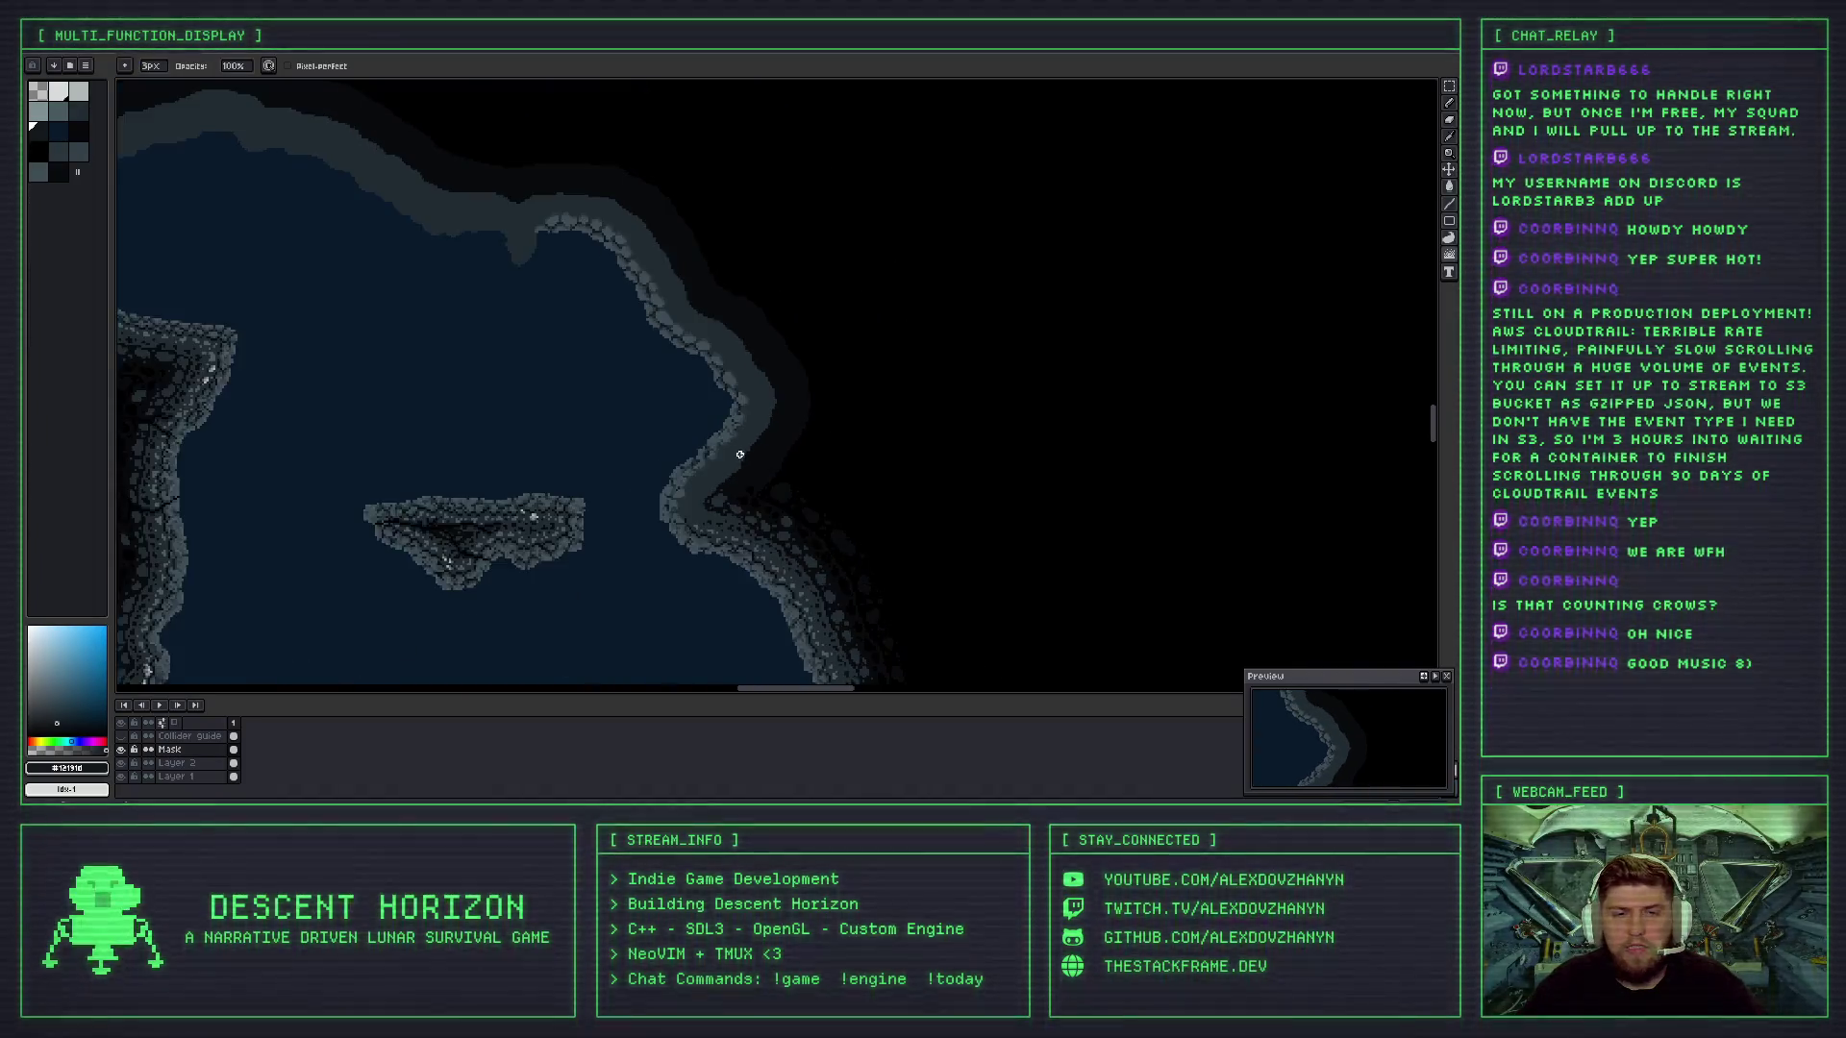
{"action": "scroll", "coordinate": [739, 453], "scroll_direction": "up", "scroll_amount": 2}
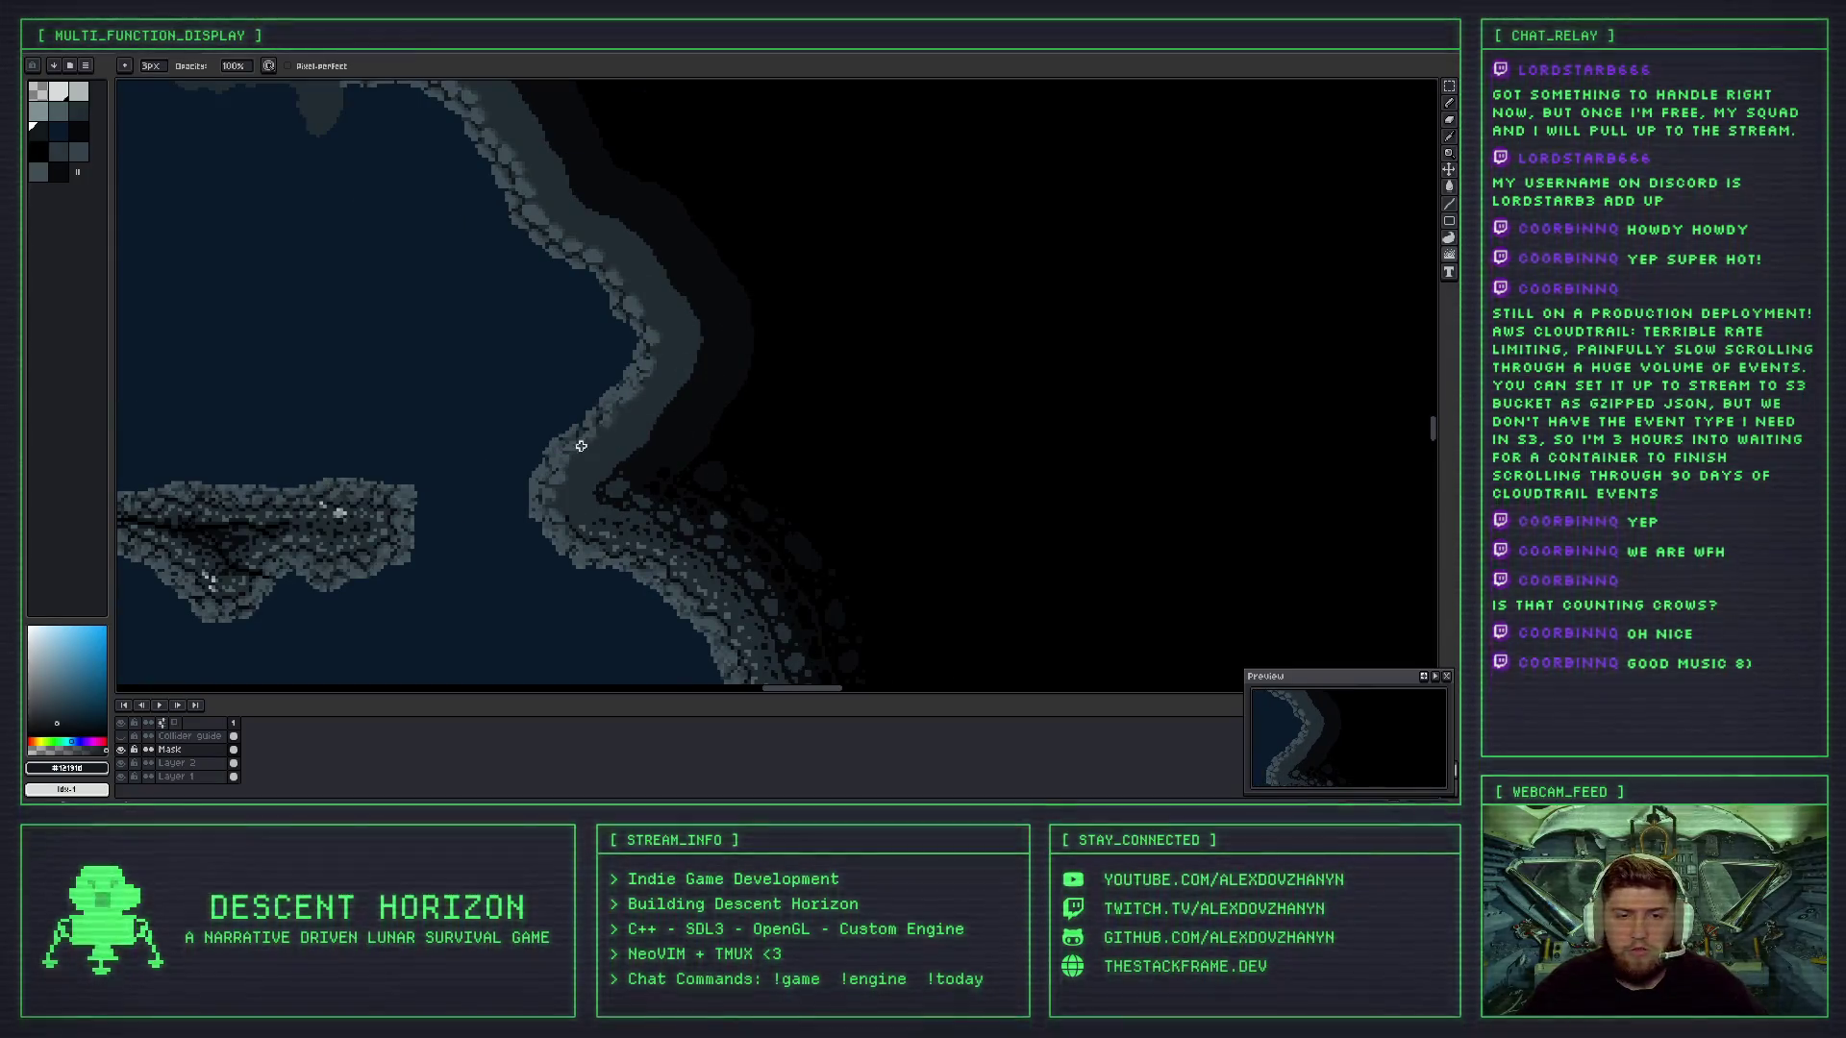
{"action": "scroll", "coordinate": [581, 445], "scroll_direction": "up", "scroll_amount": 1}
{"action": "scroll", "coordinate": [647, 458], "scroll_direction": "up", "scroll_amount": 1}
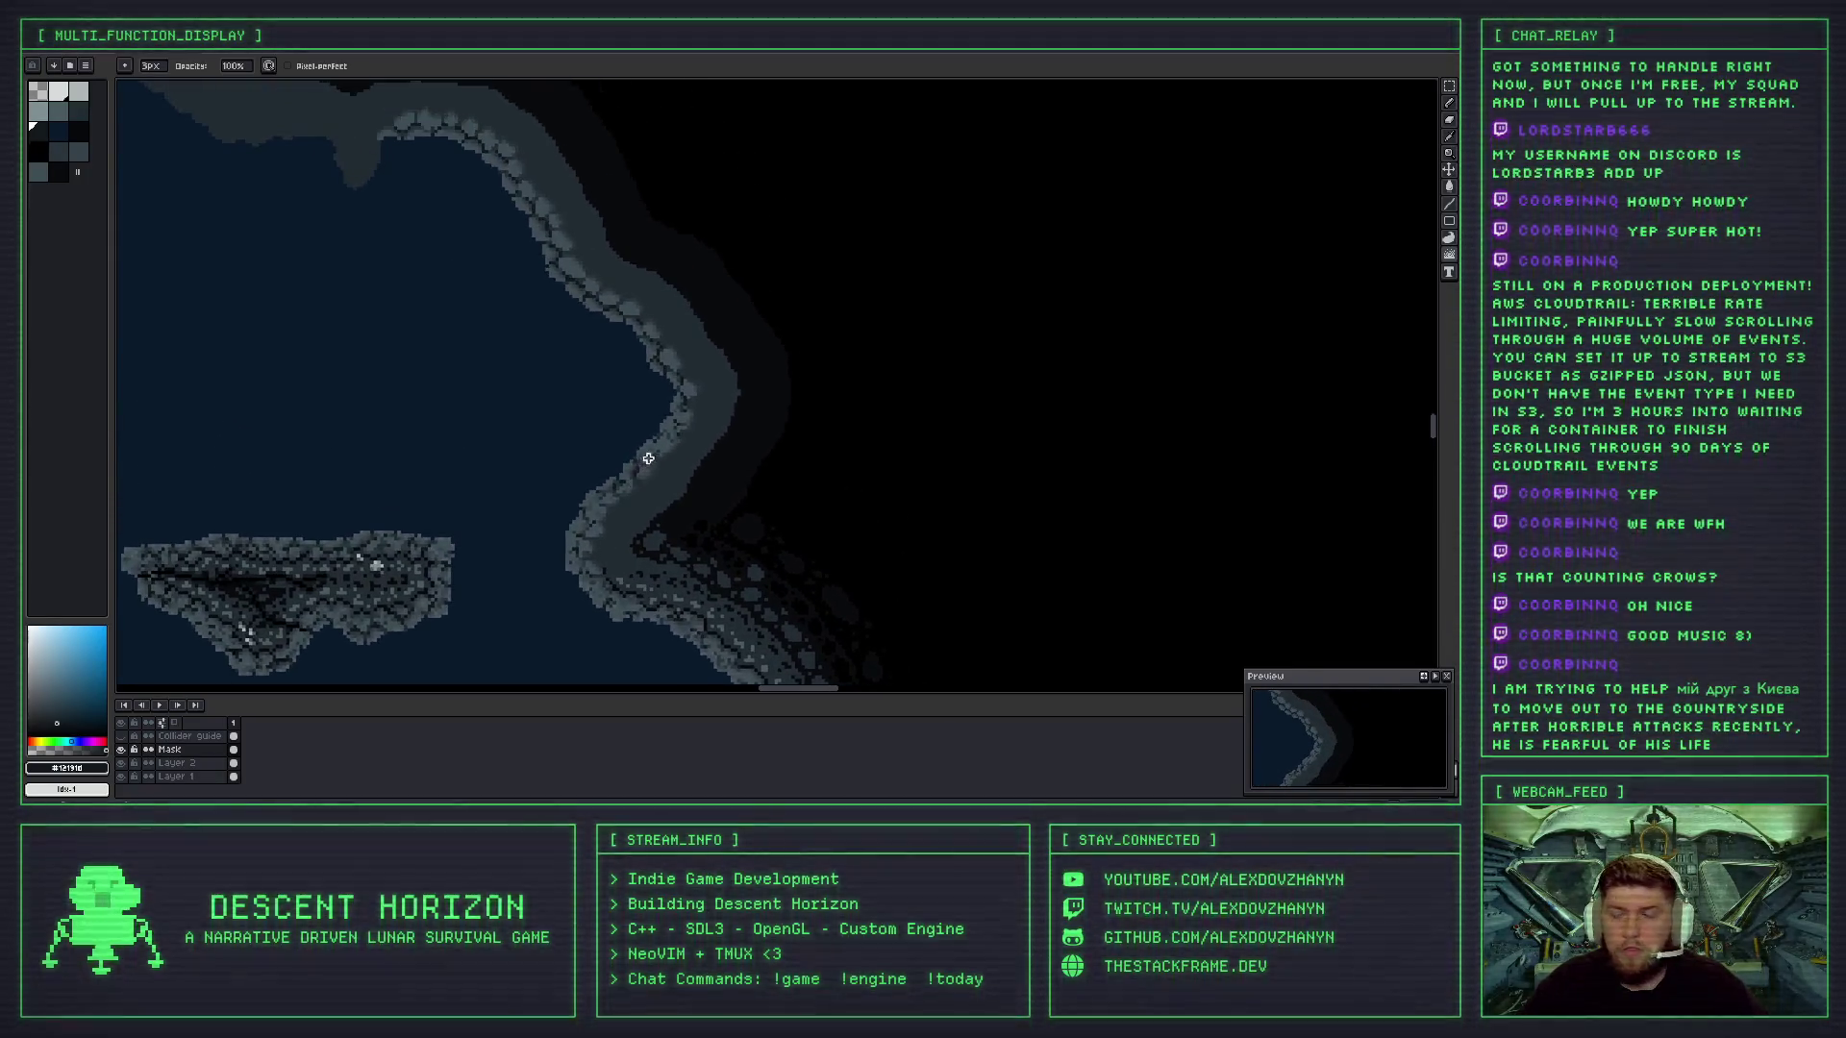
{"action": "scroll", "coordinate": [648, 459], "scroll_direction": "down", "scroll_amount": 1}
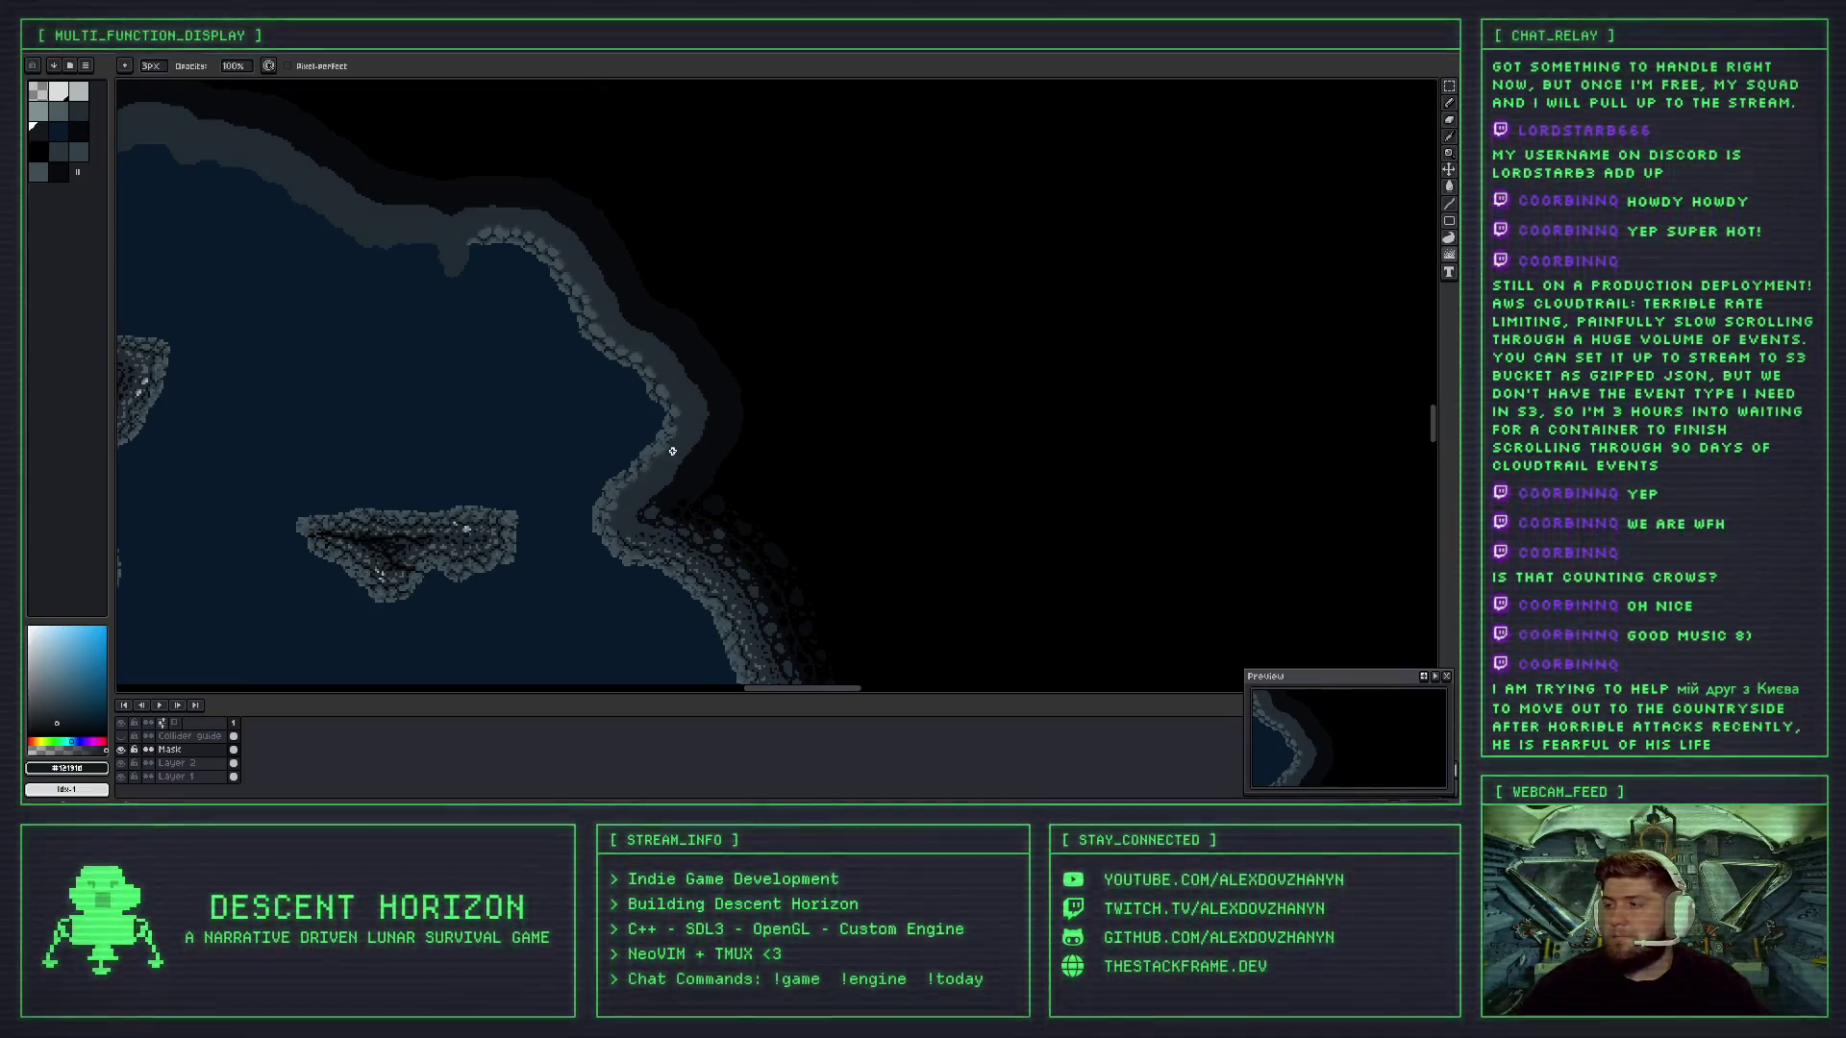
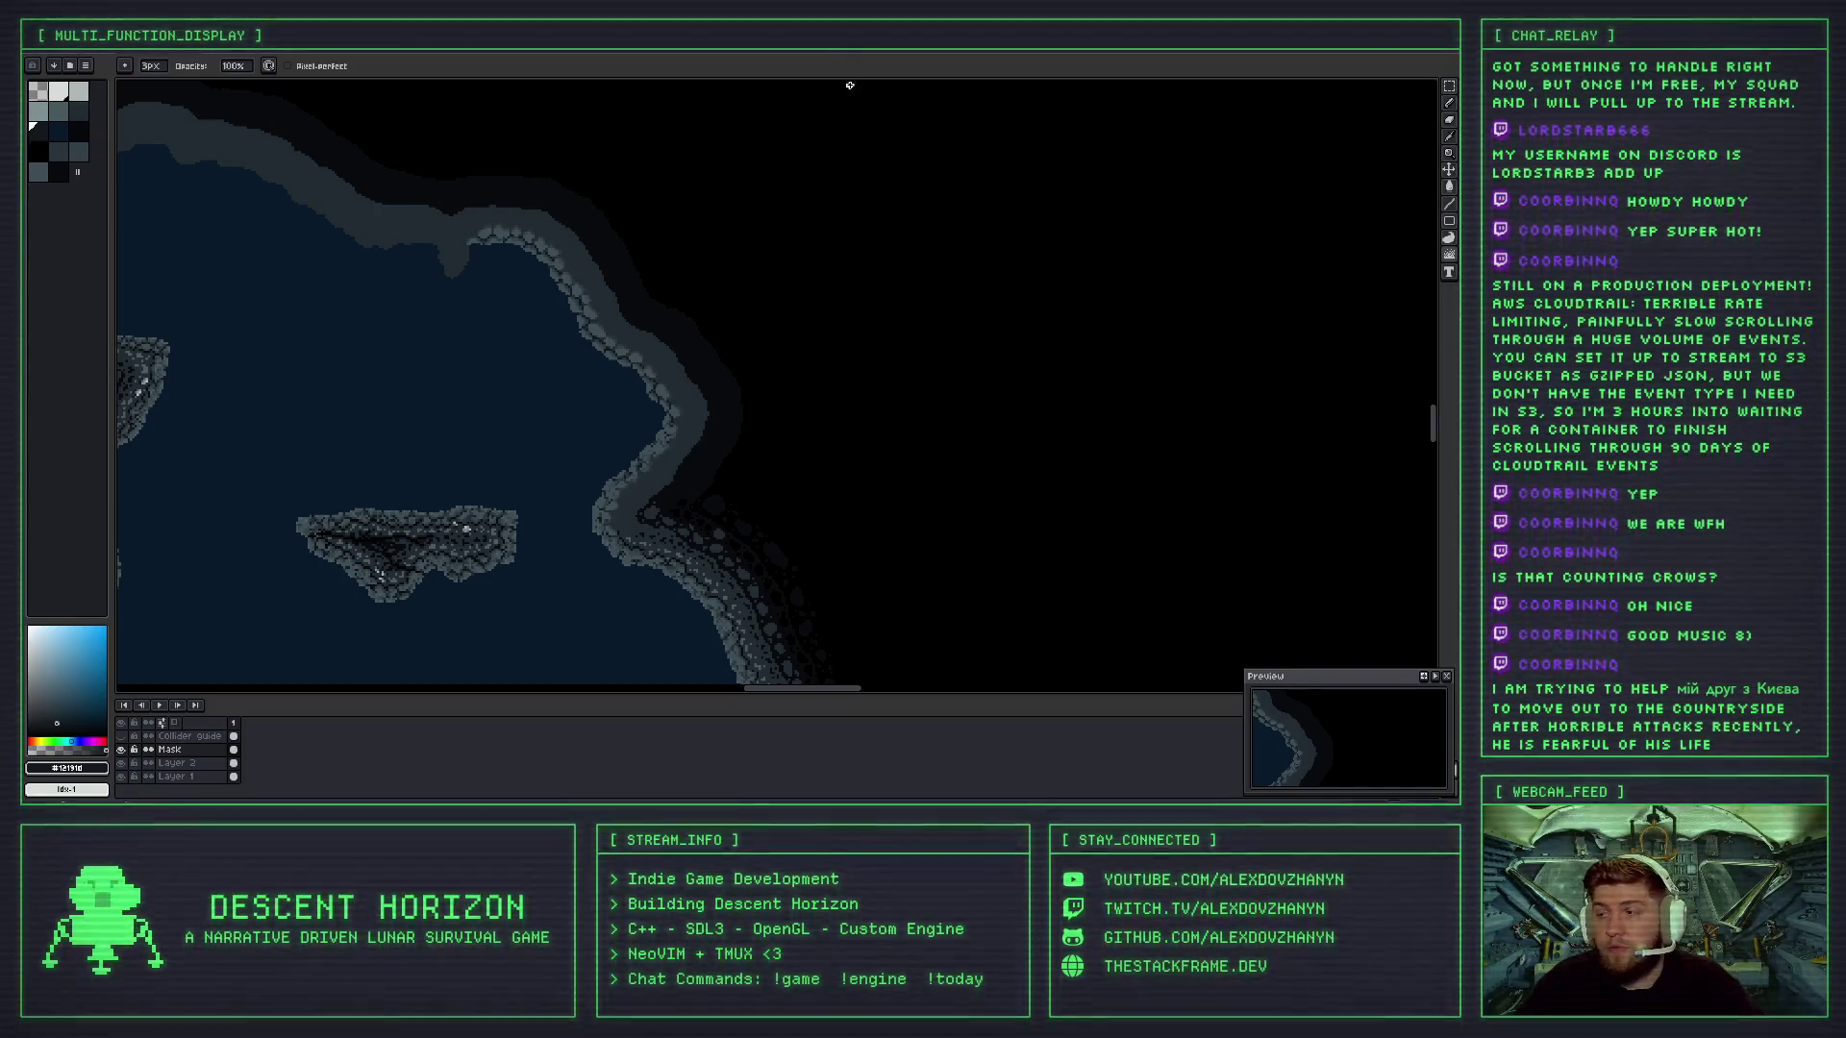
- Zoom in and drag a Jumble stroke along the right cave wall edge
{"action": "scroll", "coordinate": [712, 422], "scroll_direction": "up", "scroll_amount": 5}
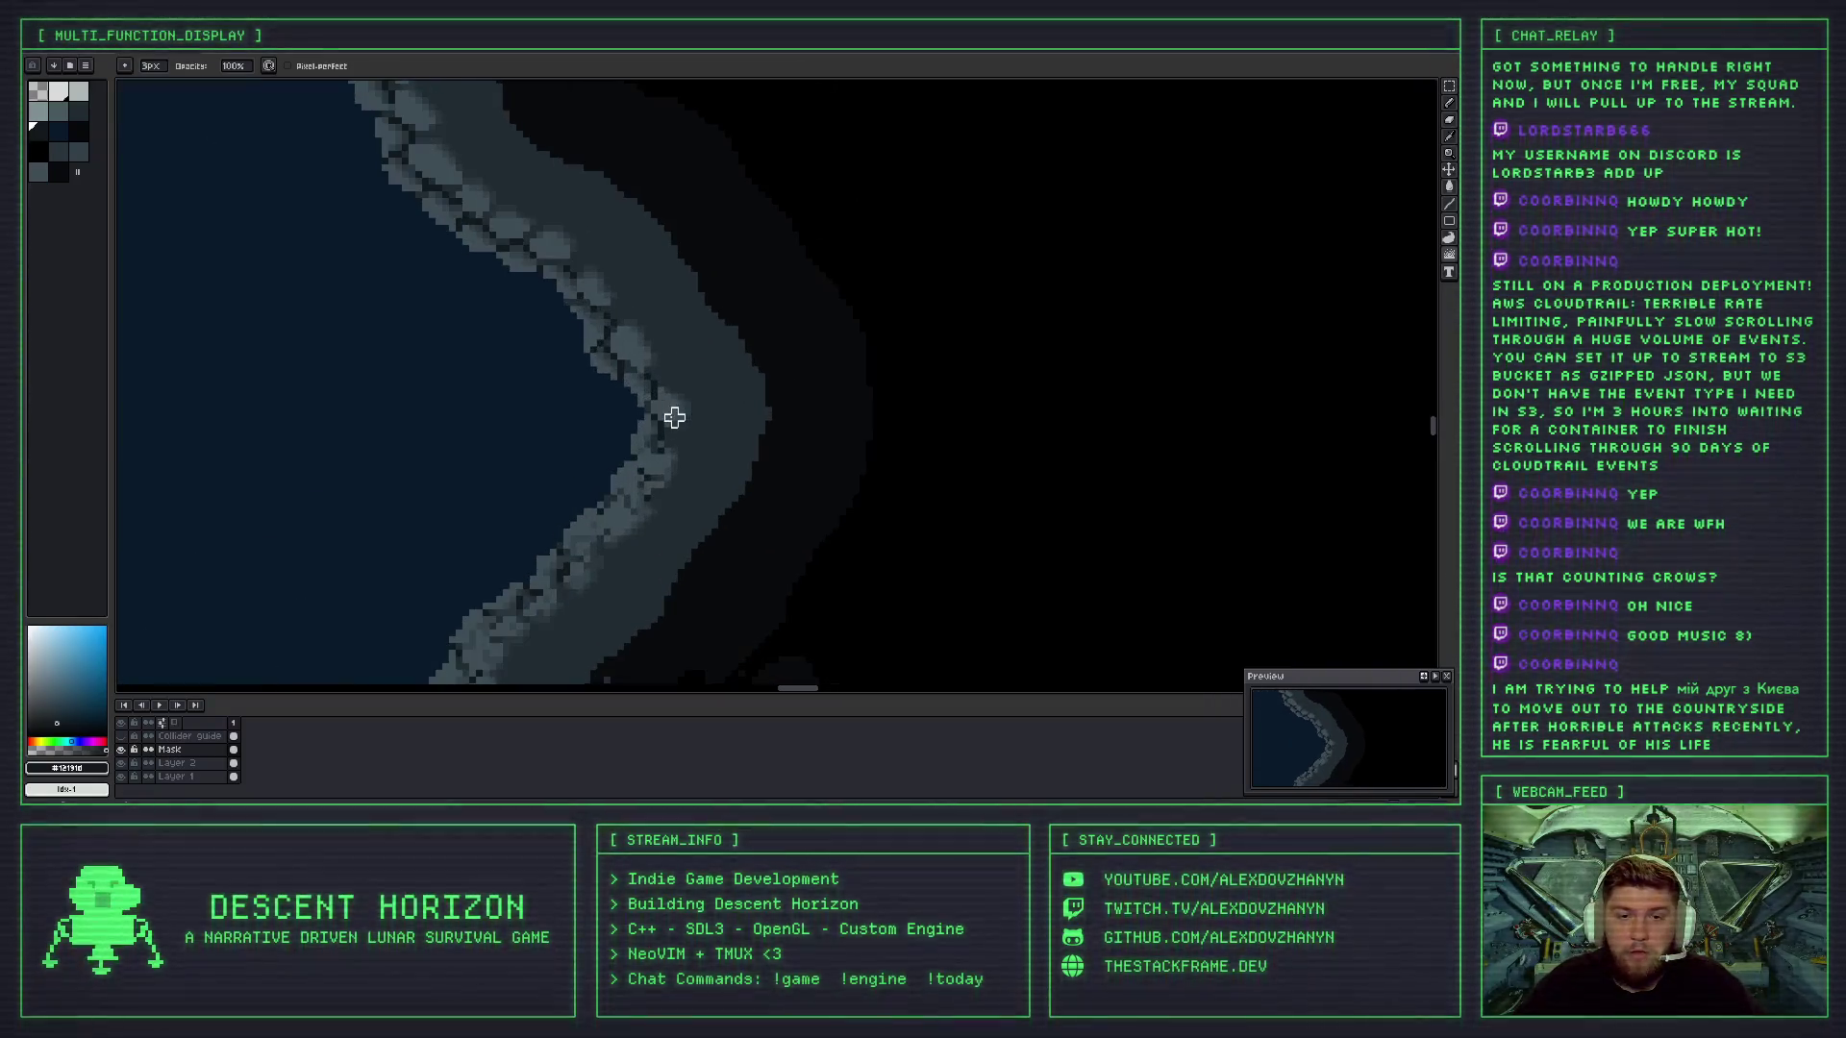
{"action": "scroll", "coordinate": [660, 427], "scroll_direction": "up", "scroll_amount": 1}
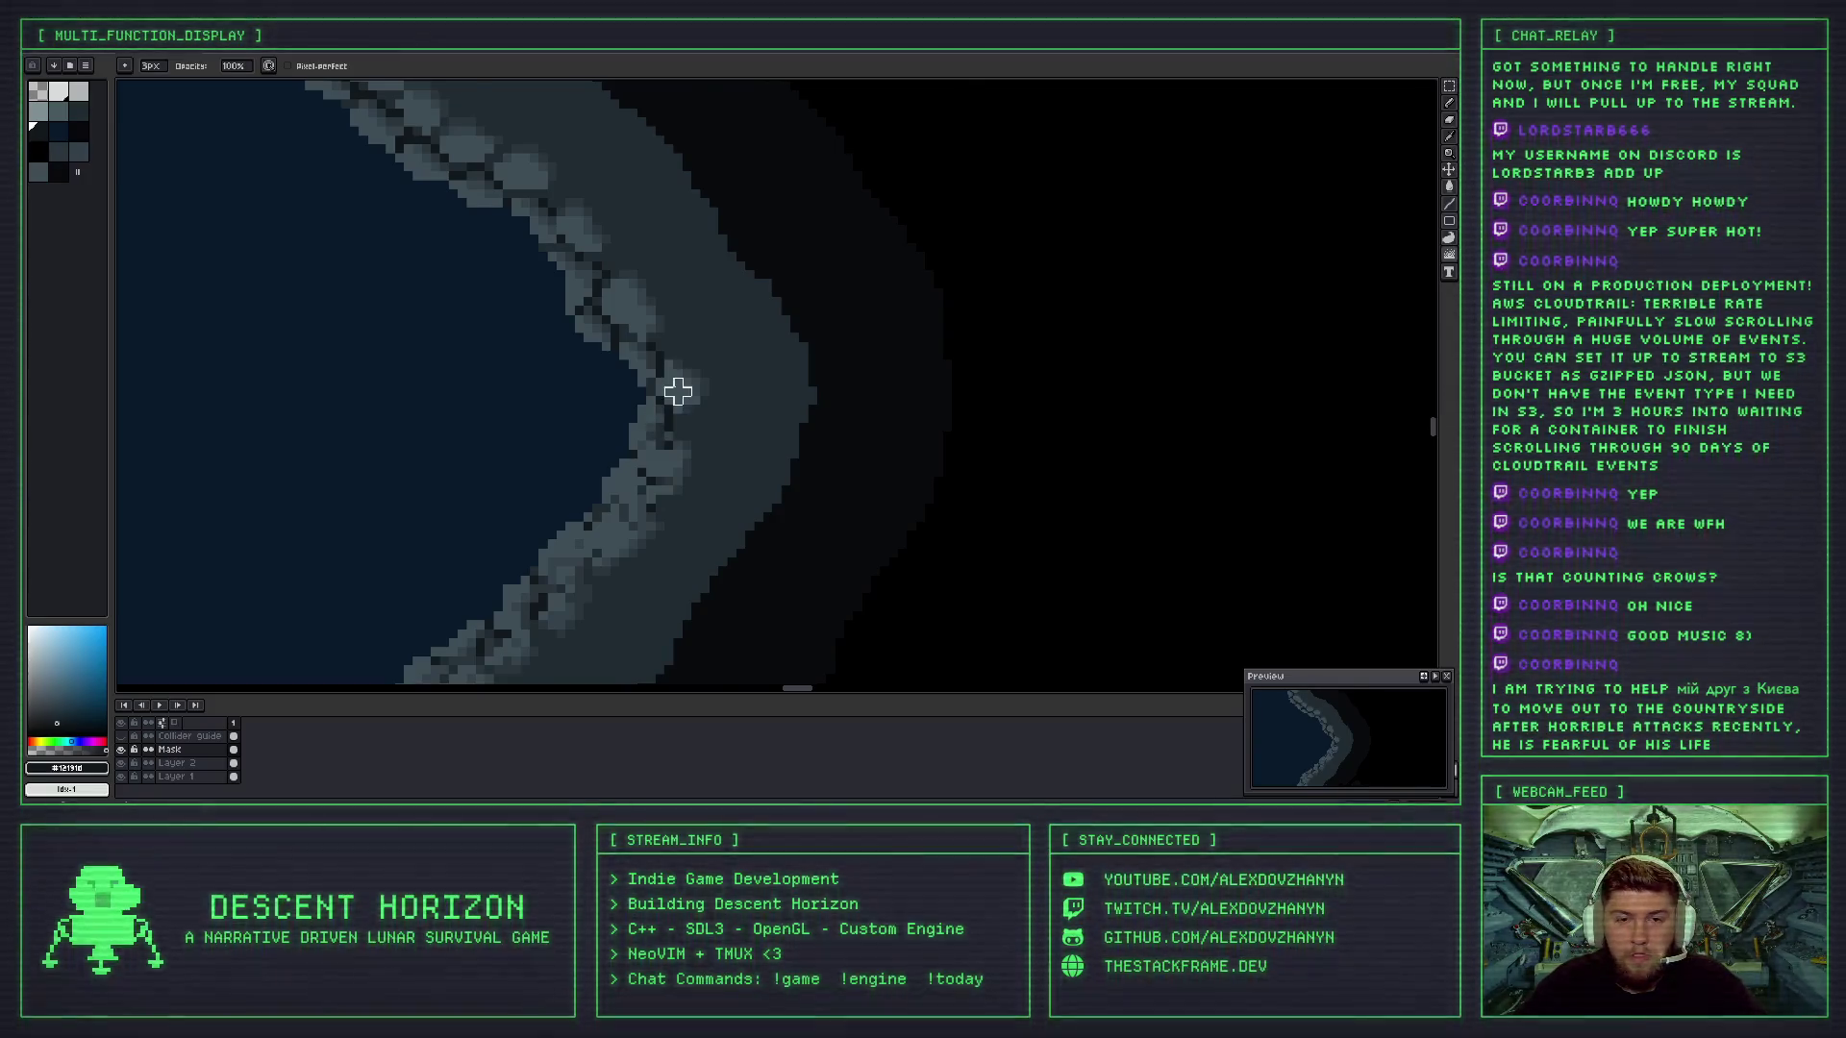
{"action": "scroll", "coordinate": [678, 391], "scroll_direction": "up", "scroll_amount": 1}
{"action": "left_click_drag", "start_coordinate": [665, 393], "coordinate": [652, 471]}
- Undo that Jumble stroke and two earlier jumble strokes on the wall edge
{"action": "key", "text": "ctrl+z"}
{"action": "key", "text": "v"}
{"action": "key", "text": "b"}
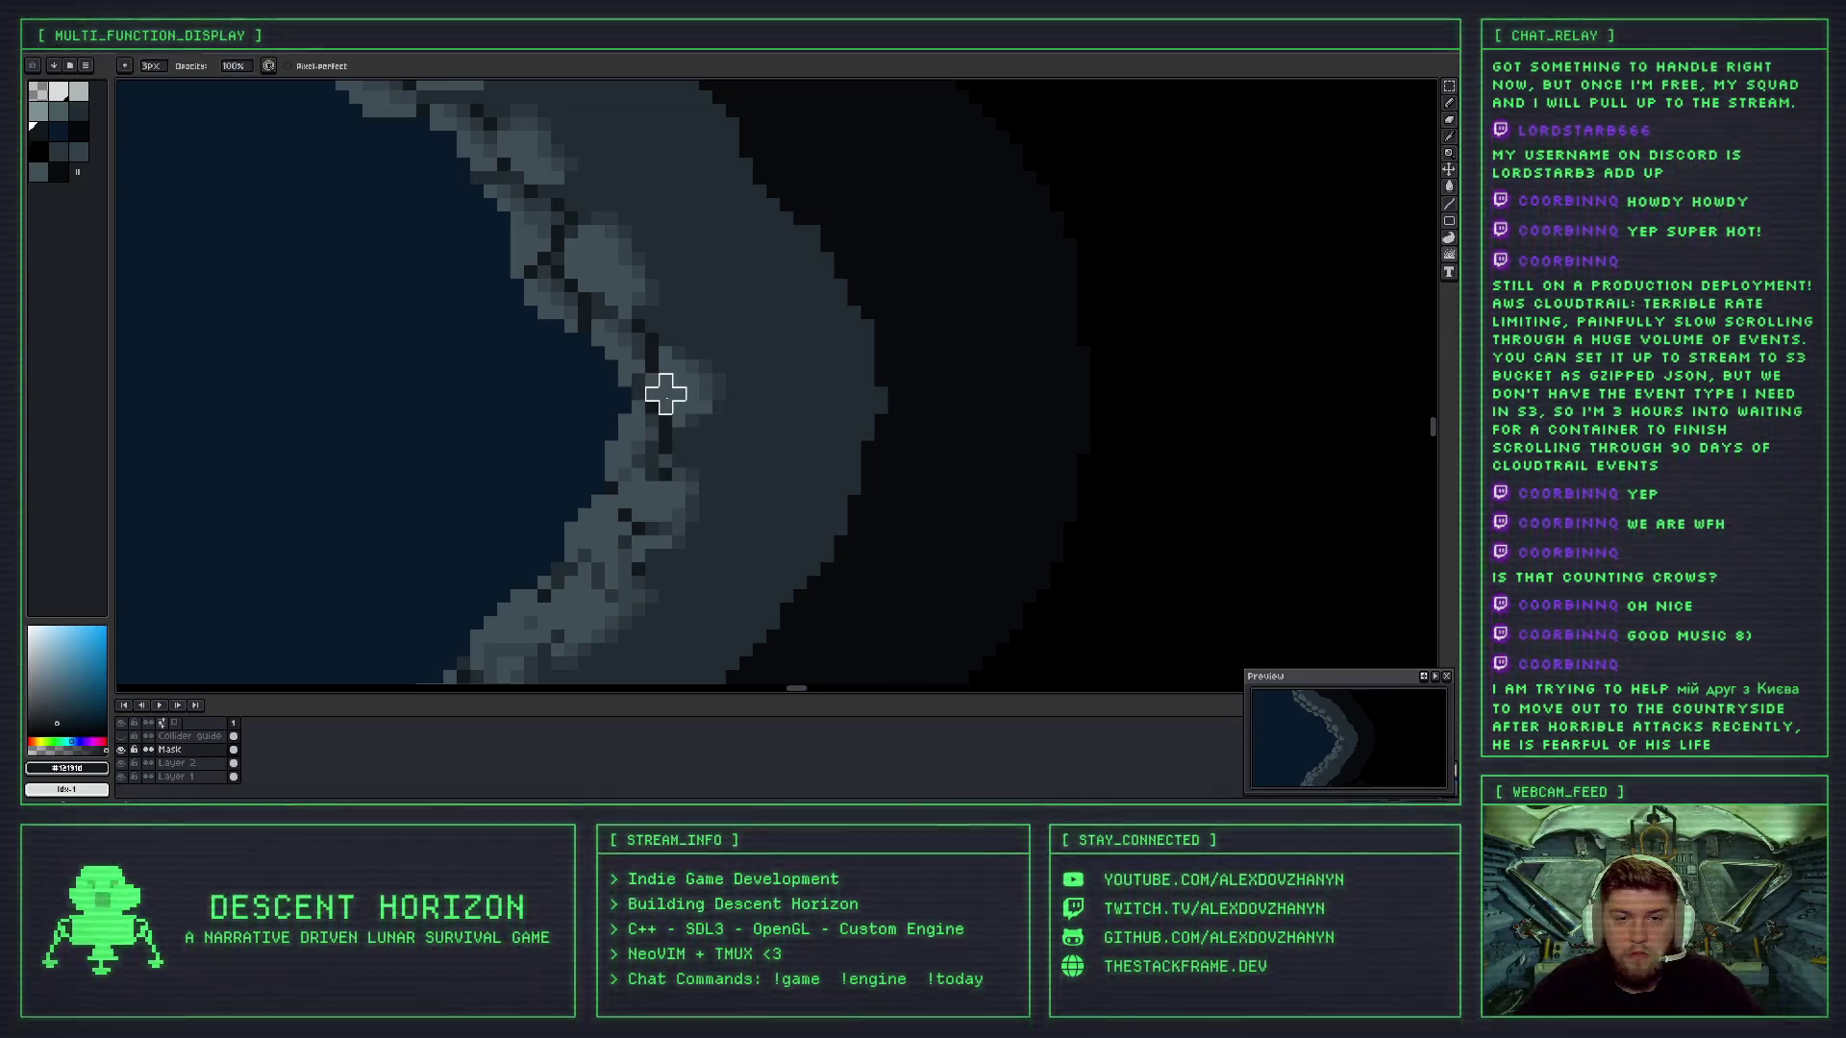
{"action": "key", "text": "ctrl+z"}
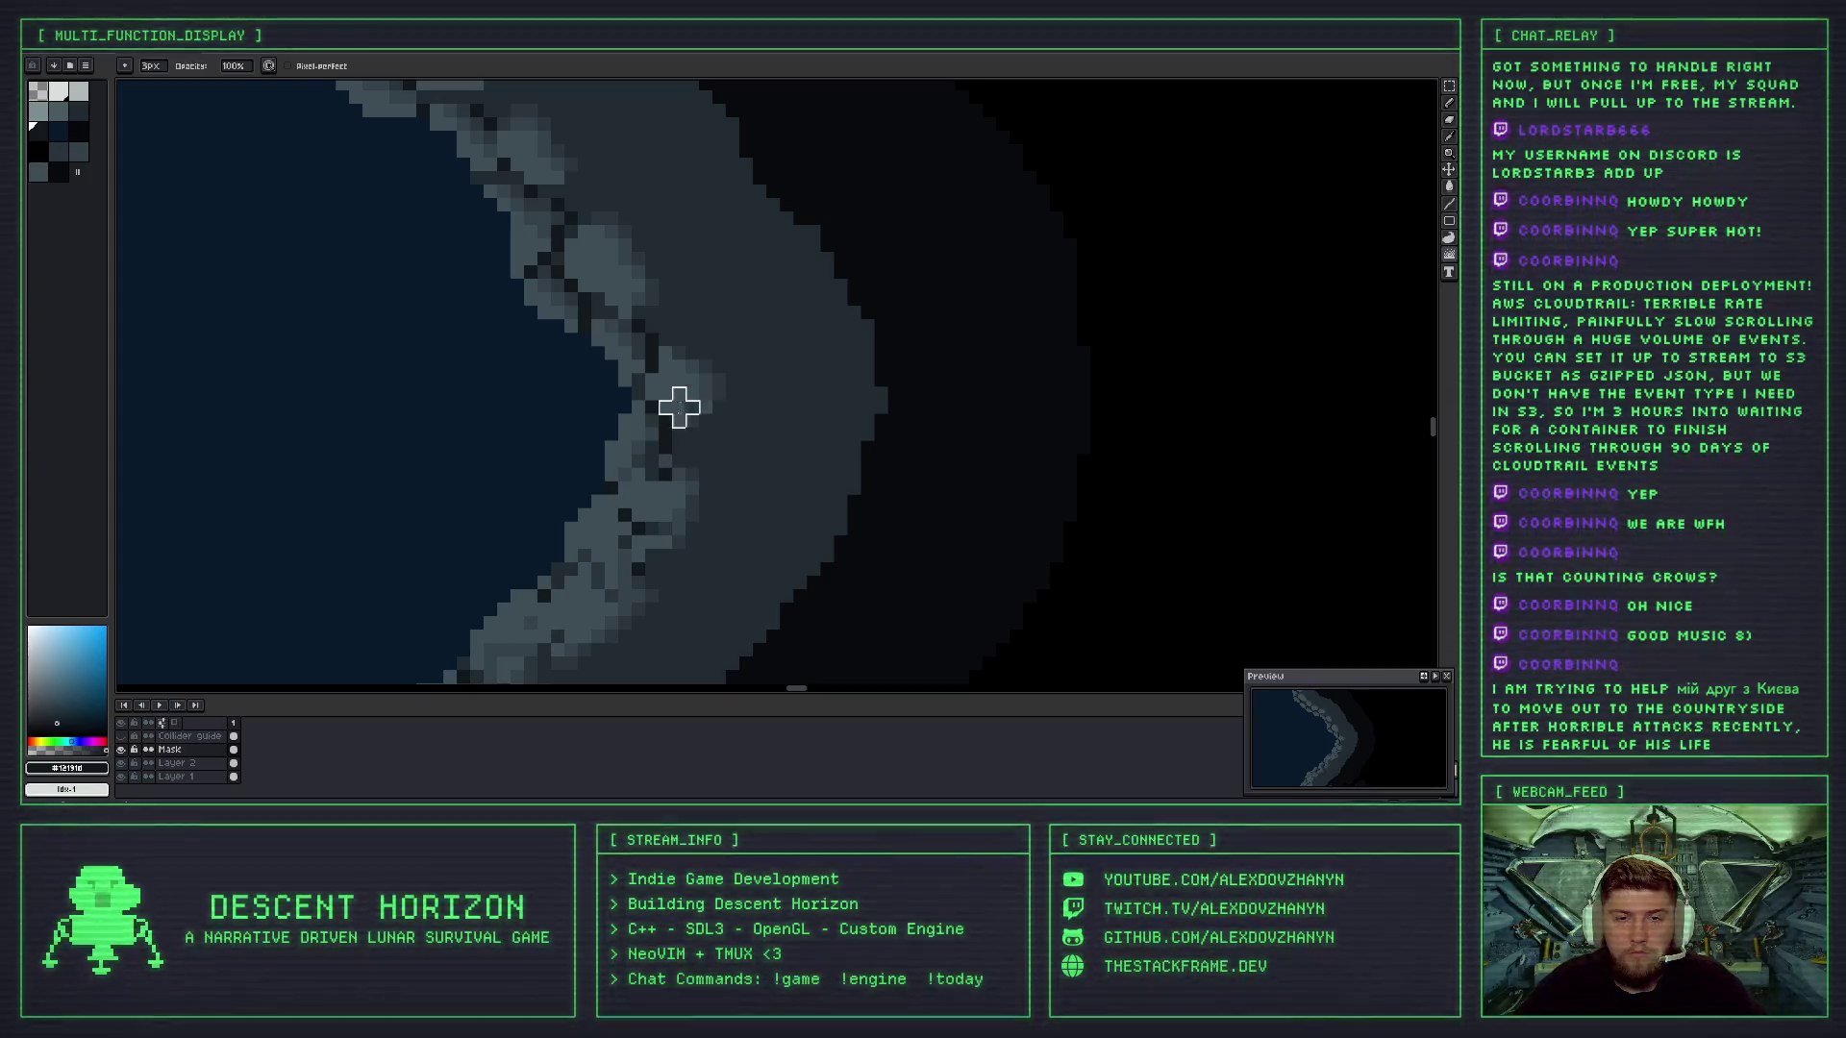
{"action": "key", "text": "ctrl+z"}
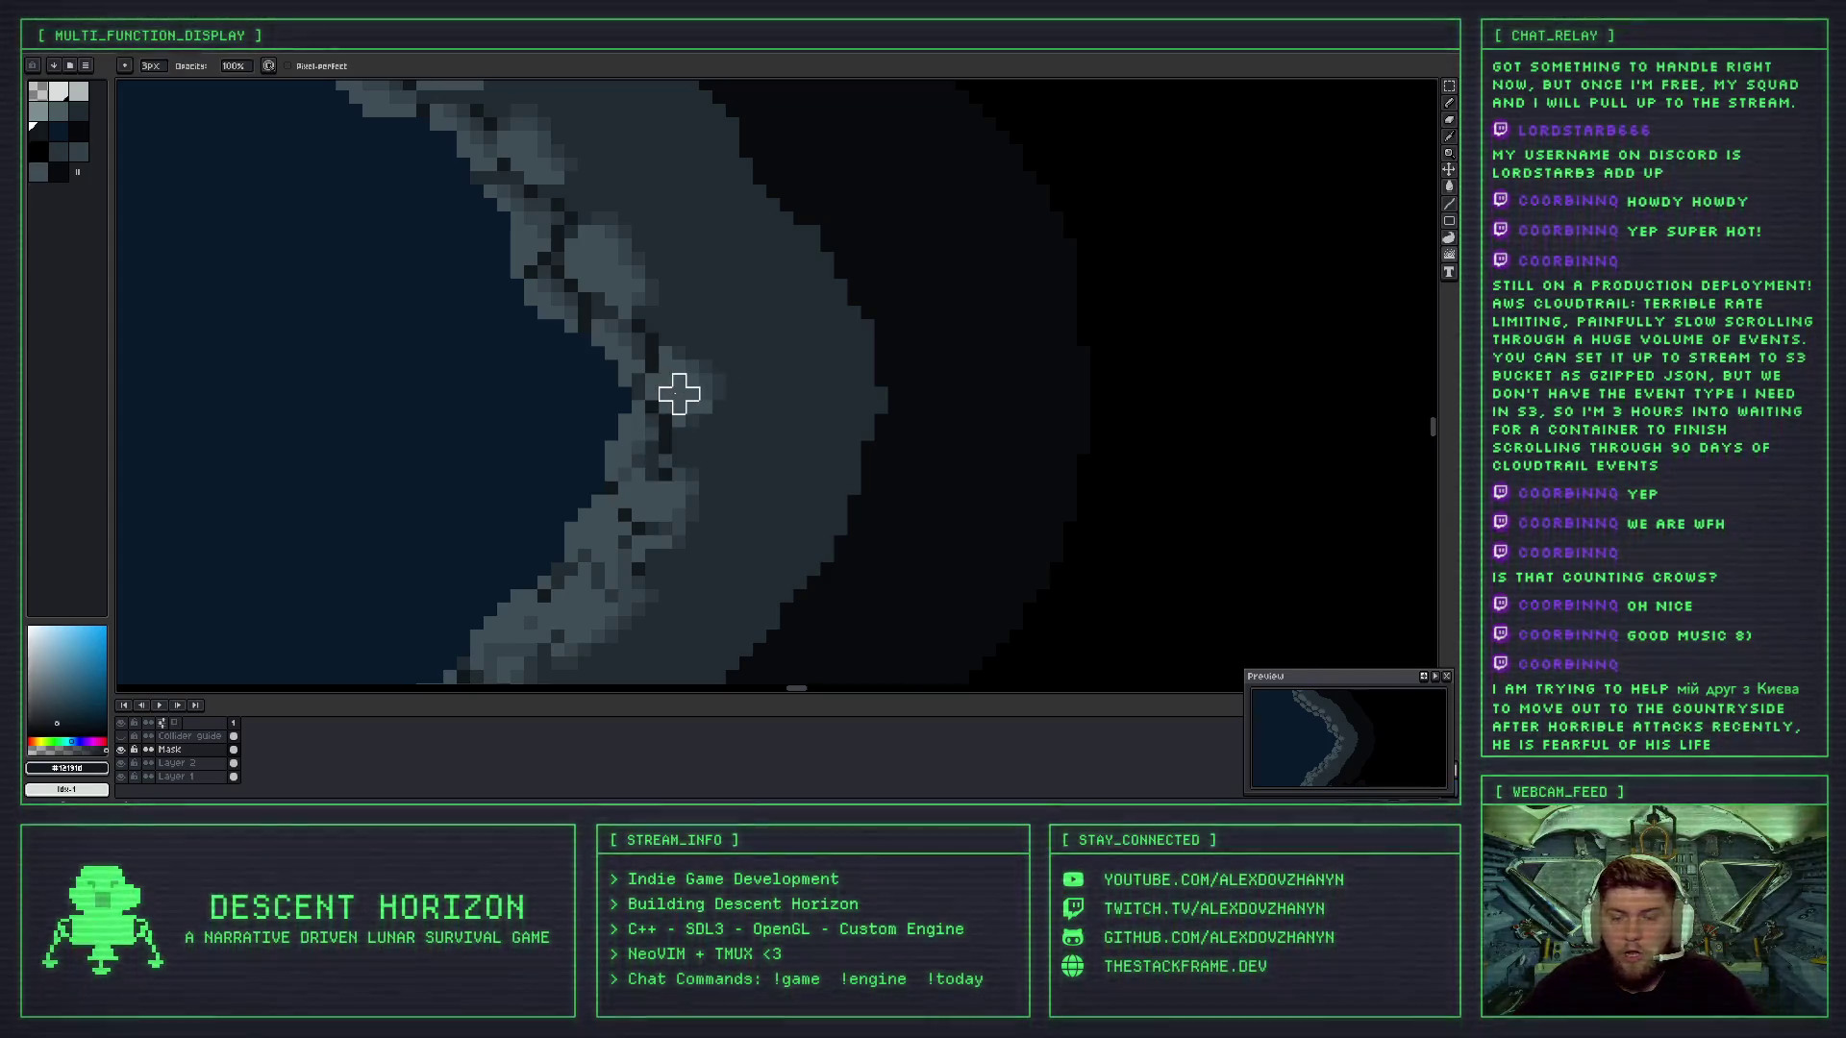
- Zoom in and out to inspect the restored right wall rock pixels
{"action": "scroll", "coordinate": [688, 428], "scroll_direction": "down", "scroll_amount": 2}
{"action": "scroll", "coordinate": [705, 465], "scroll_direction": "up", "scroll_amount": 2}
{"action": "scroll", "coordinate": [705, 476], "scroll_direction": "down", "scroll_amount": 2}
{"action": "scroll", "coordinate": [695, 473], "scroll_direction": "up", "scroll_amount": 1}
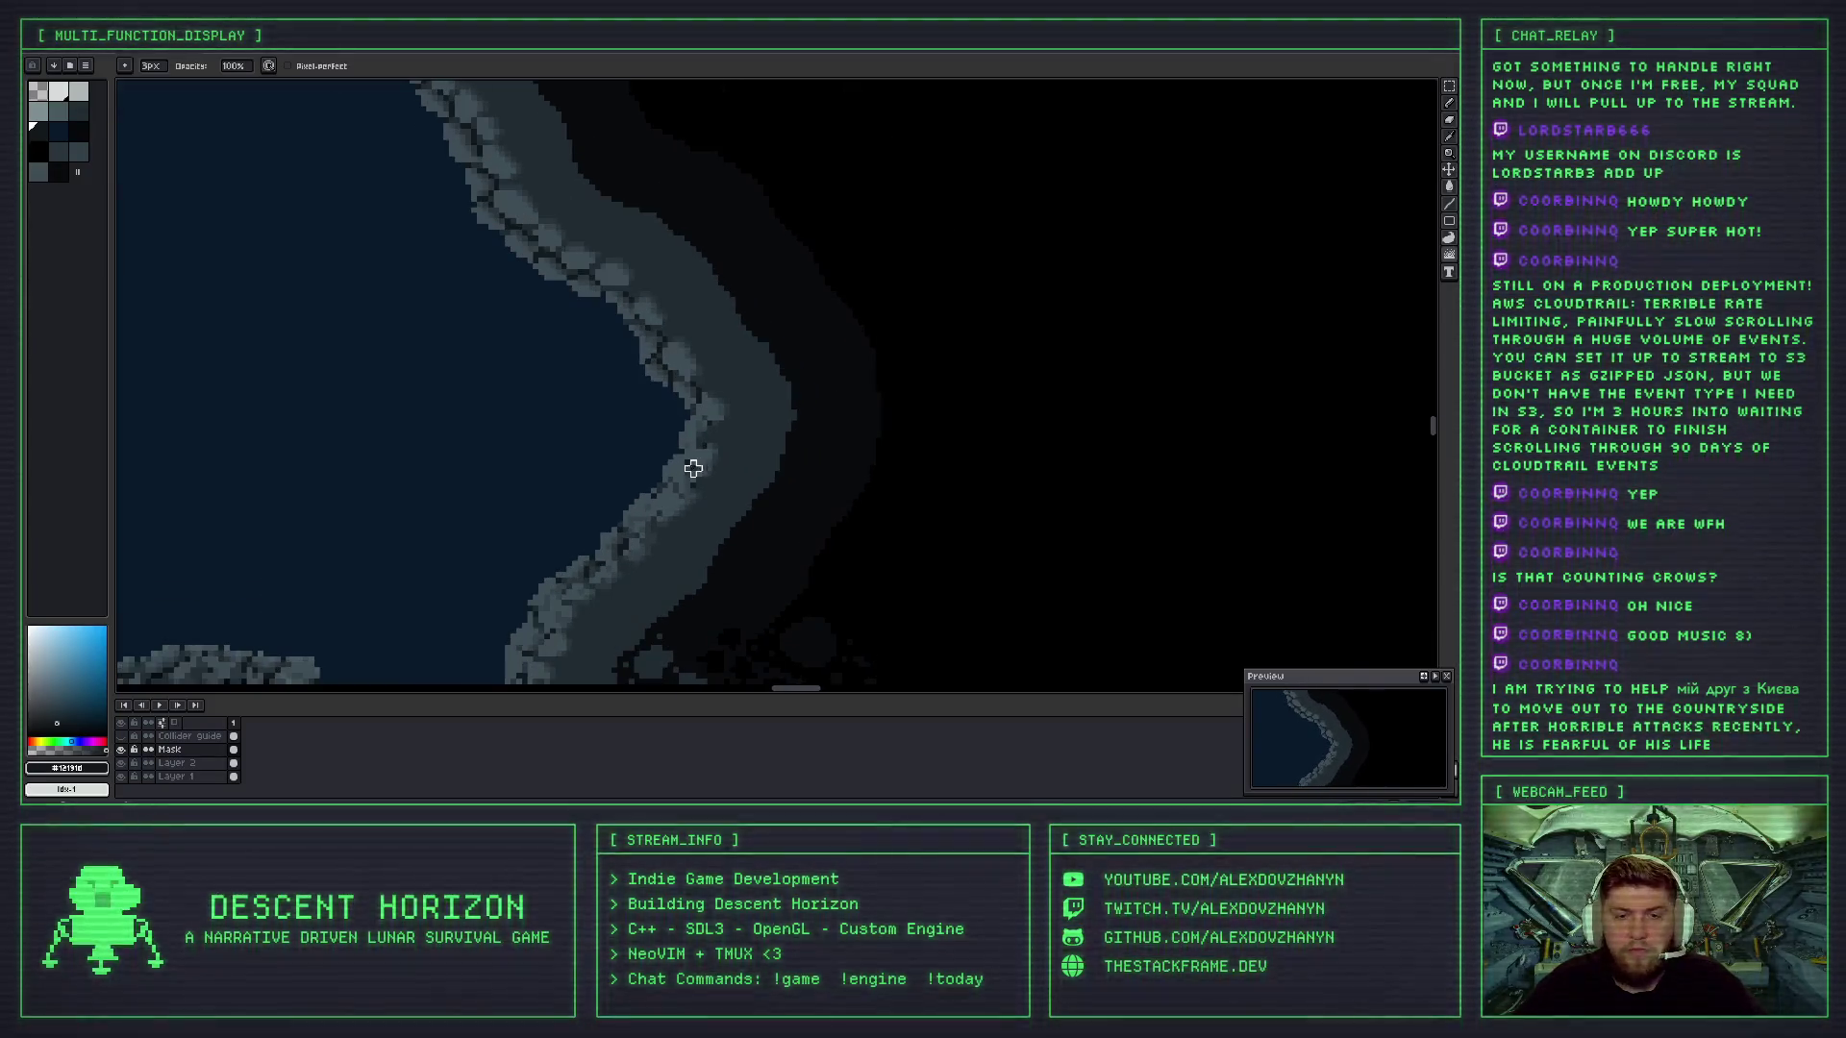
{"action": "scroll", "coordinate": [664, 457], "scroll_direction": "down", "scroll_amount": 1}
{"action": "scroll", "coordinate": [683, 400], "scroll_direction": "up", "scroll_amount": 1}
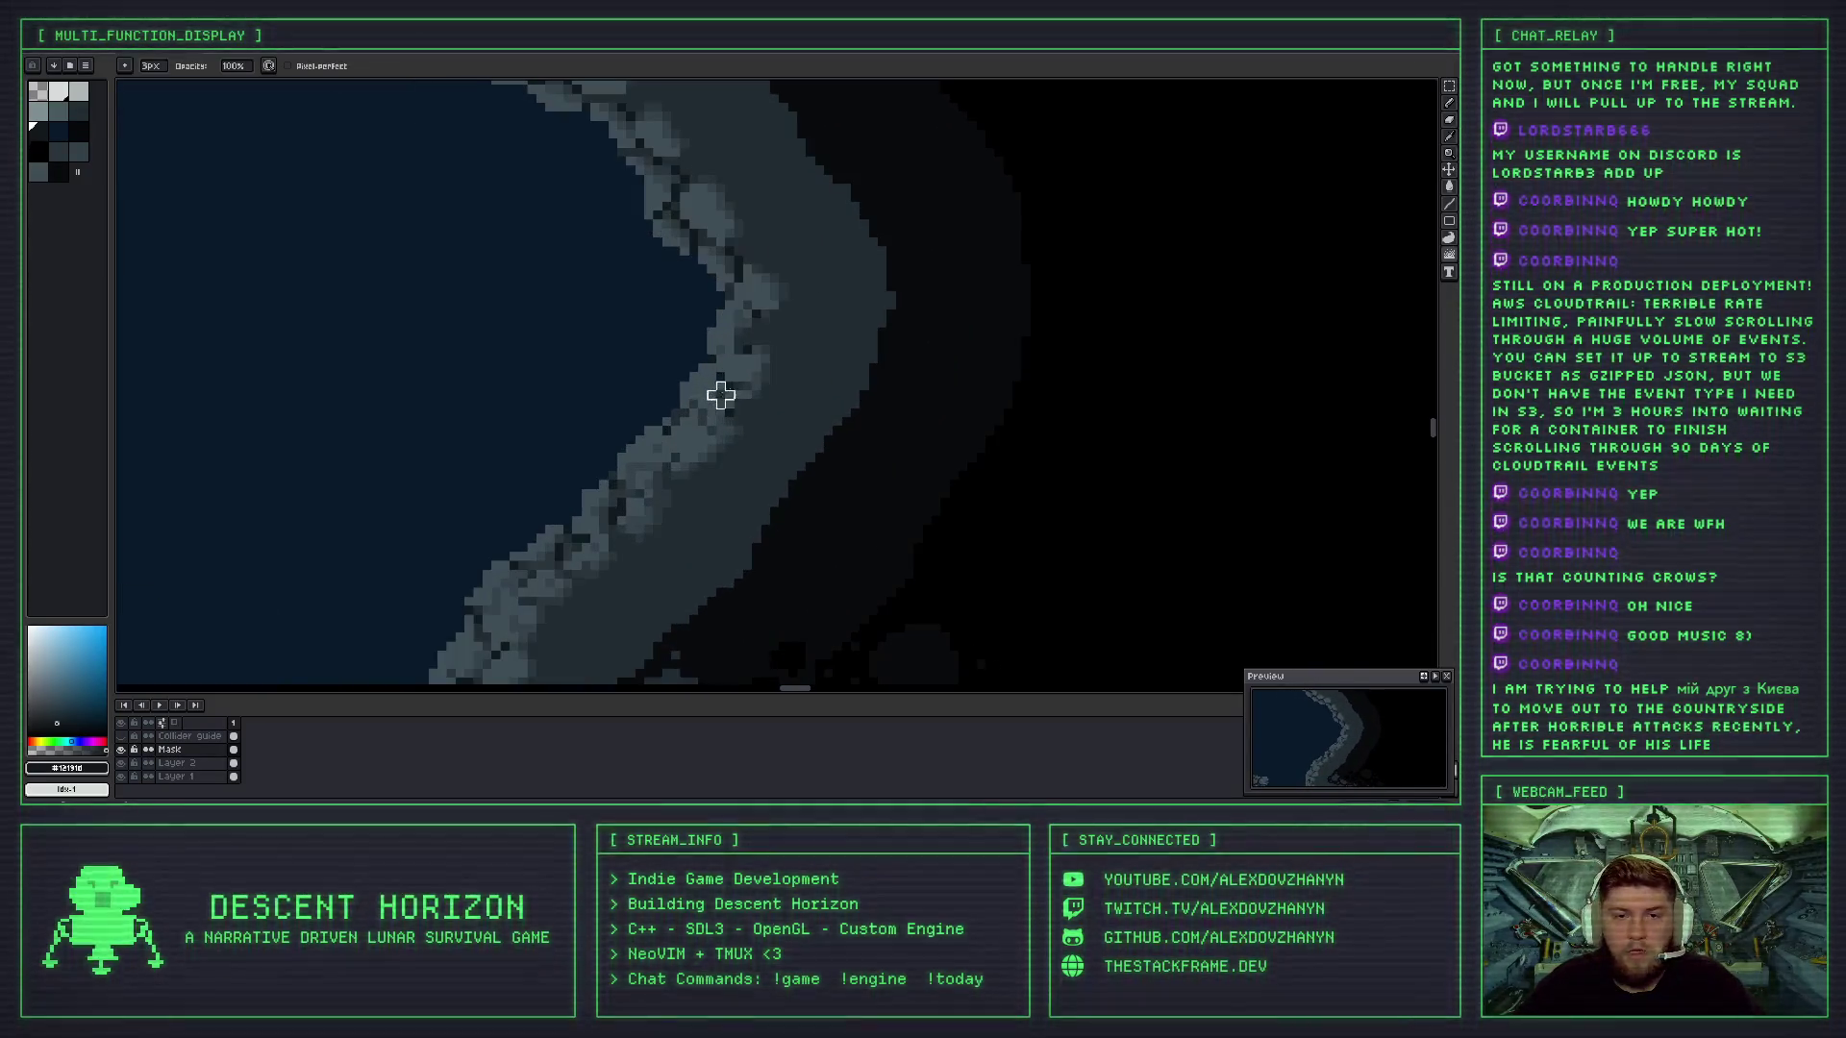
{"action": "scroll", "coordinate": [721, 394], "scroll_direction": "down", "scroll_amount": 3}
{"action": "scroll", "coordinate": [725, 432], "scroll_direction": "up", "scroll_amount": 3}
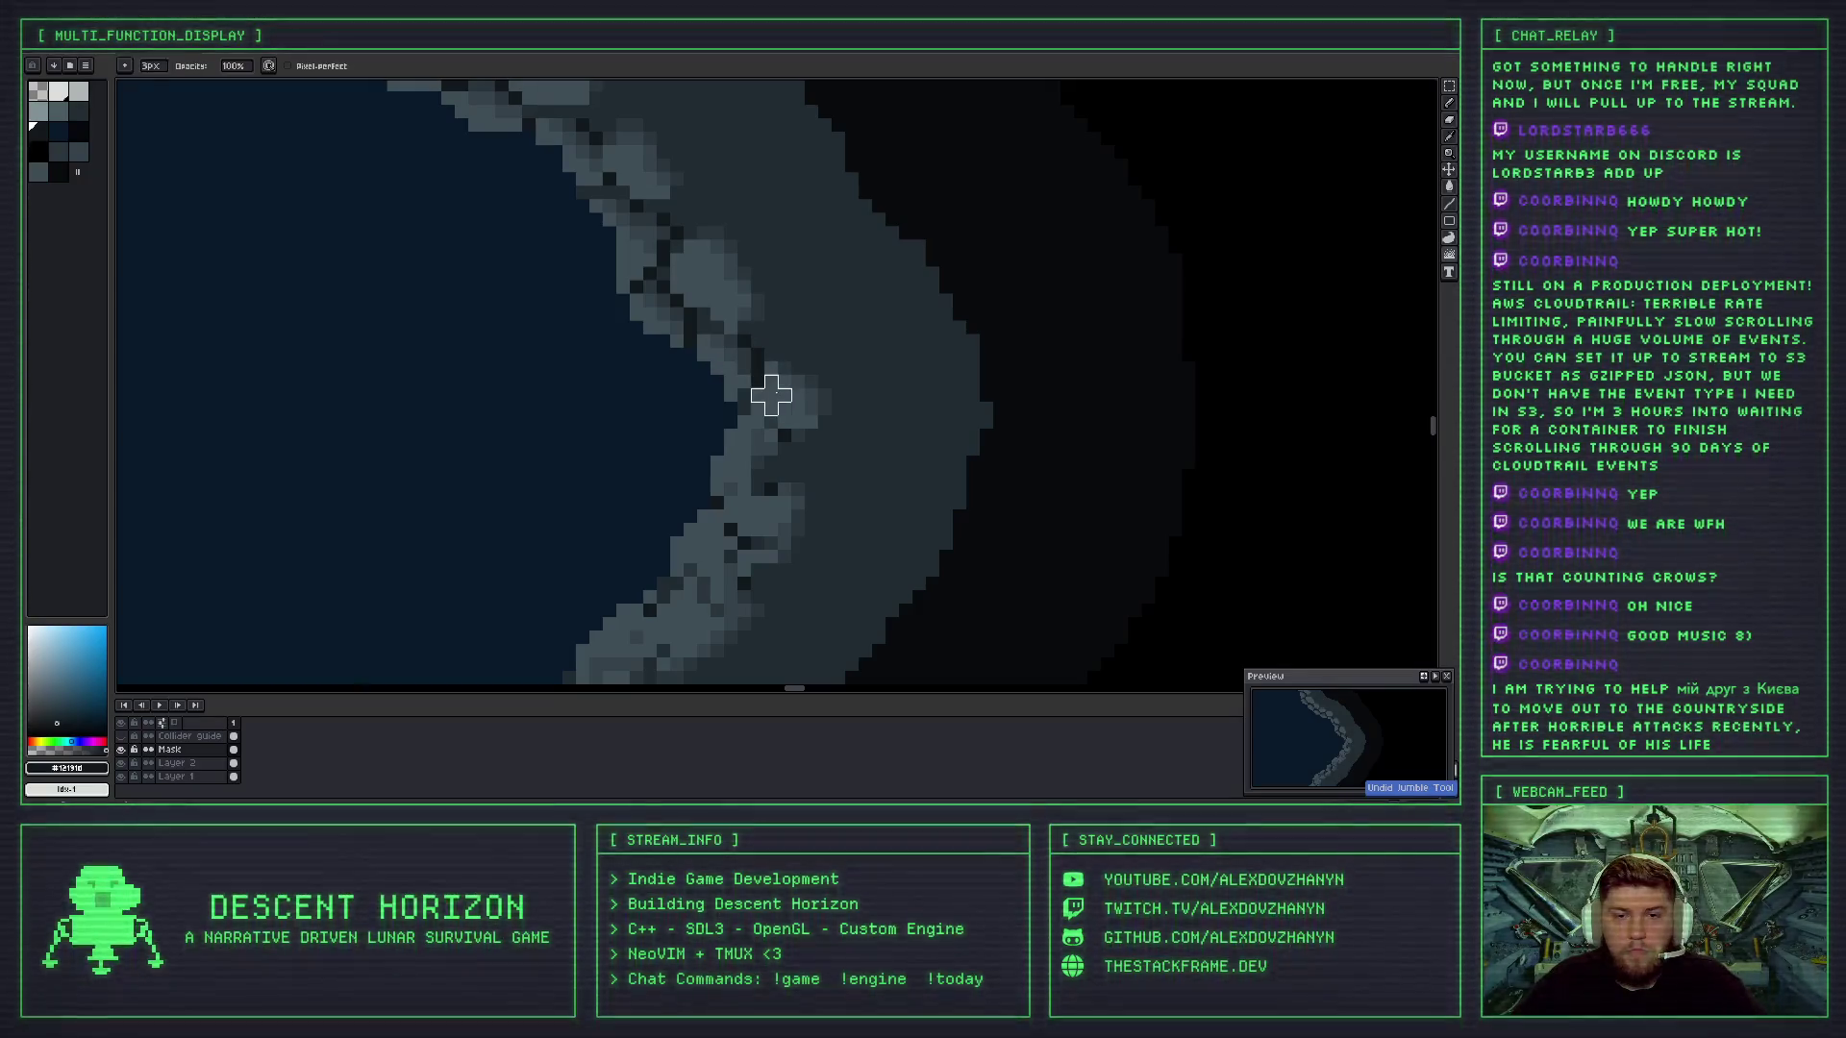
{"action": "scroll", "coordinate": [822, 421], "scroll_direction": "down", "scroll_amount": 3}
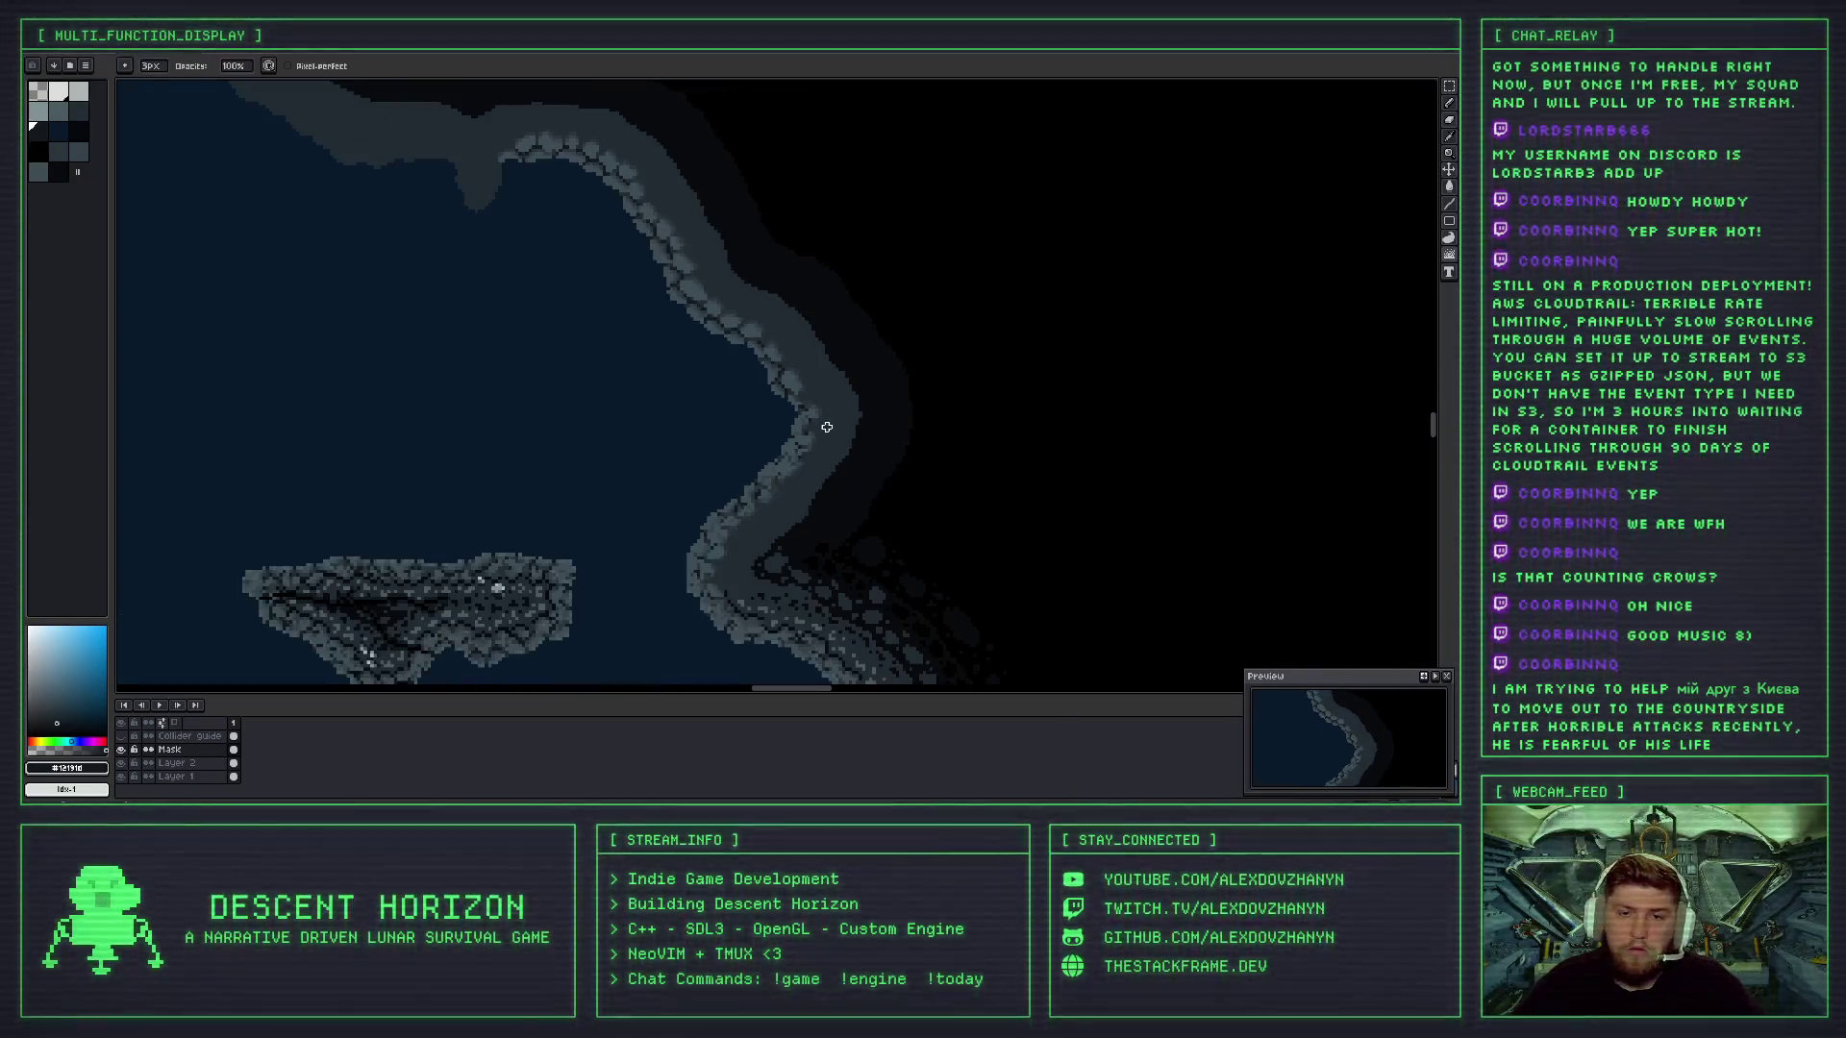
{"action": "scroll", "coordinate": [819, 422], "scroll_direction": "up", "scroll_amount": 1}
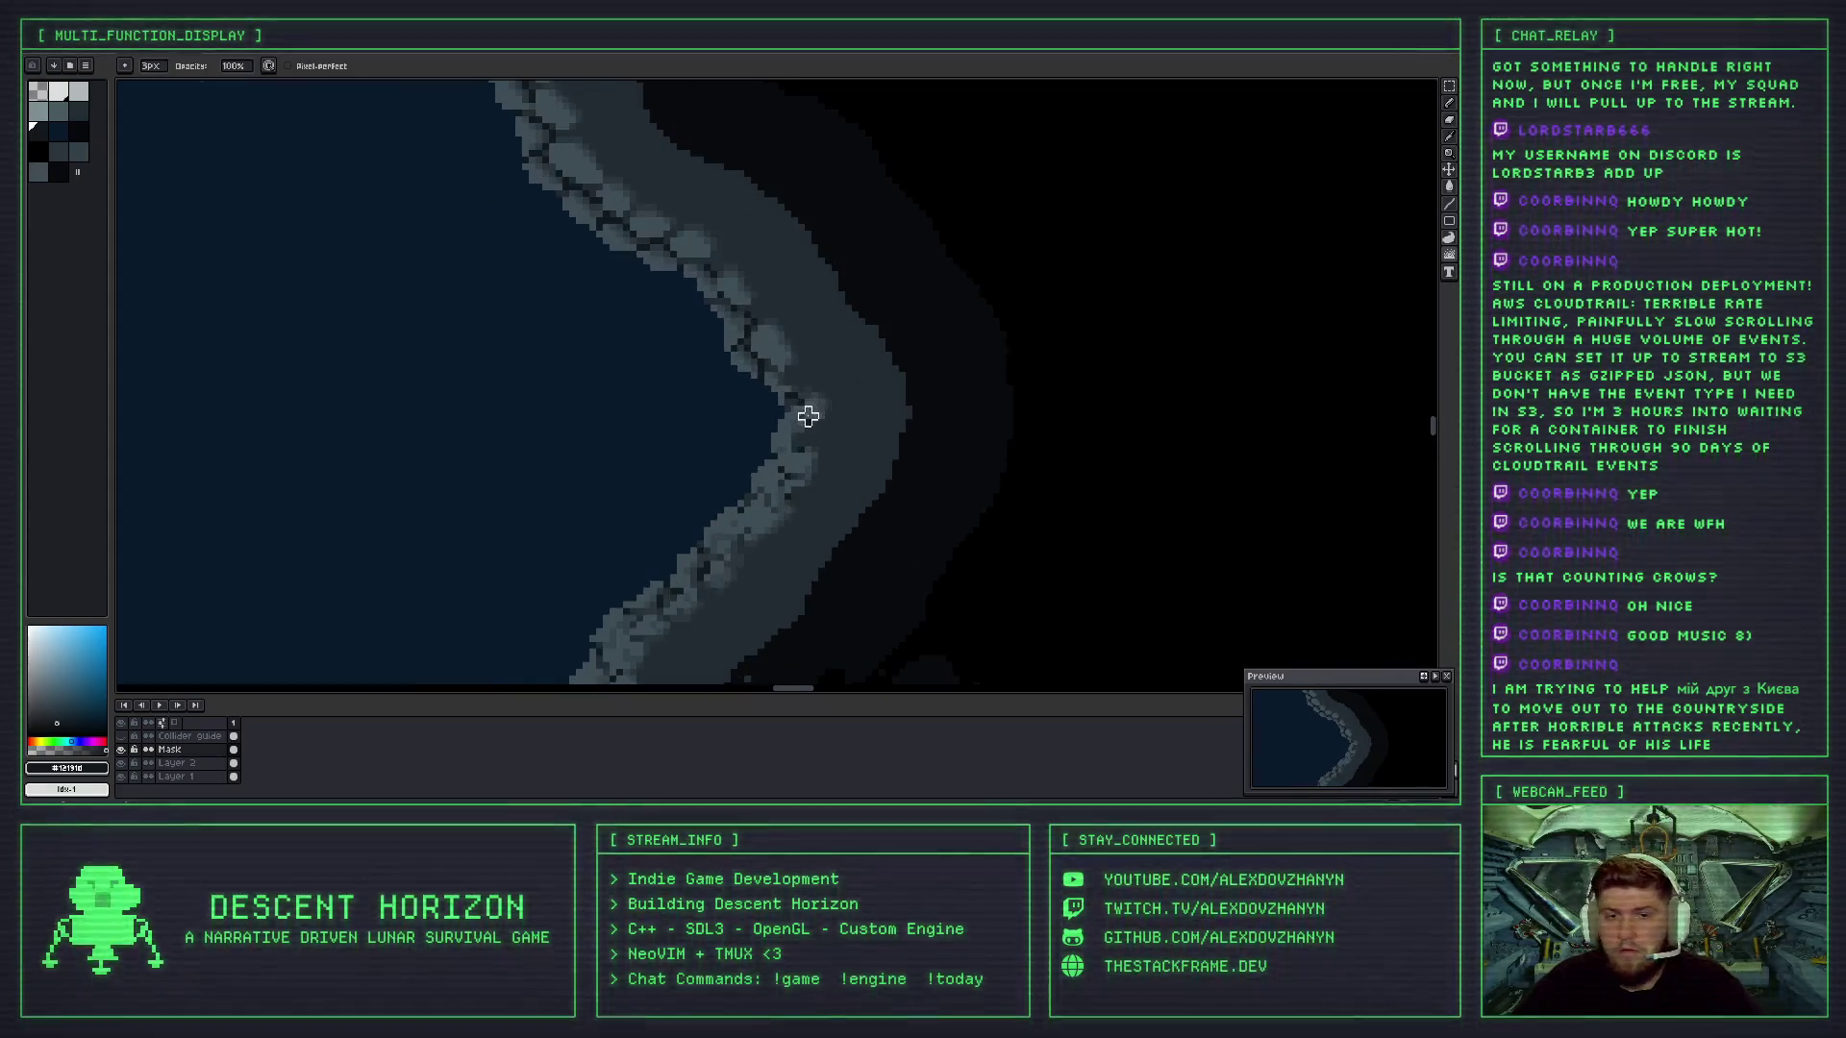
{"action": "scroll", "coordinate": [817, 413], "scroll_direction": "up", "scroll_amount": 1}
{"action": "scroll", "coordinate": [804, 404], "scroll_direction": "up", "scroll_amount": 1}
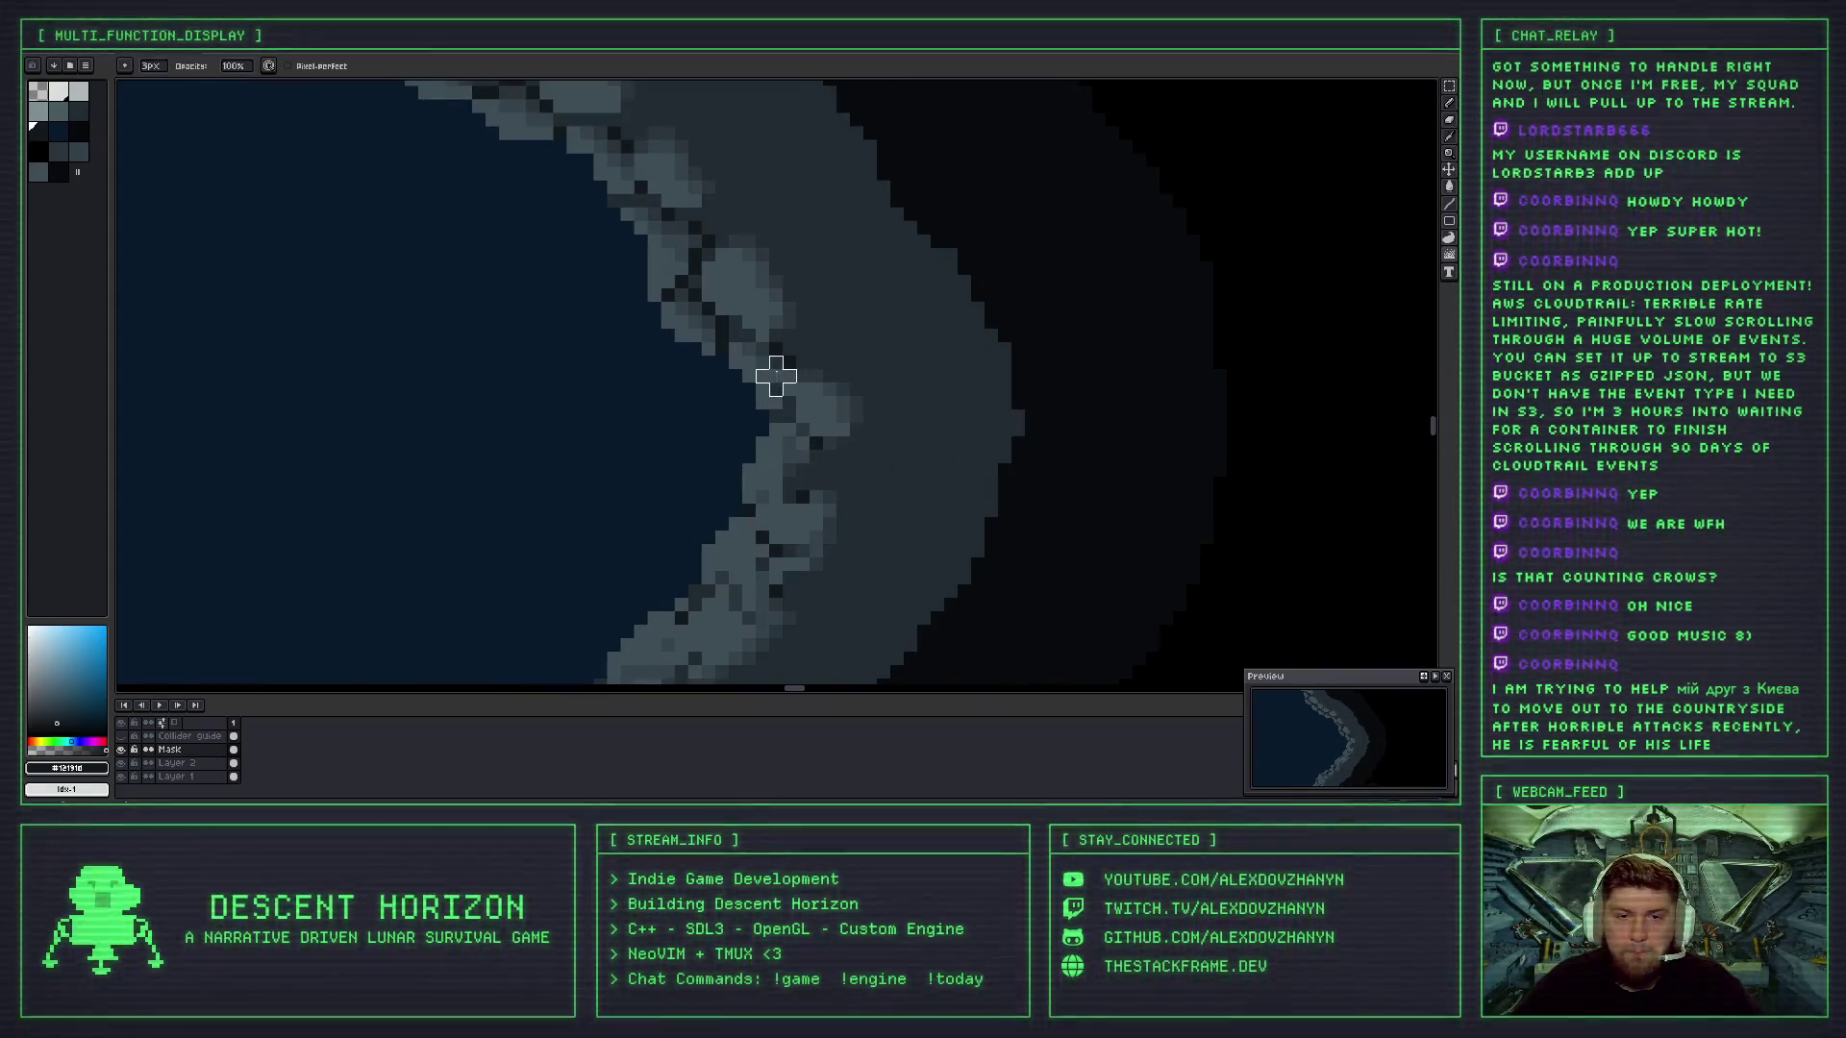
{"action": "scroll", "coordinate": [836, 399], "scroll_direction": "down", "scroll_amount": 3}
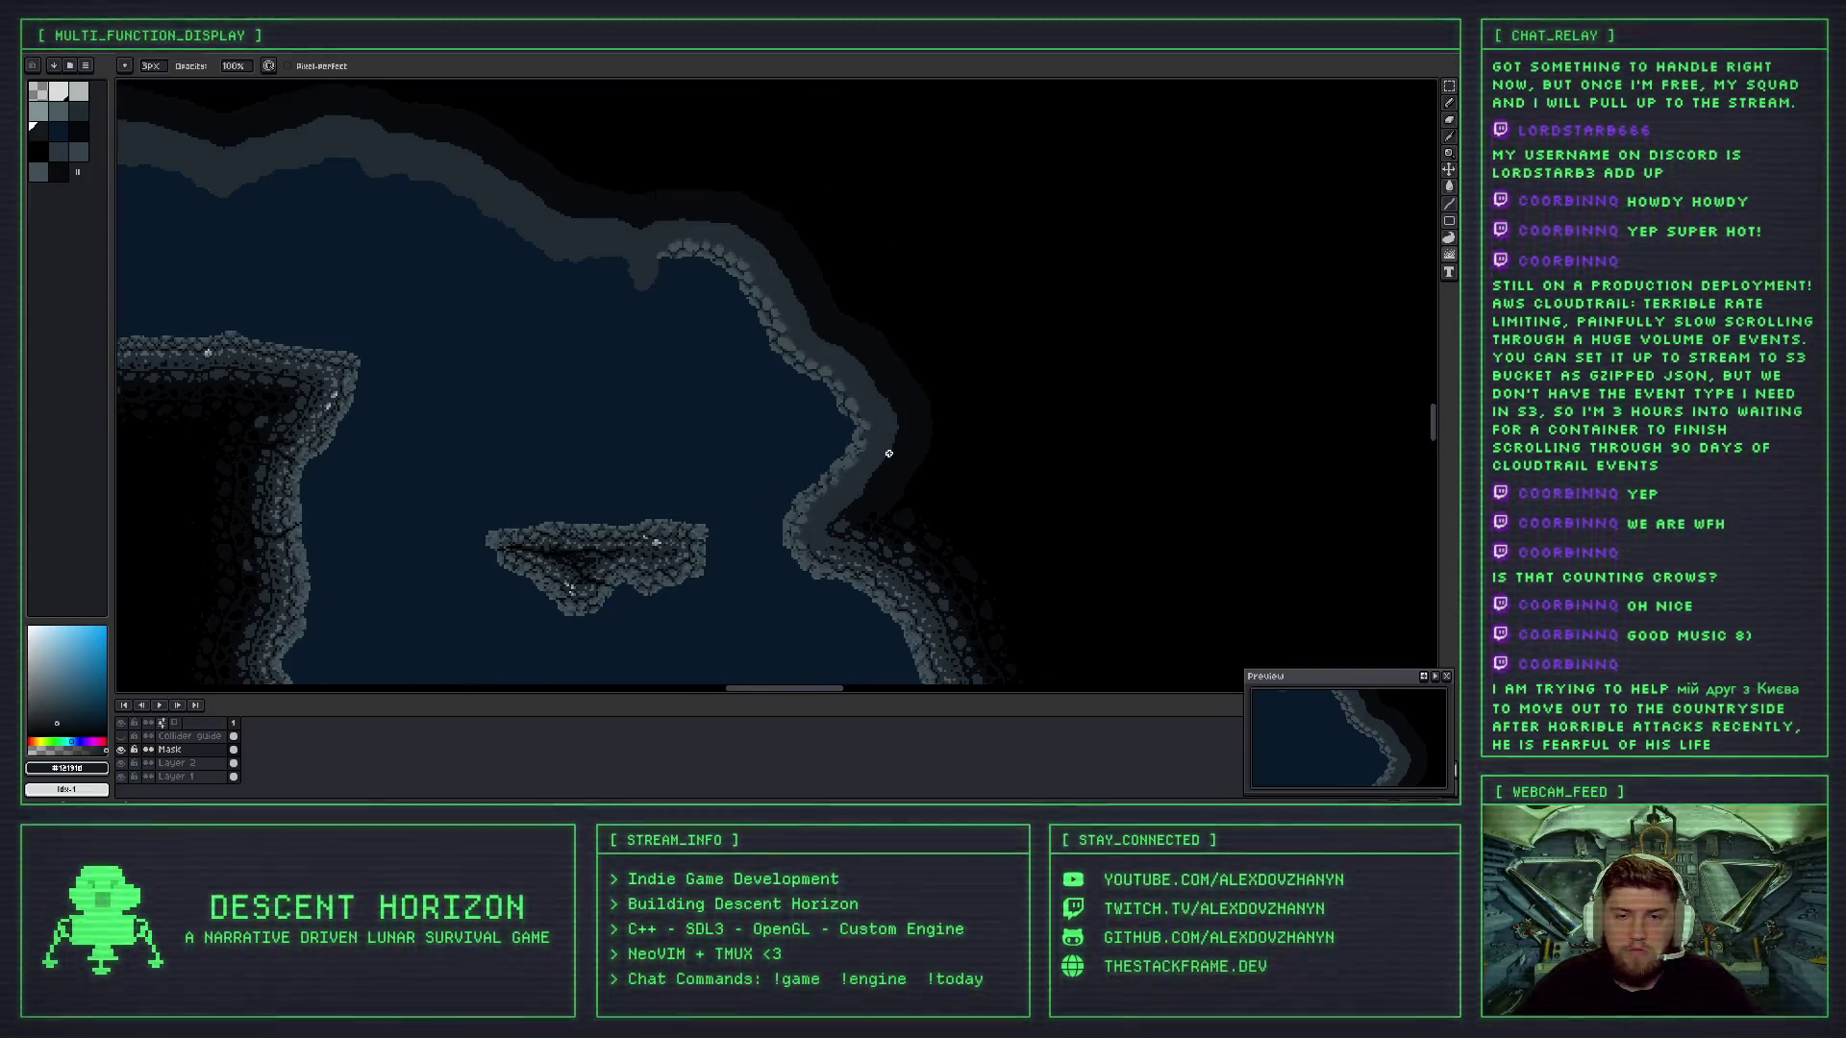
{"action": "scroll", "coordinate": [863, 444], "scroll_direction": "up", "scroll_amount": 3}
{"action": "scroll", "coordinate": [828, 380], "scroll_direction": "up", "scroll_amount": 1}
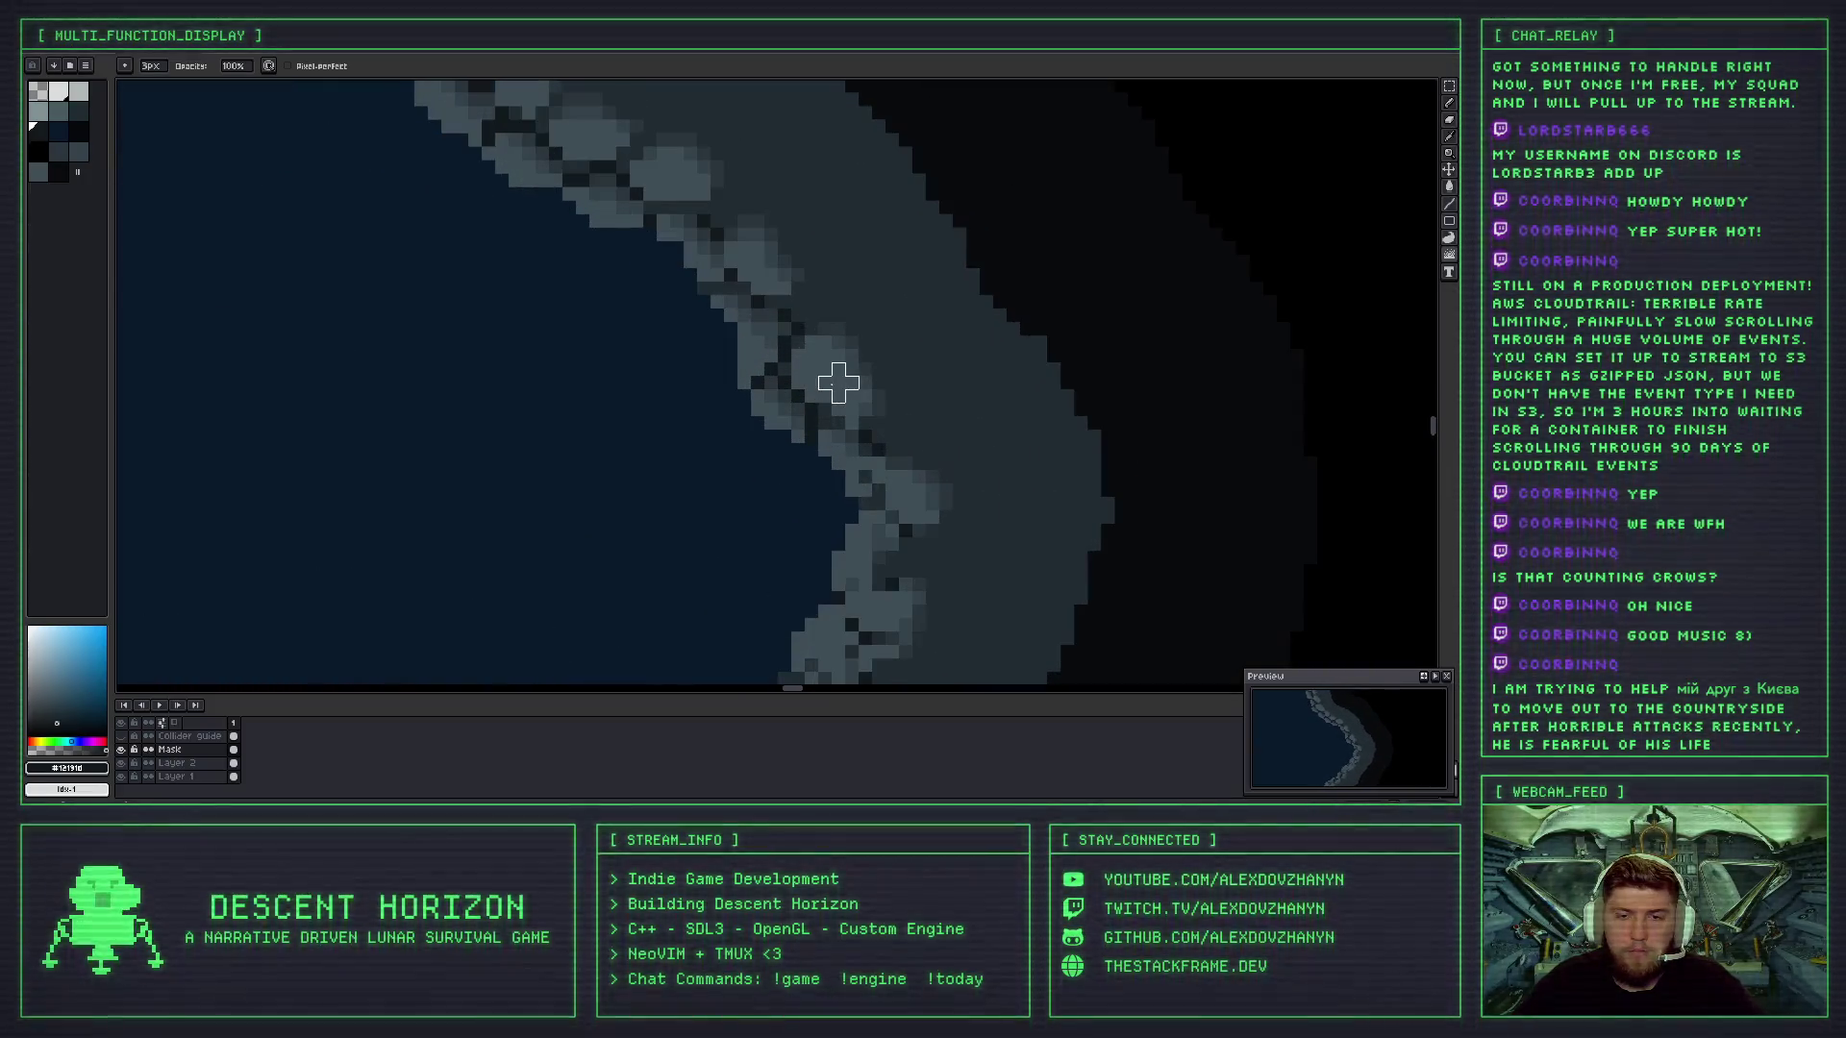
{"action": "scroll", "coordinate": [851, 438], "scroll_direction": "down", "scroll_amount": 3}
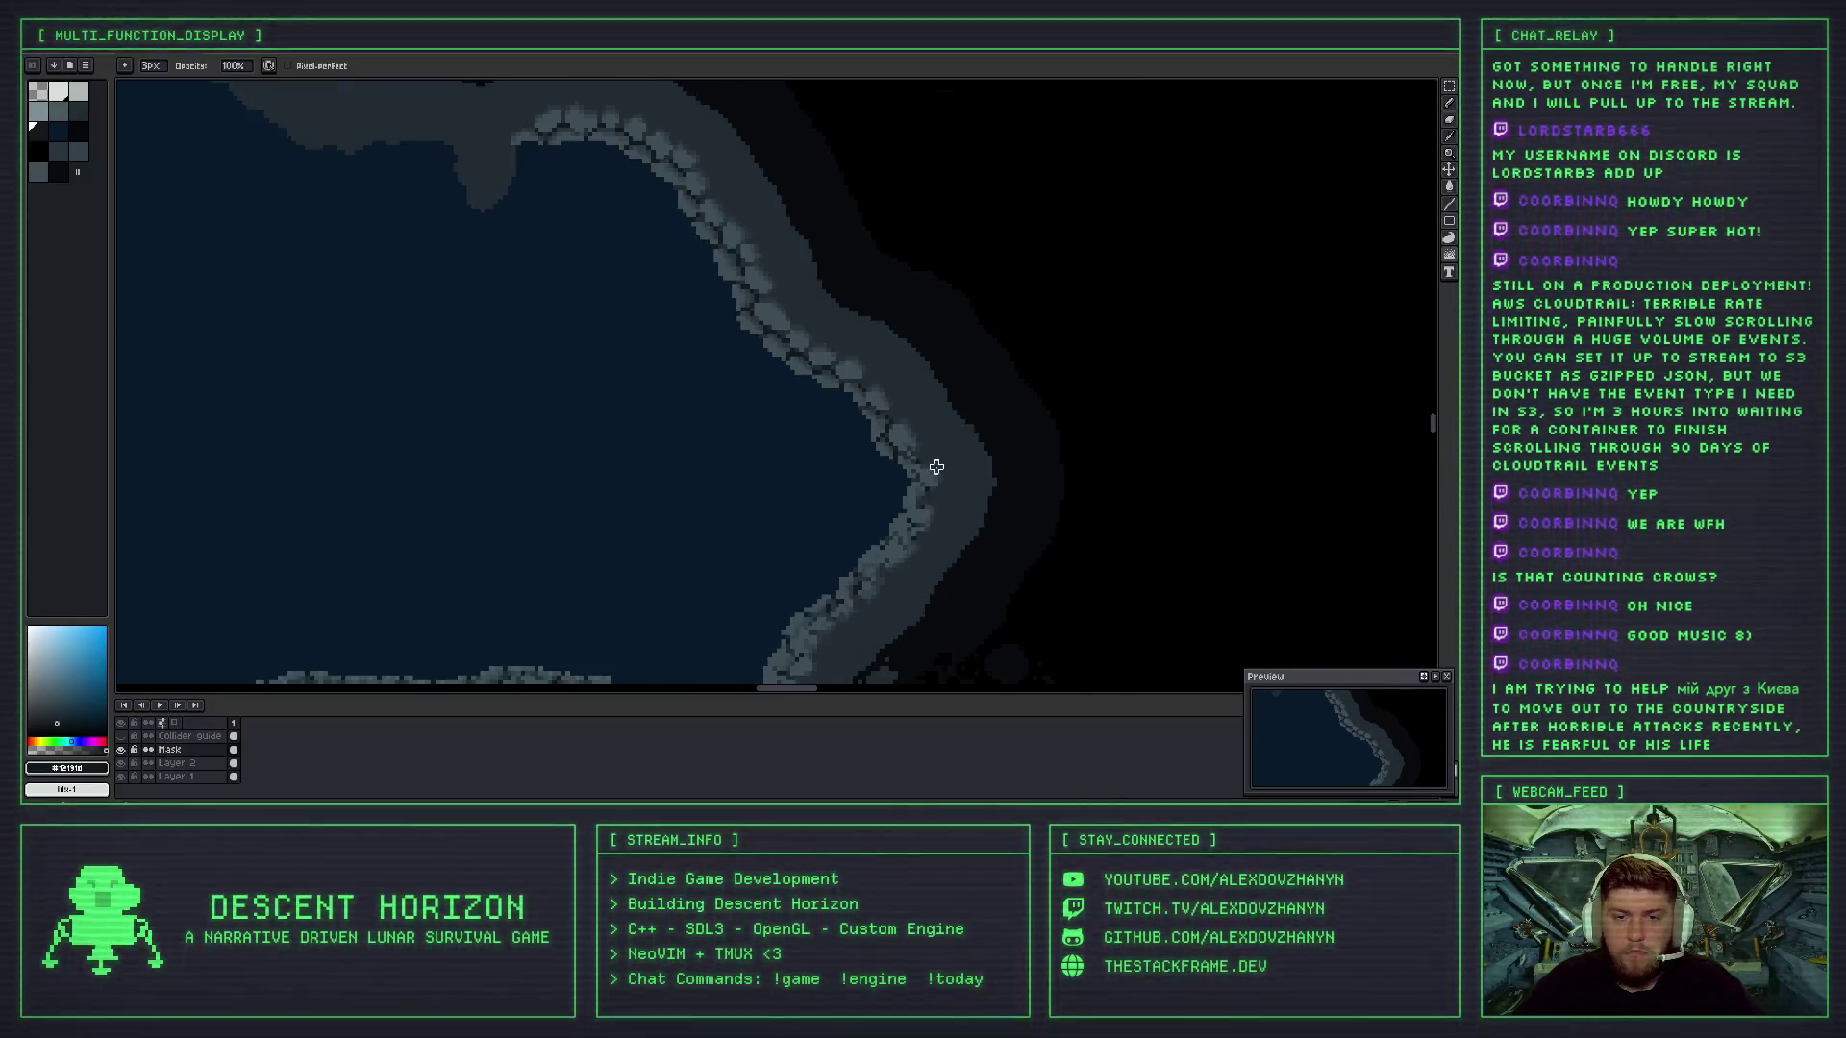
{"action": "scroll", "coordinate": [948, 460], "scroll_direction": "up", "scroll_amount": 2}
{"action": "scroll", "coordinate": [948, 456], "scroll_direction": "up", "scroll_amount": 3}
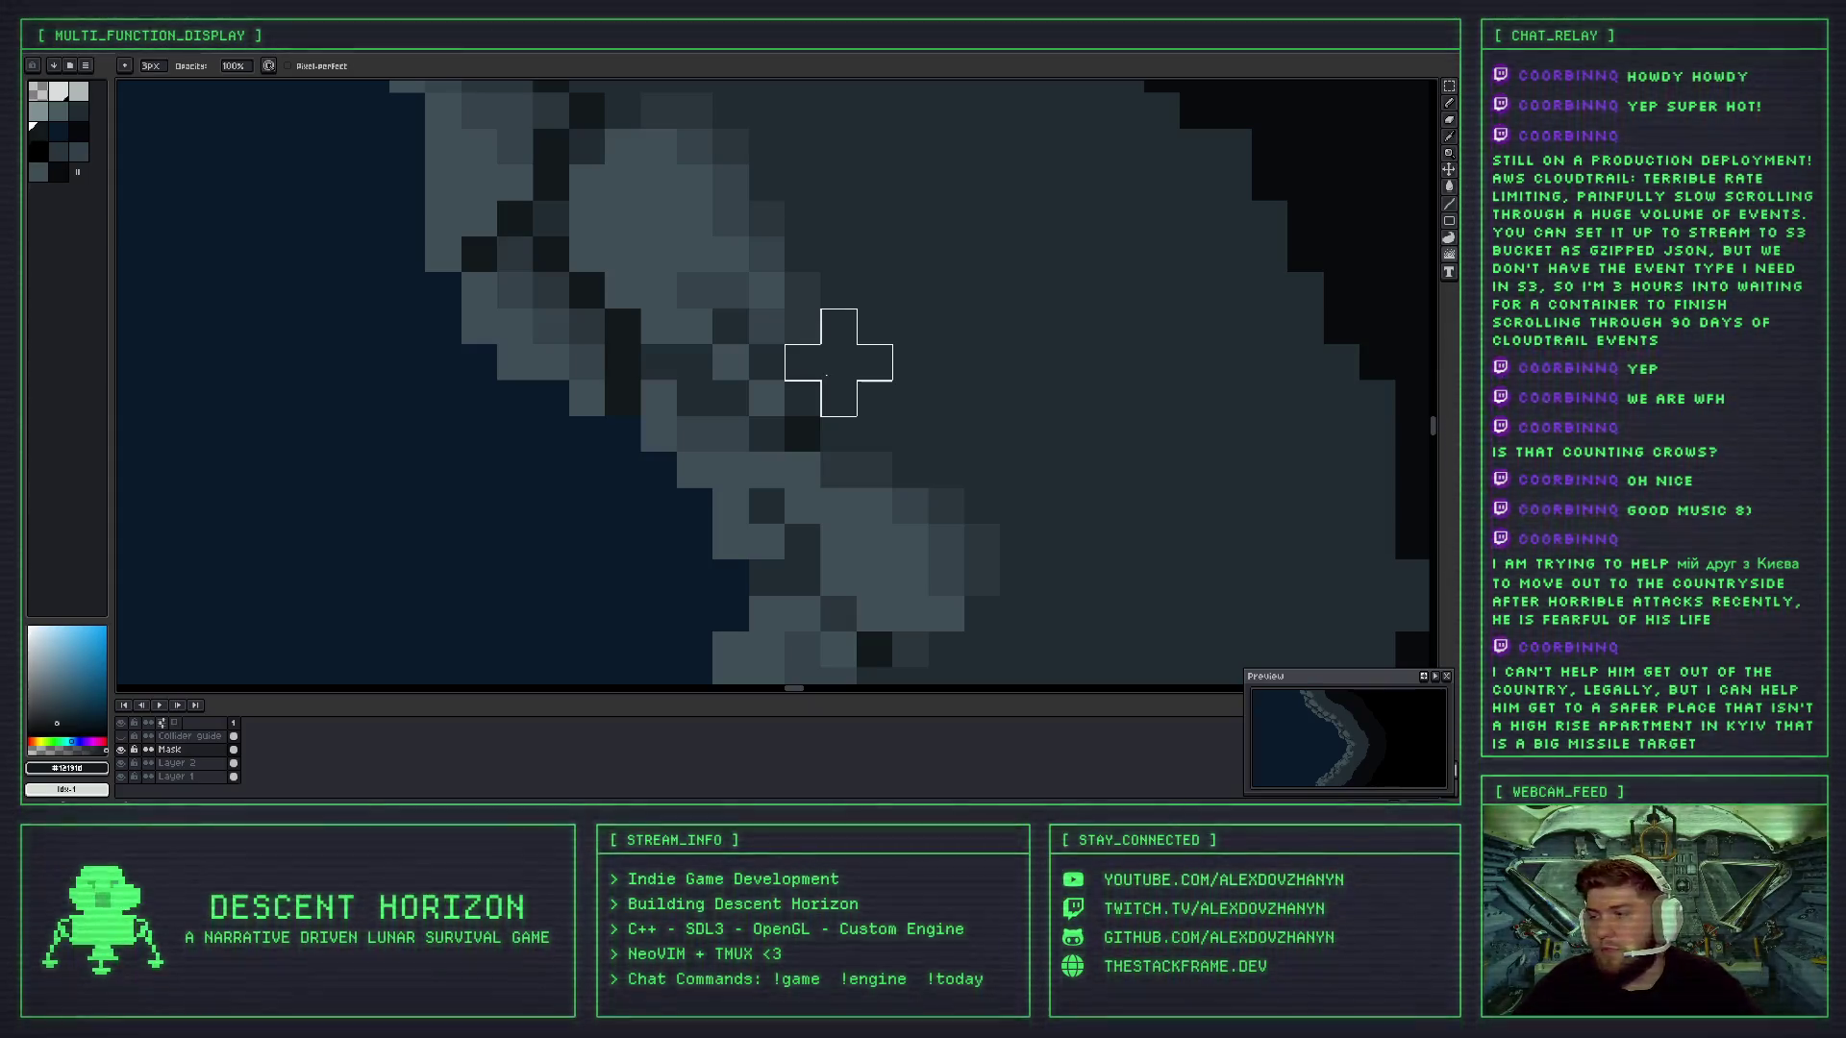
- Undo two more Jumble strokes on the right wall edge, checking each result zoomed in
{"action": "scroll", "coordinate": [914, 382], "scroll_direction": "down", "scroll_amount": 3}
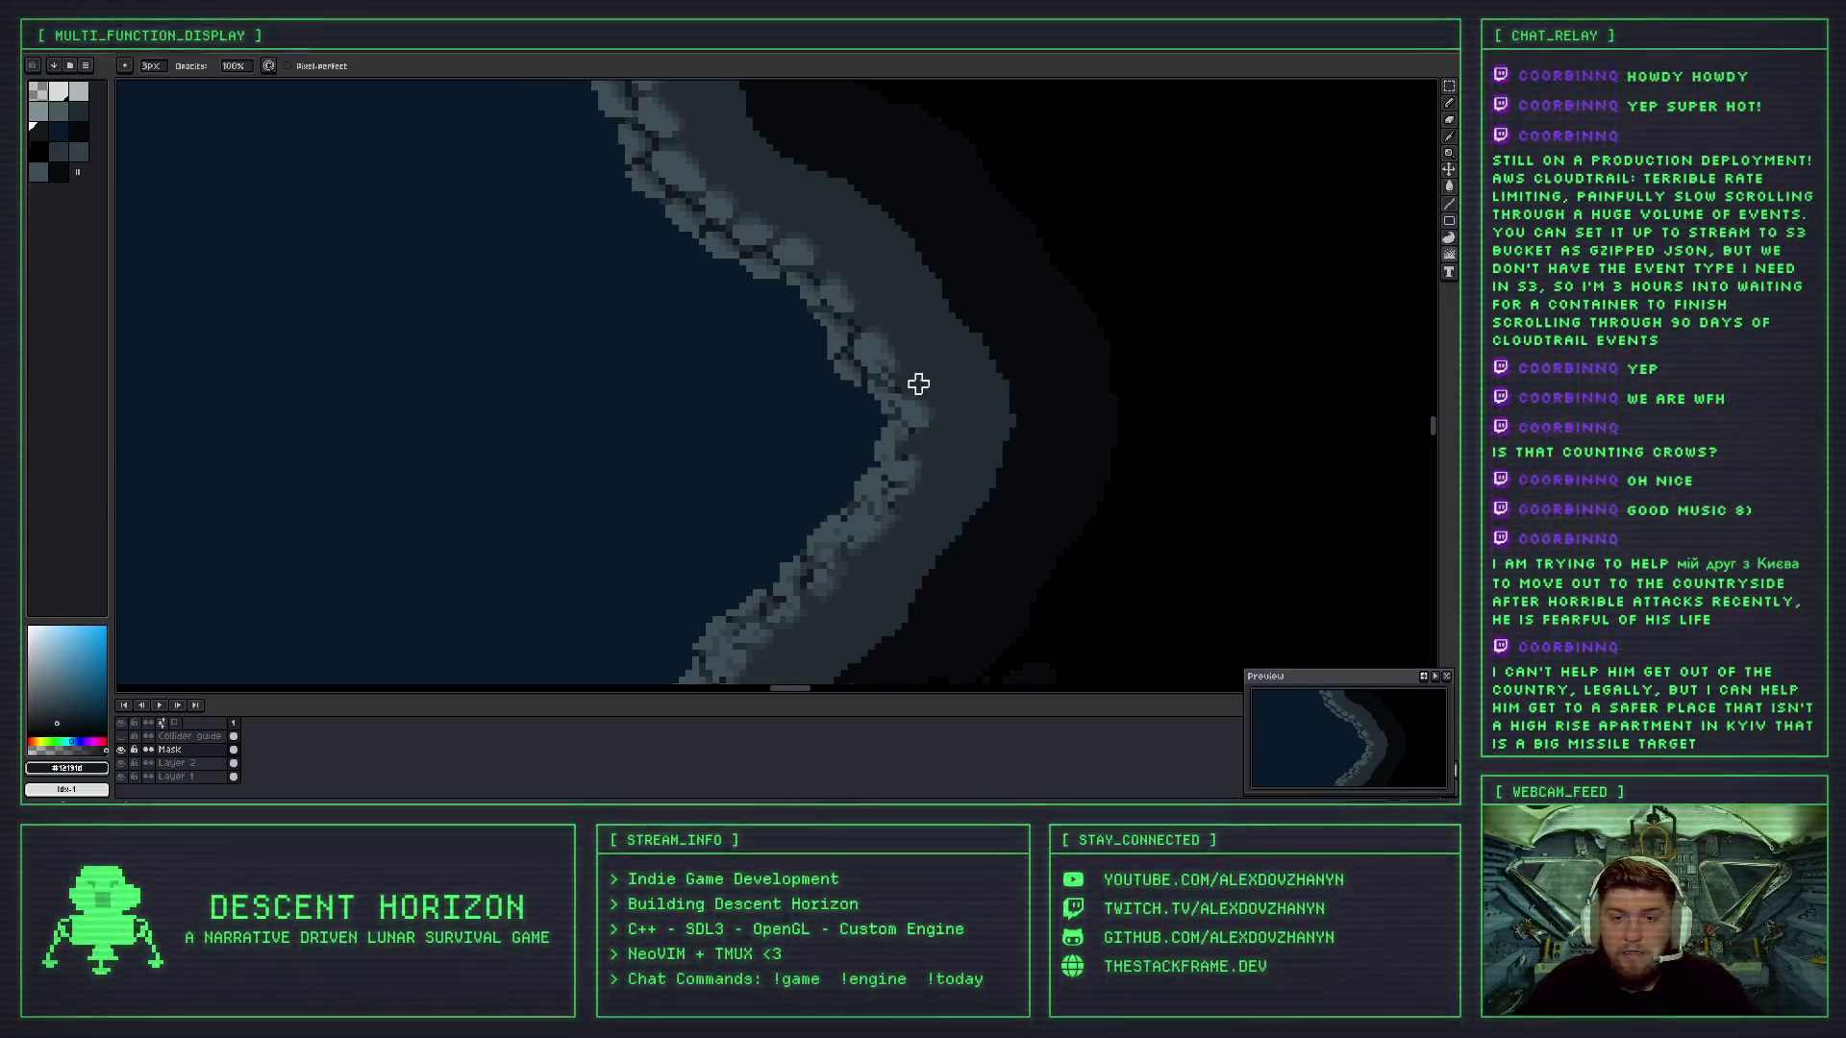
{"action": "scroll", "coordinate": [892, 366], "scroll_direction": "up", "scroll_amount": 2}
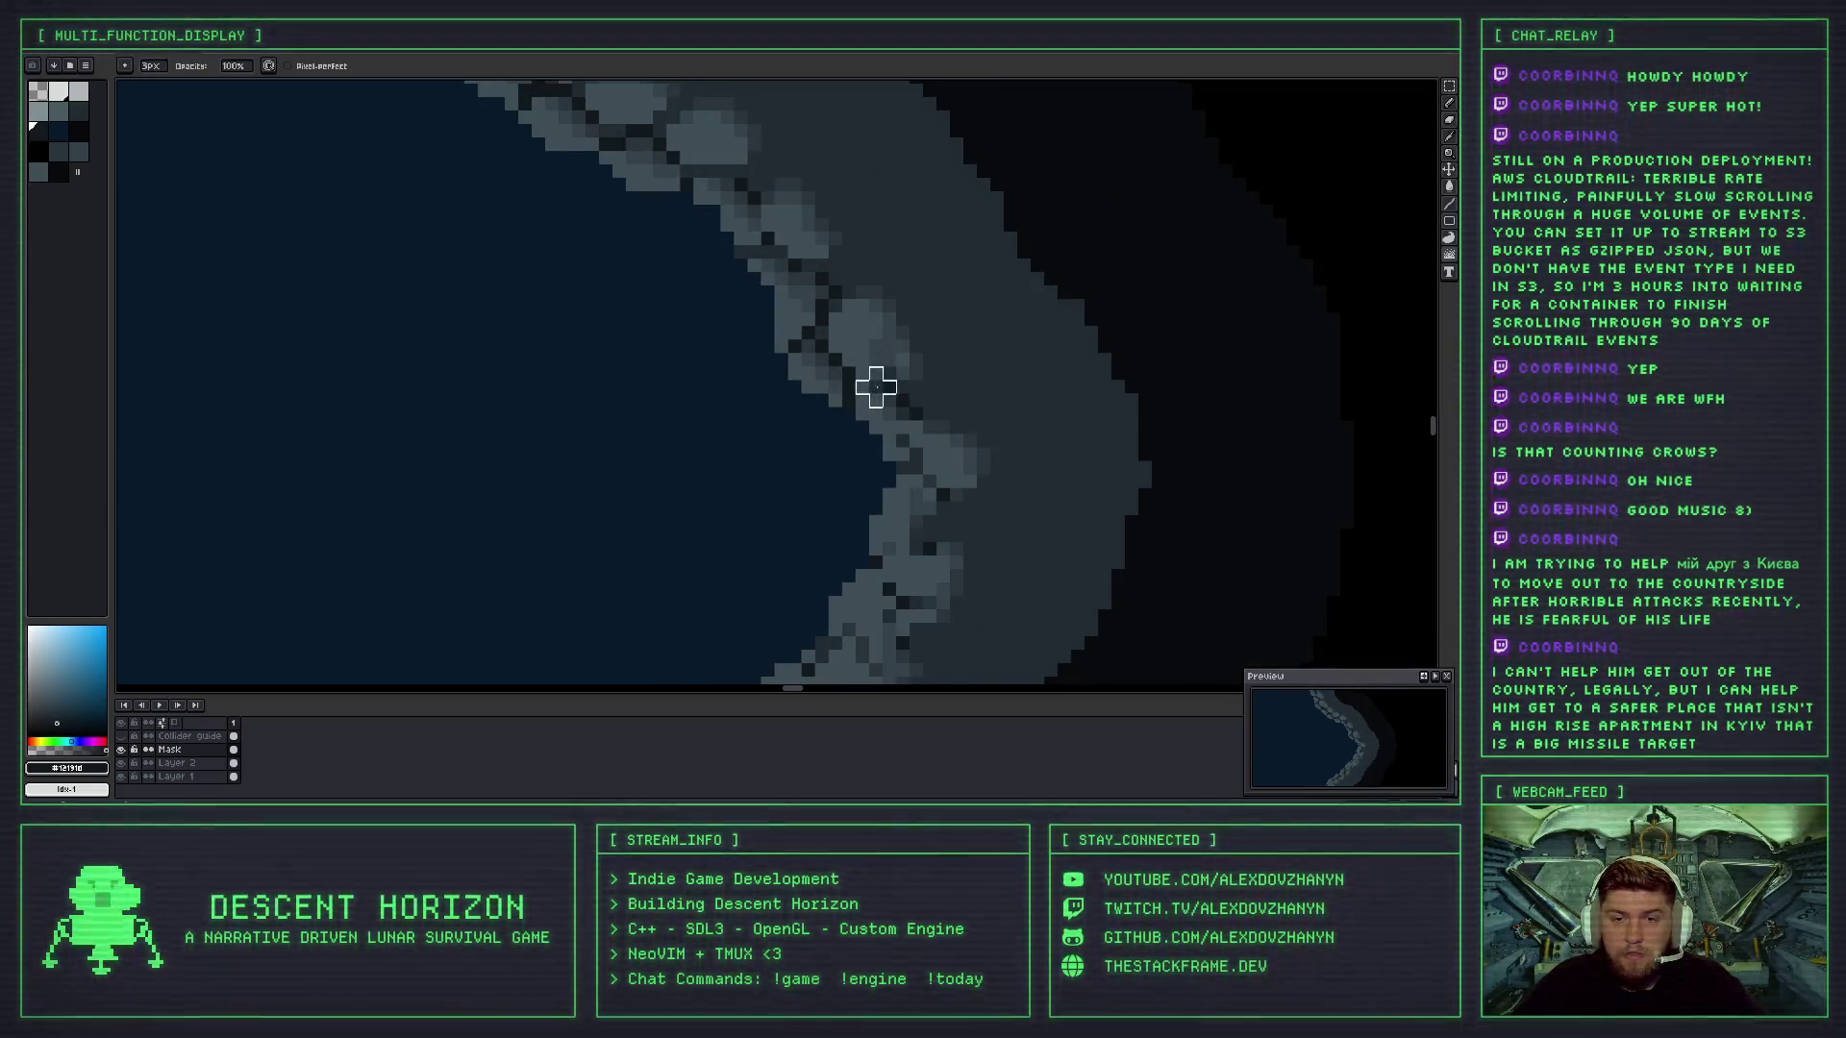
{"action": "scroll", "coordinate": [939, 437], "scroll_direction": "down", "scroll_amount": 1}
{"action": "scroll", "coordinate": [969, 437], "scroll_direction": "up", "scroll_amount": 1}
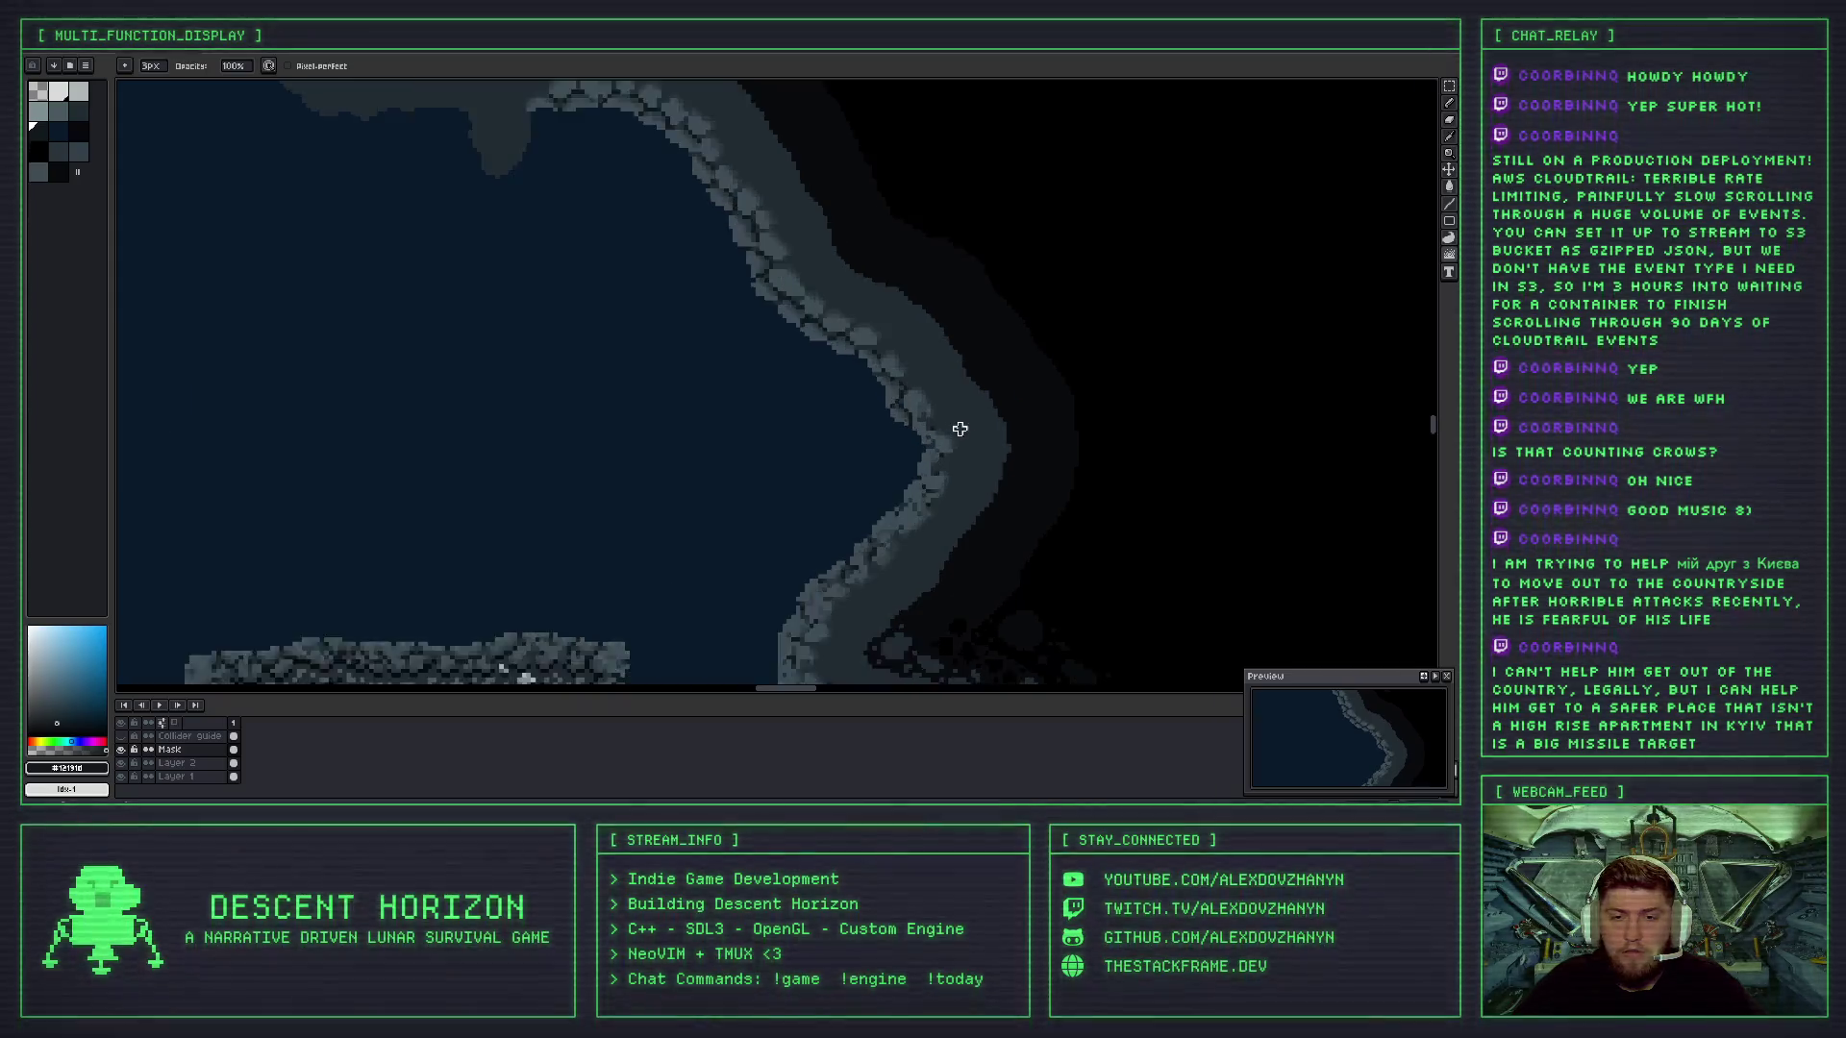
{"action": "scroll", "coordinate": [940, 414], "scroll_direction": "down", "scroll_amount": 2}
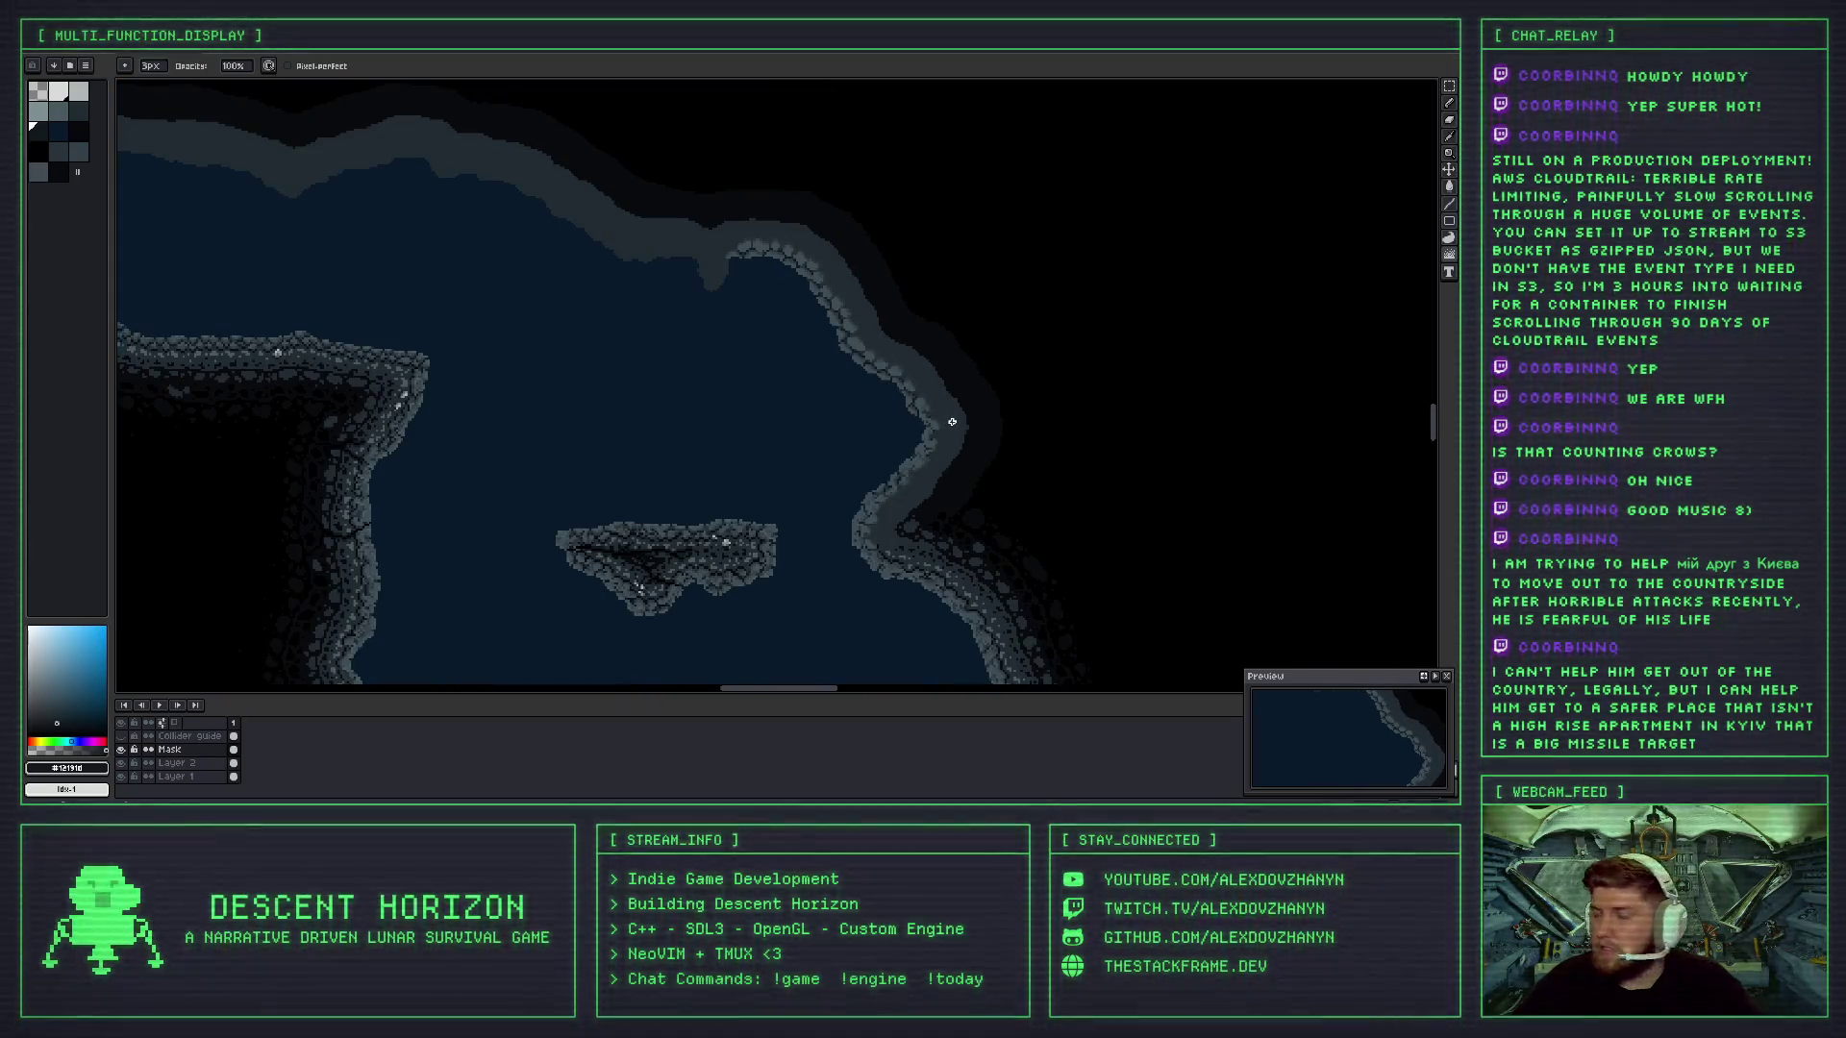
{"action": "scroll", "coordinate": [879, 426], "scroll_direction": "up", "scroll_amount": 4}
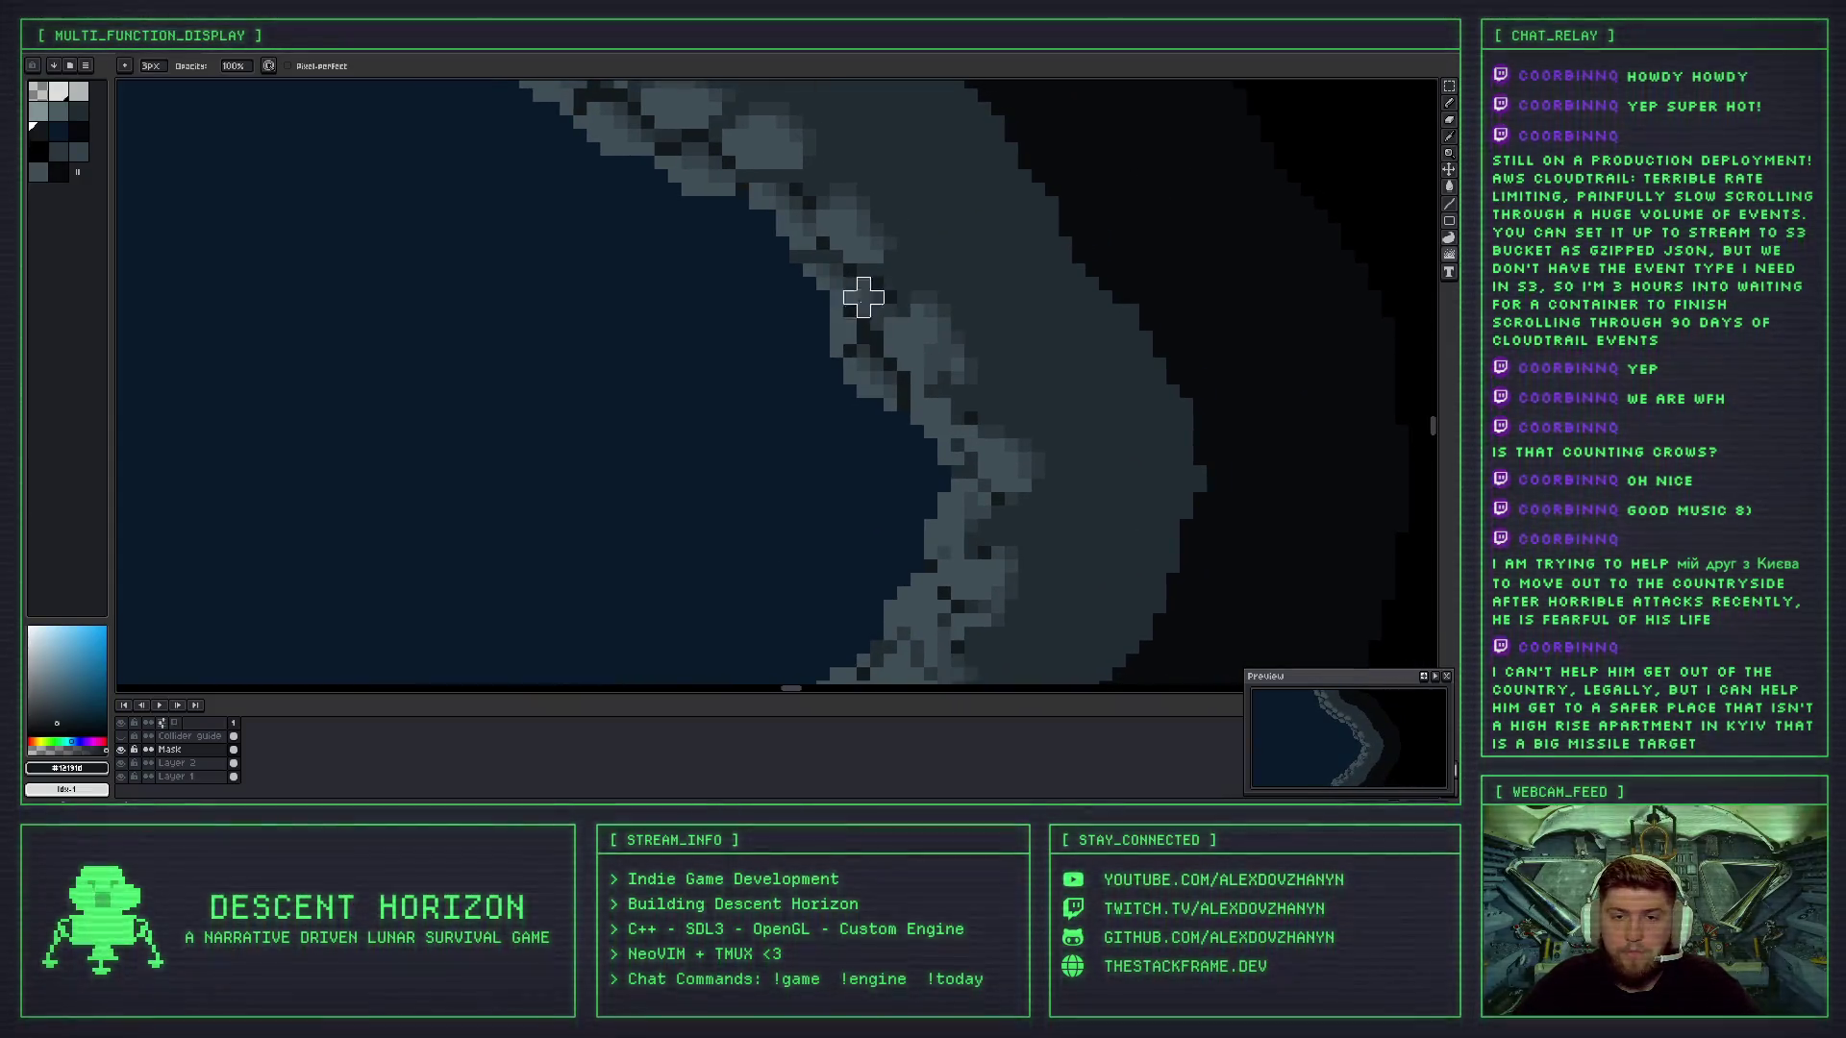
{"action": "key", "text": "ctrl+z"}
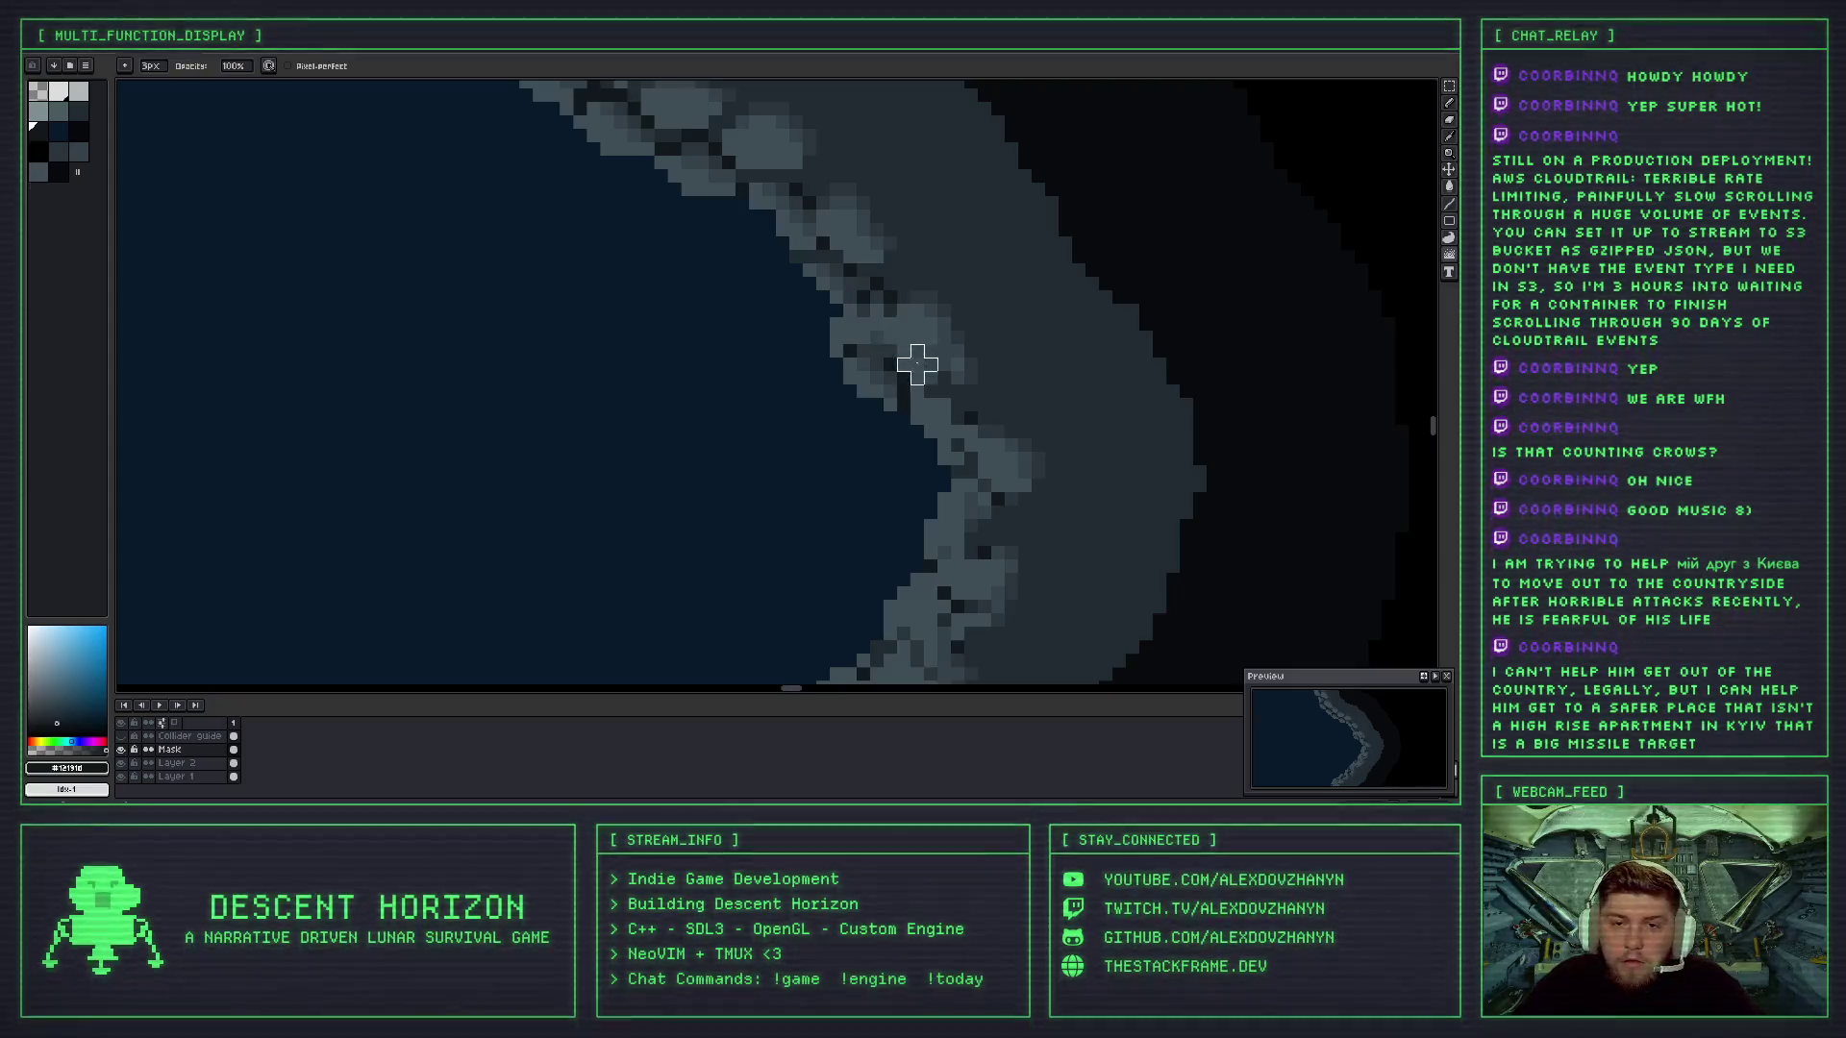
{"action": "scroll", "coordinate": [917, 366], "scroll_direction": "down", "scroll_amount": 3}
{"action": "scroll", "coordinate": [928, 390], "scroll_direction": "up", "scroll_amount": 2}
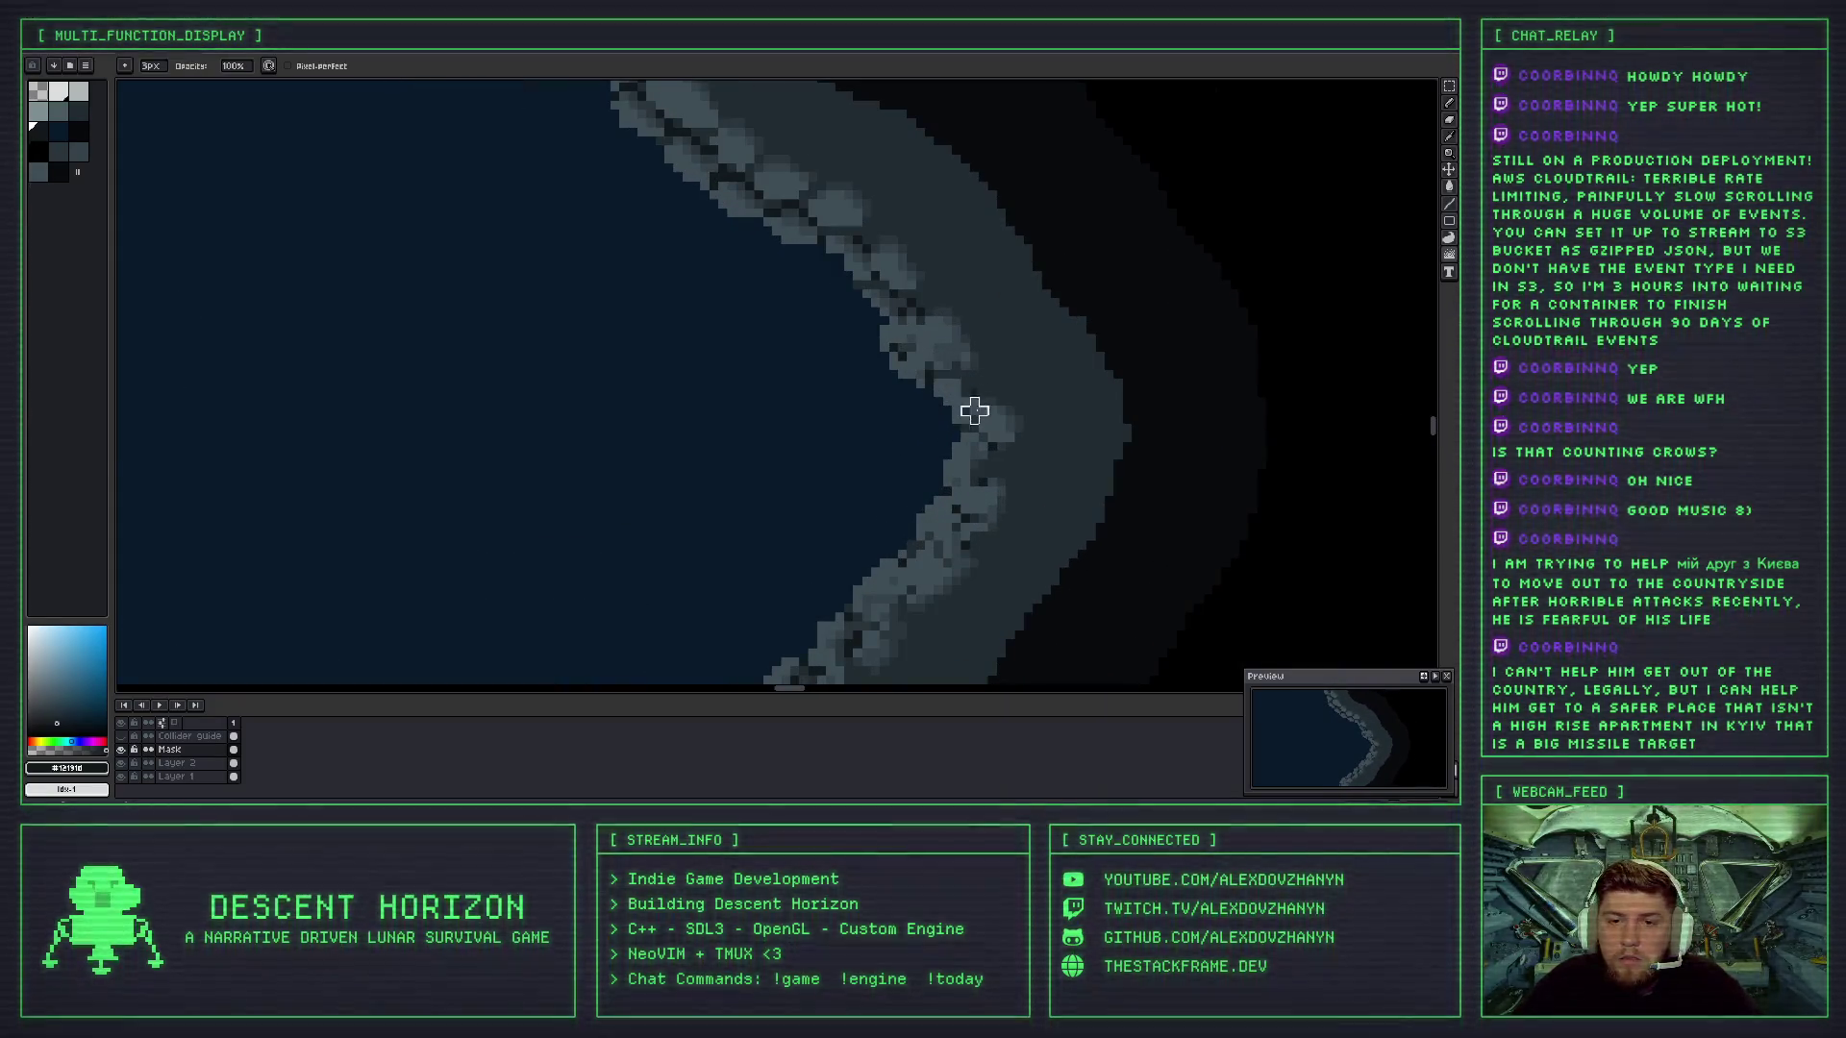
{"action": "key", "text": "ctrl+z"}
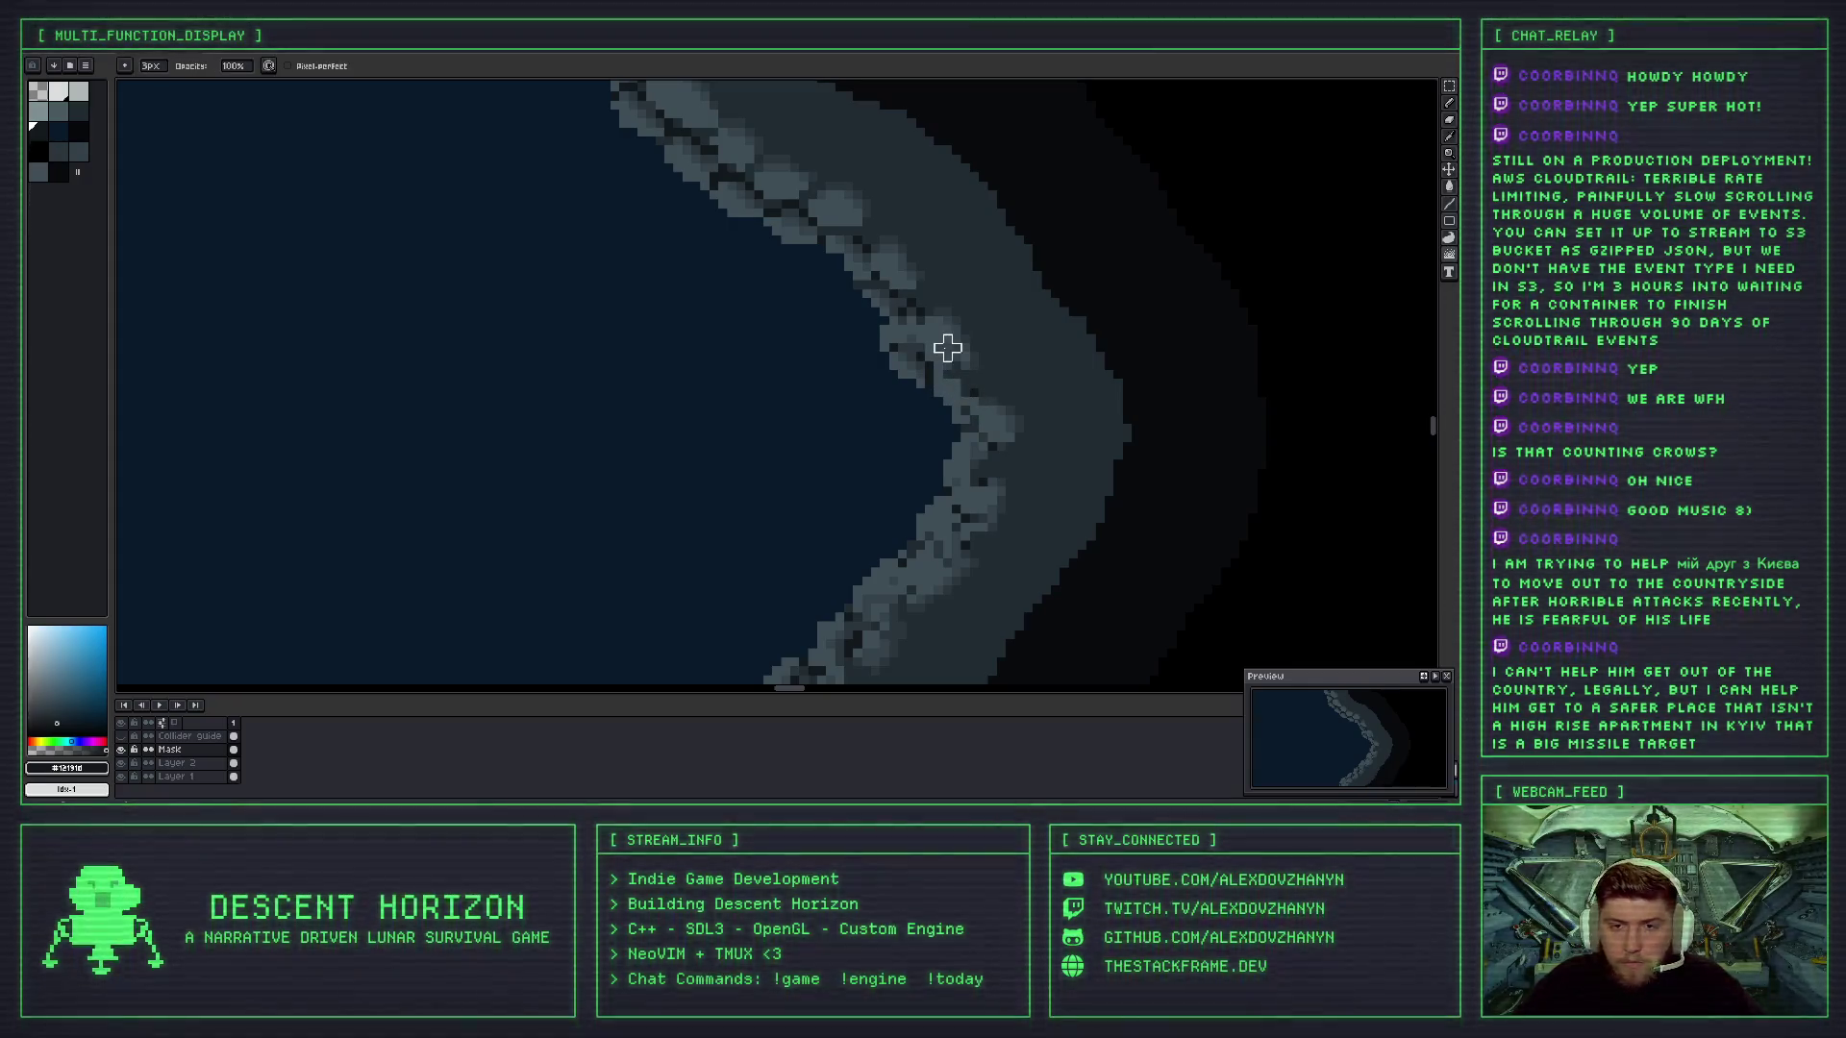
- Zoom in and out to examine the right wall's rocky outline close up
{"action": "scroll", "coordinate": [1001, 365], "scroll_direction": "down", "scroll_amount": 2}
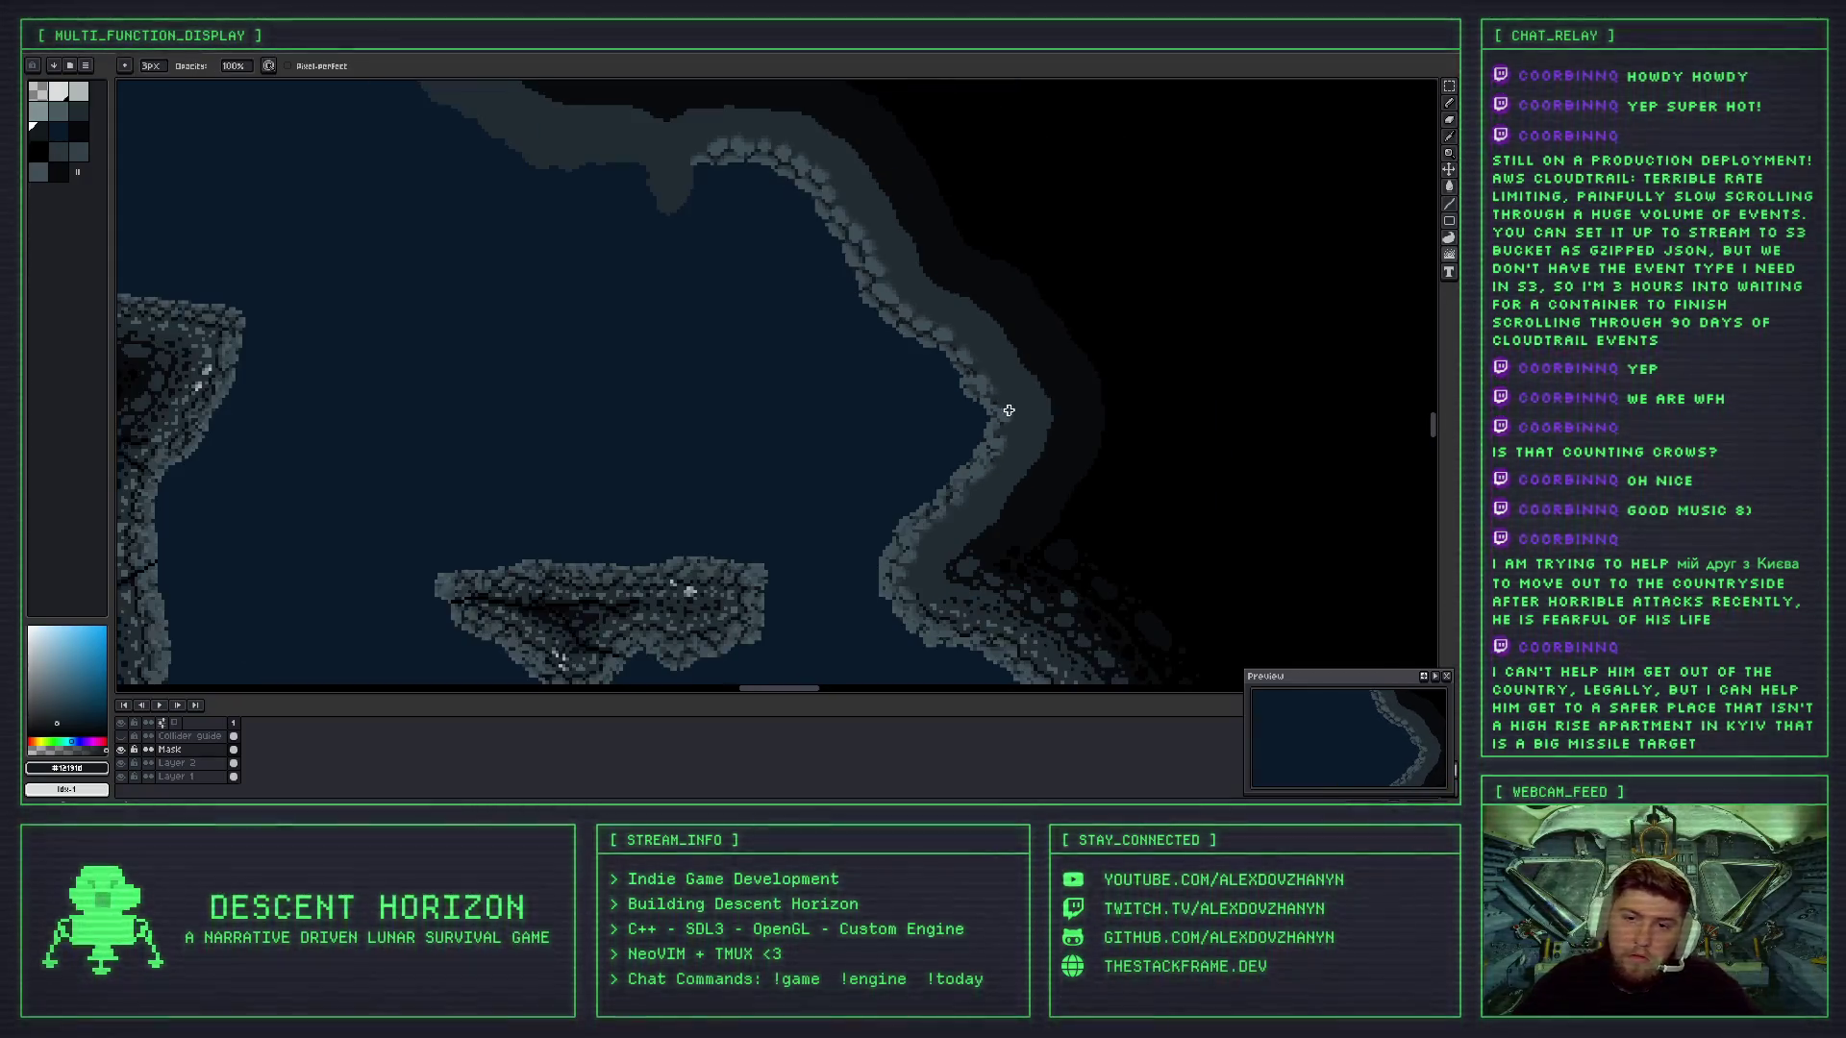
{"action": "scroll", "coordinate": [1005, 424], "scroll_direction": "up", "scroll_amount": 3}
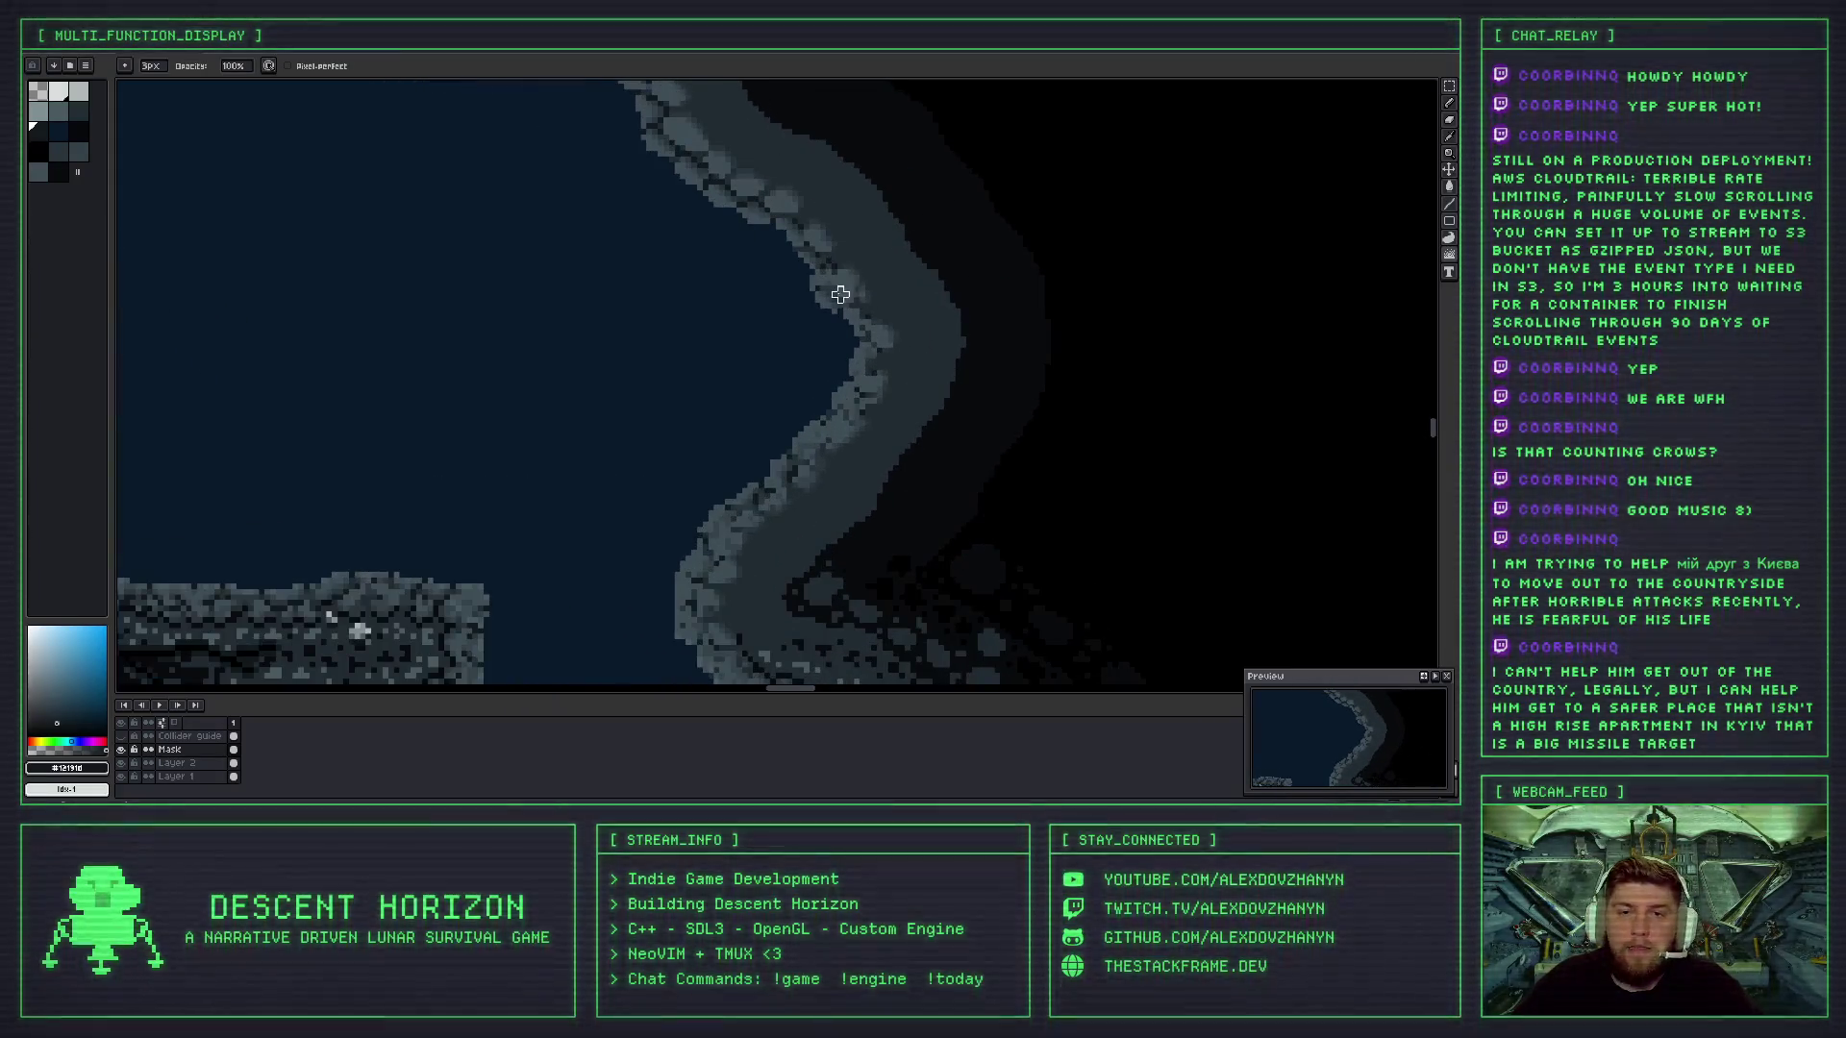
{"action": "scroll", "coordinate": [865, 317], "scroll_direction": "down", "scroll_amount": 1}
{"action": "scroll", "coordinate": [853, 298], "scroll_direction": "up", "scroll_amount": 2}
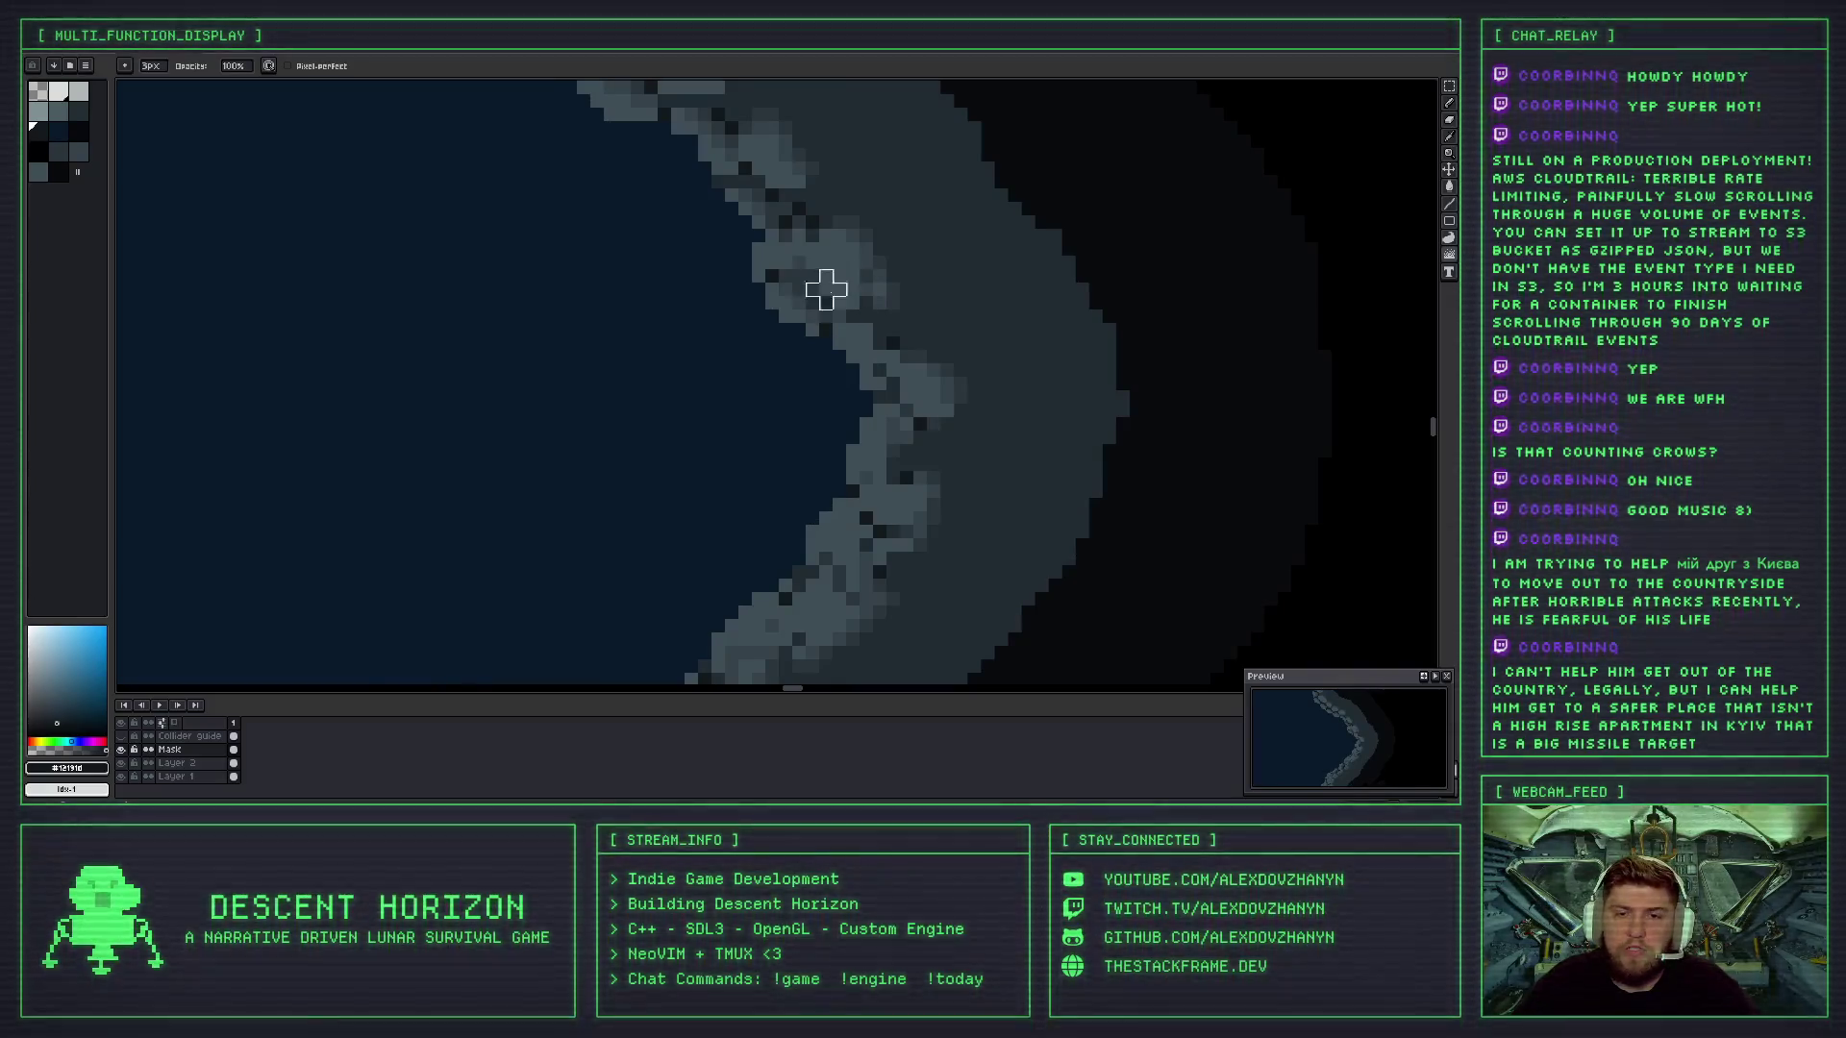
{"action": "scroll", "coordinate": [849, 313], "scroll_direction": "down", "scroll_amount": 3}
{"action": "scroll", "coordinate": [891, 346], "scroll_direction": "up", "scroll_amount": 1}
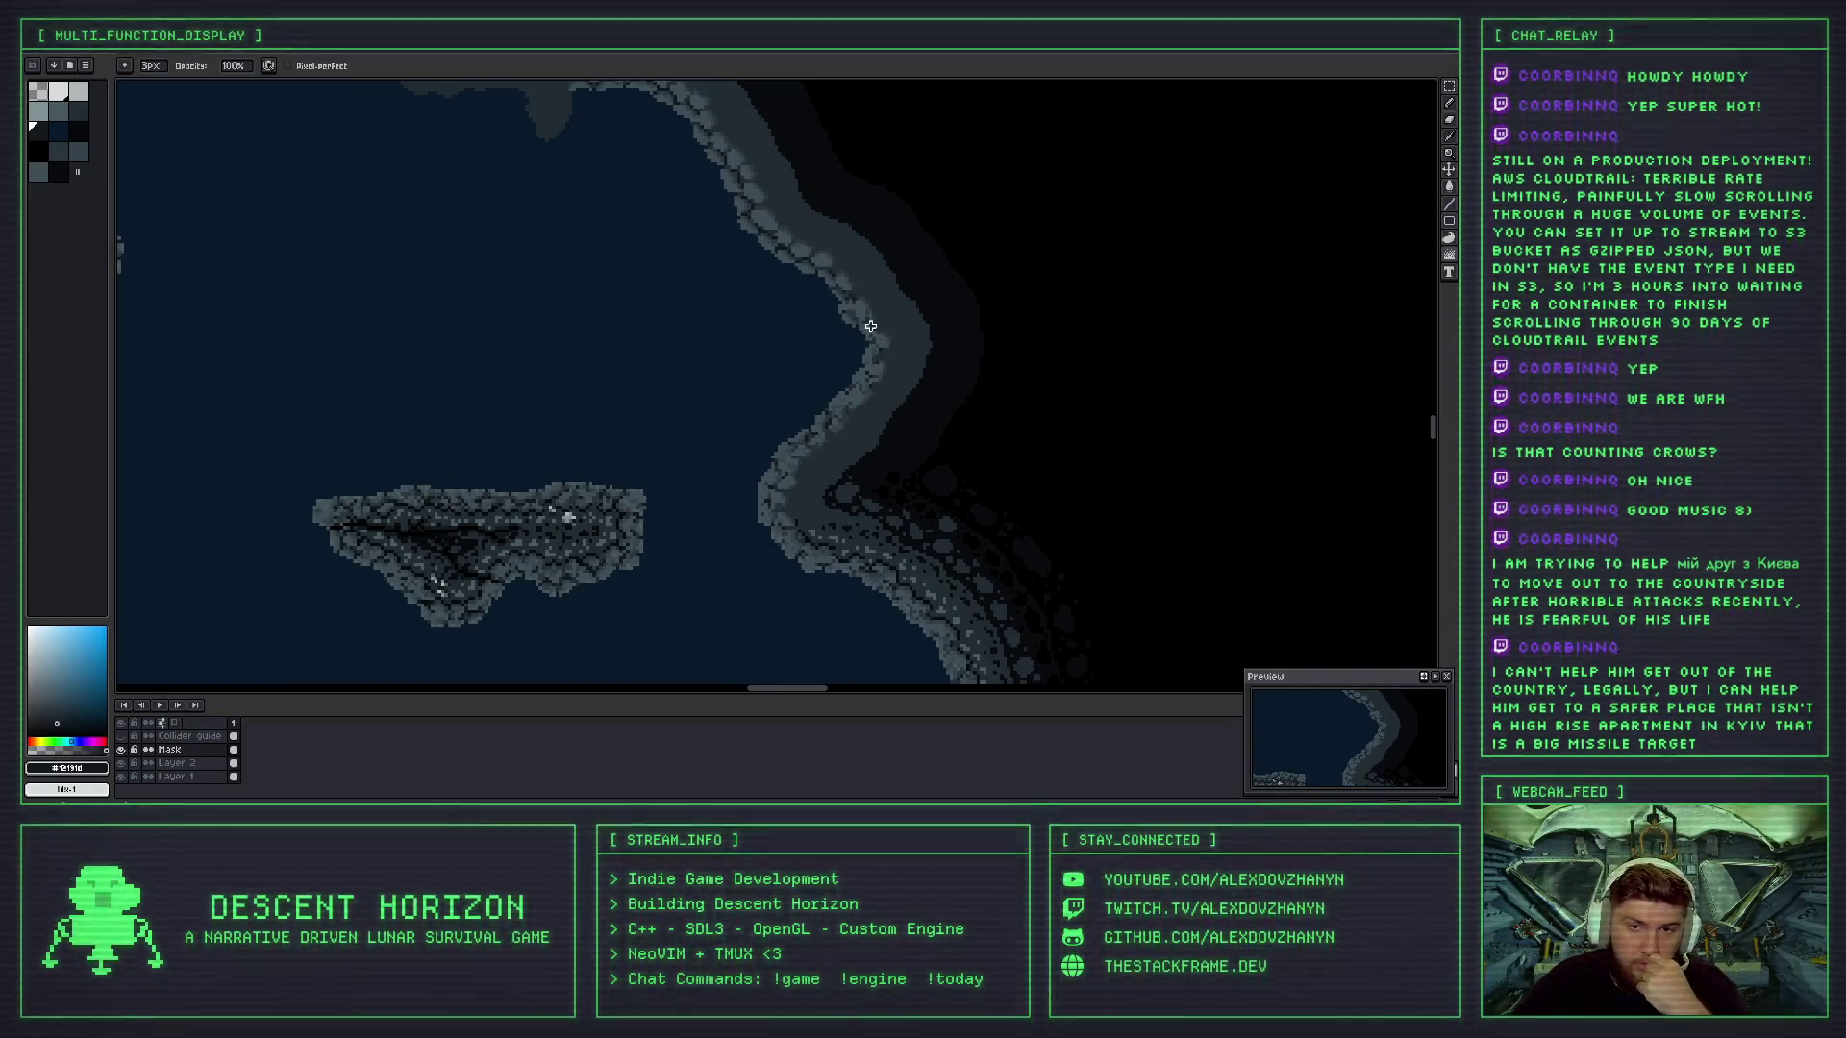
{"action": "scroll", "coordinate": [871, 317], "scroll_direction": "up", "scroll_amount": 3}
{"action": "scroll", "coordinate": [858, 319], "scroll_direction": "down", "scroll_amount": 3}
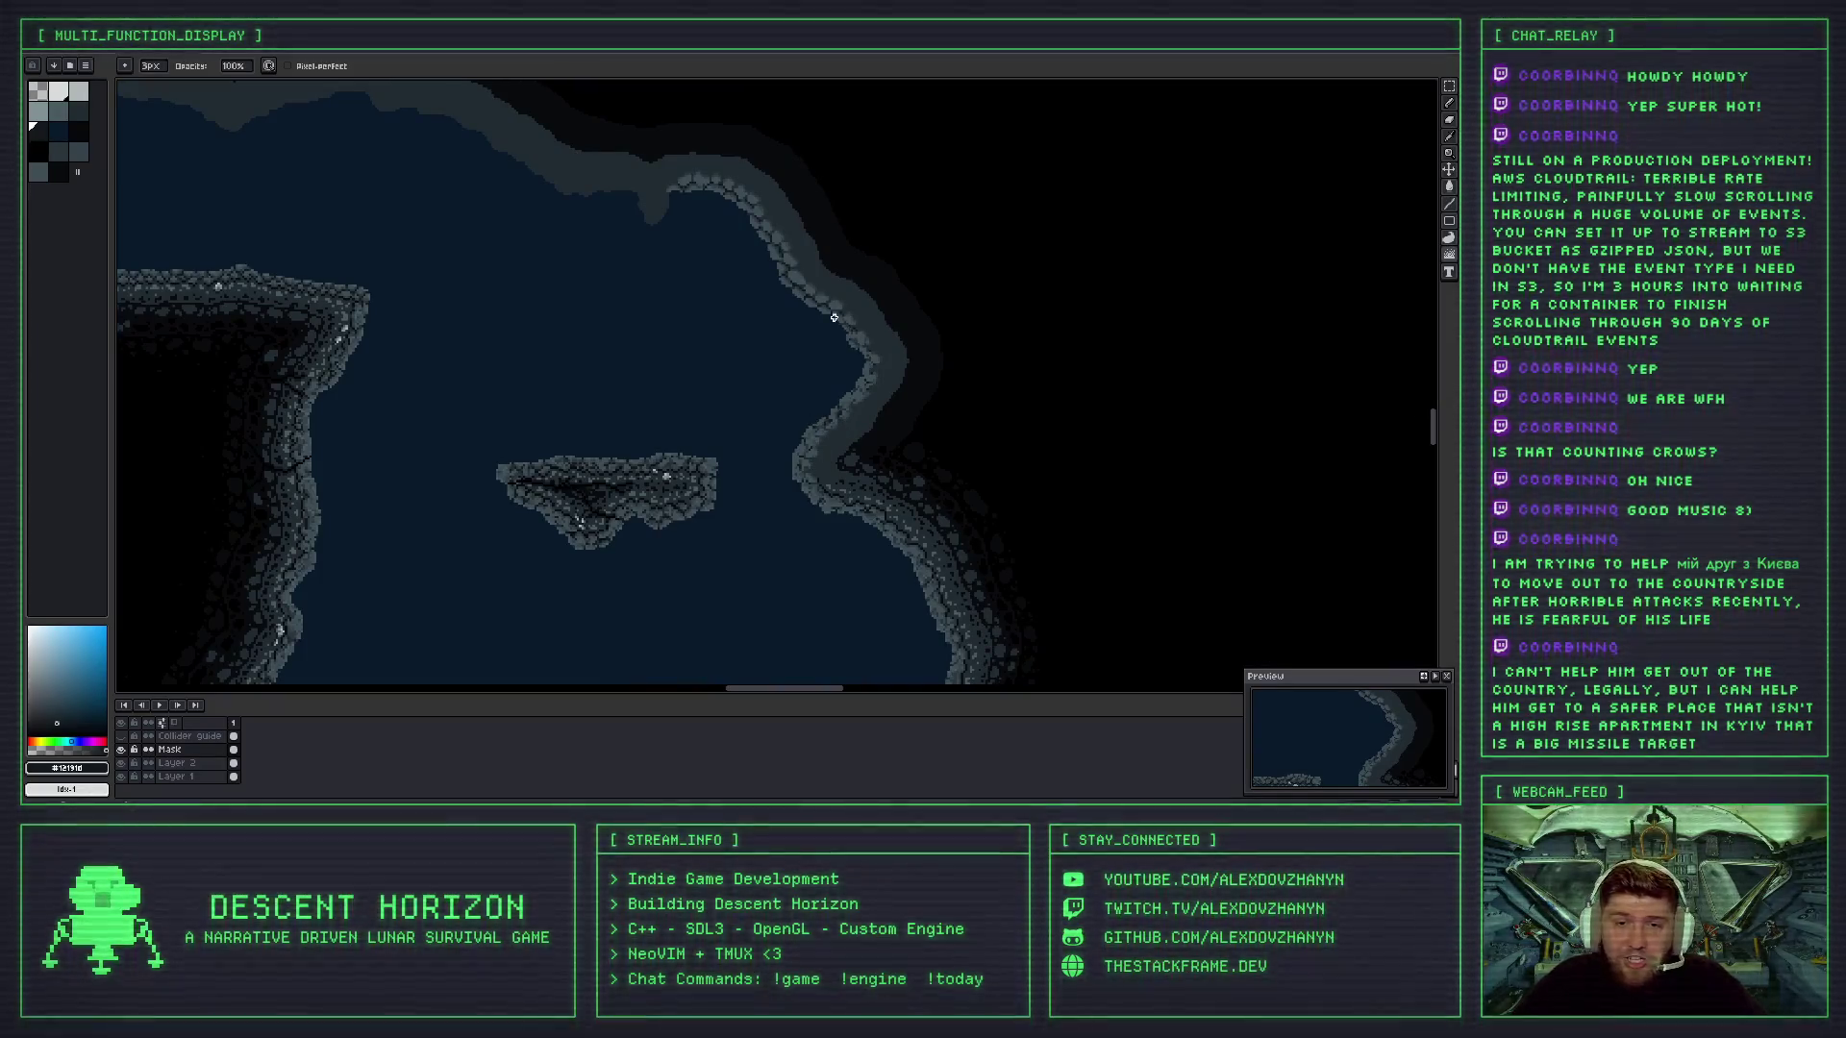
{"action": "scroll", "coordinate": [834, 317], "scroll_direction": "up", "scroll_amount": 2}
{"action": "scroll", "coordinate": [827, 325], "scroll_direction": "down", "scroll_amount": 1}
{"action": "scroll", "coordinate": [805, 319], "scroll_direction": "up", "scroll_amount": 1}
{"action": "scroll", "coordinate": [809, 354], "scroll_direction": "down", "scroll_amount": 2}
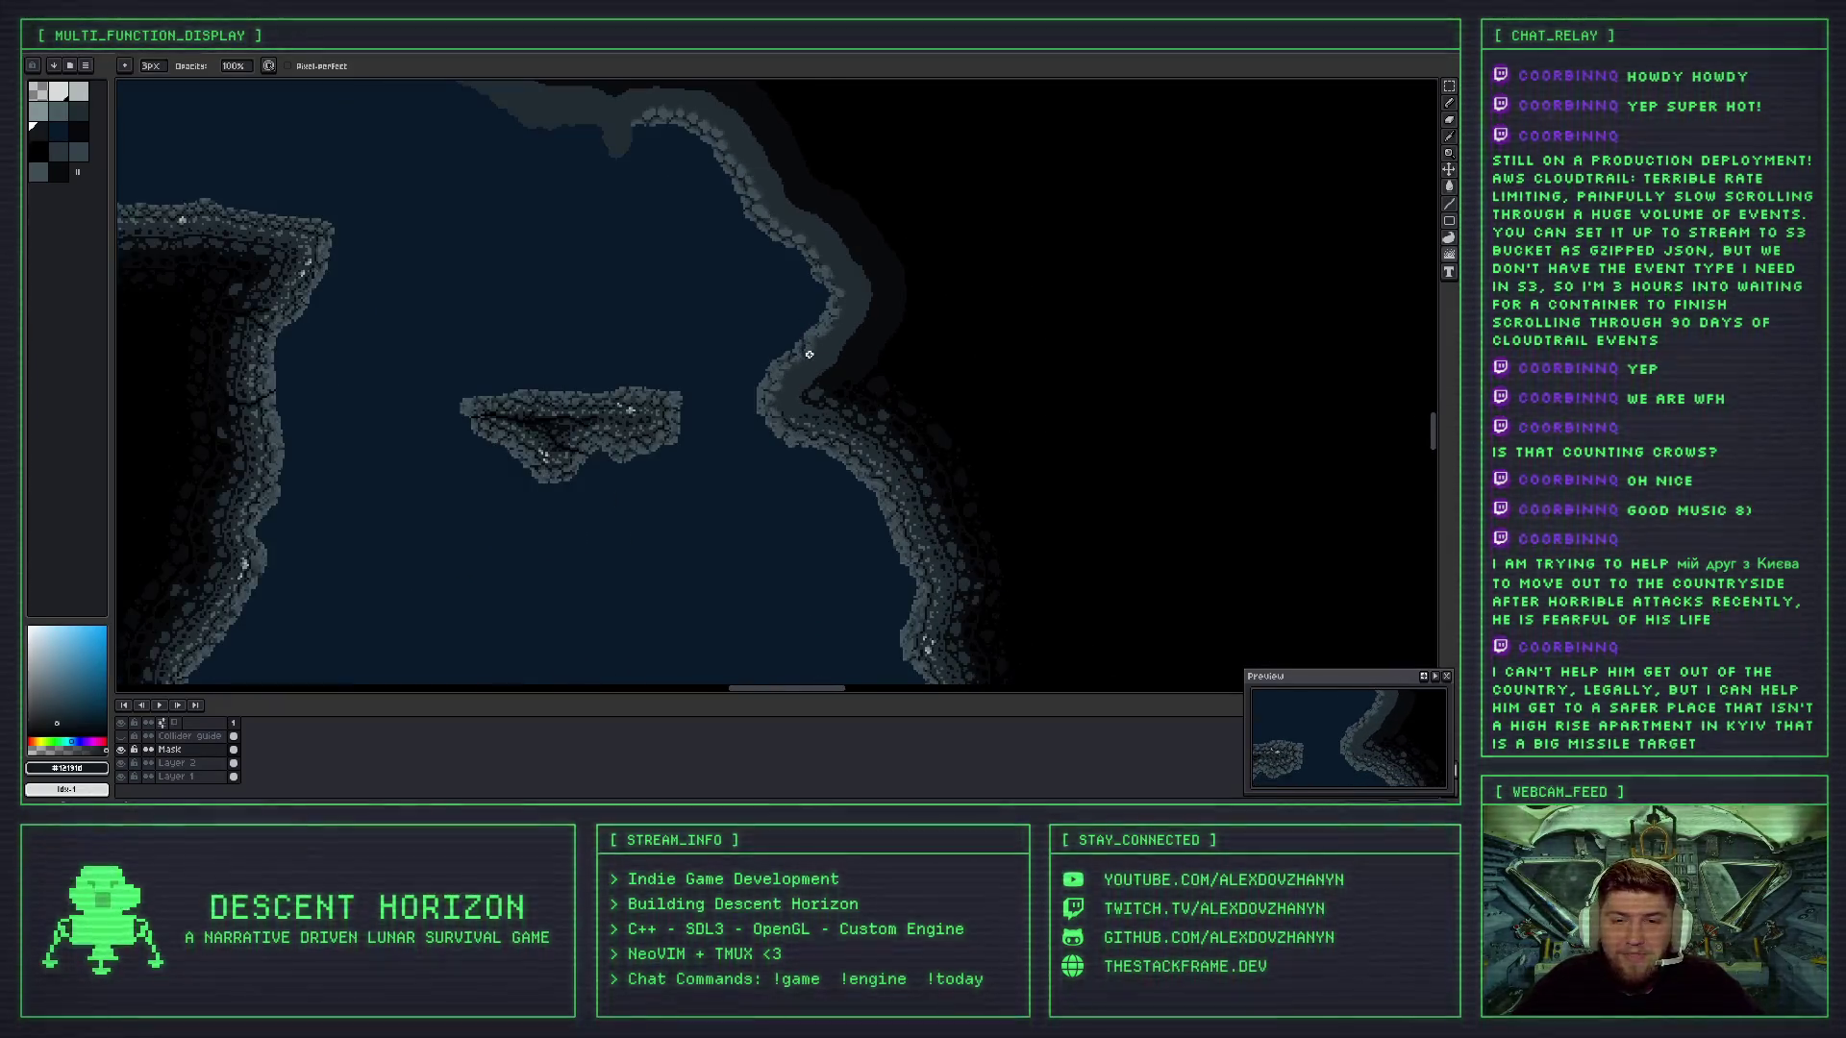
{"action": "scroll", "coordinate": [833, 331], "scroll_direction": "up", "scroll_amount": 3}
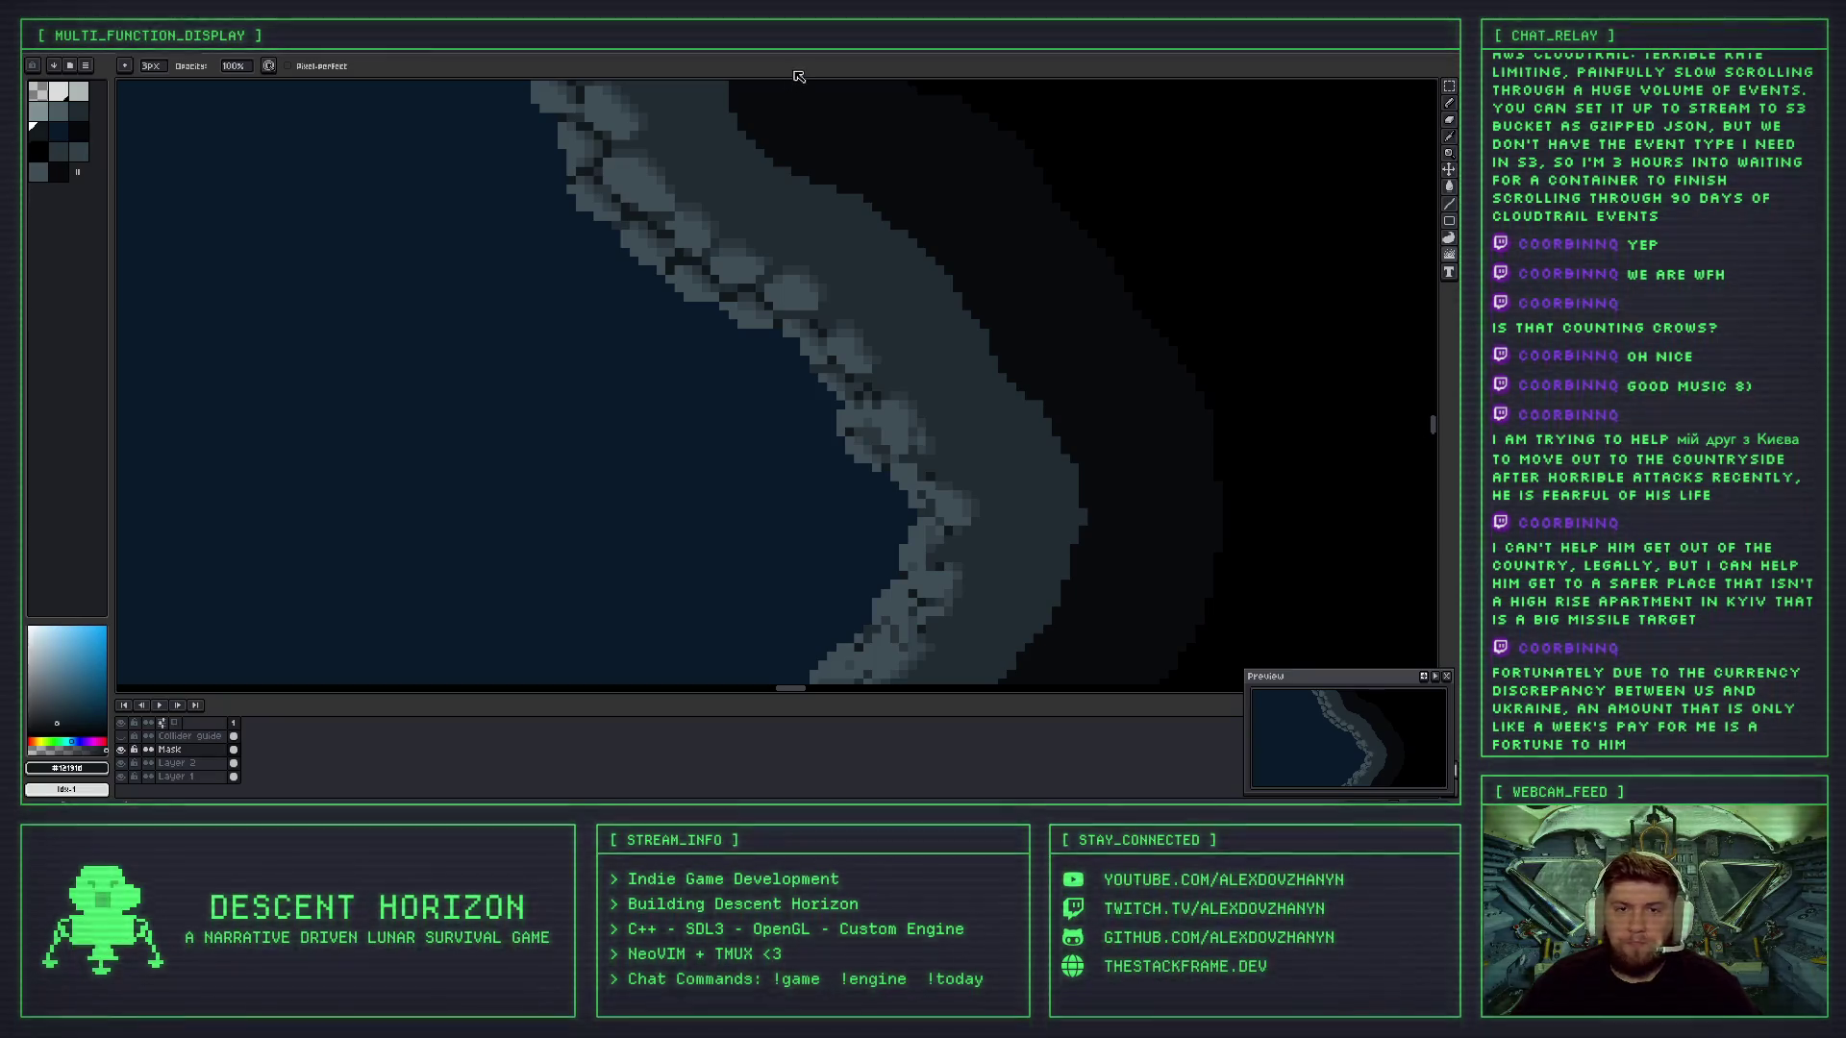
- Zoom into the right wall and undo the last rock-texture stroke
{"action": "scroll", "coordinate": [914, 452], "scroll_direction": "up", "scroll_amount": 1}
{"action": "scroll", "coordinate": [885, 419], "scroll_direction": "down", "scroll_amount": 2}
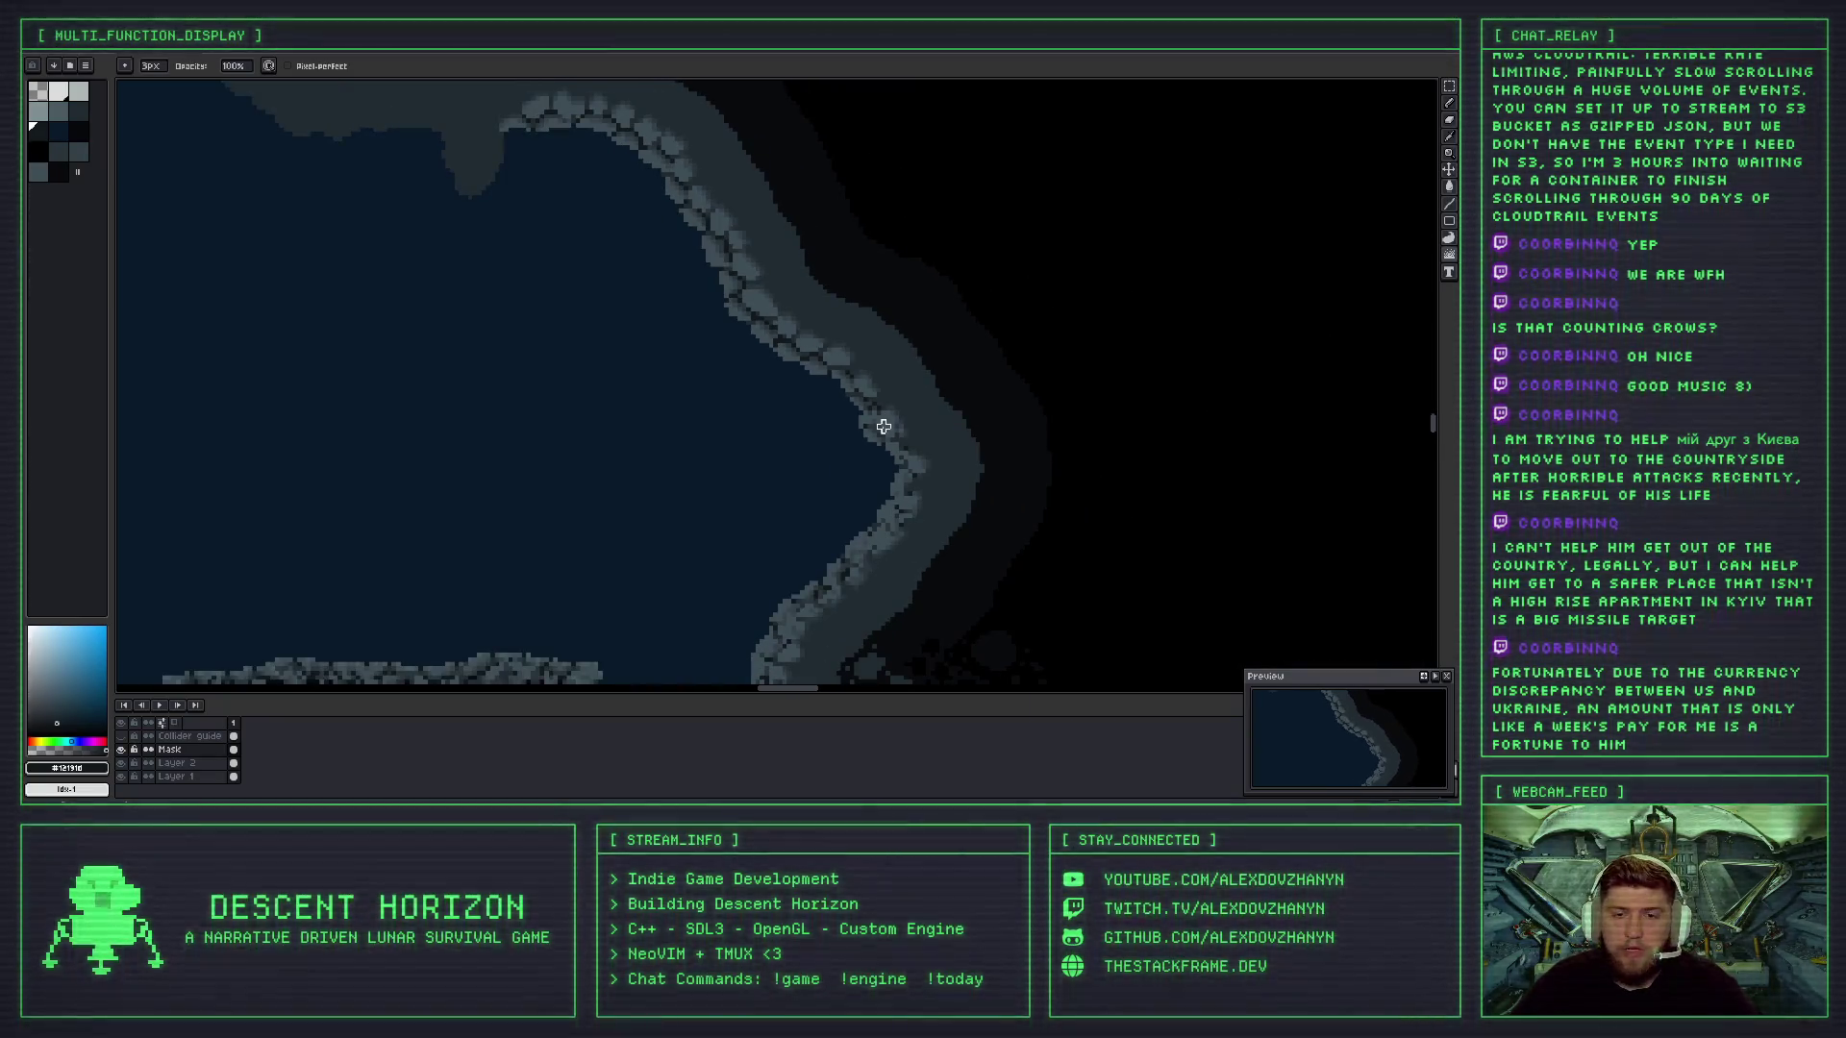
{"action": "scroll", "coordinate": [823, 383], "scroll_direction": "up", "scroll_amount": 1}
{"action": "scroll", "coordinate": [846, 470], "scroll_direction": "down", "scroll_amount": 1}
{"action": "scroll", "coordinate": [846, 470], "scroll_direction": "up", "scroll_amount": 1}
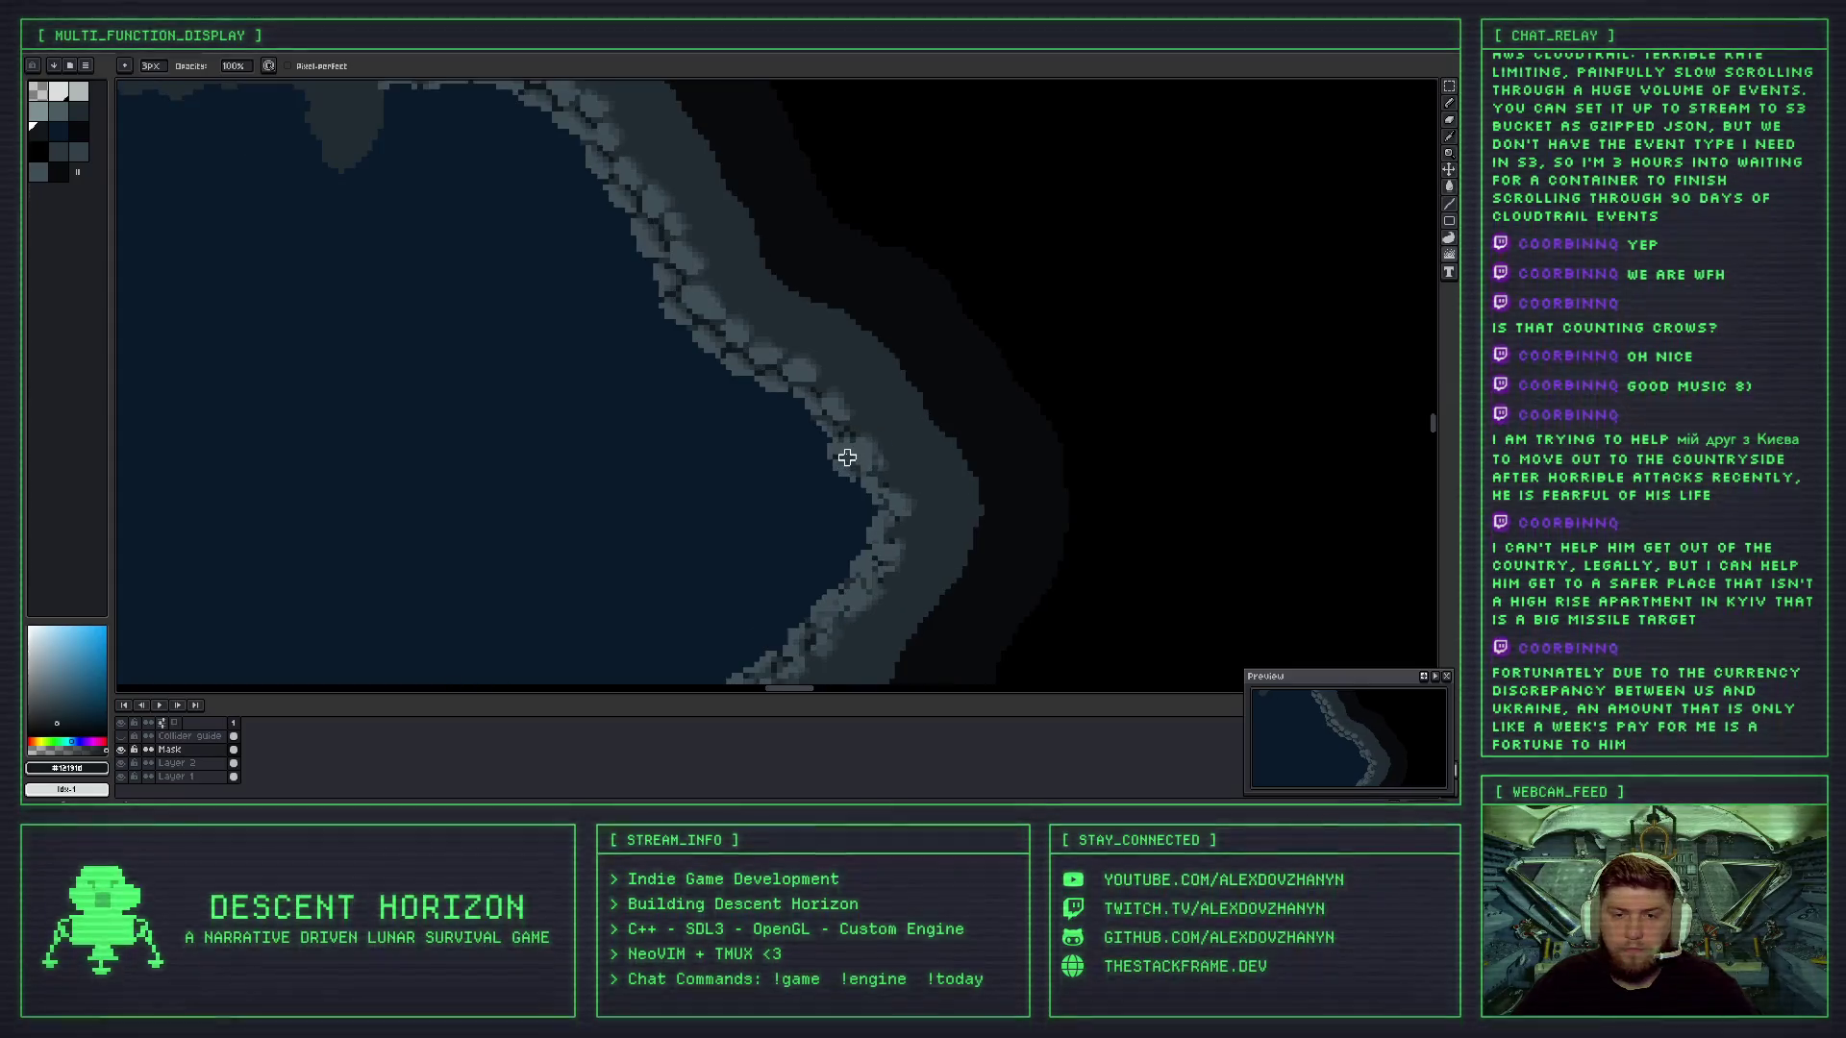
{"action": "scroll", "coordinate": [811, 395], "scroll_direction": "up", "scroll_amount": 1}
{"action": "scroll", "coordinate": [820, 395], "scroll_direction": "up", "scroll_amount": 2}
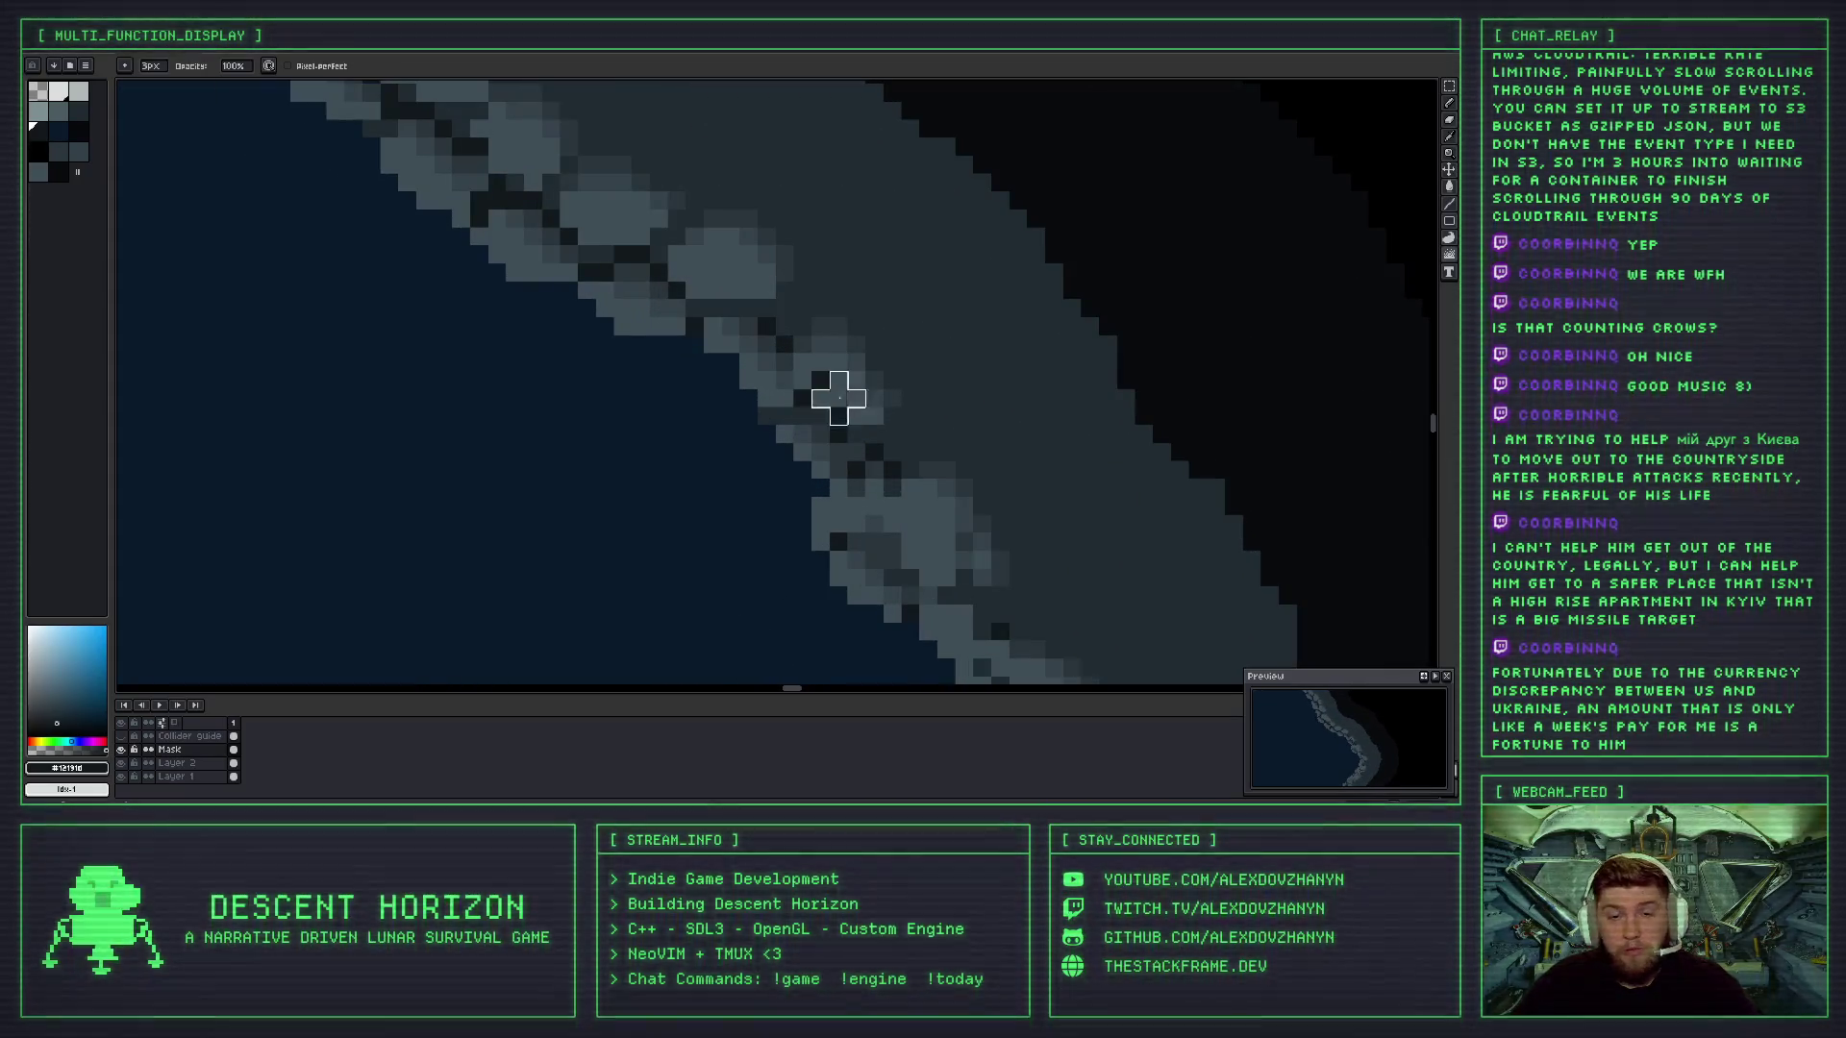
{"action": "key", "text": "ctrl+z"}
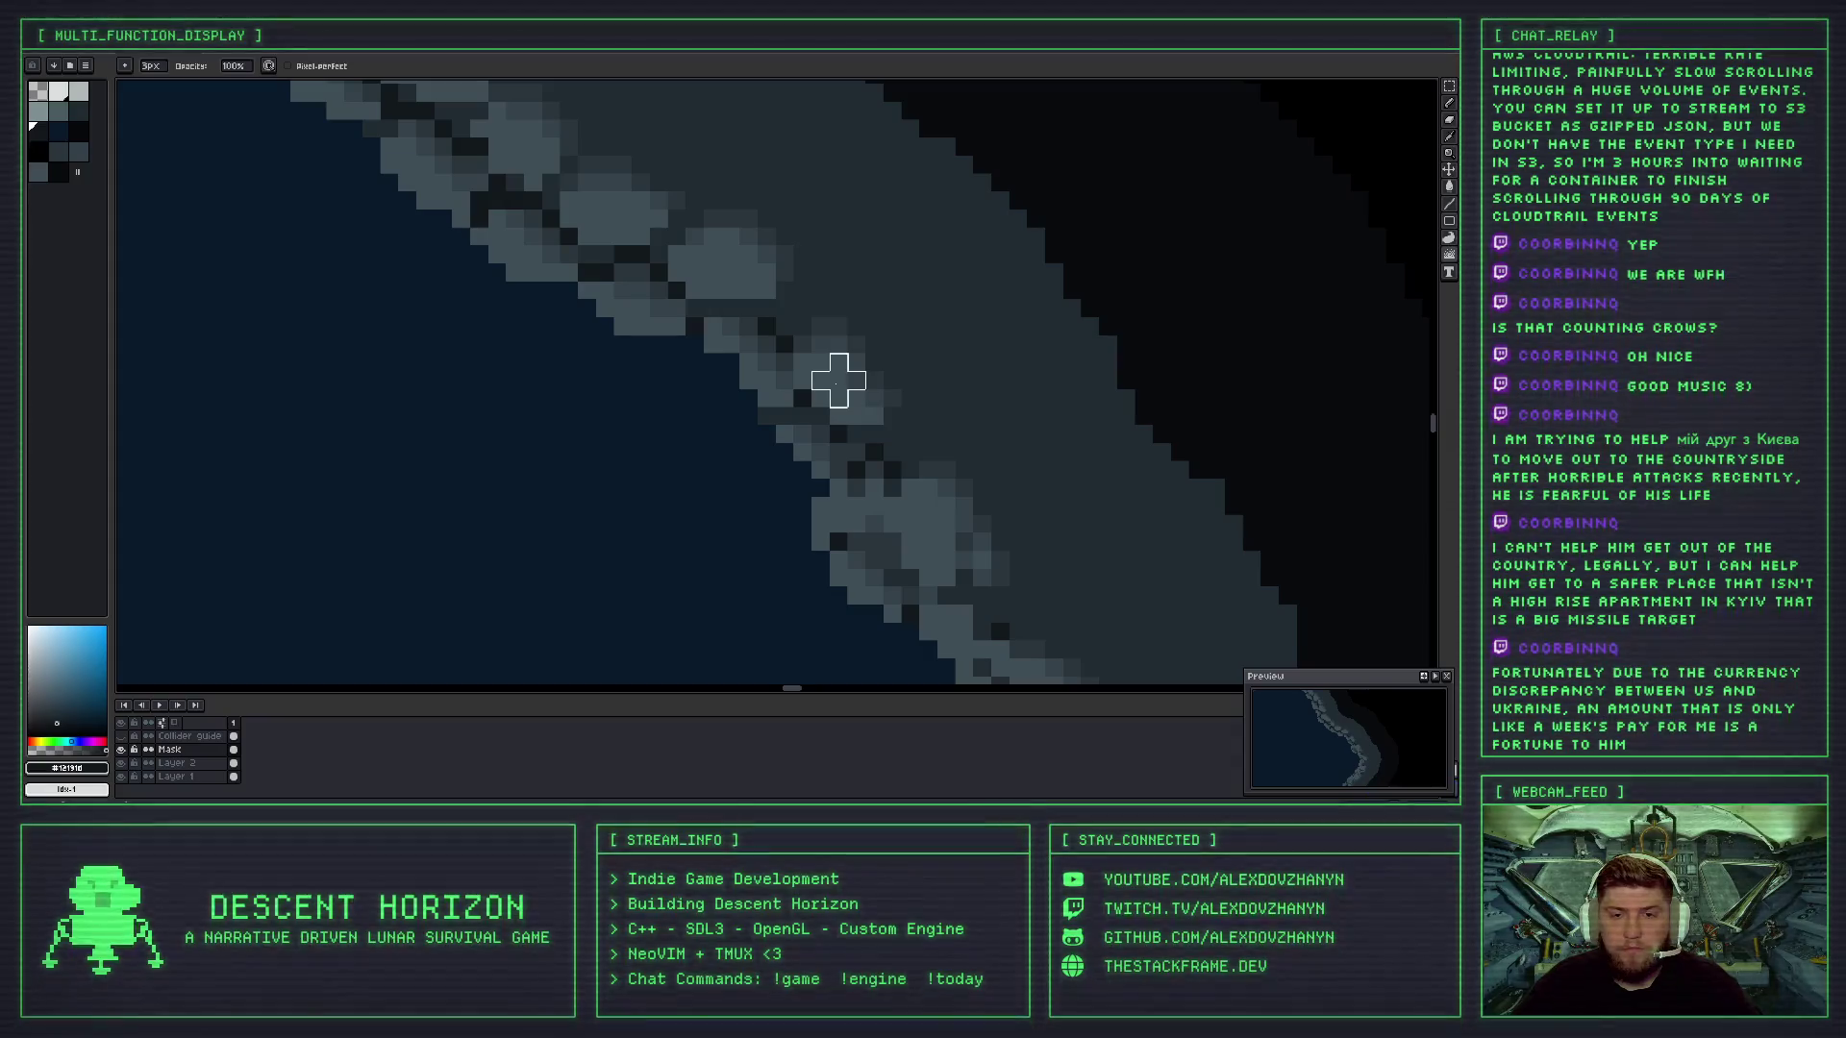
- Pan down to the lower shoreline and undo two more scrambled strokes on the wall edge
{"action": "scroll", "coordinate": [905, 519], "scroll_direction": "down", "scroll_amount": 2}
{"action": "scroll", "coordinate": [903, 521], "scroll_direction": "down", "scroll_amount": 1}
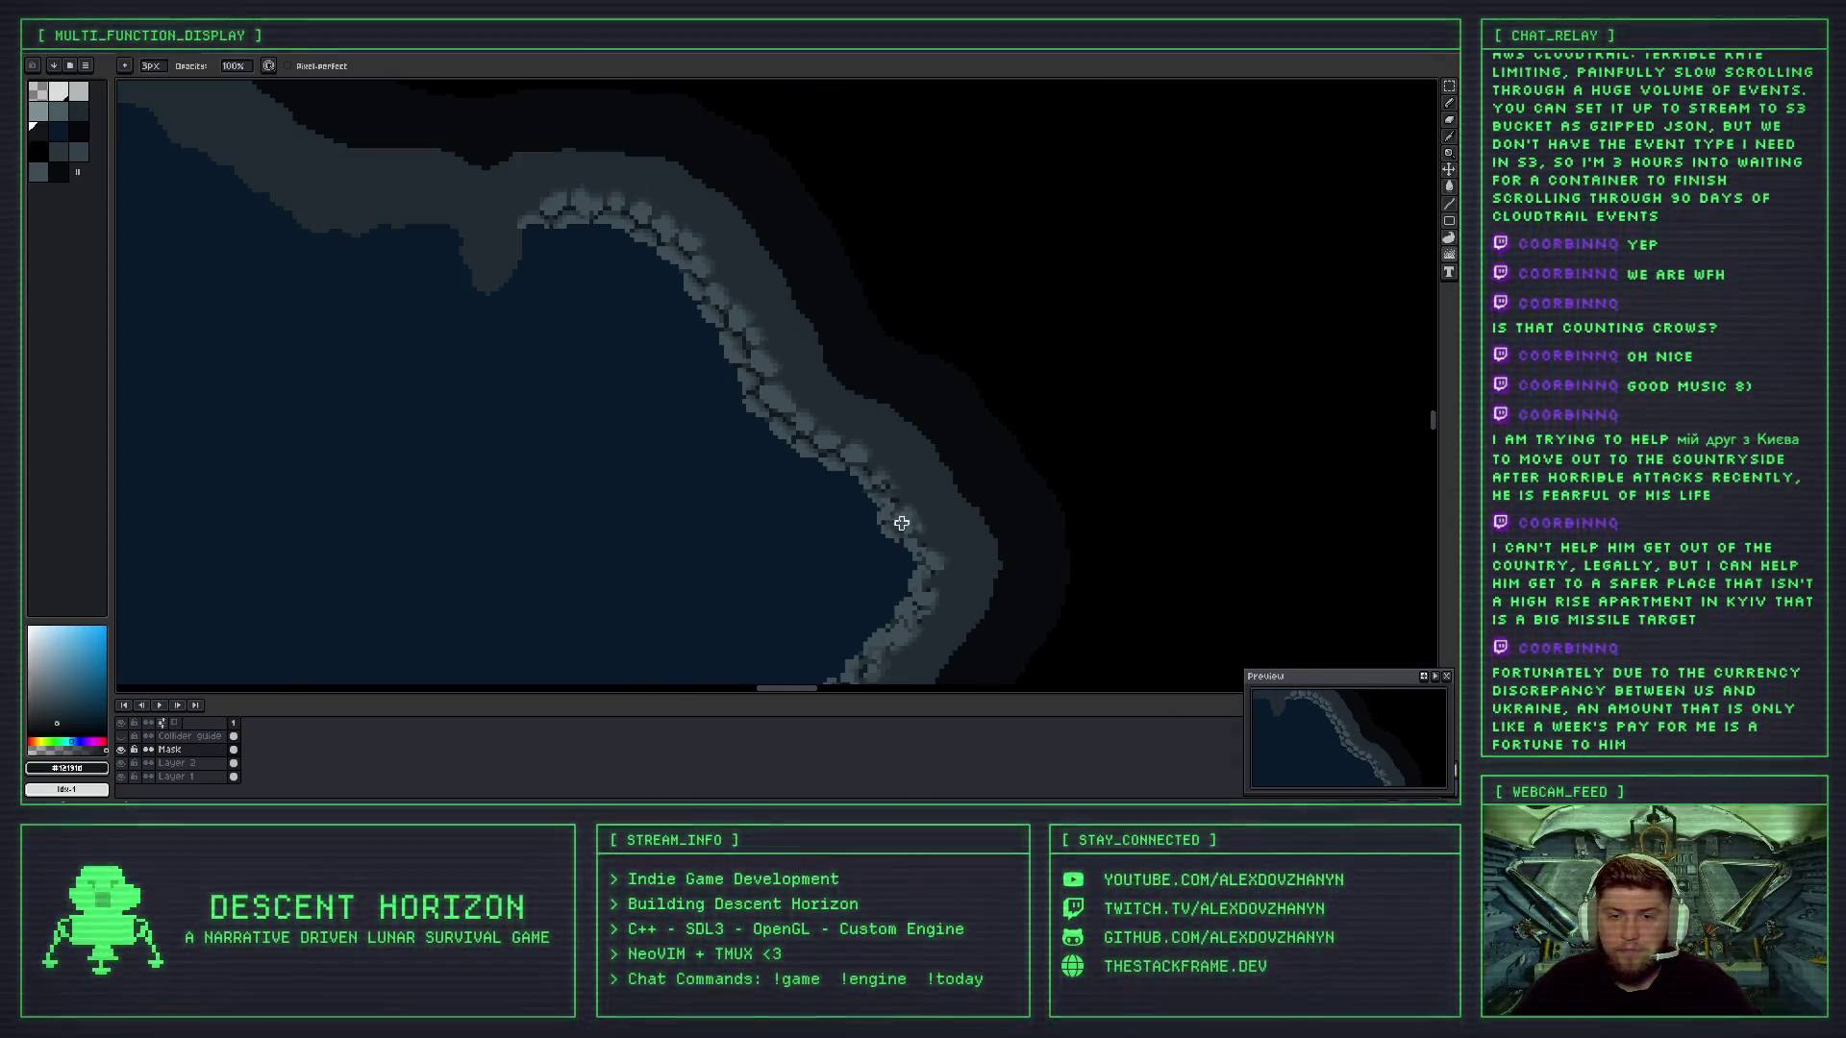
{"action": "left_click_drag", "start_coordinate": [914, 527], "coordinate": [865, 400]}
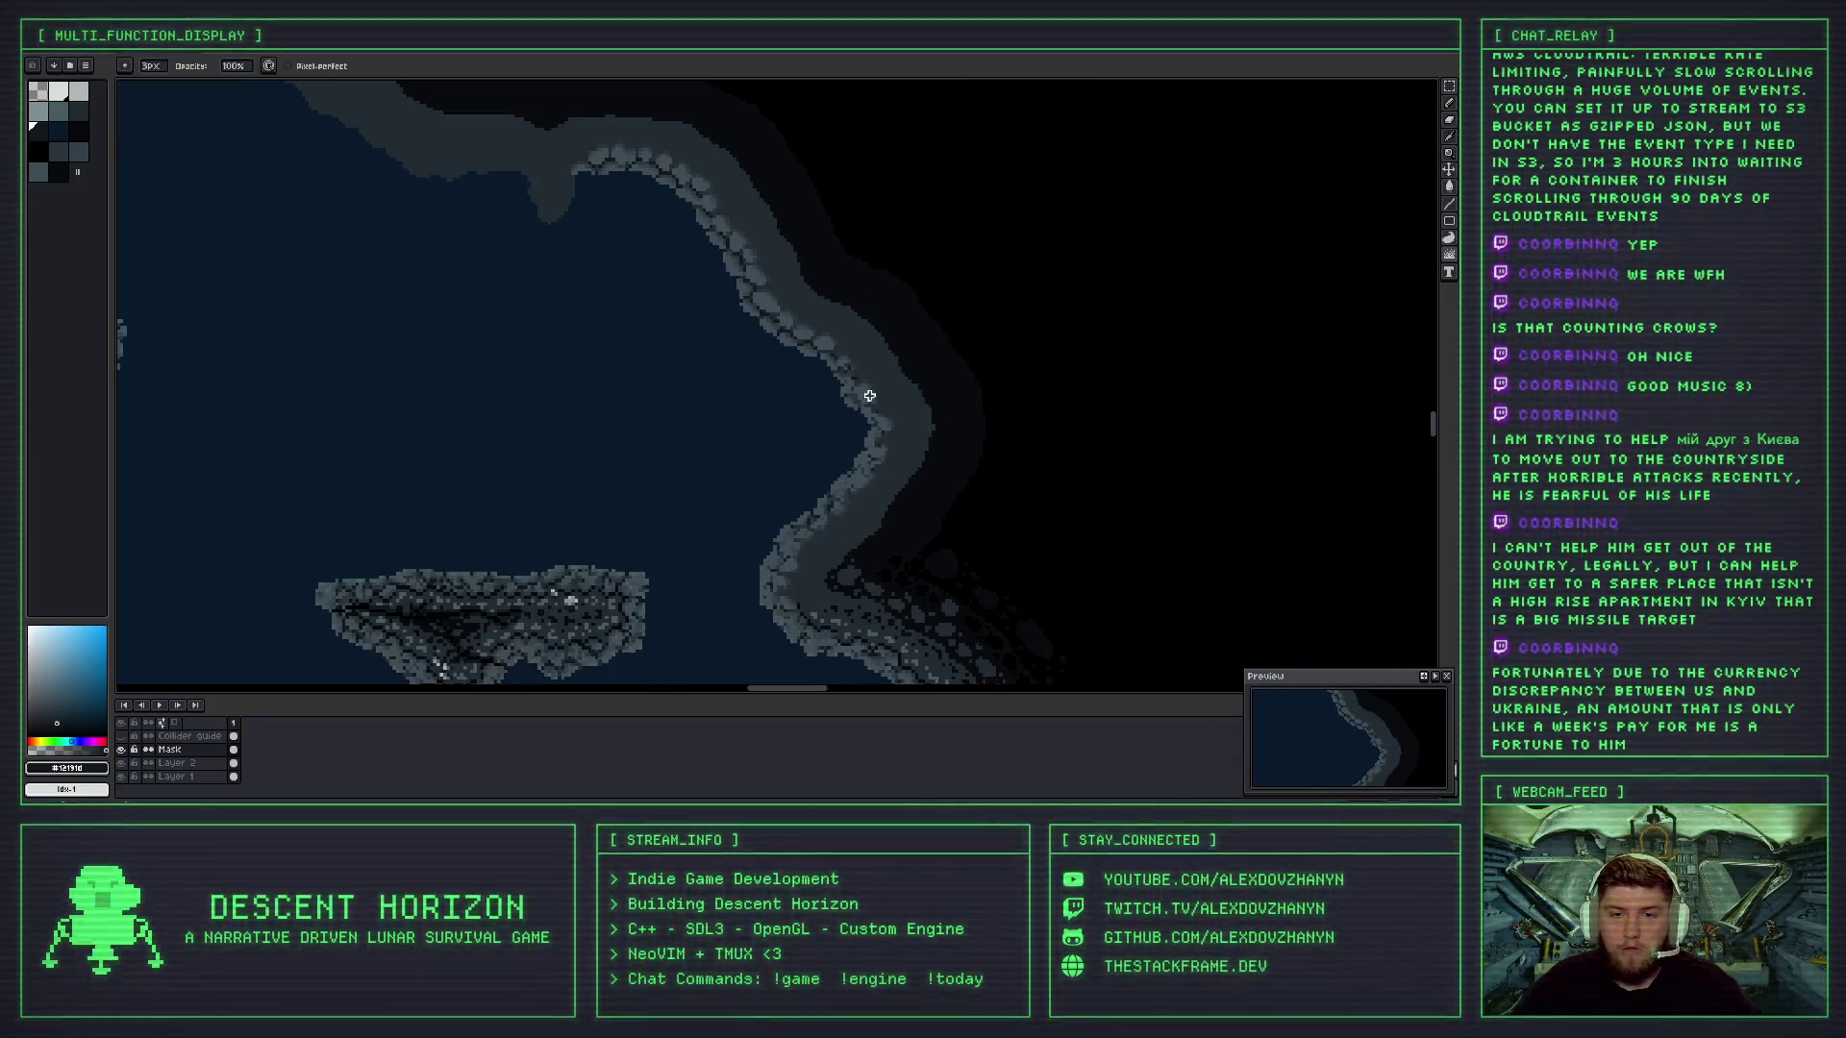
{"action": "scroll", "coordinate": [874, 402], "scroll_direction": "up", "scroll_amount": 1}
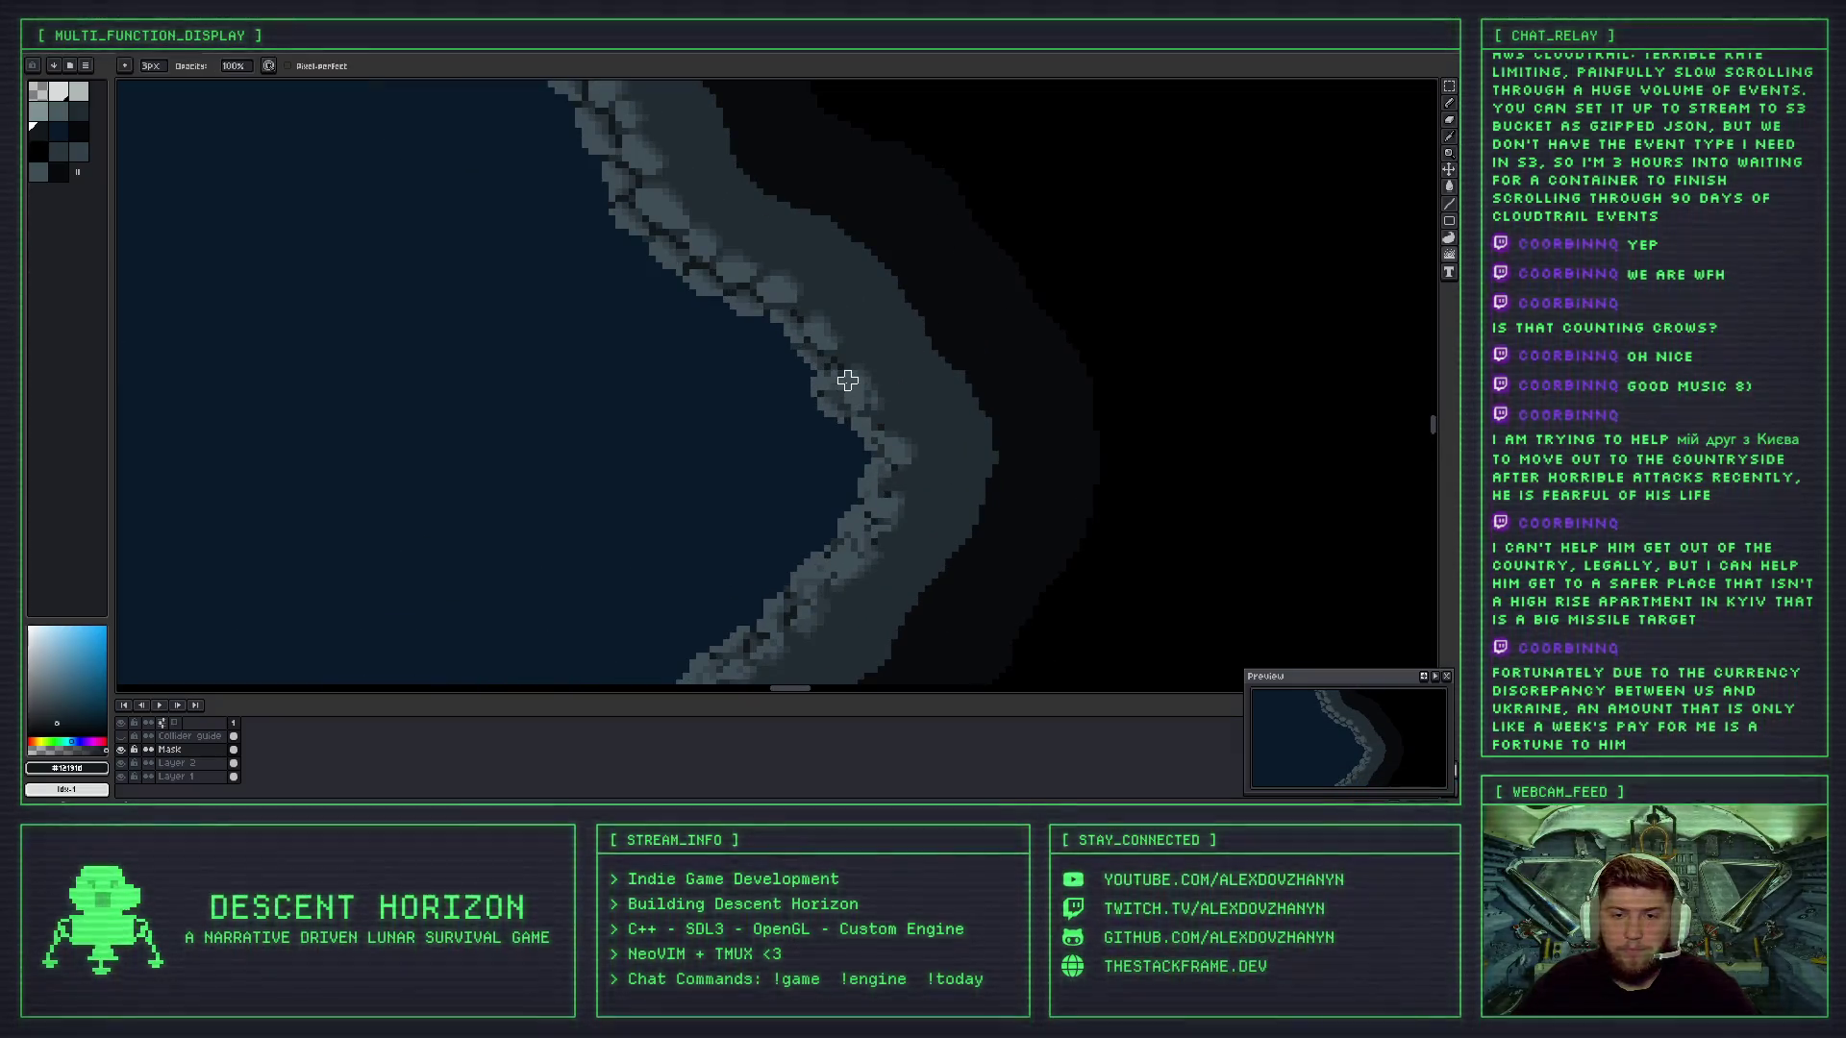
{"action": "key", "text": "ctrl+z"}
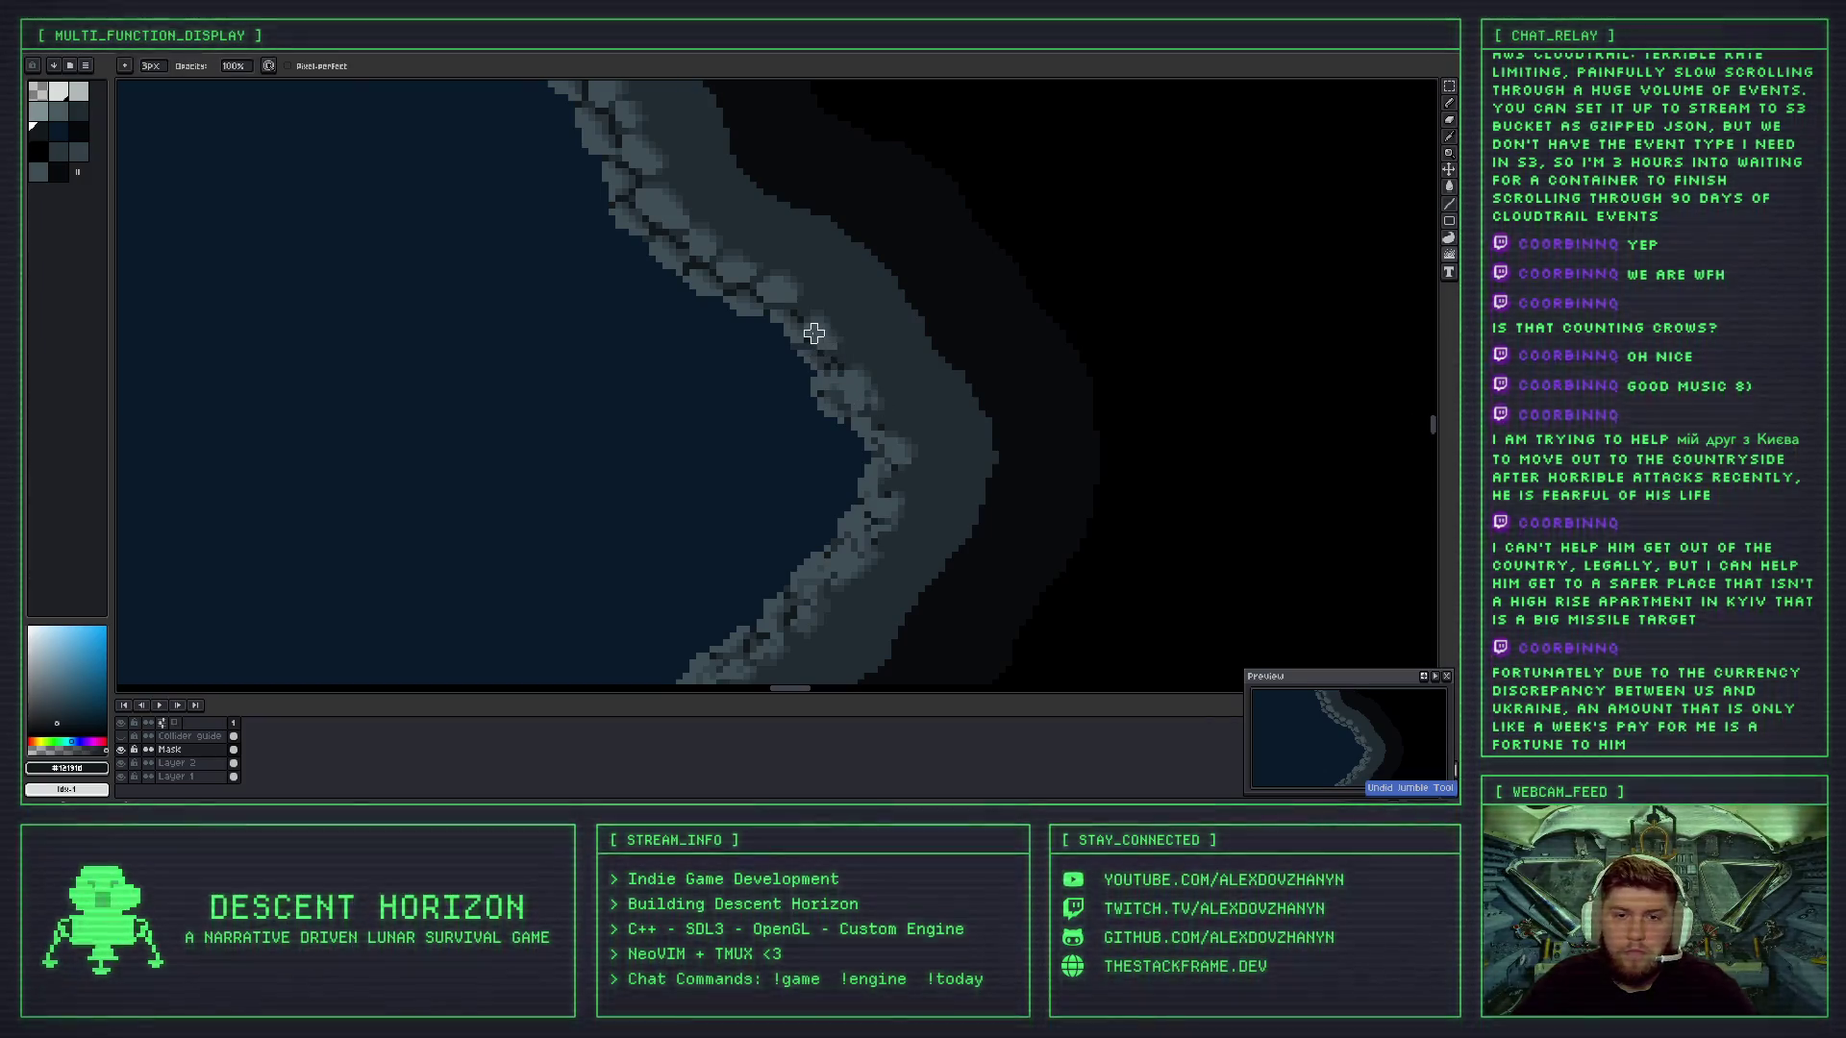
{"action": "scroll", "coordinate": [880, 409], "scroll_direction": "down", "scroll_amount": 2}
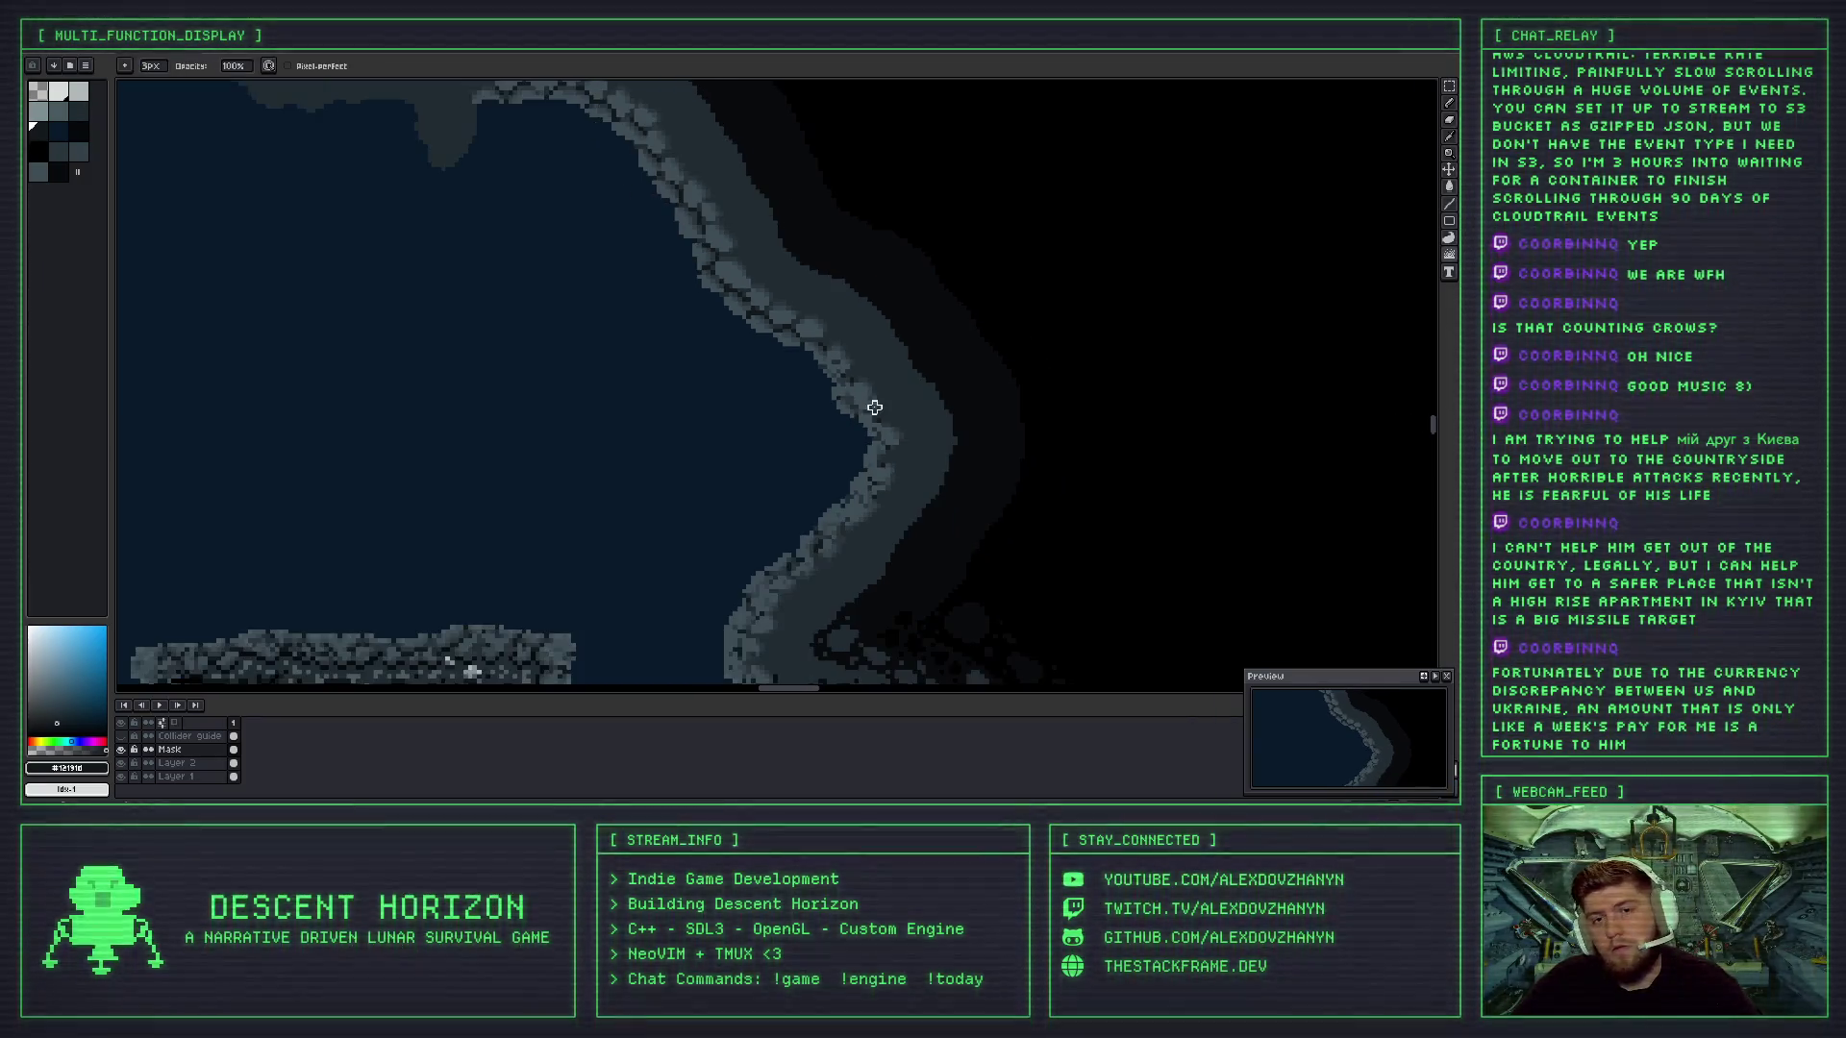
{"action": "scroll", "coordinate": [885, 414], "scroll_direction": "up", "scroll_amount": 2}
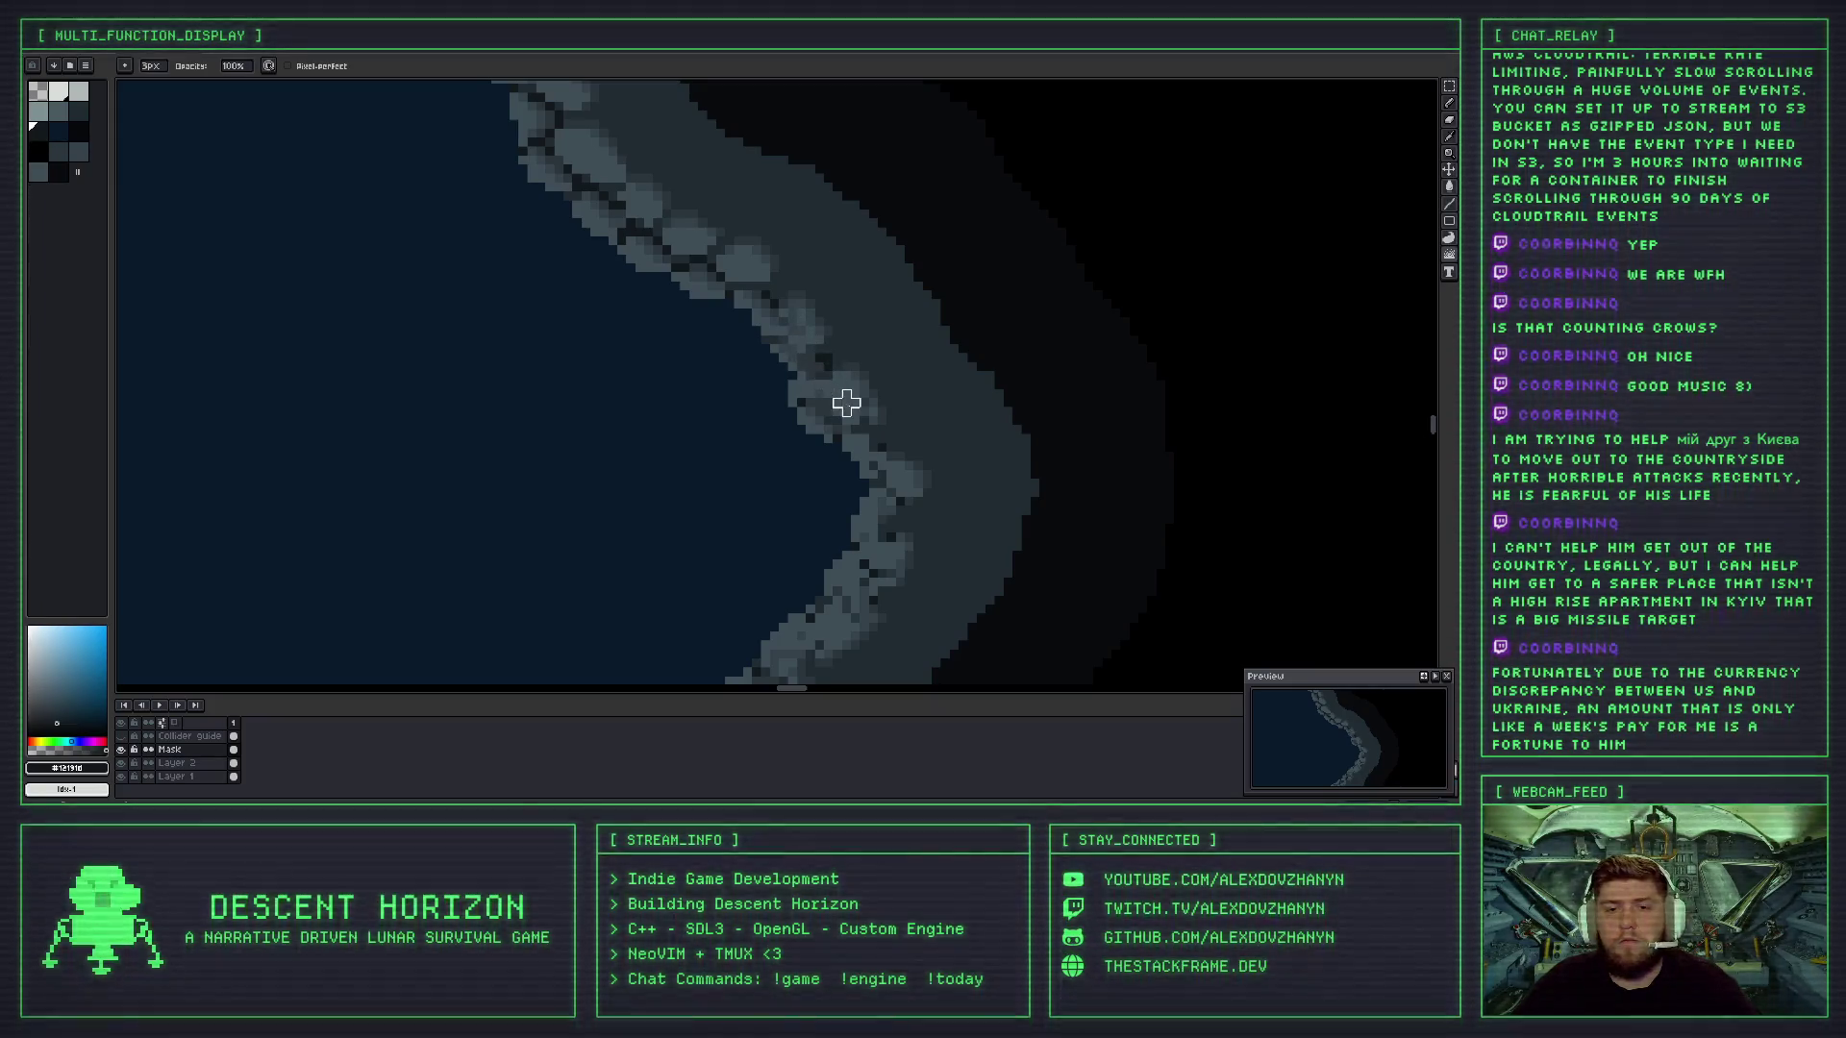
{"action": "scroll", "coordinate": [855, 408], "scroll_direction": "down", "scroll_amount": 3}
{"action": "scroll", "coordinate": [870, 423], "scroll_direction": "up", "scroll_amount": 2}
{"action": "scroll", "coordinate": [822, 368], "scroll_direction": "up", "scroll_amount": 2}
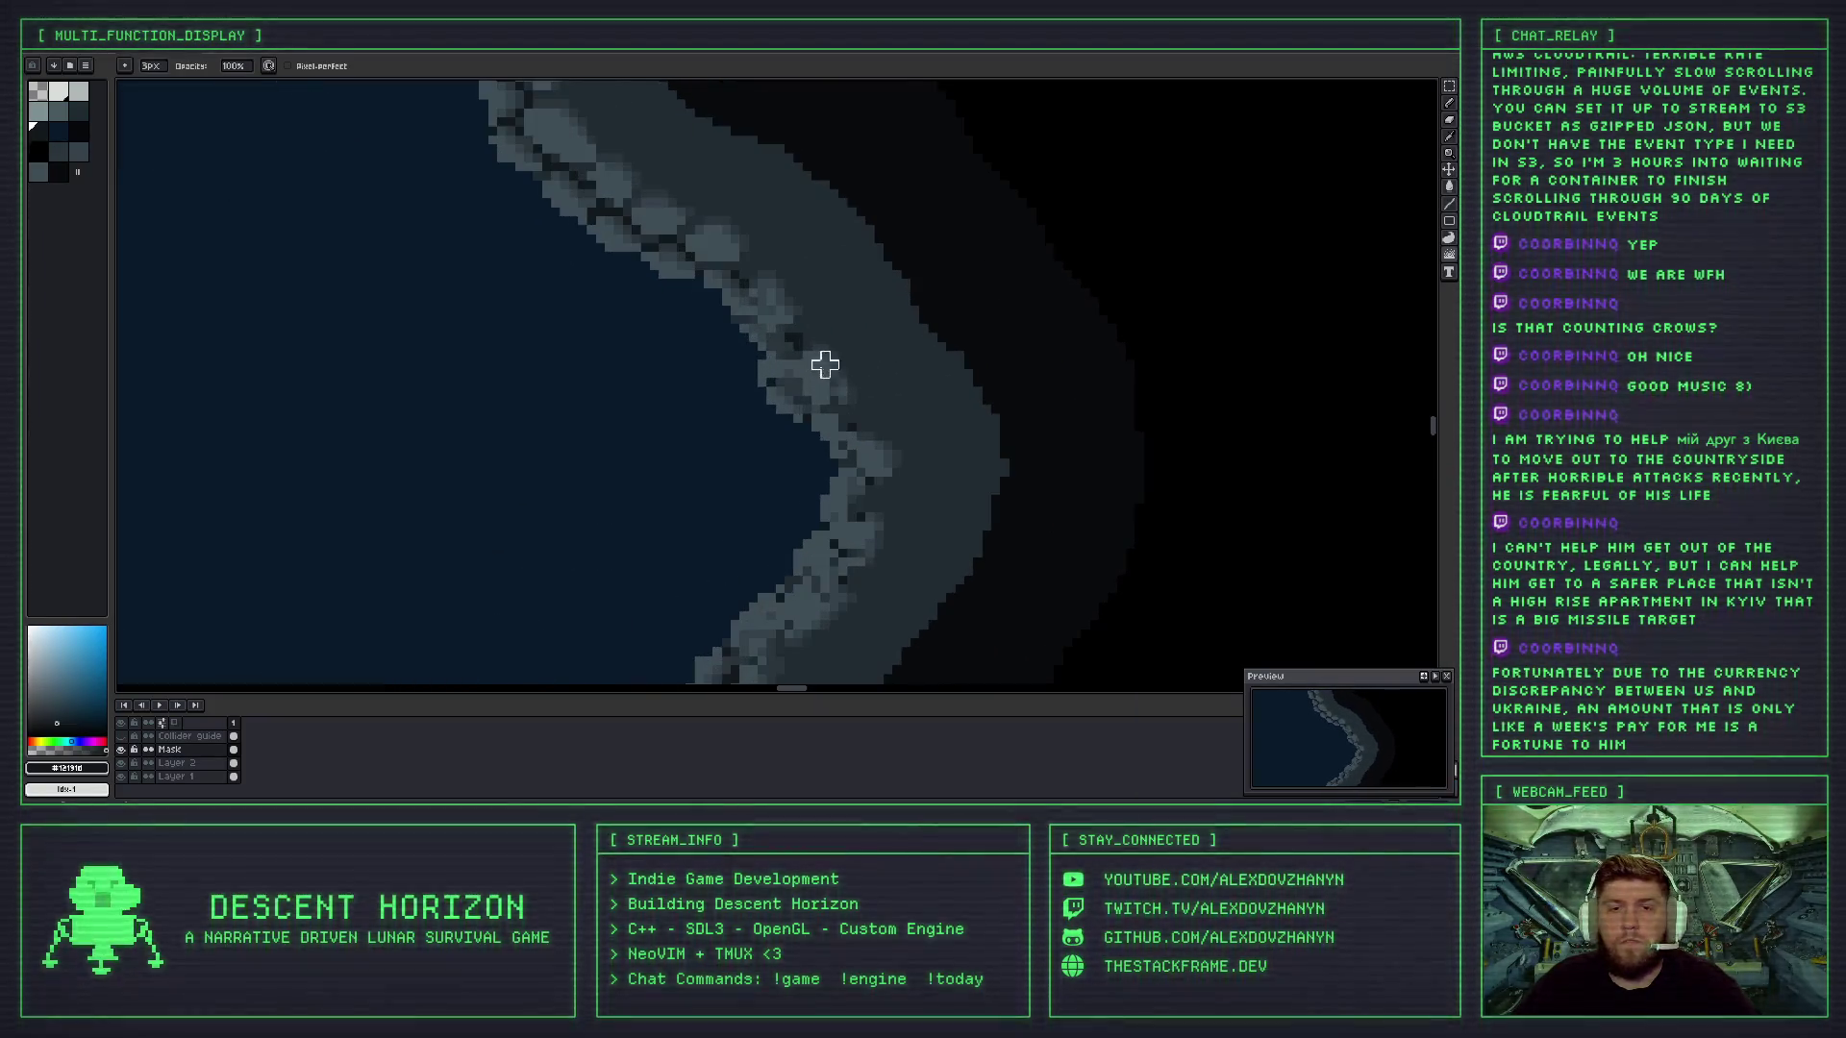
{"action": "key", "text": "ctrl+z"}
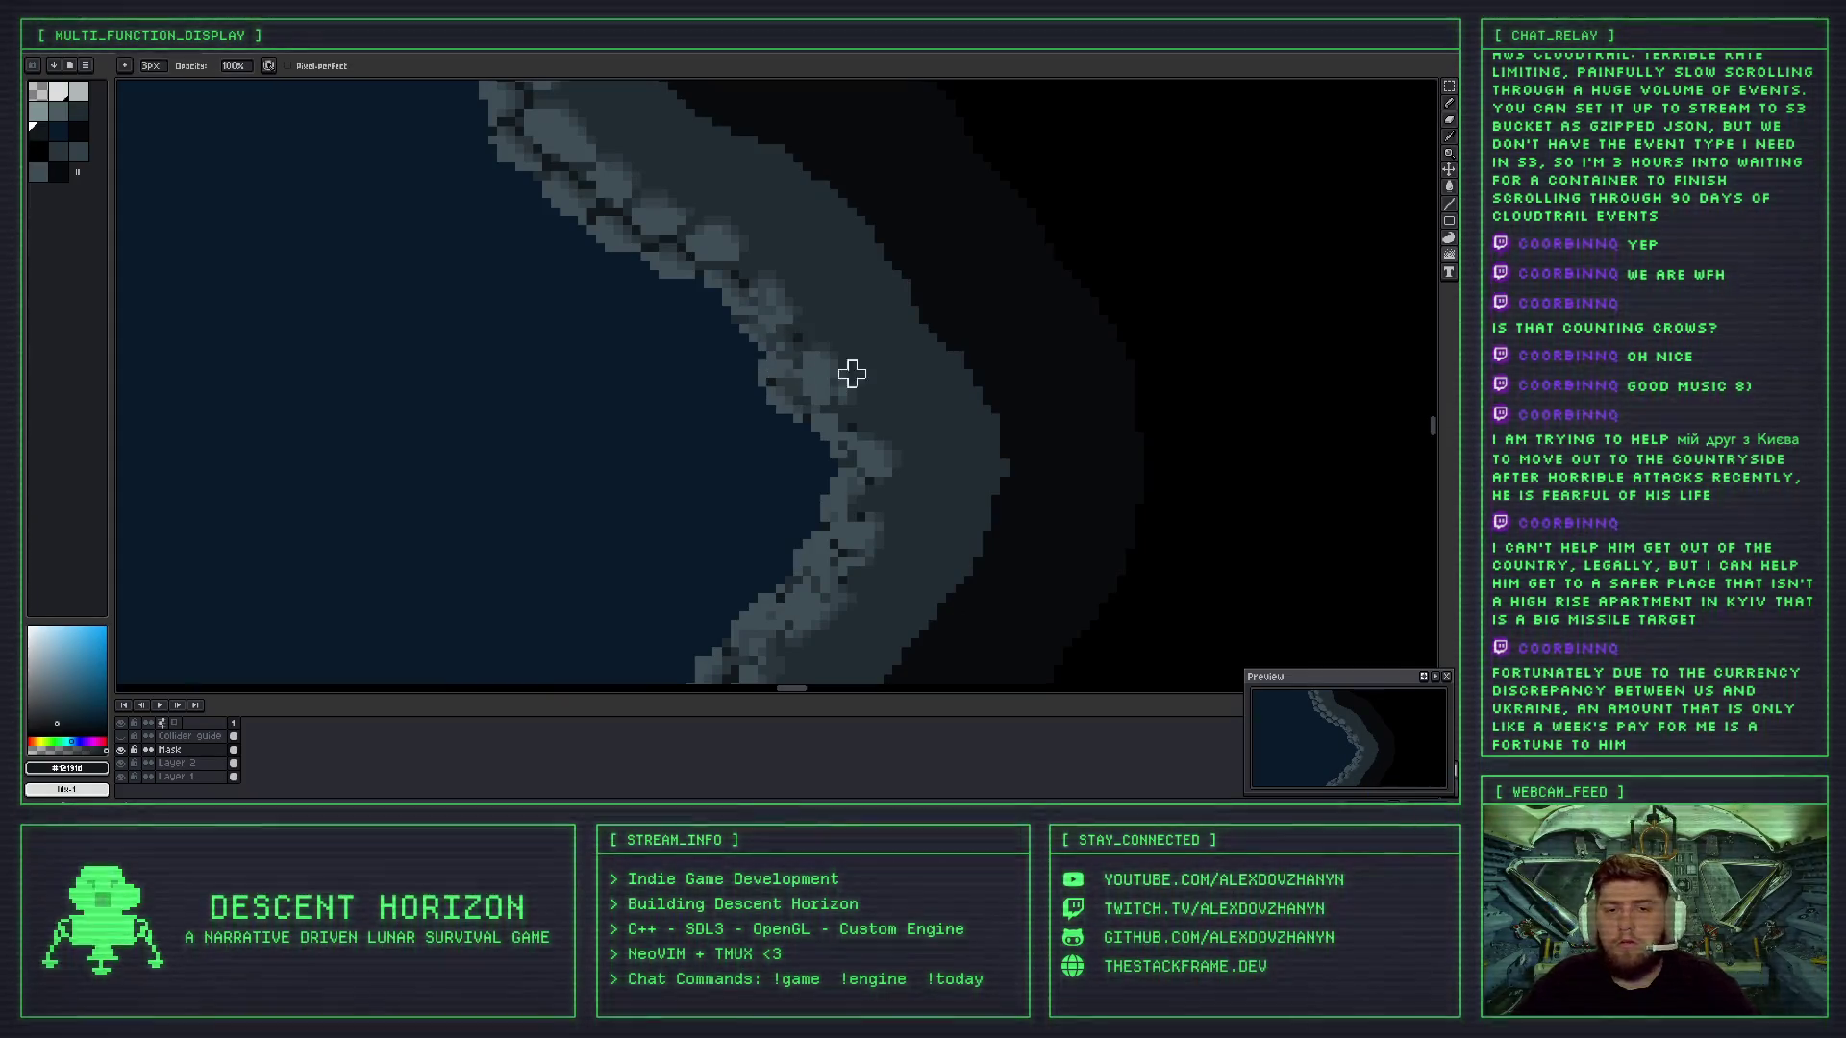
- Inspect the shoreline rocks close up and revert the latest stroke on them
{"action": "scroll", "coordinate": [852, 373], "scroll_direction": "down", "scroll_amount": 3}
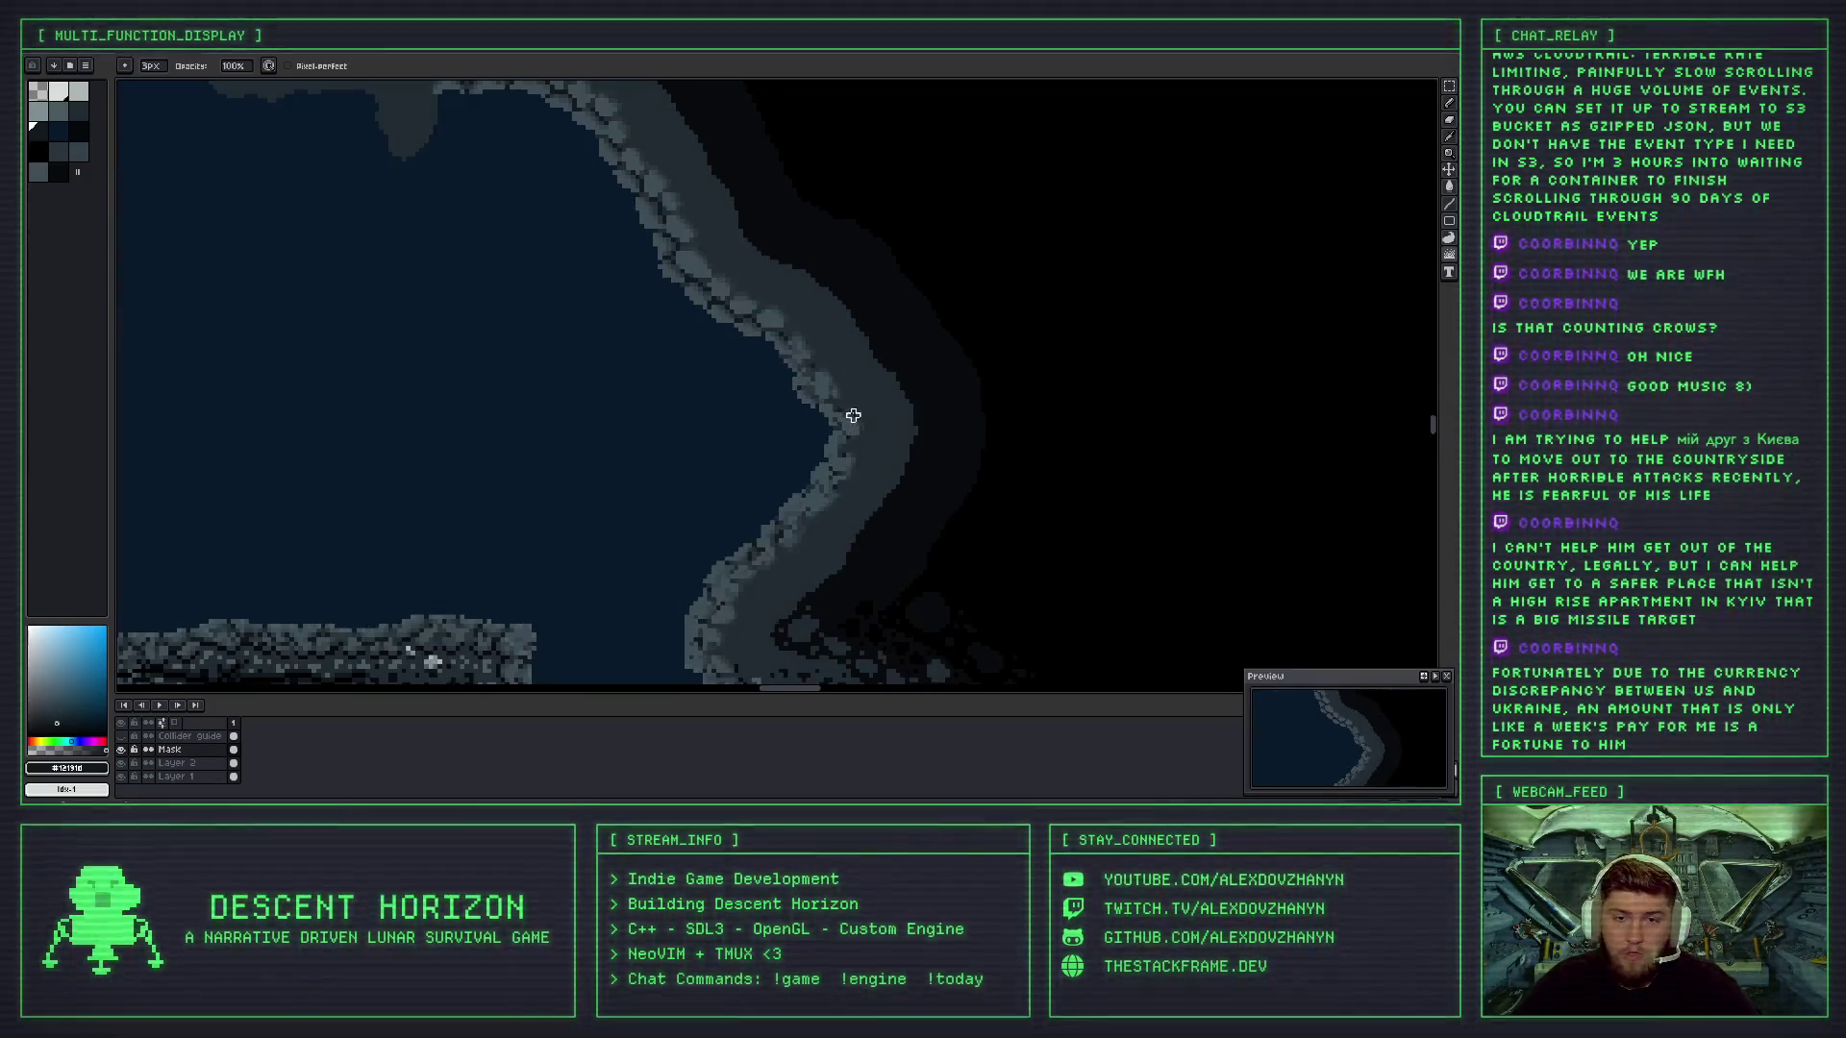
{"action": "scroll", "coordinate": [885, 406], "scroll_direction": "down", "scroll_amount": 3}
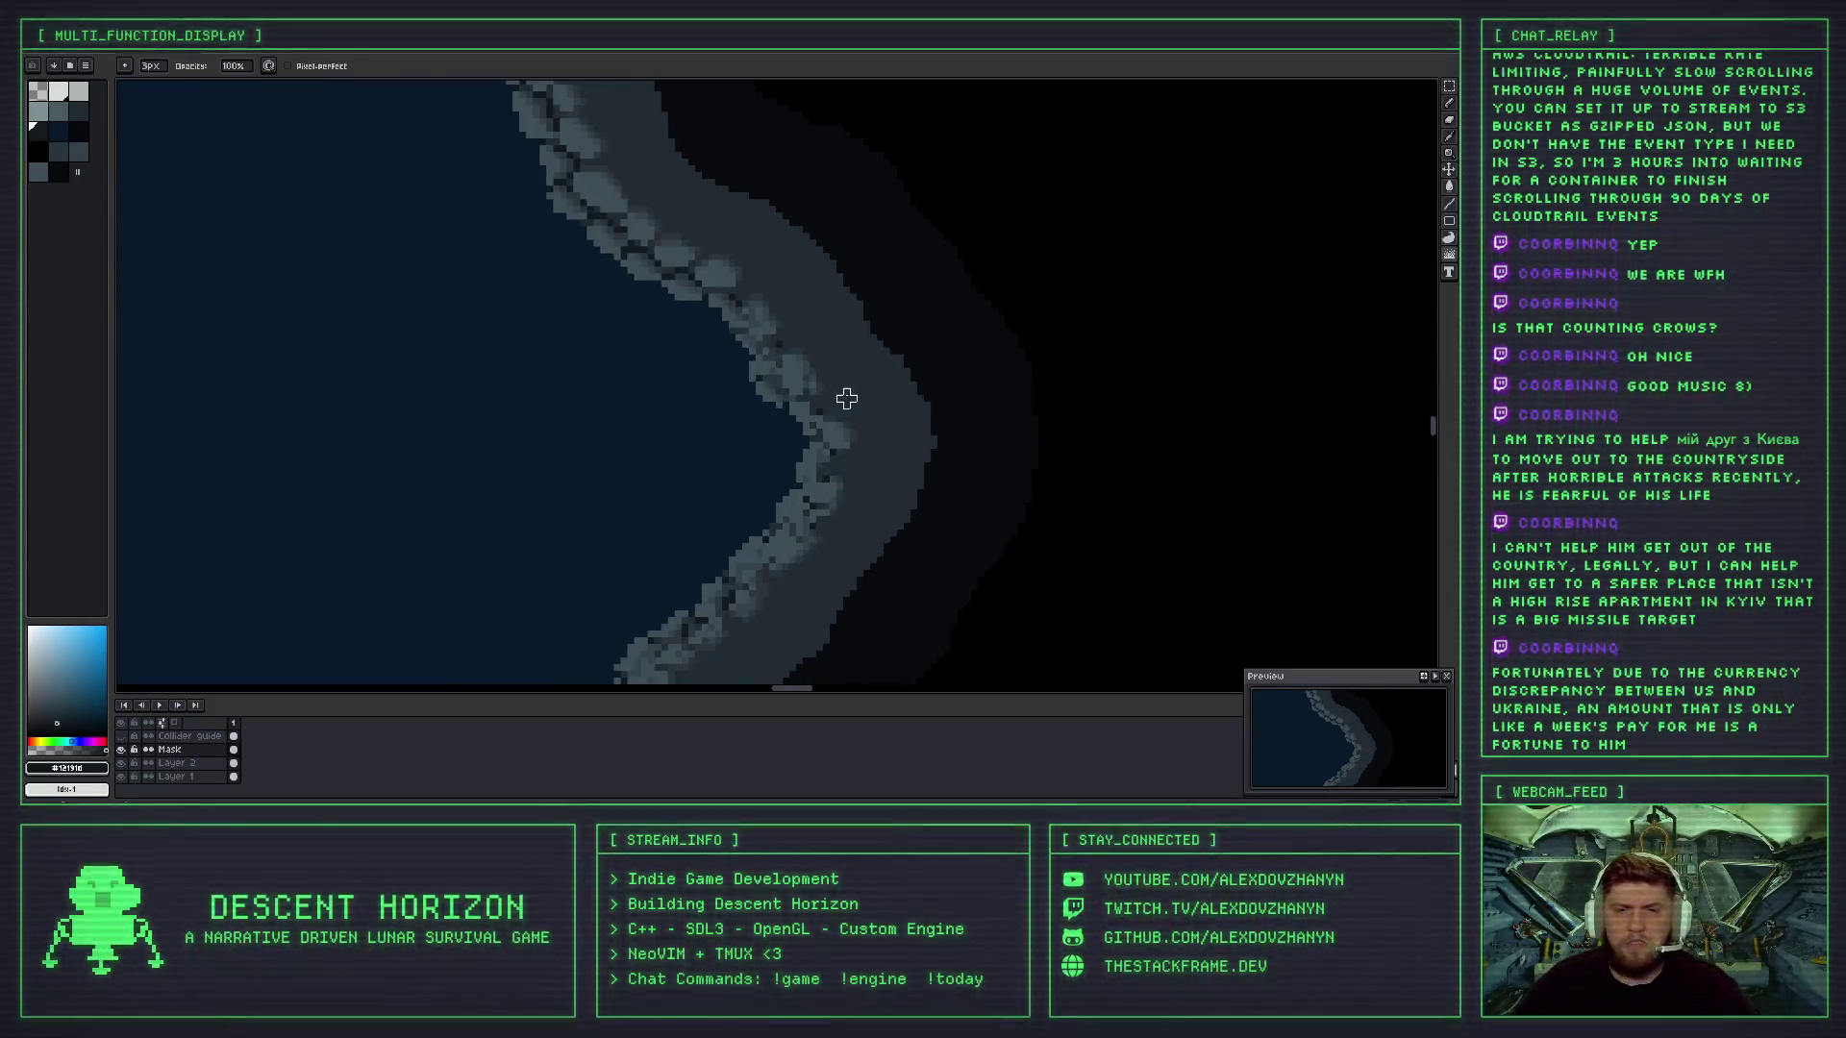
{"action": "scroll", "coordinate": [841, 446], "scroll_direction": "up", "scroll_amount": 2}
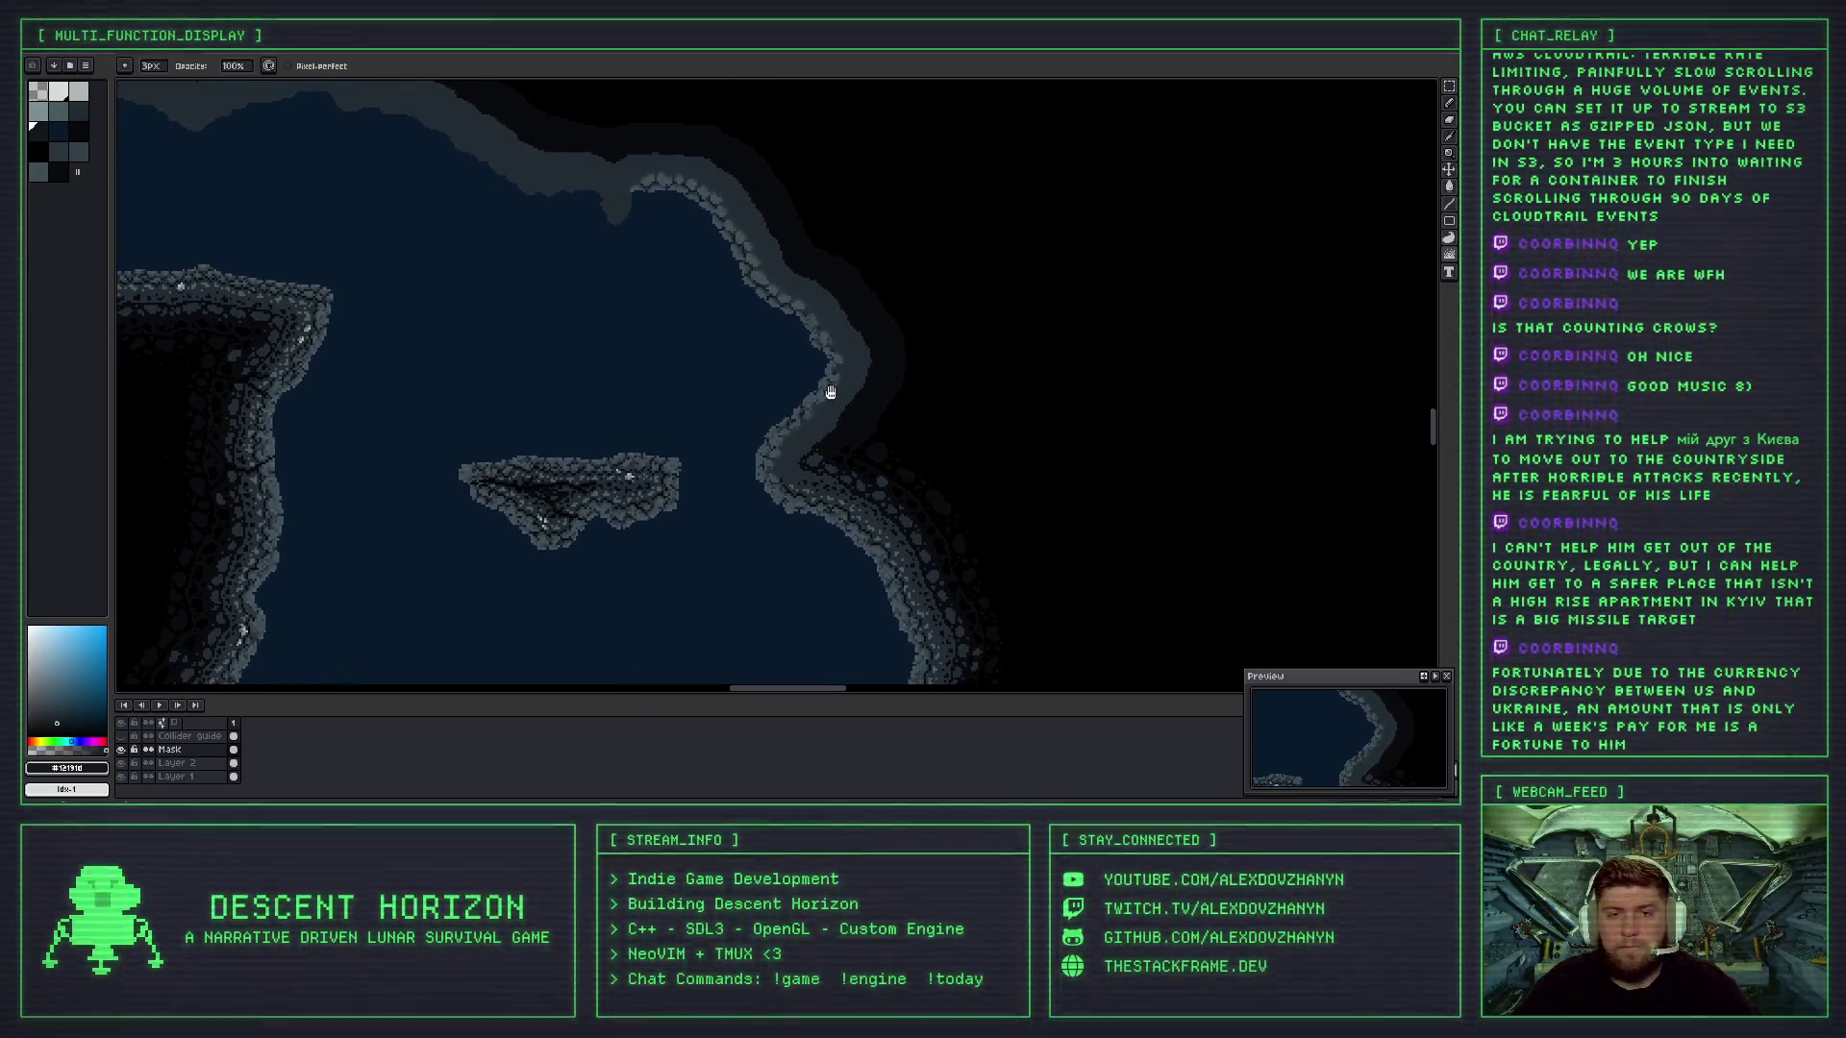
{"action": "scroll", "coordinate": [836, 392], "scroll_direction": "up", "scroll_amount": 2}
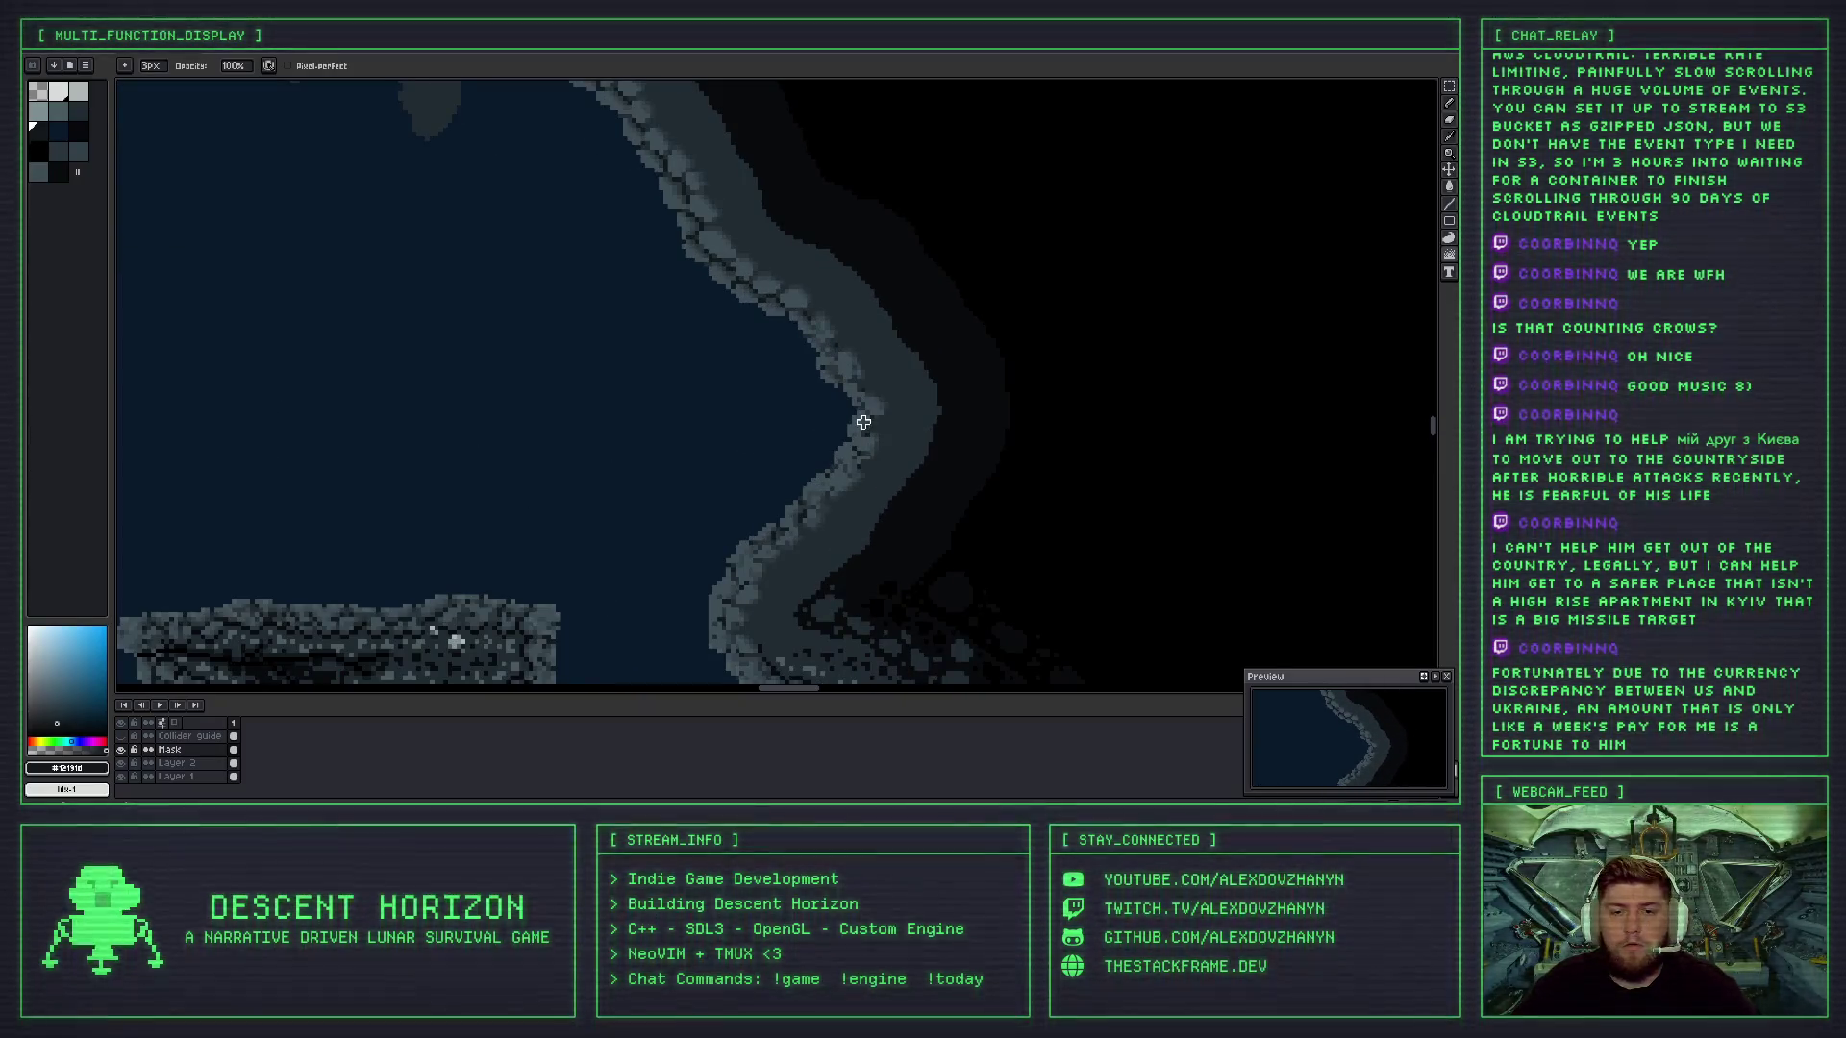
{"action": "scroll", "coordinate": [863, 422], "scroll_direction": "down", "scroll_amount": 2}
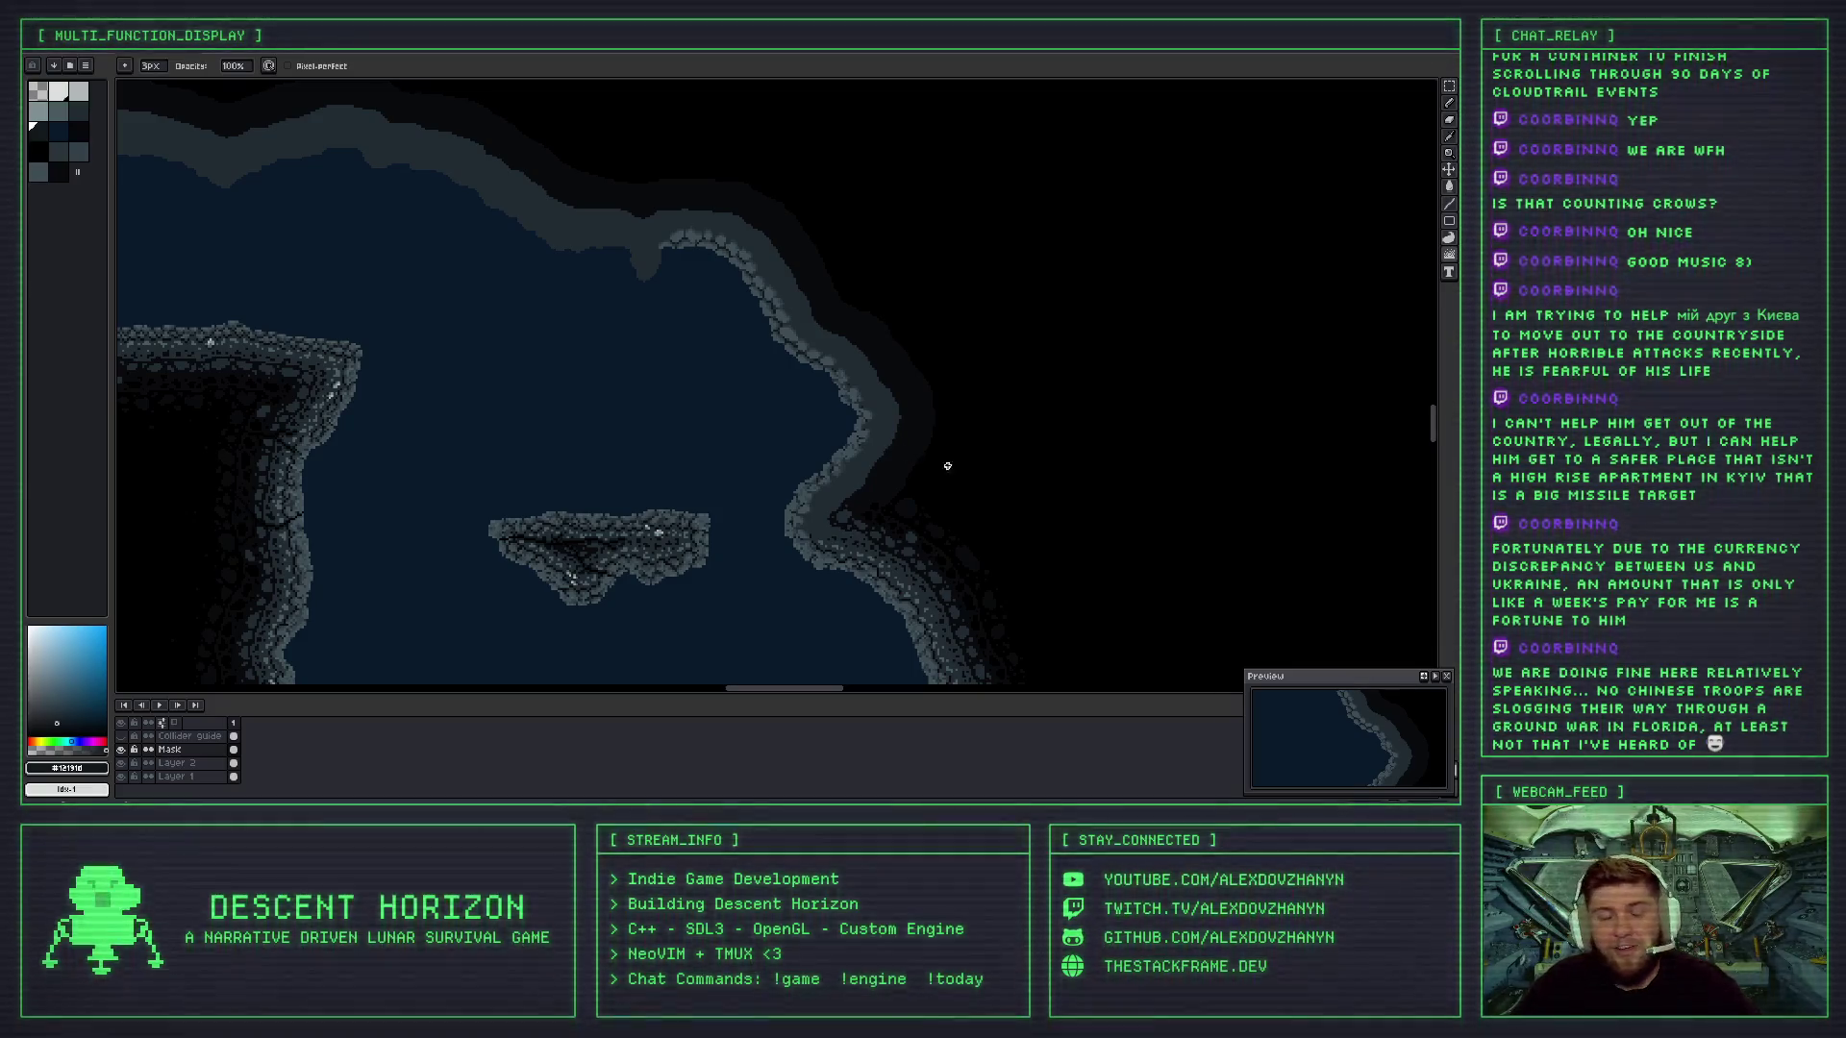
{"action": "scroll", "coordinate": [857, 371], "scroll_direction": "up", "scroll_amount": 2}
{"action": "scroll", "coordinate": [778, 358], "scroll_direction": "up", "scroll_amount": 2}
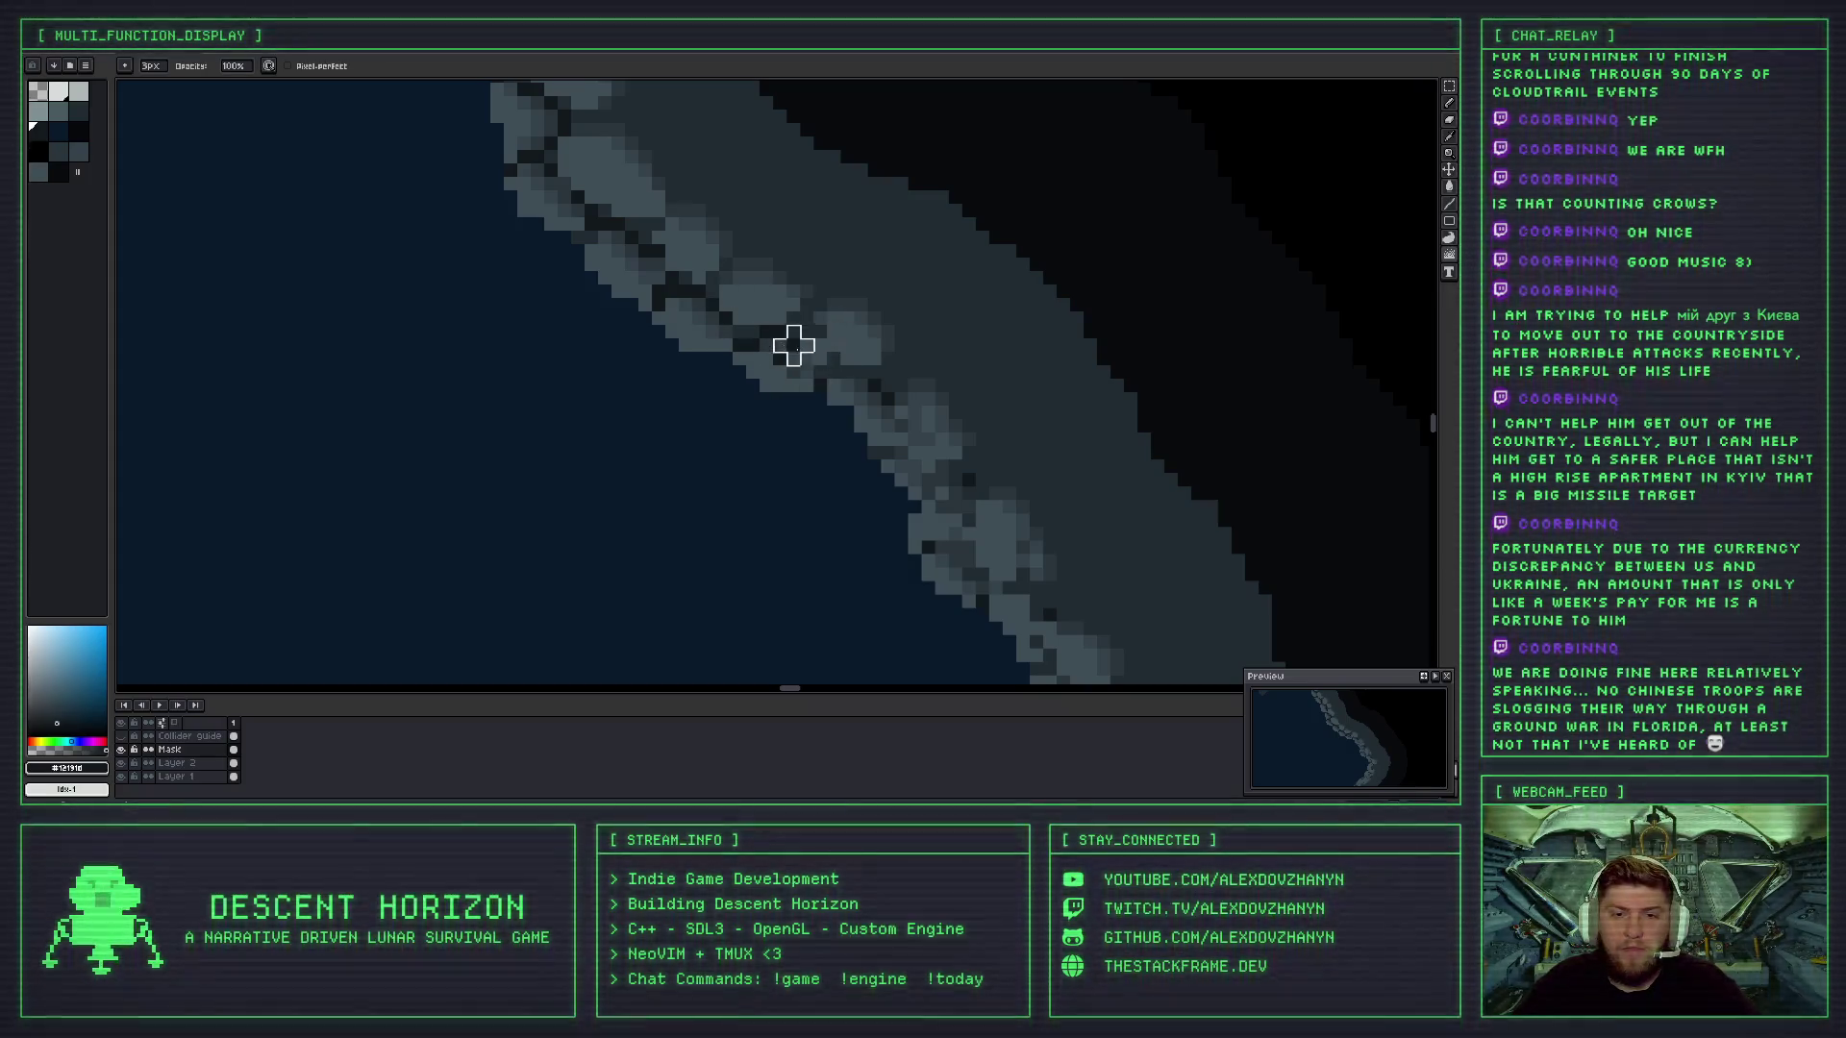
{"action": "key", "text": "ctrl+z"}
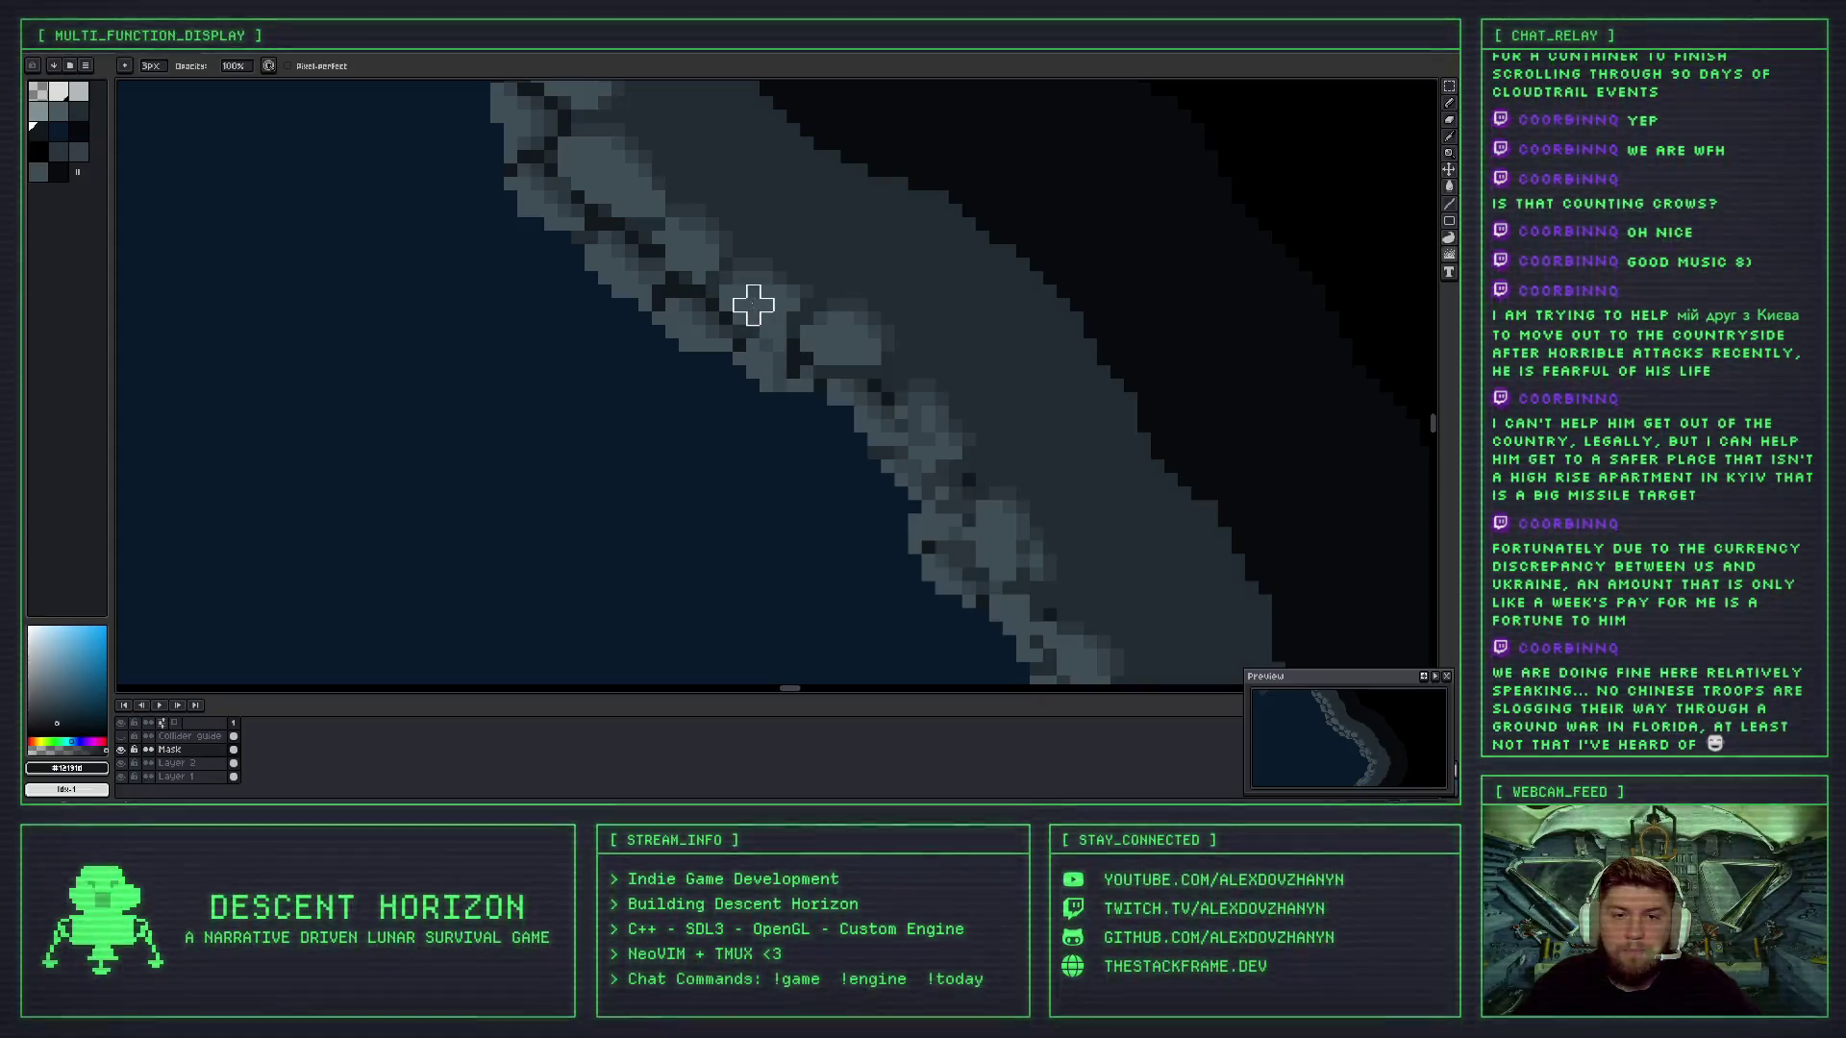
- Jumble the rock pixels along the wall edge and darken a single pixel between rocks
{"action": "scroll", "coordinate": [793, 317], "scroll_direction": "down", "scroll_amount": 2}
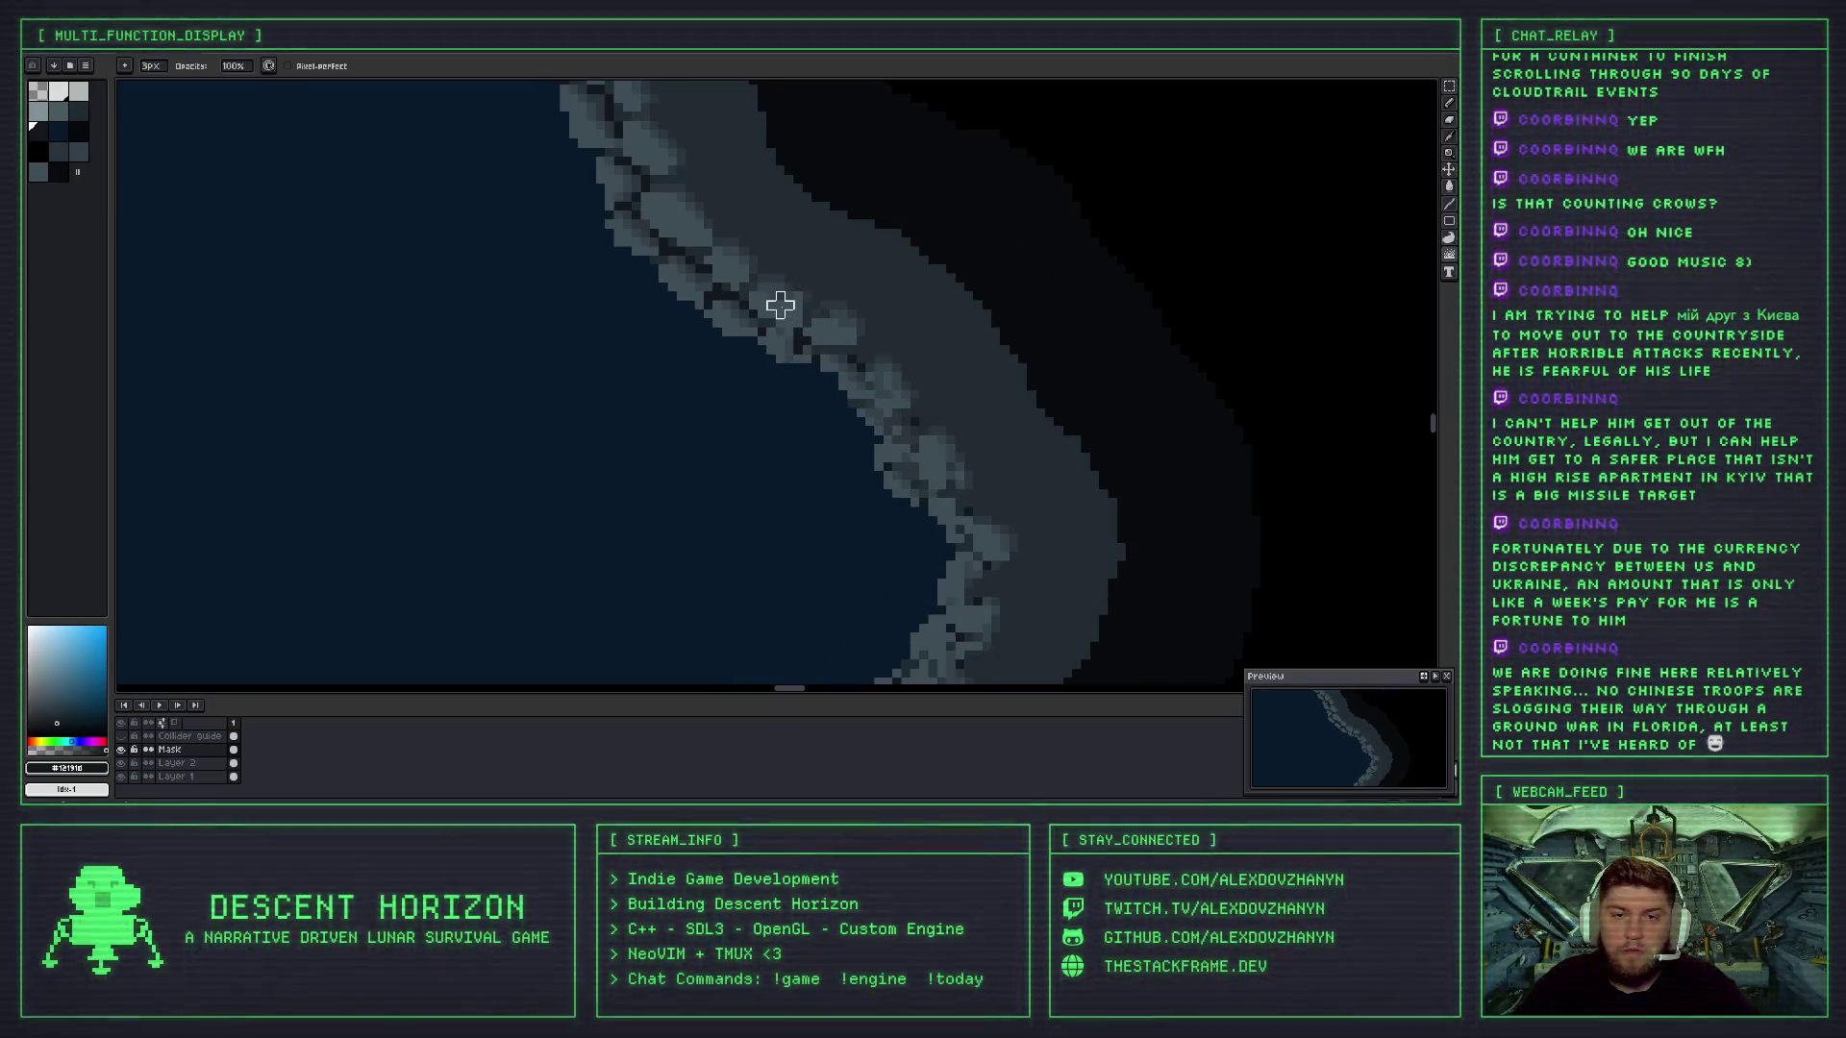
{"action": "scroll", "coordinate": [807, 313], "scroll_direction": "up", "scroll_amount": 2}
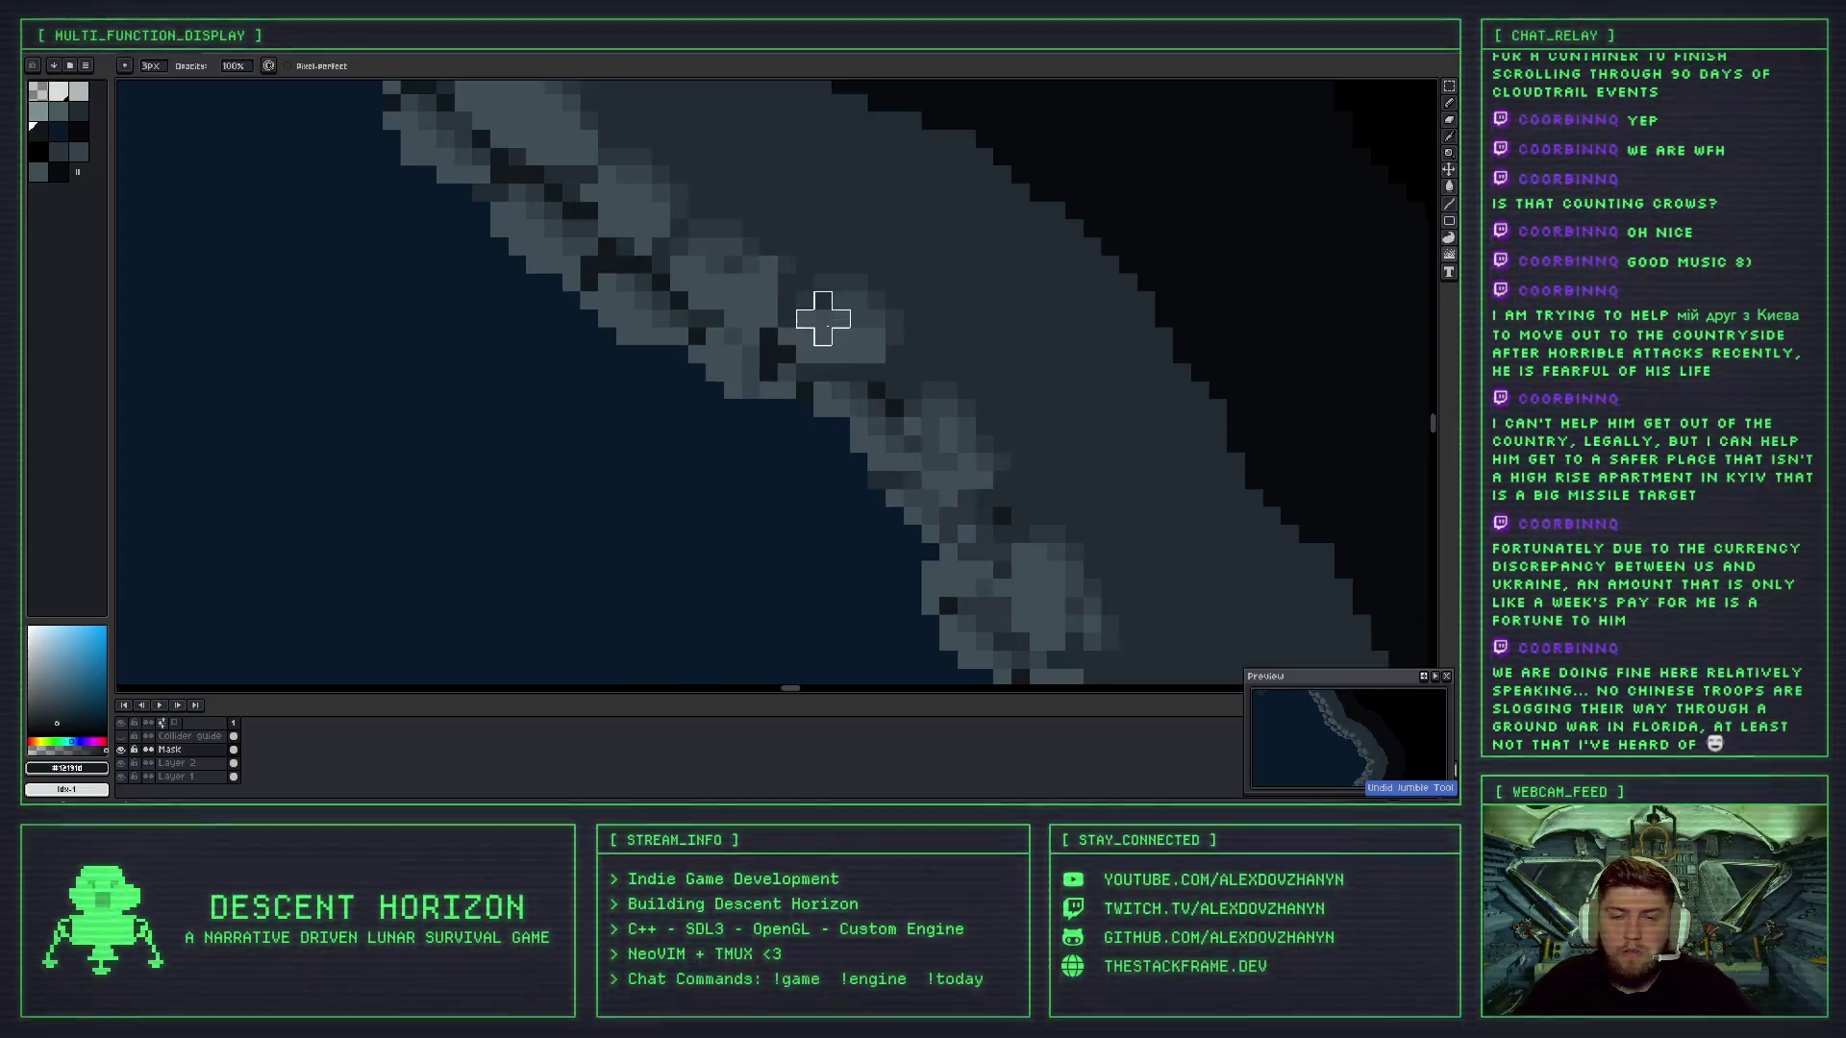
{"action": "mouse_move", "coordinate": [809, 300]}
{"action": "left_mouse_down"}
{"action": "mouse_move", "coordinate": [659, 227]}
{"action": "mouse_move", "coordinate": [809, 300]}
{"action": "left_mouse_up"}
{"action": "scroll", "coordinate": [817, 307], "scroll_direction": "down", "scroll_amount": 3}
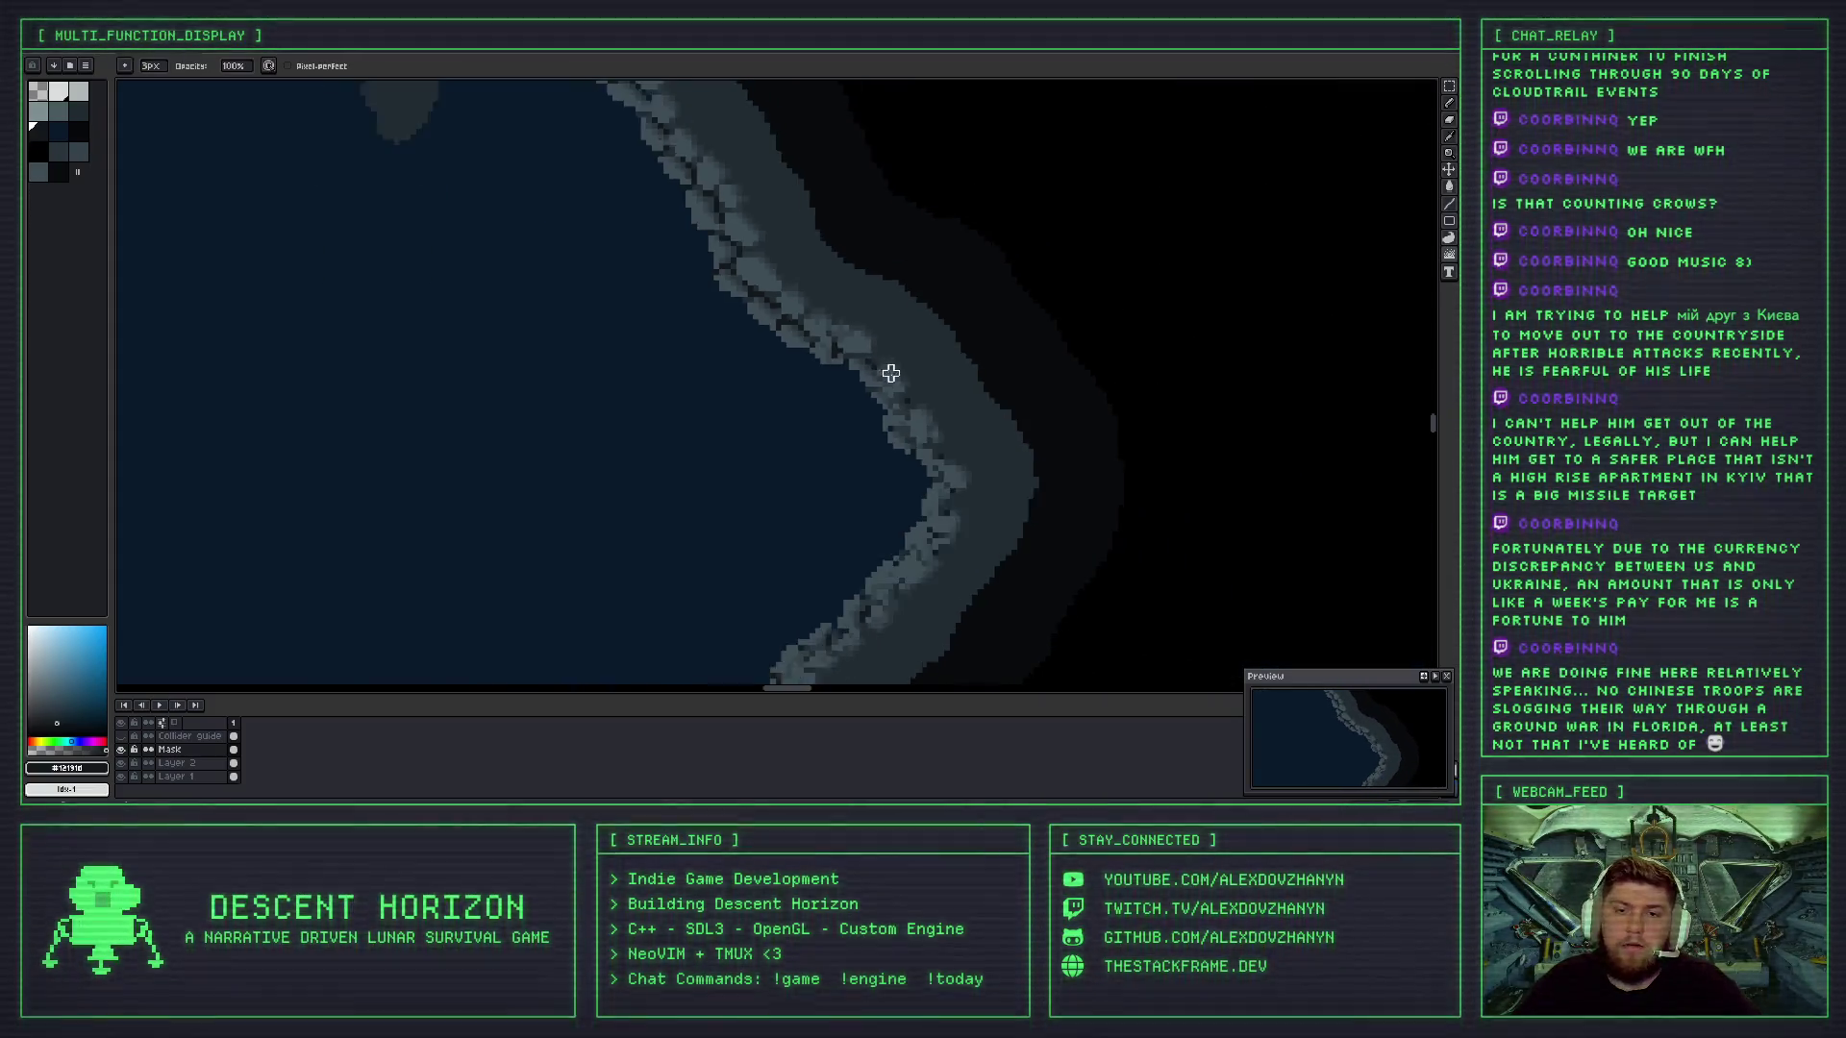
{"action": "scroll", "coordinate": [914, 418], "scroll_direction": "up", "scroll_amount": 4}
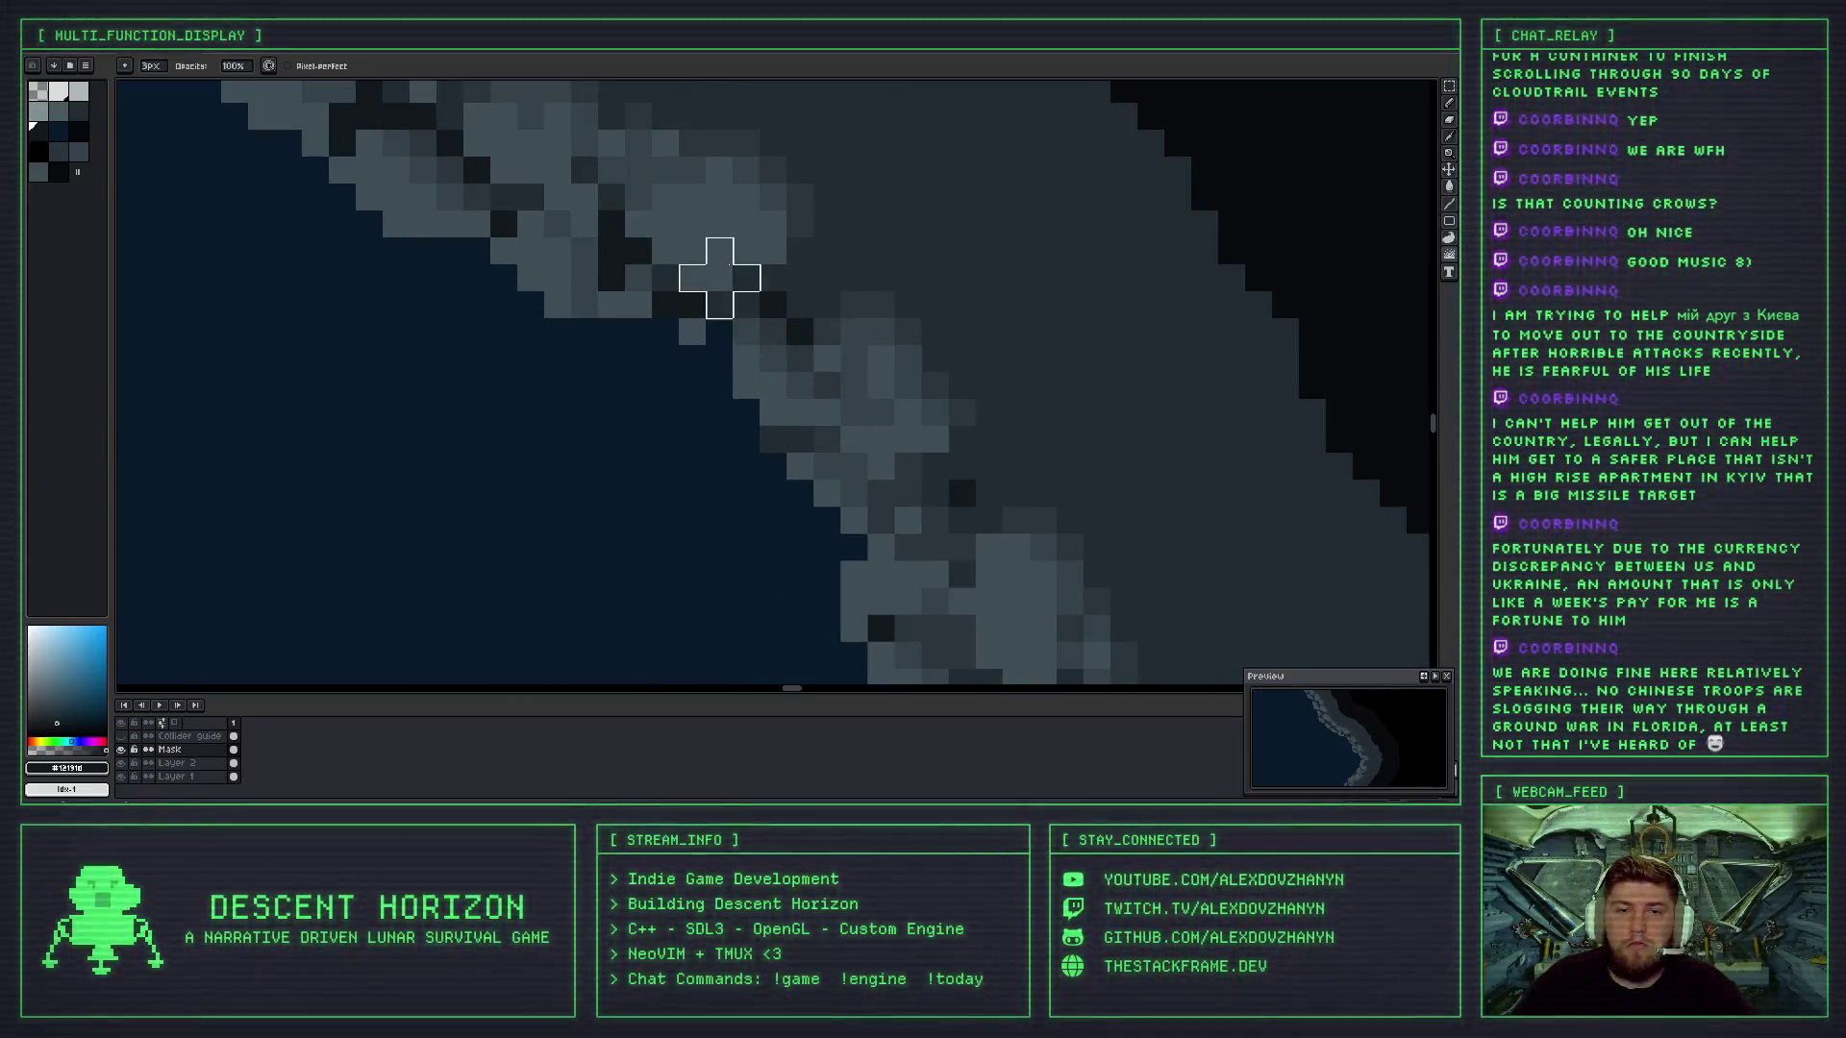
{"action": "left_click", "coordinate": [717, 272]}
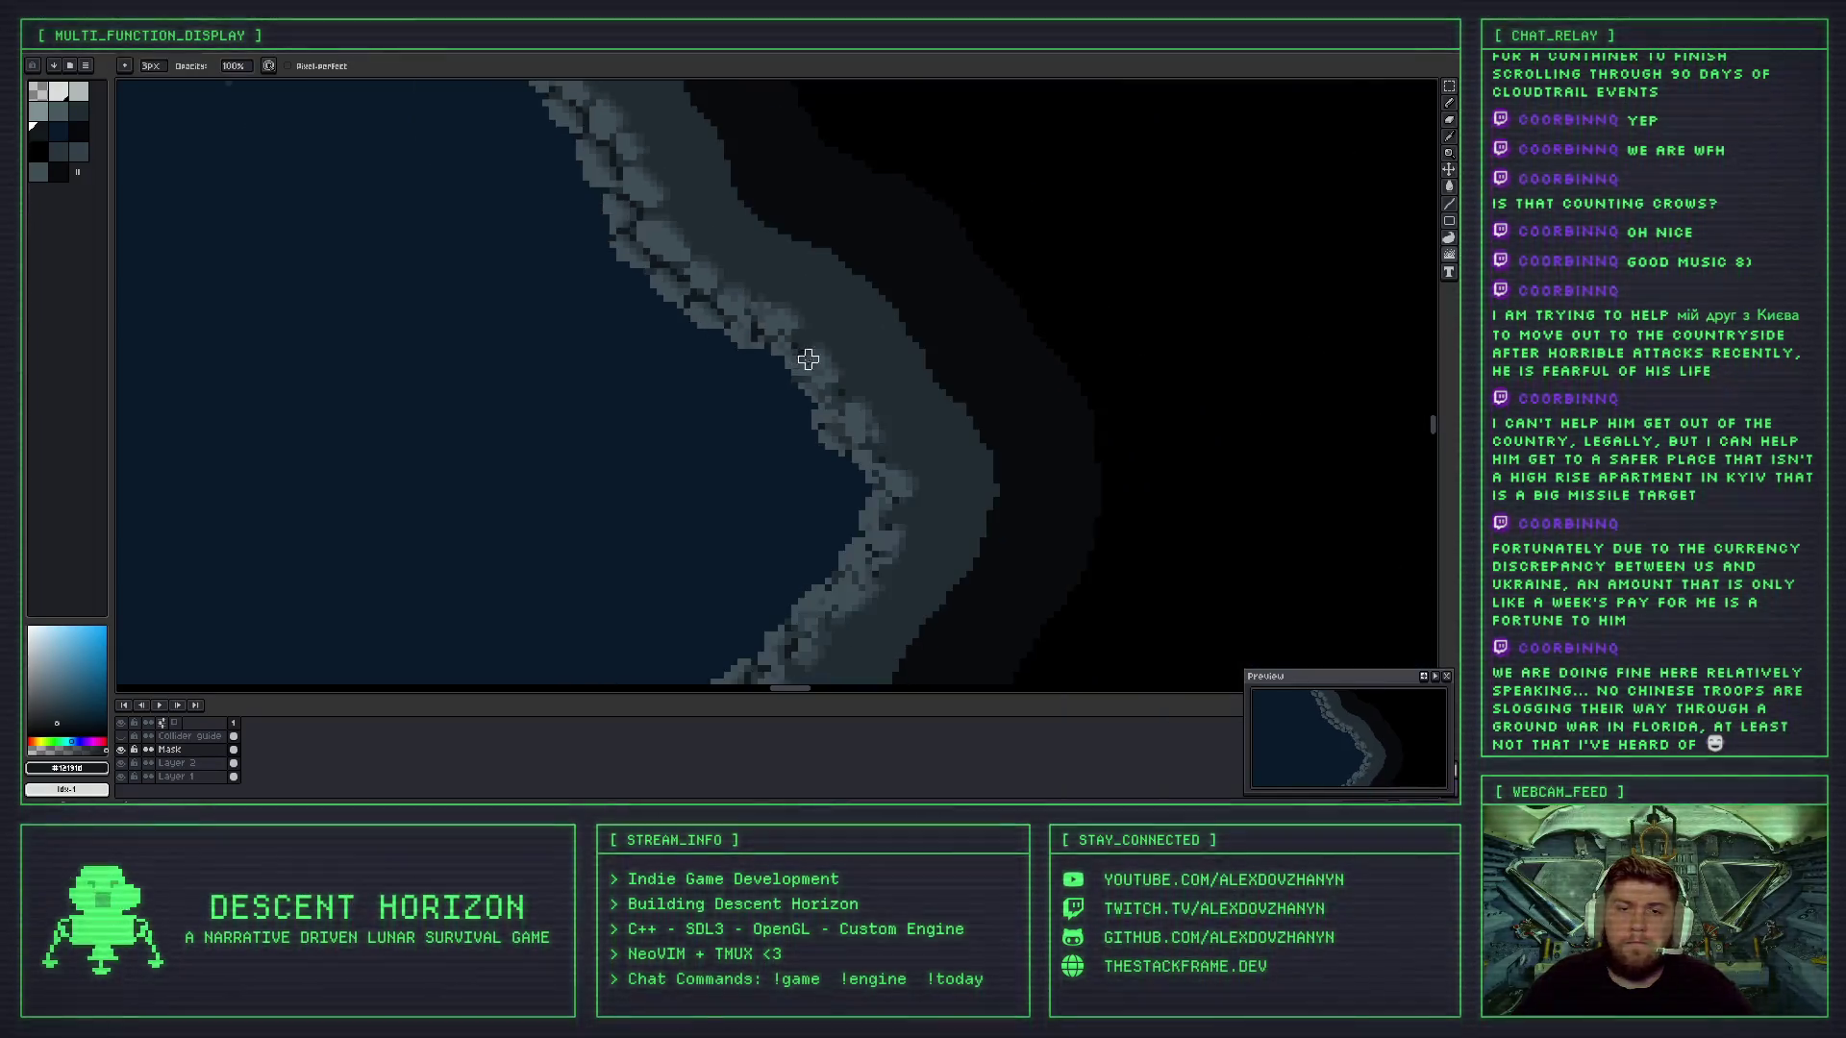
- Undo the last wall-edge retouch, then drag another stroke across the right wall edge
{"action": "scroll", "coordinate": [769, 327], "scroll_direction": "down", "scroll_amount": 3}
{"action": "scroll", "coordinate": [826, 385], "scroll_direction": "up", "scroll_amount": 3}
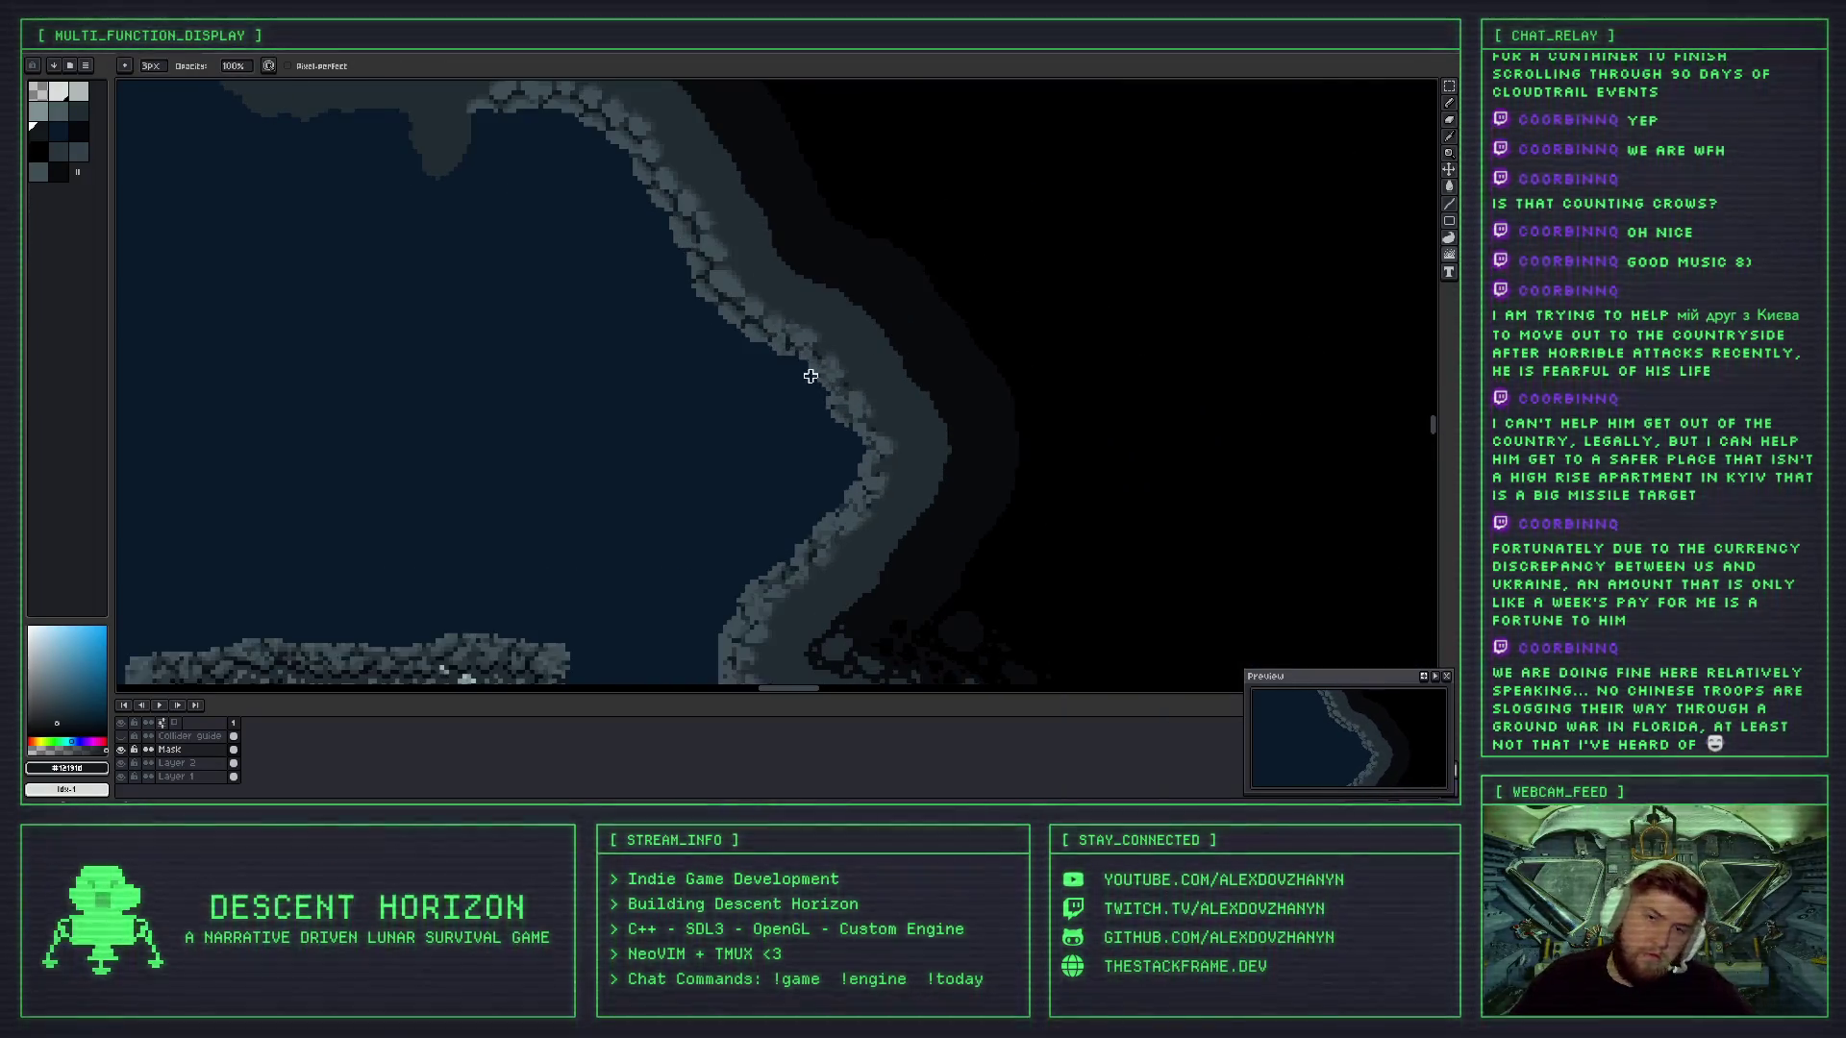
{"action": "scroll", "coordinate": [739, 352], "scroll_direction": "up", "scroll_amount": 2}
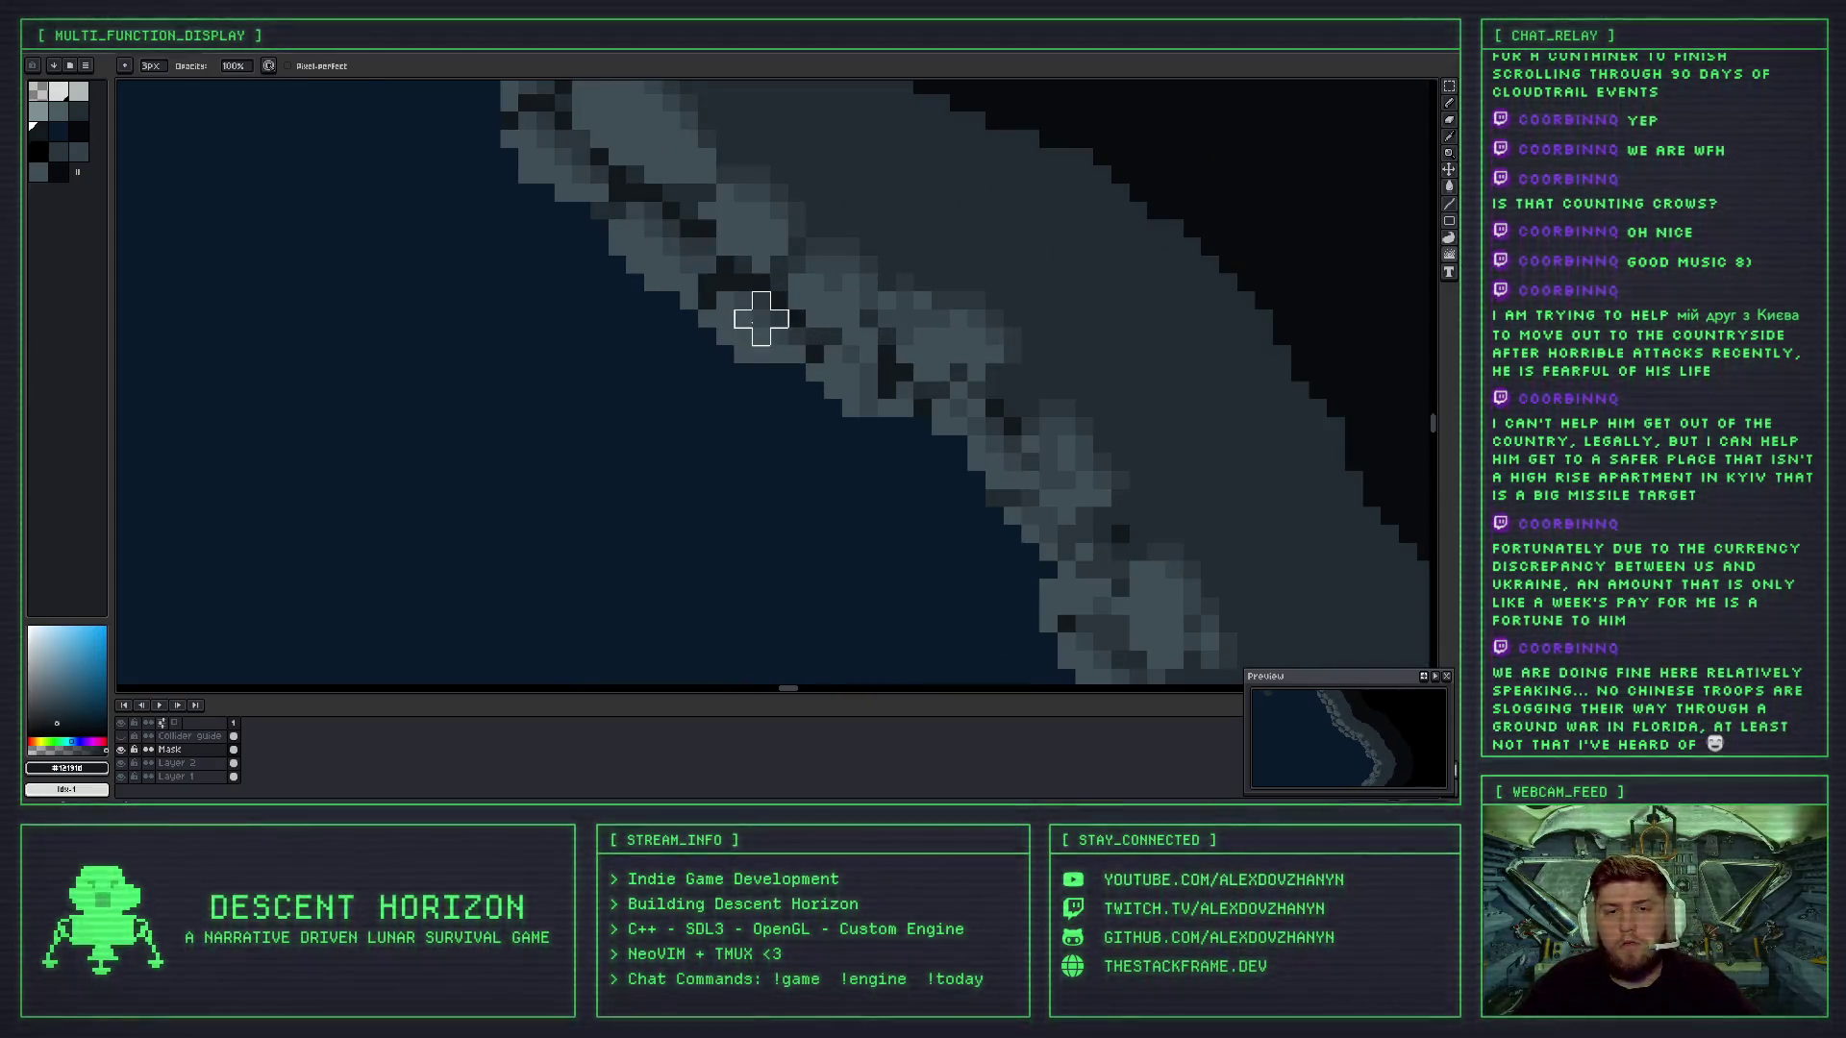
{"action": "scroll", "coordinate": [811, 318], "scroll_direction": "down", "scroll_amount": 3}
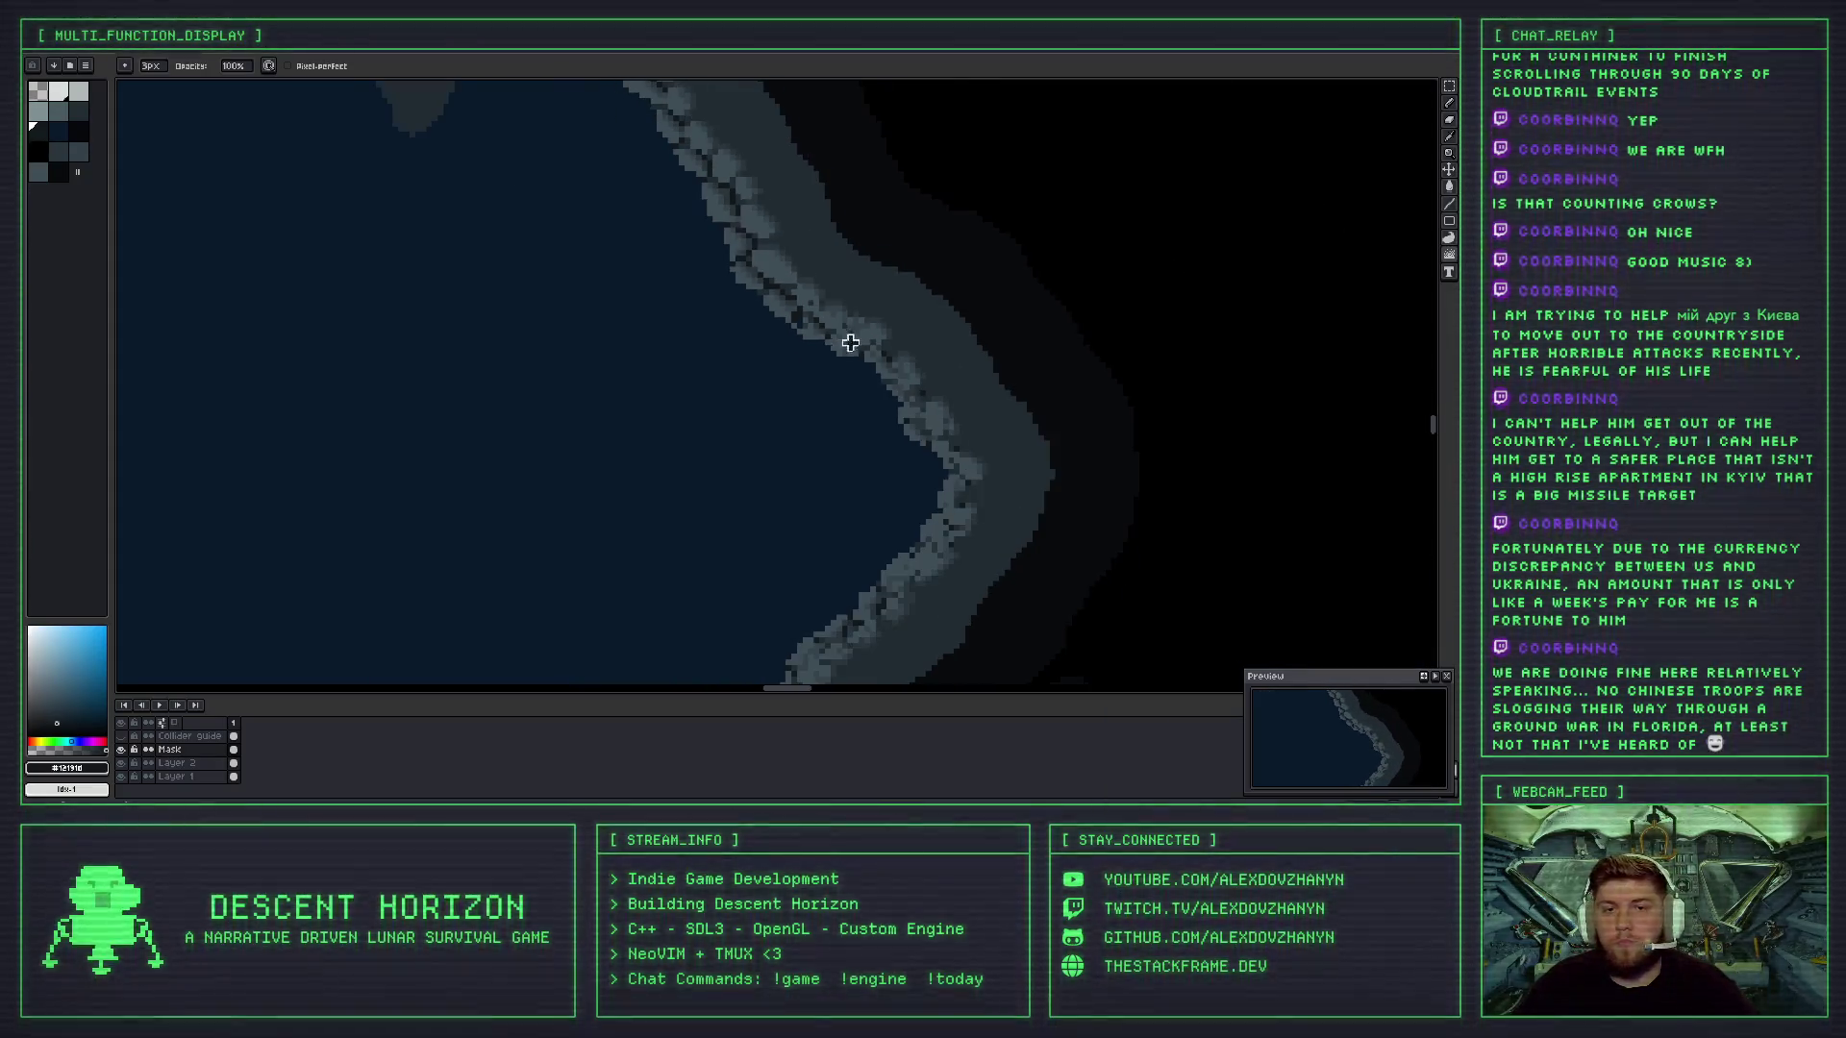
{"action": "key", "text": "ctrl+z"}
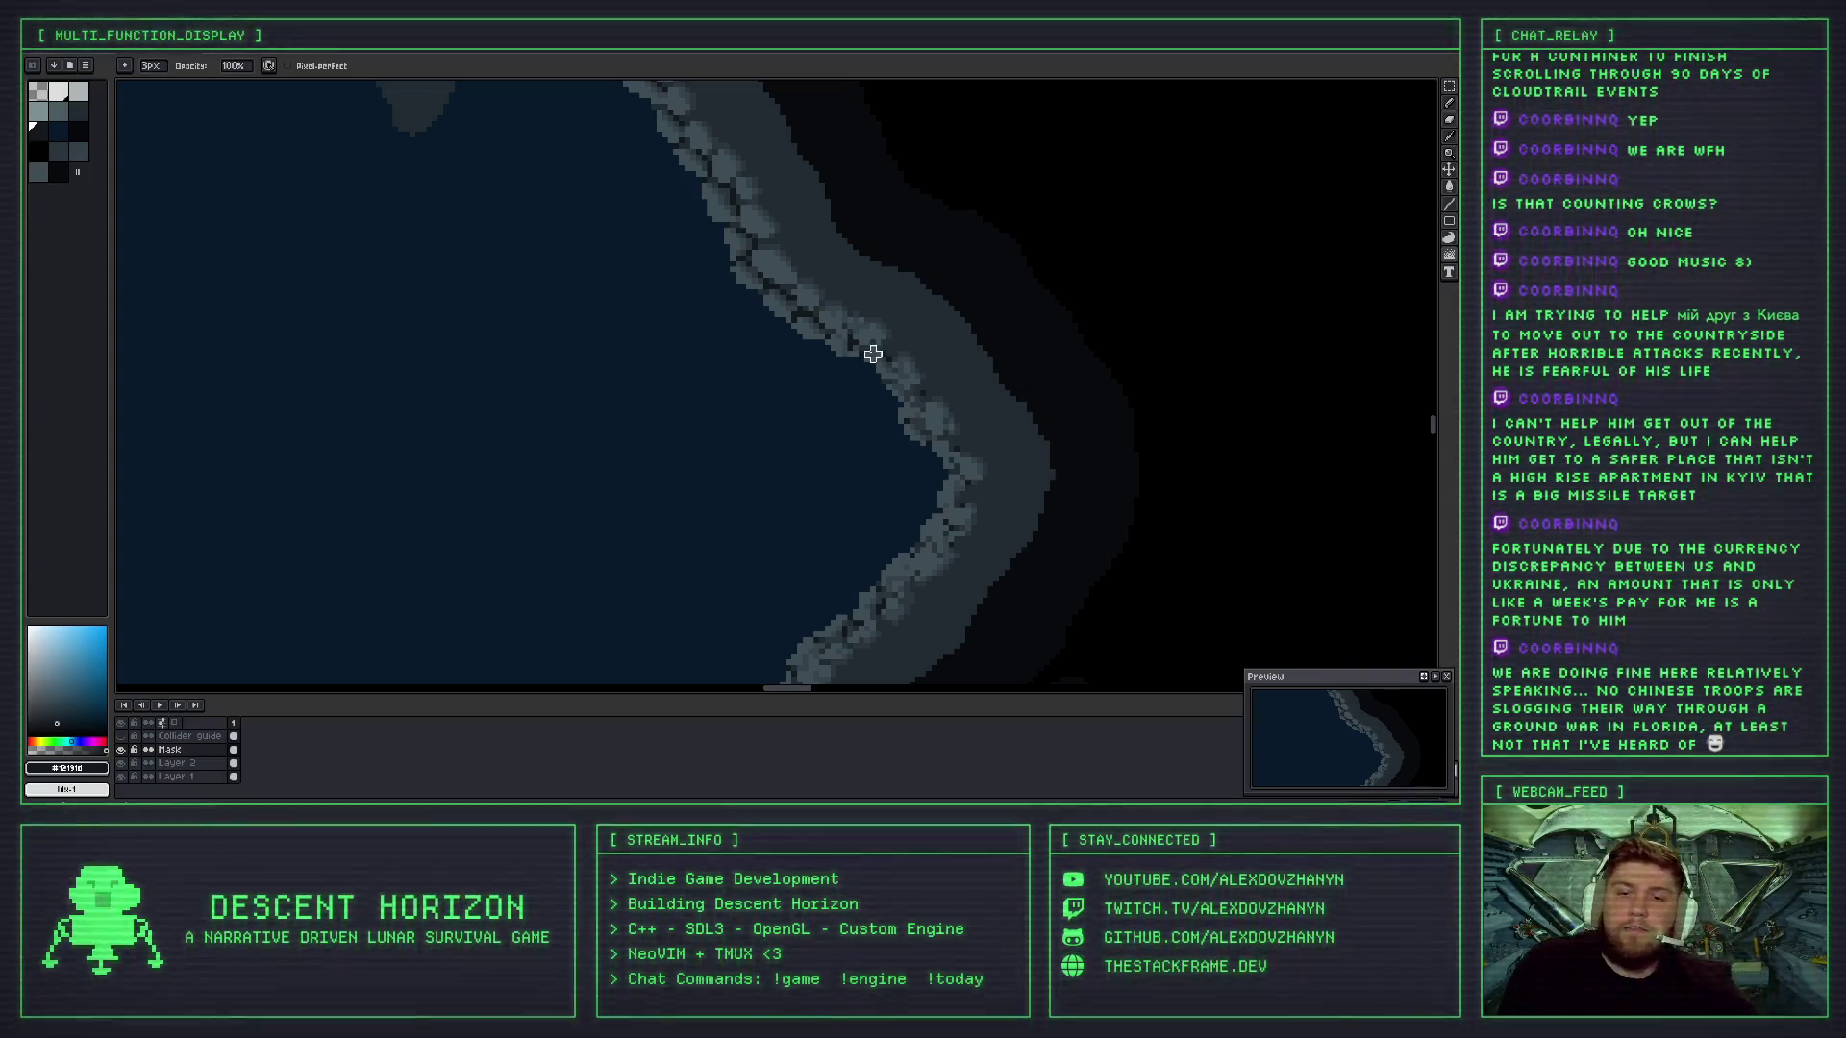
{"action": "scroll", "coordinate": [891, 382], "scroll_direction": "down", "scroll_amount": 1}
{"action": "mouse_move", "coordinate": [856, 436]}
{"action": "left_mouse_down"}
{"action": "mouse_move", "coordinate": [754, 234]}
{"action": "mouse_move", "coordinate": [756, 375]}
{"action": "left_mouse_up"}
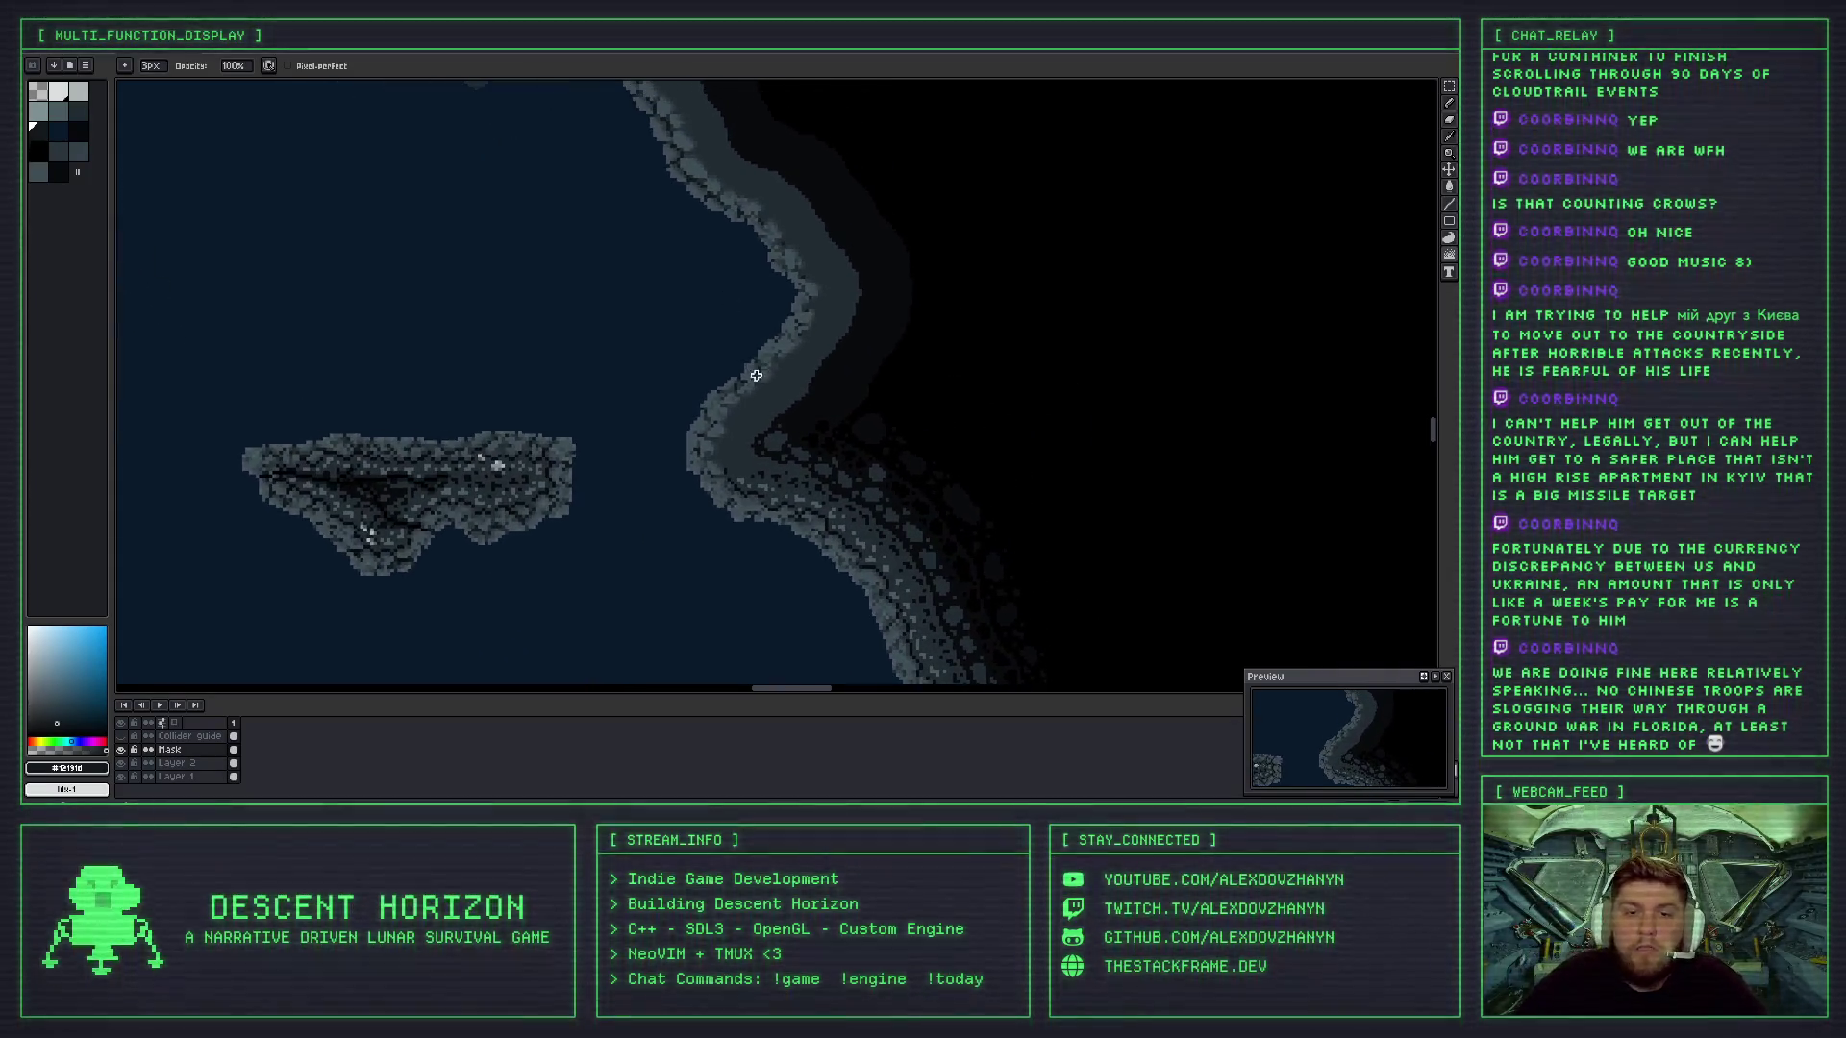
- Undo the last scrambling stroke and darken a few pixels along the rocky edge
{"action": "scroll", "coordinate": [673, 308], "scroll_direction": "up", "scroll_amount": 2}
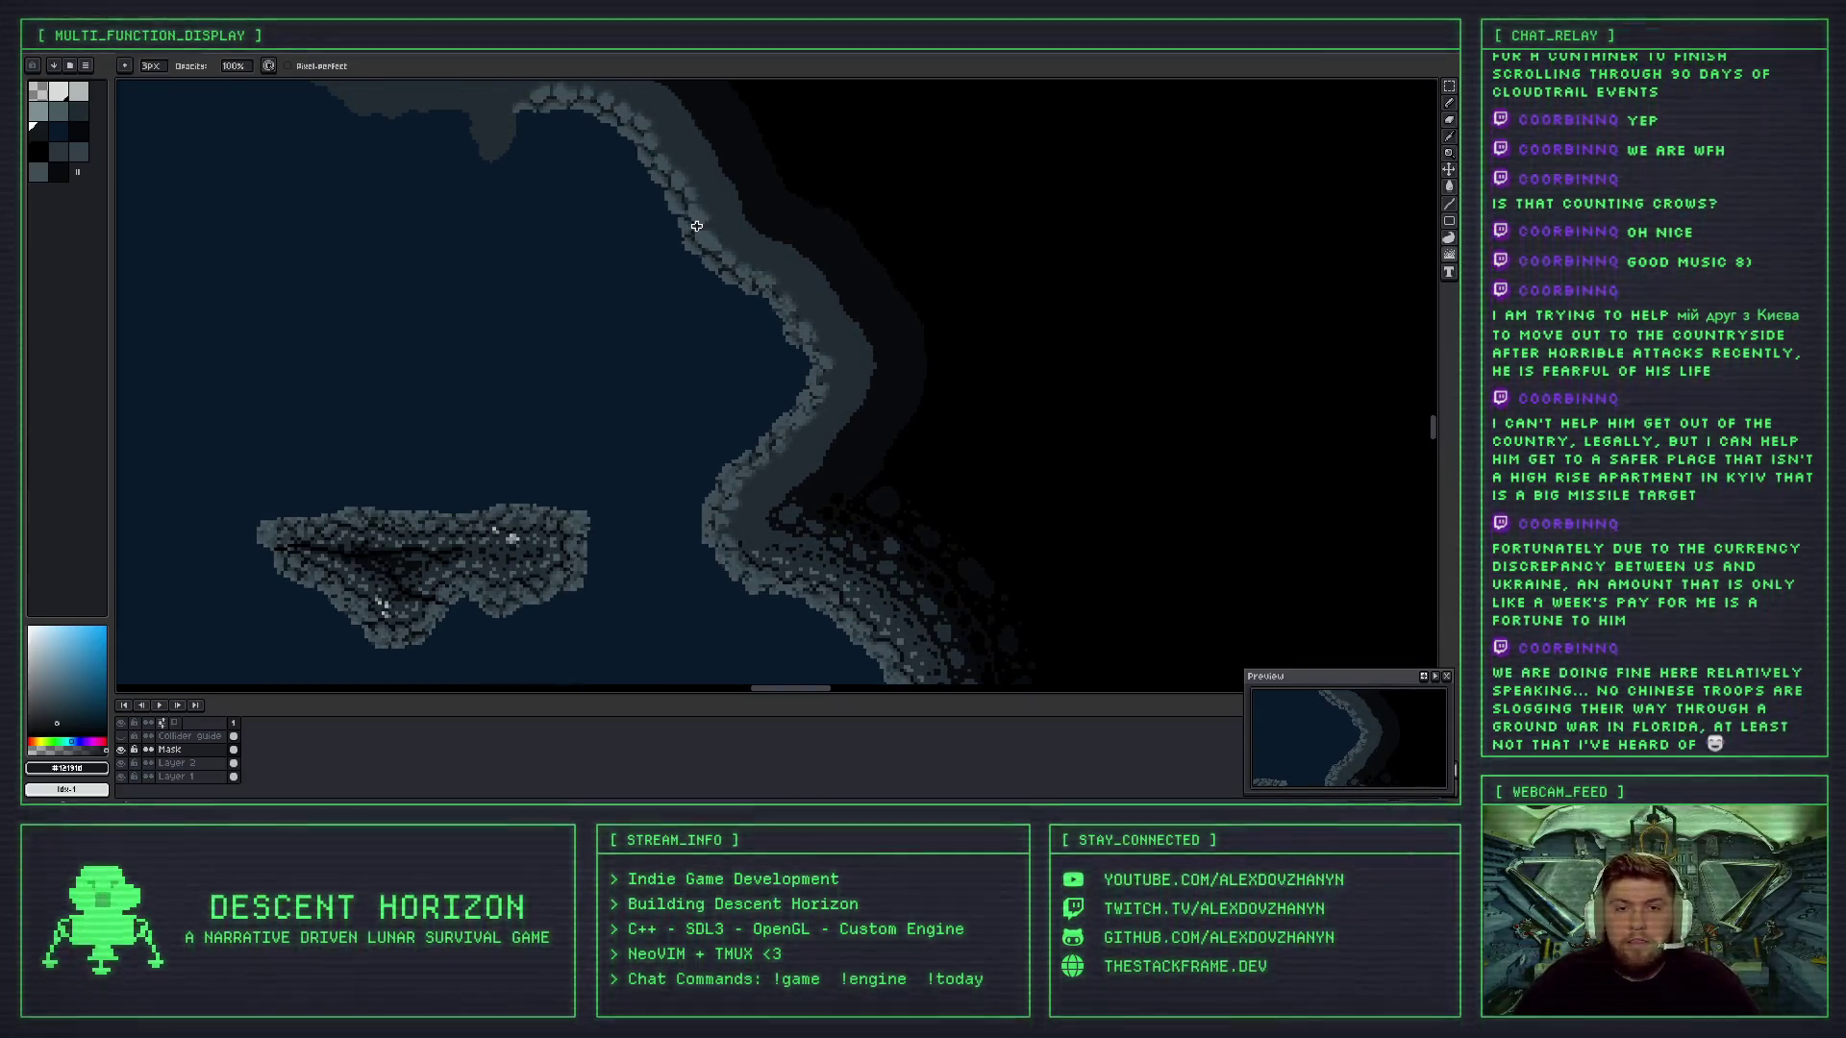
{"action": "scroll", "coordinate": [707, 246], "scroll_direction": "up", "scroll_amount": 5}
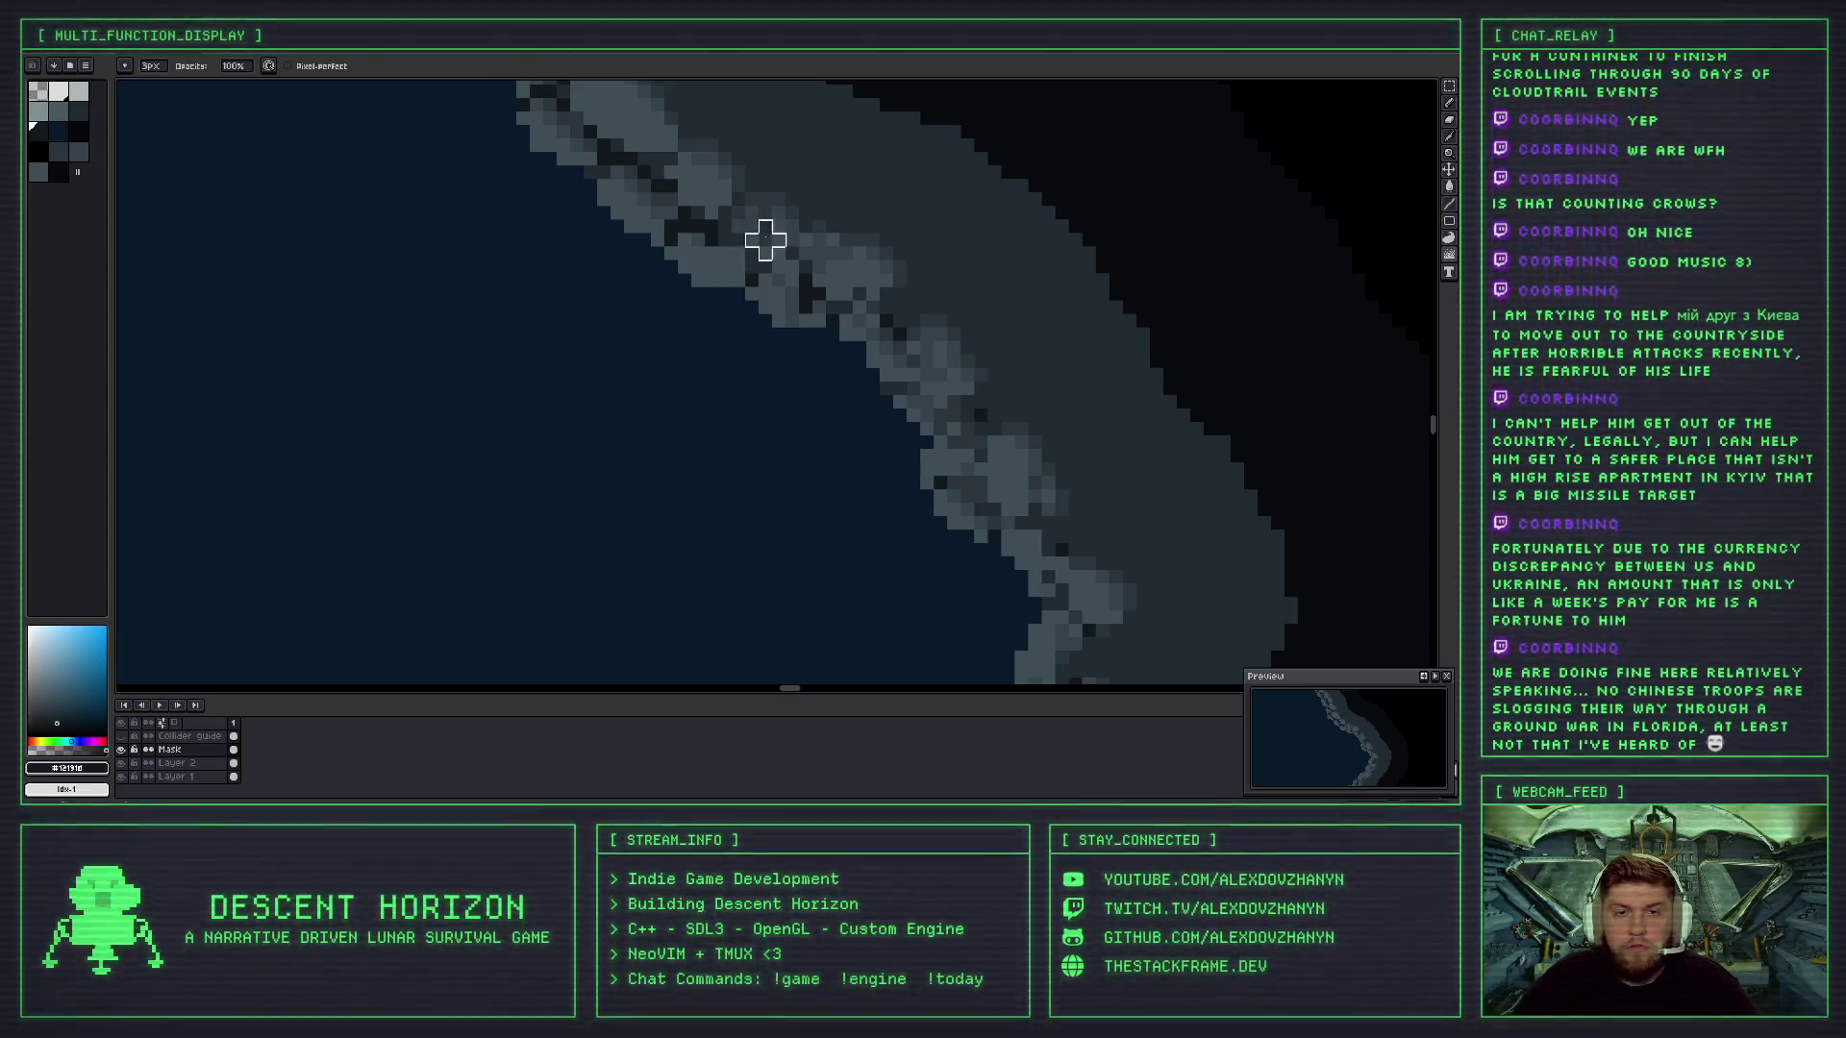
{"action": "scroll", "coordinate": [721, 260], "scroll_direction": "down", "scroll_amount": 3}
{"action": "scroll", "coordinate": [786, 276], "scroll_direction": "up", "scroll_amount": 2}
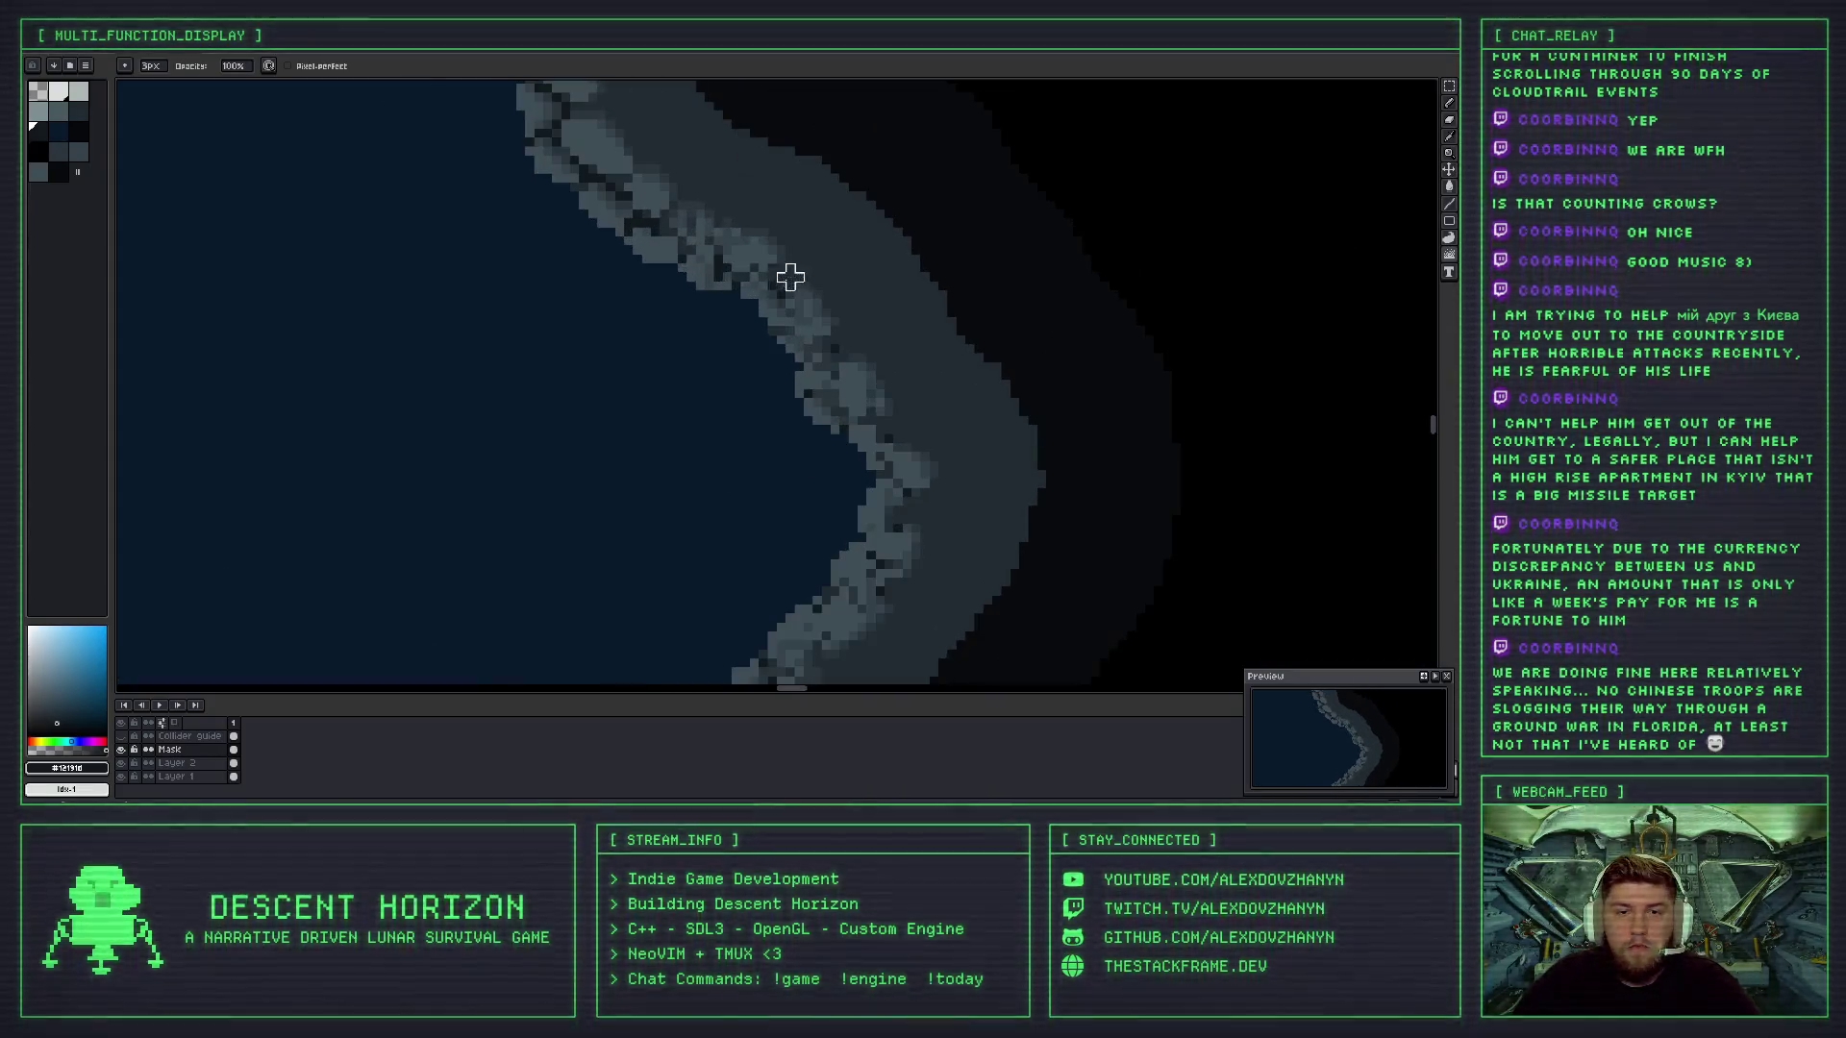
{"action": "scroll", "coordinate": [662, 256], "scroll_direction": "up", "scroll_amount": 2}
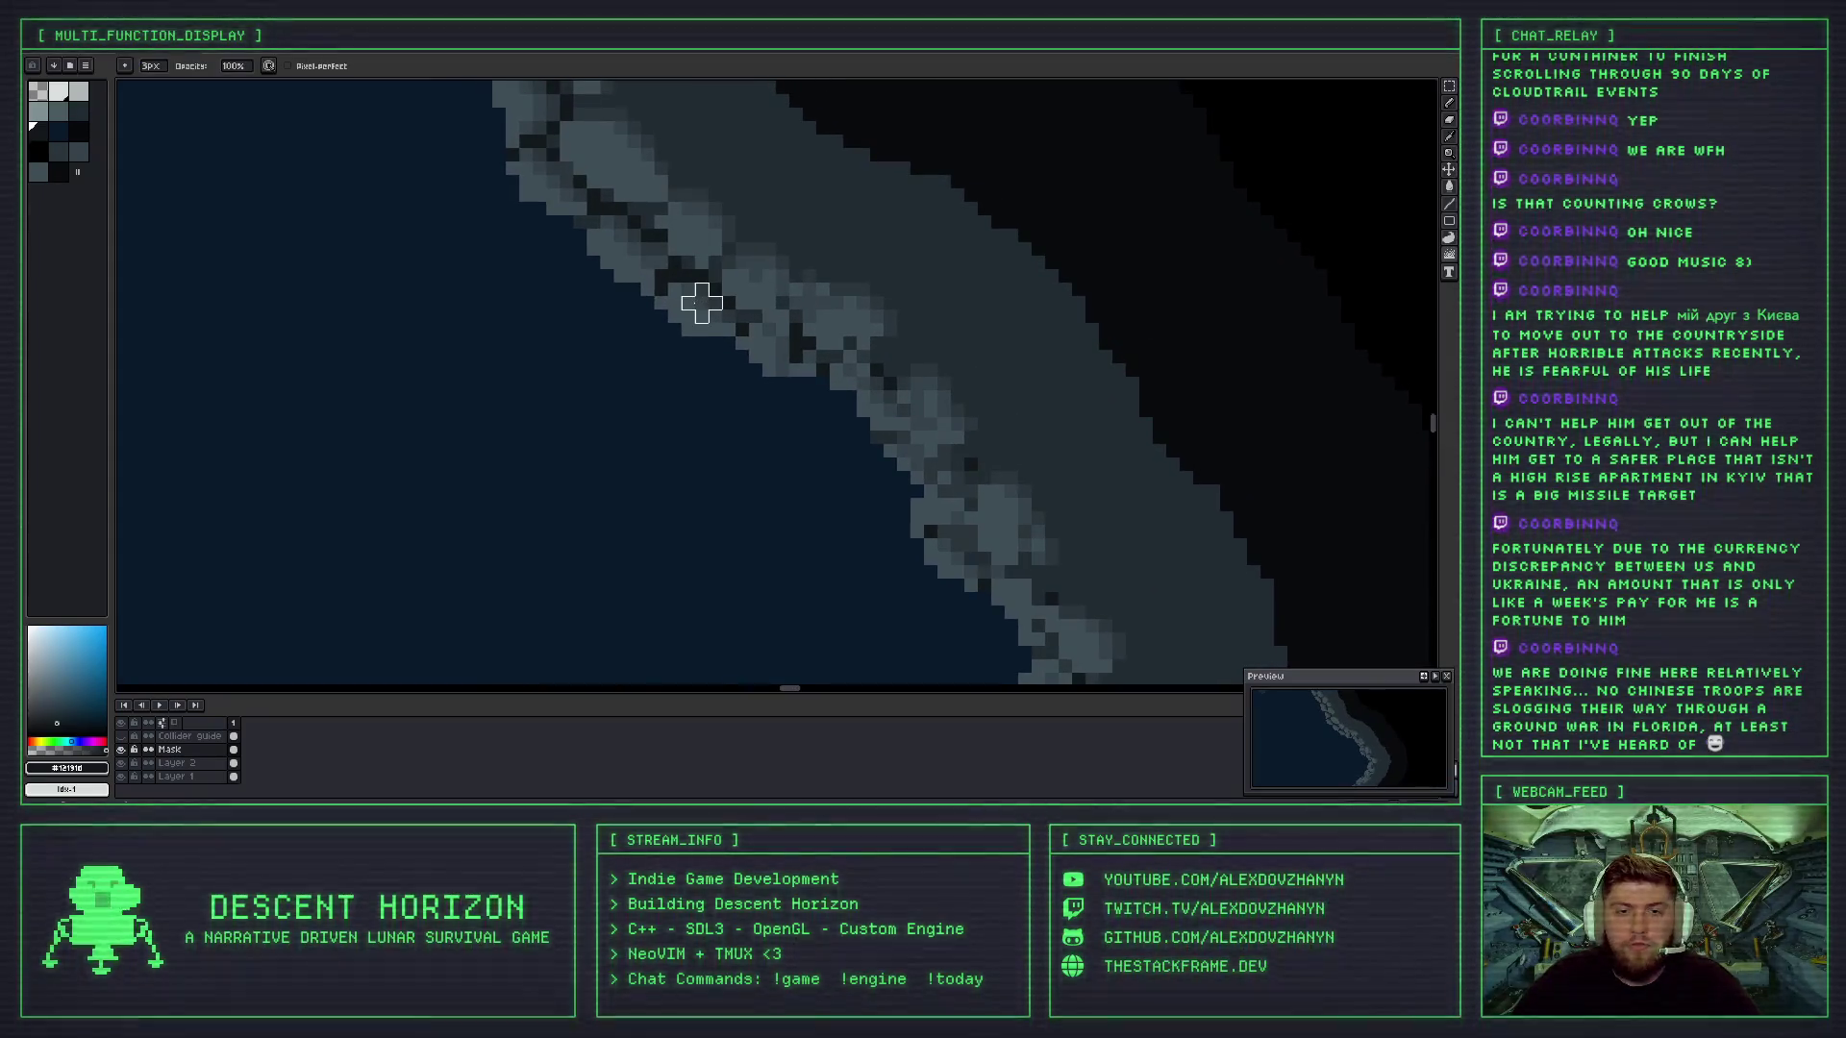
{"action": "key", "text": "ctrl+z"}
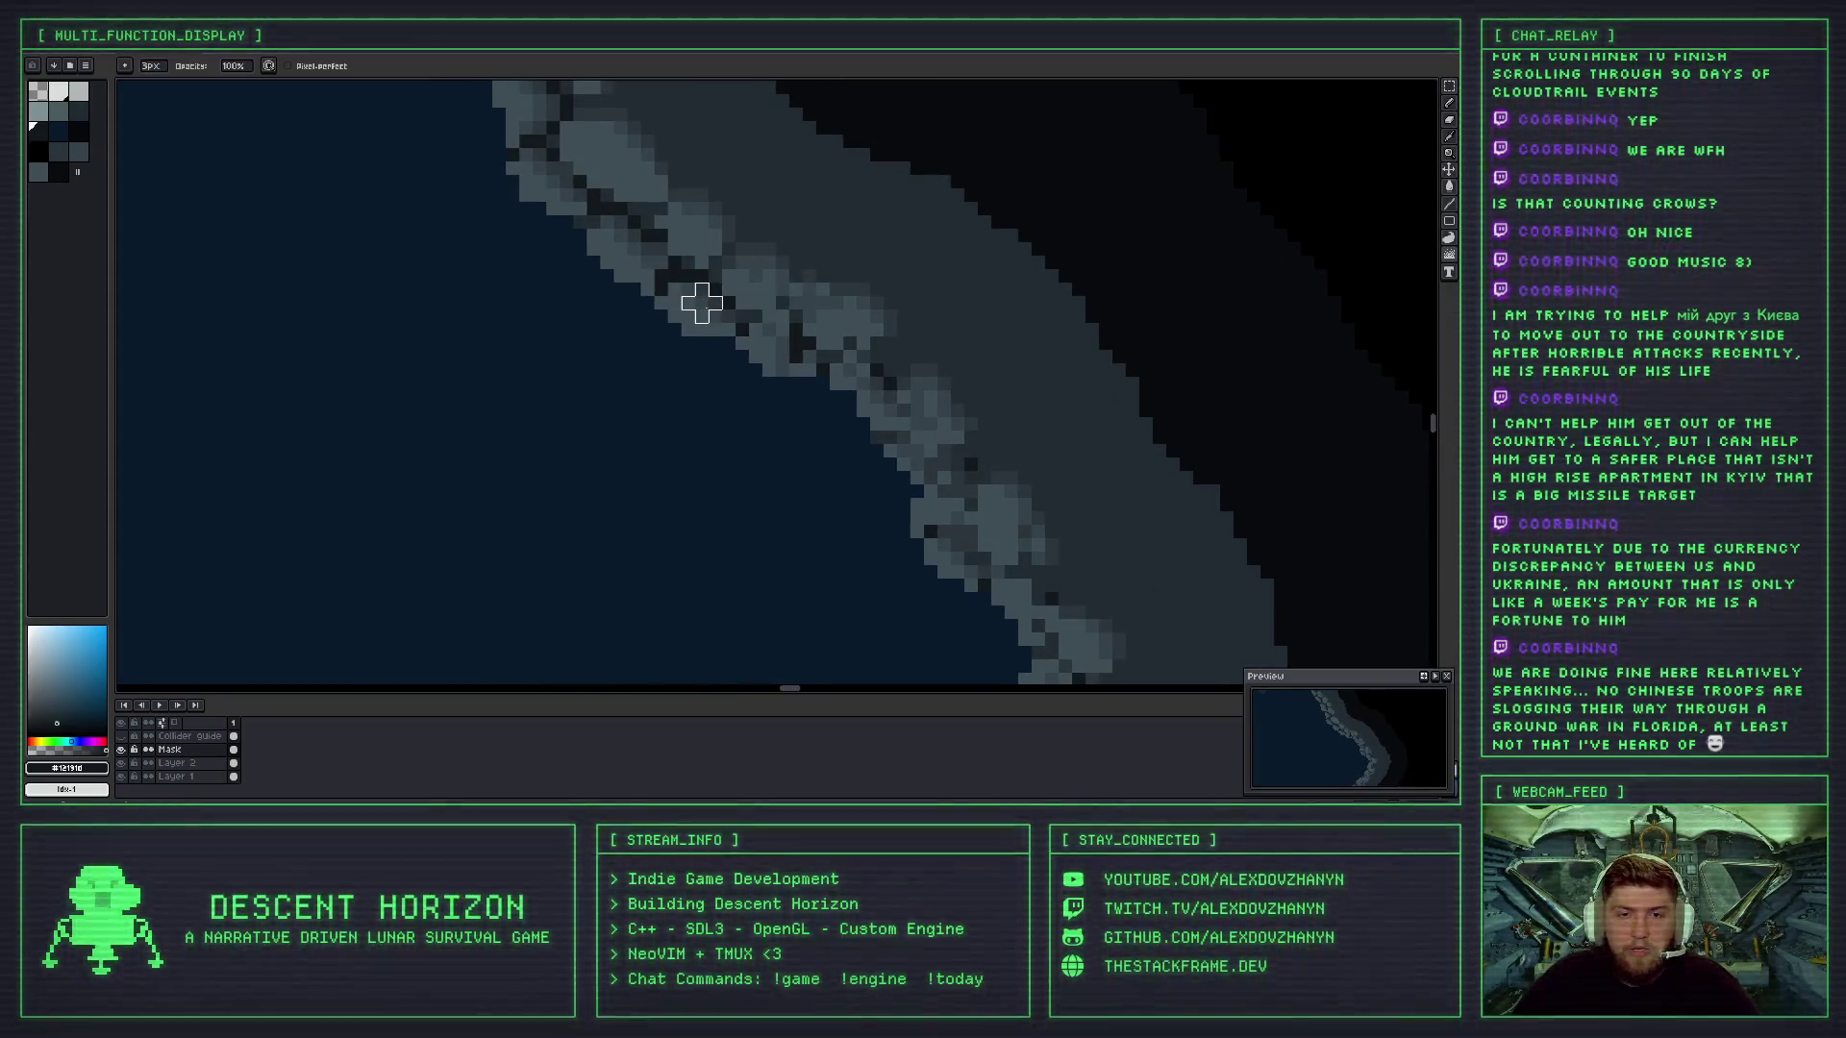
{"action": "scroll", "coordinate": [765, 299], "scroll_direction": "down", "scroll_amount": 2}
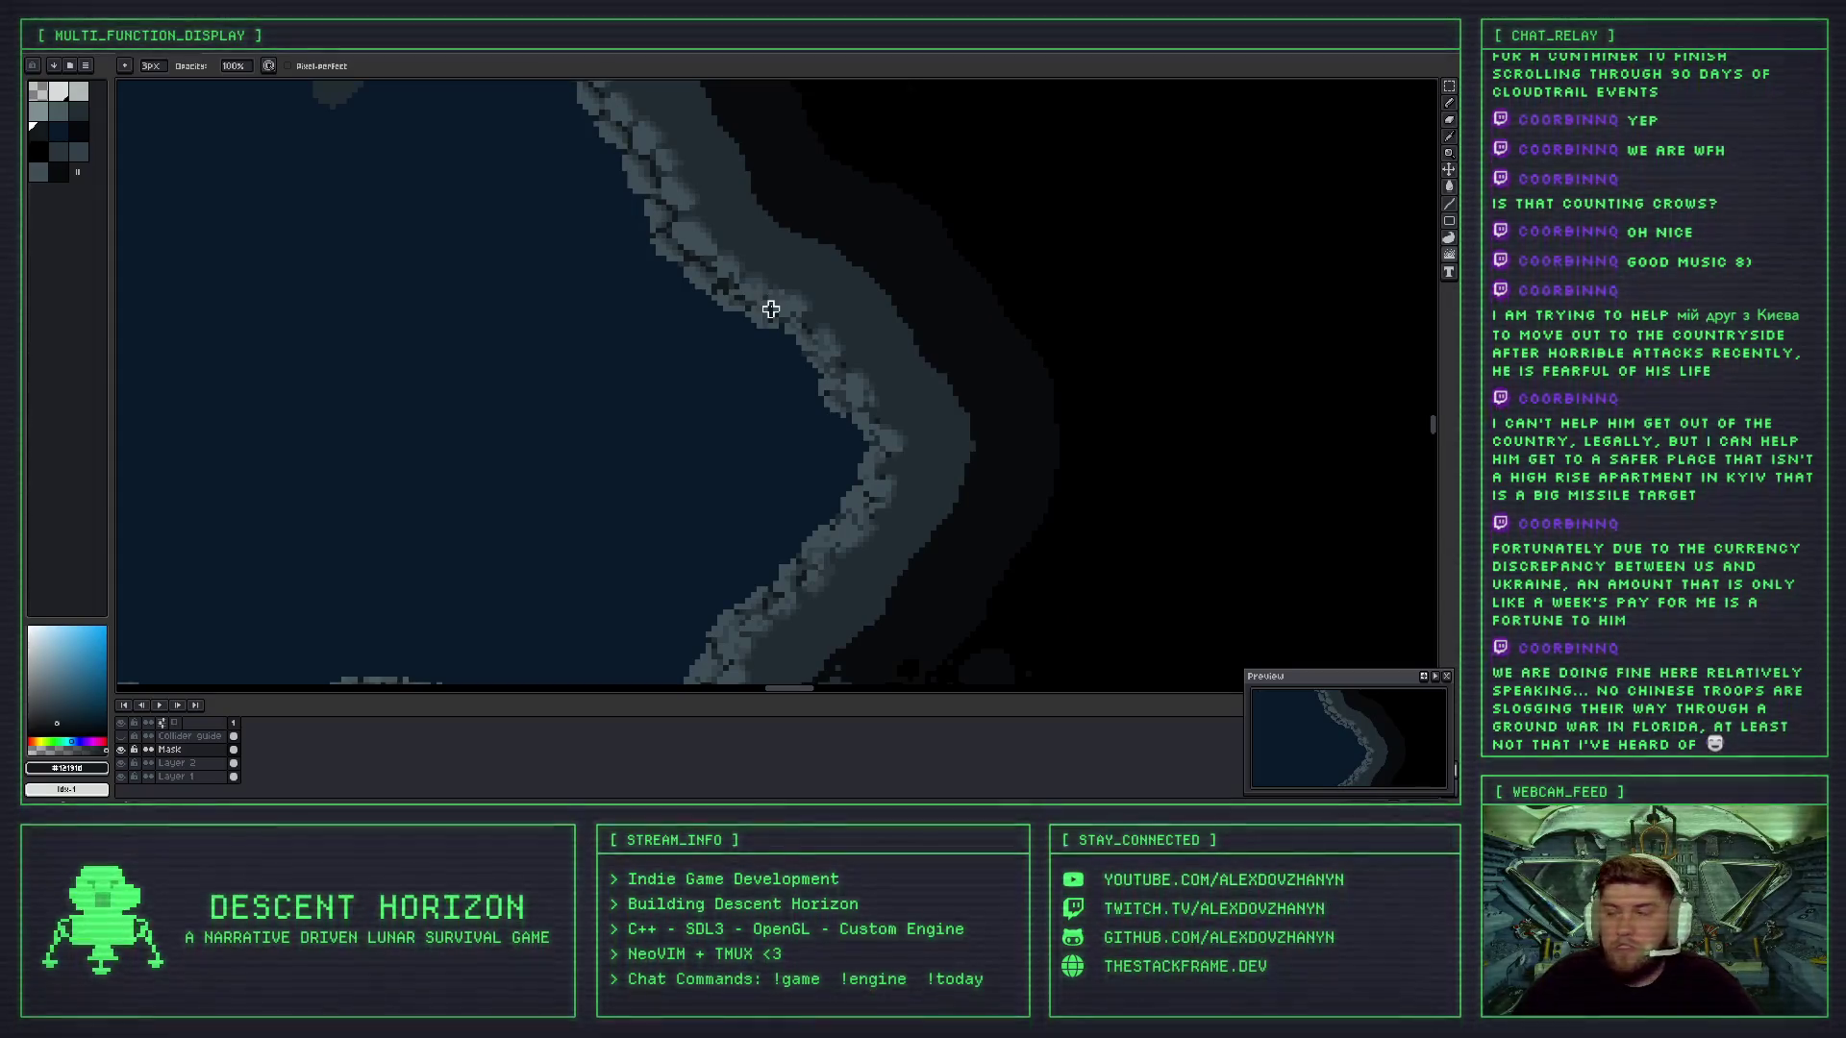
{"action": "scroll", "coordinate": [753, 278], "scroll_direction": "up", "scroll_amount": 3}
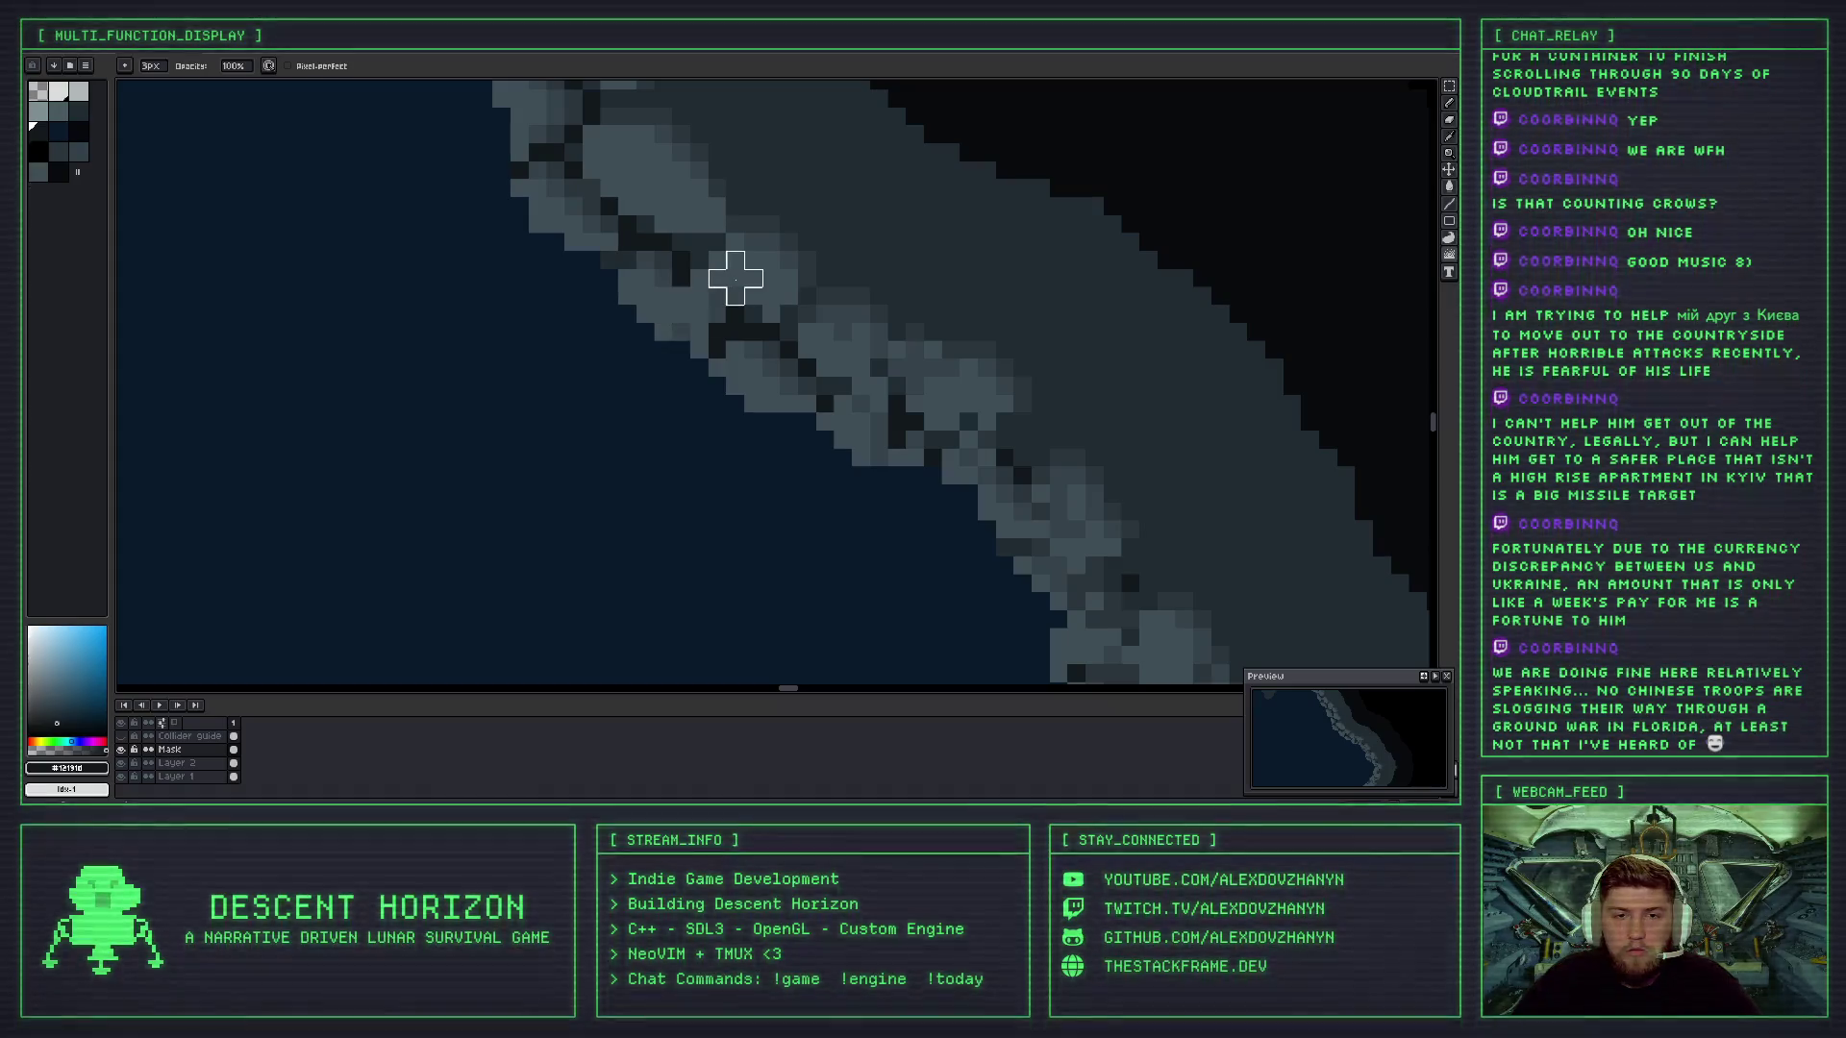
{"action": "mouse_move", "coordinate": [783, 330]}
{"action": "left_mouse_down"}
{"action": "mouse_move", "coordinate": [766, 371]}
{"action": "mouse_move", "coordinate": [746, 355]}
{"action": "left_mouse_up"}
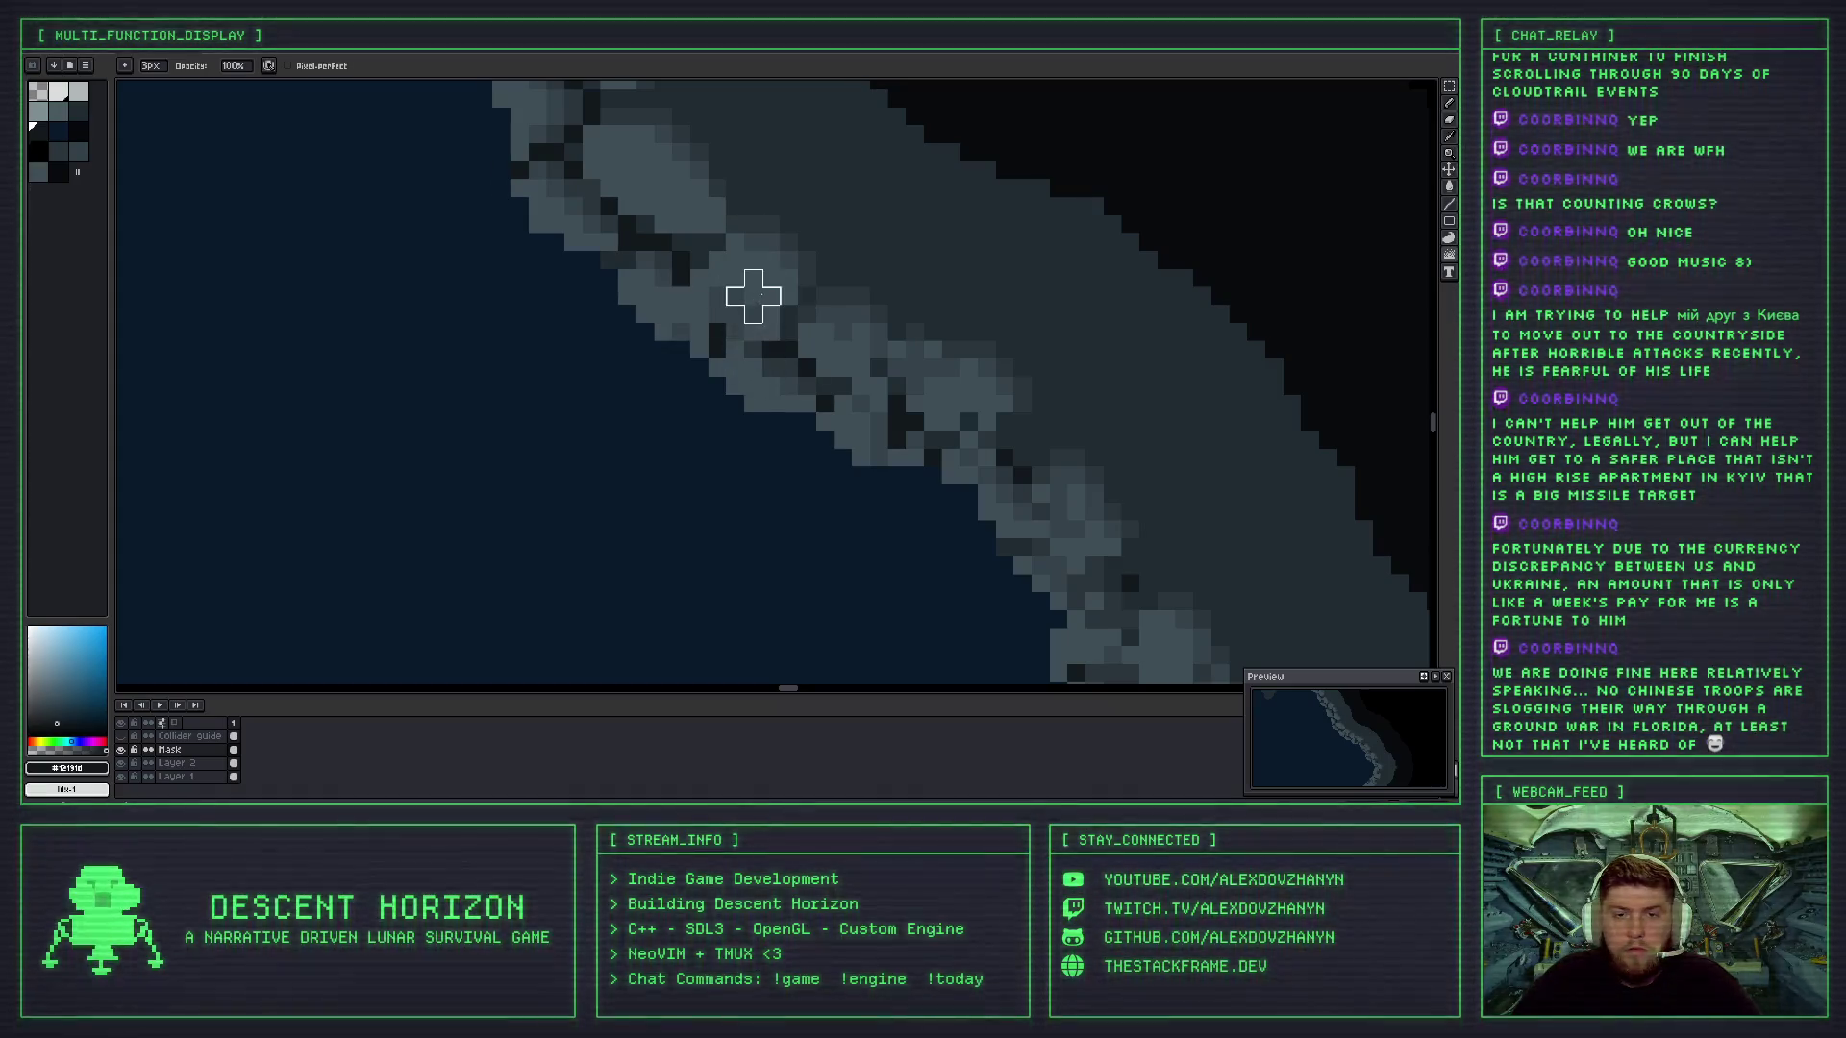
- Zoom in and out to check the darkened pixels on the right wall edge
{"action": "scroll", "coordinate": [754, 296], "scroll_direction": "down", "scroll_amount": 5}
{"action": "scroll", "coordinate": [801, 336], "scroll_direction": "up", "scroll_amount": 2}
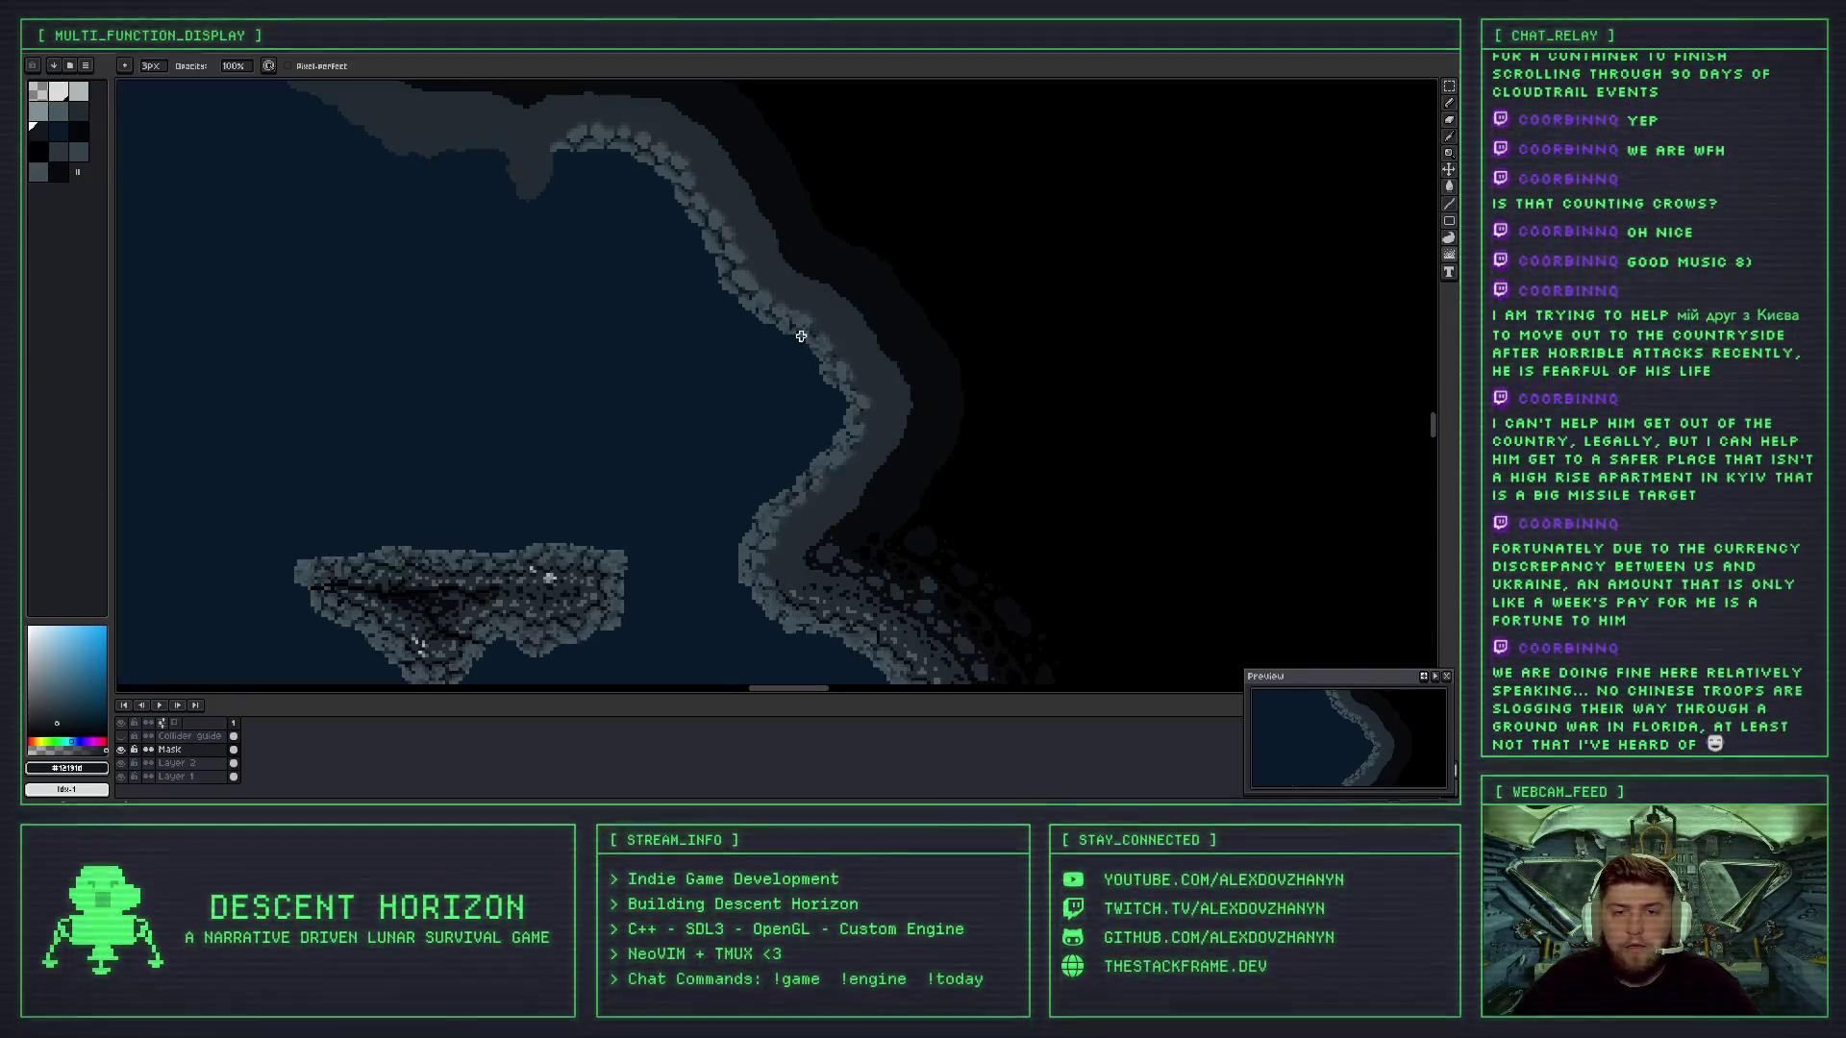
{"action": "scroll", "coordinate": [801, 335], "scroll_direction": "up", "scroll_amount": 2}
{"action": "scroll", "coordinate": [774, 302], "scroll_direction": "up", "scroll_amount": 2}
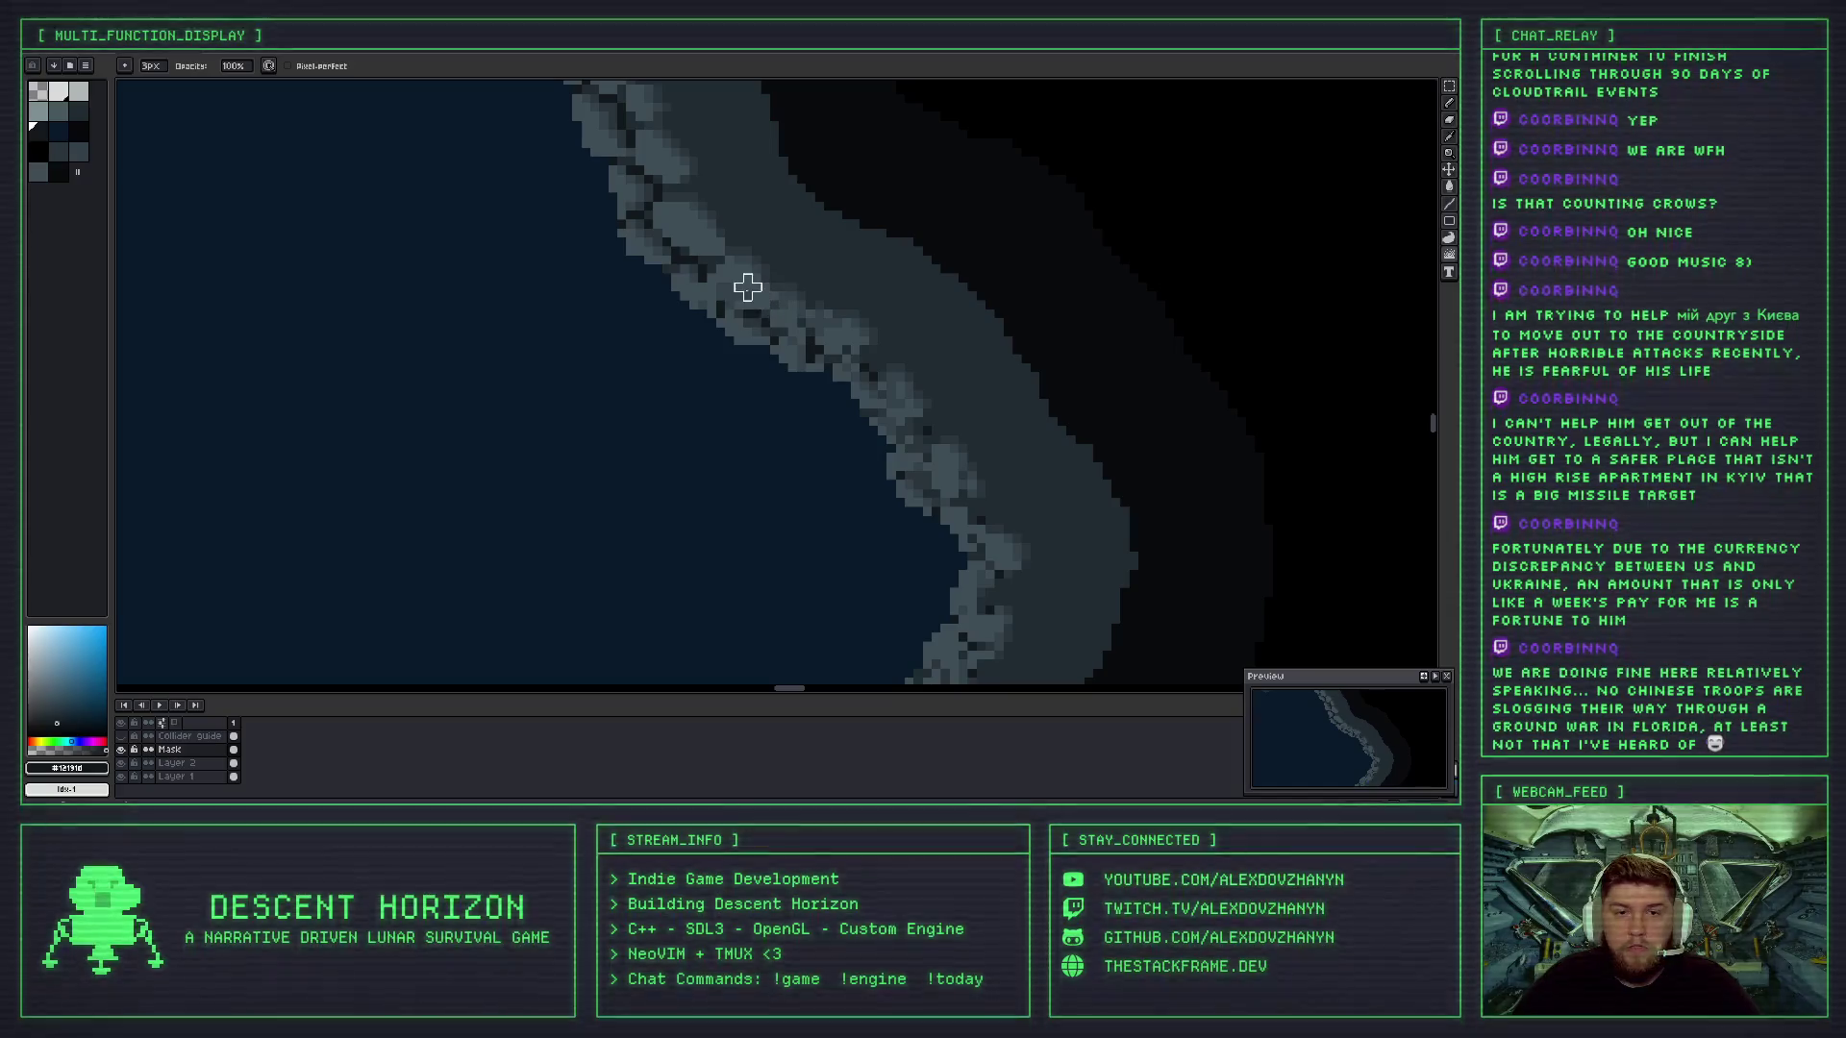
{"action": "scroll", "coordinate": [857, 351], "scroll_direction": "down", "scroll_amount": 1}
{"action": "scroll", "coordinate": [871, 357], "scroll_direction": "down", "scroll_amount": 3}
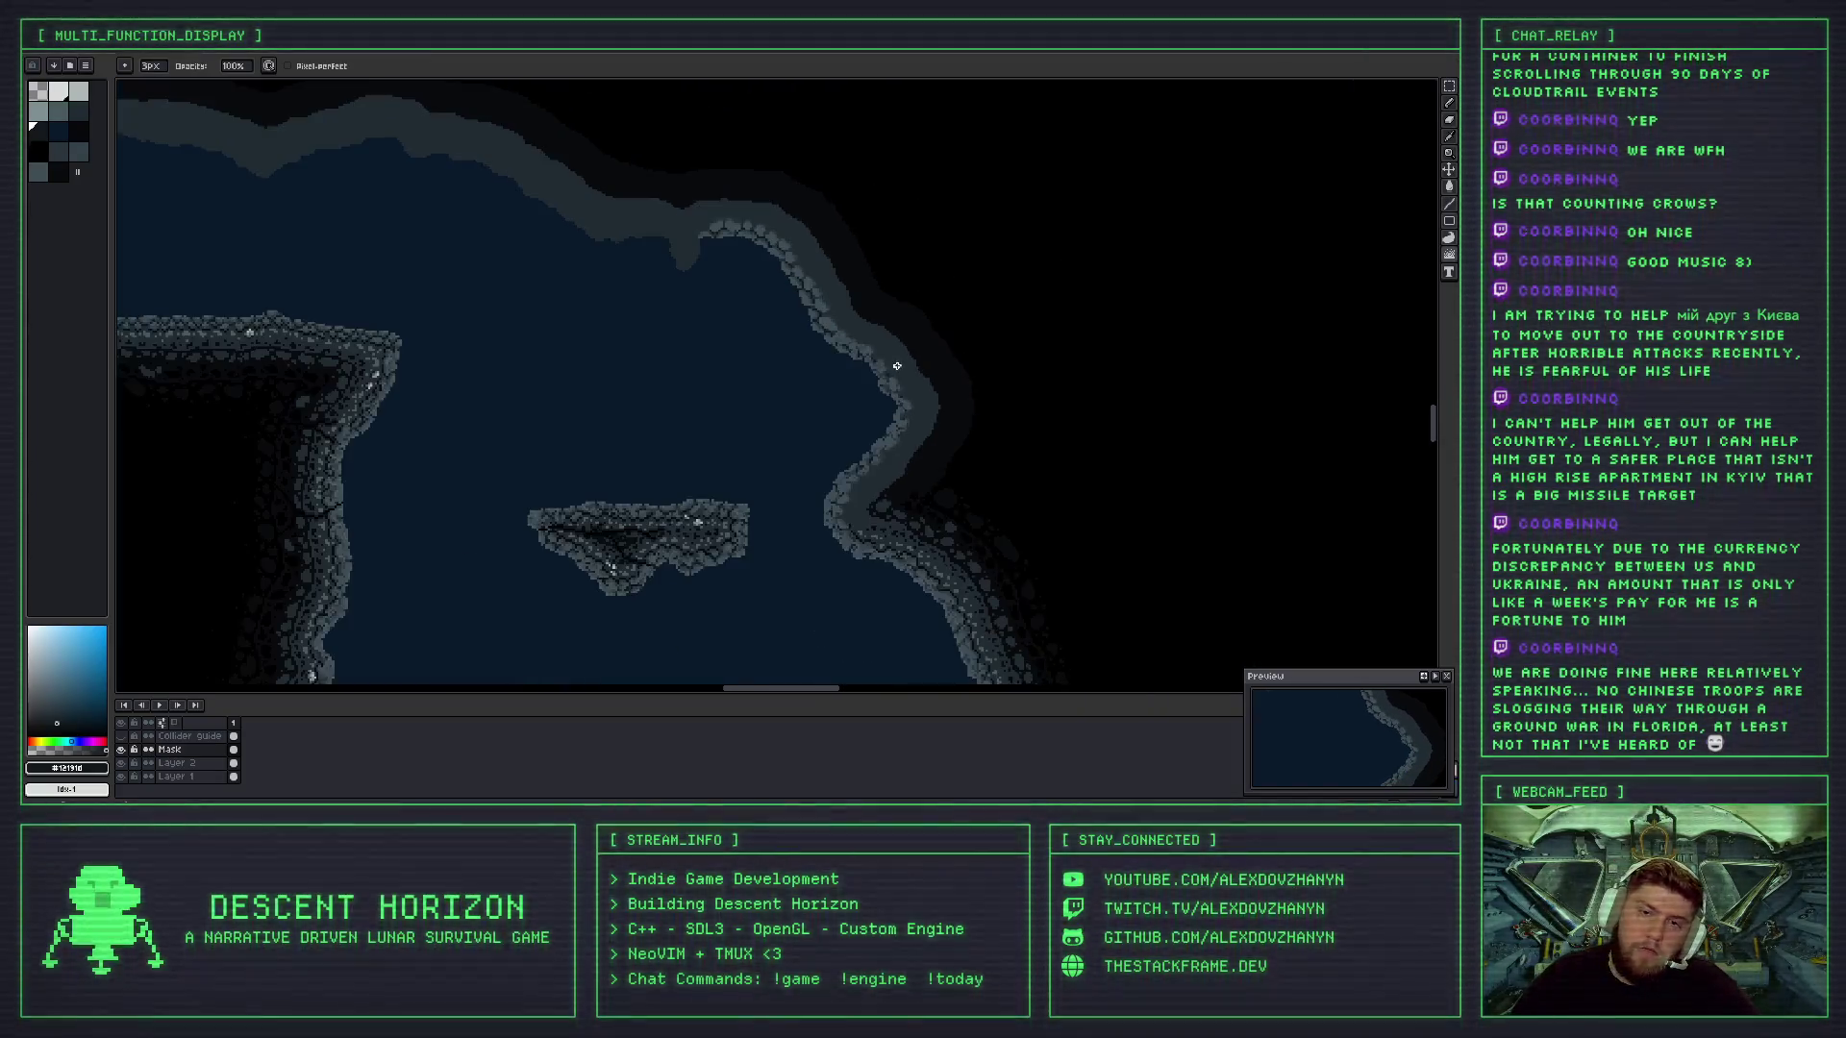
{"action": "scroll", "coordinate": [877, 341], "scroll_direction": "up", "scroll_amount": 2}
{"action": "scroll", "coordinate": [877, 340], "scroll_direction": "up", "scroll_amount": 1}
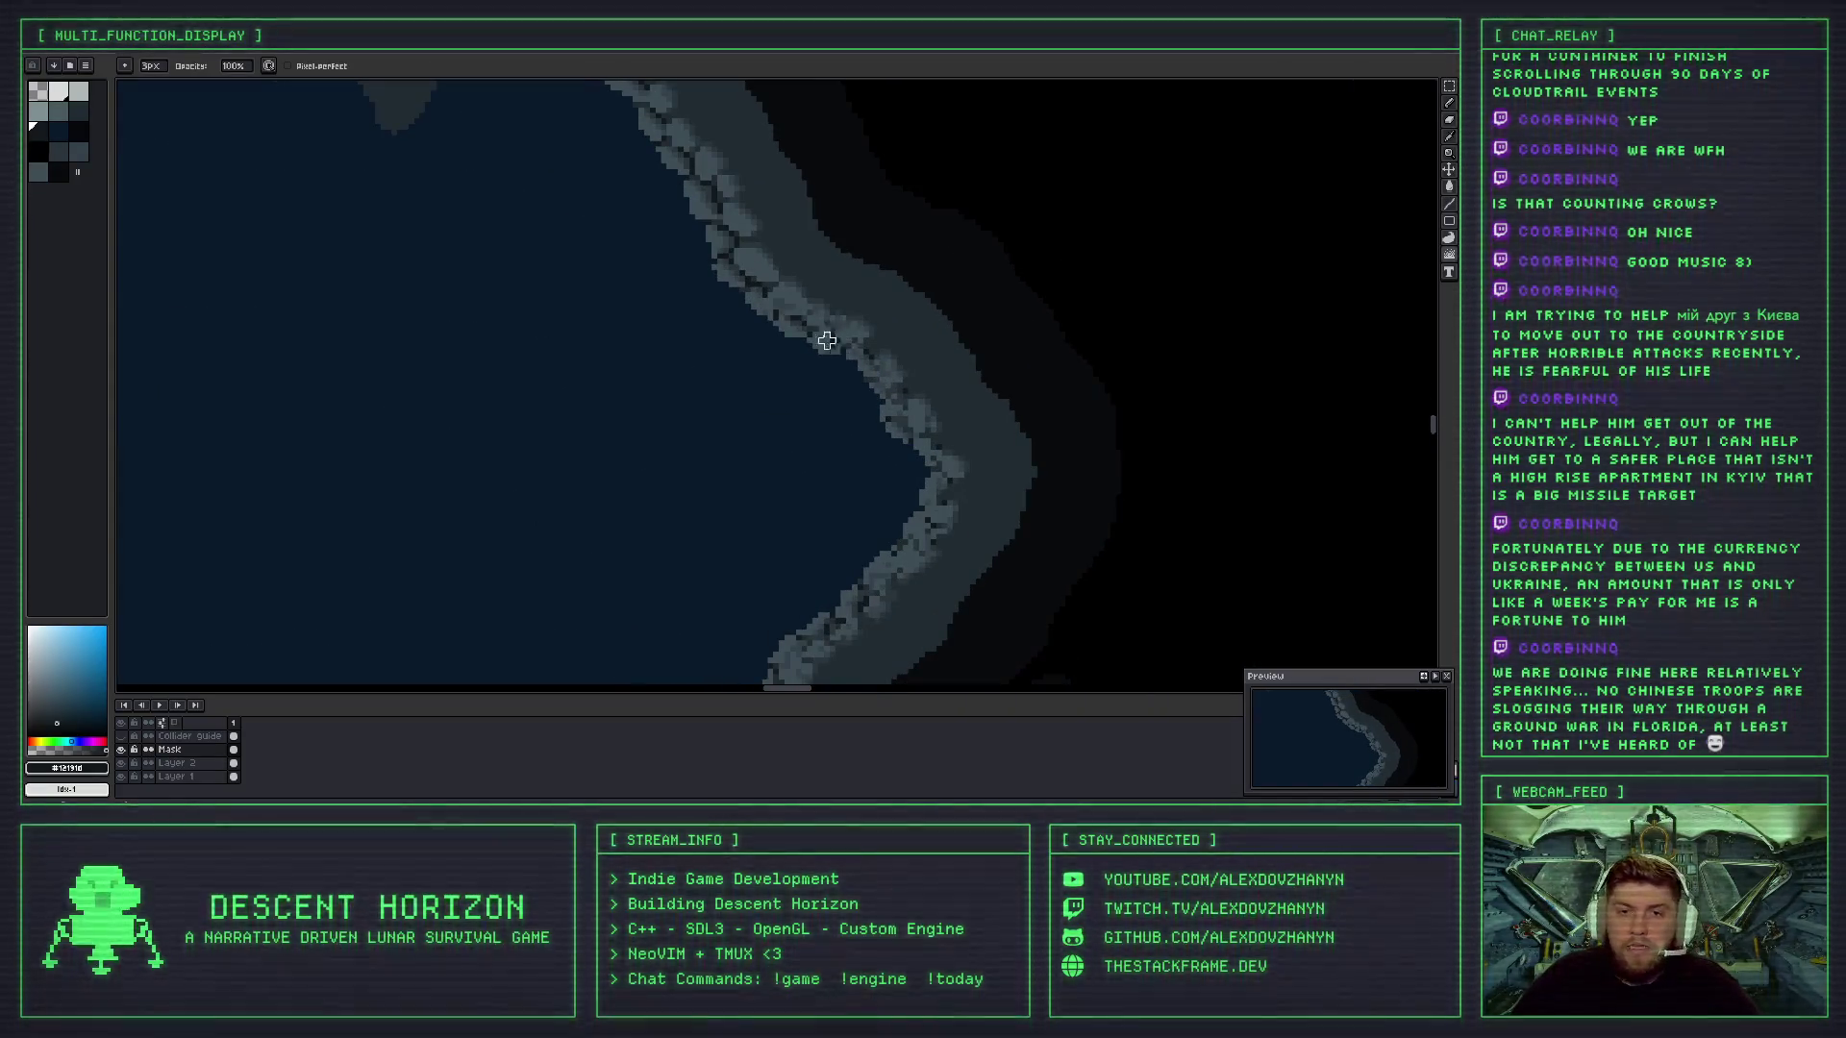
{"action": "scroll", "coordinate": [797, 310], "scroll_direction": "up", "scroll_amount": 1}
{"action": "scroll", "coordinate": [796, 308], "scroll_direction": "up", "scroll_amount": 2}
{"action": "scroll", "coordinate": [827, 343], "scroll_direction": "down", "scroll_amount": 2}
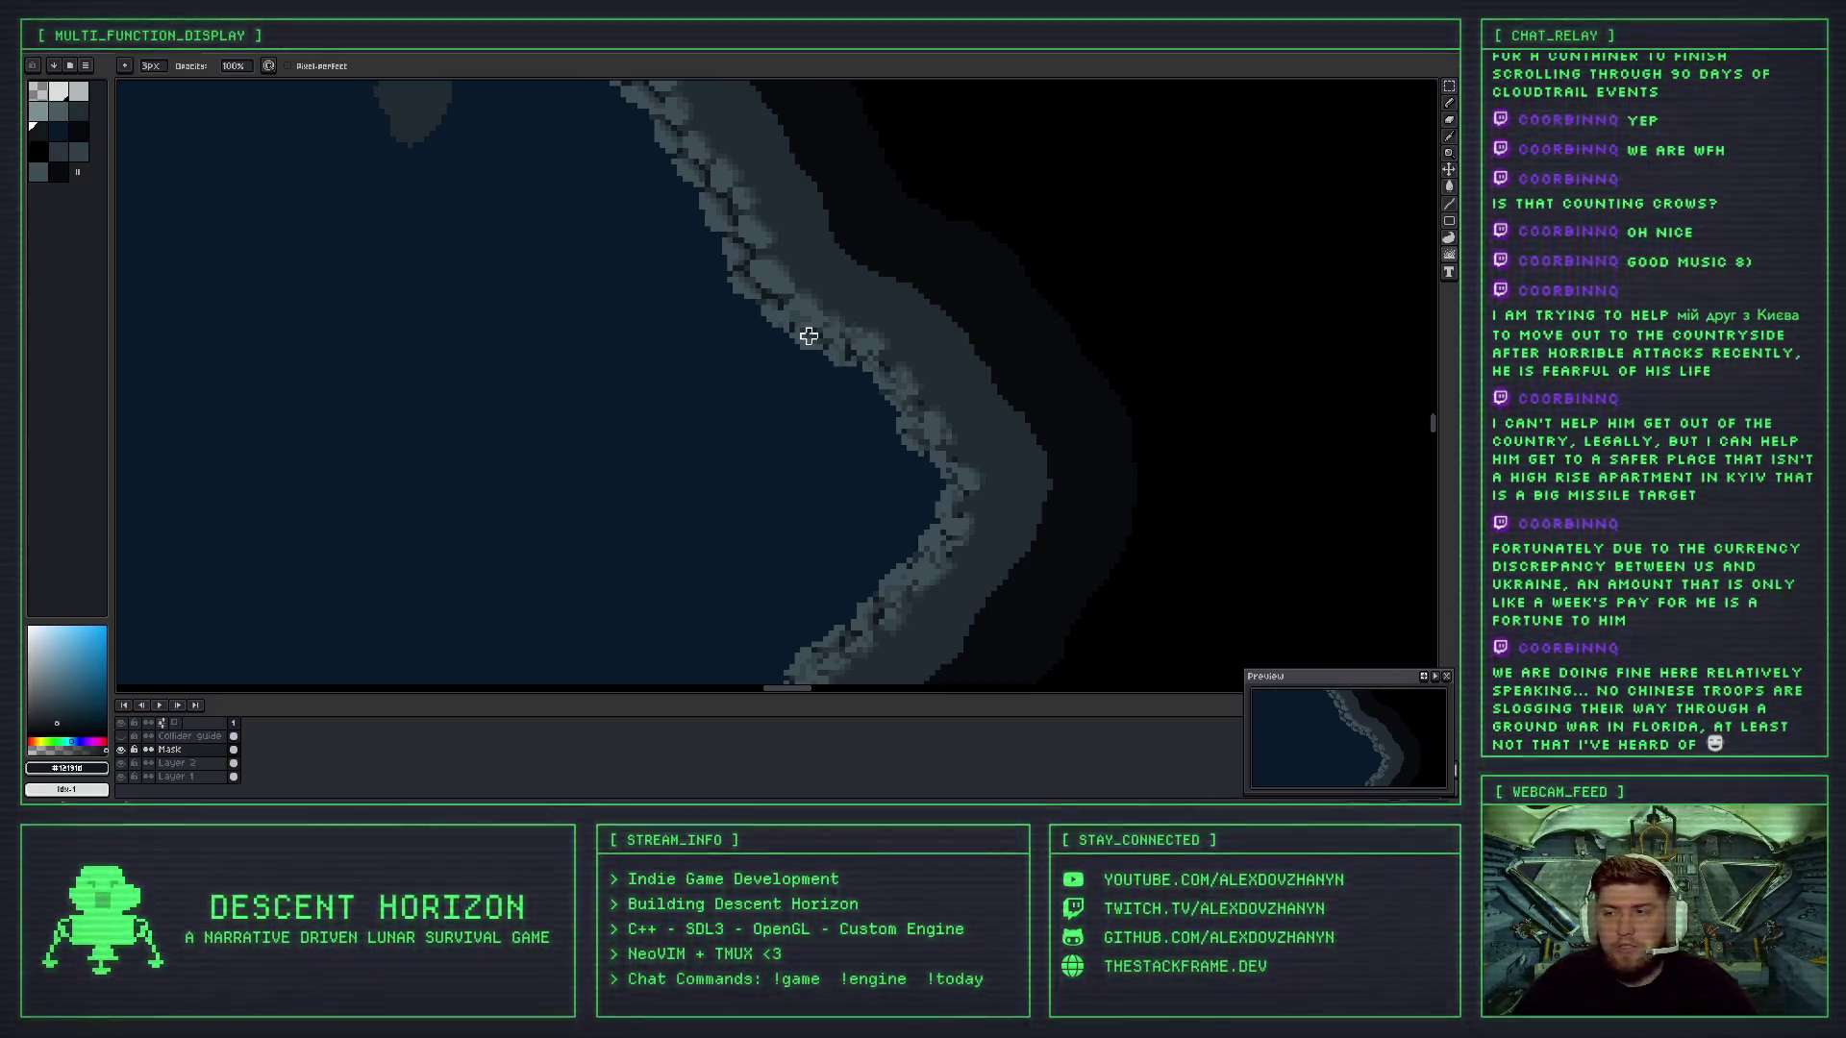
- Undo the previous scrambling stroke and shuffle darker pixels along the rocky wall edge
{"action": "key", "text": "Return"}
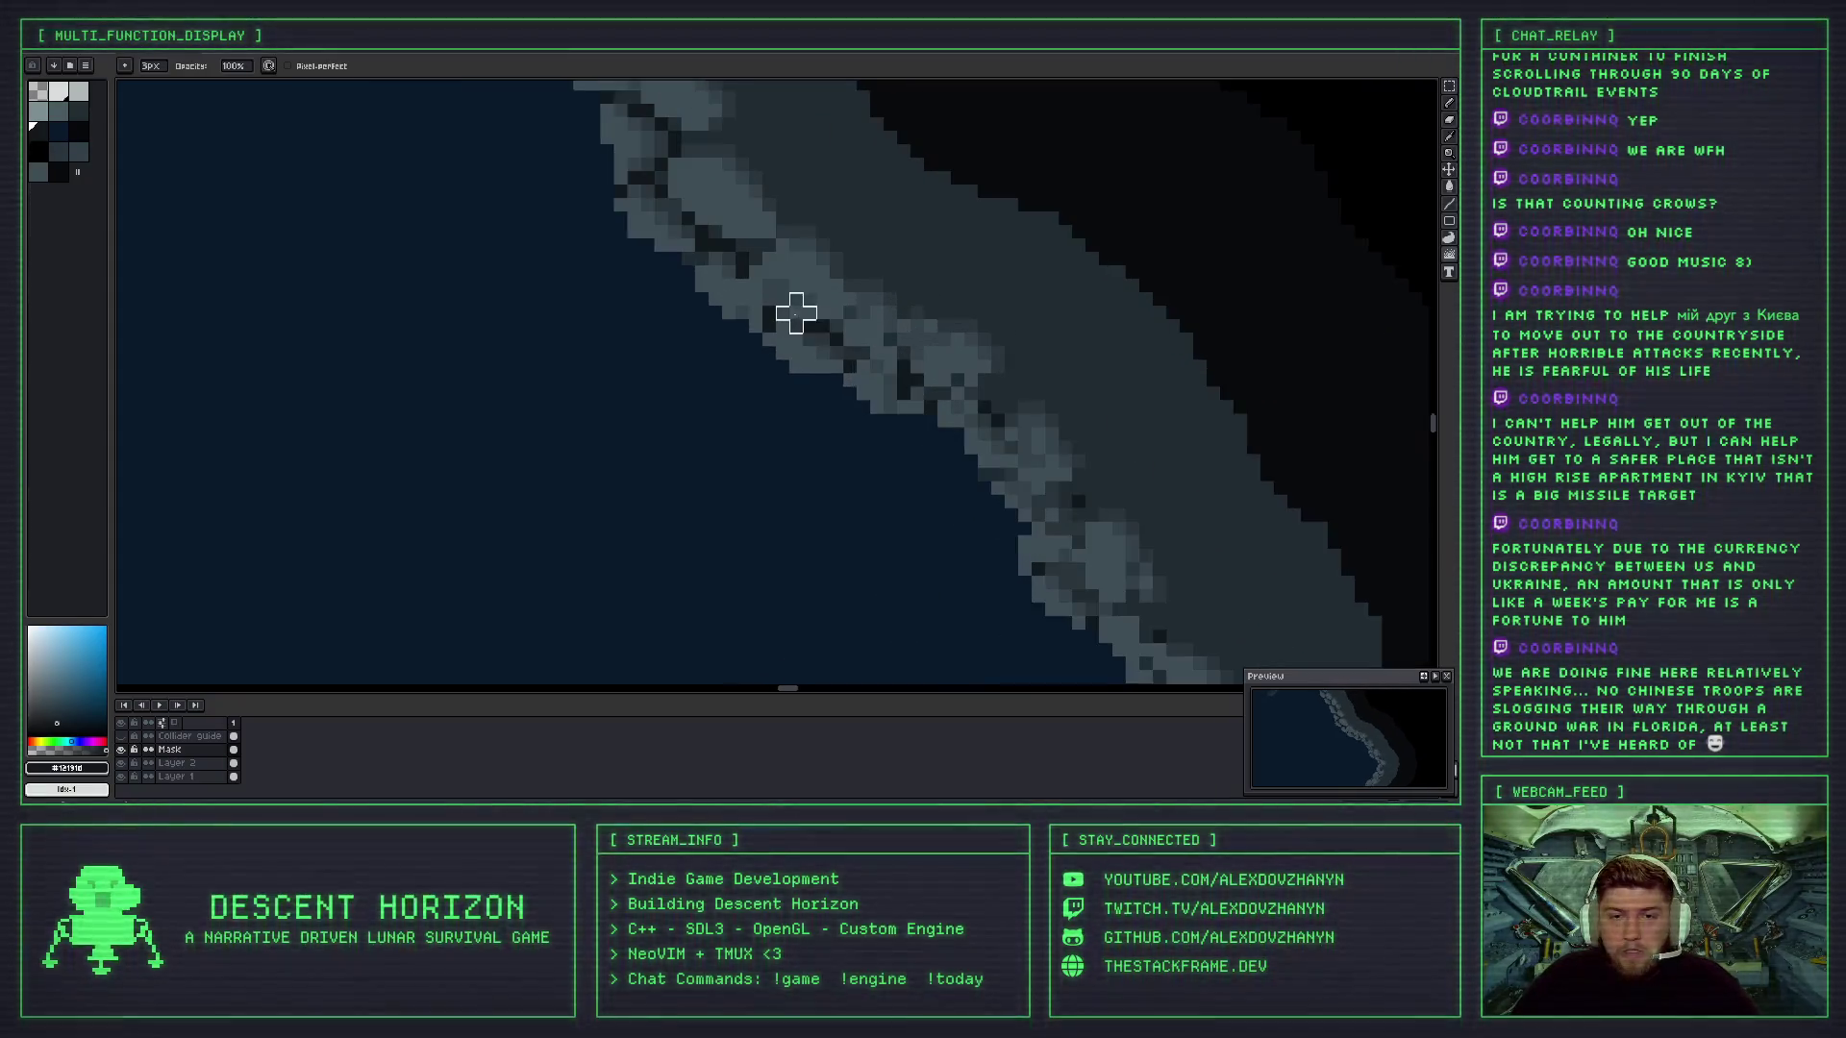
{"action": "scroll", "coordinate": [812, 342], "scroll_direction": "up", "scroll_amount": 3}
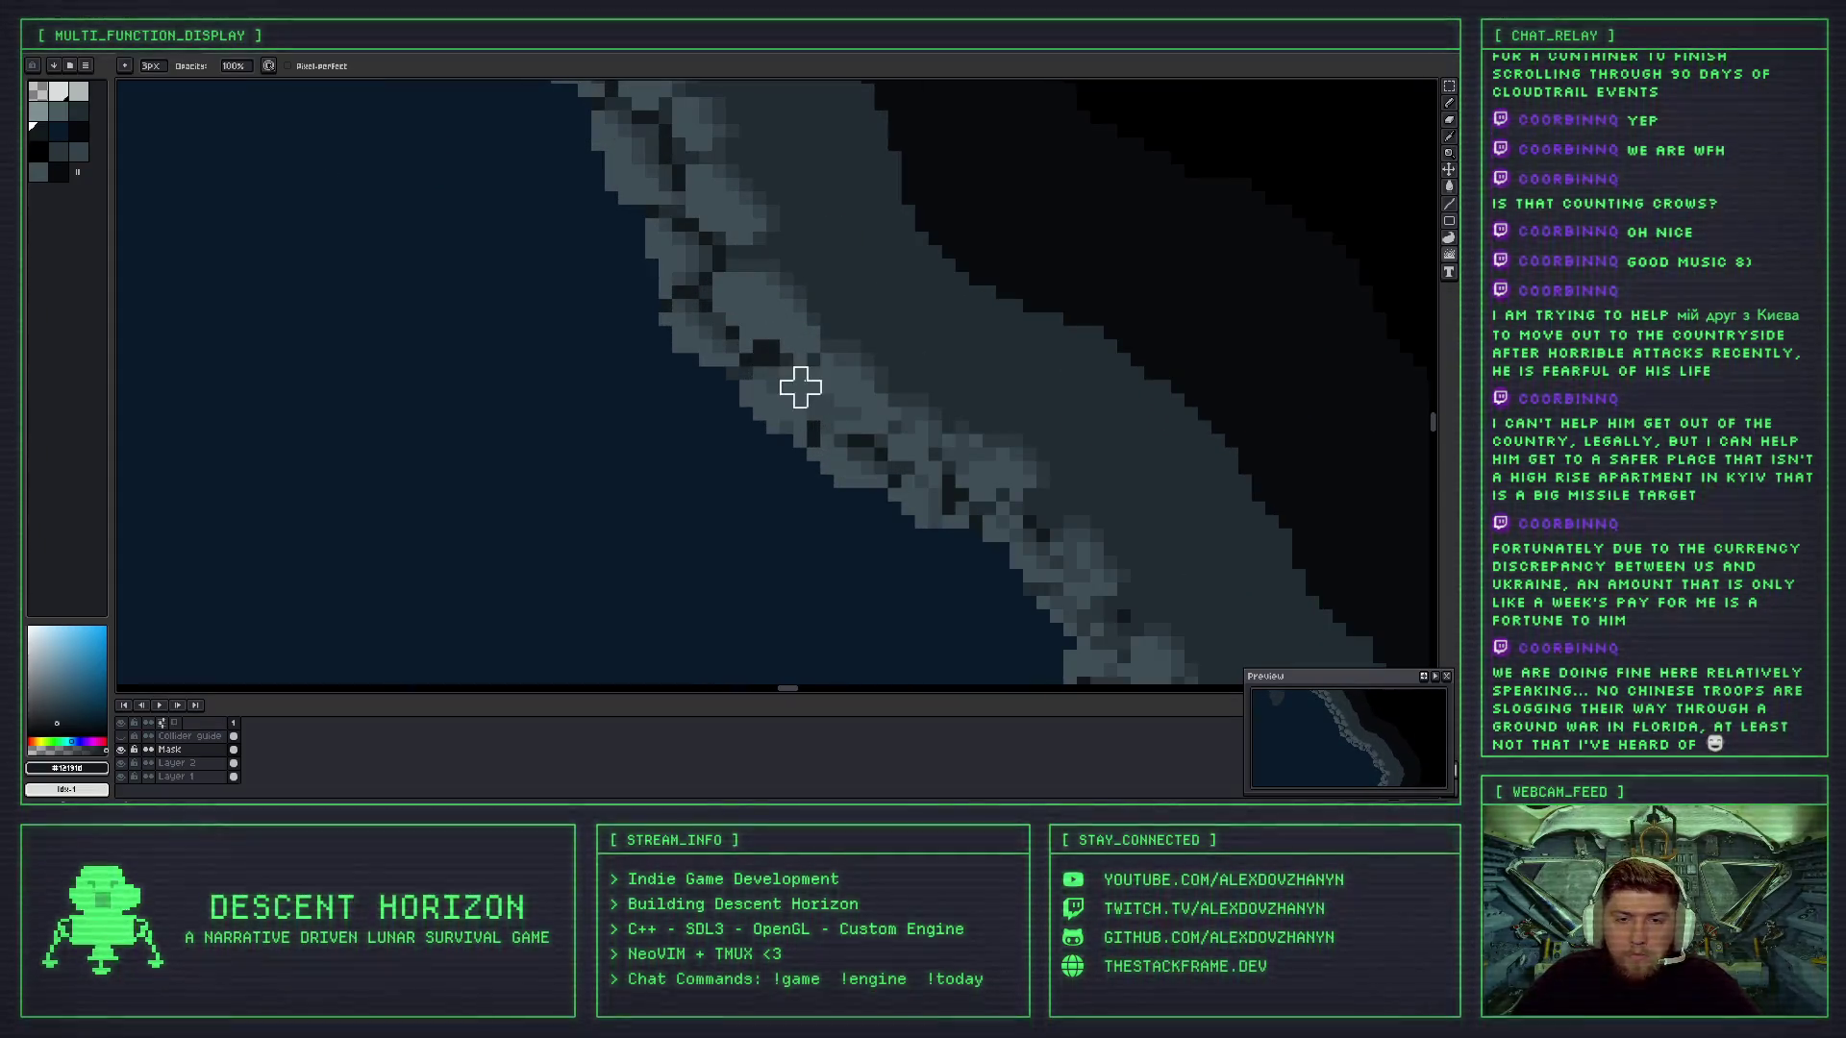
{"action": "key", "text": "ctrl+z"}
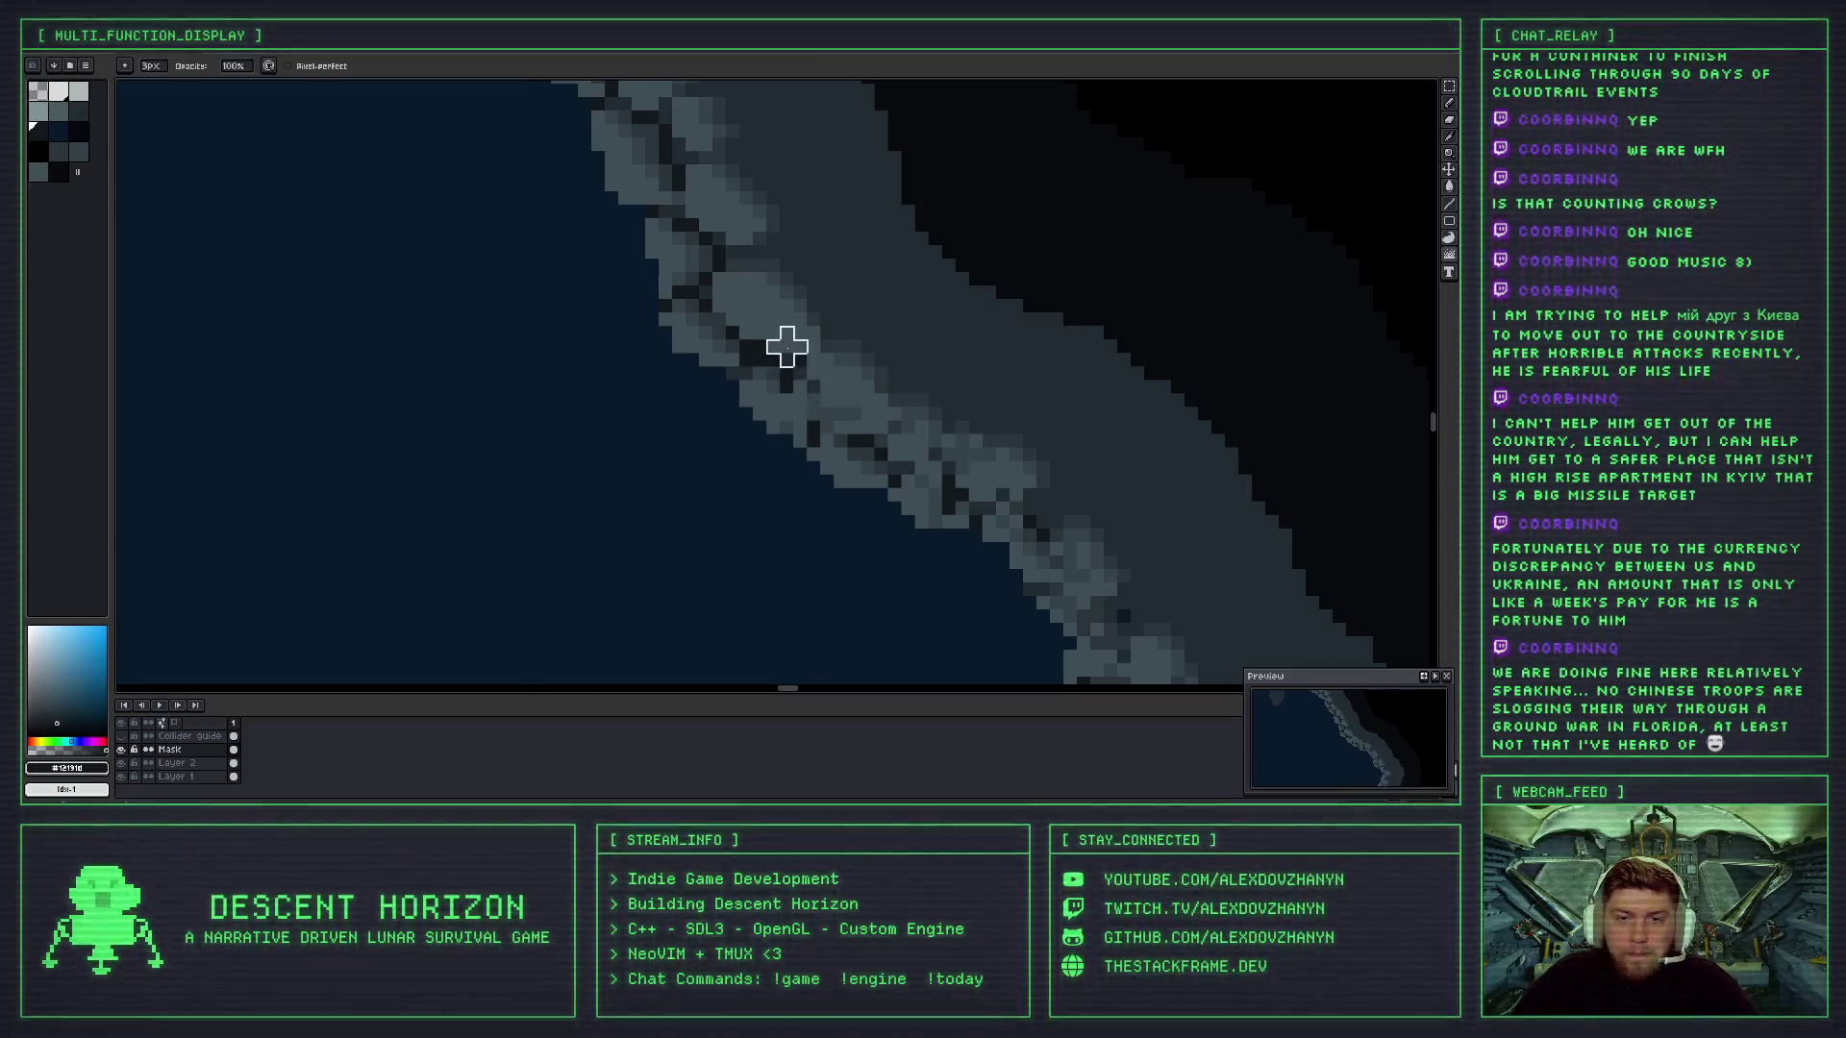
{"action": "mouse_move", "coordinate": [773, 385]}
{"action": "left_mouse_down"}
{"action": "mouse_move", "coordinate": [770, 330]}
{"action": "mouse_move", "coordinate": [800, 387]}
{"action": "left_mouse_up"}
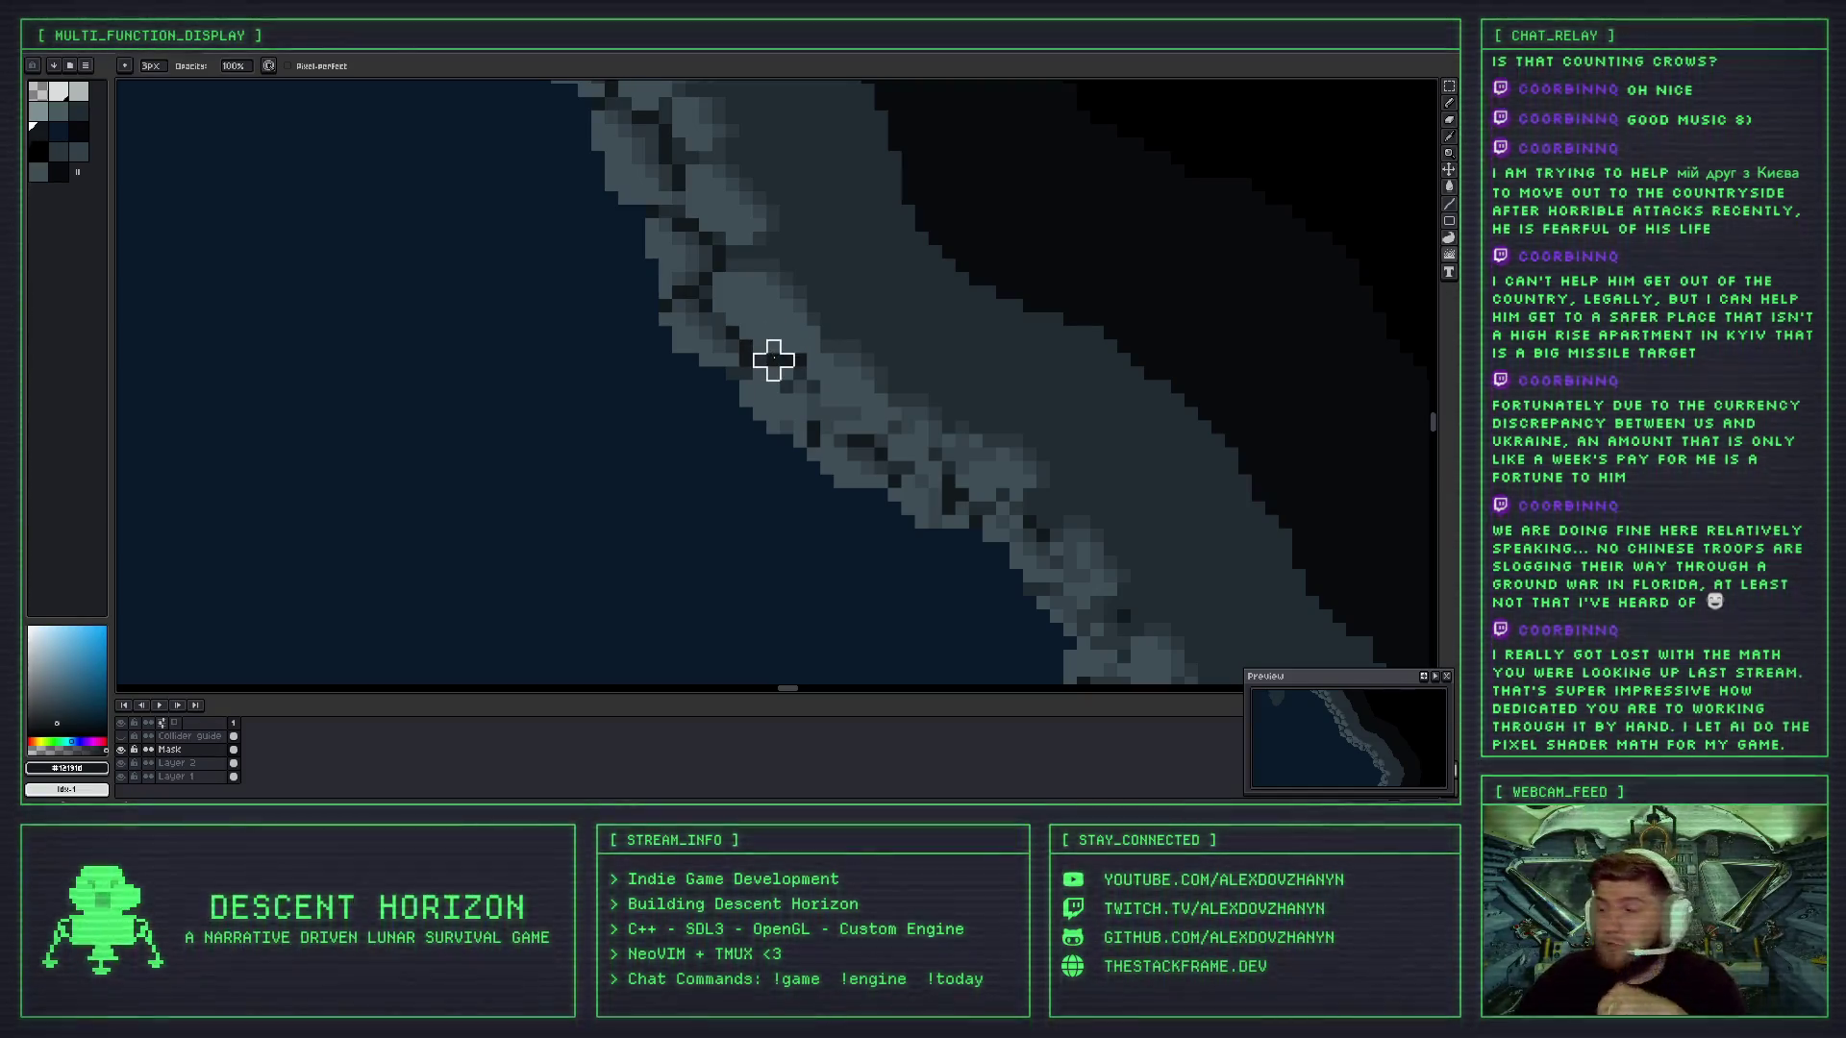
{"action": "scroll", "coordinate": [770, 362], "scroll_direction": "down", "scroll_amount": 3}
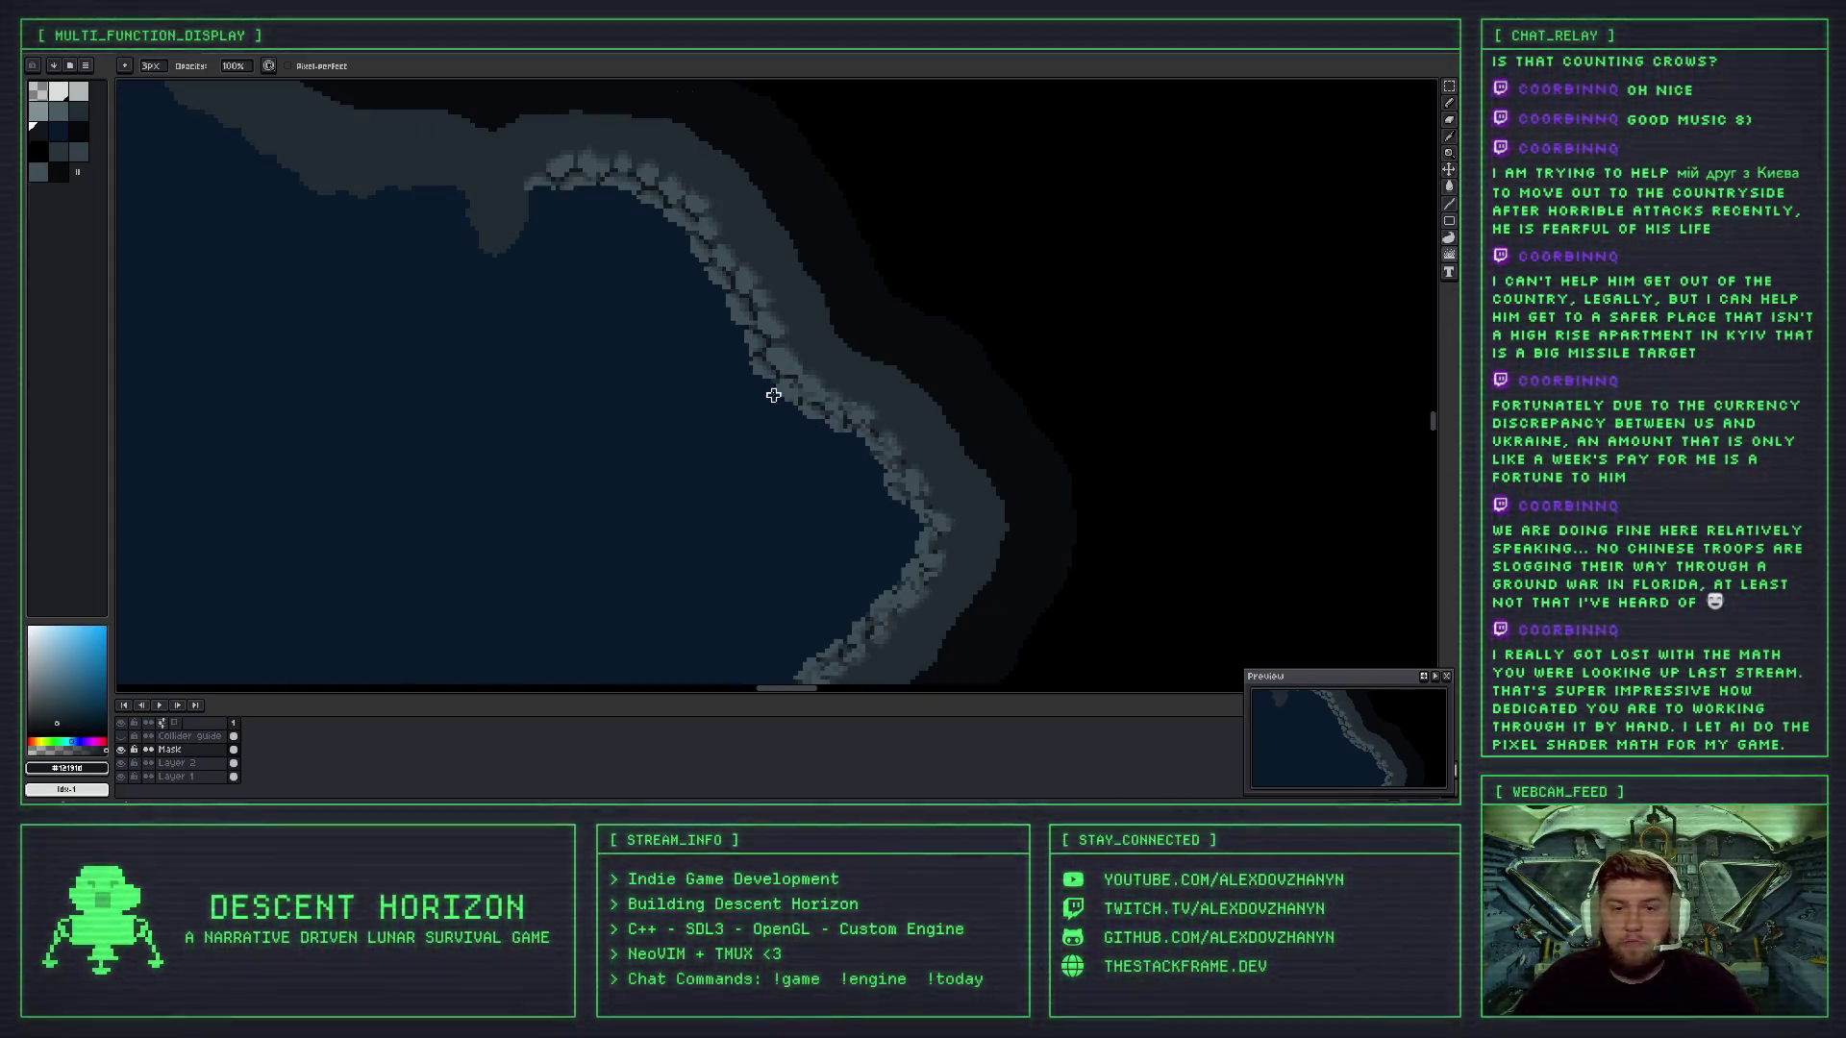
- Zoom in on the right wall's rocky edge, ending with the pencil tool active
{"action": "scroll", "coordinate": [783, 386], "scroll_direction": "up", "scroll_amount": 1}
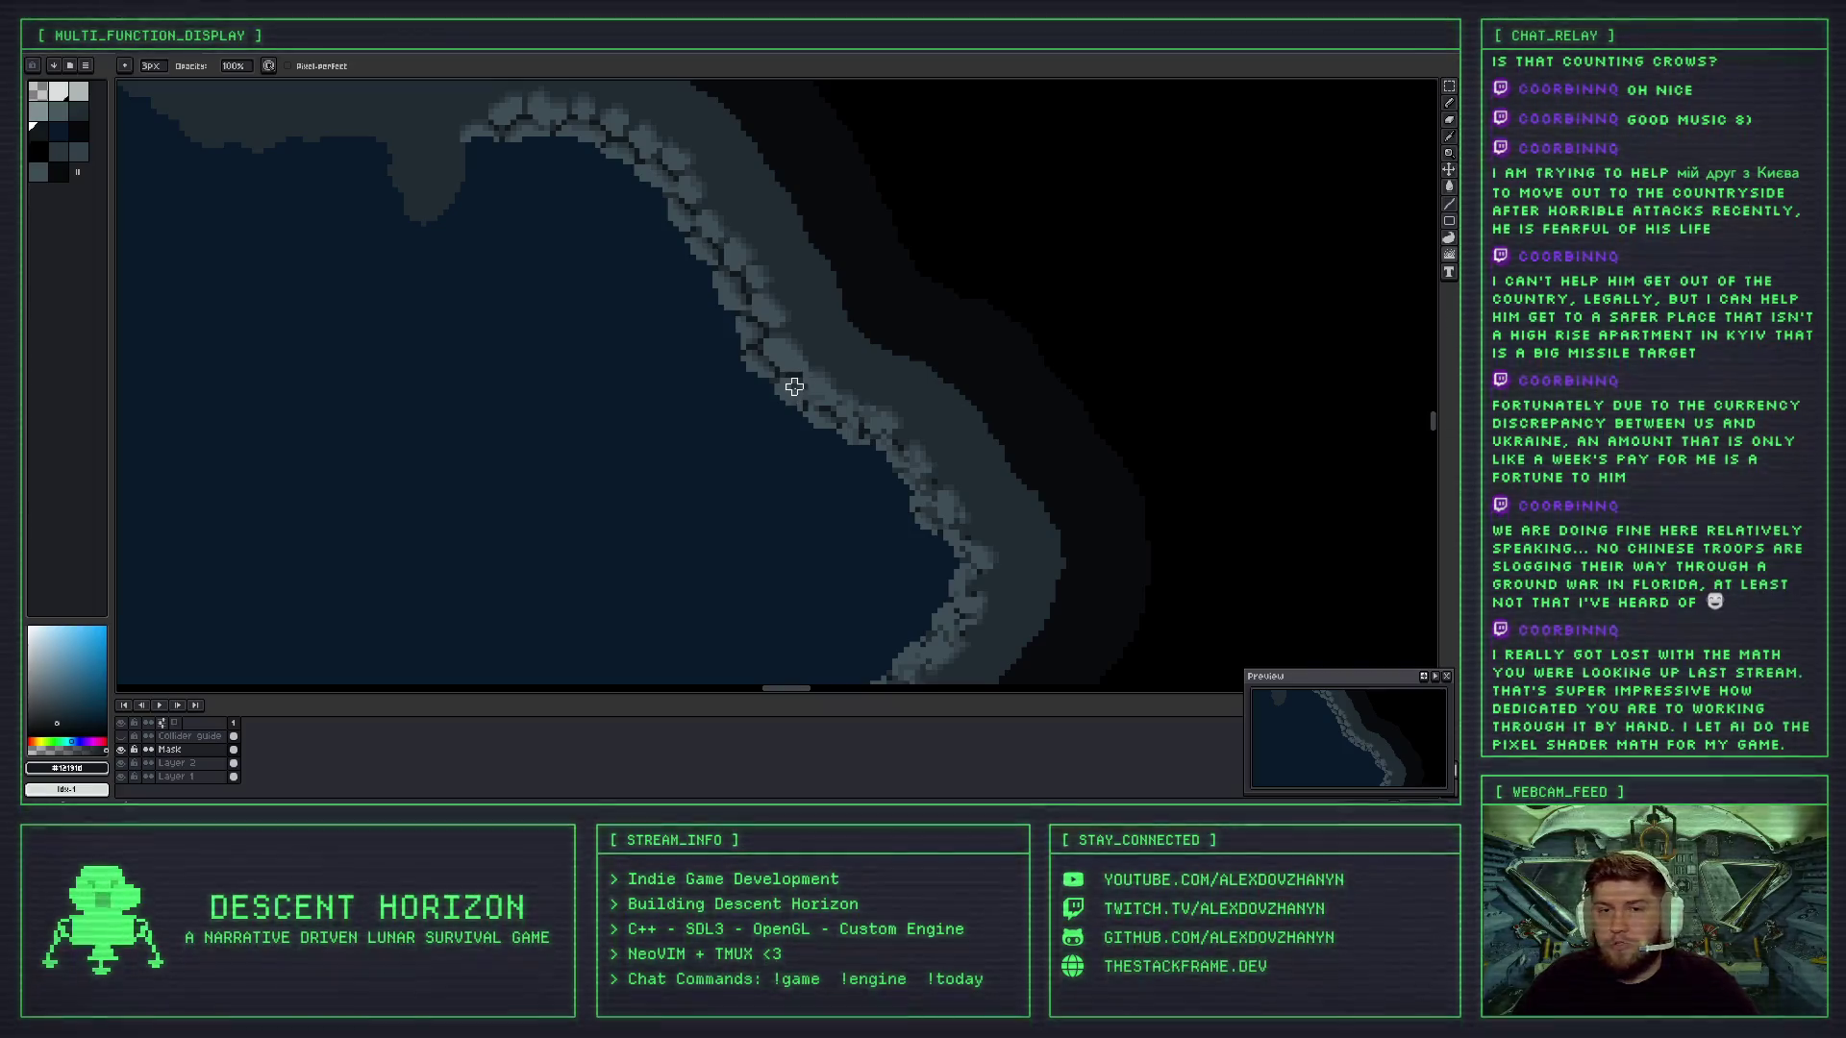
{"action": "scroll", "coordinate": [791, 391], "scroll_direction": "up", "scroll_amount": 1}
{"action": "scroll", "coordinate": [792, 393], "scroll_direction": "up", "scroll_amount": 1}
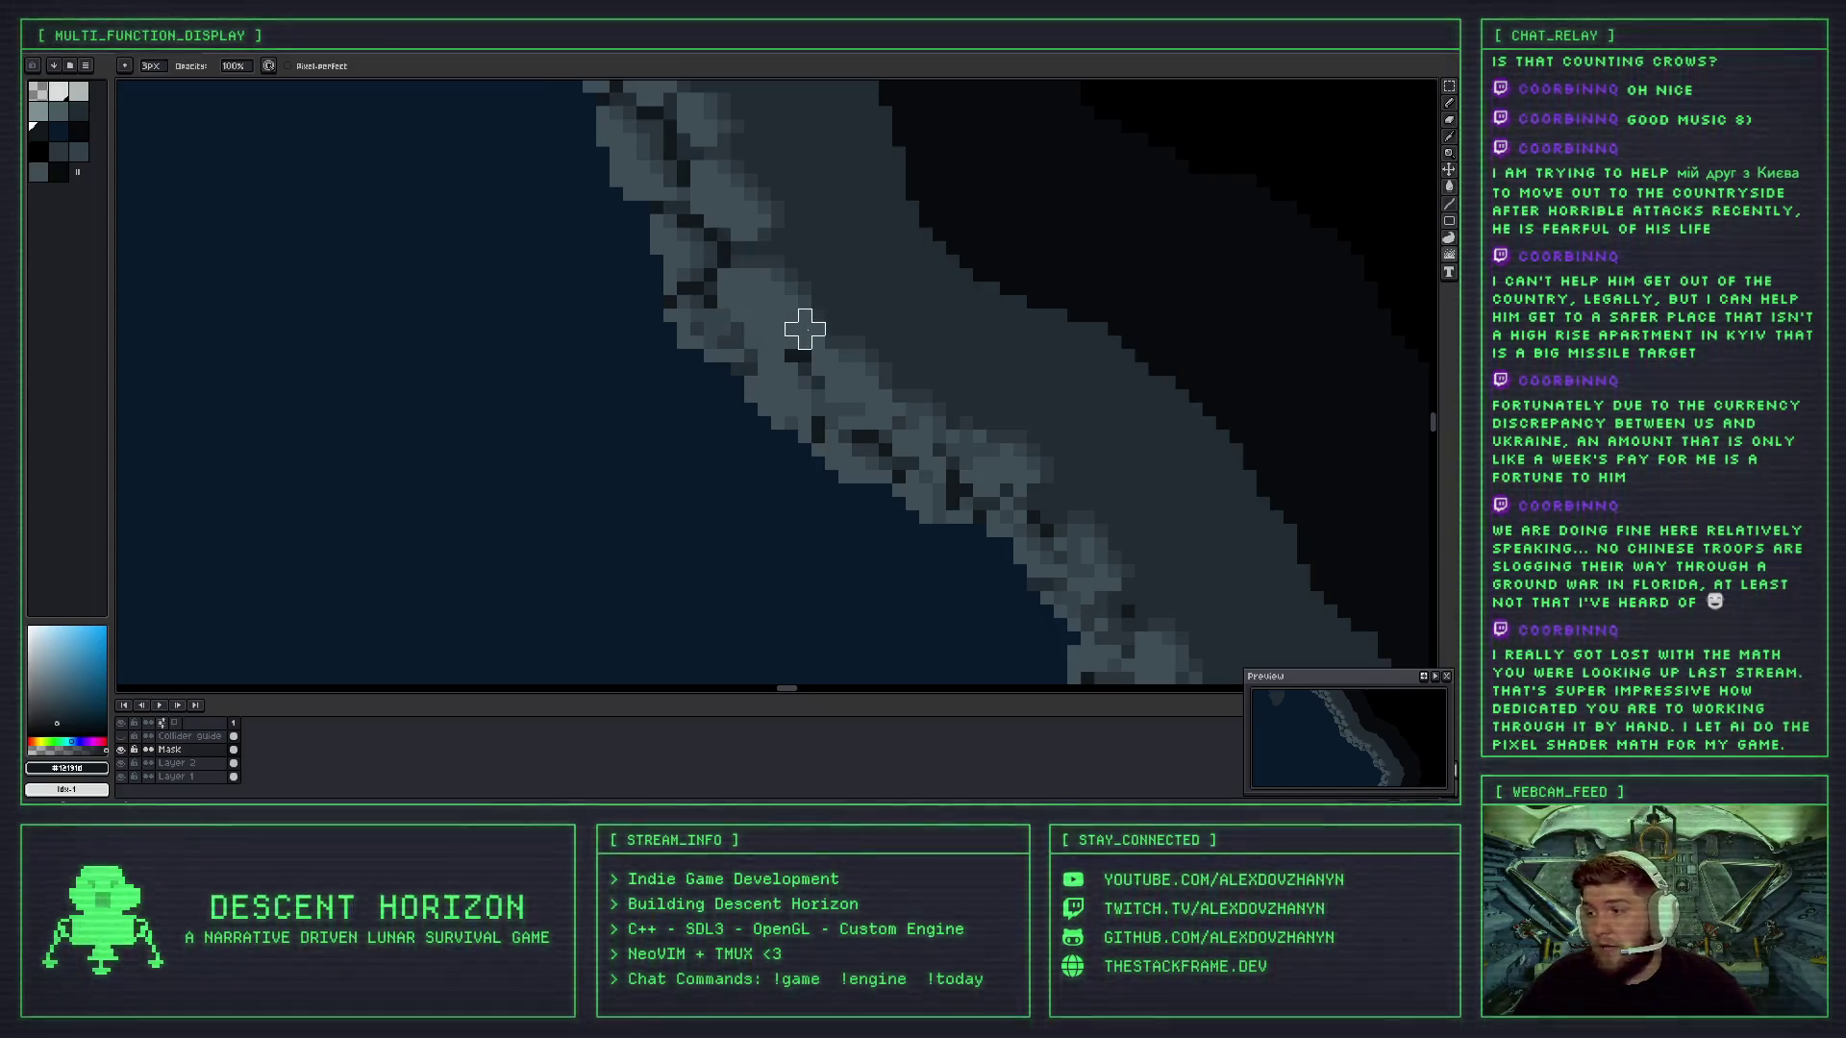
{"action": "scroll", "coordinate": [739, 313], "scroll_direction": "down", "scroll_amount": 1}
{"action": "scroll", "coordinate": [759, 322], "scroll_direction": "down", "scroll_amount": 3}
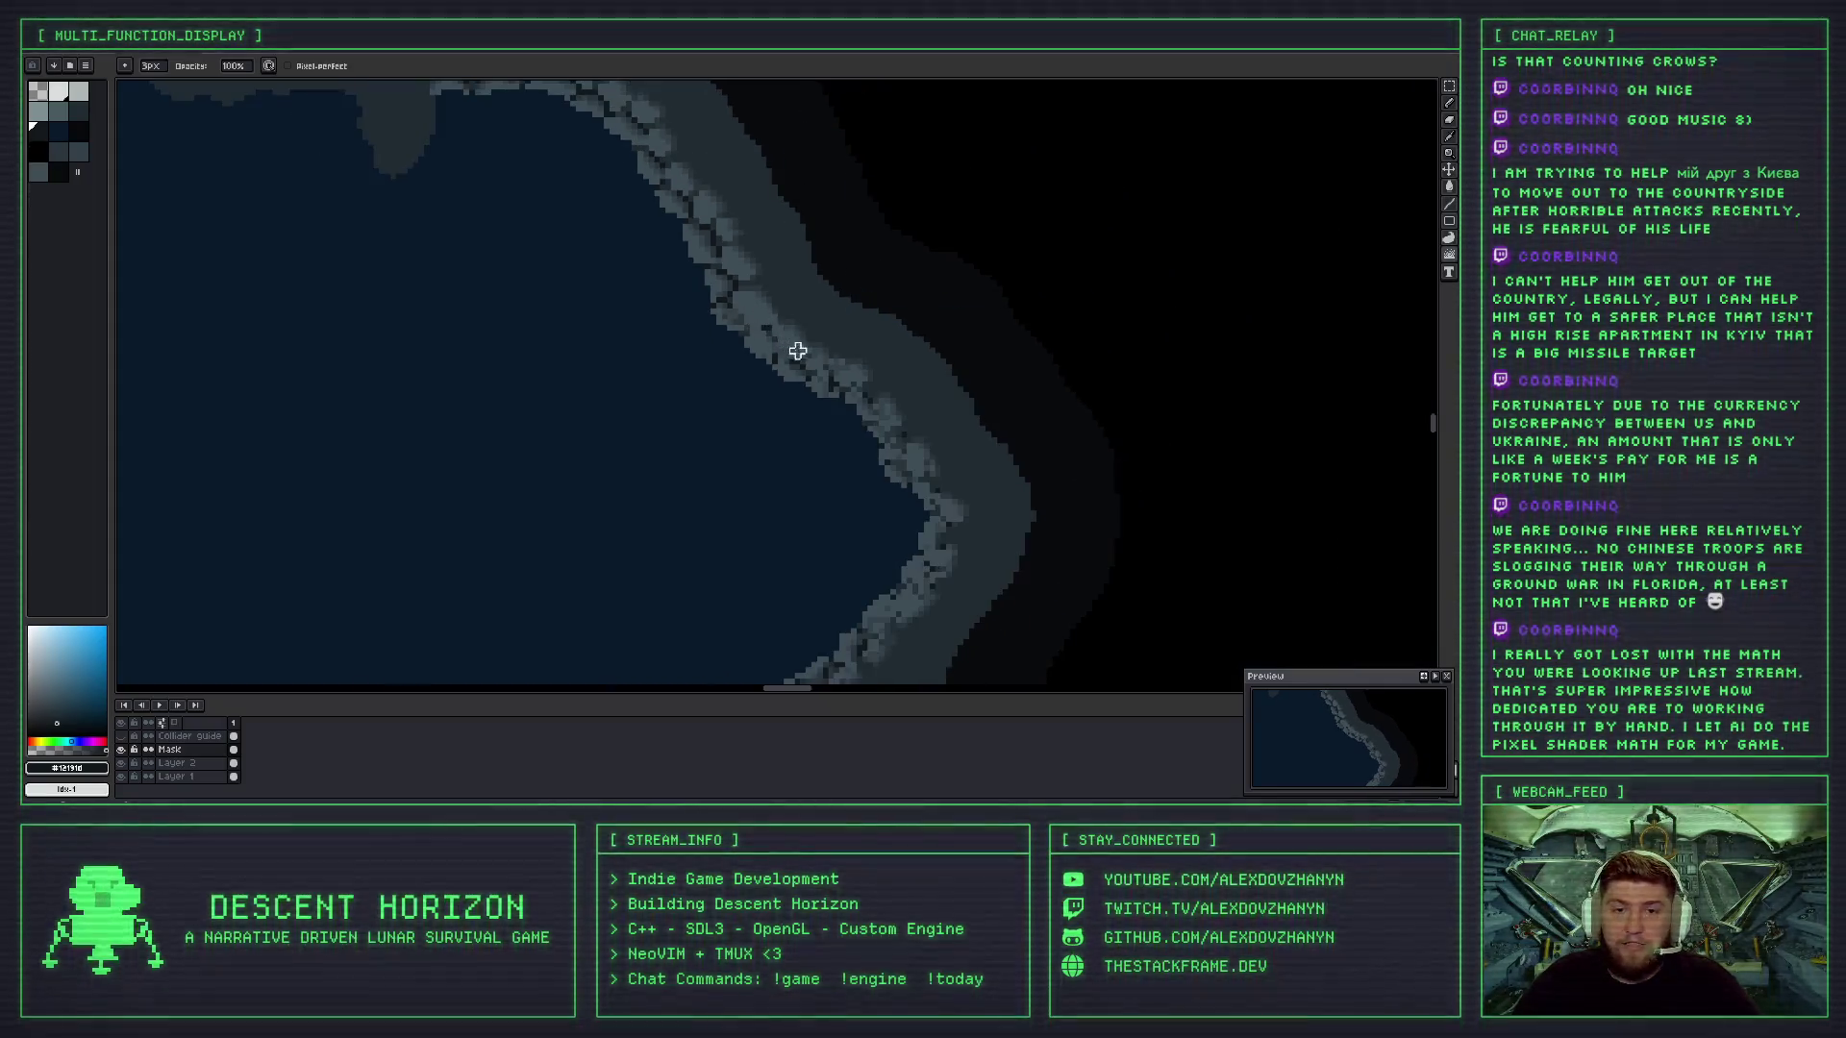
{"action": "scroll", "coordinate": [755, 320], "scroll_direction": "up", "scroll_amount": 2}
{"action": "scroll", "coordinate": [756, 319], "scroll_direction": "up", "scroll_amount": 1}
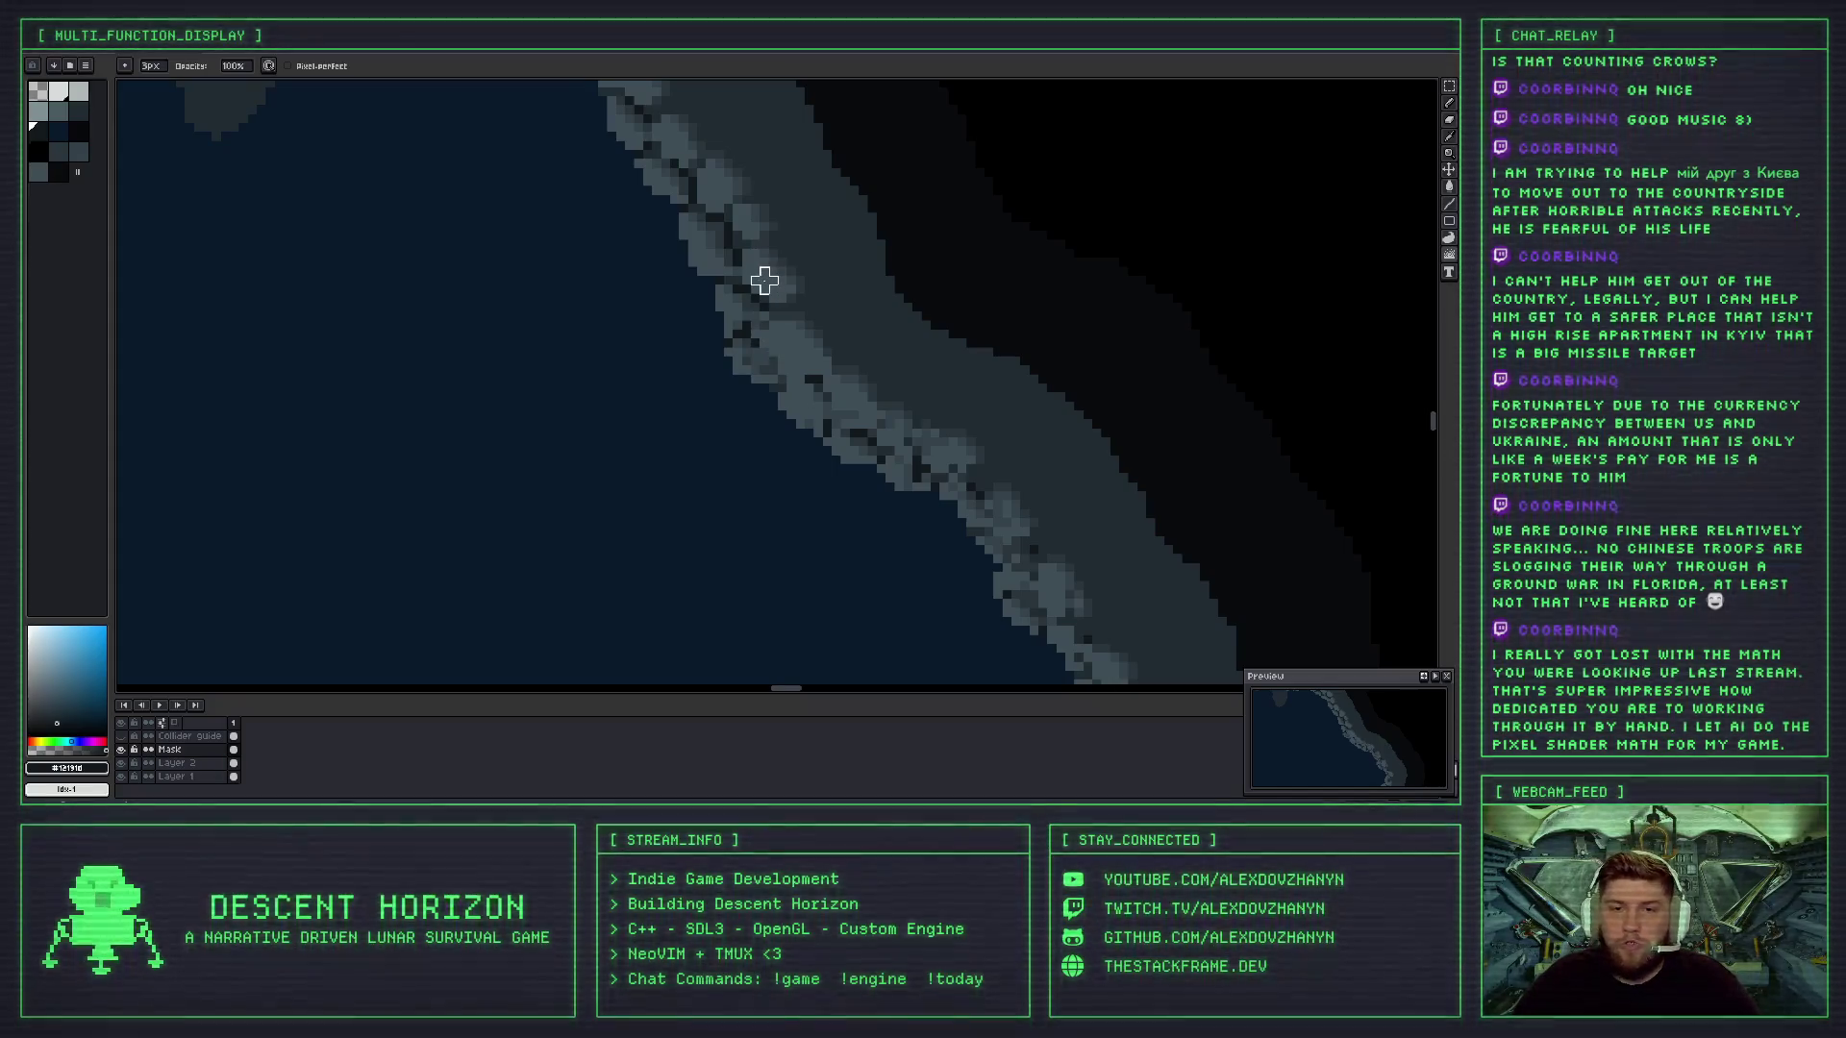
{"action": "key", "text": "v"}
{"action": "key", "text": "b"}
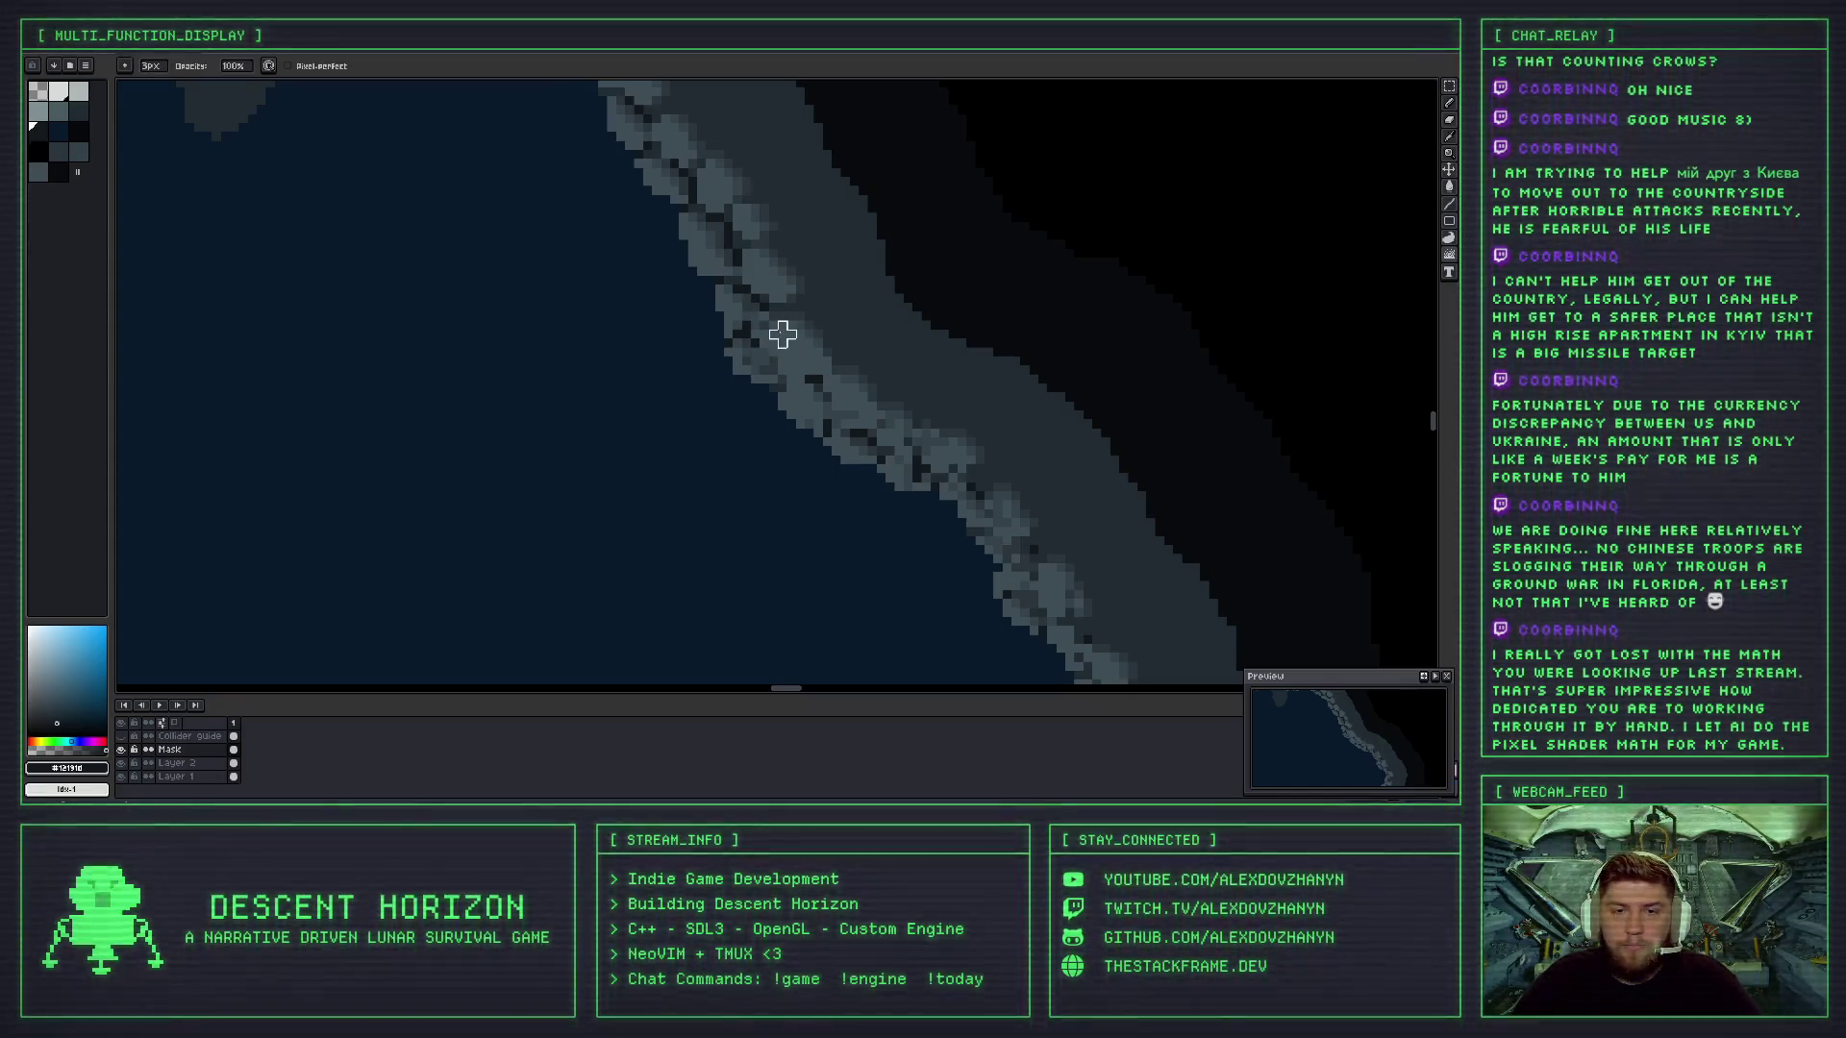
{"action": "scroll", "coordinate": [812, 347], "scroll_direction": "down", "scroll_amount": 3}
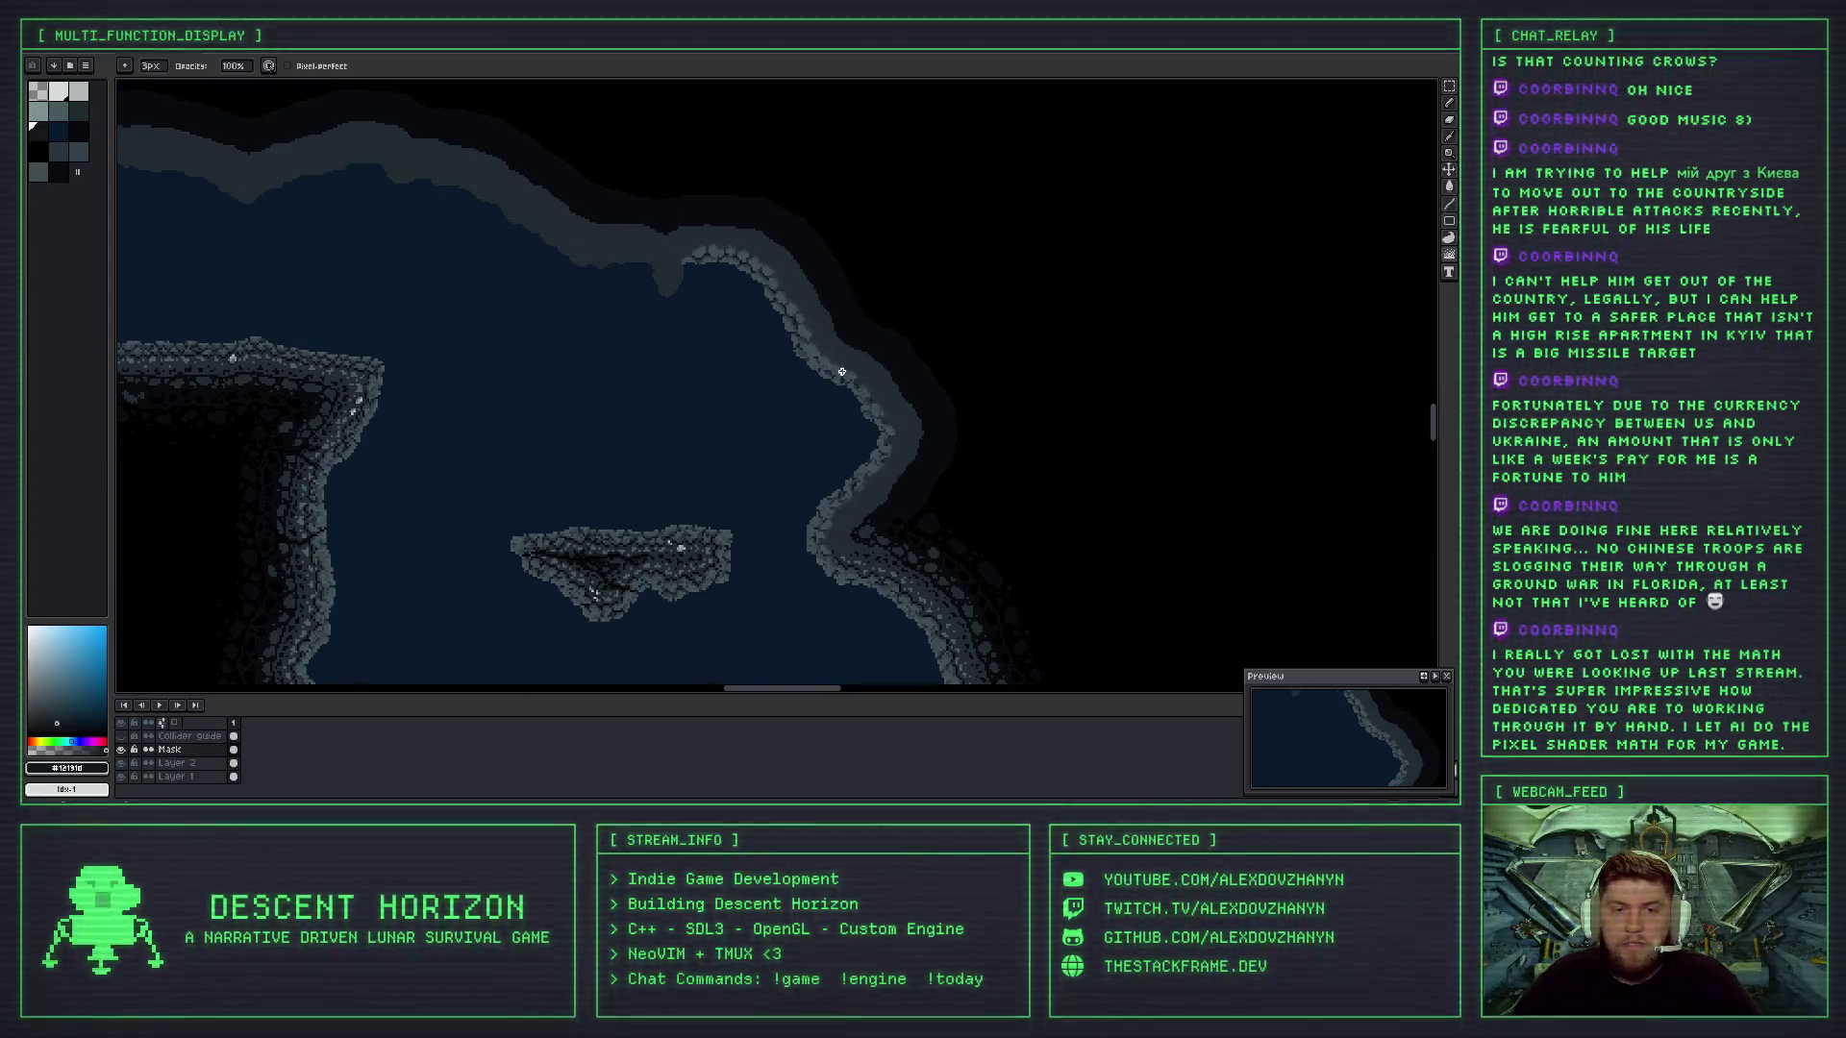
{"action": "scroll", "coordinate": [841, 372], "scroll_direction": "up", "scroll_amount": 4}
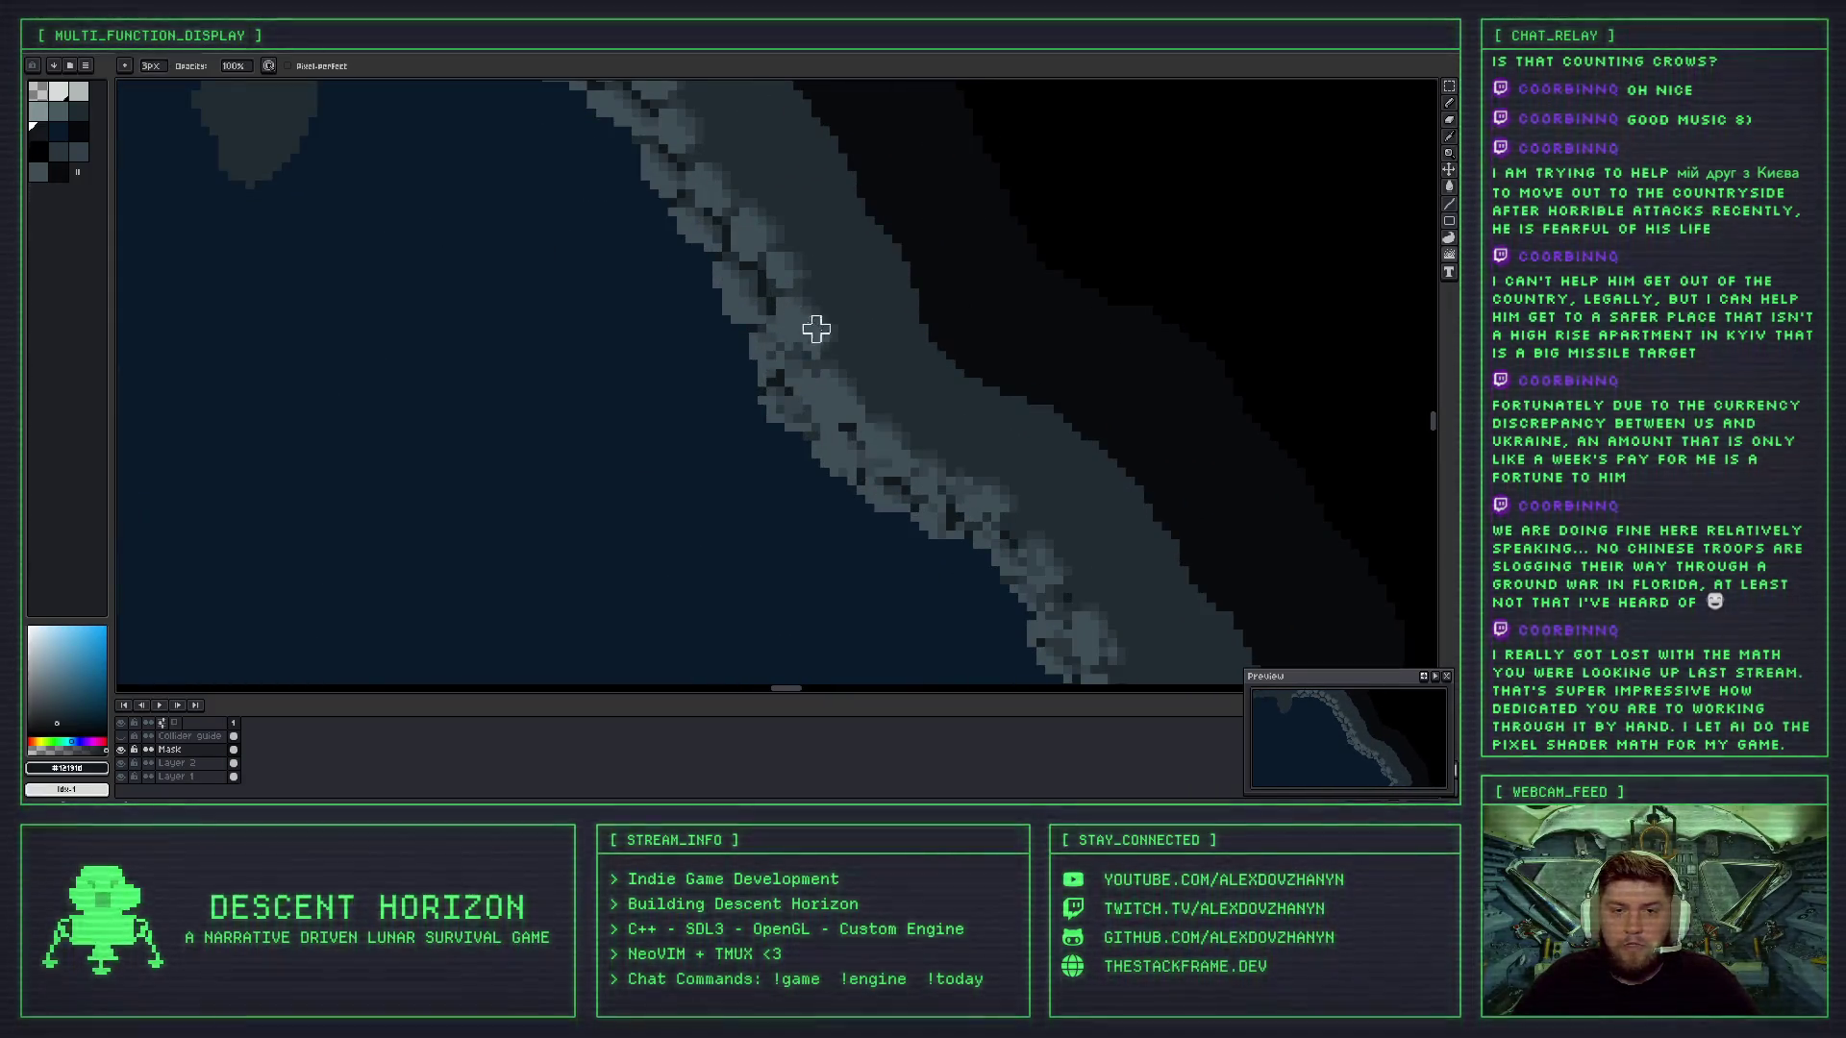
{"action": "scroll", "coordinate": [817, 336], "scroll_direction": "down", "scroll_amount": 3}
{"action": "scroll", "coordinate": [833, 373], "scroll_direction": "up", "scroll_amount": 1}
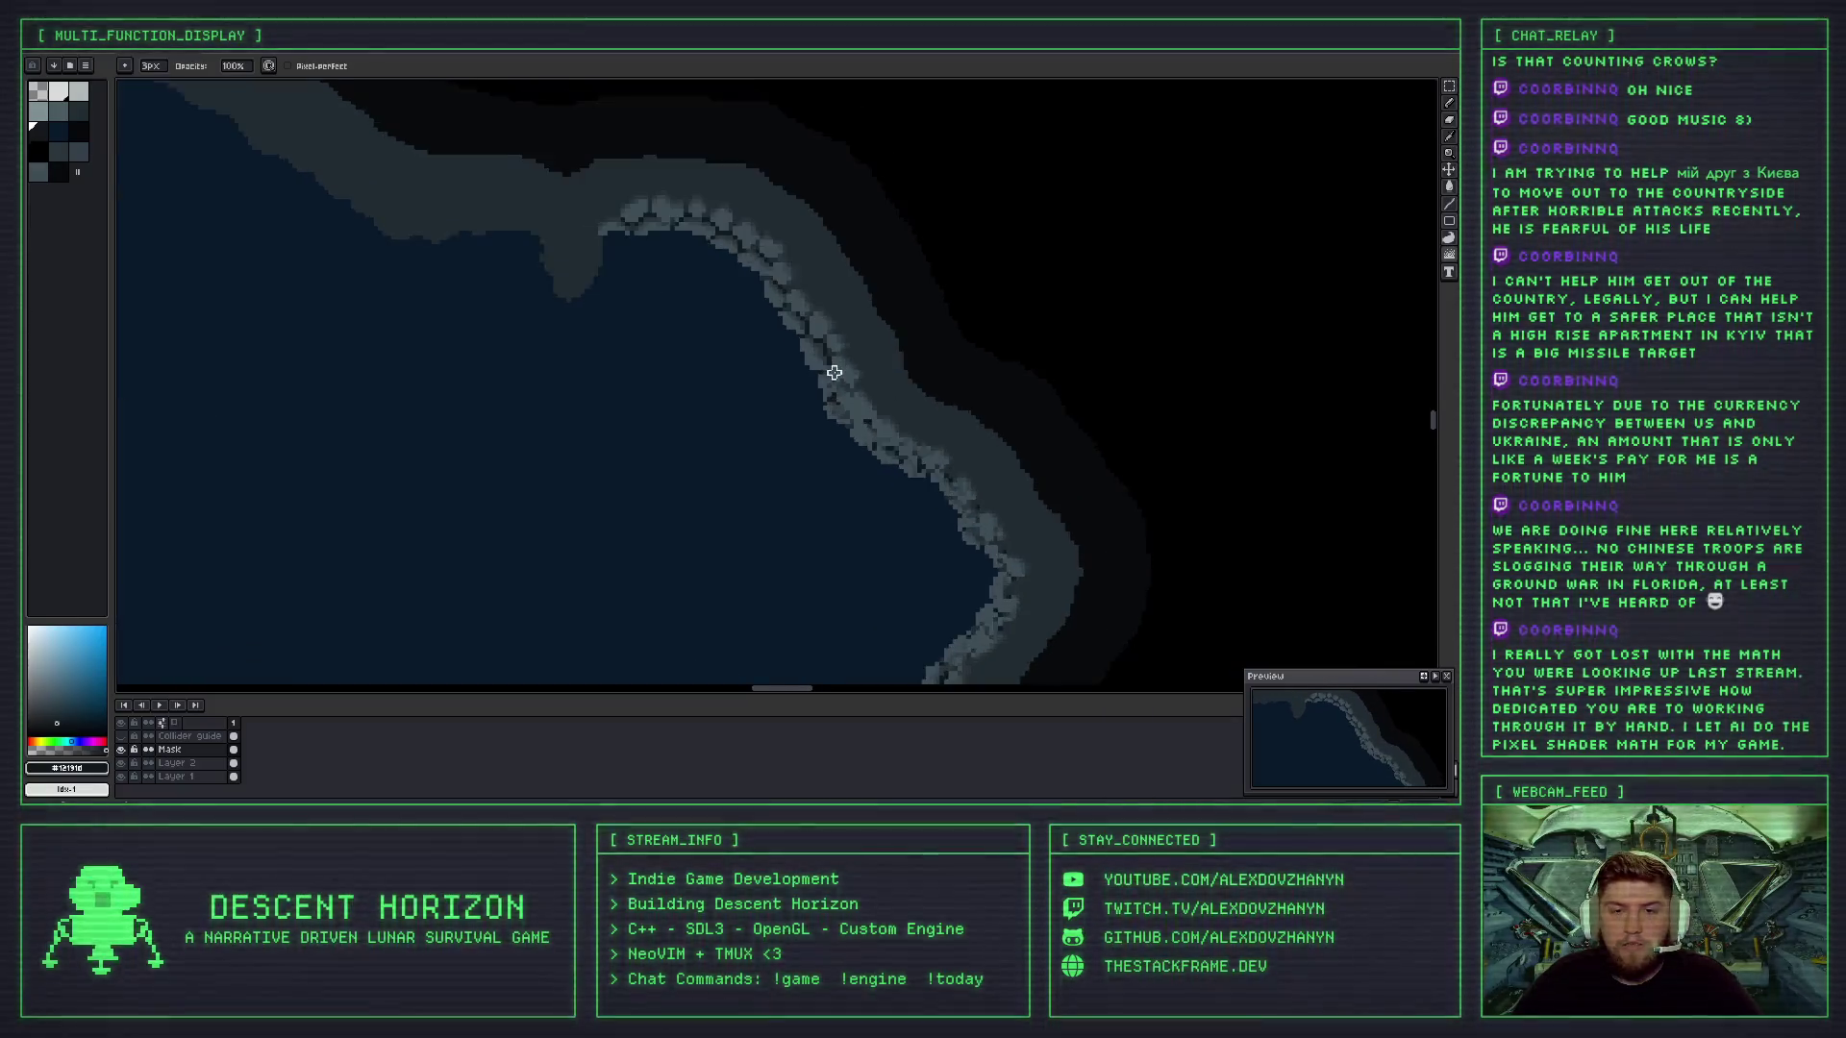
{"action": "scroll", "coordinate": [833, 373], "scroll_direction": "up", "scroll_amount": 1}
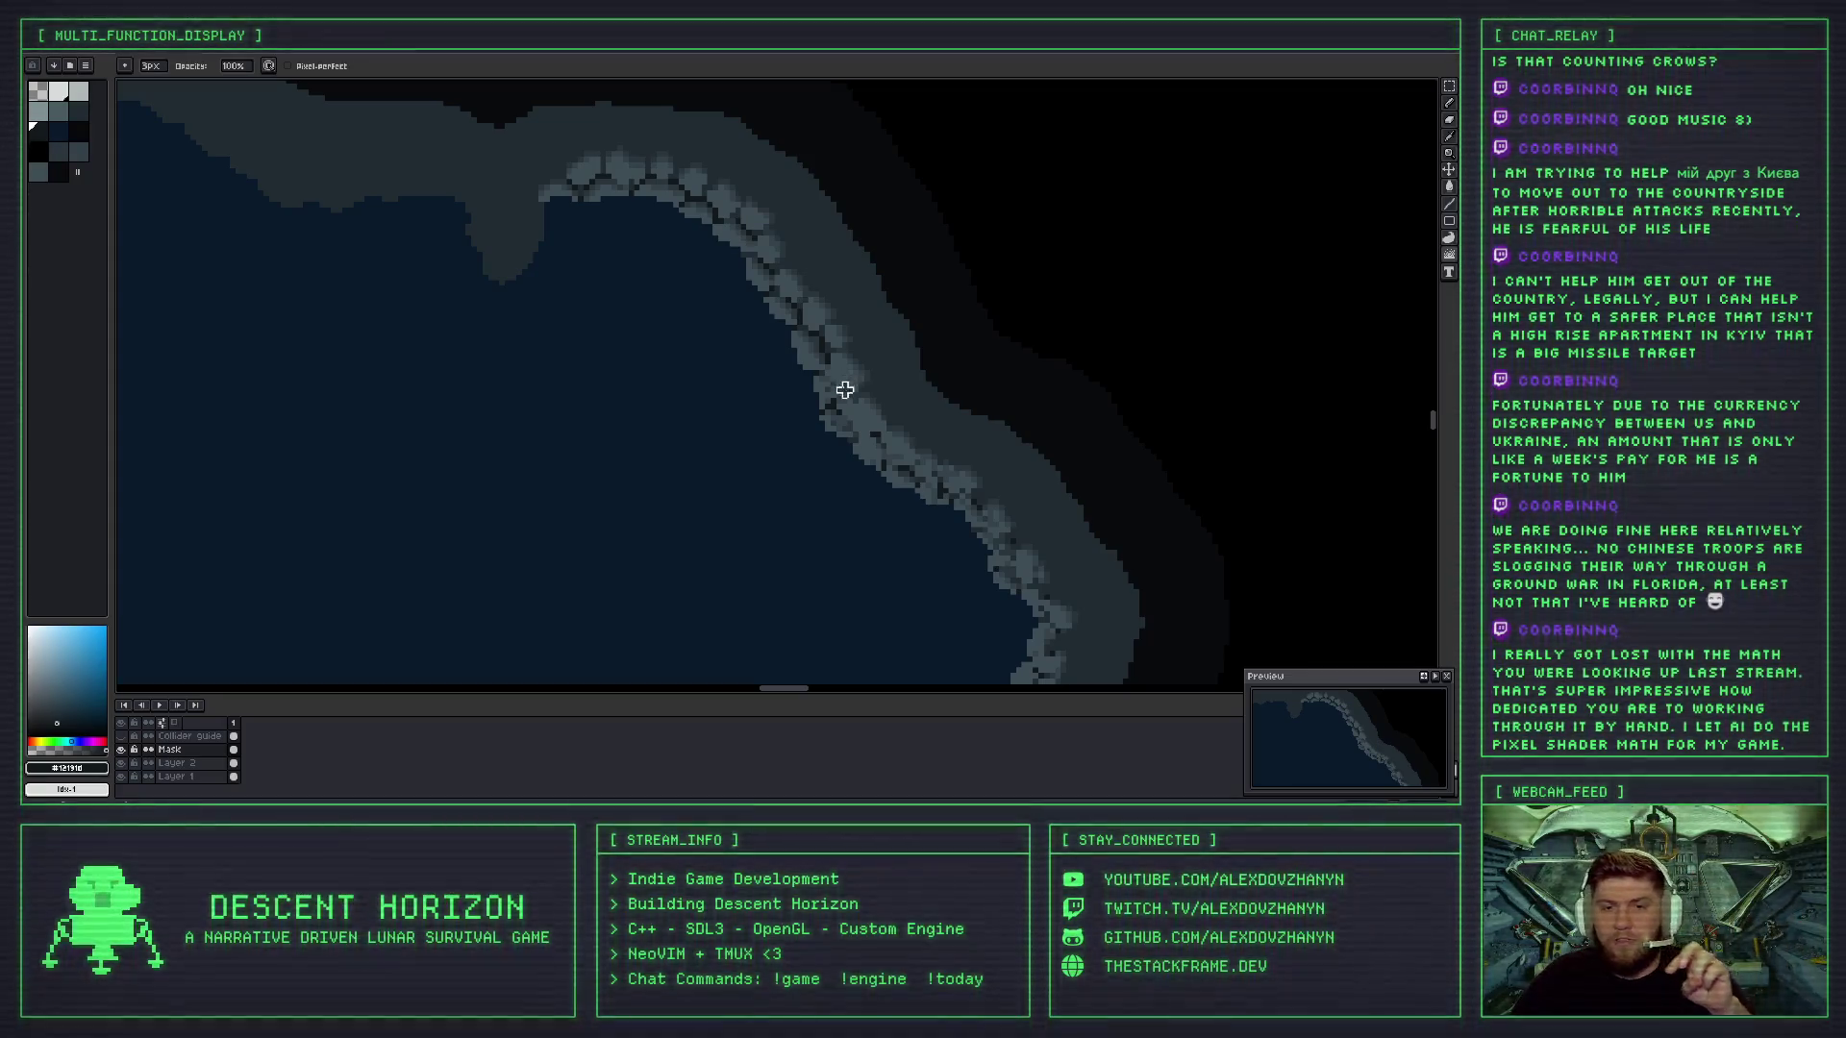
{"action": "scroll", "coordinate": [839, 379], "scroll_direction": "up", "scroll_amount": 4}
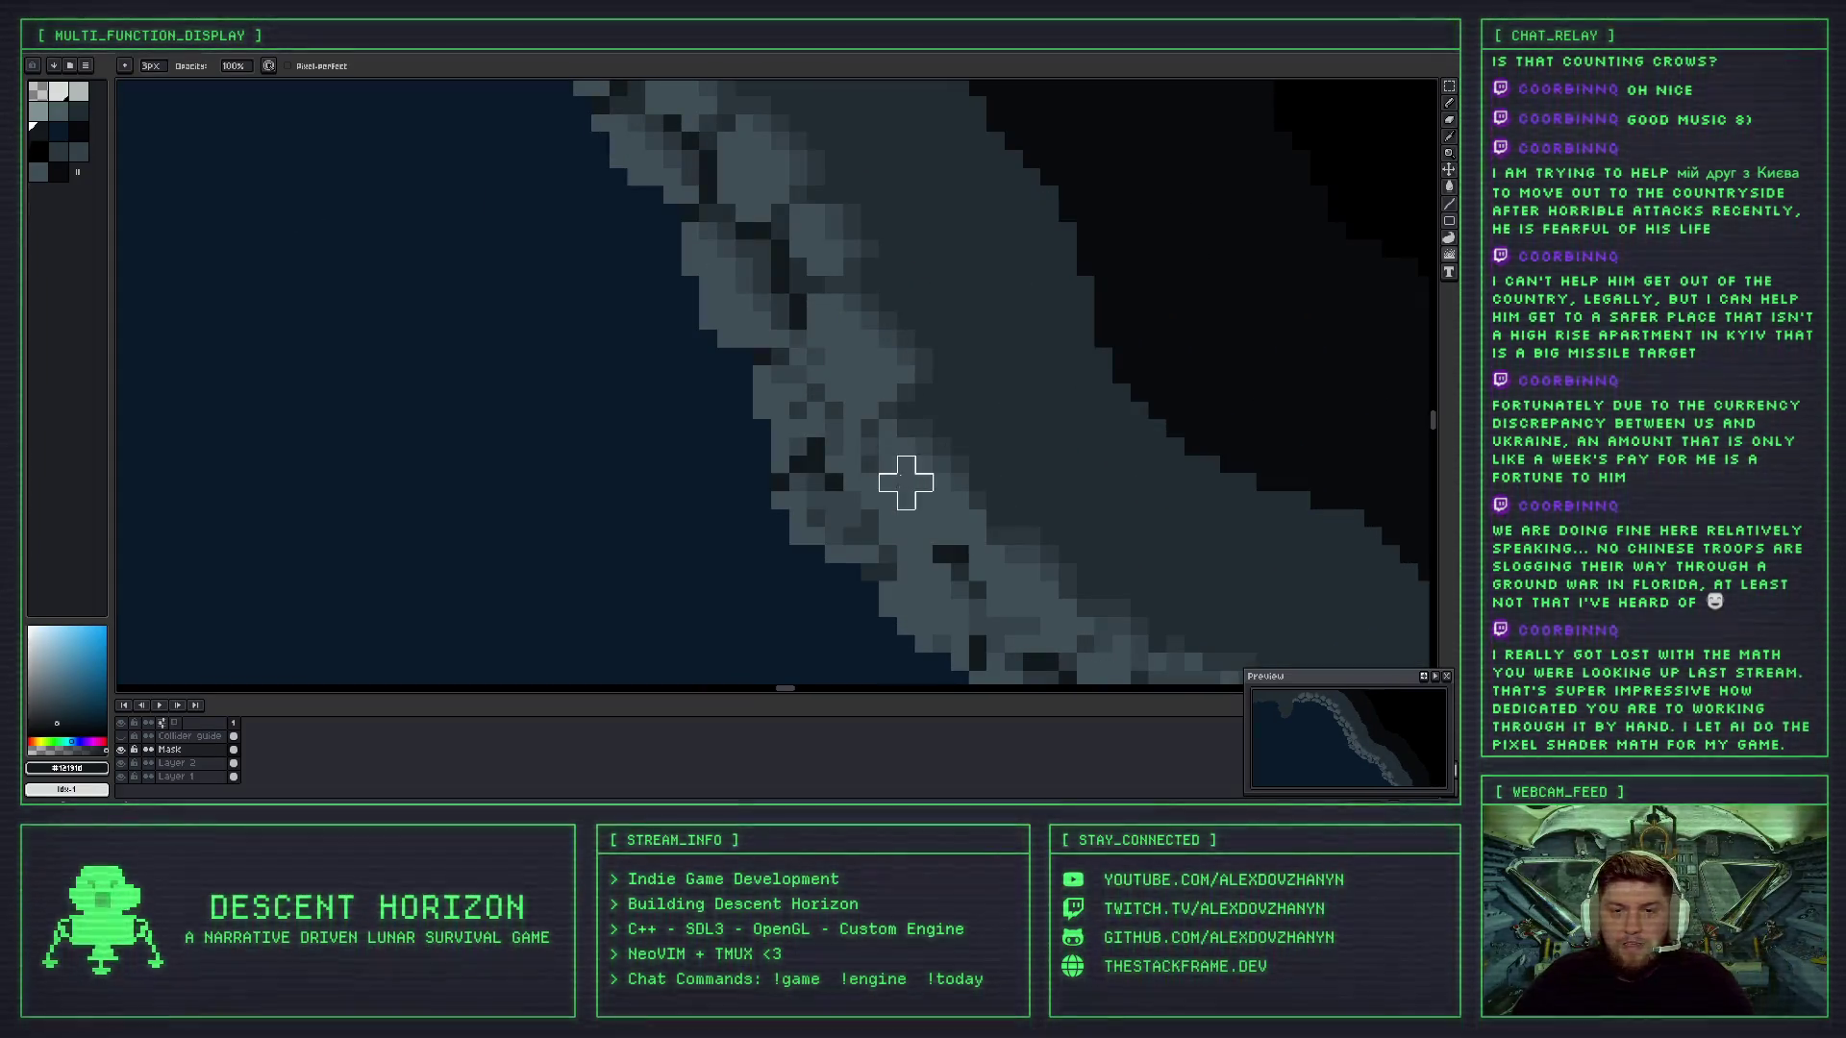
{"action": "scroll", "coordinate": [905, 483], "scroll_direction": "down", "scroll_amount": 3}
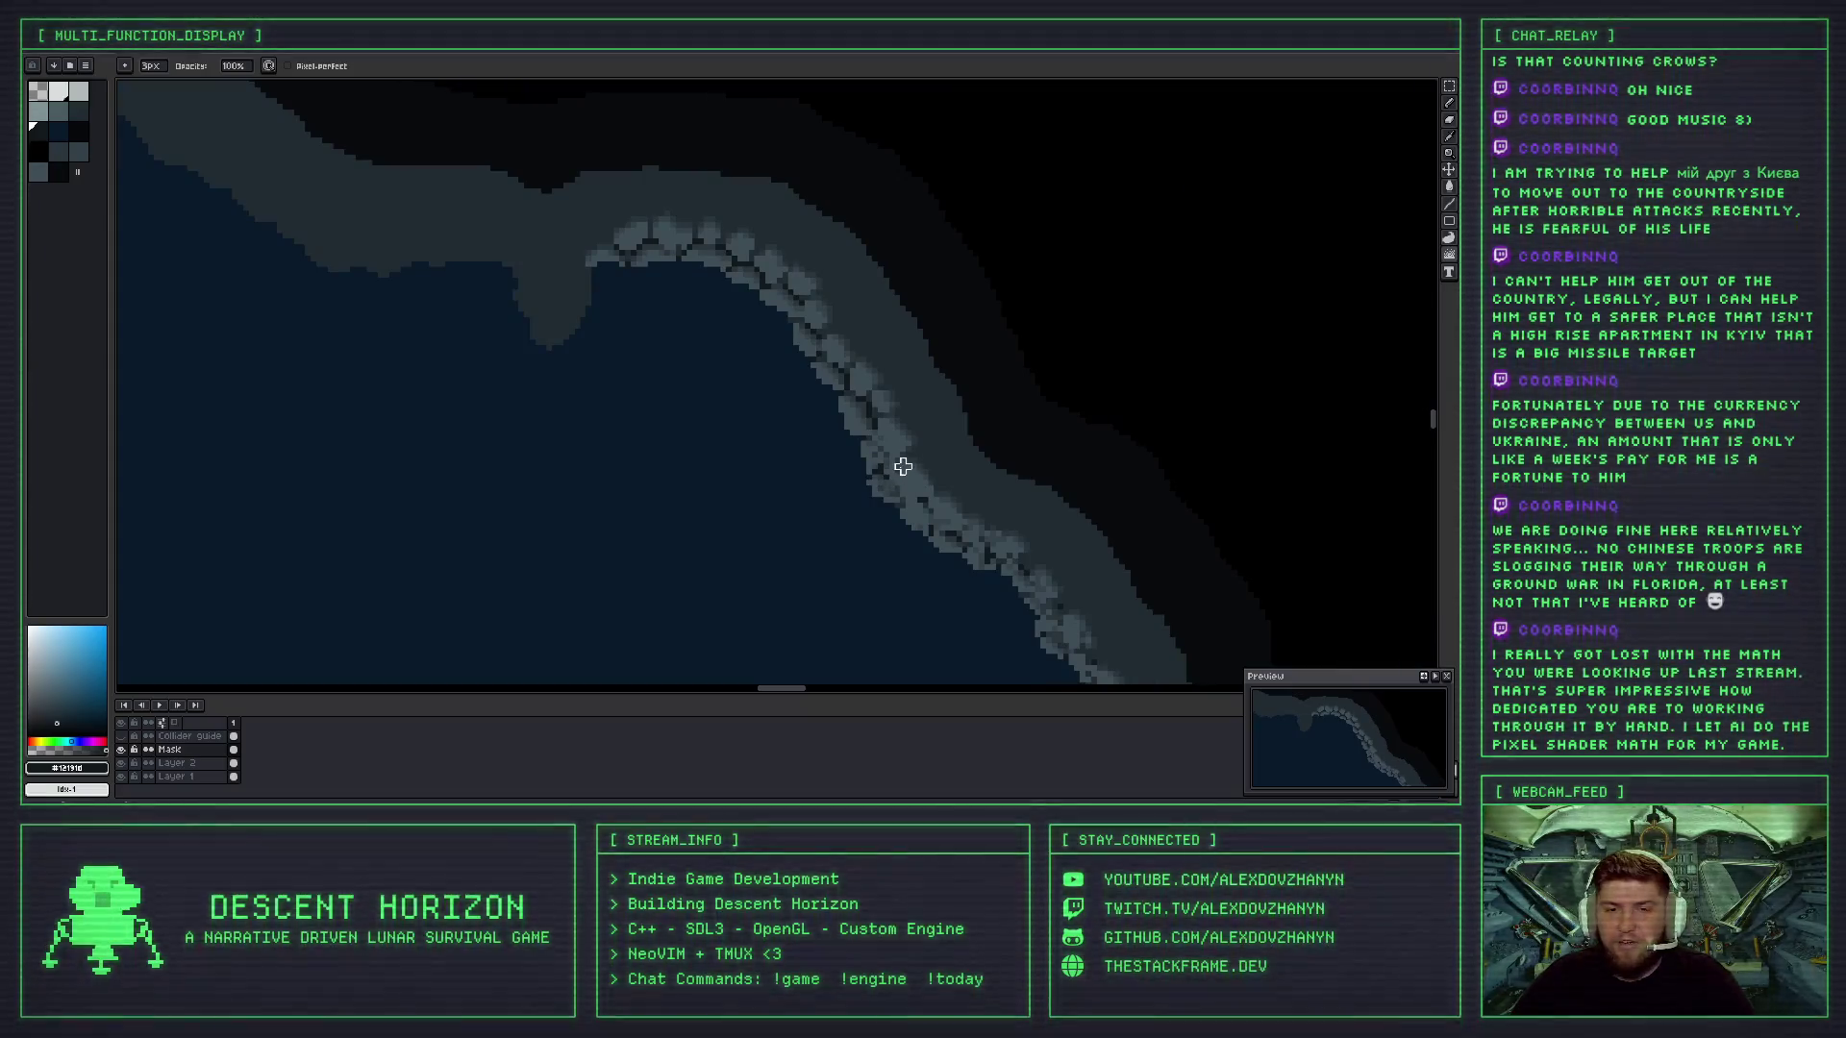
{"action": "scroll", "coordinate": [897, 460], "scroll_direction": "down", "scroll_amount": 2}
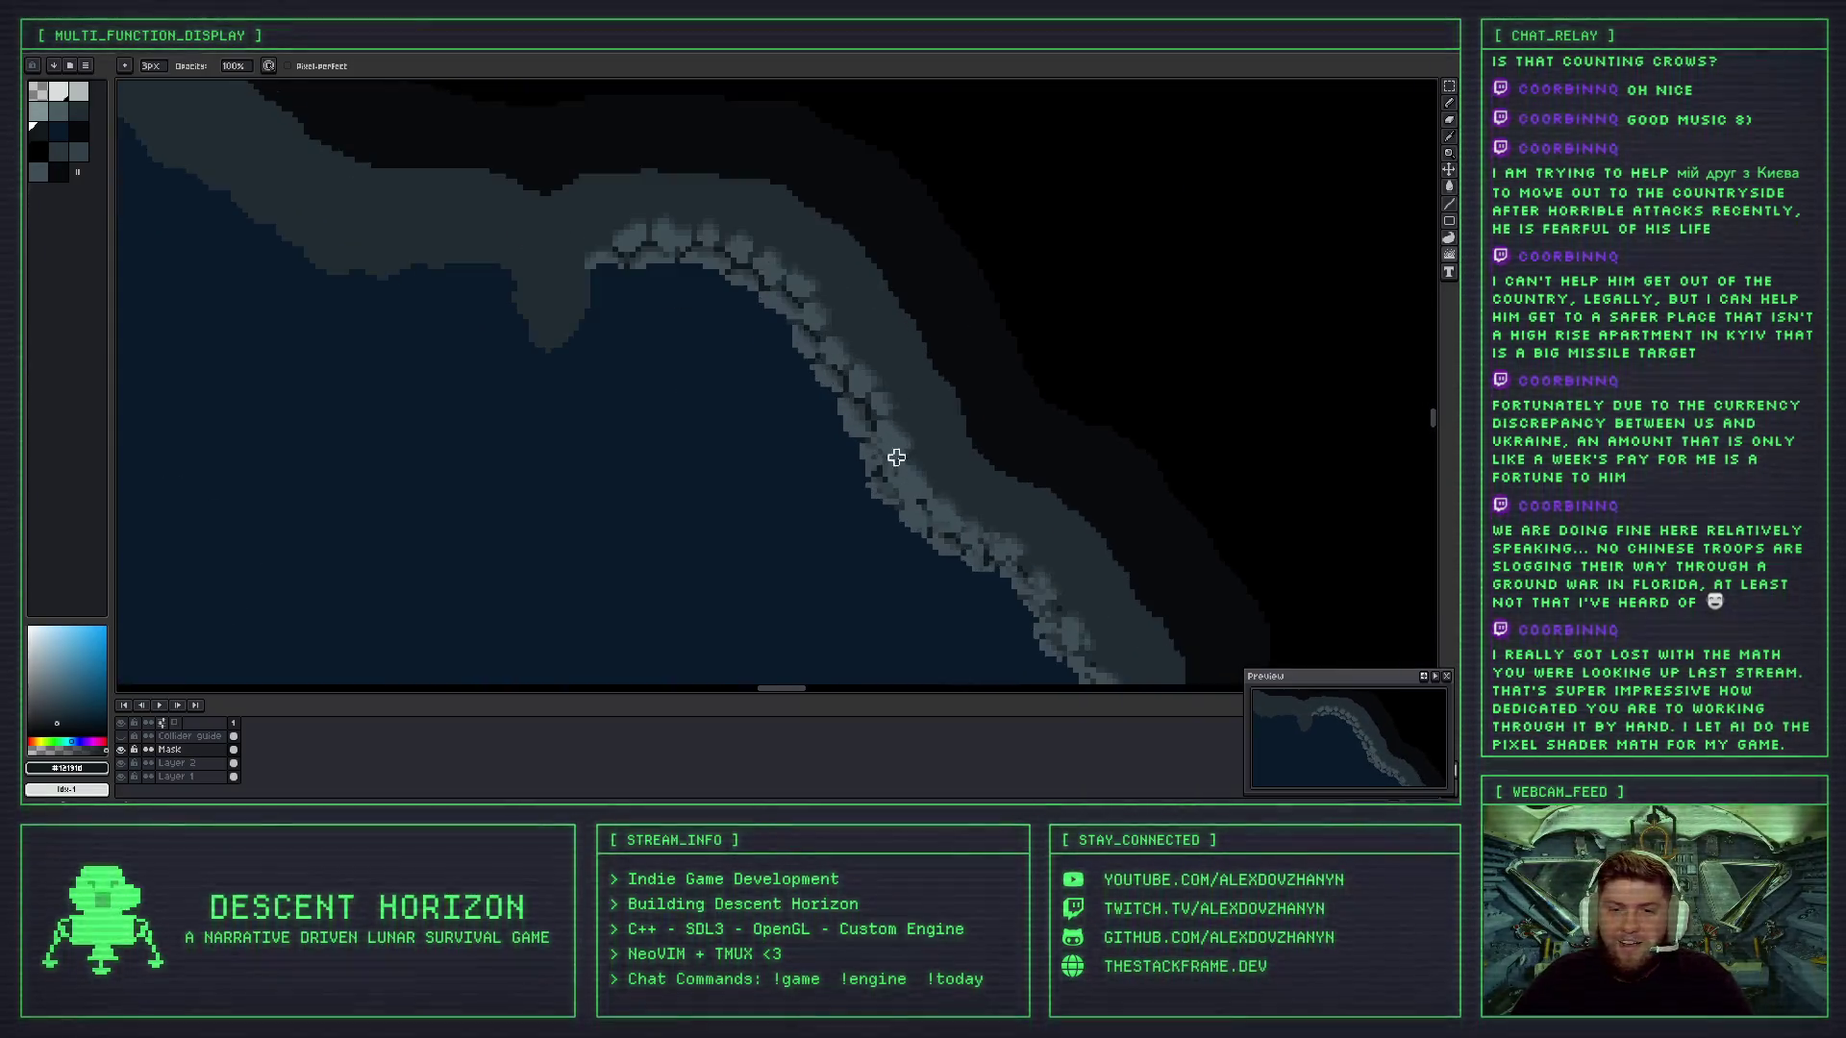
{"action": "scroll", "coordinate": [894, 452], "scroll_direction": "up", "scroll_amount": 4}
{"action": "scroll", "coordinate": [863, 347], "scroll_direction": "down", "scroll_amount": 1}
{"action": "scroll", "coordinate": [862, 347], "scroll_direction": "up", "scroll_amount": 1}
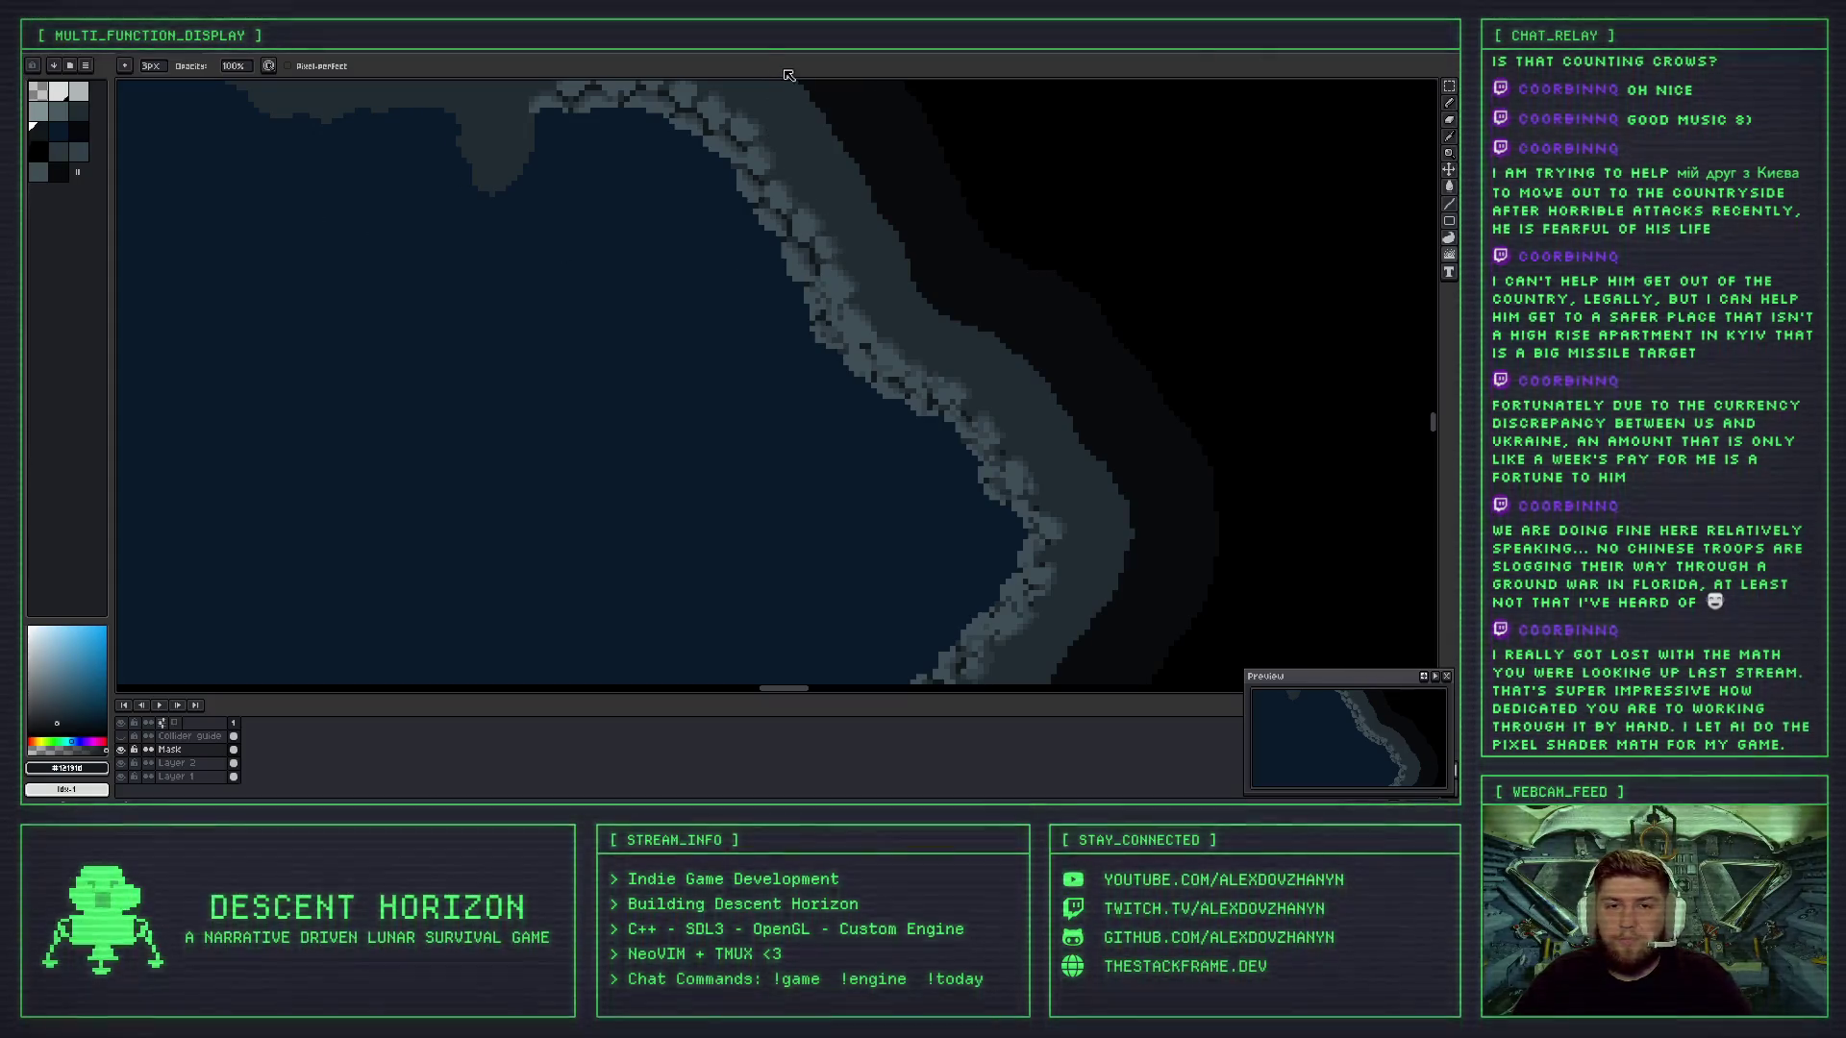
{"action": "scroll", "coordinate": [807, 222], "scroll_direction": "up", "scroll_amount": 4}
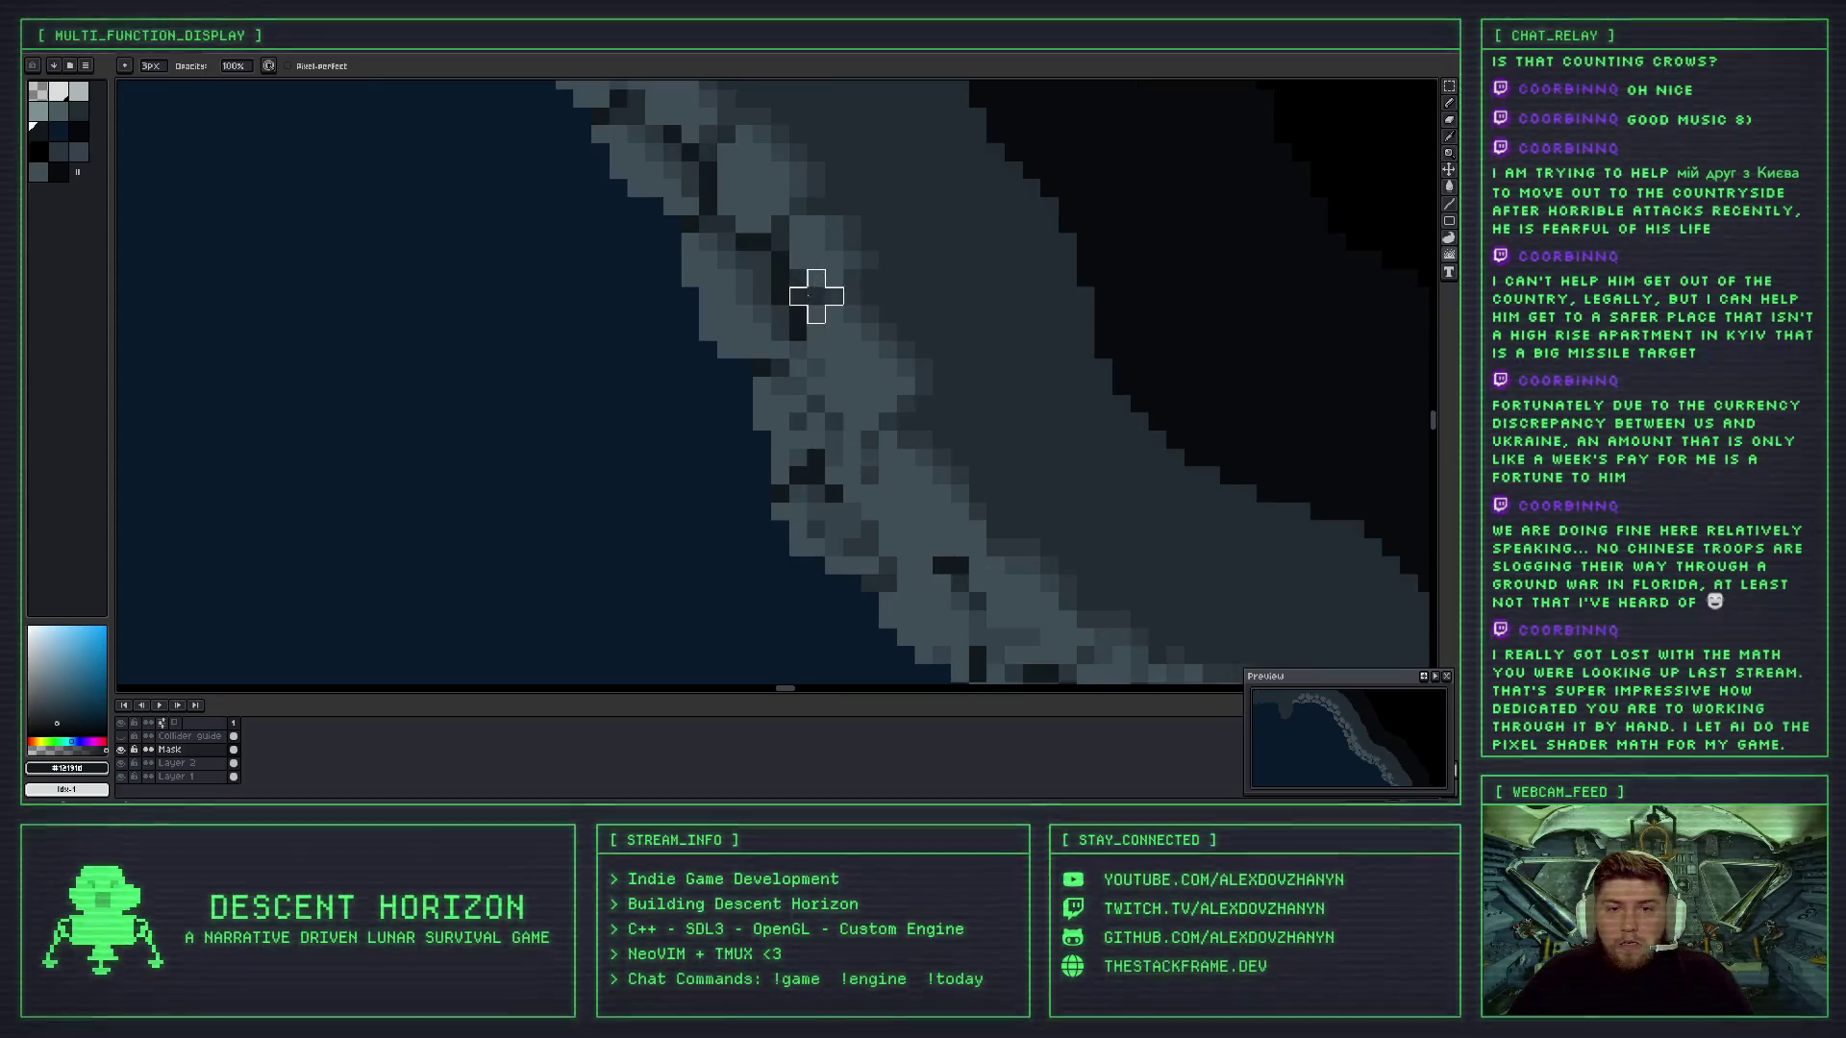
- Darken the coastline rock pixels and try a Jumble stroke along the edge, then undo it
{"action": "mouse_move", "coordinate": [744, 297]}
{"action": "left_mouse_down"}
{"action": "mouse_move", "coordinate": [758, 198]}
{"action": "mouse_move", "coordinate": [832, 326]}
{"action": "mouse_move", "coordinate": [798, 260]}
{"action": "left_mouse_up"}
{"action": "scroll", "coordinate": [839, 351], "scroll_direction": "down", "scroll_amount": 5}
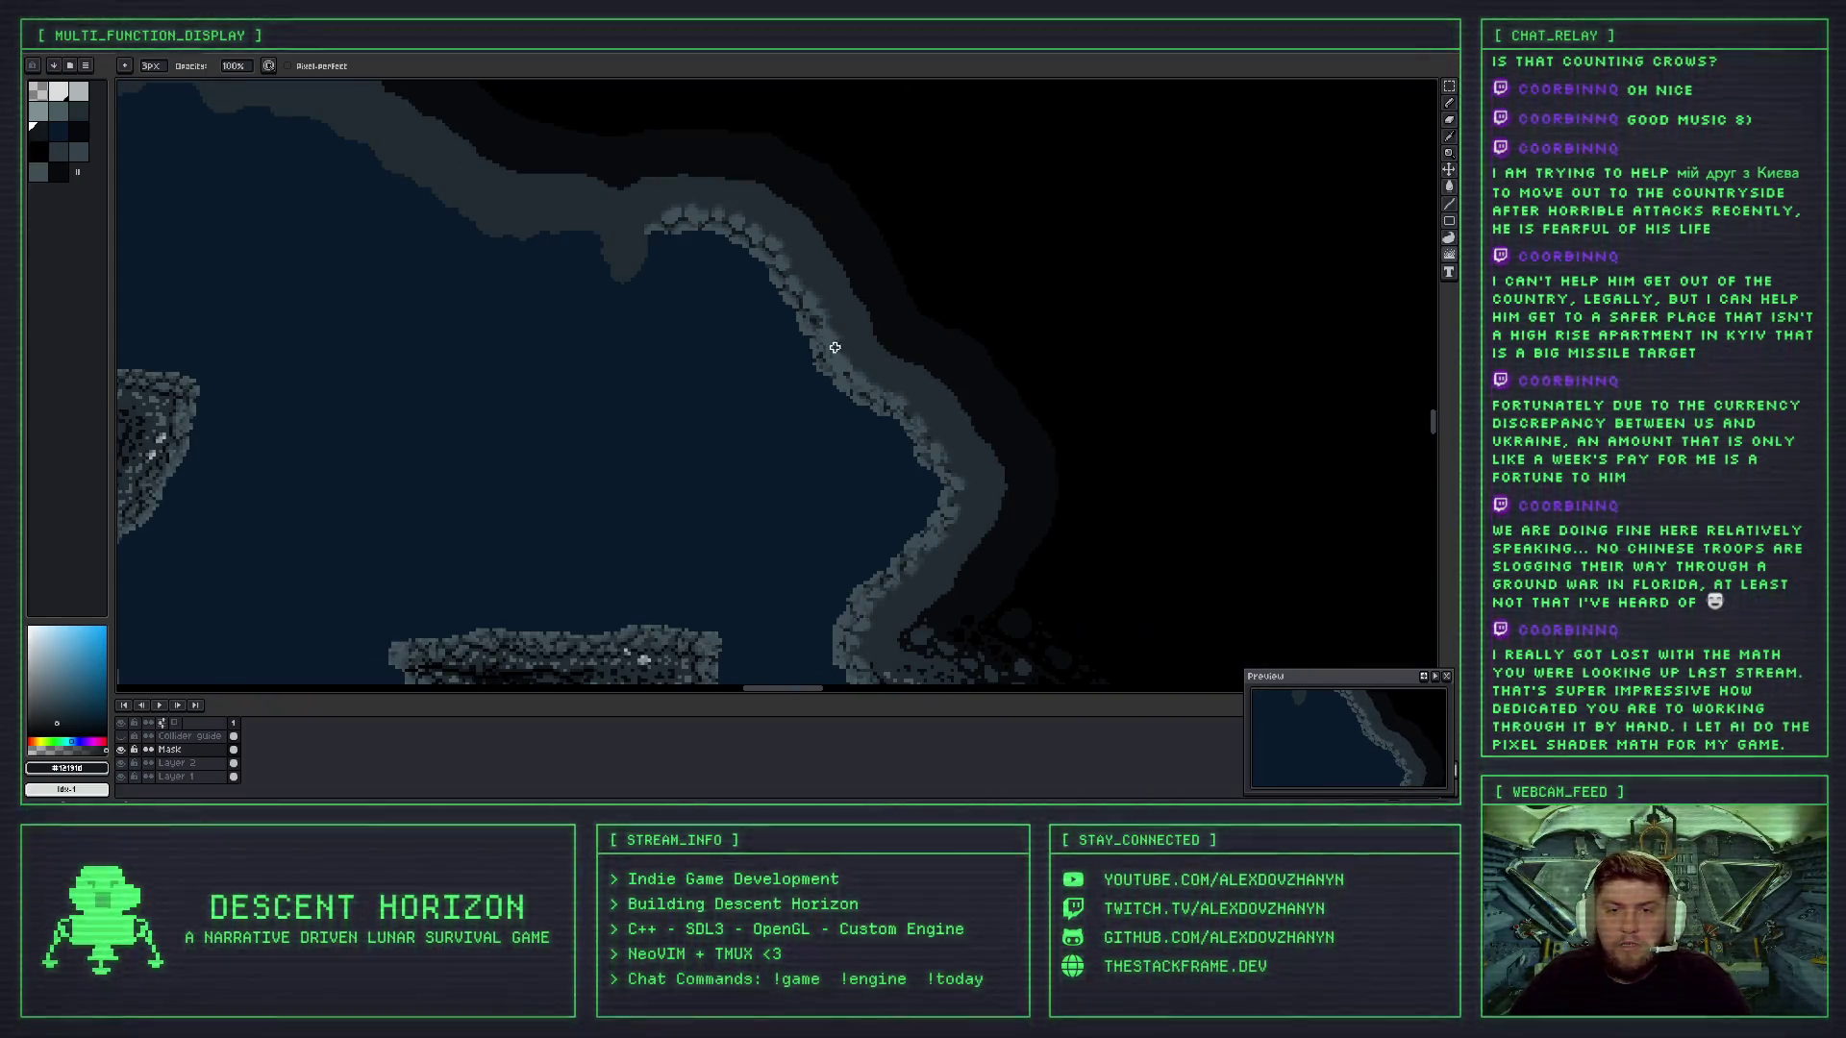
{"action": "scroll", "coordinate": [834, 347], "scroll_direction": "up", "scroll_amount": 5}
{"action": "mouse_move", "coordinate": [823, 372]}
{"action": "left_mouse_down"}
{"action": "mouse_move", "coordinate": [861, 442]}
{"action": "mouse_move", "coordinate": [807, 371]}
{"action": "left_mouse_up"}
{"action": "key", "text": "ctrl+z"}
{"action": "key", "text": "ctrl+z"}
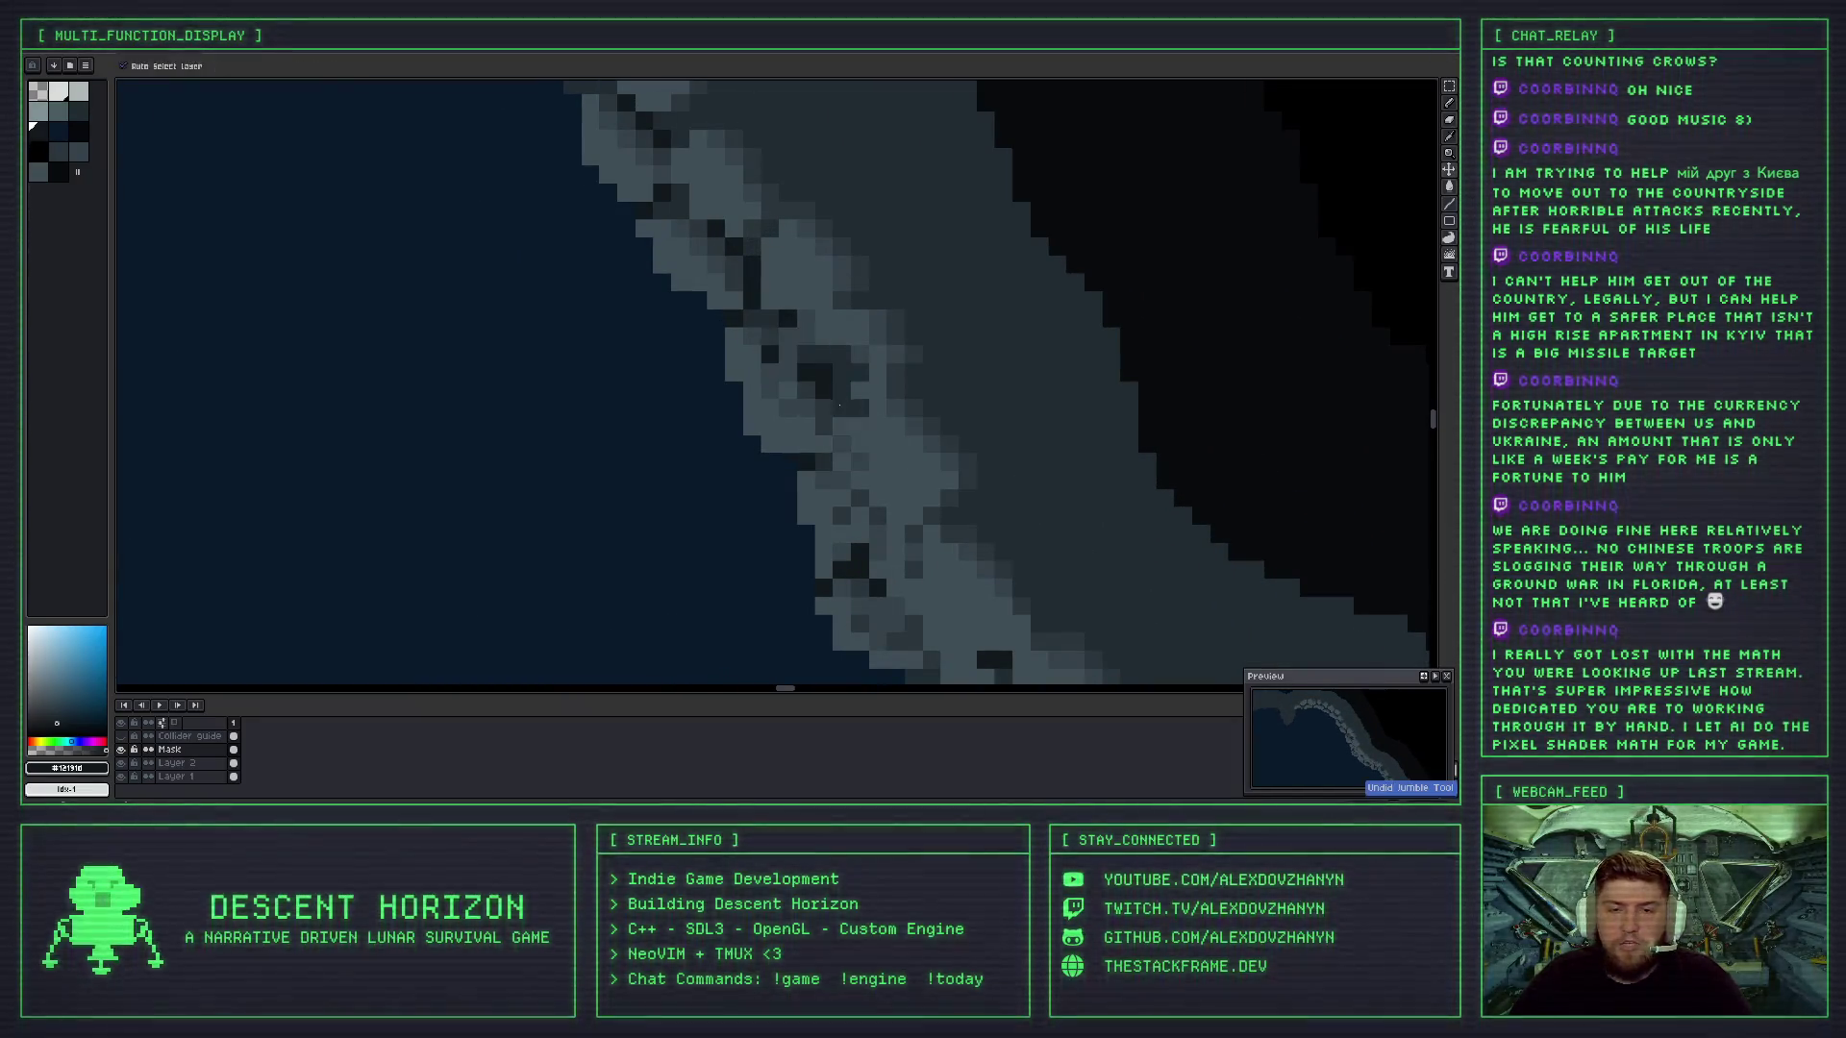
- Zoom in and out to inspect the roughened grey stone rim along the right shoreline
{"action": "scroll", "coordinate": [804, 350], "scroll_direction": "down", "scroll_amount": 4}
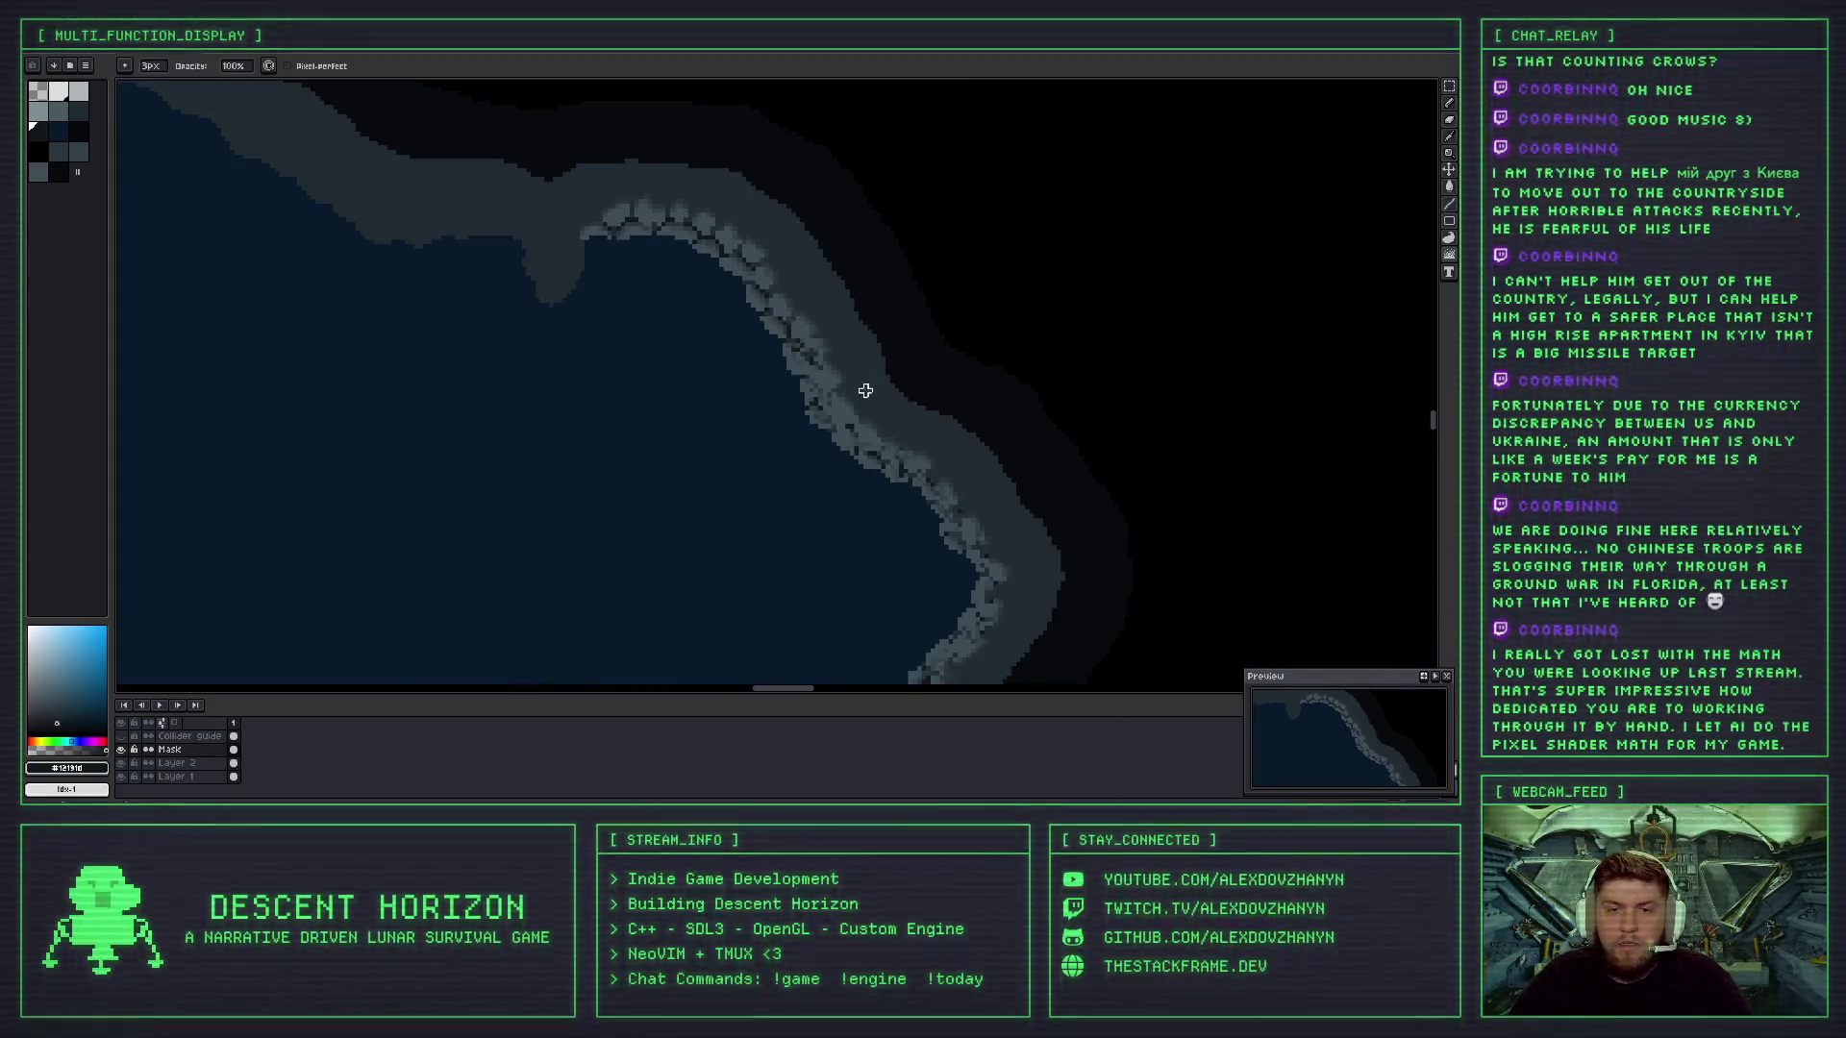
{"action": "scroll", "coordinate": [835, 377], "scroll_direction": "down", "scroll_amount": 3}
{"action": "scroll", "coordinate": [836, 375], "scroll_direction": "up", "scroll_amount": 2}
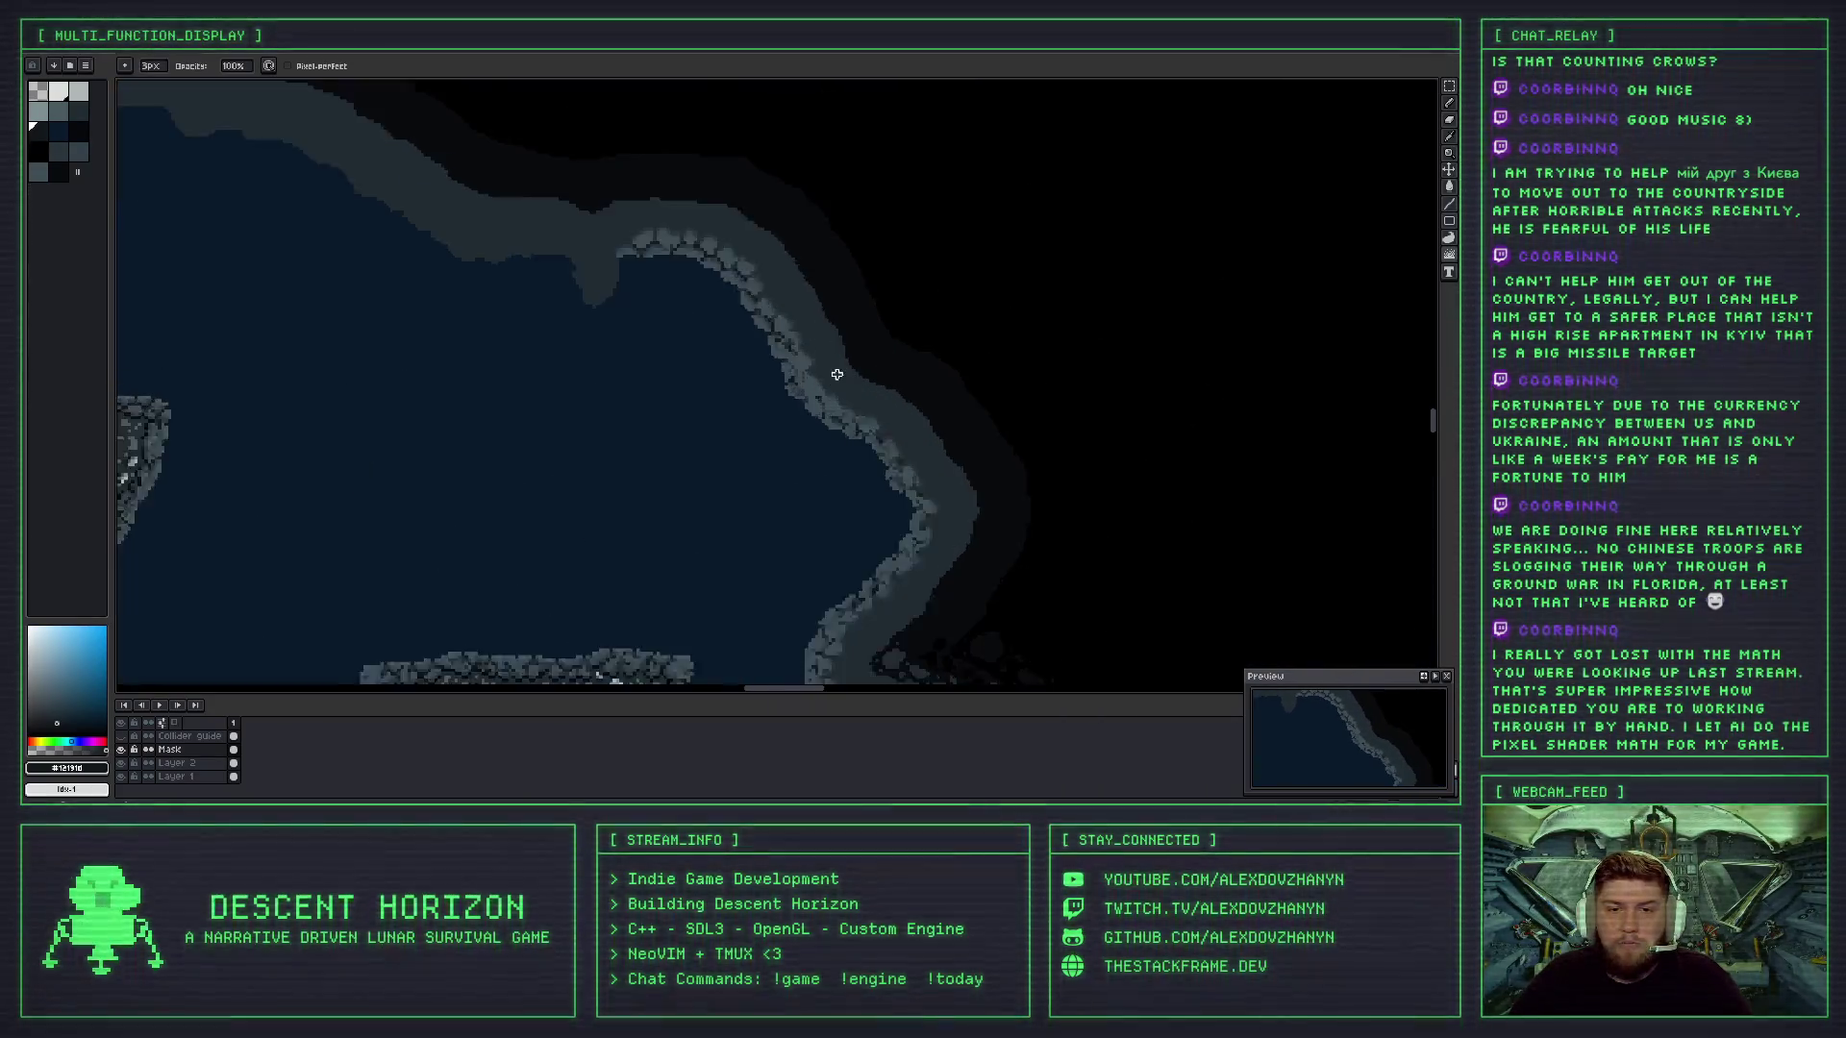
{"action": "scroll", "coordinate": [835, 370], "scroll_direction": "up", "scroll_amount": 2}
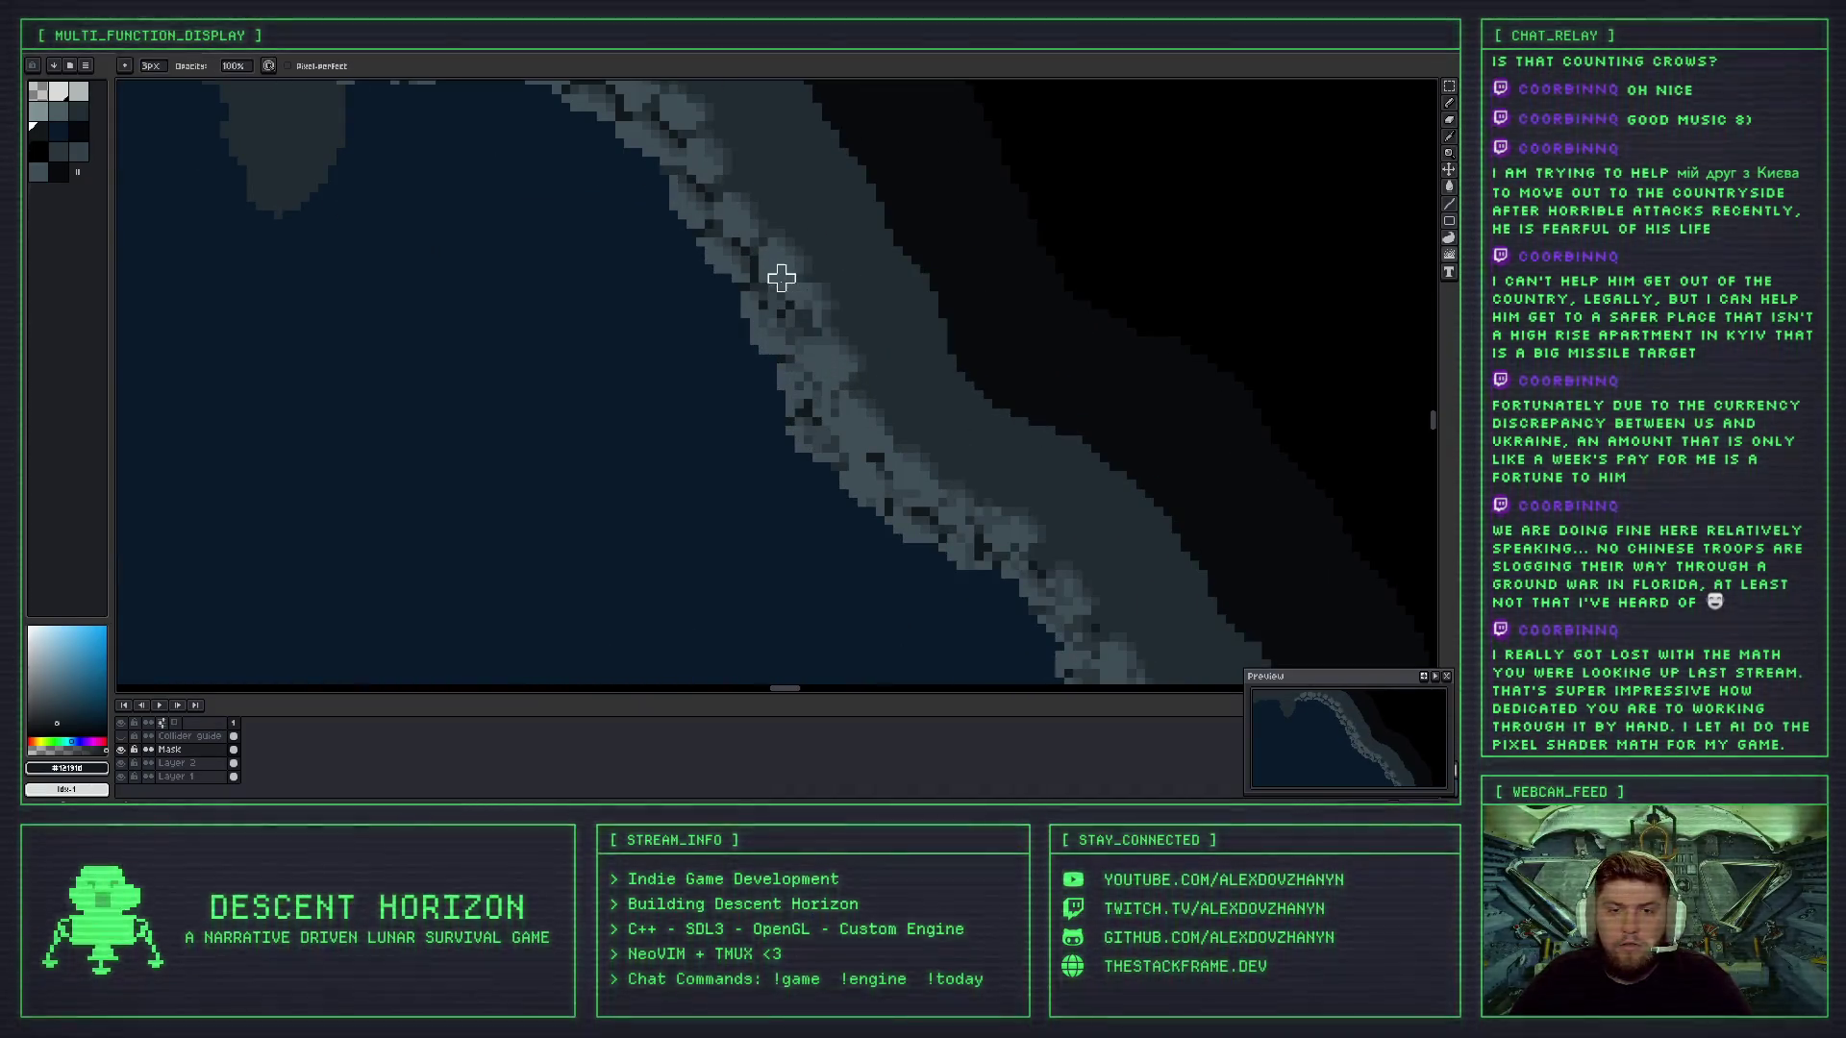
{"action": "scroll", "coordinate": [812, 323], "scroll_direction": "down", "scroll_amount": 2}
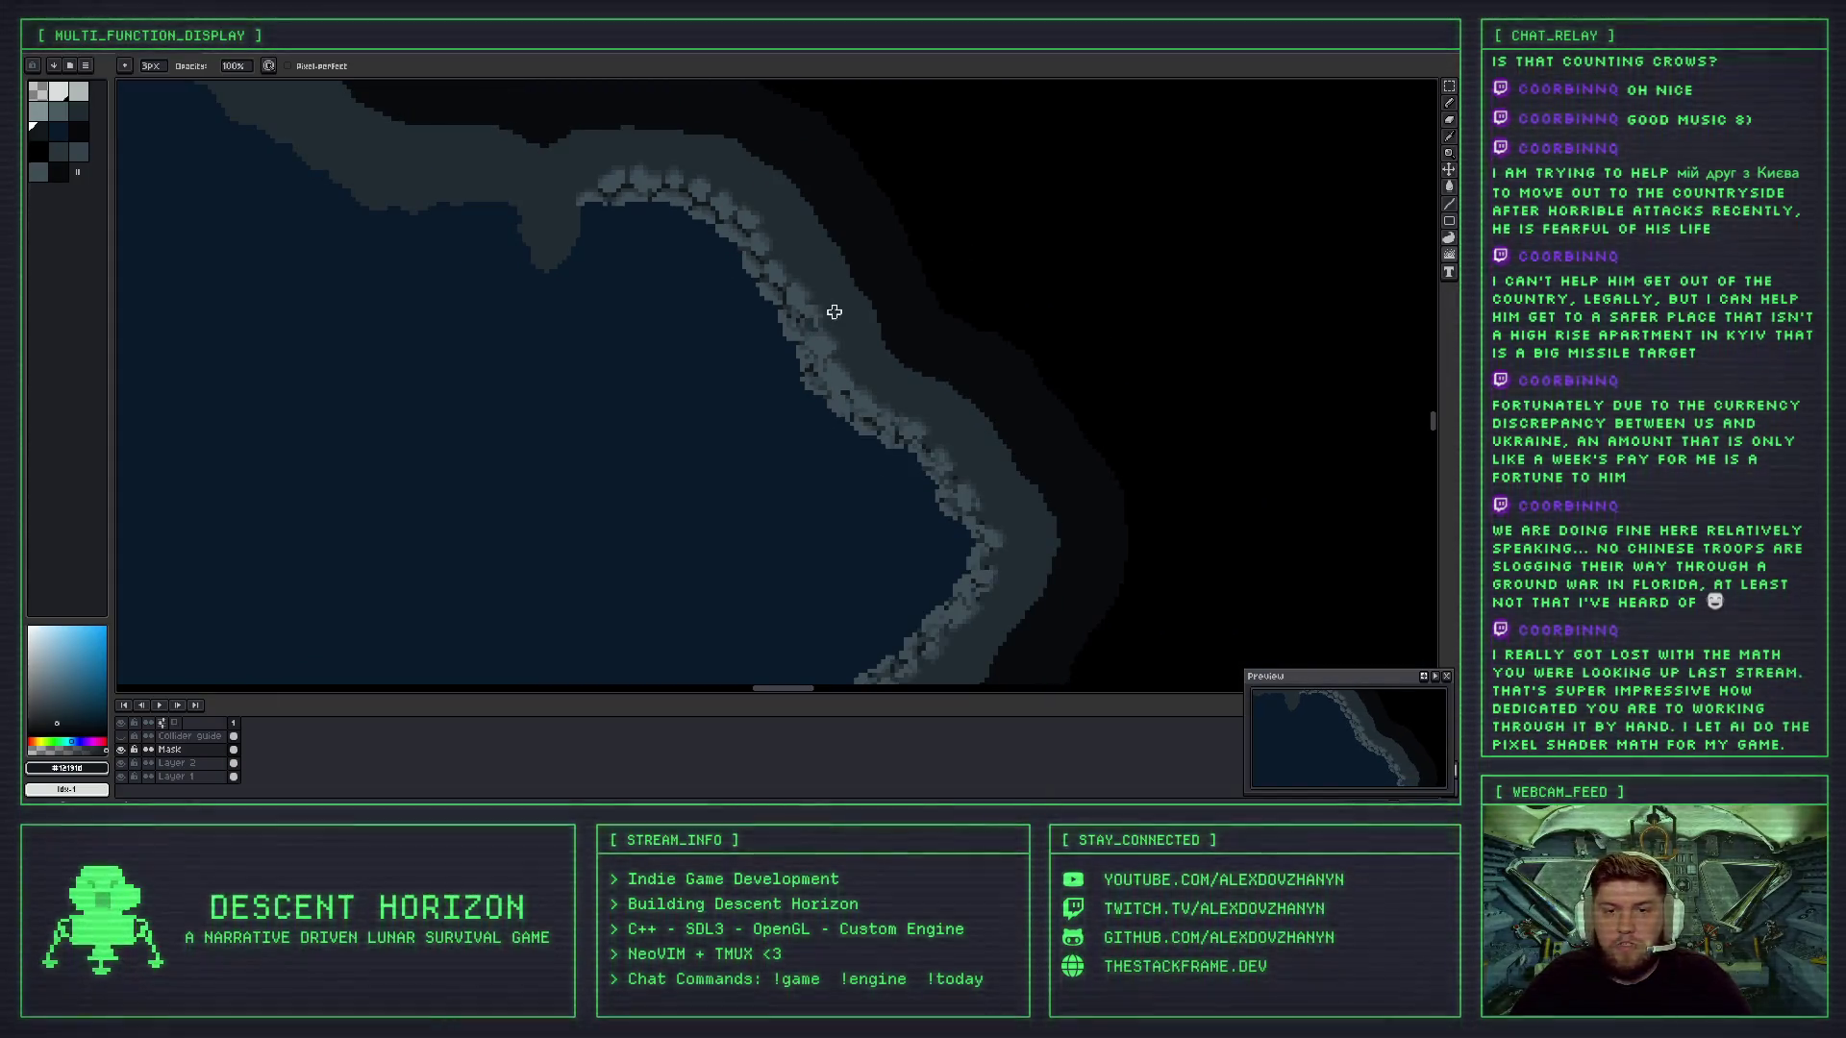
{"action": "scroll", "coordinate": [817, 338], "scroll_direction": "up", "scroll_amount": 1}
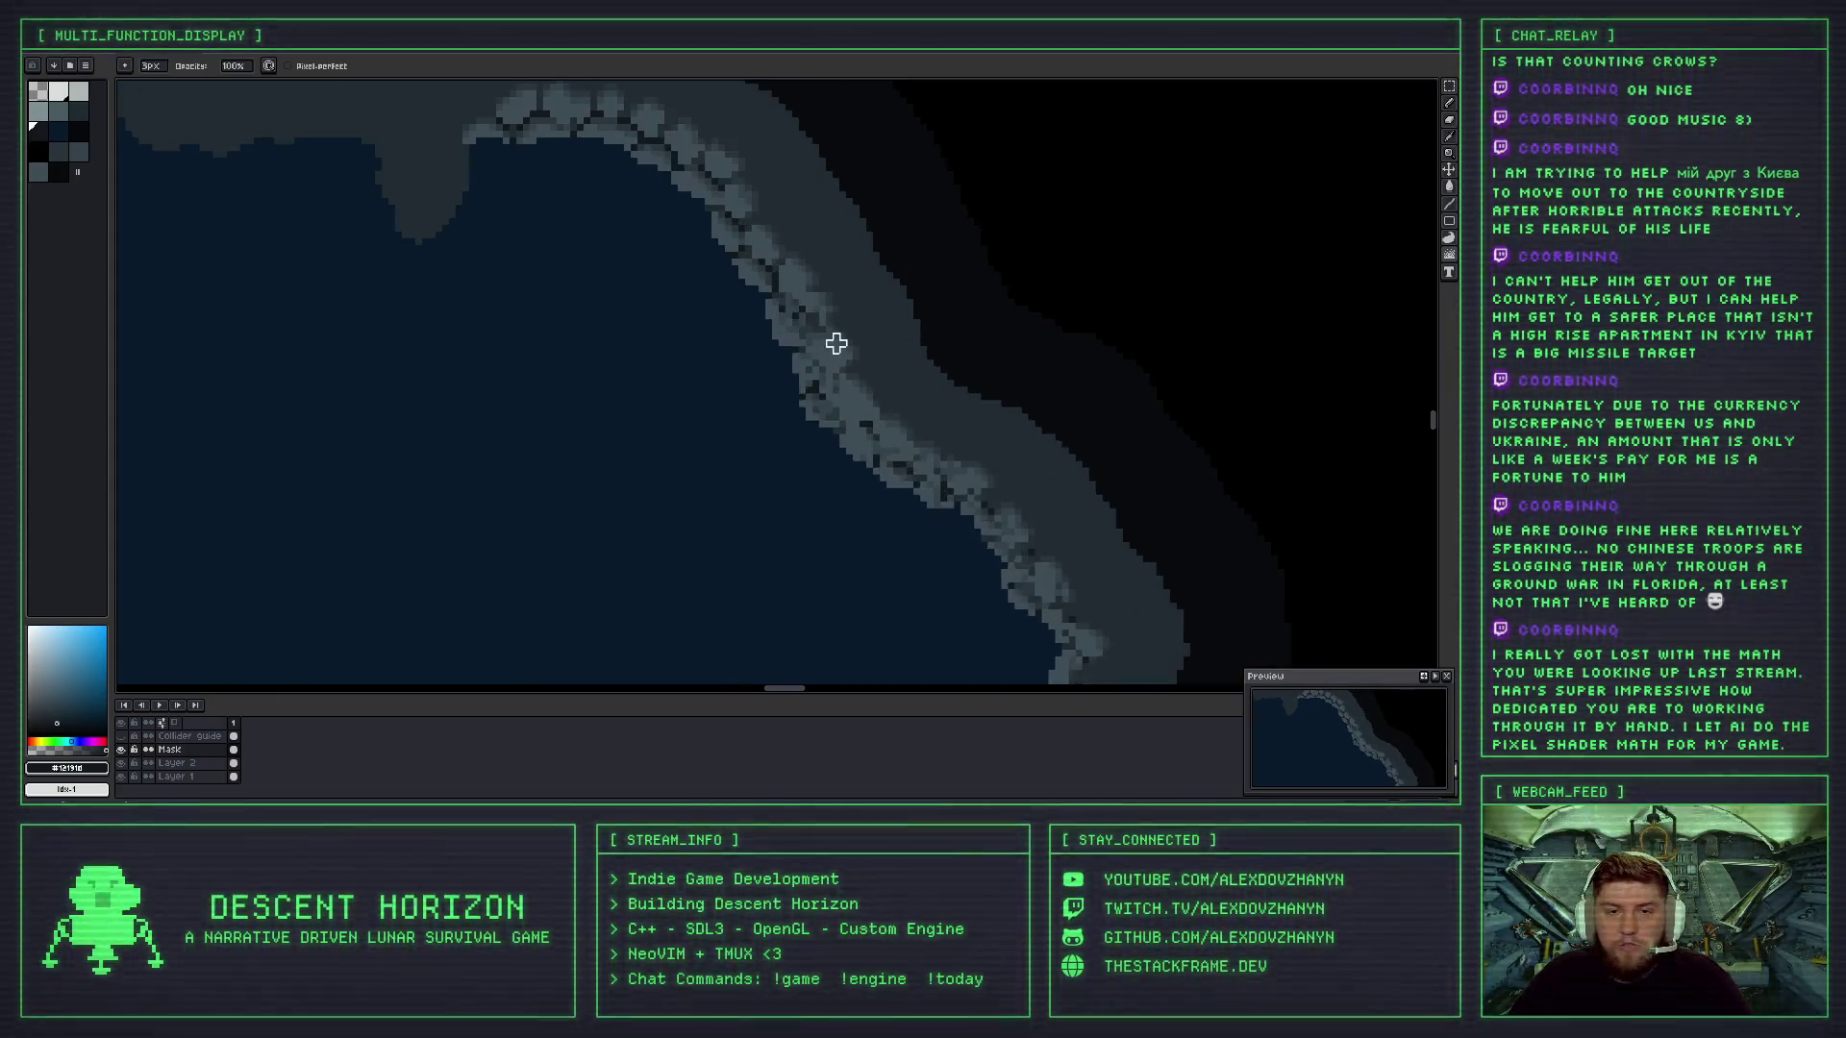
{"action": "scroll", "coordinate": [803, 329], "scroll_direction": "down", "scroll_amount": 5}
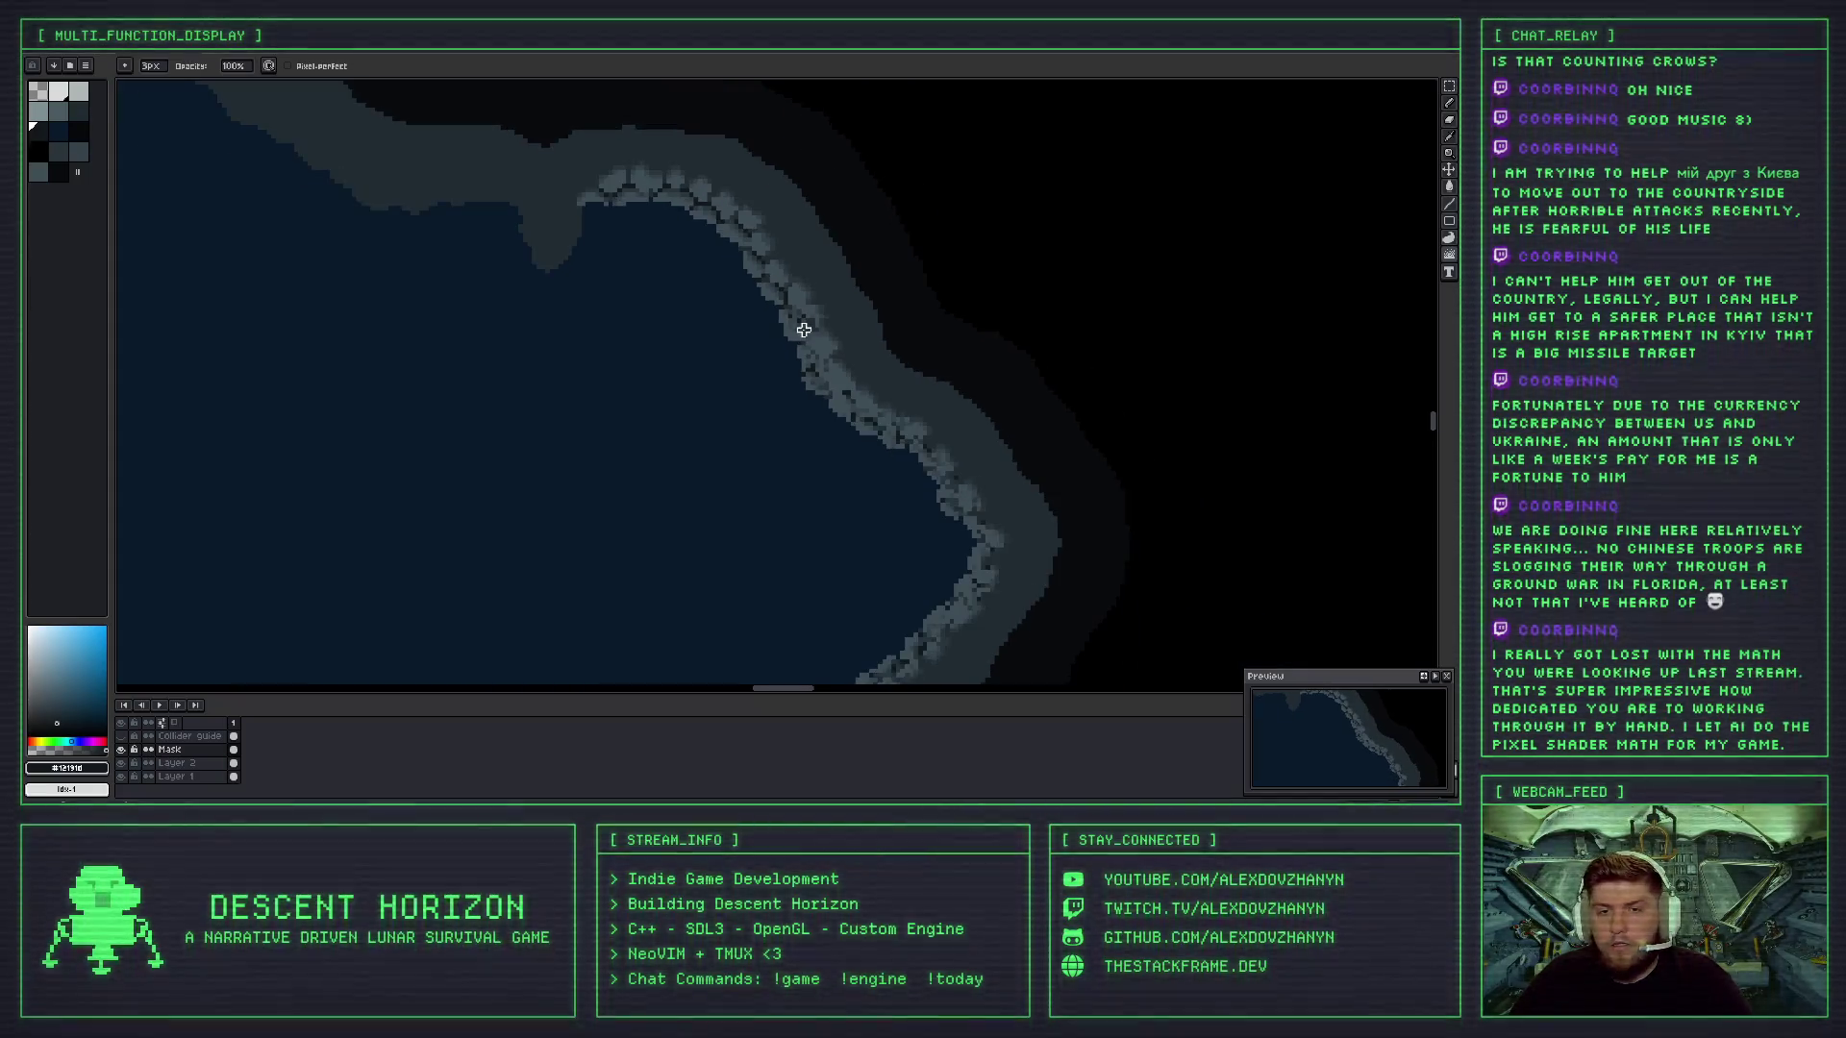
{"action": "scroll", "coordinate": [827, 269], "scroll_direction": "up", "scroll_amount": 3}
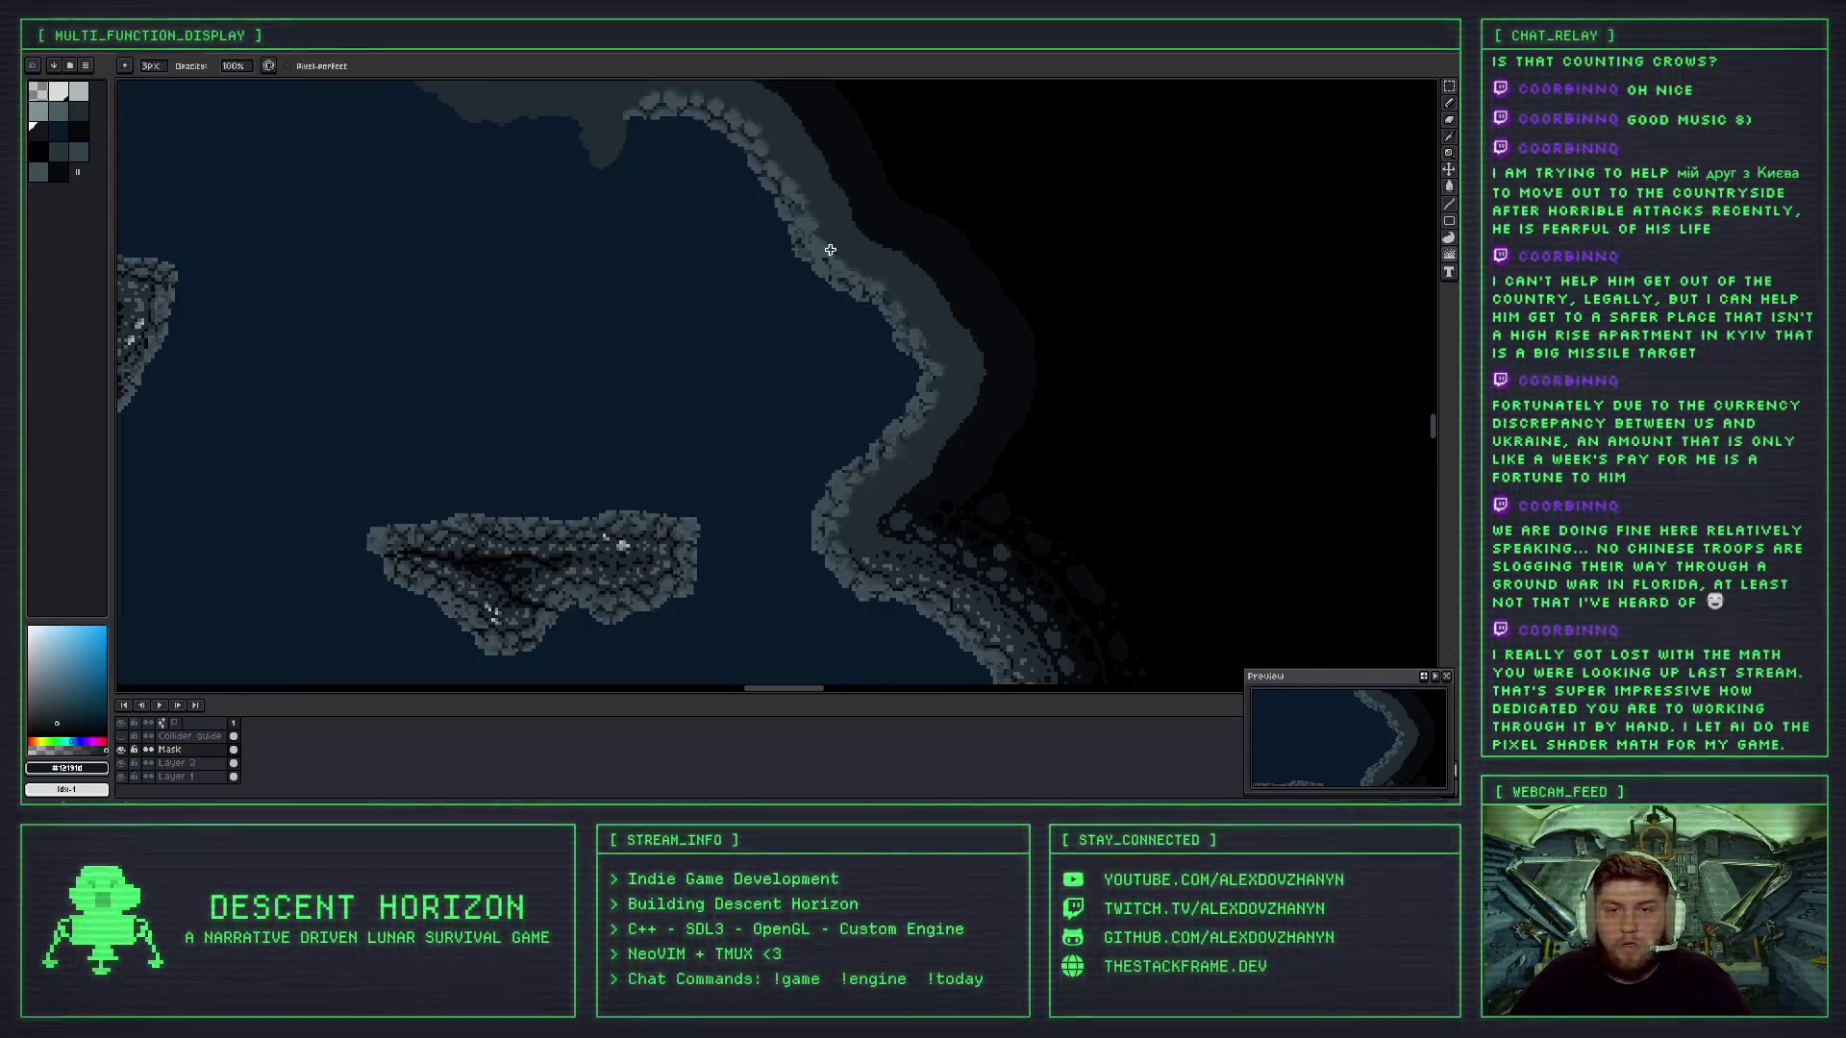
{"action": "scroll", "coordinate": [816, 249], "scroll_direction": "up", "scroll_amount": 1}
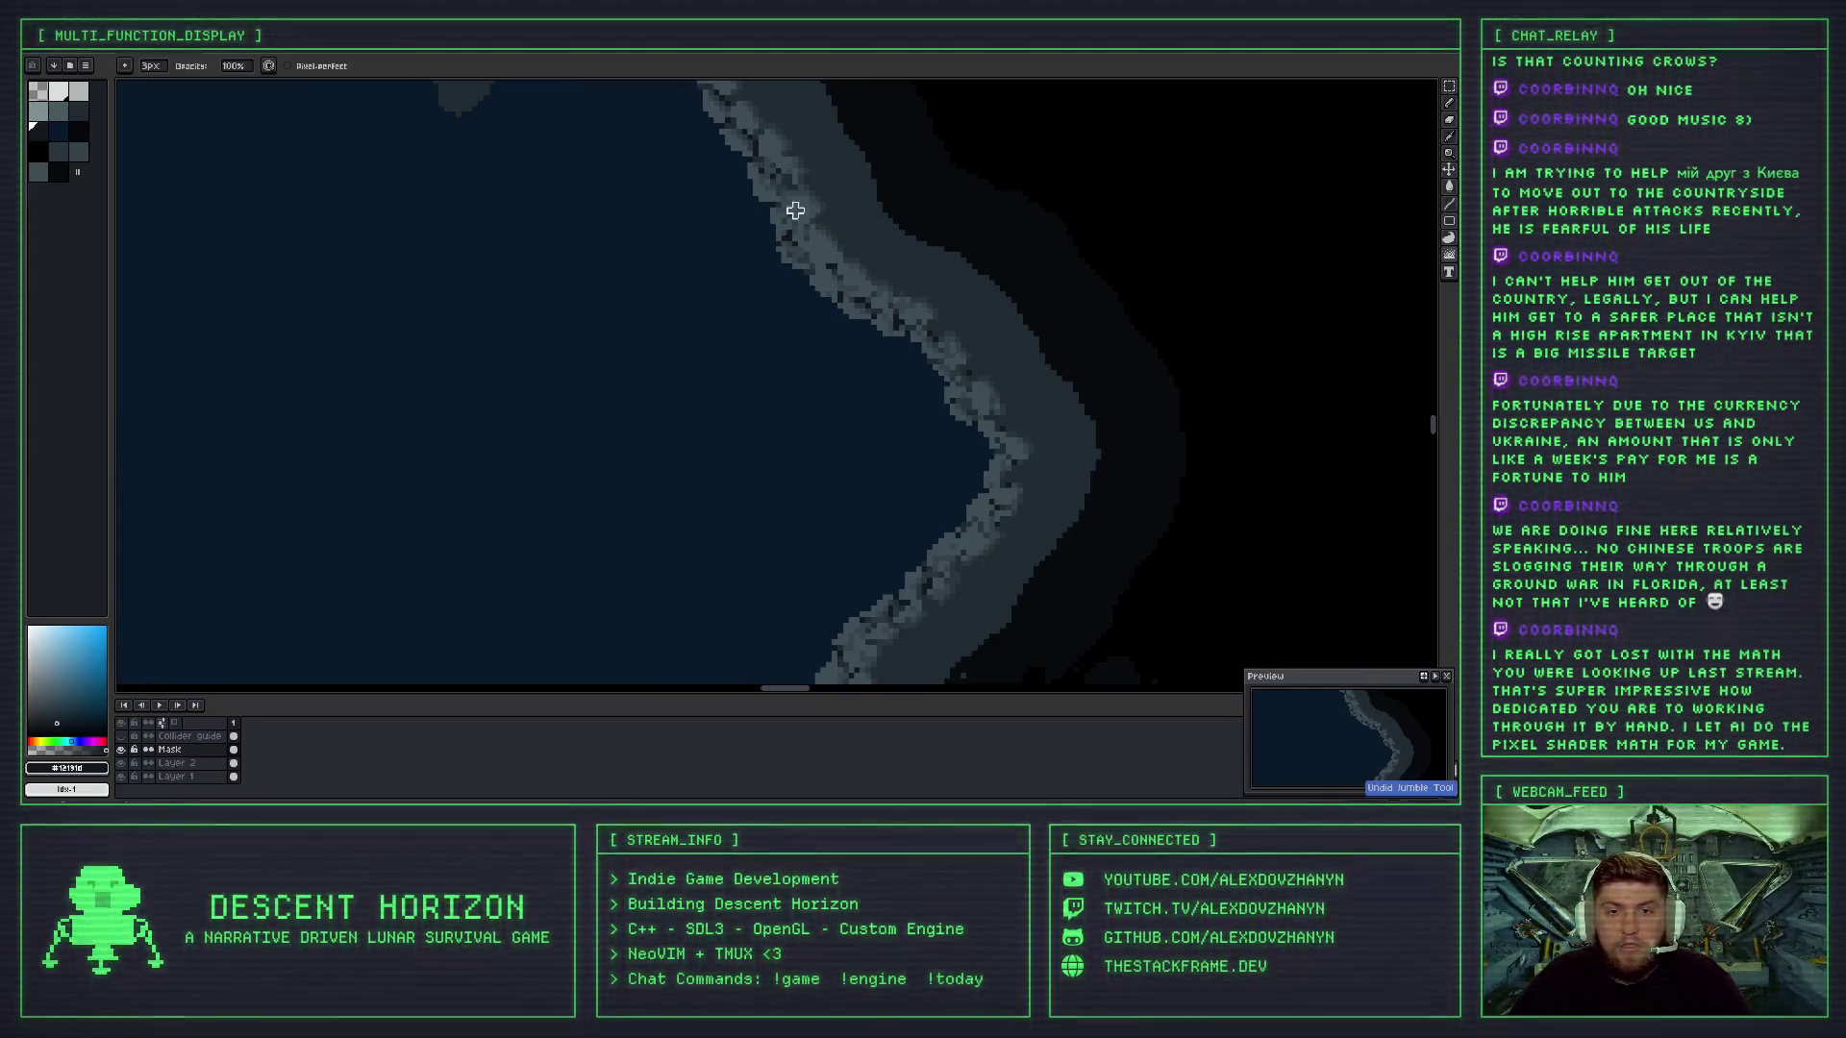
{"action": "scroll", "coordinate": [812, 262], "scroll_direction": "up", "scroll_amount": 3}
{"action": "scroll", "coordinate": [820, 267], "scroll_direction": "down", "scroll_amount": 3}
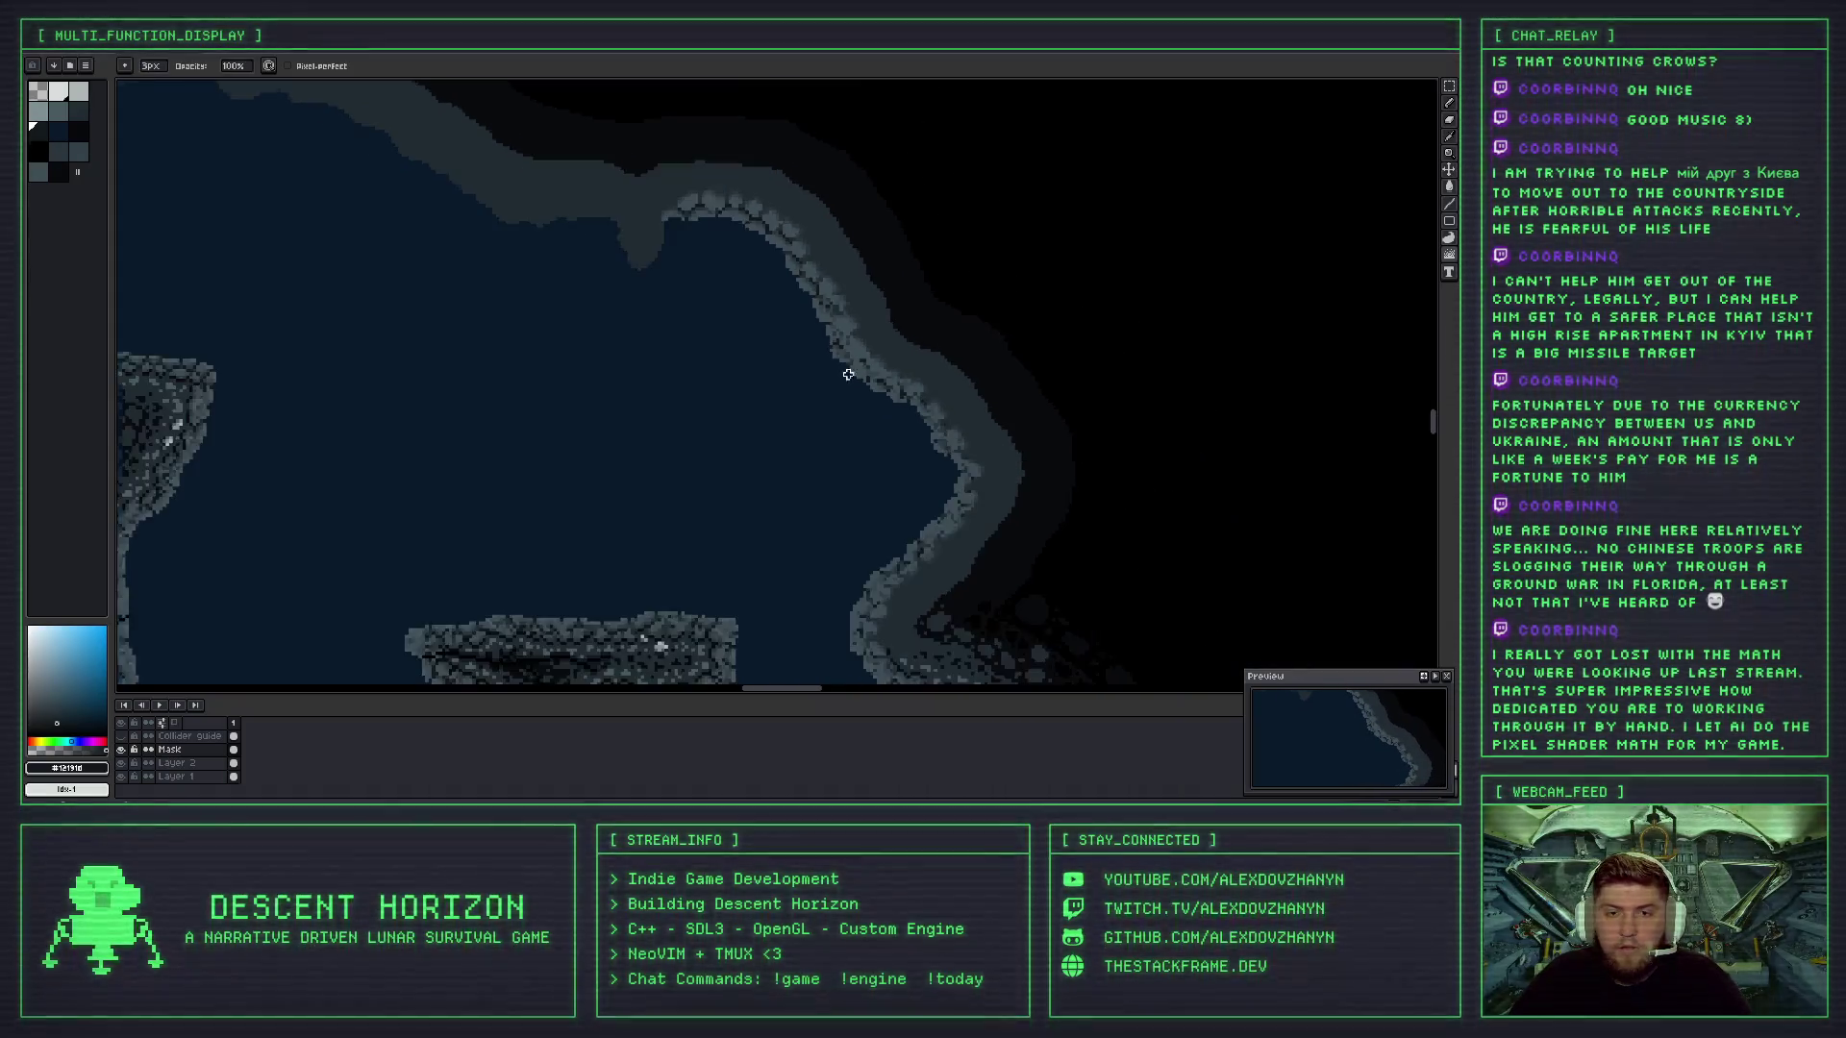
{"action": "scroll", "coordinate": [793, 283], "scroll_direction": "up", "scroll_amount": 4}
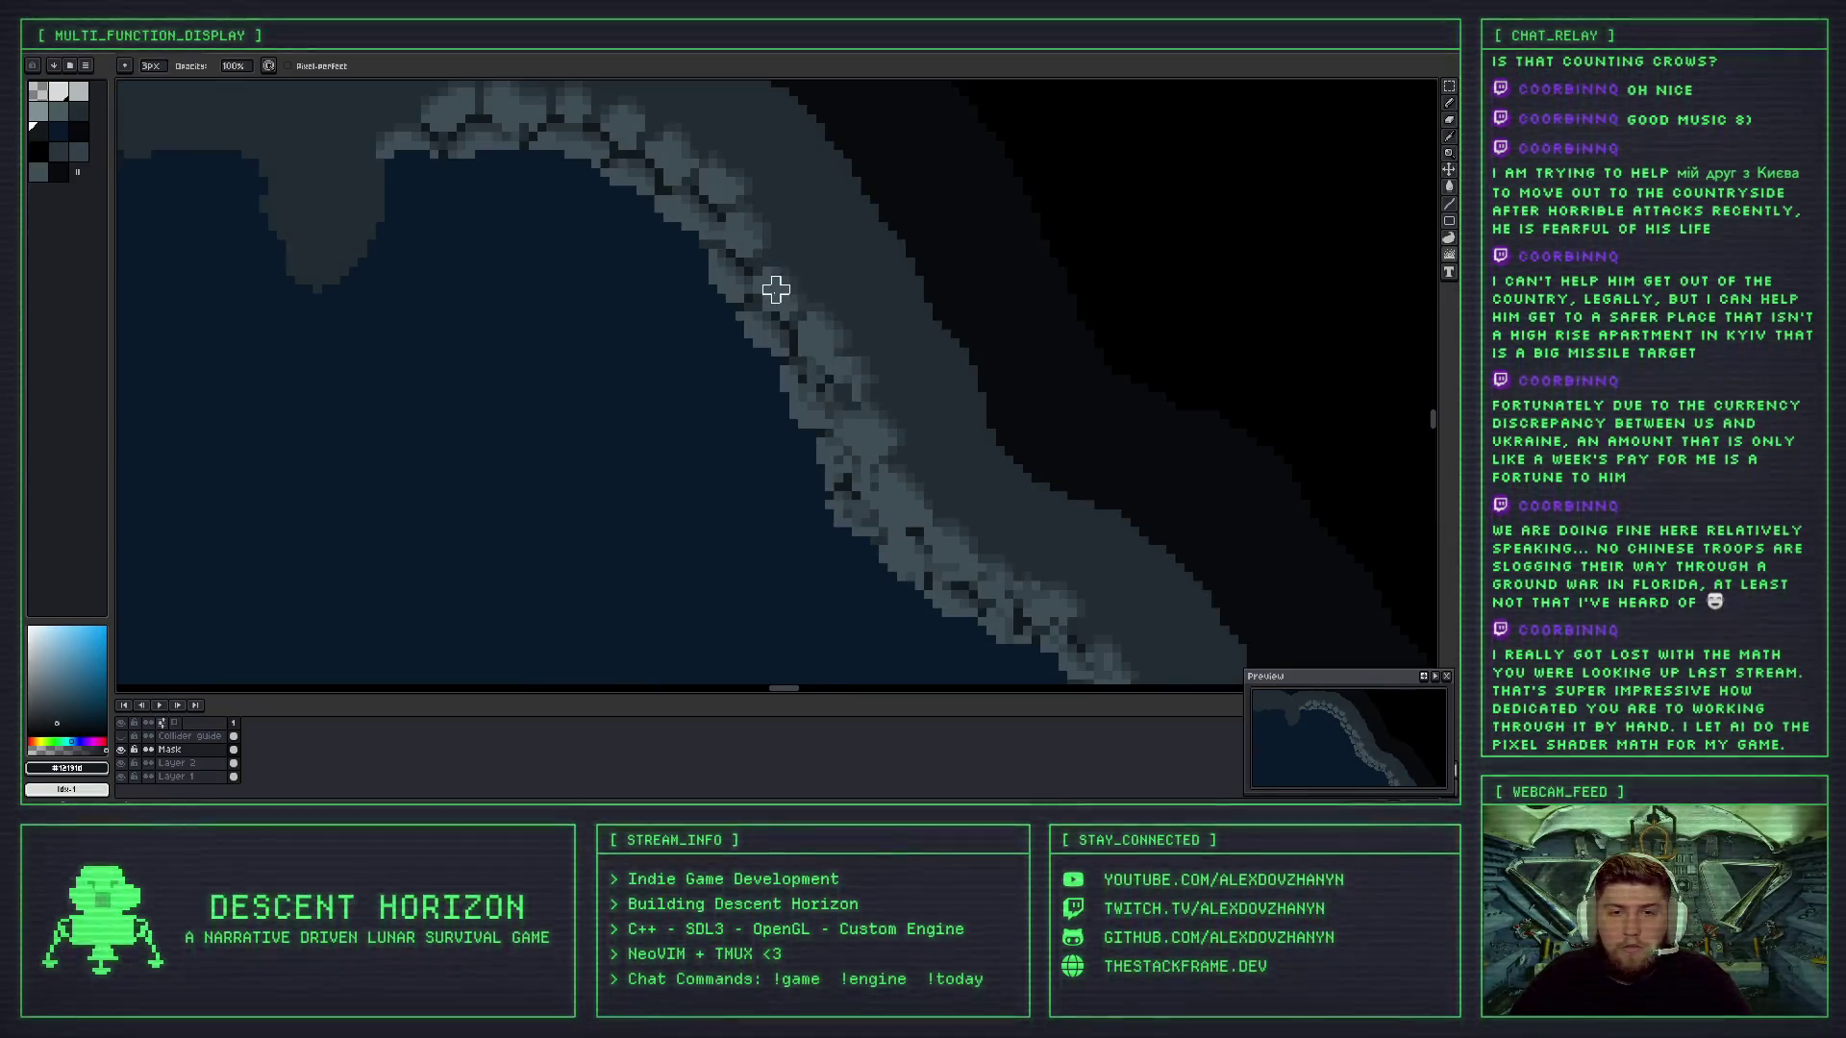
{"action": "scroll", "coordinate": [776, 289], "scroll_direction": "up", "scroll_amount": 1}
{"action": "scroll", "coordinate": [824, 357], "scroll_direction": "down", "scroll_amount": 1}
{"action": "scroll", "coordinate": [823, 344], "scroll_direction": "up", "scroll_amount": 1}
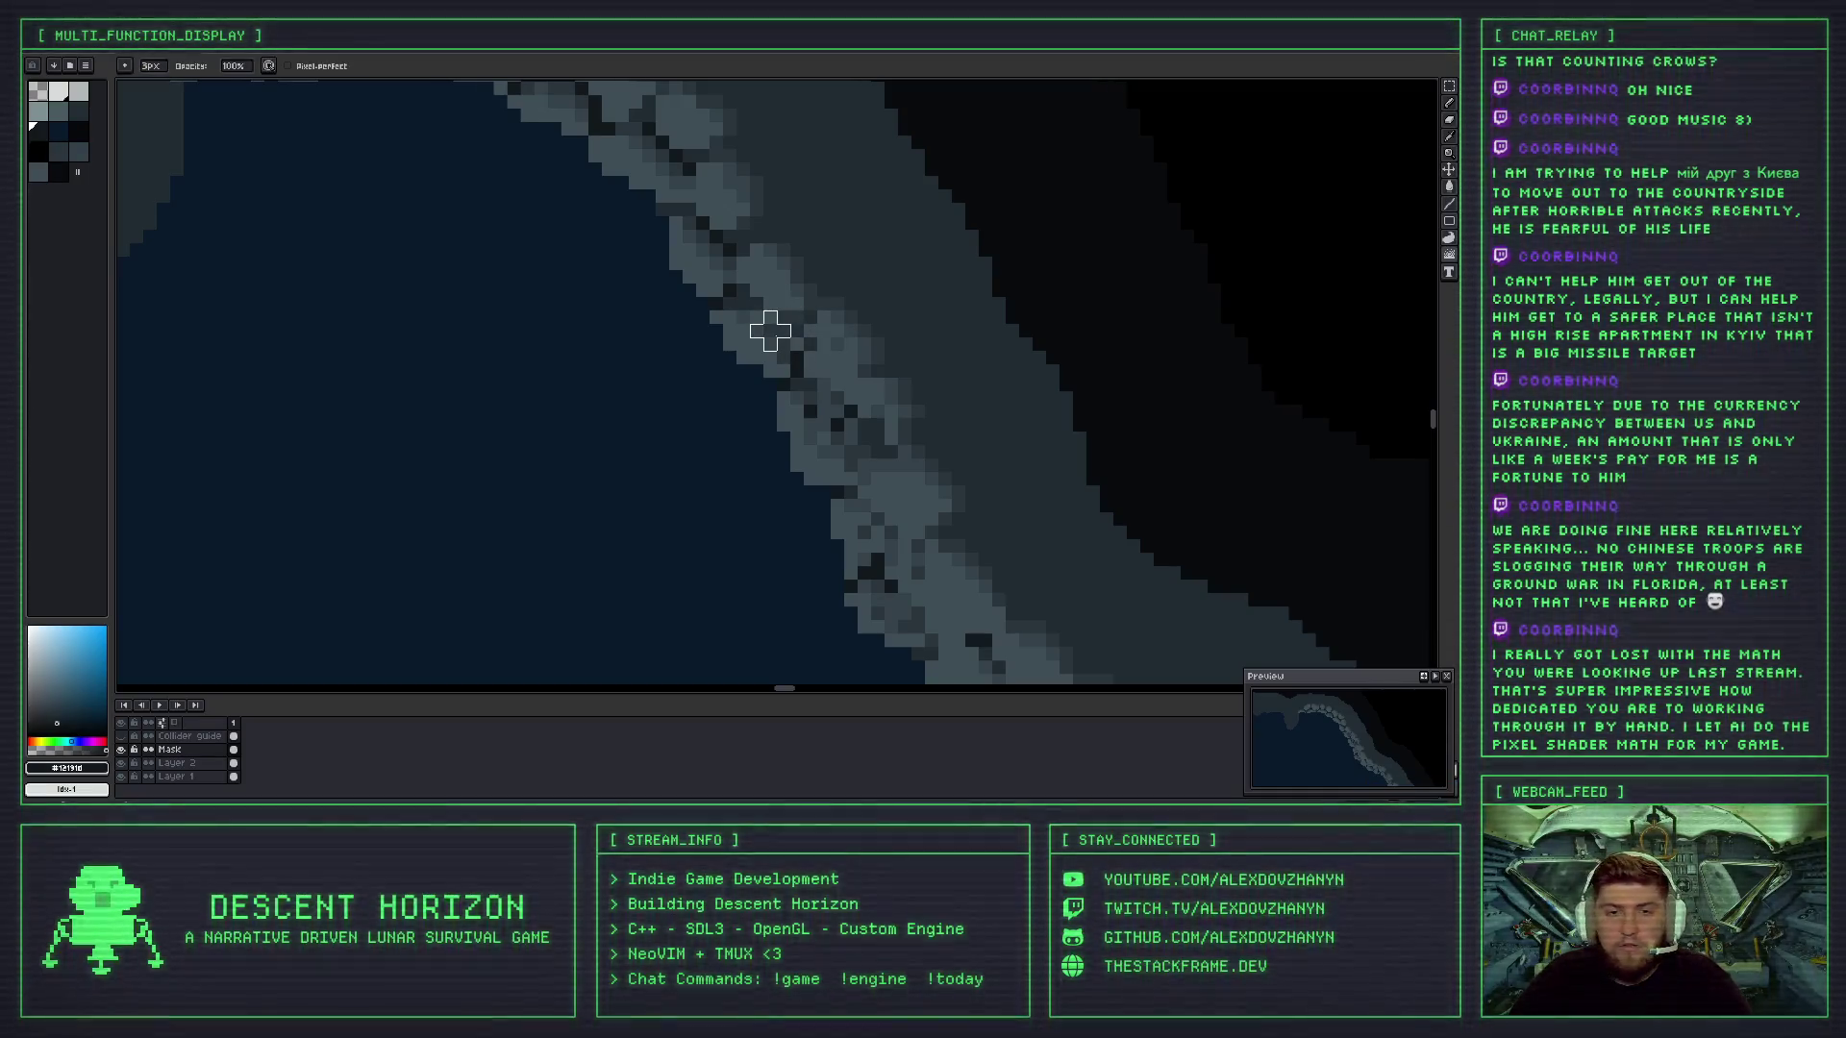
{"action": "scroll", "coordinate": [775, 337], "scroll_direction": "down", "scroll_amount": 3}
{"action": "scroll", "coordinate": [839, 383], "scroll_direction": "up", "scroll_amount": 1}
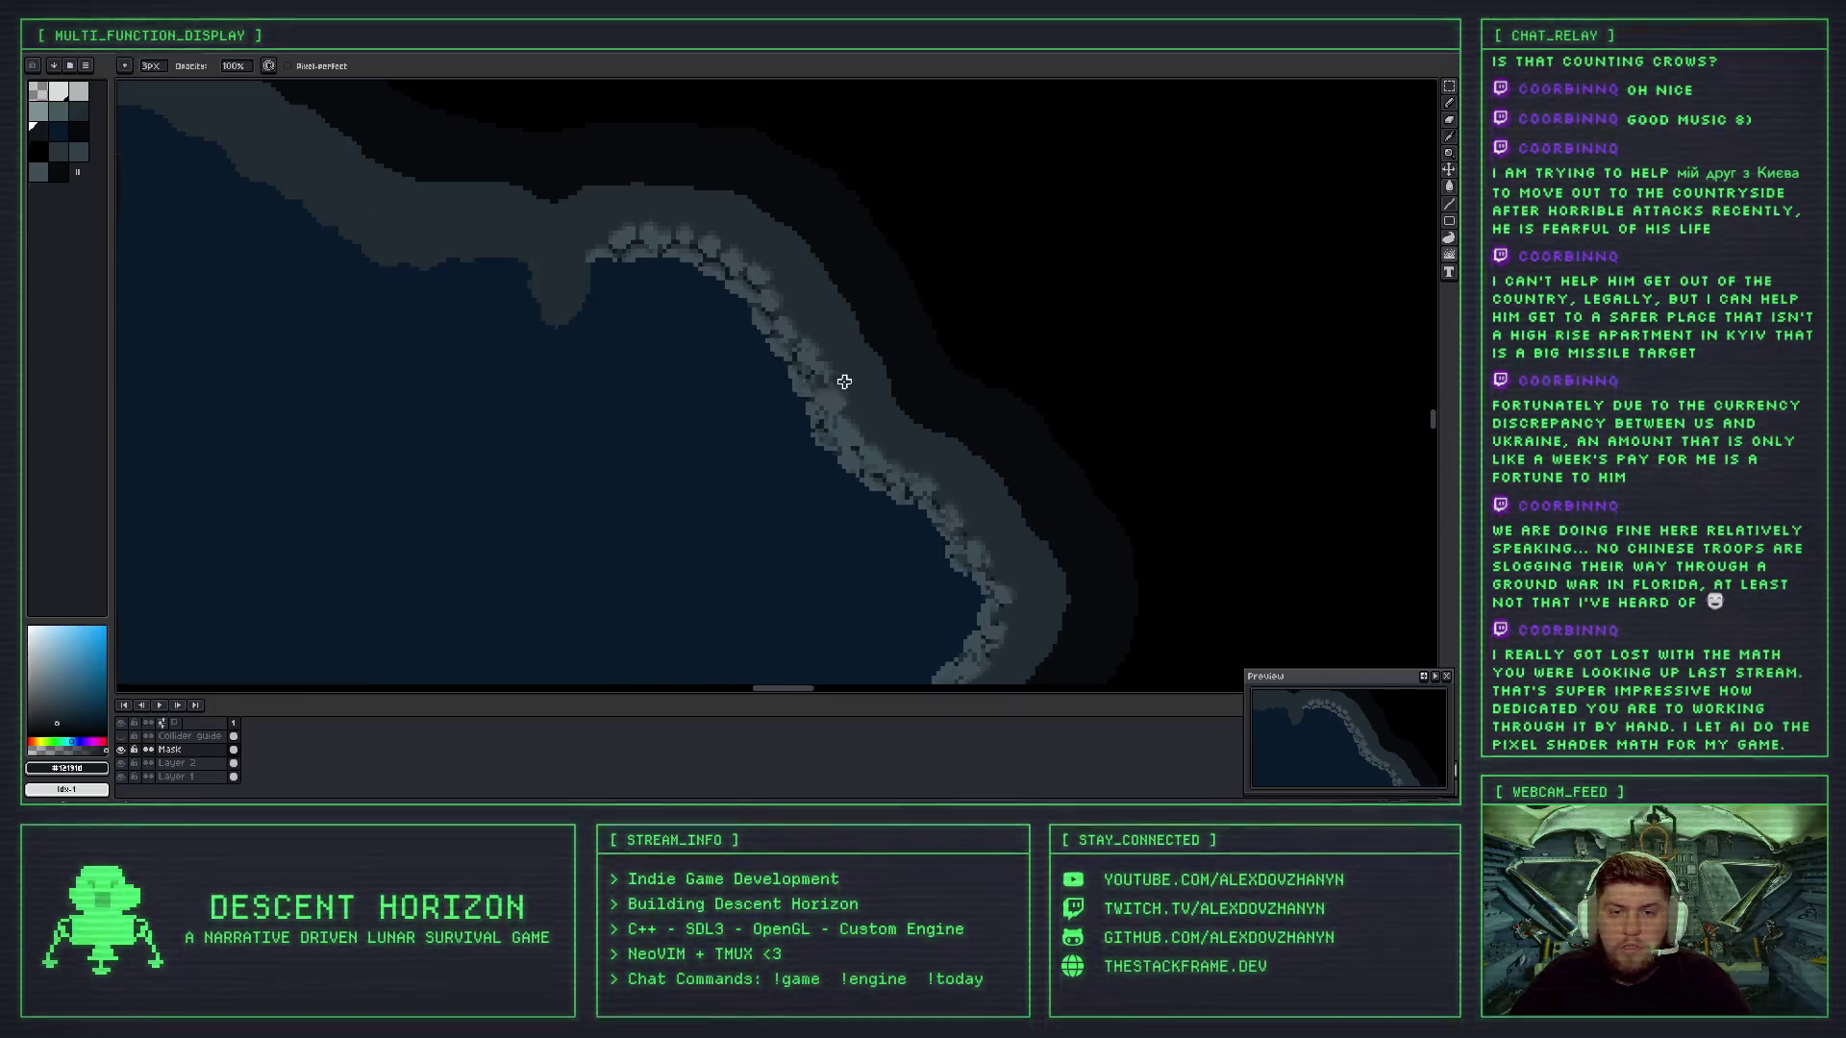
{"action": "scroll", "coordinate": [837, 380], "scroll_direction": "up", "scroll_amount": 3}
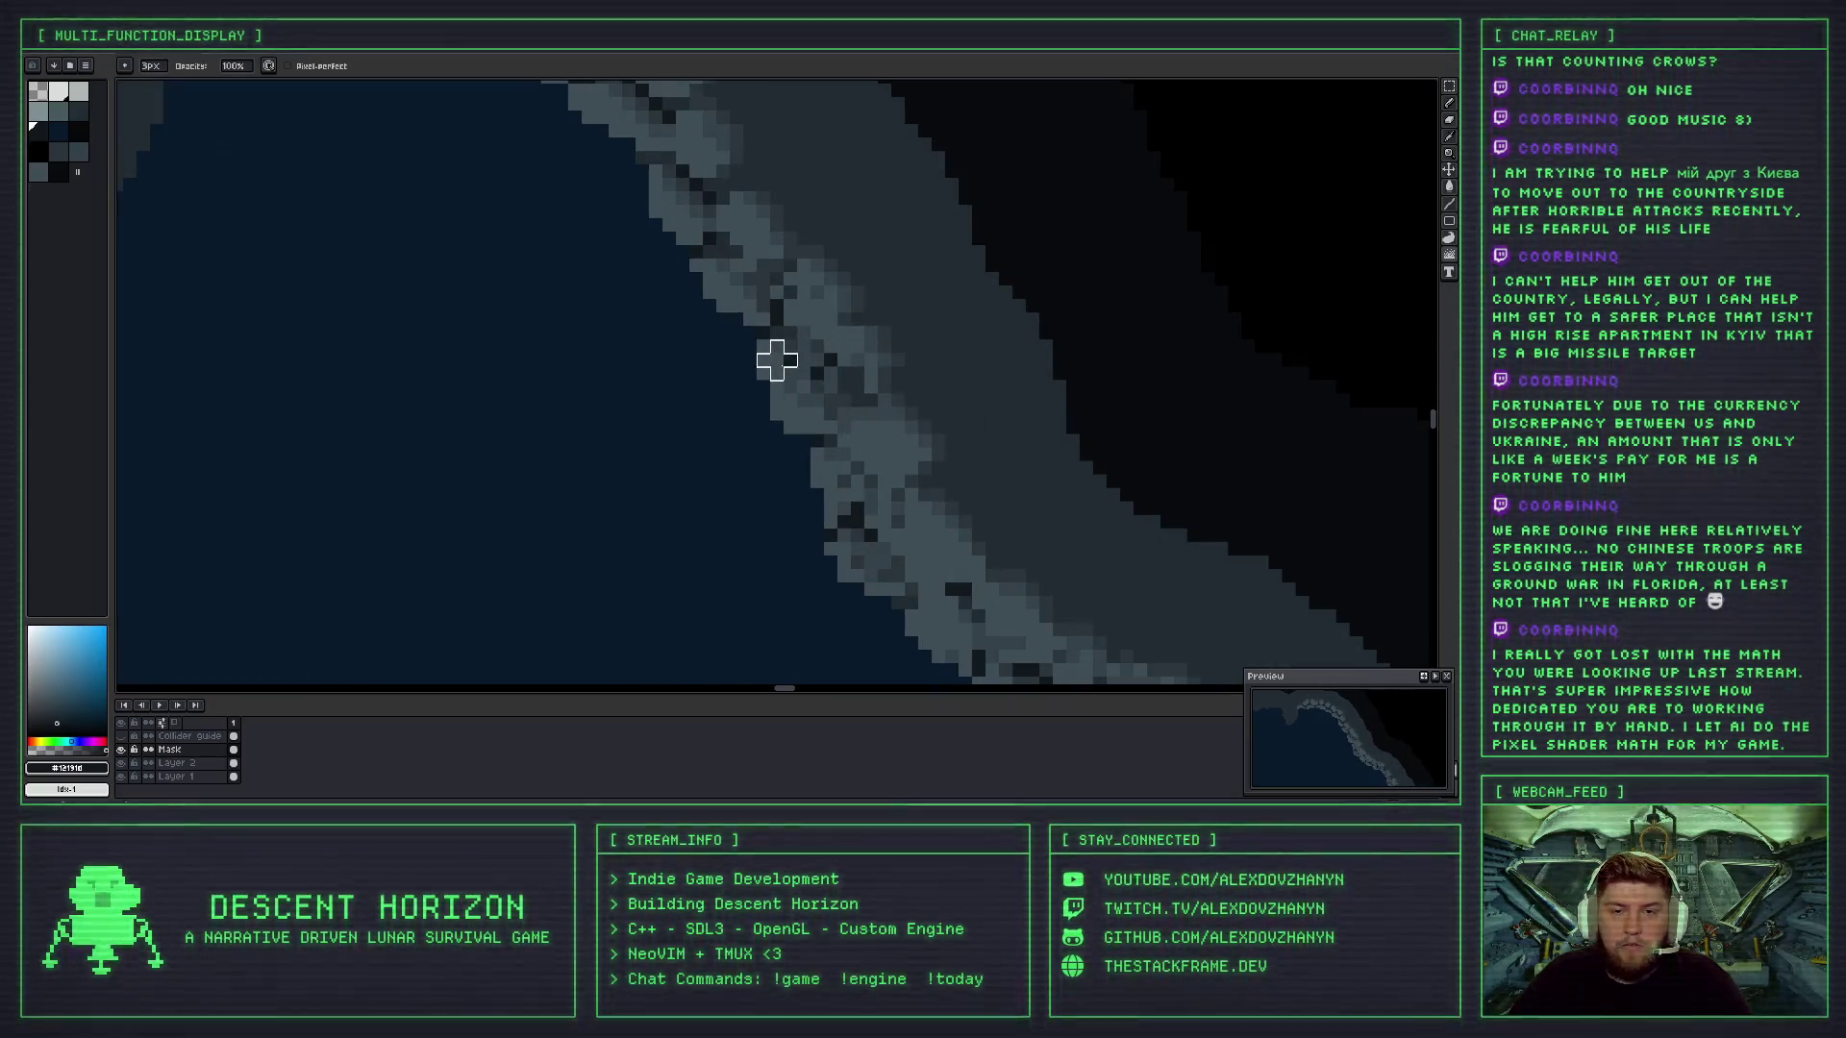
{"action": "scroll", "coordinate": [841, 322], "scroll_direction": "down", "scroll_amount": 3}
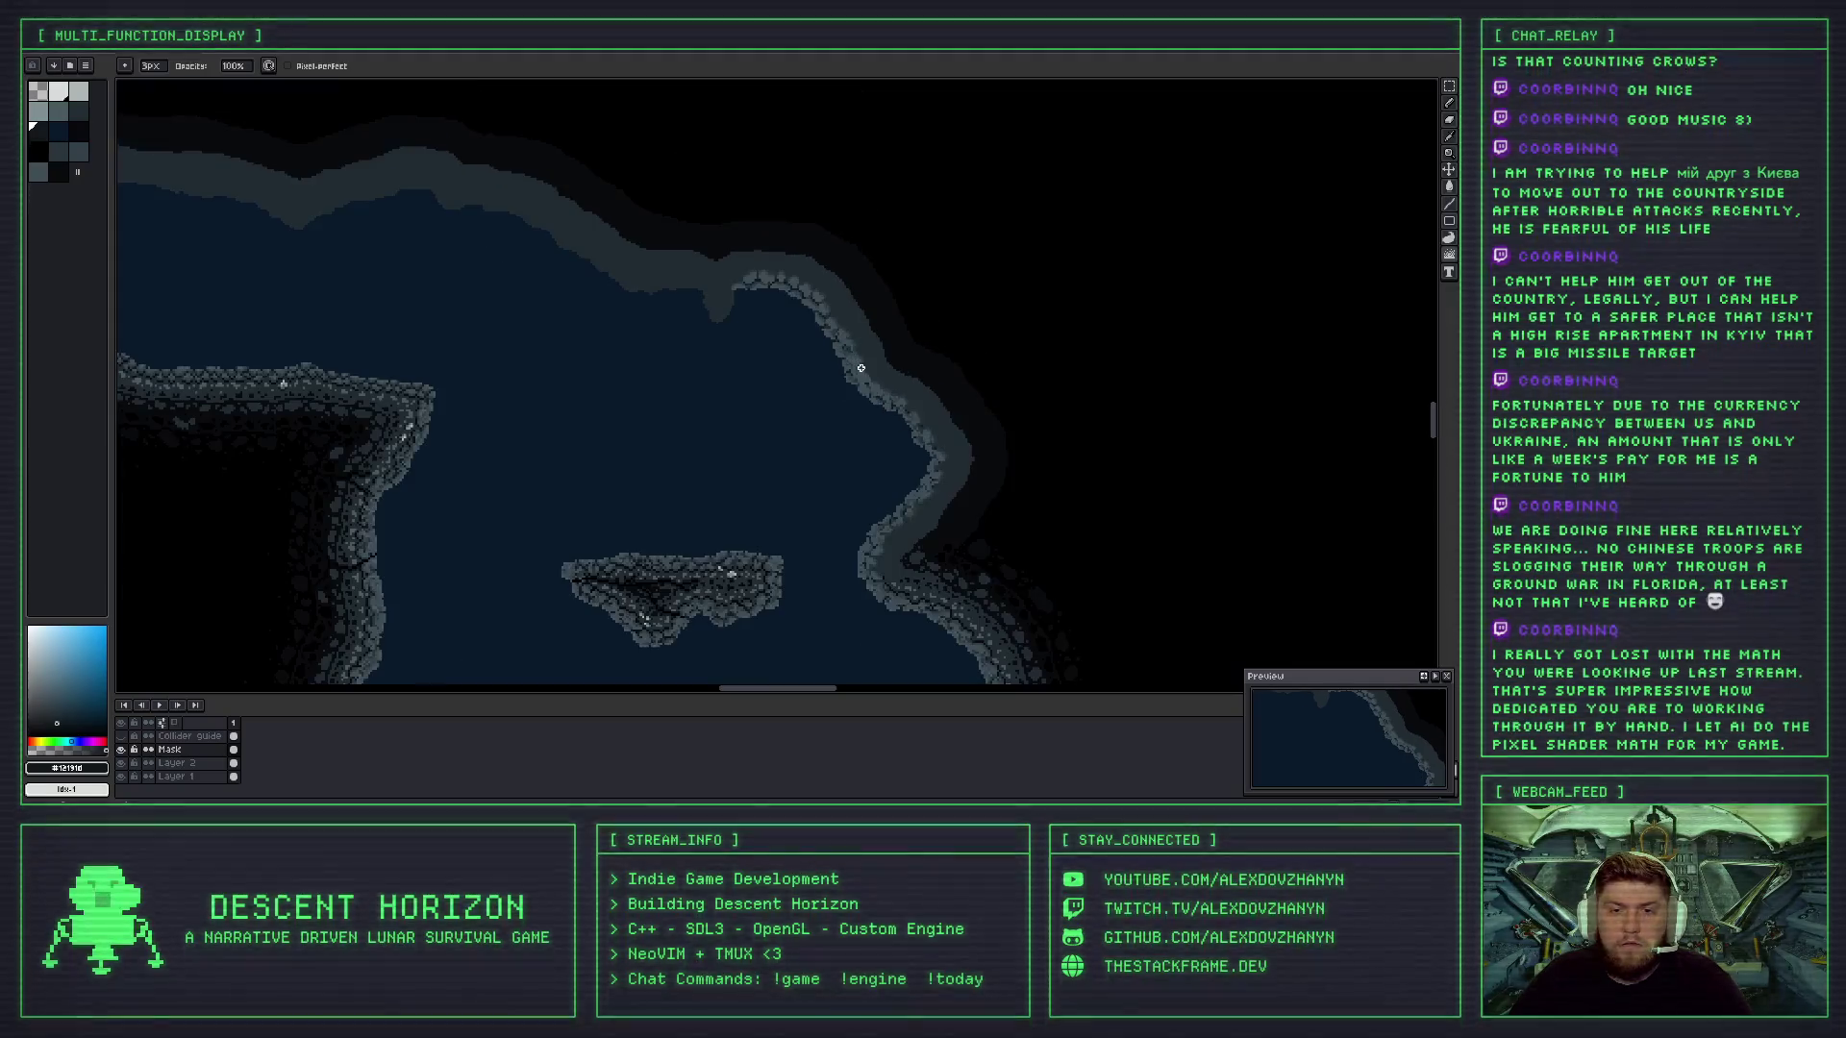
{"action": "scroll", "coordinate": [860, 368], "scroll_direction": "up", "scroll_amount": 3}
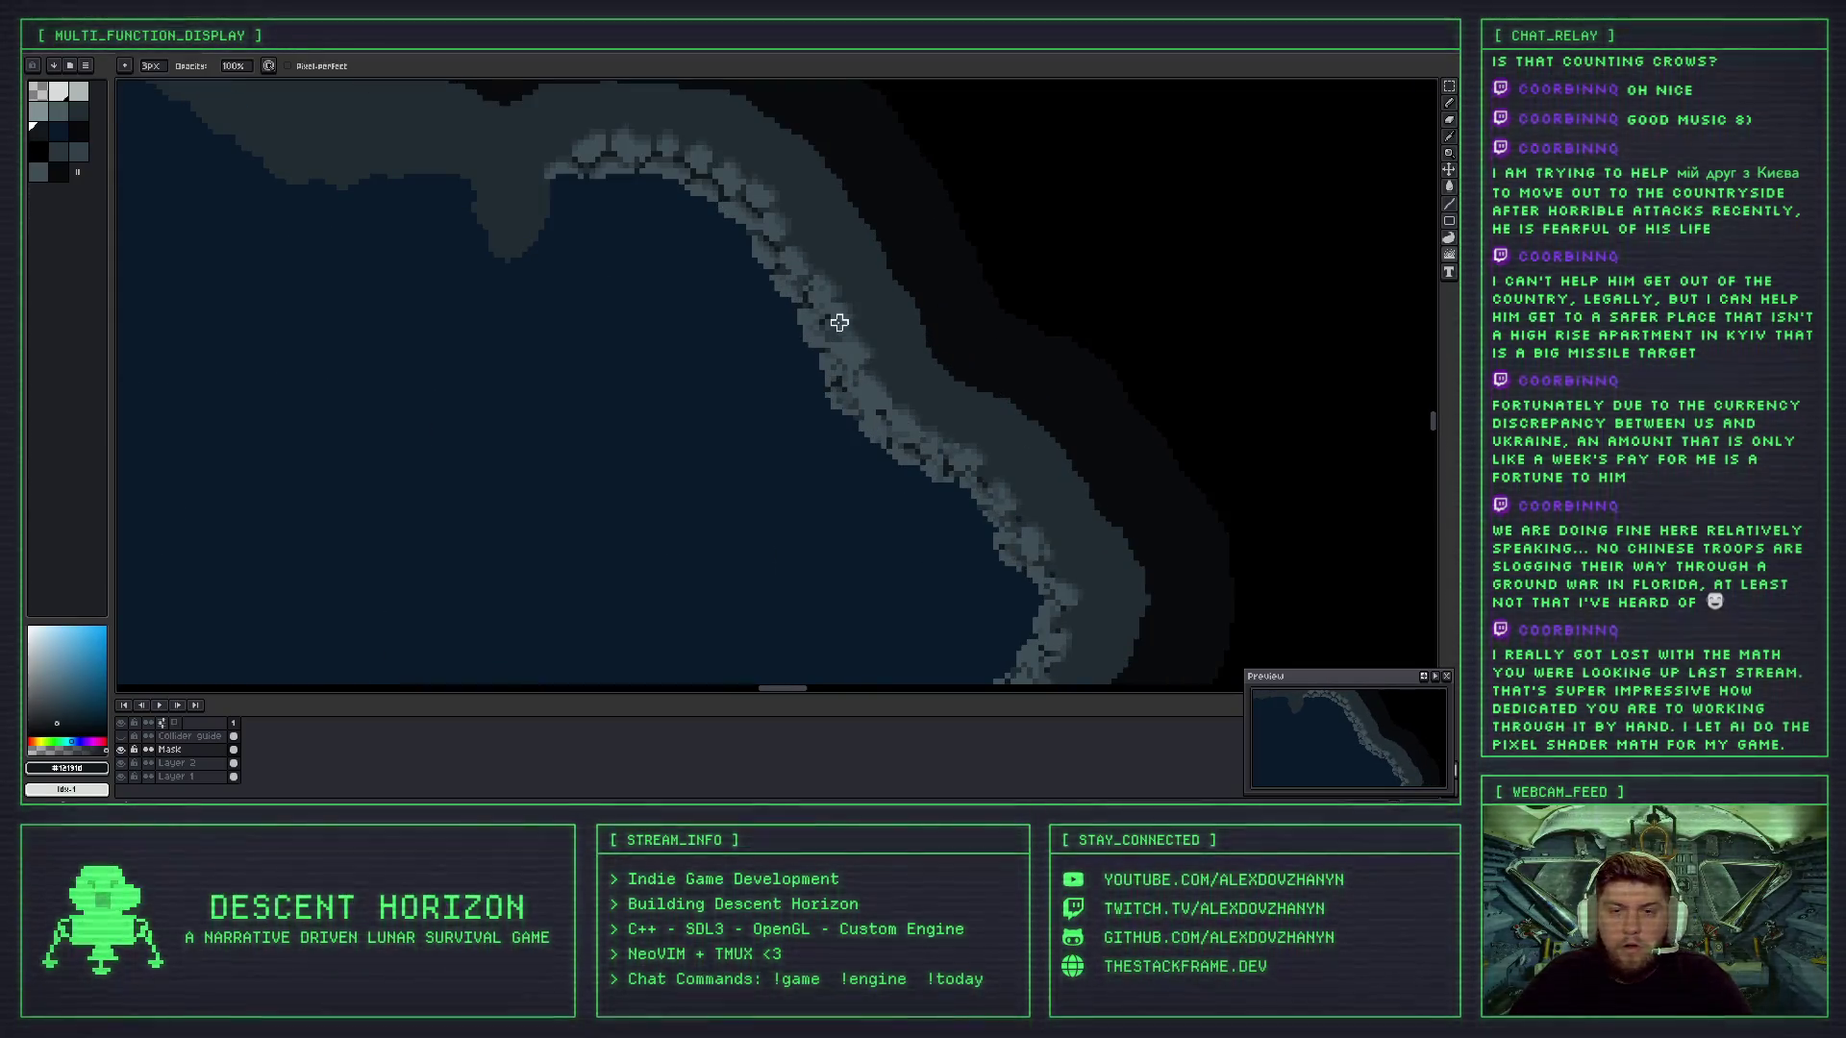
{"action": "scroll", "coordinate": [842, 347], "scroll_direction": "down", "scroll_amount": 3}
{"action": "scroll", "coordinate": [841, 361], "scroll_direction": "up", "scroll_amount": 3}
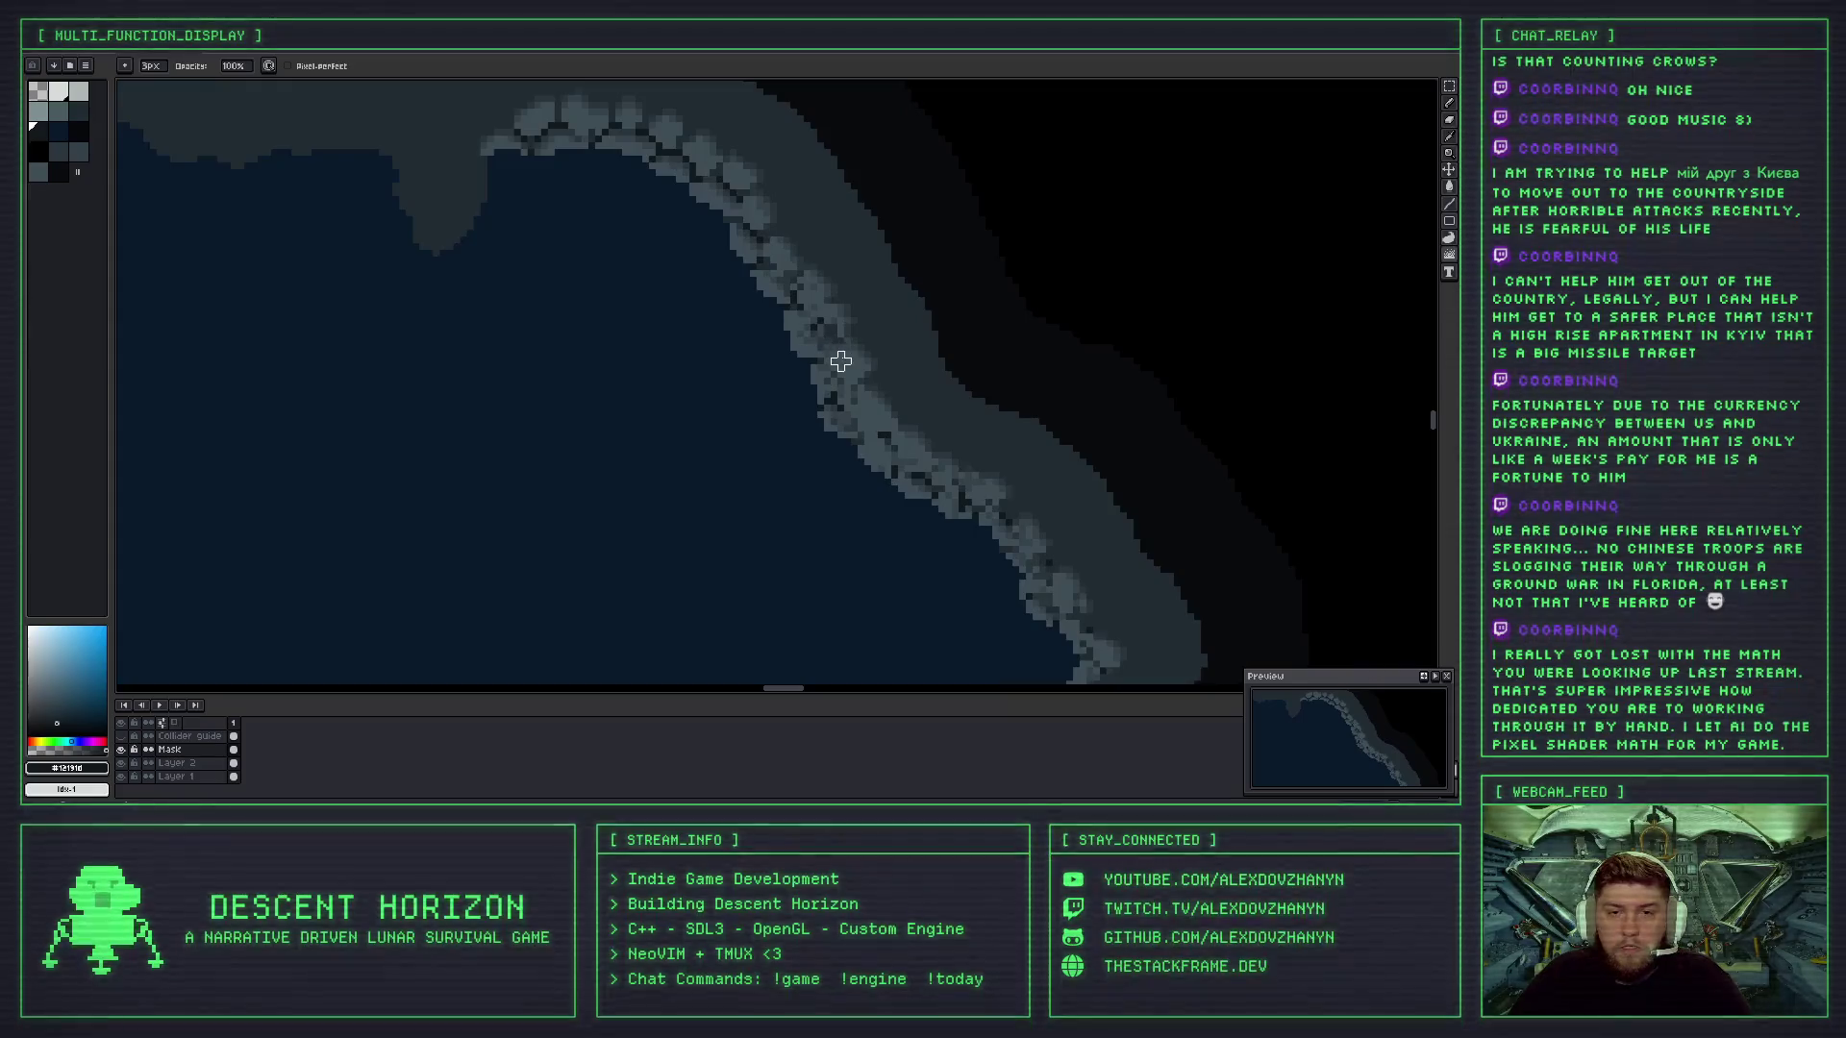
{"action": "scroll", "coordinate": [867, 388], "scroll_direction": "down", "scroll_amount": 3}
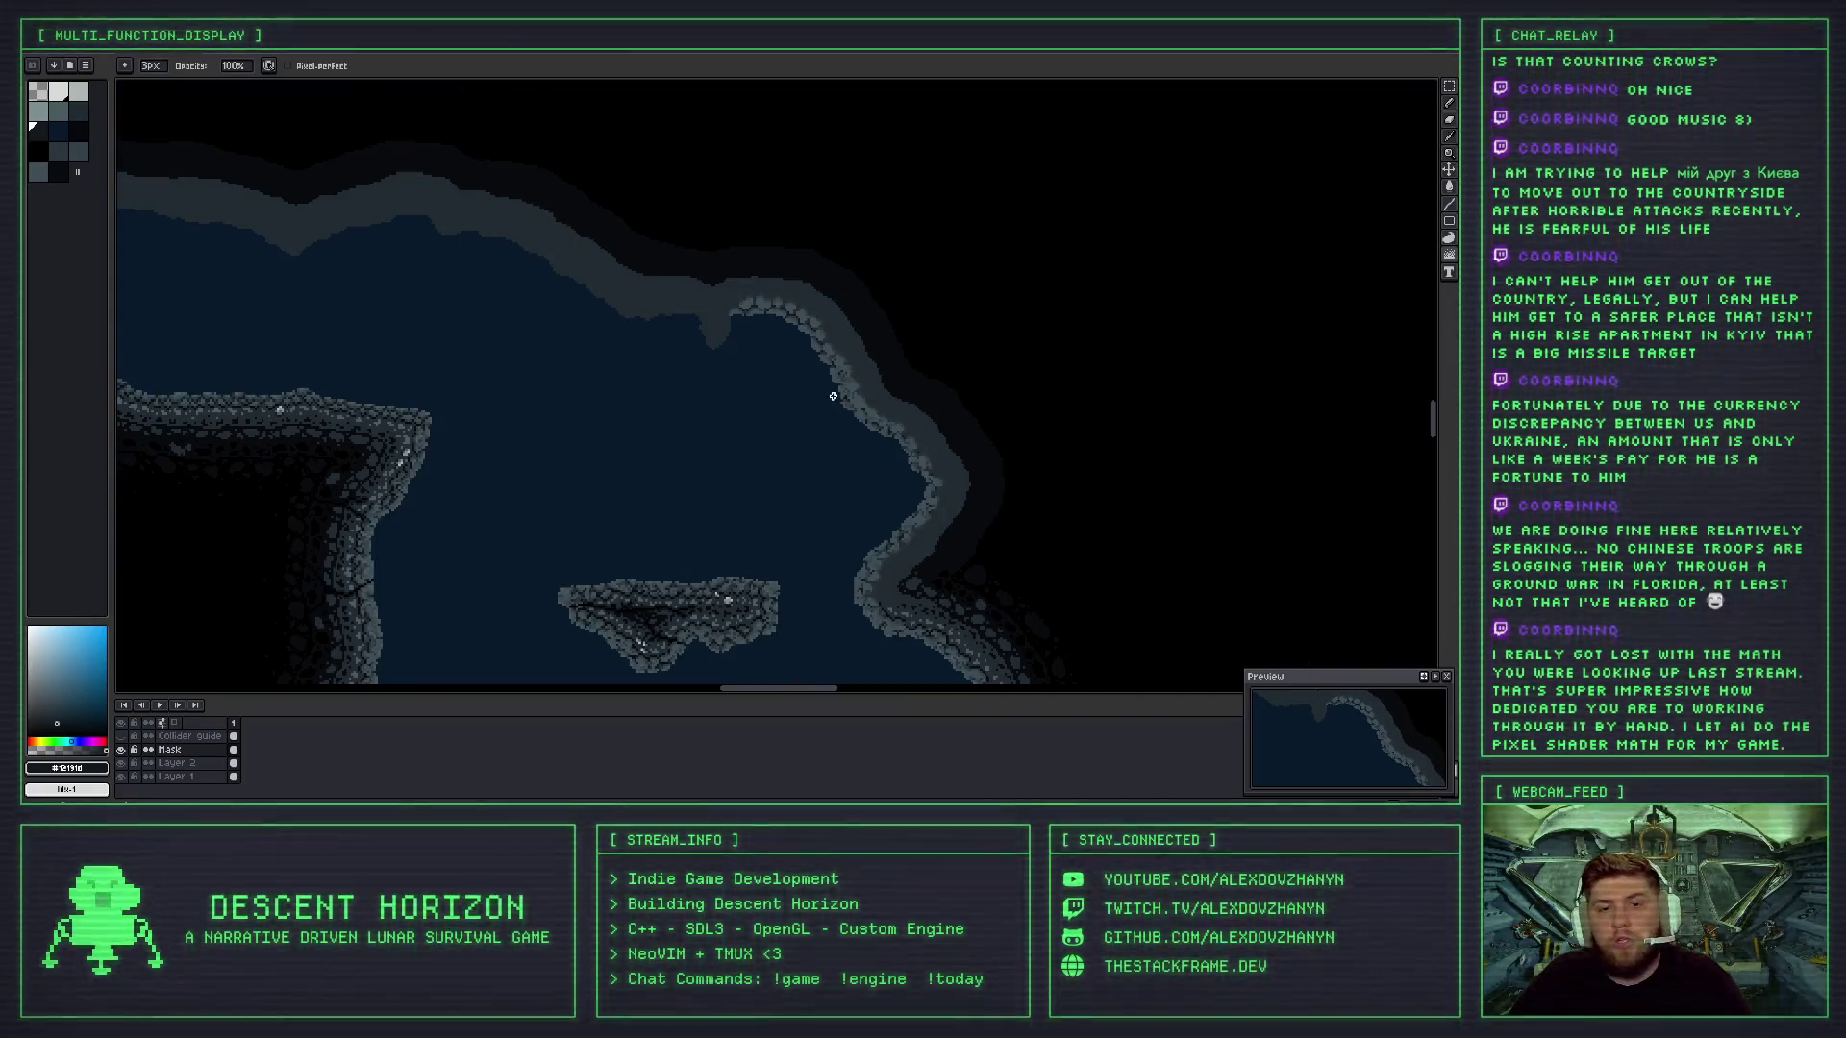
{"action": "scroll", "coordinate": [813, 391], "scroll_direction": "up", "scroll_amount": 1}
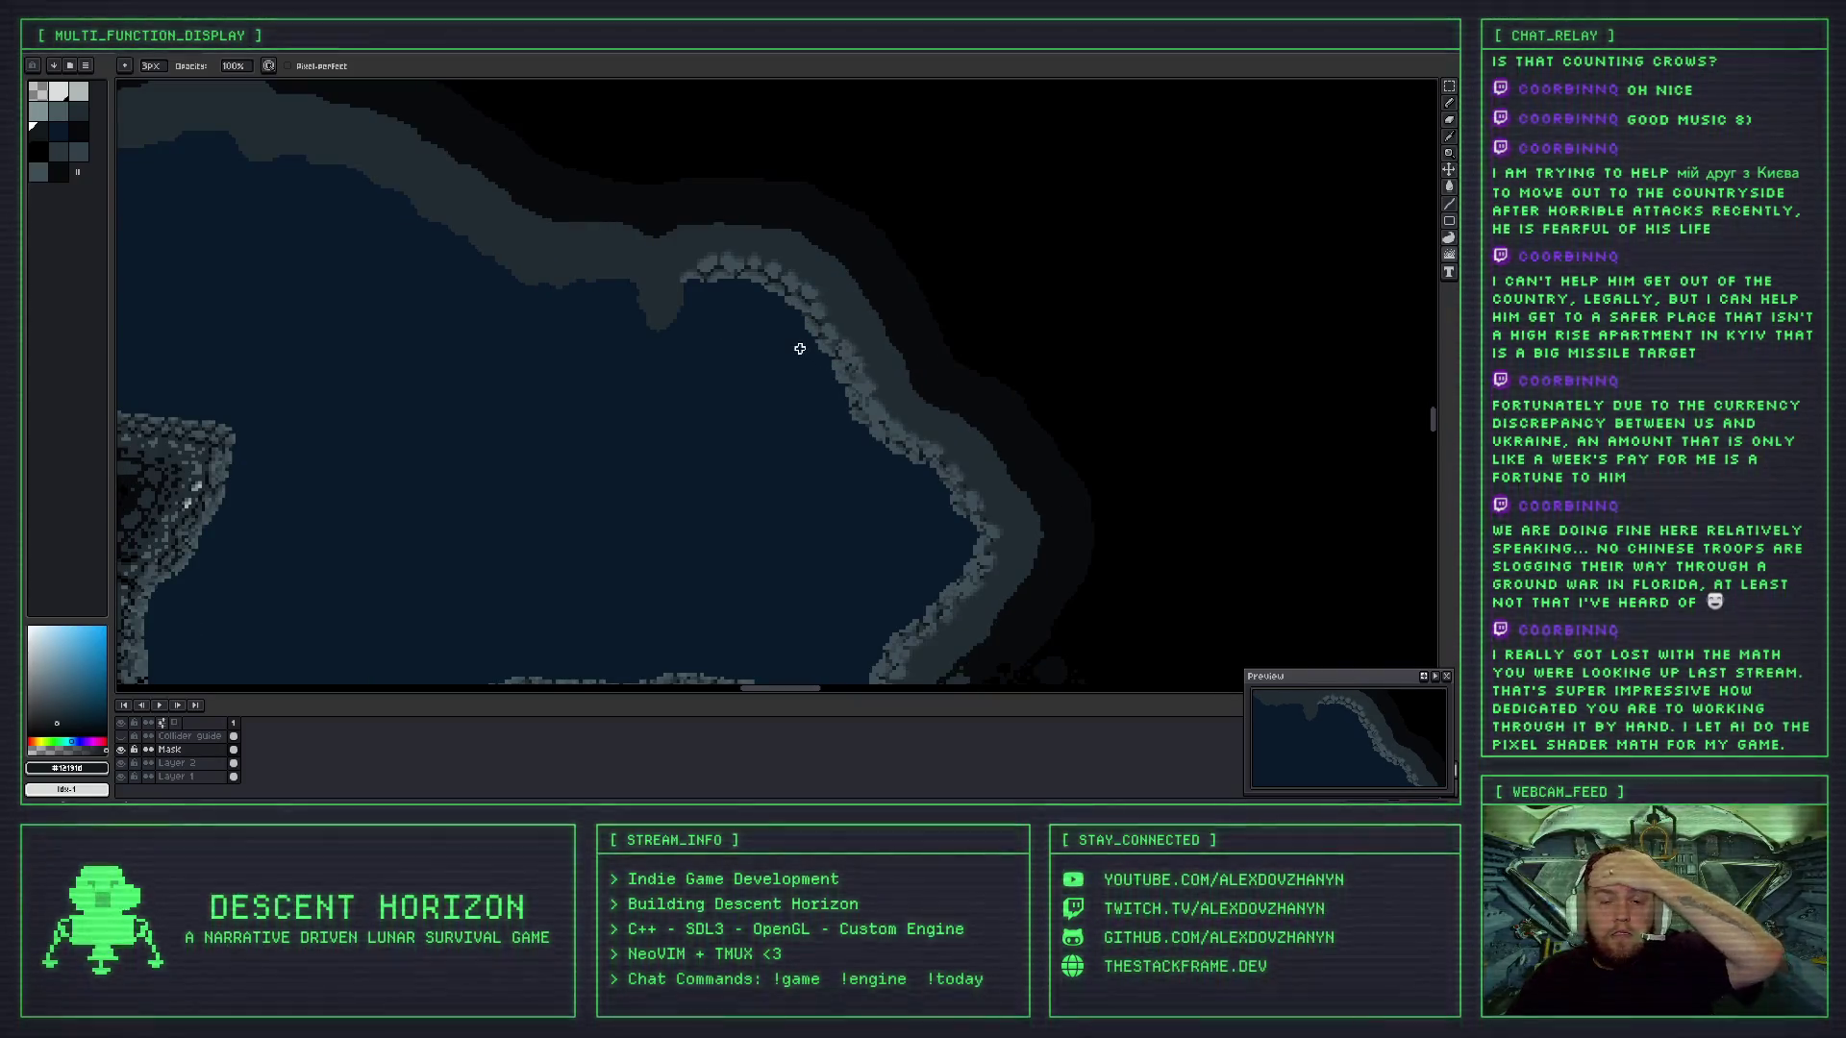
{"action": "scroll", "coordinate": [861, 396], "scroll_direction": "up", "scroll_amount": 1}
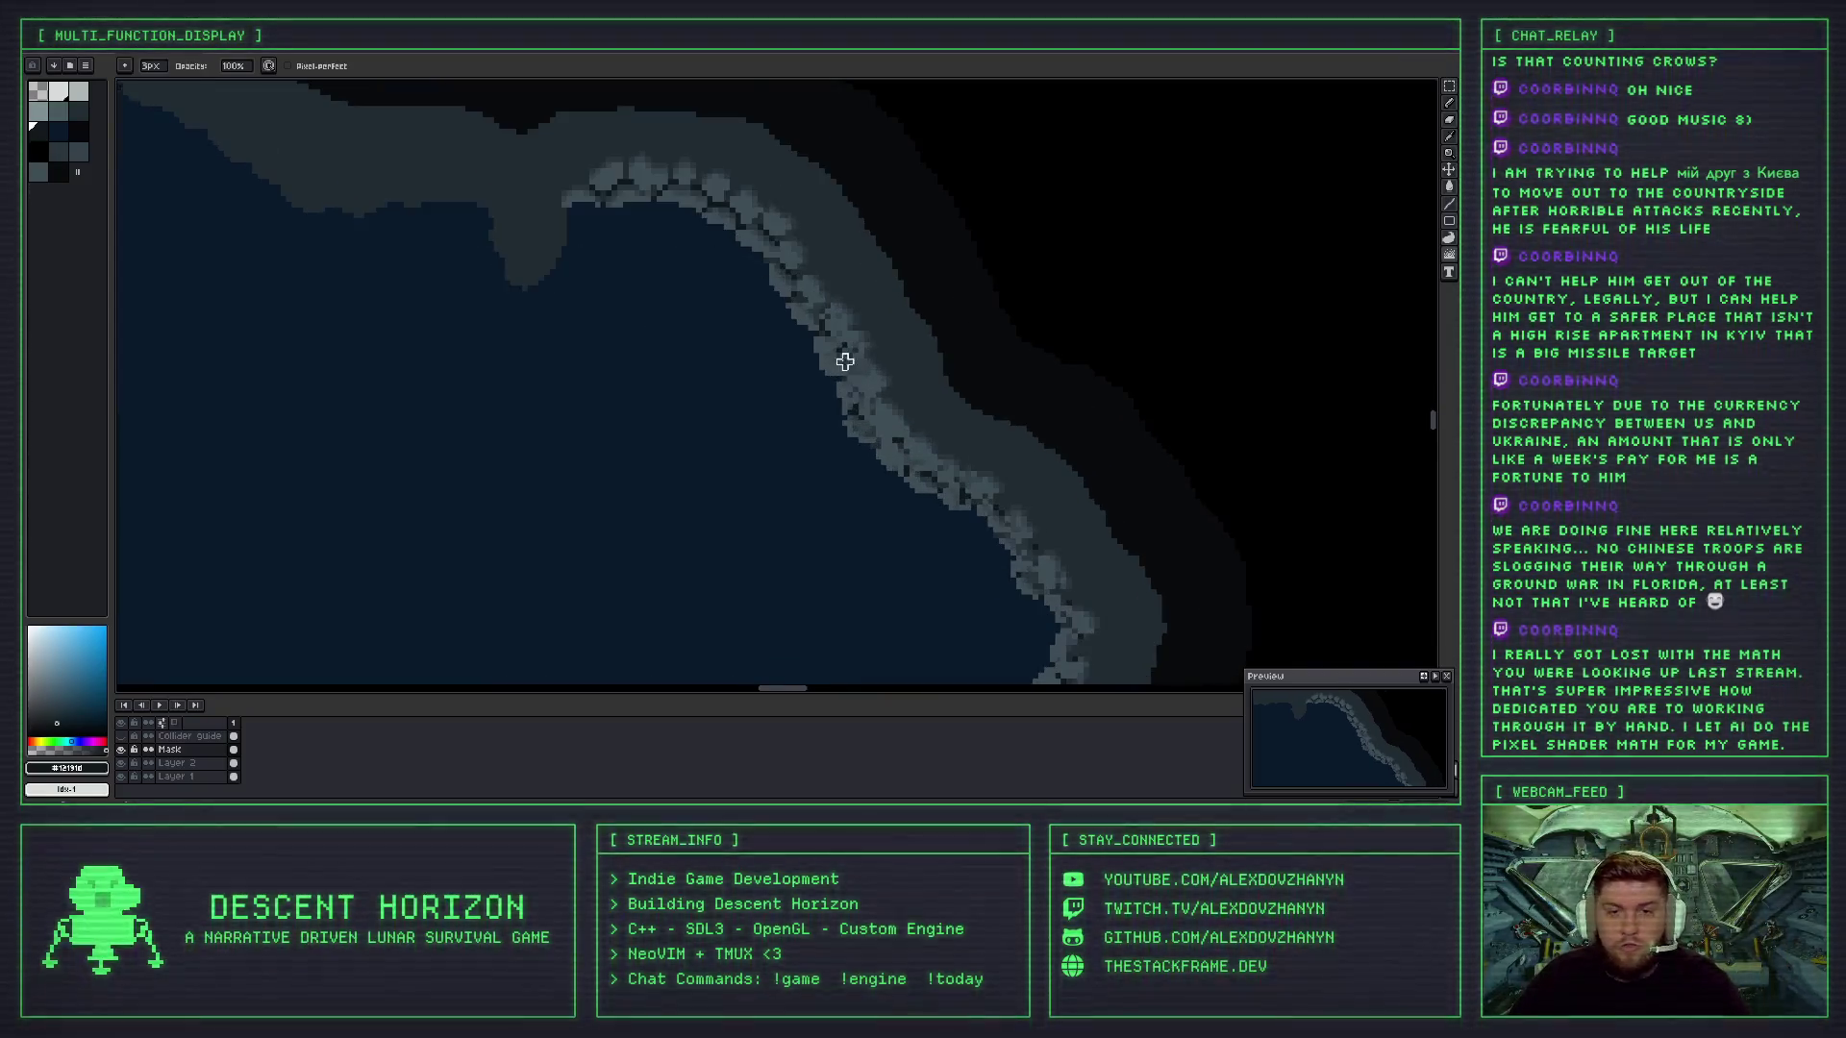
{"action": "scroll", "coordinate": [846, 362], "scroll_direction": "up", "scroll_amount": 1}
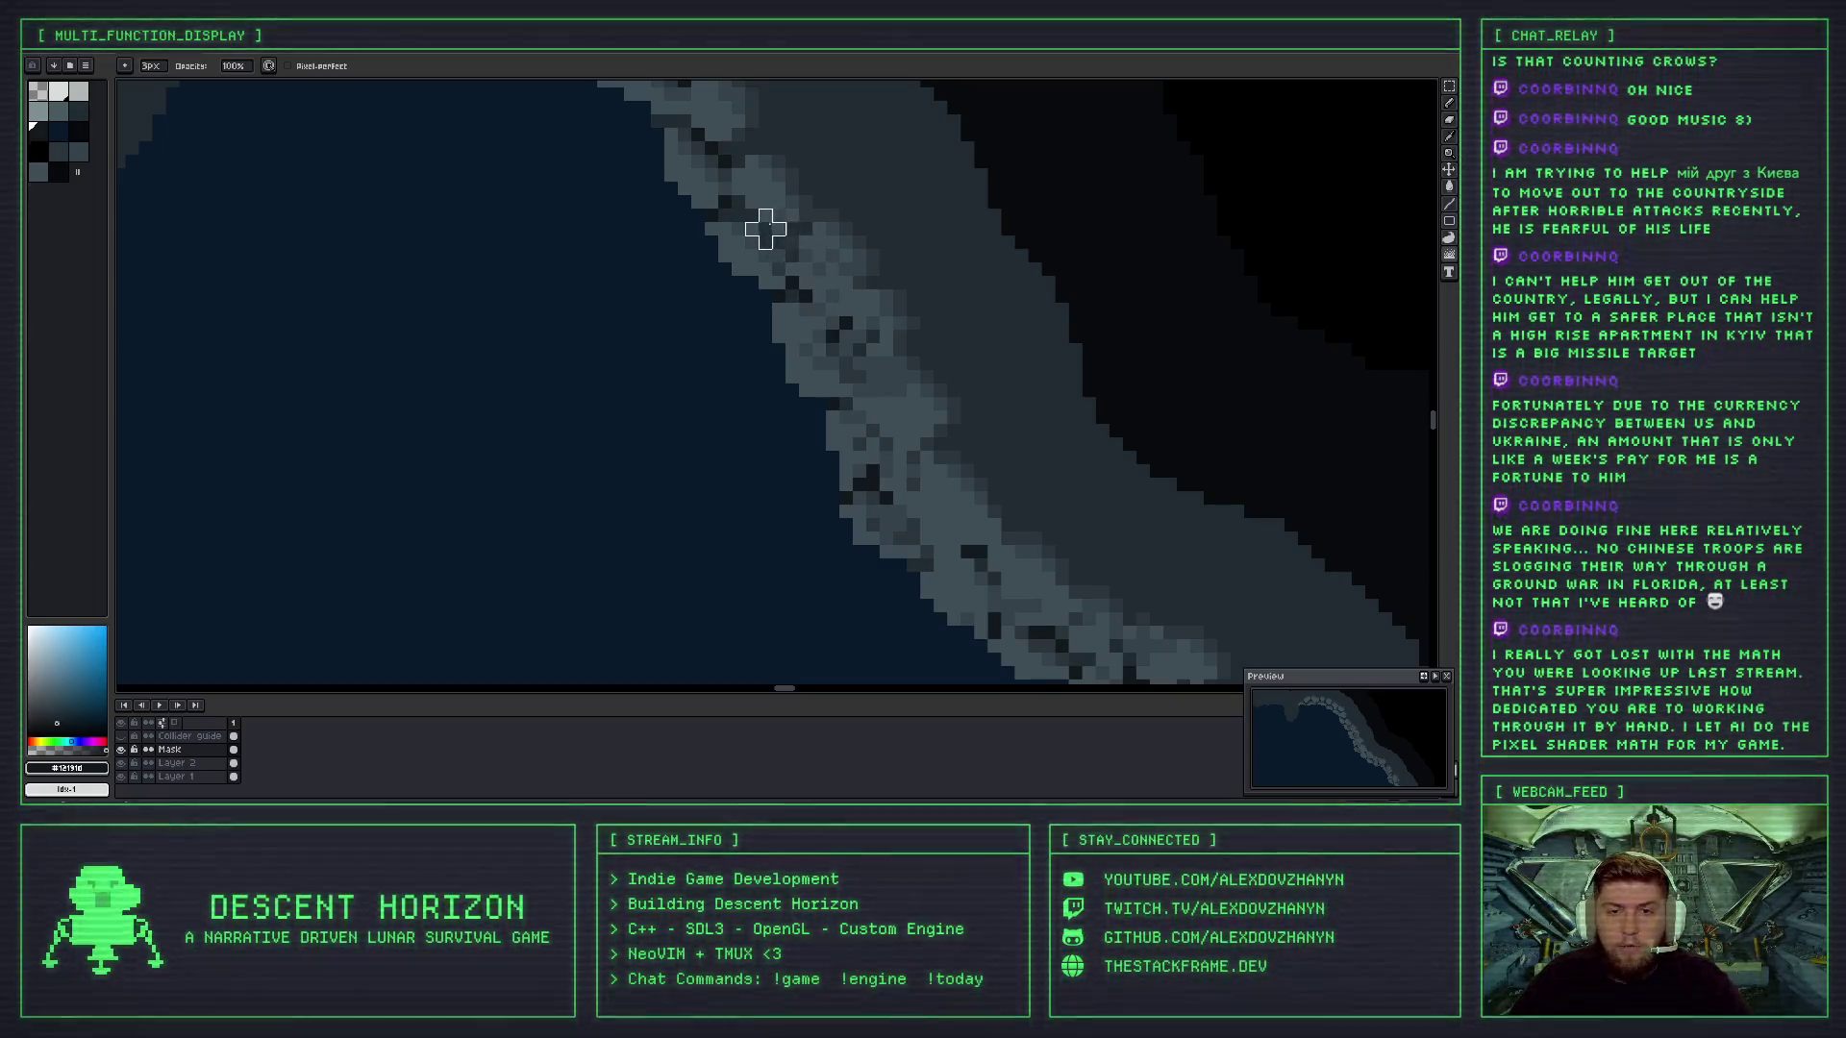
{"action": "key", "text": "ctrl+z"}
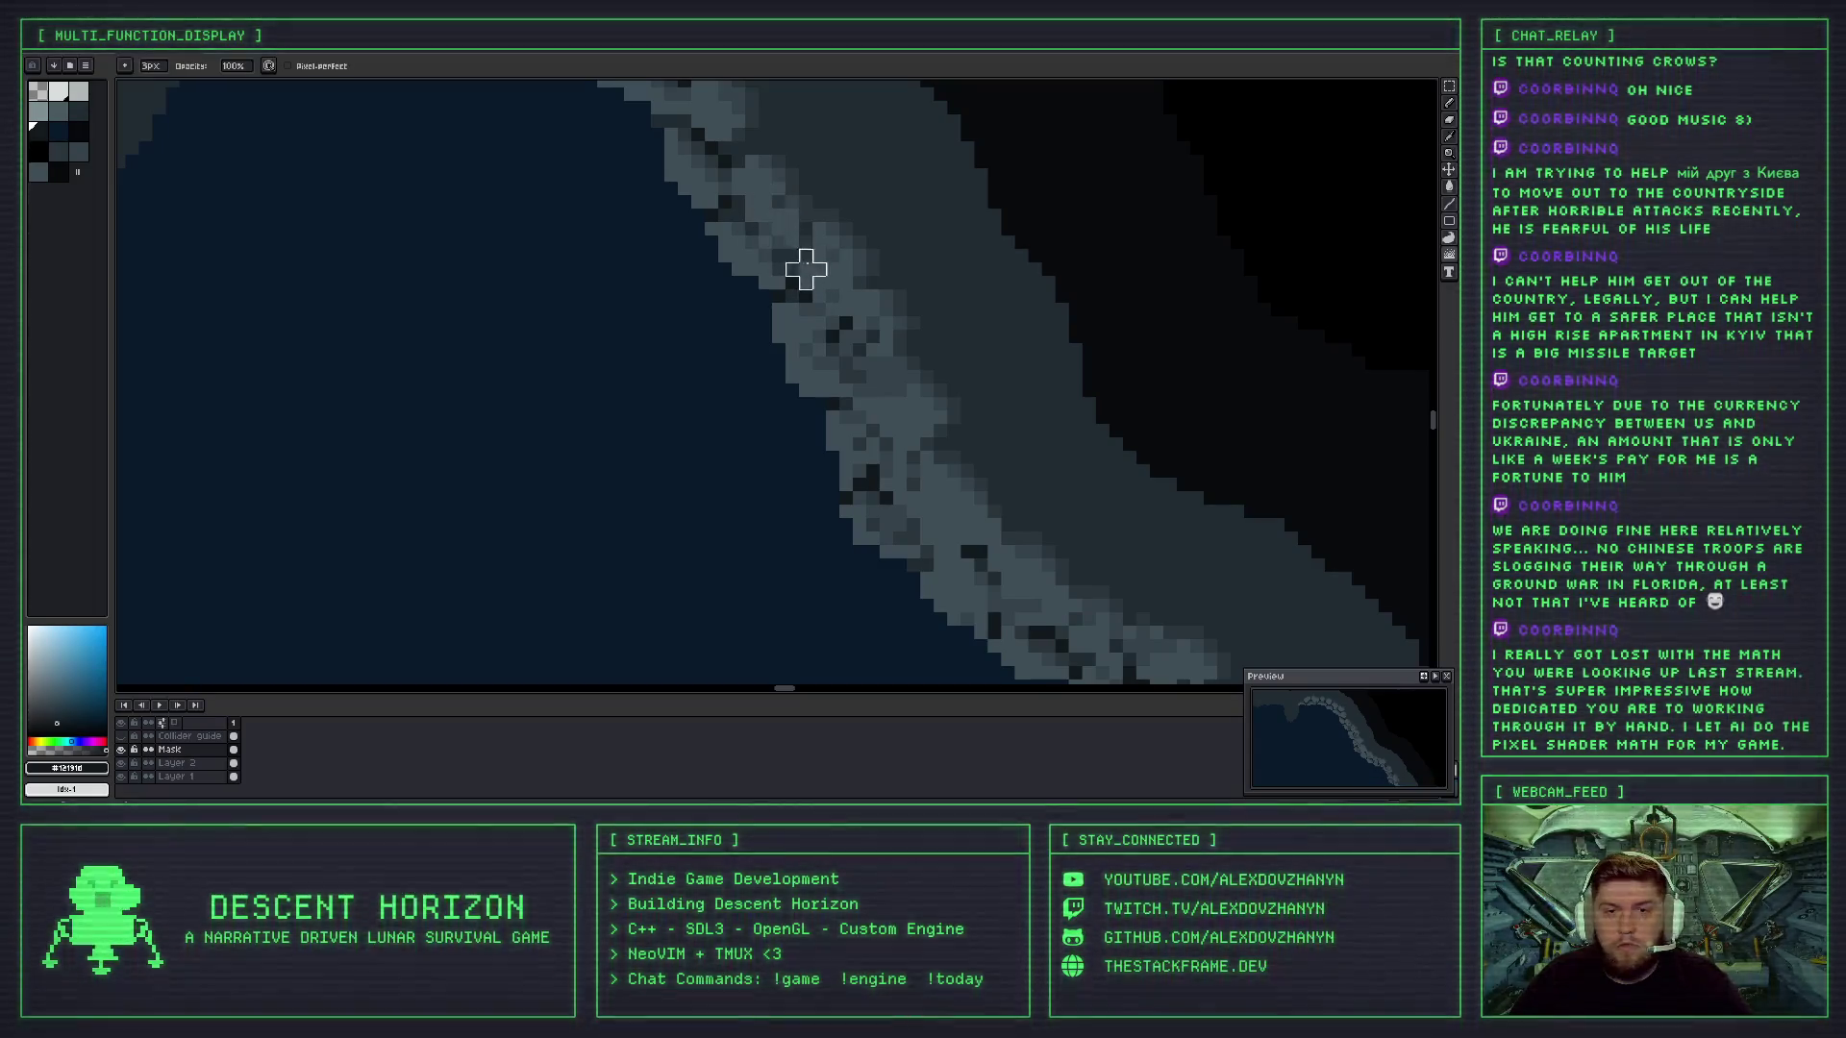
{"action": "scroll", "coordinate": [836, 293], "scroll_direction": "down", "scroll_amount": 3}
{"action": "scroll", "coordinate": [849, 318], "scroll_direction": "down", "scroll_amount": 1}
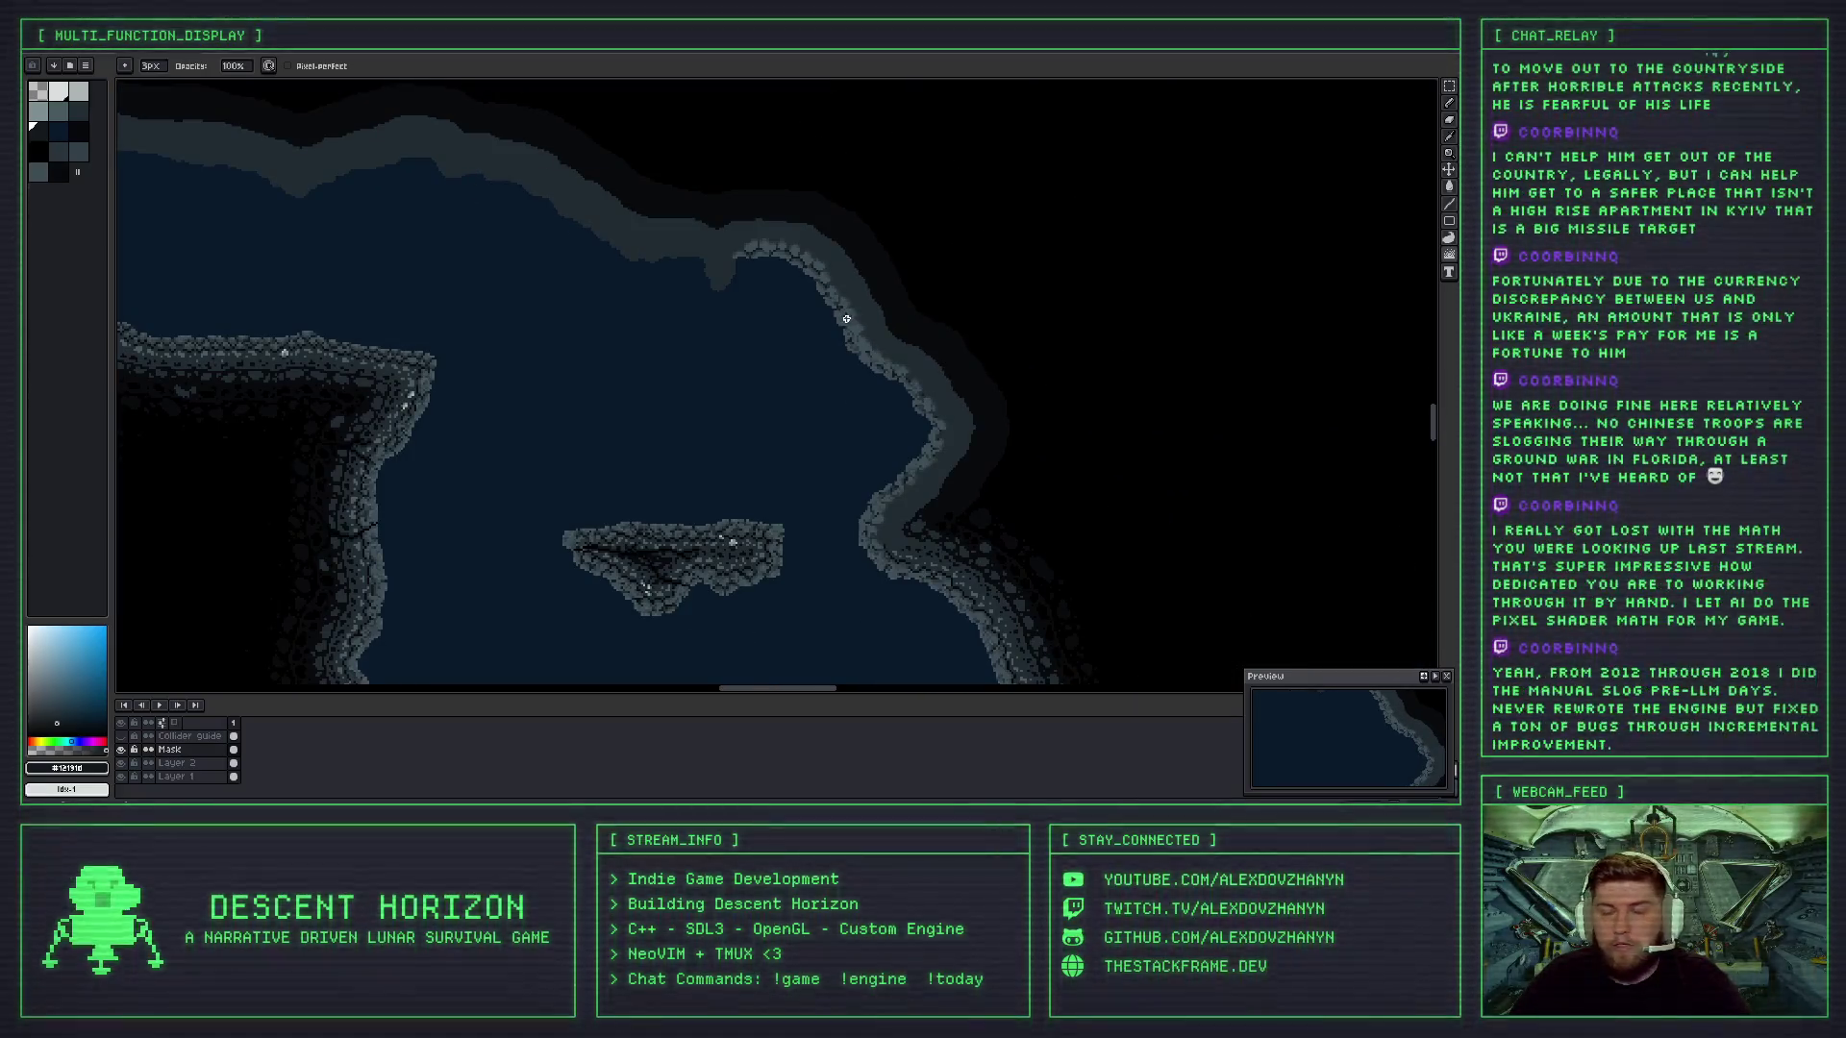
{"action": "scroll", "coordinate": [846, 313], "scroll_direction": "up", "scroll_amount": 1}
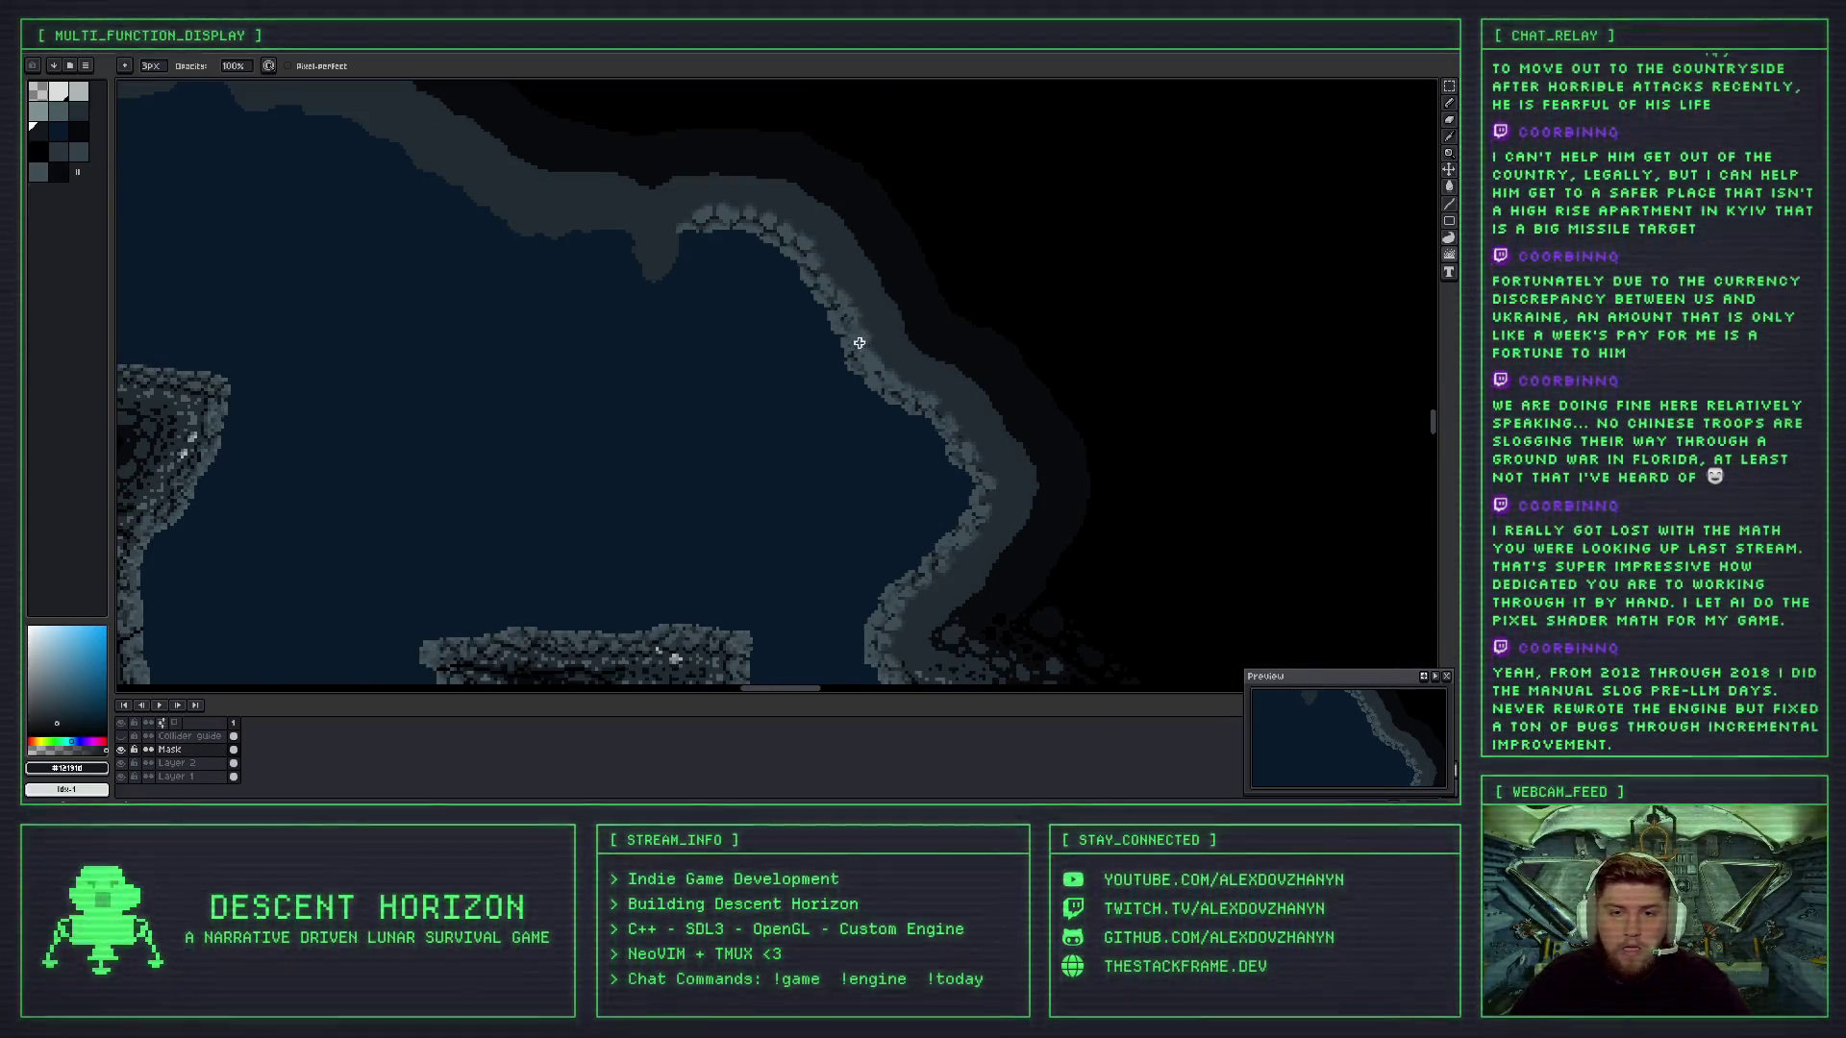
{"action": "scroll", "coordinate": [838, 333], "scroll_direction": "up", "scroll_amount": 1}
{"action": "scroll", "coordinate": [840, 325], "scroll_direction": "up", "scroll_amount": 1}
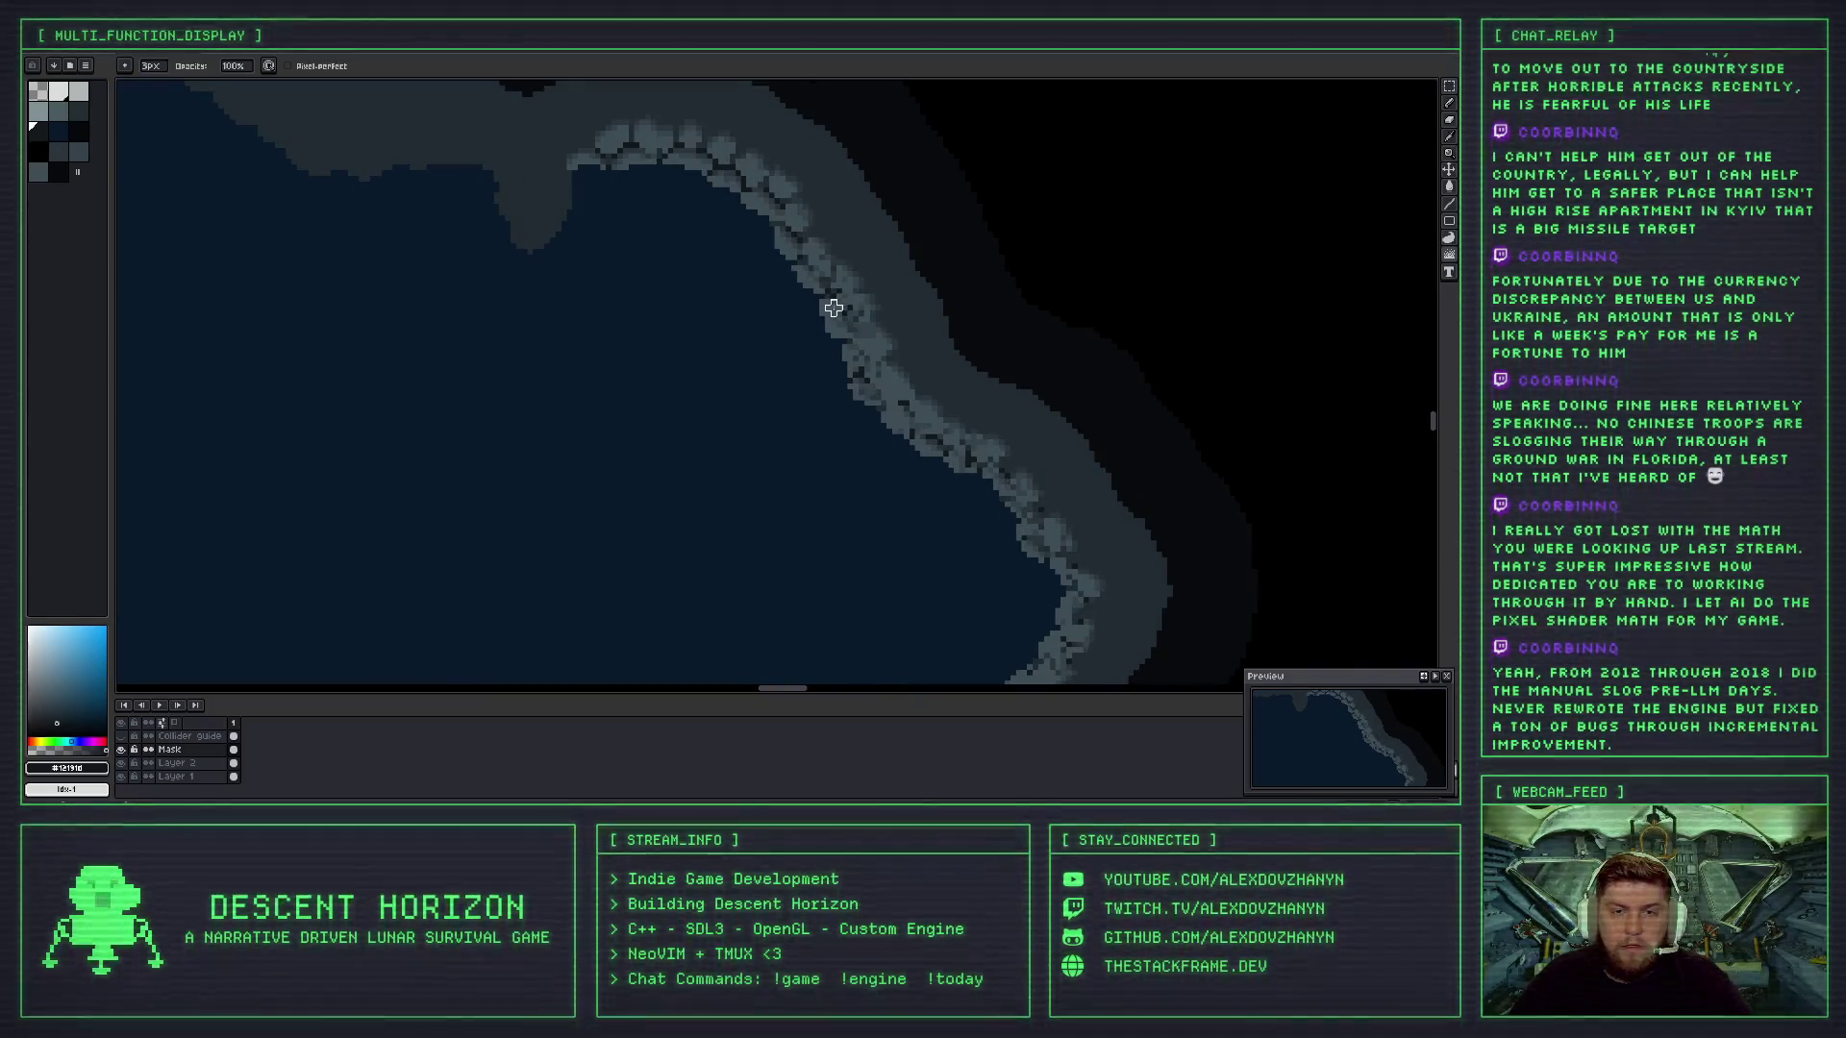
{"action": "scroll", "coordinate": [829, 319], "scroll_direction": "up", "scroll_amount": 1}
{"action": "scroll", "coordinate": [861, 275], "scroll_direction": "down", "scroll_amount": 3}
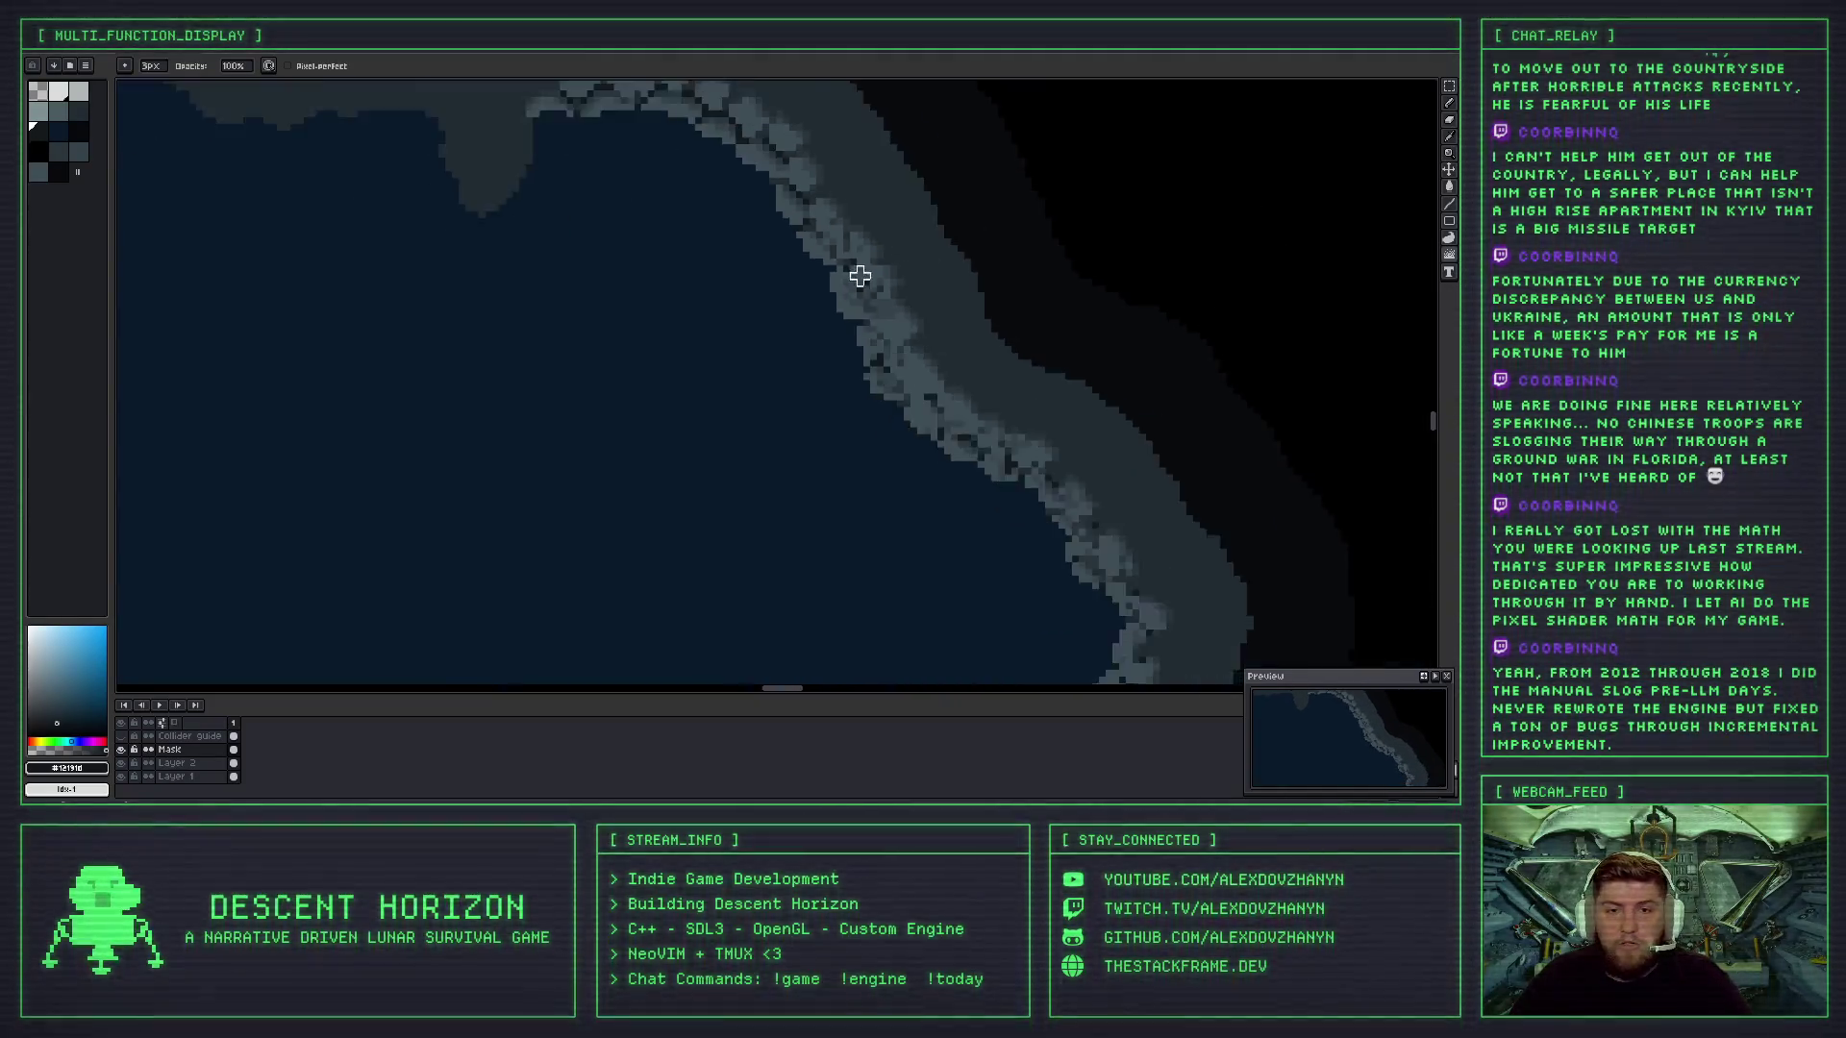
{"action": "scroll", "coordinate": [865, 284], "scroll_direction": "up", "scroll_amount": 3}
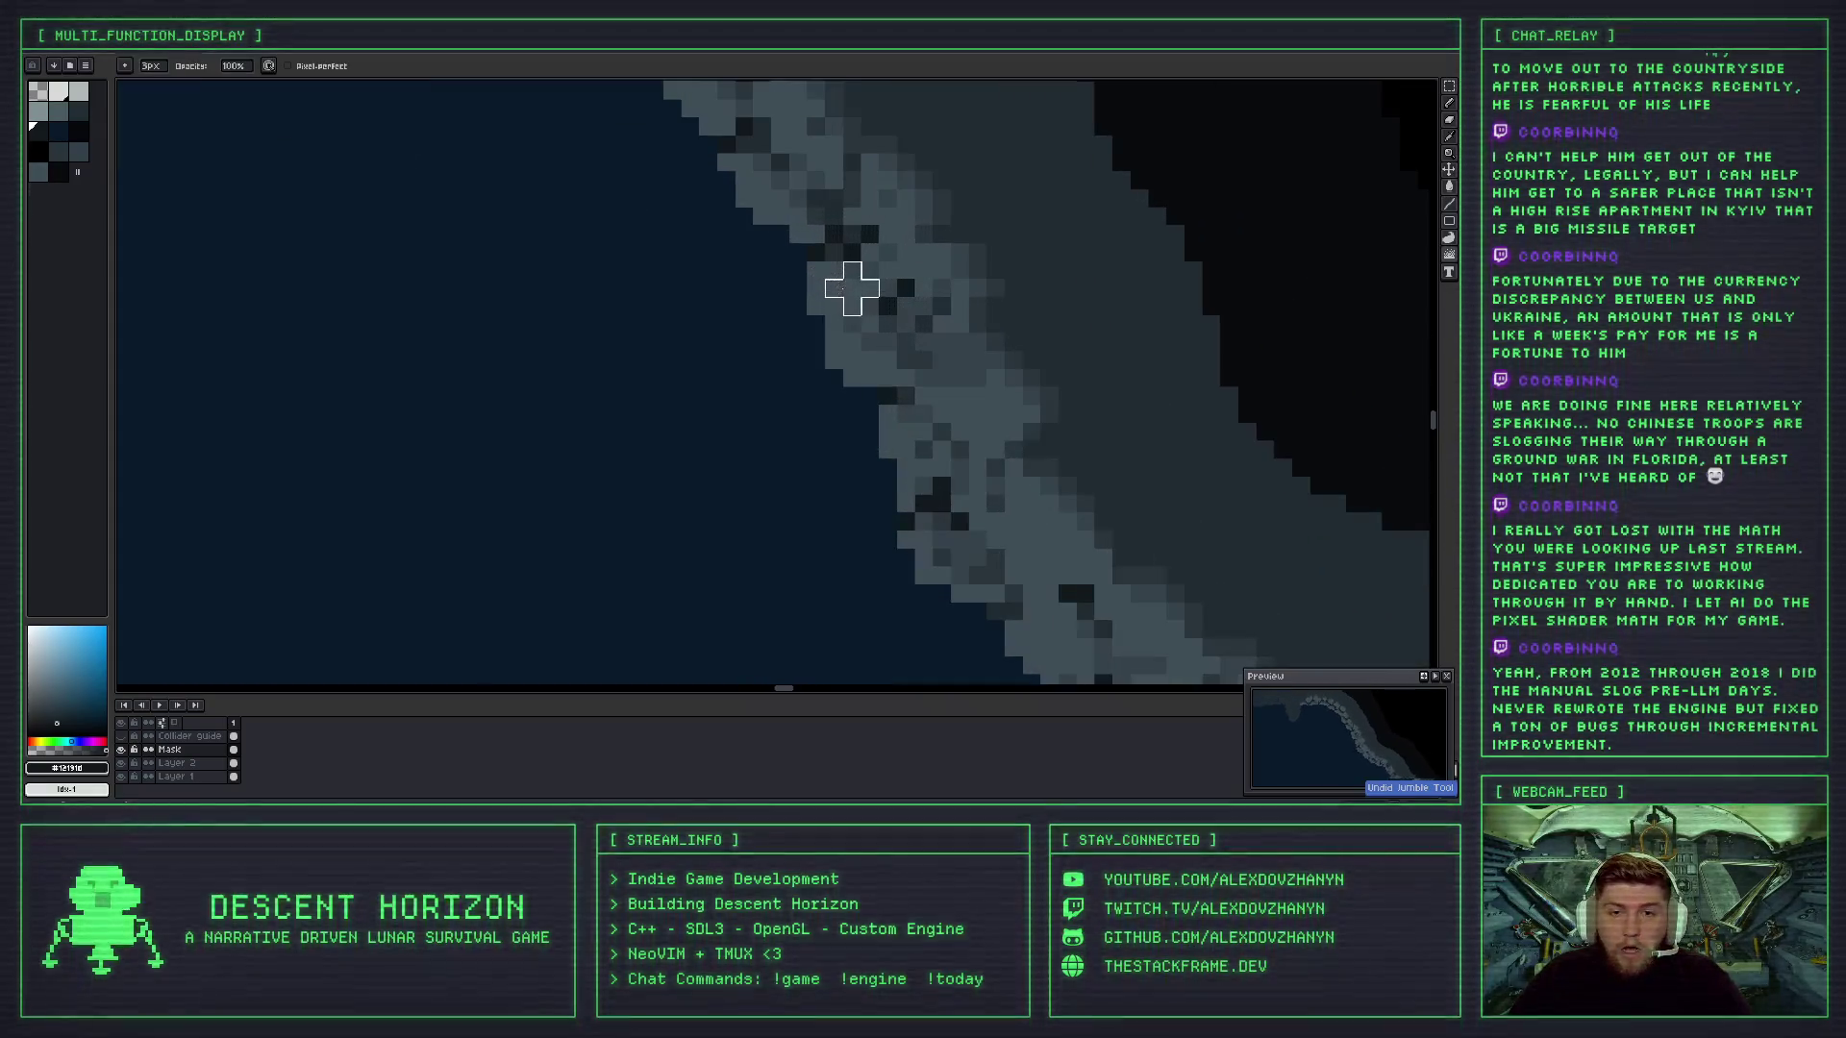
{"action": "scroll", "coordinate": [852, 305], "scroll_direction": "down", "scroll_amount": 4}
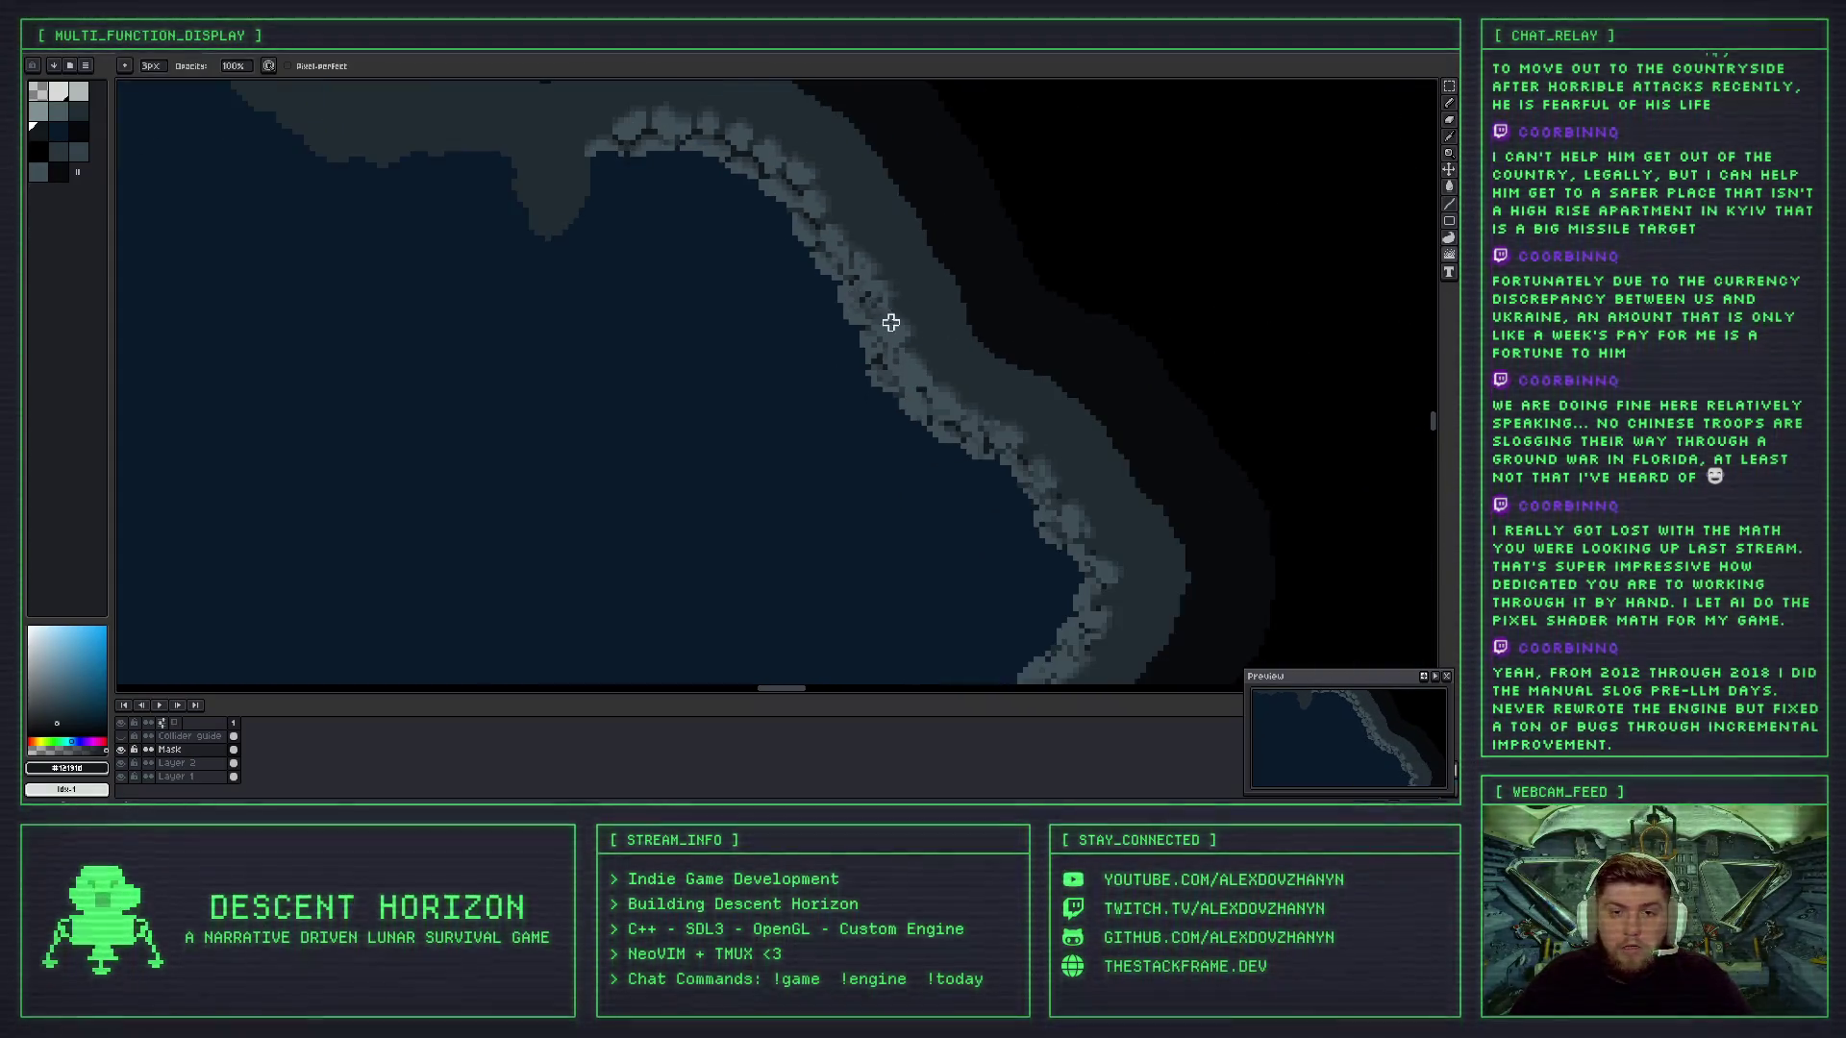
{"action": "scroll", "coordinate": [867, 296], "scroll_direction": "up", "scroll_amount": 1}
{"action": "scroll", "coordinate": [867, 296], "scroll_direction": "up", "scroll_amount": 3}
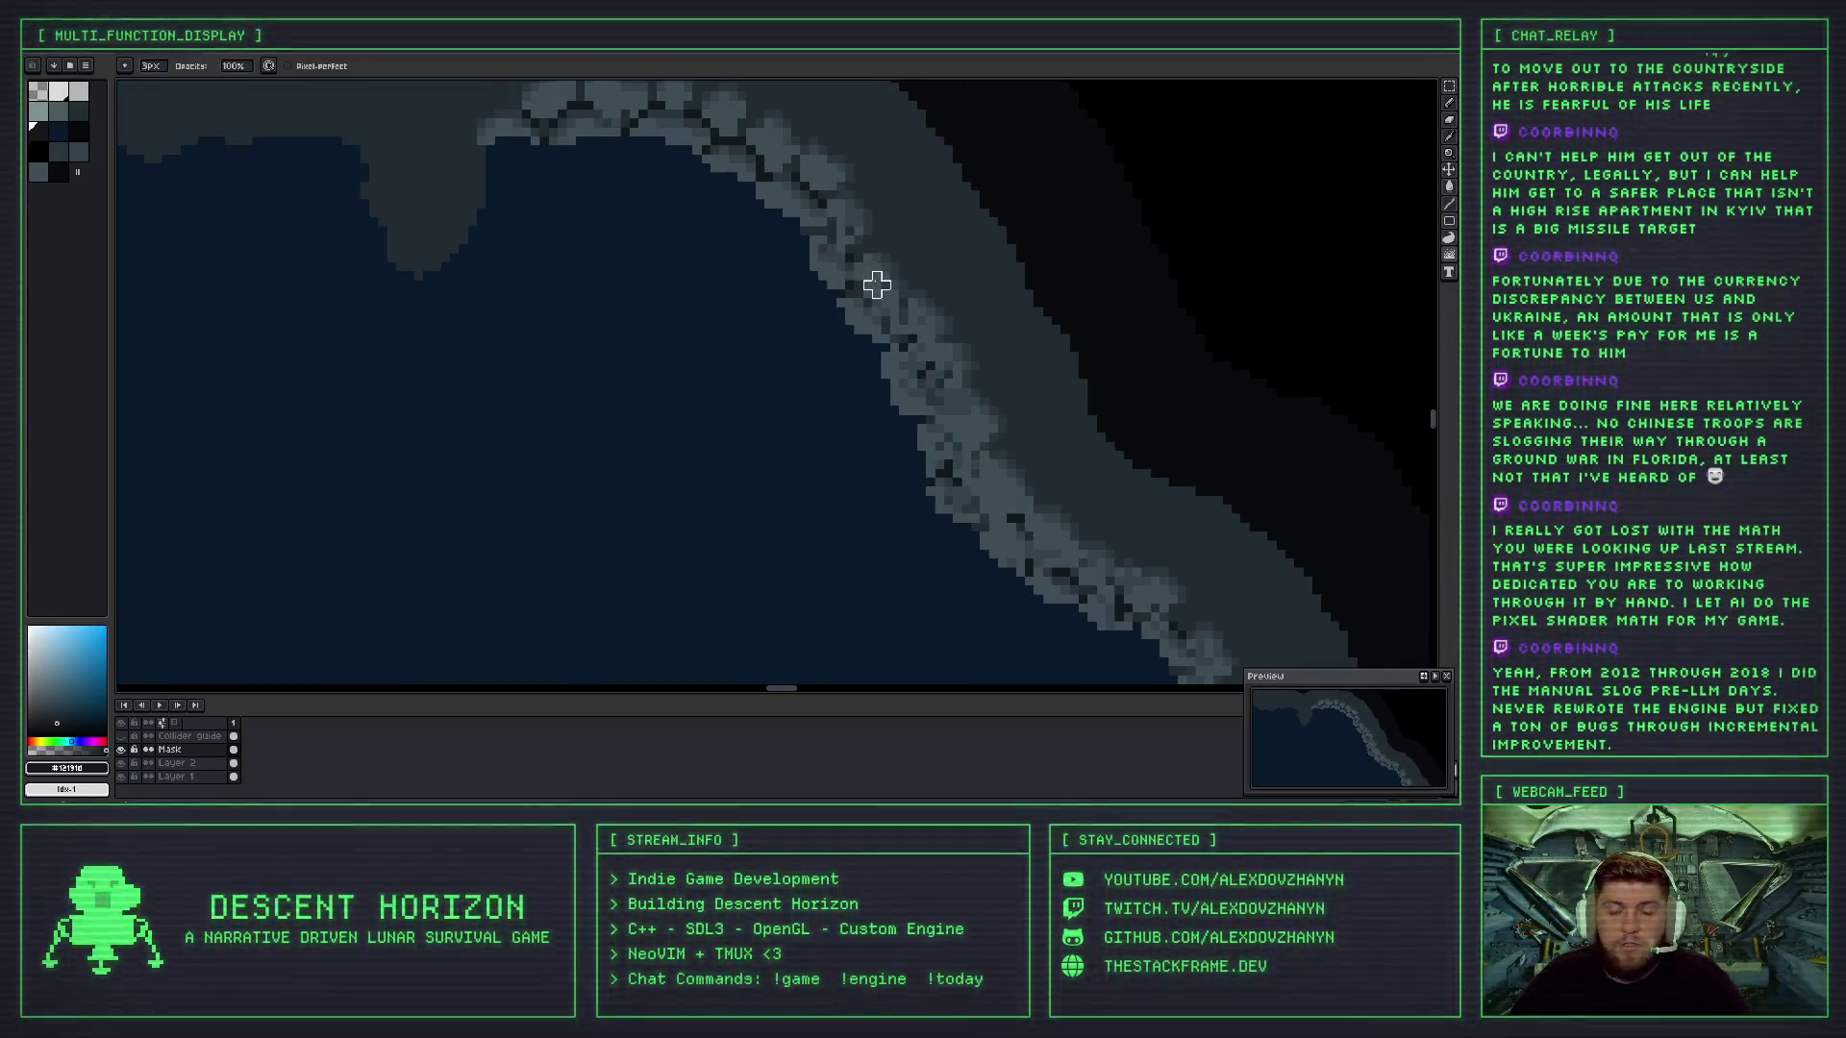
{"action": "scroll", "coordinate": [878, 276], "scroll_direction": "down", "scroll_amount": 3}
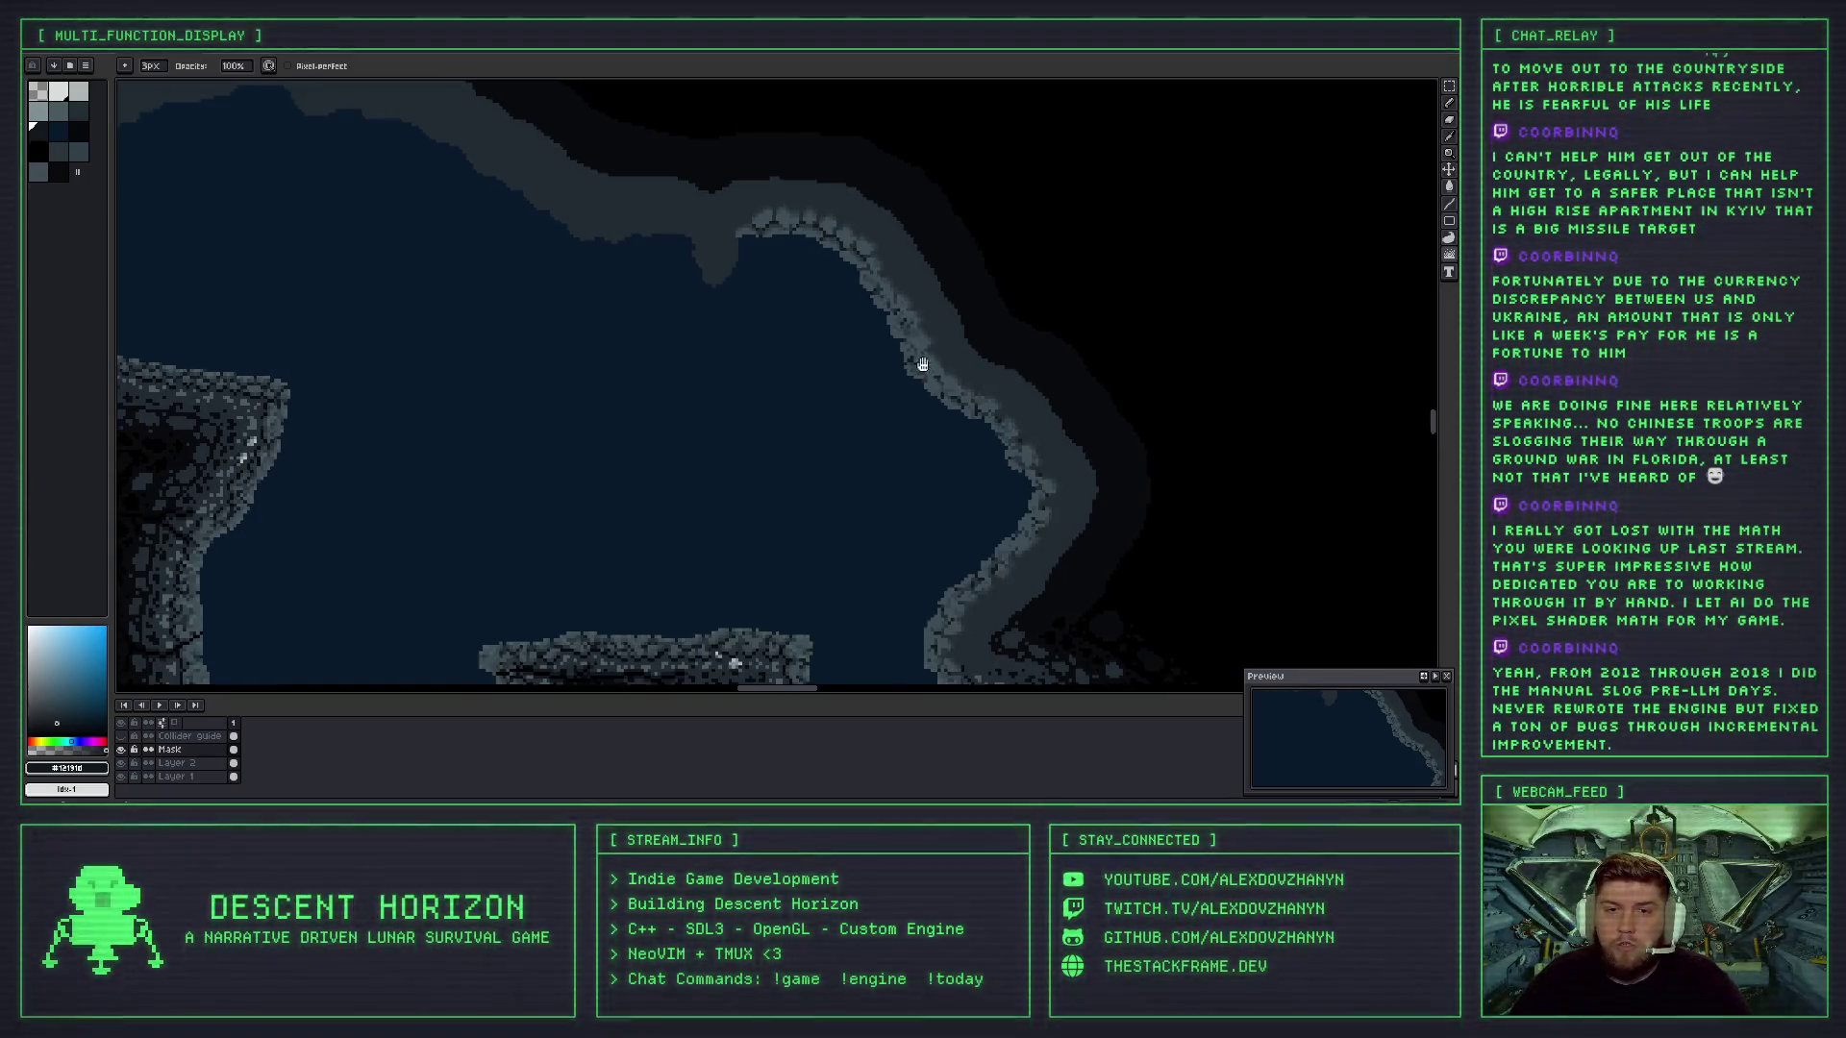
{"action": "scroll", "coordinate": [869, 275], "scroll_direction": "up", "scroll_amount": 5}
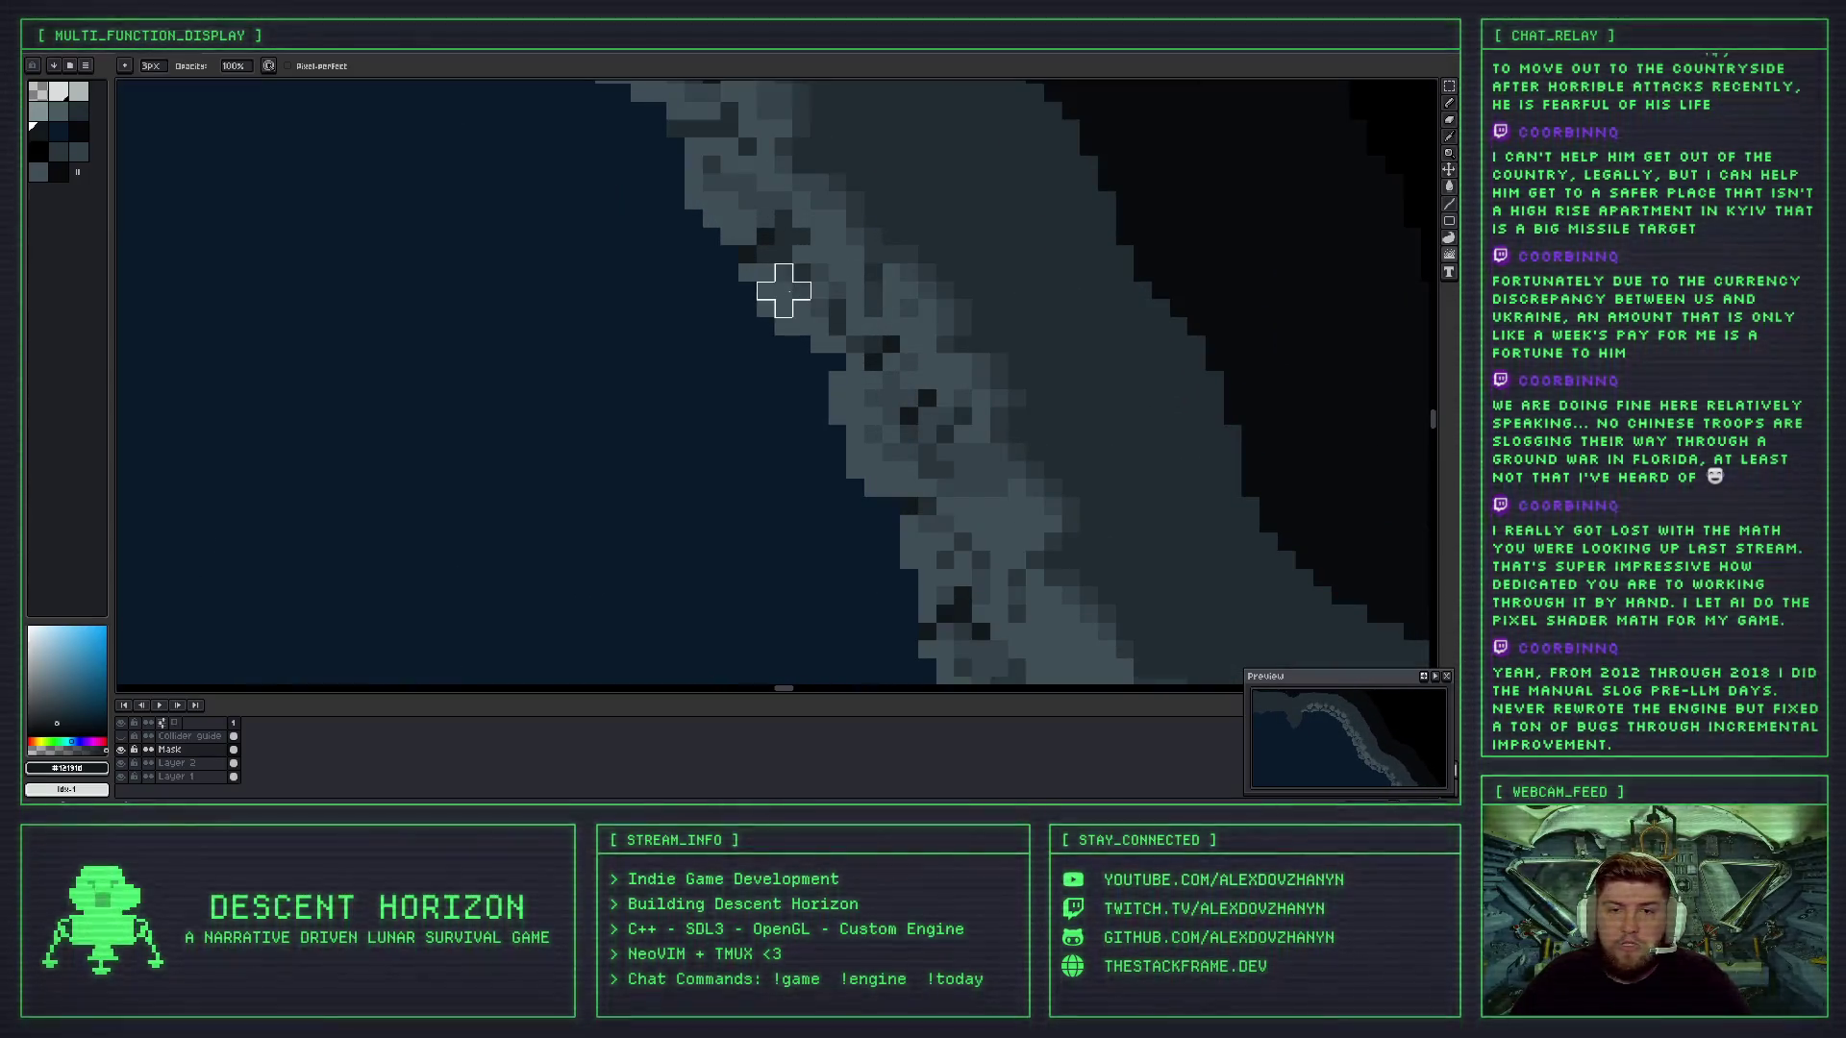
{"action": "scroll", "coordinate": [853, 289], "scroll_direction": "down", "scroll_amount": 4}
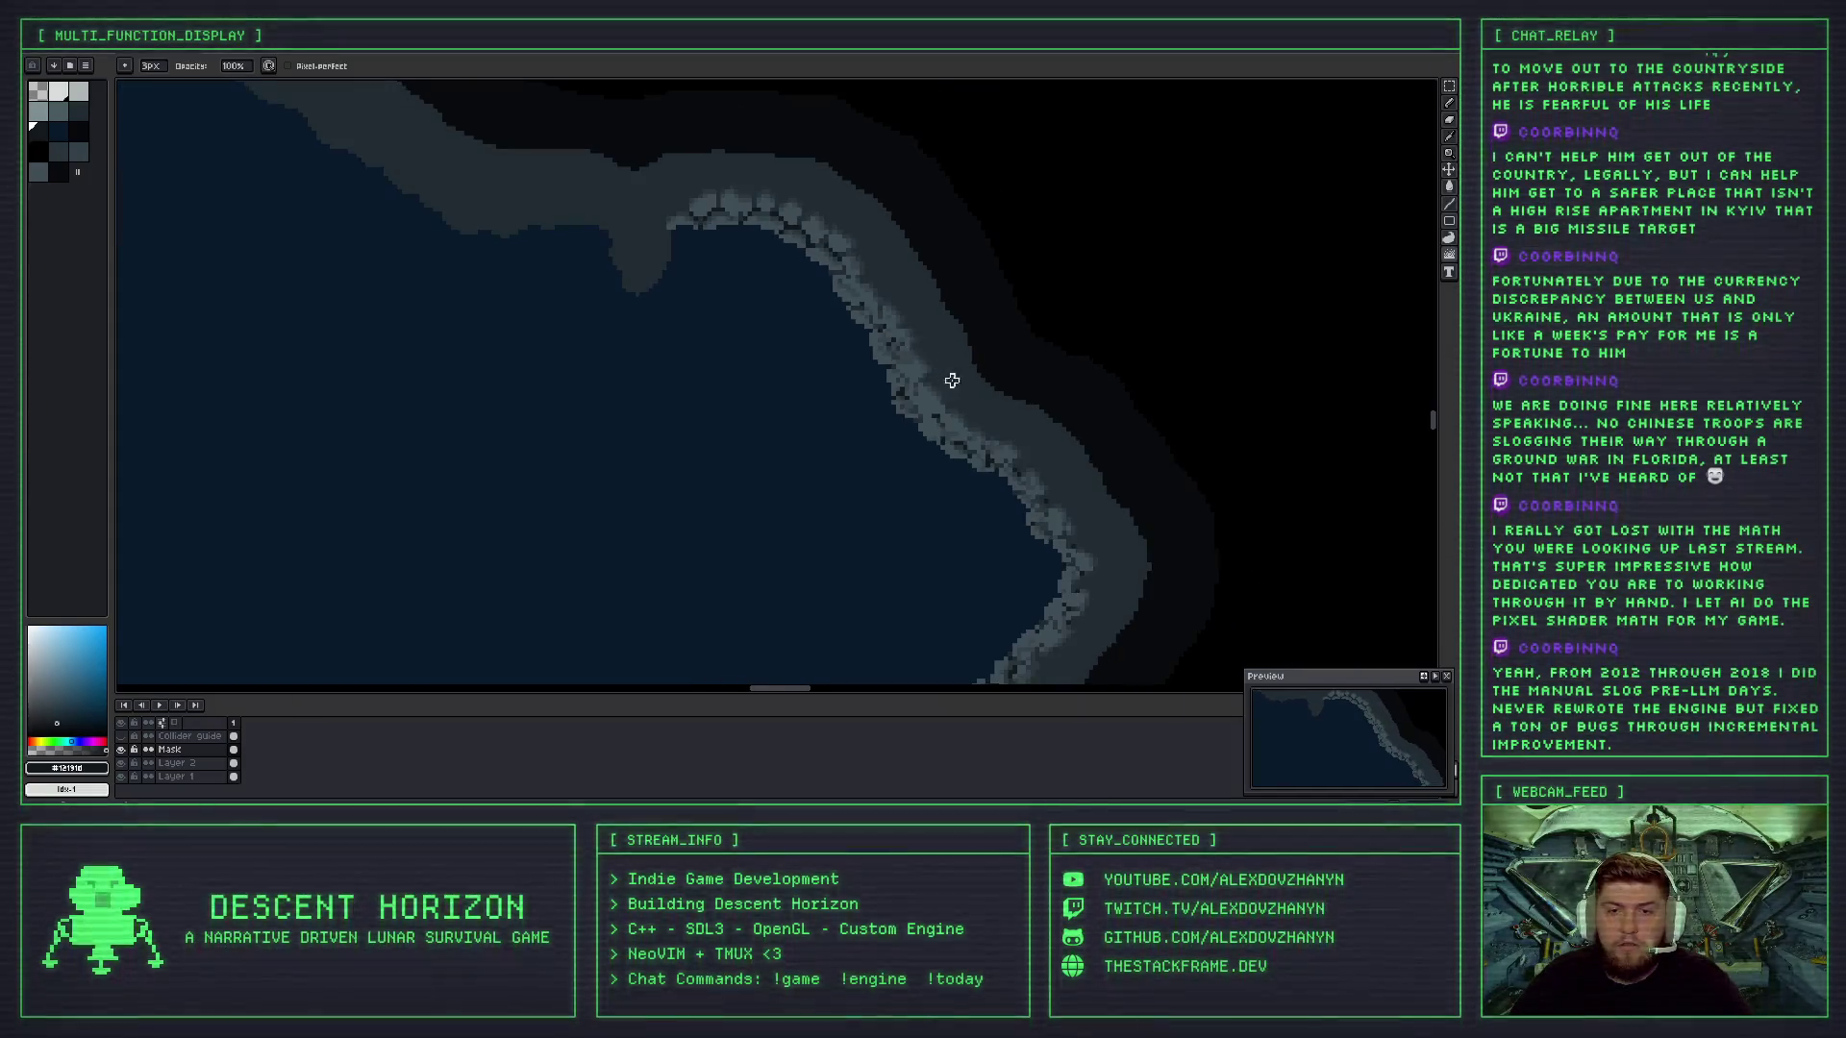
{"action": "scroll", "coordinate": [952, 381], "scroll_direction": "down", "scroll_amount": 2}
{"action": "scroll", "coordinate": [971, 402], "scroll_direction": "down", "scroll_amount": 2}
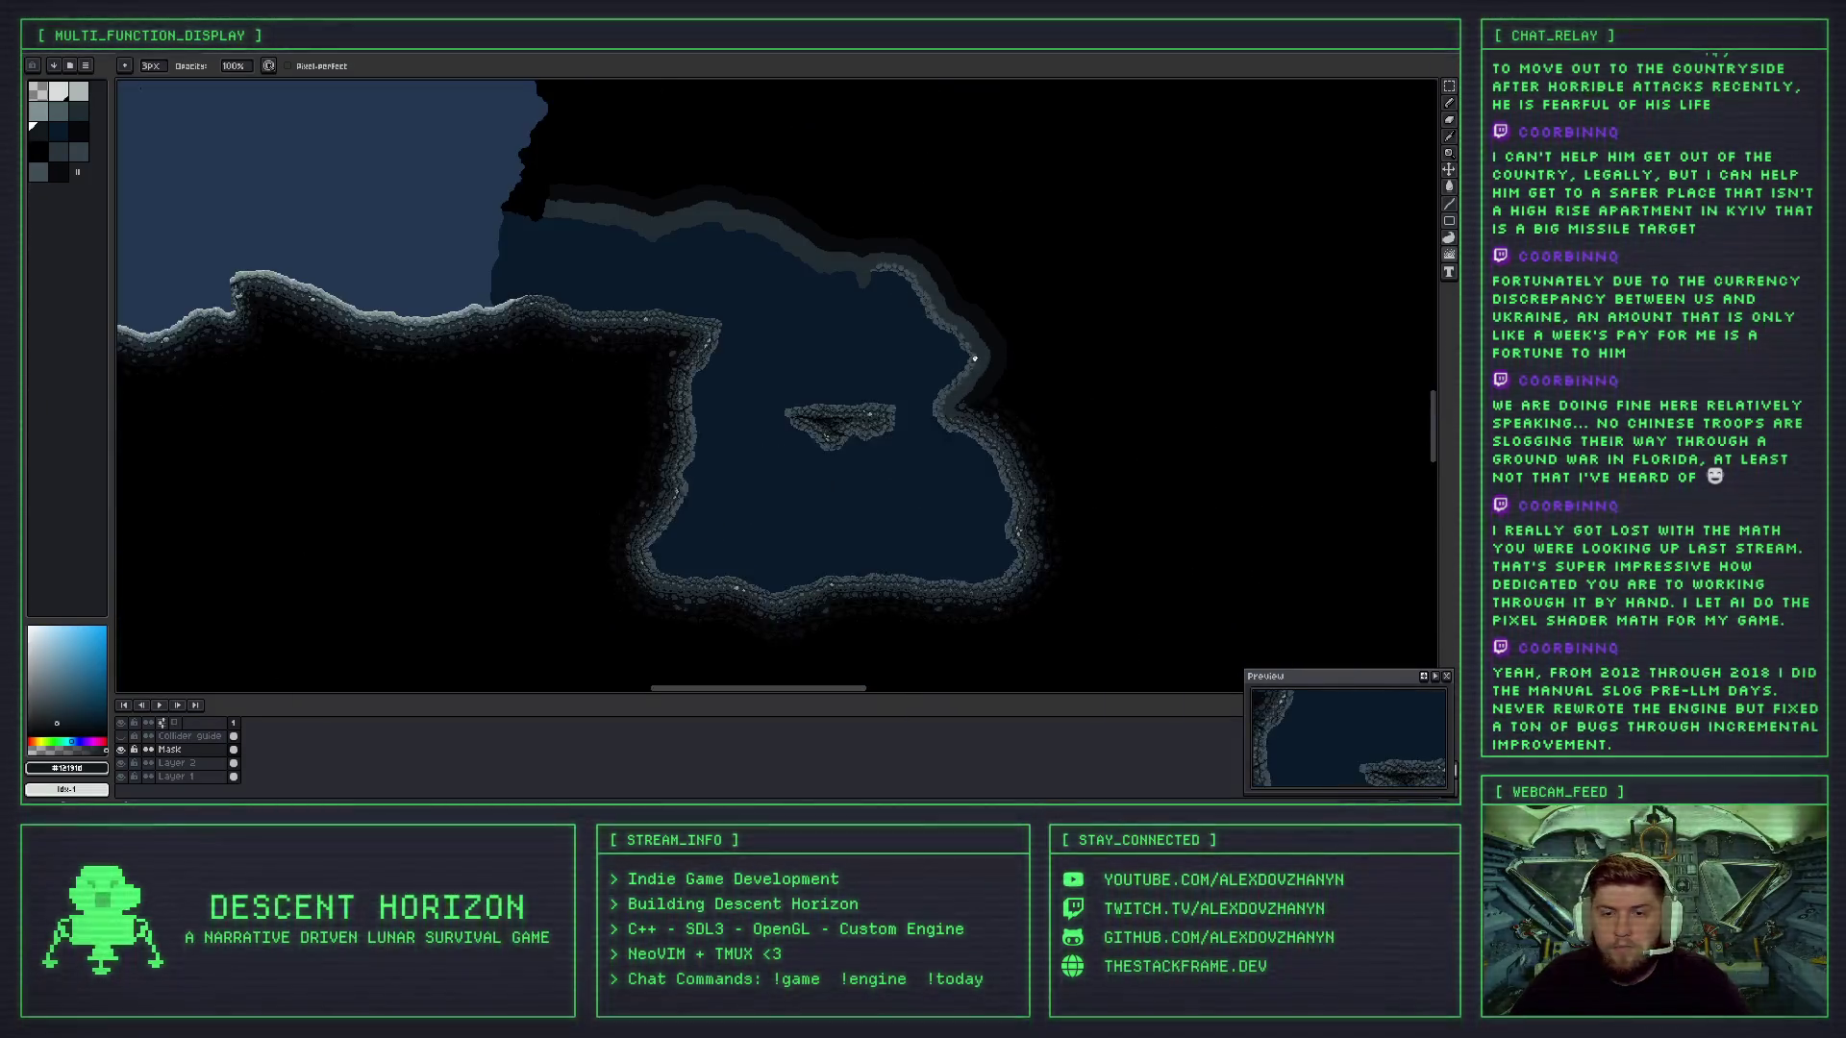
- Zoom in and paint grey edge pixels along the curved shoreline
{"action": "scroll", "coordinate": [909, 357], "scroll_direction": "up", "scroll_amount": 2}
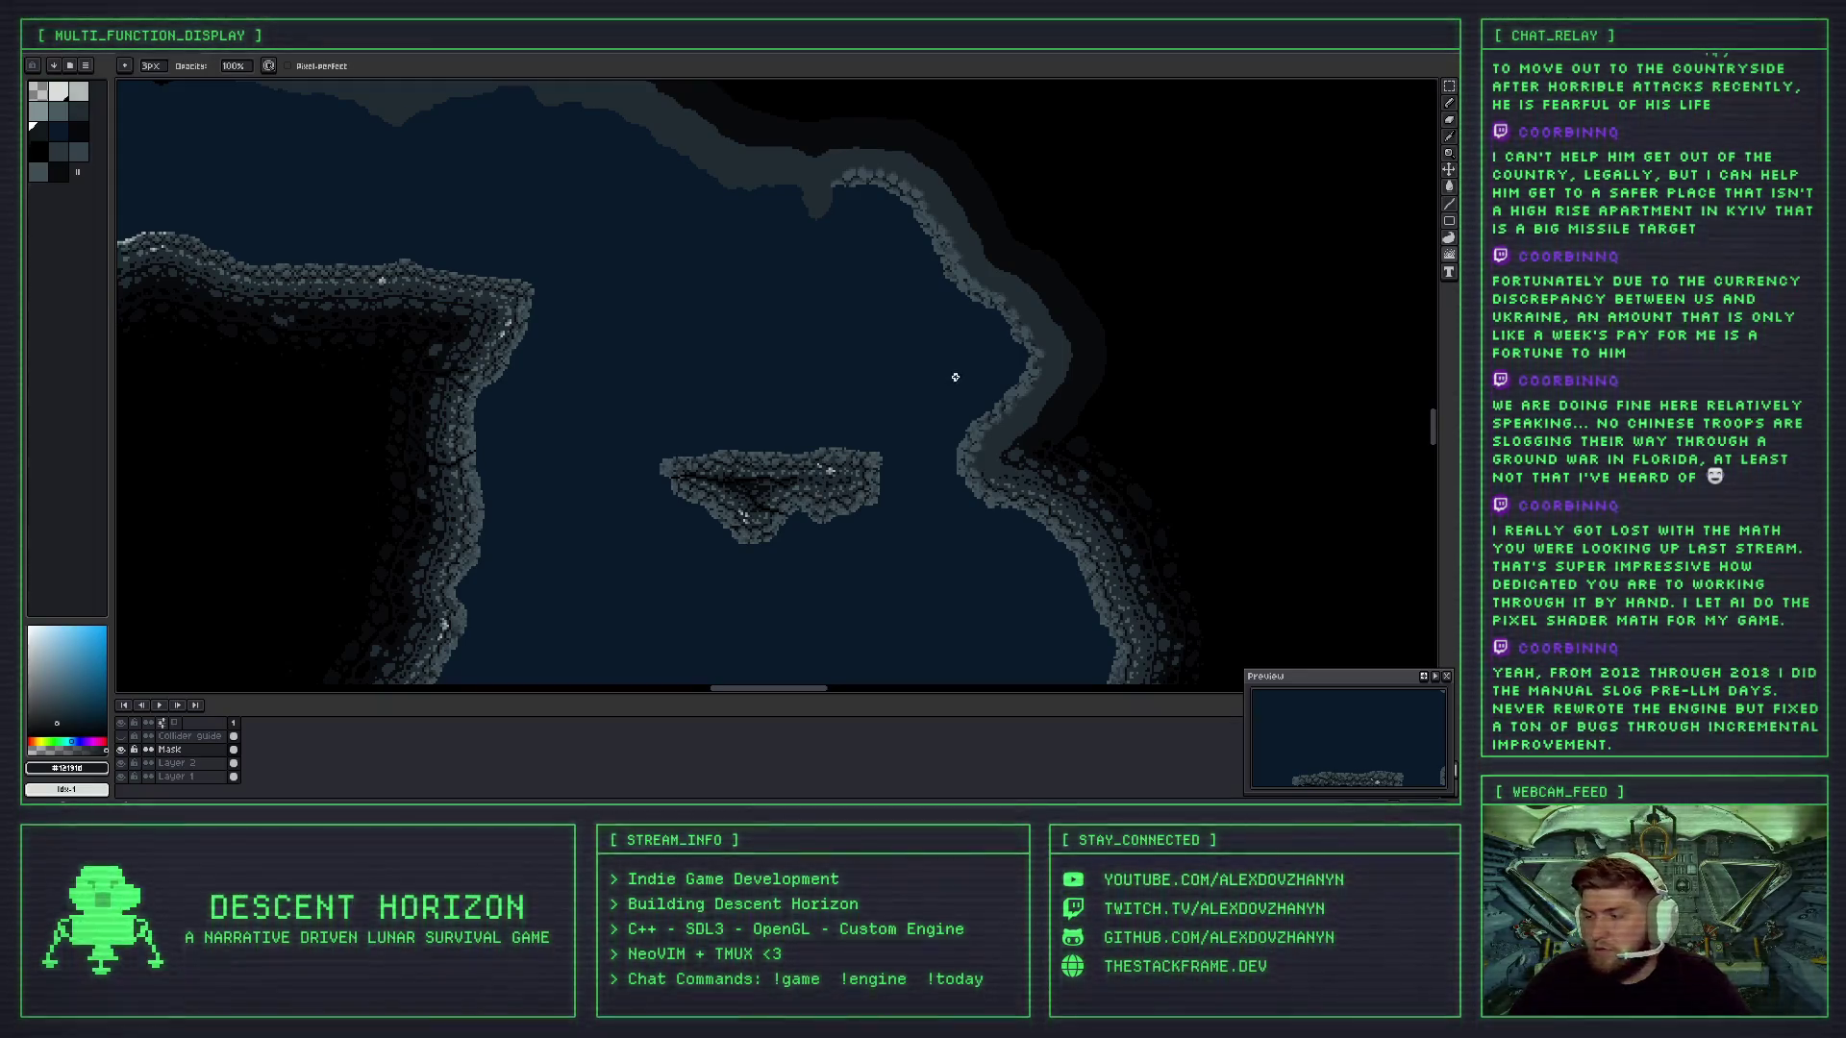
{"action": "scroll", "coordinate": [968, 228], "scroll_direction": "up", "scroll_amount": 2}
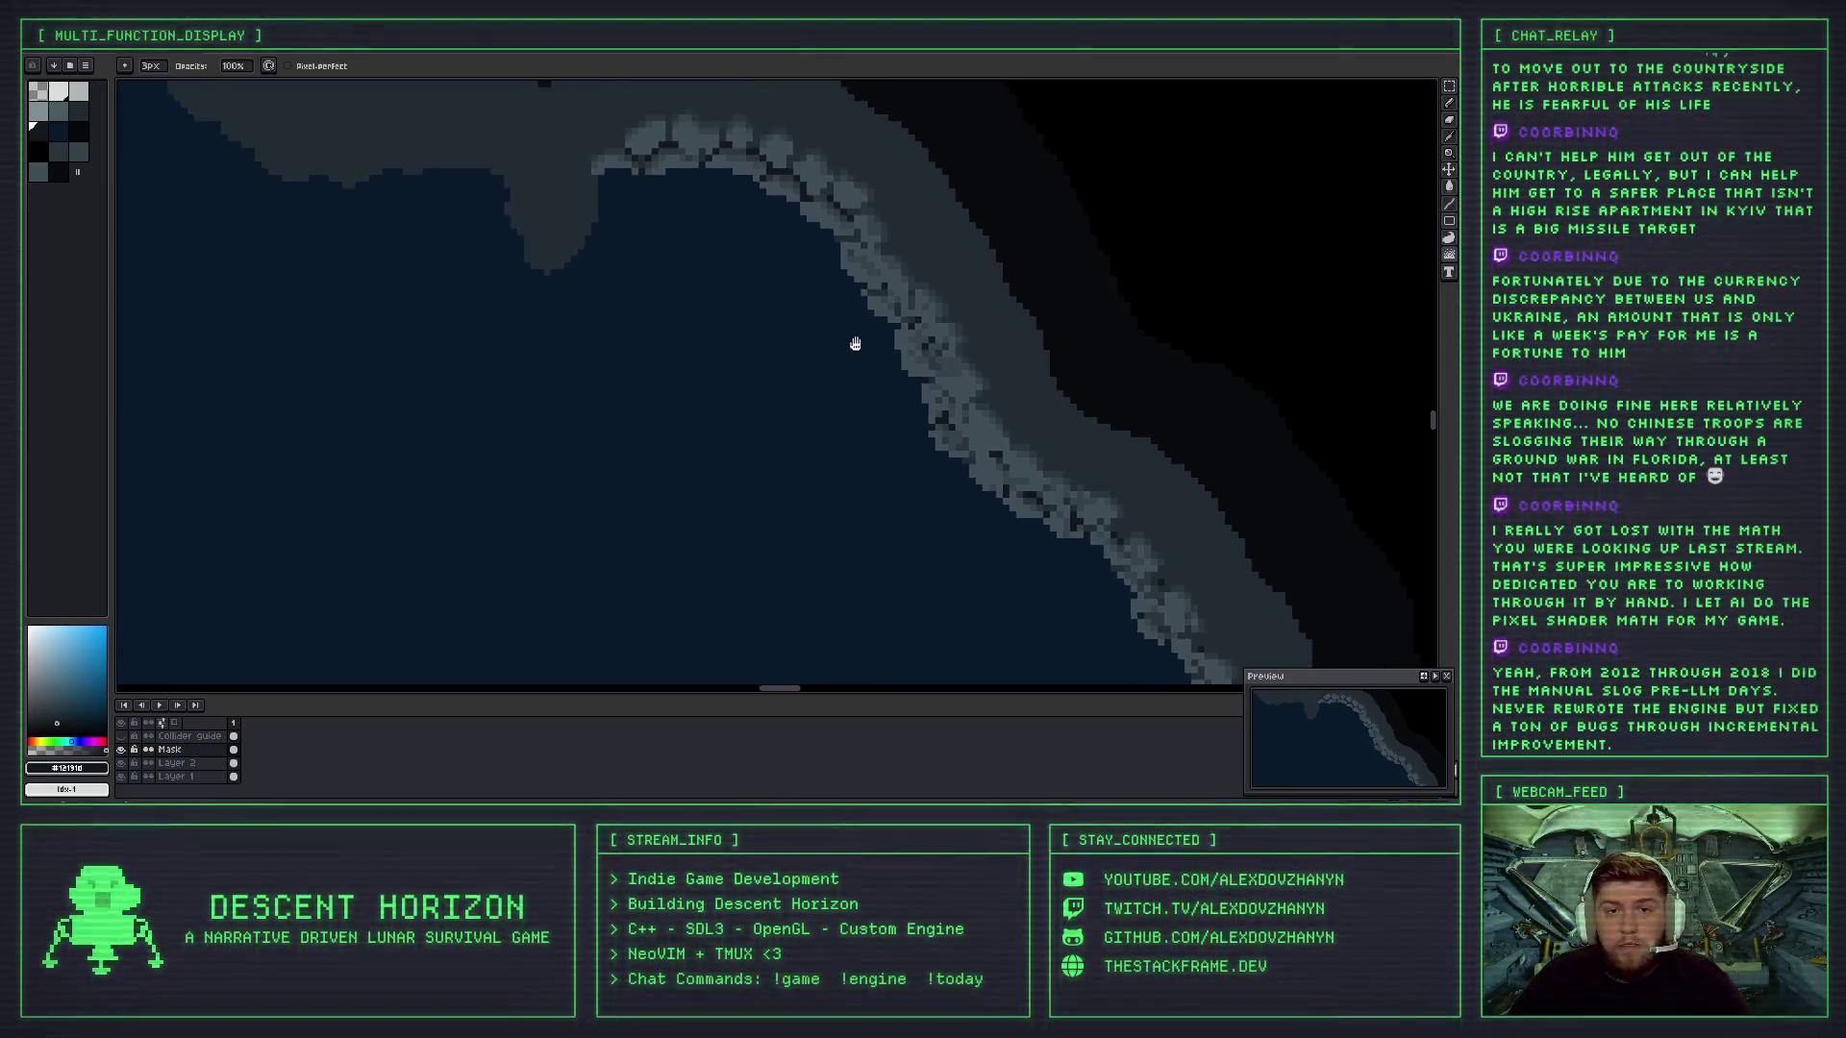
{"action": "scroll", "coordinate": [854, 346], "scroll_direction": "up", "scroll_amount": 2}
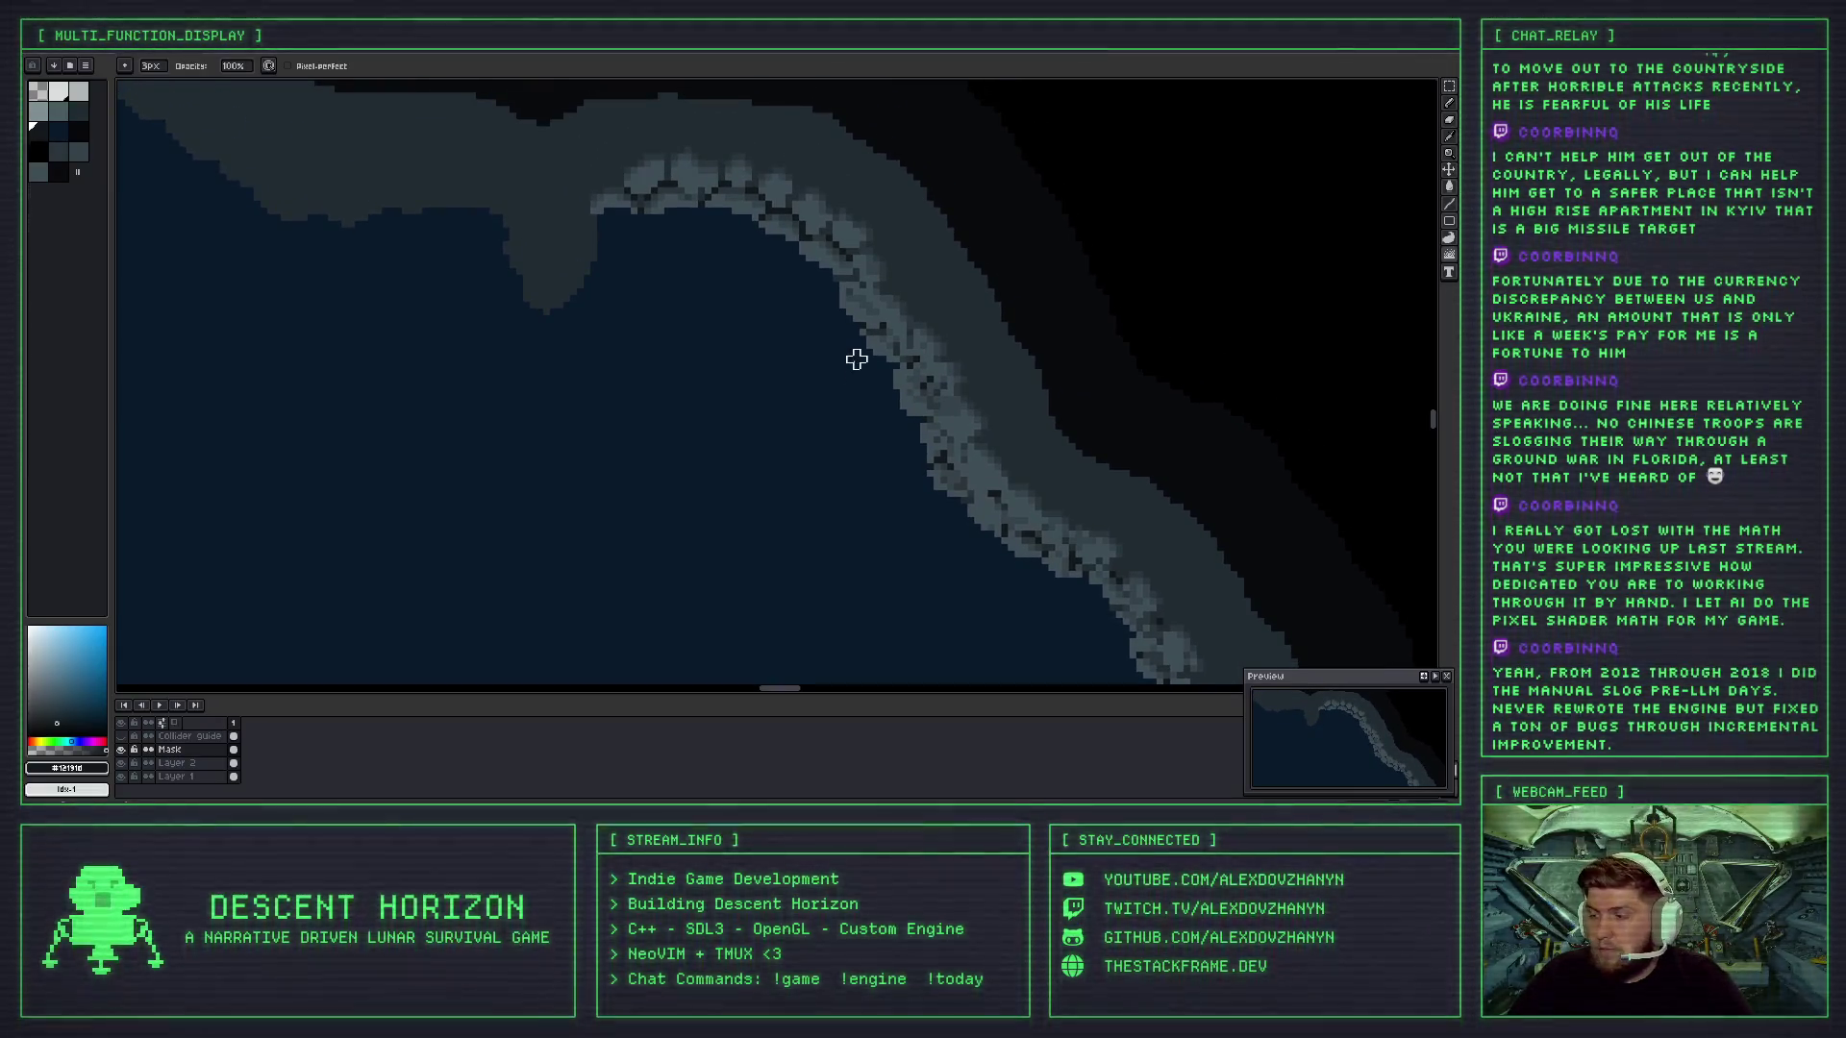
{"action": "scroll", "coordinate": [819, 288], "scroll_direction": "up", "scroll_amount": 1}
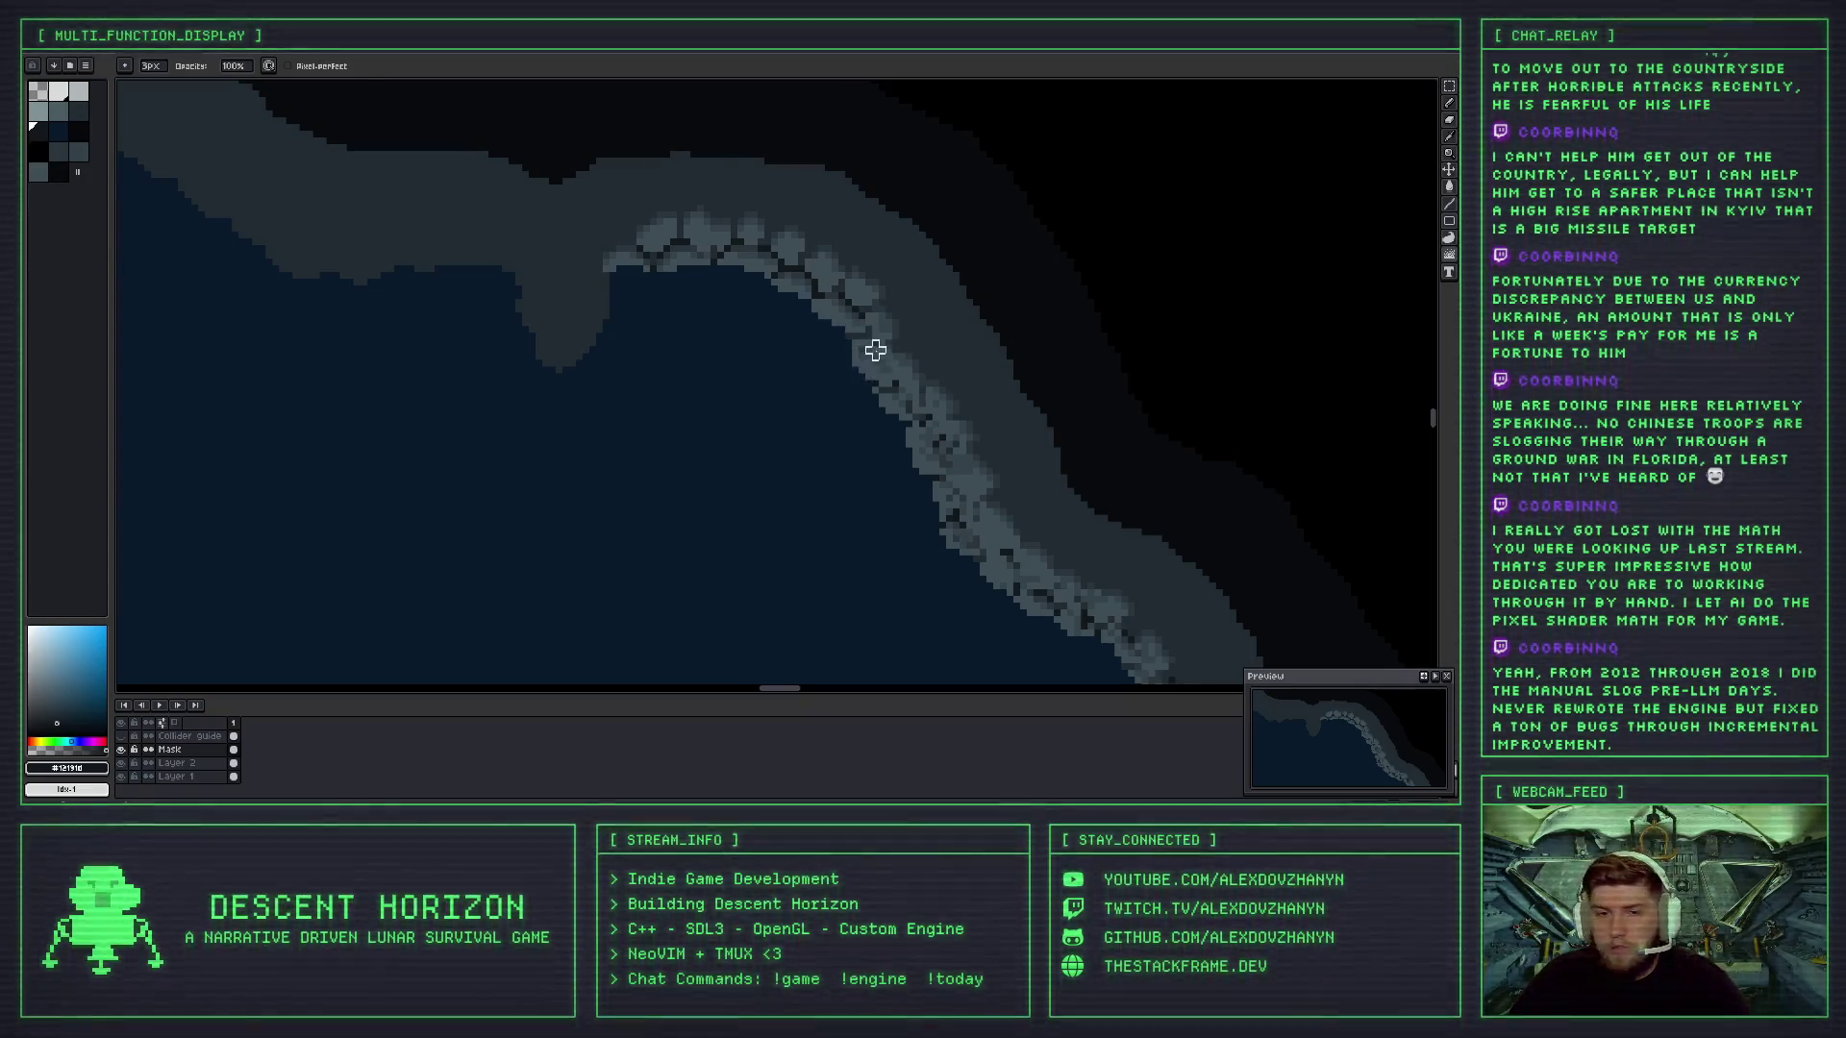
{"action": "scroll", "coordinate": [865, 342], "scroll_direction": "up", "scroll_amount": 1}
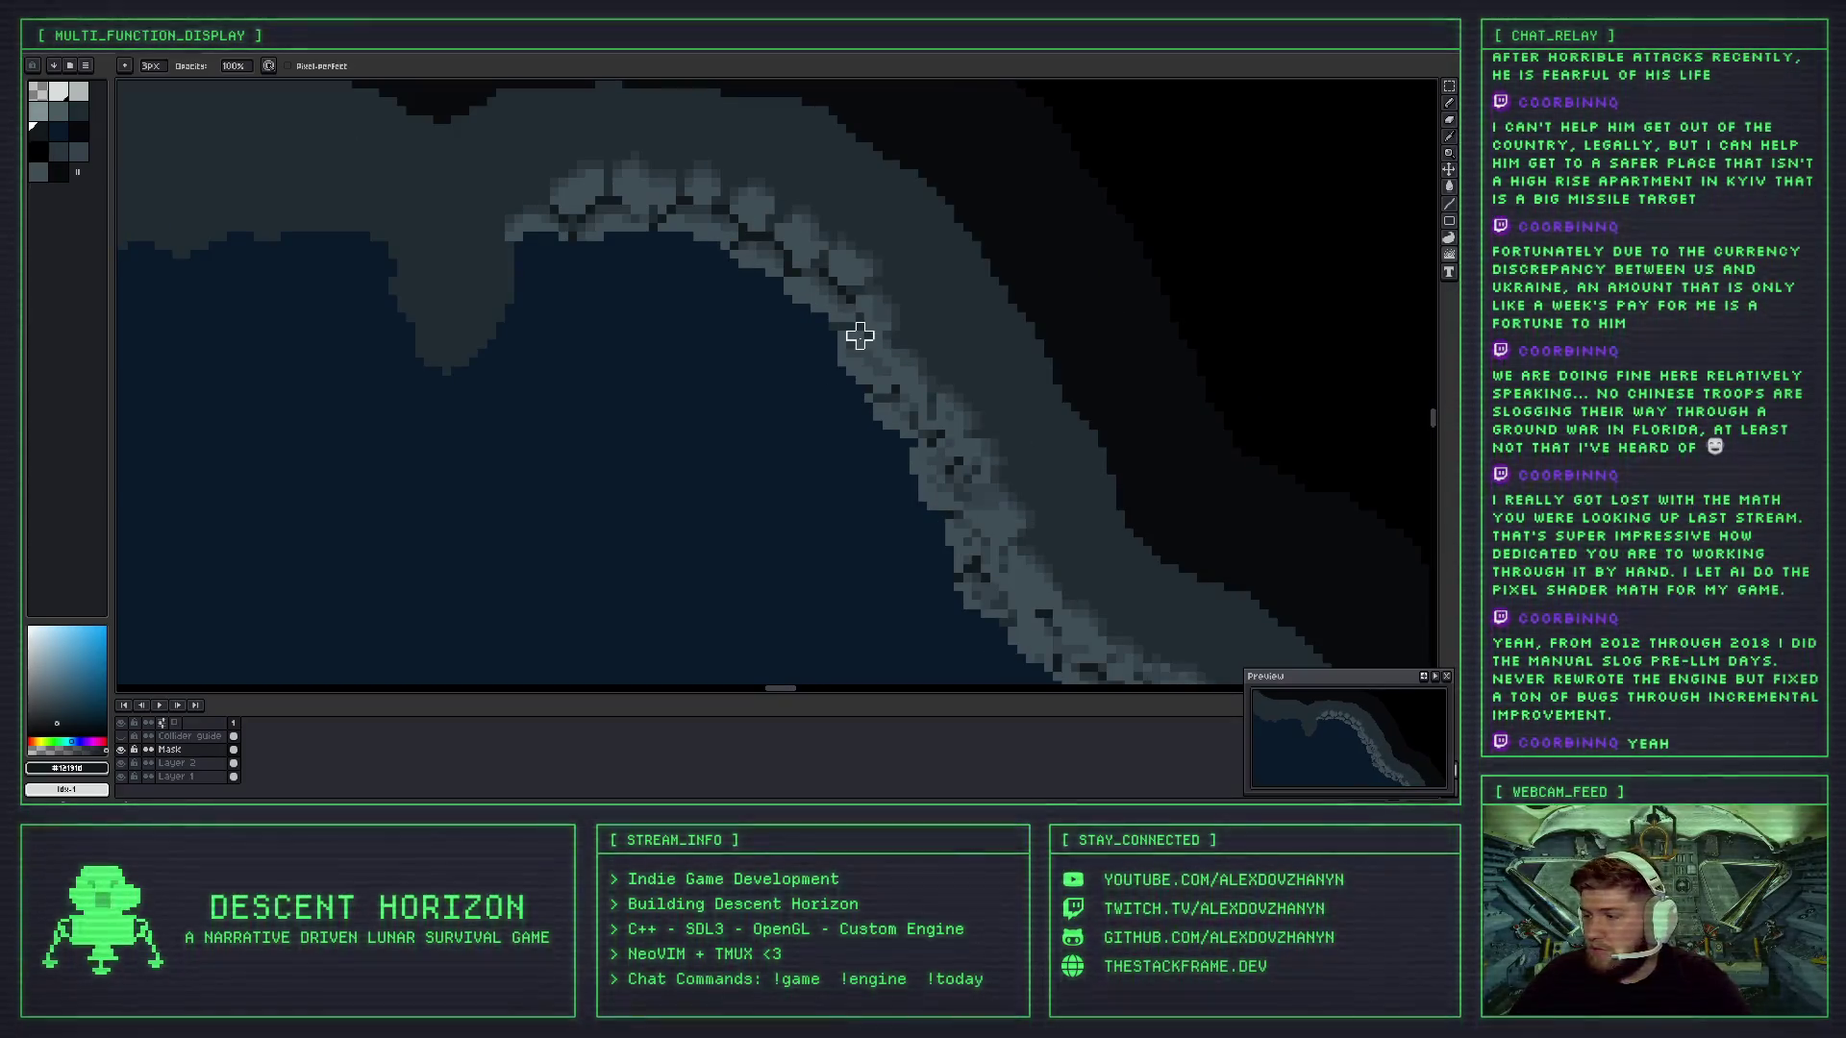
{"action": "scroll", "coordinate": [868, 352], "scroll_direction": "up", "scroll_amount": 4}
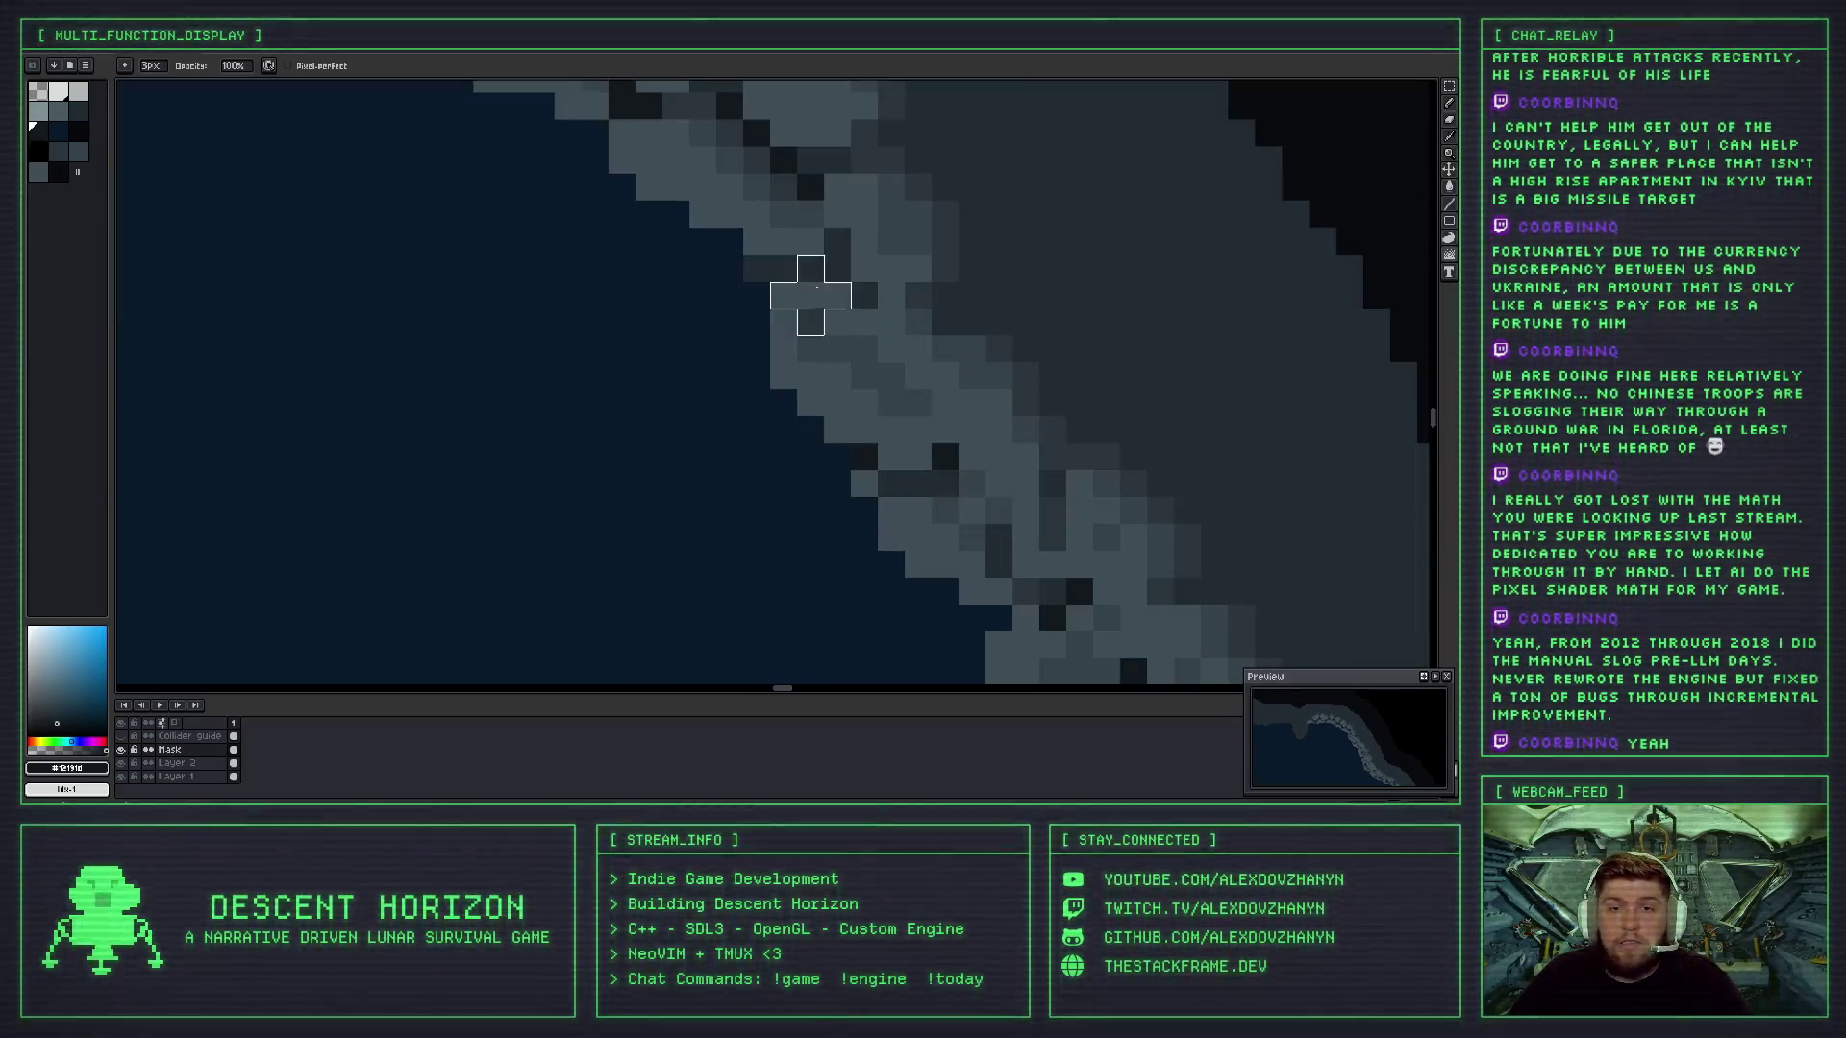
{"action": "scroll", "coordinate": [867, 410], "scroll_direction": "down", "scroll_amount": 1}
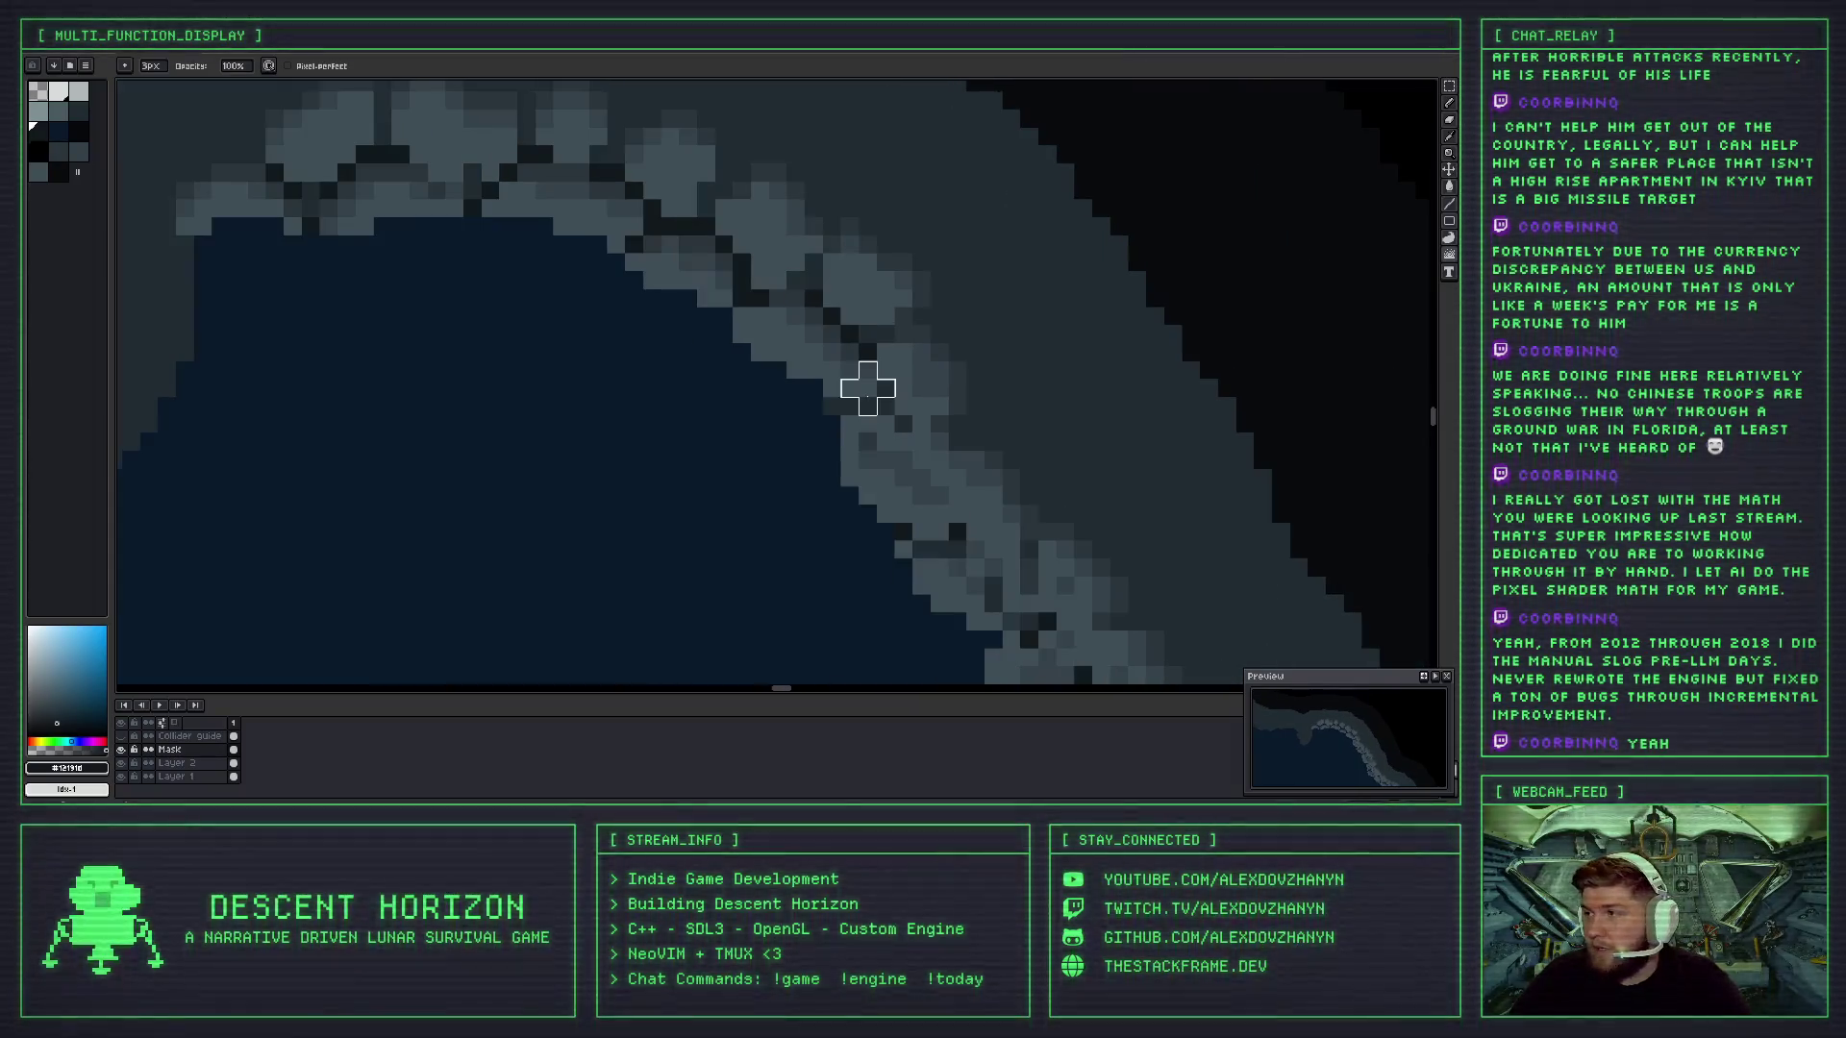
{"action": "scroll", "coordinate": [976, 369], "scroll_direction": "down", "scroll_amount": 1}
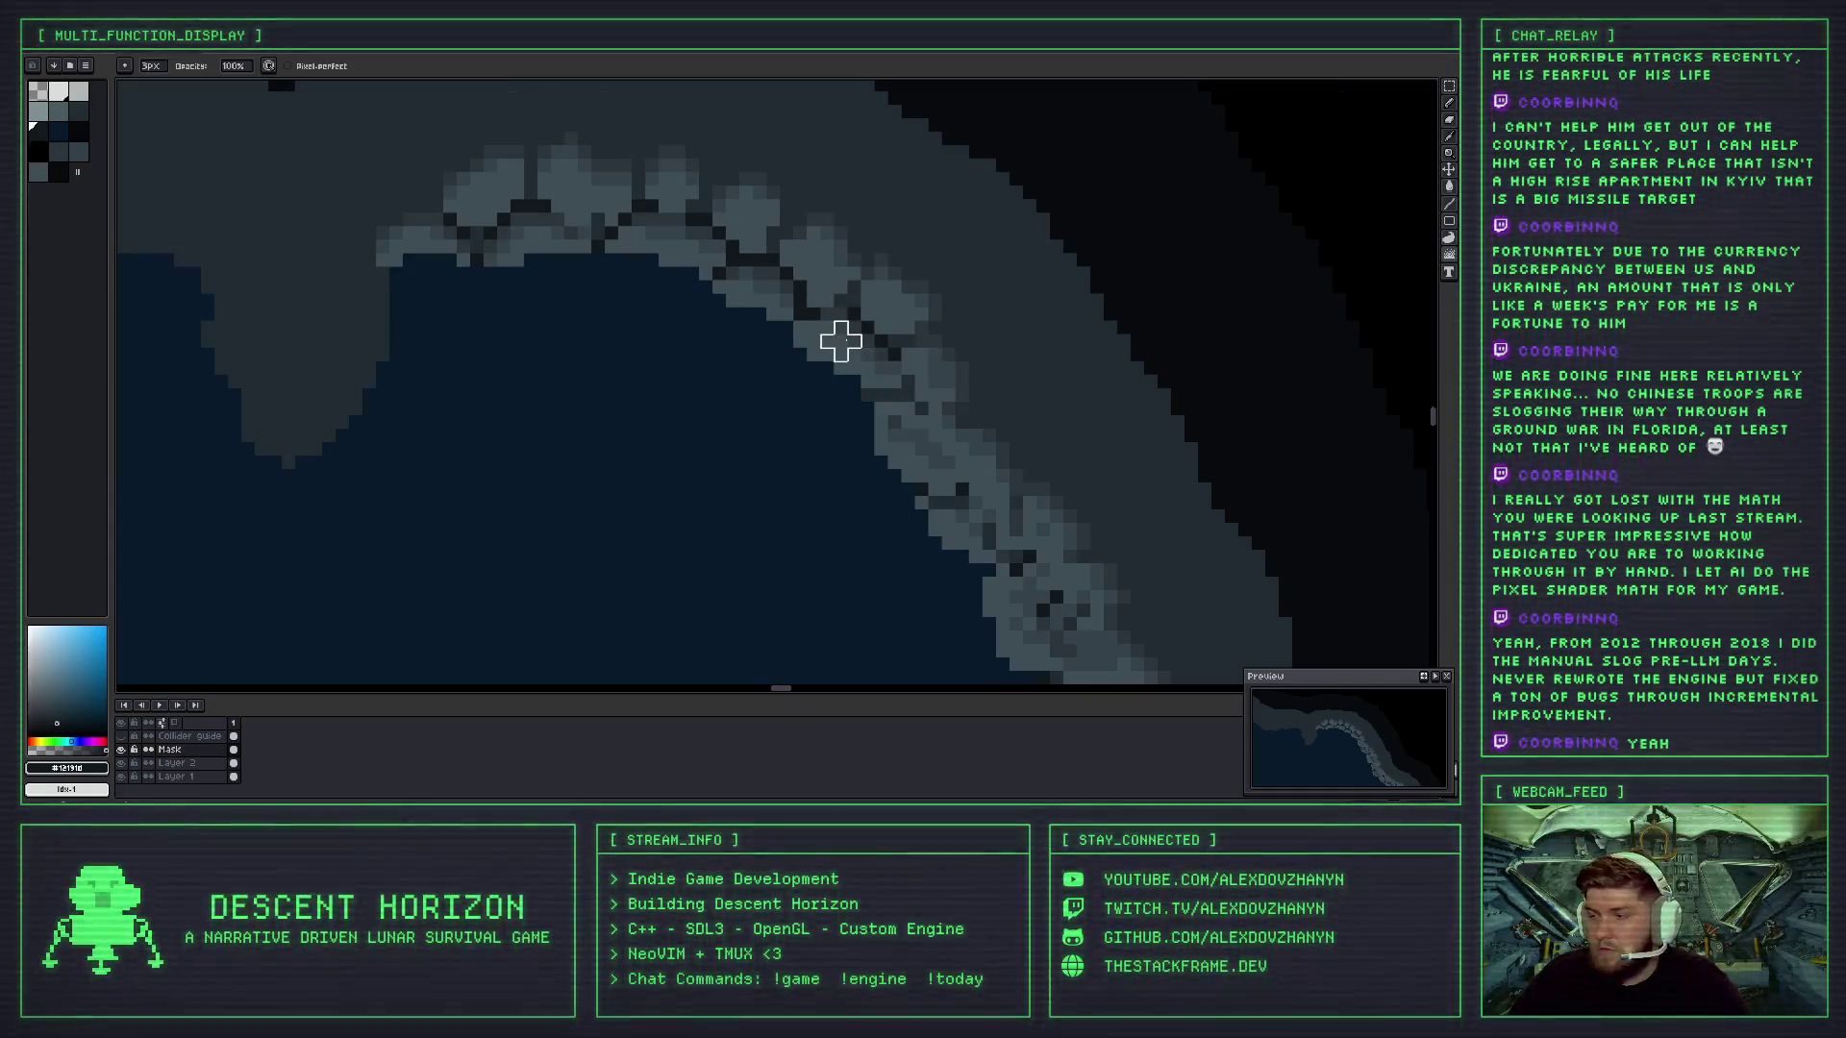
{"action": "left_click_drag", "start_coordinate": [908, 437], "coordinate": [907, 341]}
- Undo the recent shoreline and pixel-jumbling edits on the rock edge
{"action": "key", "text": "v"}
{"action": "key", "text": "ctrl+z"}
{"action": "key", "text": "b"}
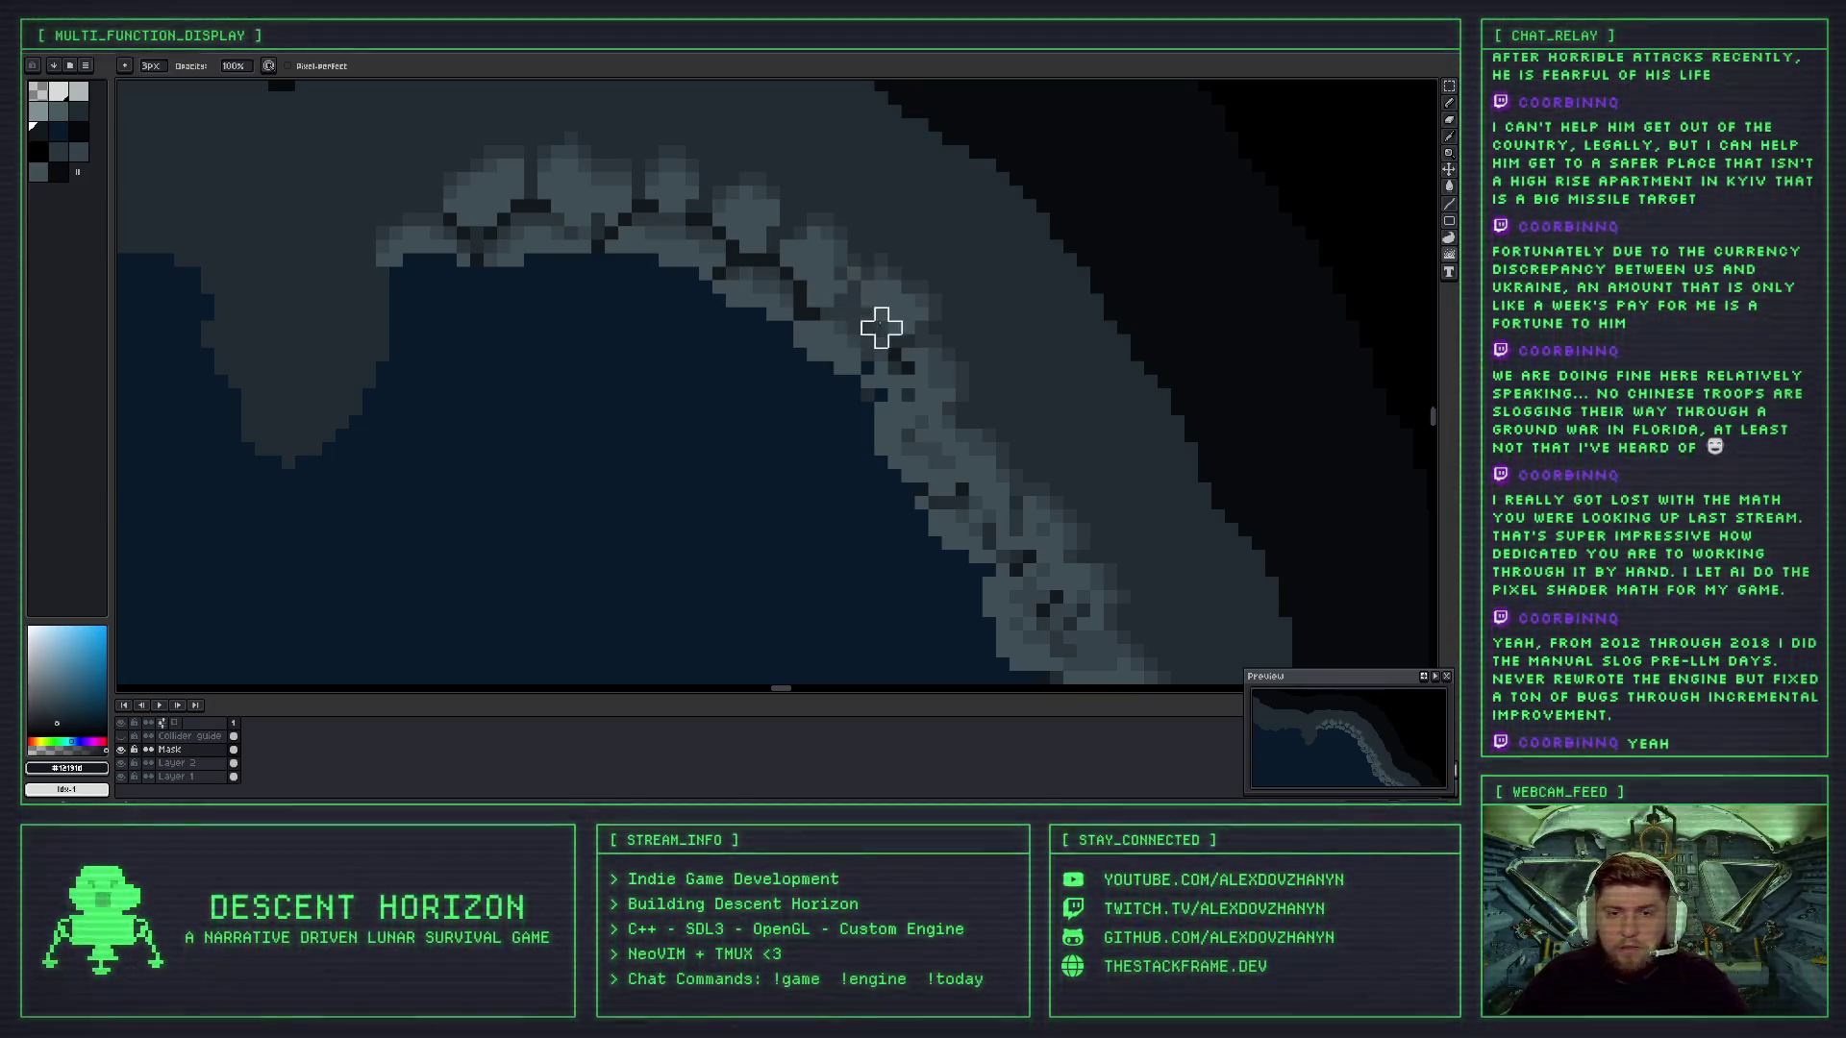
{"action": "scroll", "coordinate": [899, 366], "scroll_direction": "down", "scroll_amount": 3}
{"action": "key", "text": "v"}
{"action": "key", "text": "ctrl+z"}
{"action": "key", "text": "b"}
{"action": "scroll", "coordinate": [899, 371], "scroll_direction": "up", "scroll_amount": 3}
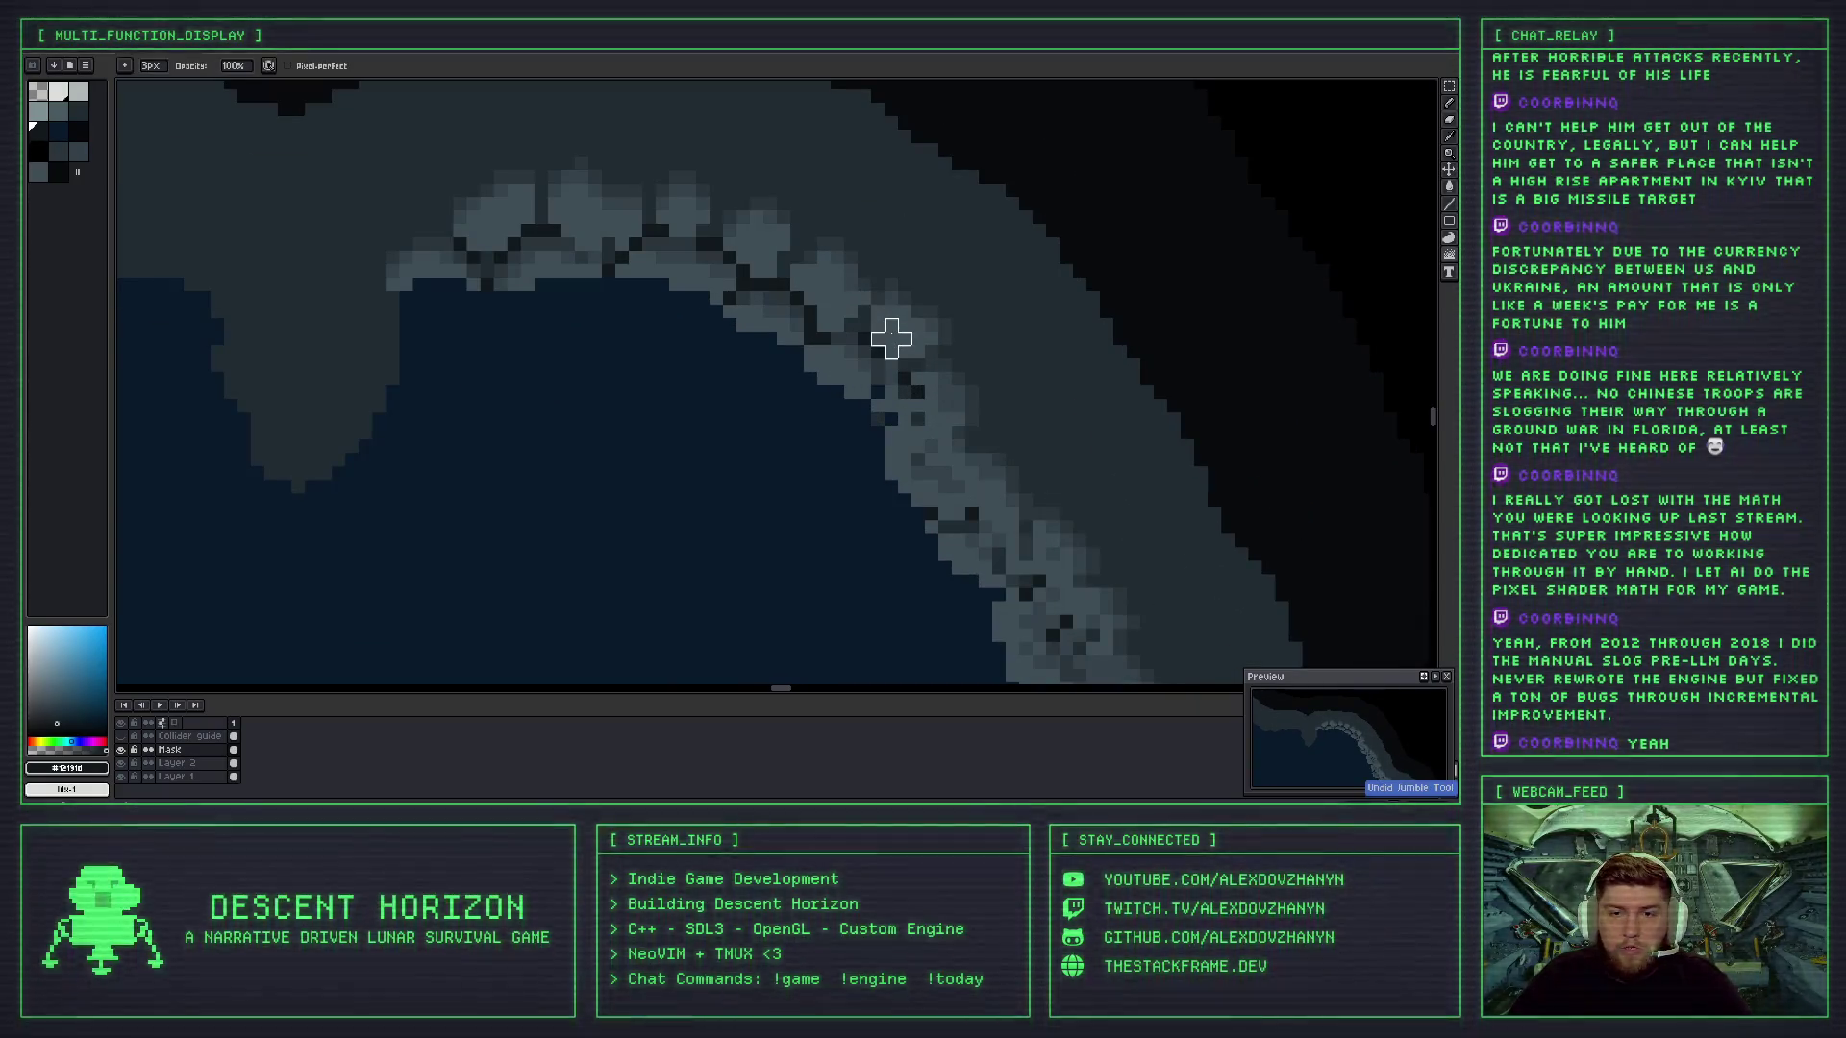
{"action": "scroll", "coordinate": [952, 404], "scroll_direction": "down", "scroll_amount": 4}
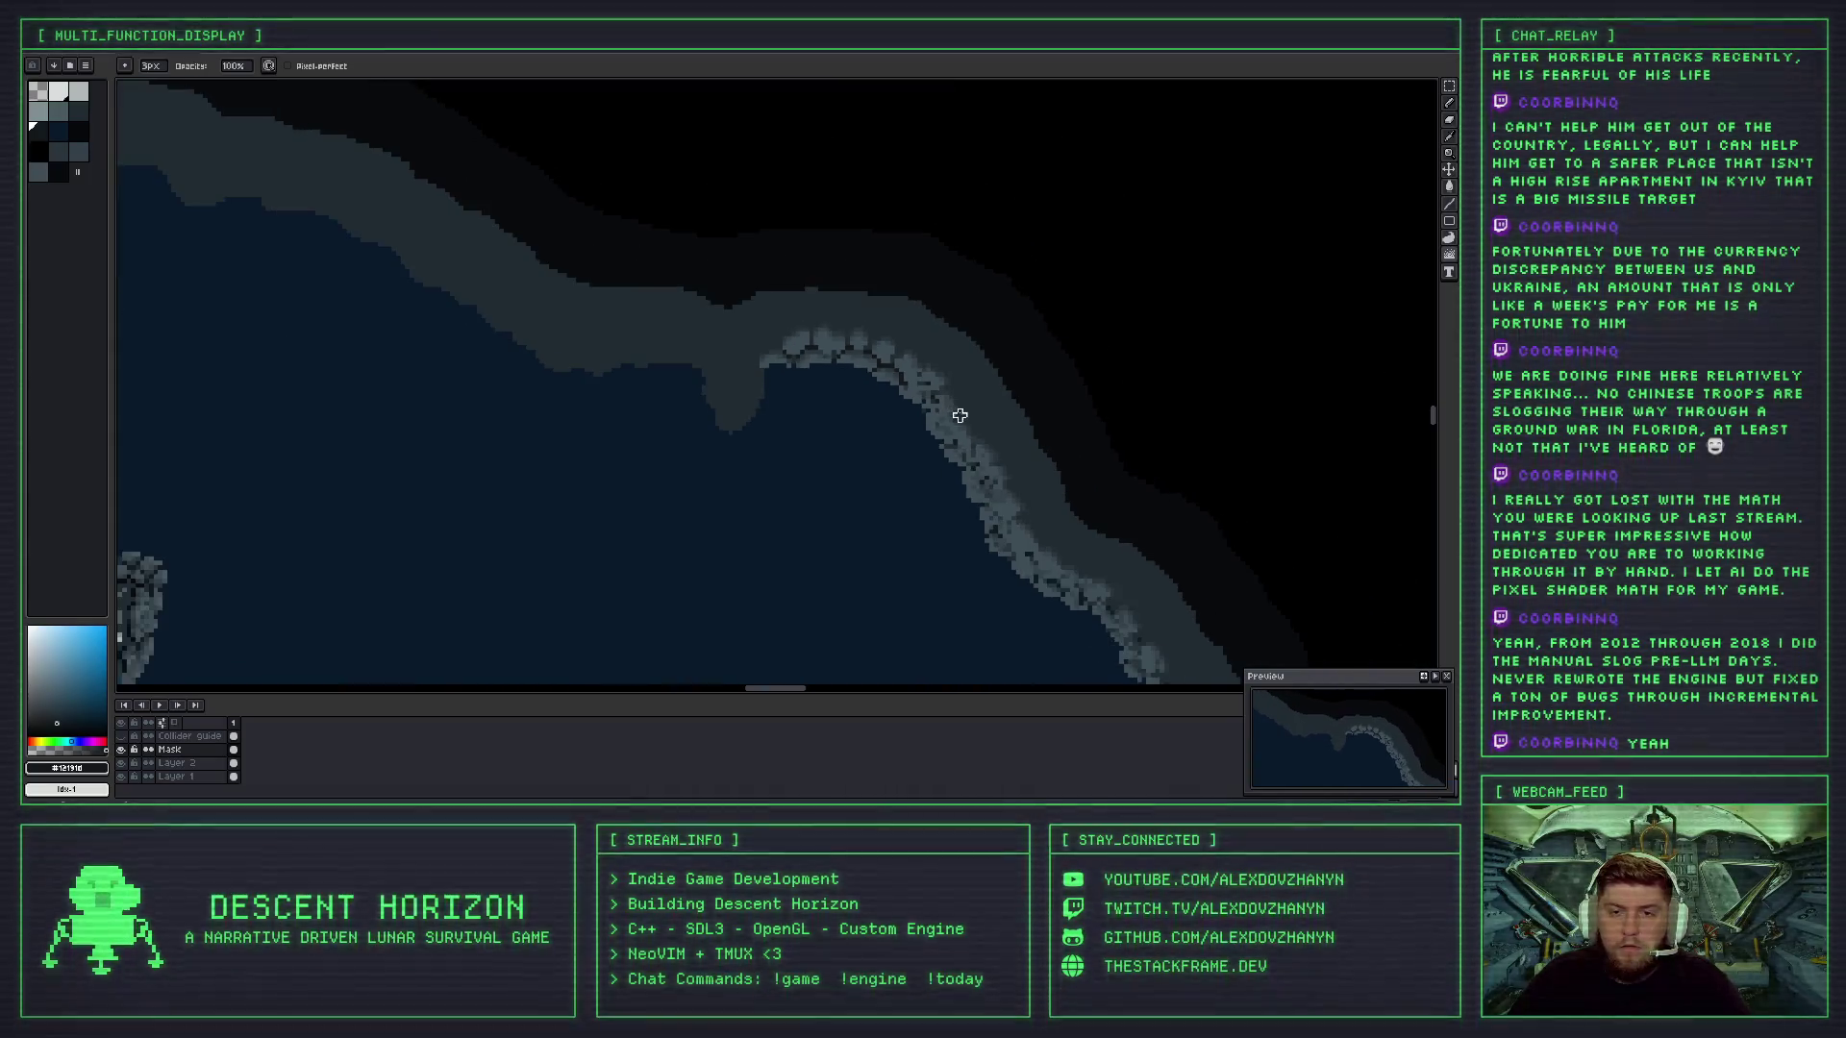
{"action": "key", "text": "ctrl+z"}
{"action": "scroll", "coordinate": [952, 399], "scroll_direction": "up", "scroll_amount": 4}
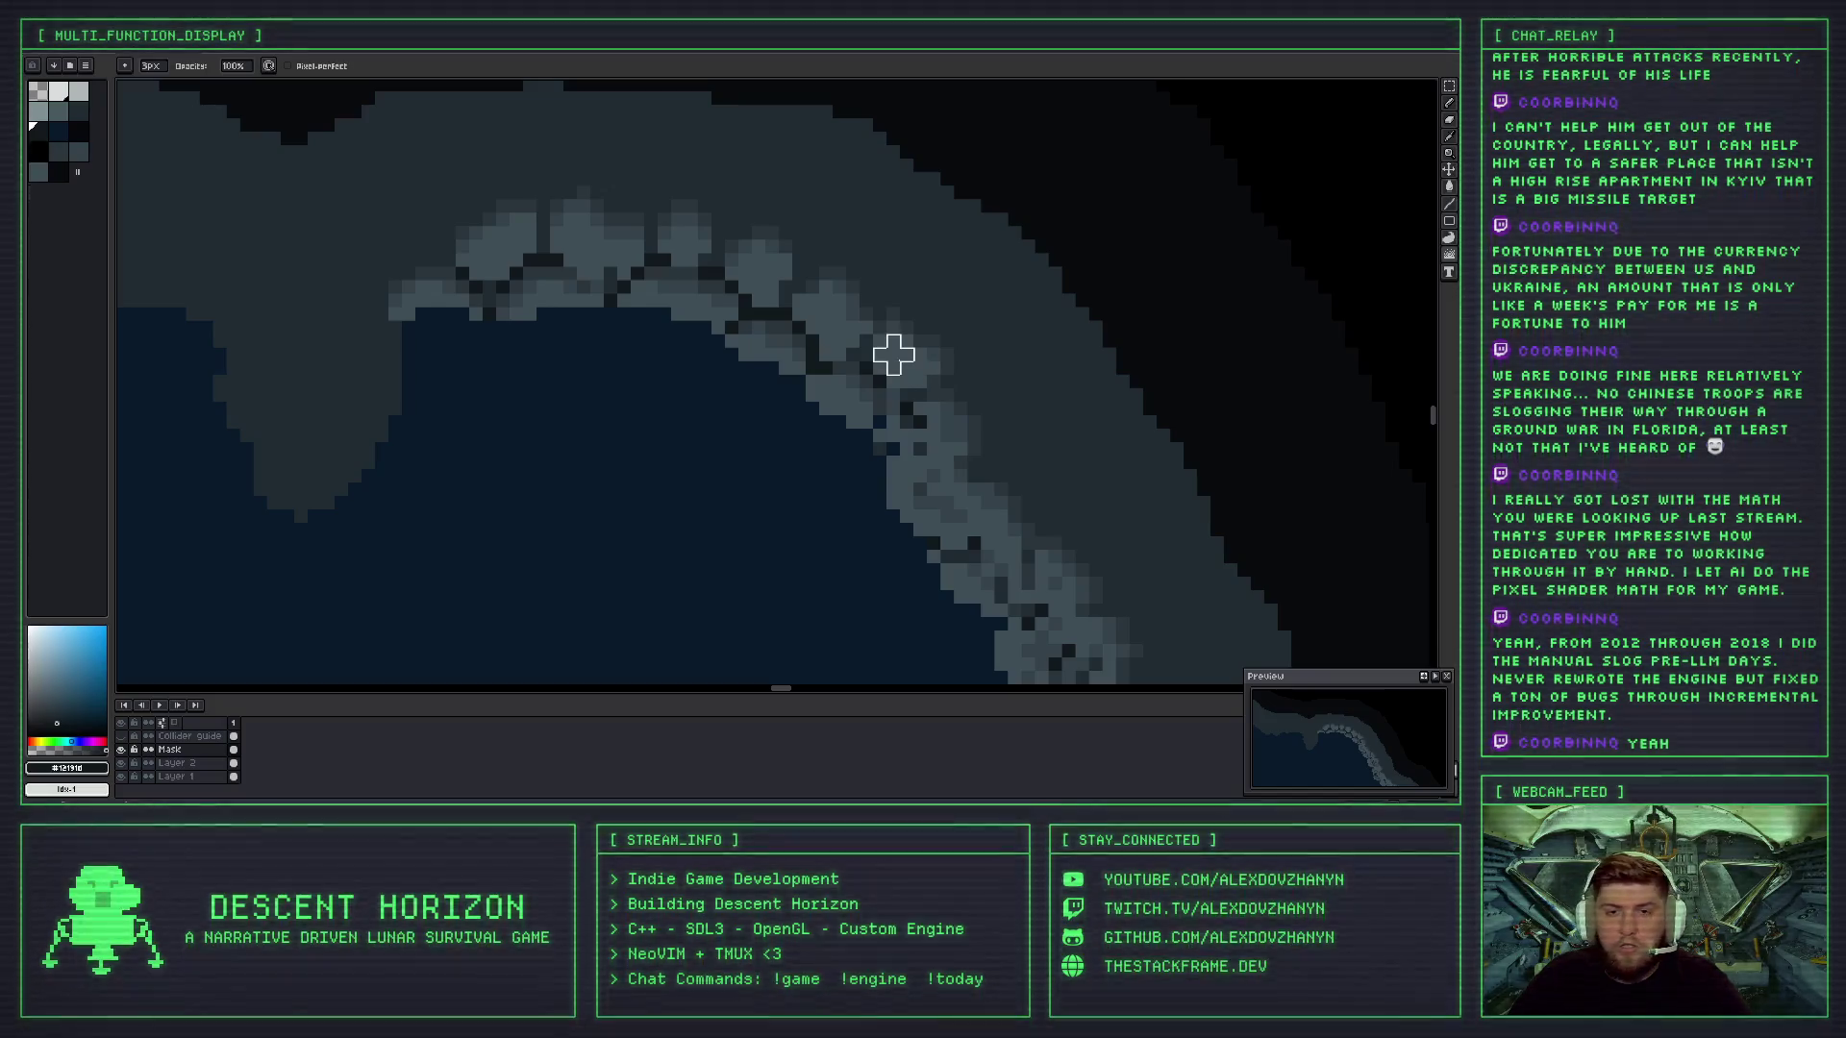
{"action": "key", "text": "ctrl+z"}
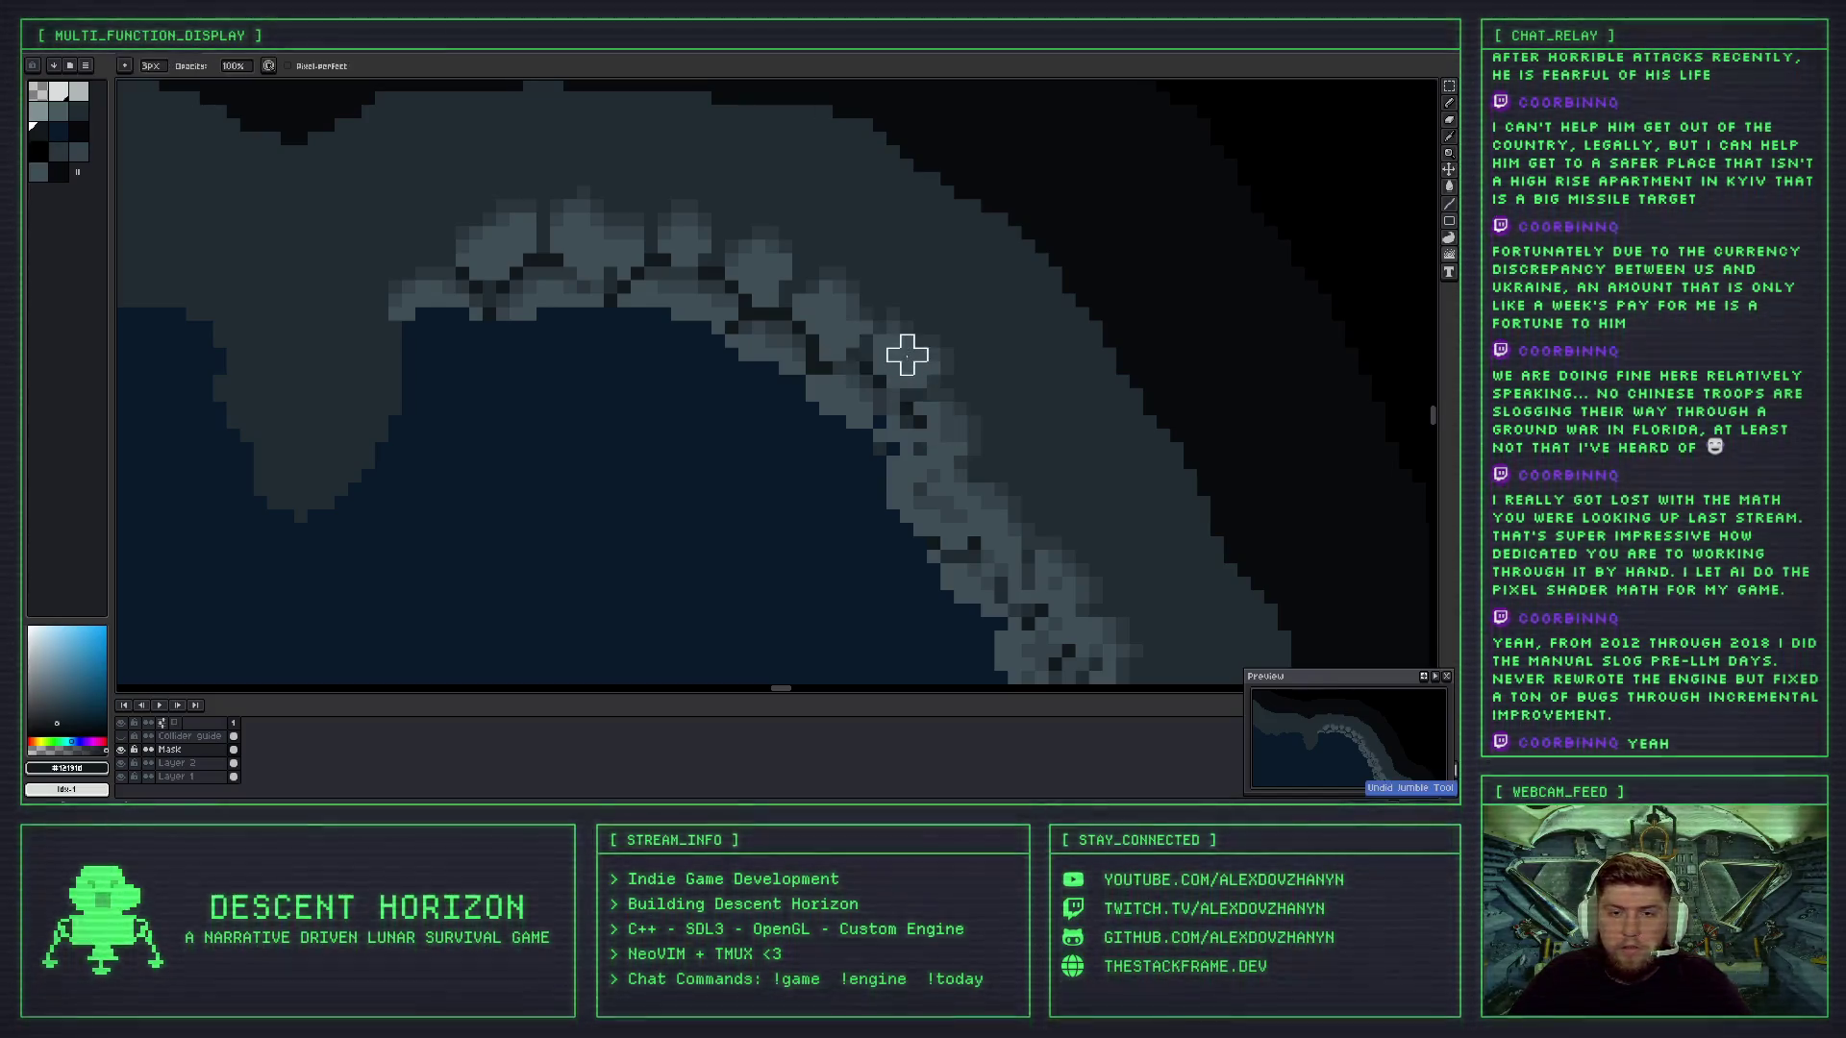
{"action": "scroll", "coordinate": [923, 416], "scroll_direction": "down", "scroll_amount": 2}
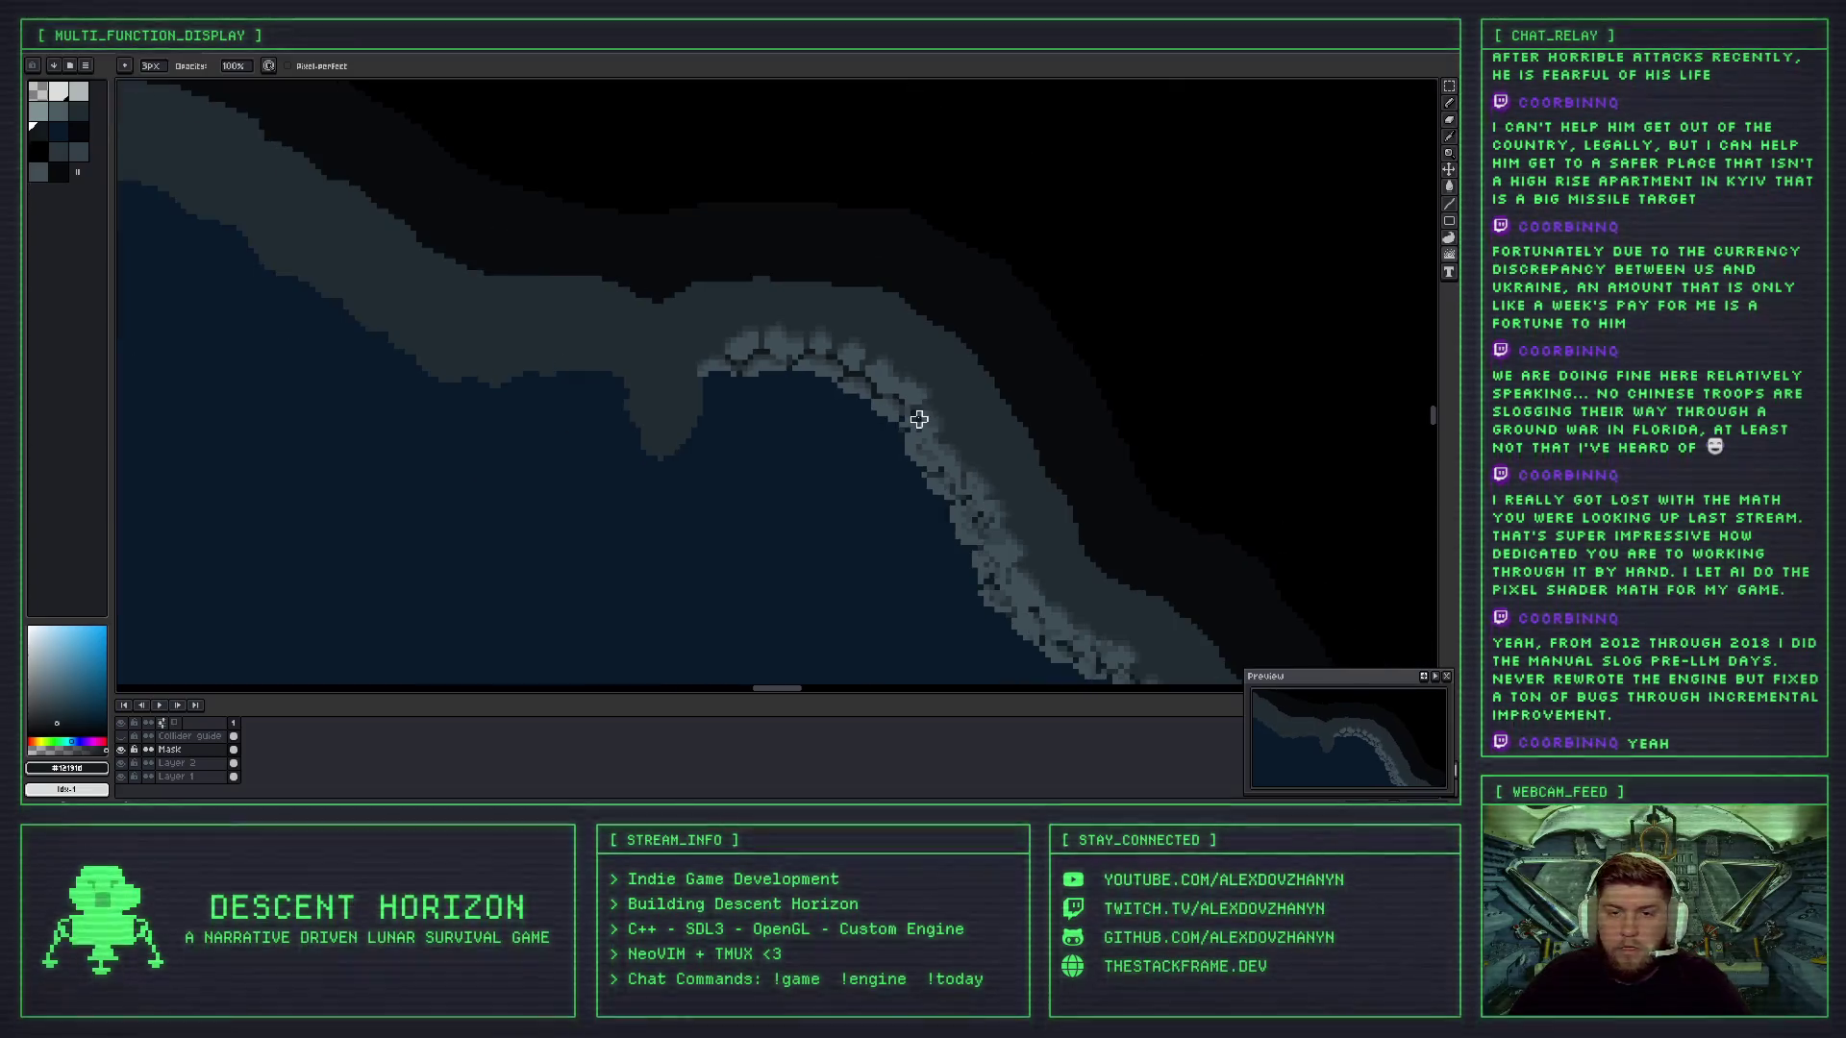
{"action": "scroll", "coordinate": [923, 424], "scroll_direction": "up", "scroll_amount": 2}
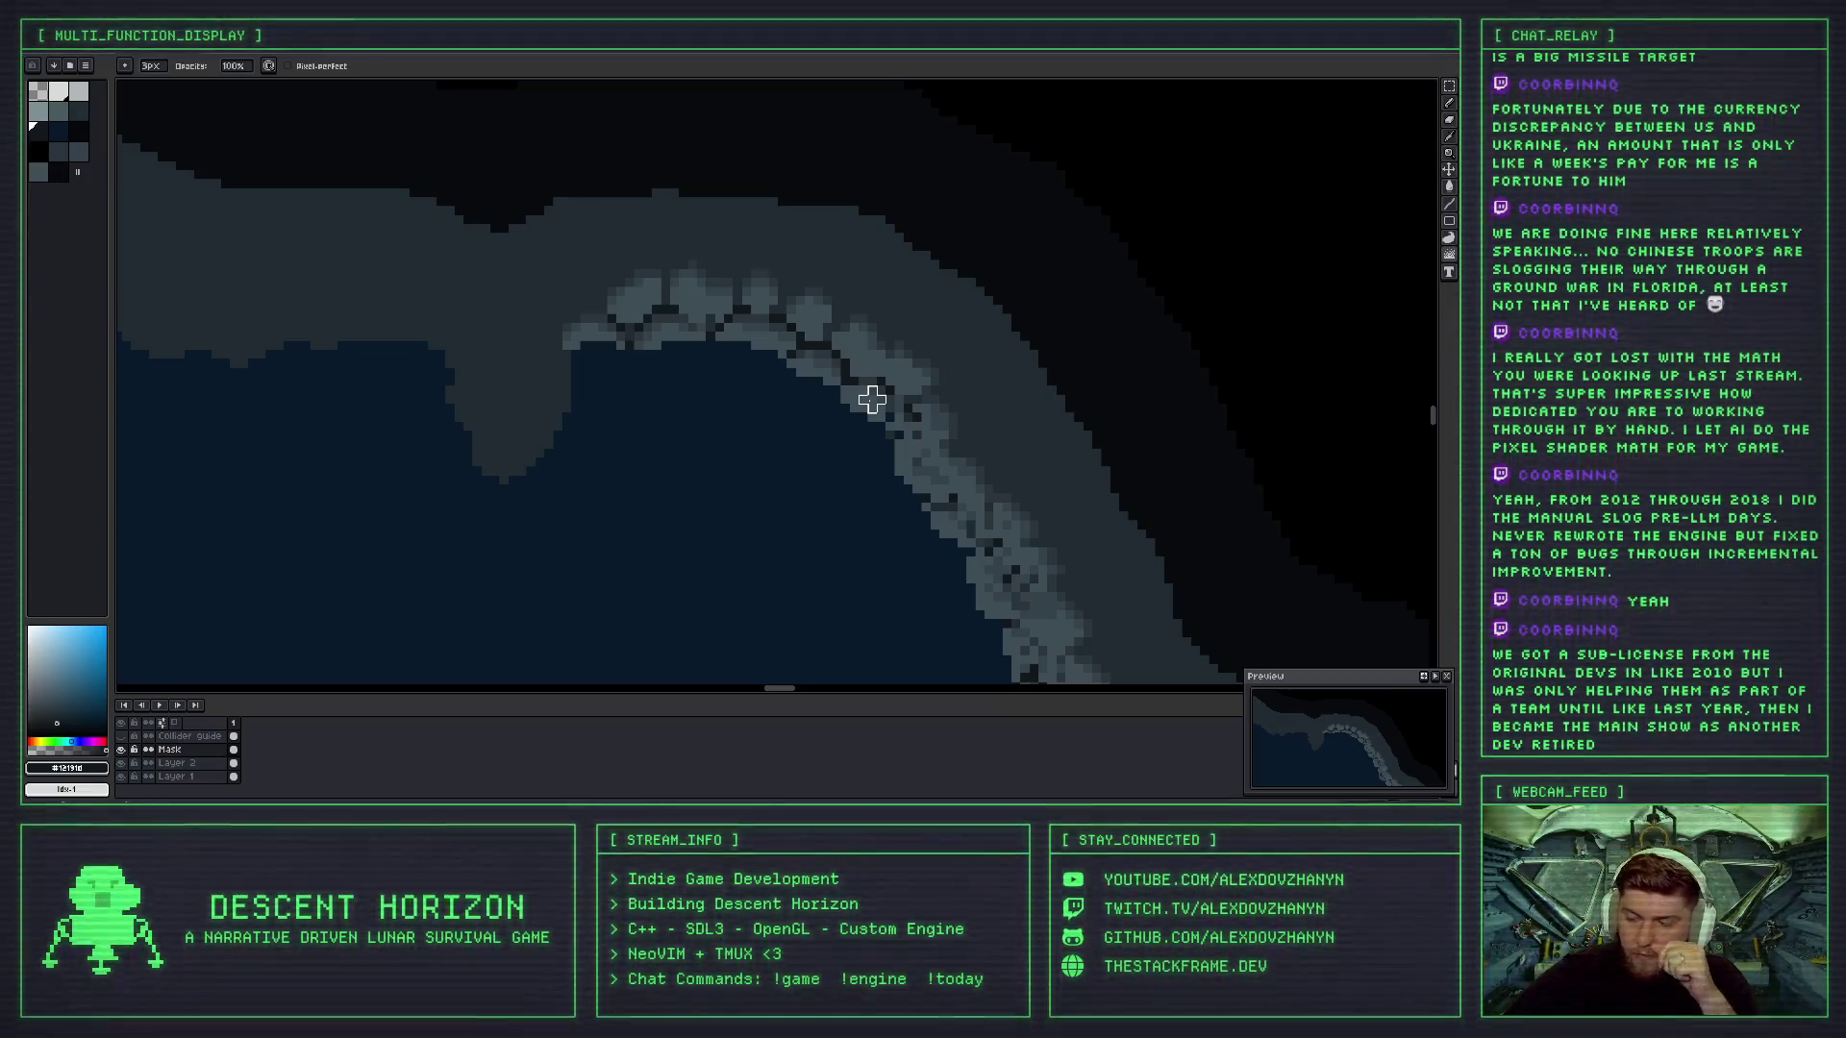
- Inspect the rock edge closely and undo two more pixel-jumbling passes
{"action": "scroll", "coordinate": [869, 499], "scroll_direction": "up", "scroll_amount": 2}
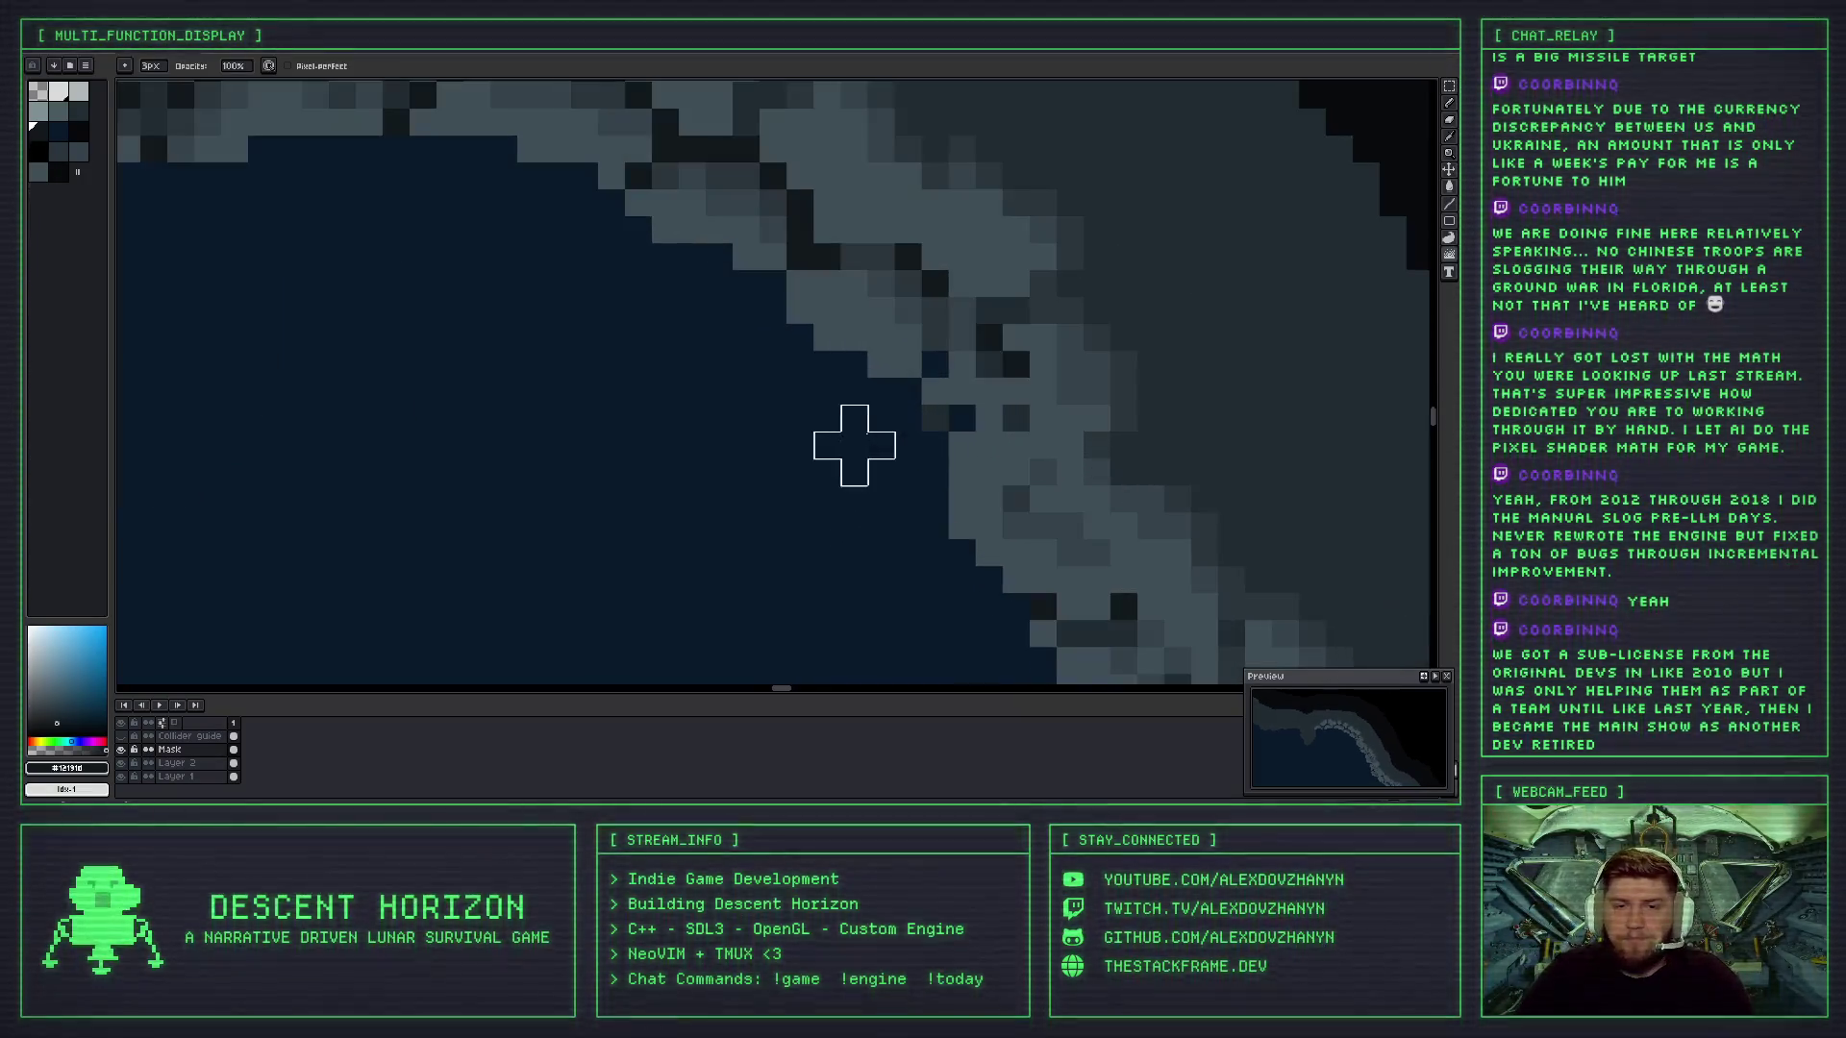
{"action": "scroll", "coordinate": [861, 413], "scroll_direction": "down", "scroll_amount": 2}
{"action": "scroll", "coordinate": [717, 445], "scroll_direction": "up", "scroll_amount": 3}
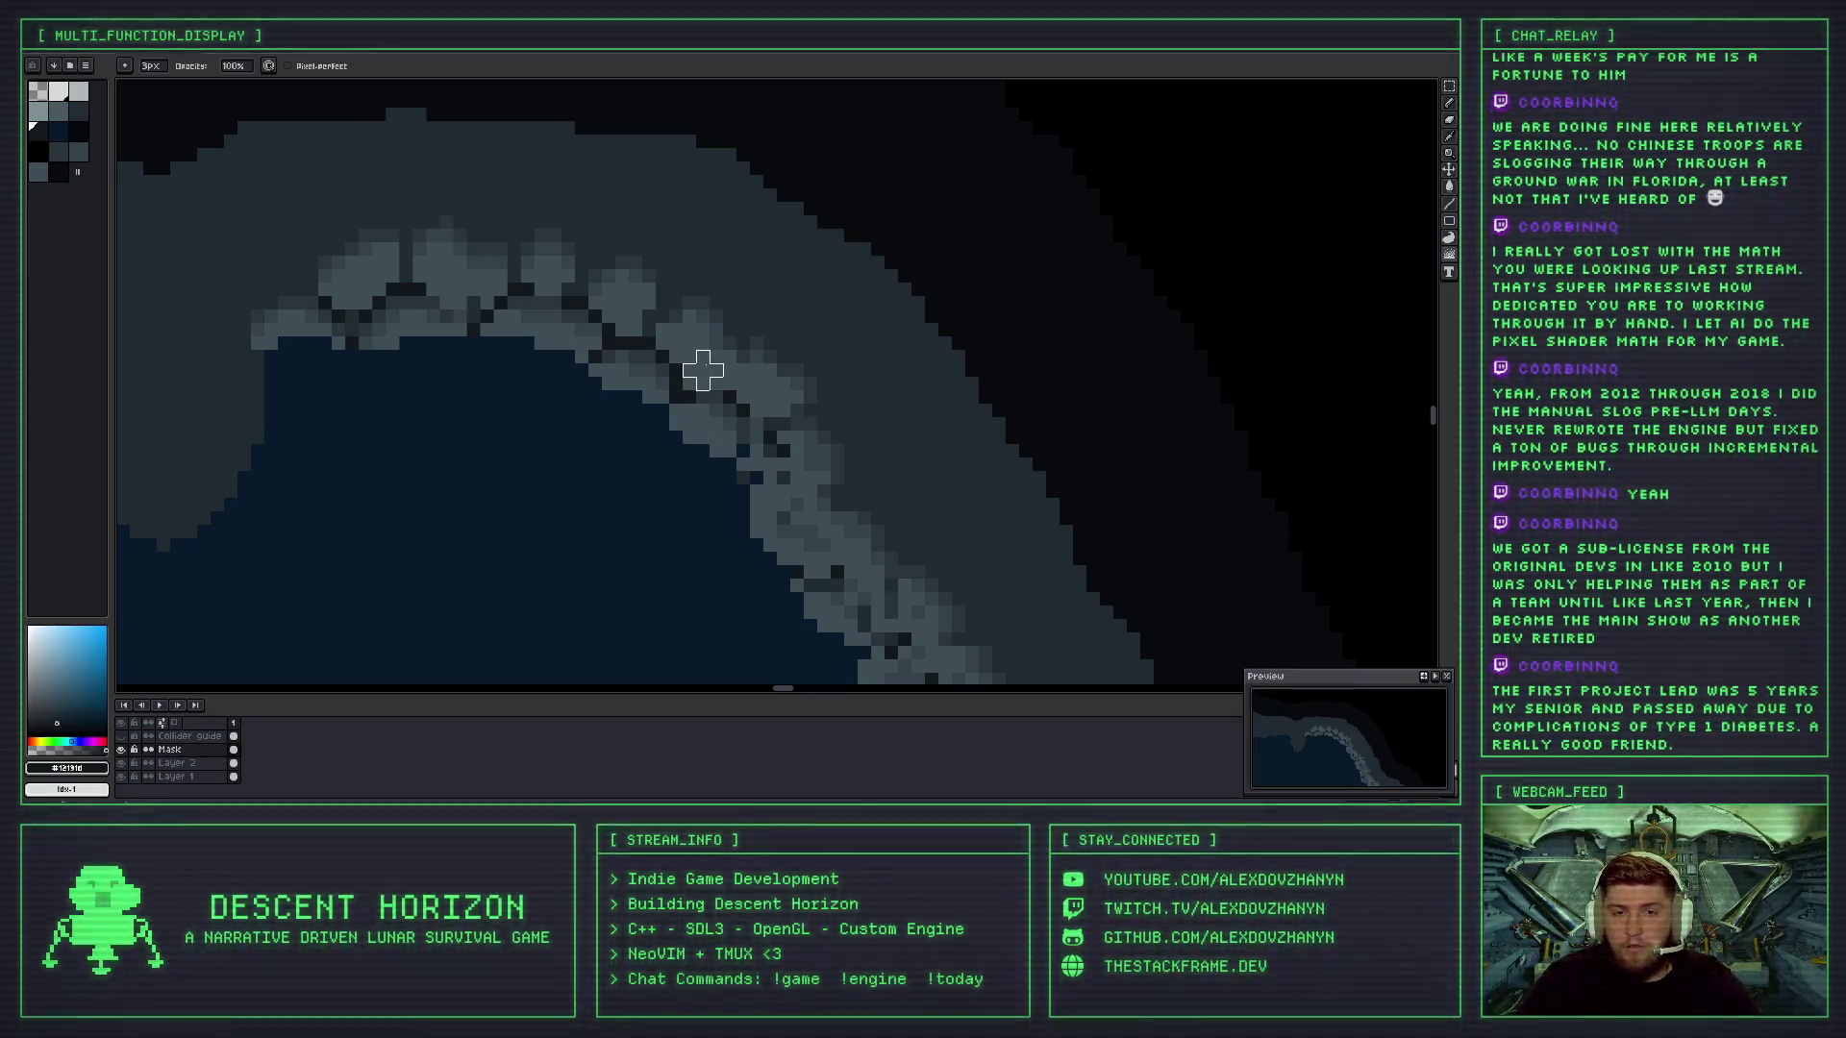
{"action": "scroll", "coordinate": [690, 391], "scroll_direction": "up", "scroll_amount": 3}
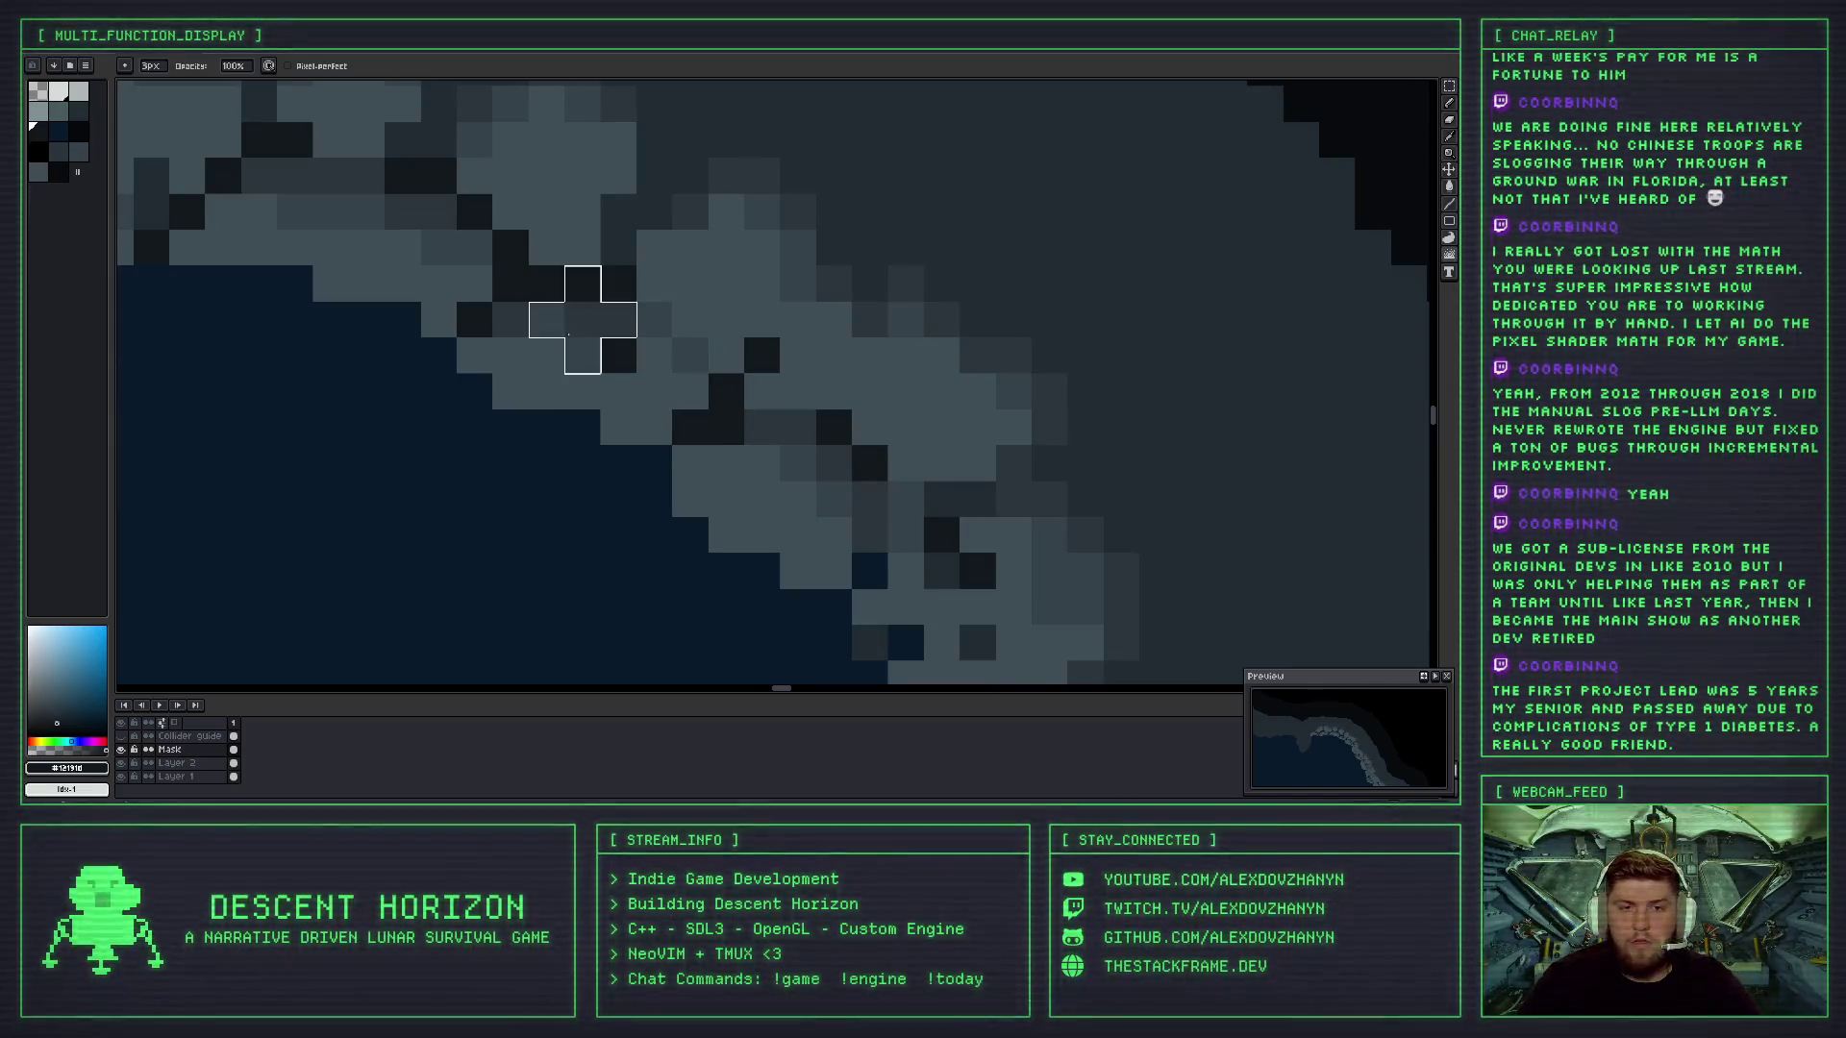
{"action": "scroll", "coordinate": [664, 313], "scroll_direction": "down", "scroll_amount": 5}
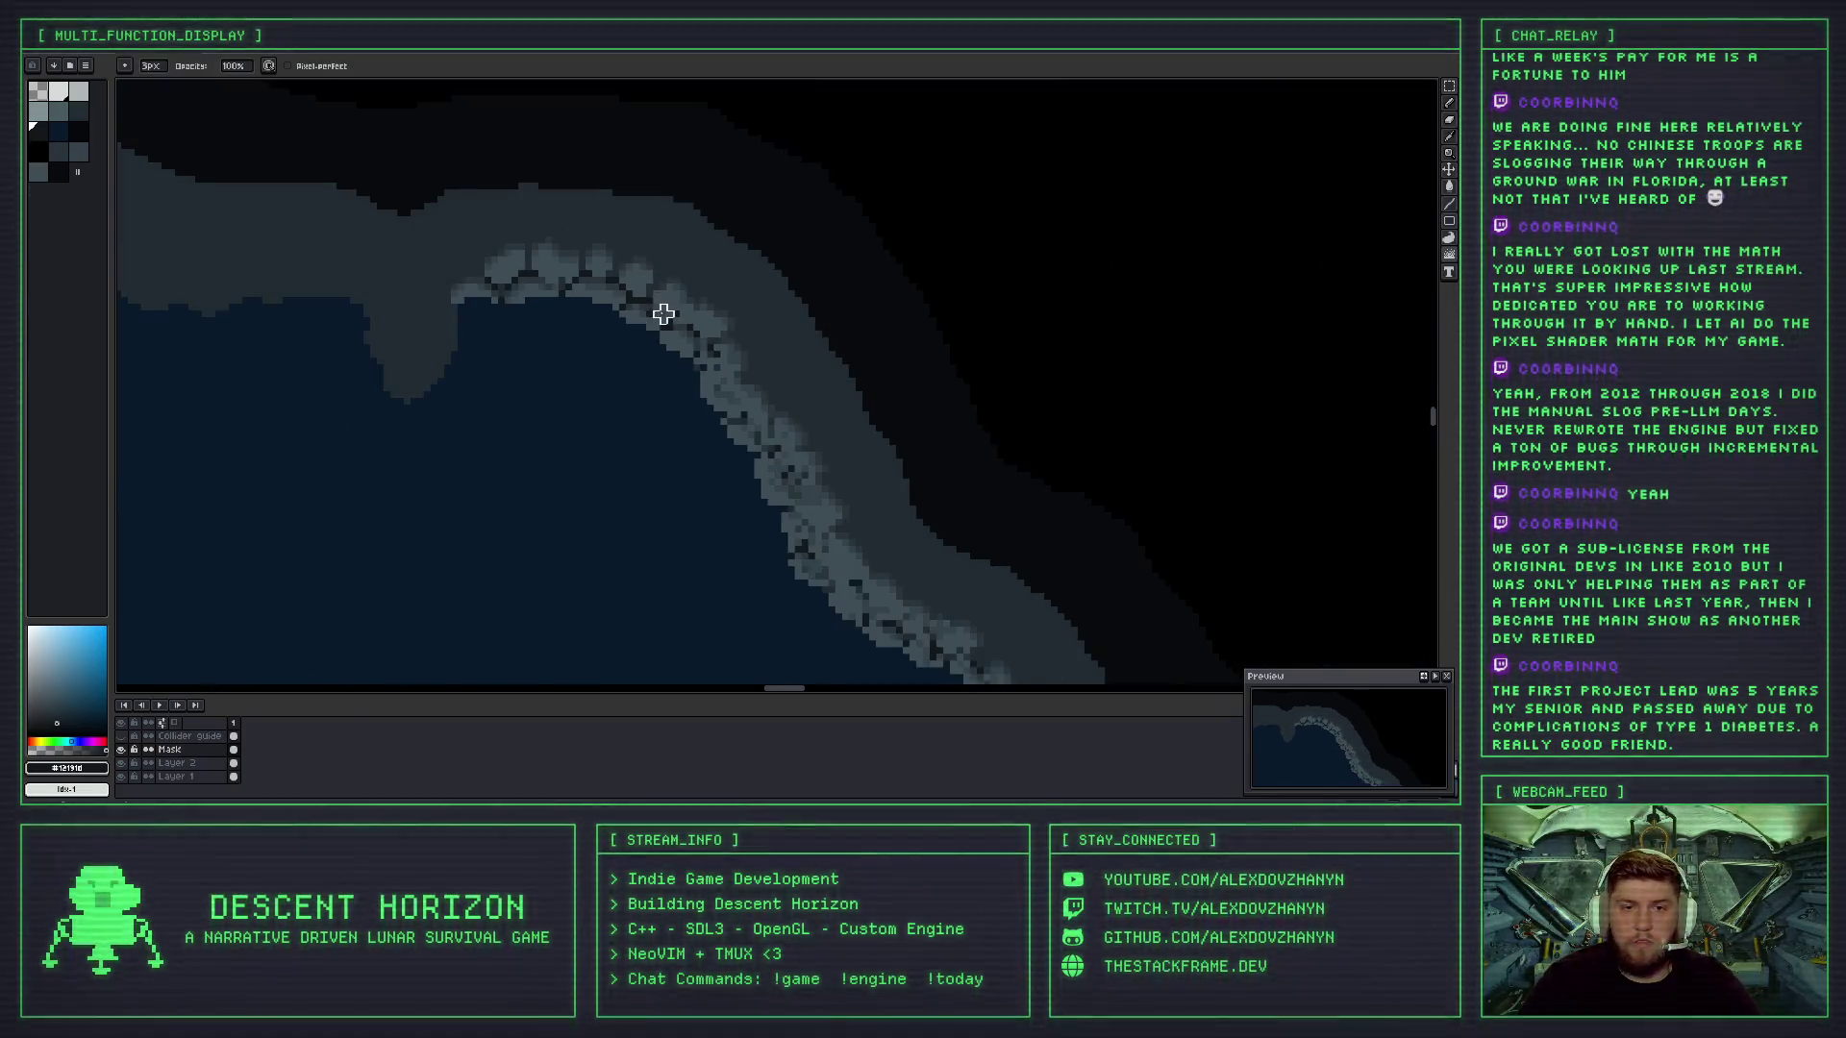
{"action": "scroll", "coordinate": [664, 313], "scroll_direction": "up", "scroll_amount": 2}
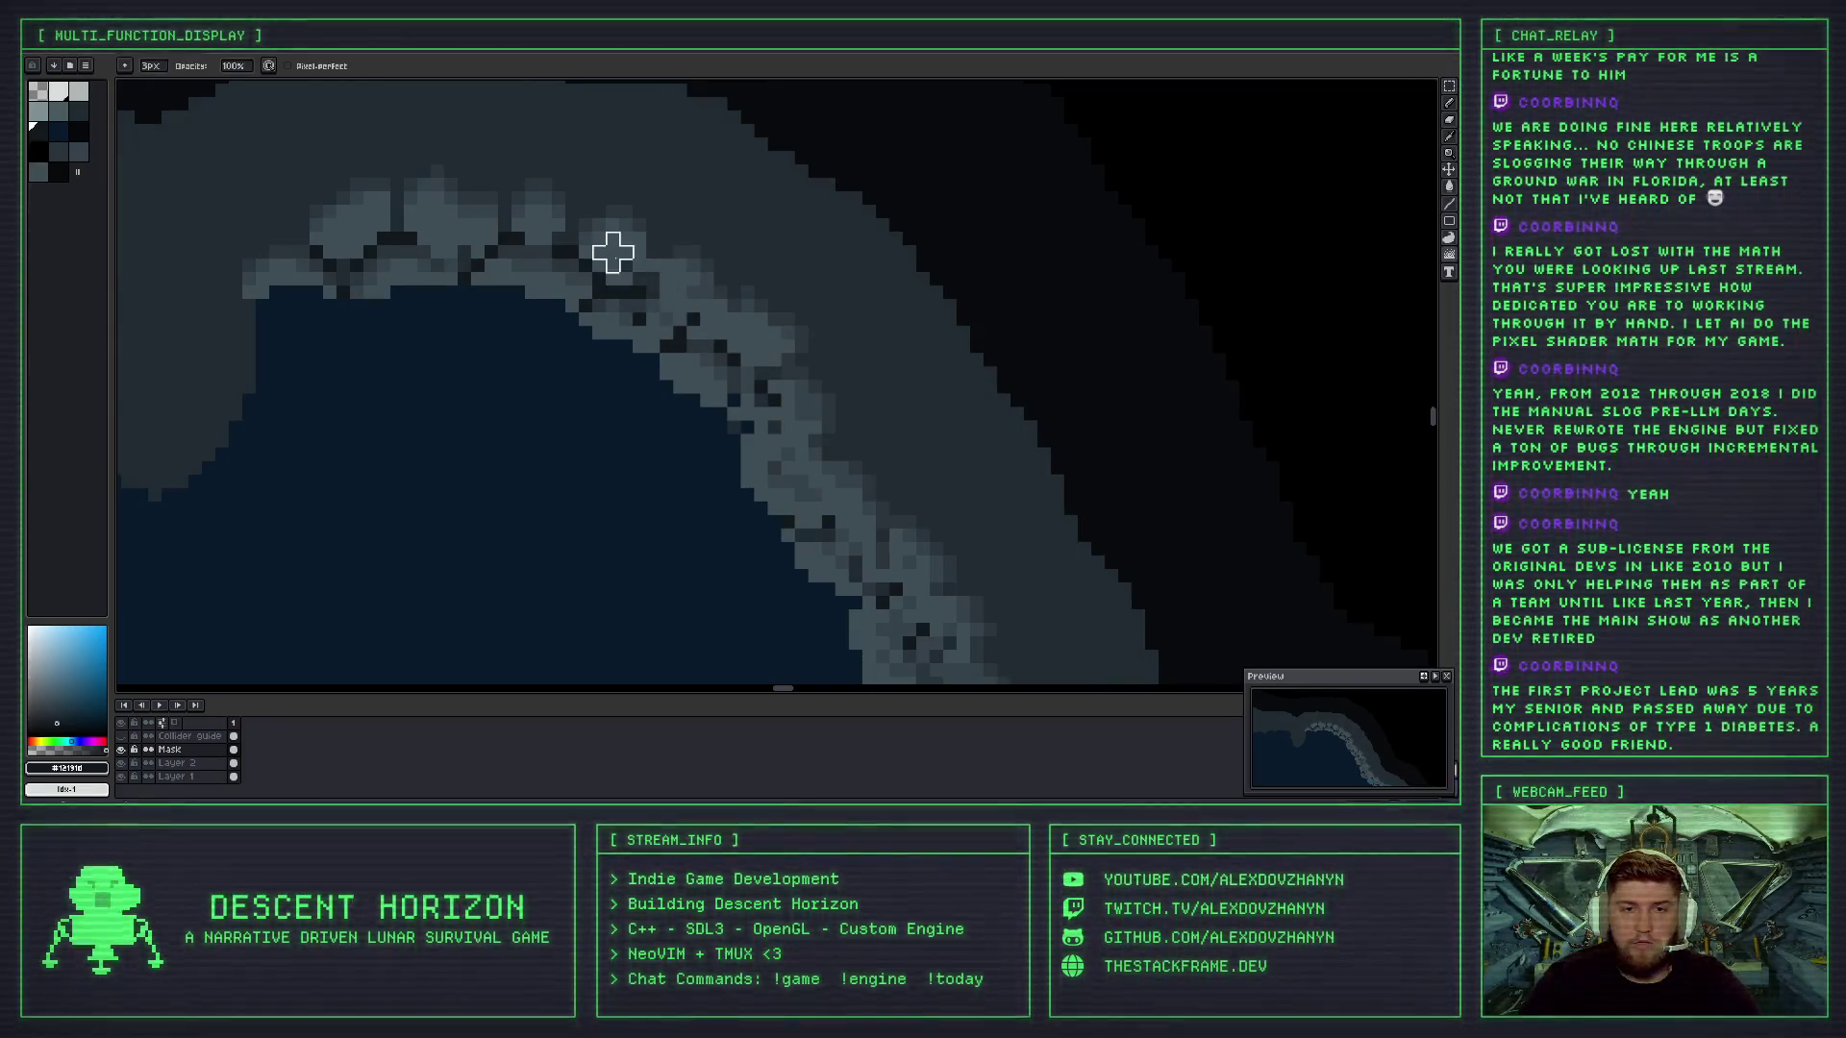
{"action": "scroll", "coordinate": [667, 301], "scroll_direction": "down", "scroll_amount": 2}
{"action": "scroll", "coordinate": [665, 335], "scroll_direction": "up", "scroll_amount": 1}
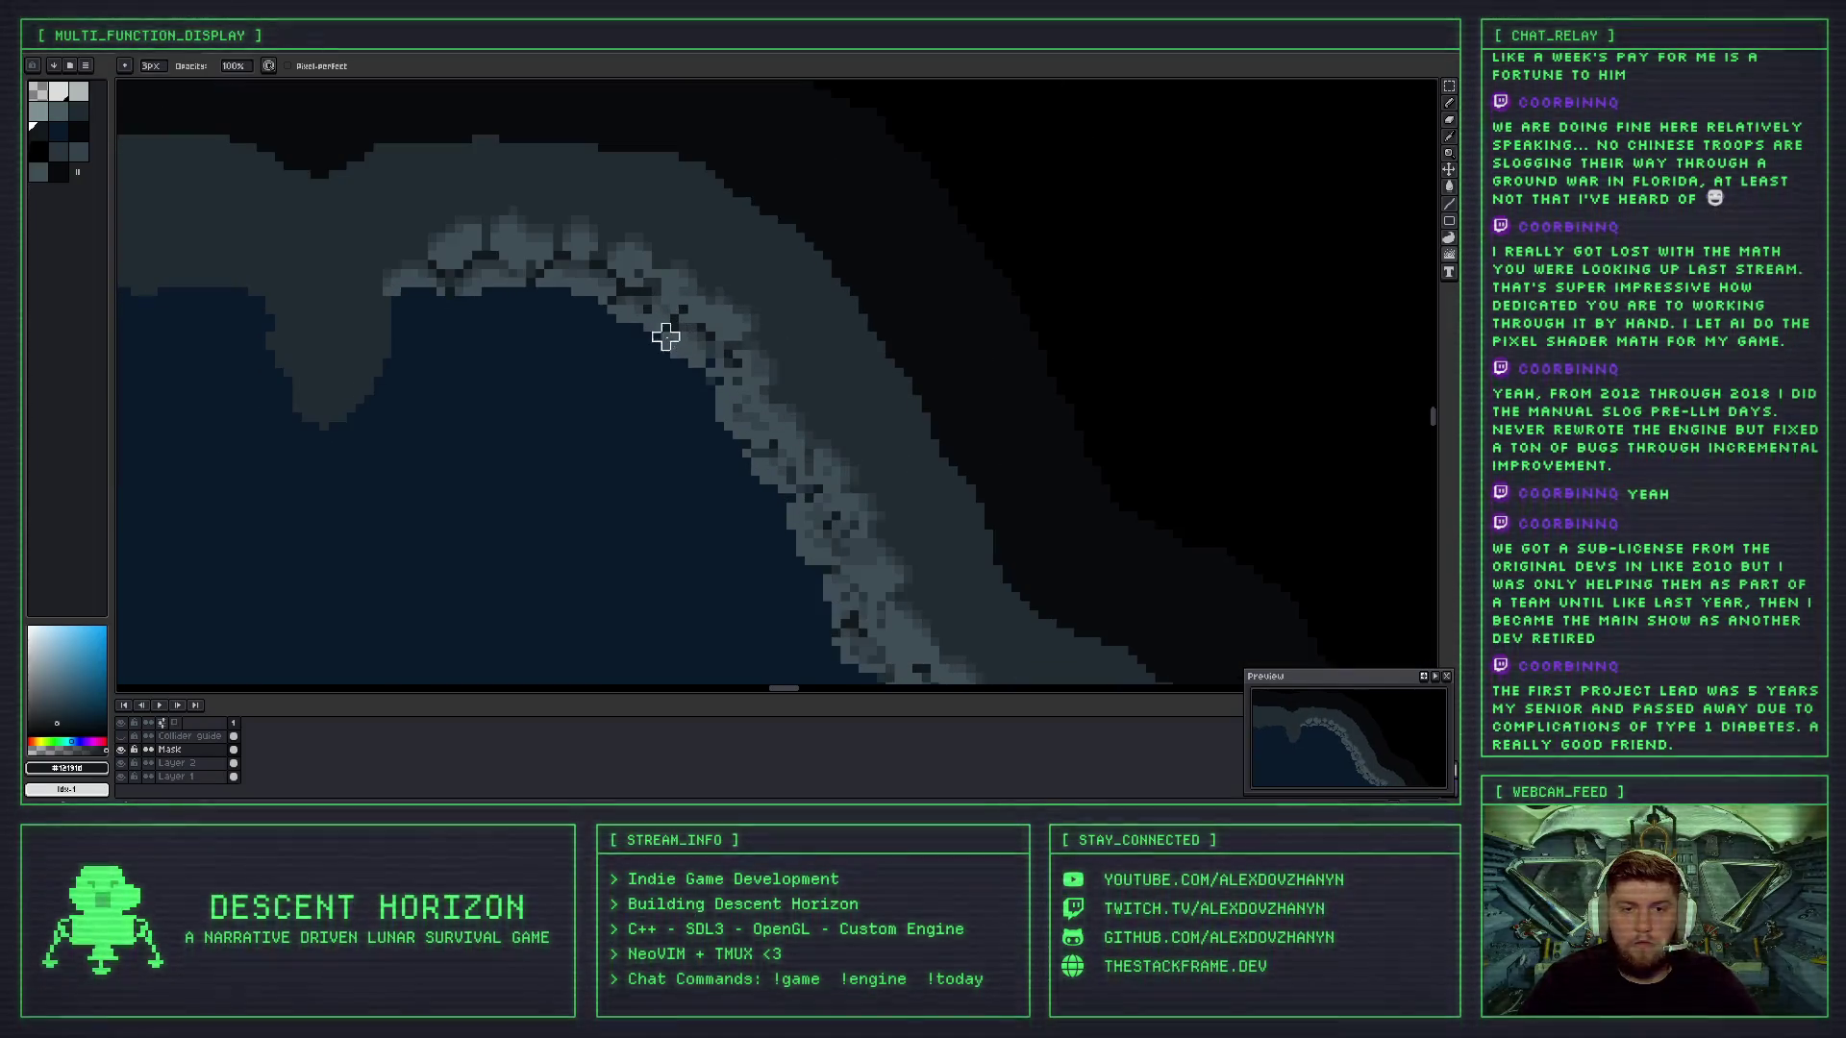
{"action": "scroll", "coordinate": [658, 313], "scroll_direction": "up", "scroll_amount": 1}
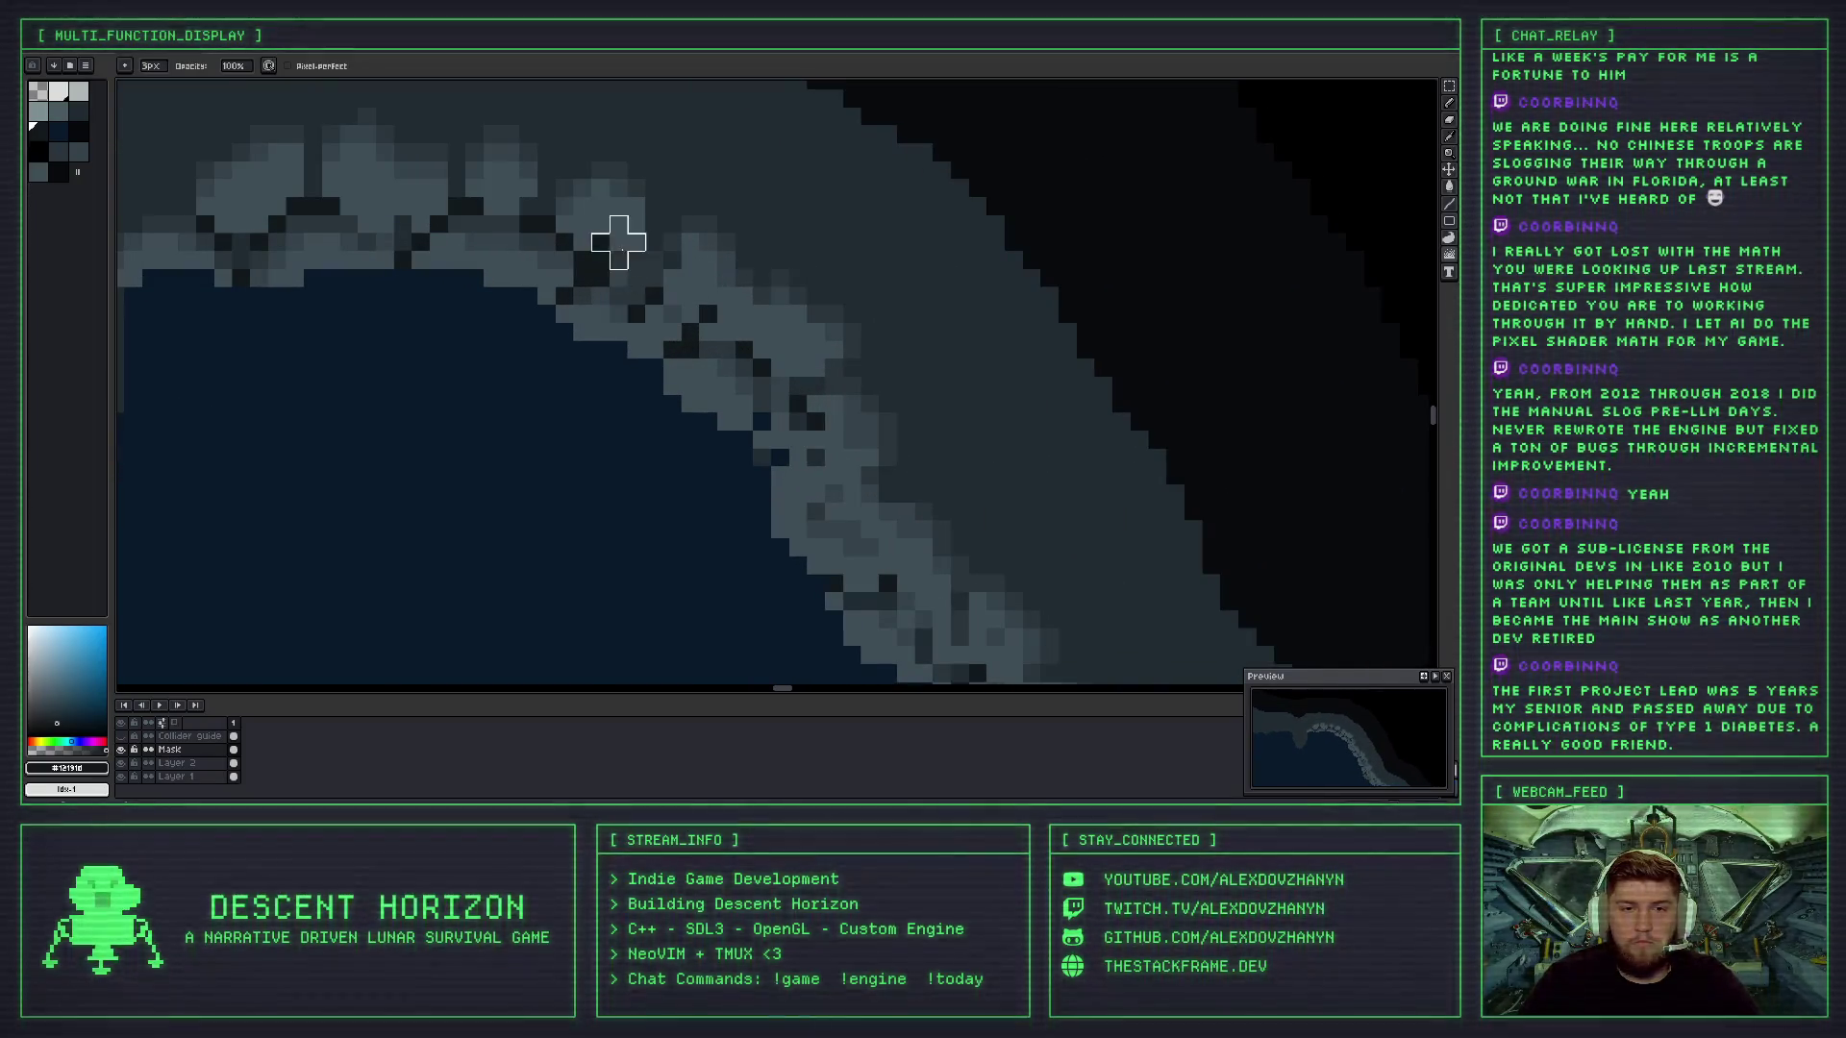
{"action": "scroll", "coordinate": [672, 309], "scroll_direction": "down", "scroll_amount": 1}
{"action": "key", "text": "ctrl+z"}
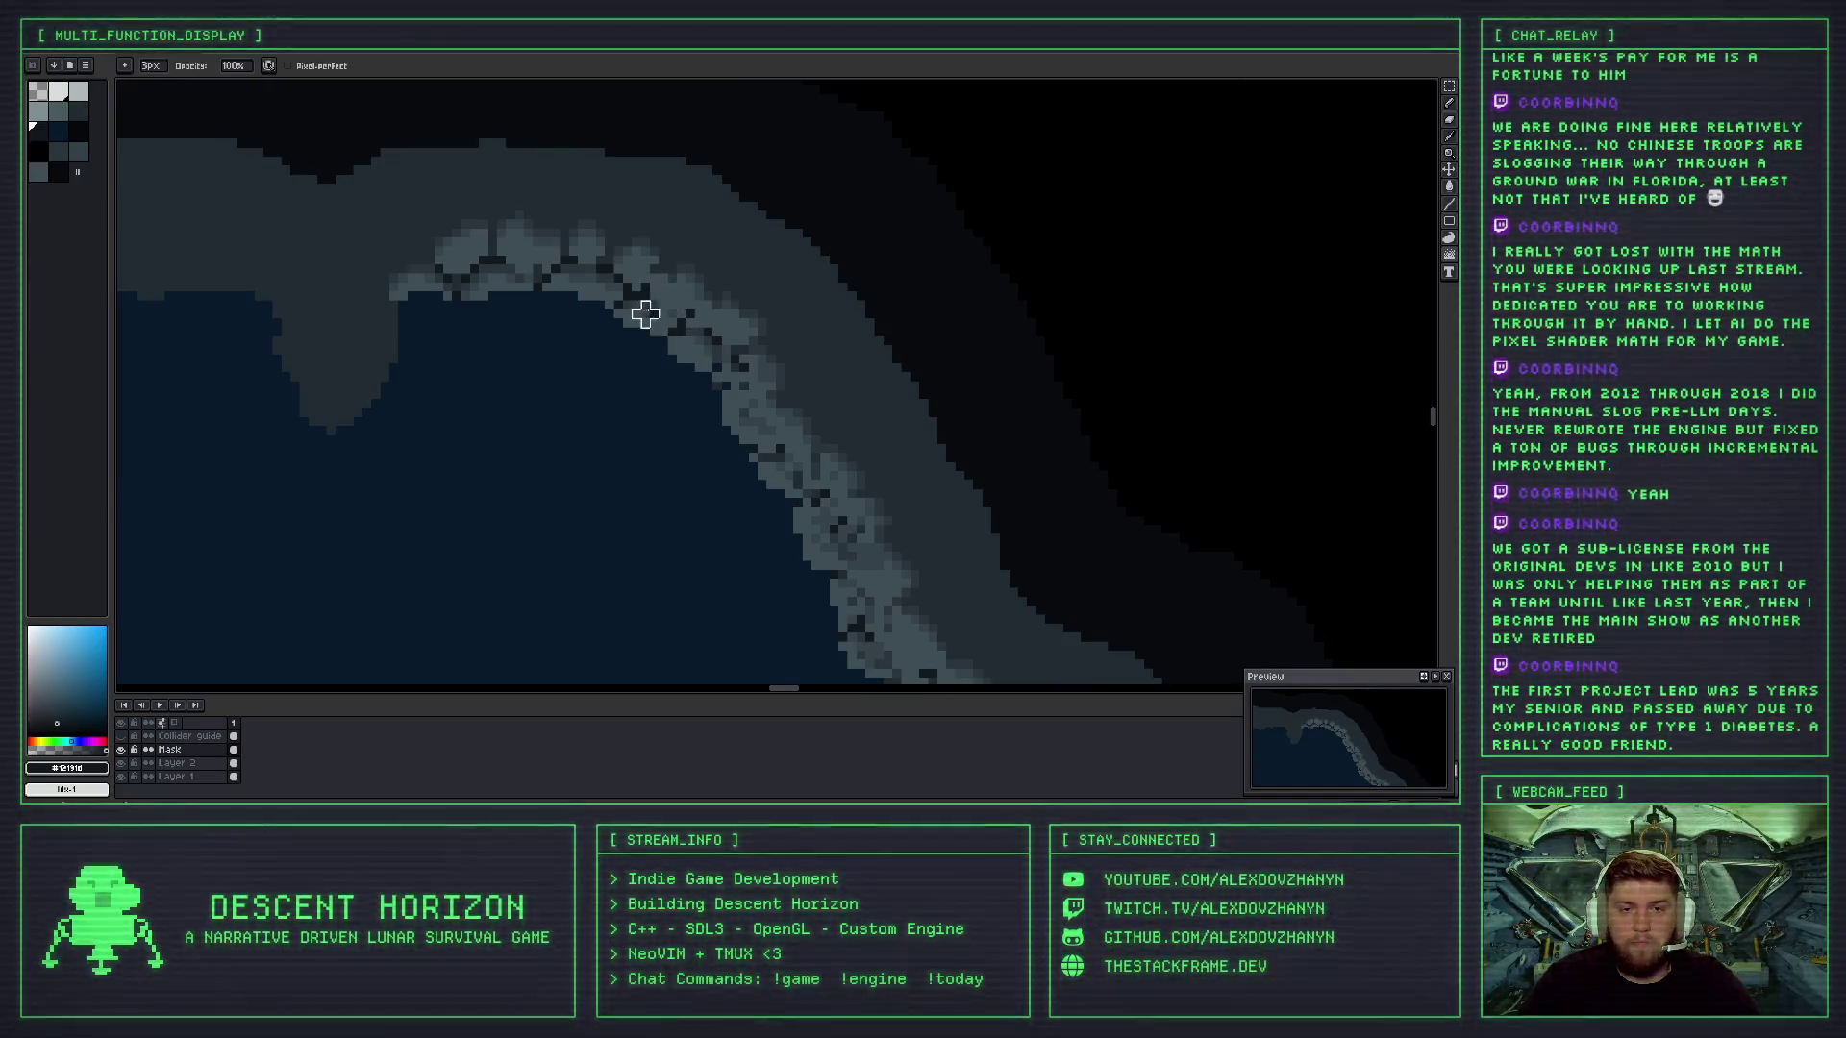
{"action": "scroll", "coordinate": [663, 382], "scroll_direction": "up", "scroll_amount": 1}
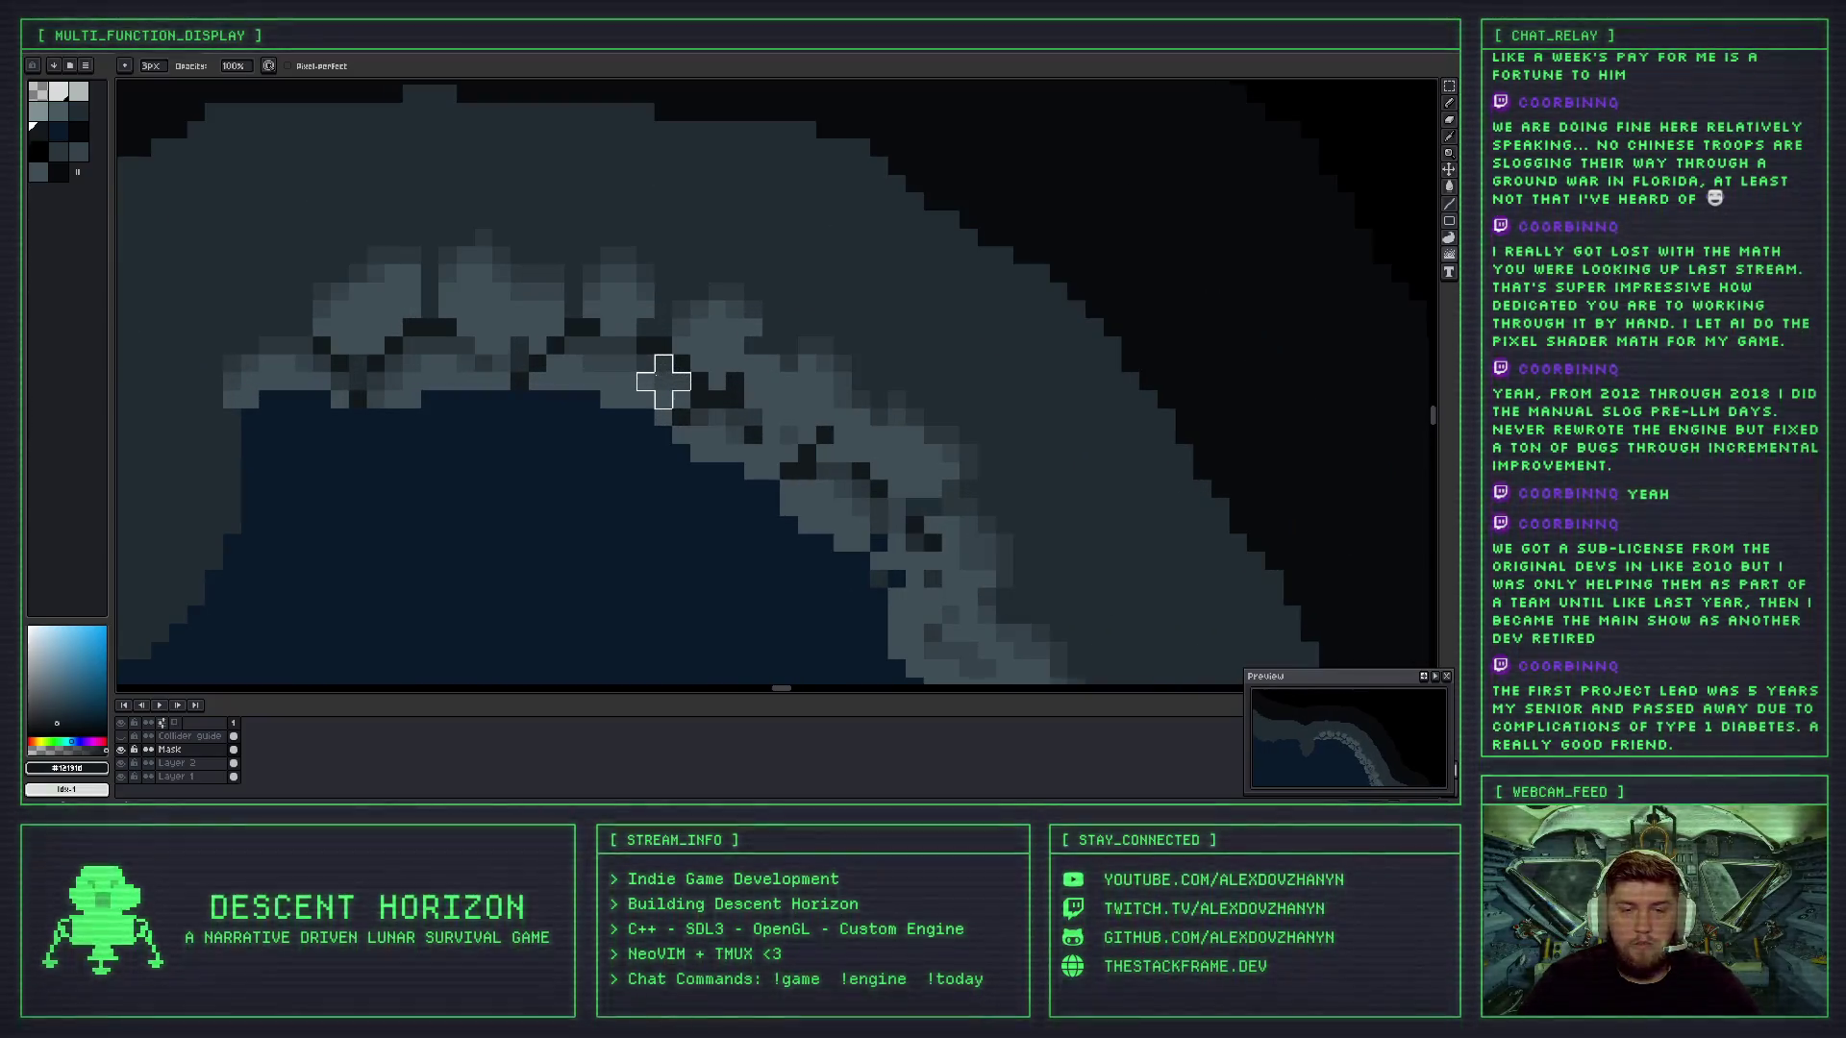
{"action": "scroll", "coordinate": [662, 355], "scroll_direction": "down", "scroll_amount": 1}
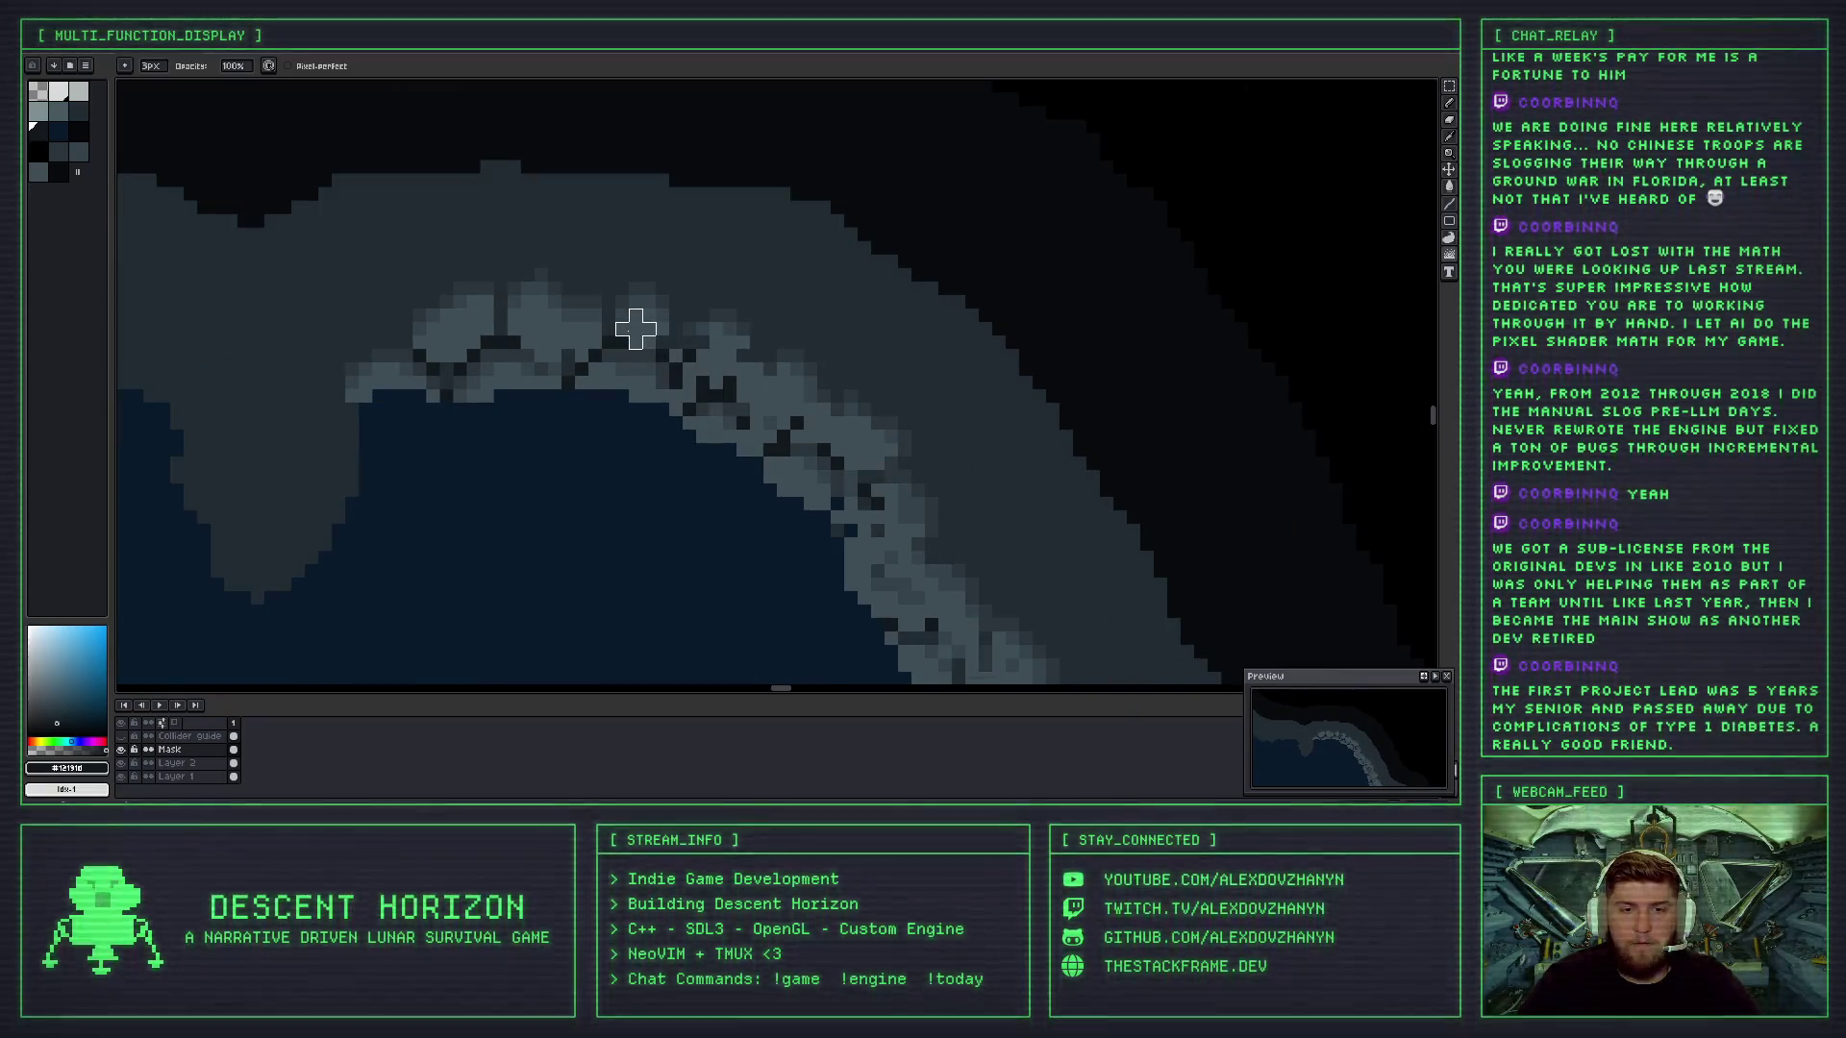
{"action": "scroll", "coordinate": [729, 395], "scroll_direction": "down", "scroll_amount": 2}
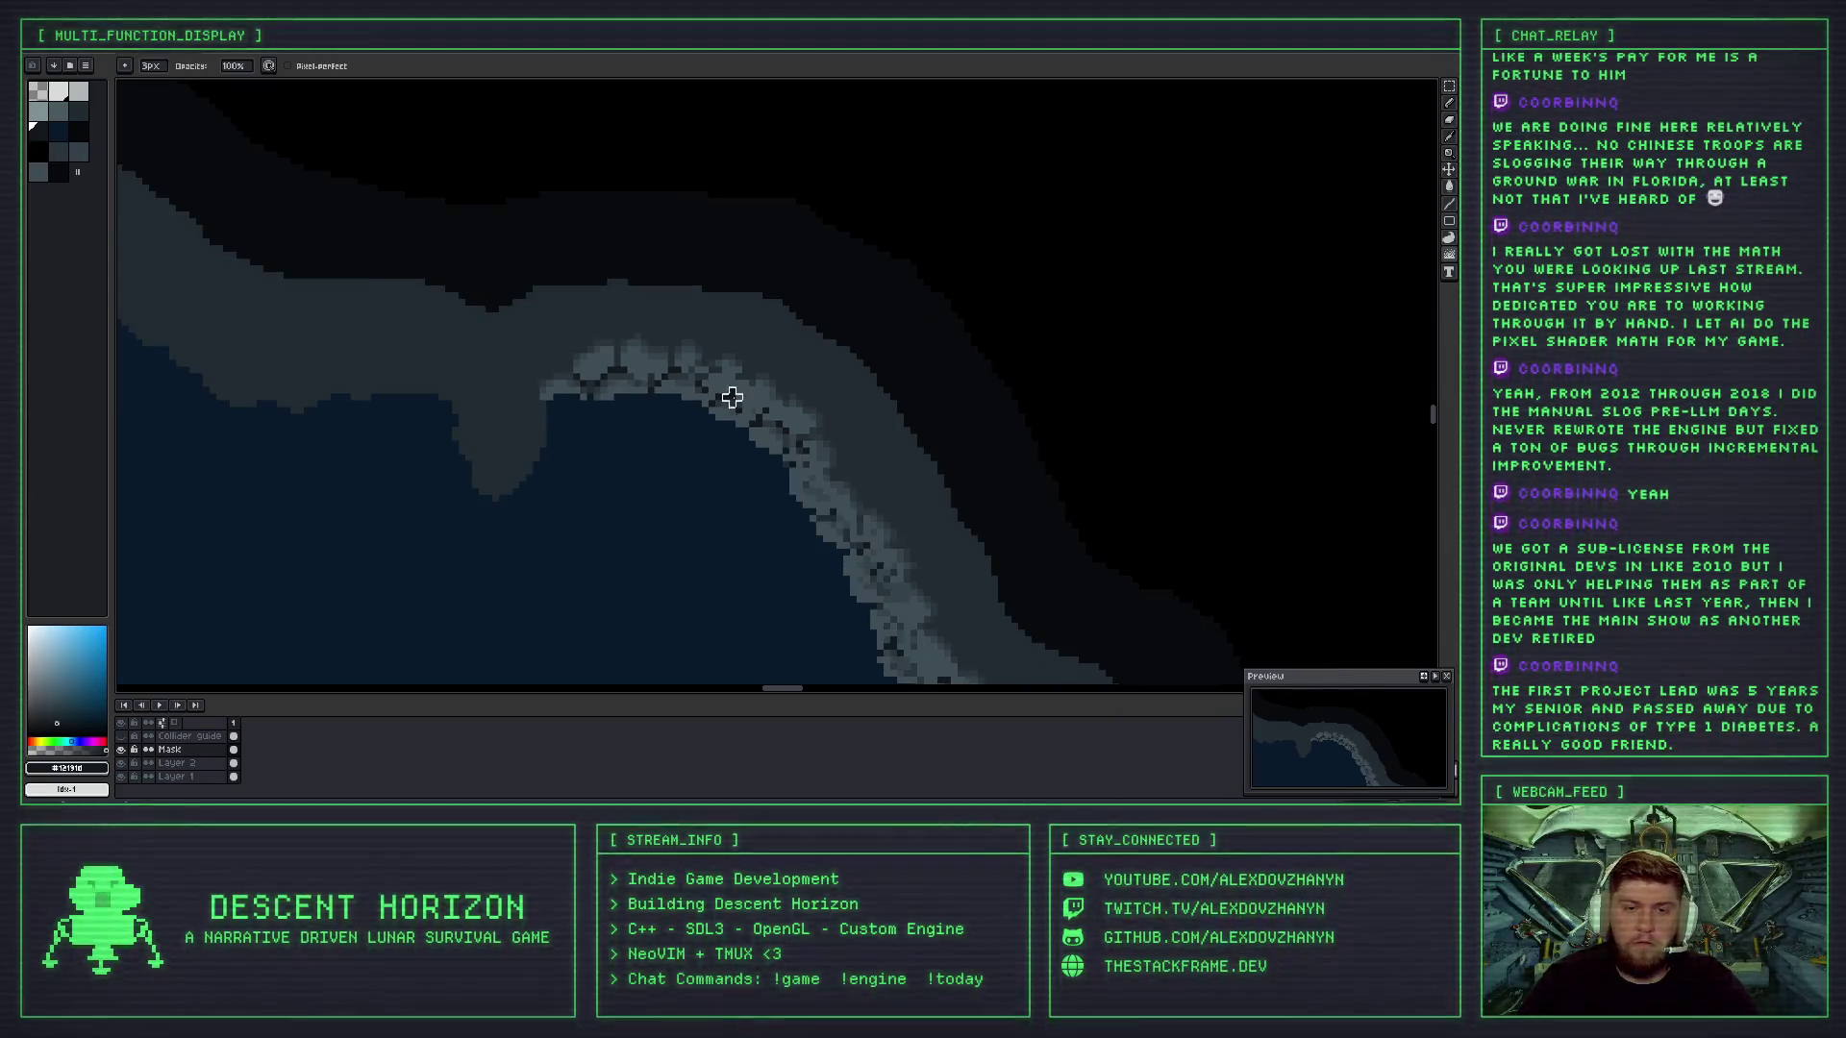
{"action": "scroll", "coordinate": [779, 417], "scroll_direction": "down", "scroll_amount": 2}
{"action": "scroll", "coordinate": [776, 416], "scroll_direction": "up", "scroll_amount": 4}
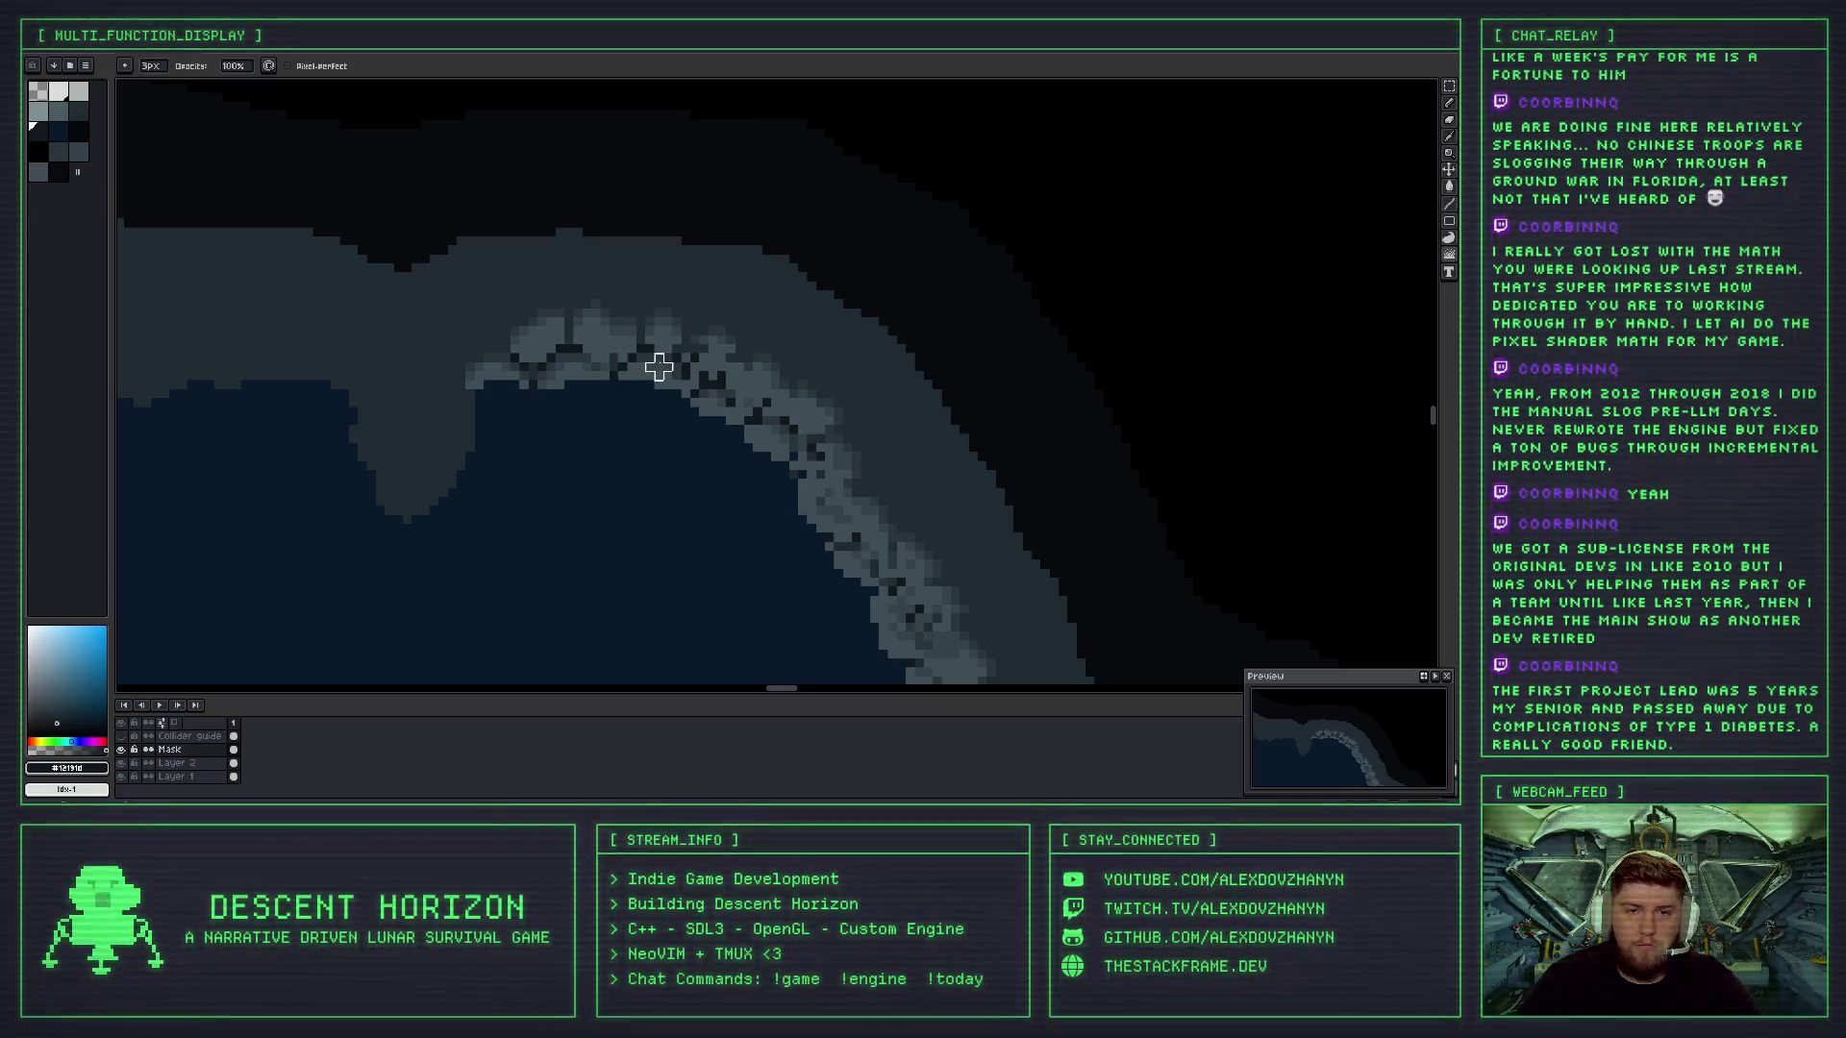
{"action": "key", "text": "ctrl+z"}
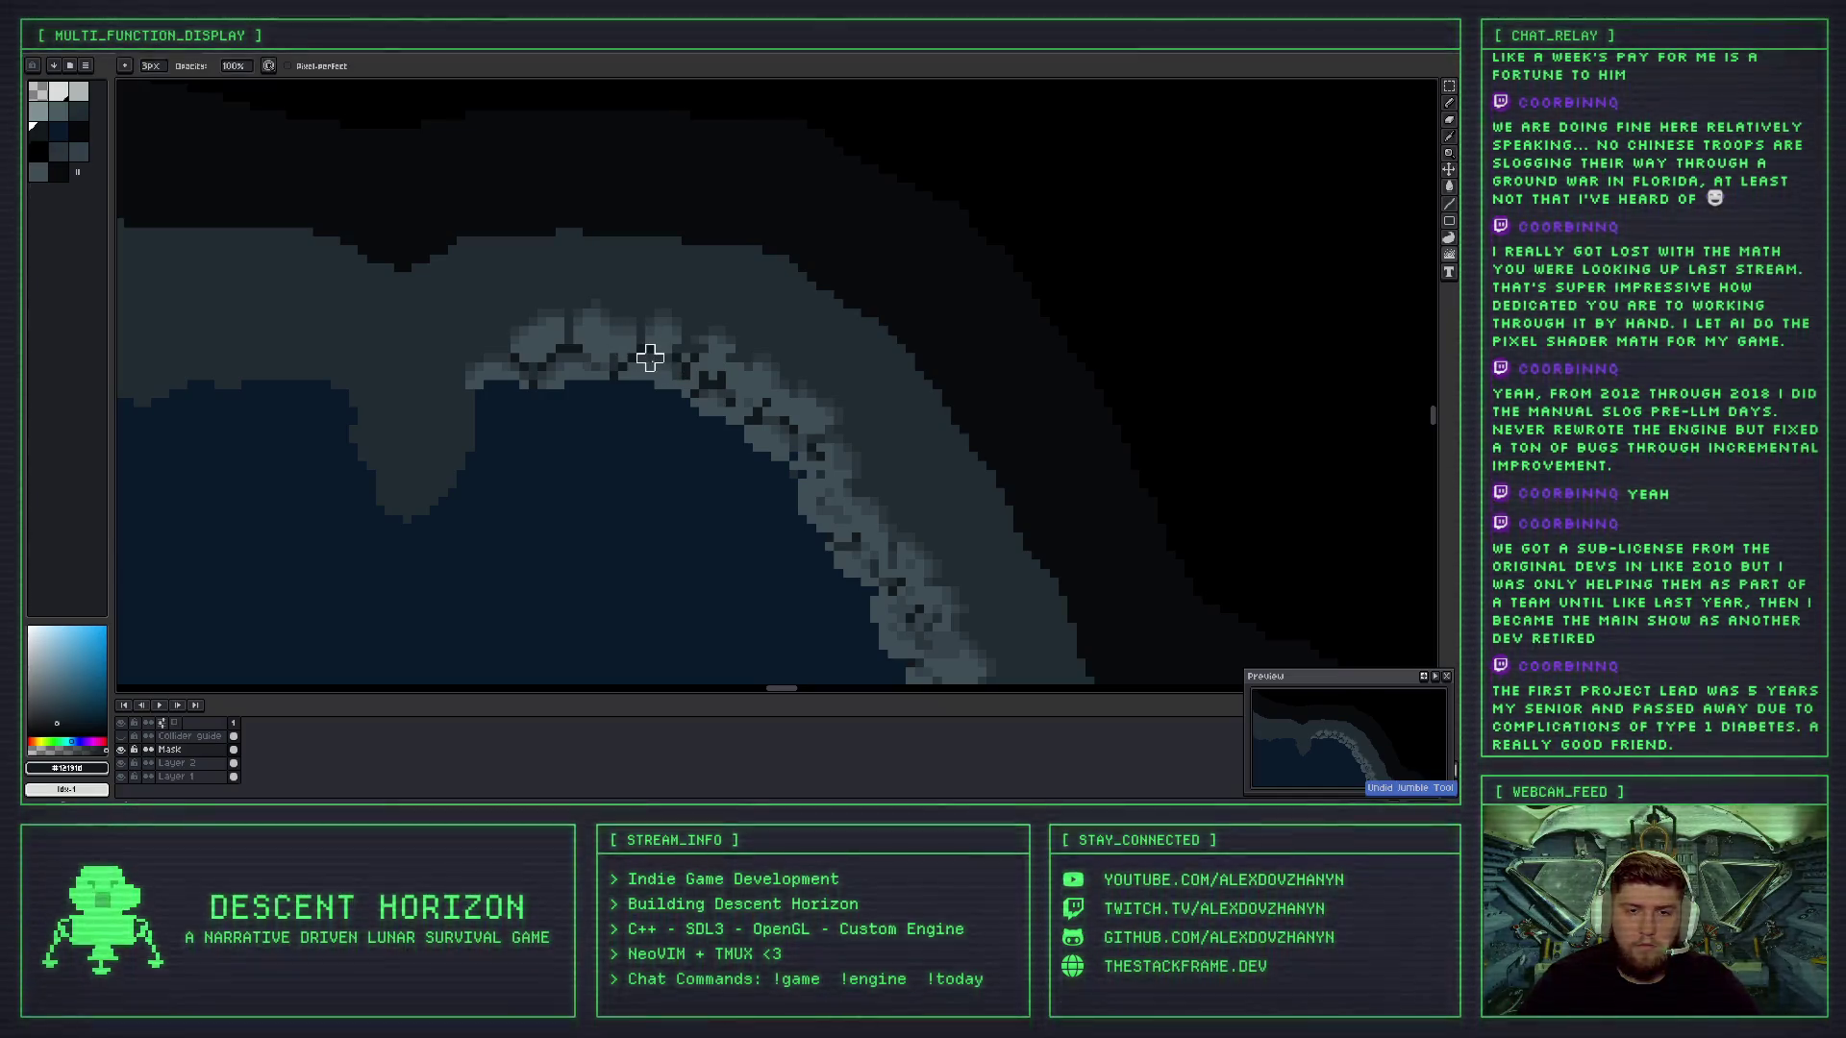
{"action": "scroll", "coordinate": [671, 364], "scroll_direction": "down", "scroll_amount": 2}
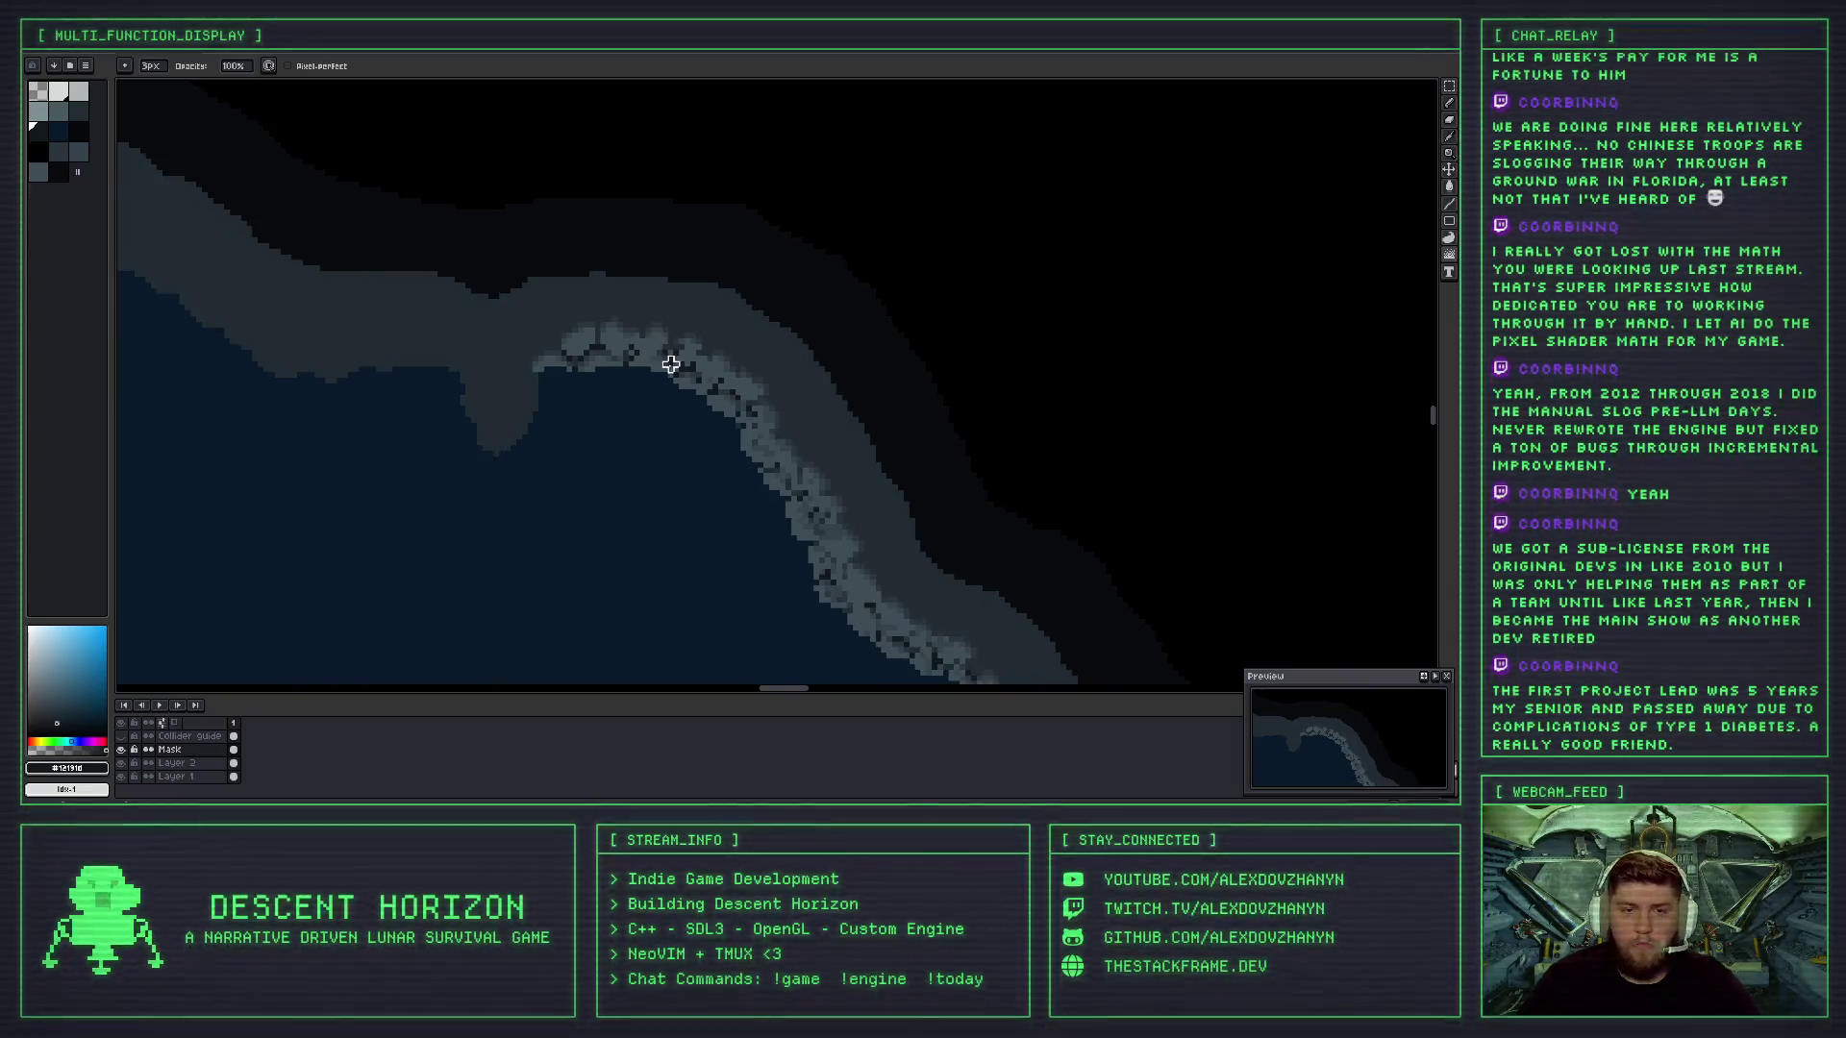
{"action": "scroll", "coordinate": [600, 358], "scroll_direction": "up", "scroll_amount": 1}
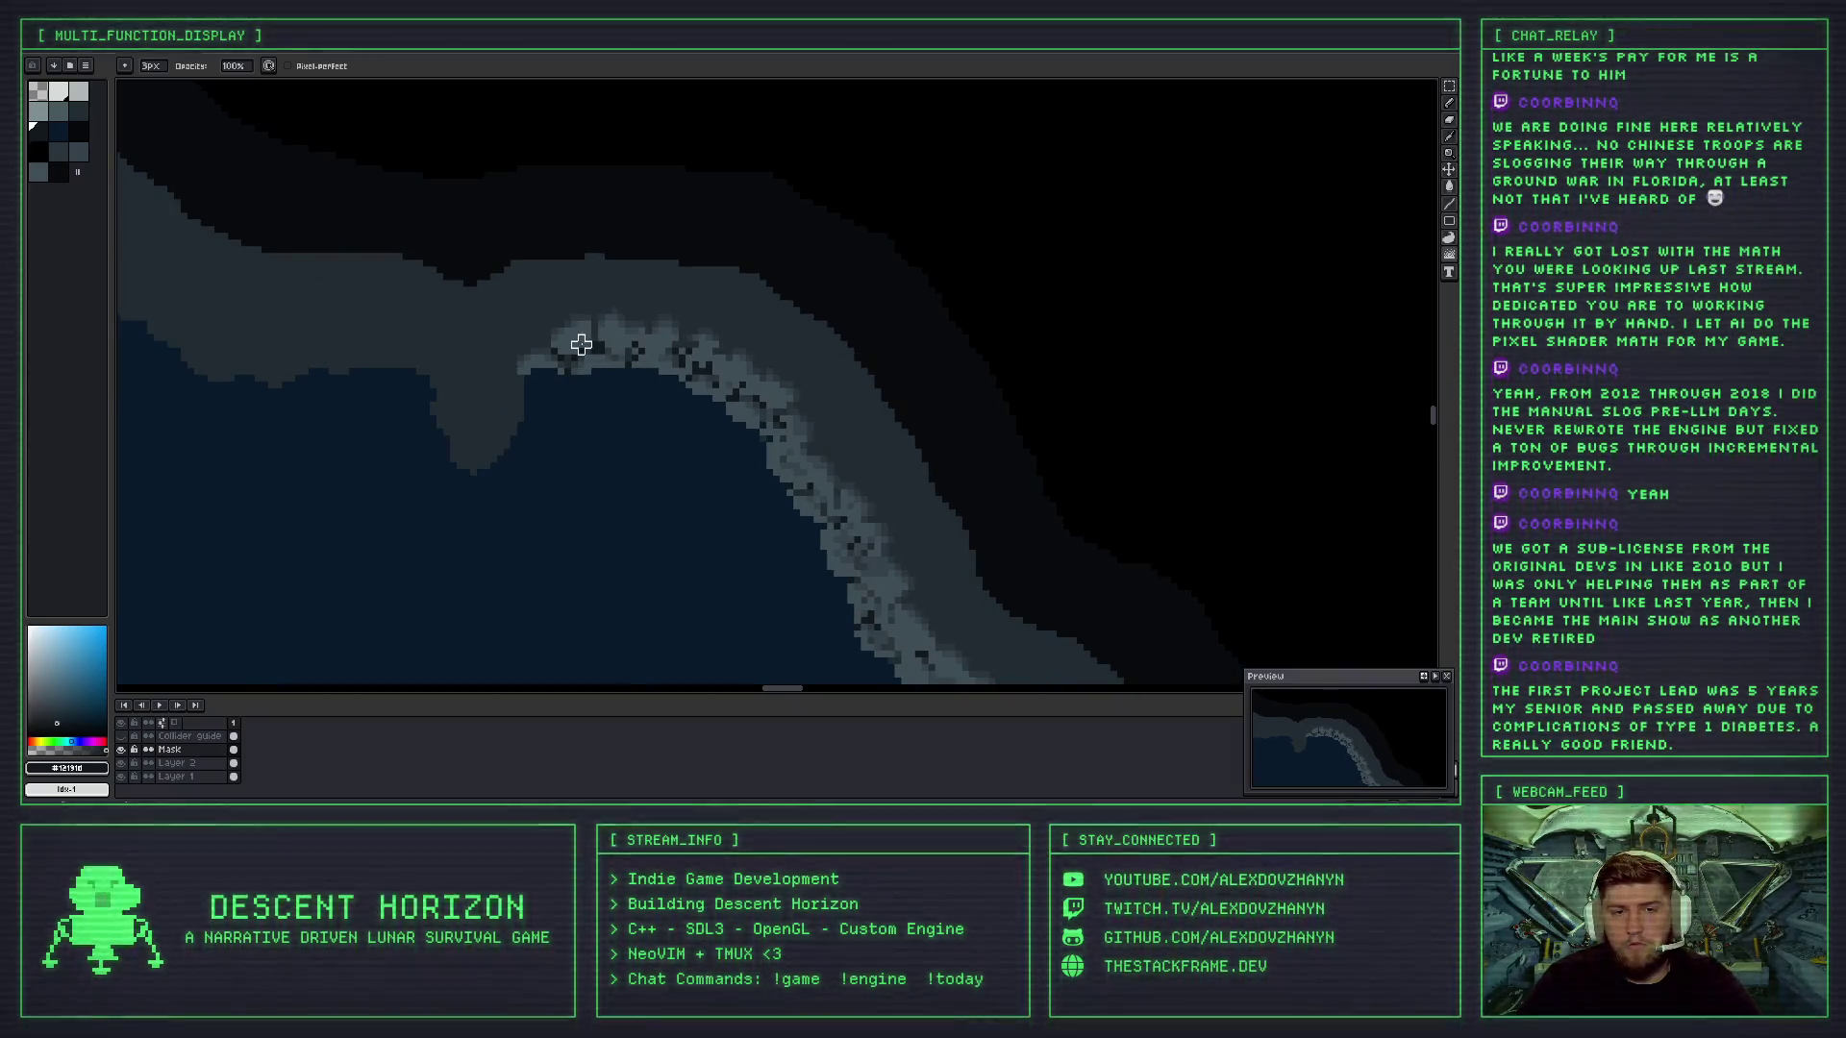
{"action": "scroll", "coordinate": [591, 350], "scroll_direction": "up", "scroll_amount": 2}
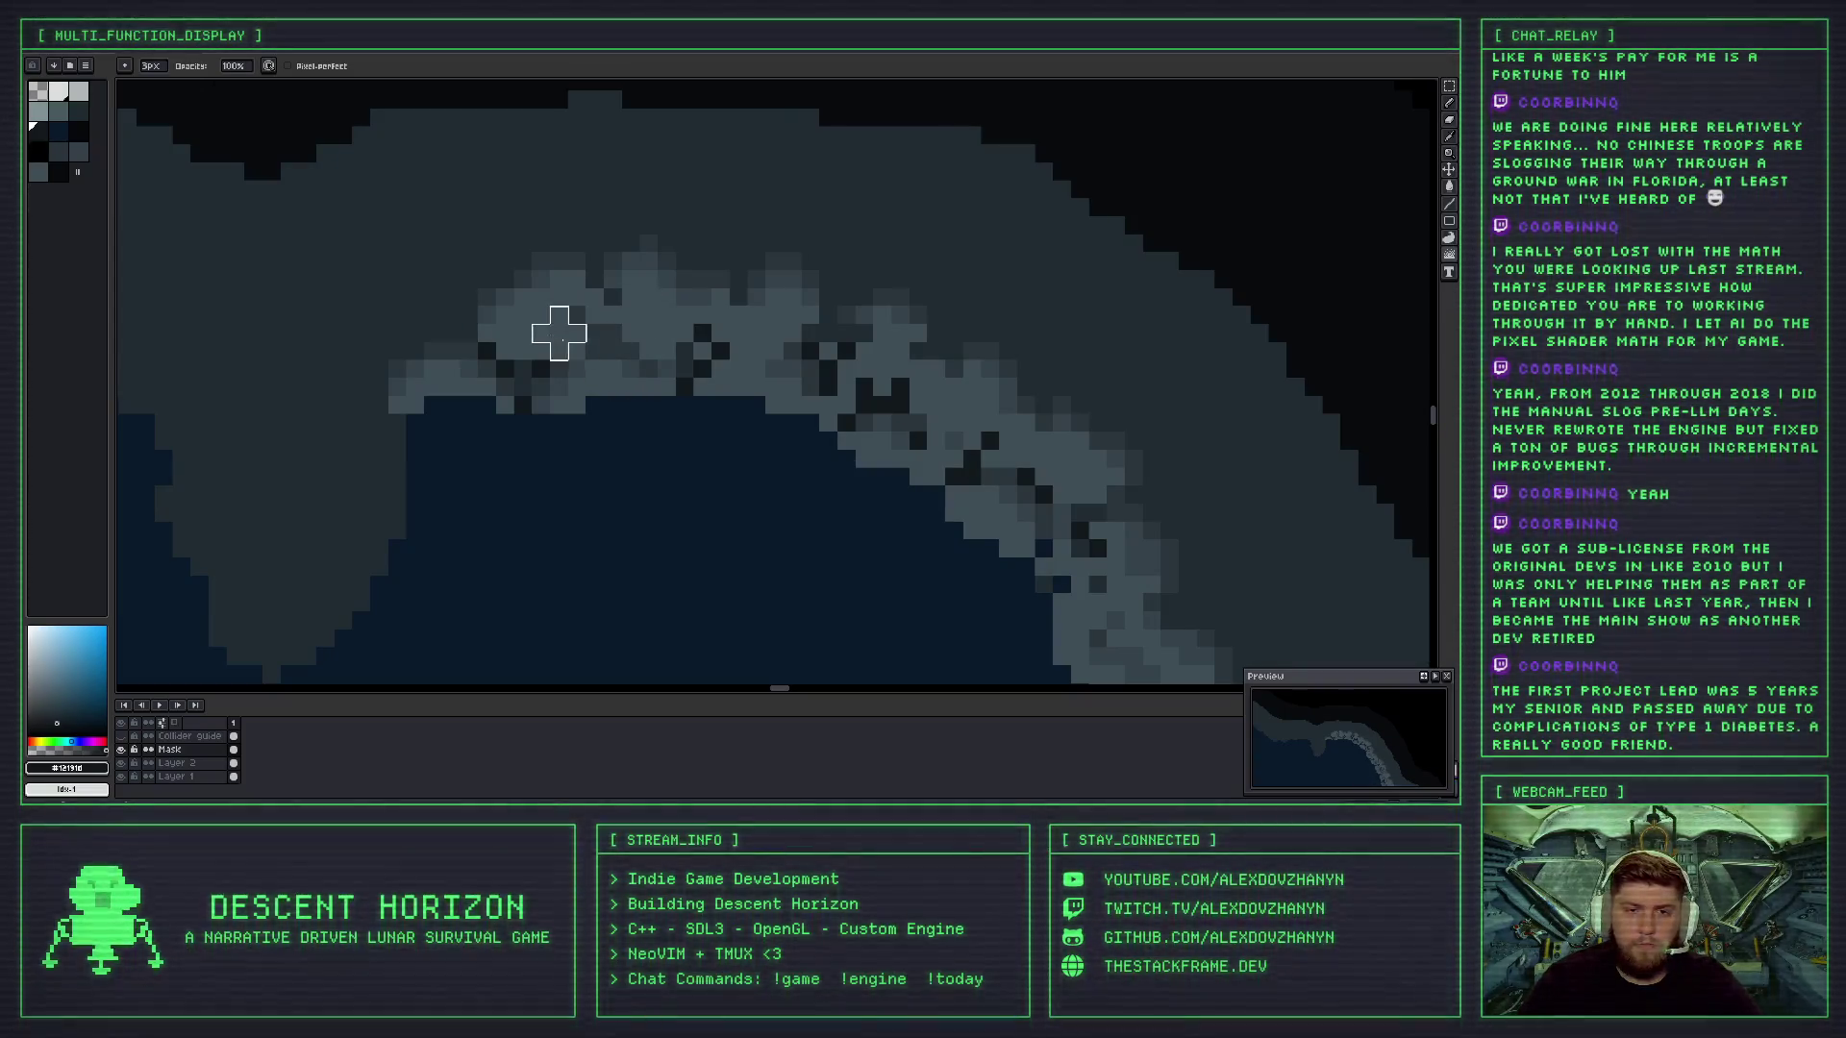
{"action": "scroll", "coordinate": [850, 359], "scroll_direction": "down", "scroll_amount": 2}
{"action": "scroll", "coordinate": [850, 359], "scroll_direction": "down", "scroll_amount": 3}
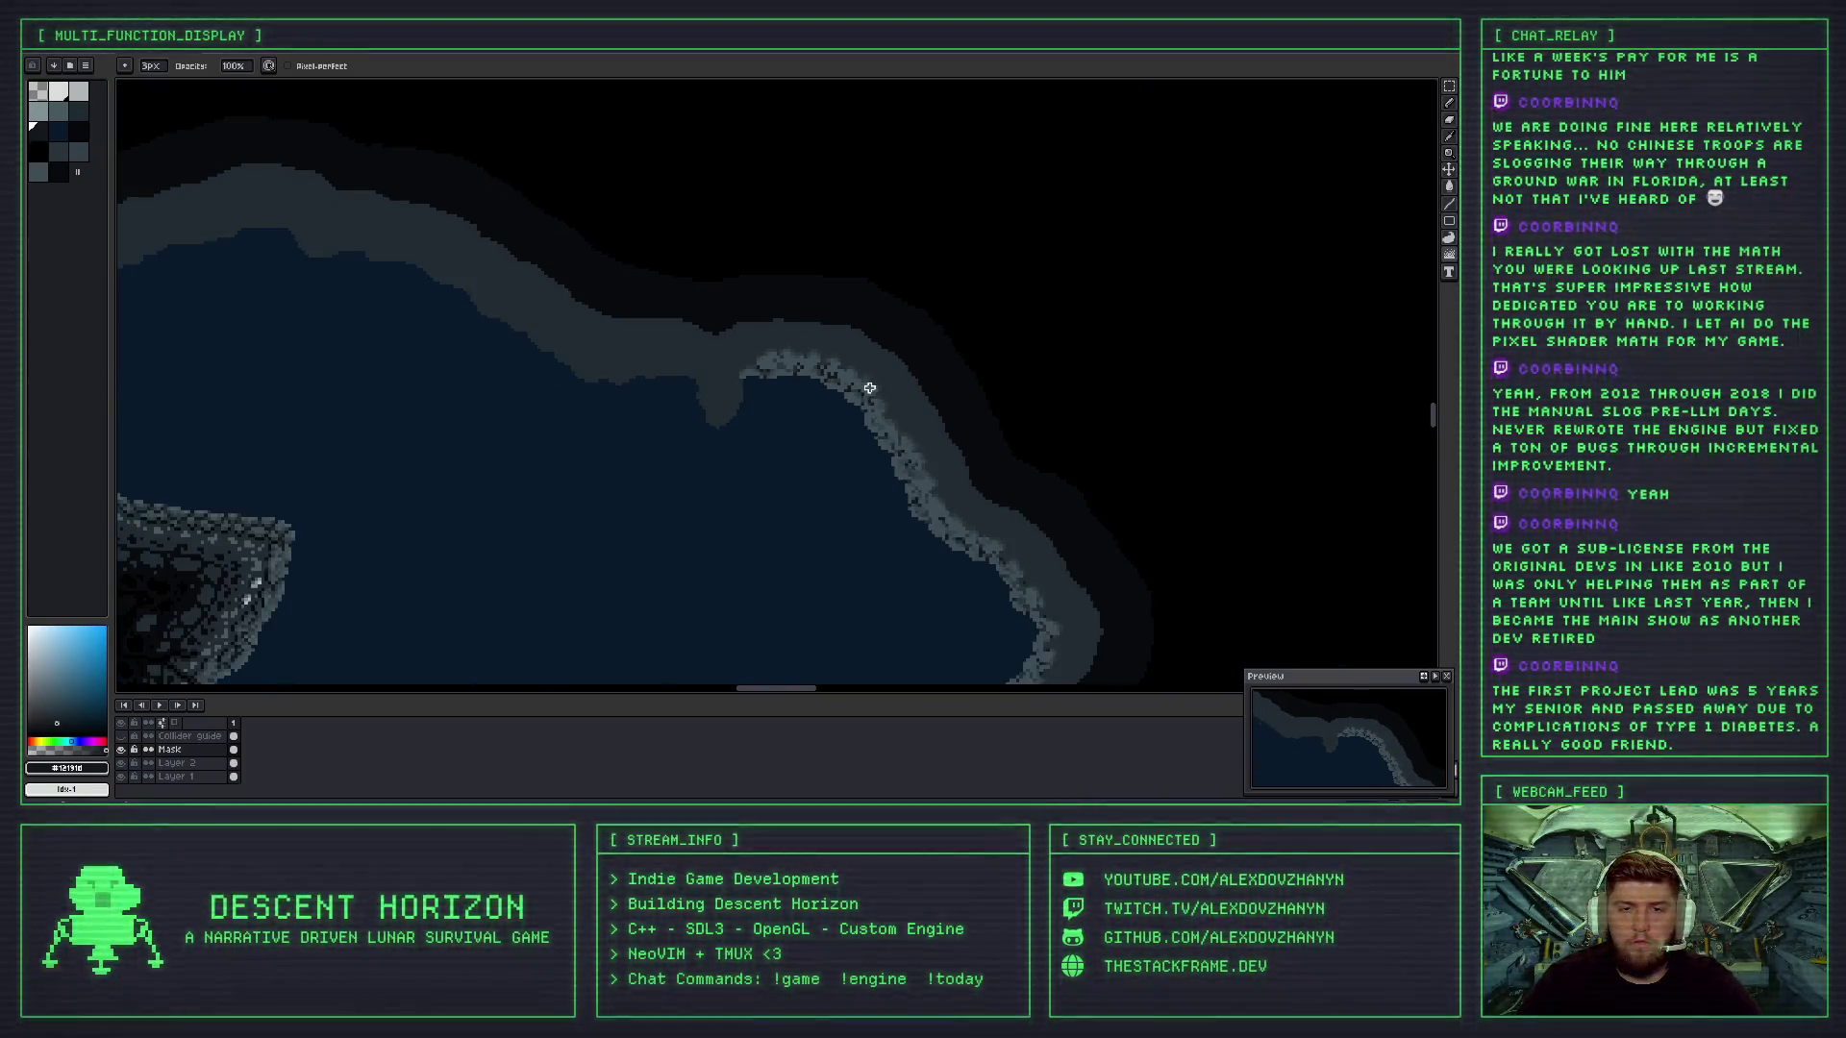
- Pan to the right wall's coastline and zoom in on it
{"action": "scroll", "coordinate": [906, 422], "scroll_direction": "up", "scroll_amount": 1}
{"action": "mouse_move", "coordinate": [906, 422]}
{"action": "left_mouse_down"}
{"action": "mouse_move", "coordinate": [846, 348]}
{"action": "mouse_move", "coordinate": [867, 372]}
{"action": "left_mouse_up"}
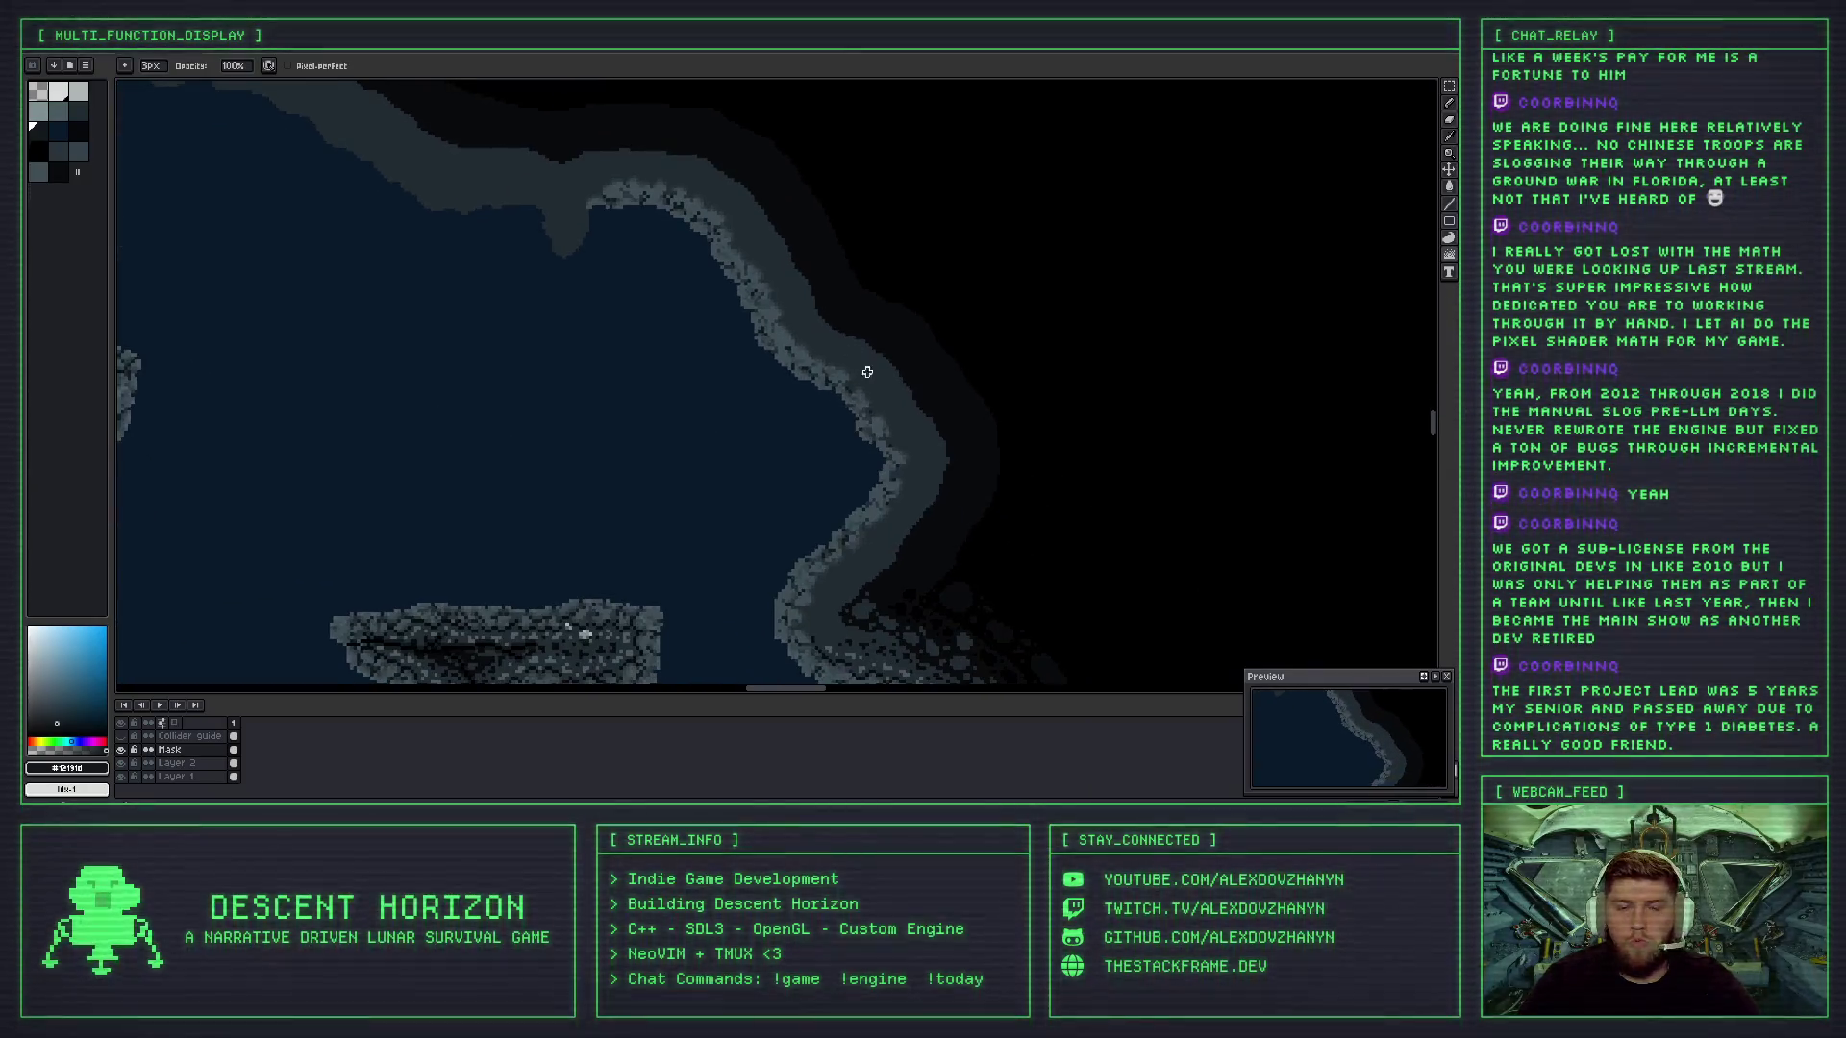
{"action": "left_click_drag", "start_coordinate": [896, 432], "coordinate": [830, 367]}
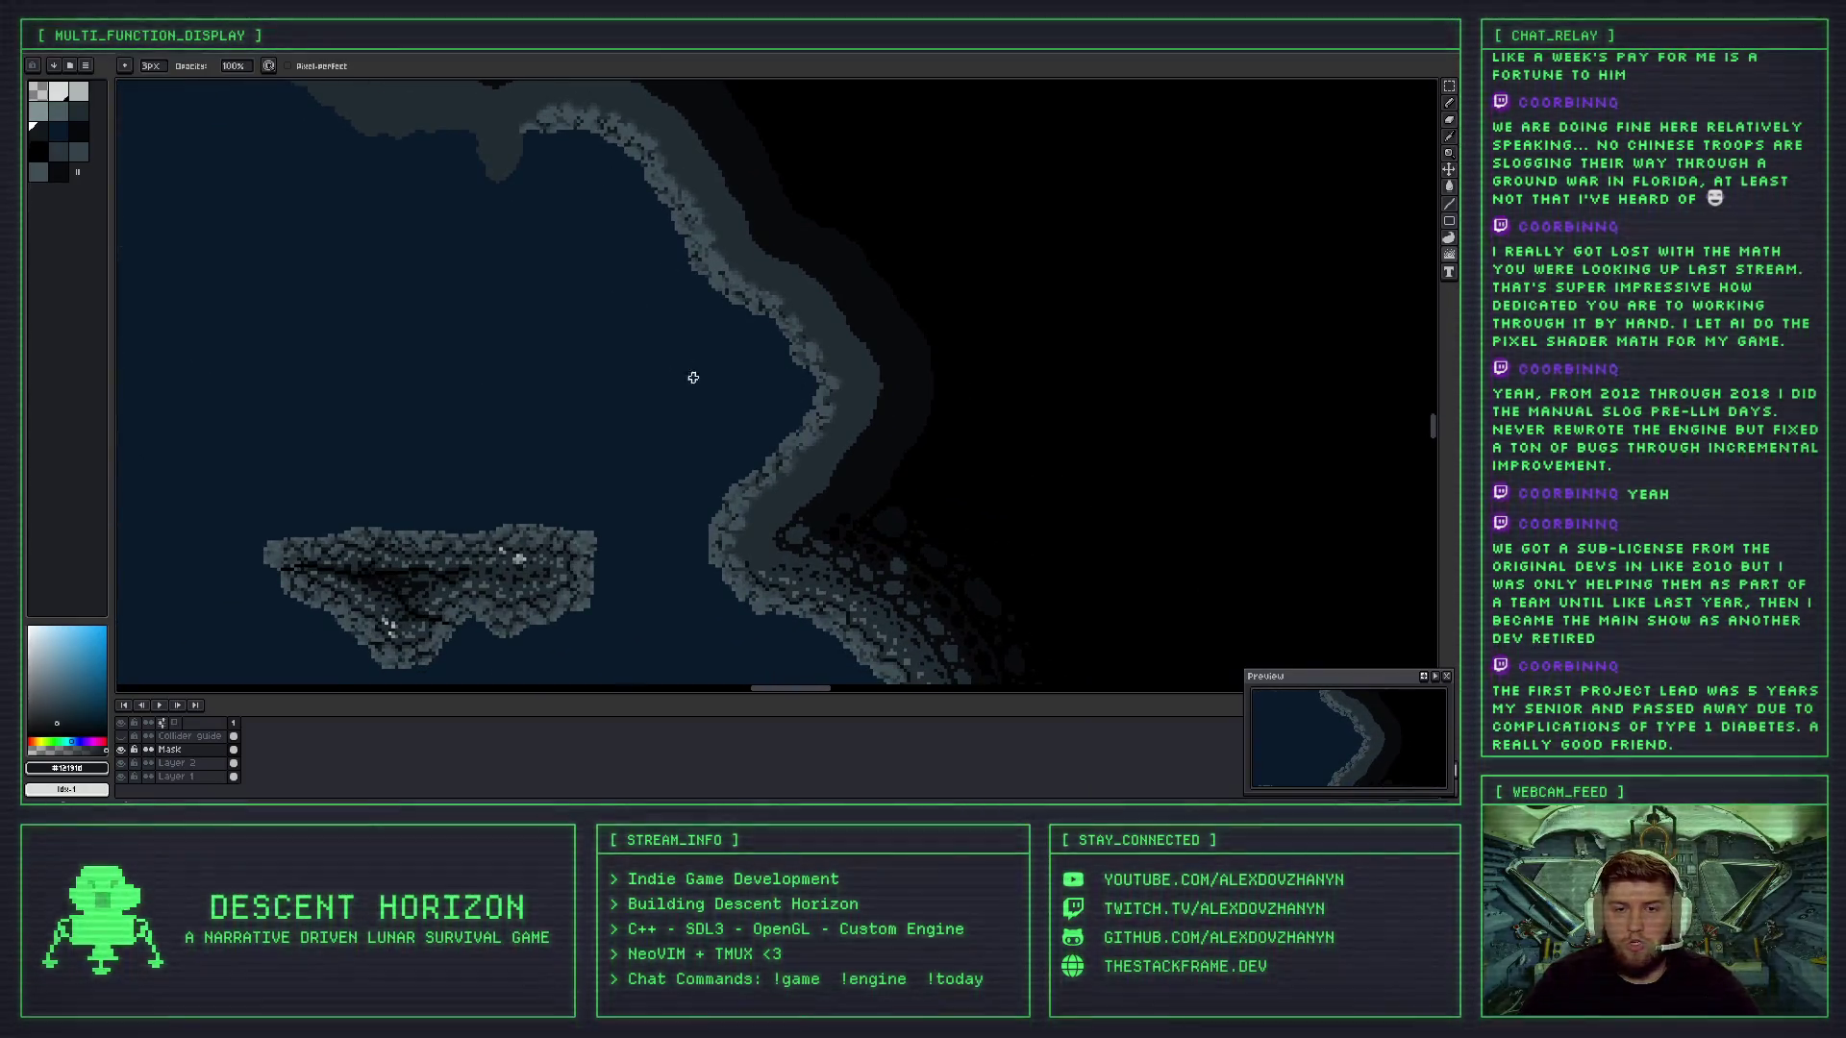
{"action": "scroll", "coordinate": [754, 538], "scroll_direction": "up", "scroll_amount": 1}
{"action": "scroll", "coordinate": [781, 571], "scroll_direction": "up", "scroll_amount": 2}
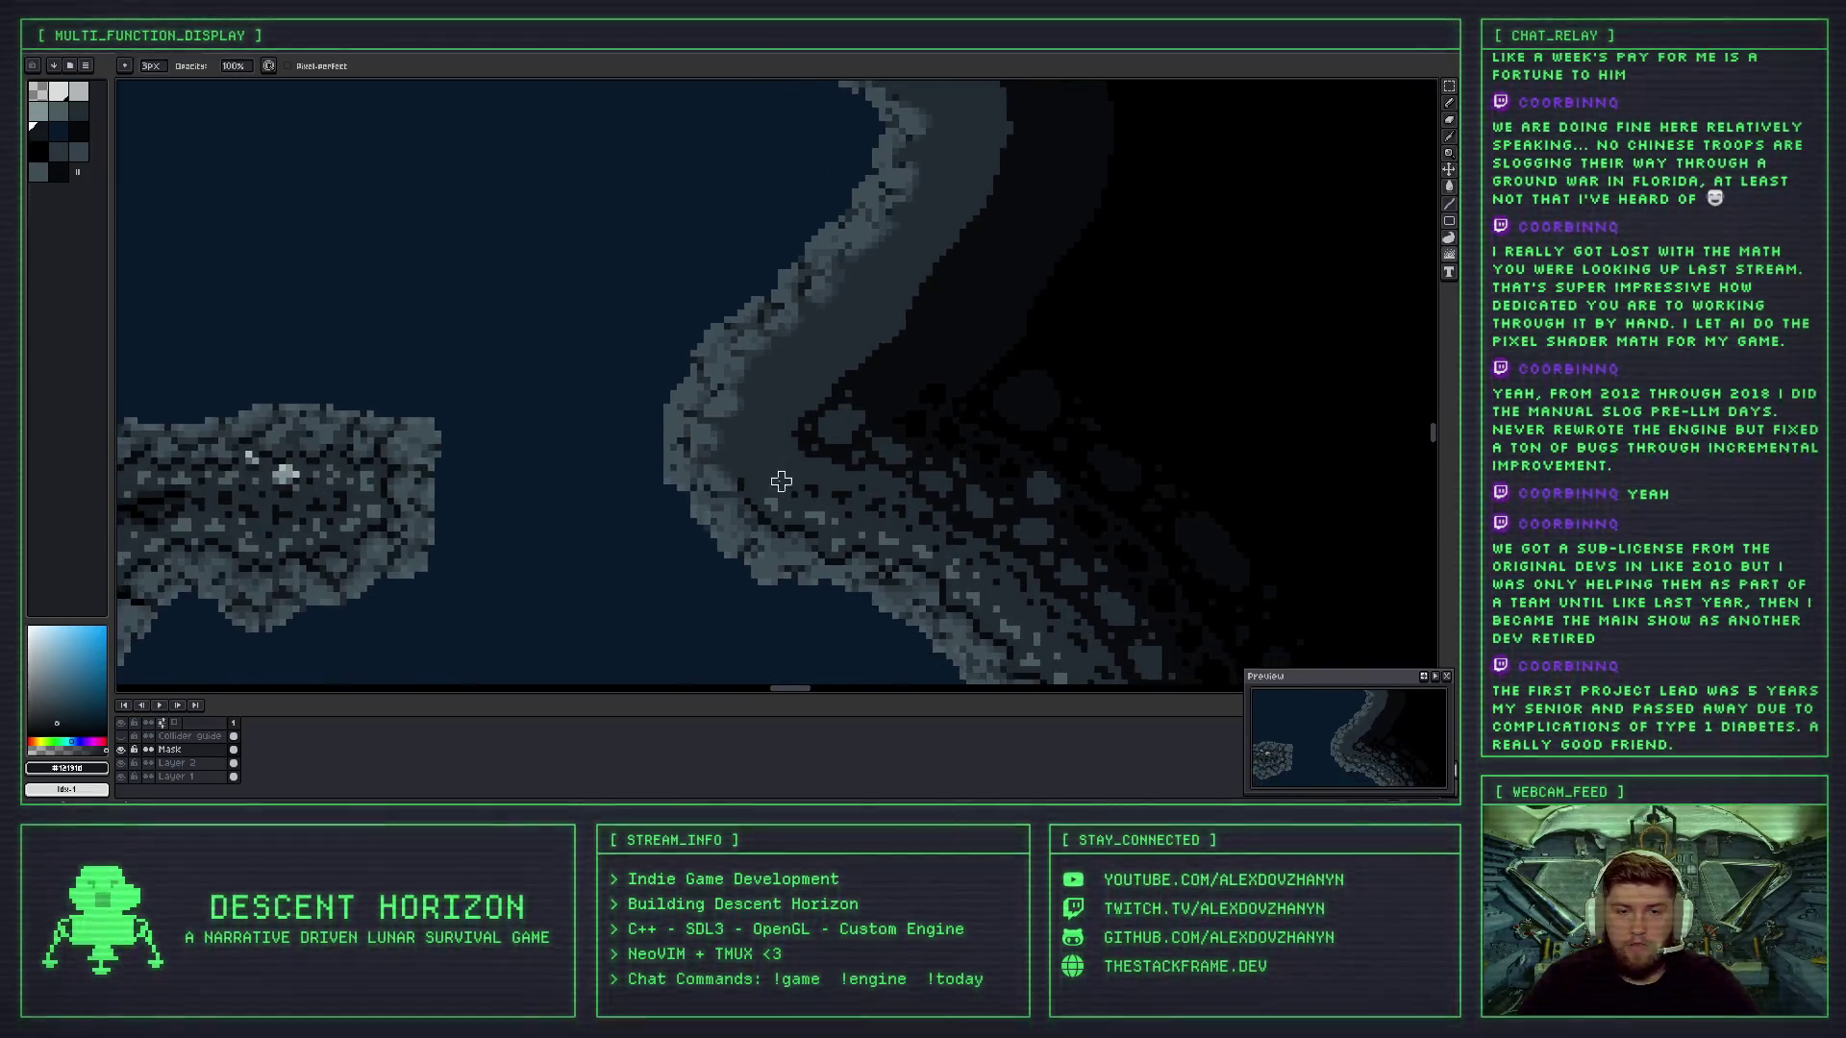
- Switch to the 1px pencil and sample the mid grey-blue rock colour
{"action": "key", "text": "b"}
{"action": "left_click", "coordinate": [627, 477], "text": "alt"}
{"action": "scroll", "coordinate": [628, 477], "scroll_direction": "down", "scroll_amount": 1}
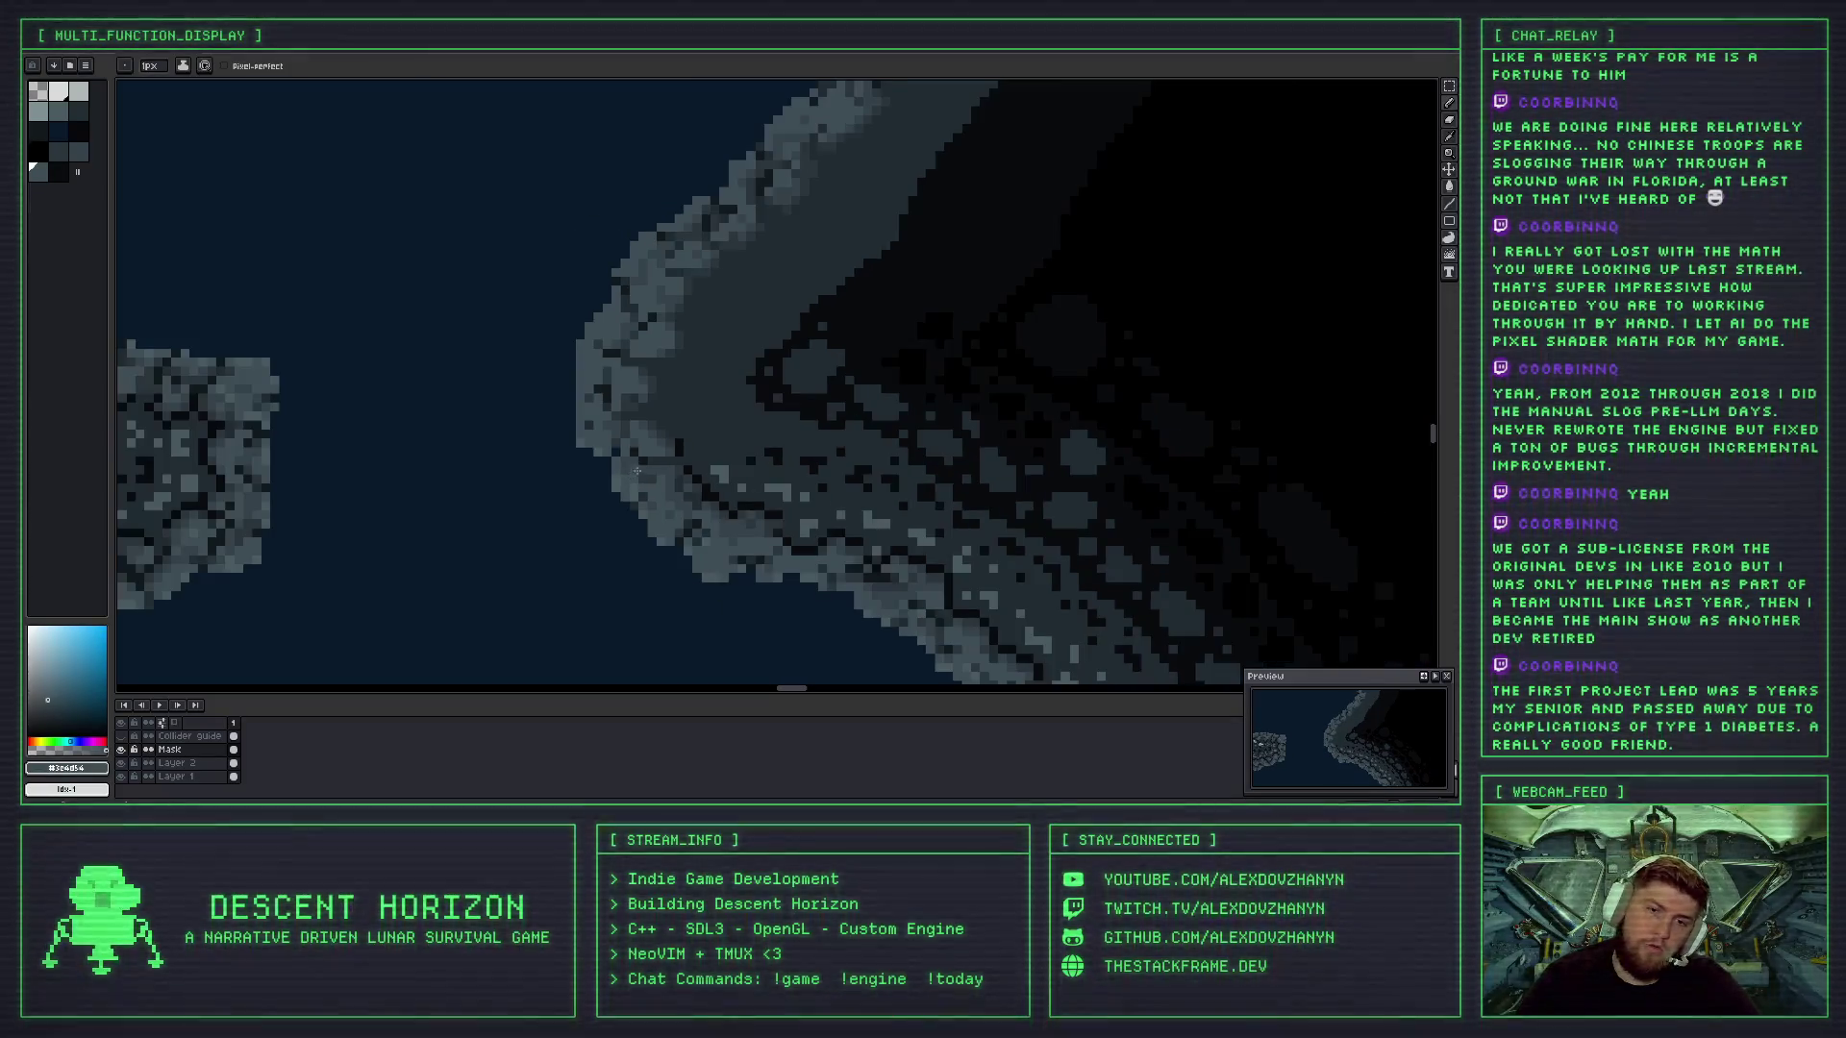
{"action": "scroll", "coordinate": [601, 452], "scroll_direction": "up", "scroll_amount": 2}
{"action": "scroll", "coordinate": [601, 452], "scroll_direction": "down", "scroll_amount": 1}
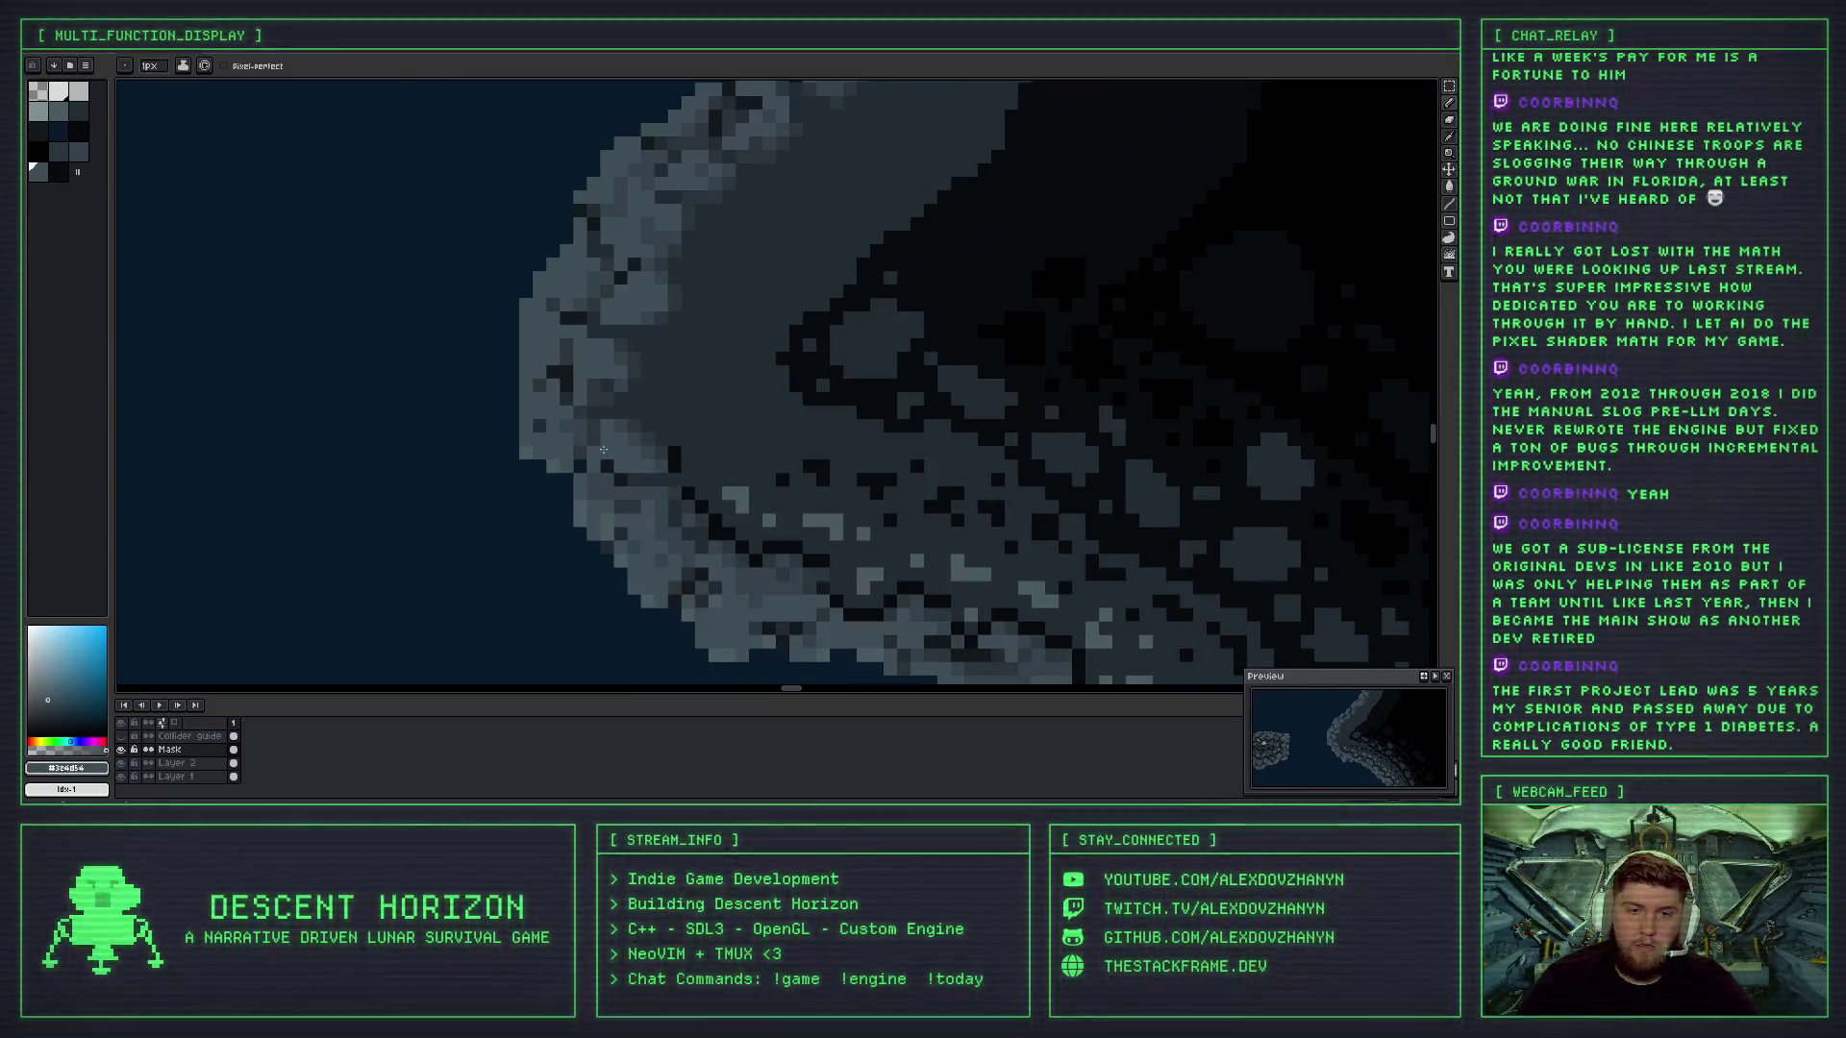
{"action": "left_click", "coordinate": [134, 739]}
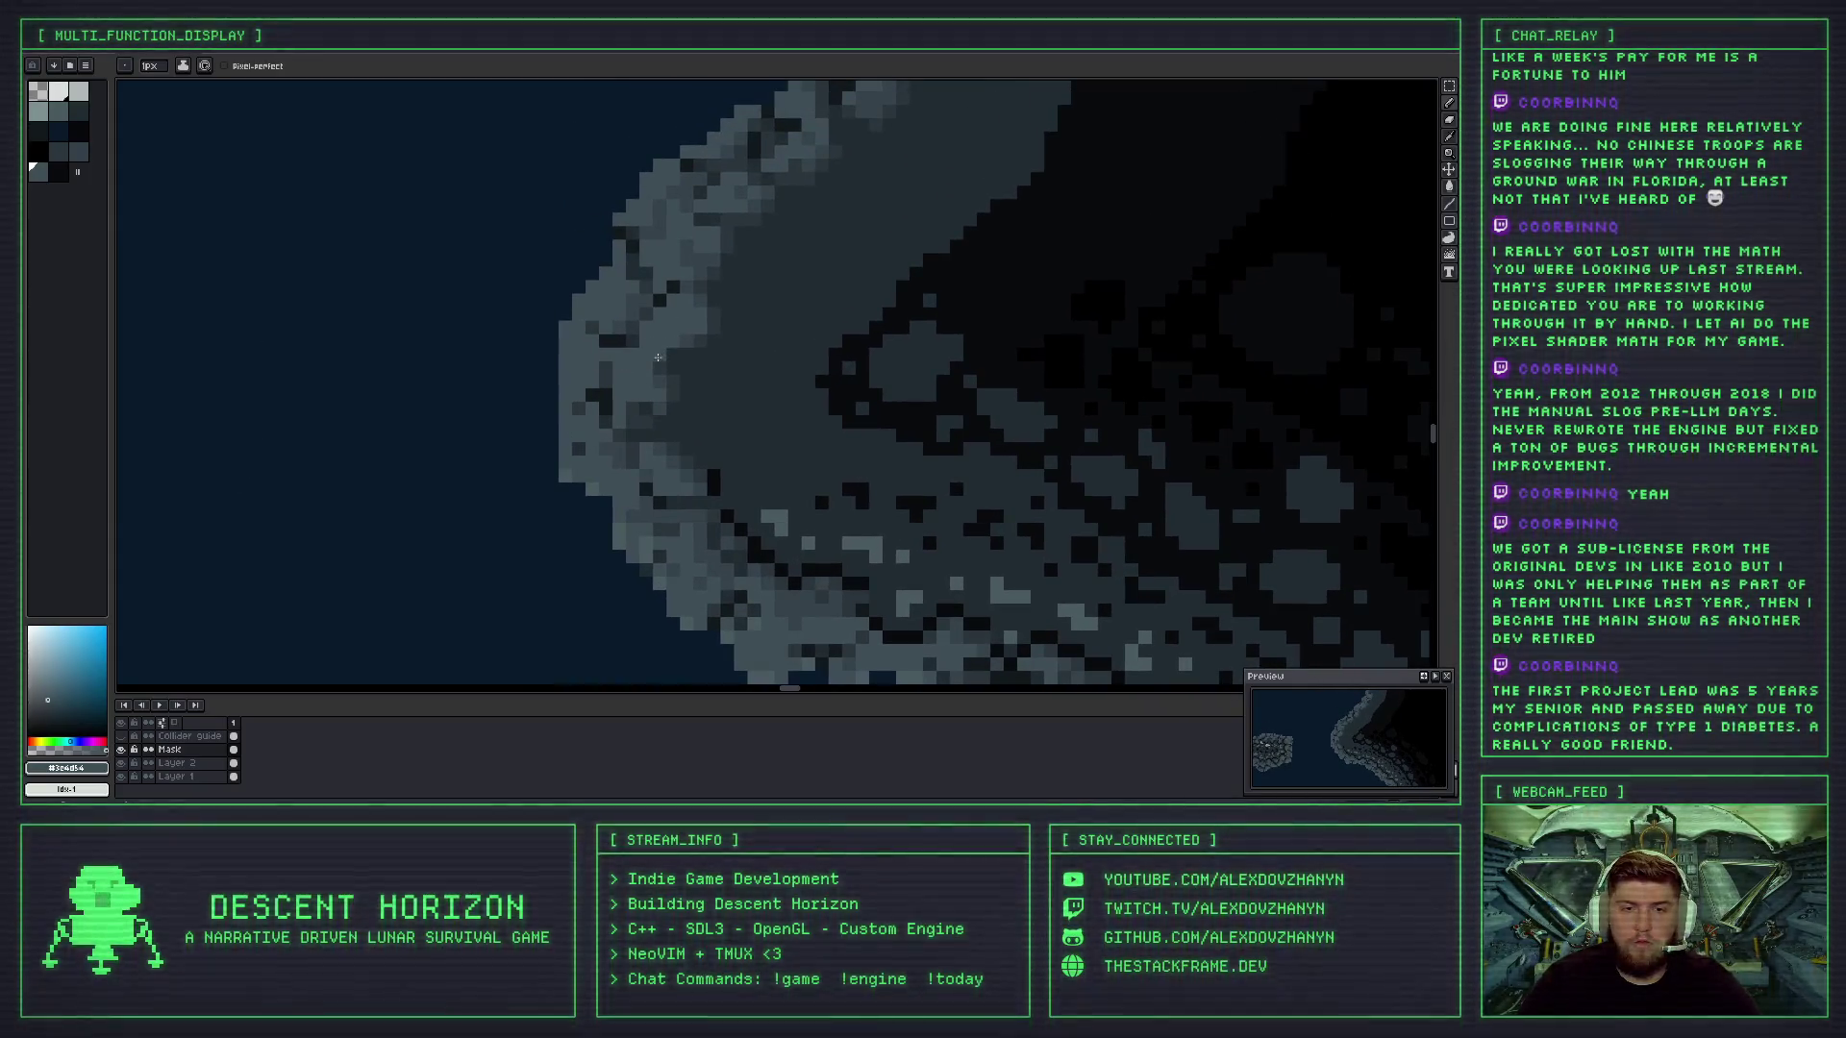
{"action": "scroll", "coordinate": [673, 375], "scroll_direction": "down", "scroll_amount": 3}
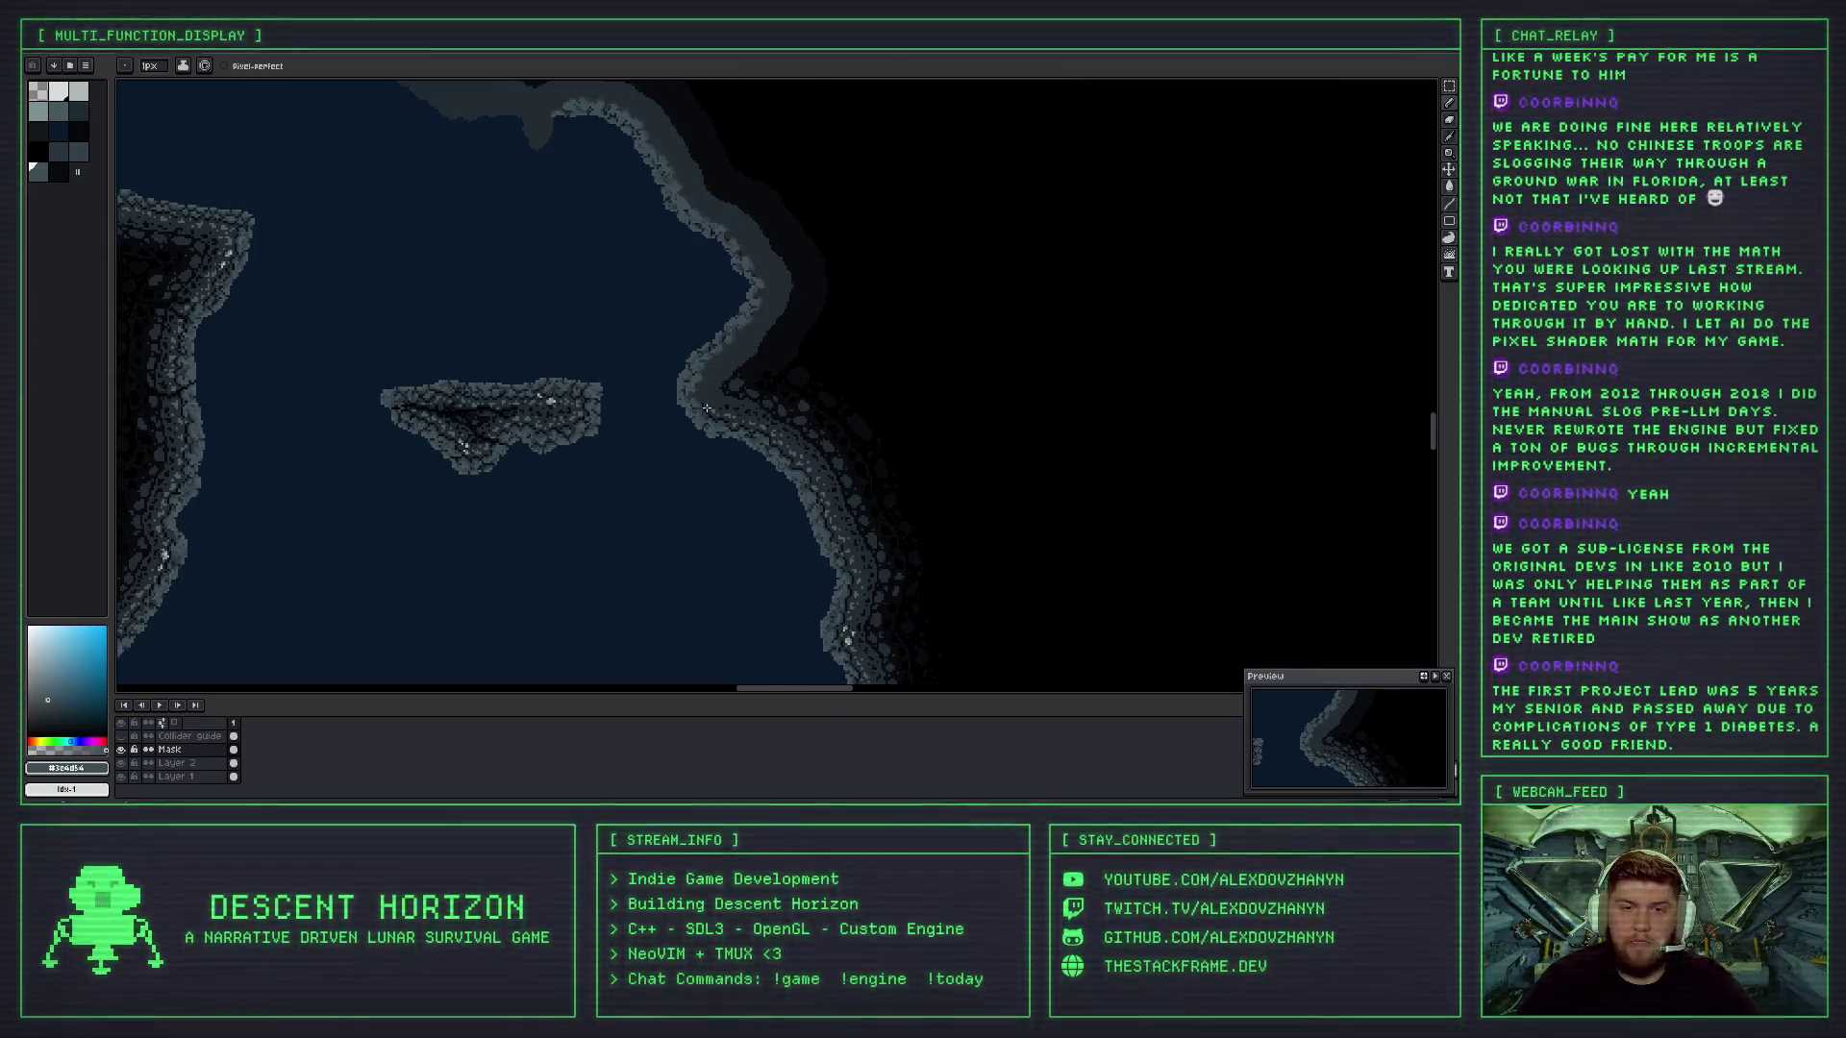
{"action": "scroll", "coordinate": [673, 380], "scroll_direction": "up", "scroll_amount": 3}
{"action": "scroll", "coordinate": [634, 344], "scroll_direction": "up", "scroll_amount": 1}
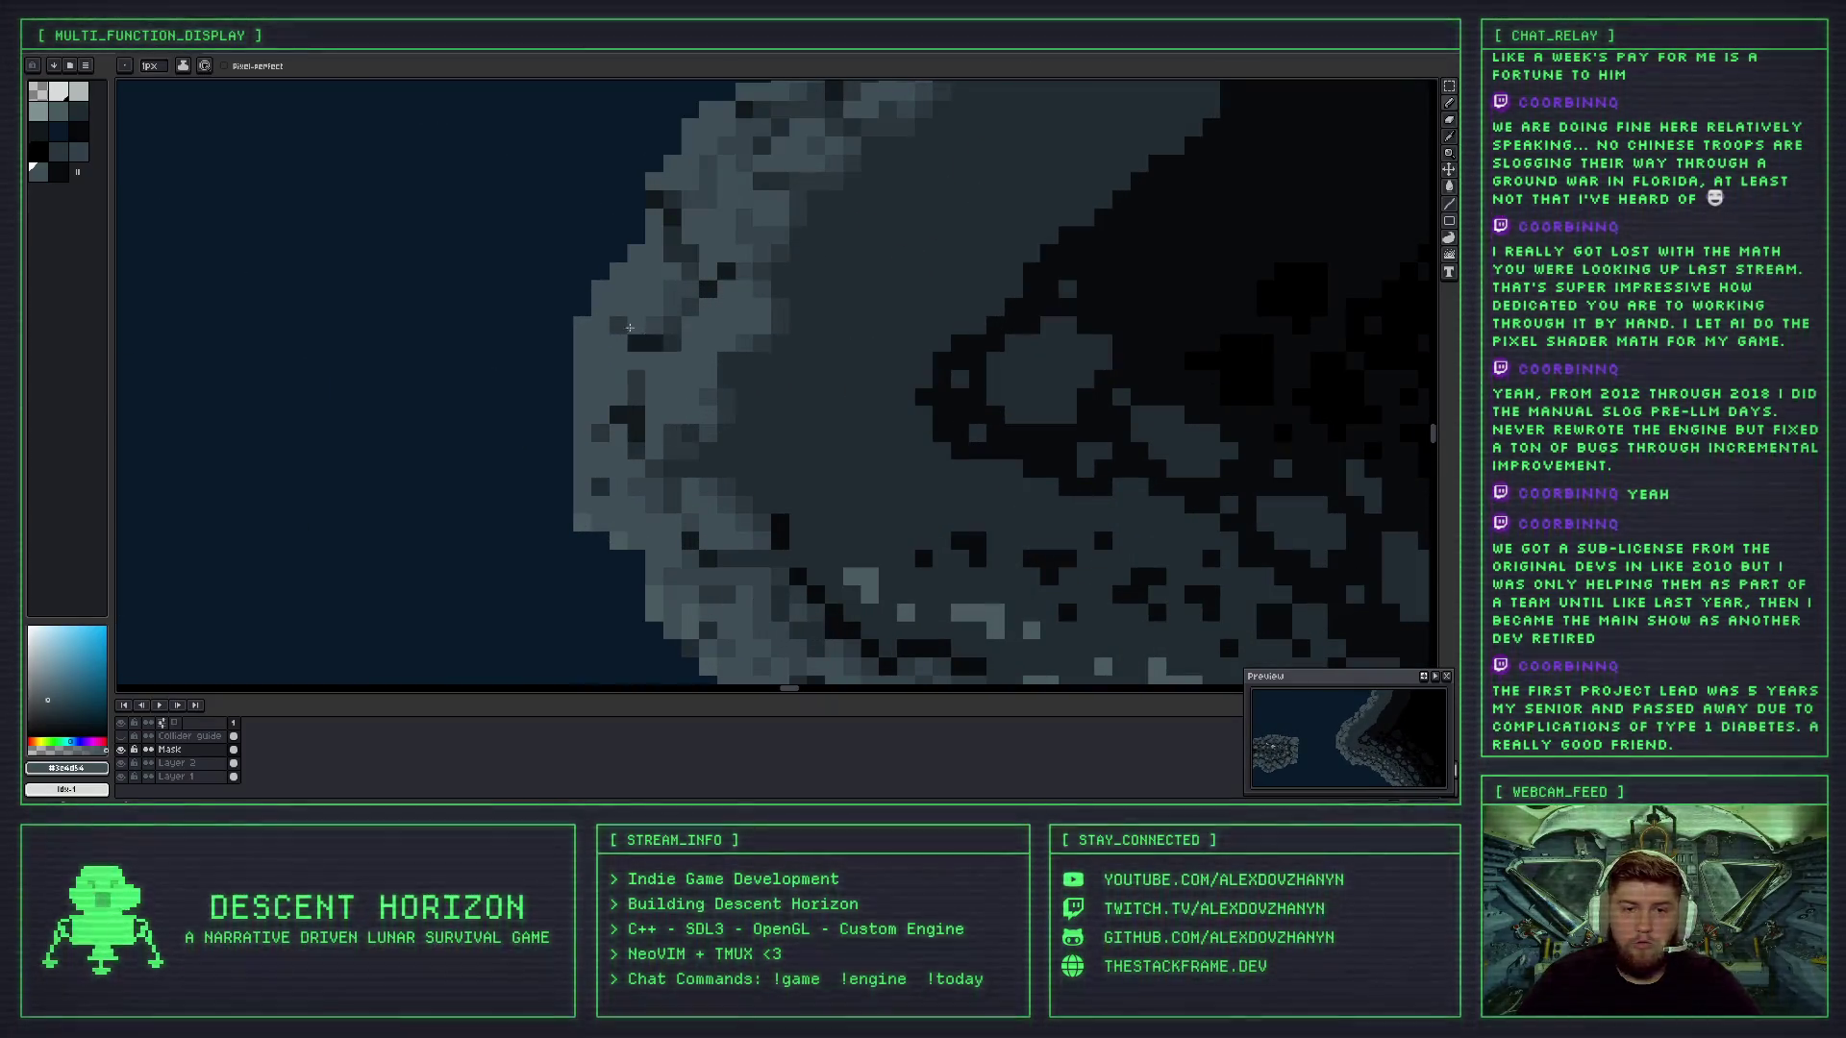
- Eyedrop the dark shadow colour #202b31 and paint a short run of dark pixels into the rock edge
{"action": "left_click", "coordinate": [652, 343], "text": "alt"}
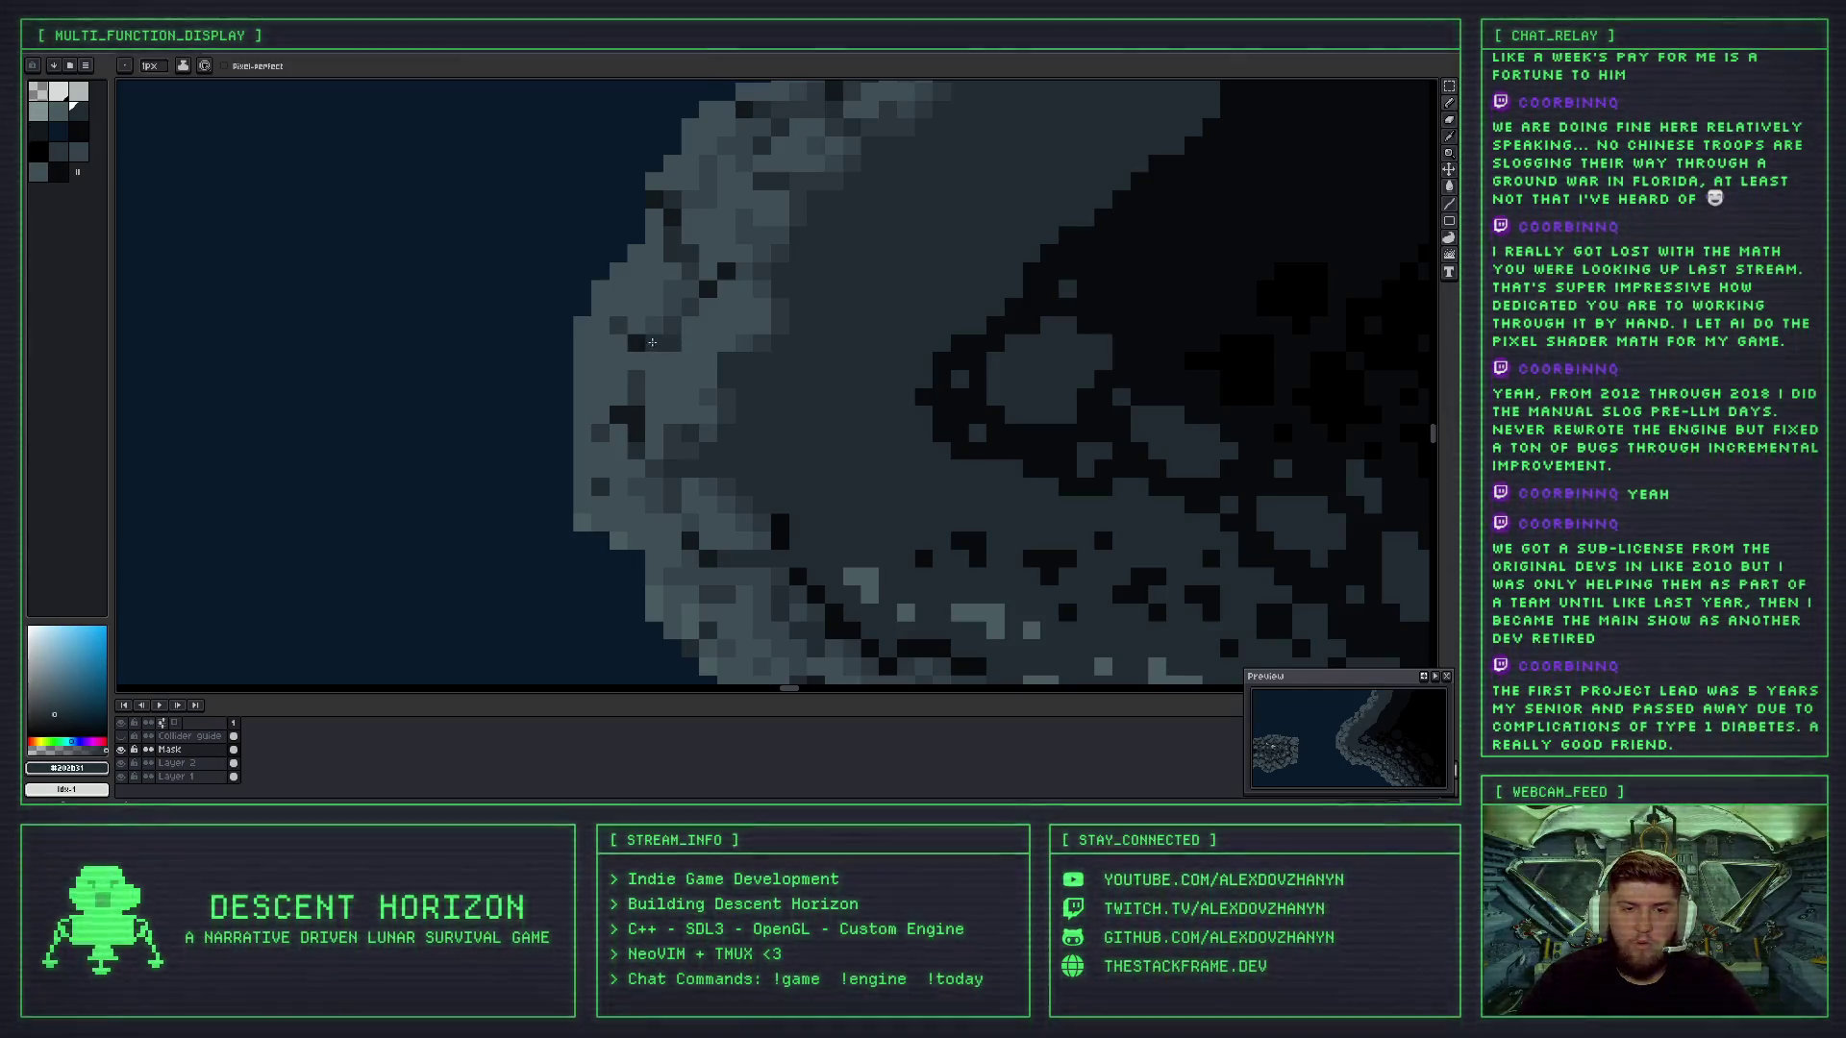
{"action": "left_click_drag", "start_coordinate": [648, 357], "coordinate": [657, 385]}
{"action": "left_click", "coordinate": [661, 326], "text": "alt"}
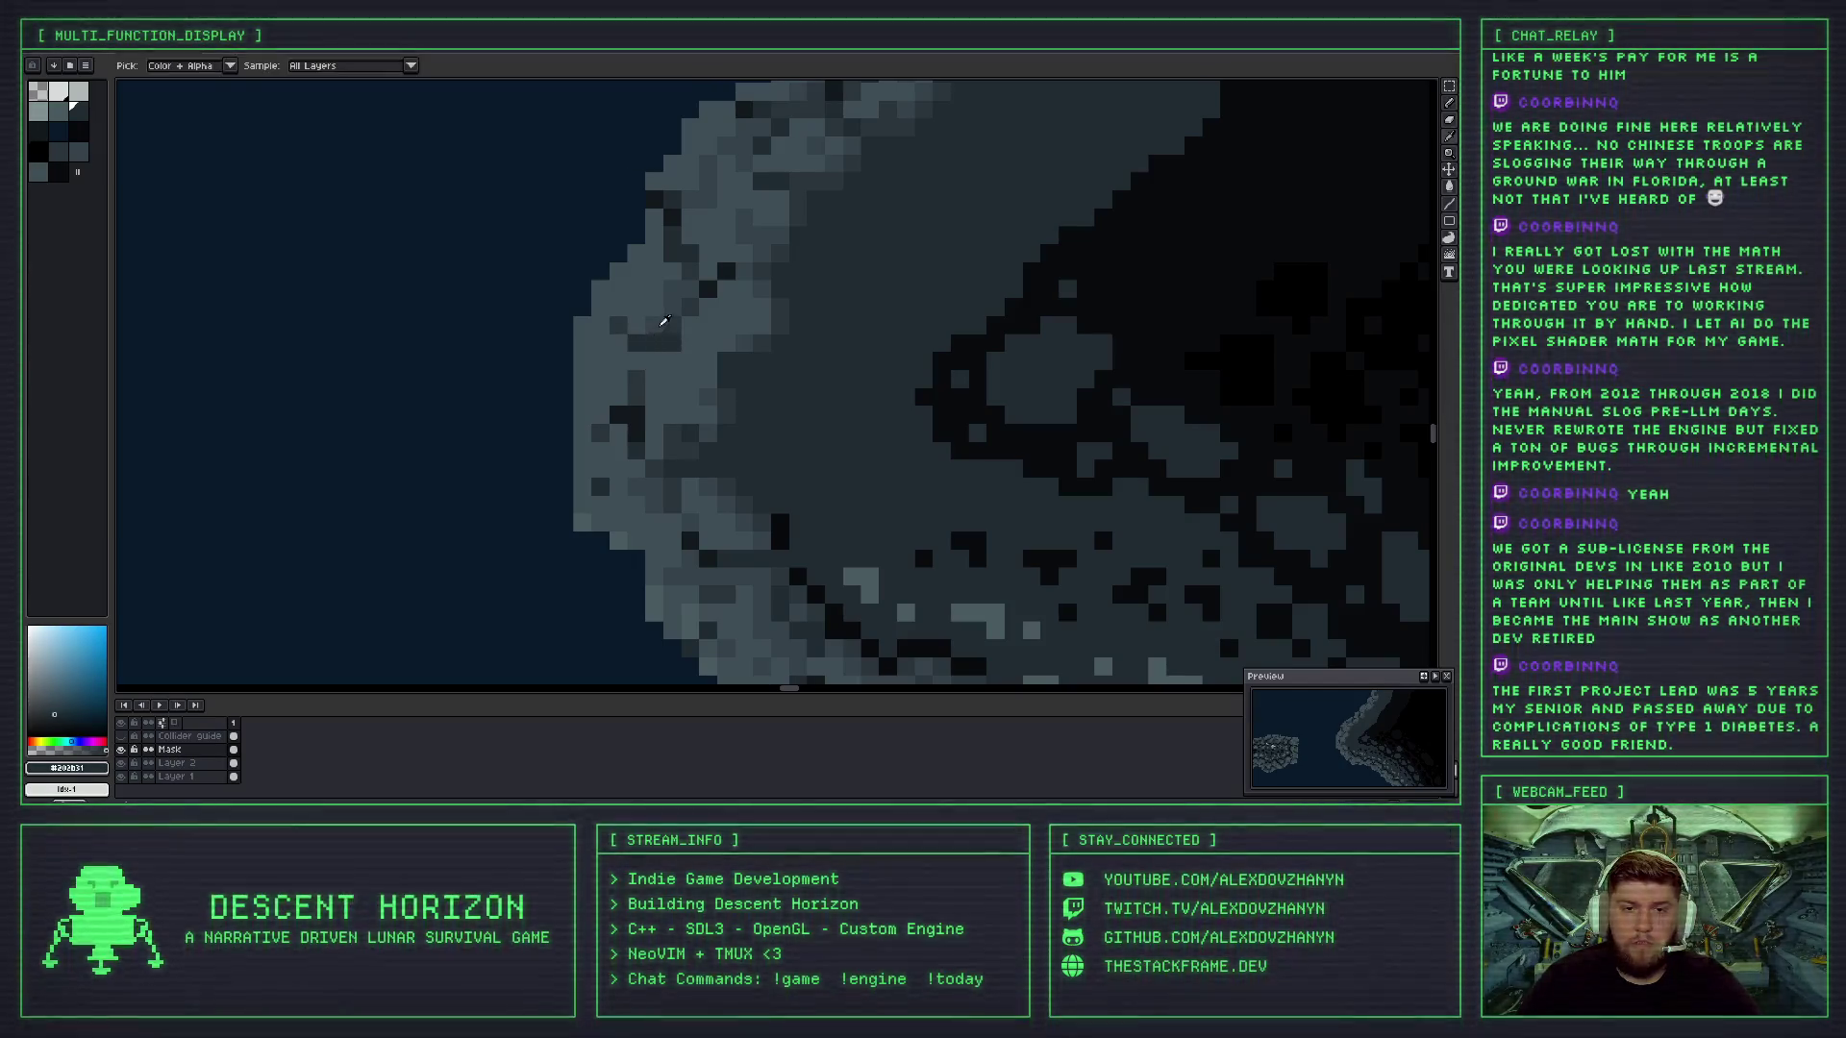
{"action": "scroll", "coordinate": [673, 361], "scroll_direction": "down", "scroll_amount": 3}
{"action": "scroll", "coordinate": [705, 390], "scroll_direction": "up", "scroll_amount": 3}
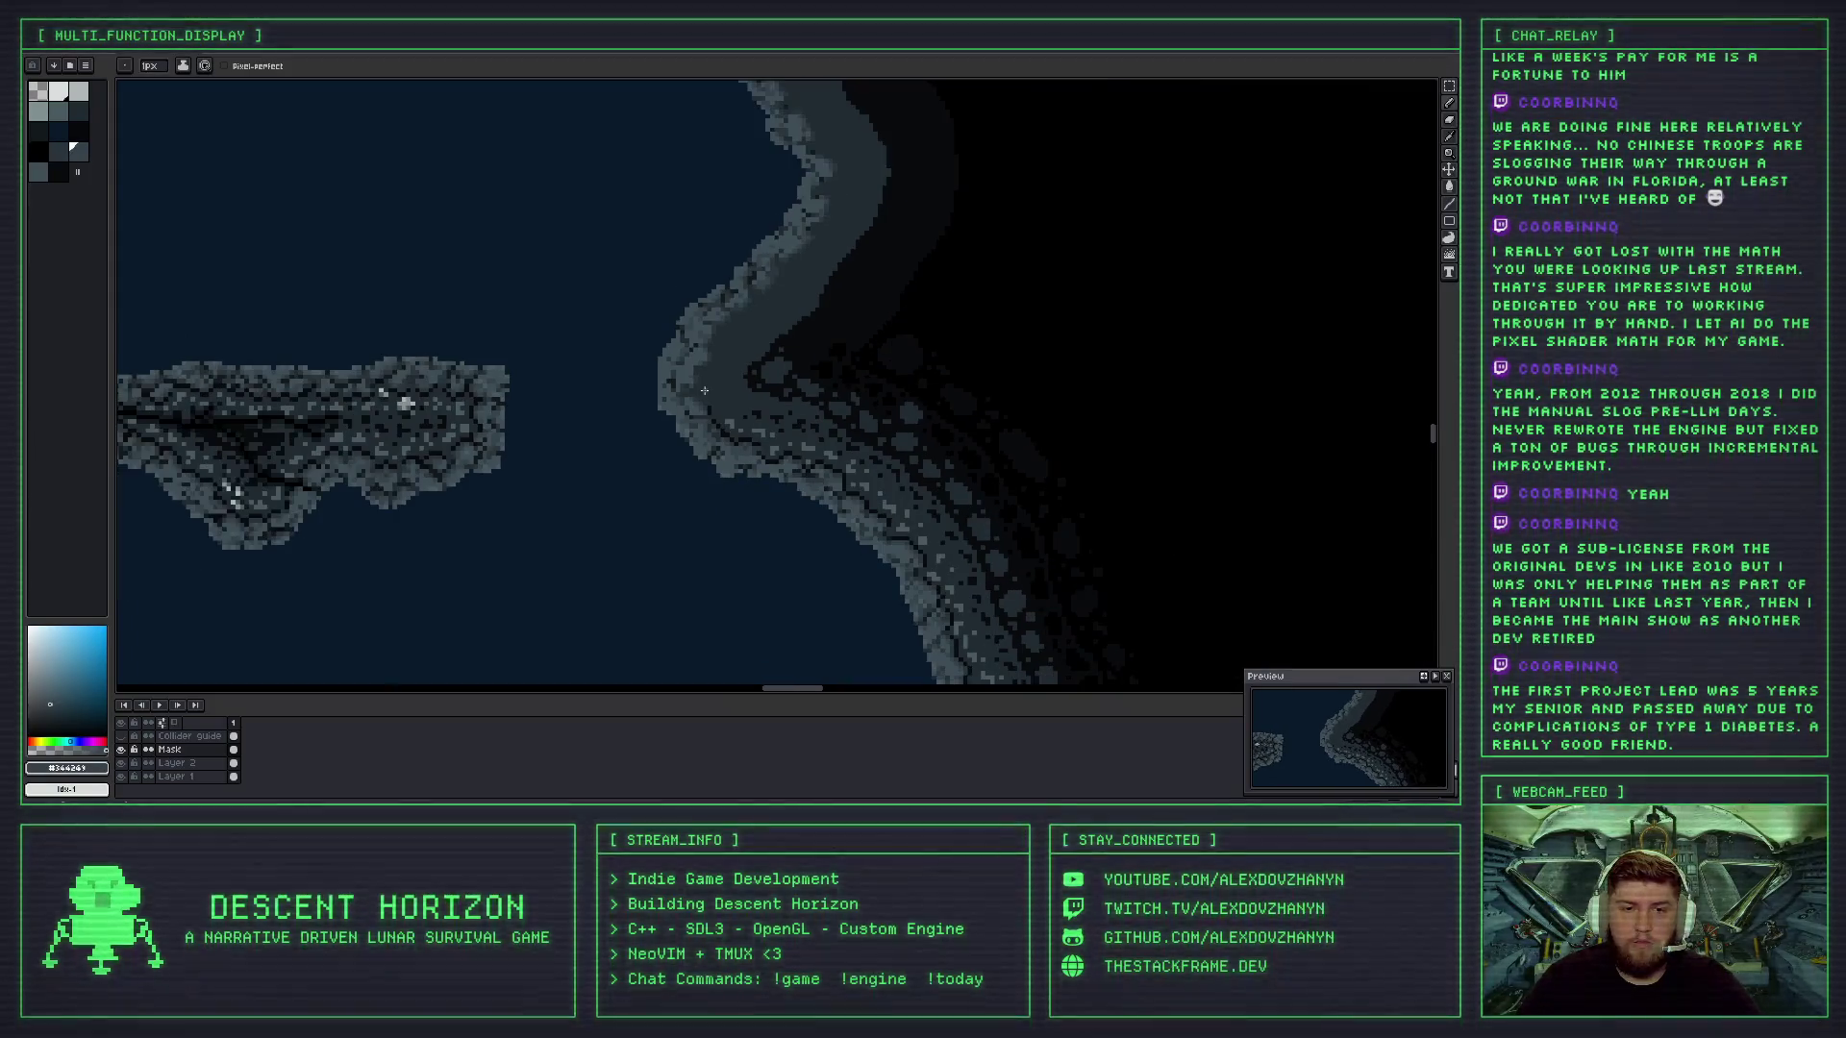
{"action": "scroll", "coordinate": [680, 309], "scroll_direction": "up", "scroll_amount": 1}
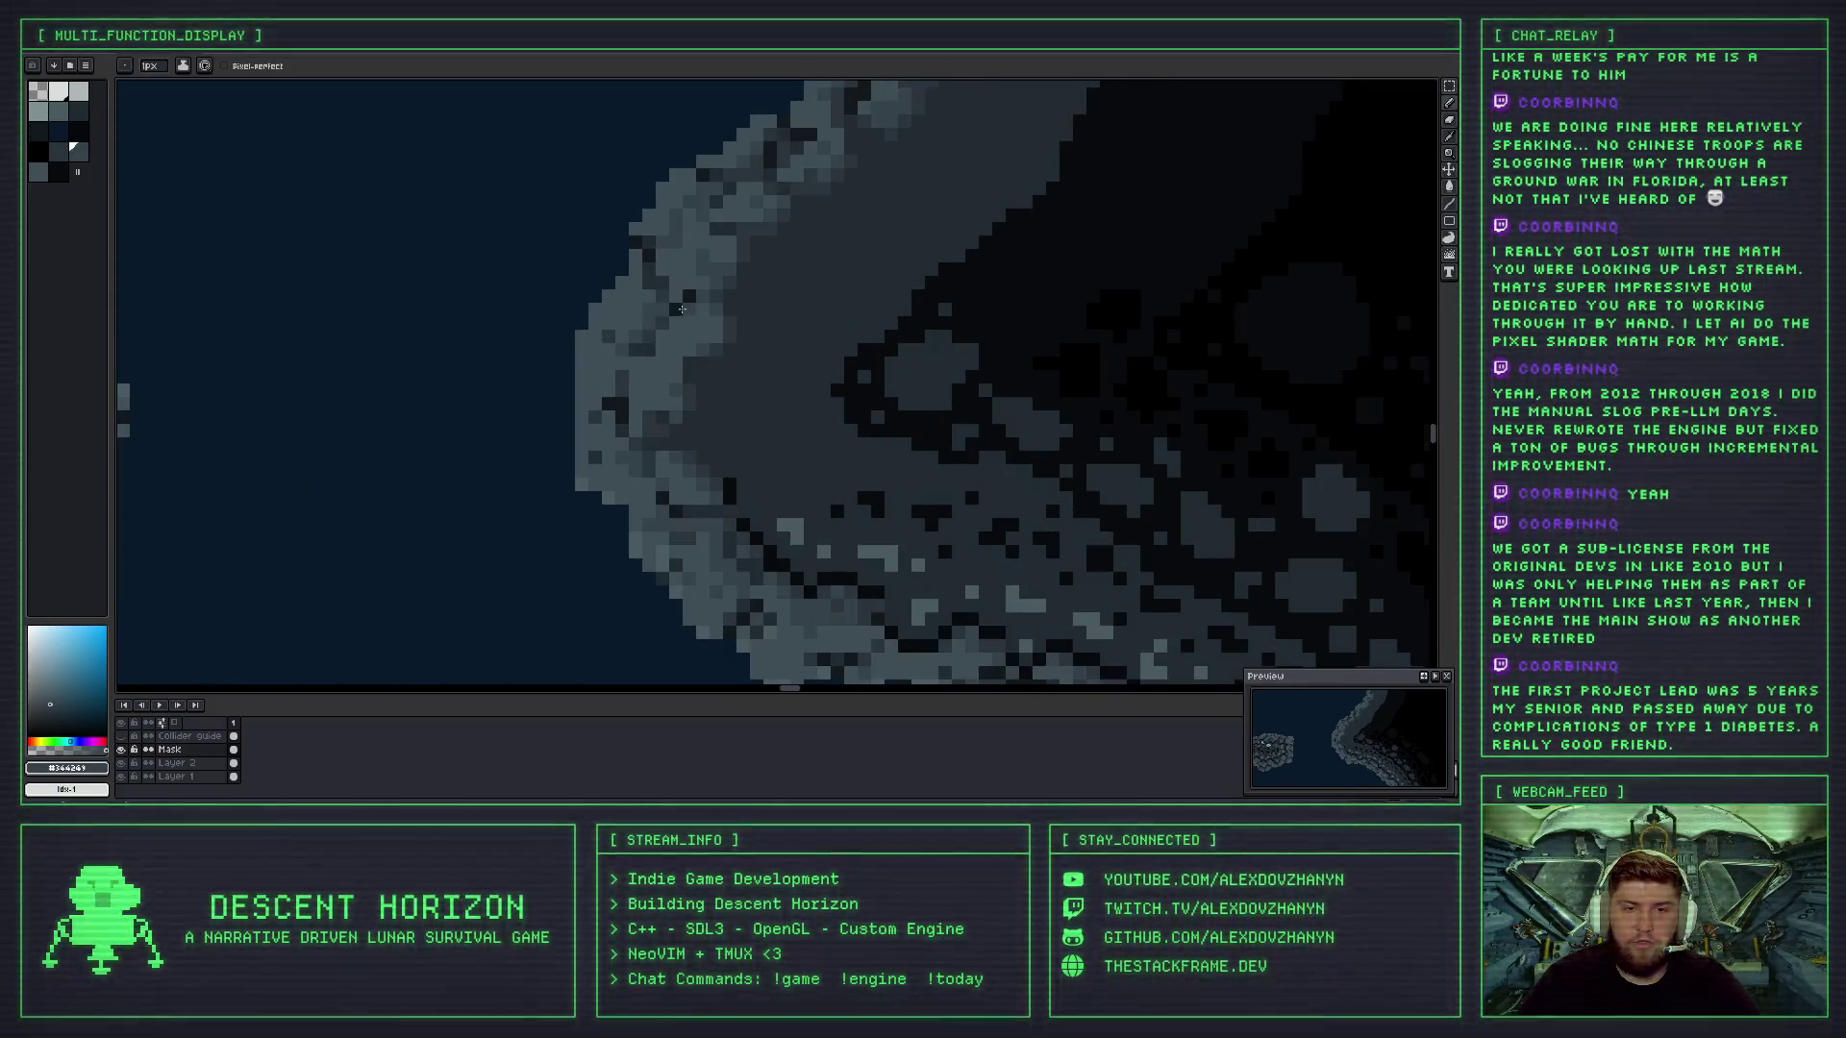
{"action": "left_click", "coordinate": [679, 312], "text": "alt"}
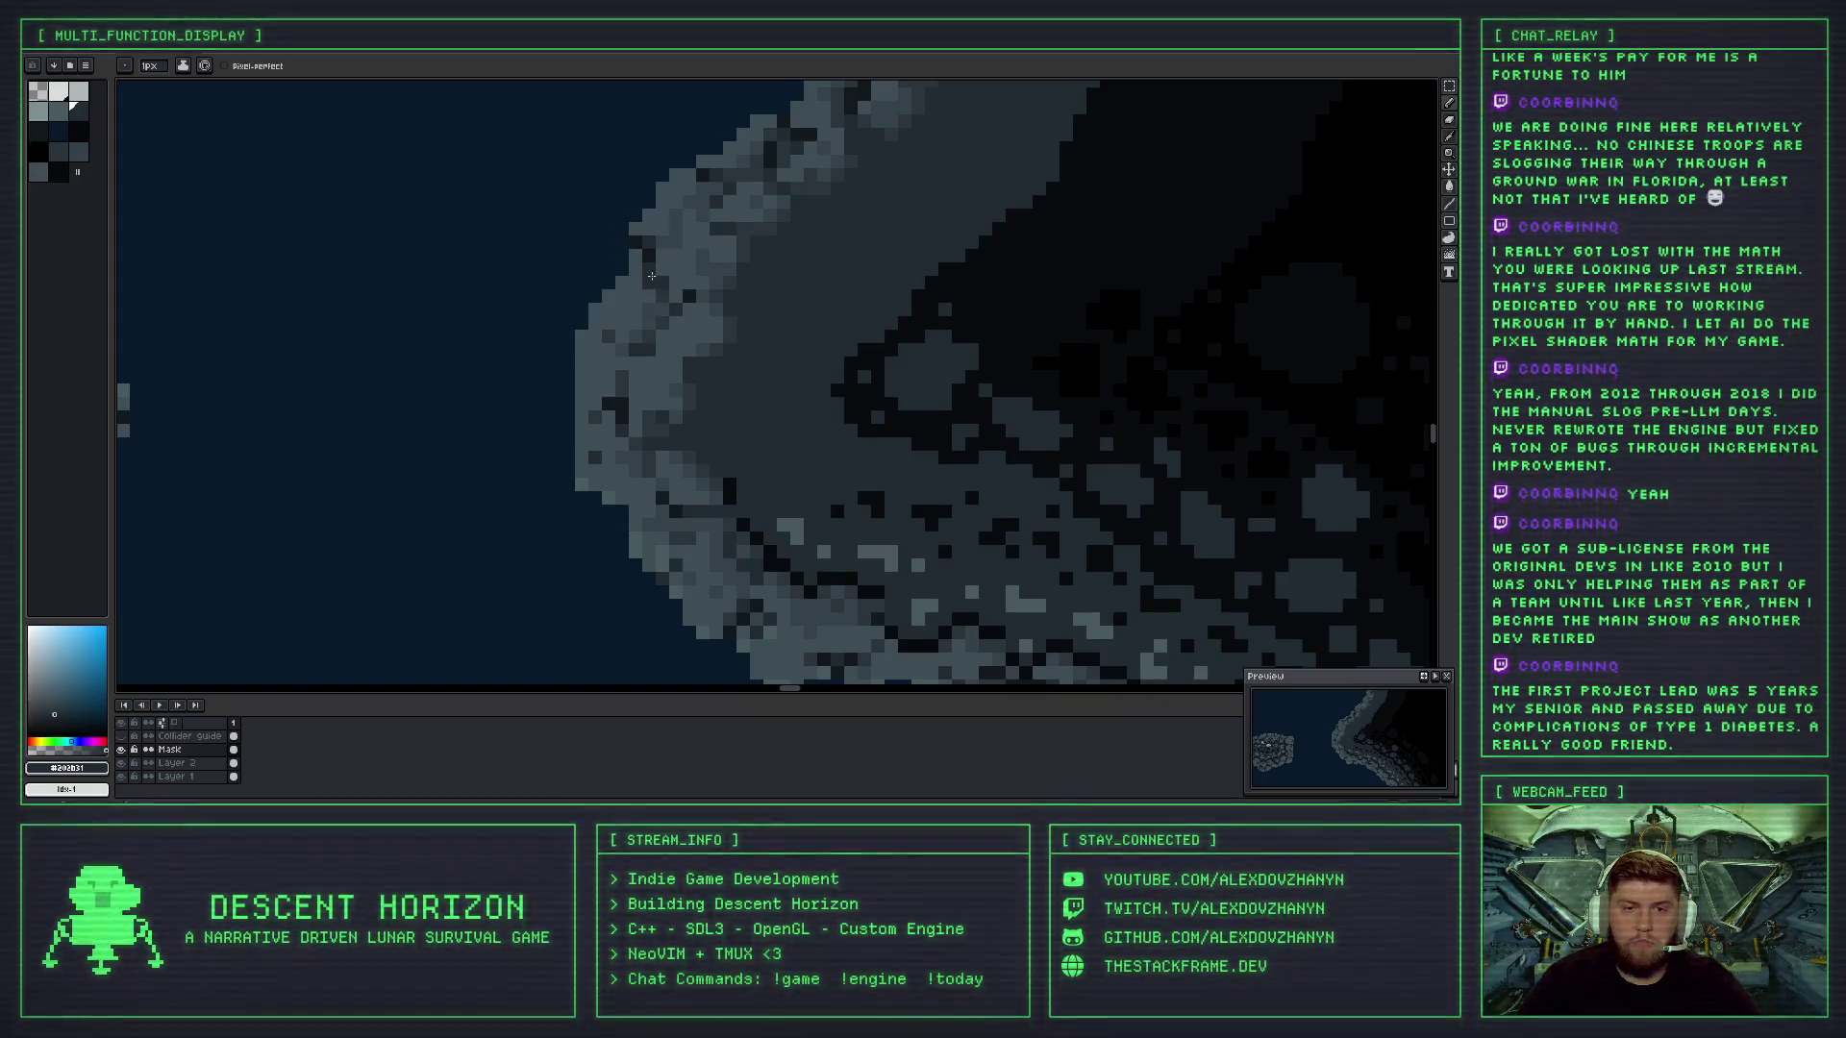
{"action": "scroll", "coordinate": [682, 315], "scroll_direction": "down", "scroll_amount": 1}
{"action": "scroll", "coordinate": [684, 327], "scroll_direction": "down", "scroll_amount": 5}
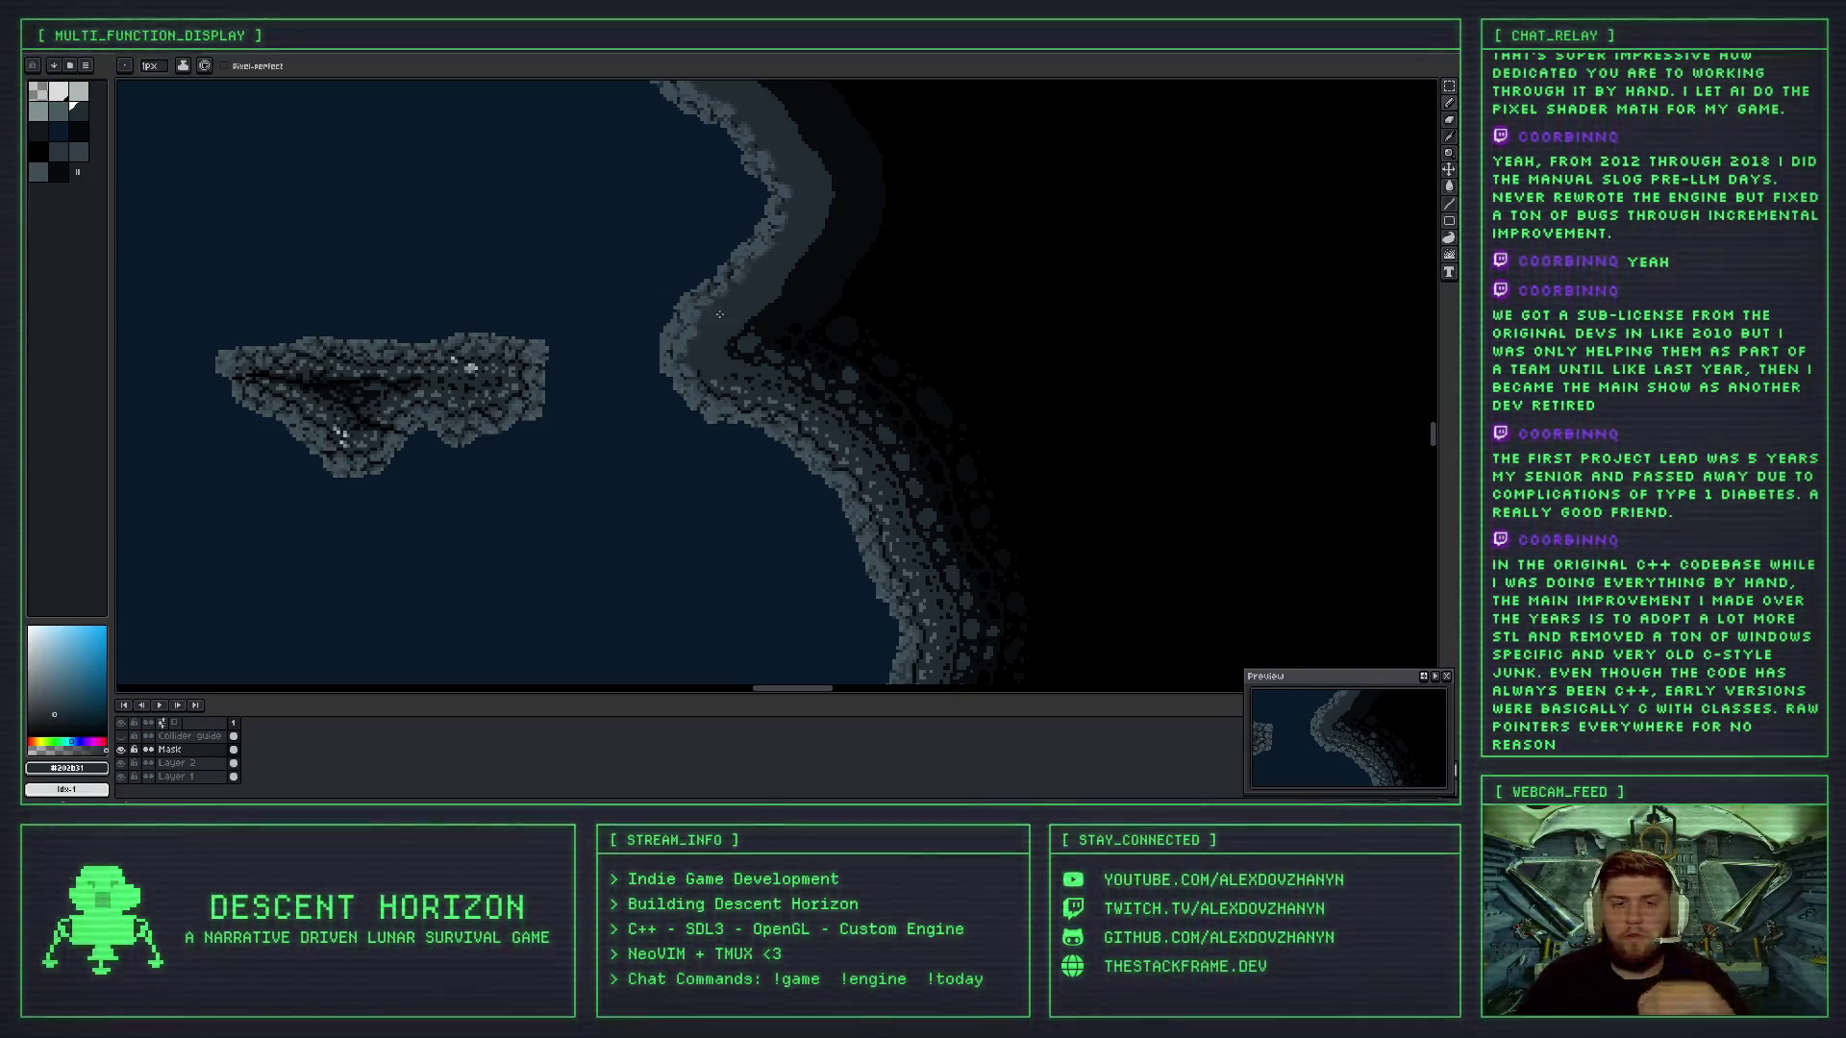
- Zoom in on the right wall and sample lighter, darker and mid grey-blue rock shades, undoing one stray pixel
{"action": "scroll", "coordinate": [666, 371], "scroll_direction": "up", "scroll_amount": 3}
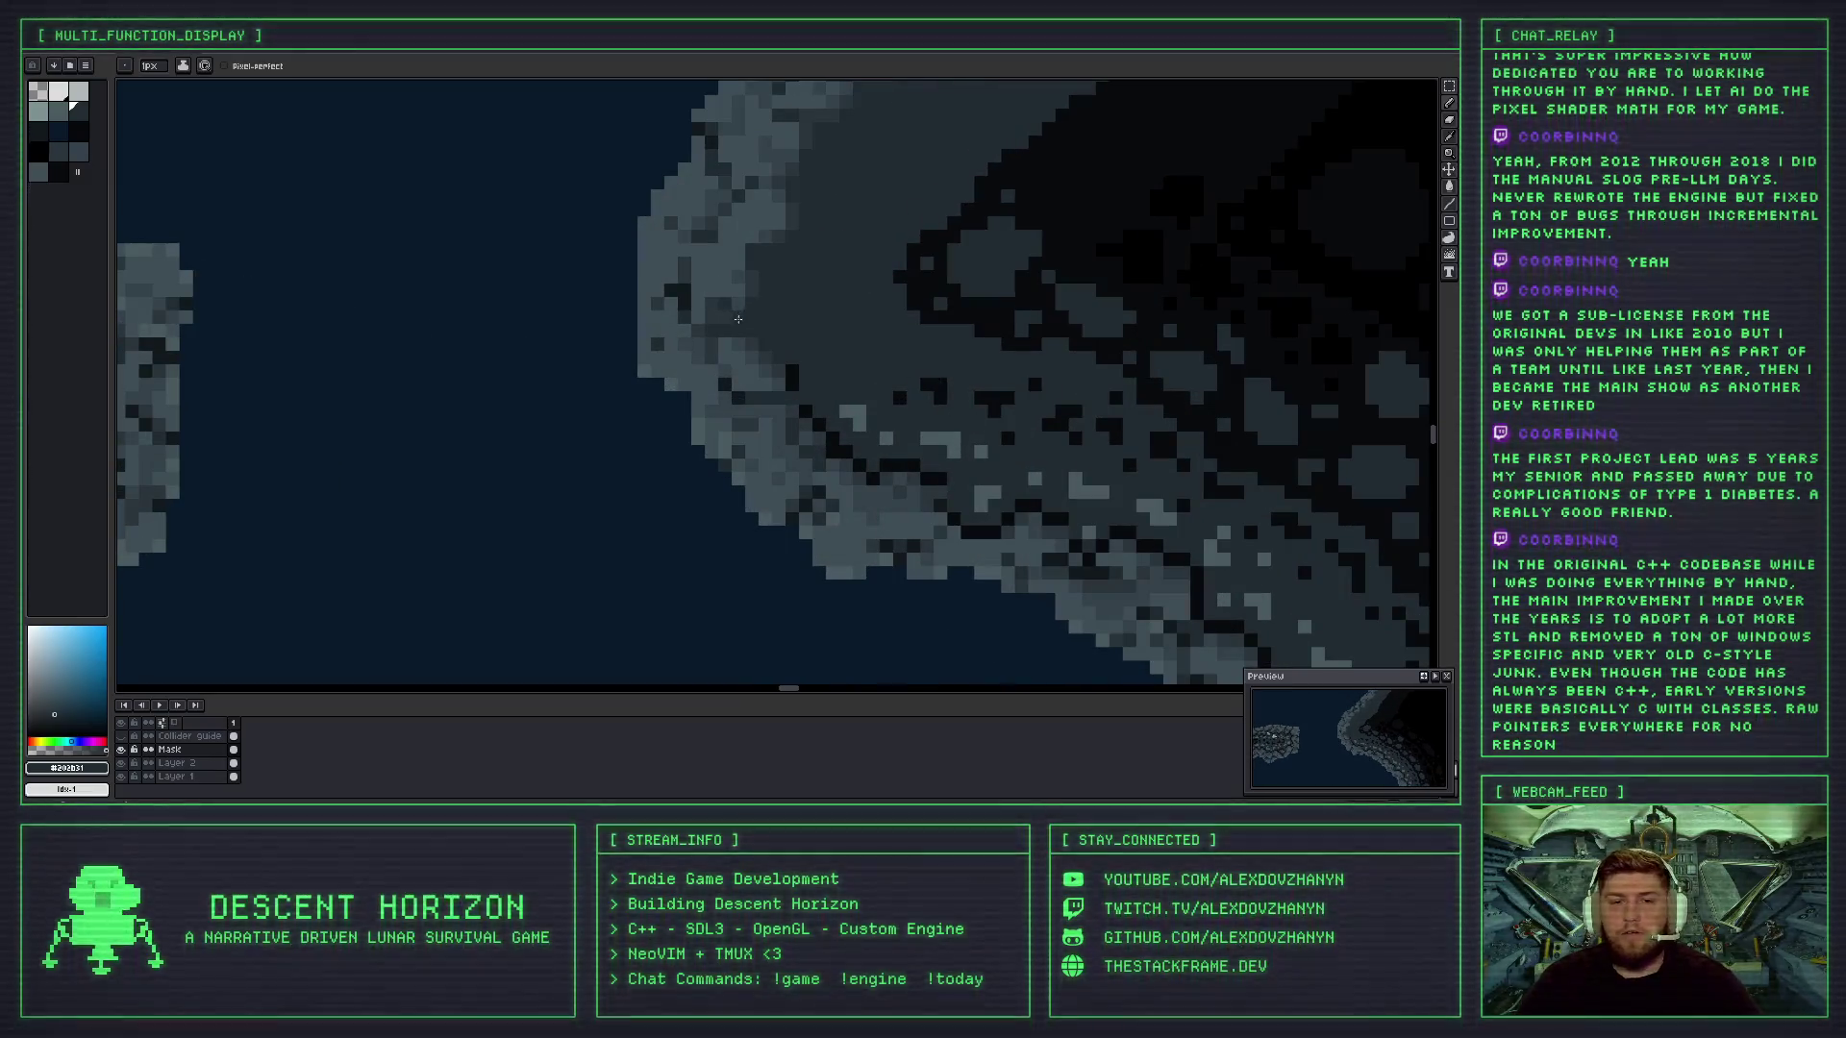
{"action": "scroll", "coordinate": [718, 433], "scroll_direction": "up", "scroll_amount": 1}
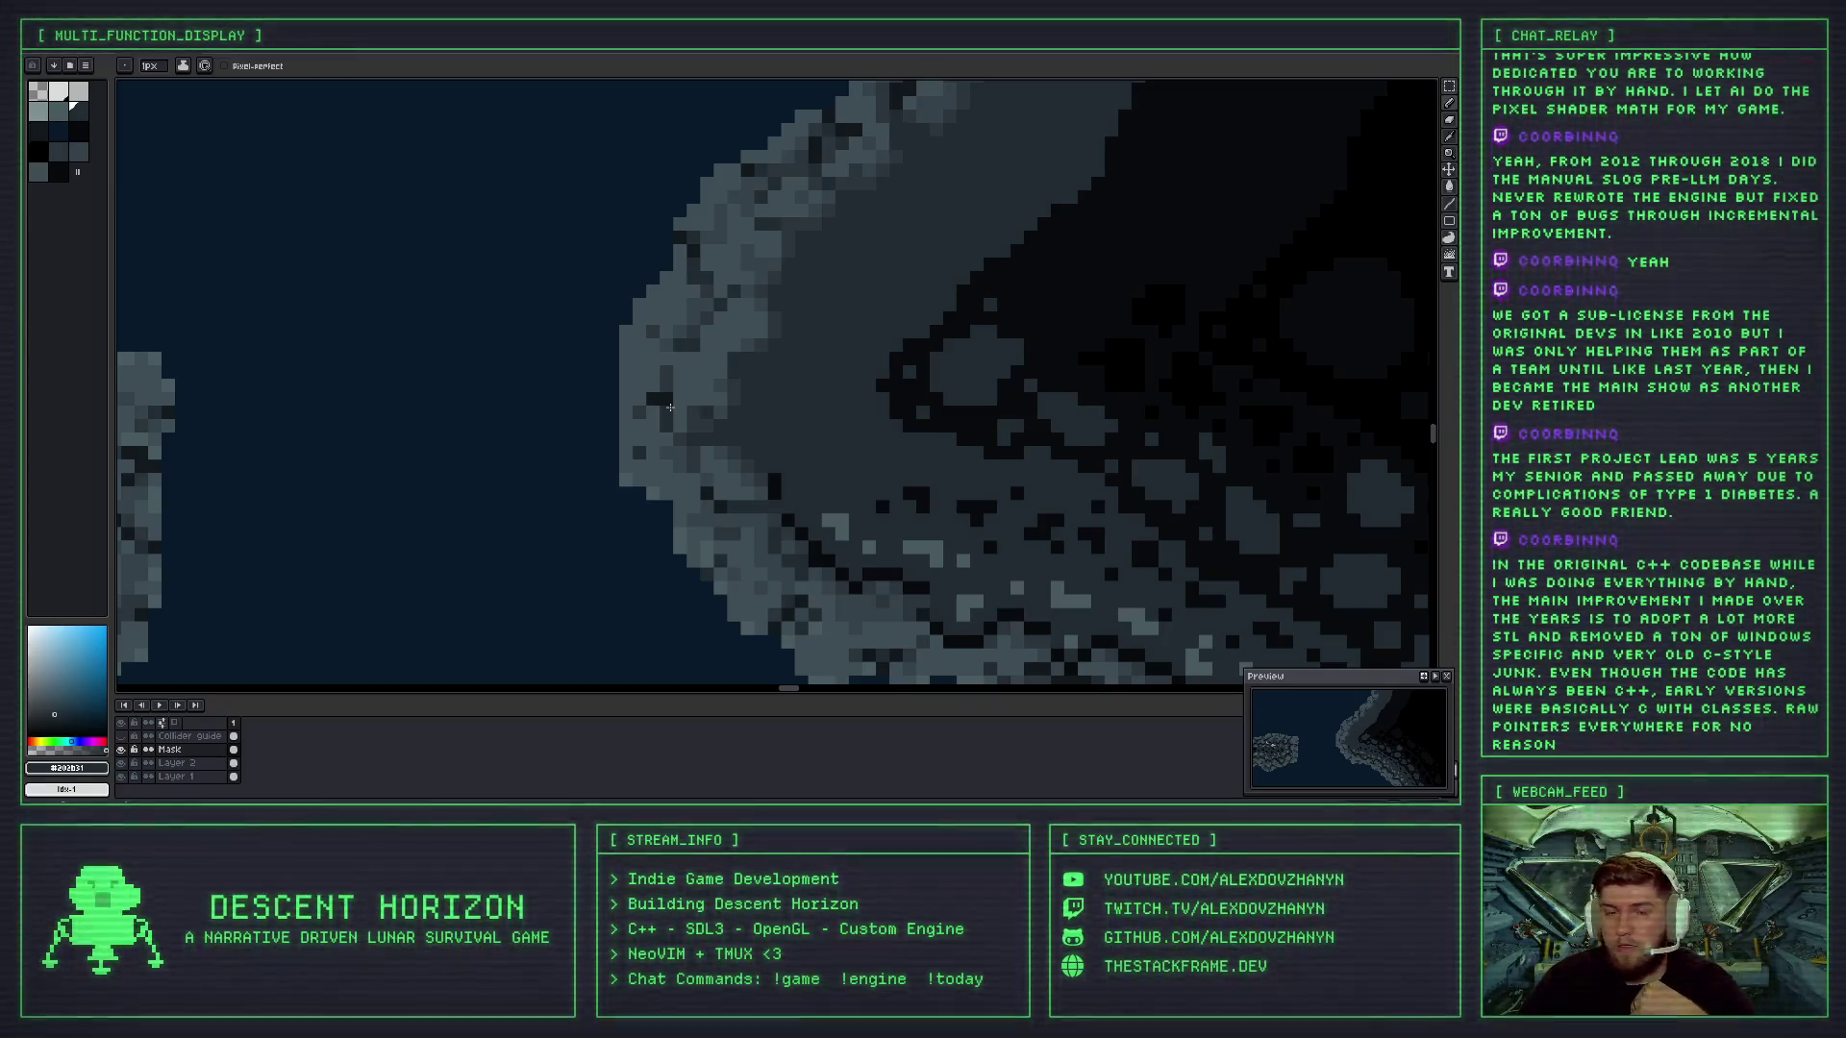
{"action": "left_click", "coordinate": [690, 384], "text": "alt"}
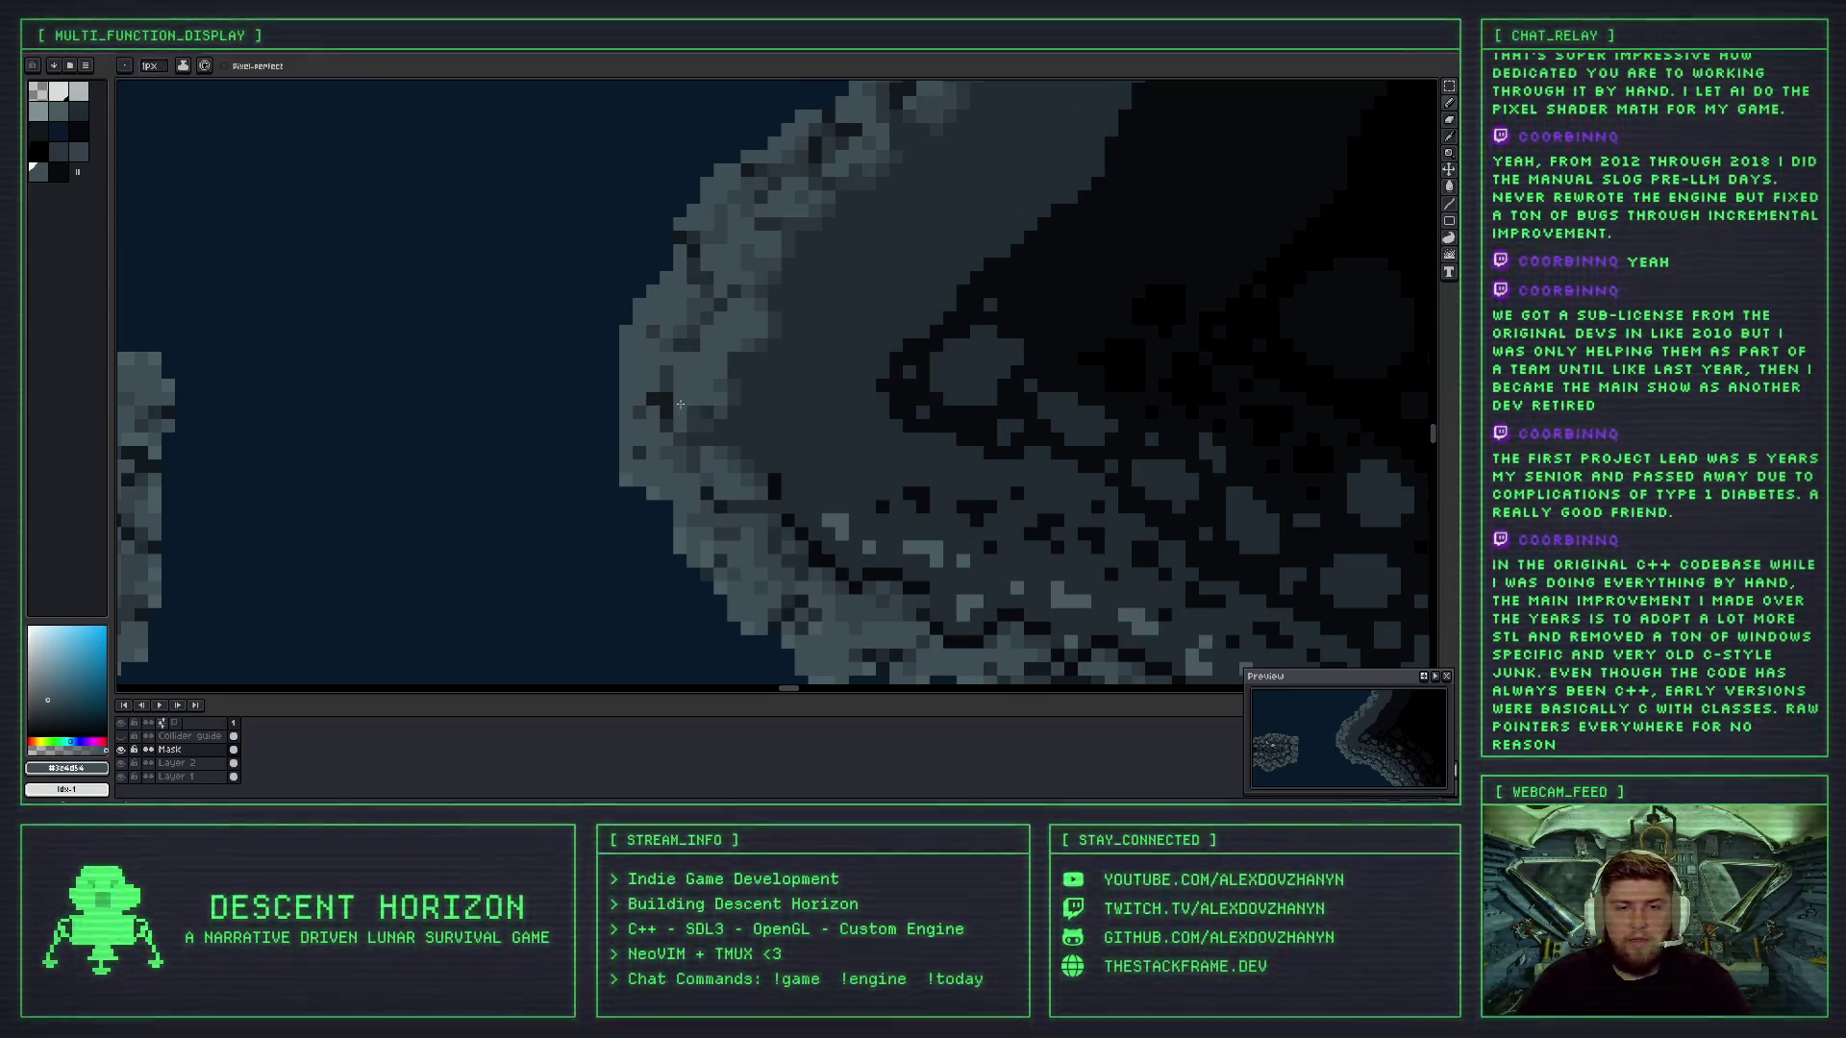
{"action": "left_click", "coordinate": [668, 383], "text": "alt"}
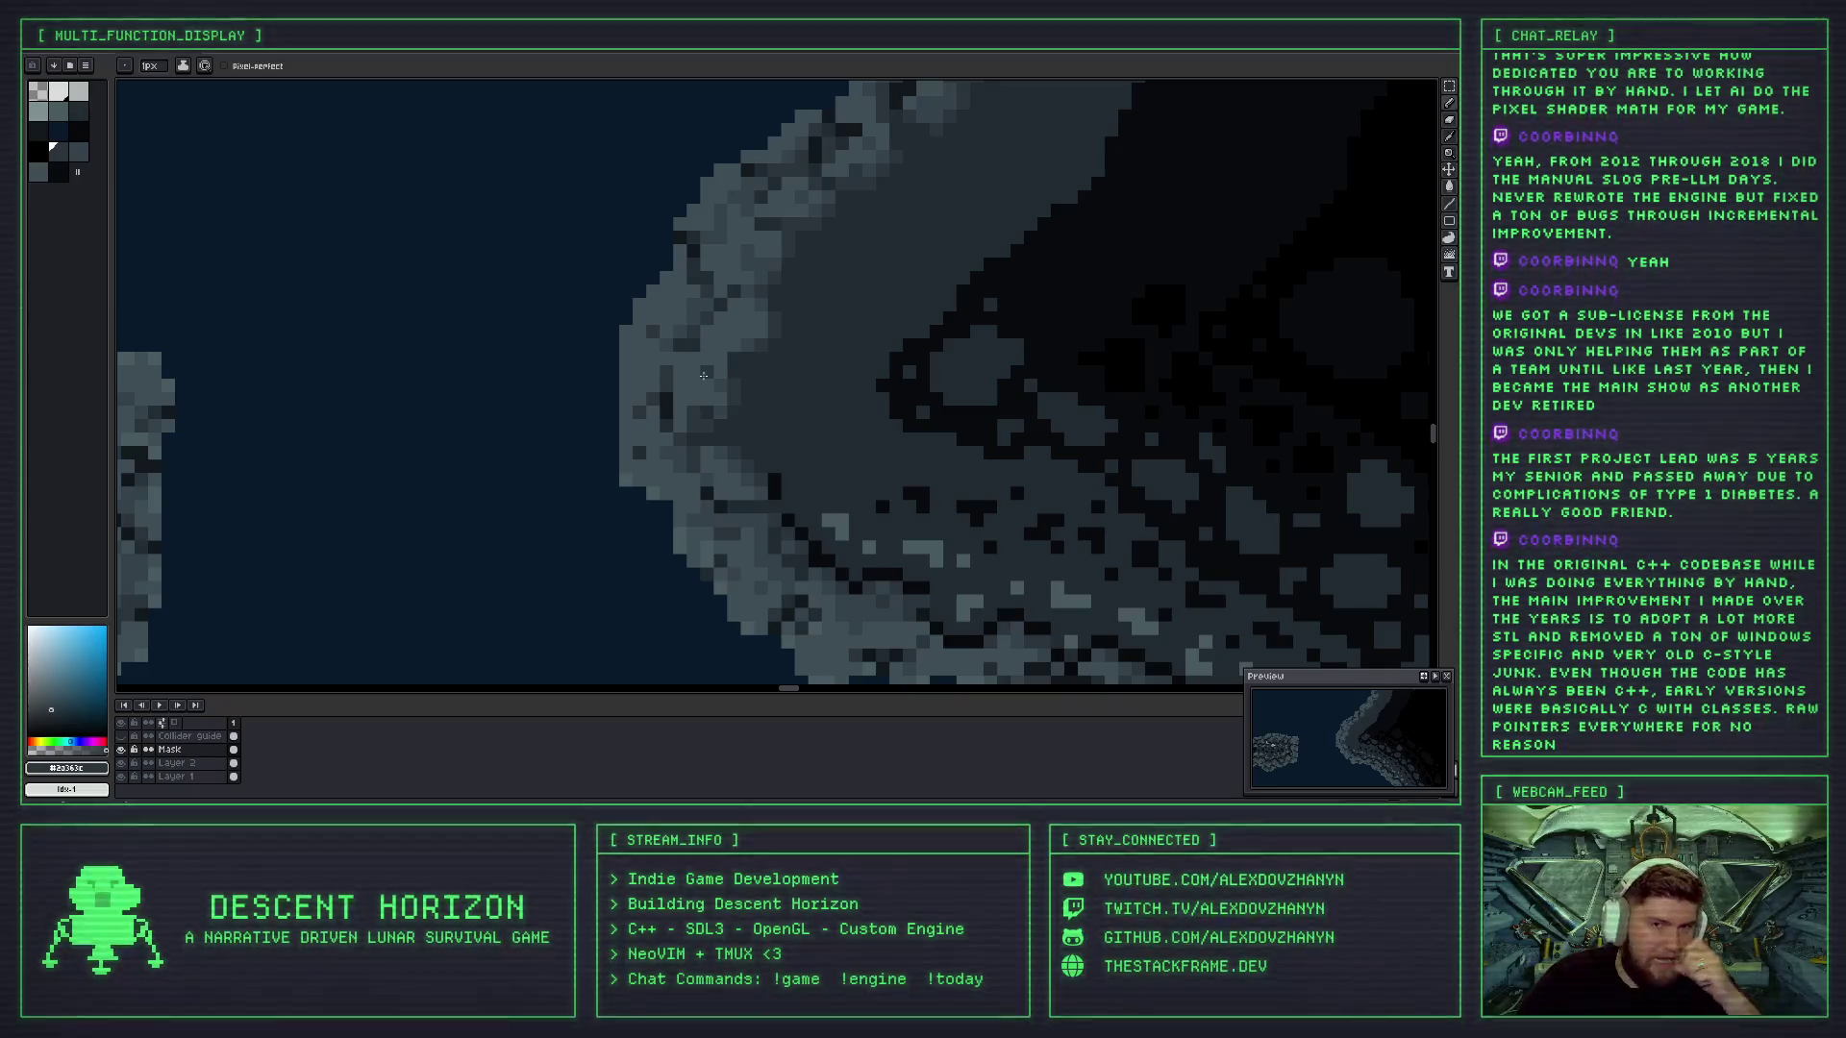
{"action": "scroll", "coordinate": [704, 375], "scroll_direction": "up", "scroll_amount": 1}
{"action": "scroll", "coordinate": [704, 375], "scroll_direction": "down", "scroll_amount": 2}
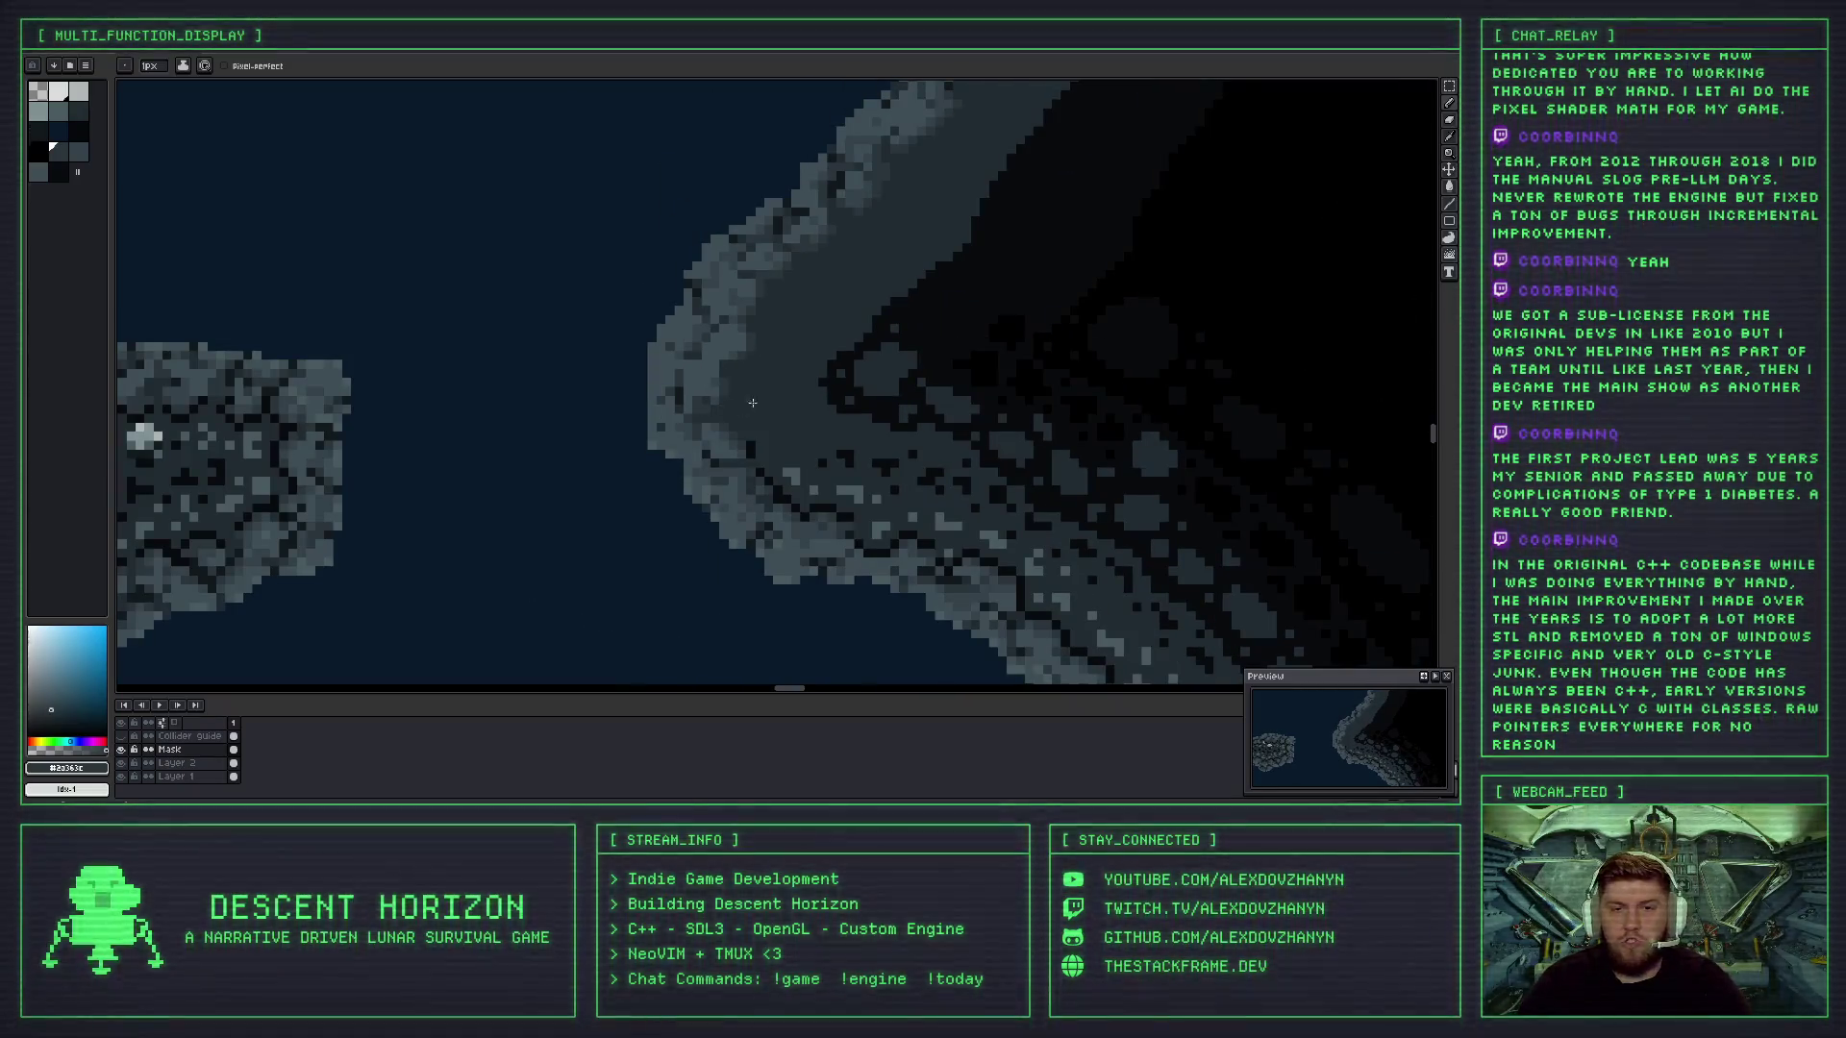
{"action": "scroll", "coordinate": [602, 379], "scroll_direction": "down", "scroll_amount": 3}
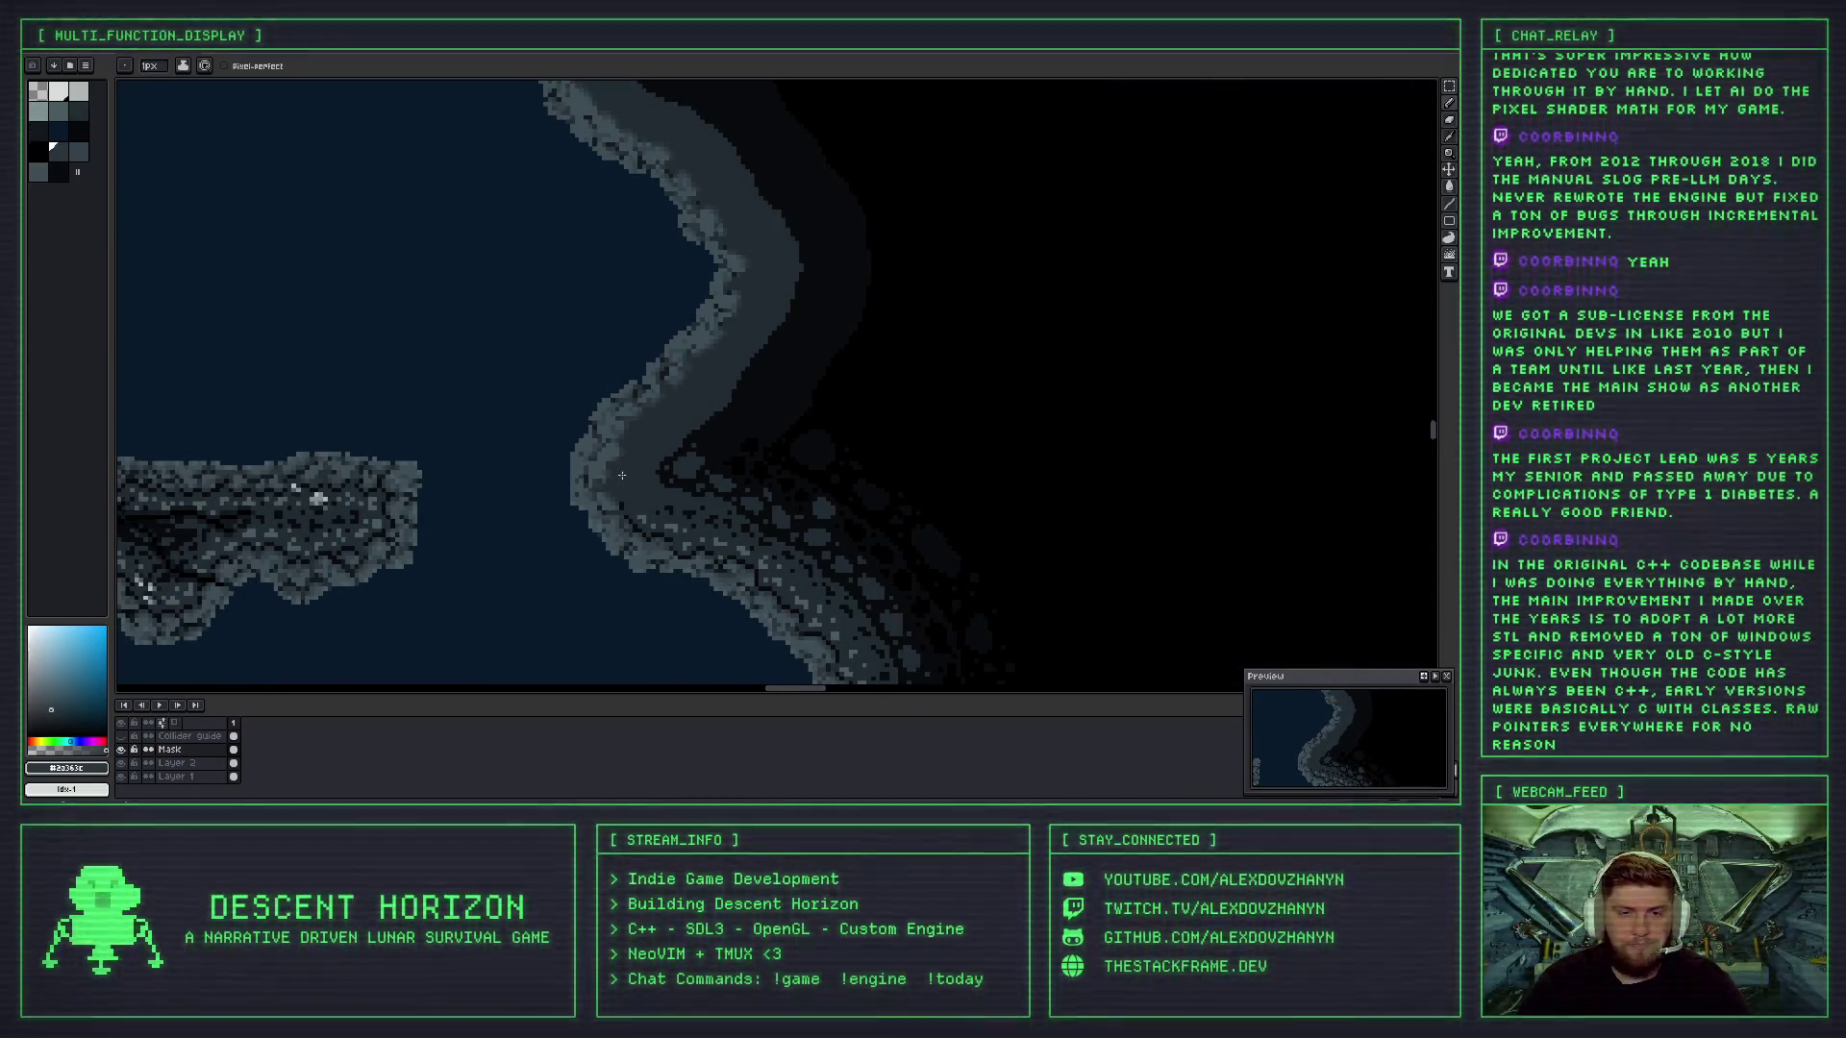
{"action": "scroll", "coordinate": [622, 474], "scroll_direction": "up", "scroll_amount": 4}
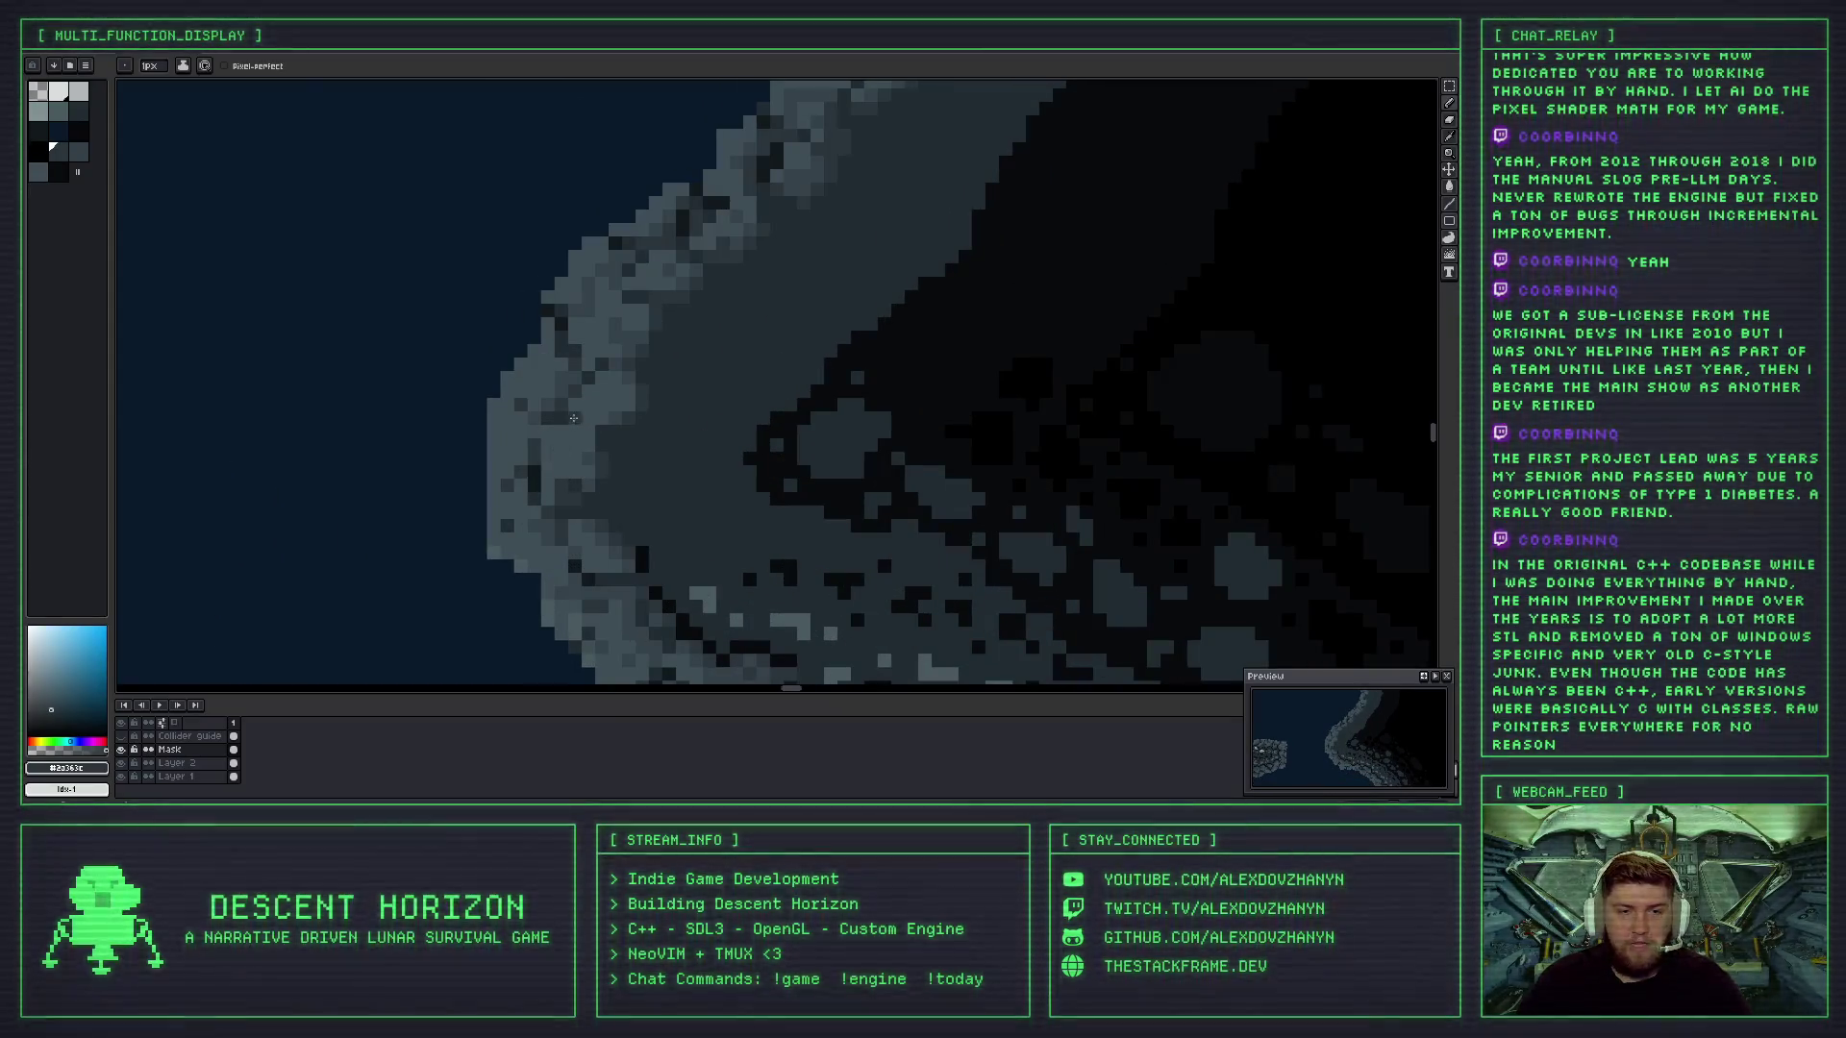
{"action": "left_click", "coordinate": [565, 415], "text": "alt"}
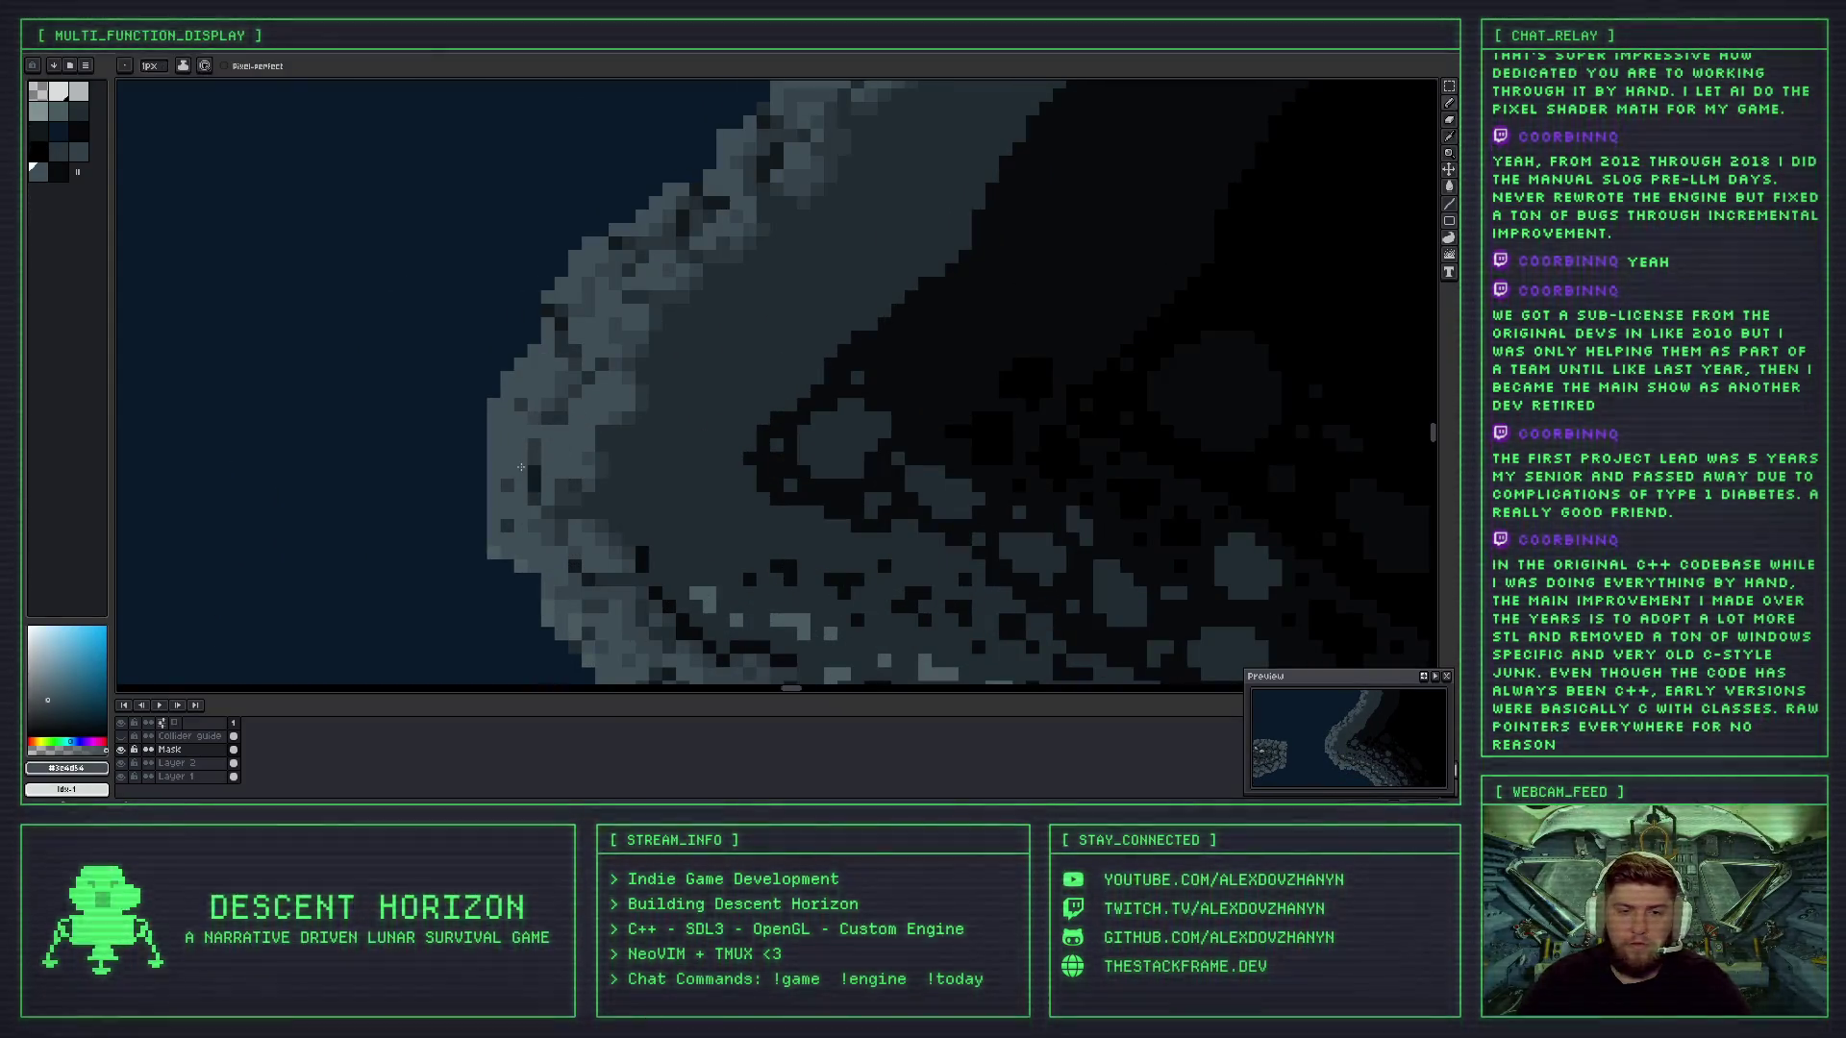
{"action": "key", "text": "ctrl+z"}
{"action": "left_click", "coordinate": [520, 477], "text": "alt"}
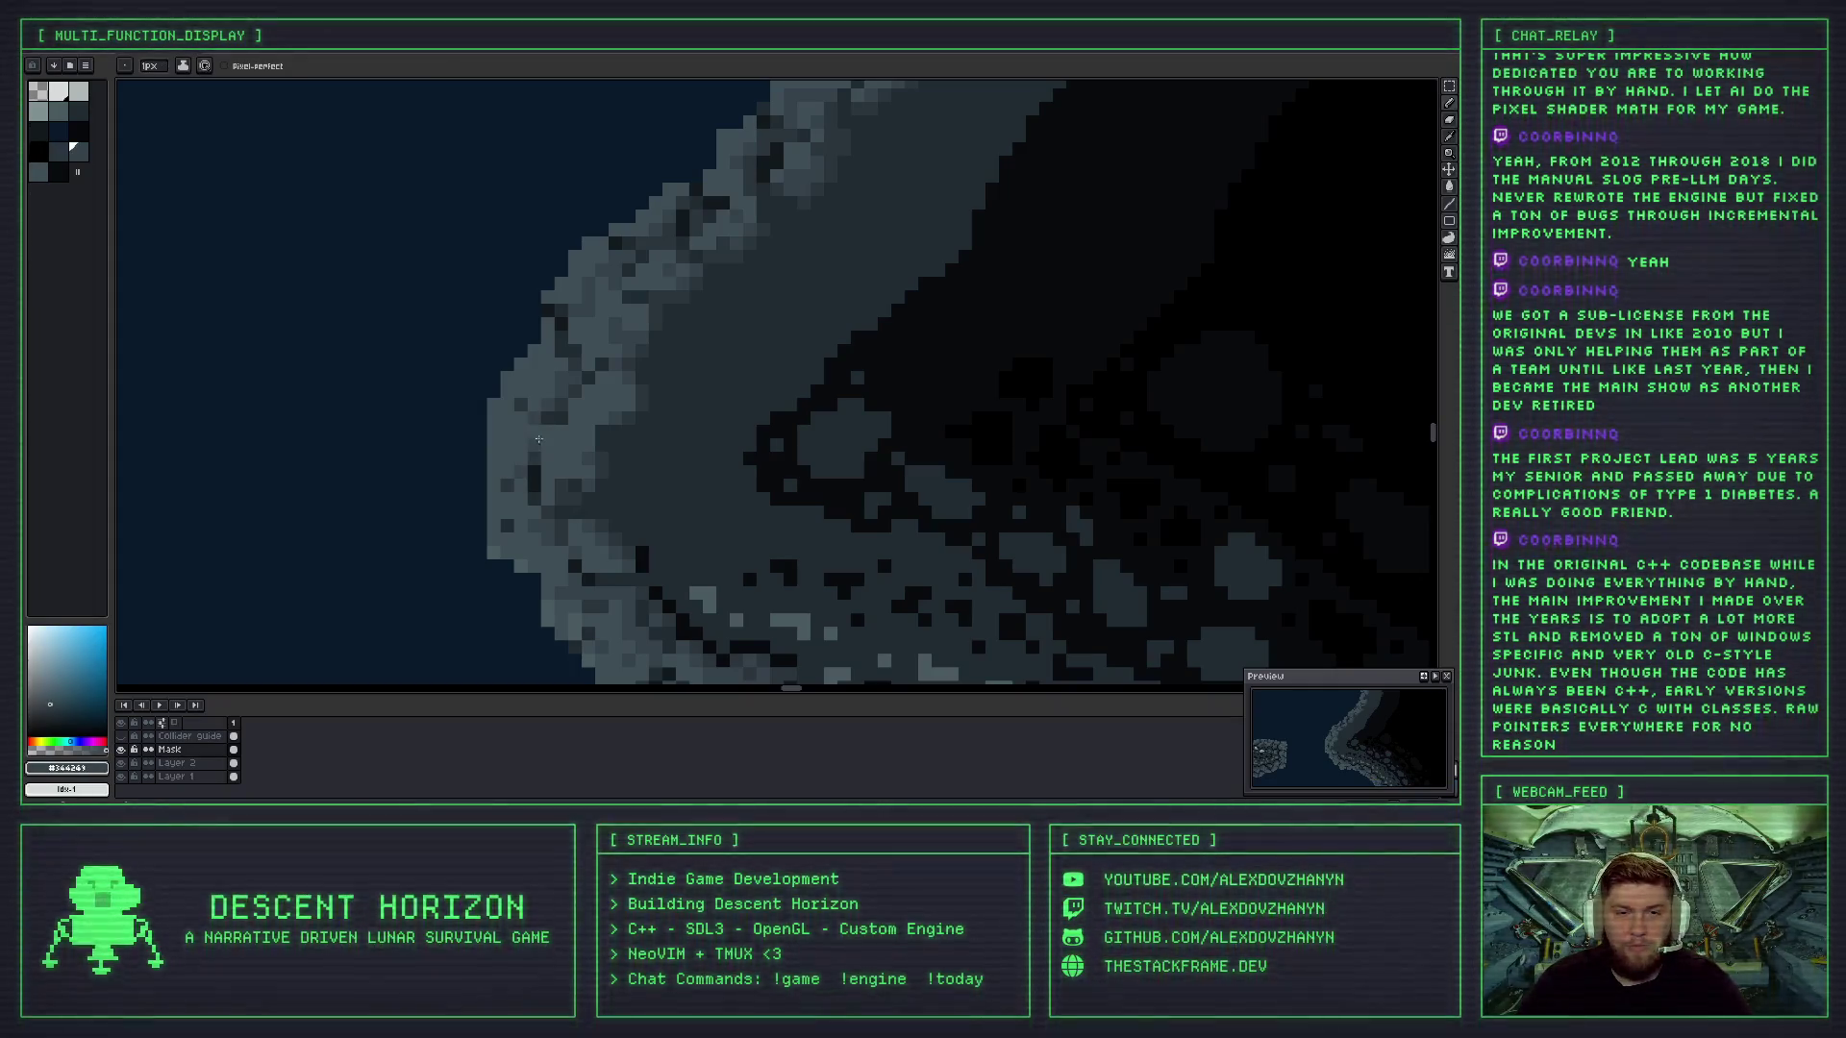
- Pick the dark shadow and medium blue-grey shades to add lighter grey pixels along the wall's lit rim
{"action": "scroll", "coordinate": [539, 452], "scroll_direction": "down", "scroll_amount": 2}
{"action": "scroll", "coordinate": [524, 453], "scroll_direction": "up", "scroll_amount": 1}
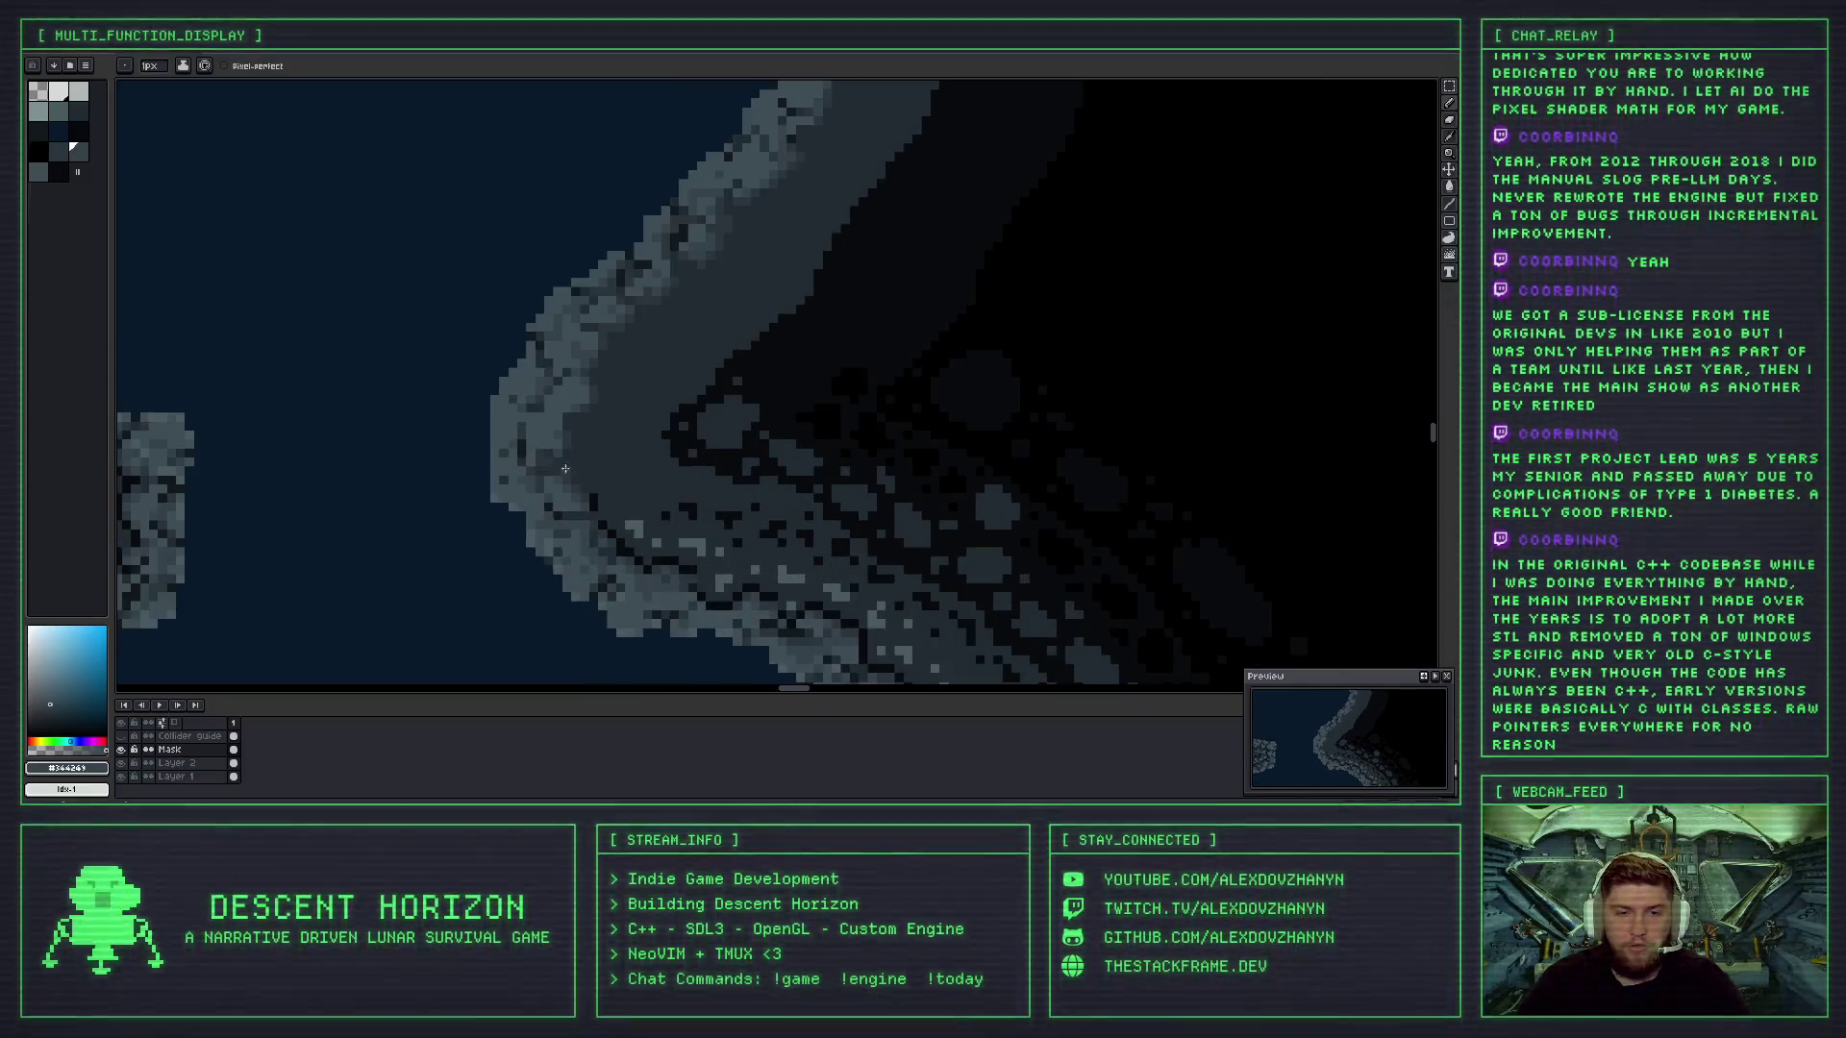
{"action": "left_click", "coordinate": [521, 453], "text": "alt"}
{"action": "scroll", "coordinate": [522, 450], "scroll_direction": "up", "scroll_amount": 1}
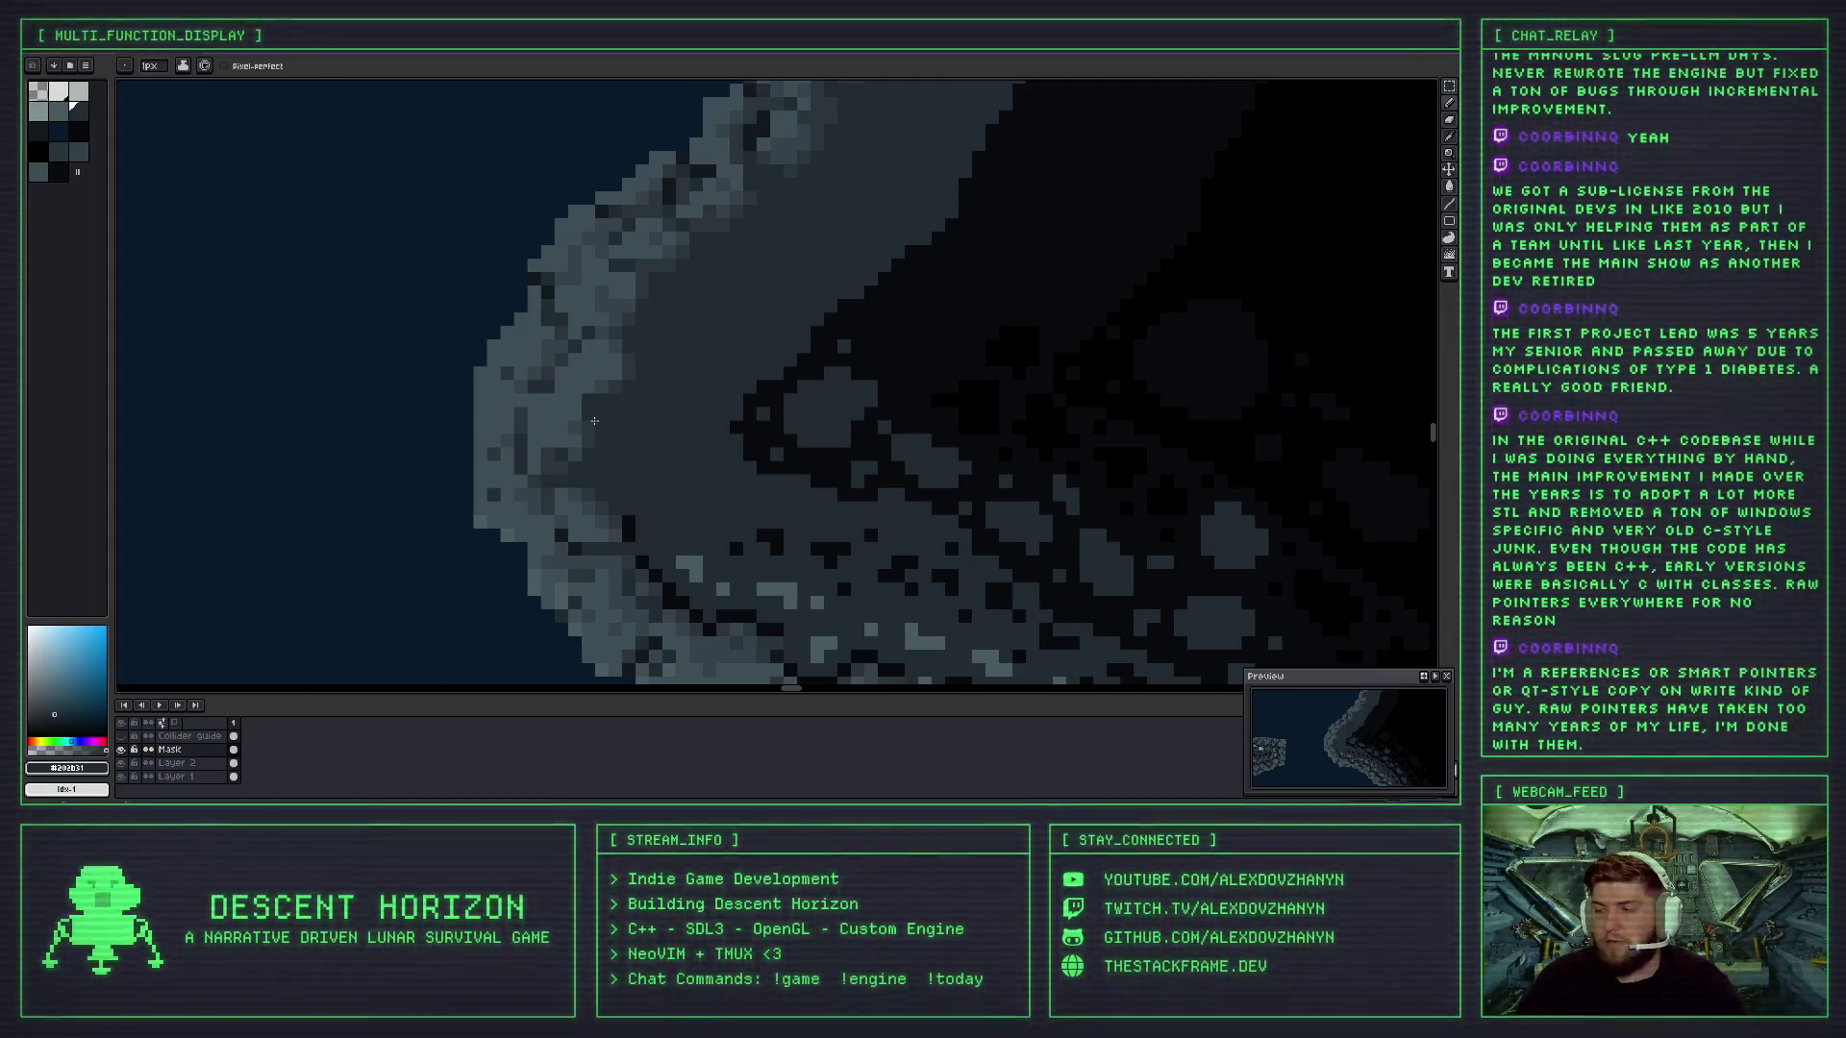
{"action": "scroll", "coordinate": [594, 421], "scroll_direction": "down", "scroll_amount": 1}
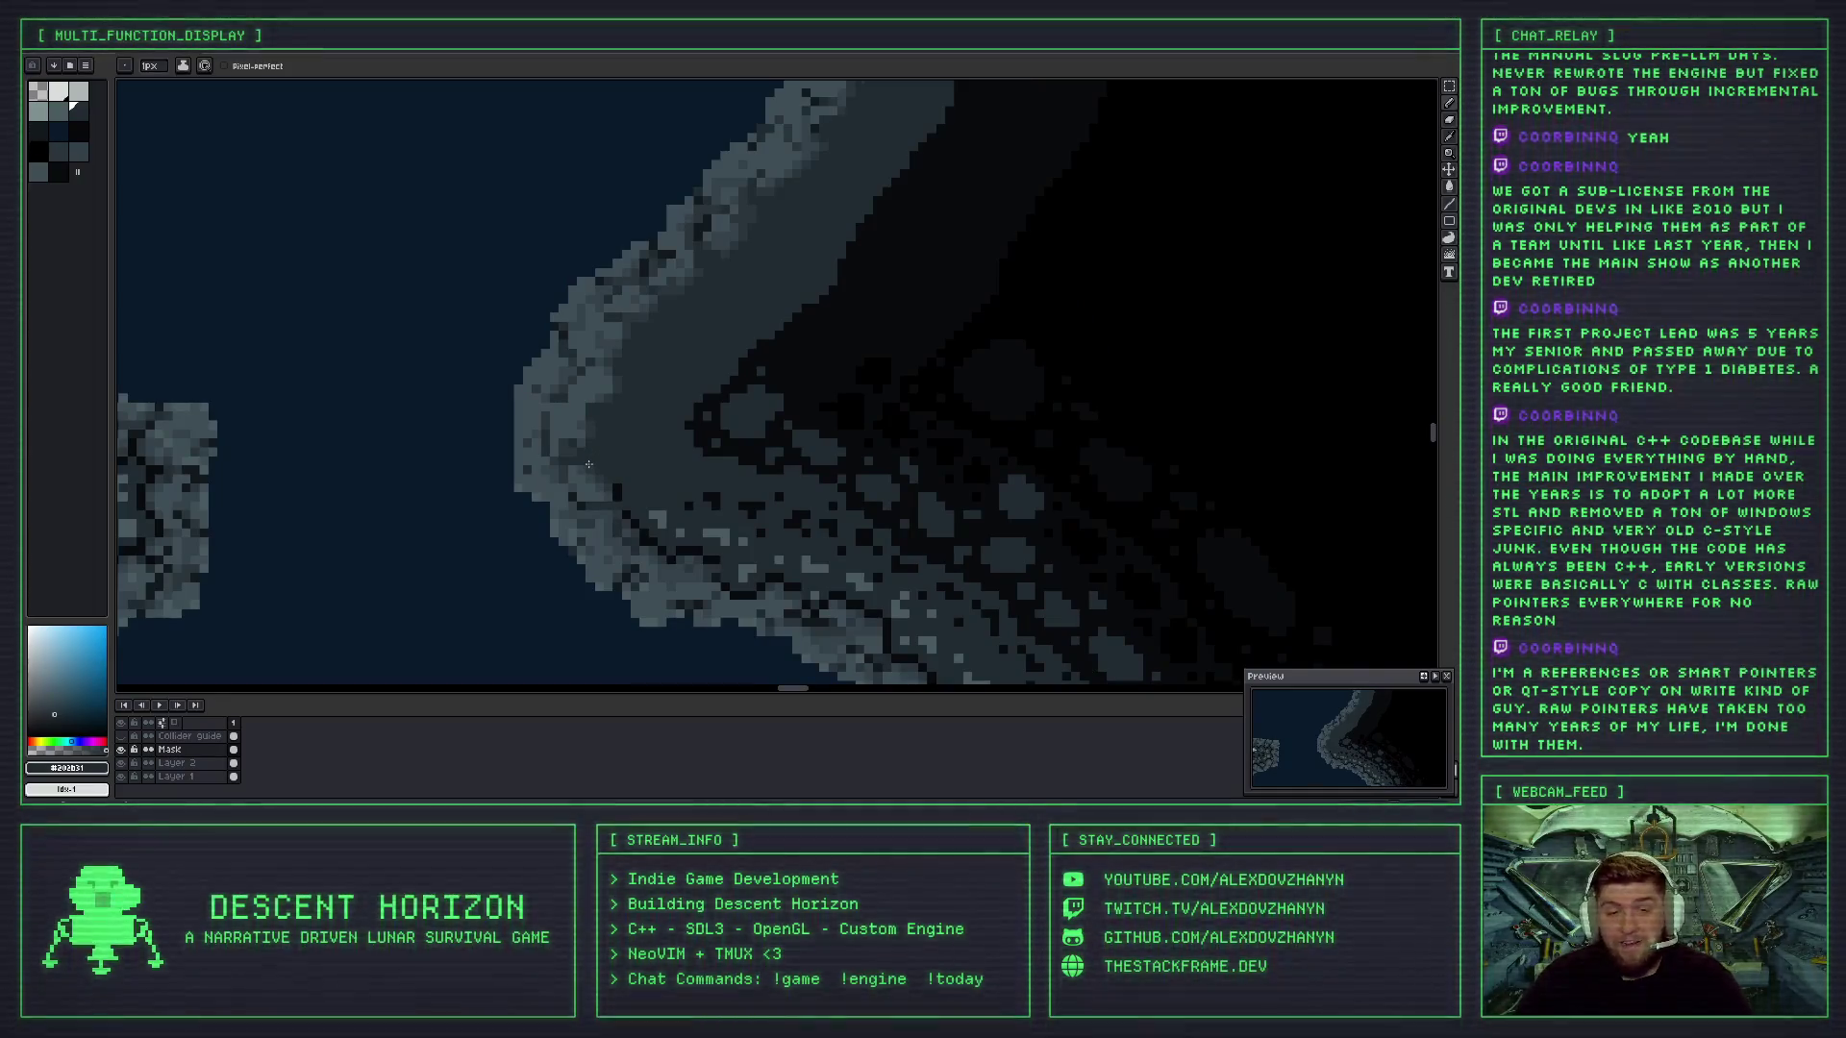
{"action": "scroll", "coordinate": [588, 464], "scroll_direction": "down", "scroll_amount": 1}
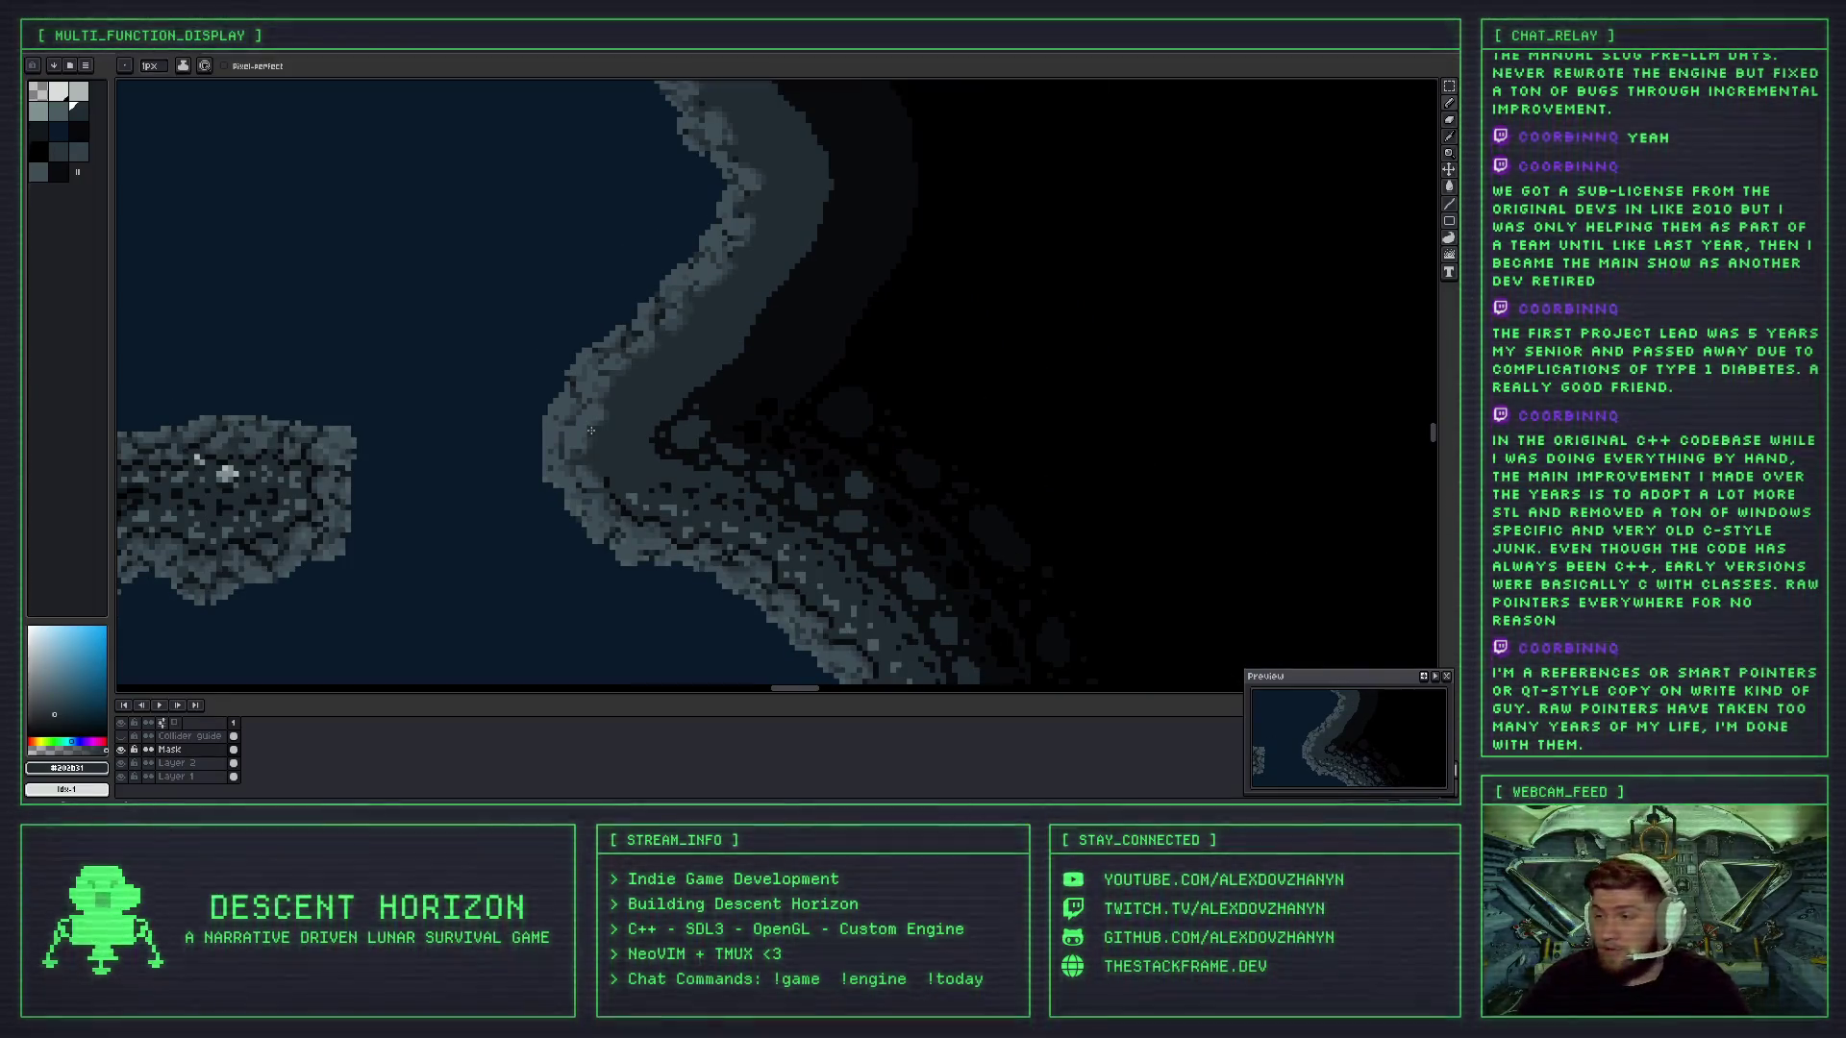
{"action": "scroll", "coordinate": [587, 423], "scroll_direction": "up", "scroll_amount": 1}
{"action": "scroll", "coordinate": [586, 420], "scroll_direction": "down", "scroll_amount": 2}
{"action": "scroll", "coordinate": [586, 420], "scroll_direction": "up", "scroll_amount": 2}
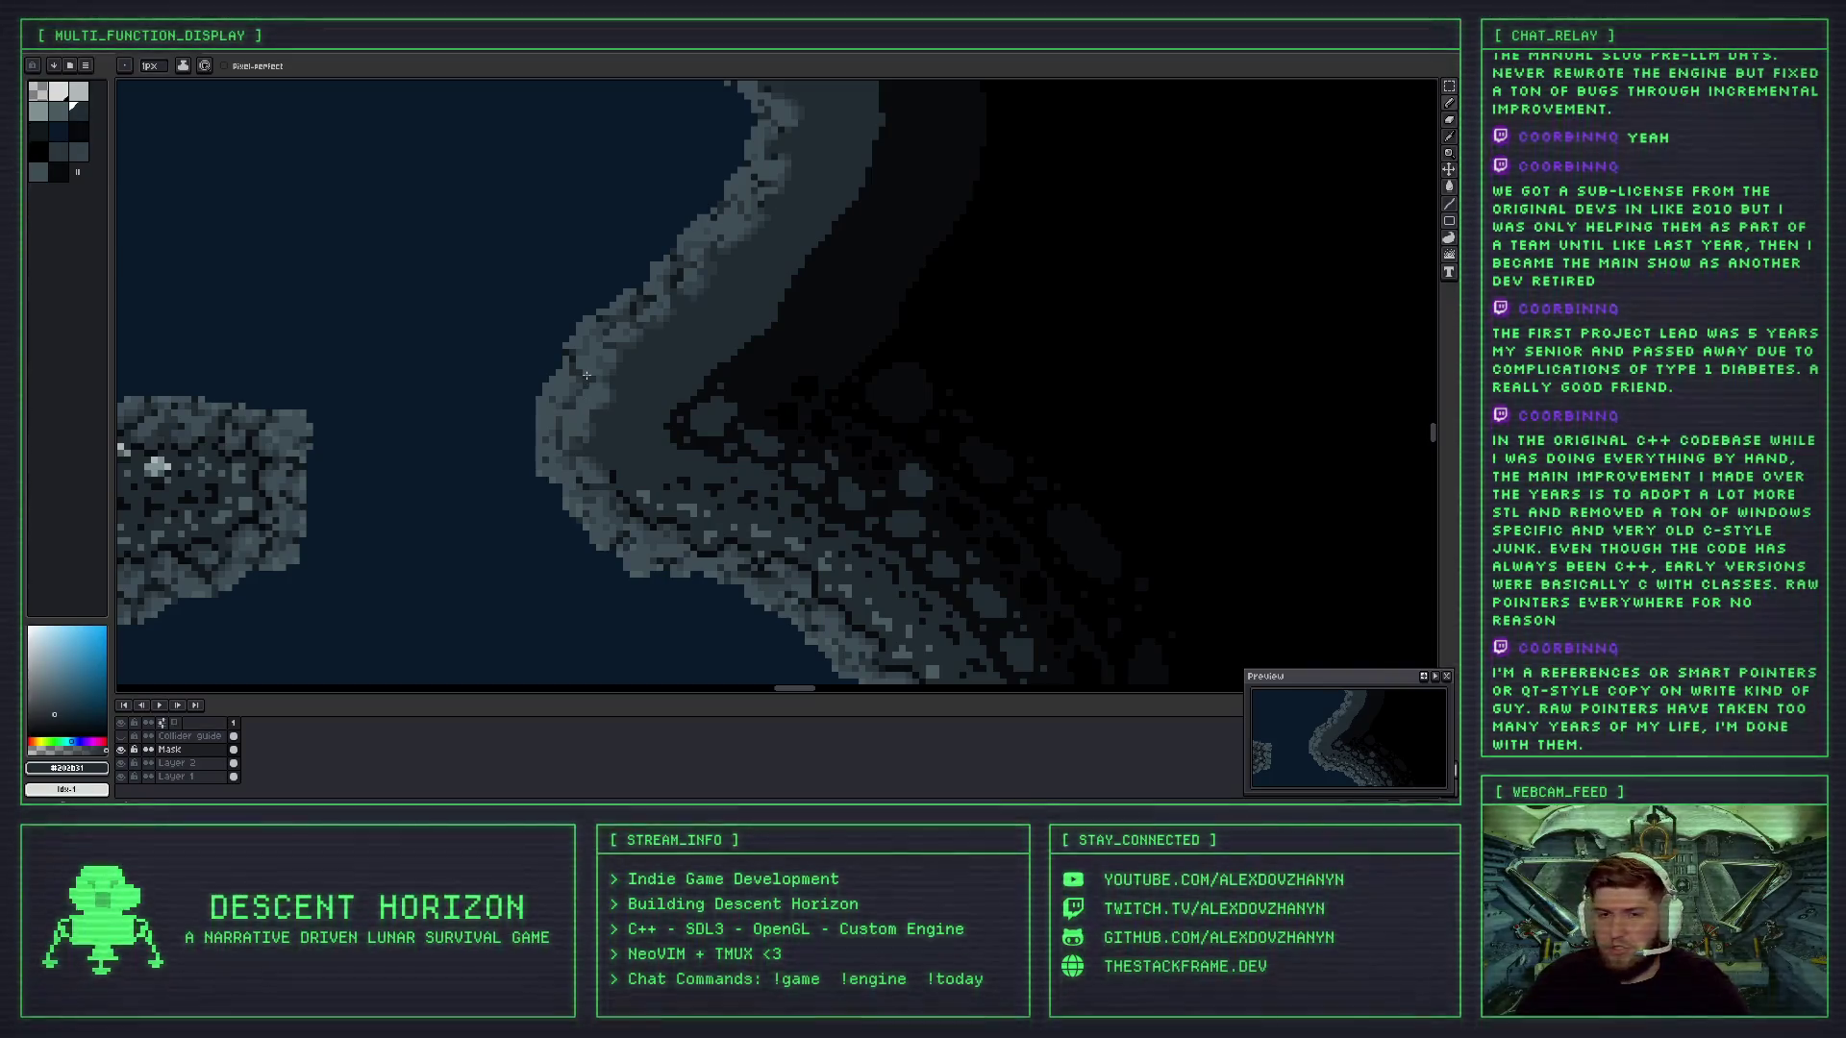
{"action": "scroll", "coordinate": [606, 411], "scroll_direction": "down", "scroll_amount": 2}
{"action": "scroll", "coordinate": [595, 399], "scroll_direction": "up", "scroll_amount": 1}
{"action": "scroll", "coordinate": [593, 392], "scroll_direction": "down", "scroll_amount": 1}
{"action": "scroll", "coordinate": [591, 384], "scroll_direction": "up", "scroll_amount": 1}
{"action": "scroll", "coordinate": [591, 384], "scroll_direction": "up", "scroll_amount": 2}
{"action": "left_click", "coordinate": [603, 309], "text": "alt"}
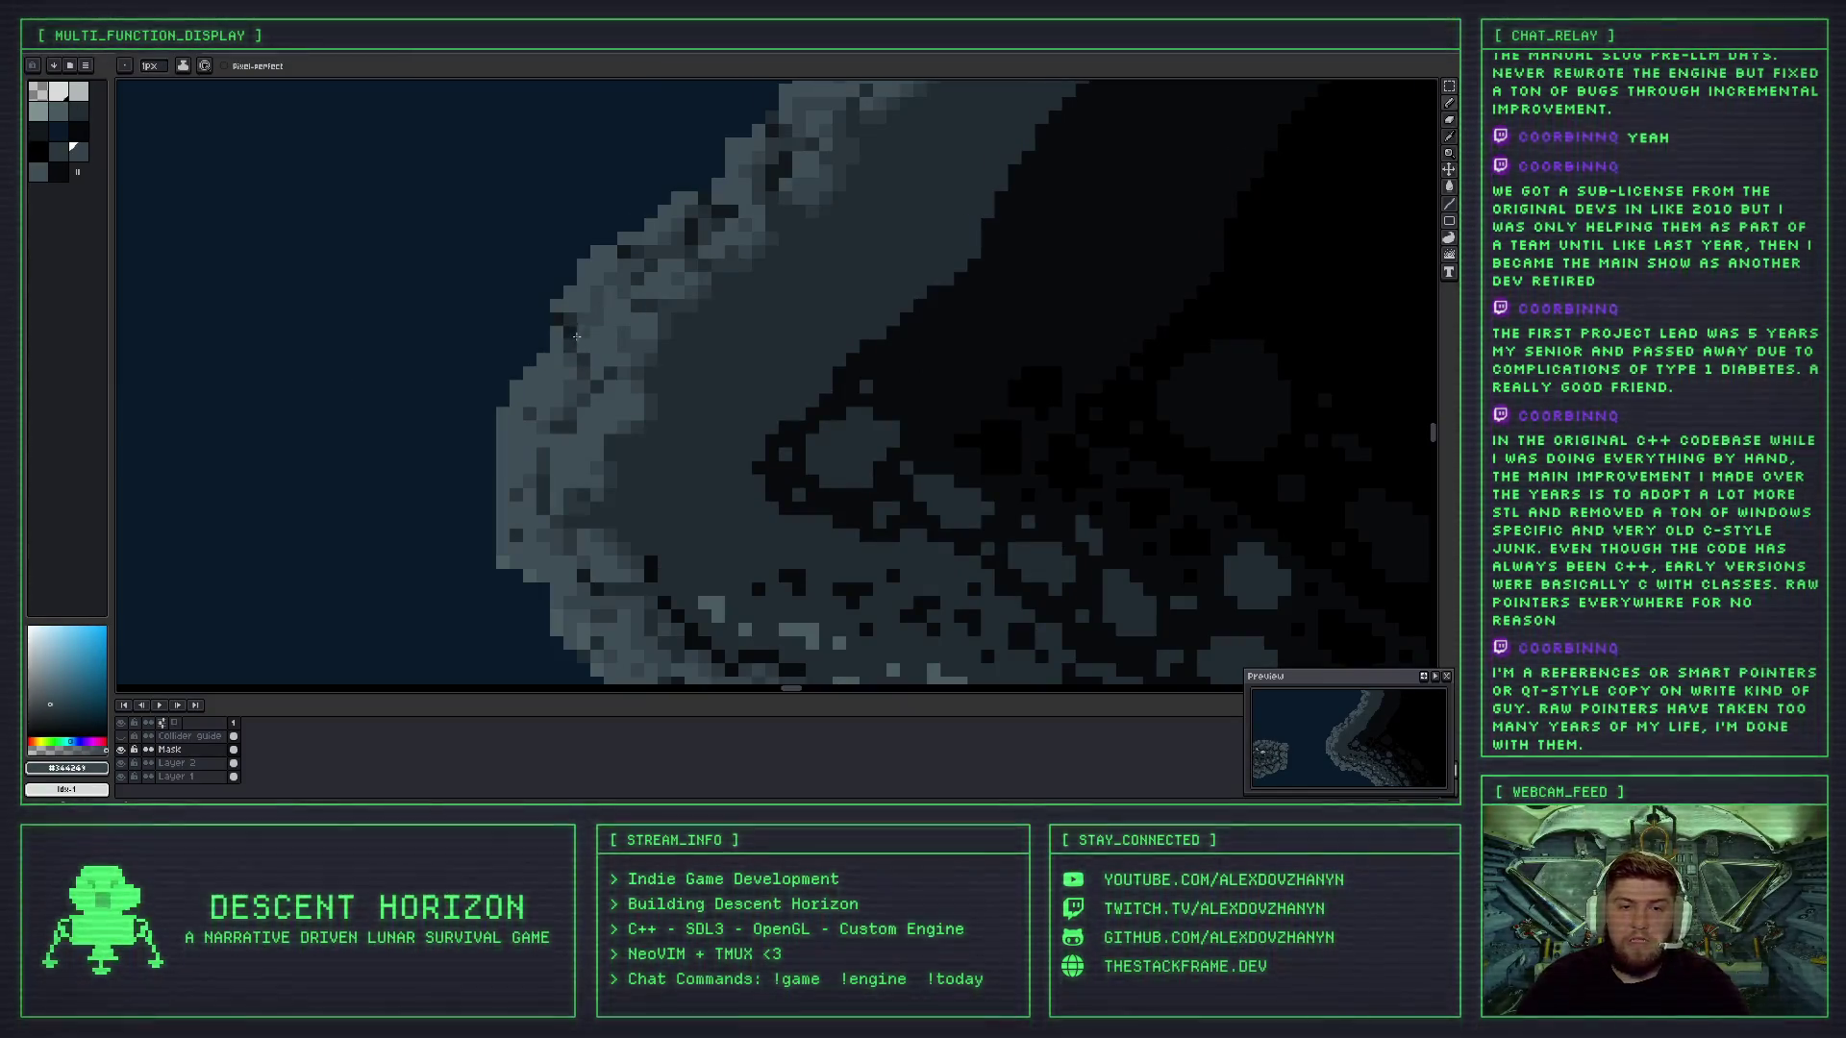
{"action": "scroll", "coordinate": [575, 342], "scroll_direction": "down", "scroll_amount": 2}
{"action": "scroll", "coordinate": [583, 396], "scroll_direction": "up", "scroll_amount": 2}
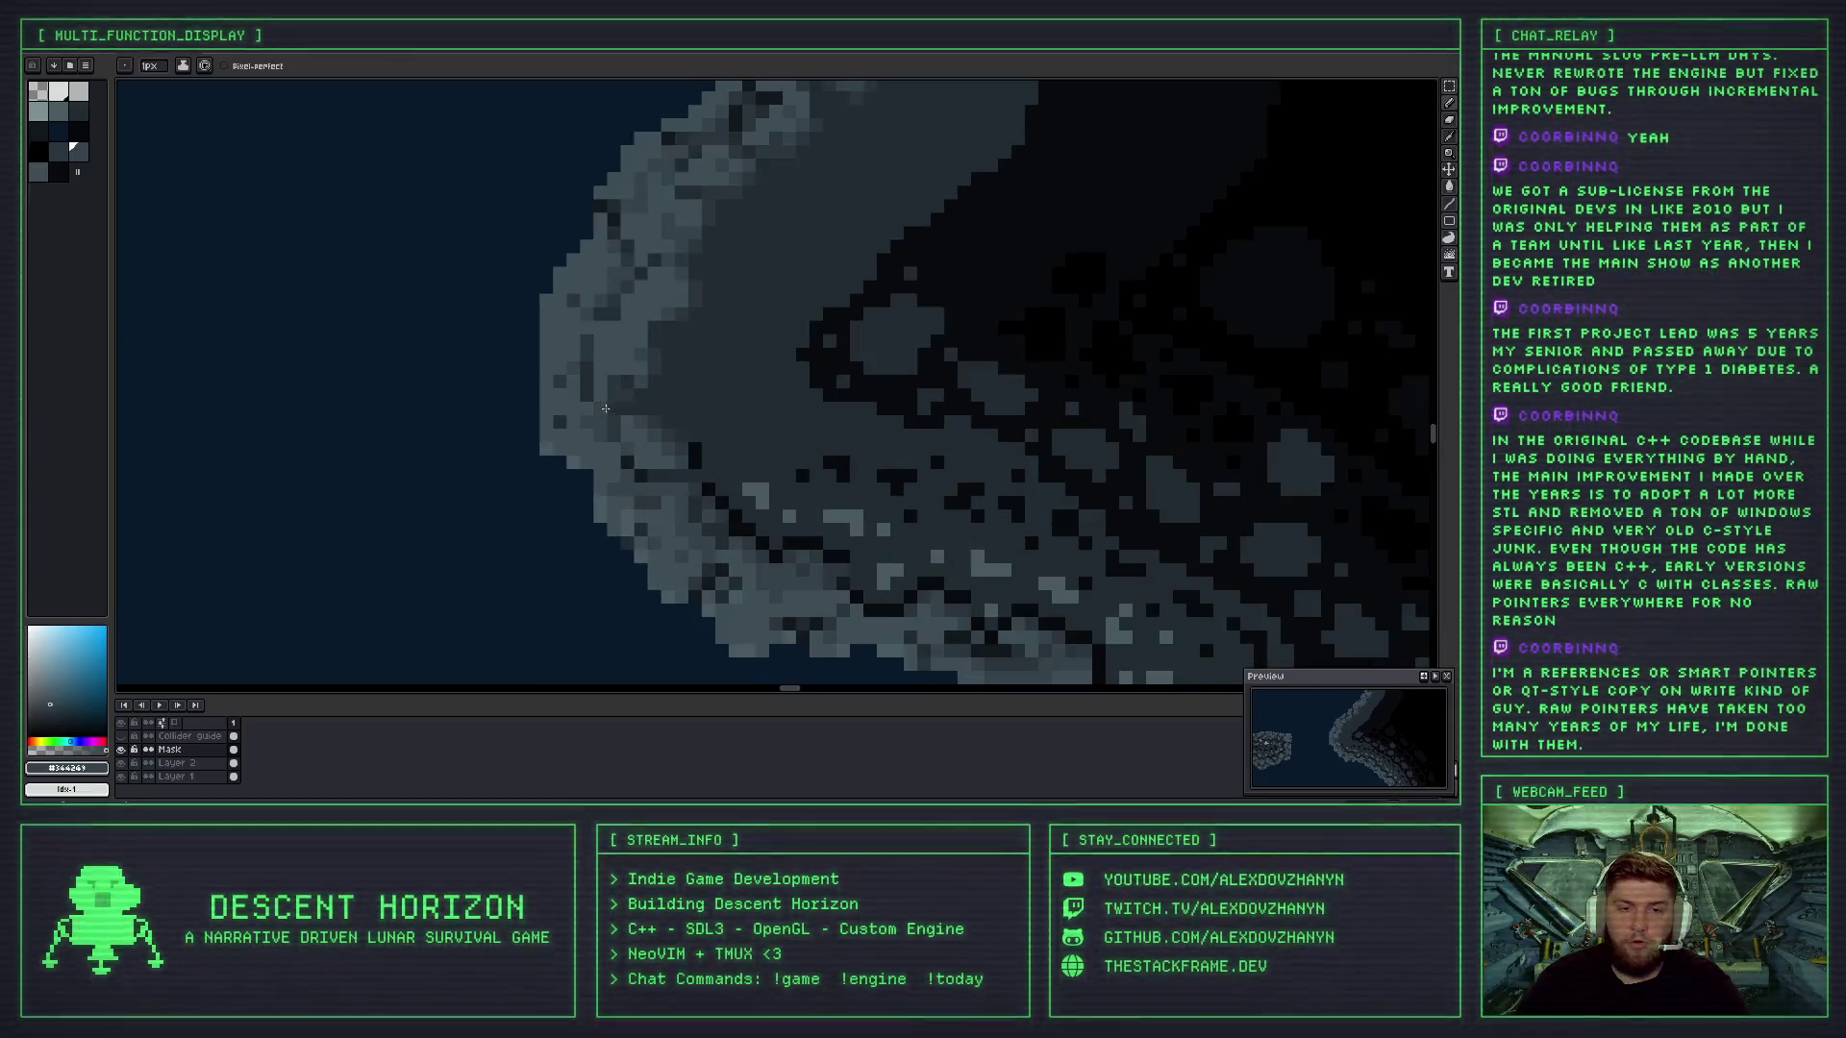
{"action": "scroll", "coordinate": [669, 415], "scroll_direction": "down", "scroll_amount": 3}
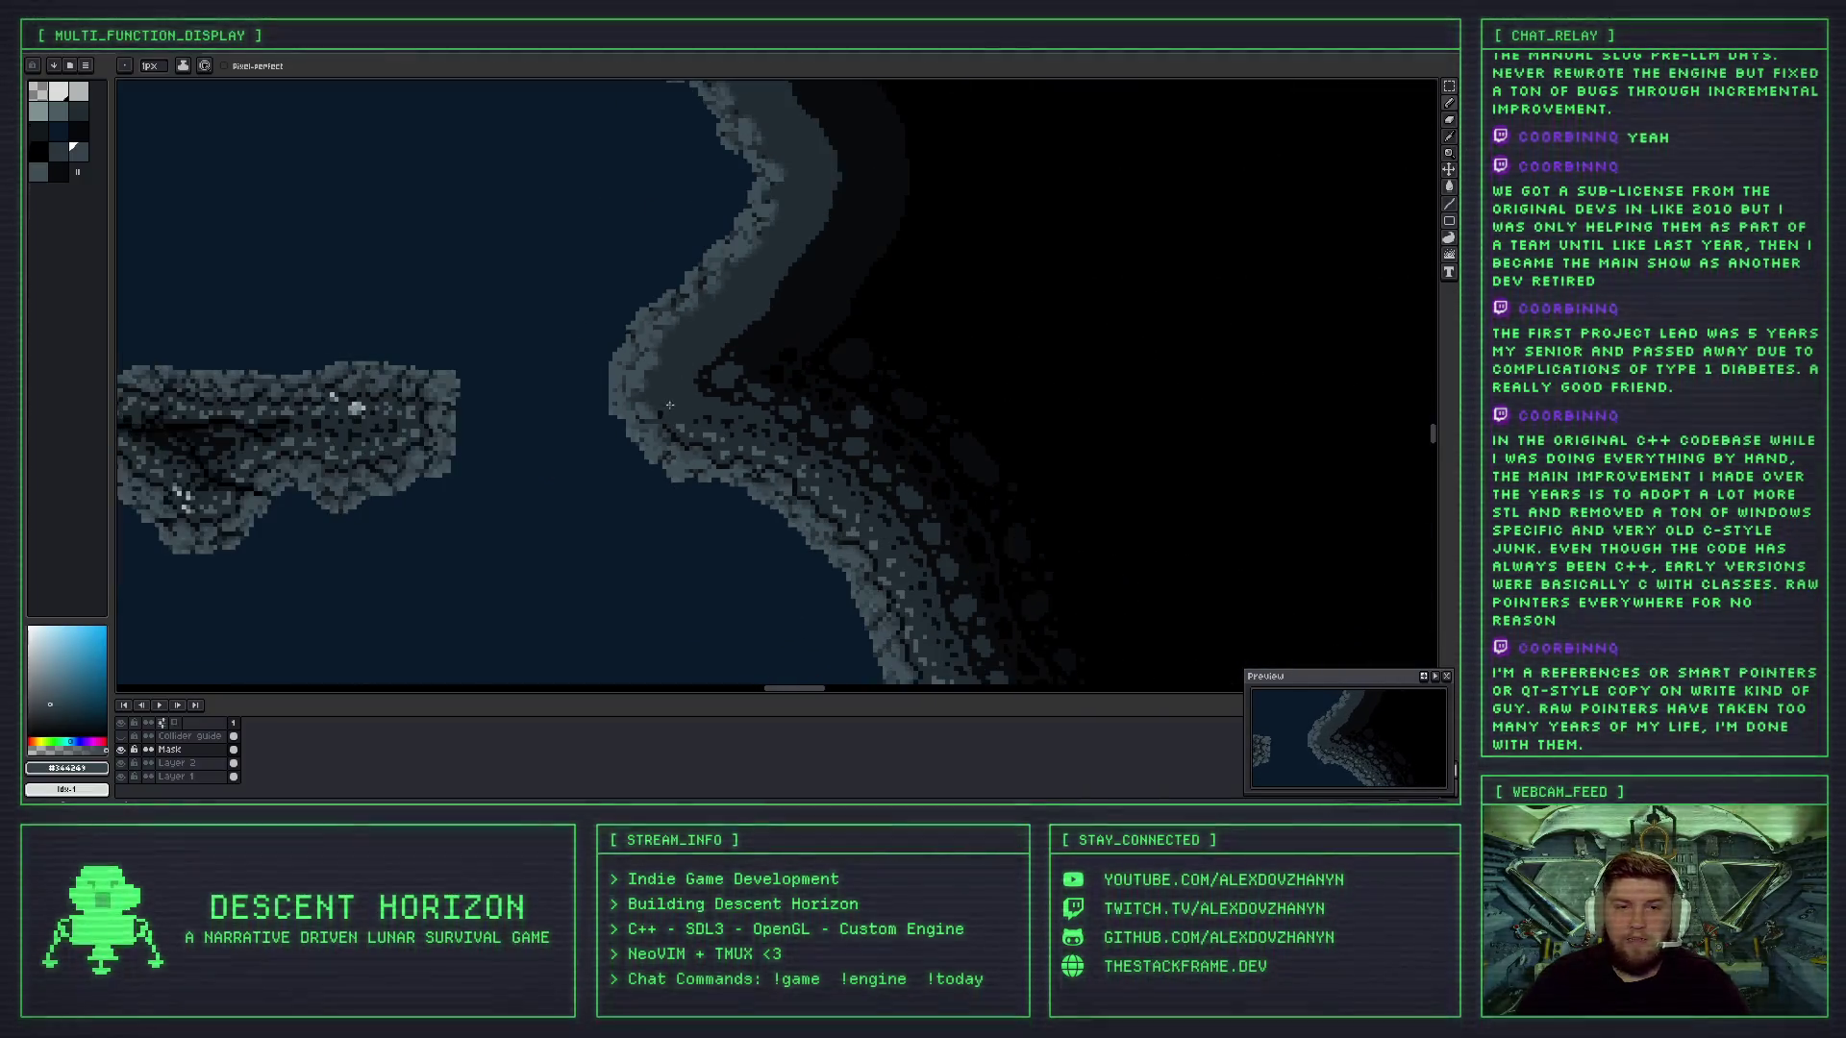
{"action": "scroll", "coordinate": [669, 415], "scroll_direction": "down", "scroll_amount": 1}
{"action": "scroll", "coordinate": [702, 413], "scroll_direction": "up", "scroll_amount": 1}
{"action": "scroll", "coordinate": [734, 412], "scroll_direction": "down", "scroll_amount": 1}
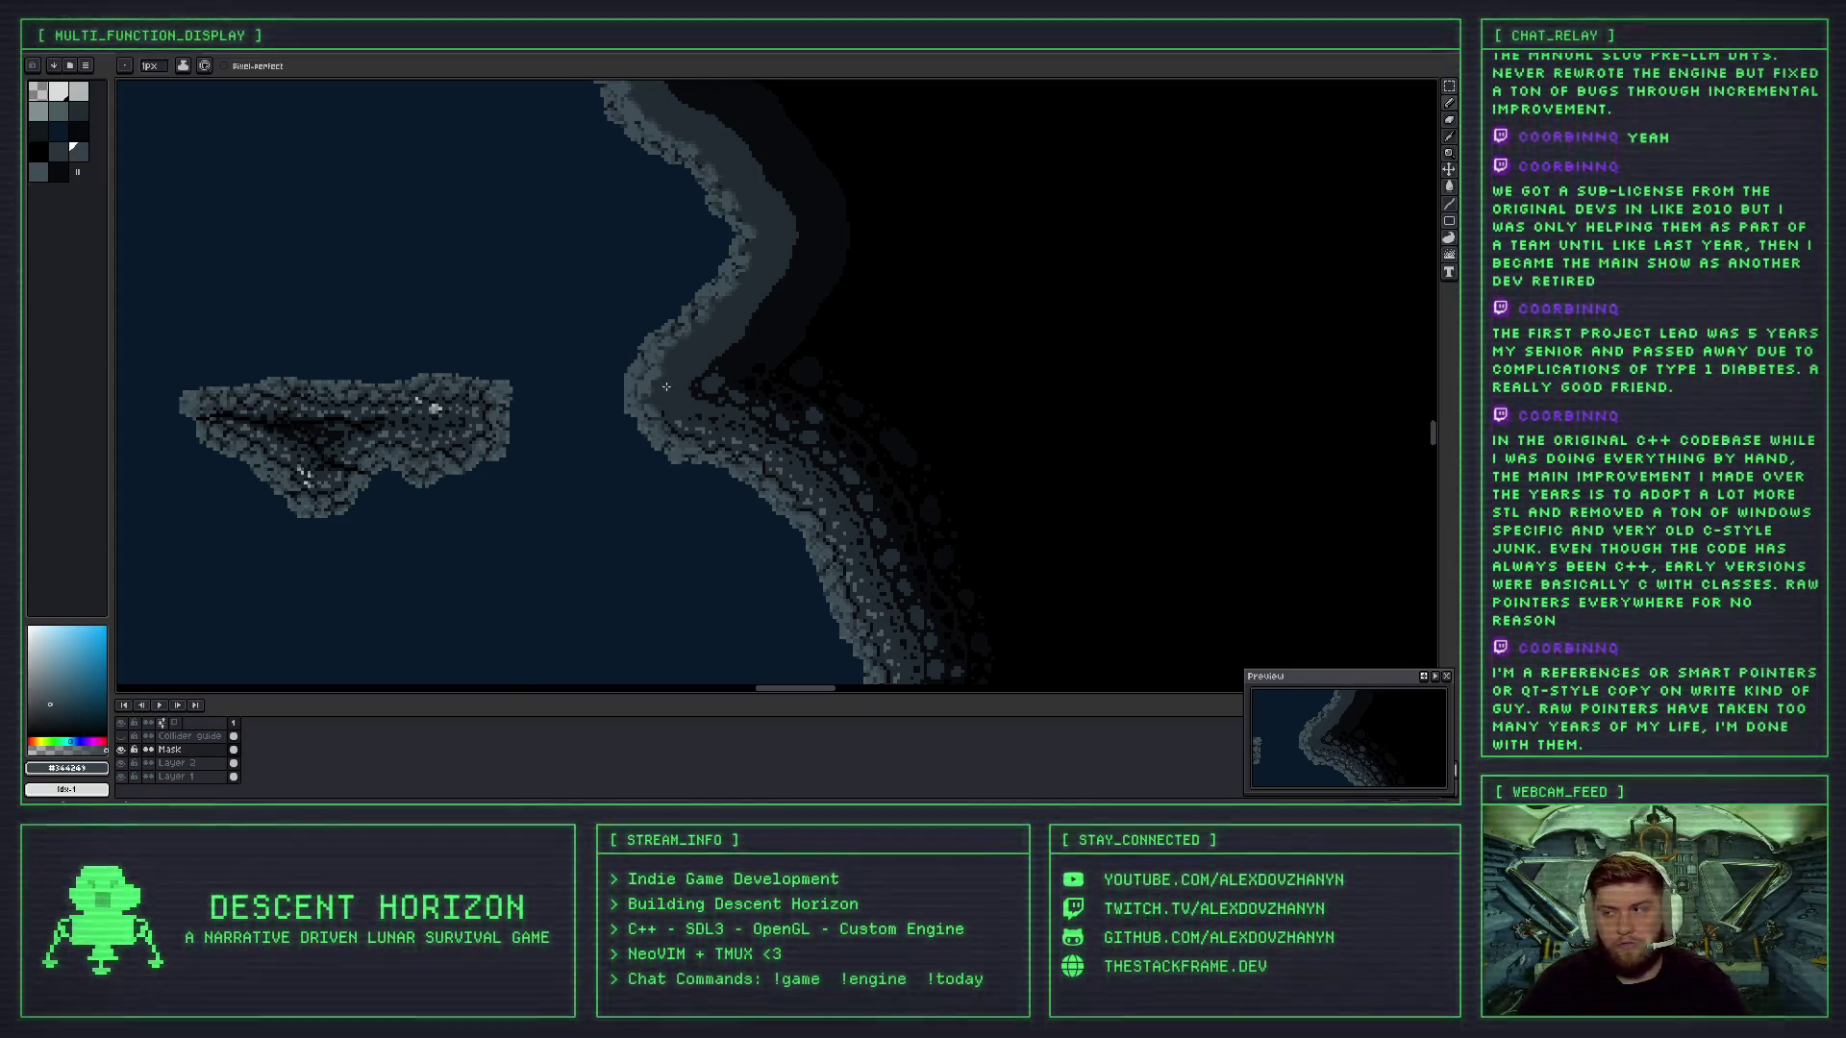
{"action": "scroll", "coordinate": [671, 381], "scroll_direction": "up", "scroll_amount": 1}
{"action": "scroll", "coordinate": [711, 356], "scroll_direction": "up", "scroll_amount": 1}
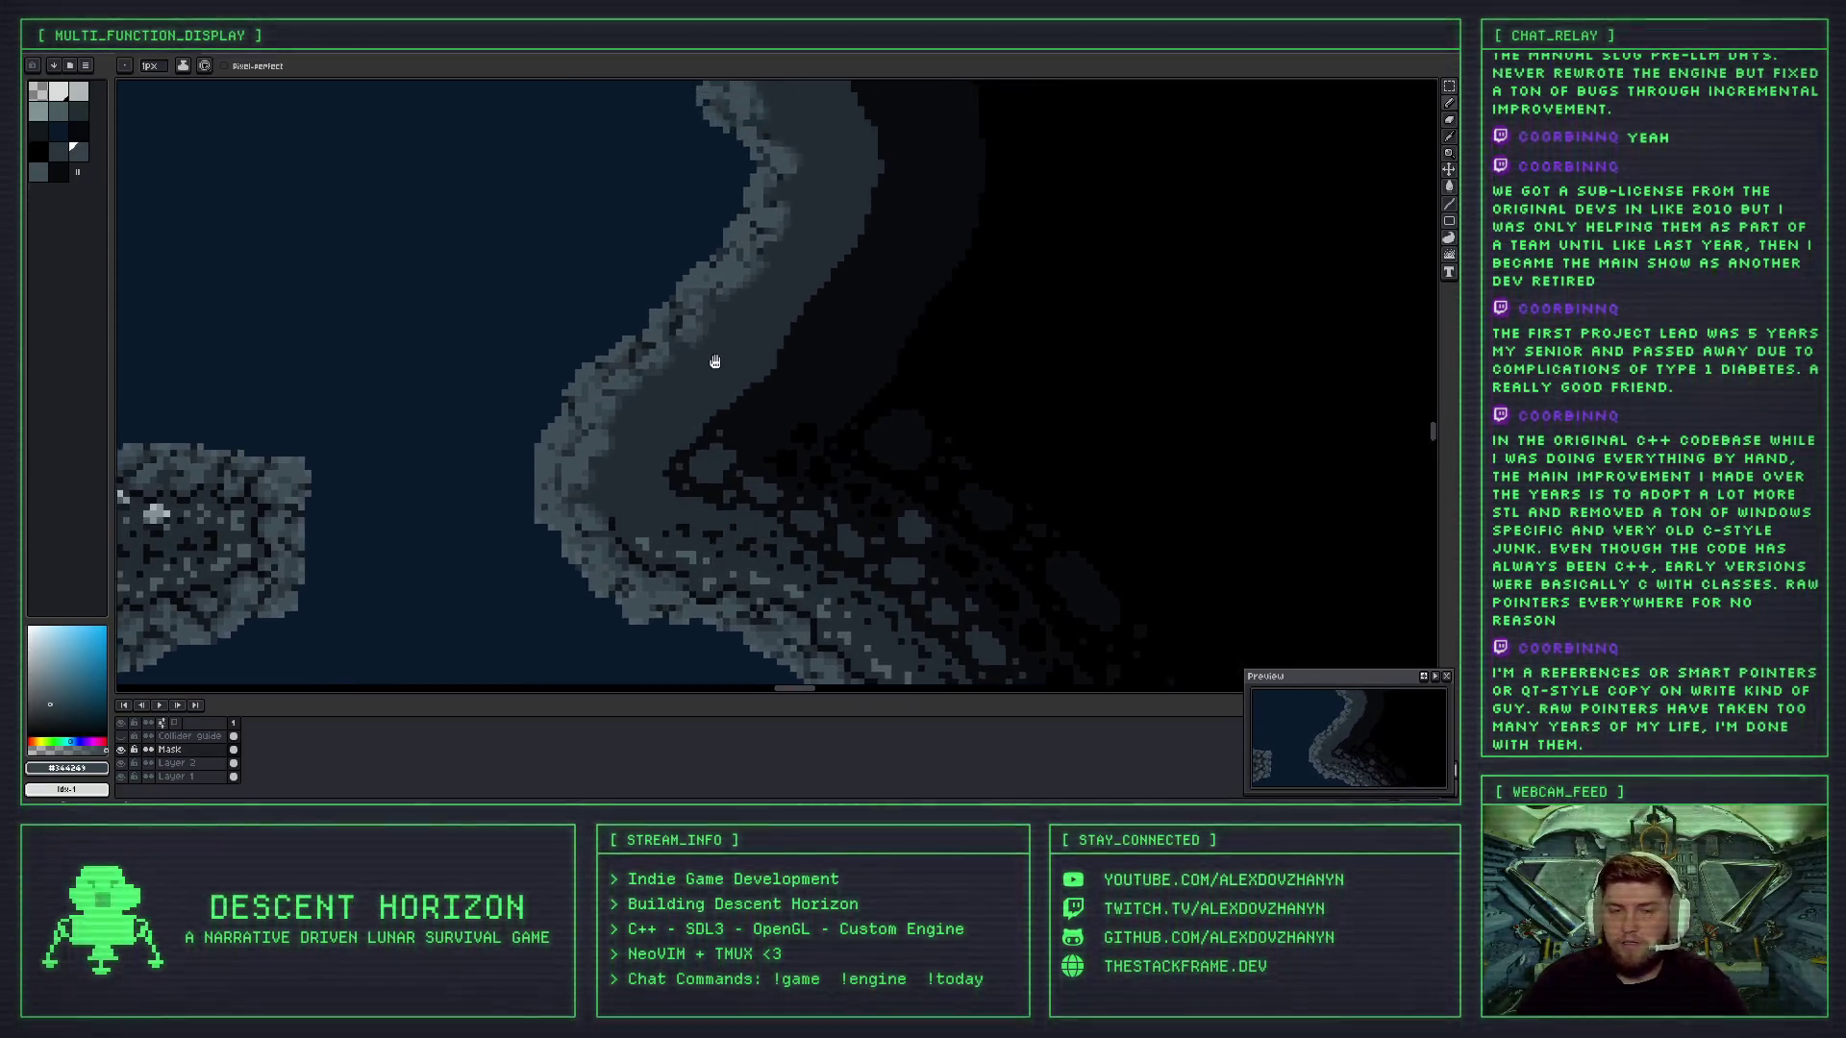
{"action": "scroll", "coordinate": [626, 383], "scroll_direction": "up", "scroll_amount": 1}
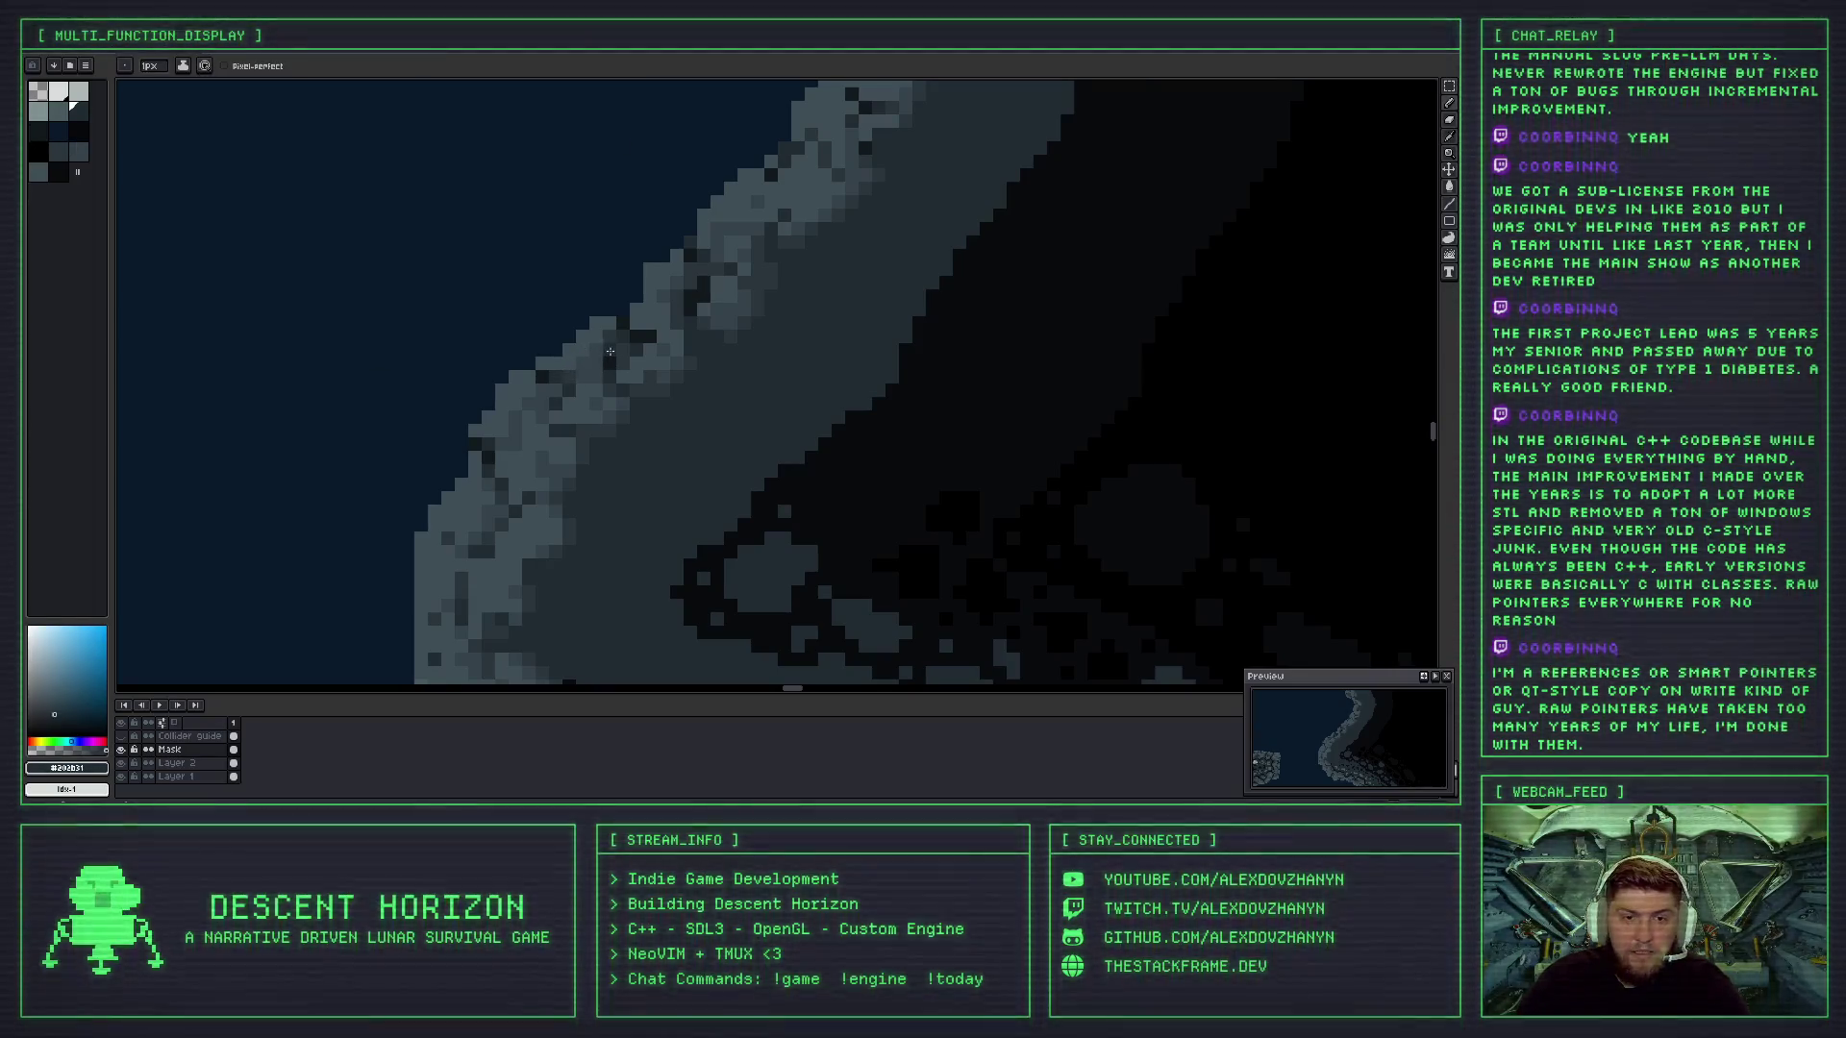
{"action": "scroll", "coordinate": [591, 390], "scroll_direction": "down", "scroll_amount": 1}
{"action": "scroll", "coordinate": [591, 390], "scroll_direction": "down", "scroll_amount": 2}
{"action": "scroll", "coordinate": [579, 454], "scroll_direction": "up", "scroll_amount": 2}
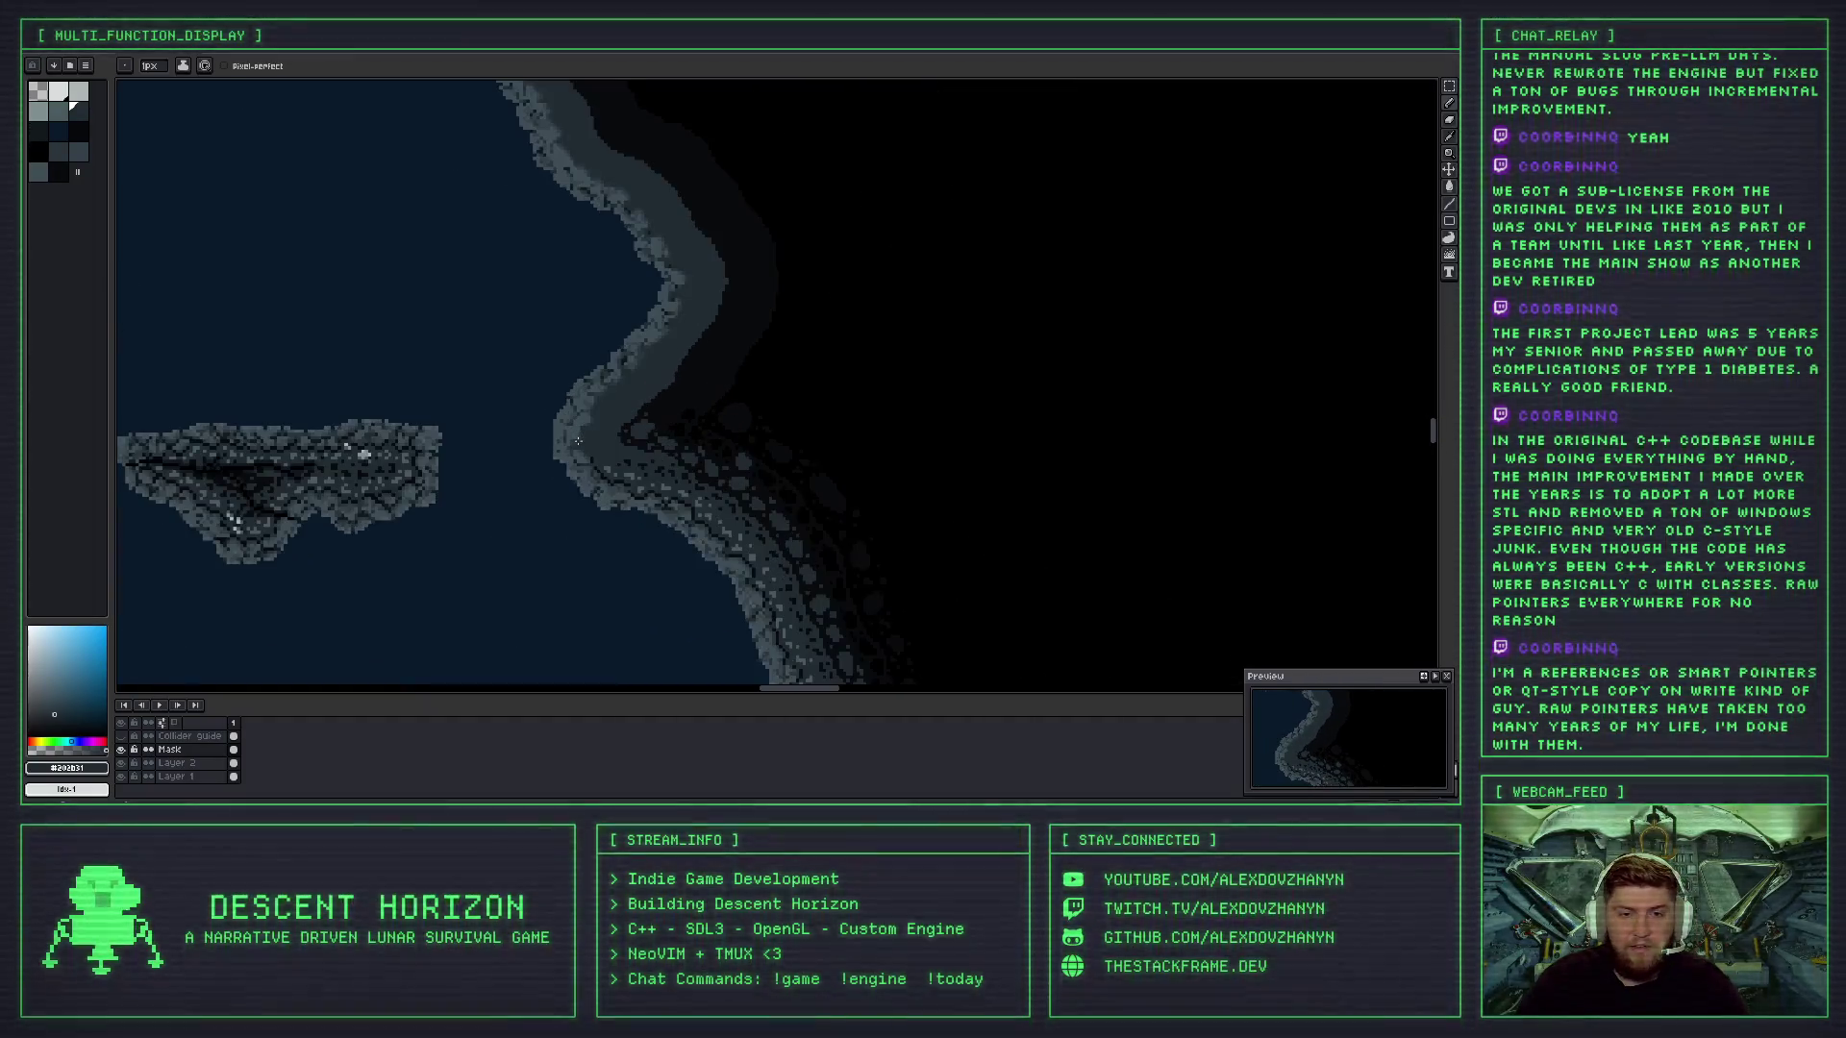
{"action": "scroll", "coordinate": [579, 454], "scroll_direction": "down", "scroll_amount": 1}
{"action": "scroll", "coordinate": [554, 470], "scroll_direction": "up", "scroll_amount": 2}
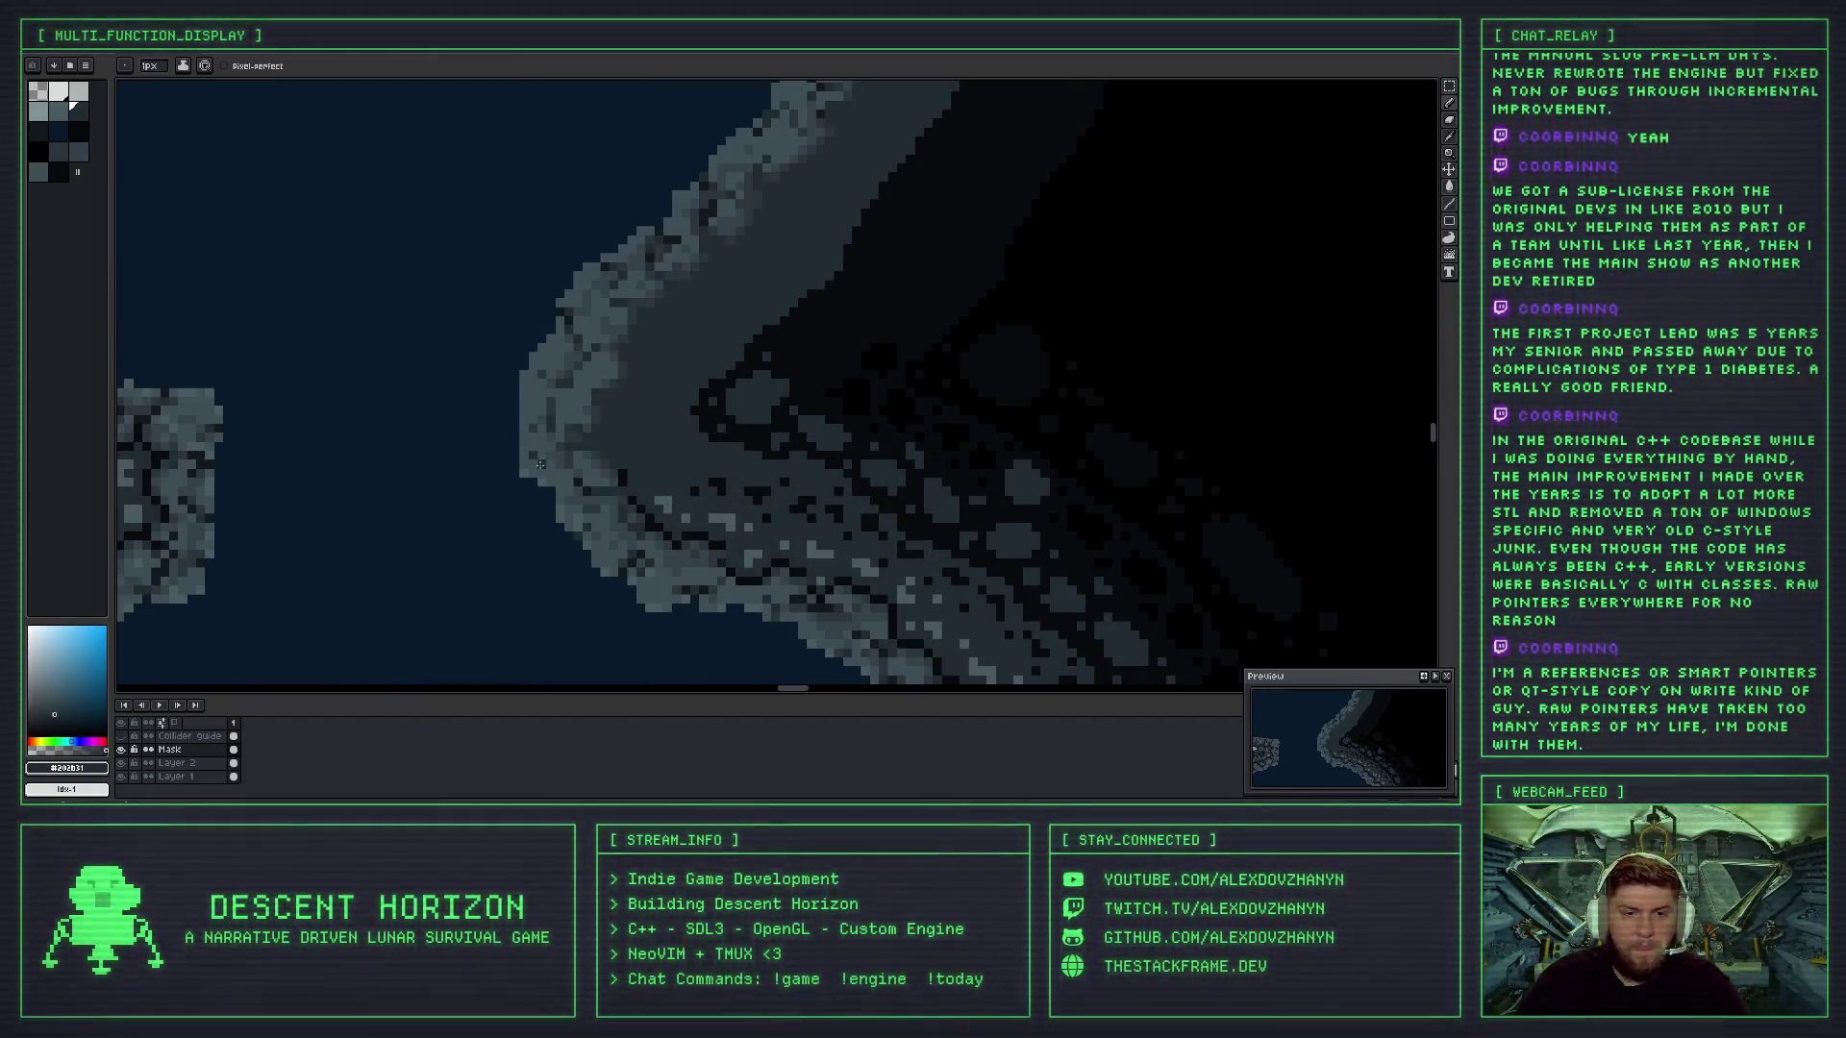
{"action": "scroll", "coordinate": [545, 427], "scroll_direction": "up", "scroll_amount": 2}
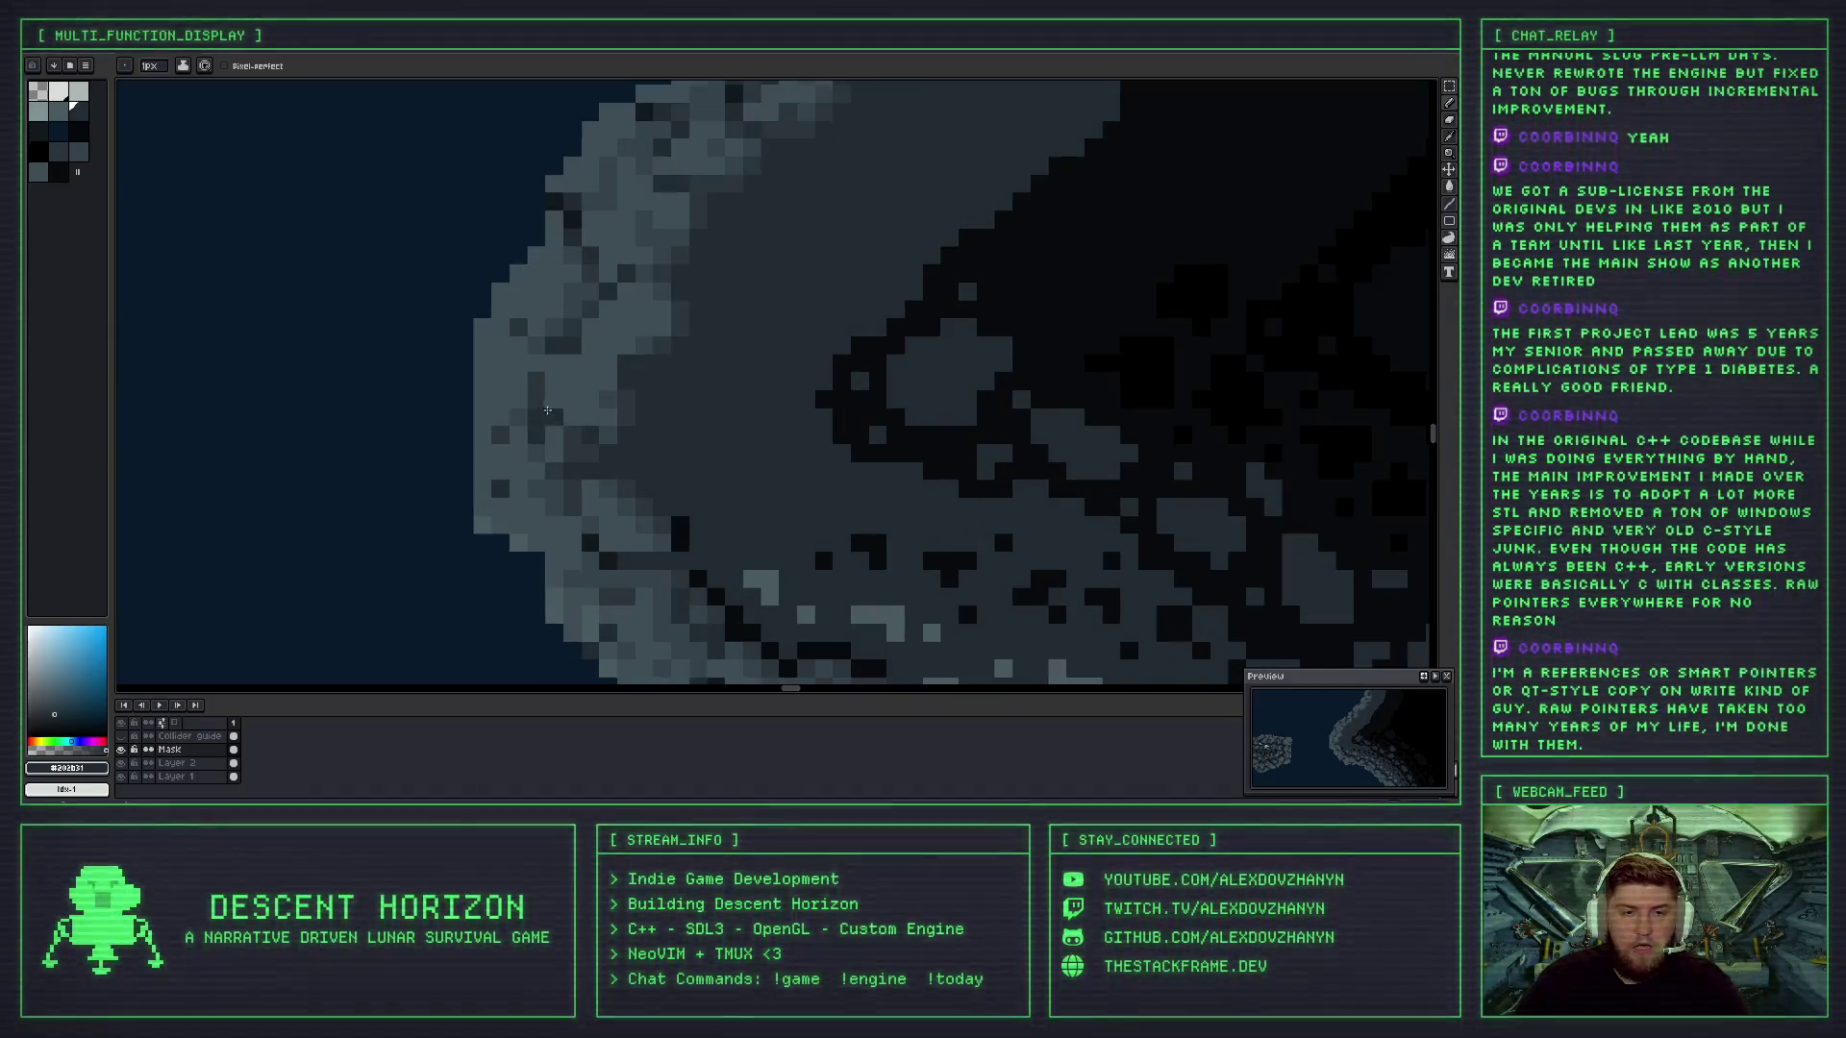
{"action": "scroll", "coordinate": [544, 461], "scroll_direction": "down", "scroll_amount": 2}
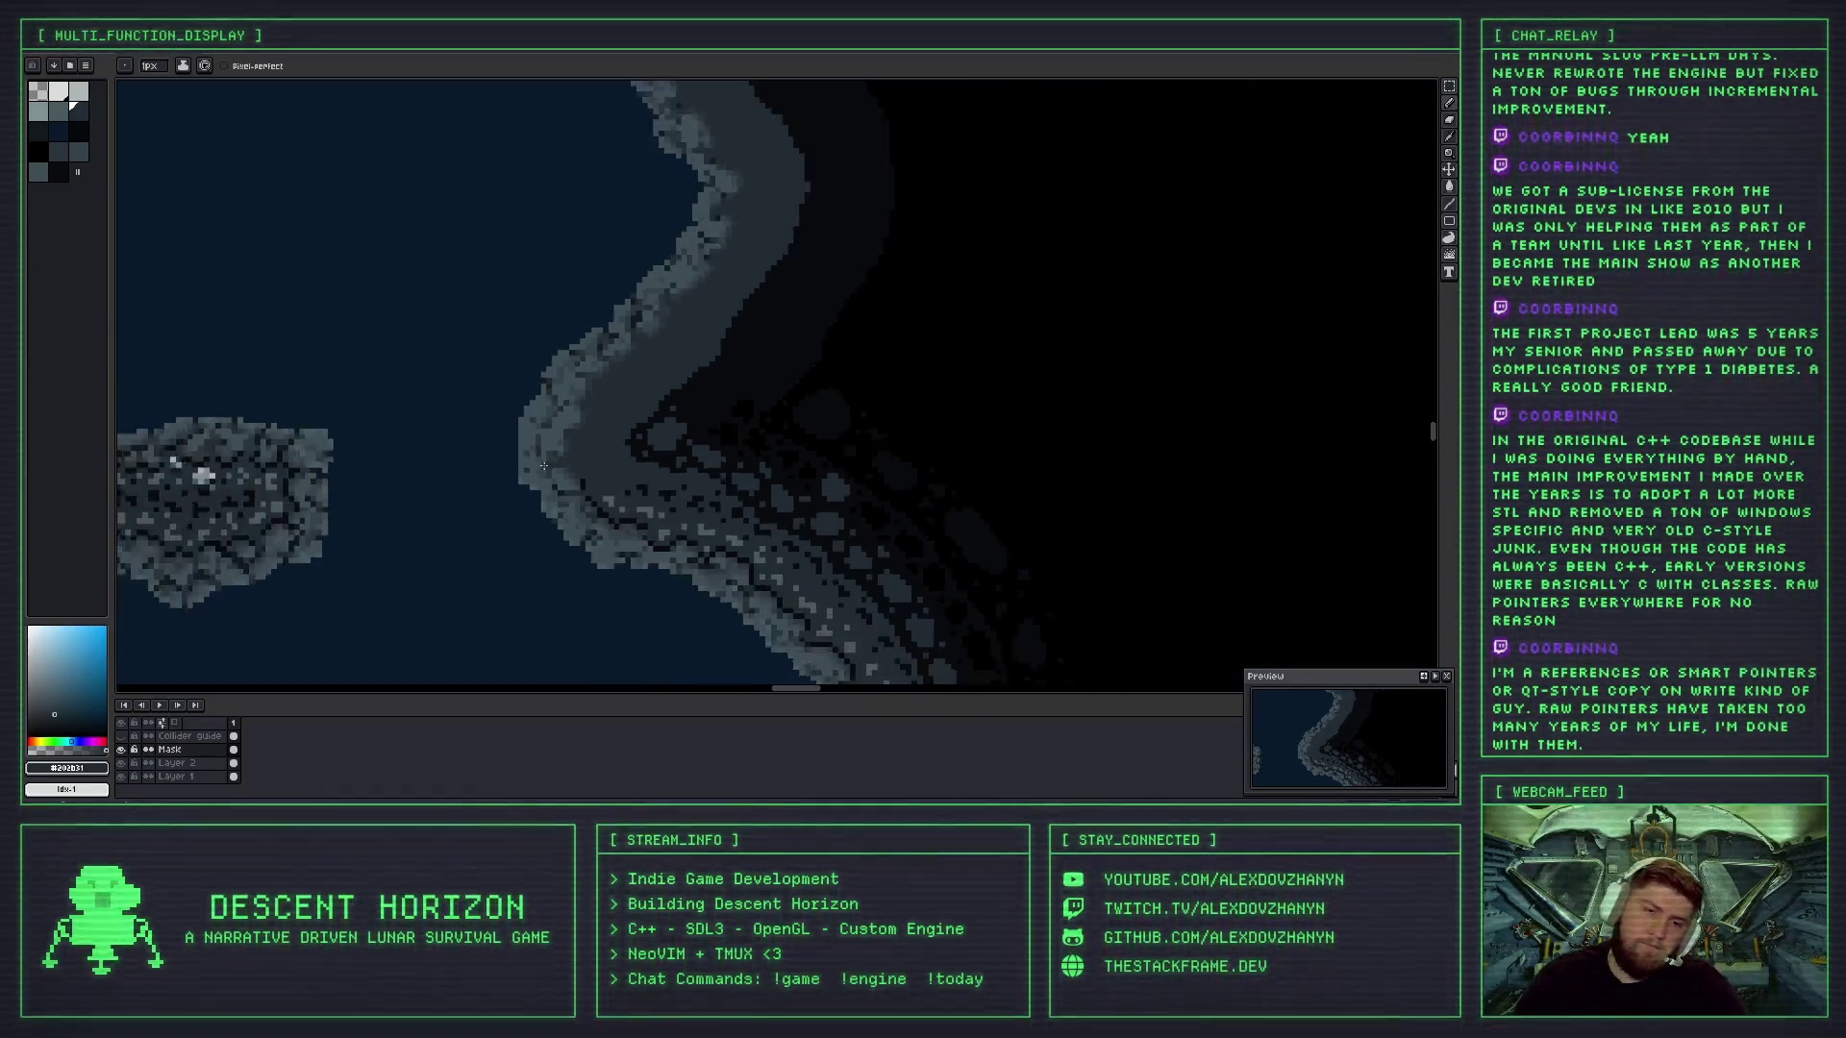
{"action": "scroll", "coordinate": [544, 465], "scroll_direction": "down", "scroll_amount": 2}
{"action": "scroll", "coordinate": [545, 462], "scroll_direction": "up", "scroll_amount": 3}
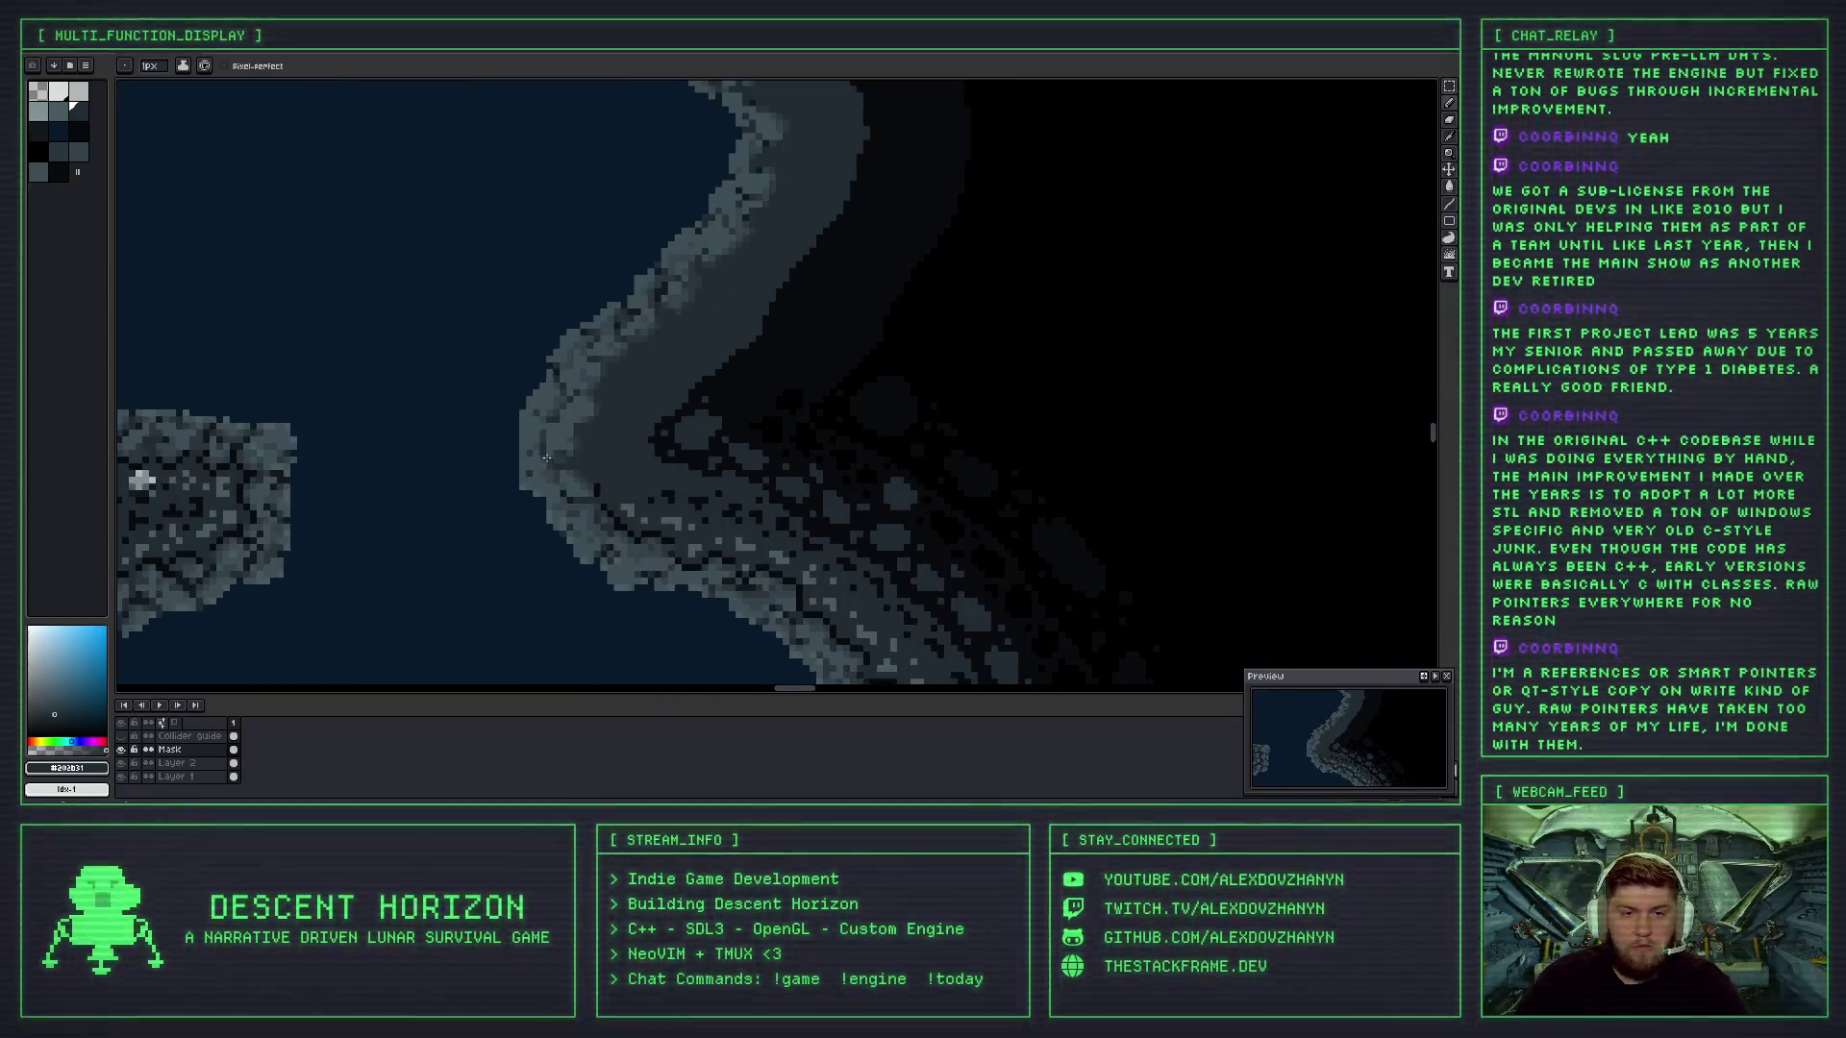
{"action": "scroll", "coordinate": [546, 458], "scroll_direction": "up", "scroll_amount": 2}
- Eyedrop a dark wall shade and pencil the rocky edge, undoing two strokes that looked wrong
{"action": "key", "text": "i"}
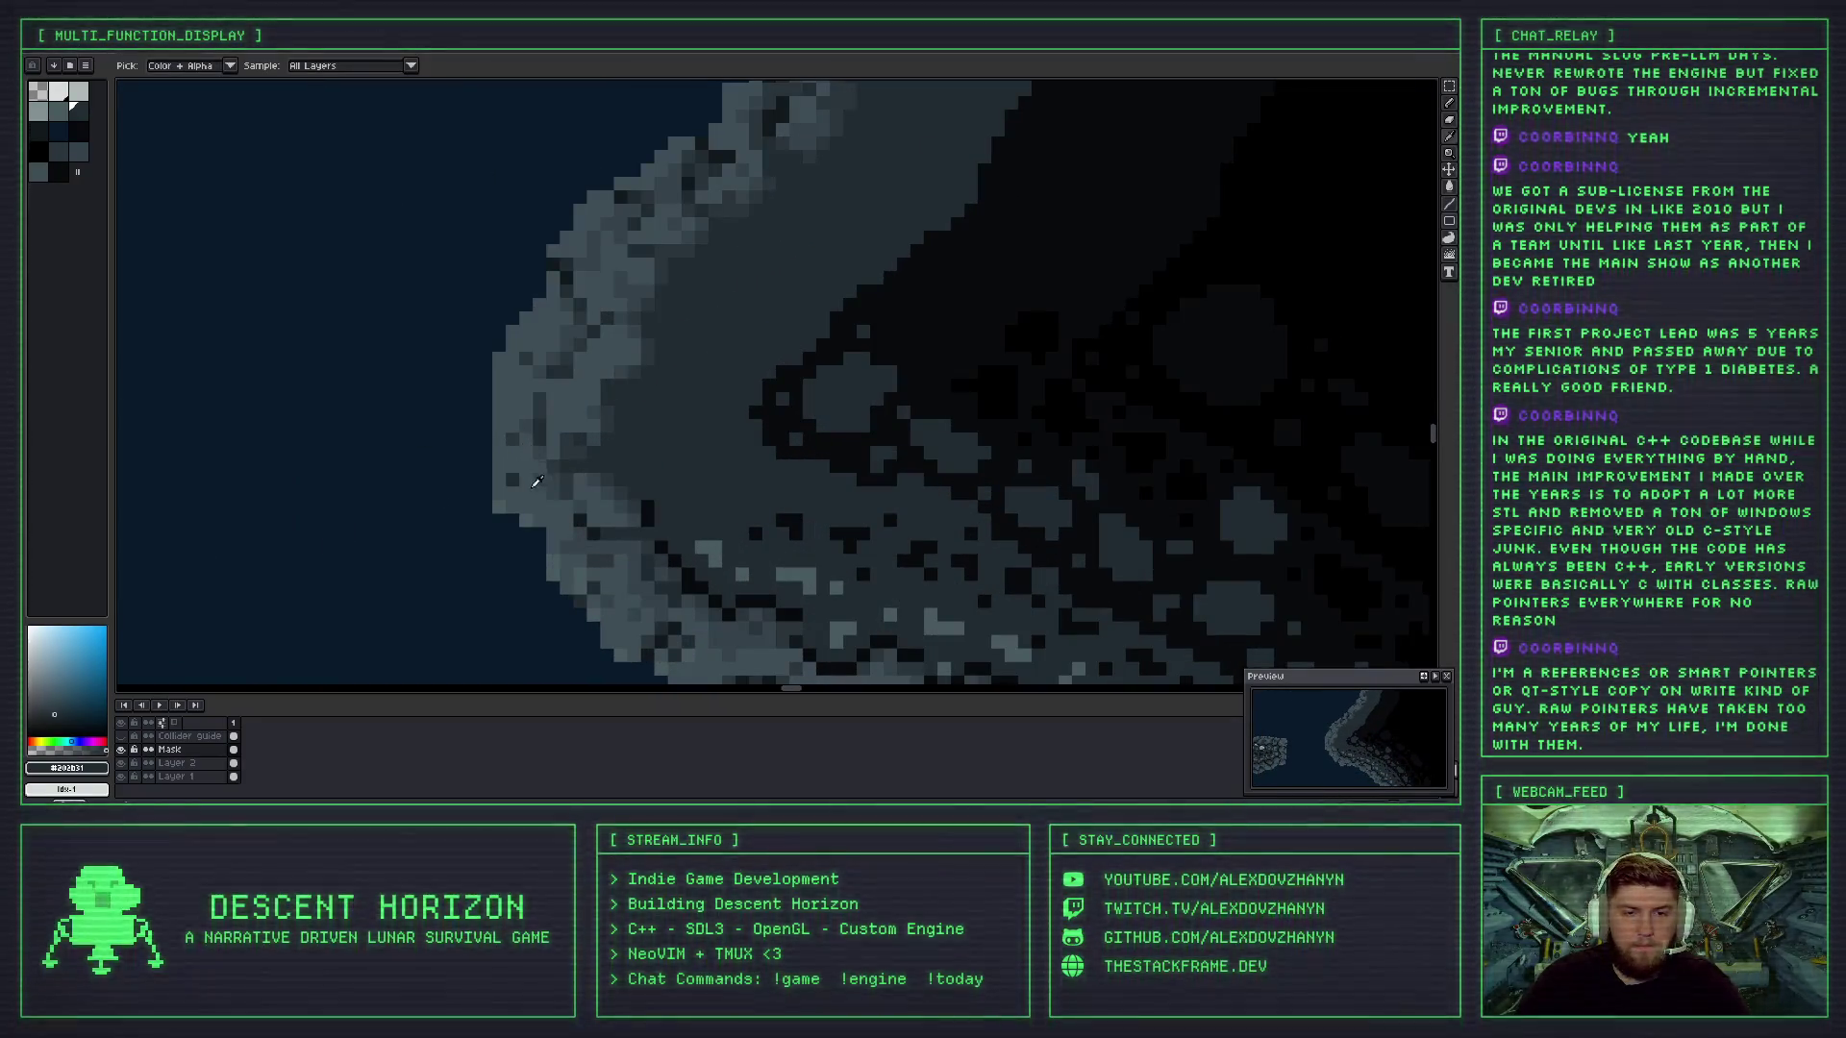
{"action": "left_click", "coordinate": [501, 440], "text": "alt"}
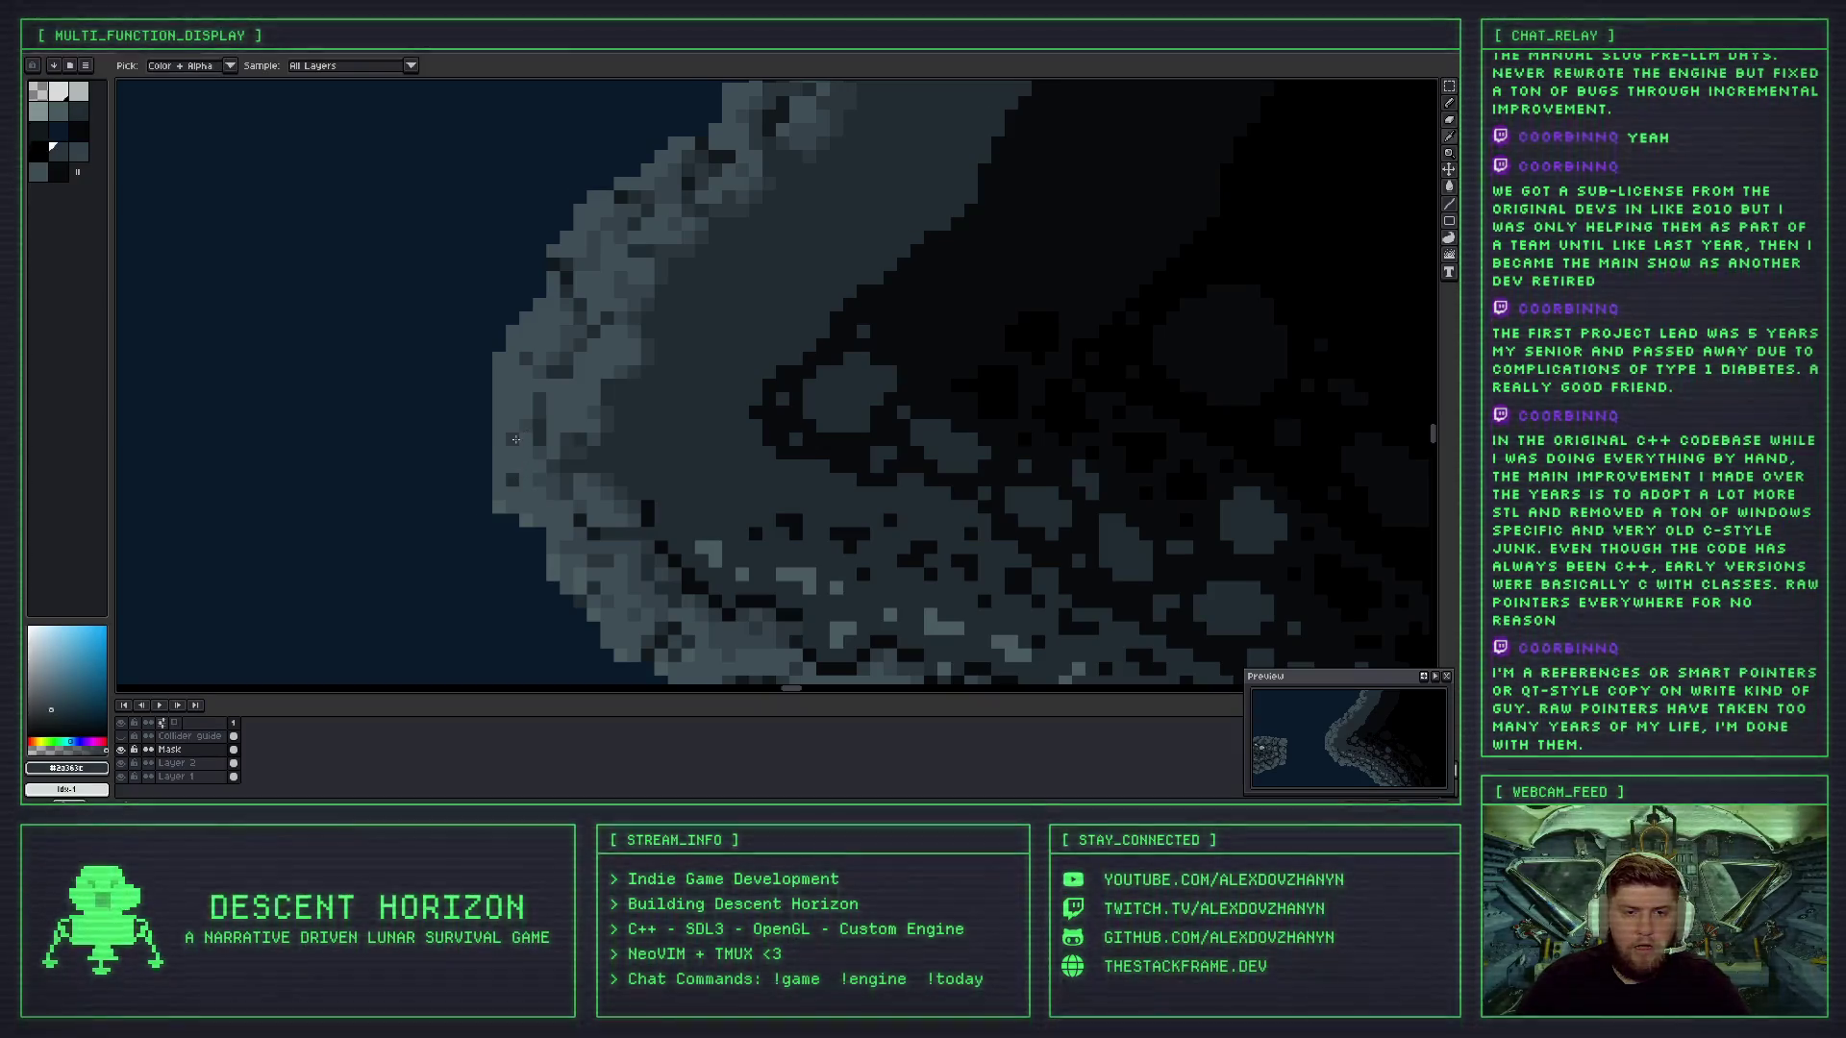
{"action": "scroll", "coordinate": [508, 451], "scroll_direction": "down", "scroll_amount": 3}
{"action": "scroll", "coordinate": [519, 470], "scroll_direction": "up", "scroll_amount": 2}
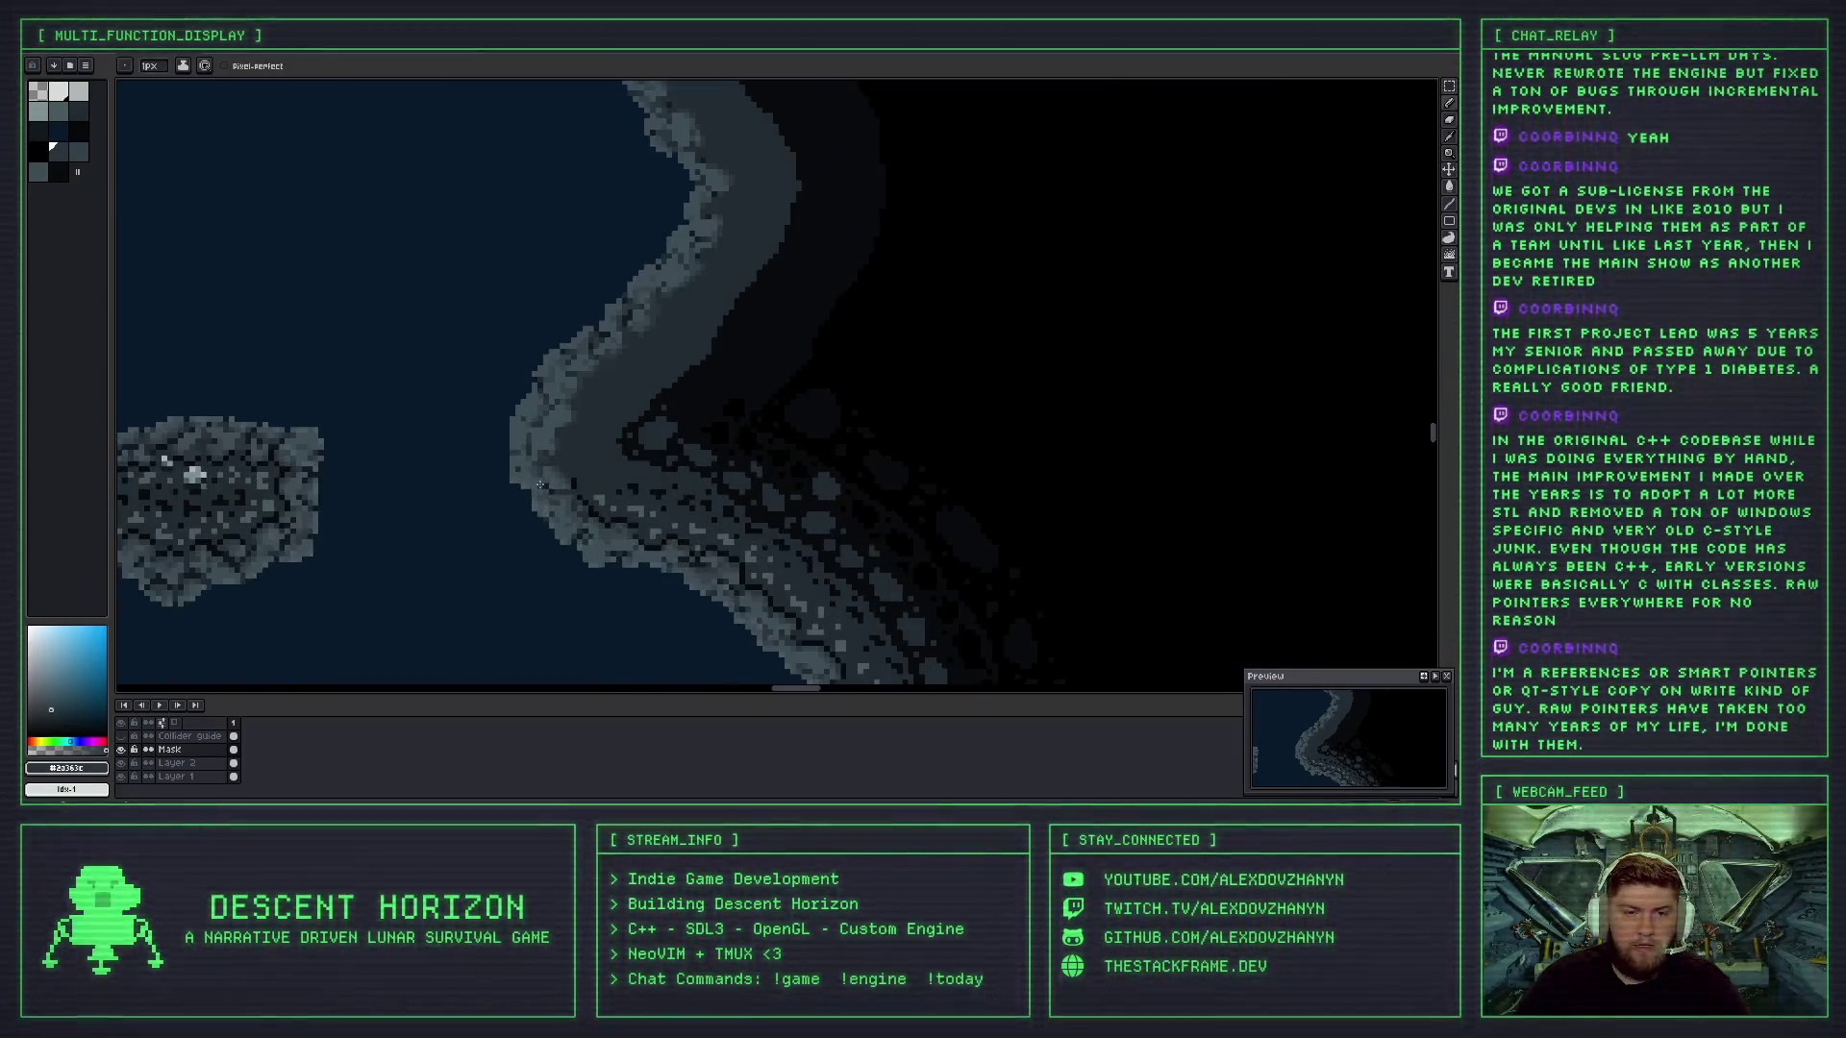
{"action": "scroll", "coordinate": [520, 473], "scroll_direction": "up", "scroll_amount": 1}
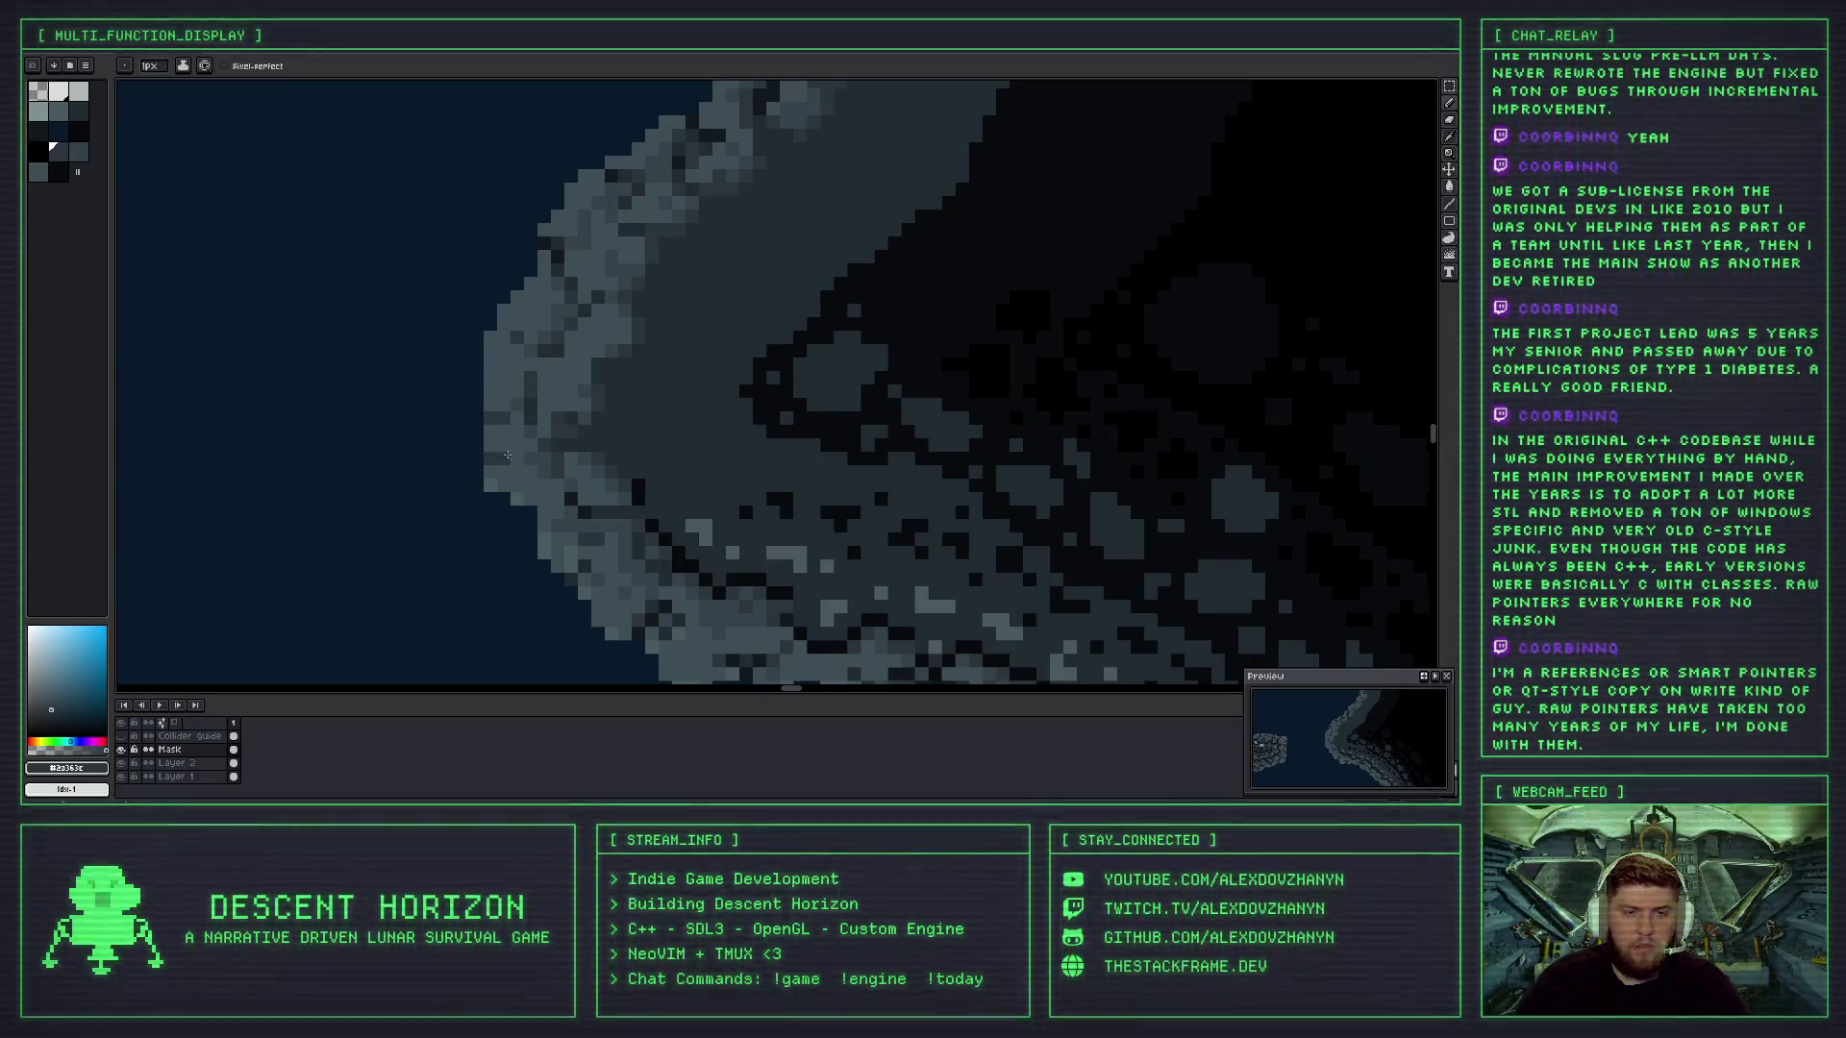
{"action": "scroll", "coordinate": [504, 456], "scroll_direction": "down", "scroll_amount": 1}
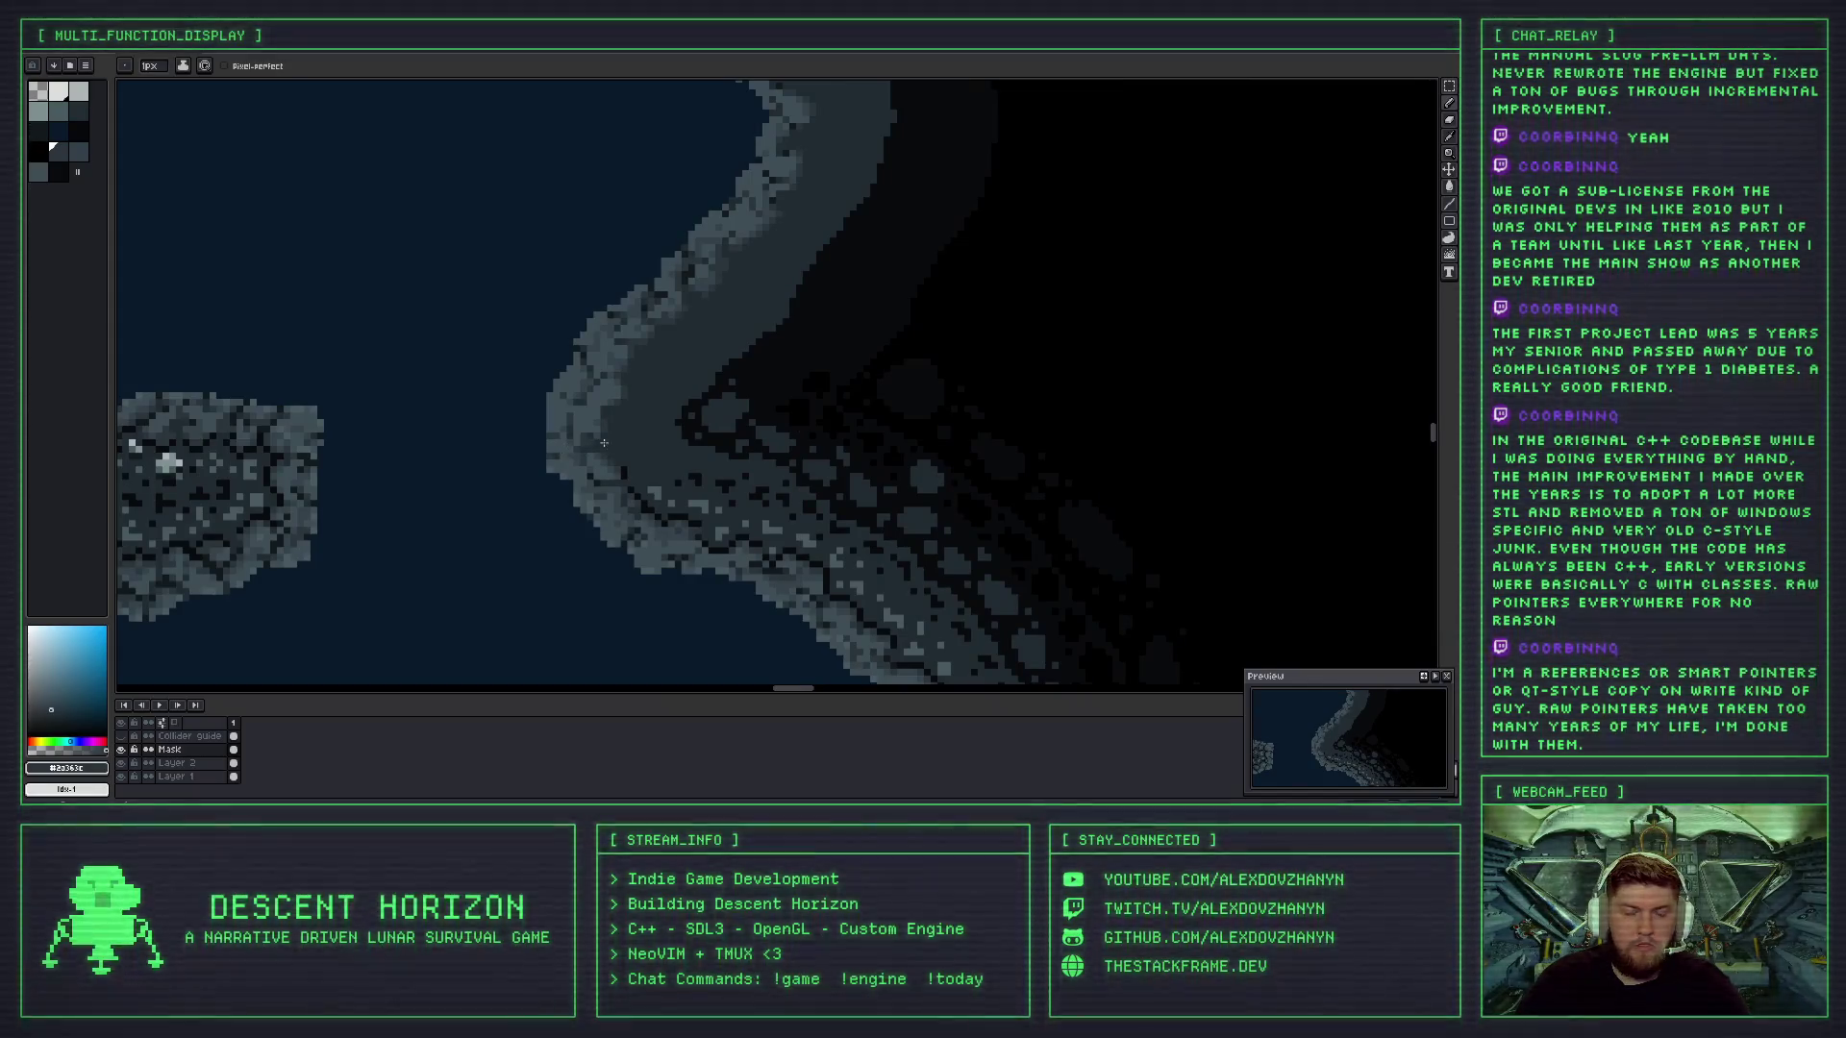
{"action": "scroll", "coordinate": [564, 462], "scroll_direction": "down", "scroll_amount": 1}
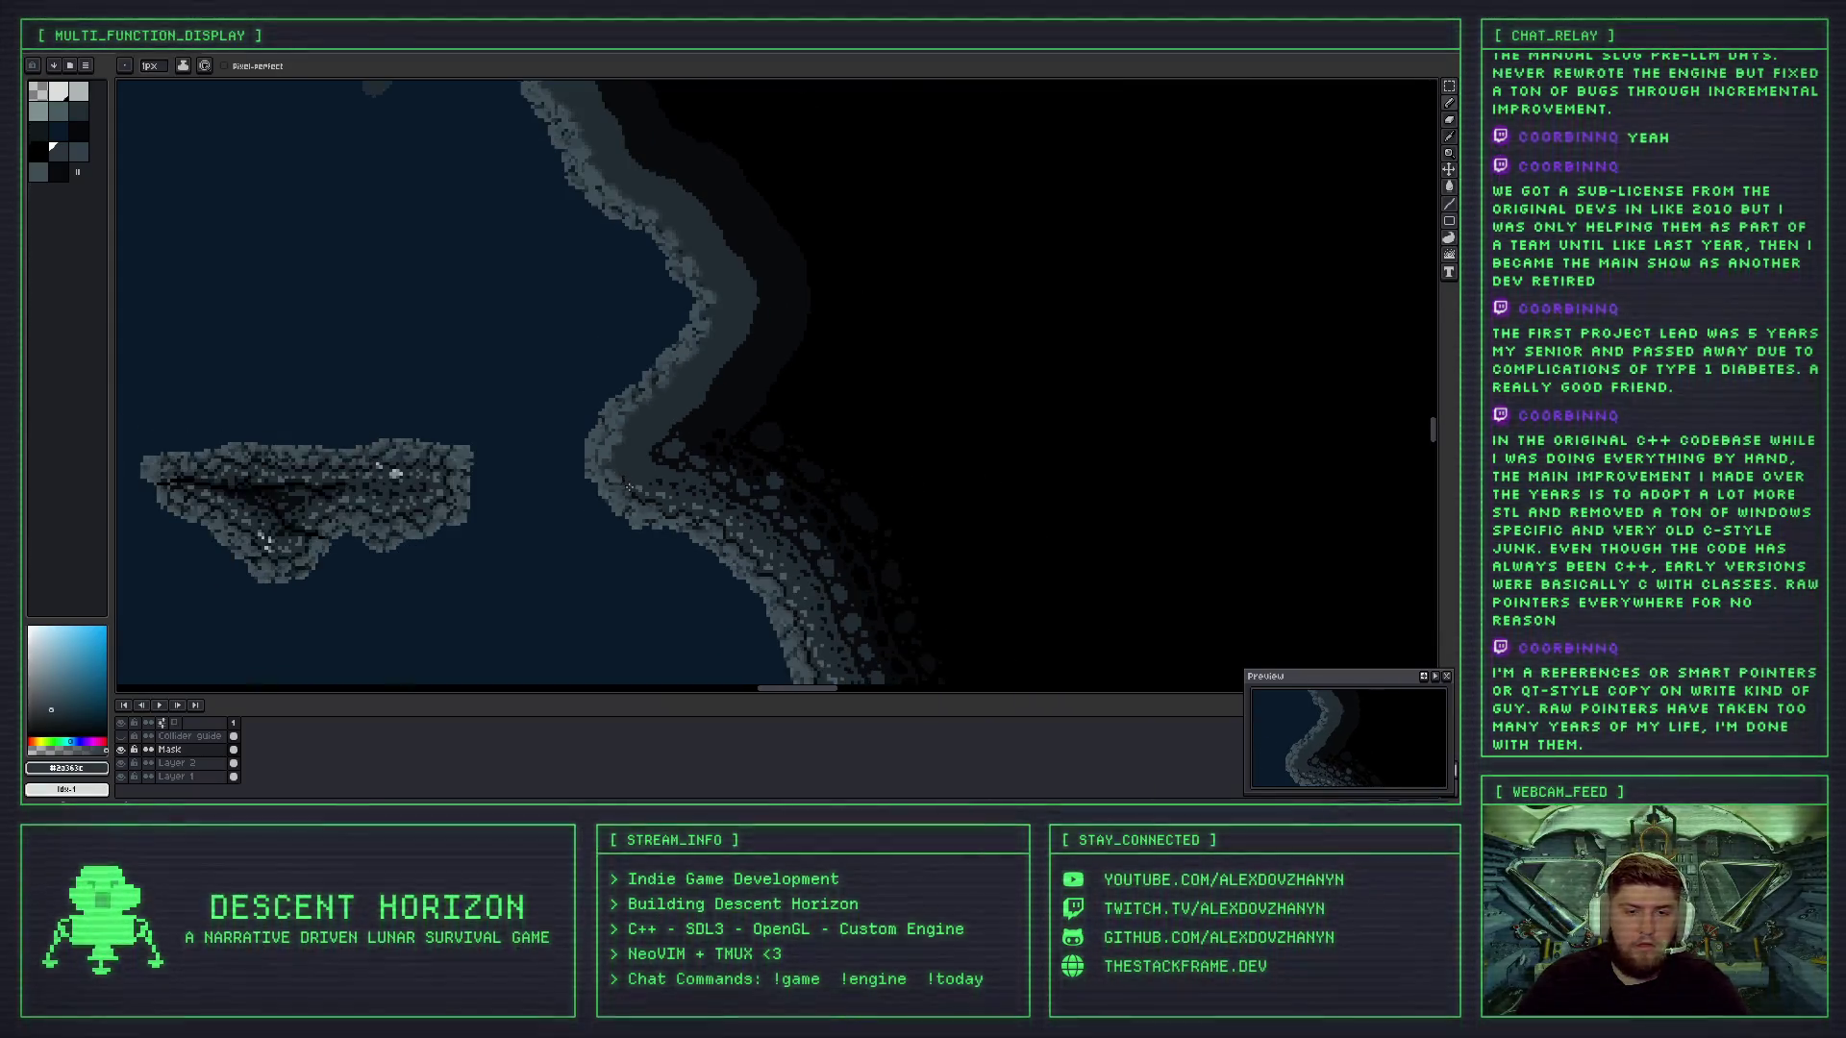
{"action": "key", "text": "ctrl+z"}
{"action": "key", "text": "b"}
{"action": "scroll", "coordinate": [581, 420], "scroll_direction": "up", "scroll_amount": 2}
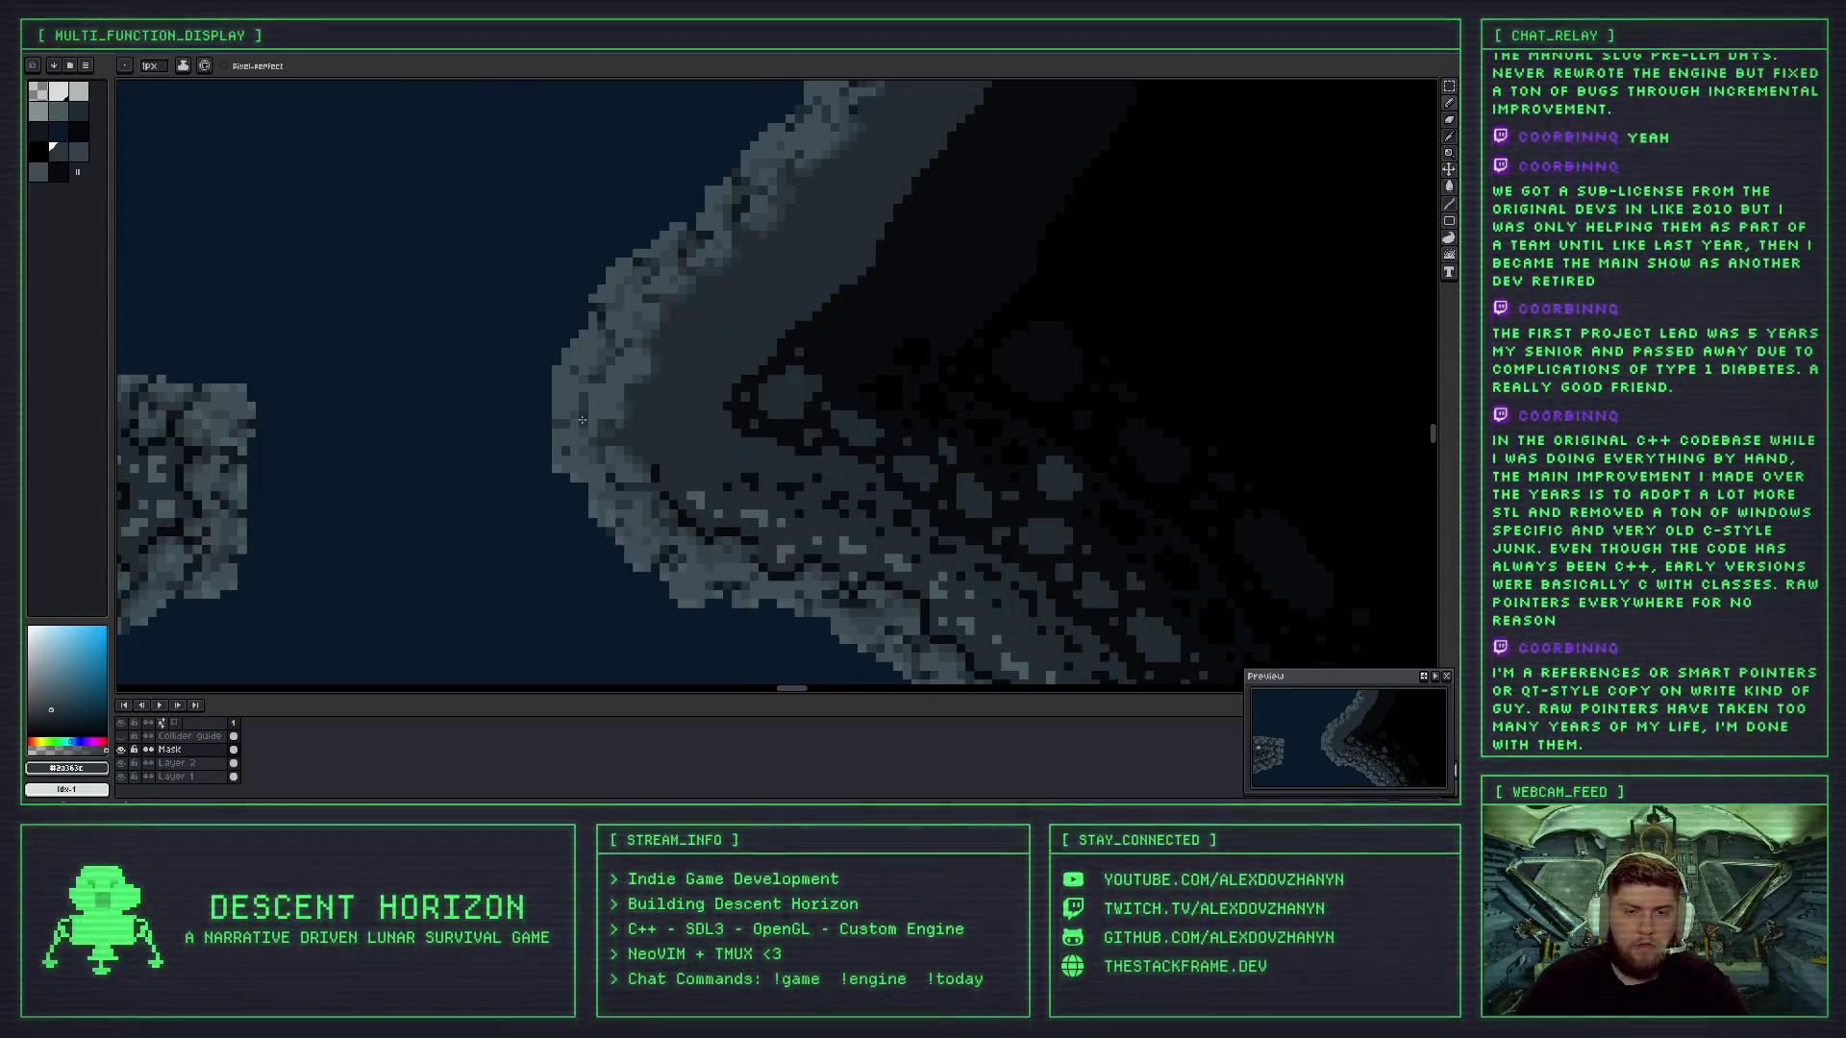
{"action": "scroll", "coordinate": [578, 454], "scroll_direction": "up", "scroll_amount": 2}
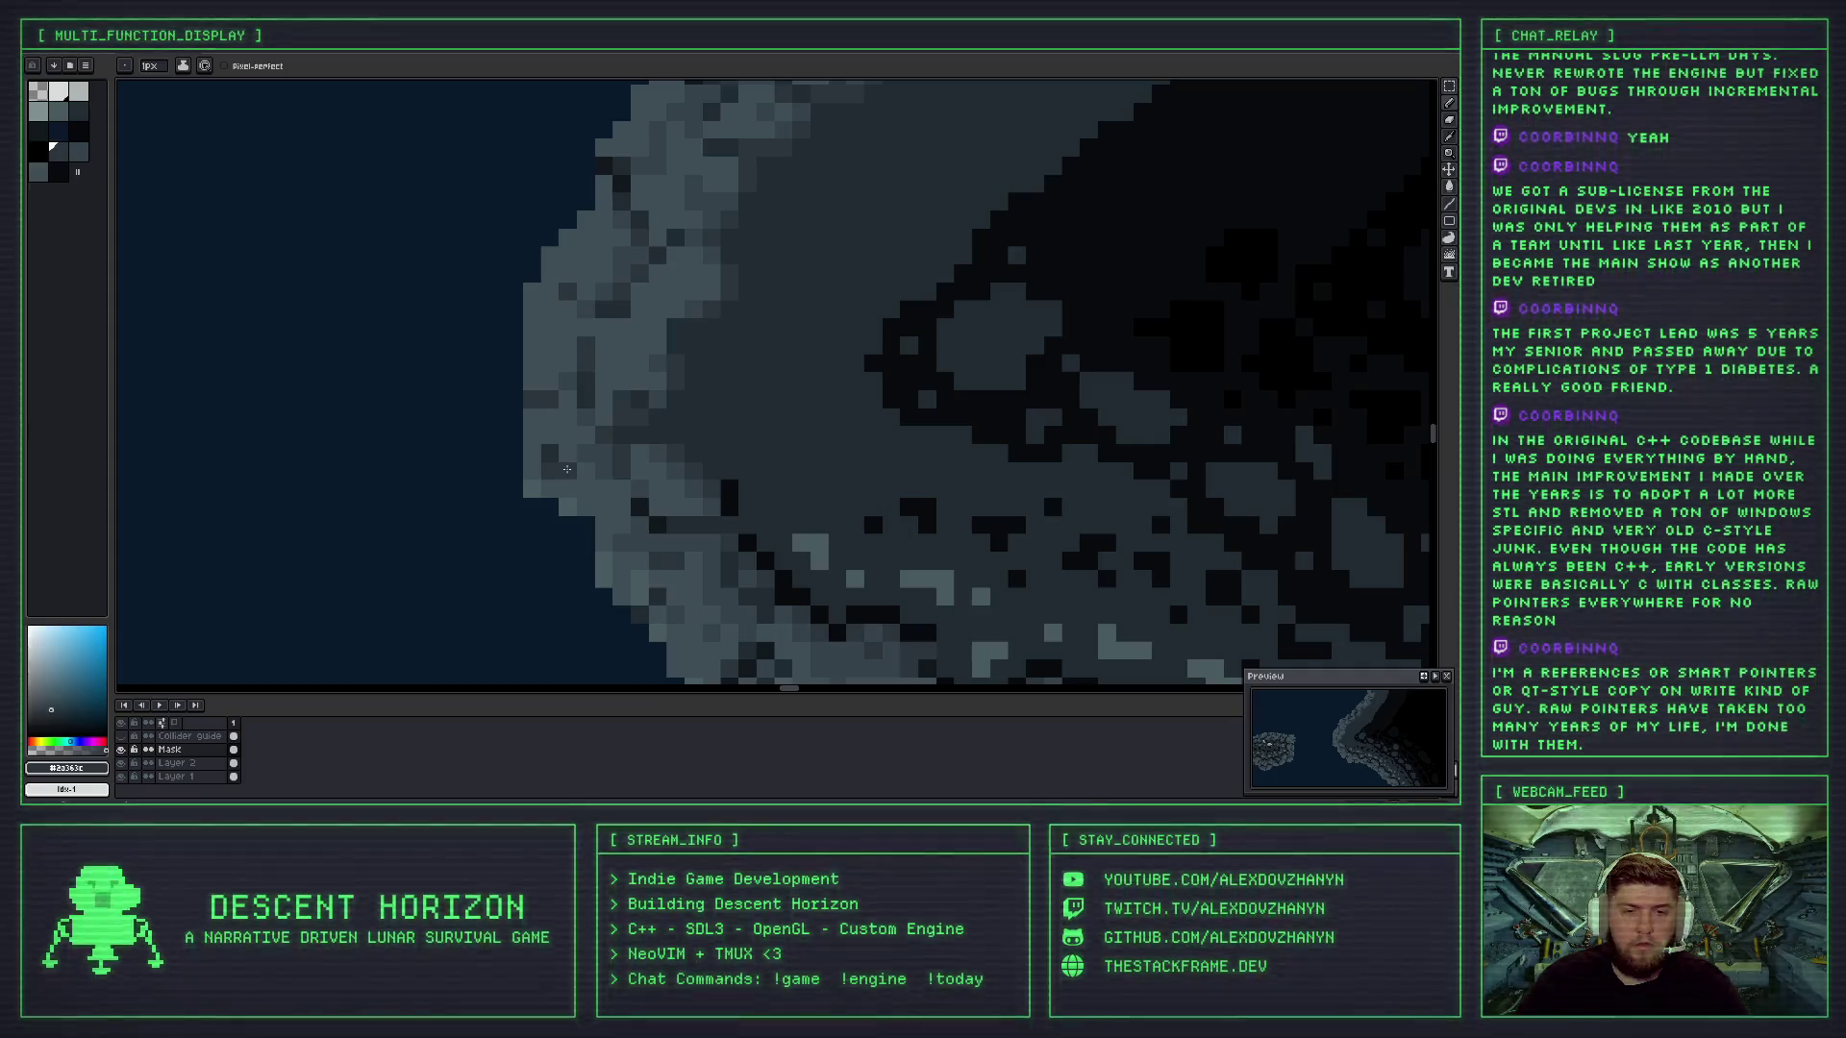
{"action": "scroll", "coordinate": [569, 476], "scroll_direction": "down", "scroll_amount": 4}
{"action": "key", "text": "ctrl+z"}
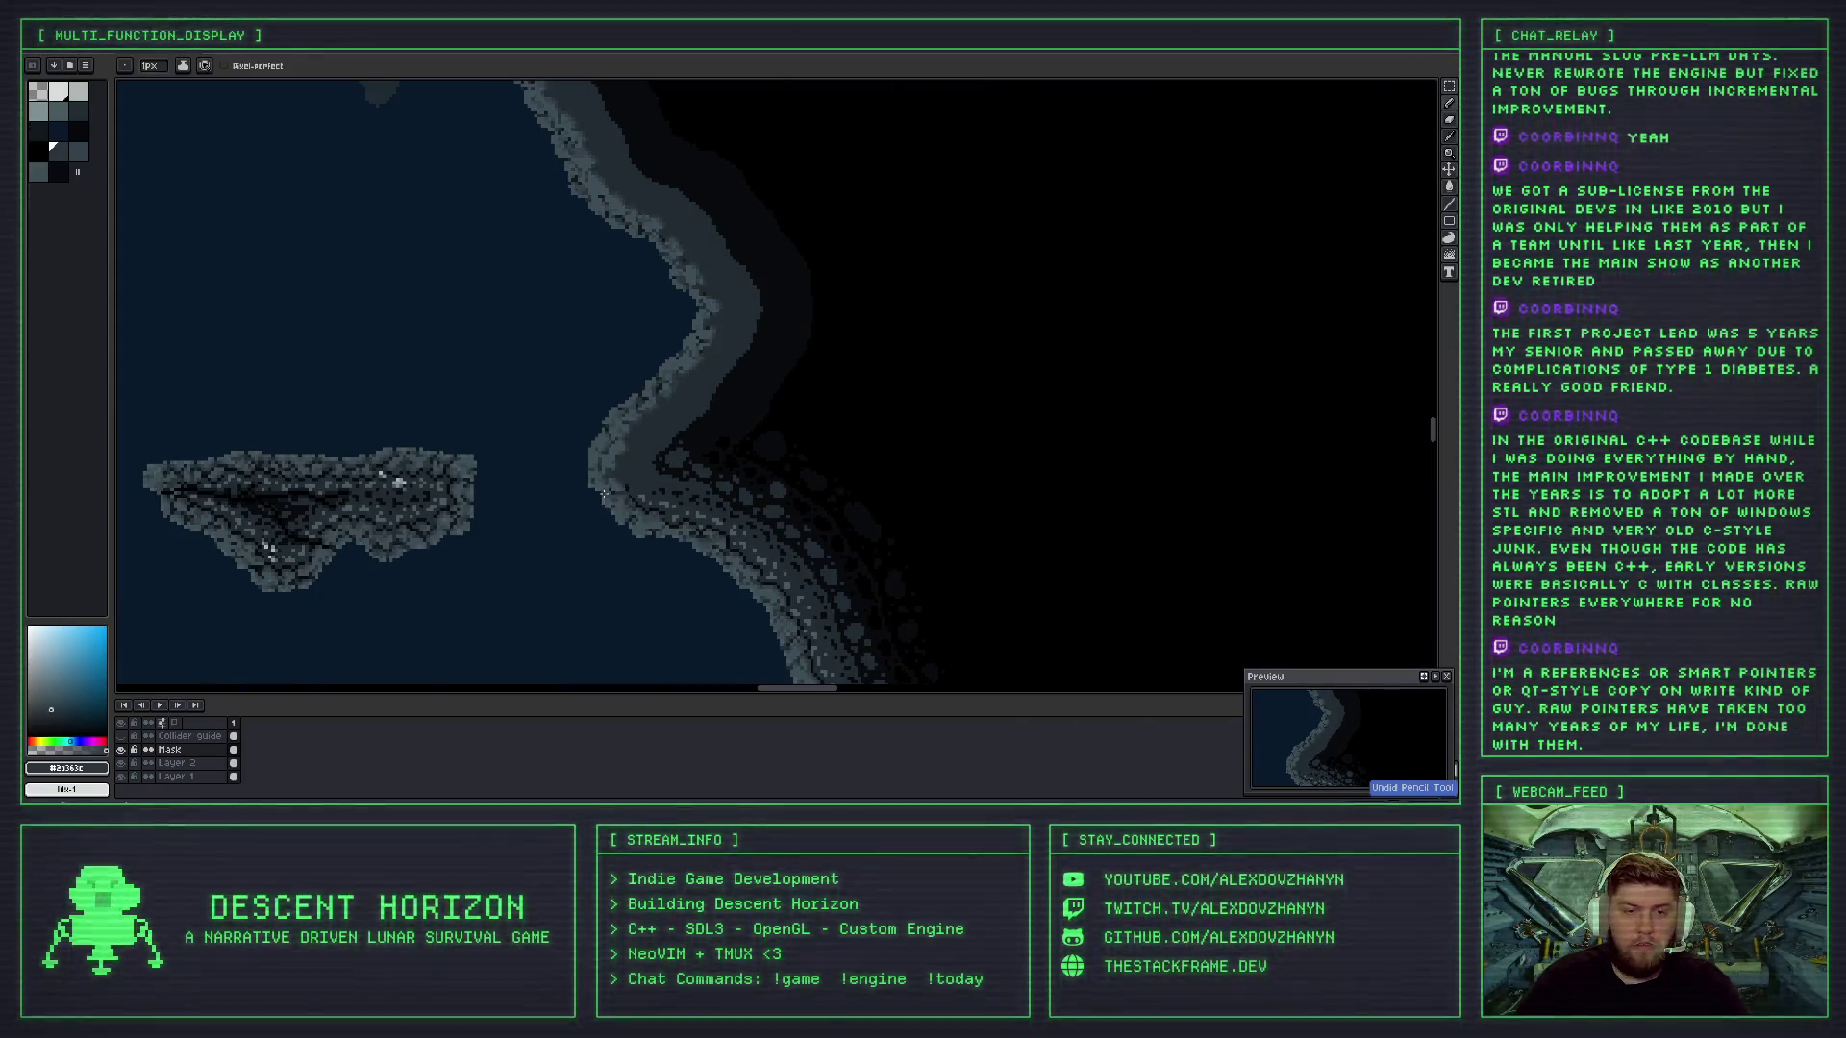
- Switch to the next lighter wall shade and move the view along the wall edge
{"action": "scroll", "coordinate": [586, 470], "scroll_direction": "up", "scroll_amount": 2}
{"action": "scroll", "coordinate": [585, 470], "scroll_direction": "down", "scroll_amount": 2}
{"action": "scroll", "coordinate": [586, 468], "scroll_direction": "up", "scroll_amount": 3}
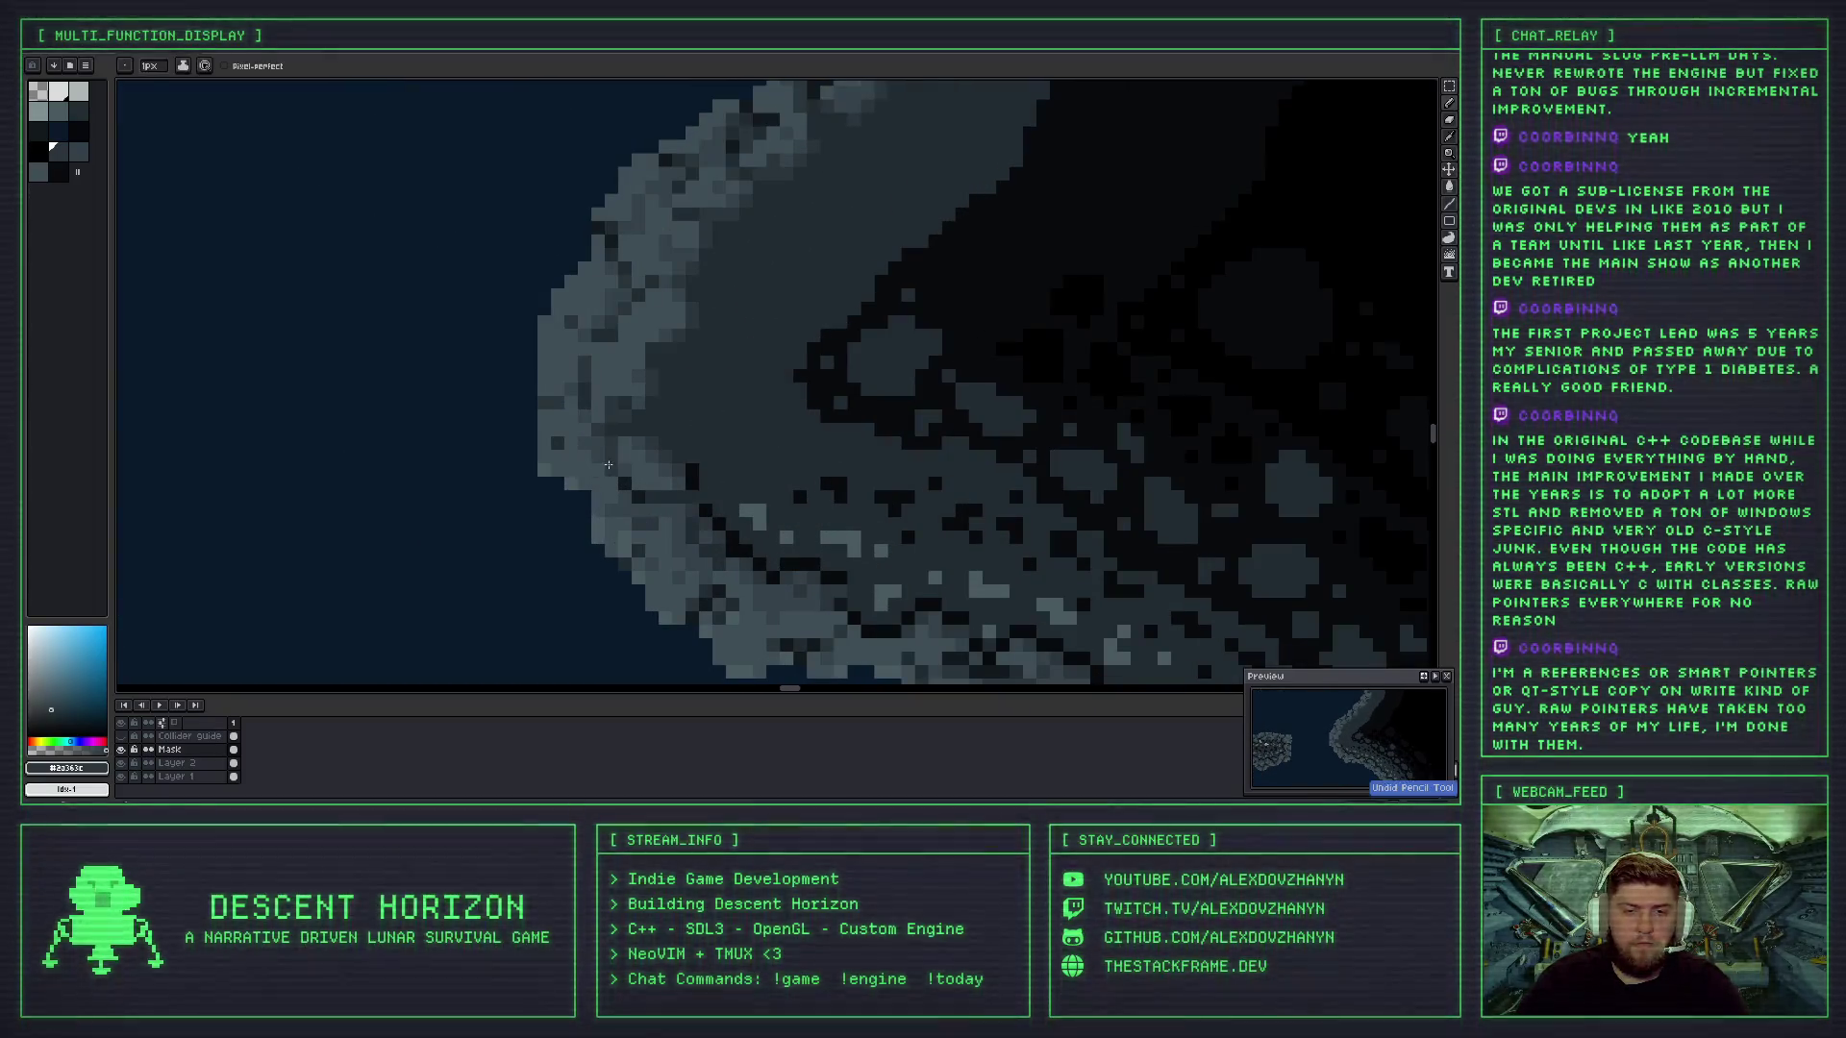
{"action": "scroll", "coordinate": [594, 463], "scroll_direction": "down", "scroll_amount": 2}
{"action": "left_click", "coordinate": [590, 450], "text": "alt"}
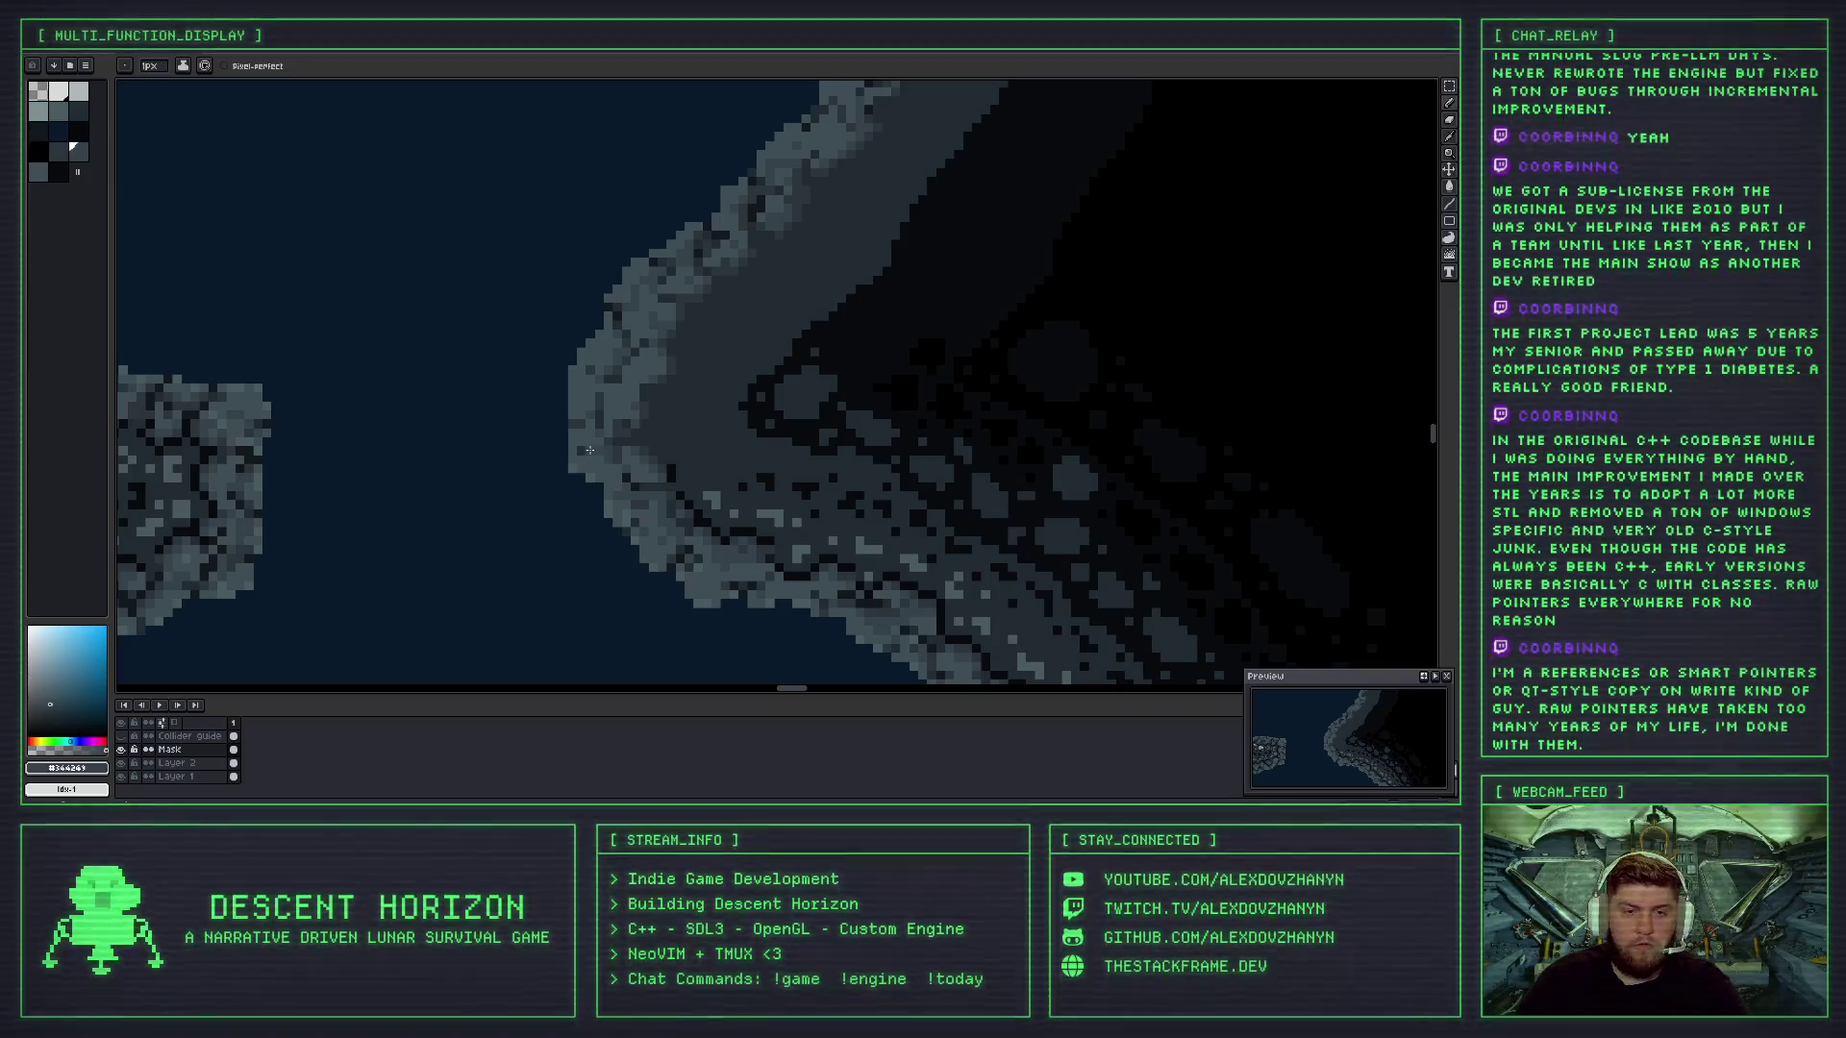
{"action": "scroll", "coordinate": [600, 487], "scroll_direction": "down", "scroll_amount": 2}
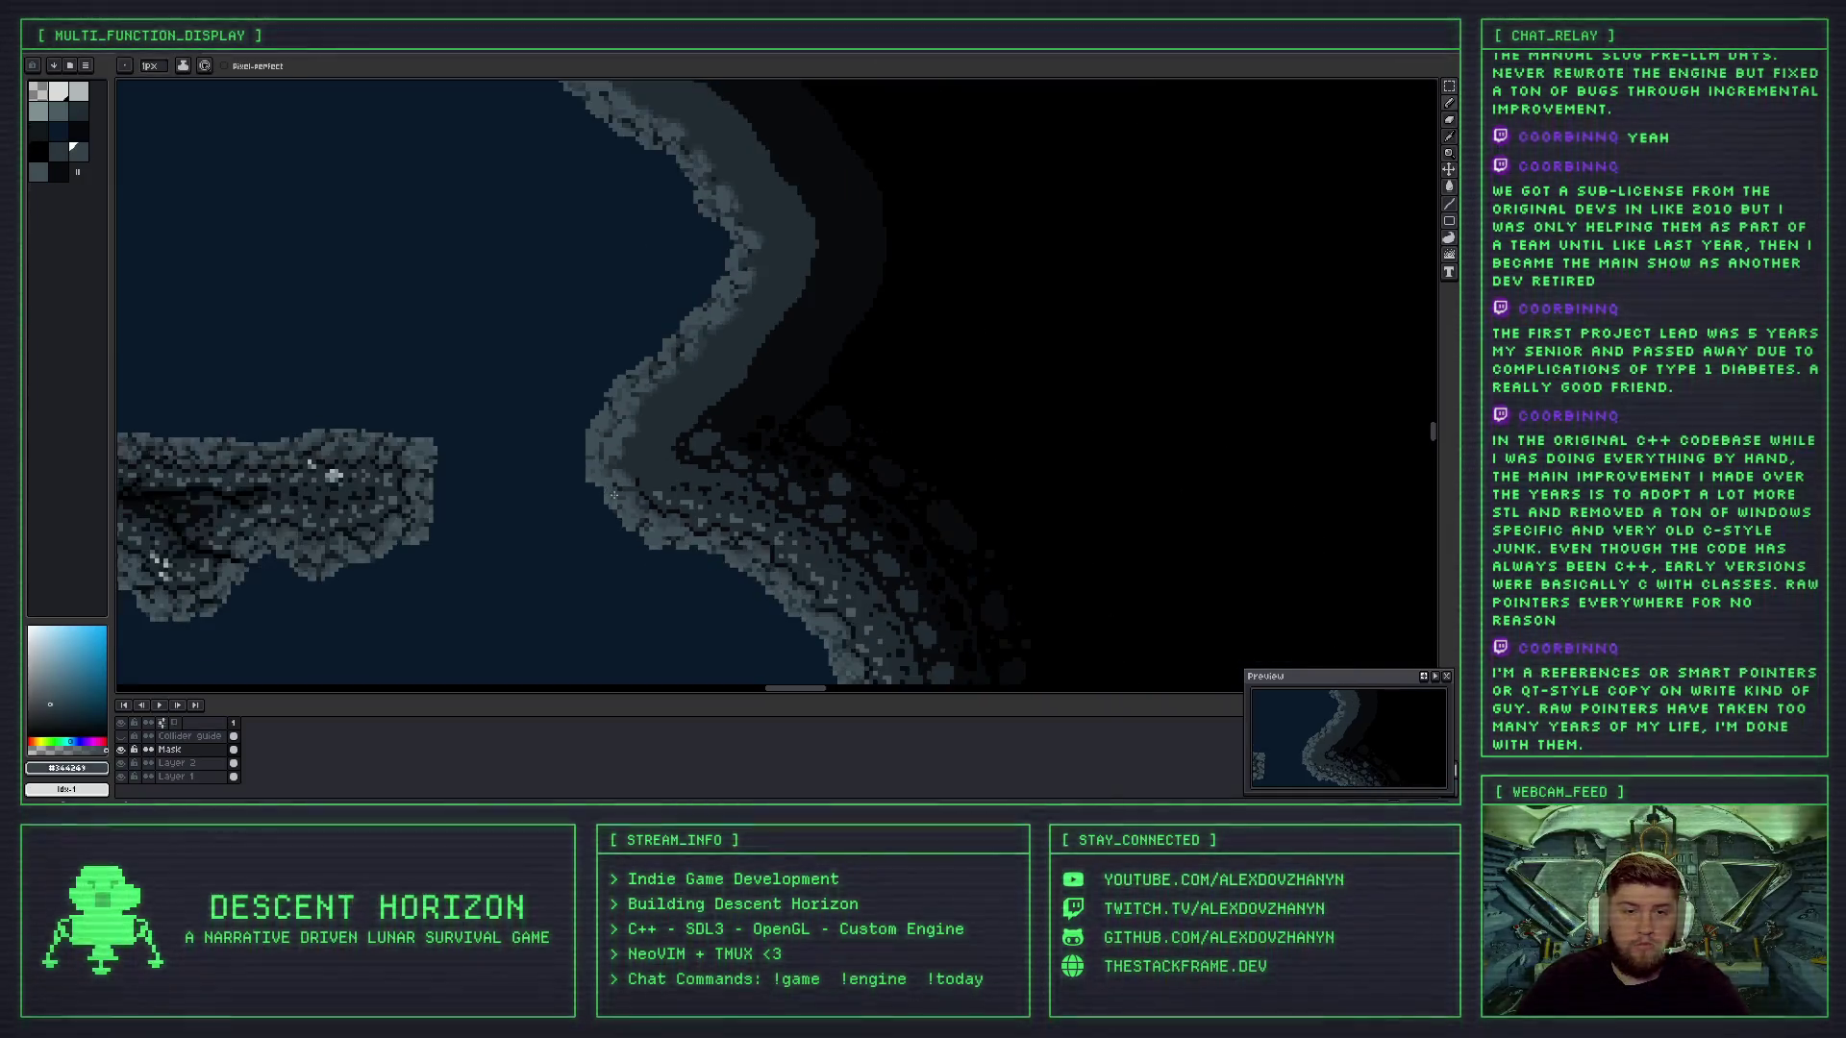
{"action": "scroll", "coordinate": [610, 478], "scroll_direction": "up", "scroll_amount": 1}
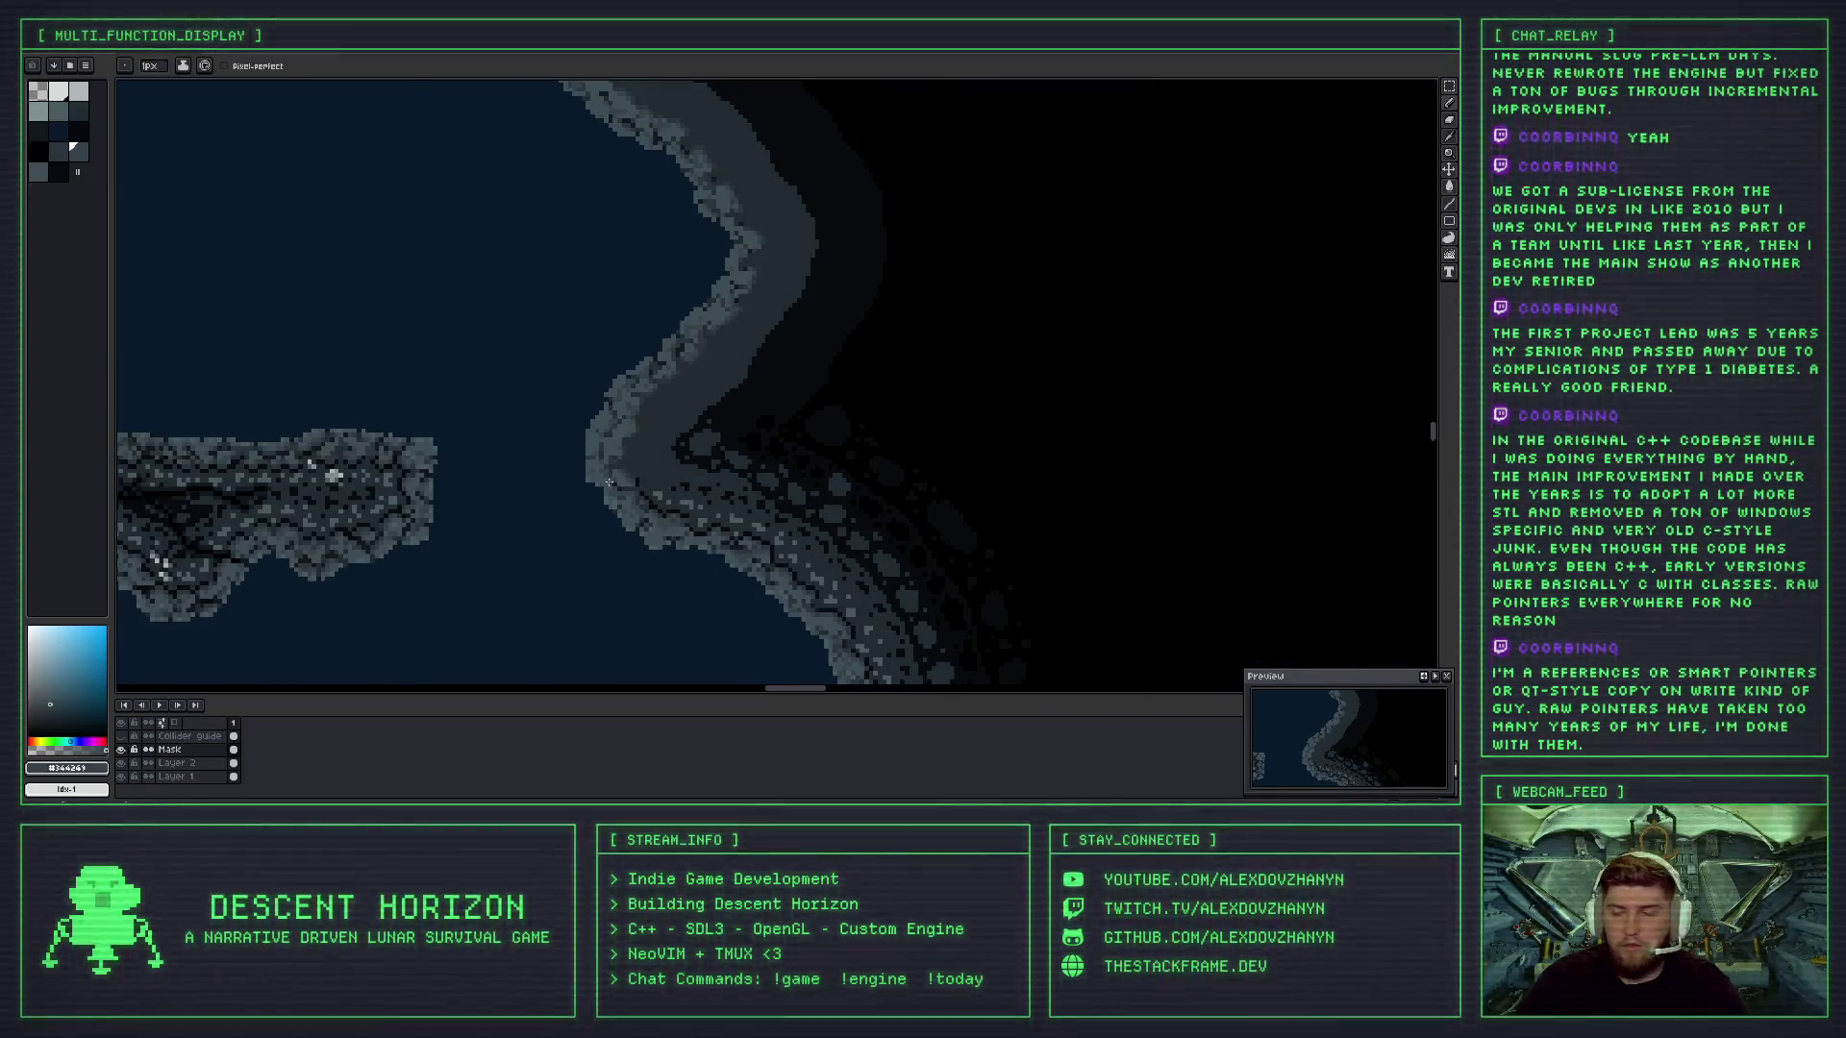
{"action": "scroll", "coordinate": [610, 478], "scroll_direction": "up", "scroll_amount": 1}
{"action": "left_click_drag", "start_coordinate": [611, 478], "coordinate": [611, 415]}
{"action": "scroll", "coordinate": [624, 421], "scroll_direction": "down", "scroll_amount": 1}
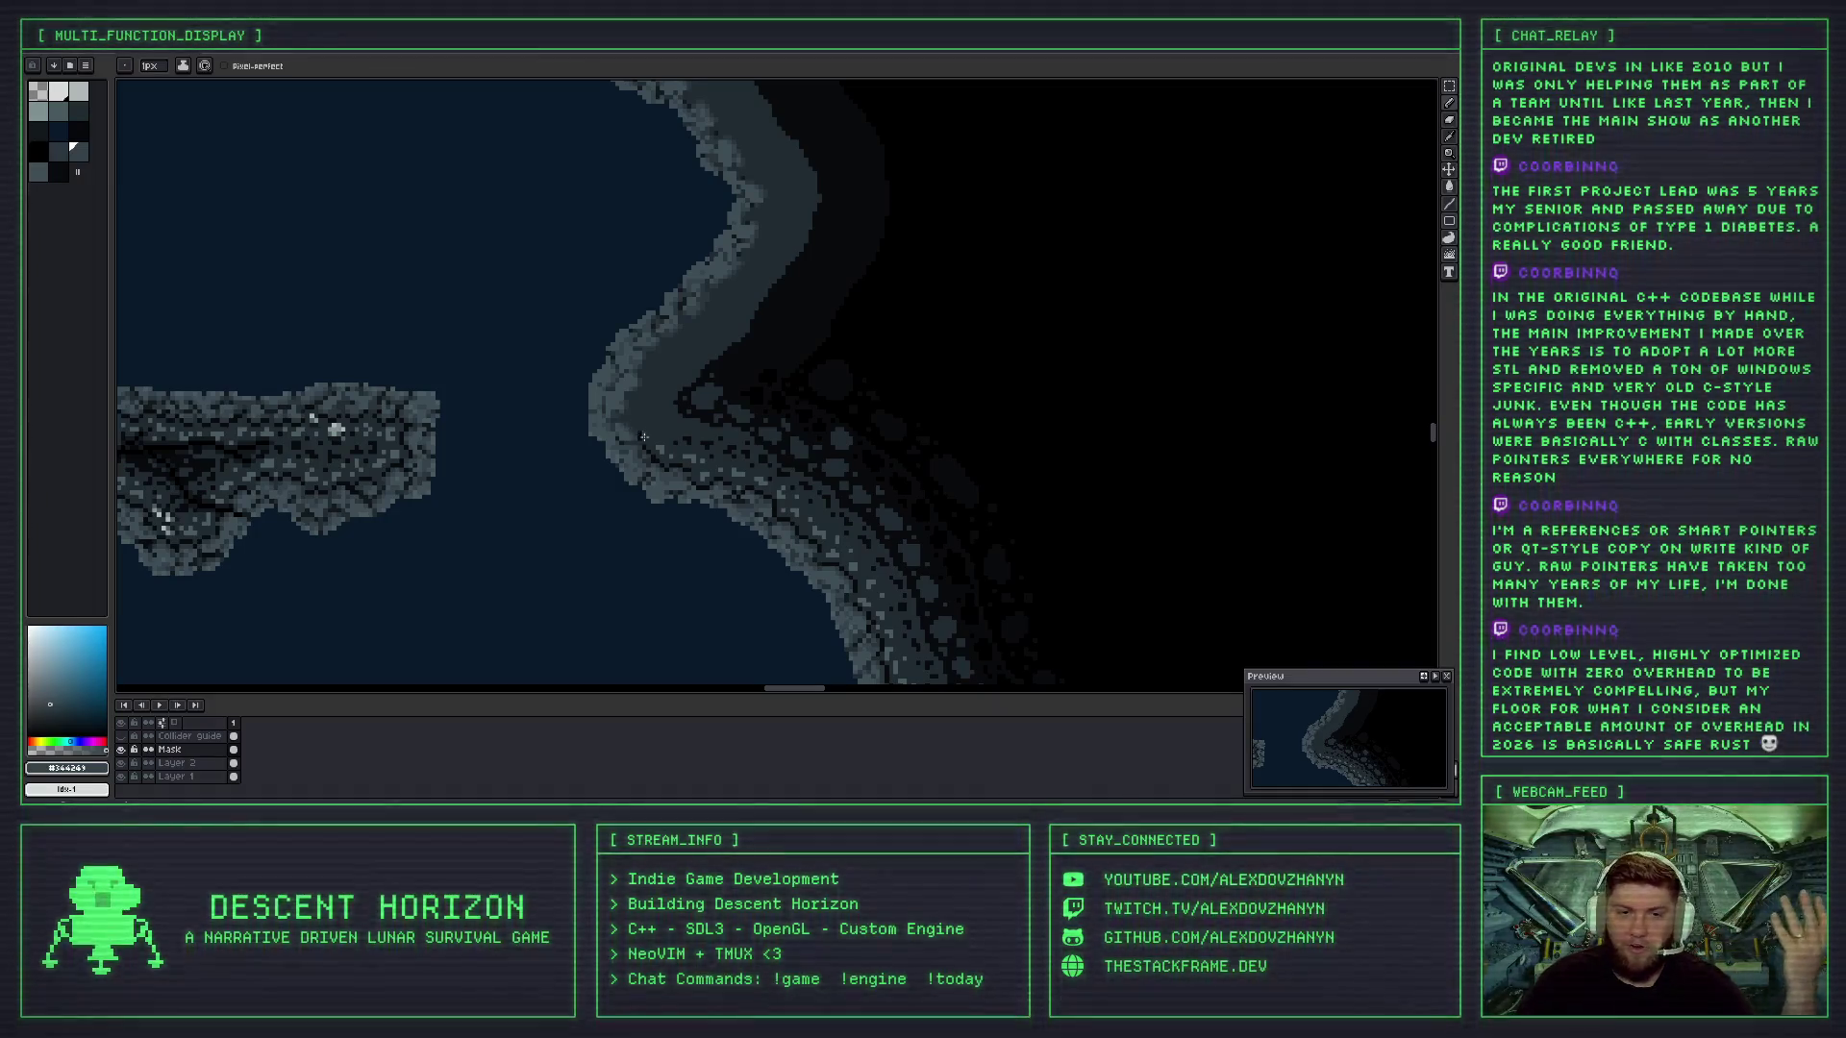
{"action": "scroll", "coordinate": [625, 420], "scroll_direction": "up", "scroll_amount": 1}
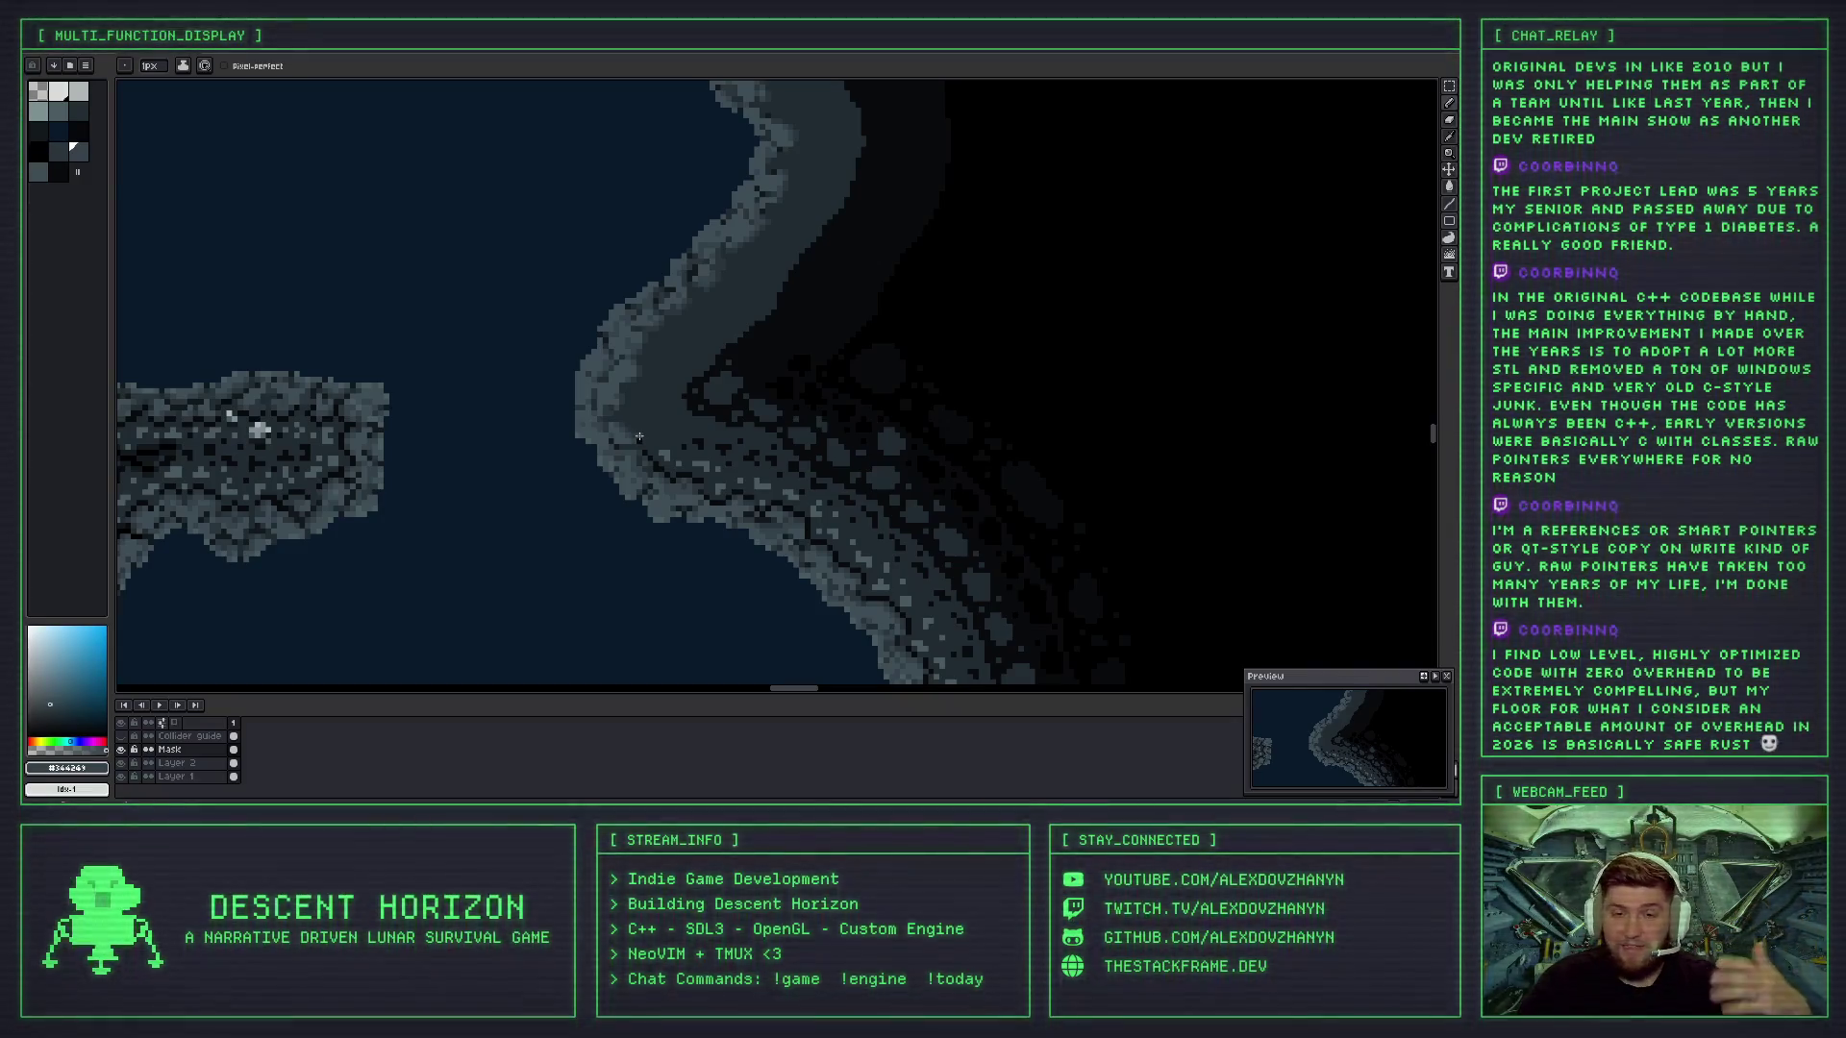
{"action": "scroll", "coordinate": [639, 437], "scroll_direction": "up", "scroll_amount": 2}
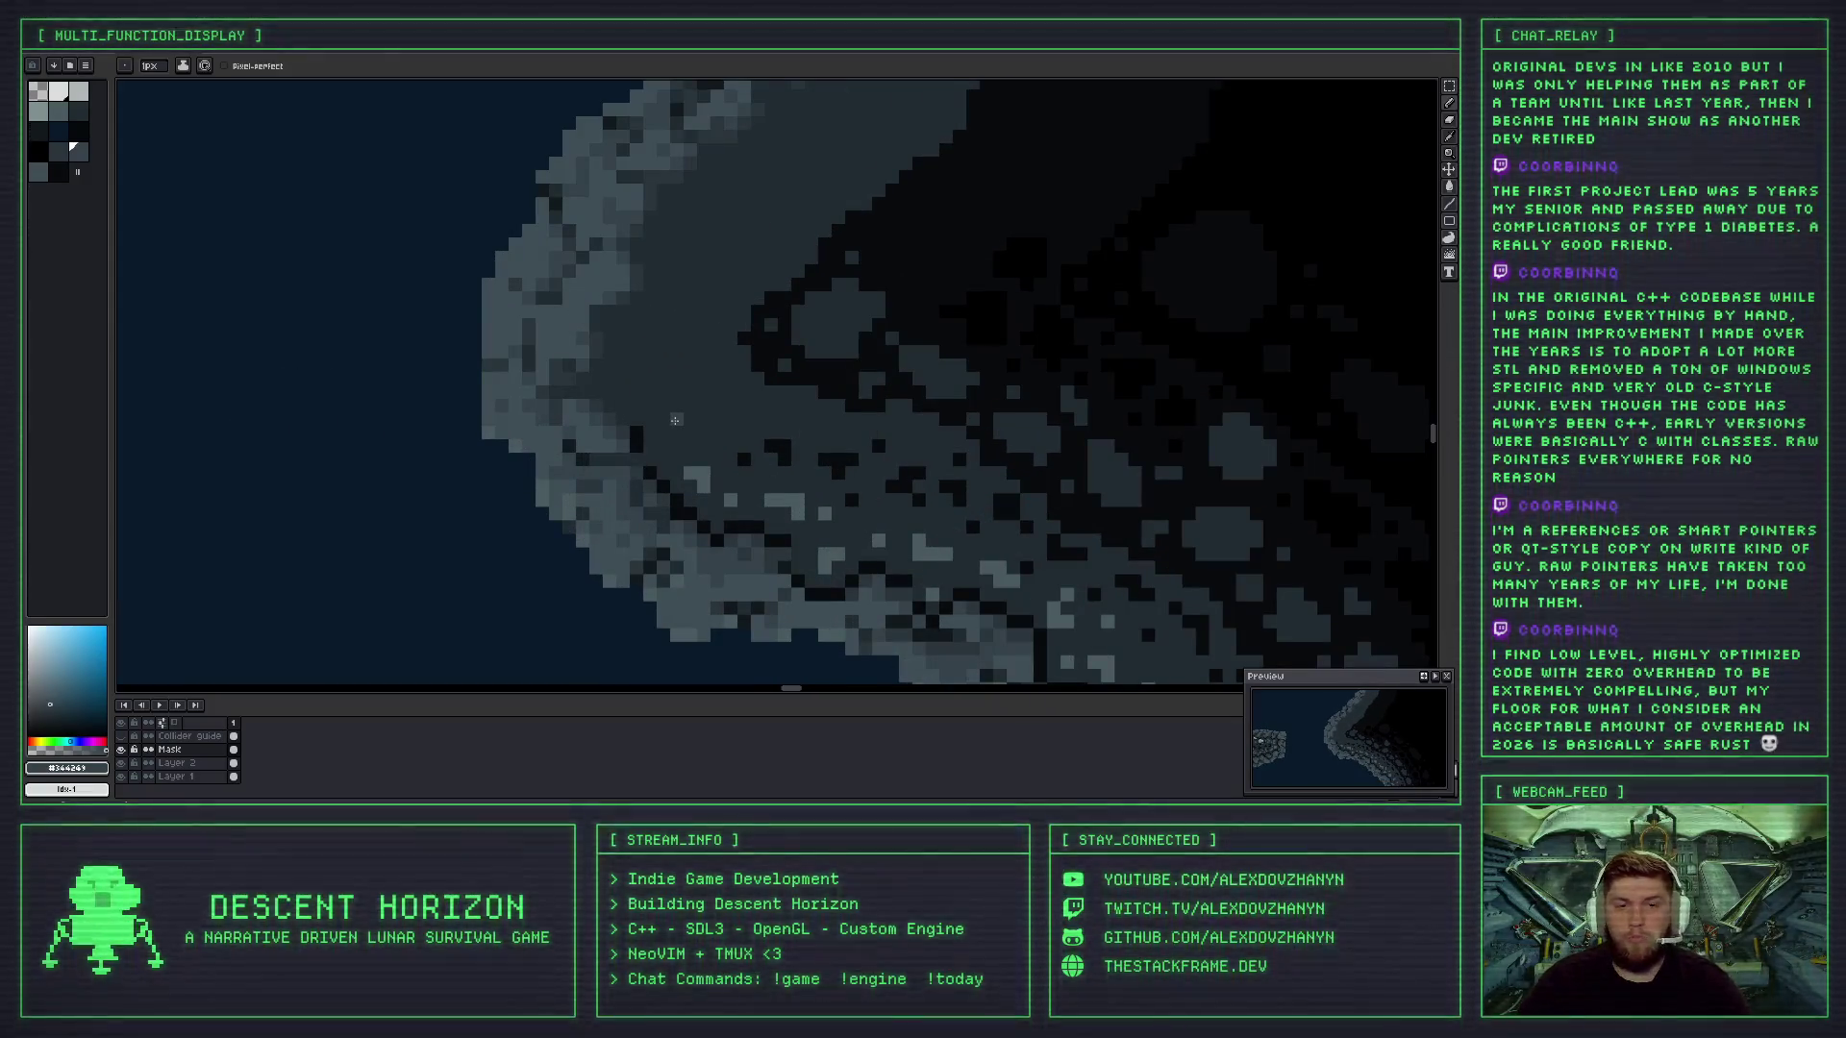
{"action": "scroll", "coordinate": [673, 420], "scroll_direction": "down", "scroll_amount": 2}
{"action": "scroll", "coordinate": [651, 333], "scroll_direction": "up", "scroll_amount": 3}
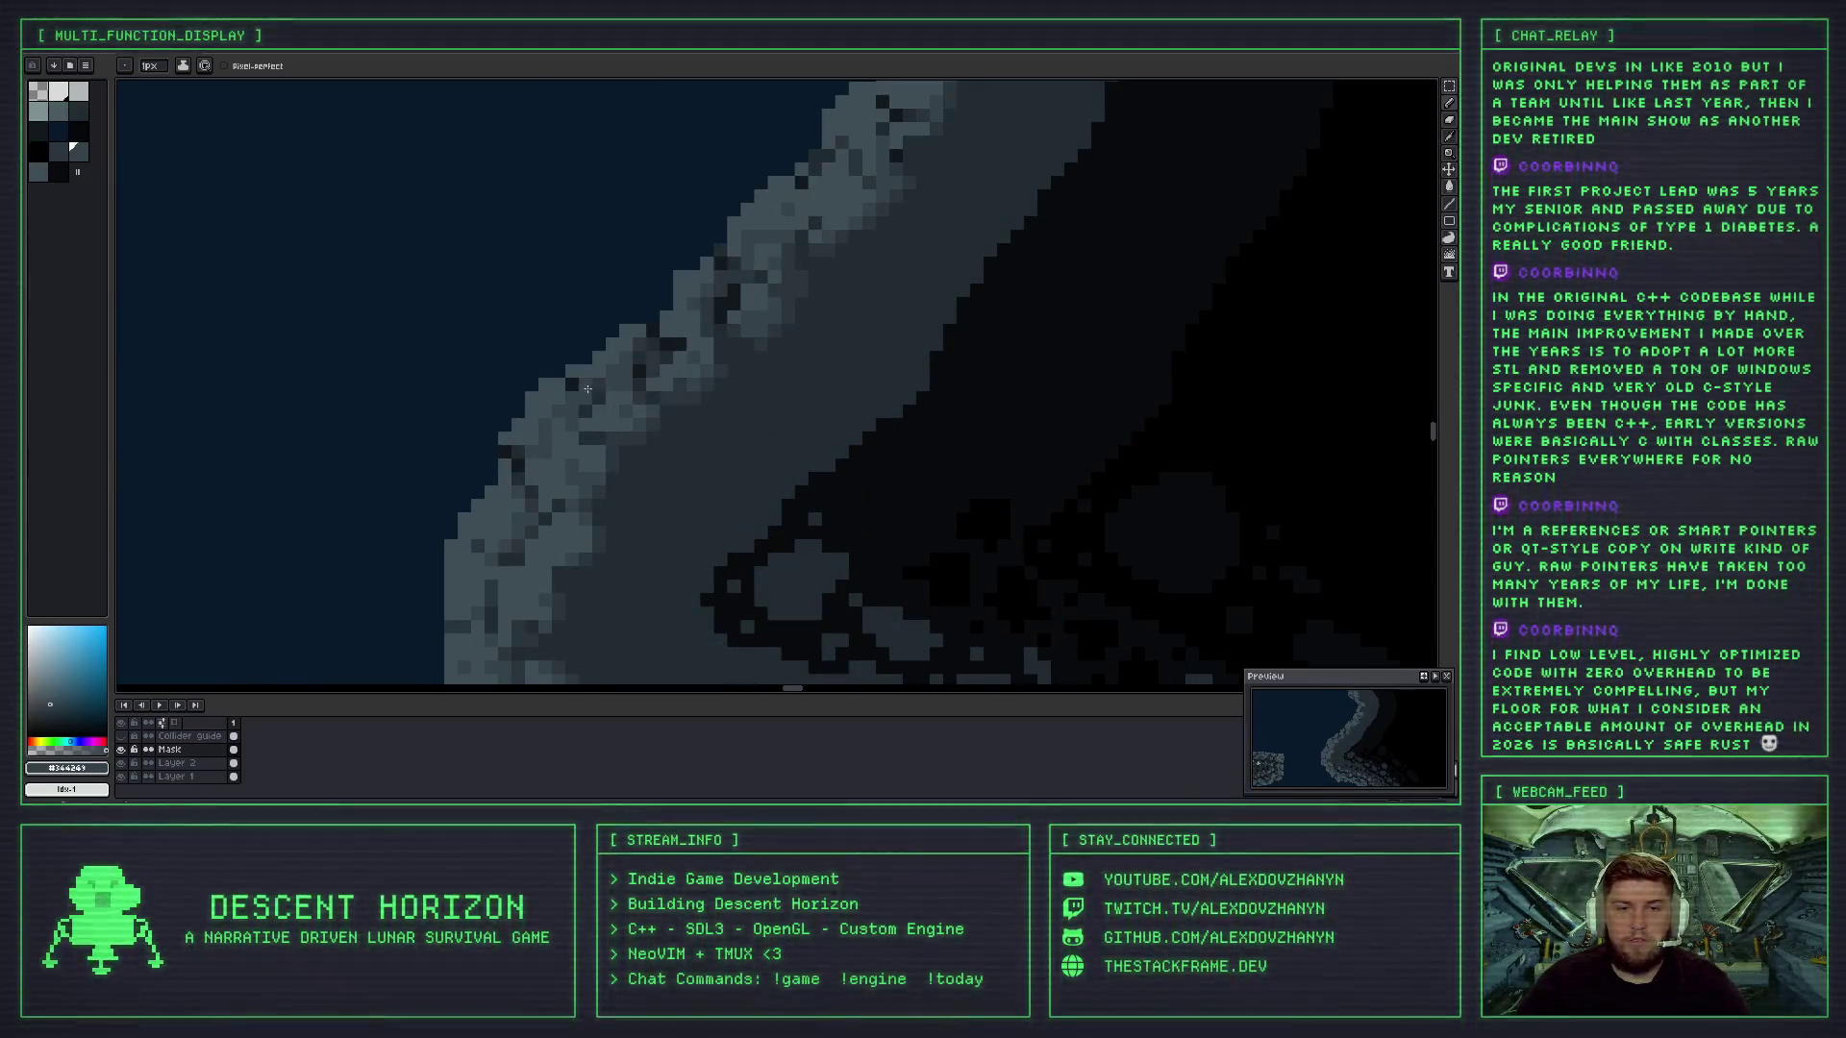
{"action": "scroll", "coordinate": [640, 424], "scroll_direction": "down", "scroll_amount": 2}
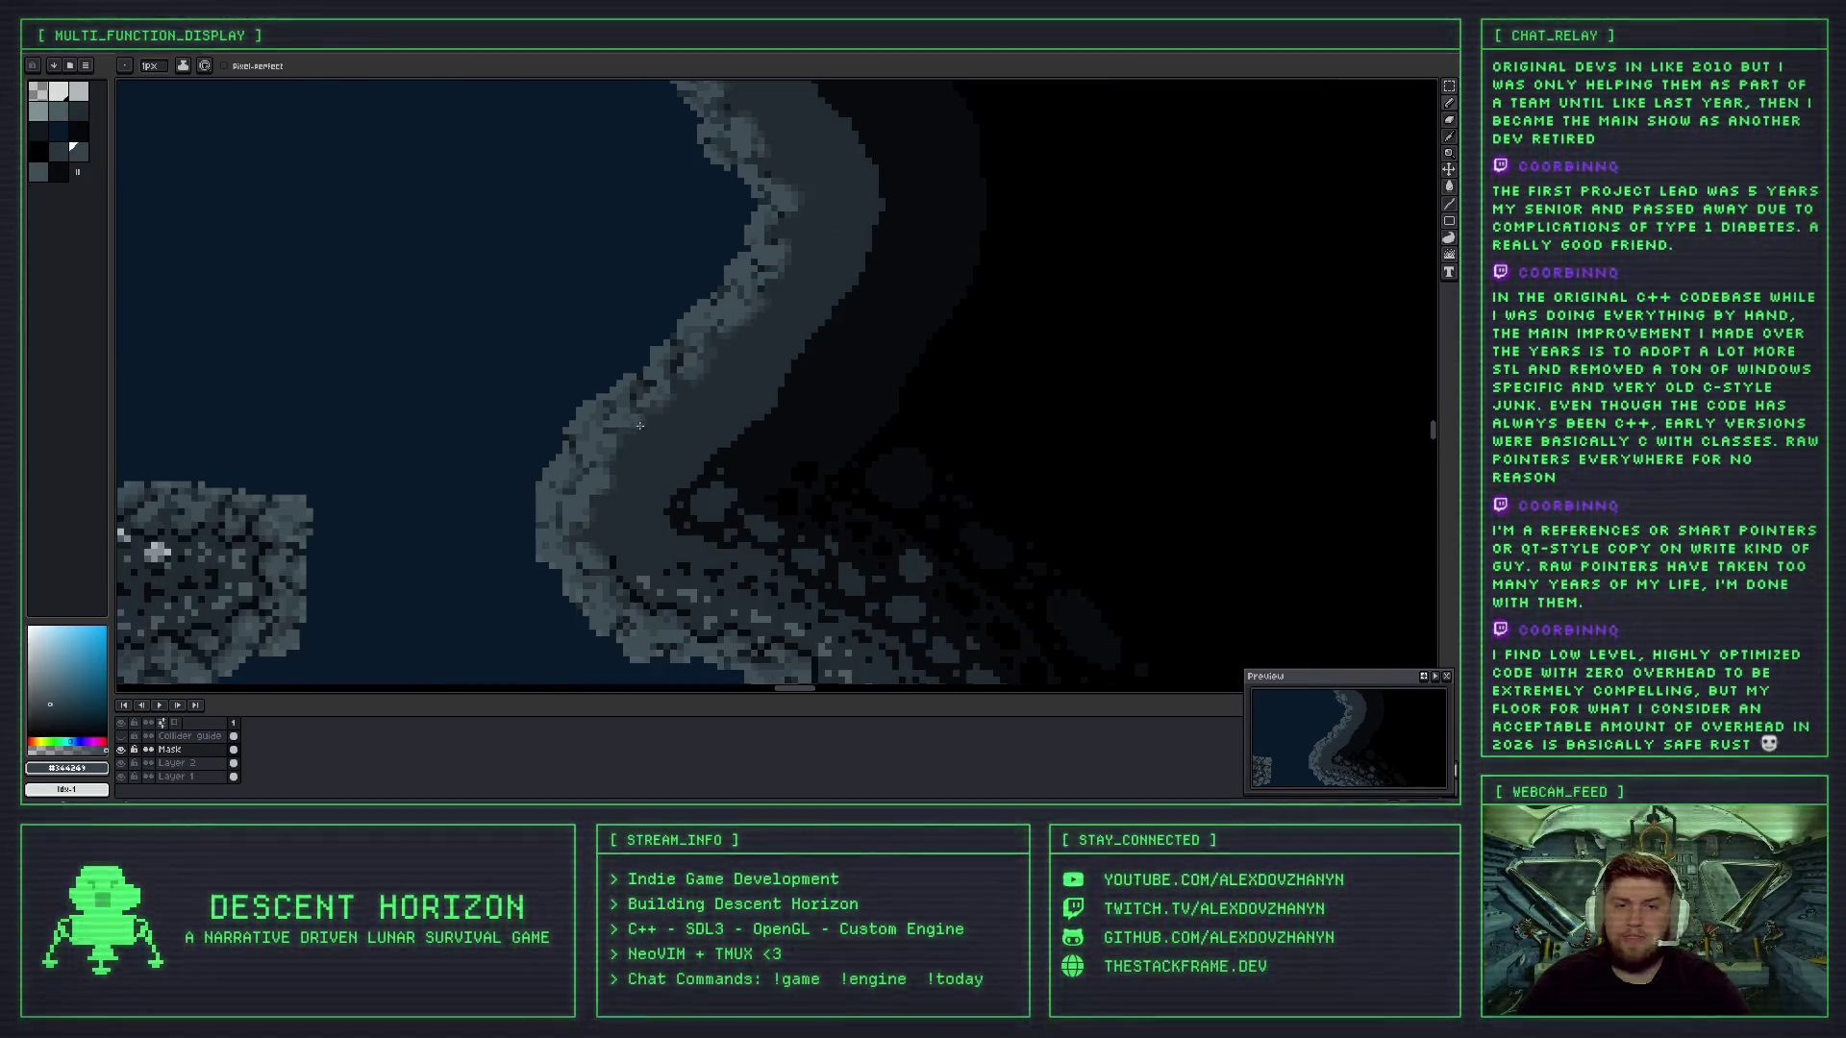
- Sample the light edge shade from the right wall and return to the Pencil
{"action": "scroll", "coordinate": [642, 430], "scroll_direction": "down", "scroll_amount": 2}
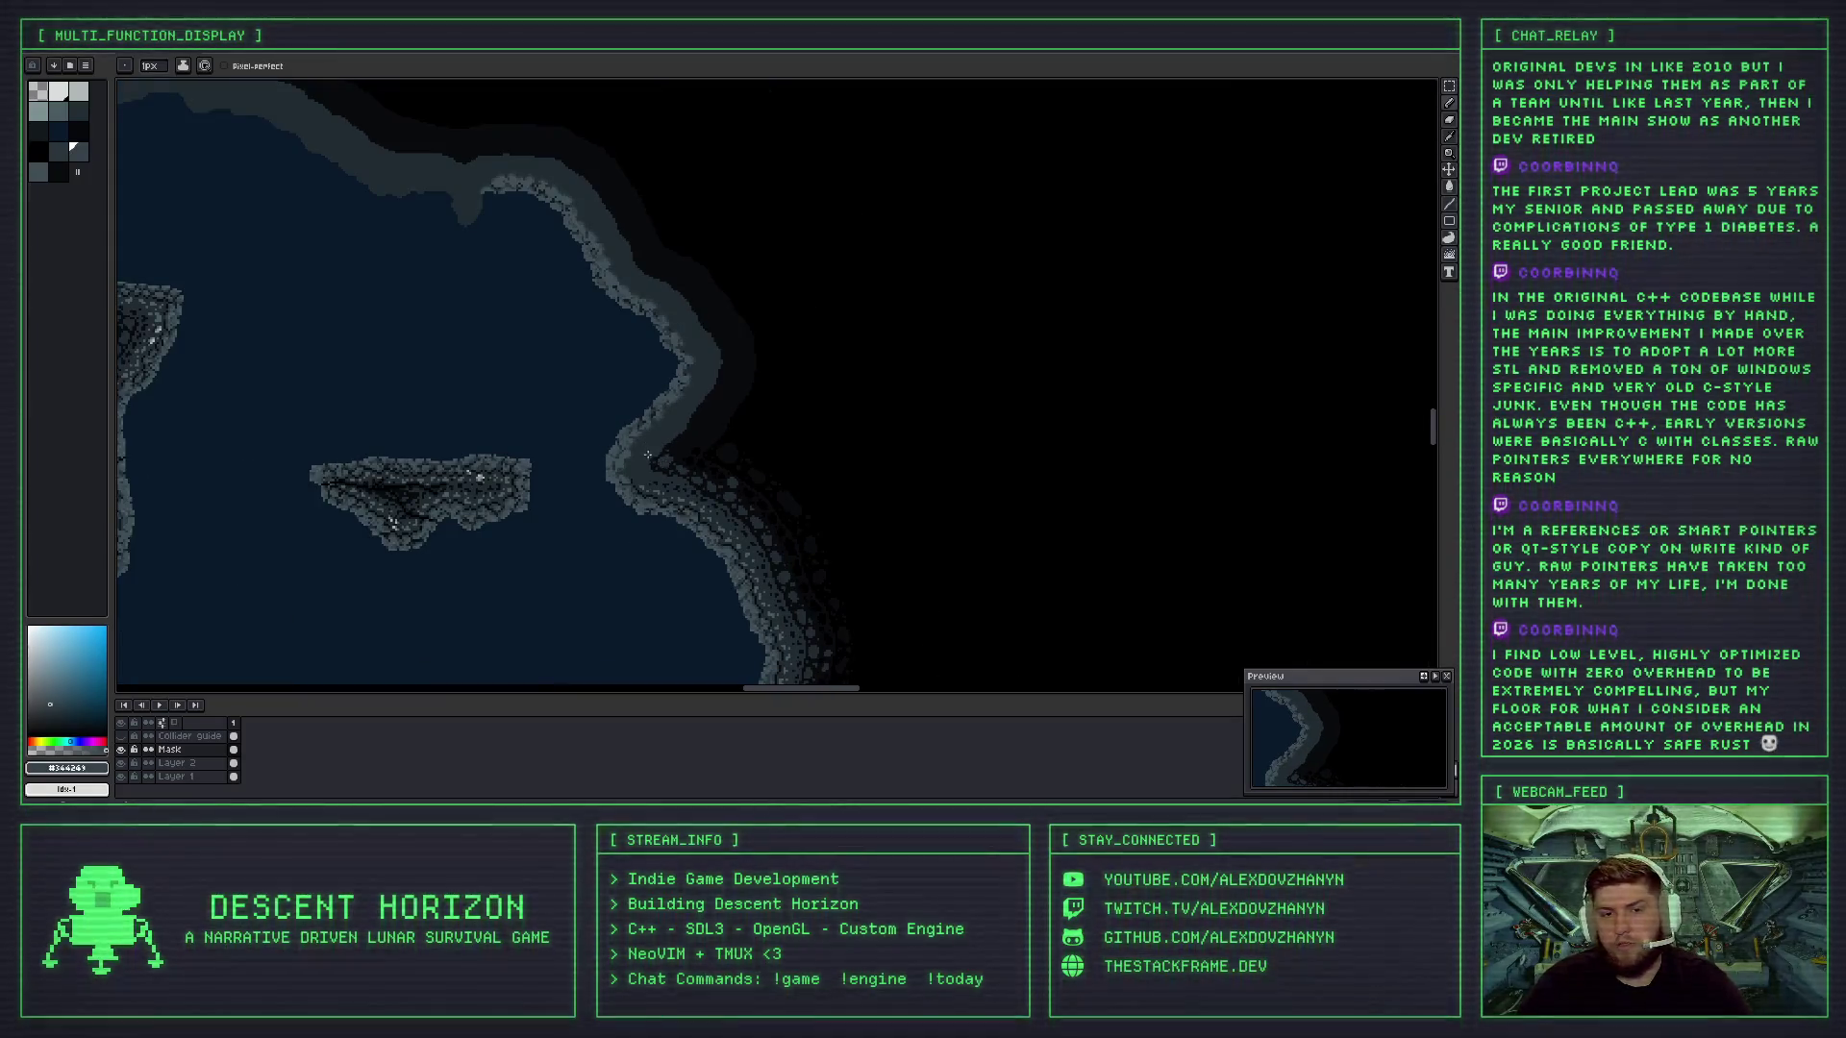
{"action": "scroll", "coordinate": [638, 443], "scroll_direction": "up", "scroll_amount": 5}
{"action": "left_click_drag", "start_coordinate": [687, 396], "coordinate": [704, 392]}
{"action": "key", "text": "i"}
{"action": "left_click", "coordinate": [704, 372]}
{"action": "key", "text": "b"}
{"action": "scroll", "coordinate": [701, 383], "scroll_direction": "down", "scroll_amount": 5}
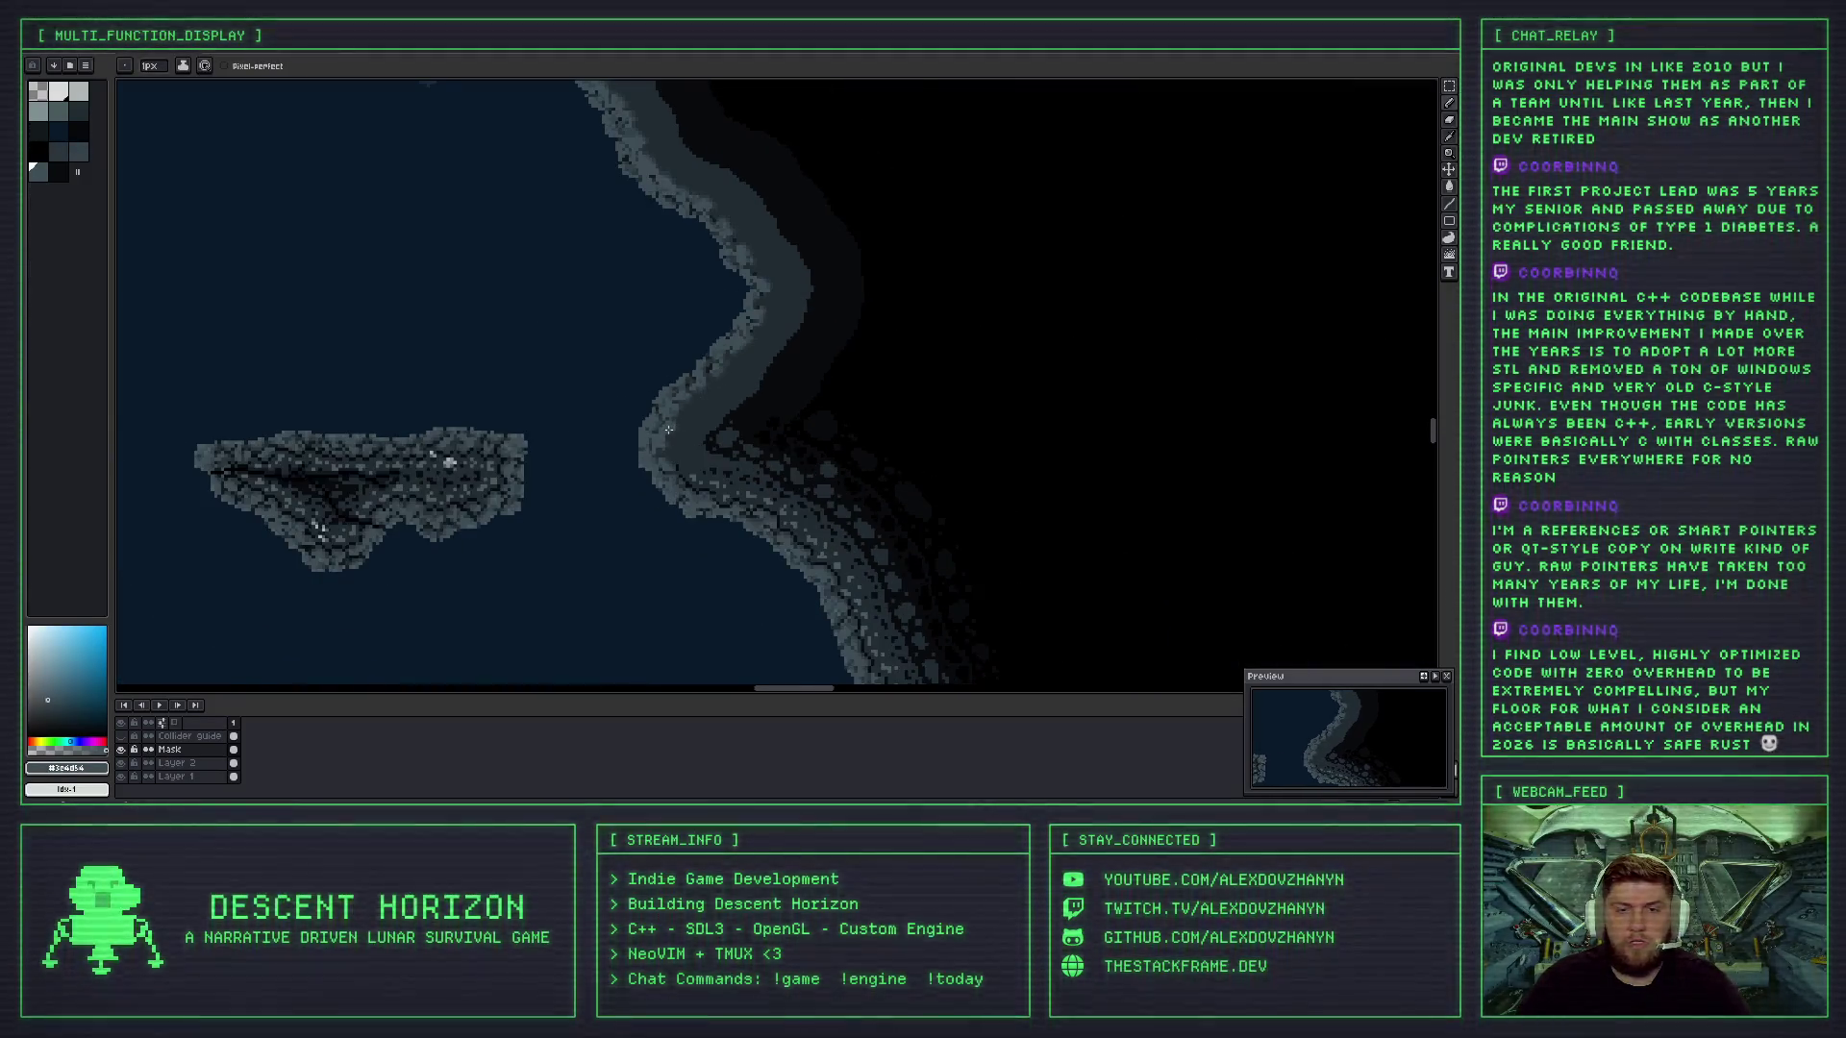
{"action": "scroll", "coordinate": [697, 389], "scroll_direction": "up", "scroll_amount": 5}
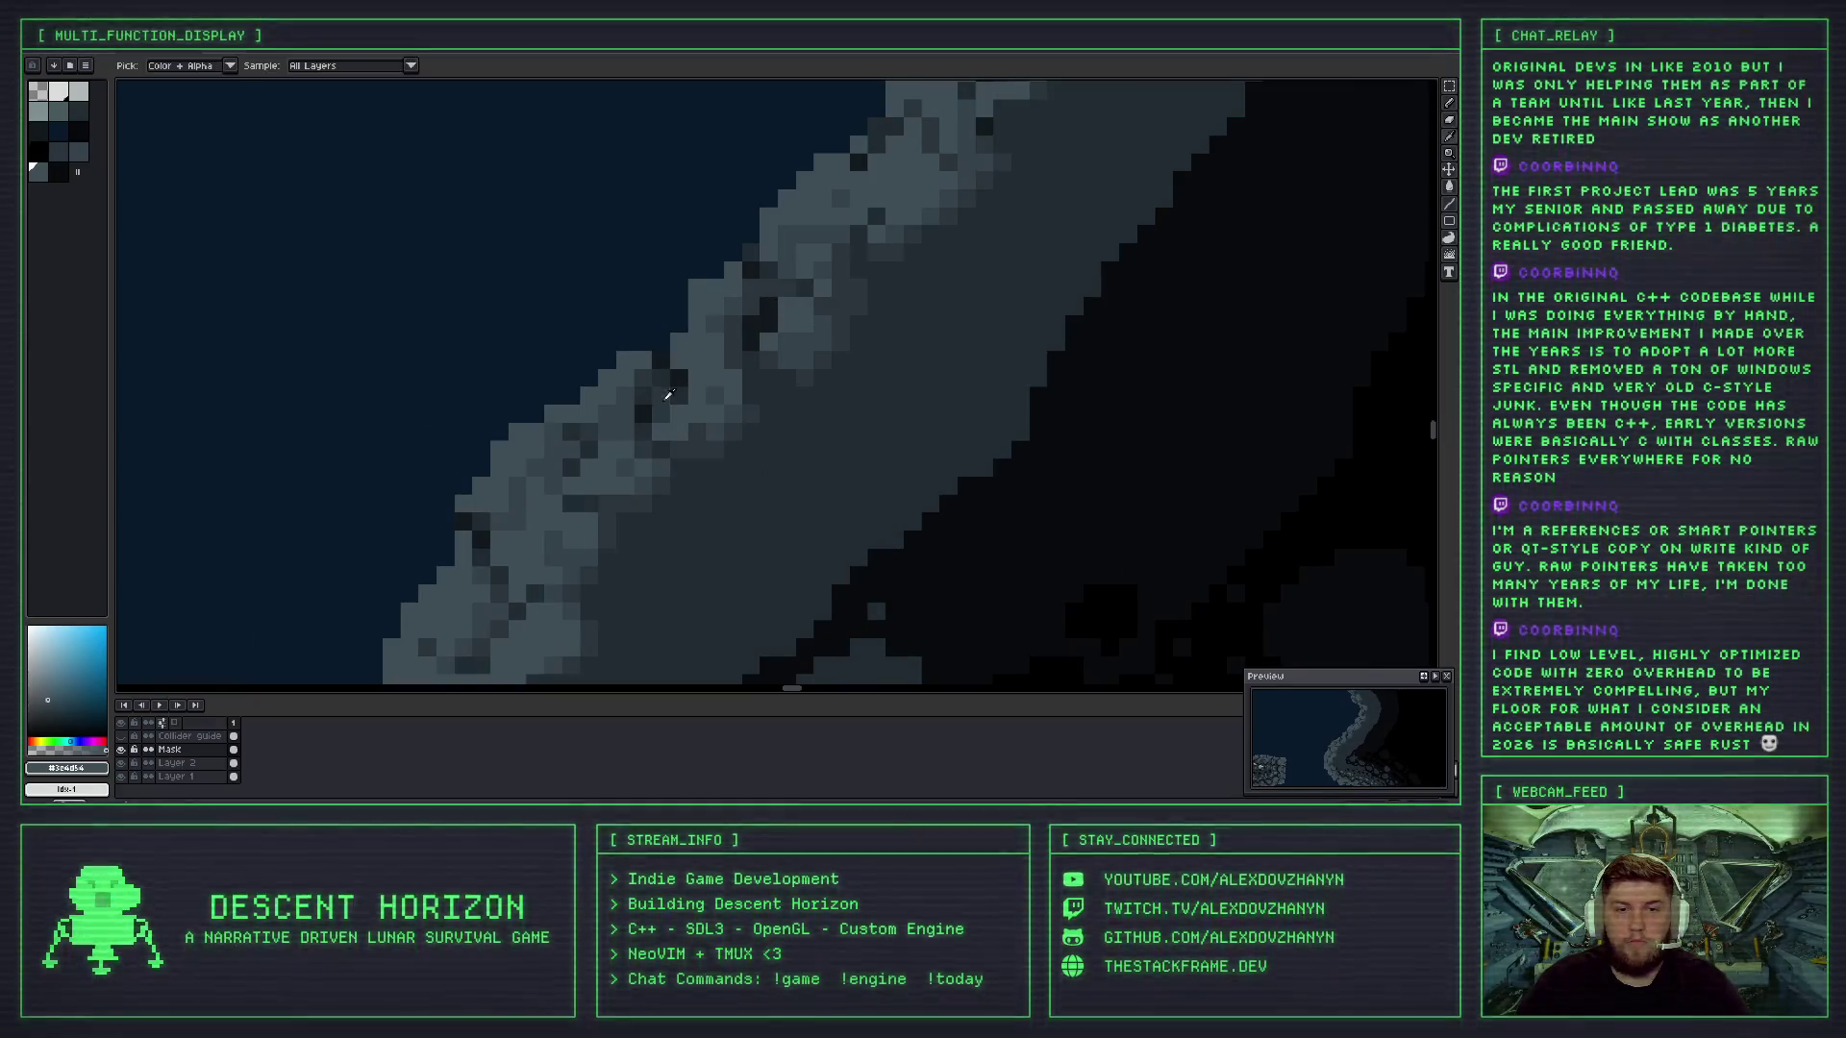
- Pick the darker #2a363c rock shade and zoom around the coastline and island
{"action": "left_click", "coordinate": [679, 376], "text": "alt"}
{"action": "scroll", "coordinate": [678, 375], "scroll_direction": "down", "scroll_amount": 5}
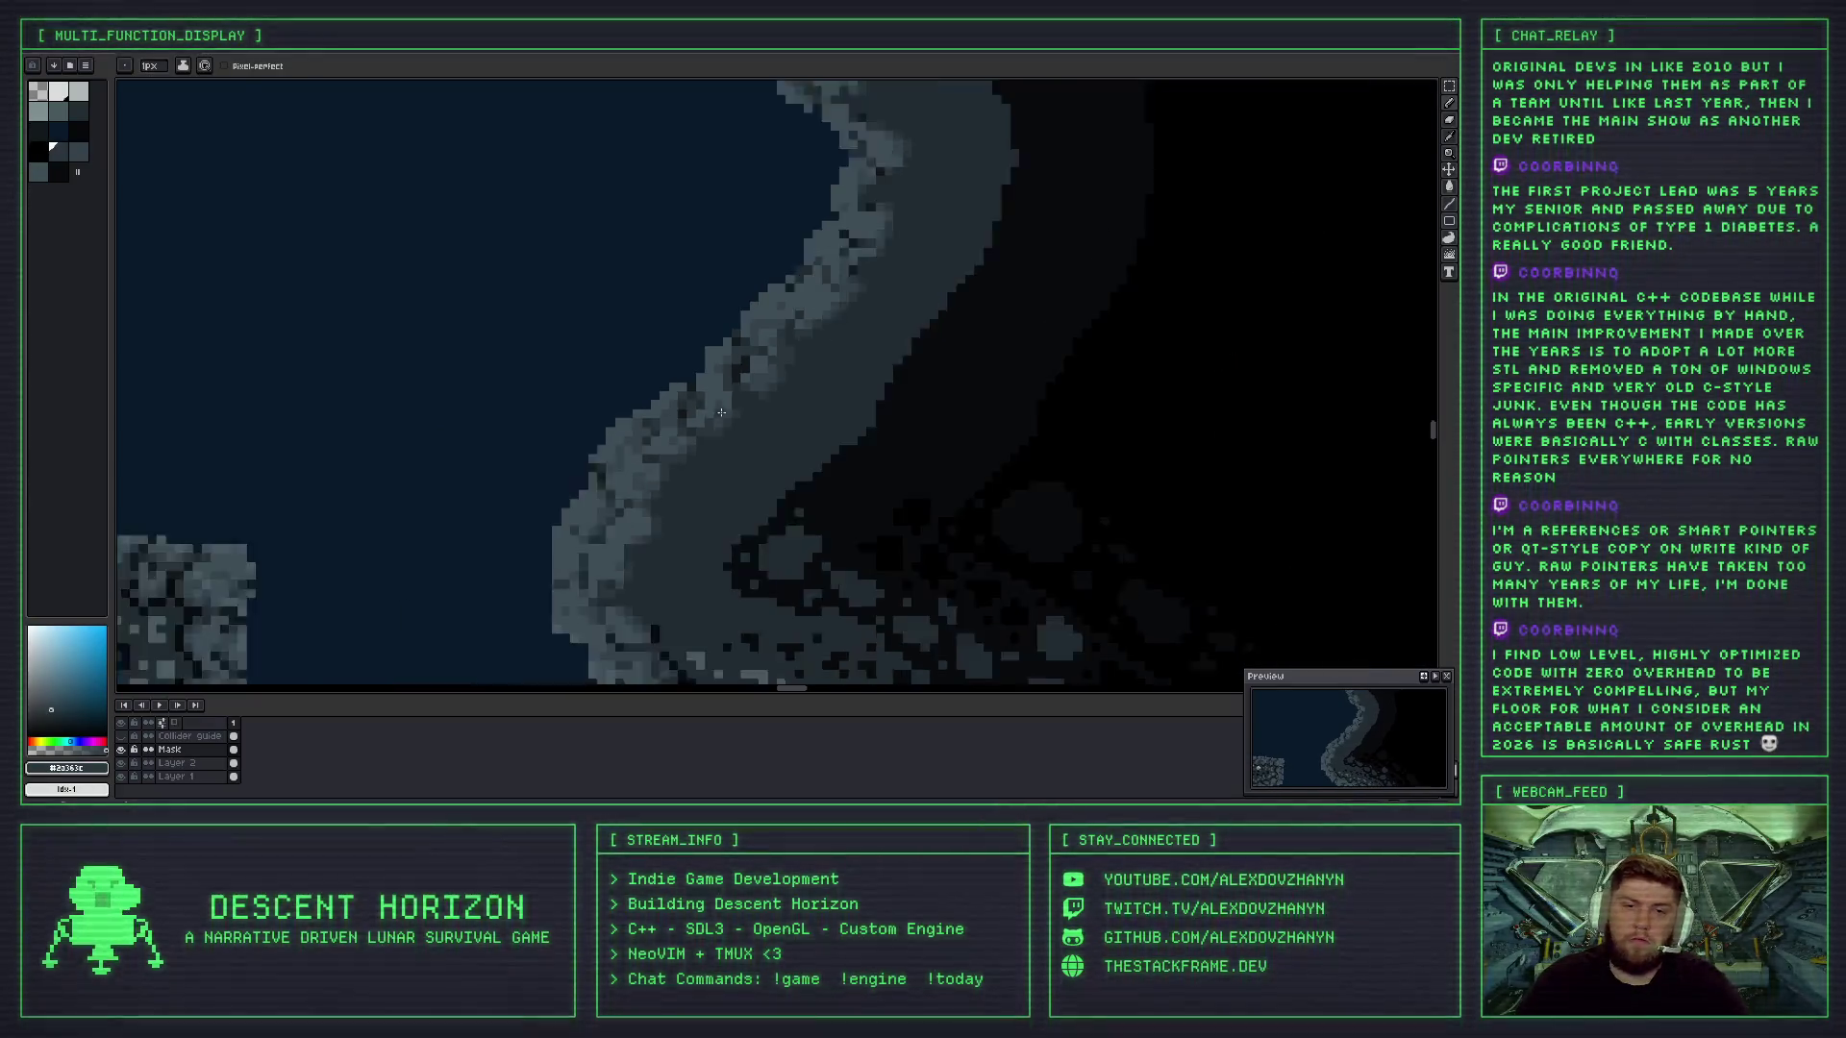
{"action": "scroll", "coordinate": [716, 462], "scroll_direction": "up", "scroll_amount": 3}
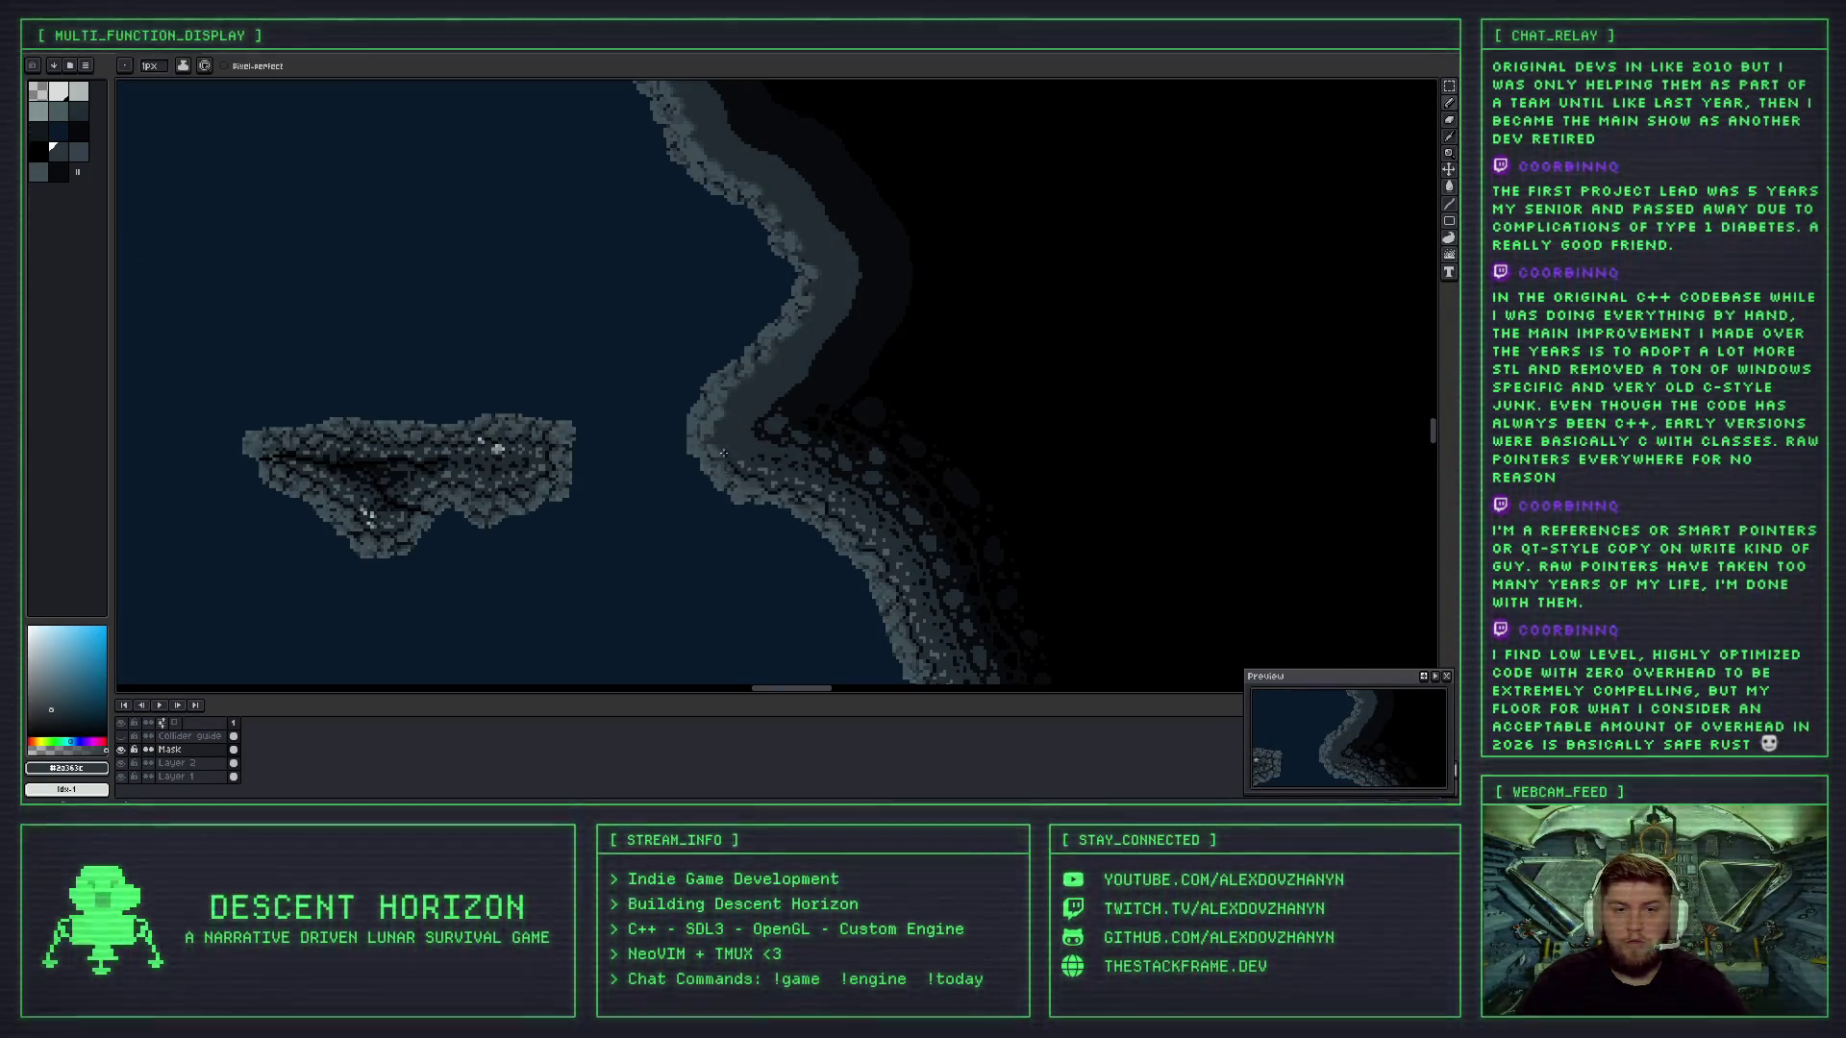
{"action": "scroll", "coordinate": [711, 384], "scroll_direction": "up", "scroll_amount": 2}
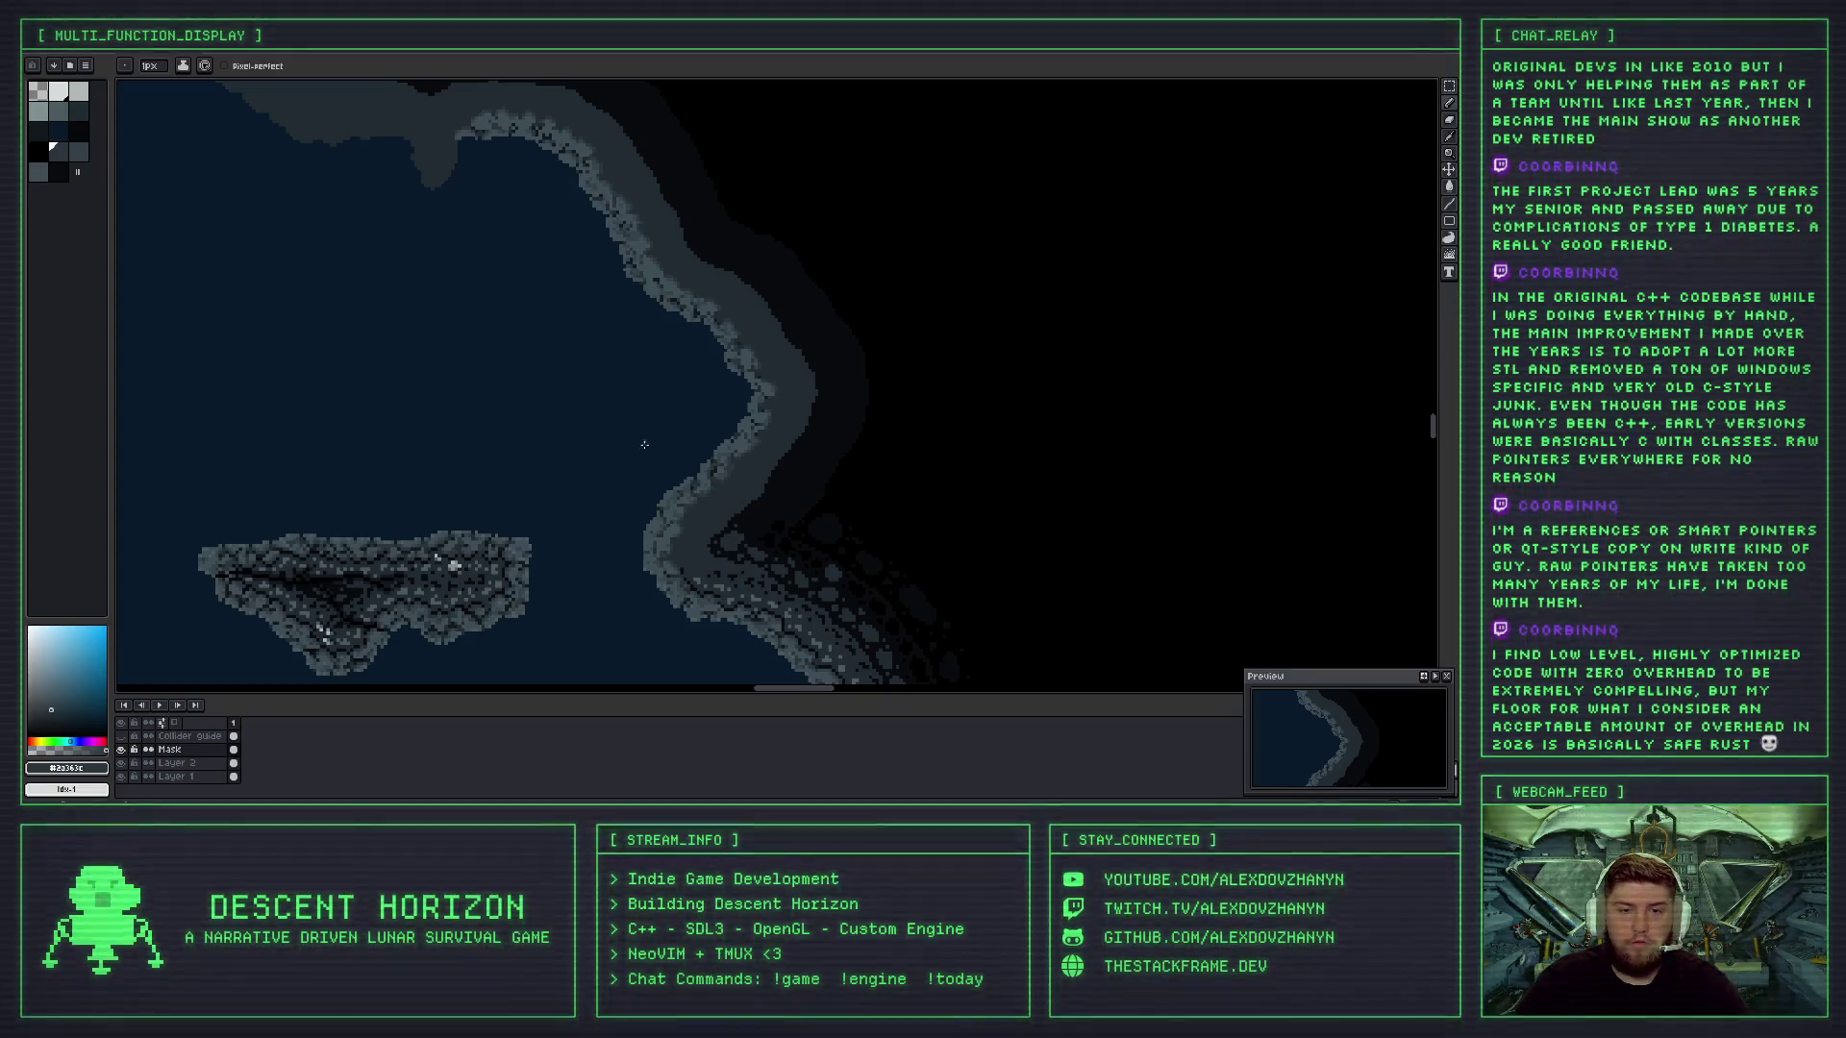
{"action": "scroll", "coordinate": [672, 452], "scroll_direction": "down", "scroll_amount": 2}
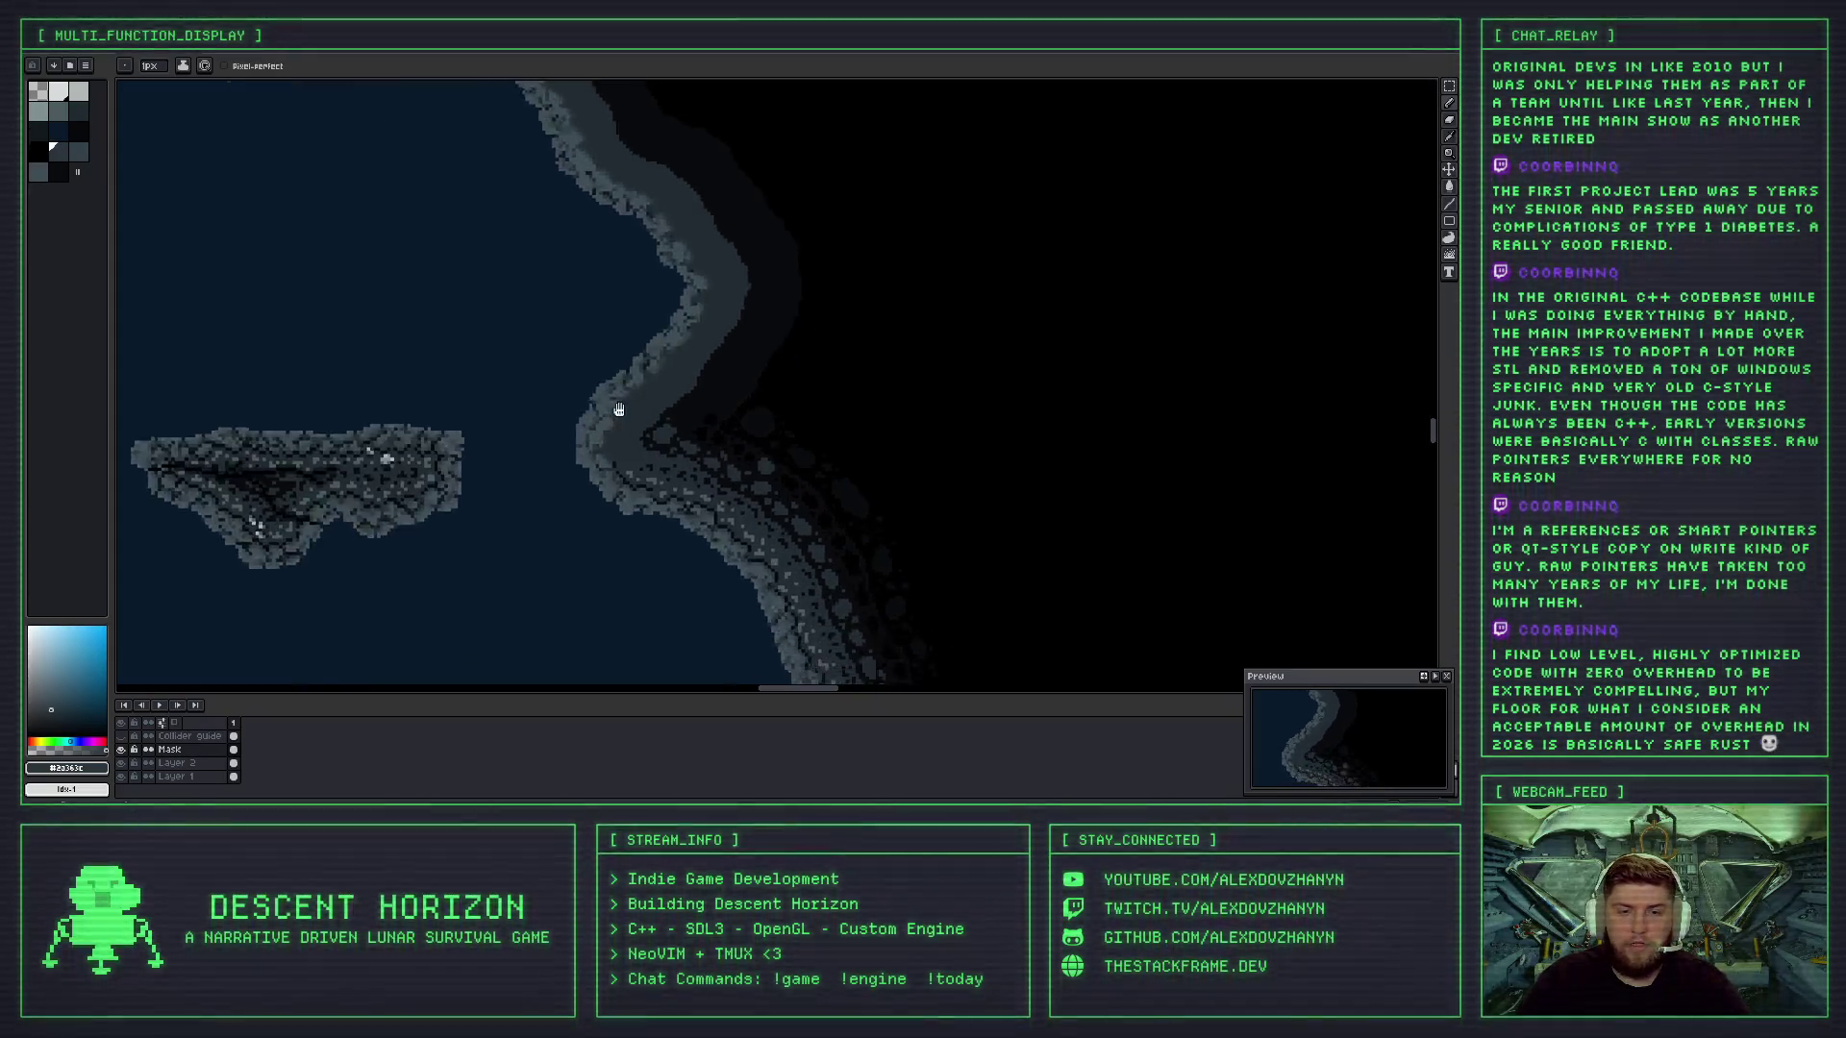
{"action": "scroll", "coordinate": [630, 438], "scroll_direction": "up", "scroll_amount": 3}
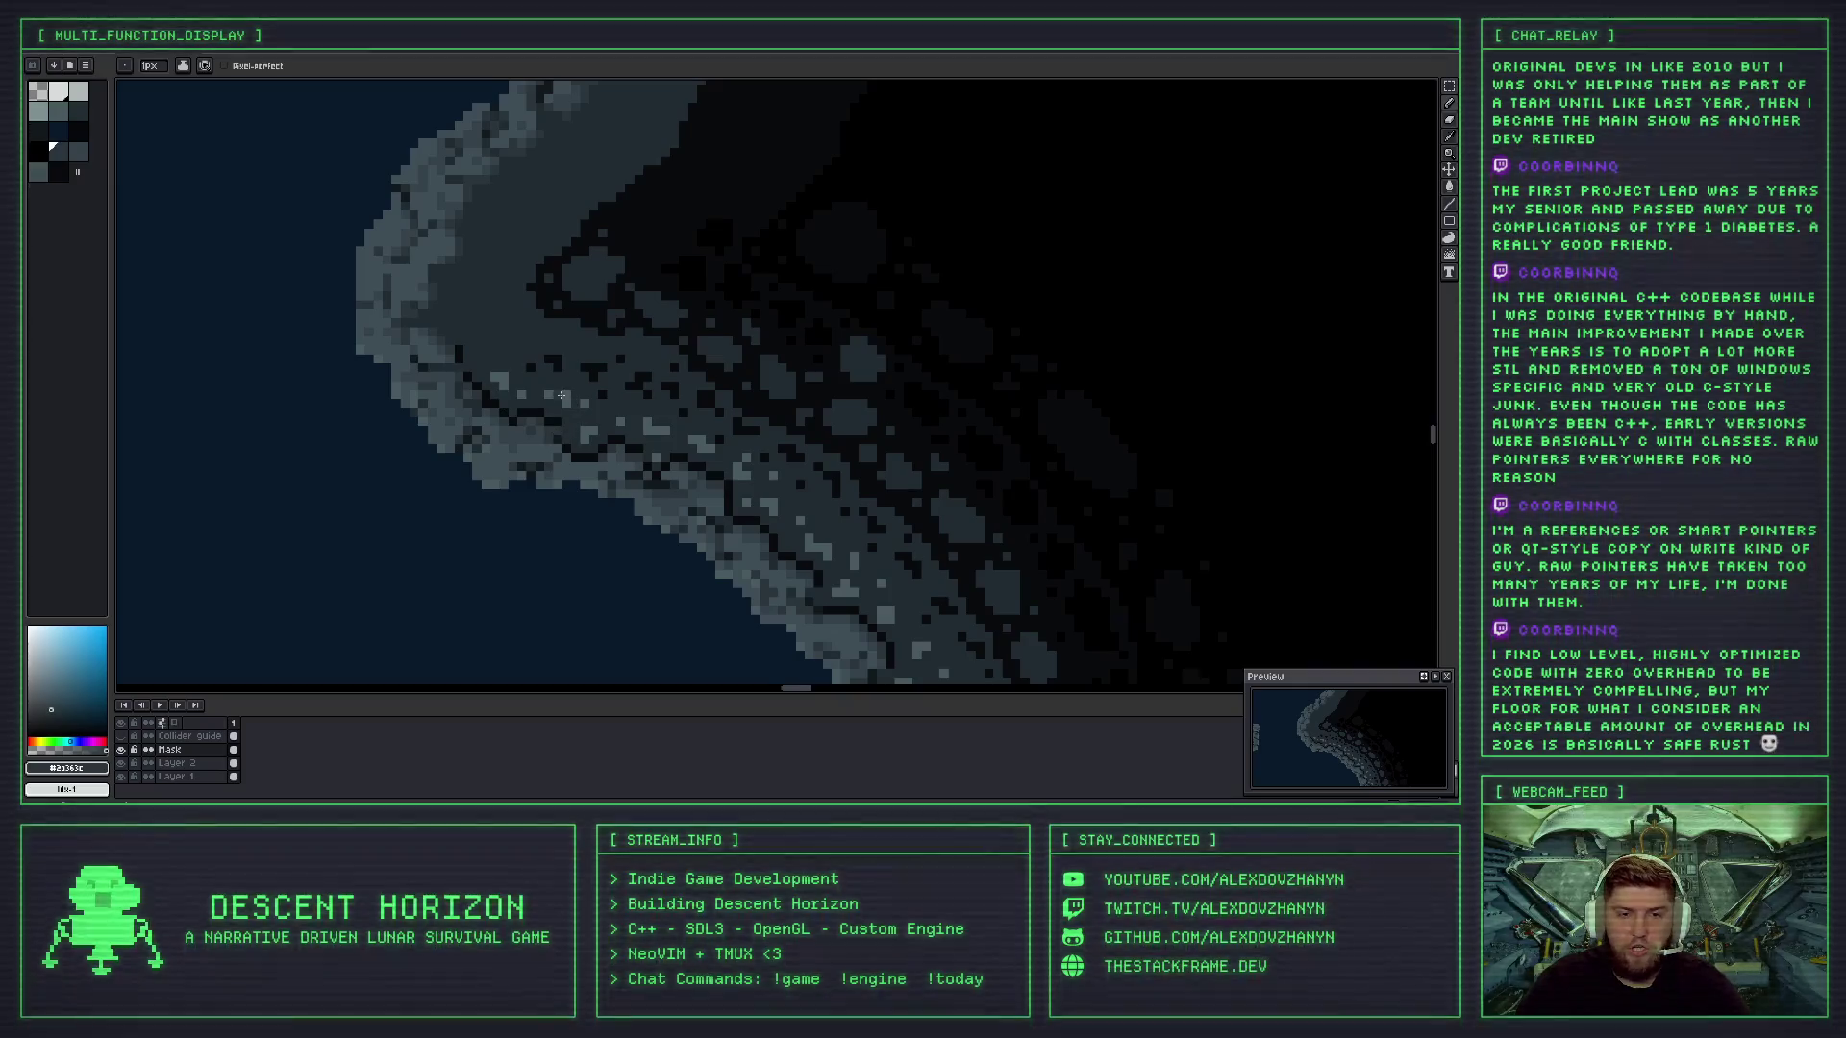
{"action": "scroll", "coordinate": [534, 244], "scroll_direction": "down", "scroll_amount": 3}
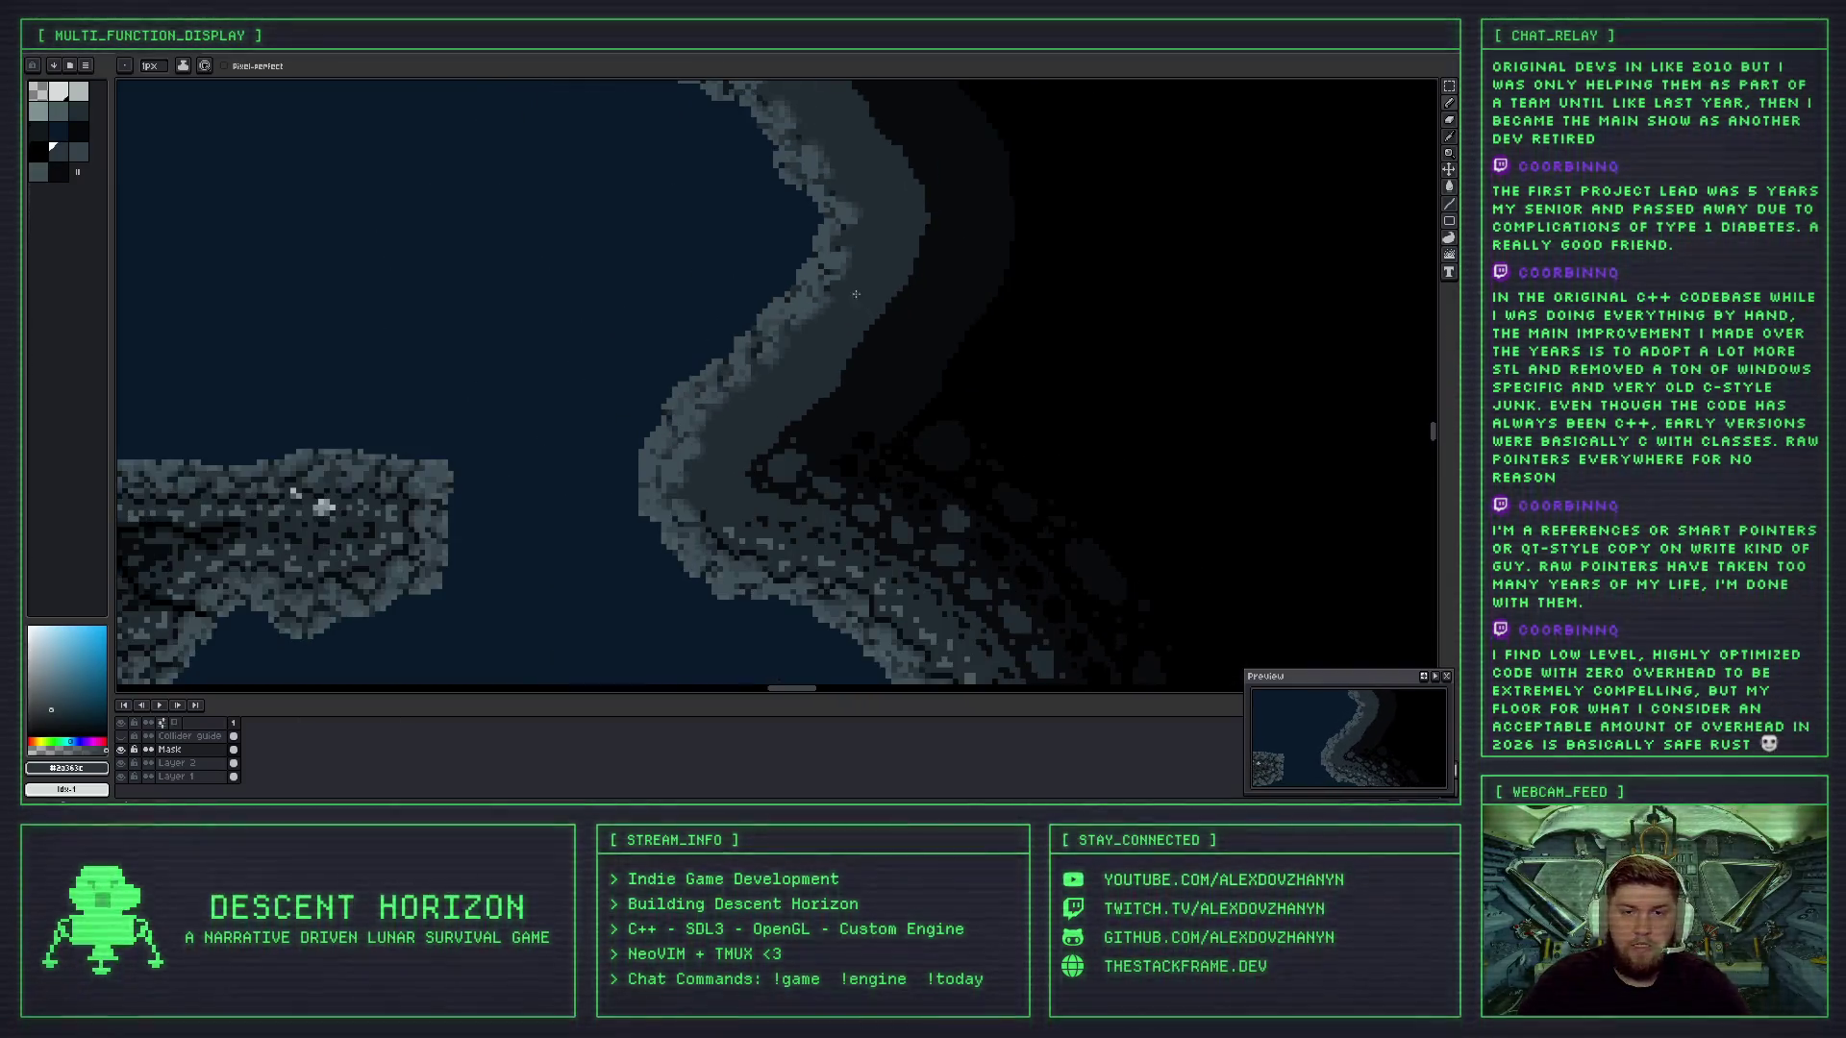
{"action": "scroll", "coordinate": [797, 458], "scroll_direction": "up", "scroll_amount": 3}
{"action": "scroll", "coordinate": [777, 489], "scroll_direction": "down", "scroll_amount": 3}
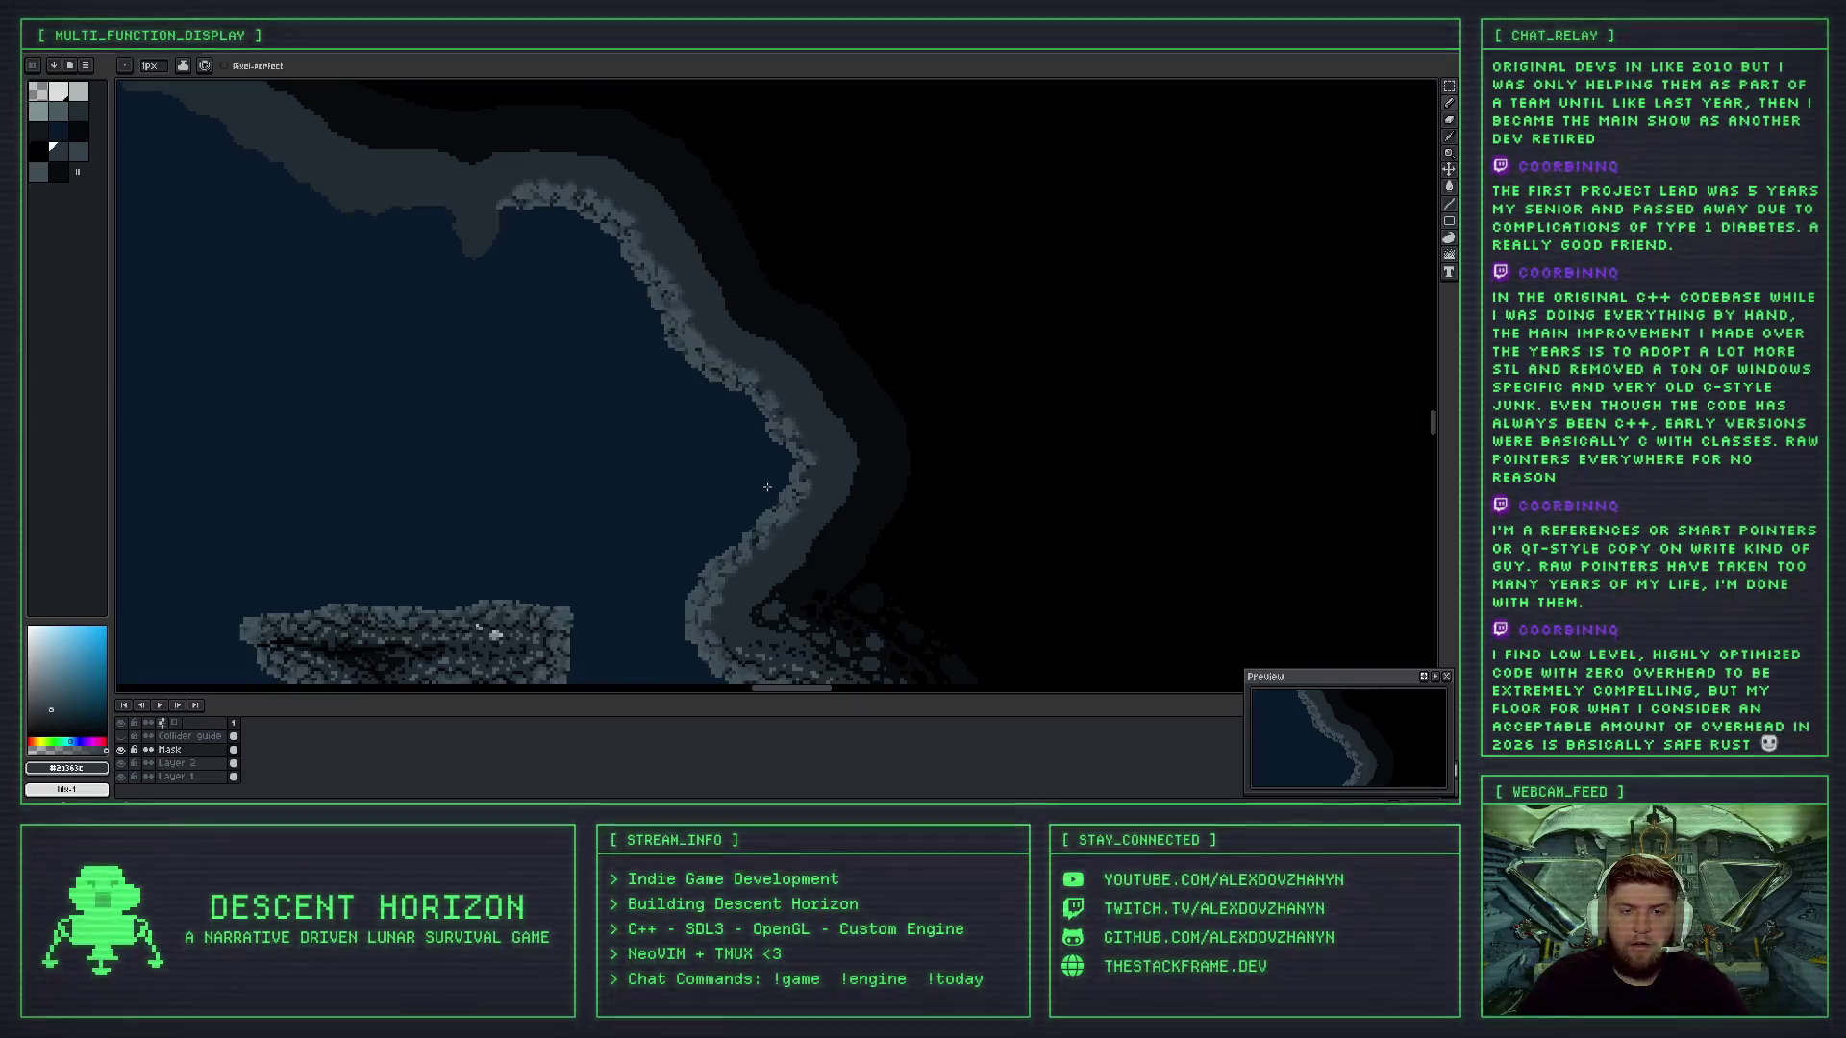
{"action": "scroll", "coordinate": [709, 350], "scroll_direction": "up", "scroll_amount": 3}
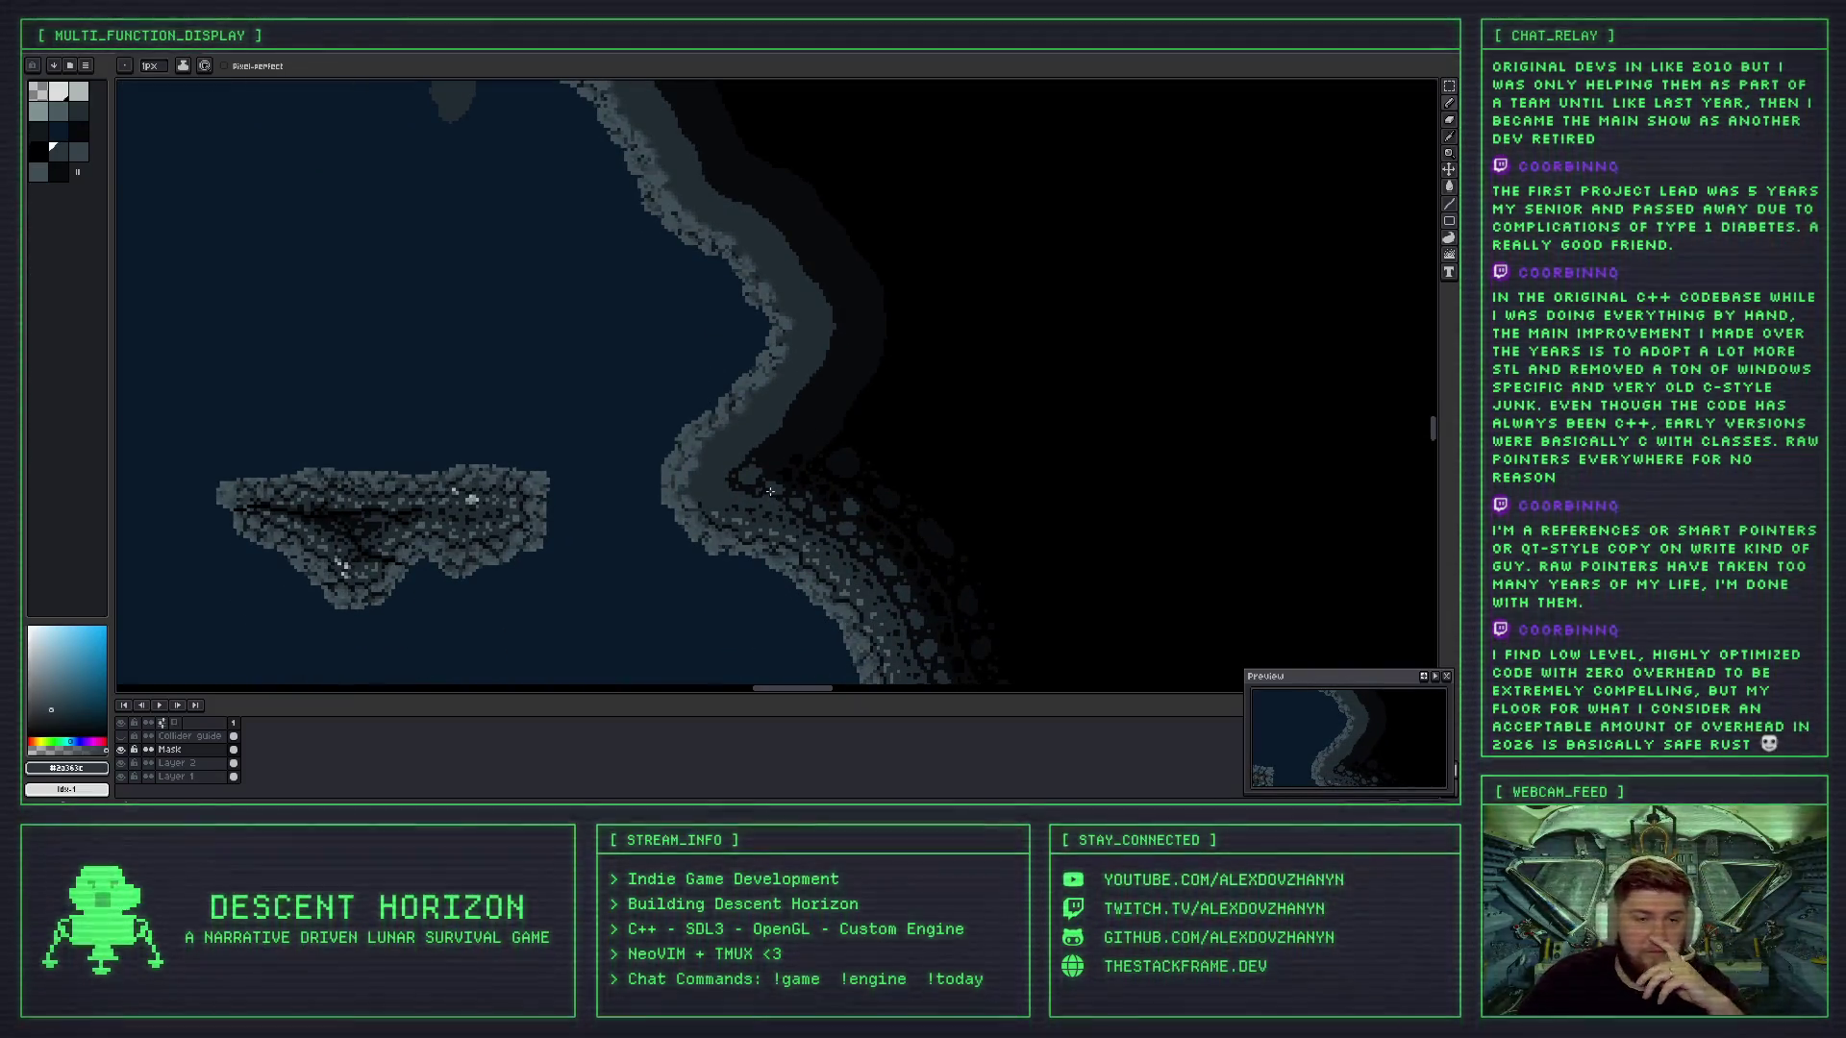
{"action": "left_click_drag", "start_coordinate": [759, 549], "coordinate": [747, 509]}
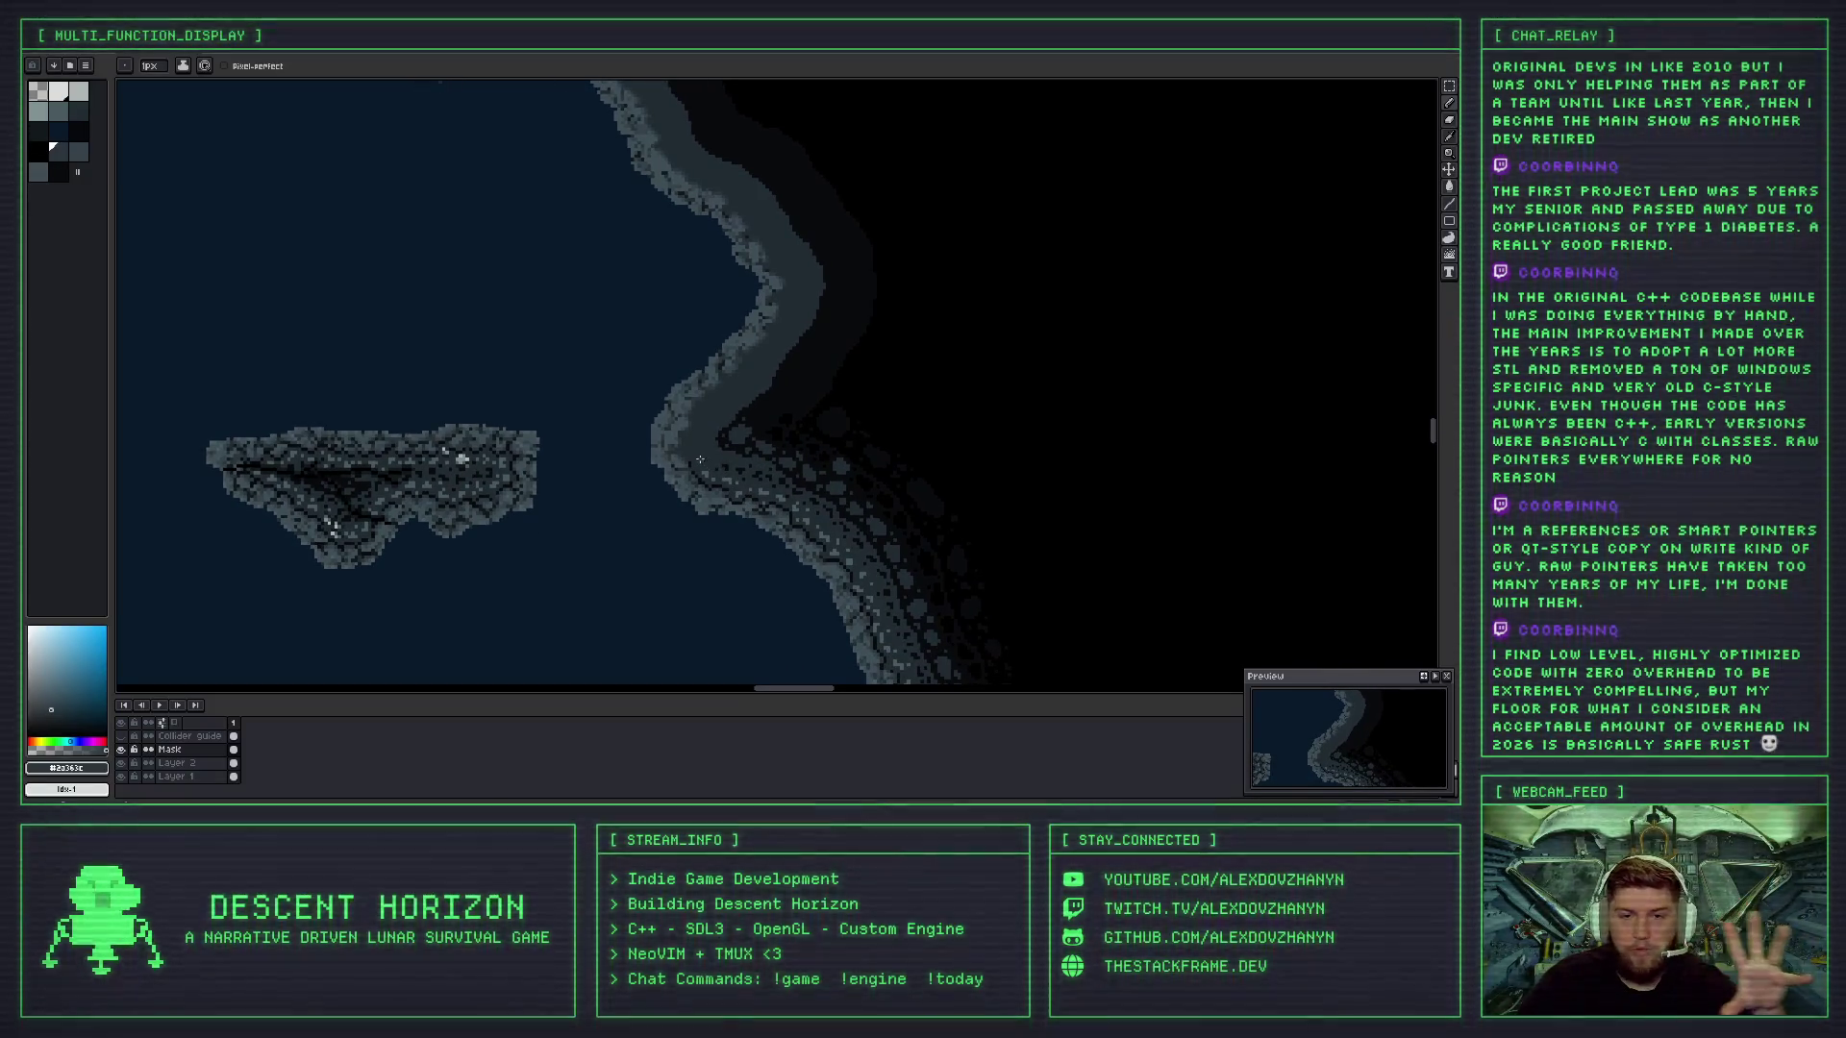
{"action": "scroll", "coordinate": [699, 469], "scroll_direction": "down", "scroll_amount": 1}
{"action": "left_click_drag", "start_coordinate": [732, 509], "coordinate": [925, 327]}
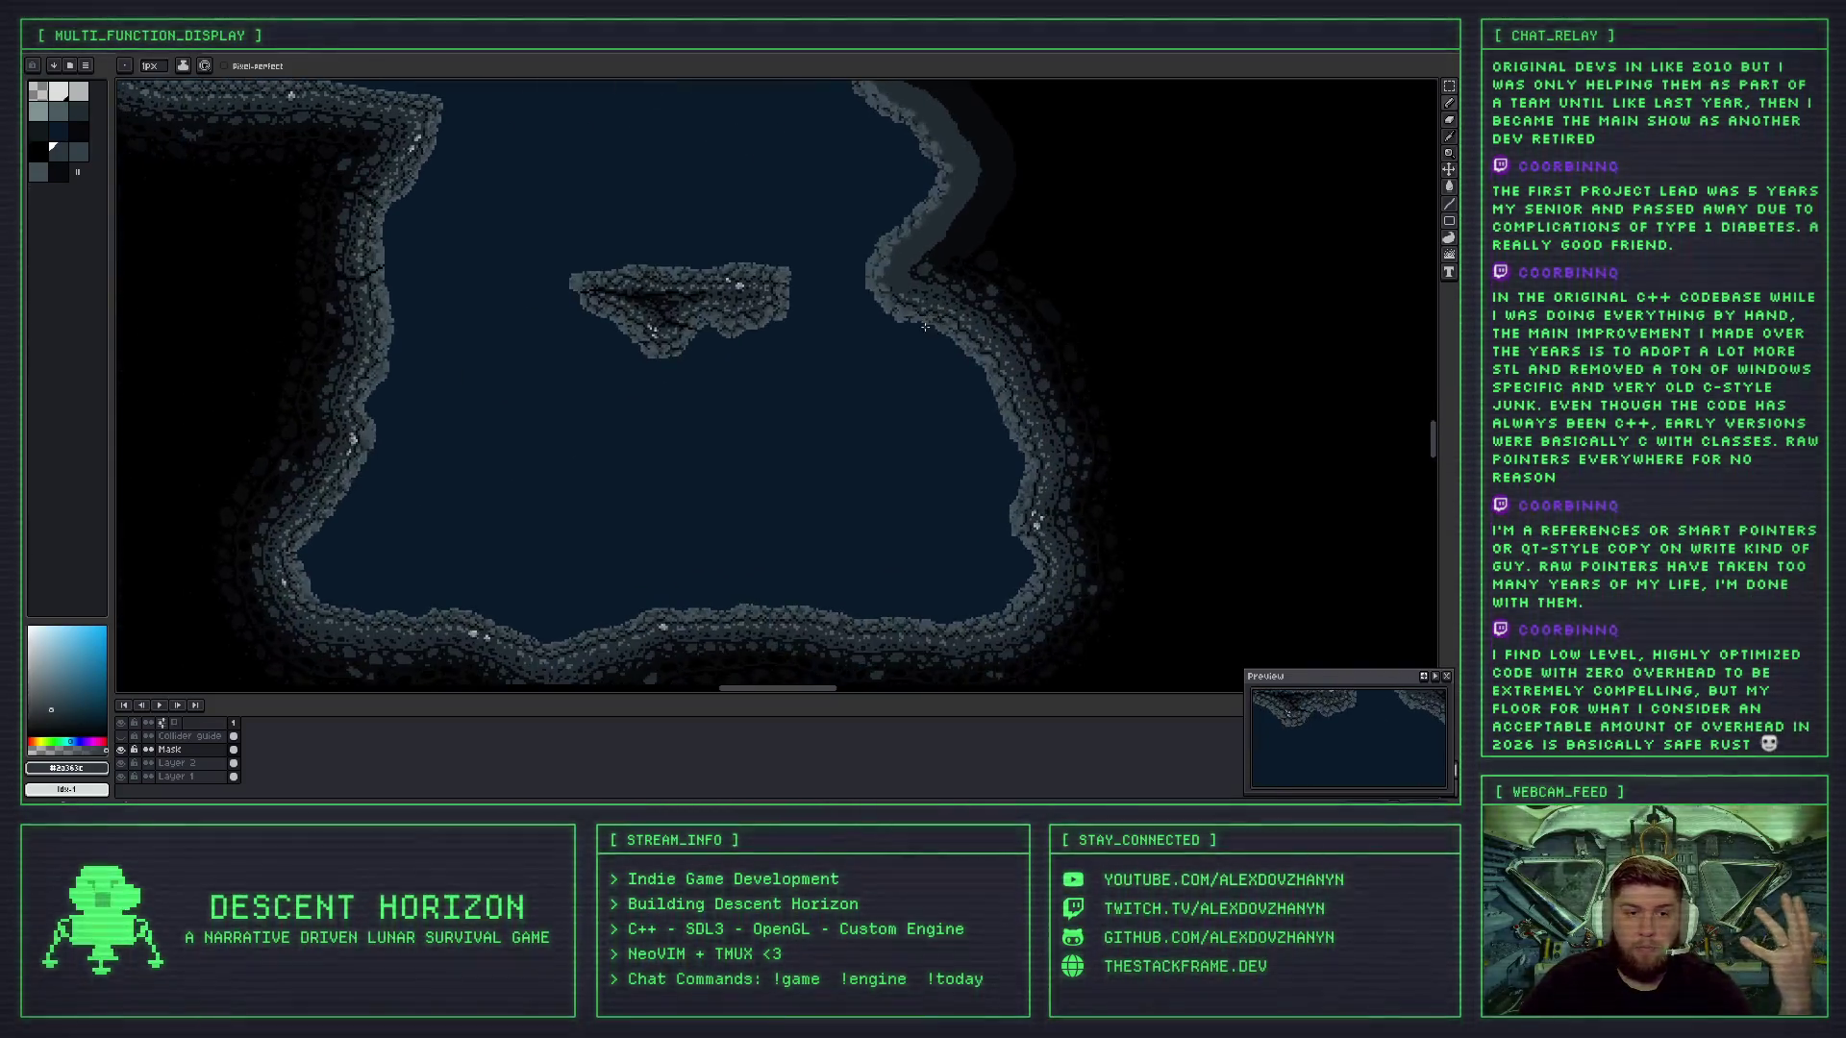
{"action": "scroll", "coordinate": [375, 301], "scroll_direction": "up", "scroll_amount": 1}
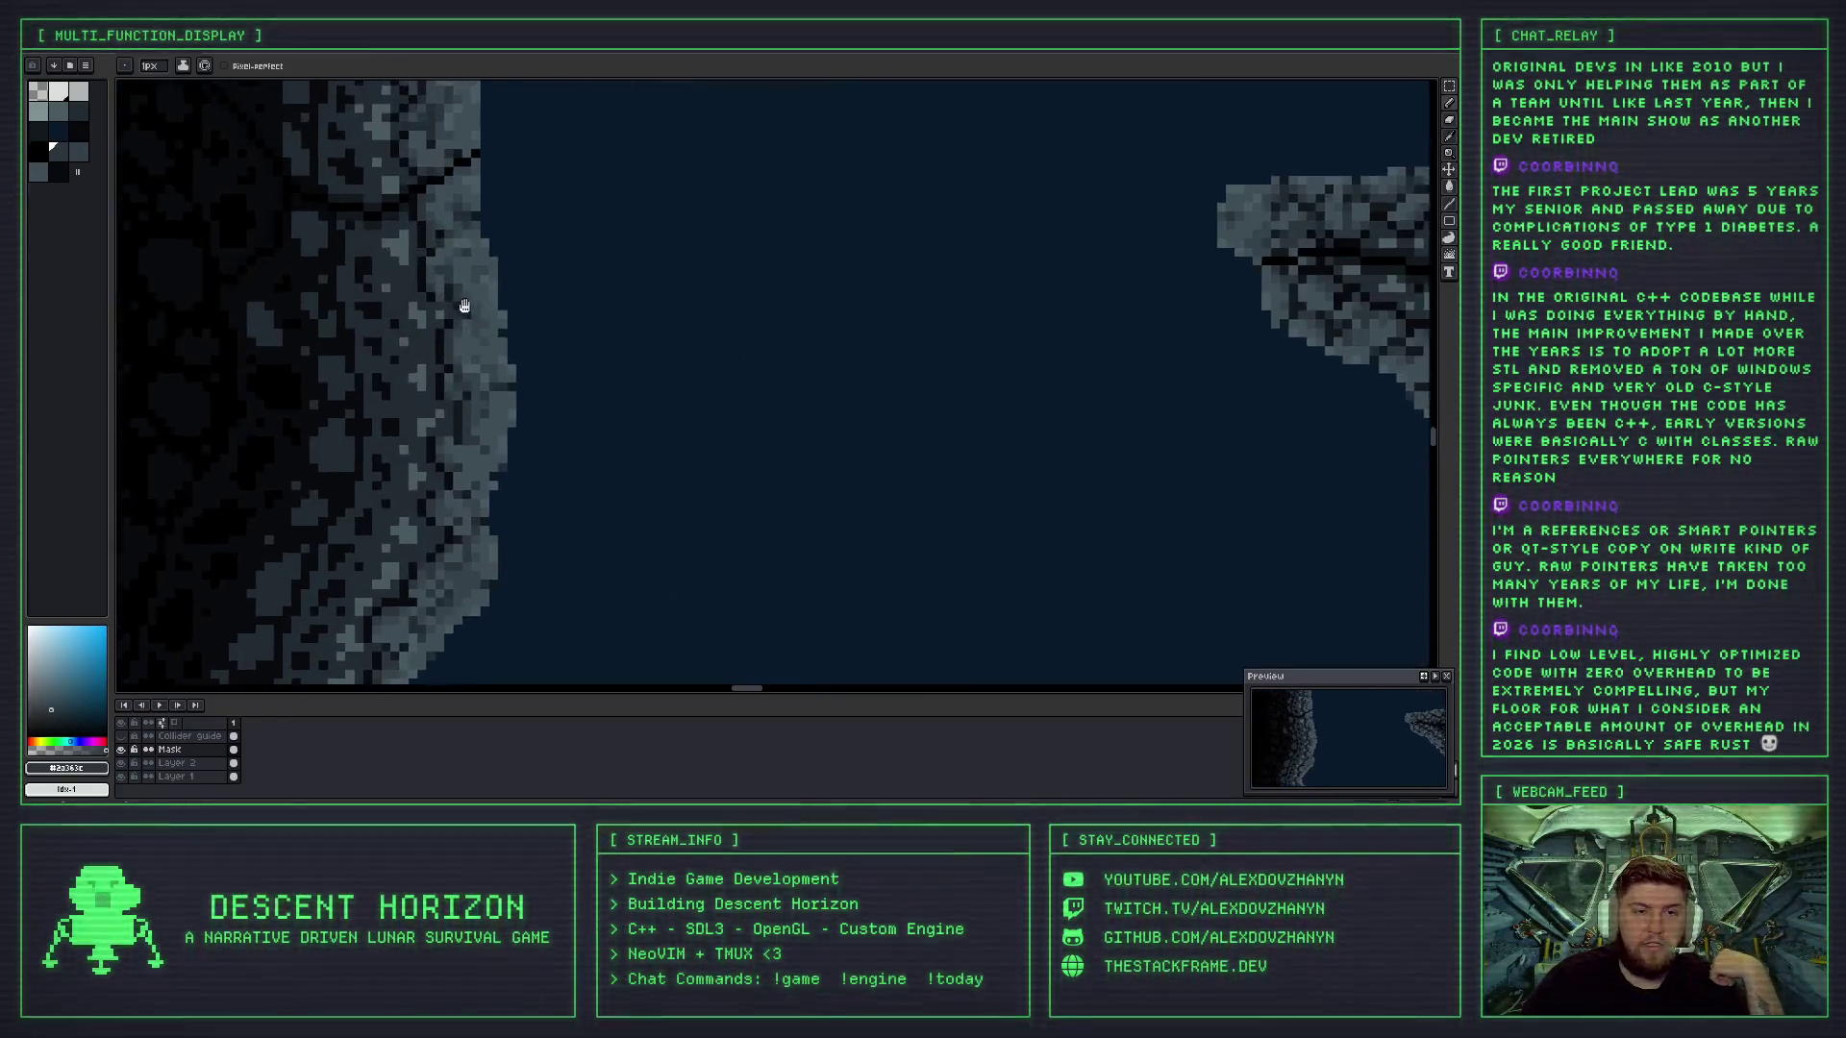
{"action": "left_click_drag", "start_coordinate": [375, 301], "coordinate": [527, 305]}
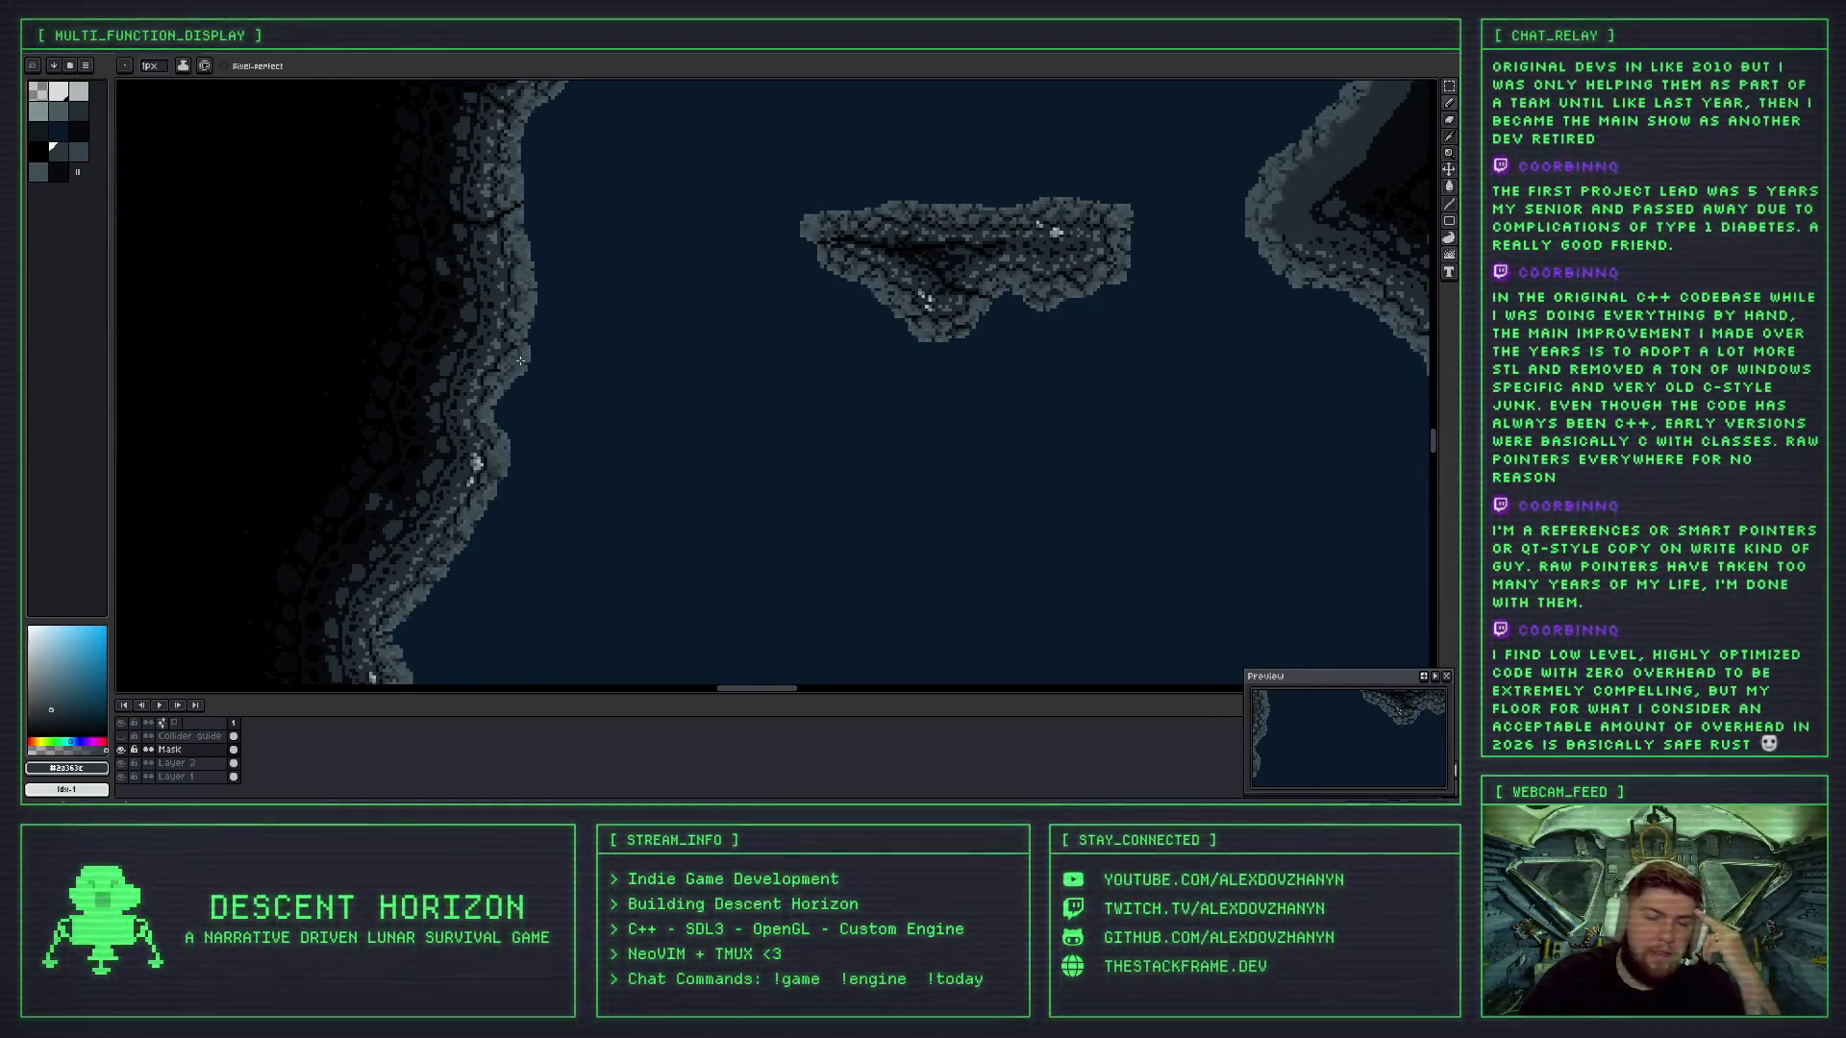
{"action": "scroll", "coordinate": [430, 278], "scroll_direction": "down", "scroll_amount": 2}
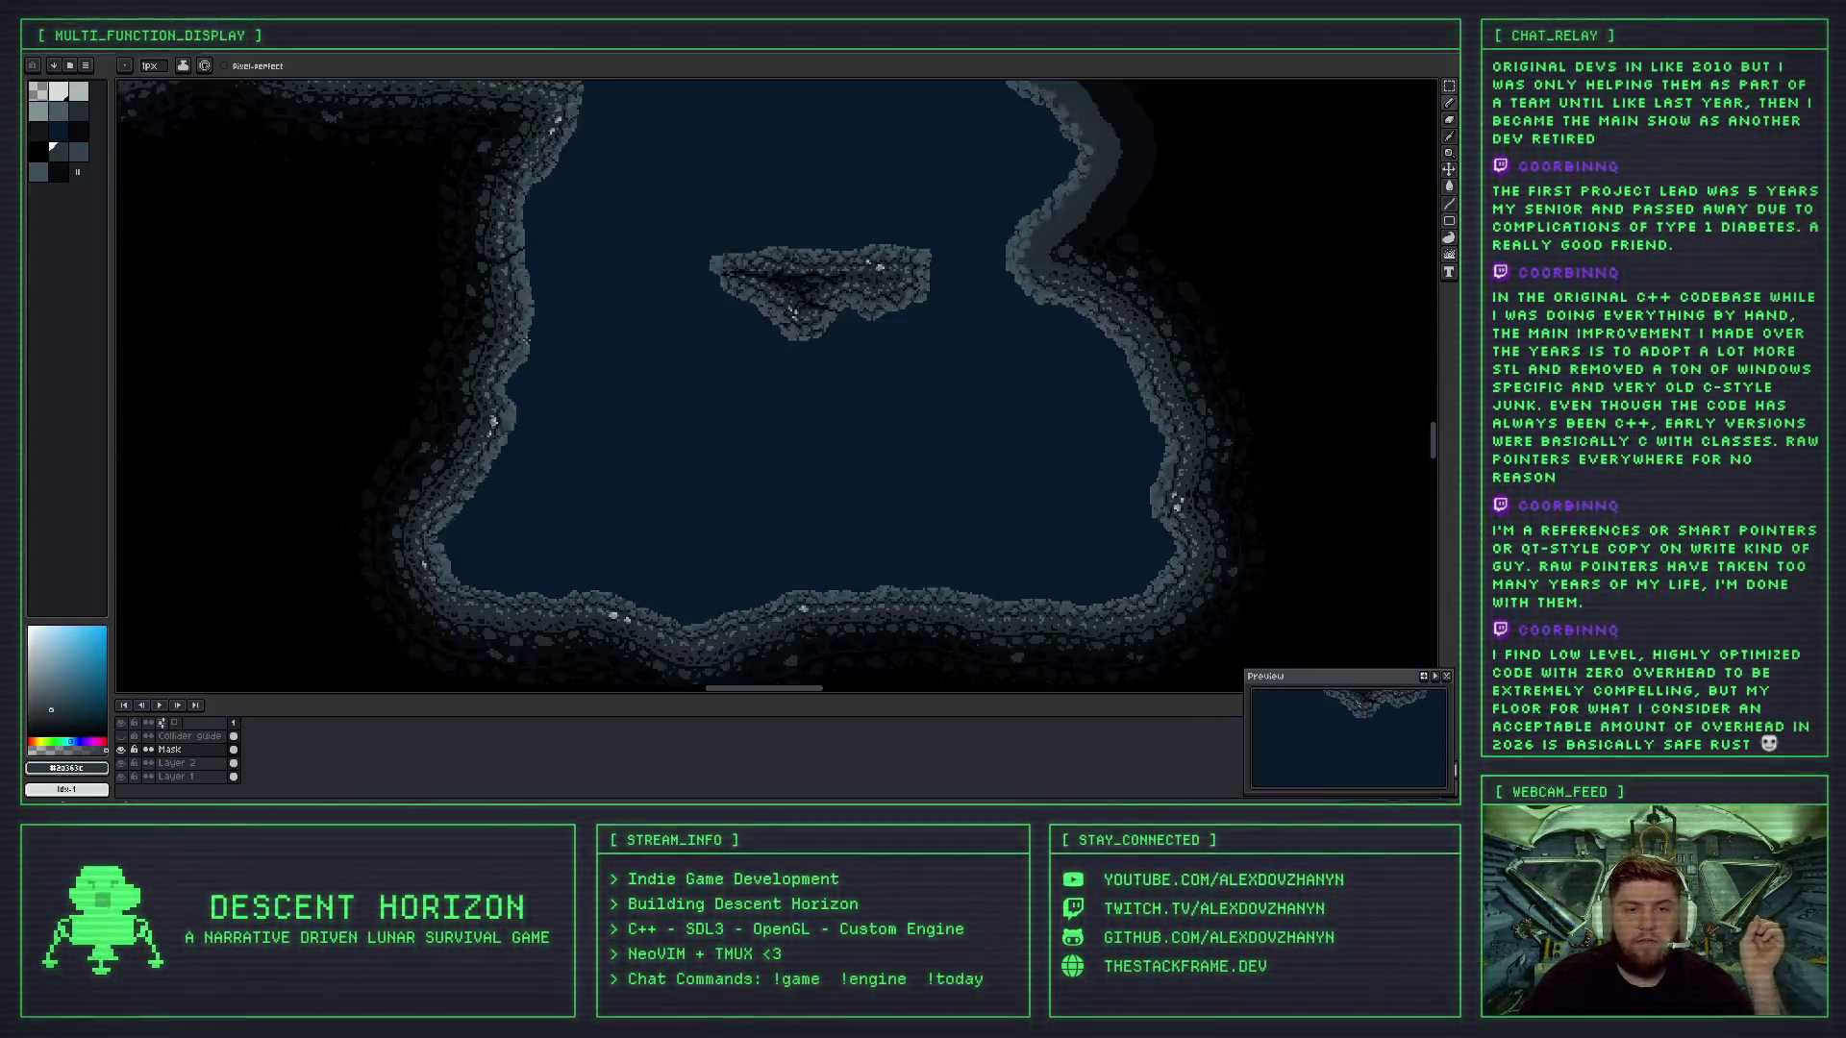
{"action": "scroll", "coordinate": [587, 344], "scroll_direction": "up", "scroll_amount": 2}
{"action": "scroll", "coordinate": [587, 344], "scroll_direction": "down", "scroll_amount": 1}
{"action": "scroll", "coordinate": [610, 257], "scroll_direction": "up", "scroll_amount": 1}
{"action": "scroll", "coordinate": [611, 257], "scroll_direction": "down", "scroll_amount": 1}
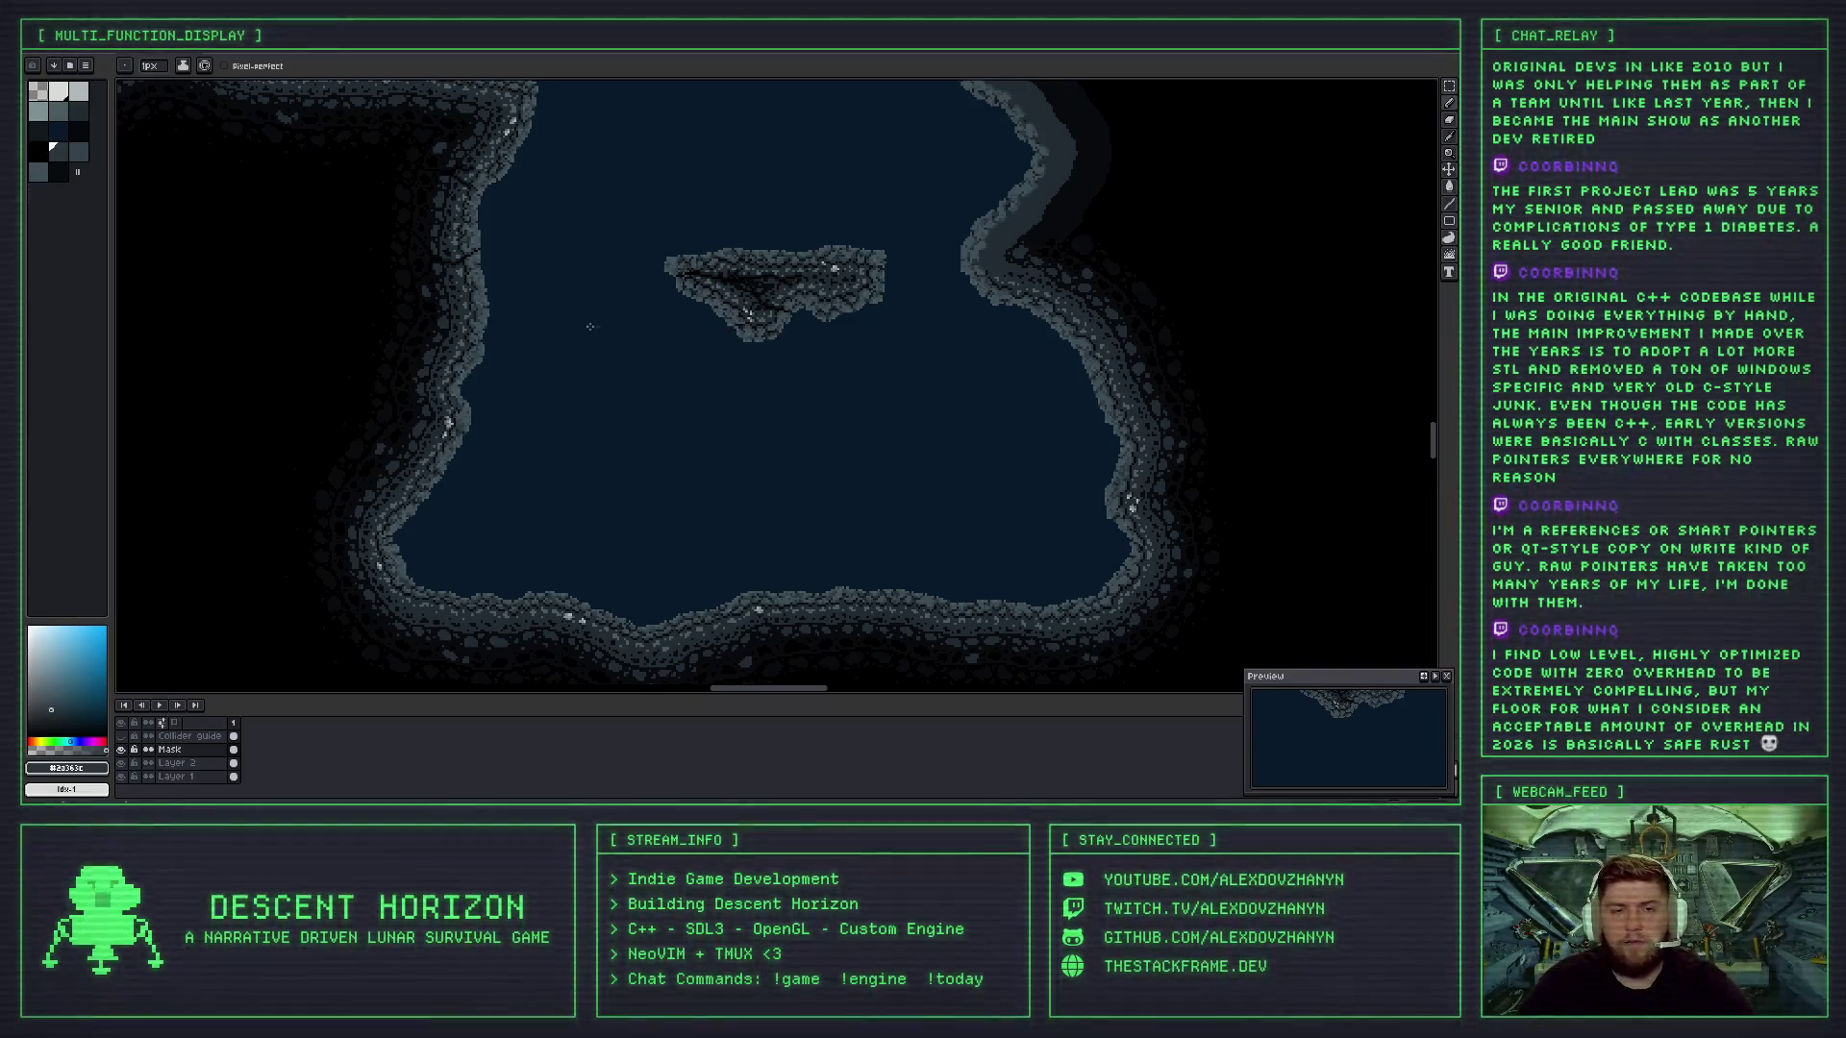
{"action": "mouse_move", "coordinate": [889, 352]}
{"action": "left_mouse_down"}
{"action": "mouse_move", "coordinate": [659, 420]}
{"action": "mouse_move", "coordinate": [685, 404]}
{"action": "mouse_move", "coordinate": [707, 539]}
{"action": "mouse_move", "coordinate": [731, 562]}
{"action": "left_mouse_up"}
{"action": "scroll", "coordinate": [681, 387], "scroll_direction": "up", "scroll_amount": 3}
{"action": "scroll", "coordinate": [719, 419], "scroll_direction": "up", "scroll_amount": 2}
{"action": "scroll", "coordinate": [719, 420], "scroll_direction": "up", "scroll_amount": 1}
{"action": "scroll", "coordinate": [731, 452], "scroll_direction": "down", "scroll_amount": 1}
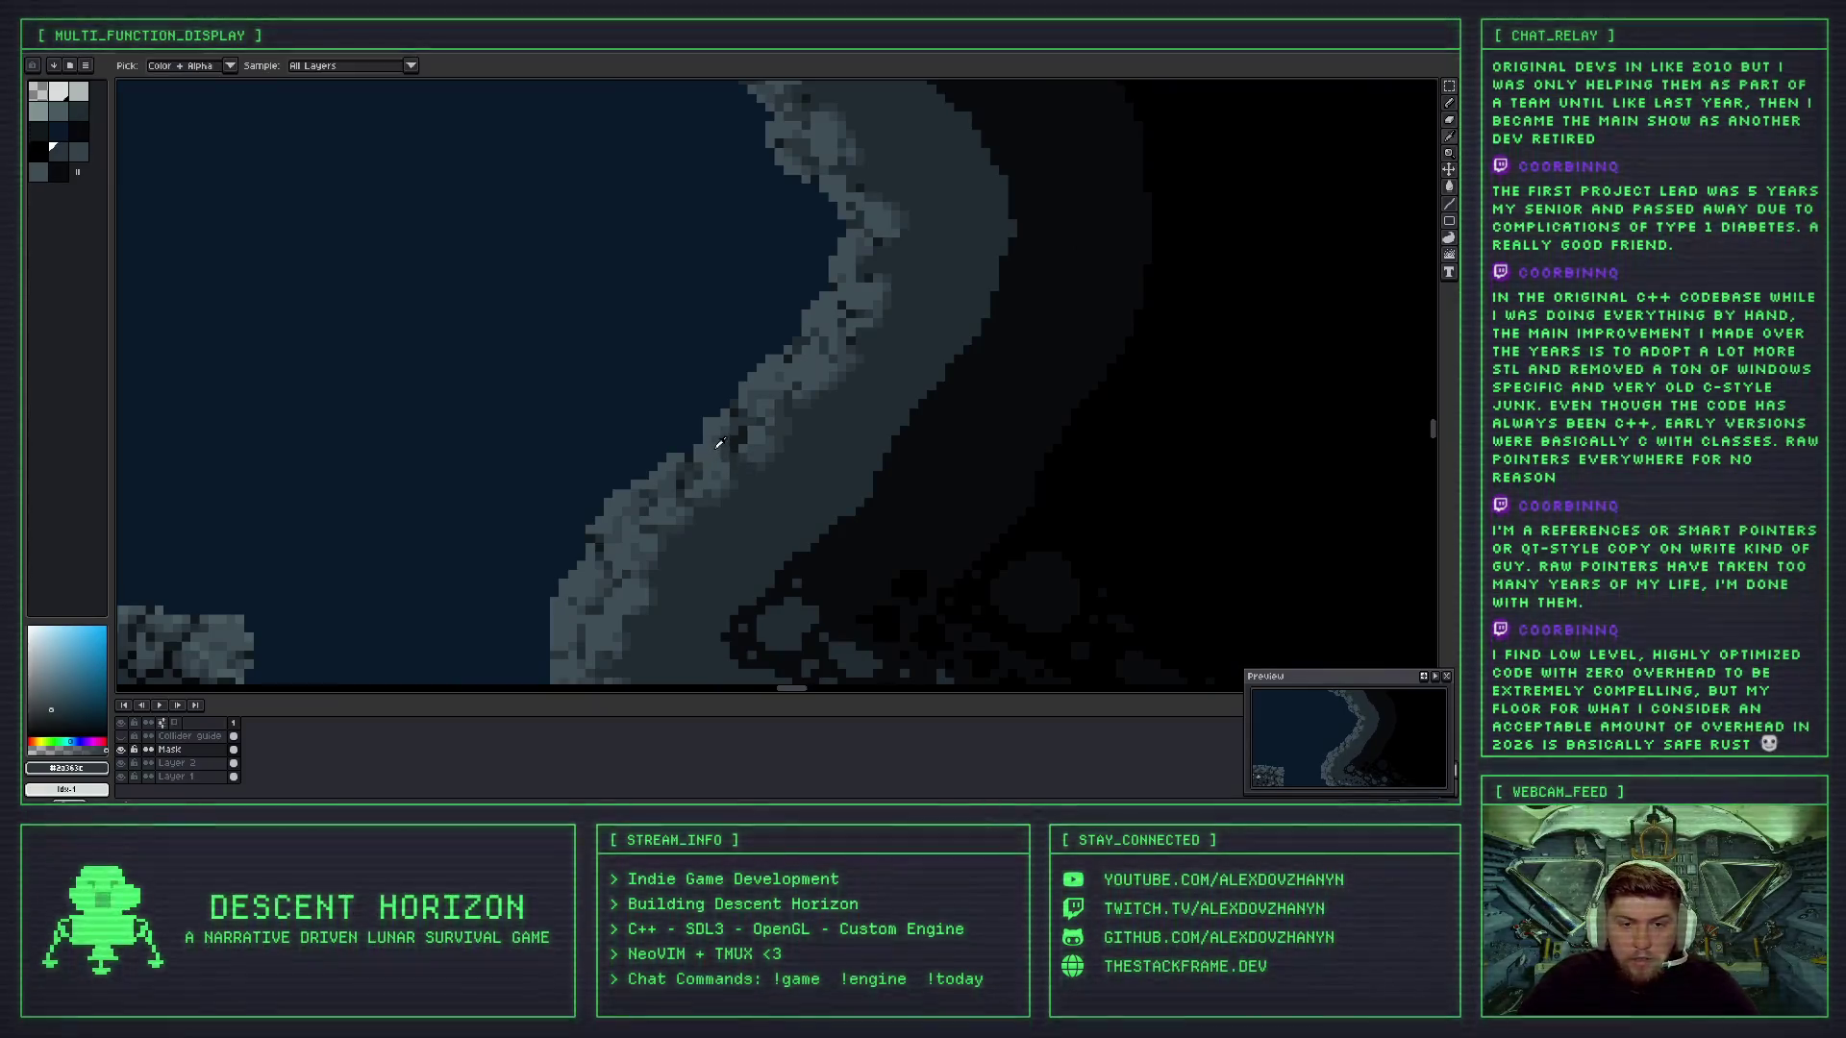
- Sample rock shades #3c4d54 and #344249, then the very dark #202b31, from the wall
{"action": "left_click", "coordinate": [758, 427], "text": "alt"}
{"action": "left_click", "coordinate": [739, 446], "text": "alt"}
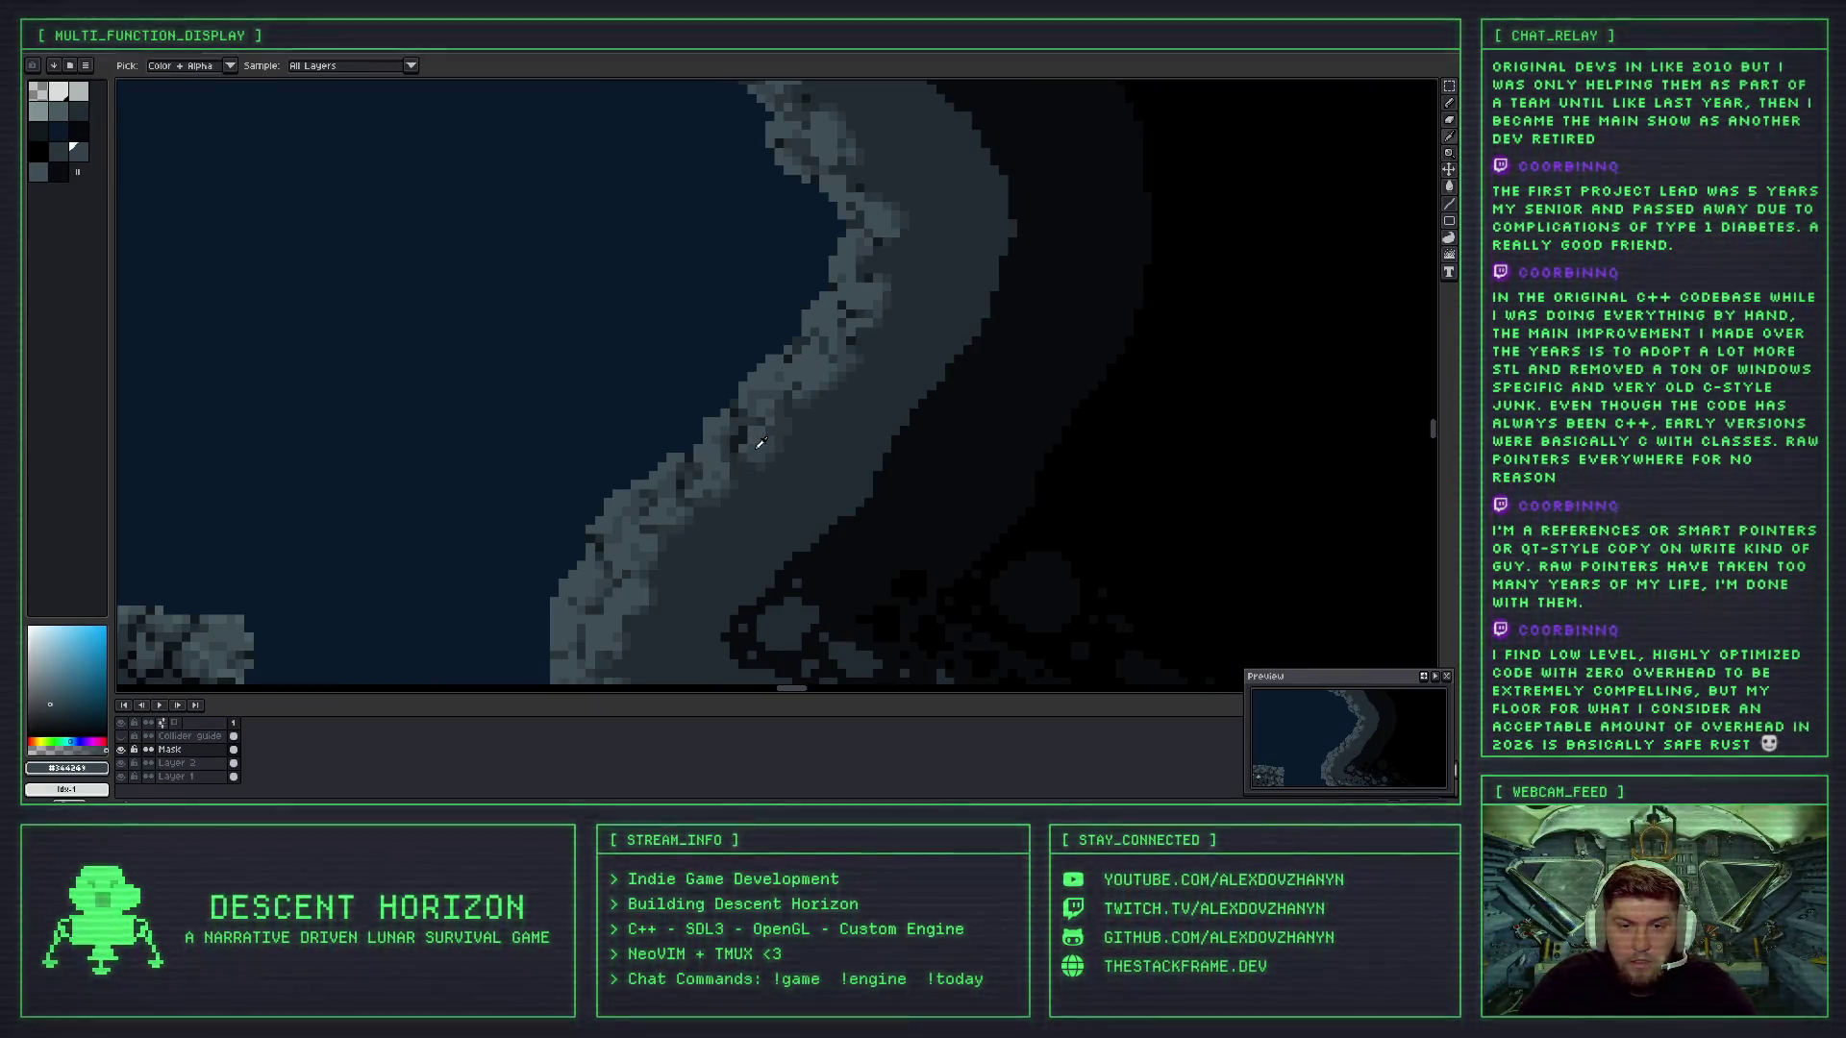
{"action": "scroll", "coordinate": [739, 441], "scroll_direction": "up", "scroll_amount": 2}
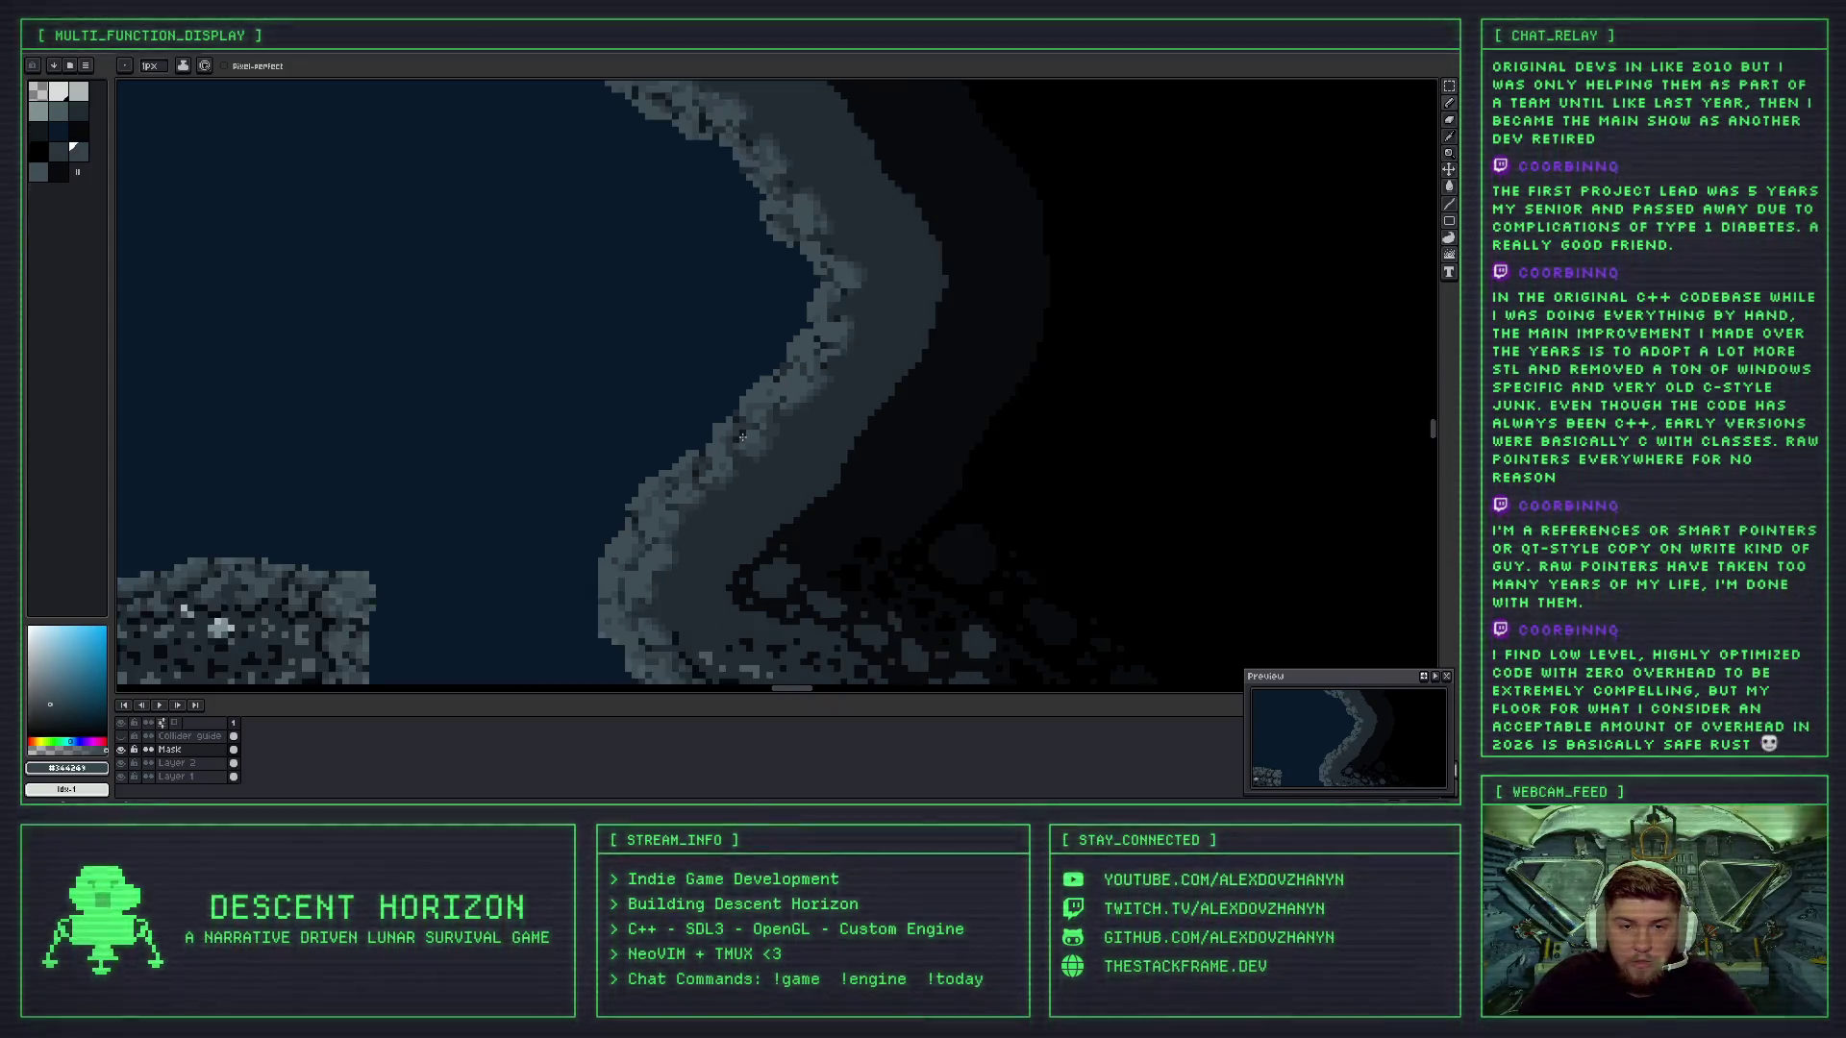
{"action": "scroll", "coordinate": [741, 430], "scroll_direction": "down", "scroll_amount": 3}
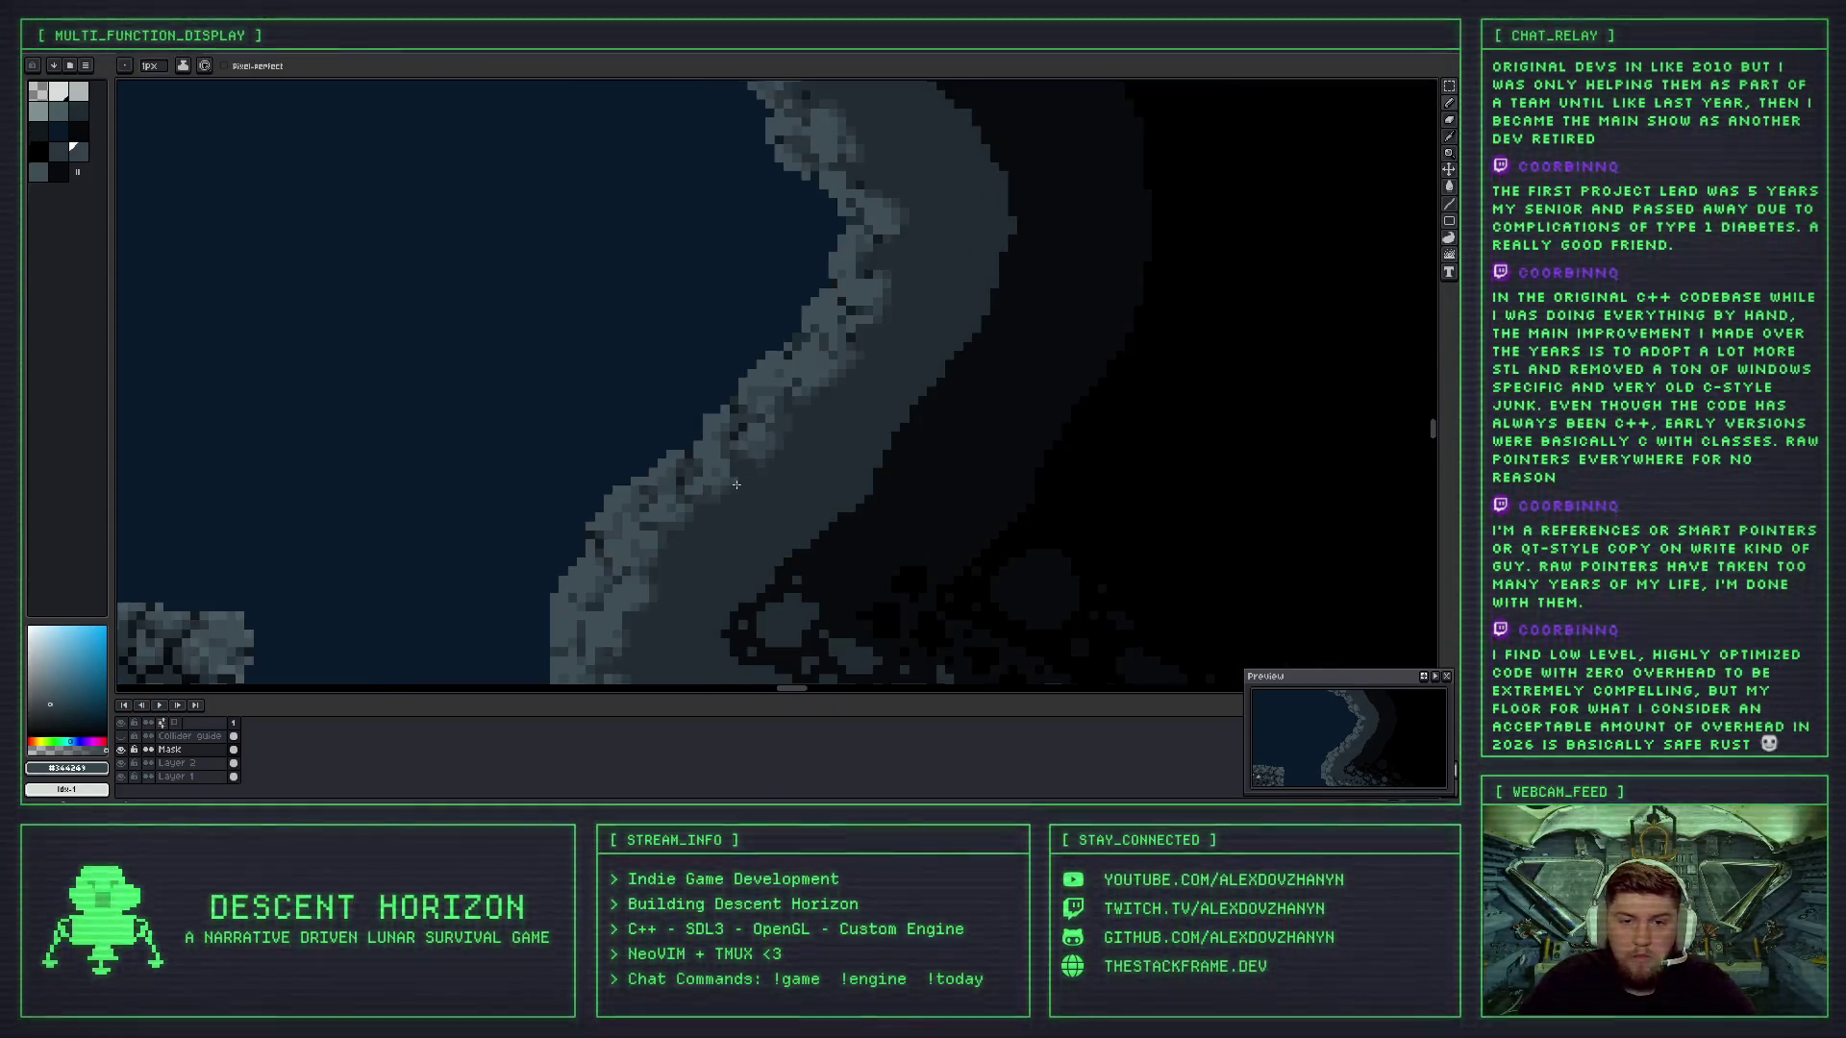
{"action": "scroll", "coordinate": [743, 440], "scroll_direction": "up", "scroll_amount": 1}
{"action": "scroll", "coordinate": [743, 440], "scroll_direction": "up", "scroll_amount": 2}
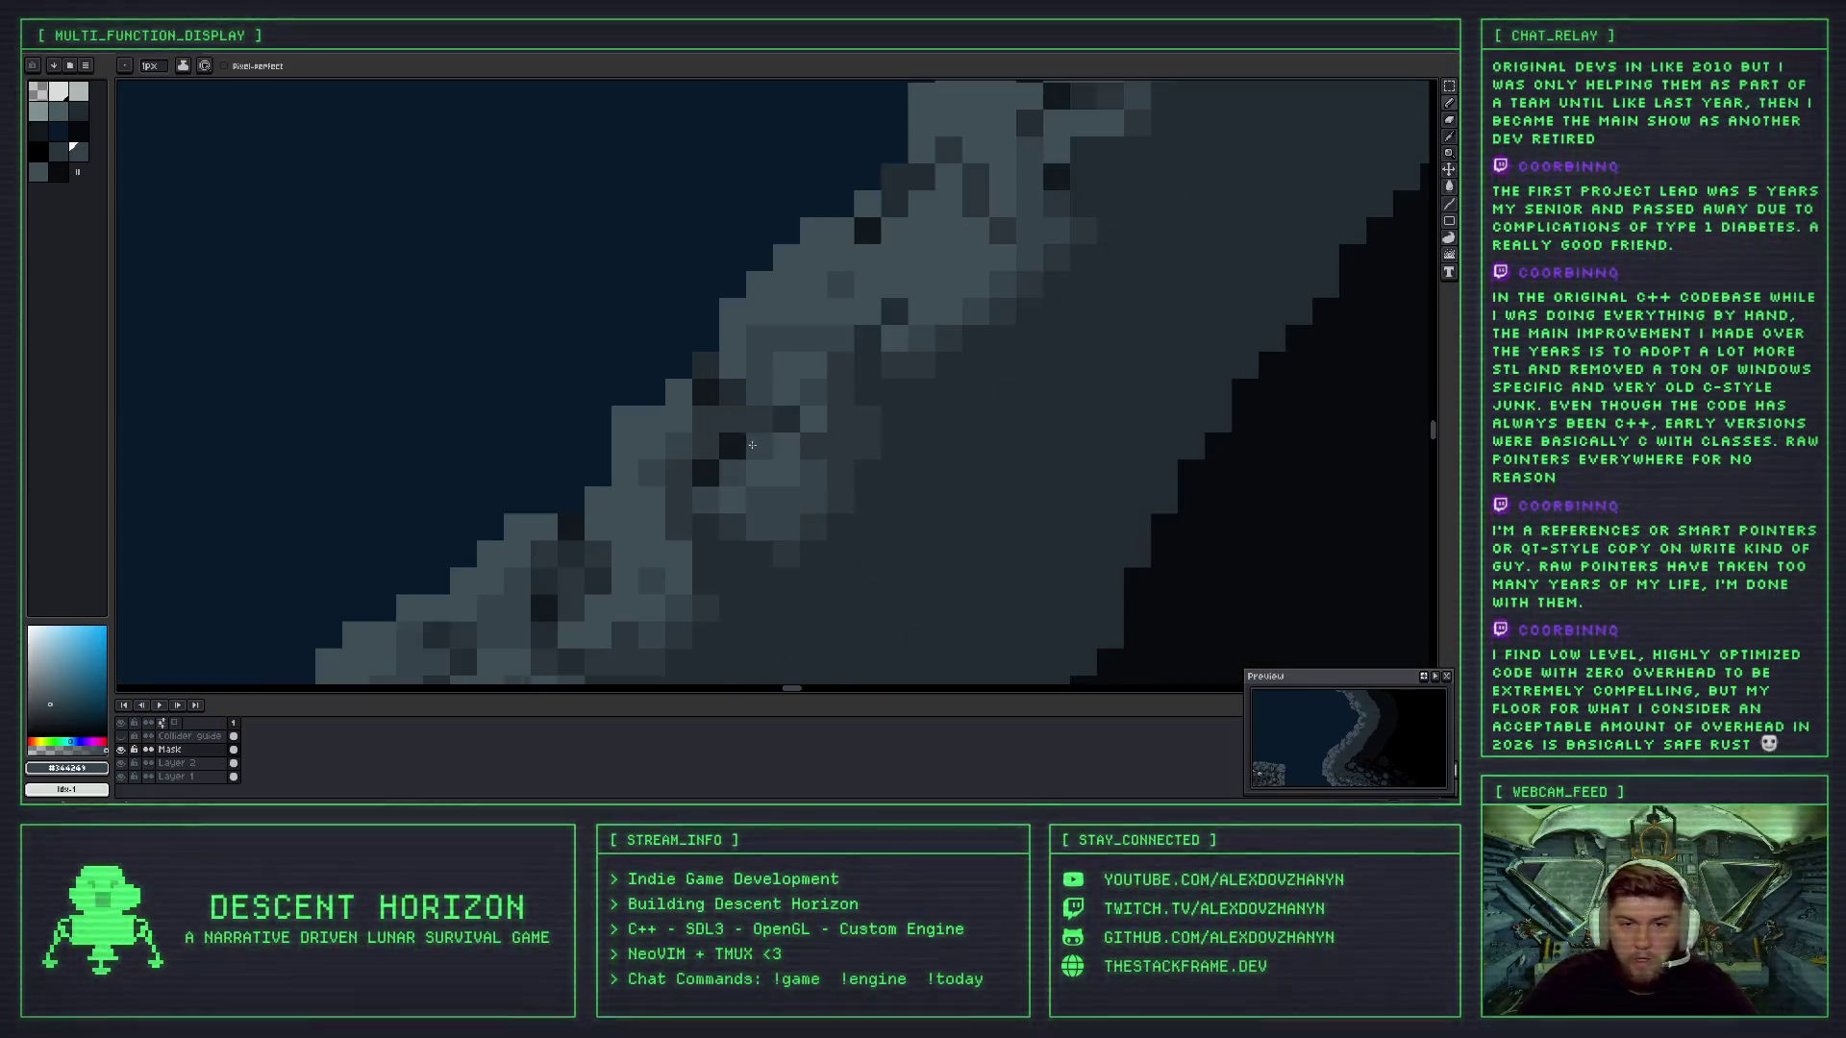
{"action": "left_click", "coordinate": [739, 400], "text": "alt"}
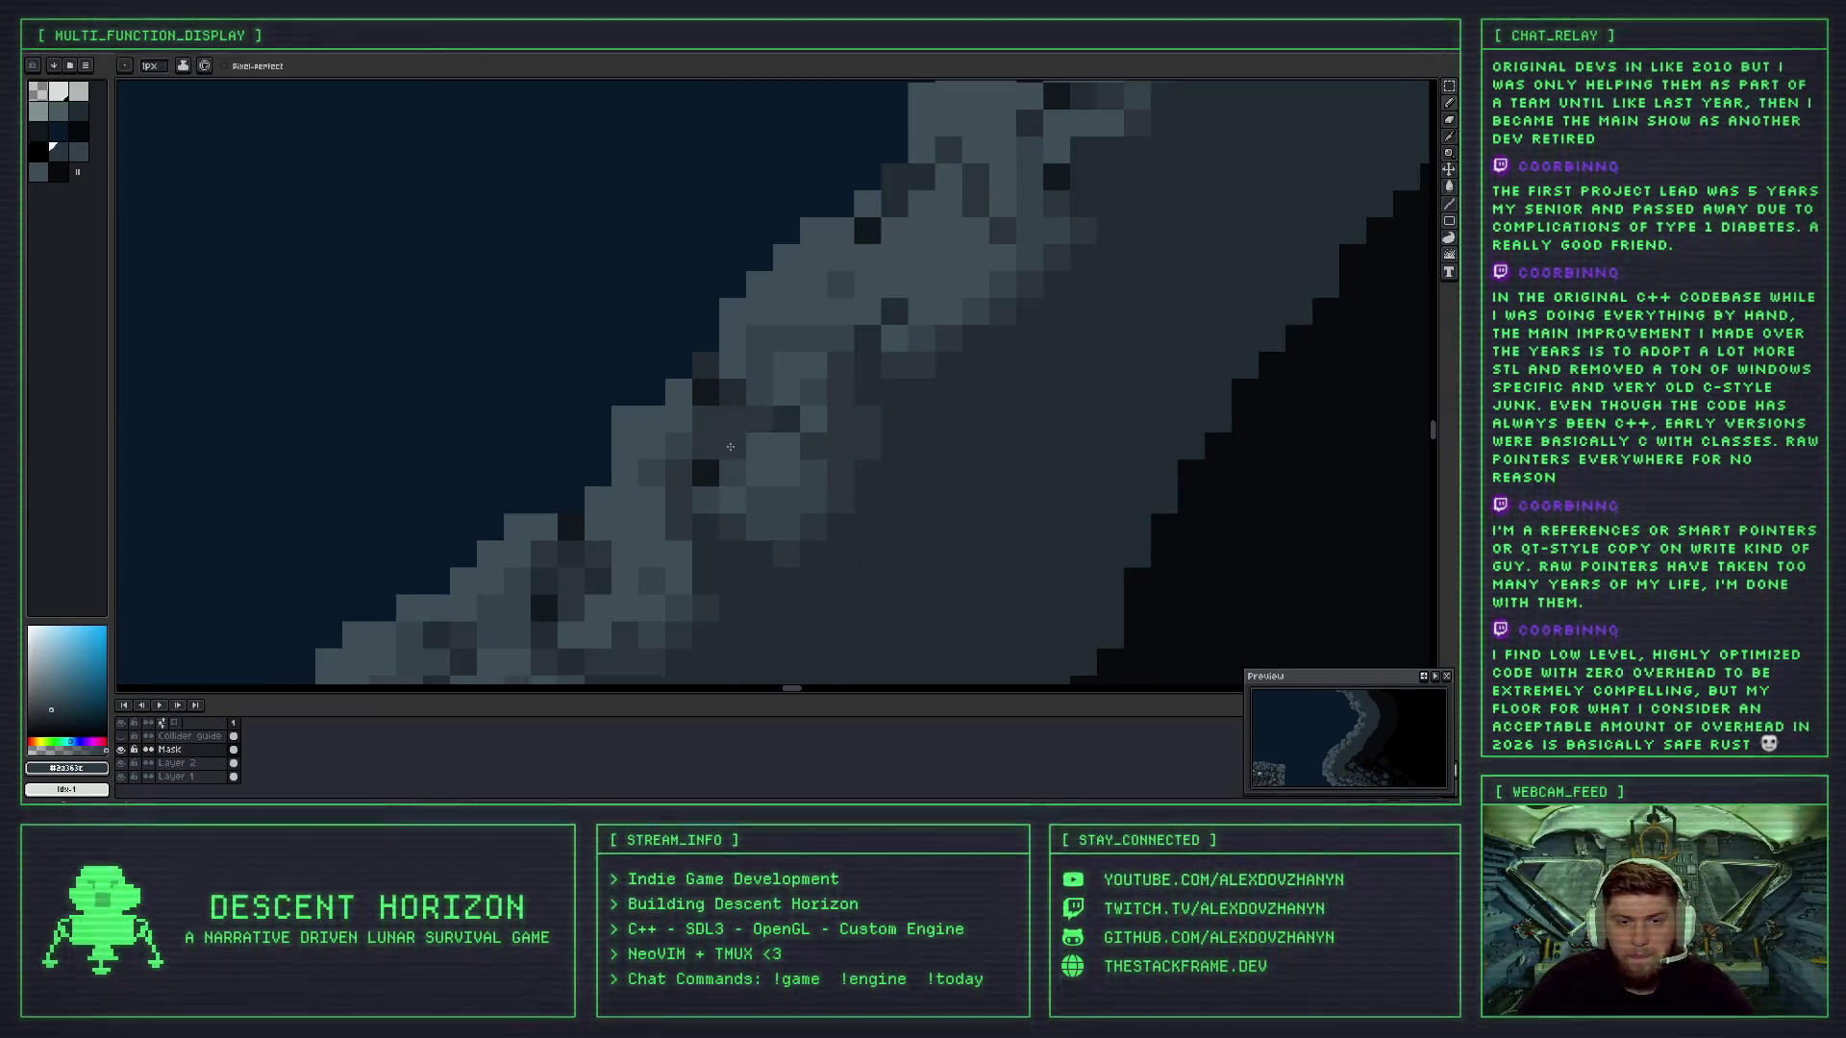
{"action": "scroll", "coordinate": [716, 464], "scroll_direction": "down", "scroll_amount": 5}
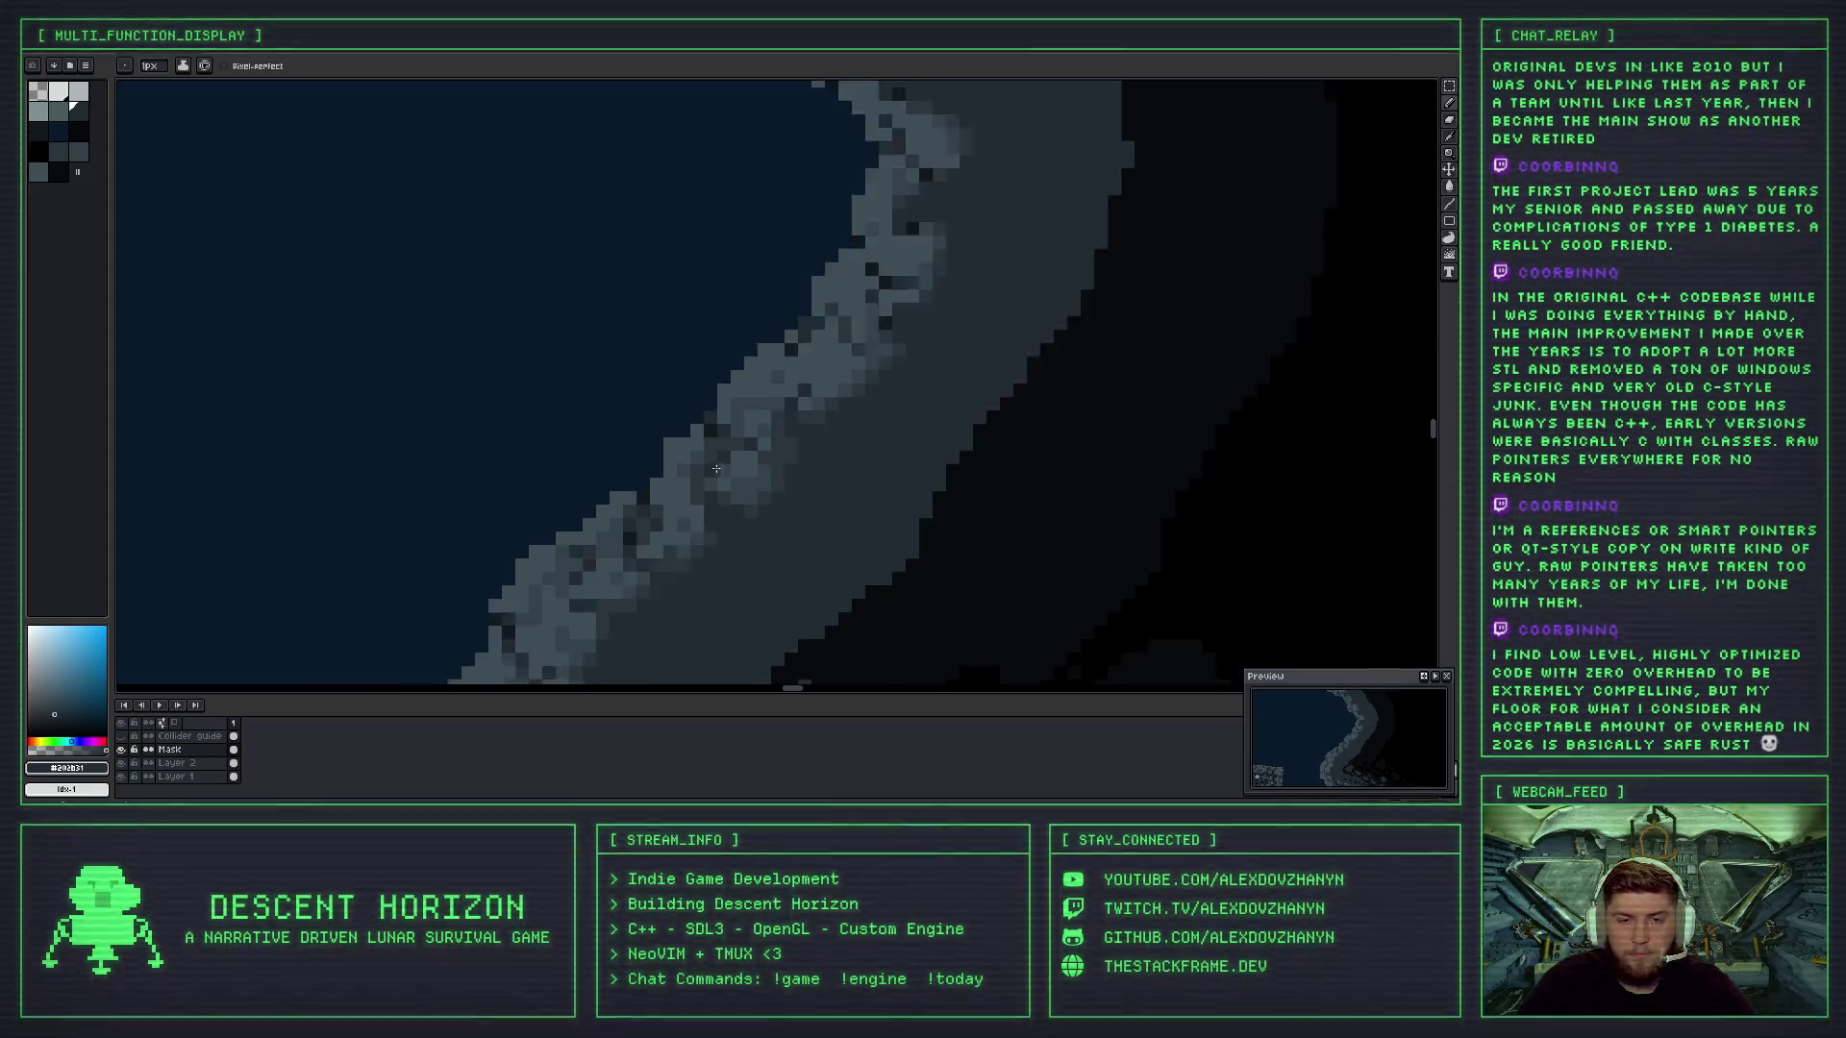
{"action": "scroll", "coordinate": [752, 498], "scroll_direction": "up", "scroll_amount": 2}
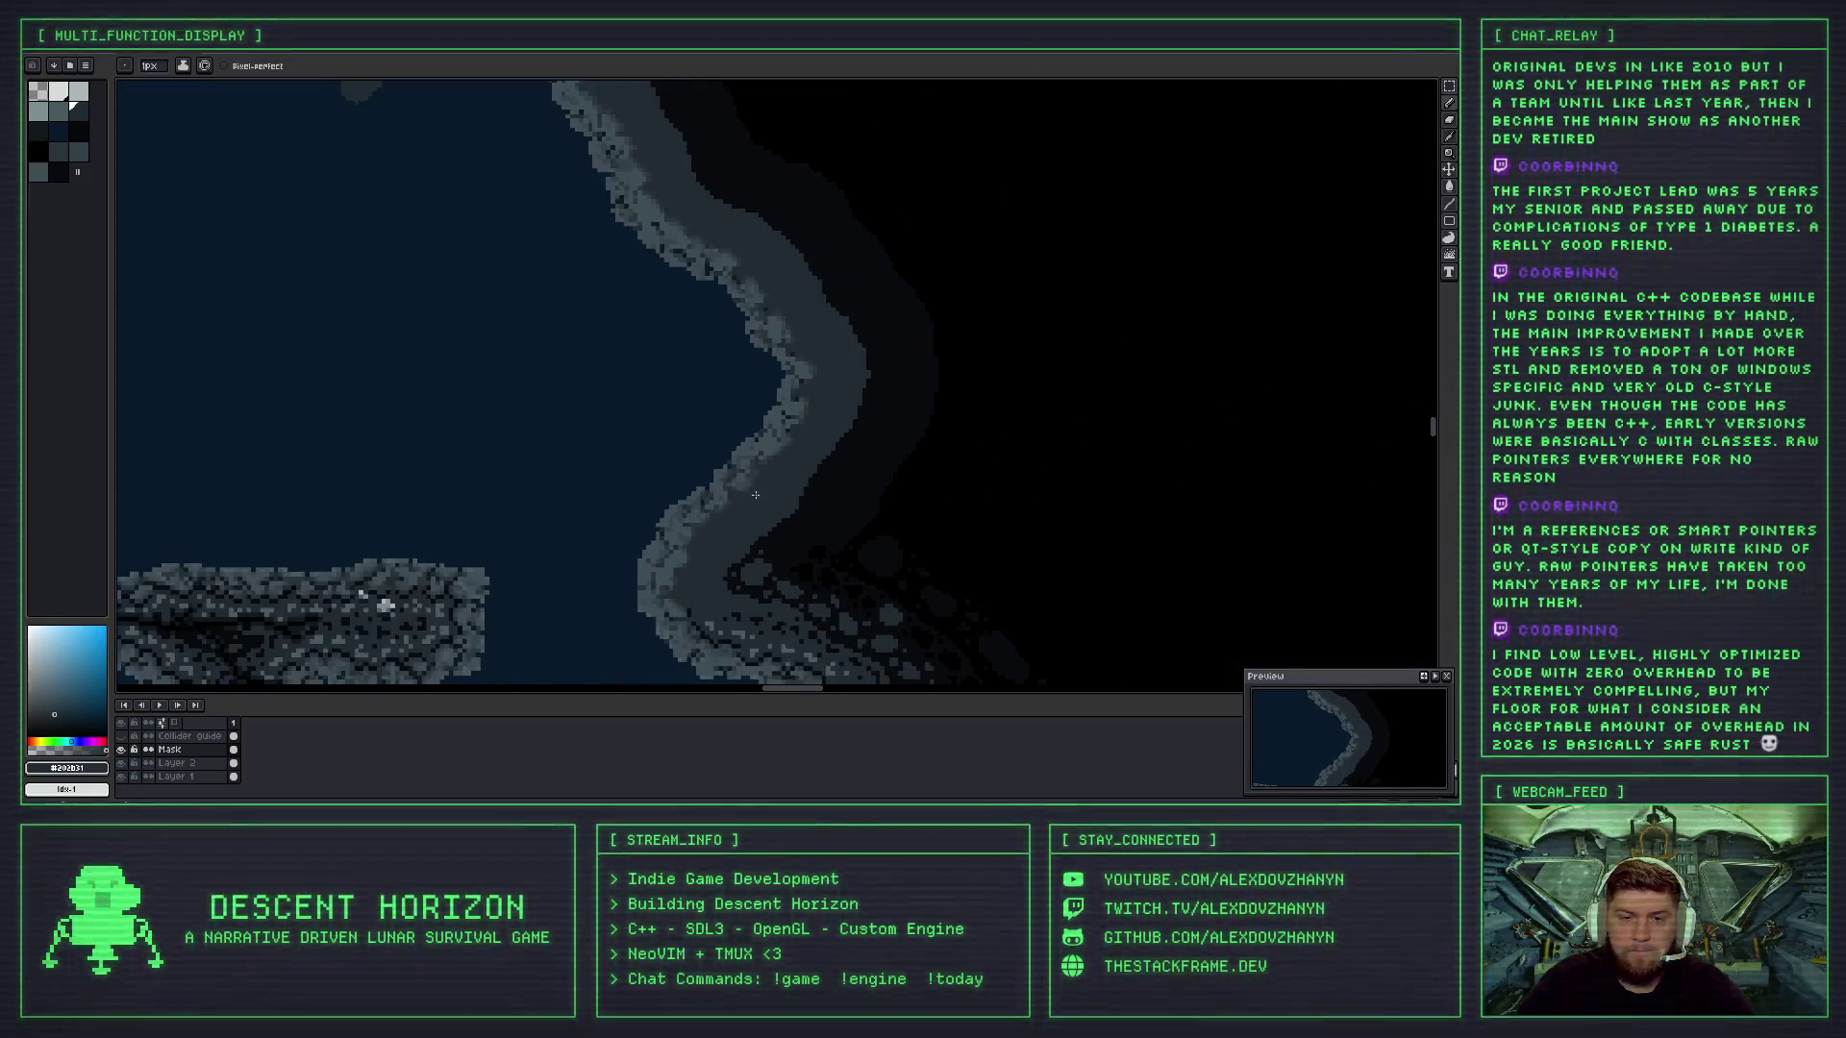
- Pan and zoom along the right cave wall to inspect its stepped stone rim
{"action": "left_click_drag", "start_coordinate": [754, 472], "coordinate": [809, 383]}
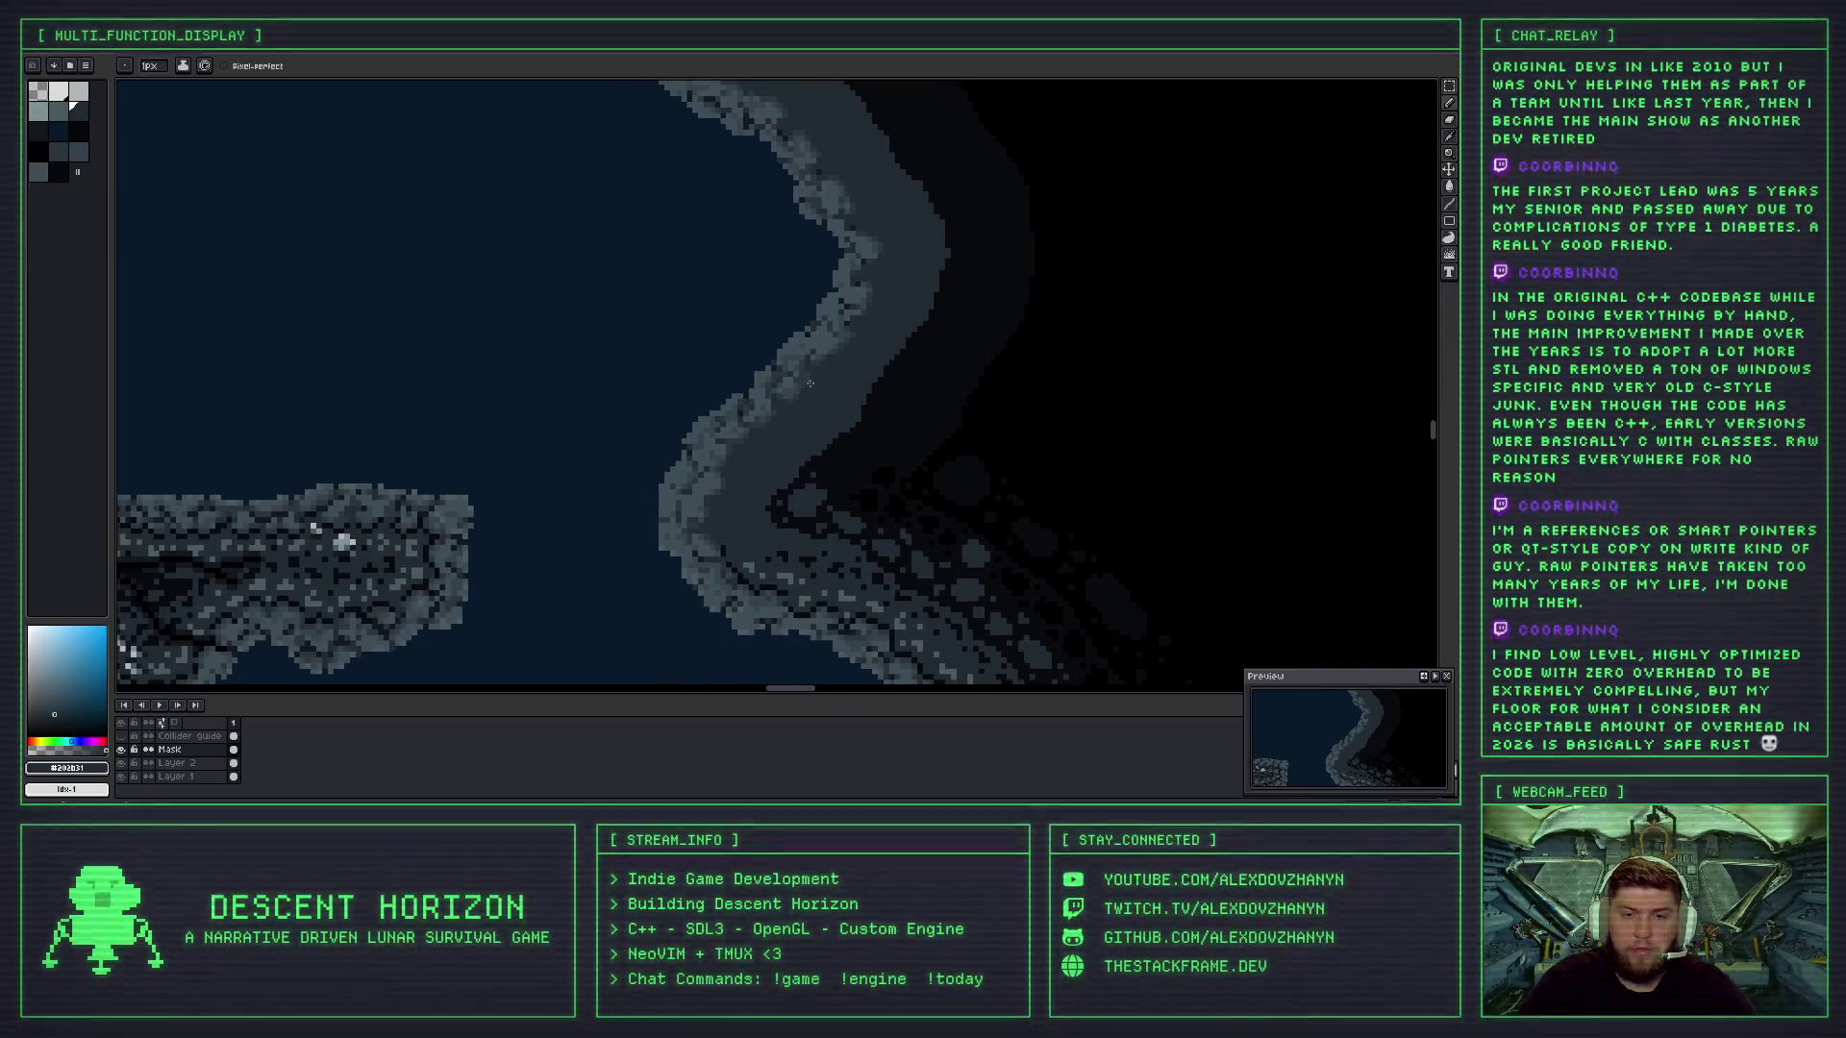
{"action": "scroll", "coordinate": [846, 321], "scroll_direction": "up", "scroll_amount": 2}
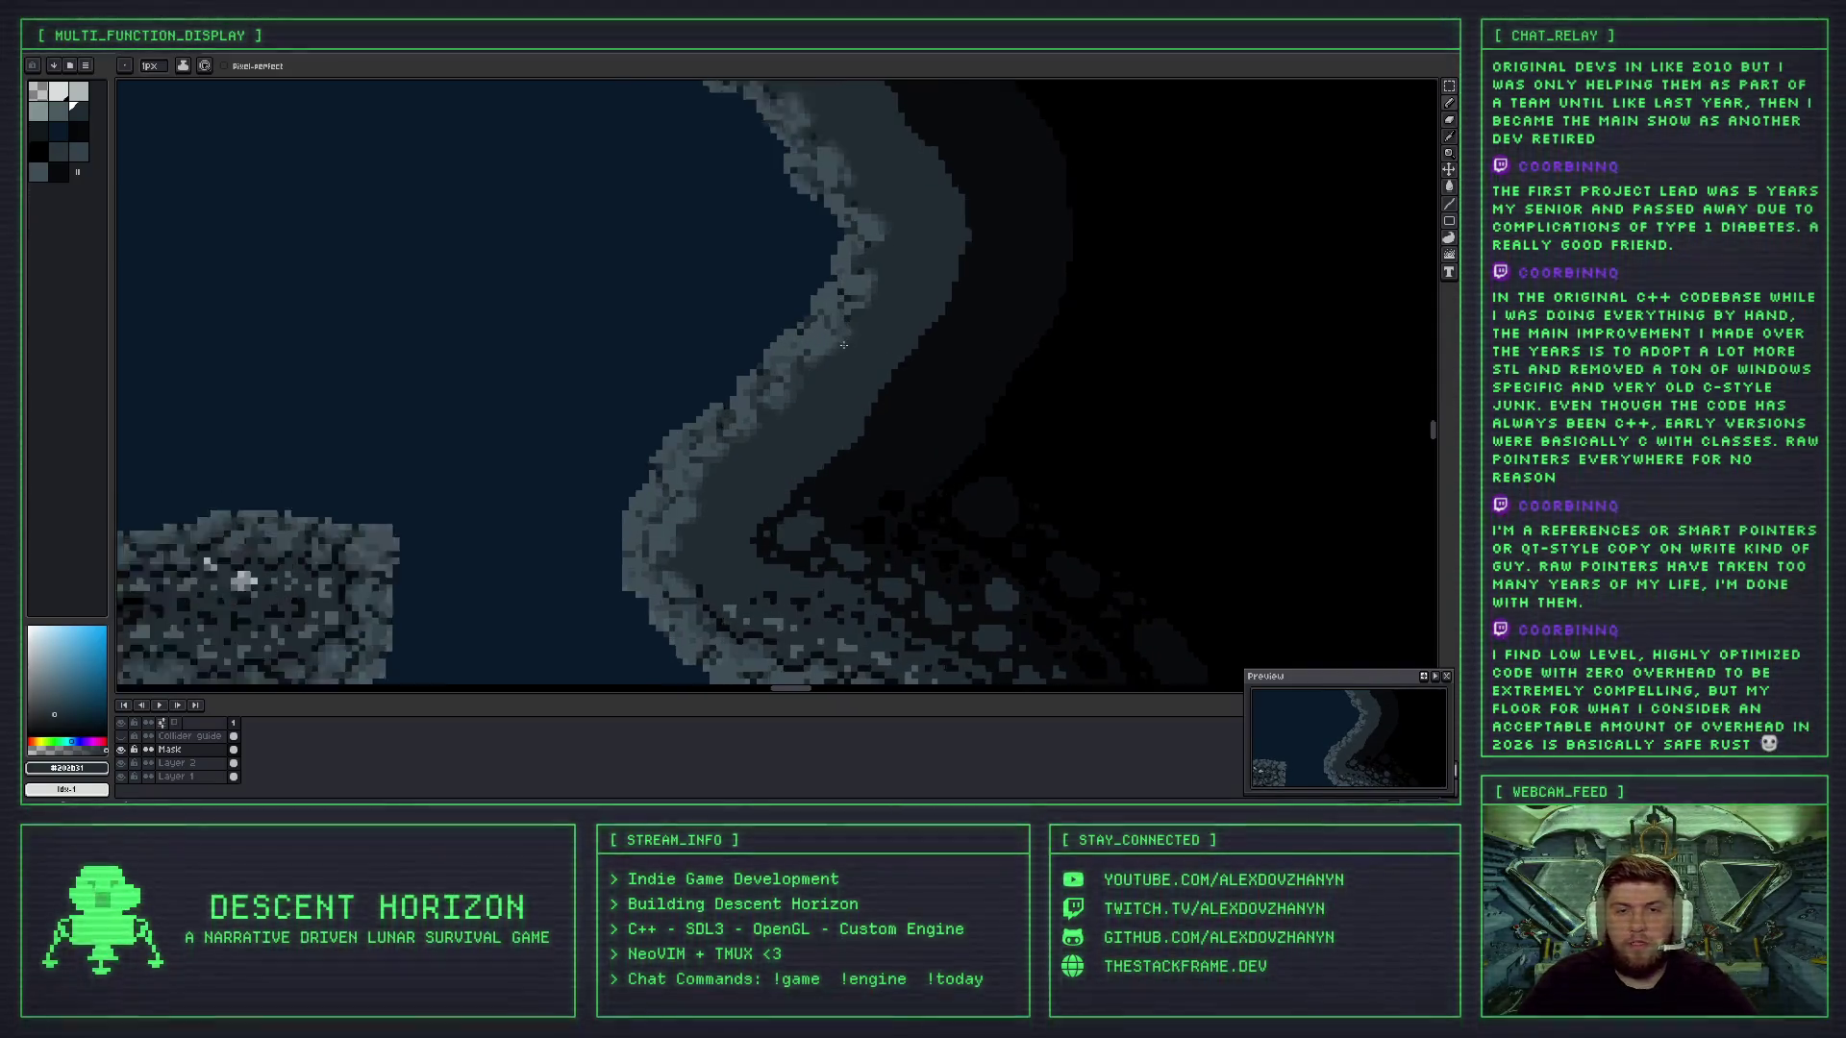
{"action": "scroll", "coordinate": [726, 462], "scroll_direction": "down", "scroll_amount": 3}
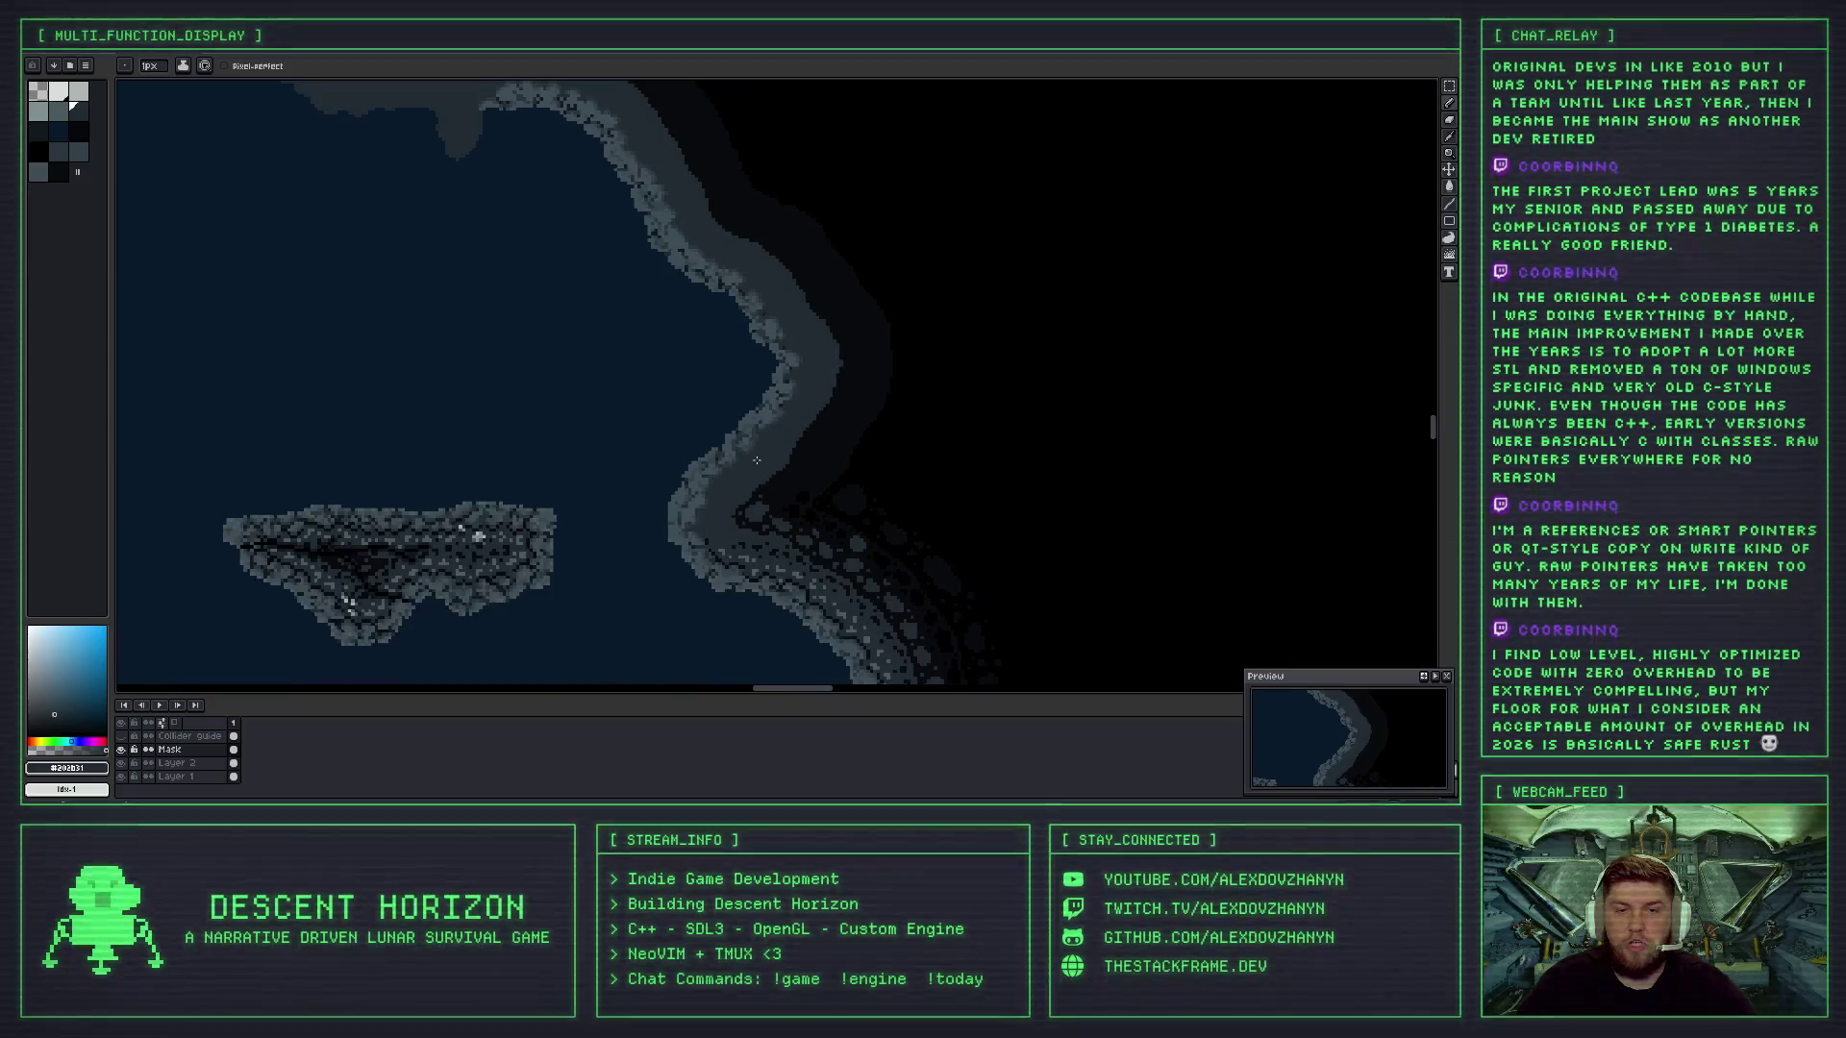
{"action": "scroll", "coordinate": [772, 381], "scroll_direction": "up", "scroll_amount": 4}
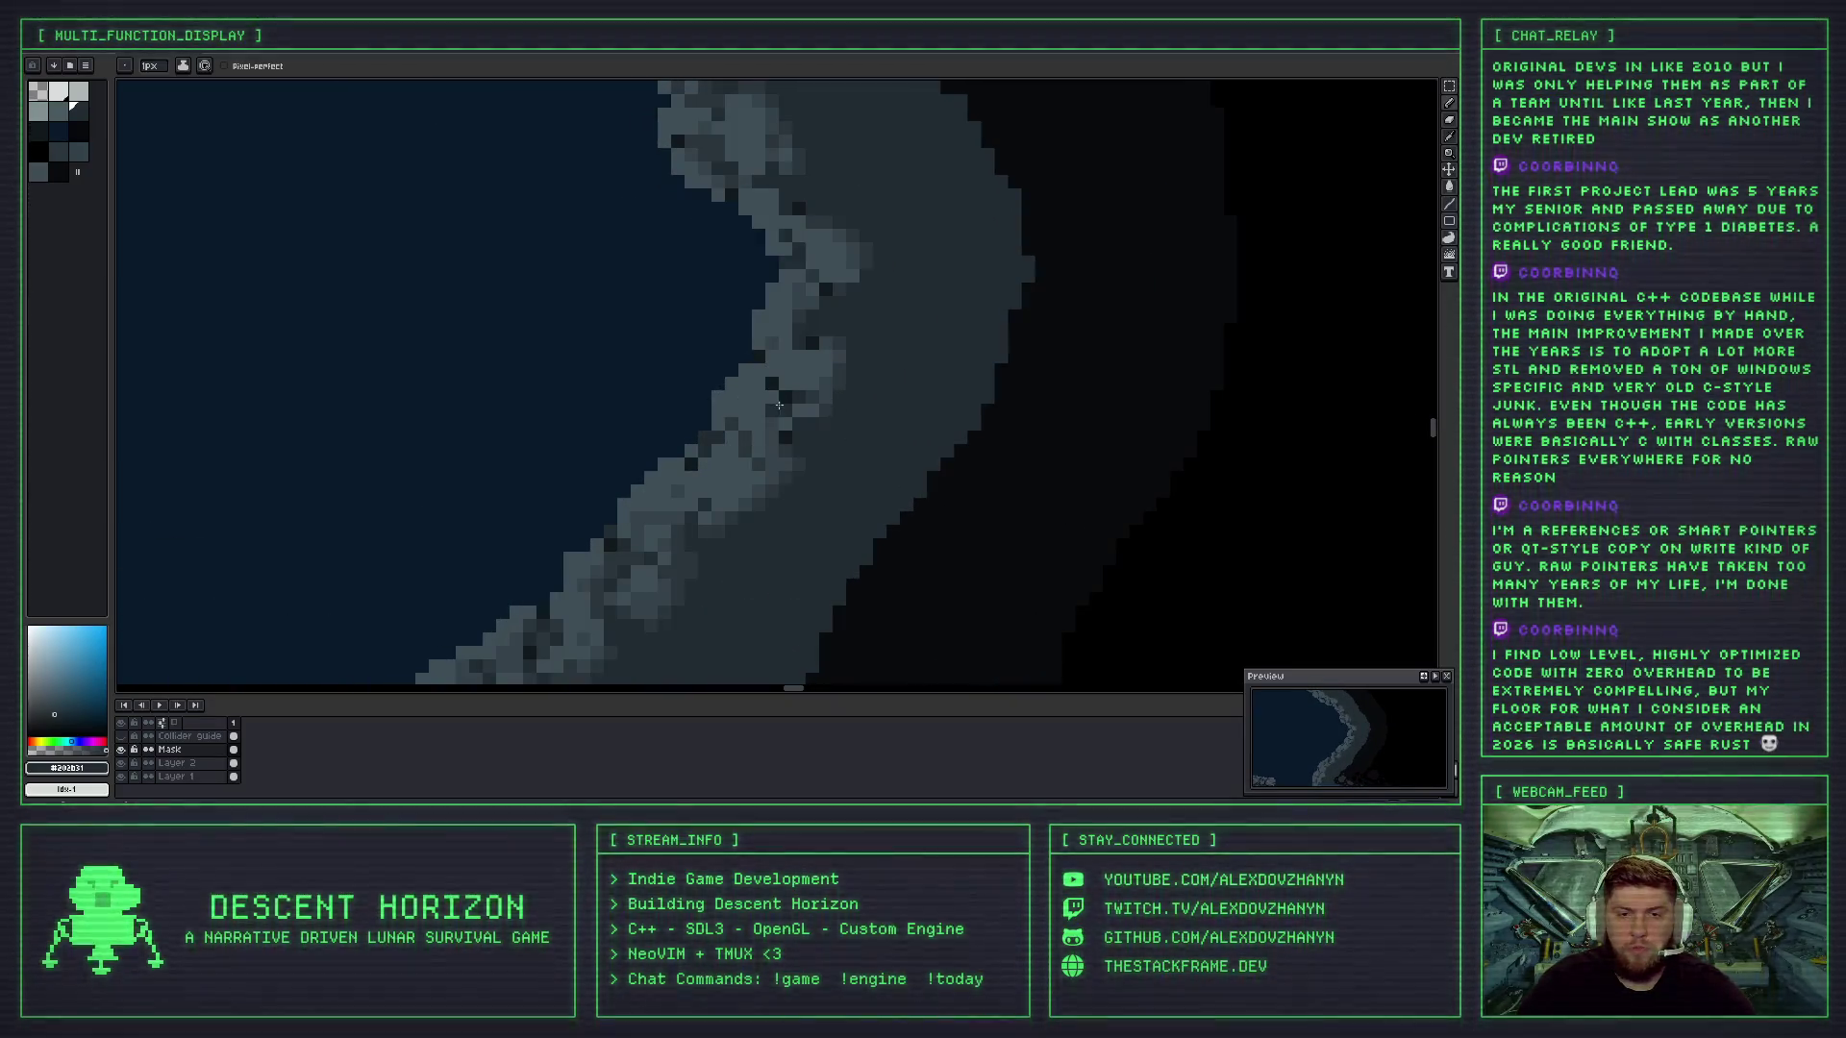
{"action": "scroll", "coordinate": [778, 405], "scroll_direction": "down", "scroll_amount": 3}
{"action": "scroll", "coordinate": [725, 517], "scroll_direction": "up", "scroll_amount": 1}
{"action": "scroll", "coordinate": [726, 500], "scroll_direction": "up", "scroll_amount": 1}
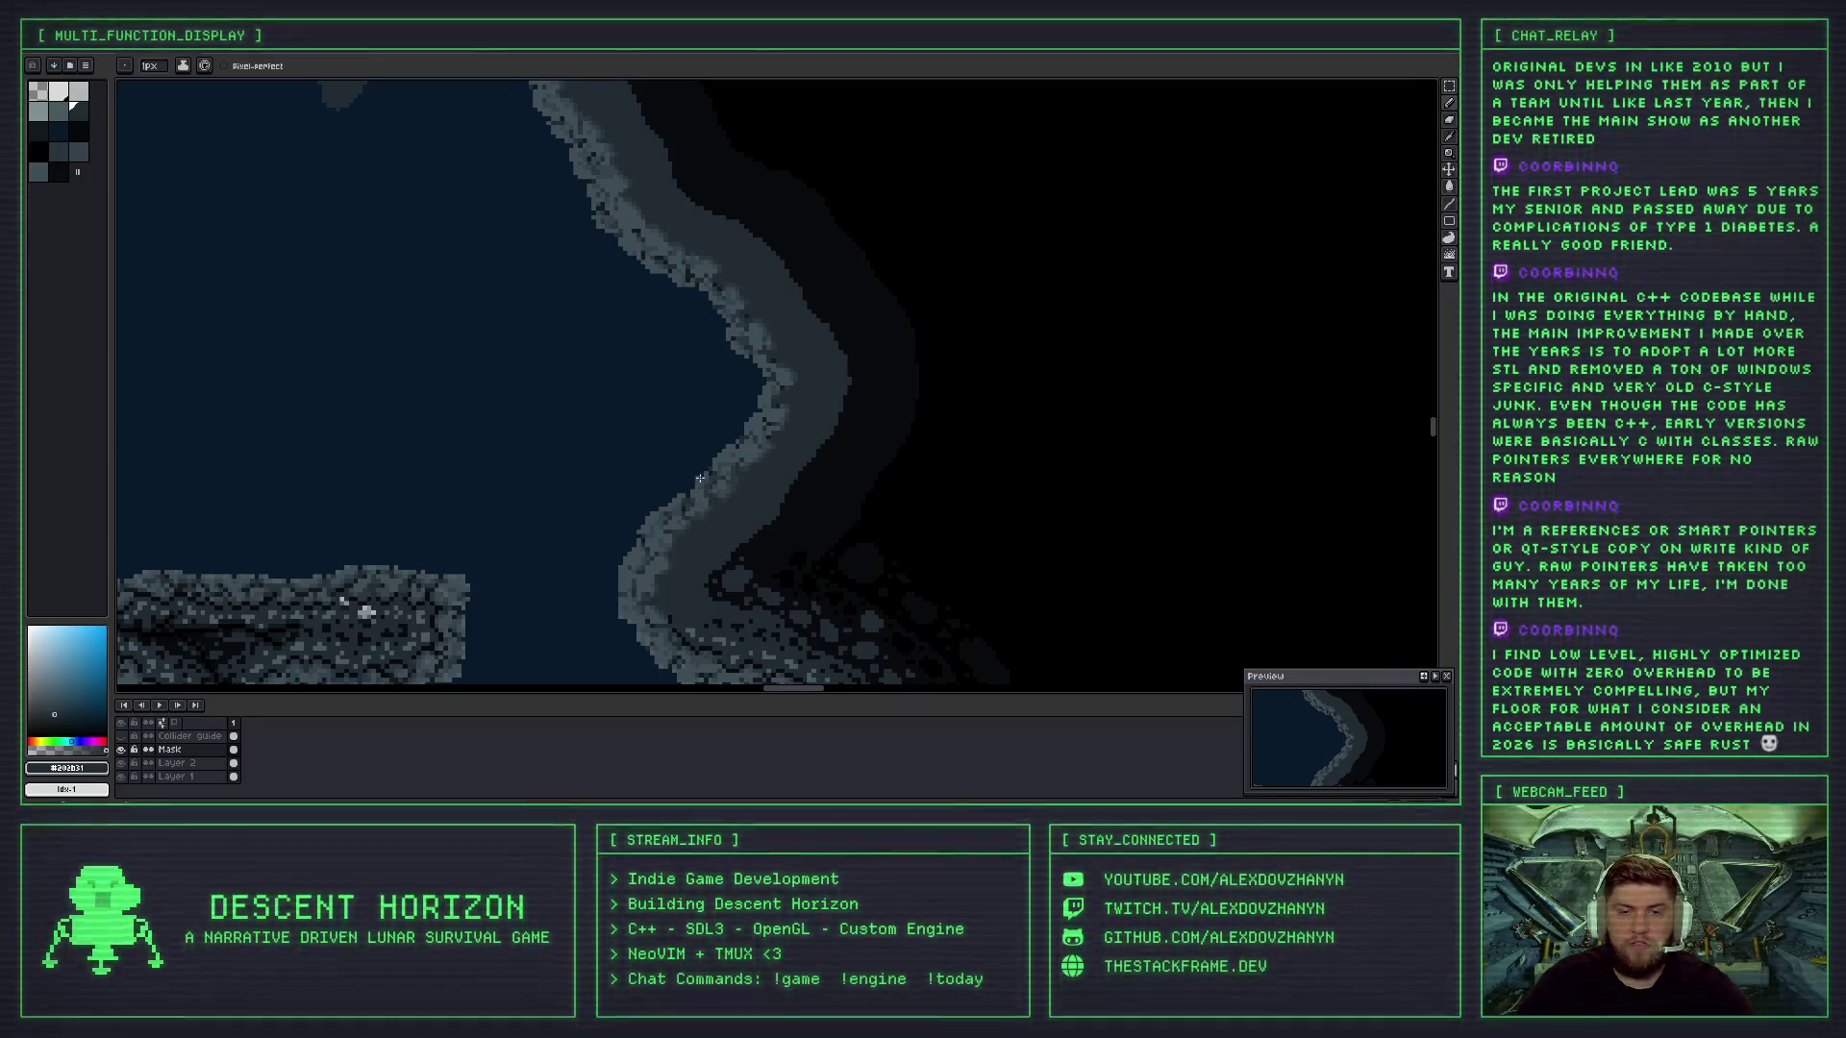
{"action": "scroll", "coordinate": [699, 478], "scroll_direction": "up", "scroll_amount": 2}
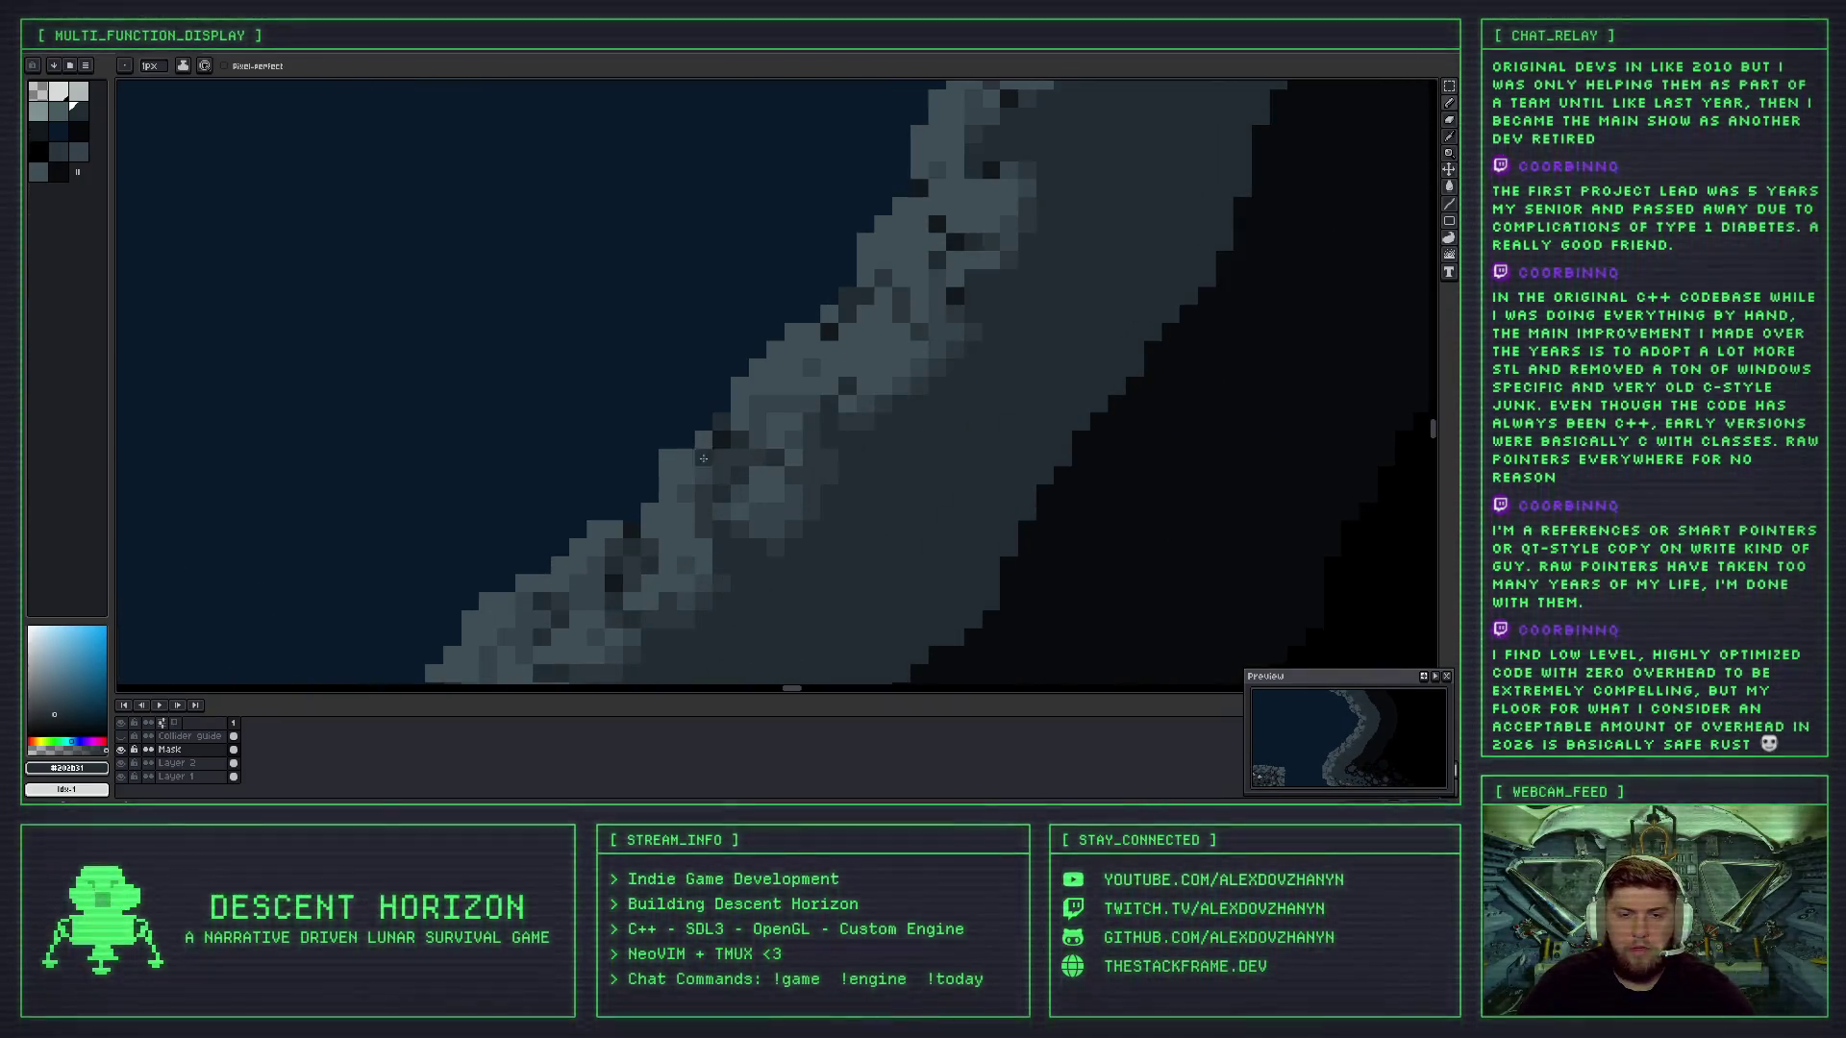
{"action": "scroll", "coordinate": [699, 496], "scroll_direction": "down", "scroll_amount": 2}
{"action": "scroll", "coordinate": [682, 519], "scroll_direction": "down", "scroll_amount": 1}
{"action": "scroll", "coordinate": [679, 535], "scroll_direction": "up", "scroll_amount": 1}
{"action": "scroll", "coordinate": [679, 536], "scroll_direction": "down", "scroll_amount": 2}
{"action": "scroll", "coordinate": [688, 541], "scroll_direction": "up", "scroll_amount": 2}
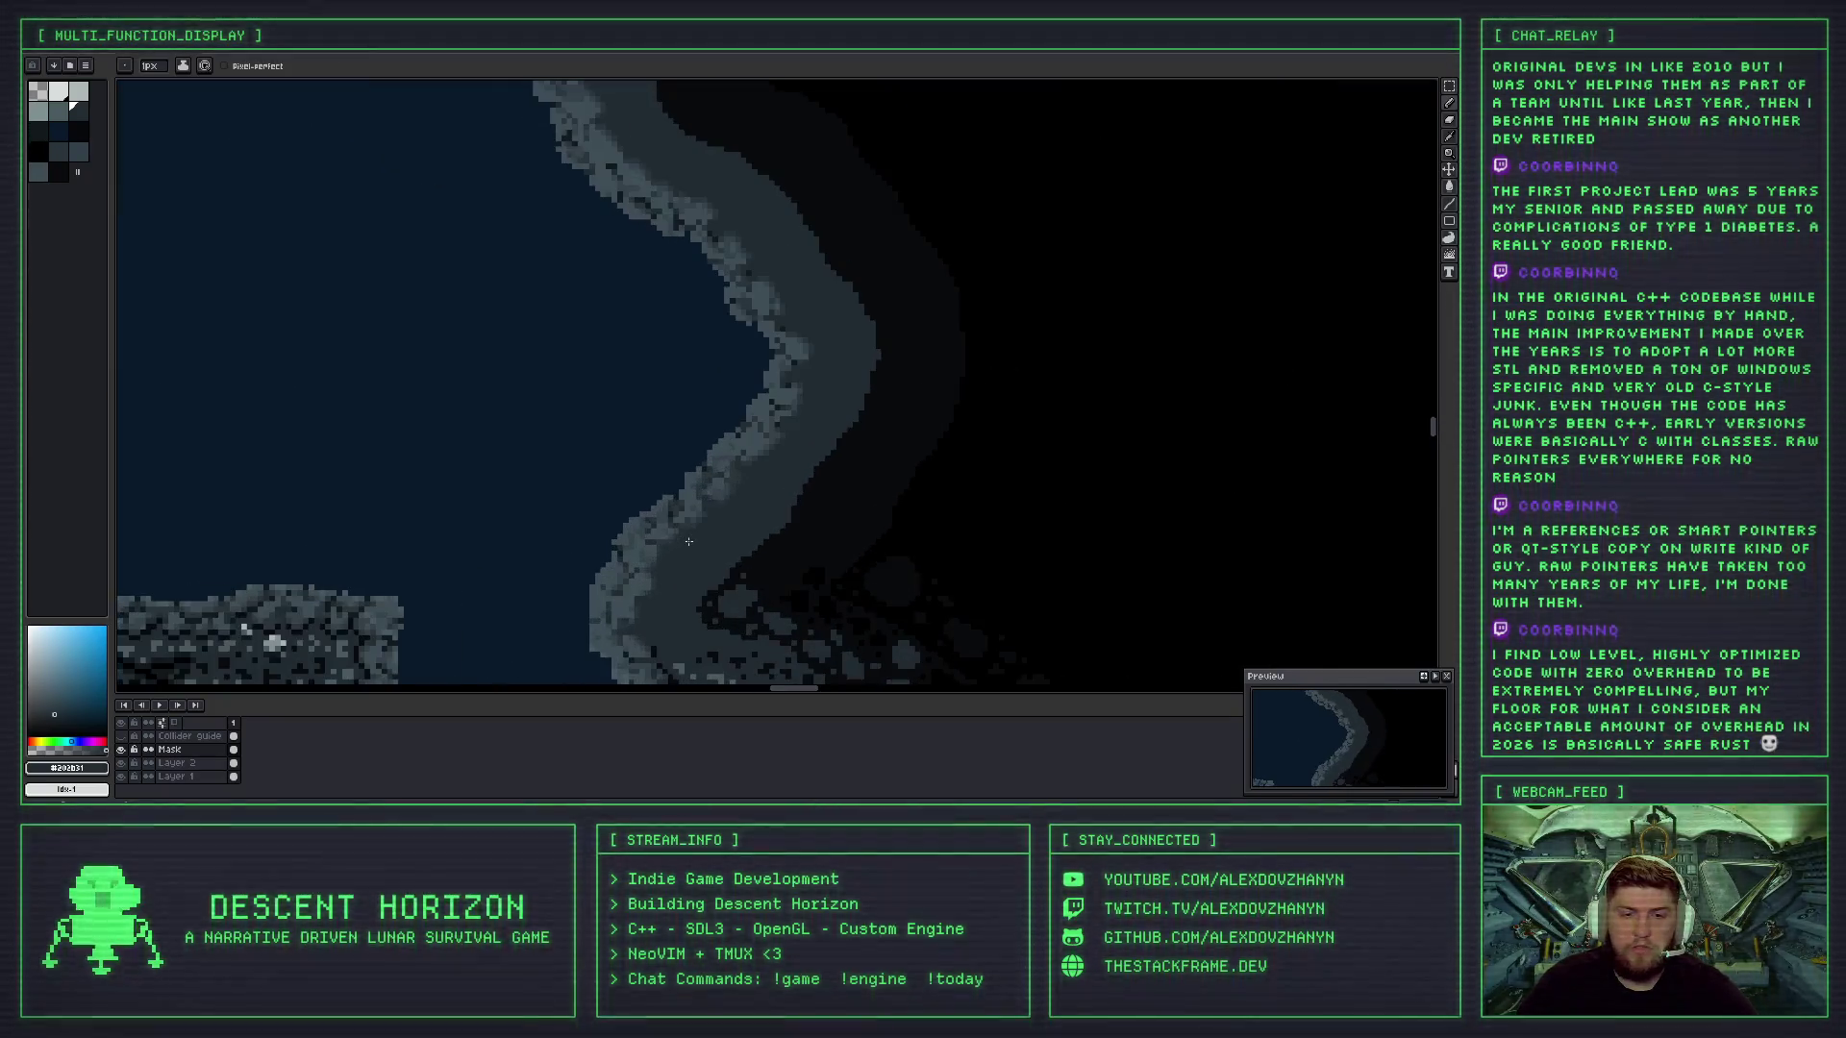
{"action": "scroll", "coordinate": [677, 514], "scroll_direction": "down", "scroll_amount": 2}
{"action": "scroll", "coordinate": [726, 514], "scroll_direction": "up", "scroll_amount": 3}
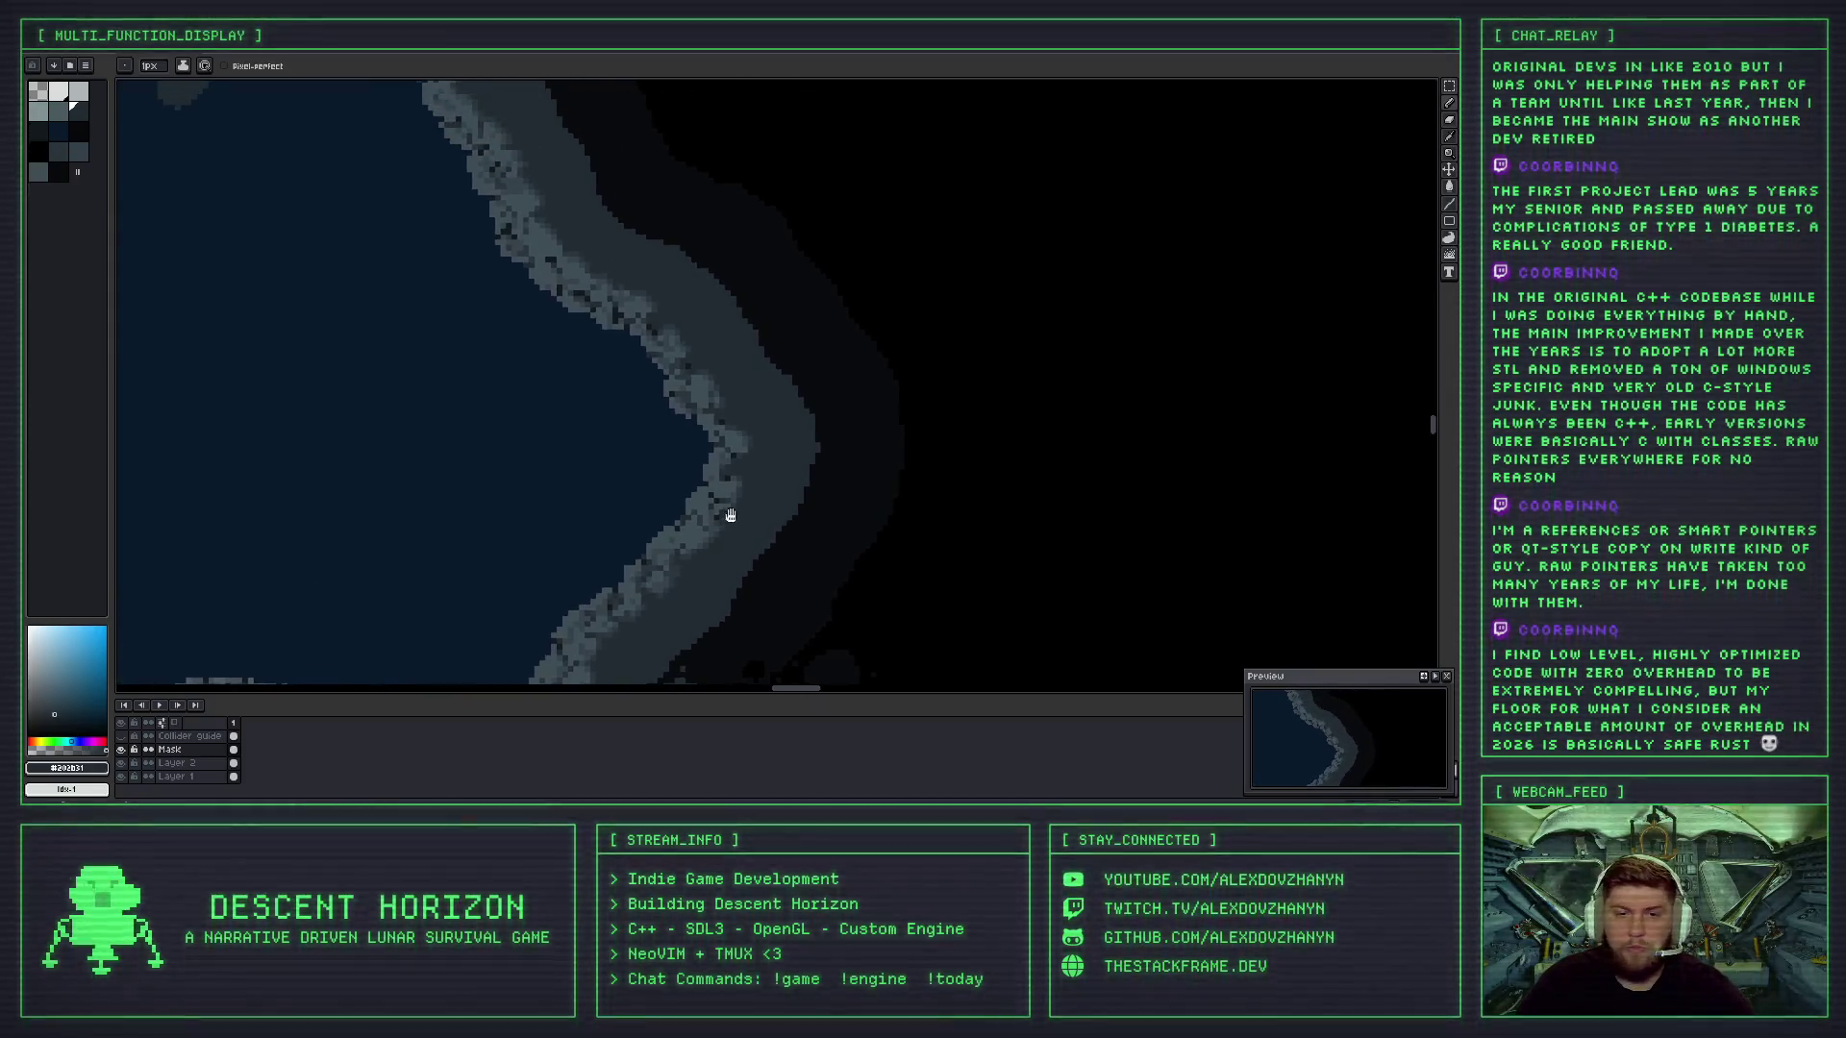
{"action": "scroll", "coordinate": [729, 531], "scroll_direction": "up", "scroll_amount": 1}
{"action": "scroll", "coordinate": [729, 531], "scroll_direction": "up", "scroll_amount": 2}
- Sample grey rock shades and paint a few darker single pixels along the wall edge
{"action": "key", "text": "i"}
{"action": "left_click", "coordinate": [717, 419]}
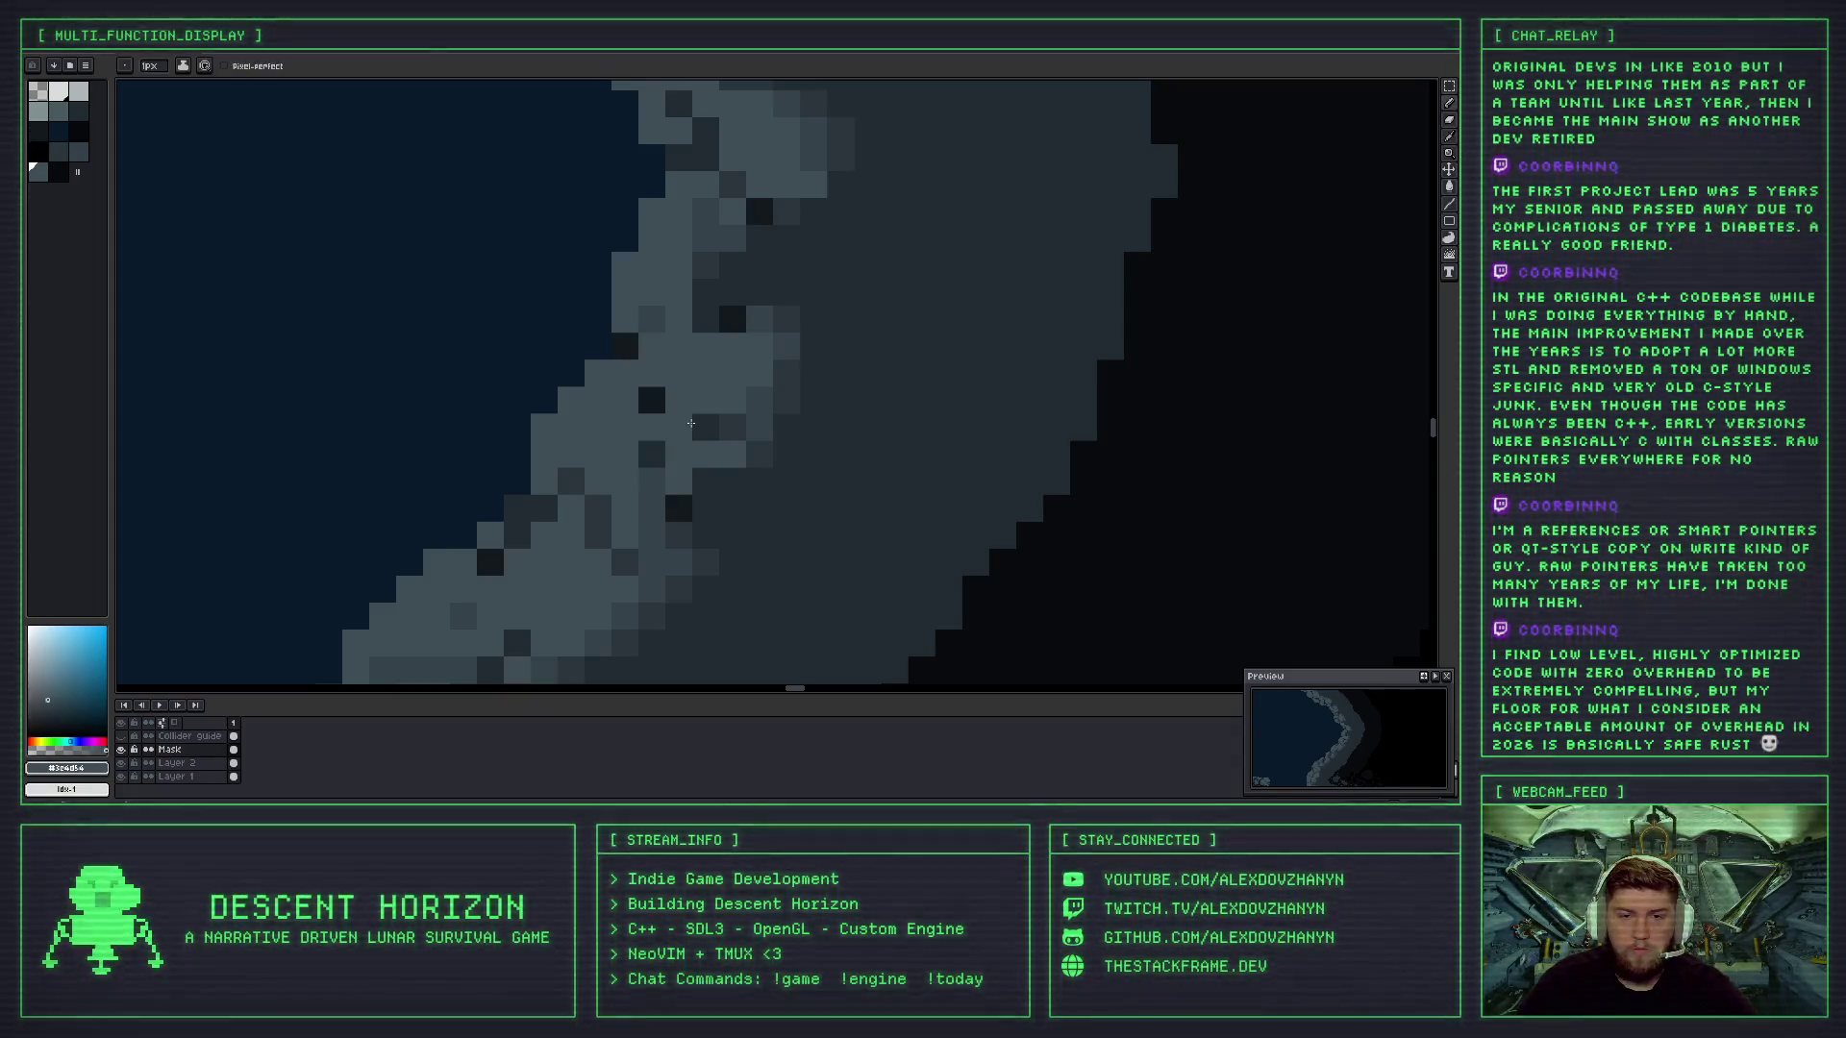
{"action": "left_click", "coordinate": [709, 429]}
{"action": "key", "text": "b"}
{"action": "left_click", "coordinate": [685, 423]}
{"action": "key", "text": "i"}
{"action": "left_click", "coordinate": [735, 418]}
{"action": "key", "text": "b"}
{"action": "left_click", "coordinate": [676, 429]}
{"action": "scroll", "coordinate": [676, 428], "scroll_direction": "down", "scroll_amount": 3}
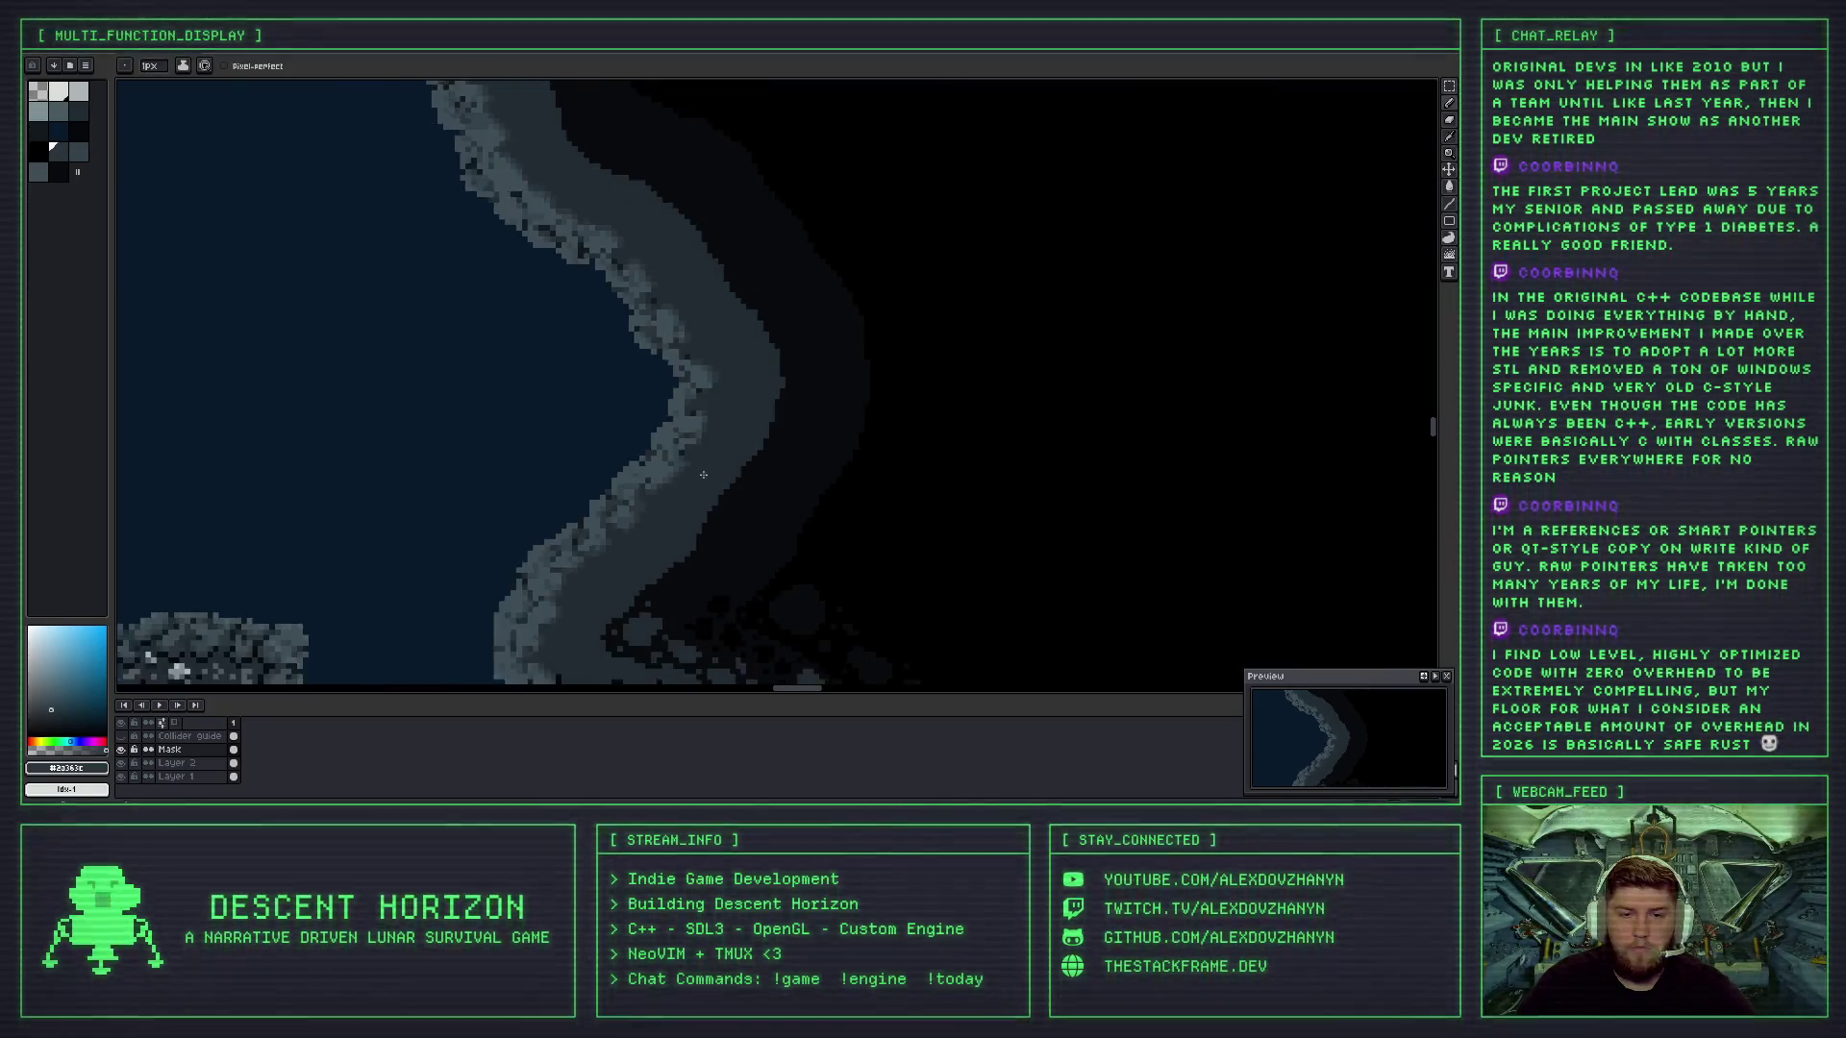
{"action": "scroll", "coordinate": [665, 404], "scroll_direction": "up", "scroll_amount": 2}
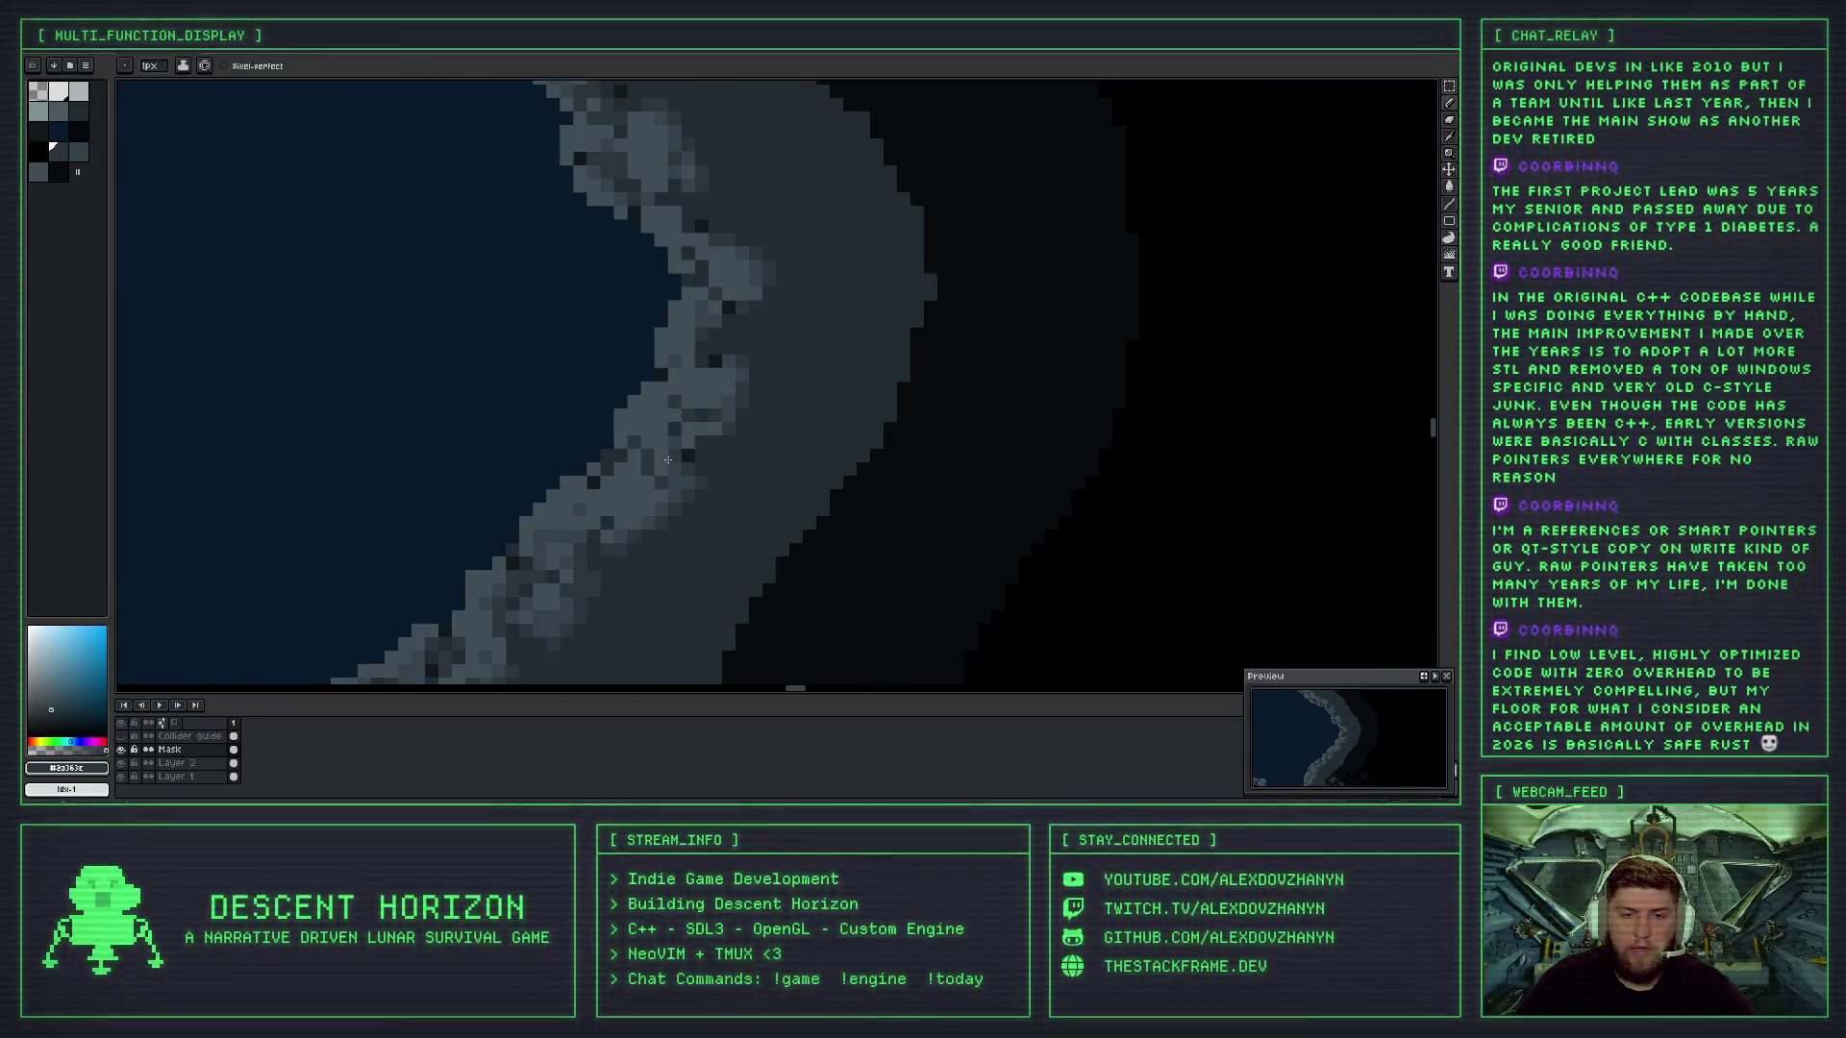
- Sample a lighter rock grey, zoom along the rim, then take another grey from the wall
{"action": "key", "text": "i"}
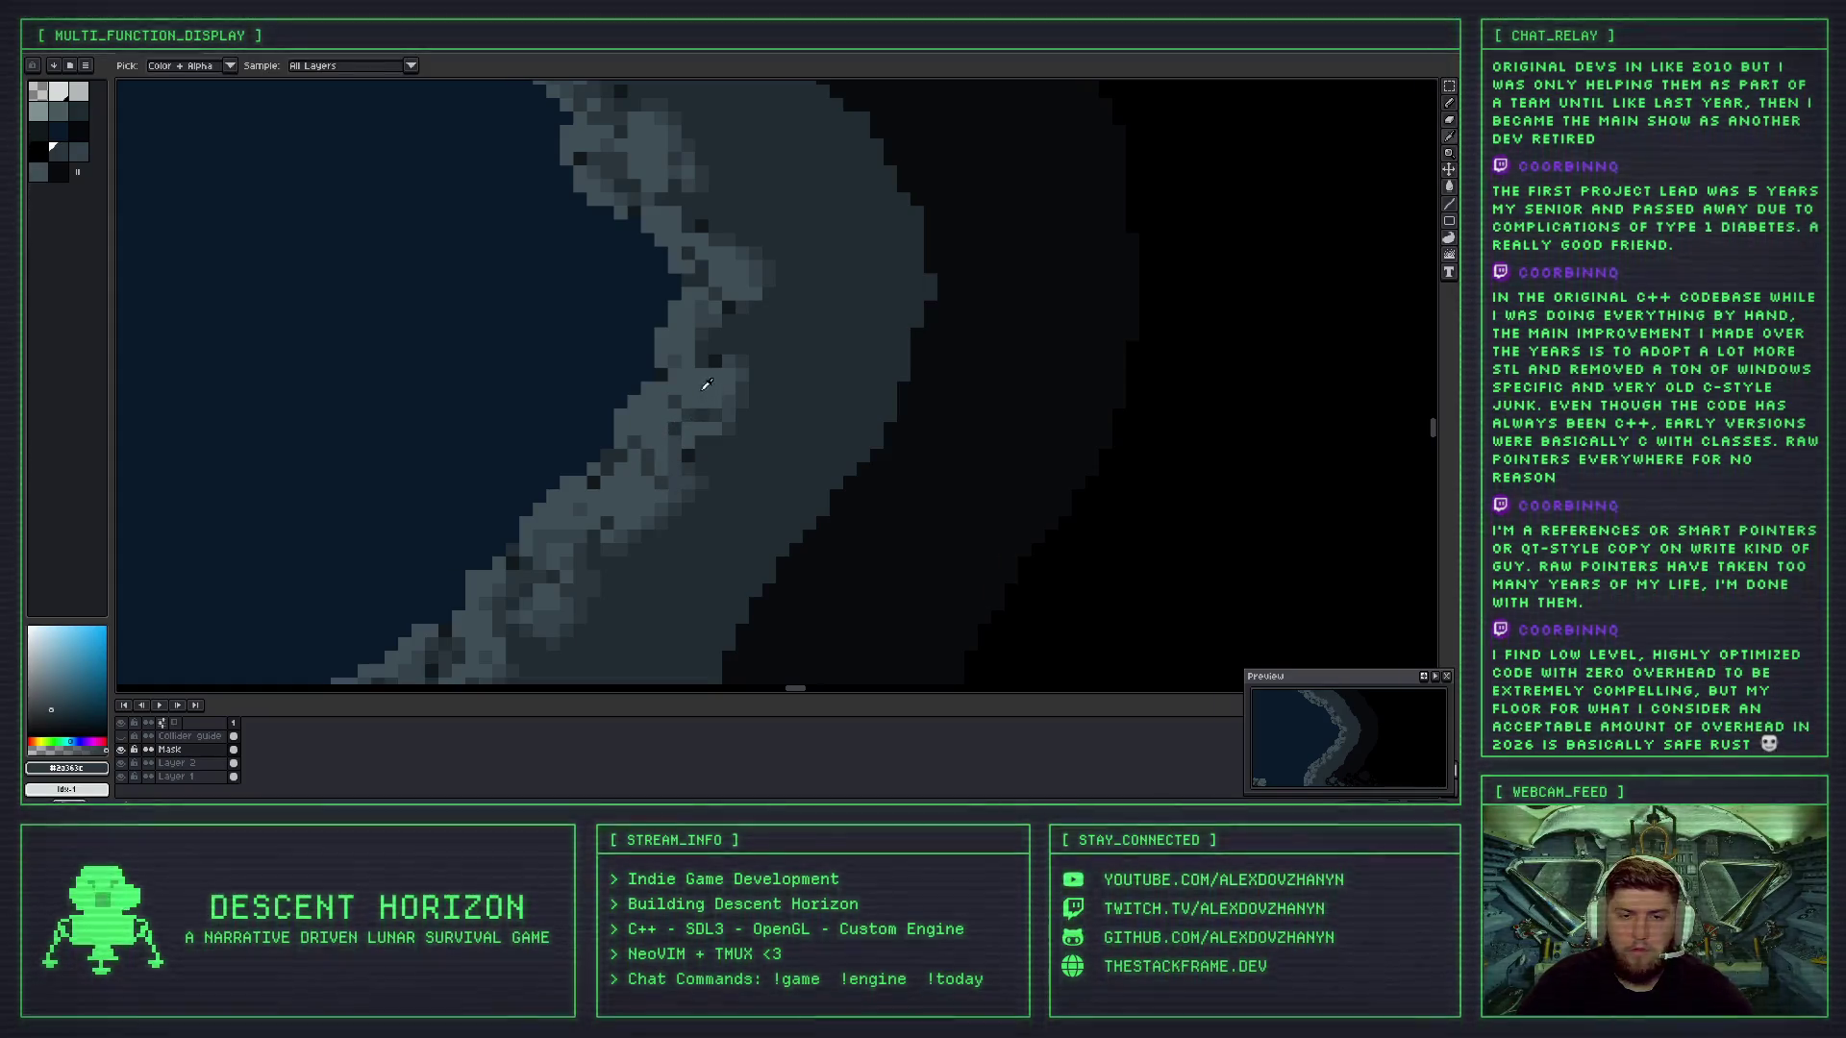
{"action": "left_click", "coordinate": [736, 409]}
{"action": "key", "text": "b"}
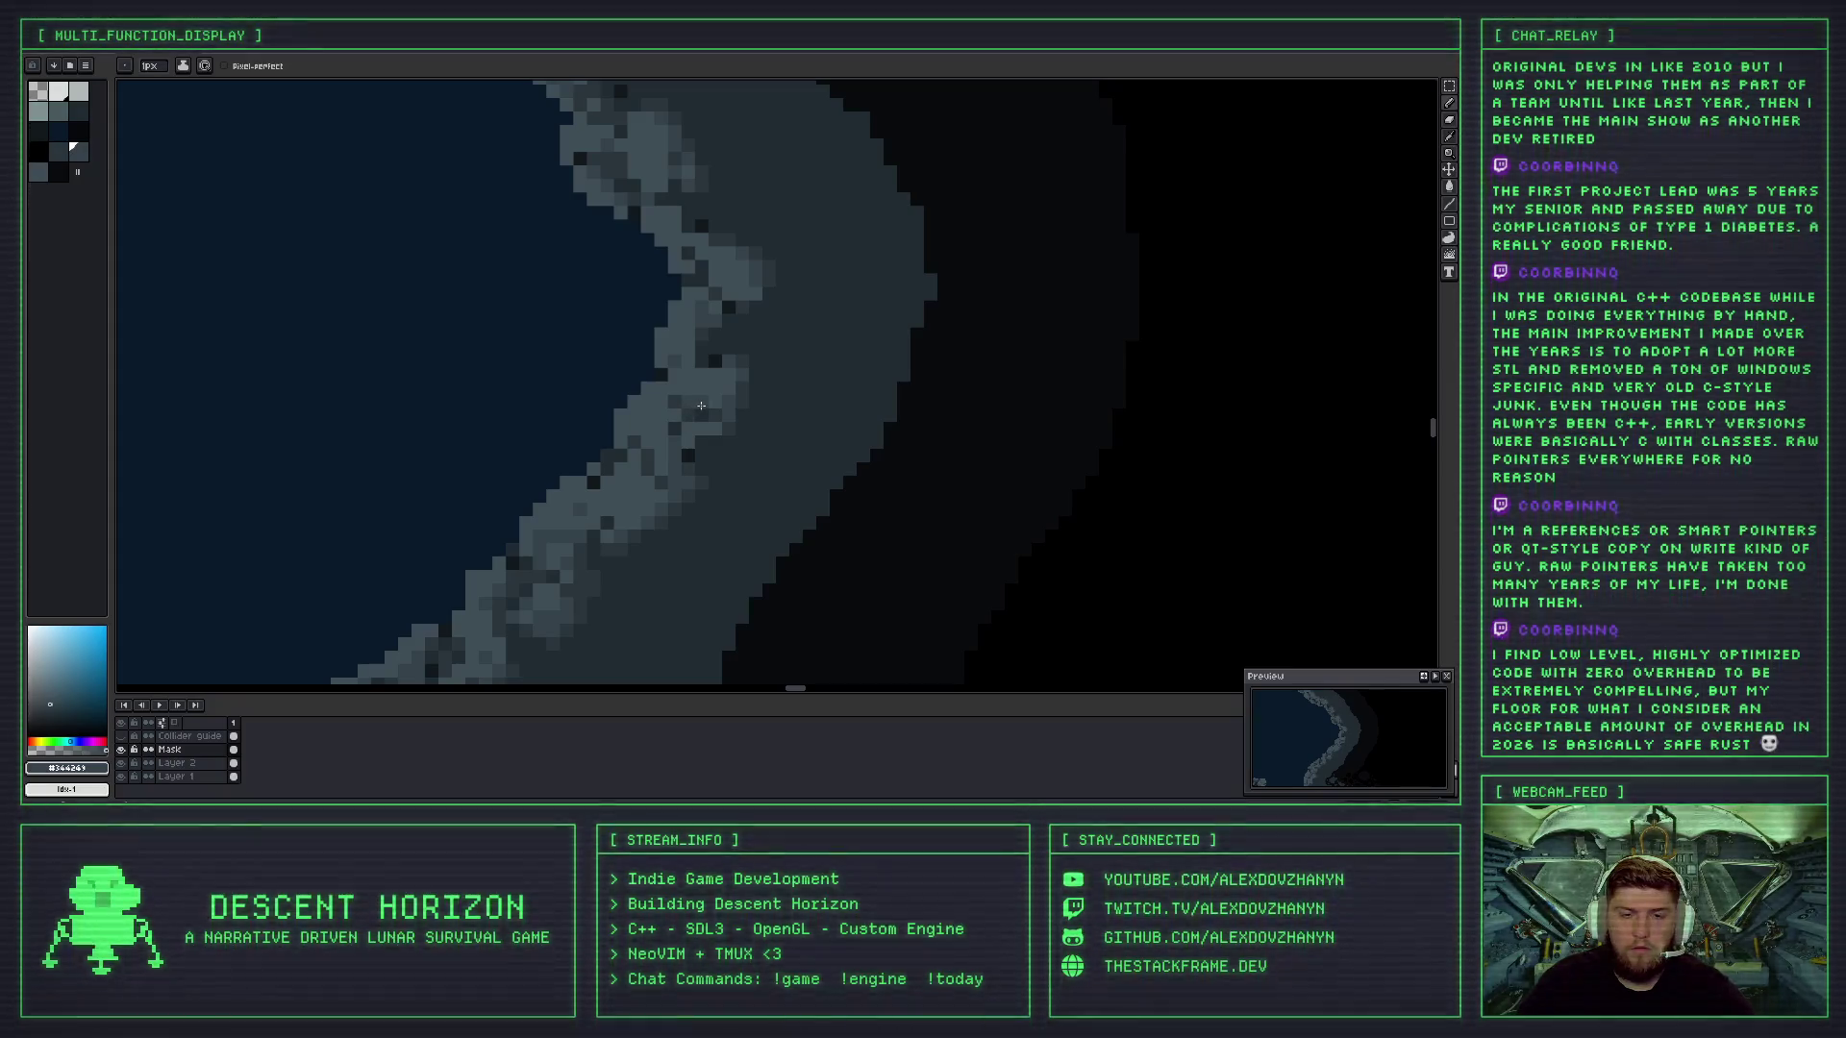
{"action": "scroll", "coordinate": [700, 406], "scroll_direction": "down", "scroll_amount": 2}
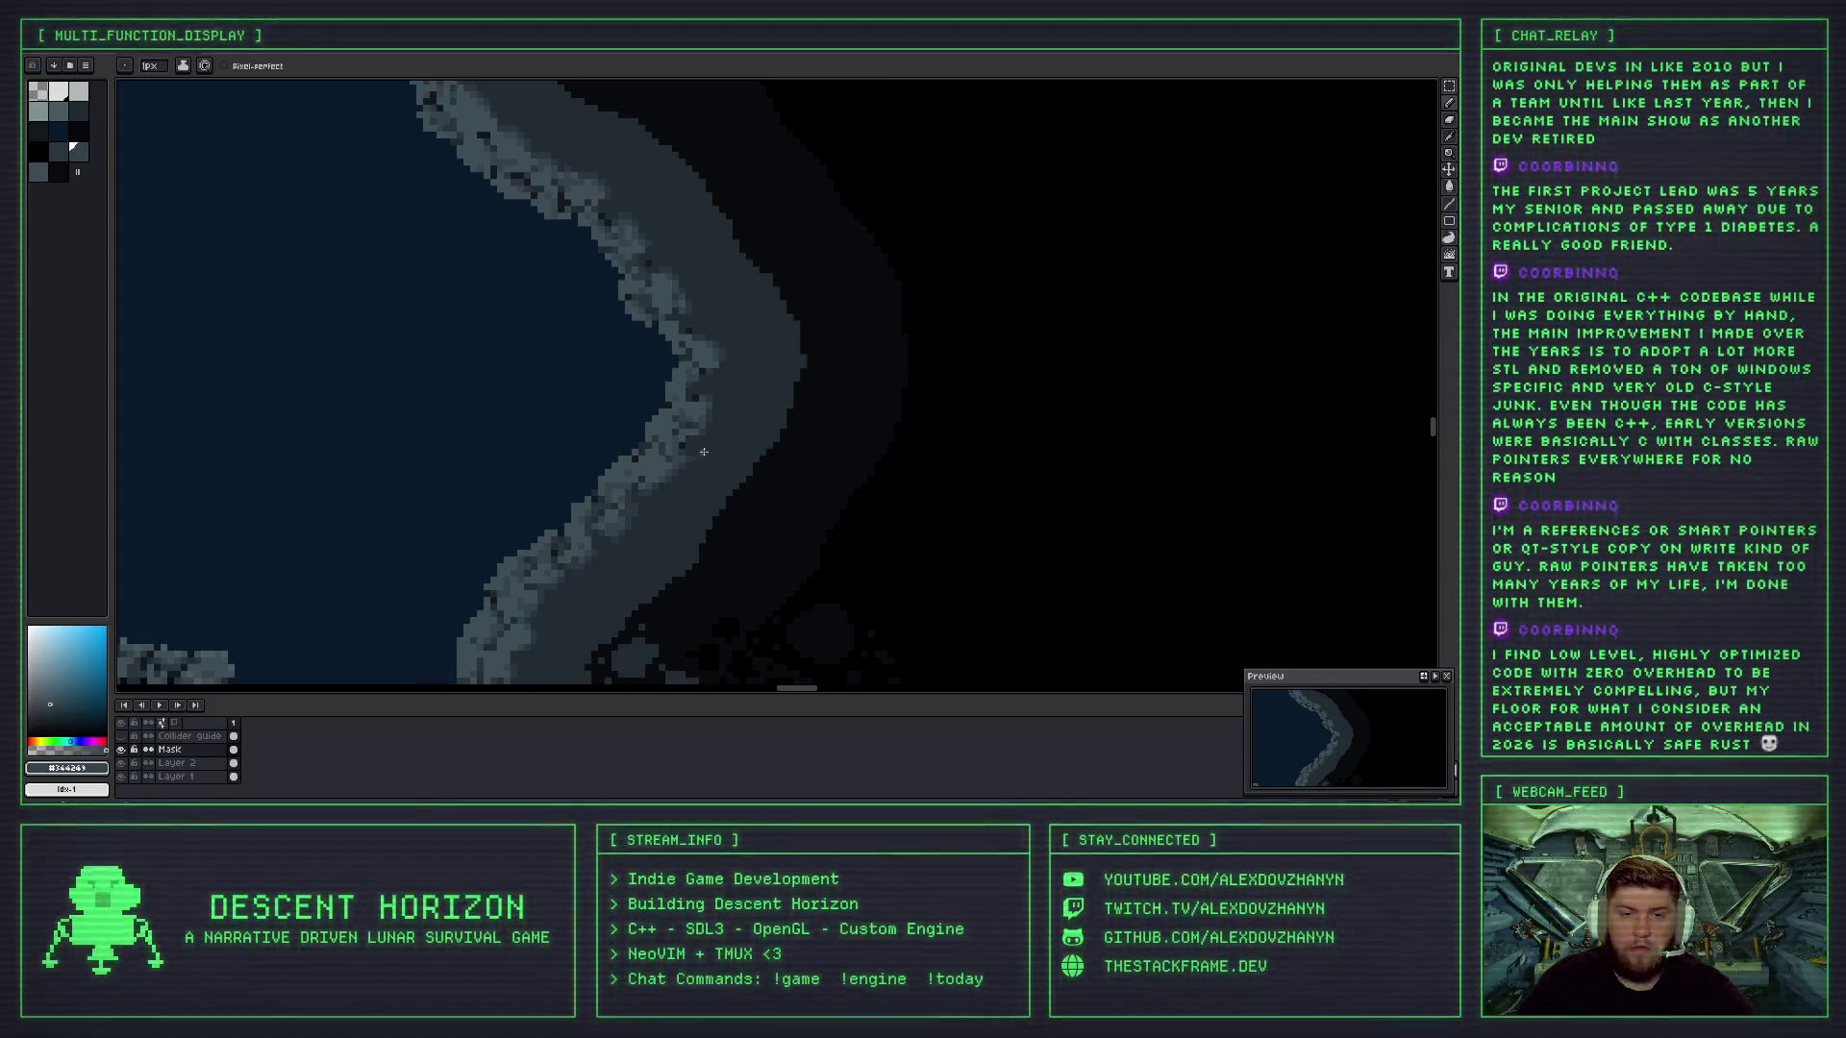
{"action": "scroll", "coordinate": [704, 452], "scroll_direction": "down", "scroll_amount": 2}
{"action": "scroll", "coordinate": [708, 466], "scroll_direction": "up", "scroll_amount": 3}
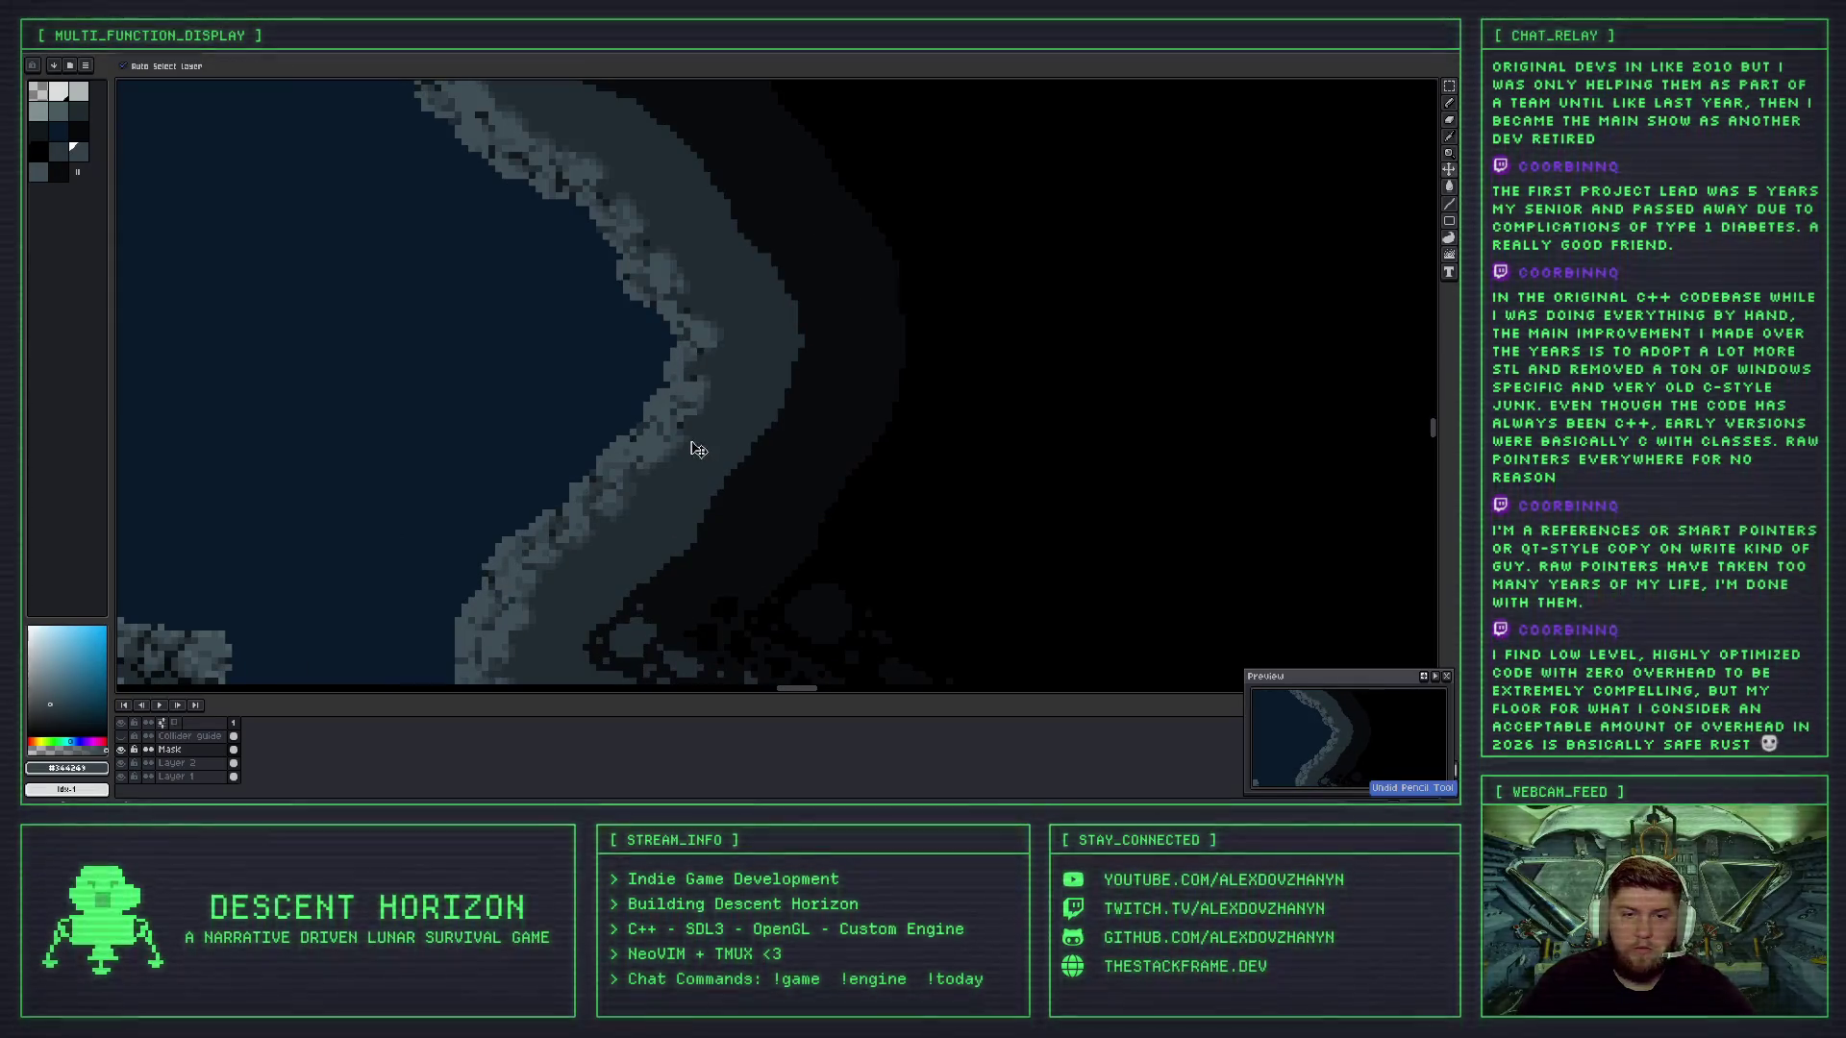
{"action": "scroll", "coordinate": [691, 439], "scroll_direction": "up", "scroll_amount": 2}
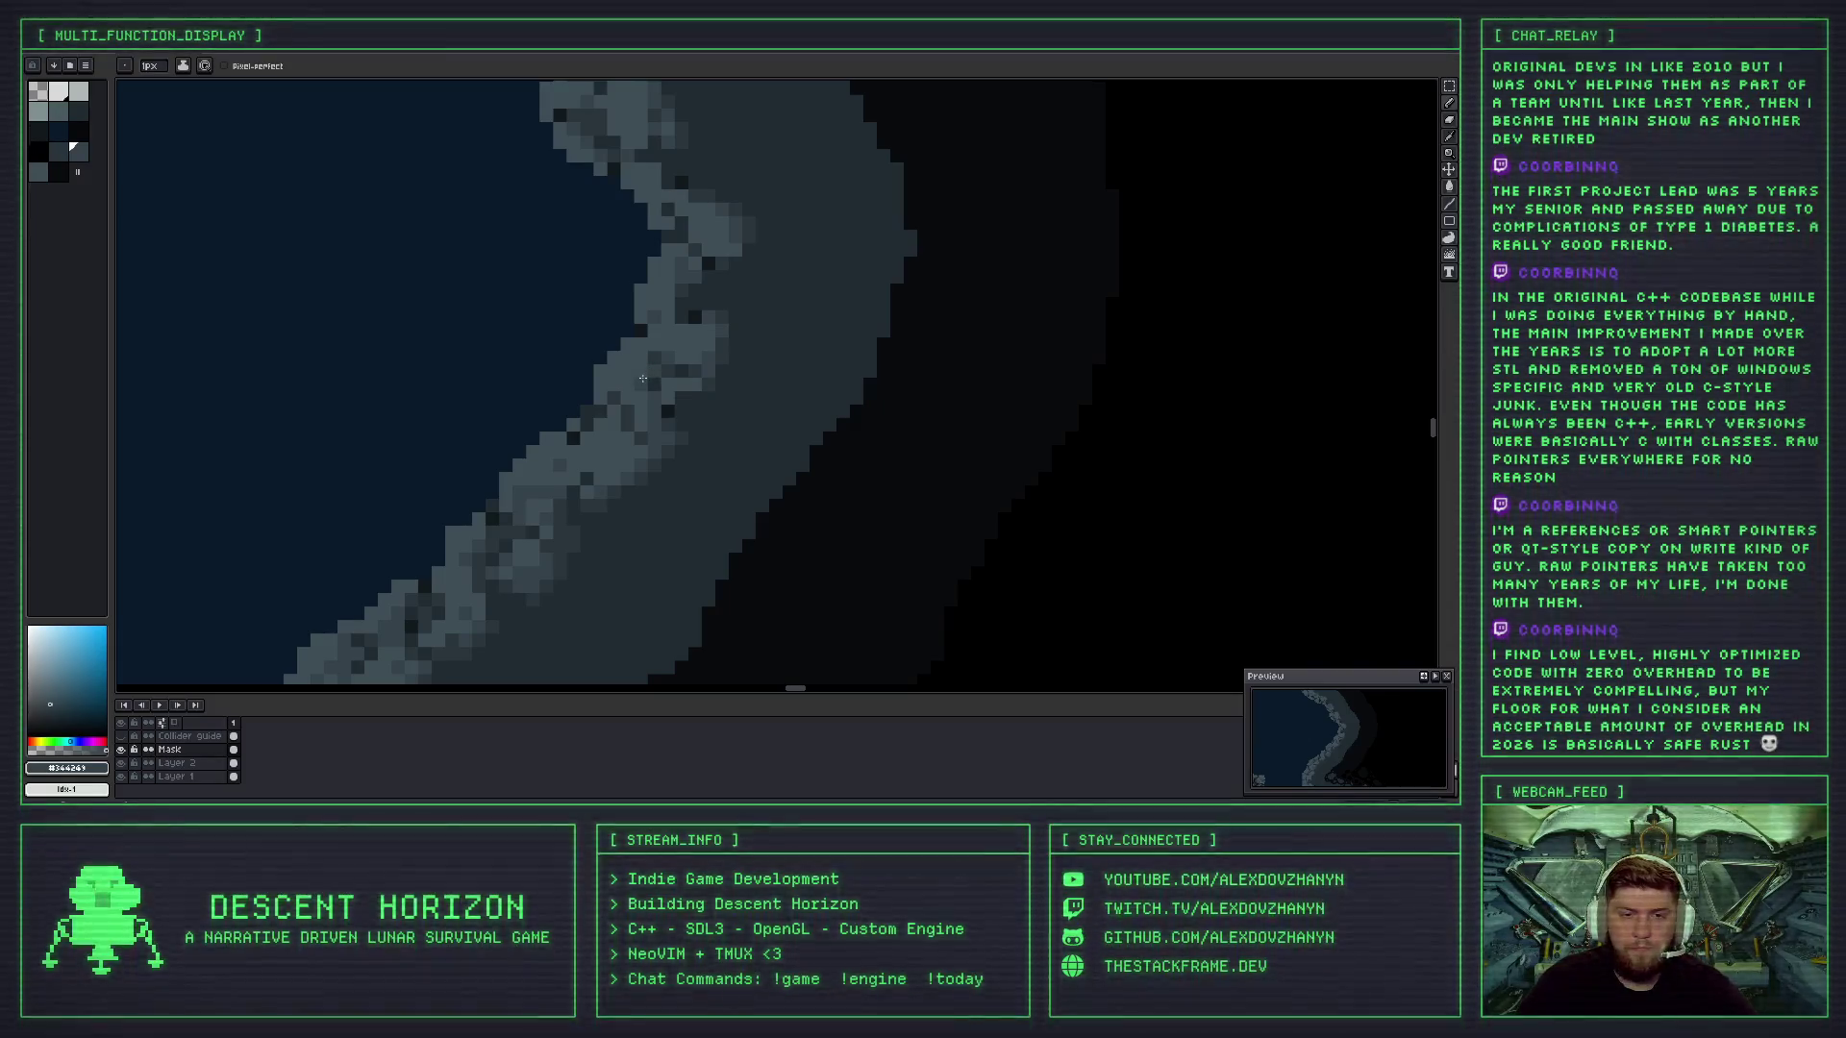
{"action": "scroll", "coordinate": [648, 427], "scroll_direction": "down", "scroll_amount": 3}
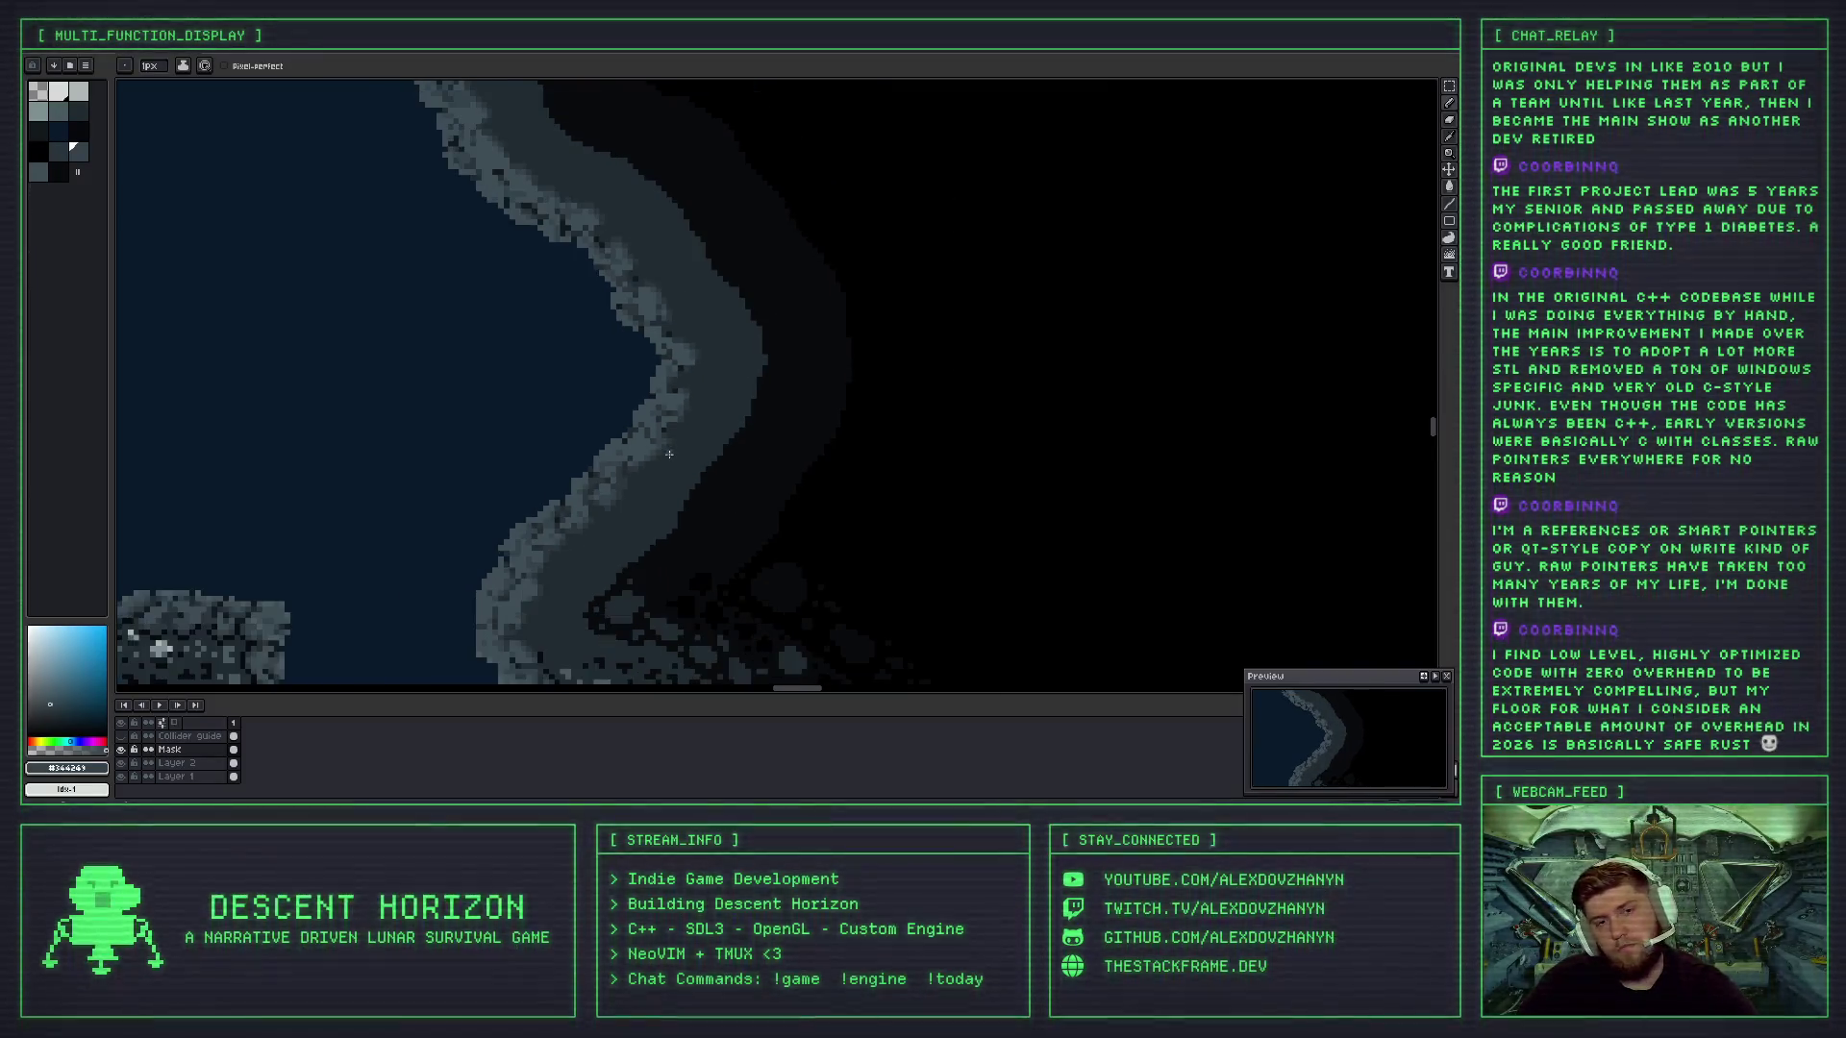
{"action": "scroll", "coordinate": [669, 453], "scroll_direction": "down", "scroll_amount": 2}
{"action": "scroll", "coordinate": [669, 454], "scroll_direction": "up", "scroll_amount": 5}
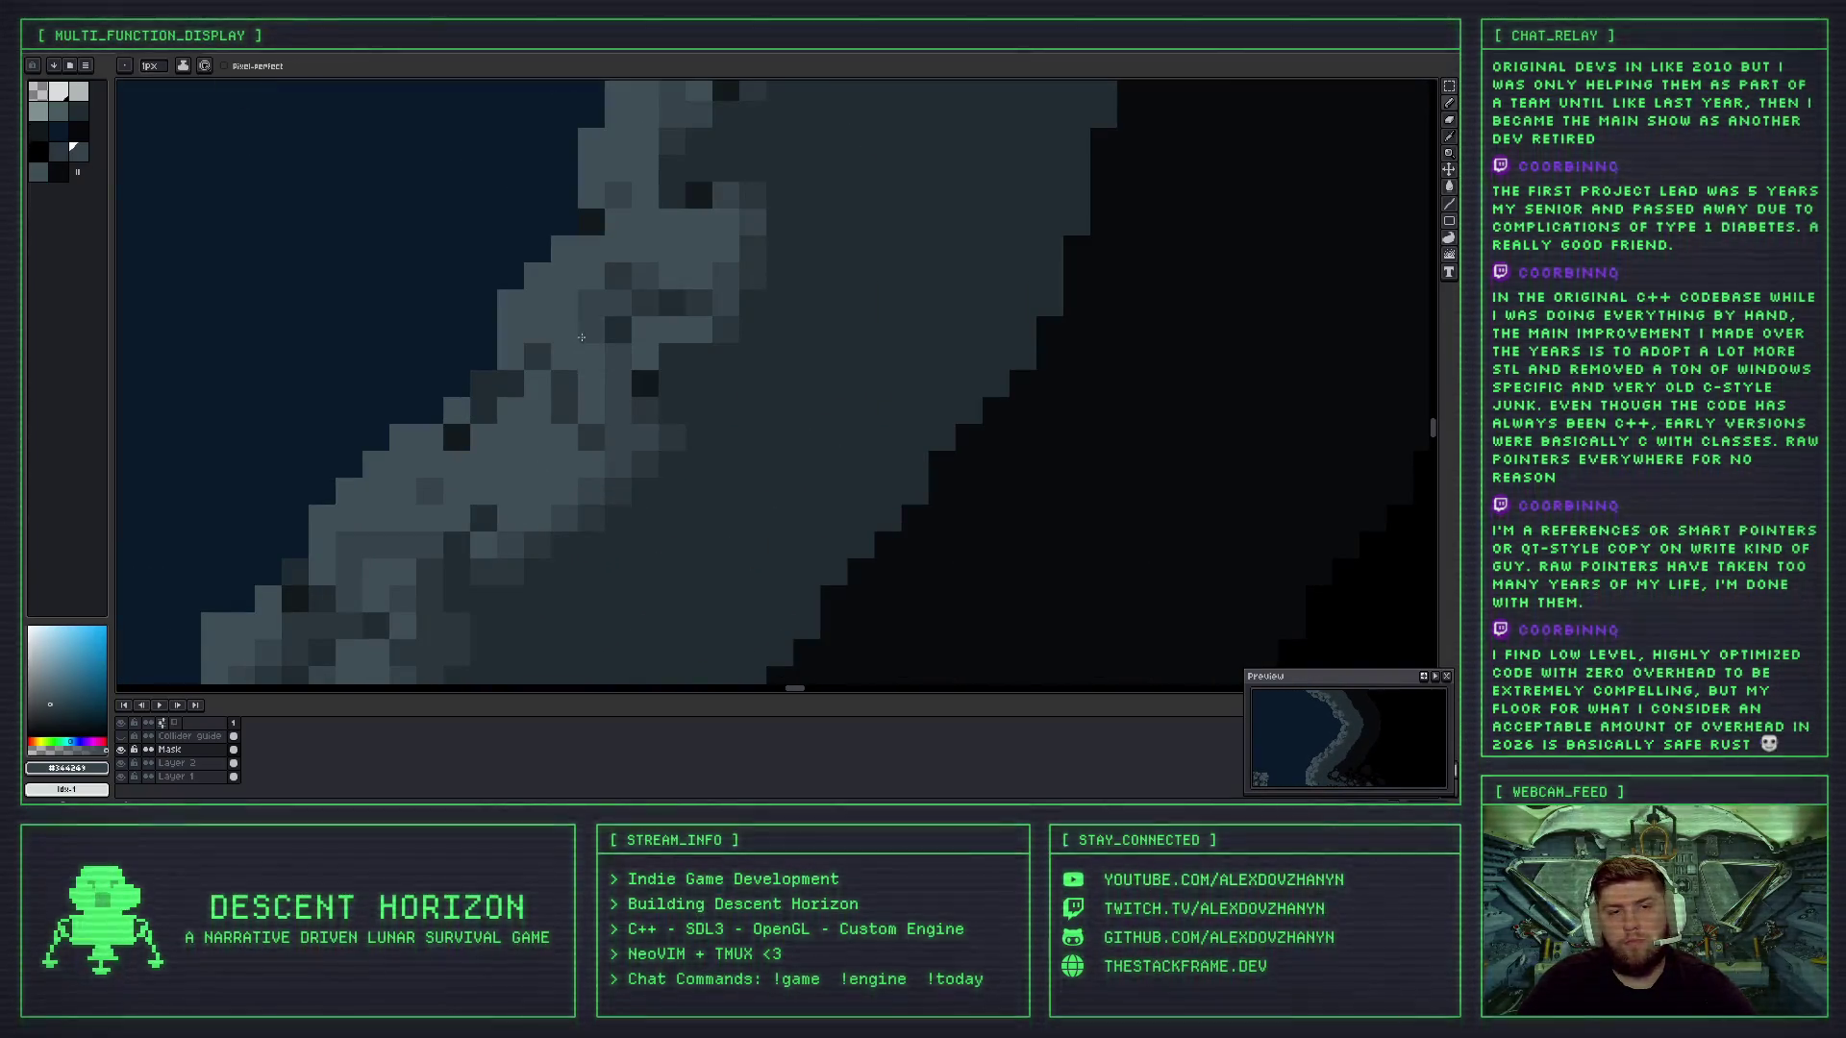
{"action": "left_click", "coordinate": [581, 348], "text": "alt"}
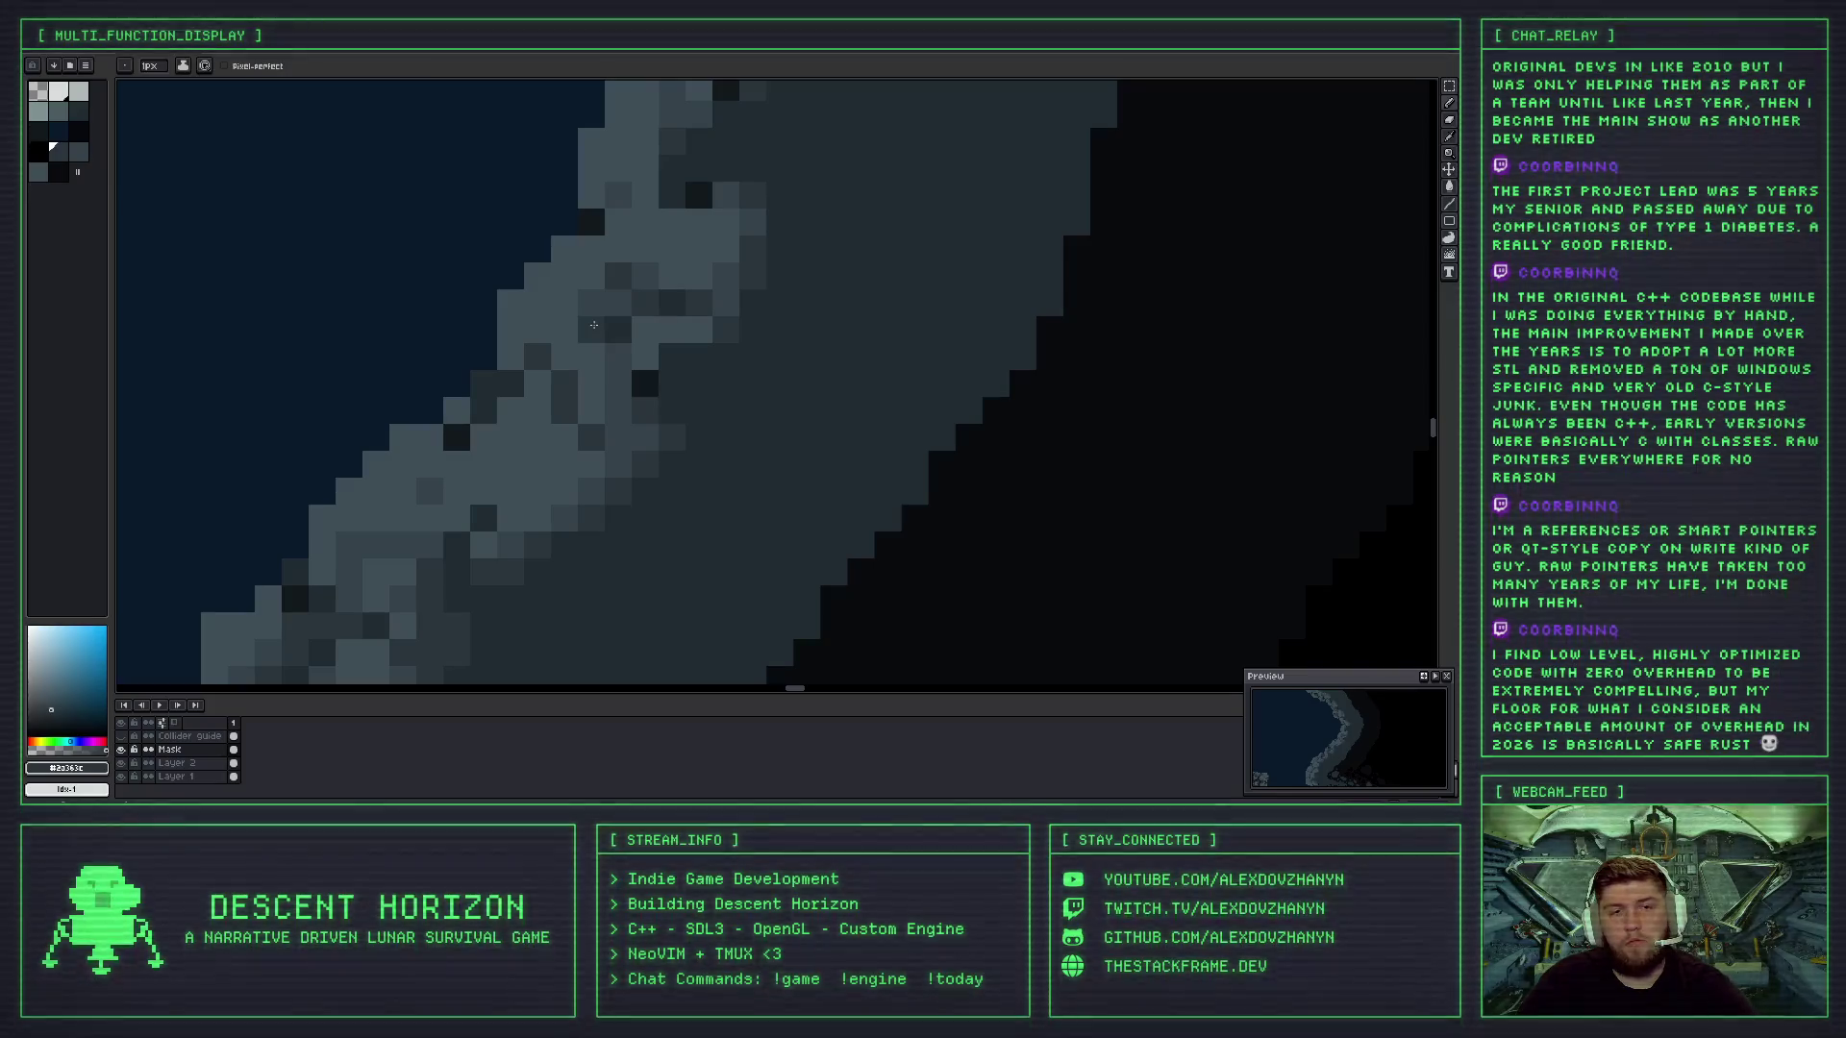
- Zoom in on the right cave wall and sample a lighter grey from its rock edge
{"action": "scroll", "coordinate": [628, 377], "scroll_direction": "down", "scroll_amount": 5}
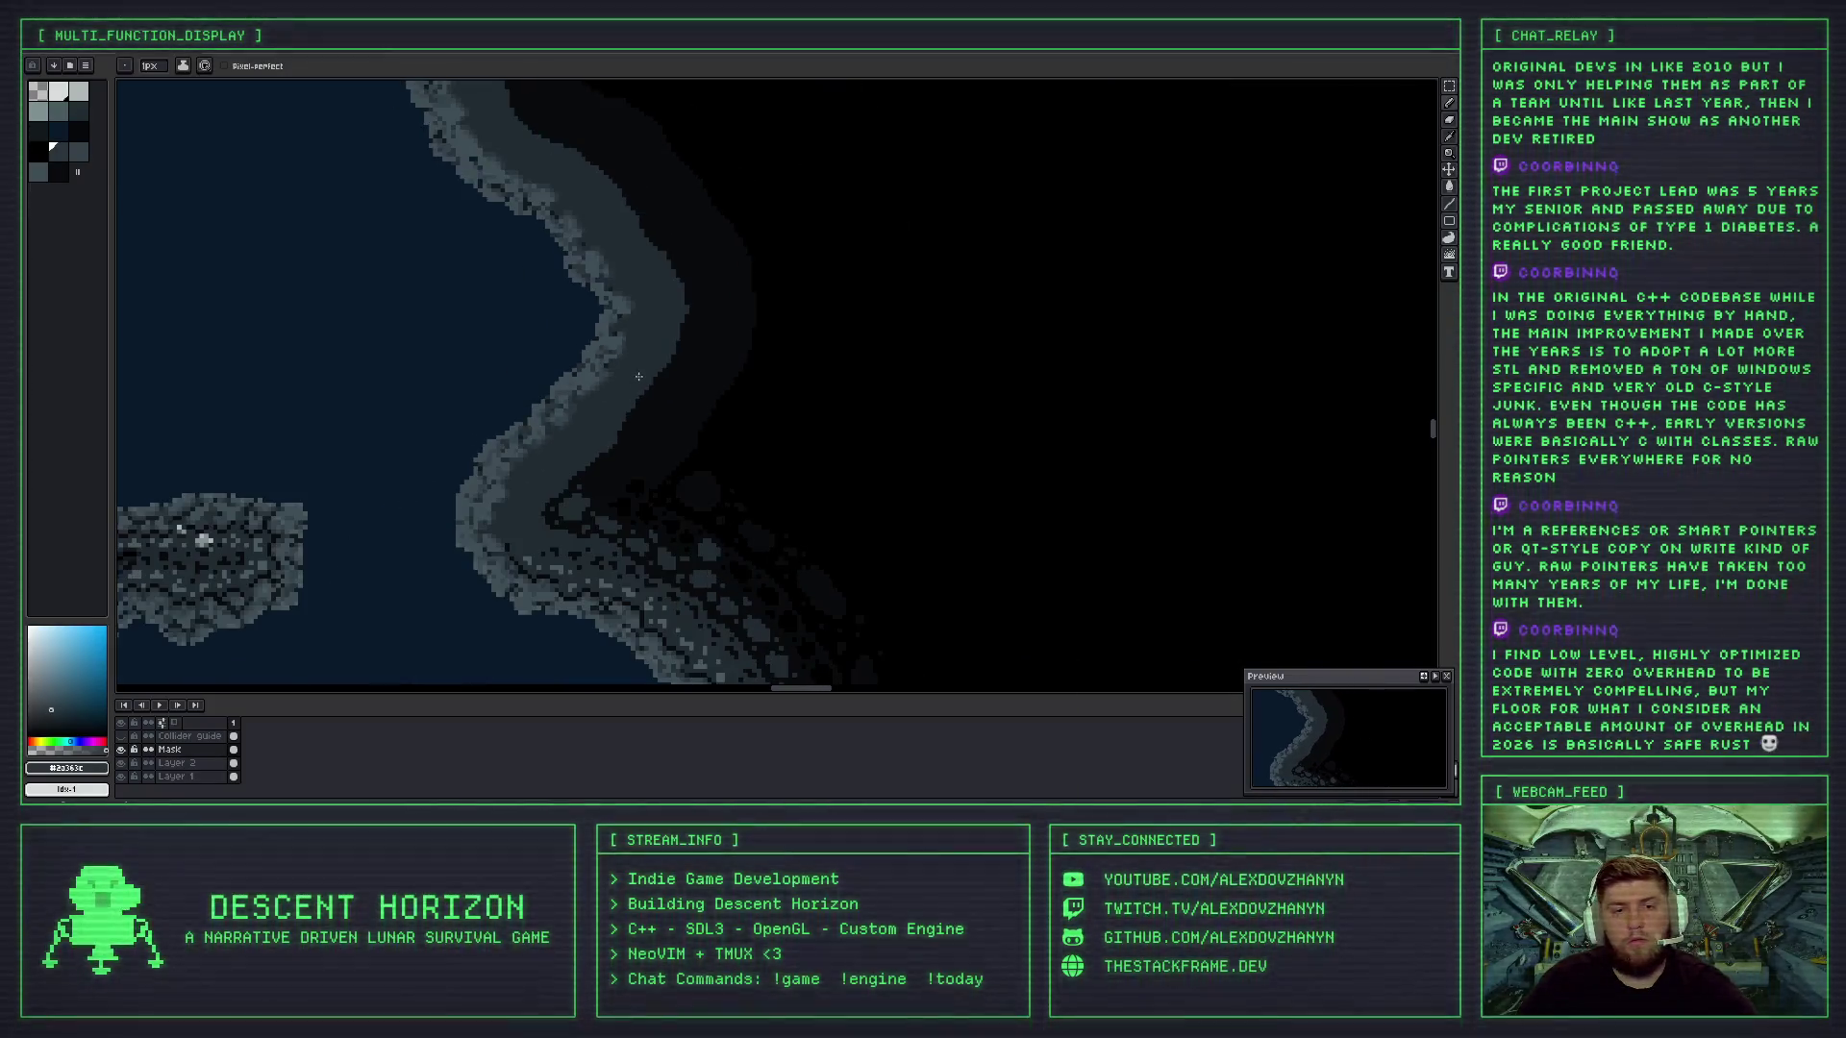
{"action": "scroll", "coordinate": [628, 377], "scroll_direction": "up", "scroll_amount": 4}
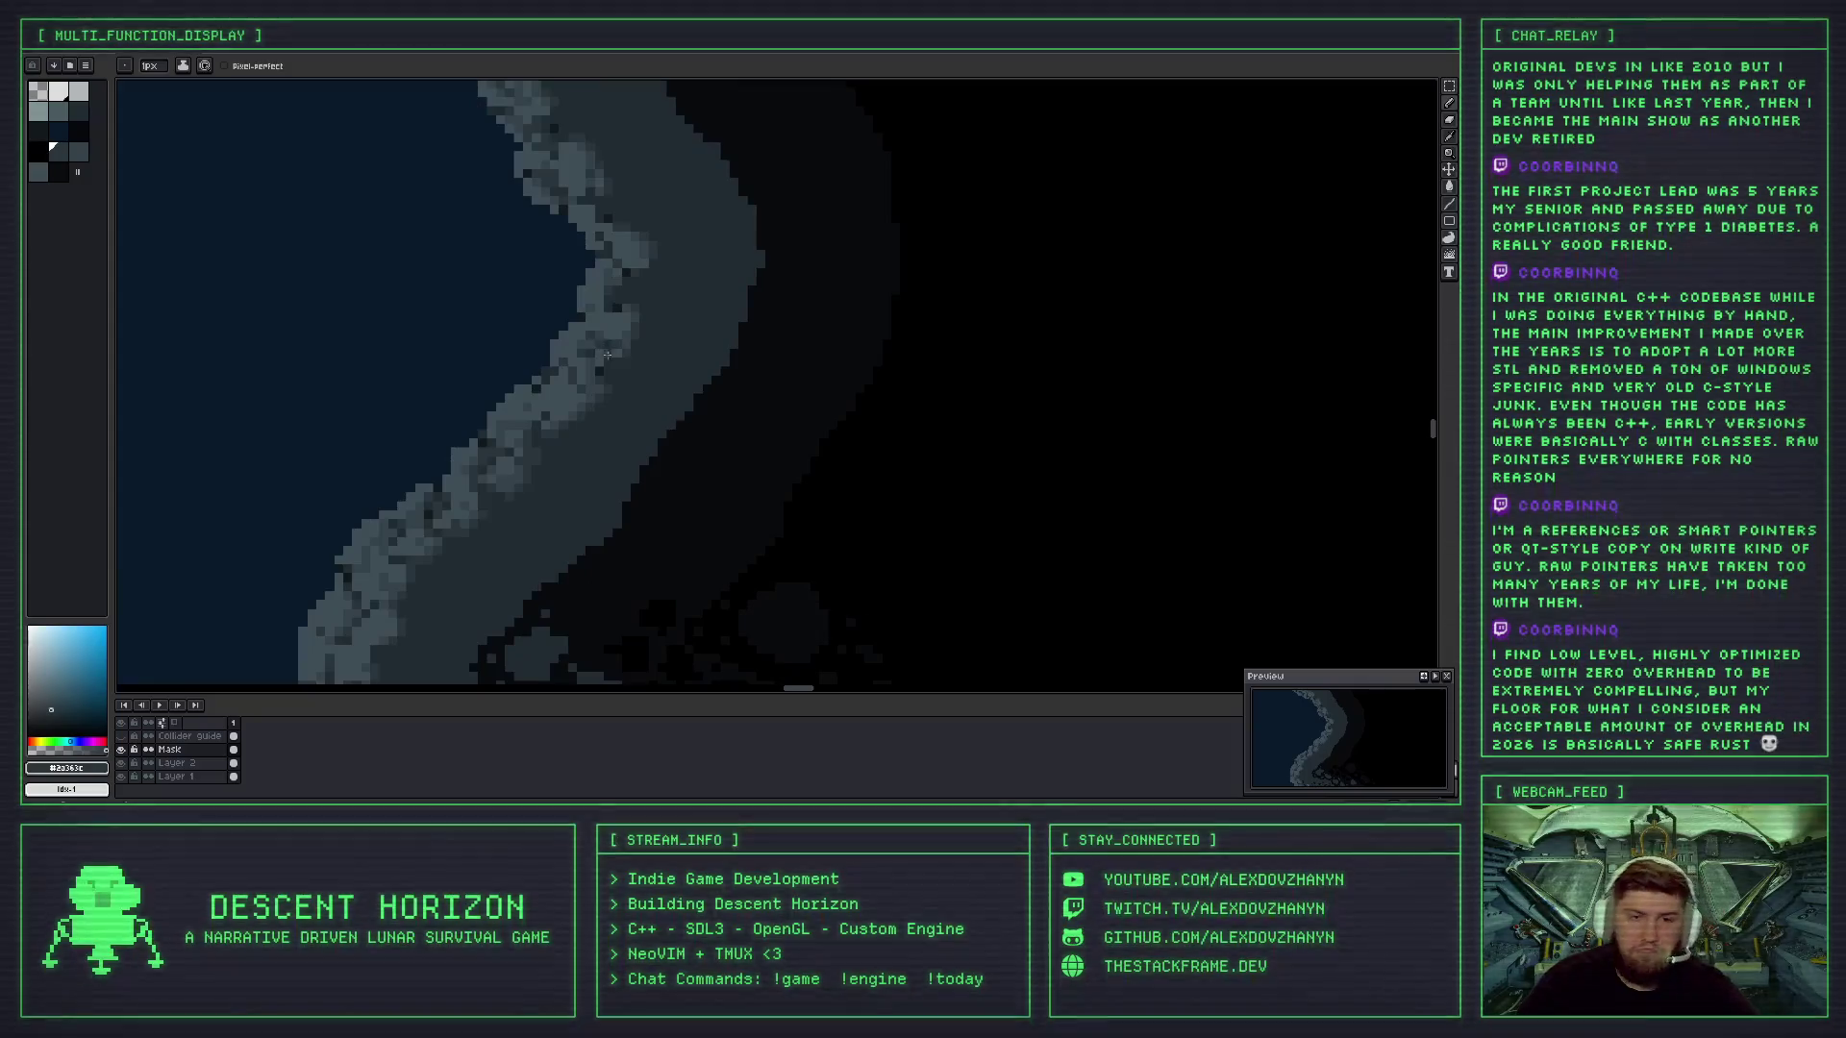
{"action": "scroll", "coordinate": [628, 364], "scroll_direction": "down", "scroll_amount": 5}
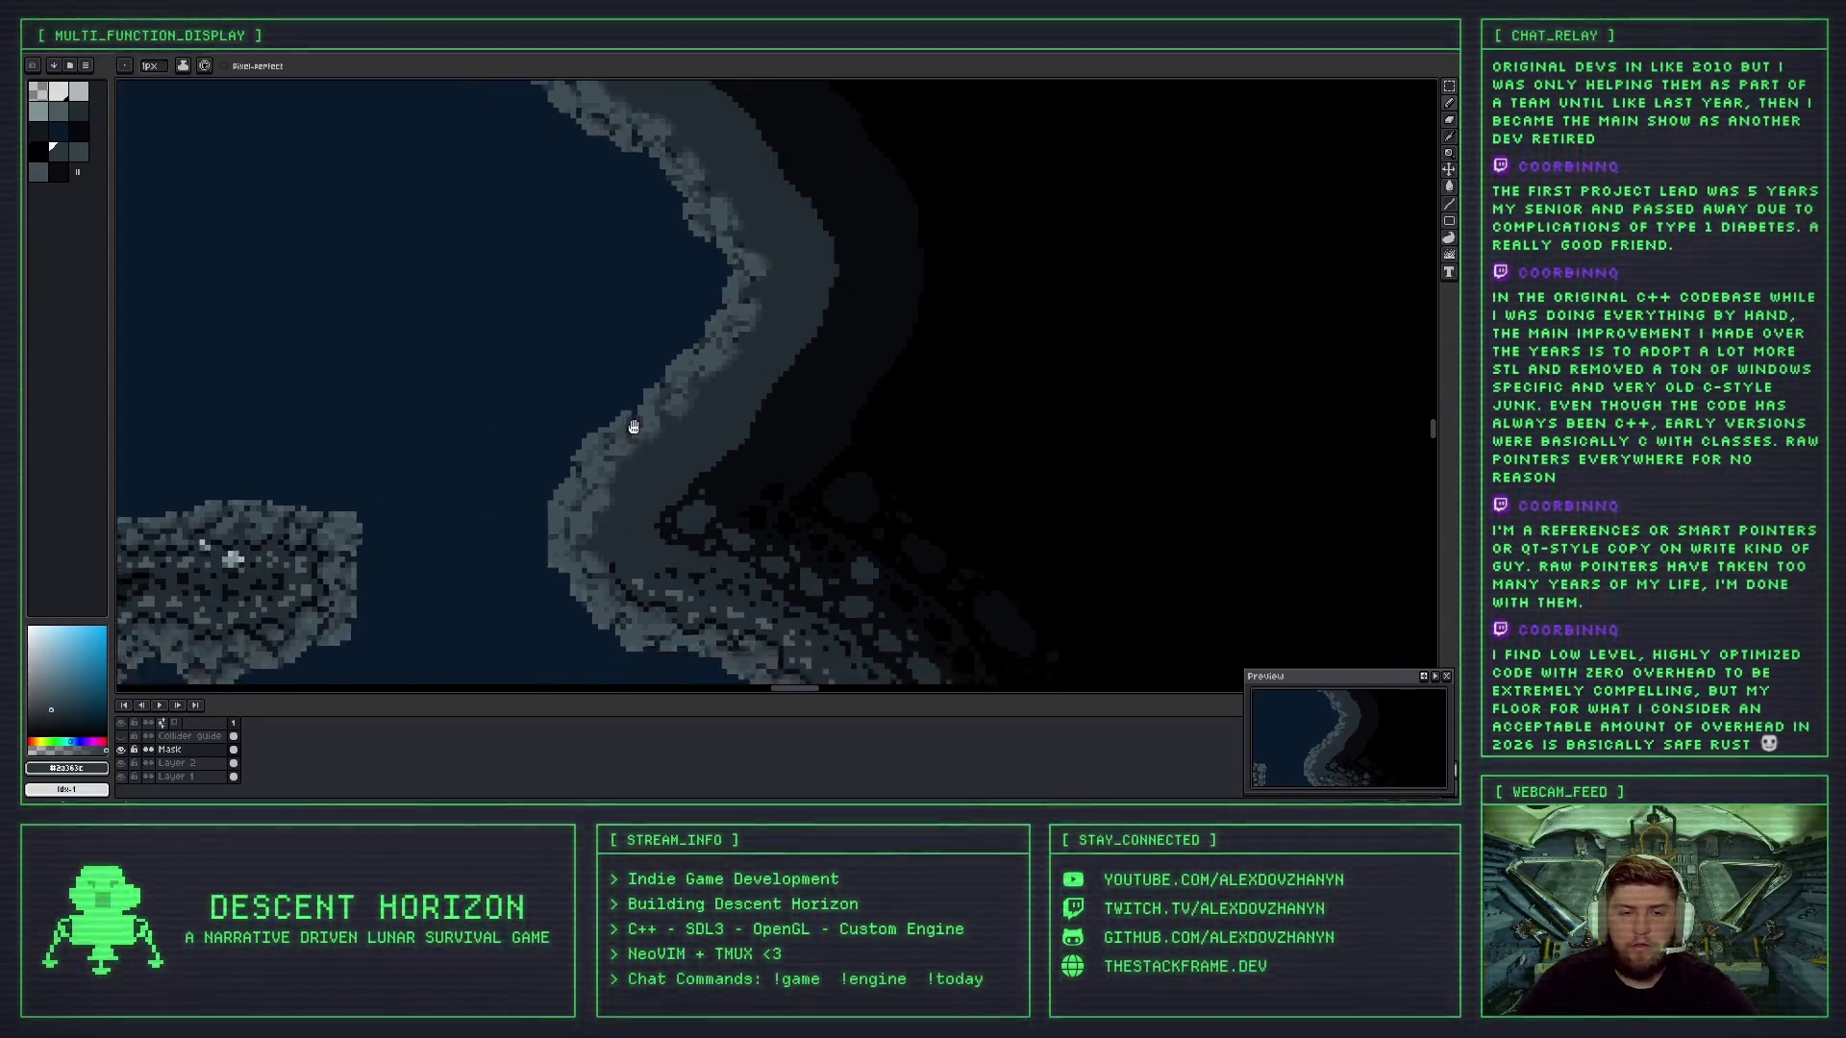
{"action": "scroll", "coordinate": [609, 329], "scroll_direction": "up", "scroll_amount": 2}
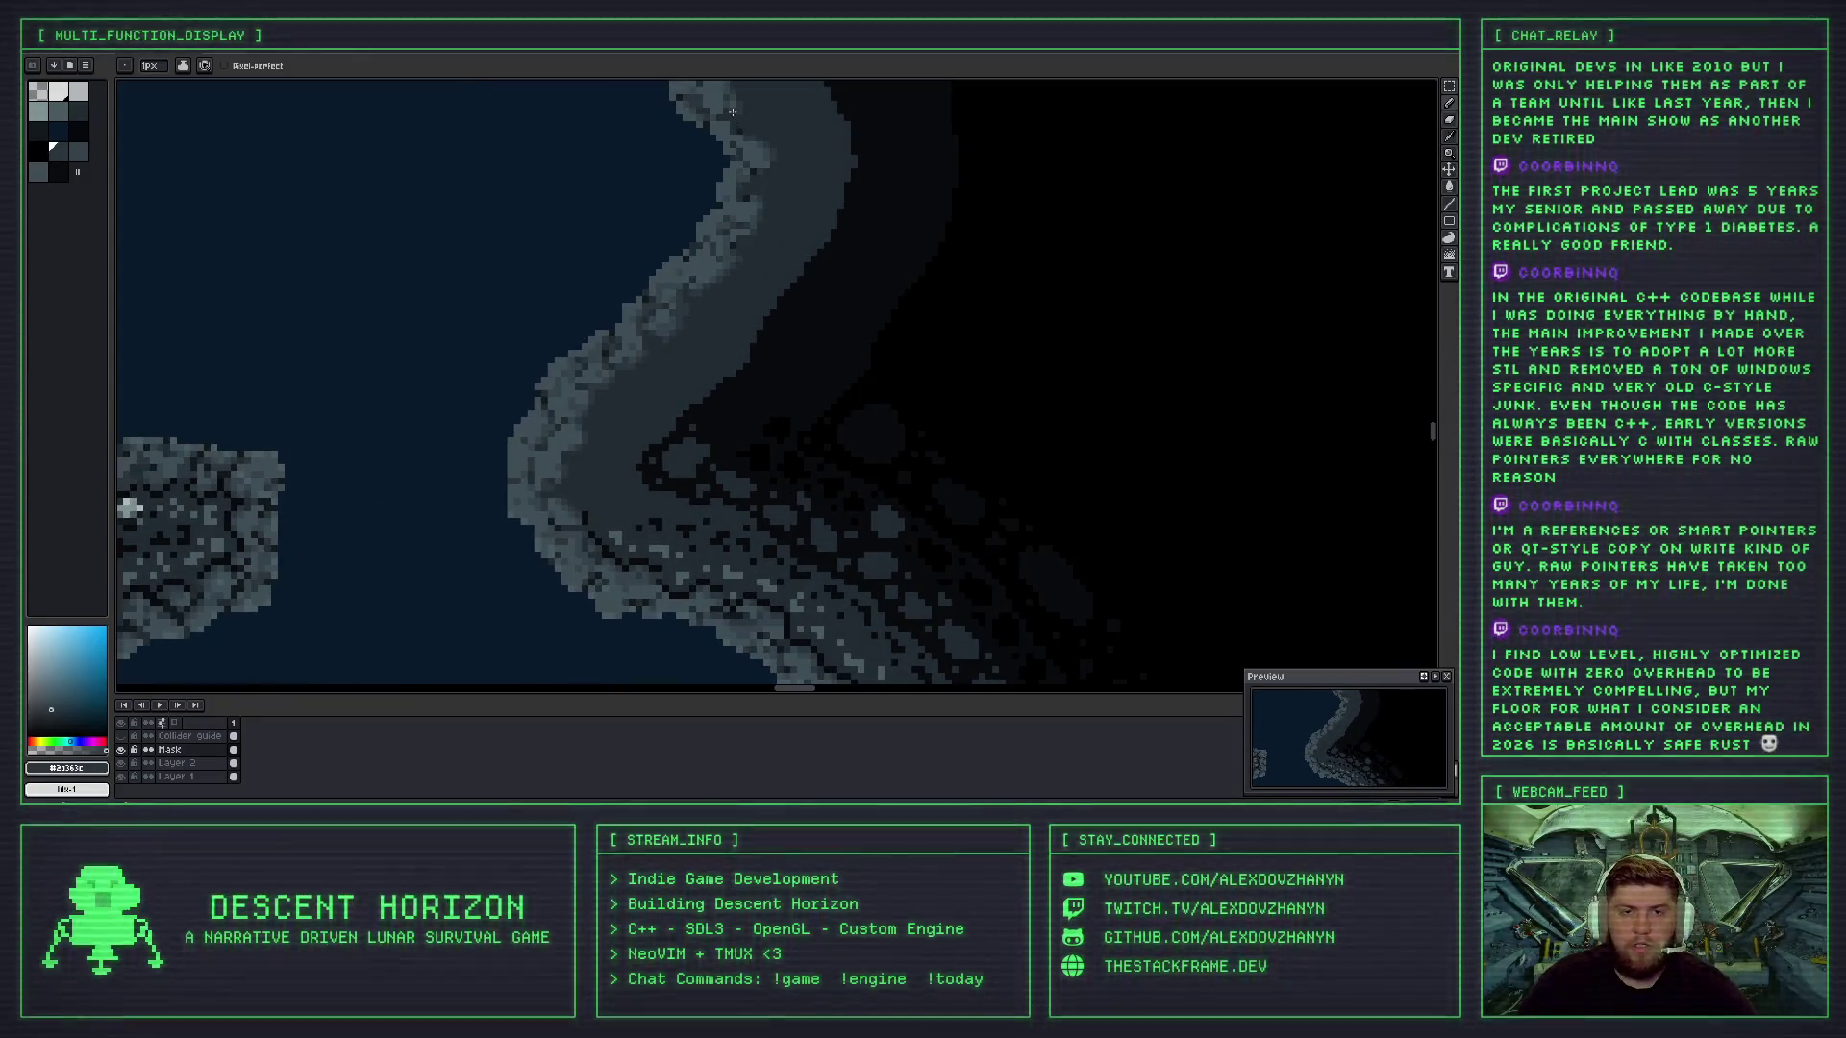
{"action": "scroll", "coordinate": [732, 113], "scroll_direction": "up", "scroll_amount": 1}
{"action": "scroll", "coordinate": [721, 386], "scroll_direction": "up", "scroll_amount": 2}
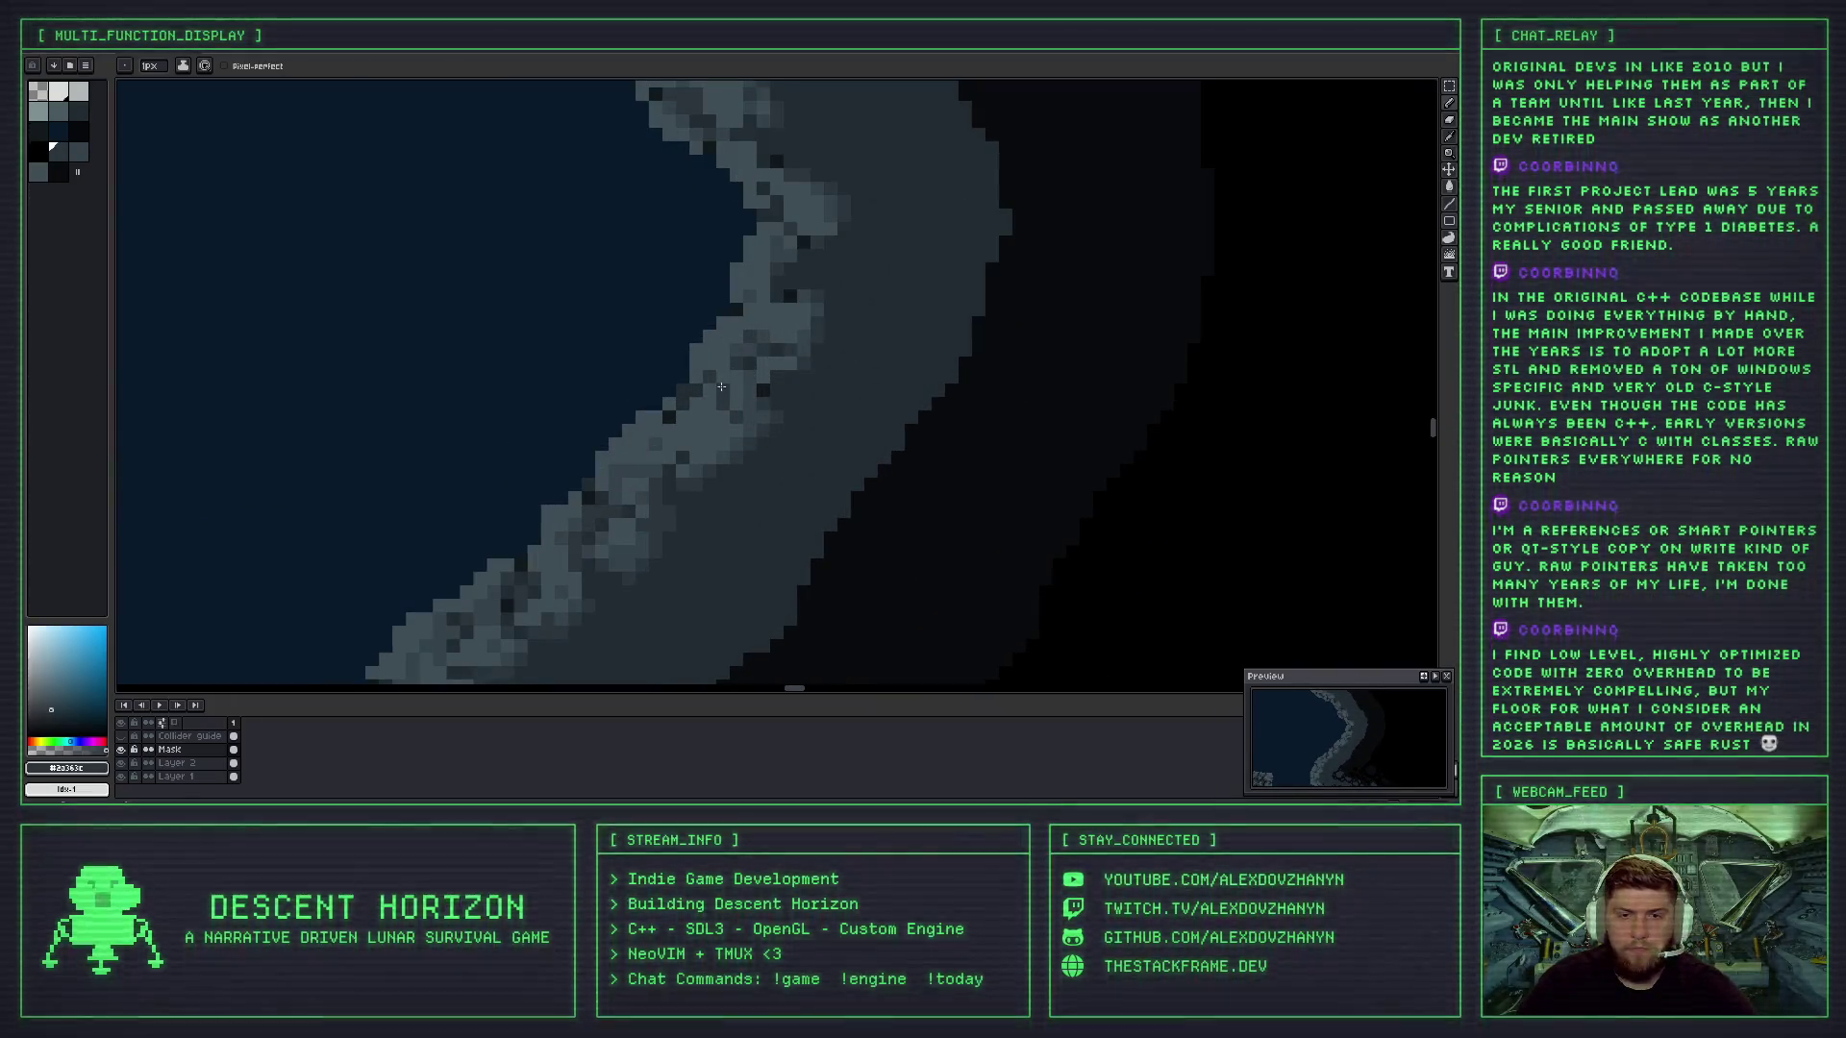
{"action": "scroll", "coordinate": [719, 395], "scroll_direction": "up", "scroll_amount": 1}
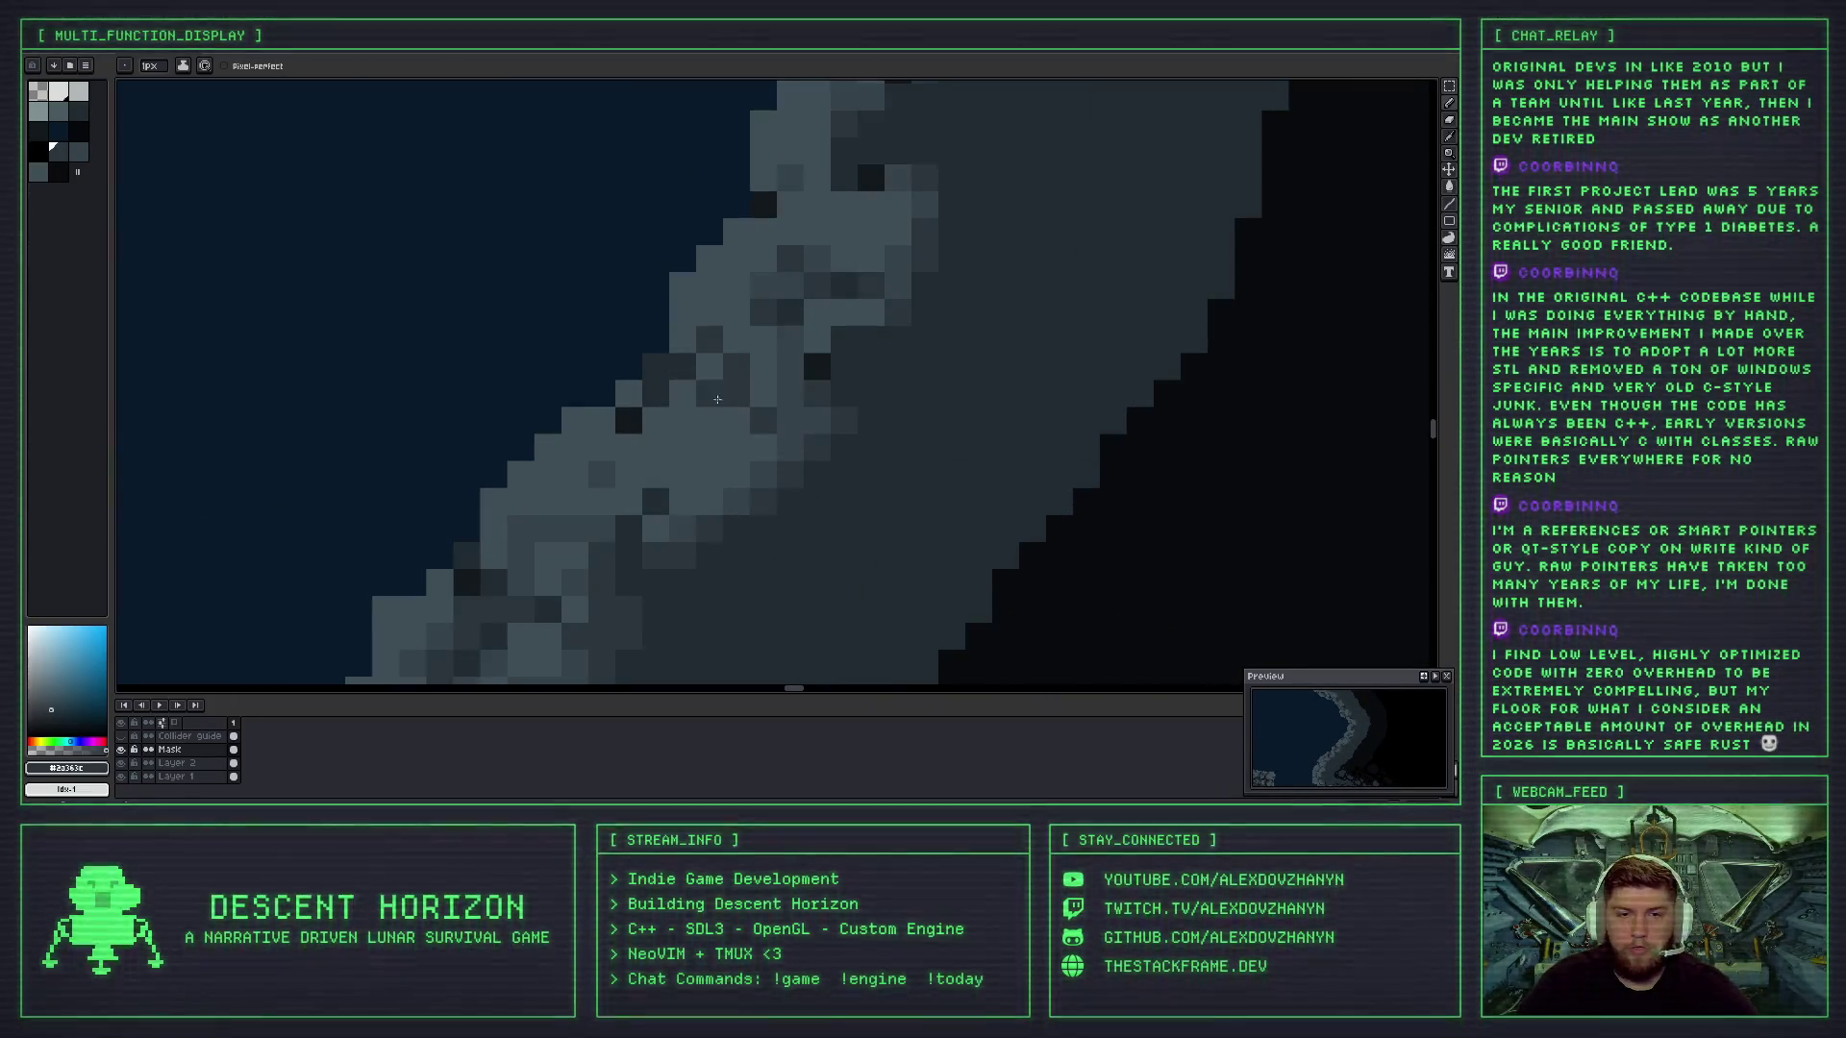
{"action": "left_click", "coordinate": [796, 342], "text": "alt"}
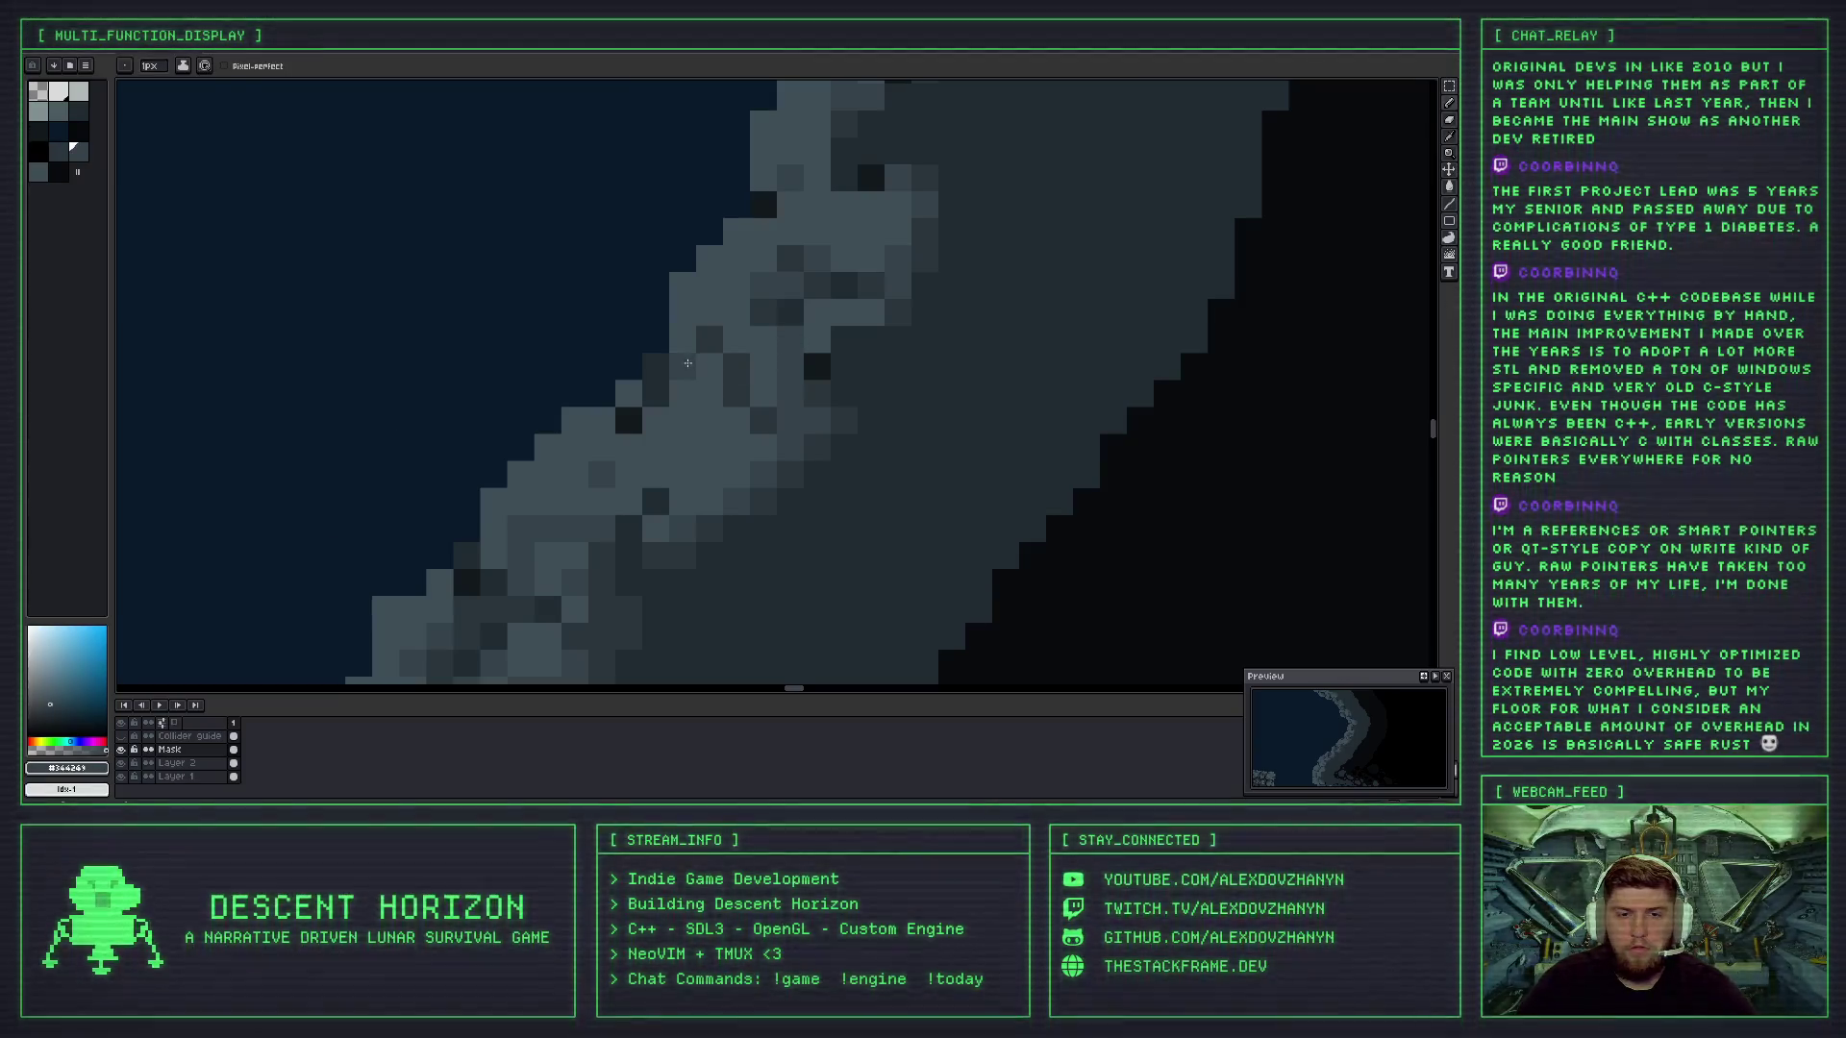
- Redo the last pencil stroke on the wall, then undo it again with Ctrl+Z
{"action": "scroll", "coordinate": [737, 435], "scroll_direction": "down", "scroll_amount": 4}
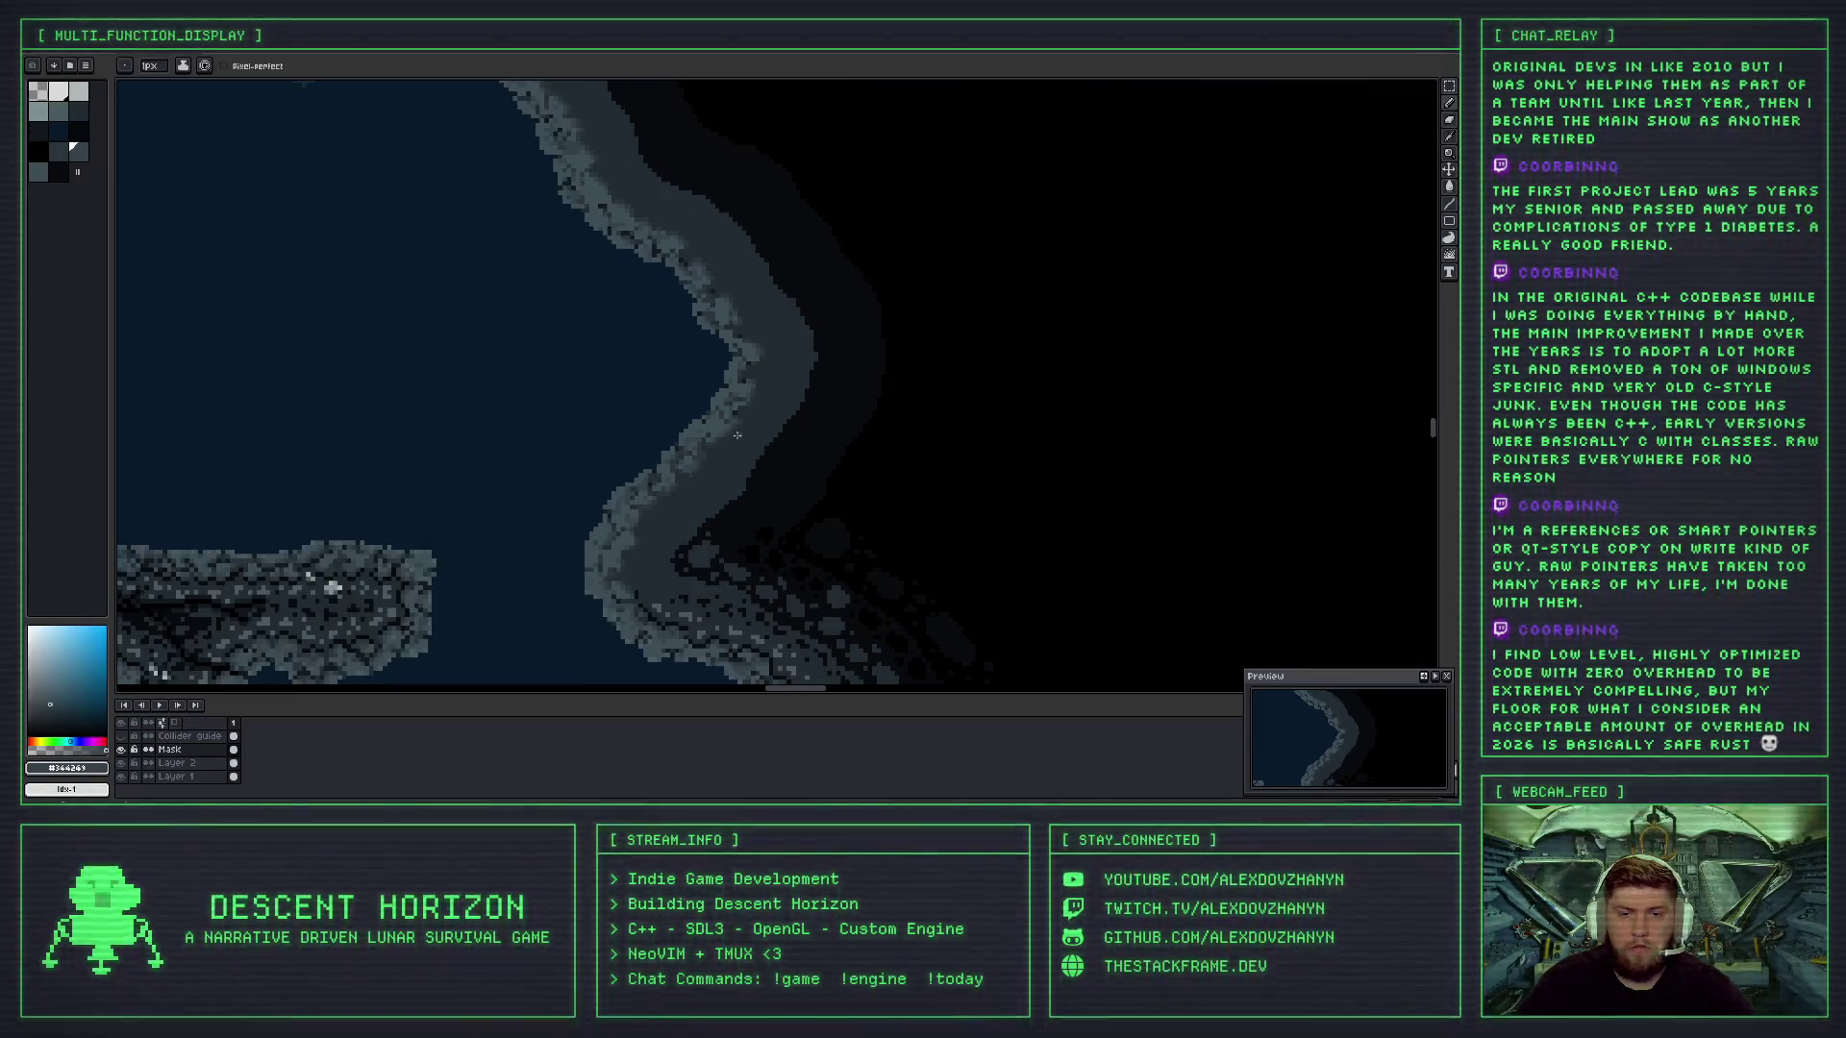
{"action": "key", "text": "ctrl"}
{"action": "key", "text": "ctrl+y"}
{"action": "scroll", "coordinate": [733, 435], "scroll_direction": "up", "scroll_amount": 3}
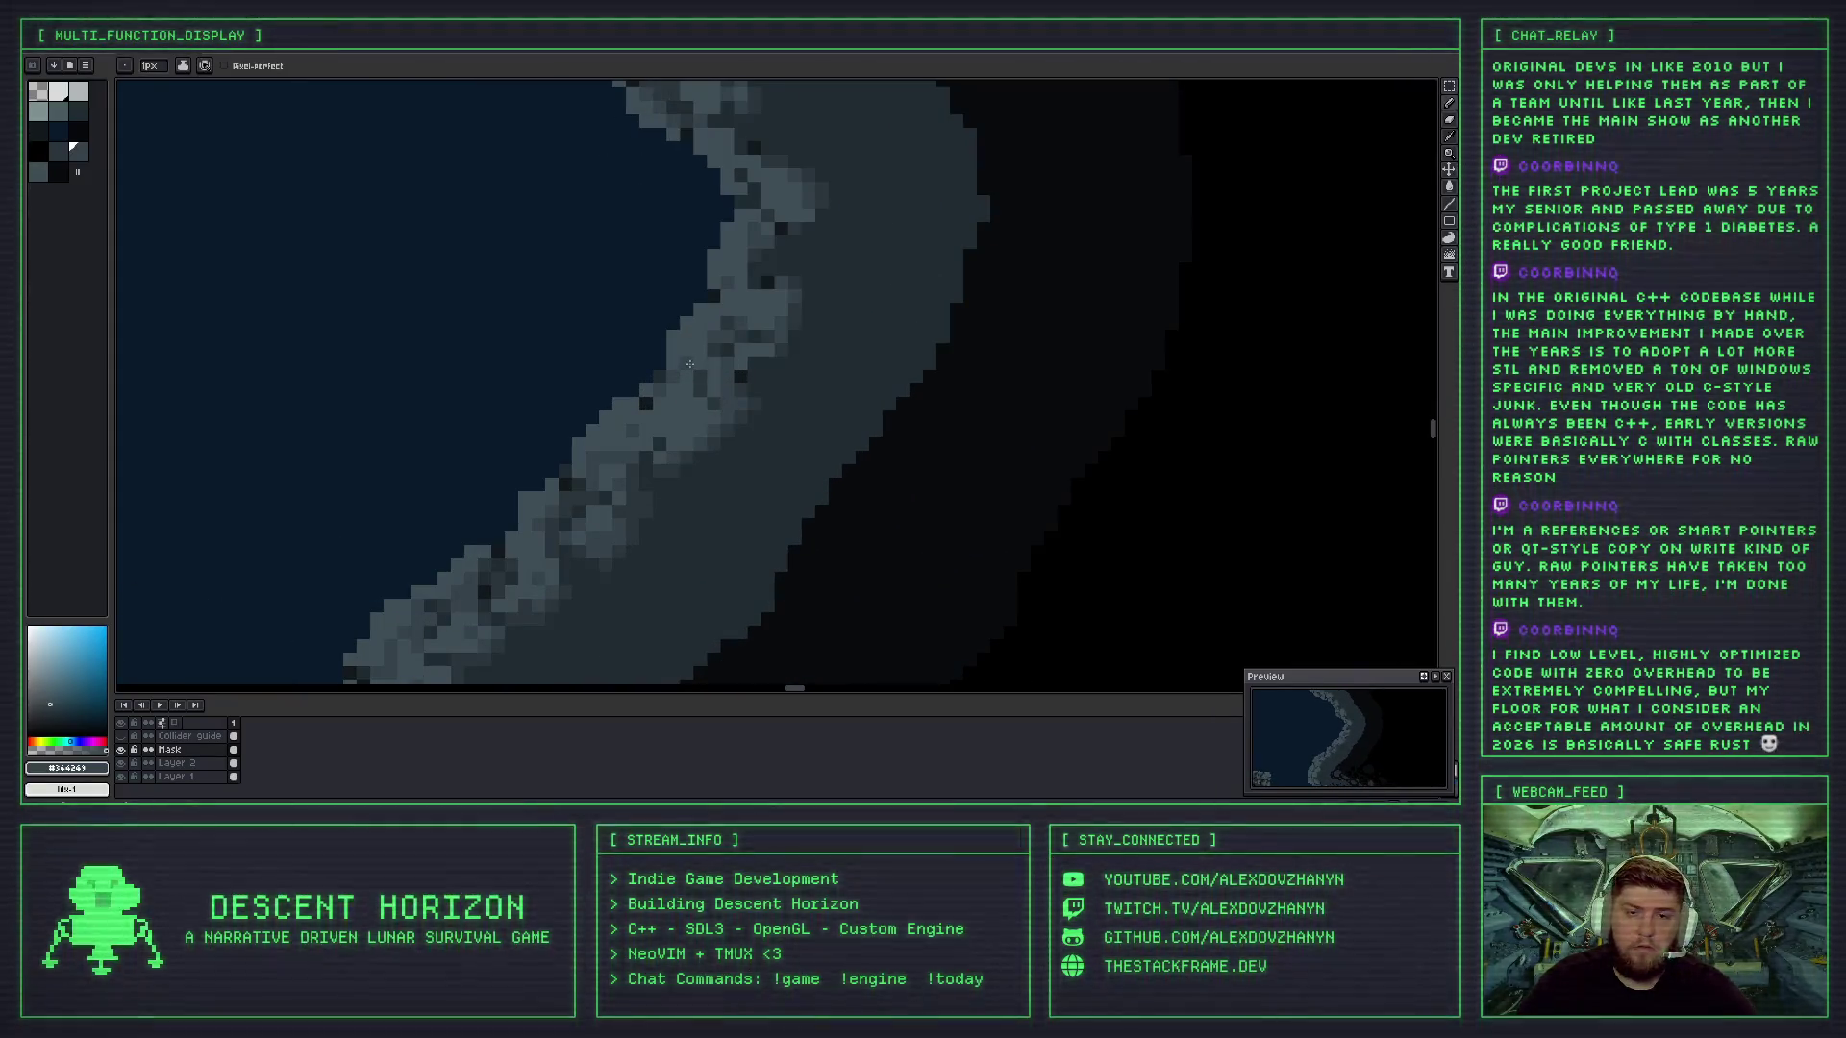
{"action": "scroll", "coordinate": [758, 410], "scroll_direction": "down", "scroll_amount": 2}
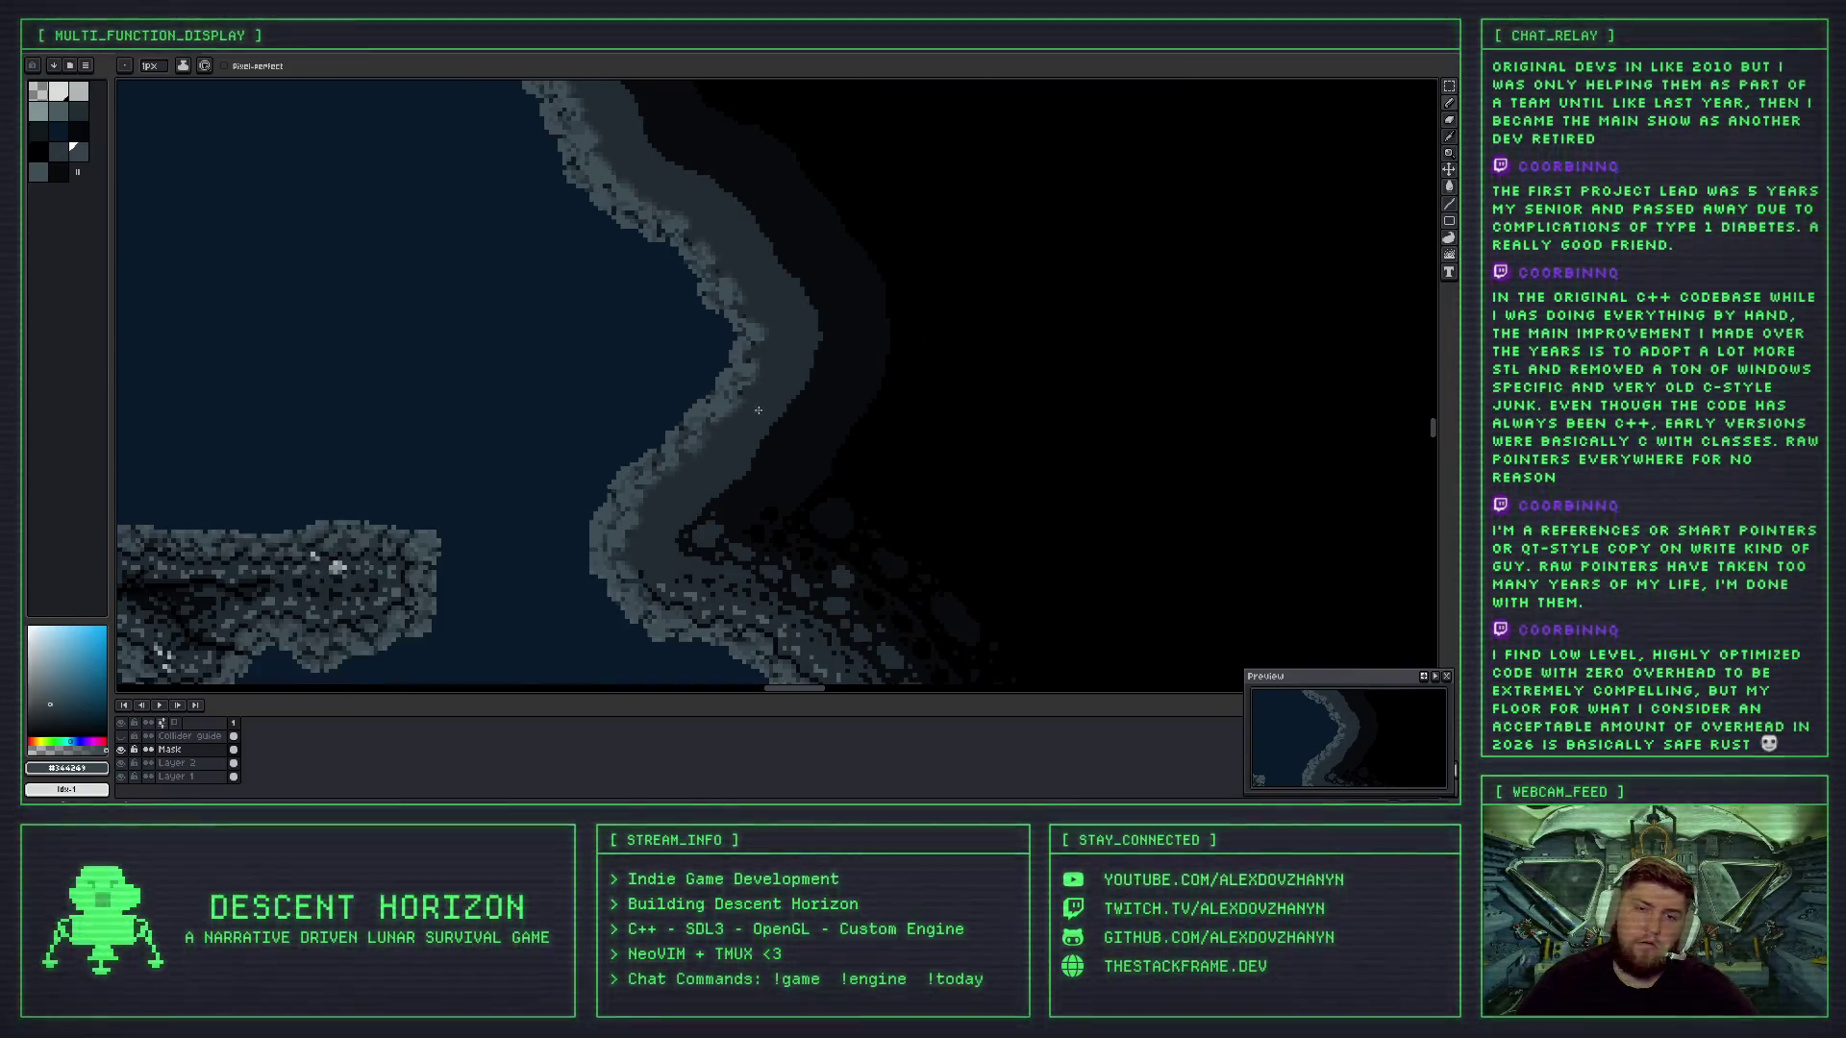
{"action": "key", "text": "ctrl+z"}
- Return to the 1px Pencil and pick up the dark grey from the rock edge
{"action": "key", "text": "b"}
{"action": "scroll", "coordinate": [759, 414], "scroll_direction": "down", "scroll_amount": 1}
{"action": "scroll", "coordinate": [758, 411], "scroll_direction": "up", "scroll_amount": 3}
{"action": "scroll", "coordinate": [754, 409], "scroll_direction": "down", "scroll_amount": 1}
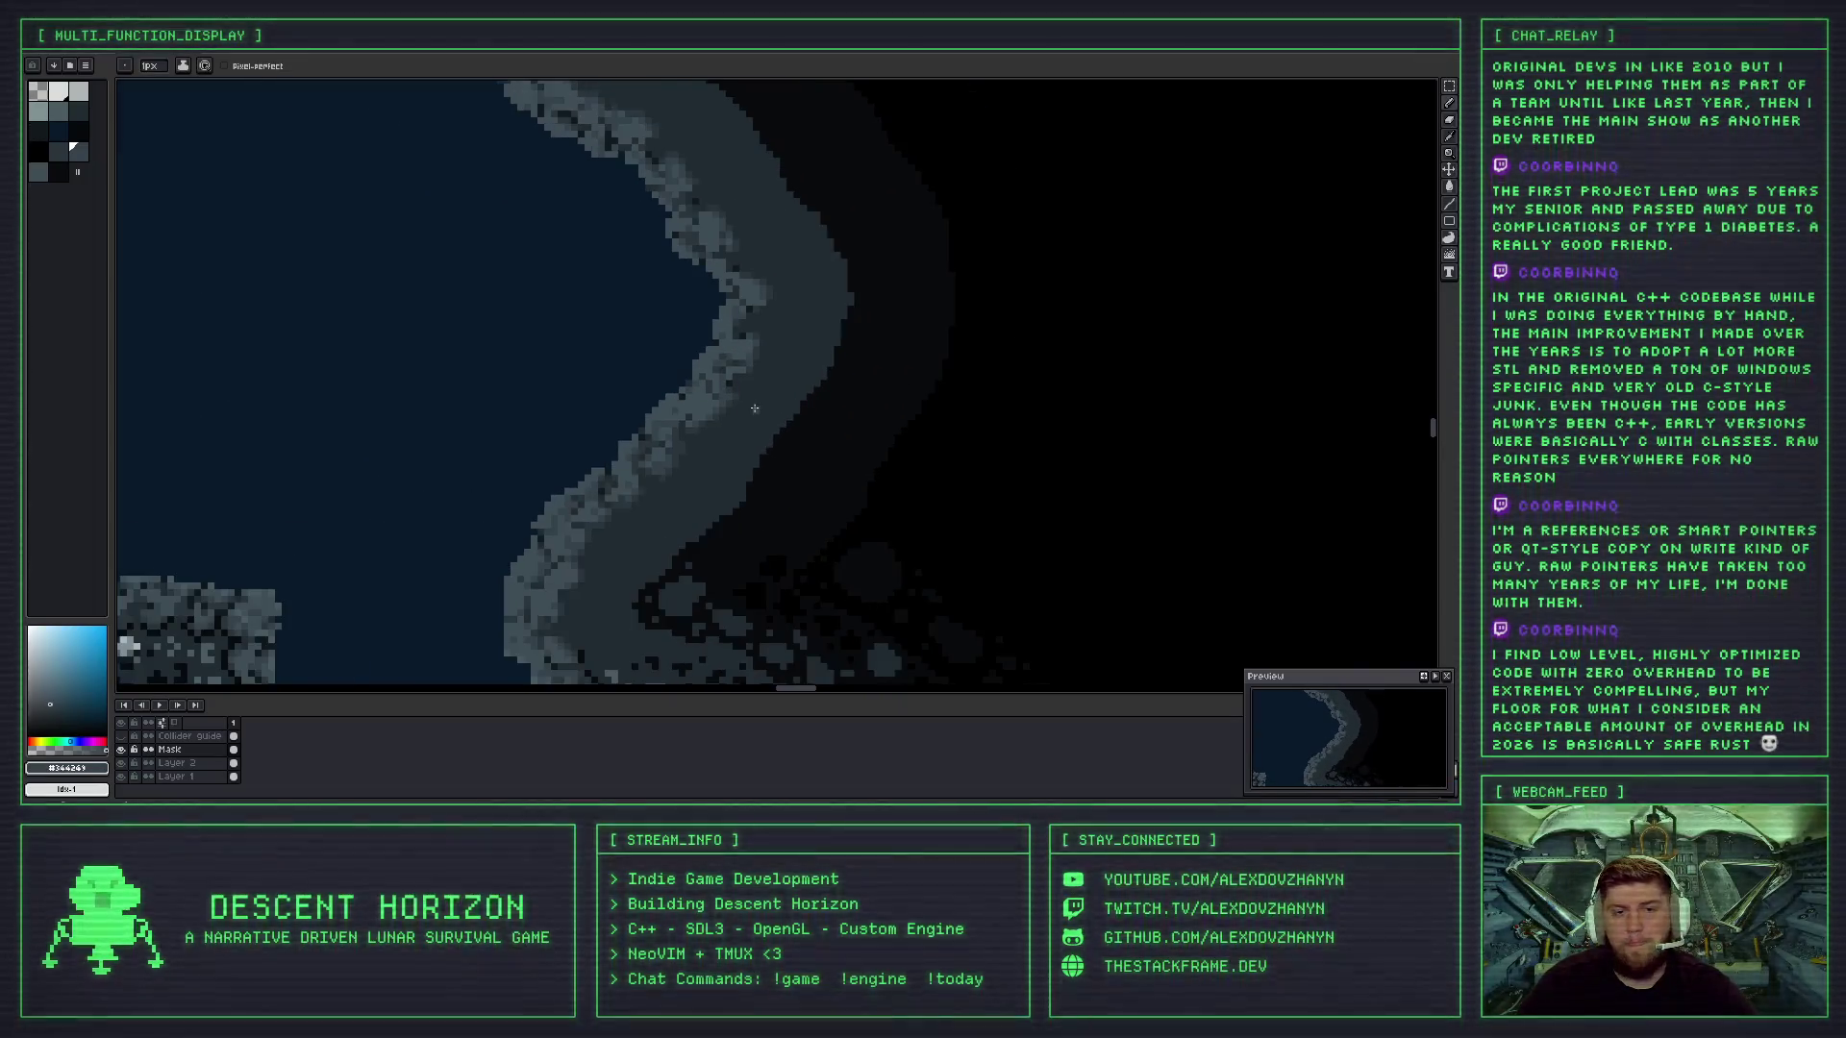
{"action": "scroll", "coordinate": [728, 386], "scroll_direction": "up", "scroll_amount": 1}
{"action": "left_click", "coordinate": [731, 380], "text": "alt"}
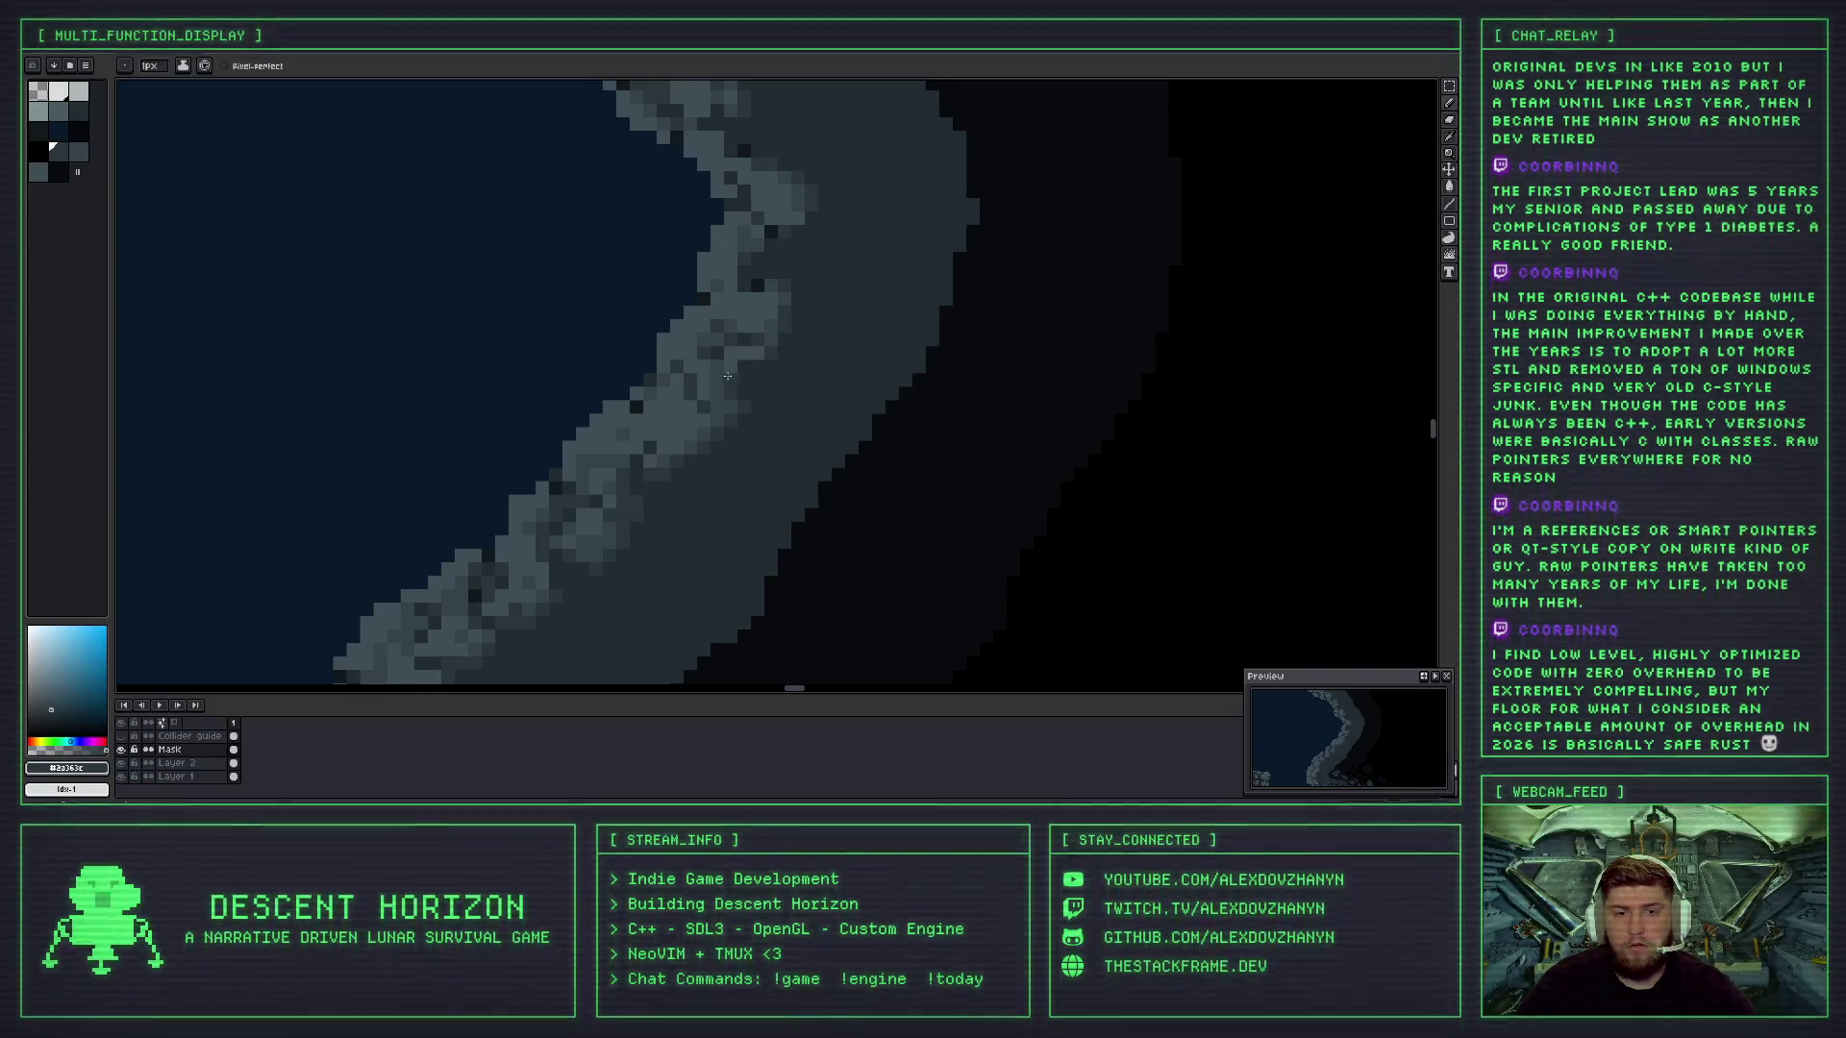
- Eyedrop the lighter rock grey from the wall for the next shading pass
{"action": "scroll", "coordinate": [741, 394], "scroll_direction": "down", "scroll_amount": 1}
{"action": "scroll", "coordinate": [755, 365], "scroll_direction": "up", "scroll_amount": 2}
{"action": "key", "text": "i"}
{"action": "left_click", "coordinate": [757, 343], "text": "alt"}
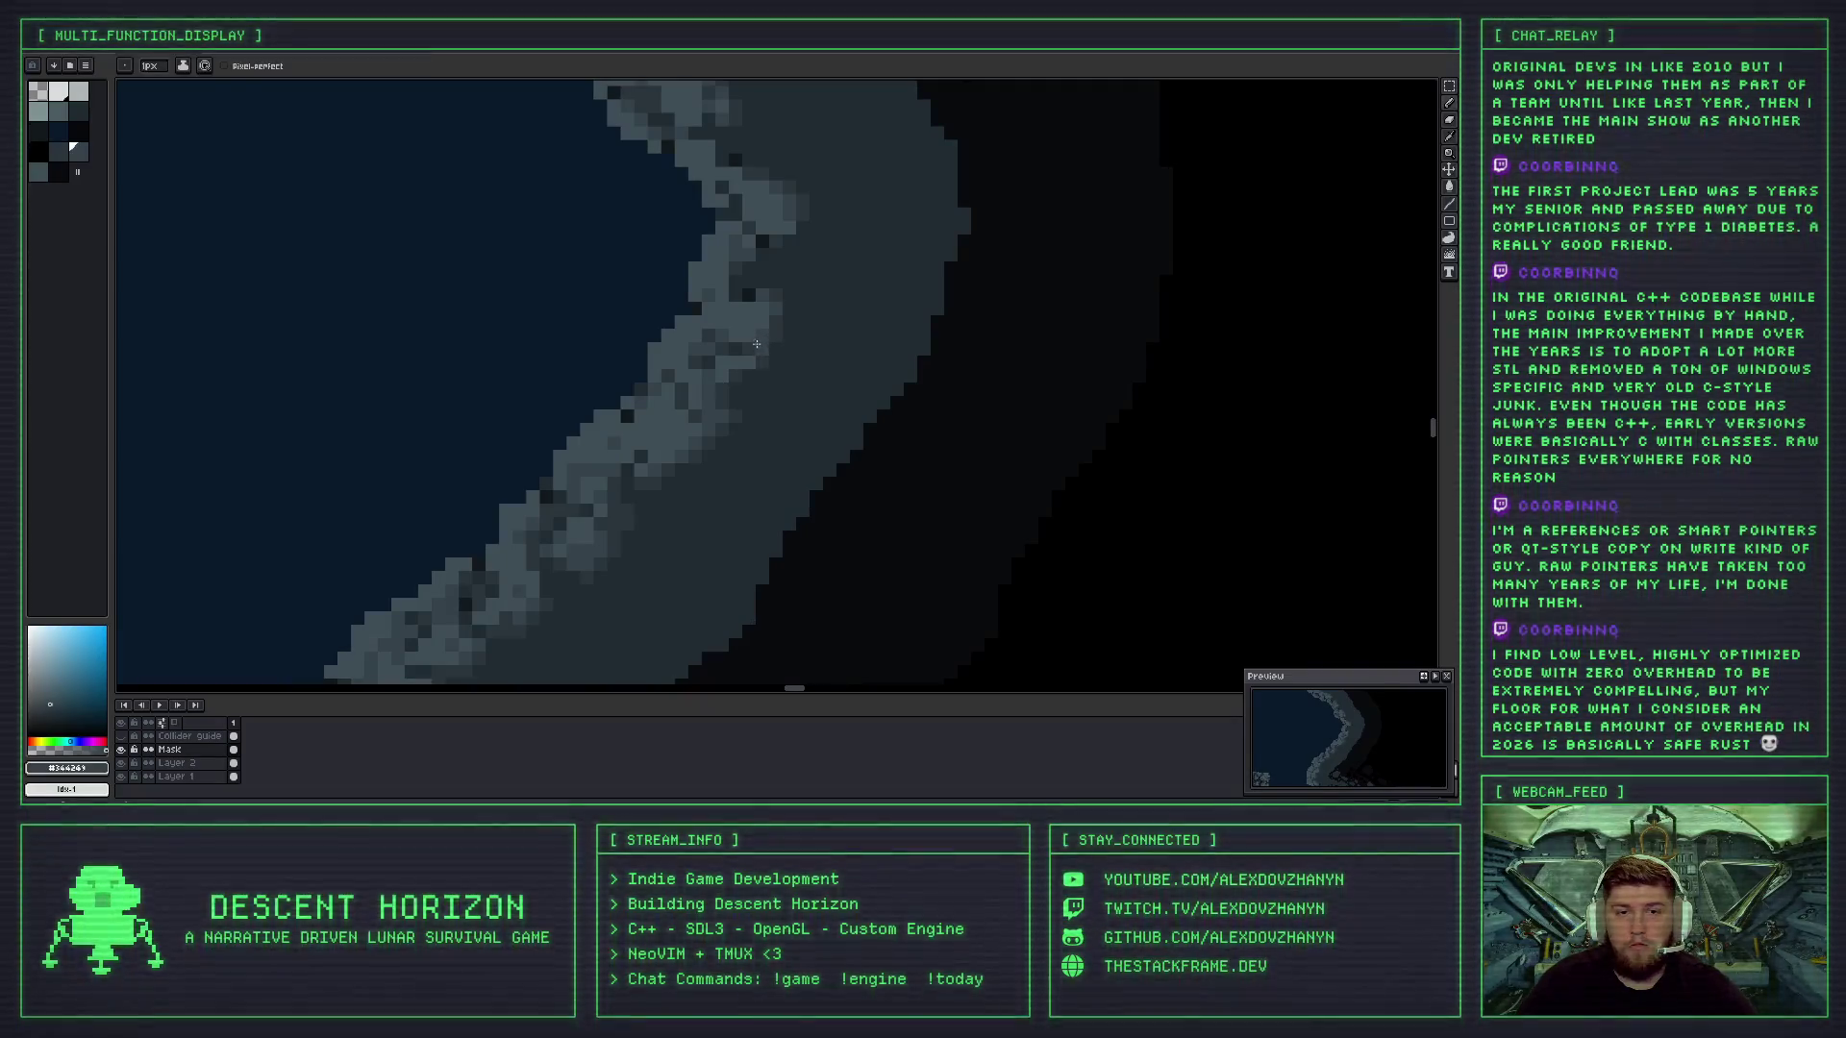
{"action": "scroll", "coordinate": [731, 394], "scroll_direction": "down", "scroll_amount": 2}
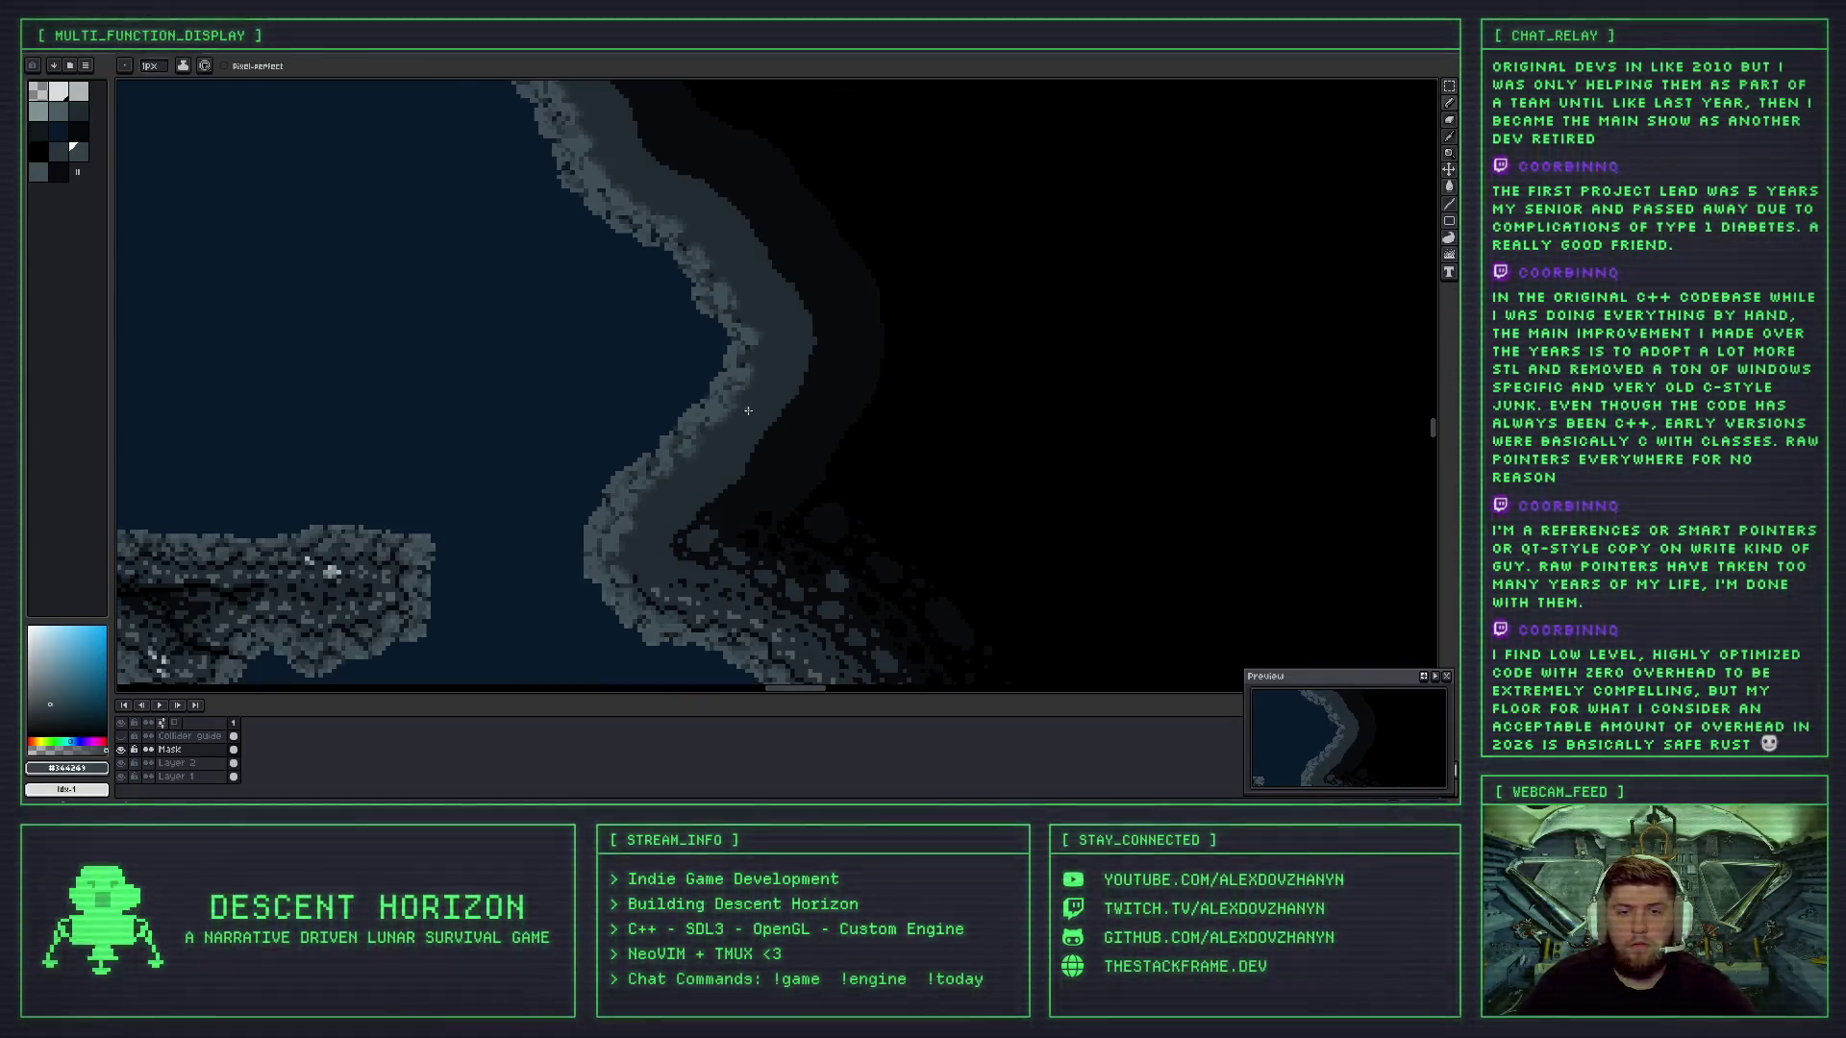
{"action": "scroll", "coordinate": [748, 416], "scroll_direction": "down", "scroll_amount": 2}
{"action": "scroll", "coordinate": [754, 403], "scroll_direction": "up", "scroll_amount": 2}
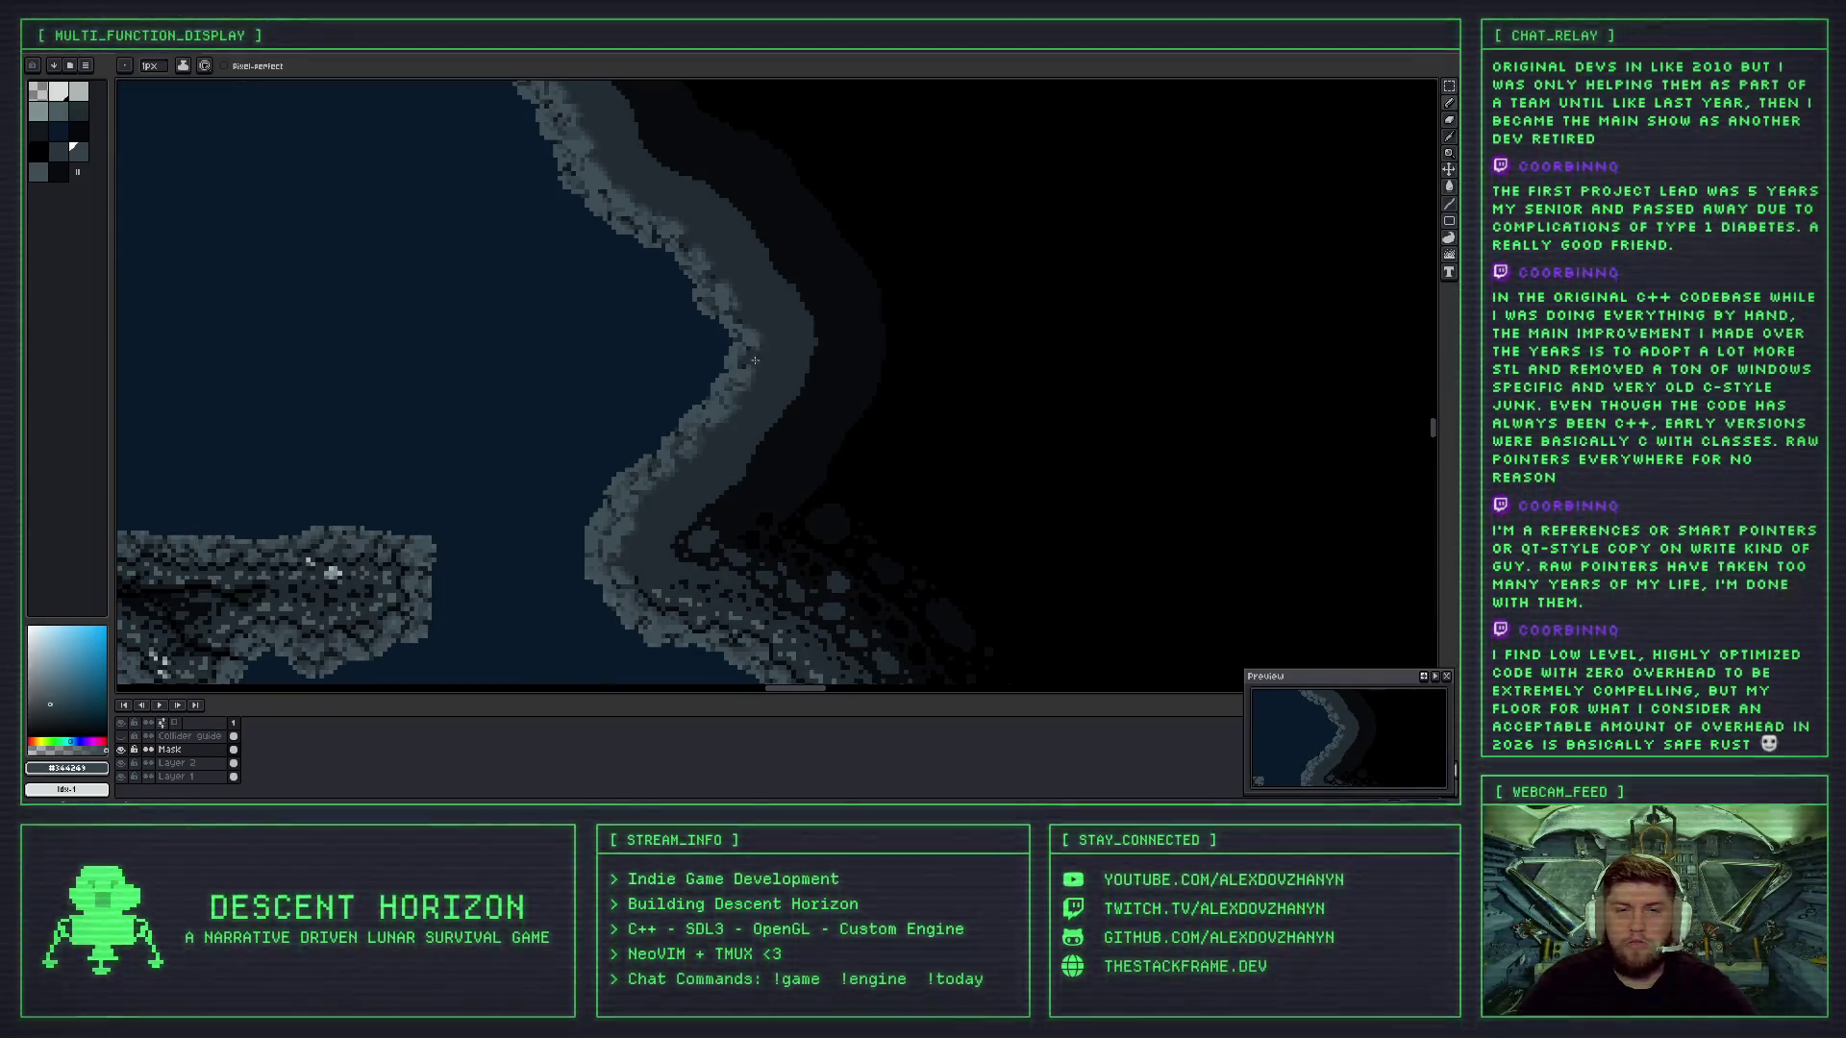
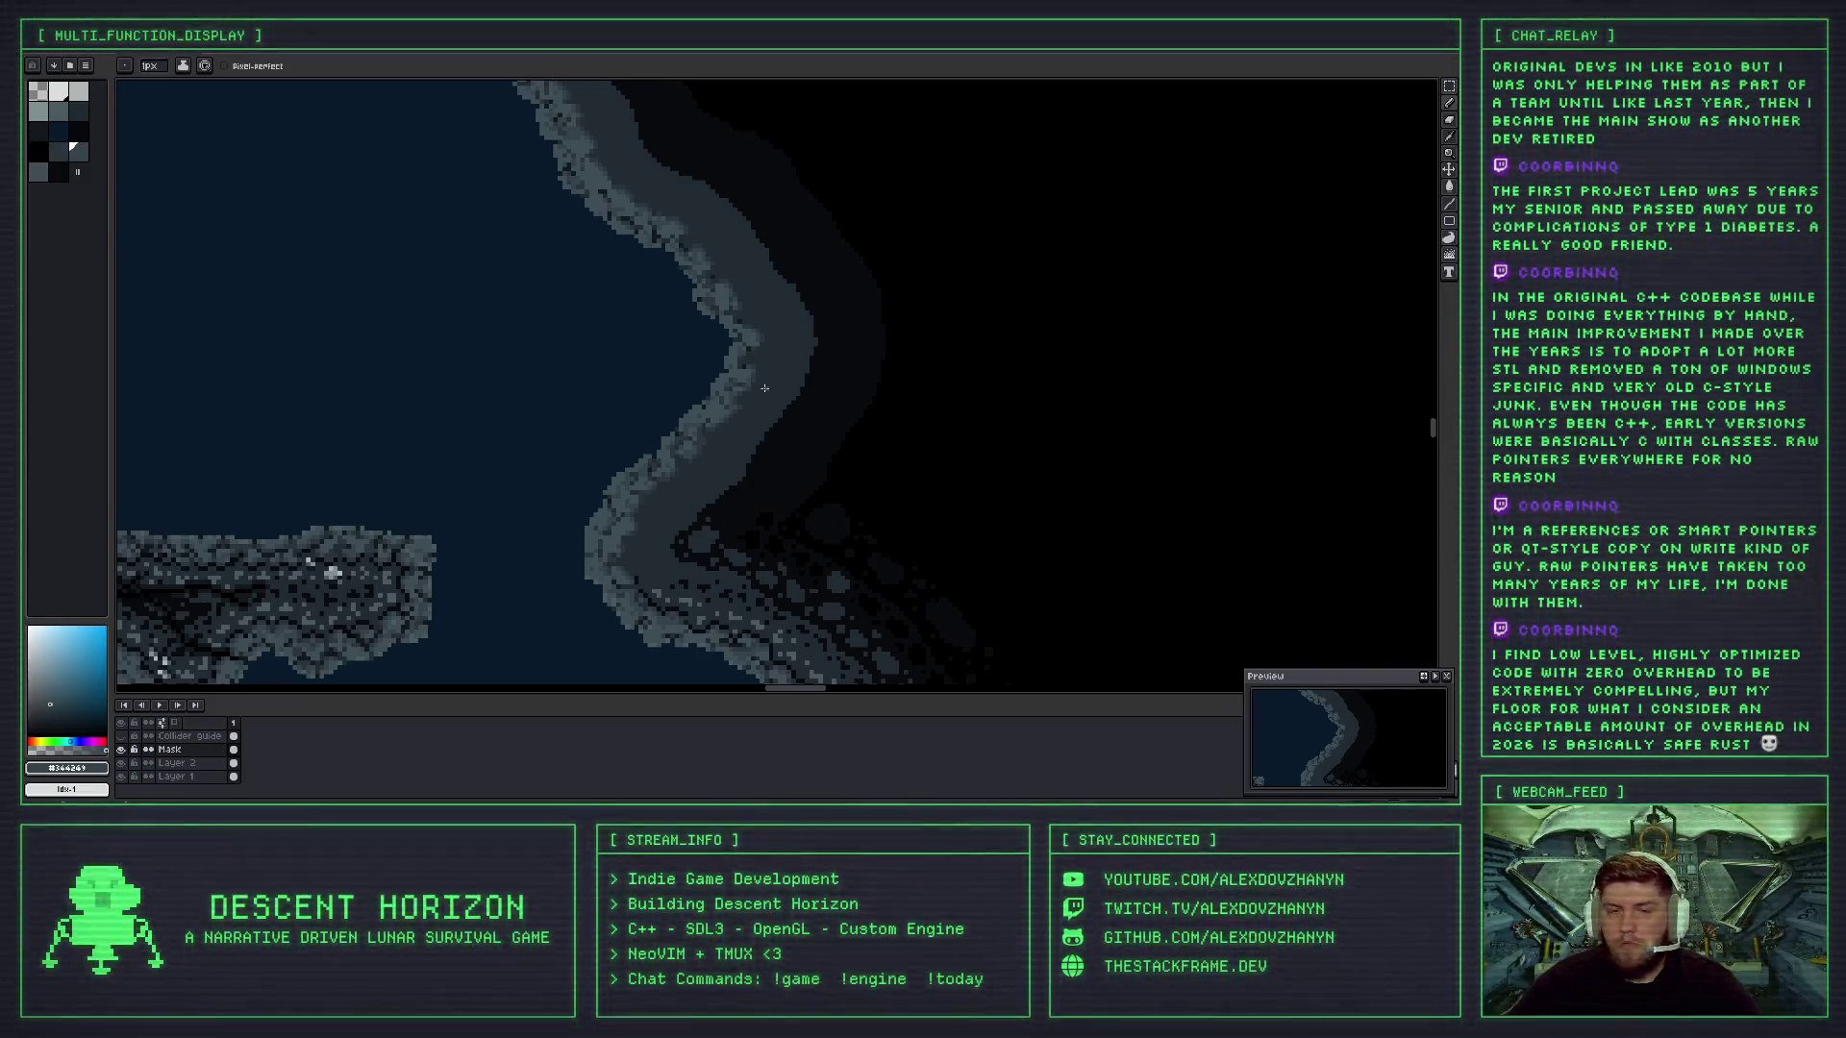
- Zoom into the coastline and pick a darker grey for the rock details
{"action": "scroll", "coordinate": [672, 488], "scroll_direction": "down", "scroll_amount": 2}
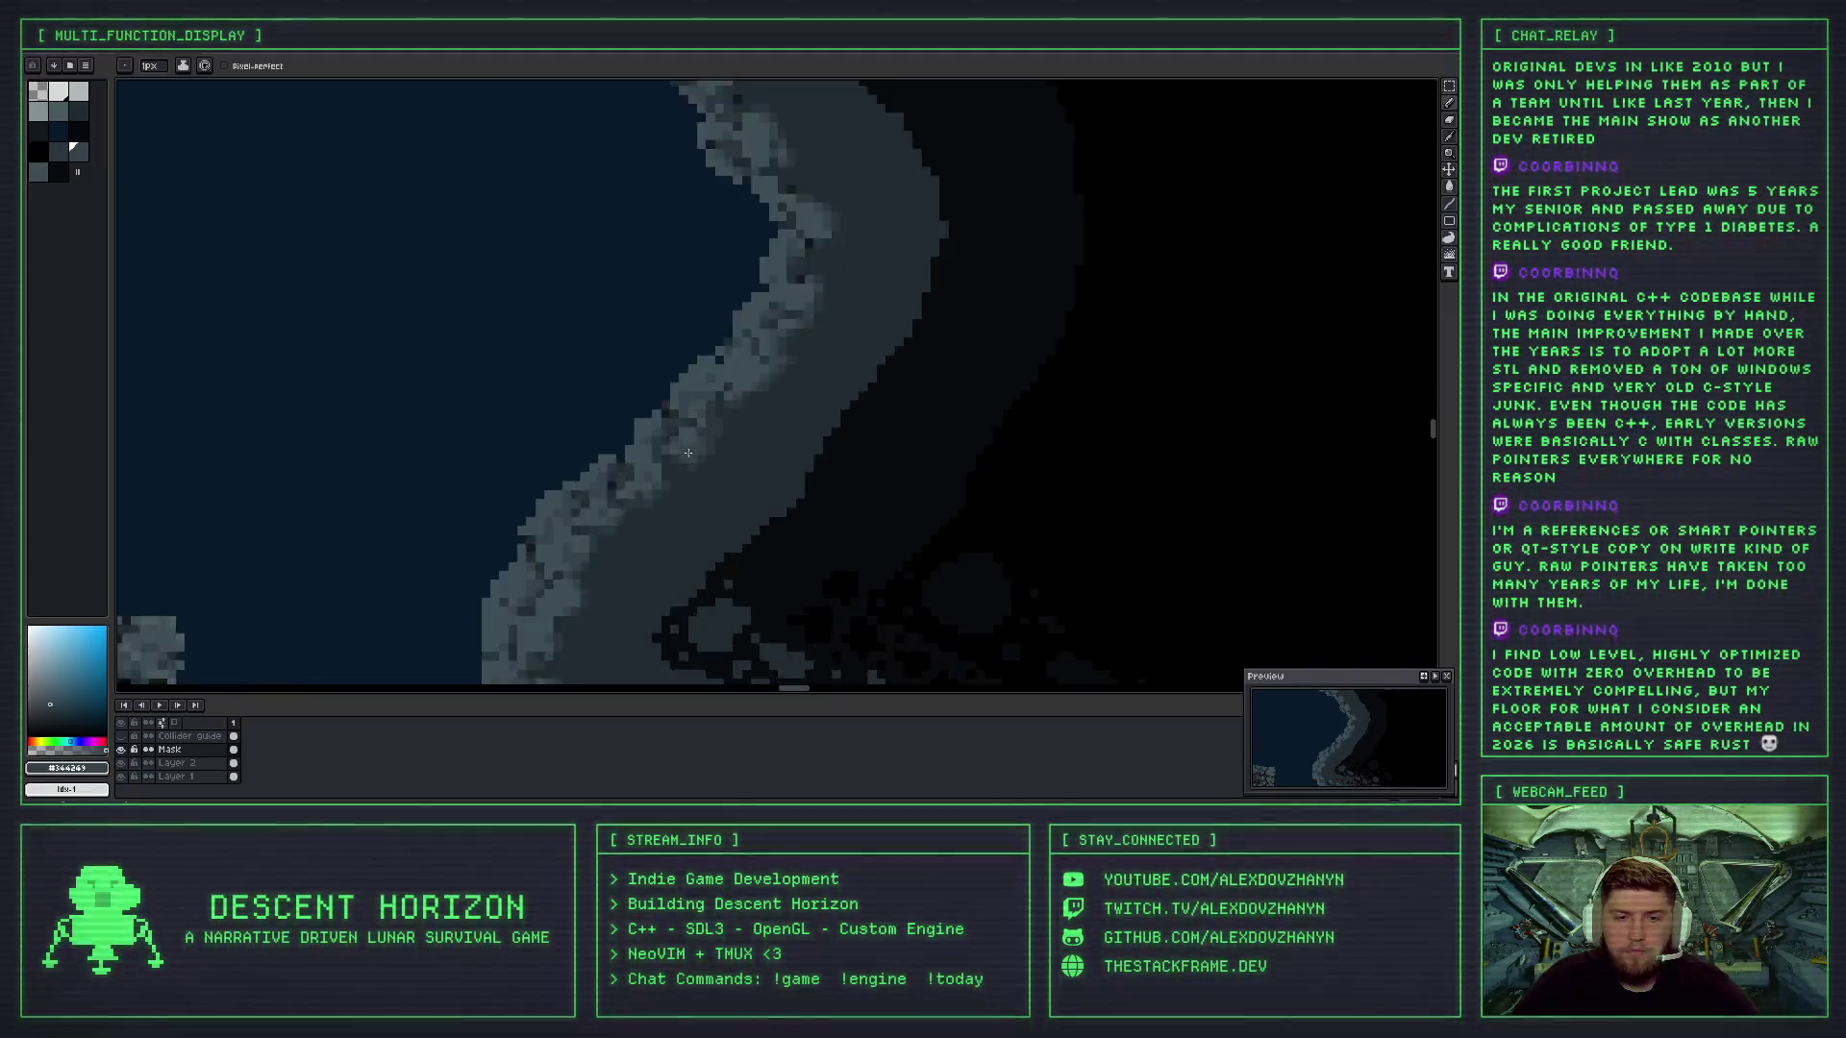
{"action": "scroll", "coordinate": [713, 465], "scroll_direction": "up", "scroll_amount": 2}
{"action": "scroll", "coordinate": [811, 442], "scroll_direction": "up", "scroll_amount": 1}
{"action": "scroll", "coordinate": [818, 384], "scroll_direction": "down", "scroll_amount": 2}
{"action": "scroll", "coordinate": [818, 383], "scroll_direction": "up", "scroll_amount": 1}
{"action": "scroll", "coordinate": [818, 382], "scroll_direction": "up", "scroll_amount": 2}
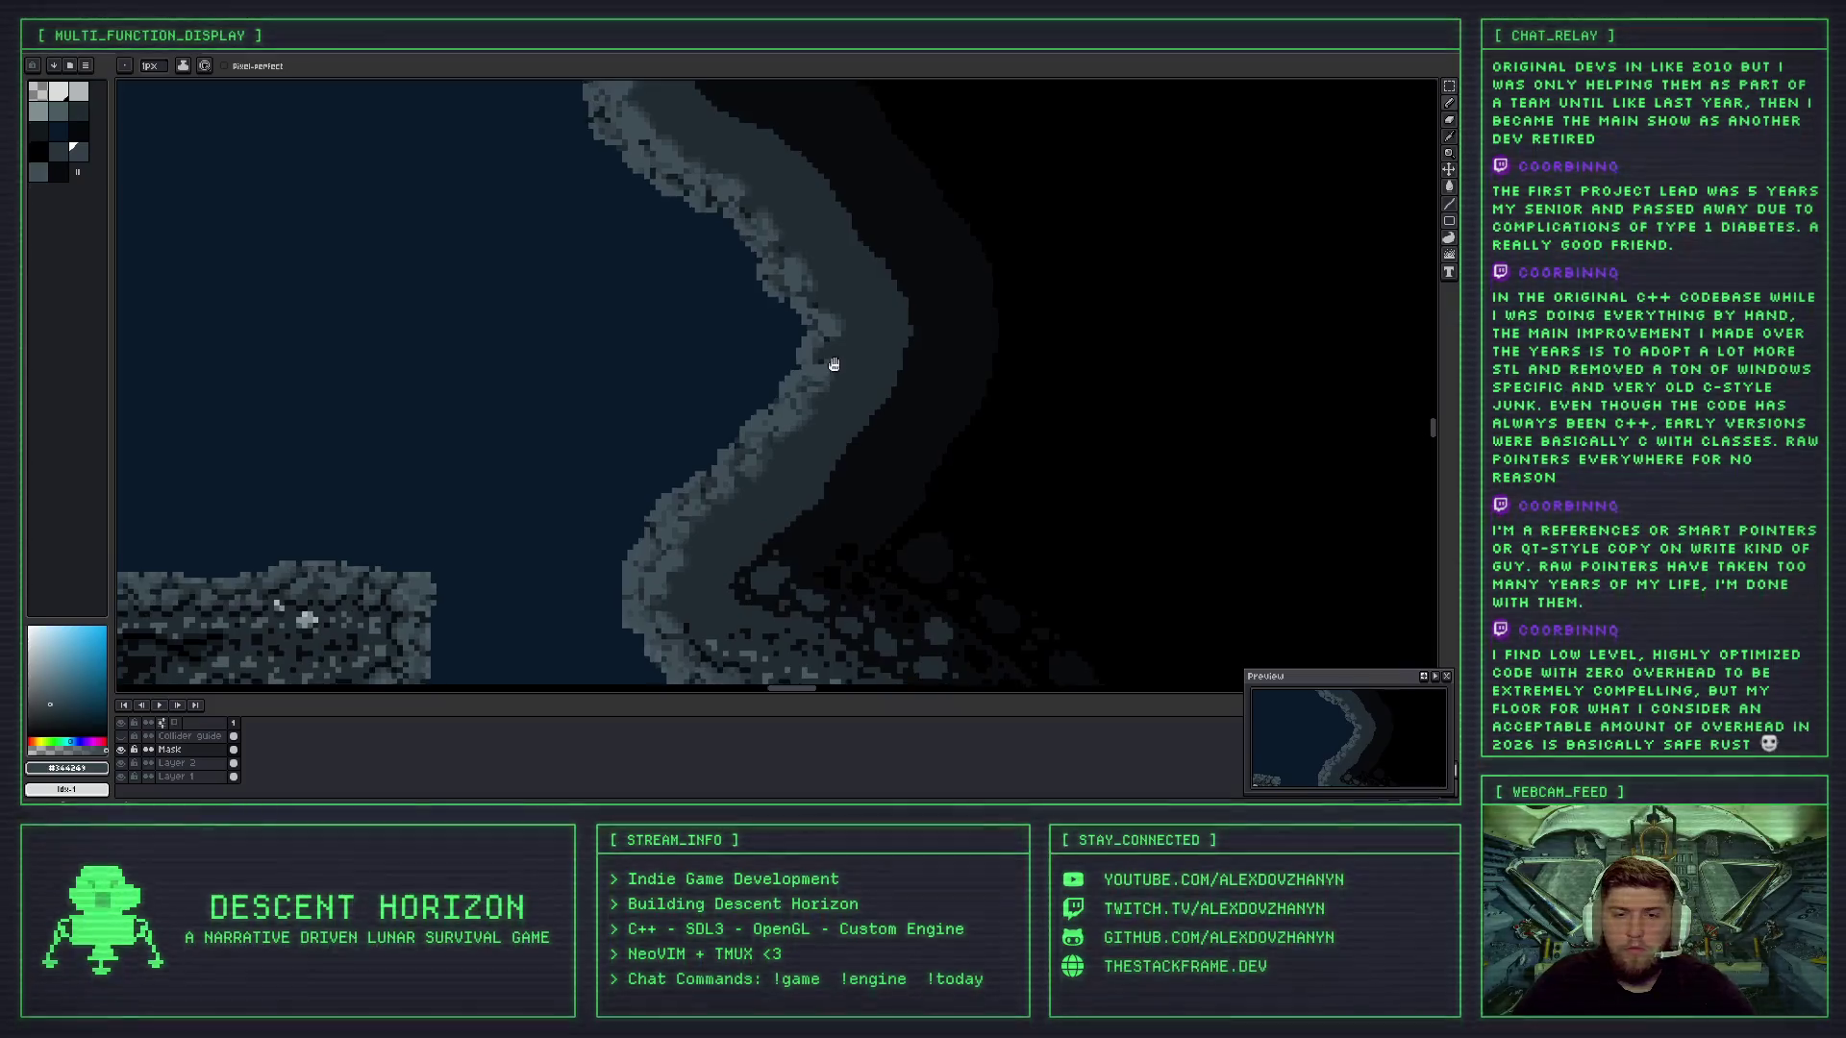
{"action": "scroll", "coordinate": [784, 397], "scroll_direction": "up", "scroll_amount": 2}
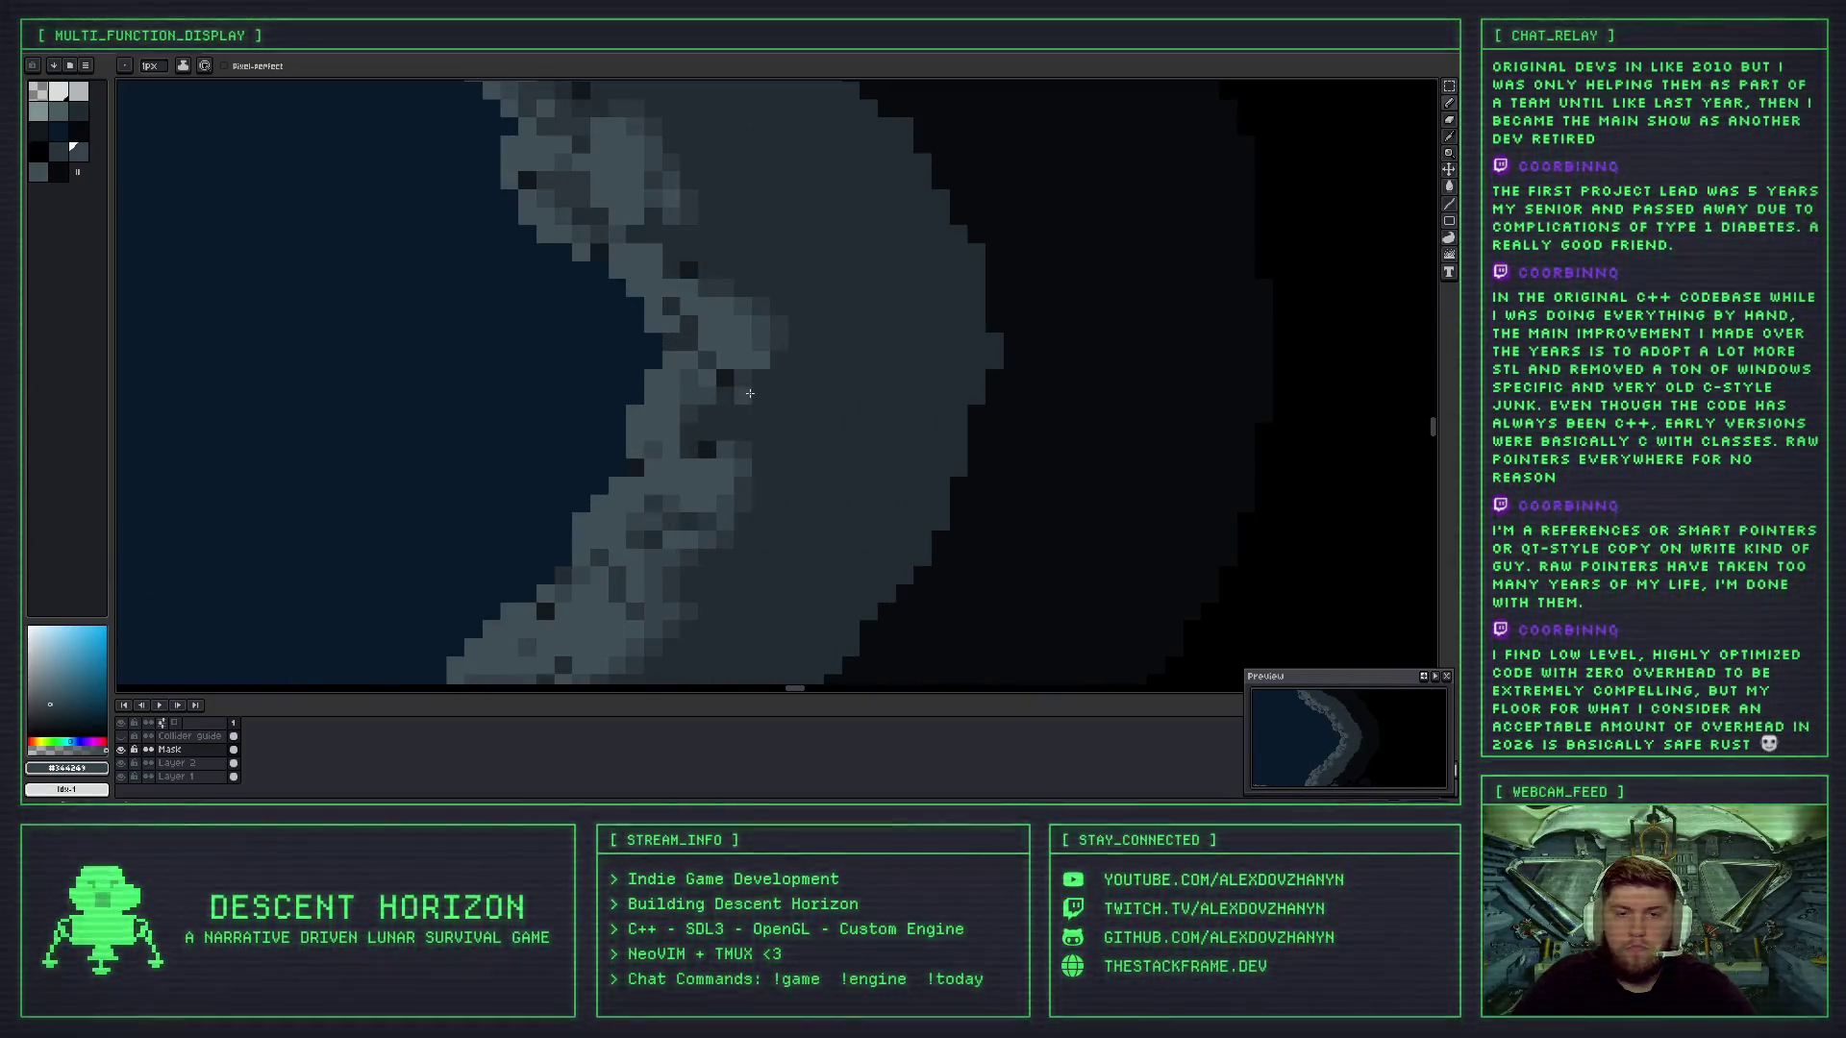
{"action": "scroll", "coordinate": [712, 426], "scroll_direction": "down", "scroll_amount": 1}
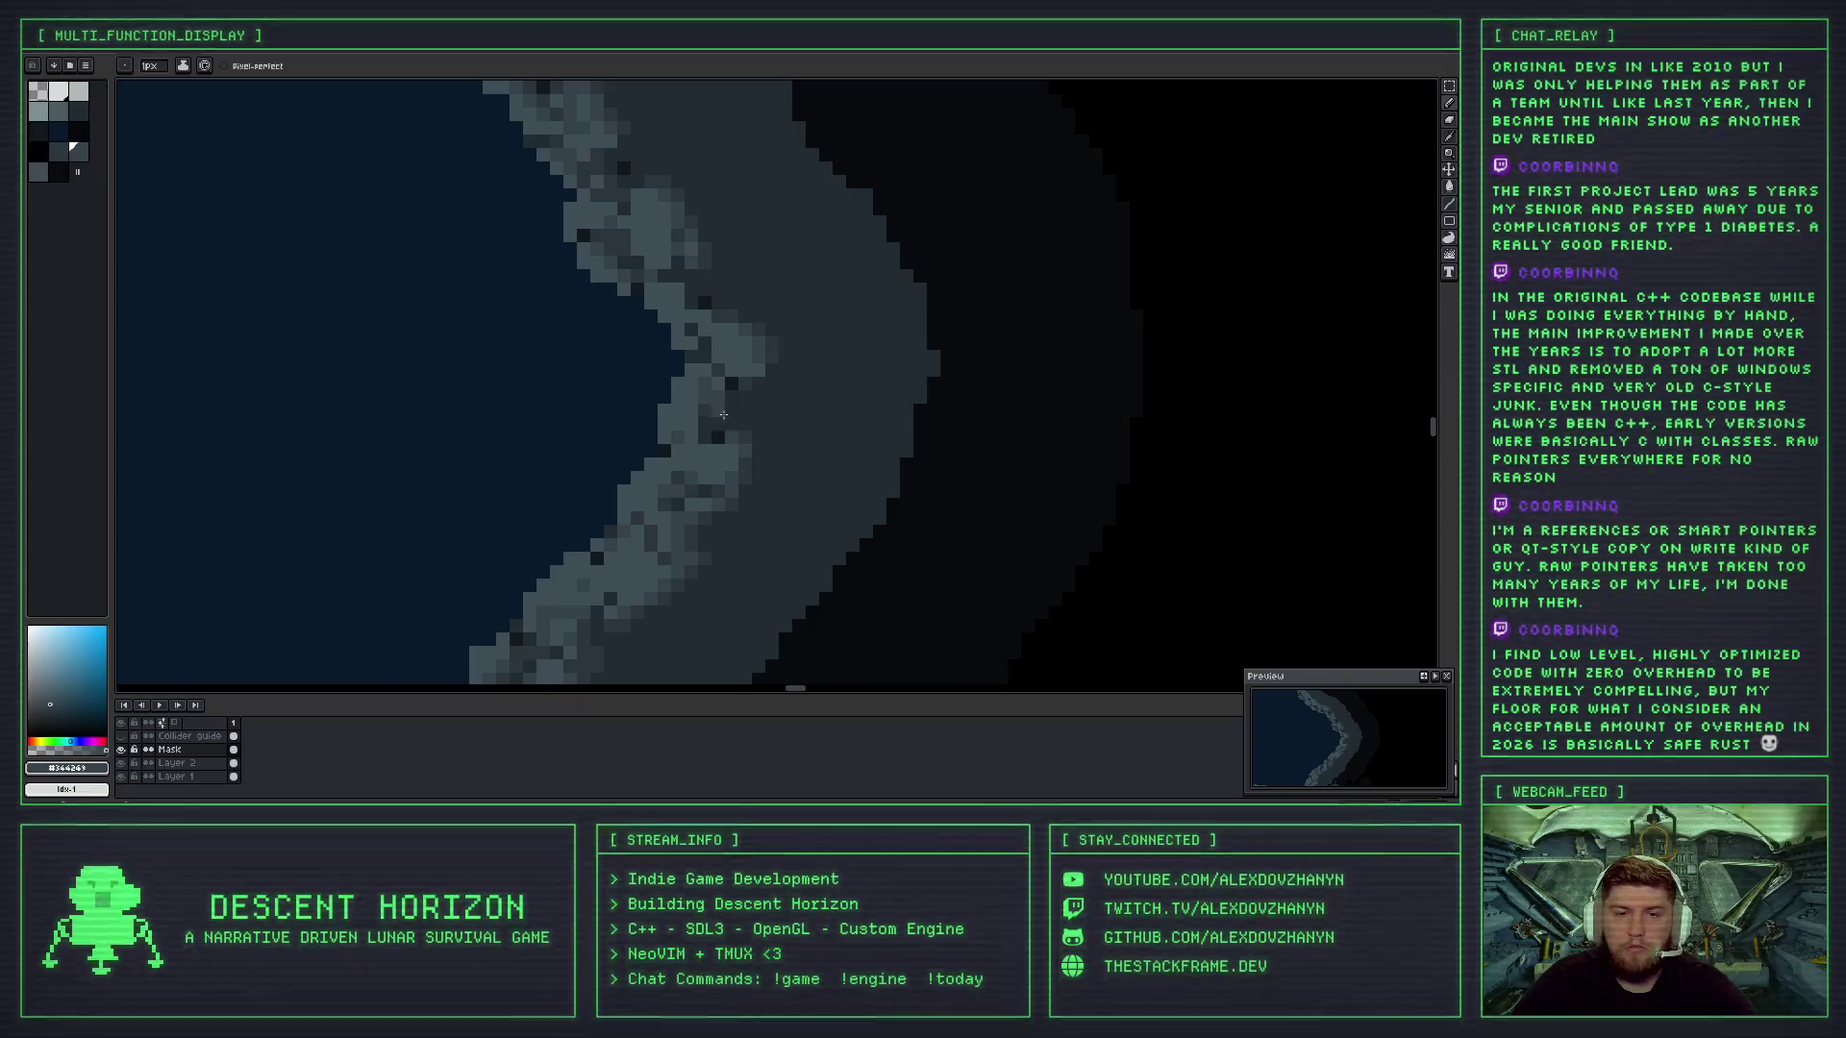
{"action": "left_click", "coordinate": [754, 378], "text": "alt"}
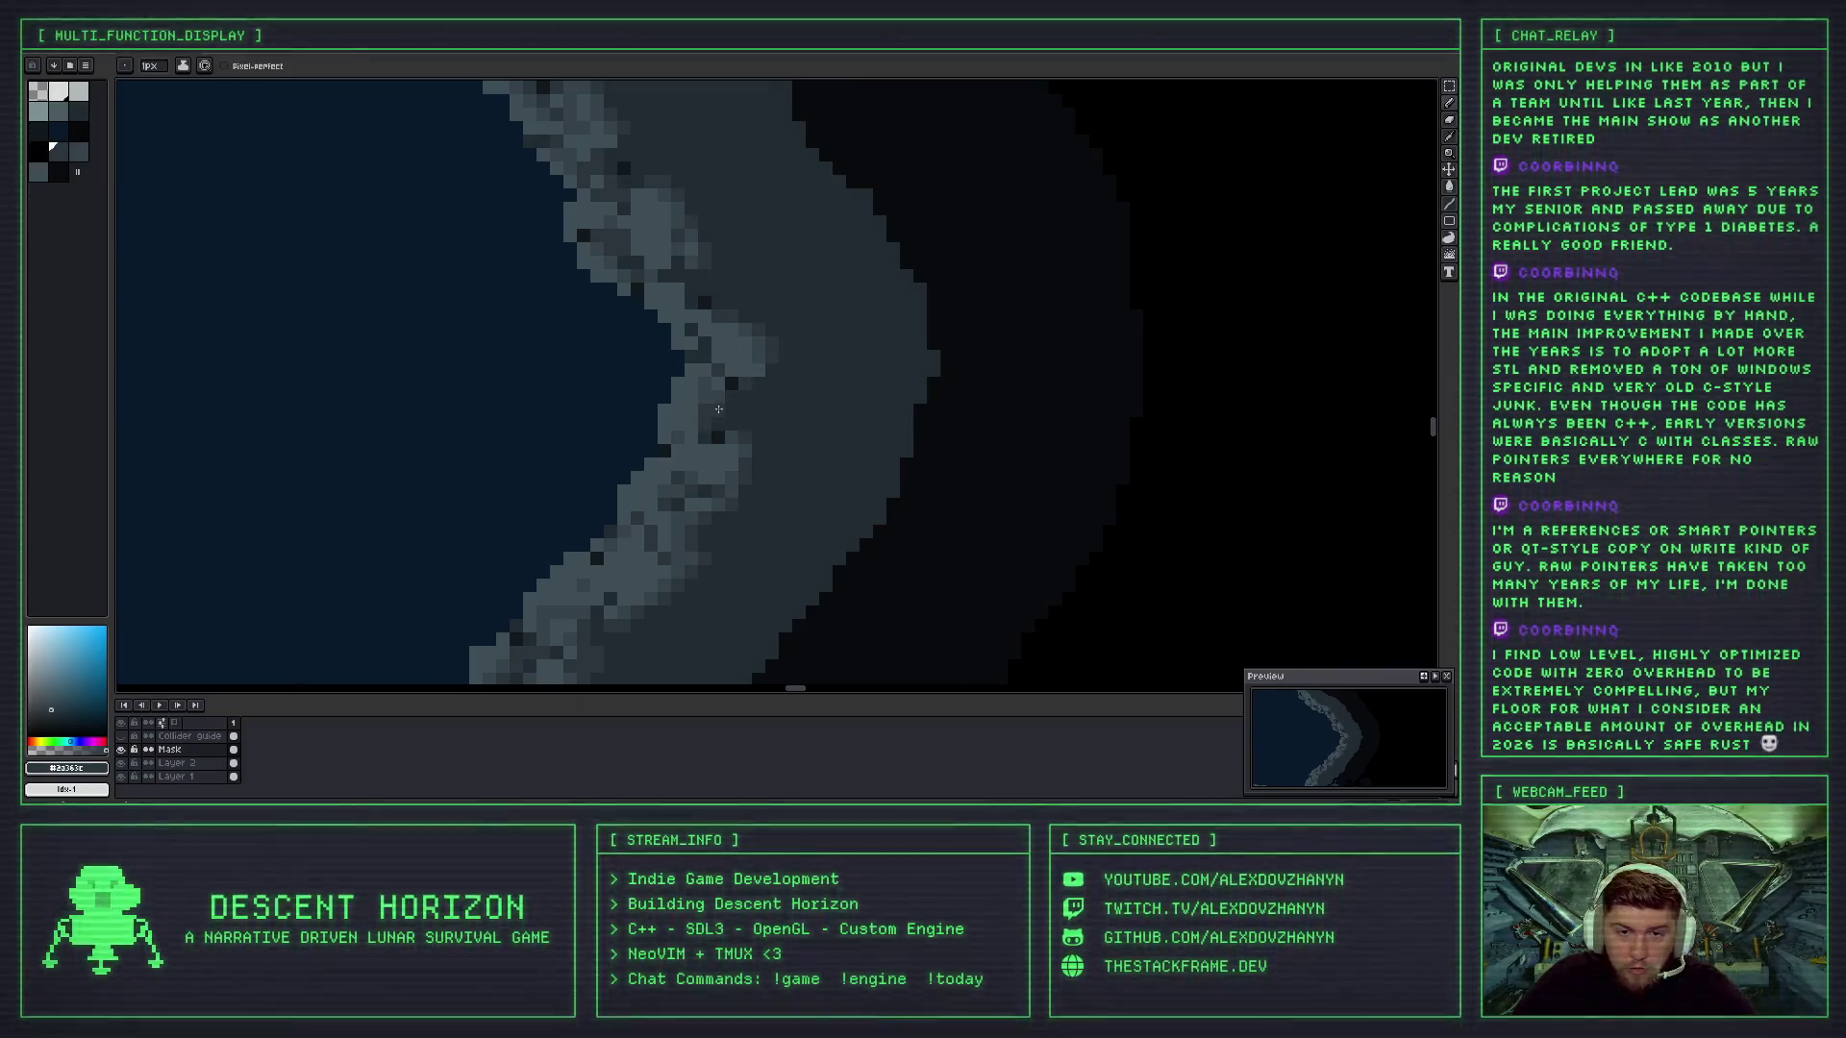
{"action": "scroll", "coordinate": [743, 440], "scroll_direction": "down", "scroll_amount": 3}
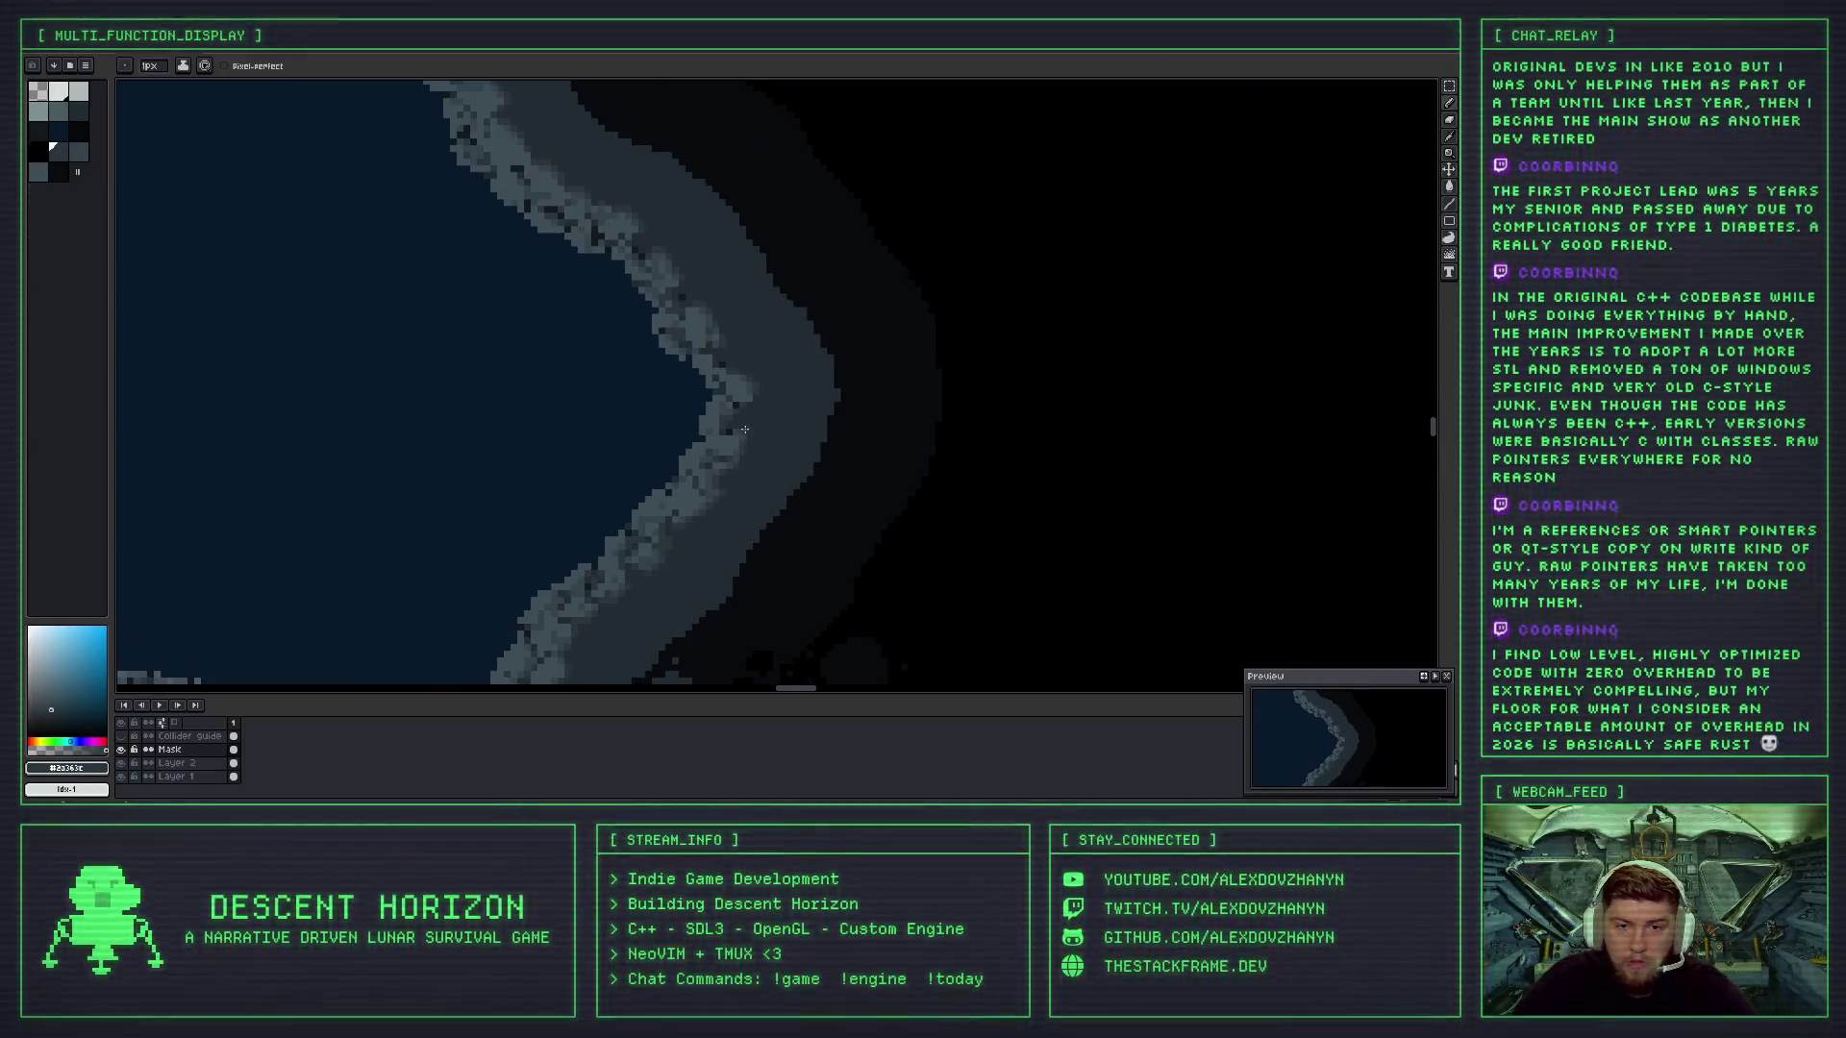
{"action": "scroll", "coordinate": [754, 436], "scroll_direction": "up", "scroll_amount": 3}
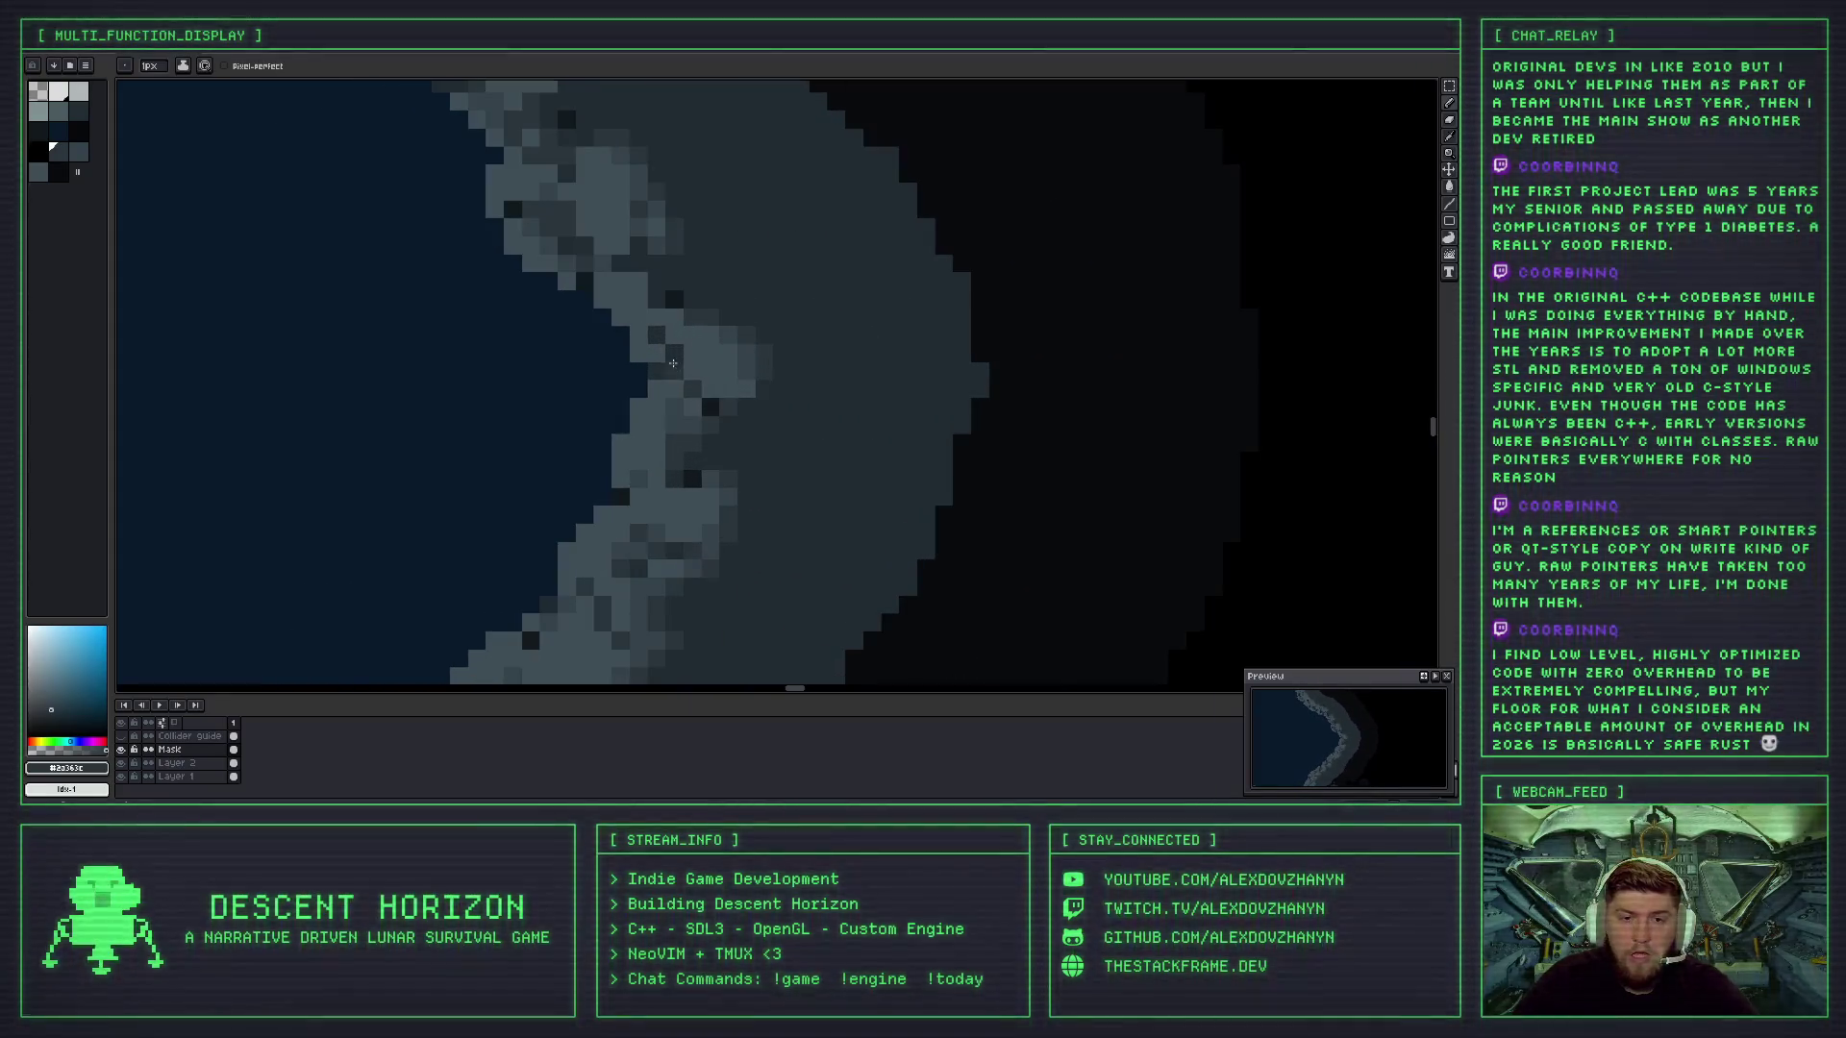
{"action": "scroll", "coordinate": [691, 383], "scroll_direction": "down", "scroll_amount": 3}
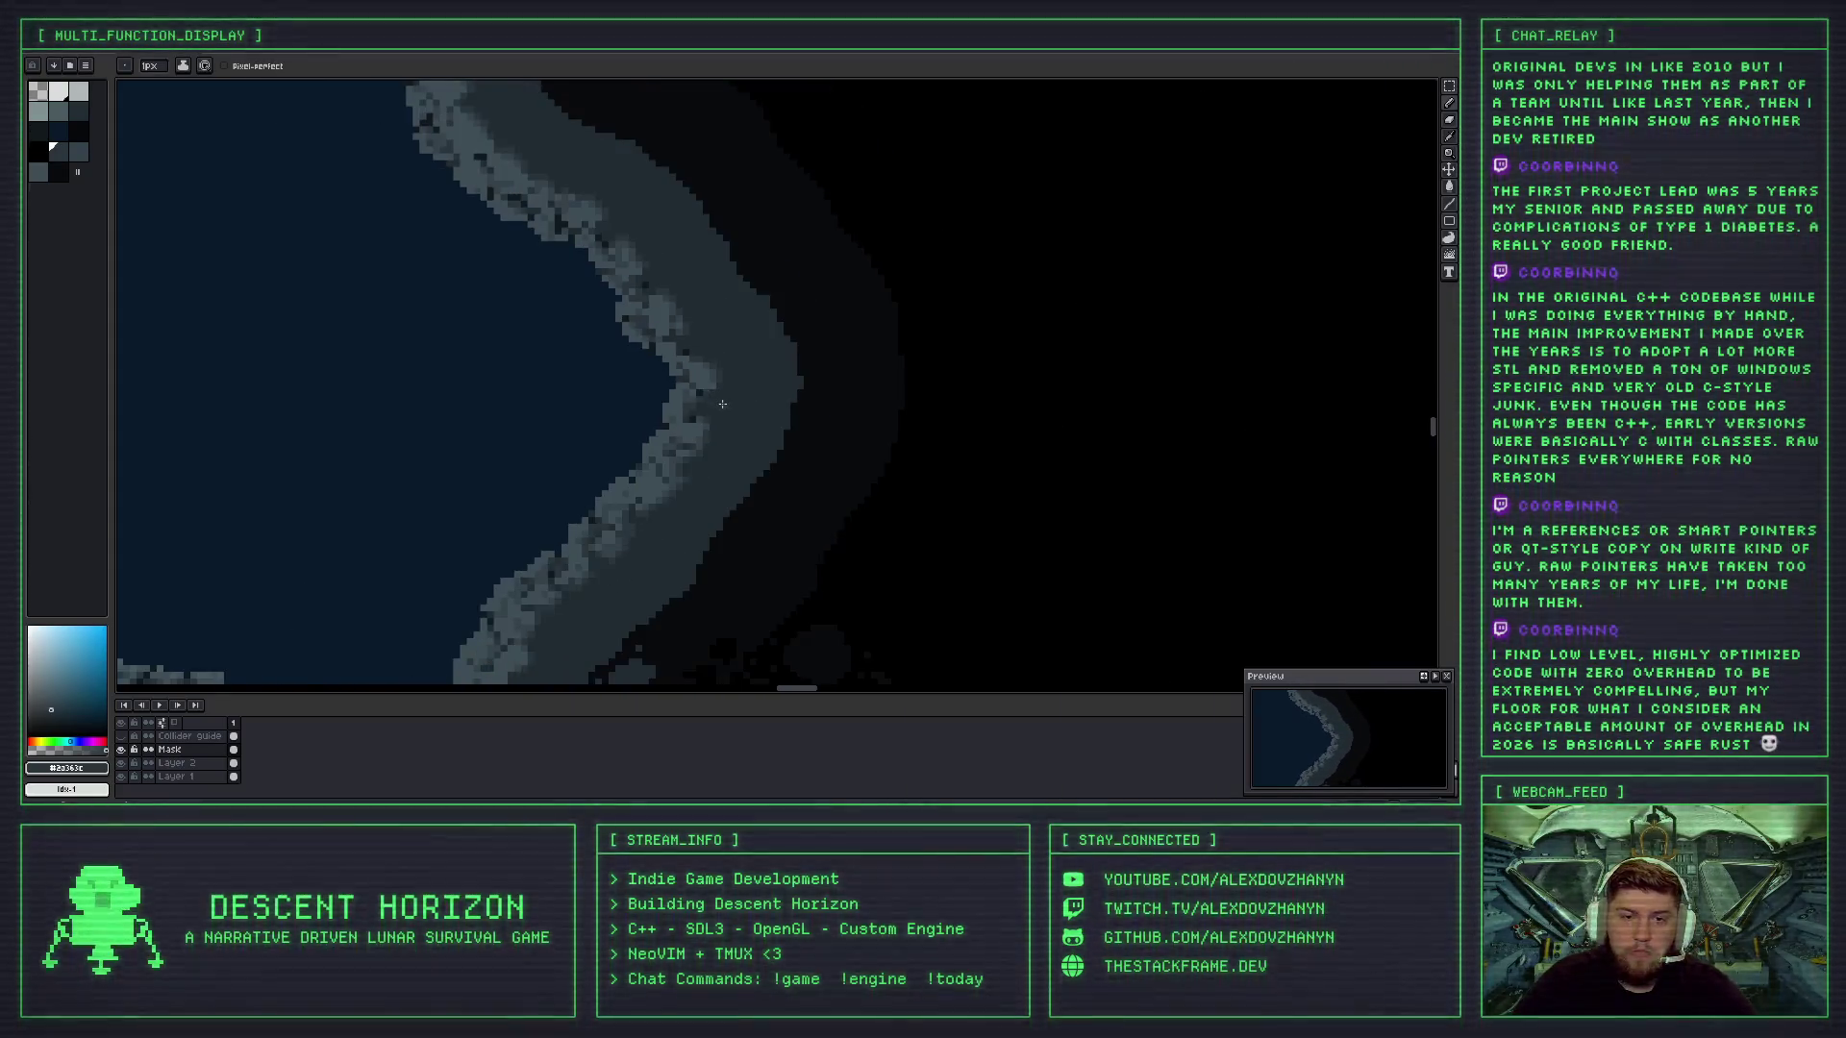
{"action": "scroll", "coordinate": [707, 373], "scroll_direction": "up", "scroll_amount": 3}
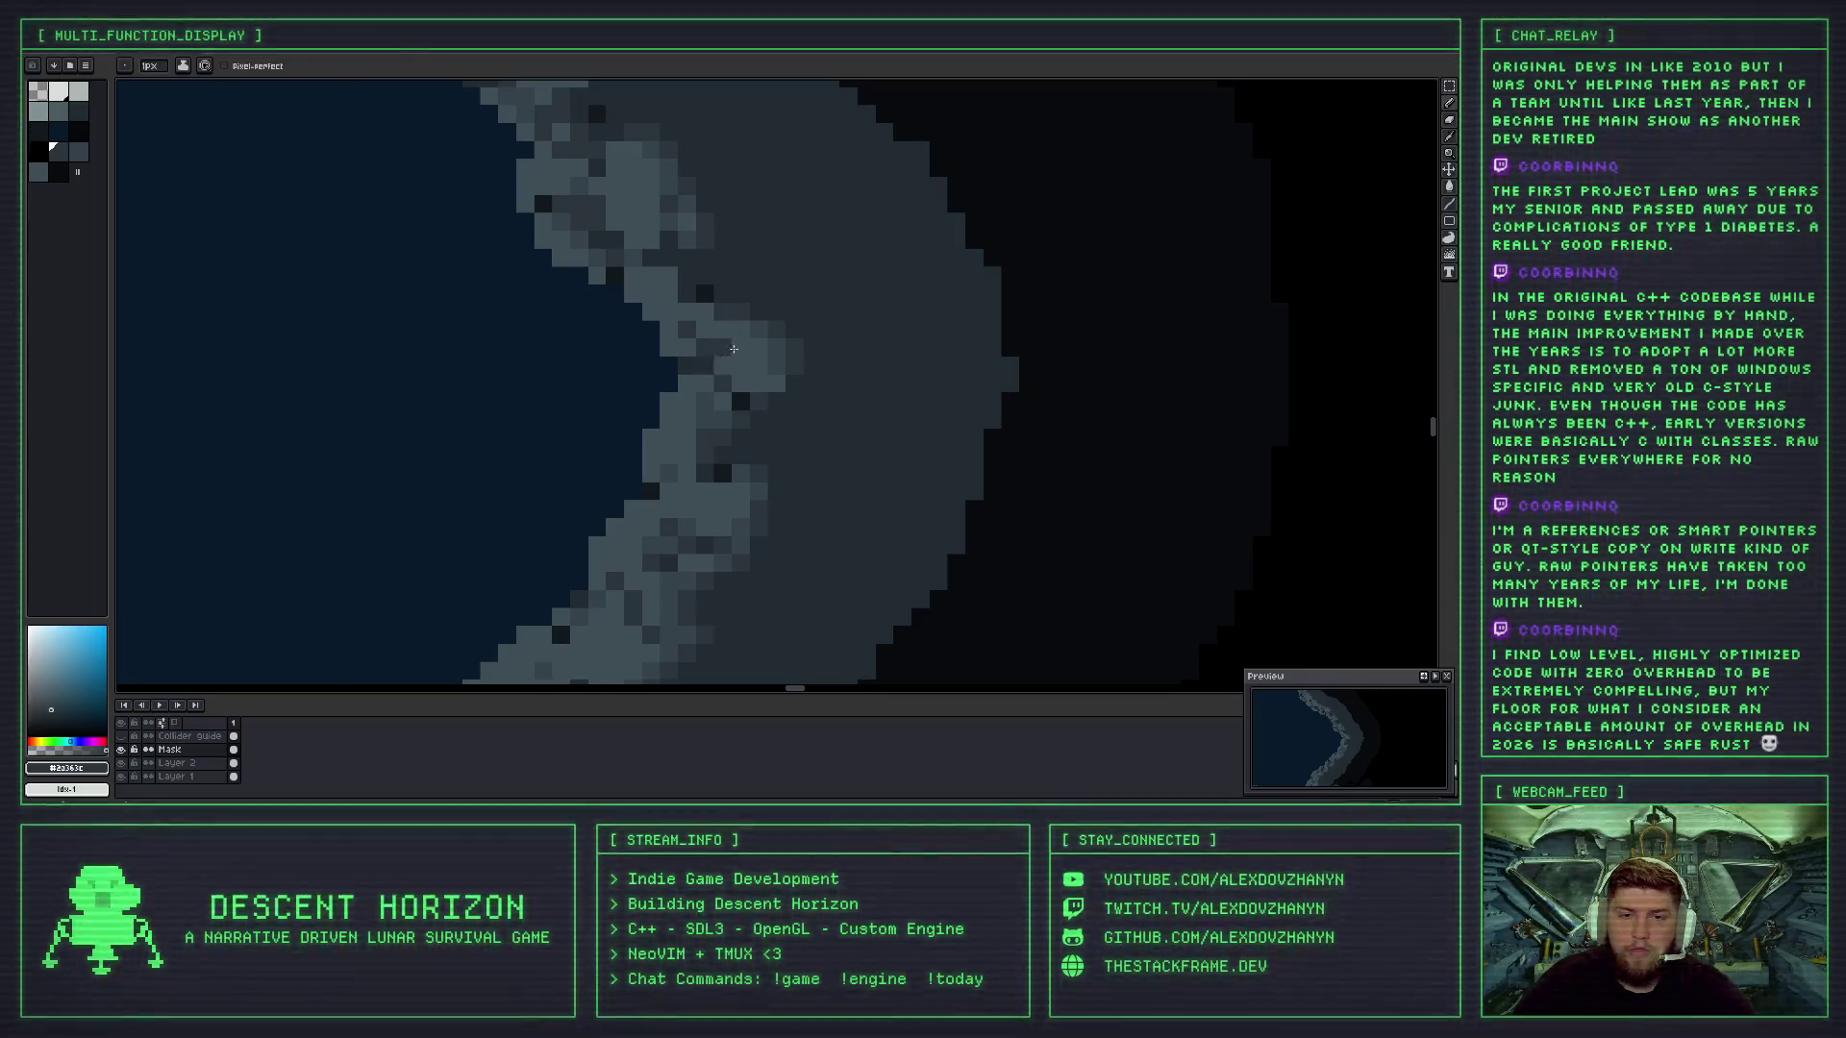
{"action": "scroll", "coordinate": [736, 380], "scroll_direction": "down", "scroll_amount": 3}
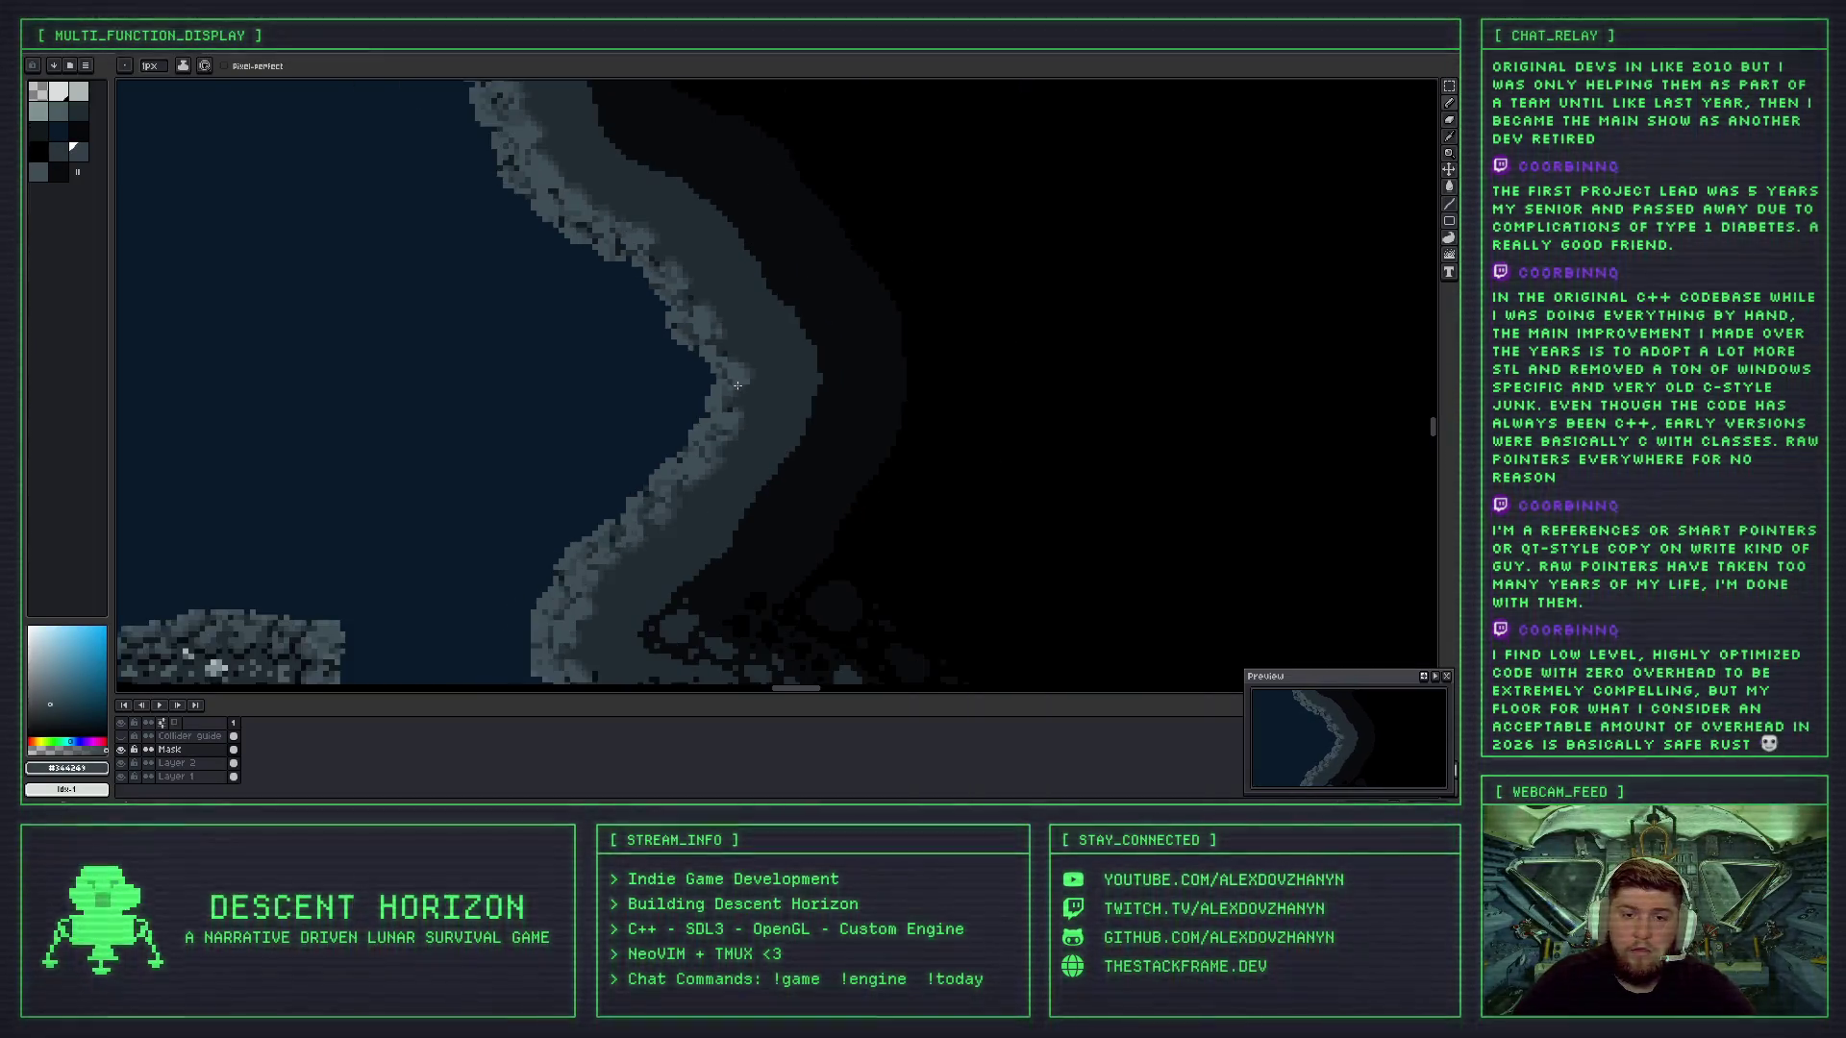
{"action": "scroll", "coordinate": [721, 405], "scroll_direction": "up", "scroll_amount": 1}
{"action": "scroll", "coordinate": [730, 375], "scroll_direction": "up", "scroll_amount": 2}
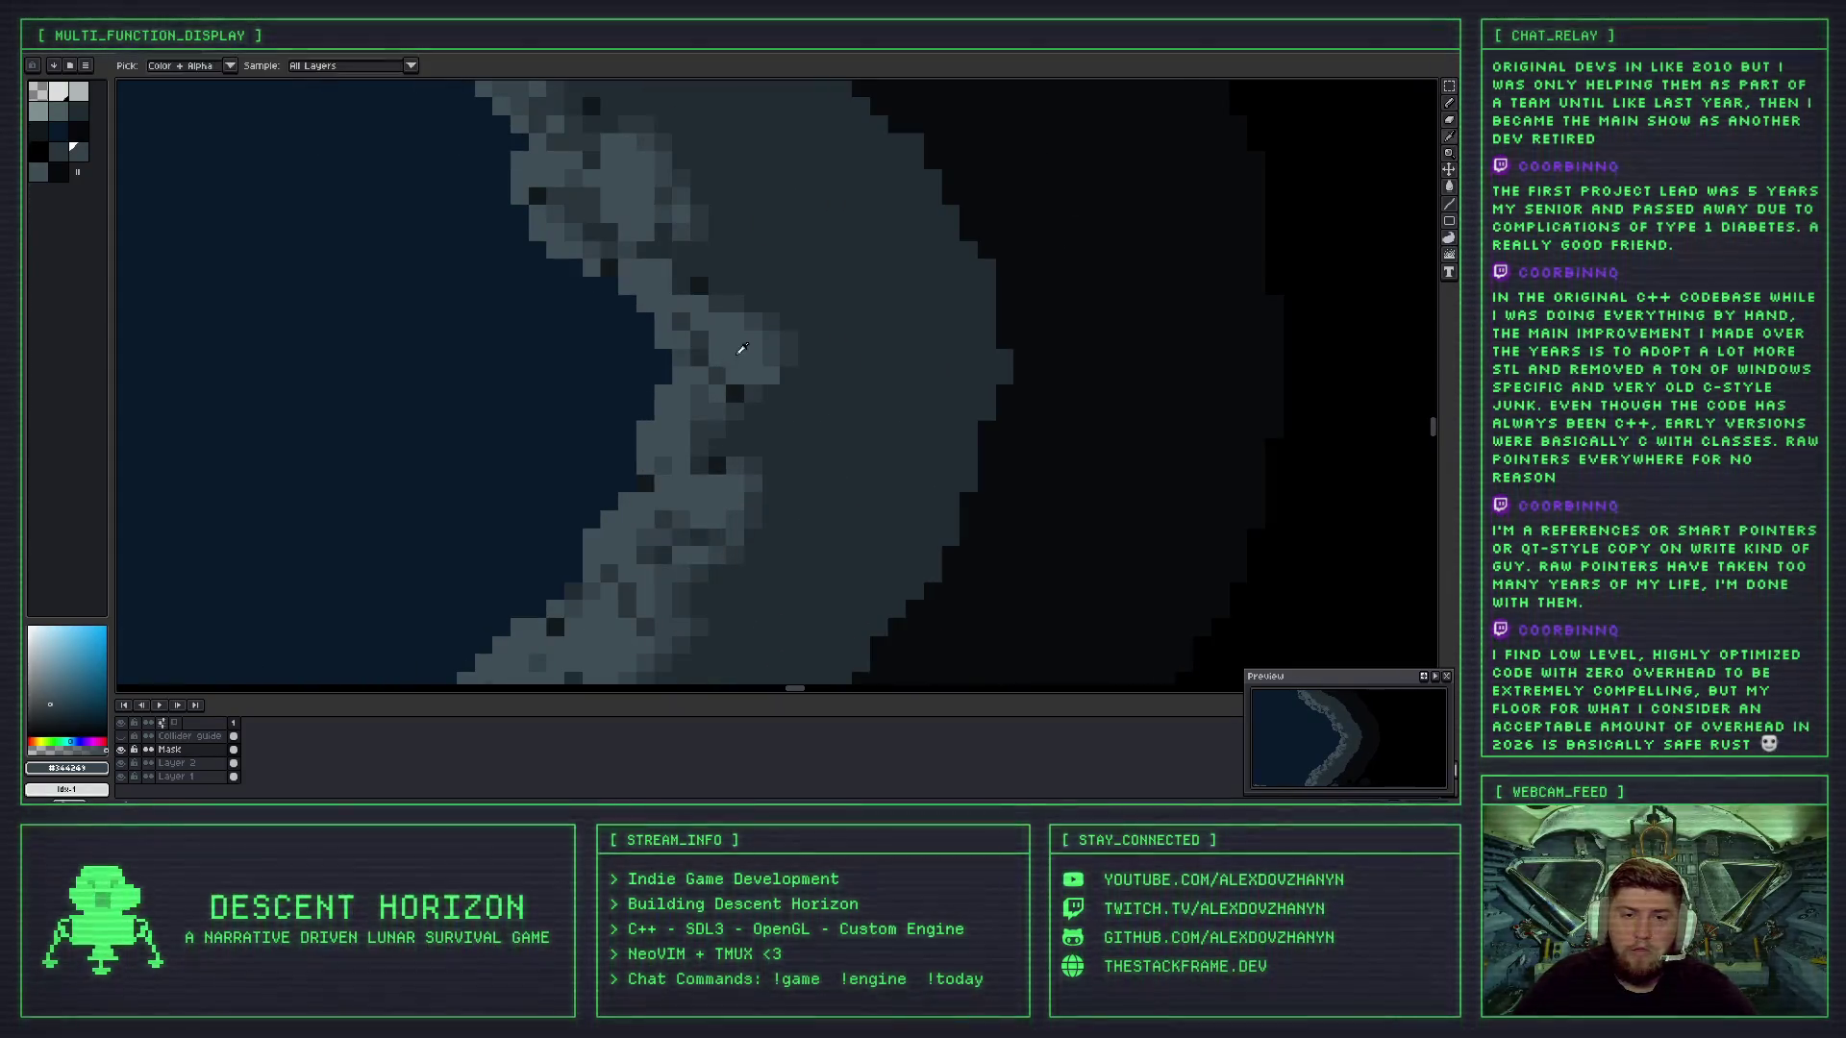
- Sample another rock grey from the artwork with the eyedropper, alternating with the pencil
{"action": "key", "text": "i"}
{"action": "key", "text": "b"}
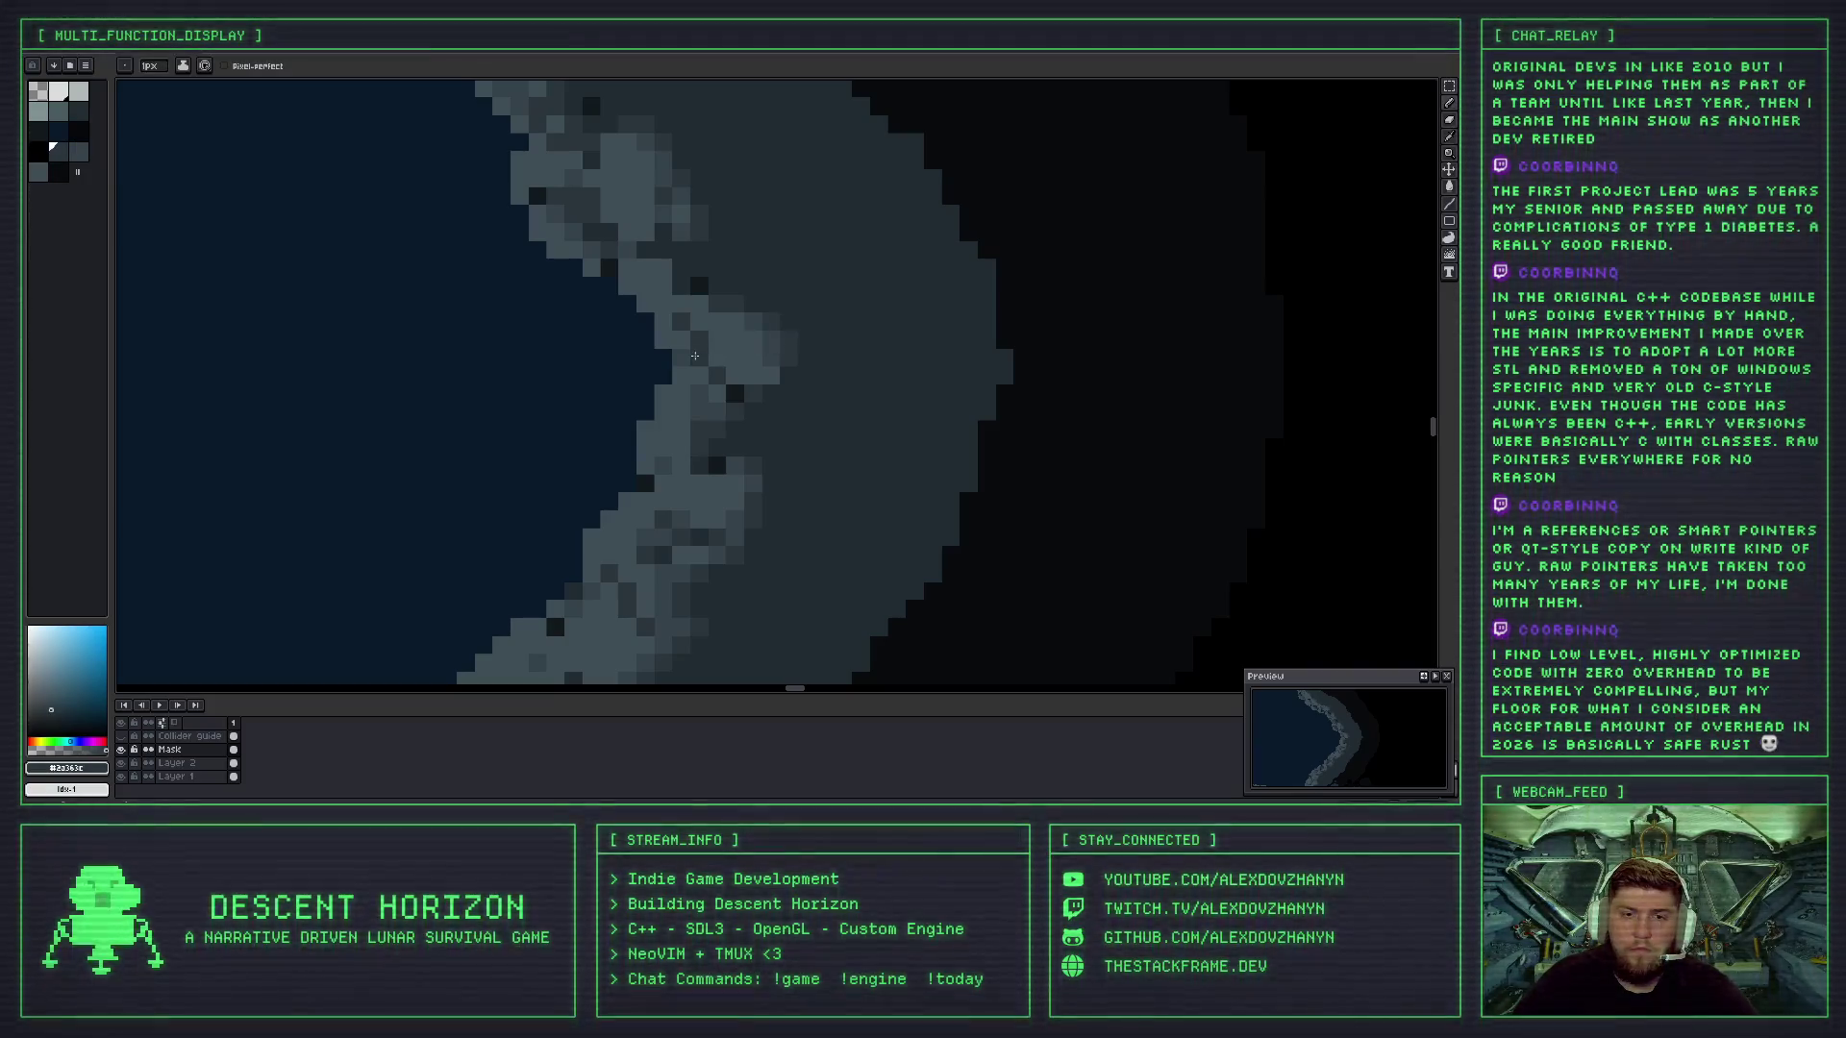
{"action": "key", "text": "i"}
{"action": "scroll", "coordinate": [702, 340], "scroll_direction": "down", "scroll_amount": 4}
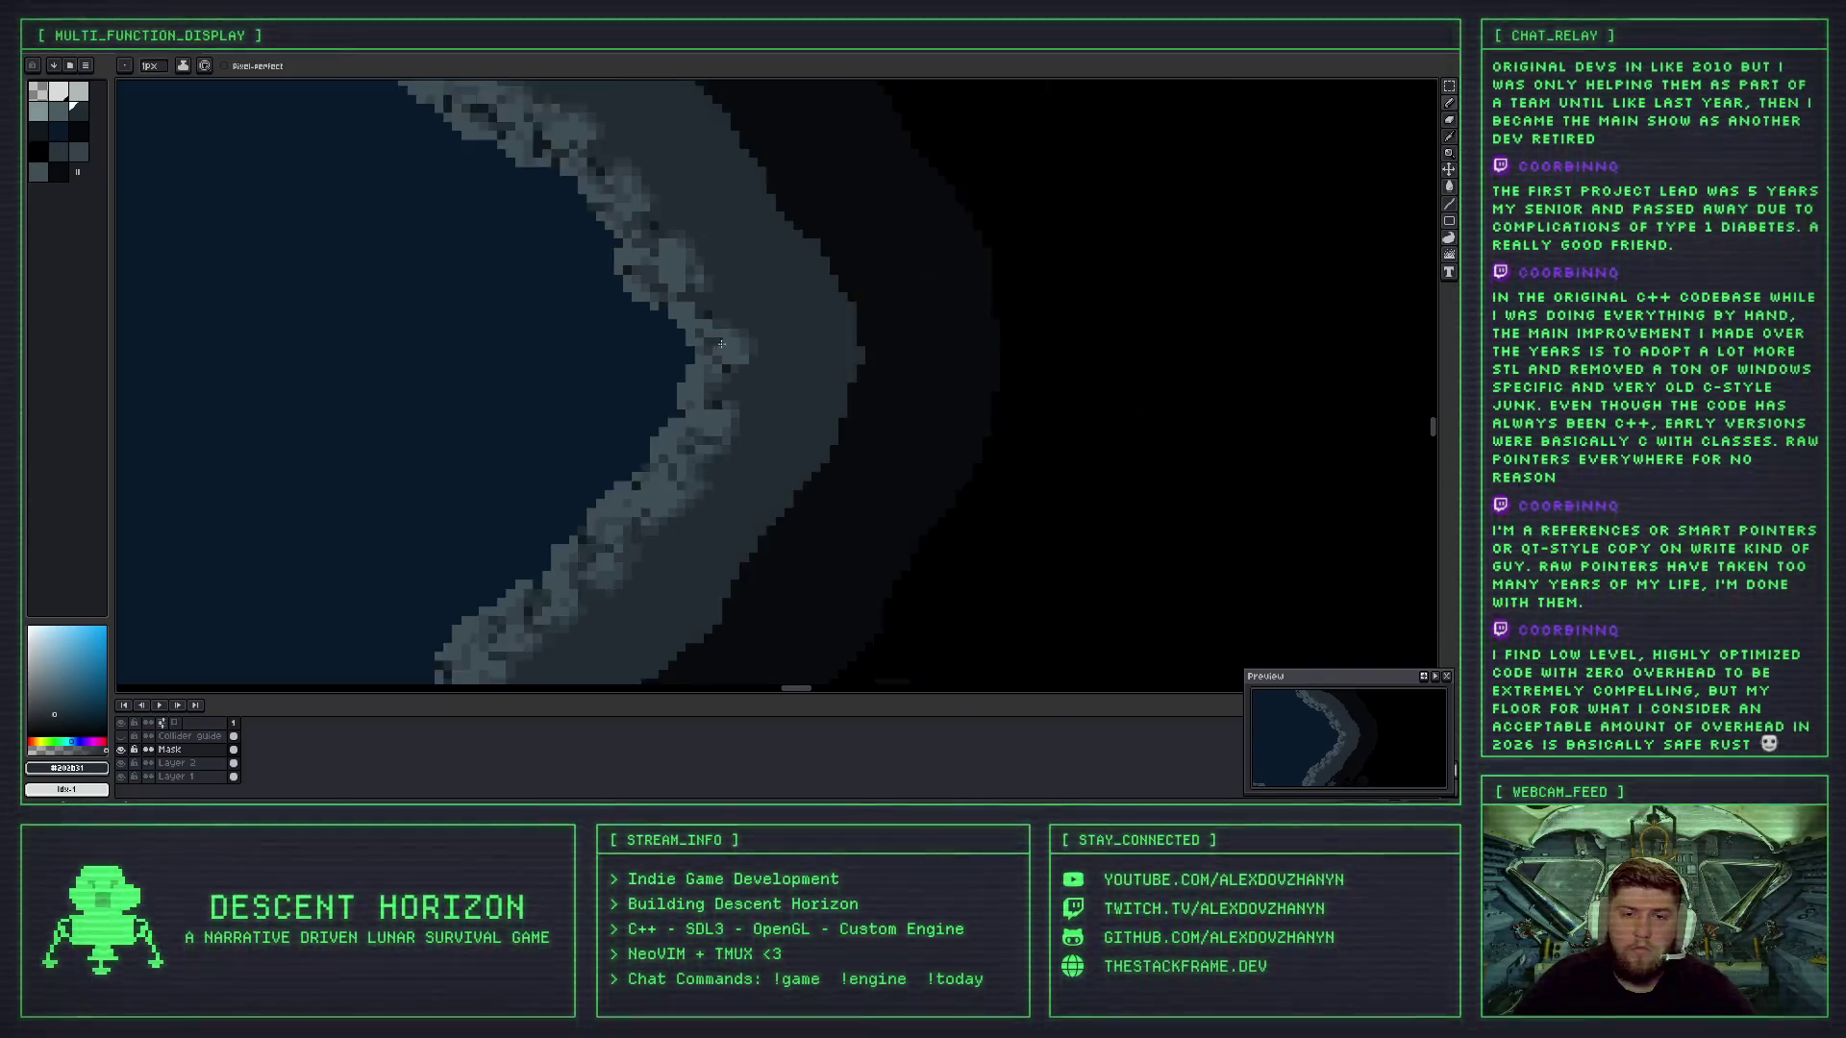
{"action": "scroll", "coordinate": [777, 350], "scroll_direction": "up", "scroll_amount": 3}
{"action": "scroll", "coordinate": [778, 350], "scroll_direction": "up", "scroll_amount": 1}
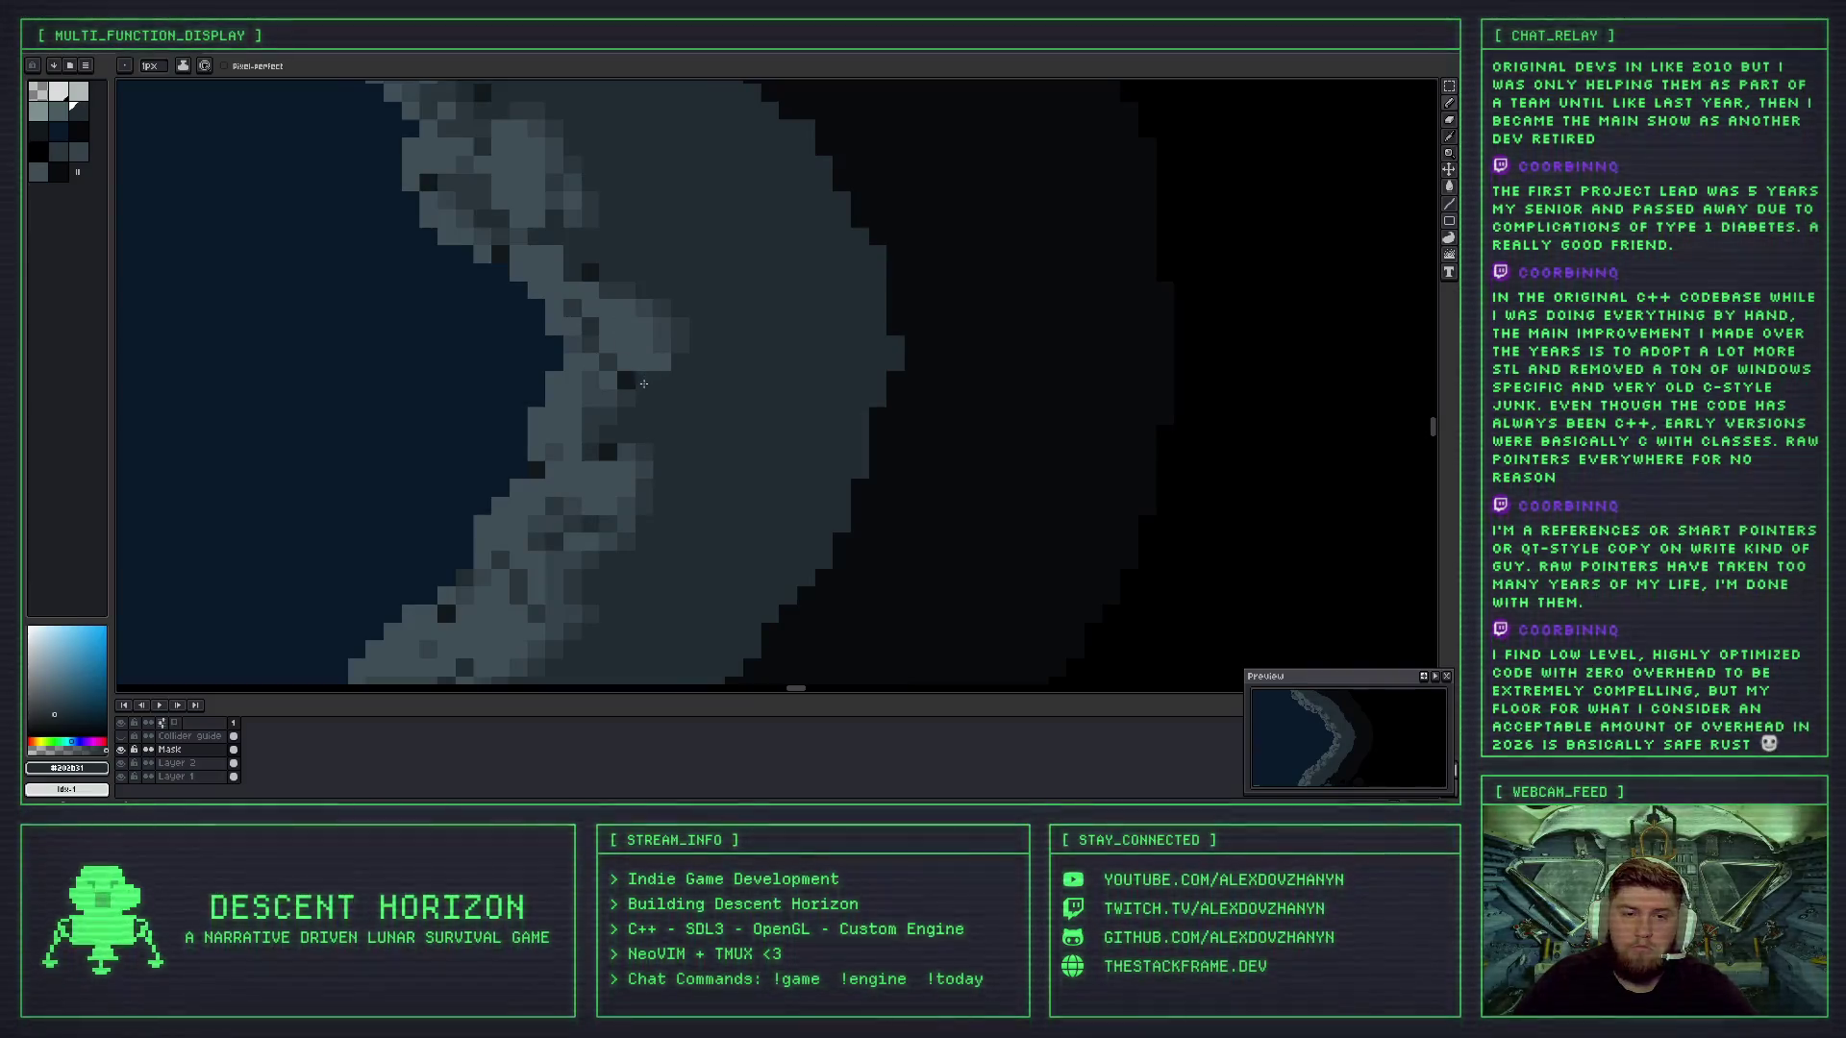
{"action": "scroll", "coordinate": [679, 379], "scroll_direction": "down", "scroll_amount": 2}
{"action": "scroll", "coordinate": [678, 379], "scroll_direction": "up", "scroll_amount": 2}
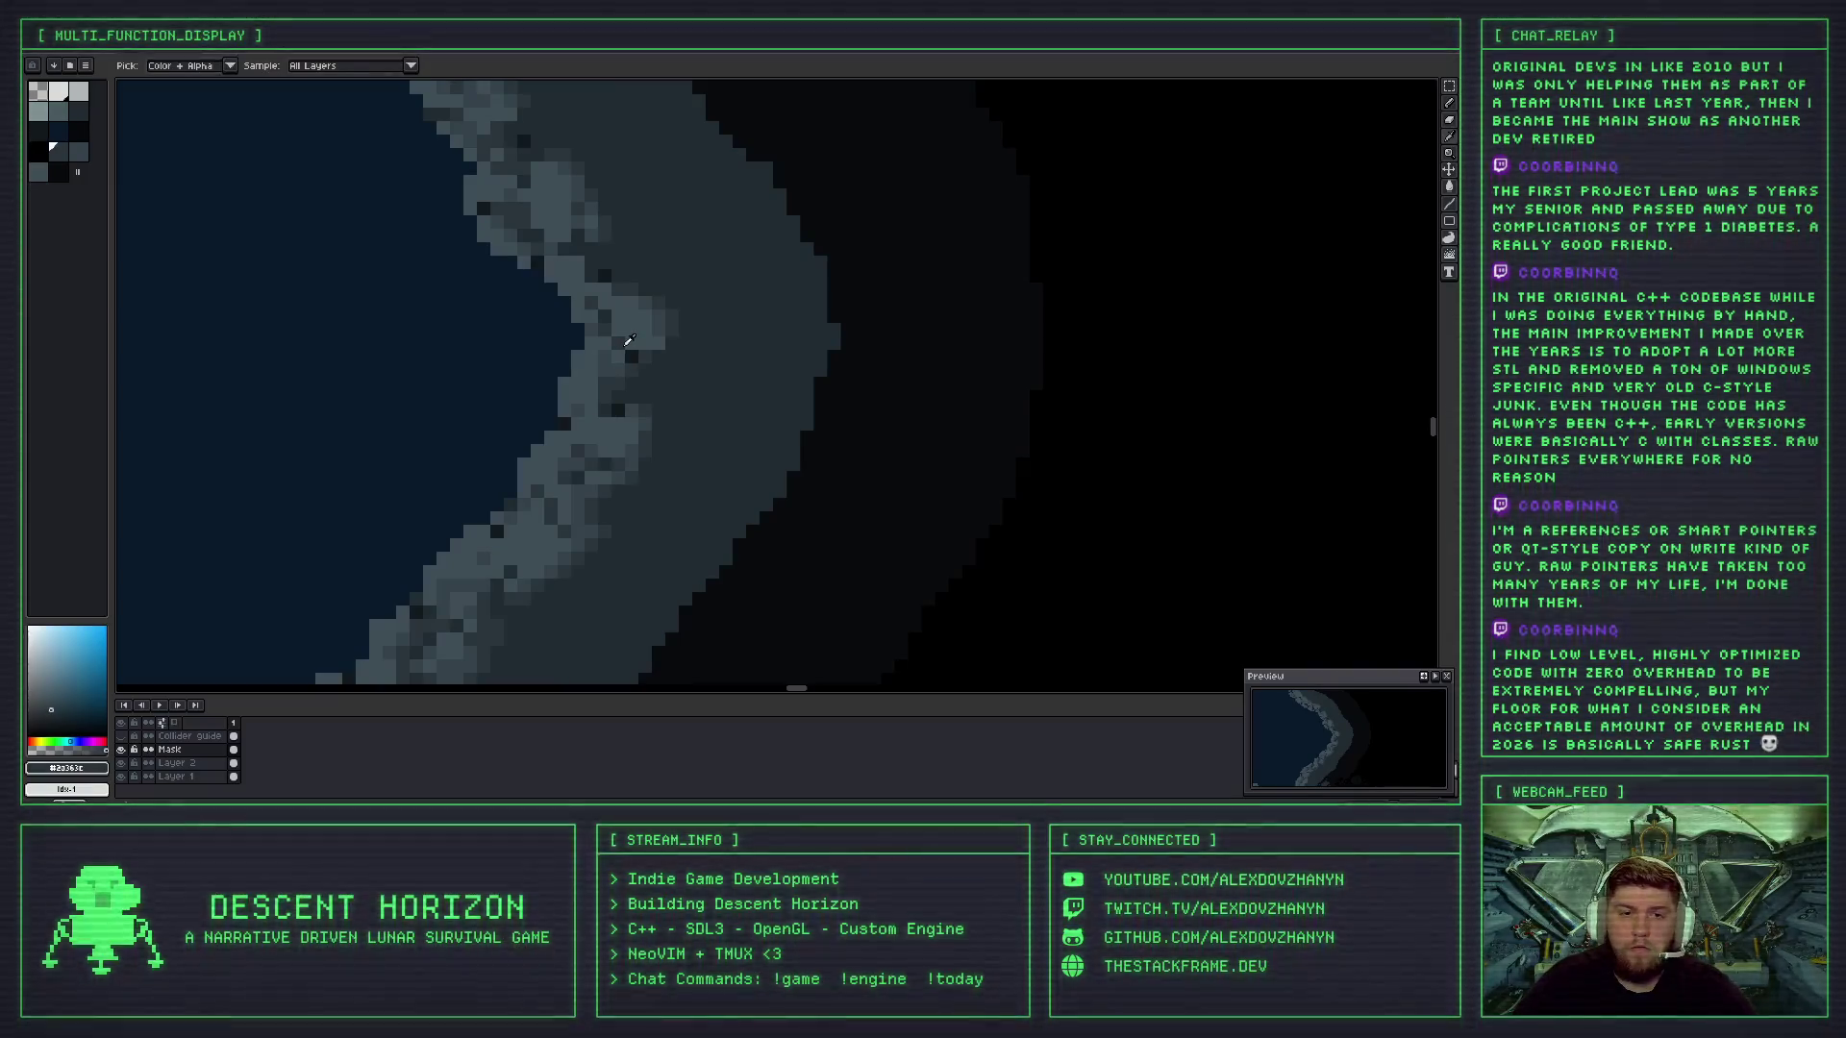
{"action": "scroll", "coordinate": [740, 376], "scroll_direction": "down", "scroll_amount": 2}
{"action": "scroll", "coordinate": [661, 373], "scroll_direction": "up", "scroll_amount": 3}
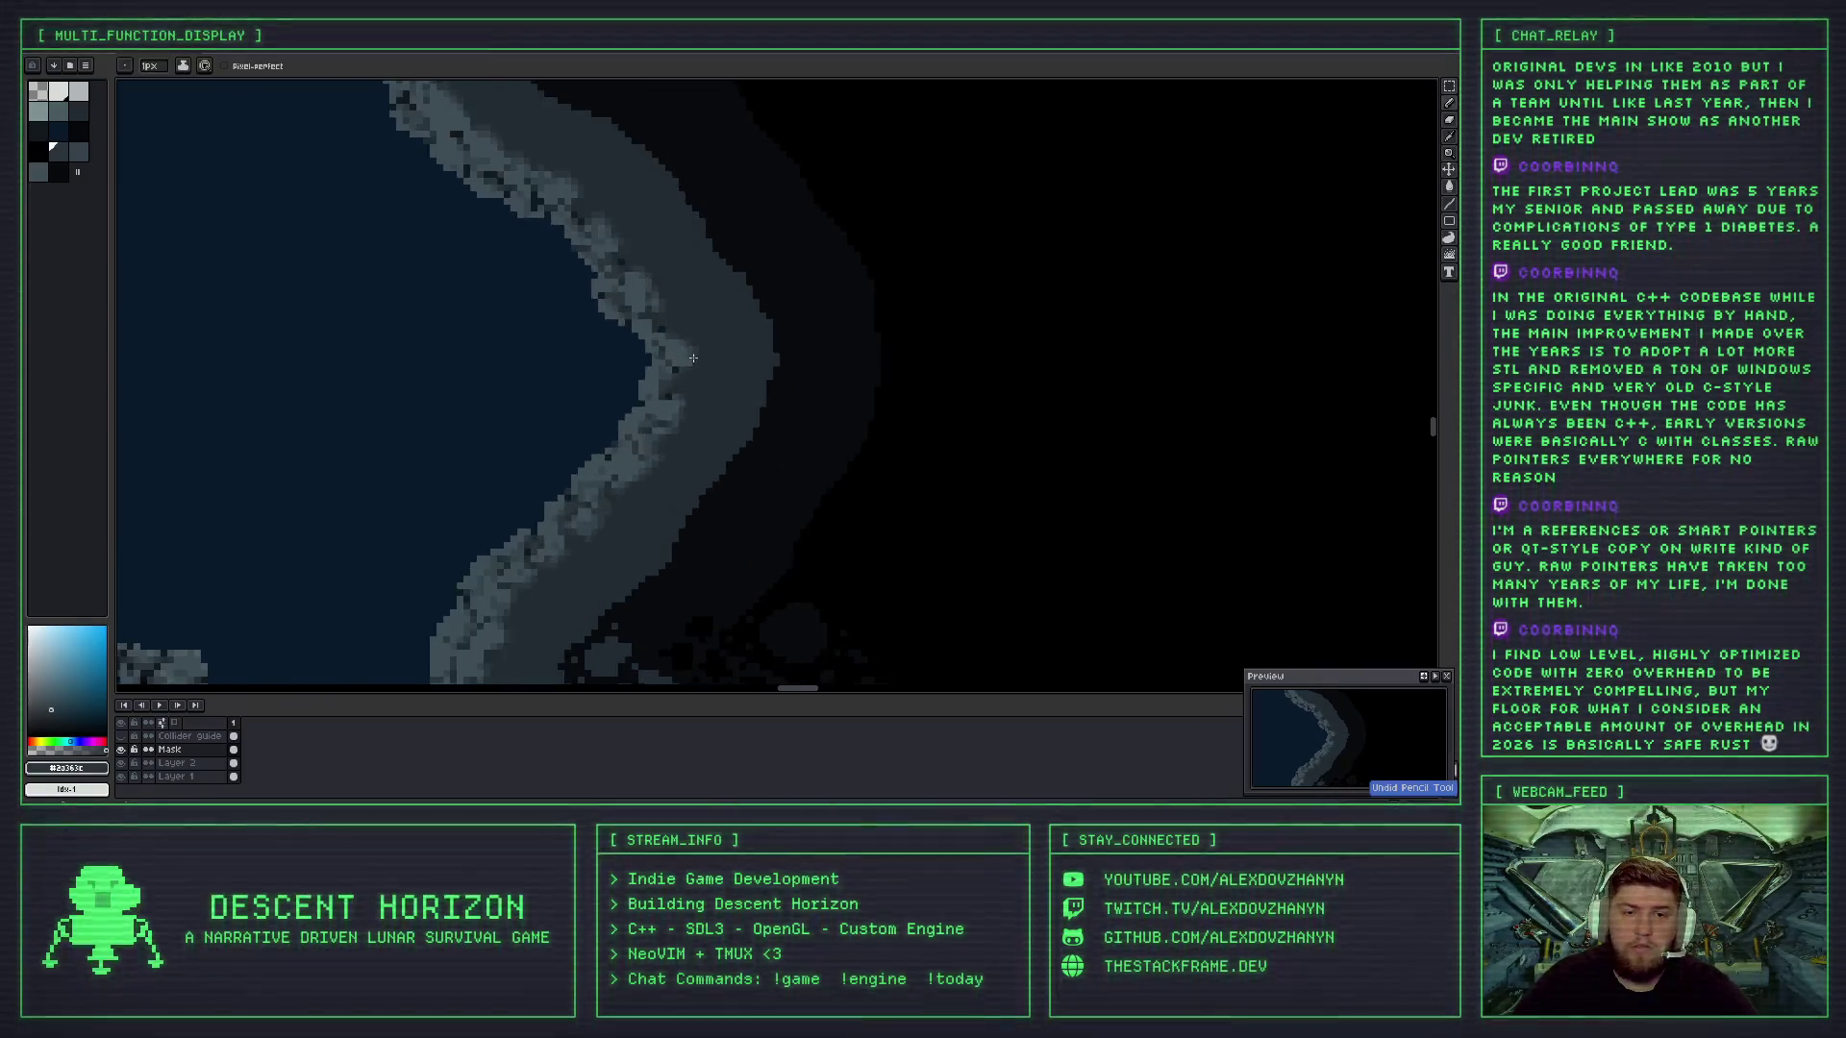
{"action": "scroll", "coordinate": [673, 370], "scroll_direction": "down", "scroll_amount": 3}
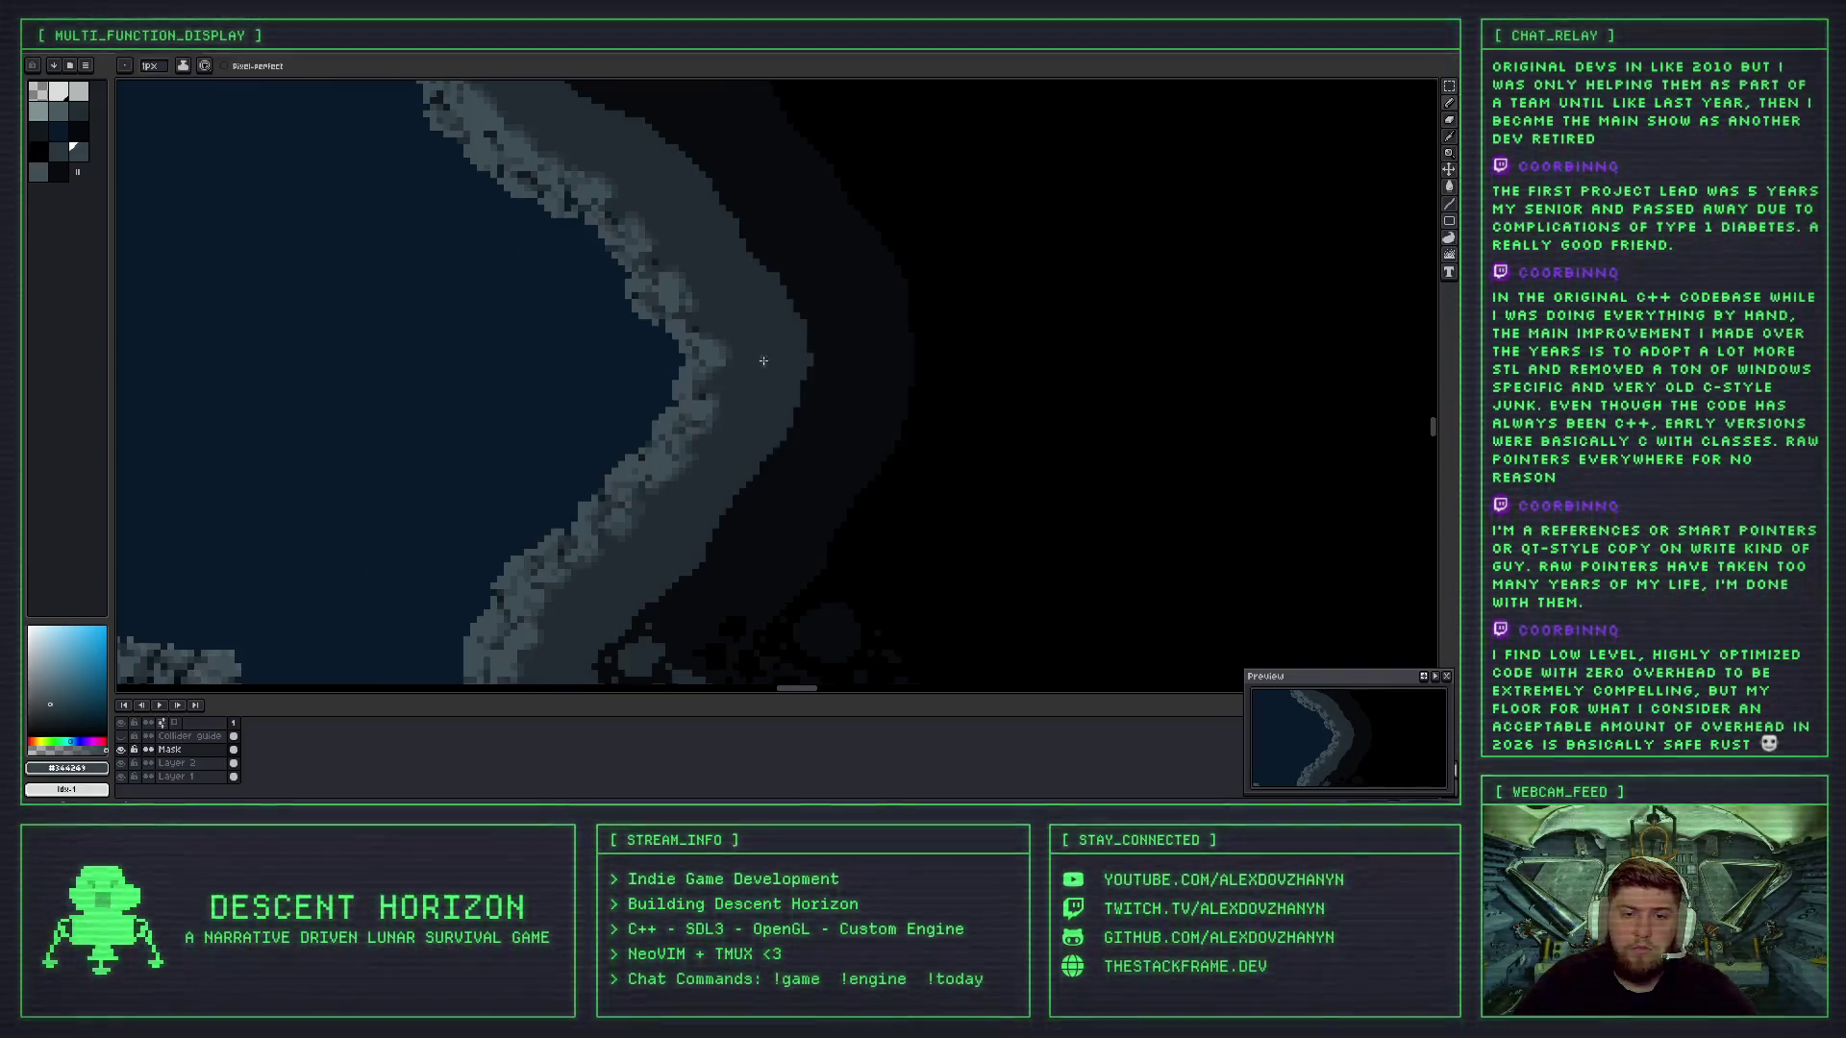
{"action": "scroll", "coordinate": [711, 365], "scroll_direction": "up", "scroll_amount": 1}
{"action": "scroll", "coordinate": [728, 361], "scroll_direction": "down", "scroll_amount": 1}
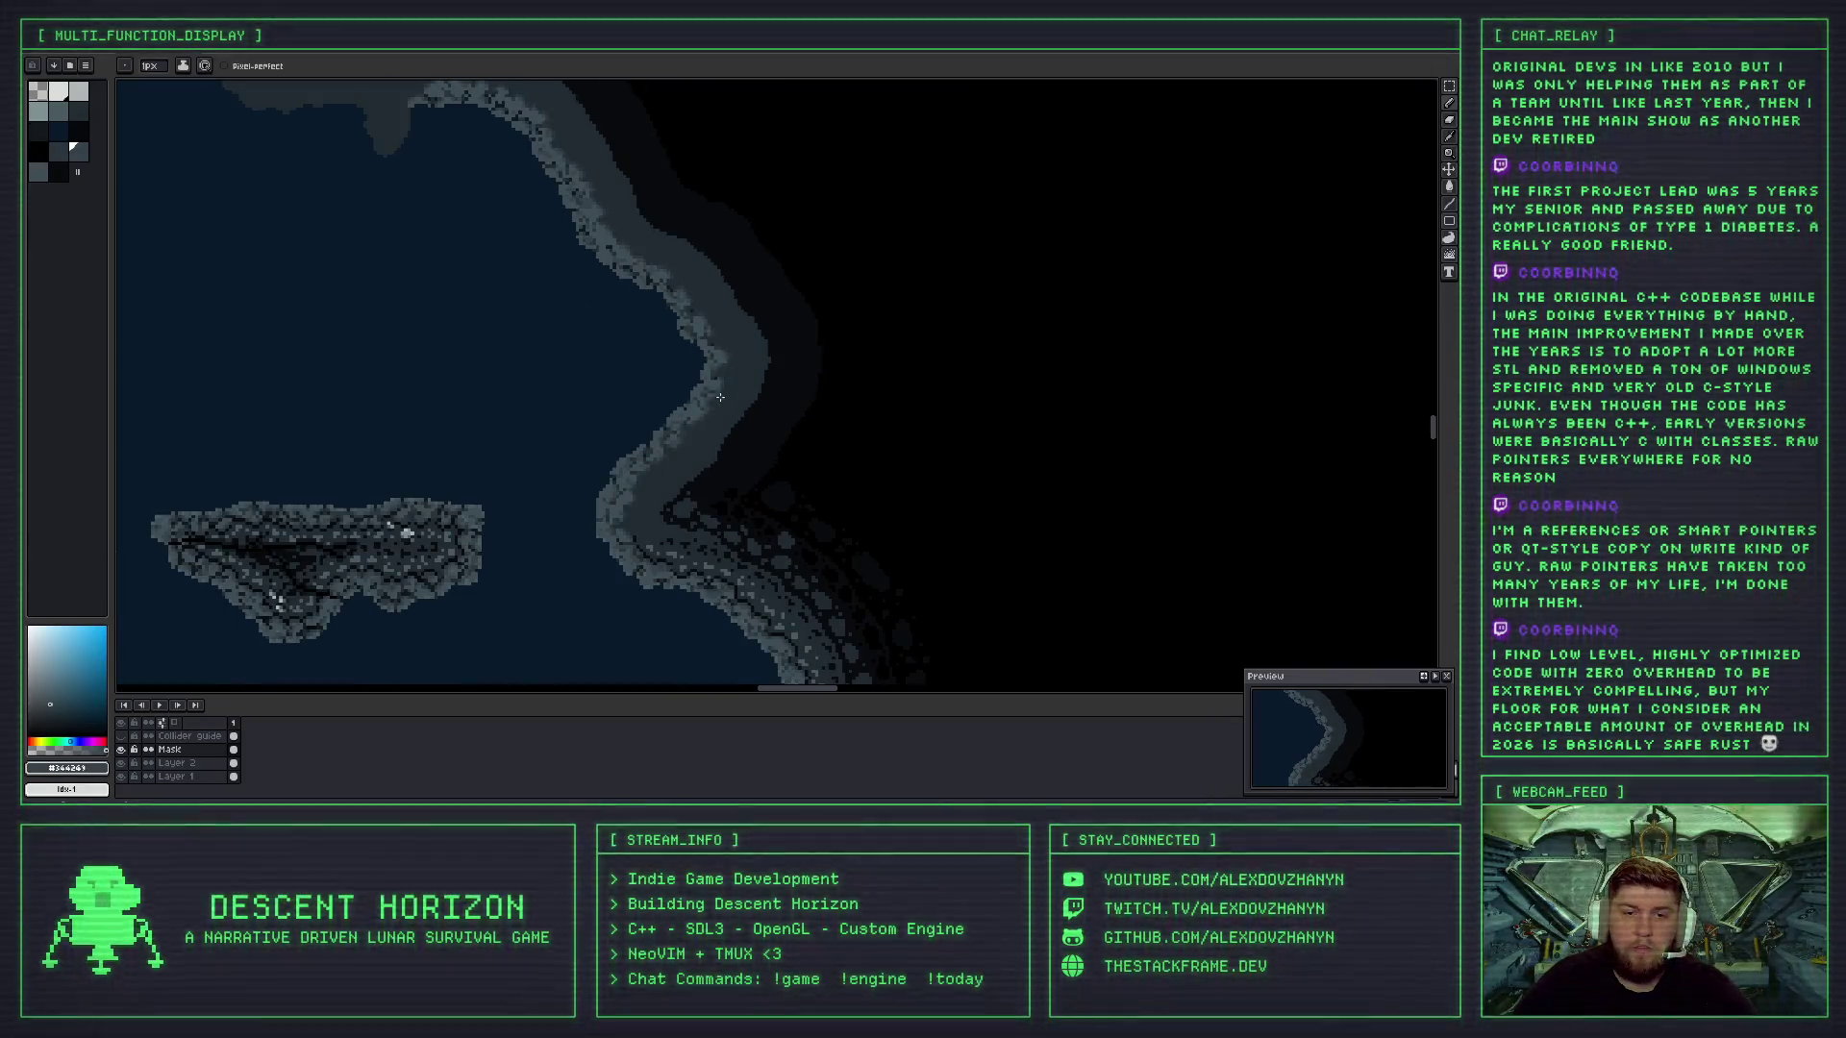
{"action": "scroll", "coordinate": [720, 397], "scroll_direction": "up", "scroll_amount": 3}
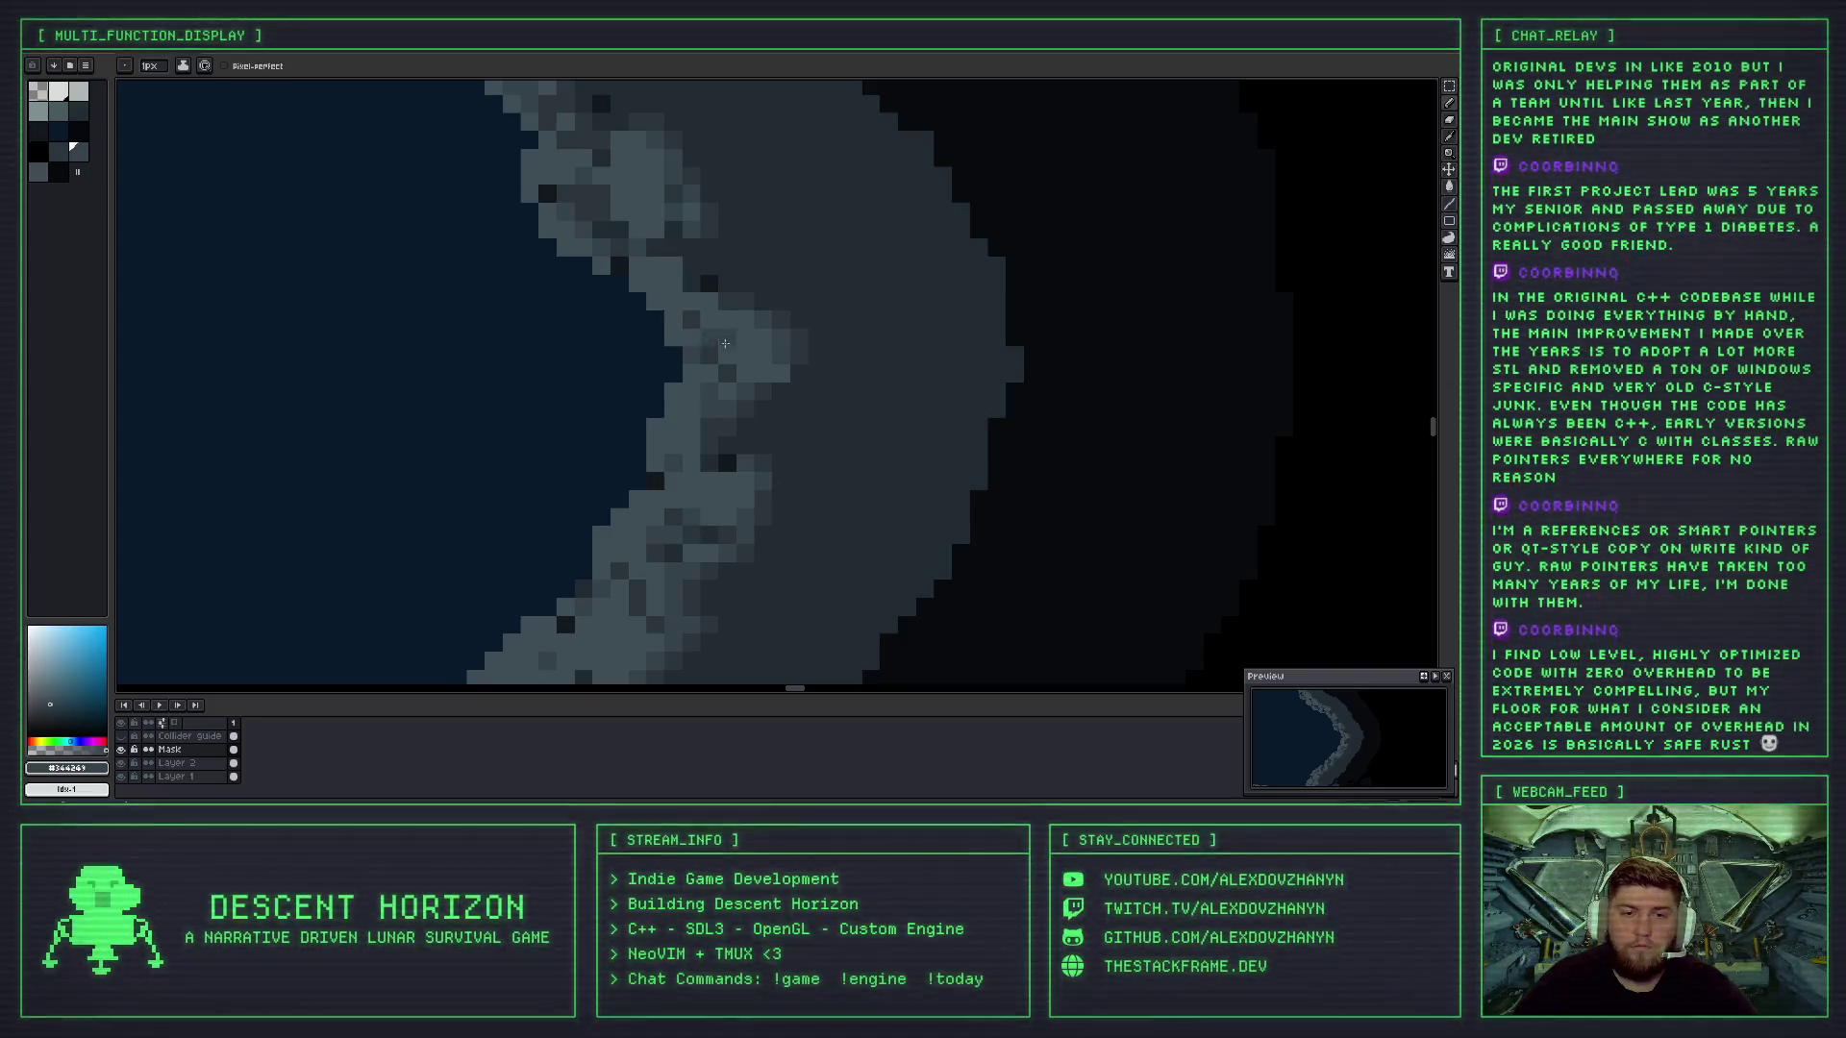
{"action": "scroll", "coordinate": [759, 361], "scroll_direction": "down", "scroll_amount": 2}
{"action": "scroll", "coordinate": [800, 374], "scroll_direction": "down", "scroll_amount": 2}
{"action": "scroll", "coordinate": [800, 374], "scroll_direction": "down", "scroll_amount": 1}
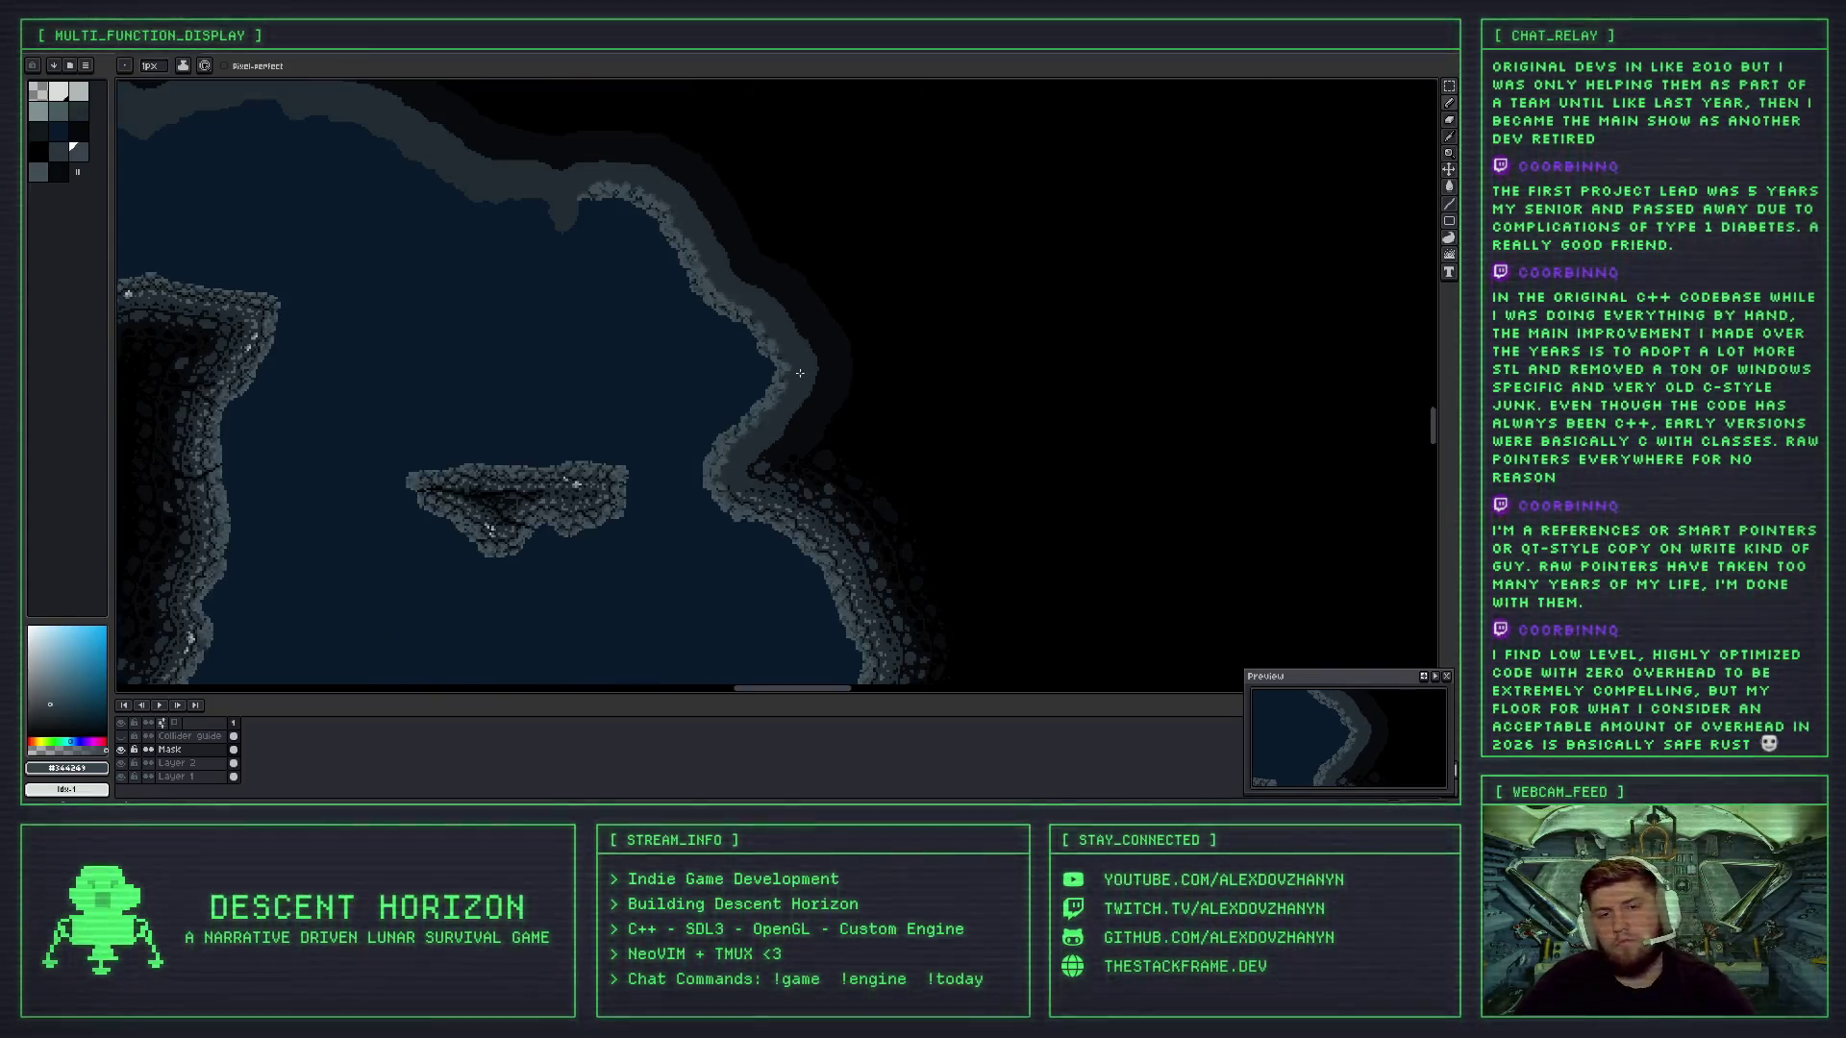
{"action": "scroll", "coordinate": [676, 287], "scroll_direction": "up", "scroll_amount": 3}
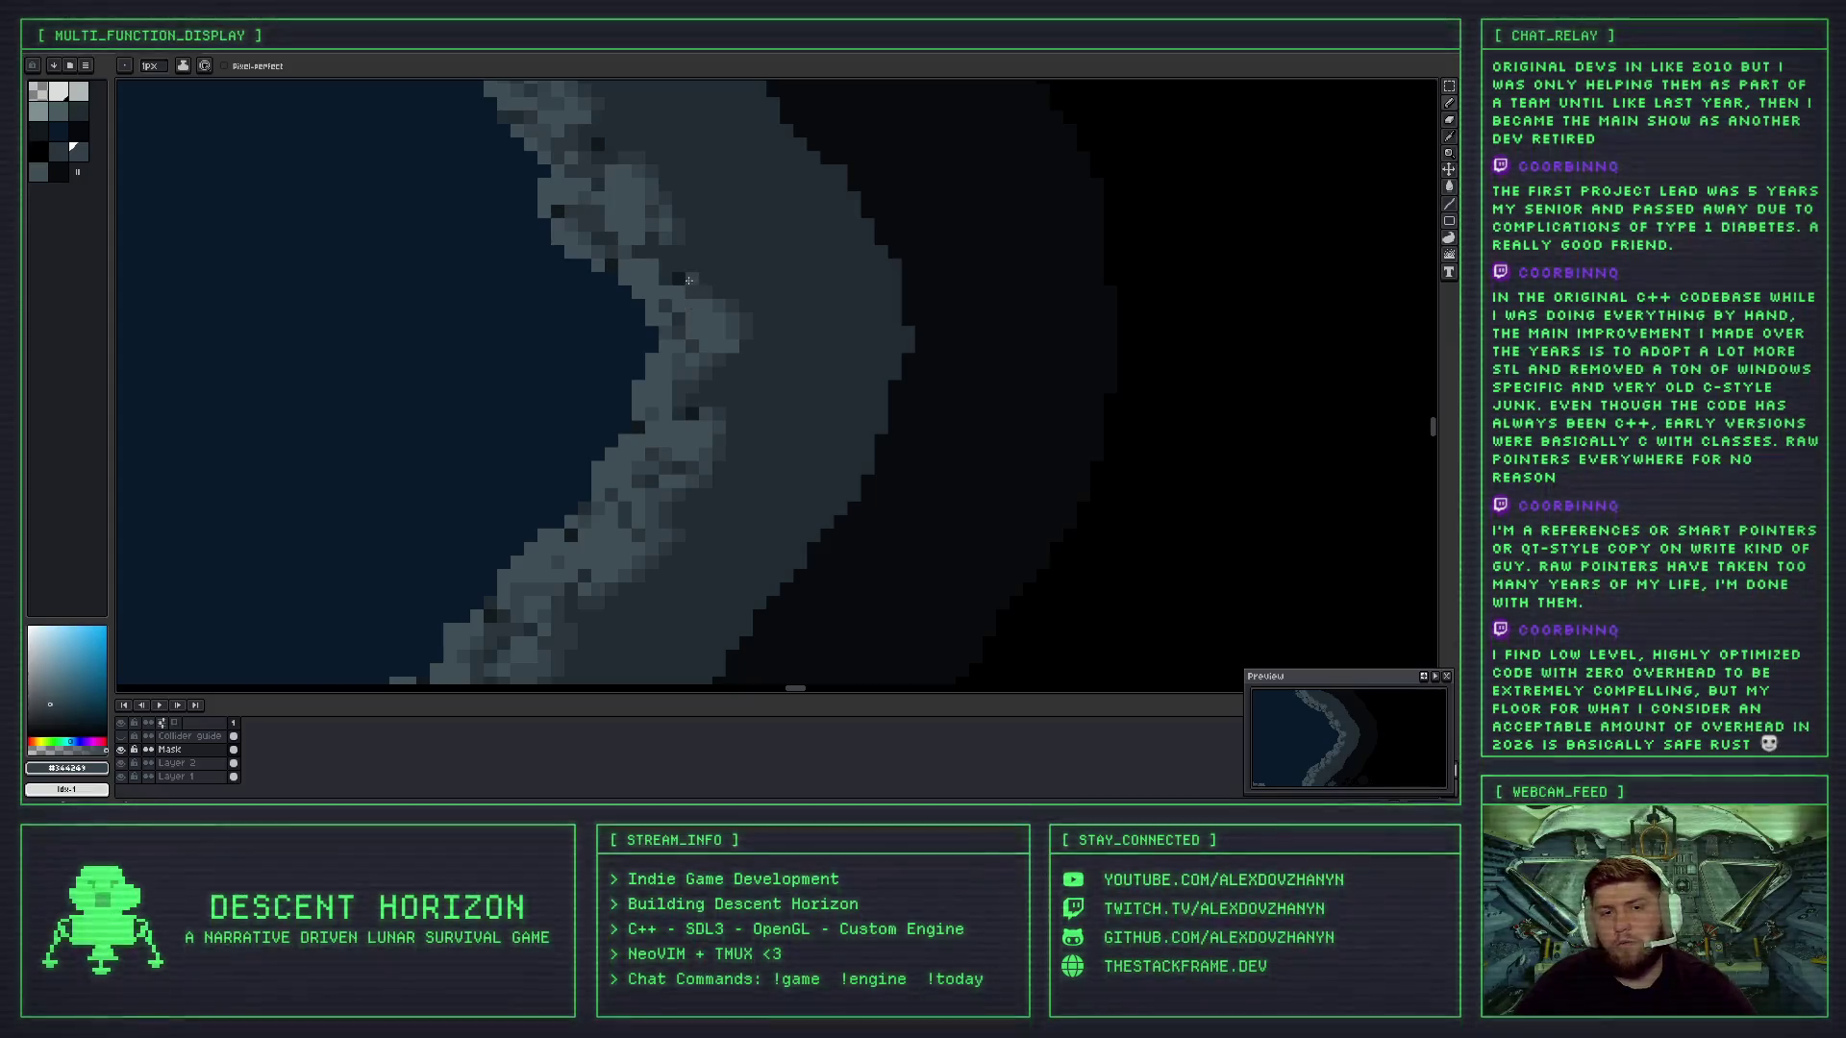
- Move along the rocky shoreline and sample the dark grey from the rock edge
{"action": "mouse_move", "coordinate": [678, 308]}
{"action": "left_mouse_down"}
{"action": "mouse_move", "coordinate": [743, 353]}
{"action": "mouse_move", "coordinate": [691, 383]}
{"action": "left_mouse_up"}
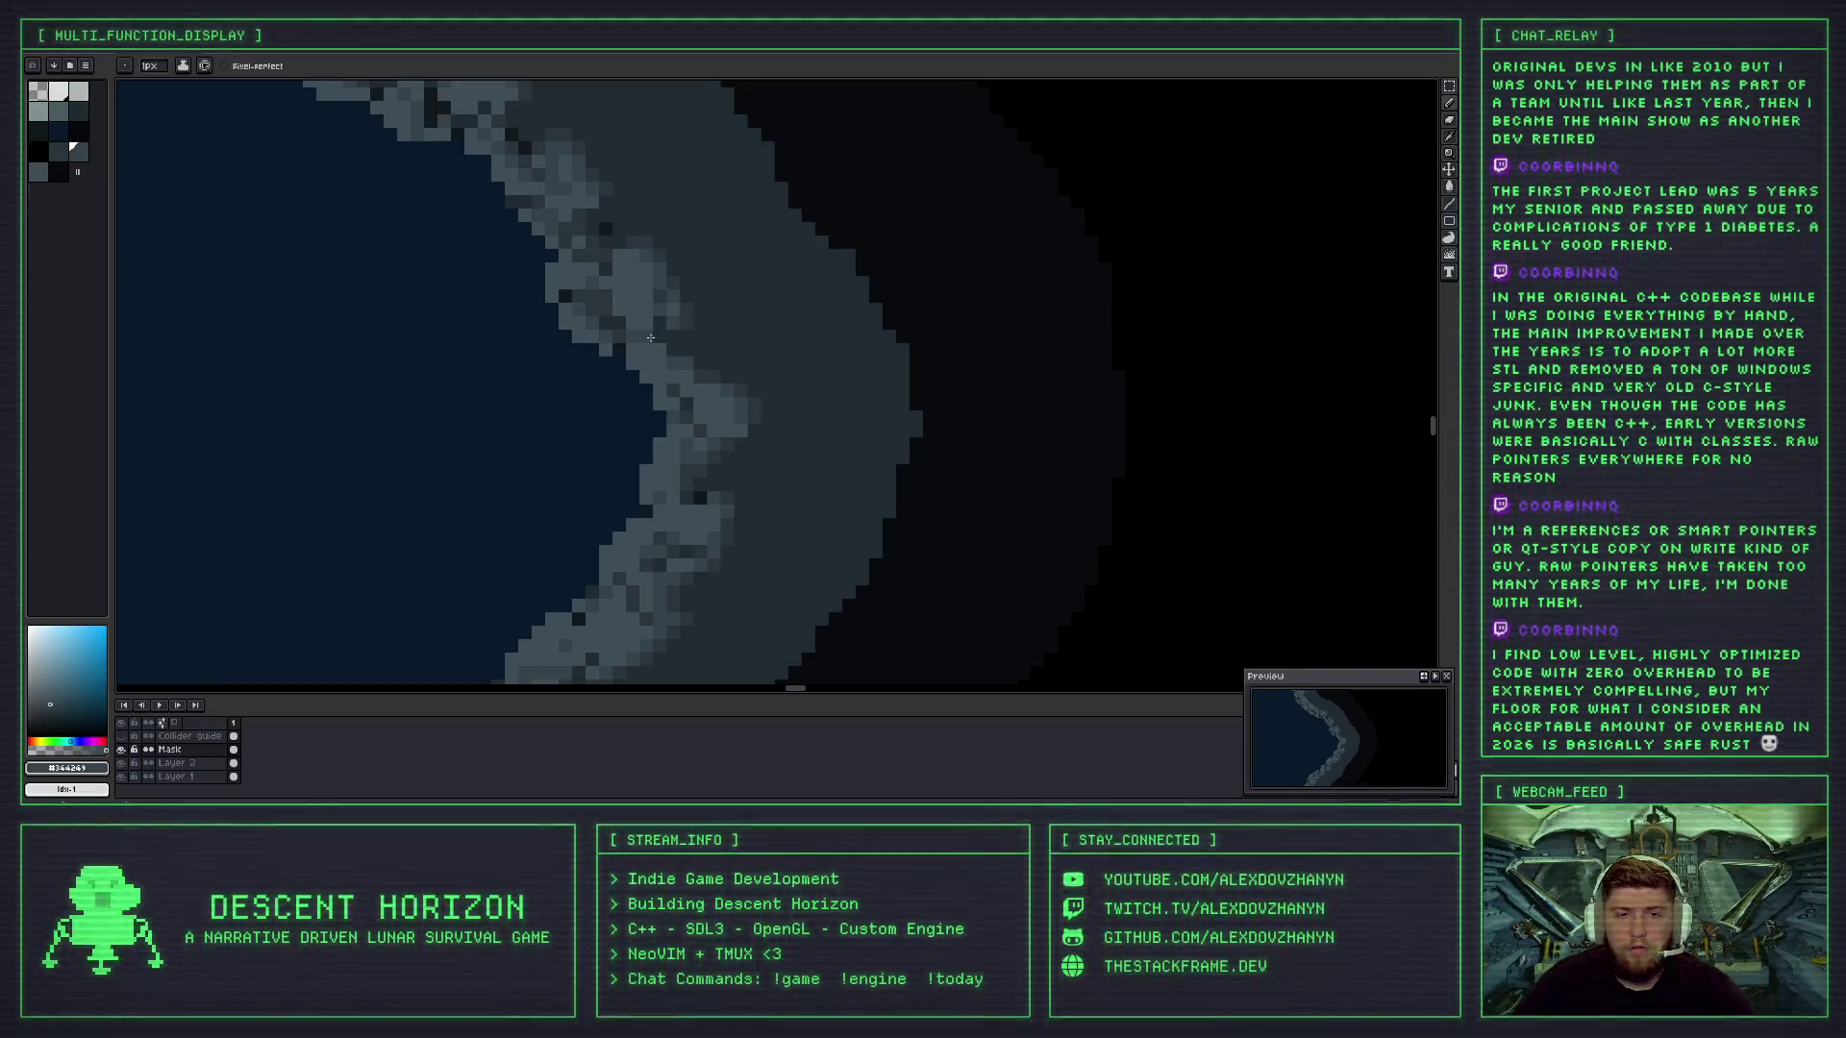
{"action": "left_click", "coordinate": [701, 359], "text": "alt"}
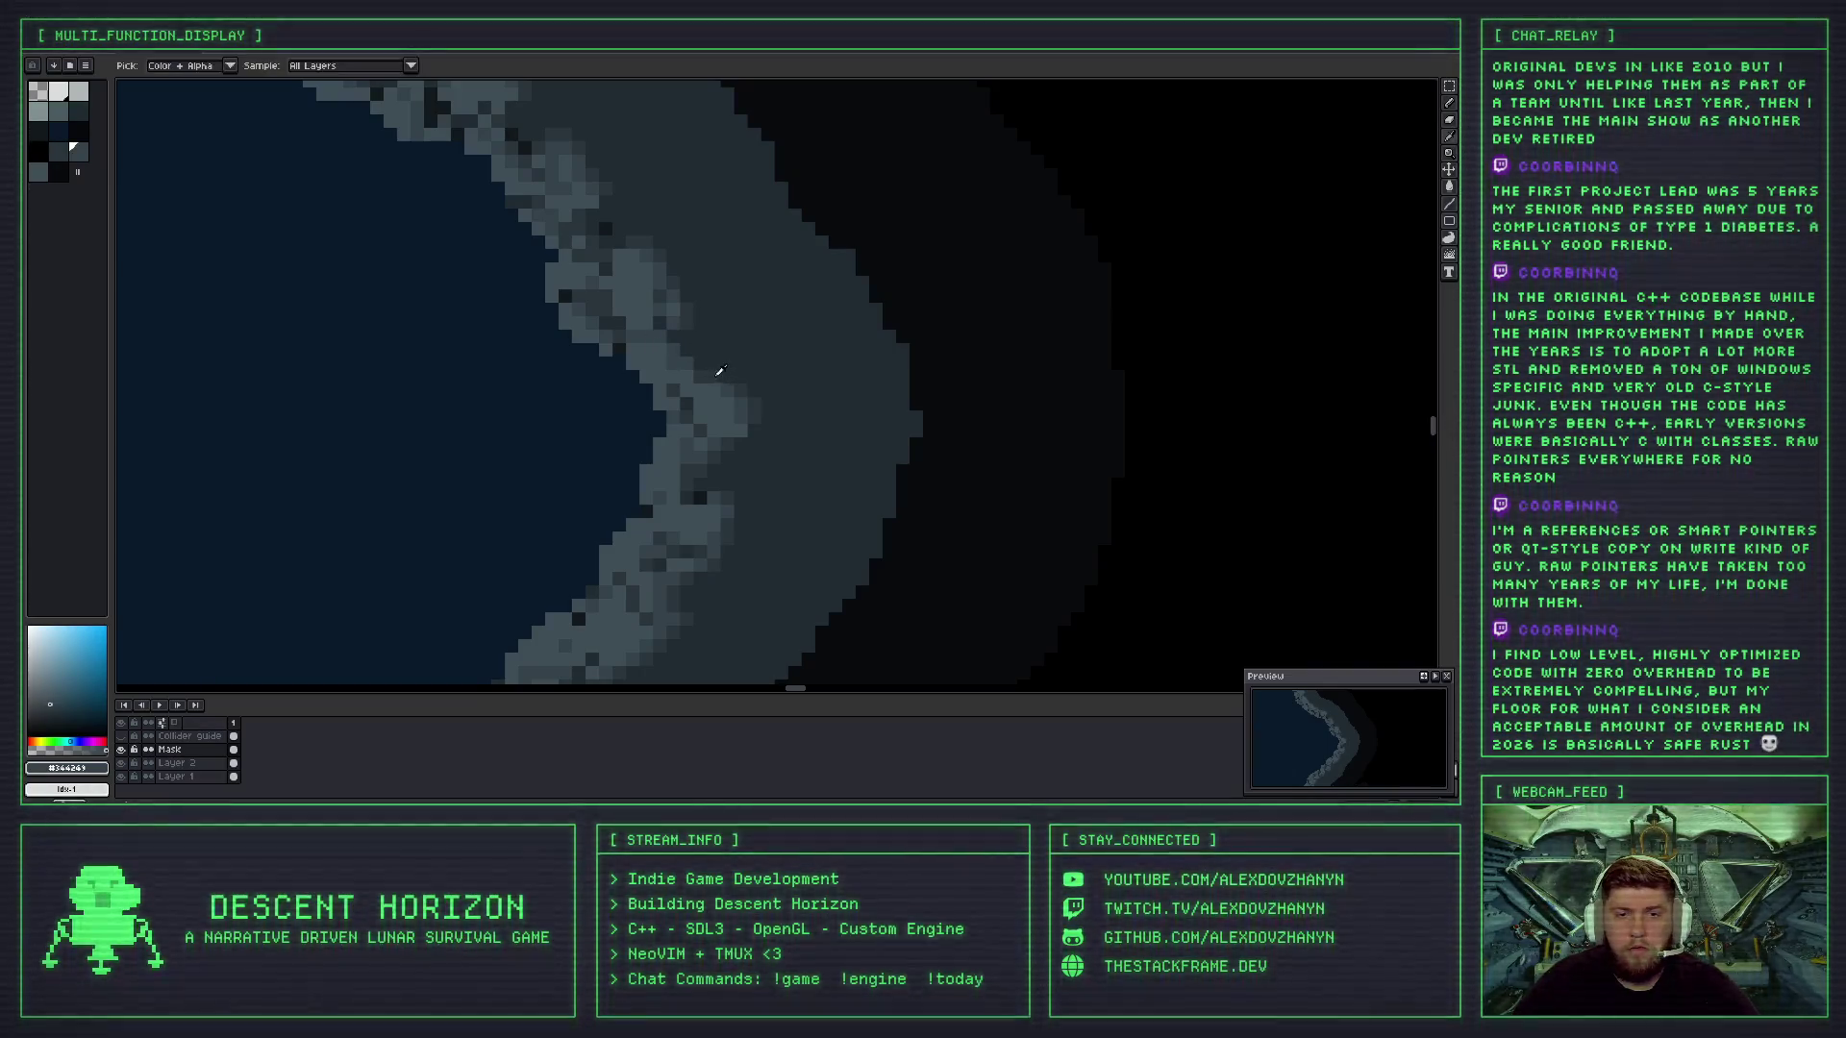
{"action": "scroll", "coordinate": [671, 335], "scroll_direction": "down", "scroll_amount": 3}
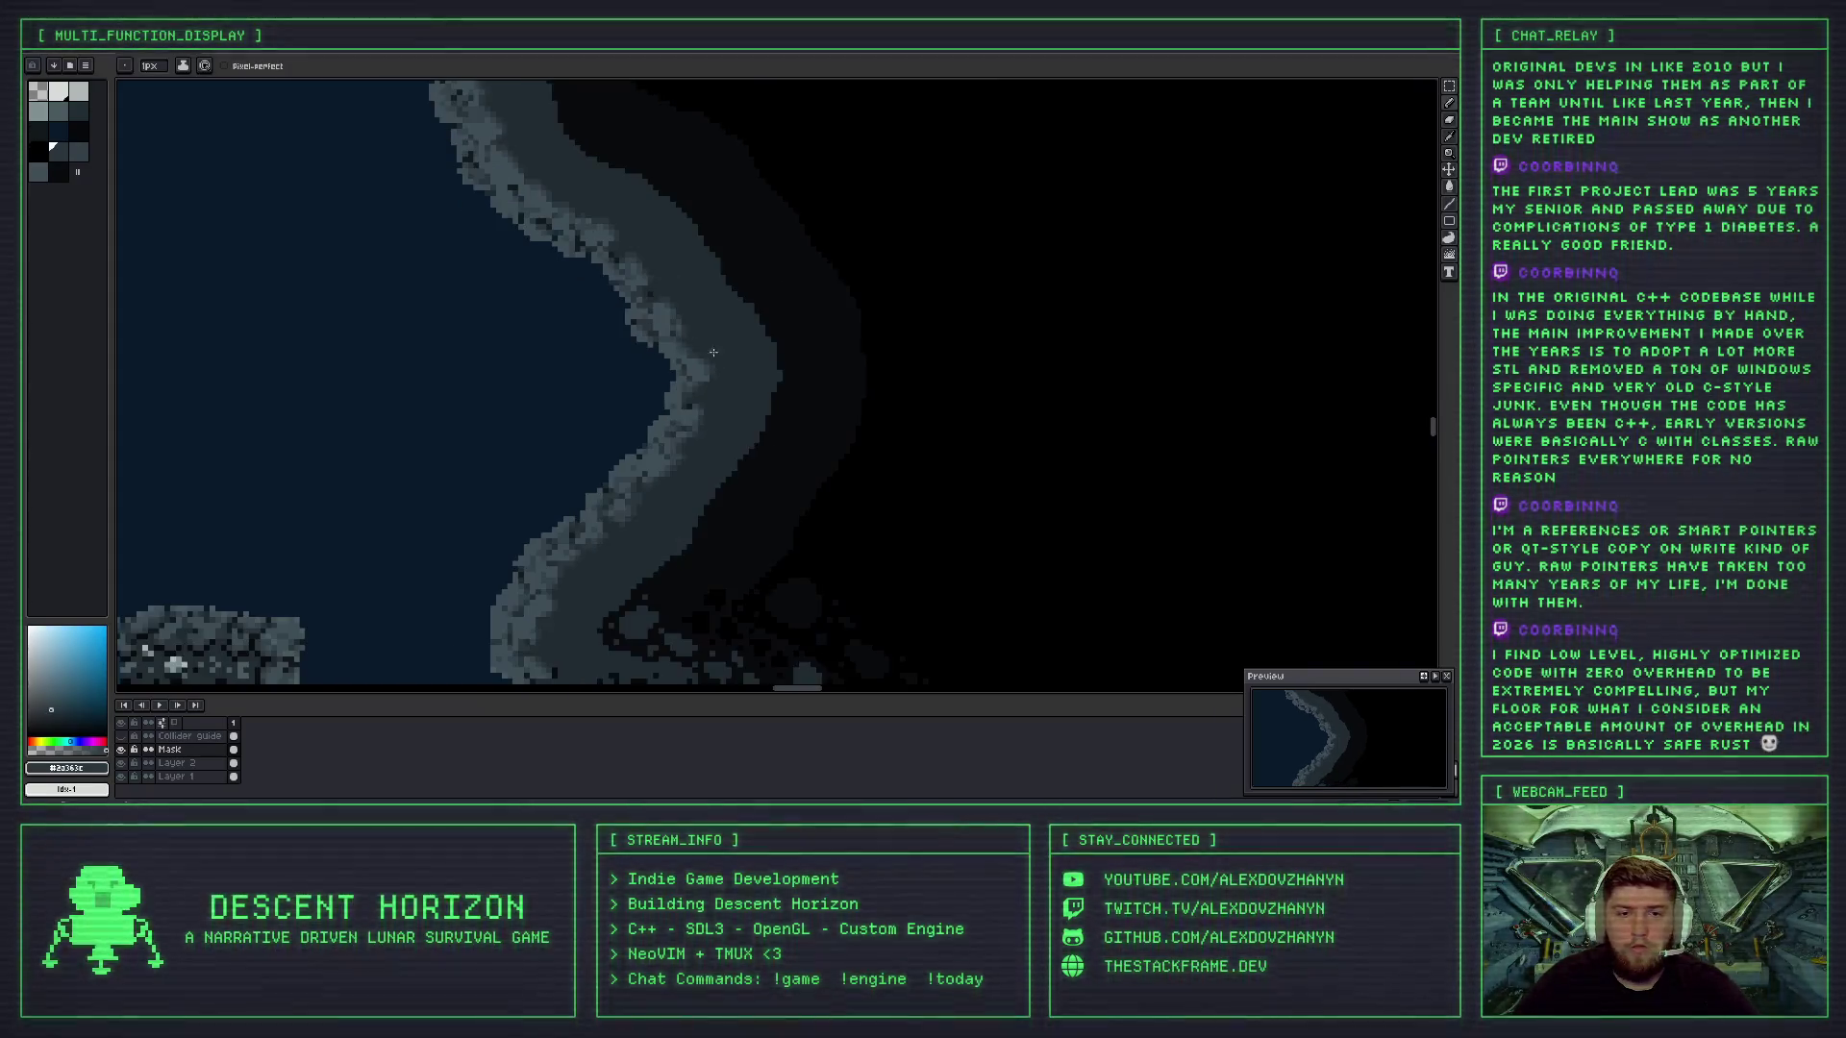
{"action": "scroll", "coordinate": [664, 327], "scroll_direction": "up", "scroll_amount": 1}
{"action": "left_click_drag", "start_coordinate": [652, 308], "coordinate": [698, 363]}
{"action": "scroll", "coordinate": [696, 362], "scroll_direction": "up", "scroll_amount": 1}
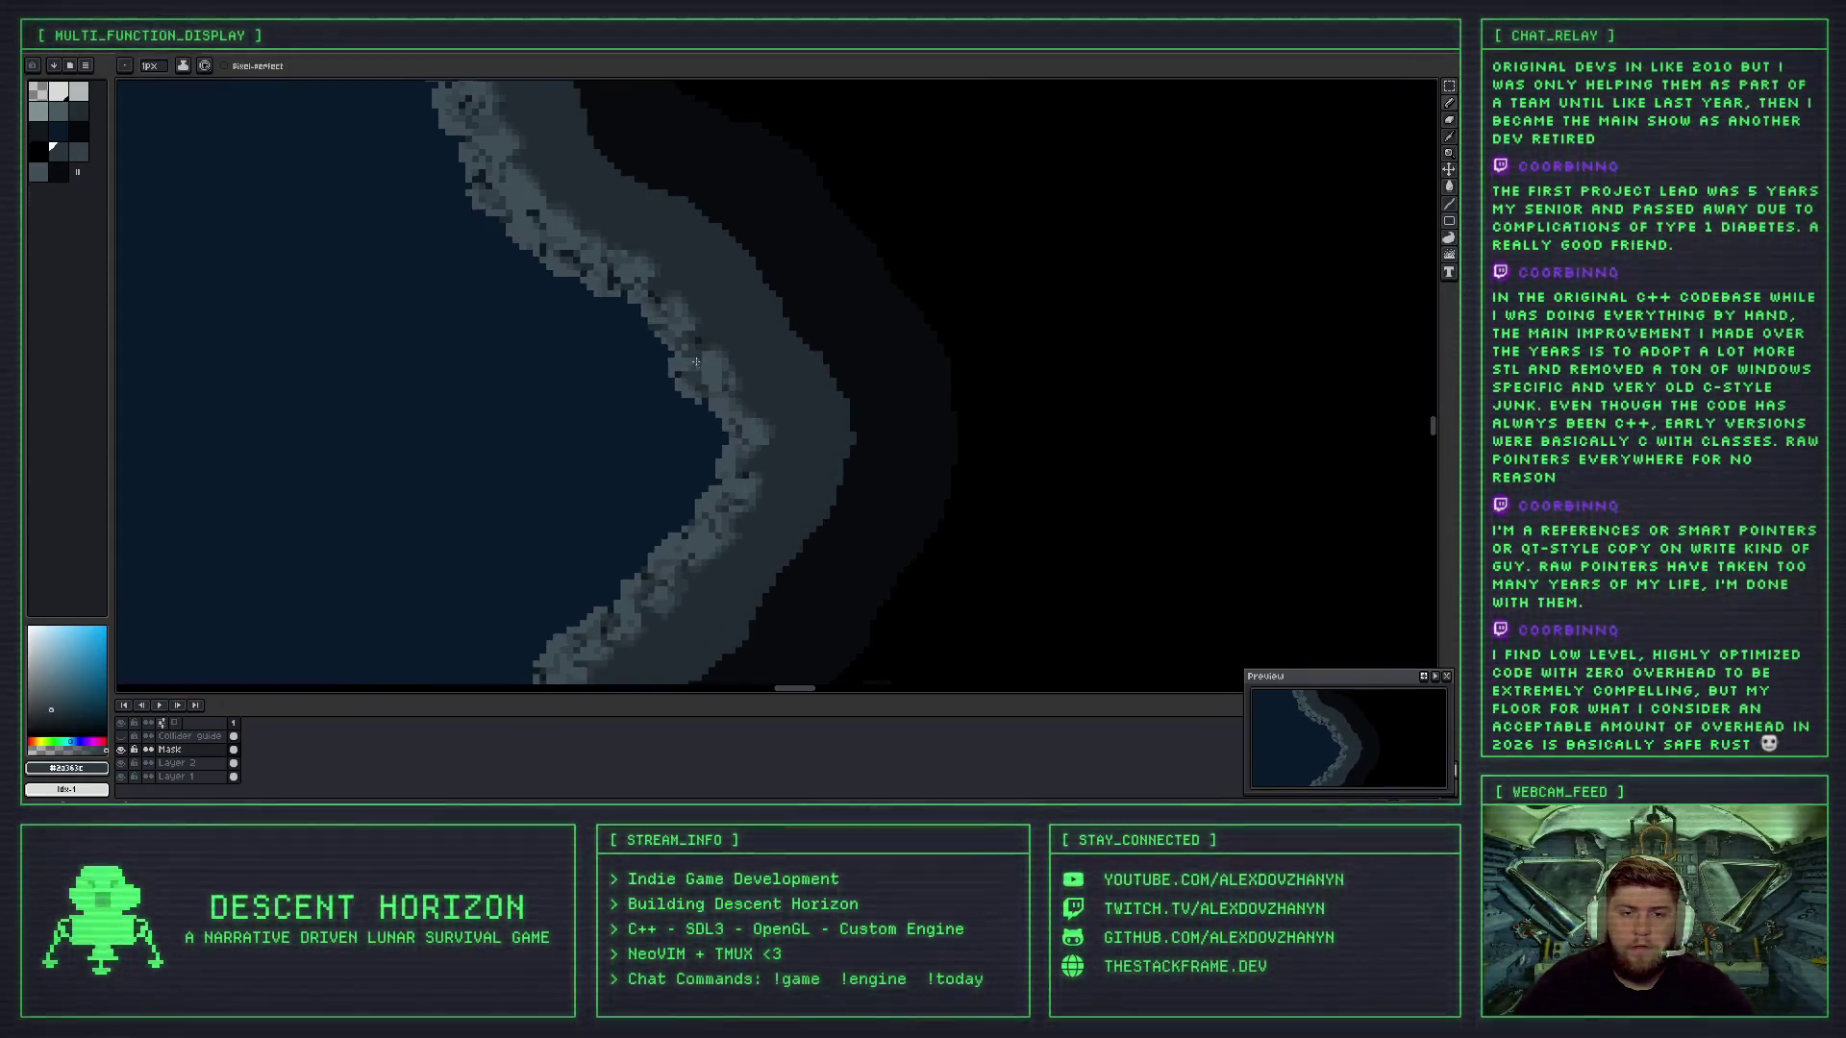
{"action": "scroll", "coordinate": [703, 377], "scroll_direction": "down", "scroll_amount": 1}
{"action": "scroll", "coordinate": [707, 384], "scroll_direction": "up", "scroll_amount": 1}
{"action": "scroll", "coordinate": [712, 399], "scroll_direction": "down", "scroll_amount": 1}
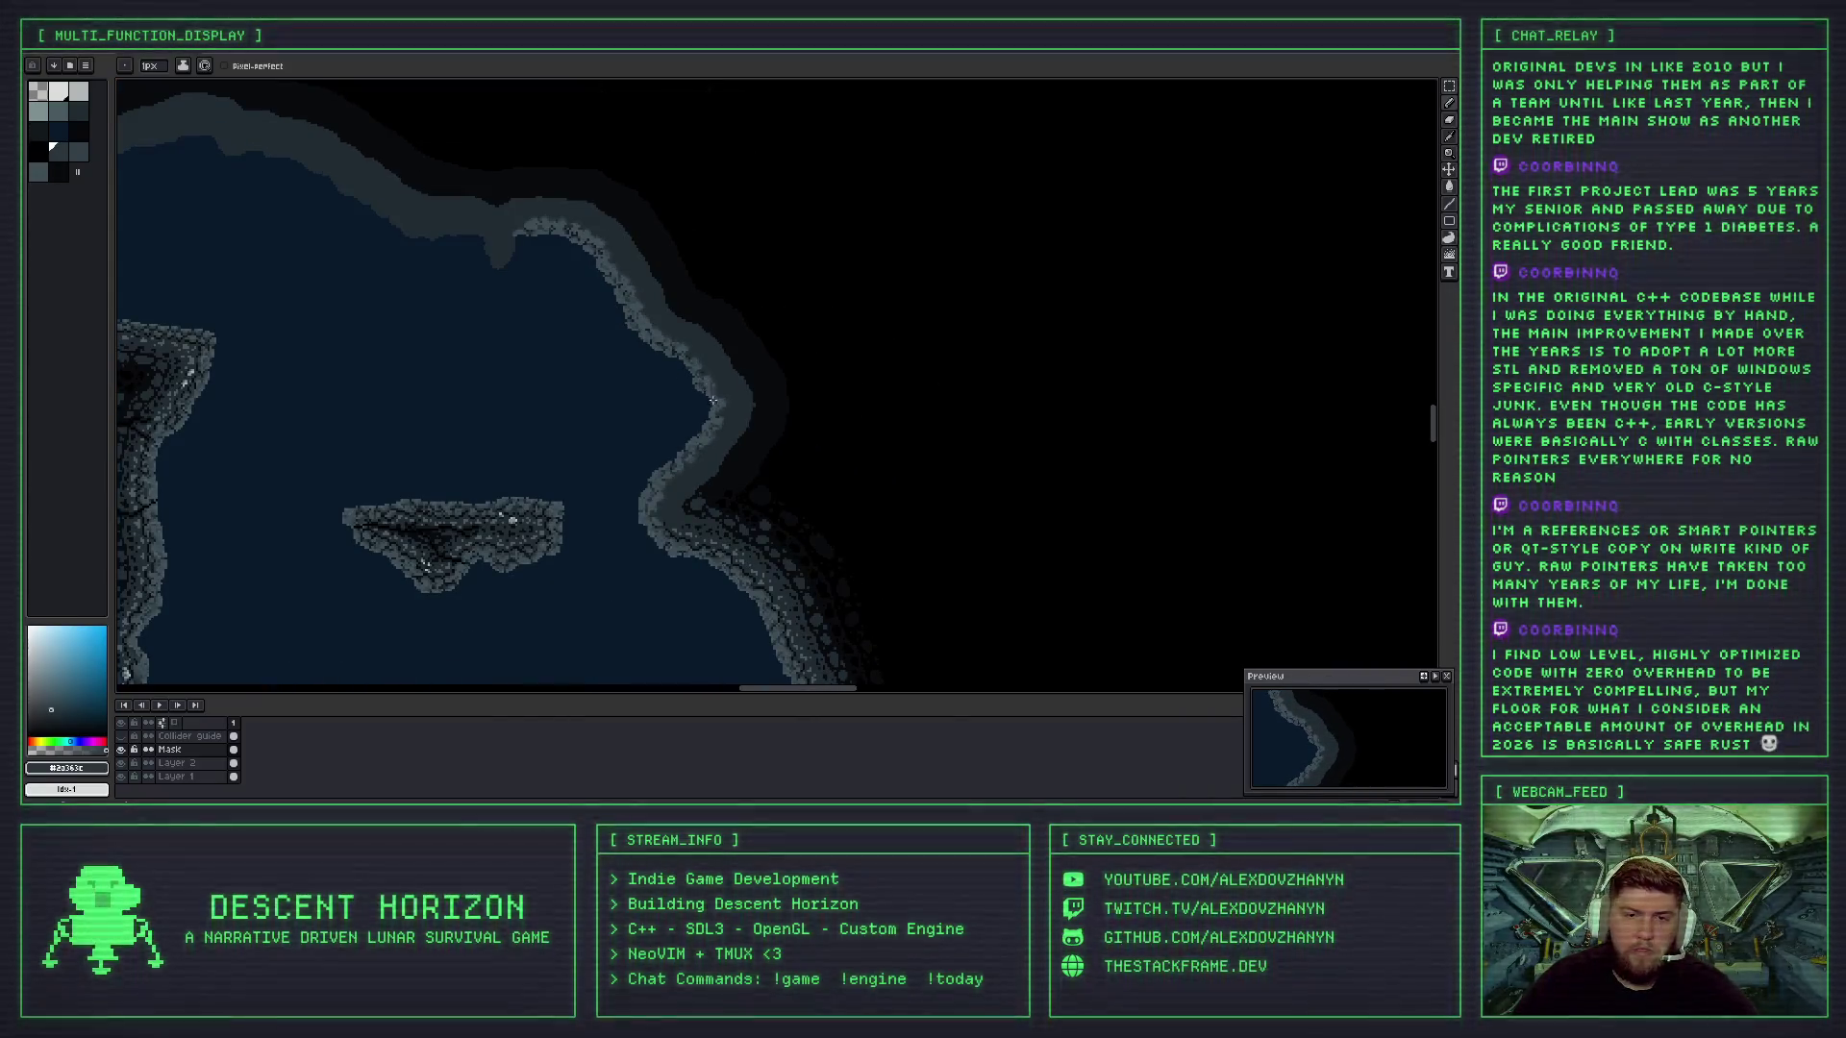
{"action": "scroll", "coordinate": [704, 387], "scroll_direction": "up", "scroll_amount": 1}
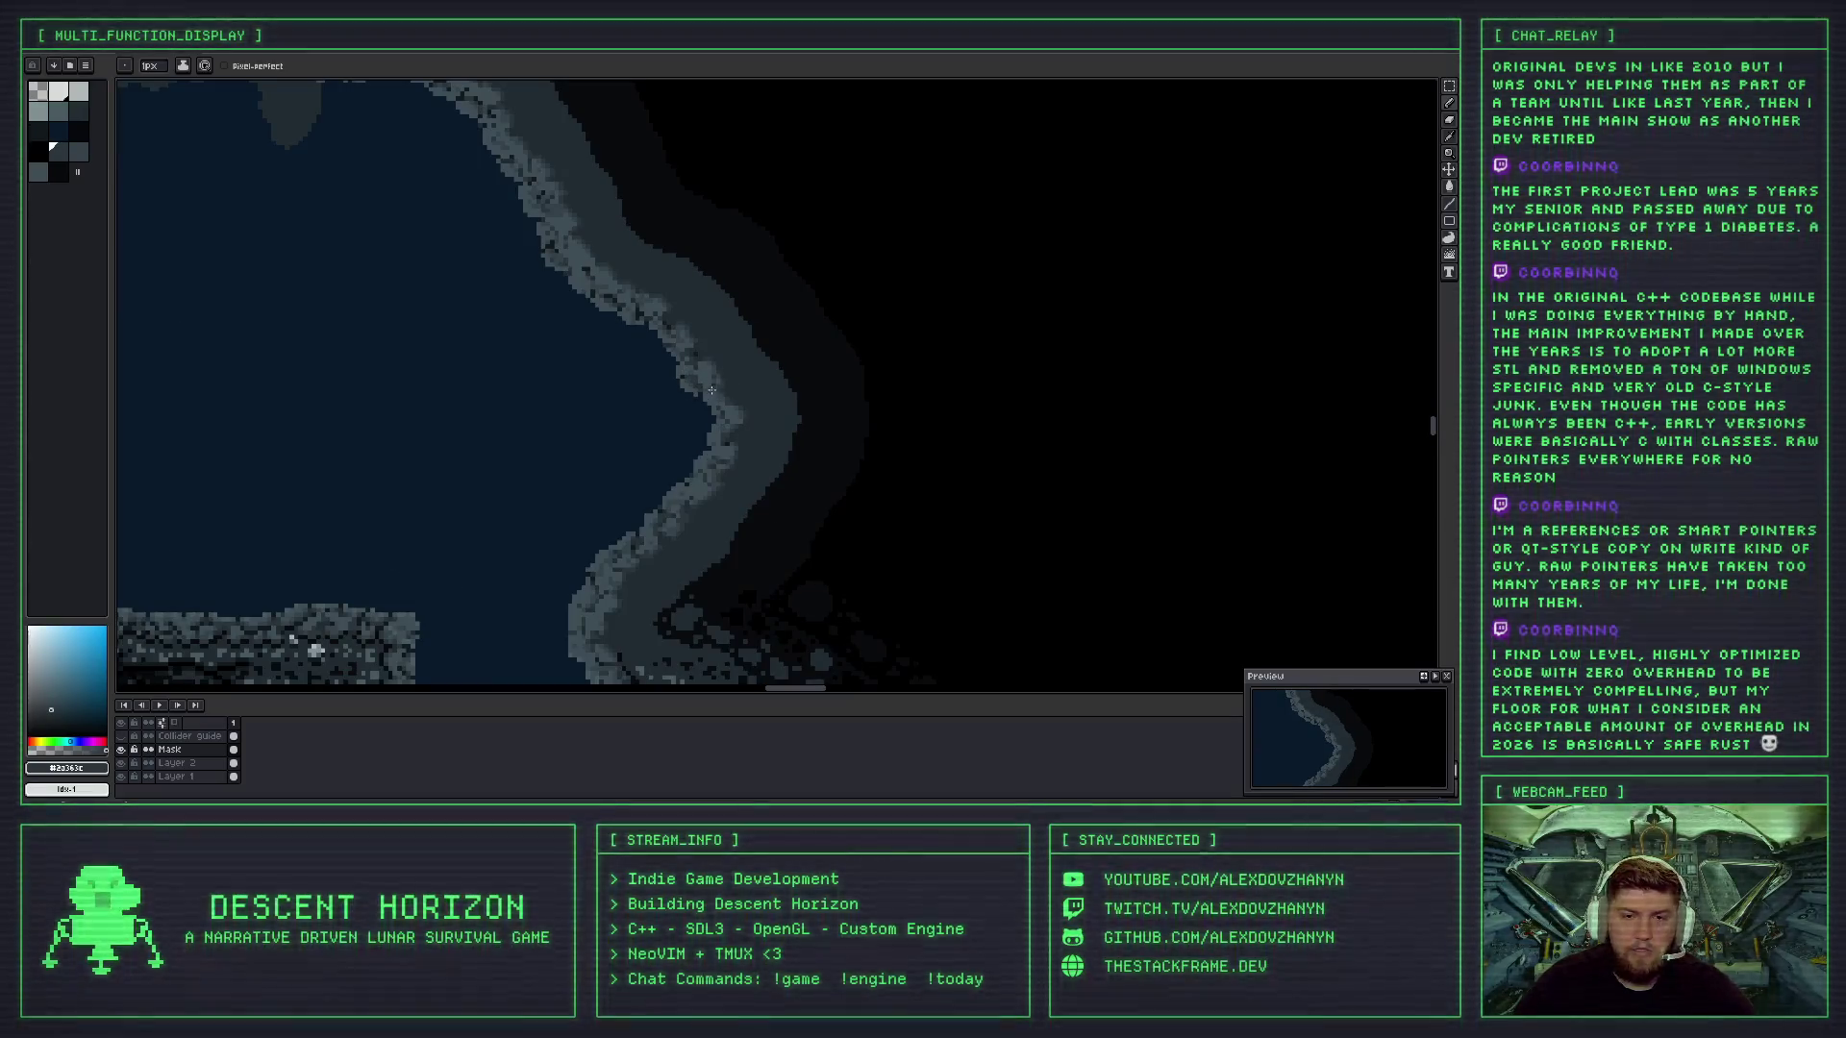
{"action": "scroll", "coordinate": [729, 390], "scroll_direction": "up", "scroll_amount": 1}
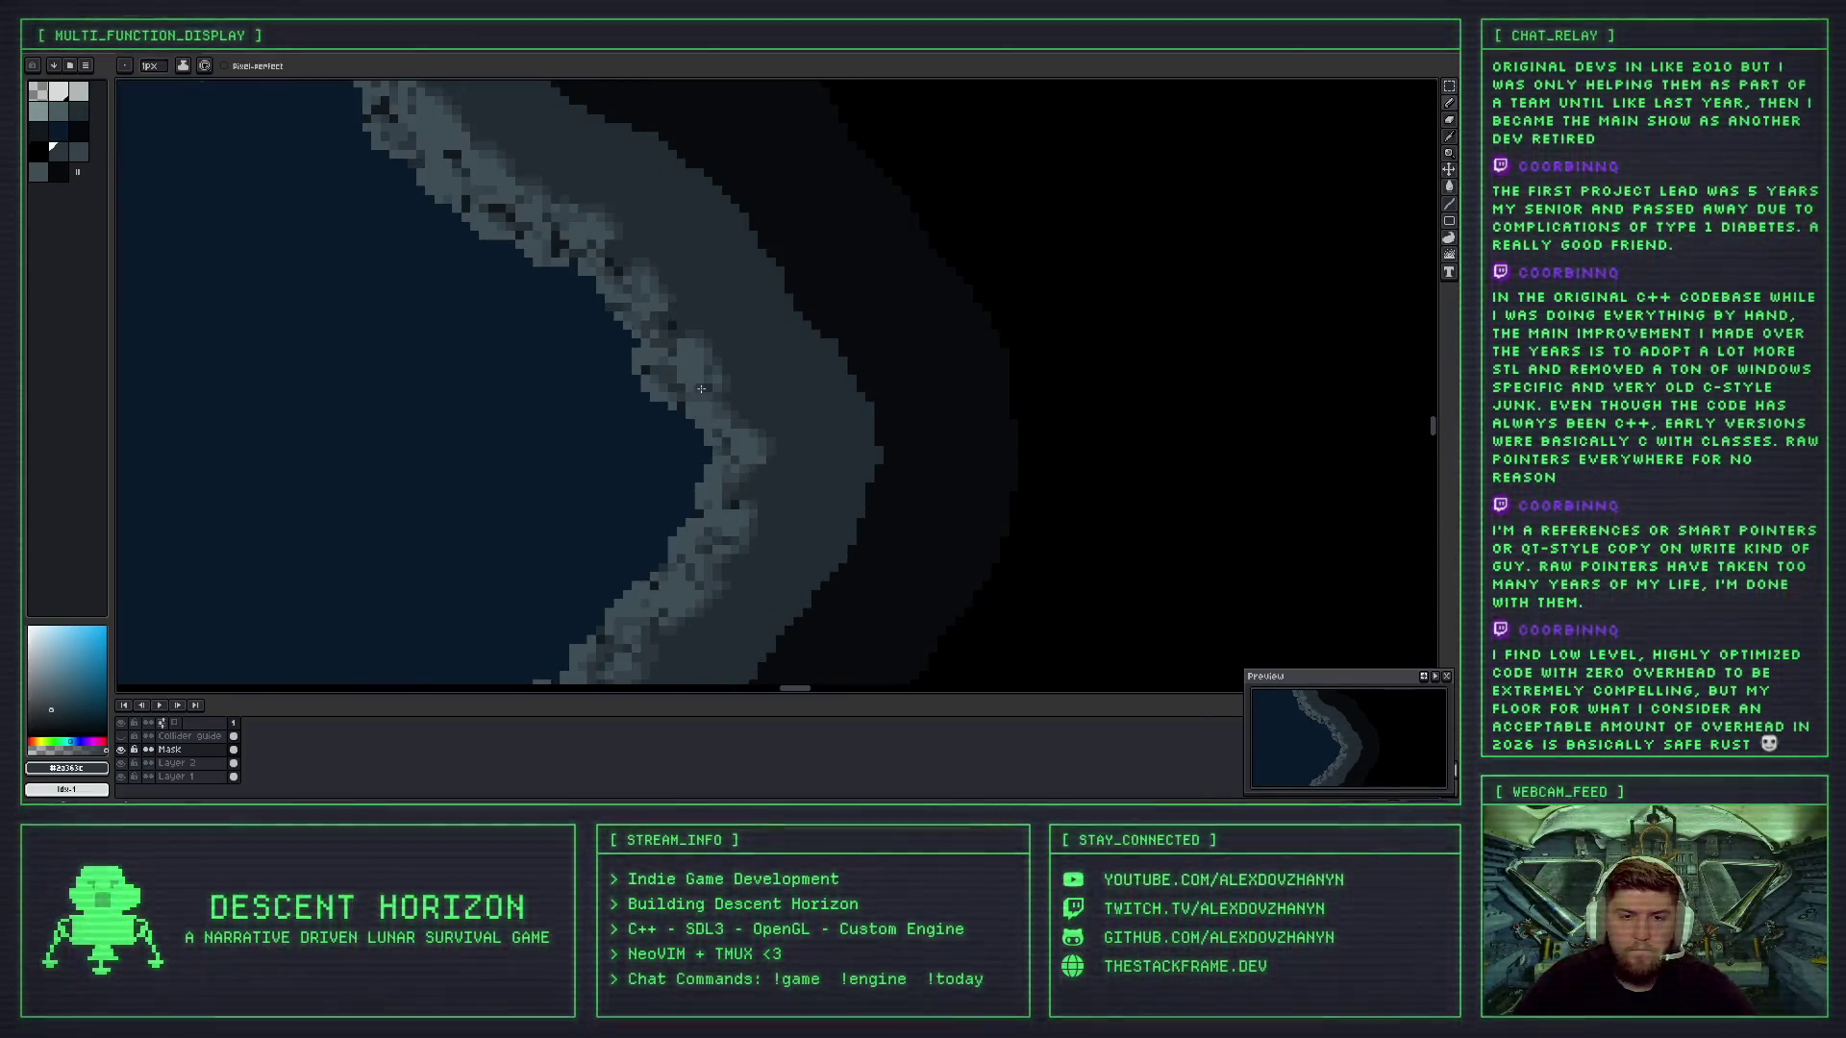
{"action": "scroll", "coordinate": [701, 389], "scroll_direction": "up", "scroll_amount": 1}
{"action": "scroll", "coordinate": [680, 439], "scroll_direction": "up", "scroll_amount": 1}
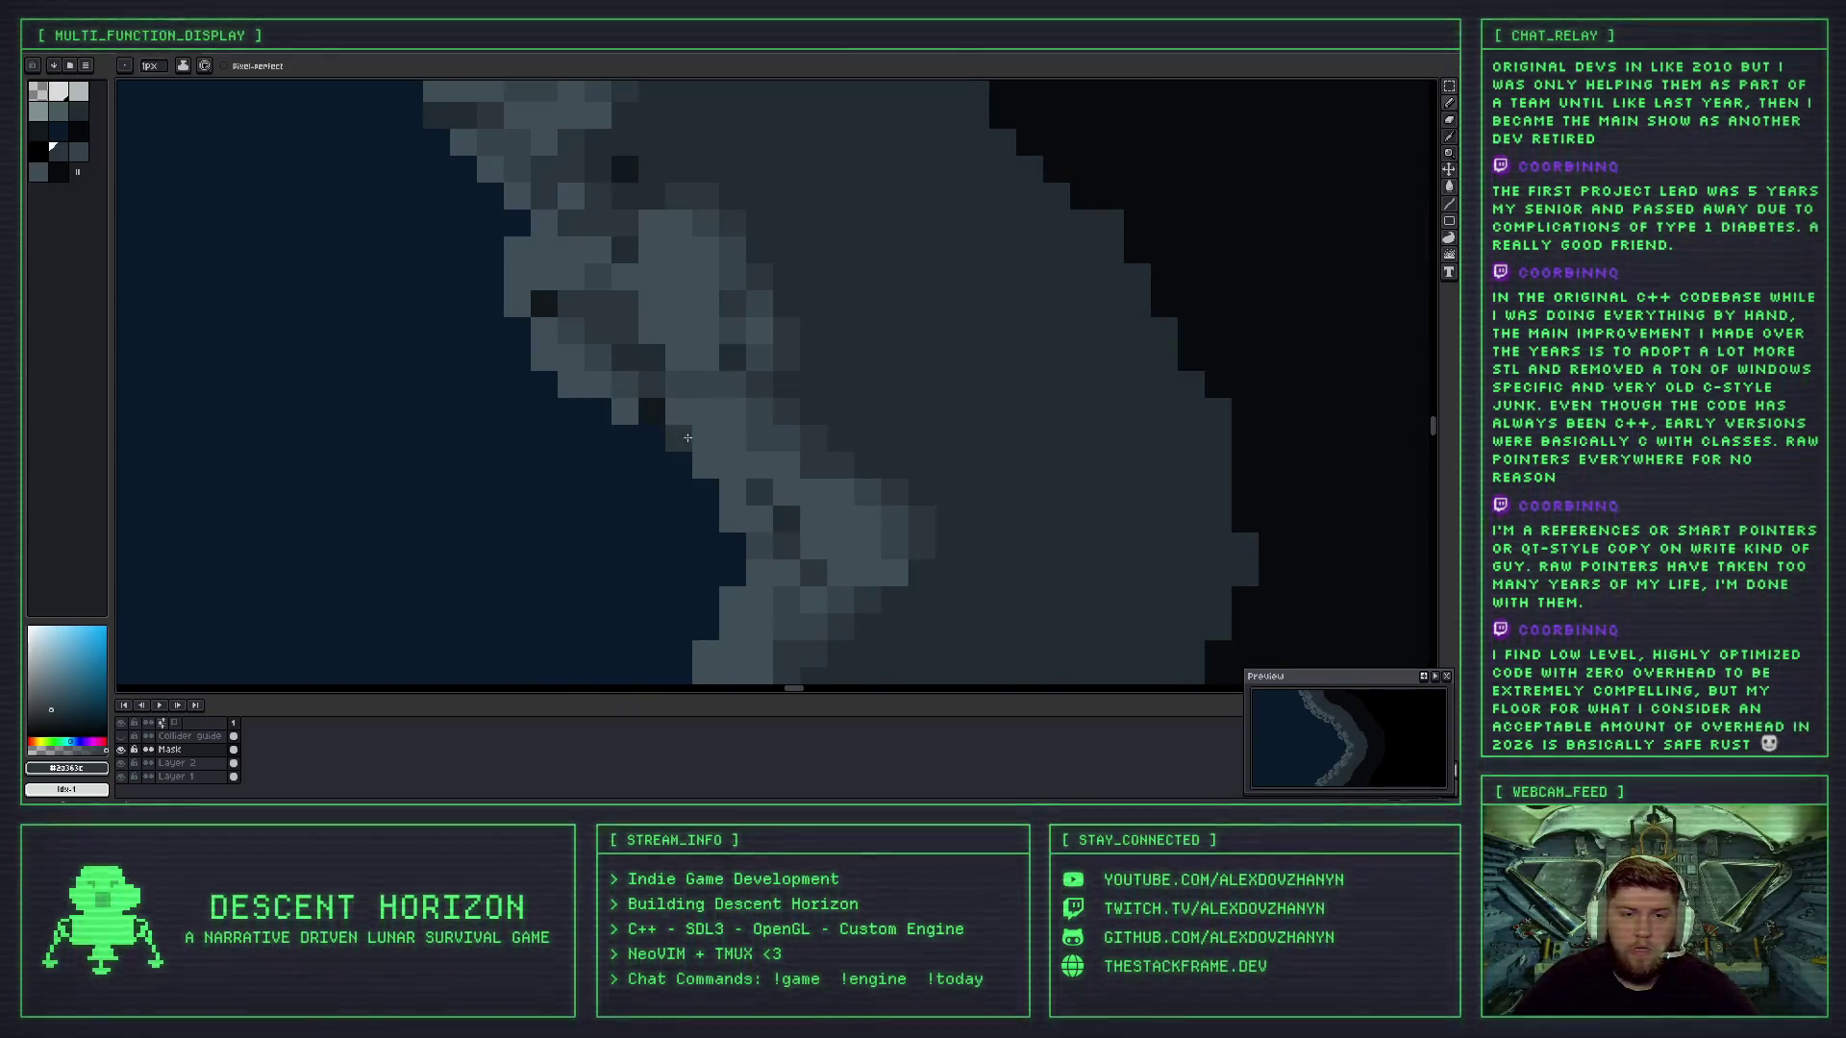
{"action": "scroll", "coordinate": [683, 433], "scroll_direction": "up", "scroll_amount": 1}
{"action": "scroll", "coordinate": [680, 427], "scroll_direction": "down", "scroll_amount": 2}
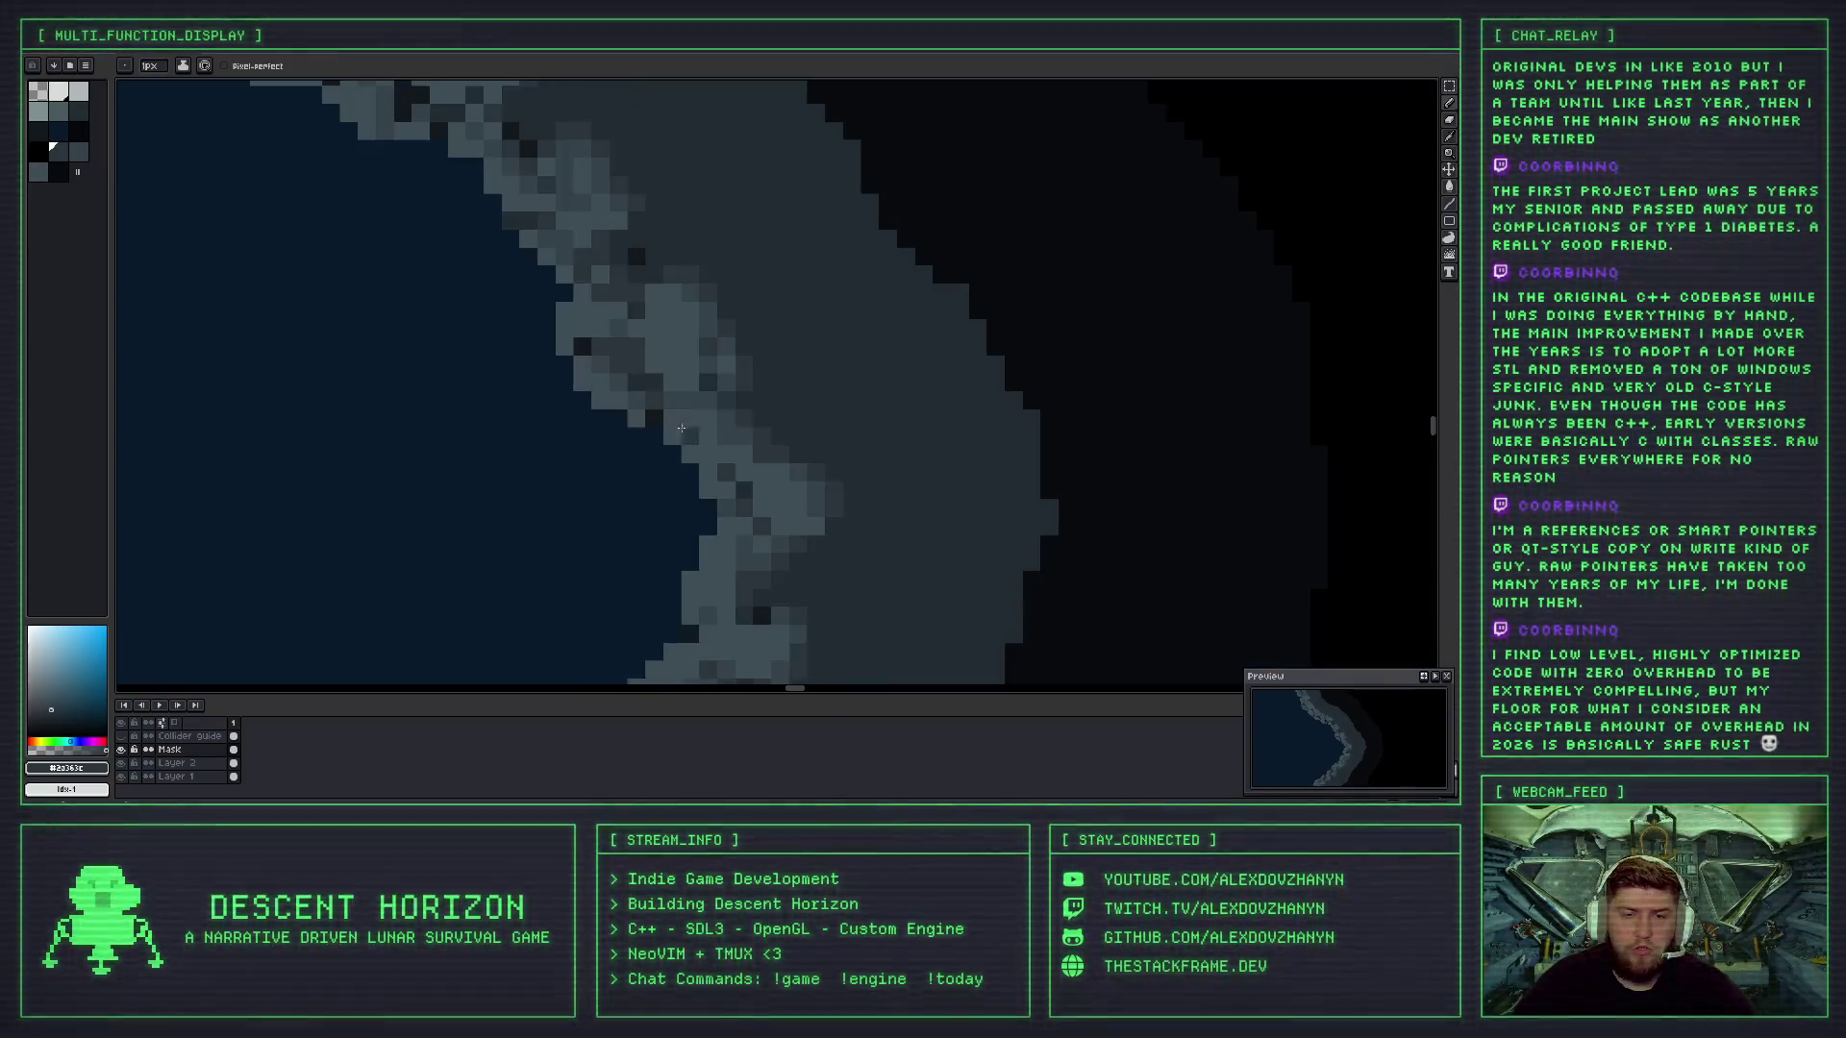
{"action": "scroll", "coordinate": [846, 431], "scroll_direction": "down", "scroll_amount": 2}
{"action": "scroll", "coordinate": [845, 431], "scroll_direction": "down", "scroll_amount": 1}
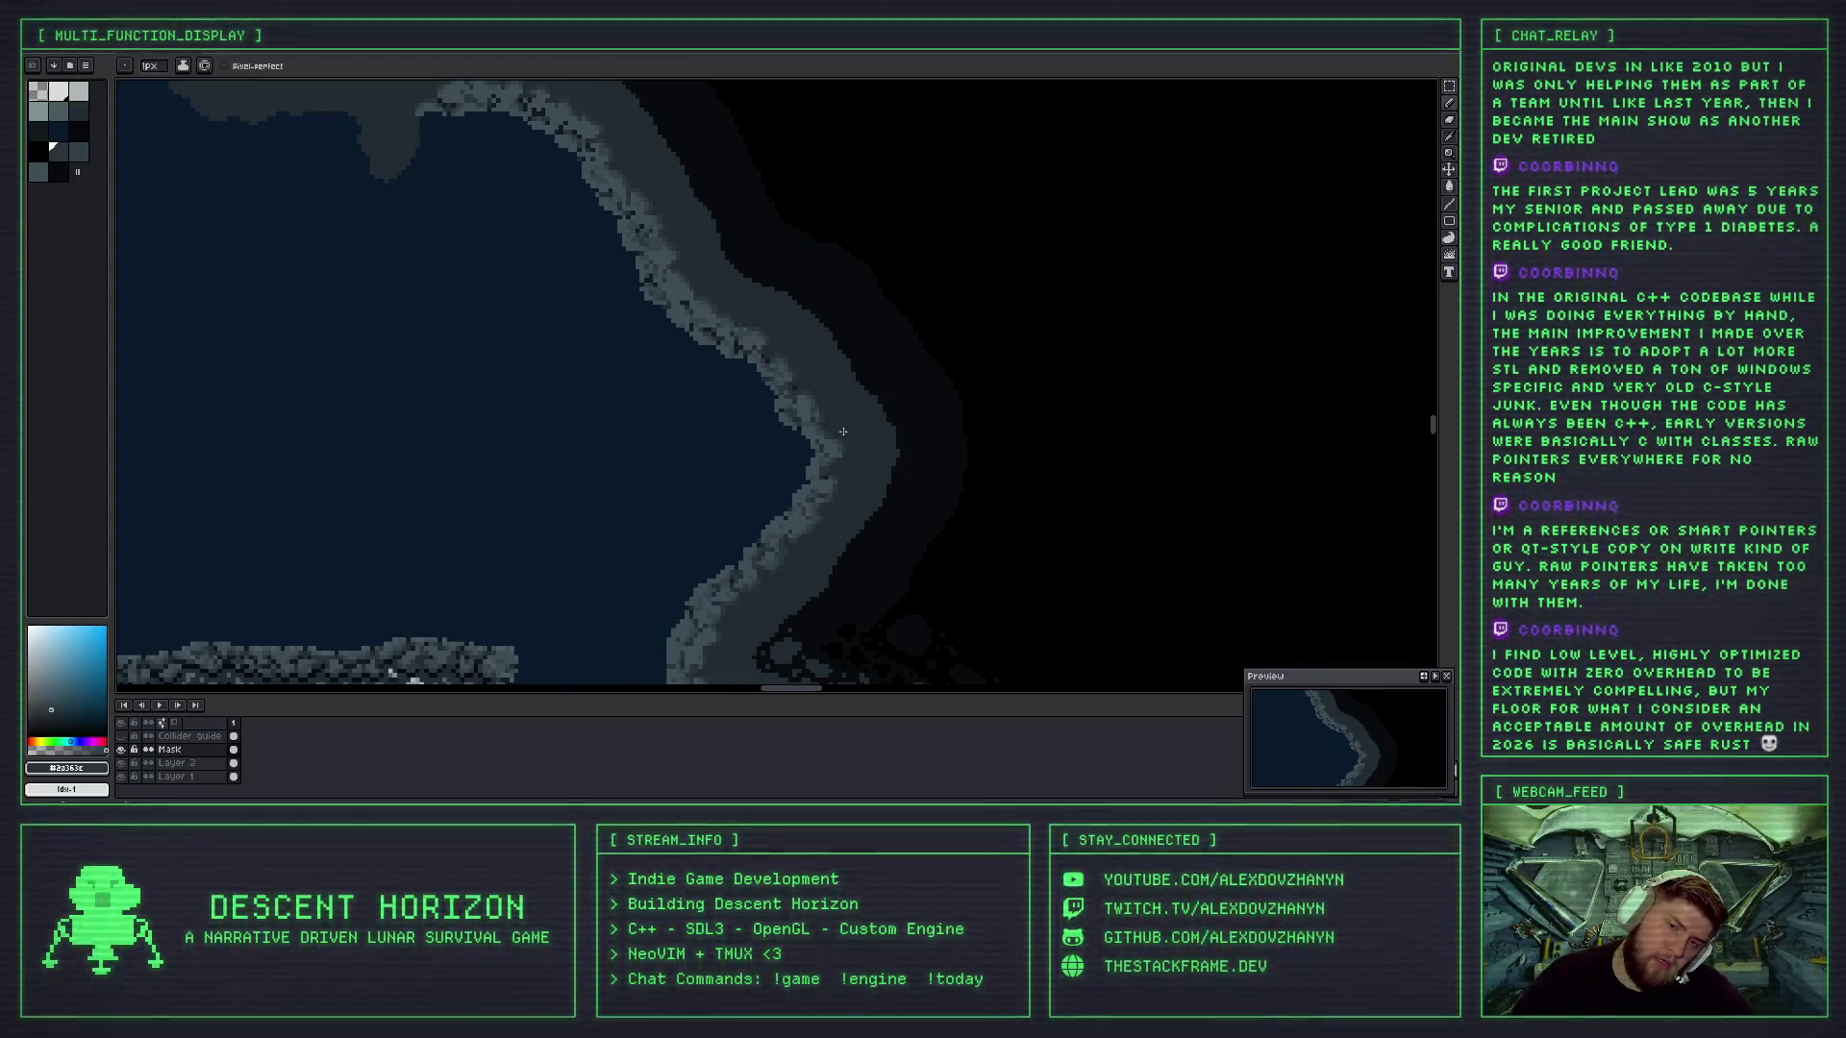
{"action": "scroll", "coordinate": [774, 404], "scroll_direction": "up", "scroll_amount": 4}
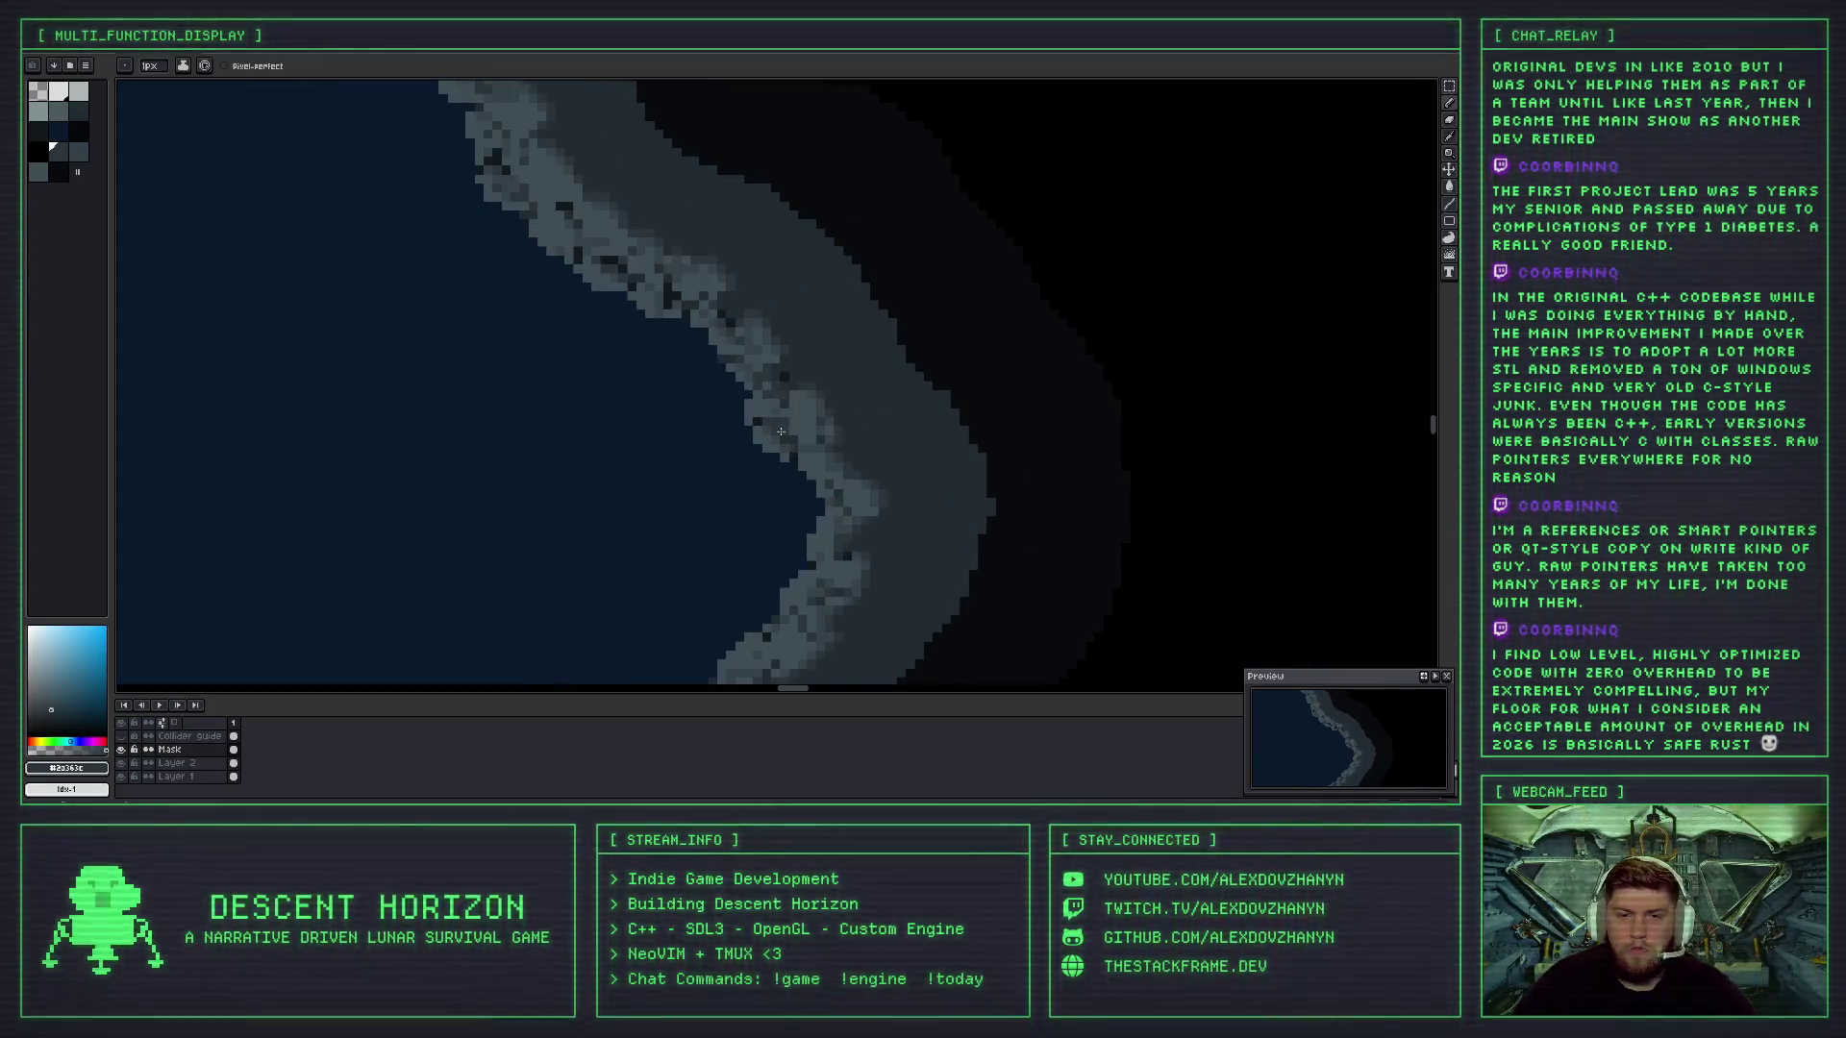
- Repaint a shoreline pixel with the darkest rock shade sampled from the coast
{"action": "key", "text": "i"}
{"action": "left_click", "coordinate": [768, 368]}
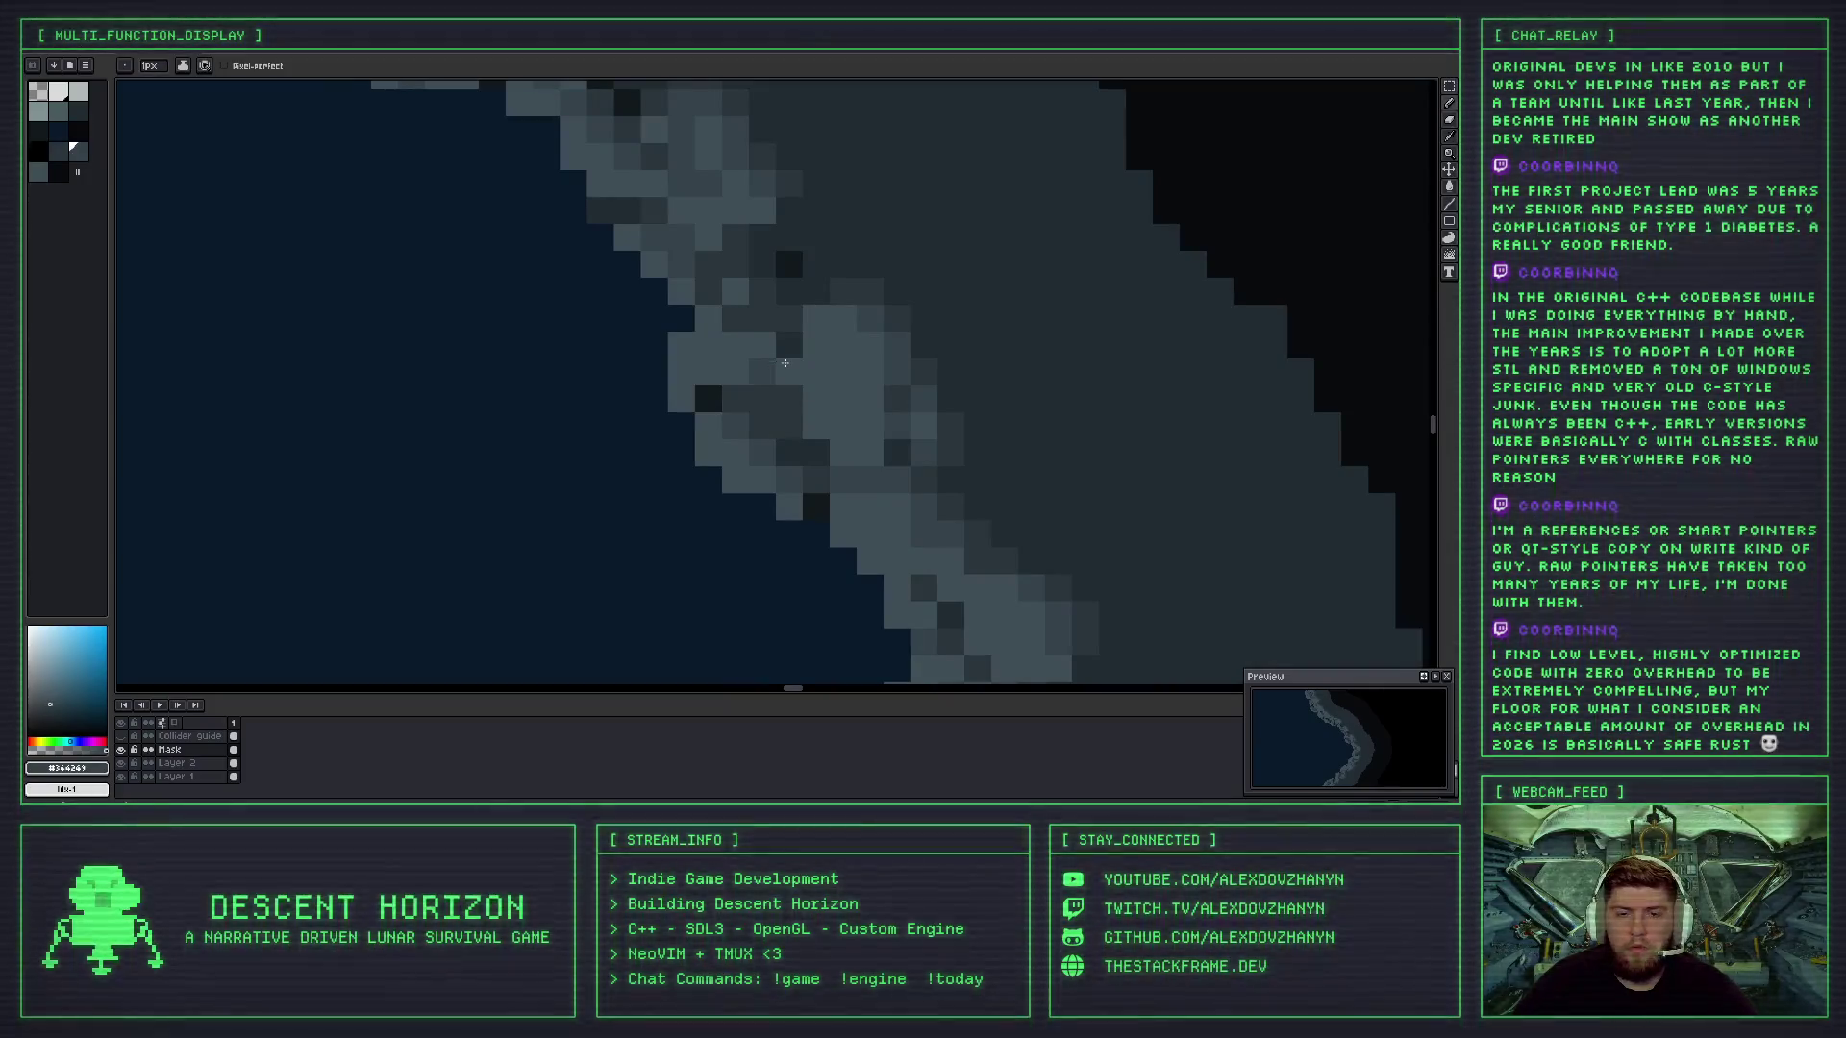
{"action": "left_click", "coordinate": [717, 393]}
{"action": "scroll", "coordinate": [848, 392], "scroll_direction": "down", "scroll_amount": 2}
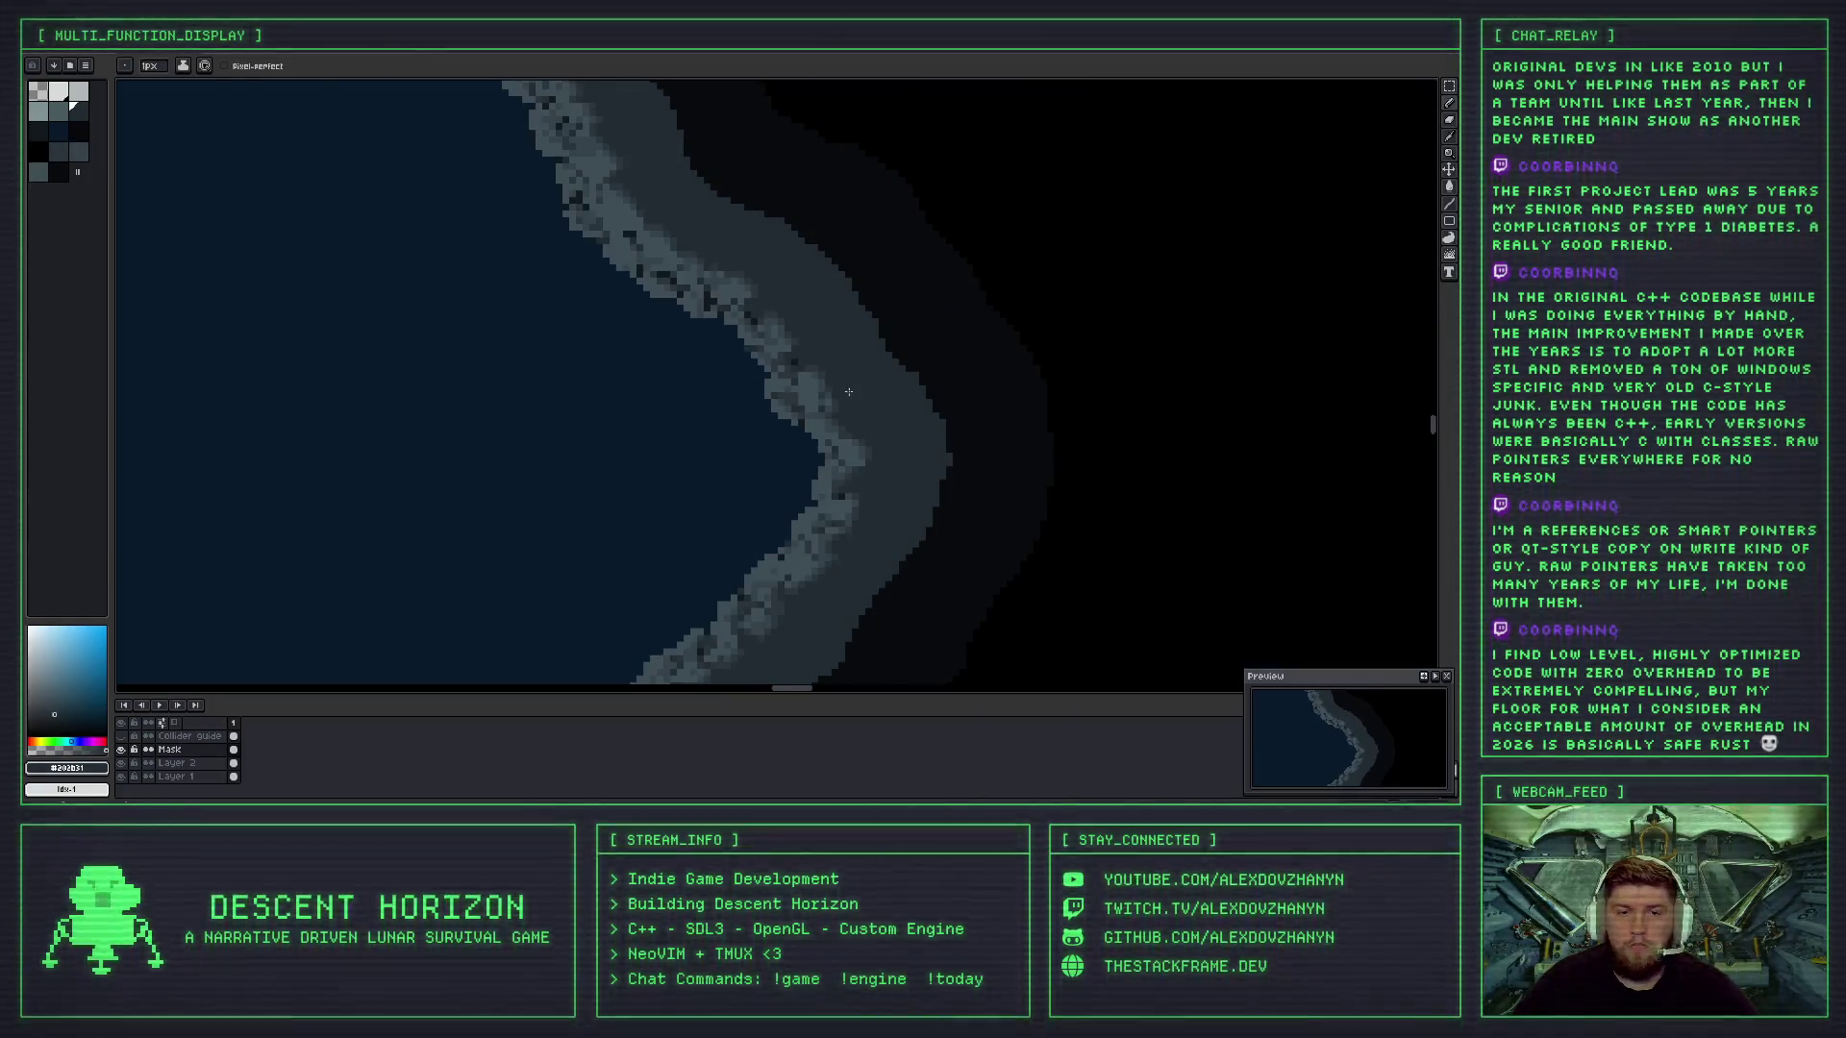
{"action": "scroll", "coordinate": [854, 405], "scroll_direction": "down", "scroll_amount": 2}
{"action": "scroll", "coordinate": [769, 375], "scroll_direction": "up", "scroll_amount": 3}
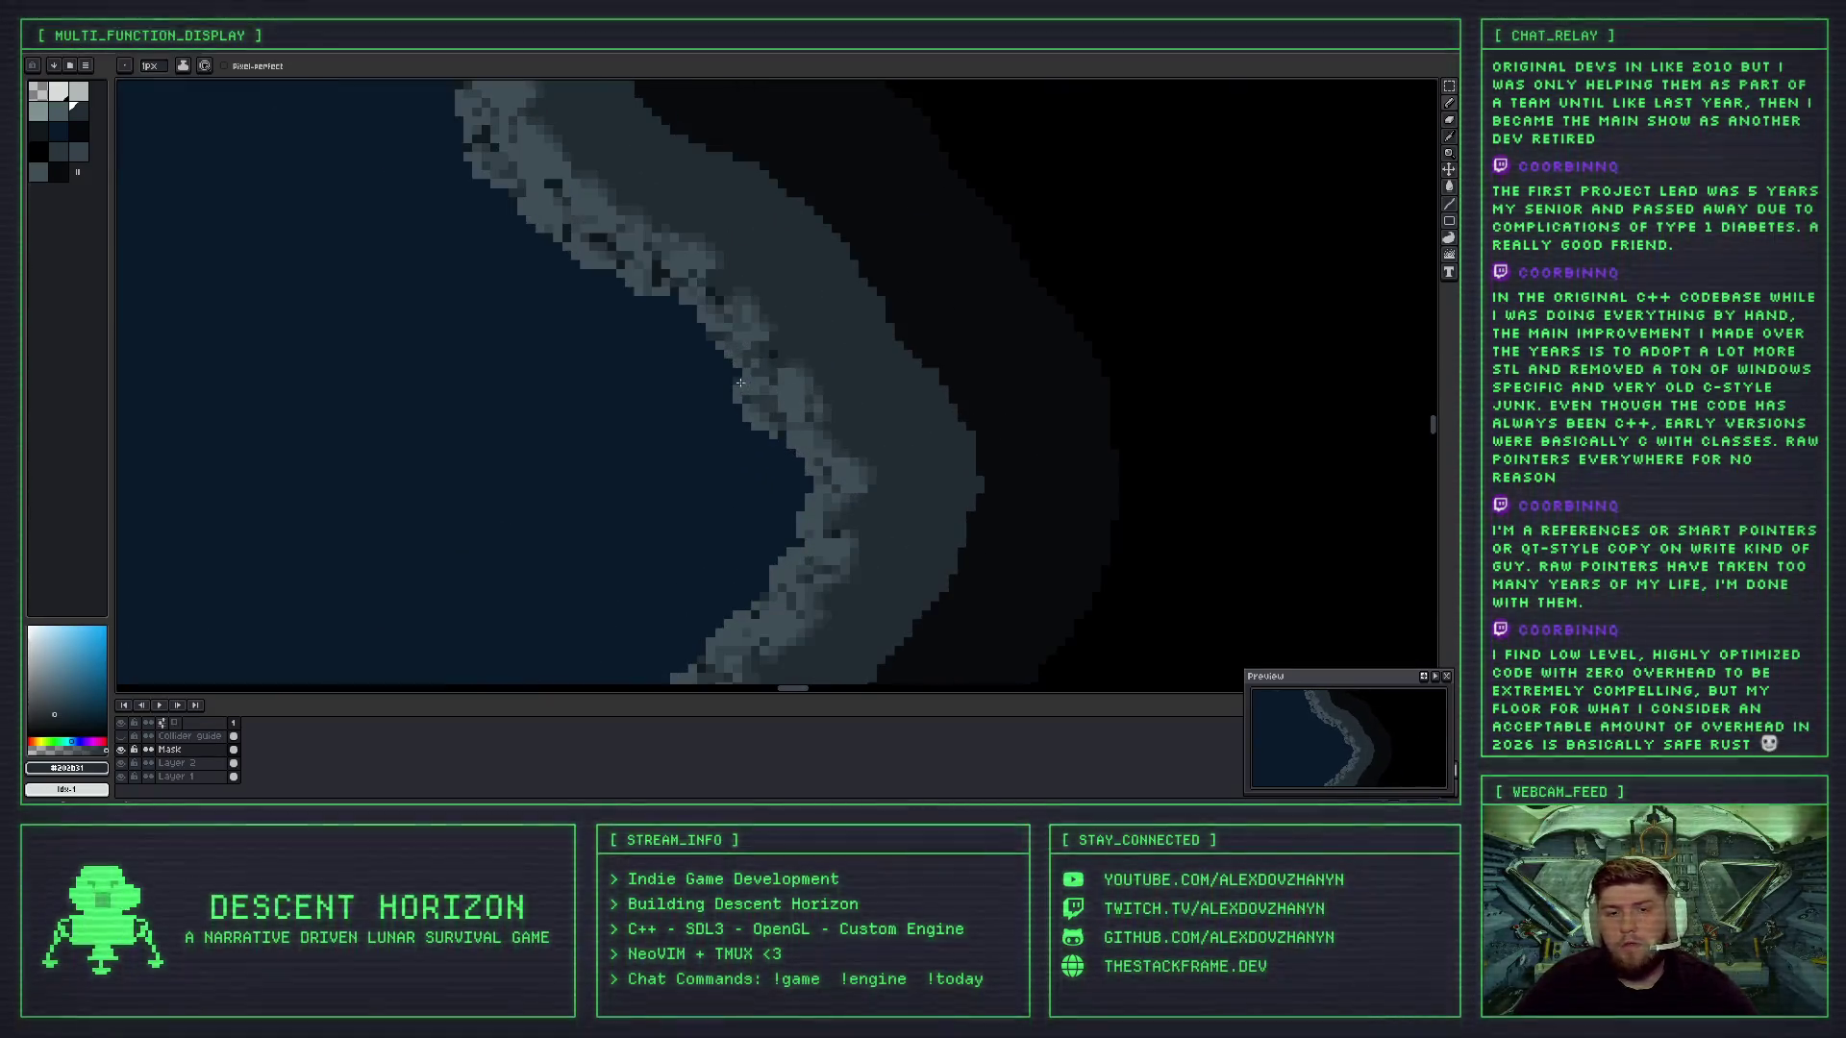
{"action": "scroll", "coordinate": [749, 362], "scroll_direction": "up", "scroll_amount": 5}
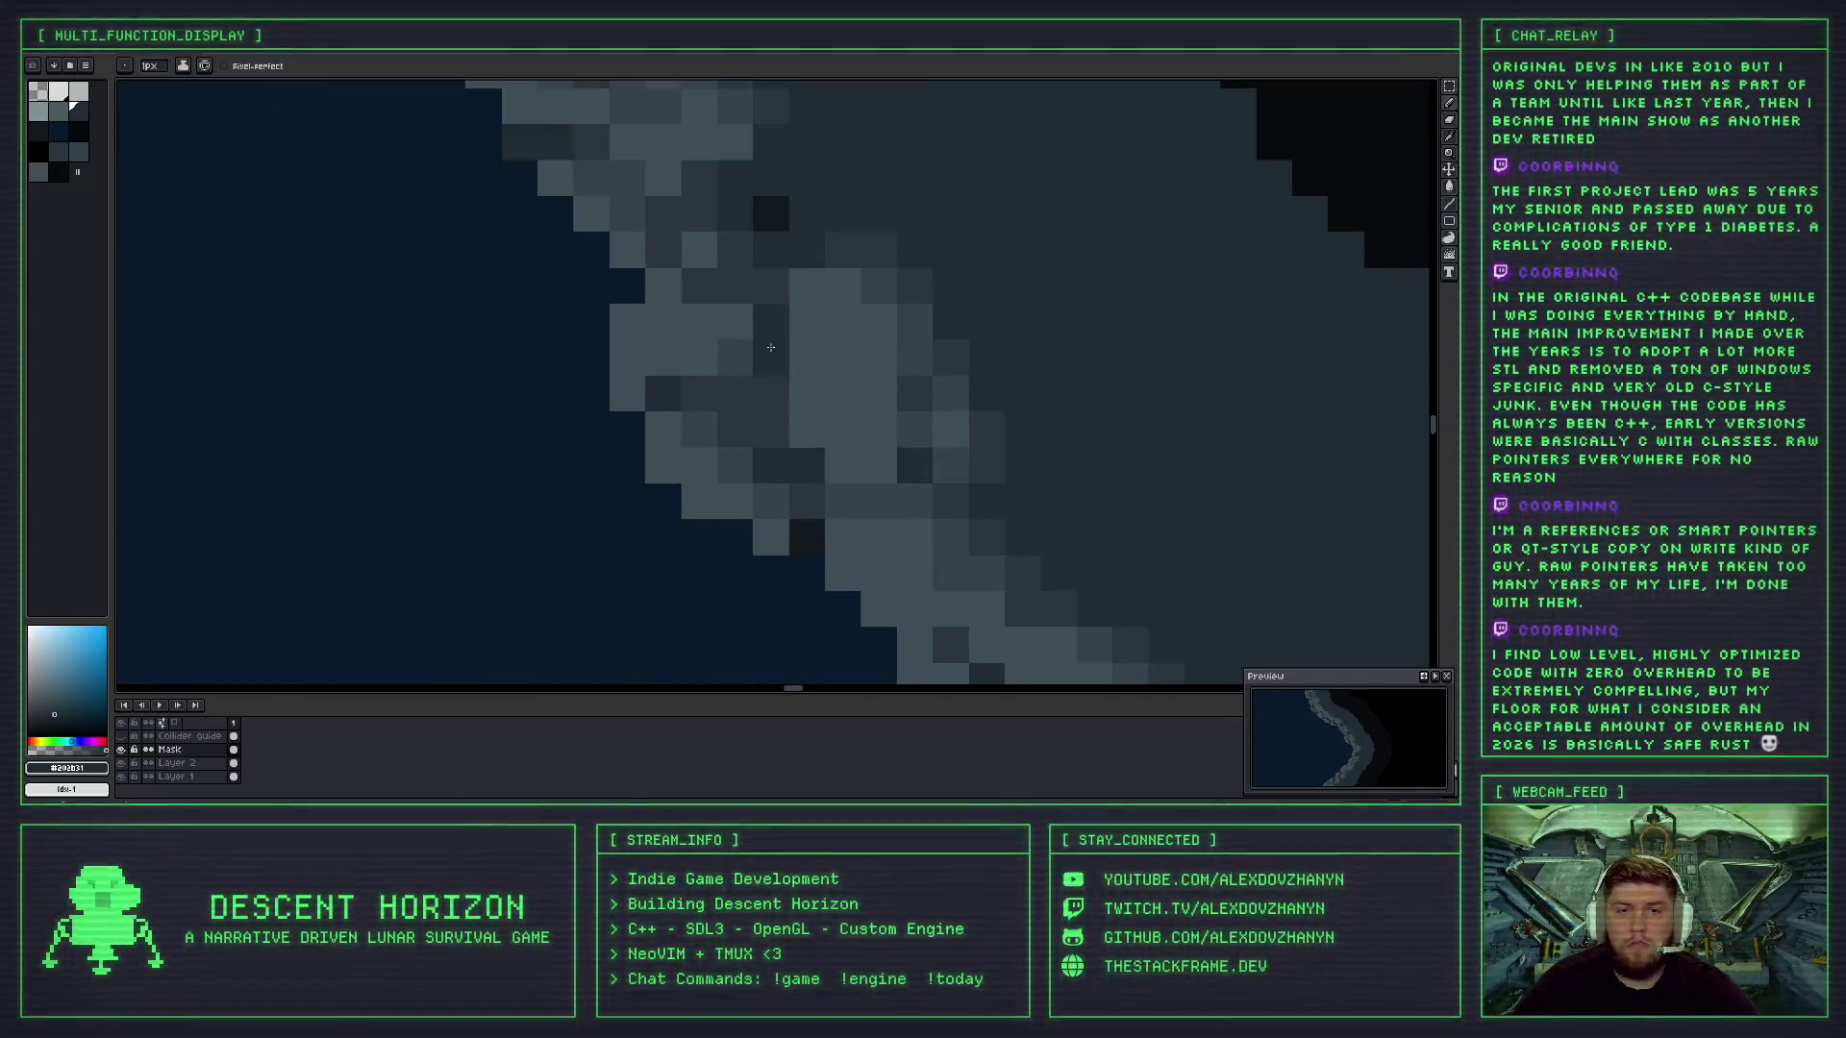
{"action": "scroll", "coordinate": [780, 444], "scroll_direction": "down", "scroll_amount": 3}
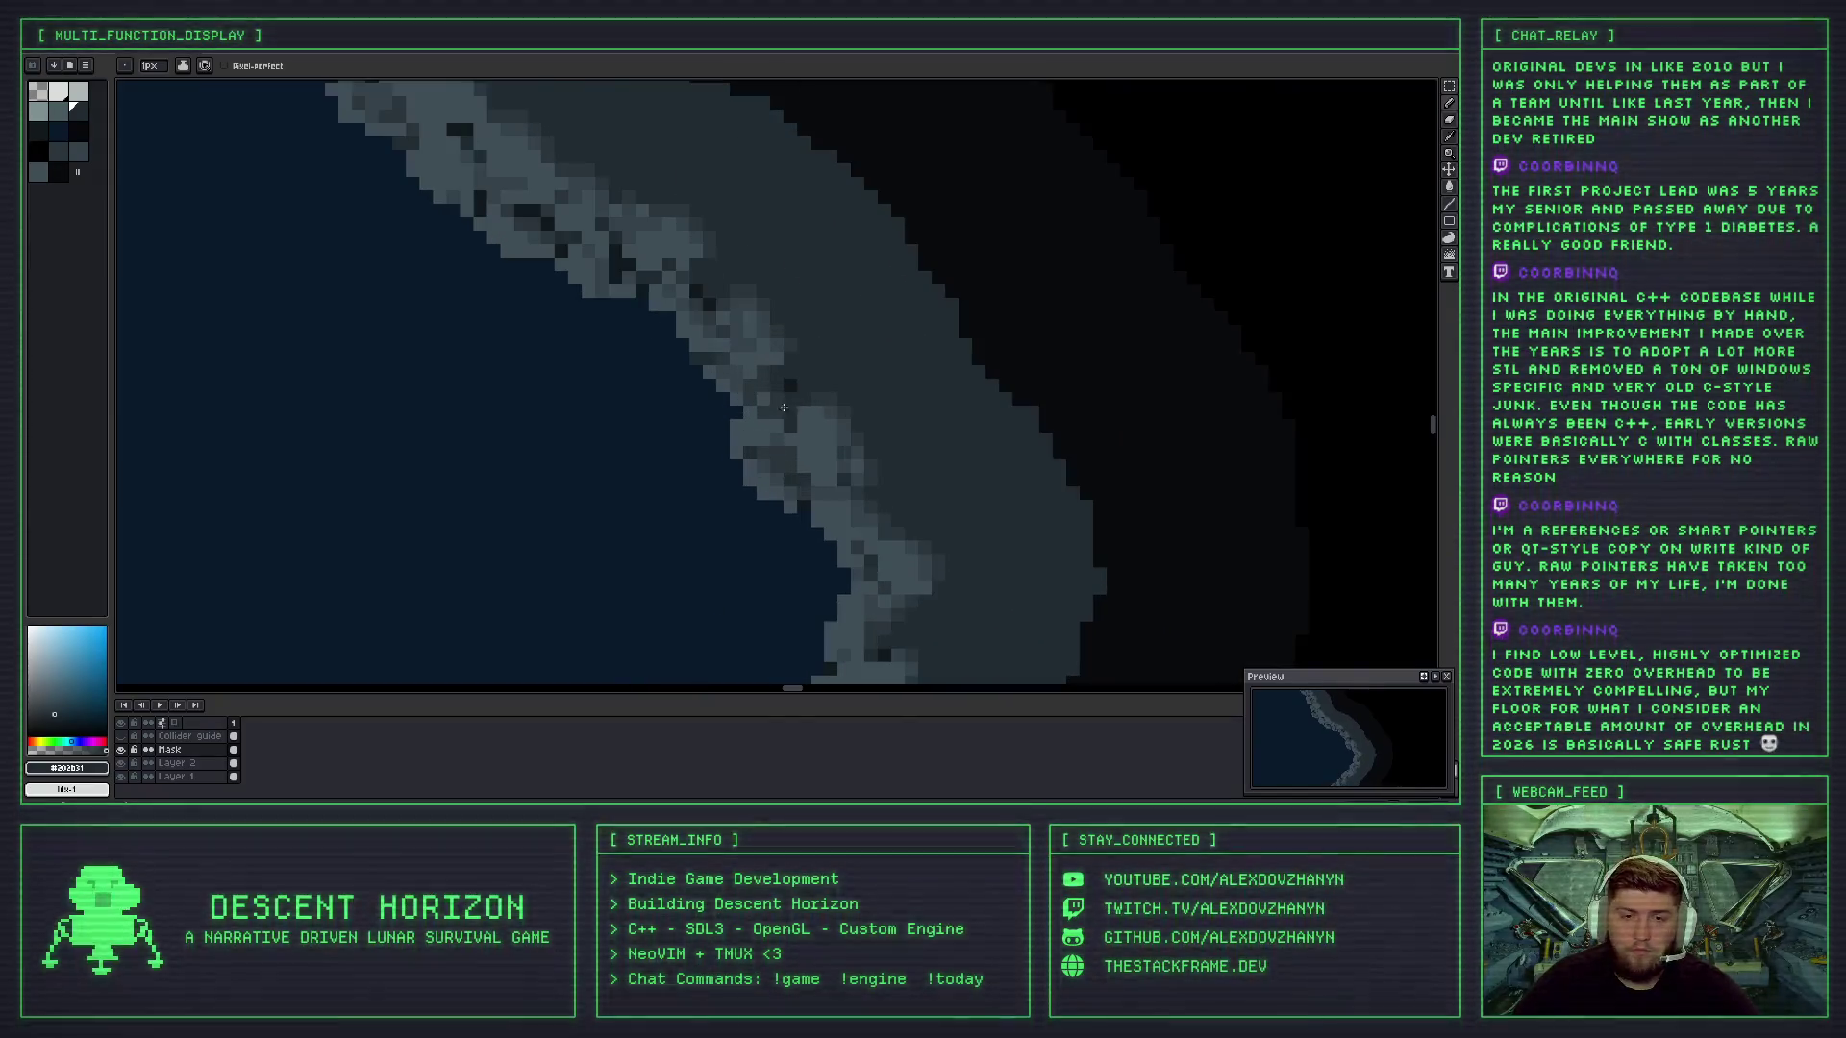
{"action": "scroll", "coordinate": [769, 376], "scroll_direction": "down", "scroll_amount": 2}
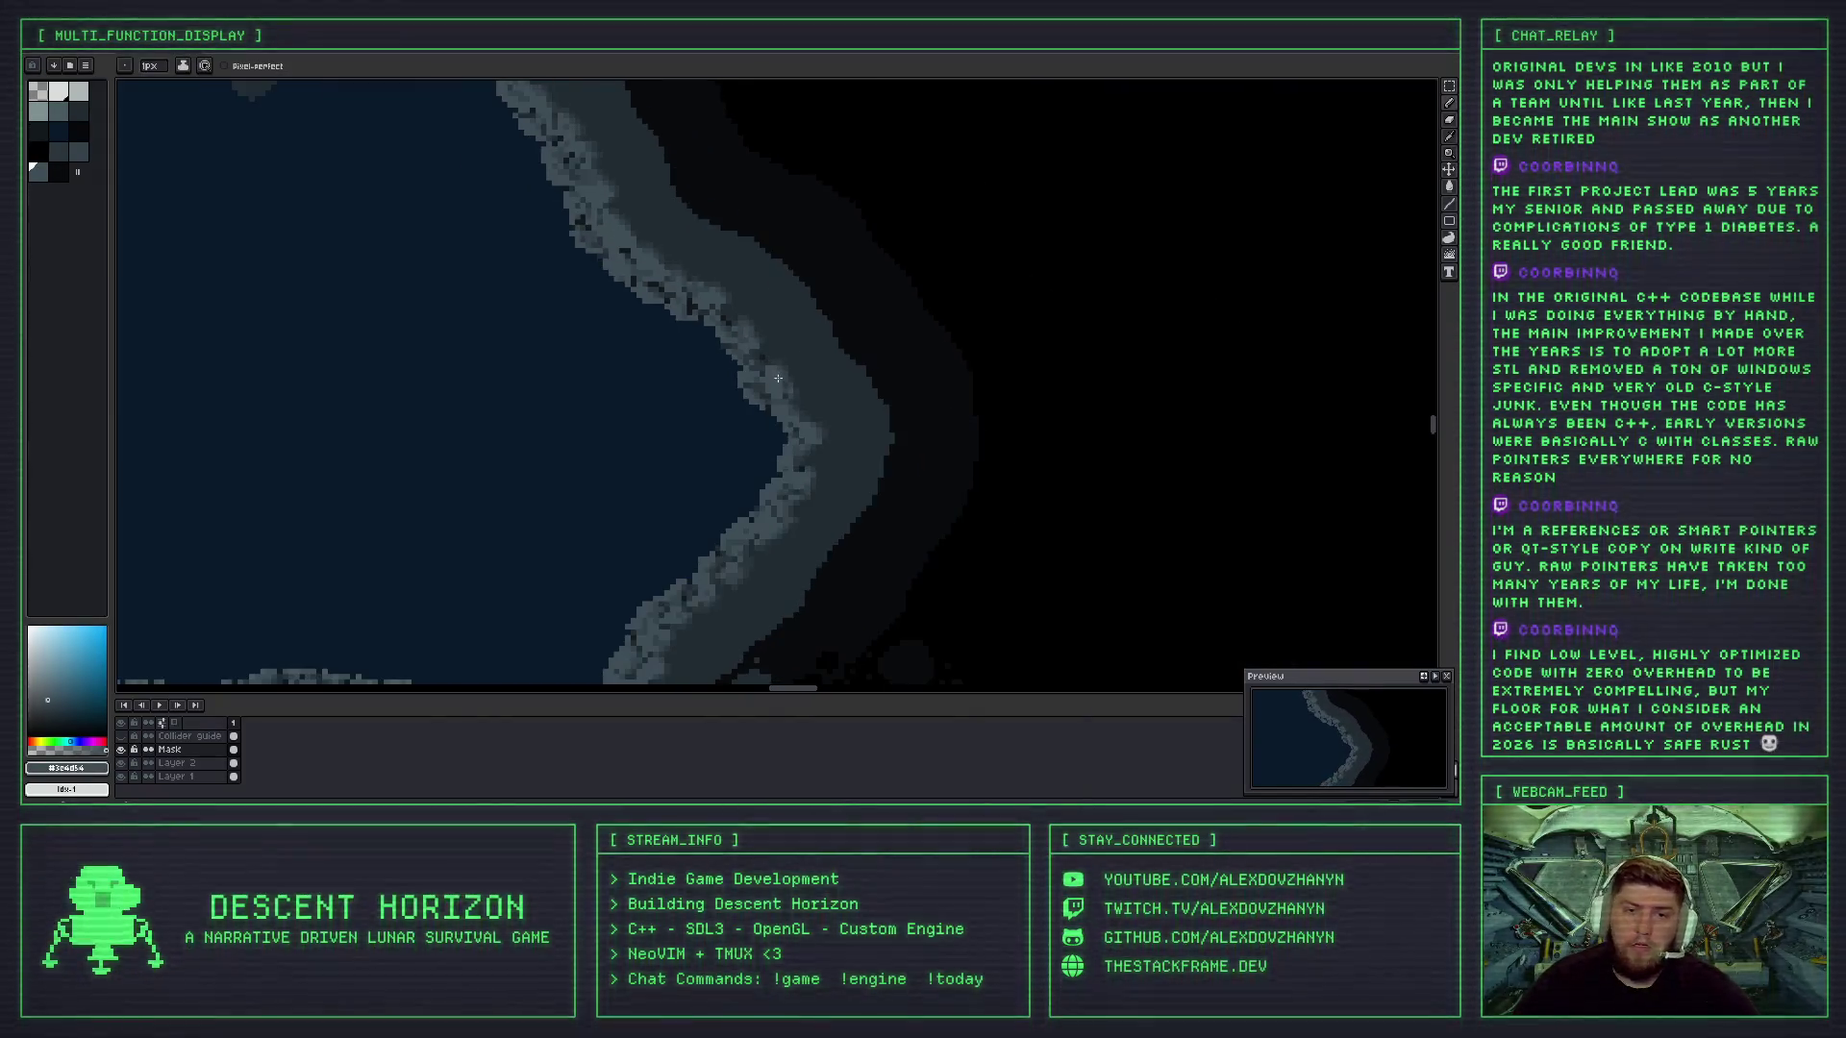
{"action": "scroll", "coordinate": [774, 377], "scroll_direction": "down", "scroll_amount": 1}
{"action": "scroll", "coordinate": [764, 360], "scroll_direction": "up", "scroll_amount": 4}
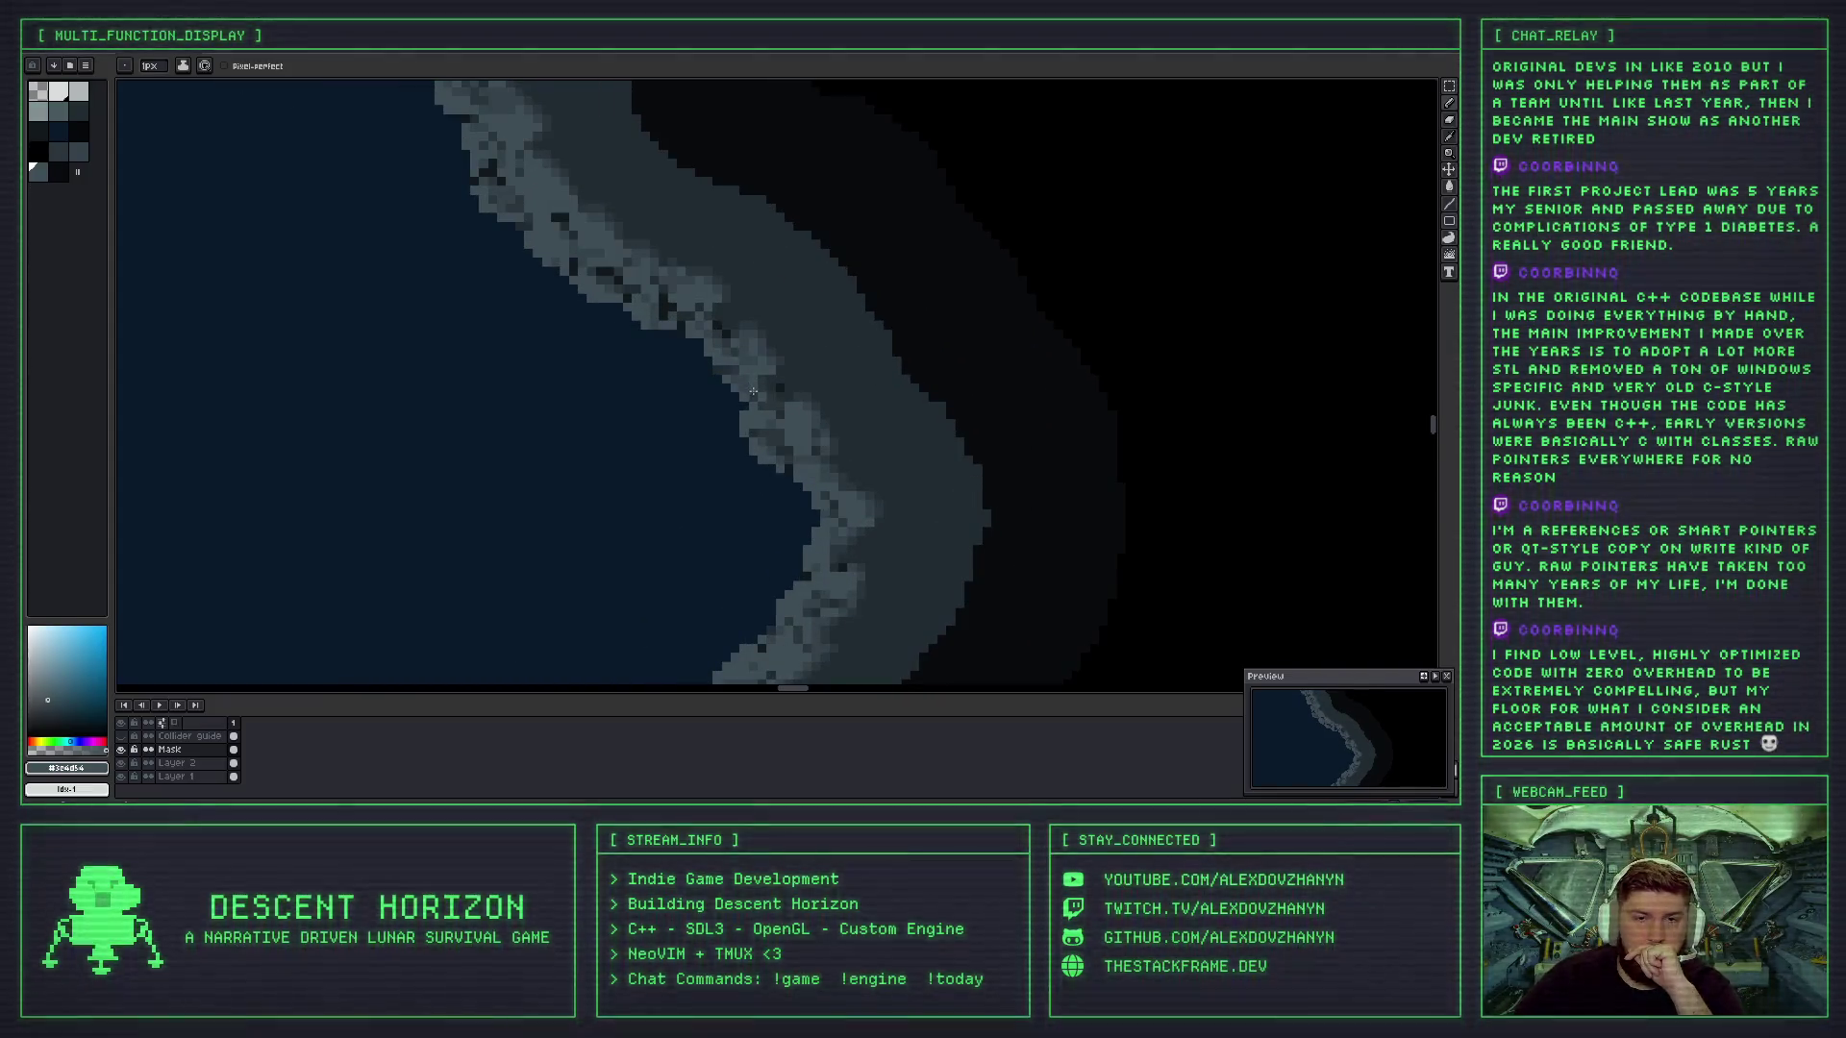
{"action": "scroll", "coordinate": [756, 376], "scroll_direction": "up", "scroll_amount": 1}
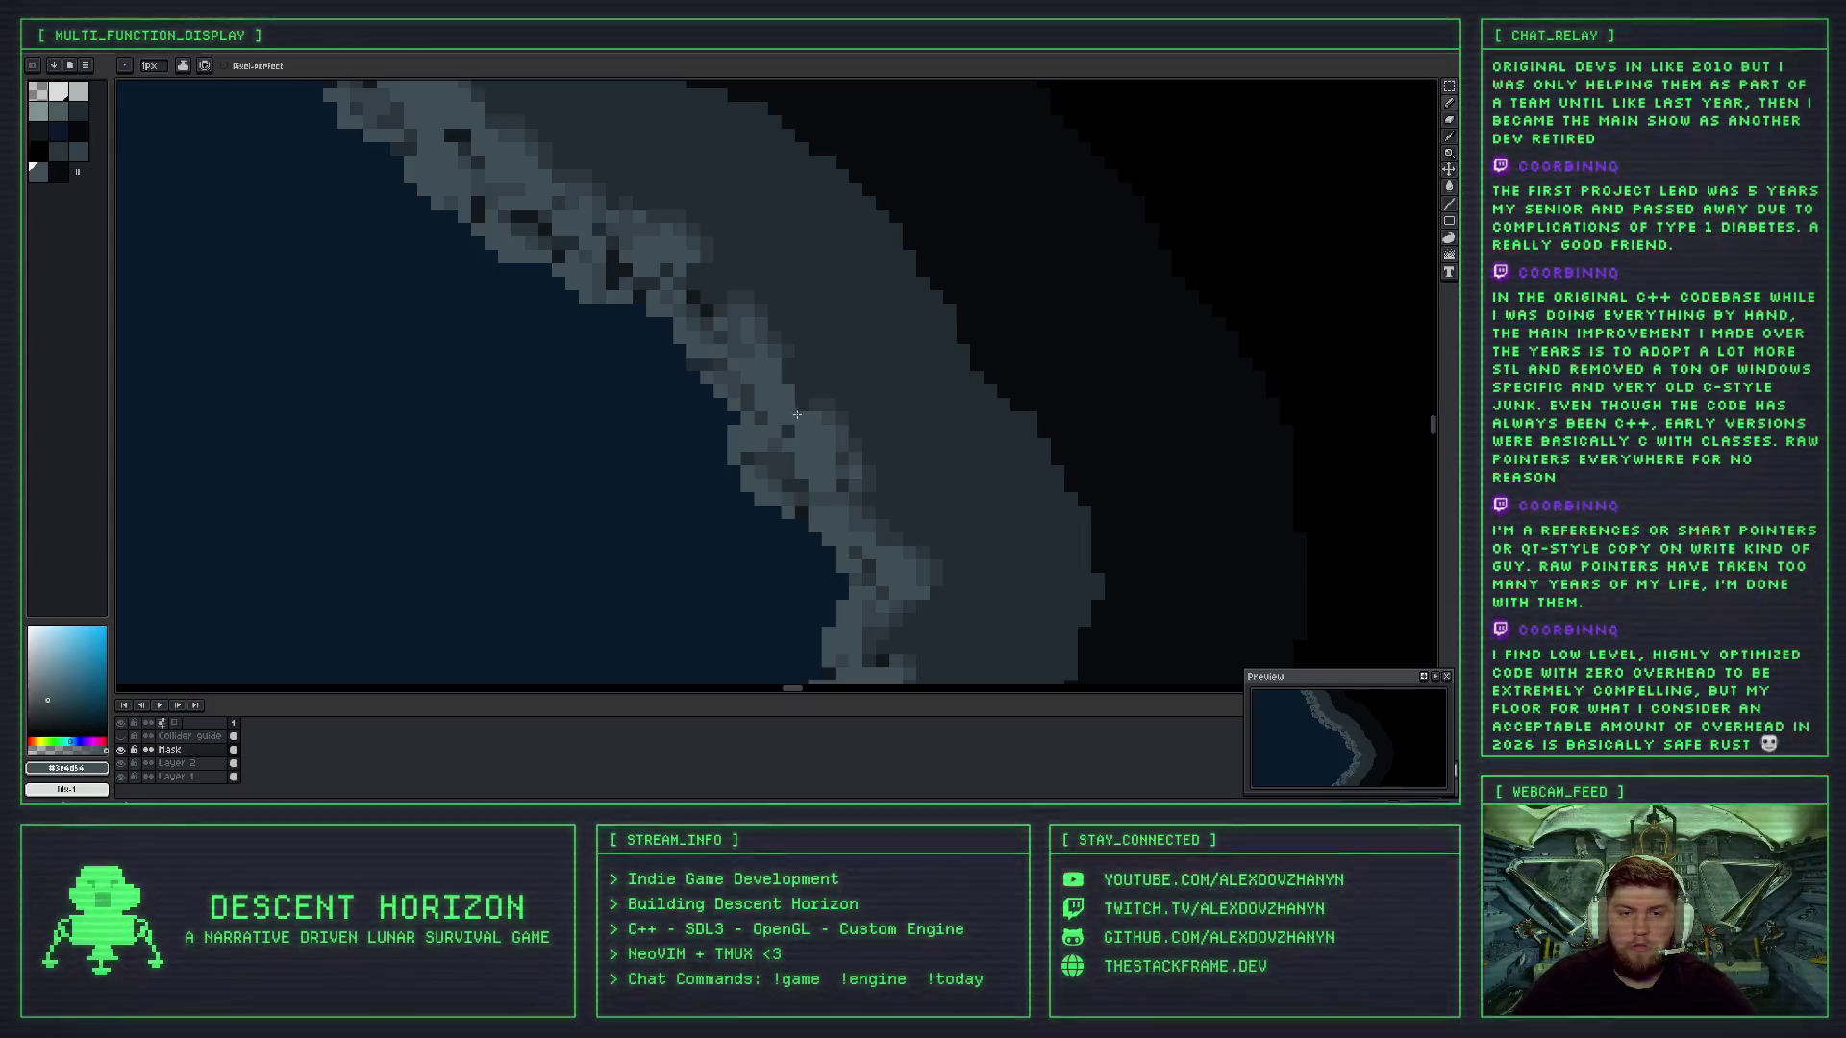
- Sample the mid, darker and lighter rock greys from the coastline for painting
{"action": "left_click", "coordinate": [799, 404], "text": "alt"}
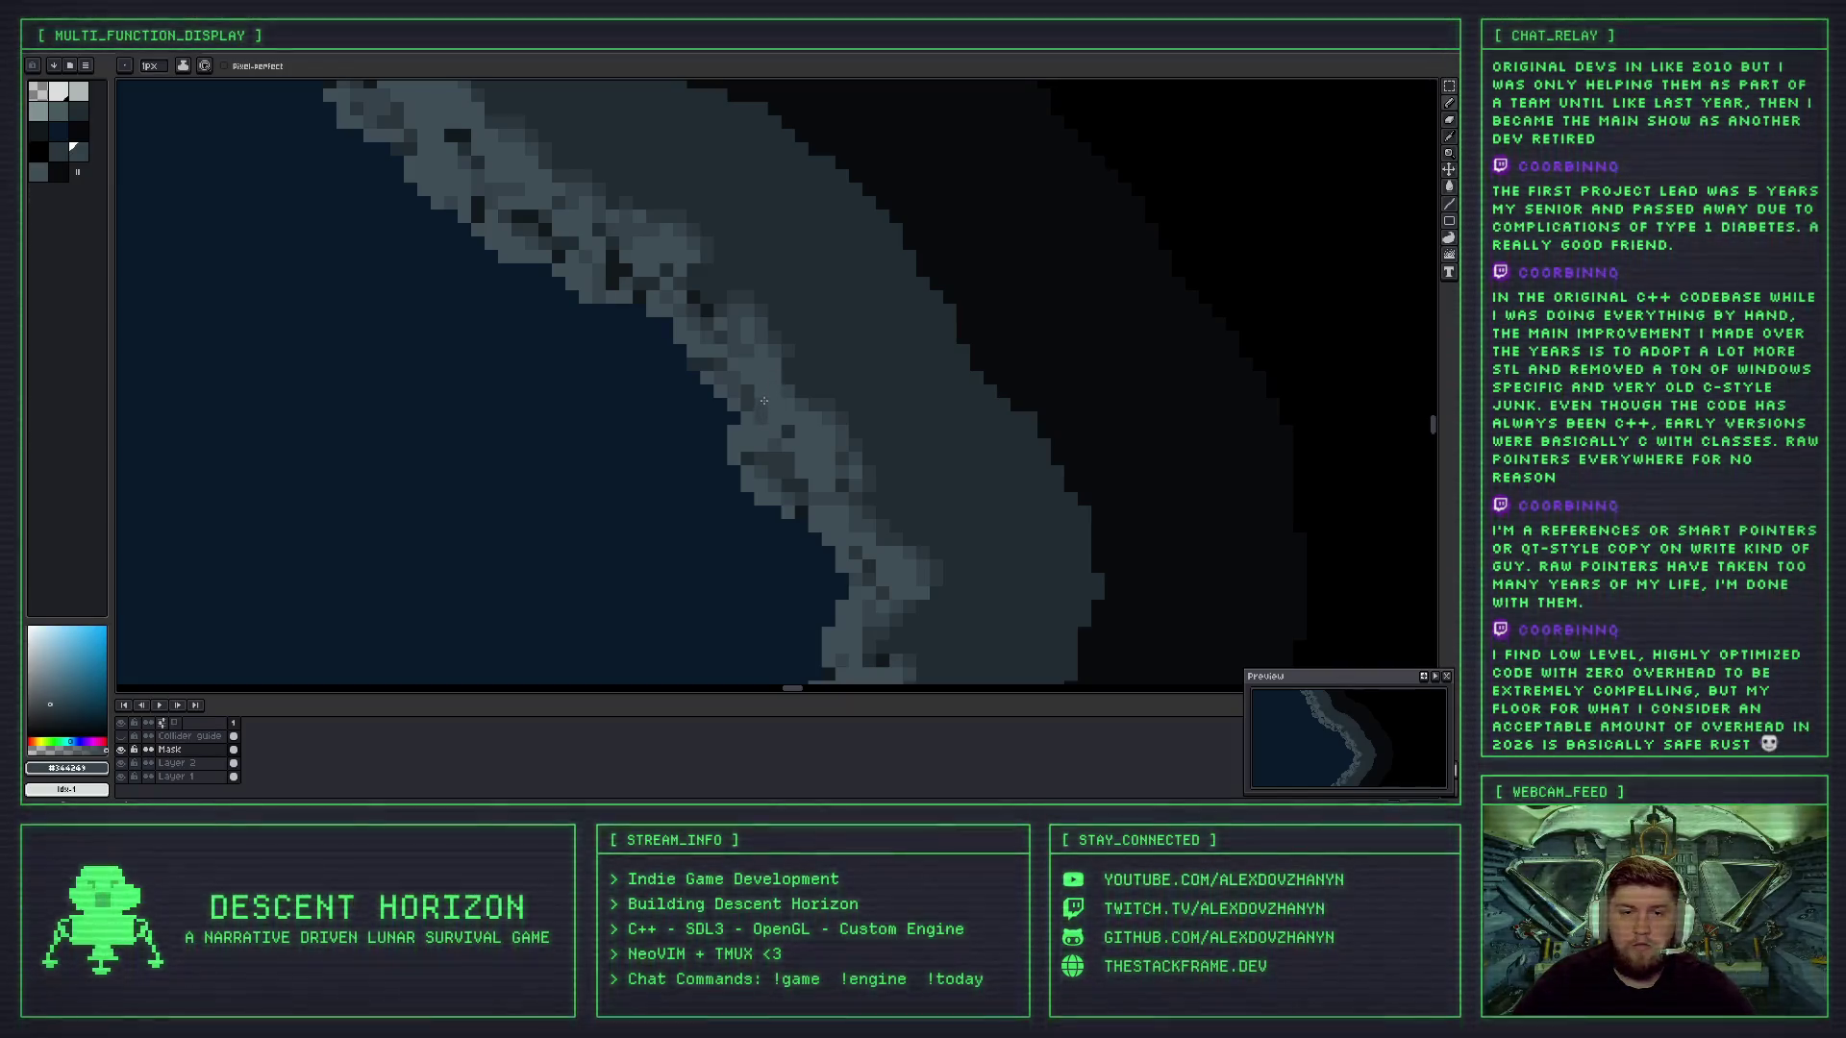
{"action": "scroll", "coordinate": [756, 391], "scroll_direction": "down", "scroll_amount": 3}
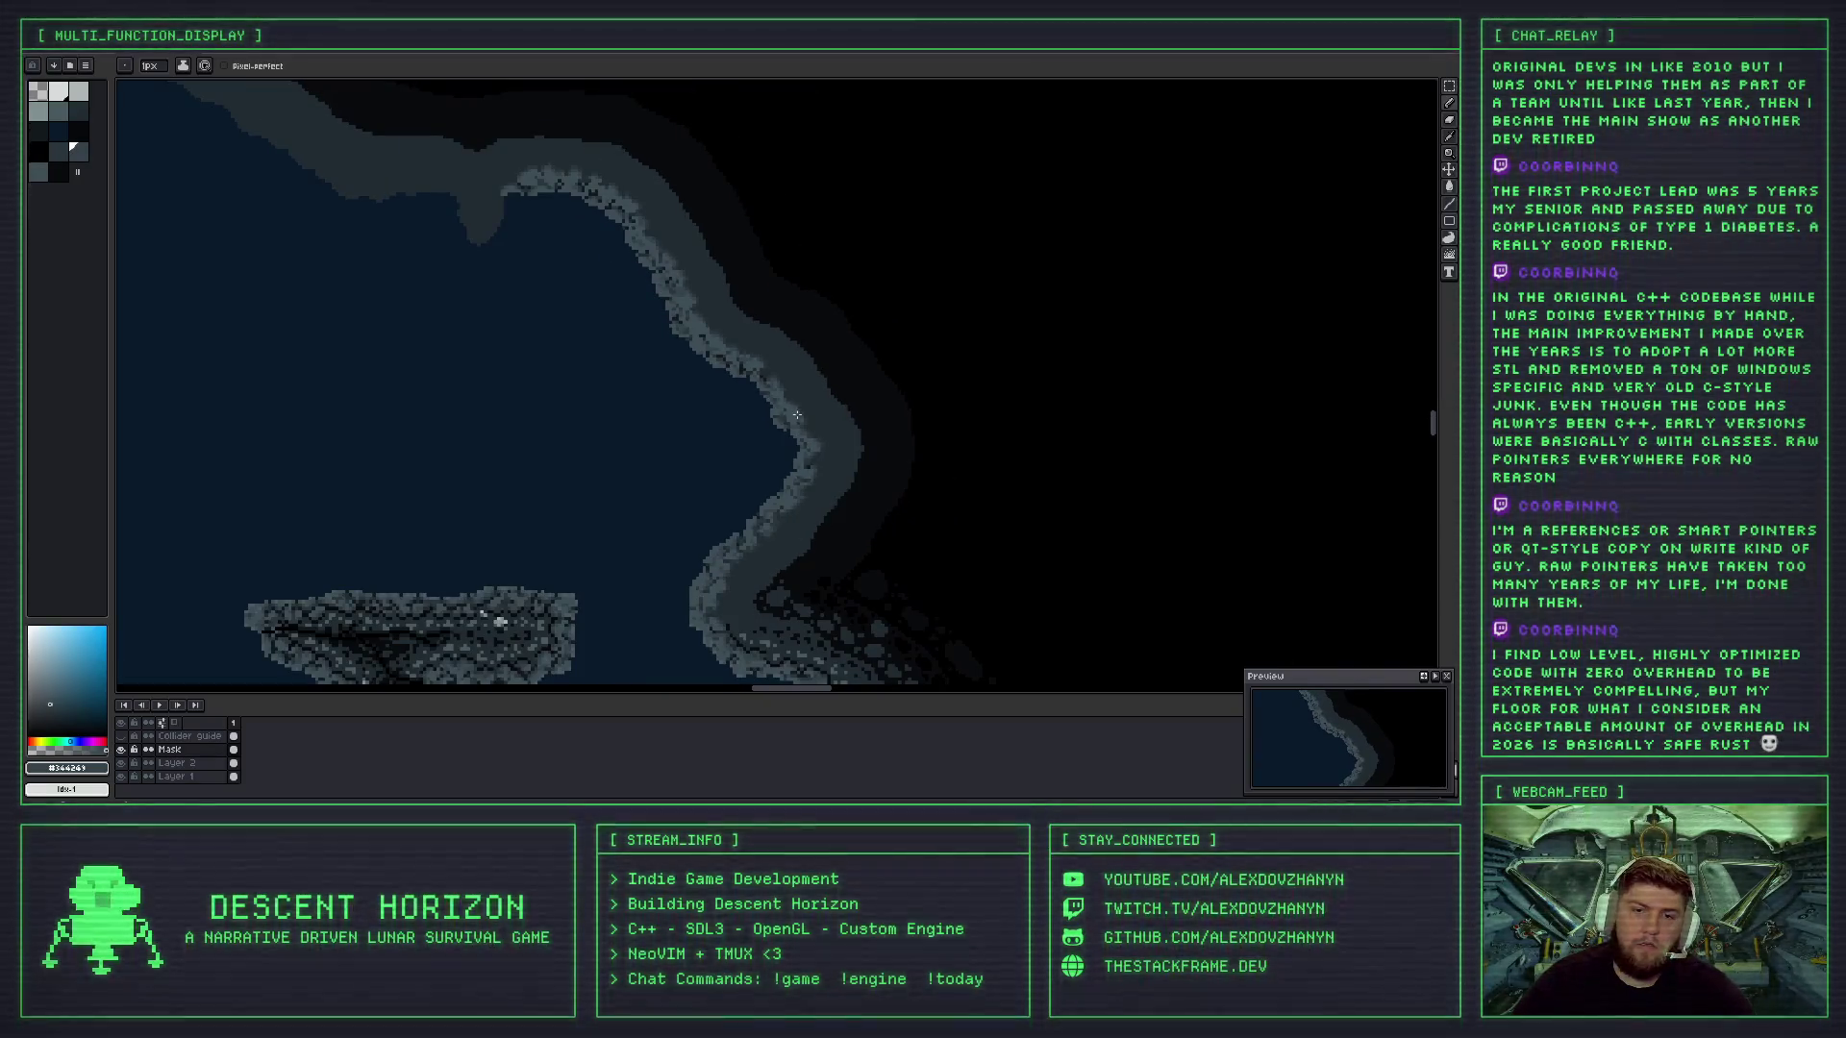
{"action": "scroll", "coordinate": [796, 416], "scroll_direction": "up", "scroll_amount": 2}
{"action": "scroll", "coordinate": [774, 380], "scroll_direction": "up", "scroll_amount": 2}
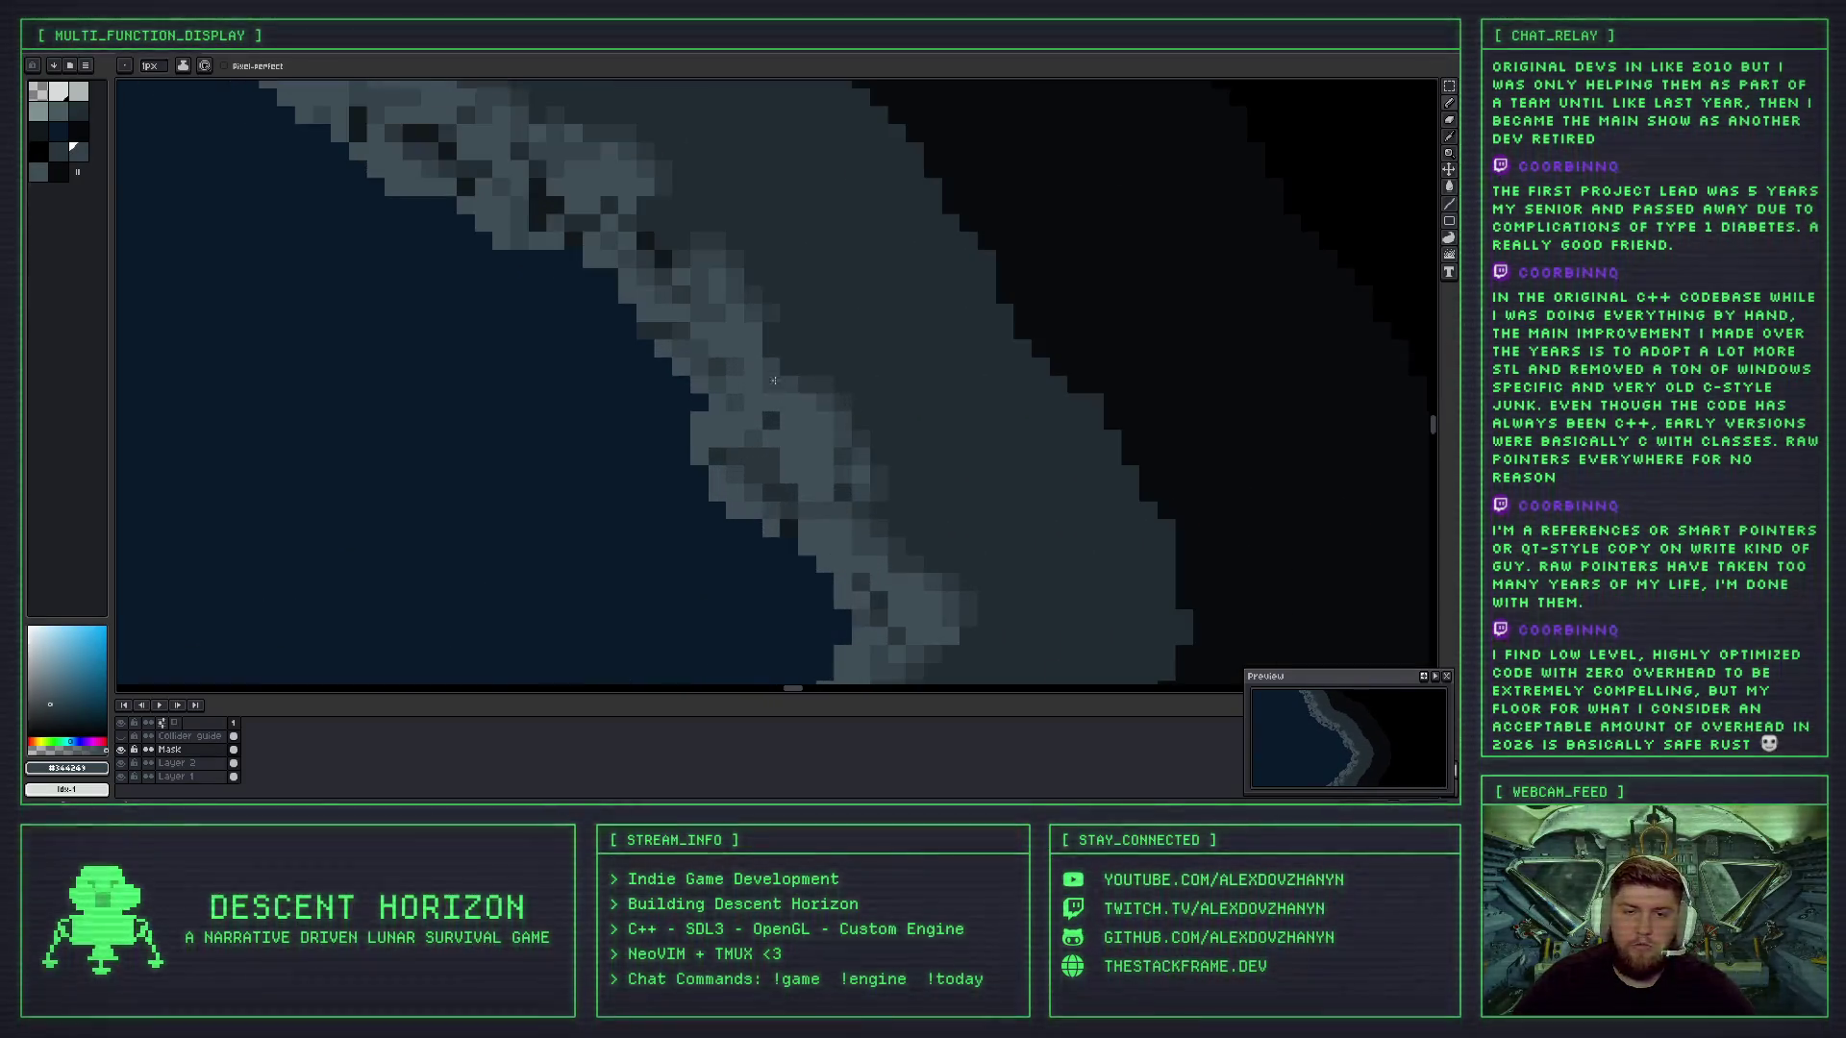
{"action": "key", "text": "i"}
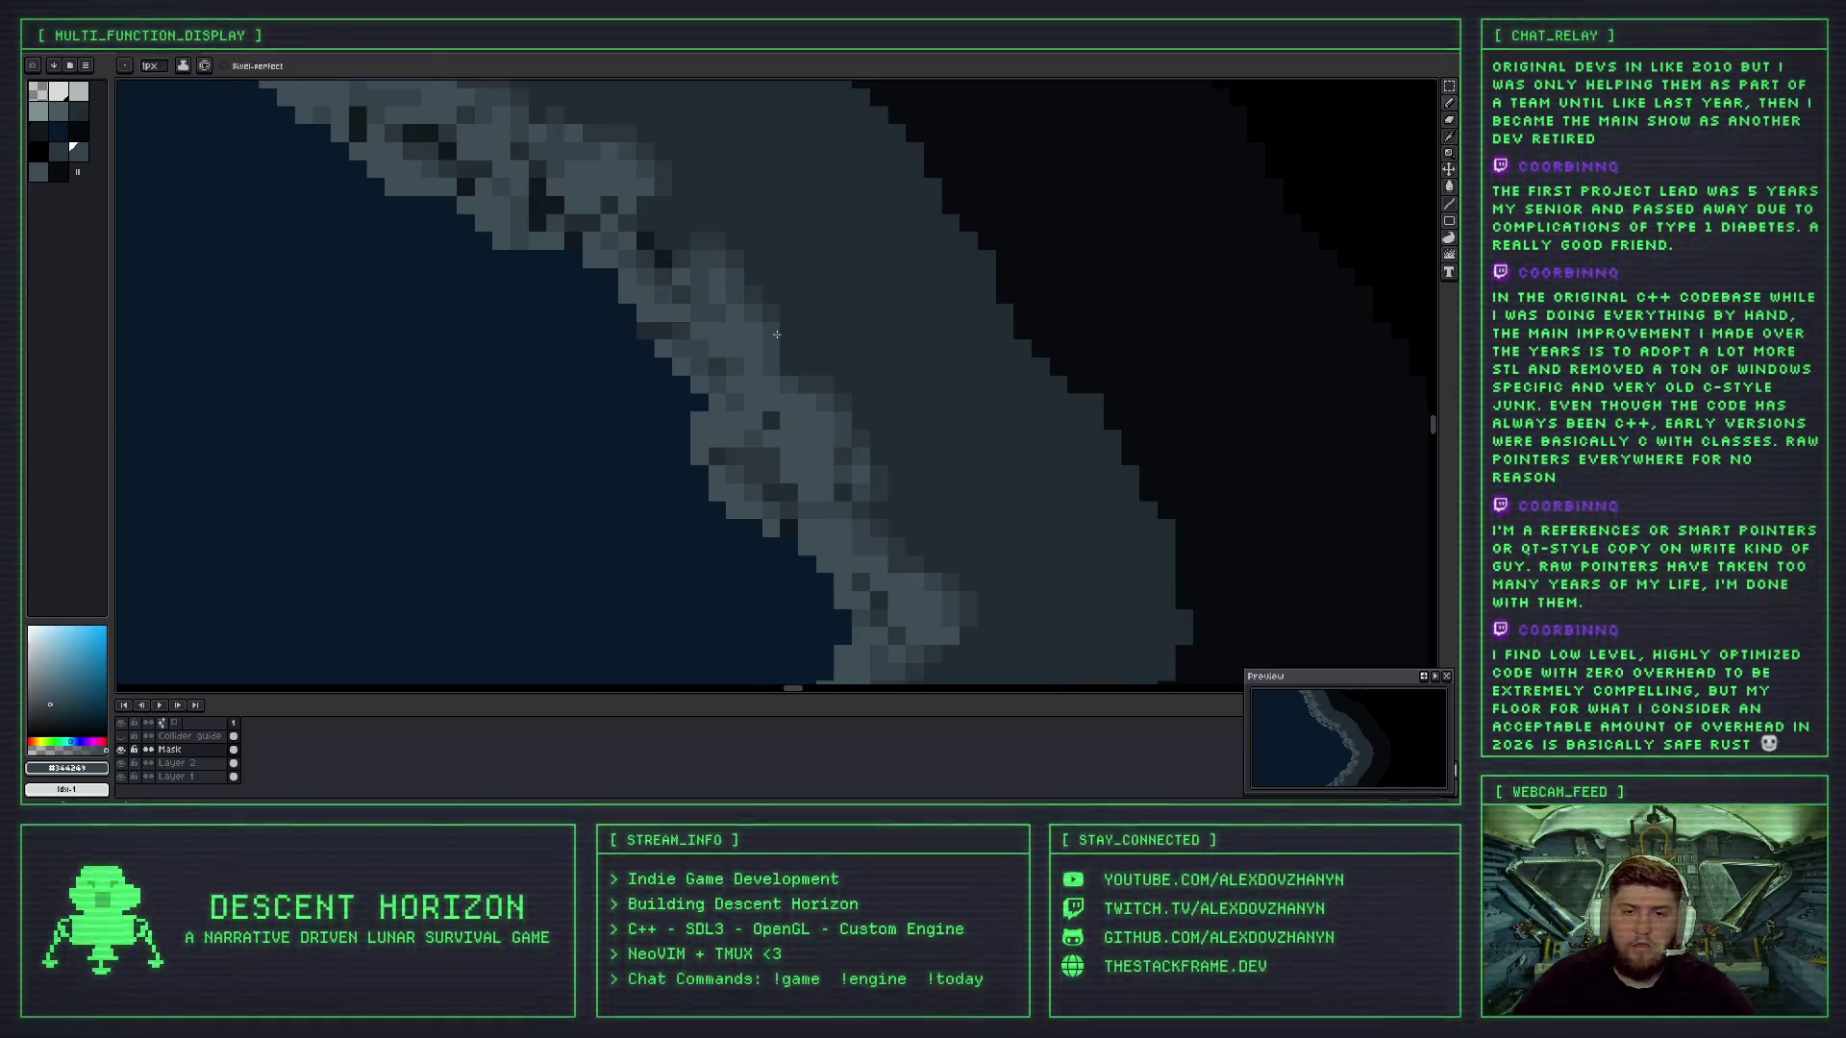
{"action": "left_click", "coordinate": [780, 308]}
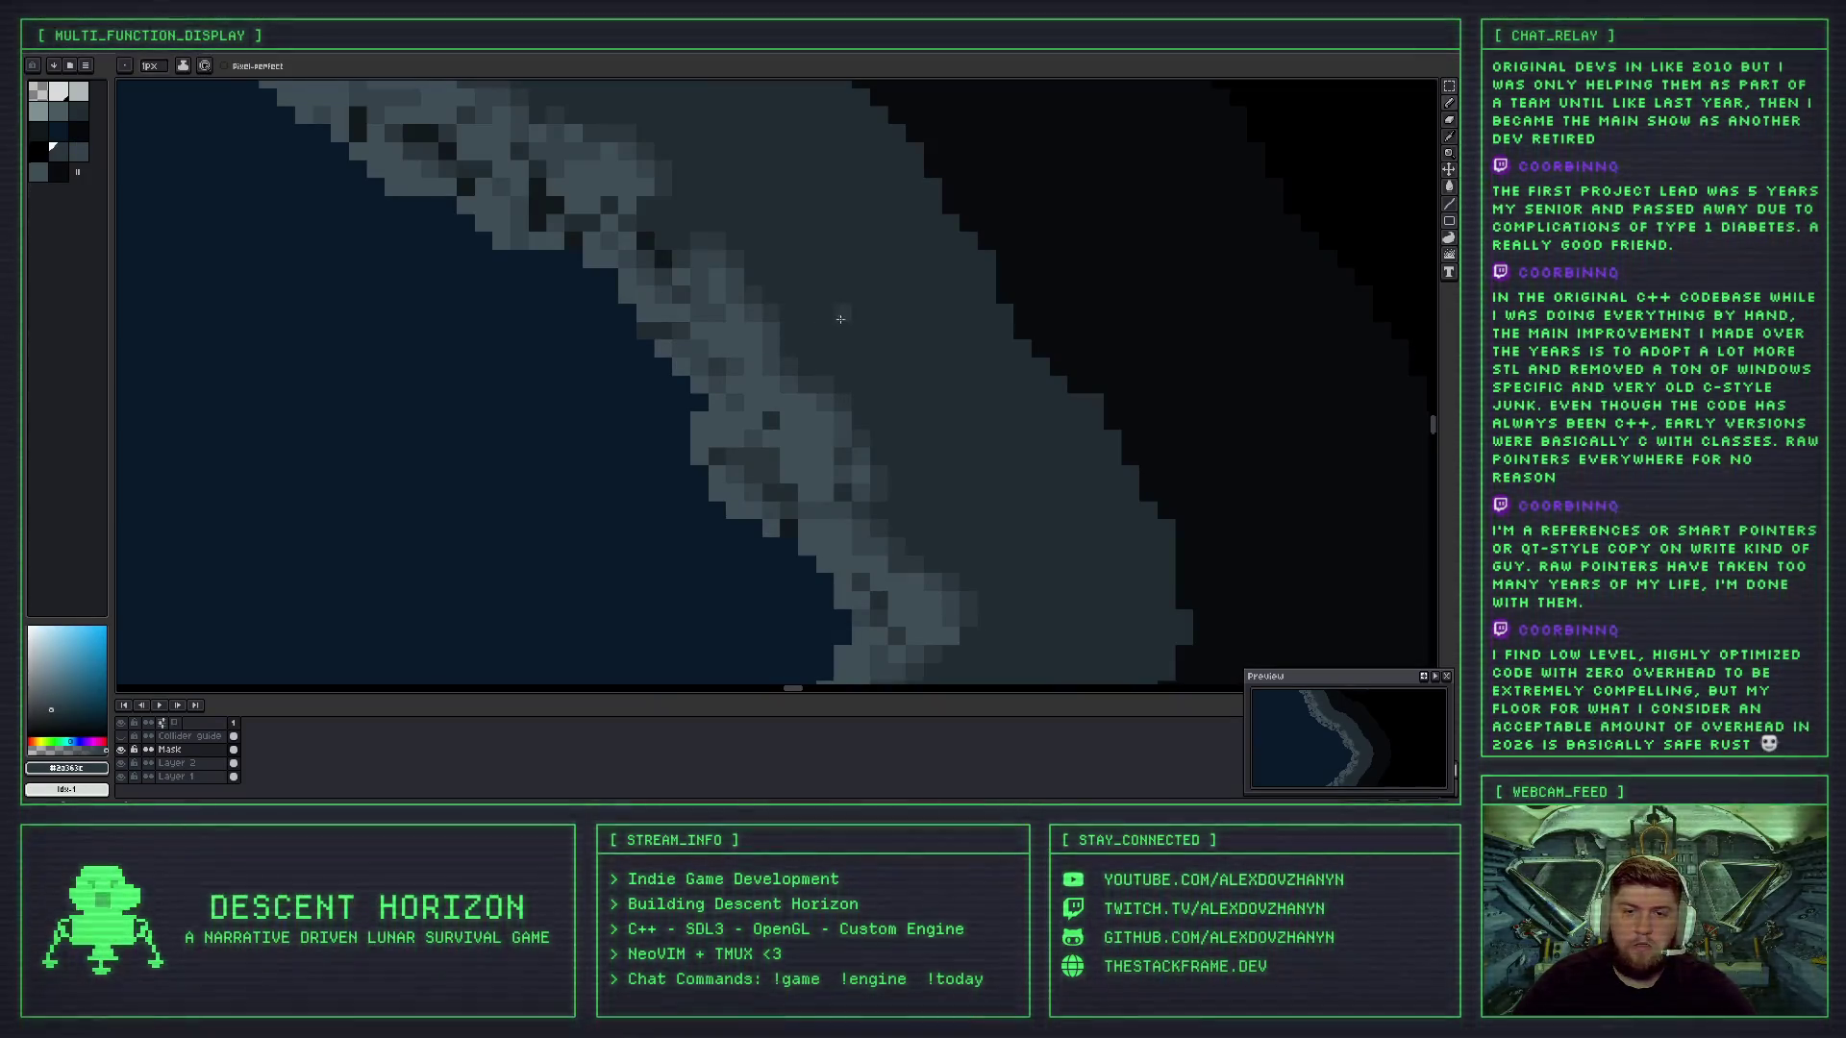
{"action": "scroll", "coordinate": [840, 318], "scroll_direction": "down", "scroll_amount": 4}
{"action": "scroll", "coordinate": [860, 377], "scroll_direction": "up", "scroll_amount": 3}
{"action": "scroll", "coordinate": [825, 348], "scroll_direction": "up", "scroll_amount": 4}
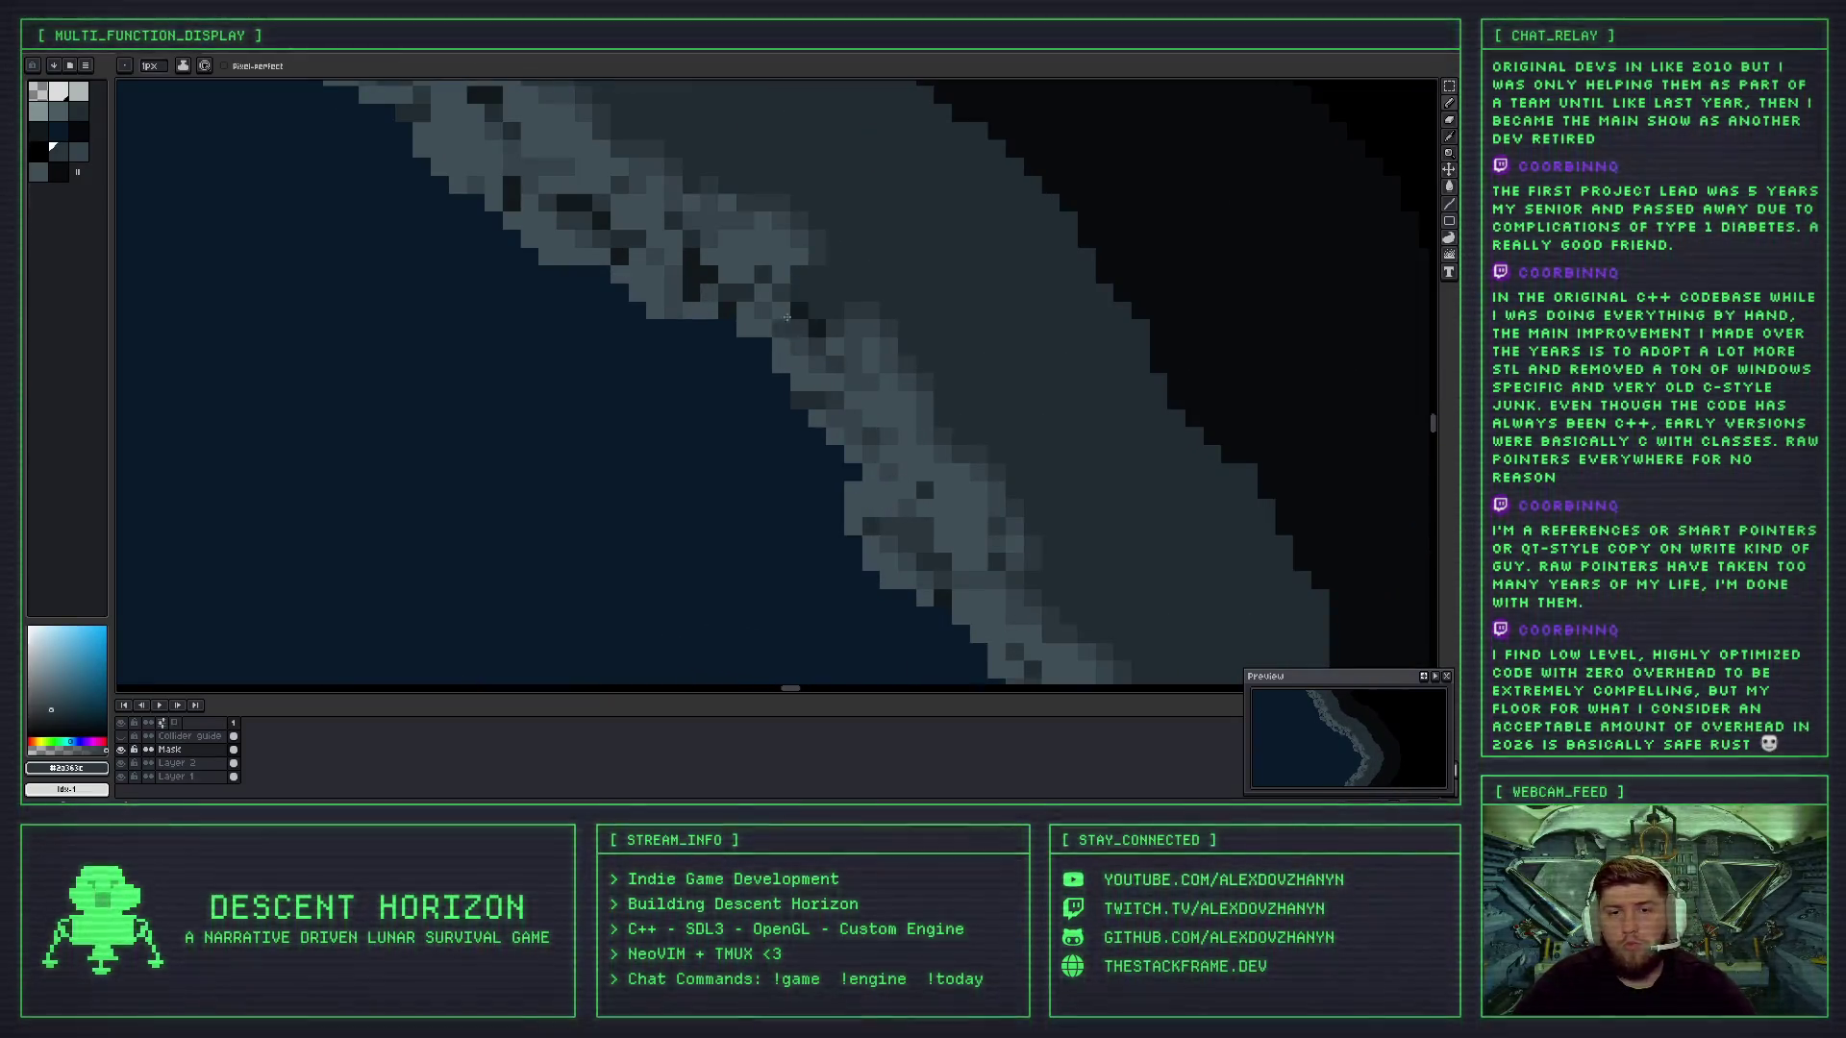
{"action": "key", "text": "i"}
{"action": "left_click", "coordinate": [784, 334]}
{"action": "key", "text": "b"}
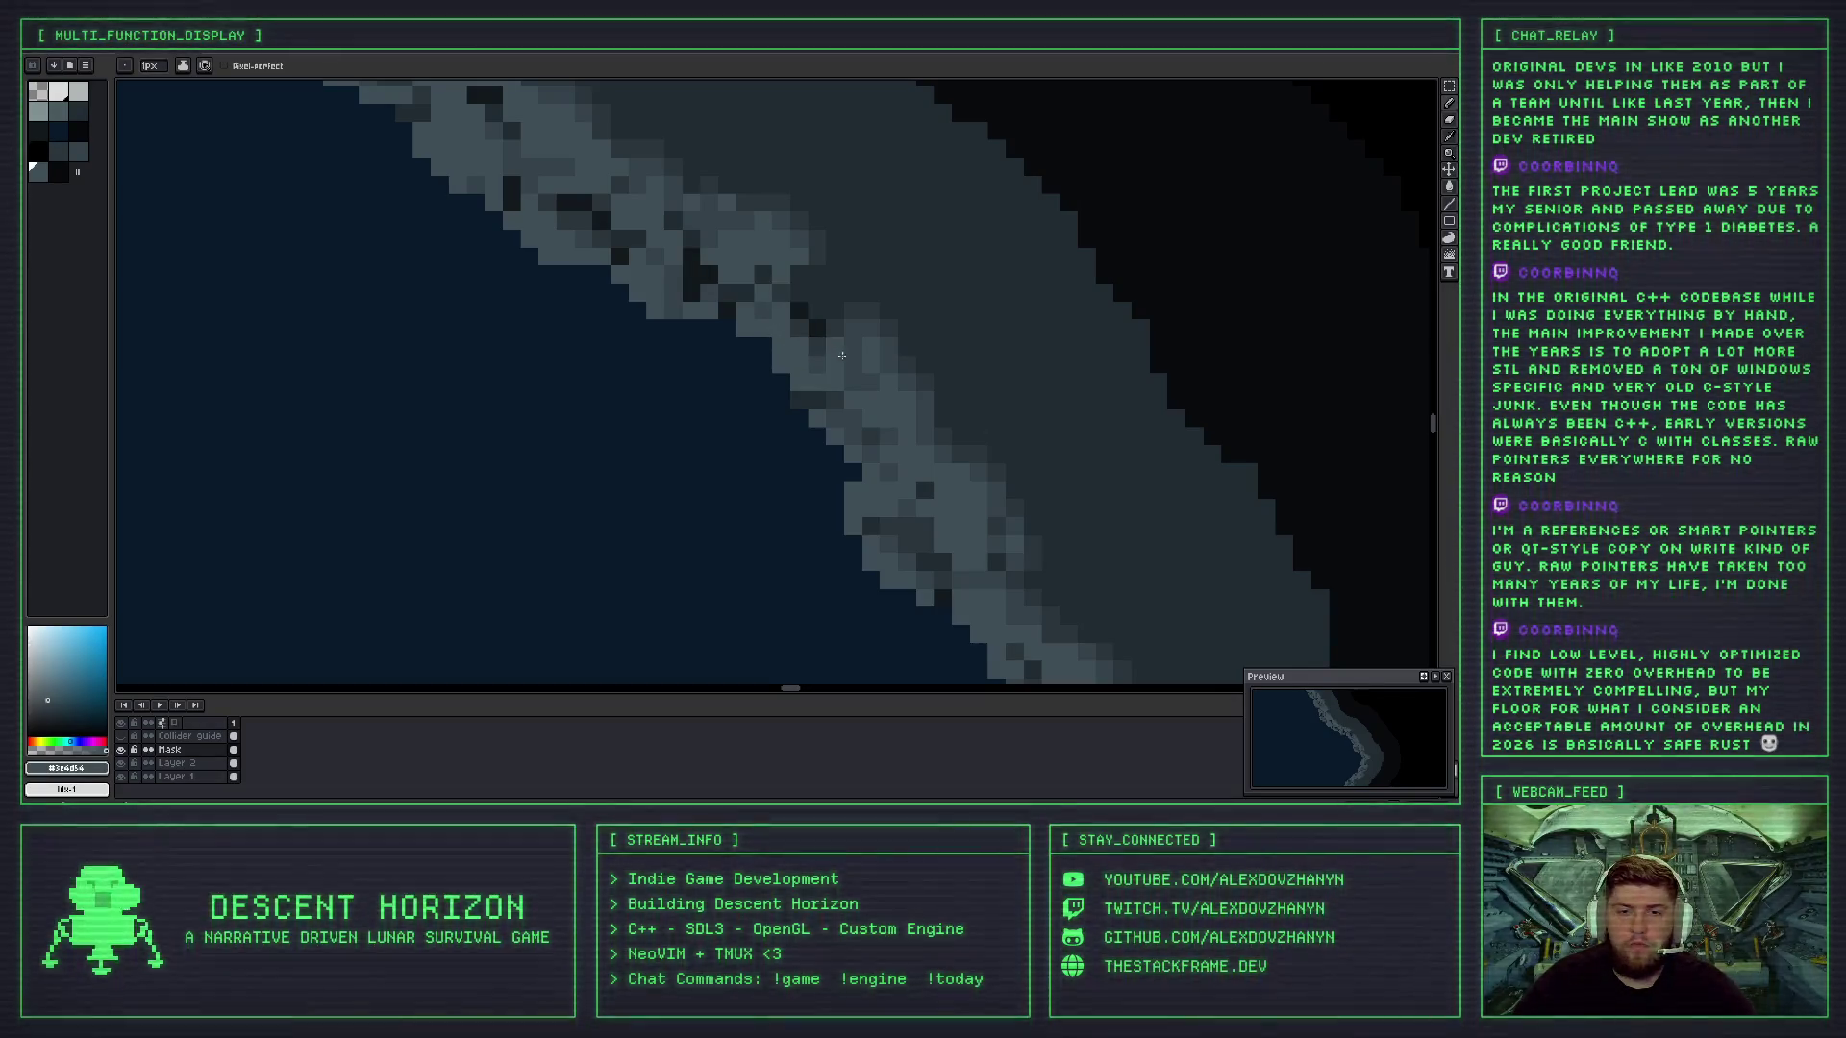
- Darken a light pixel in the shoreline rock with the sampled mid-grey
{"action": "key", "text": "i"}
{"action": "left_click", "coordinate": [830, 363]}
{"action": "key", "text": "b"}
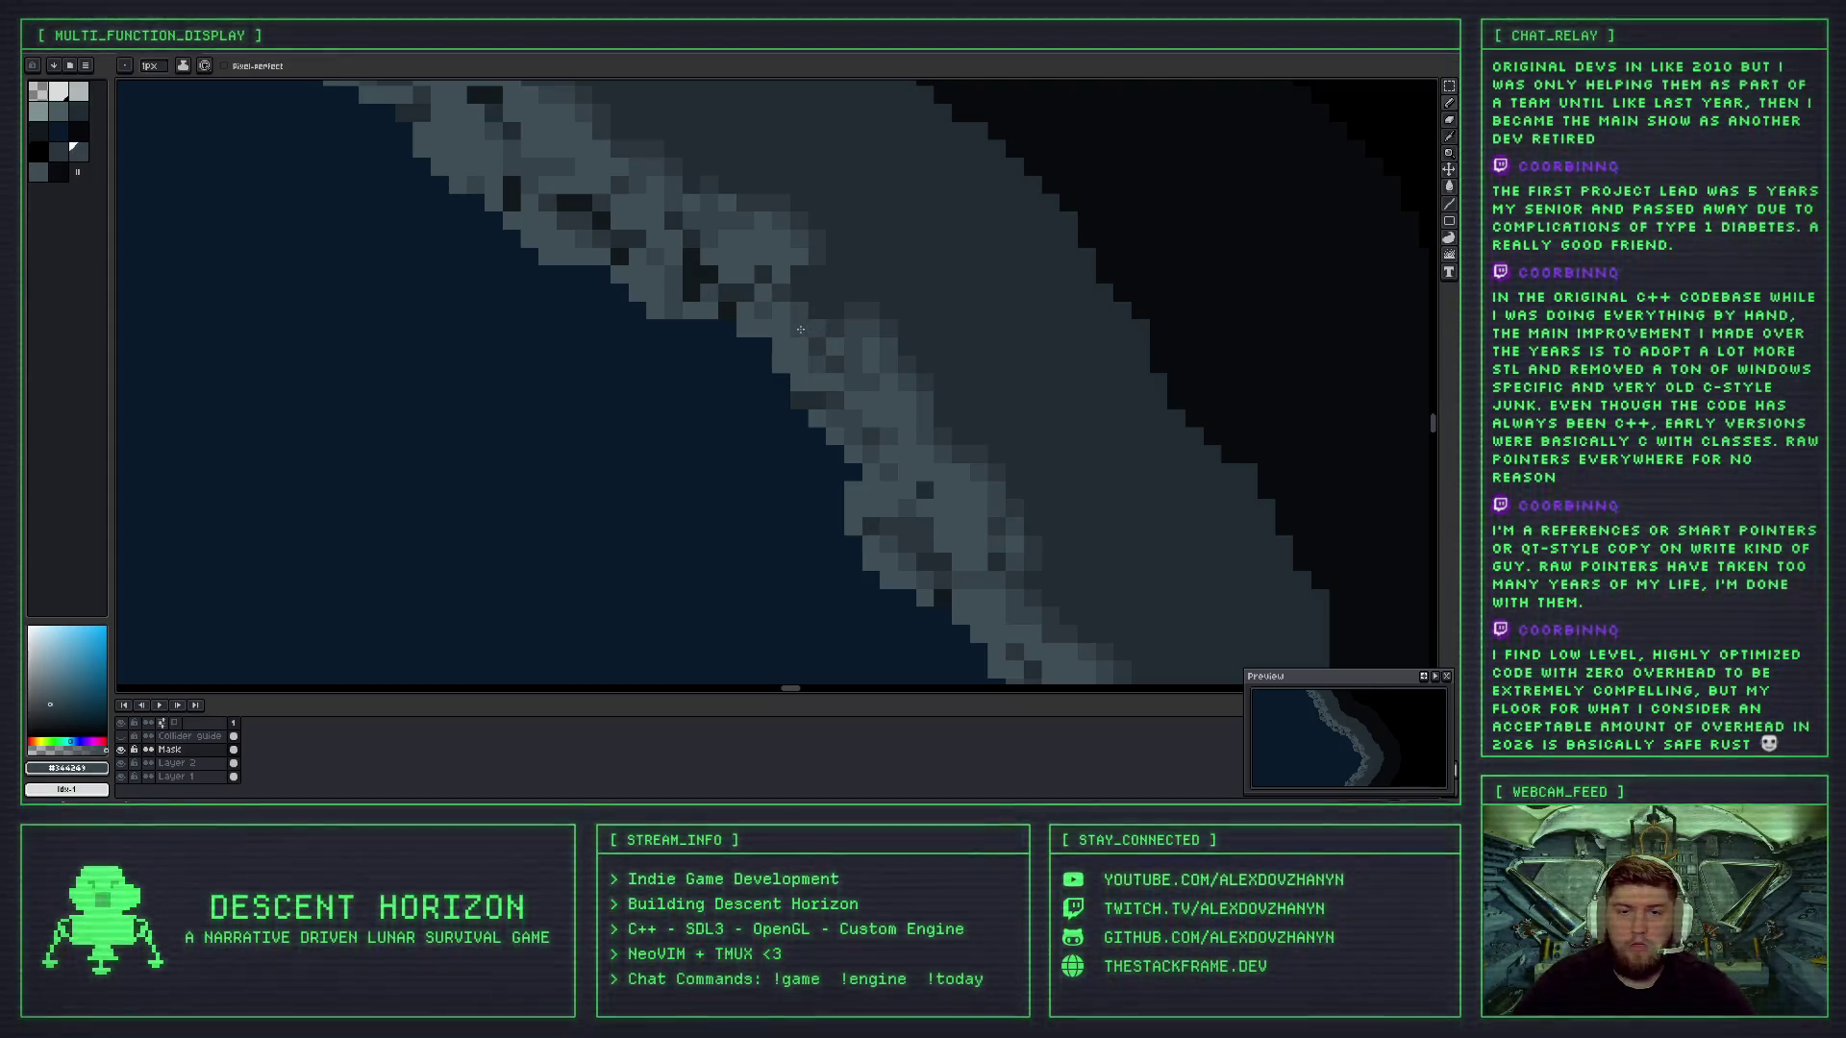
{"action": "left_click", "coordinate": [816, 328]}
{"action": "key", "text": "i"}
{"action": "left_click", "coordinate": [822, 328]}
{"action": "key", "text": "b"}
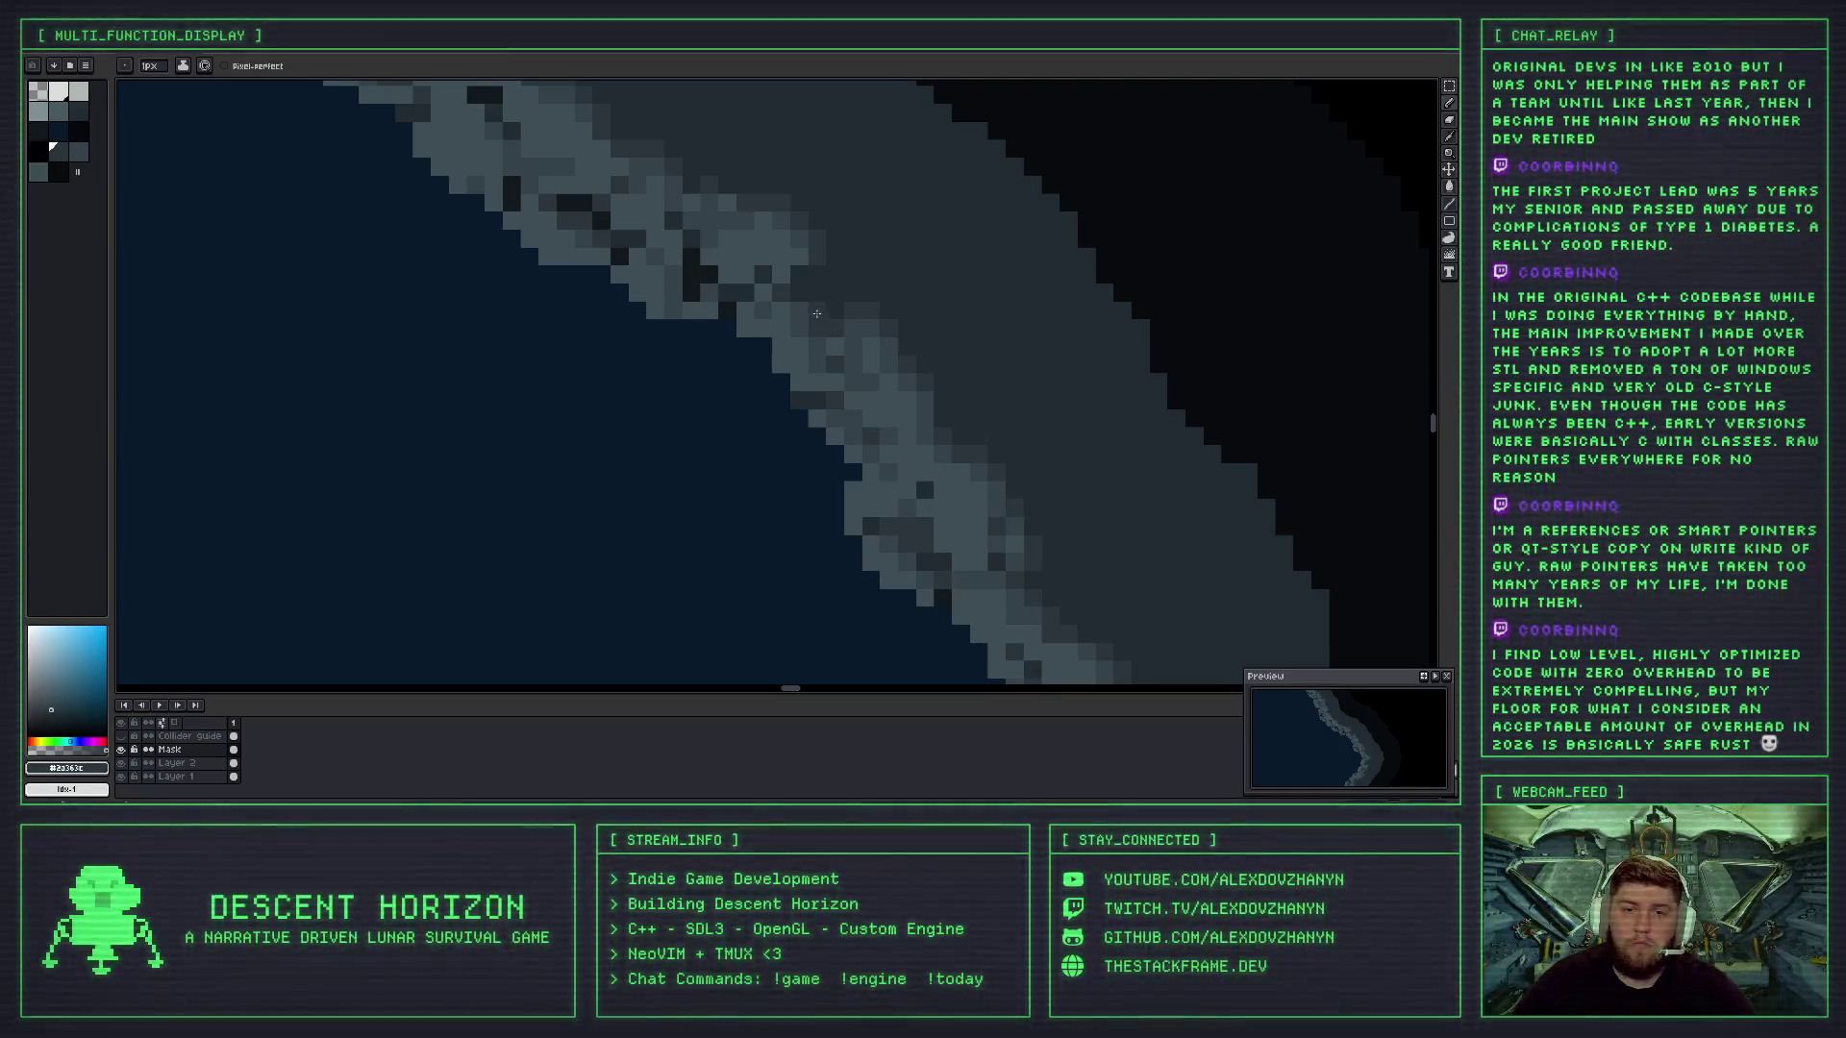
- Resample the mid-grey and then the darkest rock shade from the shoreline
{"action": "scroll", "coordinate": [844, 340], "scroll_direction": "down", "scroll_amount": 3}
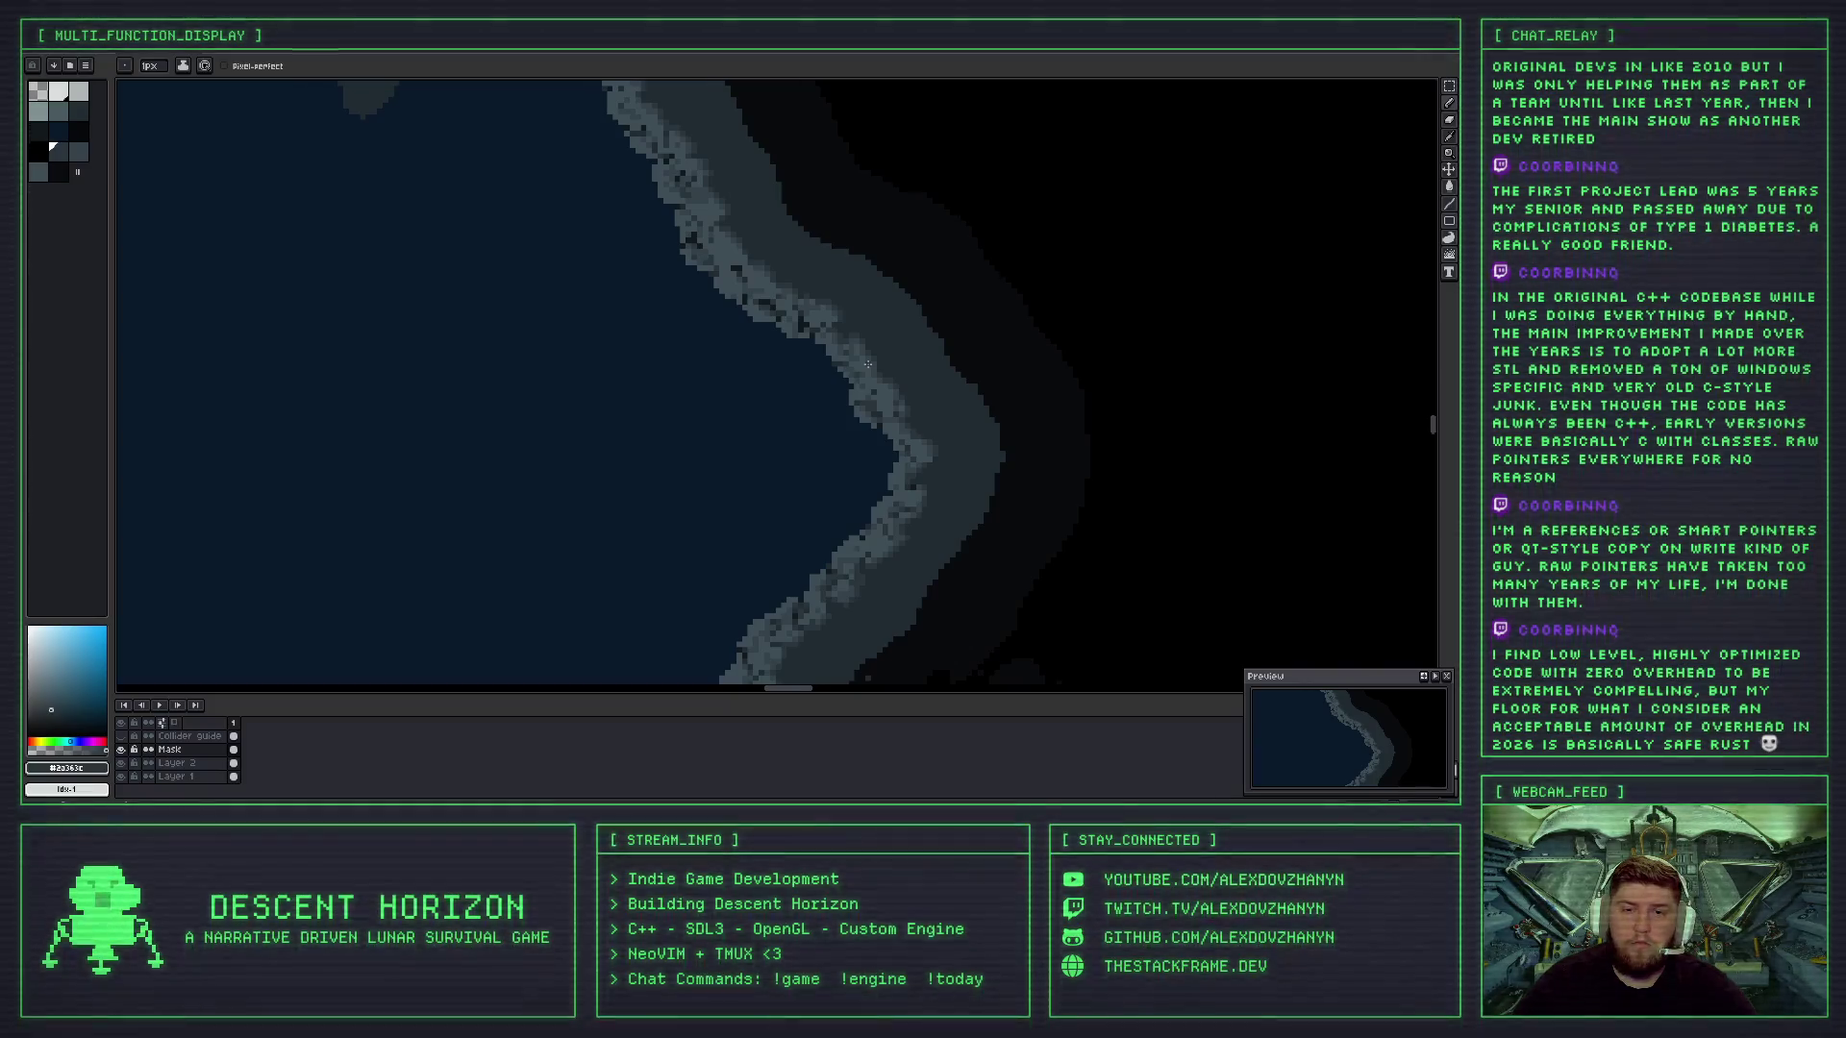
{"action": "scroll", "coordinate": [867, 364], "scroll_direction": "up", "scroll_amount": 3}
{"action": "scroll", "coordinate": [867, 363], "scroll_direction": "up", "scroll_amount": 3}
{"action": "scroll", "coordinate": [816, 383], "scroll_direction": "down", "scroll_amount": 3}
{"action": "key", "text": "i"}
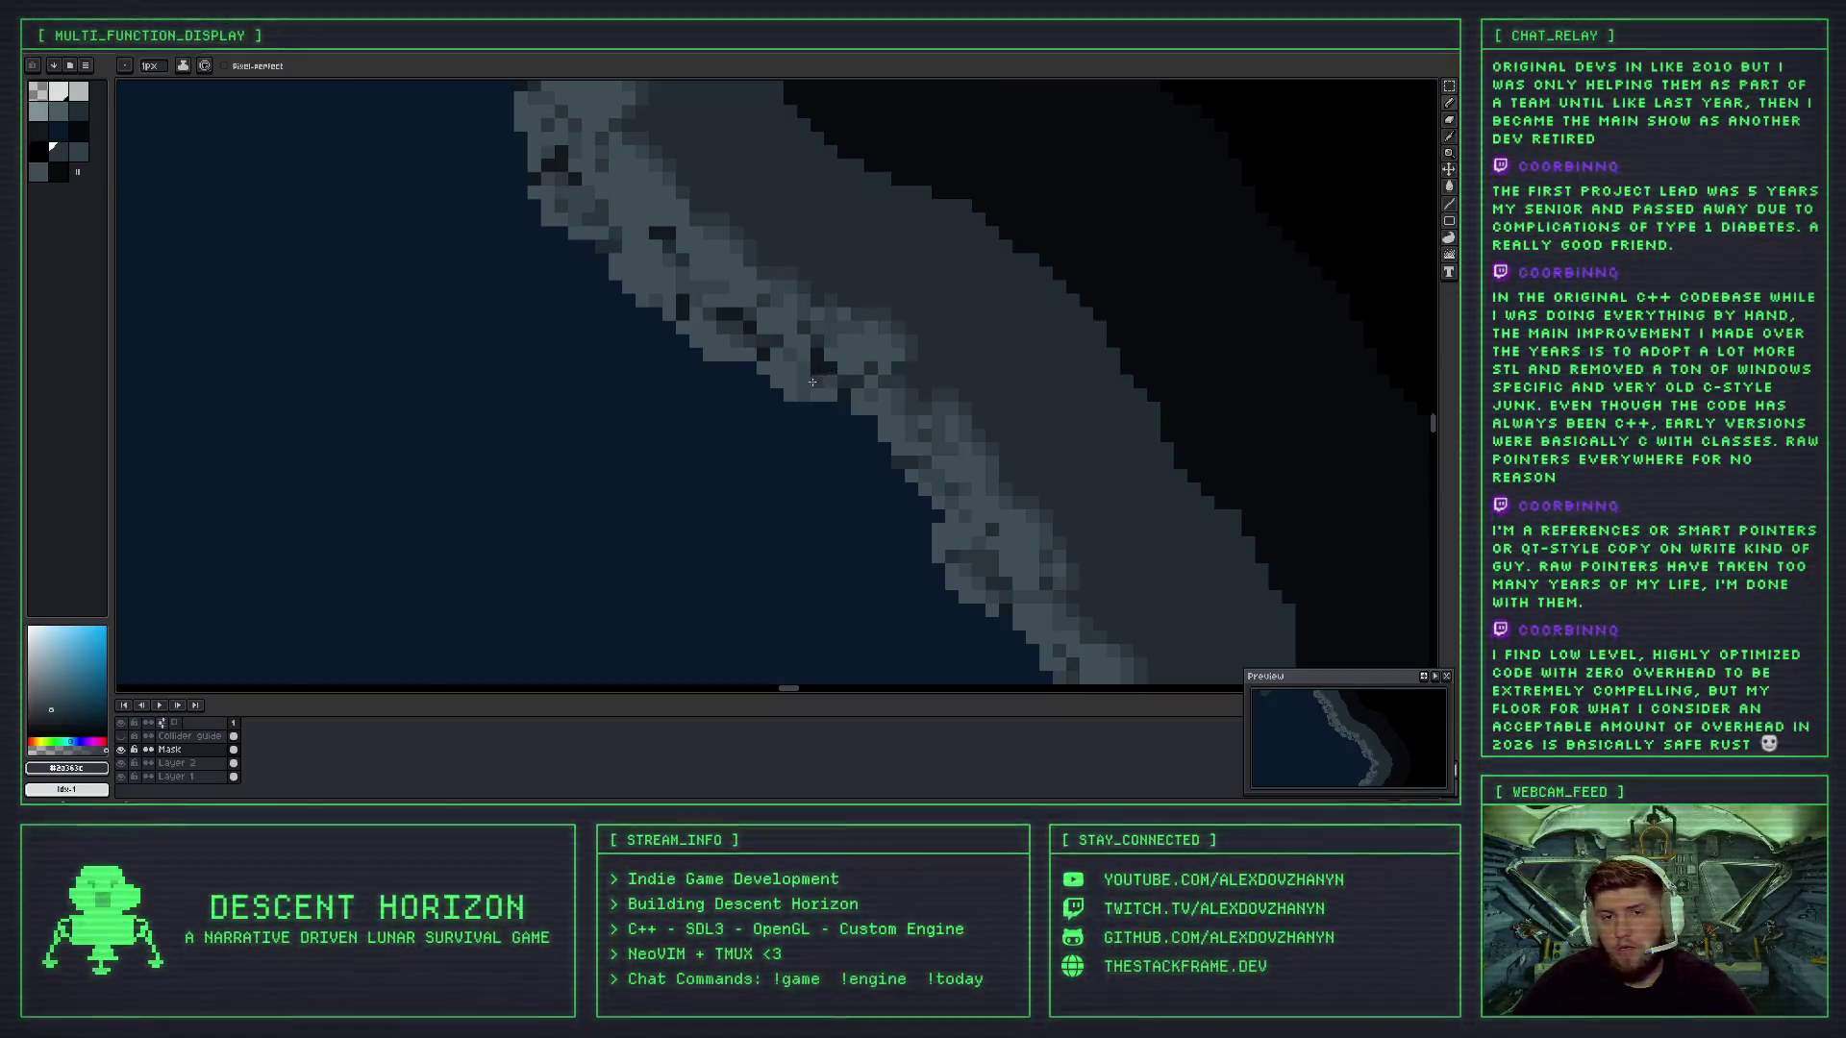
{"action": "left_click", "coordinate": [816, 382]}
{"action": "key", "text": "b"}
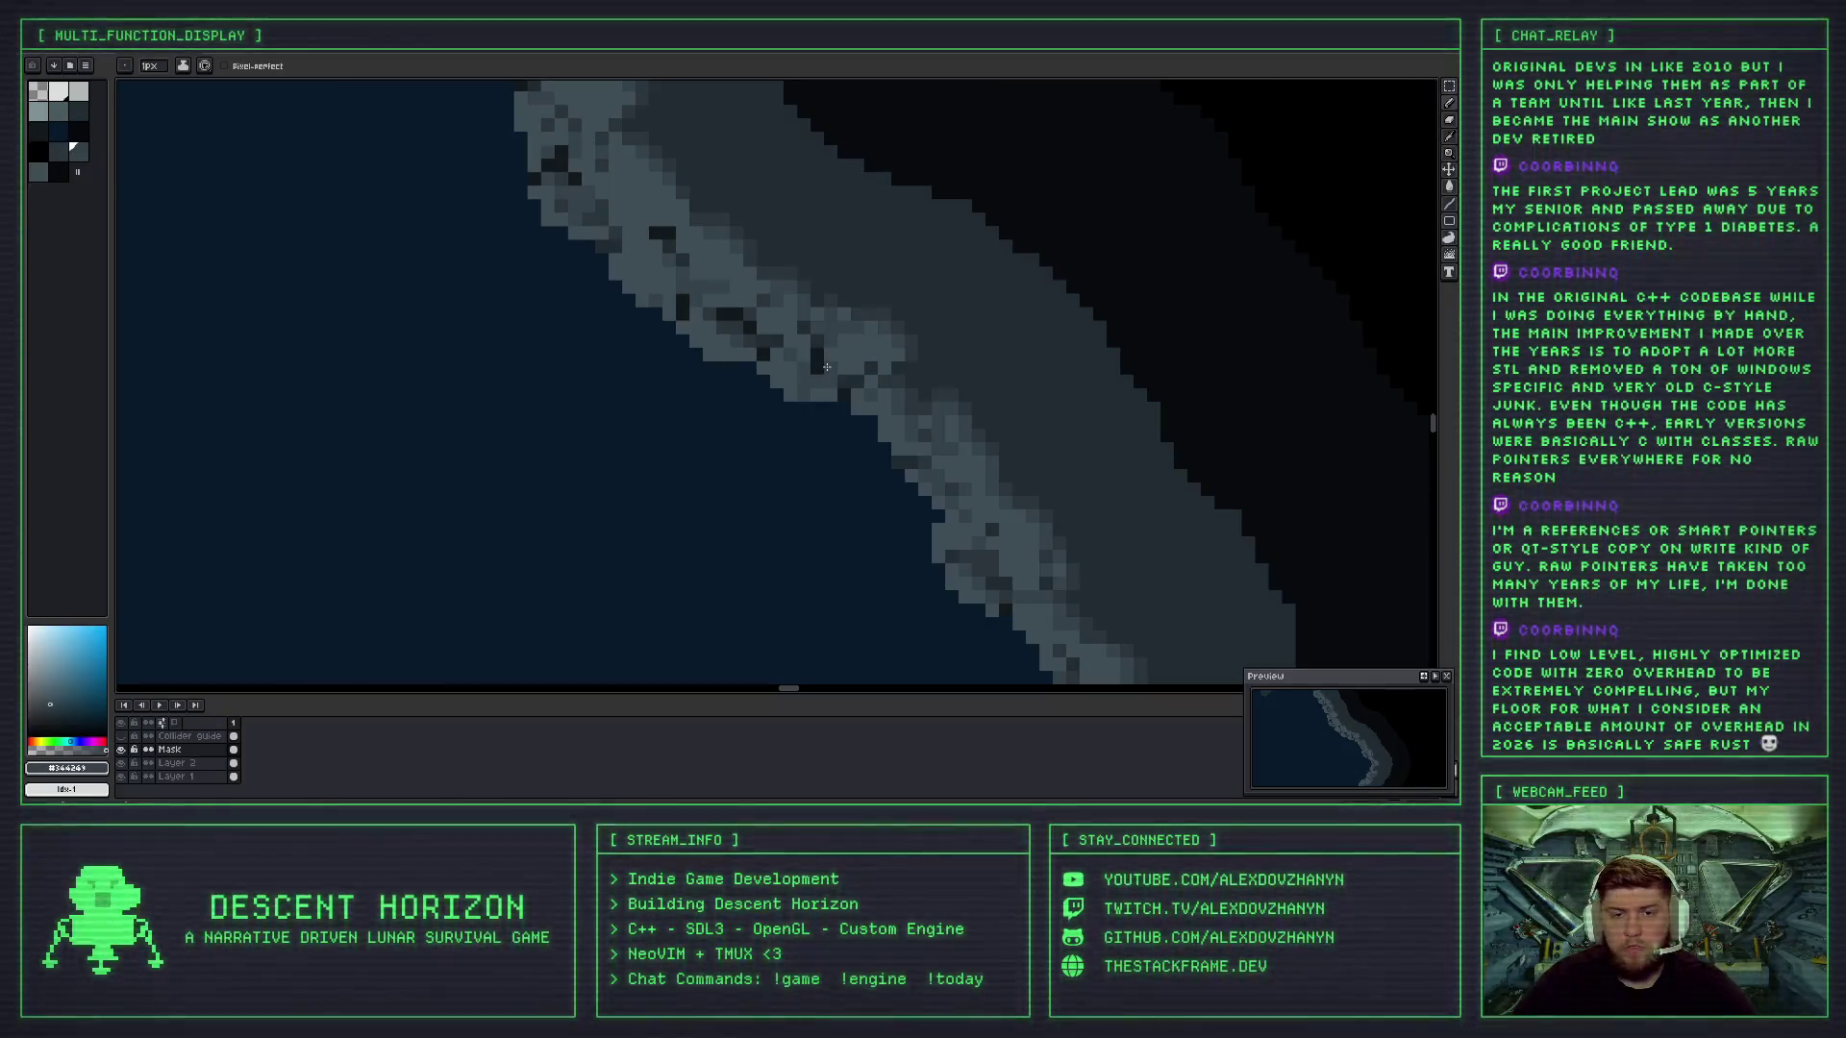
{"action": "key", "text": "i"}
{"action": "left_click", "coordinate": [811, 370]}
{"action": "key", "text": "b"}
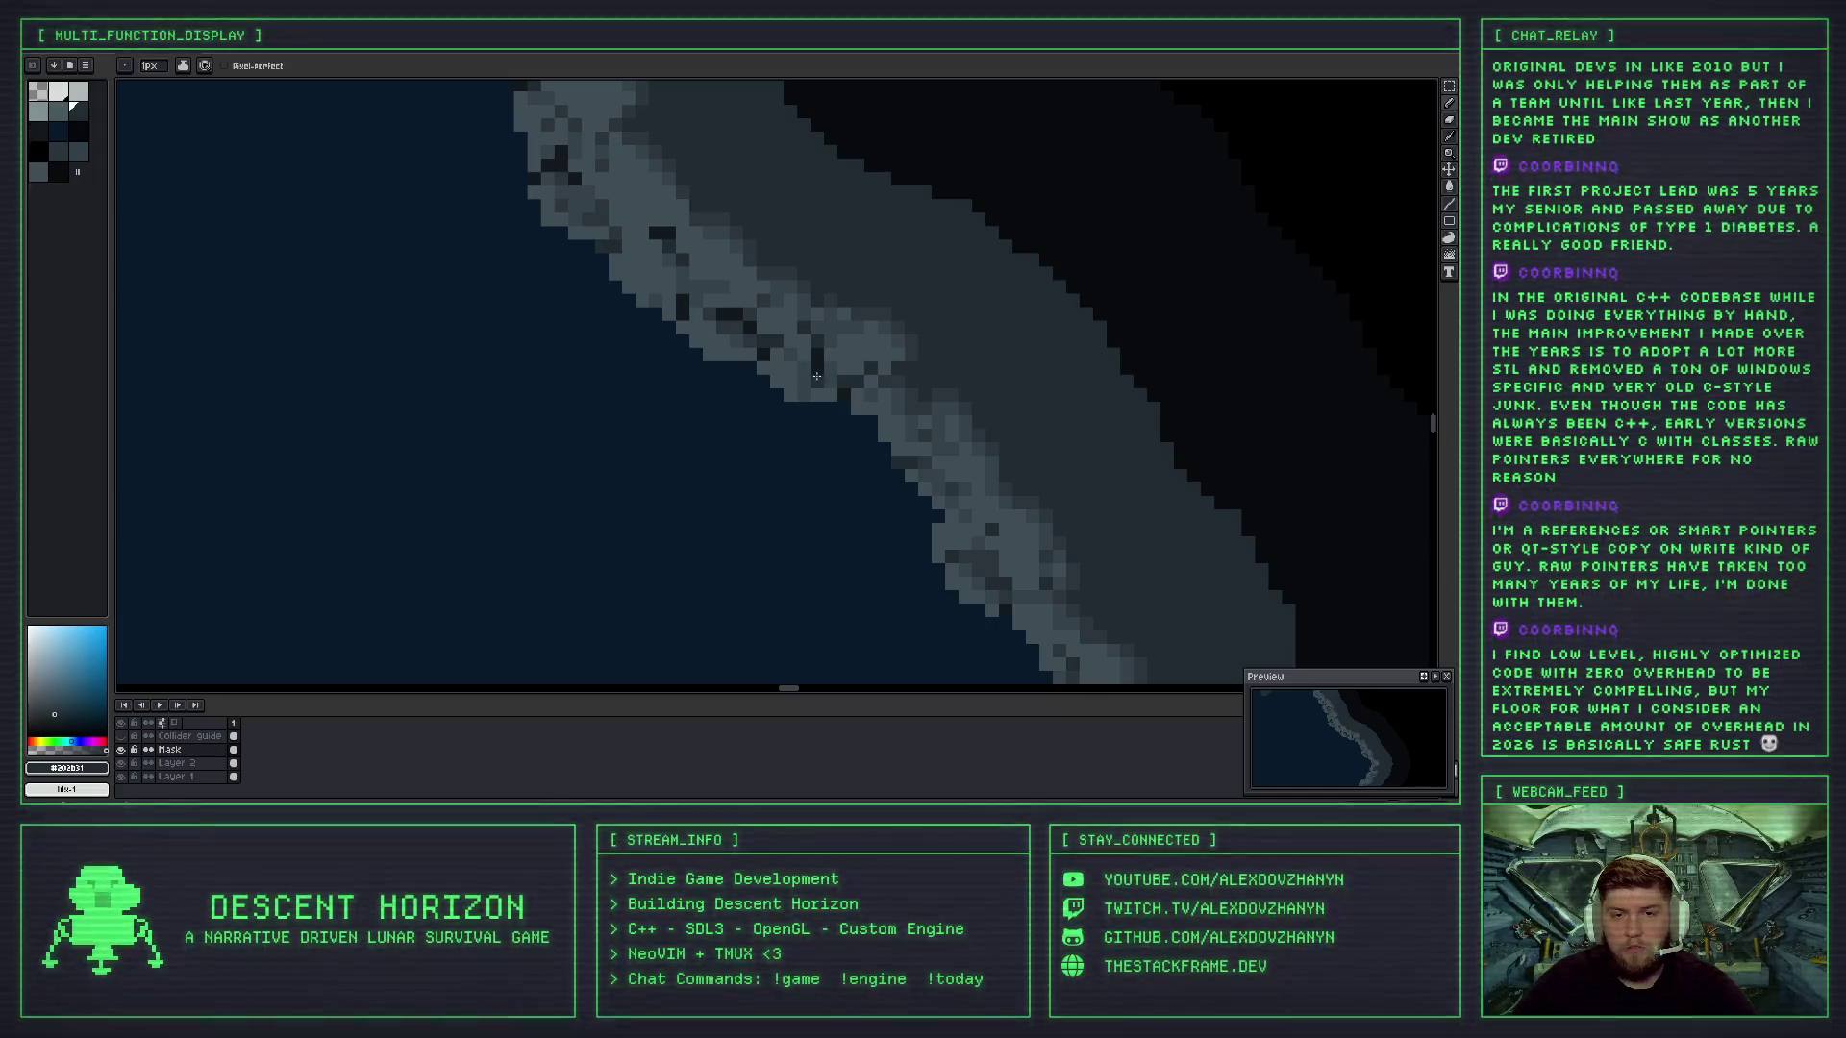
- Paint a short dark streak into the shoreline rock
{"action": "left_click_drag", "start_coordinate": [813, 371], "coordinate": [812, 382]}
{"action": "scroll", "coordinate": [837, 373], "scroll_direction": "down", "scroll_amount": 3}
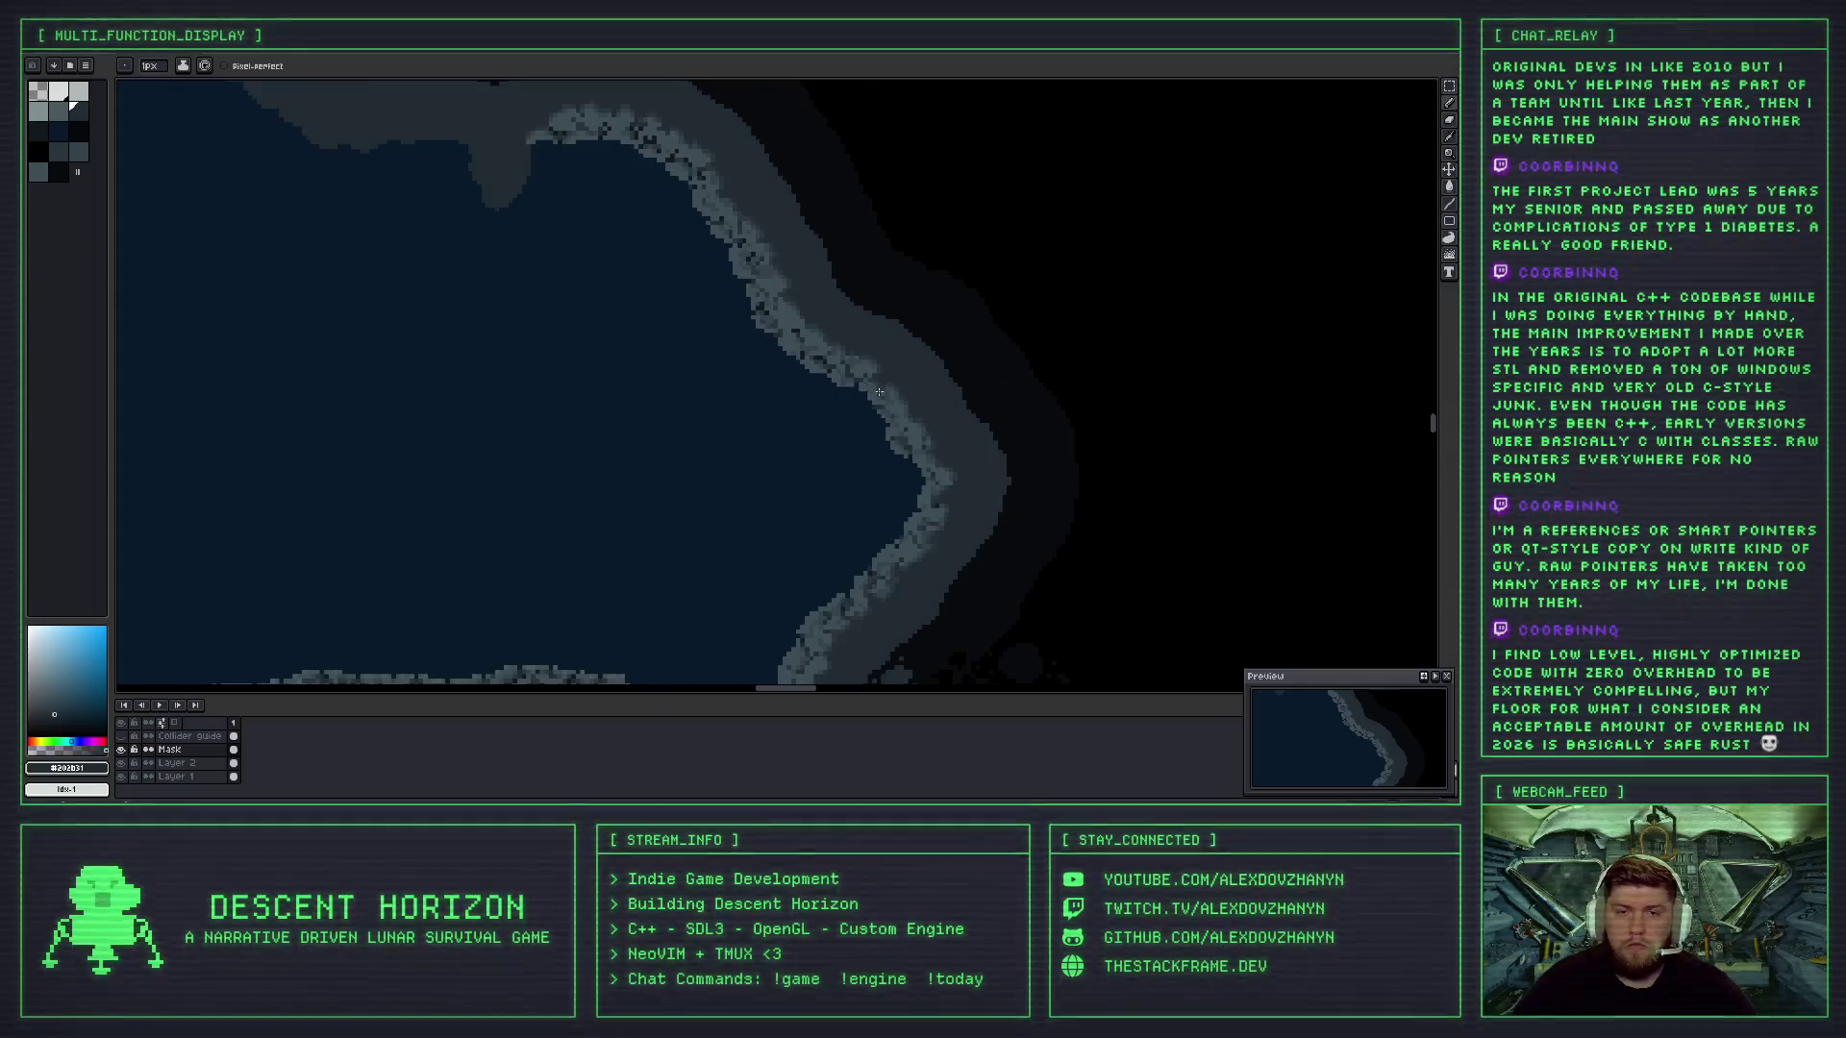
{"action": "scroll", "coordinate": [846, 380], "scroll_direction": "up", "scroll_amount": 3}
{"action": "scroll", "coordinate": [856, 385], "scroll_direction": "down", "scroll_amount": 4}
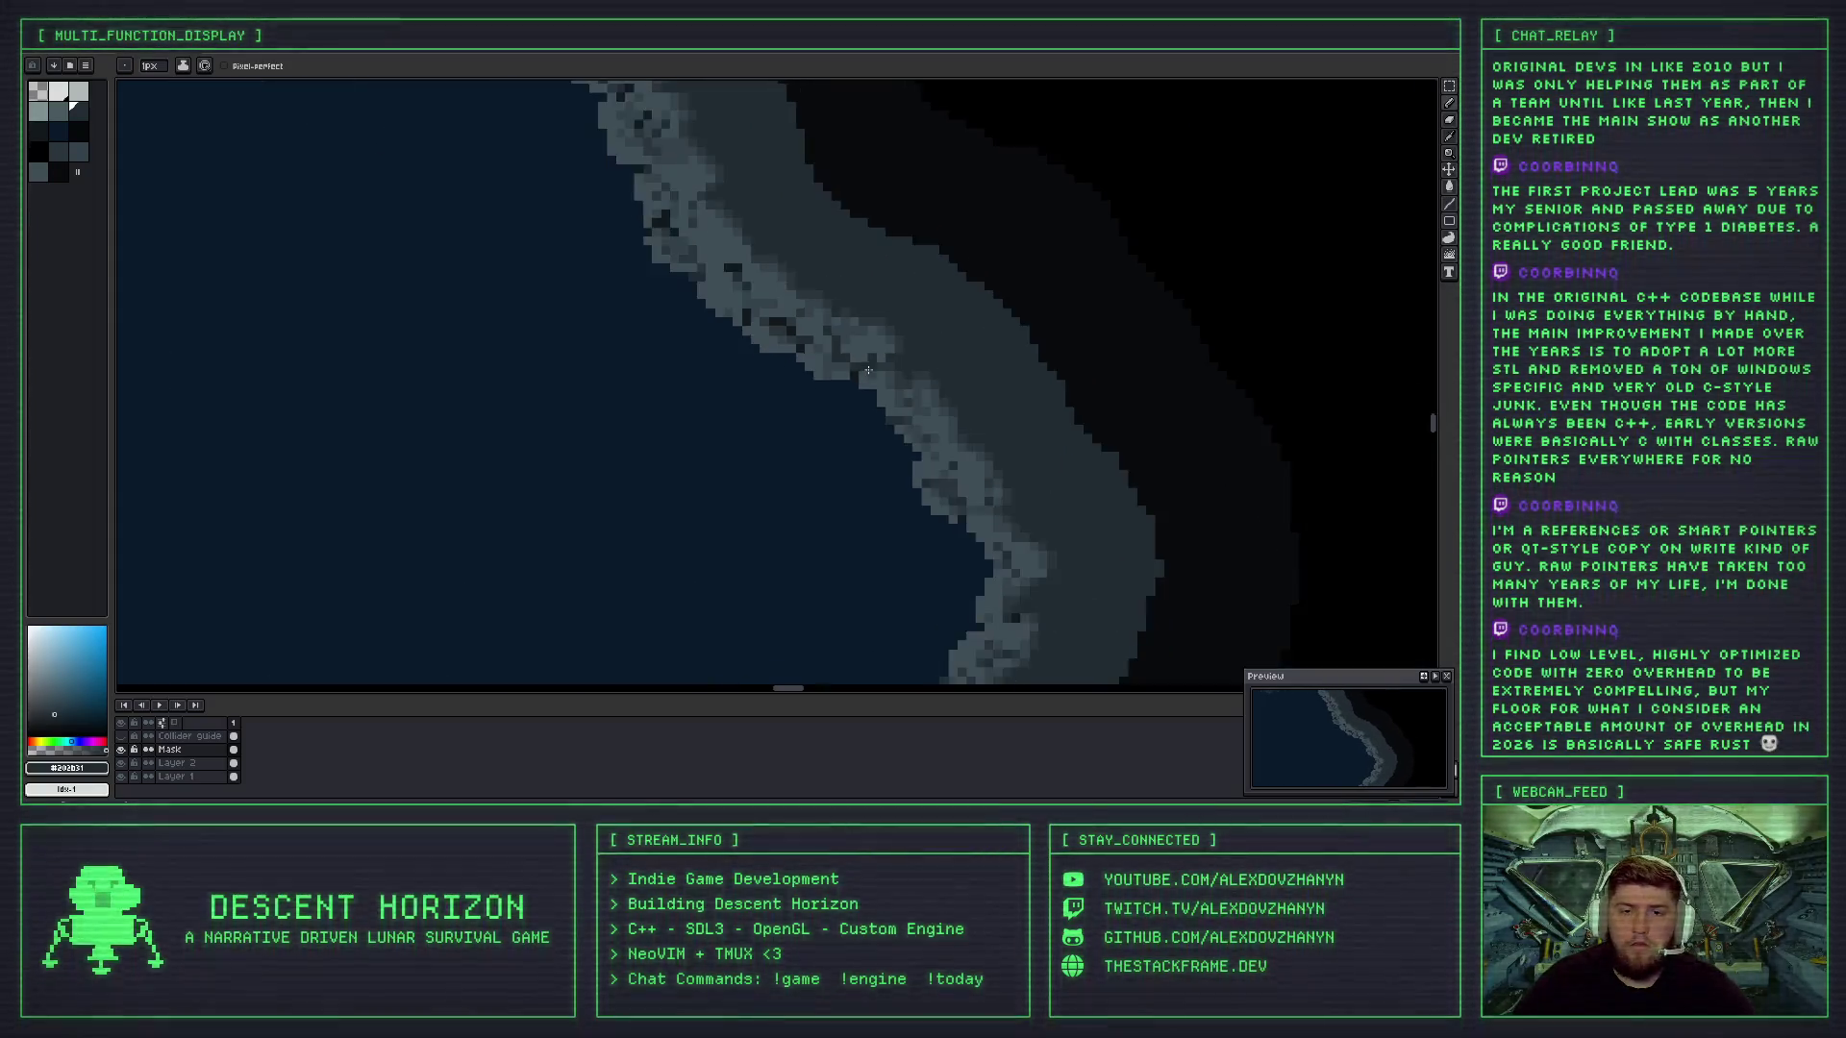
{"action": "scroll", "coordinate": [889, 387], "scroll_direction": "up", "scroll_amount": 1}
{"action": "scroll", "coordinate": [889, 386], "scroll_direction": "up", "scroll_amount": 3}
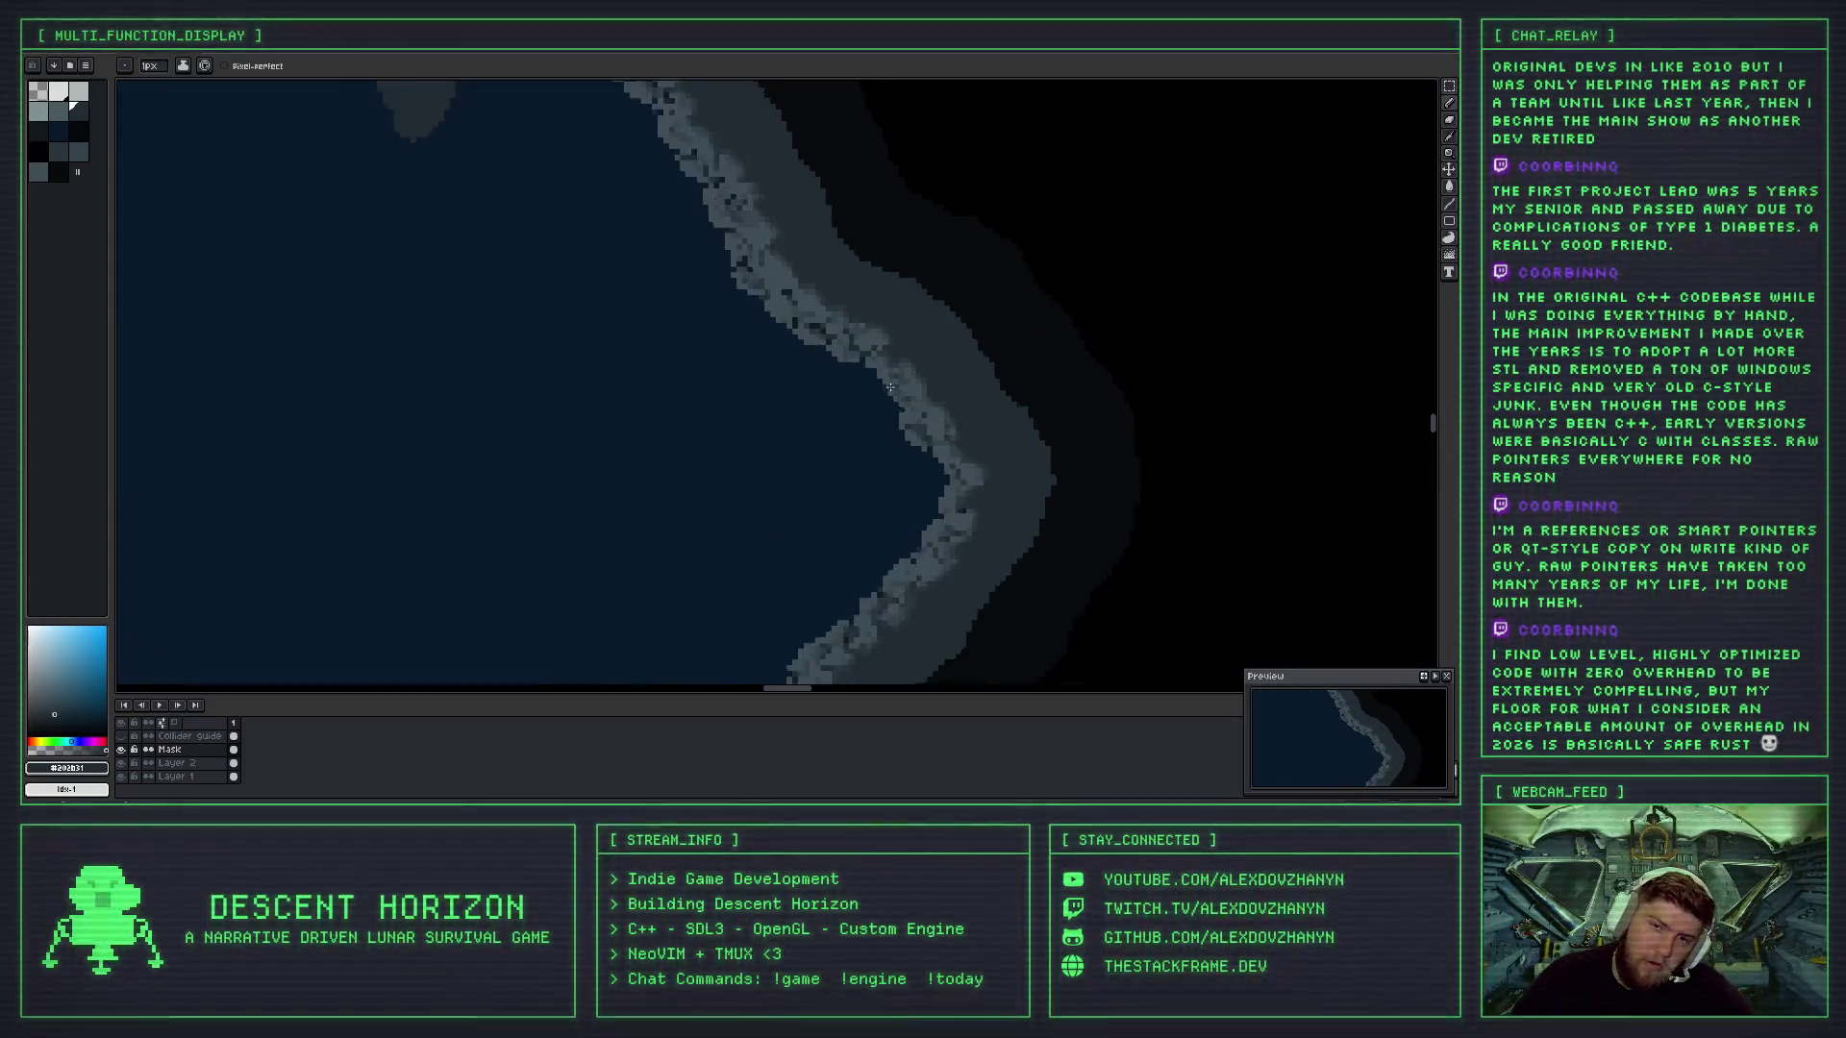
{"action": "scroll", "coordinate": [845, 336], "scroll_direction": "up", "scroll_amount": 2}
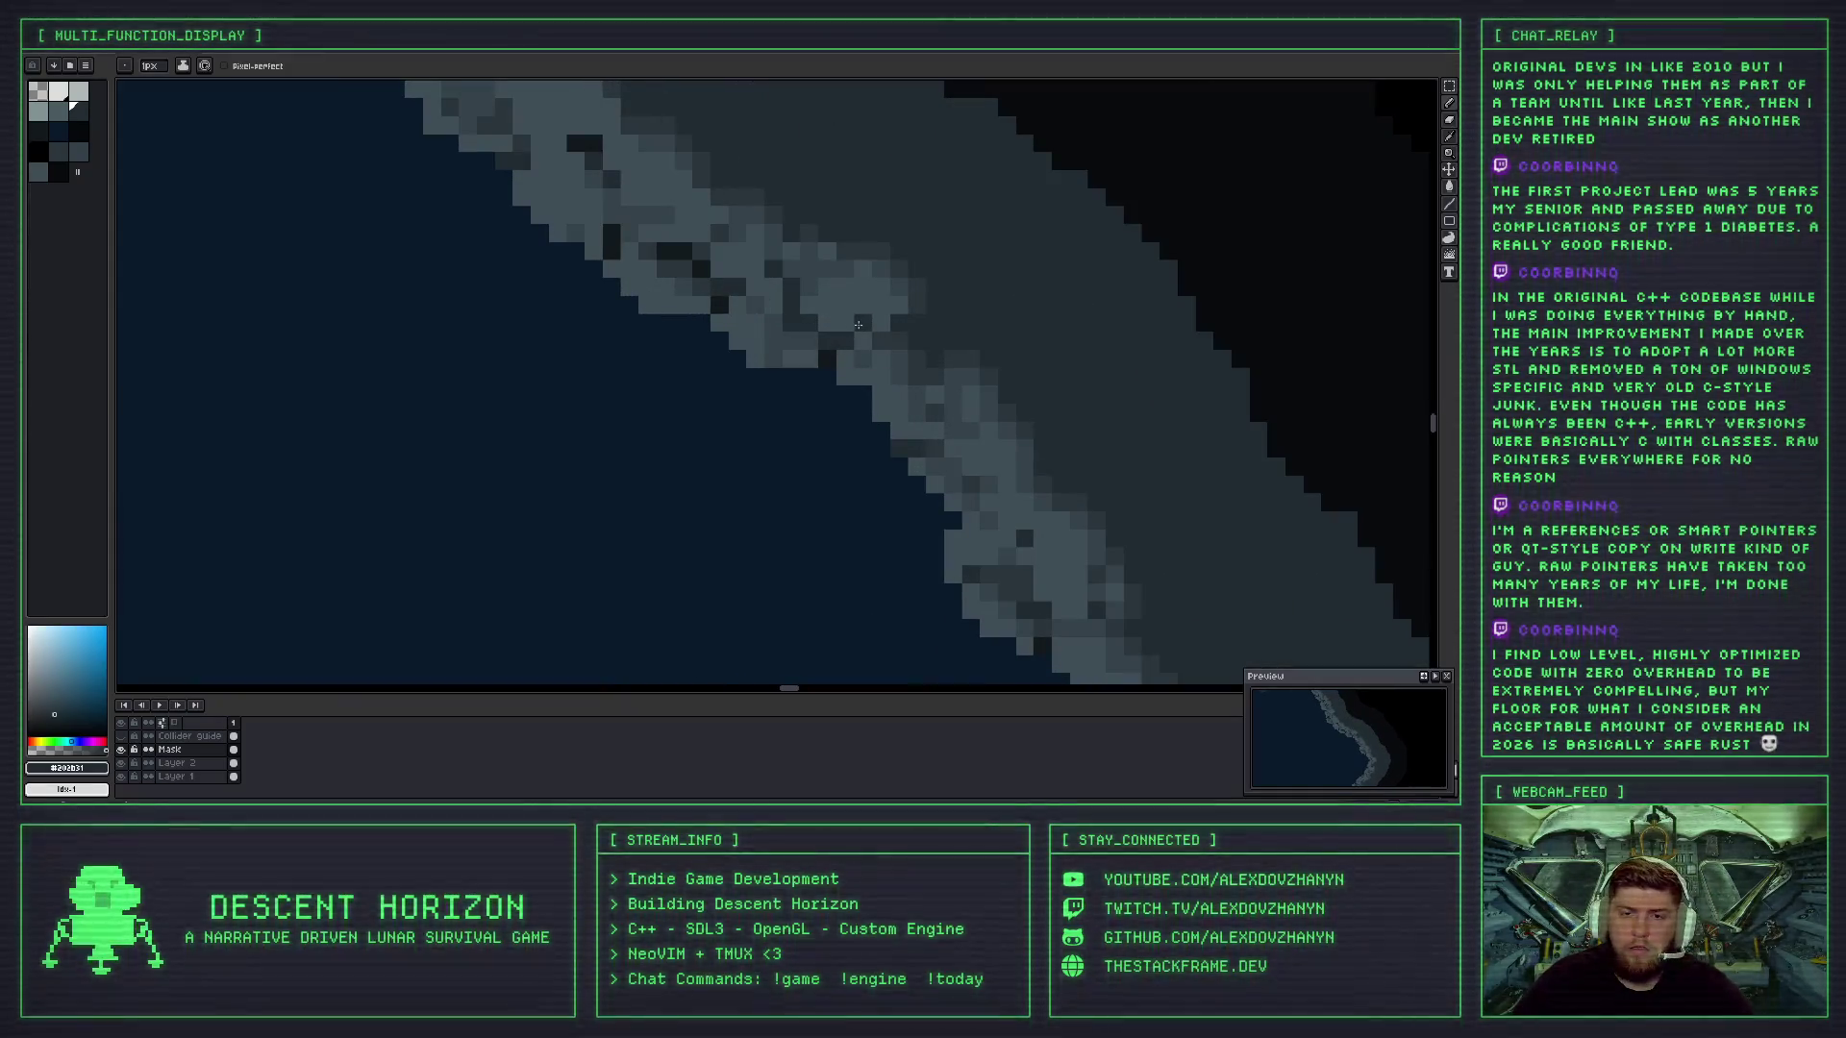
- Darken a couple of shoreline rock pixels with the darker rock shade
{"action": "left_click", "coordinate": [802, 287], "text": "alt"}
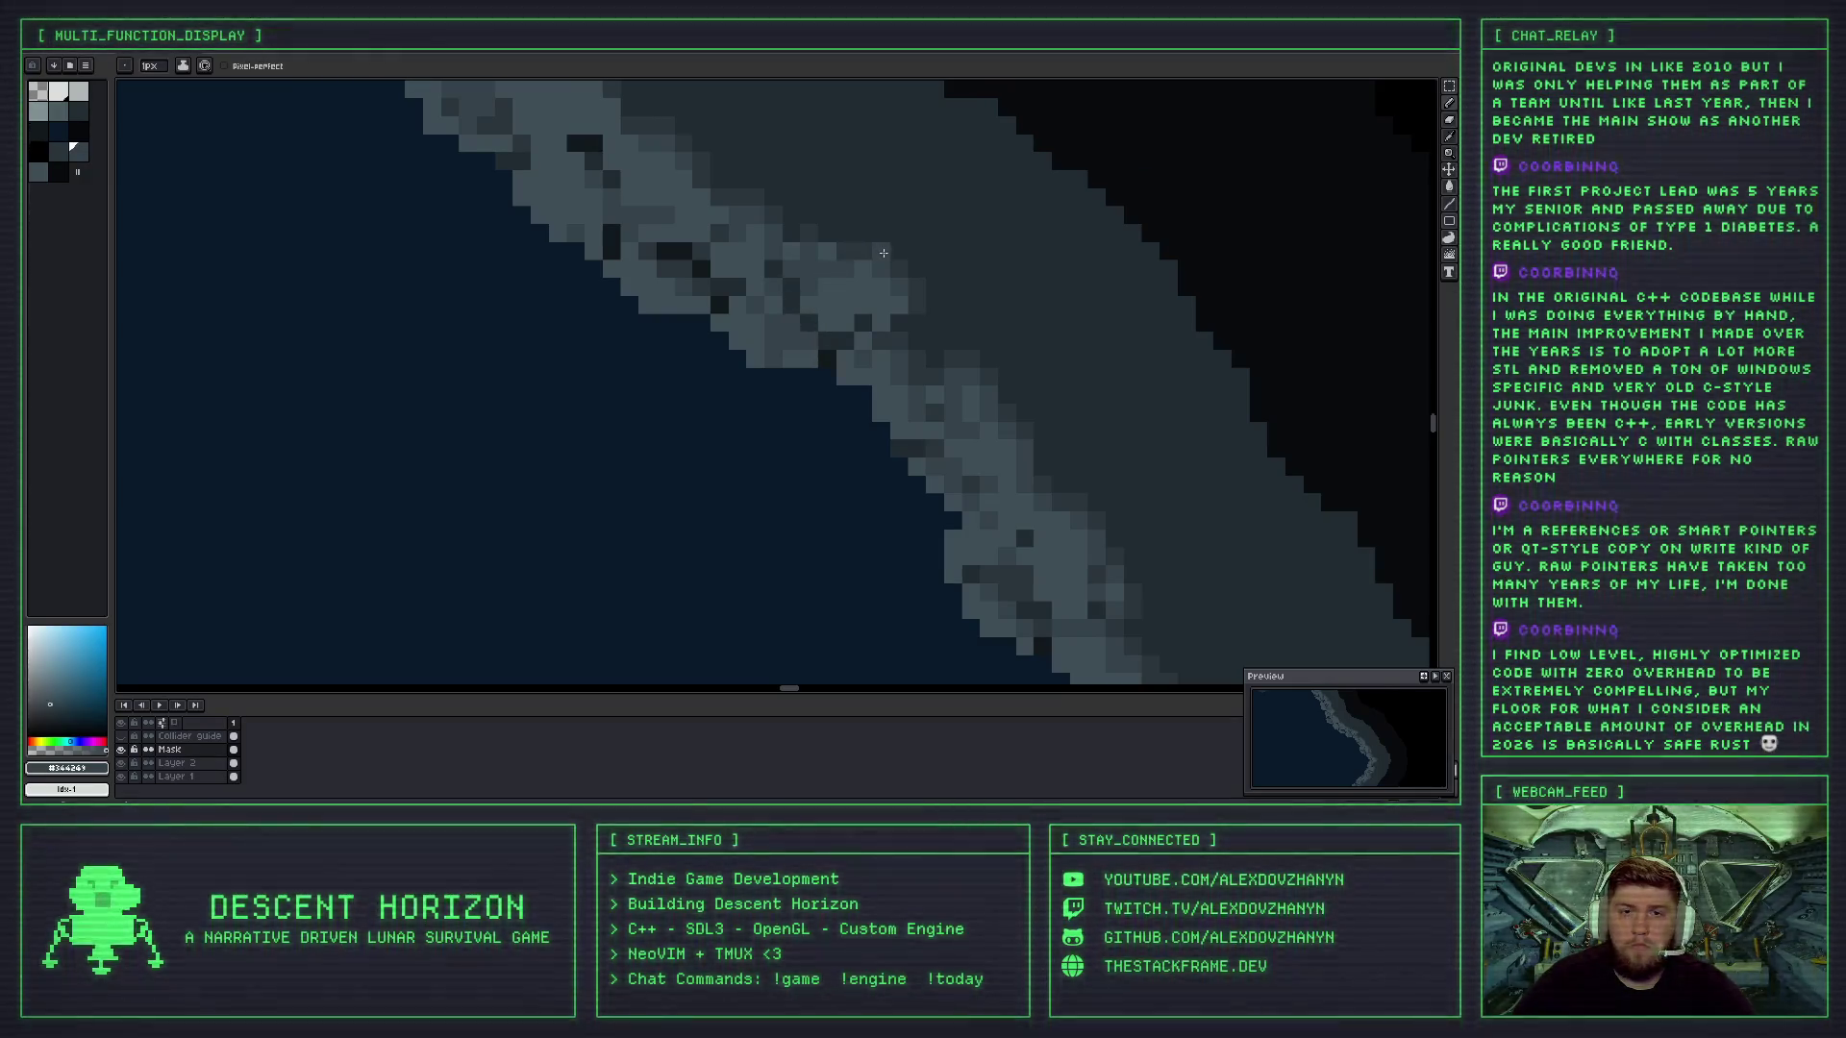
{"action": "left_click", "coordinate": [836, 289], "text": "alt"}
{"action": "left_click_drag", "start_coordinate": [808, 327], "coordinate": [807, 310]}
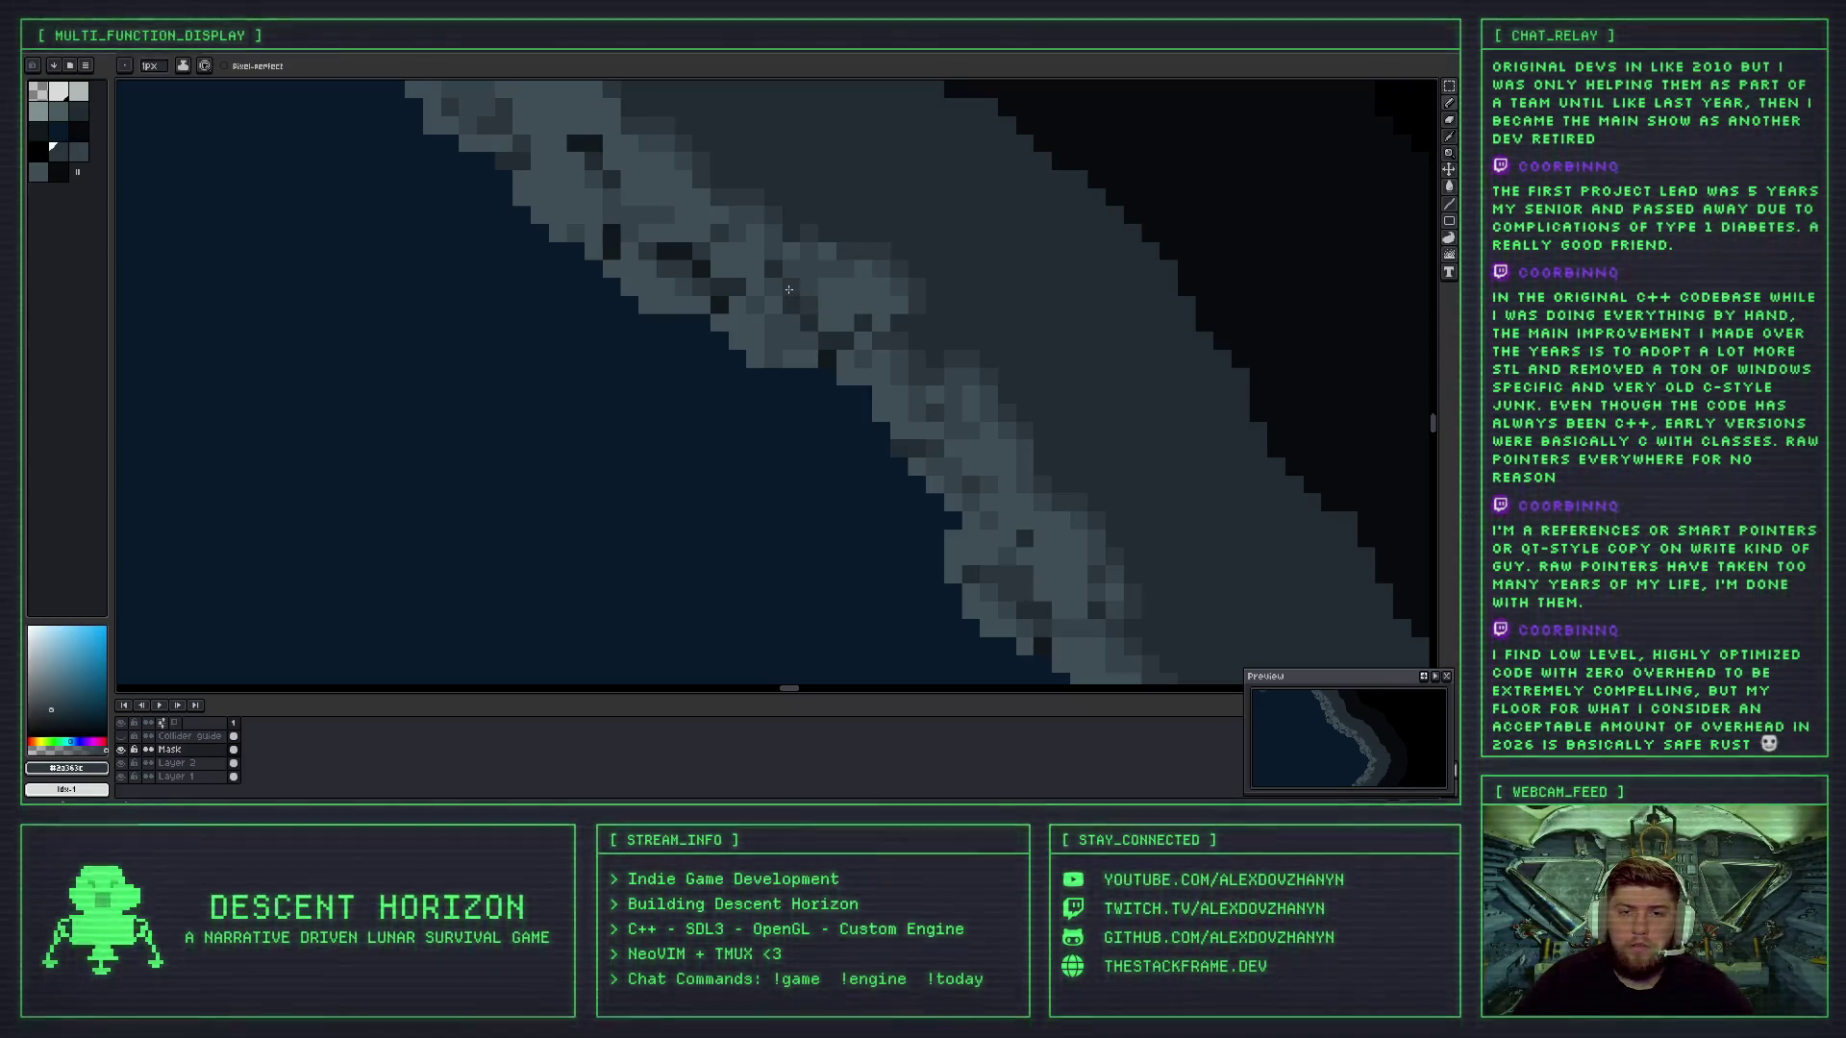
{"action": "scroll", "coordinate": [842, 346], "scroll_direction": "down", "scroll_amount": 4}
{"action": "scroll", "coordinate": [850, 353], "scroll_direction": "up", "scroll_amount": 2}
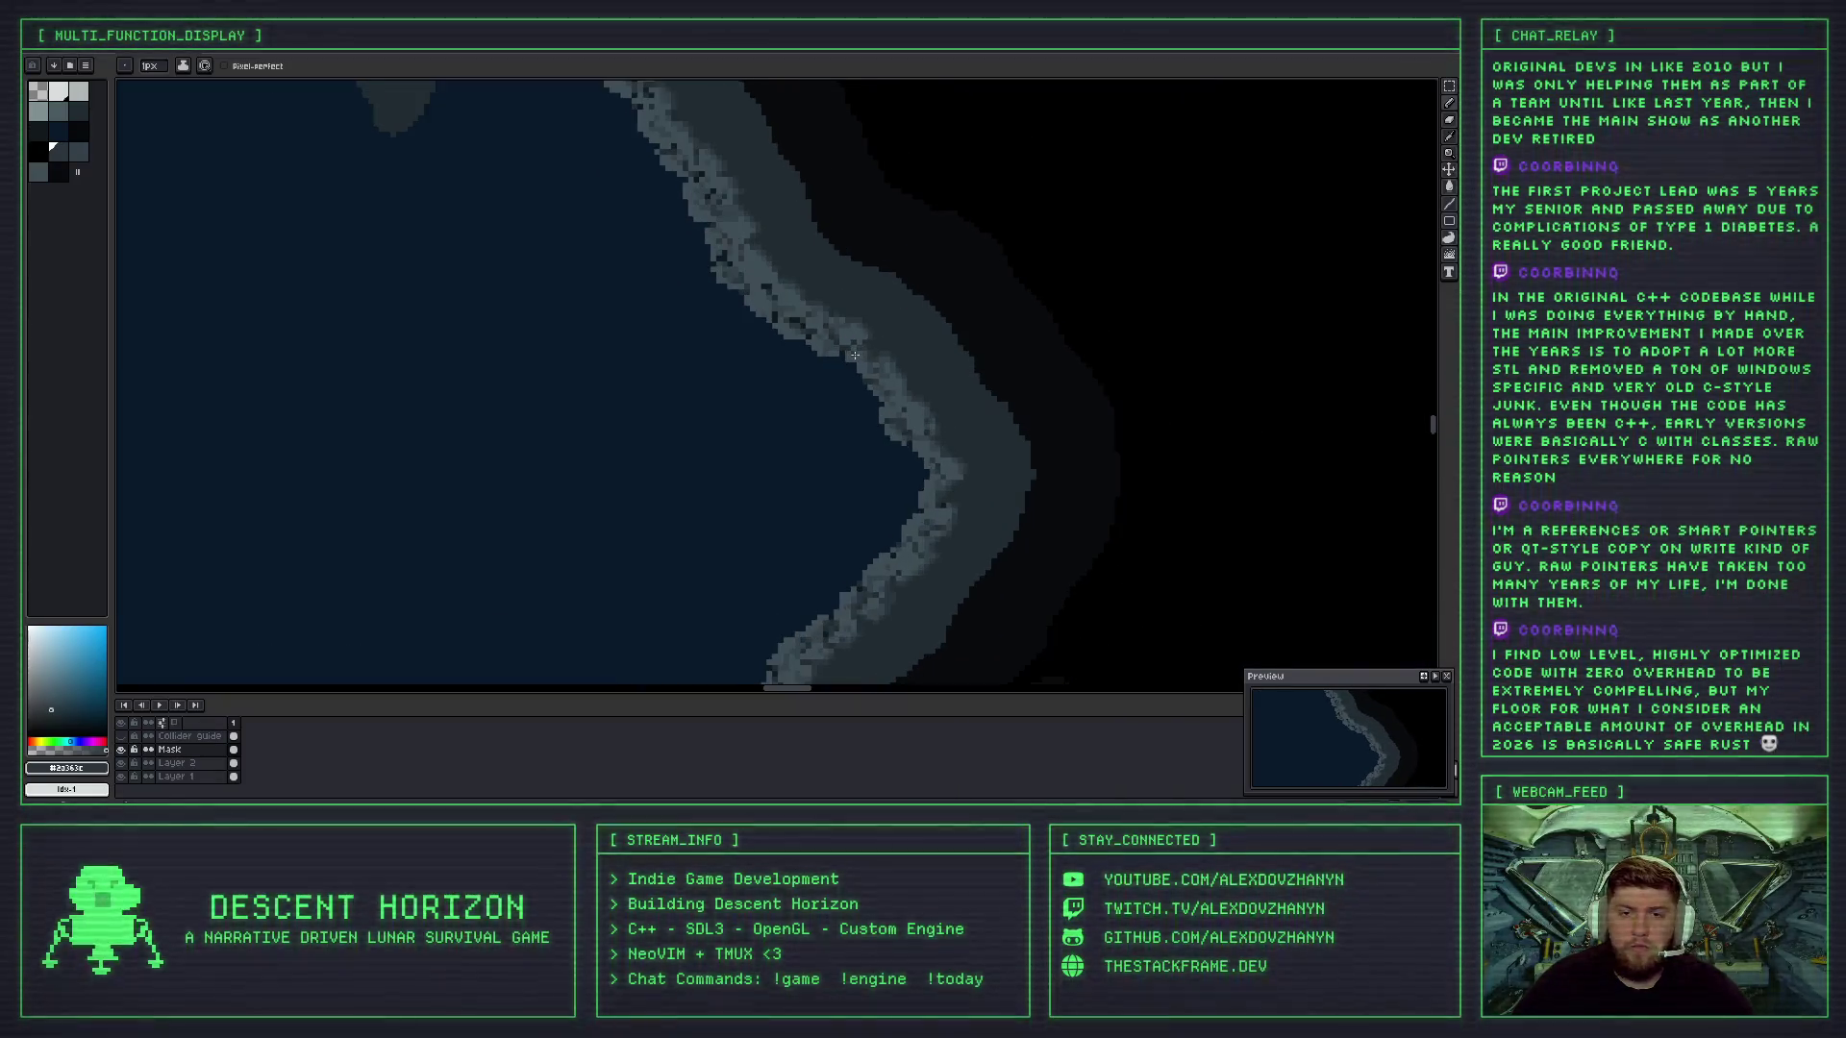
{"action": "scroll", "coordinate": [852, 354], "scroll_direction": "up", "scroll_amount": 1}
{"action": "scroll", "coordinate": [843, 343], "scroll_direction": "up", "scroll_amount": 1}
{"action": "scroll", "coordinate": [896, 357], "scroll_direction": "down", "scroll_amount": 1}
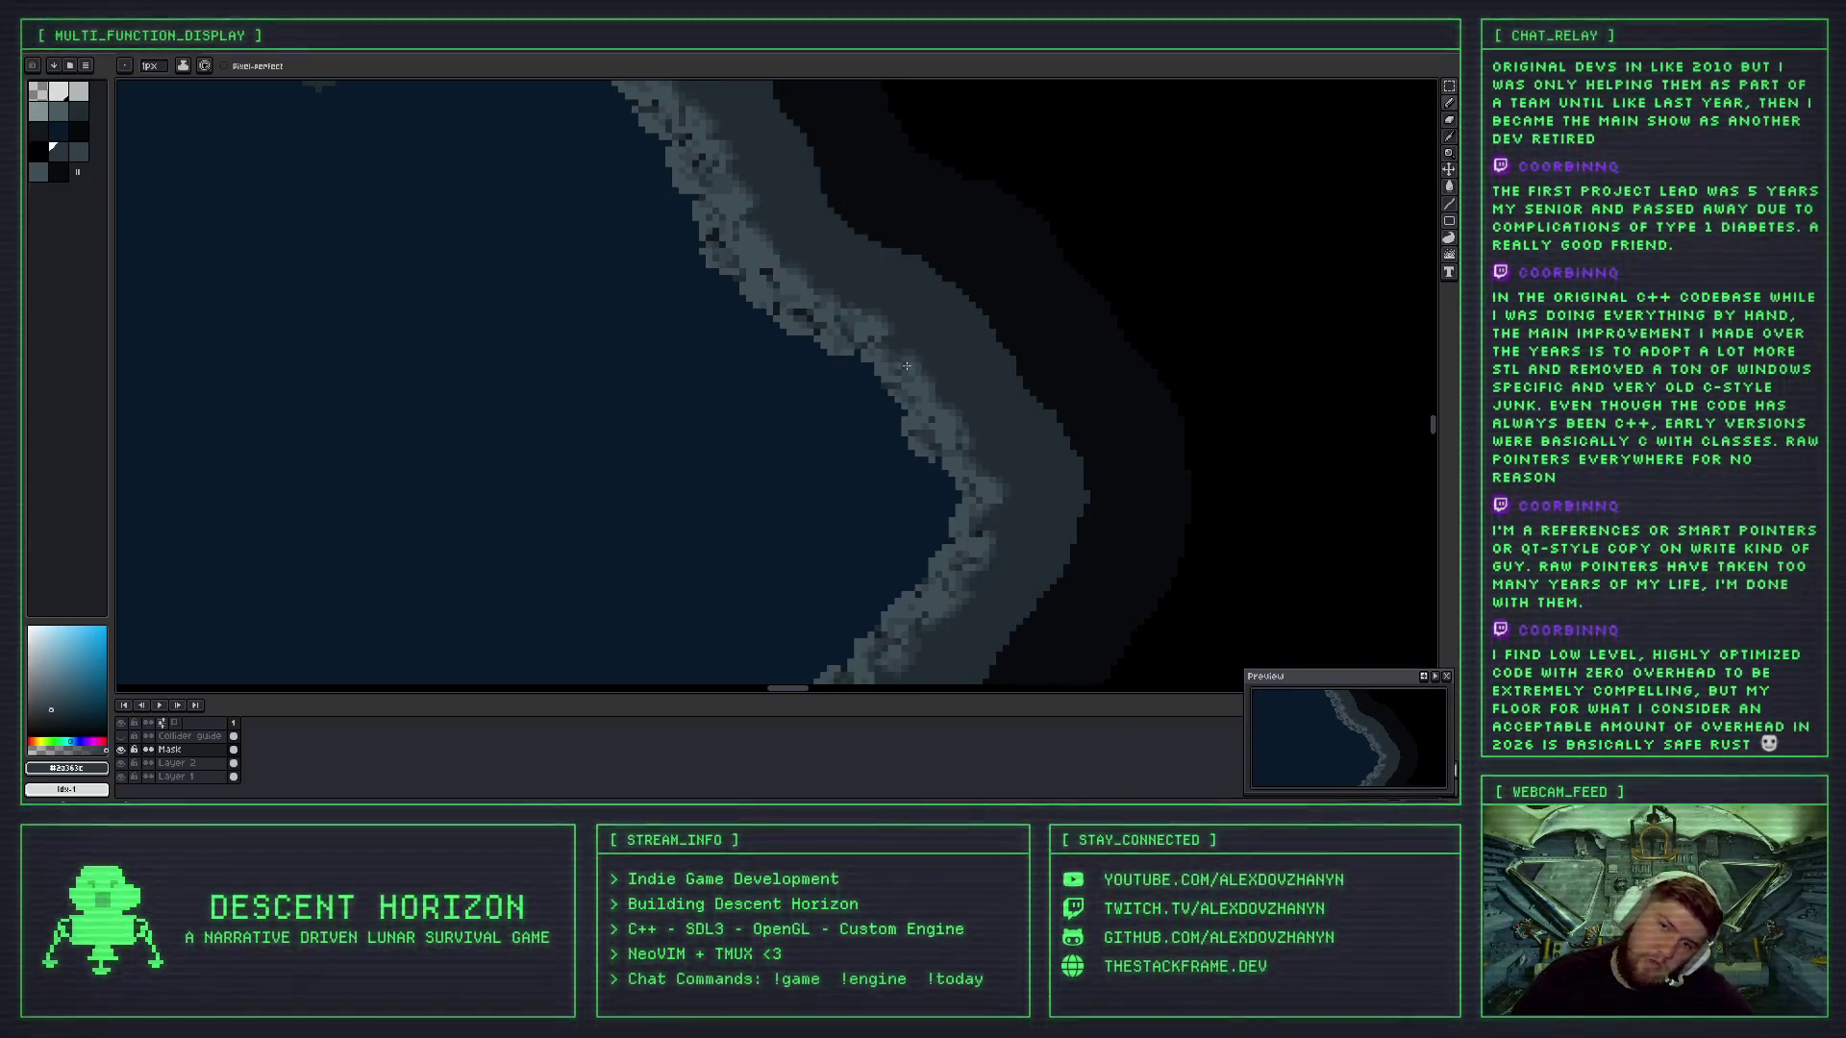
{"action": "scroll", "coordinate": [906, 366], "scroll_direction": "down", "scroll_amount": 2}
{"action": "scroll", "coordinate": [905, 365], "scroll_direction": "up", "scroll_amount": 1}
{"action": "scroll", "coordinate": [905, 363], "scroll_direction": "down", "scroll_amount": 1}
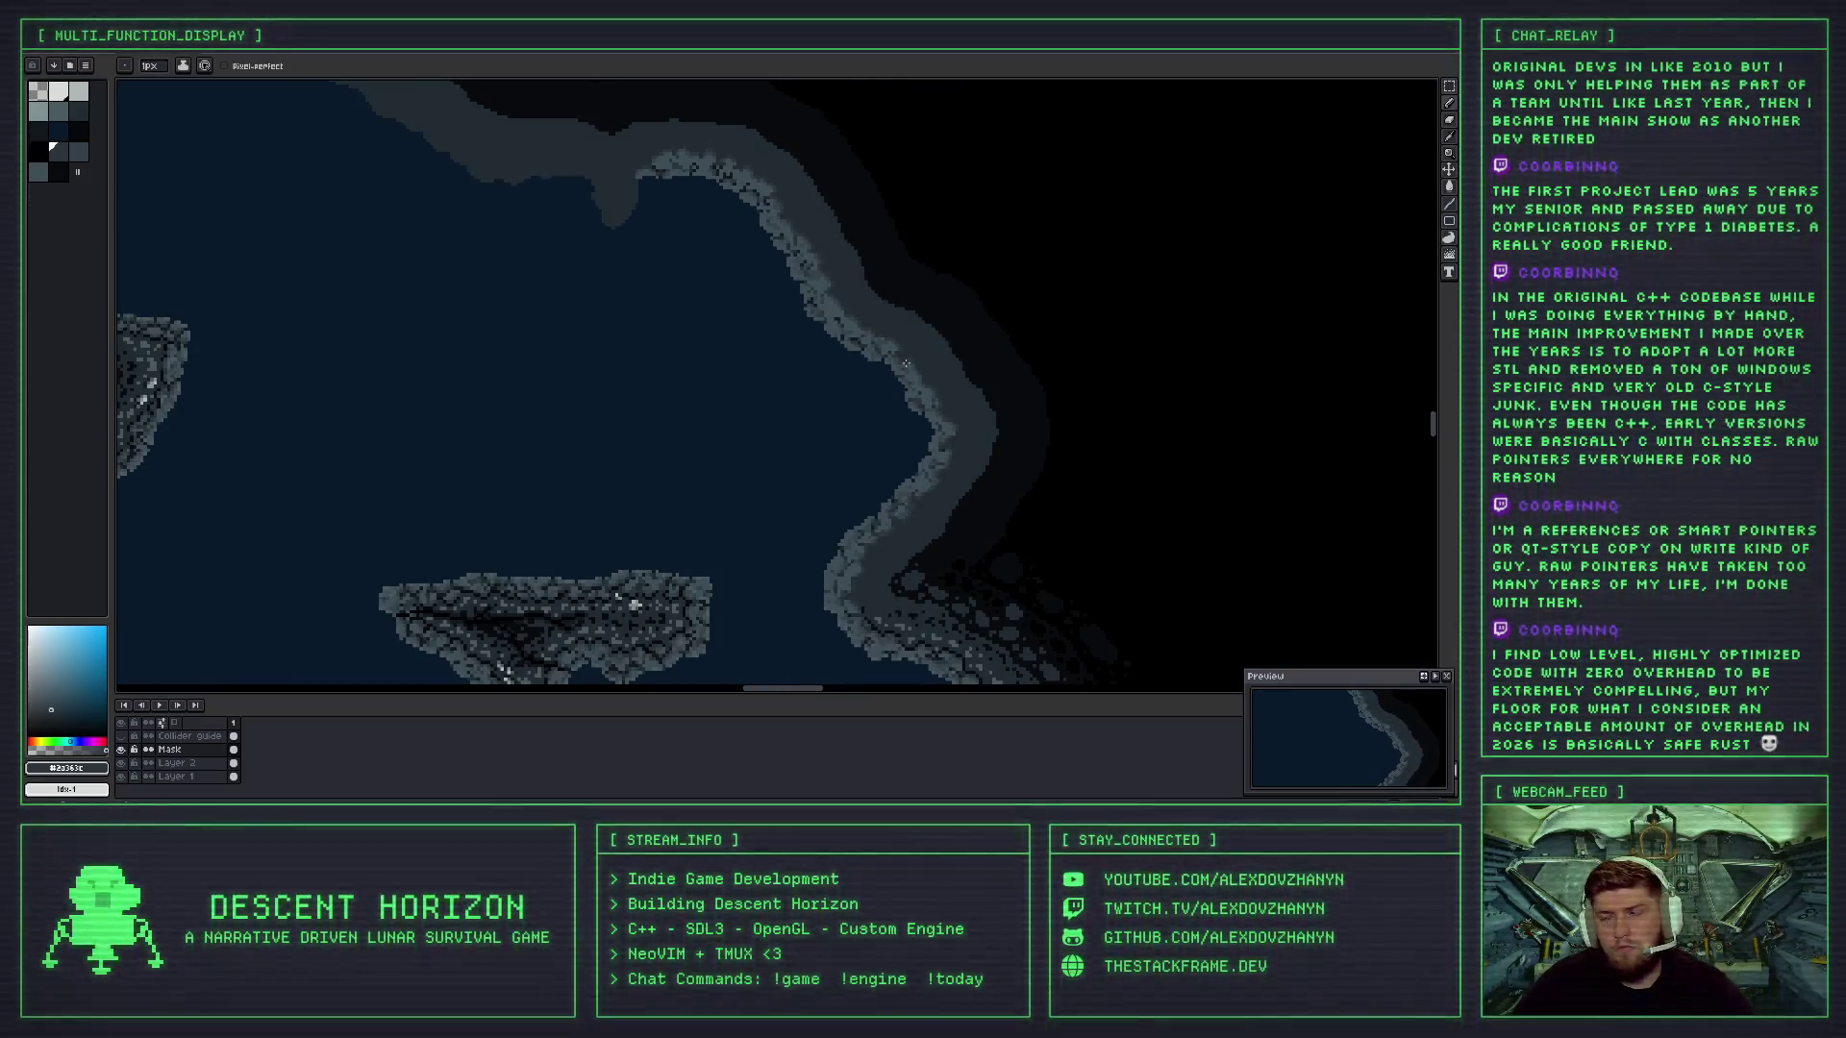
{"action": "scroll", "coordinate": [905, 363], "scroll_direction": "up", "scroll_amount": 1}
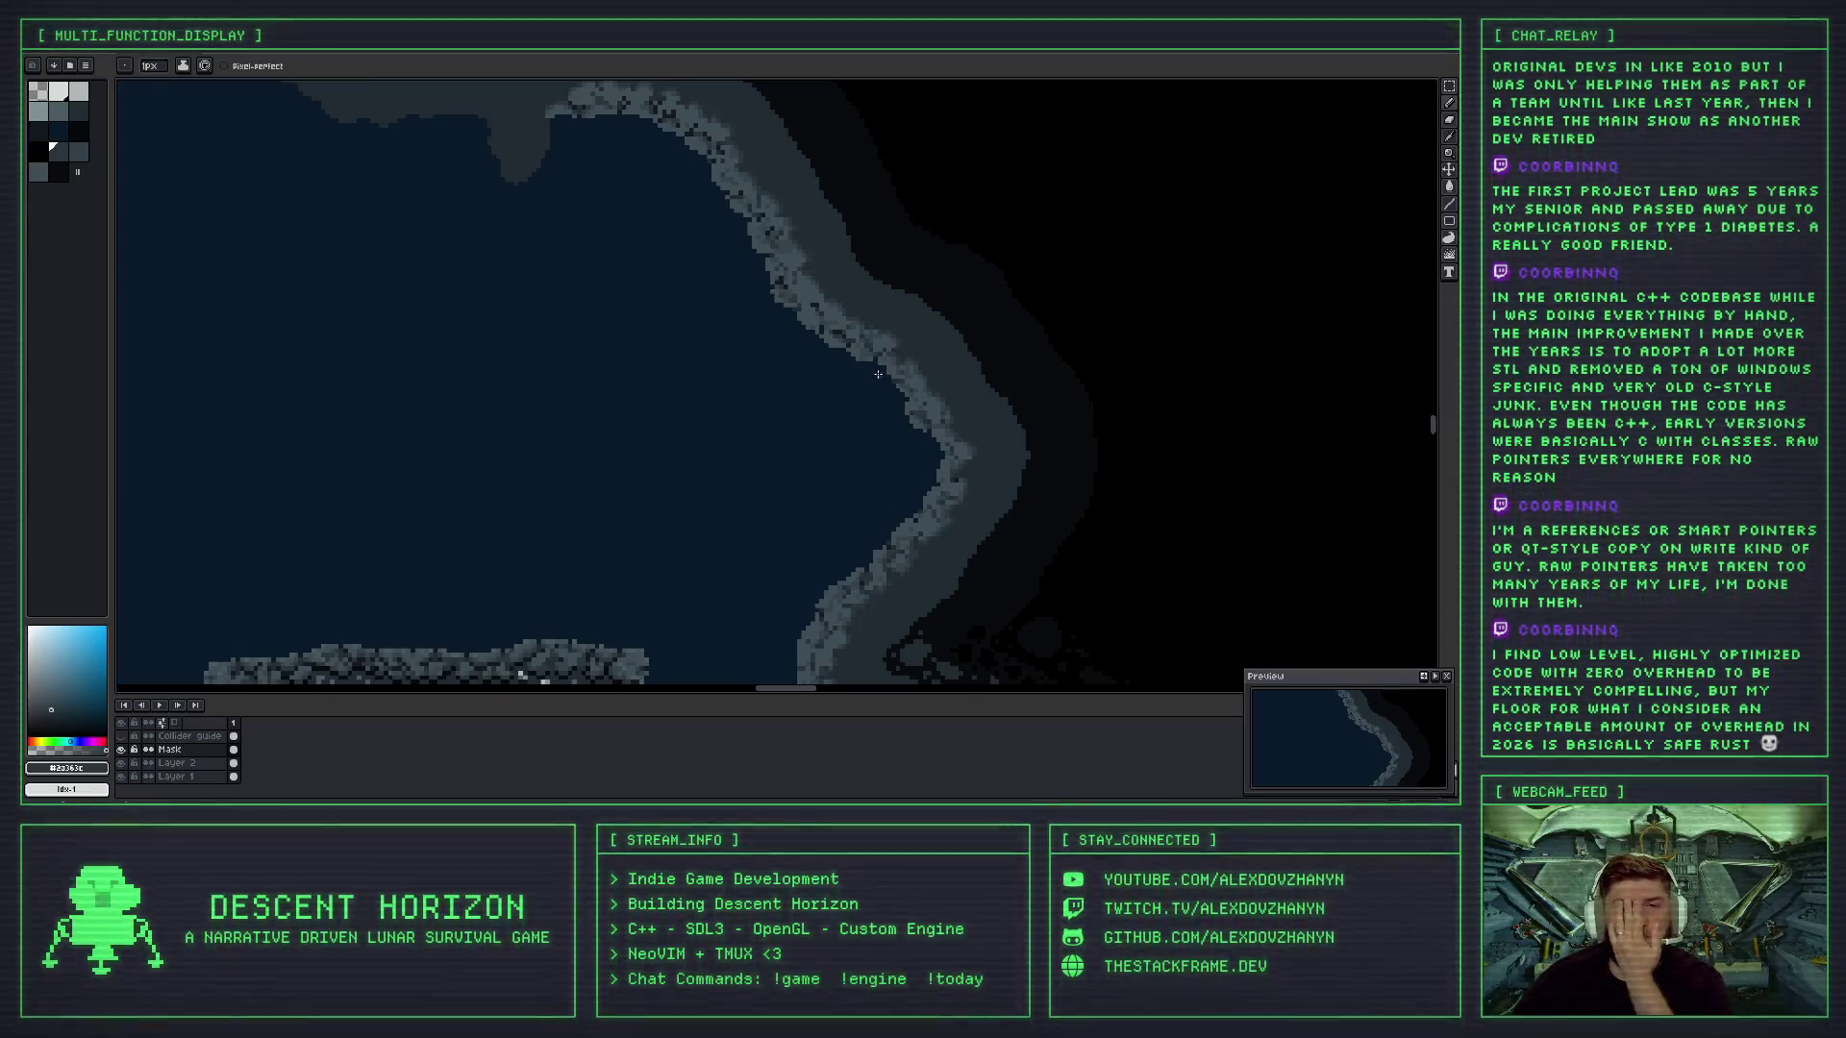
- Move along the cave shoreline and sample light, slightly darker and dark rock greys
{"action": "left_click_drag", "start_coordinate": [877, 373], "coordinate": [818, 418]}
{"action": "scroll", "coordinate": [818, 418], "scroll_direction": "up", "scroll_amount": 2}
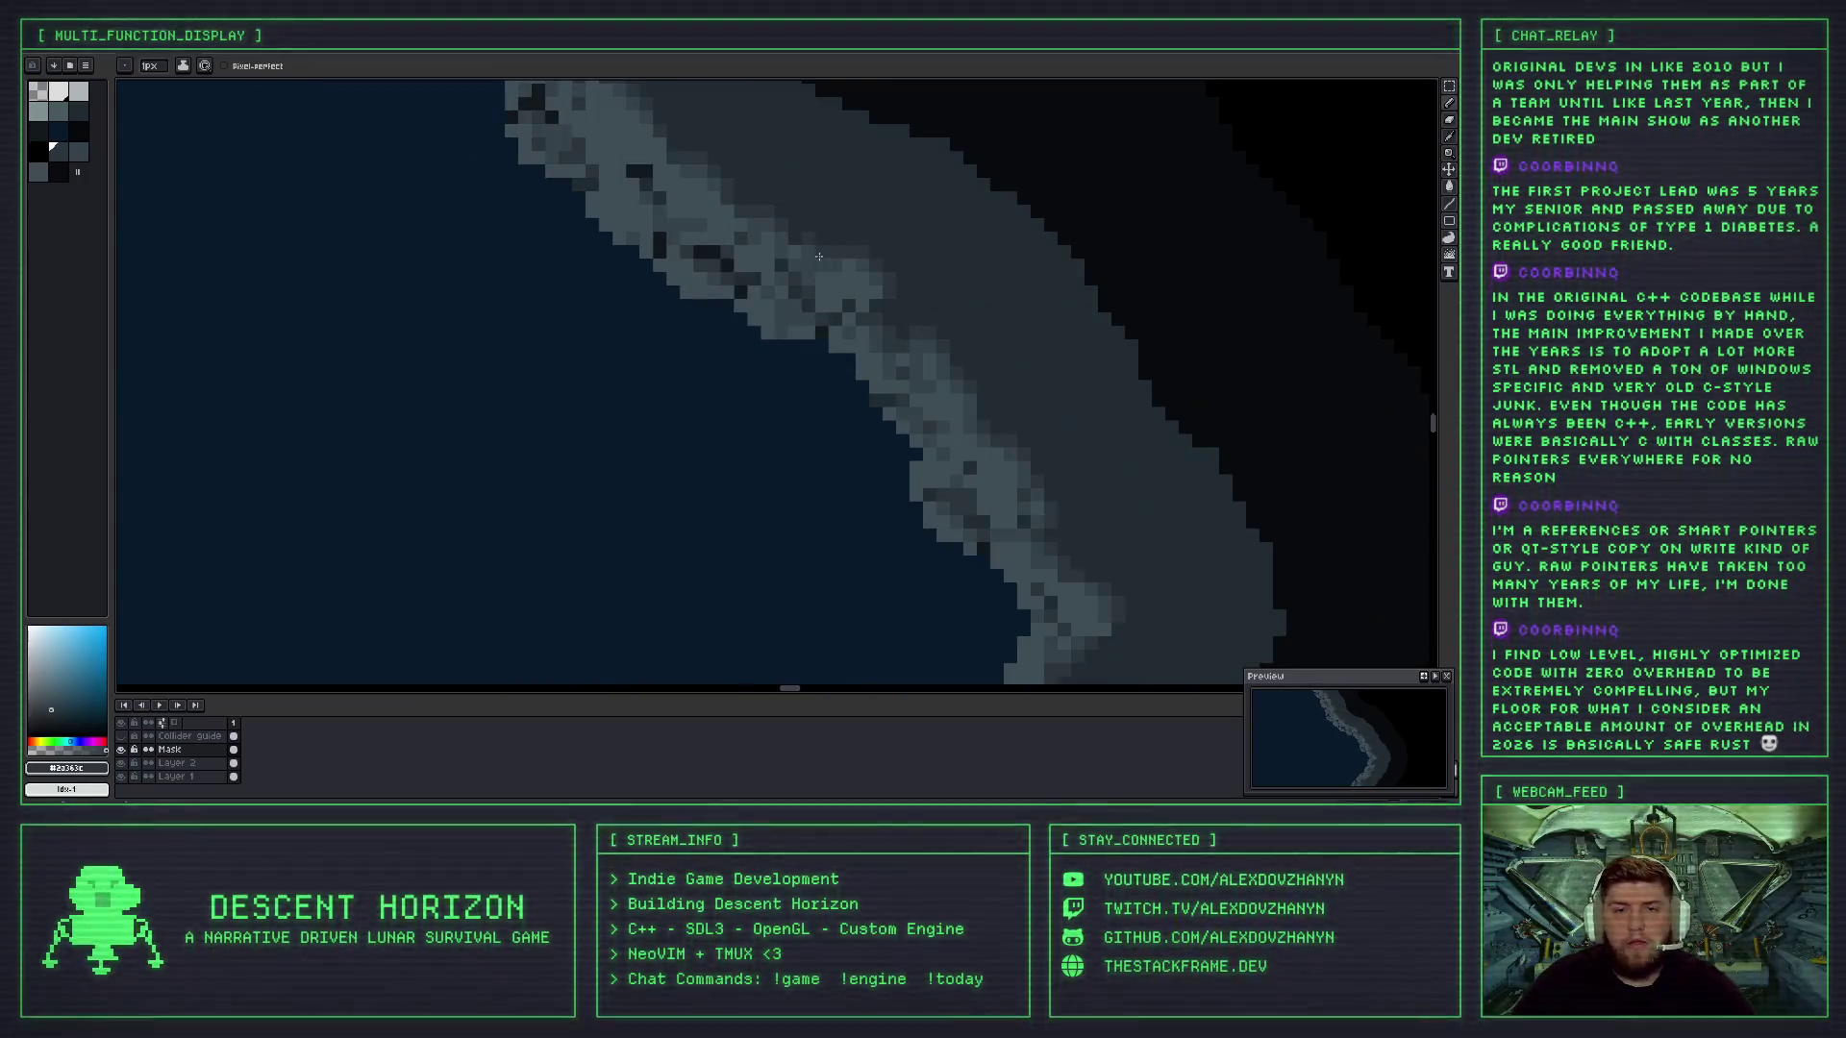
{"action": "left_click", "coordinate": [812, 264], "text": "alt"}
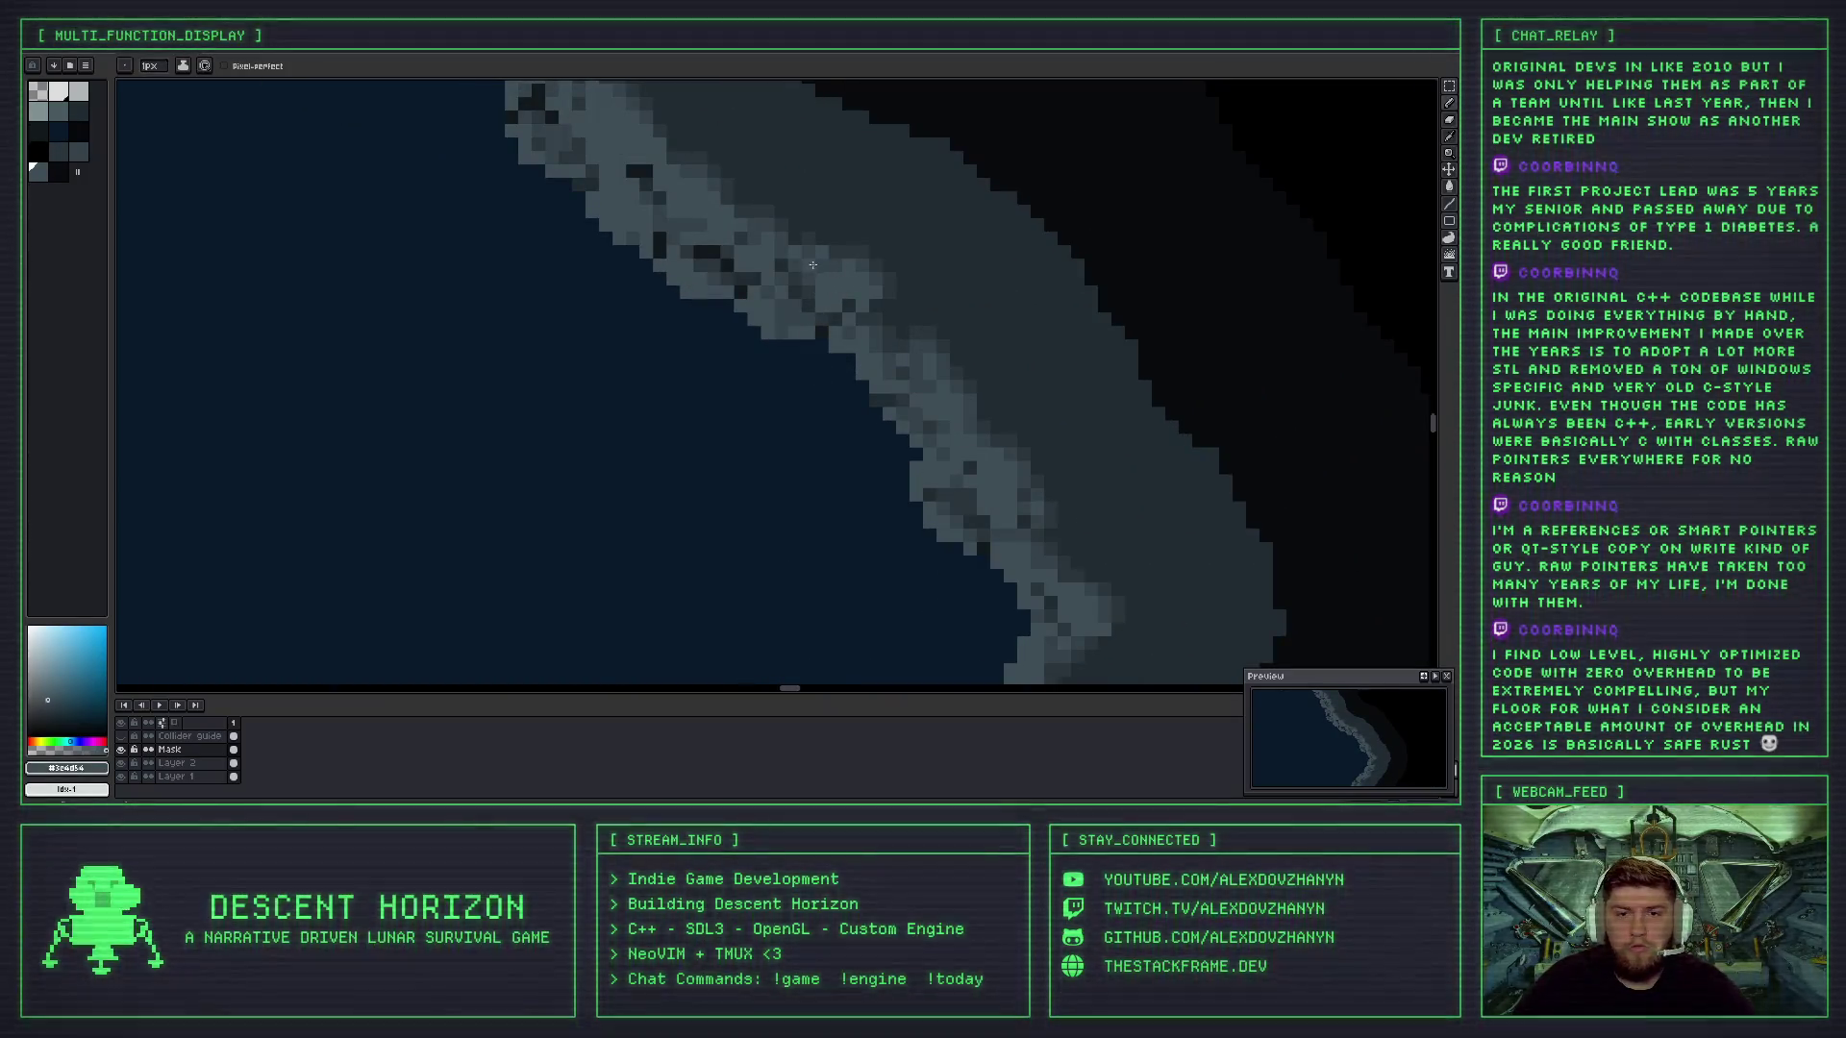
{"action": "scroll", "coordinate": [816, 266], "scroll_direction": "down", "scroll_amount": 2}
{"action": "scroll", "coordinate": [846, 293], "scroll_direction": "up", "scroll_amount": 3}
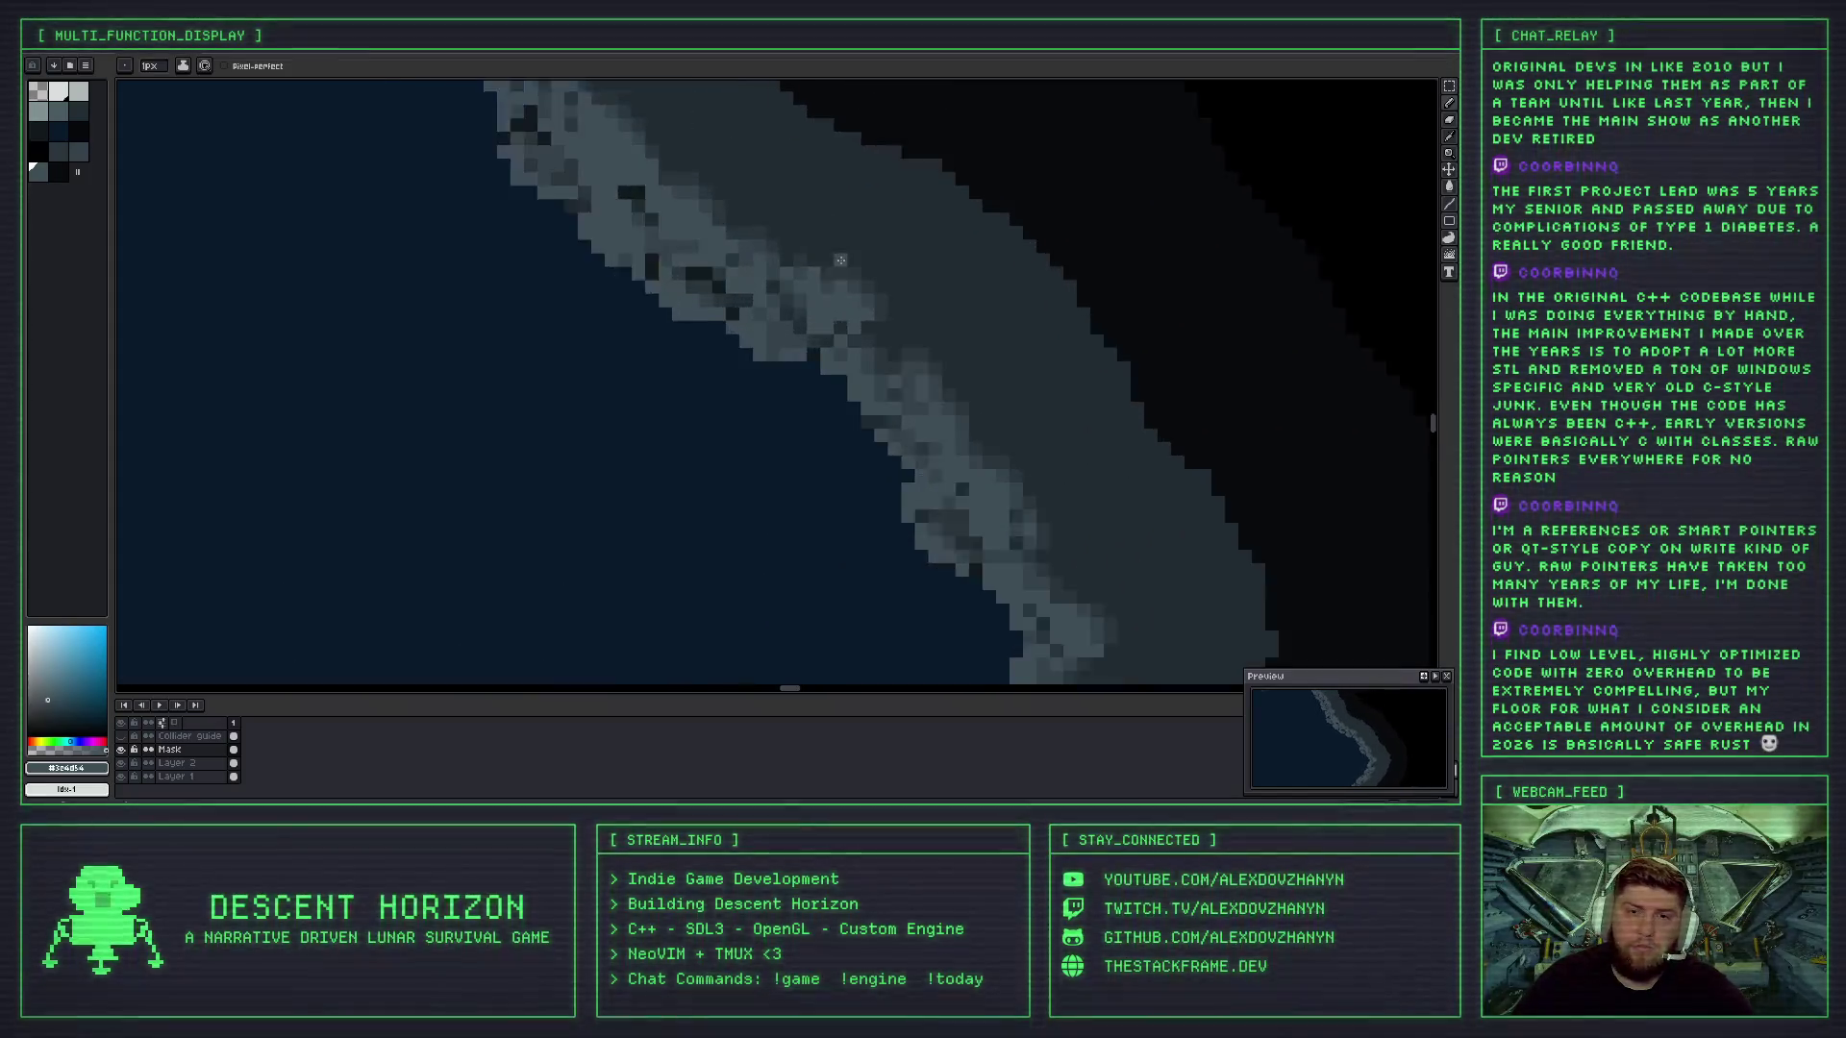
{"action": "key", "text": "i"}
{"action": "left_click", "coordinate": [803, 282], "text": "alt"}
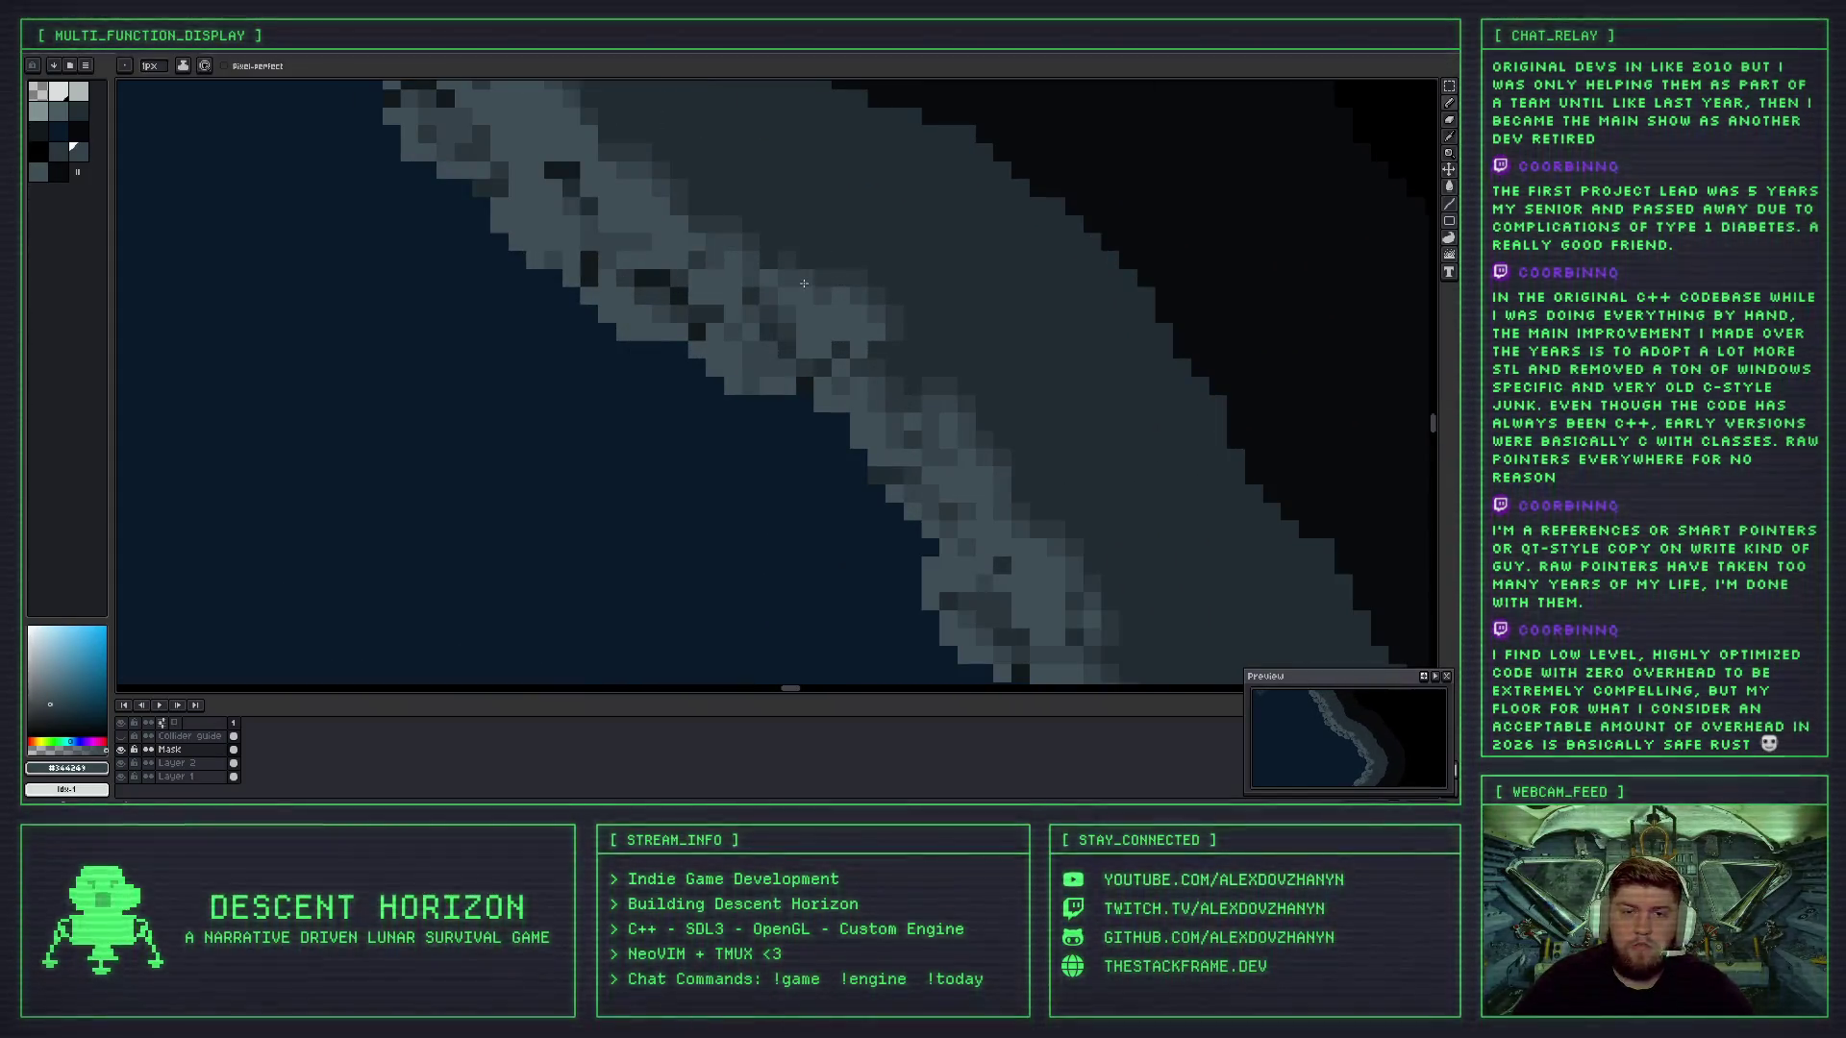
{"action": "left_click", "coordinate": [808, 272], "text": "alt"}
{"action": "scroll", "coordinate": [831, 285], "scroll_direction": "down", "scroll_amount": 1}
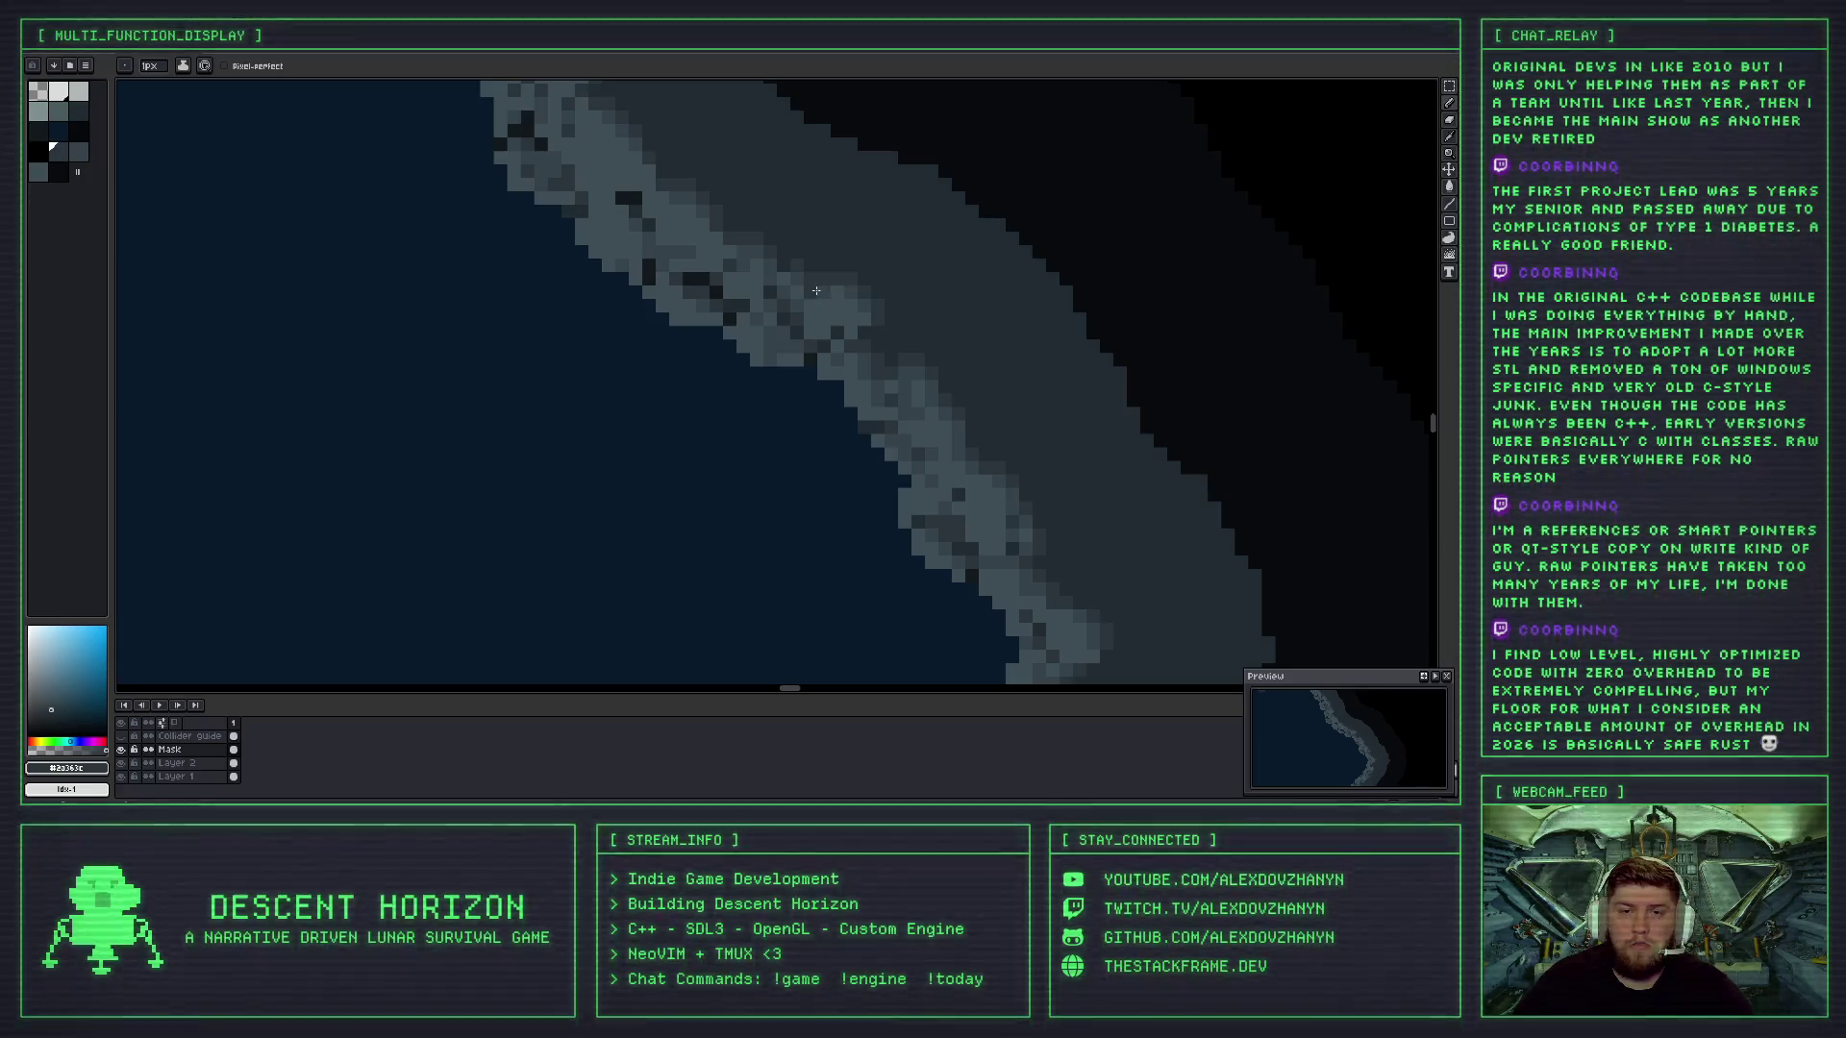
- Eyedrop the grey-blue rock colour, then a darker rock grey, from the zoomed-in coastline
{"action": "scroll", "coordinate": [840, 281], "scroll_direction": "up", "scroll_amount": 1}
{"action": "scroll", "coordinate": [840, 240], "scroll_direction": "down", "scroll_amount": 3}
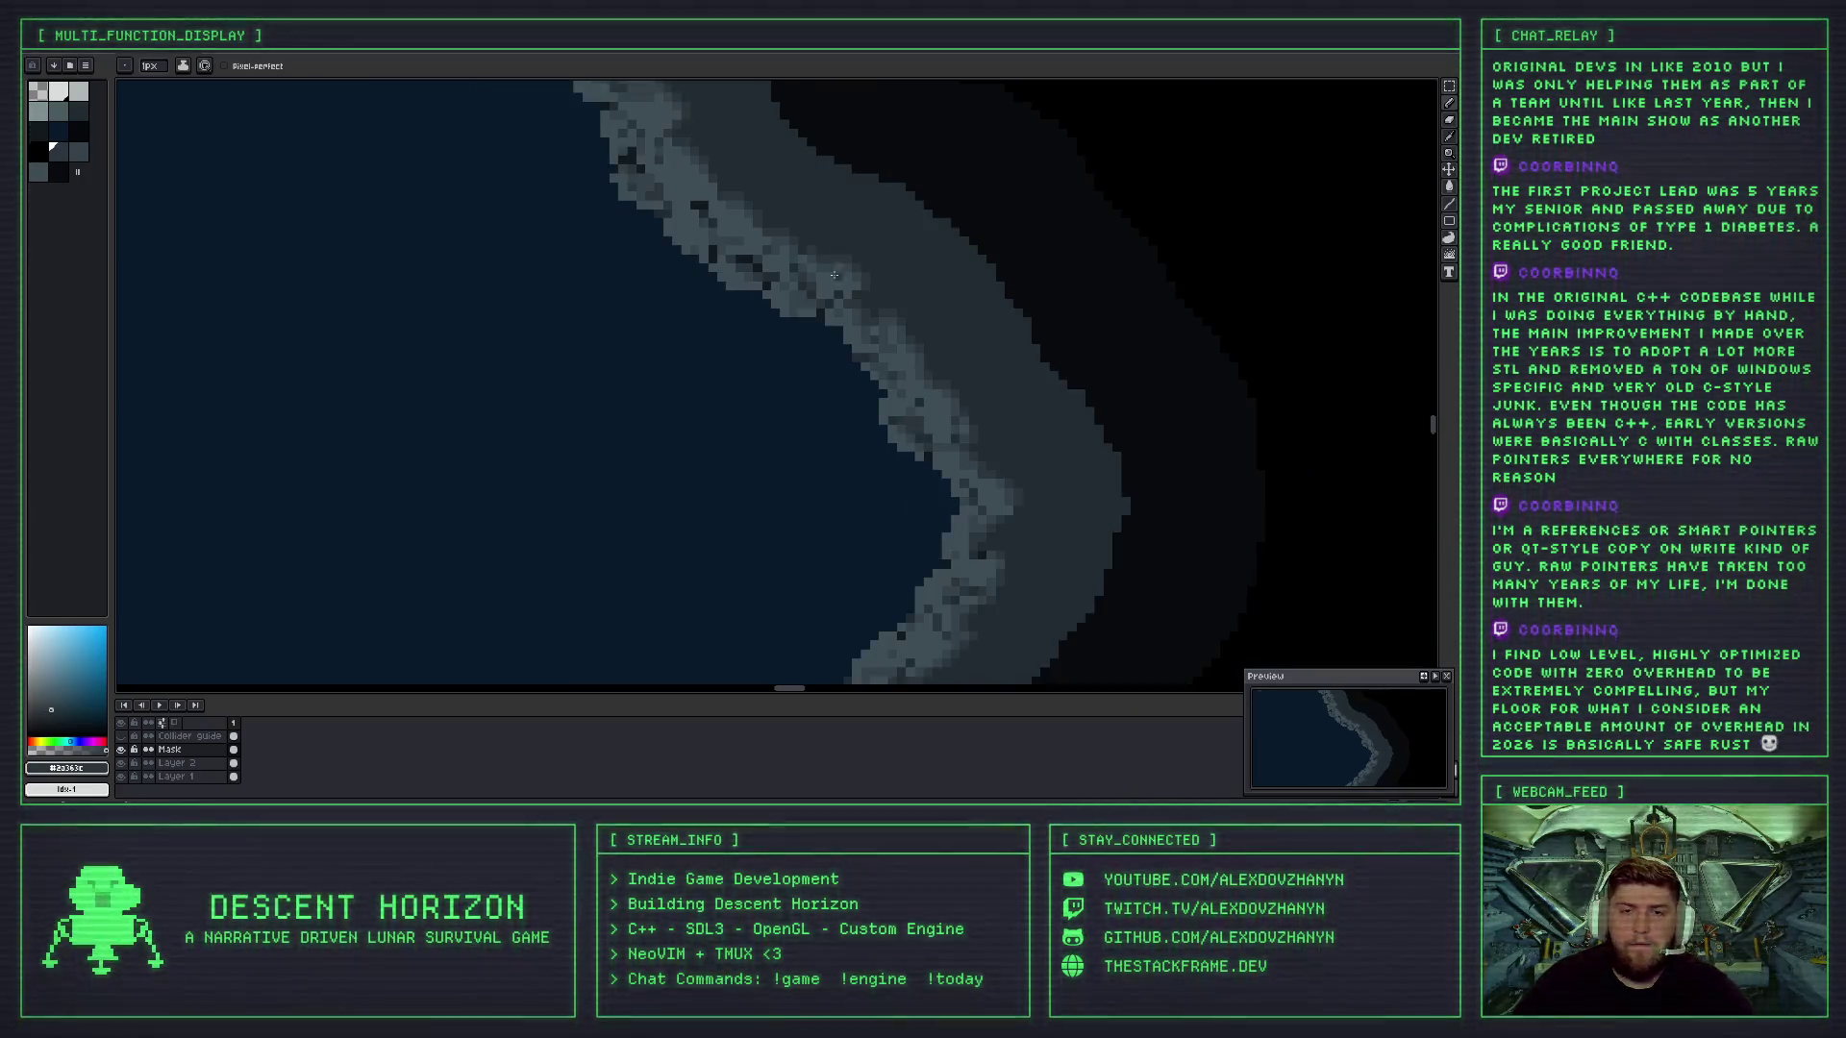
{"action": "scroll", "coordinate": [831, 281], "scroll_direction": "up", "scroll_amount": 3}
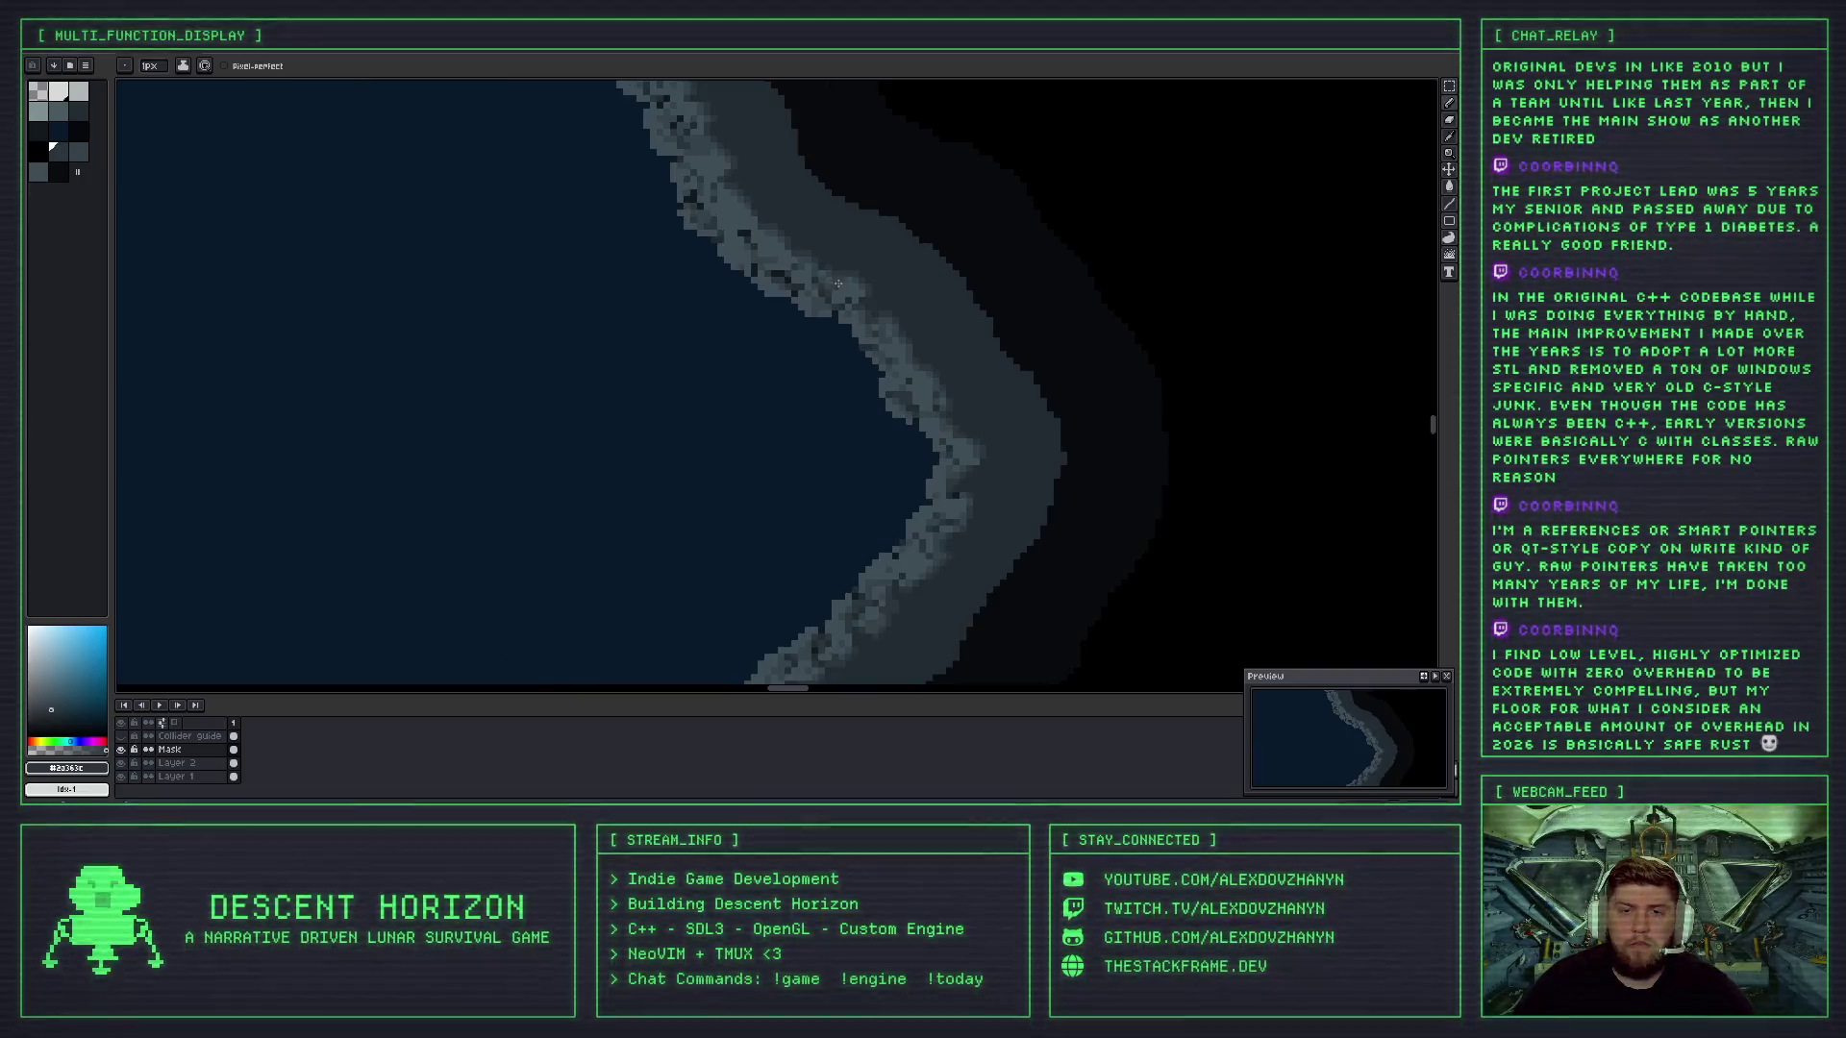
{"action": "scroll", "coordinate": [837, 286], "scroll_direction": "down", "scroll_amount": 2}
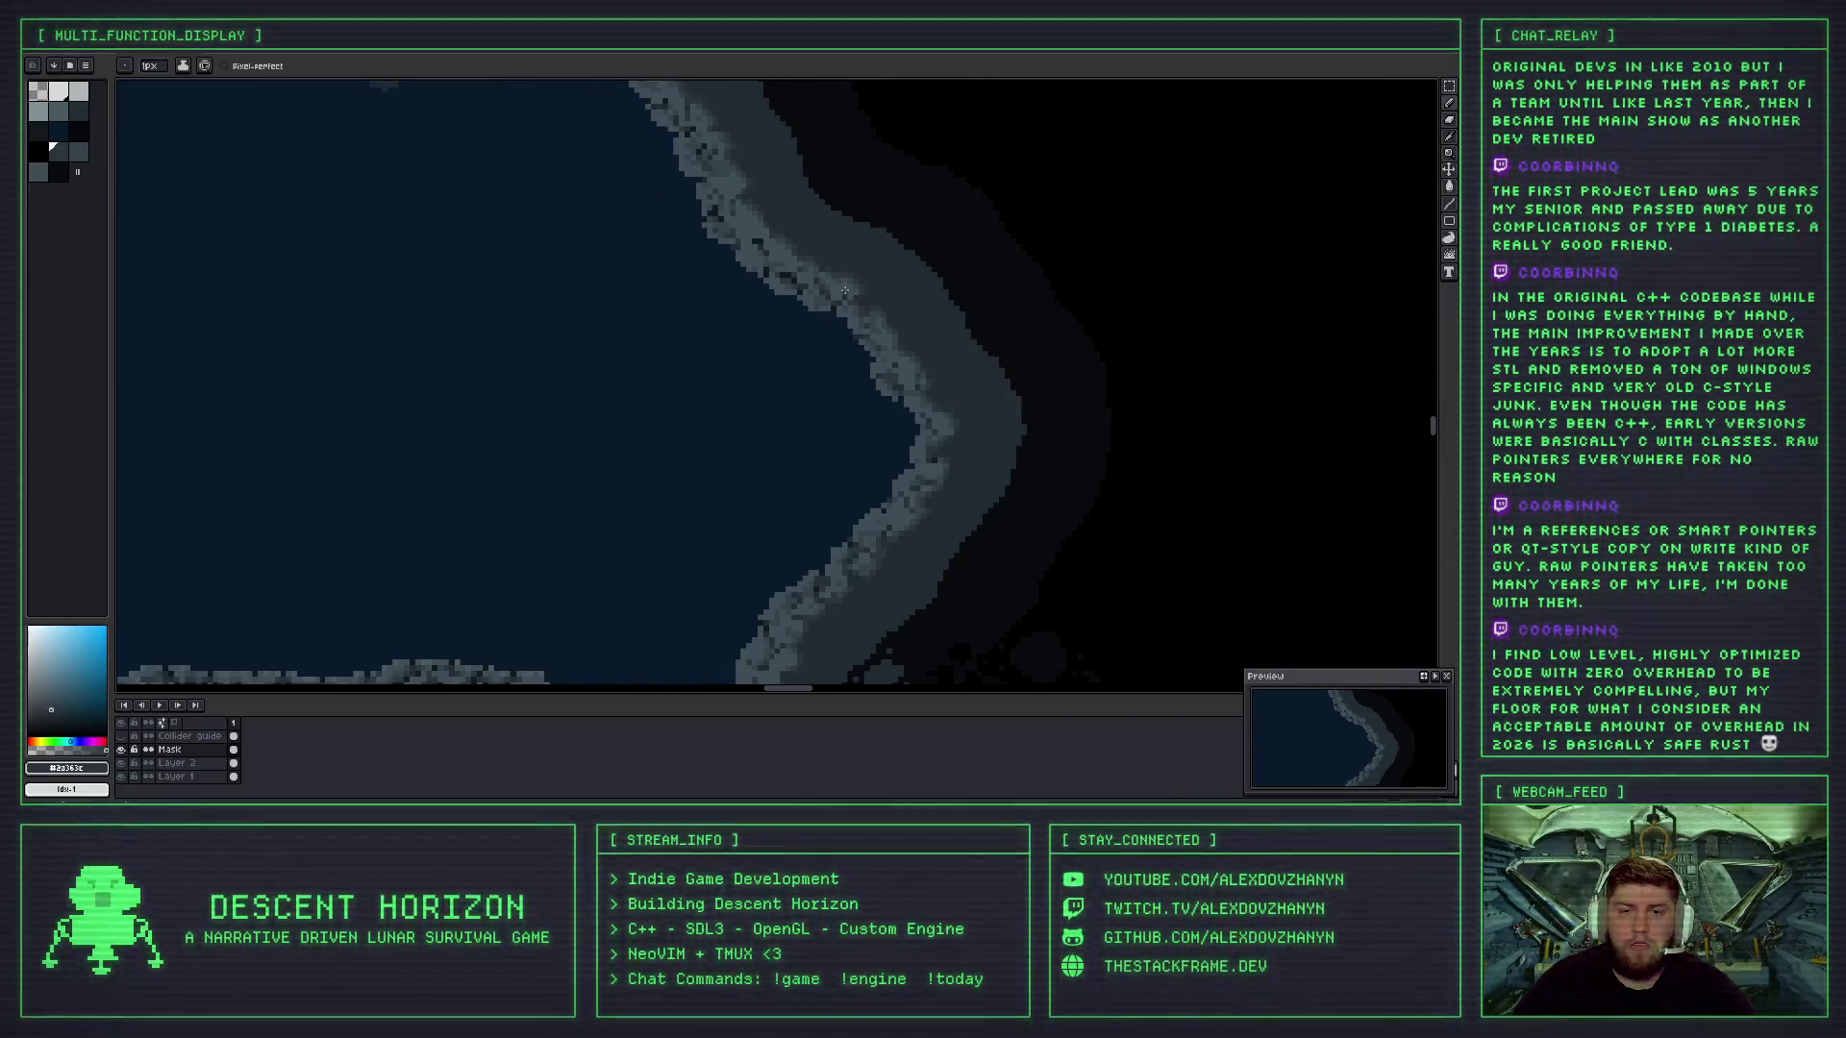
{"action": "scroll", "coordinate": [861, 297], "scroll_direction": "up", "scroll_amount": 3}
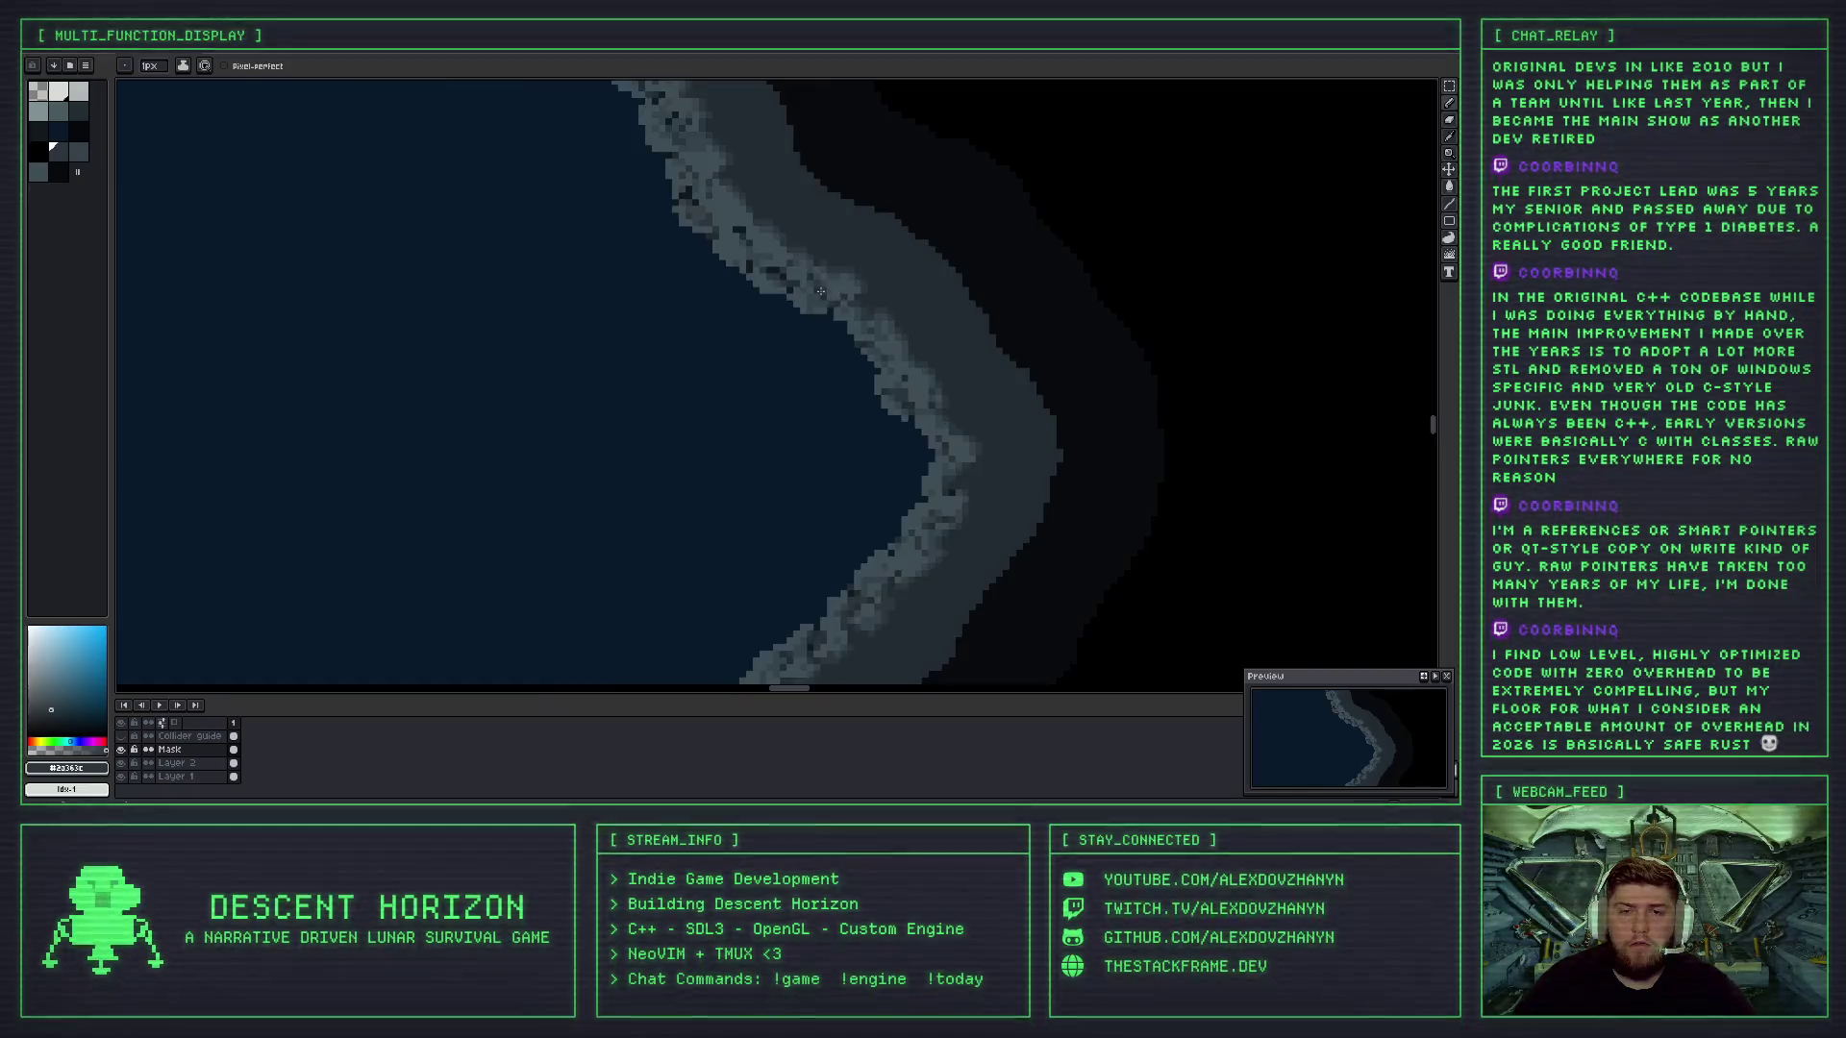
{"action": "key", "text": "i"}
{"action": "left_click", "coordinate": [786, 304]}
{"action": "key", "text": "b"}
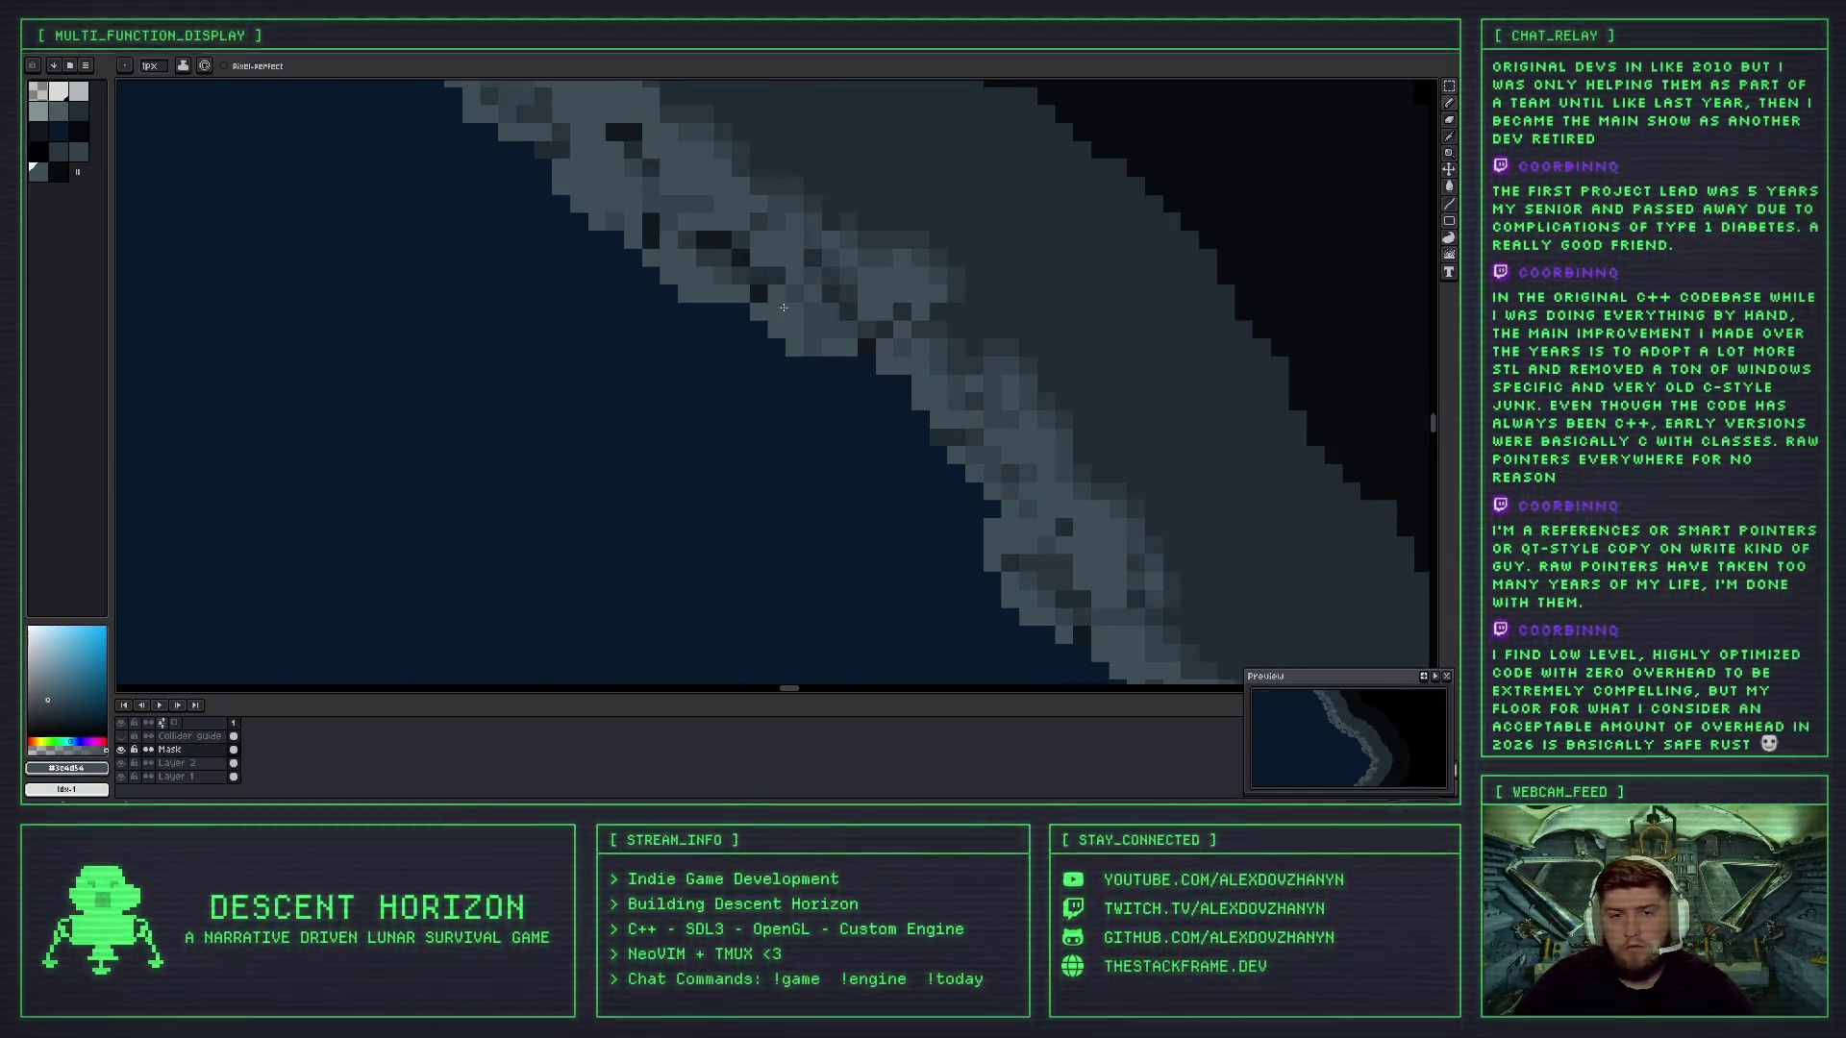
{"action": "key", "text": "i"}
{"action": "left_click", "coordinate": [744, 294]}
{"action": "key", "text": "b"}
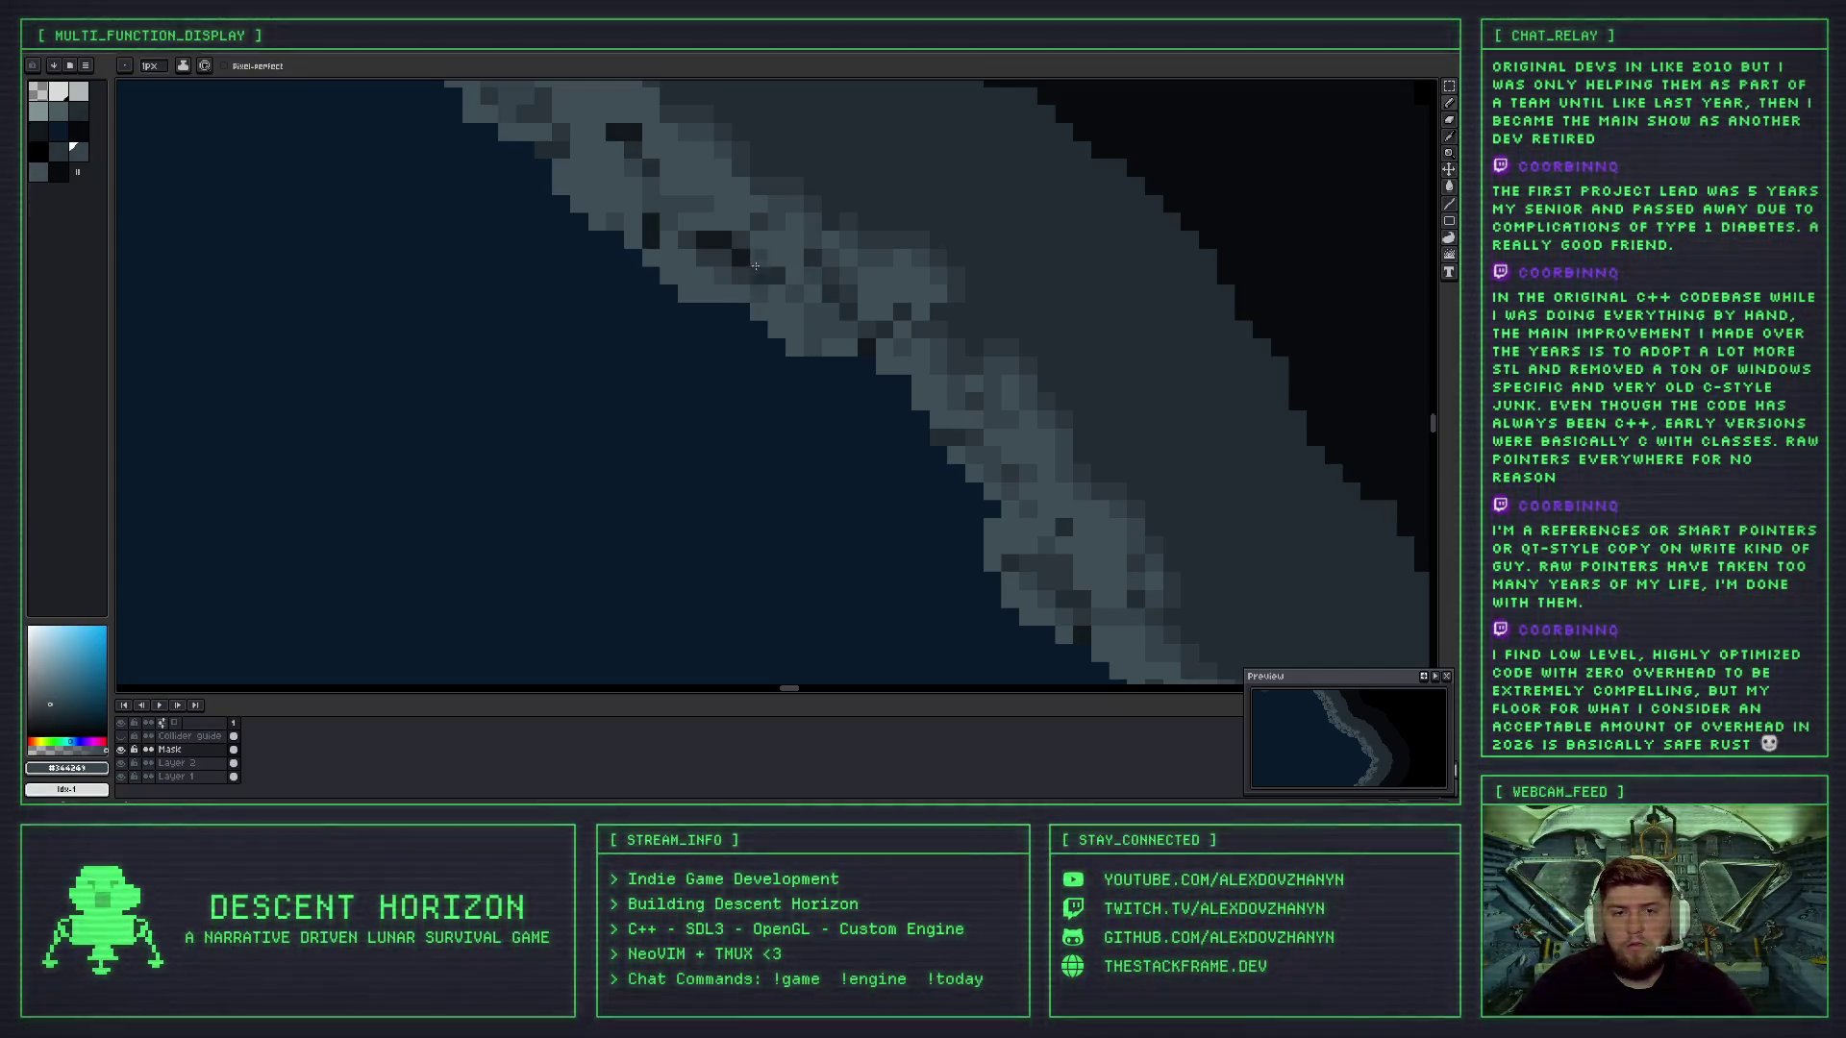
- Sample the deepest shadow grey and then the mid rock grey from the shoreline
{"action": "scroll", "coordinate": [750, 259], "scroll_direction": "down", "scroll_amount": 2}
{"action": "scroll", "coordinate": [752, 267], "scroll_direction": "up", "scroll_amount": 2}
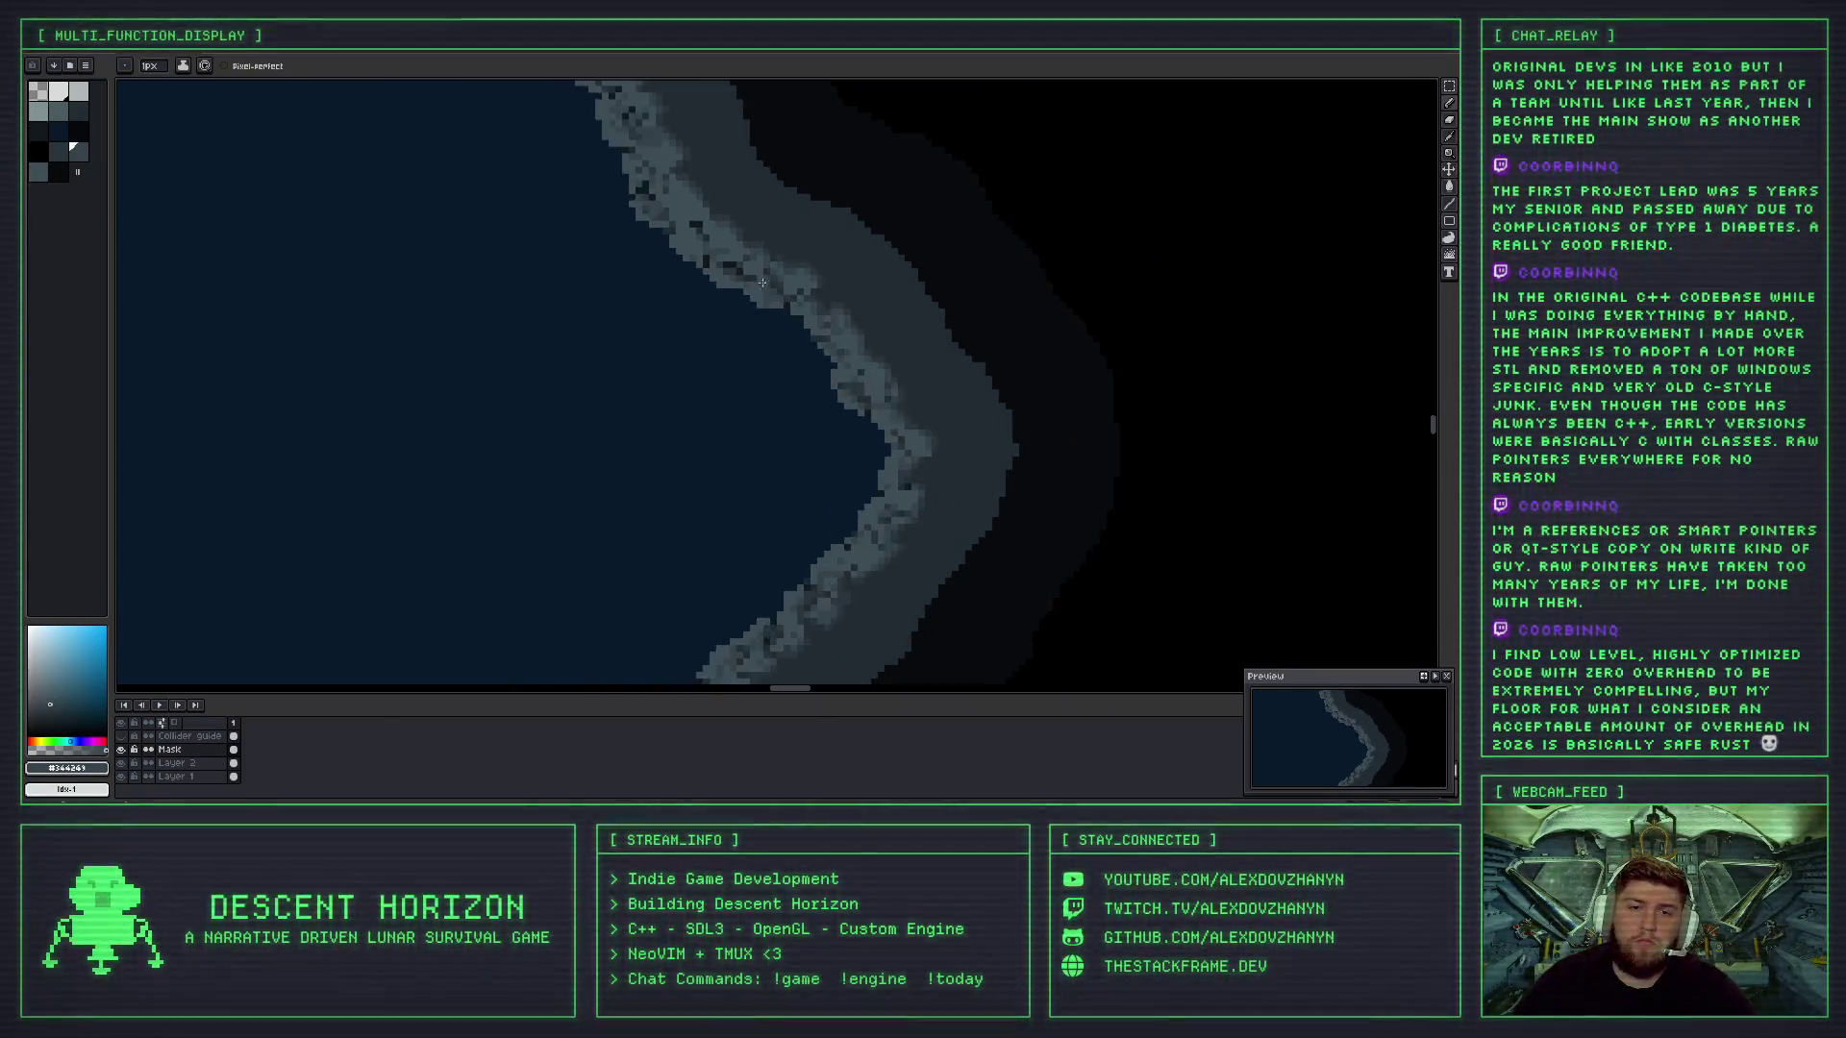
{"action": "key", "text": "i"}
{"action": "left_click", "coordinate": [731, 273]}
{"action": "key", "text": "b"}
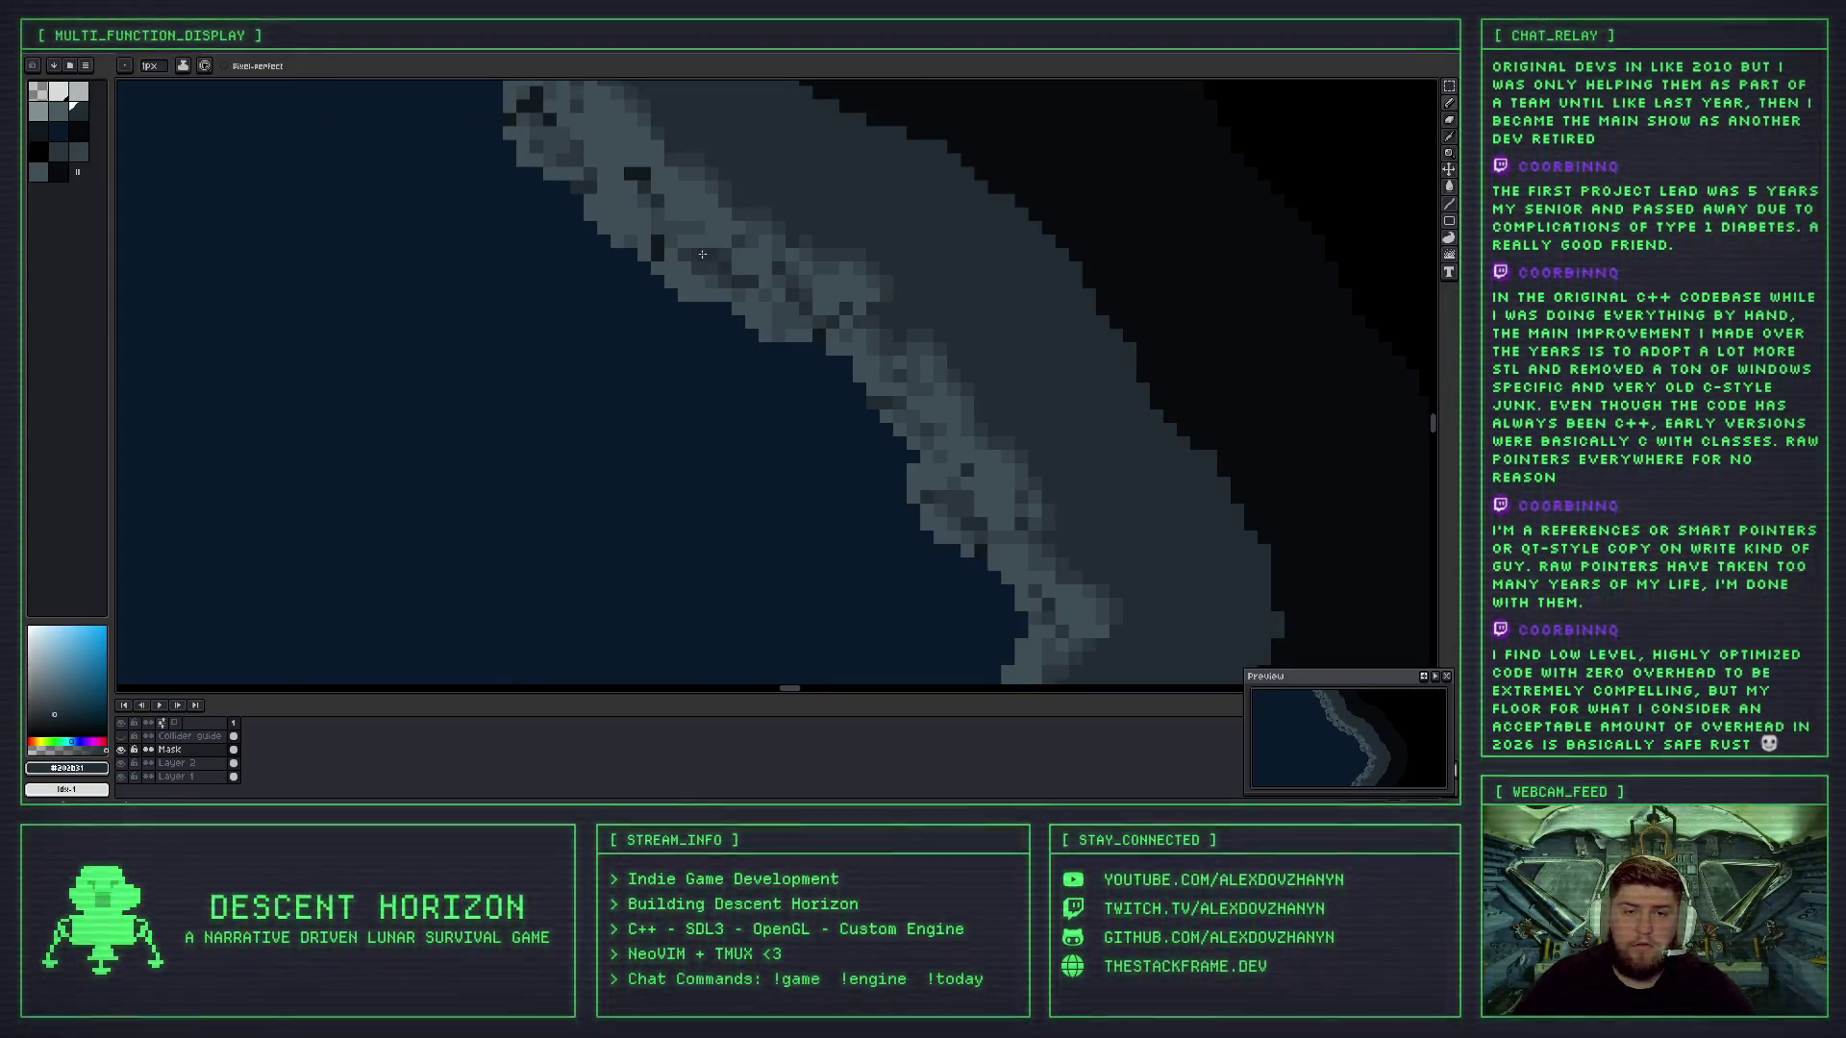
{"action": "scroll", "coordinate": [735, 287], "scroll_direction": "down", "scroll_amount": 1}
{"action": "scroll", "coordinate": [738, 289], "scroll_direction": "down", "scroll_amount": 1}
{"action": "scroll", "coordinate": [745, 298], "scroll_direction": "up", "scroll_amount": 3}
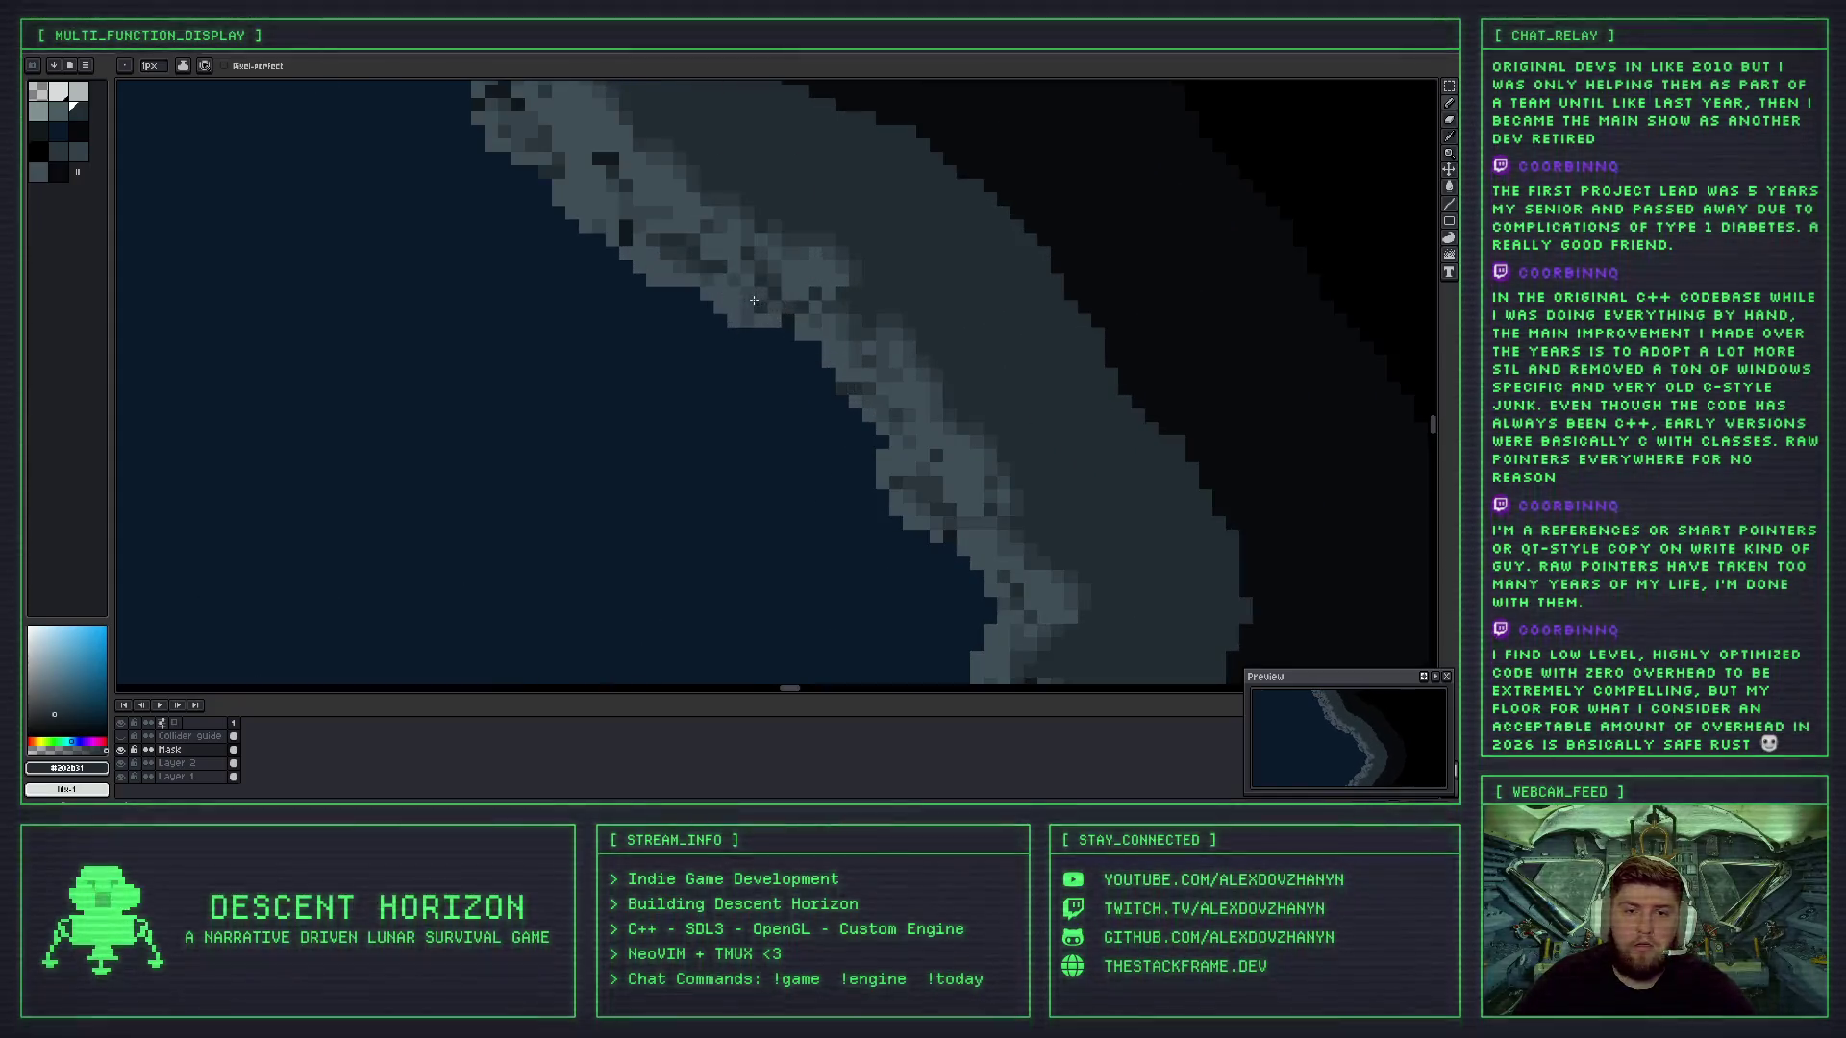
{"action": "scroll", "coordinate": [750, 309], "scroll_direction": "up", "scroll_amount": 1}
{"action": "key", "text": "i"}
{"action": "left_click", "coordinate": [709, 276]}
{"action": "key", "text": "b"}
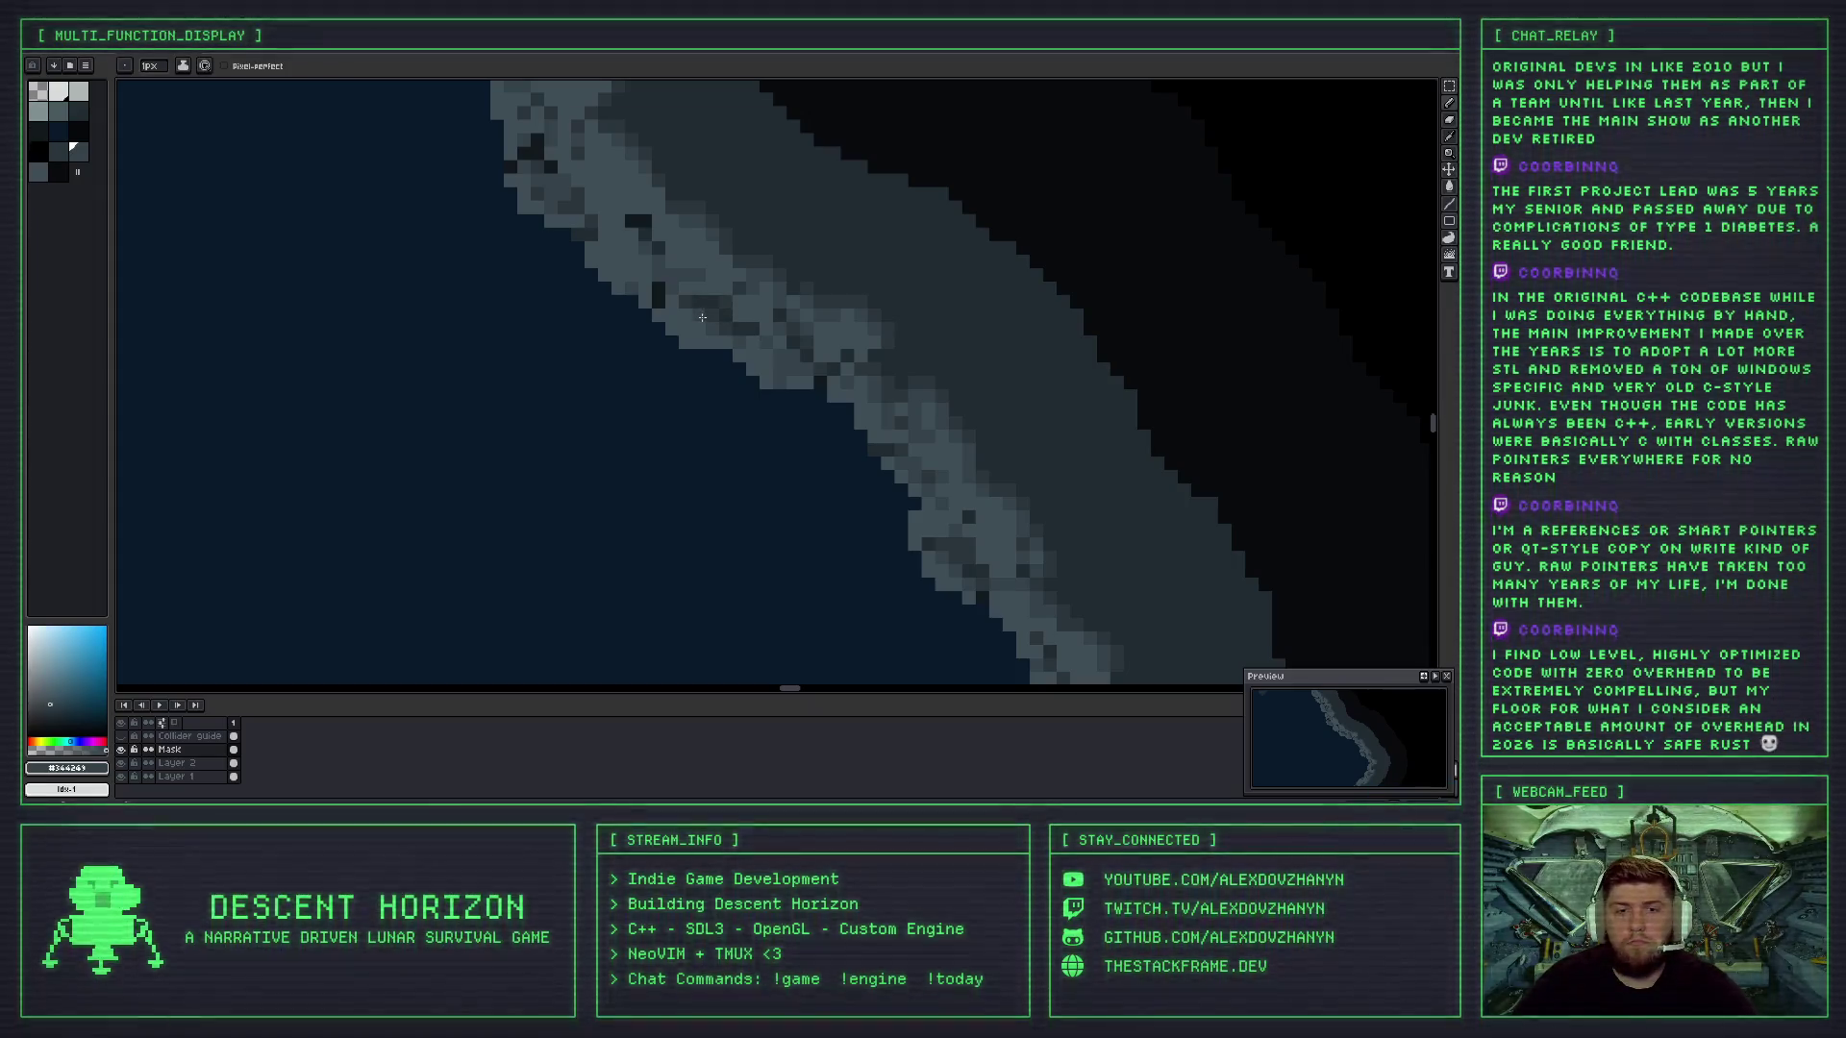
- Pick the light rock grey, then the dark shadow grey, and recolour one shoreline pixel
{"action": "scroll", "coordinate": [731, 292], "scroll_direction": "down", "scroll_amount": 2}
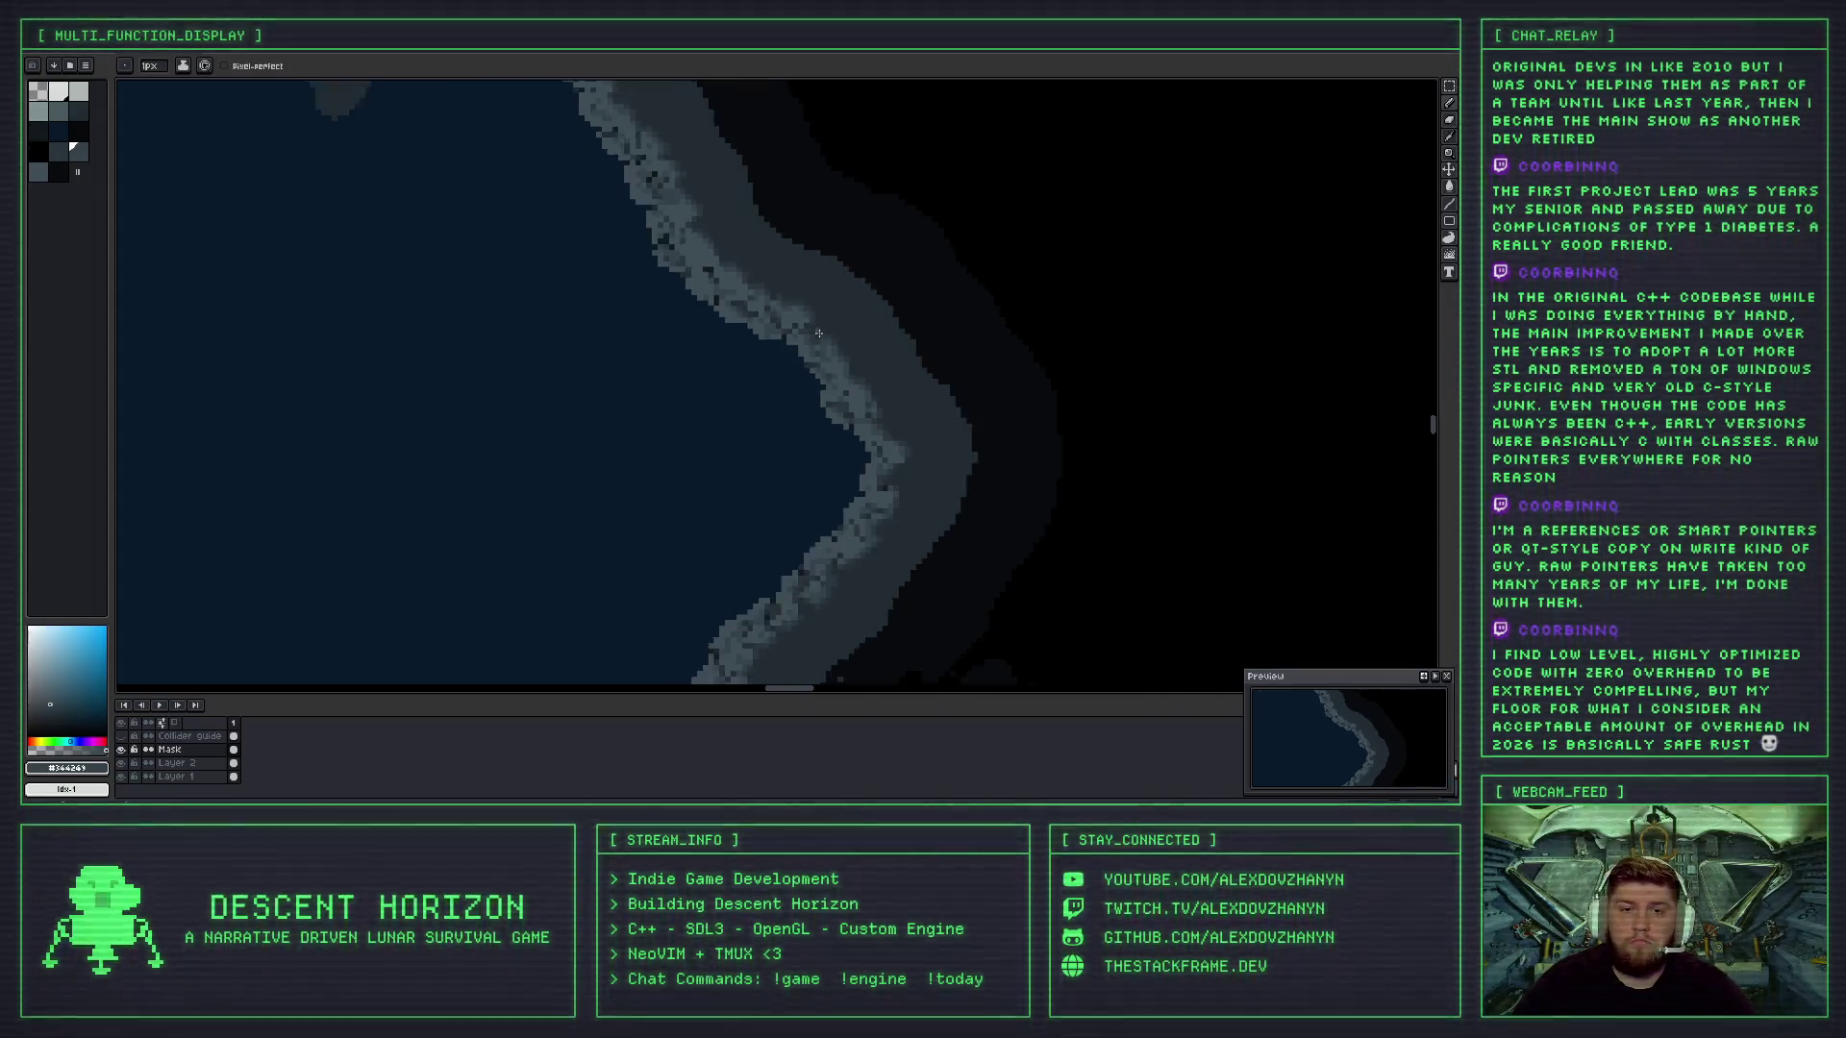
{"action": "scroll", "coordinate": [767, 309], "scroll_direction": "up", "scroll_amount": 2}
{"action": "scroll", "coordinate": [759, 296], "scroll_direction": "down", "scroll_amount": 2}
{"action": "scroll", "coordinate": [793, 323], "scroll_direction": "up", "scroll_amount": 2}
{"action": "scroll", "coordinate": [814, 348], "scroll_direction": "up", "scroll_amount": 1}
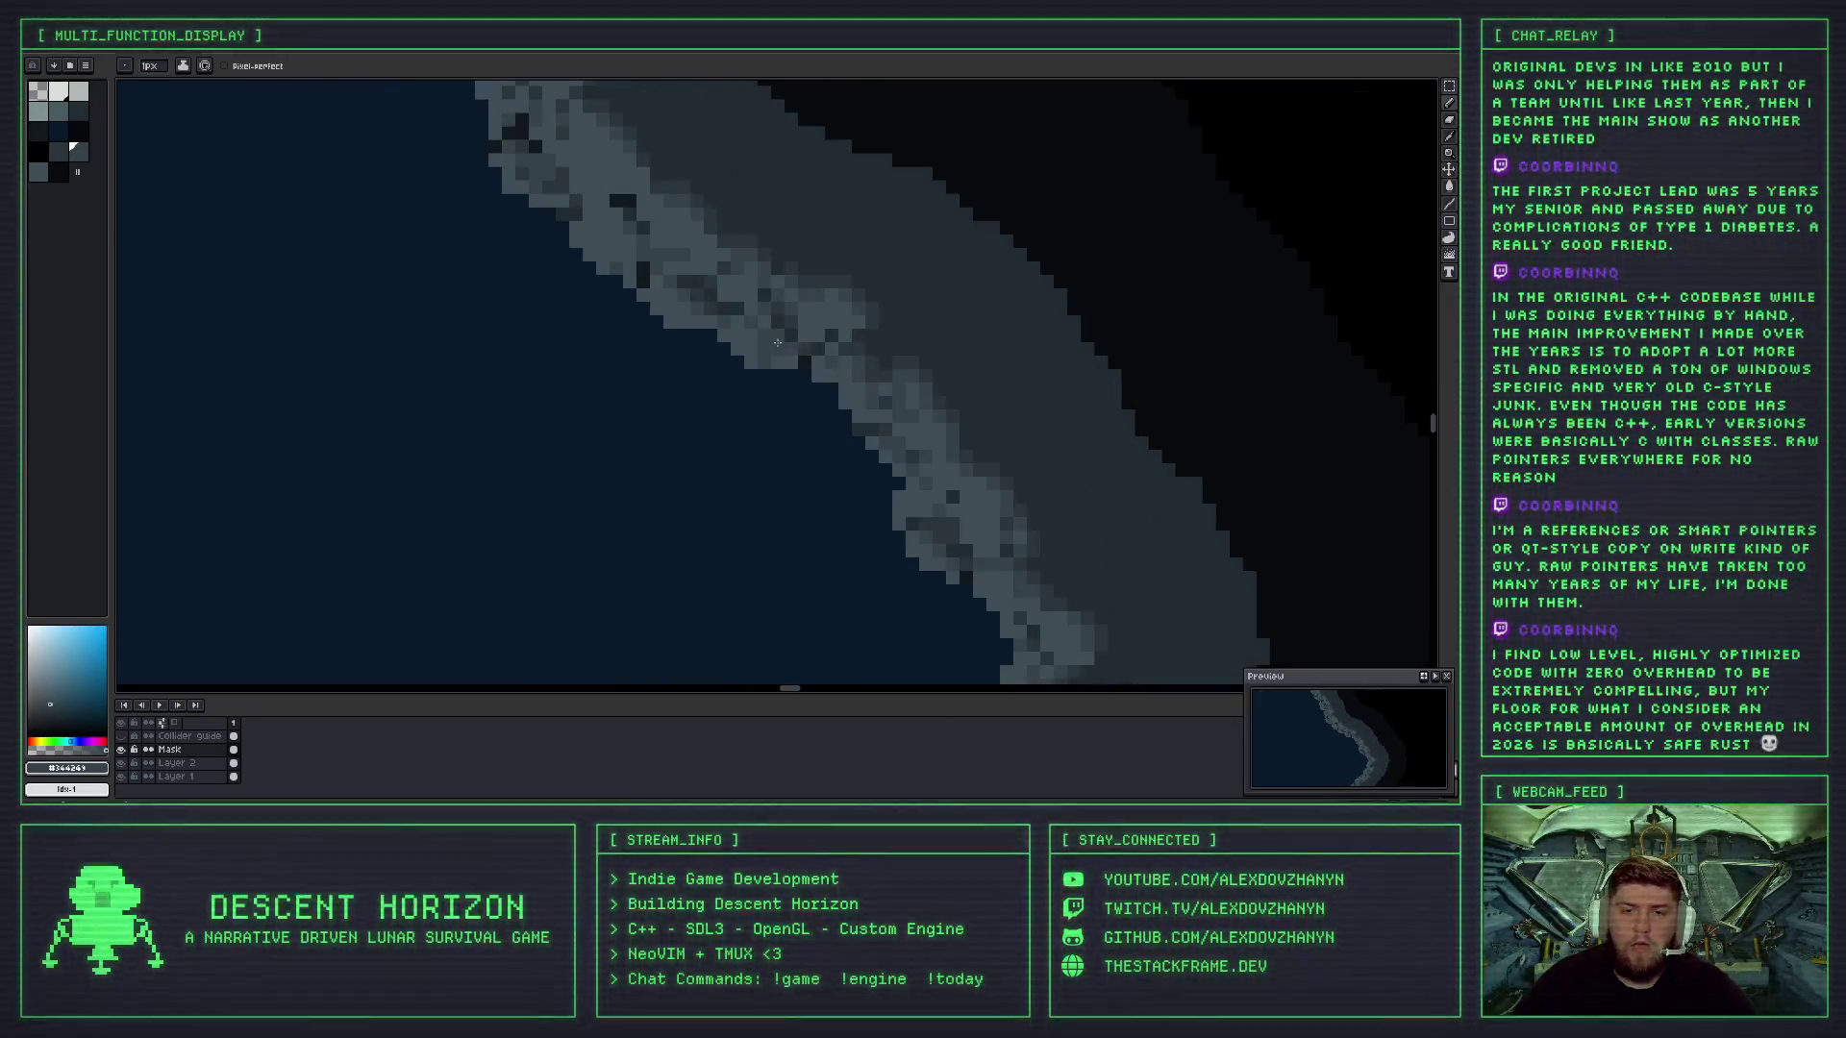
{"action": "left_click", "coordinate": [761, 354], "text": "alt"}
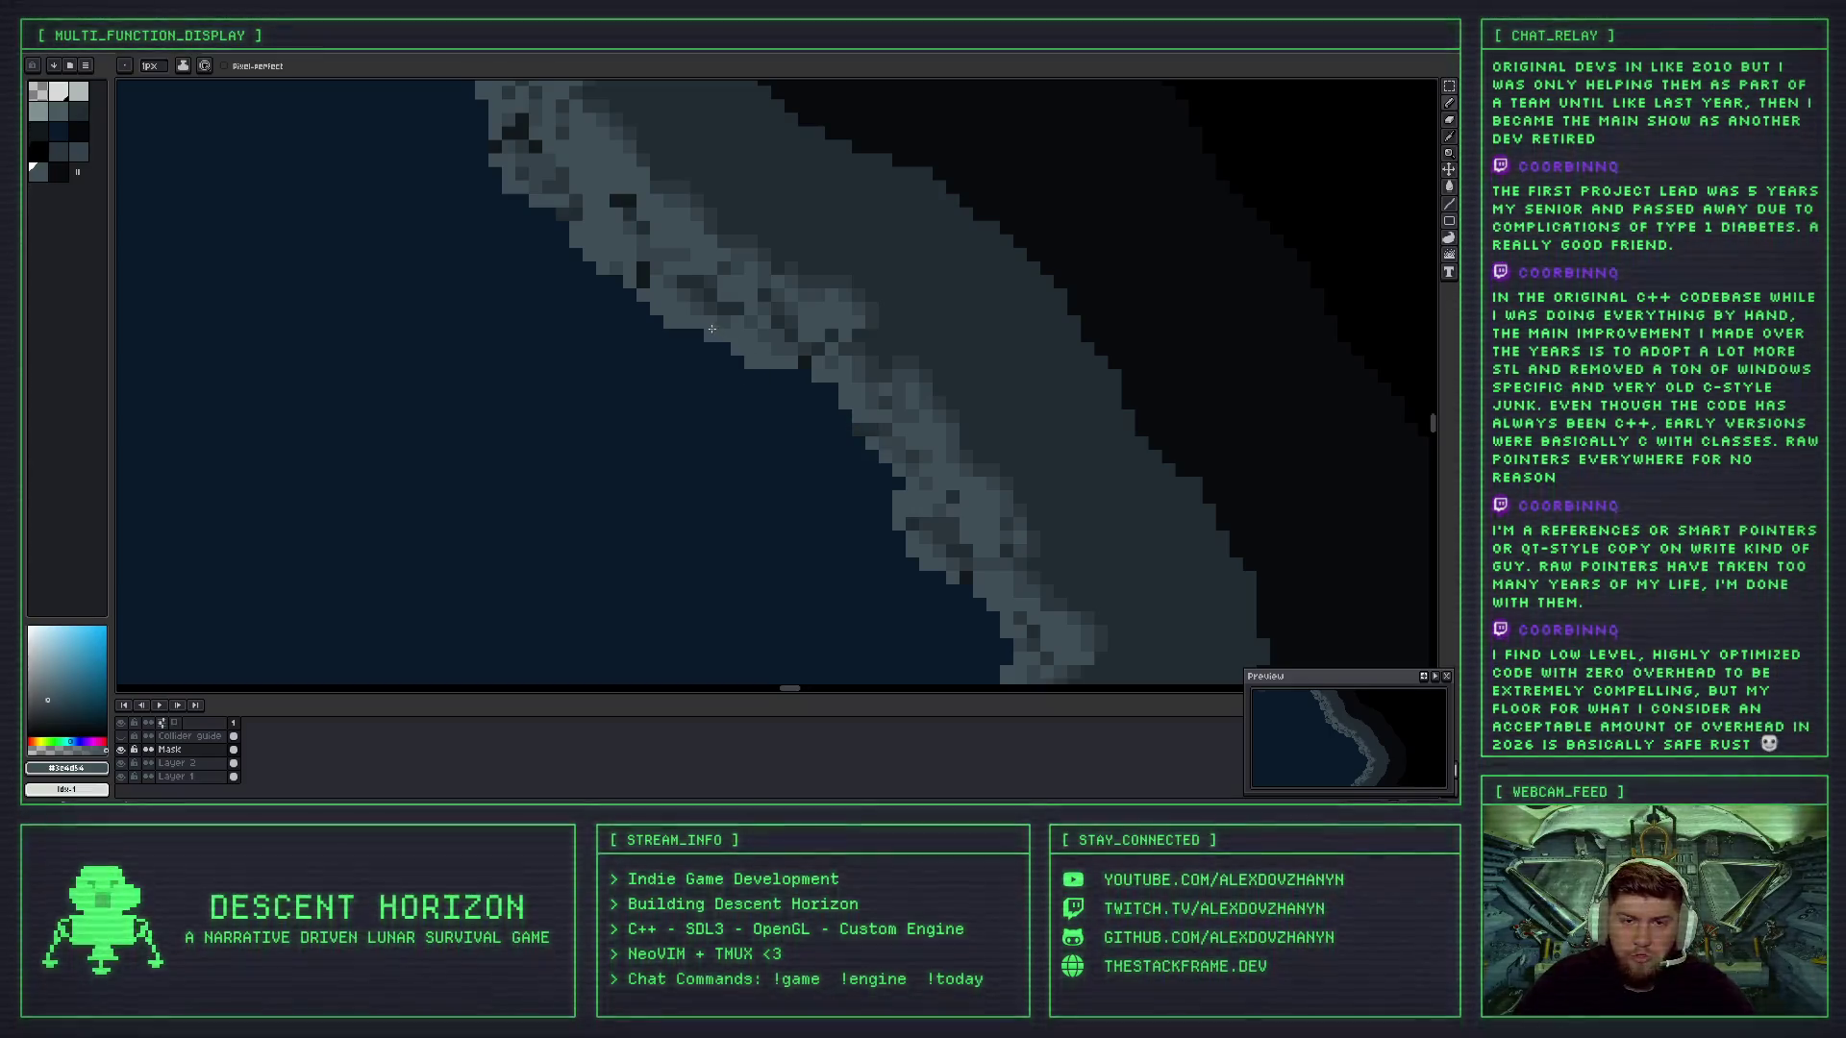
{"action": "scroll", "coordinate": [711, 328], "scroll_direction": "down", "scroll_amount": 1}
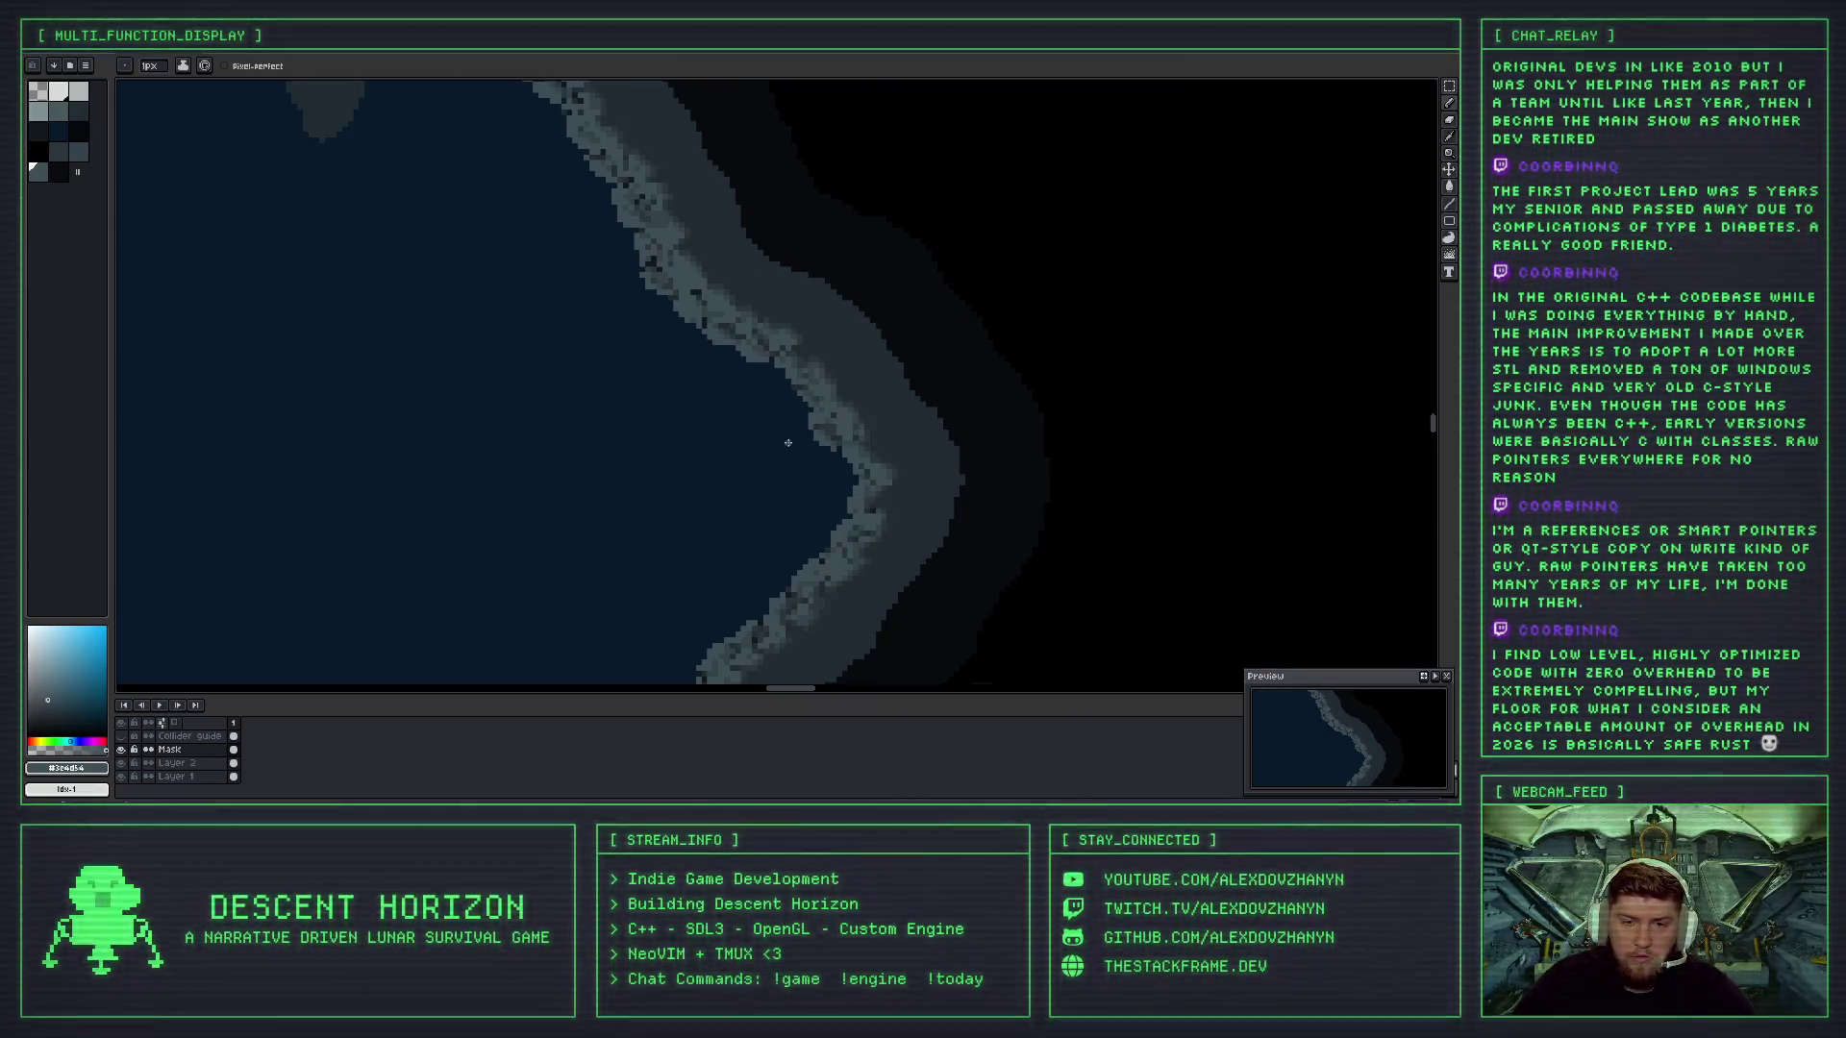
{"action": "scroll", "coordinate": [749, 394], "scroll_direction": "up", "scroll_amount": 1}
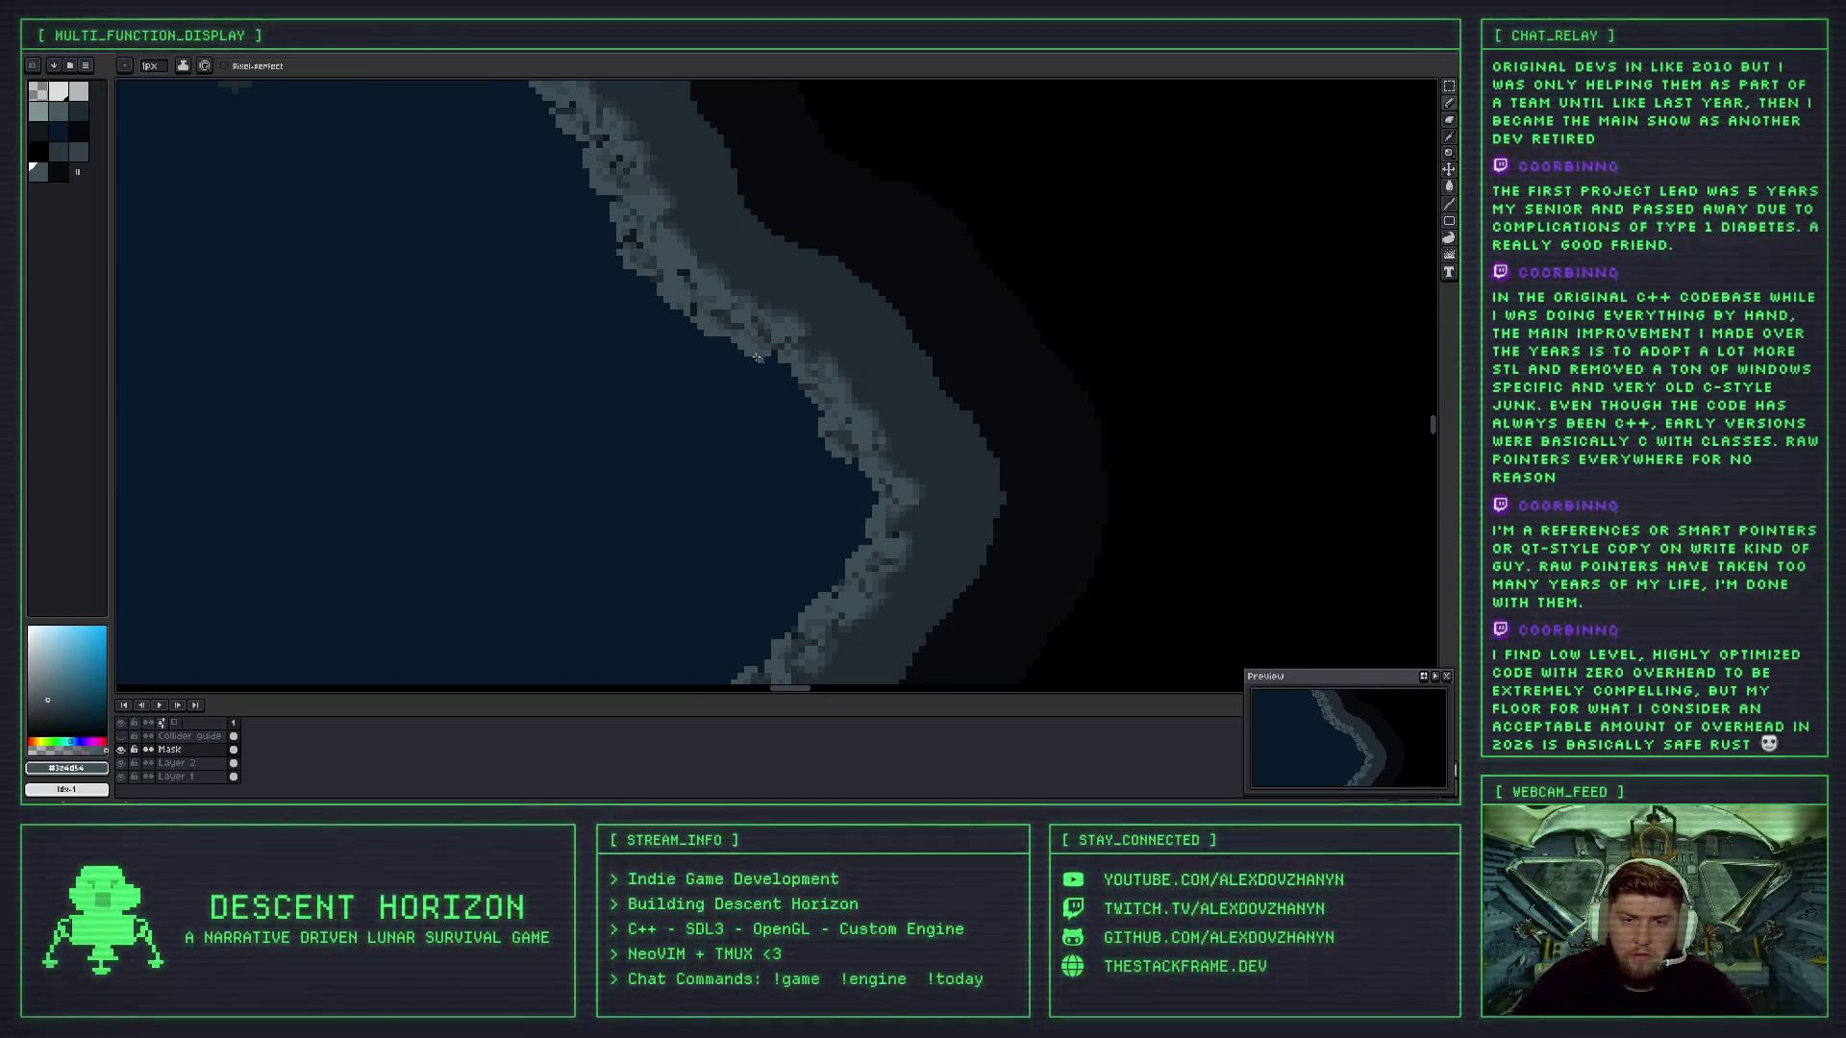
{"action": "scroll", "coordinate": [757, 358], "scroll_direction": "up", "scroll_amount": 1}
{"action": "scroll", "coordinate": [721, 347], "scroll_direction": "up", "scroll_amount": 1}
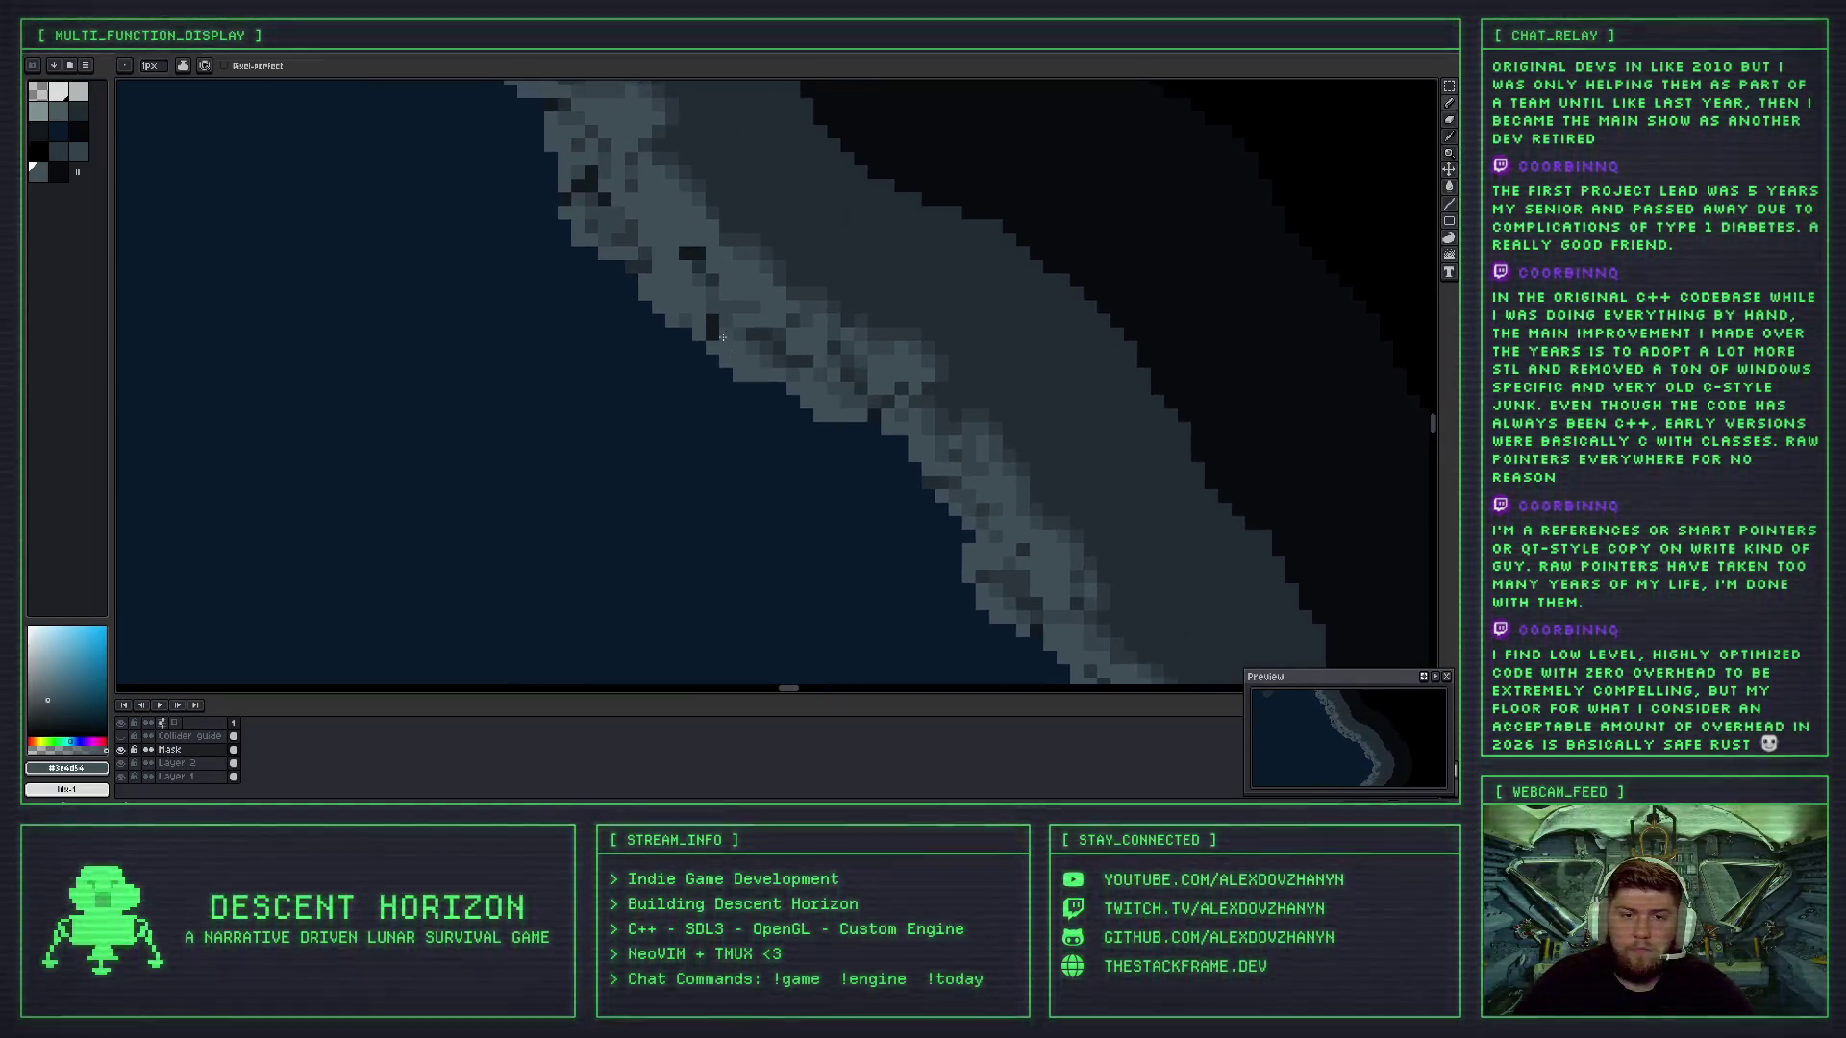
{"action": "scroll", "coordinate": [711, 330], "scroll_direction": "up", "scroll_amount": 1}
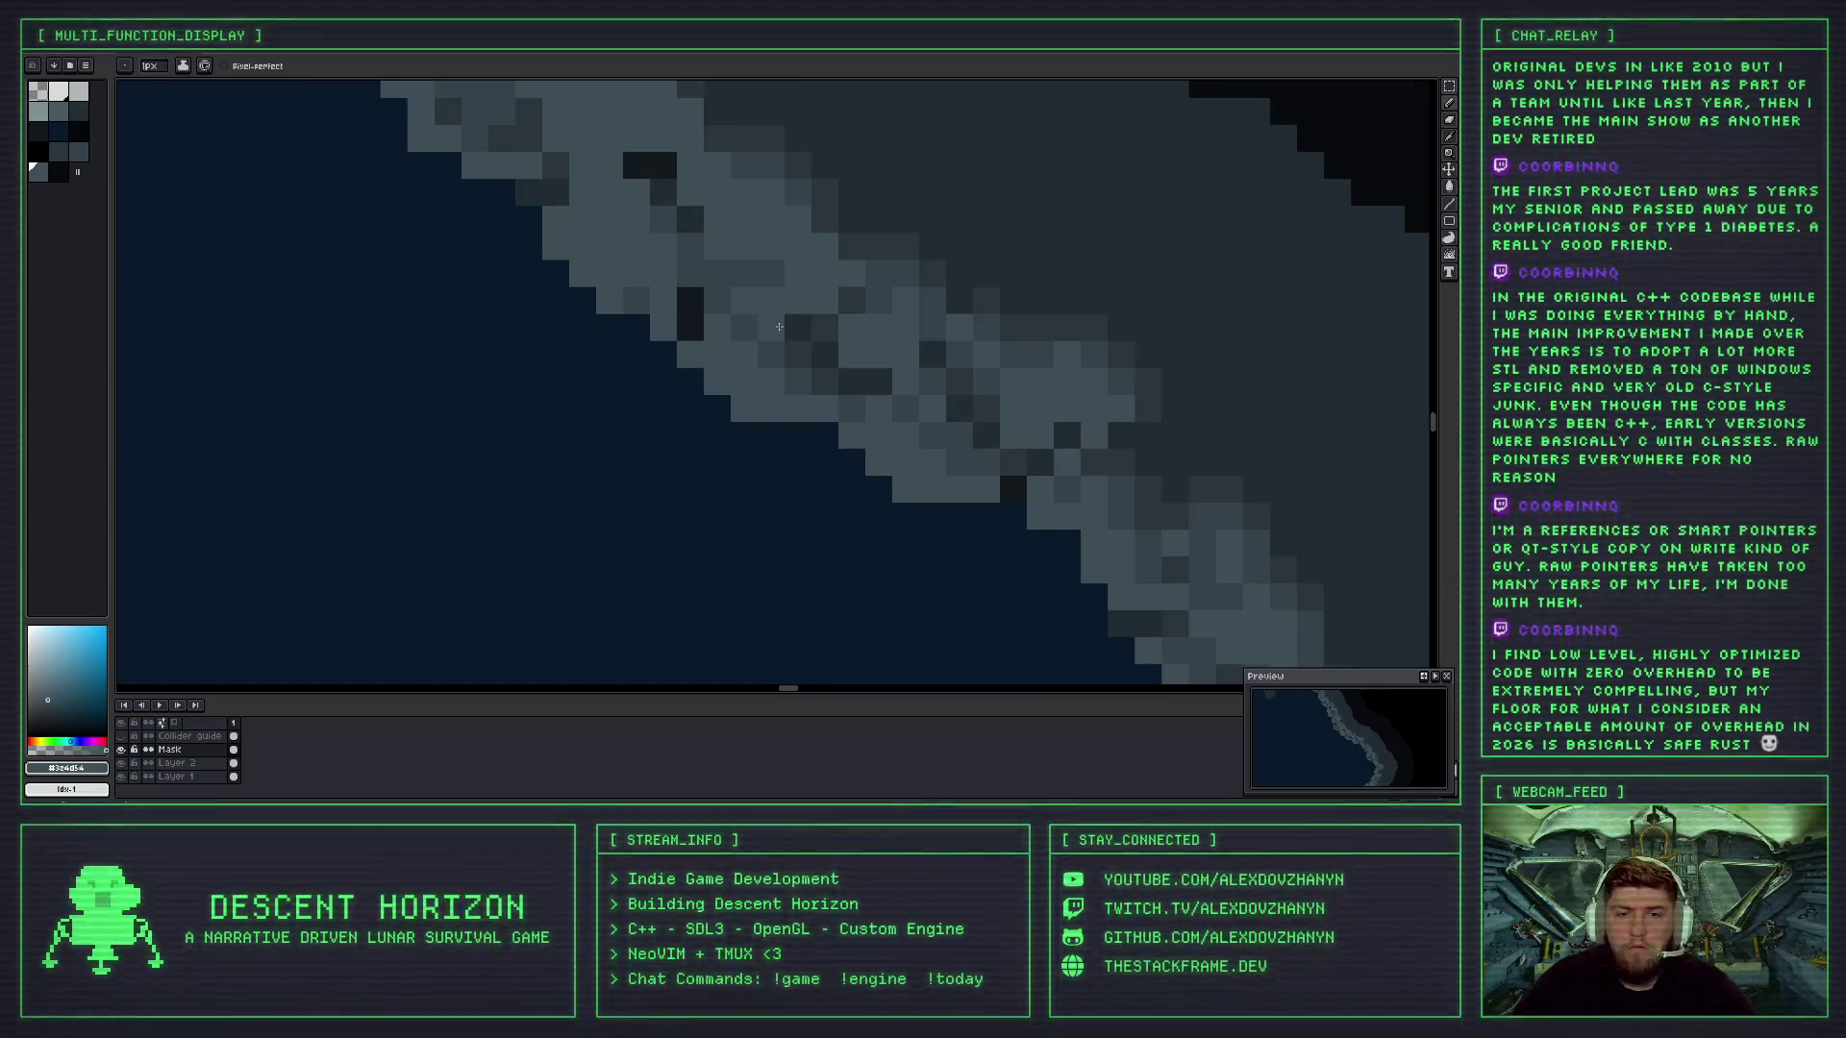
{"action": "left_click", "coordinate": [770, 323], "text": "alt"}
{"action": "left_click", "coordinate": [693, 311]}
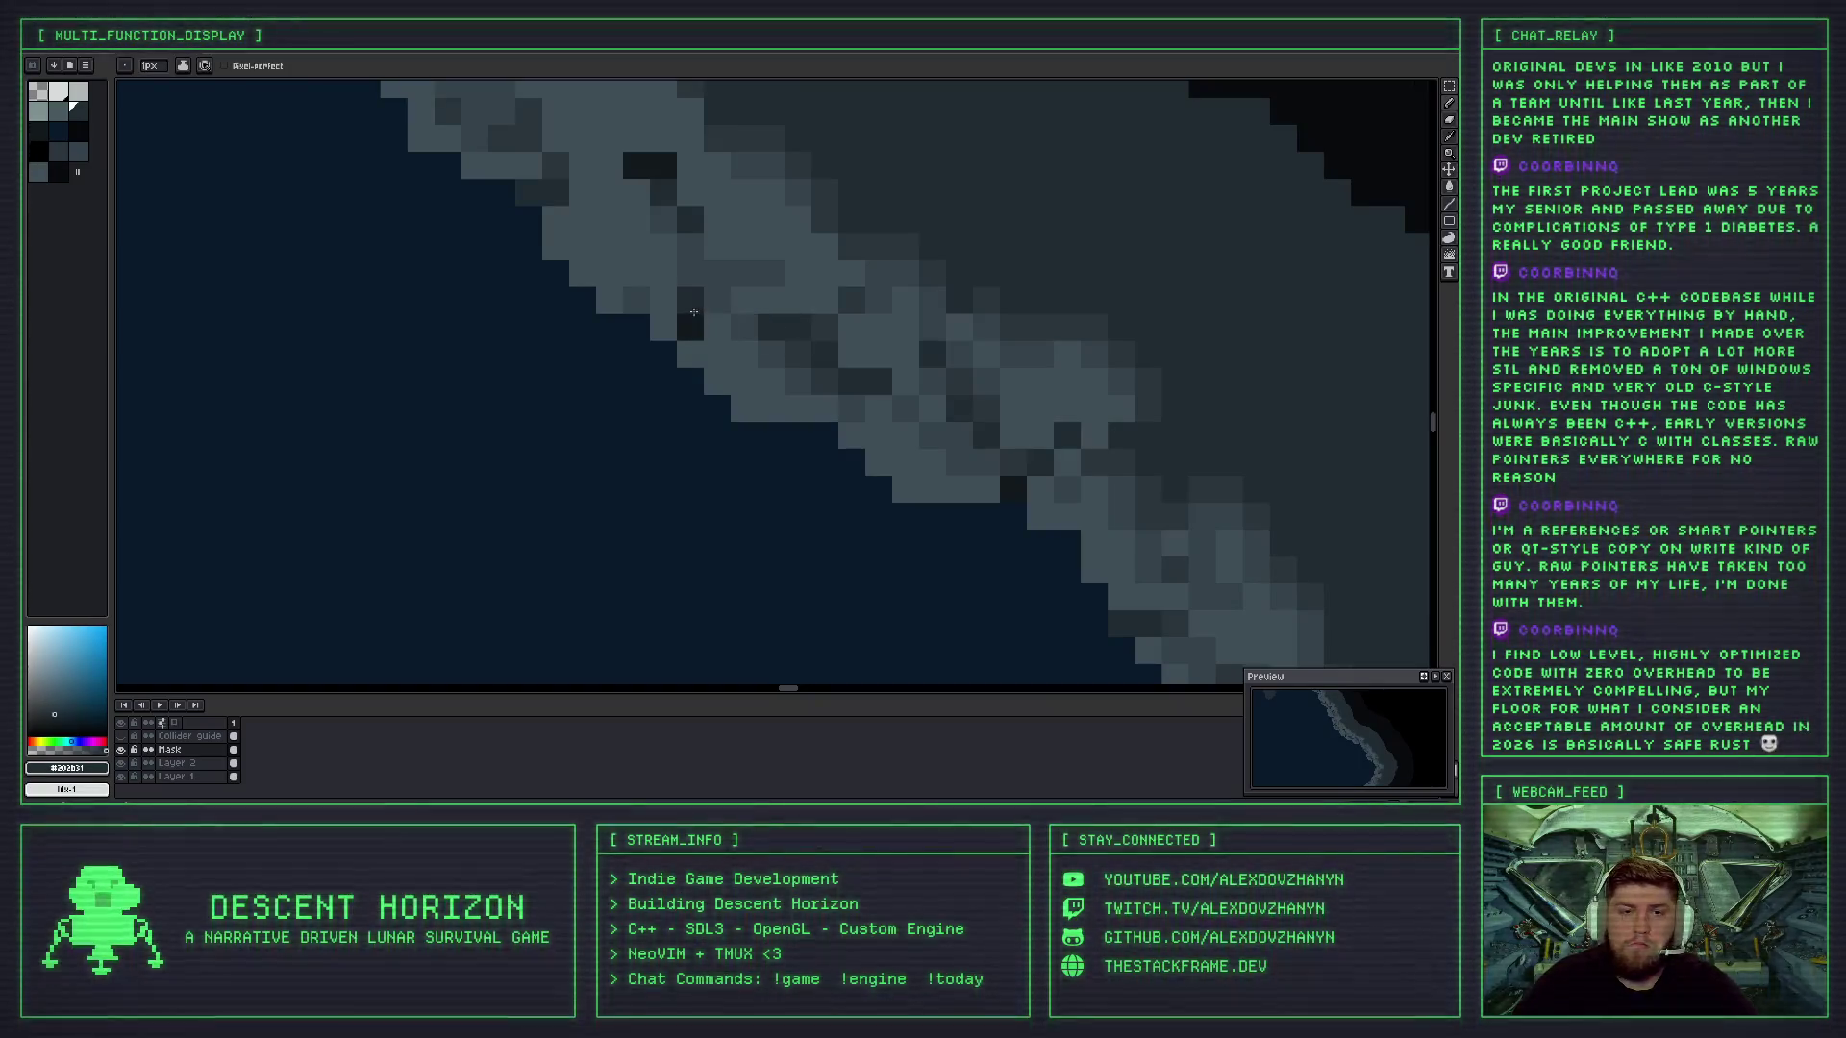
- Keep sampling mid, dark shadow and dark rock greys from the shoreline for touch-ups
{"action": "scroll", "coordinate": [711, 334], "scroll_direction": "down", "scroll_amount": 4}
{"action": "scroll", "coordinate": [755, 359], "scroll_direction": "up", "scroll_amount": 1}
{"action": "scroll", "coordinate": [754, 359], "scroll_direction": "up", "scroll_amount": 3}
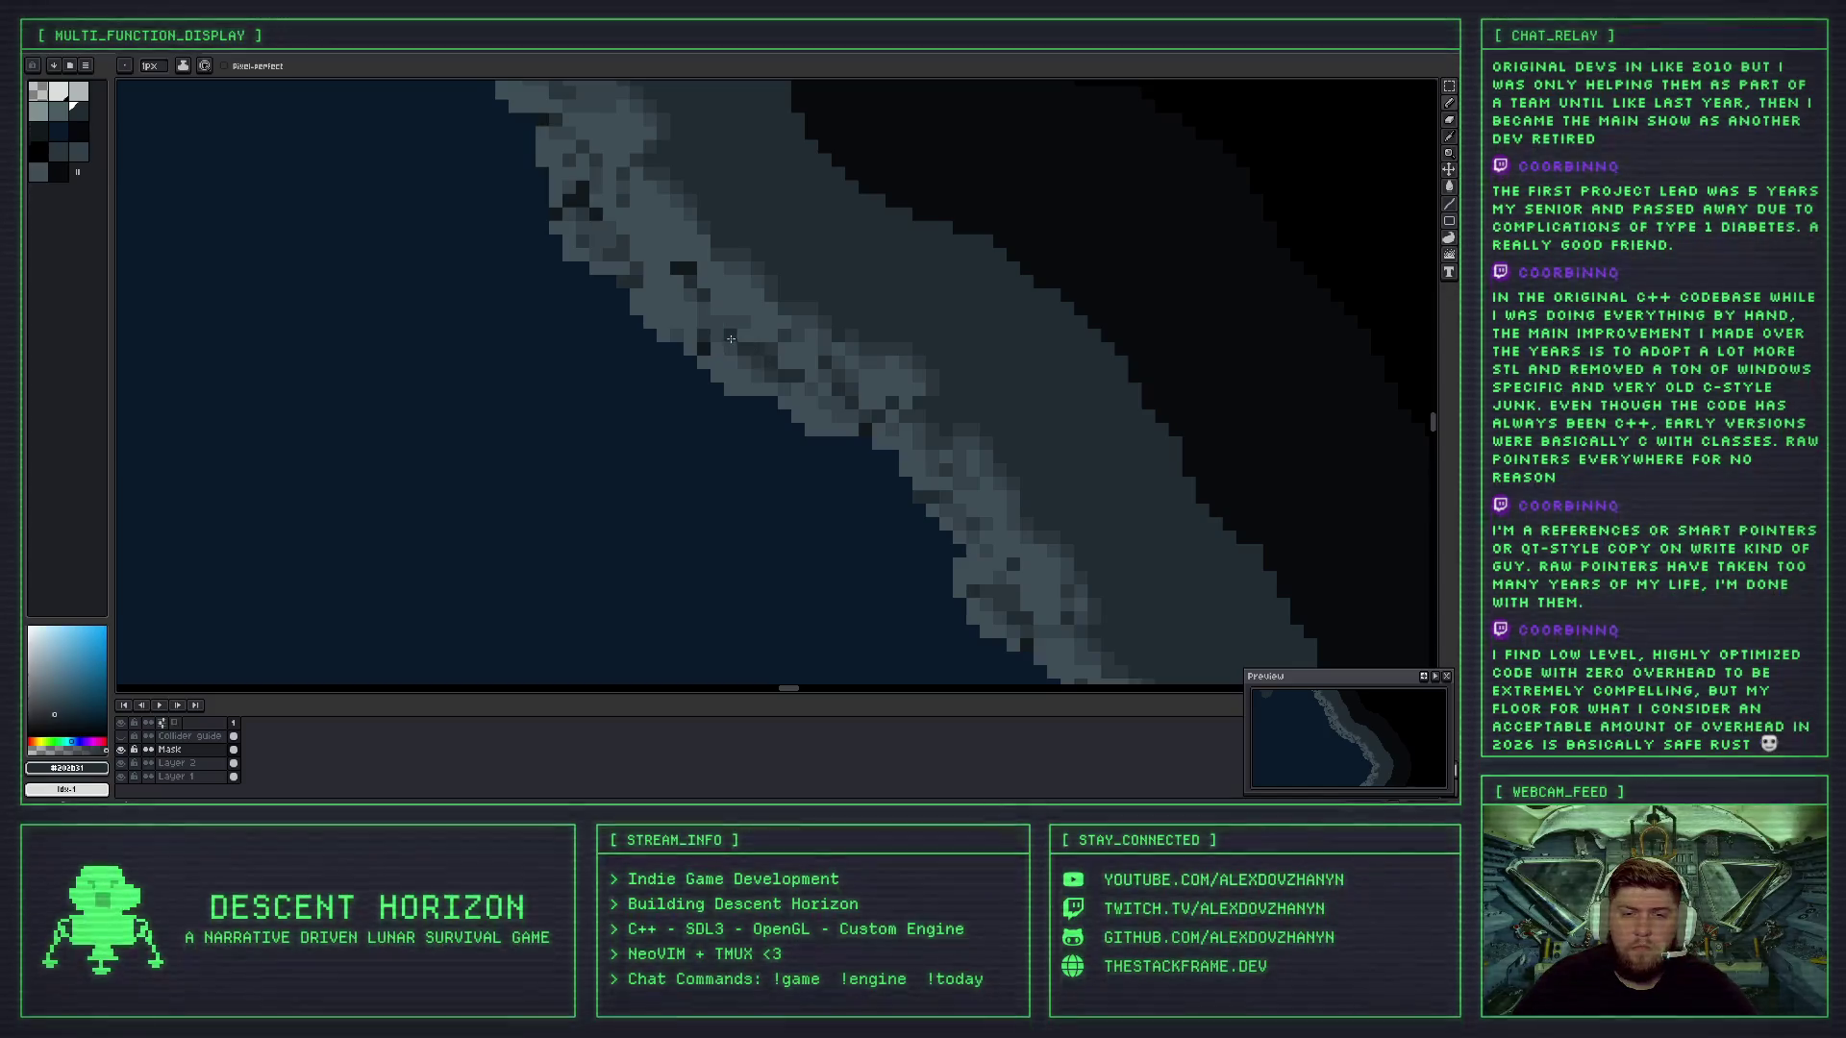
{"action": "left_click", "coordinate": [710, 345], "text": "alt"}
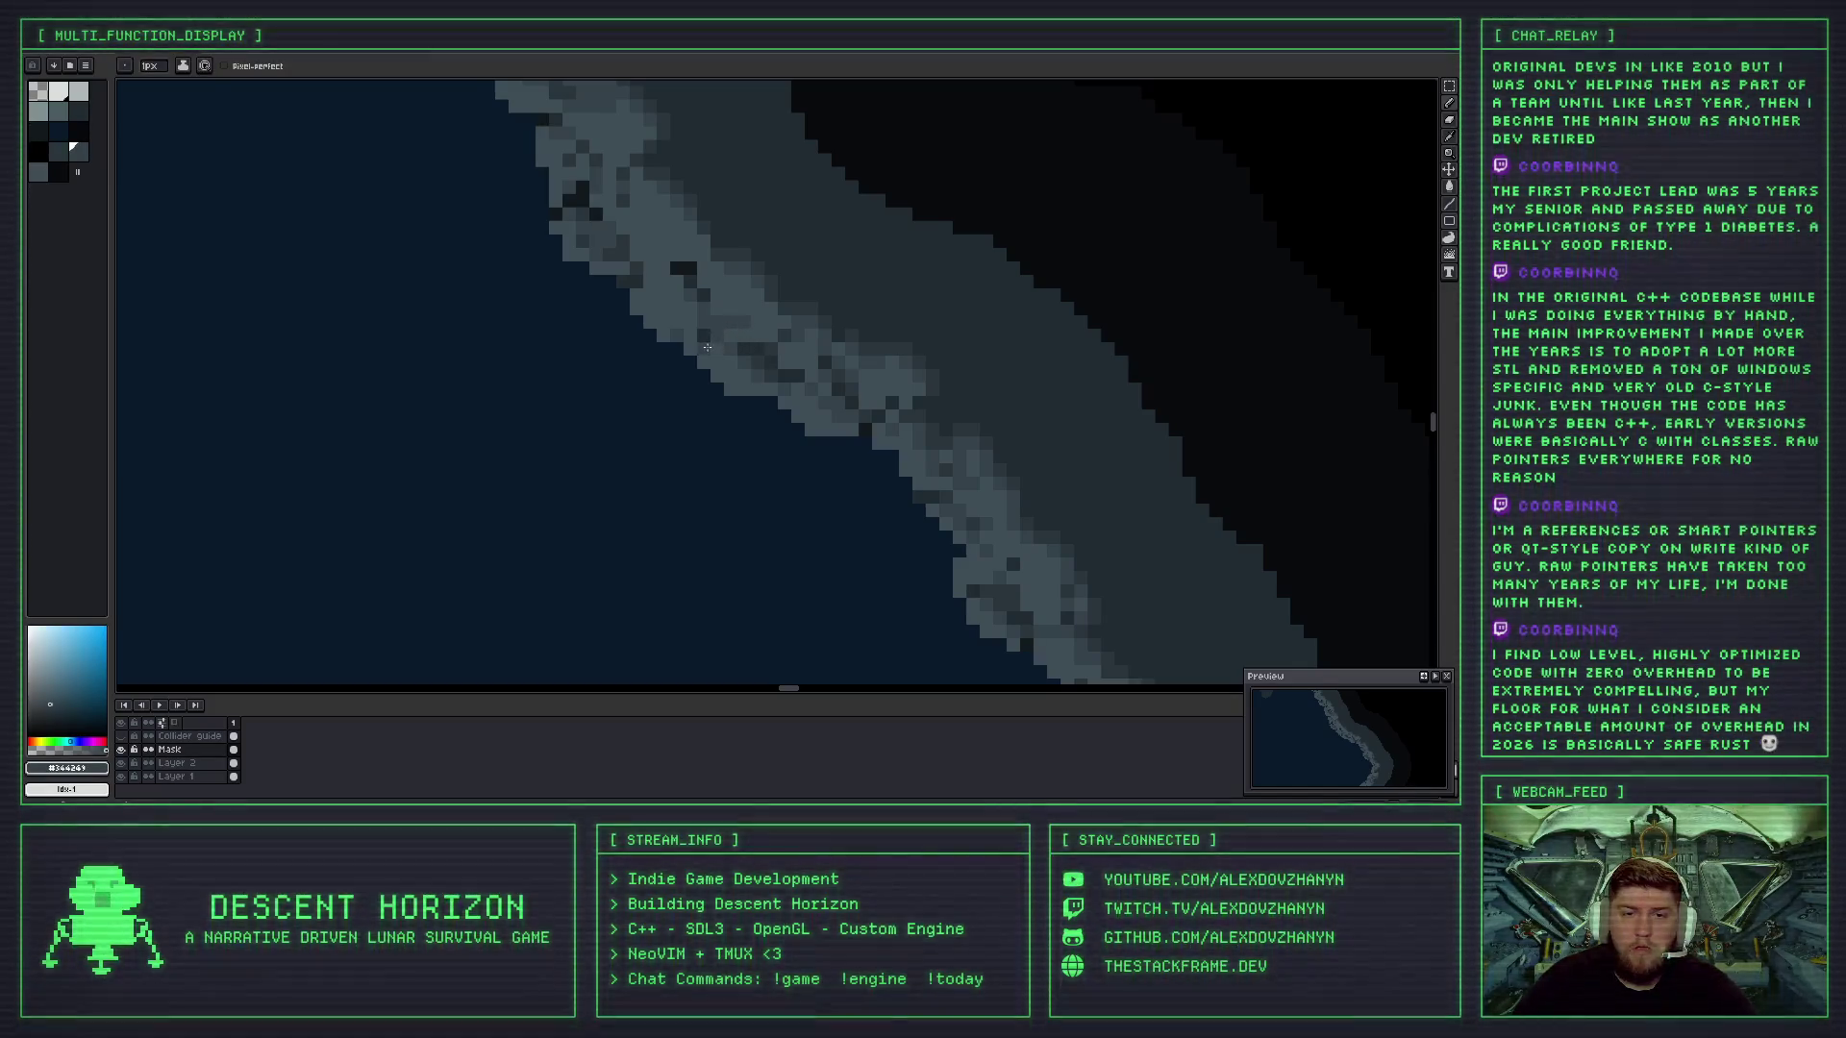
{"action": "scroll", "coordinate": [706, 346], "scroll_direction": "down", "scroll_amount": 2}
{"action": "scroll", "coordinate": [720, 317], "scroll_direction": "up", "scroll_amount": 2}
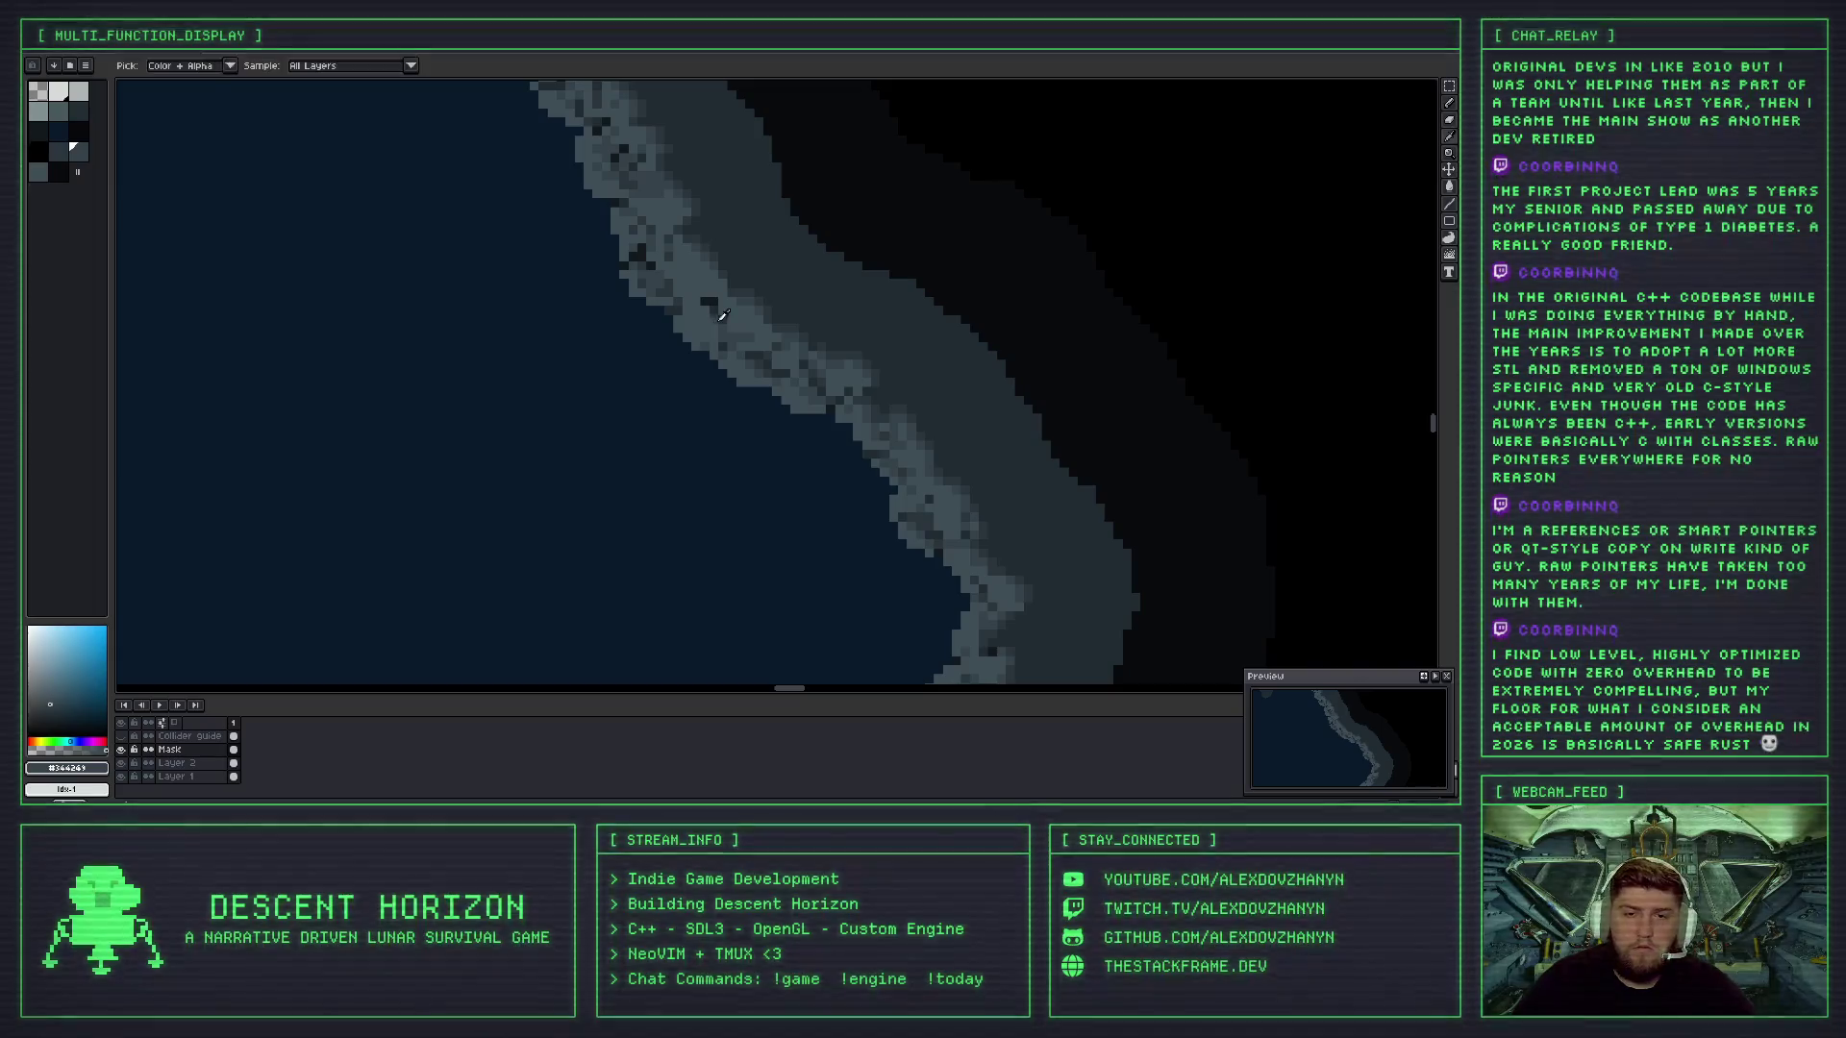
{"action": "scroll", "coordinate": [719, 305], "scroll_direction": "up", "scroll_amount": 2}
{"action": "left_click", "coordinate": [714, 293], "text": "alt"}
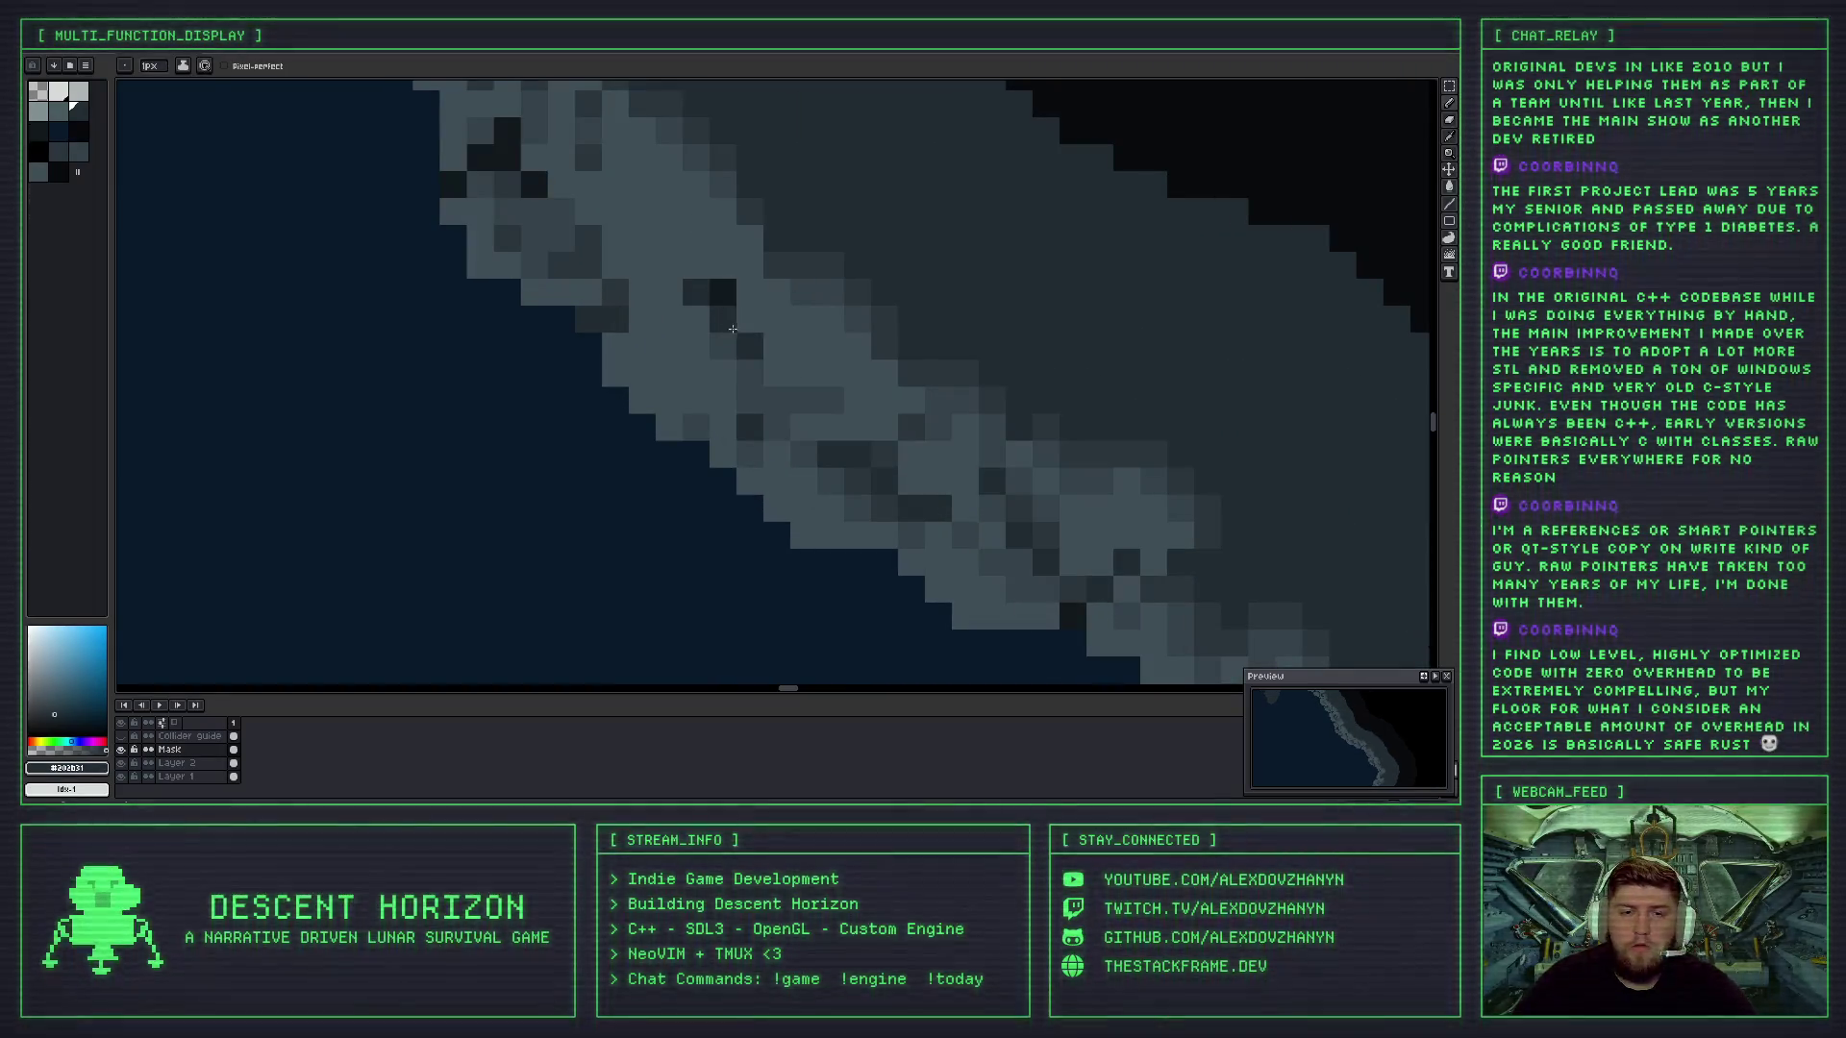
{"action": "scroll", "coordinate": [732, 329], "scroll_direction": "down", "scroll_amount": 4}
{"action": "scroll", "coordinate": [772, 371], "scroll_direction": "up", "scroll_amount": 1}
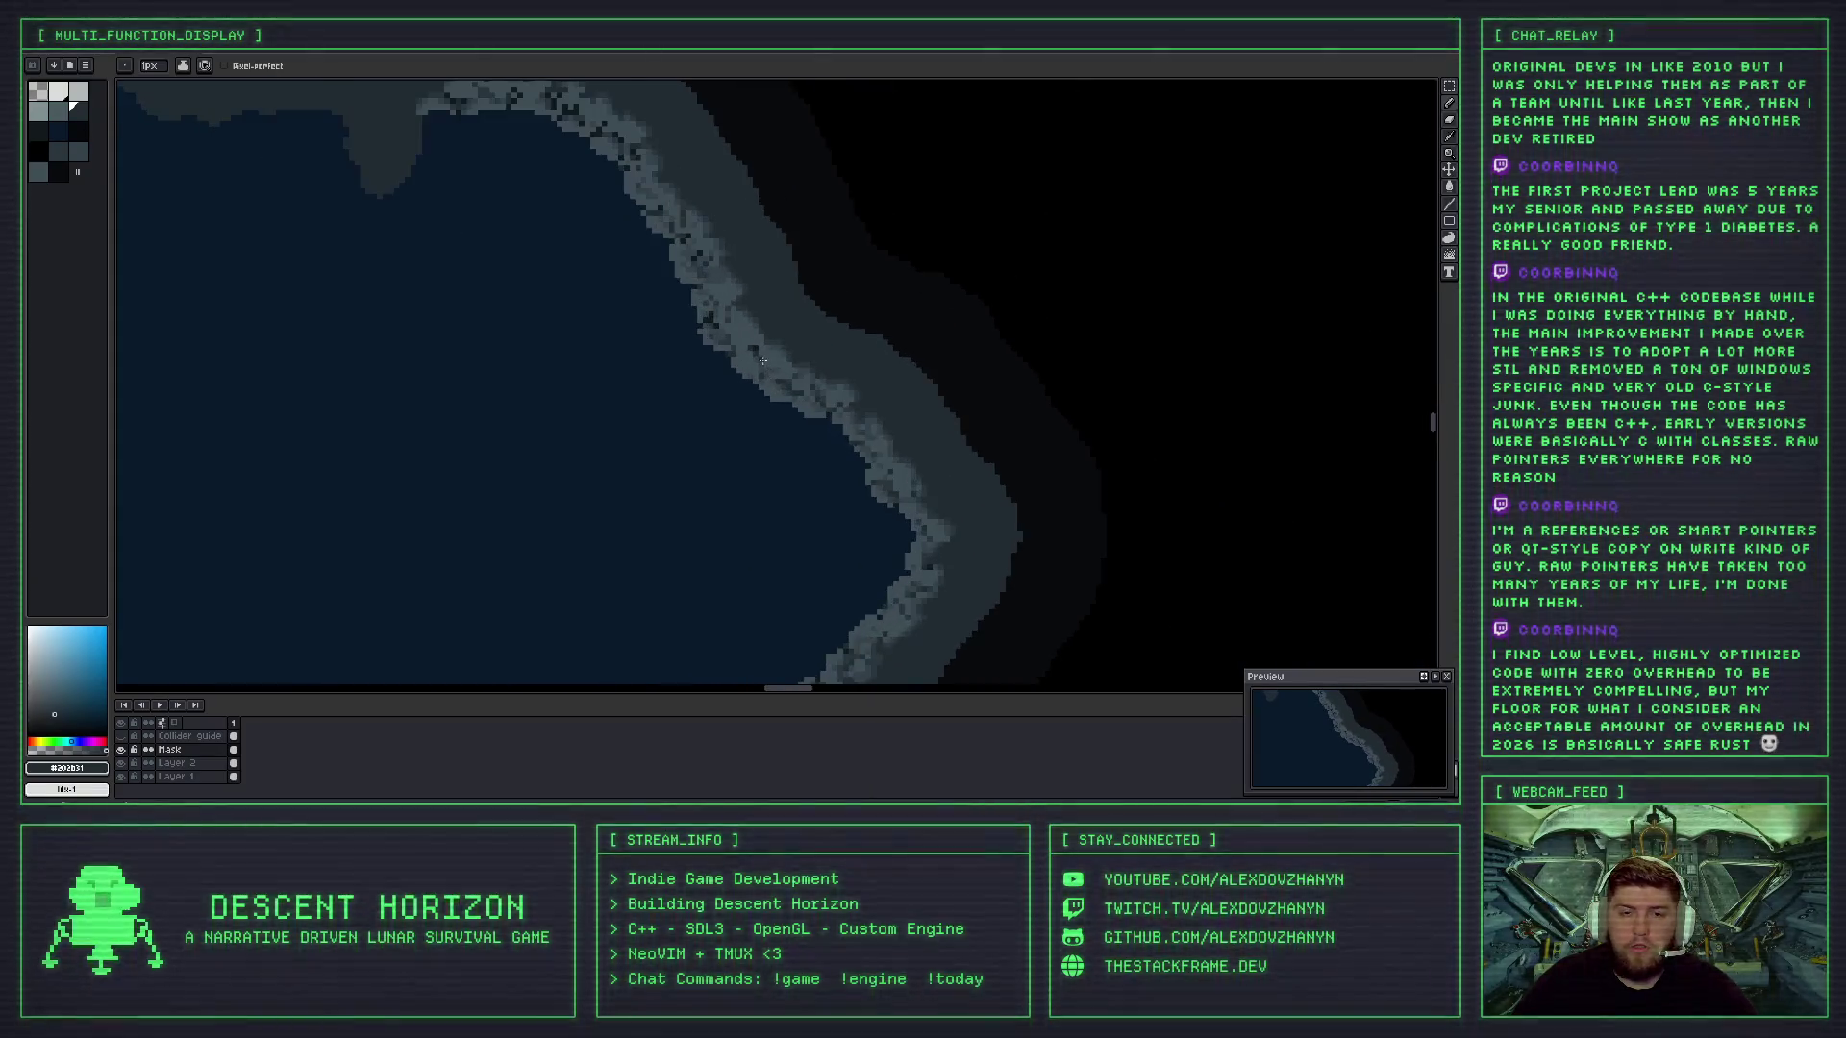
{"action": "scroll", "coordinate": [797, 390], "scroll_direction": "down", "scroll_amount": 1}
{"action": "scroll", "coordinate": [820, 404], "scroll_direction": "up", "scroll_amount": 4}
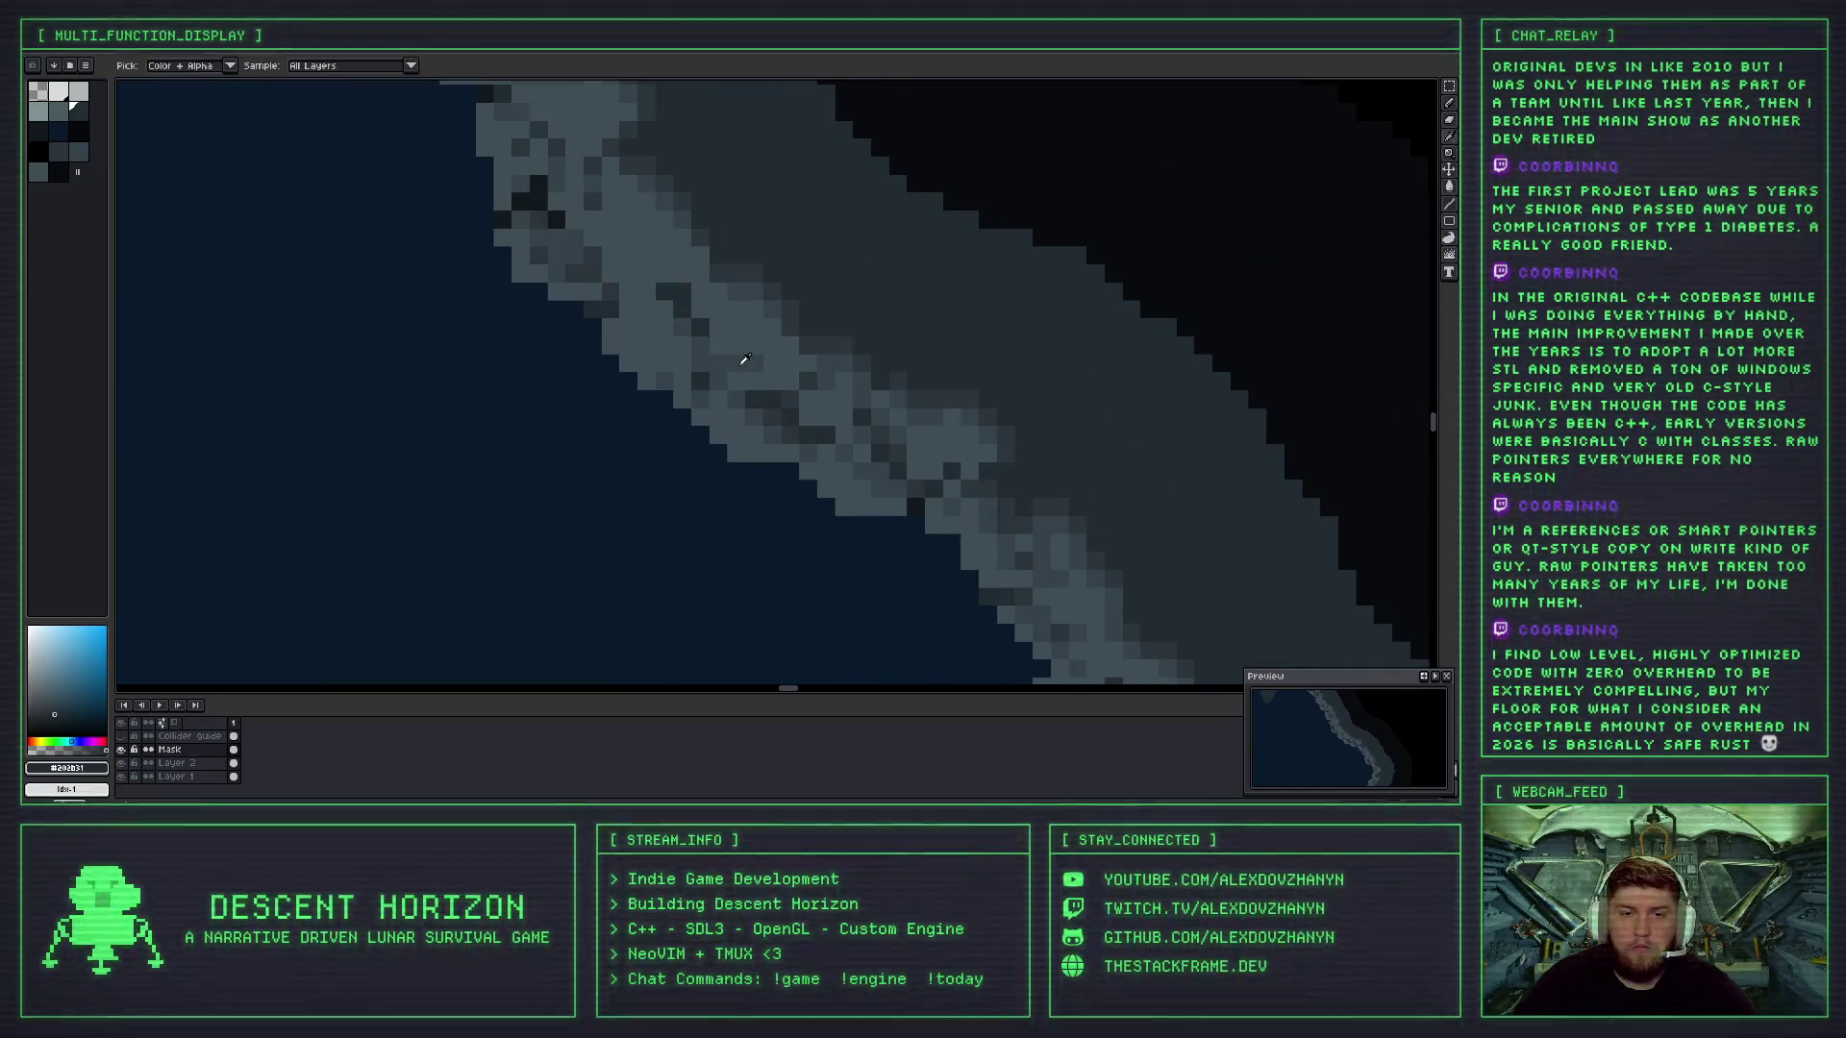
{"action": "left_click", "coordinate": [717, 284], "text": "alt"}
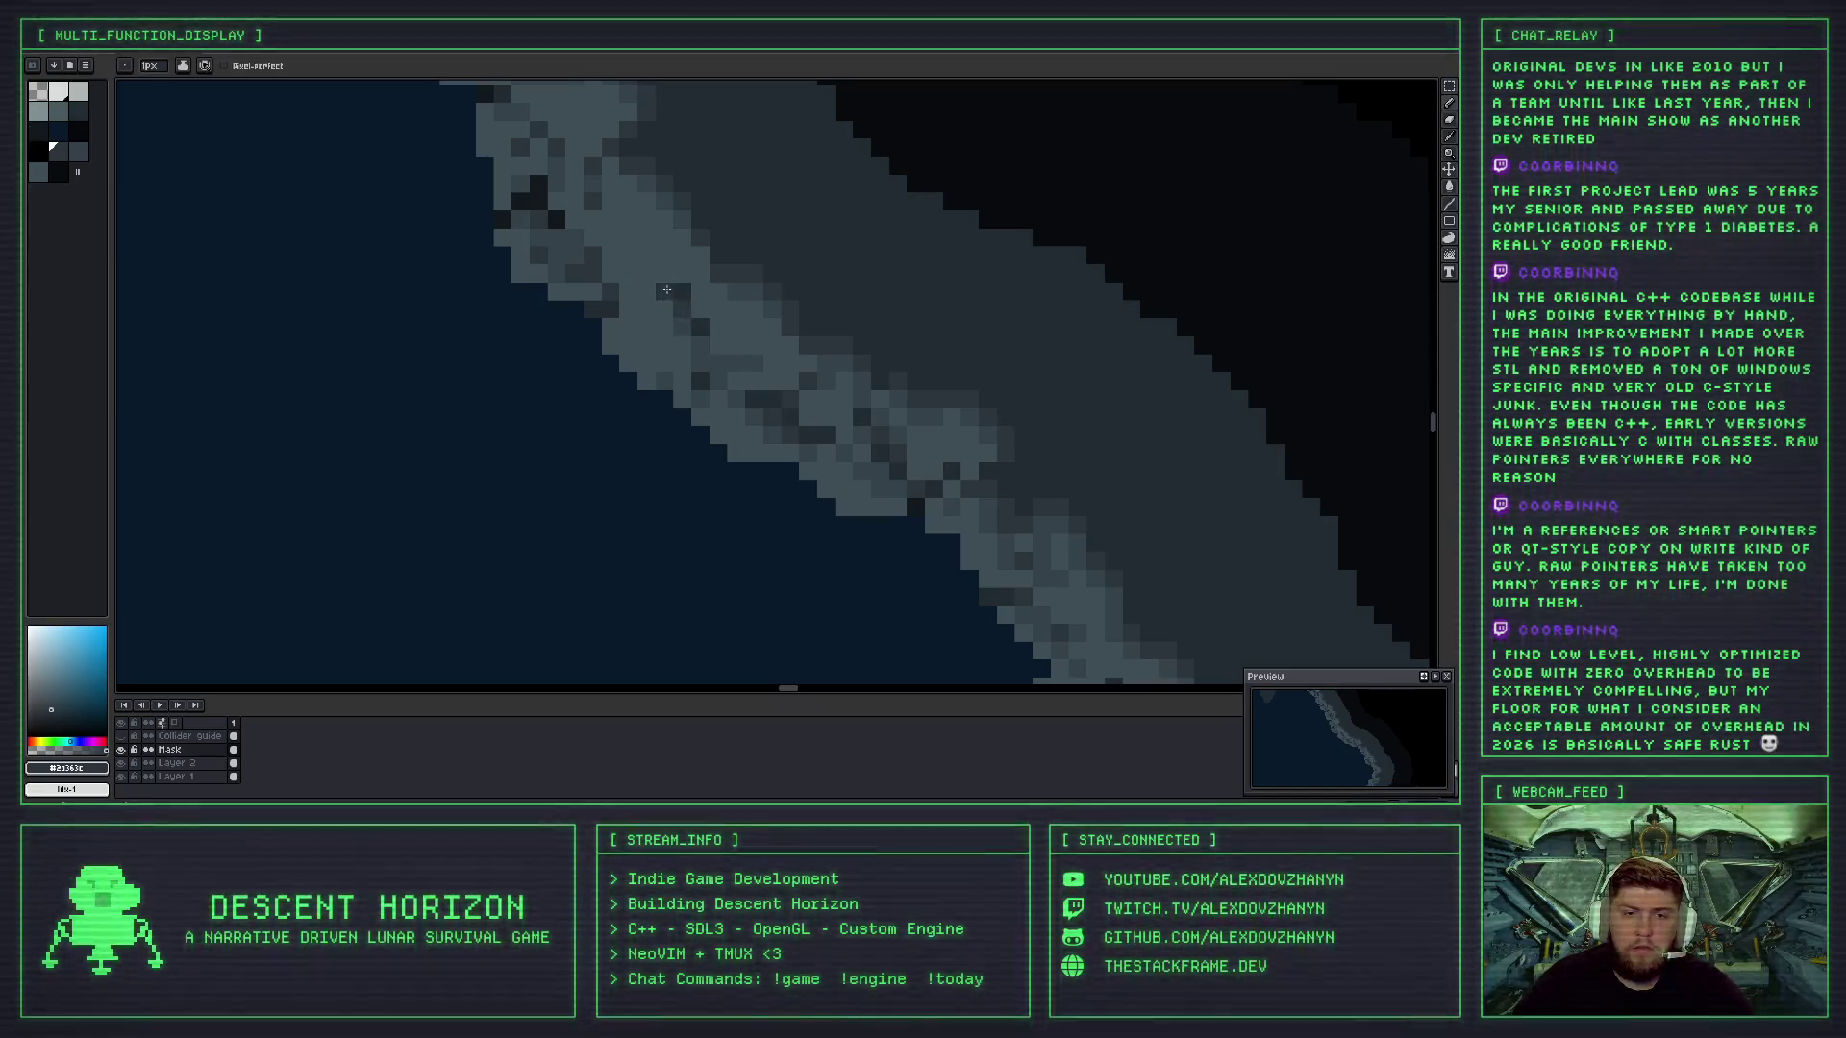
{"action": "scroll", "coordinate": [715, 311], "scroll_direction": "down", "scroll_amount": 3}
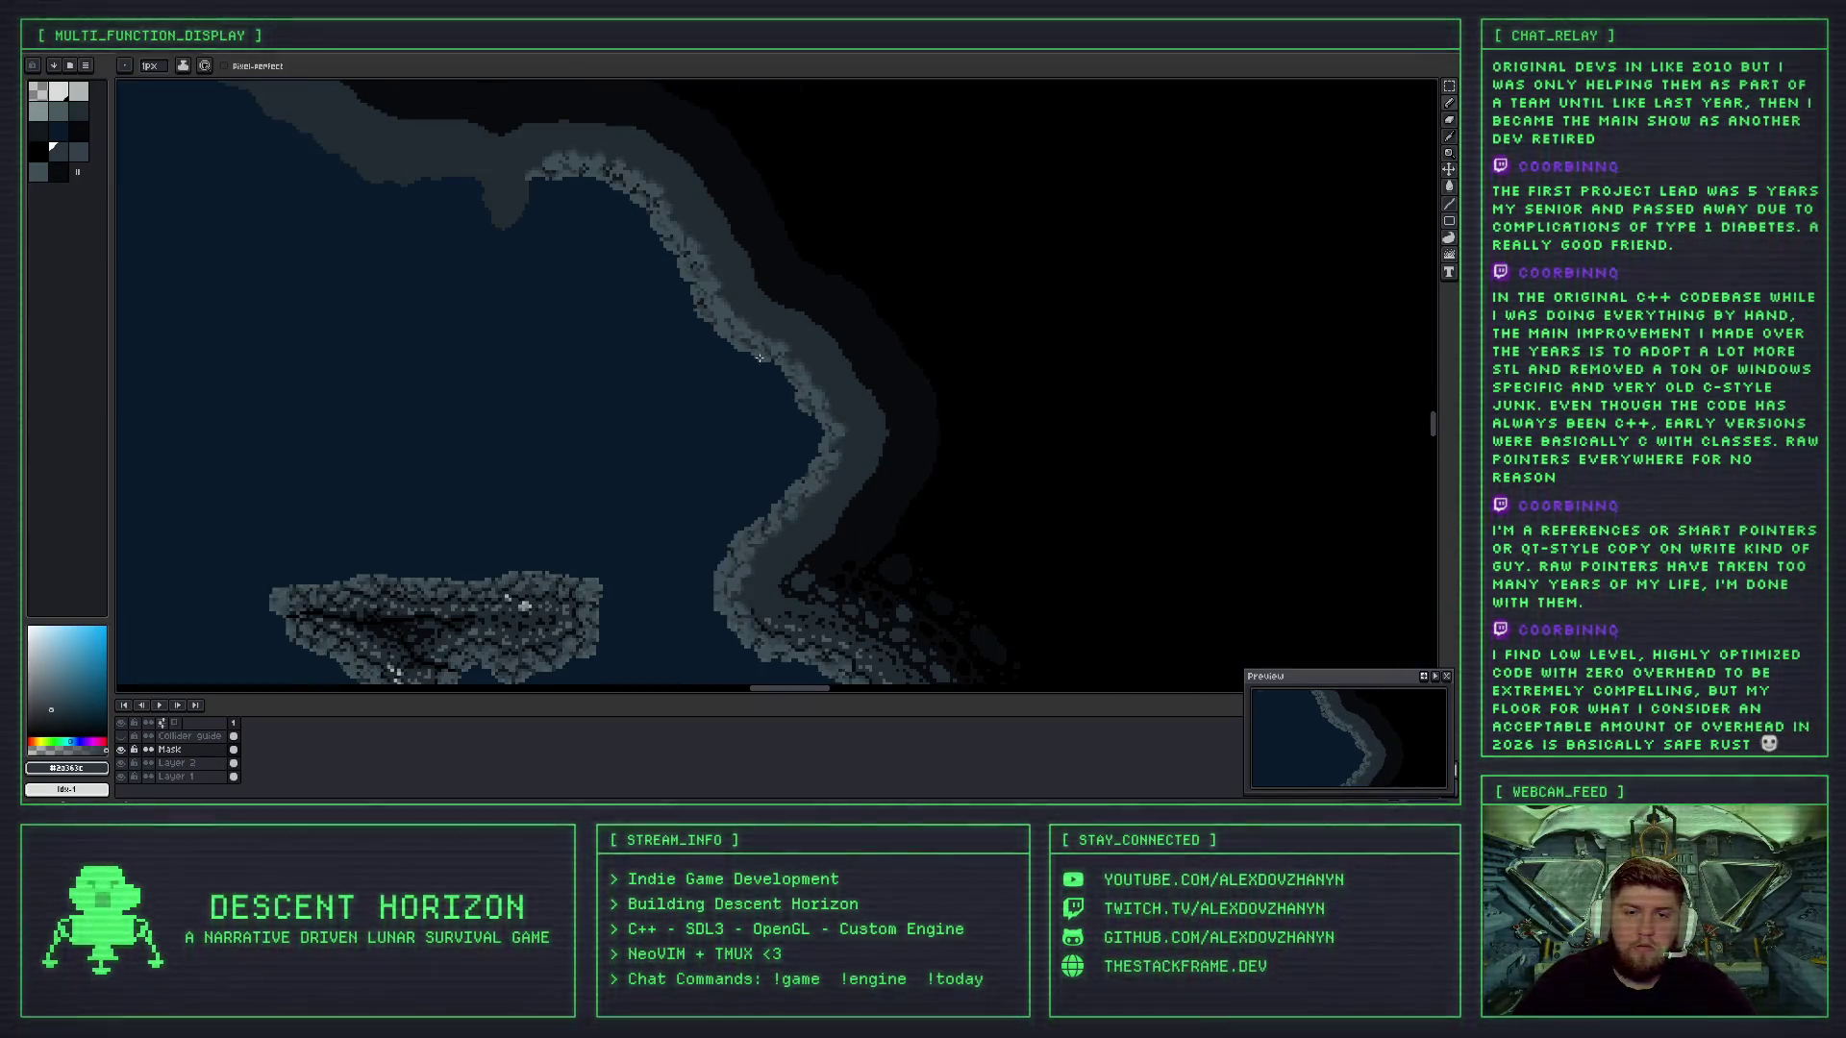
{"action": "scroll", "coordinate": [760, 358], "scroll_direction": "up", "scroll_amount": 5}
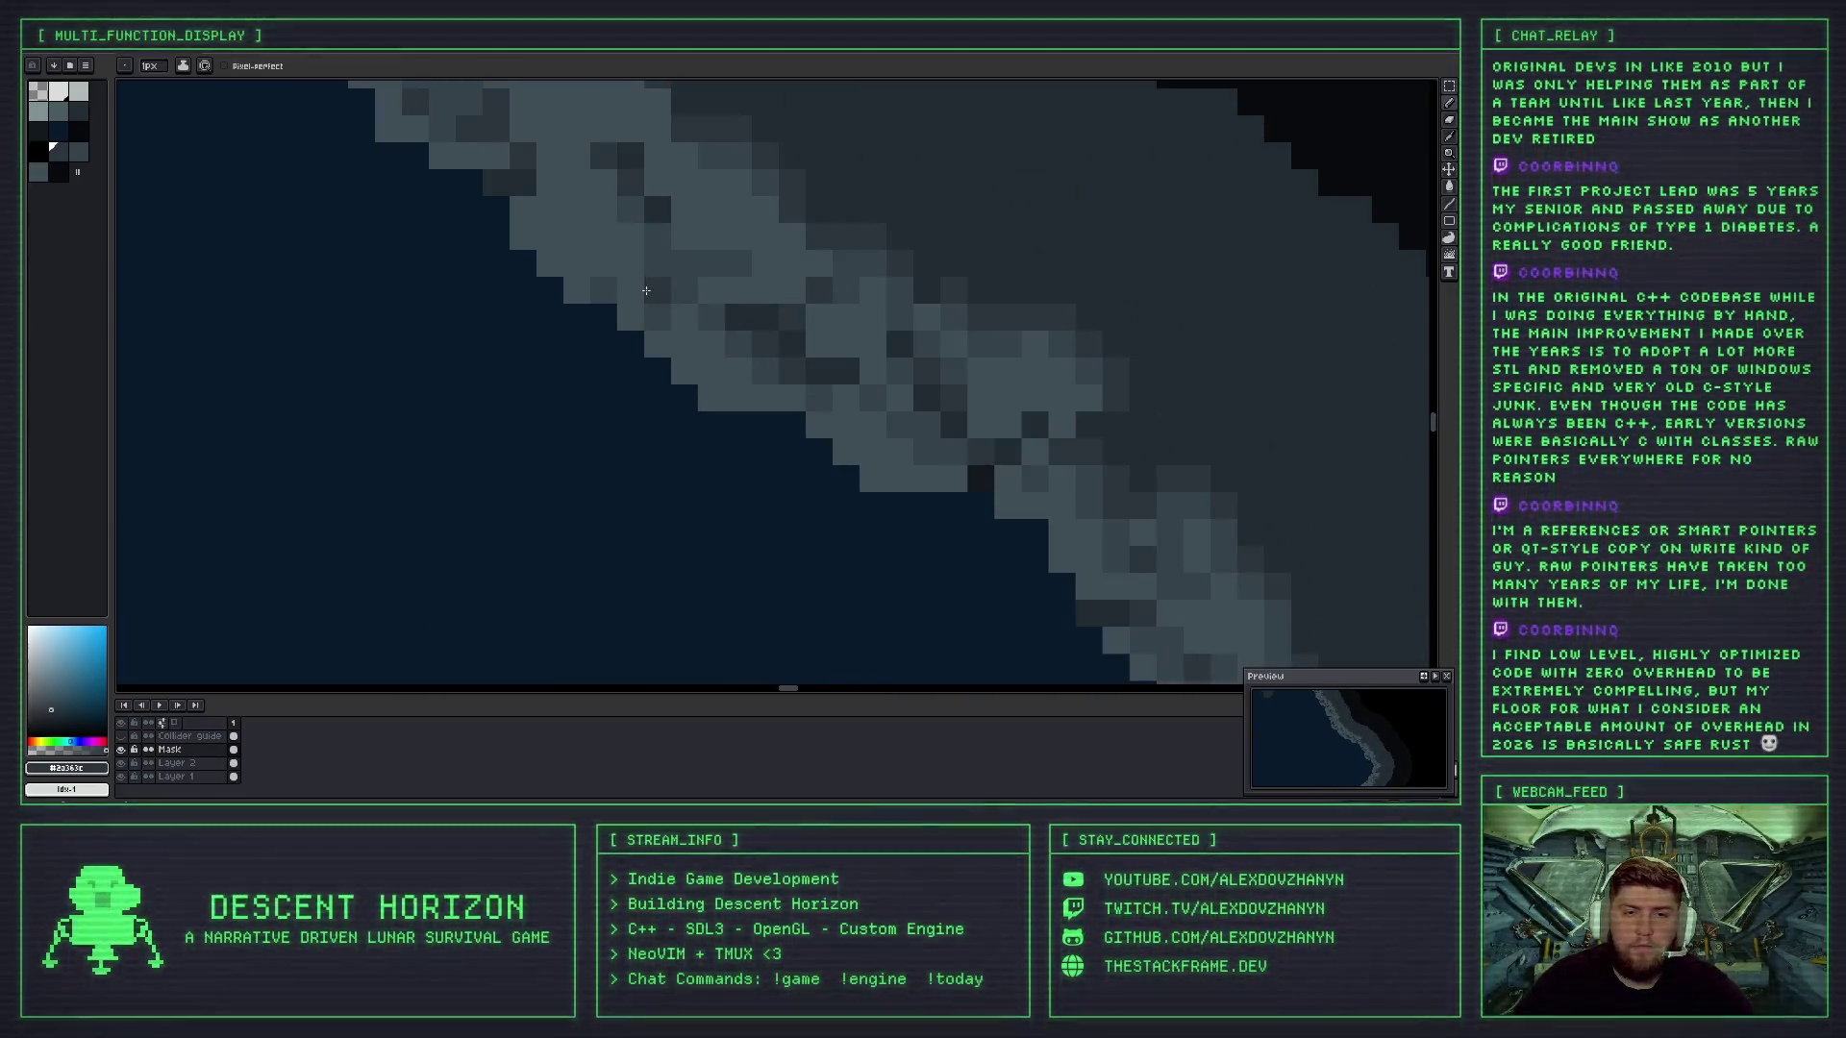
{"action": "scroll", "coordinate": [751, 348], "scroll_direction": "down", "scroll_amount": 4}
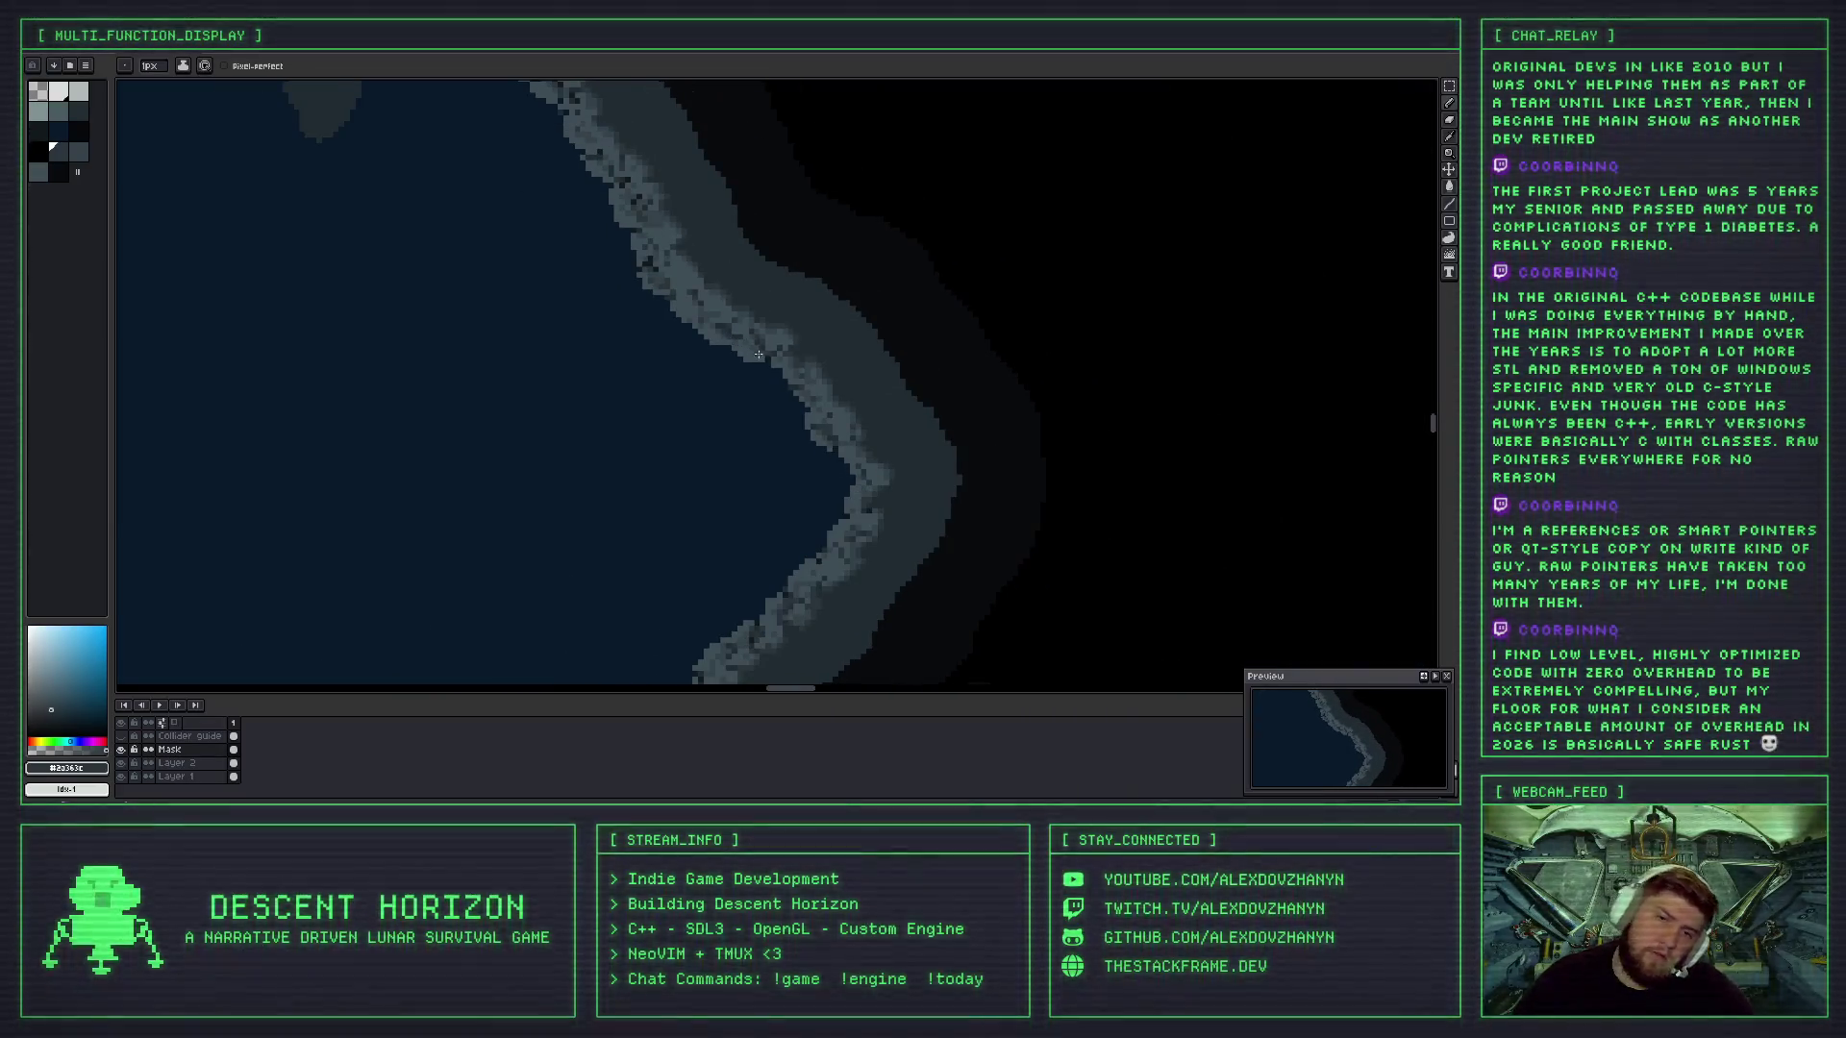
{"action": "scroll", "coordinate": [756, 352], "scroll_direction": "down", "scroll_amount": 2}
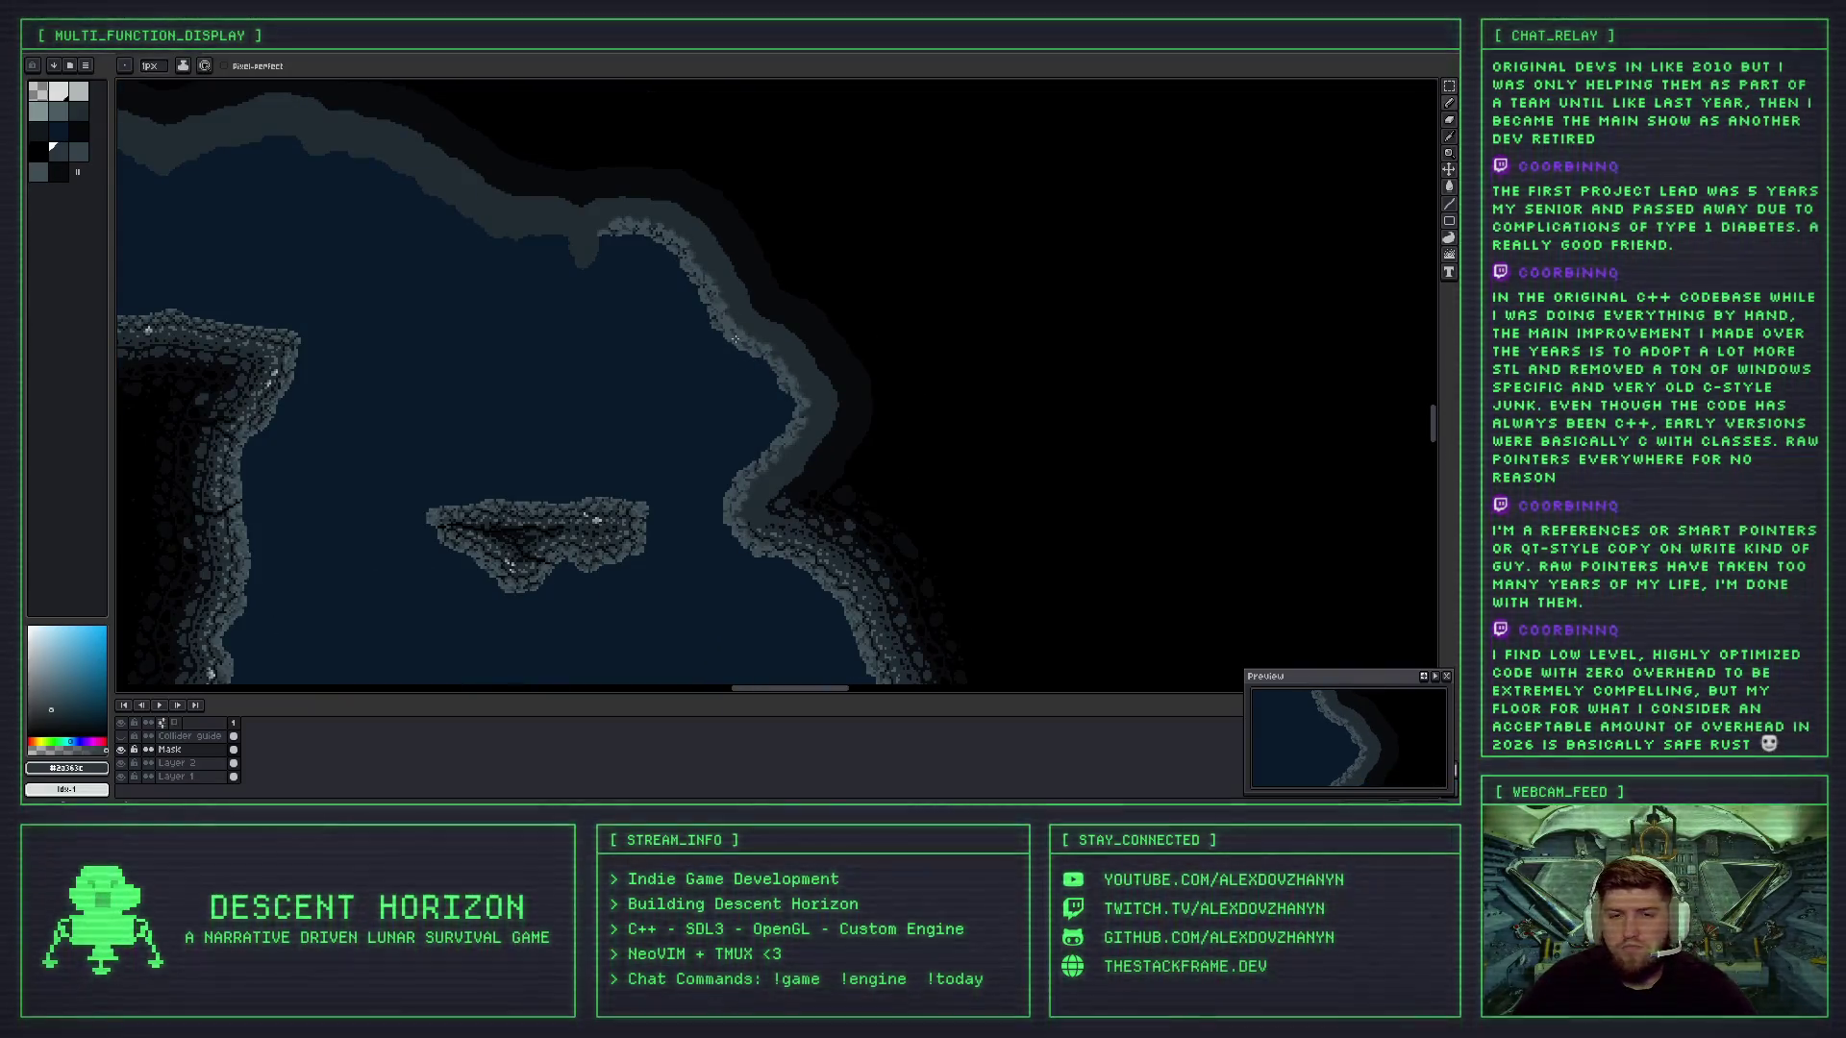
{"action": "scroll", "coordinate": [734, 339], "scroll_direction": "up", "scroll_amount": 2}
{"action": "left_click_drag", "start_coordinate": [729, 306], "coordinate": [745, 342]}
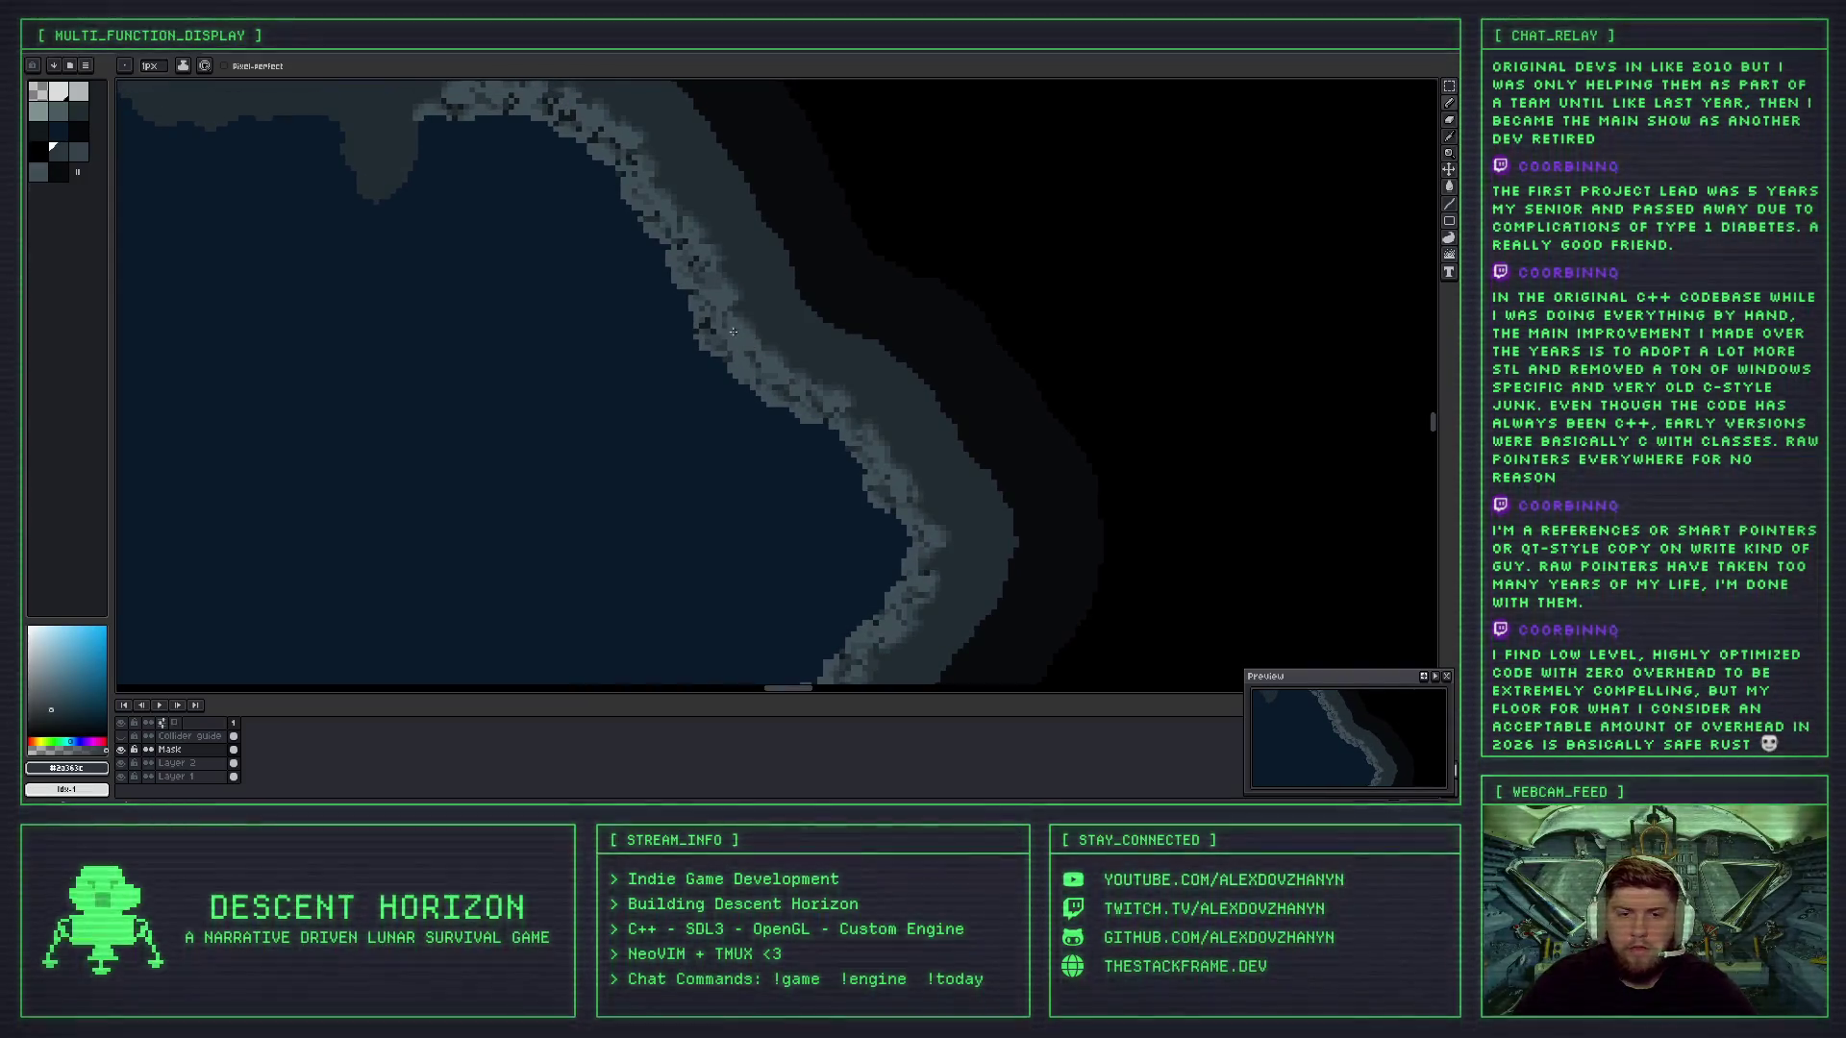
{"action": "scroll", "coordinate": [769, 376], "scroll_direction": "down", "scroll_amount": 3}
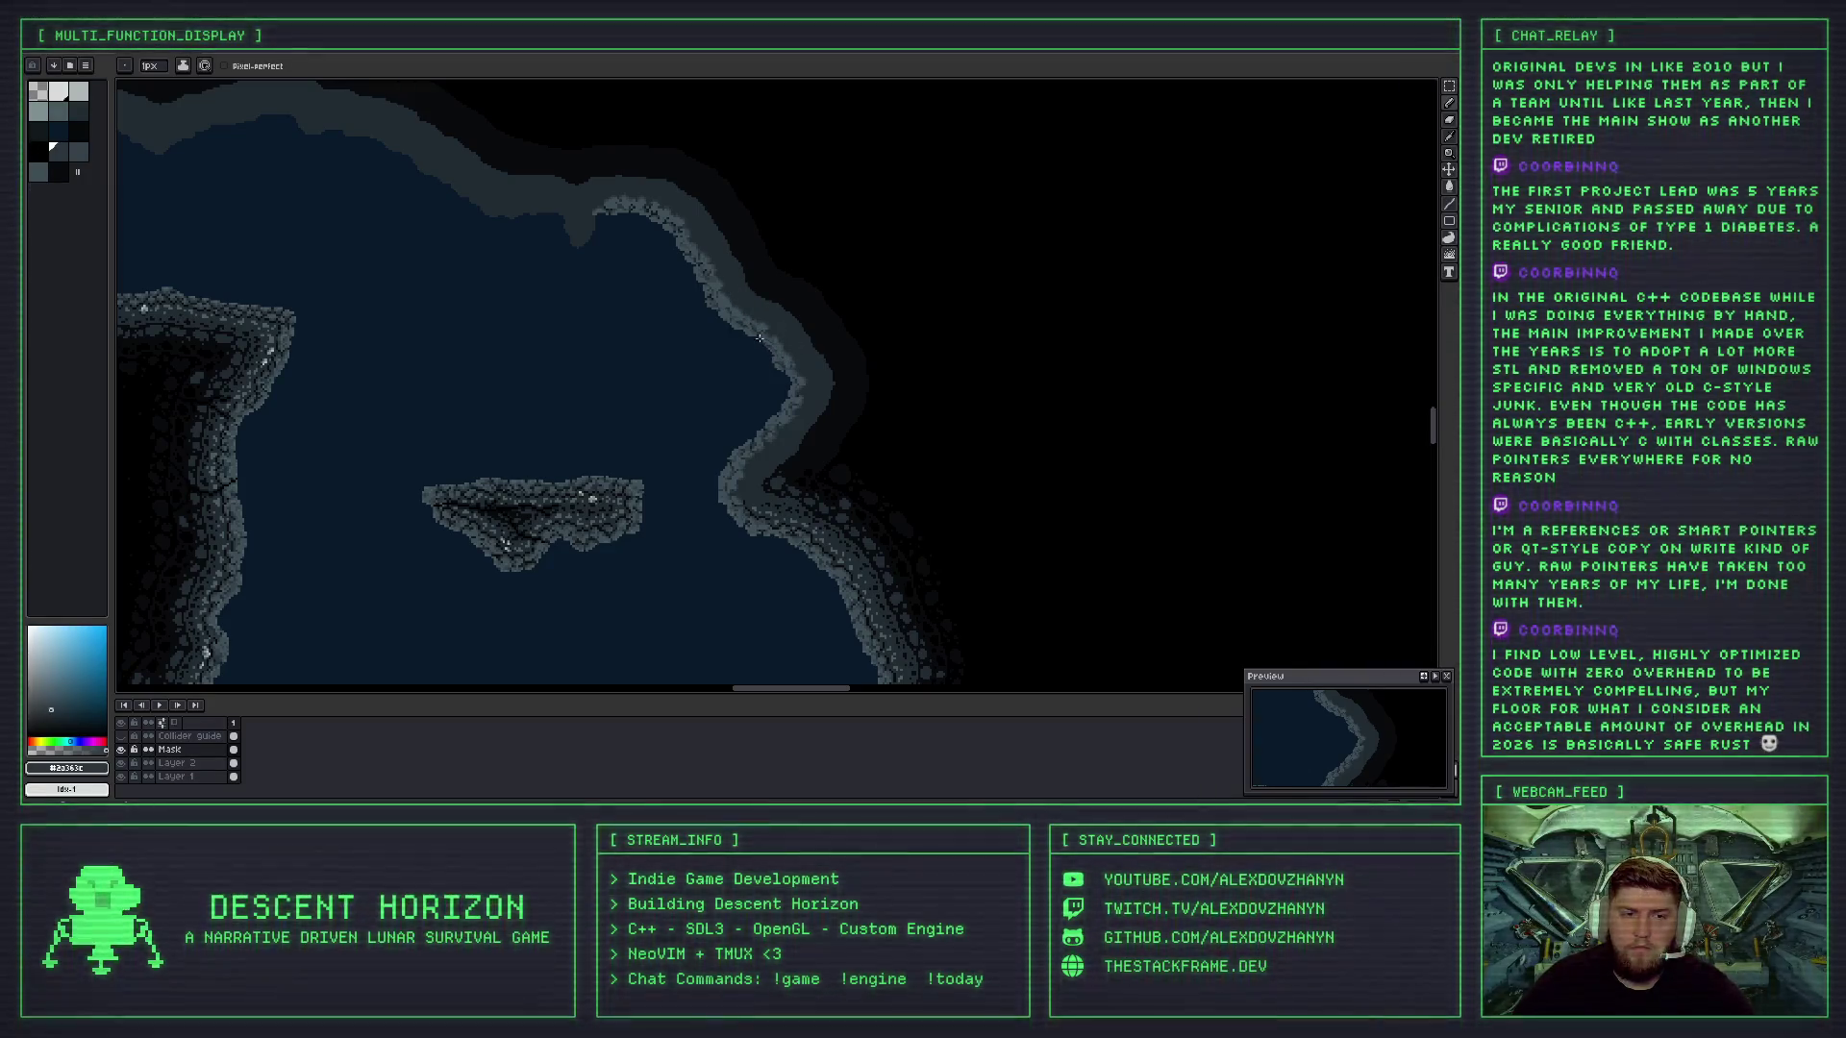
{"action": "scroll", "coordinate": [616, 384], "scroll_direction": "up", "scroll_amount": 3}
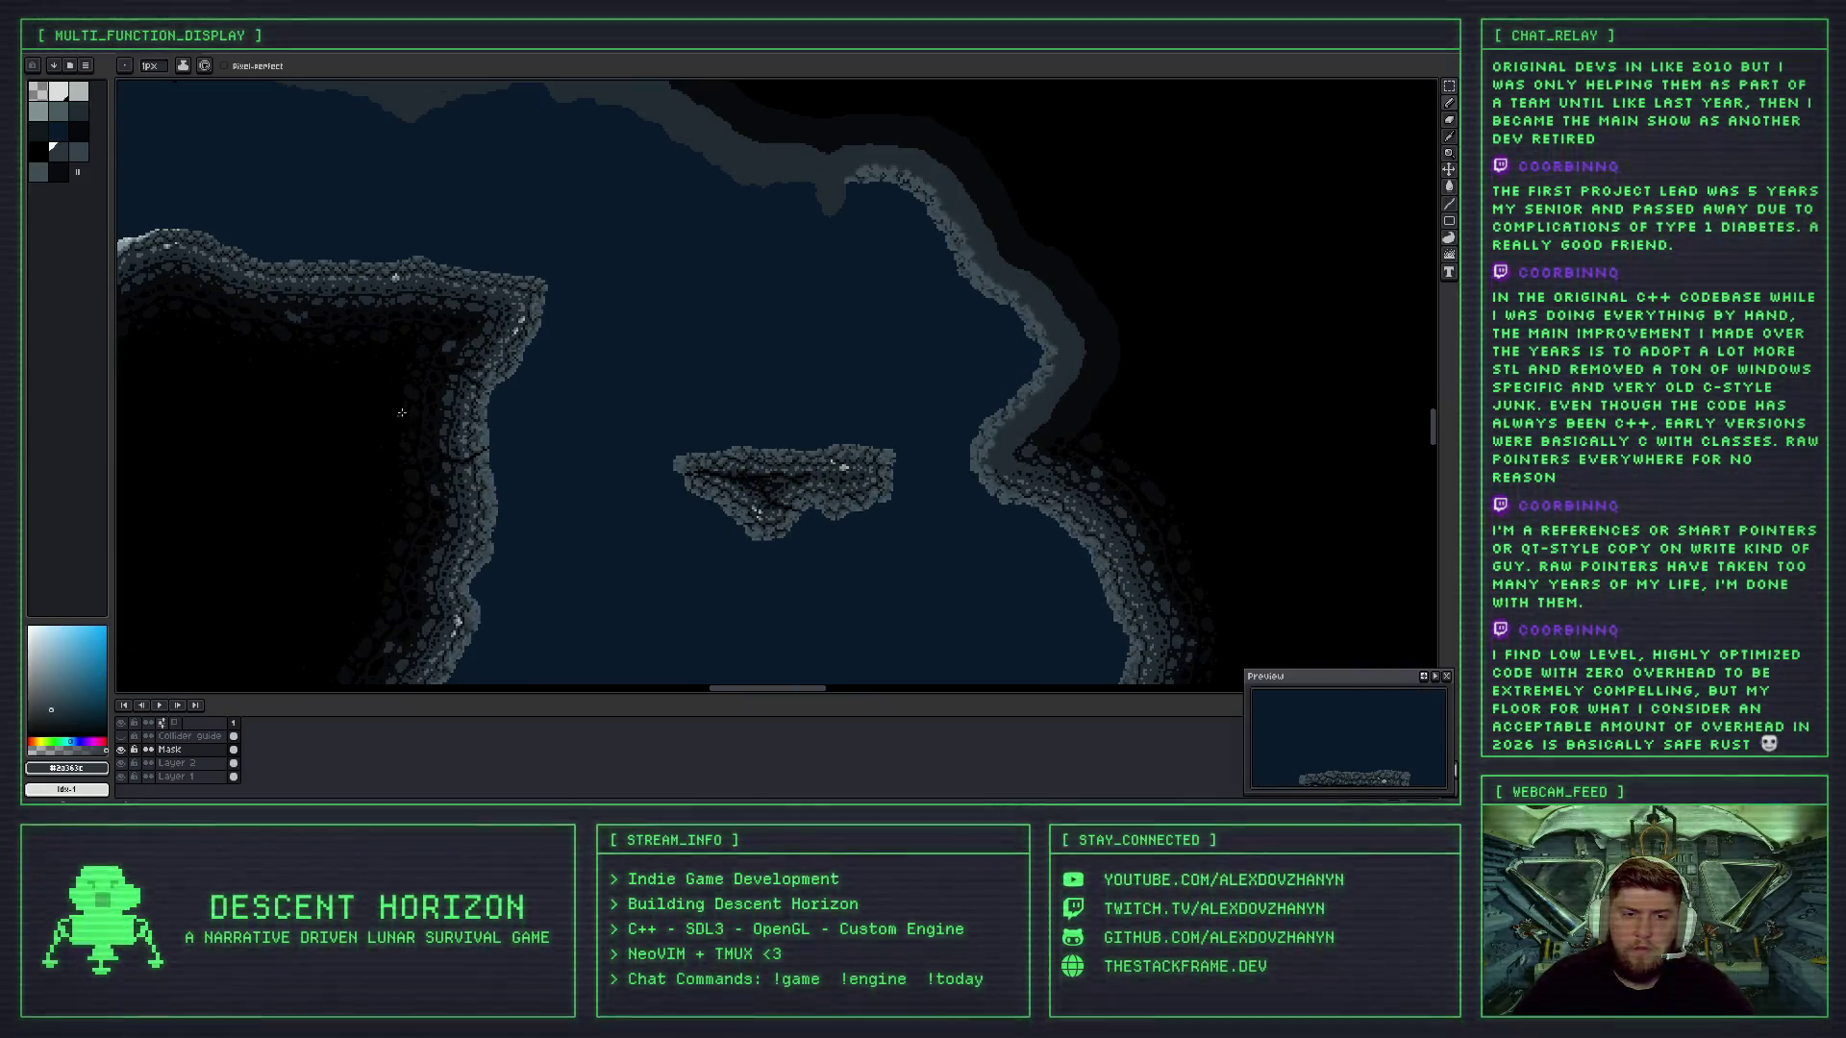
{"action": "scroll", "coordinate": [613, 391], "scroll_direction": "up", "scroll_amount": 3}
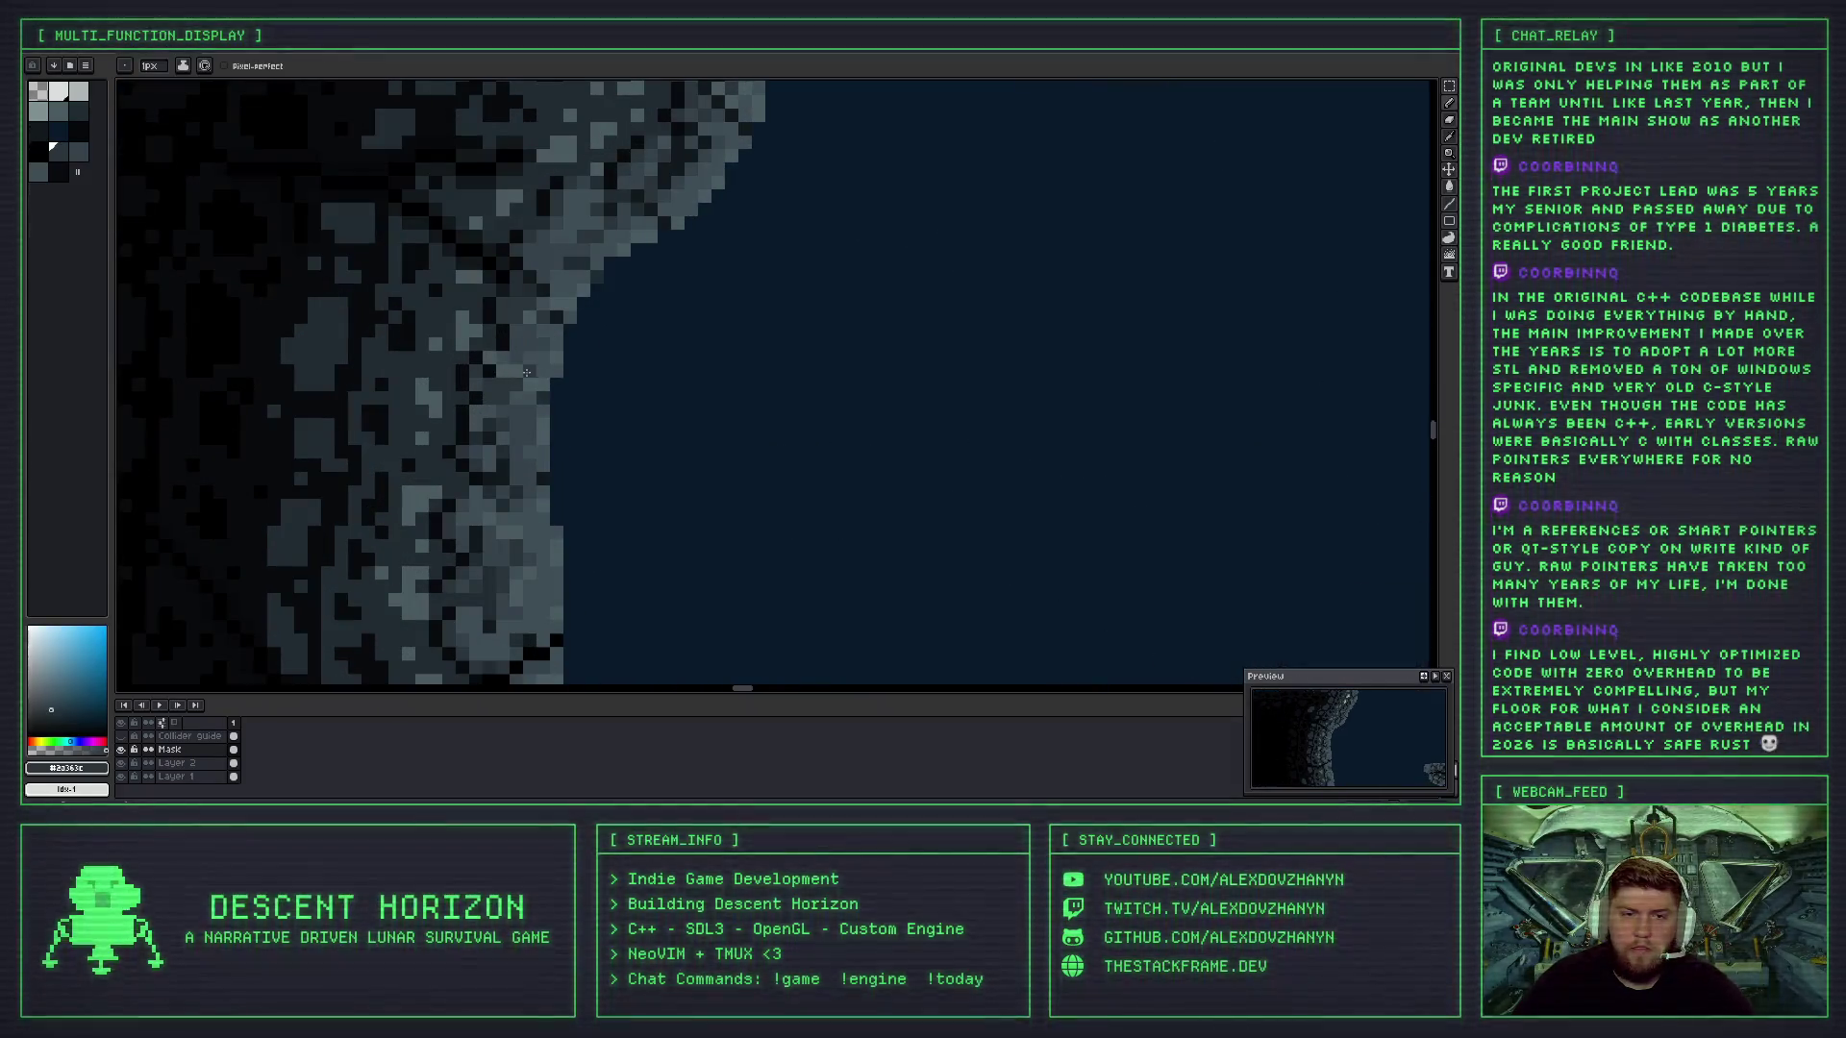
{"action": "scroll", "coordinate": [784, 409], "scroll_direction": "down", "scroll_amount": 5}
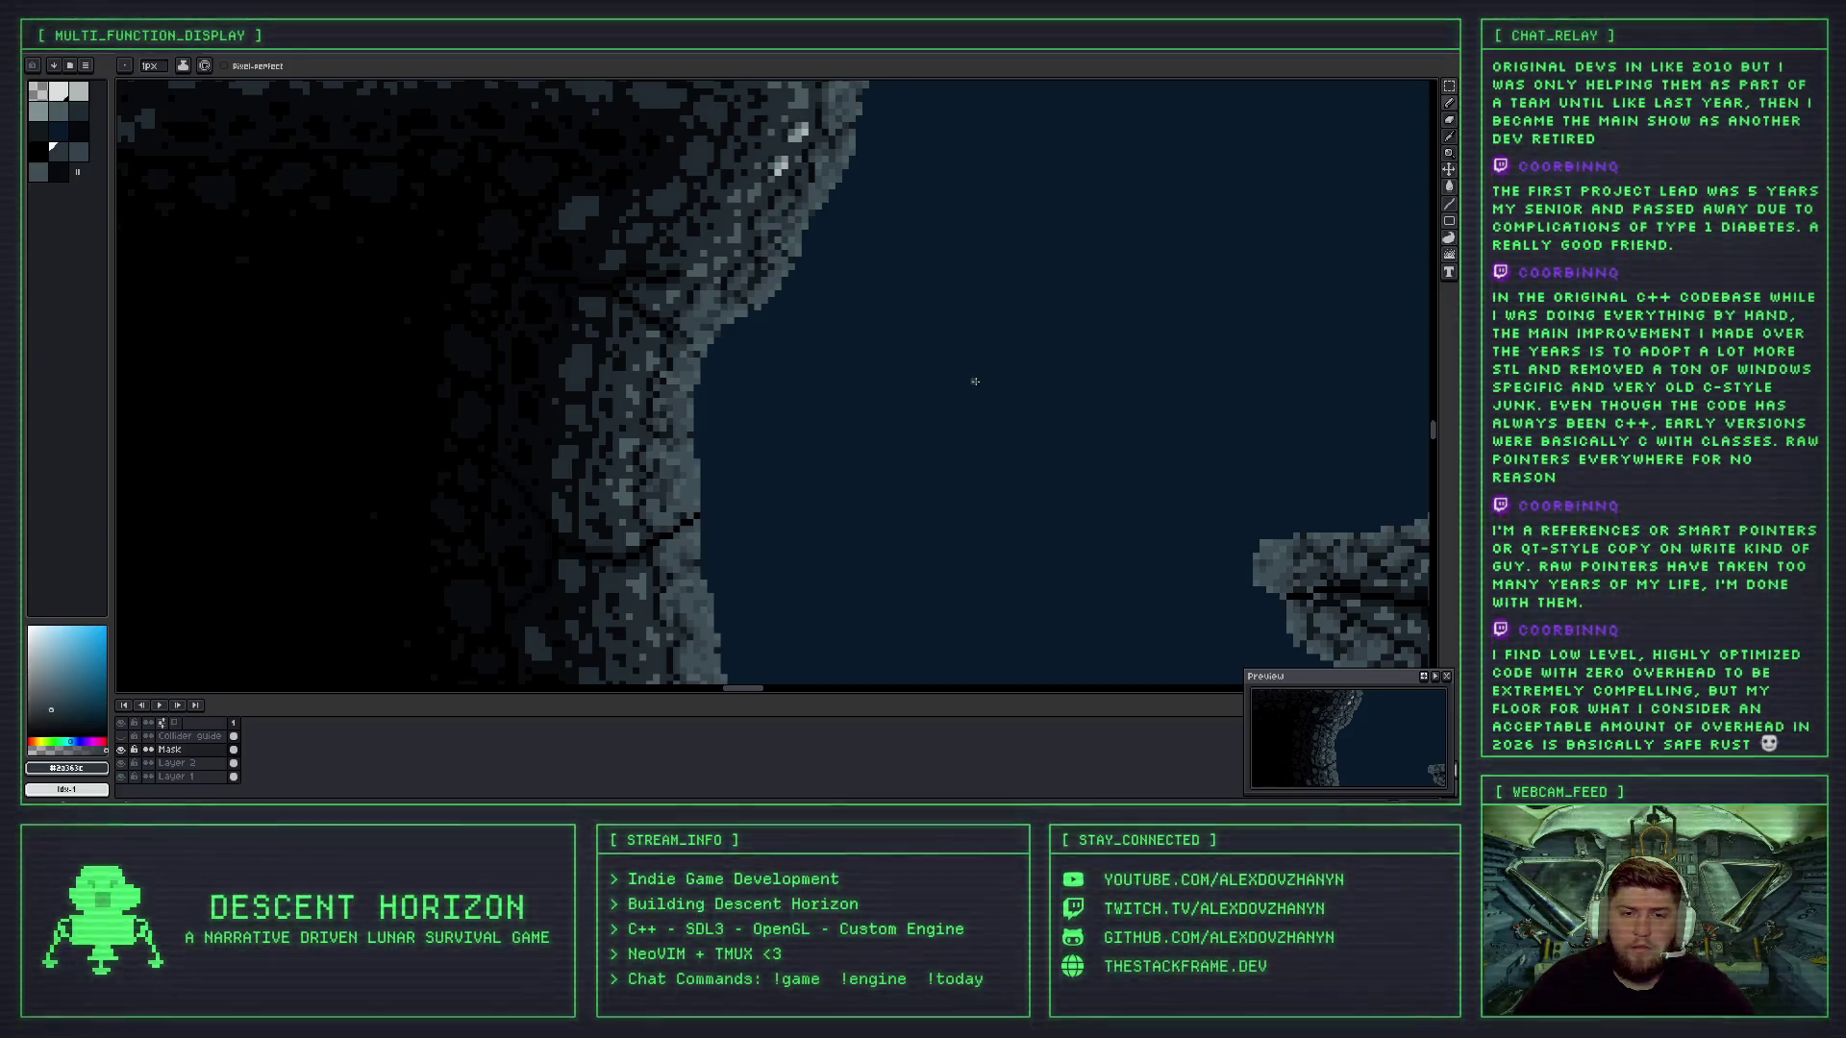
{"action": "scroll", "coordinate": [1074, 368], "scroll_direction": "down", "scroll_amount": 3}
{"action": "scroll", "coordinate": [769, 374], "scroll_direction": "up", "scroll_amount": 2}
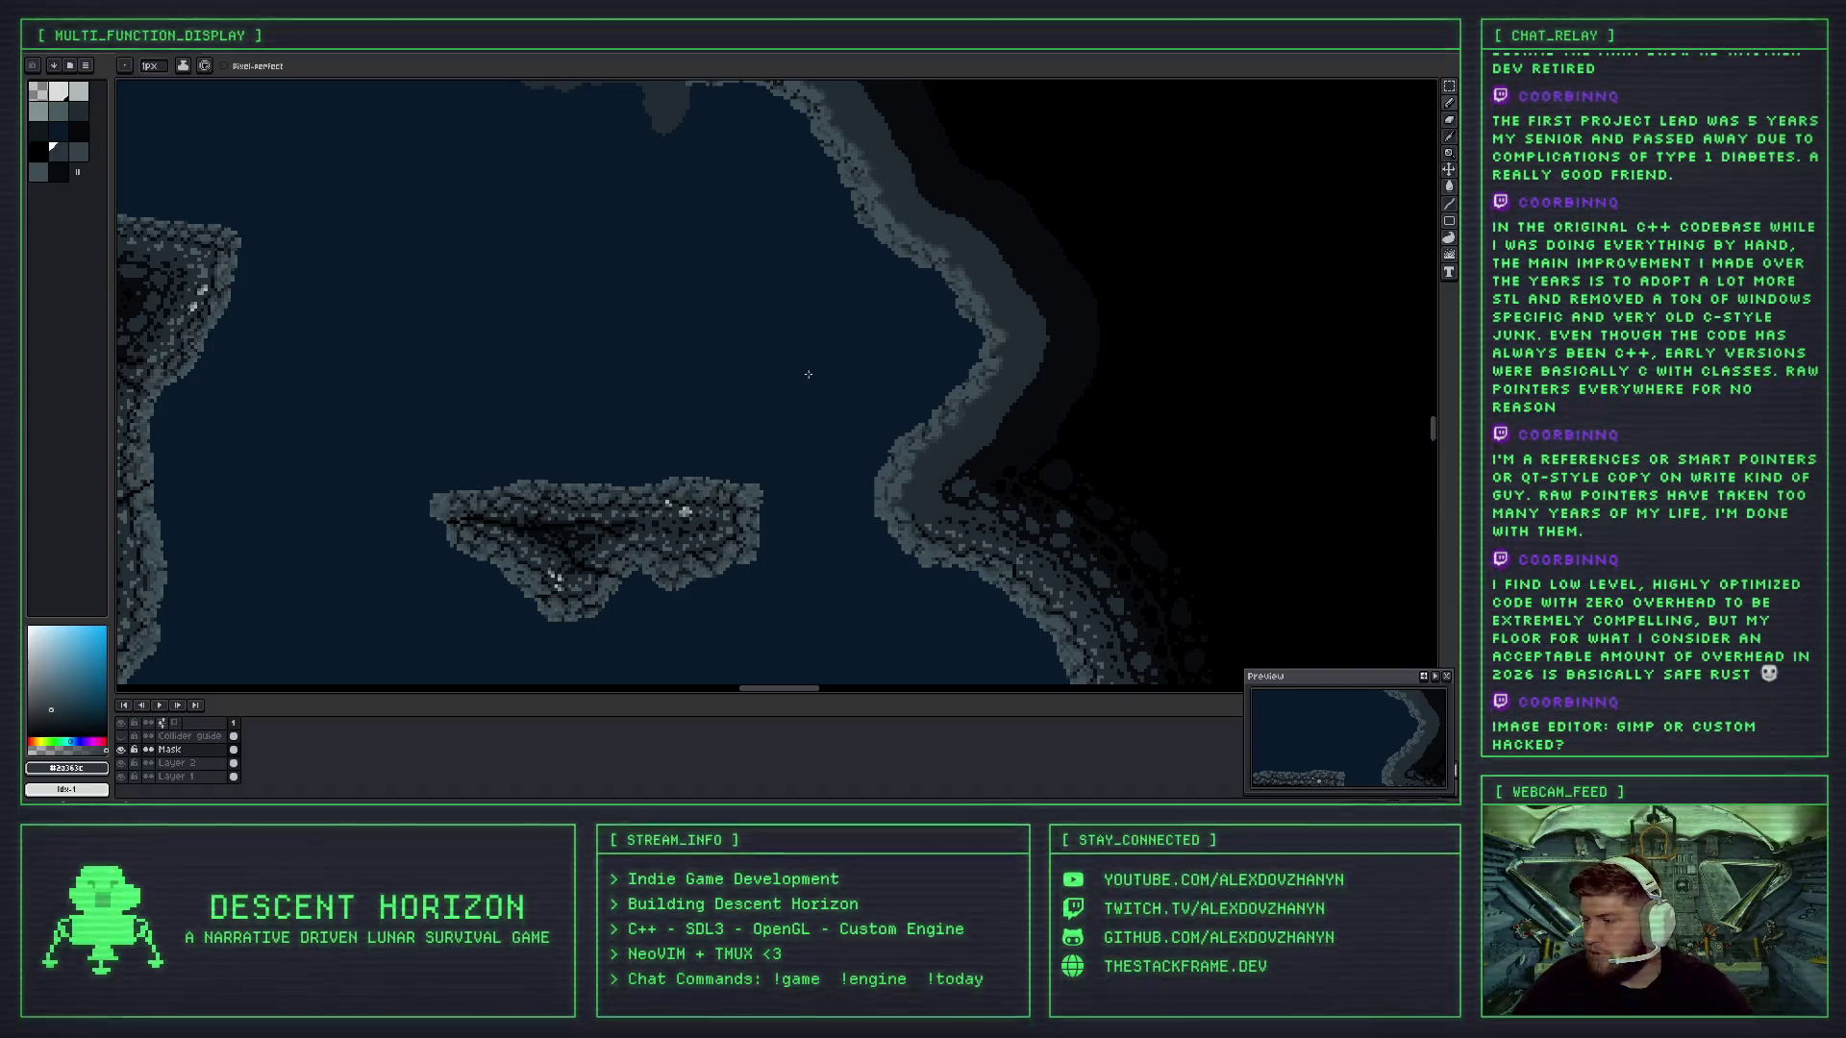
{"action": "left_click_drag", "start_coordinate": [796, 359], "coordinate": [659, 404]}
{"action": "scroll", "coordinate": [660, 401], "scroll_direction": "down", "scroll_amount": 2}
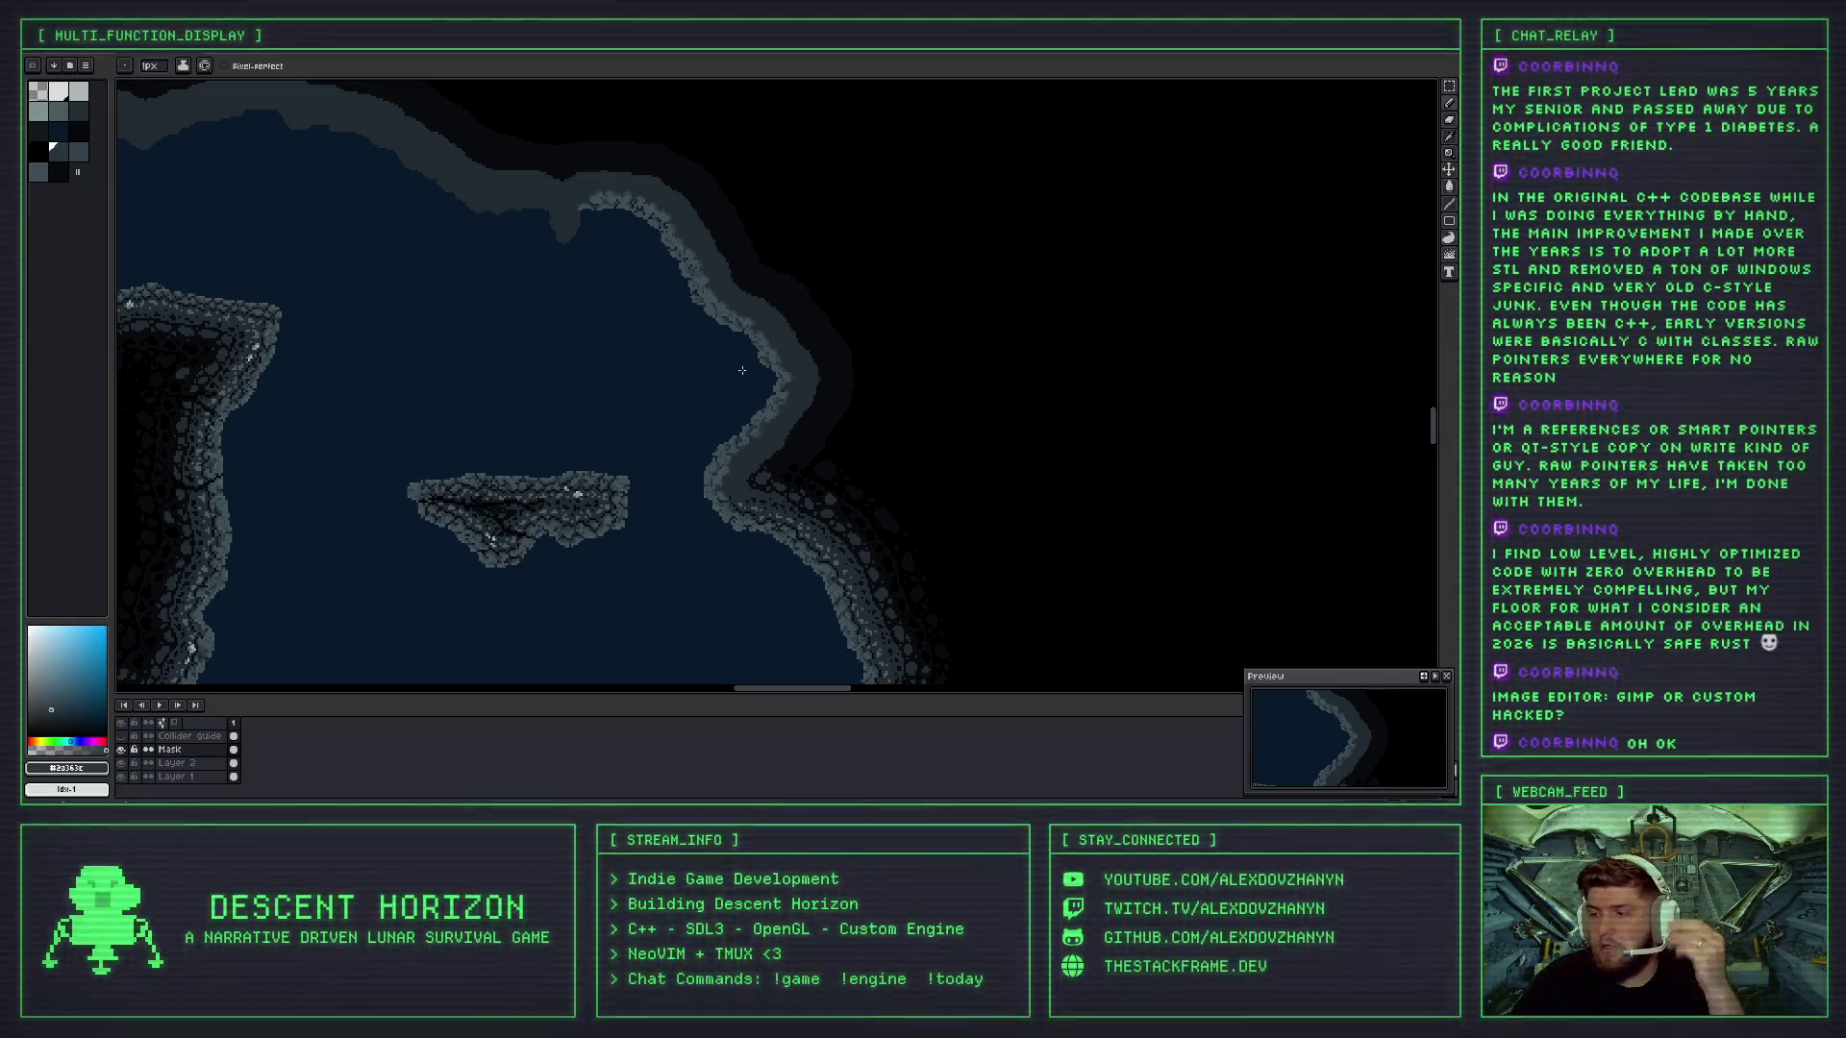
{"action": "scroll", "coordinate": [743, 370], "scroll_direction": "up", "scroll_amount": 3}
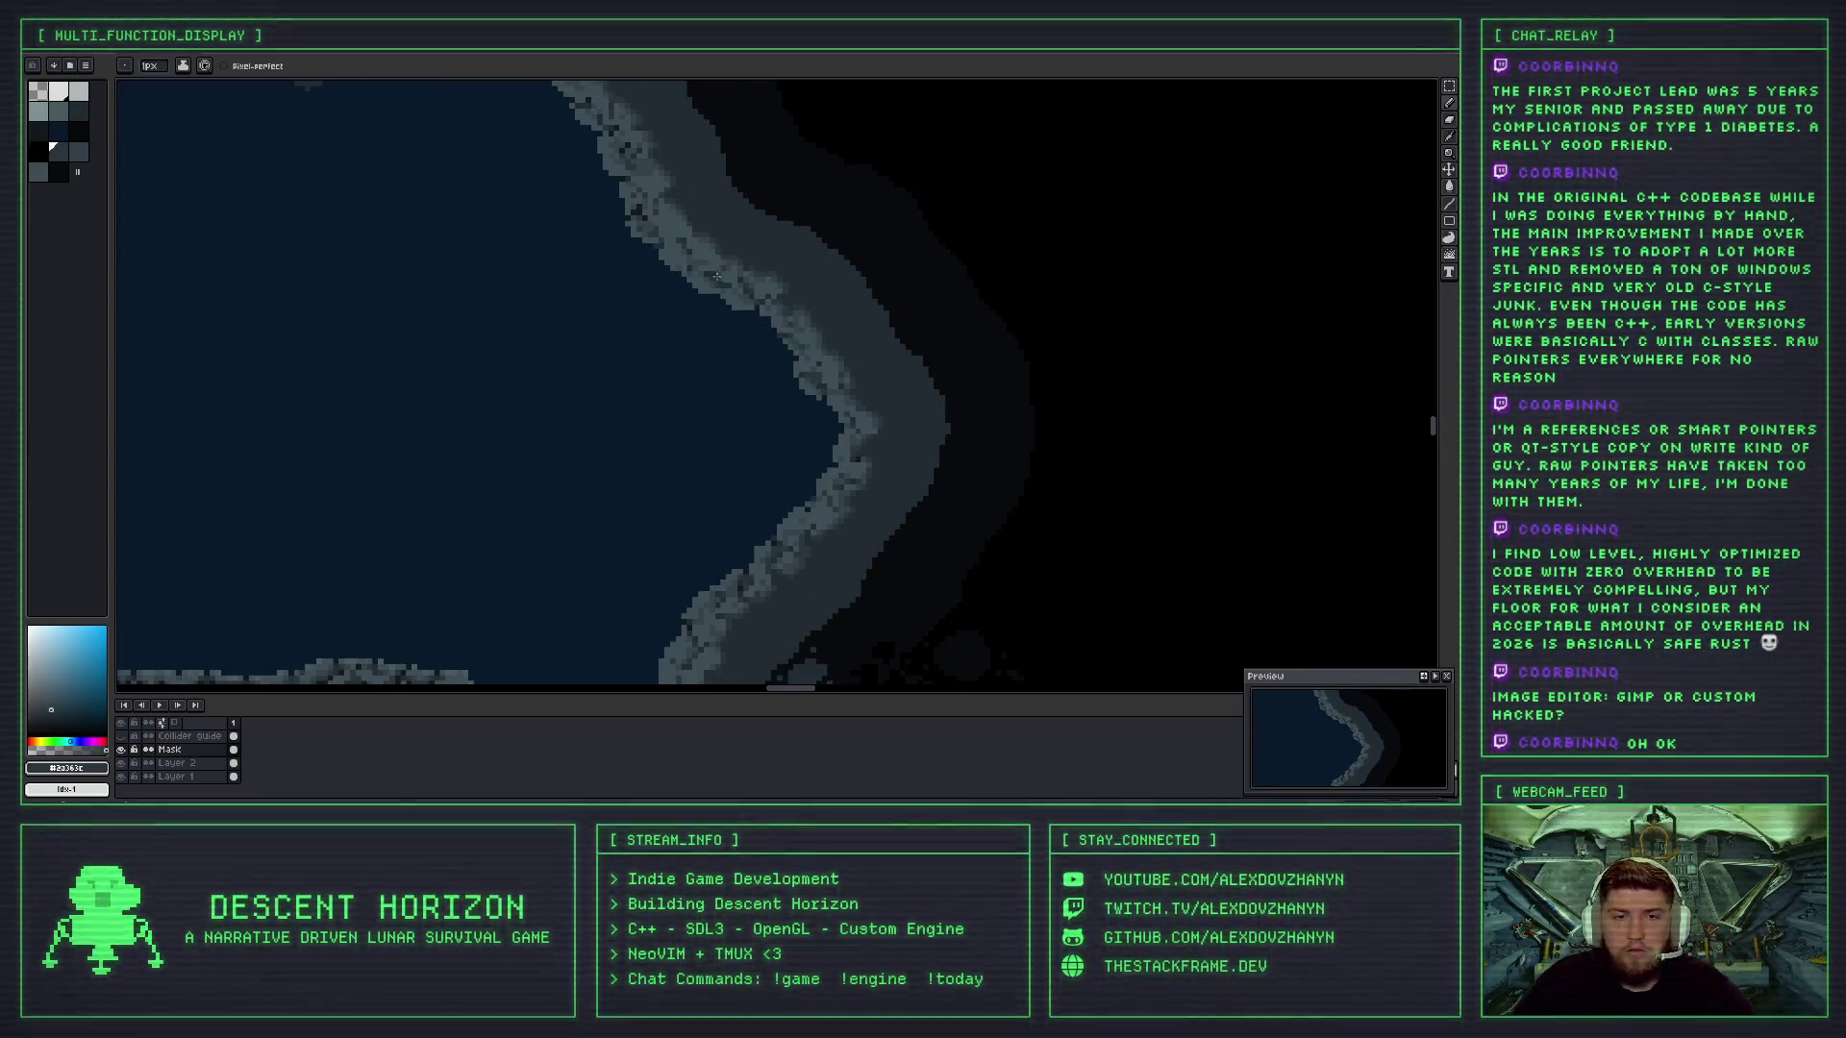
- Eyedrop a mid grey, then a darker grey, from the shoreline rocks
{"action": "scroll", "coordinate": [716, 276], "scroll_direction": "up", "scroll_amount": 4}
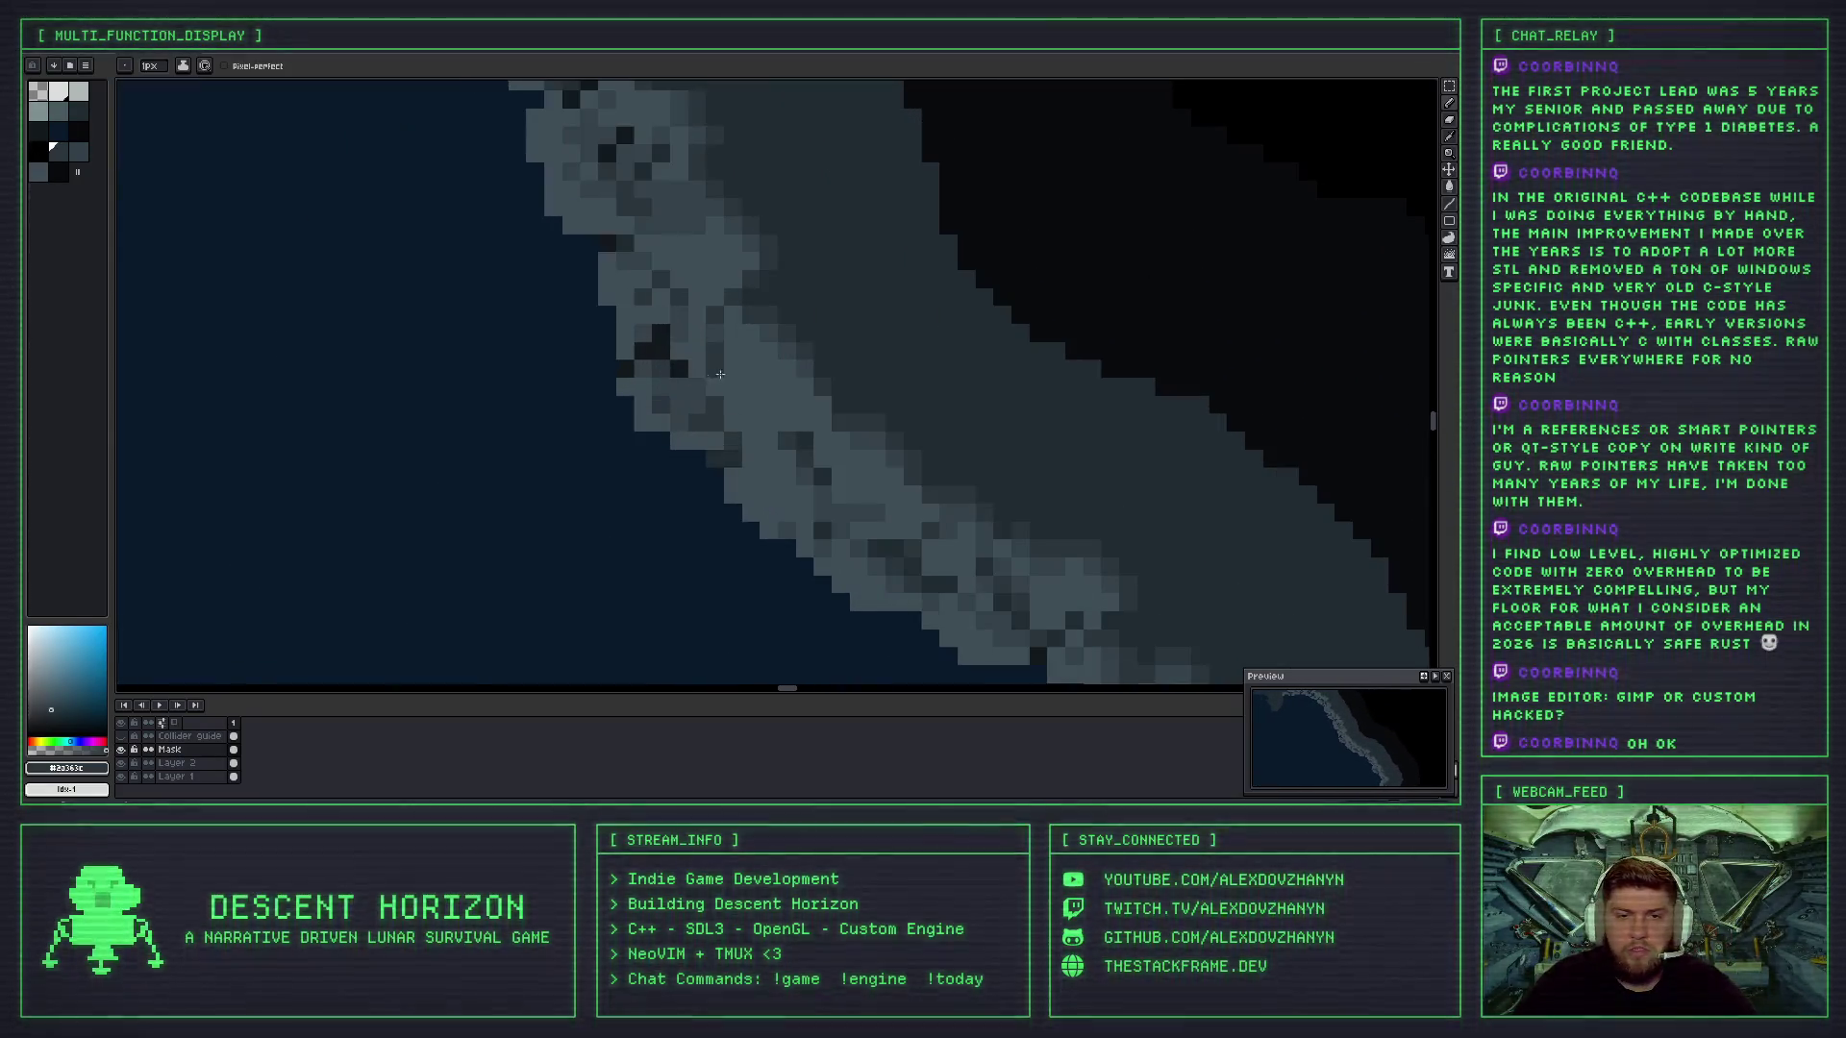
{"action": "key", "text": "alt"}
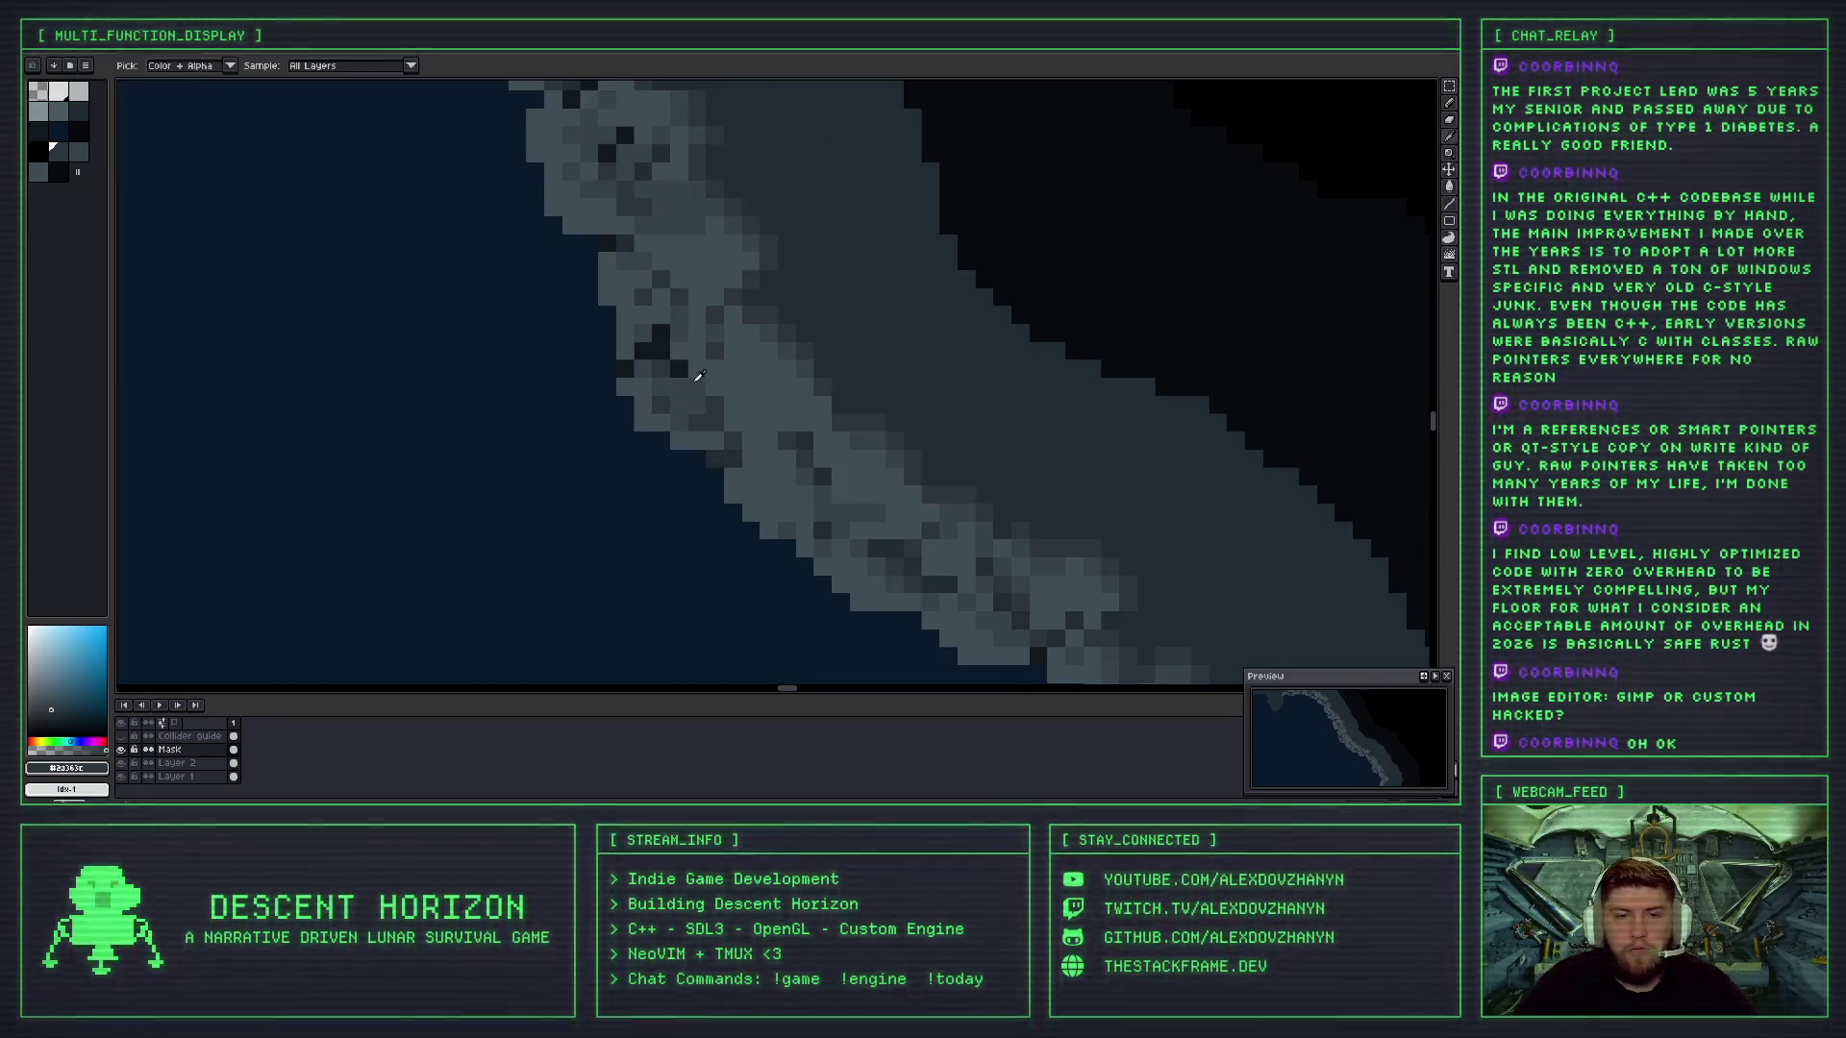
{"action": "scroll", "coordinate": [693, 394], "scroll_direction": "down", "scroll_amount": 3}
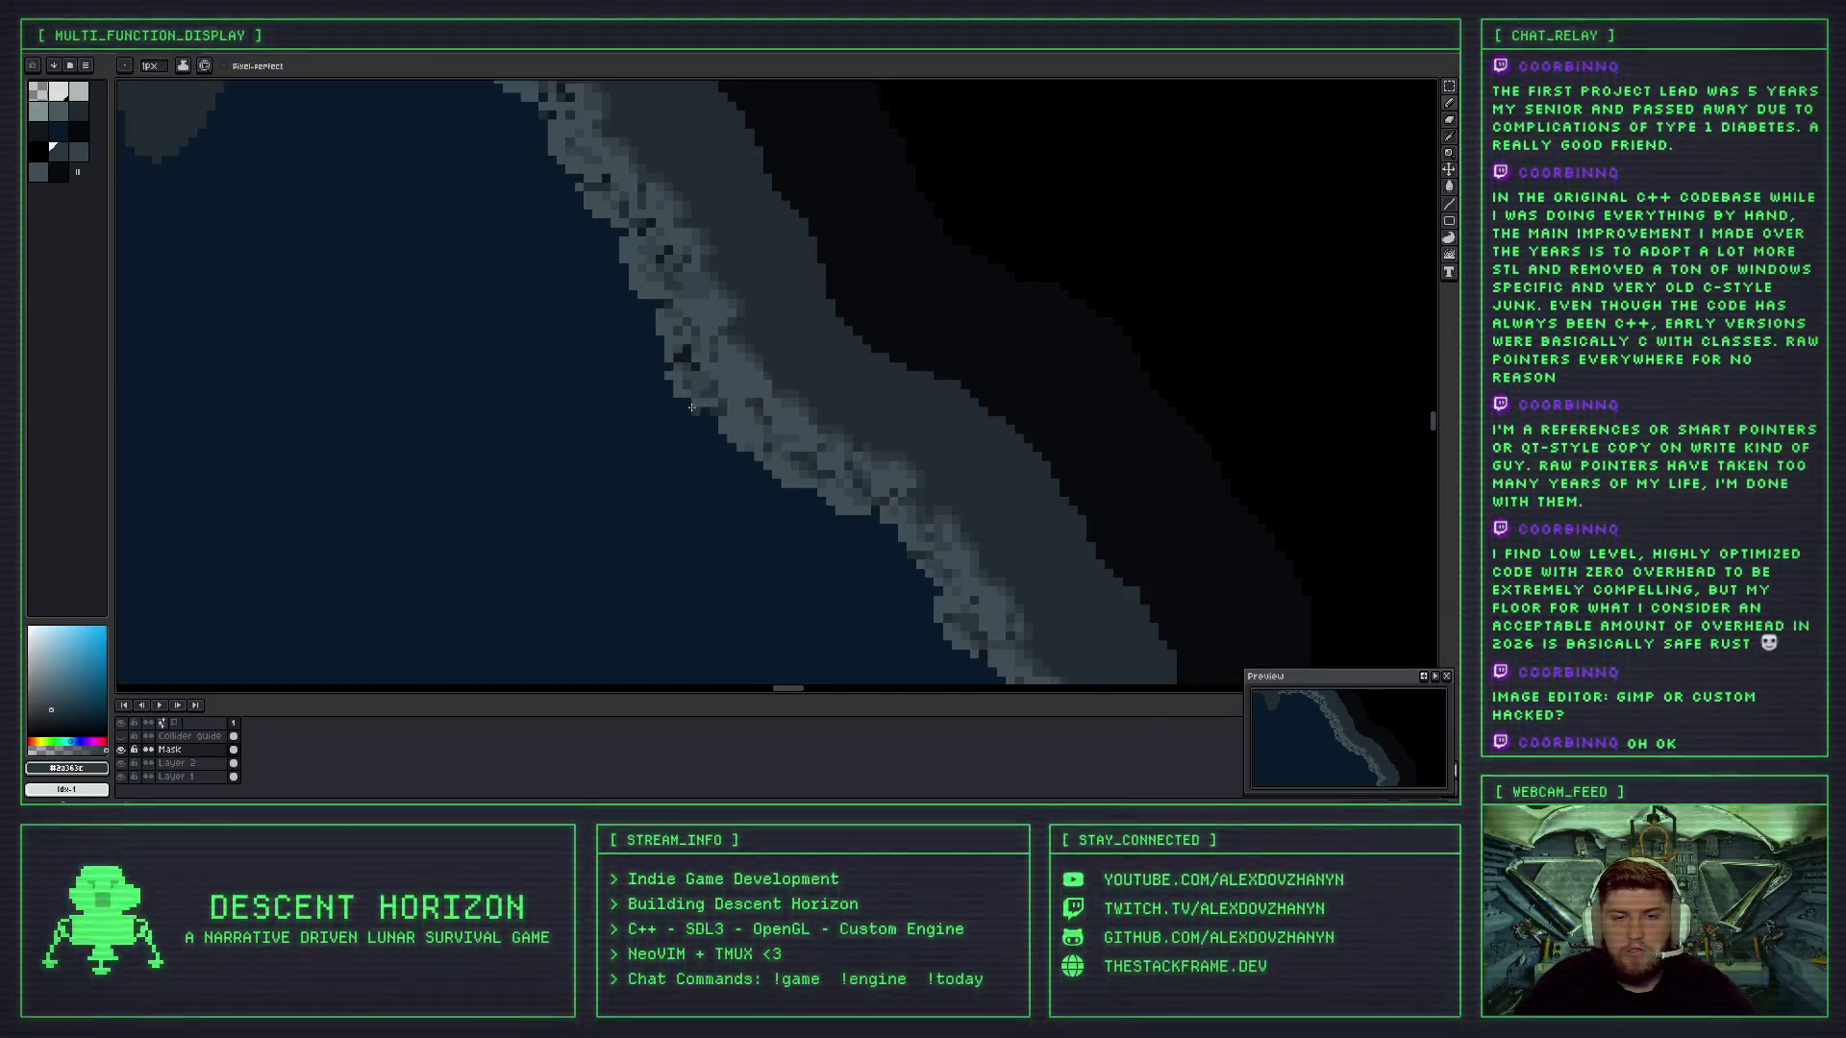
{"action": "scroll", "coordinate": [748, 392], "scroll_direction": "down", "scroll_amount": 1}
{"action": "scroll", "coordinate": [748, 391], "scroll_direction": "up", "scroll_amount": 3}
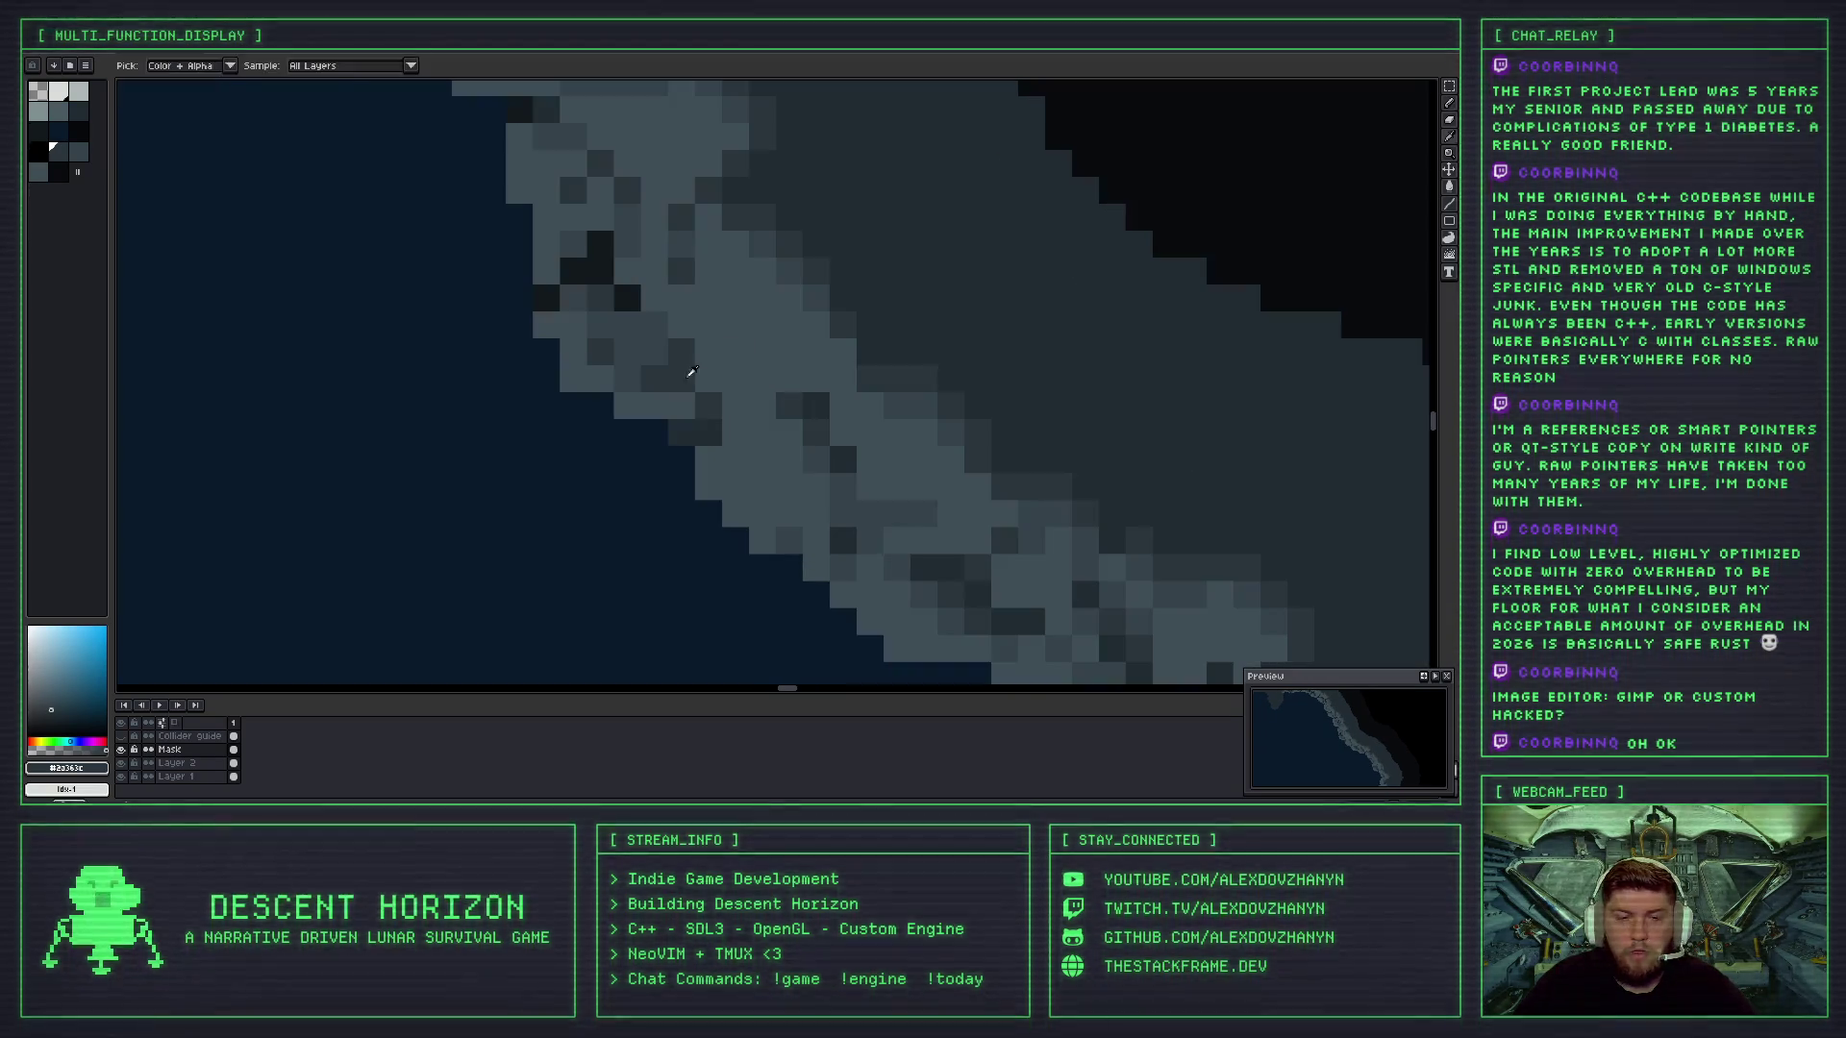
{"action": "left_click", "coordinate": [692, 370], "text": "alt"}
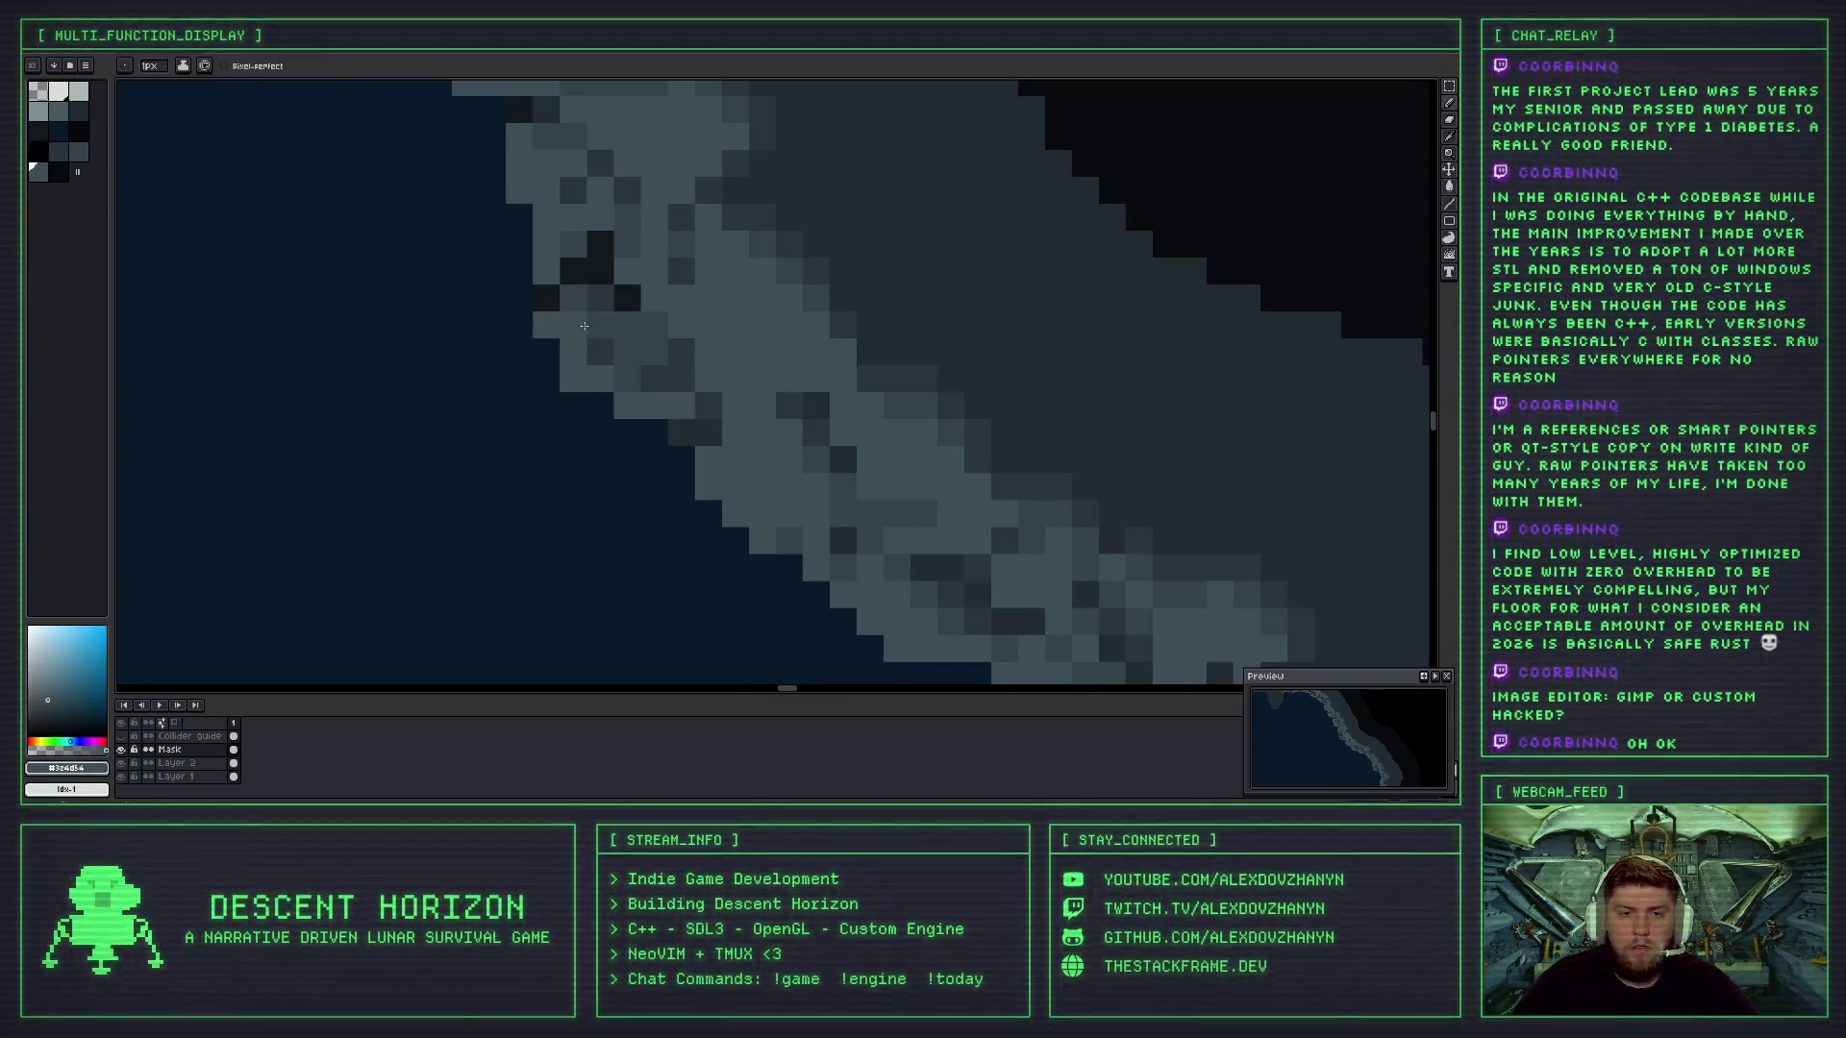
{"action": "scroll", "coordinate": [729, 411], "scroll_direction": "down", "scroll_amount": 3}
{"action": "scroll", "coordinate": [729, 412], "scroll_direction": "up", "scroll_amount": 4}
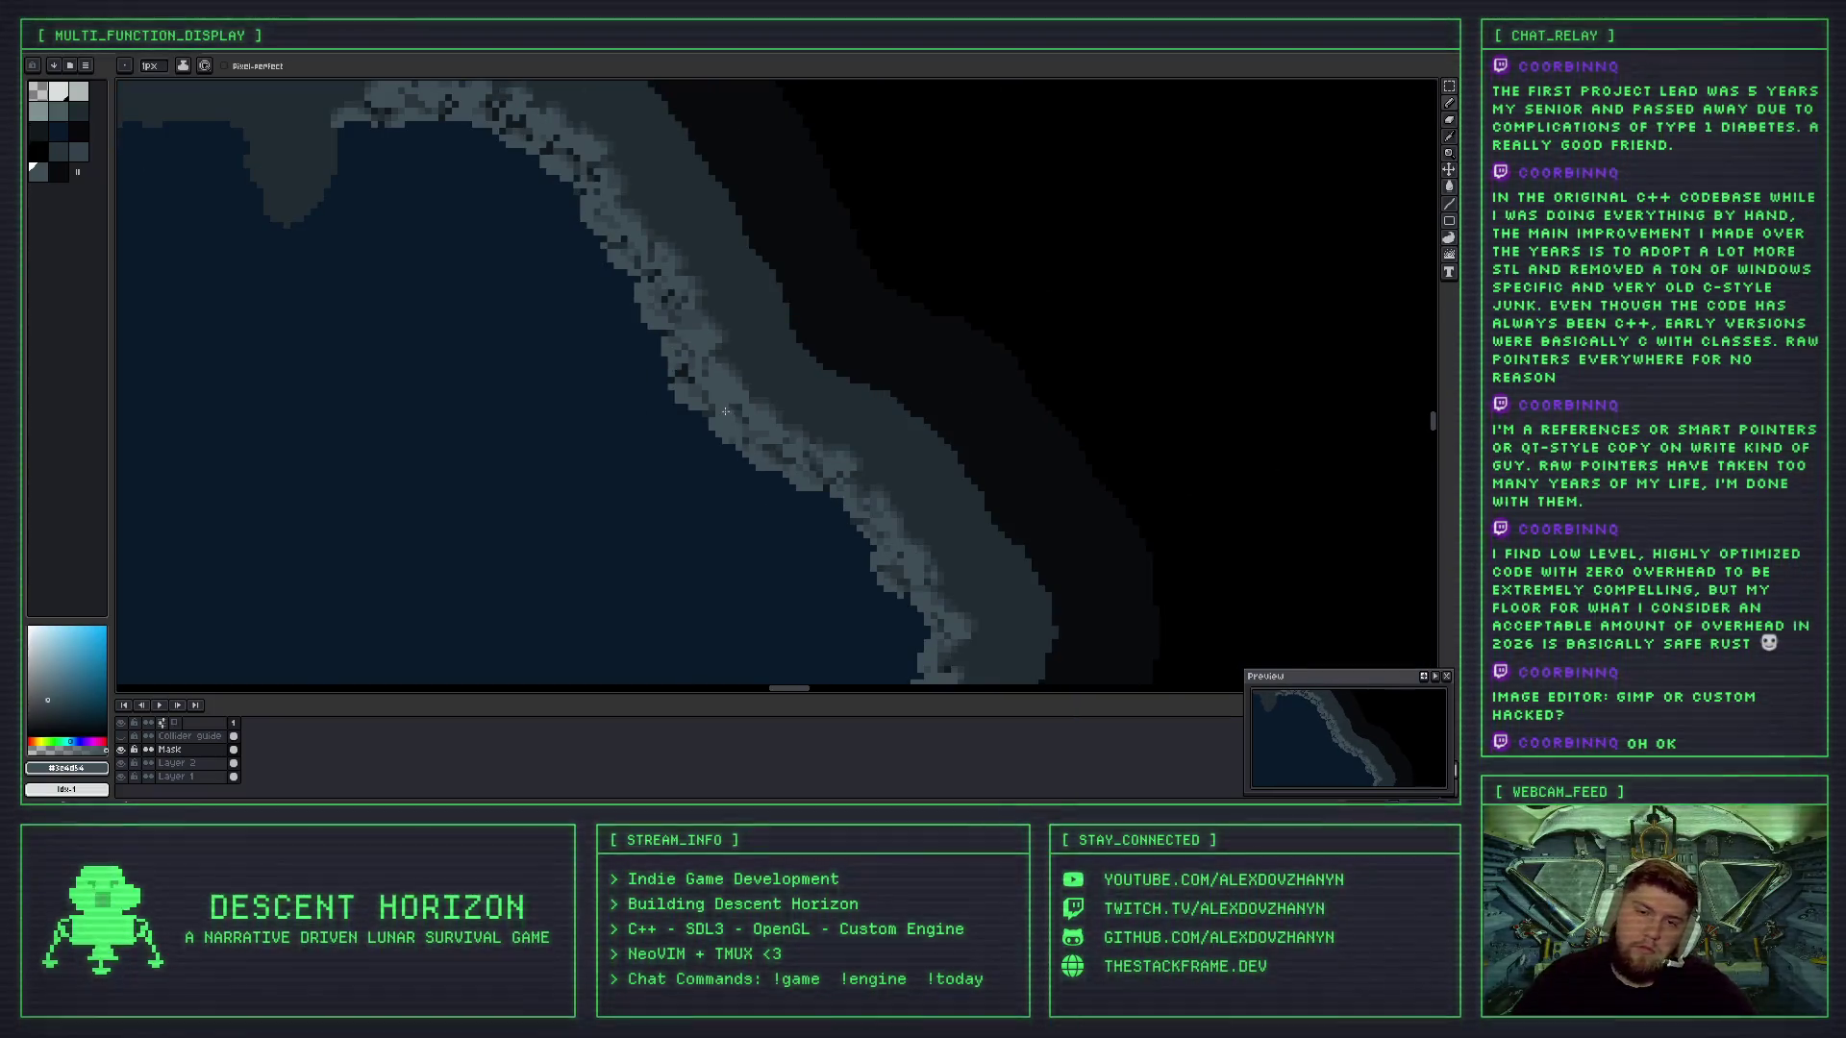
{"action": "left_click", "coordinate": [659, 363]}
{"action": "key", "text": "b"}
- Repaint four near-black shoreline pixels with the darker grey using the 1px pencil
{"action": "left_click", "coordinate": [555, 259]}
{"action": "left_click", "coordinate": [549, 213]}
{"action": "left_click", "coordinate": [514, 249]}
{"action": "left_click", "coordinate": [524, 216]}
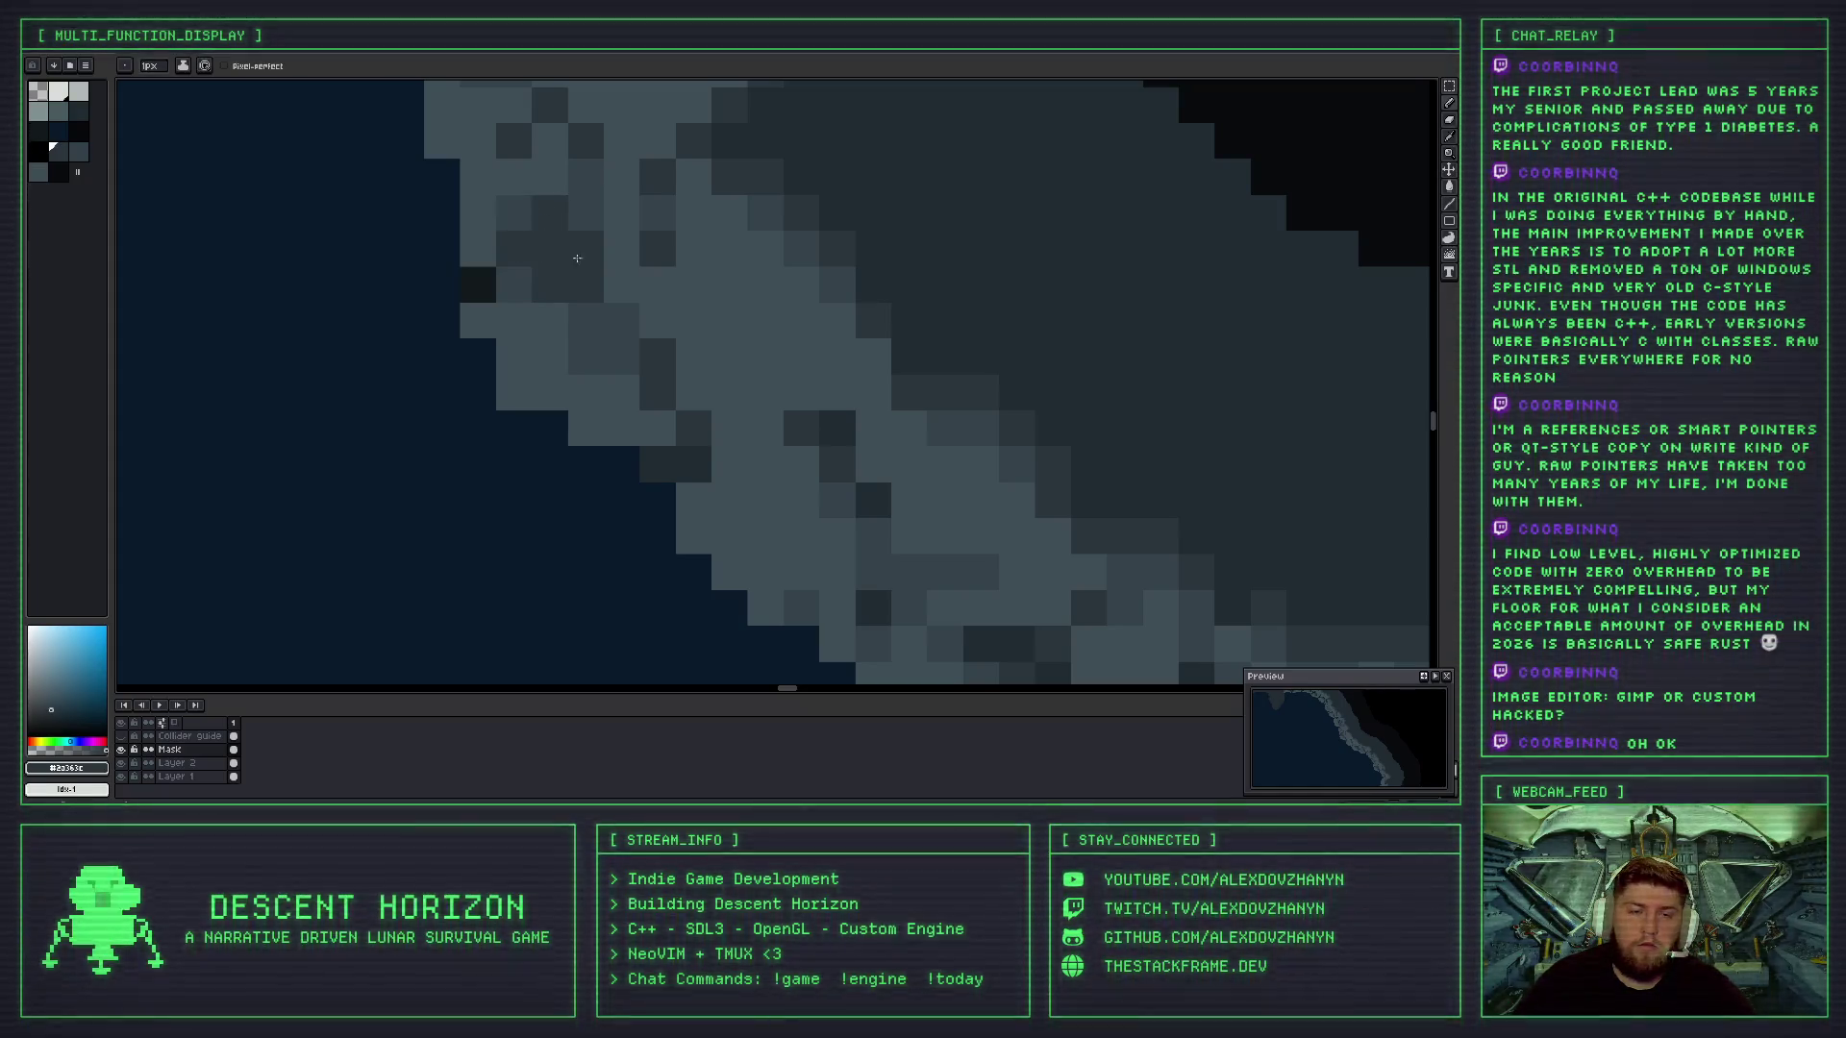
{"action": "scroll", "coordinate": [676, 305], "scroll_direction": "down", "scroll_amount": 4}
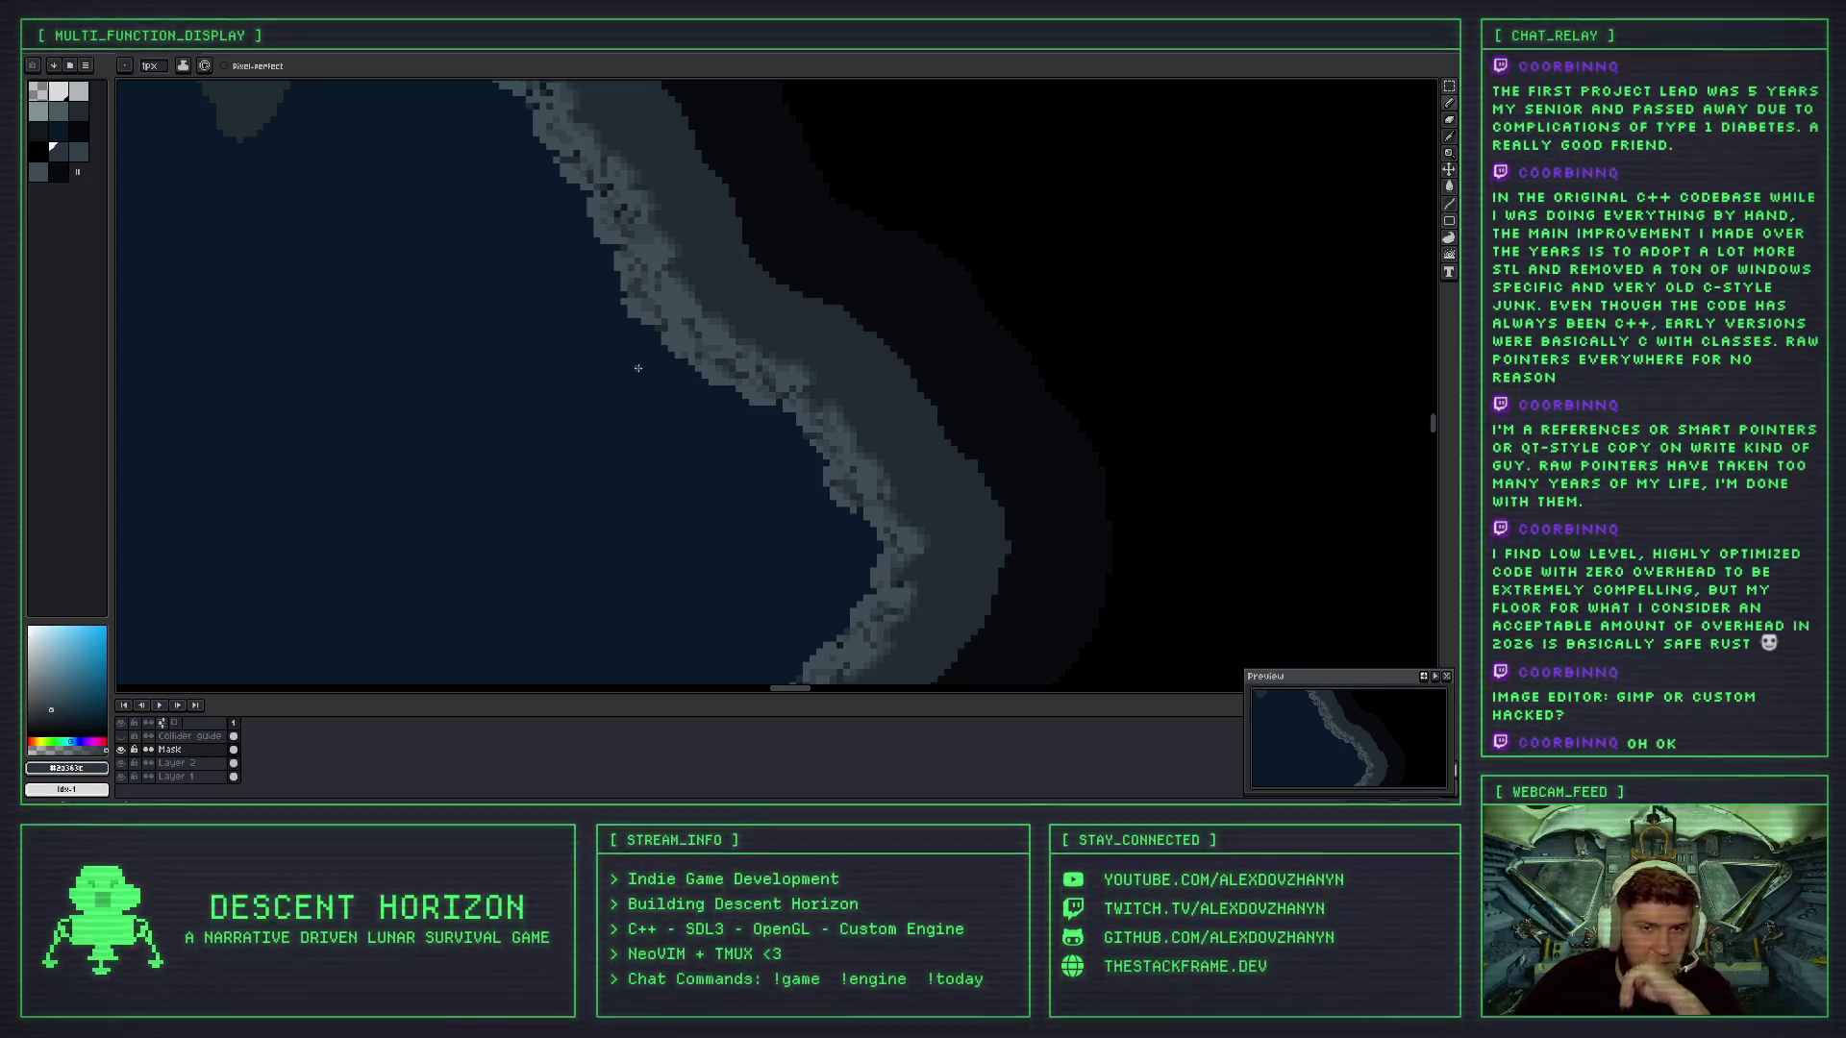
{"action": "scroll", "coordinate": [702, 331], "scroll_direction": "down", "scroll_amount": 2}
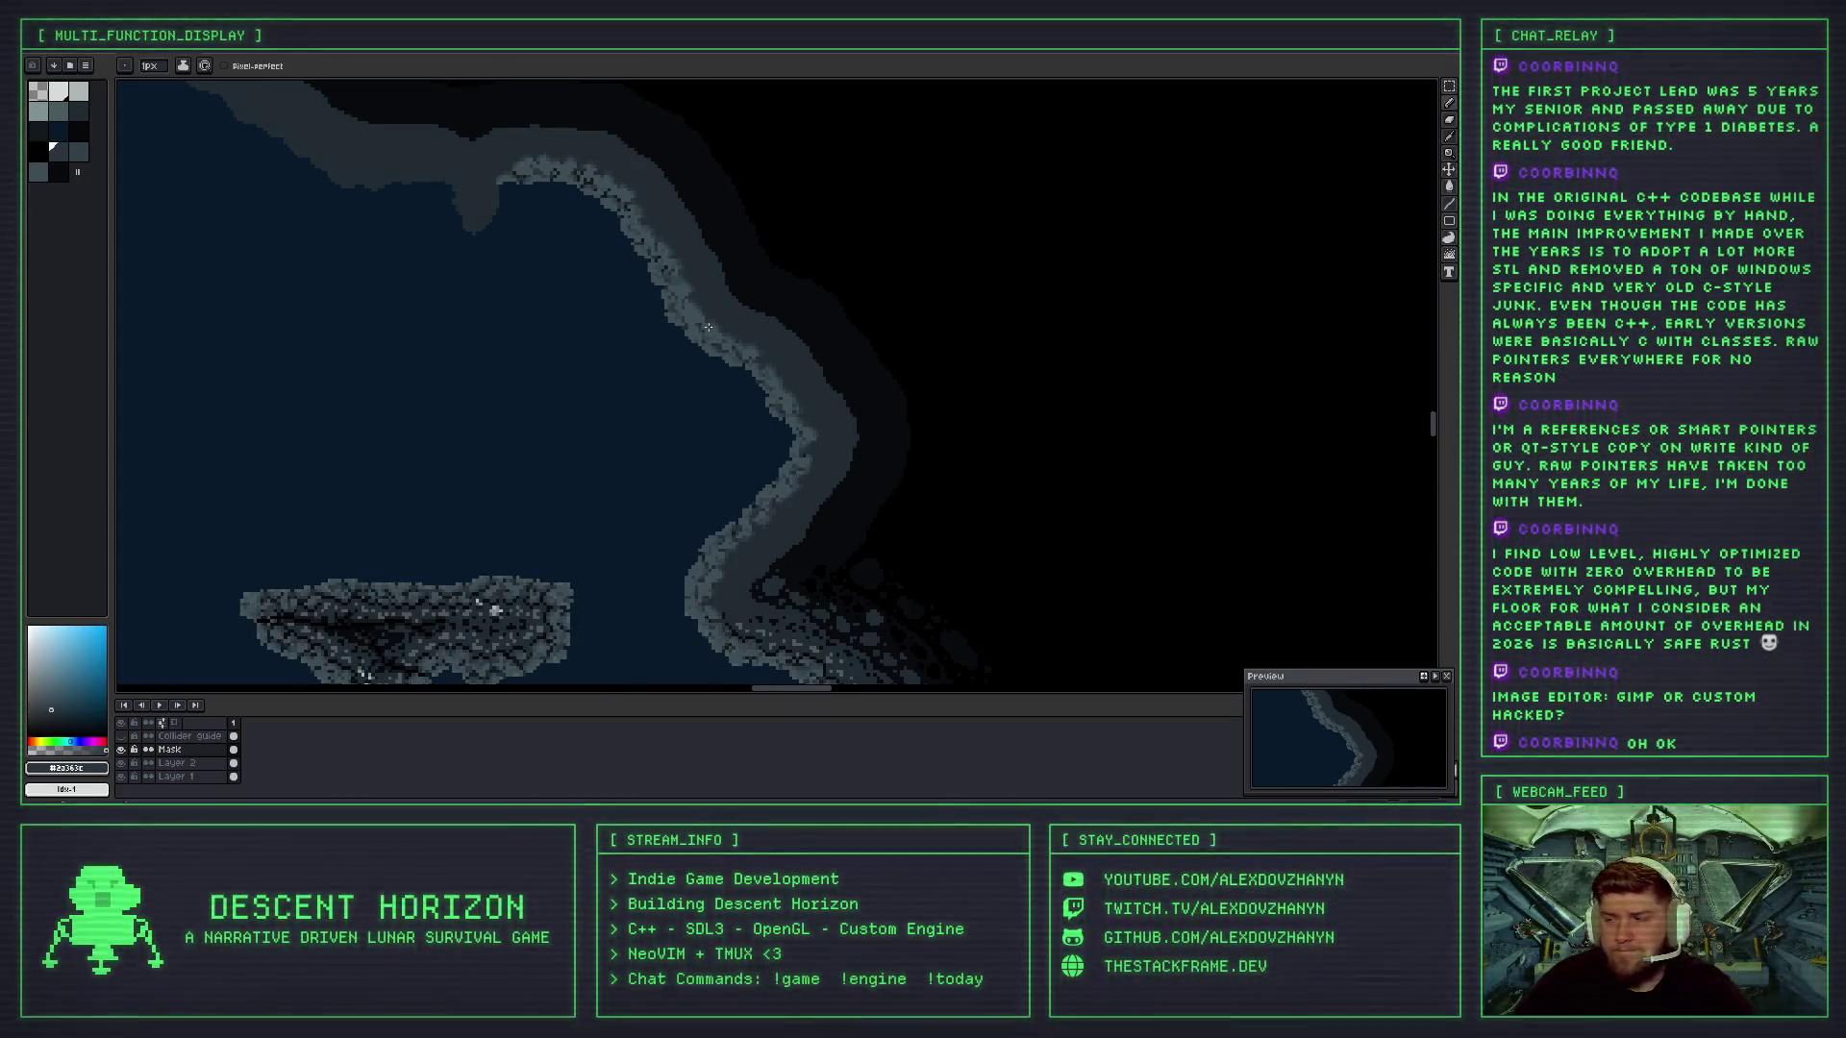
{"action": "scroll", "coordinate": [706, 327], "scroll_direction": "up", "scroll_amount": 4}
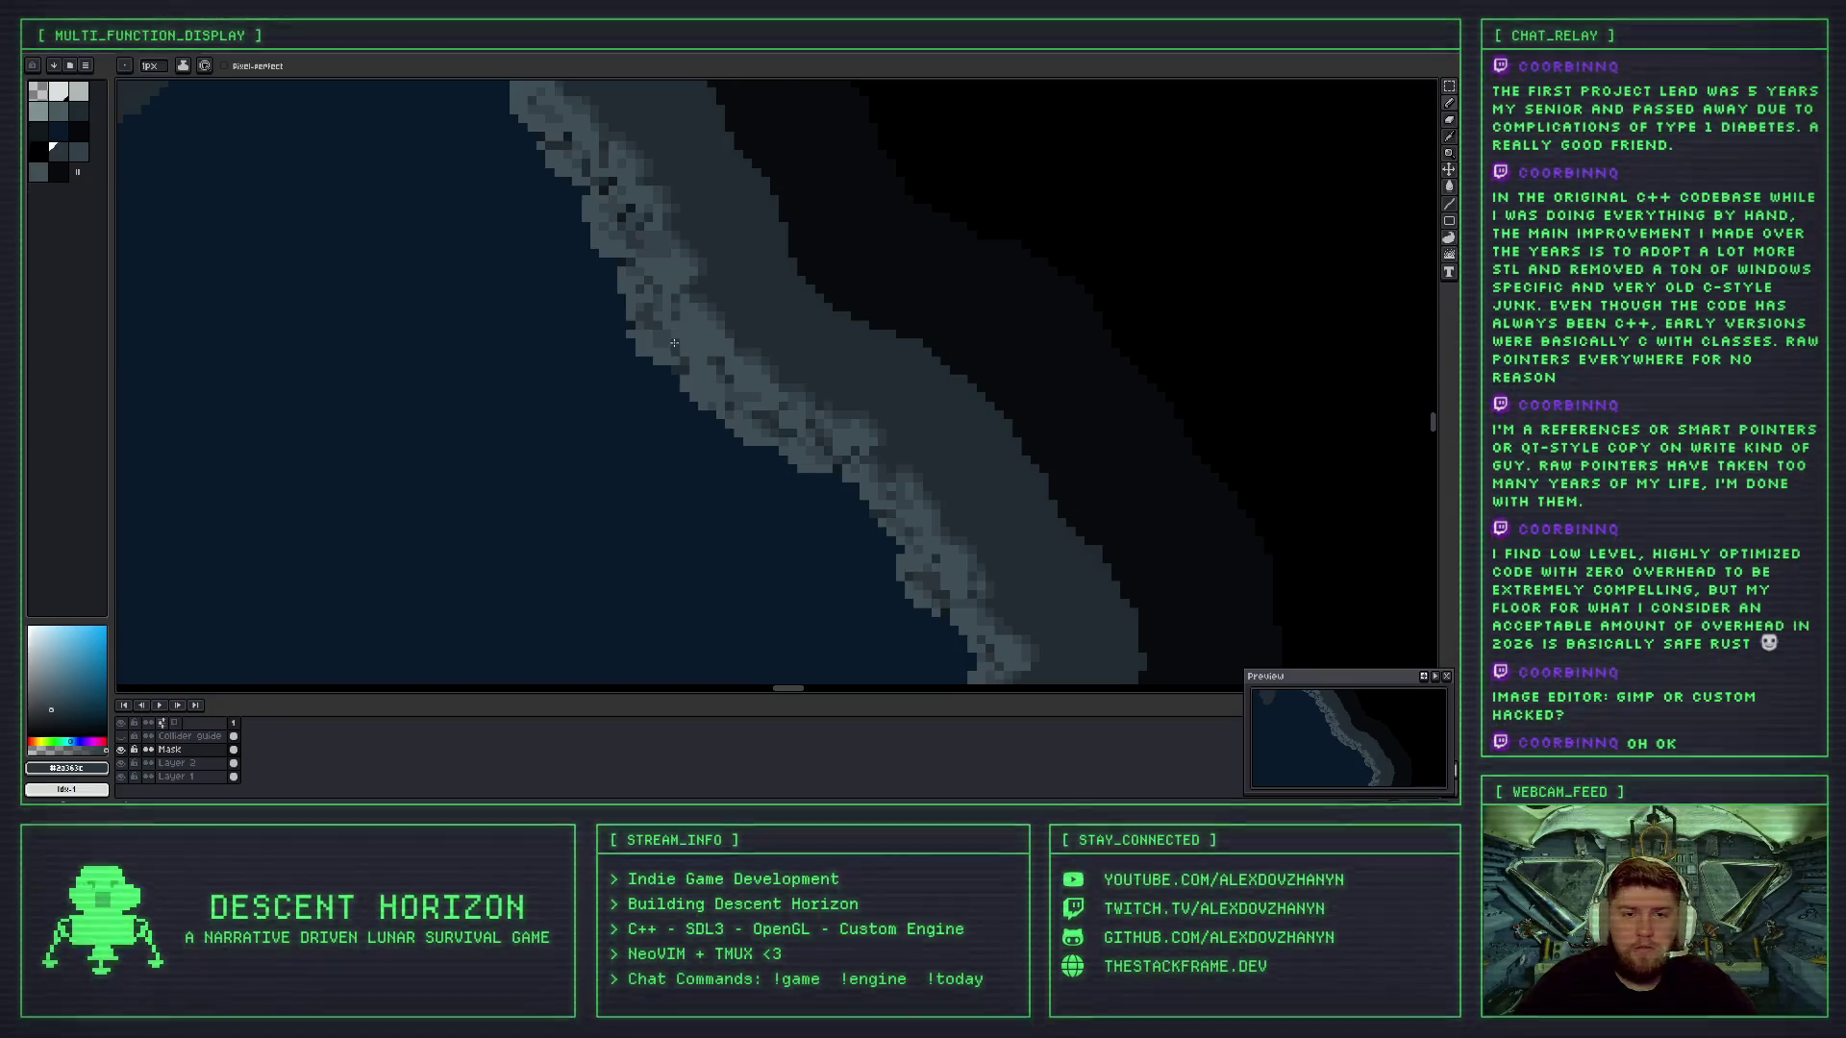
{"action": "scroll", "coordinate": [674, 343], "scroll_direction": "up", "scroll_amount": 1}
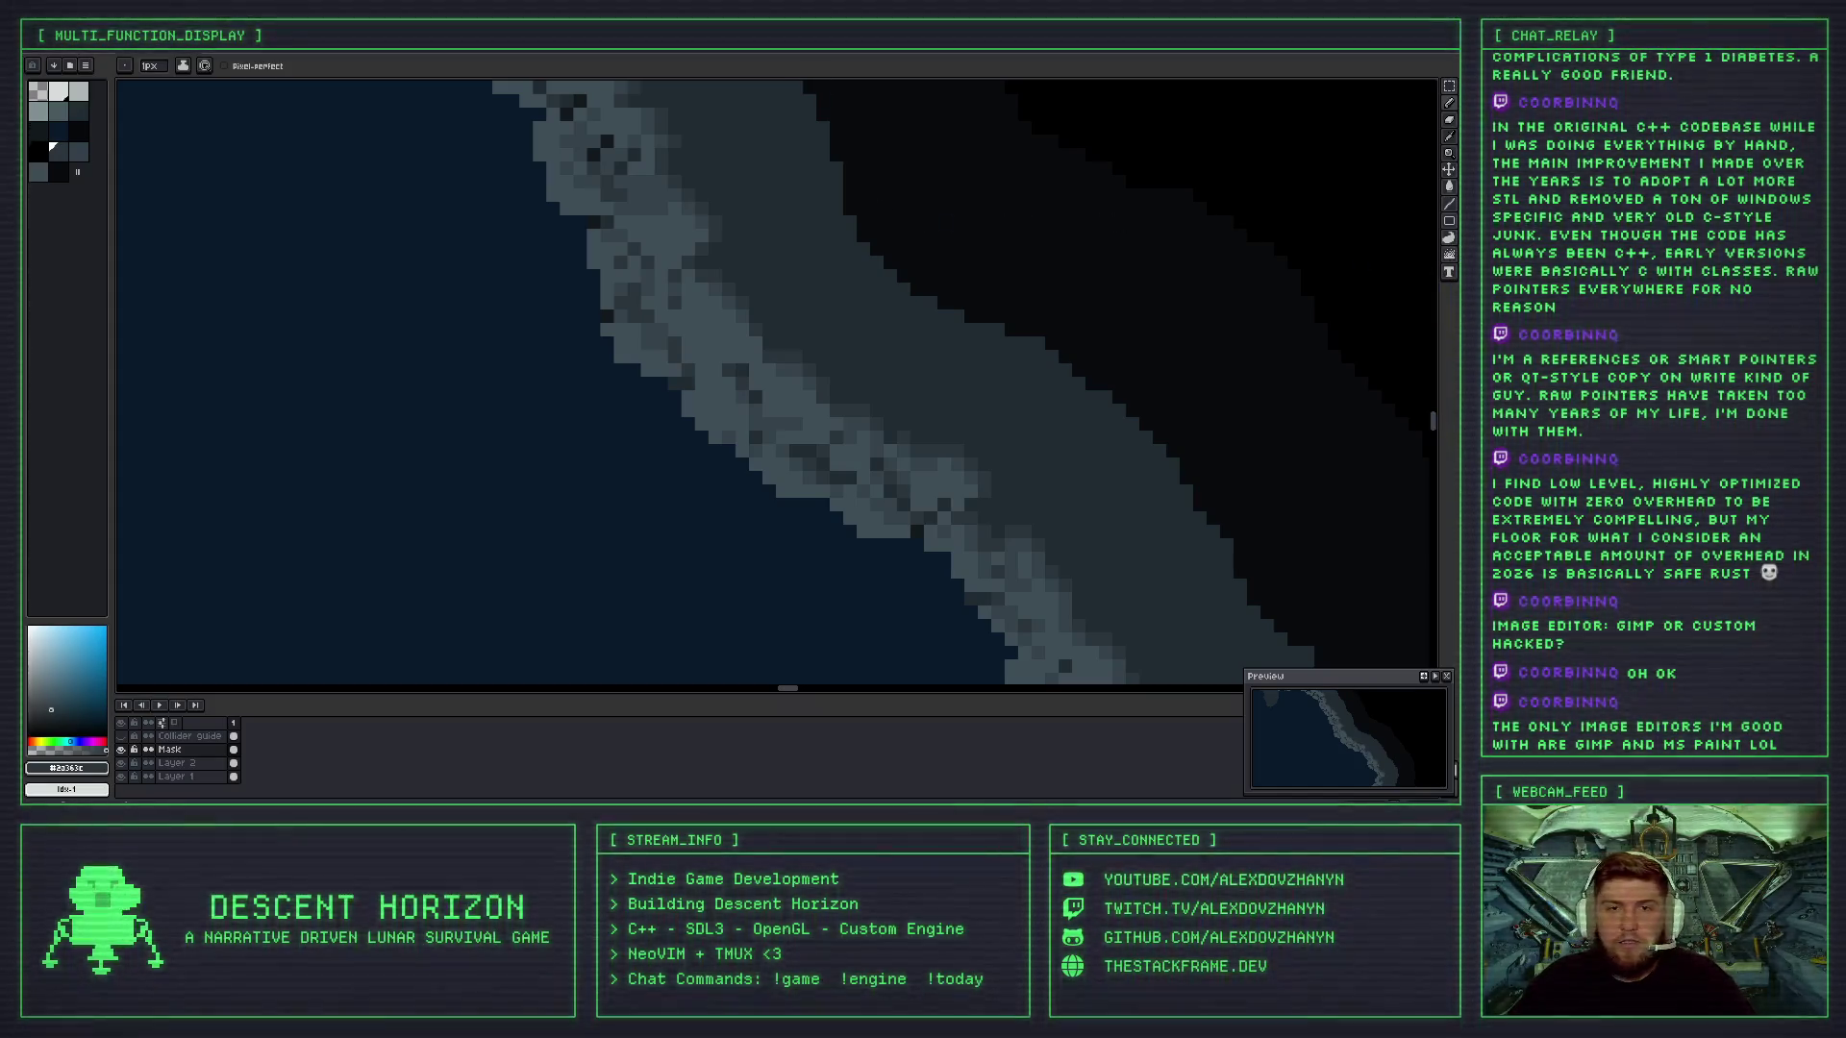
- Look over the rocky shoreline strip and pick a lighter grey from the coastline
{"action": "scroll", "coordinate": [671, 262], "scroll_direction": "down", "scroll_amount": 2}
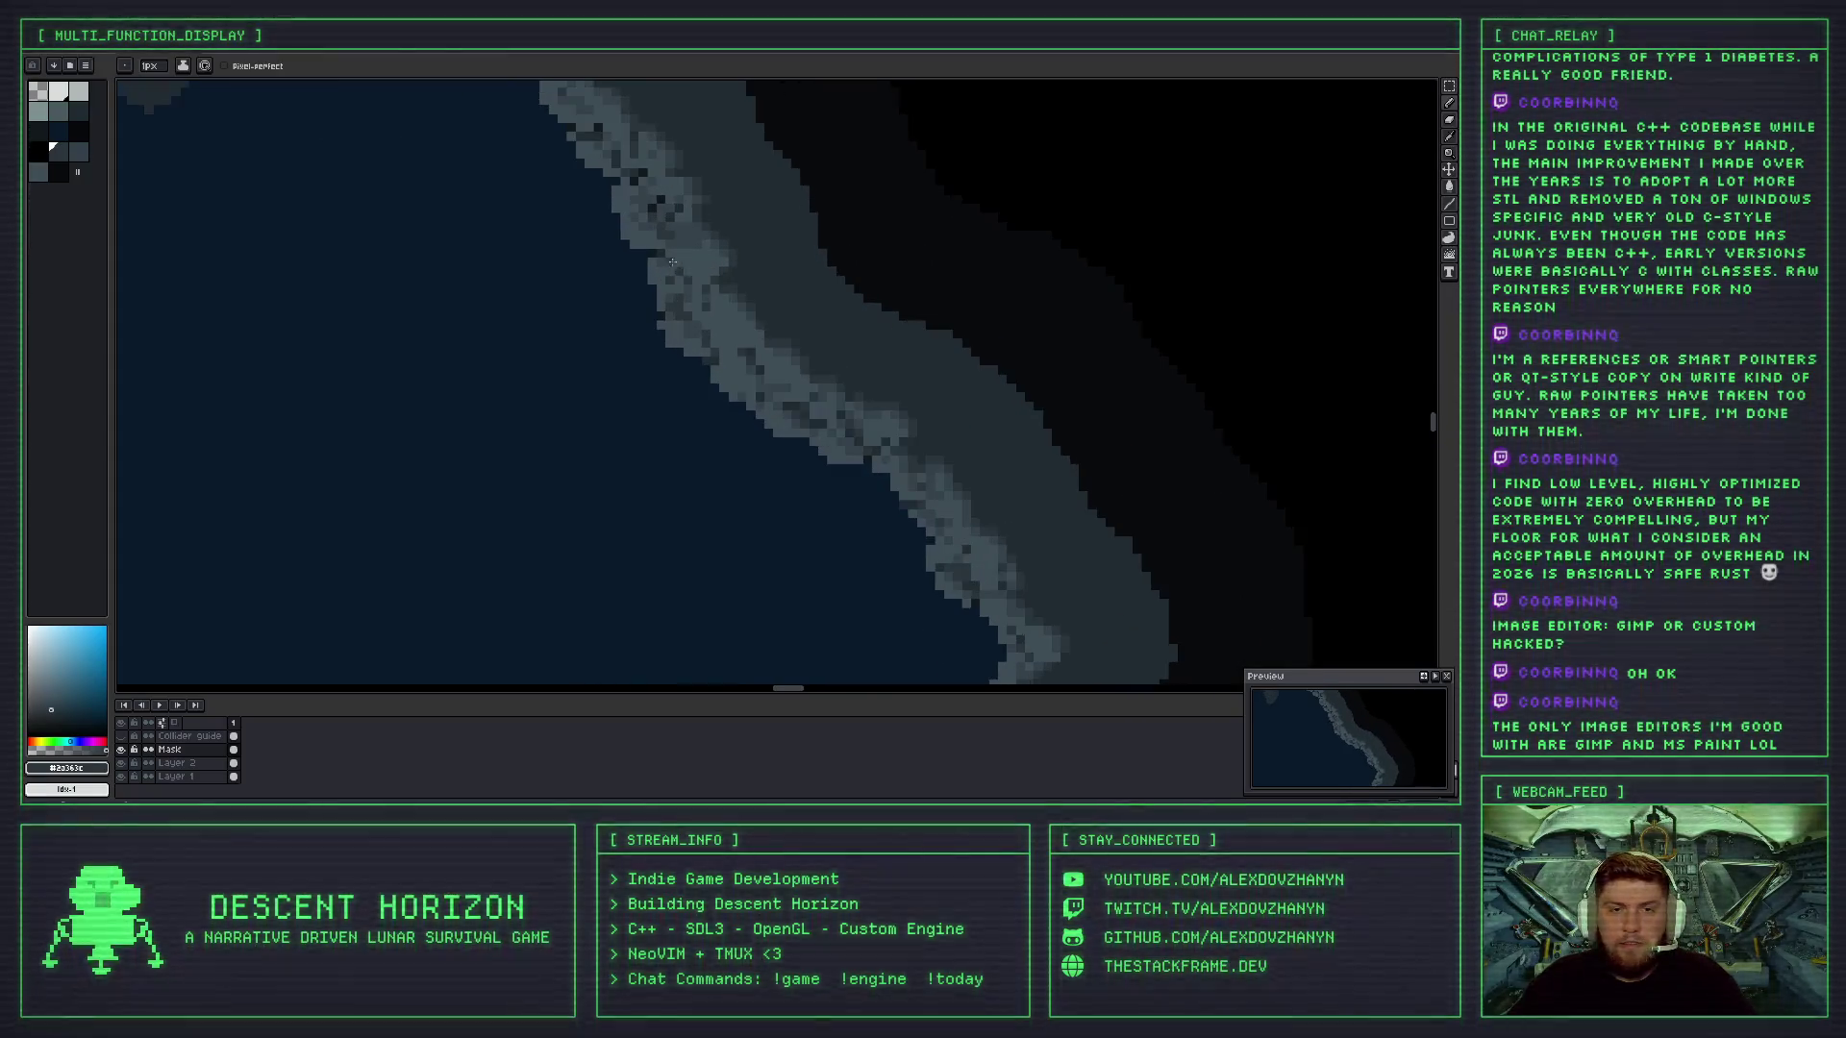
{"action": "scroll", "coordinate": [672, 261], "scroll_direction": "up", "scroll_amount": 2}
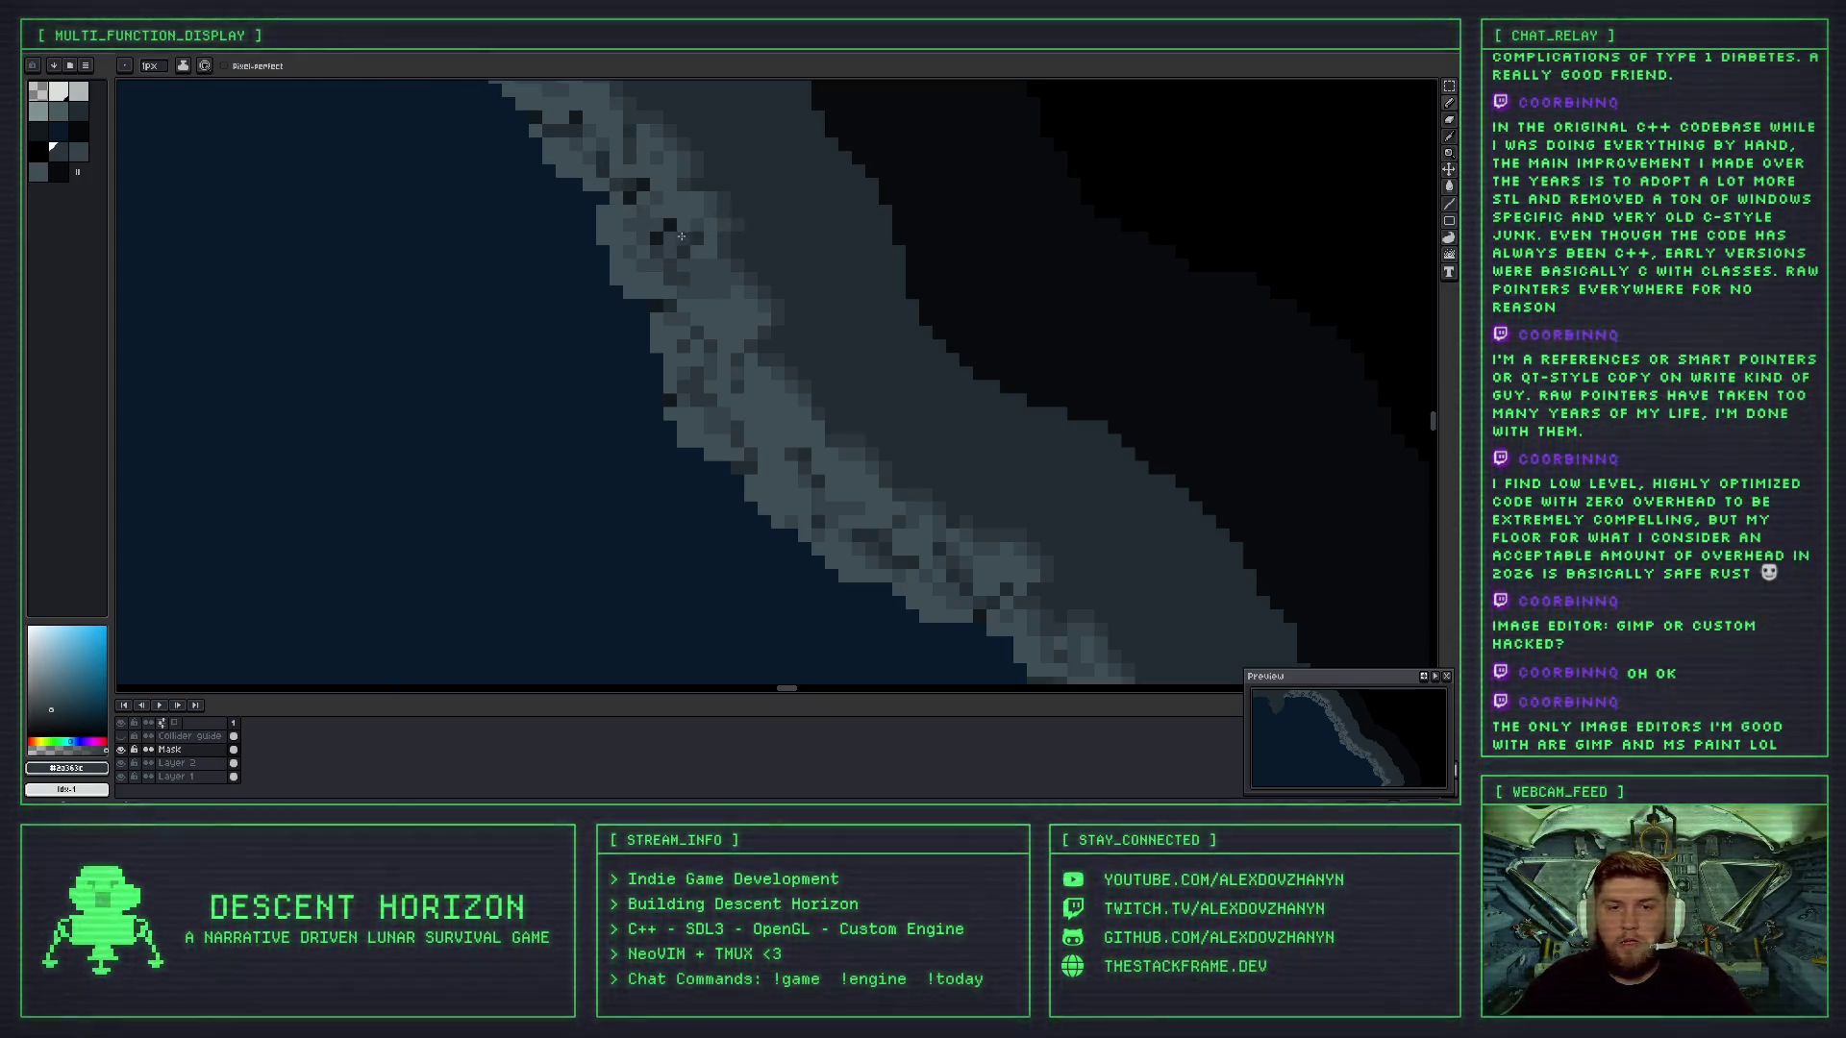
{"action": "scroll", "coordinate": [692, 227], "scroll_direction": "up", "scroll_amount": 2}
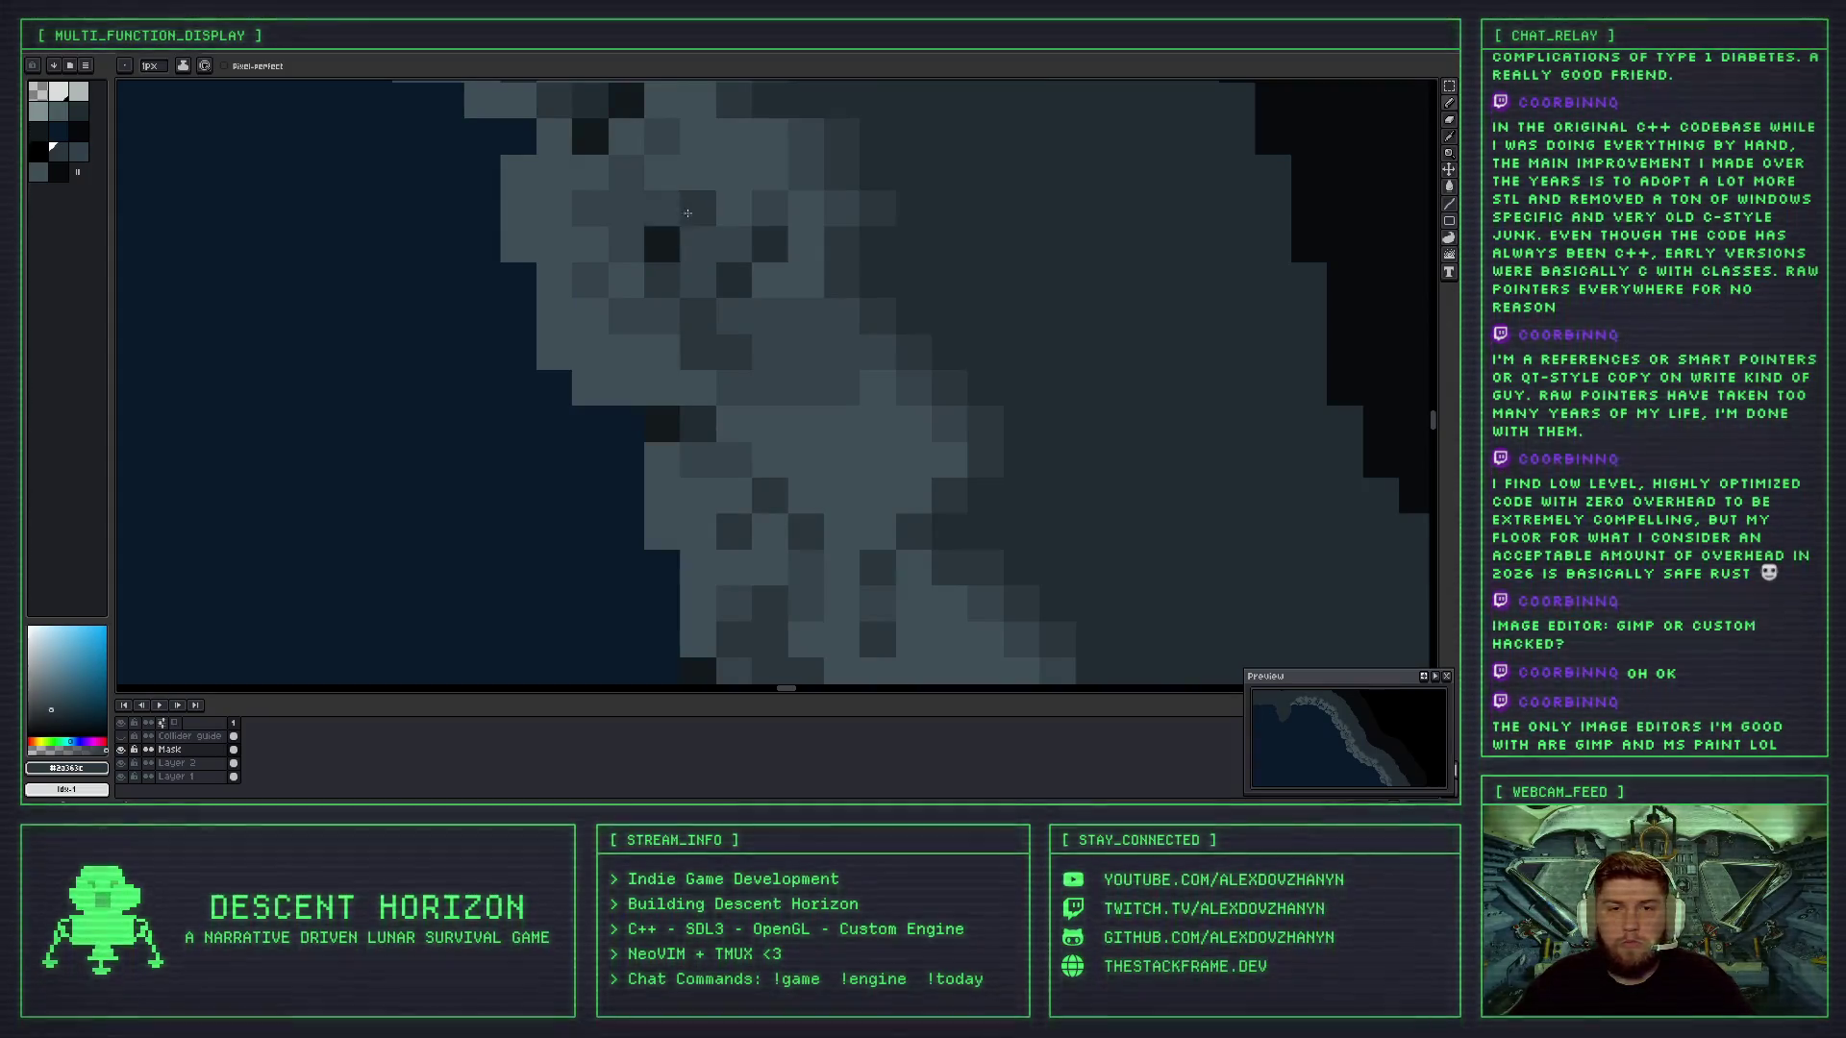
{"action": "scroll", "coordinate": [677, 219], "scroll_direction": "down", "scroll_amount": 2}
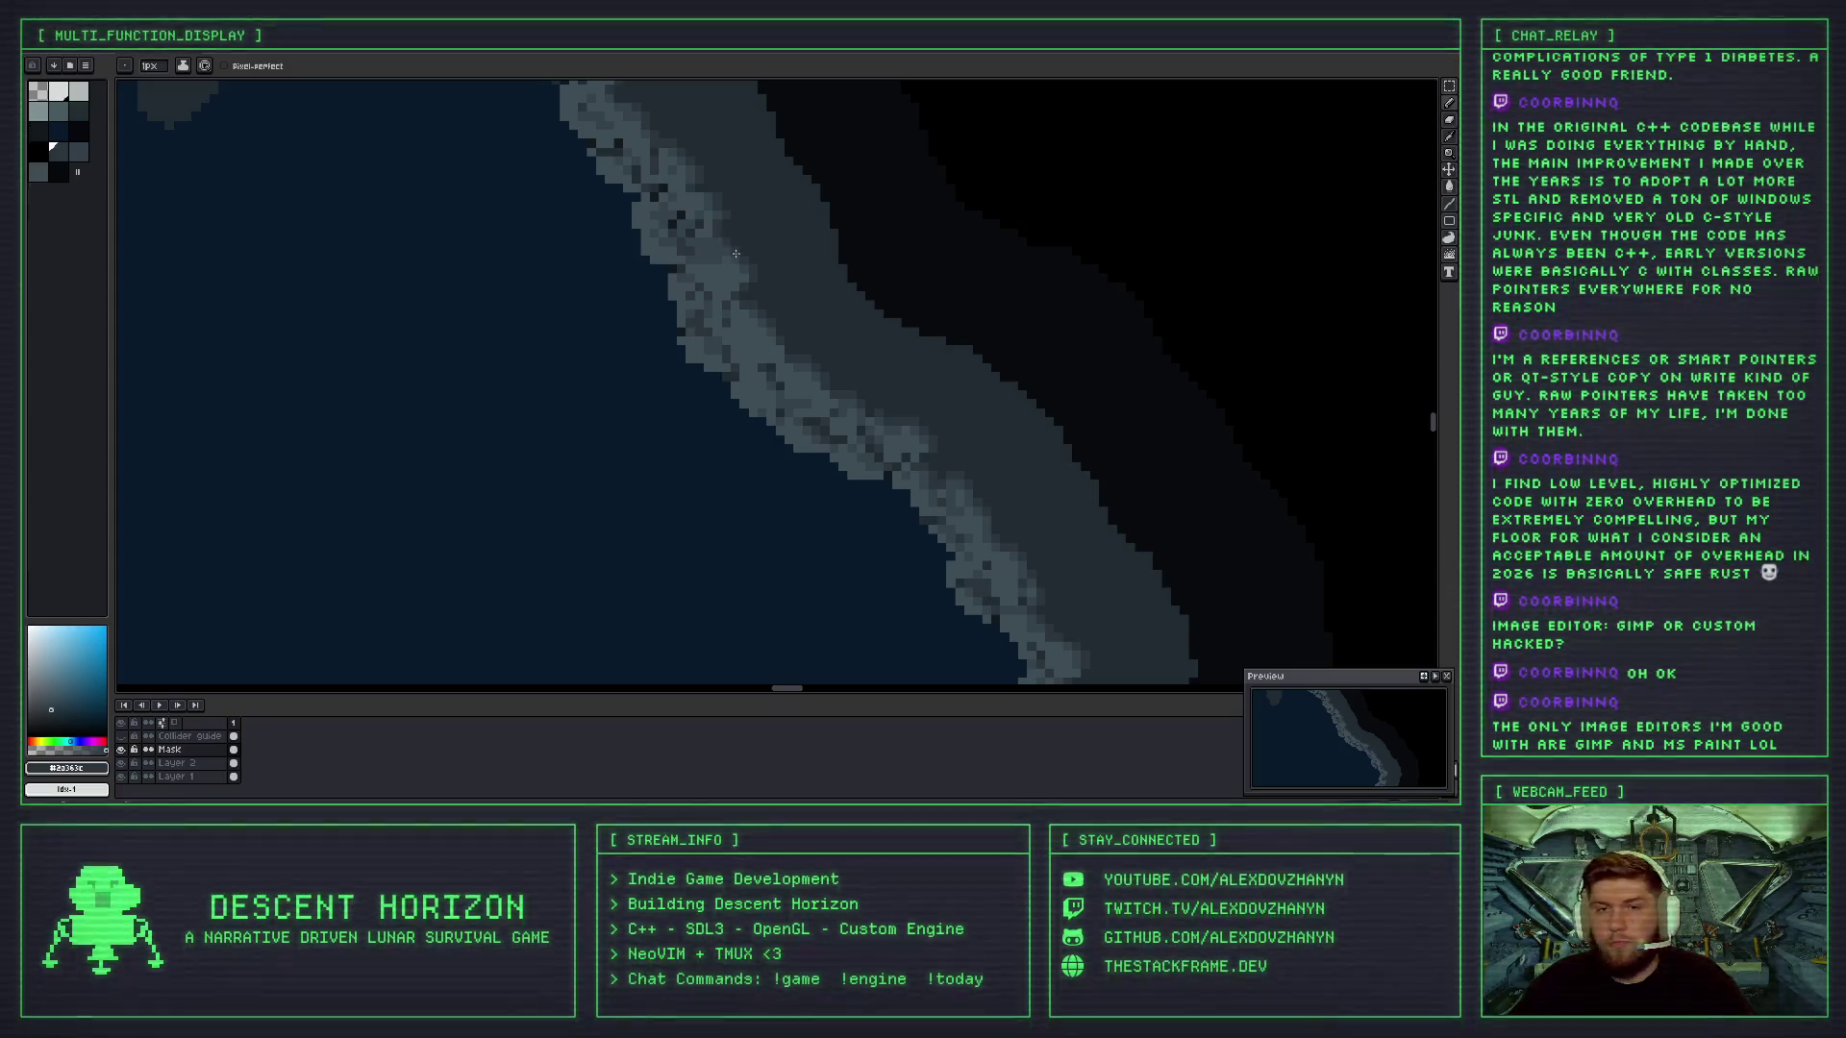
{"action": "scroll", "coordinate": [692, 216], "scroll_direction": "up", "scroll_amount": 2}
{"action": "scroll", "coordinate": [629, 210], "scroll_direction": "down", "scroll_amount": 2}
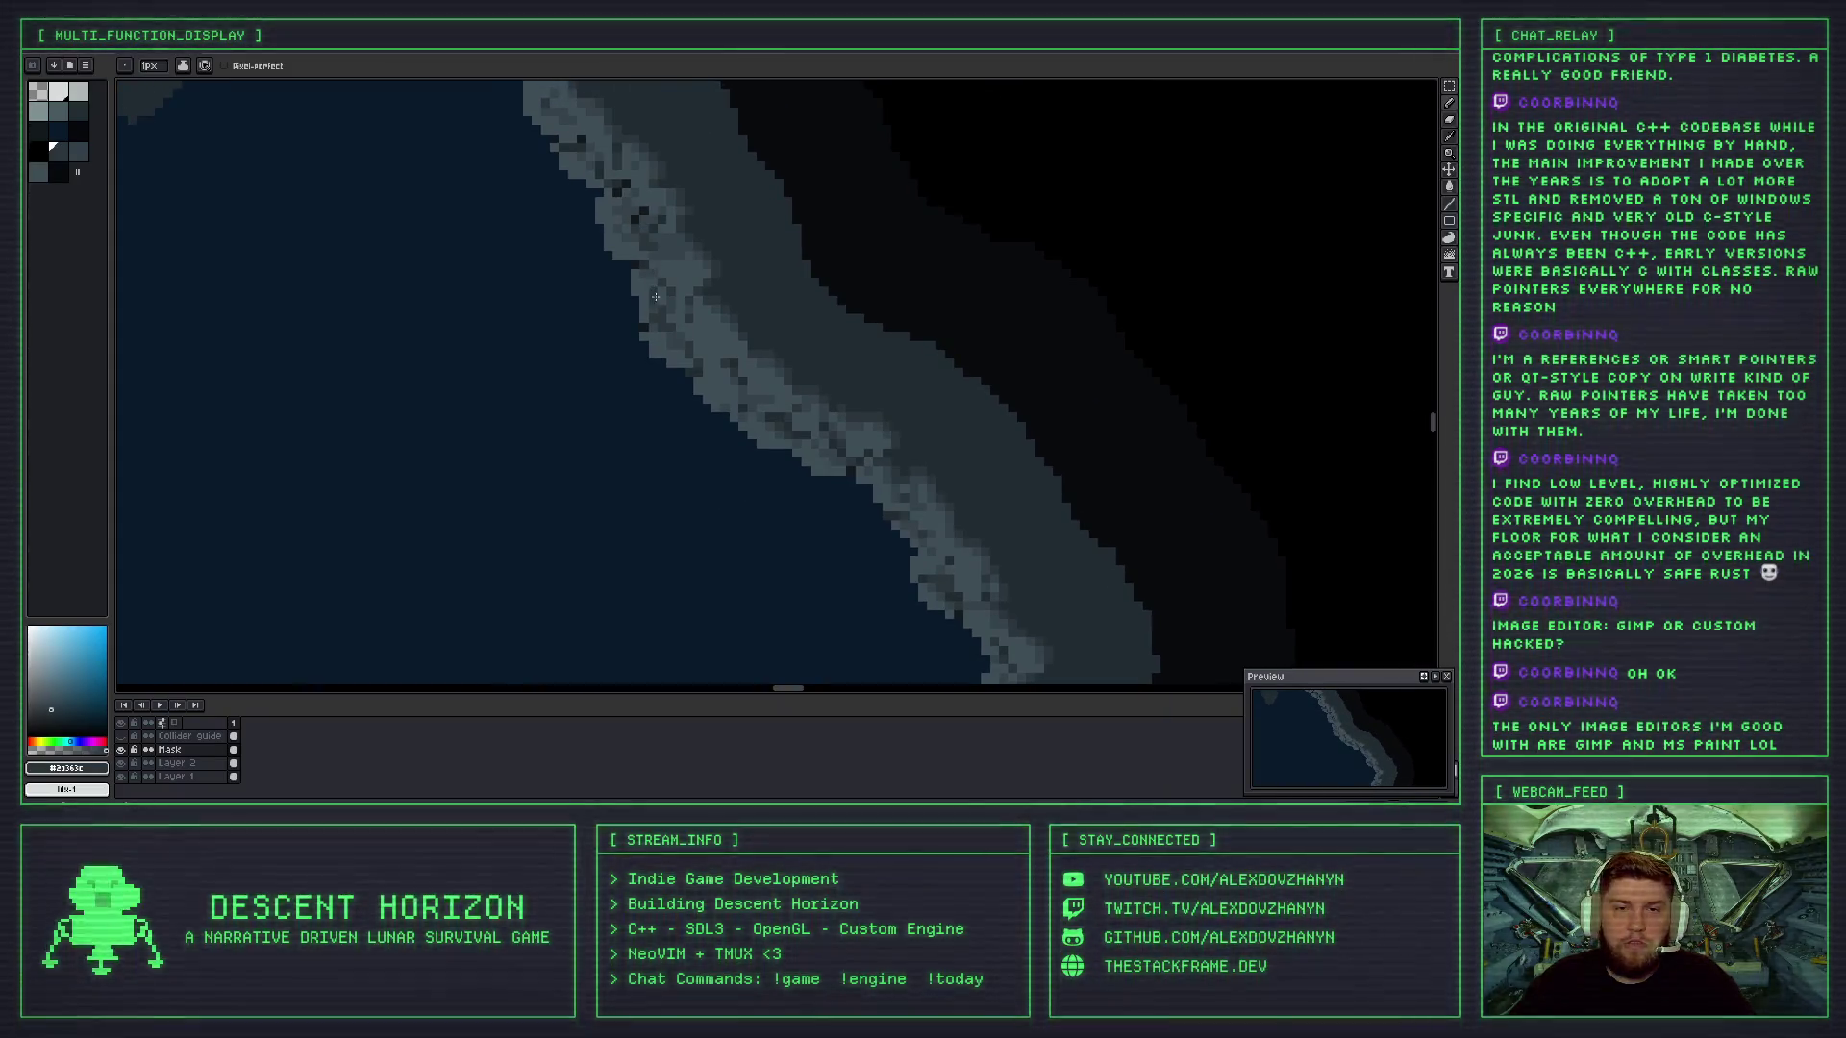
{"action": "scroll", "coordinate": [654, 297], "scroll_direction": "up", "scroll_amount": 2}
{"action": "scroll", "coordinate": [663, 274], "scroll_direction": "down", "scroll_amount": 2}
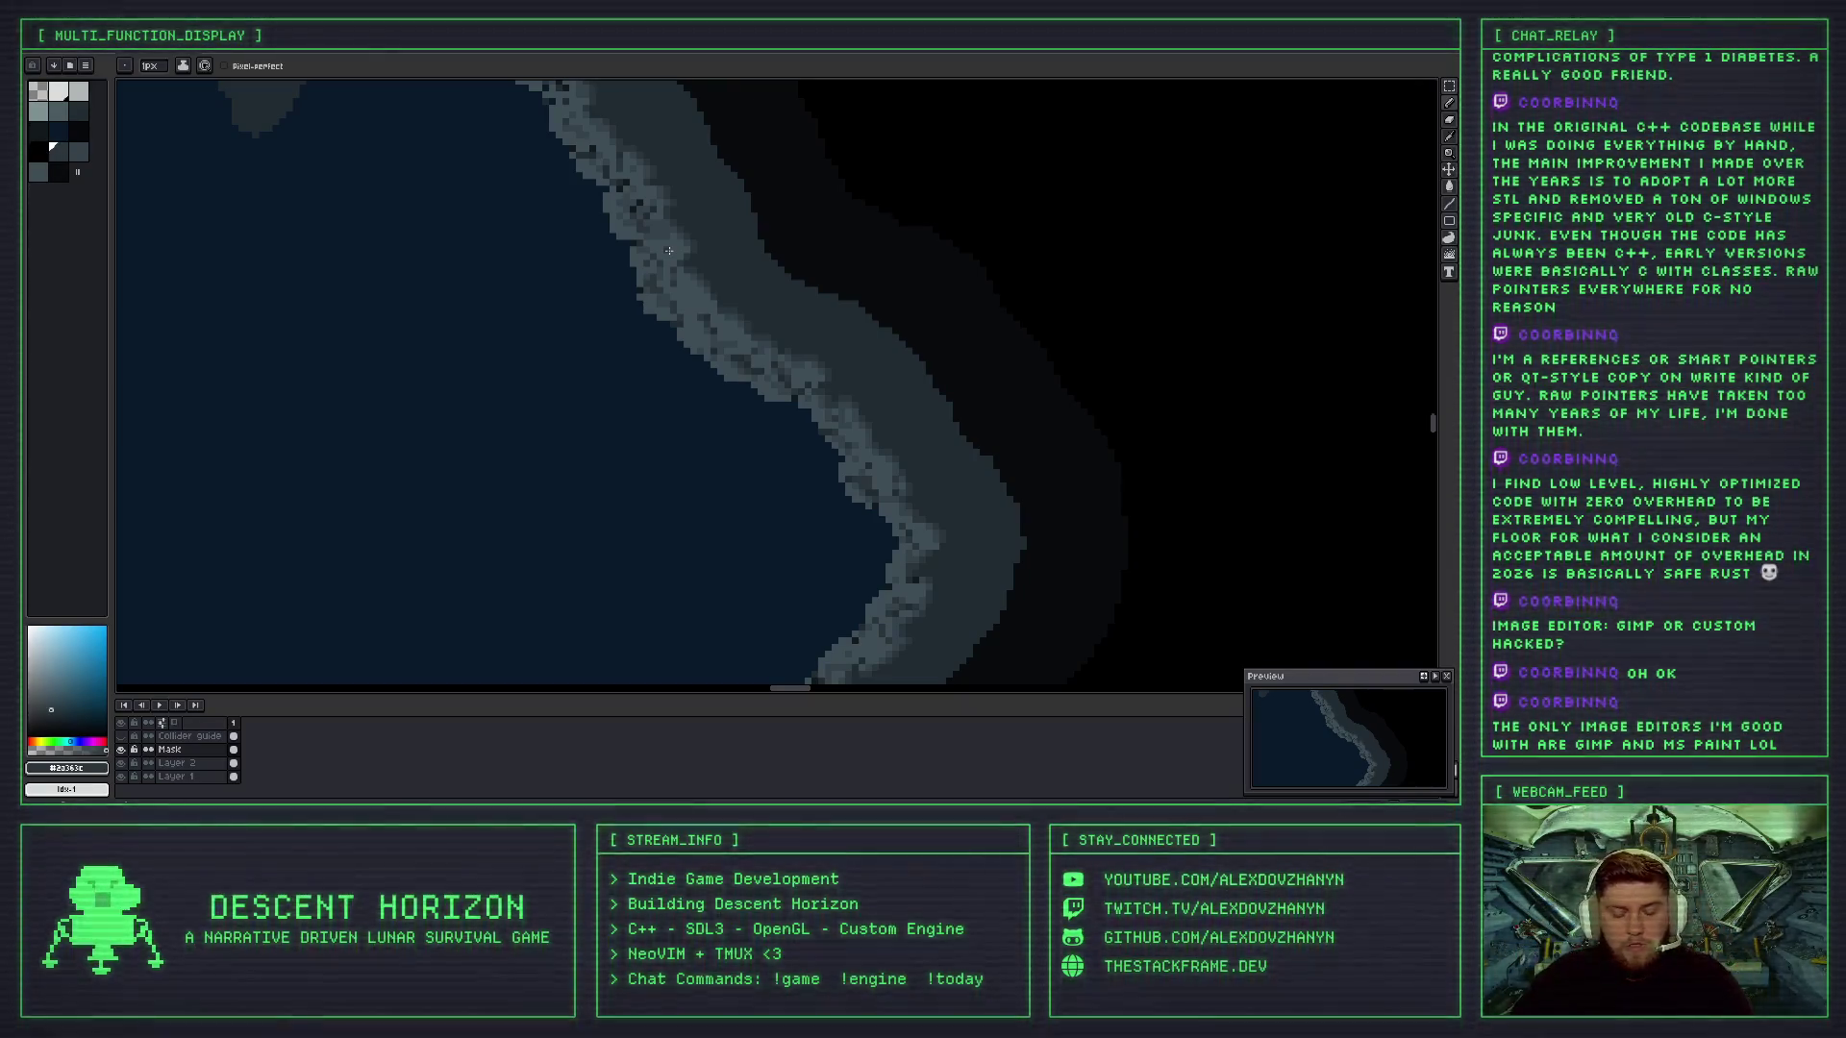
{"action": "scroll", "coordinate": [634, 238], "scroll_direction": "down", "scroll_amount": 2}
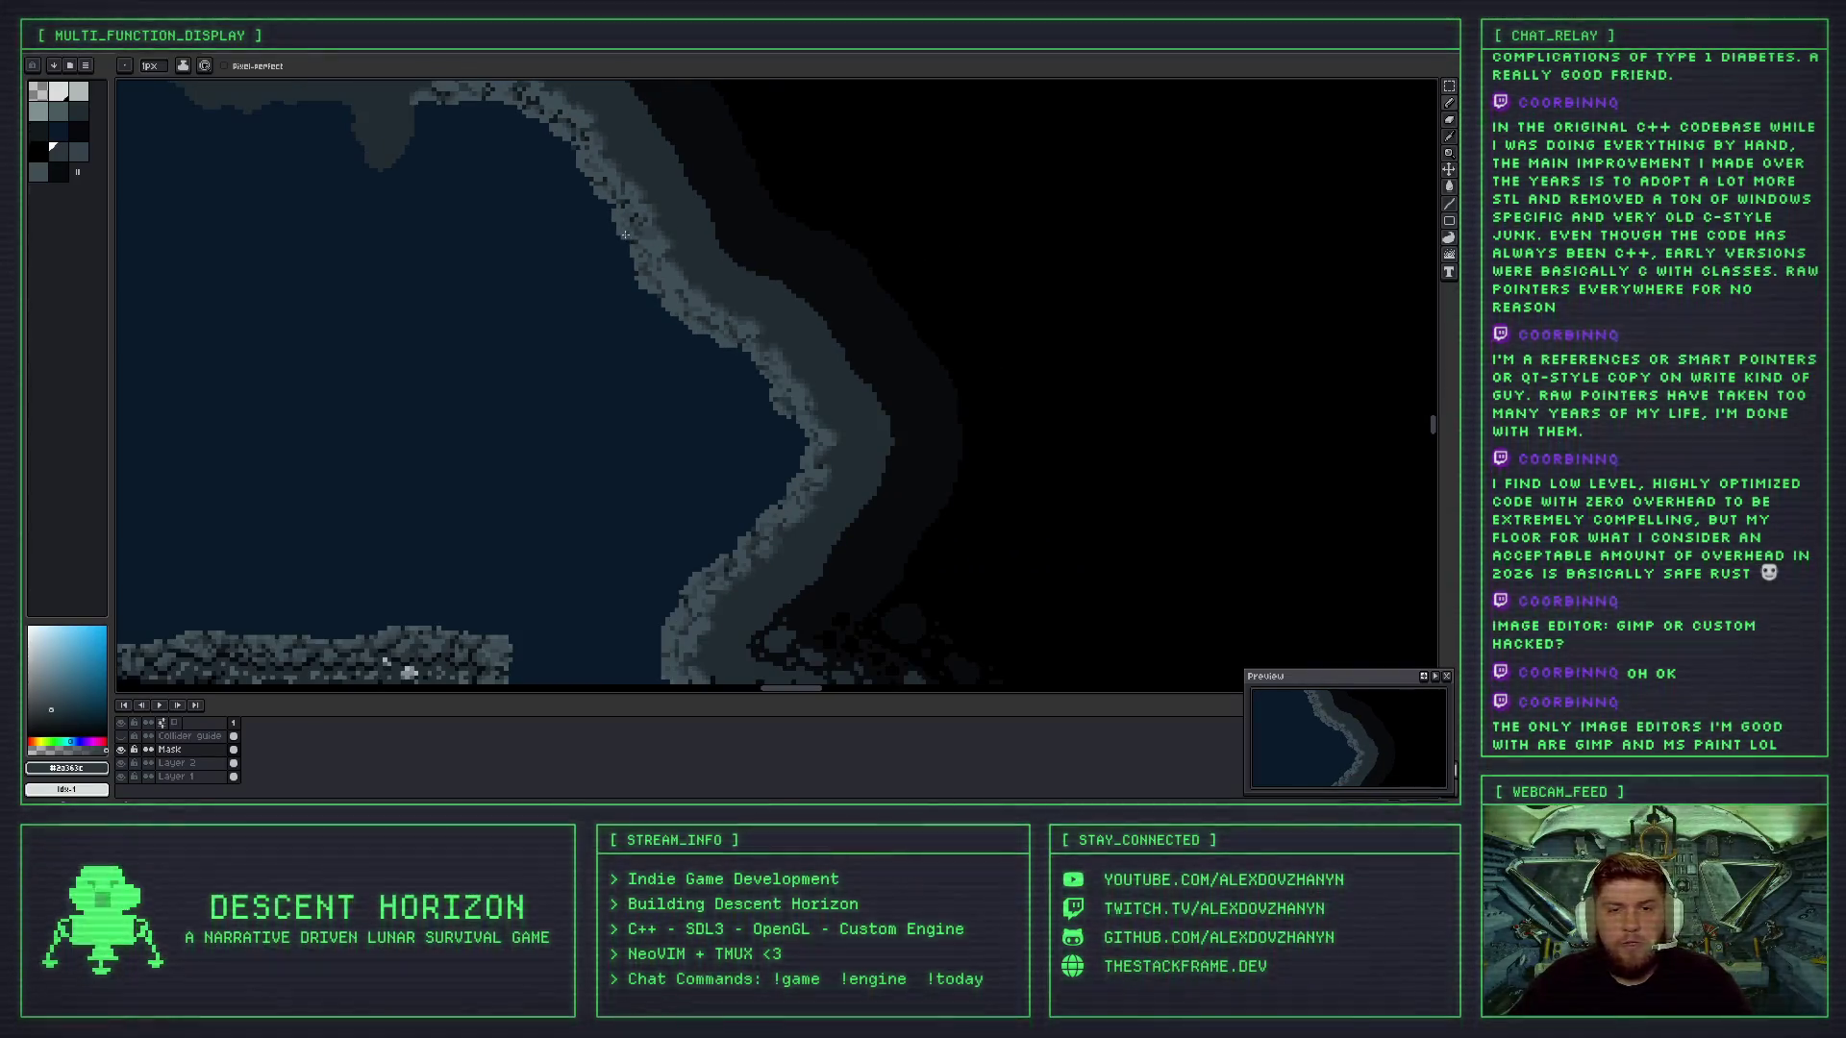
{"action": "scroll", "coordinate": [625, 234], "scroll_direction": "up", "scroll_amount": 3}
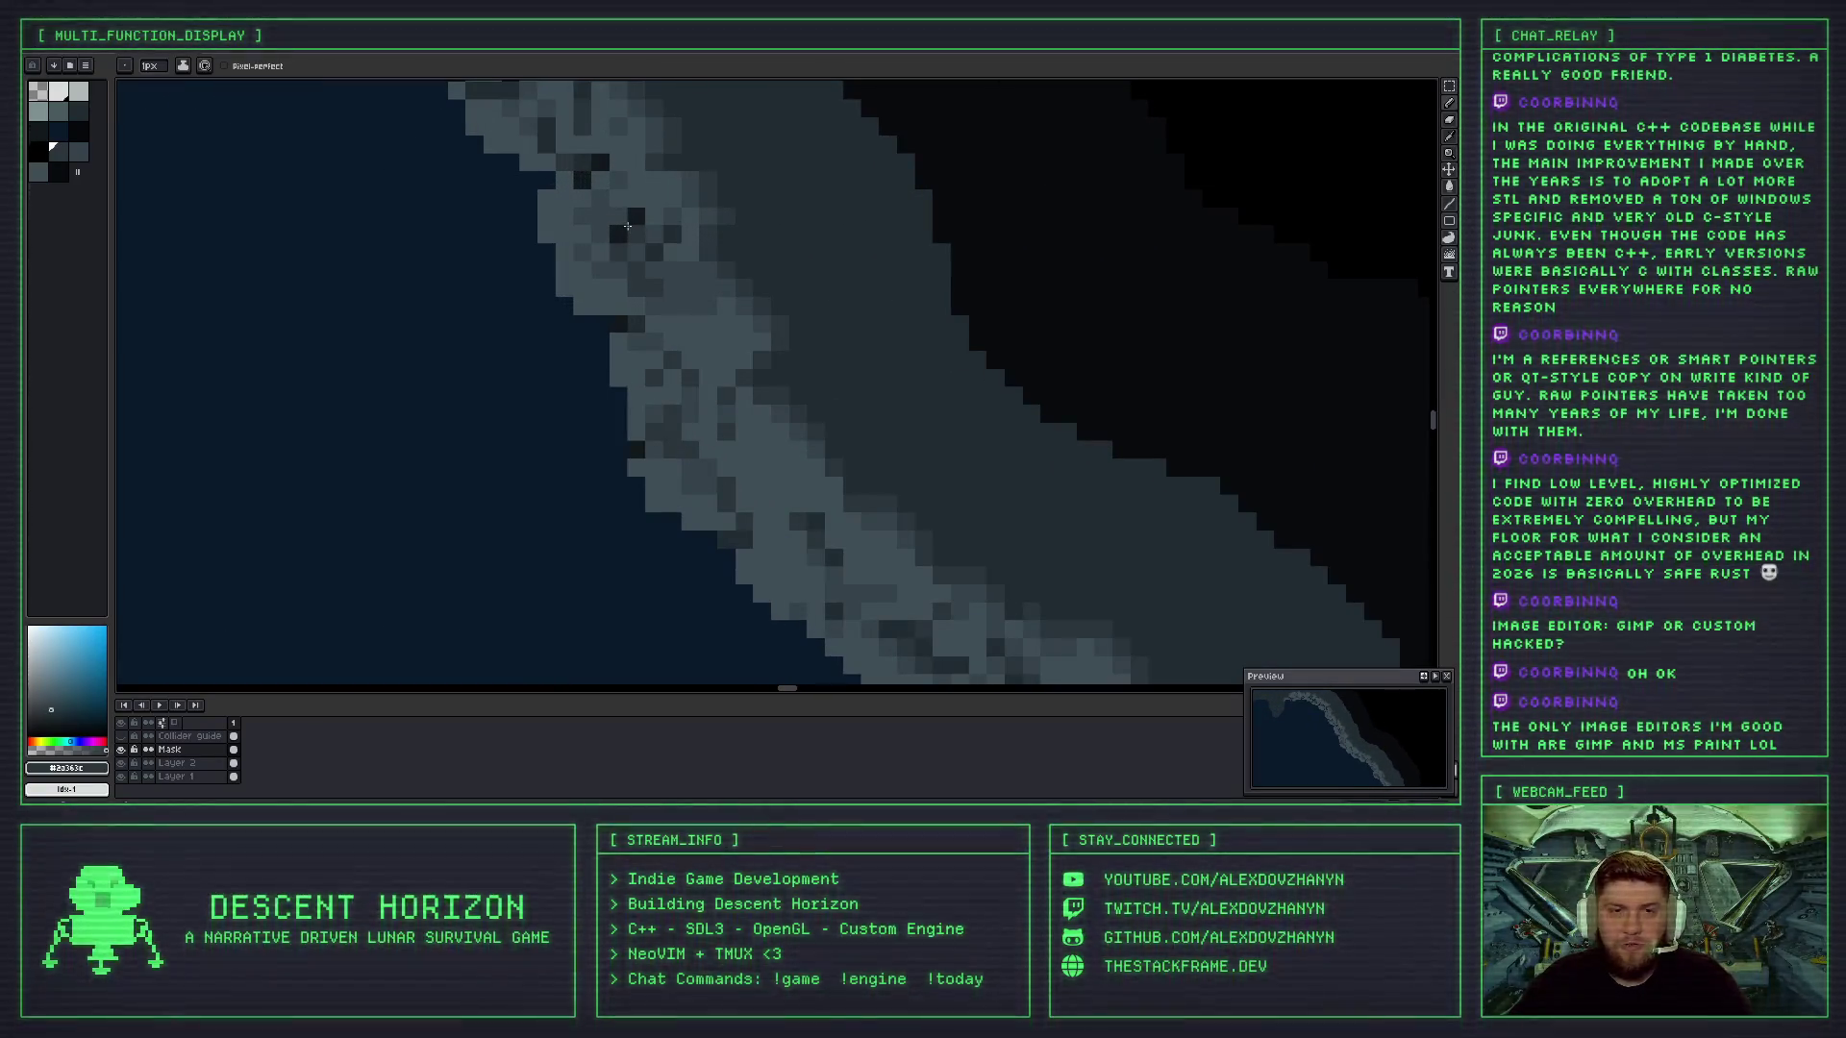
{"action": "scroll", "coordinate": [630, 230], "scroll_direction": "down", "scroll_amount": 2}
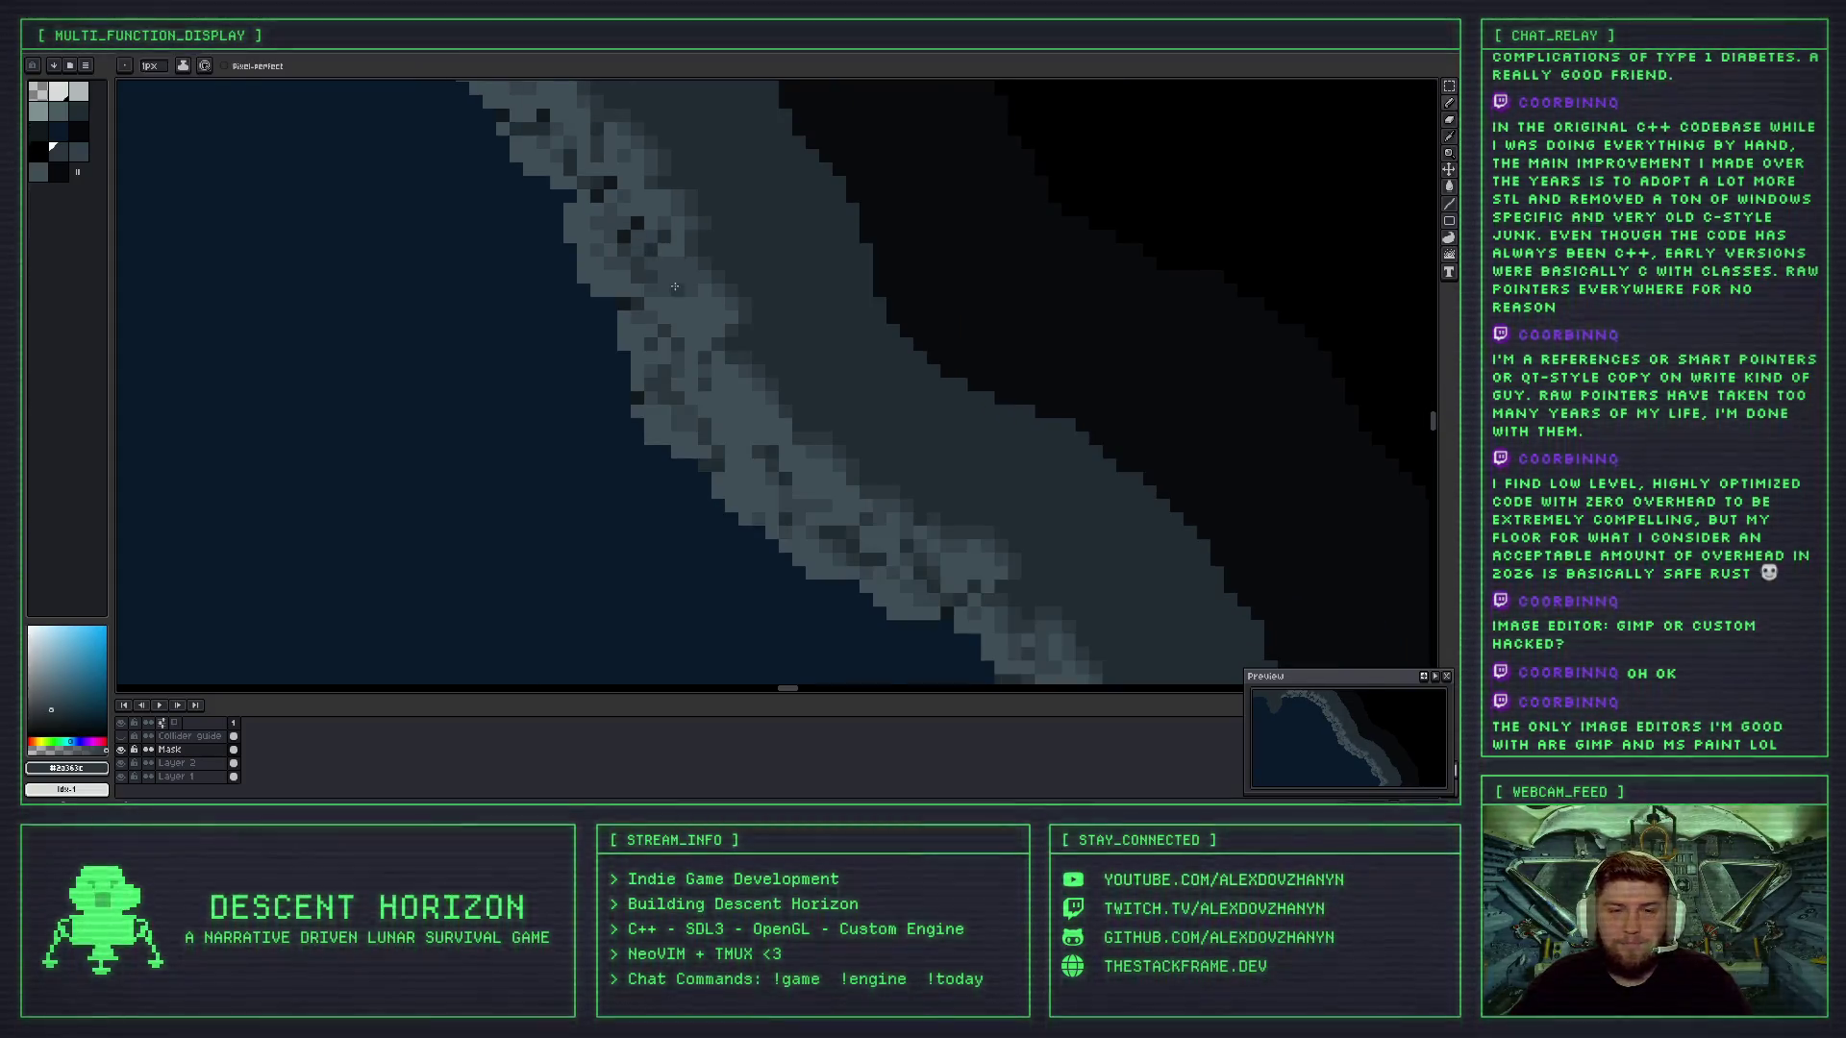
{"action": "scroll", "coordinate": [672, 288], "scroll_direction": "up", "scroll_amount": 2}
{"action": "left_click", "coordinate": [641, 275], "text": "alt"}
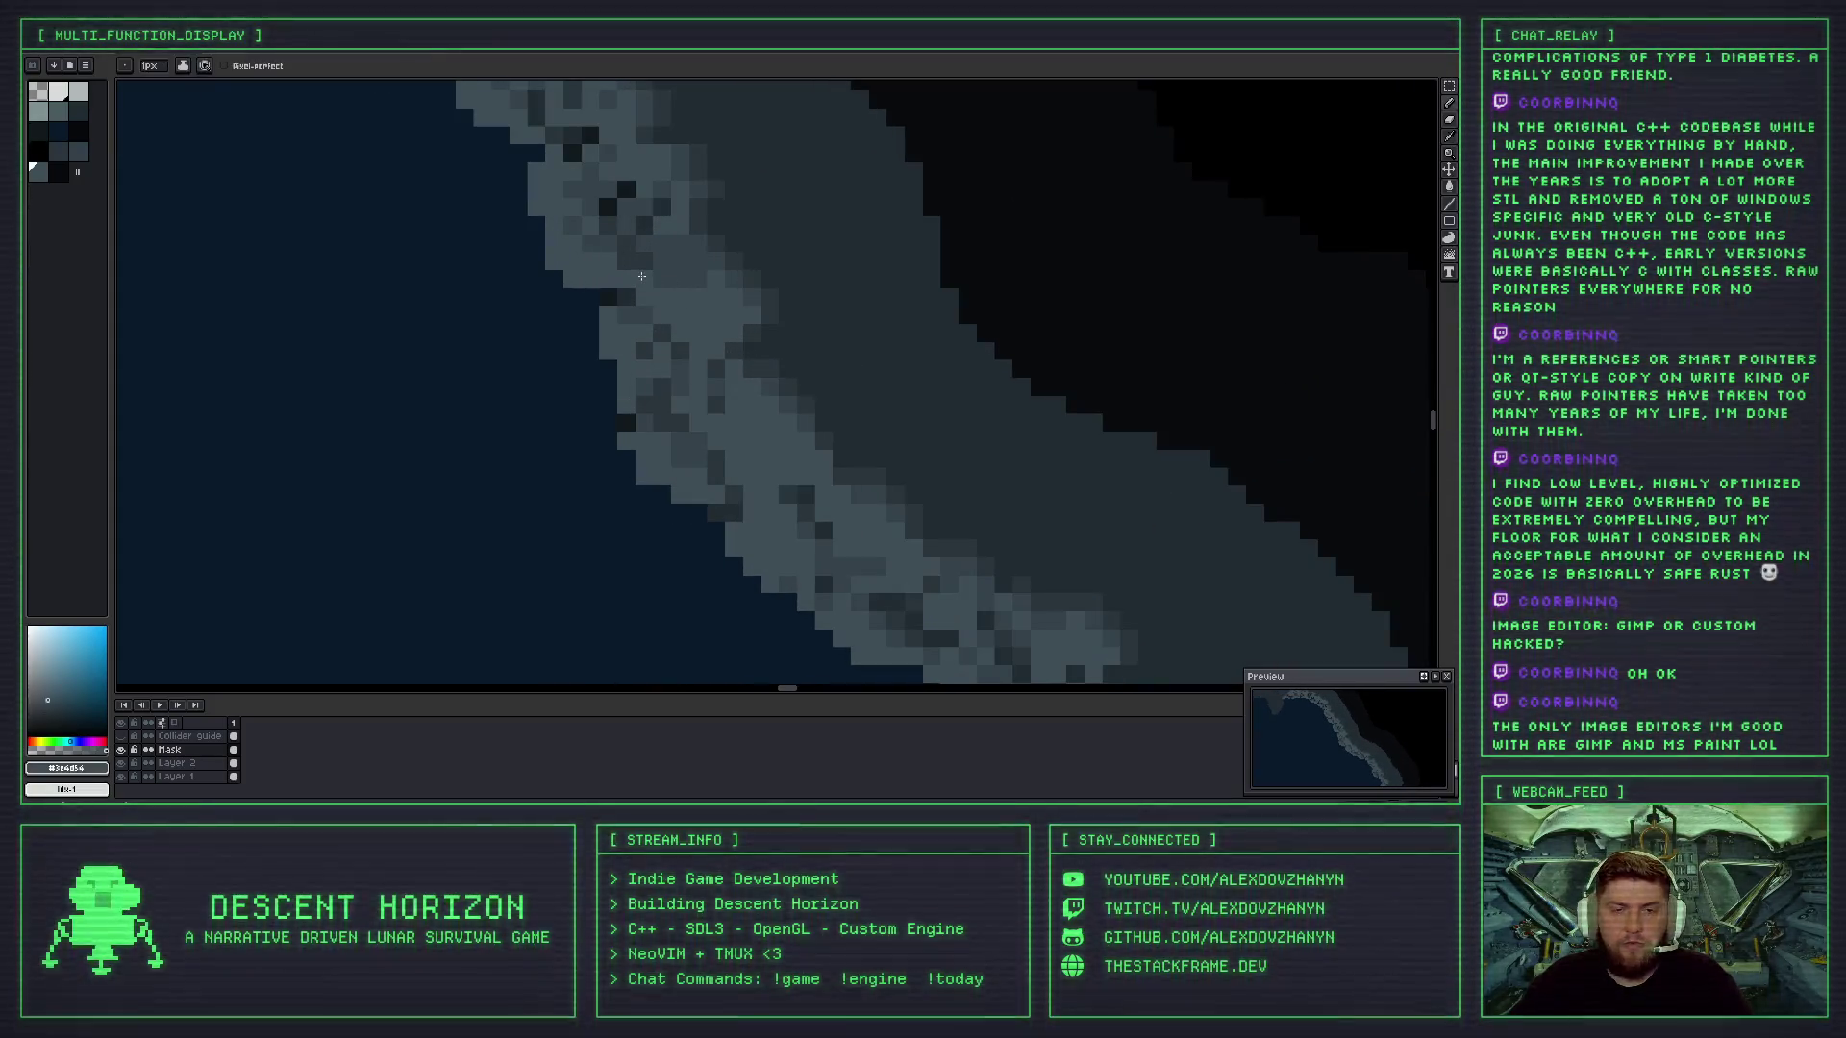
- Sample the dark grey rock colour for the single-pixel pencil
{"action": "scroll", "coordinate": [641, 276], "scroll_direction": "down", "scroll_amount": 2}
{"action": "scroll", "coordinate": [645, 278], "scroll_direction": "up", "scroll_amount": 1}
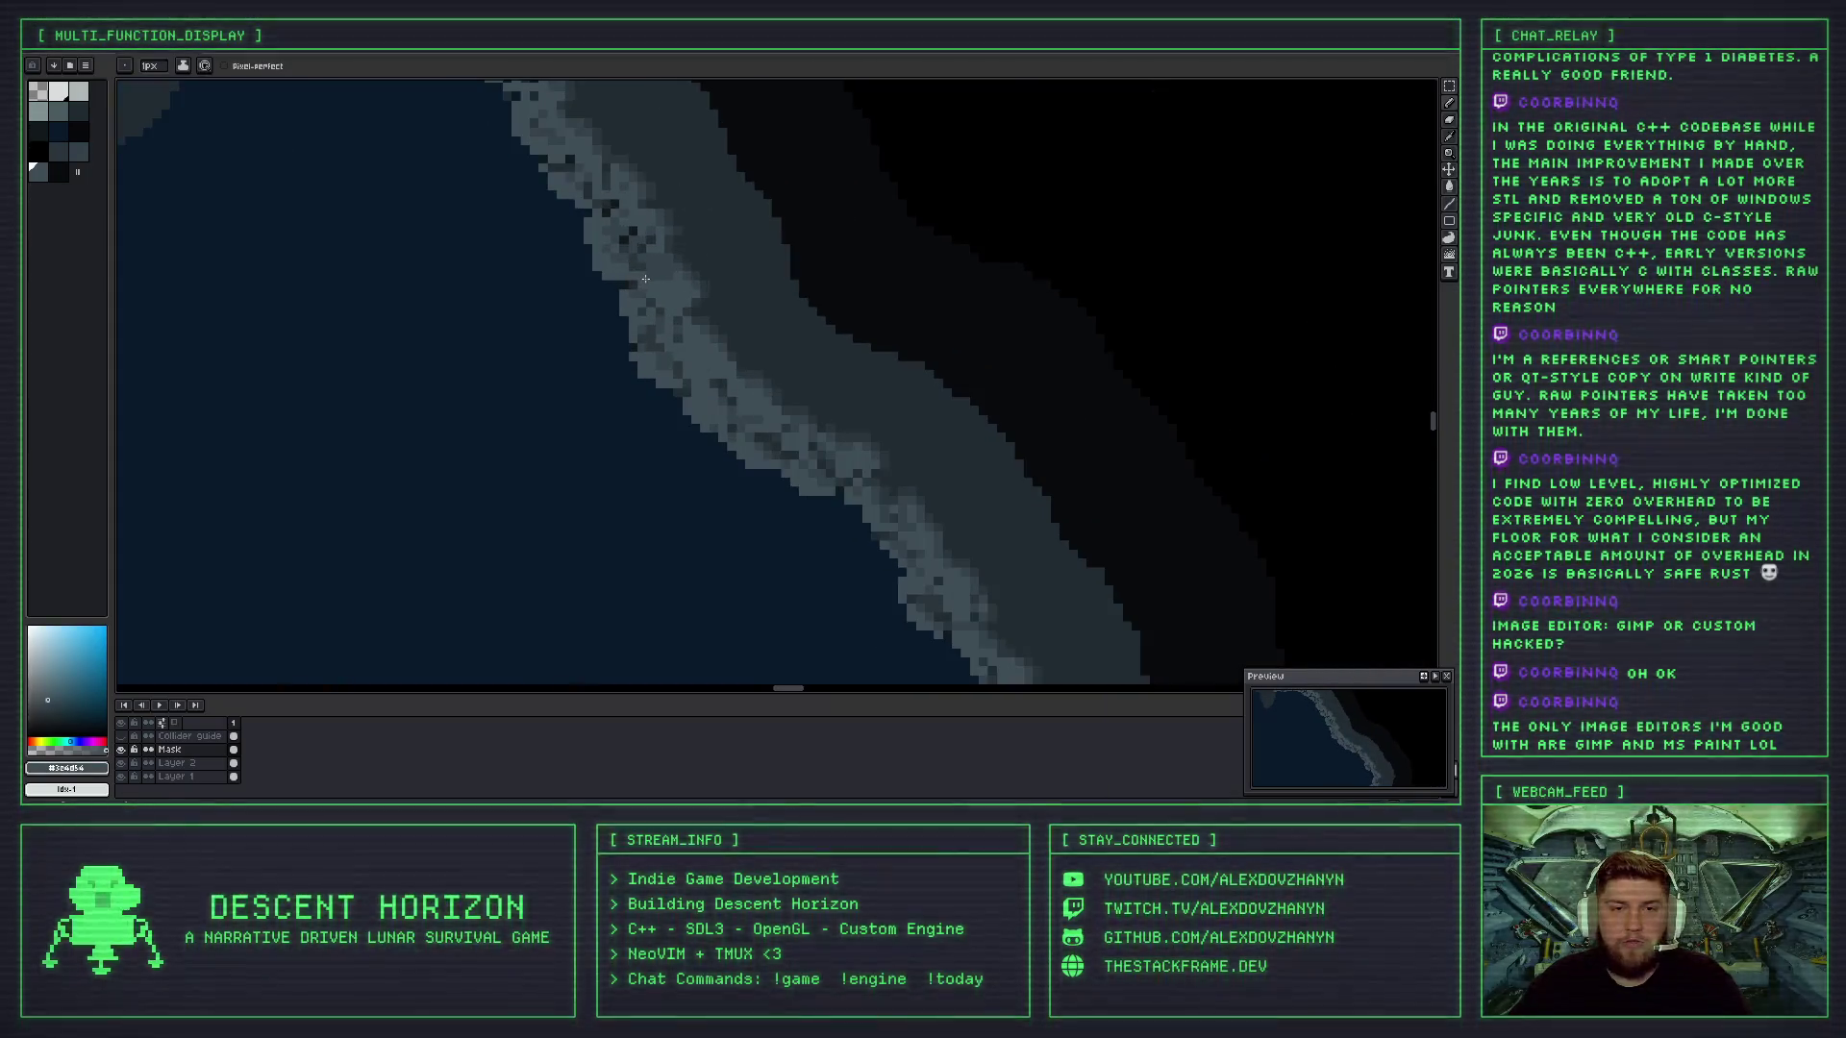
{"action": "scroll", "coordinate": [670, 294], "scroll_direction": "down", "scroll_amount": 1}
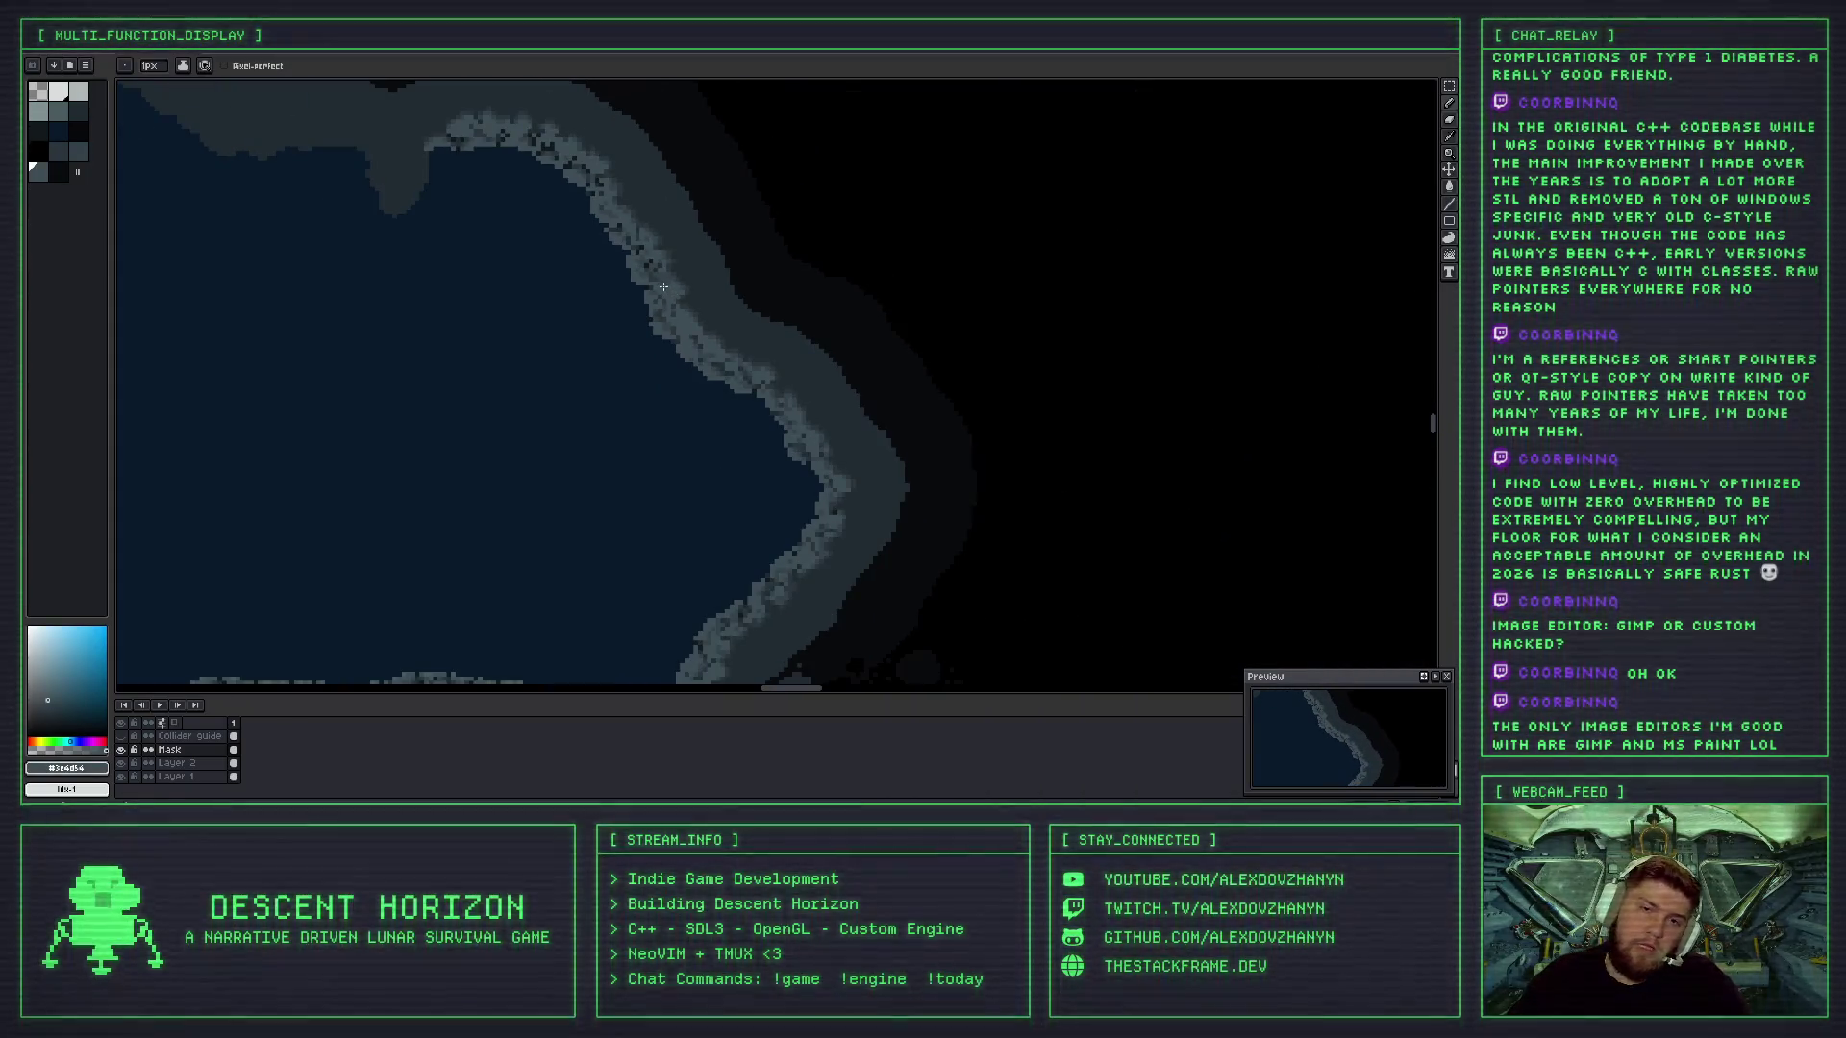
{"action": "scroll", "coordinate": [663, 288], "scroll_direction": "up", "scroll_amount": 3}
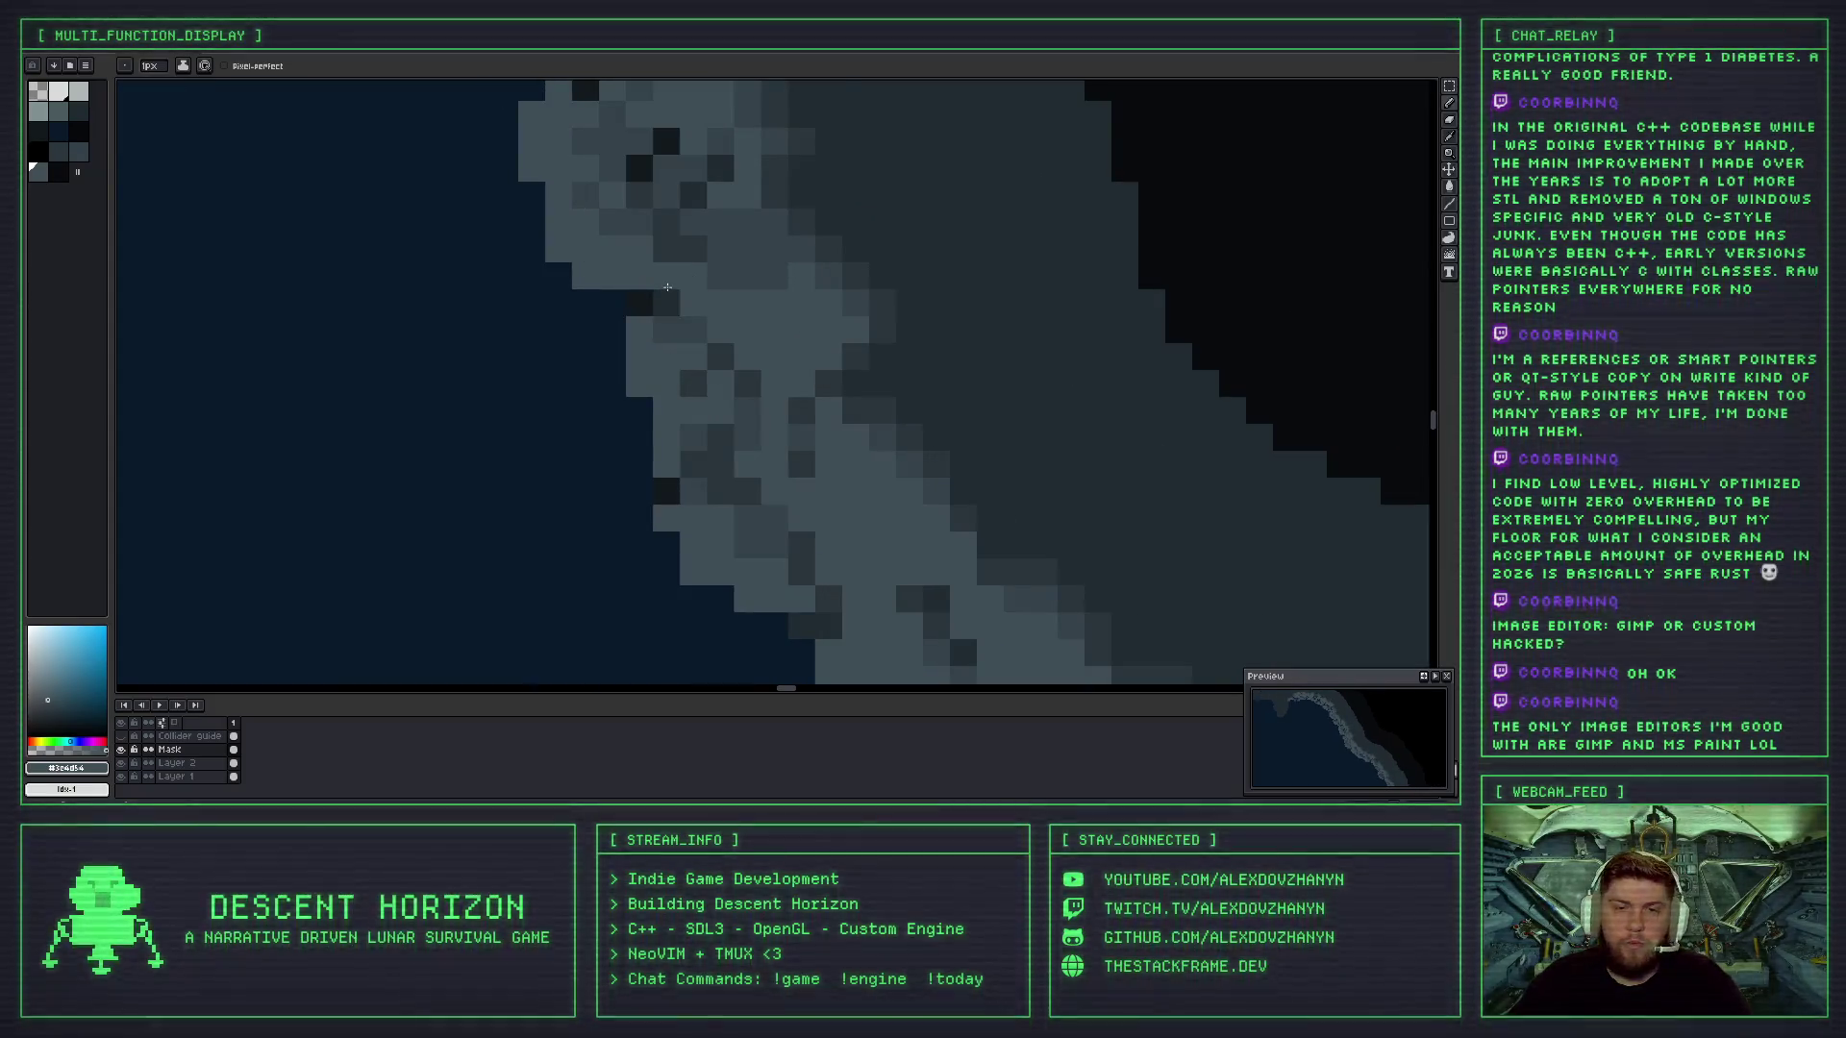
{"action": "scroll", "coordinate": [669, 287], "scroll_direction": "down", "scroll_amount": 2}
{"action": "scroll", "coordinate": [701, 297], "scroll_direction": "up", "scroll_amount": 1}
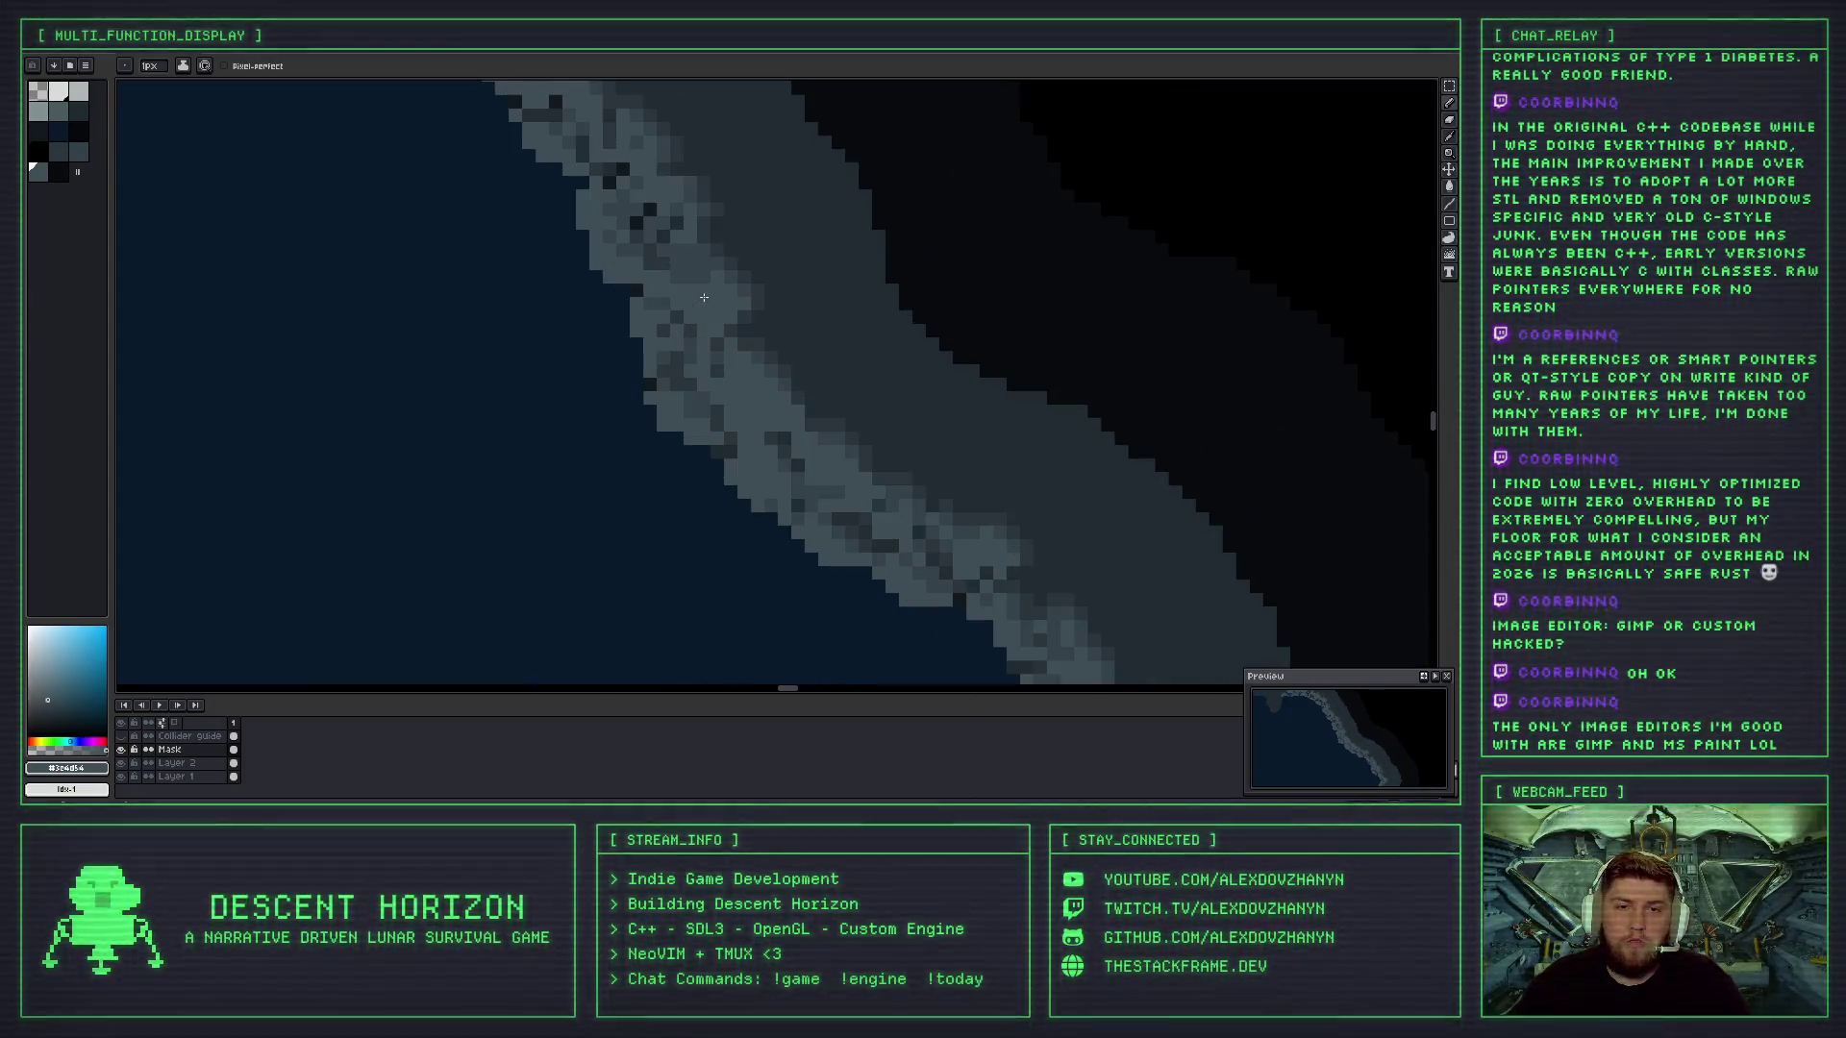
{"action": "scroll", "coordinate": [679, 285], "scroll_direction": "up", "scroll_amount": 1}
{"action": "key", "text": "i"}
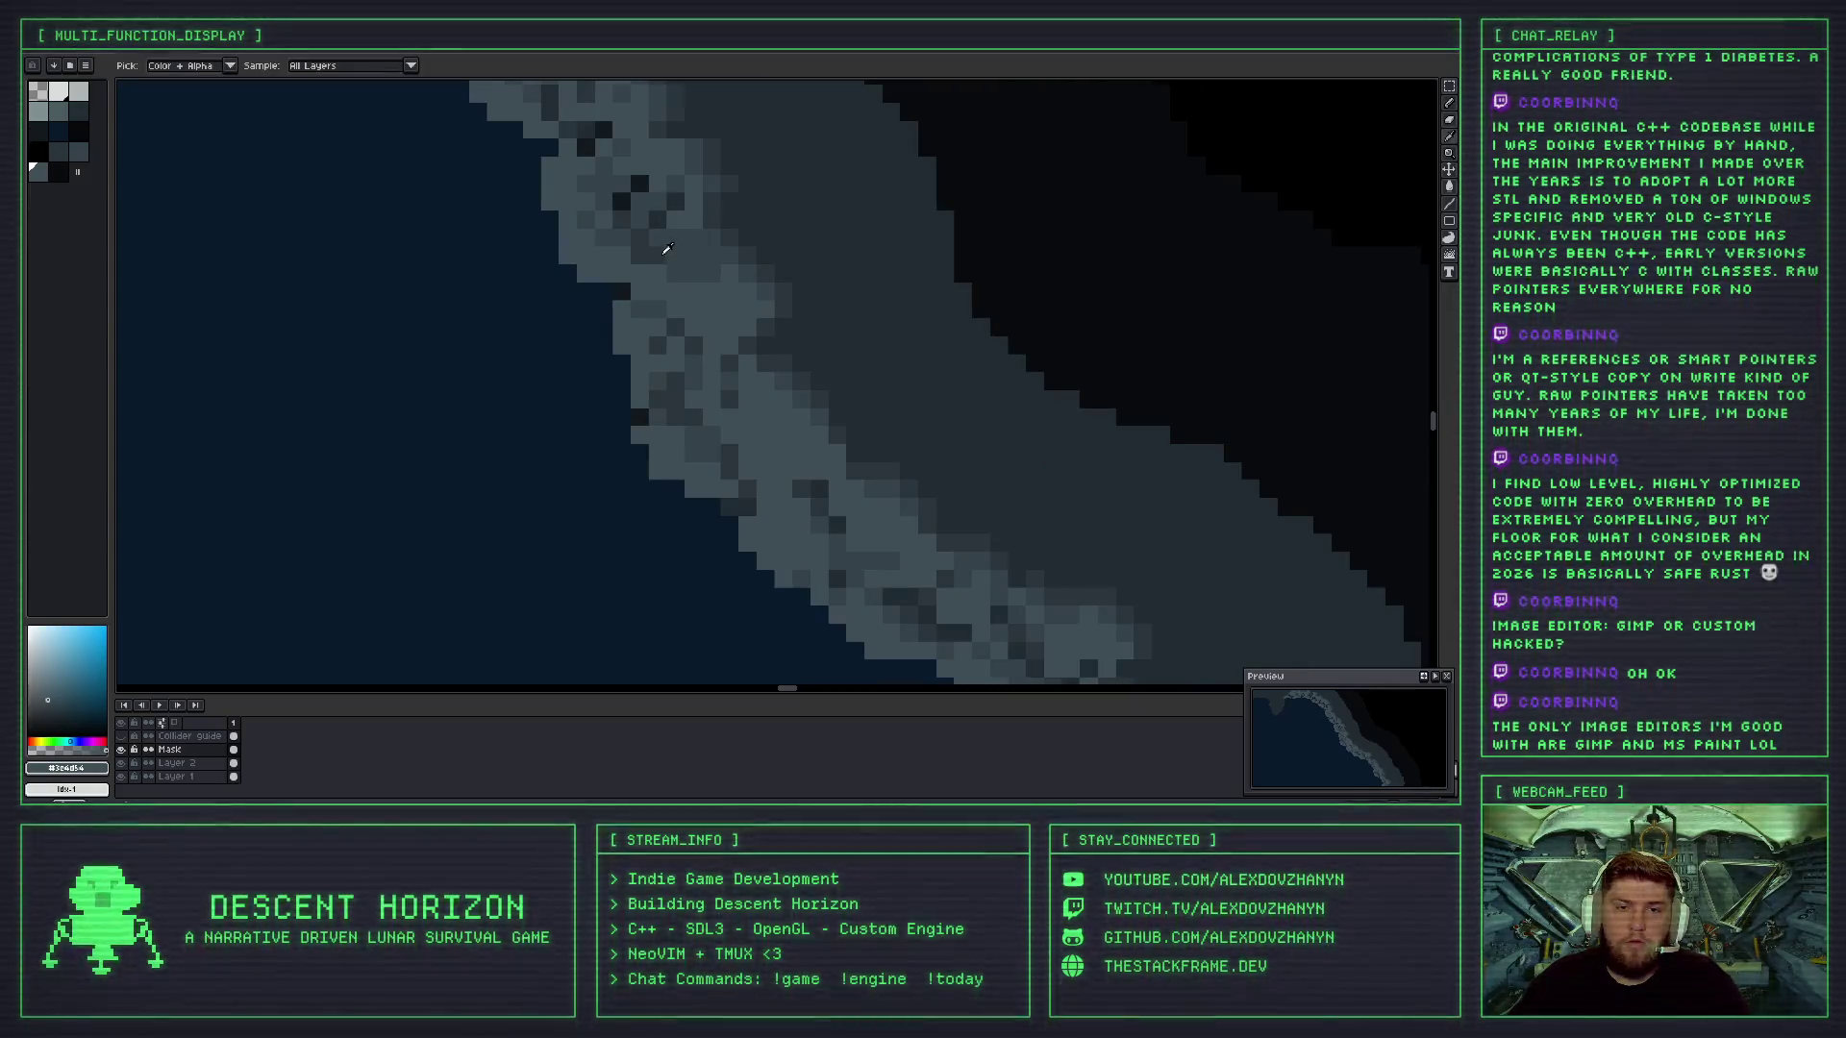
{"action": "left_click", "coordinate": [677, 257]}
{"action": "key", "text": "b"}
- Sample the blue-grey shade from the shoreline for the 1px pencil
{"action": "scroll", "coordinate": [791, 306], "scroll_direction": "down", "scroll_amount": 3}
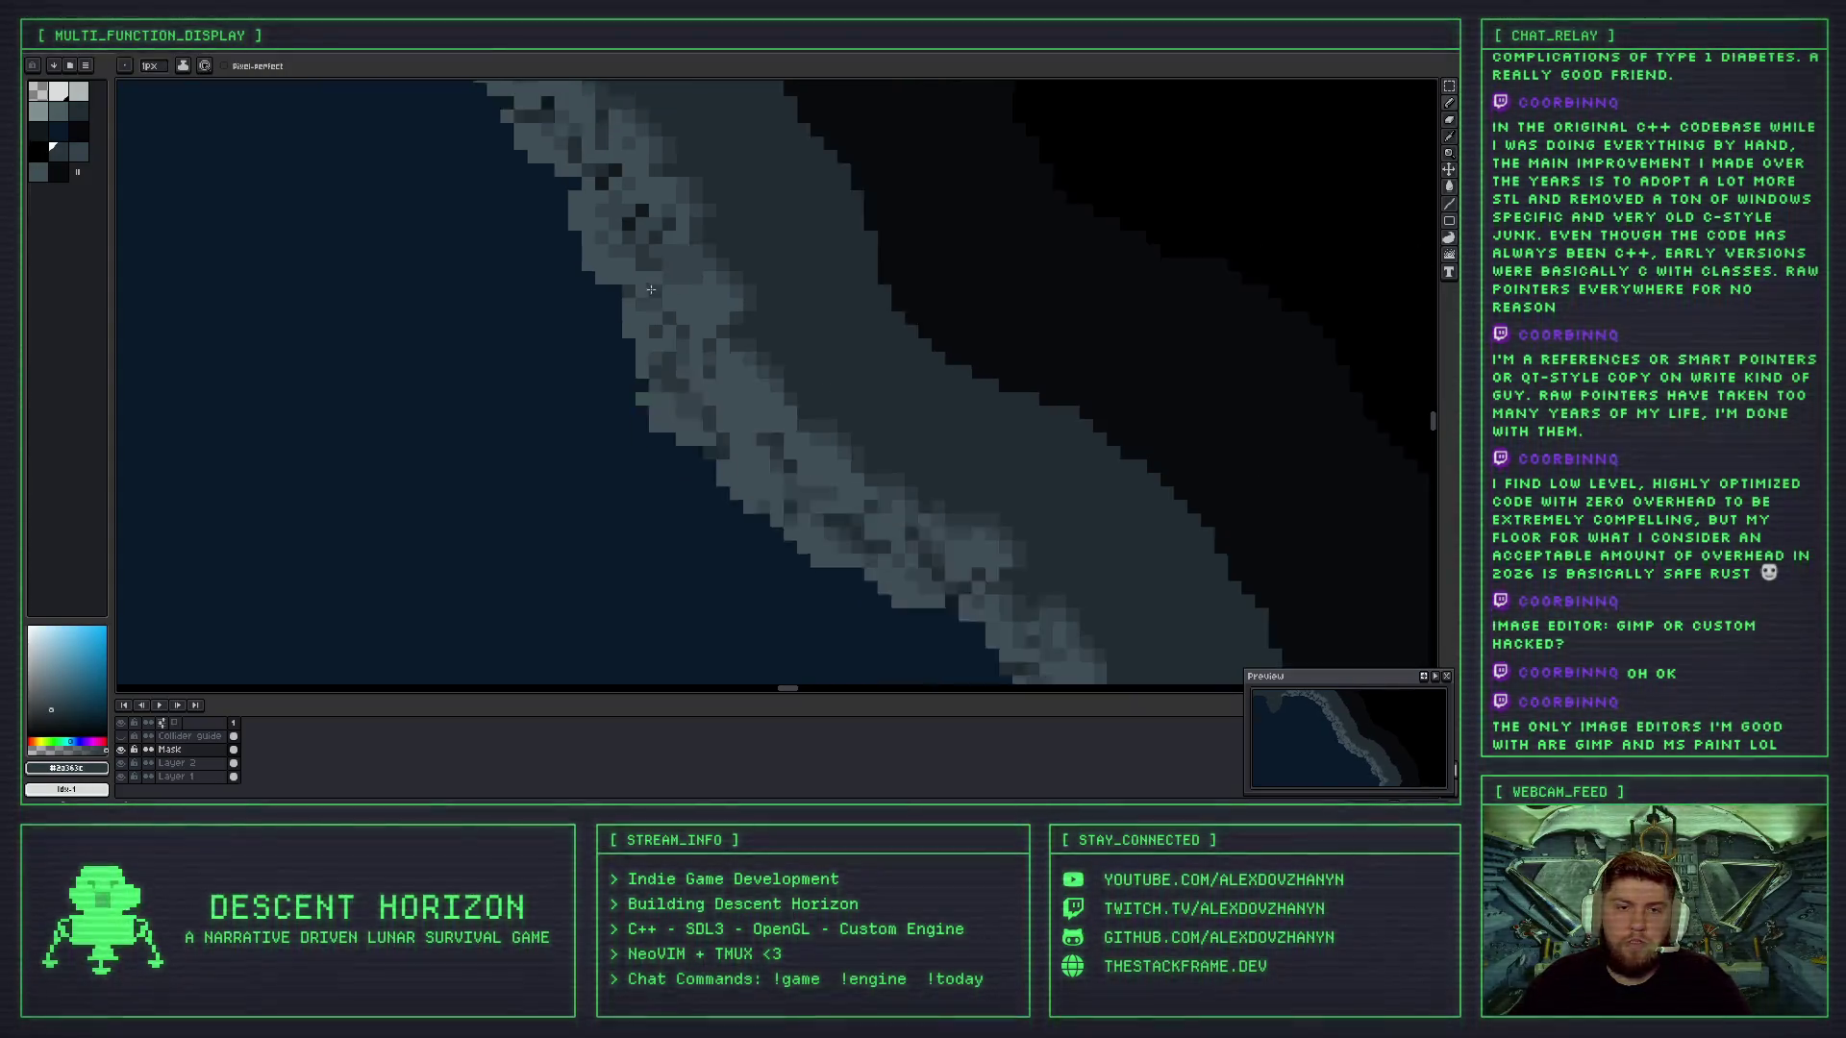
{"action": "scroll", "coordinate": [791, 305], "scroll_direction": "down", "scroll_amount": 1}
{"action": "scroll", "coordinate": [685, 276], "scroll_direction": "up", "scroll_amount": 1}
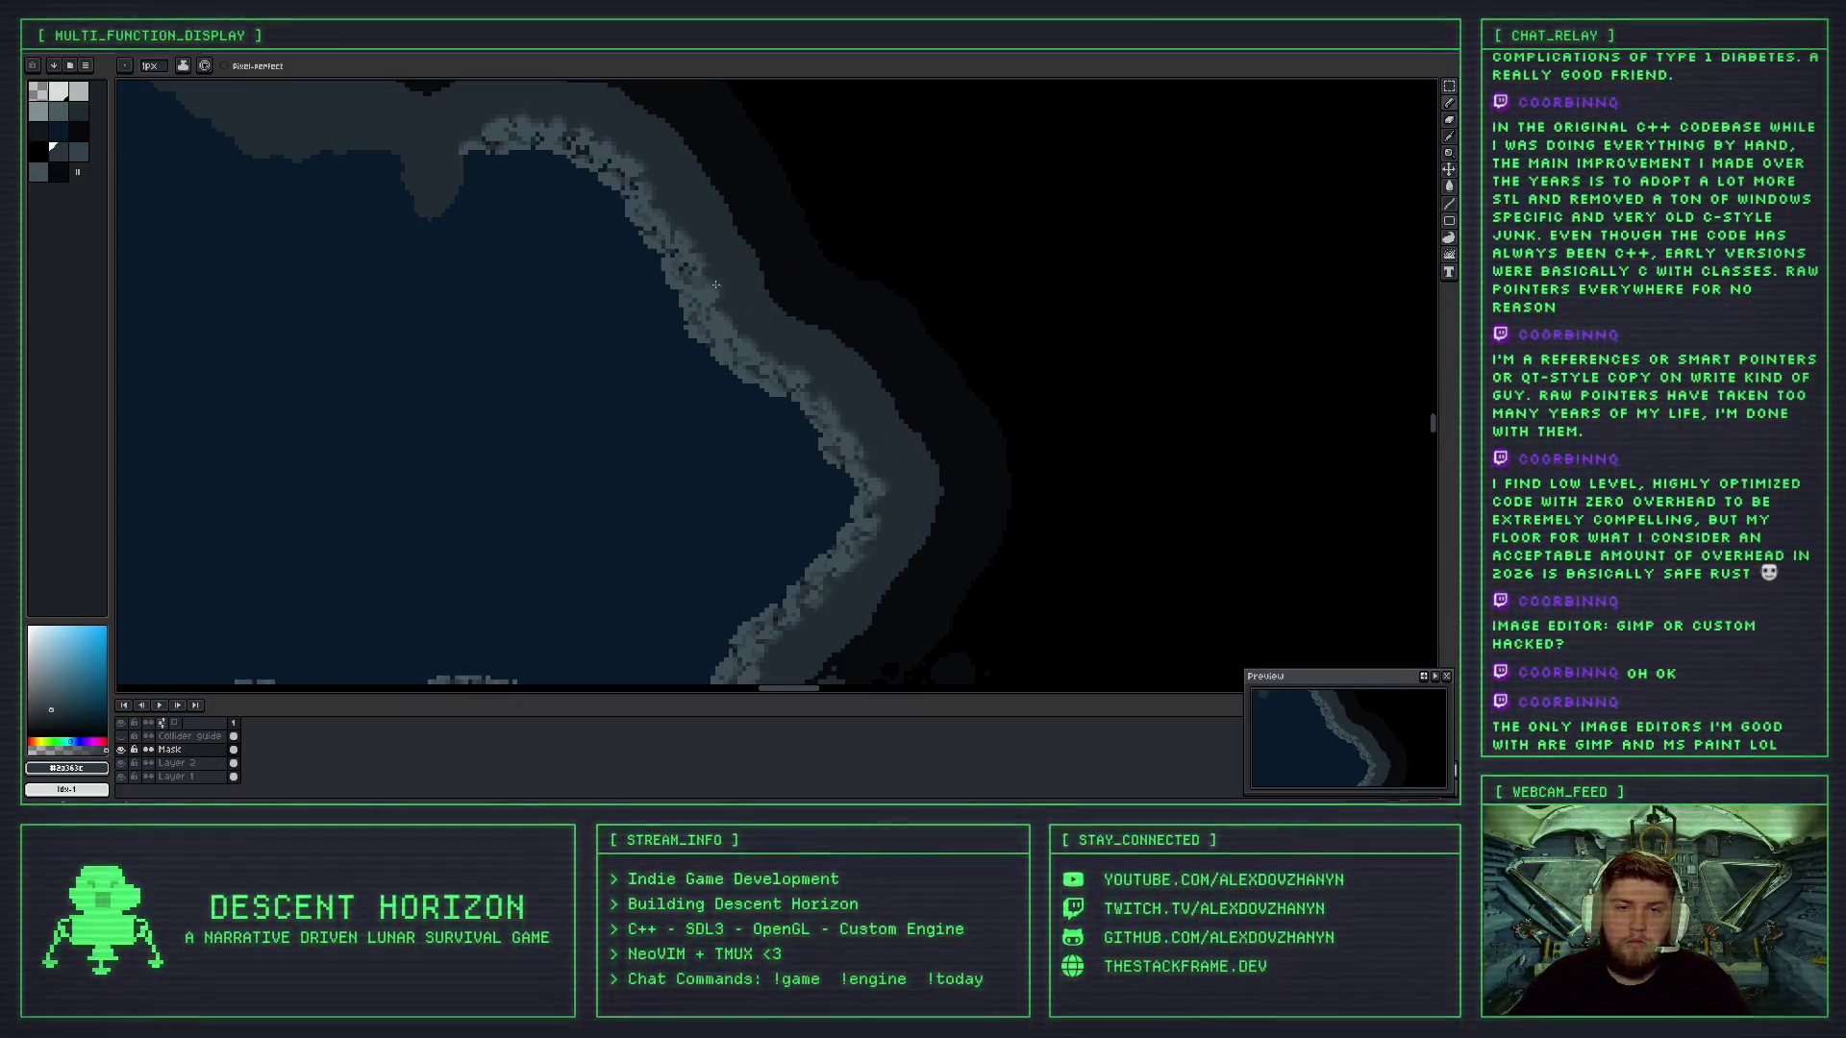
{"action": "scroll", "coordinate": [723, 332], "scroll_direction": "up", "scroll_amount": 2}
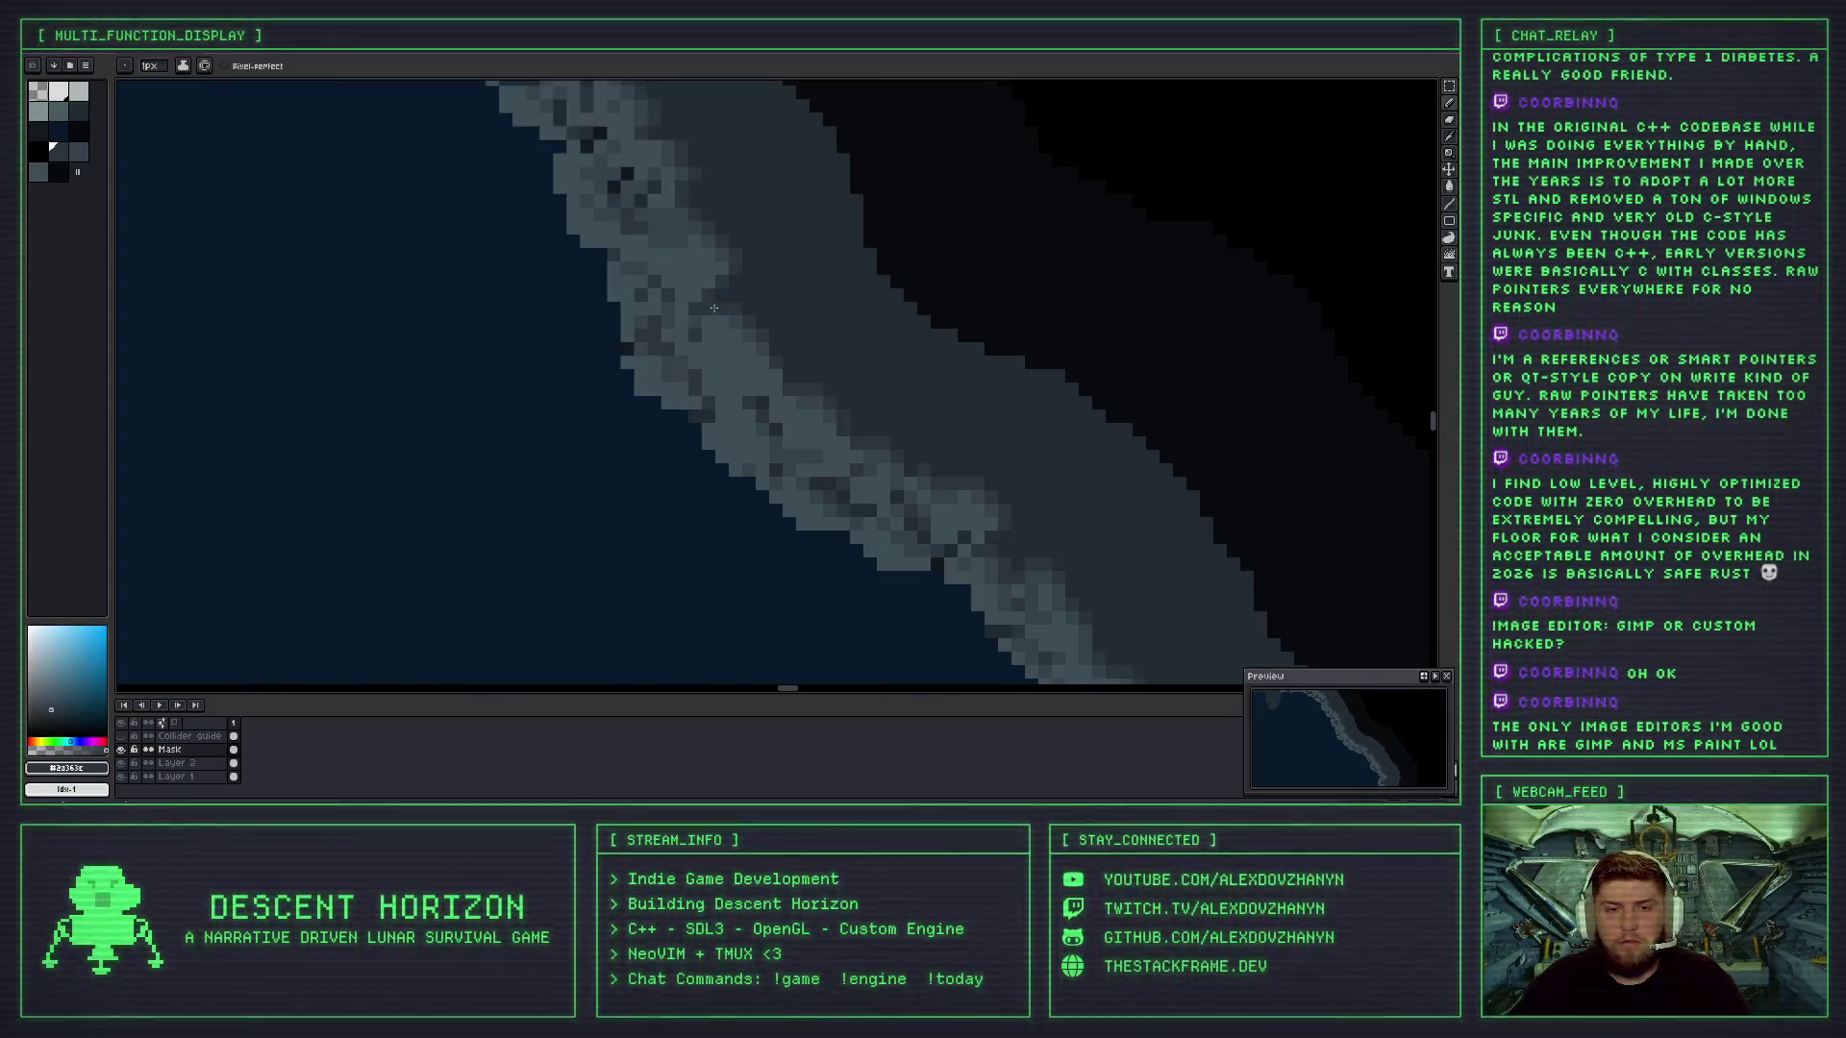
{"action": "key", "text": "i"}
{"action": "left_click", "coordinate": [710, 306]}
{"action": "key", "text": "b"}
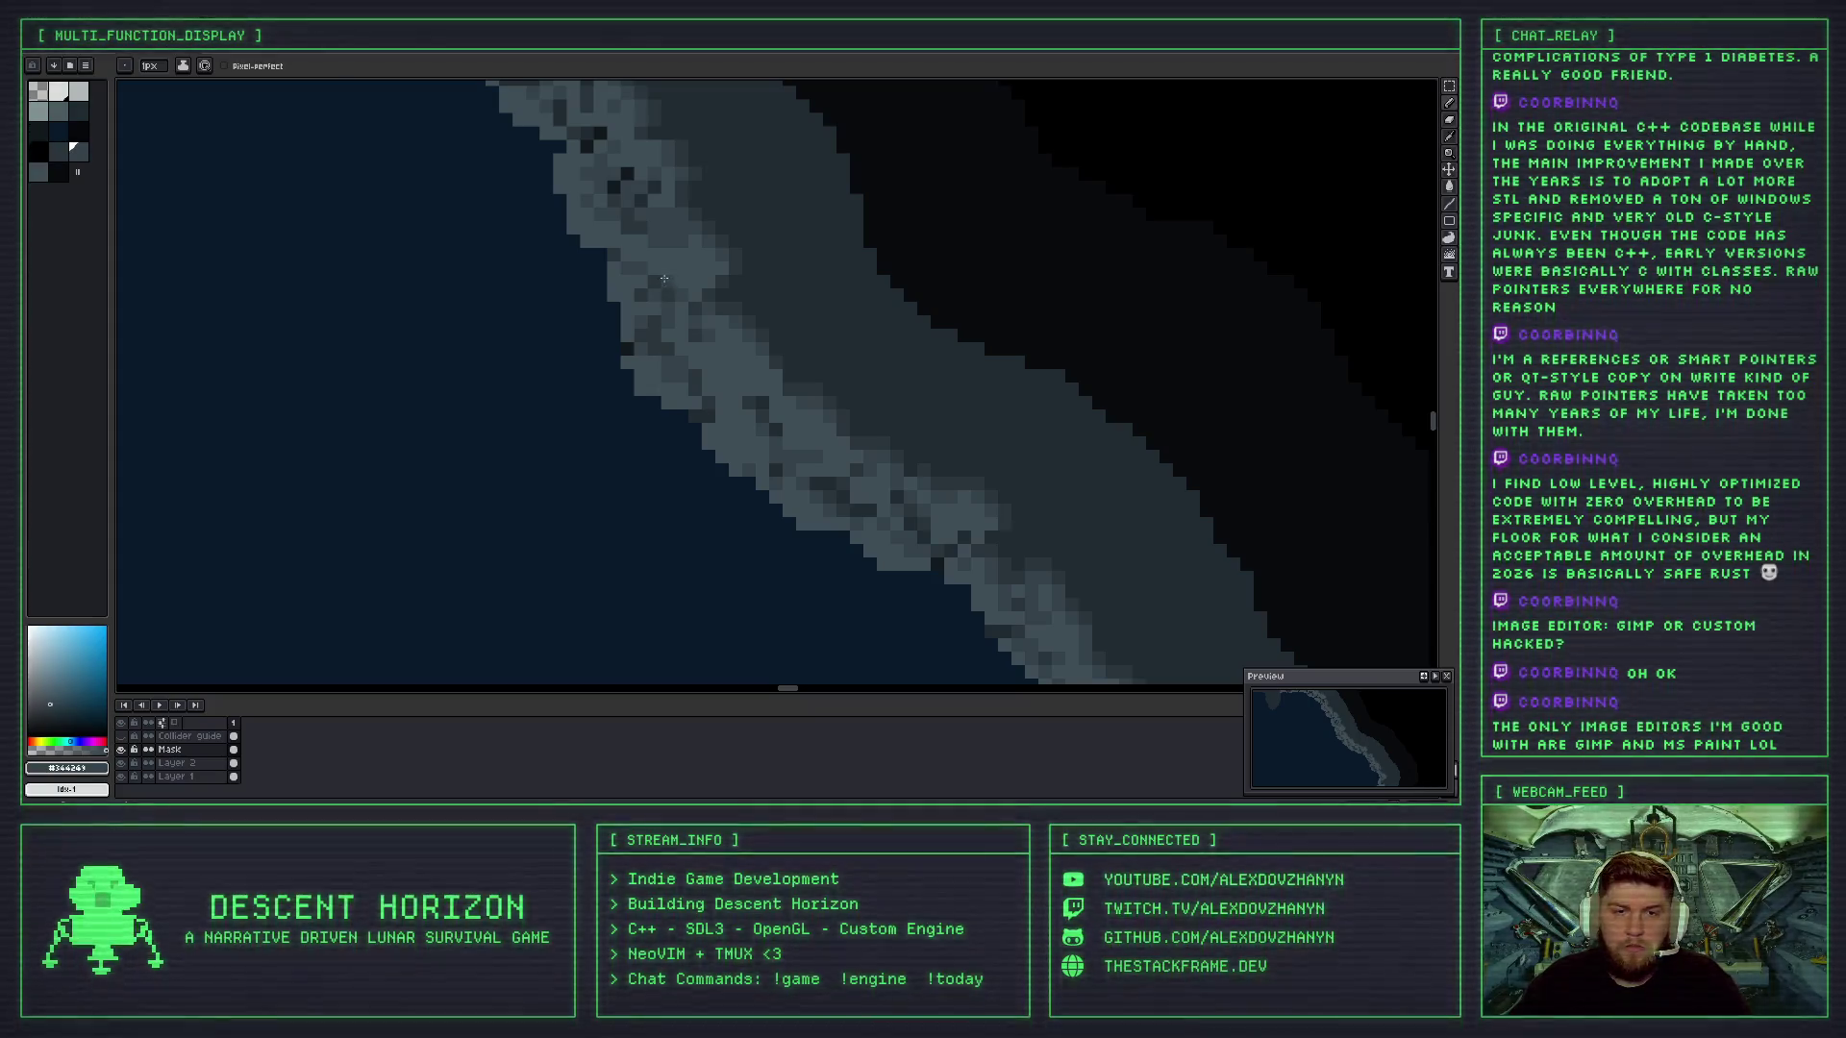
{"action": "scroll", "coordinate": [666, 278], "scroll_direction": "down", "scroll_amount": 3}
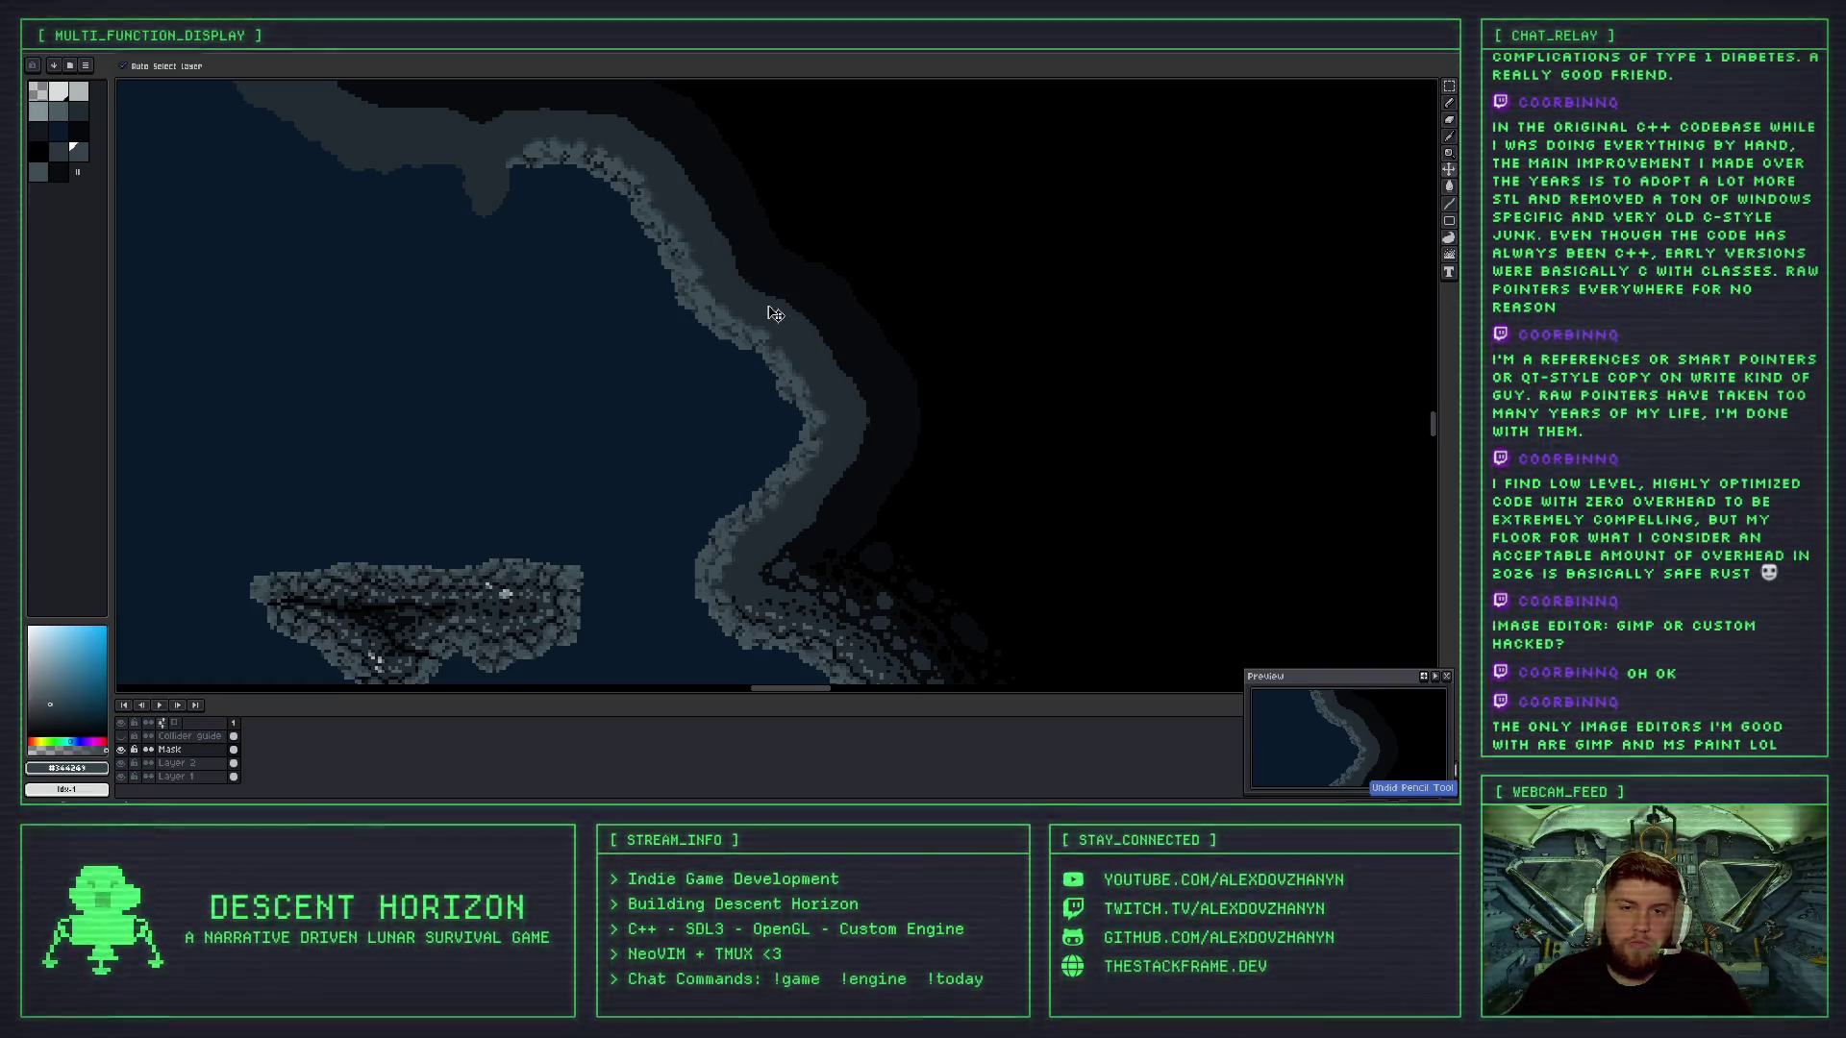
{"action": "scroll", "coordinate": [775, 314], "scroll_direction": "up", "scroll_amount": 4}
{"action": "key", "text": "b"}
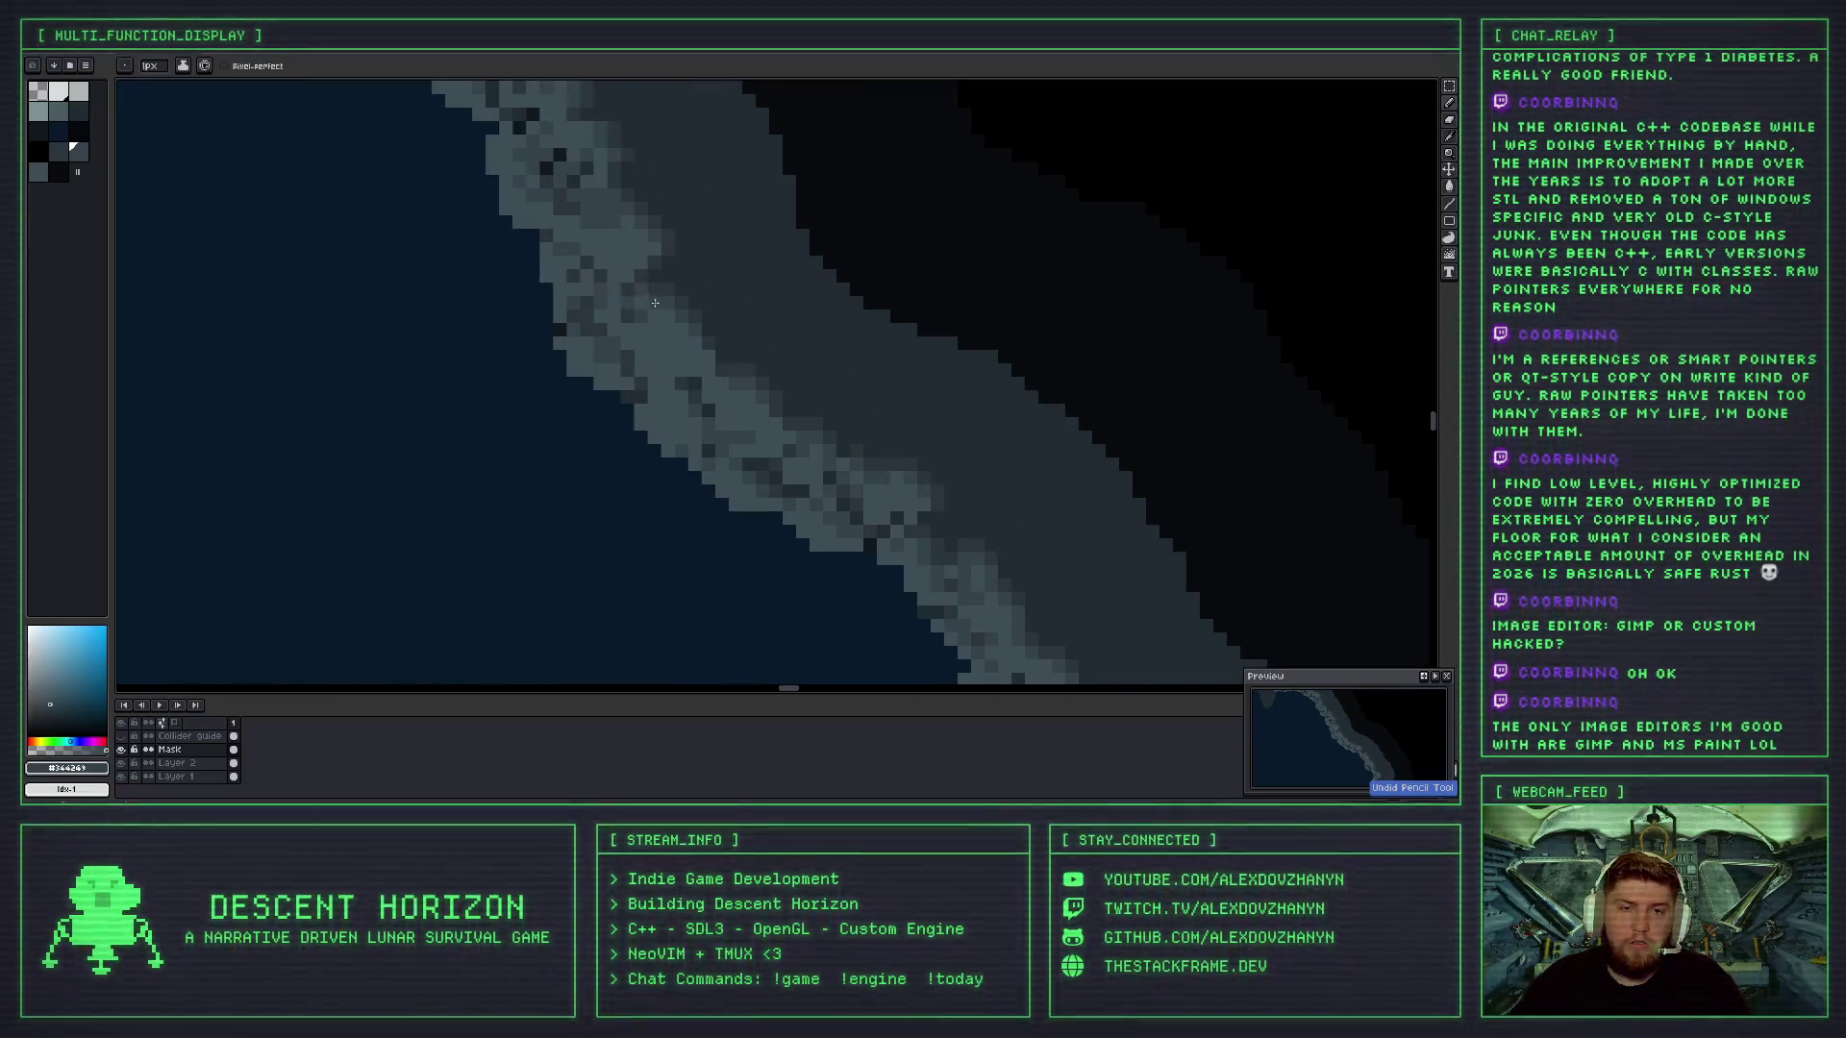
- Pick the lighter grey rock shade, then a darker grey from the coast
{"action": "scroll", "coordinate": [655, 302], "scroll_direction": "up", "scroll_amount": 2}
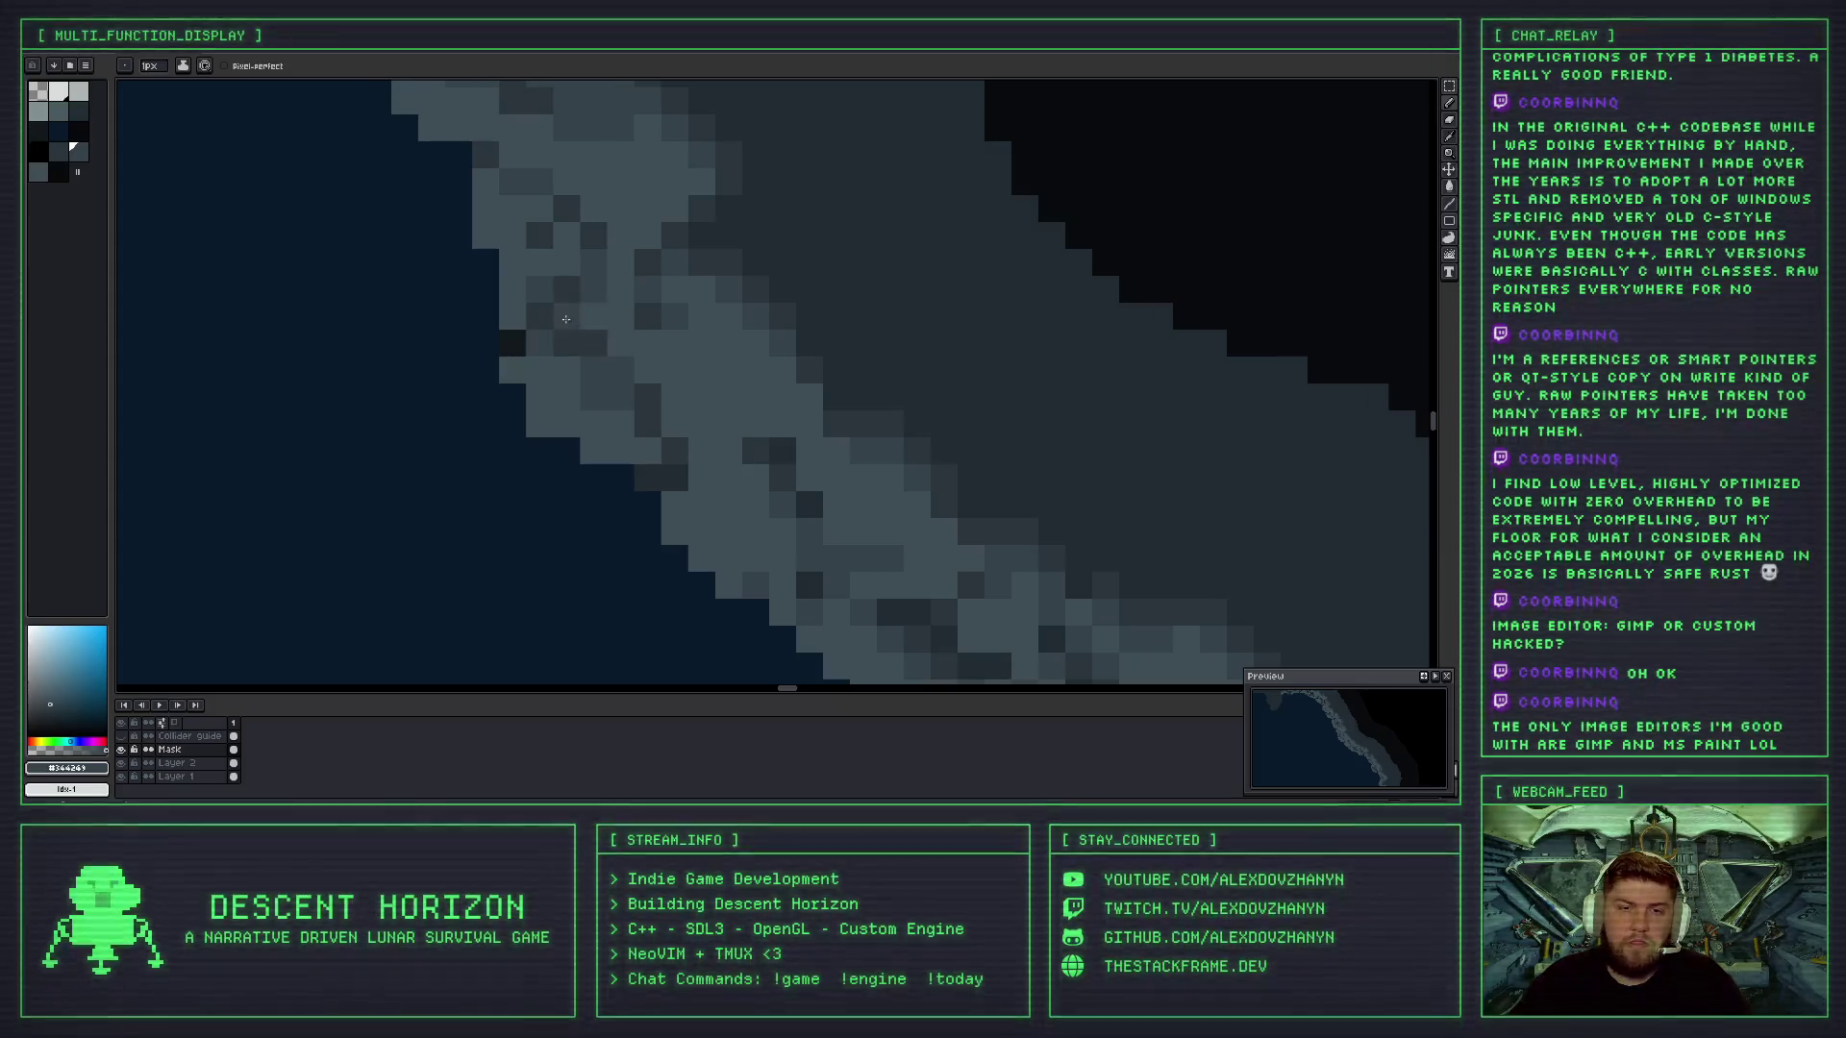
{"action": "scroll", "coordinate": [566, 318], "scroll_direction": "down", "scroll_amount": 1}
{"action": "left_click", "coordinate": [678, 359], "text": "alt"}
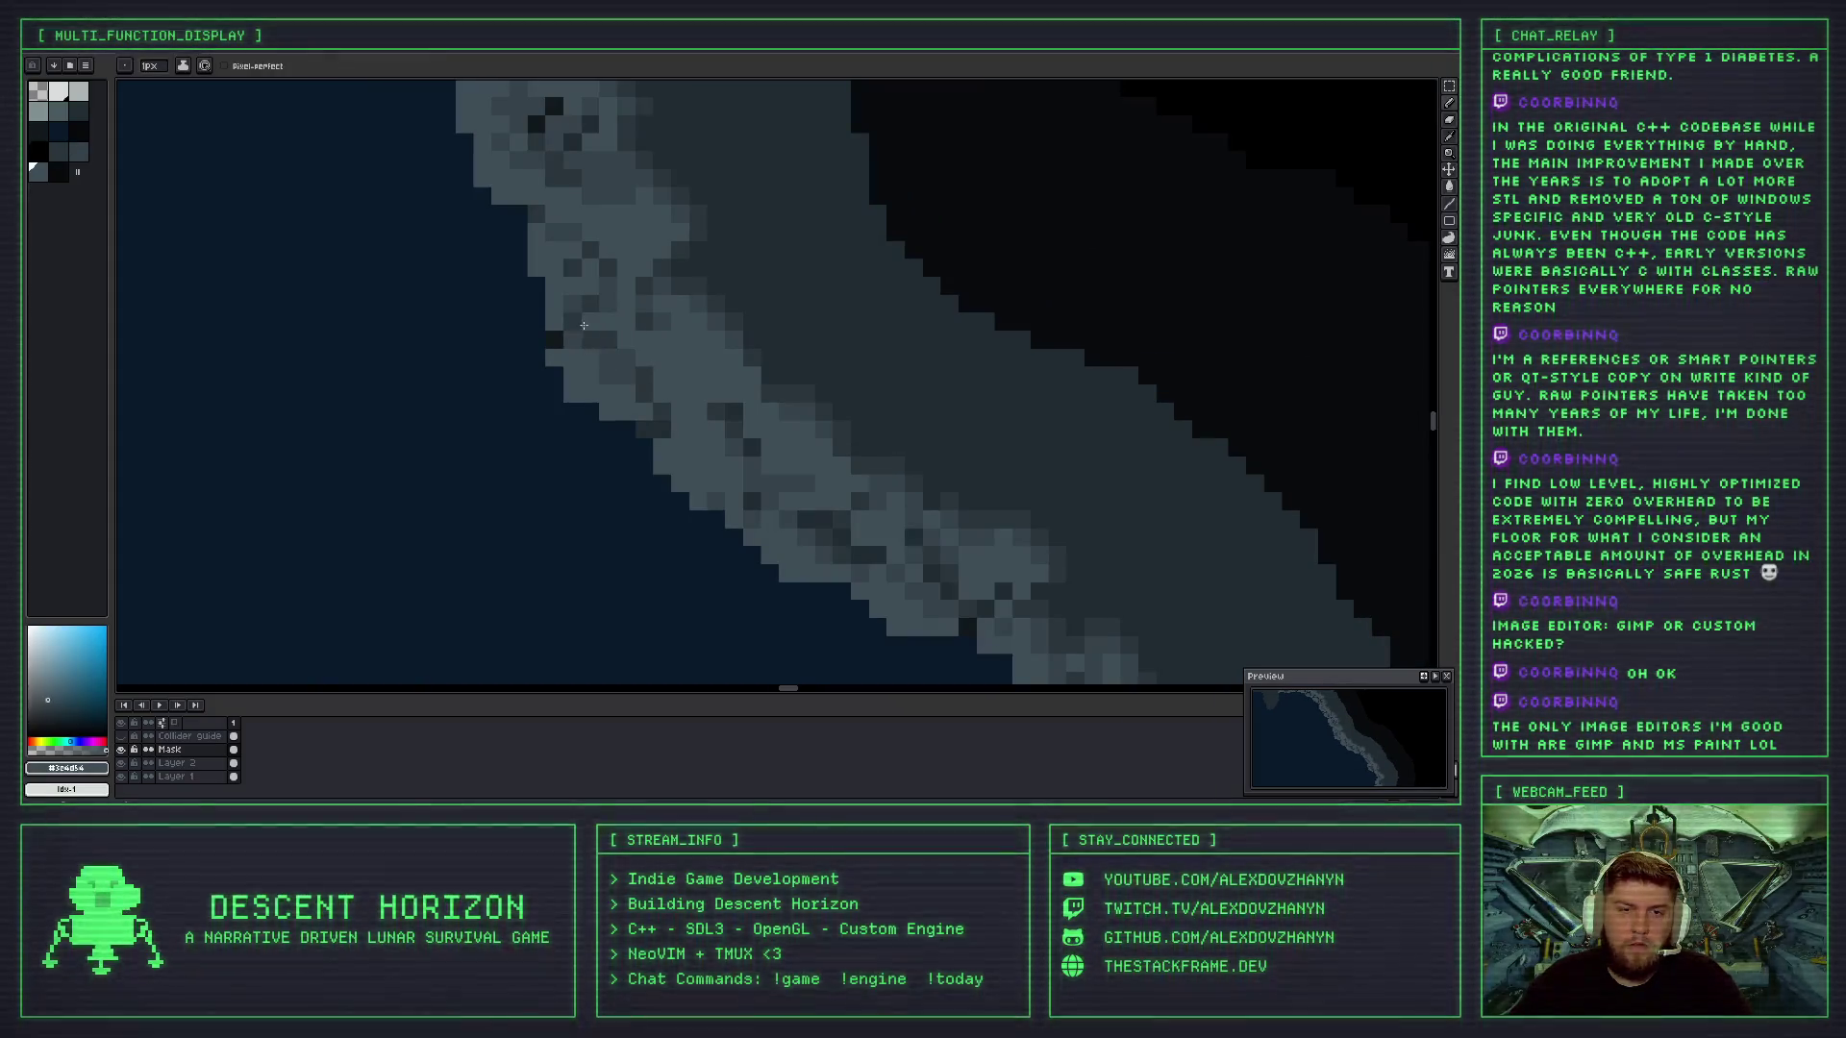
{"action": "left_click", "coordinate": [578, 317], "text": "alt"}
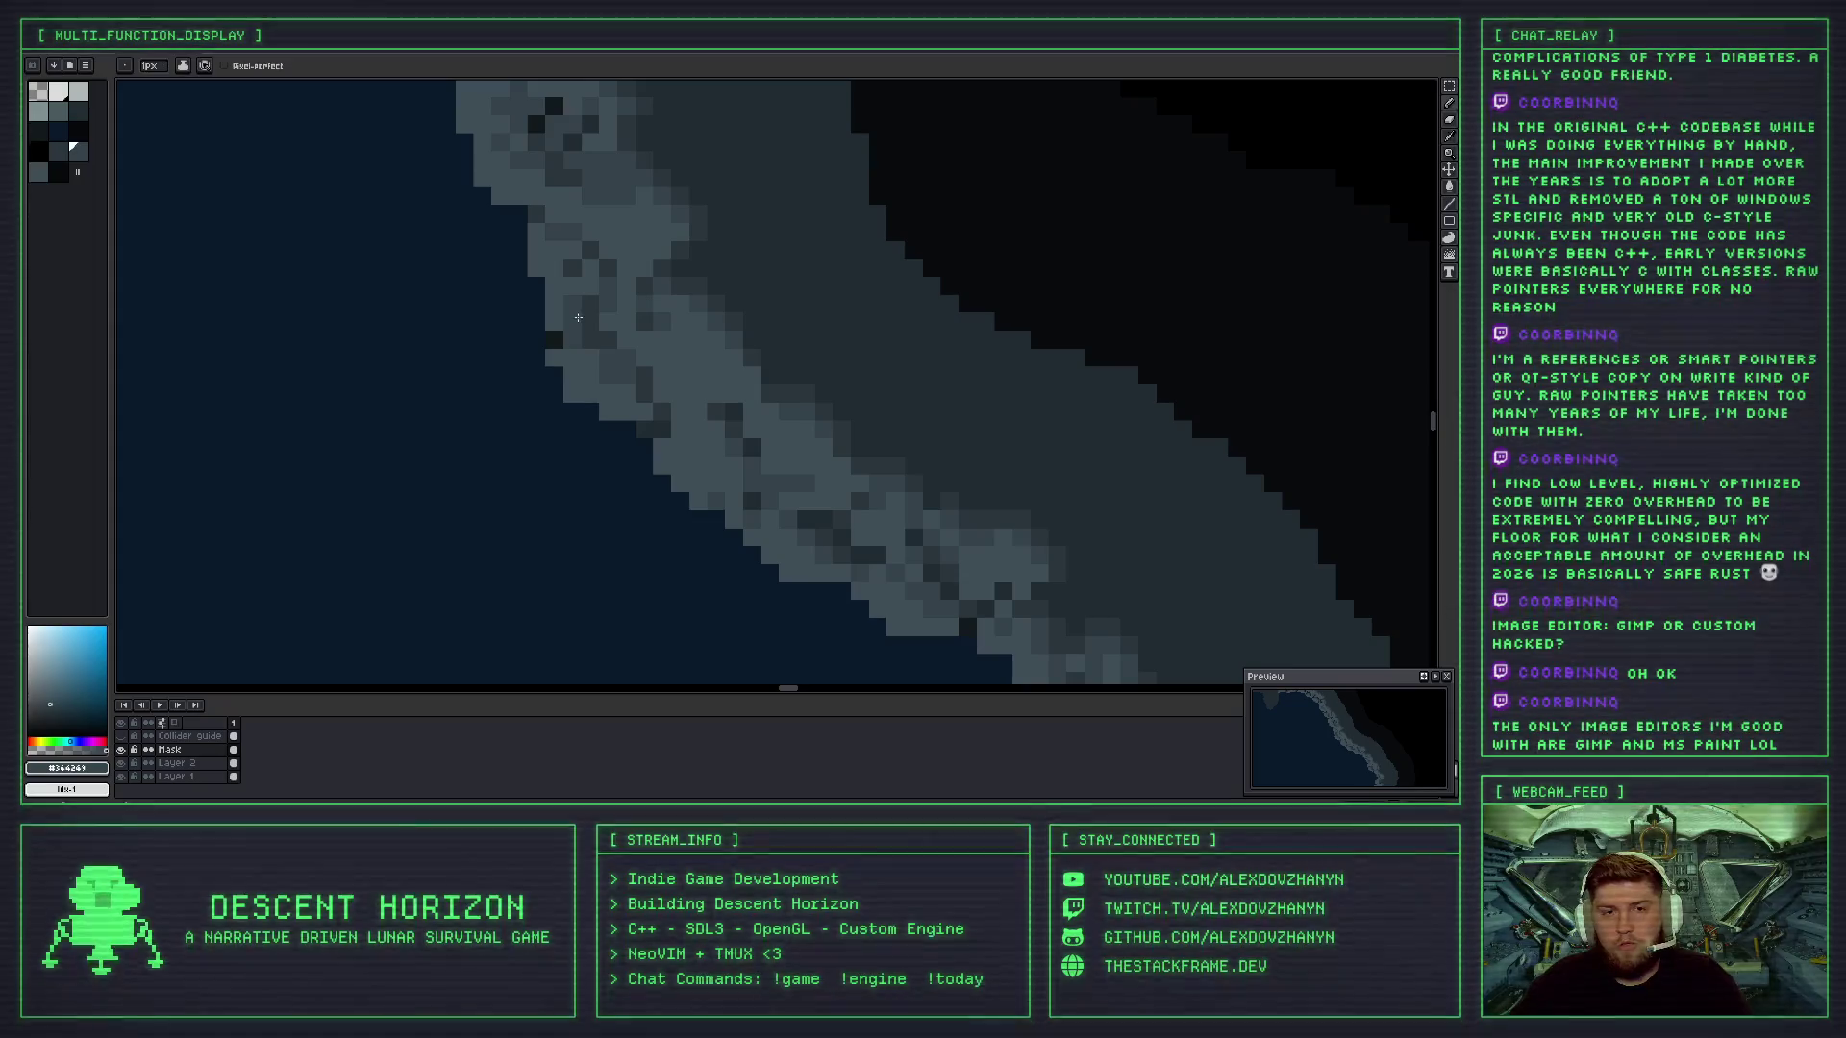
{"action": "scroll", "coordinate": [591, 320], "scroll_direction": "down", "scroll_amount": 2}
{"action": "scroll", "coordinate": [681, 320], "scroll_direction": "down", "scroll_amount": 1}
{"action": "scroll", "coordinate": [654, 319], "scroll_direction": "up", "scroll_amount": 1}
{"action": "scroll", "coordinate": [624, 318], "scroll_direction": "down", "scroll_amount": 1}
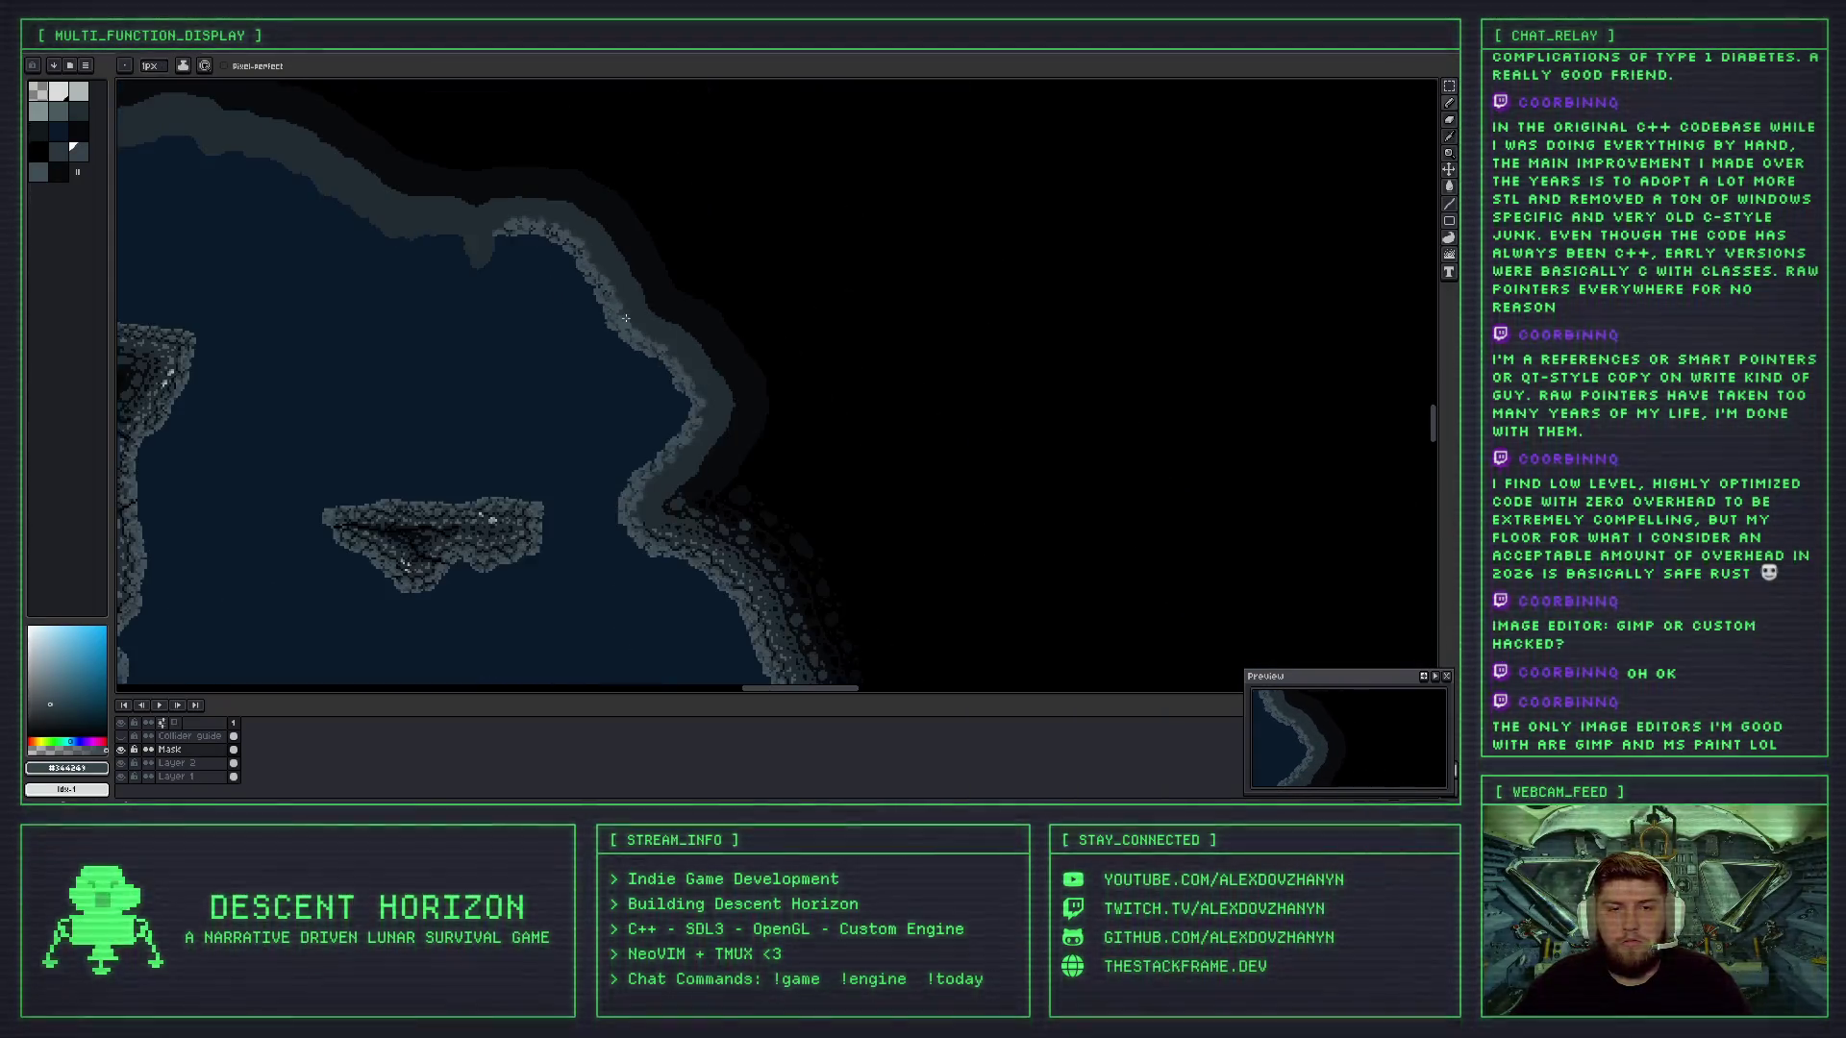
{"action": "scroll", "coordinate": [635, 318], "scroll_direction": "up", "scroll_amount": 1}
- Undo the misplaced pencil stroke, then pick the lighter grey and darker blue-grey shades
{"action": "key", "text": "ctrl+z"}
{"action": "scroll", "coordinate": [663, 317], "scroll_direction": "up", "scroll_amount": 1}
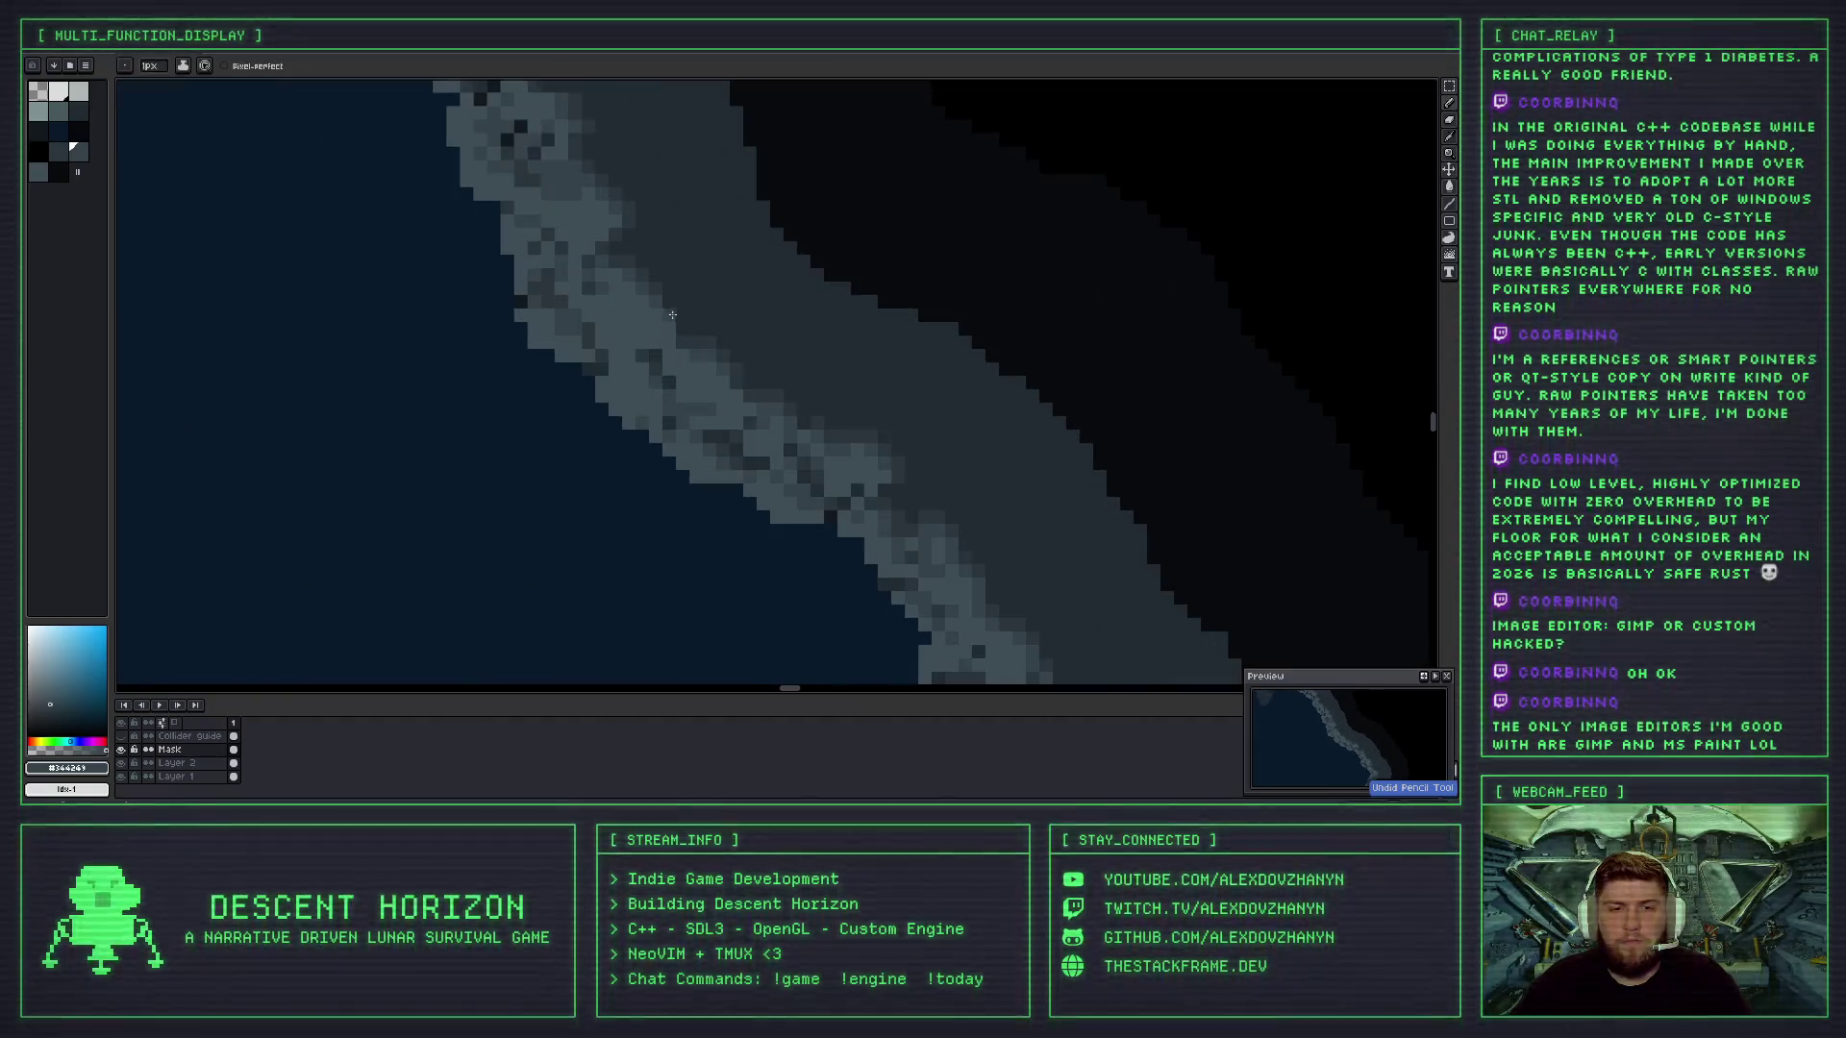
{"action": "left_click", "coordinate": [540, 277], "text": "alt"}
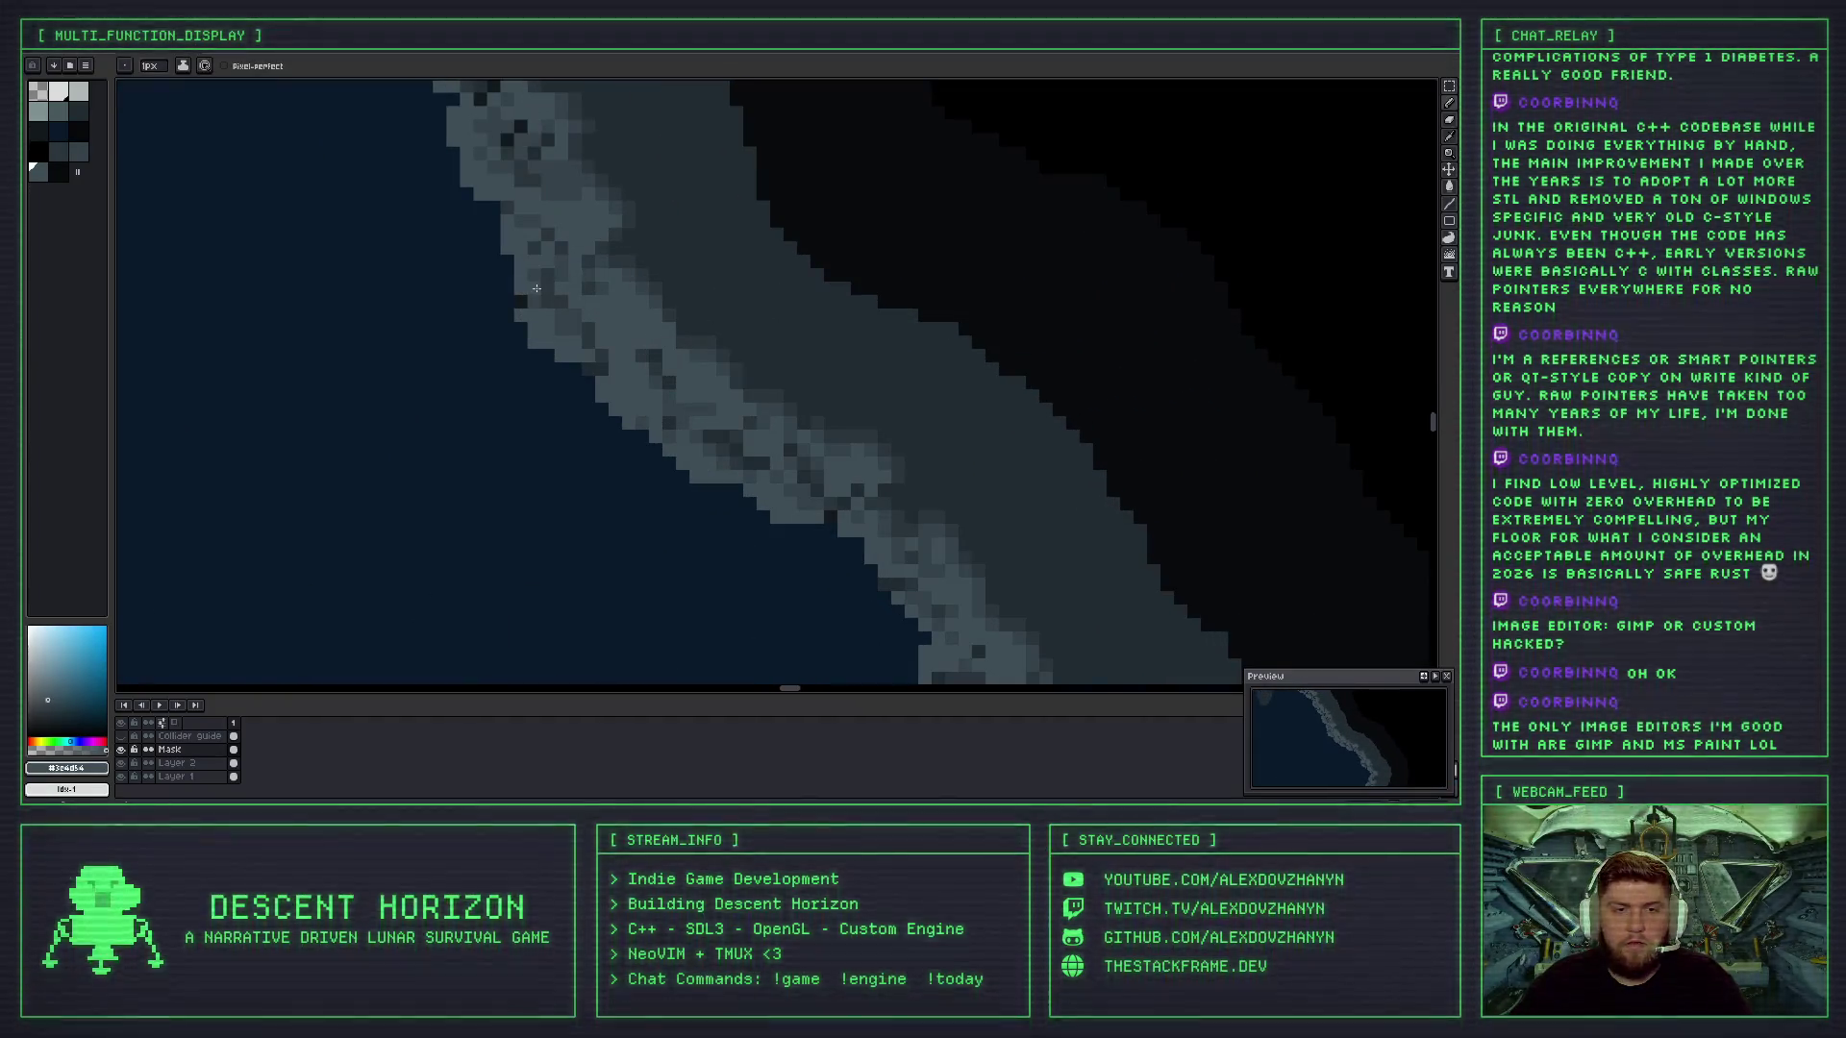
{"action": "scroll", "coordinate": [548, 281], "scroll_direction": "down", "scroll_amount": 1}
{"action": "scroll", "coordinate": [563, 288], "scroll_direction": "up", "scroll_amount": 1}
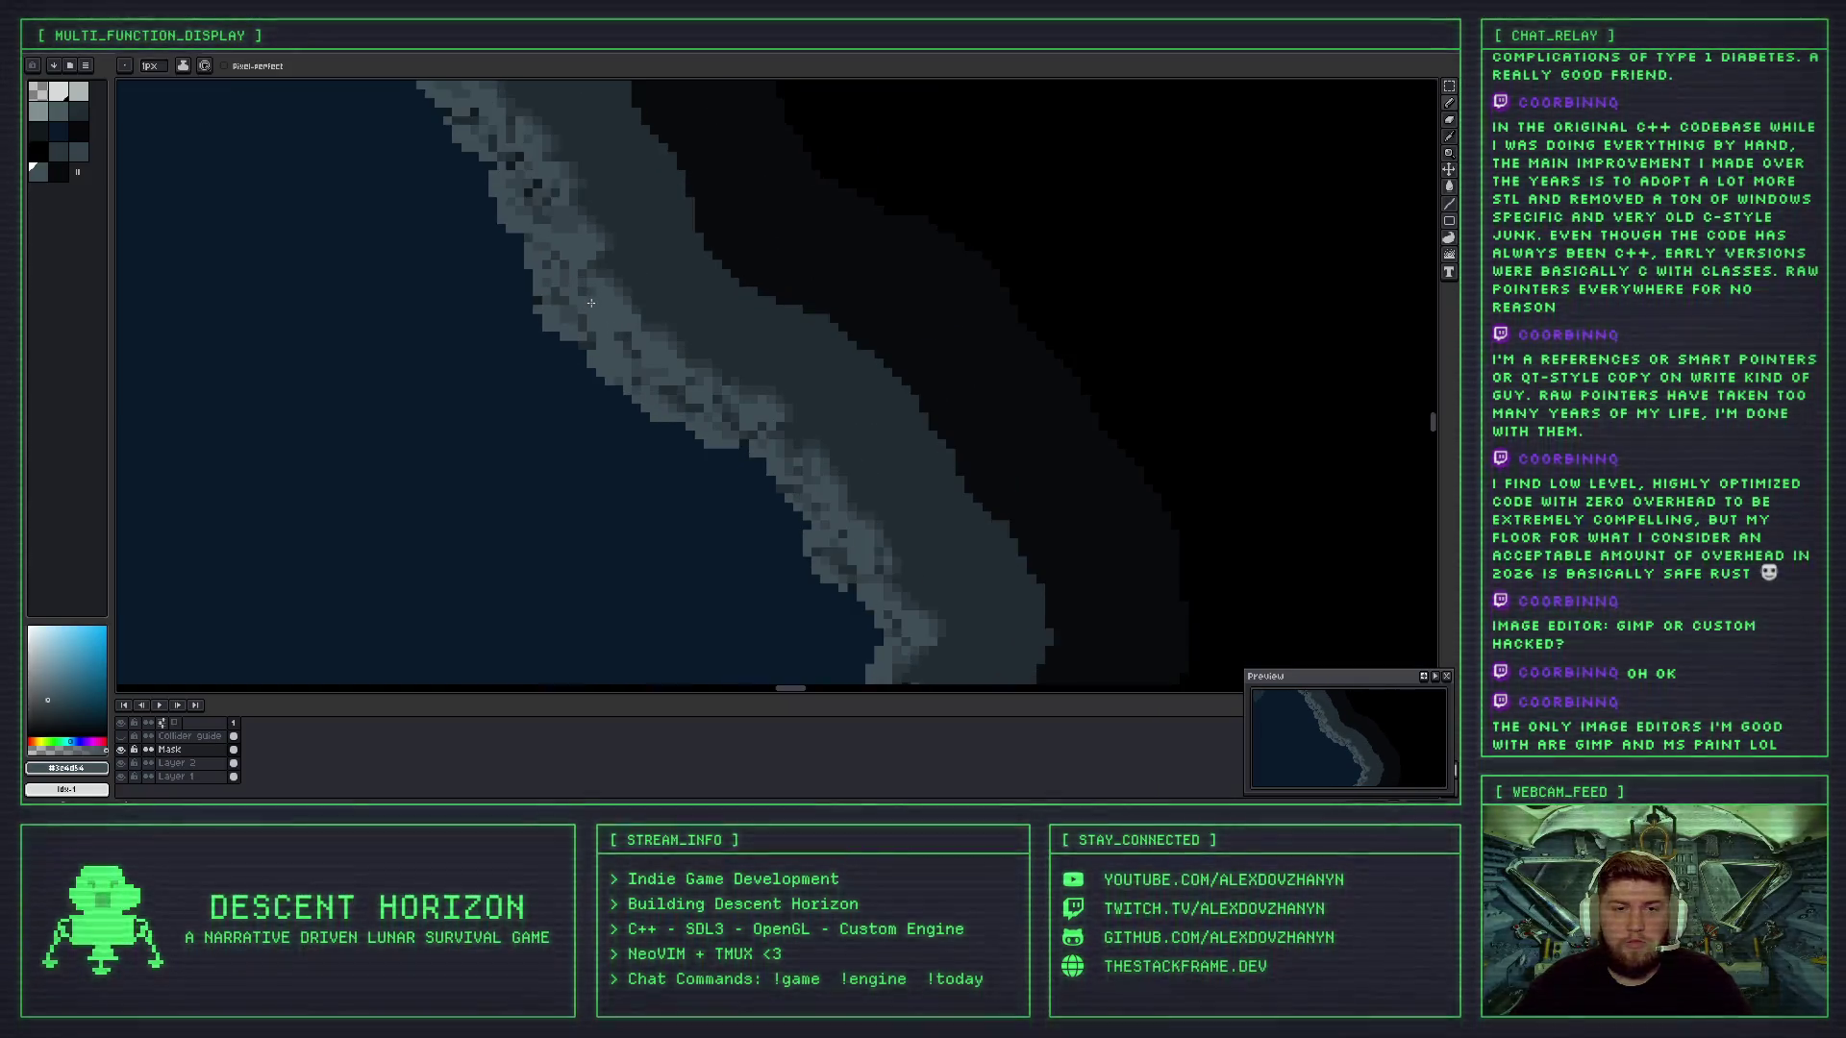
{"action": "scroll", "coordinate": [574, 295], "scroll_direction": "up", "scroll_amount": 1}
{"action": "left_click", "coordinate": [537, 301], "text": "alt"}
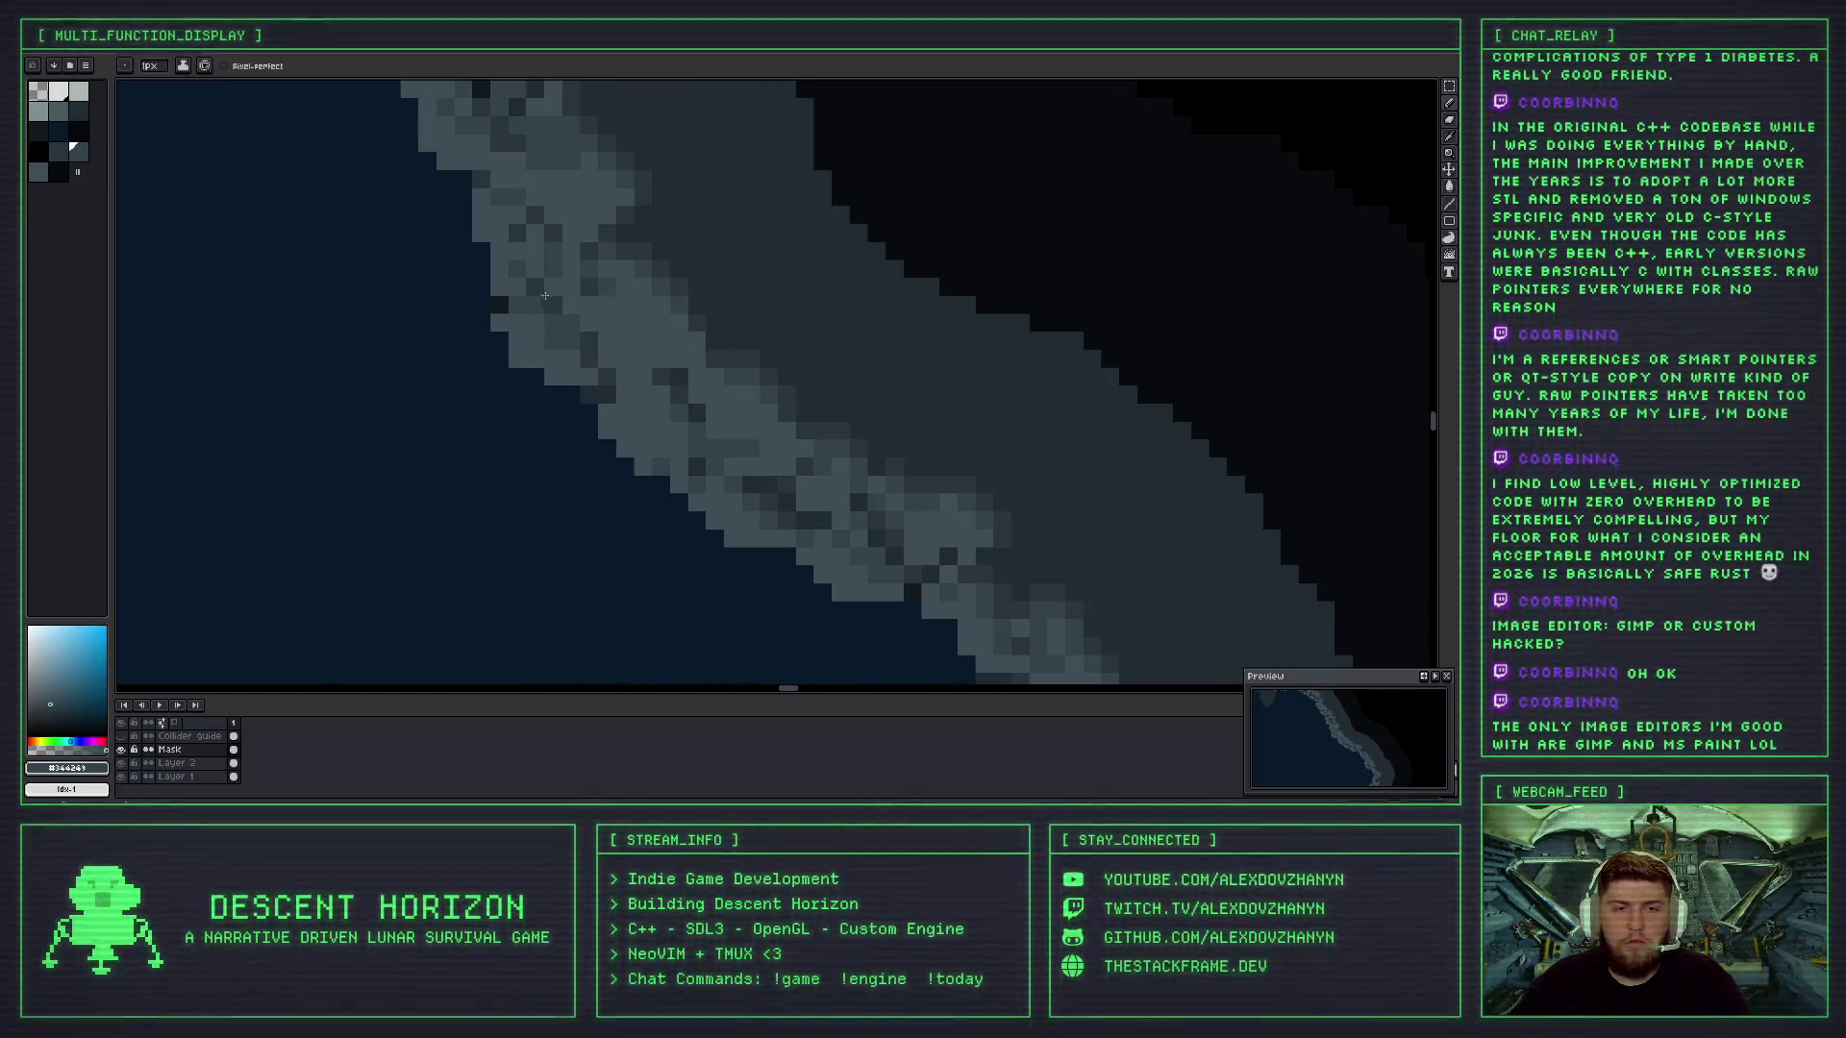
- Sample the darkest and lighter greys from the shoreline for the 1px pencil
{"action": "scroll", "coordinate": [545, 295], "scroll_direction": "down", "scroll_amount": 2}
{"action": "scroll", "coordinate": [616, 289], "scroll_direction": "up", "scroll_amount": 3}
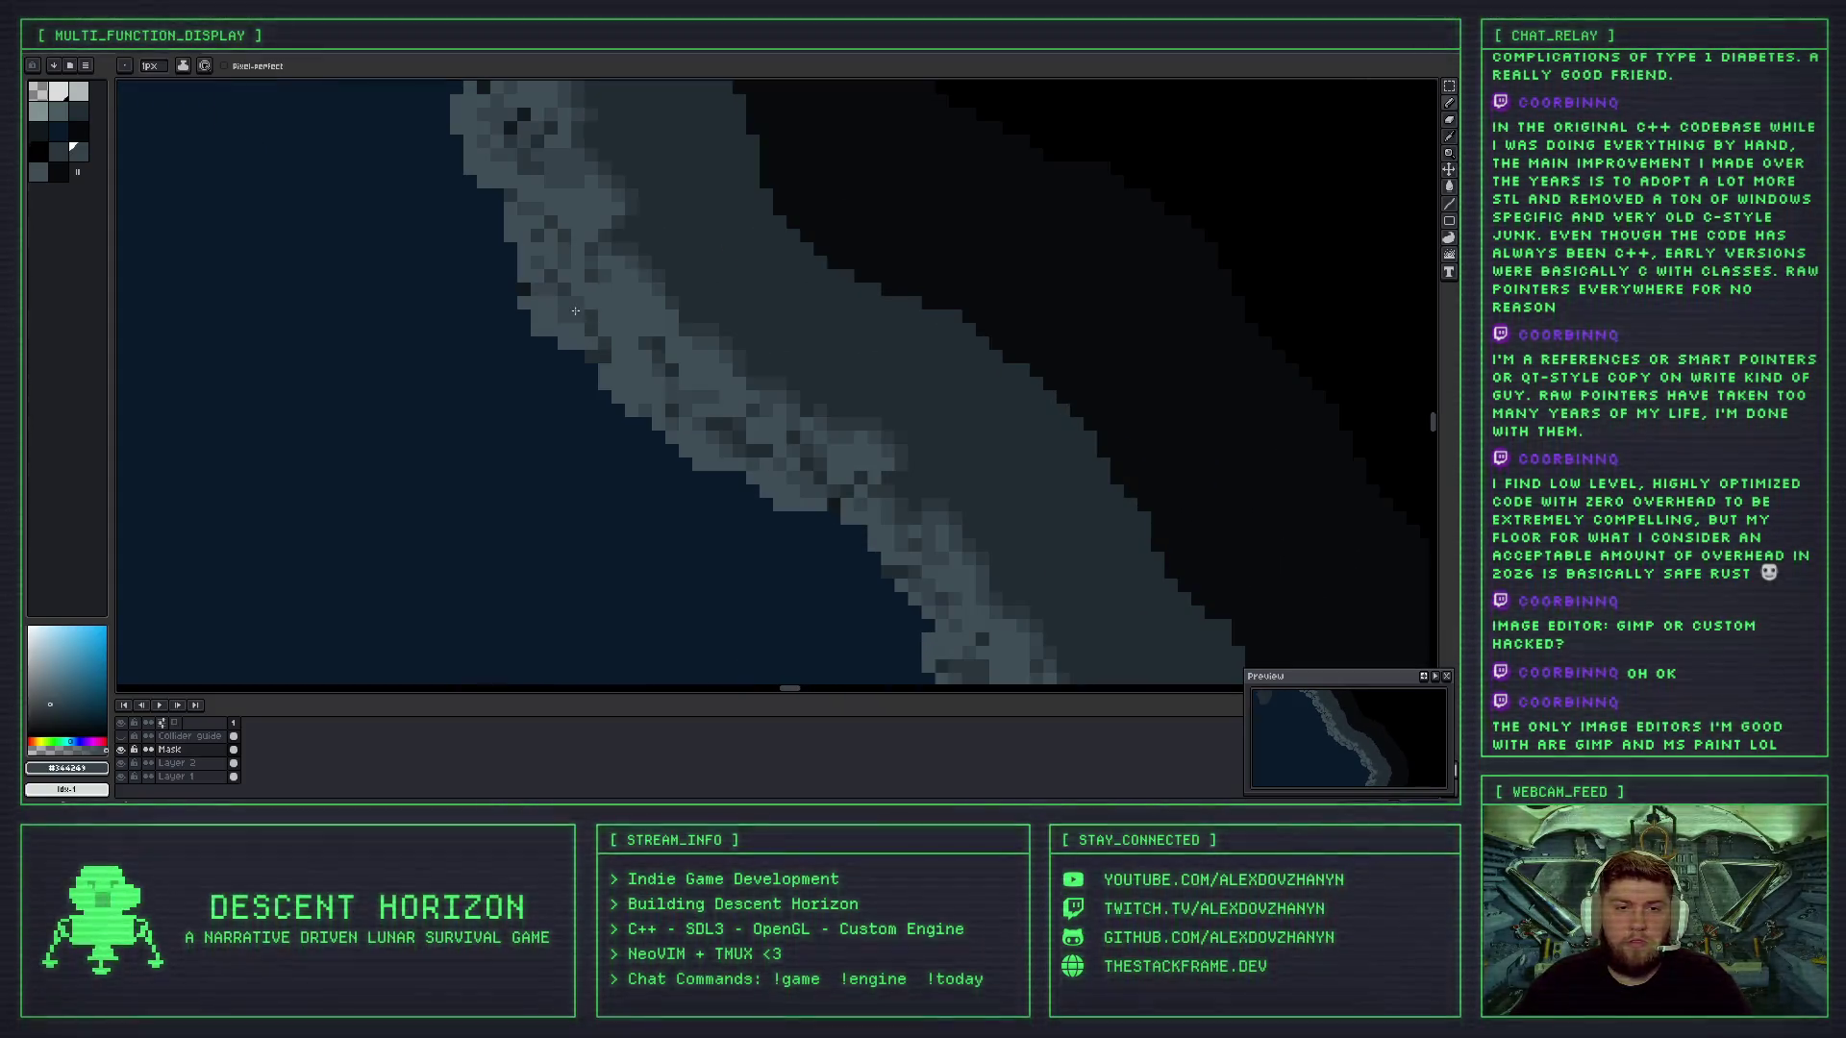
{"action": "left_click", "coordinate": [563, 311], "text": "alt"}
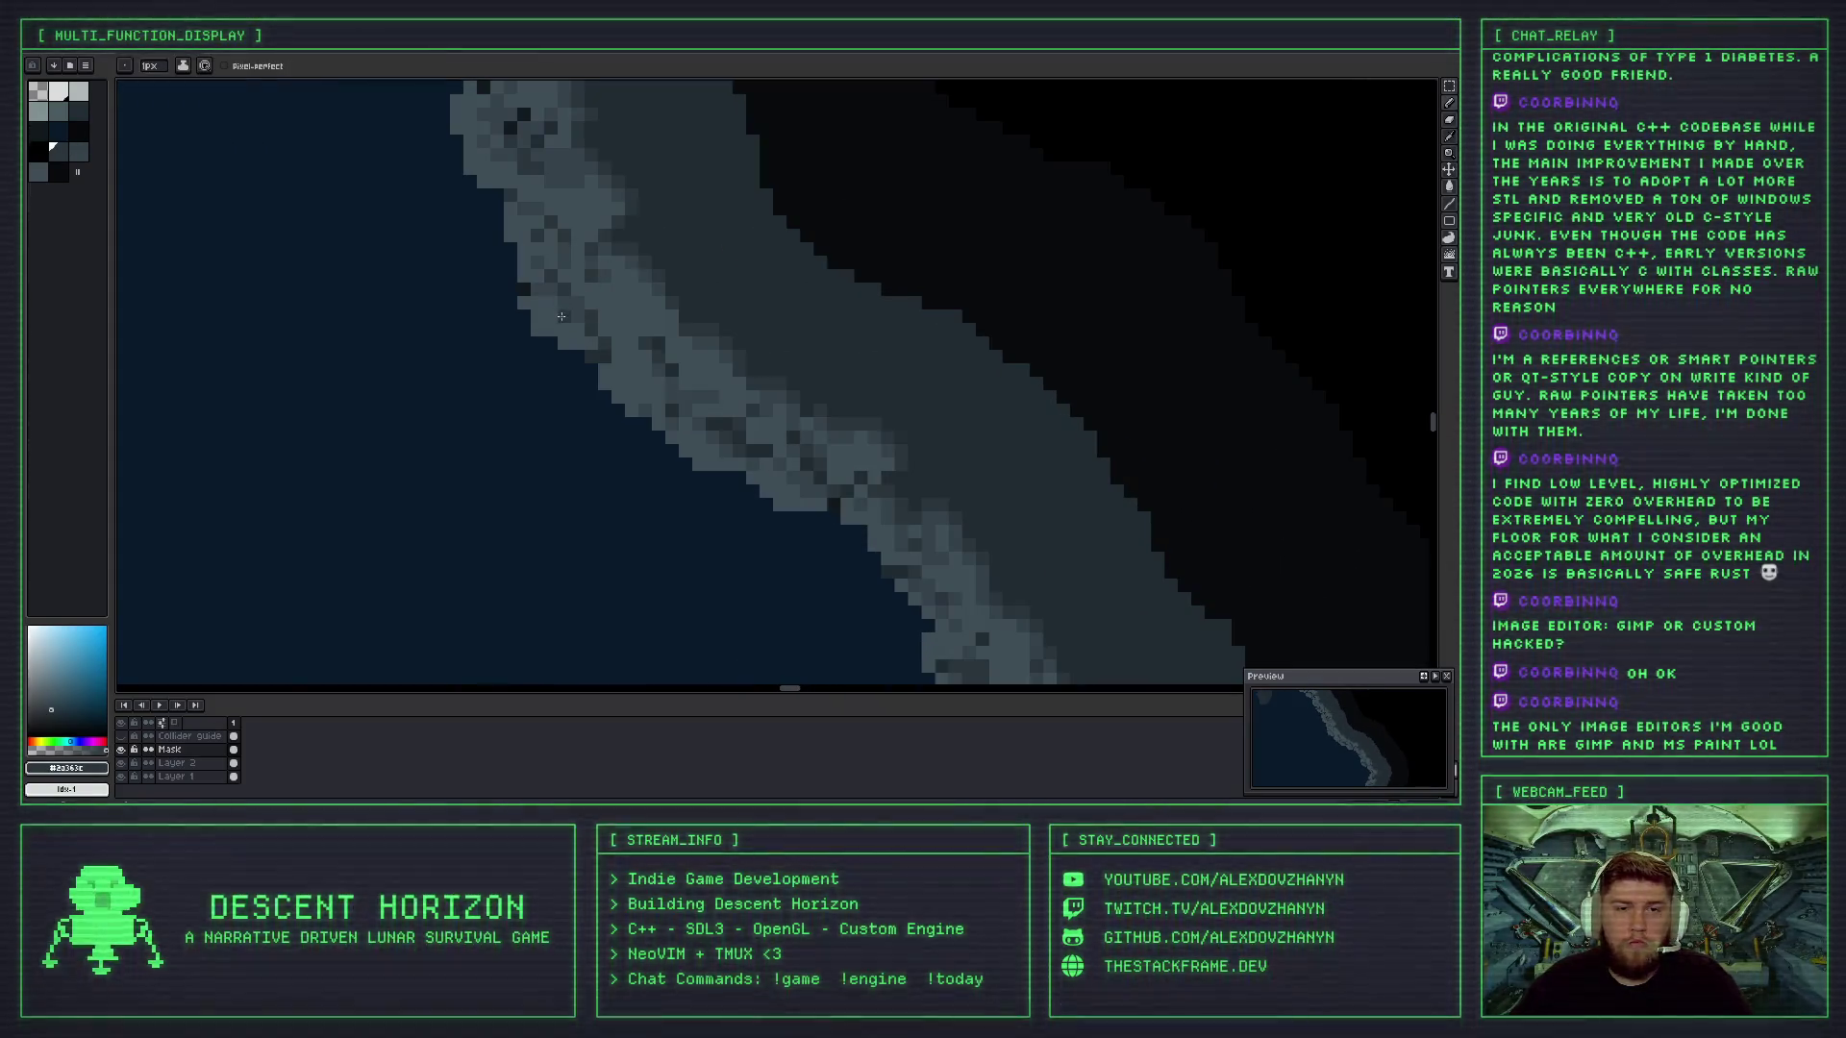
{"action": "left_click", "coordinate": [563, 311], "text": "alt"}
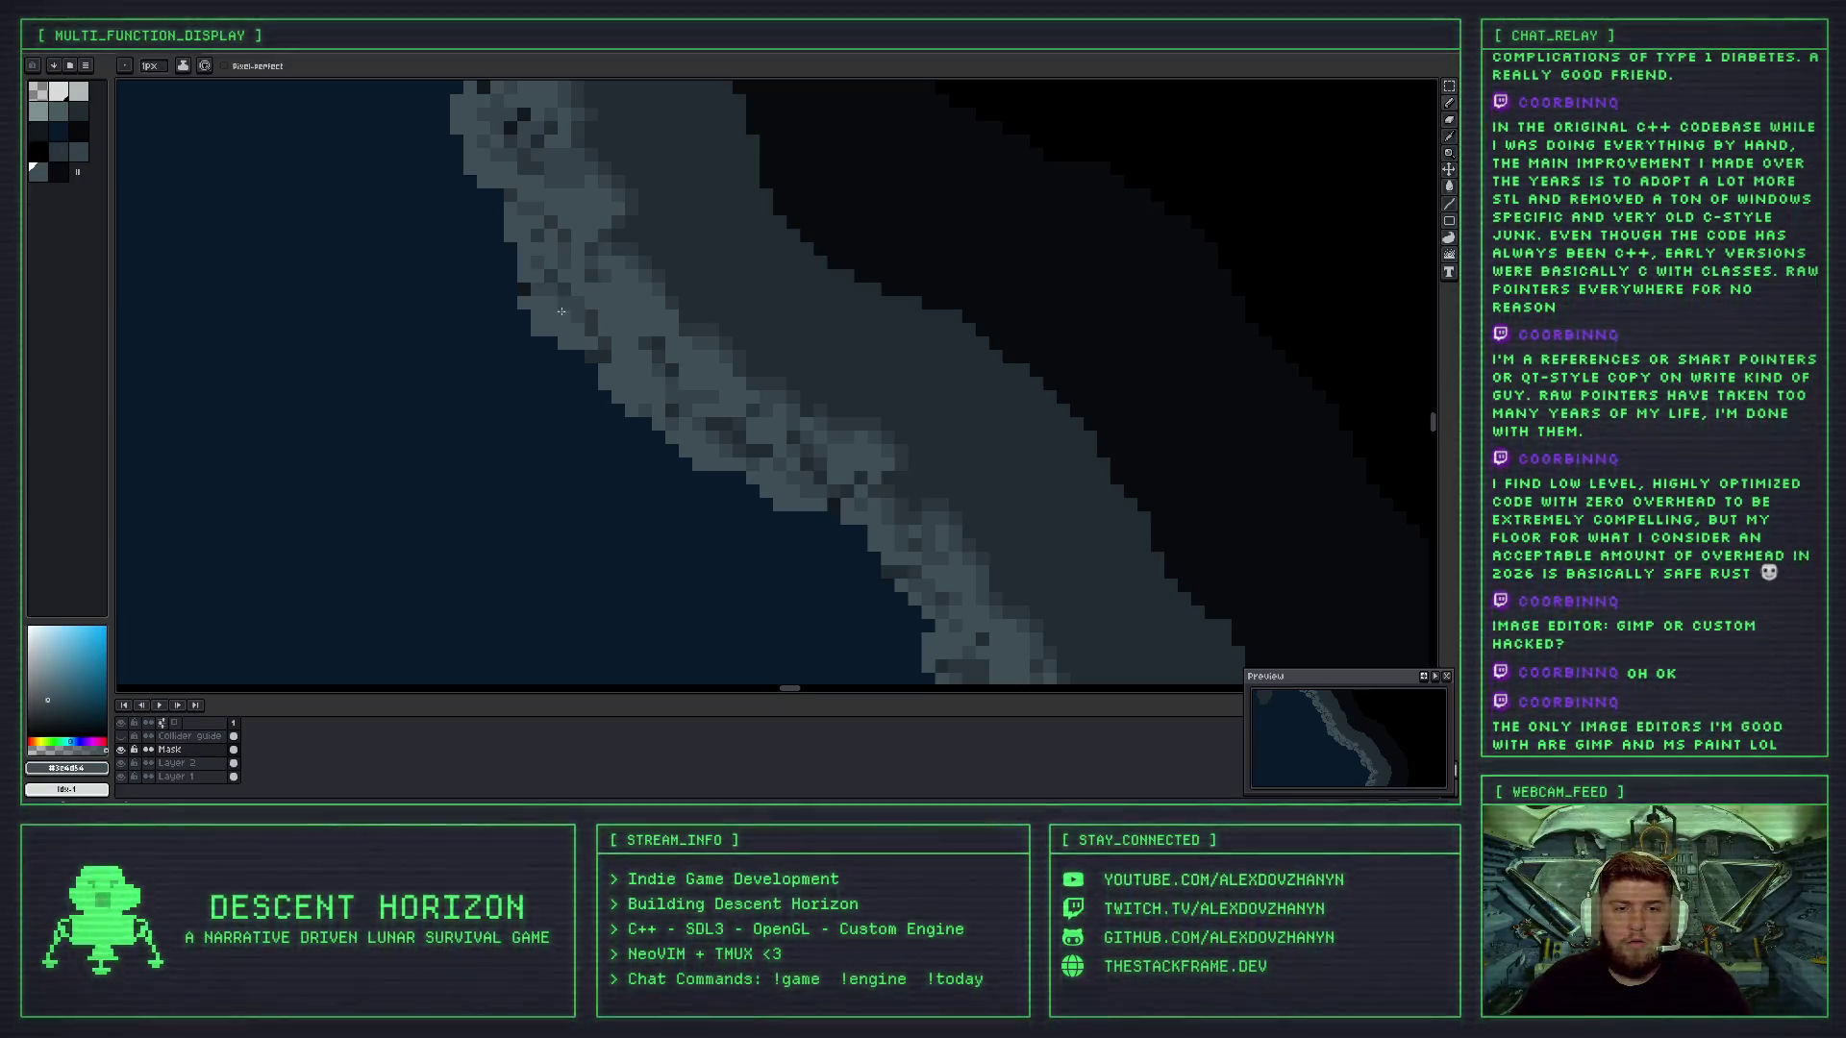
{"action": "scroll", "coordinate": [564, 311], "scroll_direction": "down", "scroll_amount": 1}
{"action": "scroll", "coordinate": [564, 310], "scroll_direction": "down", "scroll_amount": 2}
{"action": "scroll", "coordinate": [618, 324], "scroll_direction": "up", "scroll_amount": 4}
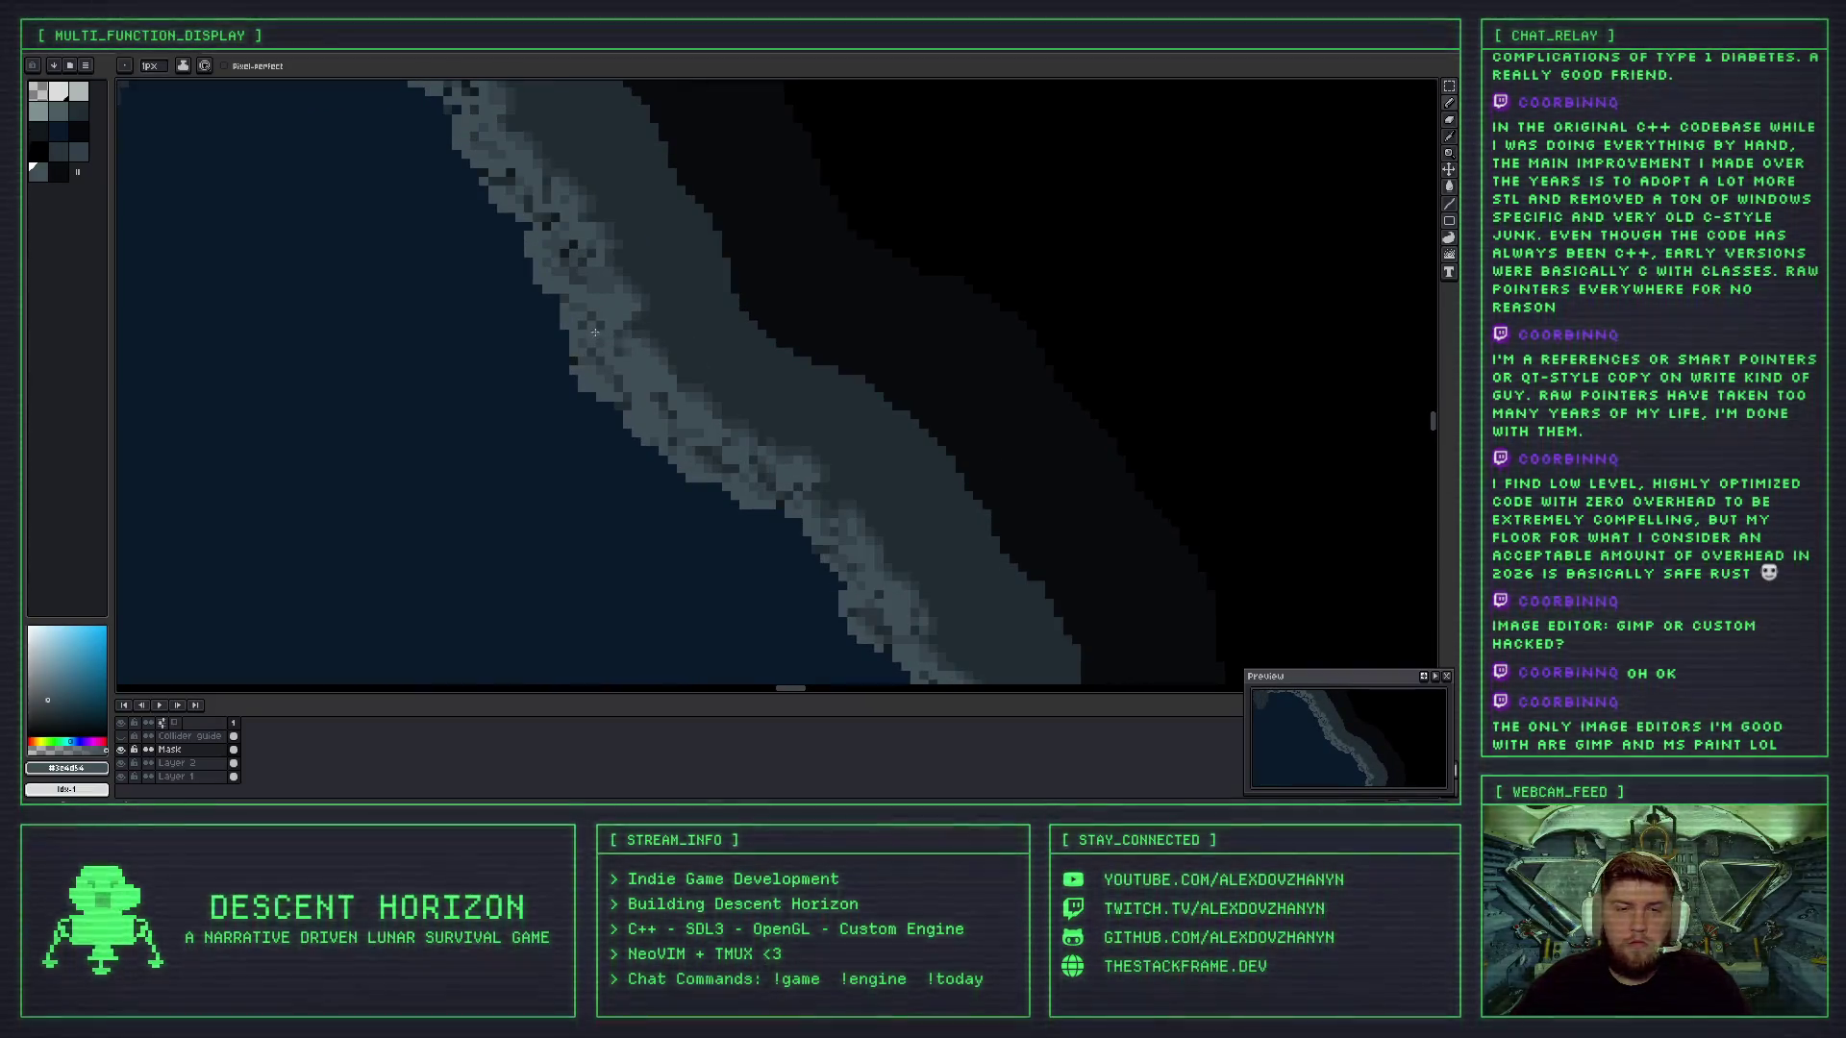
{"action": "key", "text": "i"}
{"action": "key", "text": "b"}
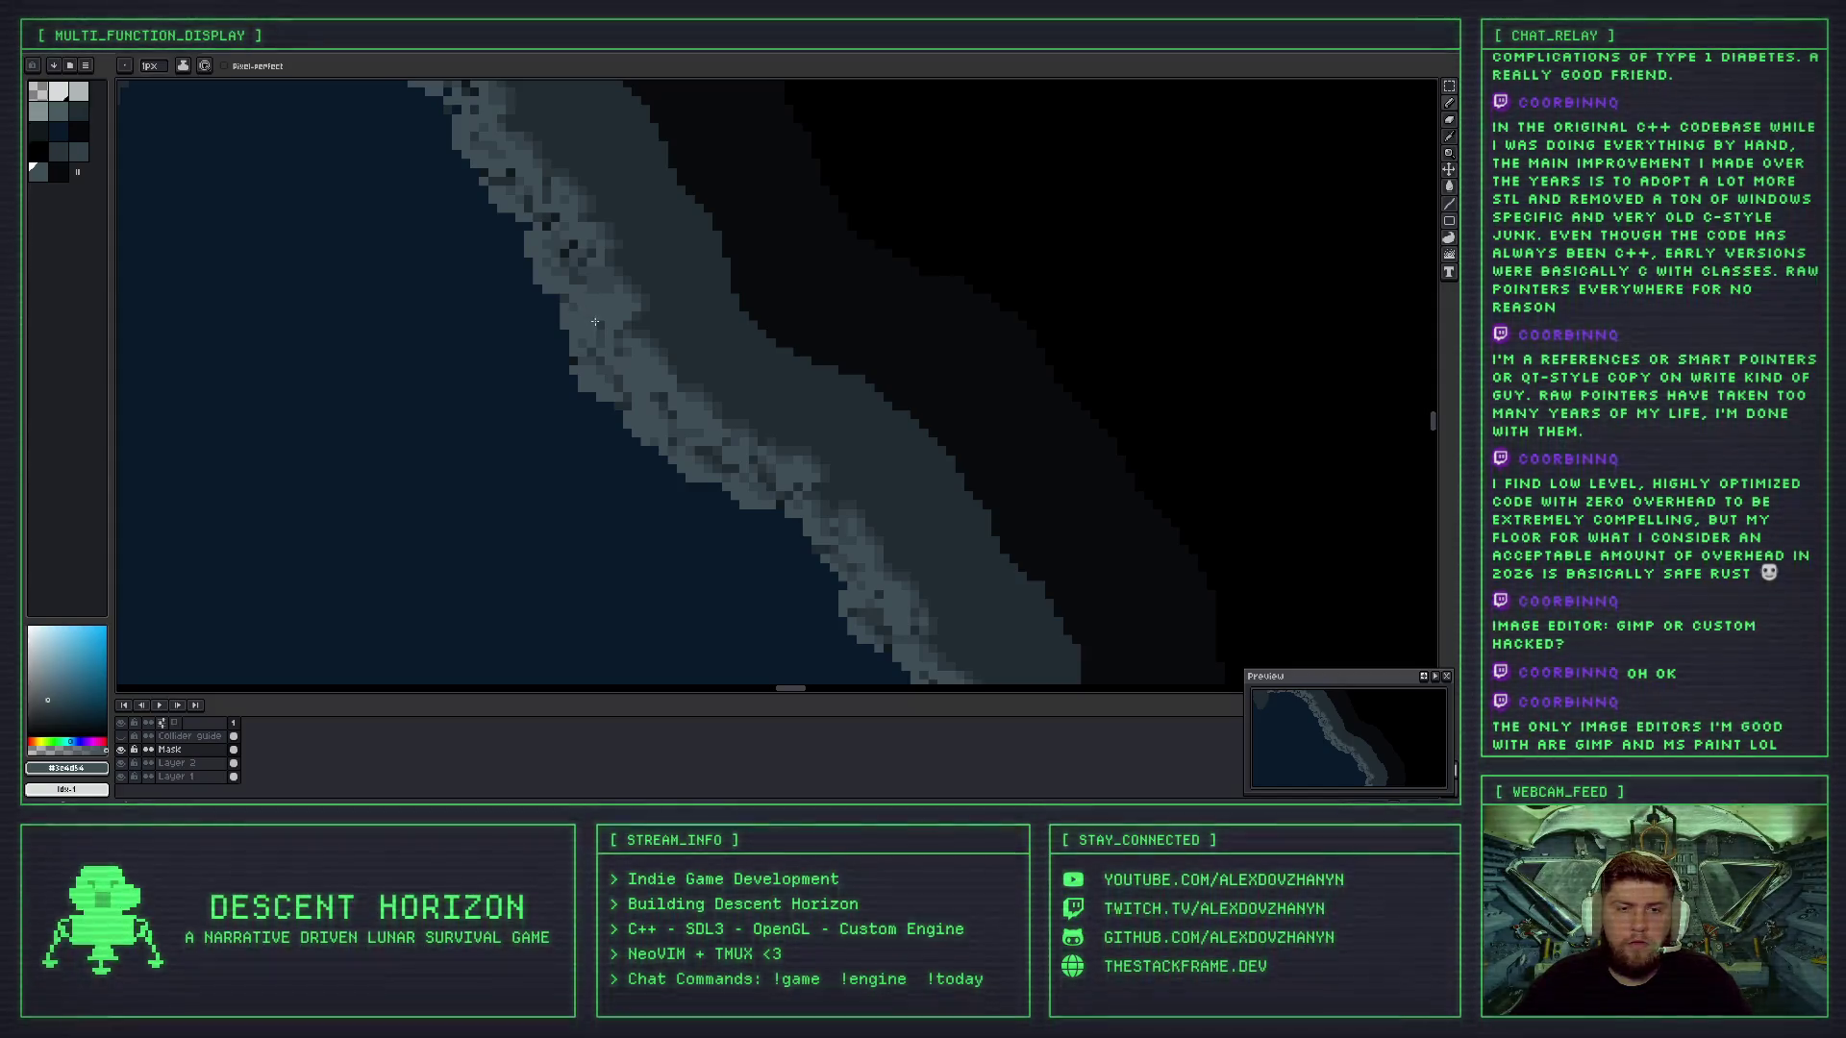
- Undo another unwanted pencil stroke along the coastline
{"action": "scroll", "coordinate": [595, 322], "scroll_direction": "down", "scroll_amount": 2}
{"action": "scroll", "coordinate": [655, 339], "scroll_direction": "down", "scroll_amount": 1}
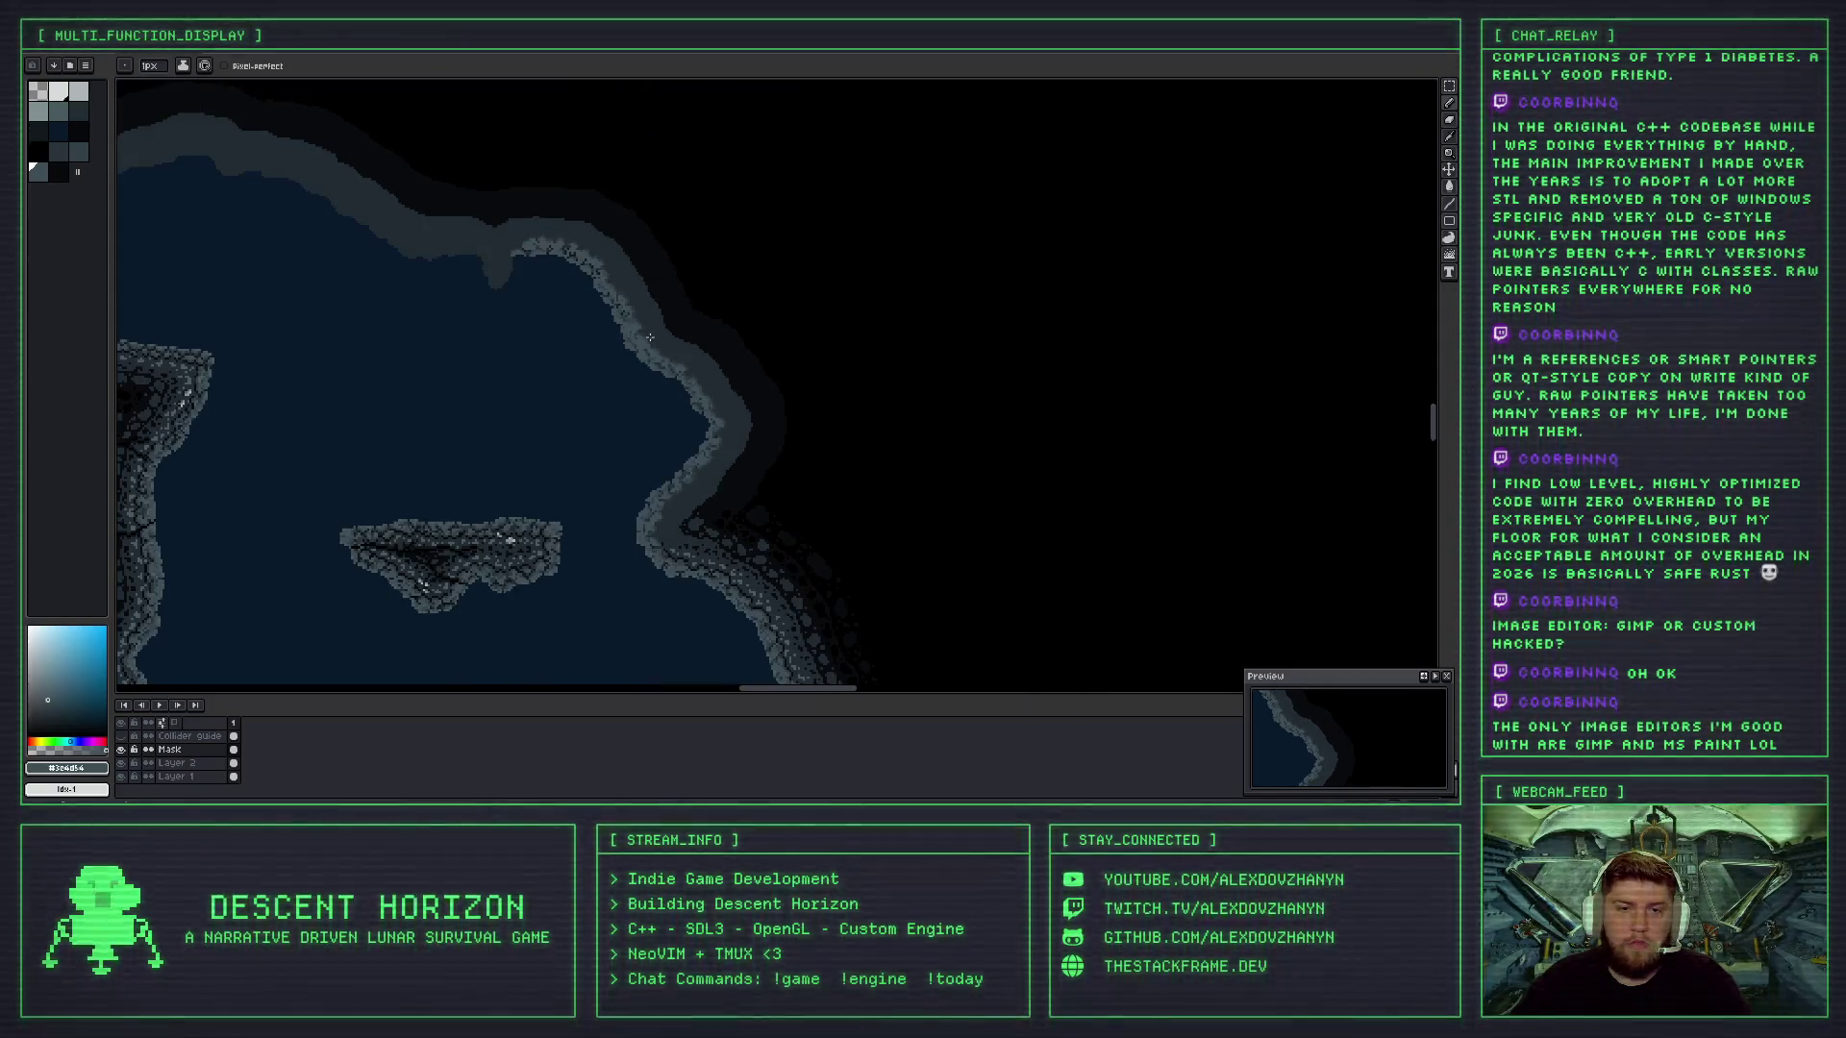
{"action": "scroll", "coordinate": [650, 338], "scroll_direction": "up", "scroll_amount": 1}
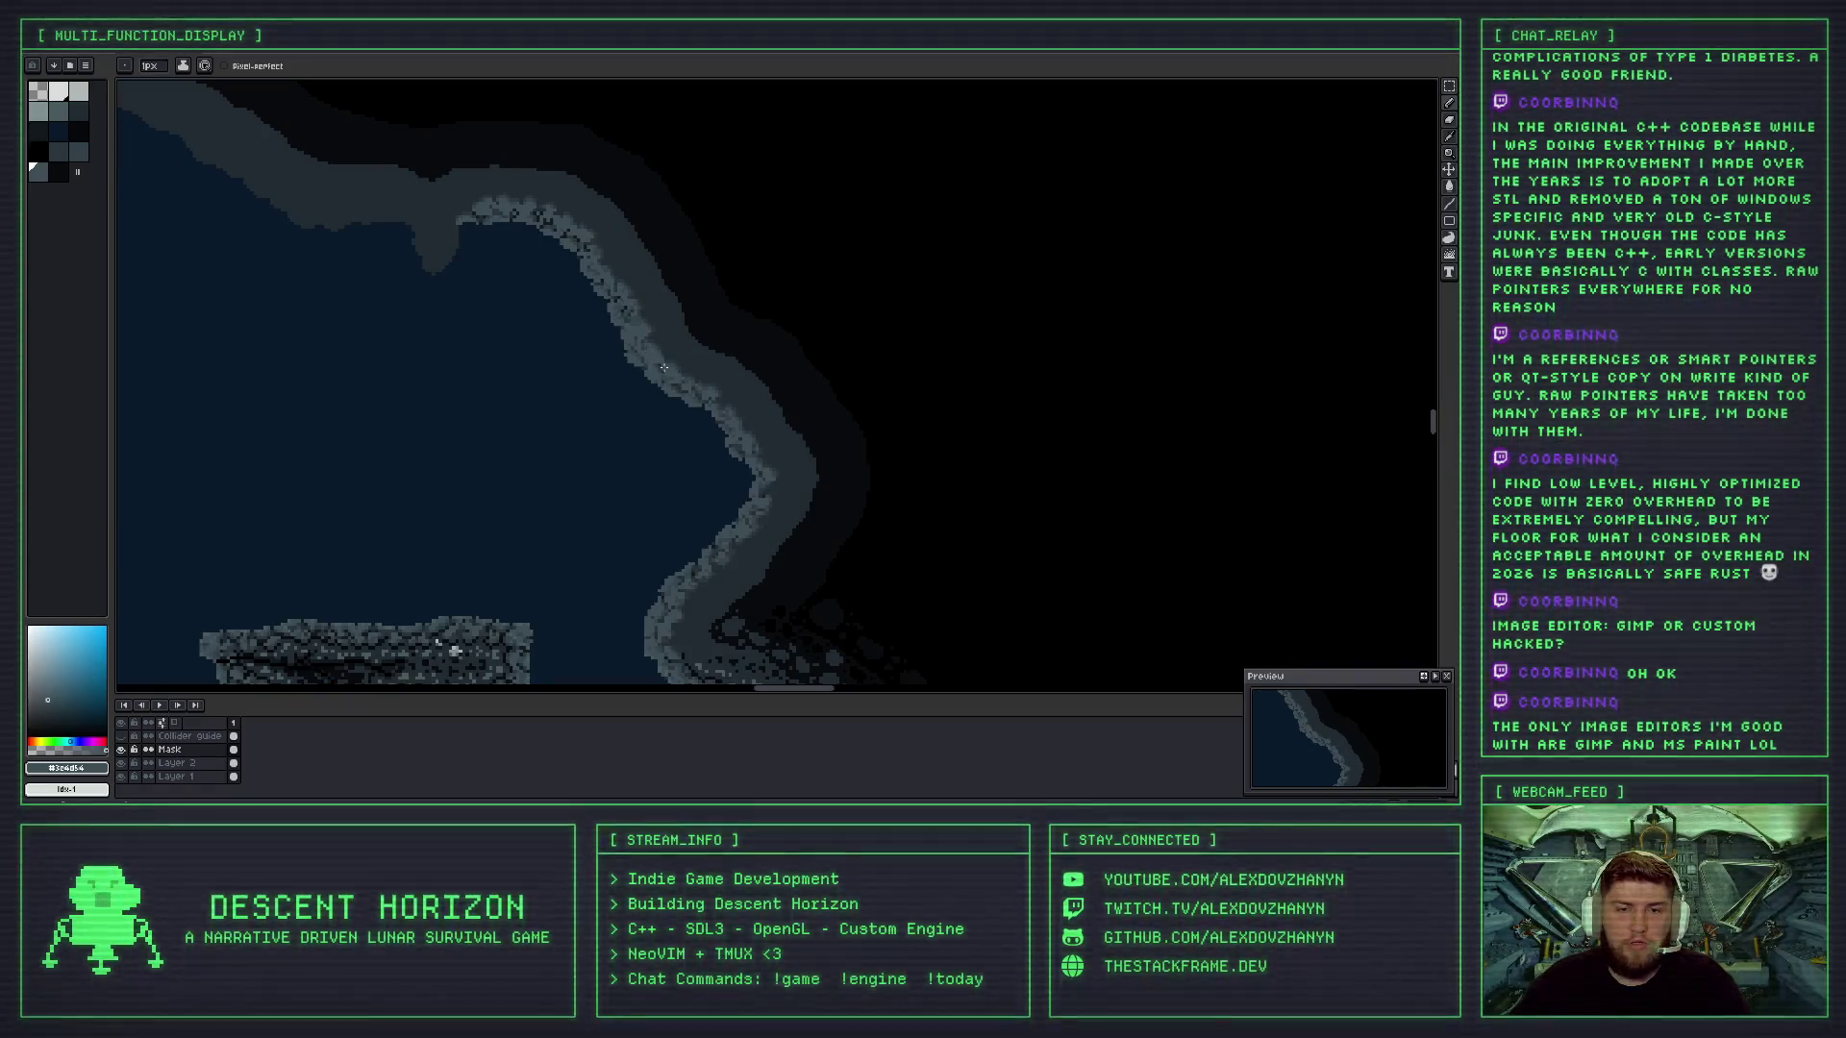
{"action": "scroll", "coordinate": [630, 336], "scroll_direction": "up", "scroll_amount": 1}
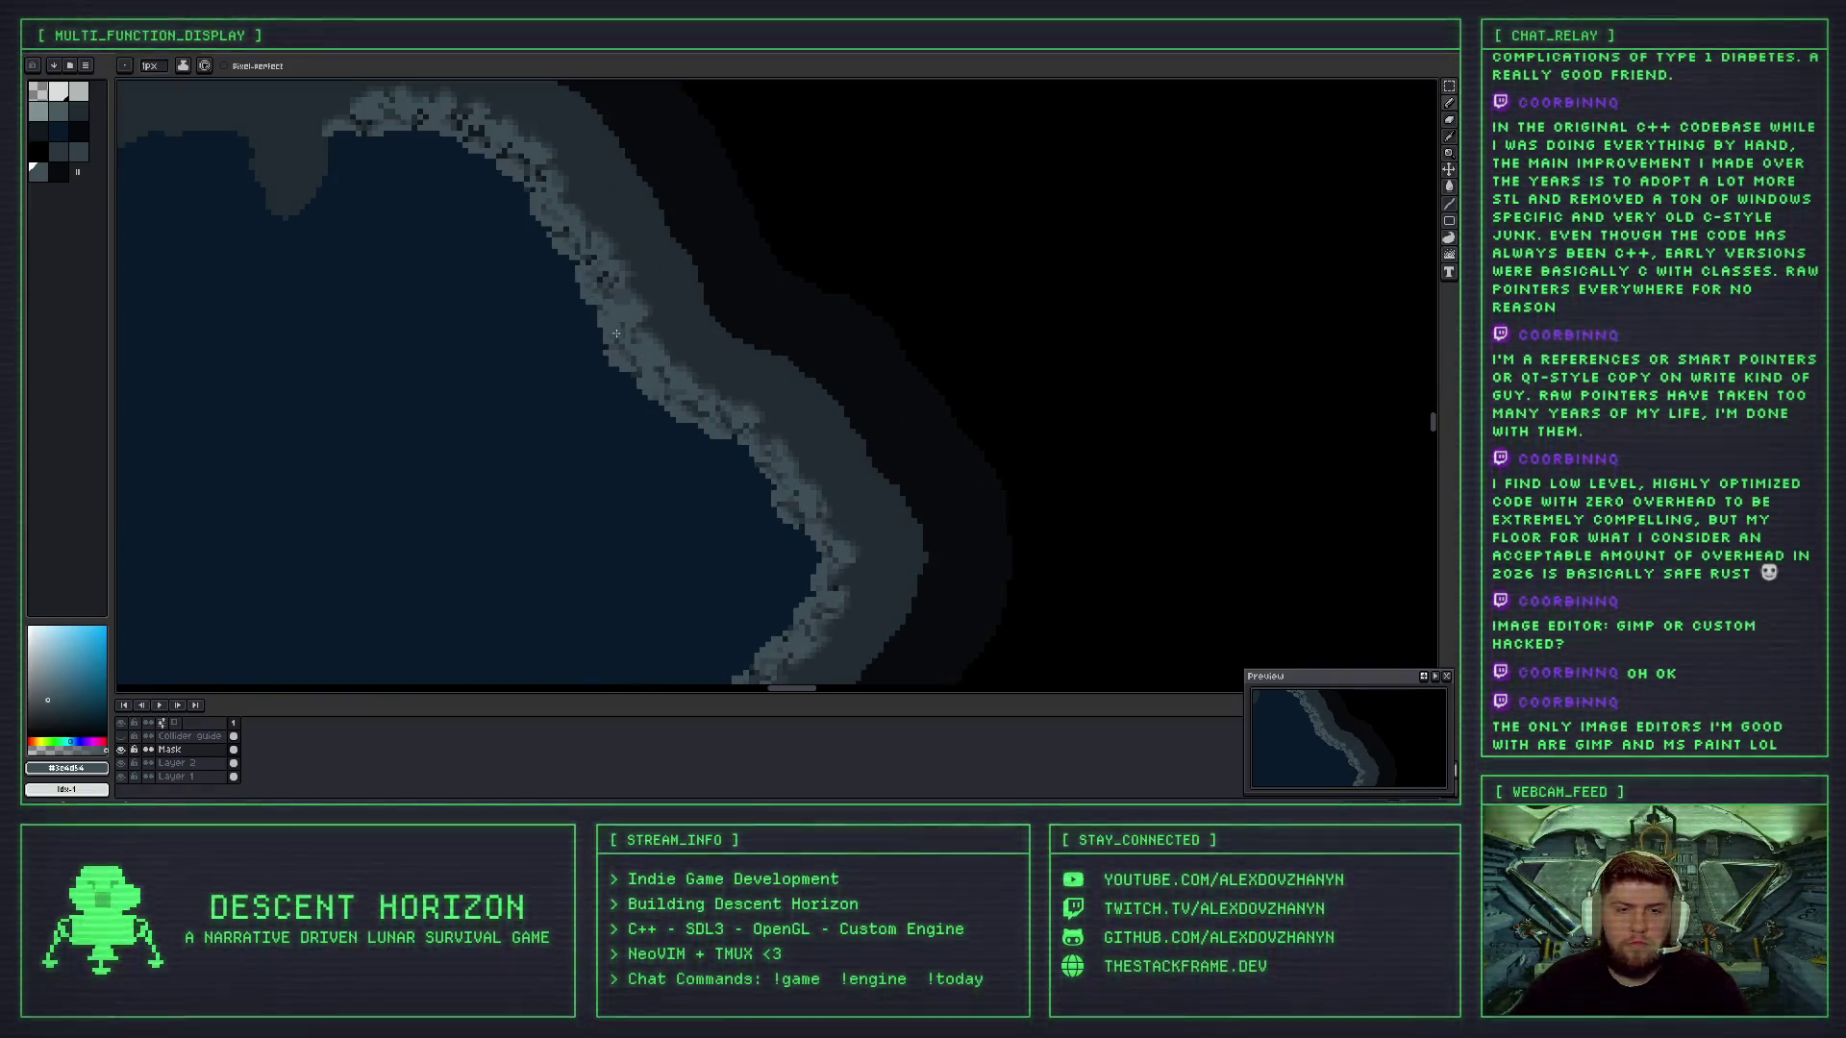
{"action": "scroll", "coordinate": [623, 337], "scroll_direction": "up", "scroll_amount": 1}
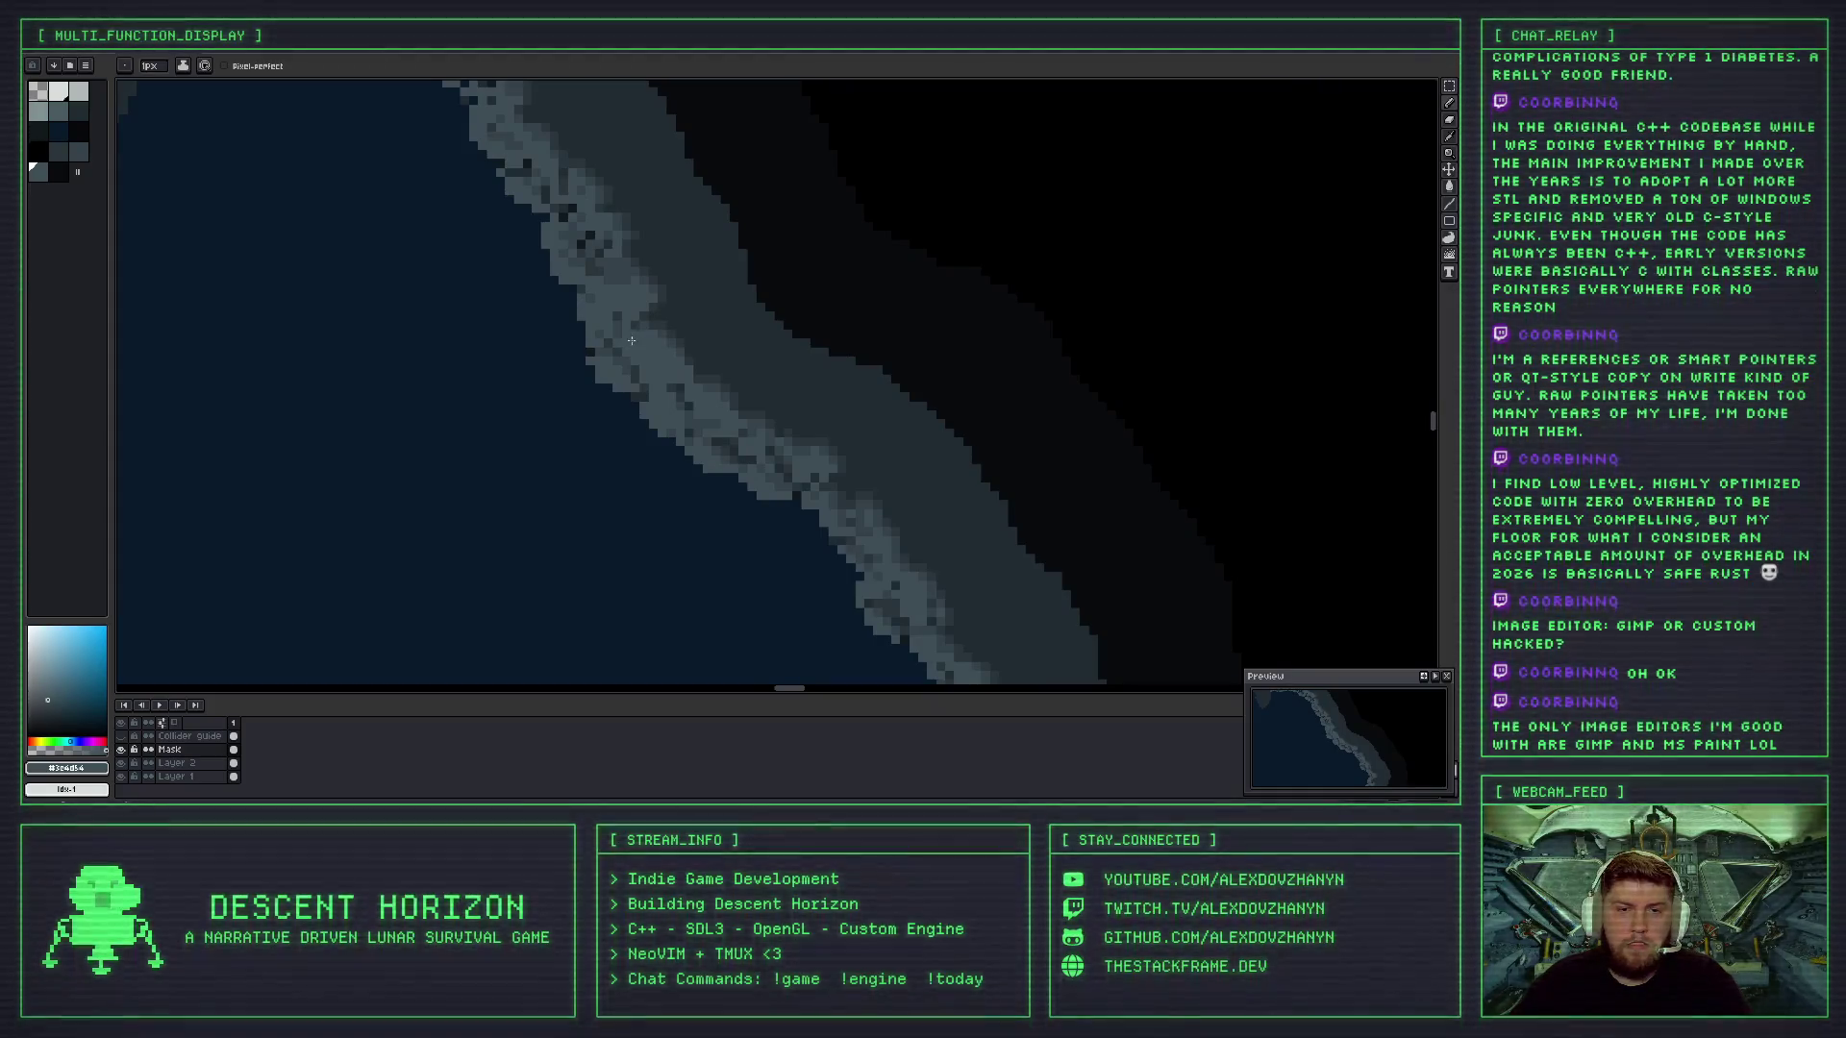
{"action": "scroll", "coordinate": [620, 325], "scroll_direction": "down", "scroll_amount": 3}
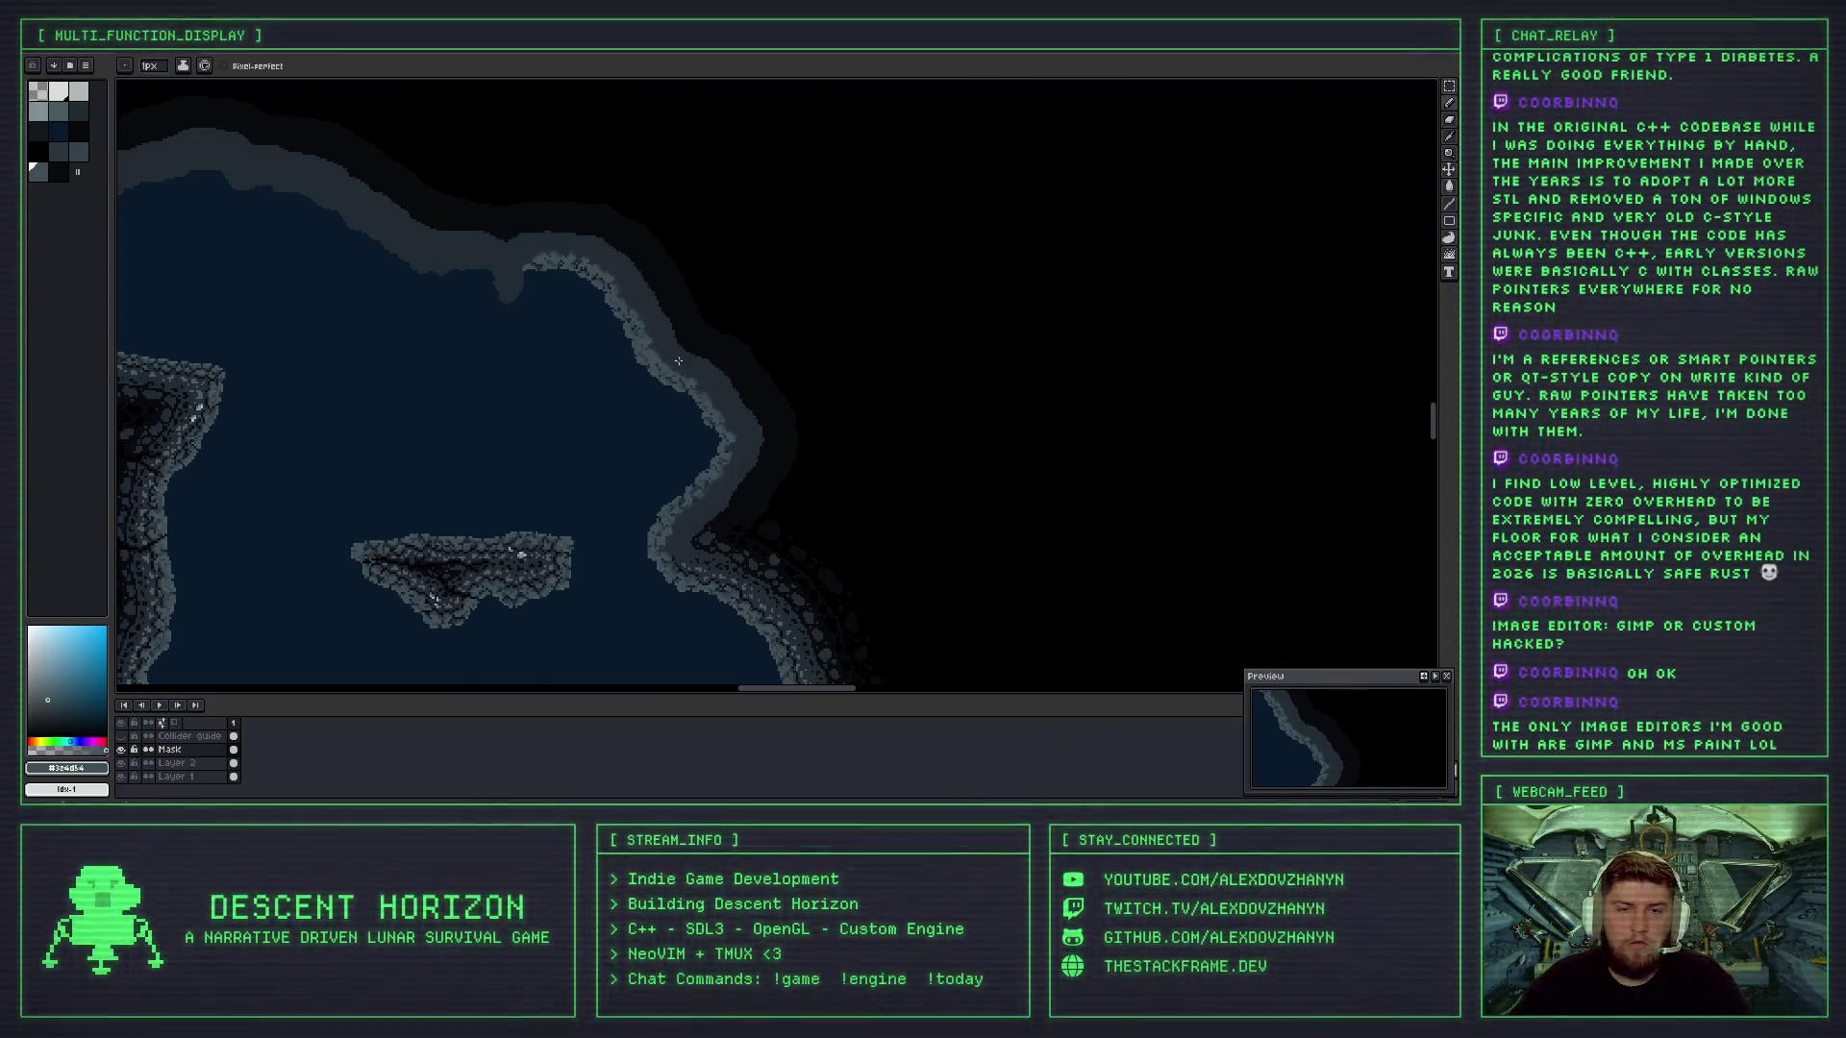
{"action": "key", "text": "ctrl+z"}
{"action": "scroll", "coordinate": [683, 356], "scroll_direction": "up", "scroll_amount": 2}
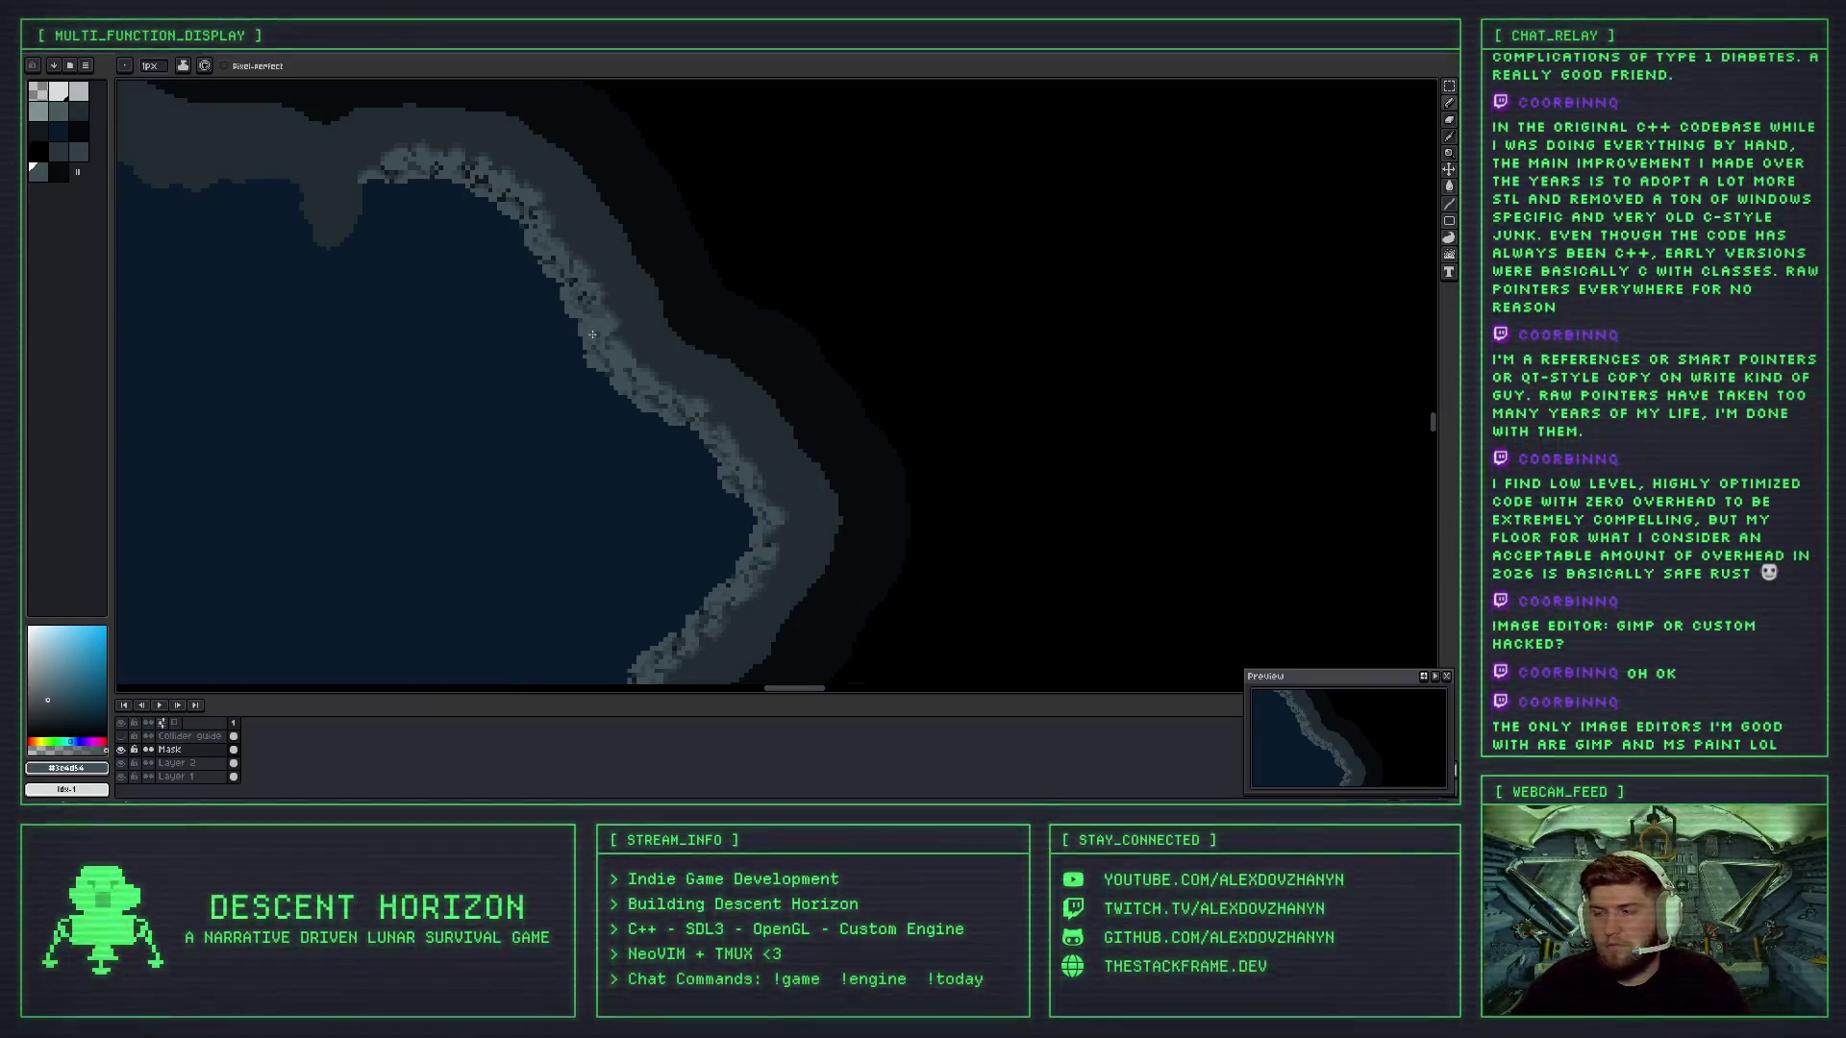
{"action": "scroll", "coordinate": [703, 319], "scroll_direction": "up", "scroll_amount": 2}
{"action": "scroll", "coordinate": [626, 352], "scroll_direction": "up", "scroll_amount": 2}
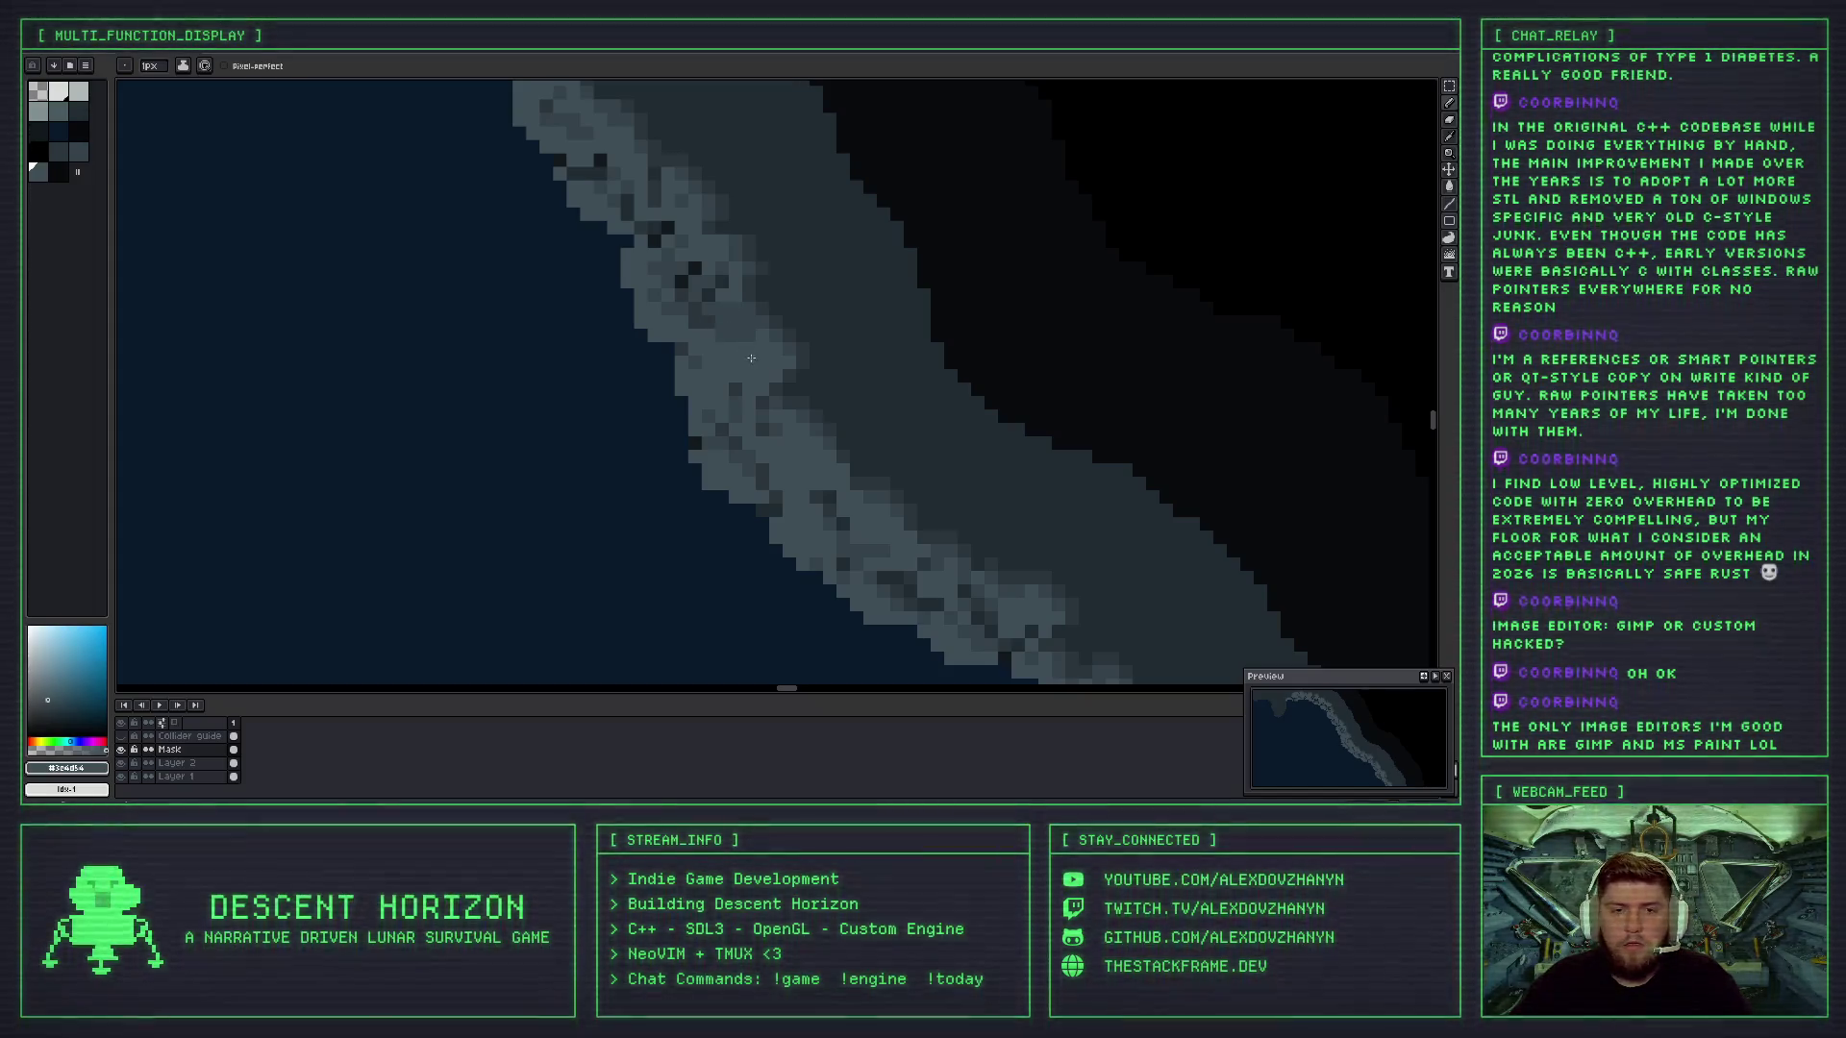
{"action": "scroll", "coordinate": [751, 358], "scroll_direction": "down", "scroll_amount": 4}
- Undo the last pencil stroke on the shoreline and return to the 1px Pencil
{"action": "scroll", "coordinate": [745, 348], "scroll_direction": "up", "scroll_amount": 2}
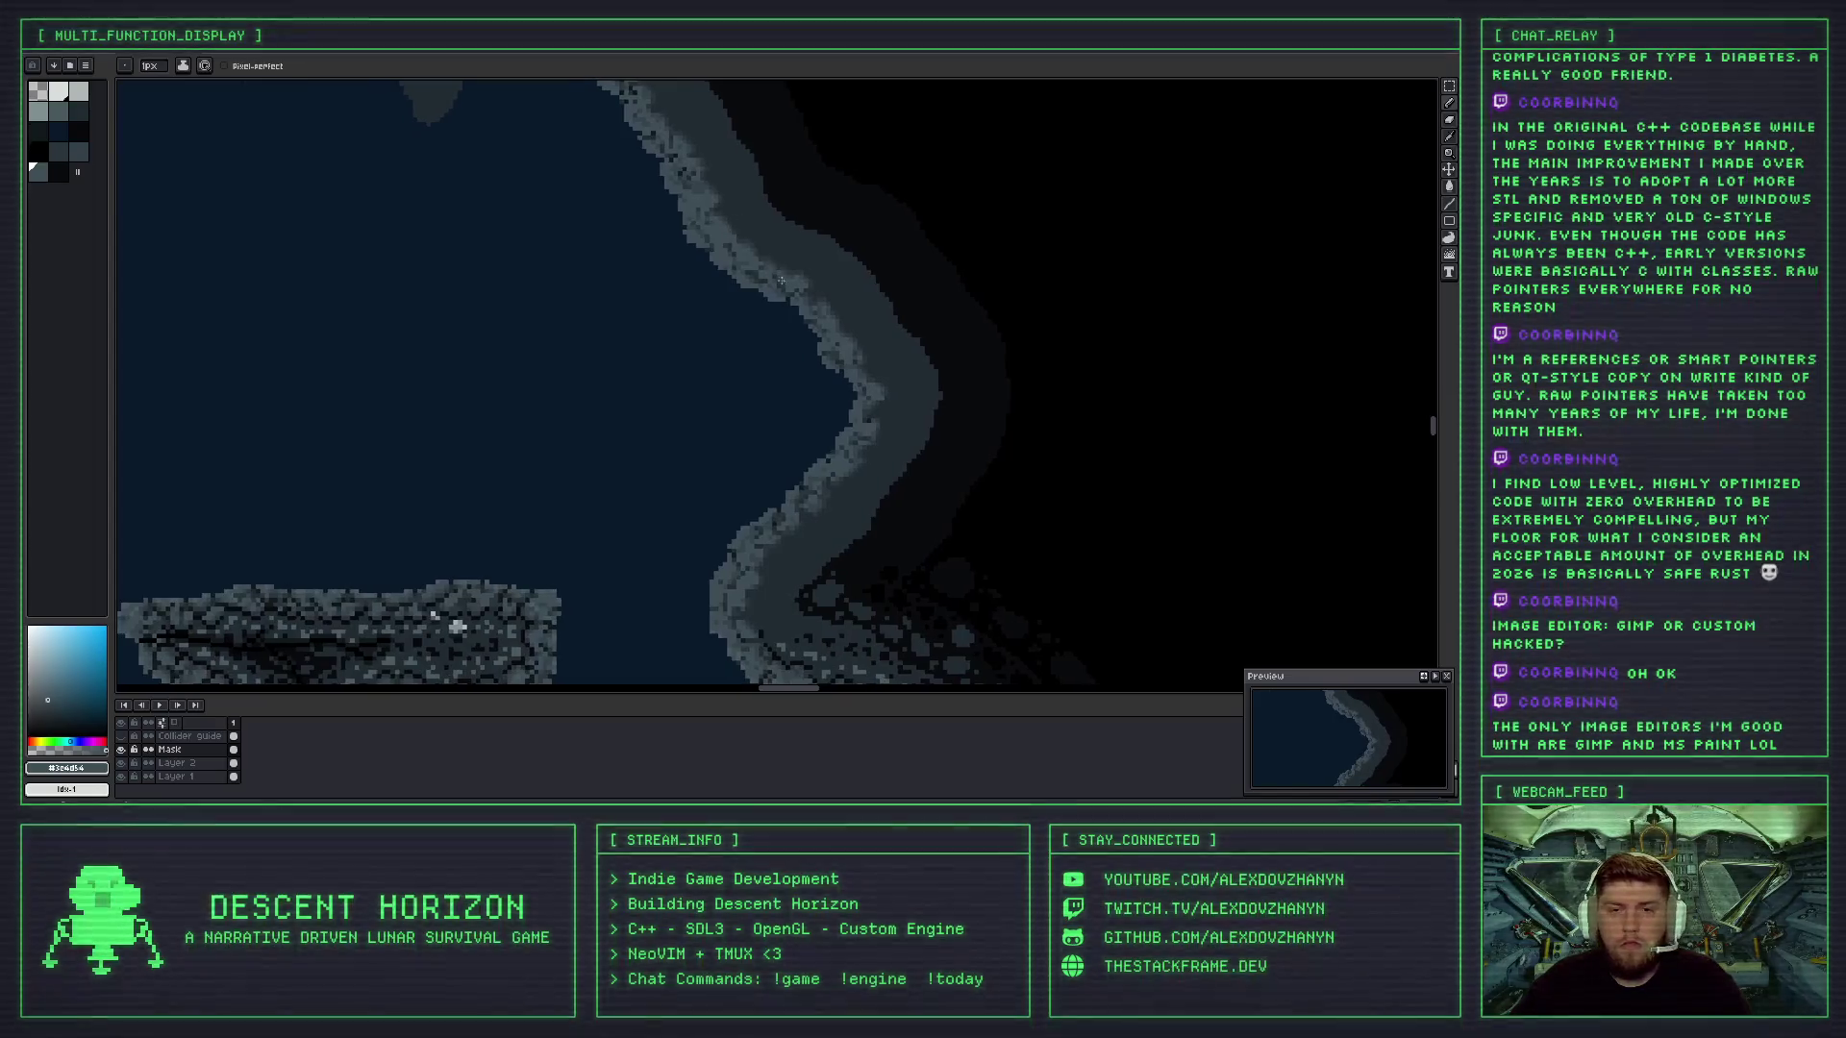
{"action": "scroll", "coordinate": [781, 280], "scroll_direction": "down", "scroll_amount": 3}
{"action": "scroll", "coordinate": [760, 264], "scroll_direction": "up", "scroll_amount": 2}
{"action": "scroll", "coordinate": [746, 256], "scroll_direction": "up", "scroll_amount": 1}
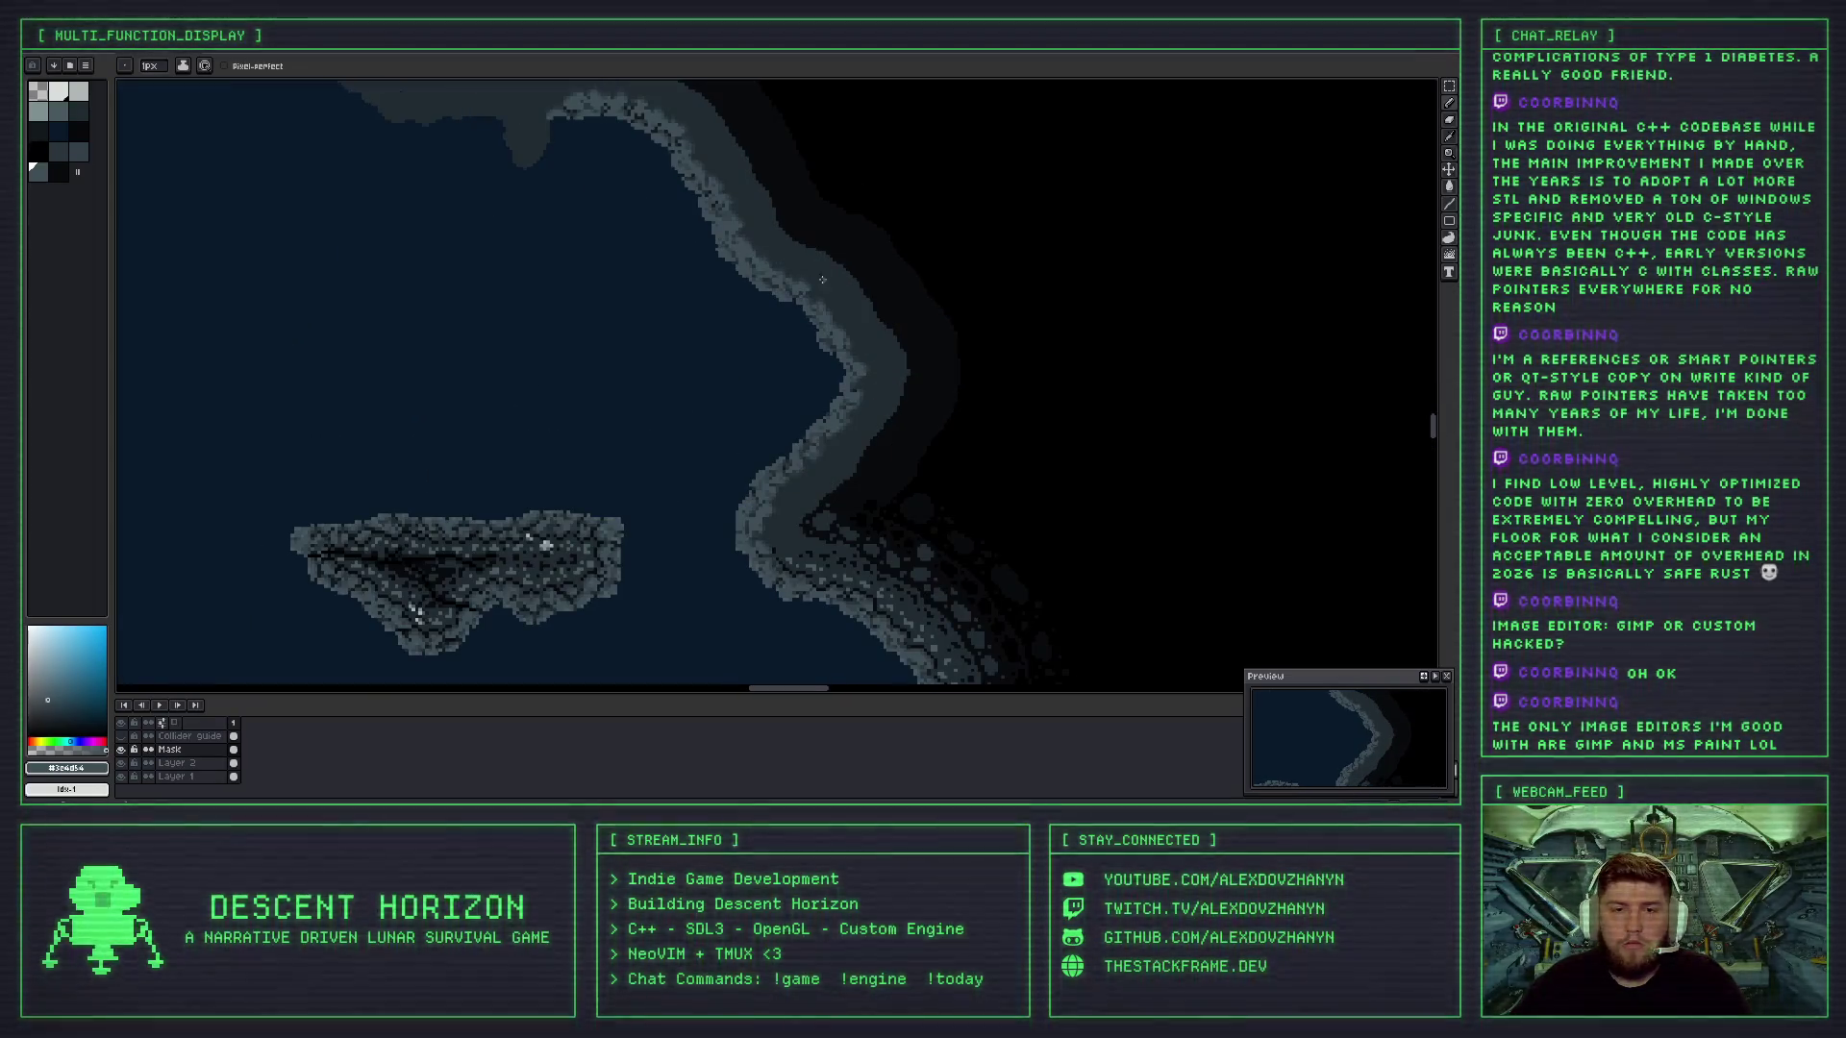
{"action": "scroll", "coordinate": [737, 253], "scroll_direction": "up", "scroll_amount": 2}
{"action": "scroll", "coordinate": [764, 257], "scroll_direction": "down", "scroll_amount": 1}
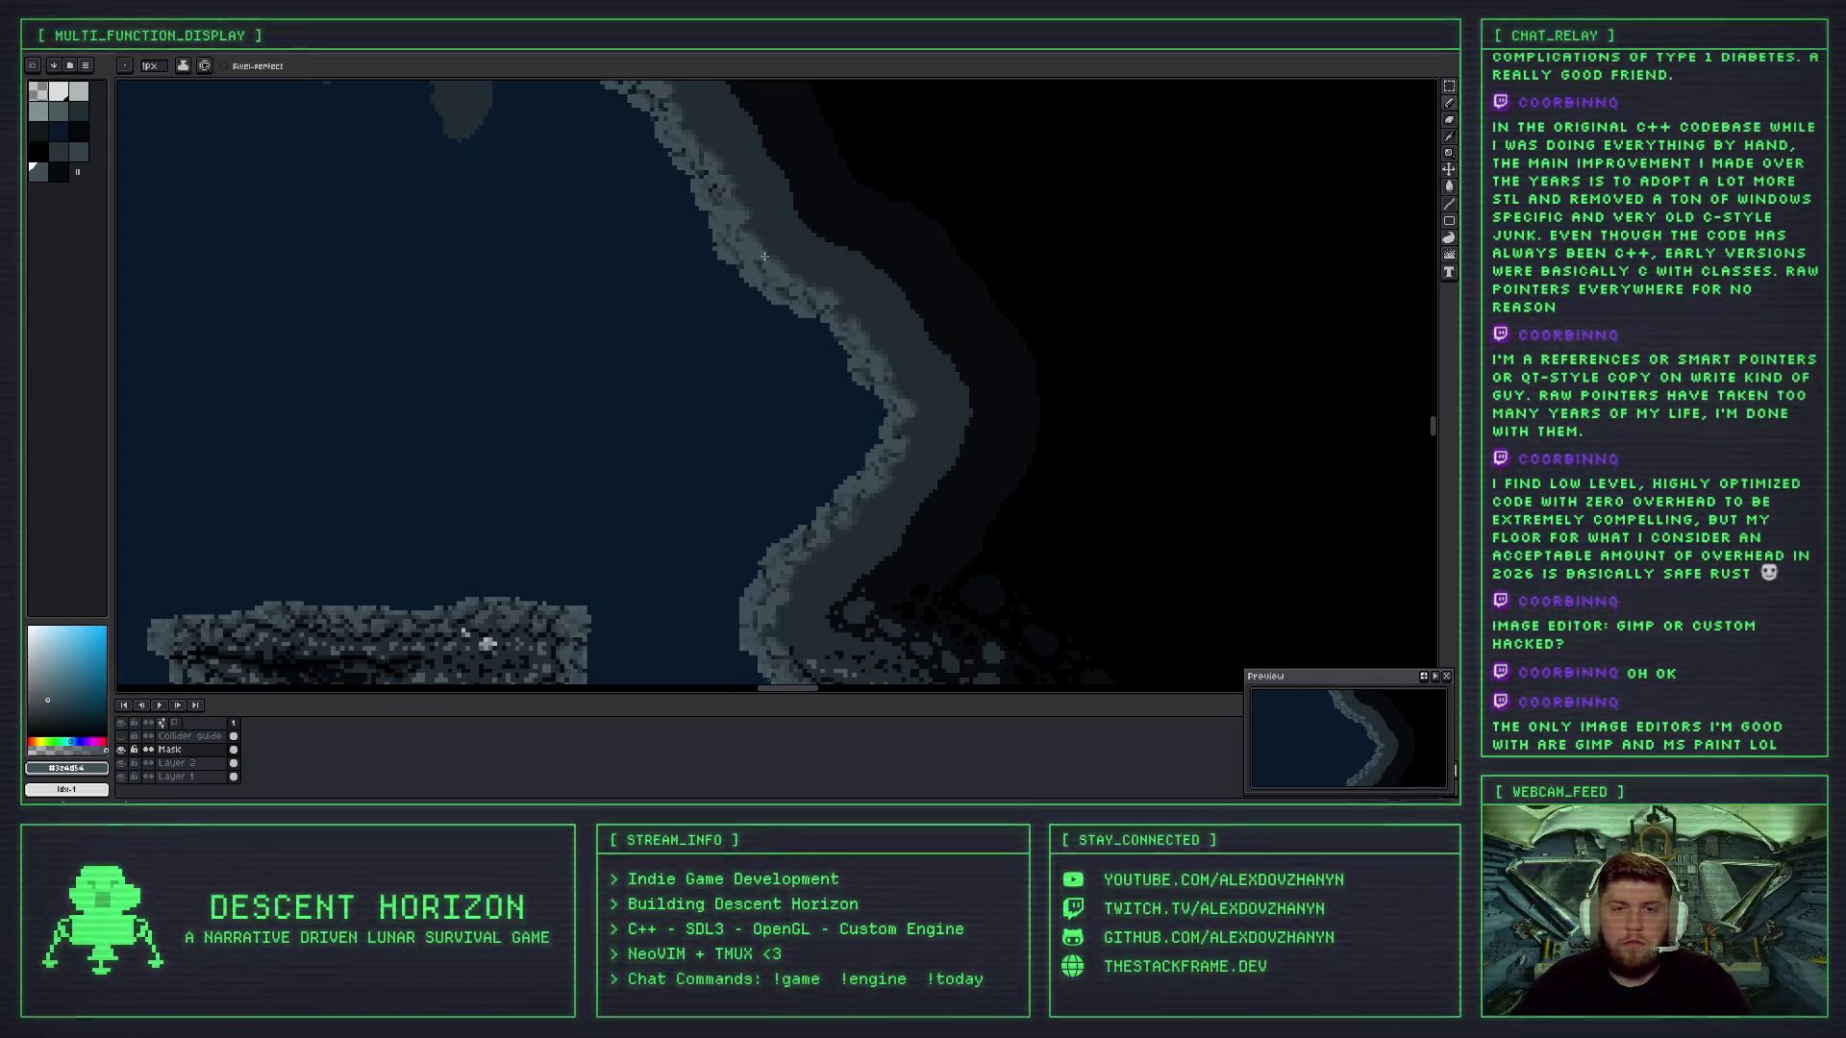
{"action": "scroll", "coordinate": [782, 272], "scroll_direction": "down", "scroll_amount": 2}
{"action": "scroll", "coordinate": [740, 212], "scroll_direction": "up", "scroll_amount": 1}
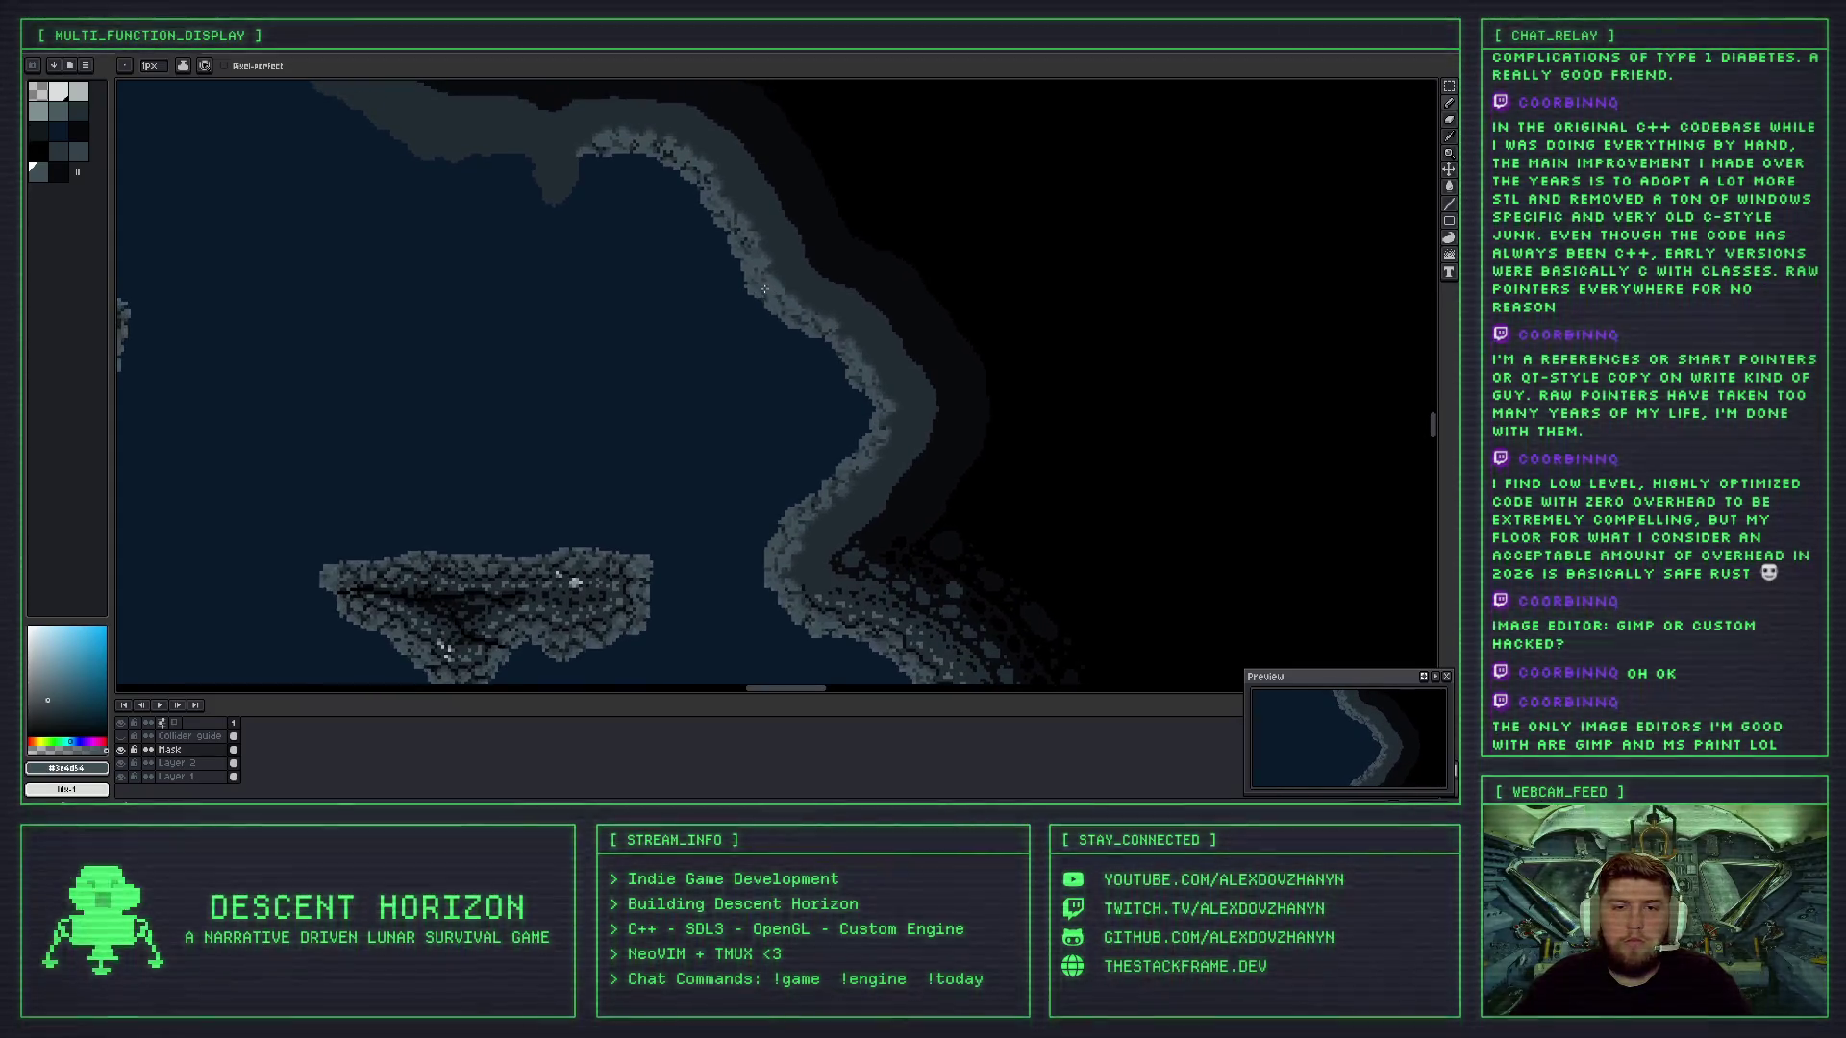
{"action": "scroll", "coordinate": [703, 149], "scroll_direction": "up", "scroll_amount": 1}
{"action": "scroll", "coordinate": [725, 243], "scroll_direction": "up", "scroll_amount": 2}
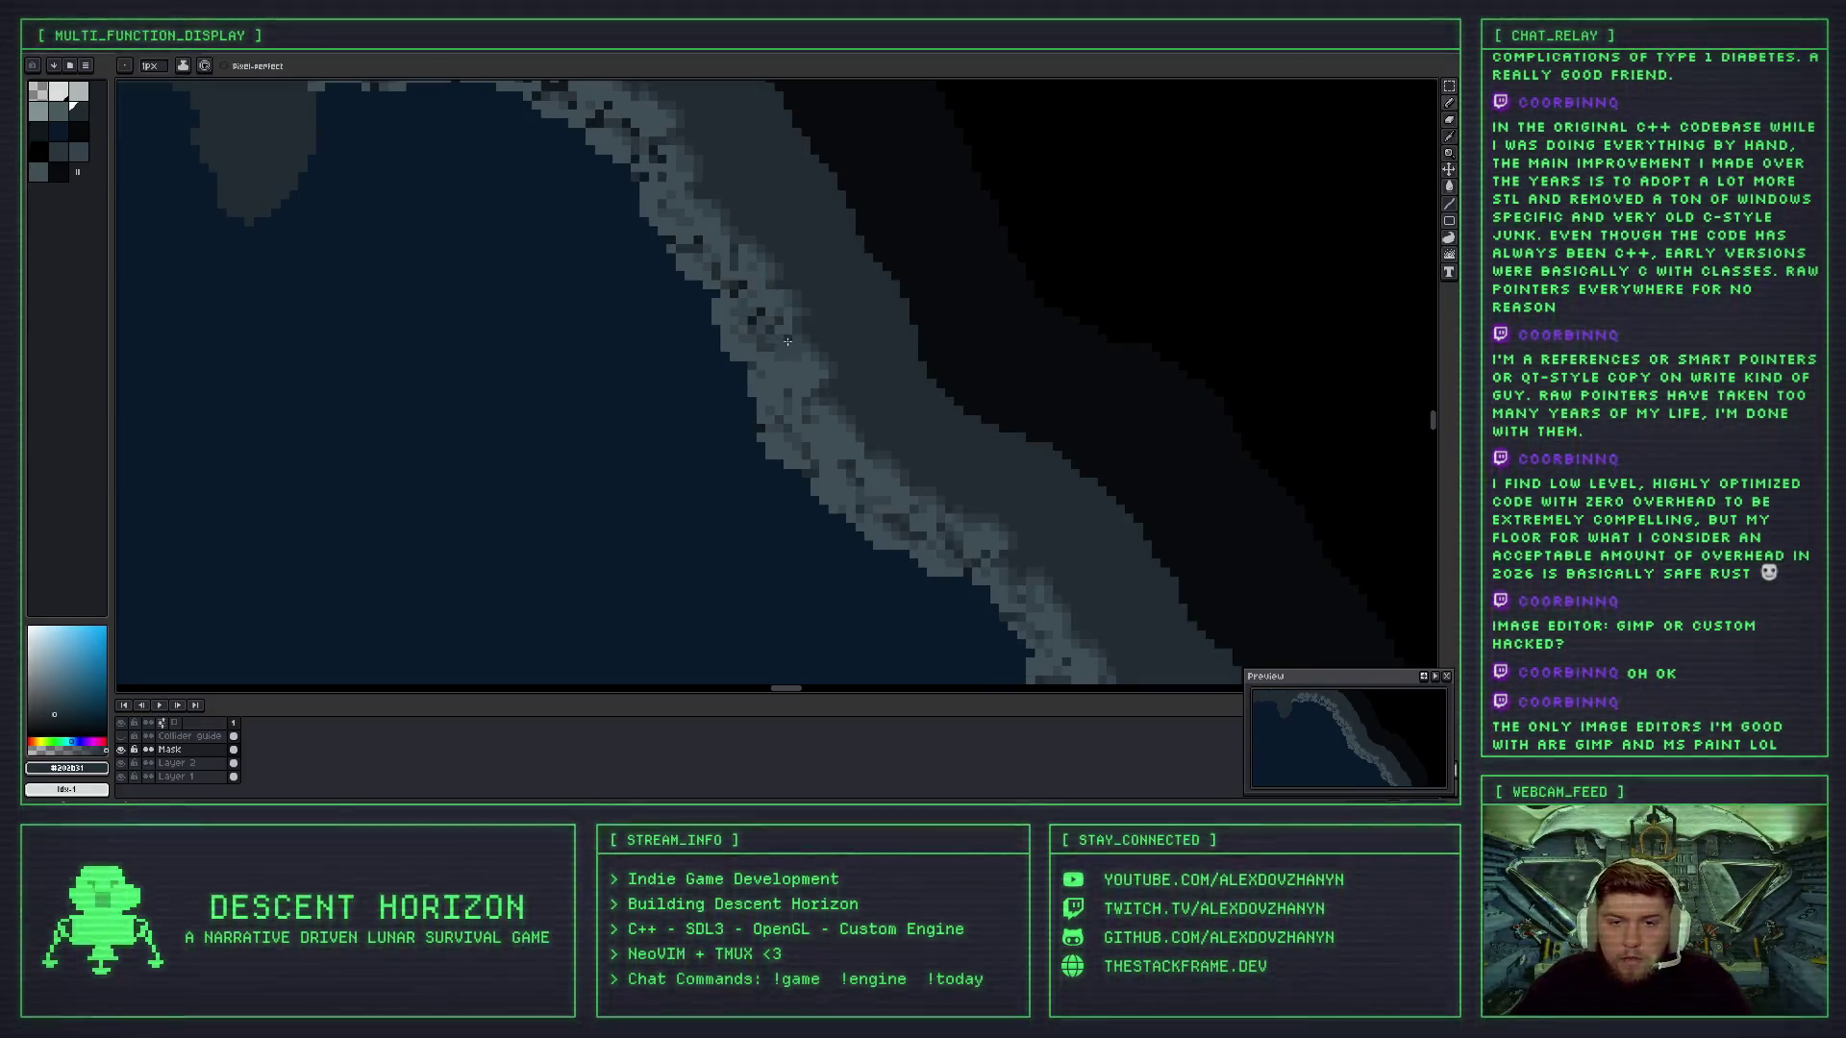
{"action": "scroll", "coordinate": [778, 332], "scroll_direction": "up", "scroll_amount": 1}
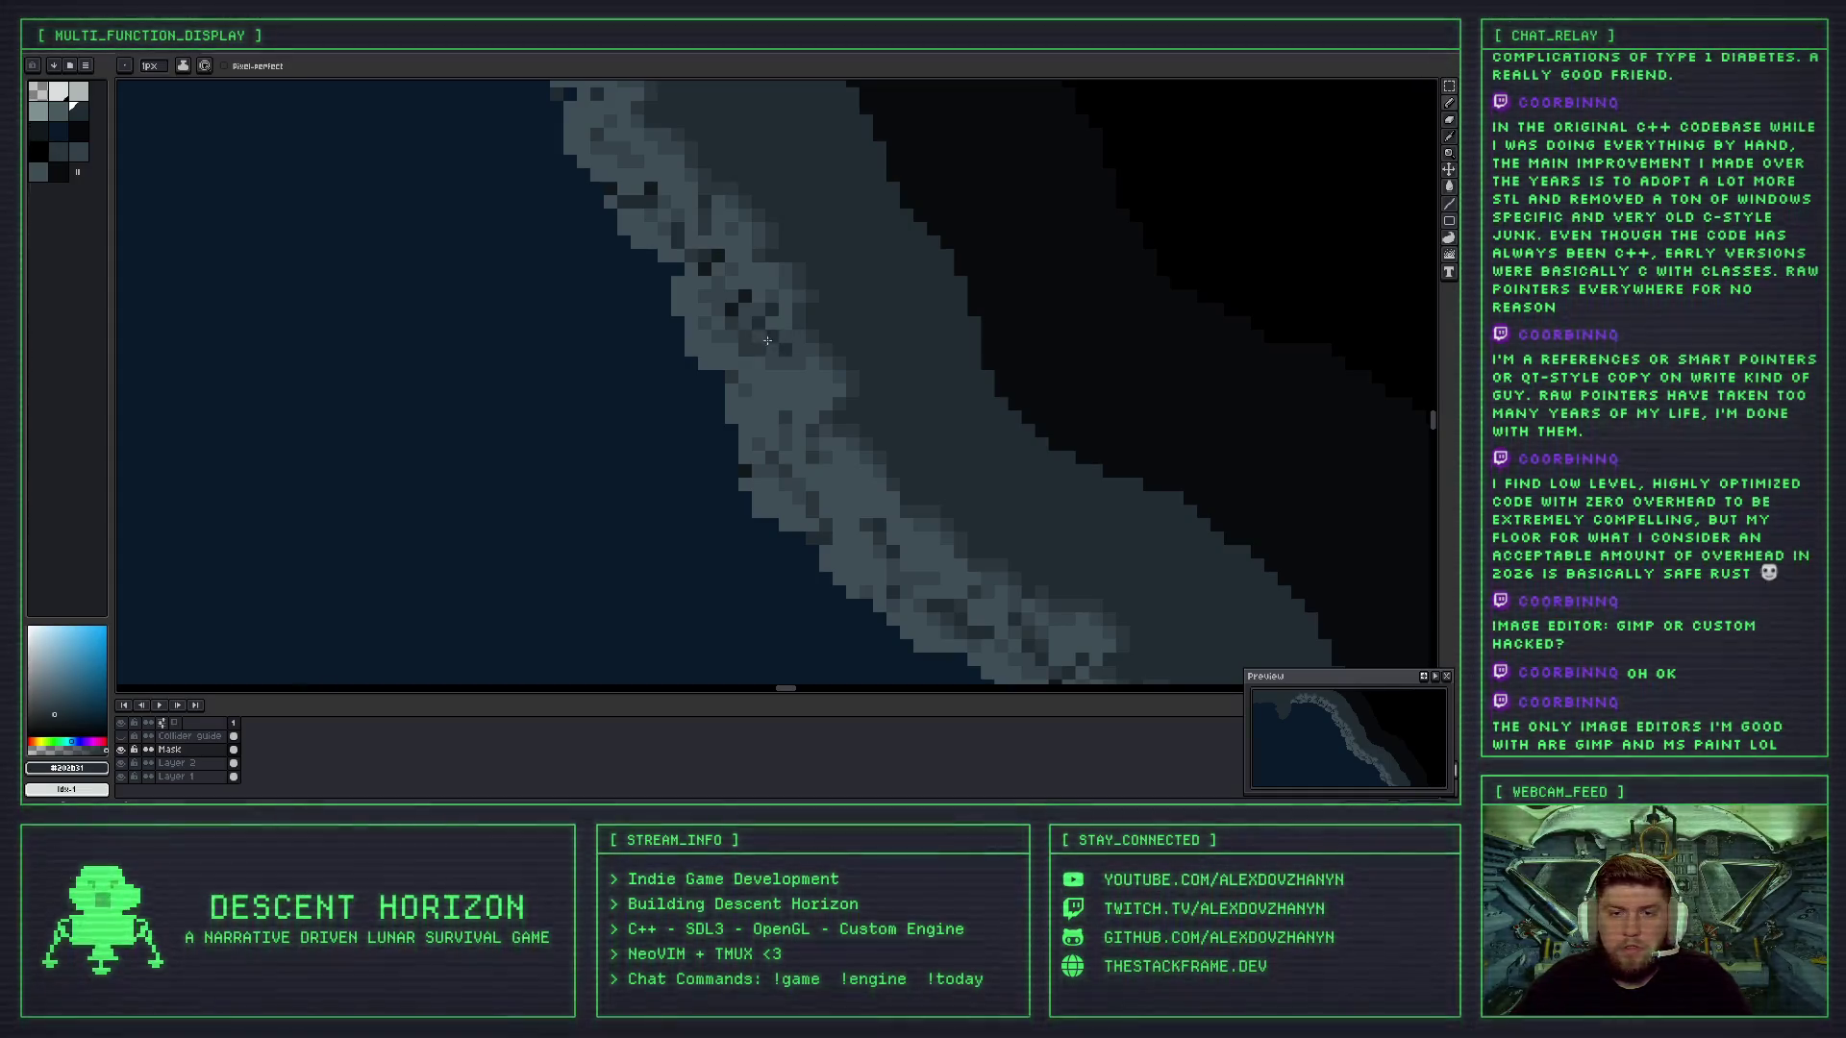
{"action": "scroll", "coordinate": [774, 344], "scroll_direction": "down", "scroll_amount": 2}
{"action": "scroll", "coordinate": [783, 346], "scroll_direction": "up", "scroll_amount": 2}
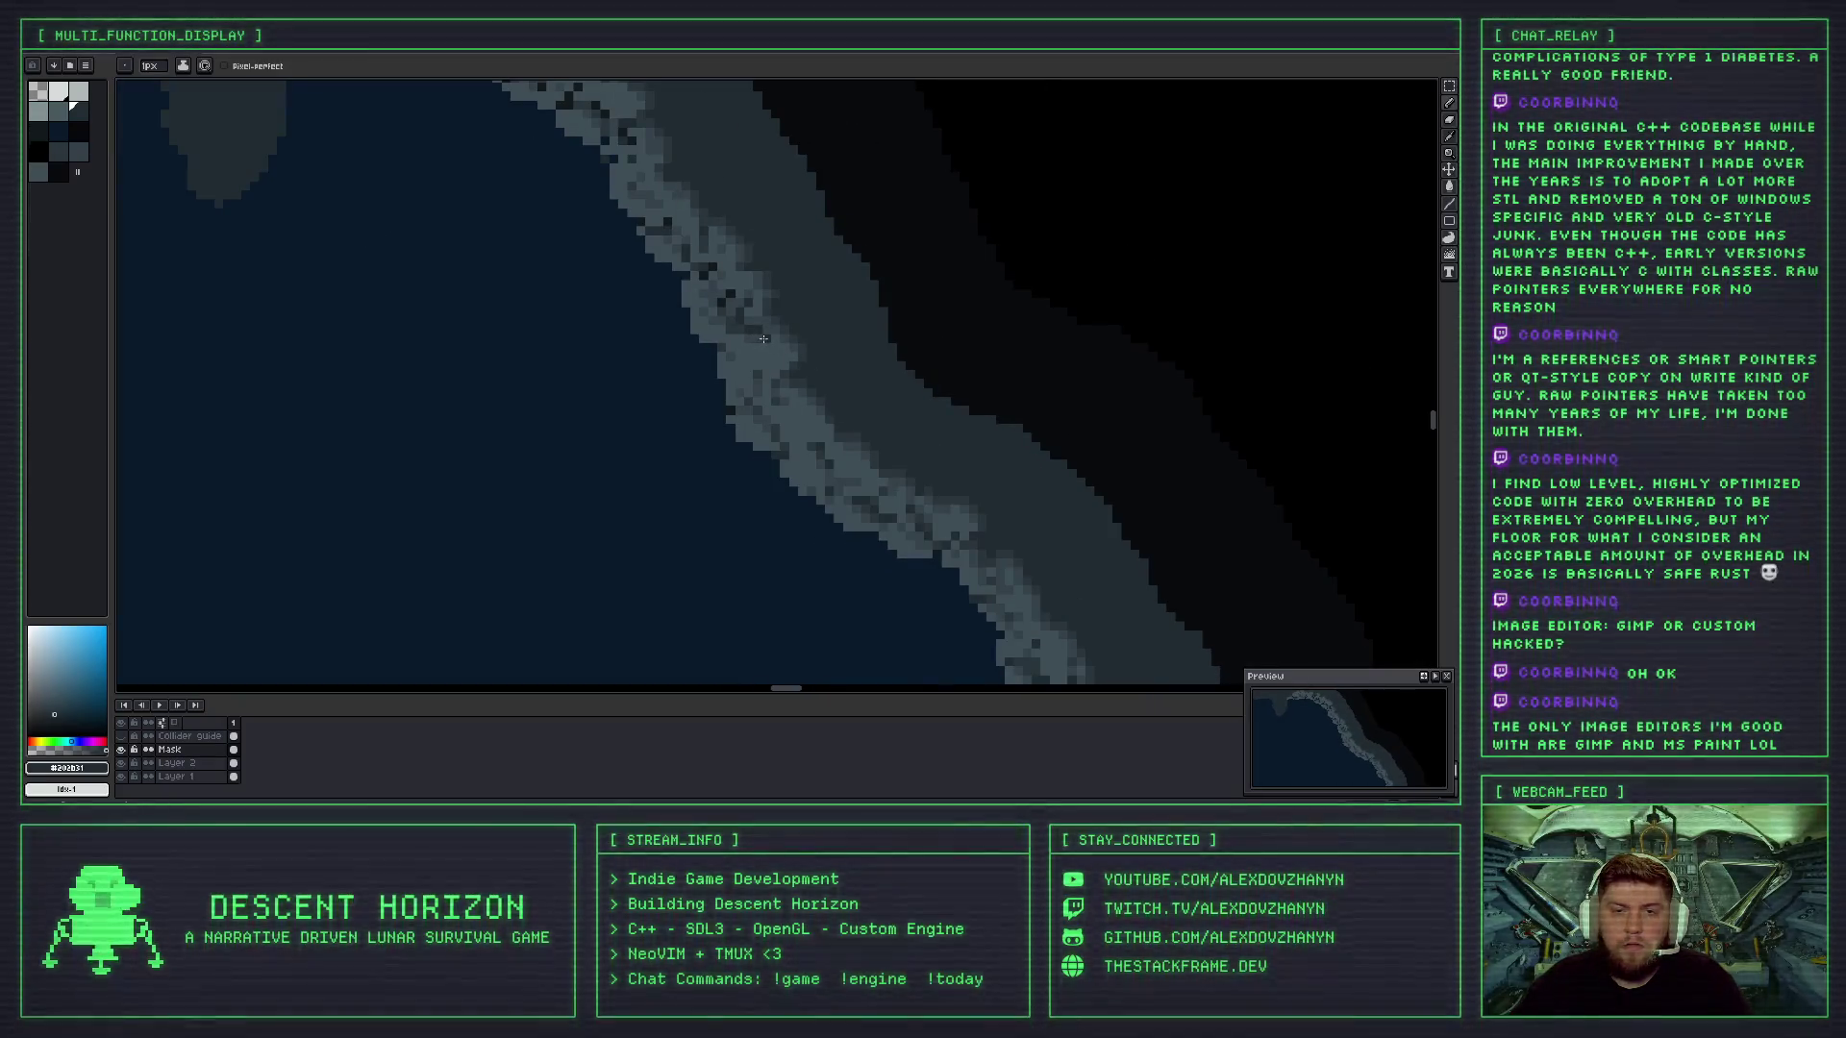
{"action": "scroll", "coordinate": [769, 365], "scroll_direction": "down", "scroll_amount": 2}
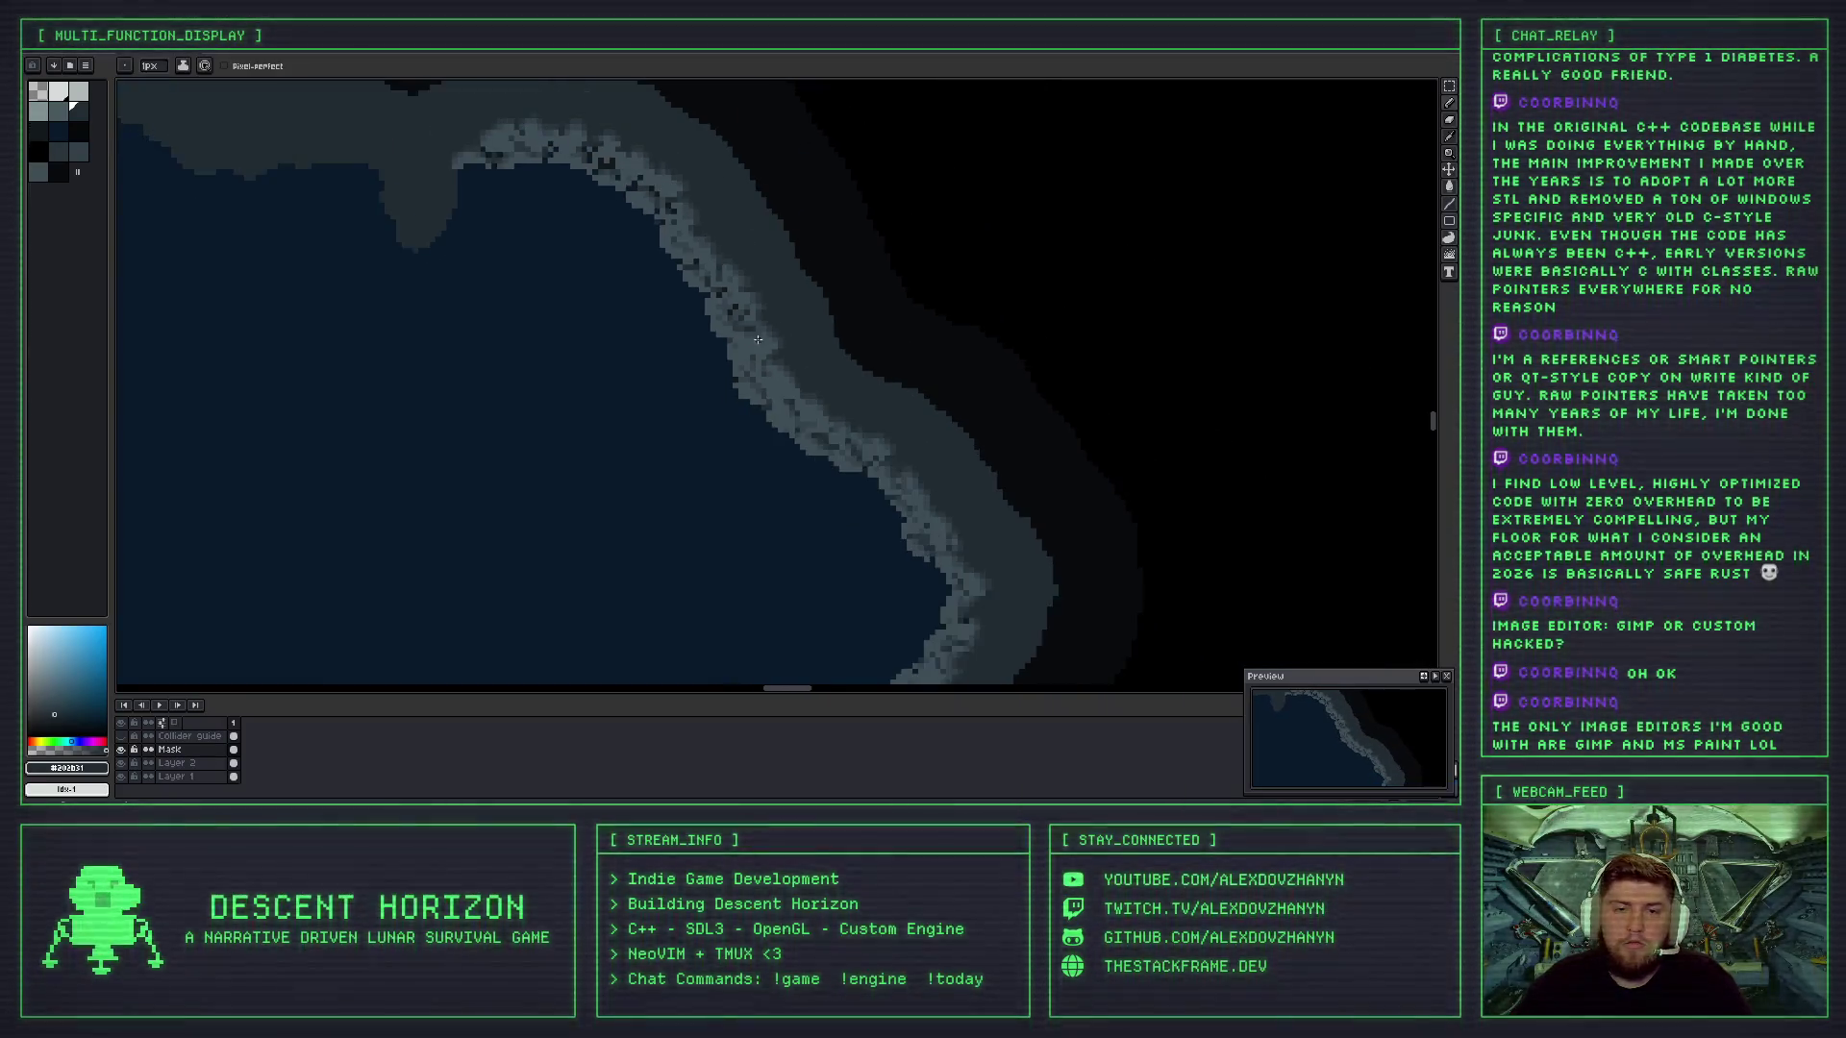
{"action": "scroll", "coordinate": [774, 365], "scroll_direction": "up", "scroll_amount": 1}
{"action": "key", "text": "ctrl+z"}
{"action": "key", "text": "b"}
- Sample a mid grey from the coast and lighten two dark shoreline pixels with it
{"action": "scroll", "coordinate": [780, 326], "scroll_direction": "up", "scroll_amount": 1}
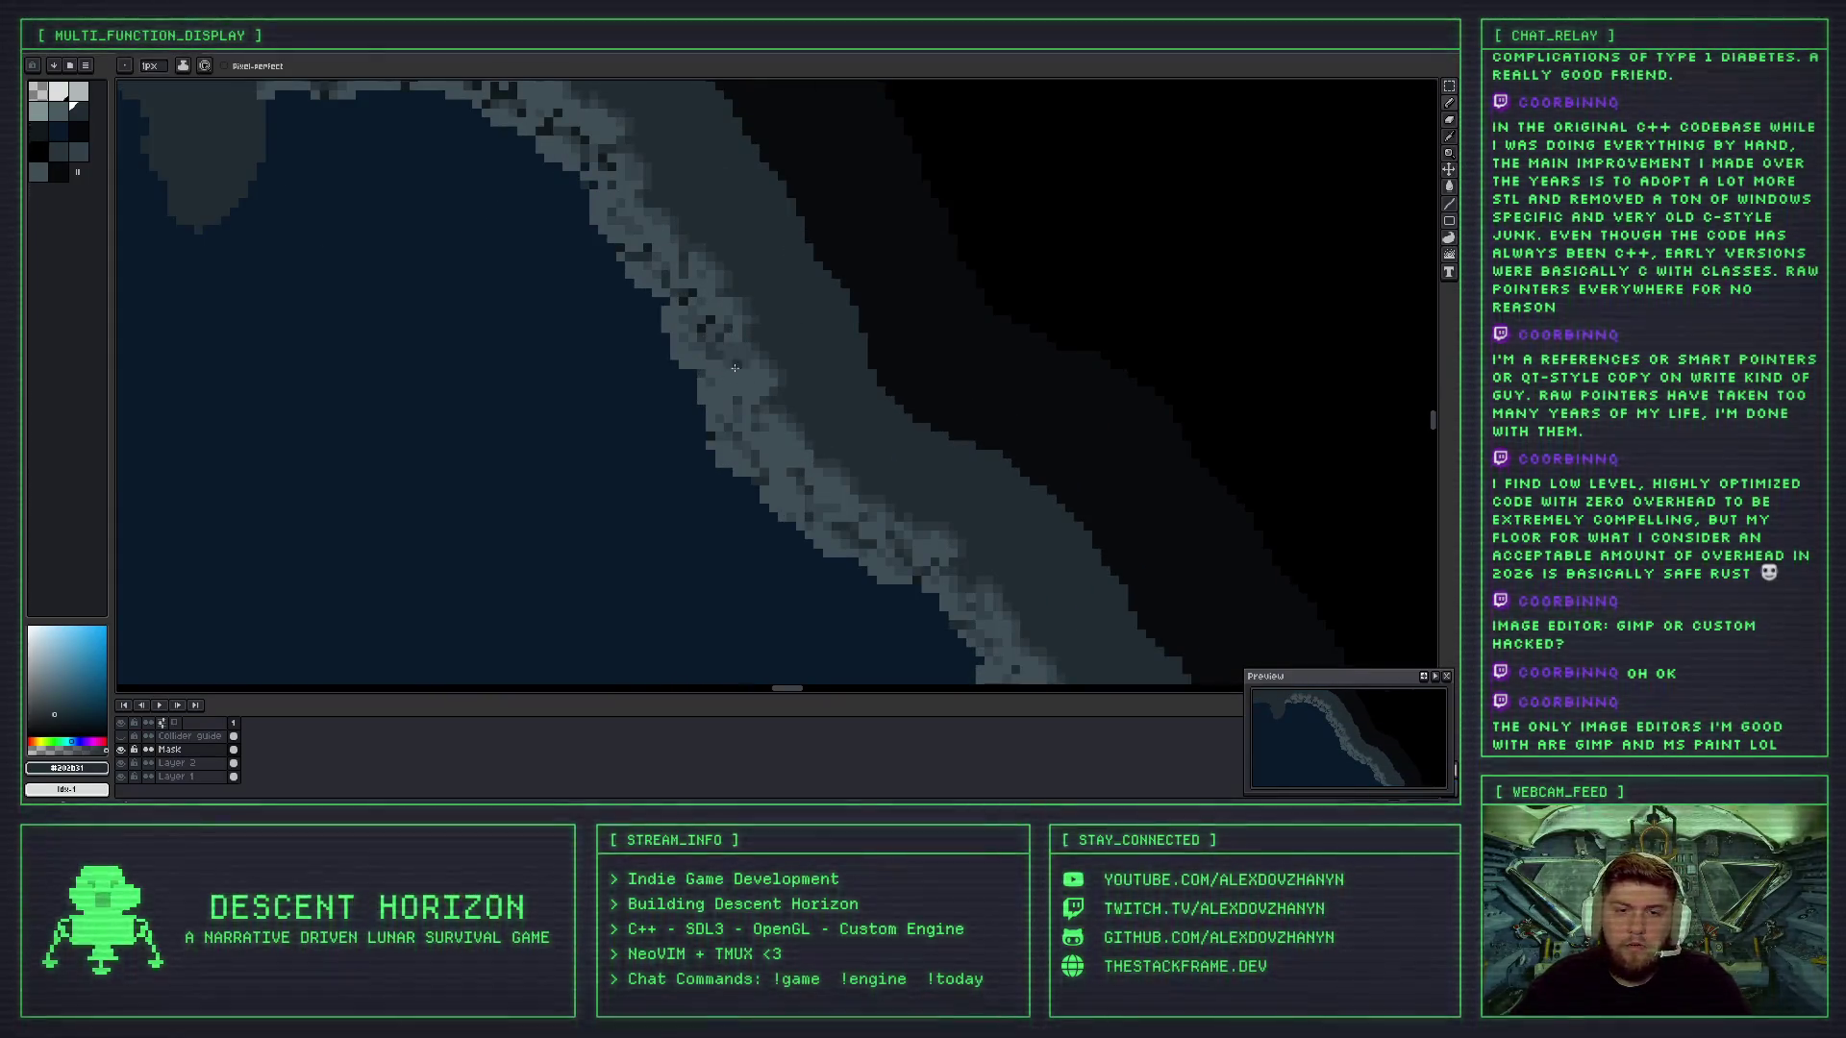
{"action": "scroll", "coordinate": [734, 367], "scroll_direction": "up", "scroll_amount": 1}
{"action": "left_click", "coordinate": [724, 344], "text": "alt"}
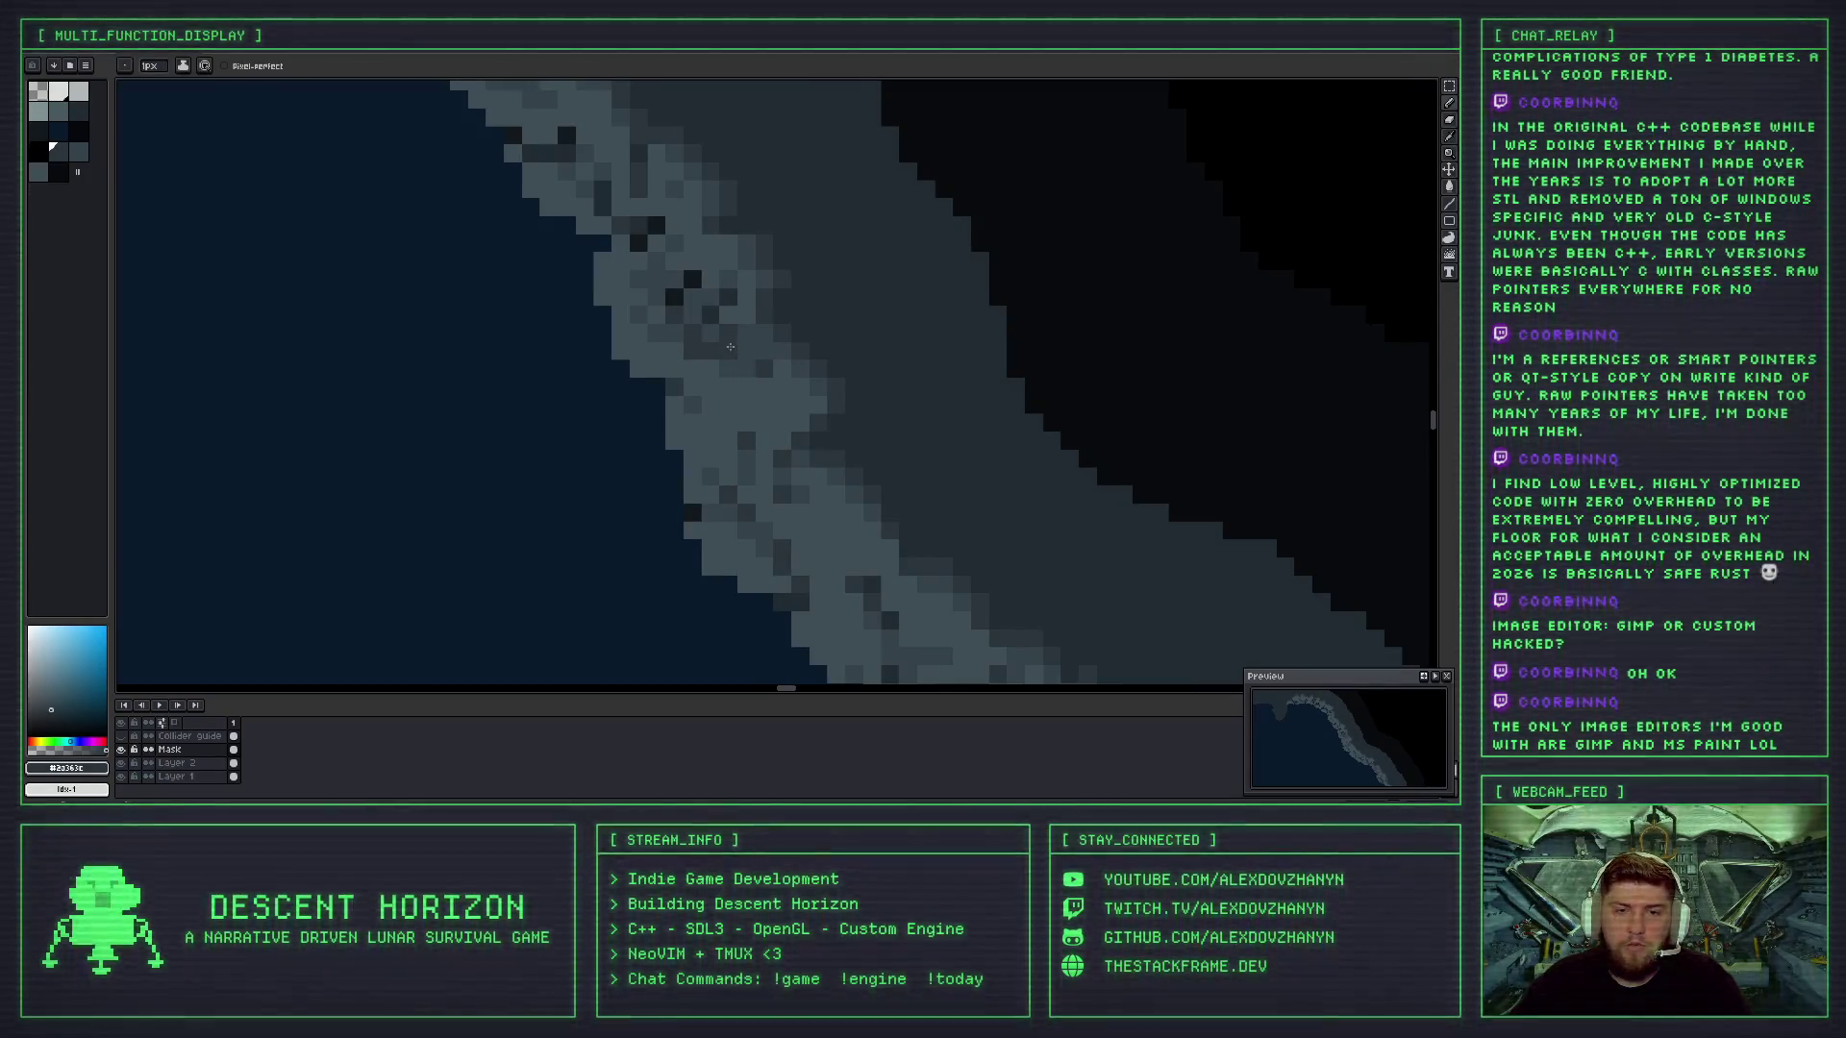
{"action": "left_click", "coordinate": [705, 344], "text": "alt"}
{"action": "left_click", "coordinate": [695, 332]}
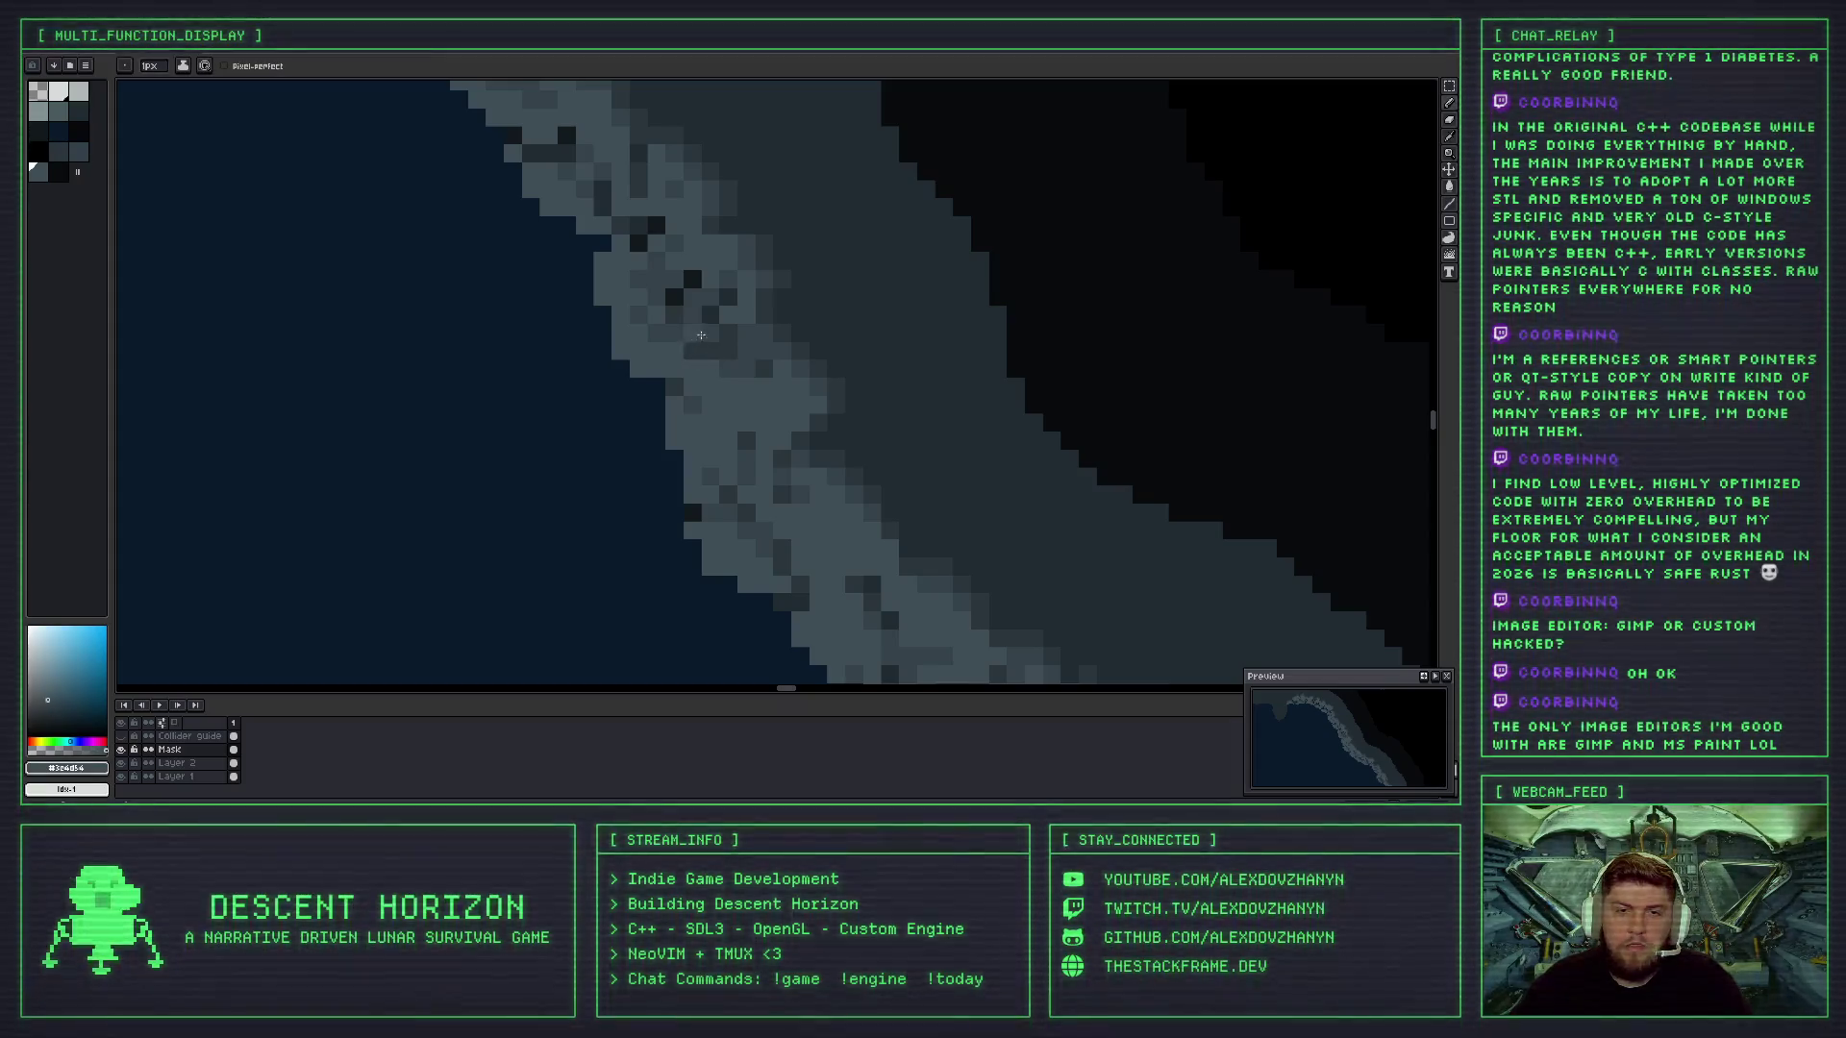
{"action": "scroll", "coordinate": [685, 342], "scroll_direction": "down", "scroll_amount": 2}
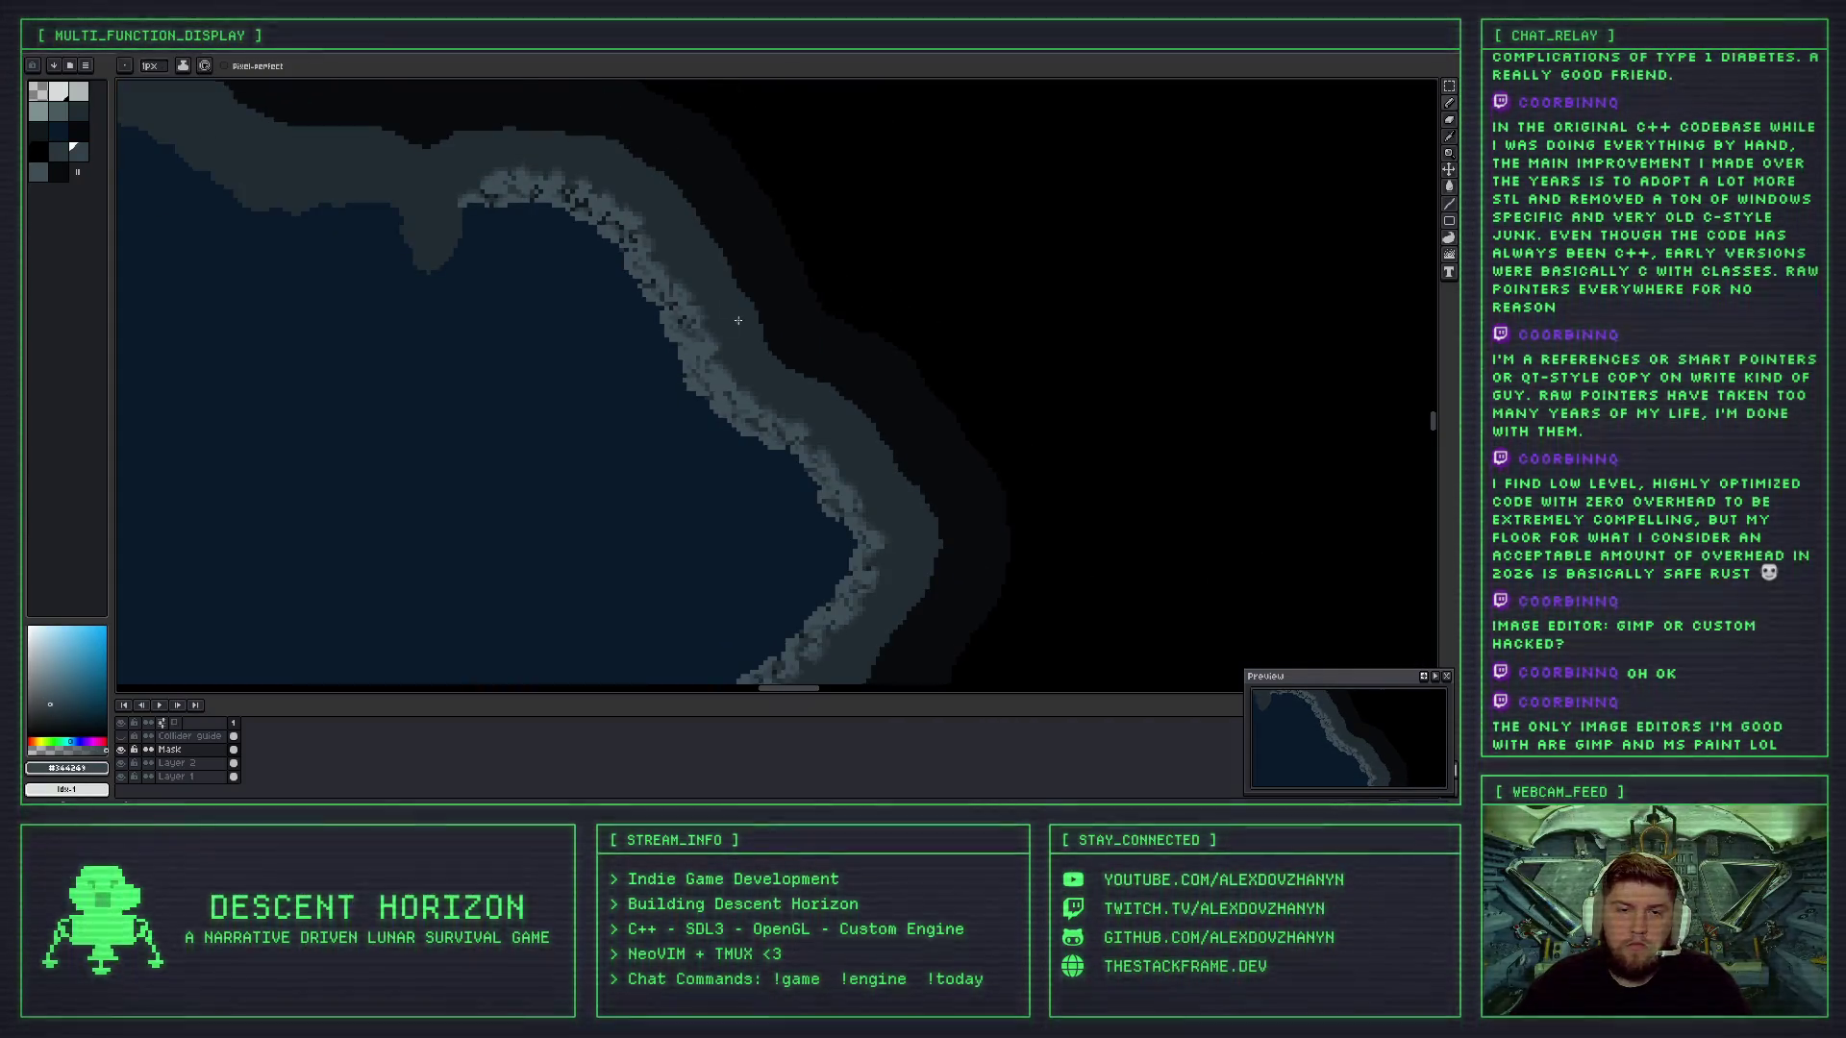
{"action": "scroll", "coordinate": [738, 321], "scroll_direction": "up", "scroll_amount": 3}
- Try lightening a dark shoreline pixel, undo it, and re-sample that dark grey
{"action": "left_click", "coordinate": [666, 357], "text": "alt"}
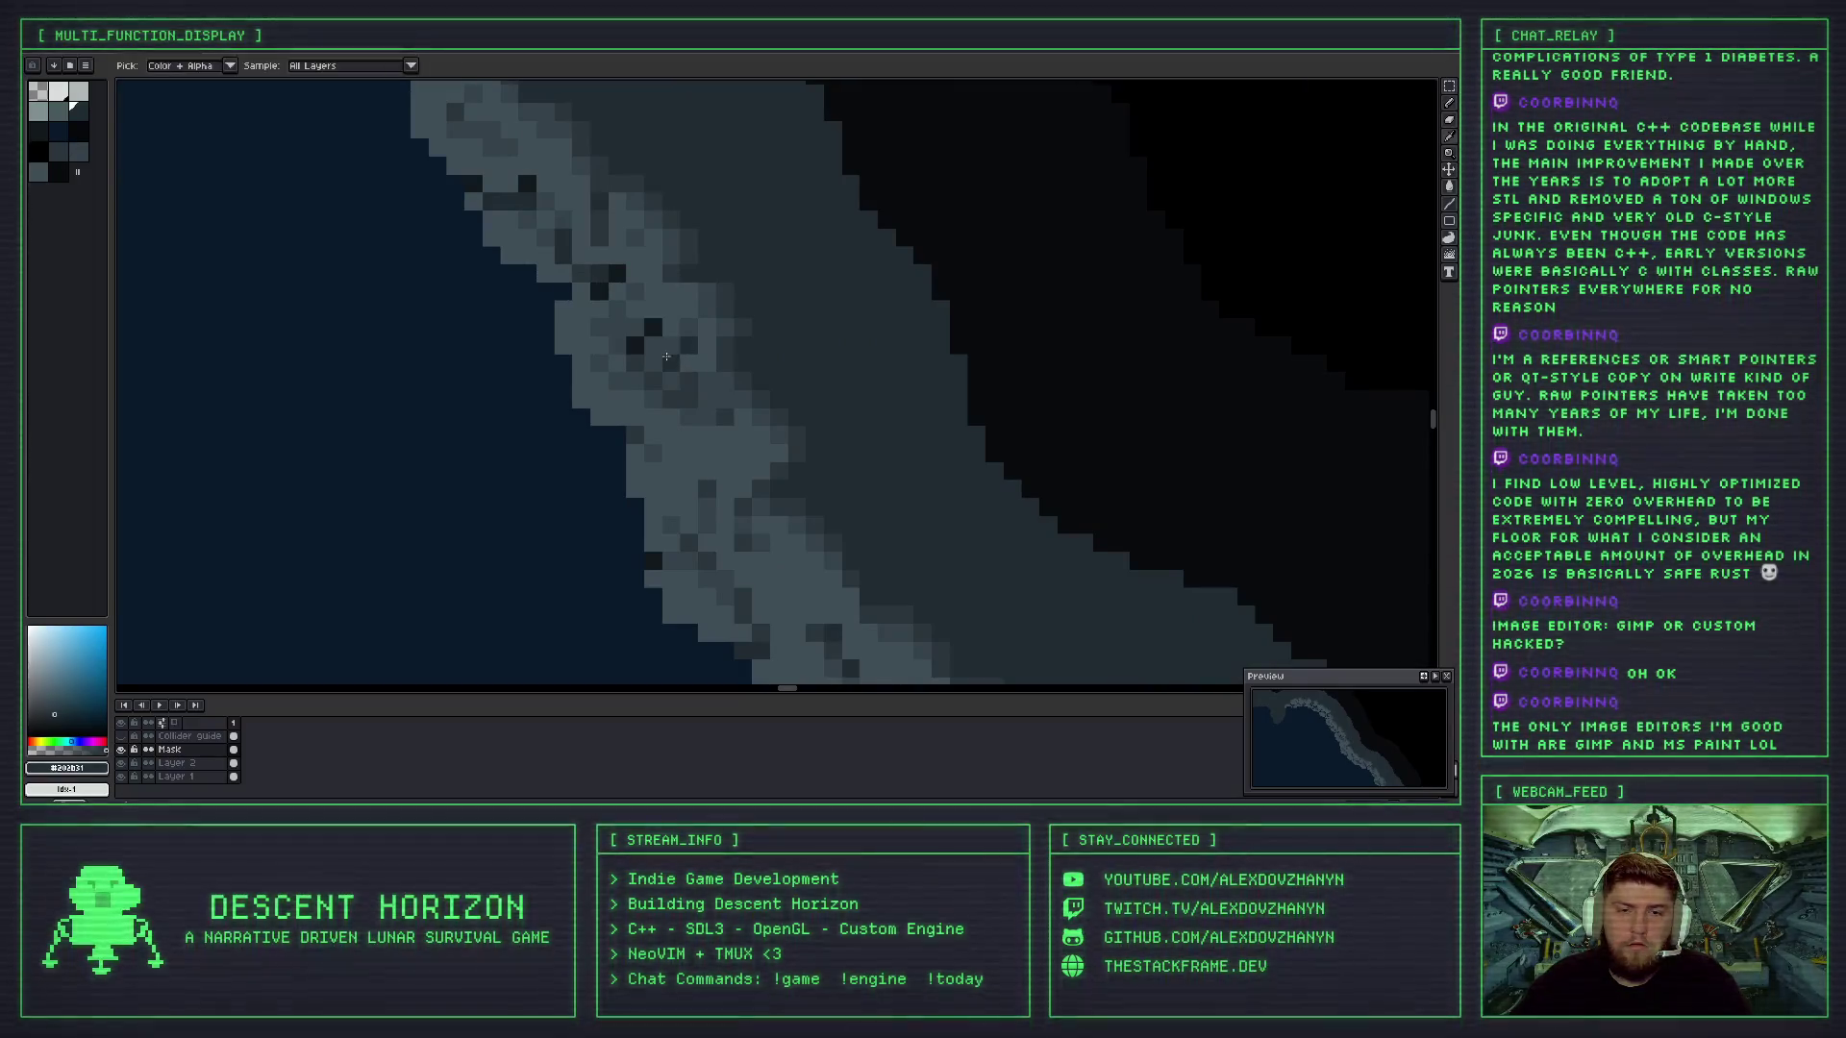
{"action": "left_click", "coordinate": [616, 325], "text": "alt"}
{"action": "left_click", "coordinate": [650, 329]}
{"action": "key", "text": "ctrl+z"}
{"action": "left_click", "coordinate": [652, 328], "text": "alt"}
{"action": "scroll", "coordinate": [652, 330], "scroll_direction": "down", "scroll_amount": 3}
{"action": "scroll", "coordinate": [699, 338], "scroll_direction": "up", "scroll_amount": 4}
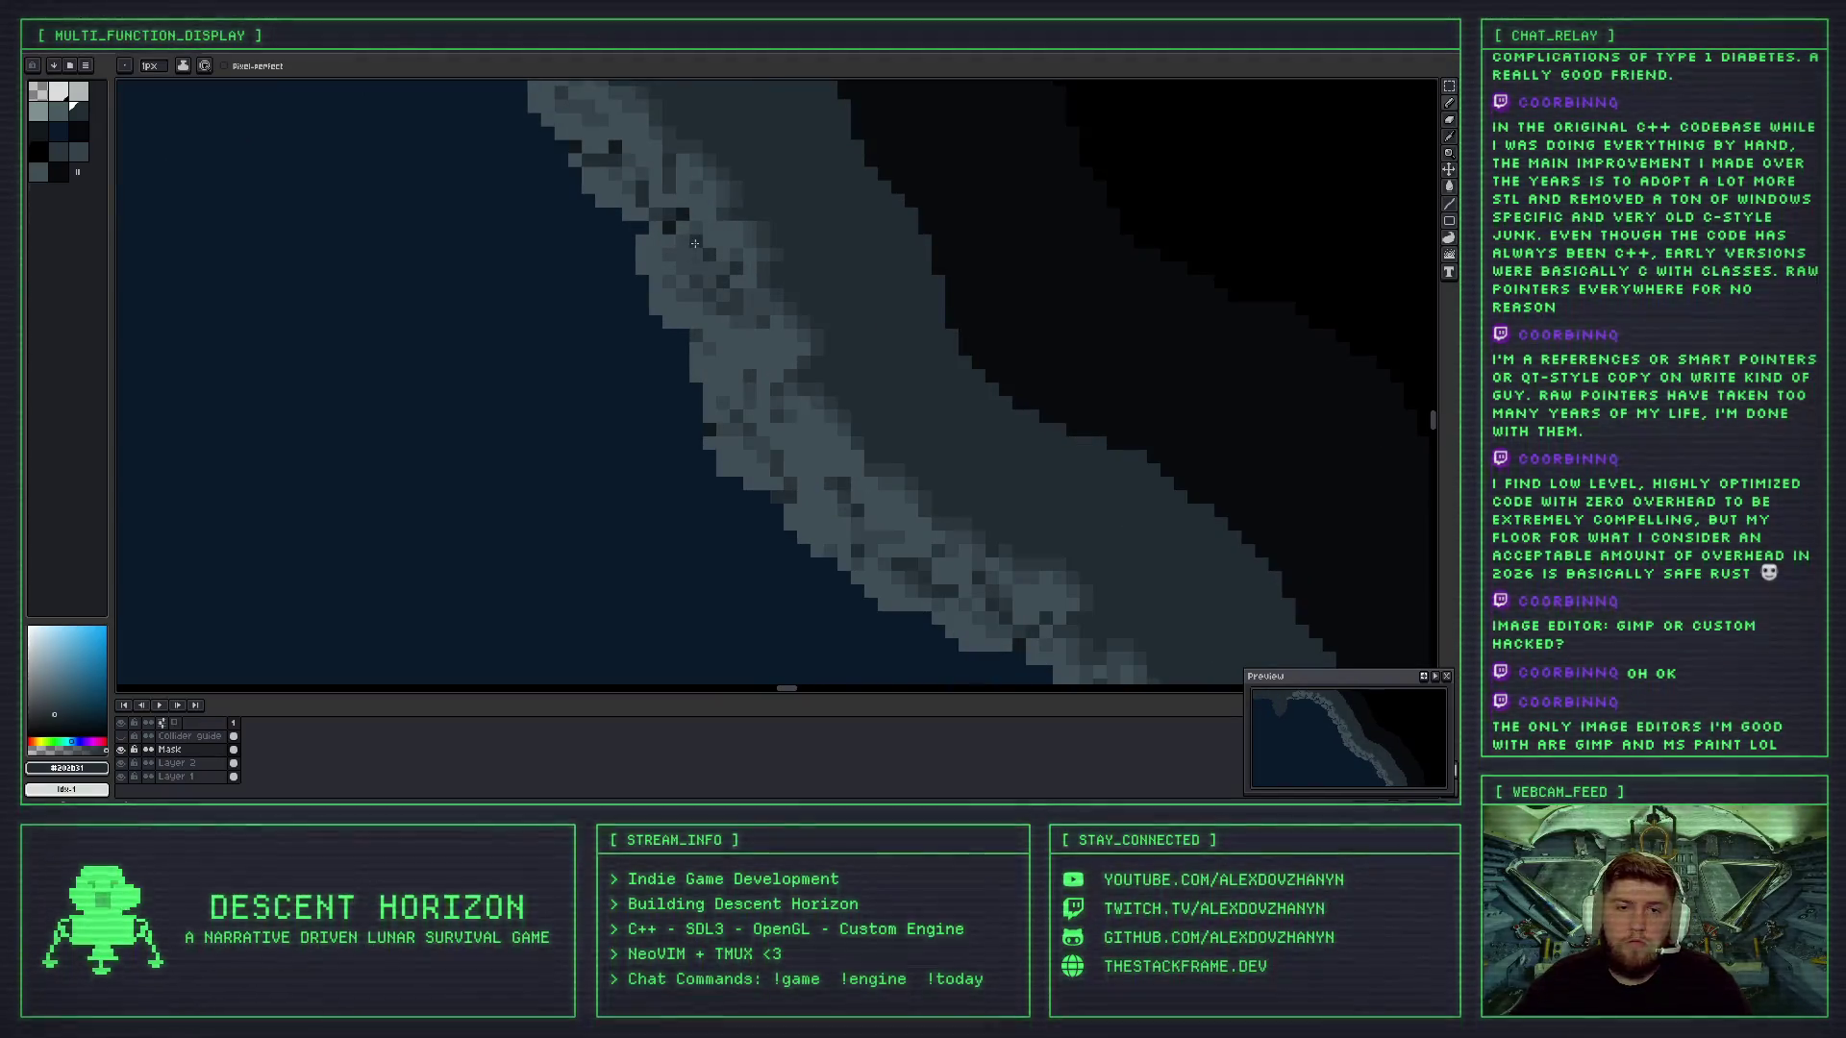
- Eyedrop a light grey, then the darkest shoreline grey, and shift the view along the coast
{"action": "left_click", "coordinate": [695, 250], "text": "alt"}
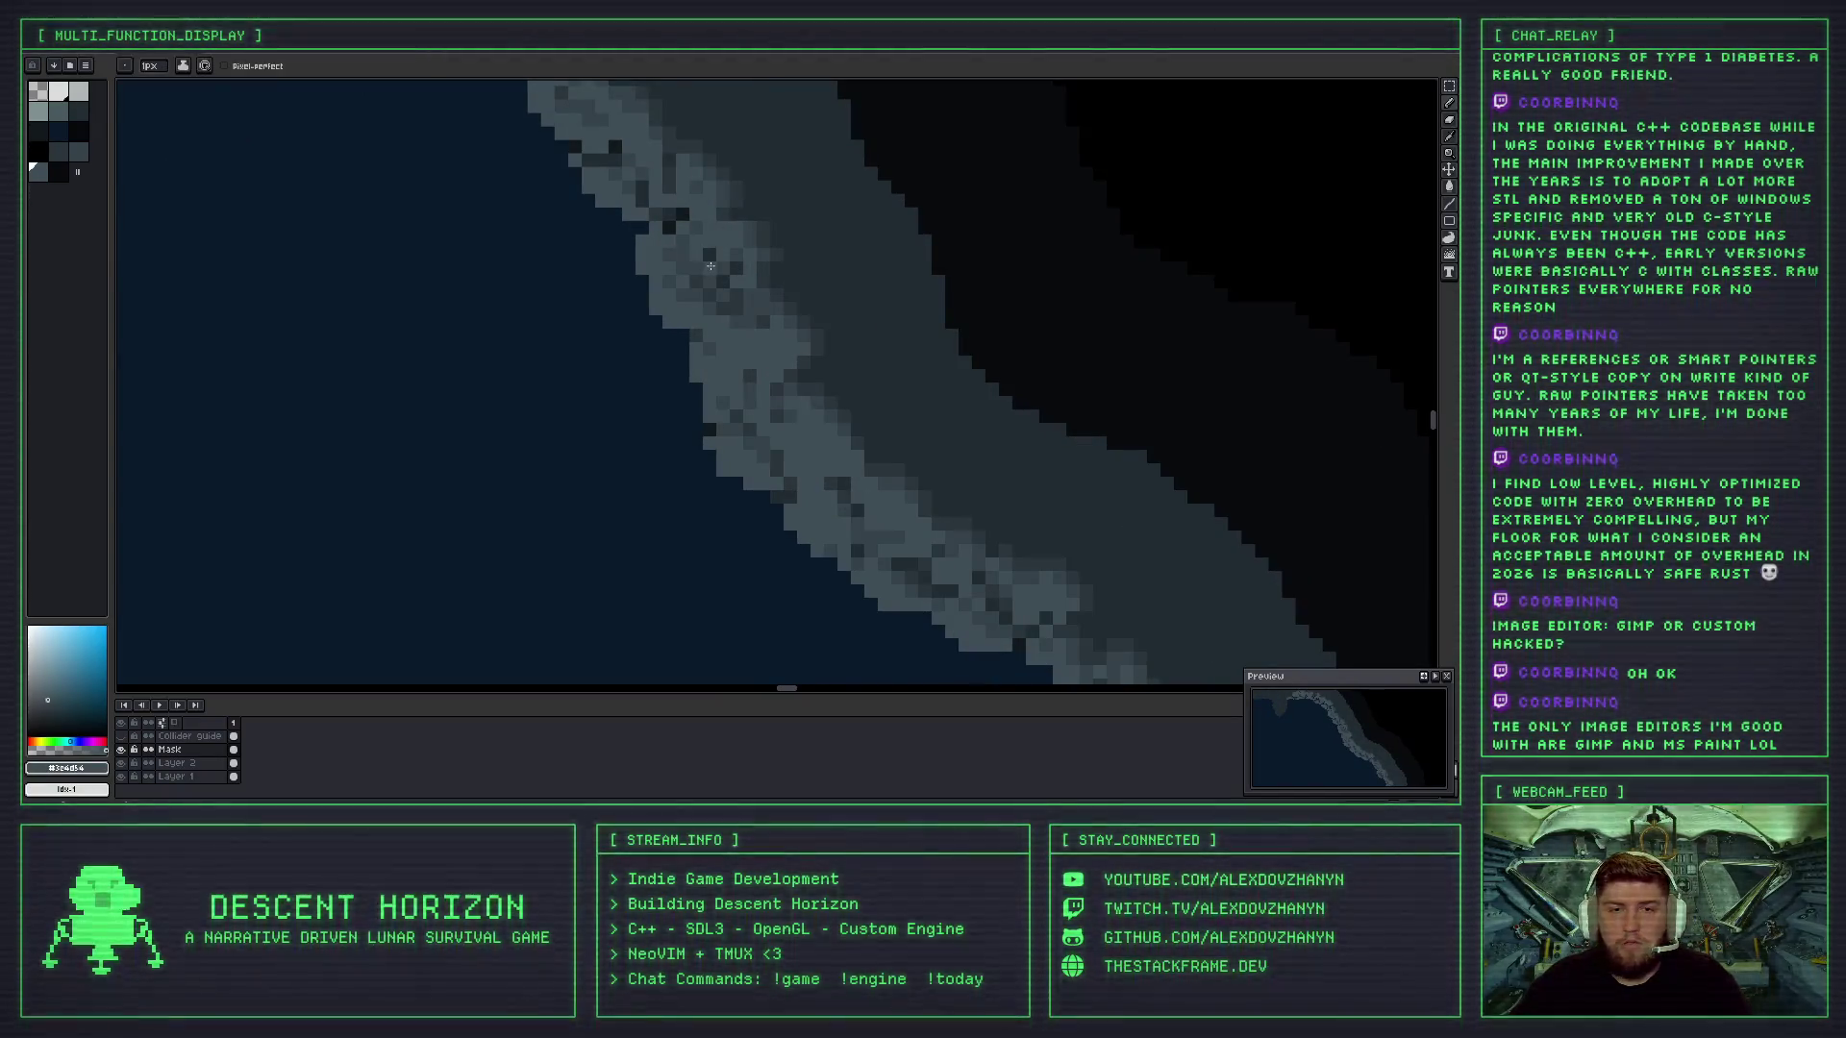
{"action": "scroll", "coordinate": [710, 265], "scroll_direction": "down", "scroll_amount": 2}
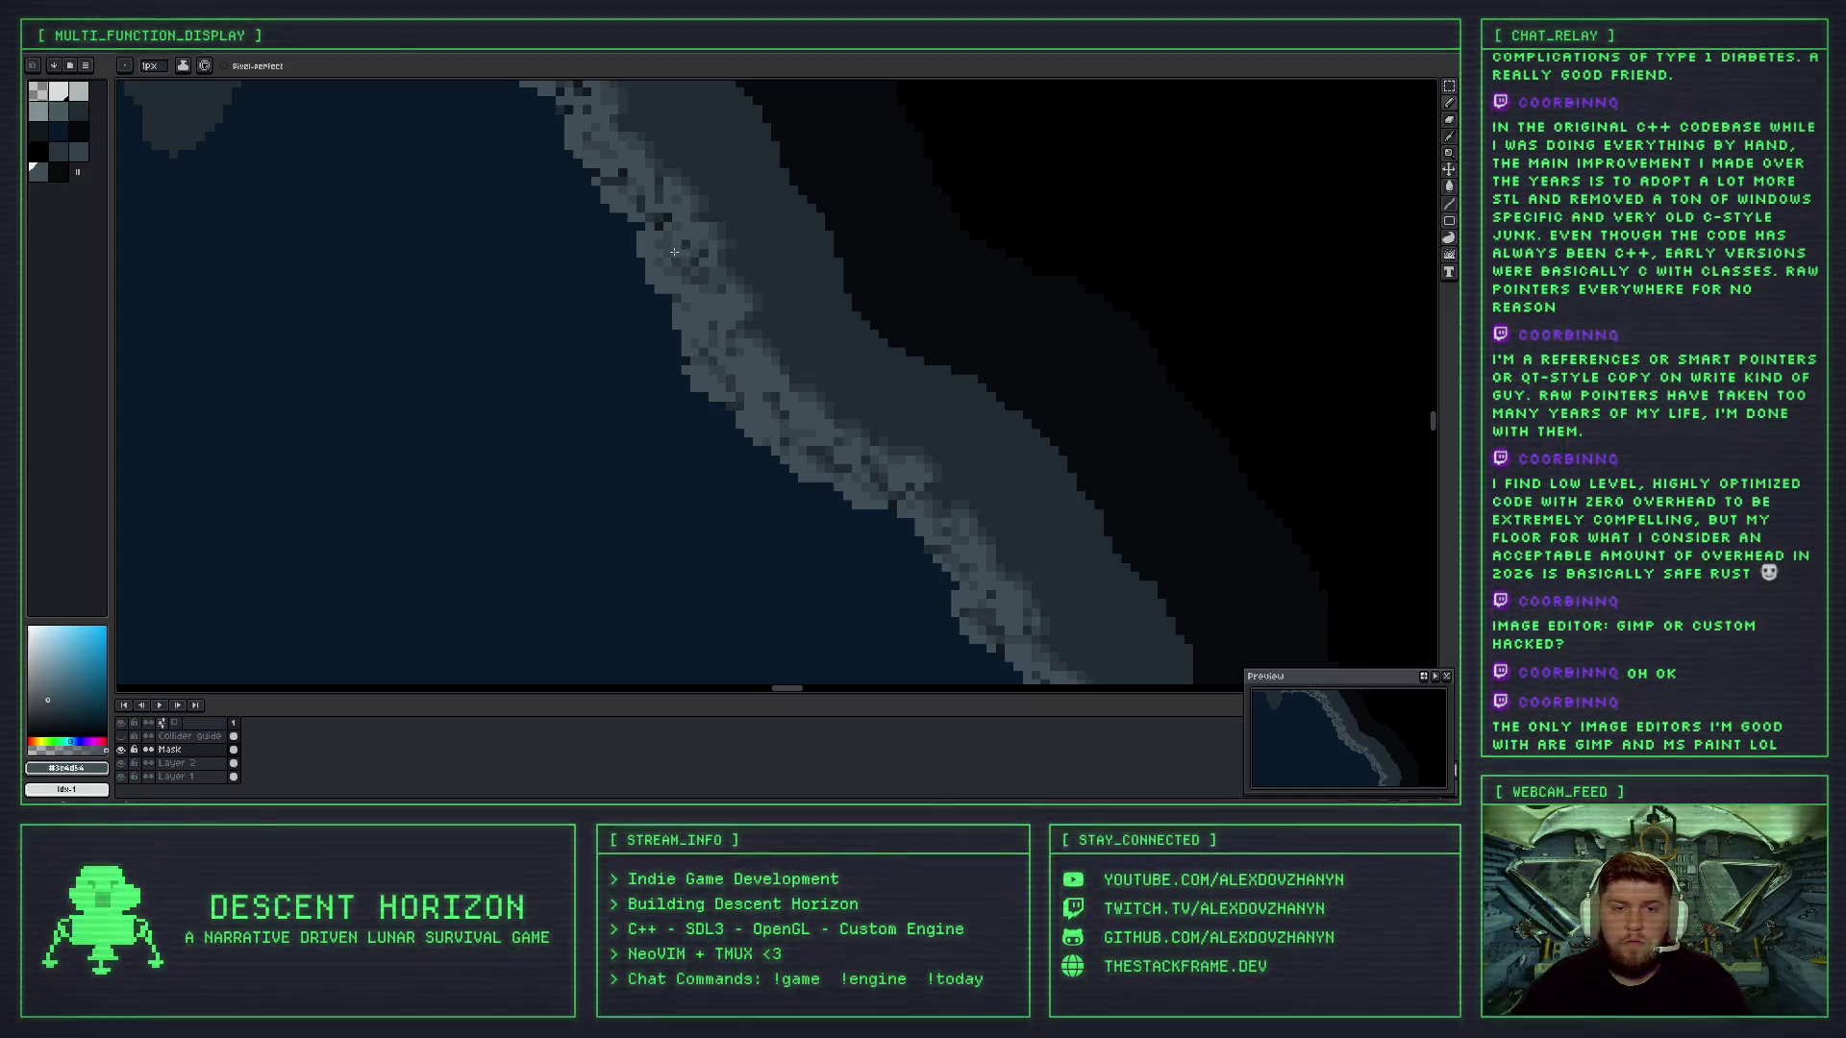
{"action": "scroll", "coordinate": [674, 250], "scroll_direction": "down", "scroll_amount": 1}
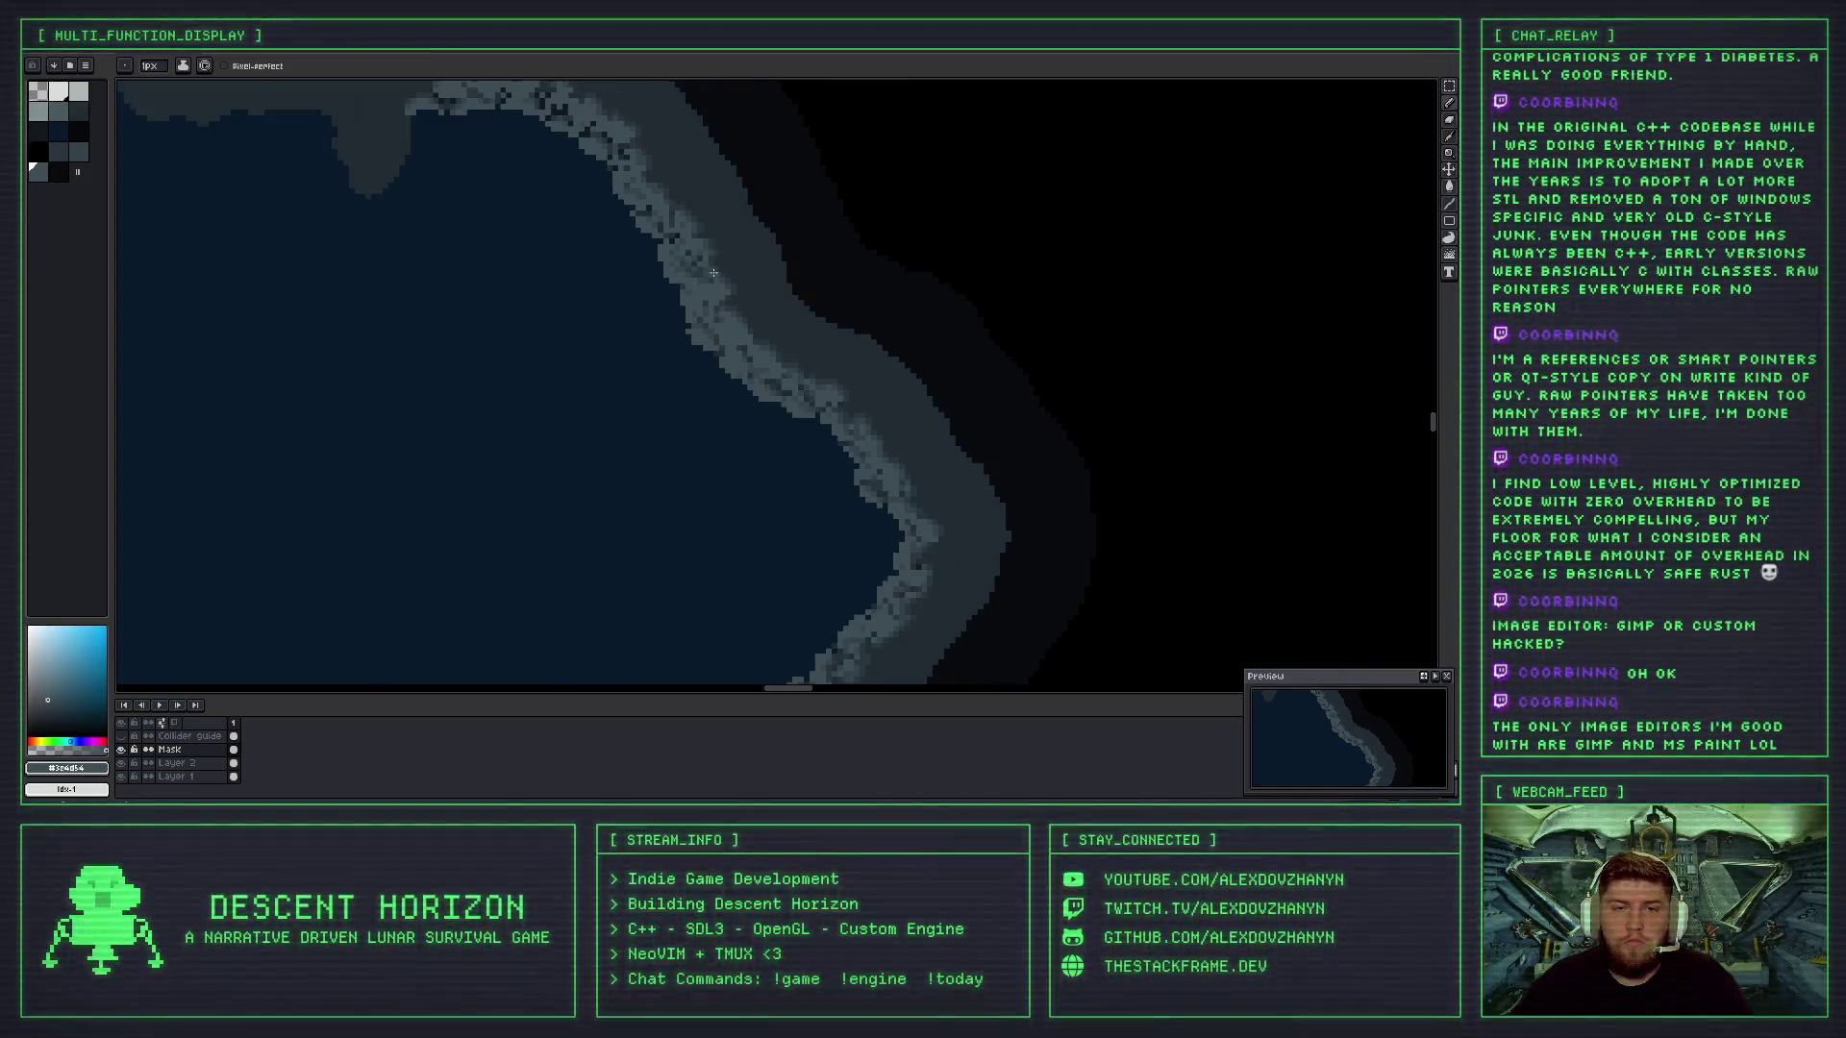
{"action": "scroll", "coordinate": [675, 246], "scroll_direction": "up", "scroll_amount": 1}
{"action": "scroll", "coordinate": [674, 246], "scroll_direction": "up", "scroll_amount": 2}
{"action": "key", "text": "alt"}
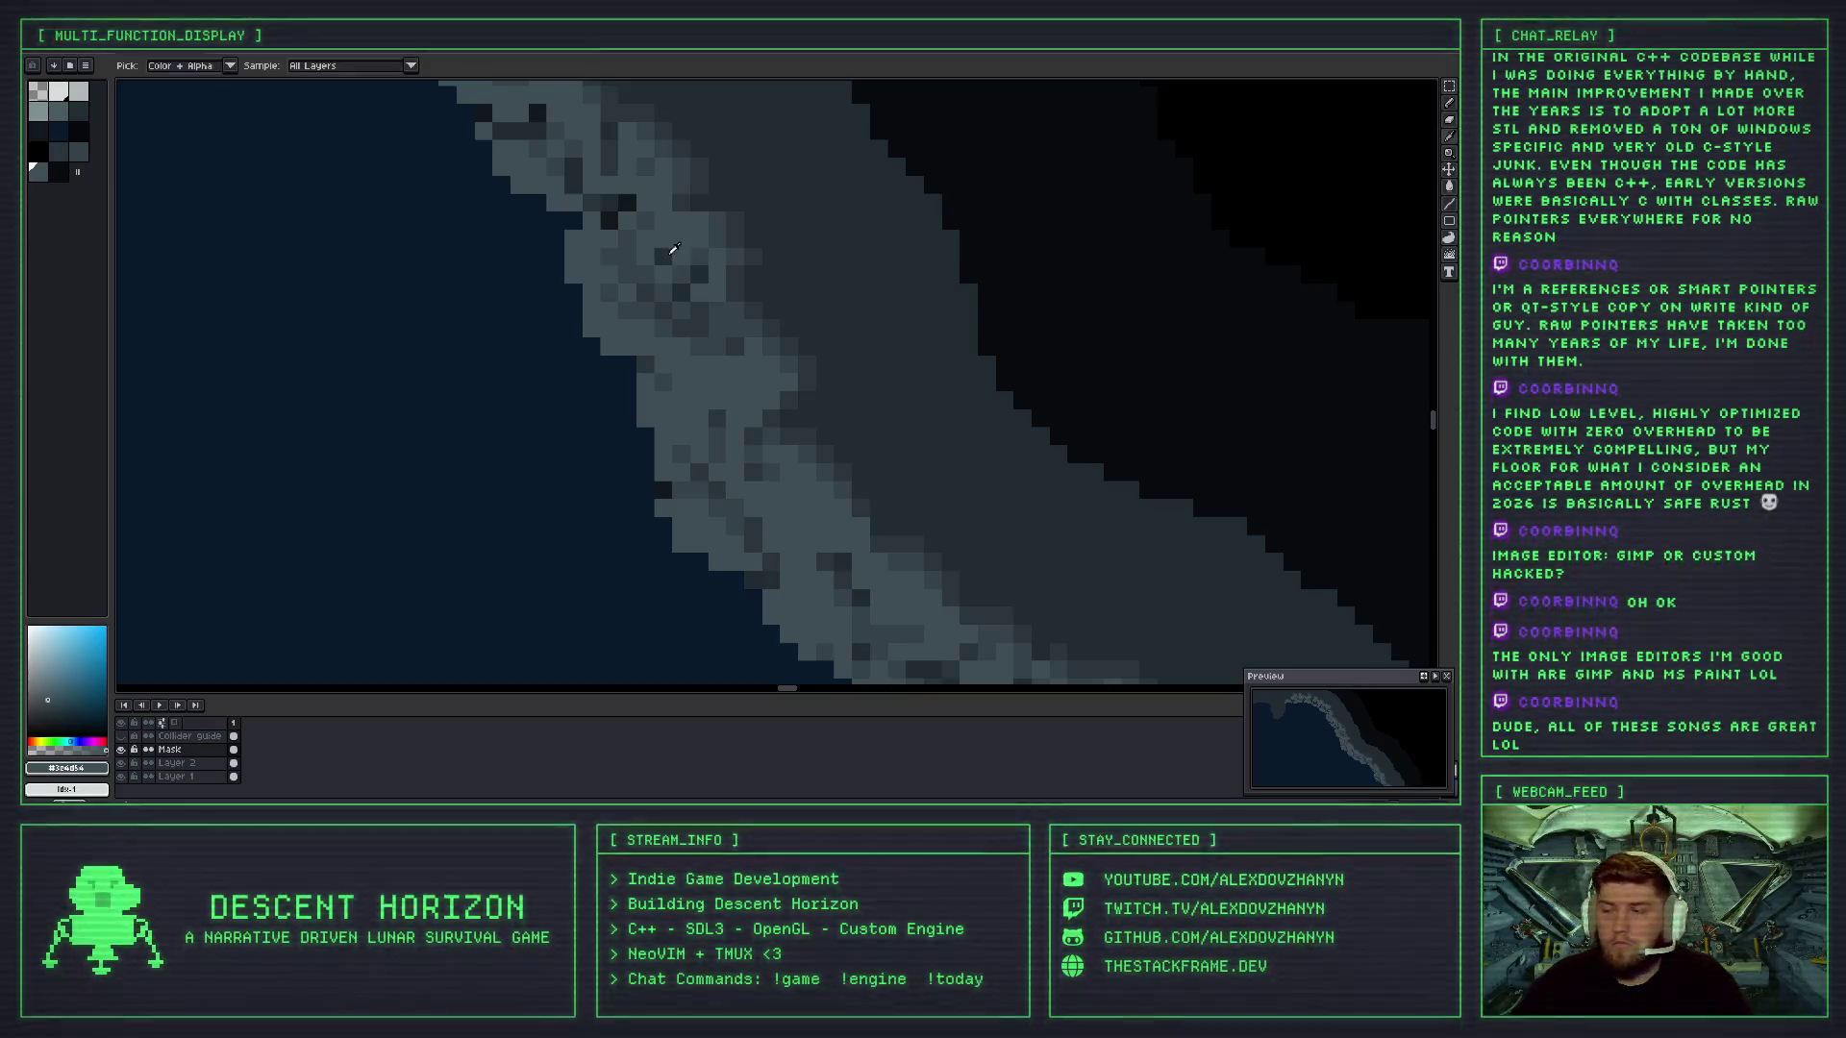
{"action": "left_click", "coordinate": [669, 254]}
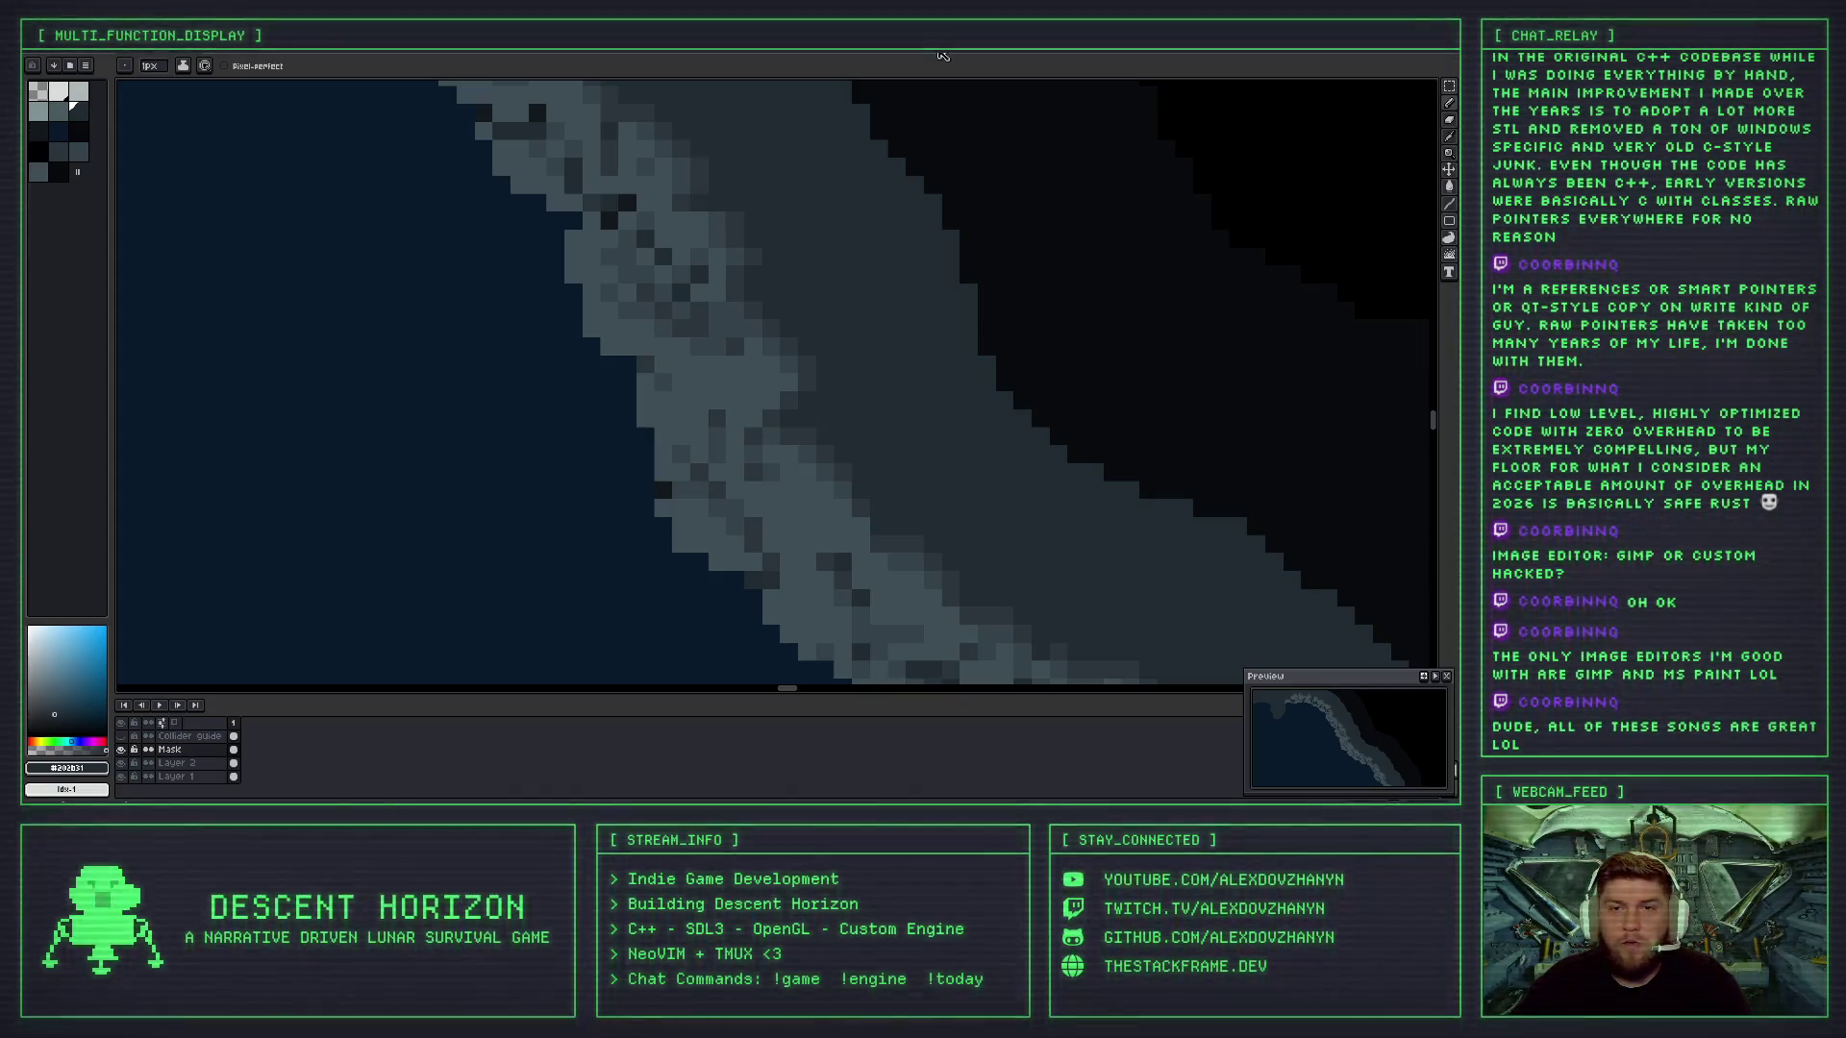
{"action": "scroll", "coordinate": [810, 282], "scroll_direction": "down", "scroll_amount": 1}
{"action": "scroll", "coordinate": [811, 282], "scroll_direction": "down", "scroll_amount": 2}
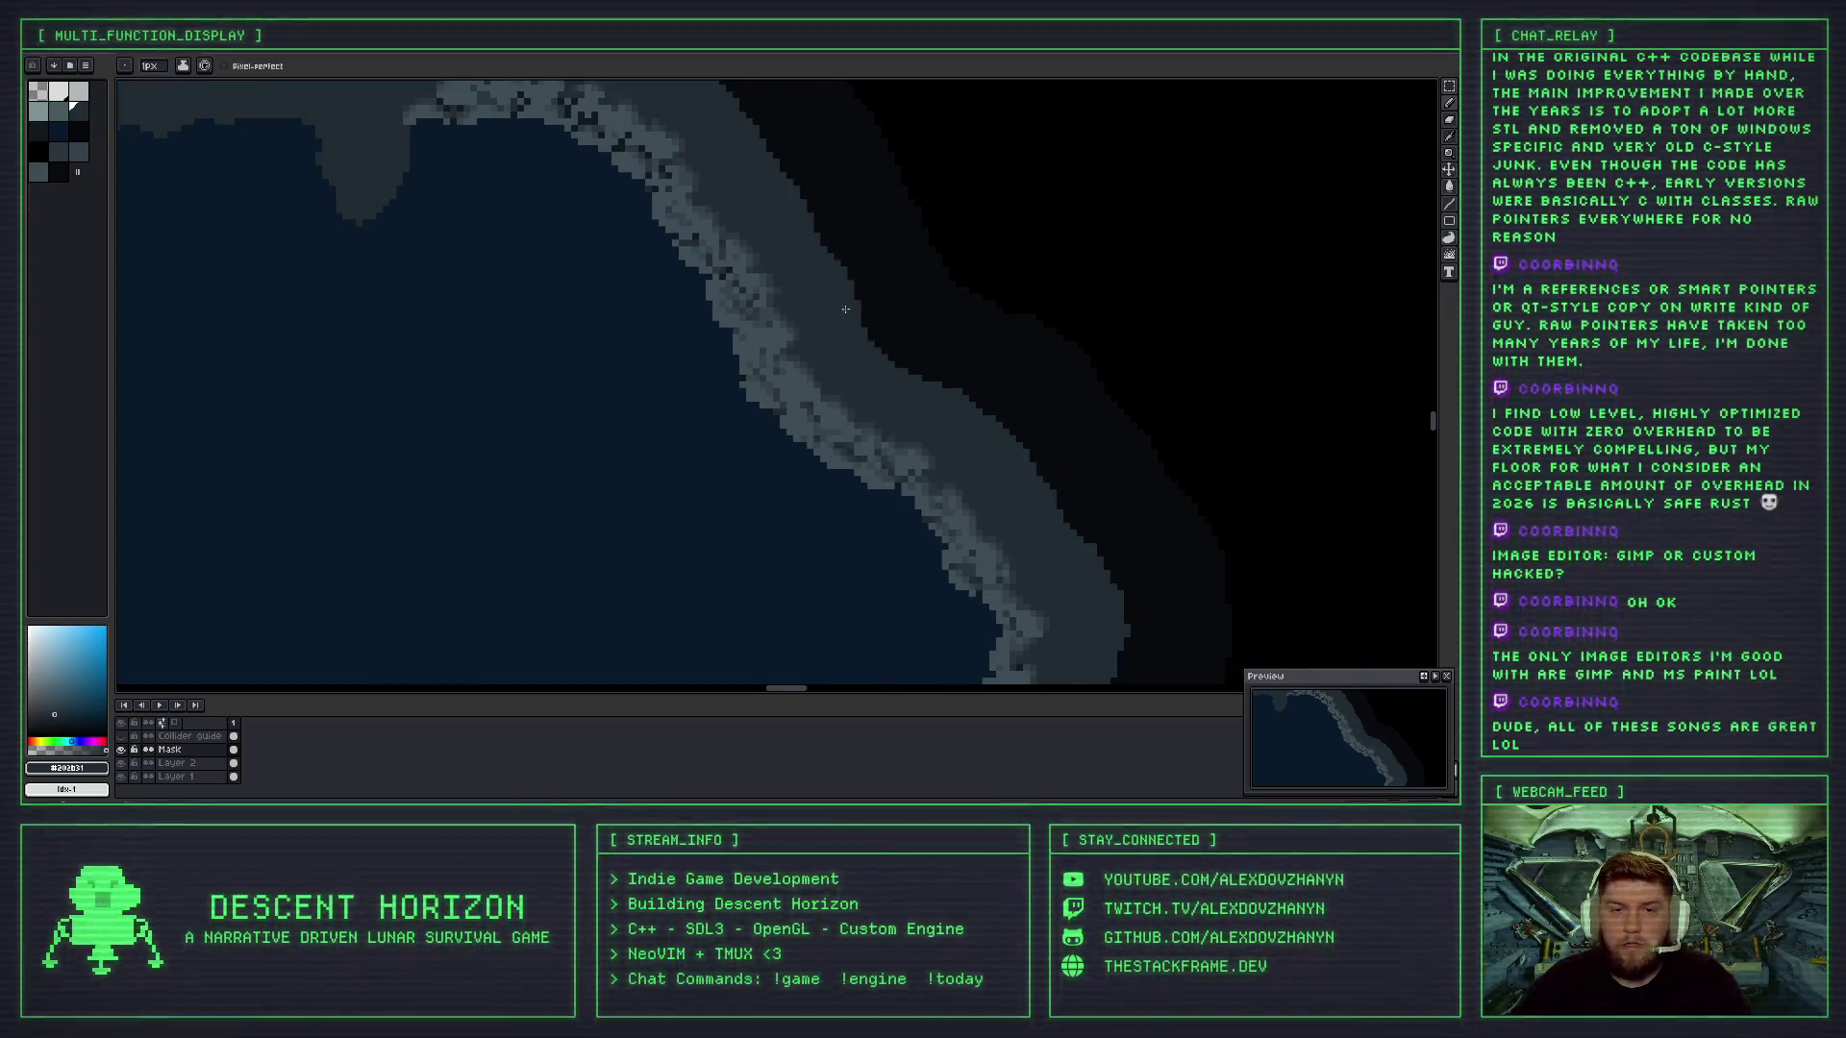
{"action": "scroll", "coordinate": [786, 306], "scroll_direction": "up", "scroll_amount": 3}
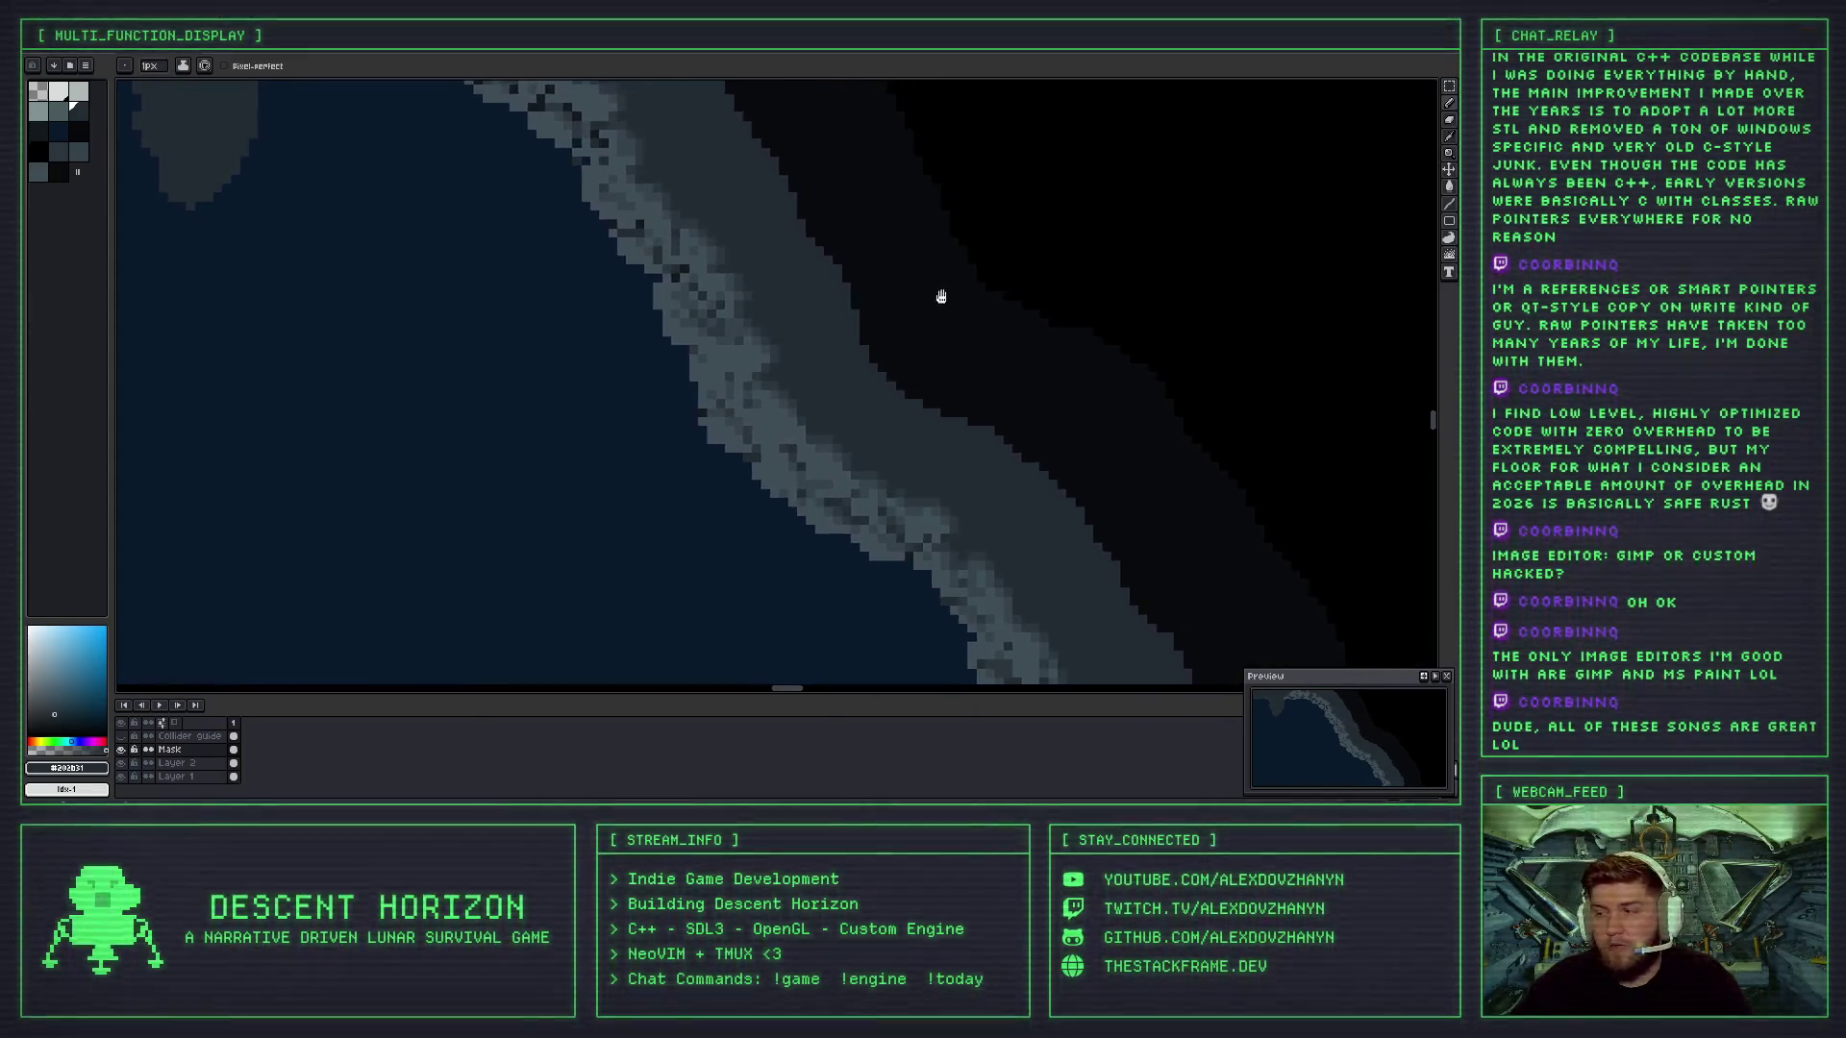
{"action": "scroll", "coordinate": [680, 254], "scroll_direction": "down", "scroll_amount": 3}
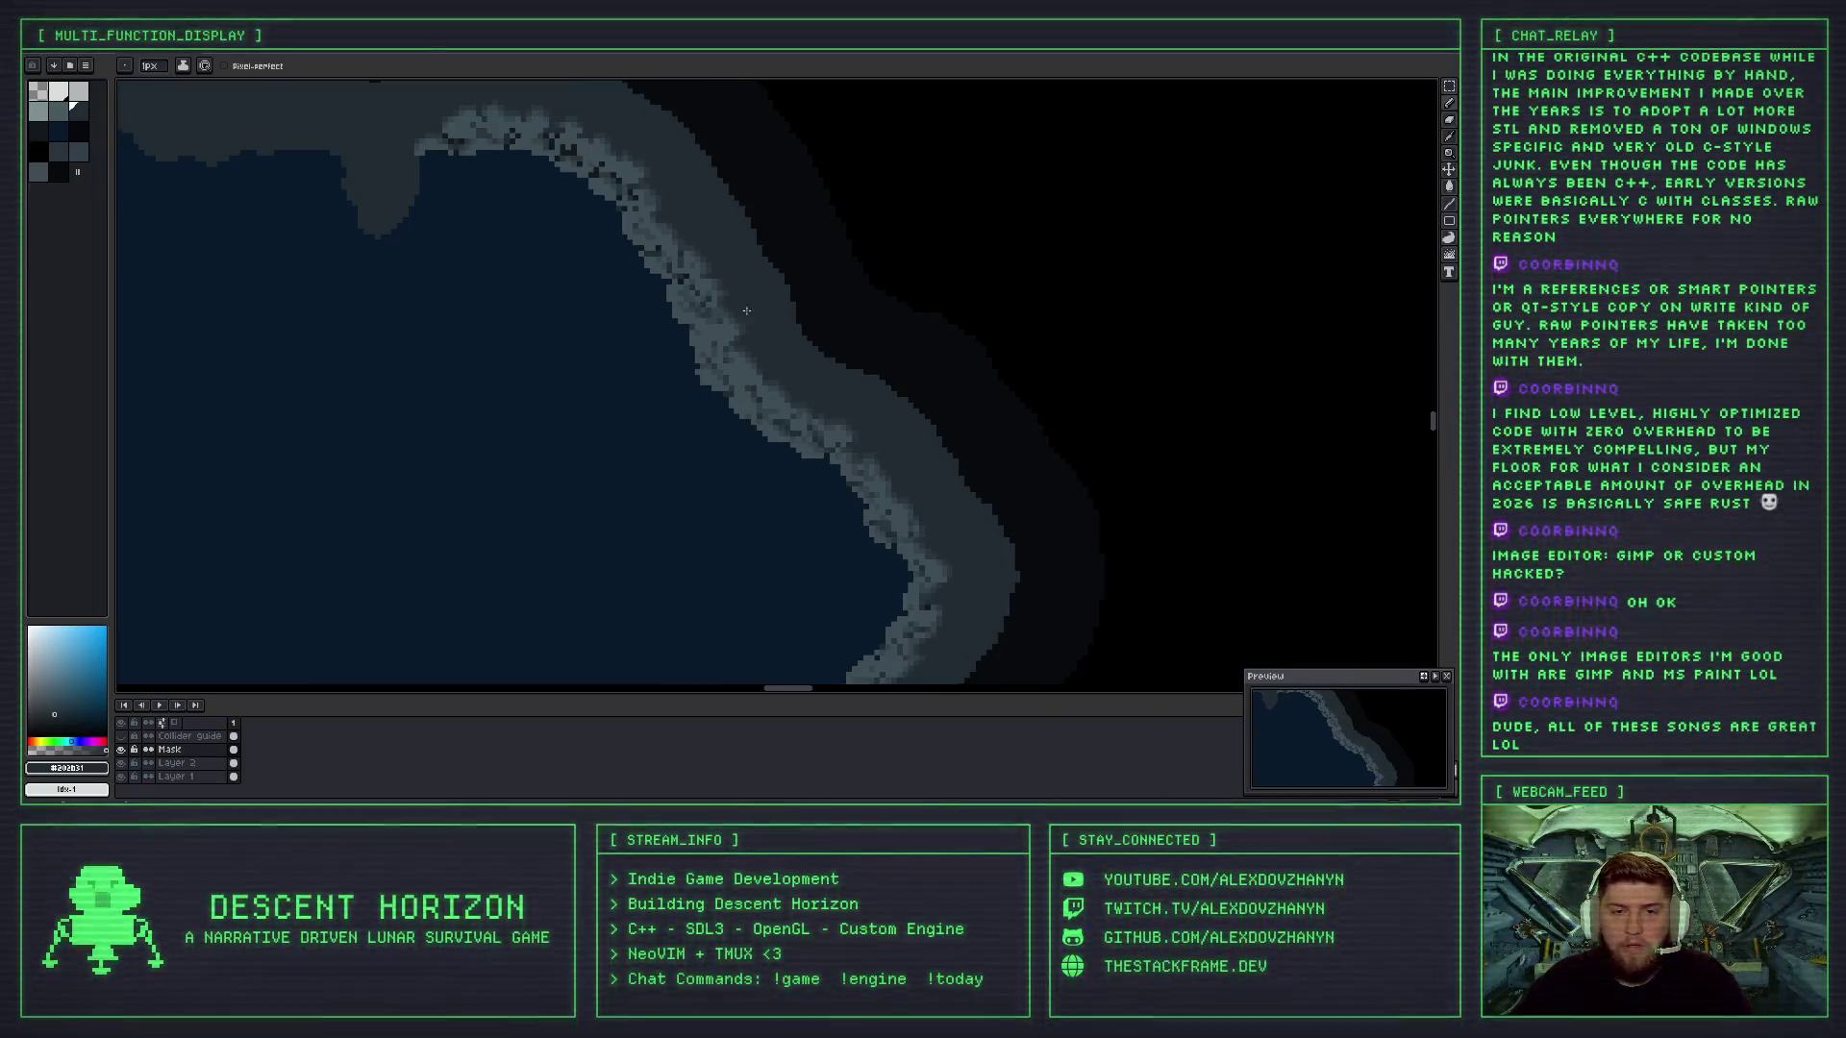
{"action": "scroll", "coordinate": [680, 254], "scroll_direction": "up", "scroll_amount": 3}
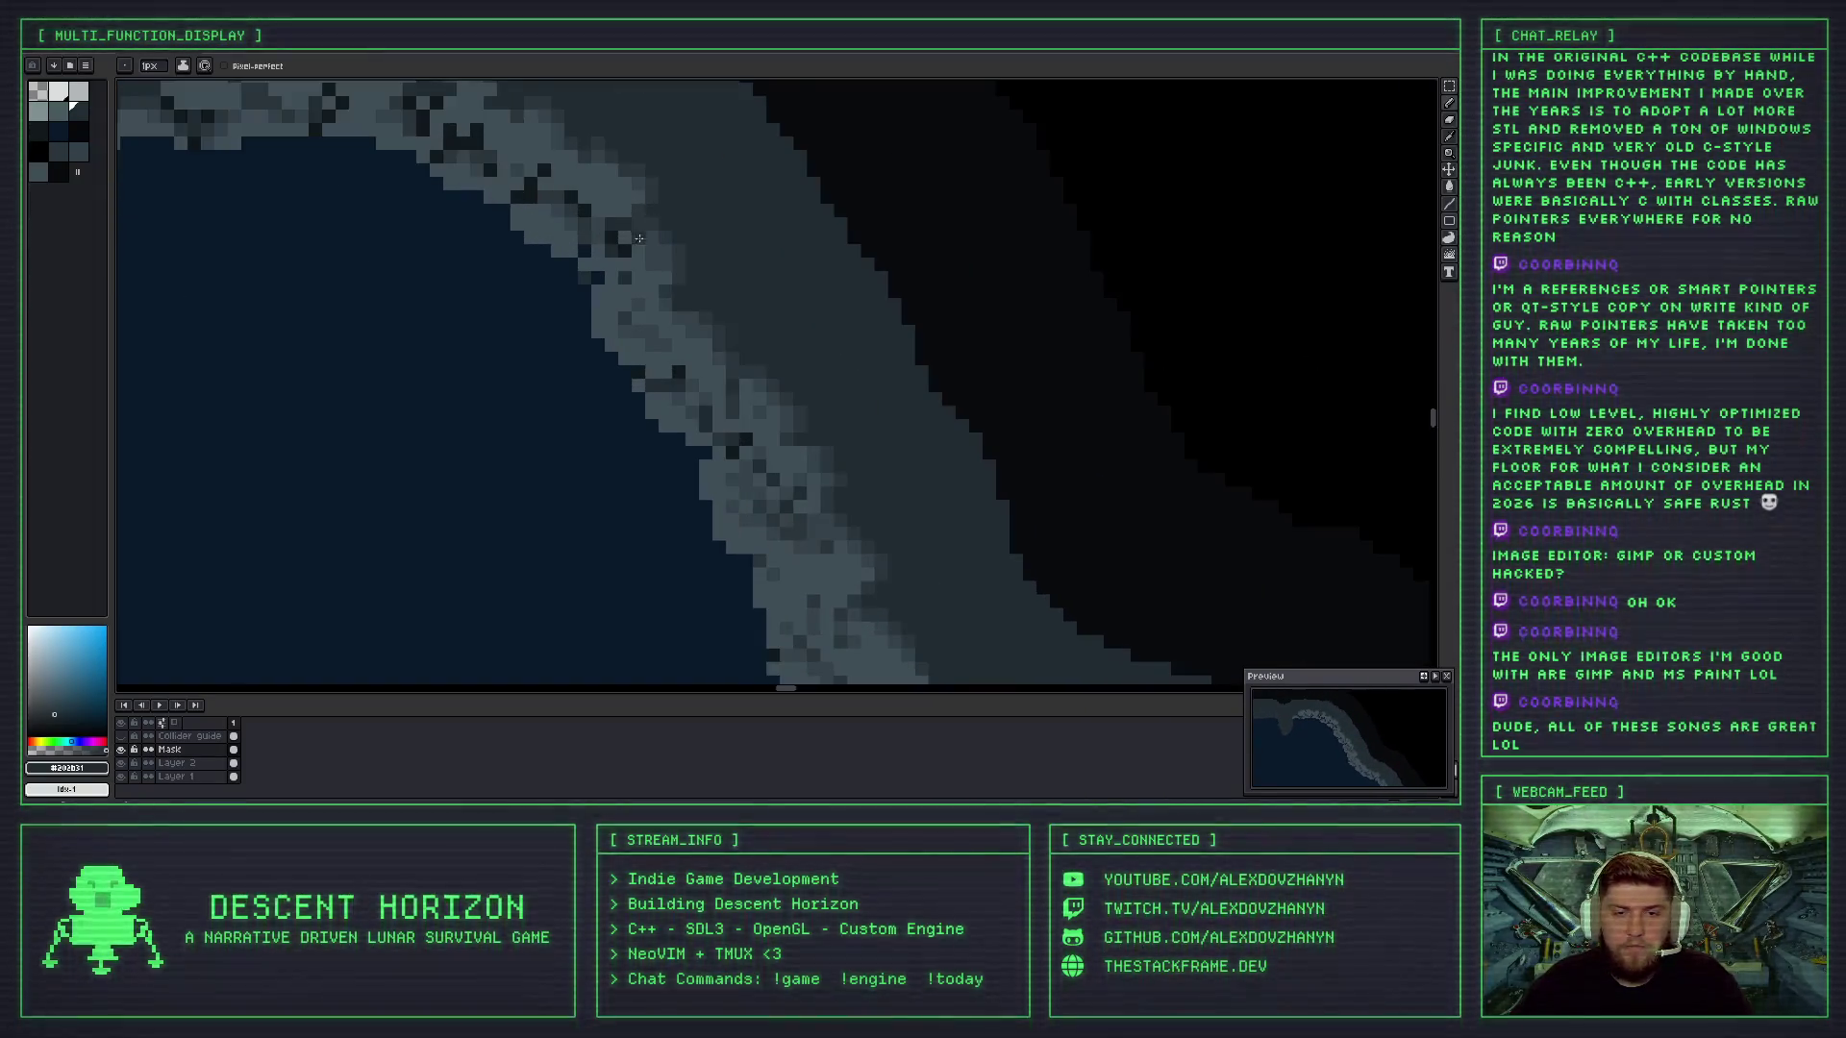
{"action": "left_click_drag", "start_coordinate": [732, 321], "coordinate": [688, 283]}
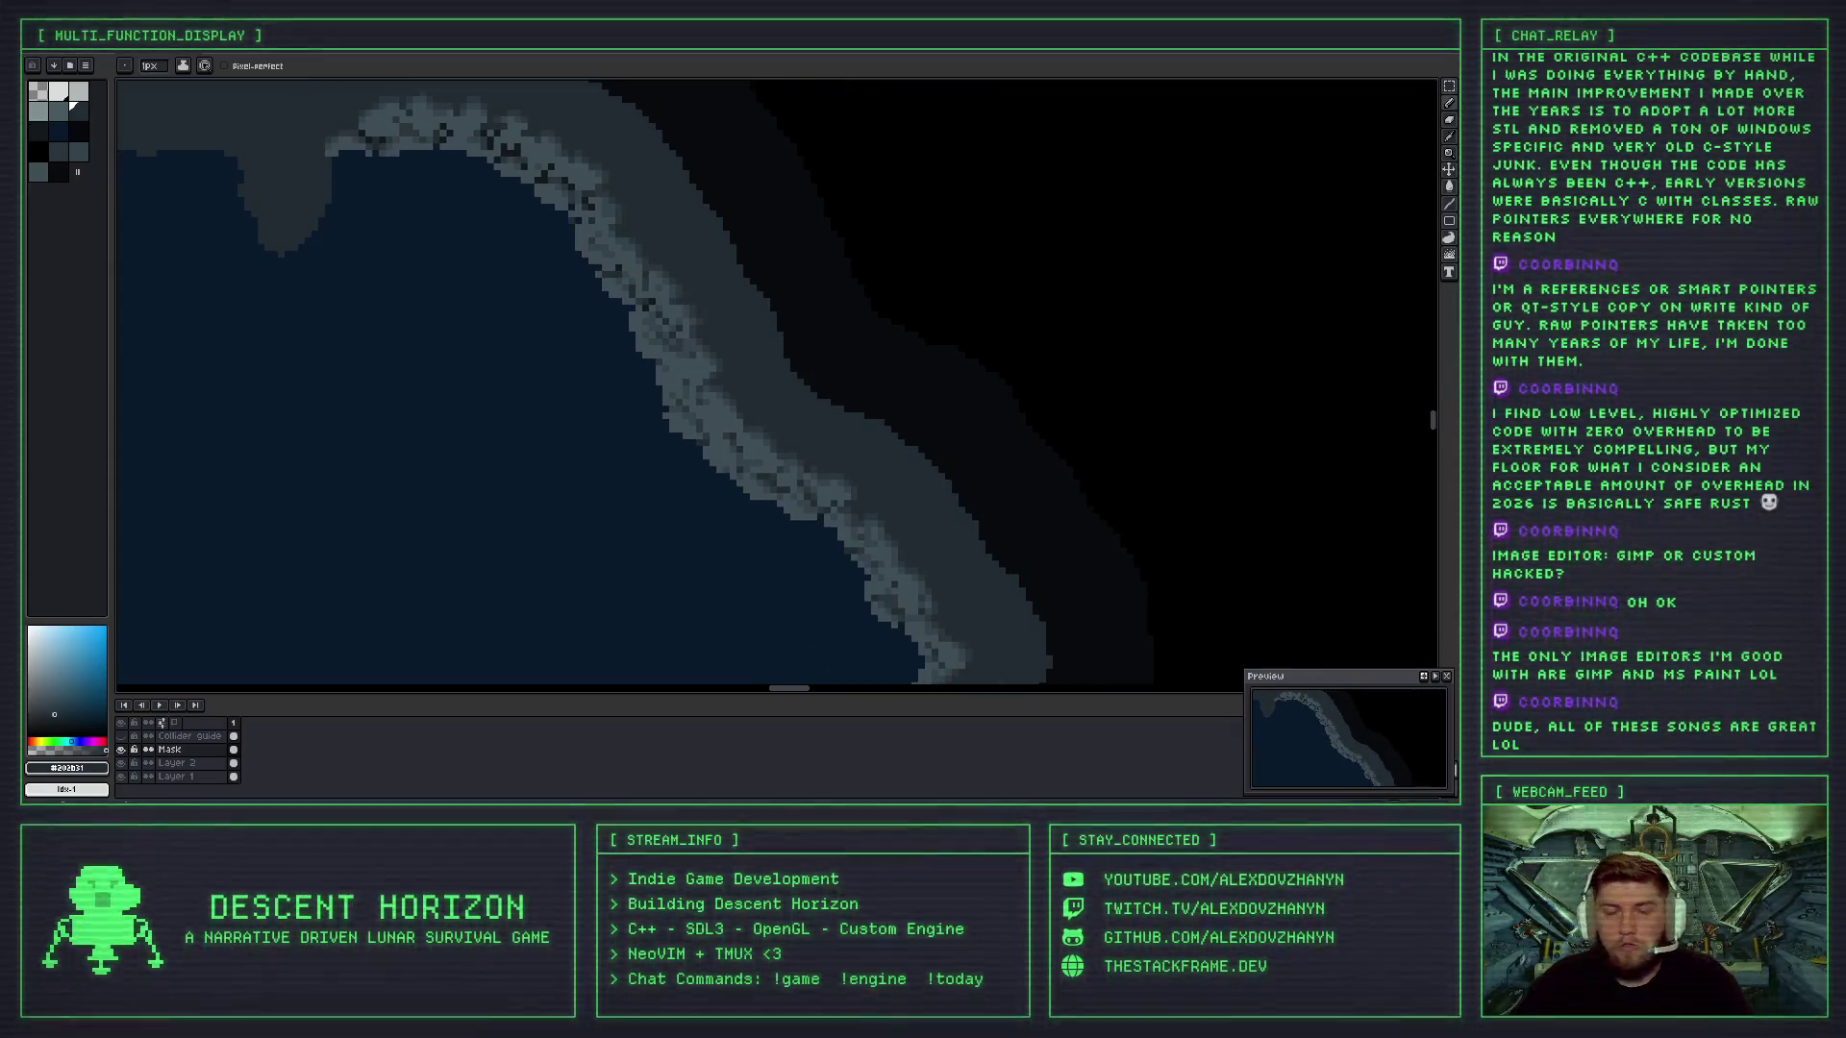
{"action": "scroll", "coordinate": [670, 315], "scroll_direction": "up", "scroll_amount": 3}
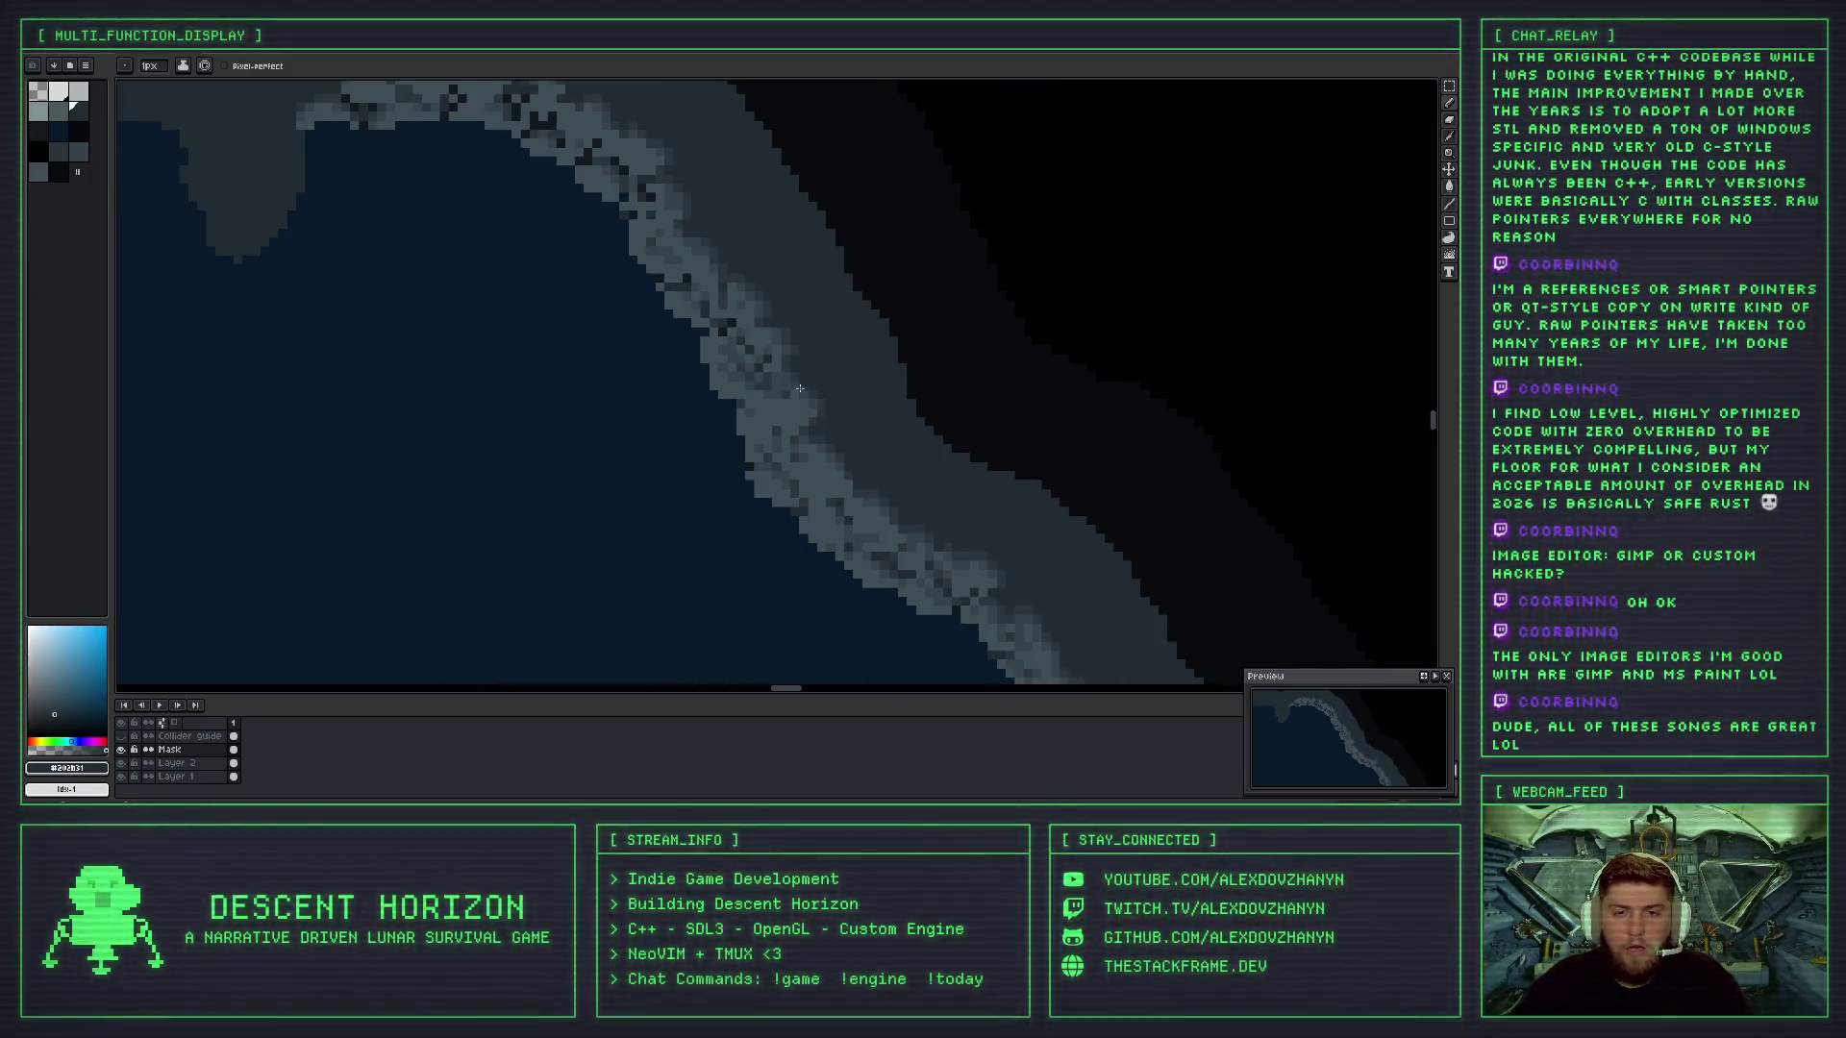
{"action": "scroll", "coordinate": [730, 322], "scroll_direction": "down", "scroll_amount": 2}
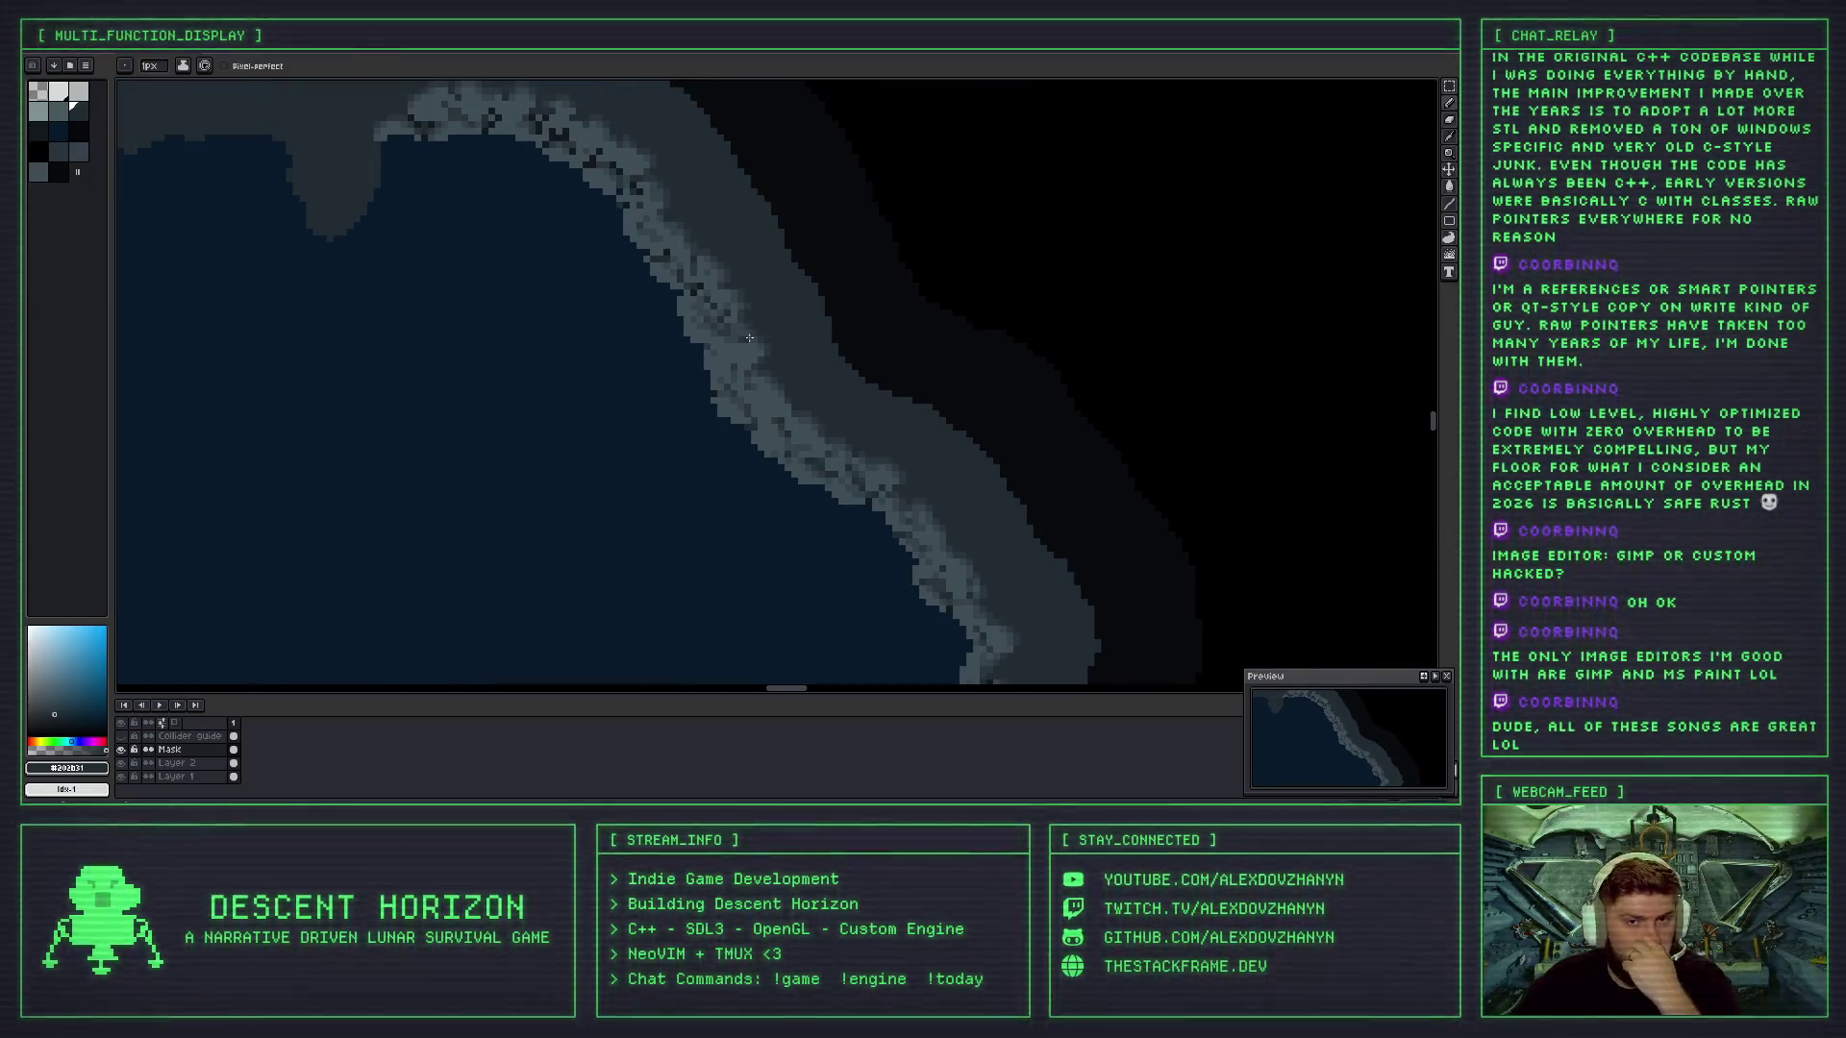
{"action": "scroll", "coordinate": [677, 260], "scroll_direction": "up", "scroll_amount": 2}
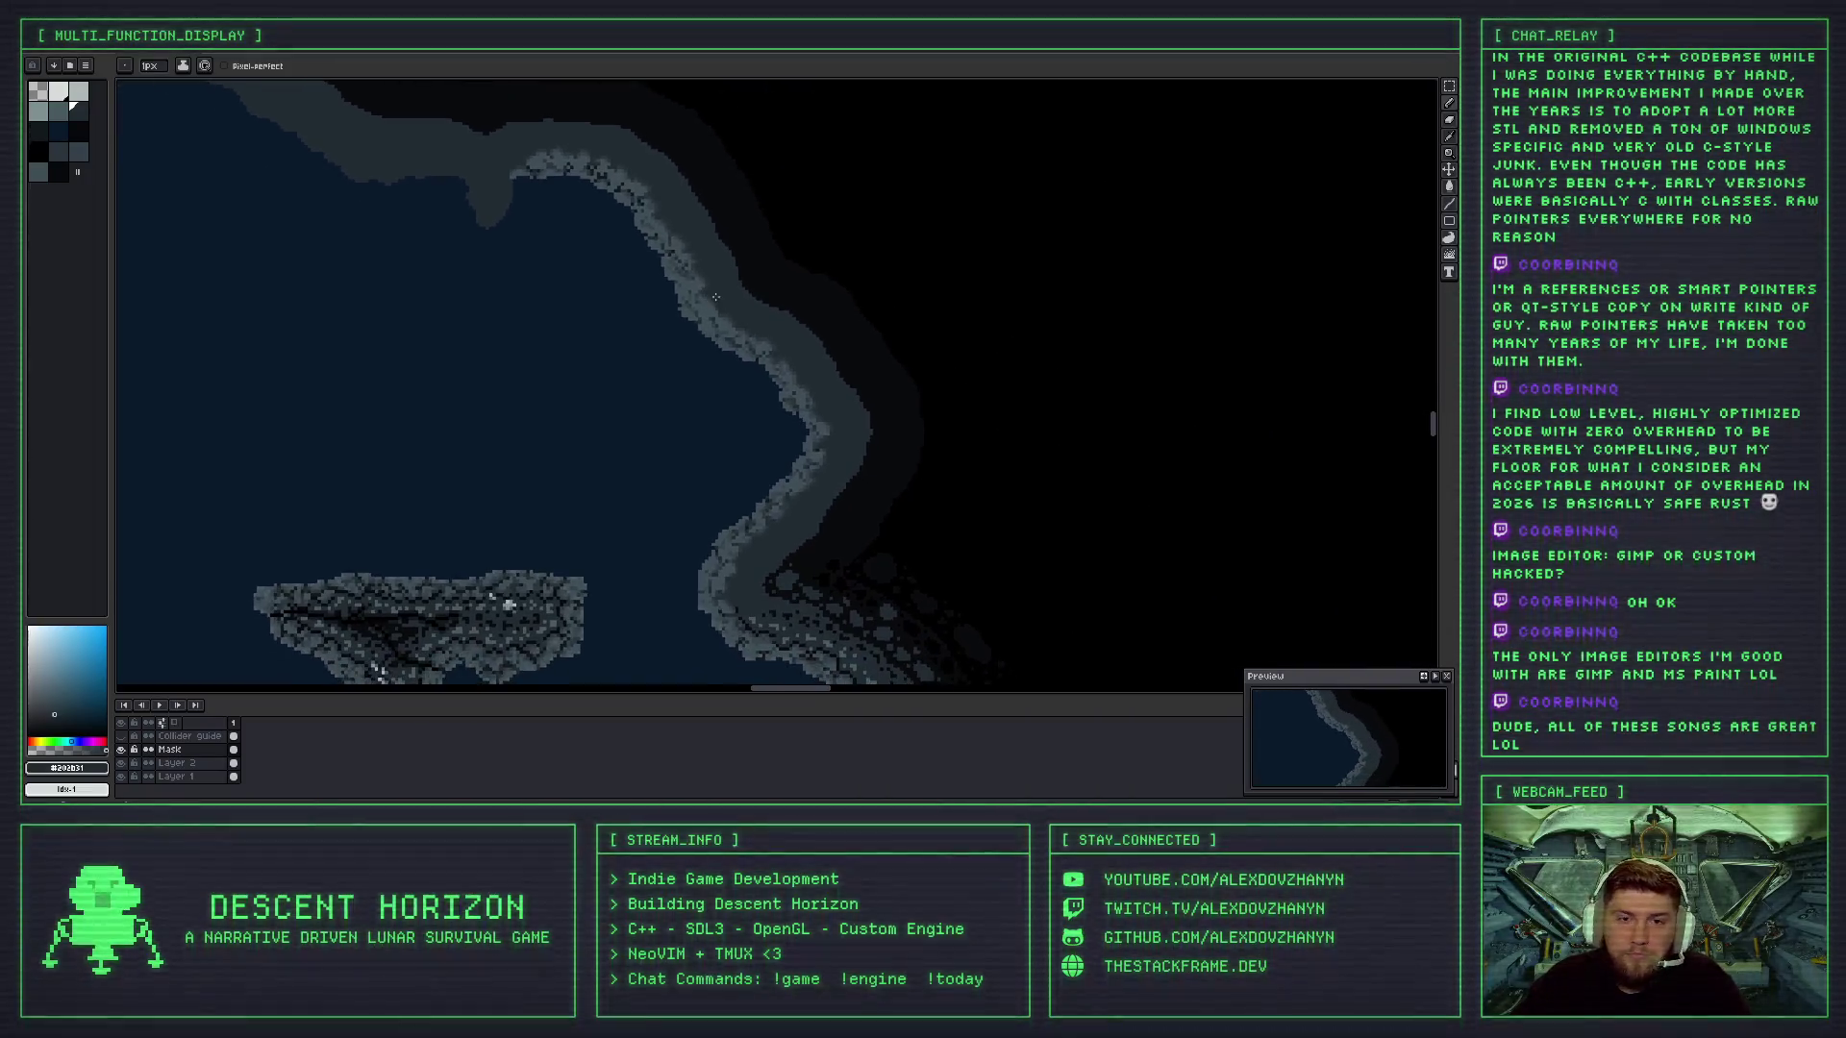
- Sample lighter, bluish, mid-dark and darkest greys from the coastline
{"action": "scroll", "coordinate": [690, 262], "scroll_direction": "down", "scroll_amount": 2}
{"action": "scroll", "coordinate": [689, 263], "scroll_direction": "up", "scroll_amount": 3}
{"action": "left_click", "coordinate": [616, 264], "text": "alt"}
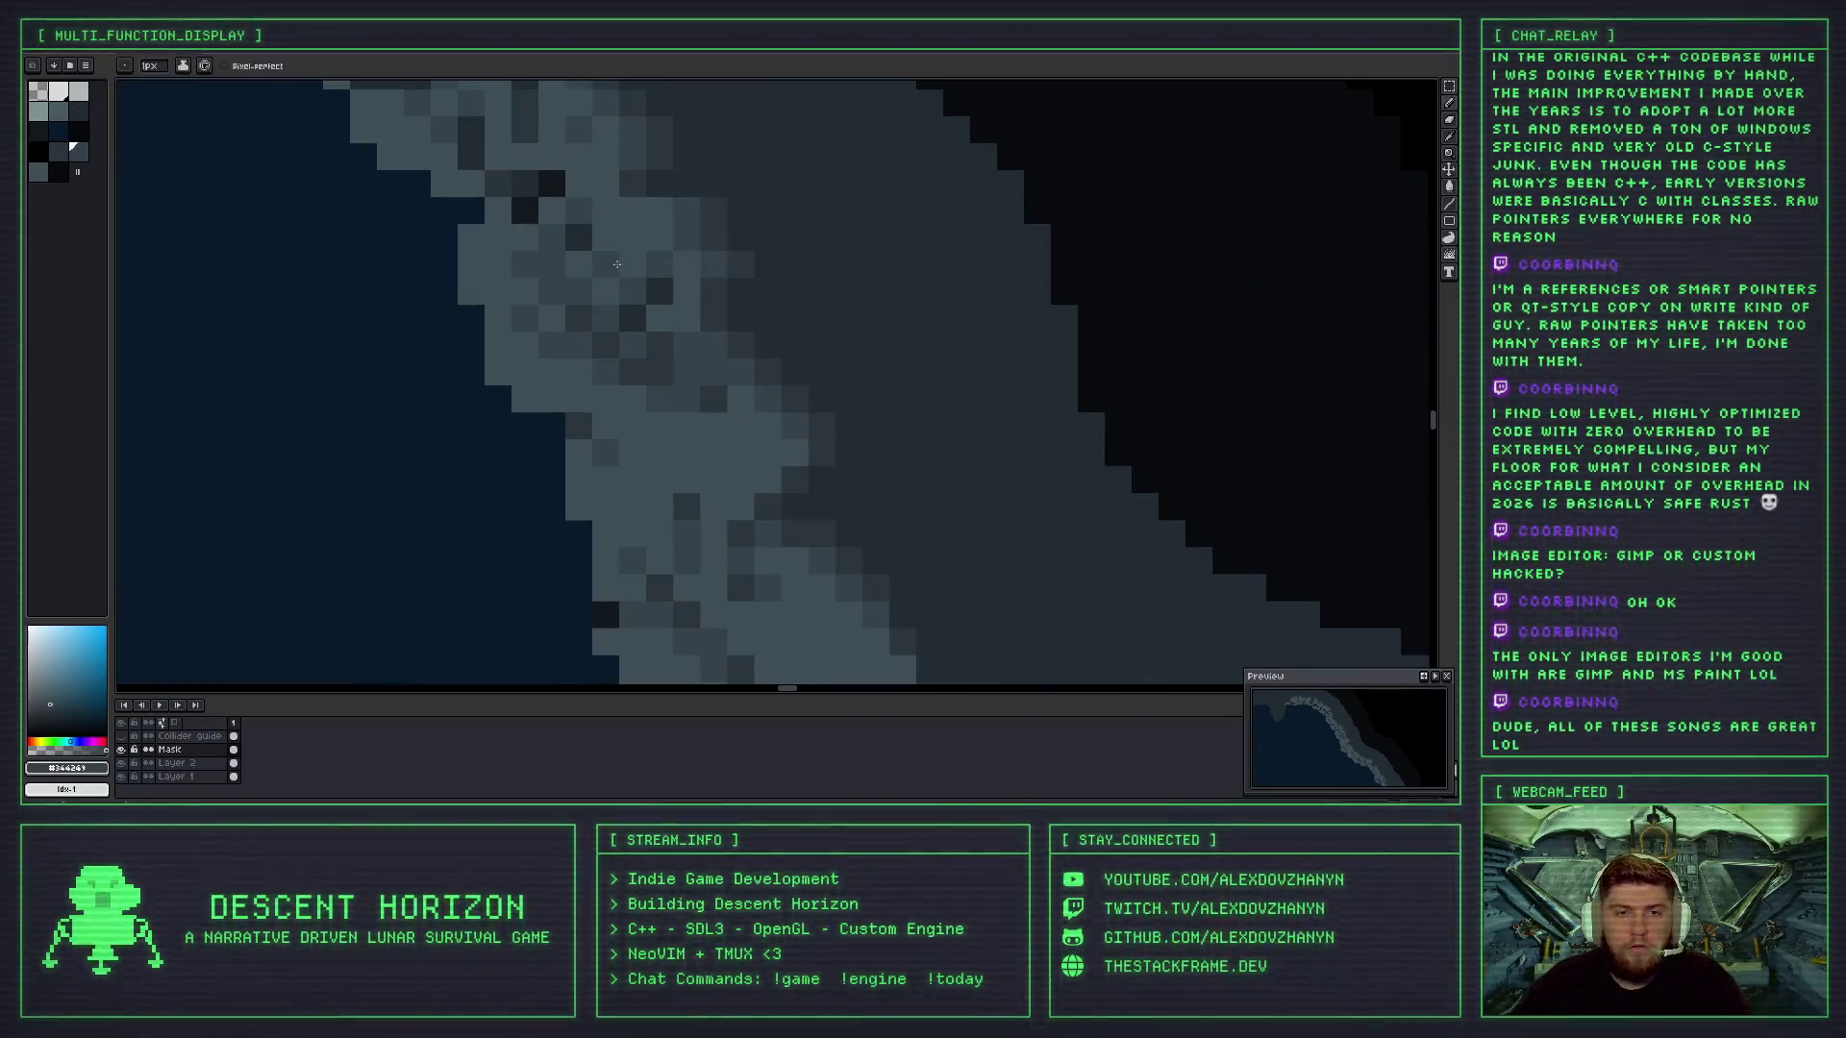
{"action": "scroll", "coordinate": [582, 241], "scroll_direction": "down", "scroll_amount": 3}
{"action": "scroll", "coordinate": [620, 273], "scroll_direction": "up", "scroll_amount": 3}
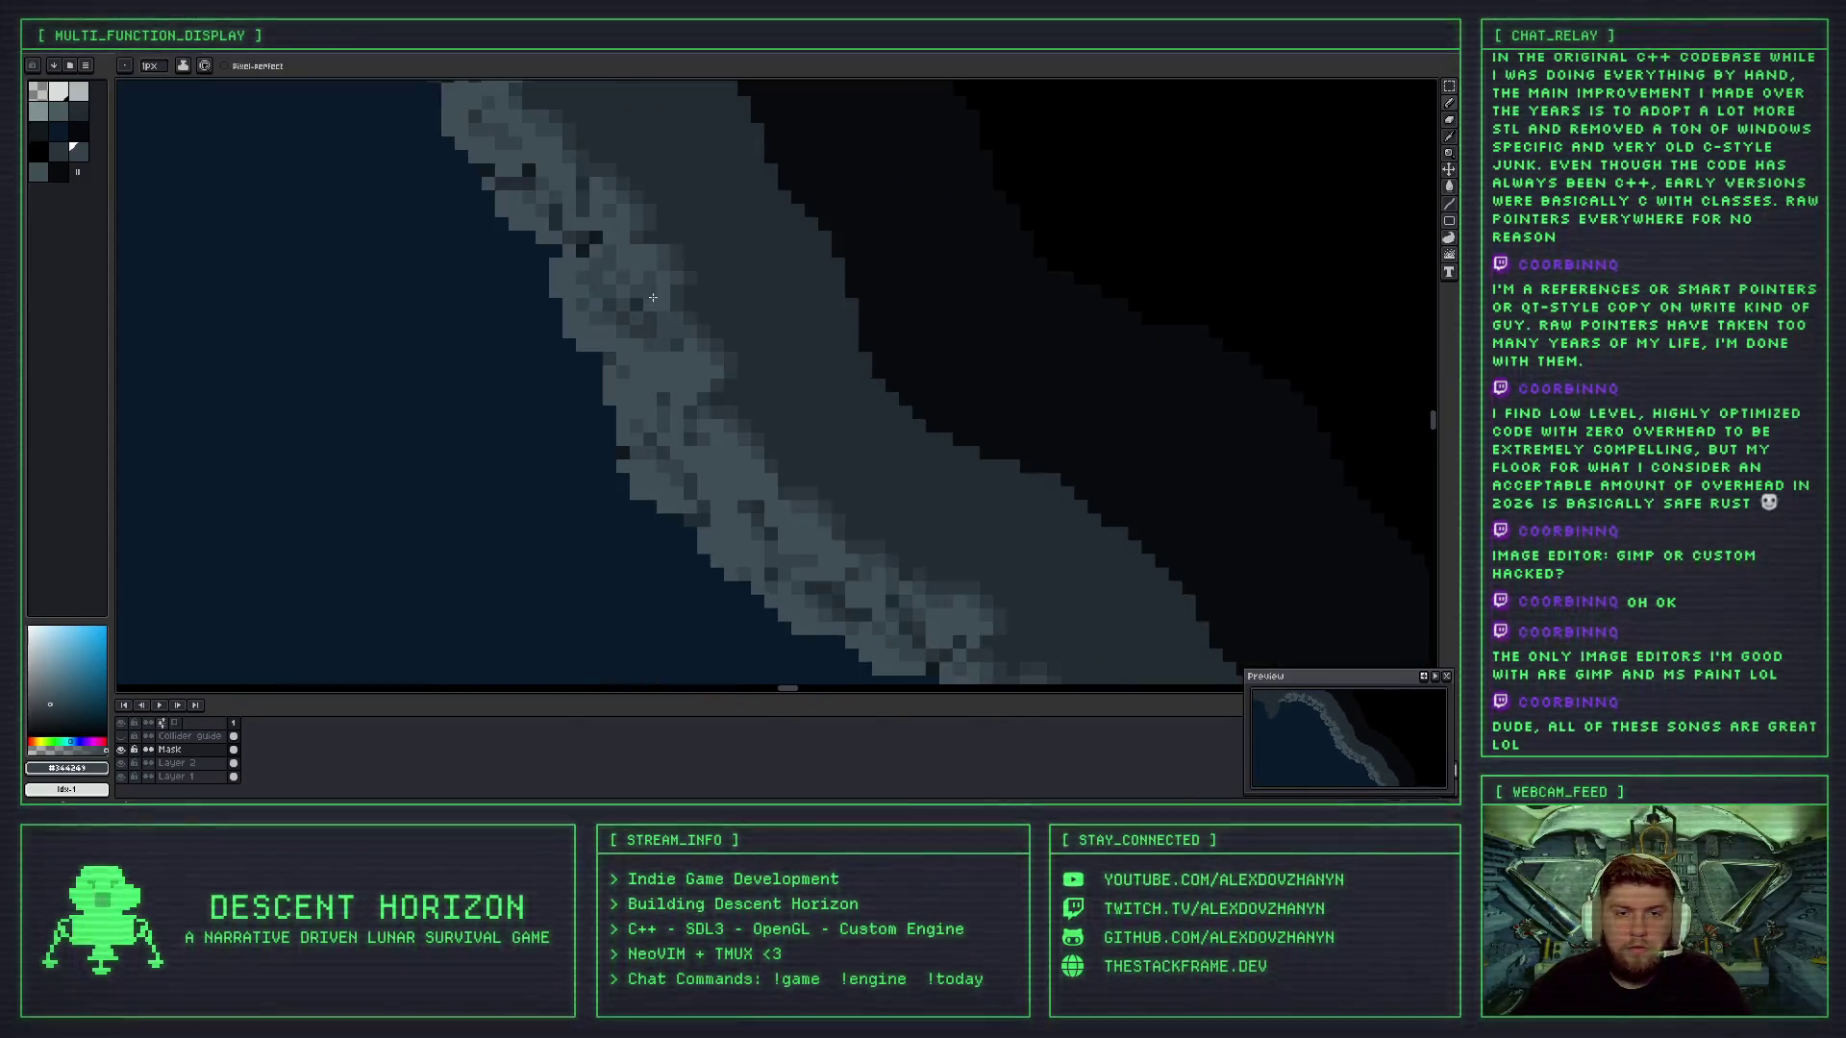
{"action": "left_click", "coordinate": [597, 266], "text": "alt"}
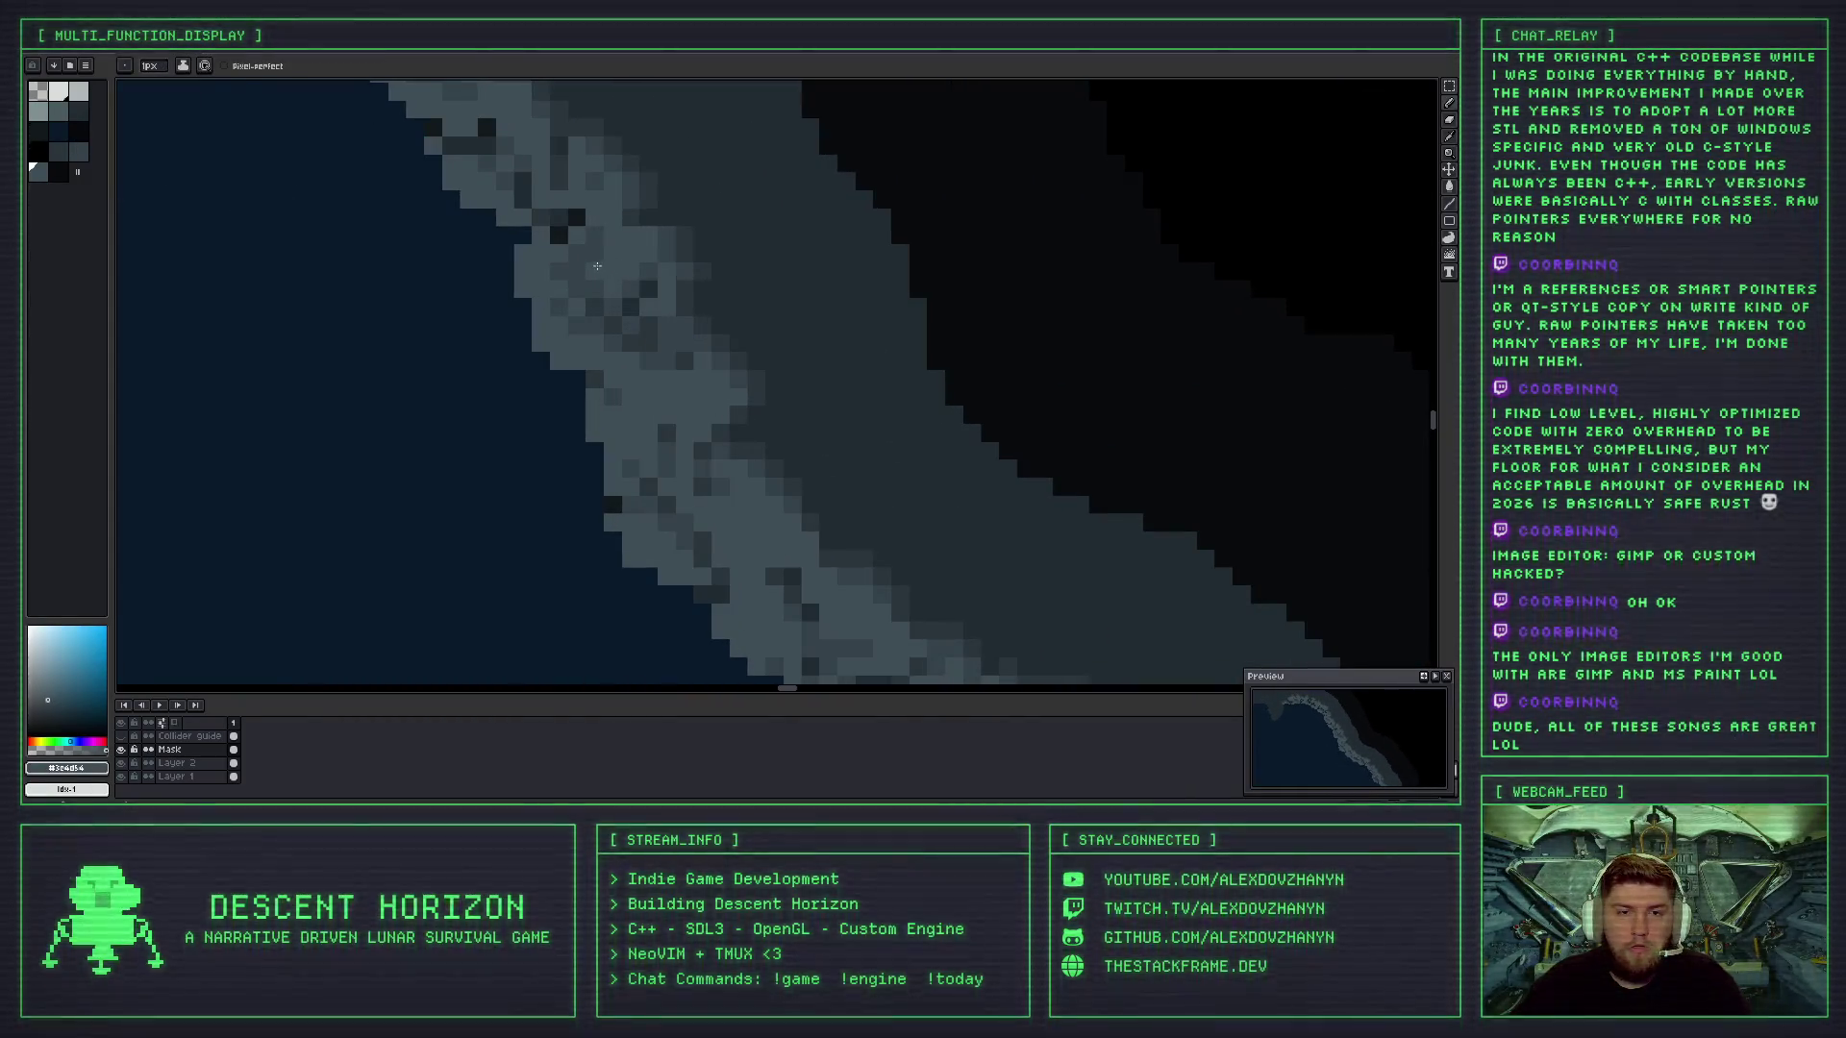
{"action": "scroll", "coordinate": [599, 260], "scroll_direction": "down", "scroll_amount": 5}
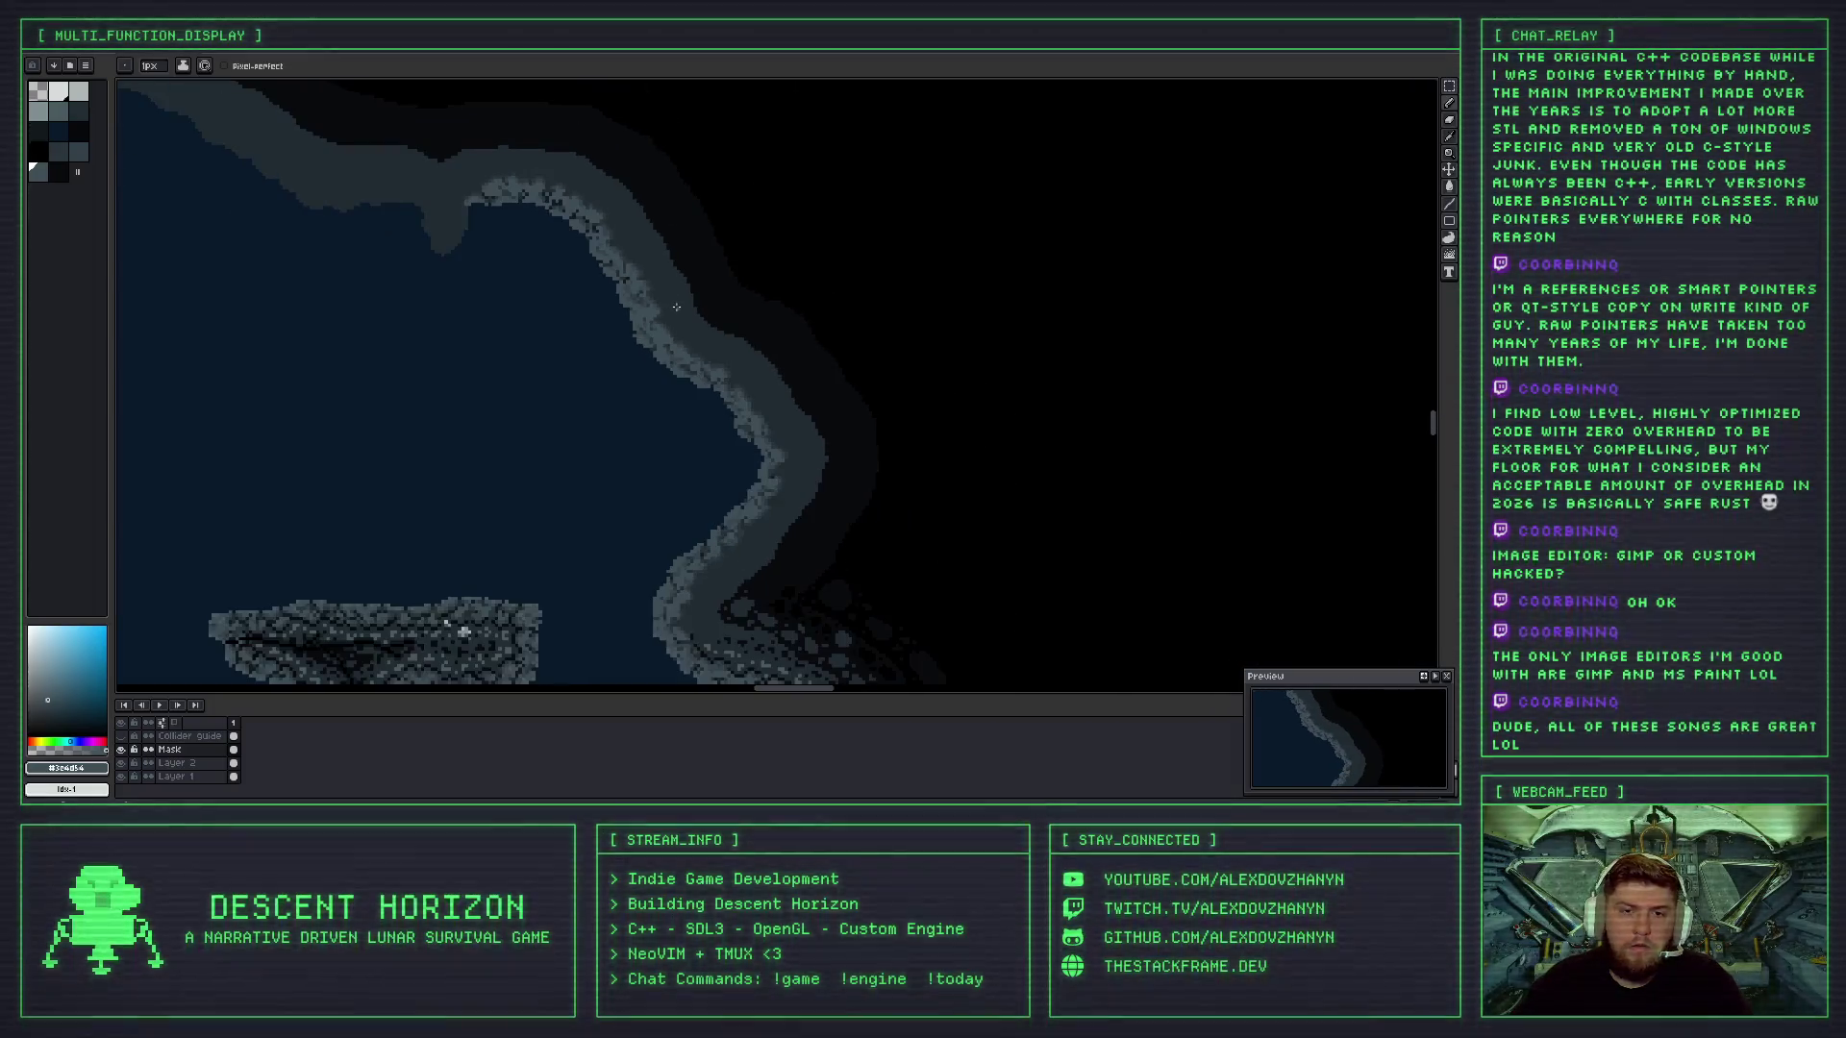
{"action": "scroll", "coordinate": [645, 315], "scroll_direction": "up", "scroll_amount": 5}
{"action": "left_click", "coordinate": [637, 304], "text": "alt"}
{"action": "scroll", "coordinate": [703, 336], "scroll_direction": "down", "scroll_amount": 4}
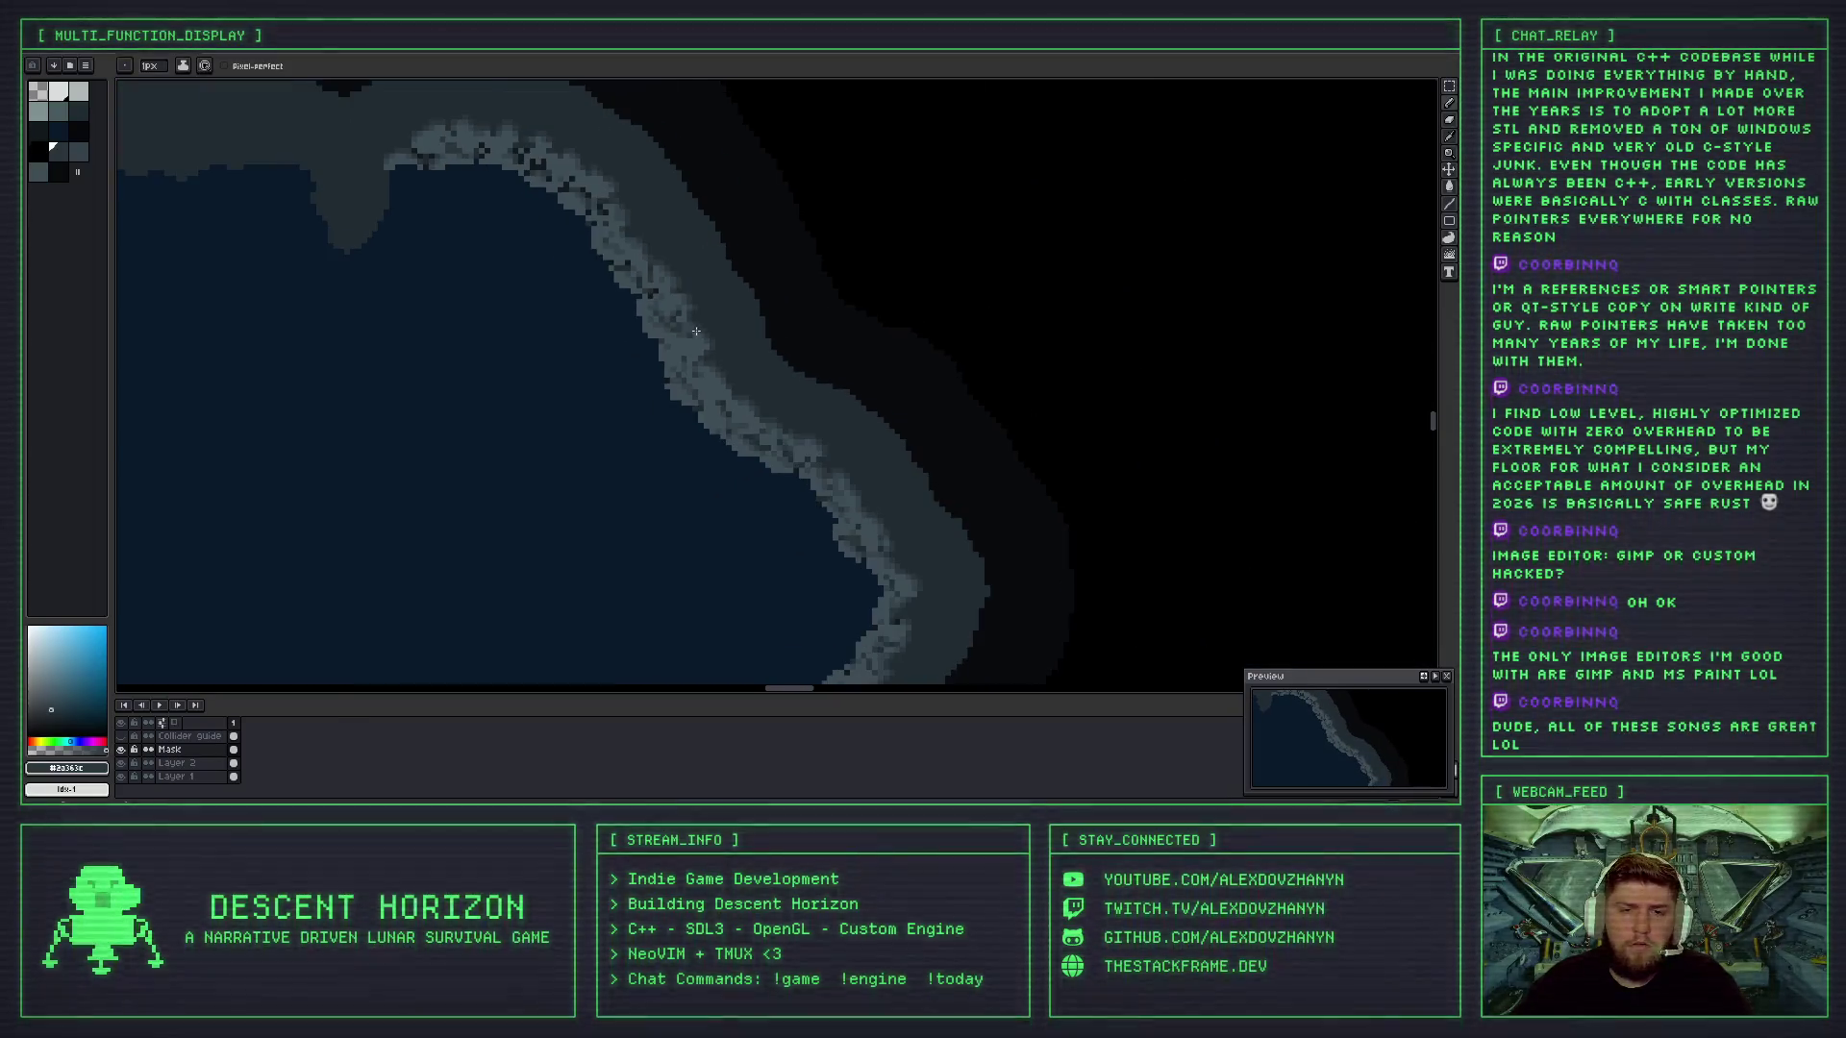
{"action": "scroll", "coordinate": [703, 335], "scroll_direction": "down", "scroll_amount": 1}
{"action": "scroll", "coordinate": [707, 334], "scroll_direction": "up", "scroll_amount": 3}
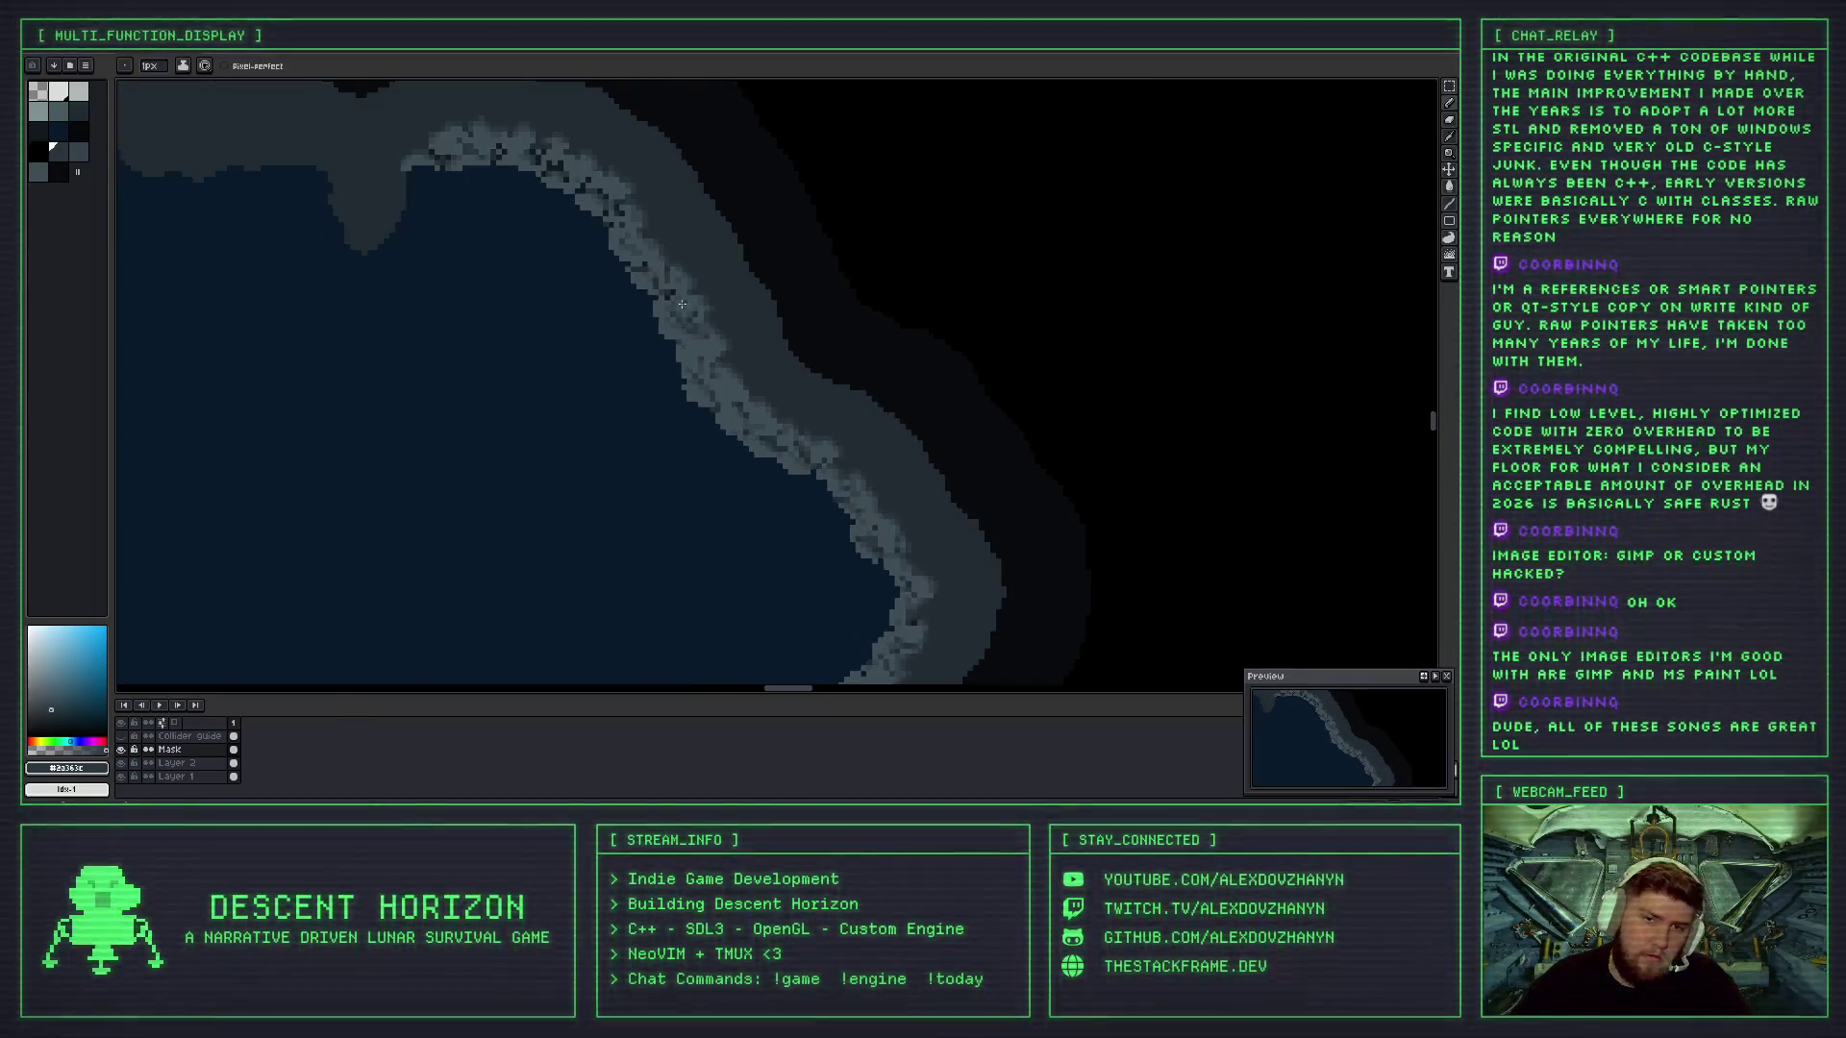
{"action": "left_click", "coordinate": [704, 334], "text": "alt"}
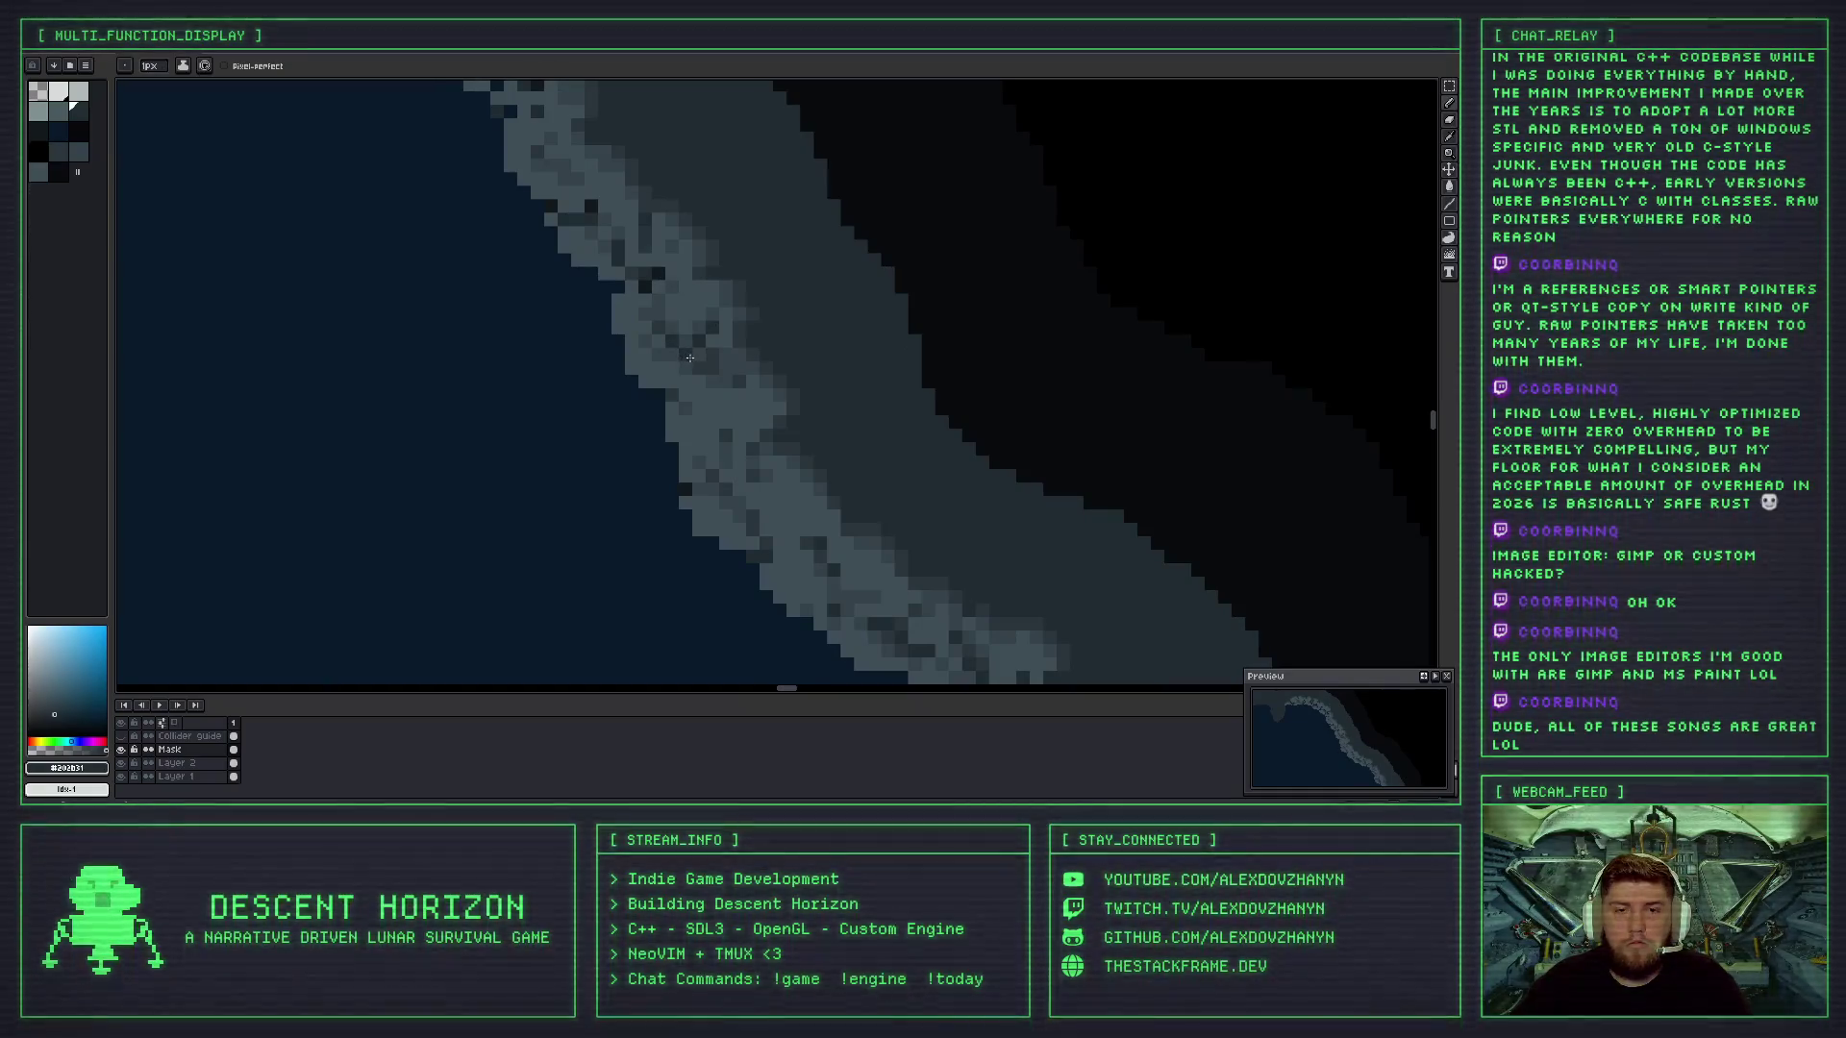
- Bring another stretch of coastline into view and sample its lighter grey
{"action": "scroll", "coordinate": [689, 357], "scroll_direction": "down", "scroll_amount": 3}
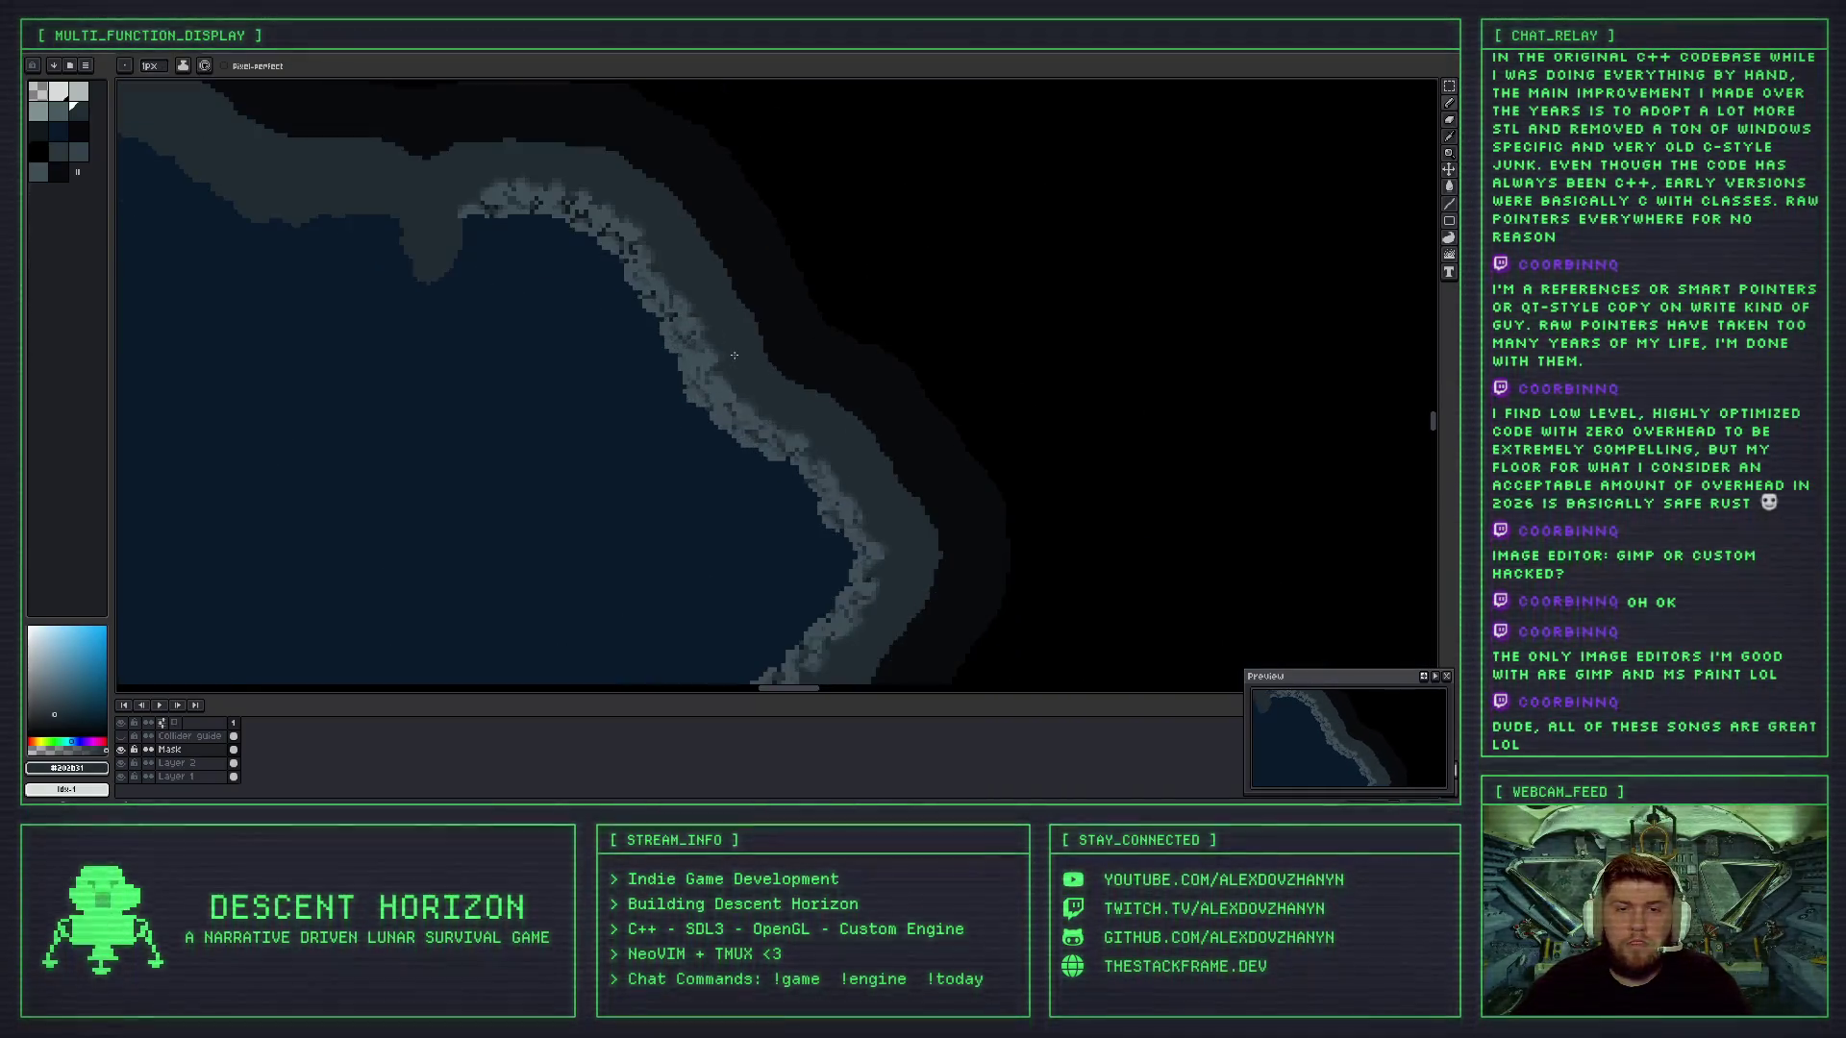
{"action": "scroll", "coordinate": [733, 354], "scroll_direction": "up", "scroll_amount": 3}
{"action": "scroll", "coordinate": [673, 332], "scroll_direction": "down", "scroll_amount": 2}
{"action": "scroll", "coordinate": [629, 315], "scroll_direction": "up", "scroll_amount": 2}
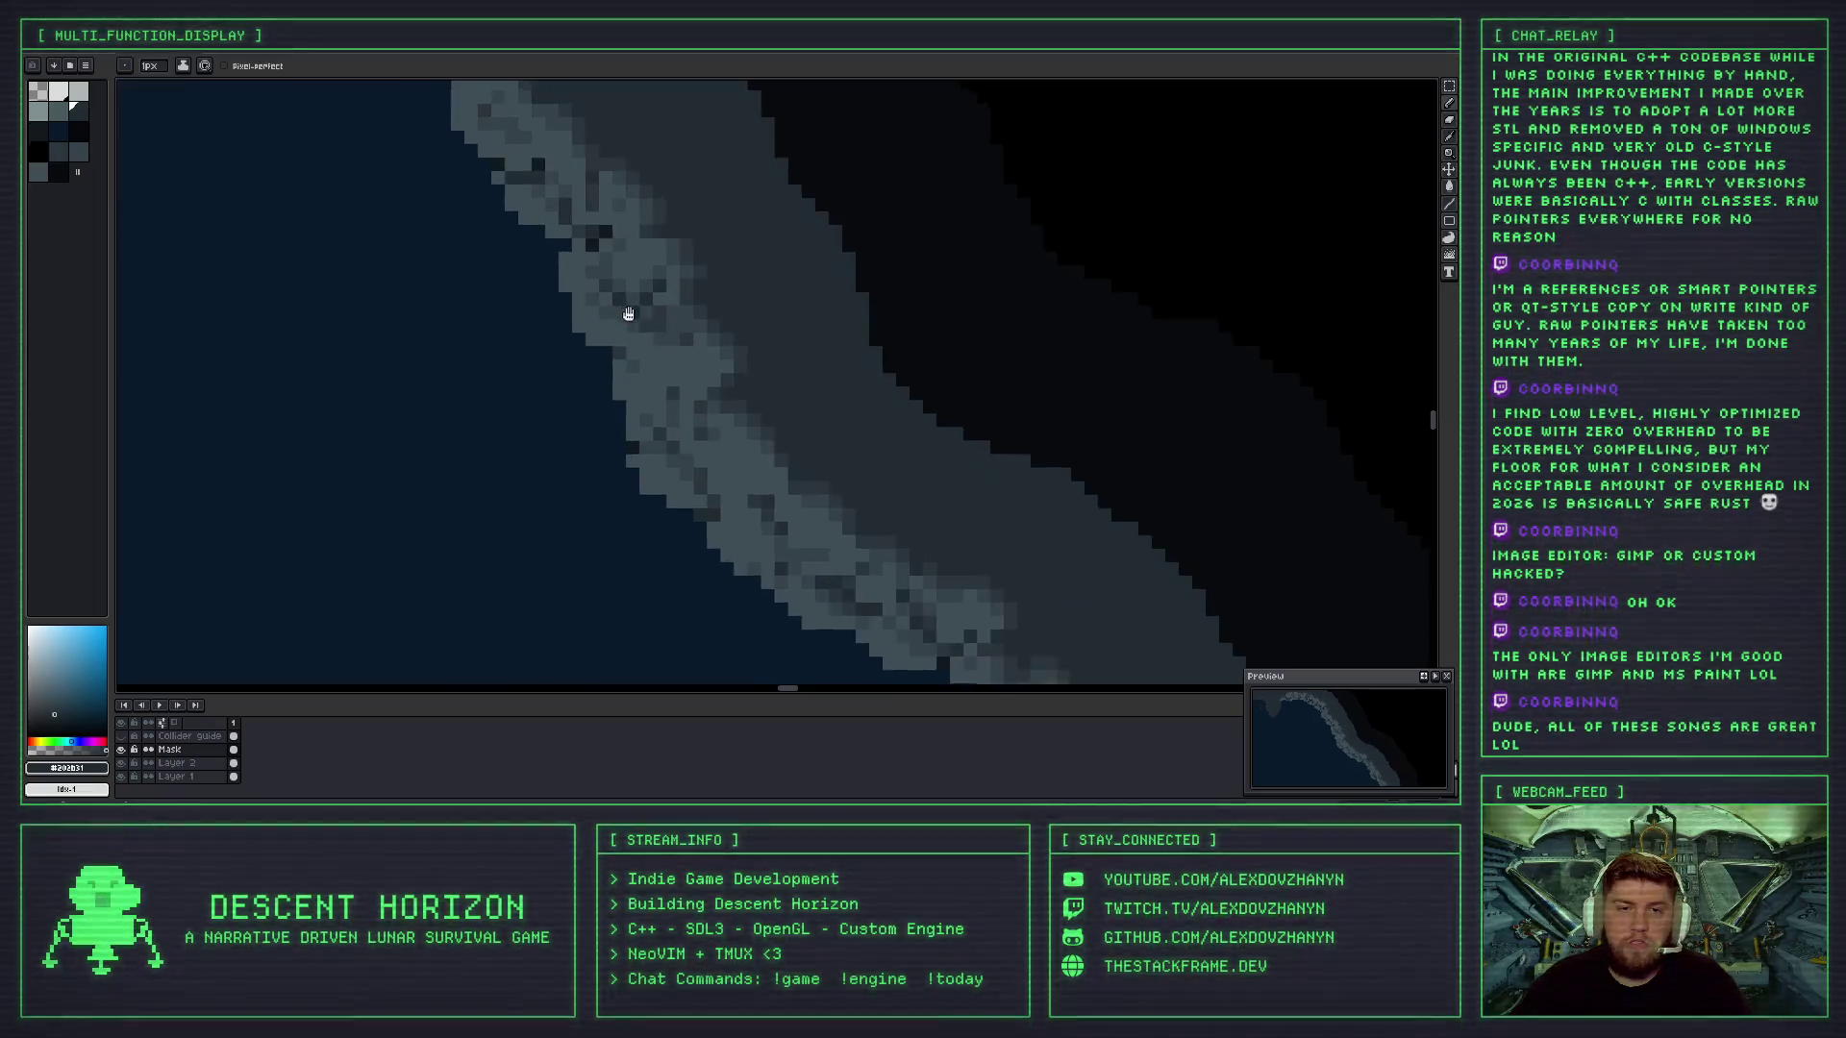
{"action": "left_click_drag", "start_coordinate": [629, 314], "coordinate": [655, 351]}
{"action": "scroll", "coordinate": [771, 411], "scroll_direction": "down", "scroll_amount": 3}
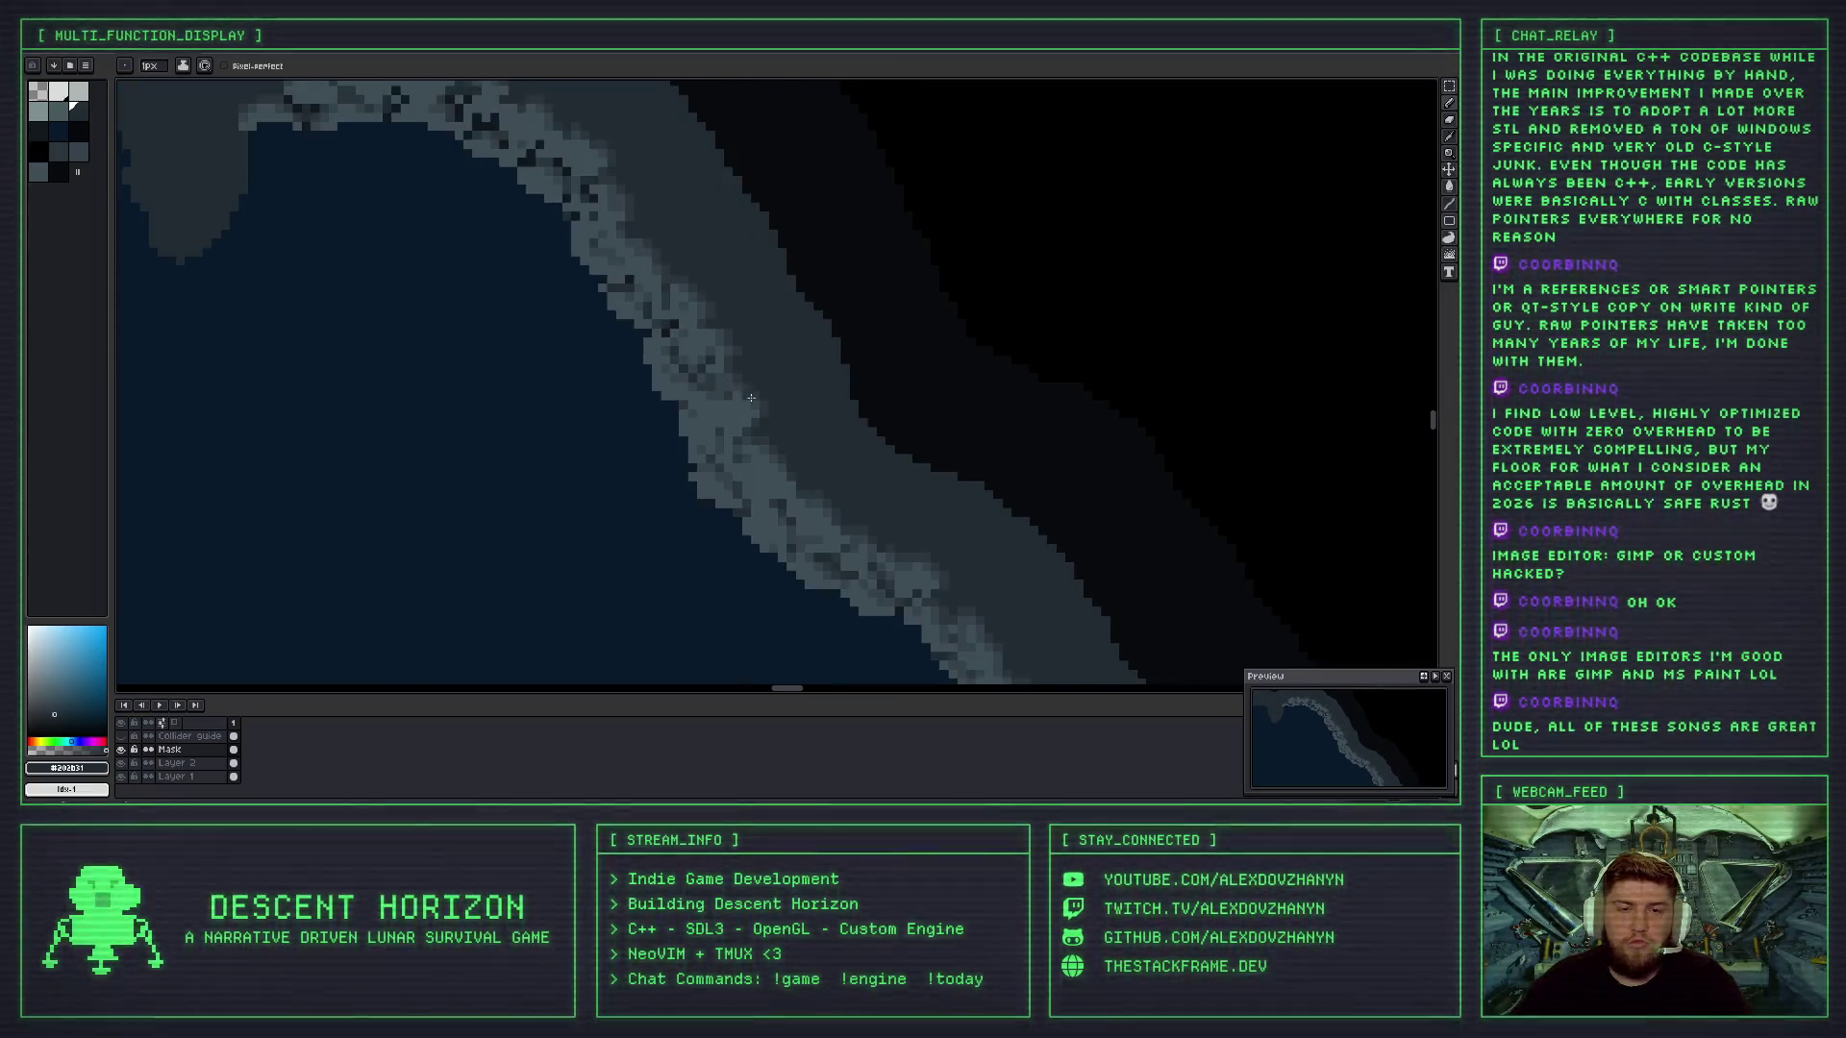
{"action": "scroll", "coordinate": [703, 385], "scroll_direction": "up", "scroll_amount": 1}
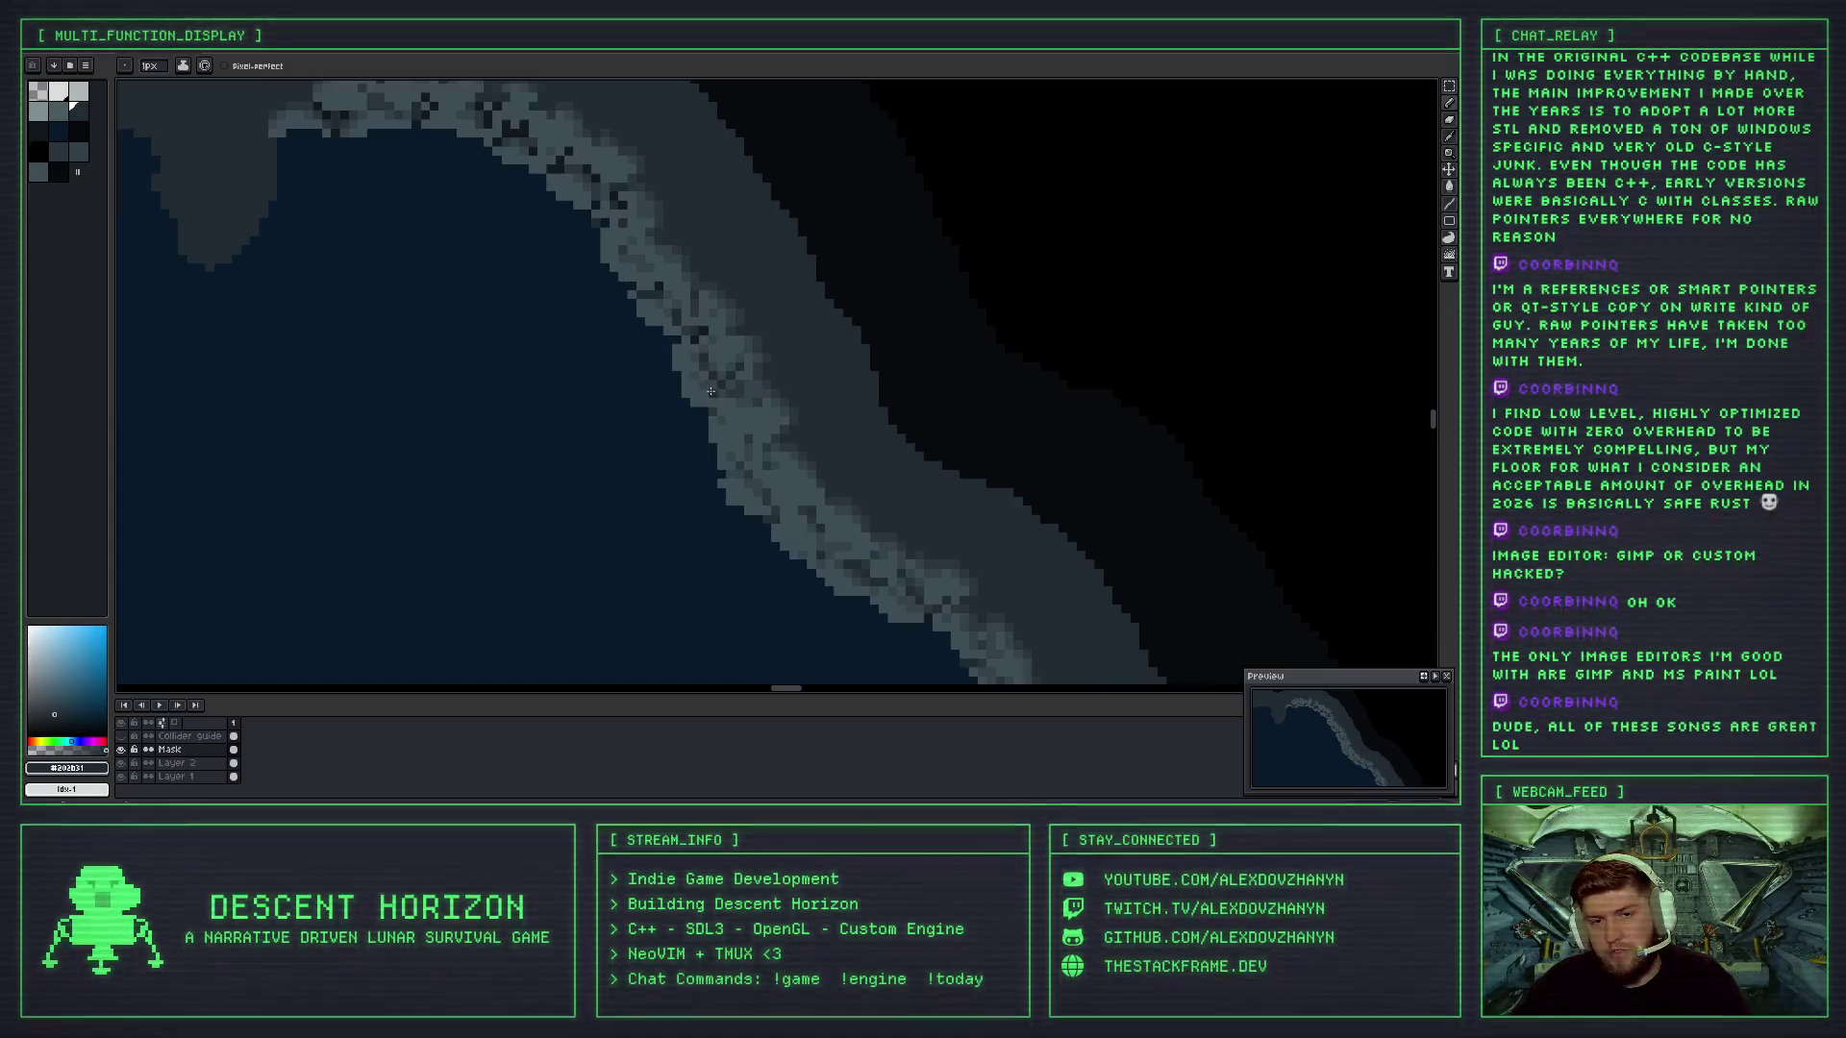
{"action": "scroll", "coordinate": [741, 389], "scroll_direction": "up", "scroll_amount": 2}
{"action": "left_click", "coordinate": [735, 399], "text": "alt"}
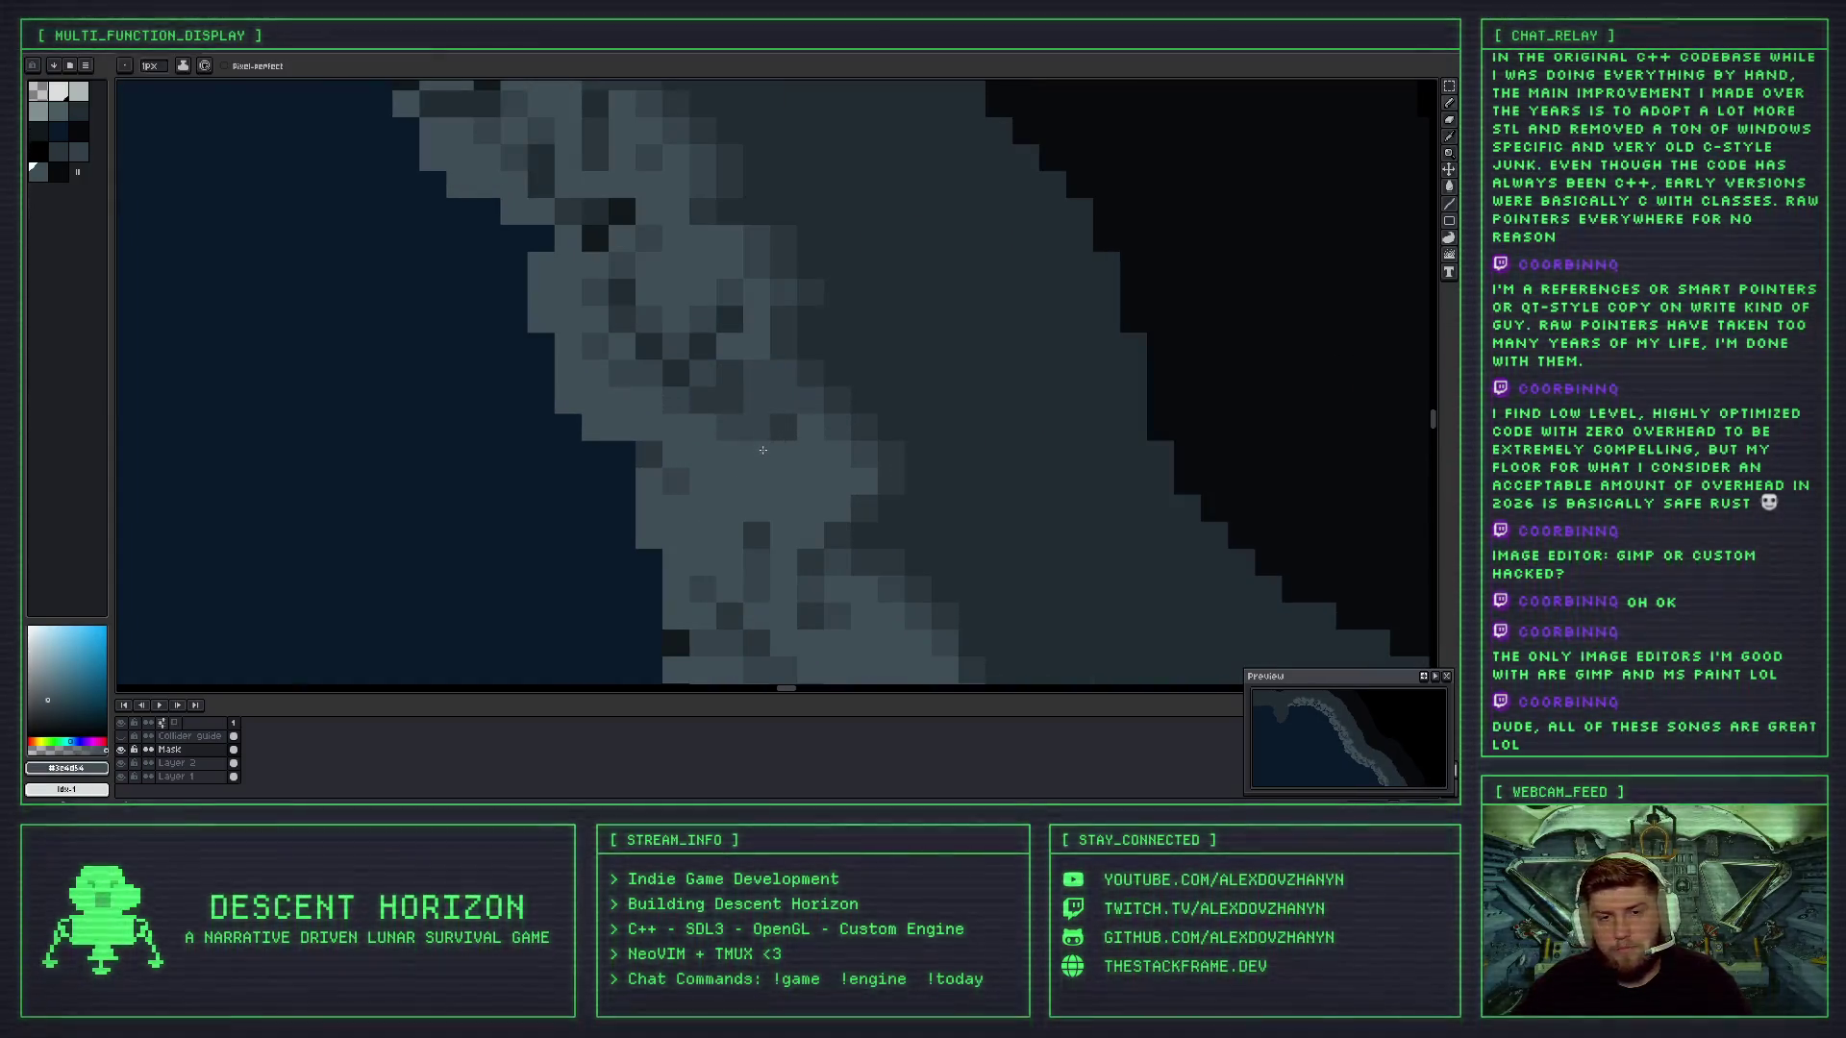
{"action": "scroll", "coordinate": [722, 384], "scroll_direction": "down", "scroll_amount": 4}
{"action": "scroll", "coordinate": [708, 379], "scroll_direction": "up", "scroll_amount": 2}
{"action": "scroll", "coordinate": [708, 379], "scroll_direction": "up", "scroll_amount": 1}
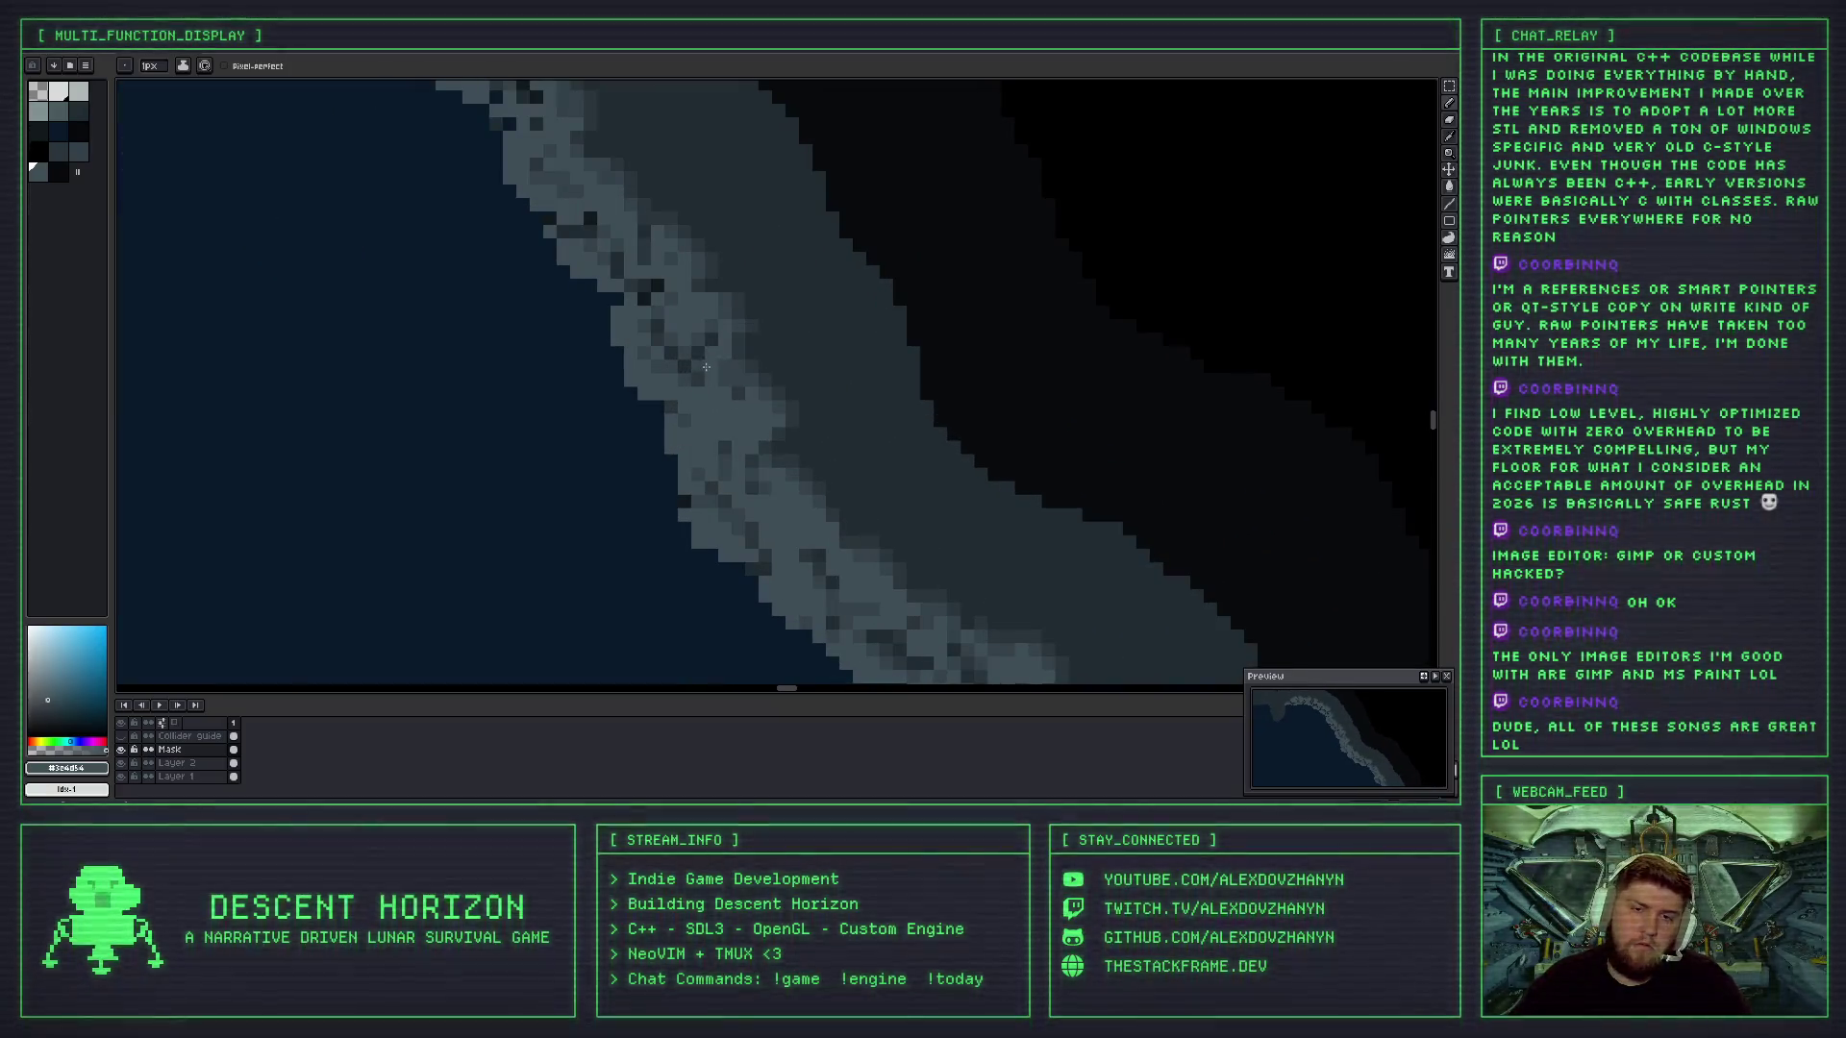
{"action": "scroll", "coordinate": [686, 341], "scroll_direction": "down", "scroll_amount": 3}
{"action": "scroll", "coordinate": [747, 407], "scroll_direction": "up", "scroll_amount": 1}
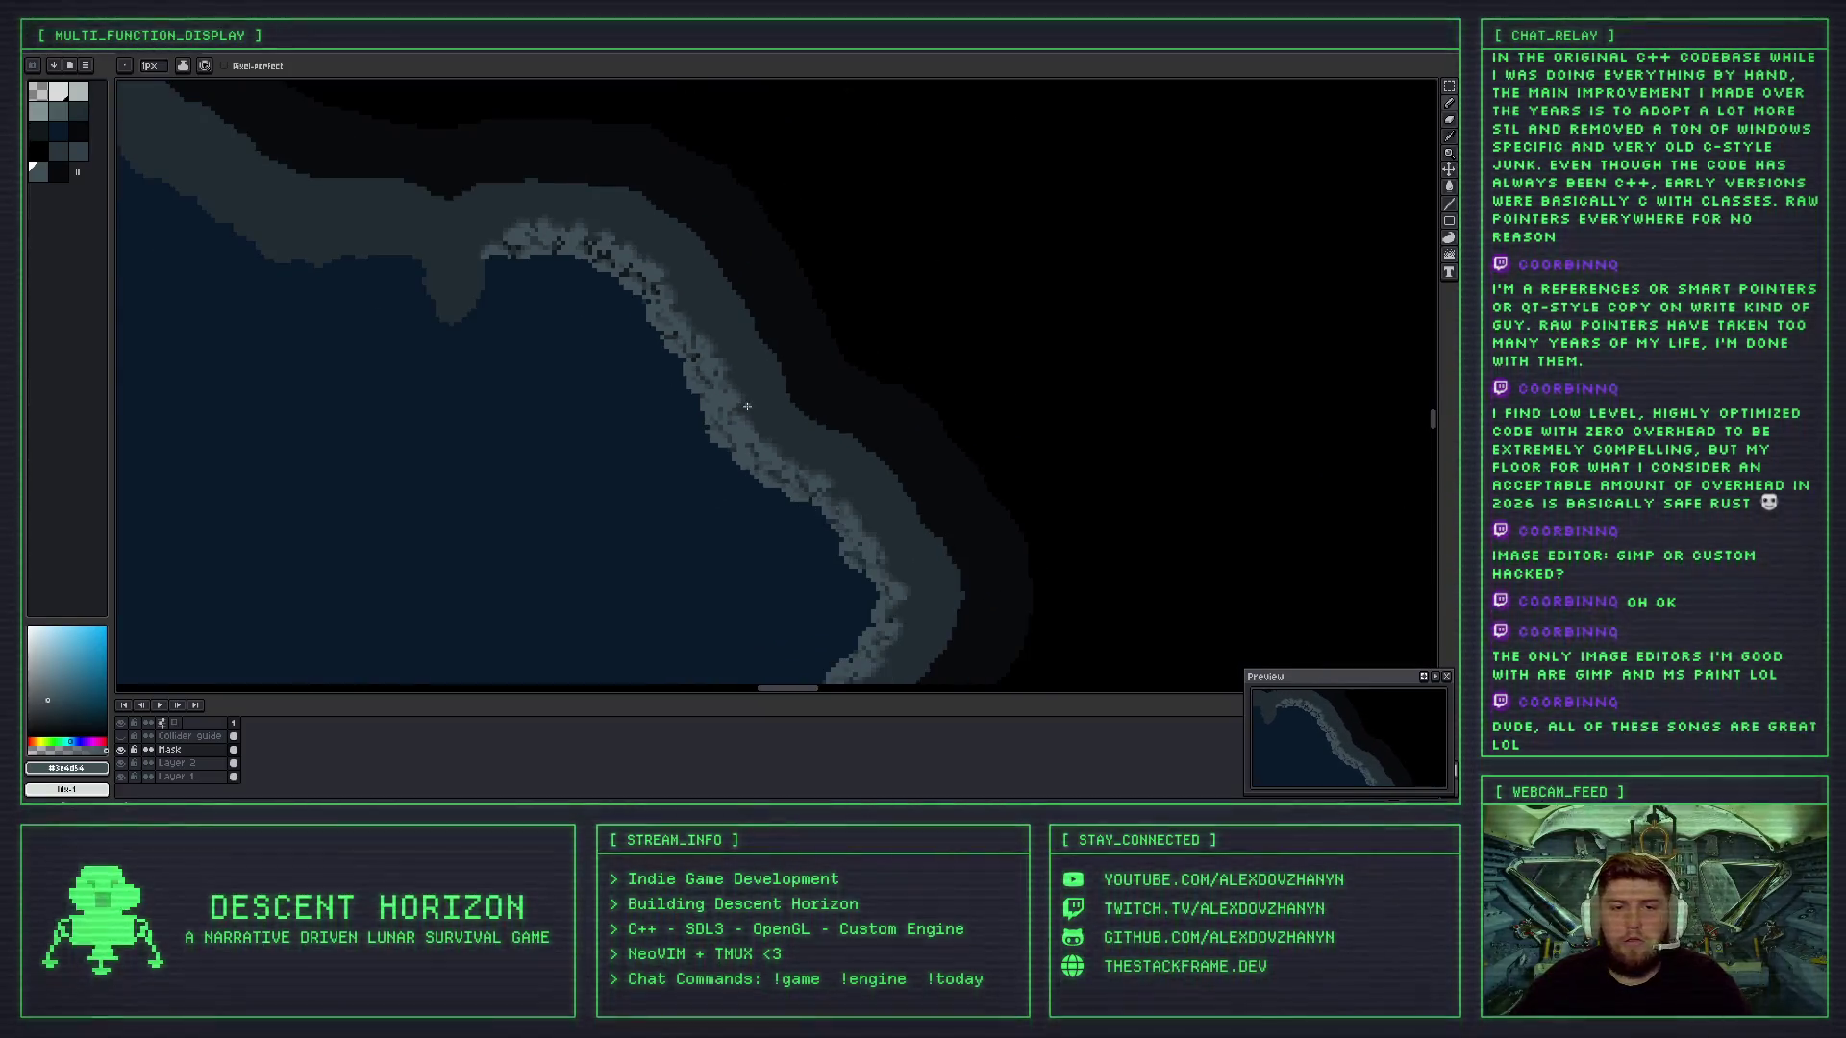
{"action": "scroll", "coordinate": [747, 407], "scroll_direction": "down", "scroll_amount": 2}
{"action": "scroll", "coordinate": [695, 361], "scroll_direction": "up", "scroll_amount": 2}
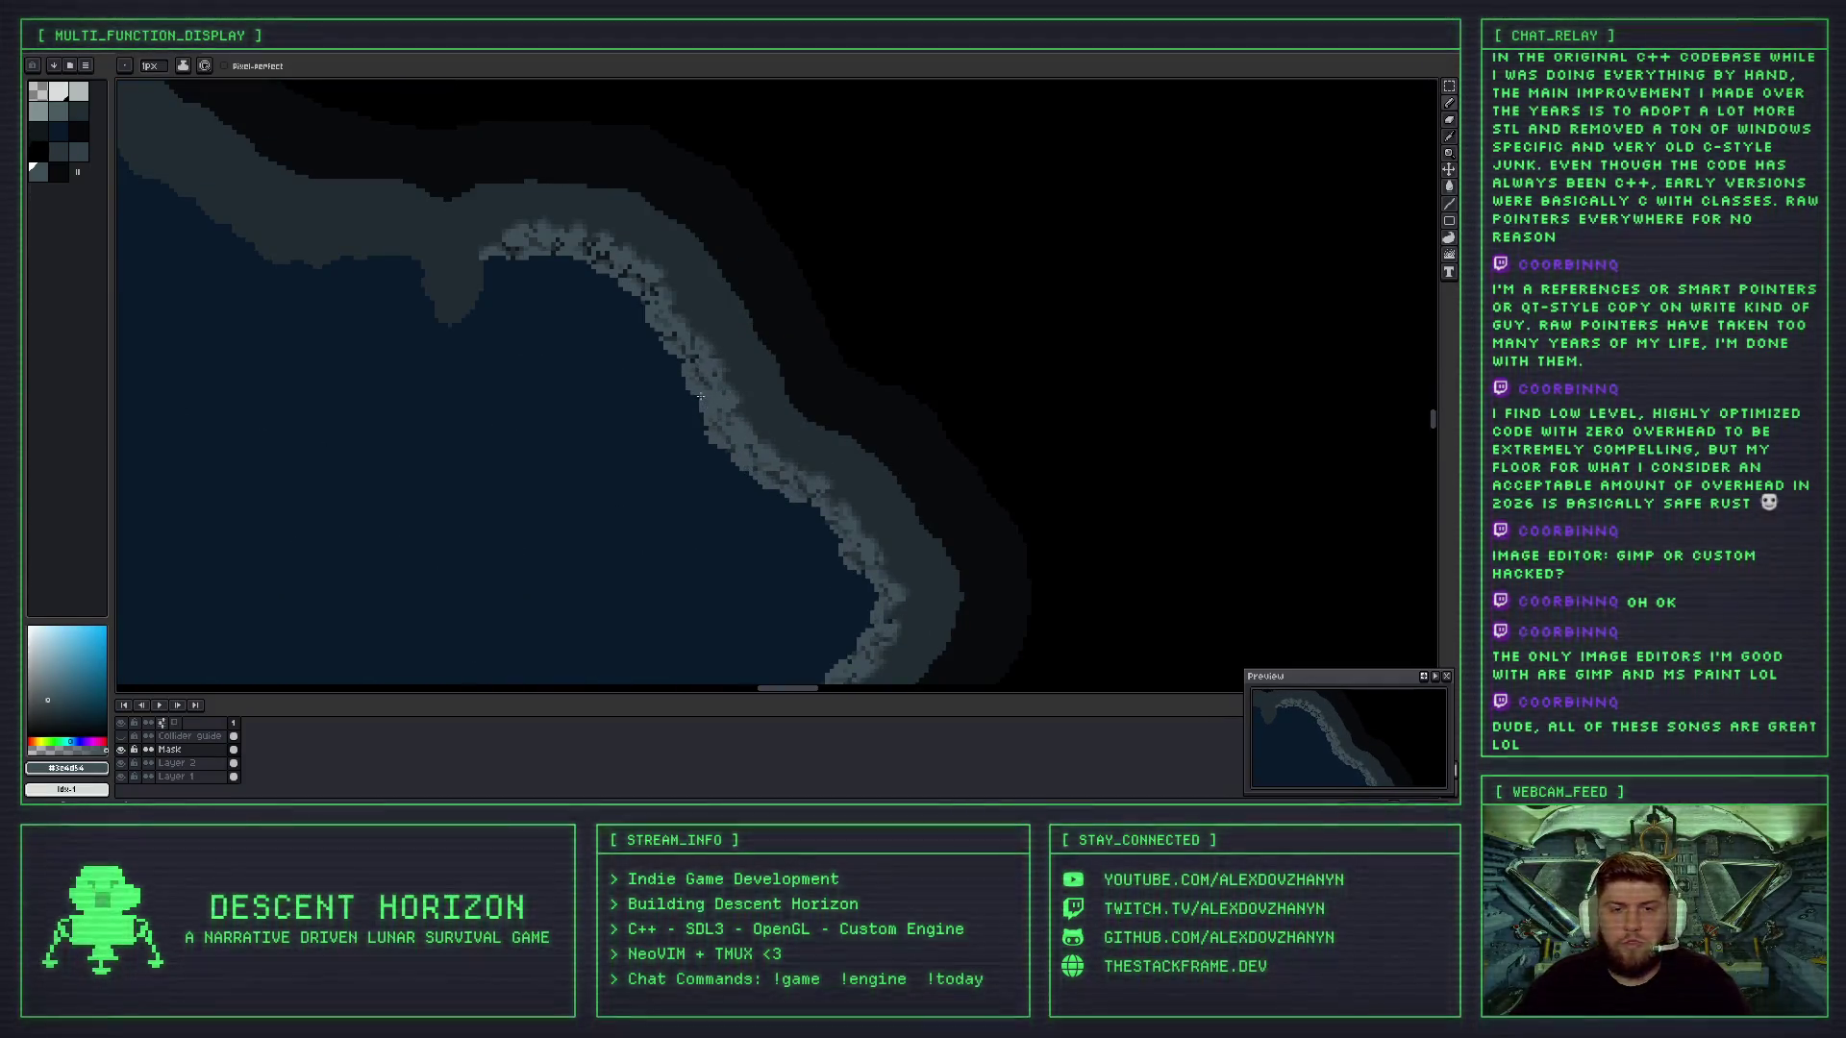
{"action": "scroll", "coordinate": [710, 361], "scroll_direction": "up", "scroll_amount": 2}
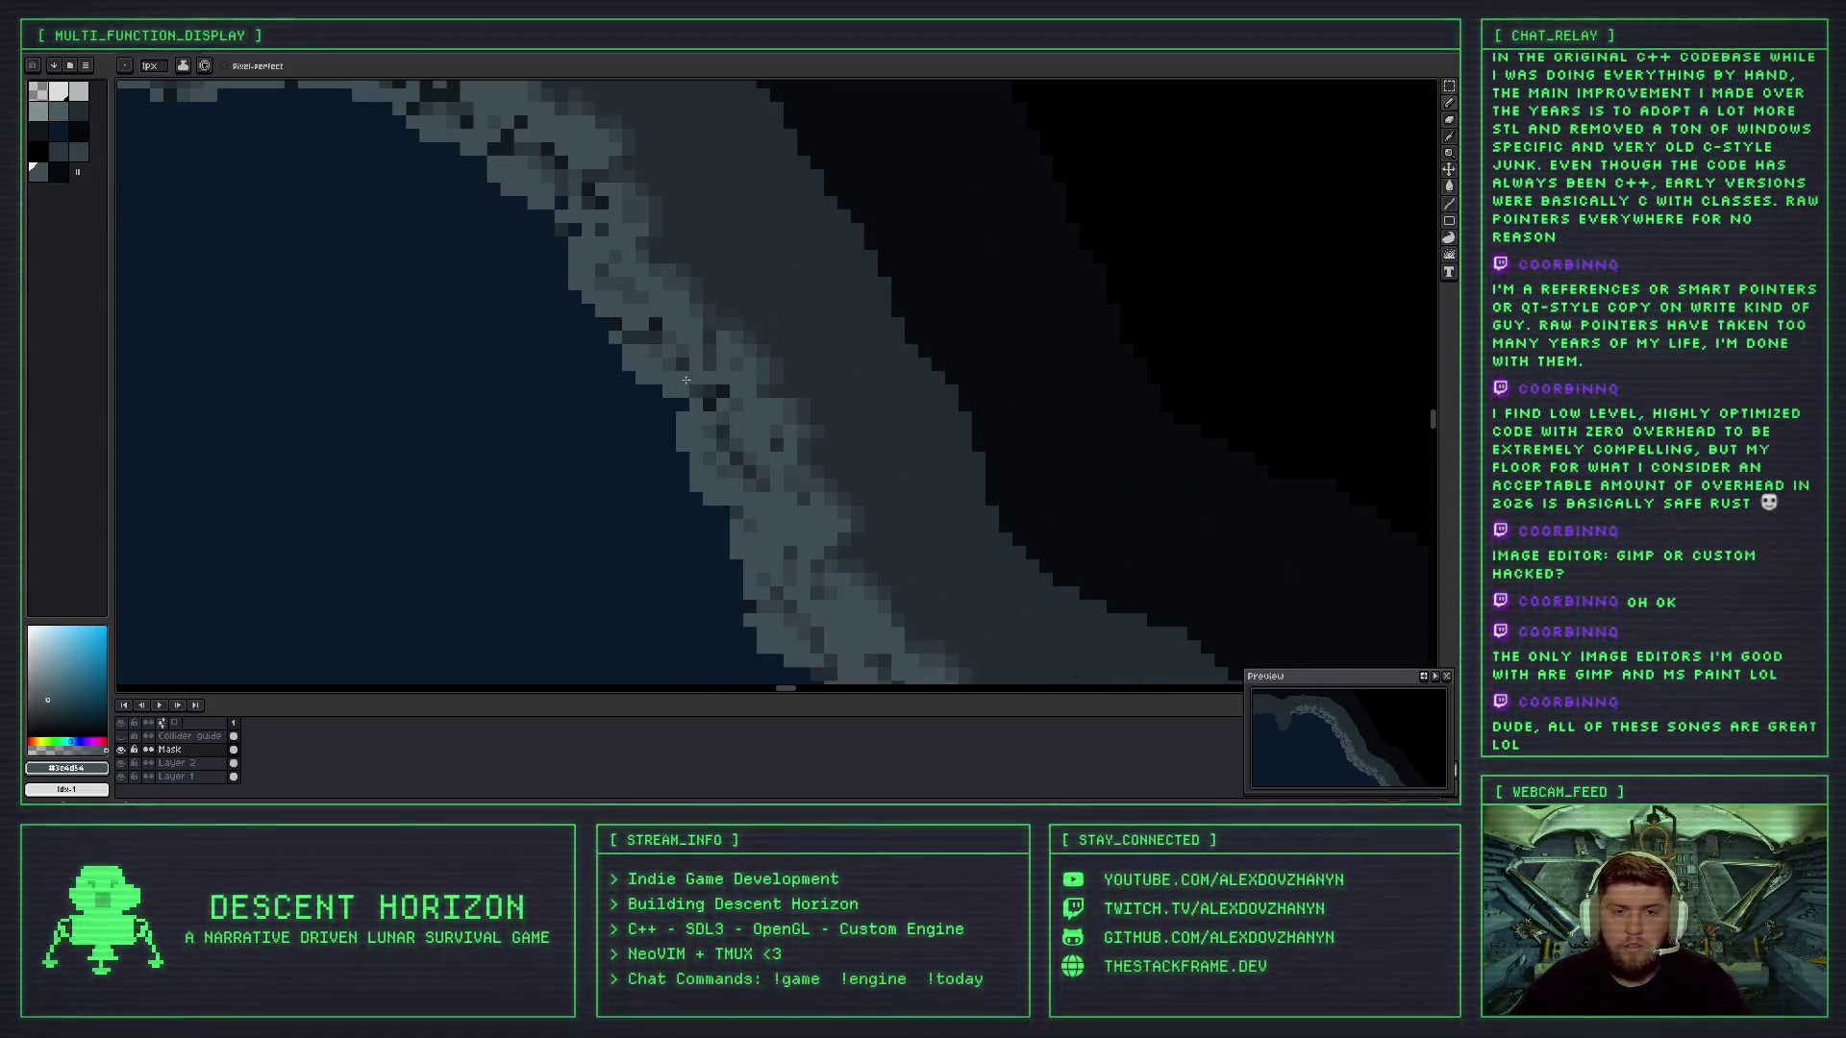
- Paint two dark blue-grey pixels into the rocky shoreline edge
{"action": "left_click", "coordinate": [680, 381], "text": "alt"}
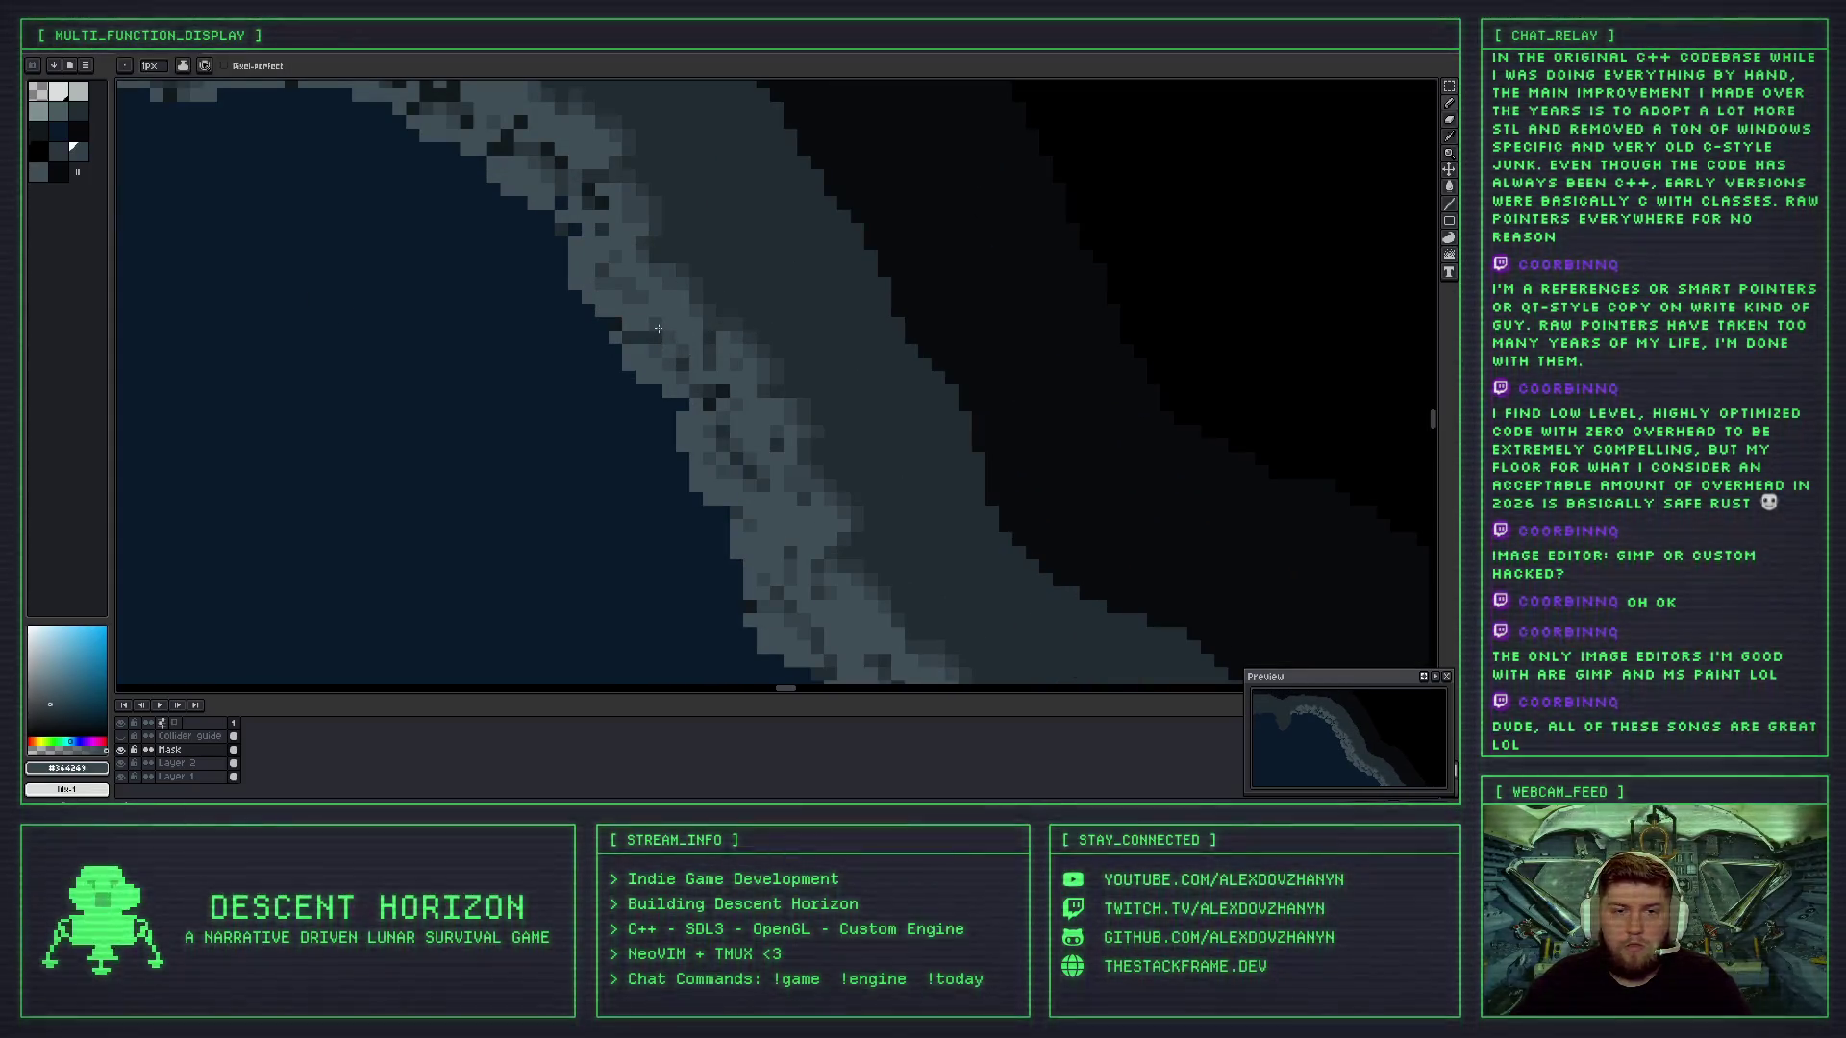
{"action": "left_click", "coordinate": [709, 364], "text": "alt"}
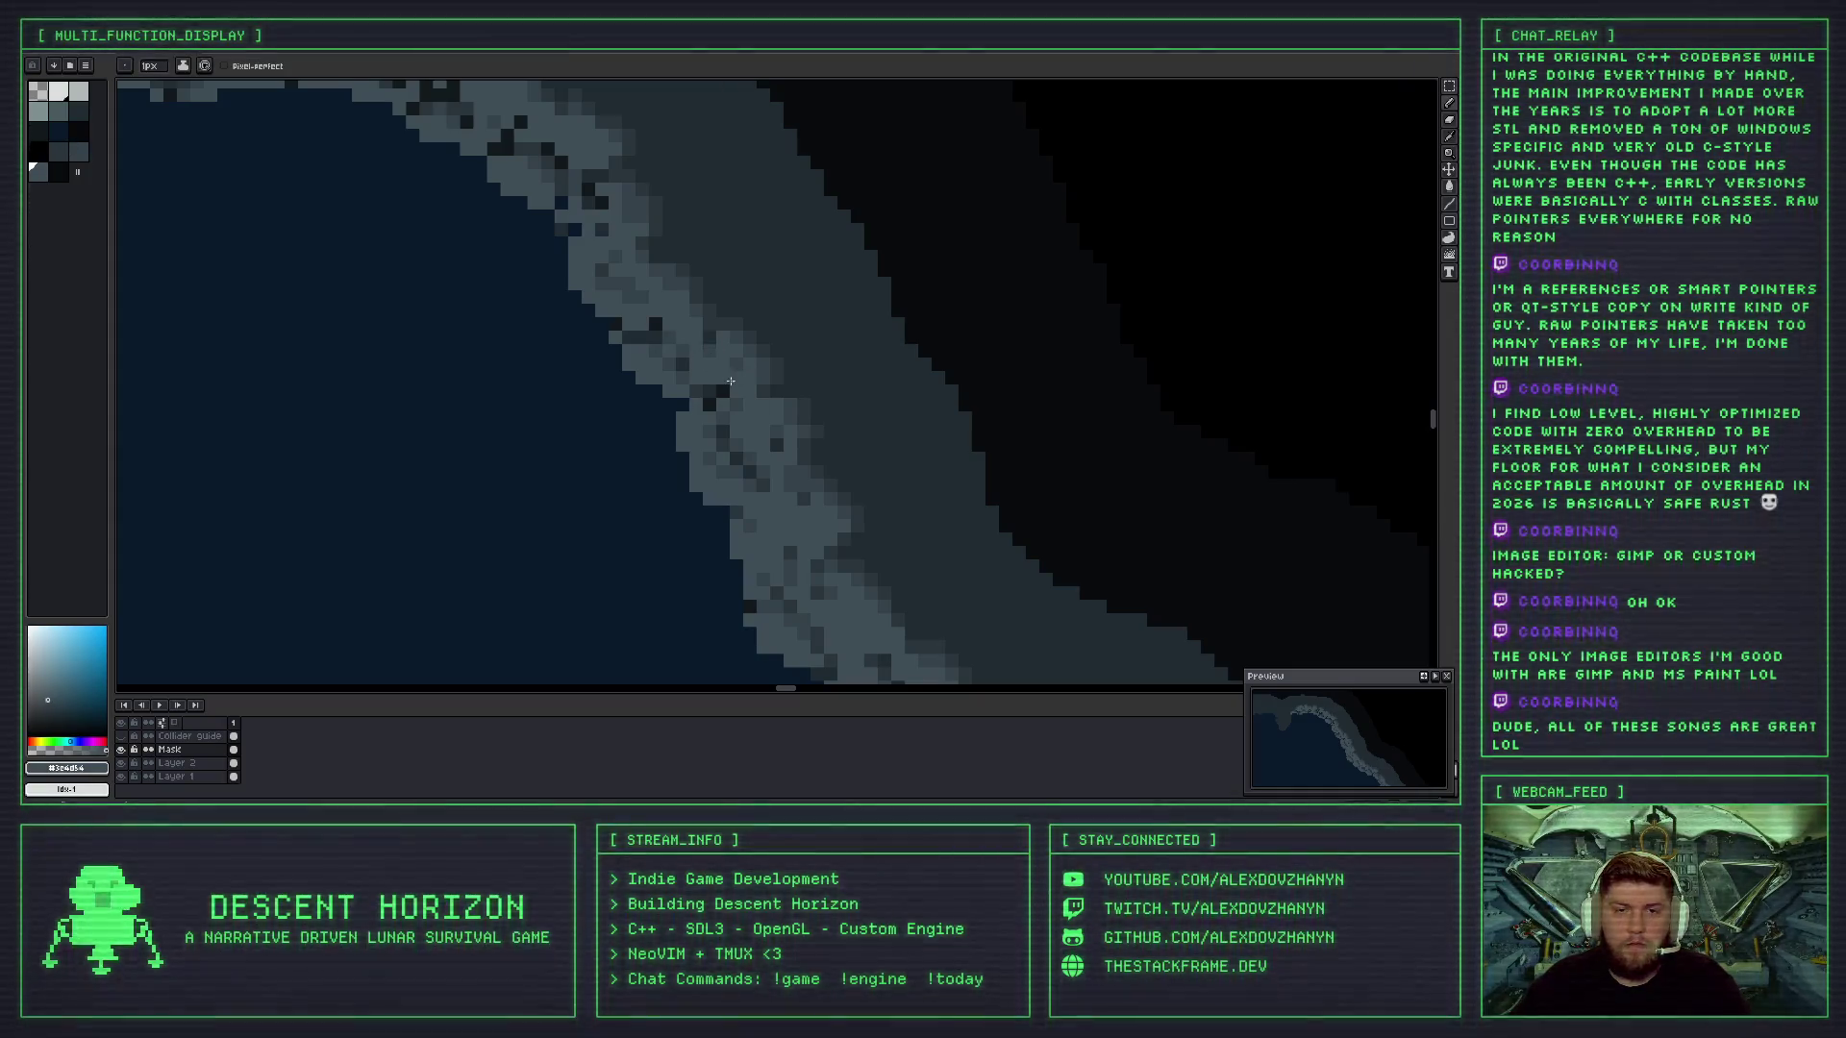
{"action": "left_click", "coordinate": [710, 350], "text": "alt"}
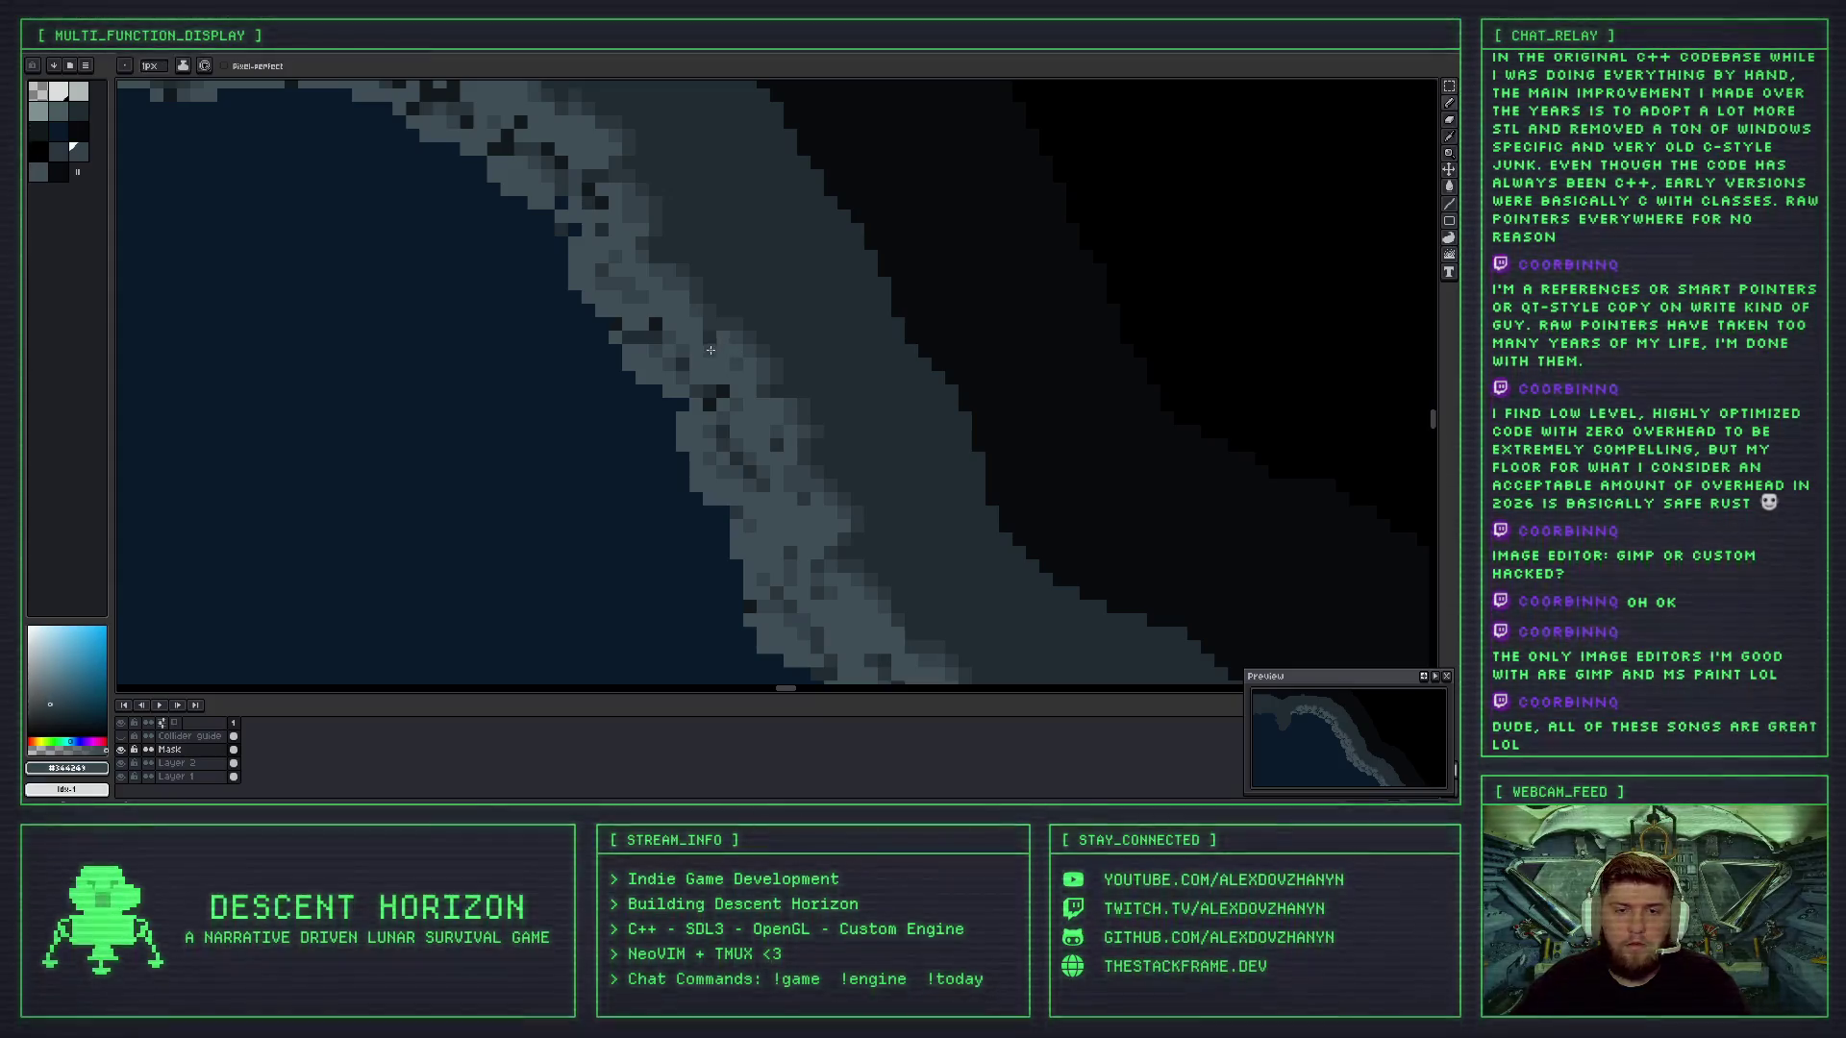
{"action": "left_click", "coordinate": [655, 323]}
{"action": "left_click", "coordinate": [707, 336], "text": "alt"}
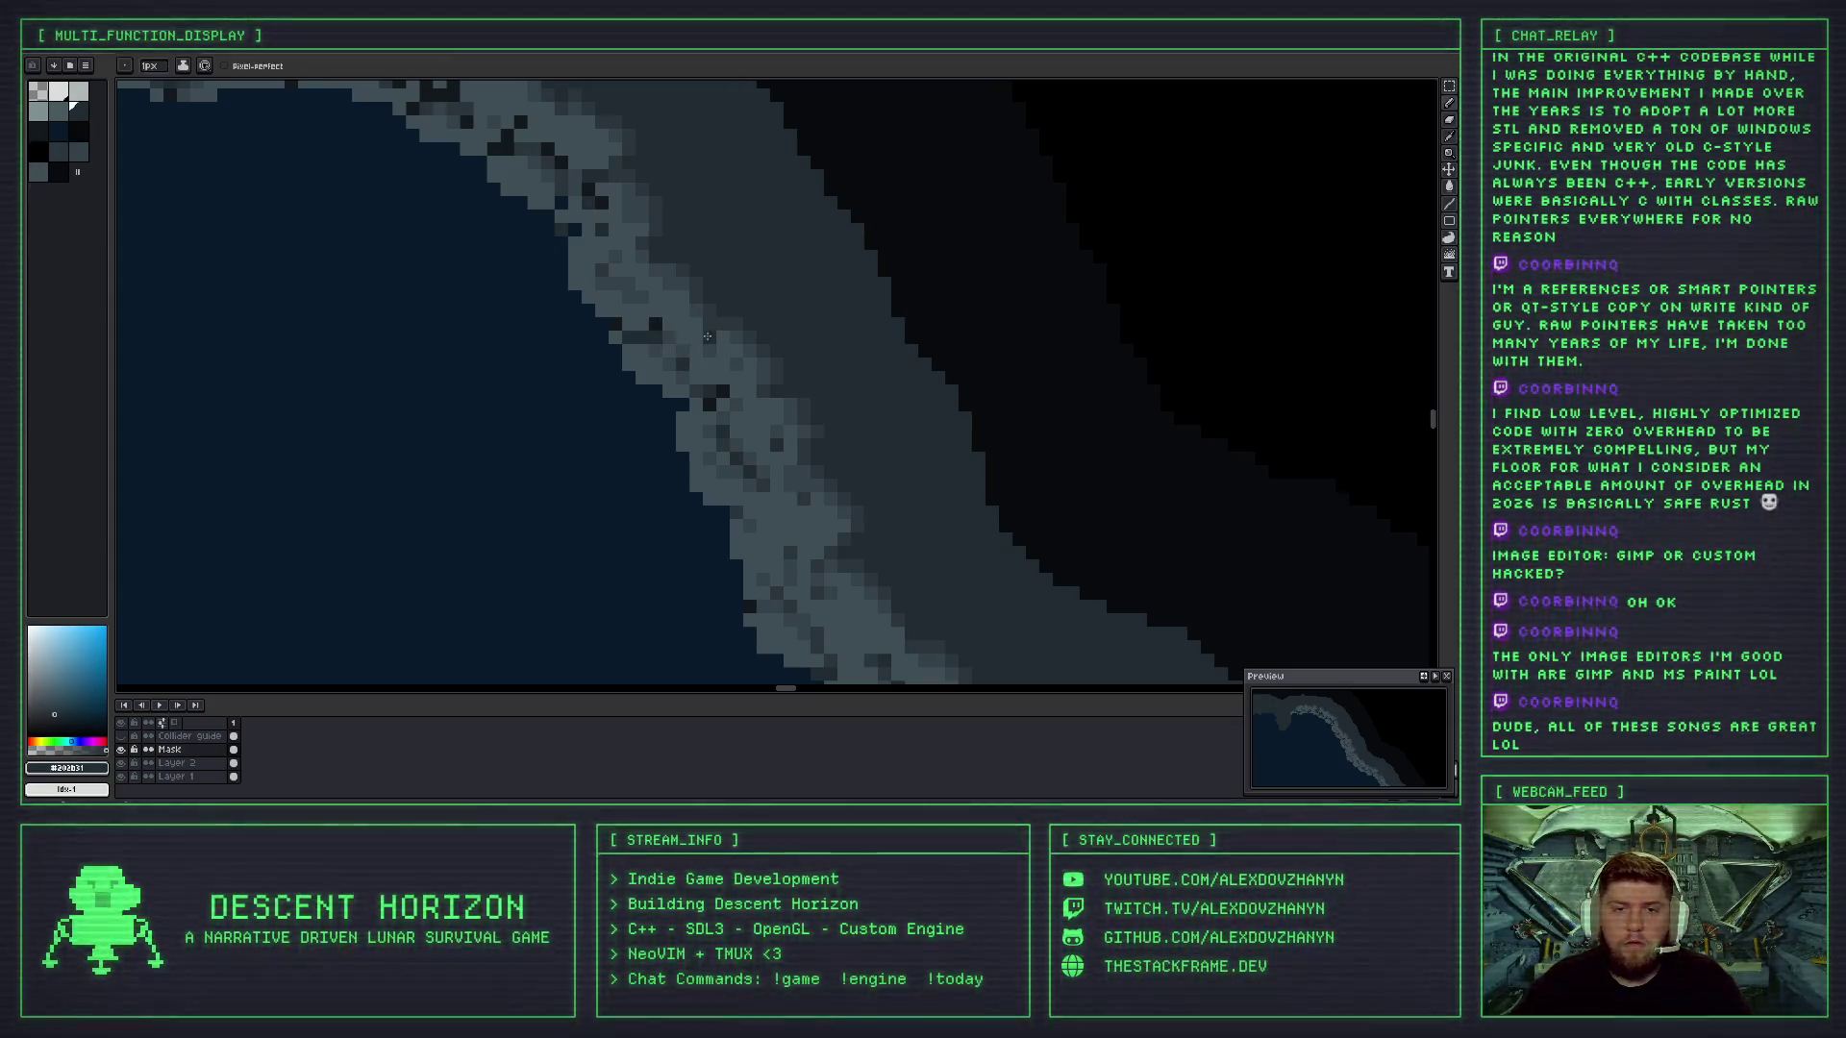
{"action": "scroll", "coordinate": [724, 338], "scroll_direction": "down", "scroll_amount": 3}
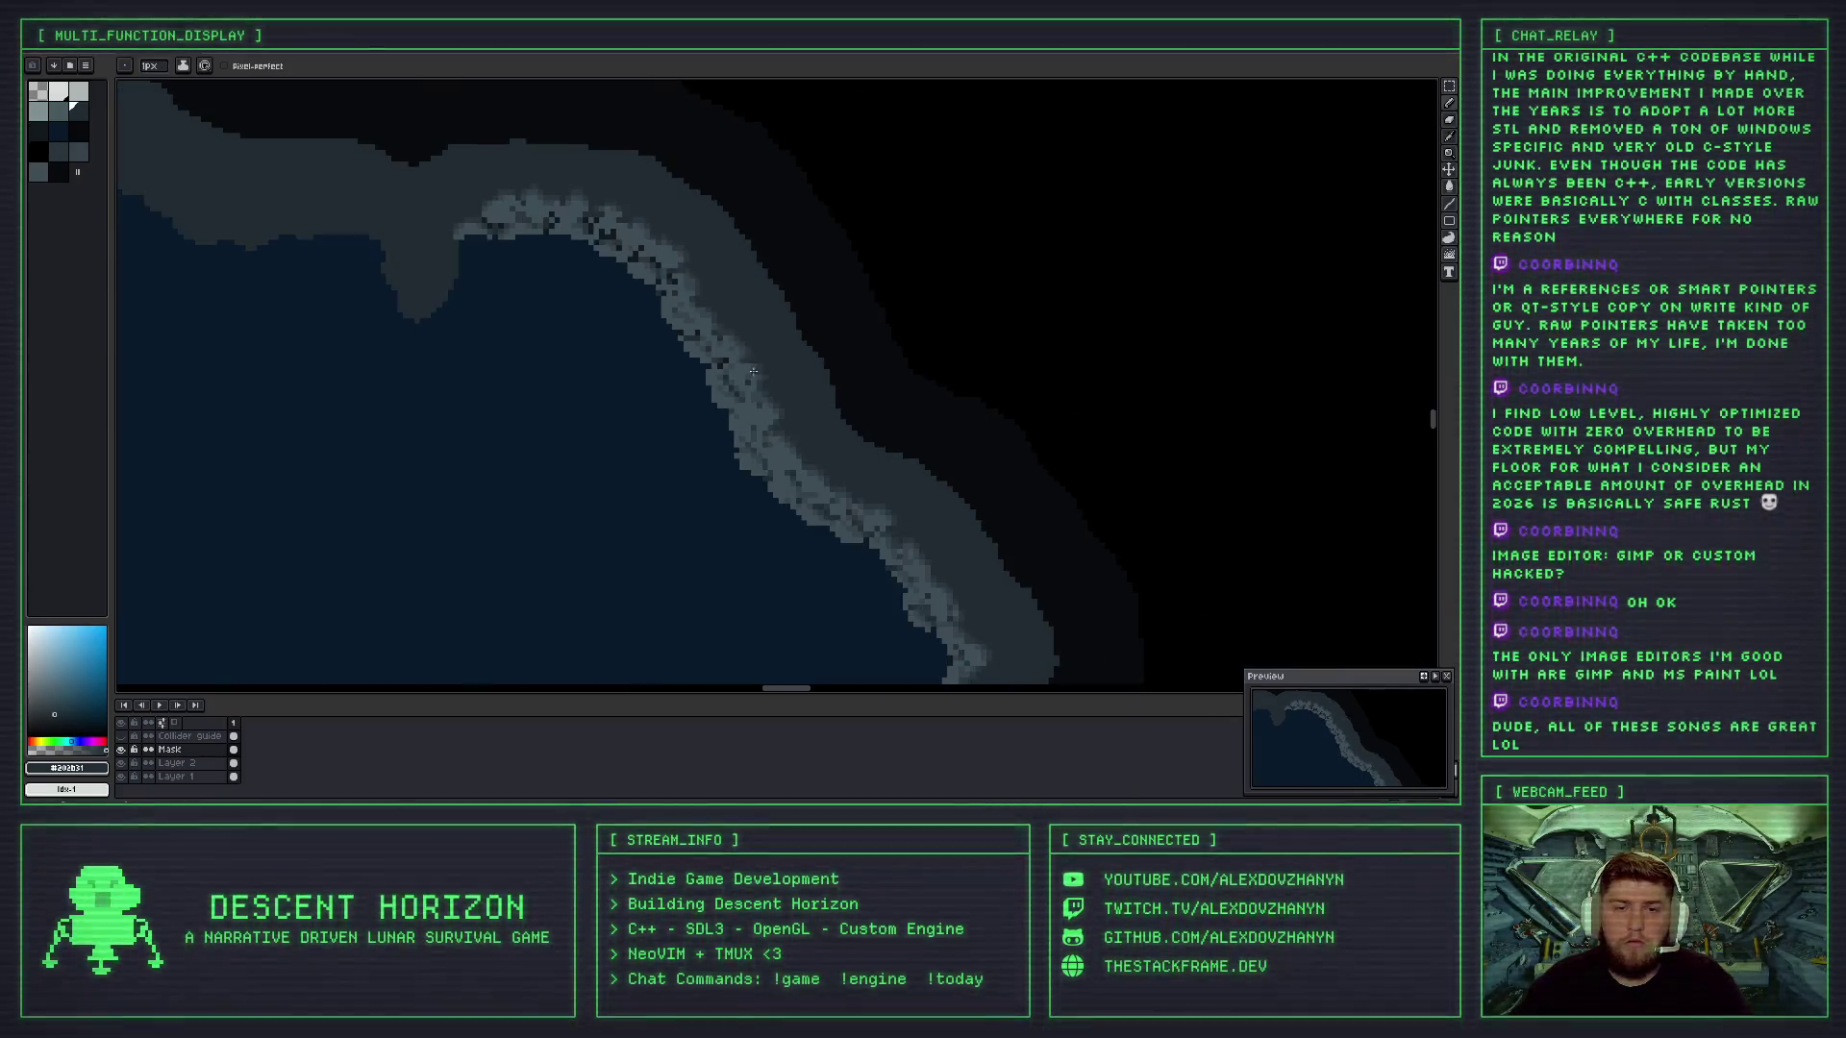
{"action": "scroll", "coordinate": [734, 369], "scroll_direction": "down", "scroll_amount": 1}
{"action": "scroll", "coordinate": [721, 350], "scroll_direction": "up", "scroll_amount": 5}
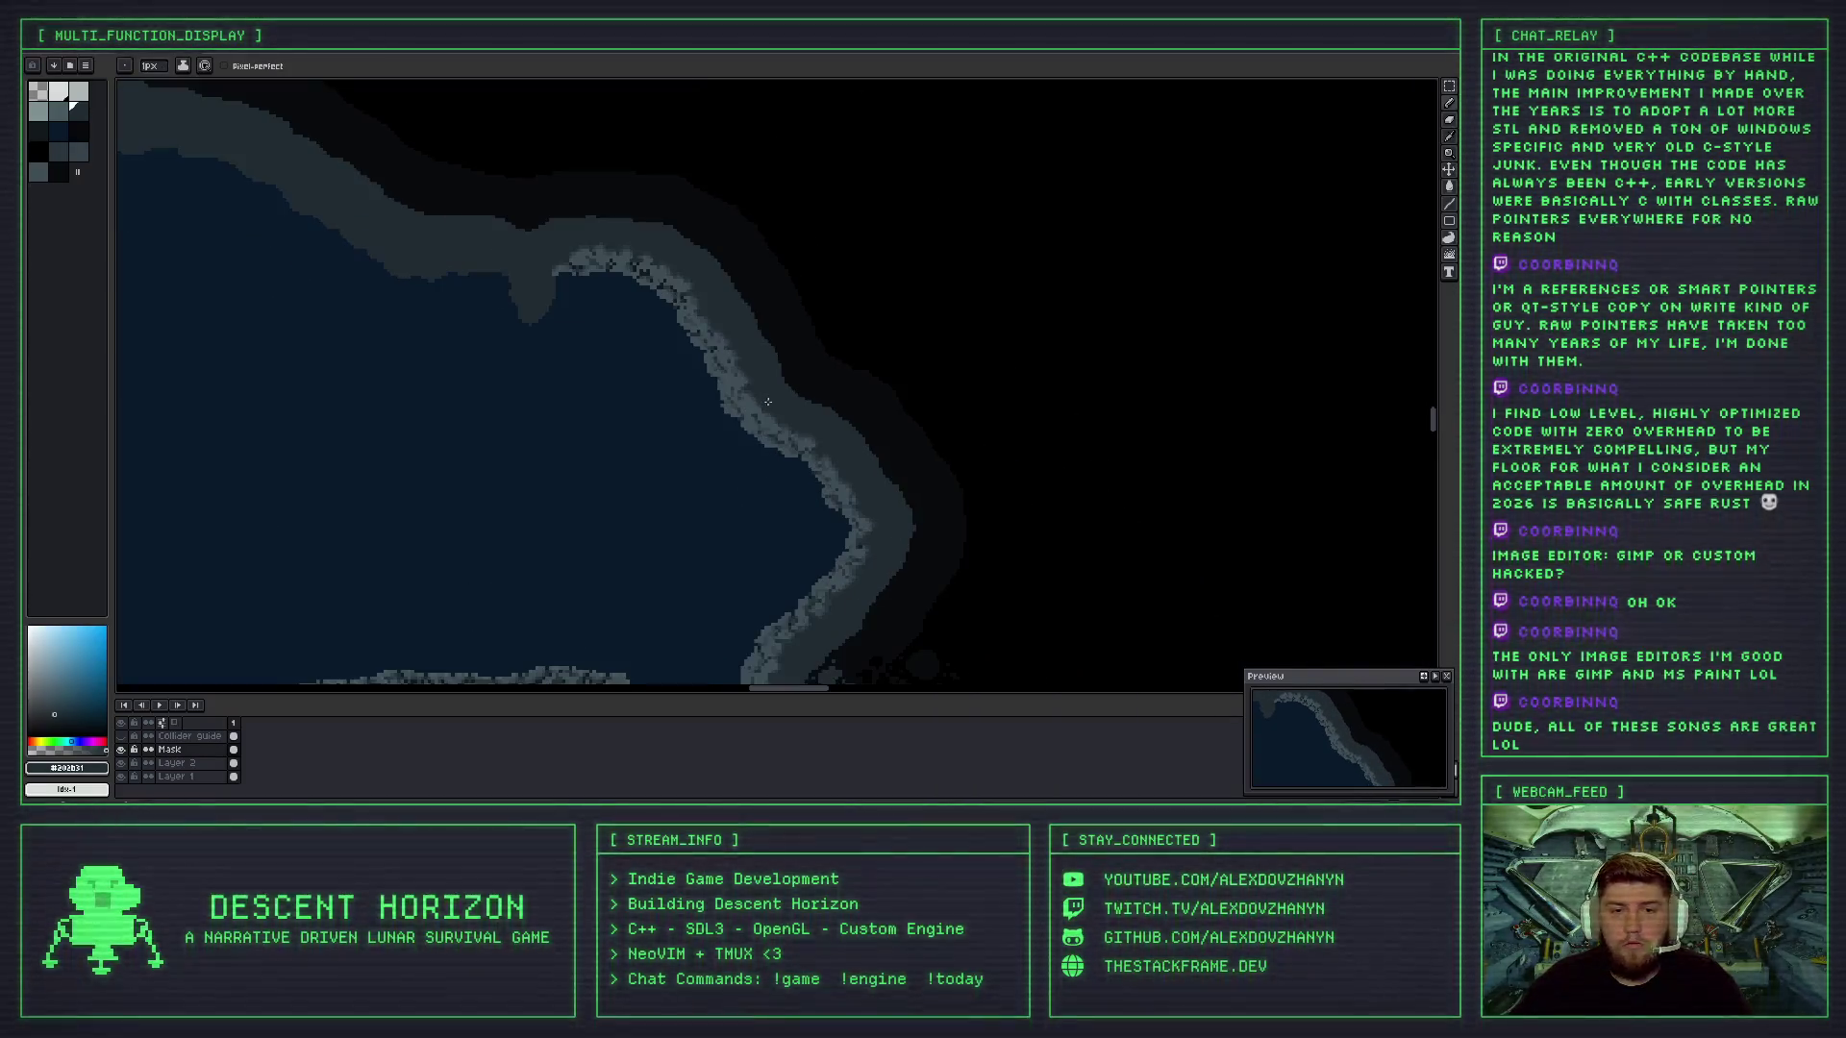
- Eyedrop mid, darkest and grey-blue shoreline shades to choose the next pencil colour
{"action": "key", "text": "i"}
{"action": "key", "text": "b"}
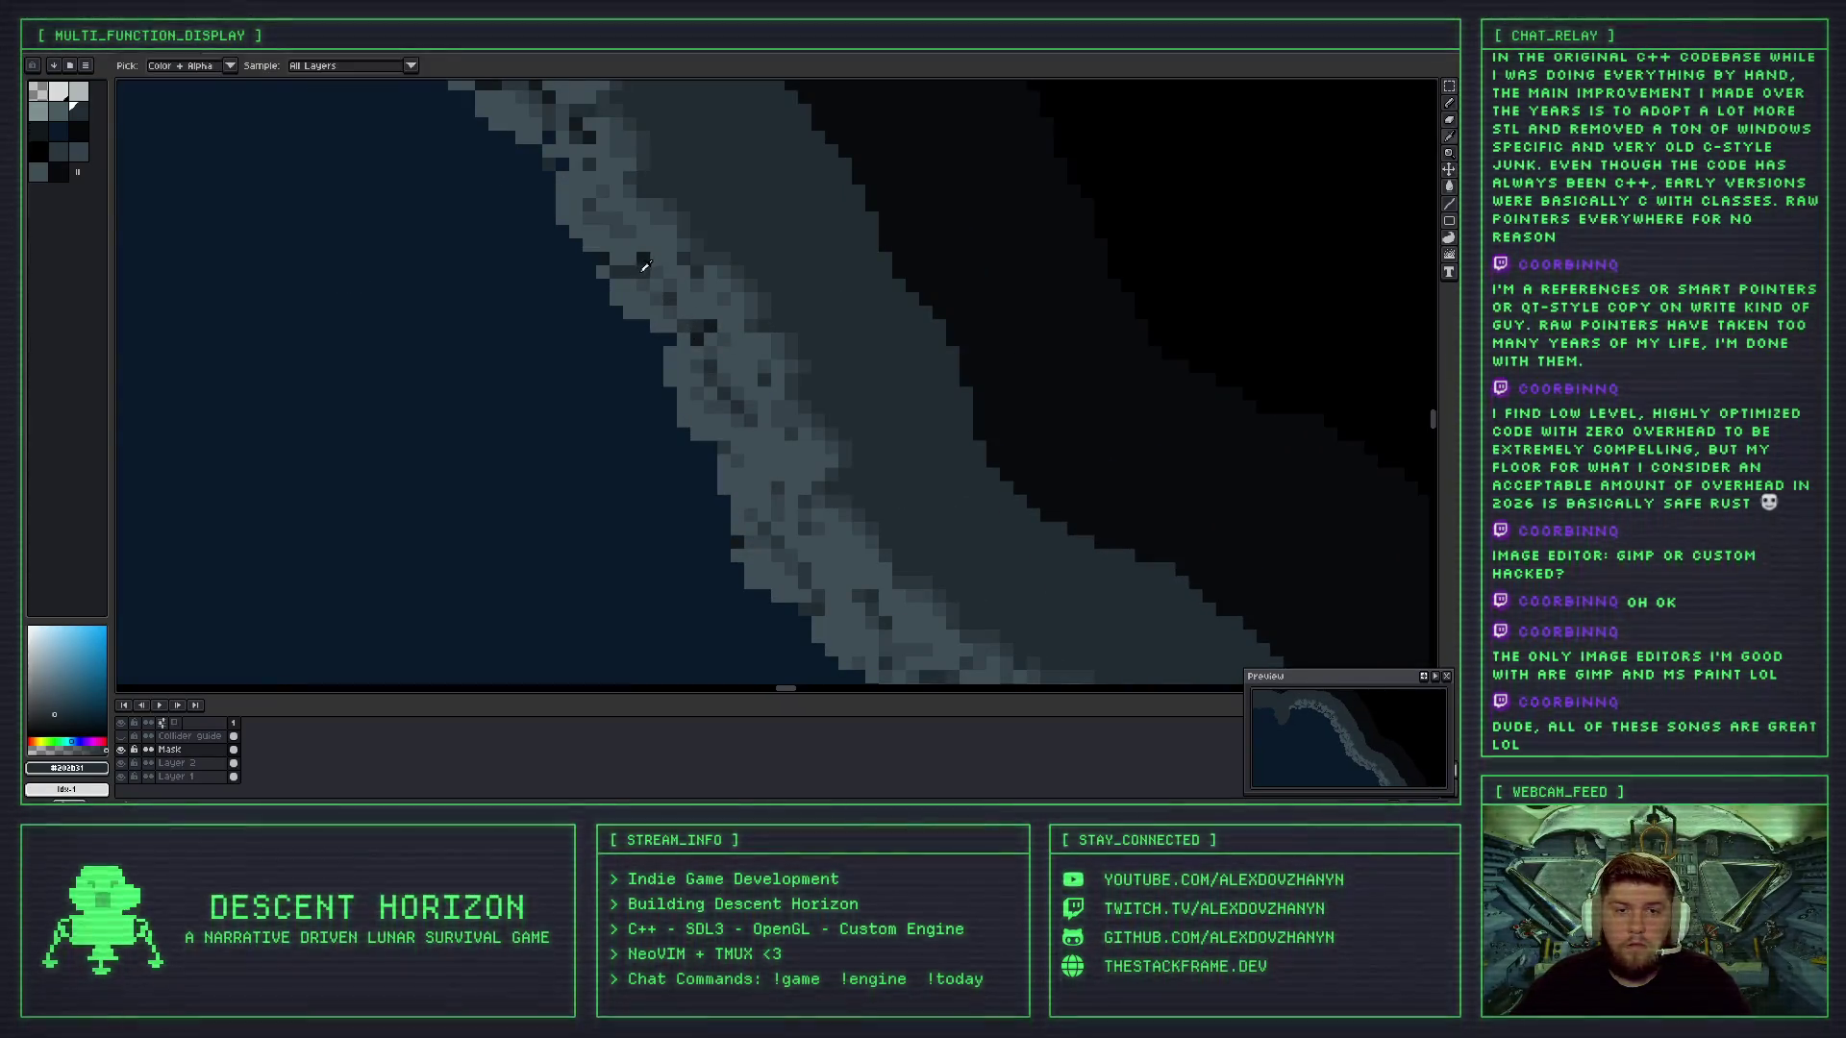
{"action": "scroll", "coordinate": [709, 323], "scroll_direction": "up", "scroll_amount": 2}
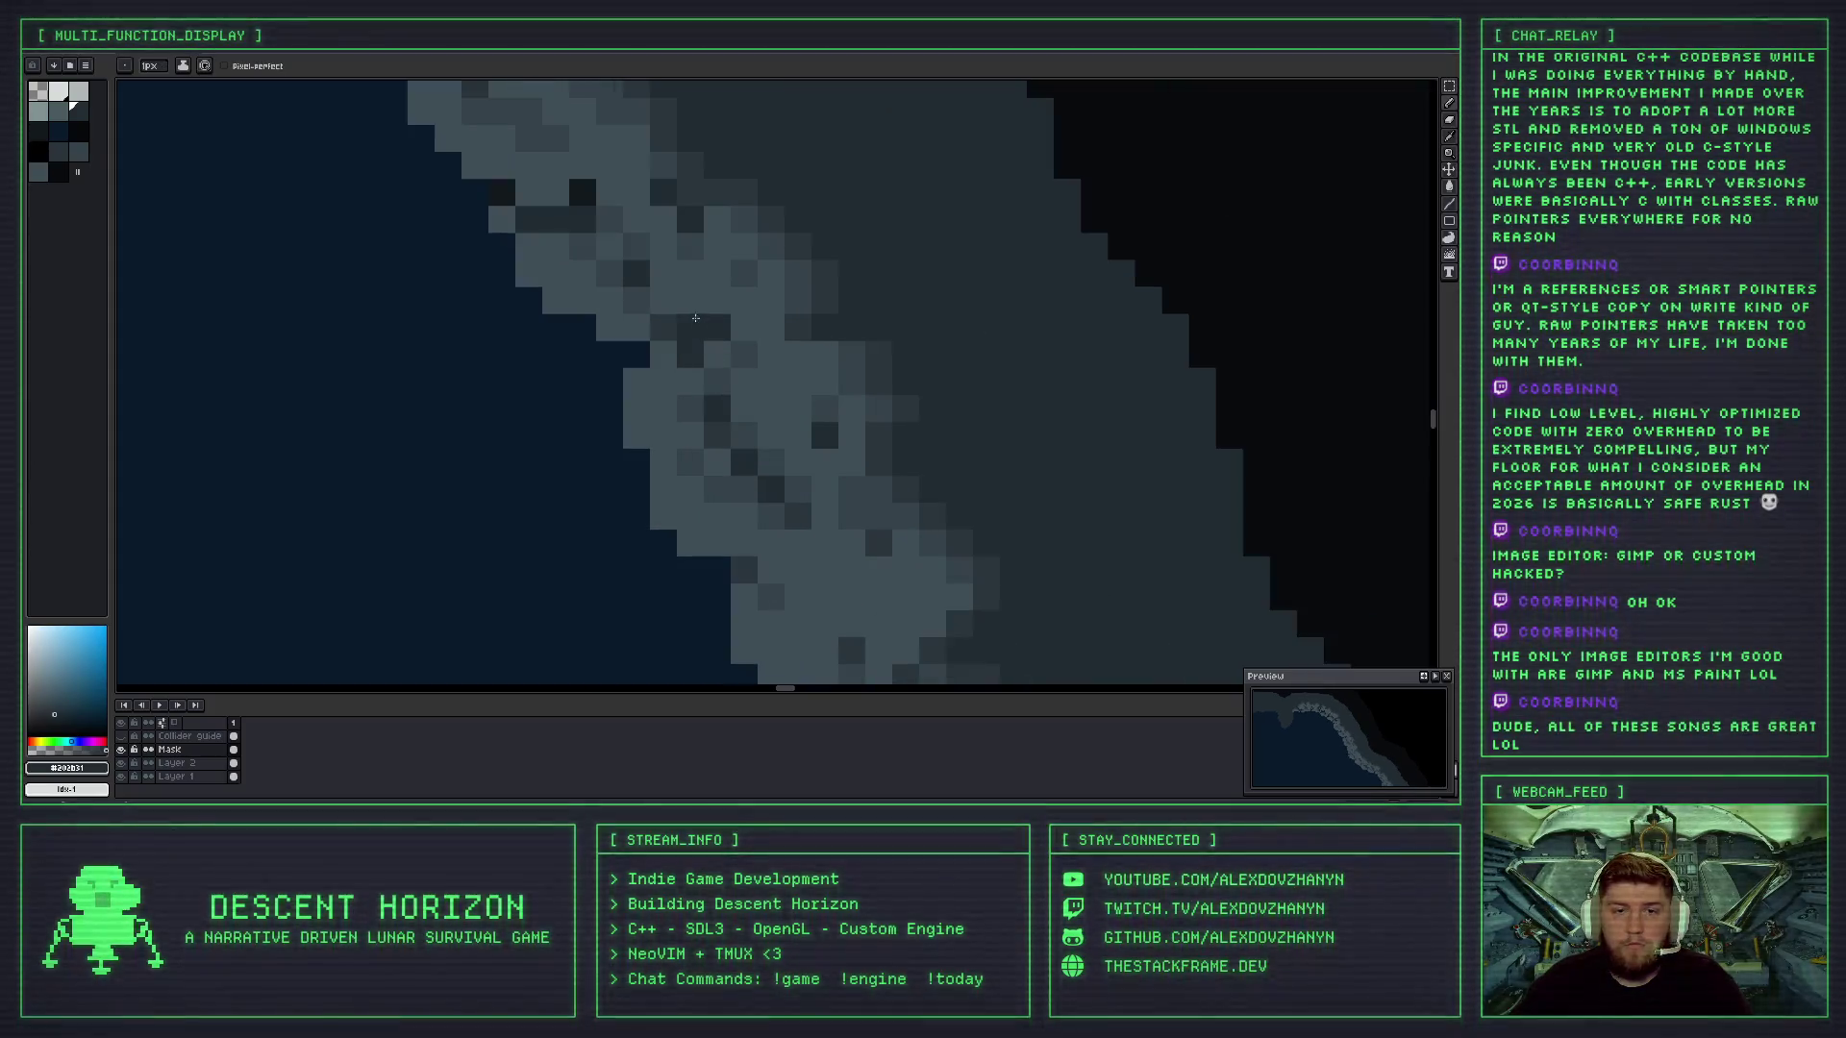
{"action": "left_click", "coordinate": [703, 330], "text": "alt"}
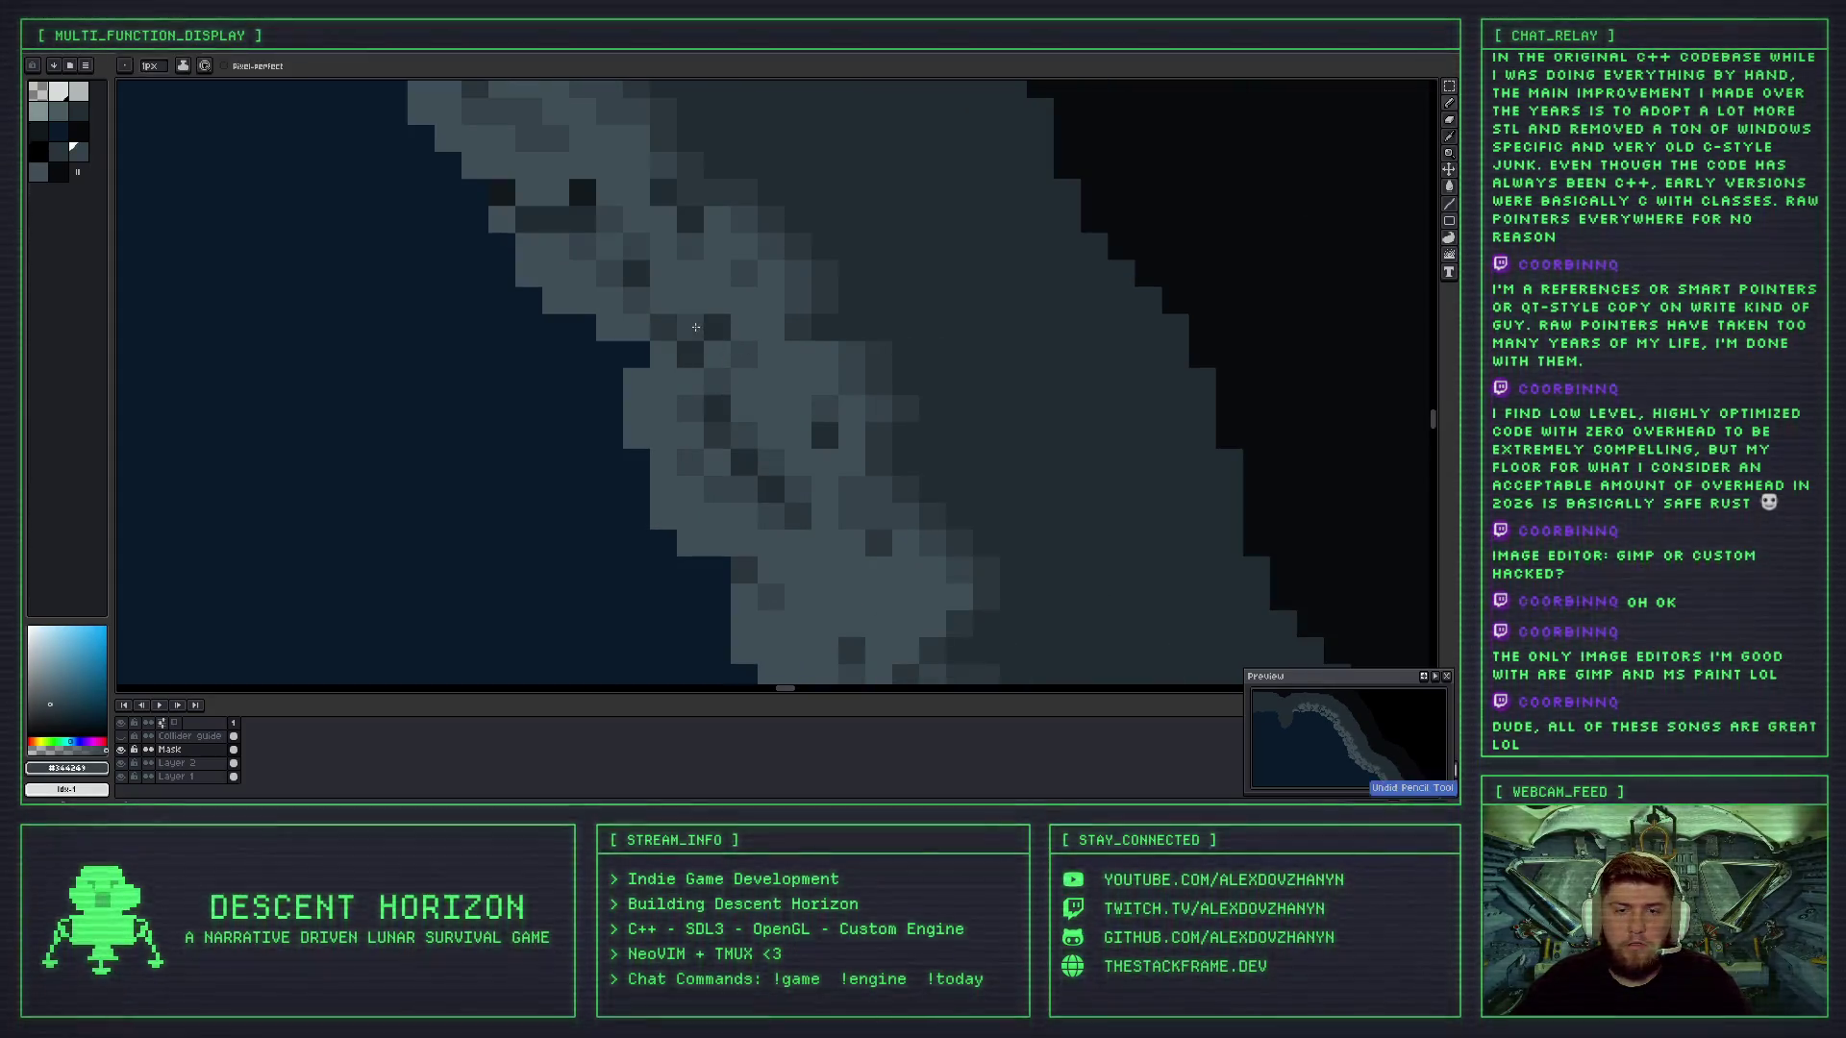
{"action": "scroll", "coordinate": [711, 337], "scroll_direction": "down", "scroll_amount": 3}
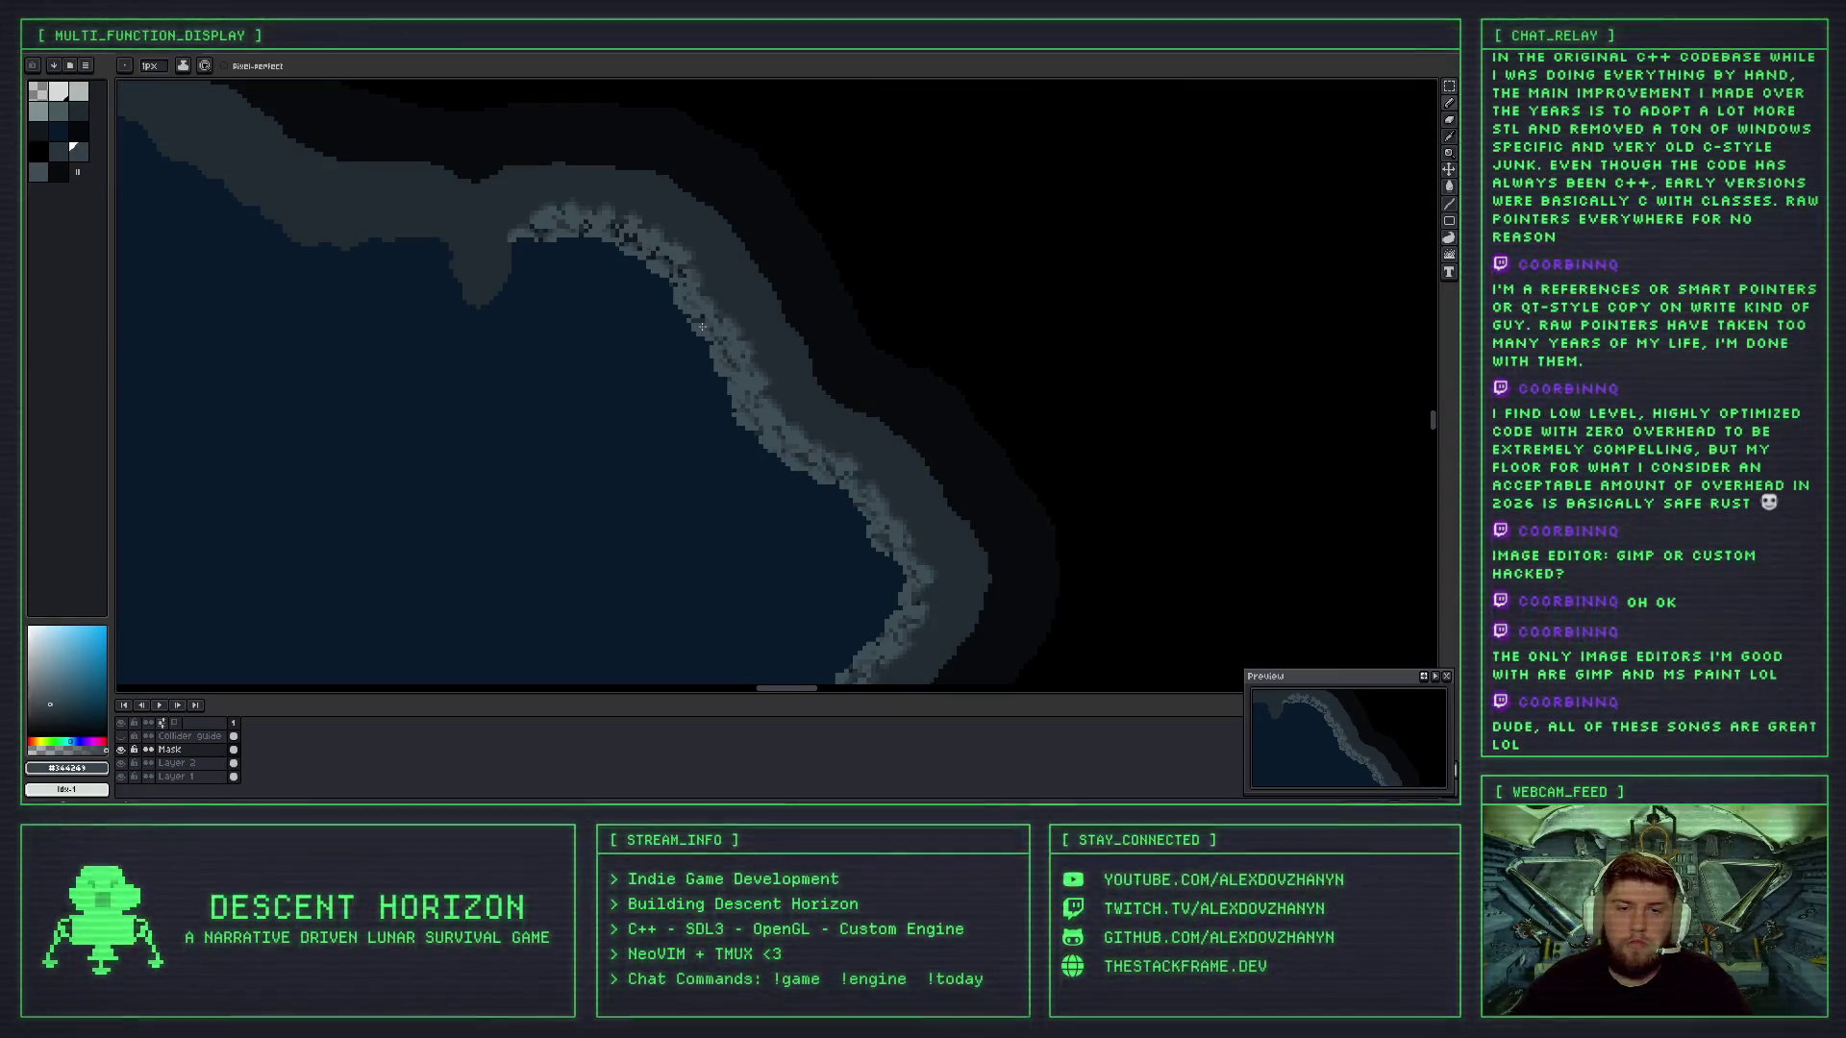
{"action": "scroll", "coordinate": [702, 327], "scroll_direction": "up", "scroll_amount": 4}
{"action": "left_click", "coordinate": [705, 289], "text": "alt"}
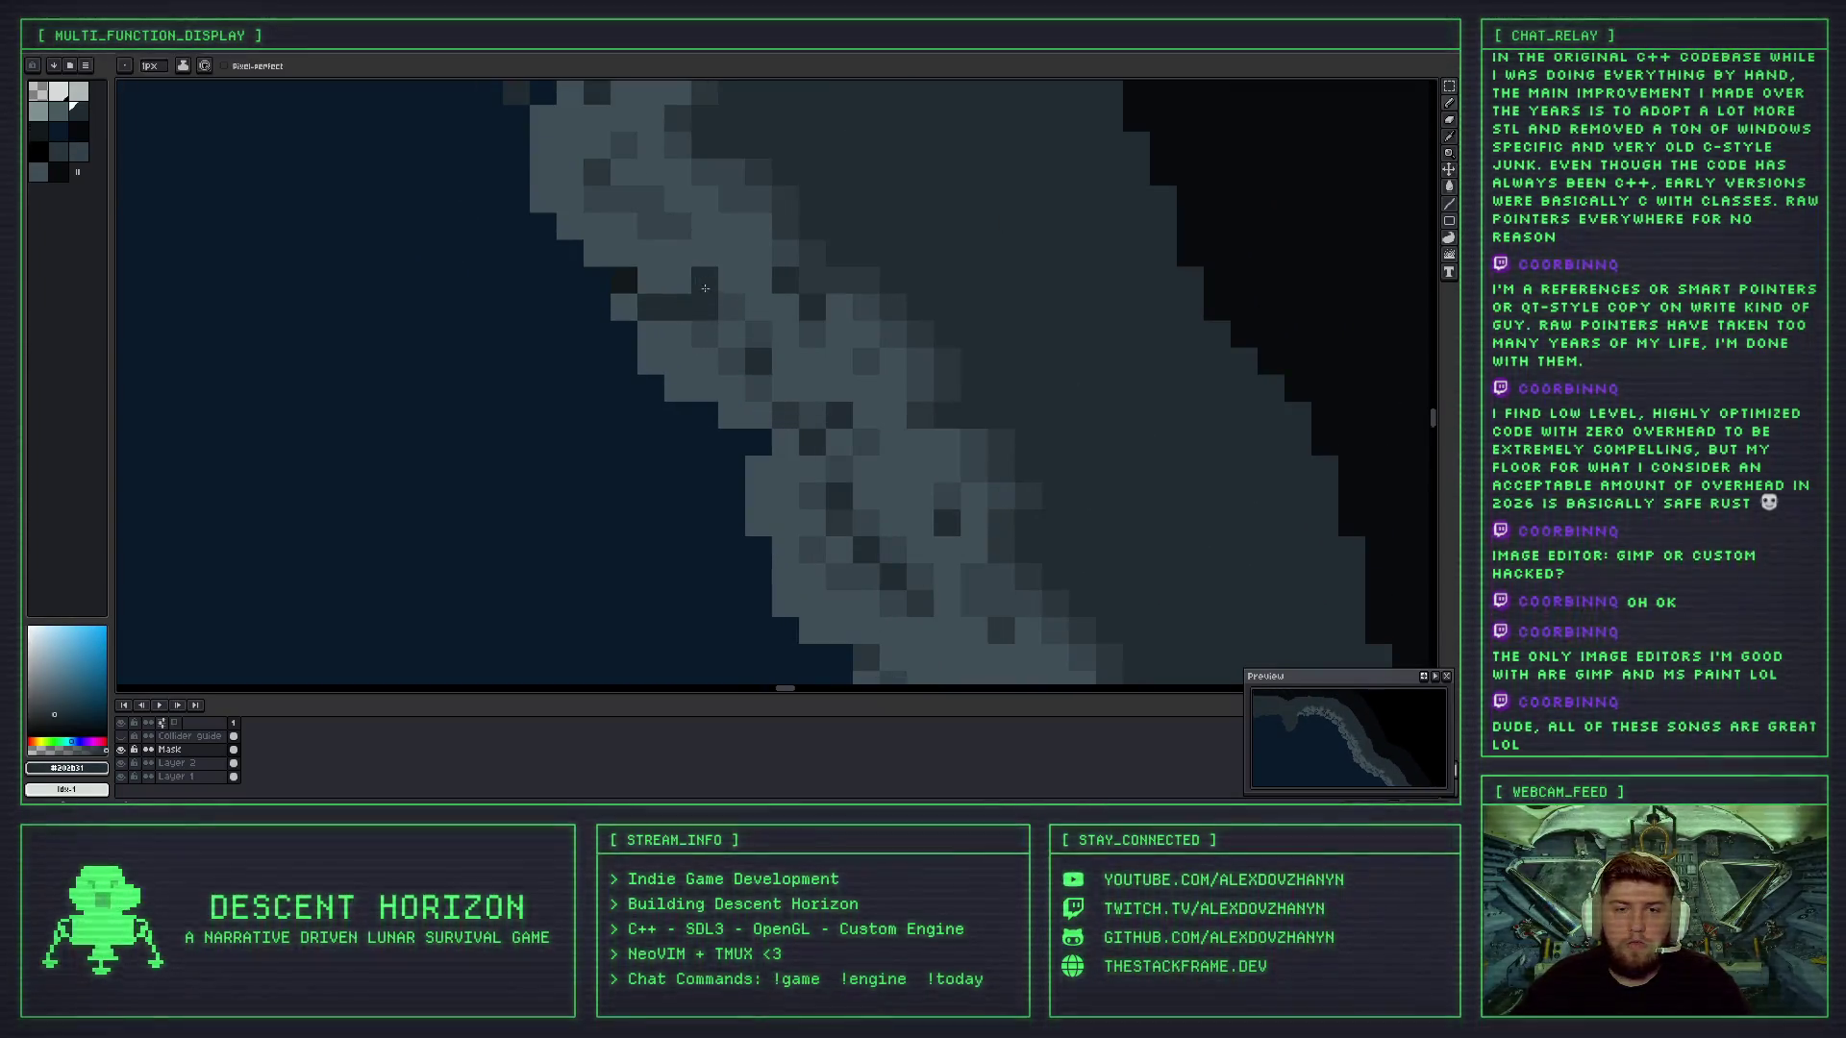
{"action": "left_click", "coordinate": [705, 306], "text": "alt"}
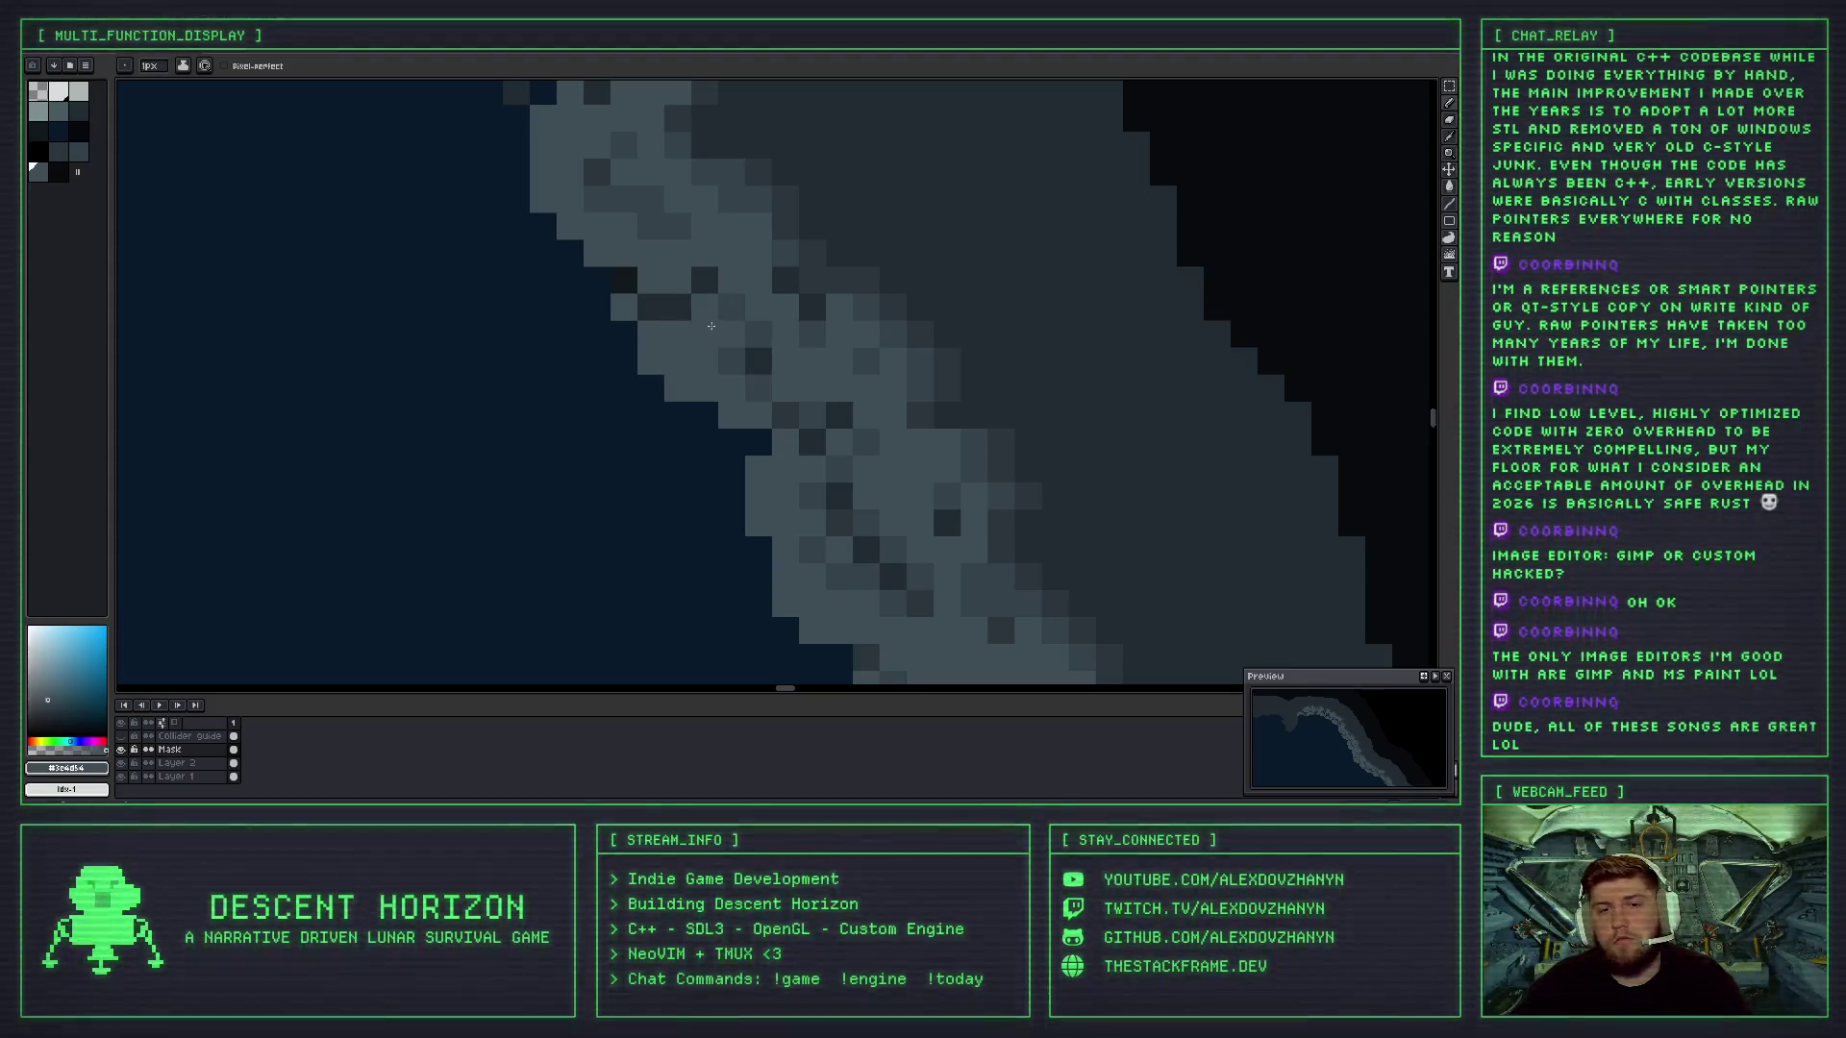
{"action": "left_click", "coordinate": [704, 314], "text": "alt"}
{"action": "scroll", "coordinate": [705, 315], "scroll_direction": "down", "scroll_amount": 4}
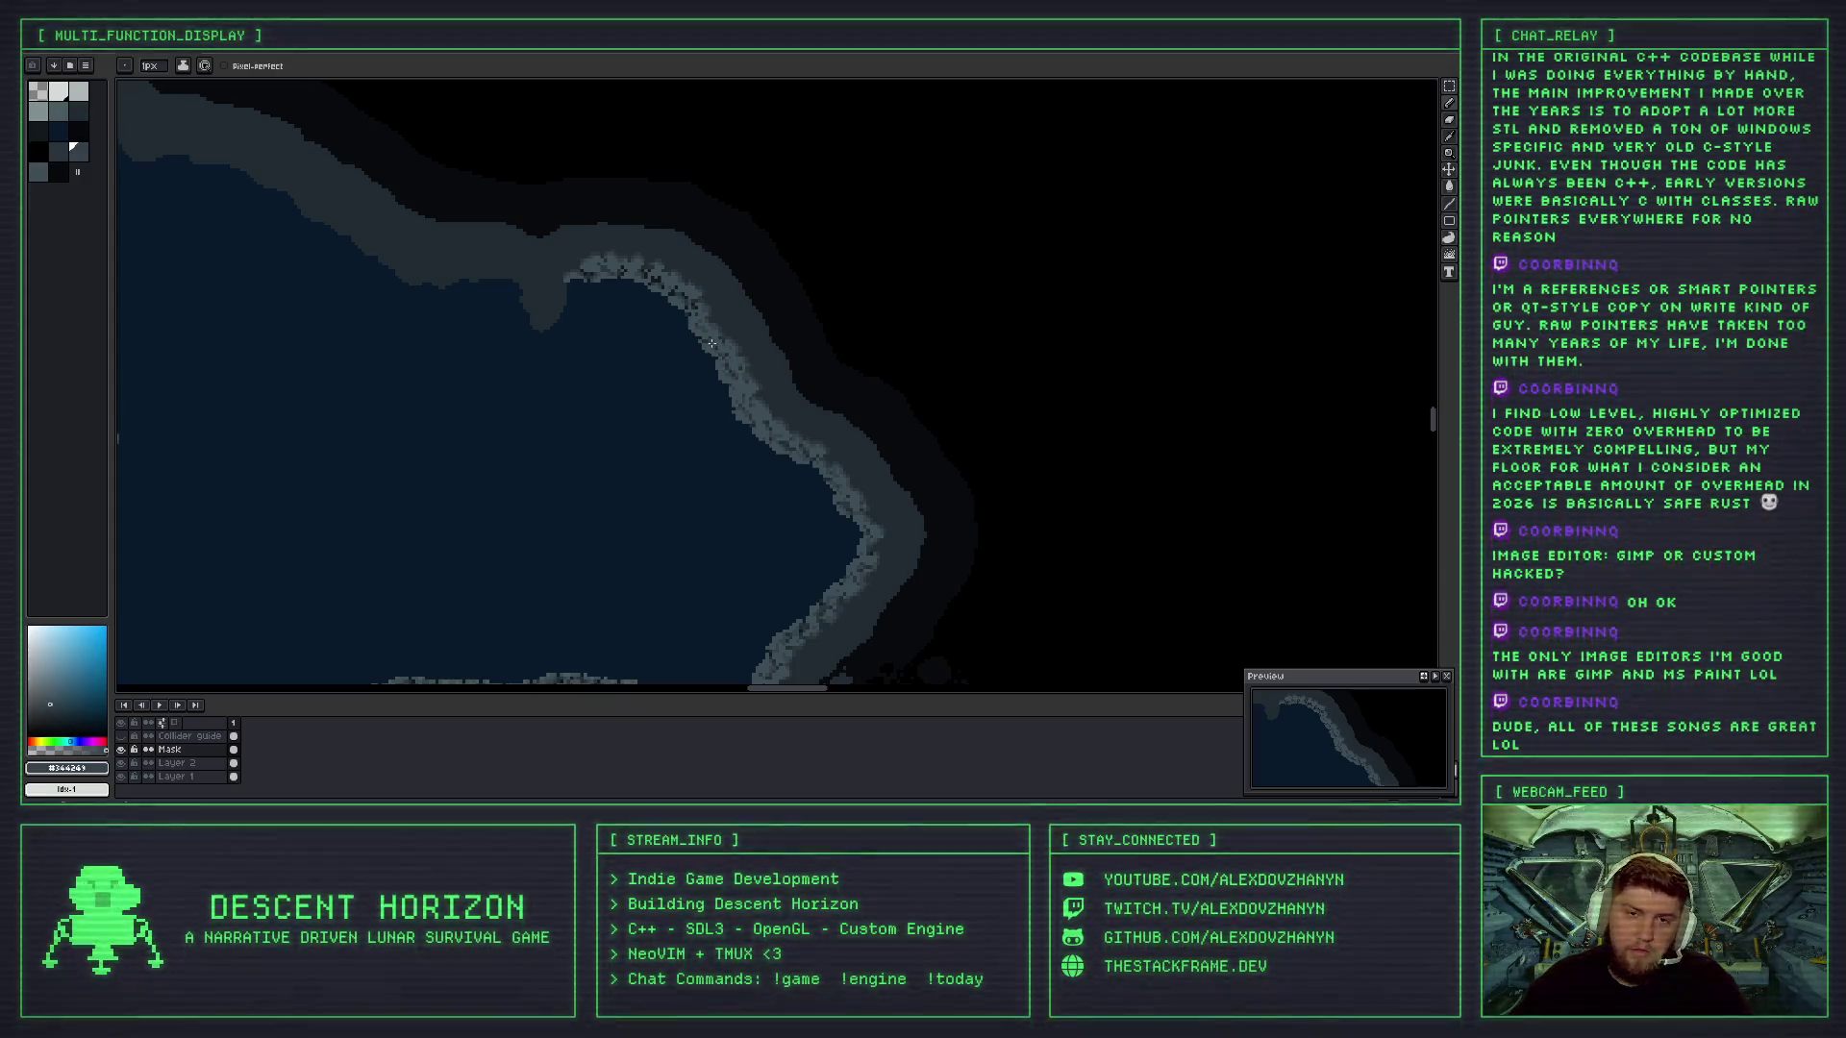
{"action": "scroll", "coordinate": [711, 343], "scroll_direction": "up", "scroll_amount": 1}
{"action": "scroll", "coordinate": [741, 343], "scroll_direction": "down", "scroll_amount": 2}
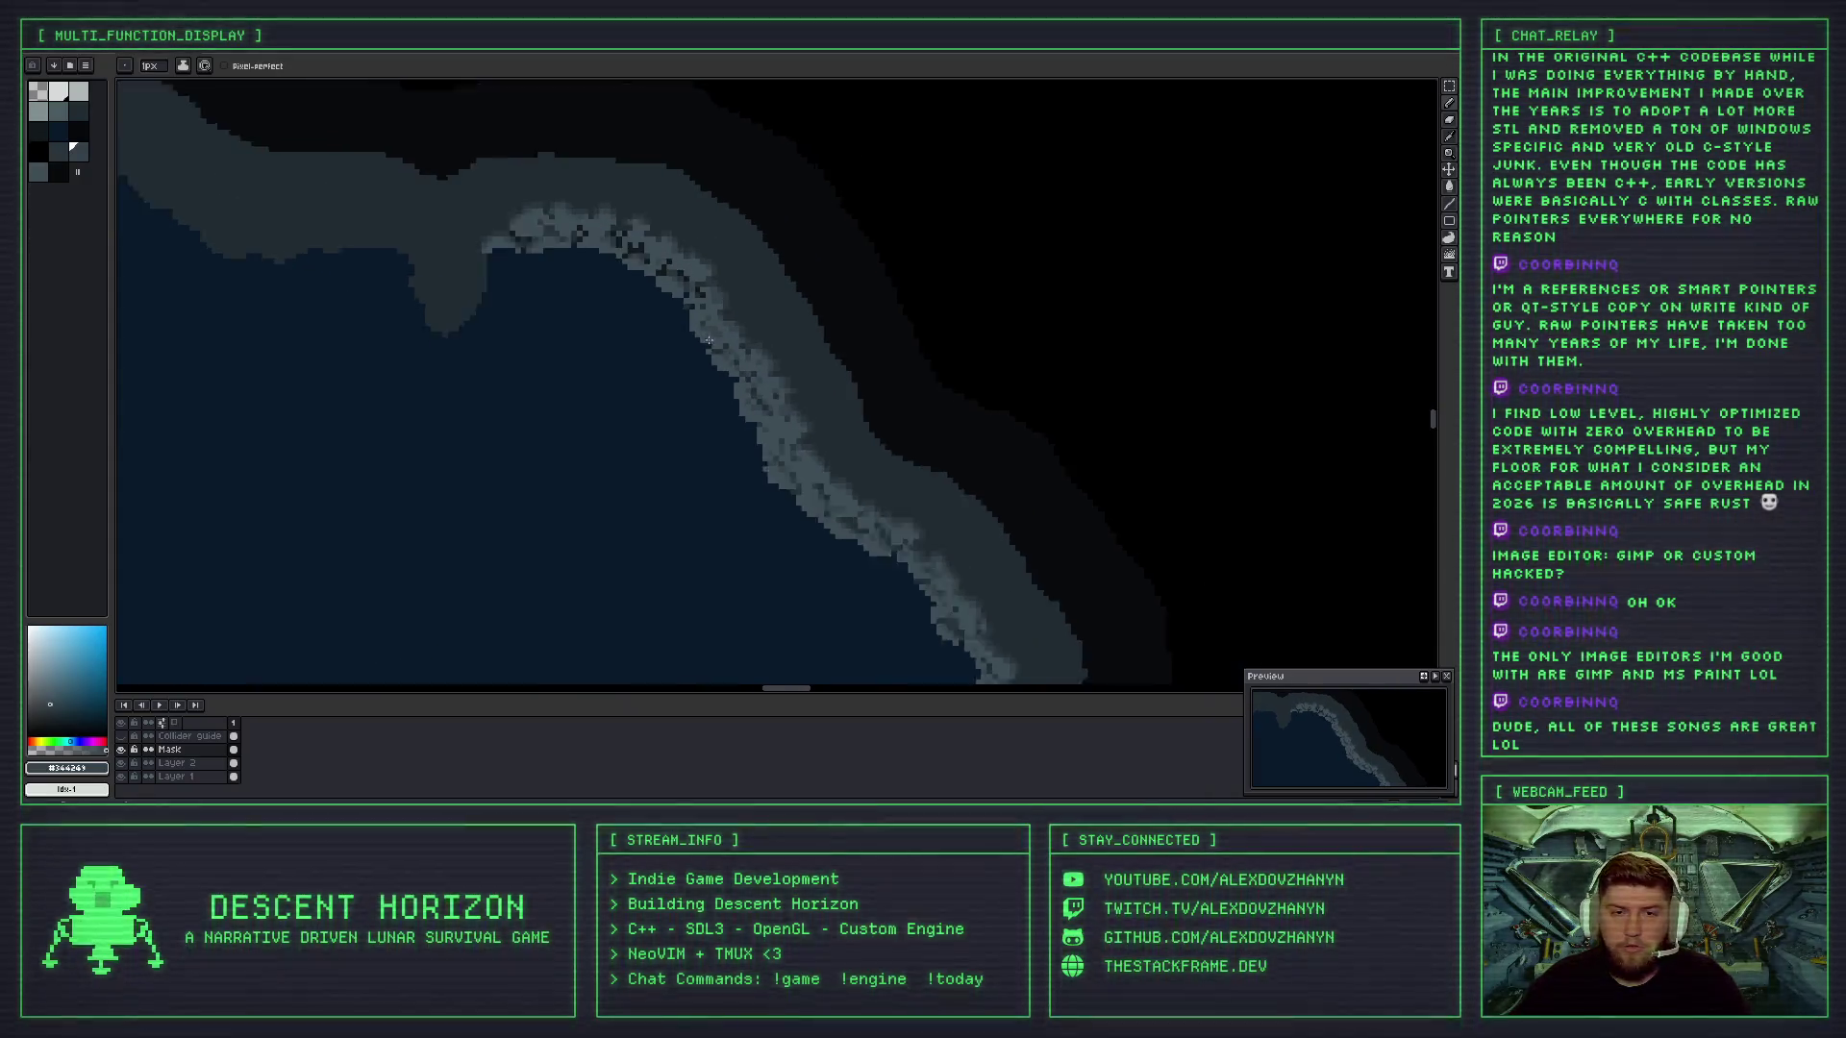
{"action": "scroll", "coordinate": [715, 345], "scroll_direction": "up", "scroll_amount": 2}
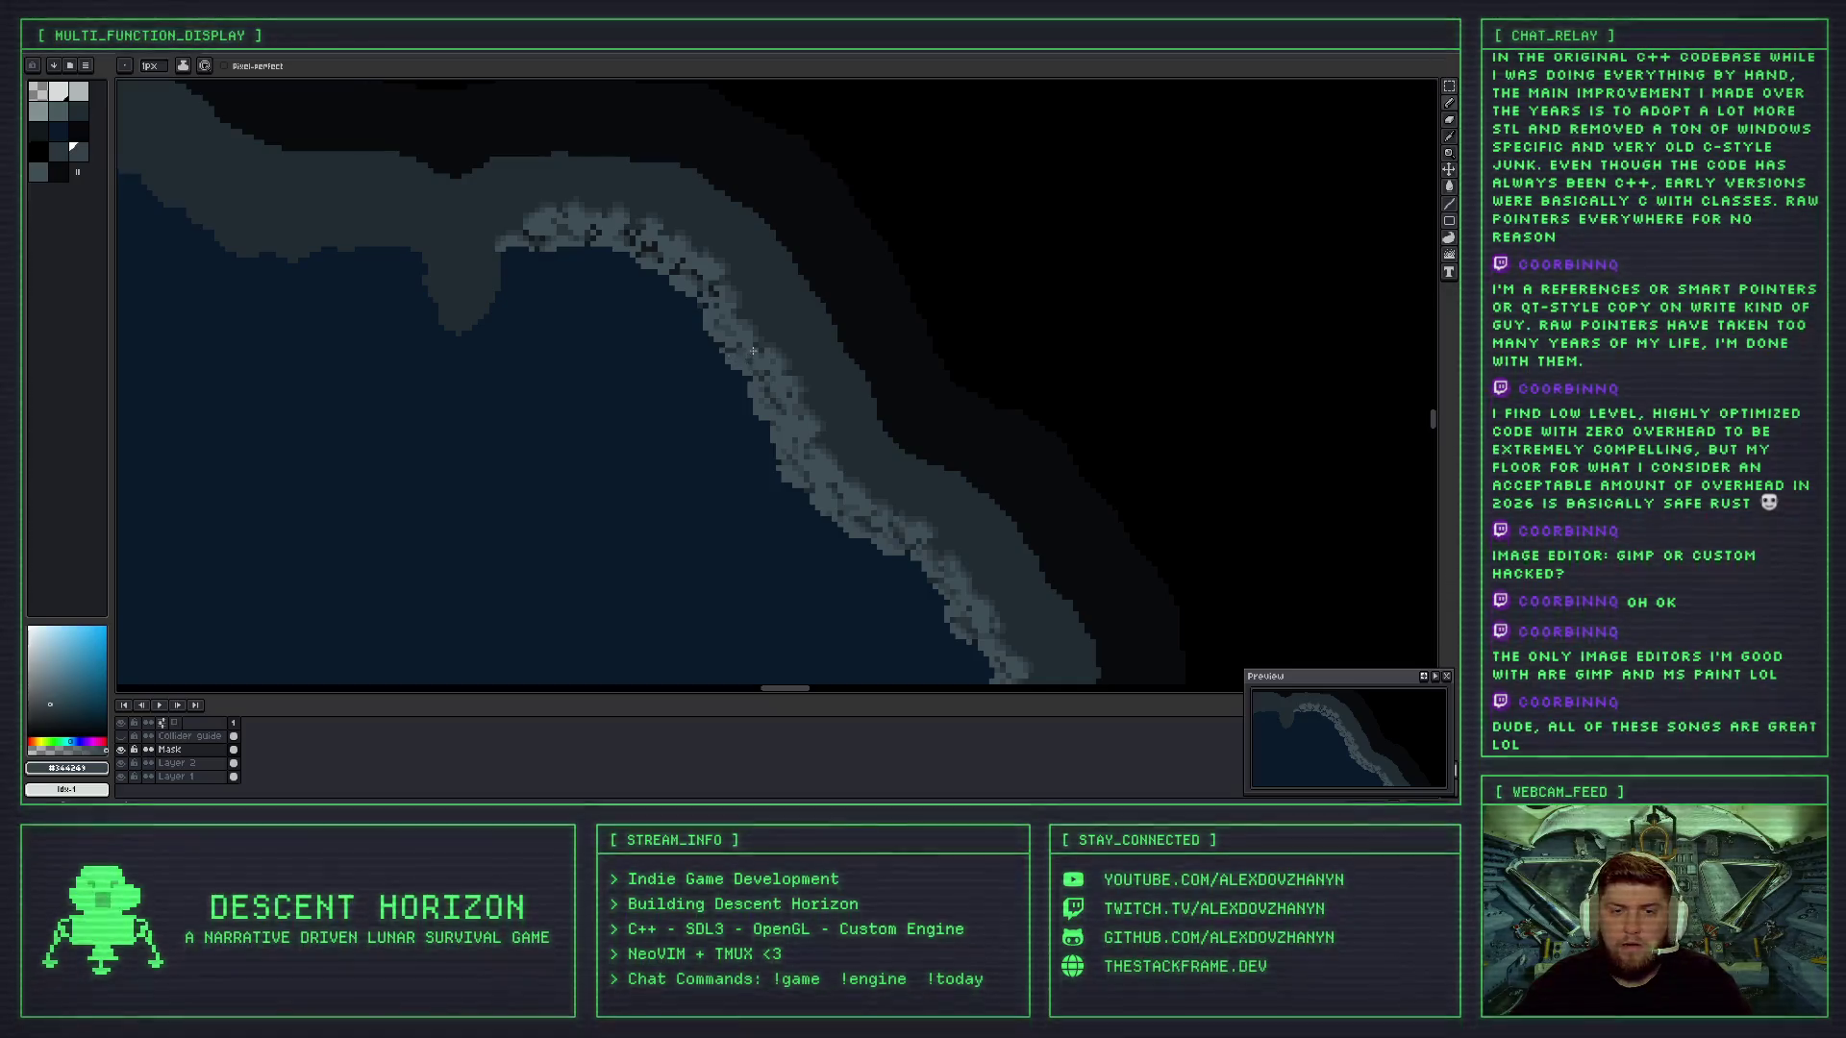
{"action": "scroll", "coordinate": [726, 353], "scroll_direction": "up", "scroll_amount": 4}
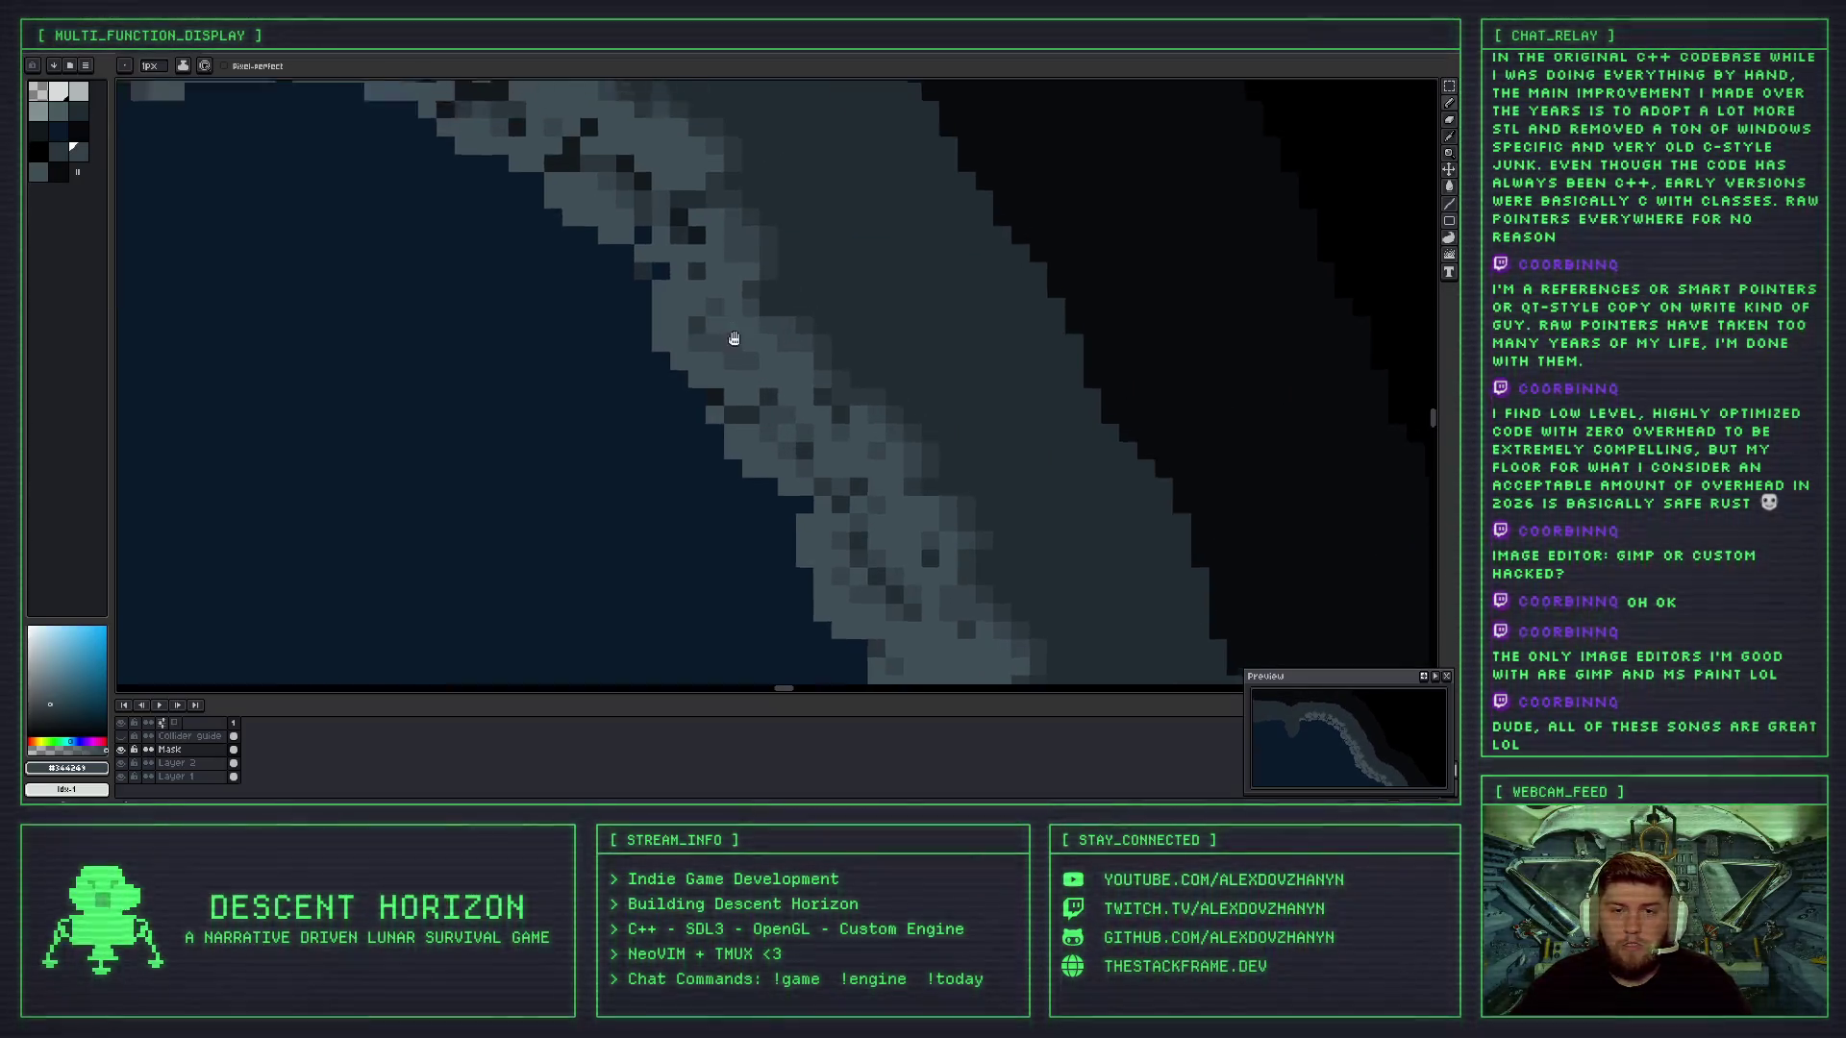
{"action": "scroll", "coordinate": [742, 354], "scroll_direction": "up", "scroll_amount": 2}
{"action": "key", "text": "alt"}
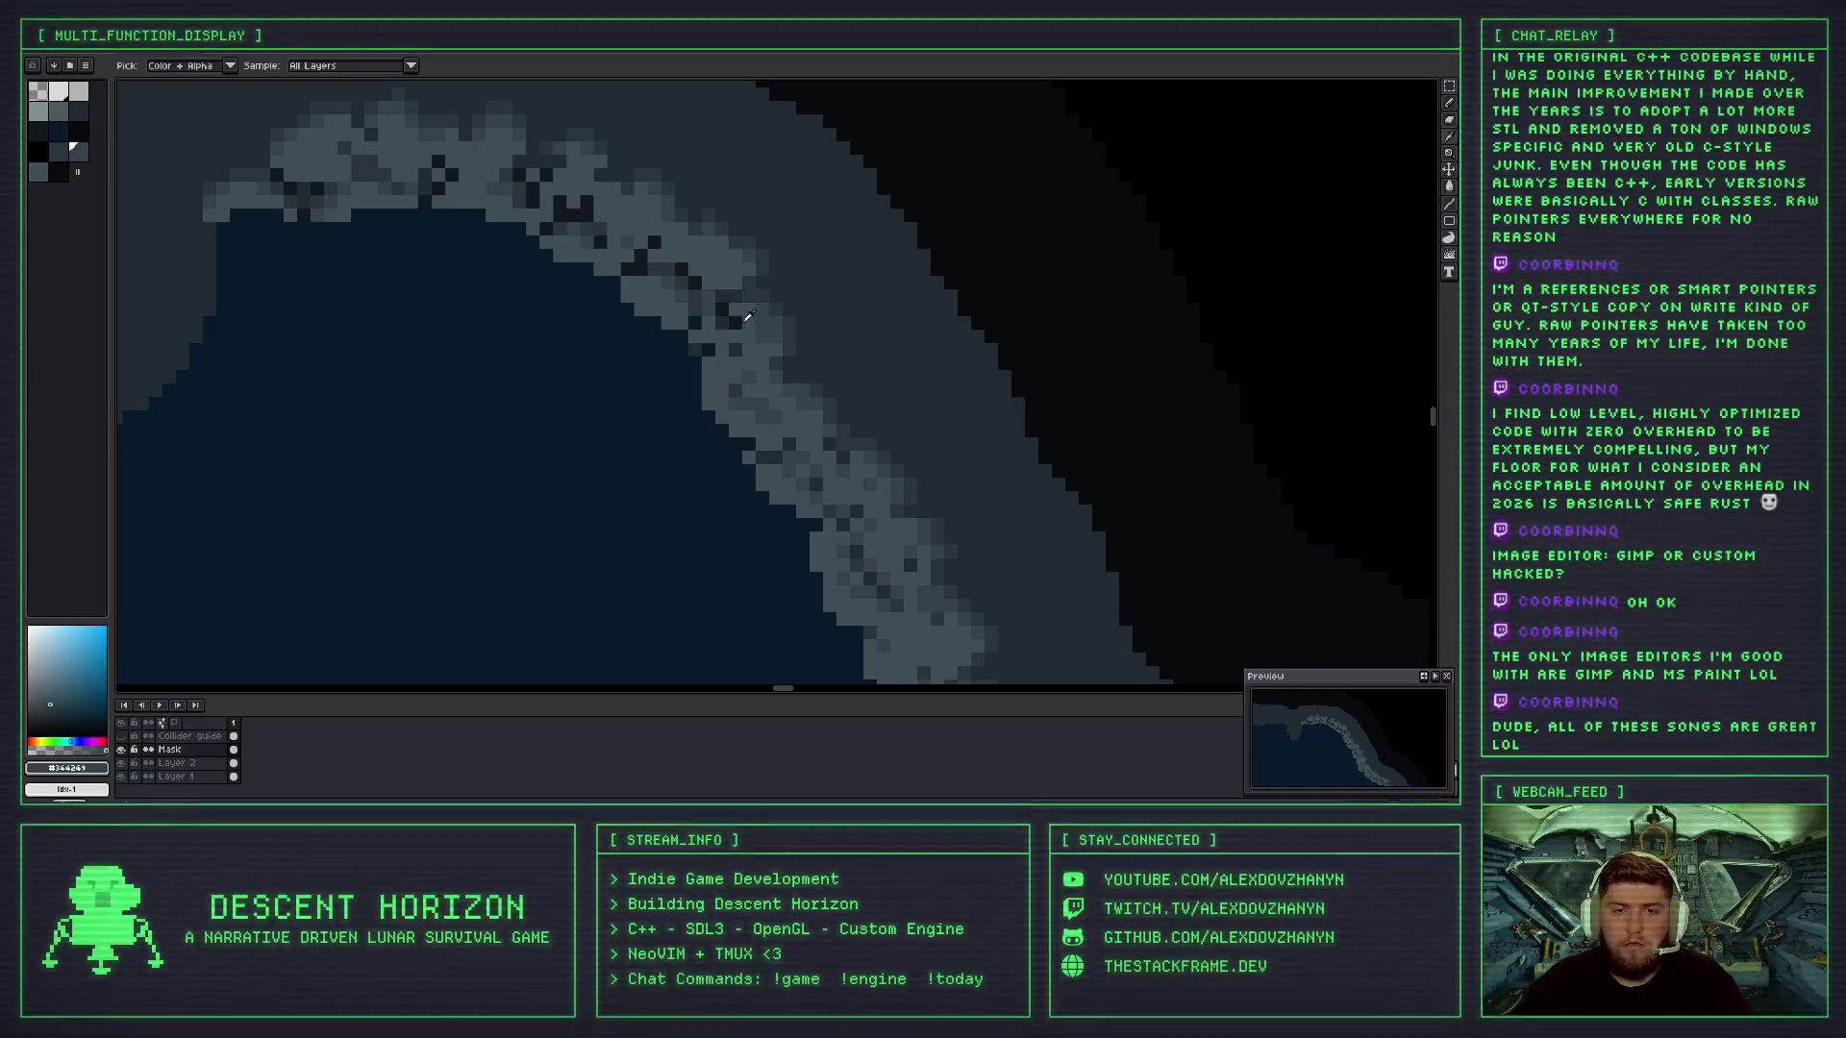
{"action": "scroll", "coordinate": [728, 359], "scroll_direction": "up", "scroll_amount": 1}
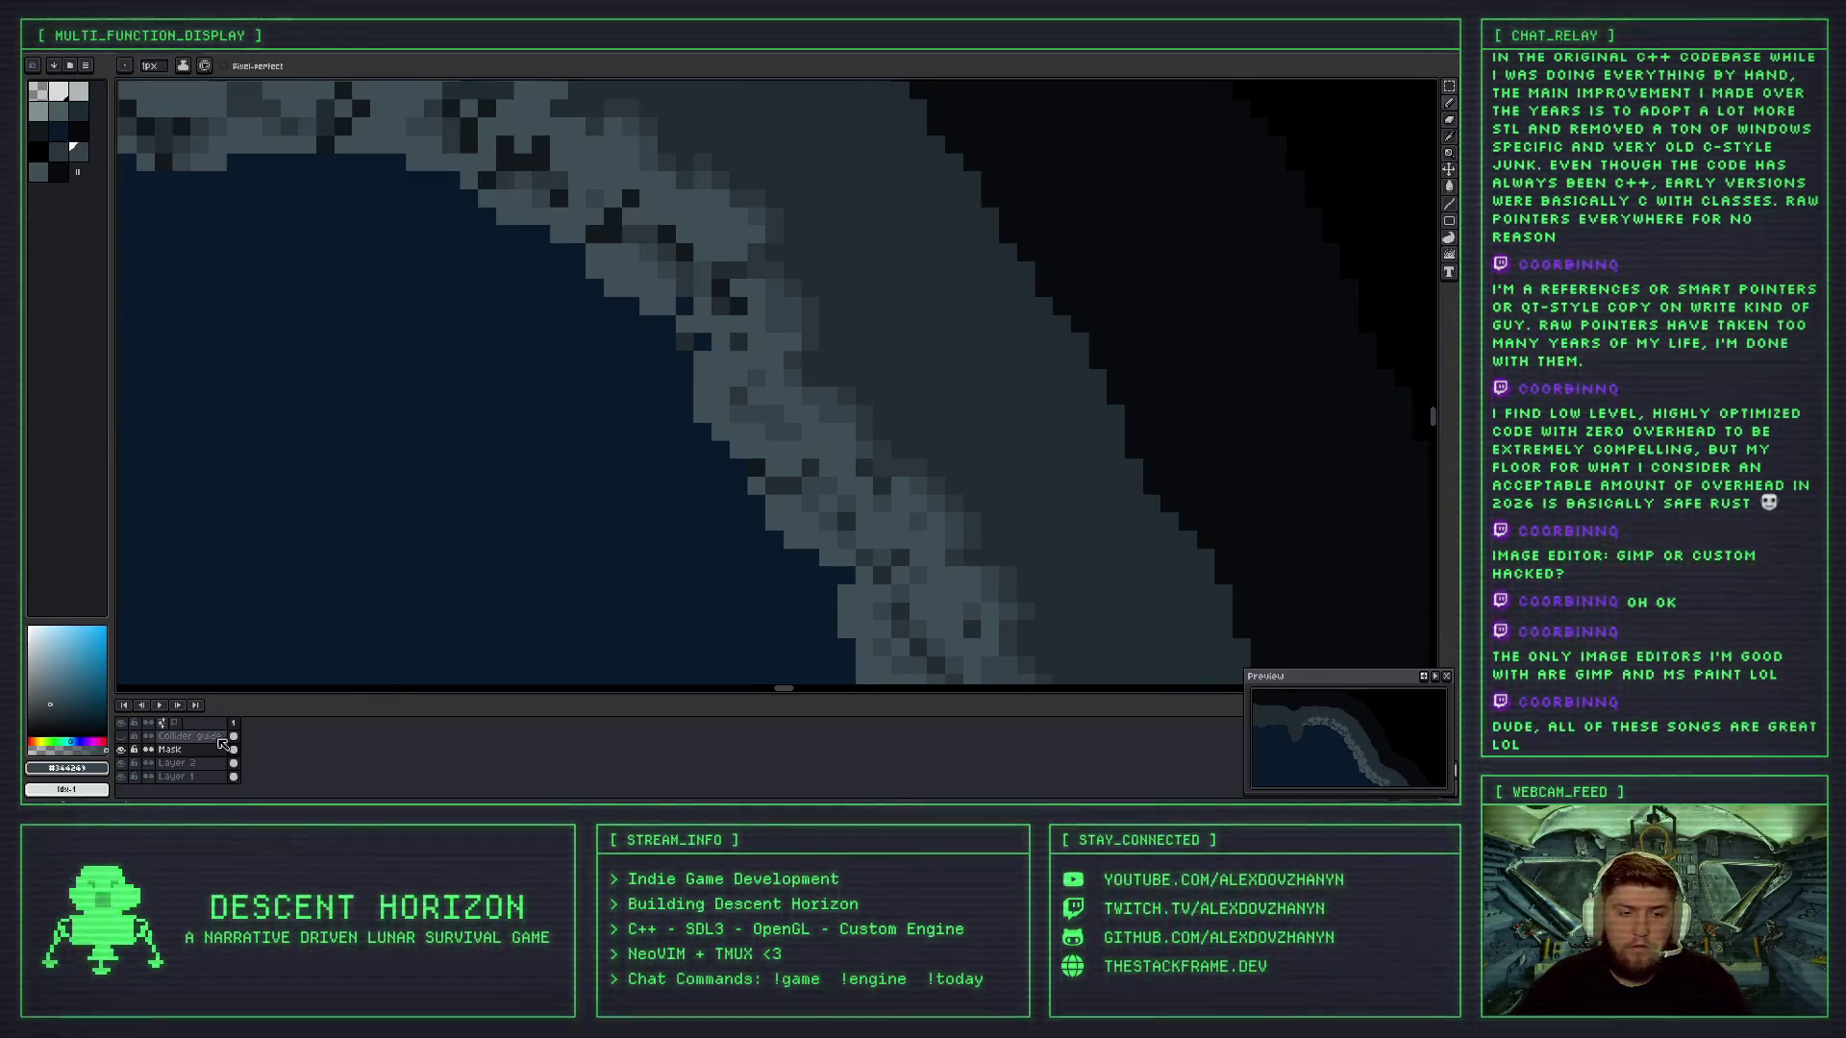
- Toggle the magenta Mask layer outline on and off, leaving it hidden
{"action": "left_click", "coordinate": [122, 742]}
{"action": "left_click", "coordinate": [122, 742]}
{"action": "left_click", "coordinate": [122, 742]}
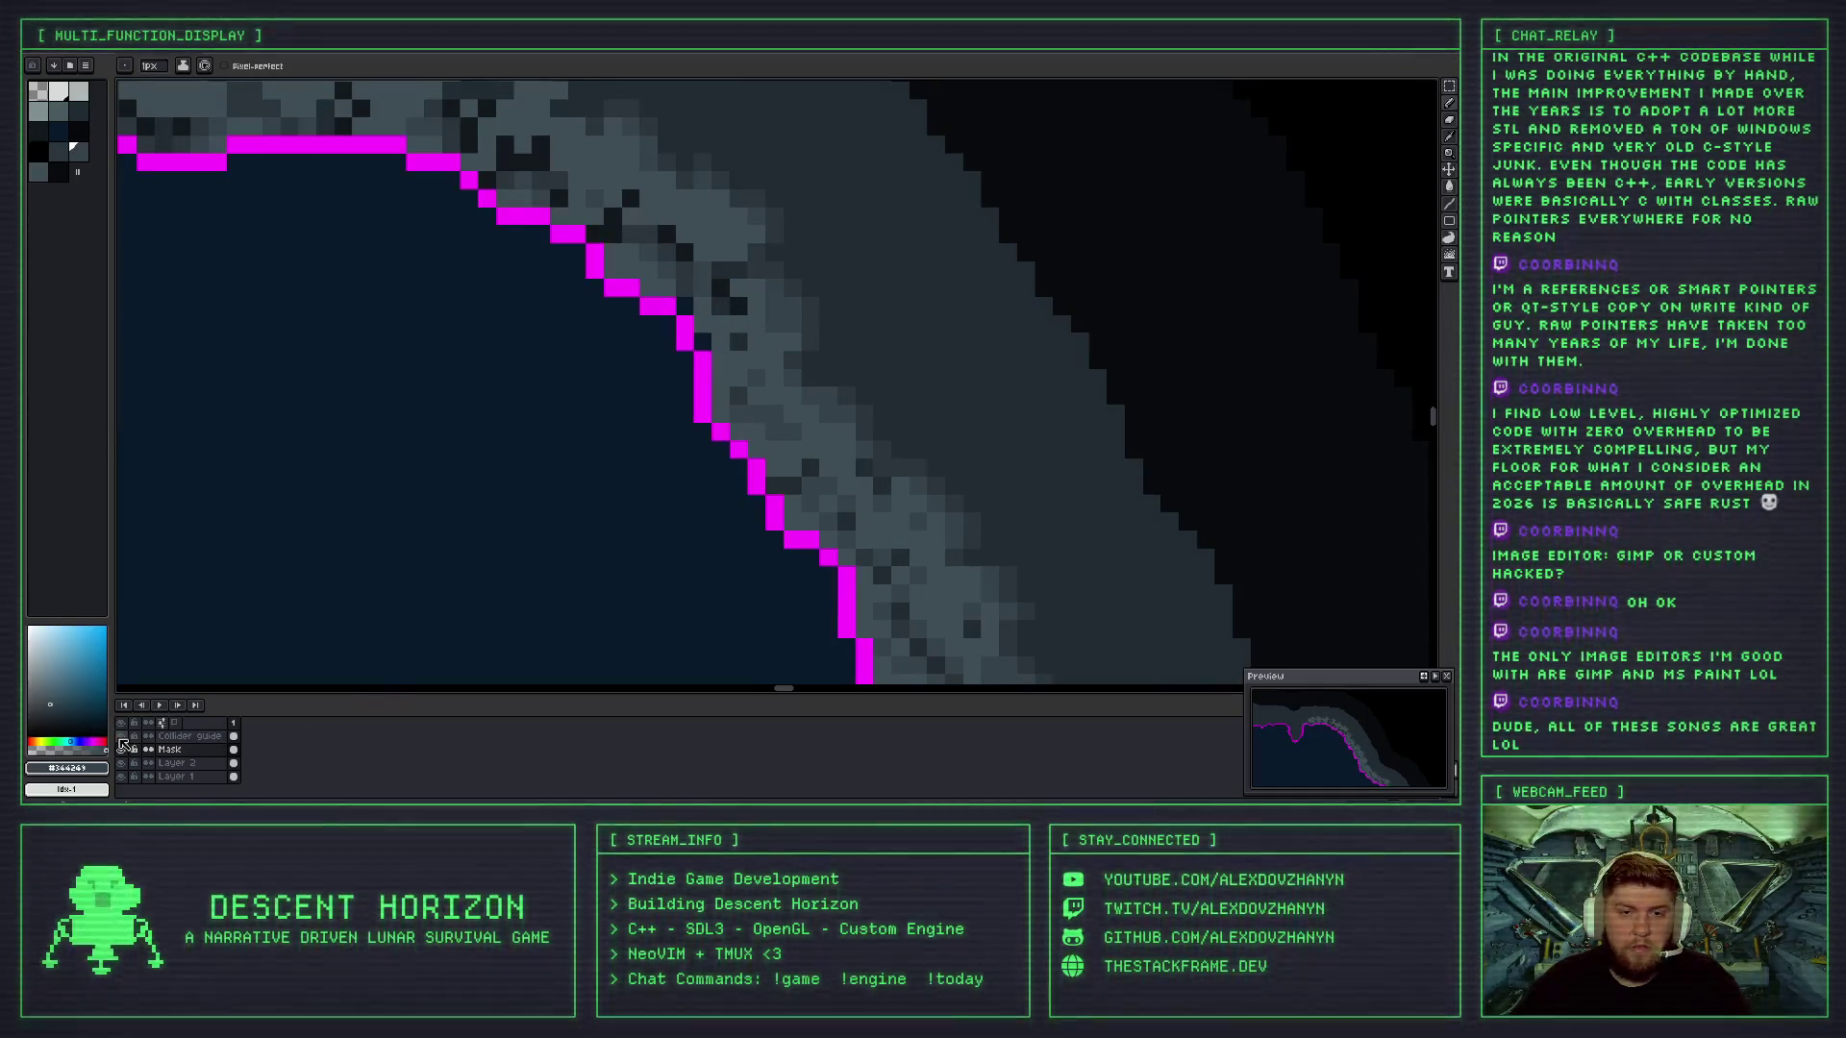
{"action": "left_click", "coordinate": [122, 742]}
{"action": "left_click", "coordinate": [122, 742]}
{"action": "left_click", "coordinate": [122, 742]}
{"action": "left_click", "coordinate": [122, 742]}
{"action": "left_click", "coordinate": [122, 742]}
{"action": "left_click", "coordinate": [122, 742]}
{"action": "left_click", "coordinate": [122, 742]}
{"action": "left_click", "coordinate": [123, 742]}
{"action": "left_click", "coordinate": [122, 742]}
{"action": "left_click", "coordinate": [124, 744]}
{"action": "left_click", "coordinate": [124, 744]}
{"action": "left_click", "coordinate": [124, 744]}
{"action": "left_click", "coordinate": [124, 744]}
{"action": "left_click", "coordinate": [137, 733]}
{"action": "left_click", "coordinate": [138, 733]}
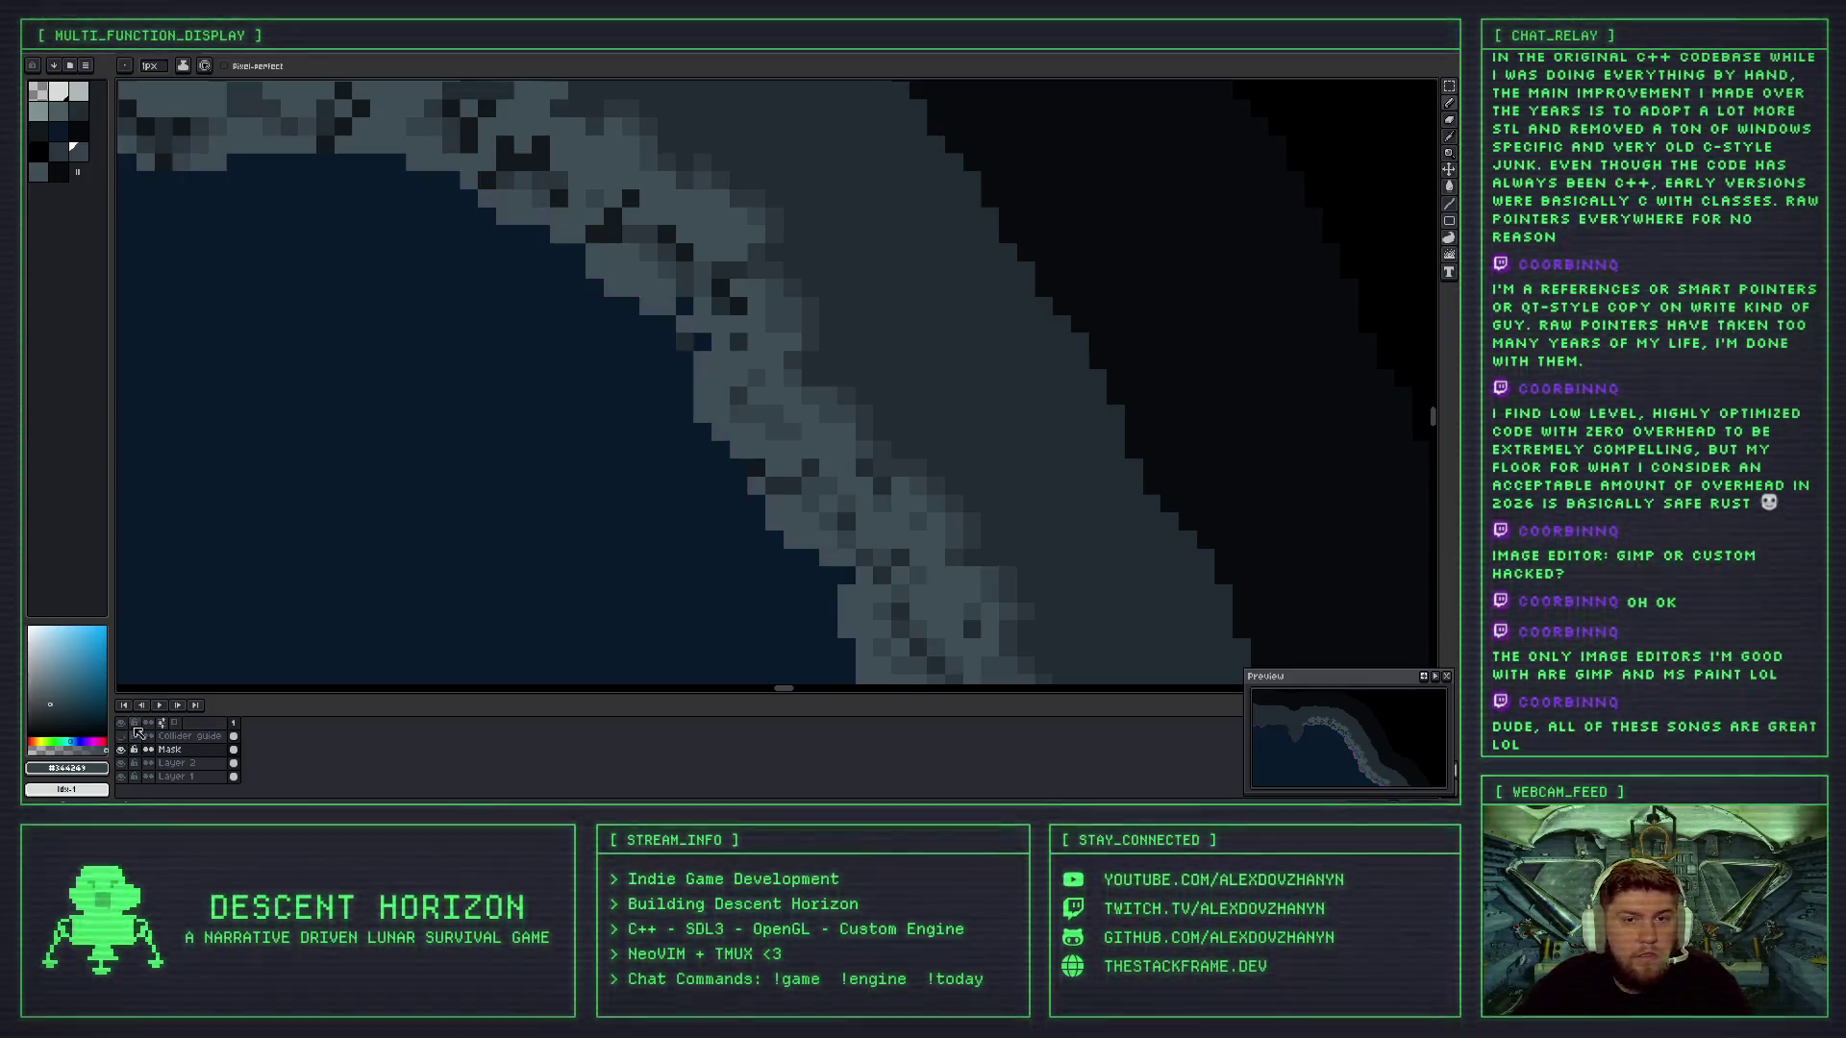
- Sample the light grey-blue rock colour and repaint a dark shoreline pixel with it
{"action": "scroll", "coordinate": [634, 240], "scroll_direction": "up", "scroll_amount": 3}
{"action": "left_click", "coordinate": [635, 238], "text": "alt"}
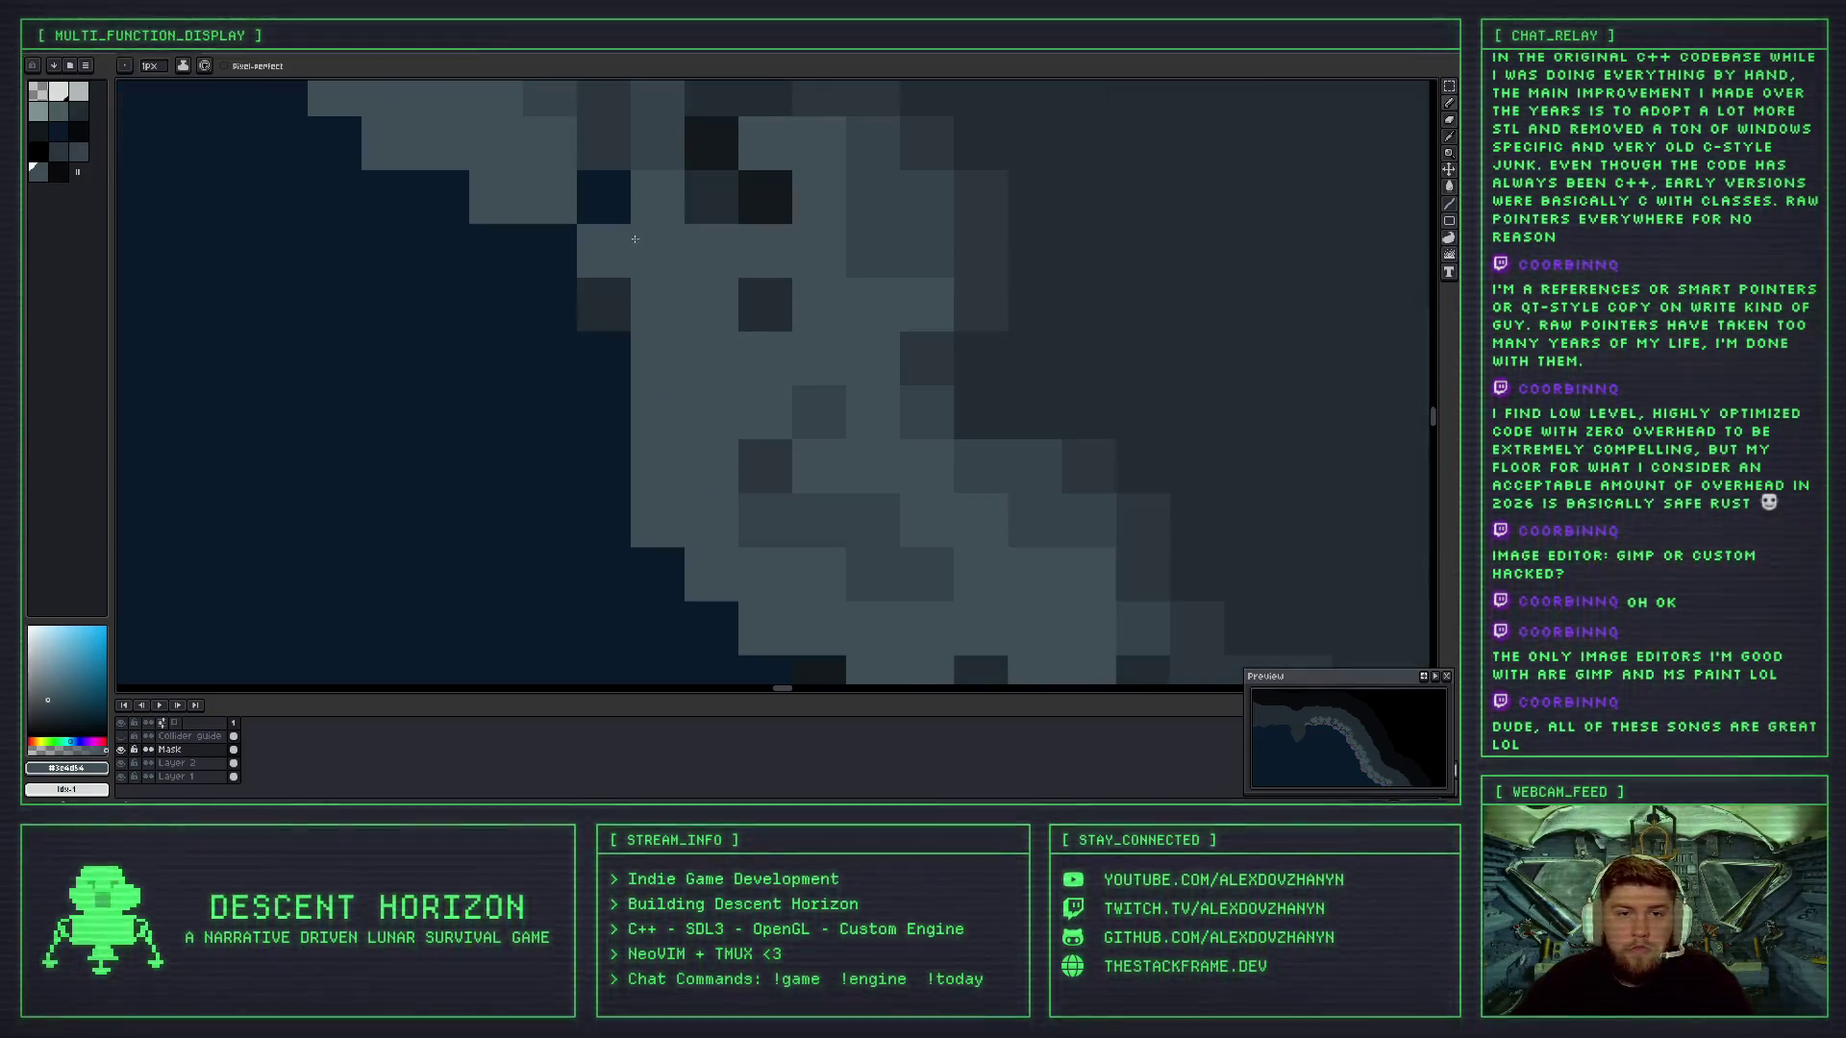
{"action": "left_click", "coordinate": [628, 213]}
{"action": "scroll", "coordinate": [663, 260], "scroll_direction": "down", "scroll_amount": 4}
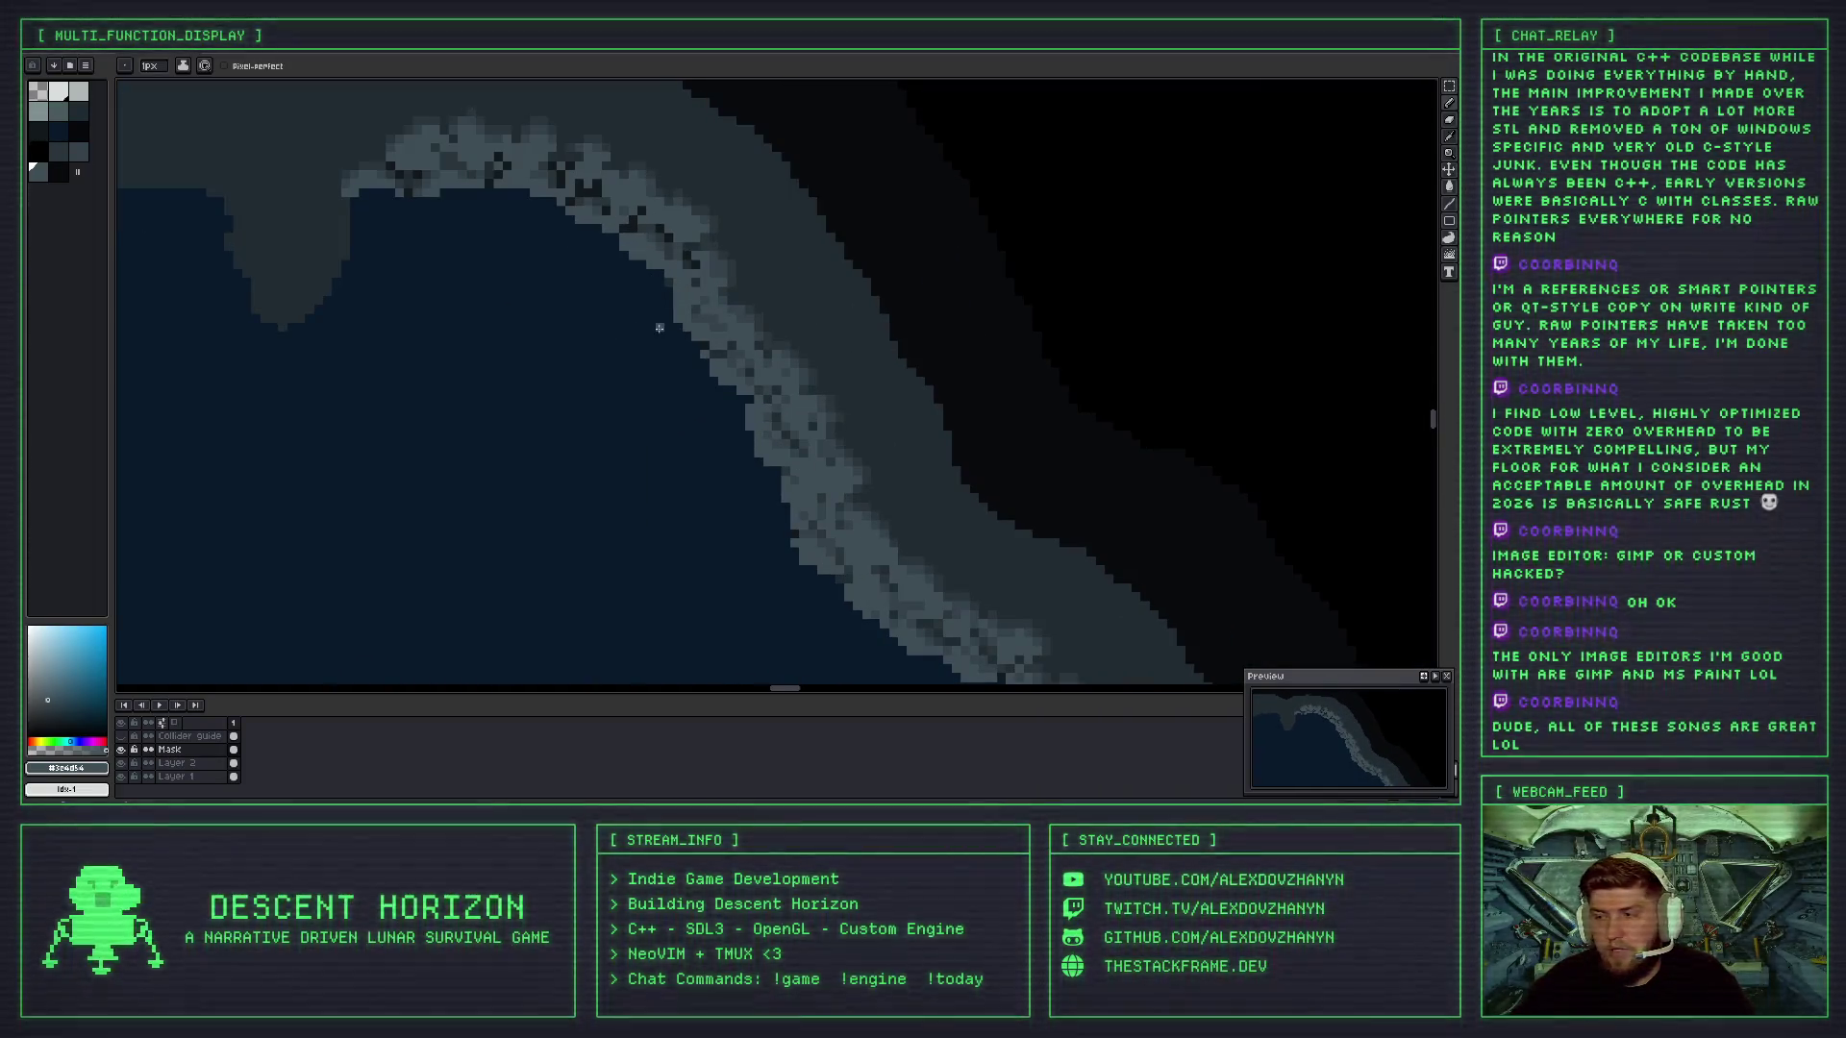
{"action": "scroll", "coordinate": [659, 327], "scroll_direction": "up", "scroll_amount": 3}
{"action": "scroll", "coordinate": [627, 329], "scroll_direction": "down", "scroll_amount": 3}
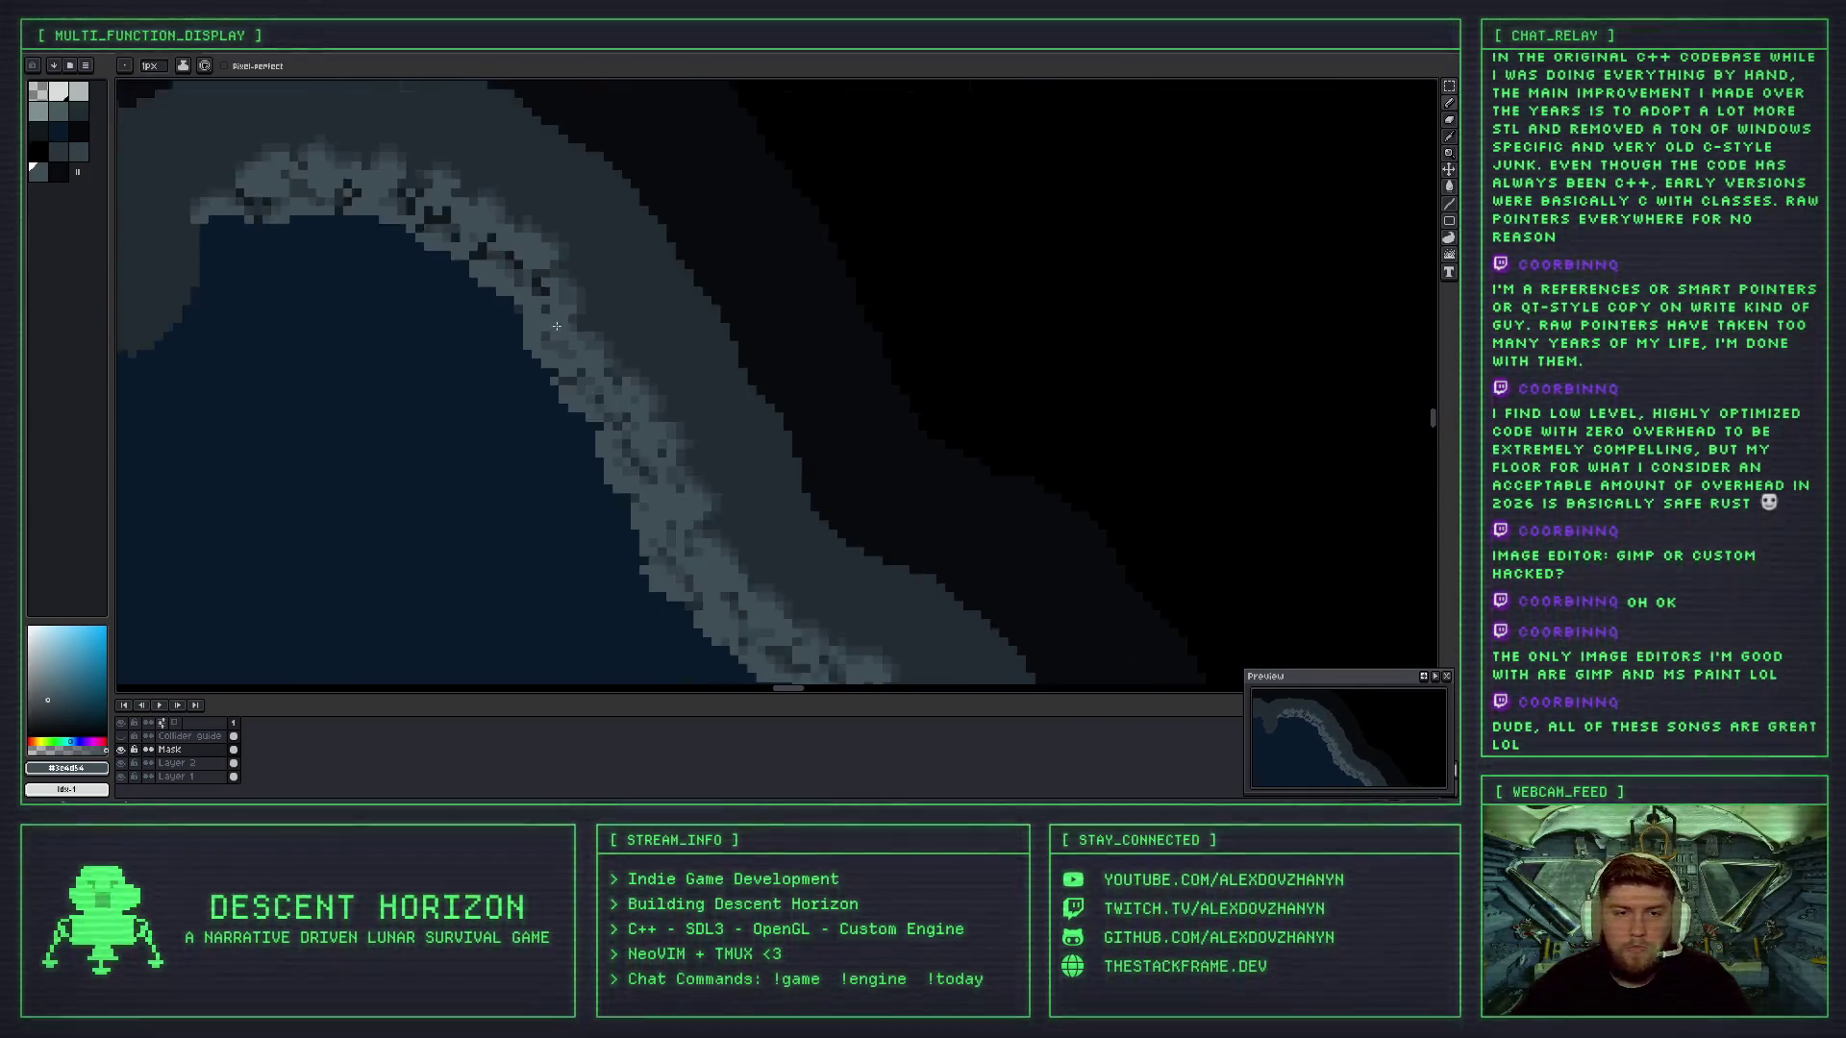
{"action": "scroll", "coordinate": [564, 328], "scroll_direction": "down", "scroll_amount": 1}
{"action": "scroll", "coordinate": [542, 312], "scroll_direction": "up", "scroll_amount": 2}
- Eyedrop a darker, then an even darker slate grey from the rocky edge
{"action": "key", "text": "i"}
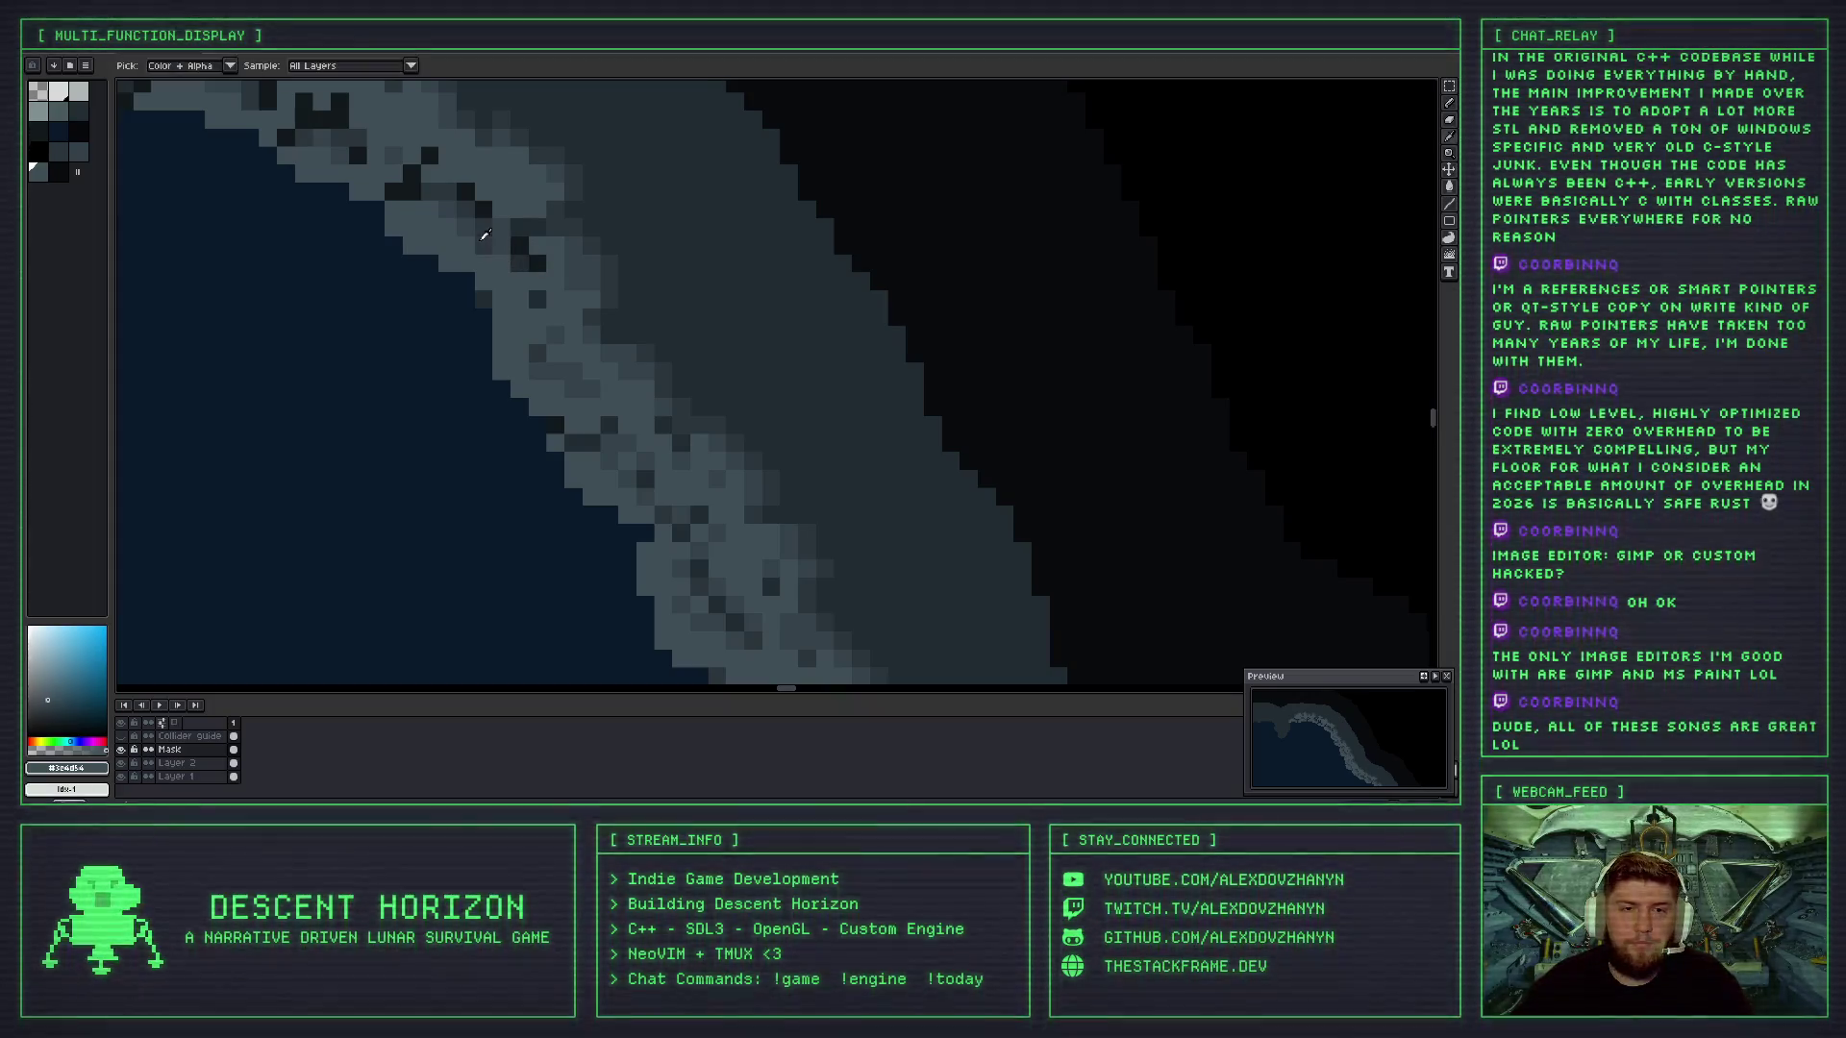
{"action": "left_click", "coordinate": [507, 241]}
{"action": "scroll", "coordinate": [577, 317], "scroll_direction": "down", "scroll_amount": 4}
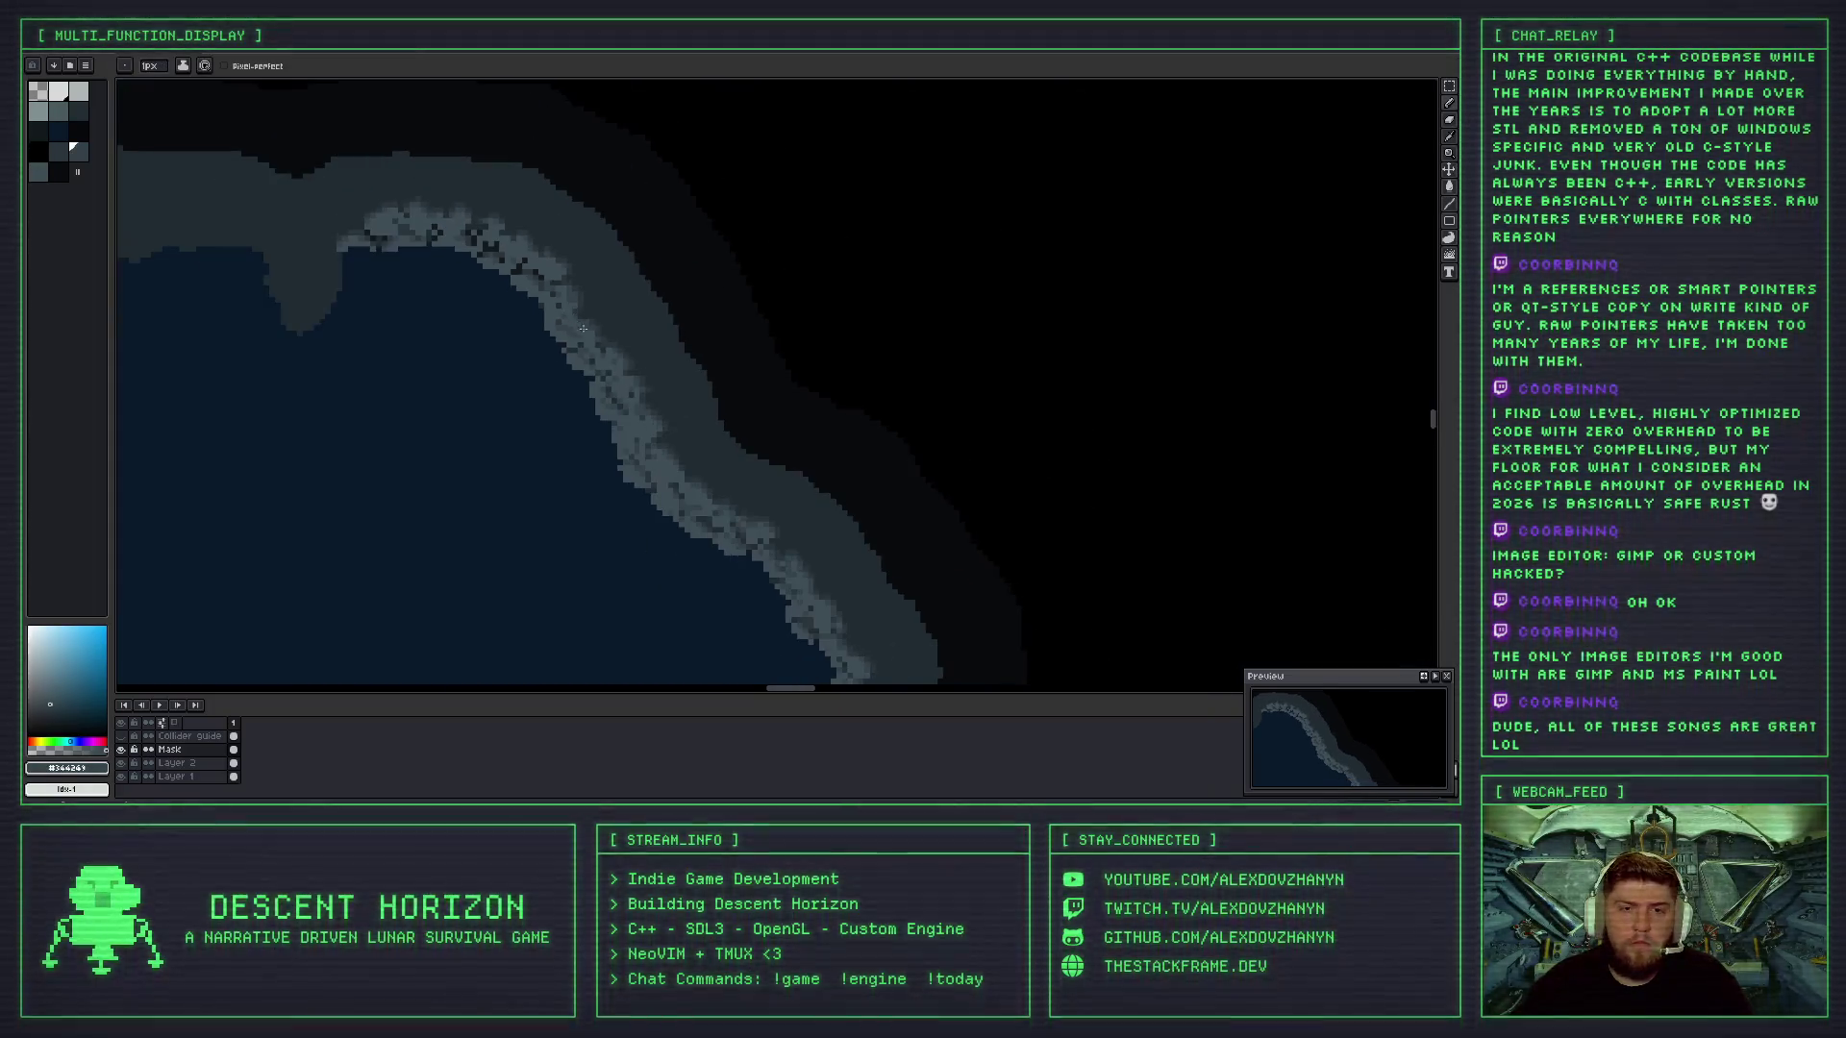
{"action": "scroll", "coordinate": [552, 298], "scroll_direction": "up", "scroll_amount": 2}
{"action": "key", "text": "alt"}
{"action": "left_click", "coordinate": [474, 224], "text": "alt"}
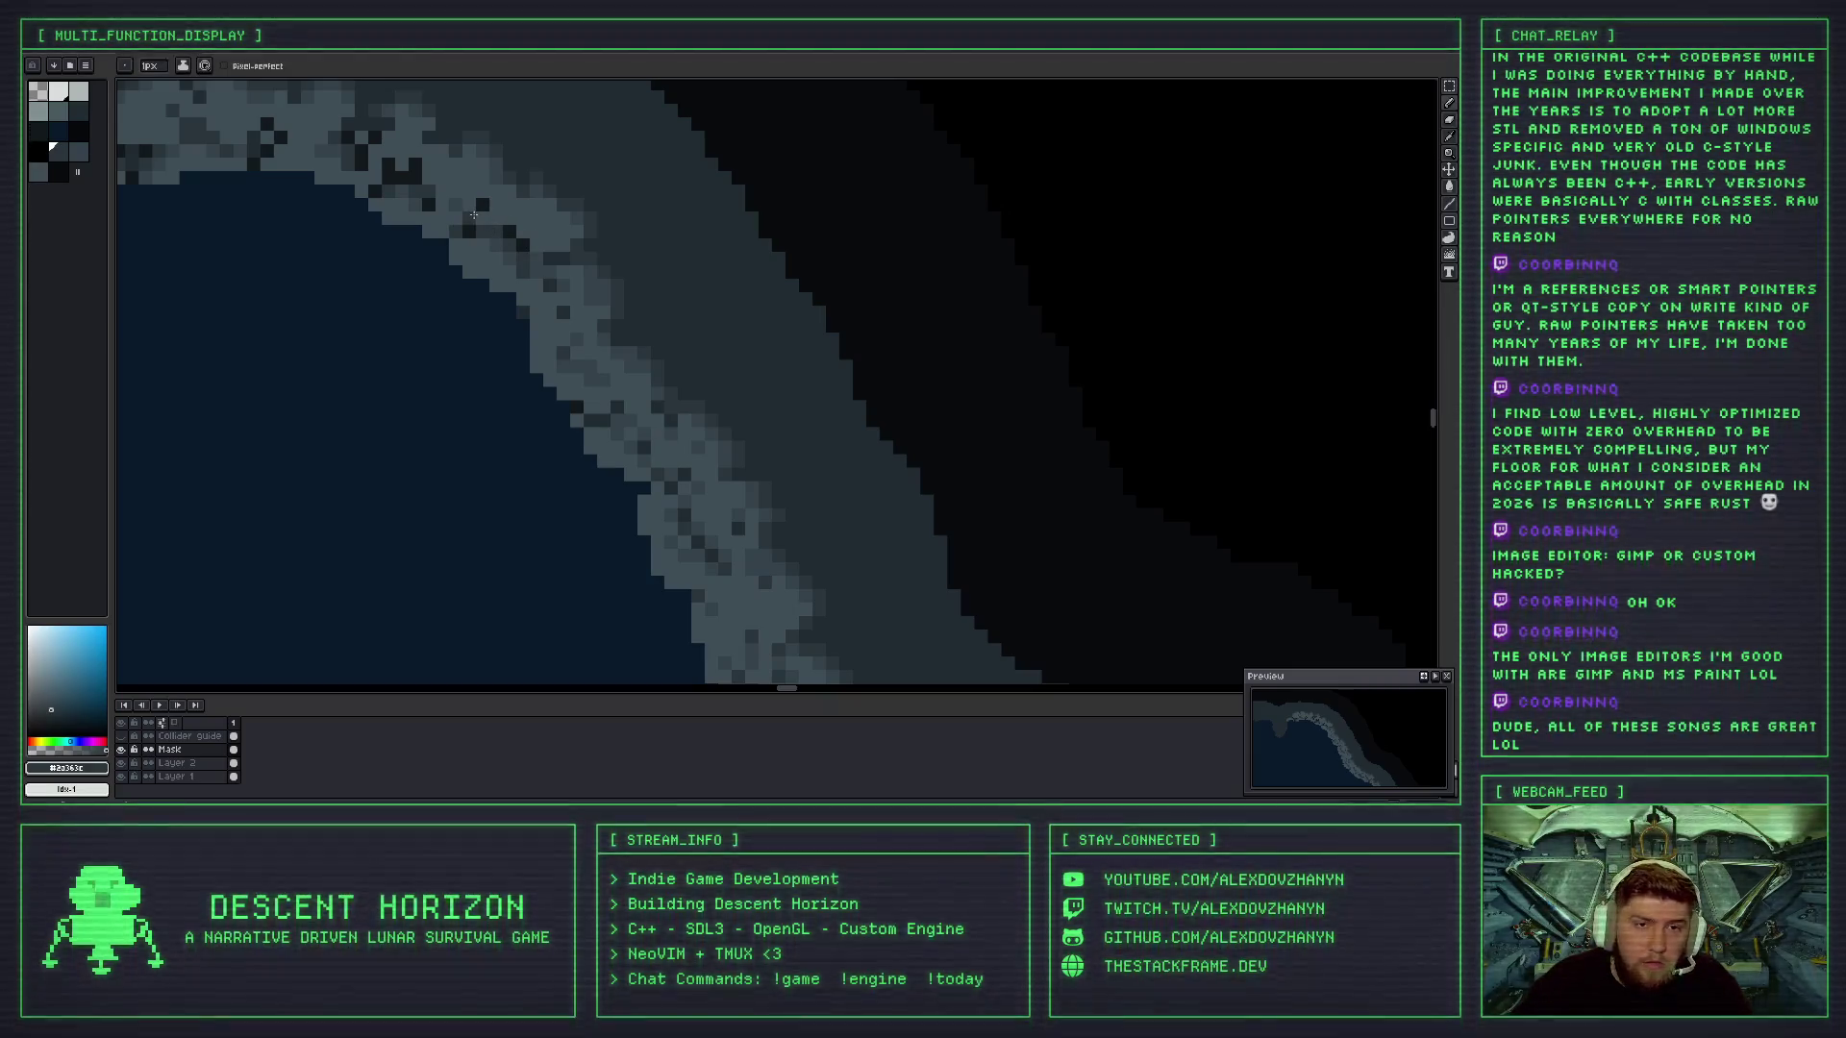
{"action": "scroll", "coordinate": [488, 208], "scroll_direction": "down", "scroll_amount": 2}
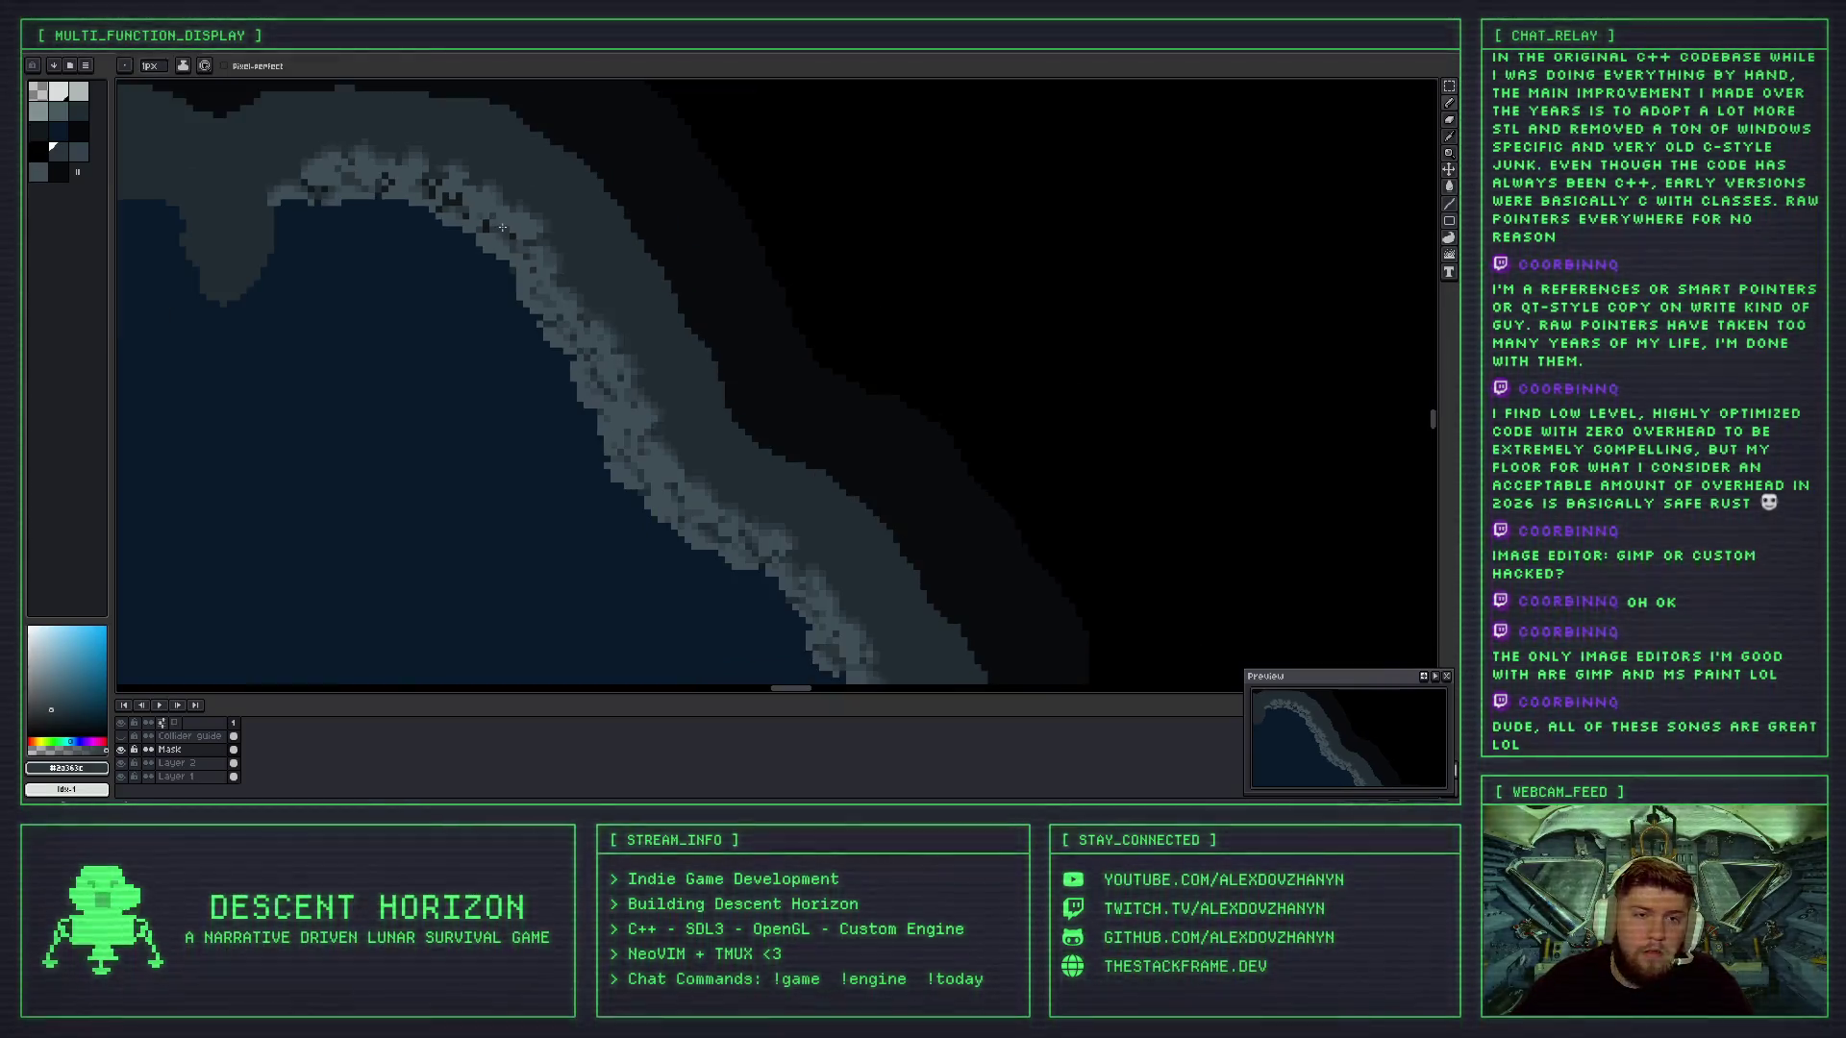
{"action": "scroll", "coordinate": [509, 236], "scroll_direction": "up", "scroll_amount": 2}
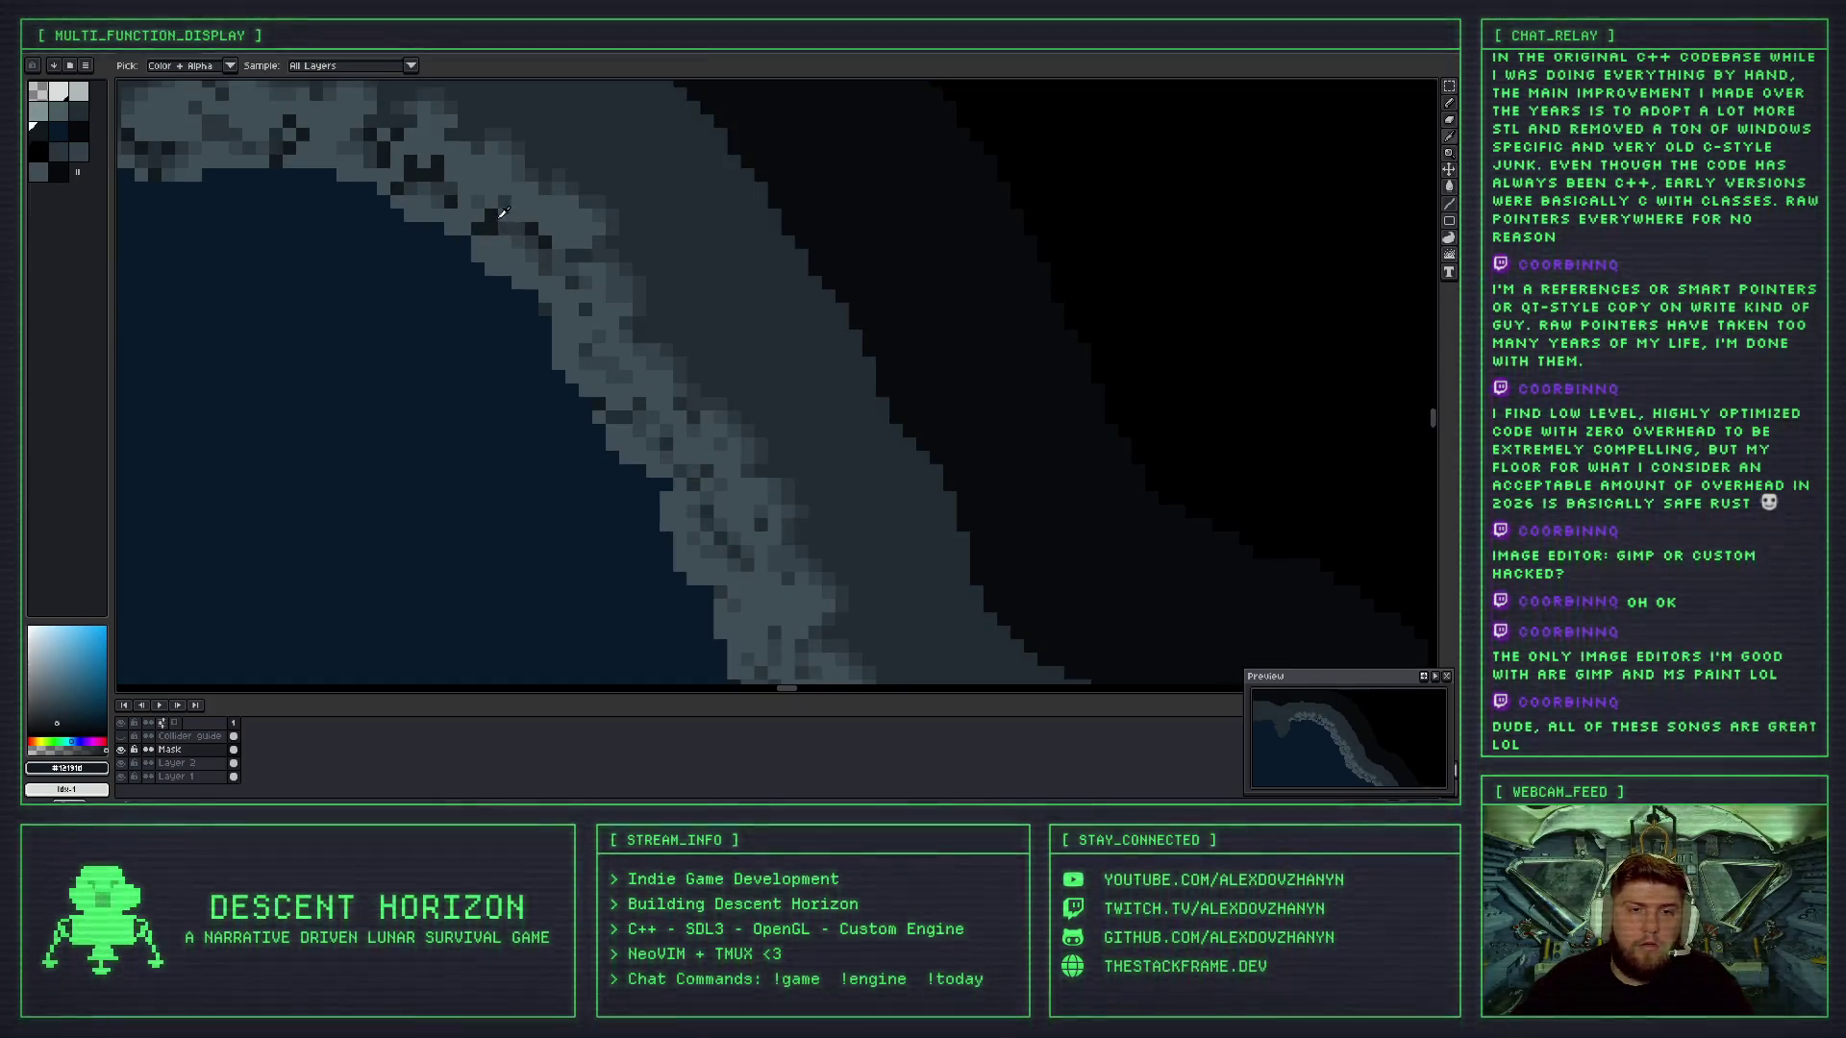
{"action": "scroll", "coordinate": [519, 252], "scroll_direction": "down", "scroll_amount": 3}
{"action": "scroll", "coordinate": [519, 252], "scroll_direction": "down", "scroll_amount": 2}
{"action": "scroll", "coordinate": [482, 212], "scroll_direction": "up", "scroll_amount": 5}
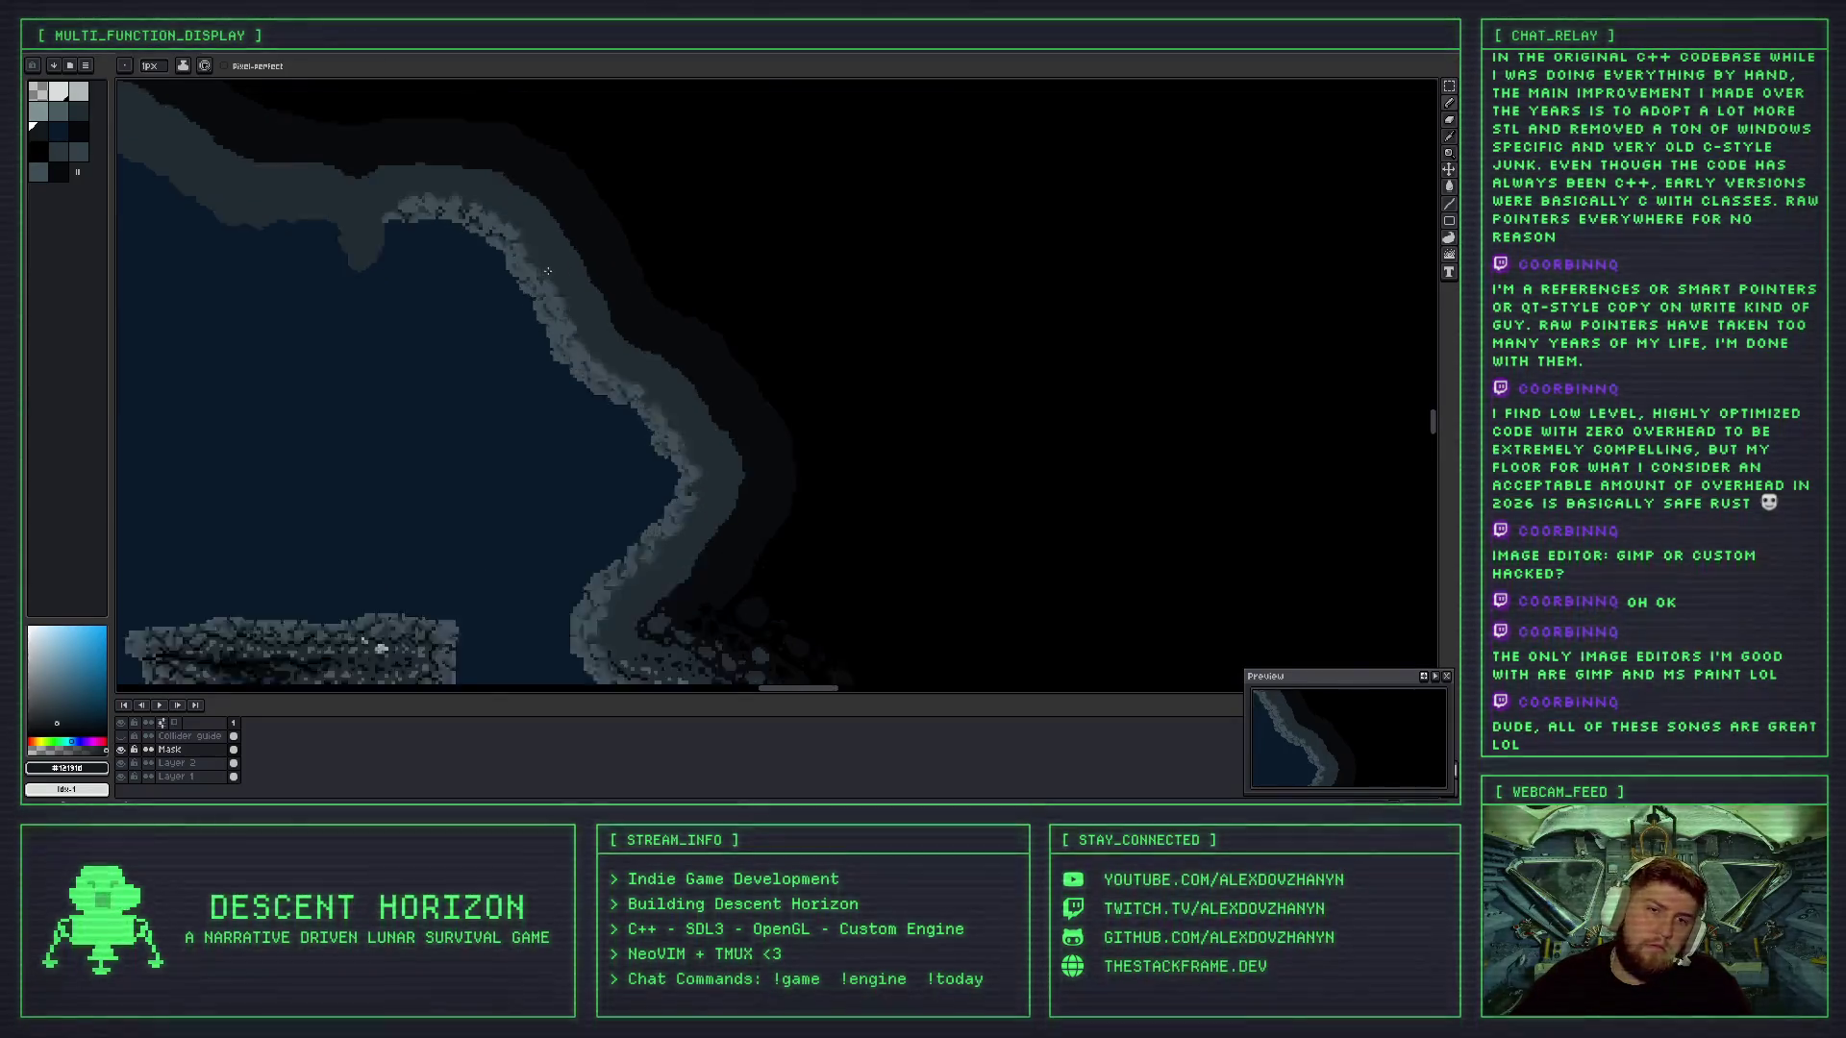
- Pick a dark slate shade and then a slightly lighter slate from the palette
{"action": "left_click", "coordinate": [414, 231], "text": "alt"}
{"action": "scroll", "coordinate": [480, 238], "scroll_direction": "down", "scroll_amount": 3}
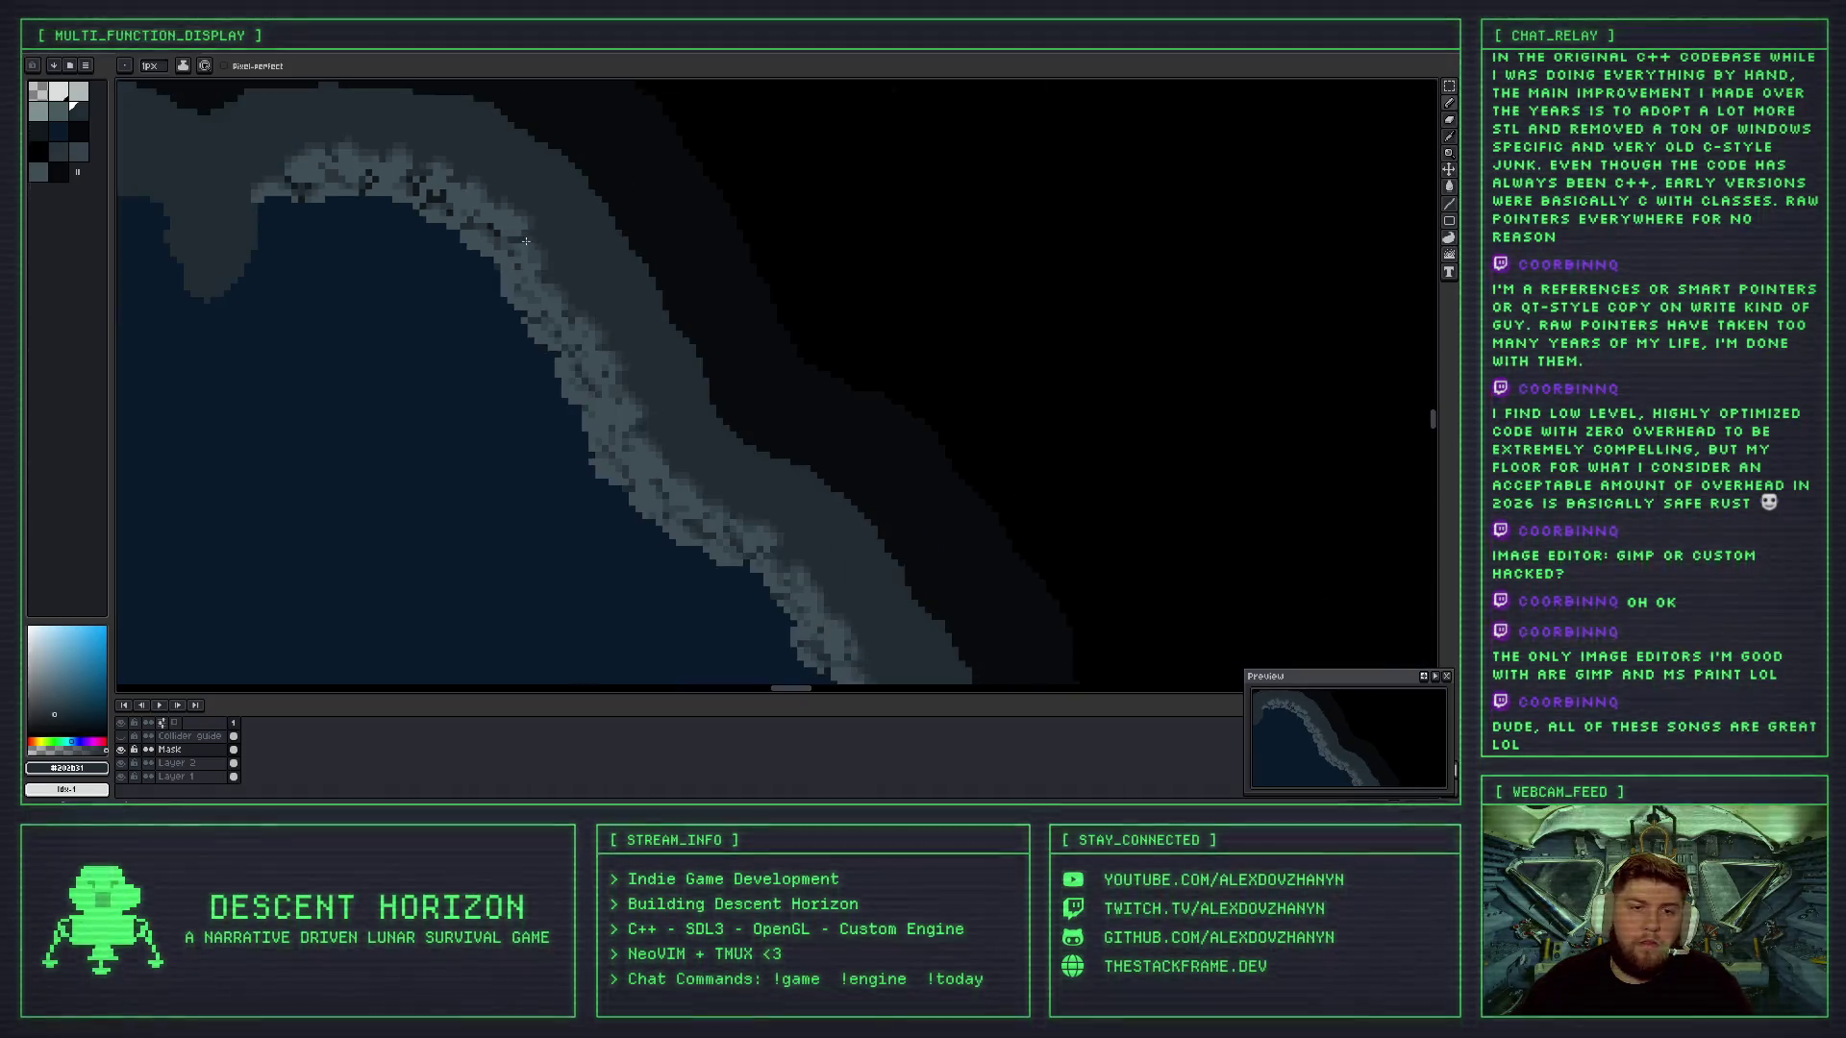
{"action": "scroll", "coordinate": [496, 231], "scroll_direction": "up", "scroll_amount": 3}
{"action": "left_click", "coordinate": [509, 238], "text": "alt"}
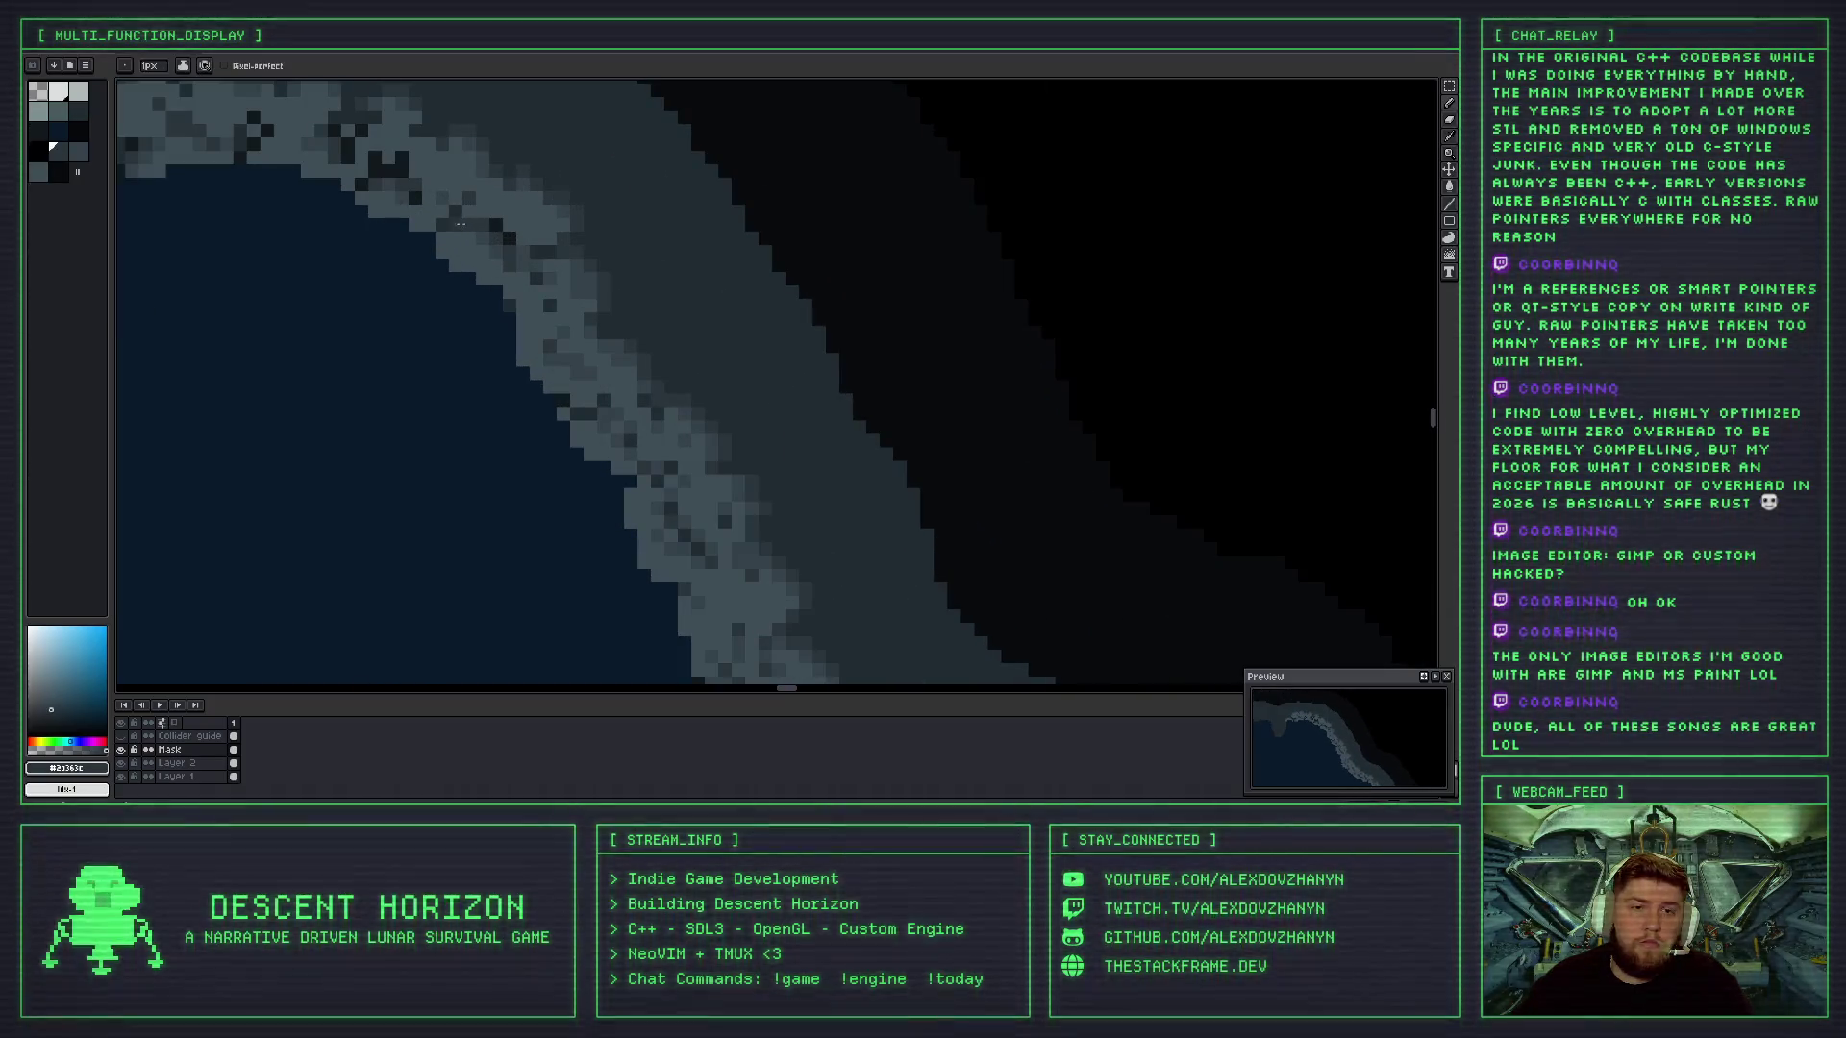
{"action": "scroll", "coordinate": [552, 252], "scroll_direction": "down", "scroll_amount": 3}
{"action": "scroll", "coordinate": [552, 252], "scroll_direction": "down", "scroll_amount": 2}
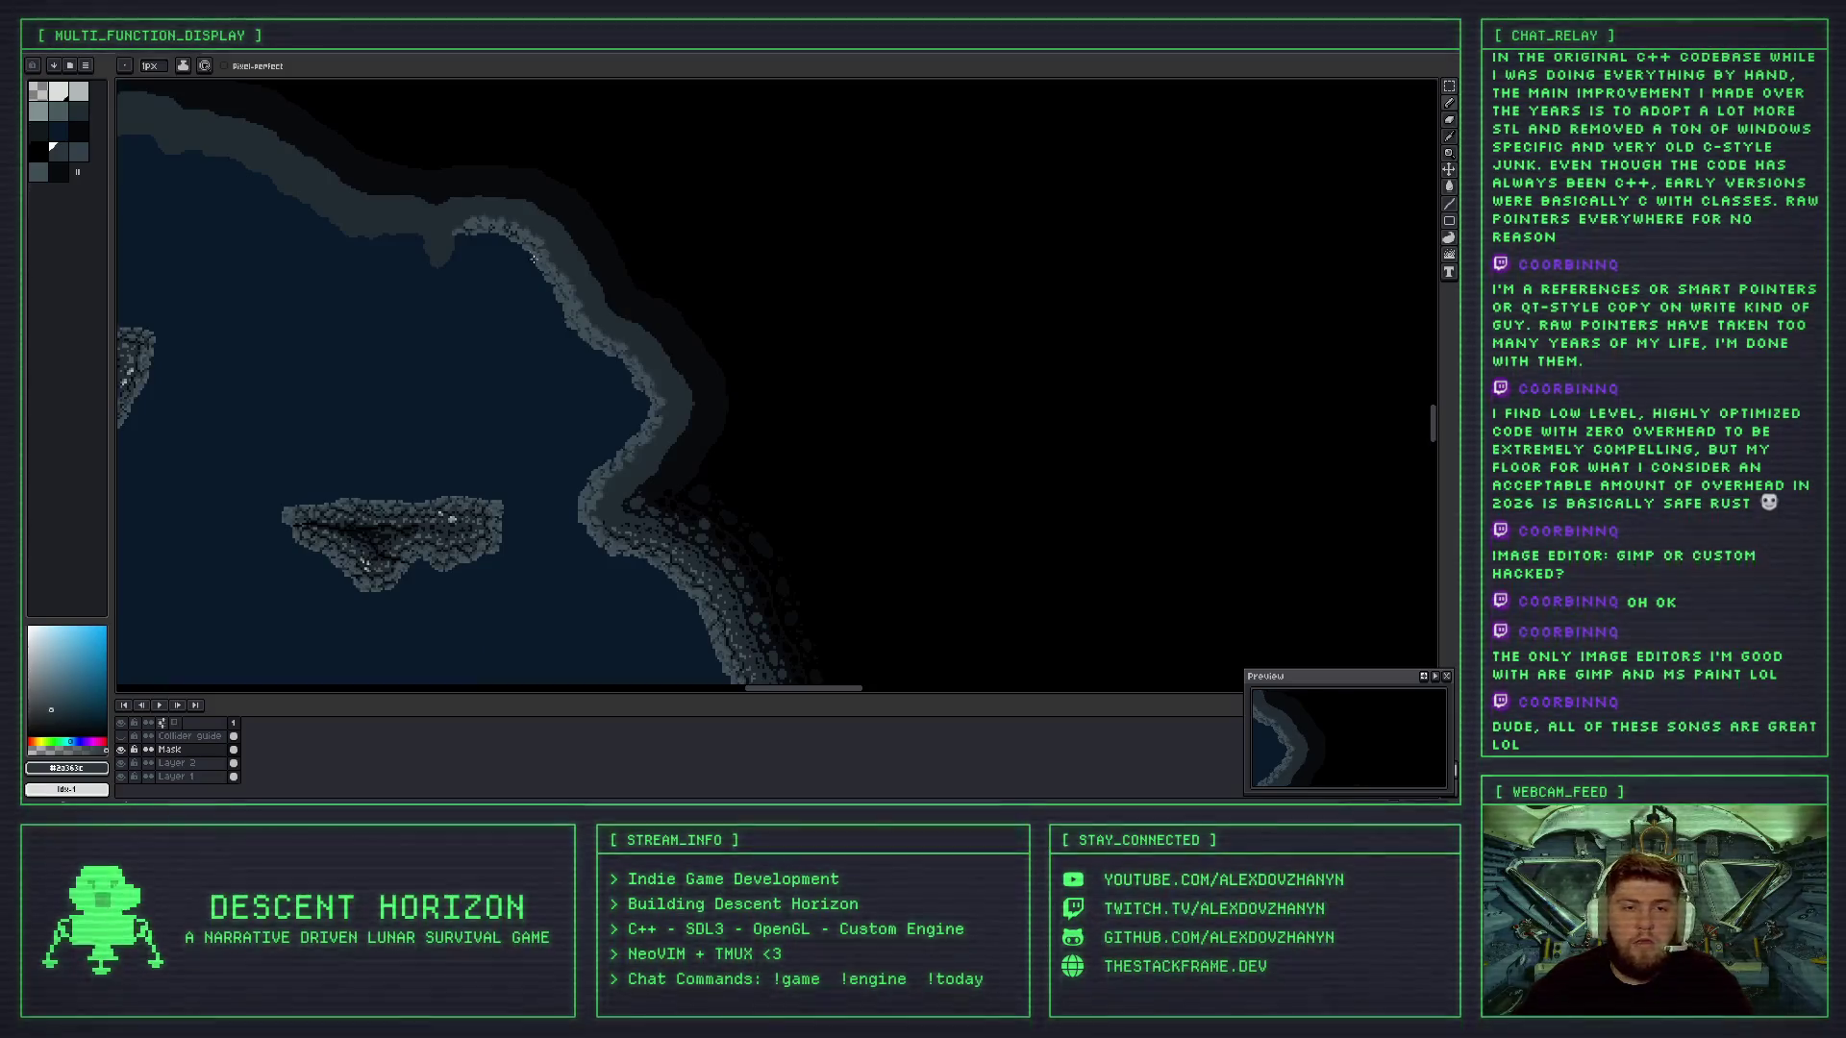
{"action": "scroll", "coordinate": [615, 293], "scroll_direction": "up", "scroll_amount": 5}
{"action": "scroll", "coordinate": [614, 293], "scroll_direction": "down", "scroll_amount": 4}
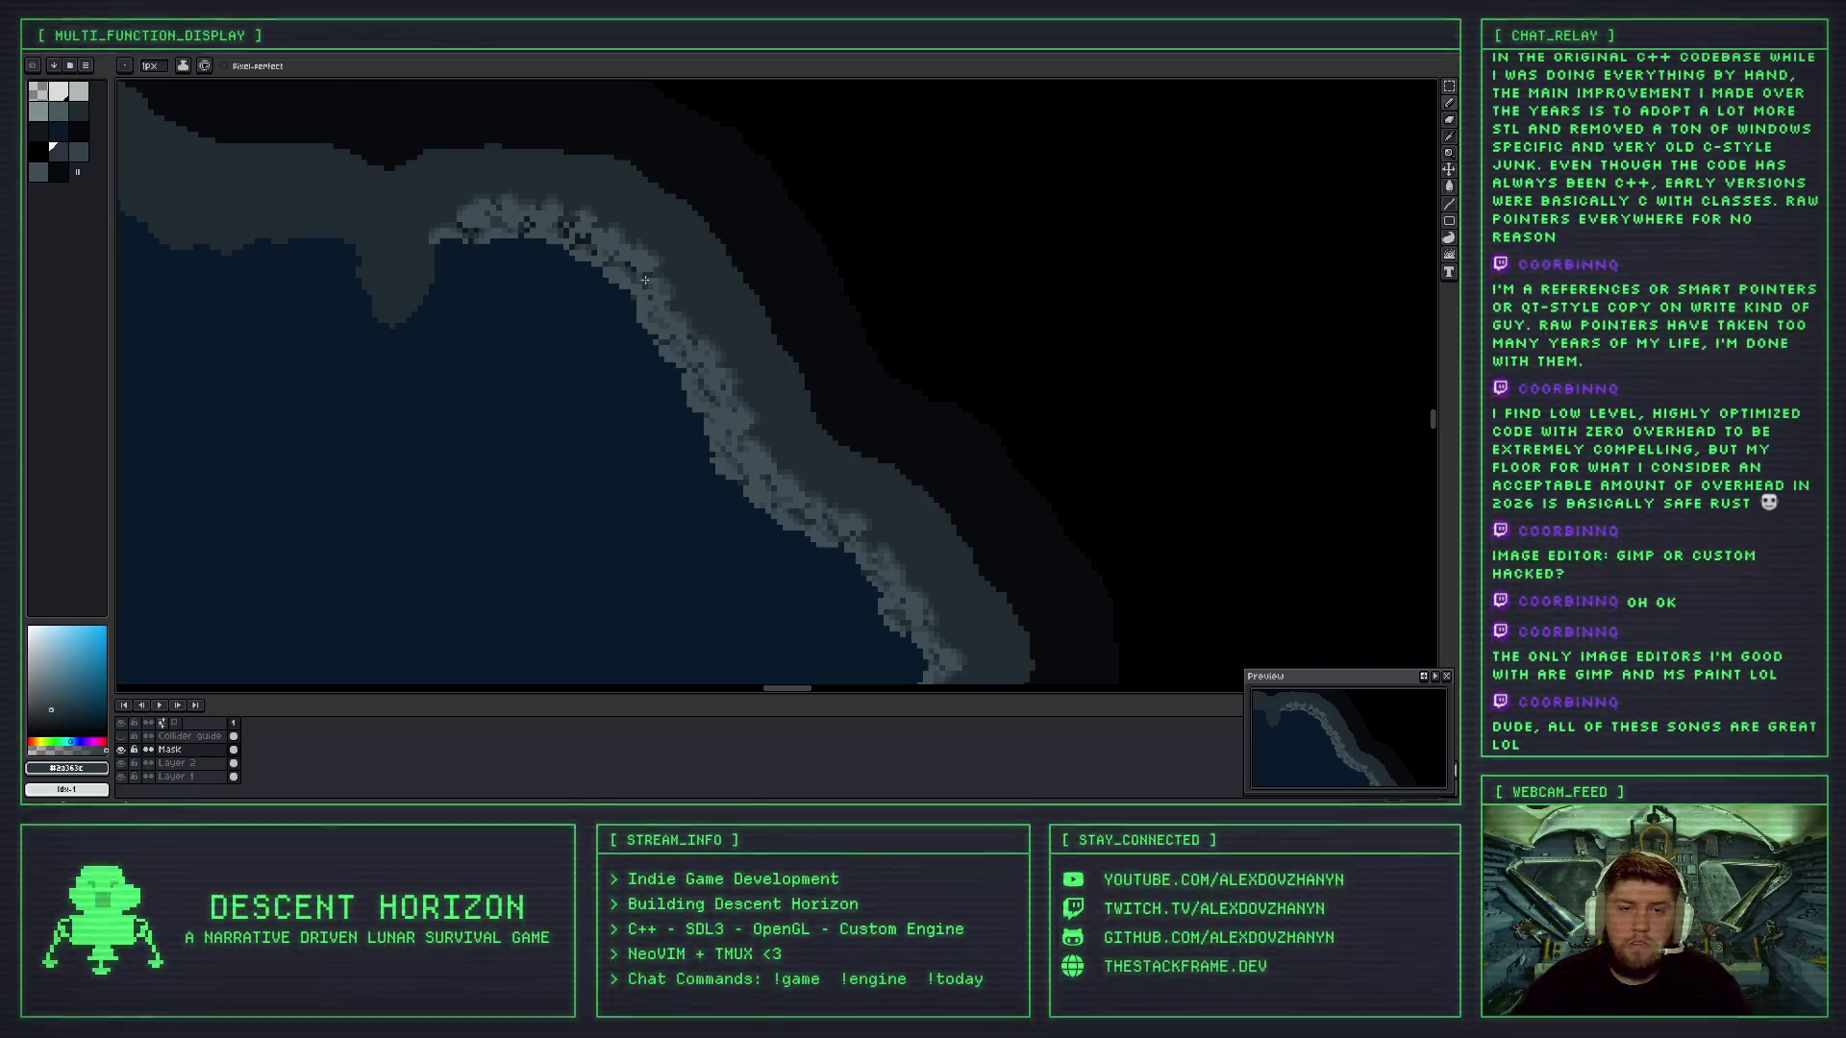
{"action": "scroll", "coordinate": [691, 303], "scroll_direction": "down", "scroll_amount": 2}
{"action": "scroll", "coordinate": [621, 274], "scroll_direction": "up", "scroll_amount": 5}
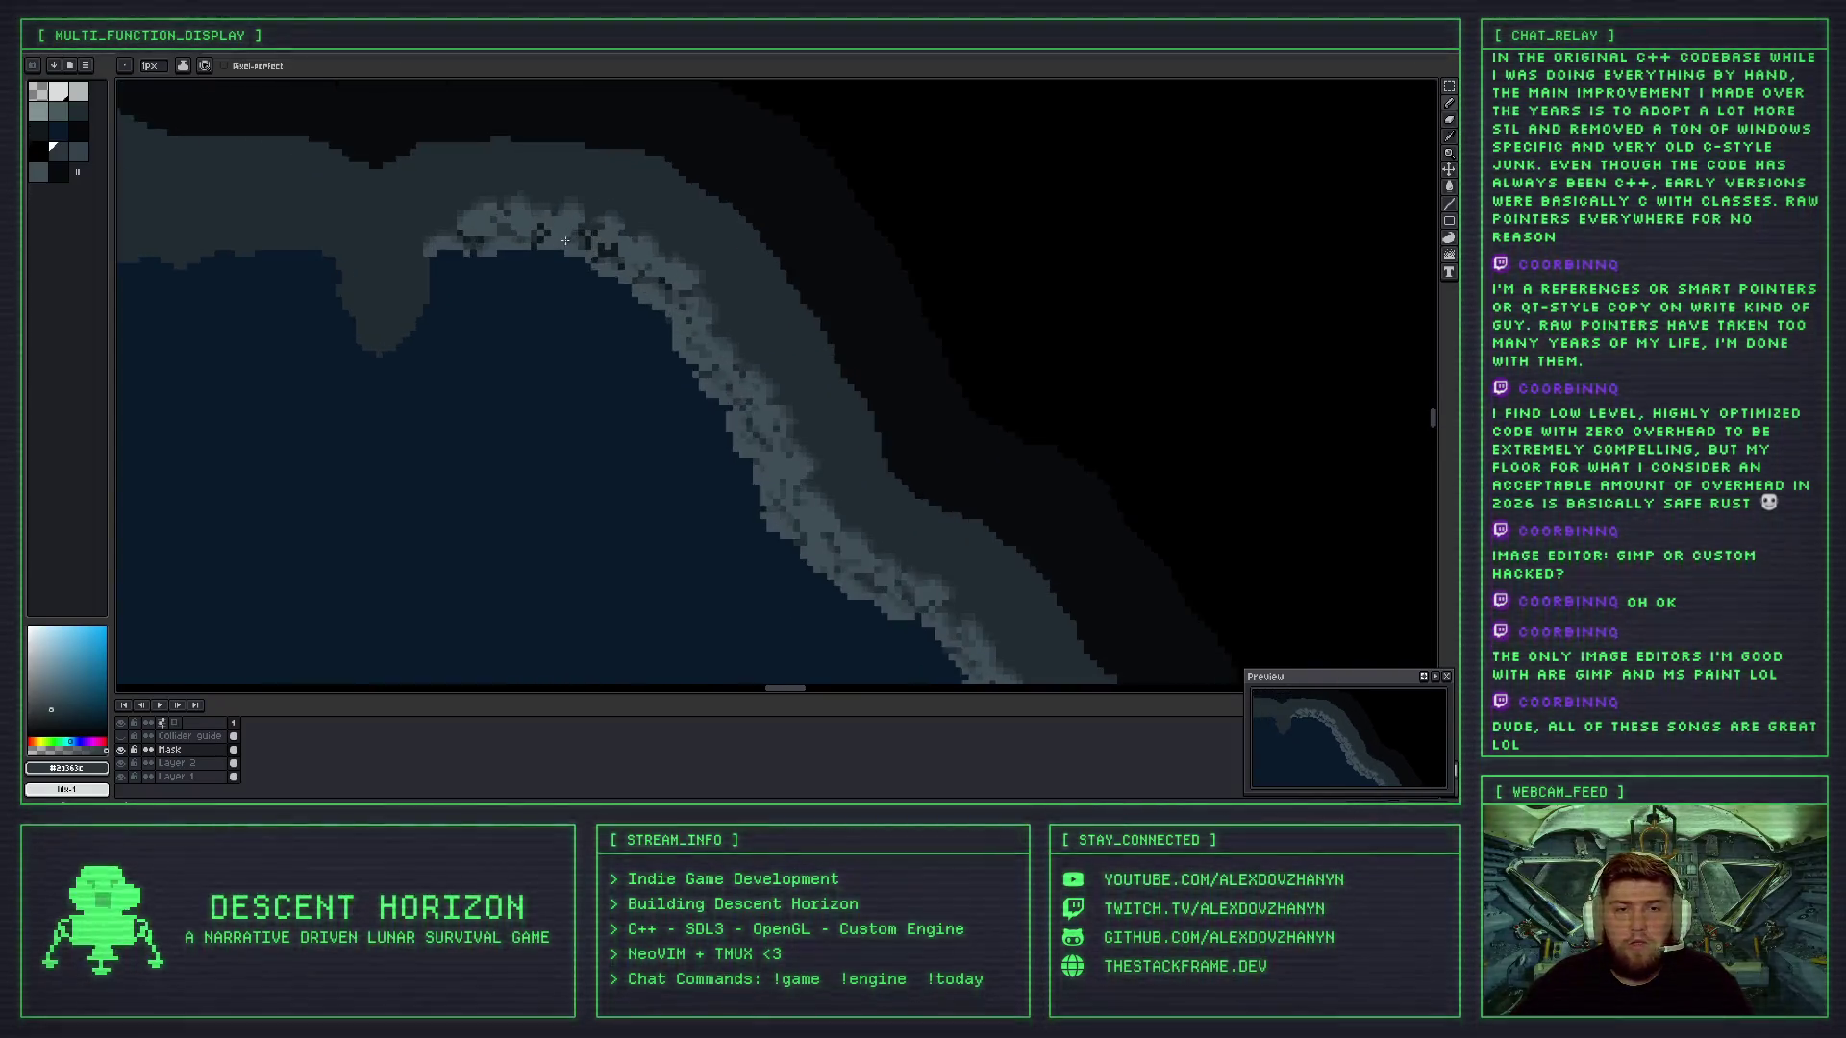
- Eyedrop the dark gap colour and mid-grey rock, then repaint pixels along the rocky shoreline
{"action": "key", "text": "i"}
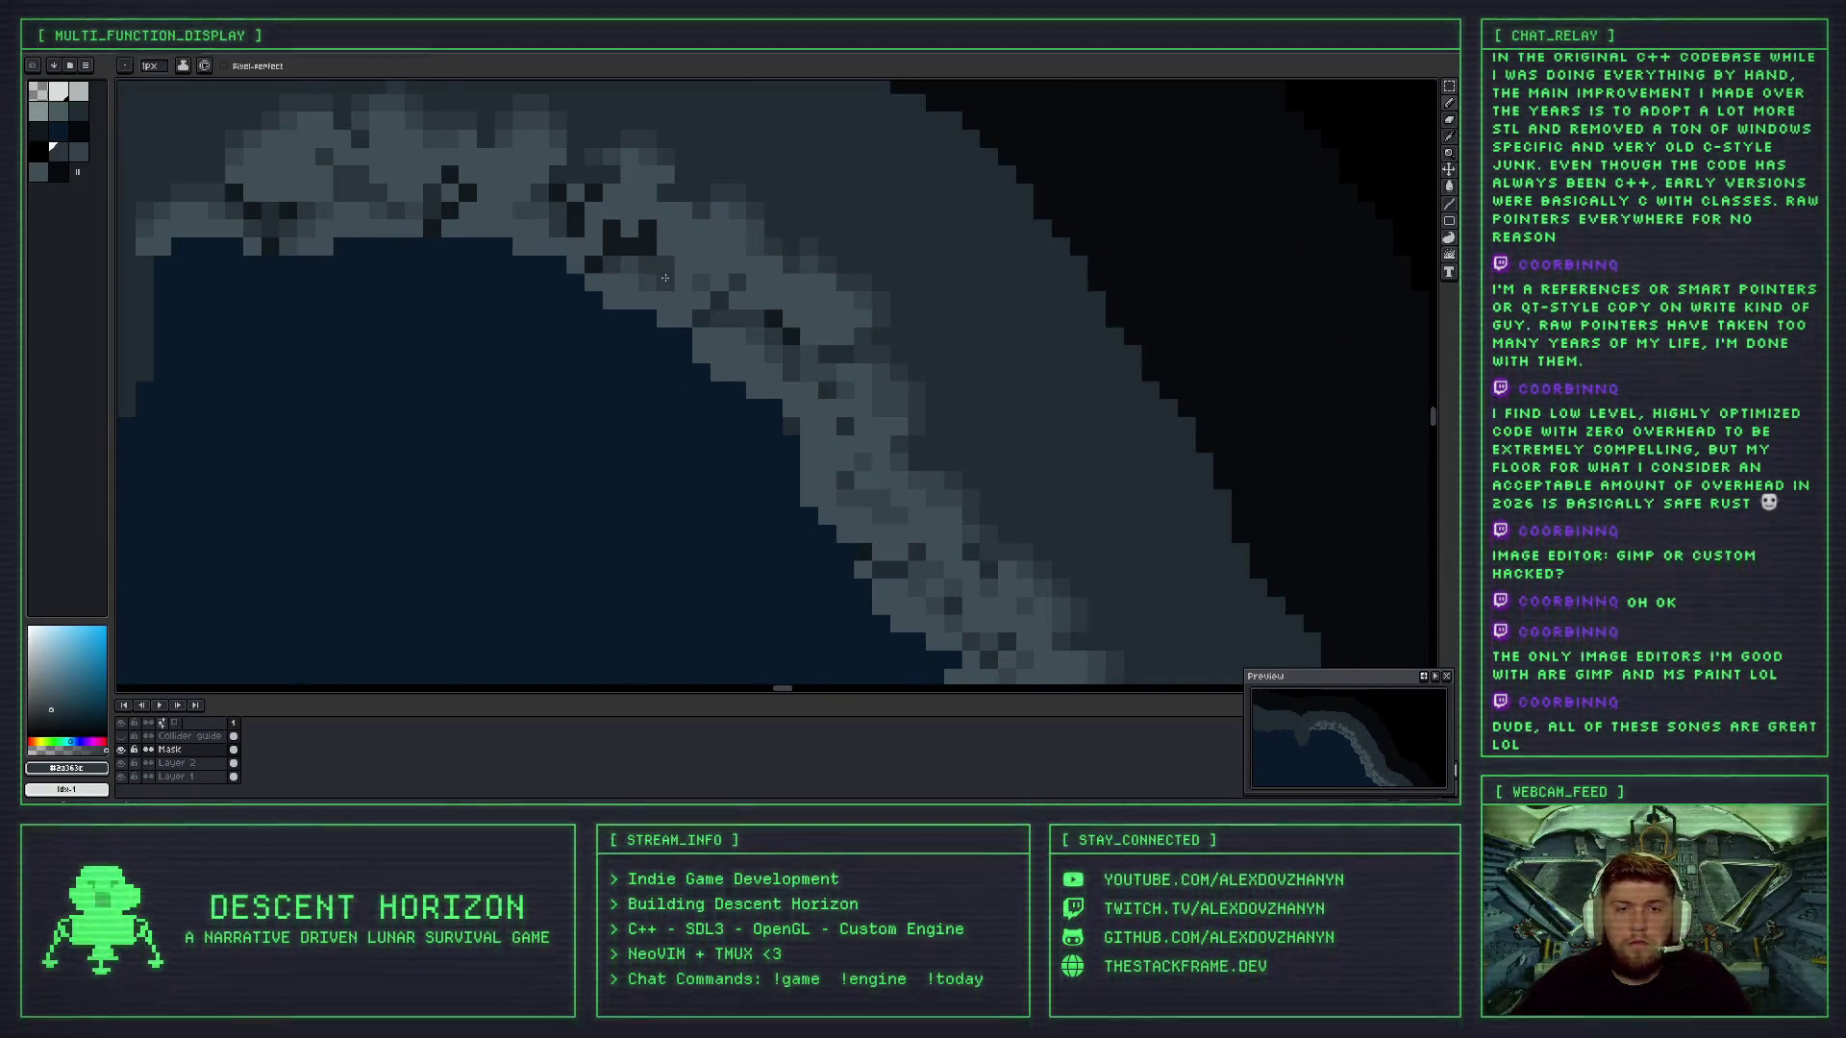
{"action": "left_click", "coordinate": [663, 283]}
{"action": "key", "text": "b"}
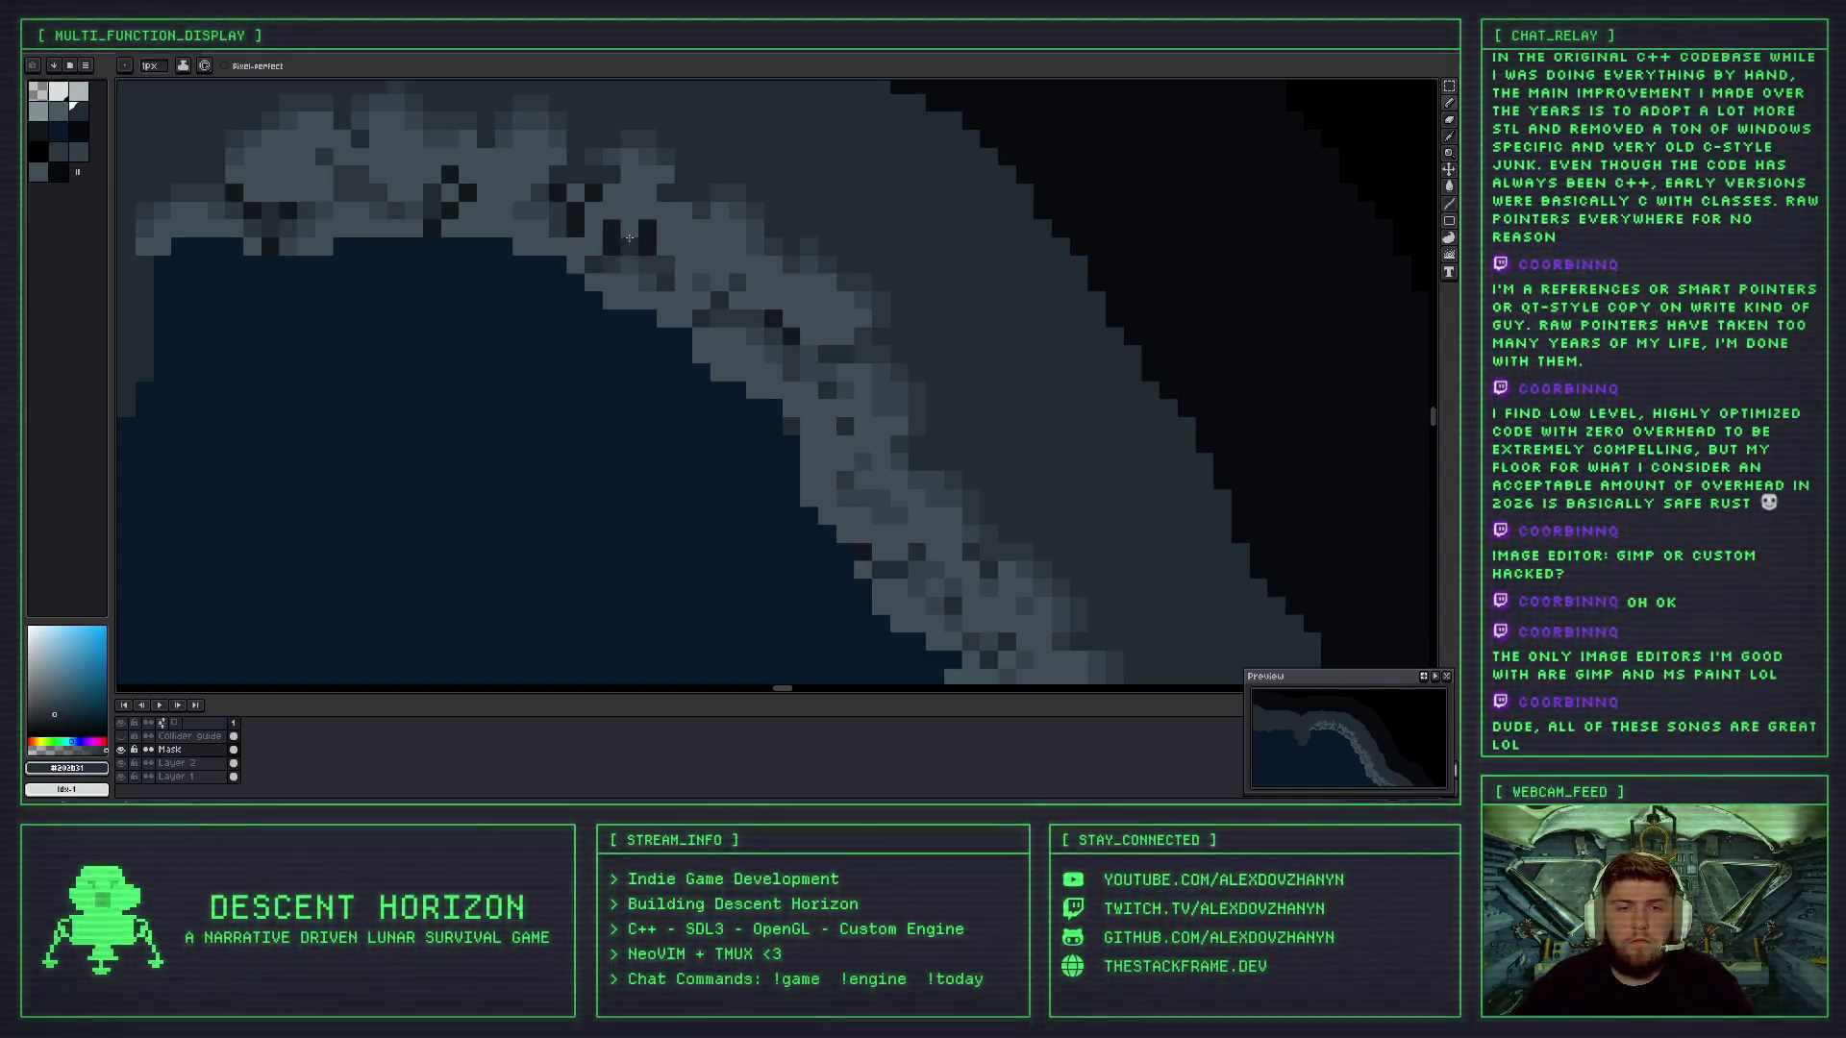
{"action": "scroll", "coordinate": [654, 260], "scroll_direction": "down", "scroll_amount": 2}
{"action": "scroll", "coordinate": [722, 261], "scroll_direction": "up", "scroll_amount": 4}
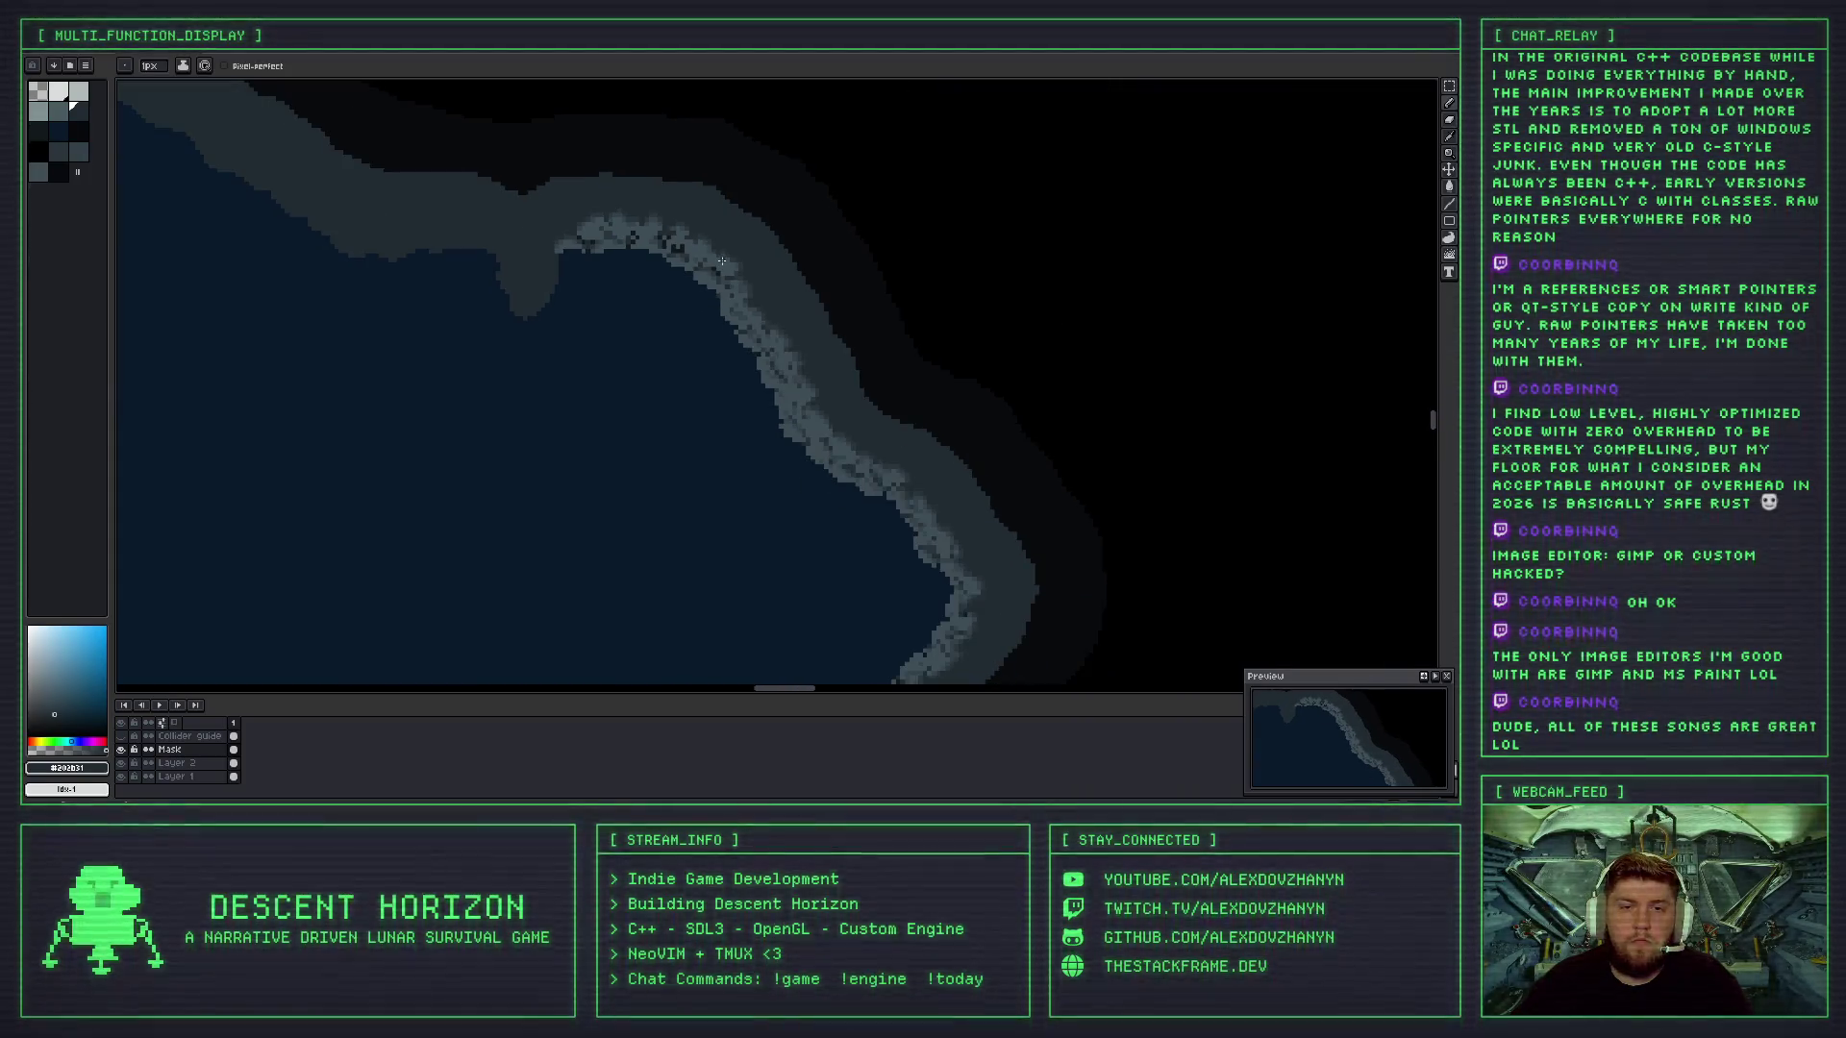
{"action": "left_click", "coordinate": [545, 228], "text": "alt"}
{"action": "mouse_move", "coordinate": [543, 203]}
{"action": "left_mouse_down"}
{"action": "mouse_move", "coordinate": [594, 225]}
{"action": "mouse_move", "coordinate": [602, 194]}
{"action": "left_mouse_up"}
- Sample a darker rock grey, then a lighter one, while inspecting the upper coastline
{"action": "scroll", "coordinate": [574, 226], "scroll_direction": "down", "scroll_amount": 4}
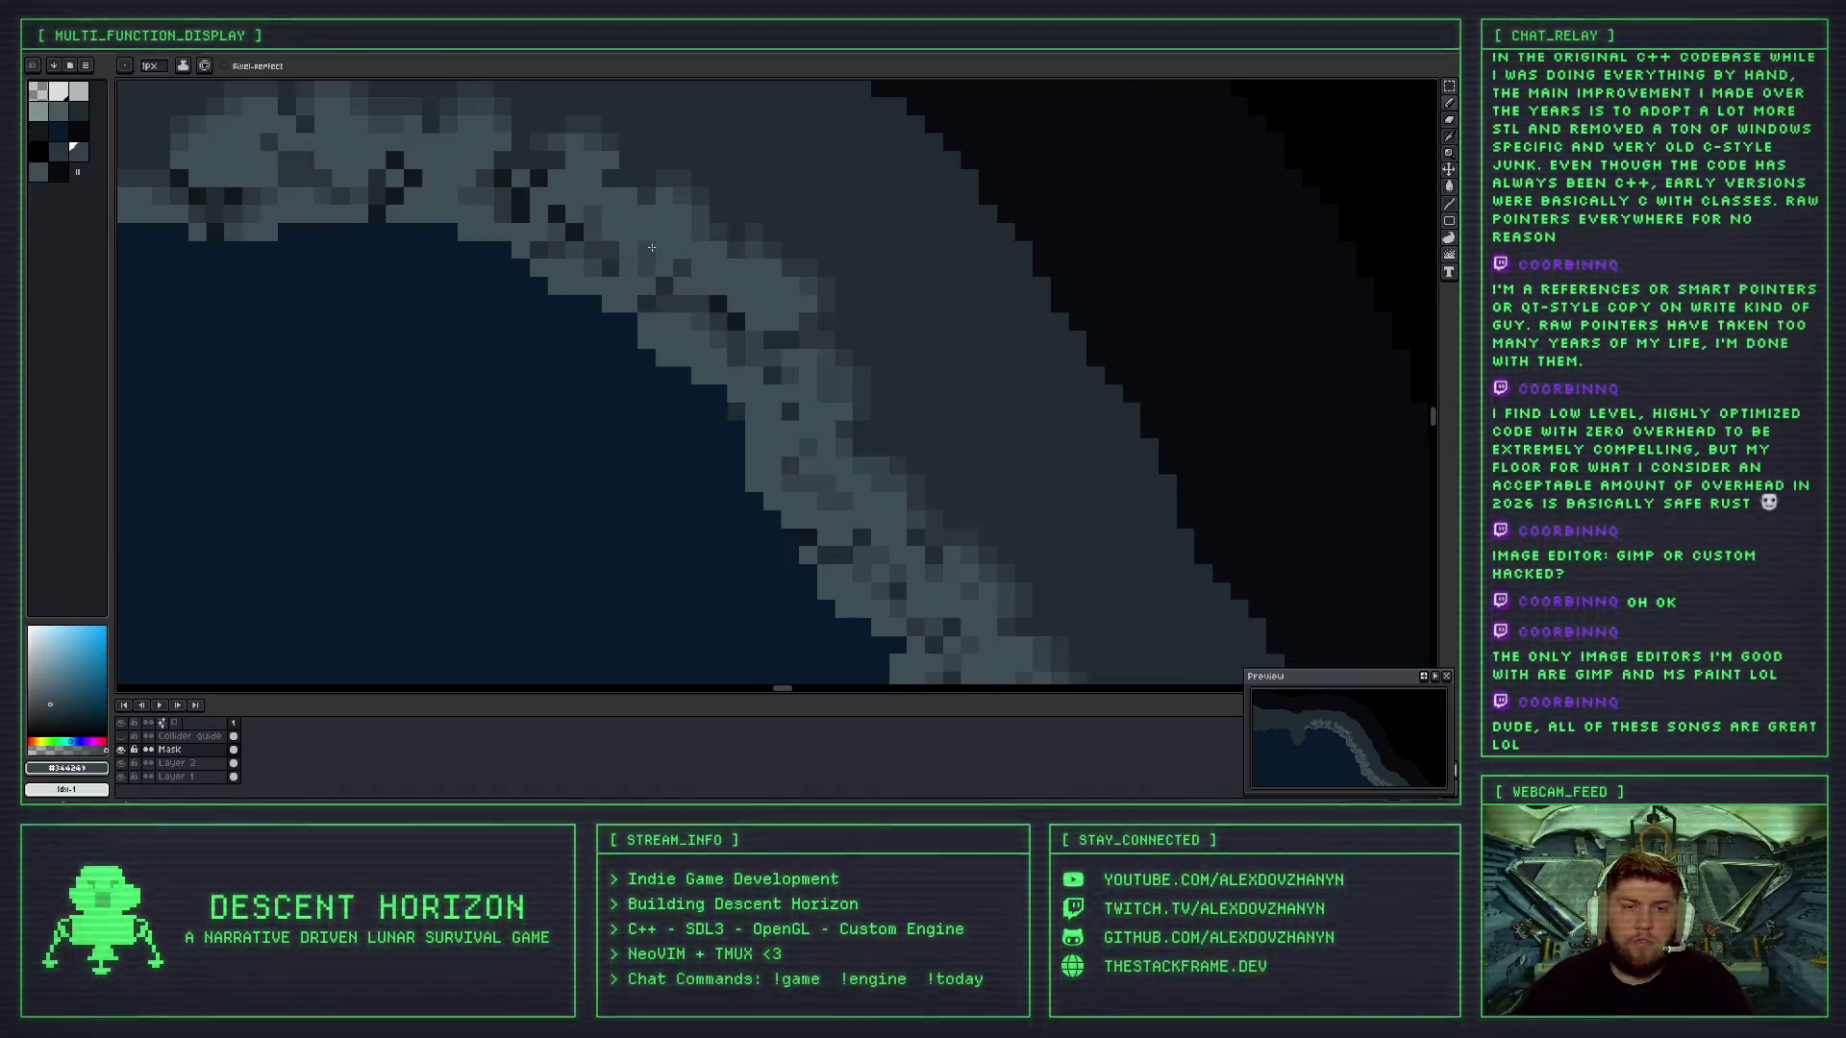
{"action": "scroll", "coordinate": [630, 244], "scroll_direction": "up", "scroll_amount": 2}
{"action": "left_click", "coordinate": [607, 237], "text": "alt"}
{"action": "scroll", "coordinate": [655, 249], "scroll_direction": "down", "scroll_amount": 3}
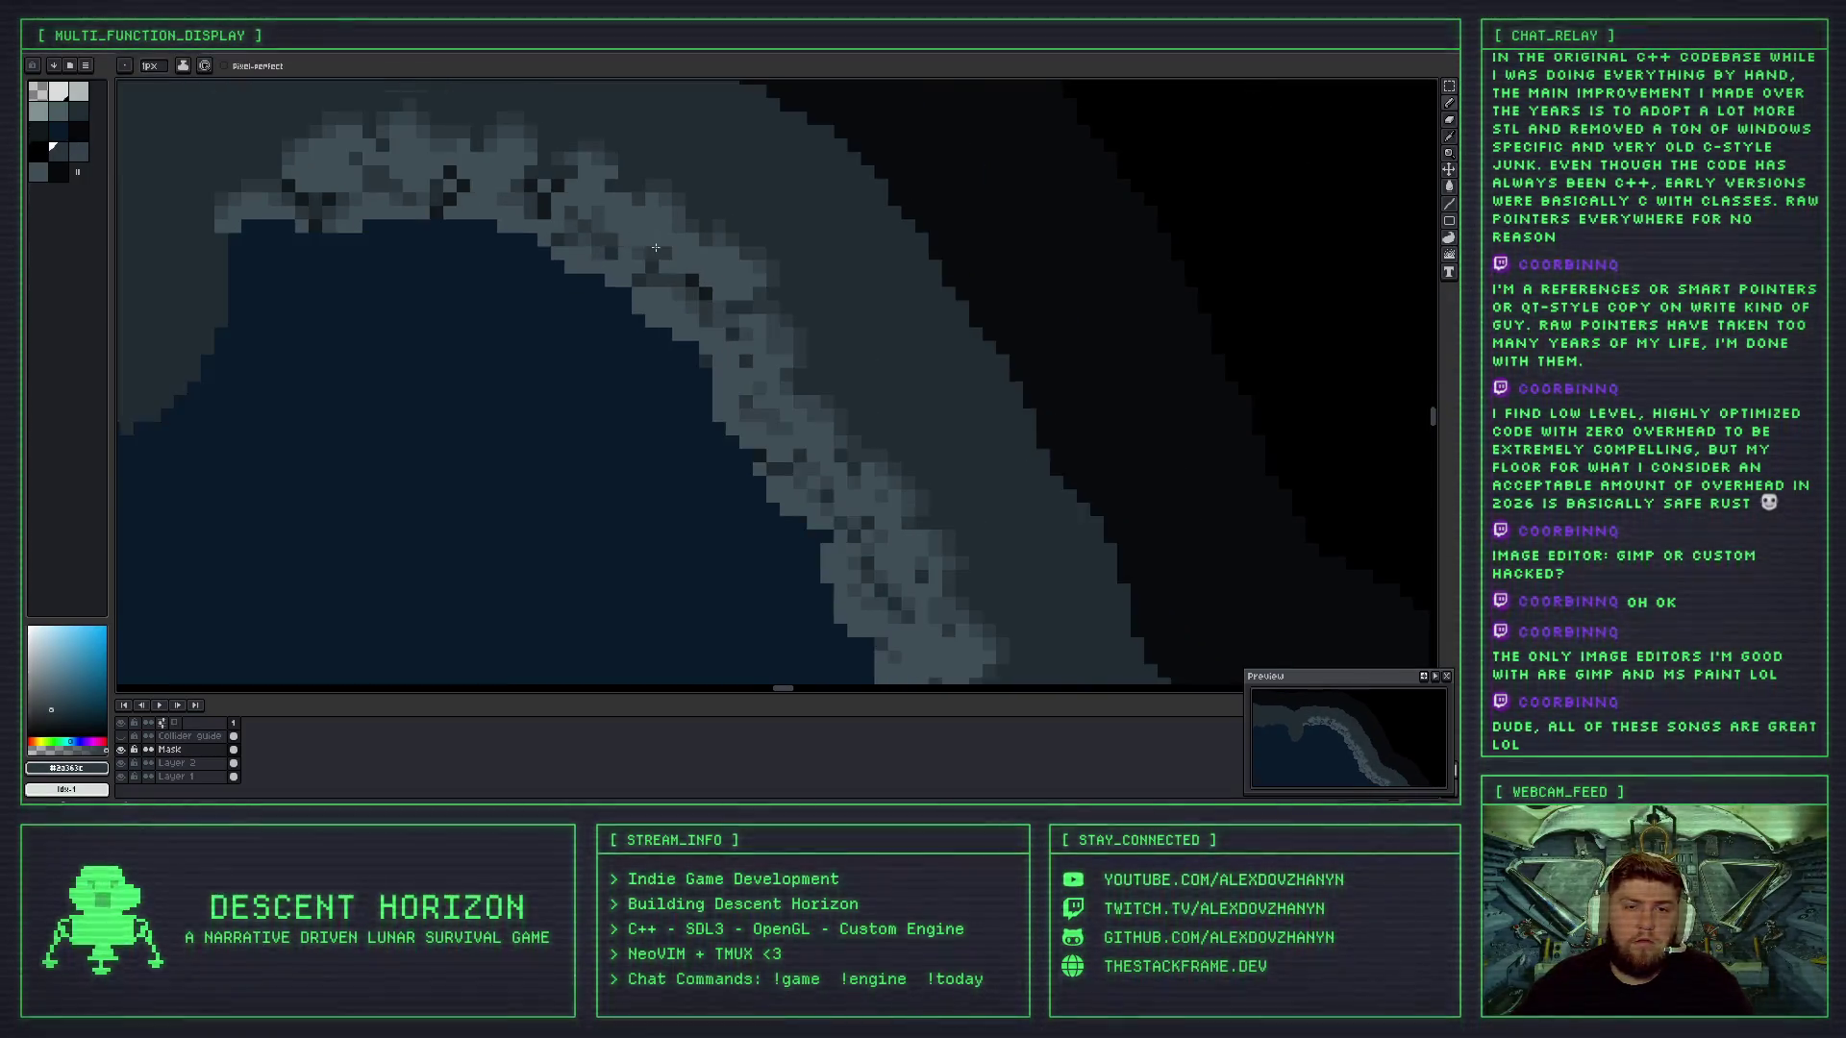
{"action": "scroll", "coordinate": [631, 240], "scroll_direction": "up", "scroll_amount": 4}
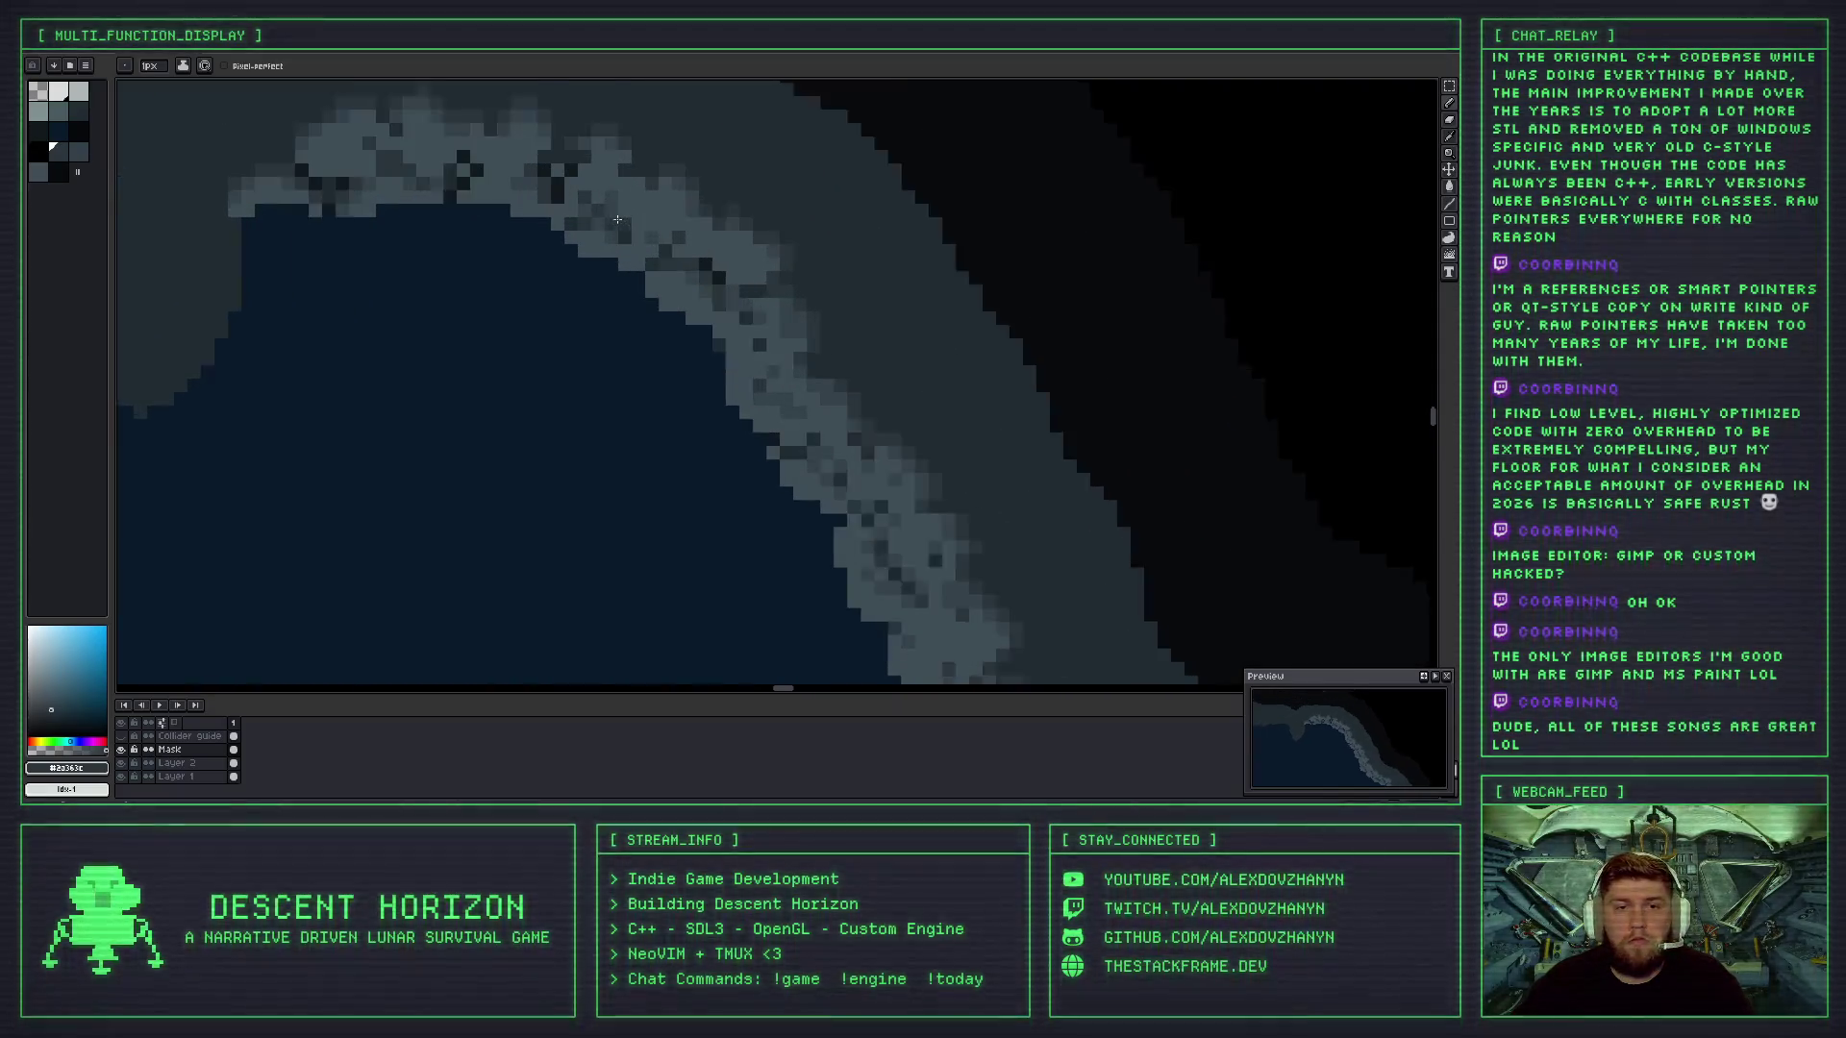
{"action": "left_click", "coordinate": [593, 243], "text": "alt"}
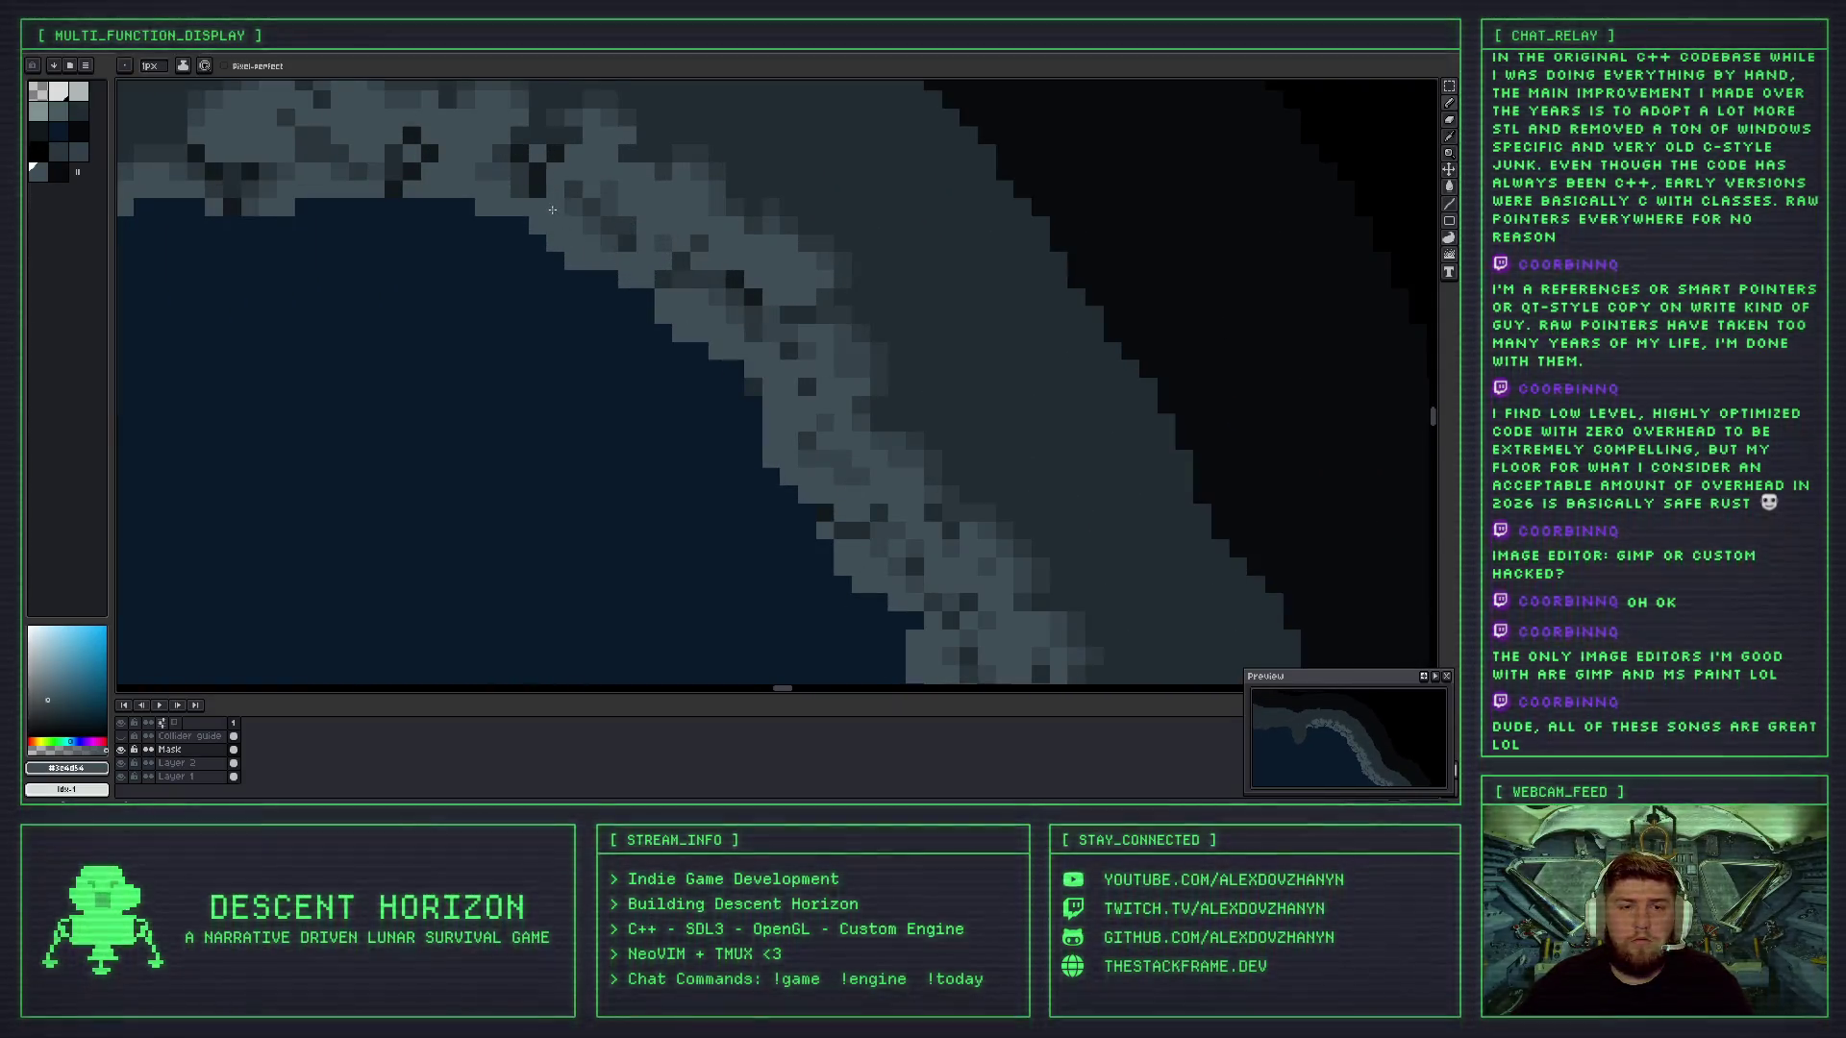
{"action": "scroll", "coordinate": [653, 262], "scroll_direction": "down", "scroll_amount": 2}
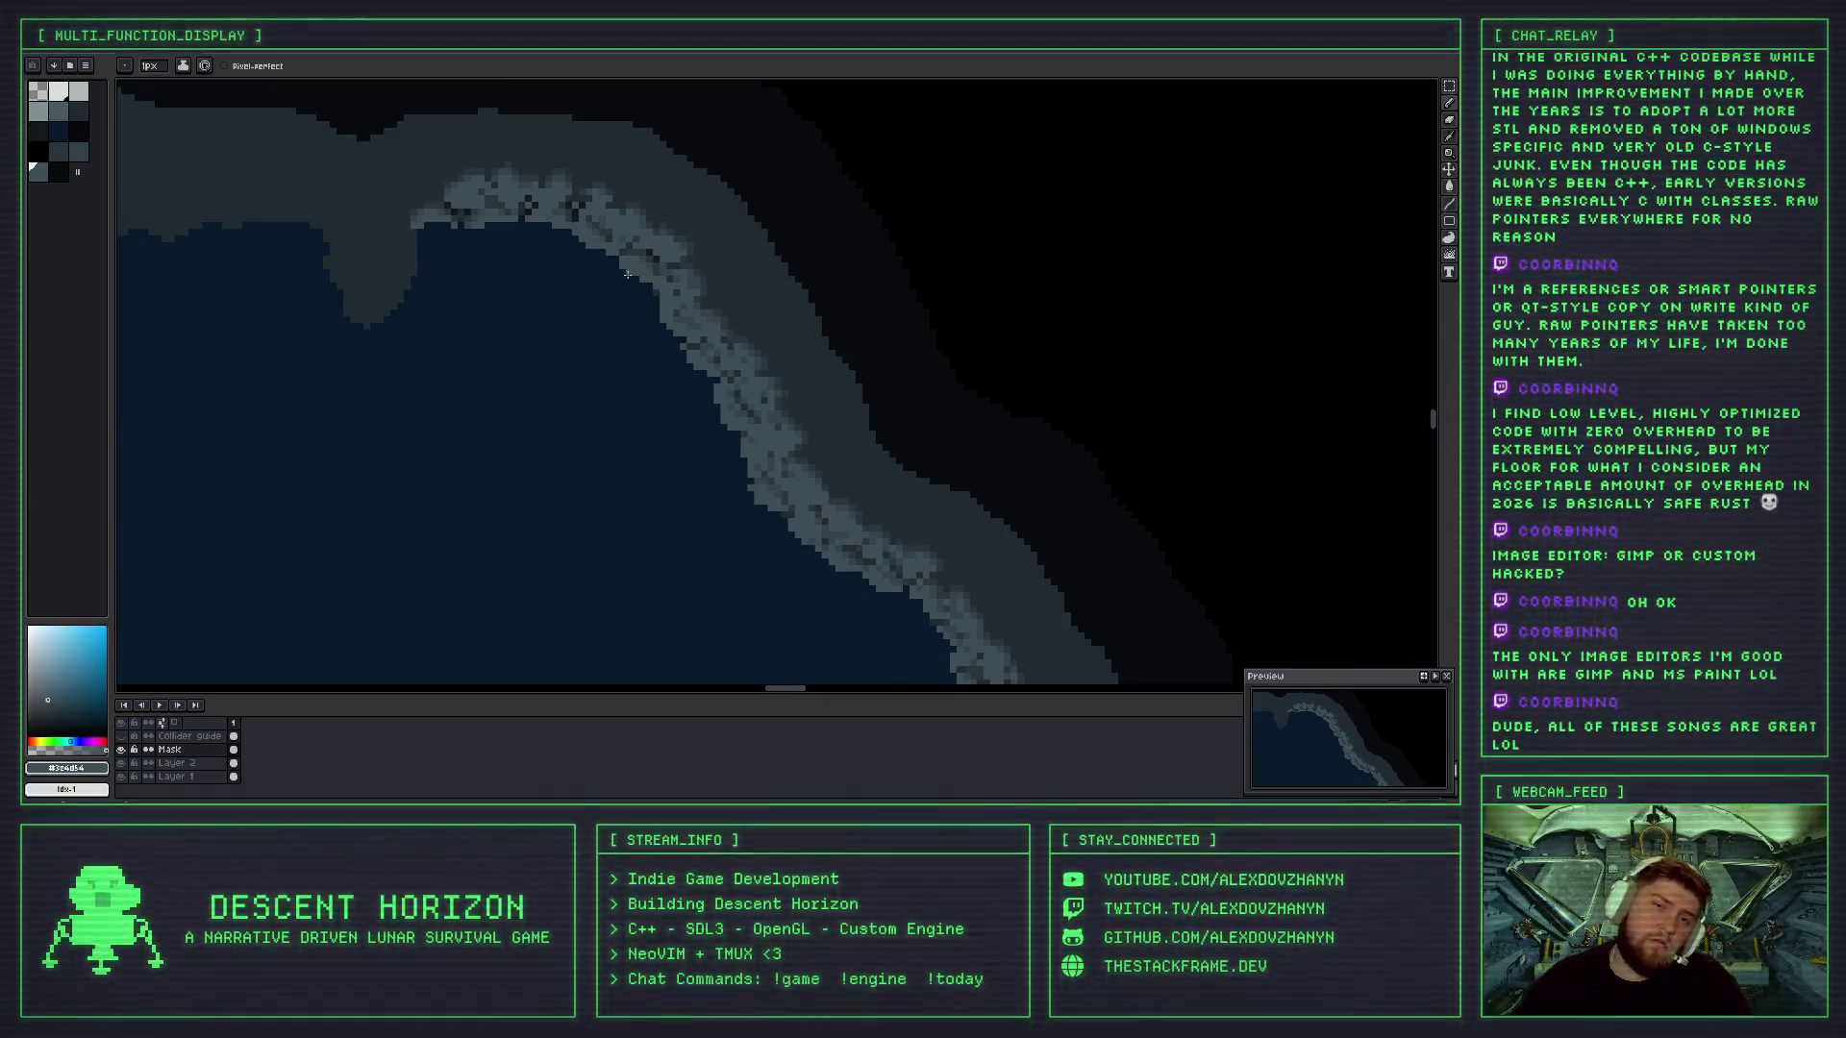
{"action": "scroll", "coordinate": [615, 192], "scroll_direction": "up", "scroll_amount": 2}
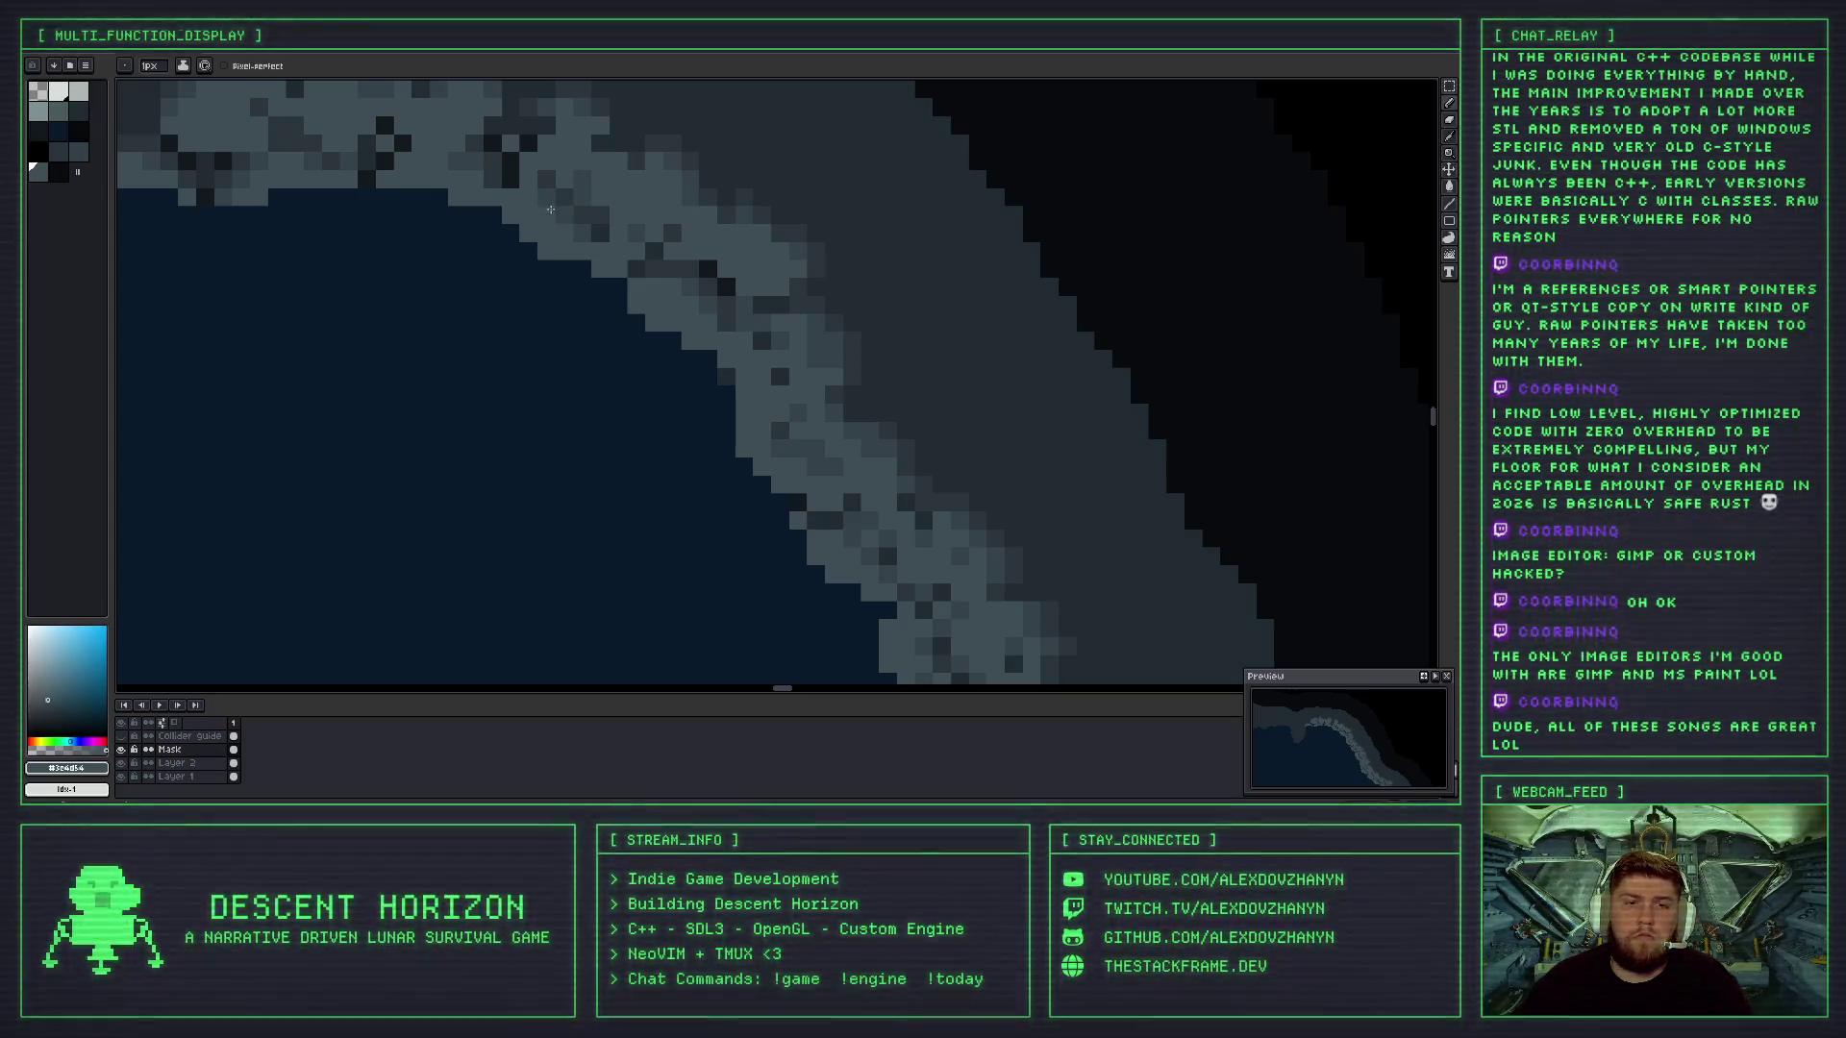
{"action": "scroll", "coordinate": [567, 236], "scroll_direction": "down", "scroll_amount": 2}
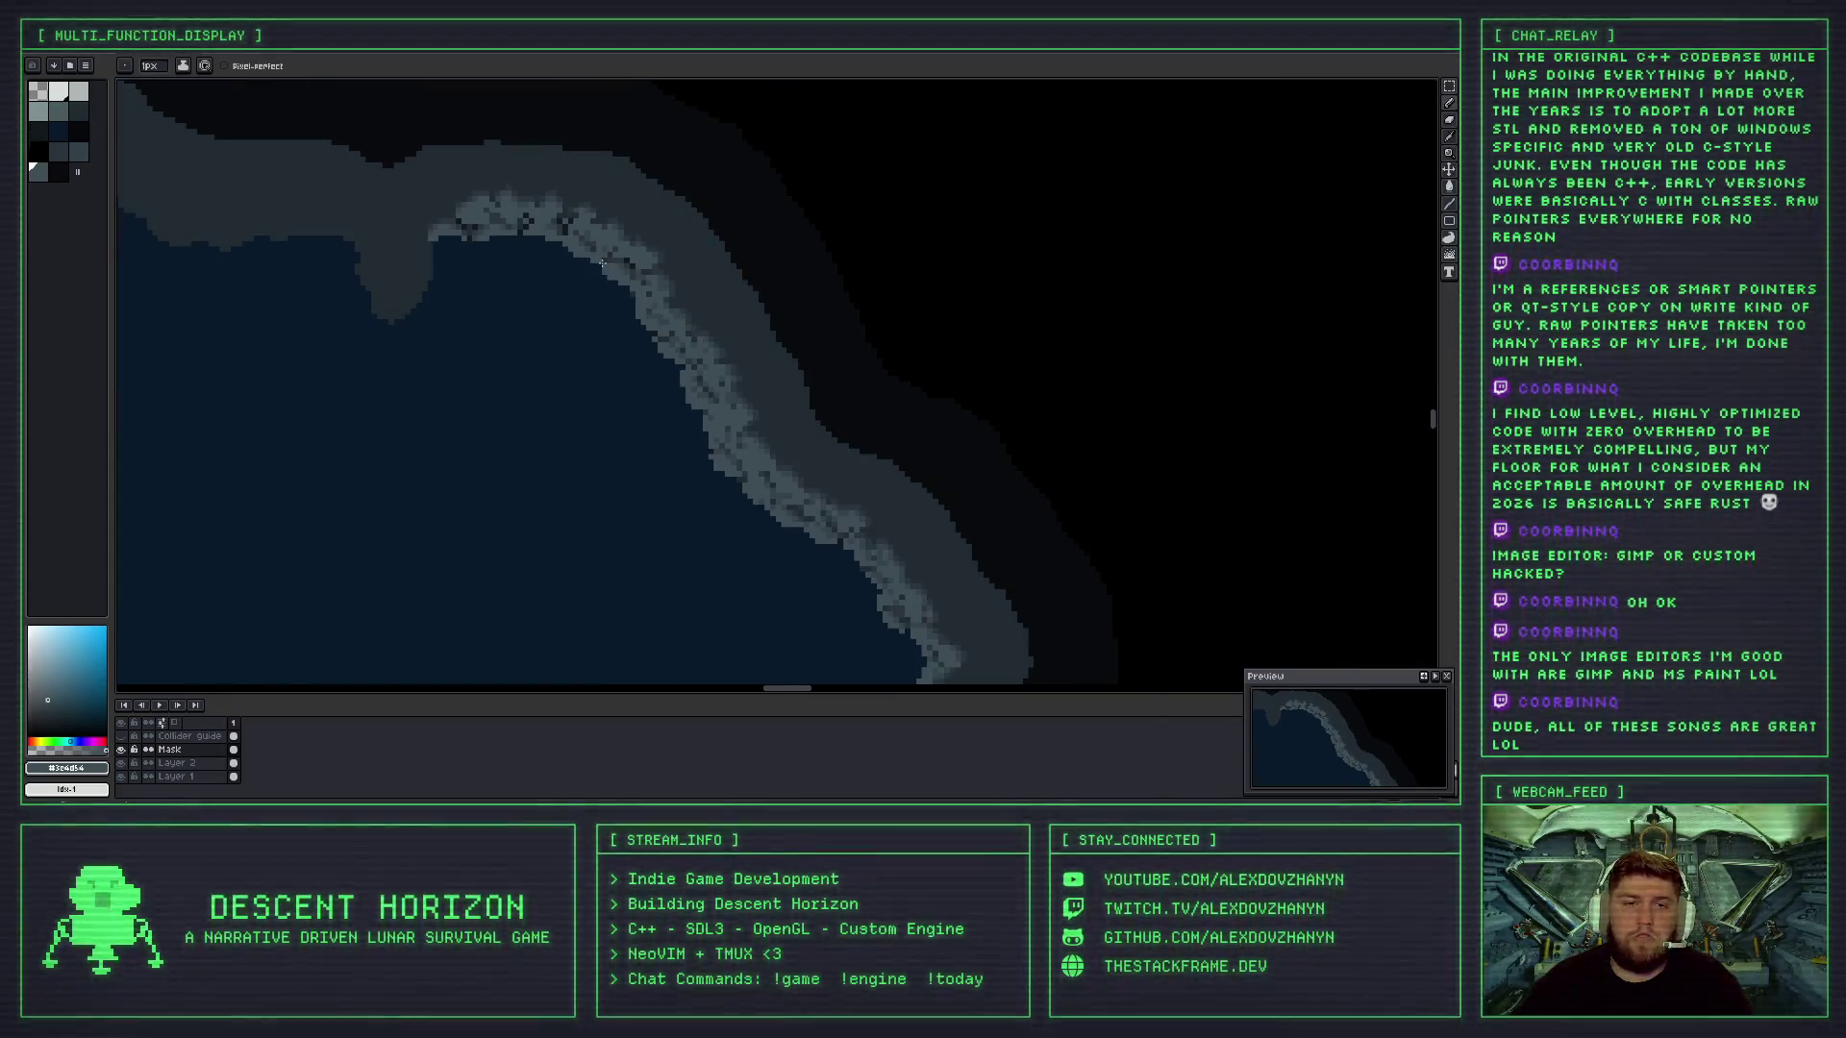
{"action": "scroll", "coordinate": [596, 252], "scroll_direction": "up", "scroll_amount": 3}
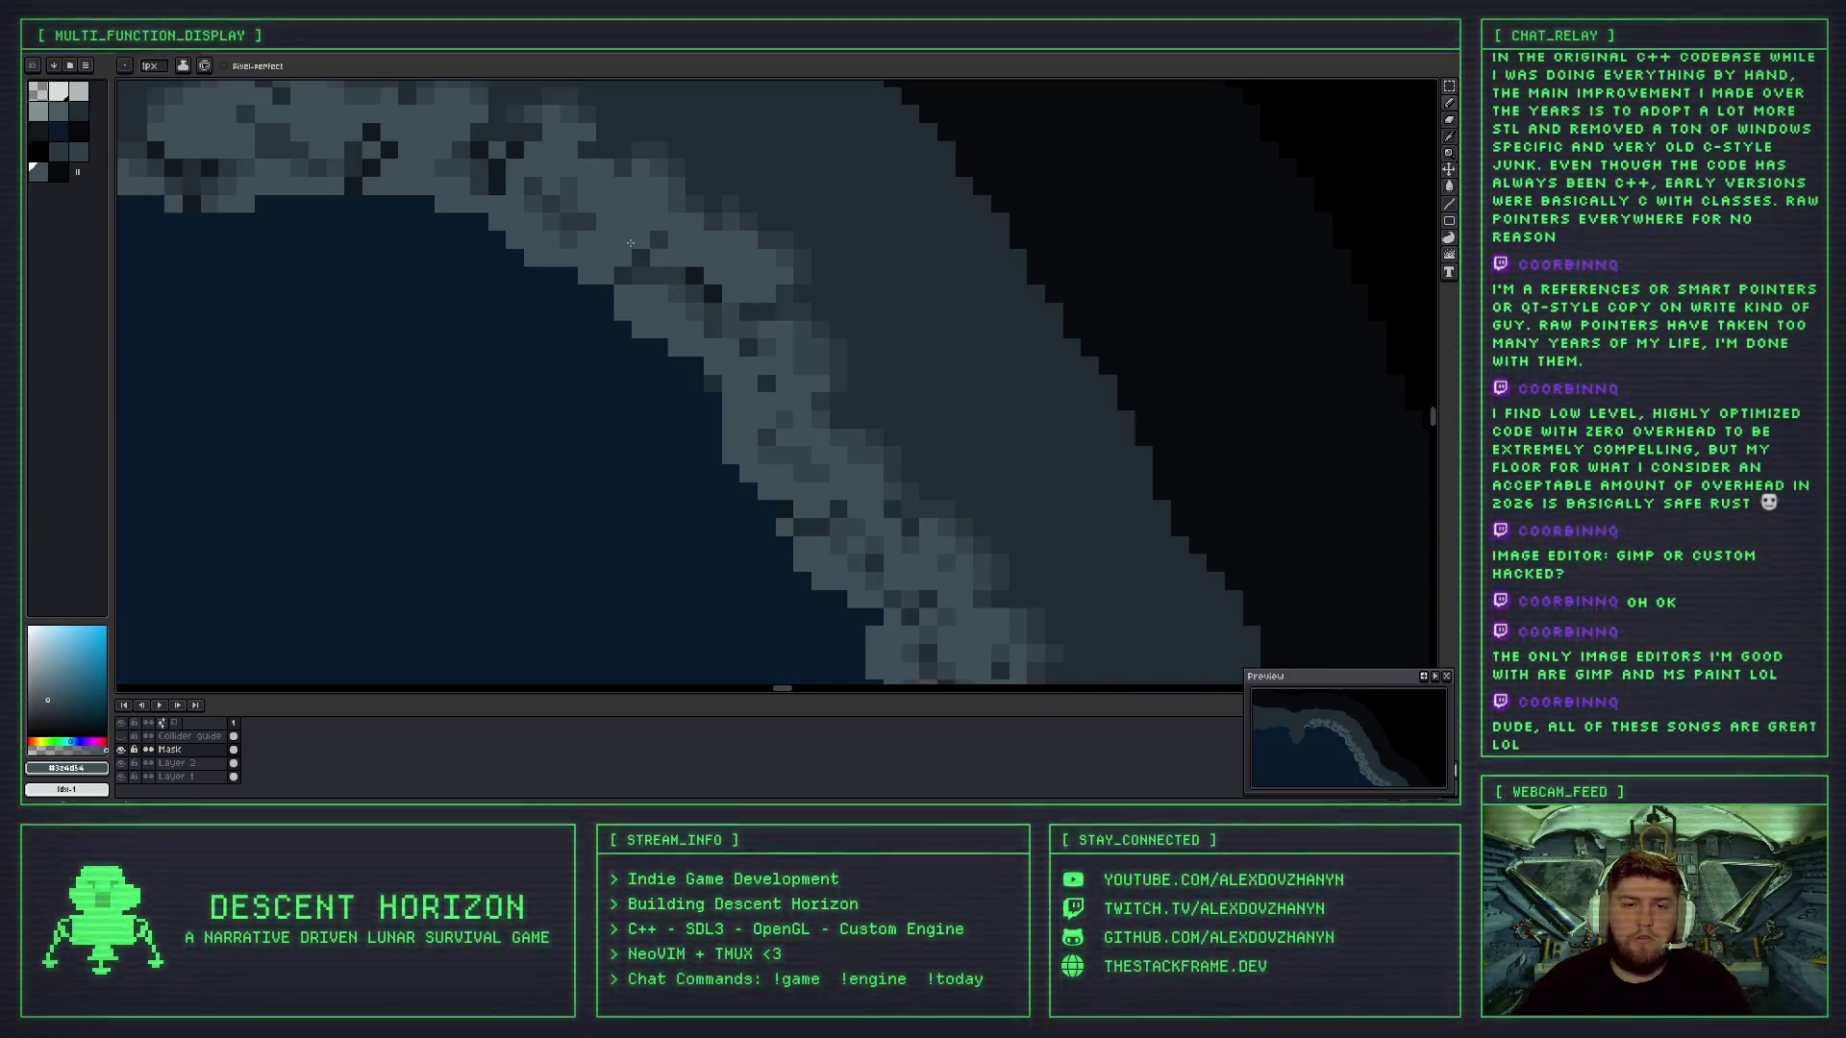
{"action": "scroll", "coordinate": [630, 243], "scroll_direction": "down", "scroll_amount": 3}
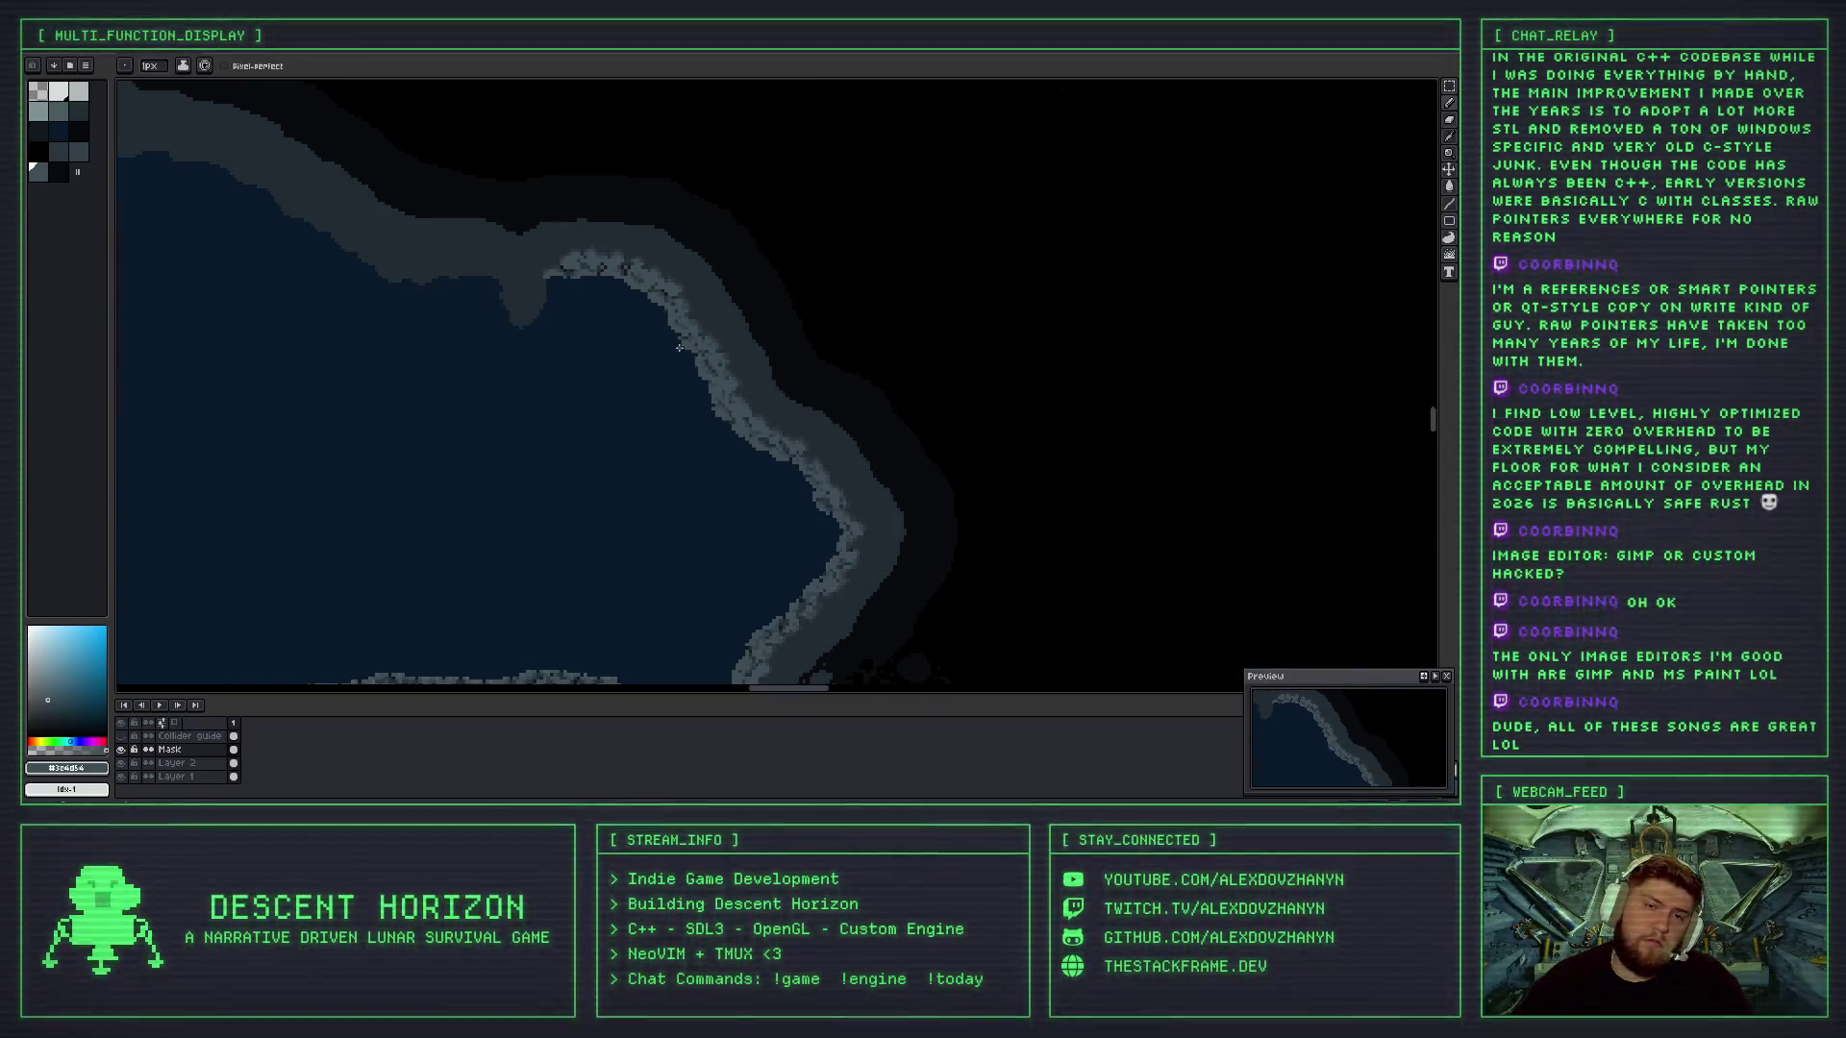
{"action": "scroll", "coordinate": [670, 294], "scroll_direction": "up", "scroll_amount": 1}
{"action": "scroll", "coordinate": [639, 293], "scroll_direction": "up", "scroll_amount": 2}
- Undo three unwanted painted strokes and eyedrop a fresh rock shade from the shoreline
{"action": "key", "text": "ctrl+z"}
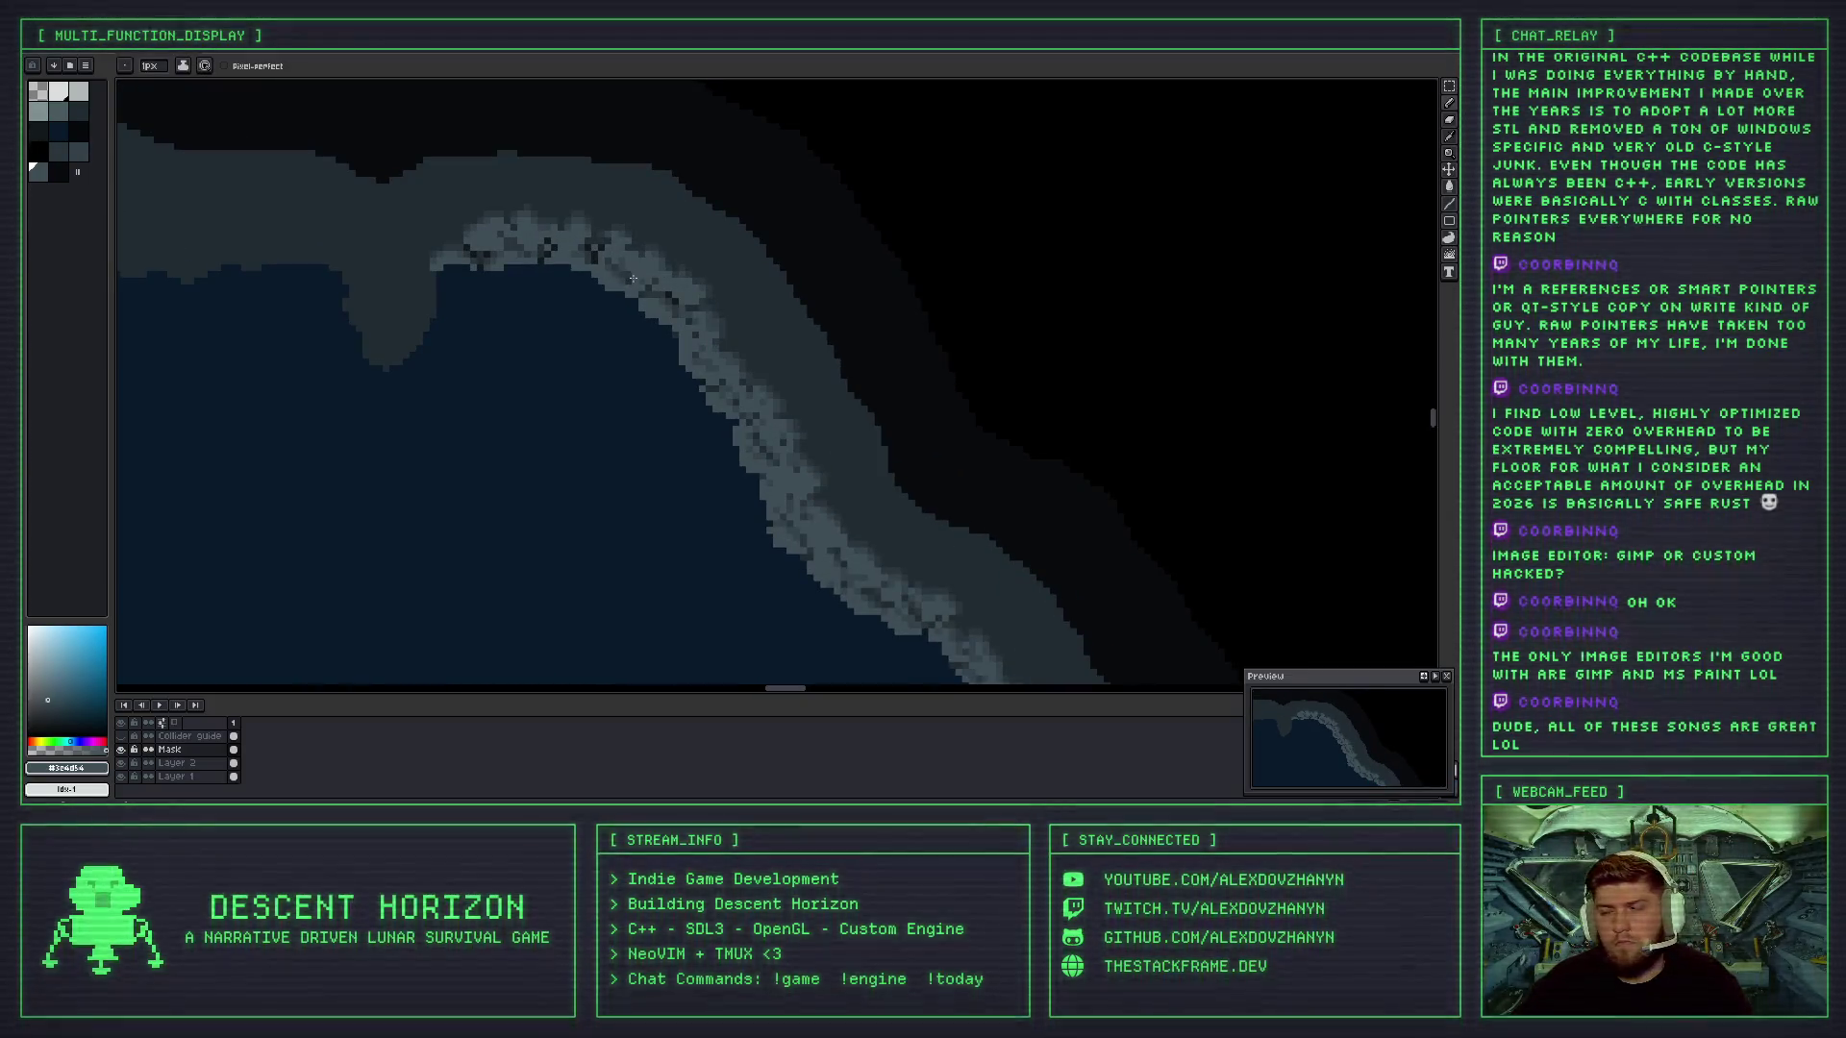
{"action": "scroll", "coordinate": [633, 278], "scroll_direction": "up", "scroll_amount": 2}
{"action": "key", "text": "ctrl+z"}
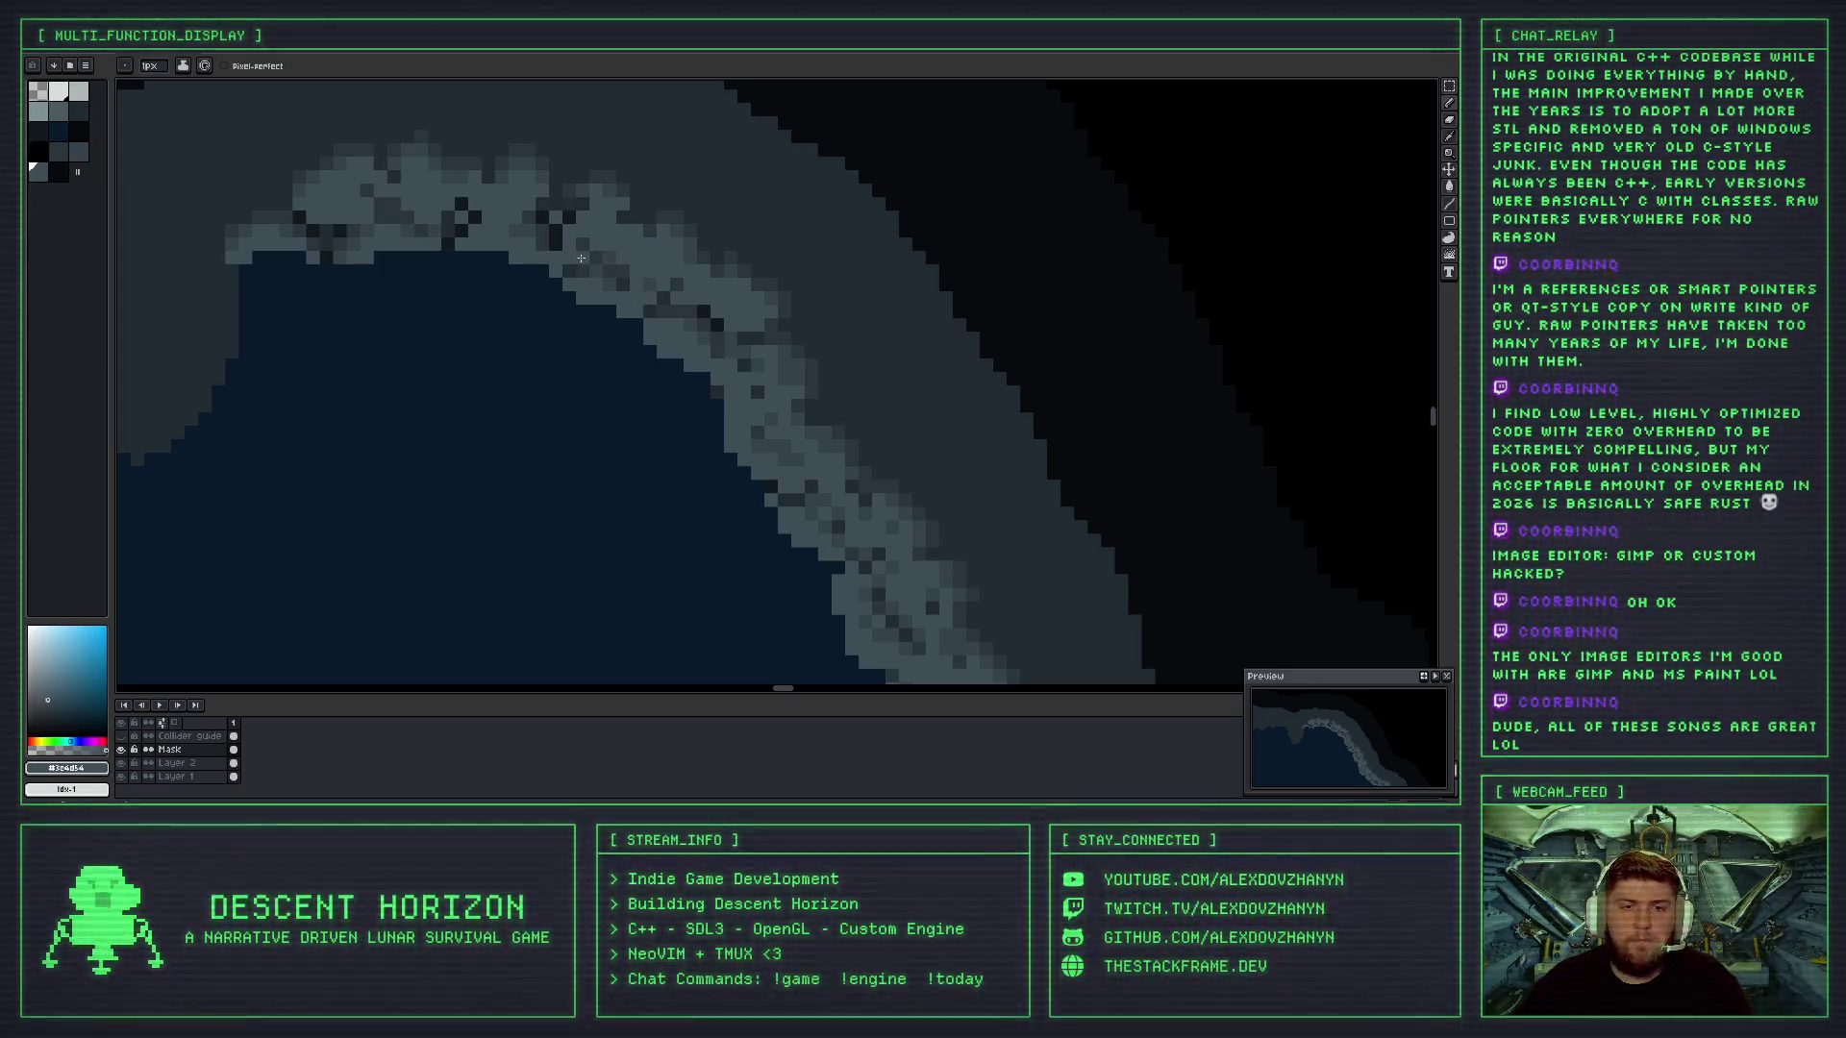
{"action": "scroll", "coordinate": [640, 304], "scroll_direction": "down", "scroll_amount": 2}
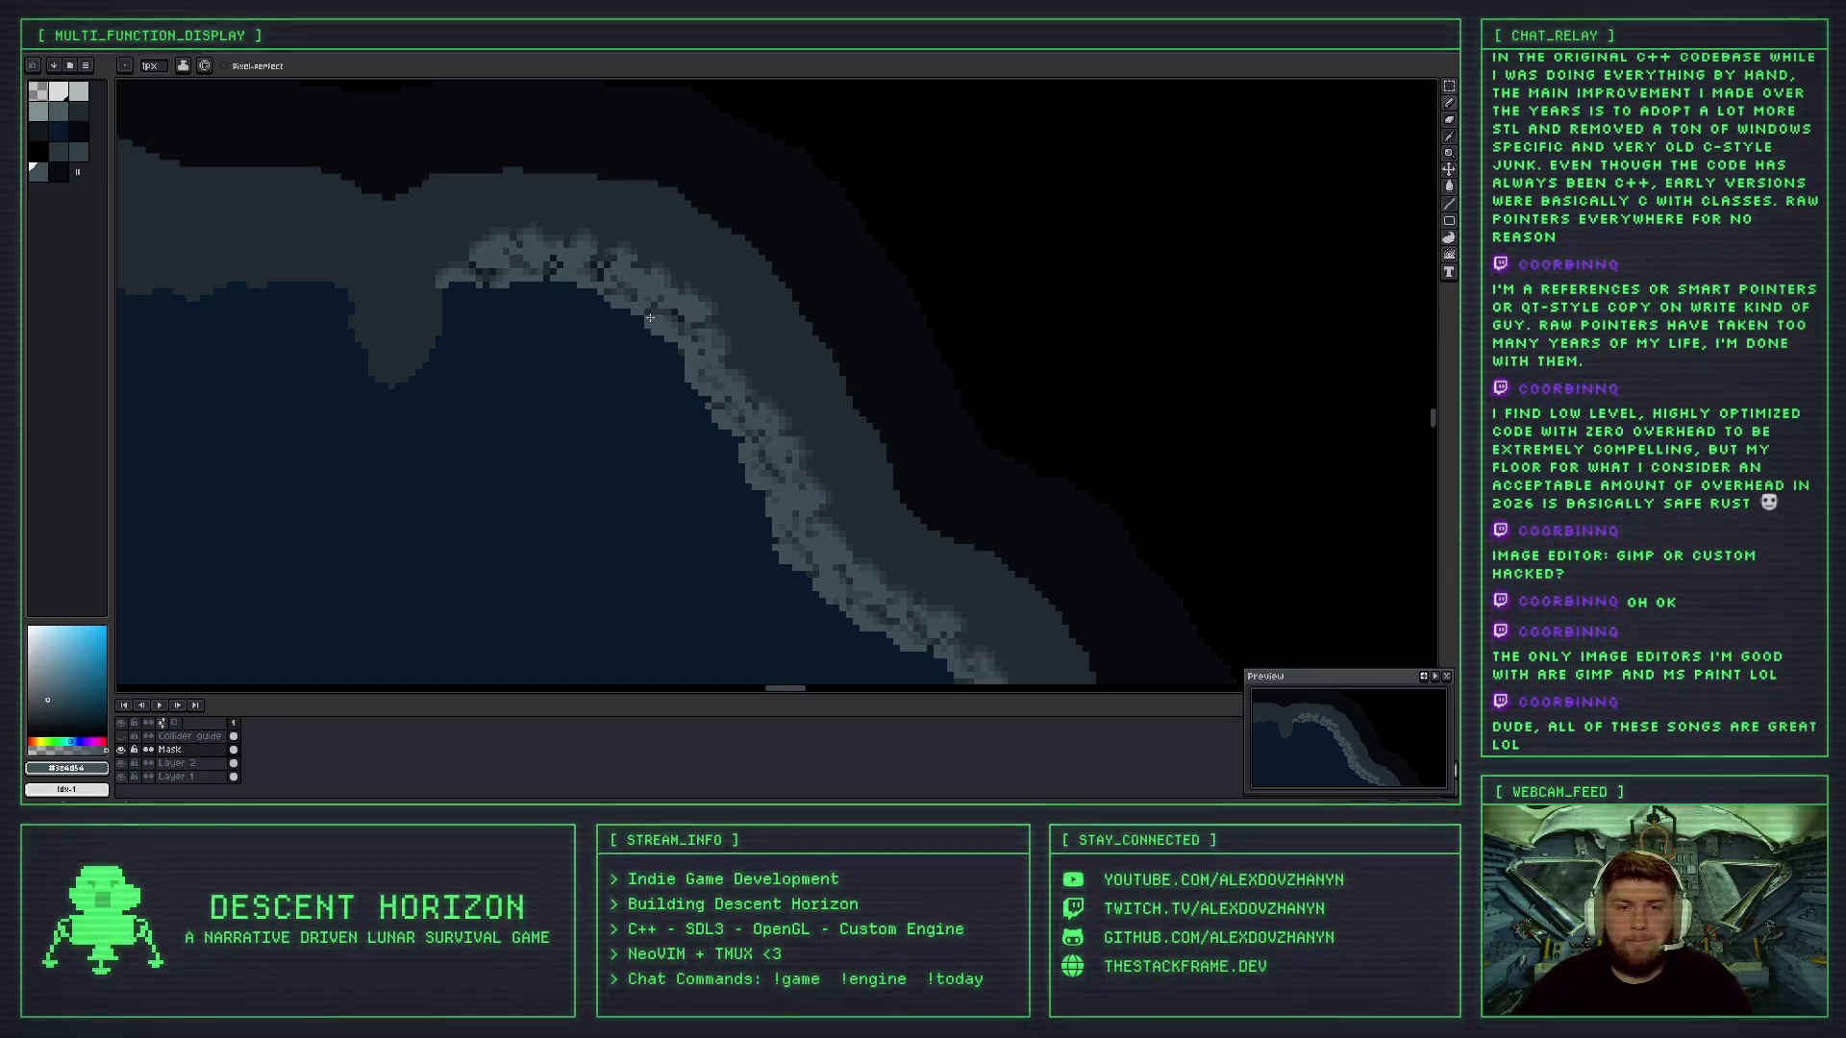
{"action": "key", "text": "ctrl+z"}
{"action": "scroll", "coordinate": [641, 308], "scroll_direction": "up", "scroll_amount": 2}
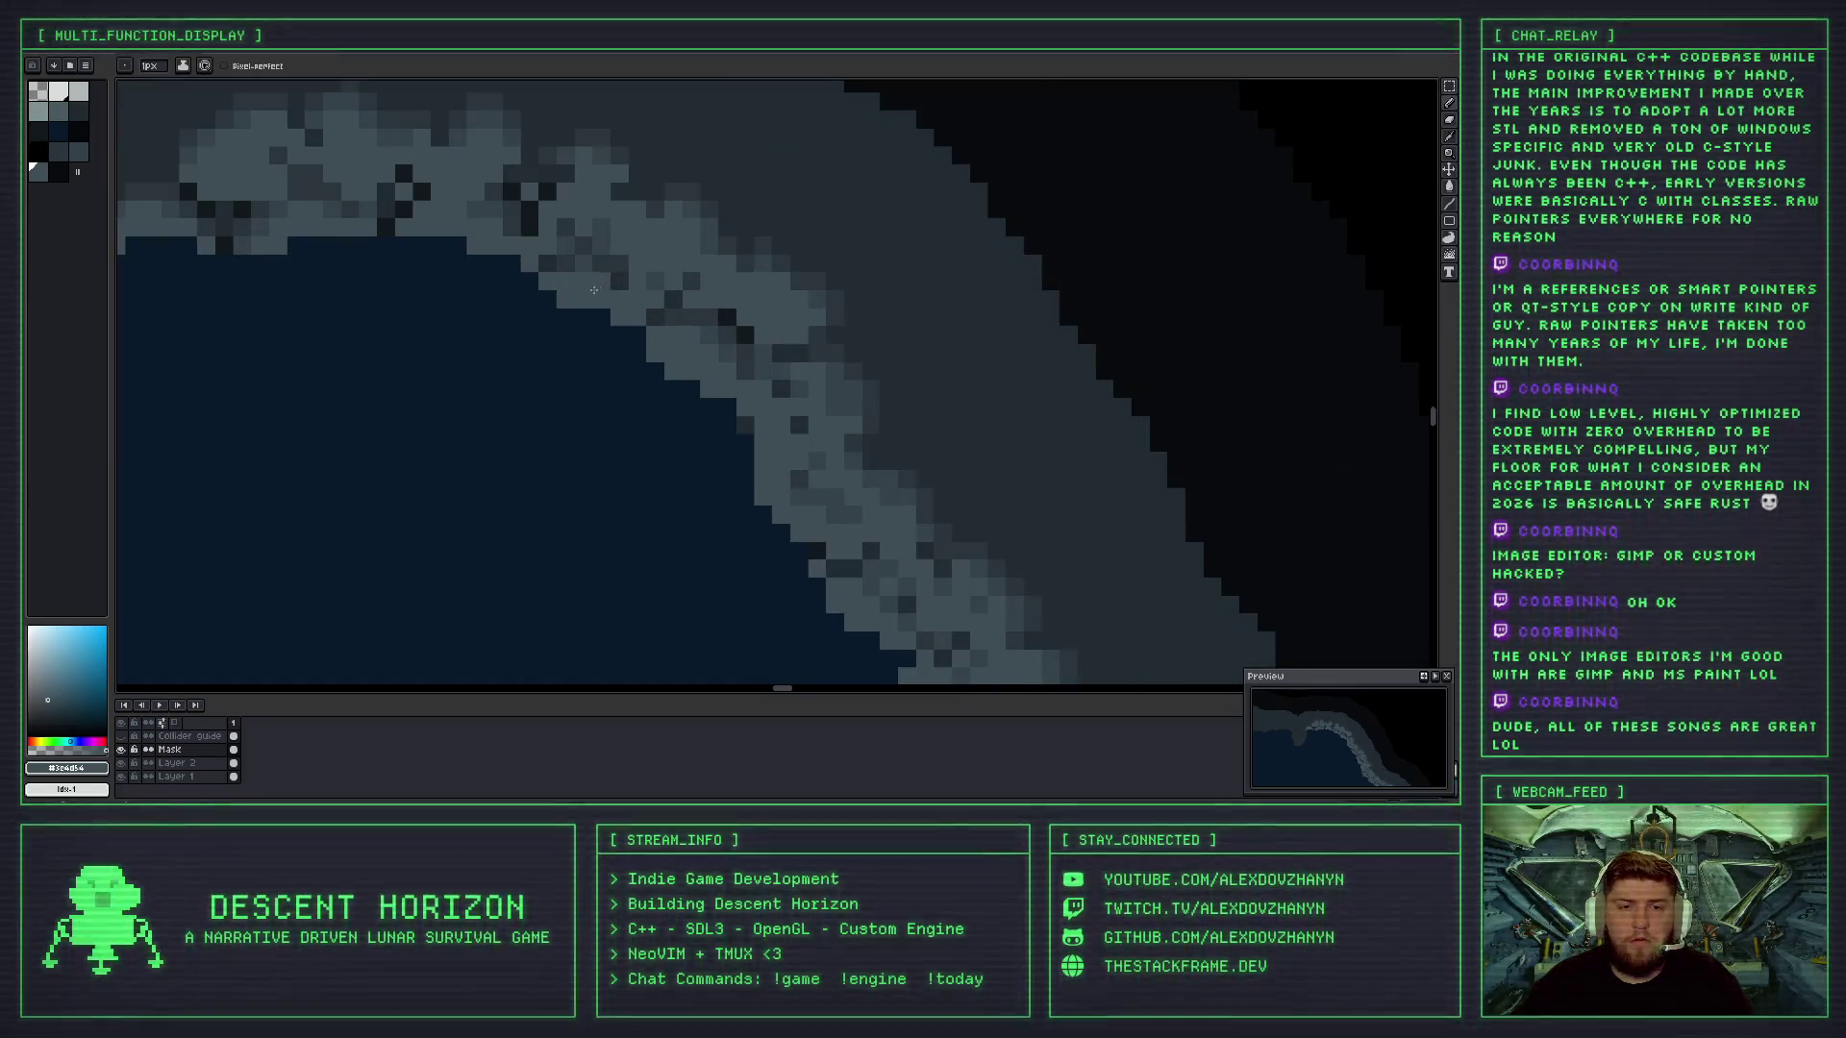
{"action": "key", "text": "i"}
{"action": "left_click", "coordinate": [603, 279]}
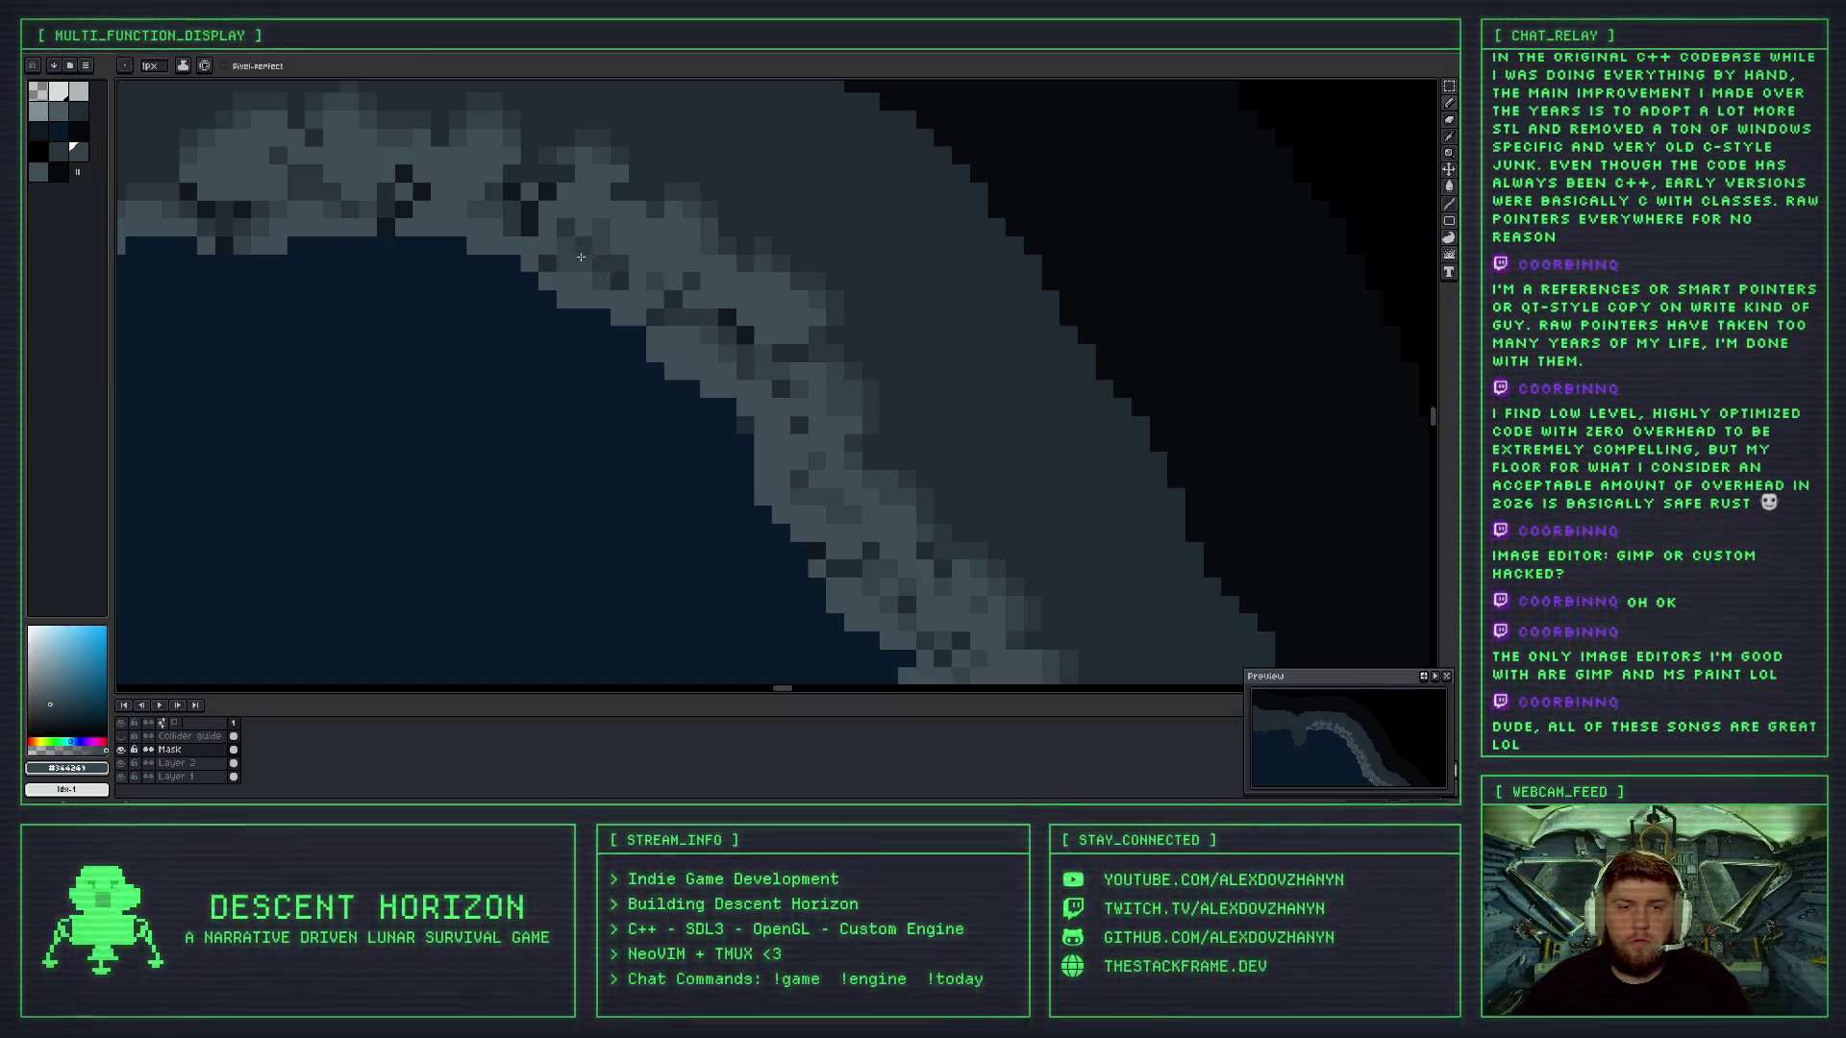
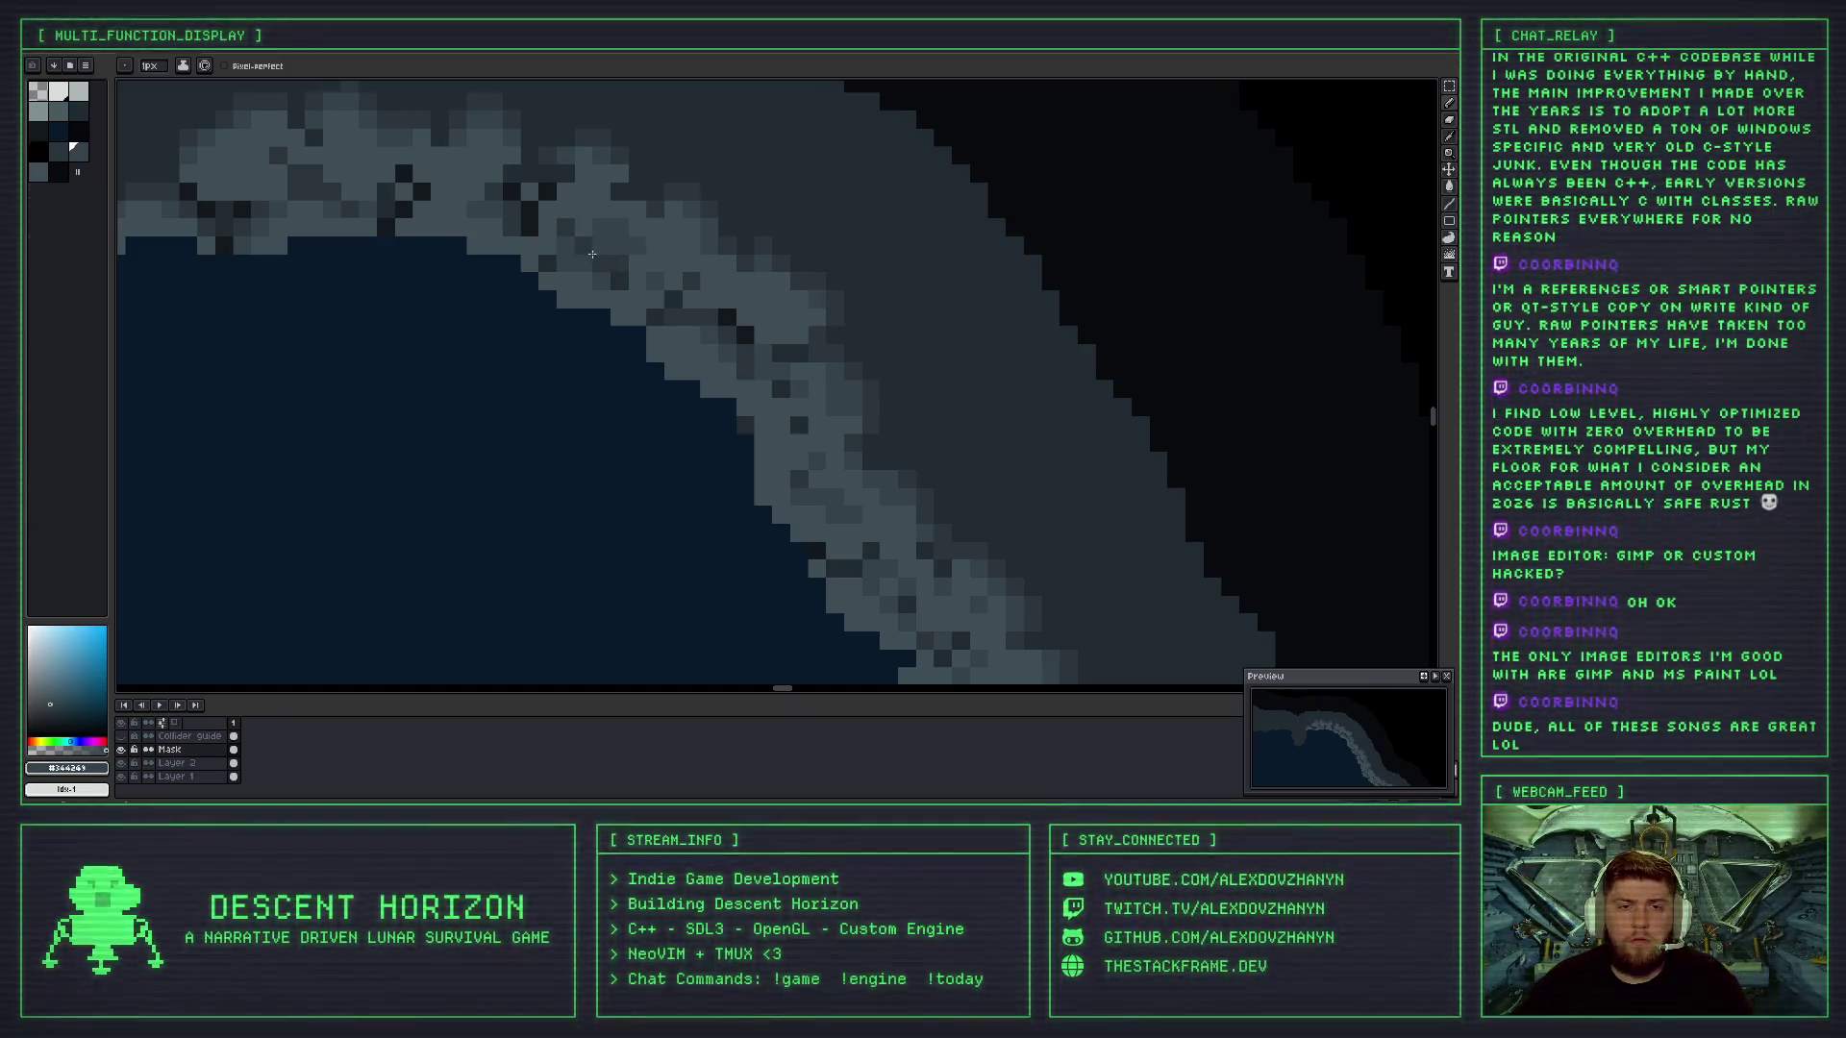
- Sample several darker and lighter rock greys from along the shoreline edge
{"action": "left_click", "coordinate": [592, 254], "text": "alt"}
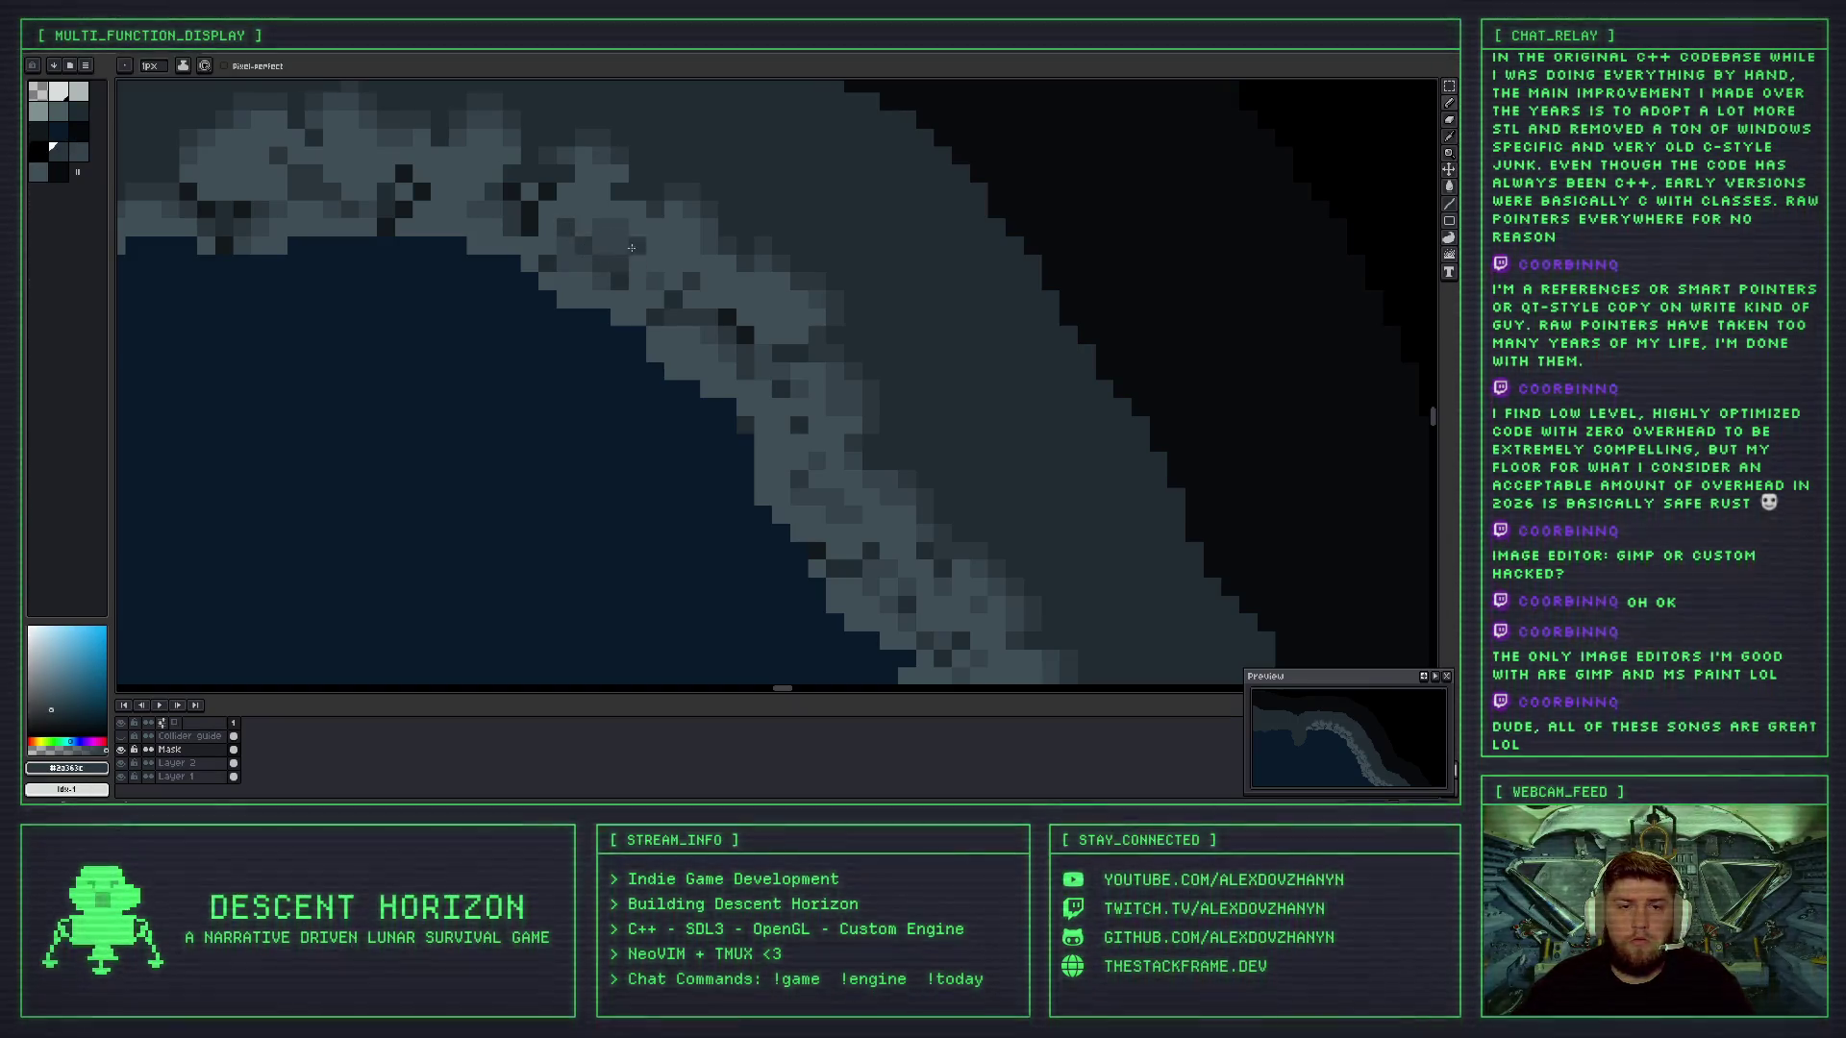
{"action": "left_click", "coordinate": [631, 270], "text": "alt"}
{"action": "left_click", "coordinate": [625, 277], "text": "alt"}
{"action": "scroll", "coordinate": [626, 269], "scroll_direction": "down", "scroll_amount": 3}
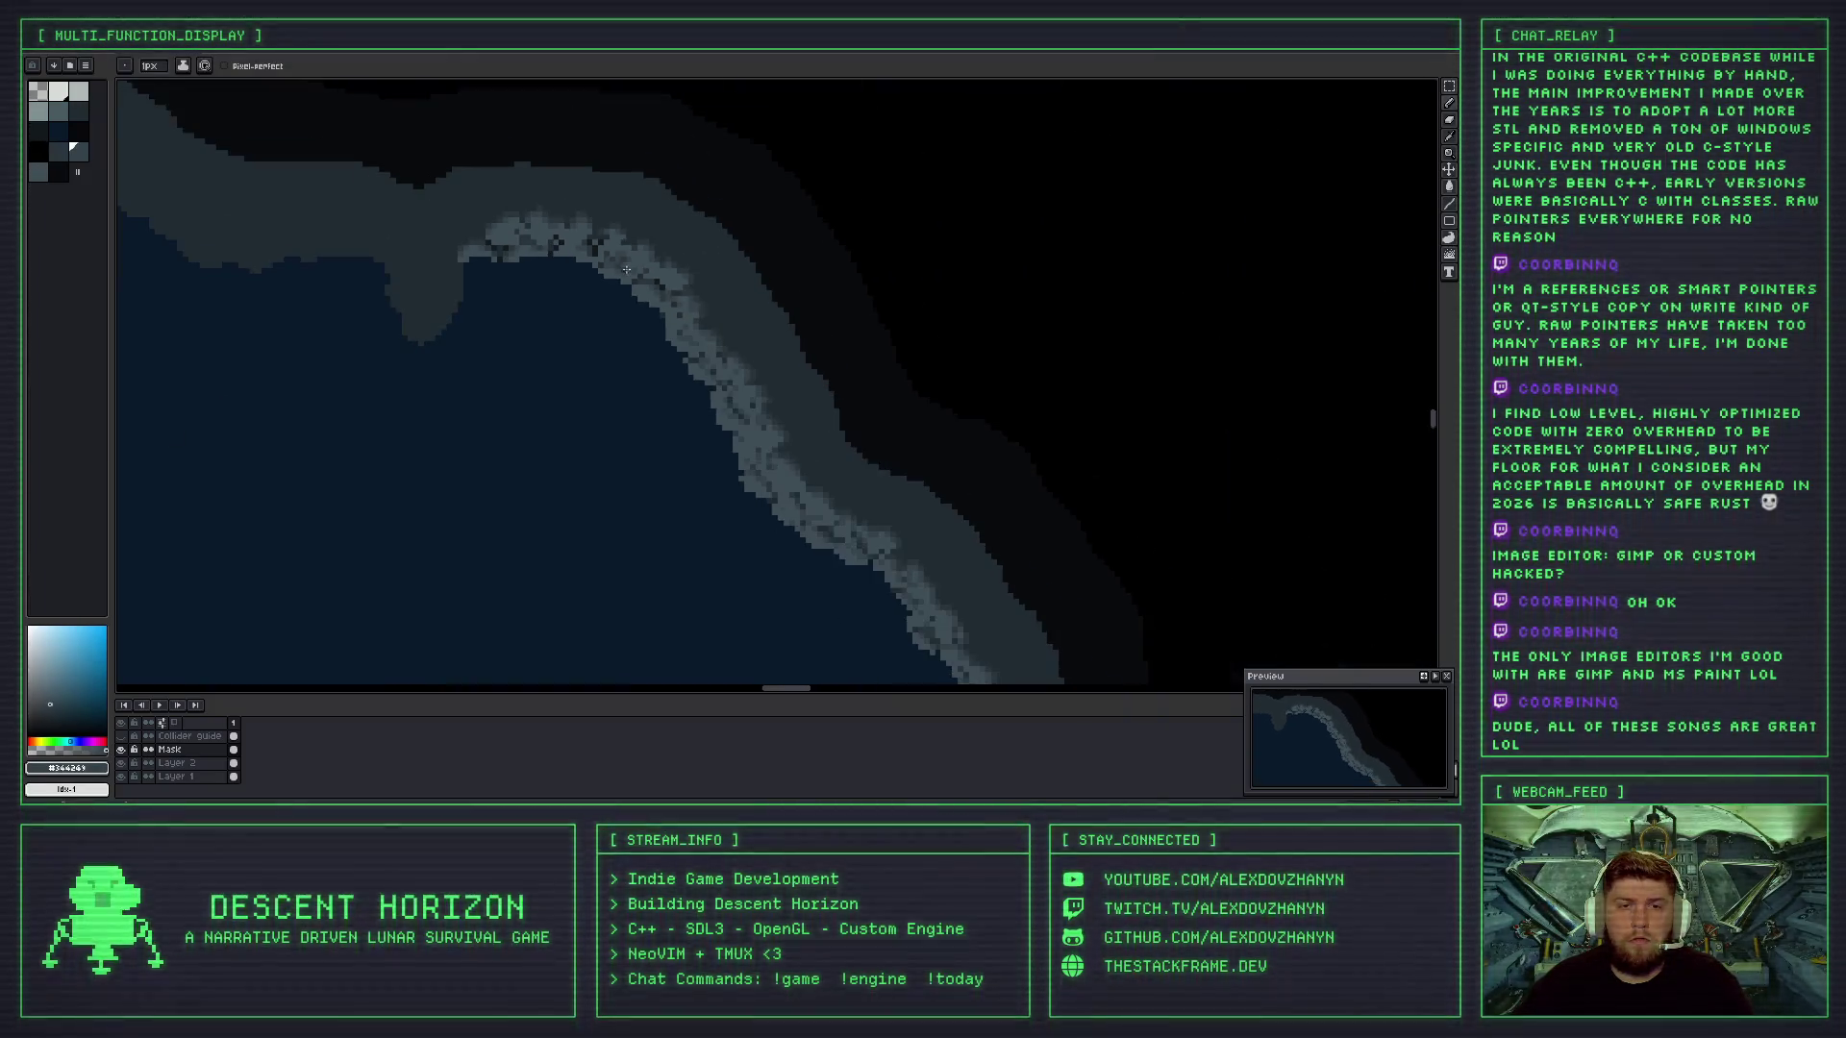
{"action": "scroll", "coordinate": [639, 274], "scroll_direction": "up", "scroll_amount": 4}
{"action": "left_click", "coordinate": [629, 266], "text": "alt"}
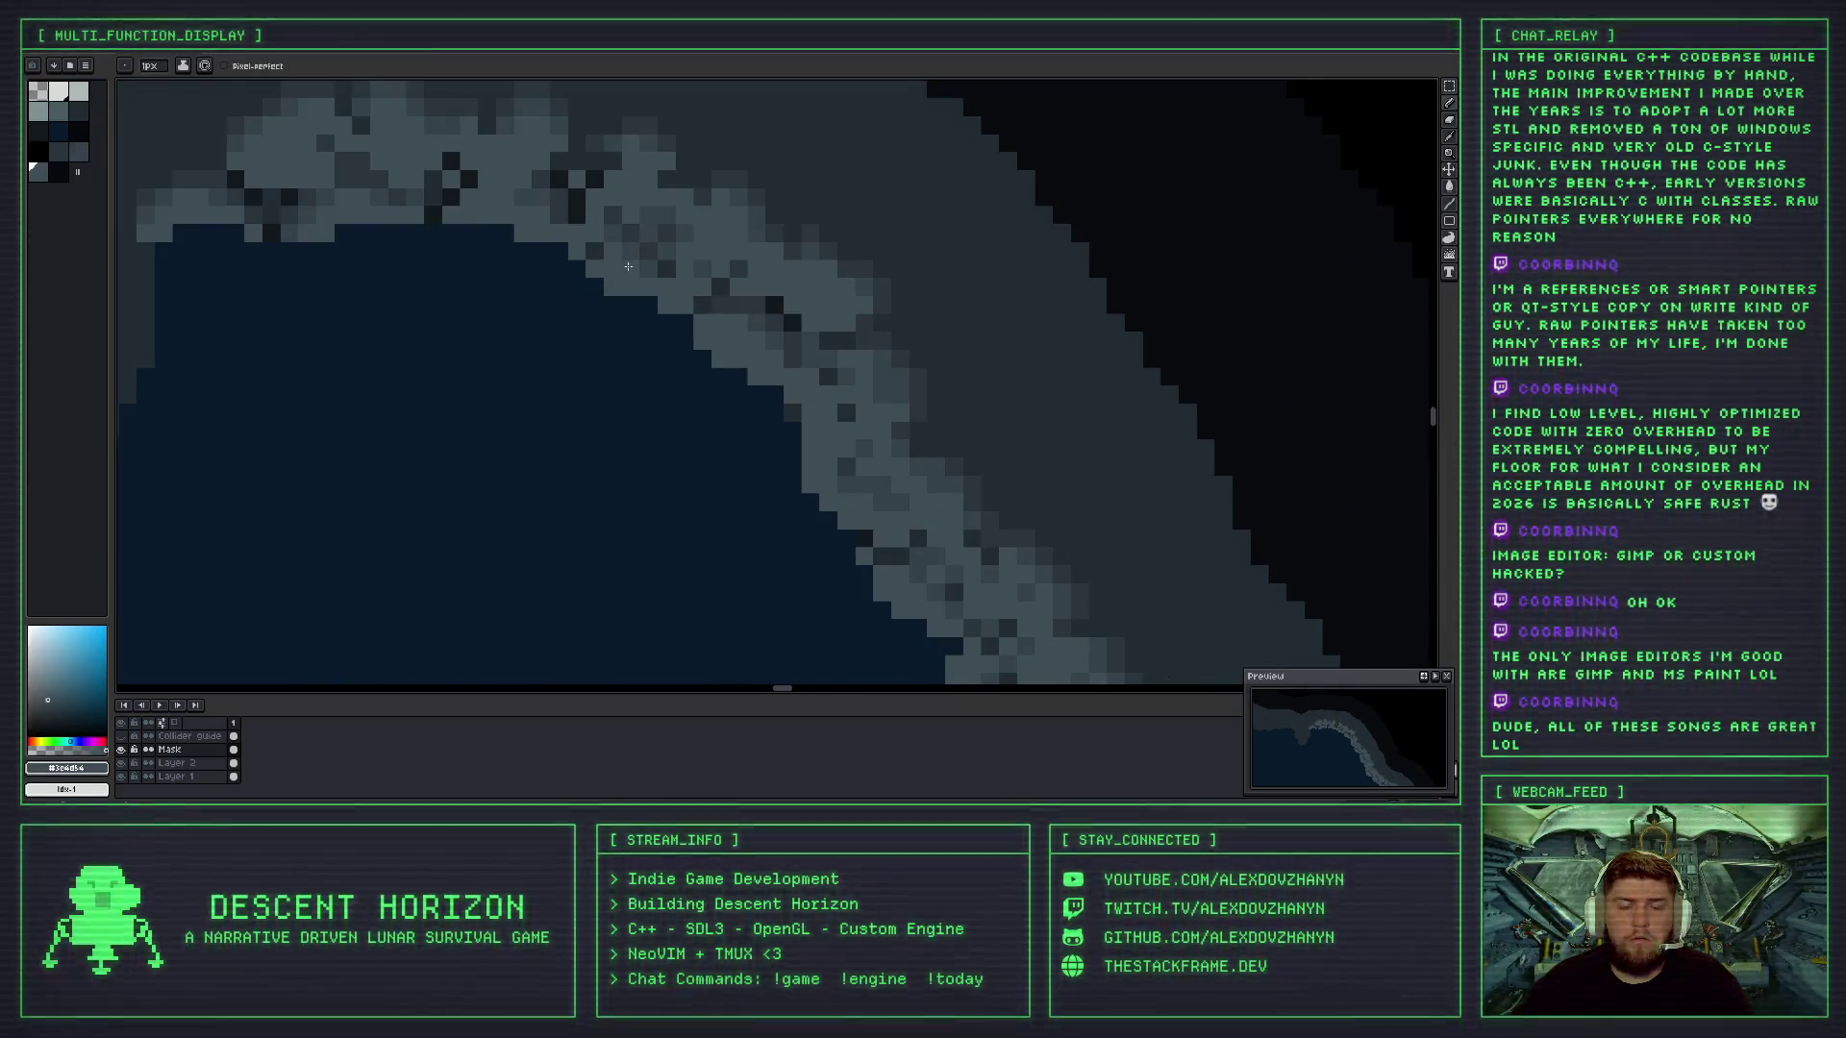
{"action": "scroll", "coordinate": [628, 266], "scroll_direction": "down", "scroll_amount": 4}
{"action": "scroll", "coordinate": [654, 282], "scroll_direction": "down", "scroll_amount": 2}
{"action": "scroll", "coordinate": [653, 282], "scroll_direction": "up", "scroll_amount": 2}
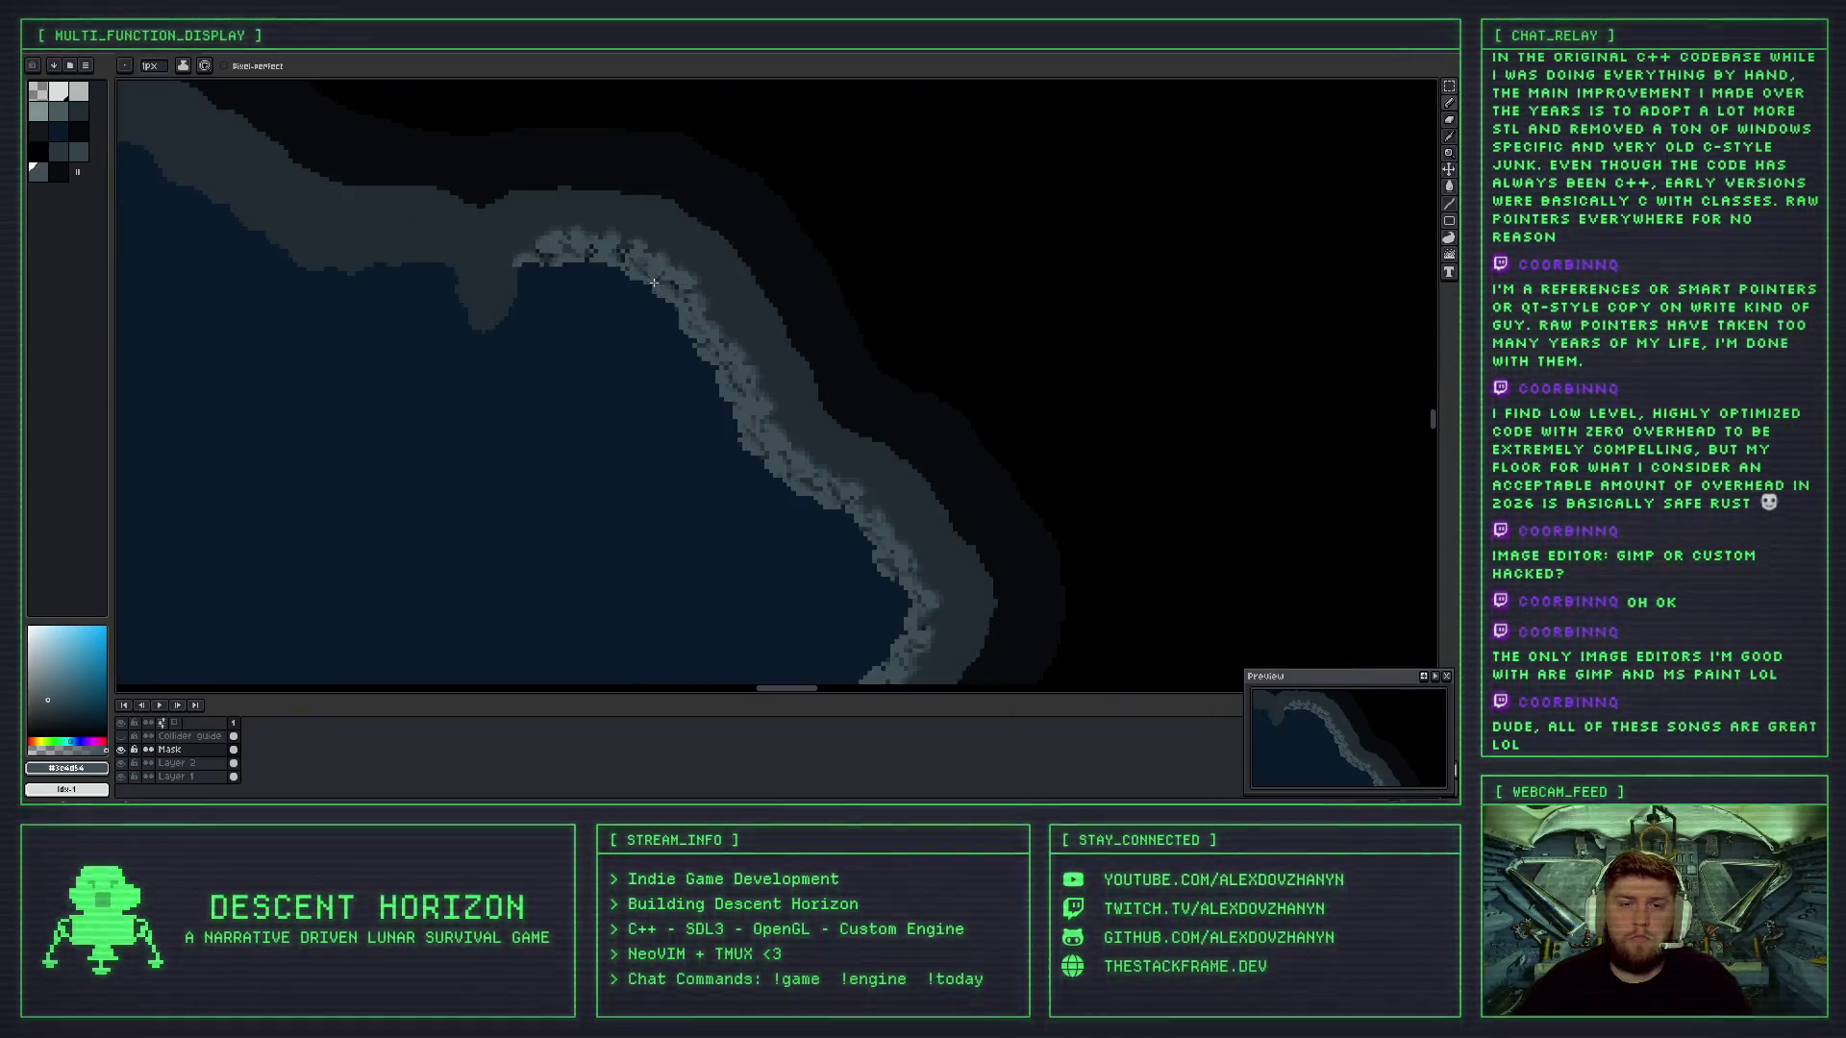
{"action": "scroll", "coordinate": [654, 281], "scroll_direction": "up", "scroll_amount": 3}
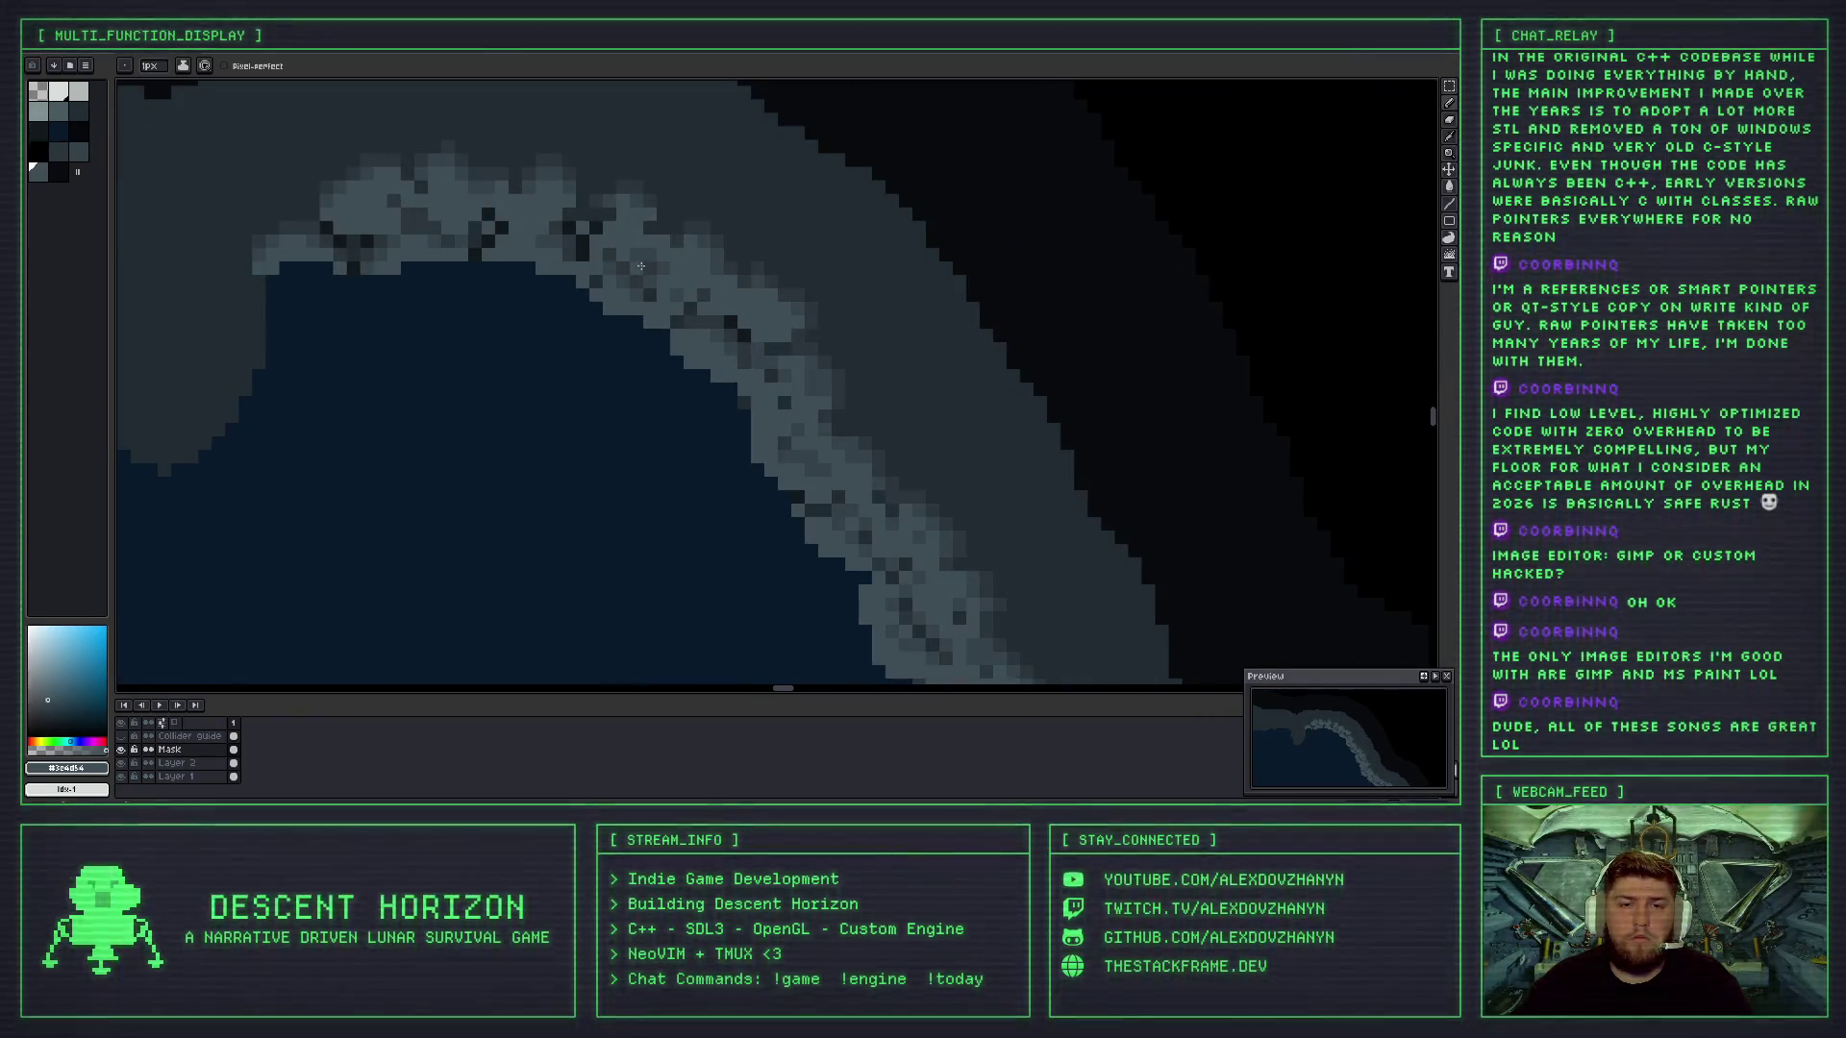
{"action": "scroll", "coordinate": [684, 277], "scroll_direction": "up", "scroll_amount": 2}
{"action": "left_click", "coordinate": [609, 245], "text": "alt"}
{"action": "scroll", "coordinate": [577, 253], "scroll_direction": "down", "scroll_amount": 5}
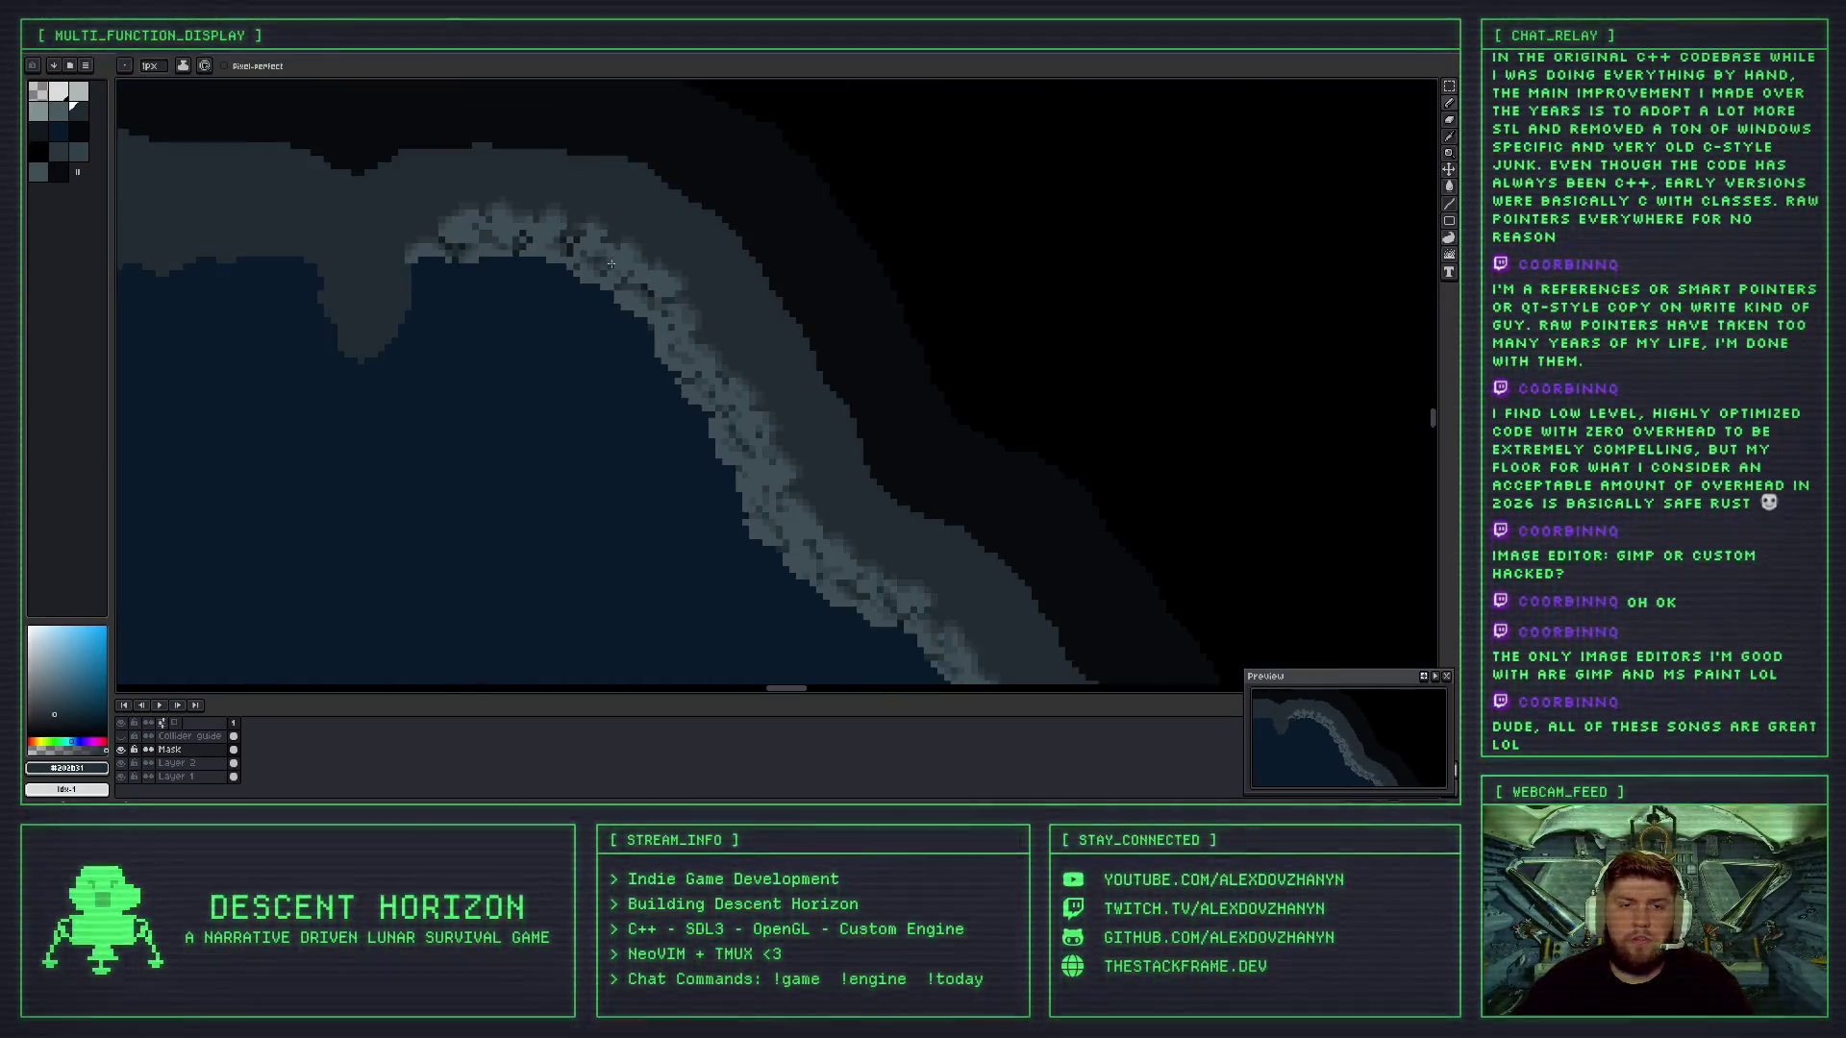
{"action": "scroll", "coordinate": [653, 236], "scroll_direction": "up", "scroll_amount": 3}
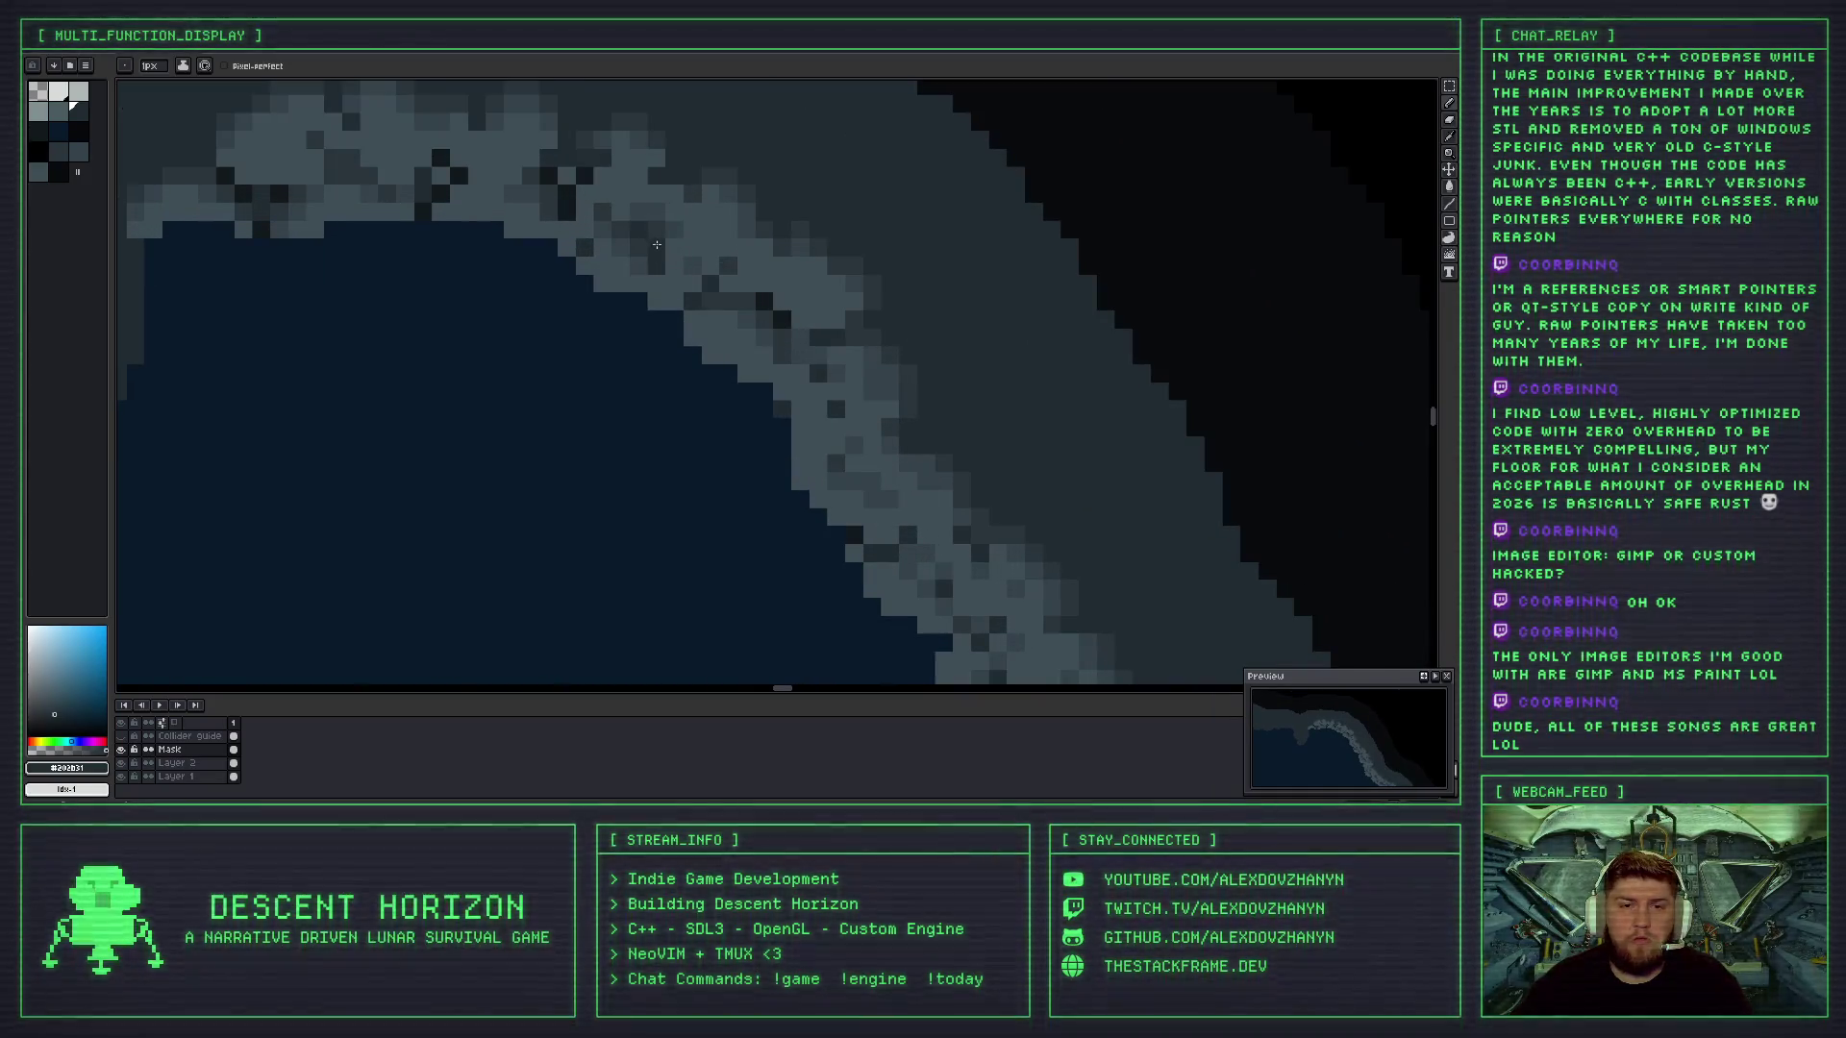
{"action": "scroll", "coordinate": [656, 244], "scroll_direction": "down", "scroll_amount": 4}
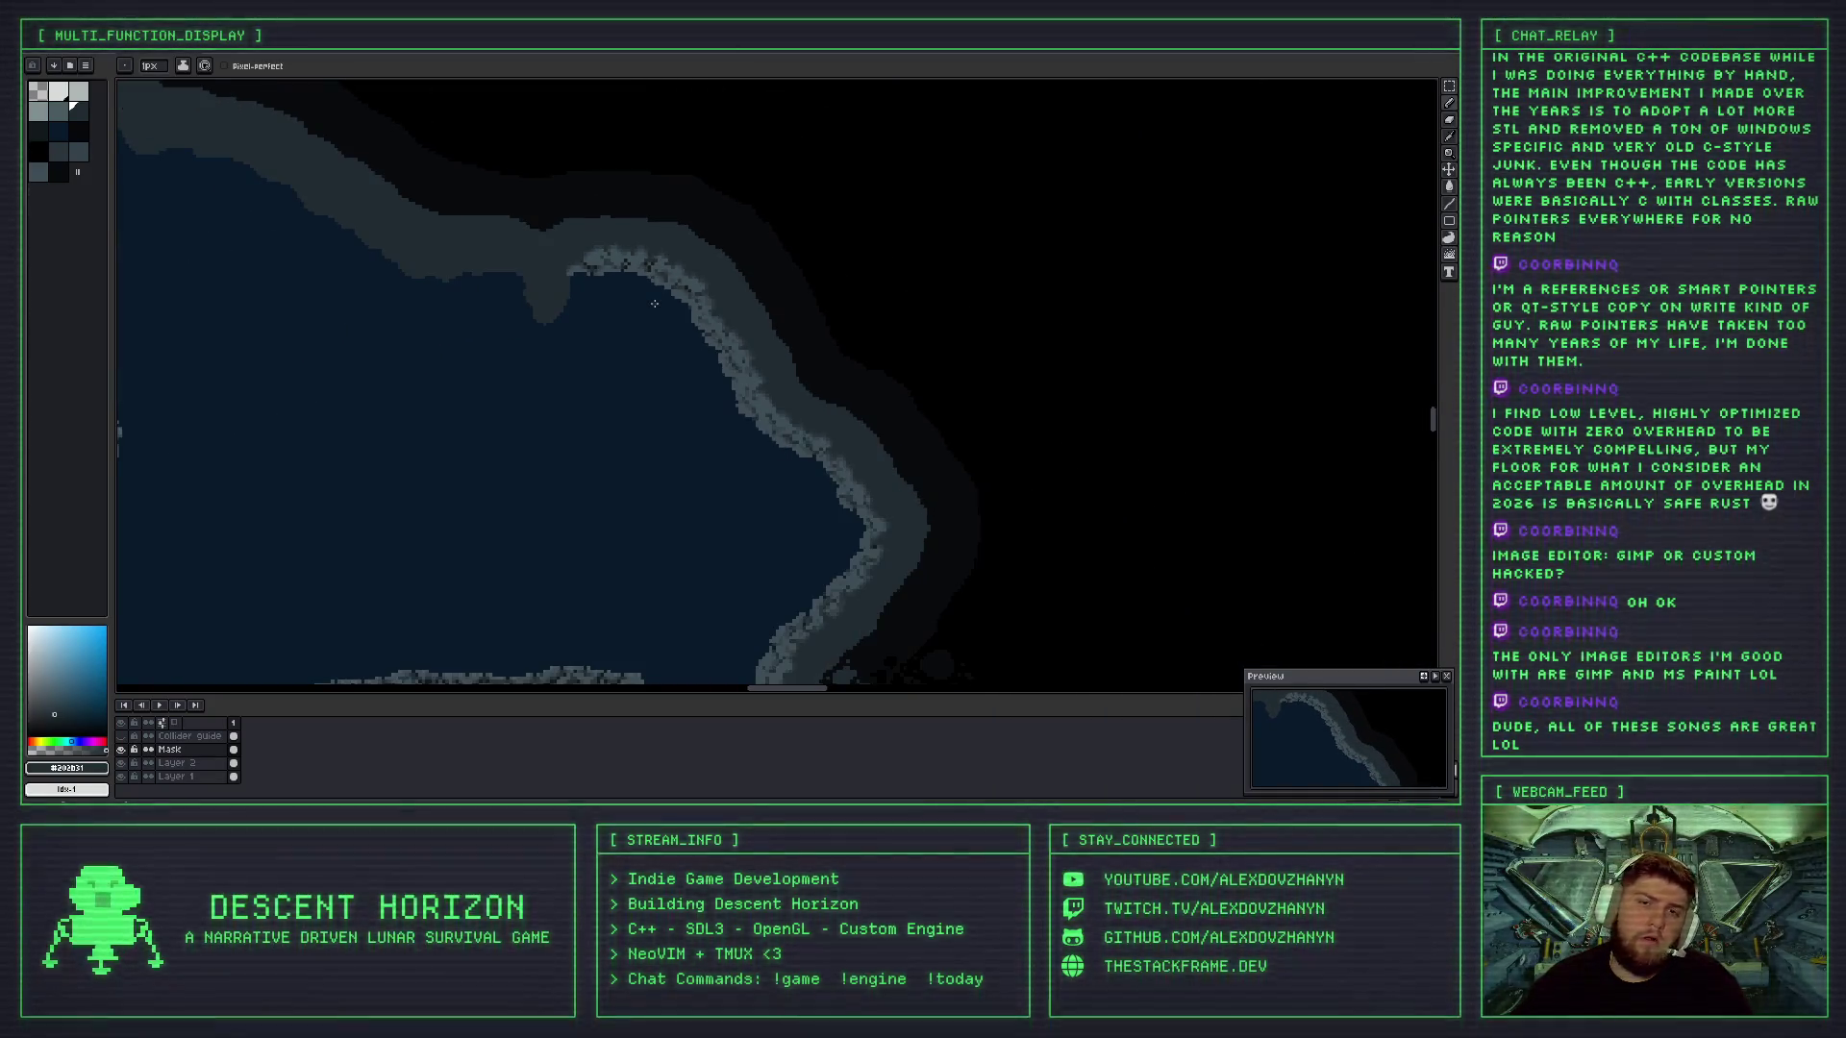
{"action": "scroll", "coordinate": [654, 304], "scroll_direction": "up", "scroll_amount": 2}
{"action": "scroll", "coordinate": [663, 243], "scroll_direction": "up", "scroll_amount": 2}
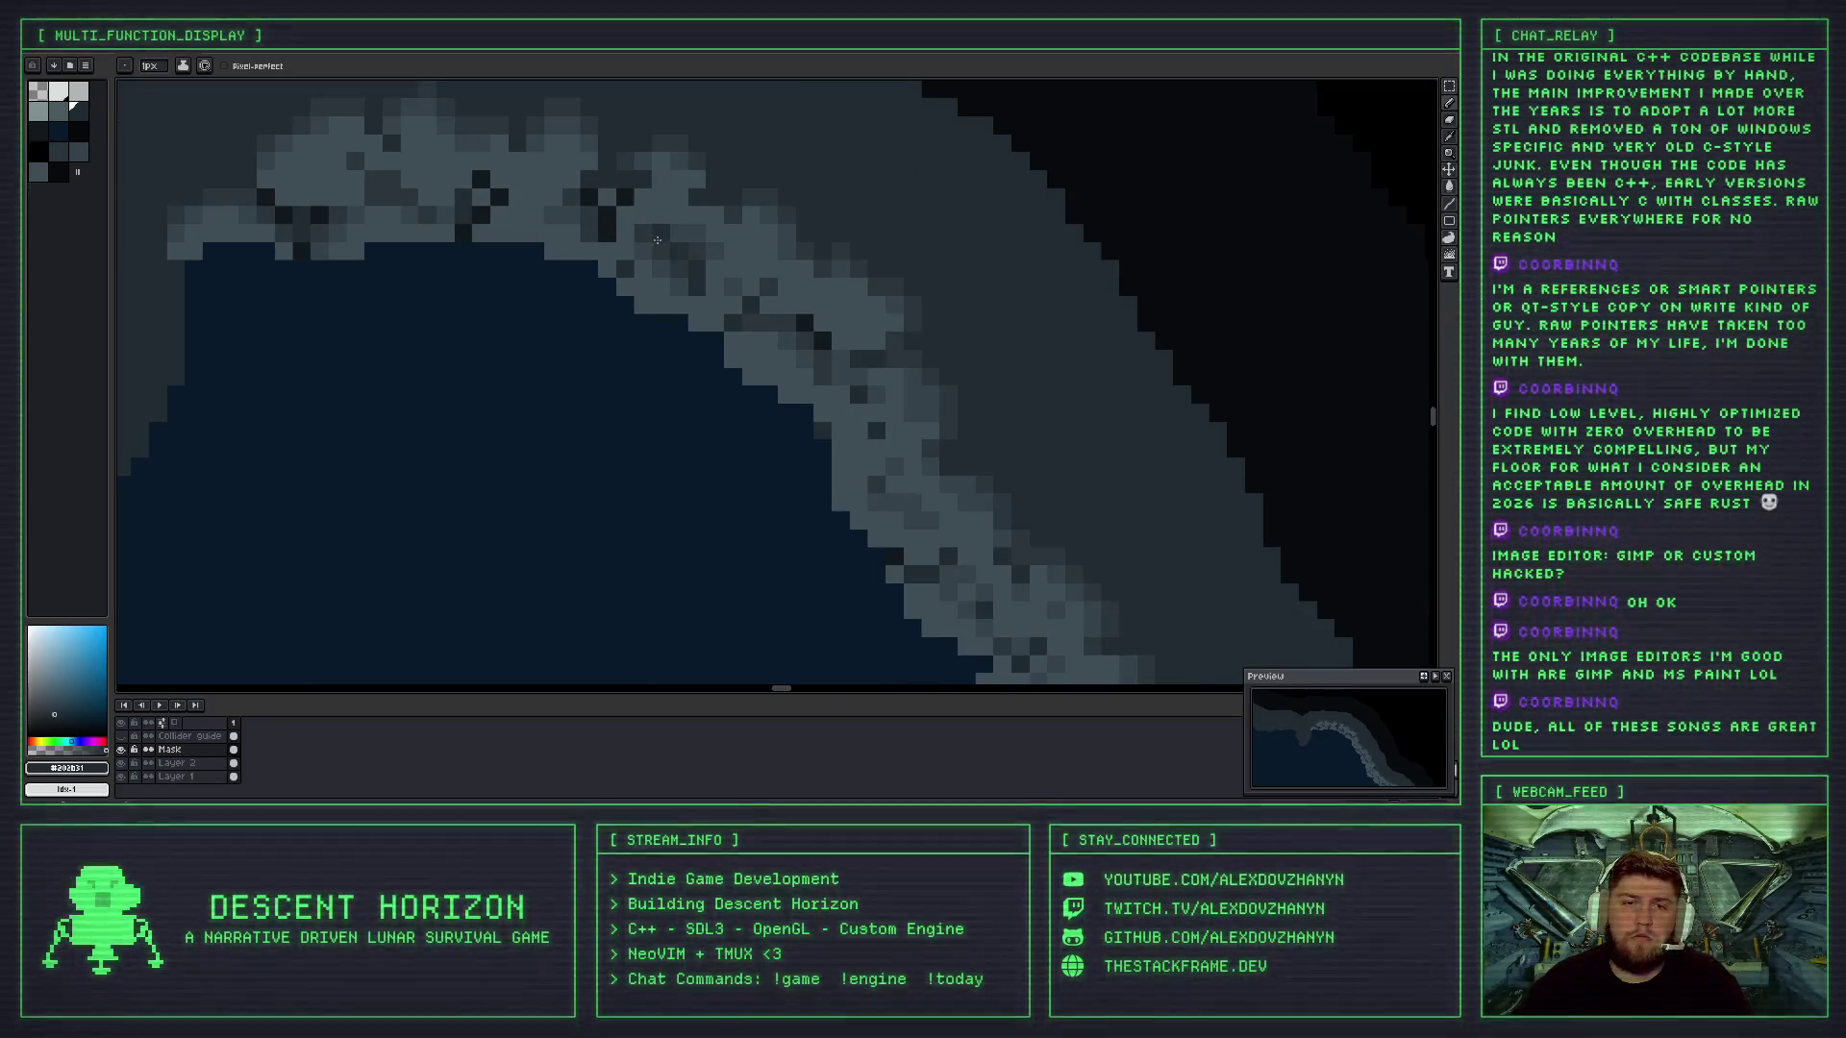
{"action": "scroll", "coordinate": [645, 246], "scroll_direction": "down", "scroll_amount": 2}
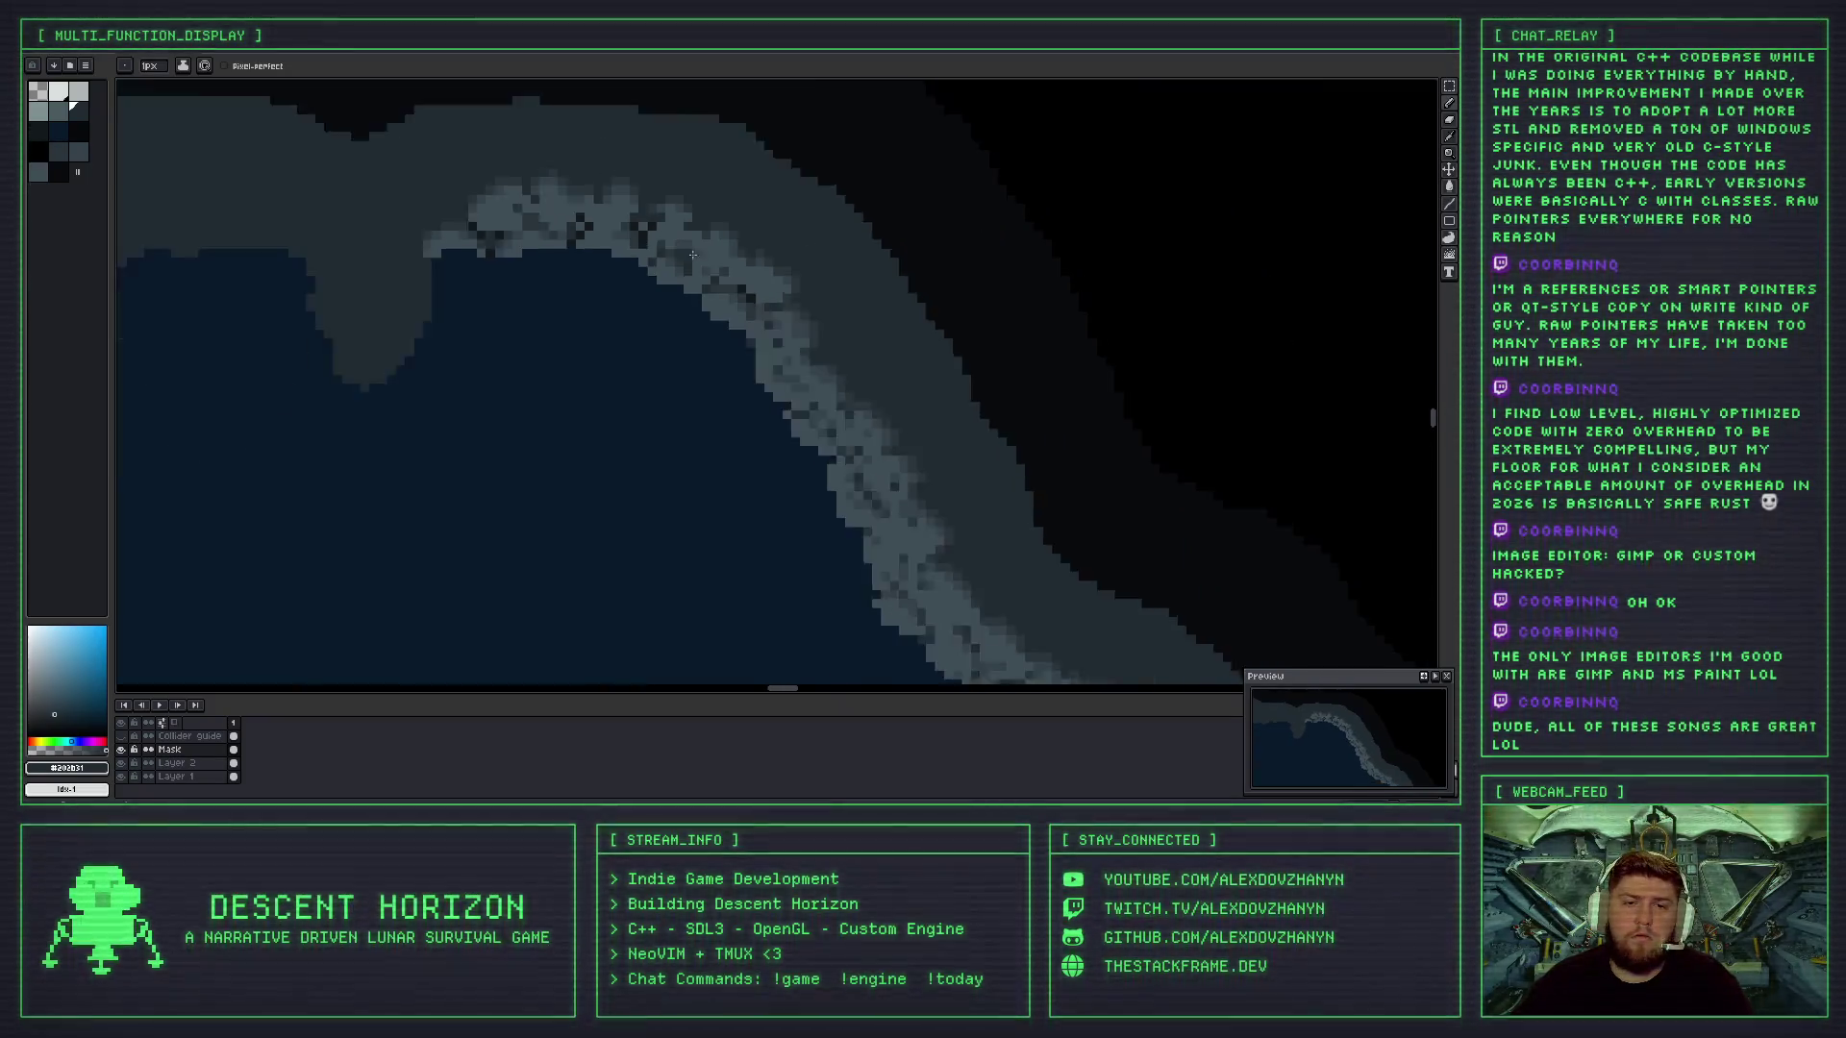
{"action": "scroll", "coordinate": [742, 285], "scroll_direction": "down", "scroll_amount": 2}
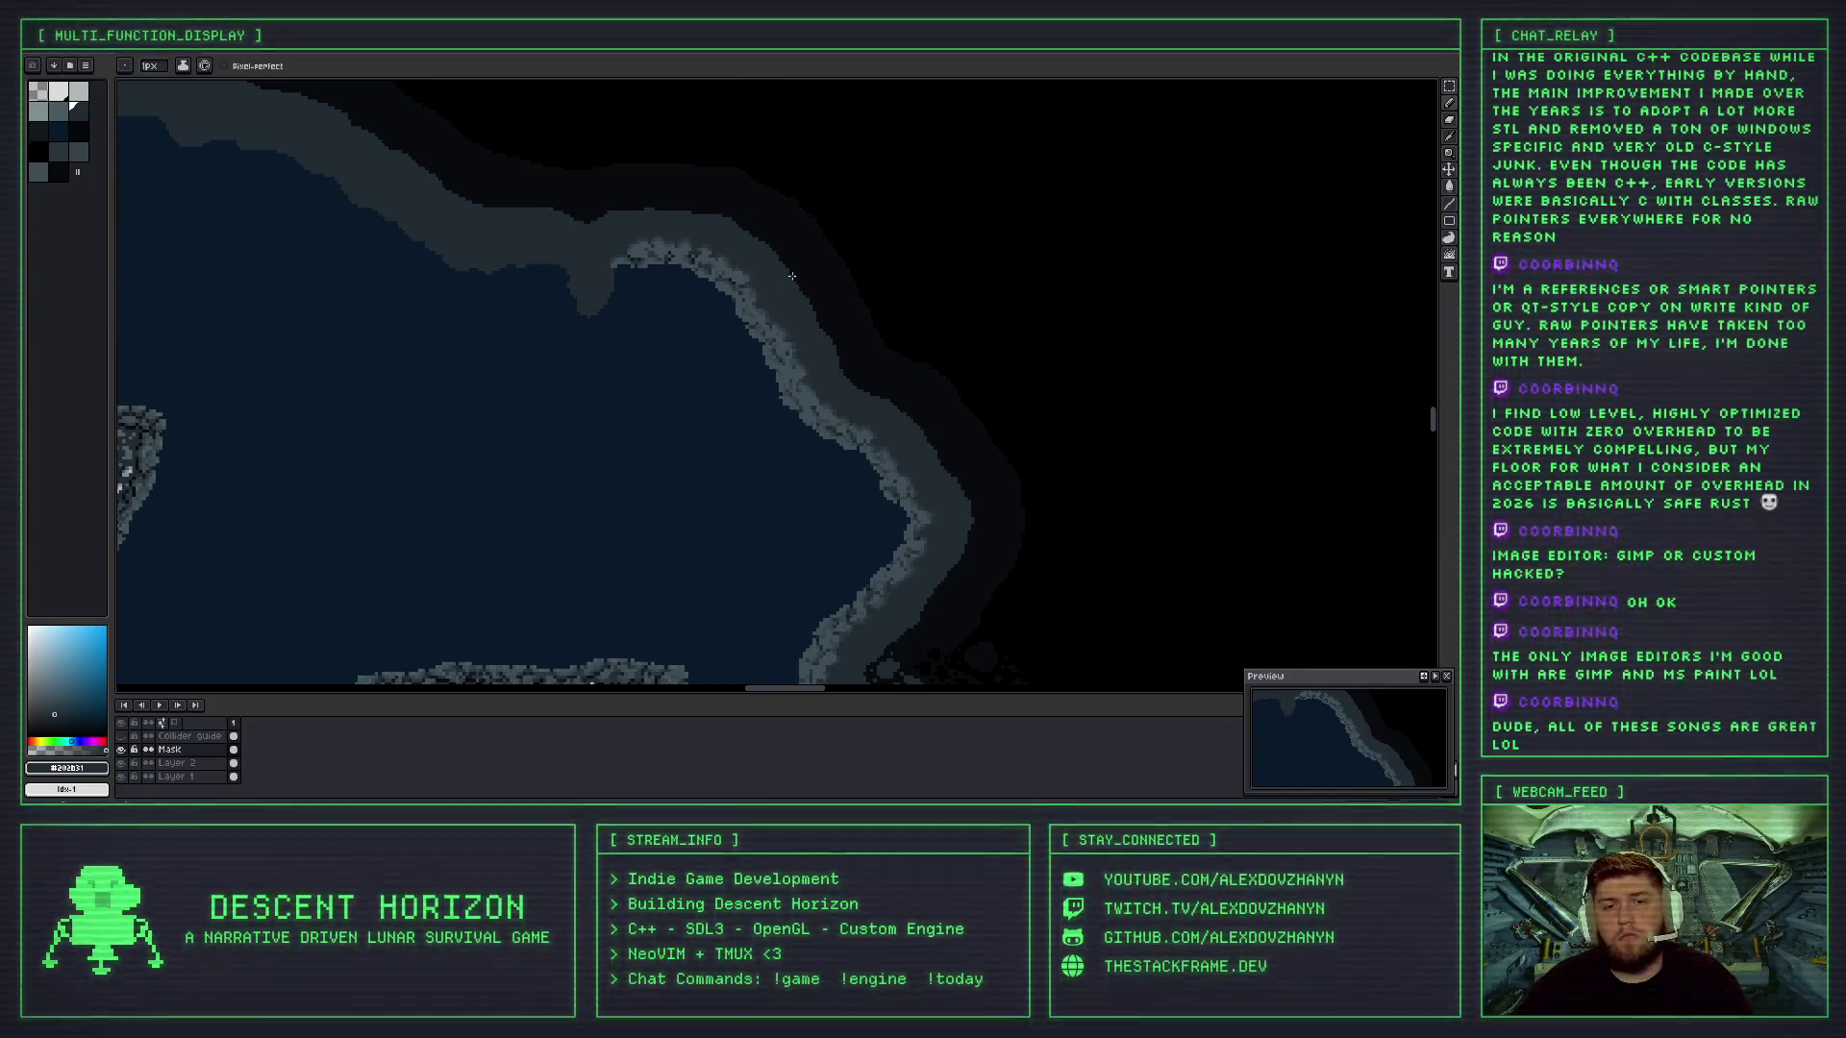
{"action": "scroll", "coordinate": [742, 285], "scroll_direction": "up", "scroll_amount": 1}
{"action": "left_click_drag", "start_coordinate": [798, 279], "coordinate": [897, 239]}
{"action": "scroll", "coordinate": [865, 226], "scroll_direction": "down", "scroll_amount": 2}
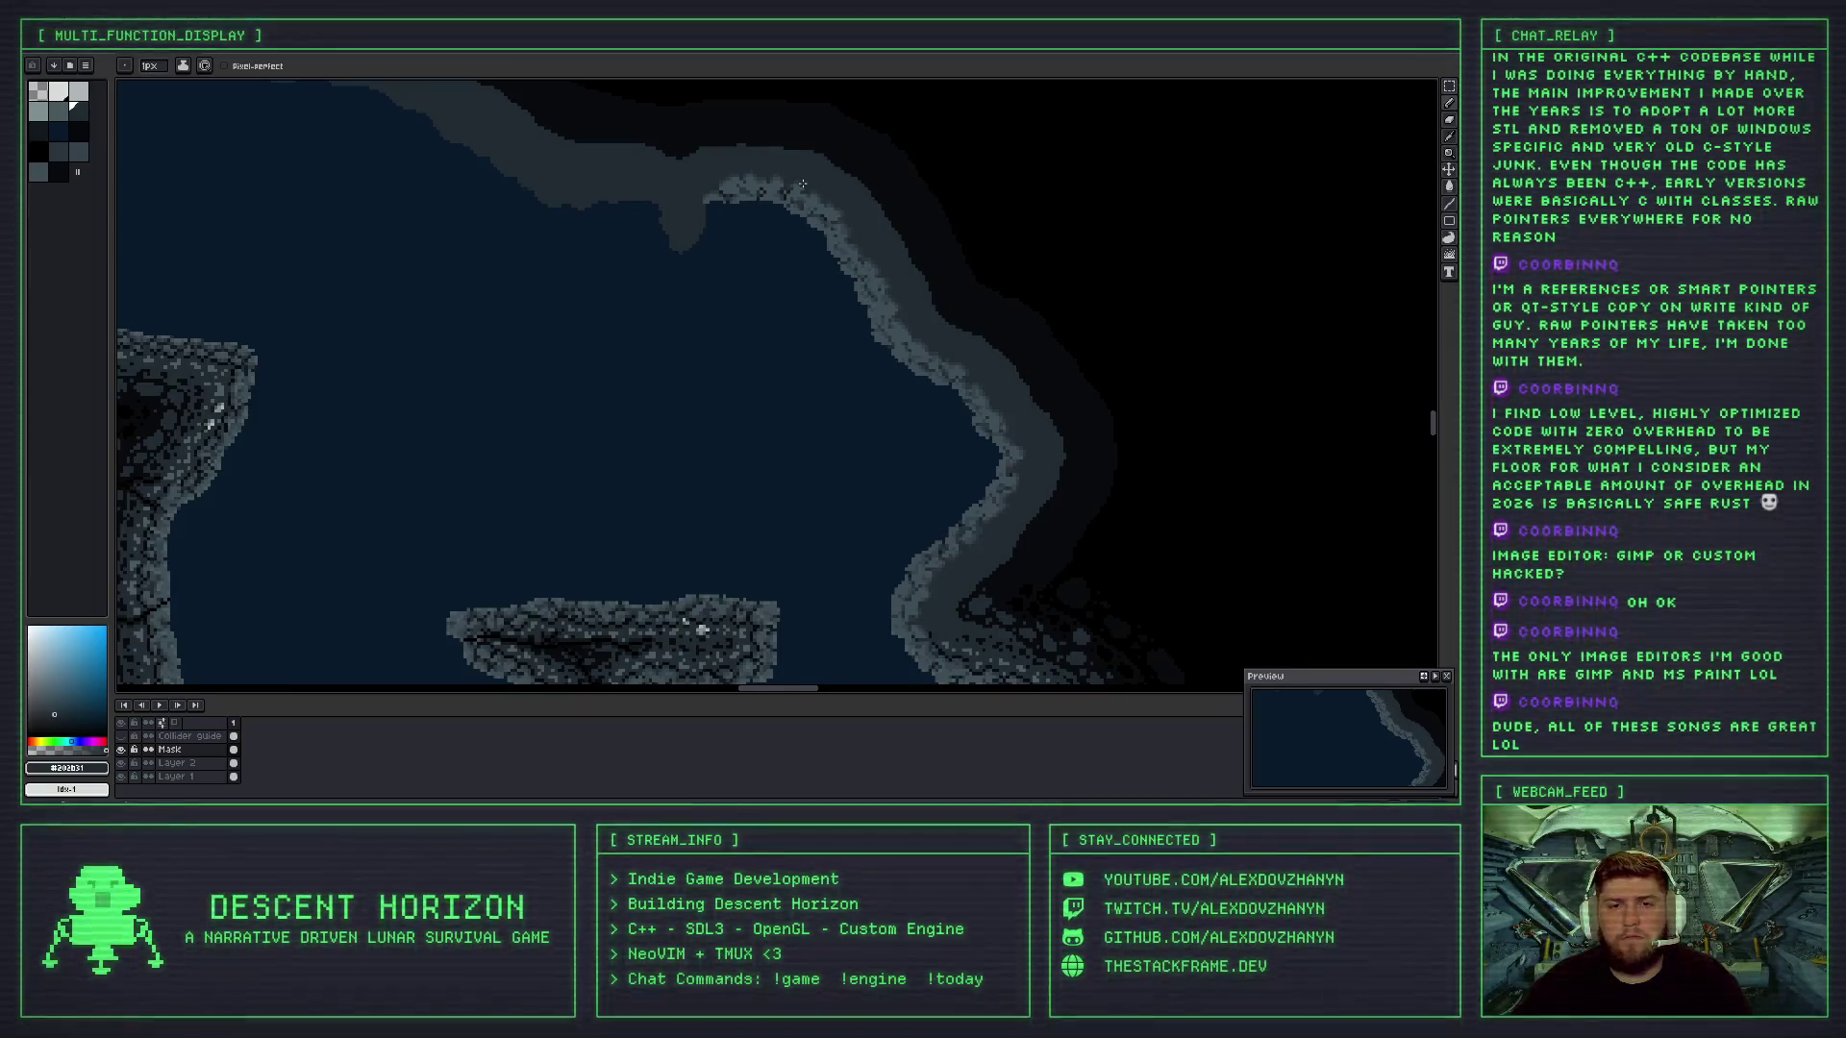
{"action": "scroll", "coordinate": [802, 184], "scroll_direction": "up", "scroll_amount": 3}
{"action": "scroll", "coordinate": [769, 209], "scroll_direction": "up", "scroll_amount": 1}
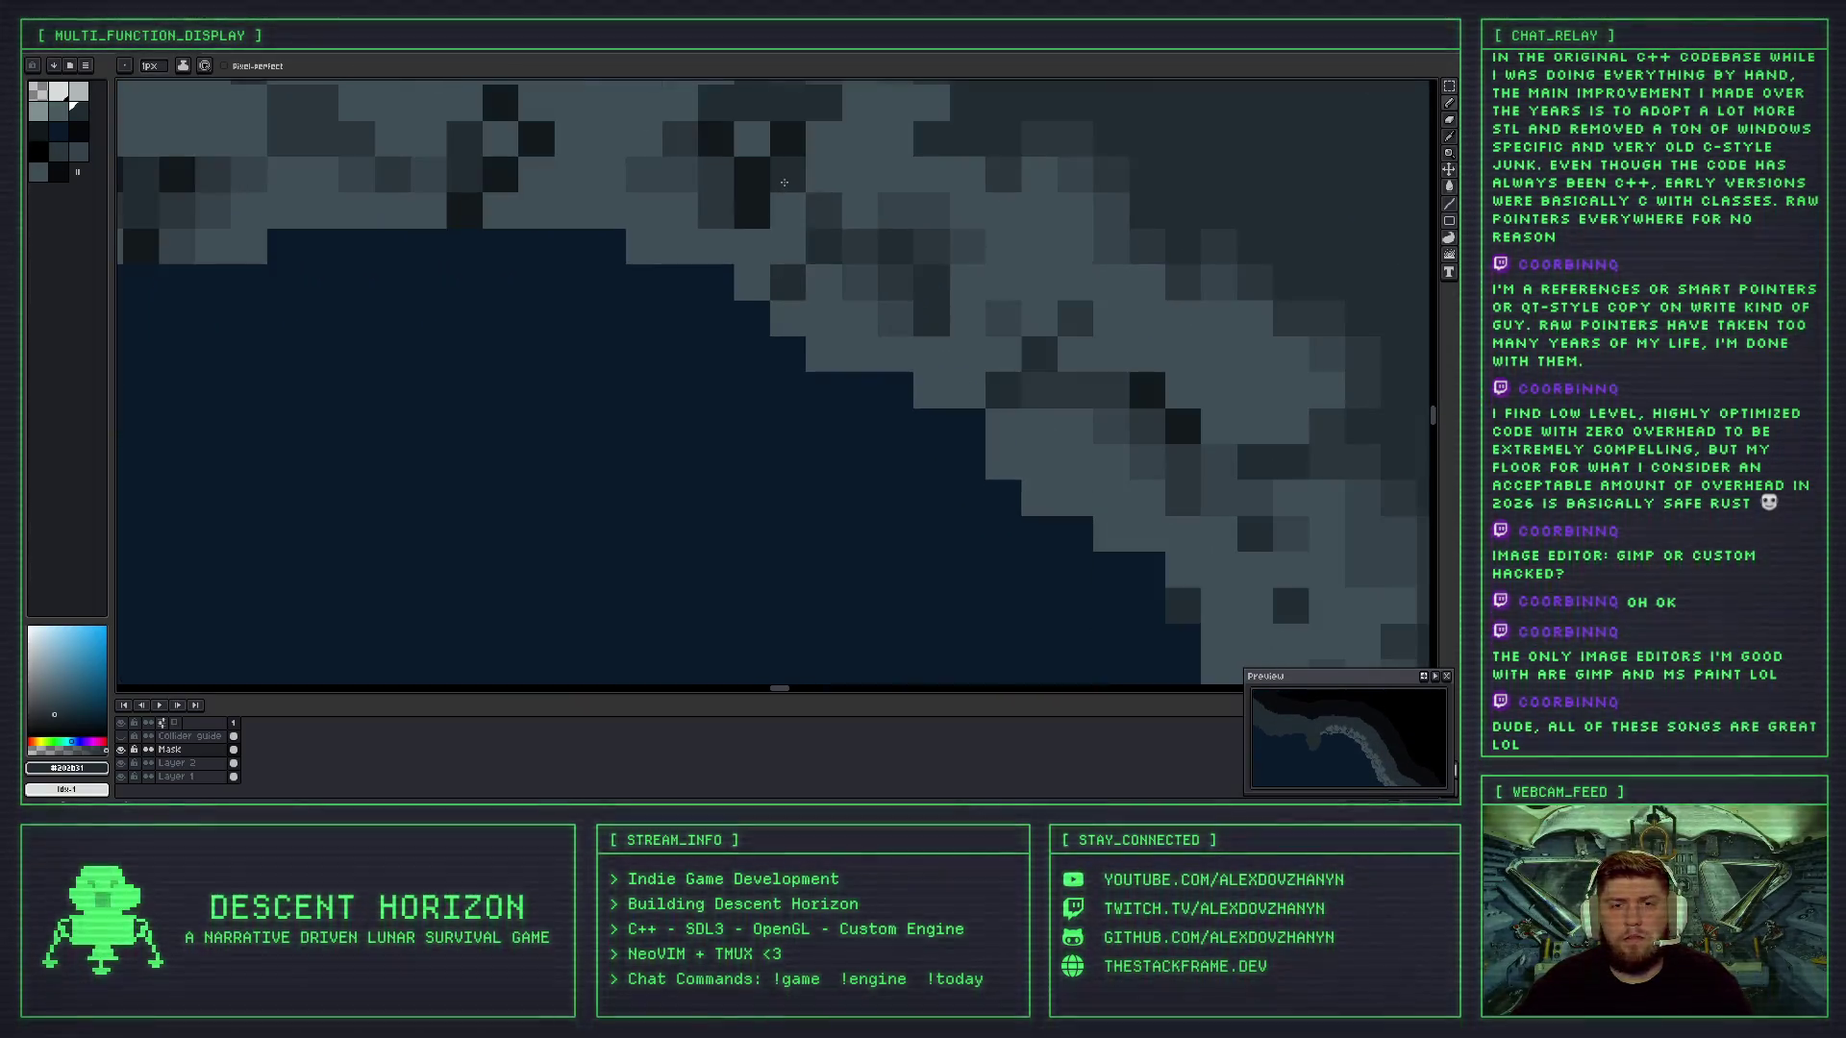
{"action": "scroll", "coordinate": [769, 209], "scroll_direction": "down", "scroll_amount": 1}
- Paint over a dark speck with light rock grey, then pick up mid and darkest rock shades
{"action": "key", "text": "i"}
{"action": "scroll", "coordinate": [750, 240], "scroll_direction": "up", "scroll_amount": 1}
{"action": "scroll", "coordinate": [740, 263], "scroll_direction": "up", "scroll_amount": 1}
{"action": "left_click", "coordinate": [740, 264]}
{"action": "left_click", "coordinate": [702, 261]}
{"action": "left_click", "coordinate": [675, 257]}
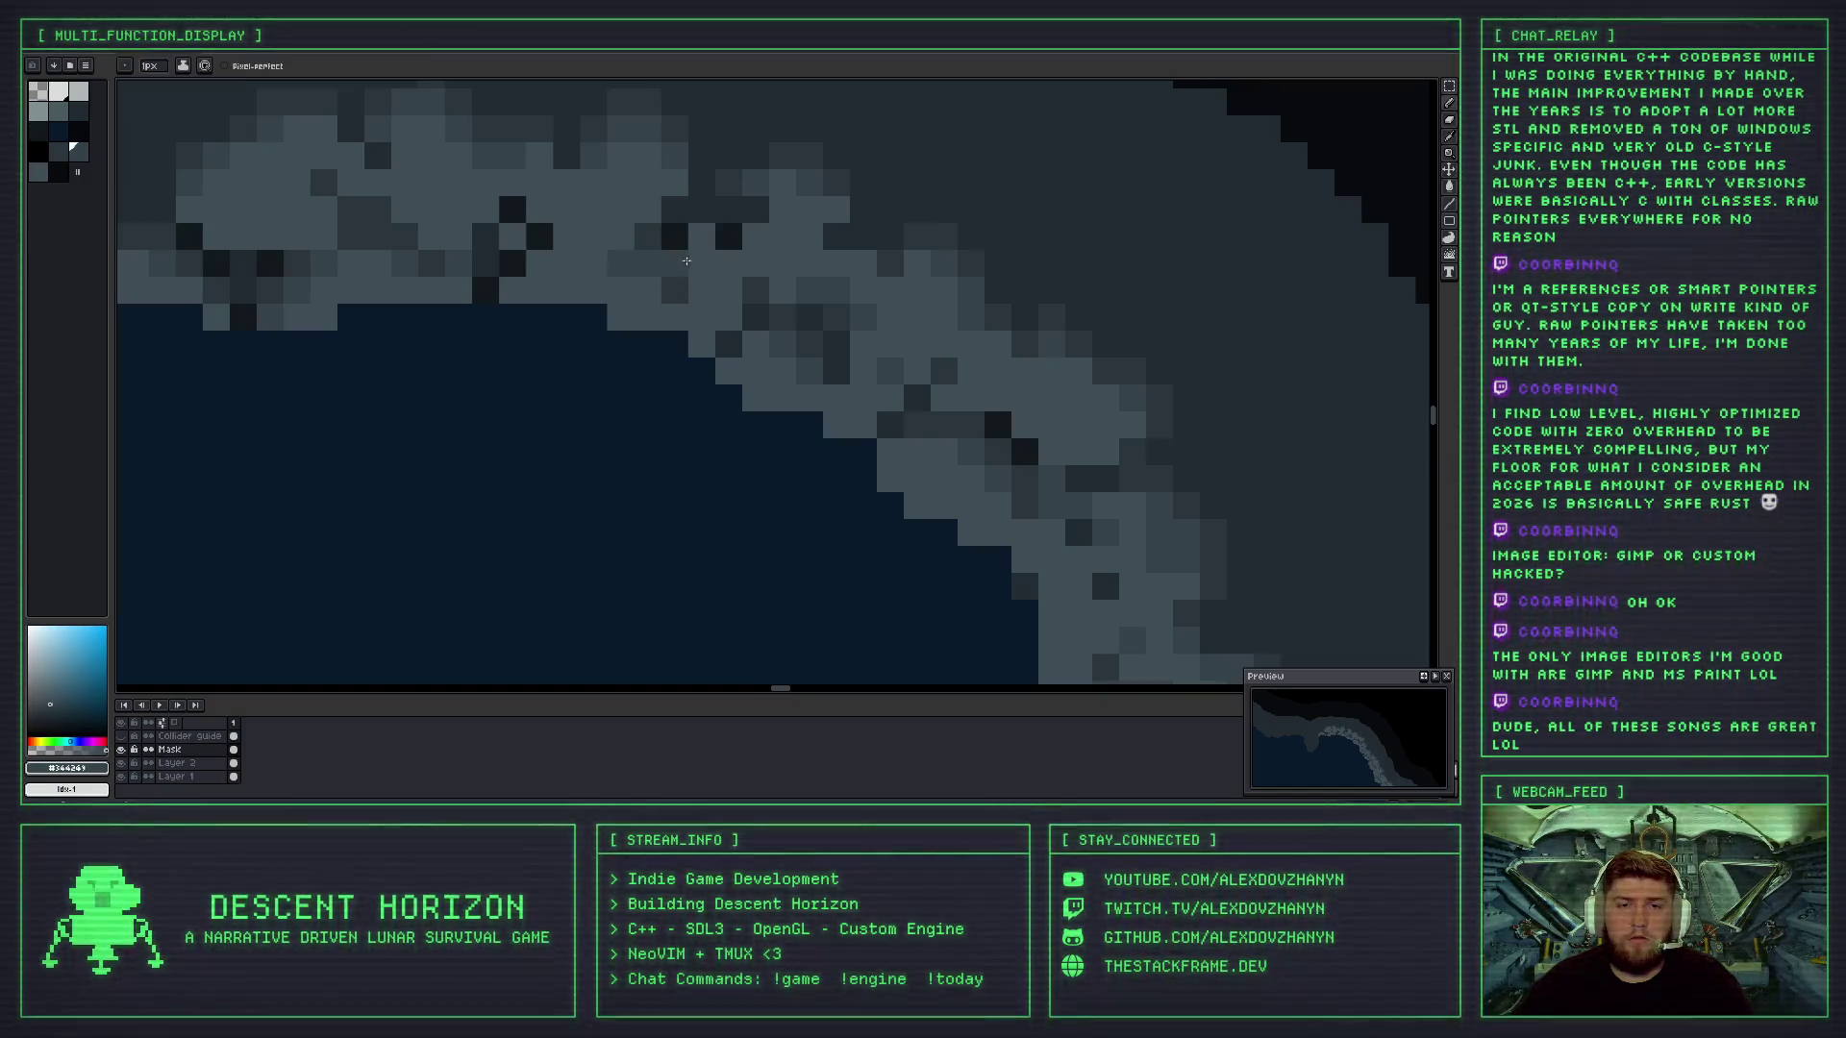
{"action": "scroll", "coordinate": [732, 236], "scroll_direction": "down", "scroll_amount": 2}
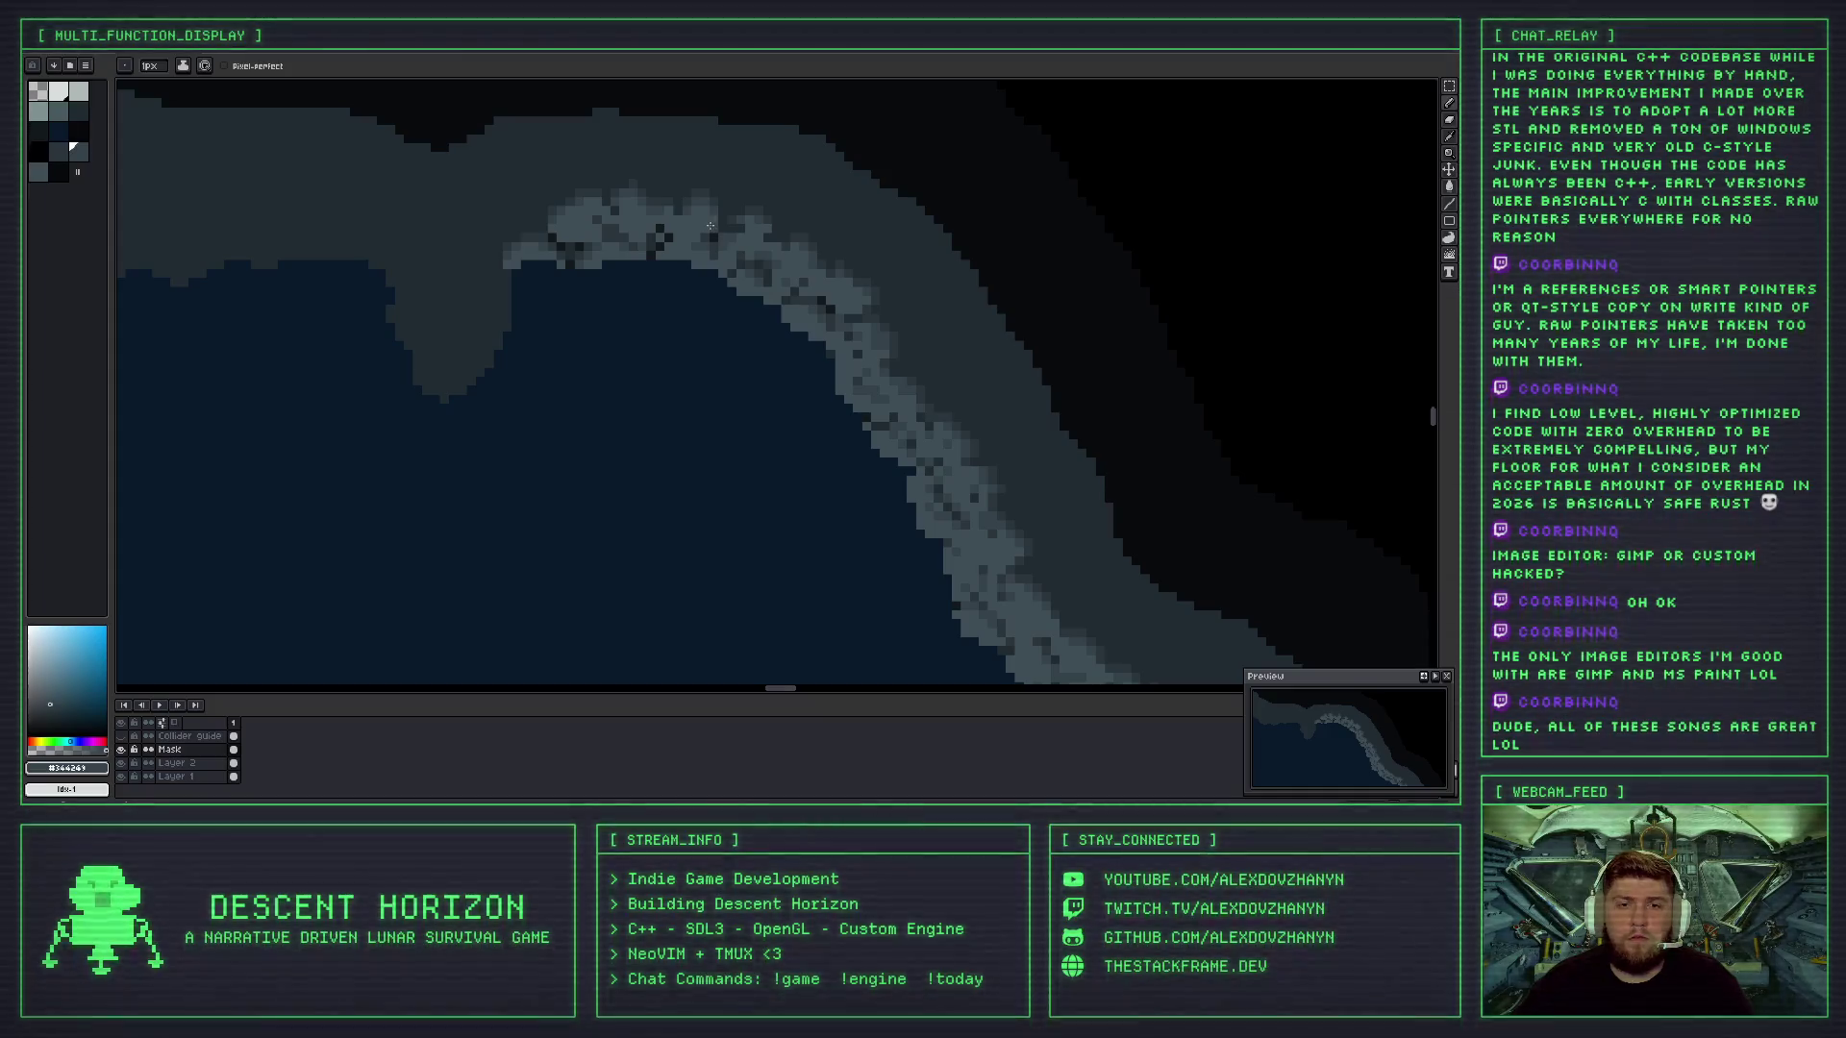
{"action": "scroll", "coordinate": [748, 251], "scroll_direction": "up", "scroll_amount": 2}
{"action": "left_click", "coordinate": [709, 205], "text": "alt"}
{"action": "key", "text": "alt"}
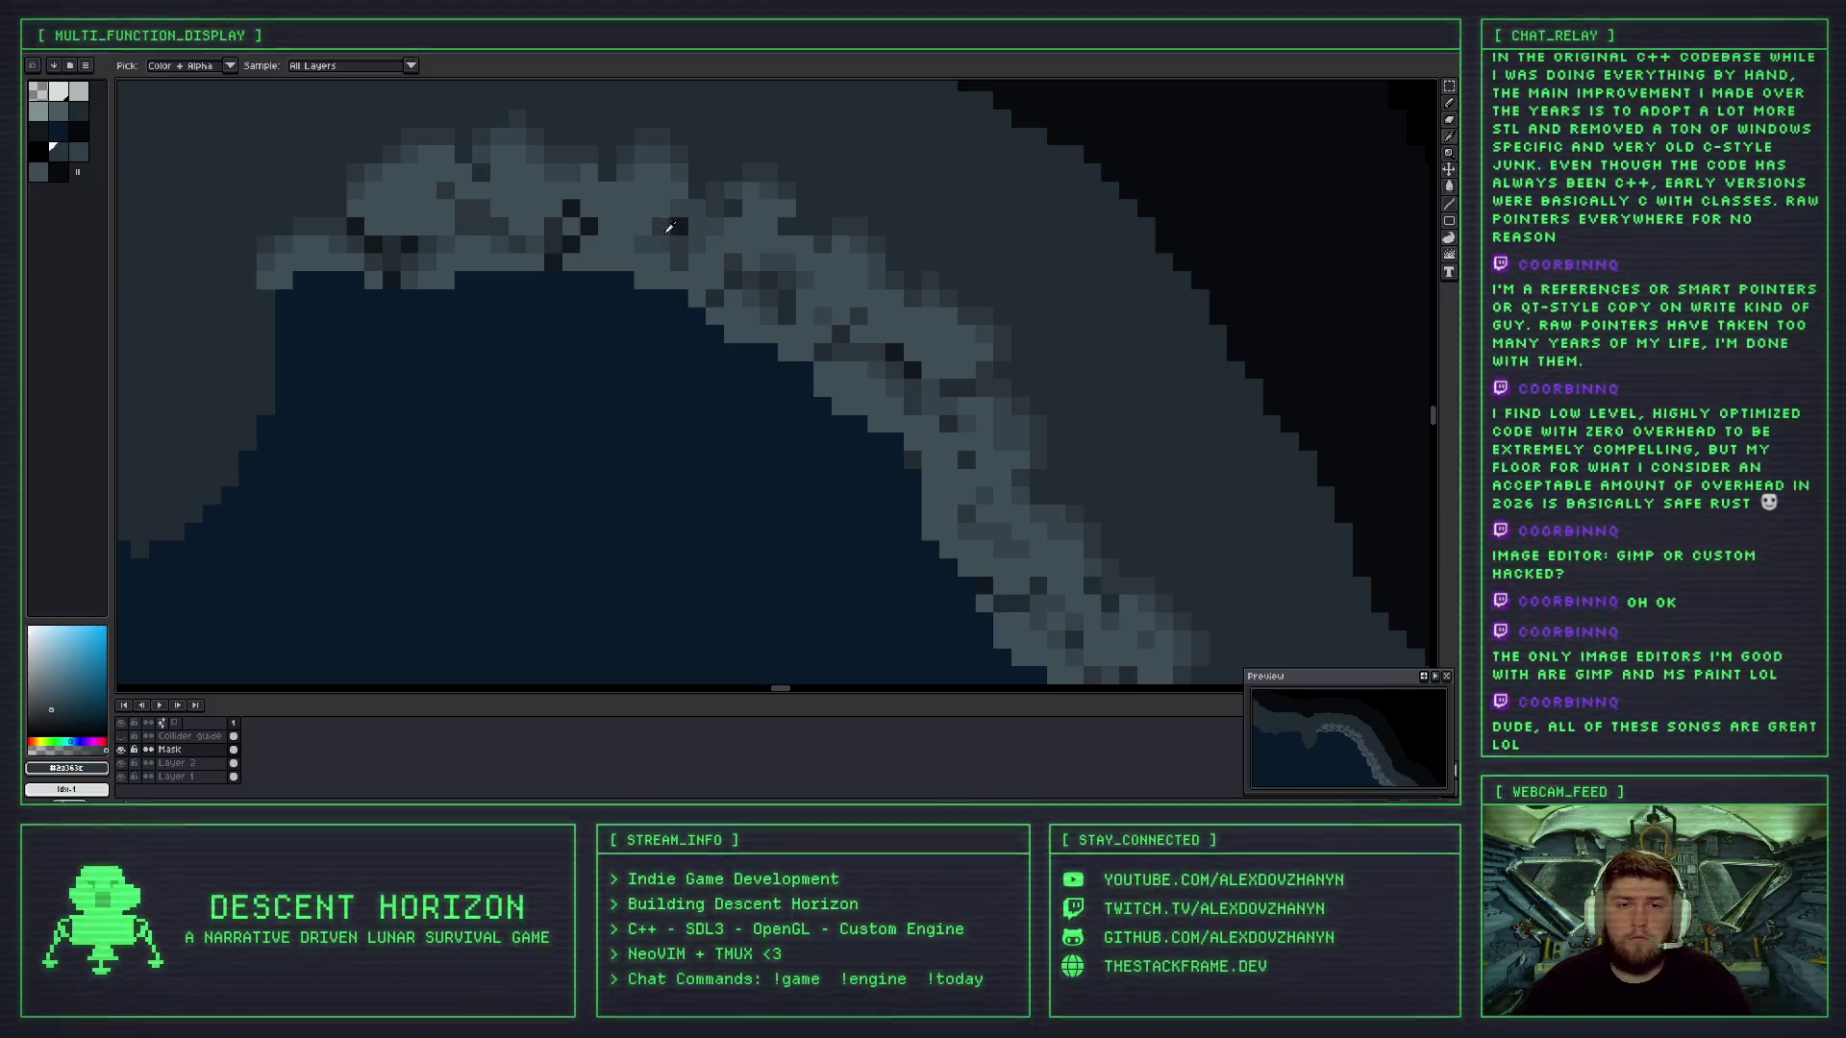
{"action": "left_click", "coordinate": [683, 231], "text": "alt"}
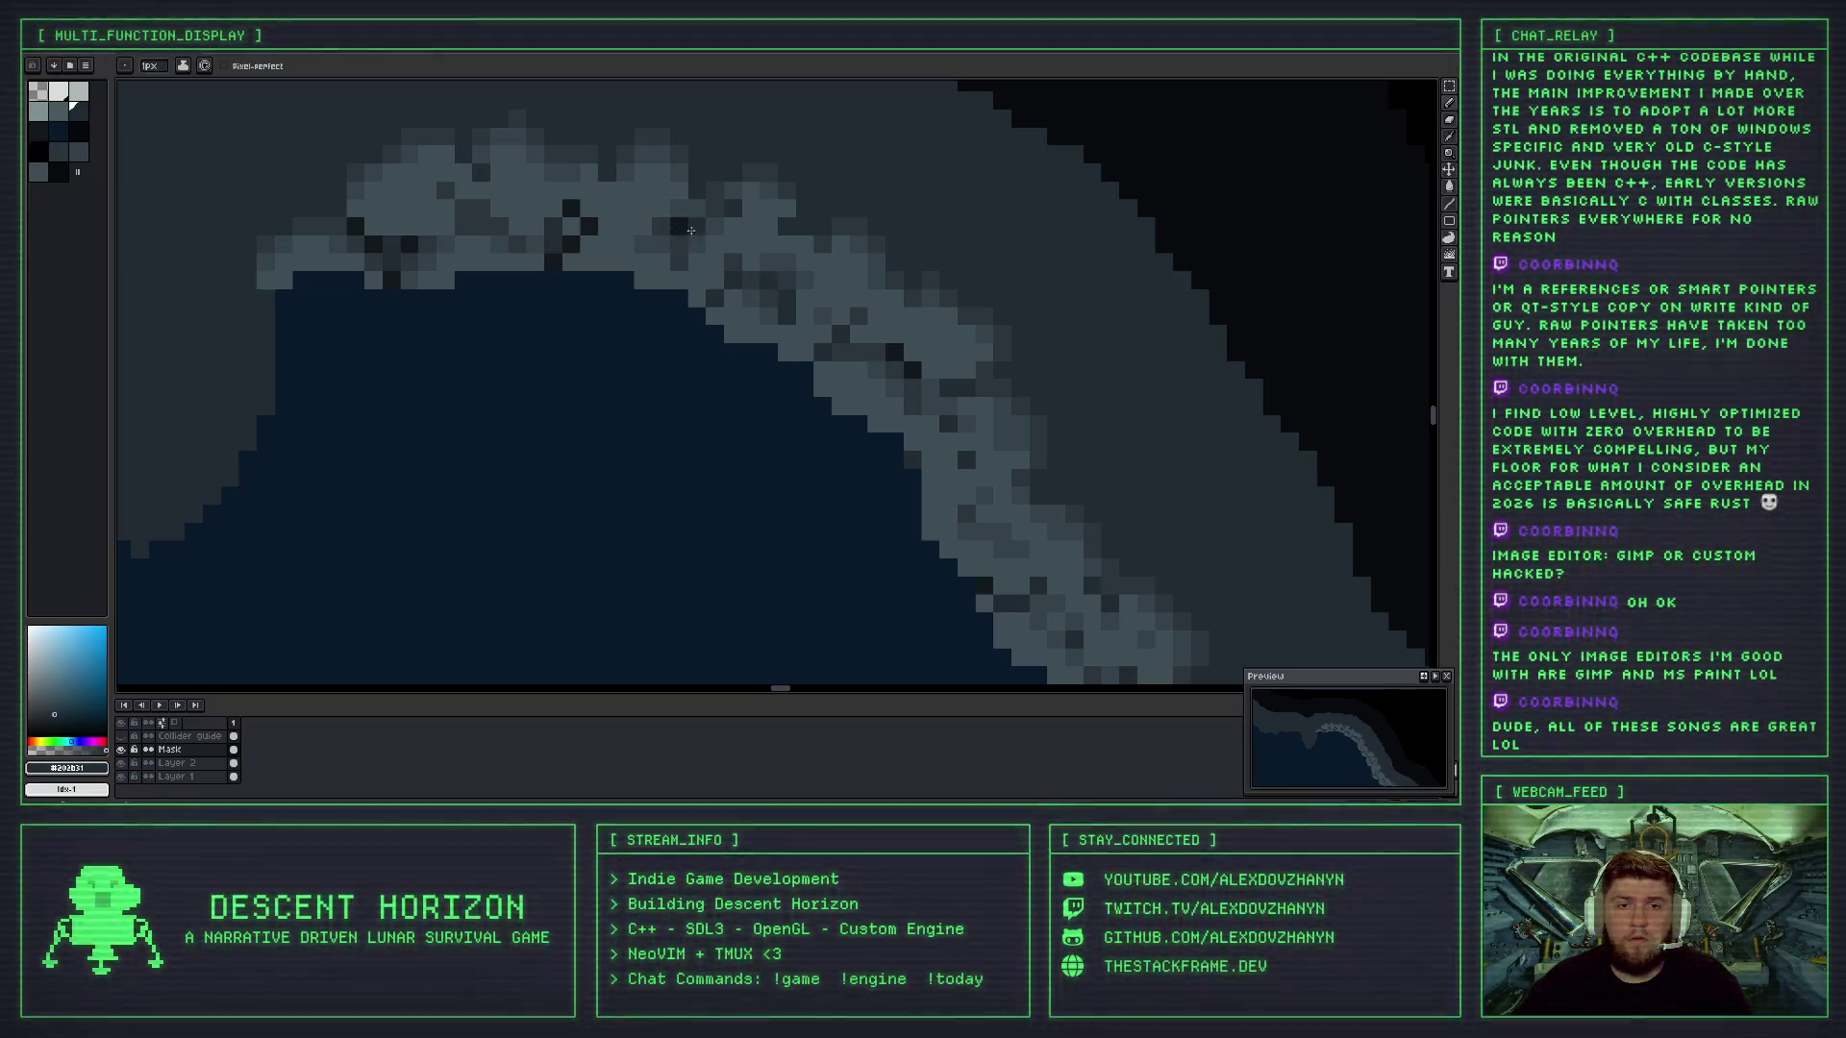
{"action": "scroll", "coordinate": [695, 239], "scroll_direction": "down", "scroll_amount": 3}
{"action": "scroll", "coordinate": [723, 259], "scroll_direction": "down", "scroll_amount": 1}
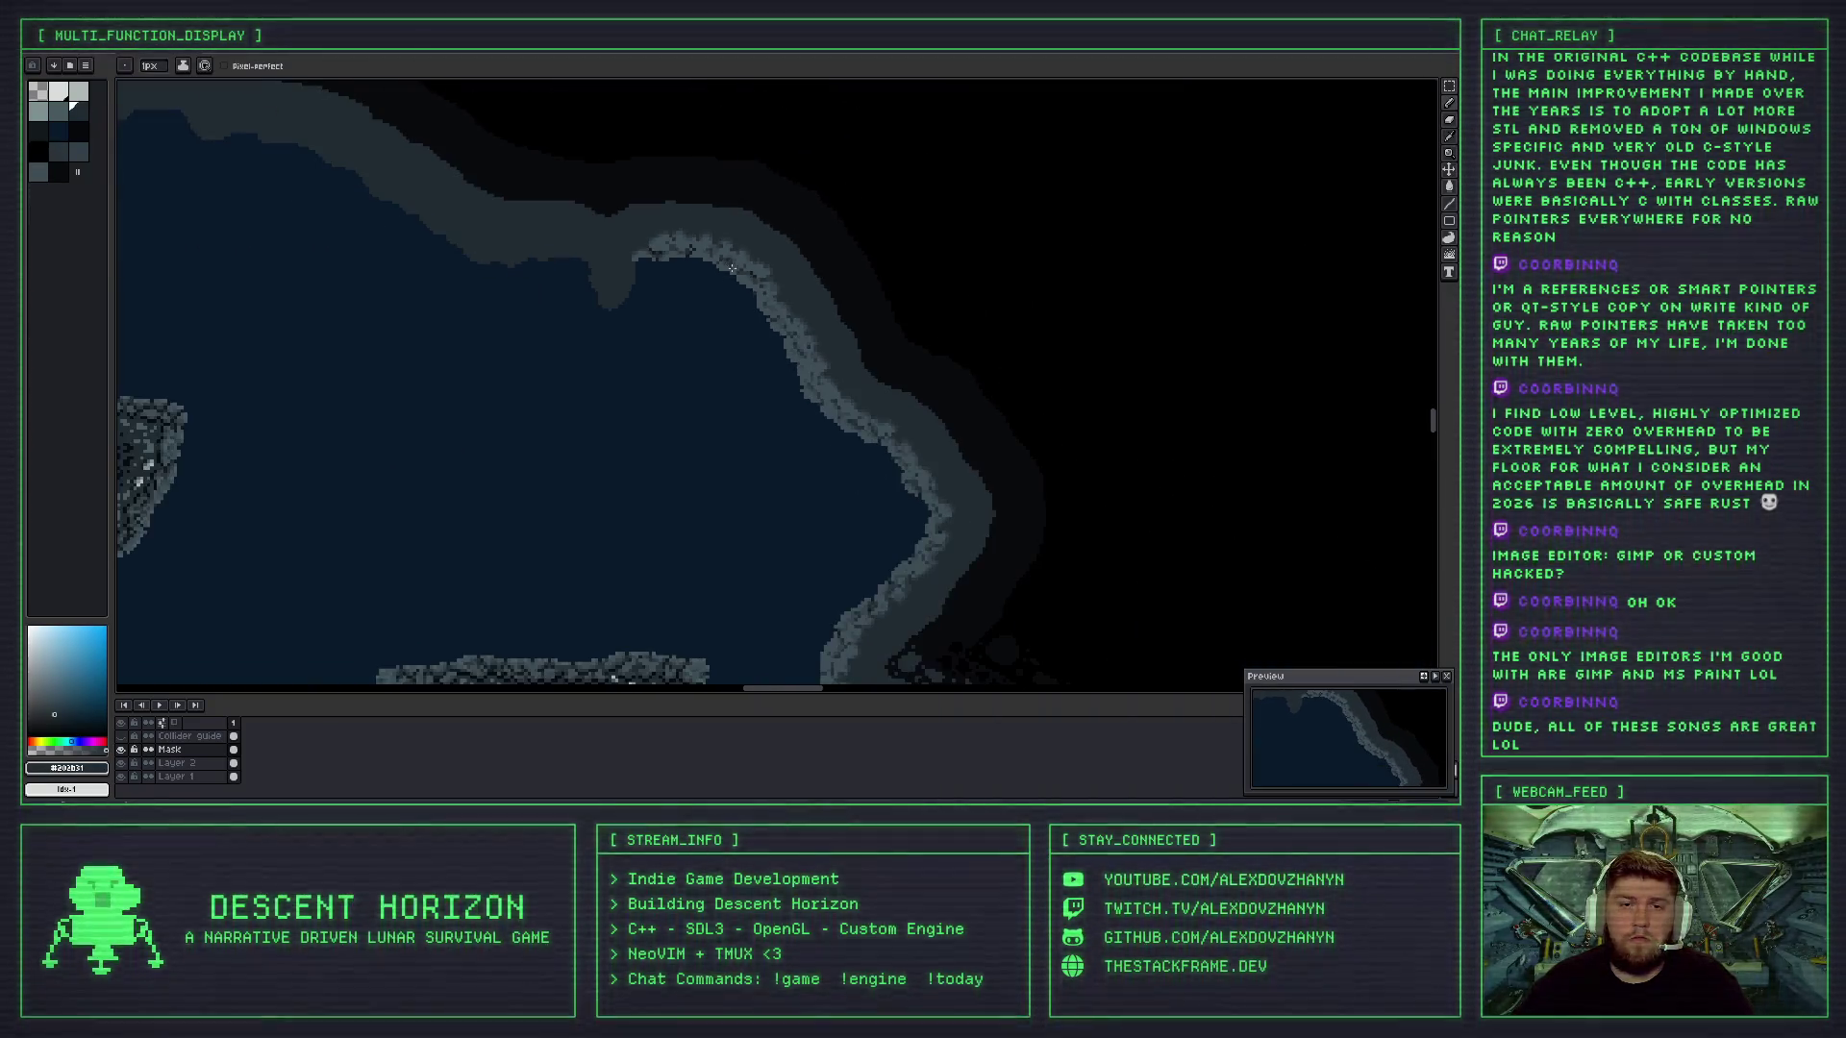
{"action": "scroll", "coordinate": [702, 244], "scroll_direction": "up", "scroll_amount": 3}
{"action": "scroll", "coordinate": [730, 281], "scroll_direction": "down", "scroll_amount": 3}
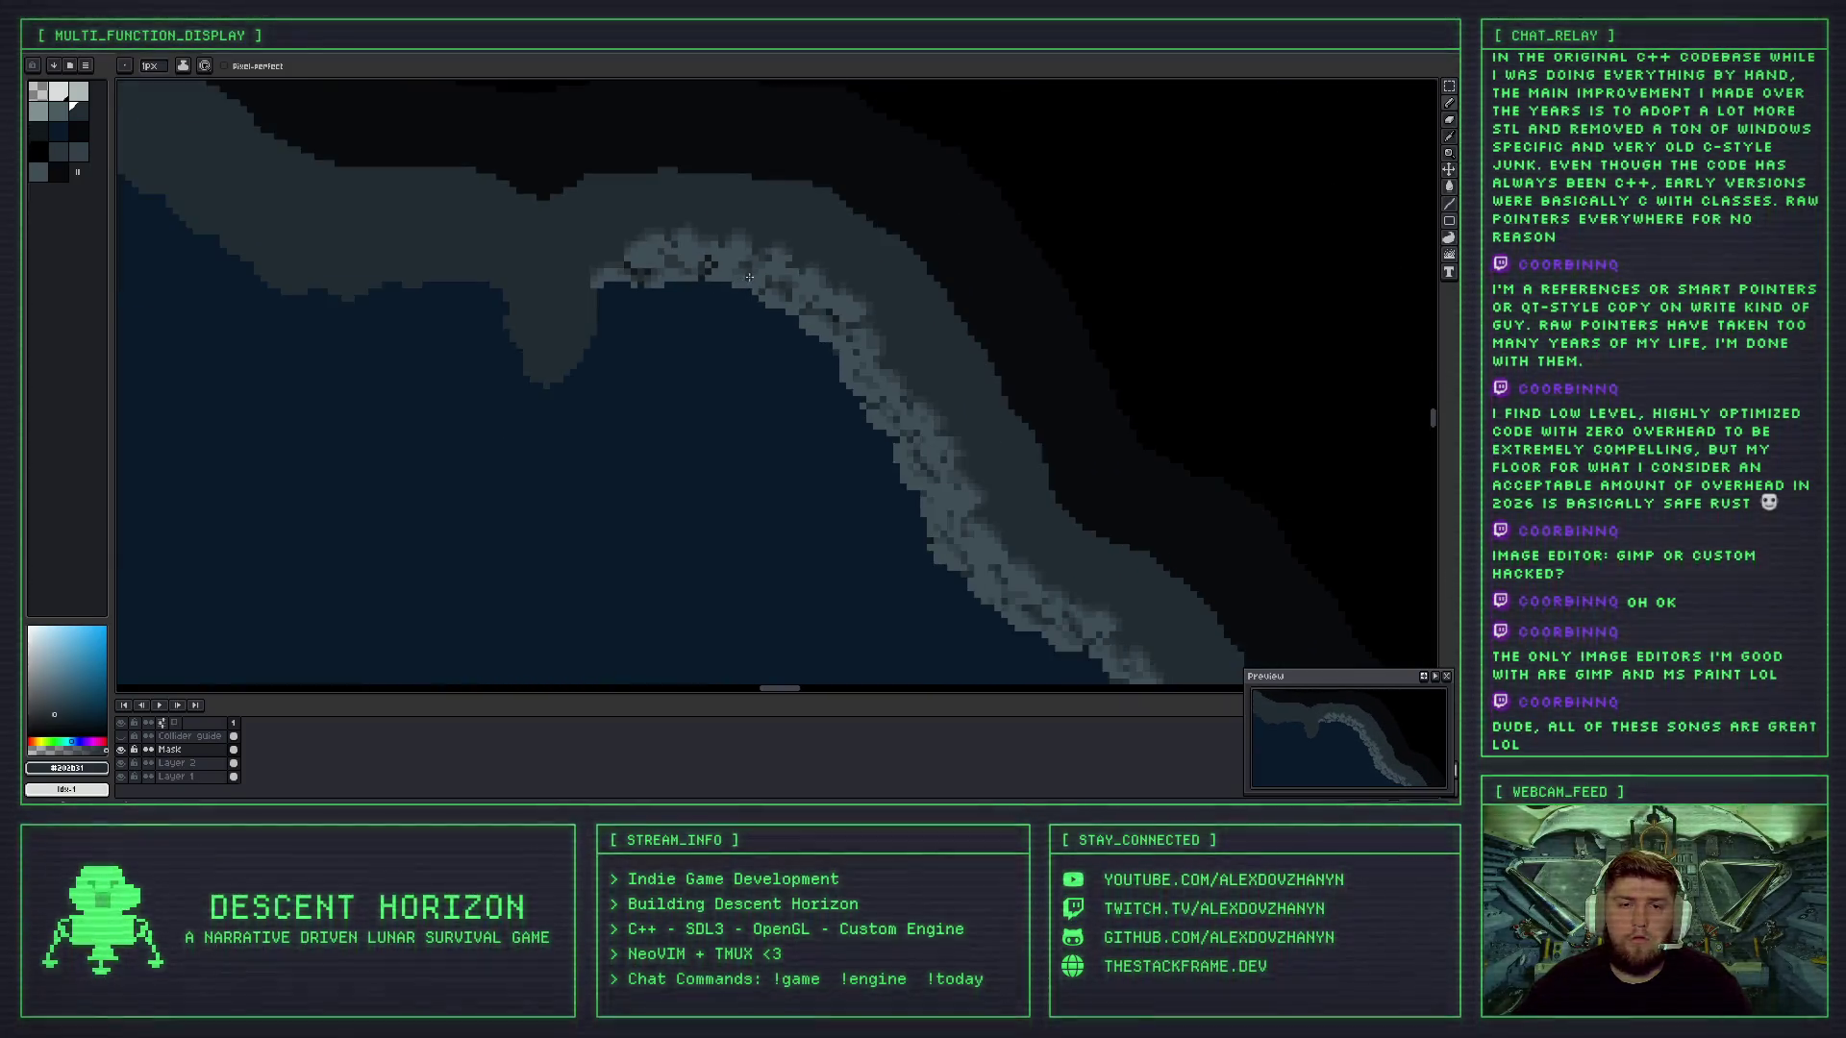
{"action": "scroll", "coordinate": [749, 280], "scroll_direction": "up", "scroll_amount": 3}
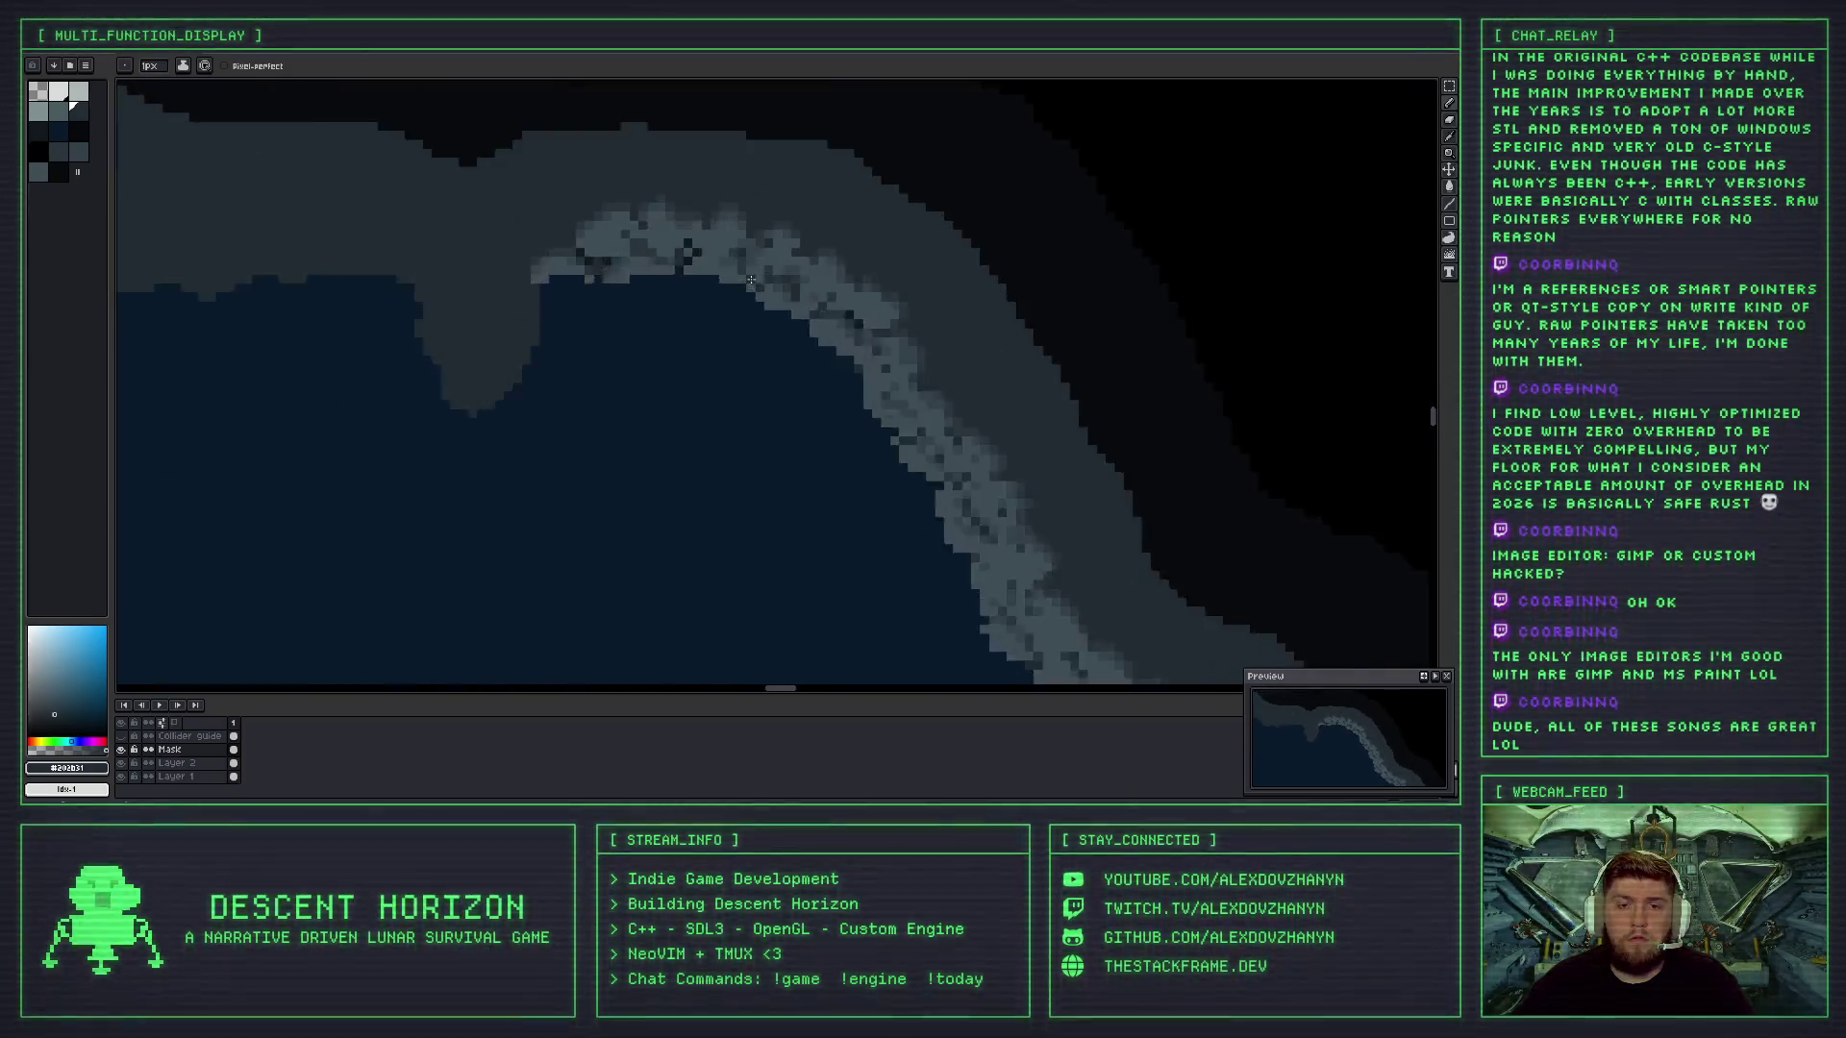
{"action": "key", "text": "i"}
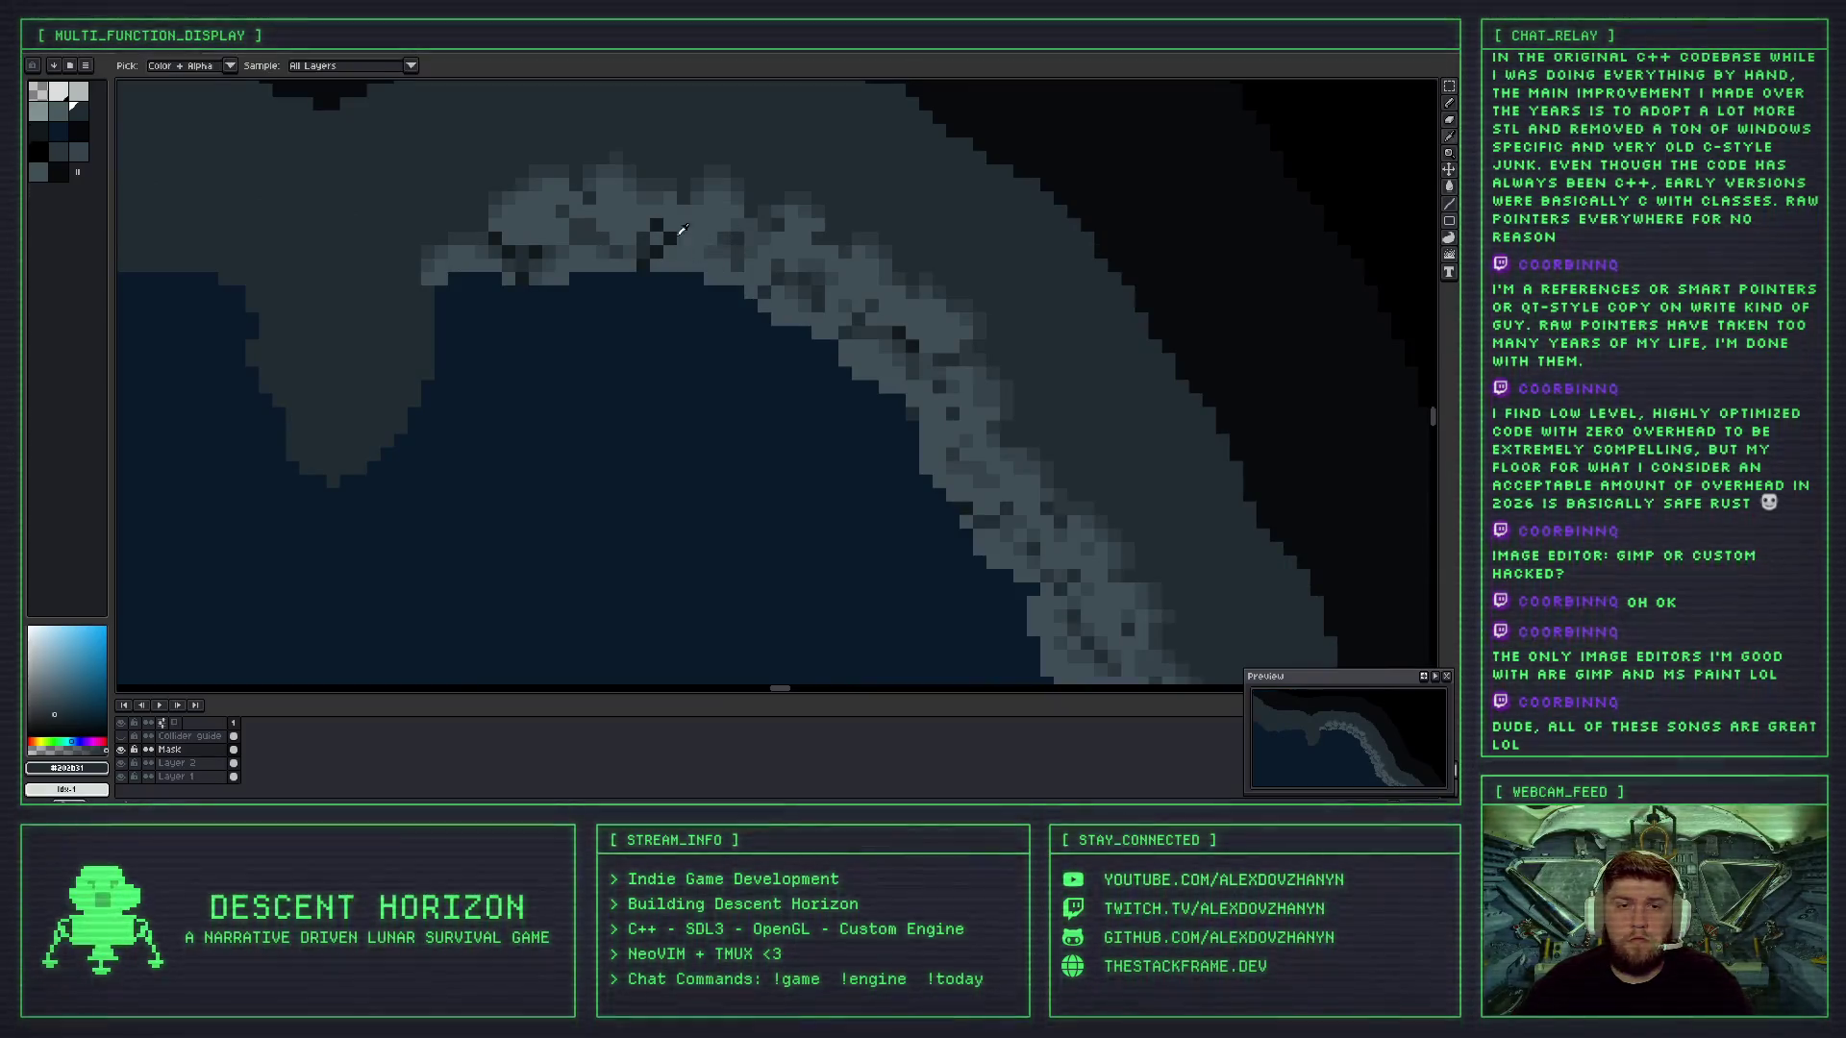
{"action": "left_click", "coordinate": [672, 242]}
{"action": "key", "text": "b"}
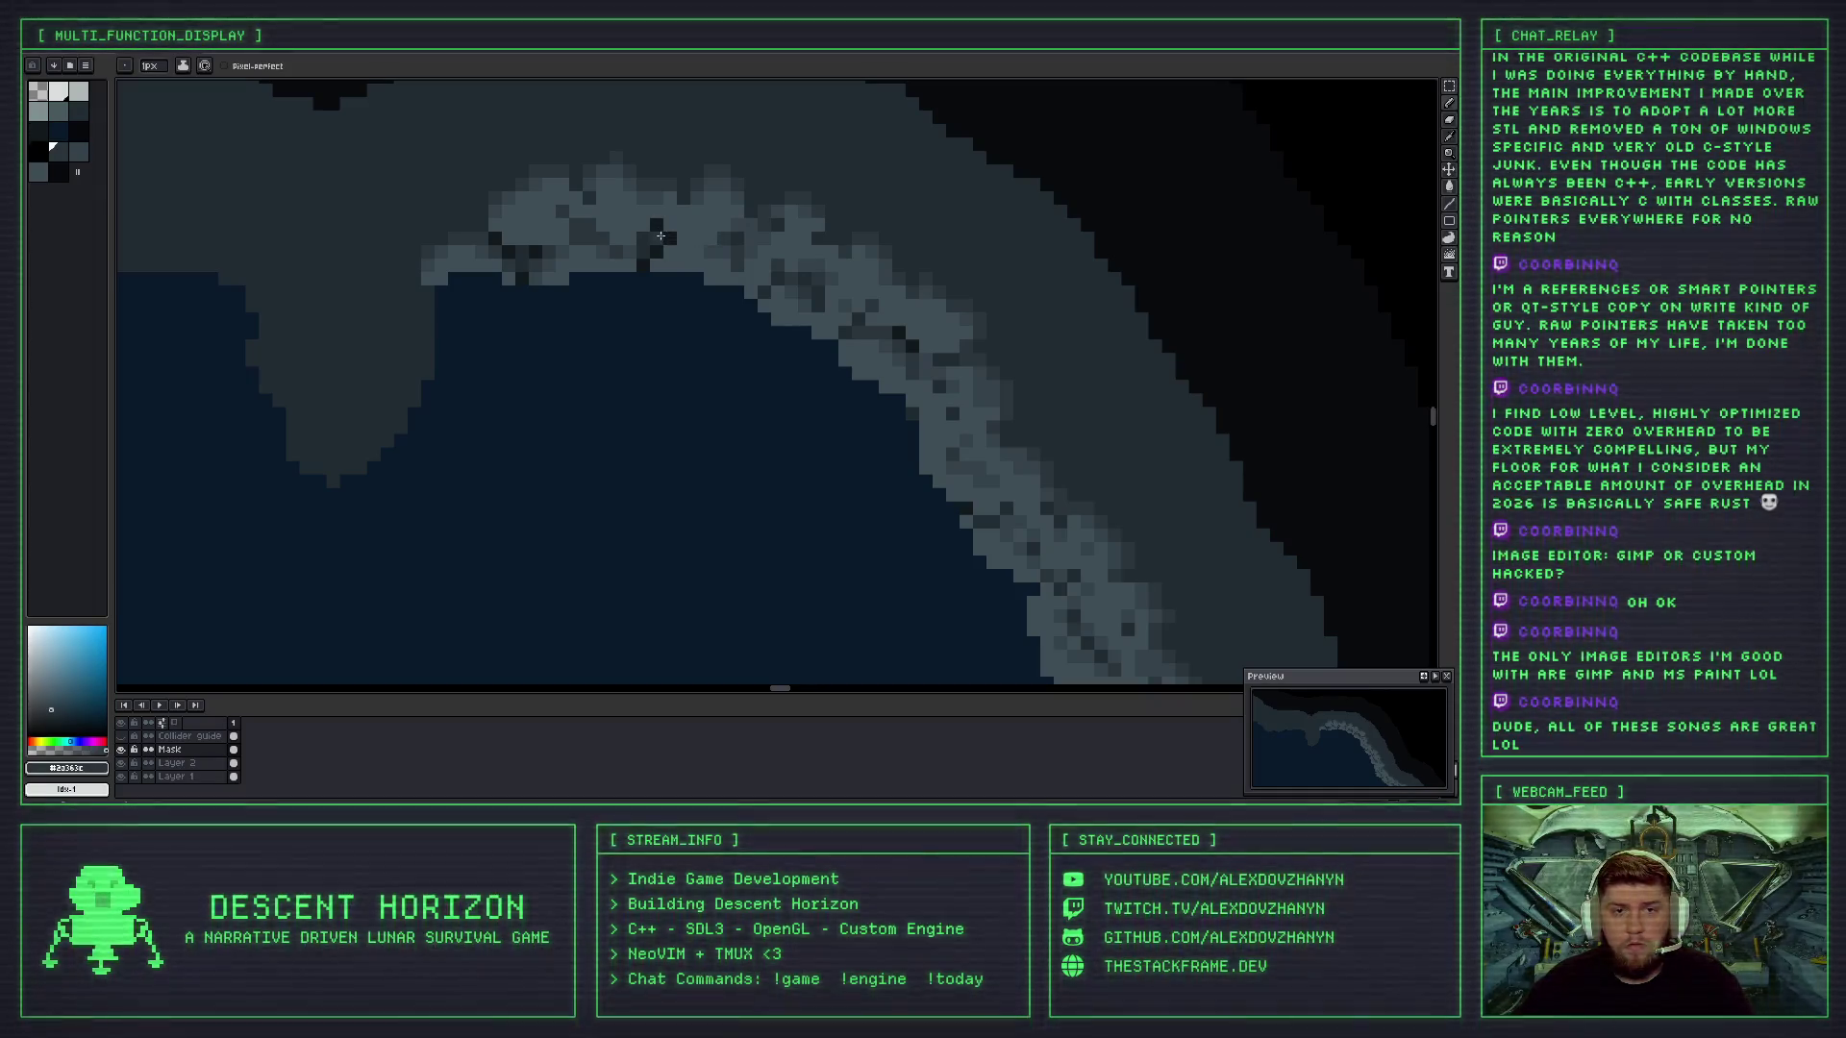
- Pick the darkest rock shade and then a slightly lighter rock grey for the edge
{"action": "scroll", "coordinate": [668, 237], "scroll_direction": "down", "scroll_amount": 4}
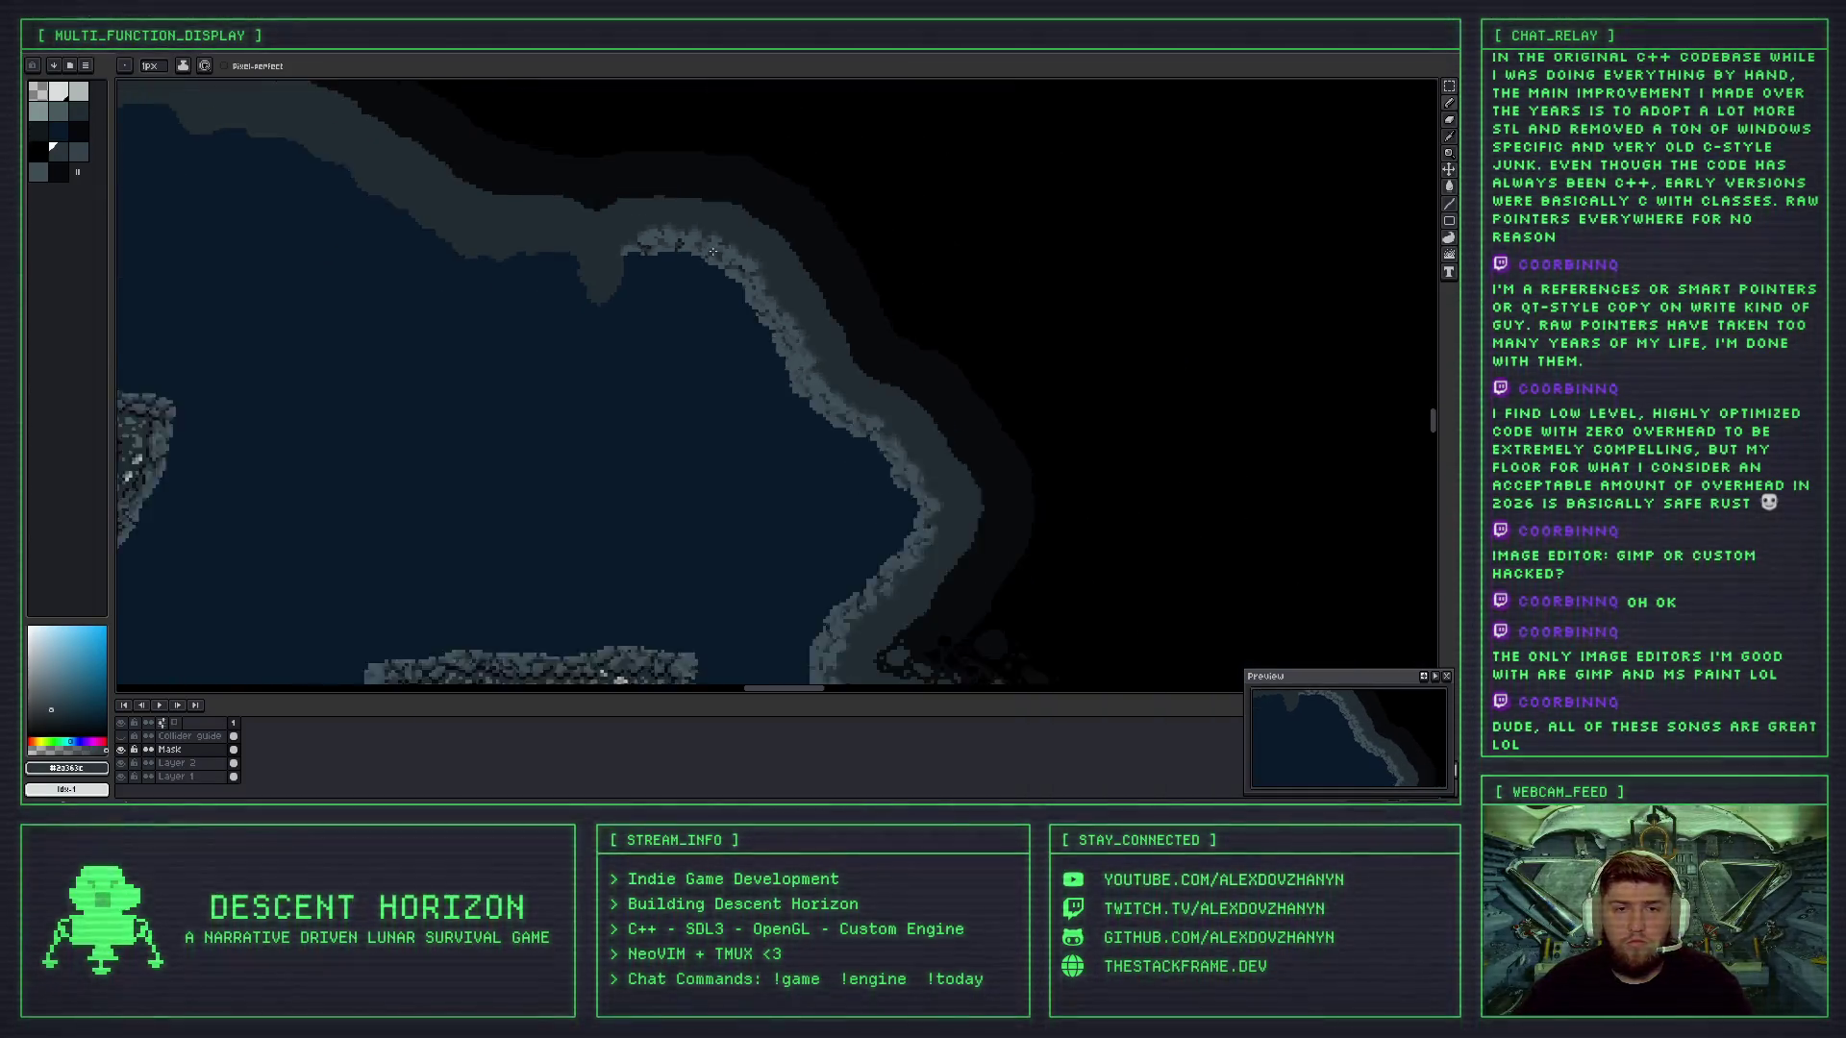
{"action": "scroll", "coordinate": [685, 243], "scroll_direction": "up", "scroll_amount": 1}
{"action": "scroll", "coordinate": [685, 243], "scroll_direction": "up", "scroll_amount": 2}
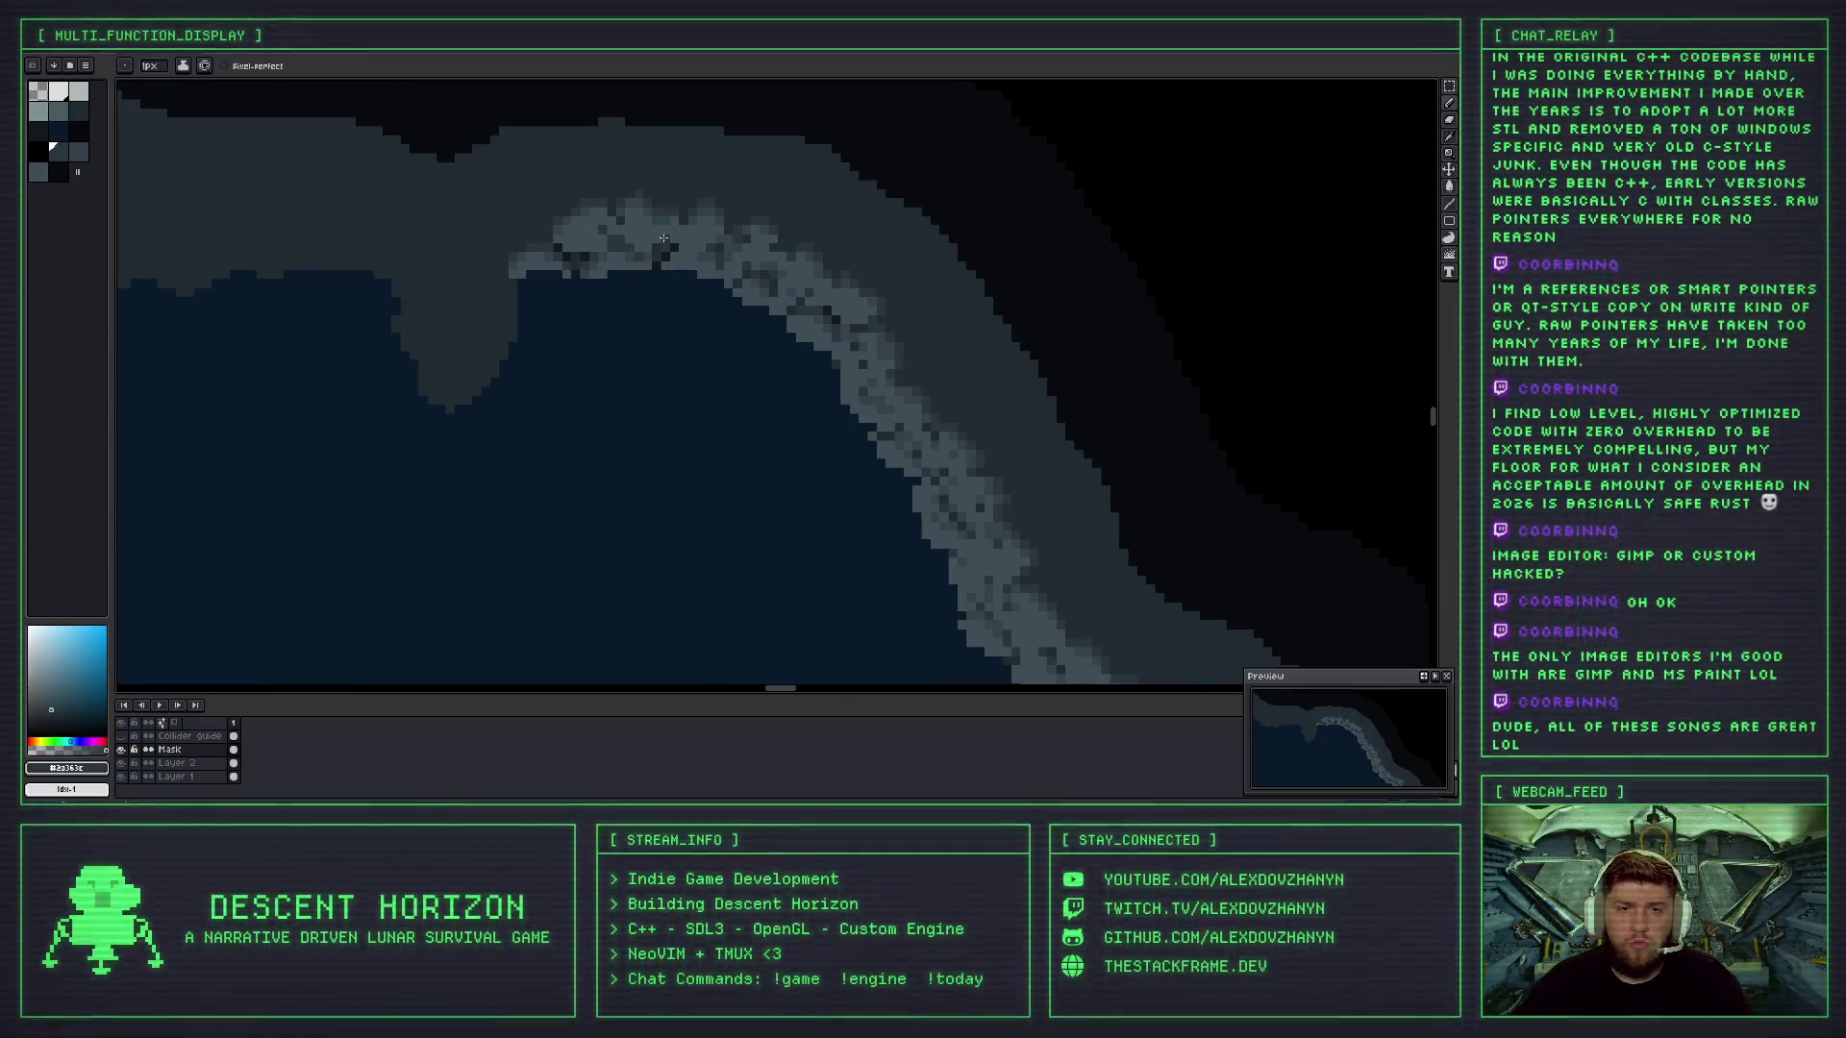
{"action": "scroll", "coordinate": [652, 242], "scroll_direction": "up", "scroll_amount": 2}
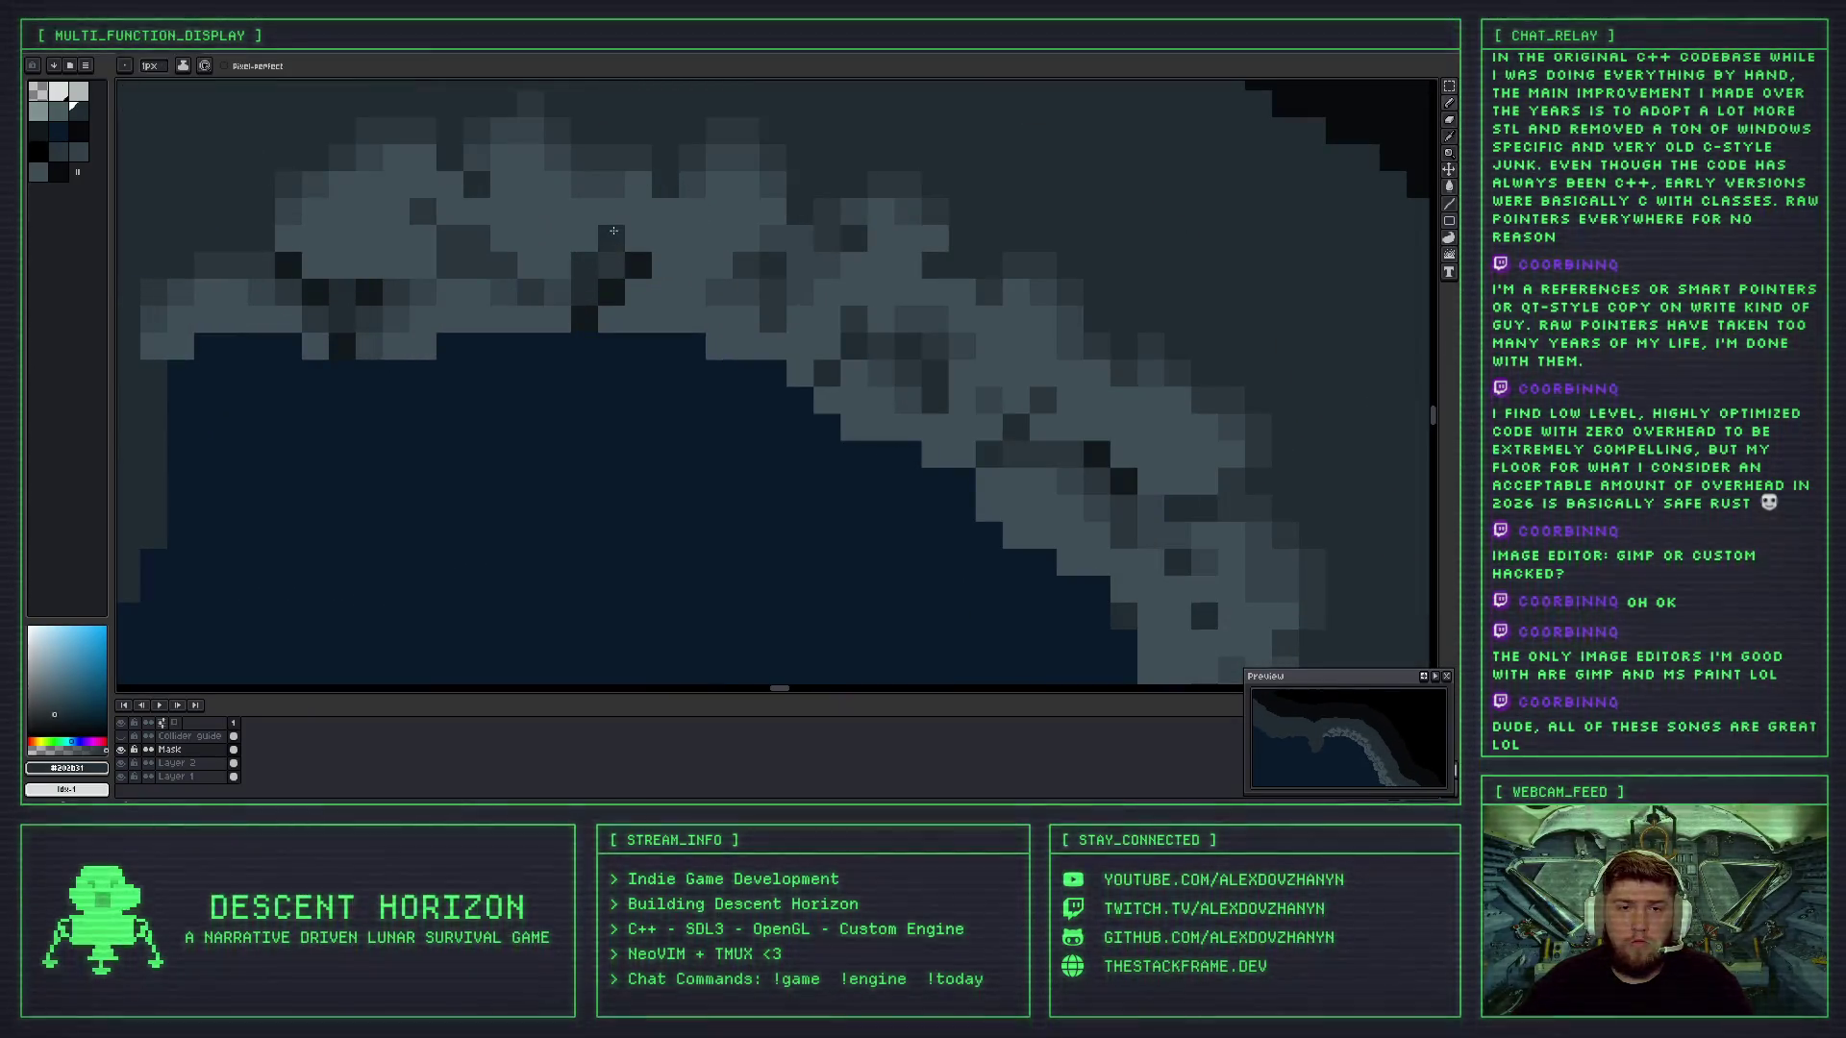
{"action": "left_click", "coordinate": [654, 271], "text": "alt"}
{"action": "scroll", "coordinate": [654, 271], "scroll_direction": "down", "scroll_amount": 3}
{"action": "scroll", "coordinate": [721, 278], "scroll_direction": "down", "scroll_amount": 1}
{"action": "scroll", "coordinate": [621, 246], "scroll_direction": "up", "scroll_amount": 4}
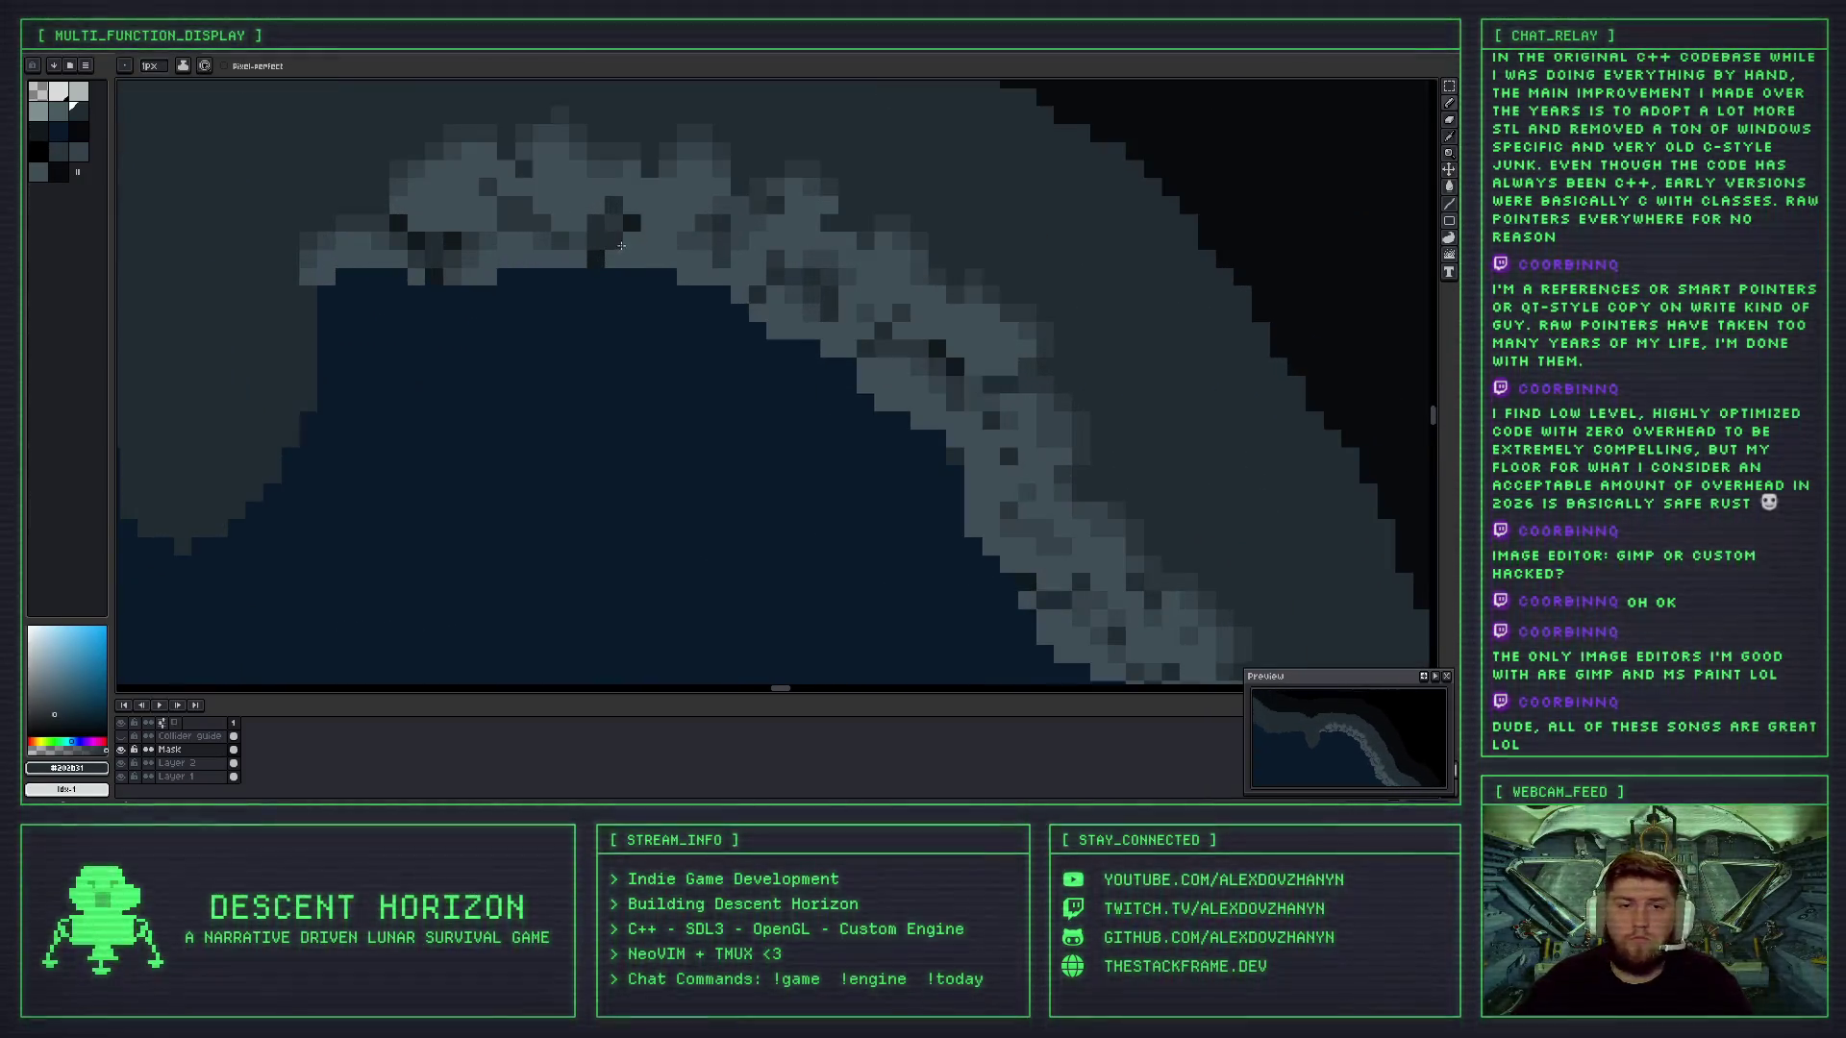
{"action": "left_click", "coordinate": [618, 242], "text": "alt"}
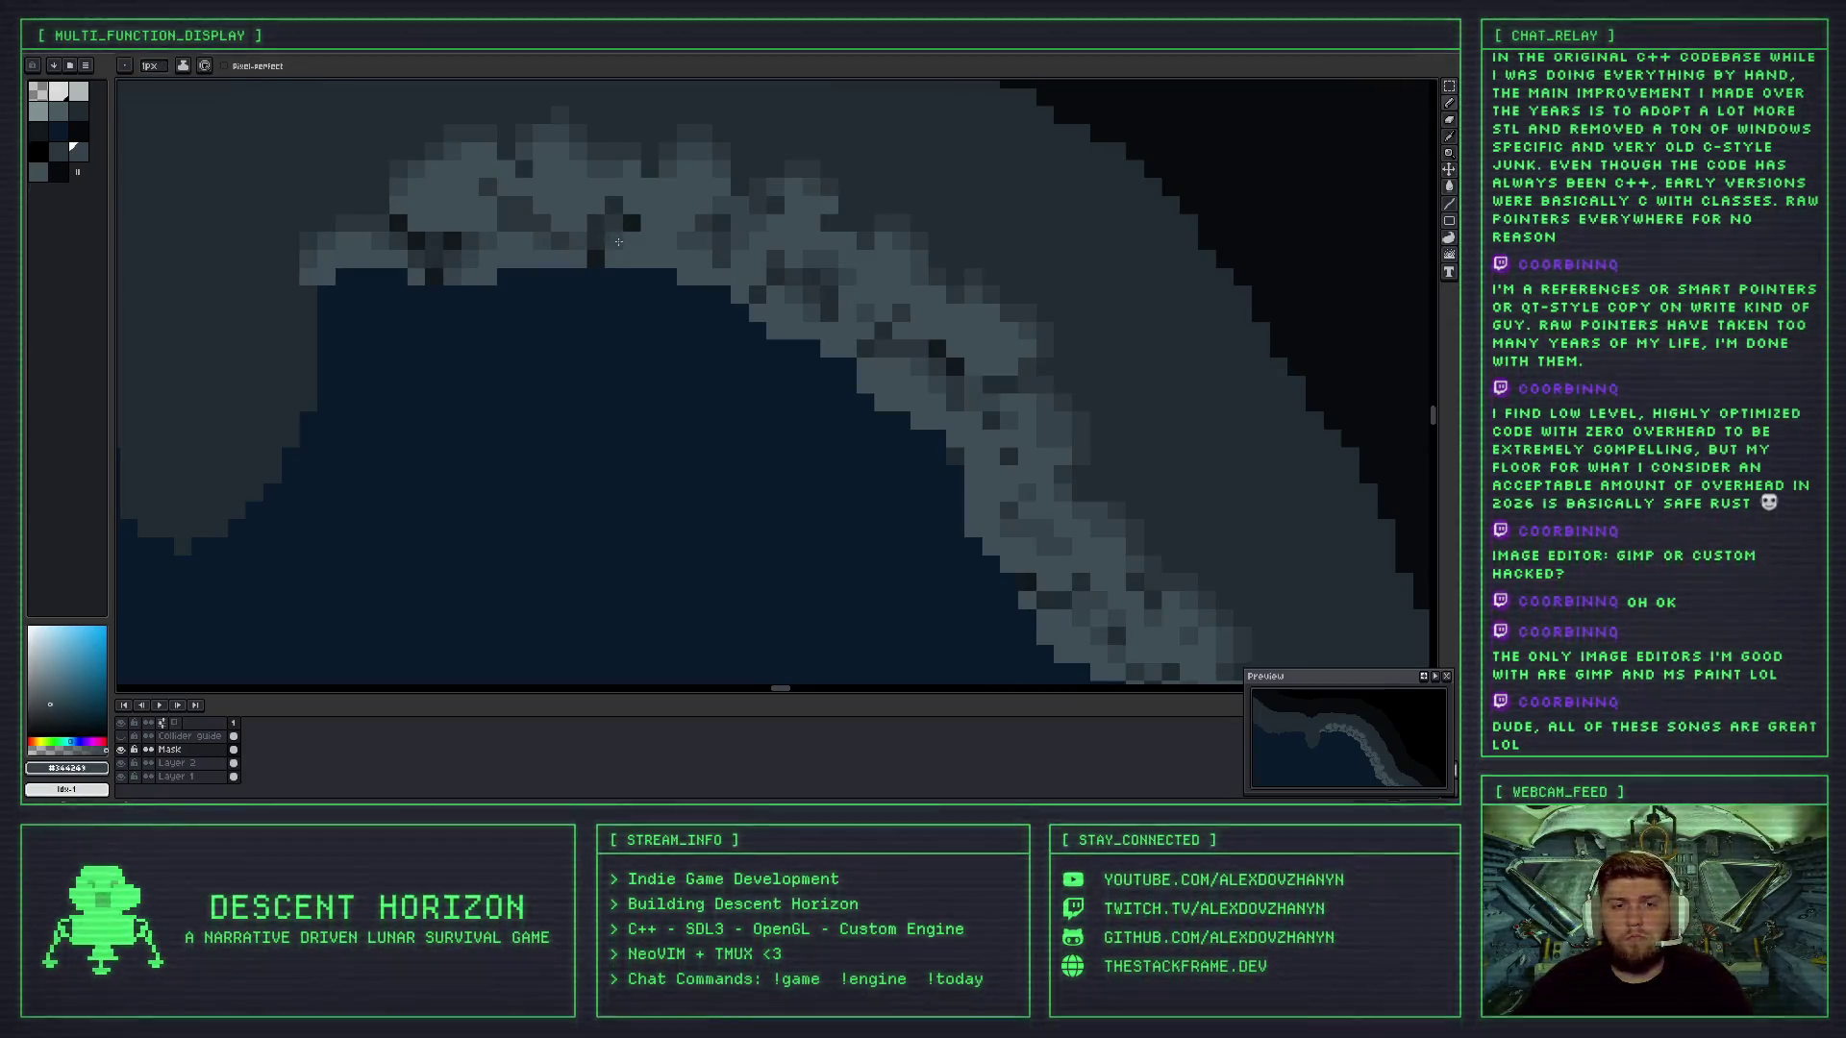
{"action": "scroll", "coordinate": [618, 242], "scroll_direction": "down", "scroll_amount": 4}
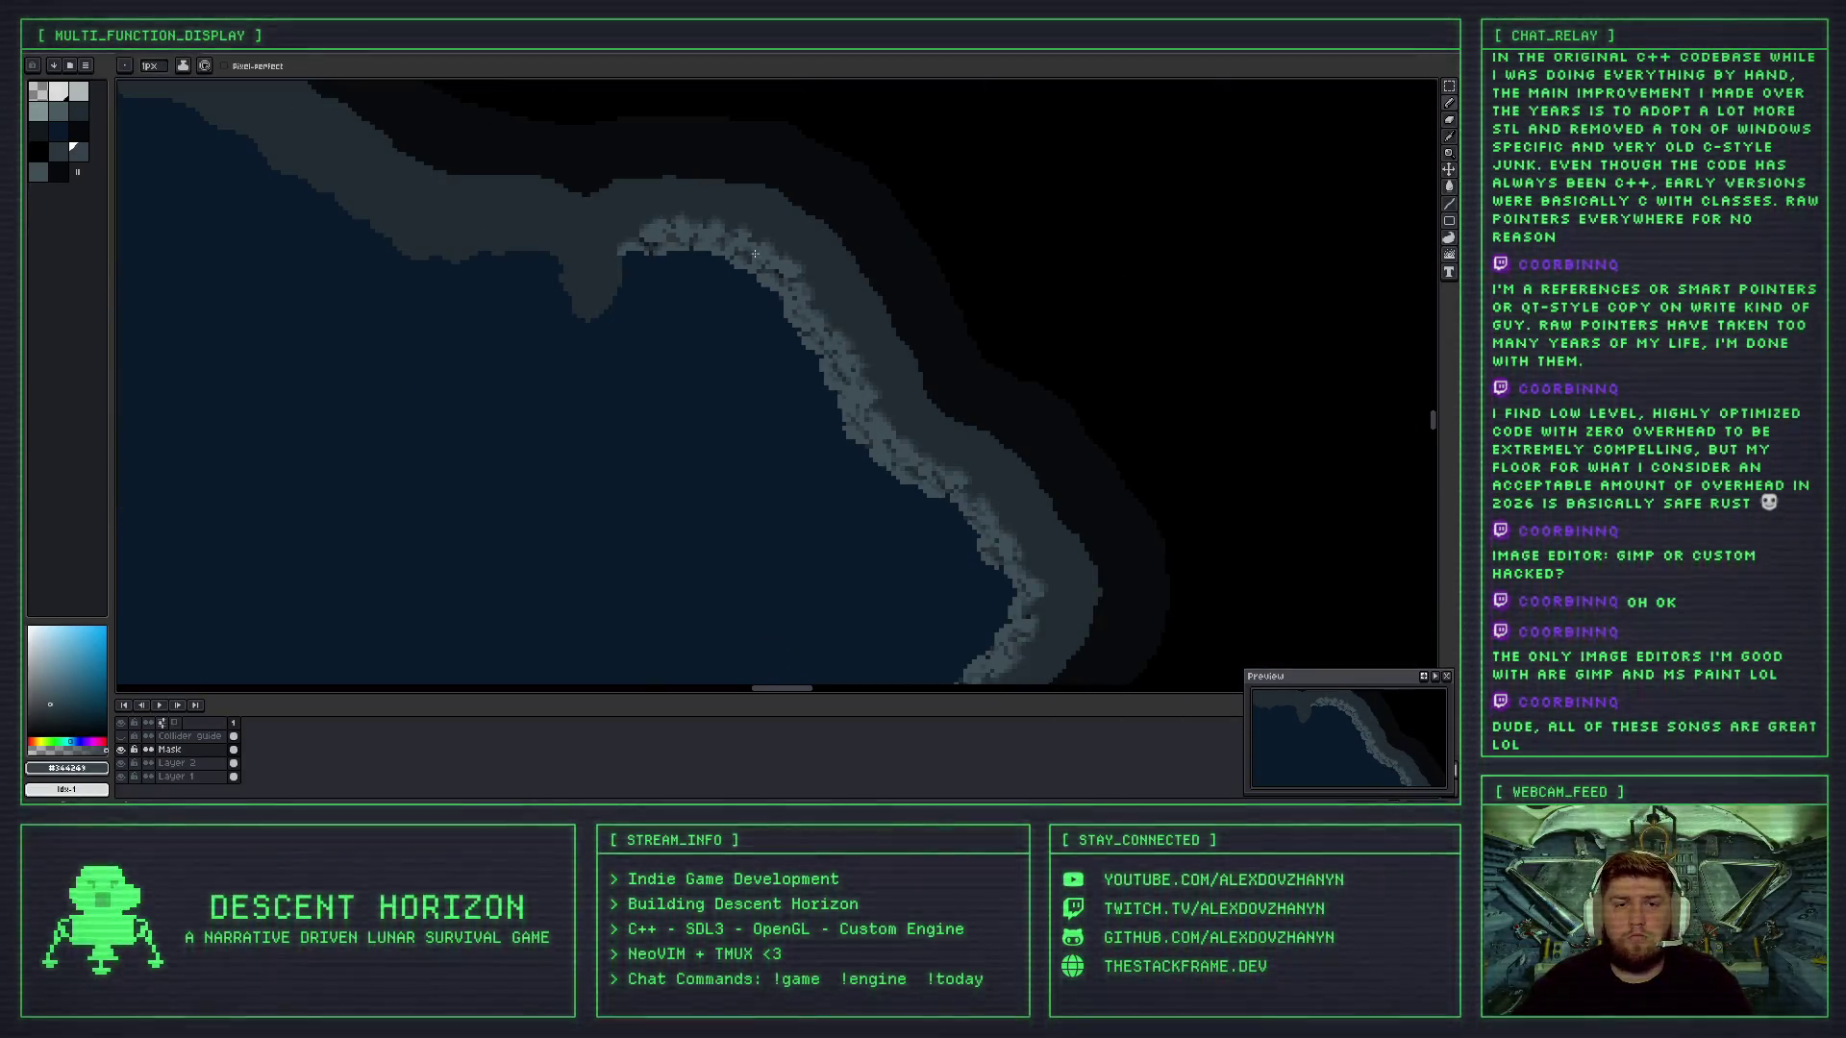
{"action": "scroll", "coordinate": [724, 254], "scroll_direction": "up", "scroll_amount": 3}
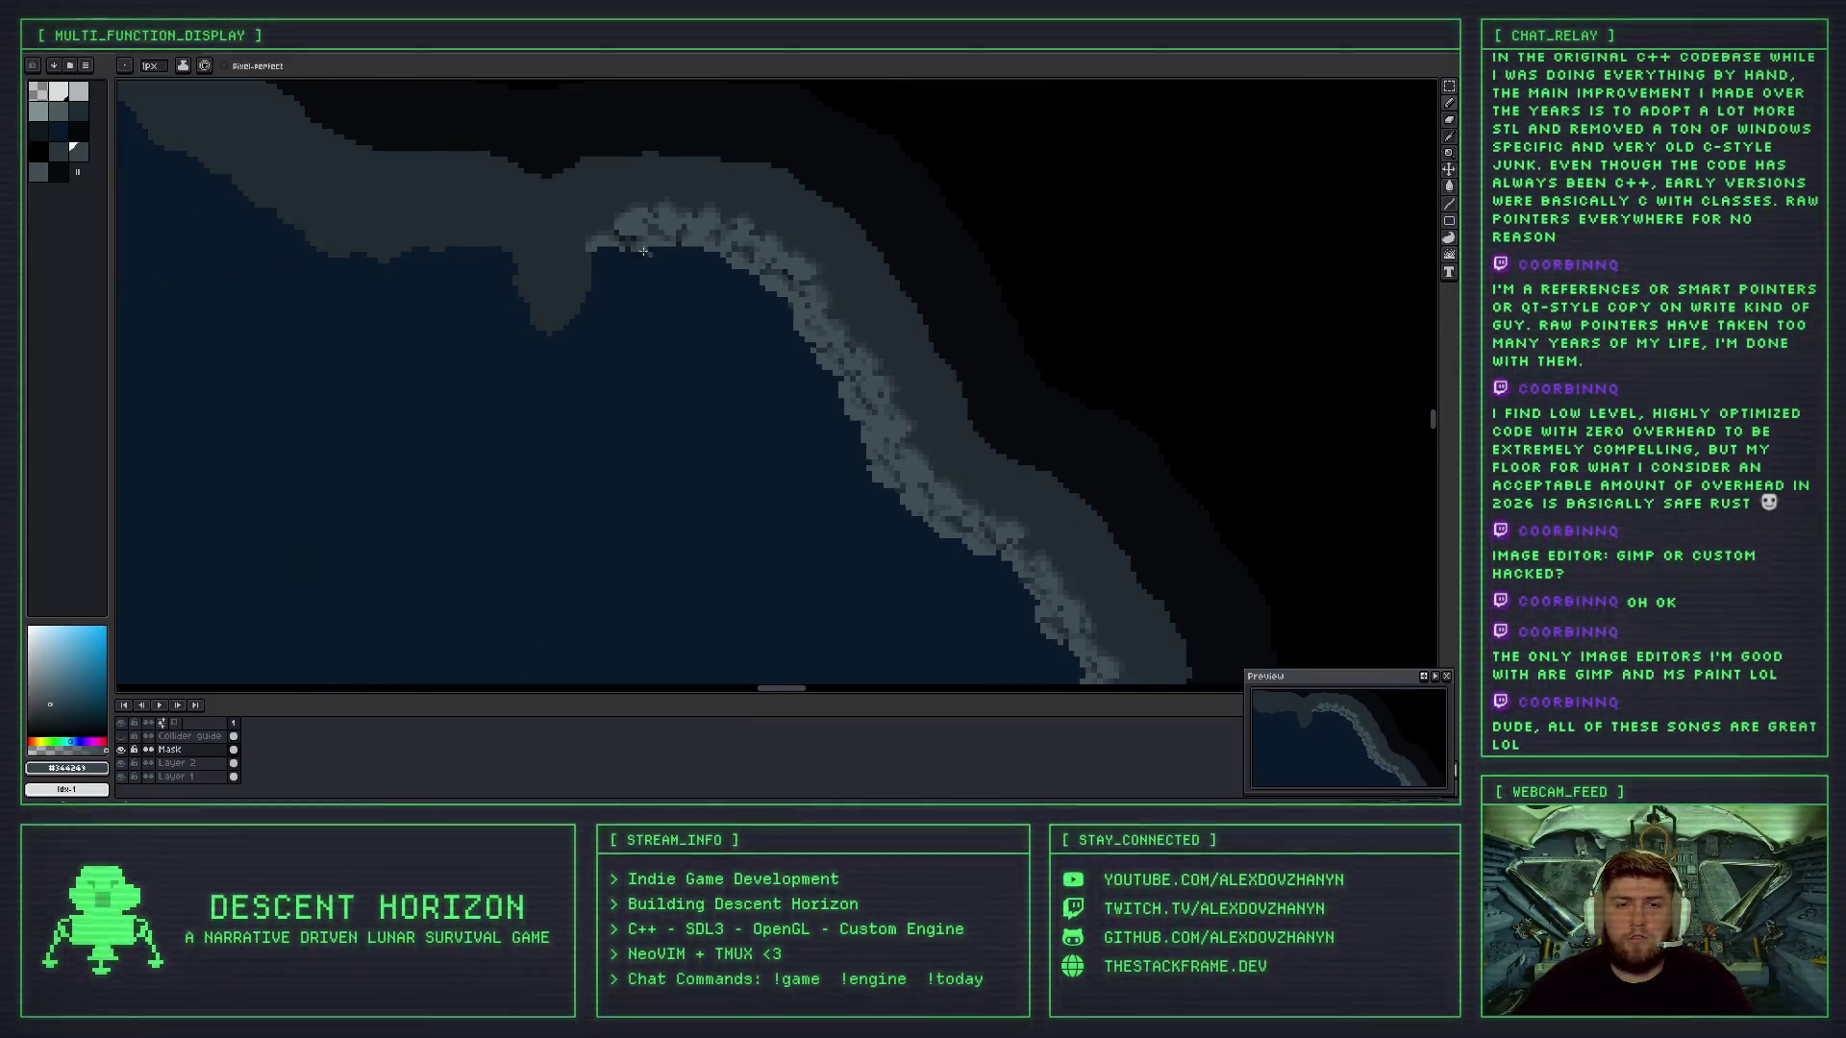
{"action": "scroll", "coordinate": [634, 238], "scroll_direction": "up", "scroll_amount": 3}
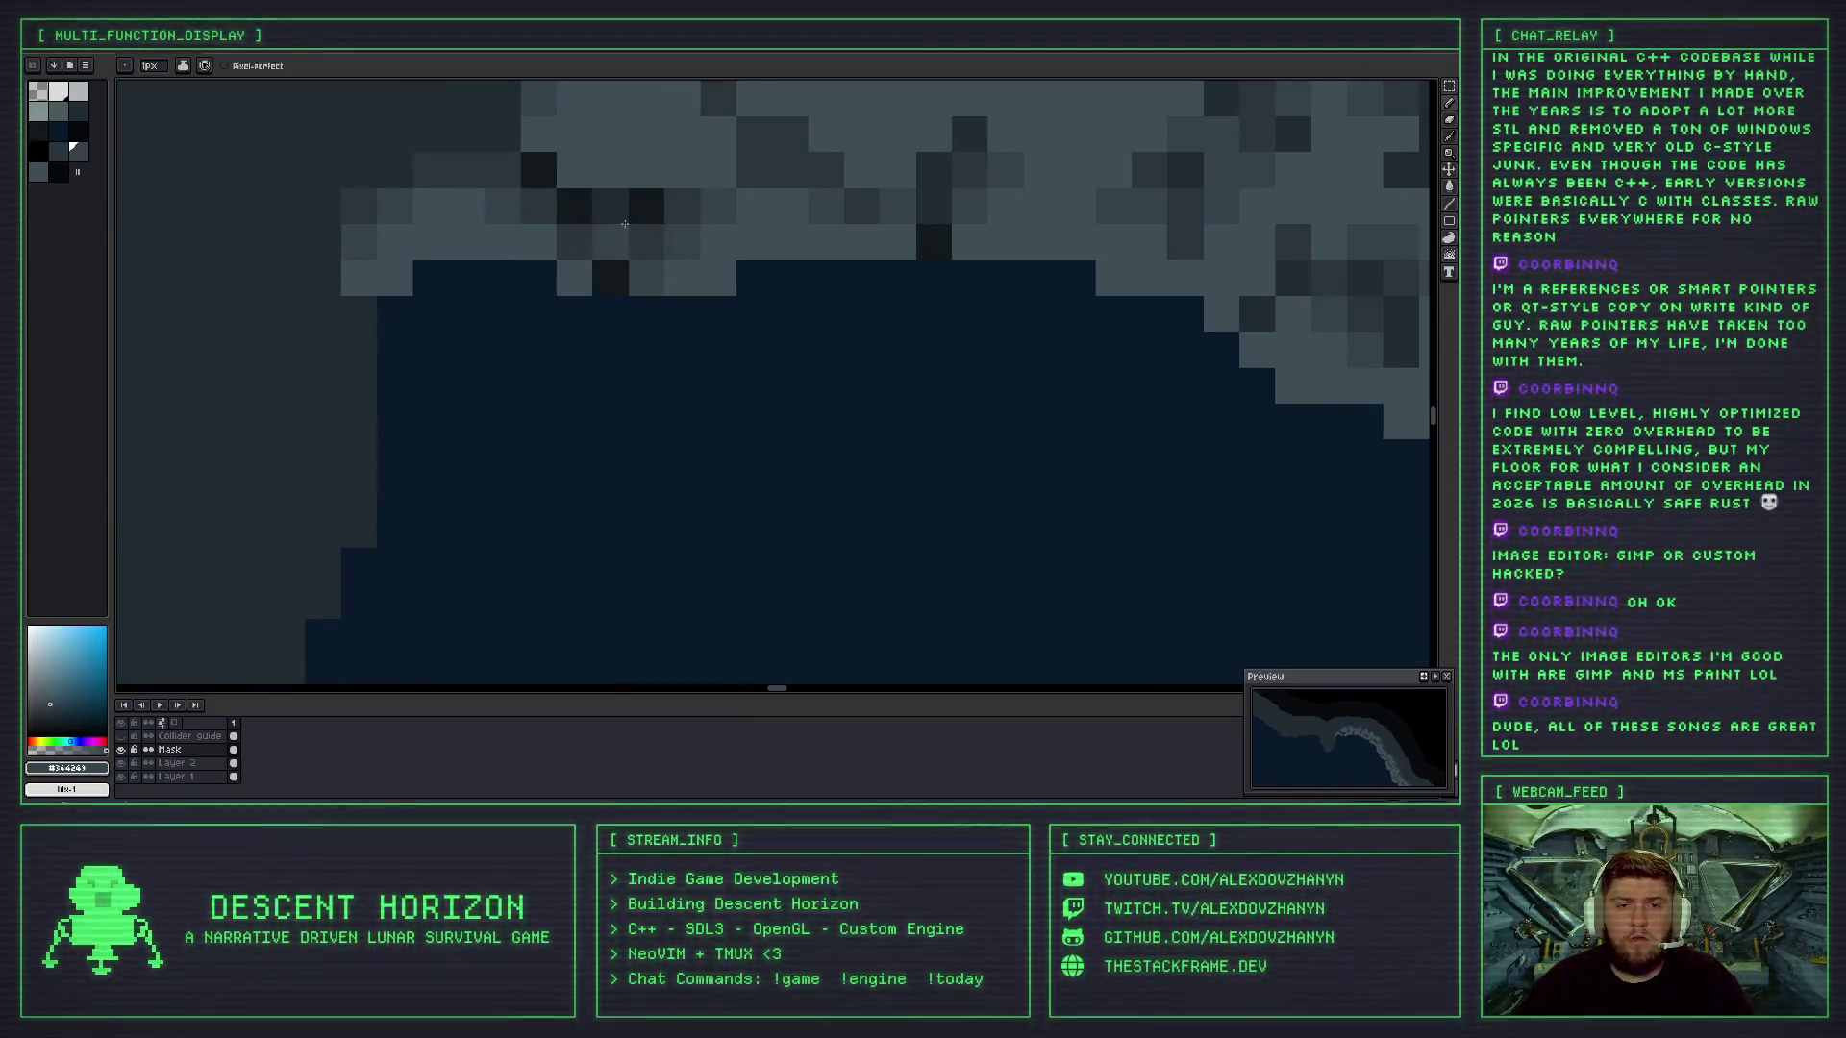
{"action": "key", "text": "i"}
{"action": "key", "text": "b"}
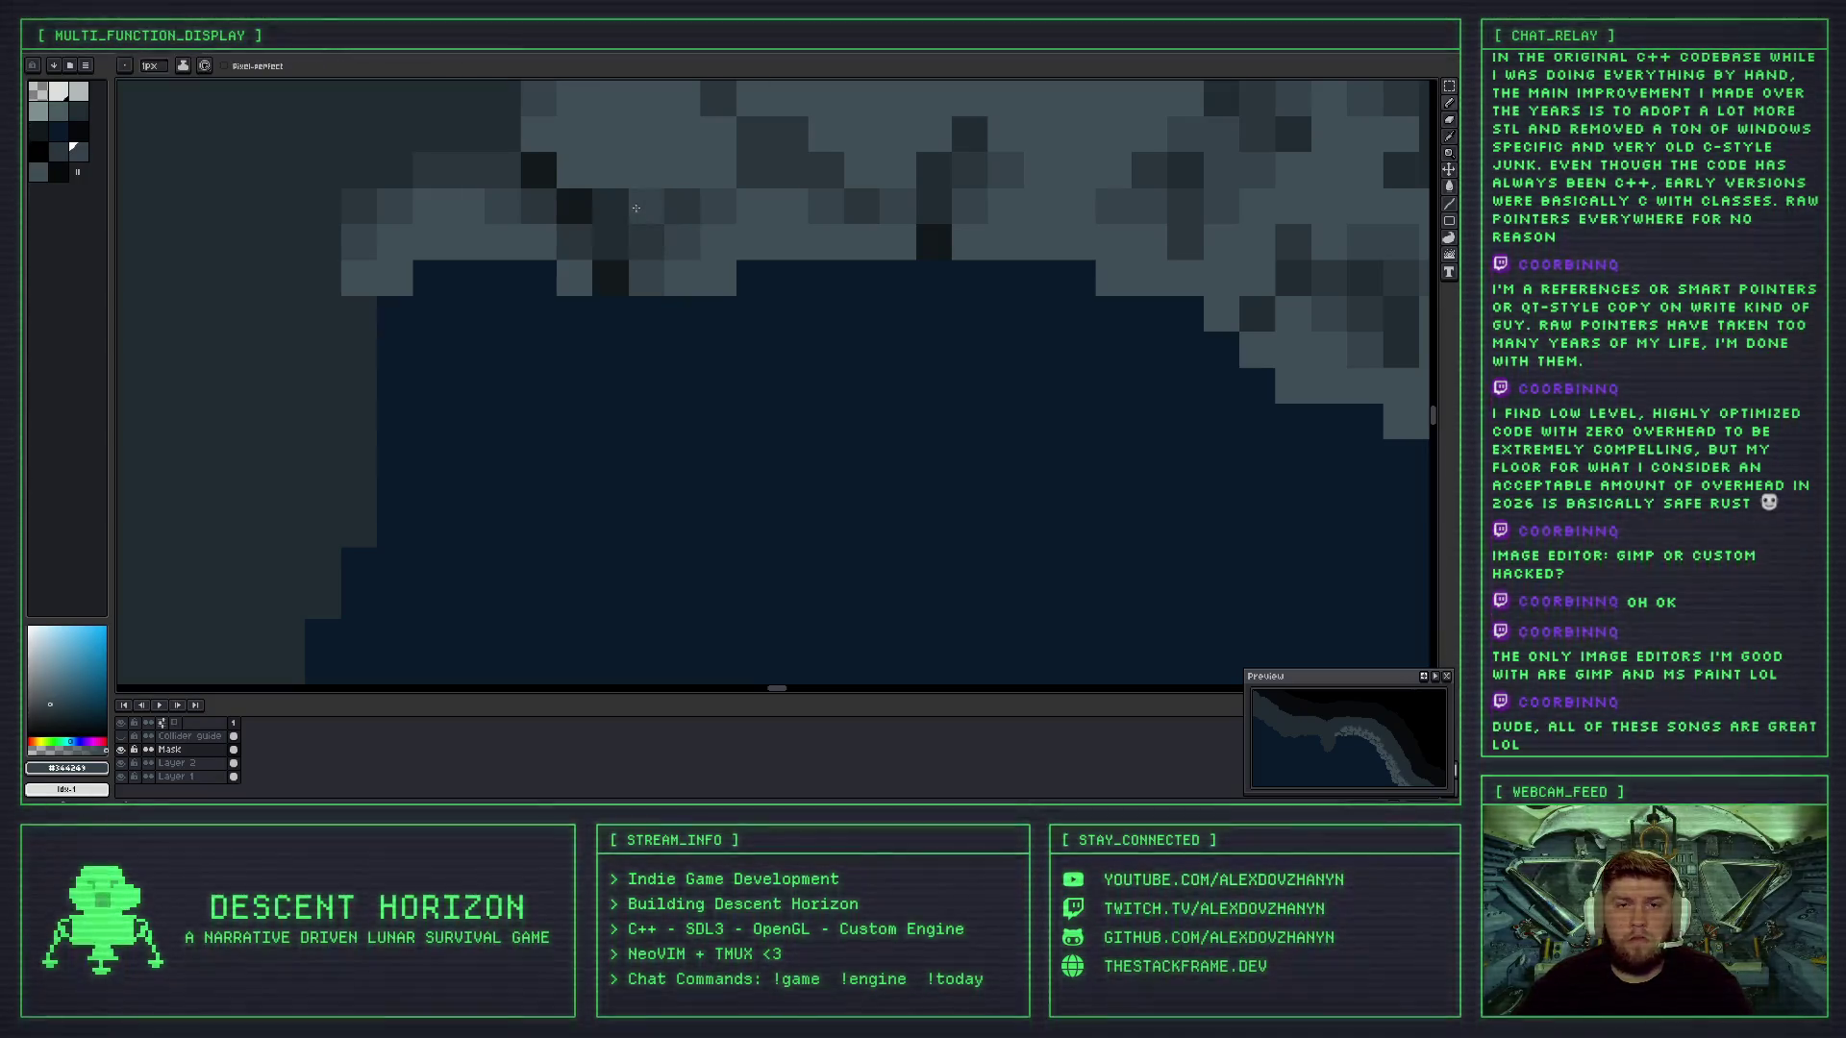
{"action": "key", "text": "i"}
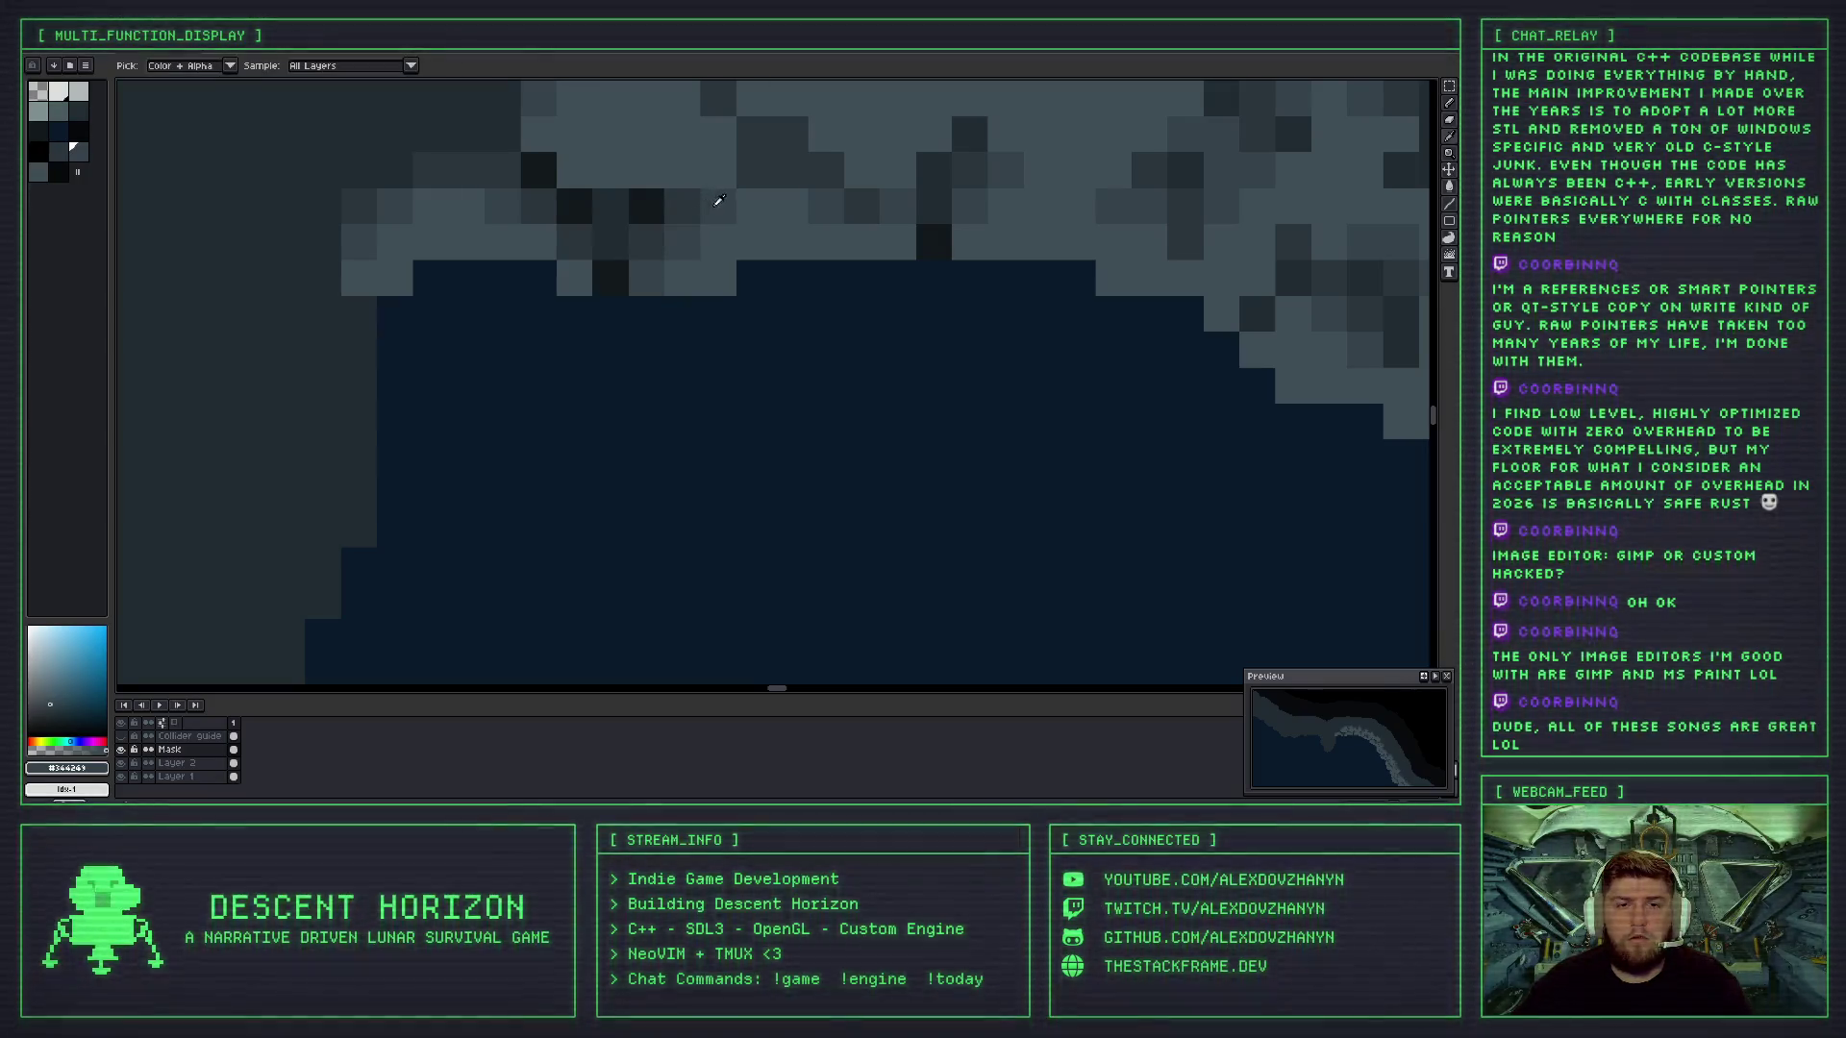
{"action": "key", "text": "b"}
{"action": "scroll", "coordinate": [656, 227], "scroll_direction": "down", "scroll_amount": 2}
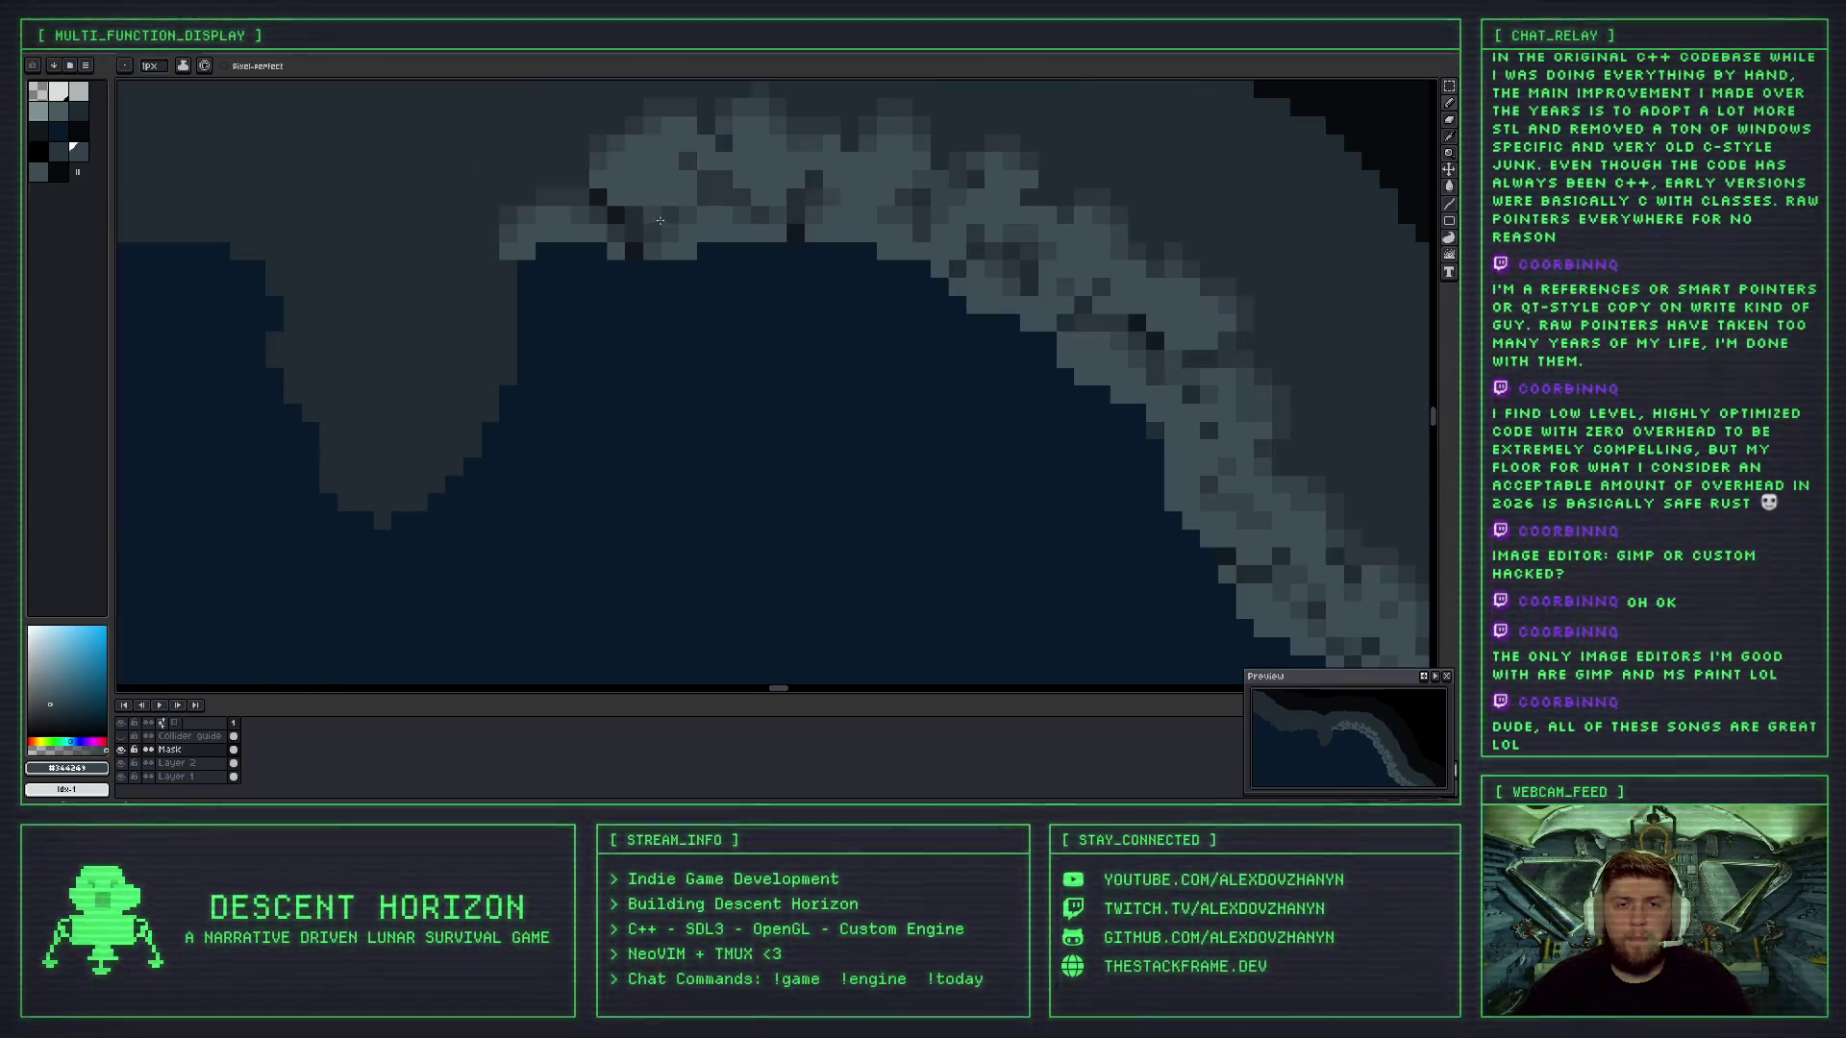
{"action": "left_click", "coordinate": [644, 203], "text": "alt"}
{"action": "scroll", "coordinate": [635, 200], "scroll_direction": "down", "scroll_amount": 2}
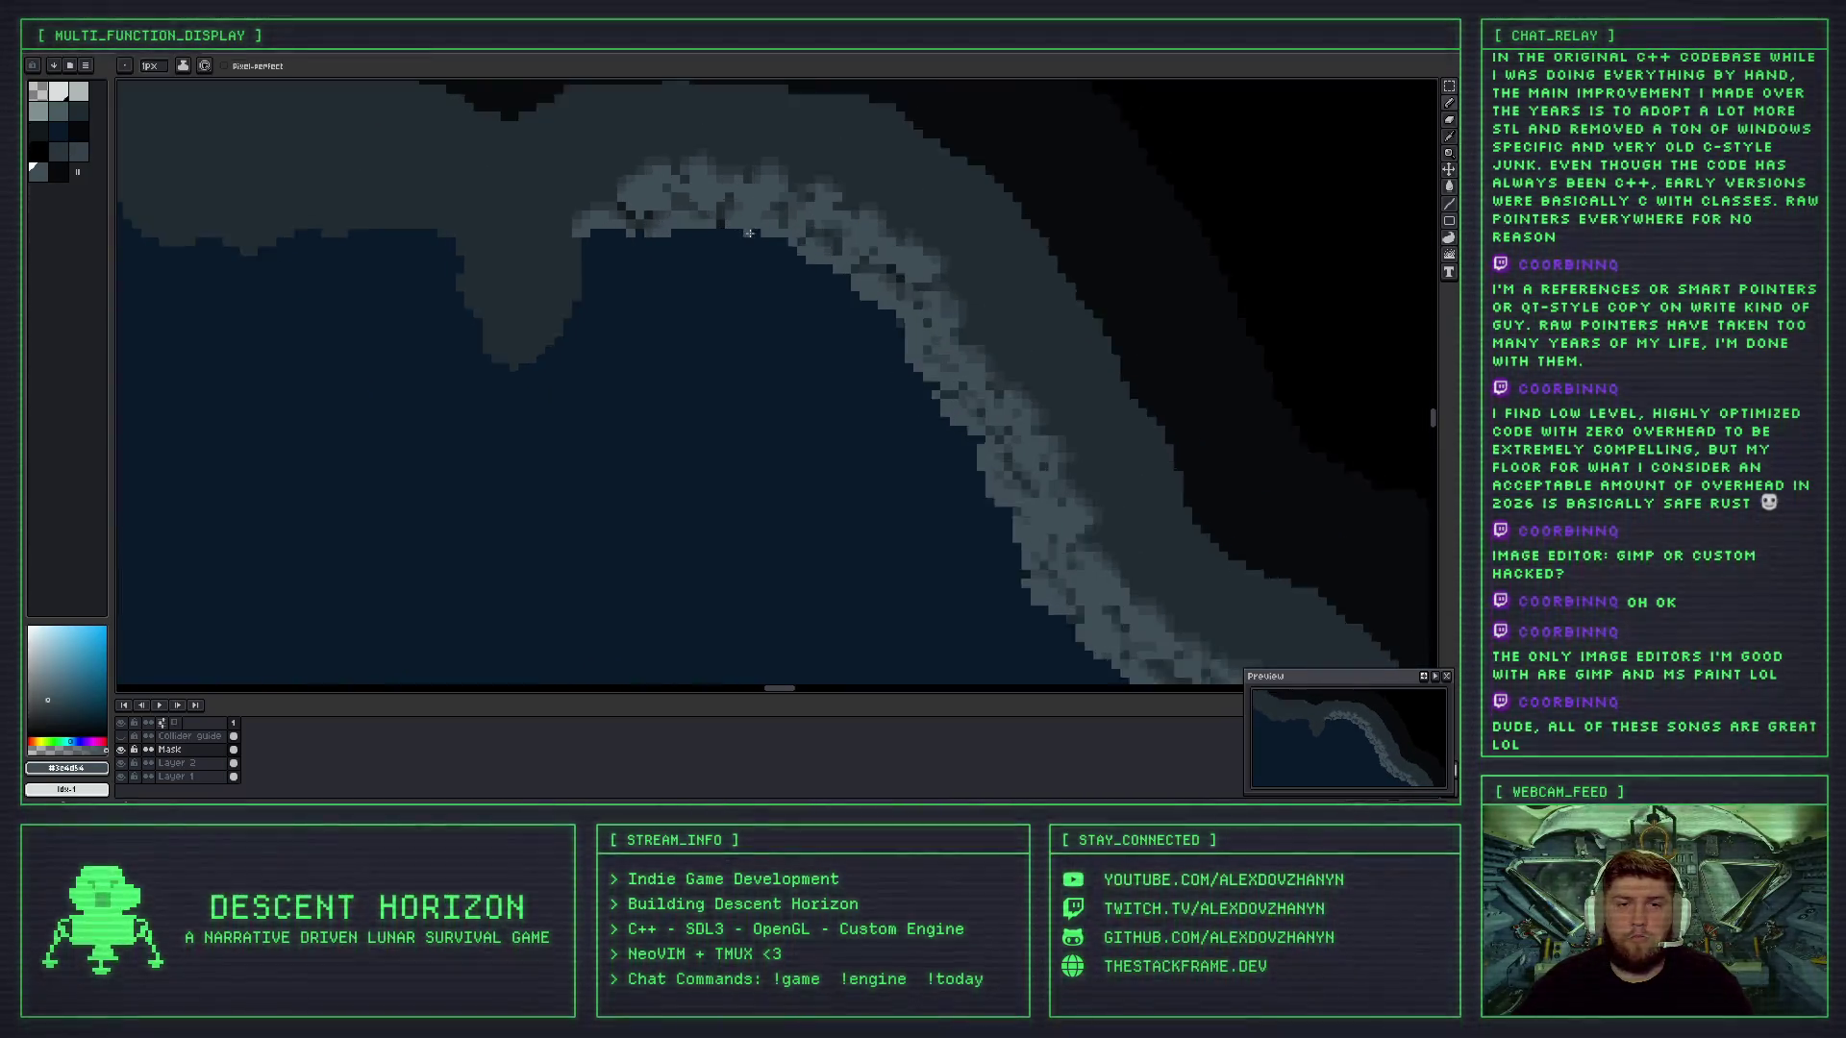
{"action": "scroll", "coordinate": [567, 192], "scroll_direction": "up", "scroll_amount": 2}
- Lighten two stray dark pixels on the rocky edge and darken one pixel along it
{"action": "left_click_drag", "start_coordinate": [563, 191], "coordinate": [691, 226]}
{"action": "left_click", "coordinate": [634, 219]}
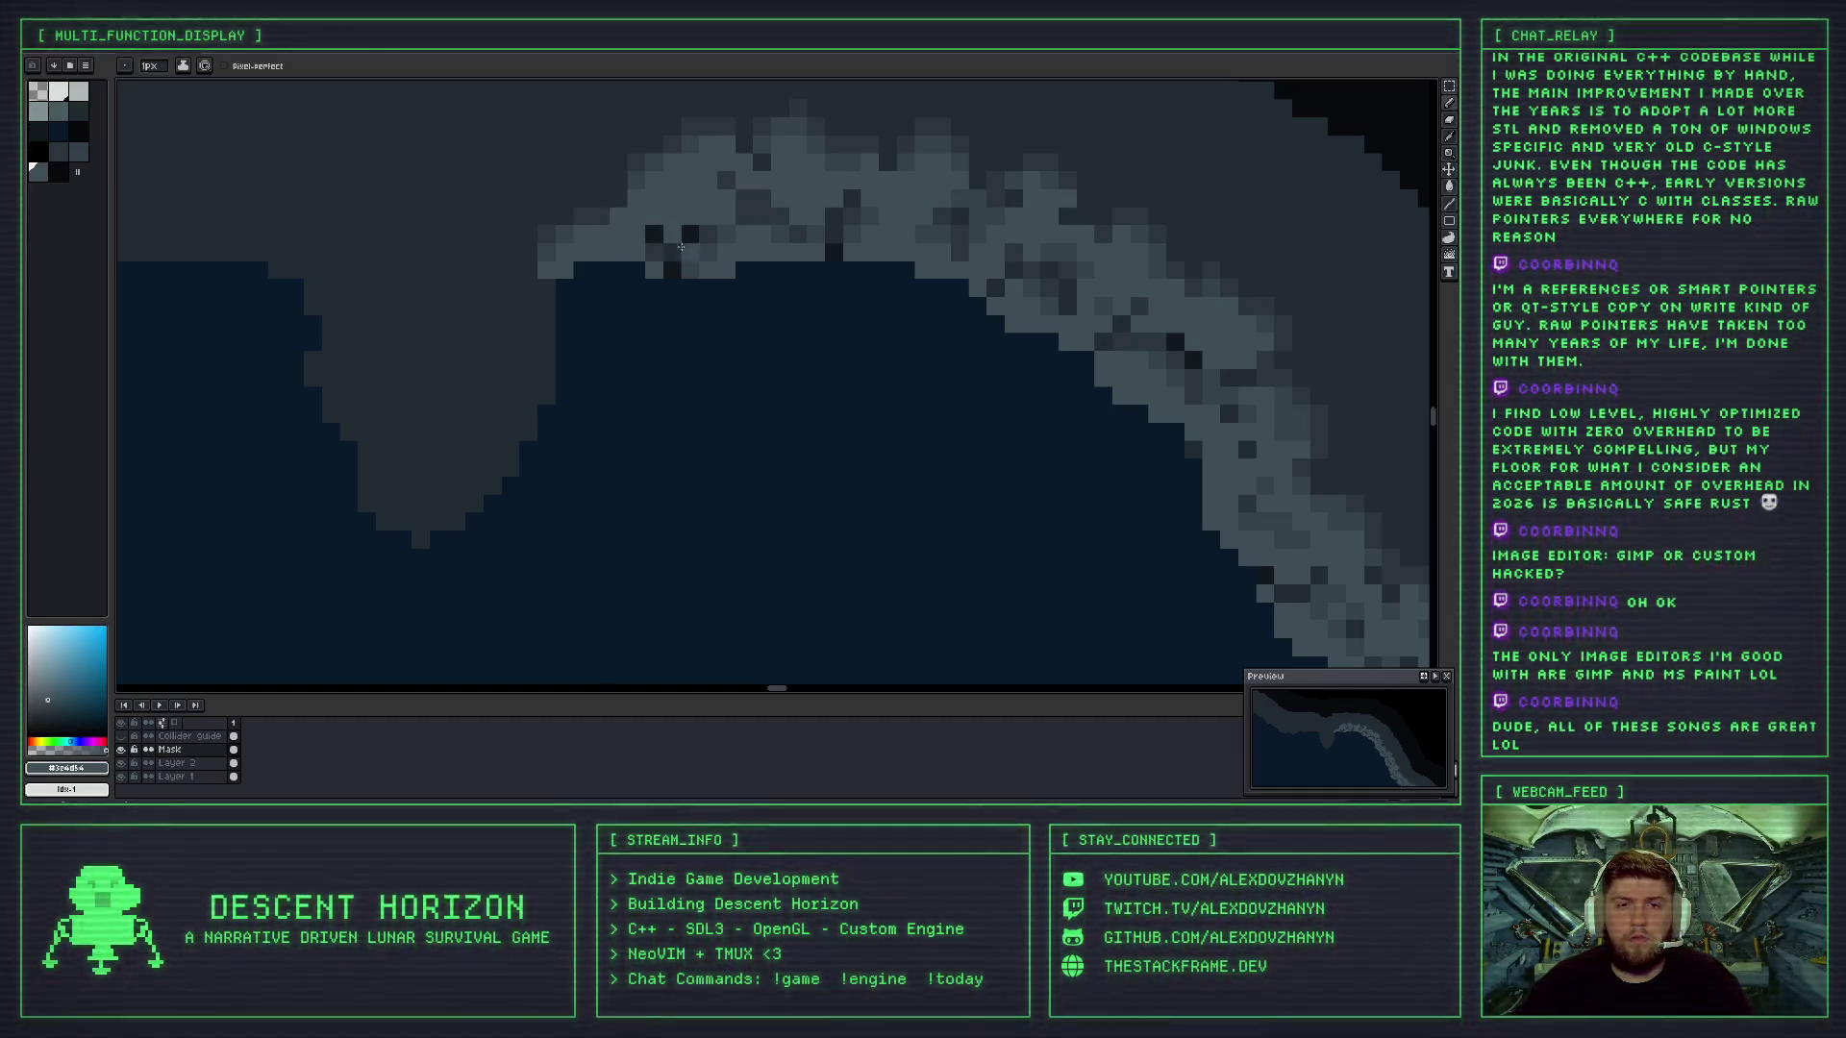
{"action": "scroll", "coordinate": [683, 234], "scroll_direction": "down", "scroll_amount": 3}
{"action": "scroll", "coordinate": [683, 235], "scroll_direction": "up", "scroll_amount": 5}
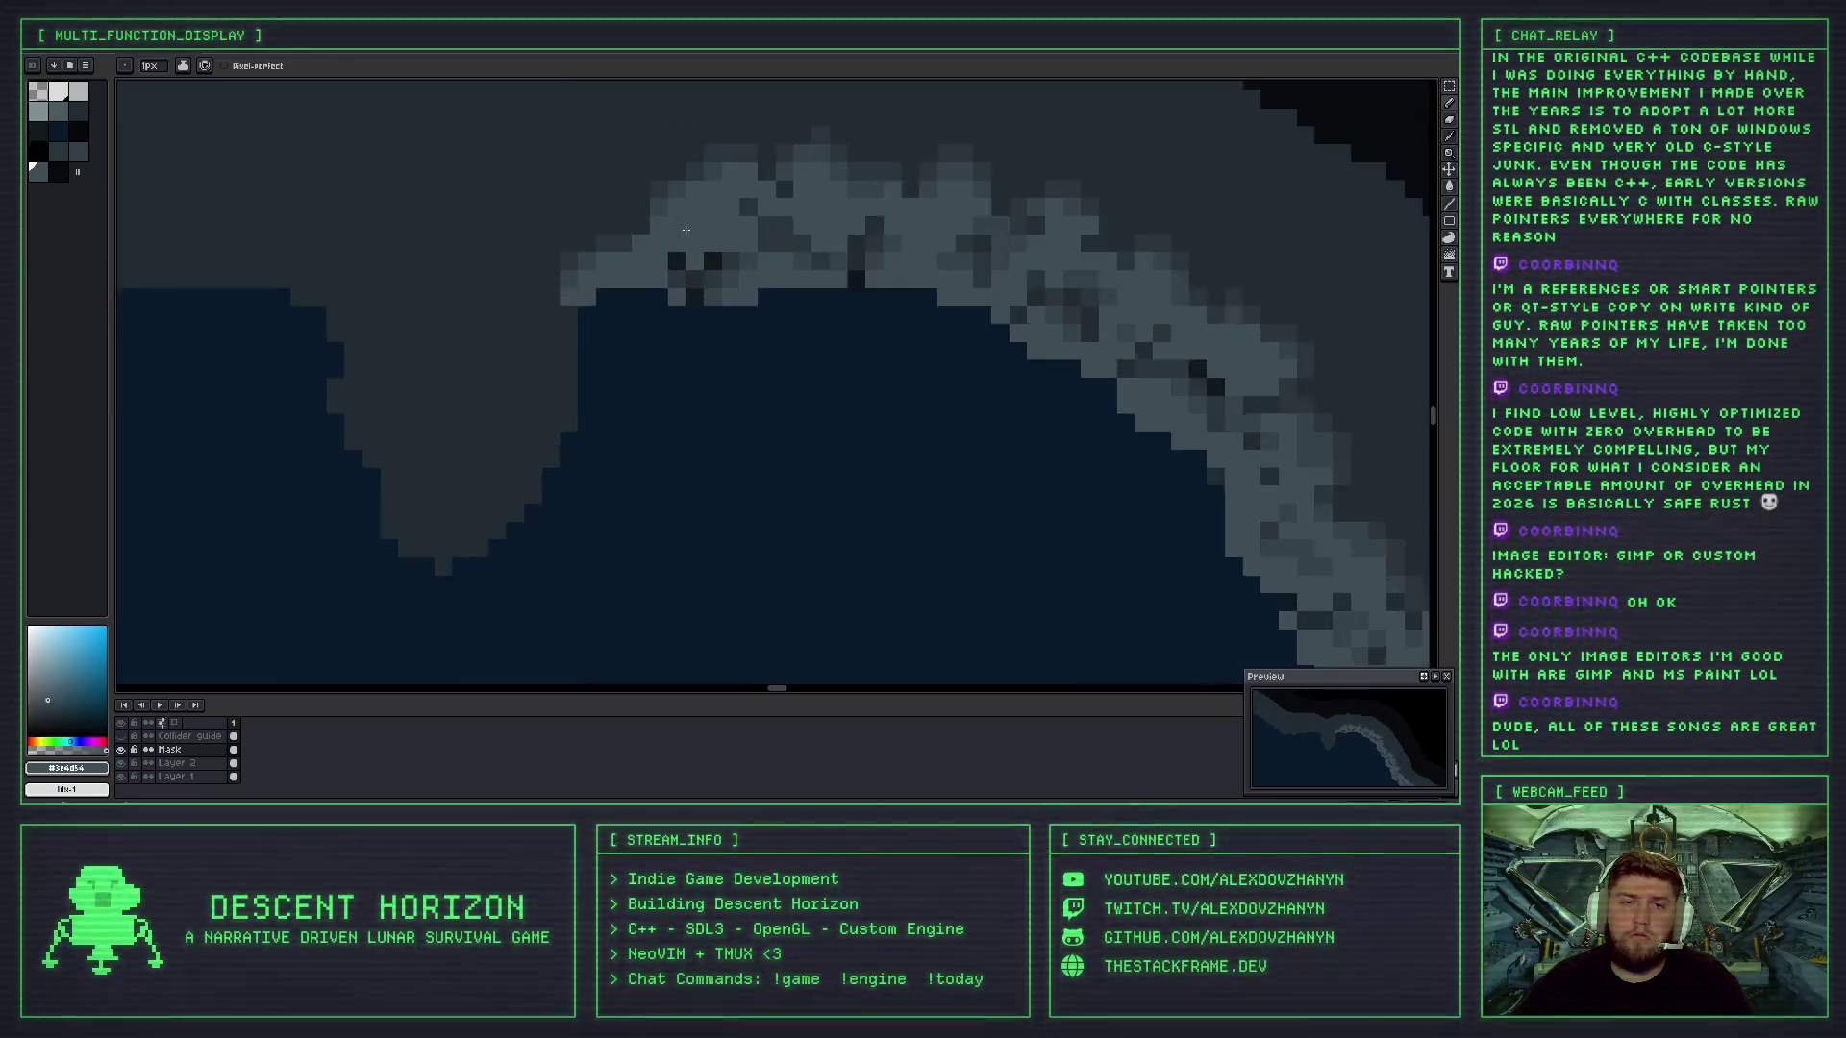
{"action": "key", "text": "i"}
{"action": "left_click", "coordinate": [746, 301]}
{"action": "key", "text": "b"}
{"action": "left_click", "coordinate": [668, 278]}
{"action": "scroll", "coordinate": [658, 271], "scroll_direction": "down", "scroll_amount": 3}
{"action": "scroll", "coordinate": [579, 218], "scroll_direction": "up", "scroll_amount": 3}
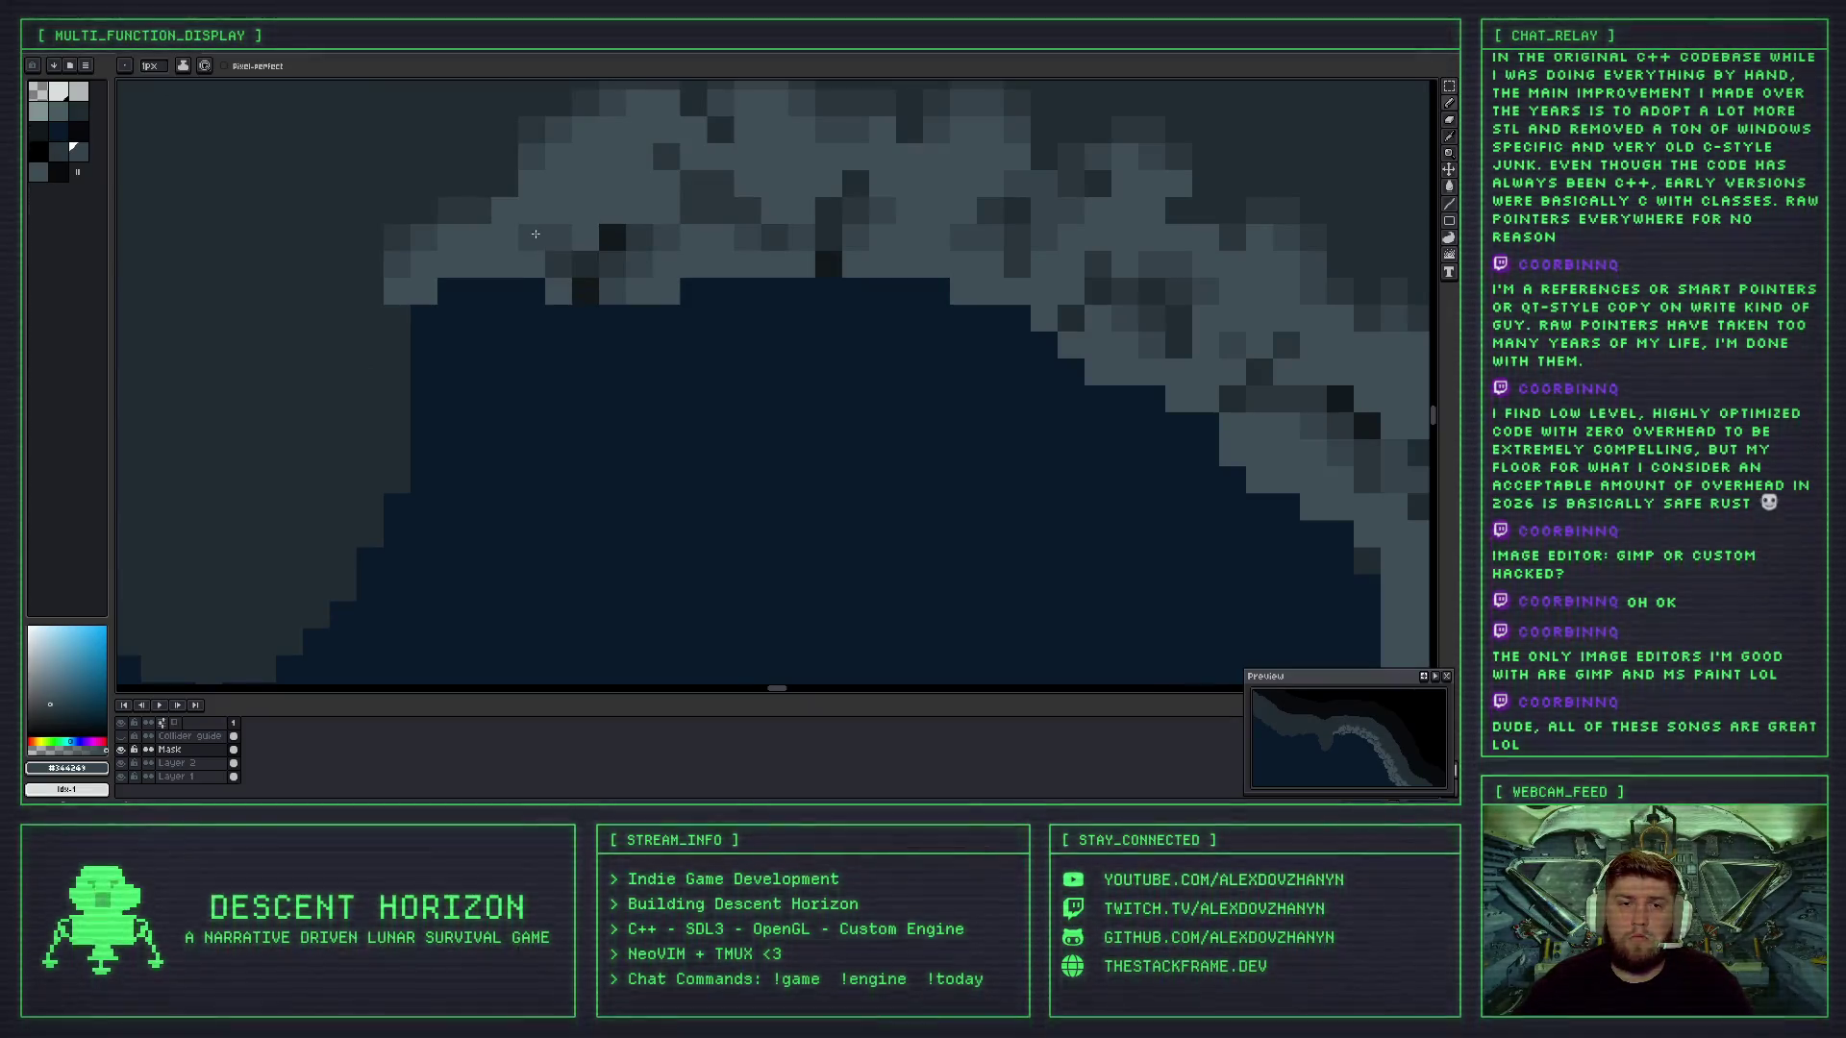
{"action": "left_click", "coordinate": [585, 264], "text": "alt"}
{"action": "left_click", "coordinate": [551, 231]}
{"action": "scroll", "coordinate": [639, 210], "scroll_direction": "down", "scroll_amount": 3}
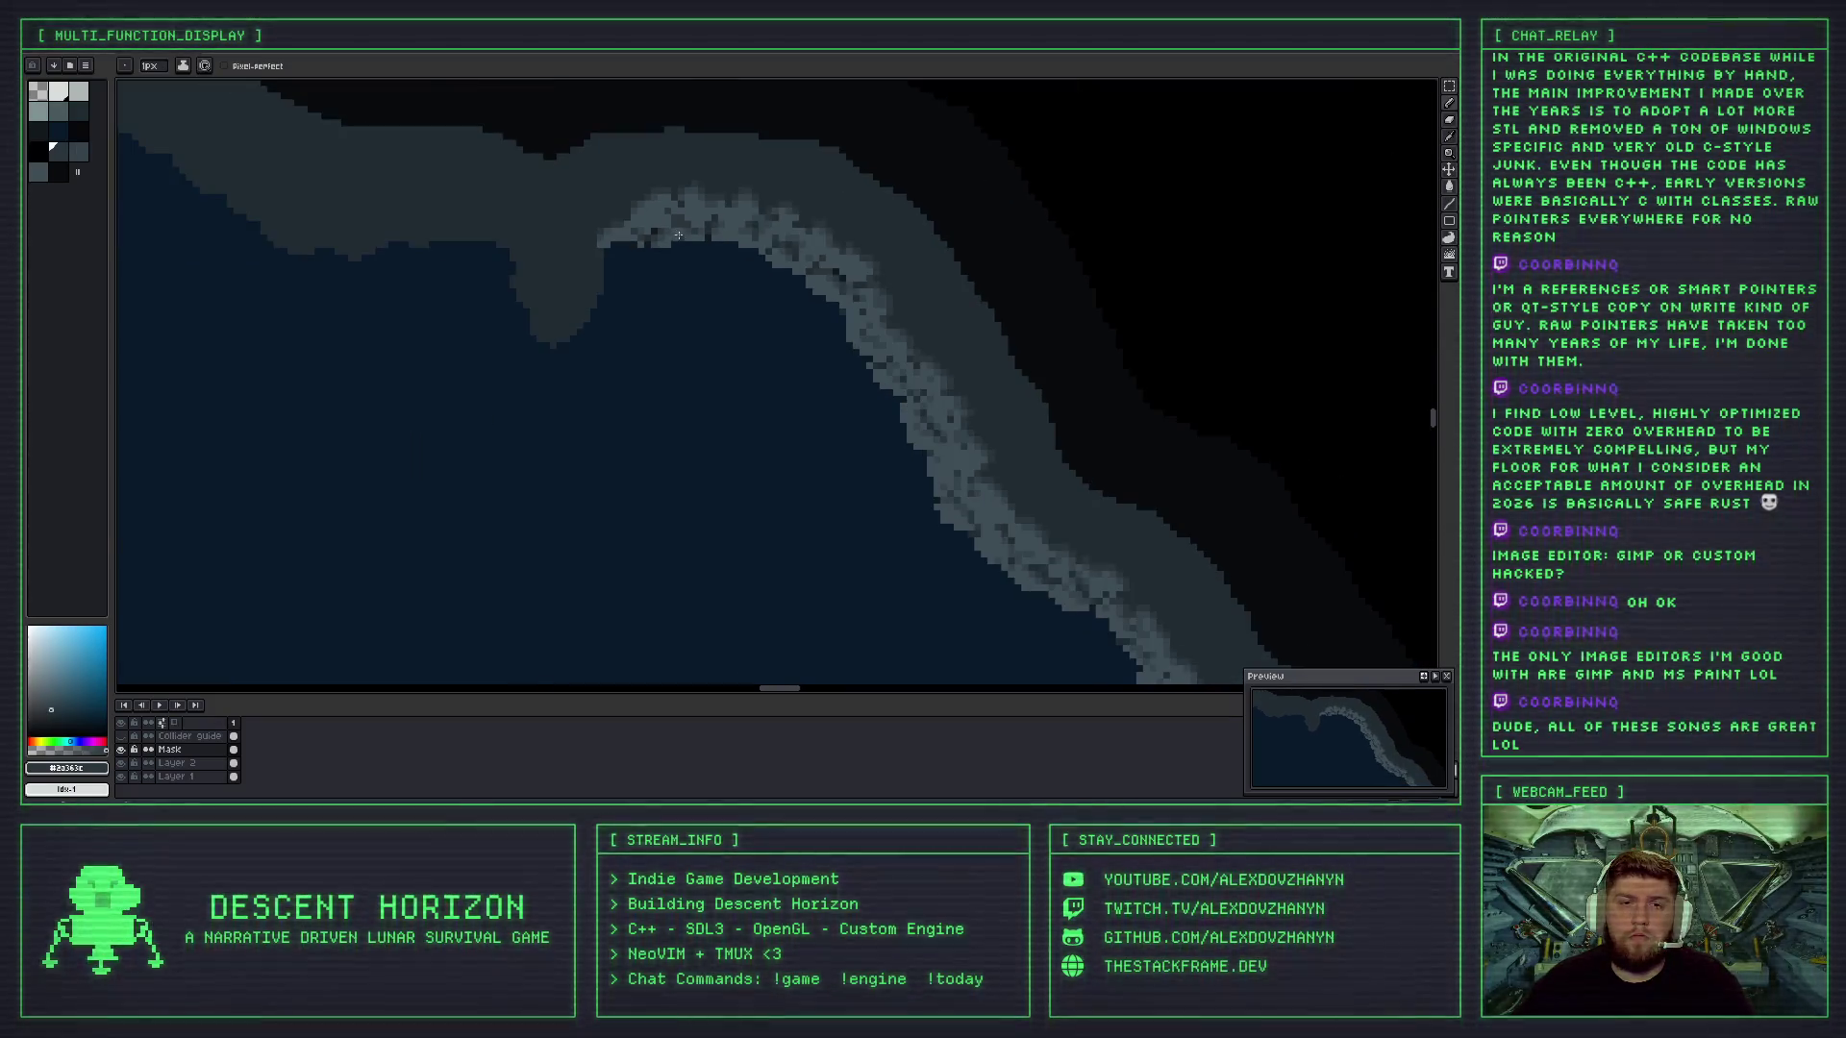
{"action": "scroll", "coordinate": [727, 248], "scroll_direction": "down", "scroll_amount": 1}
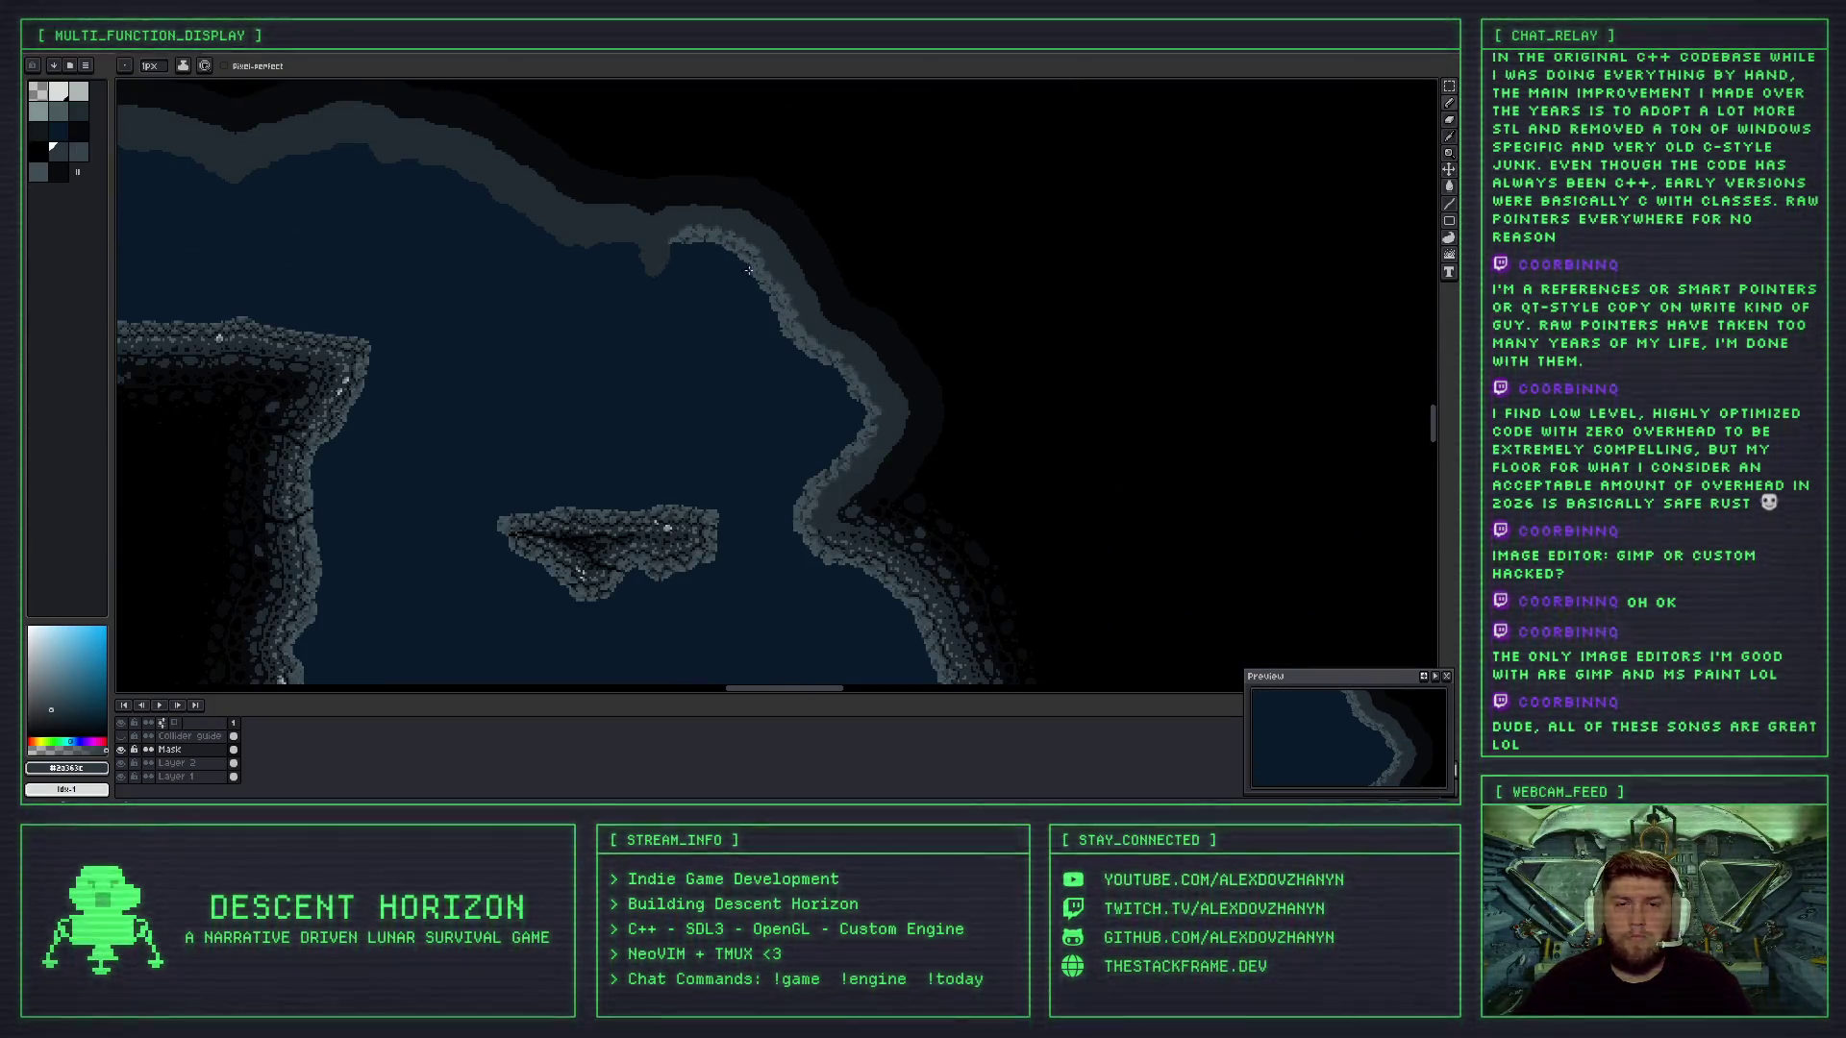
{"action": "scroll", "coordinate": [748, 271], "scroll_direction": "down", "scroll_amount": 1}
{"action": "scroll", "coordinate": [508, 318], "scroll_direction": "up", "scroll_amount": 4}
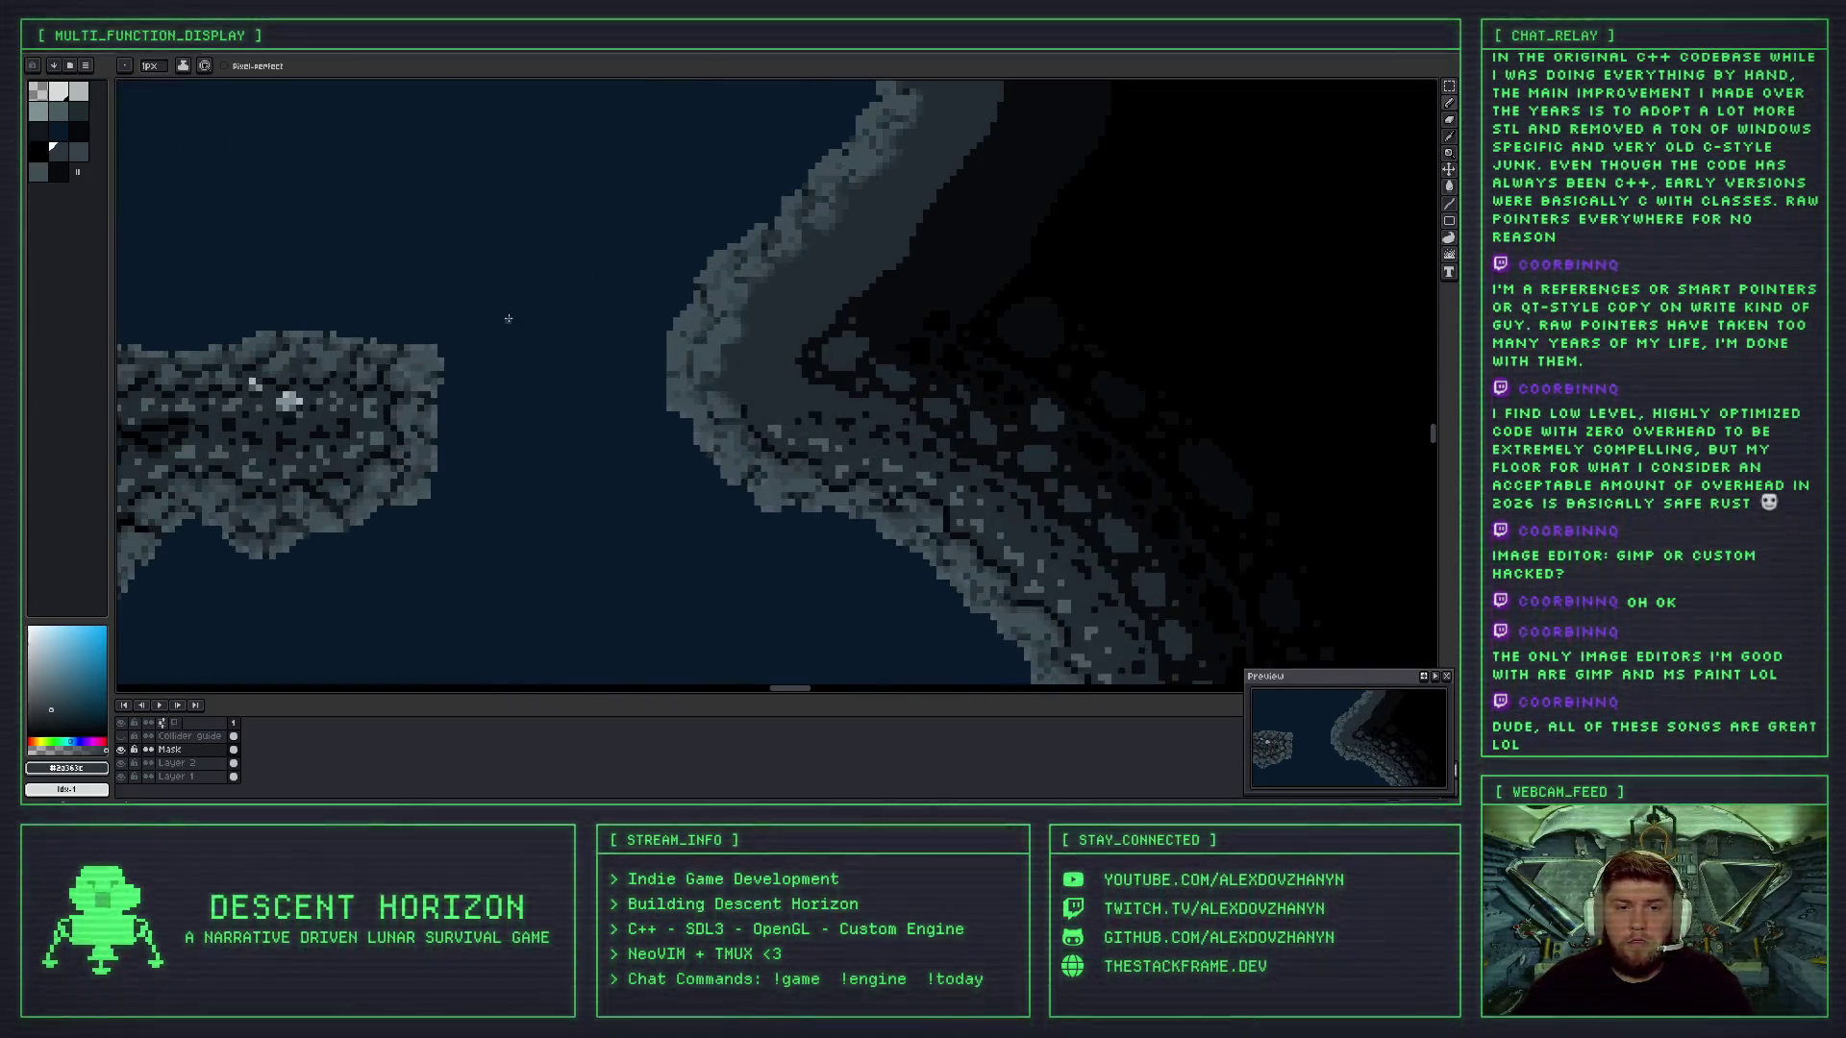
{"action": "scroll", "coordinate": [756, 376], "scroll_direction": "up", "scroll_amount": 2}
{"action": "left_click", "coordinate": [673, 396], "text": "alt"}
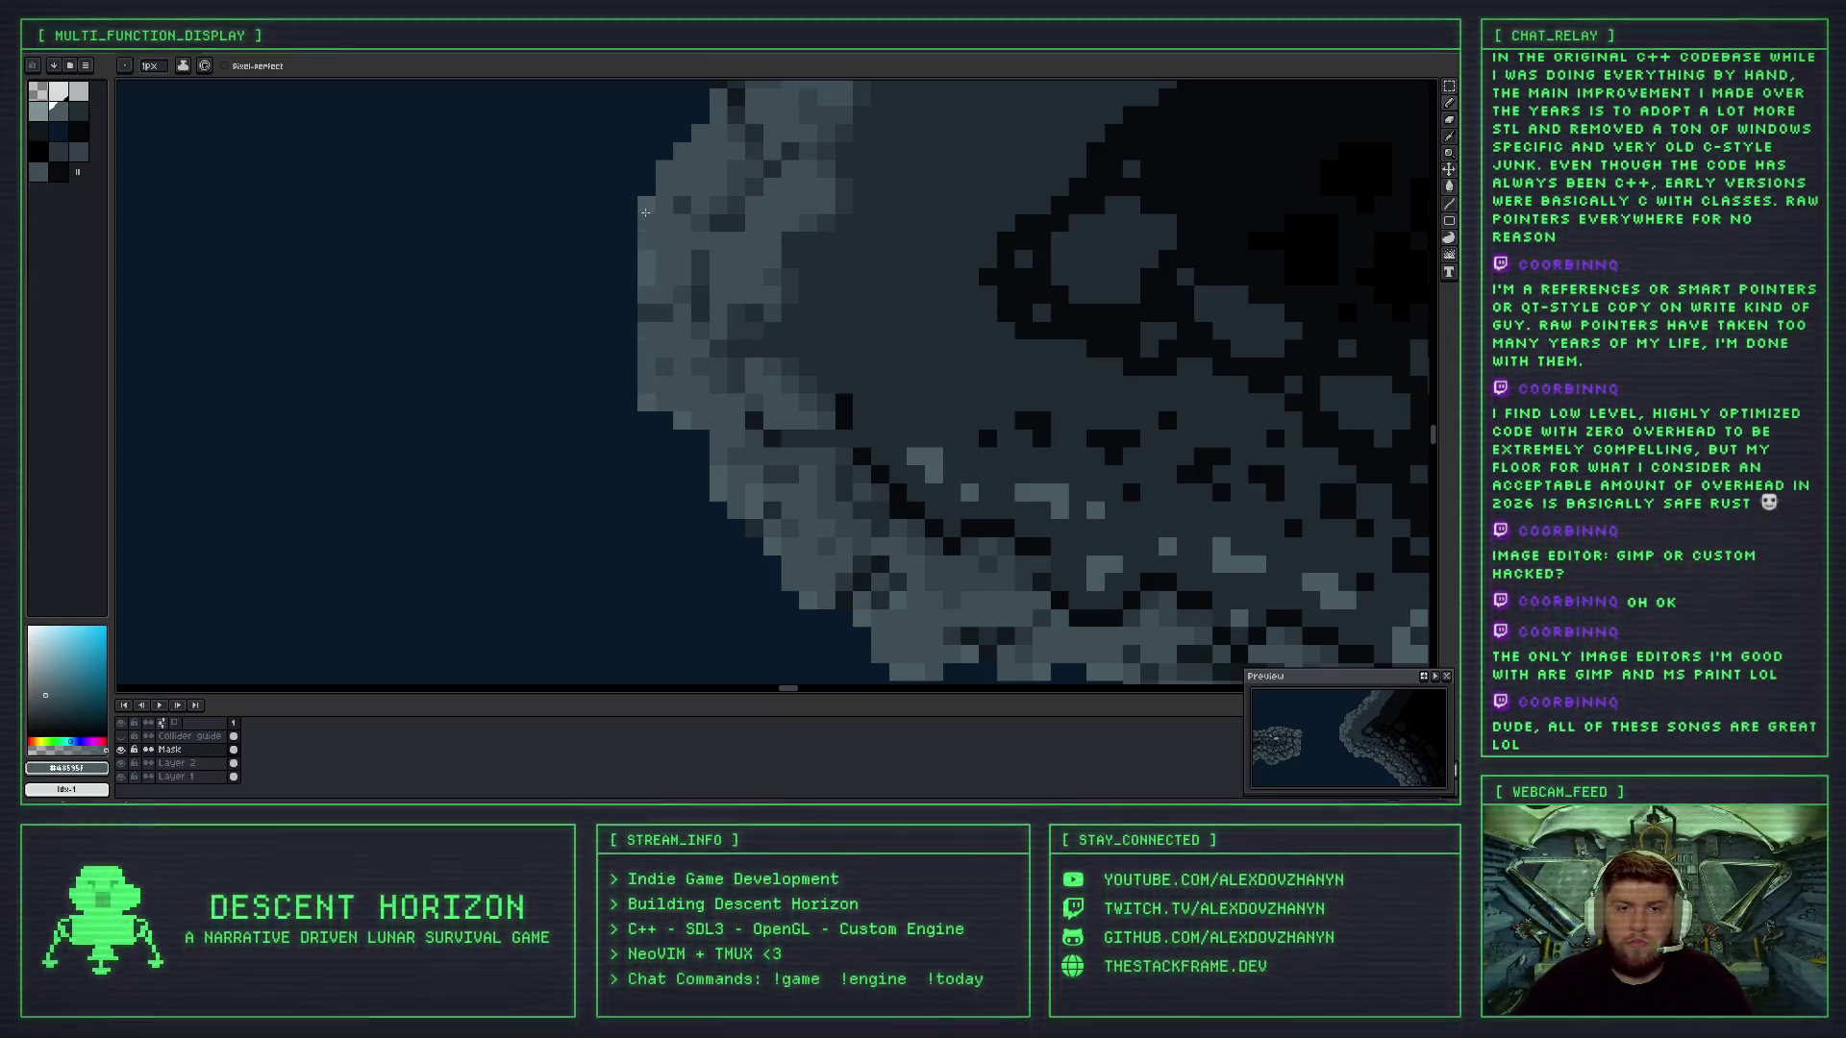
{"action": "left_click_drag", "start_coordinate": [684, 165], "coordinate": [680, 300]}
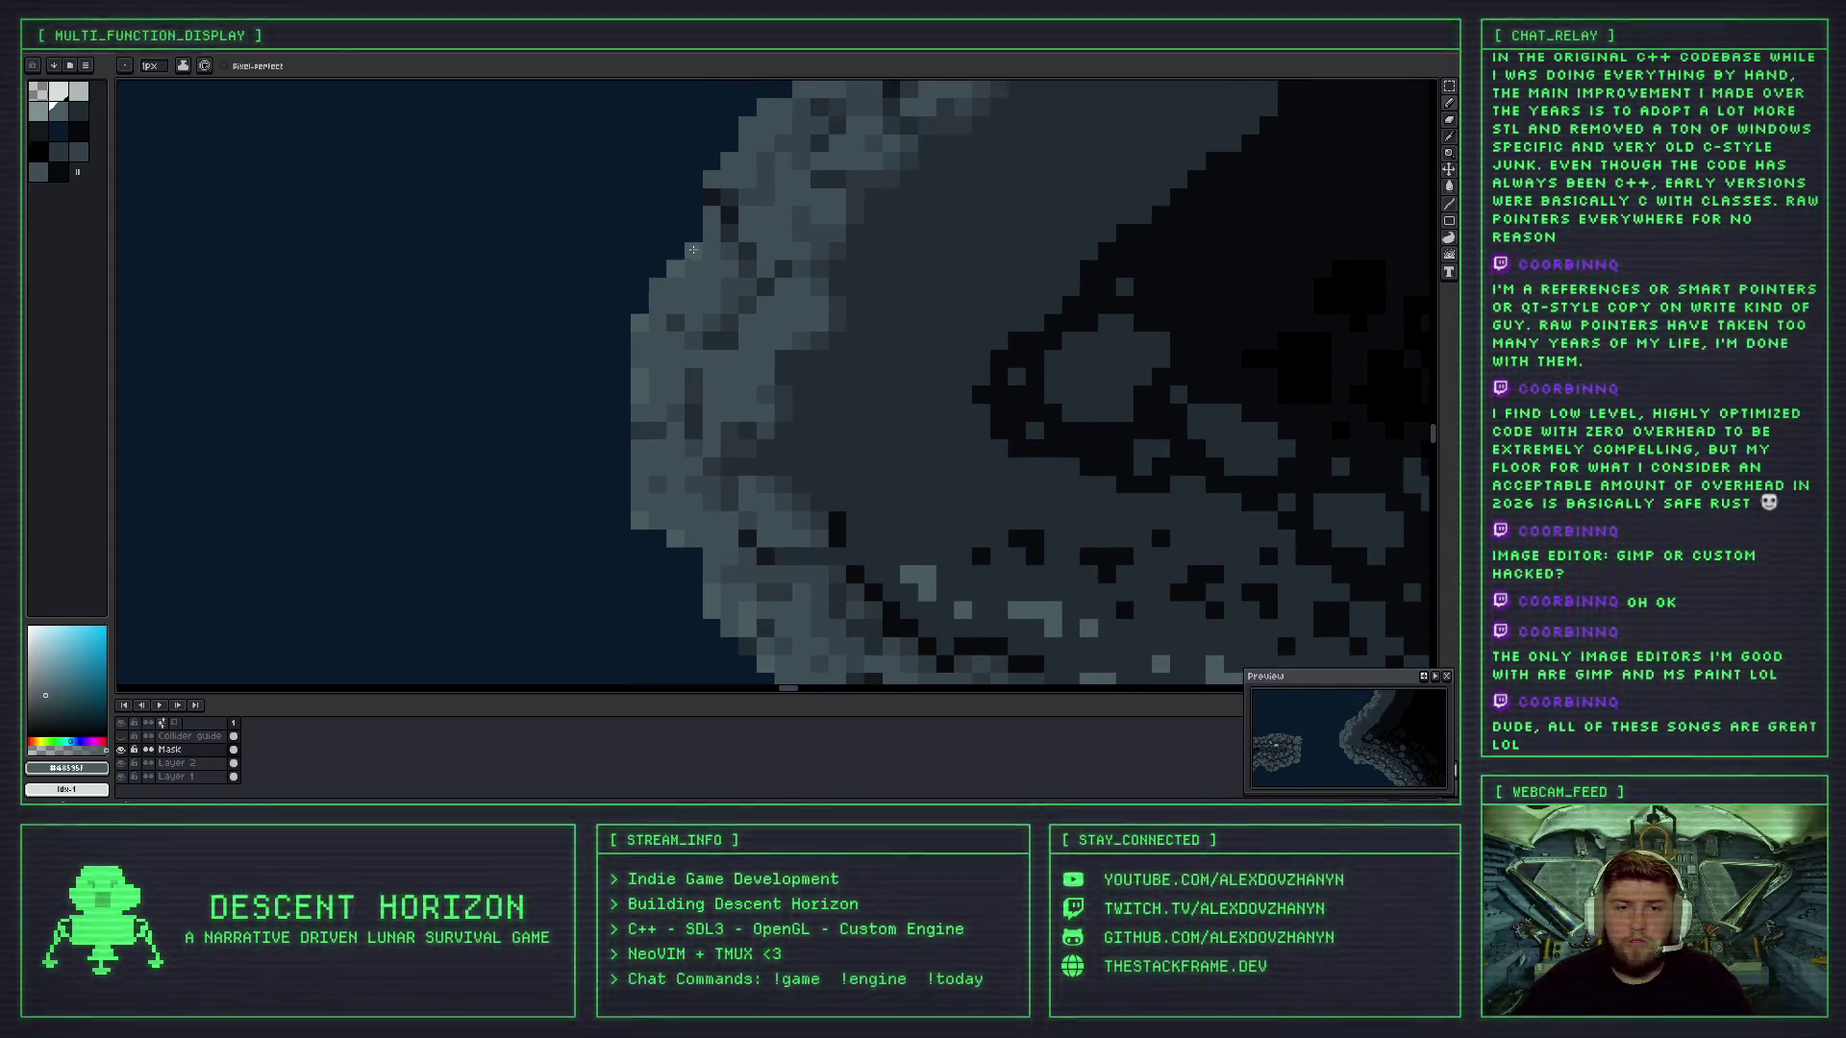
{"action": "scroll", "coordinate": [712, 274], "scroll_direction": "down", "scroll_amount": 2}
{"action": "scroll", "coordinate": [702, 320], "scroll_direction": "up", "scroll_amount": 2}
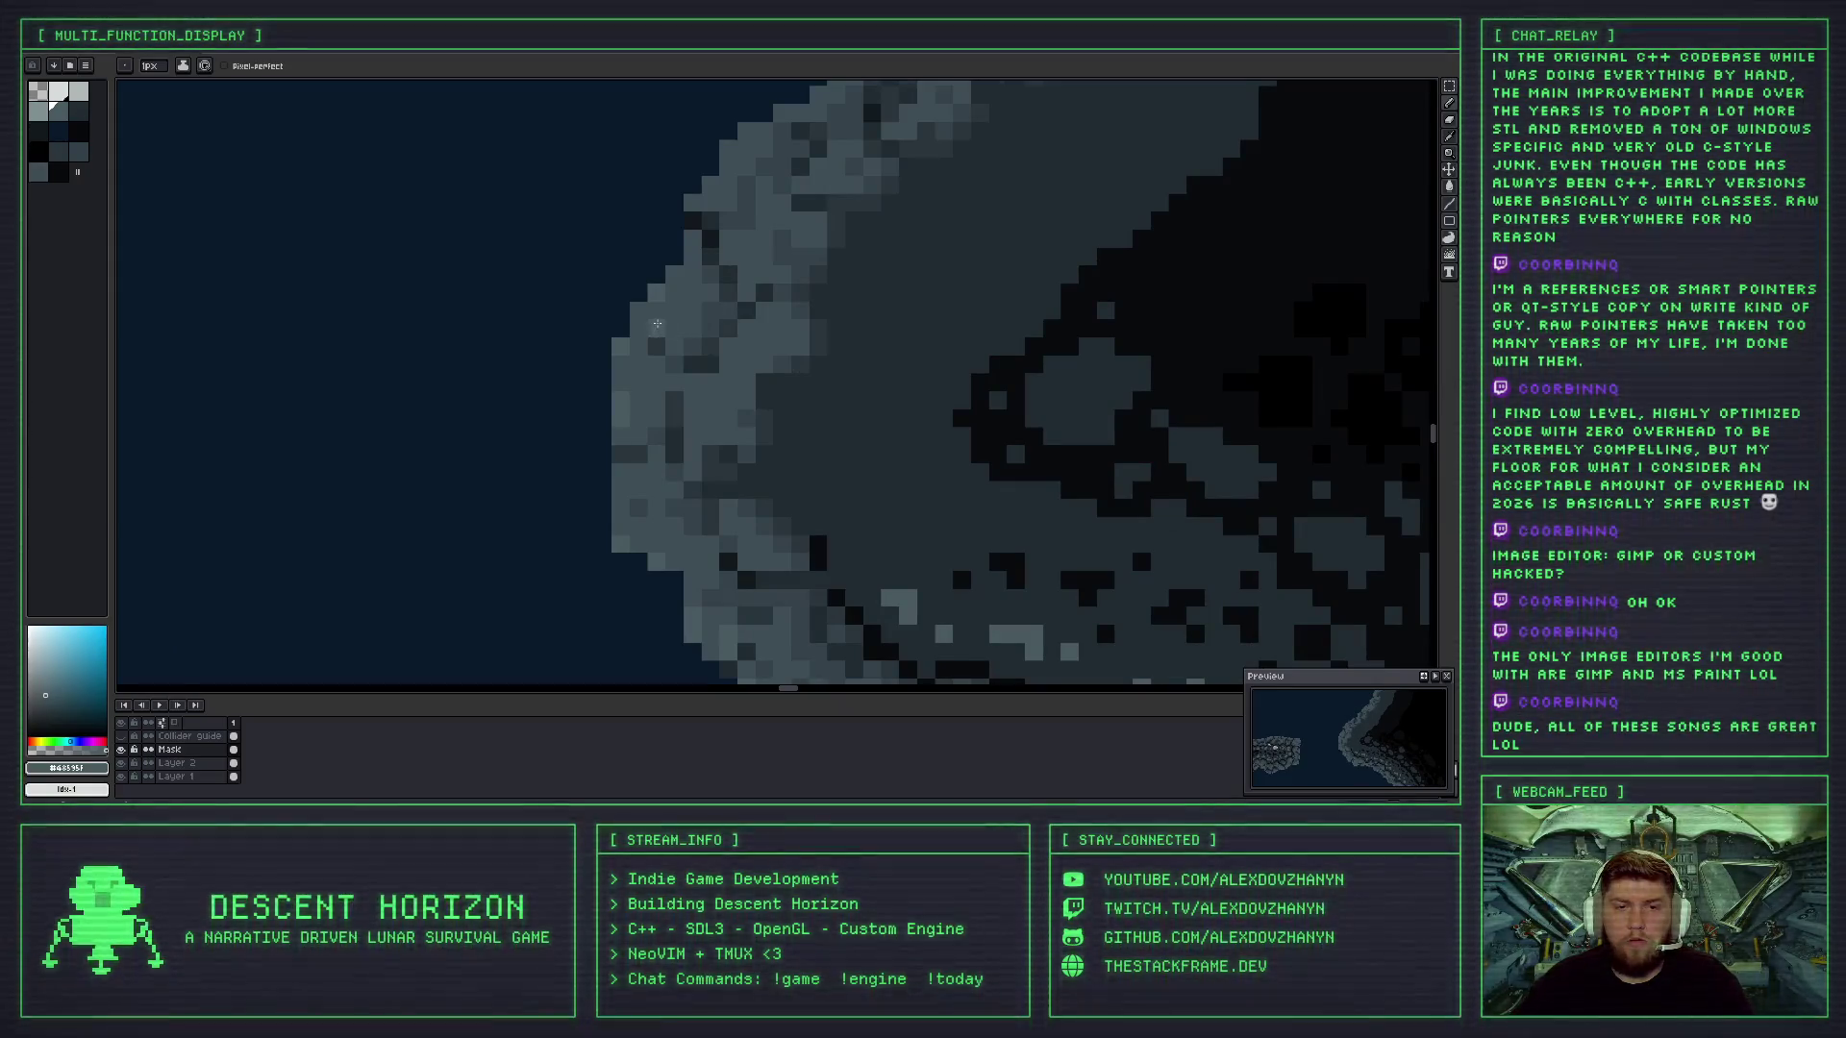
{"action": "scroll", "coordinate": [698, 327], "scroll_direction": "down", "scroll_amount": 3}
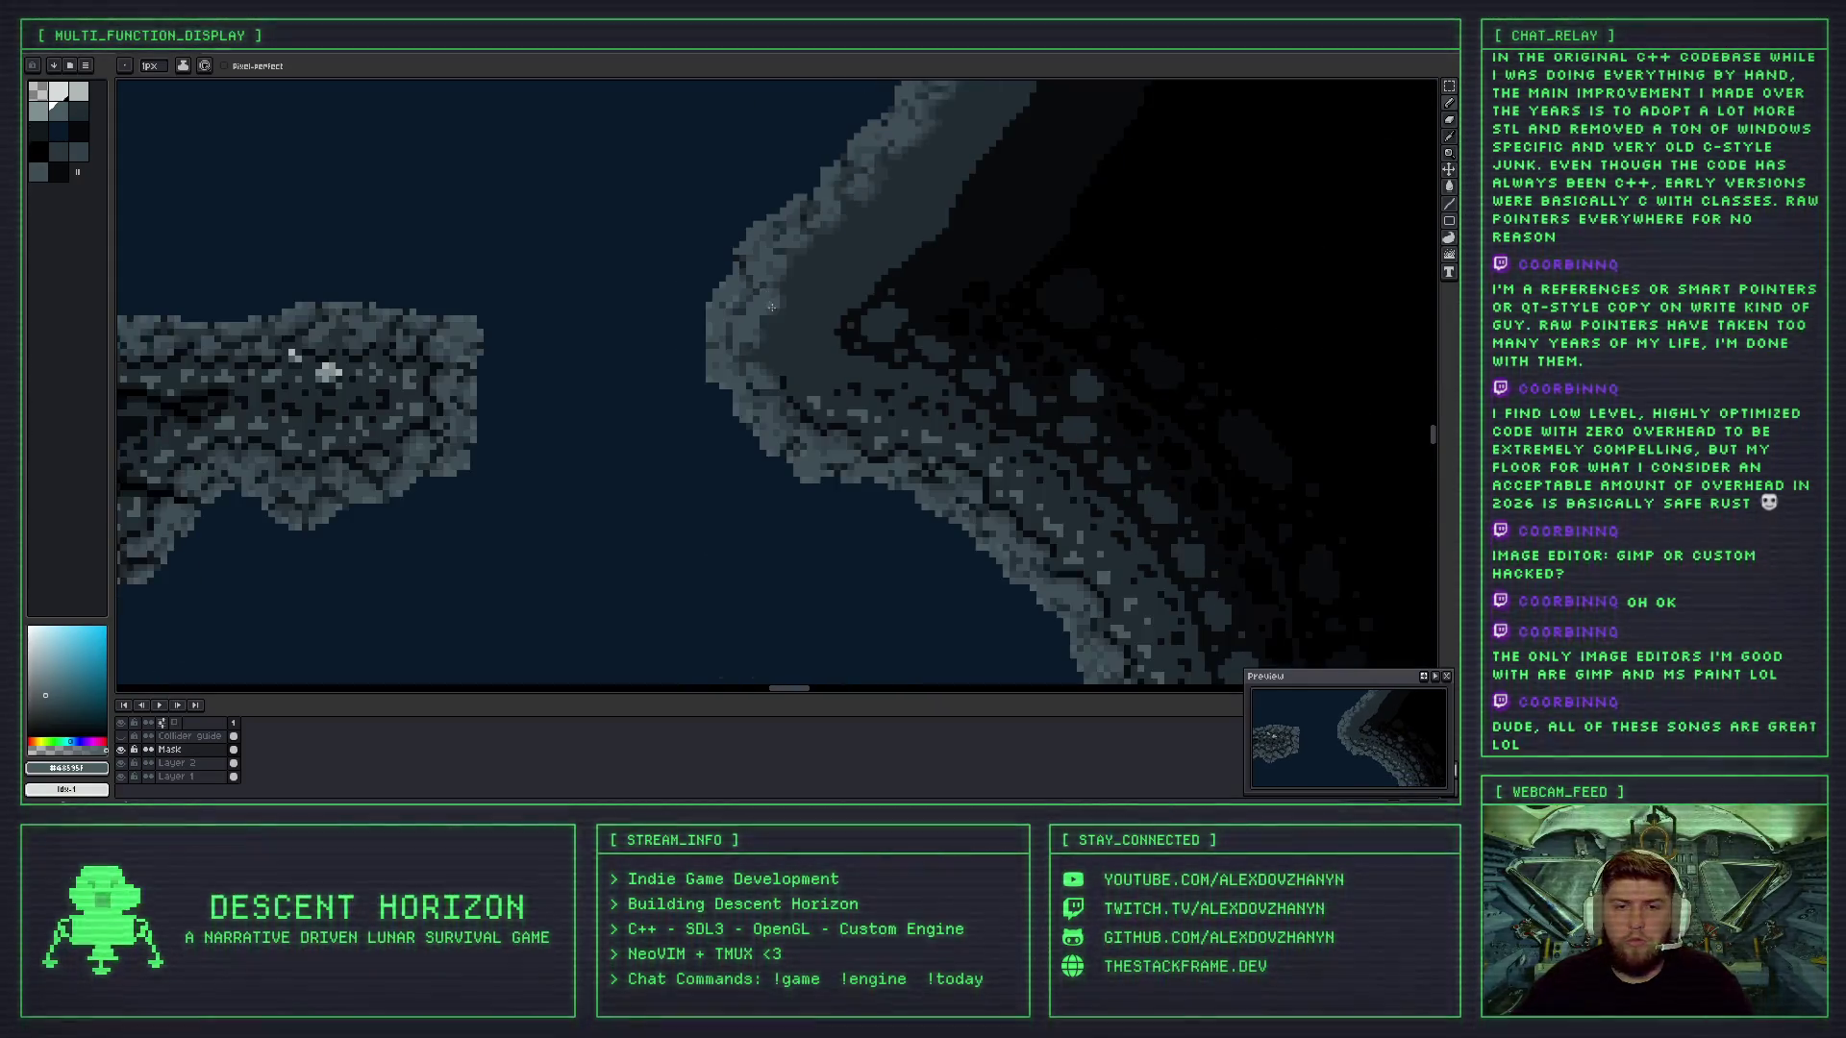
{"action": "scroll", "coordinate": [735, 301], "scroll_direction": "up", "scroll_amount": 2}
{"action": "scroll", "coordinate": [735, 301], "scroll_direction": "up", "scroll_amount": 2}
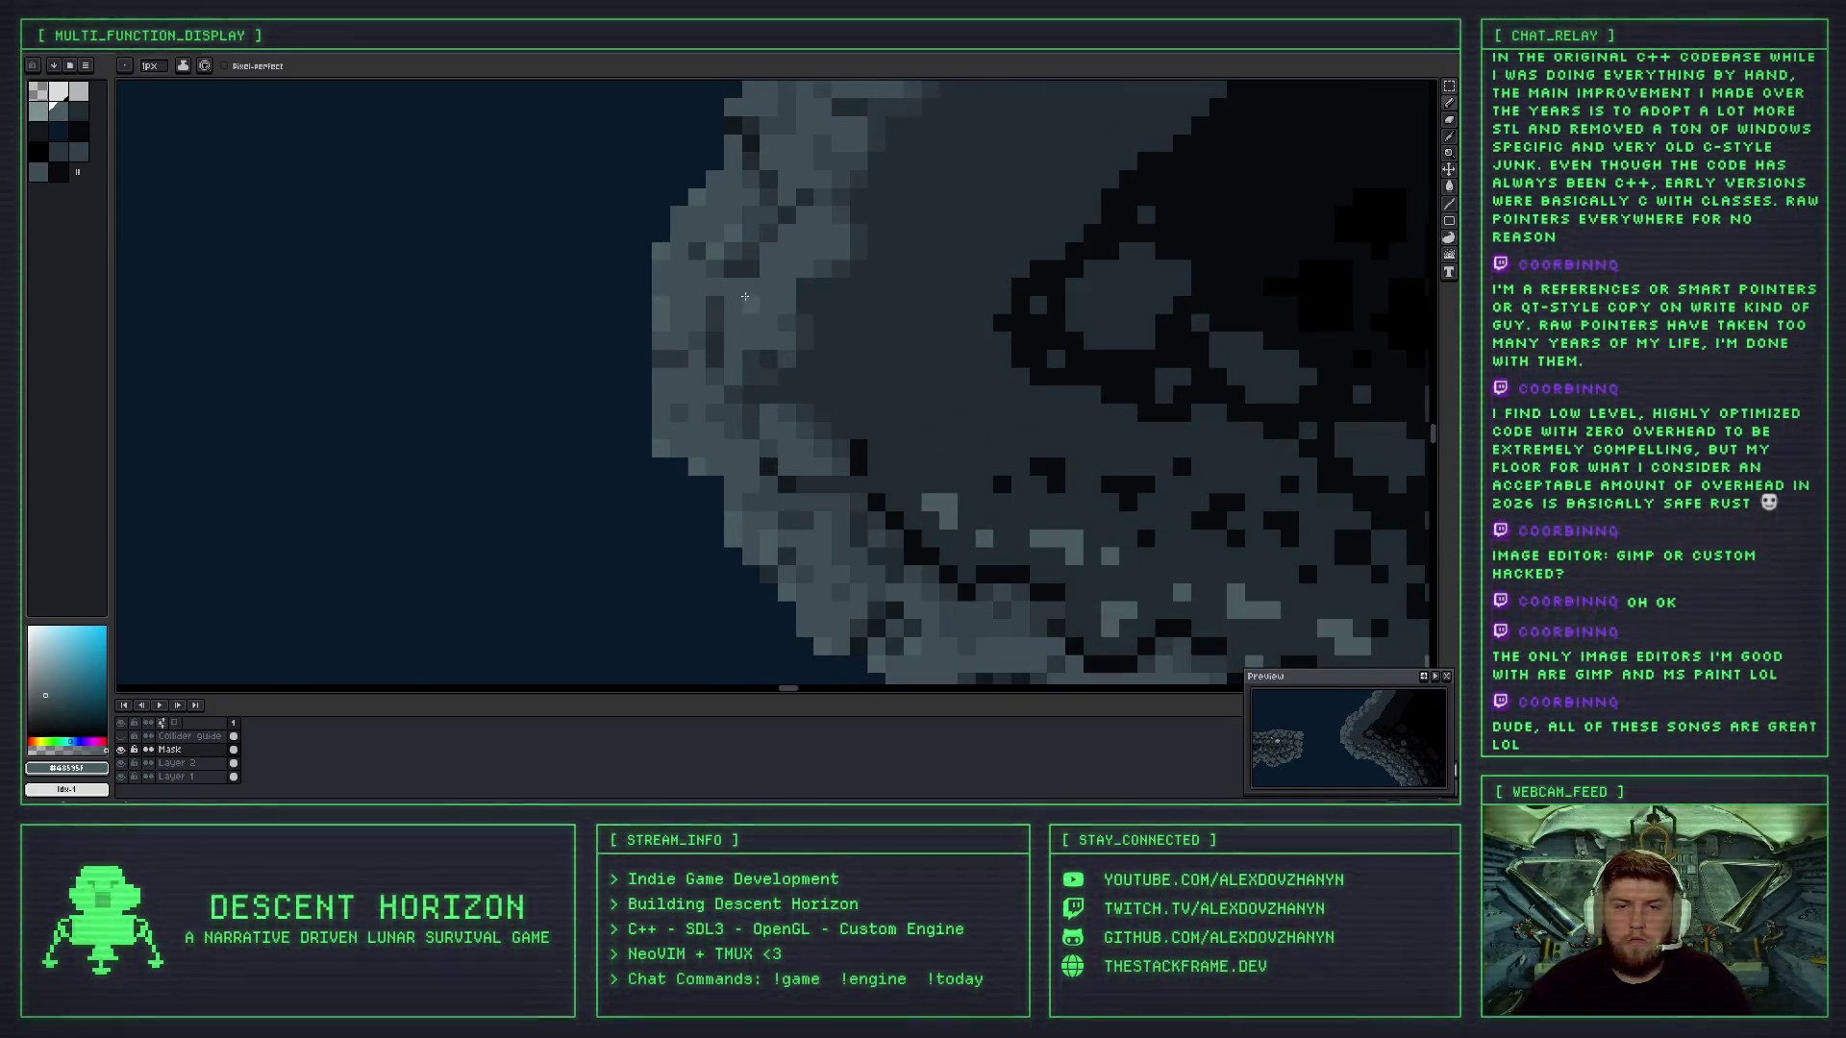
{"action": "scroll", "coordinate": [745, 296], "scroll_direction": "down", "scroll_amount": 3}
{"action": "scroll", "coordinate": [713, 369], "scroll_direction": "up", "scroll_amount": 3}
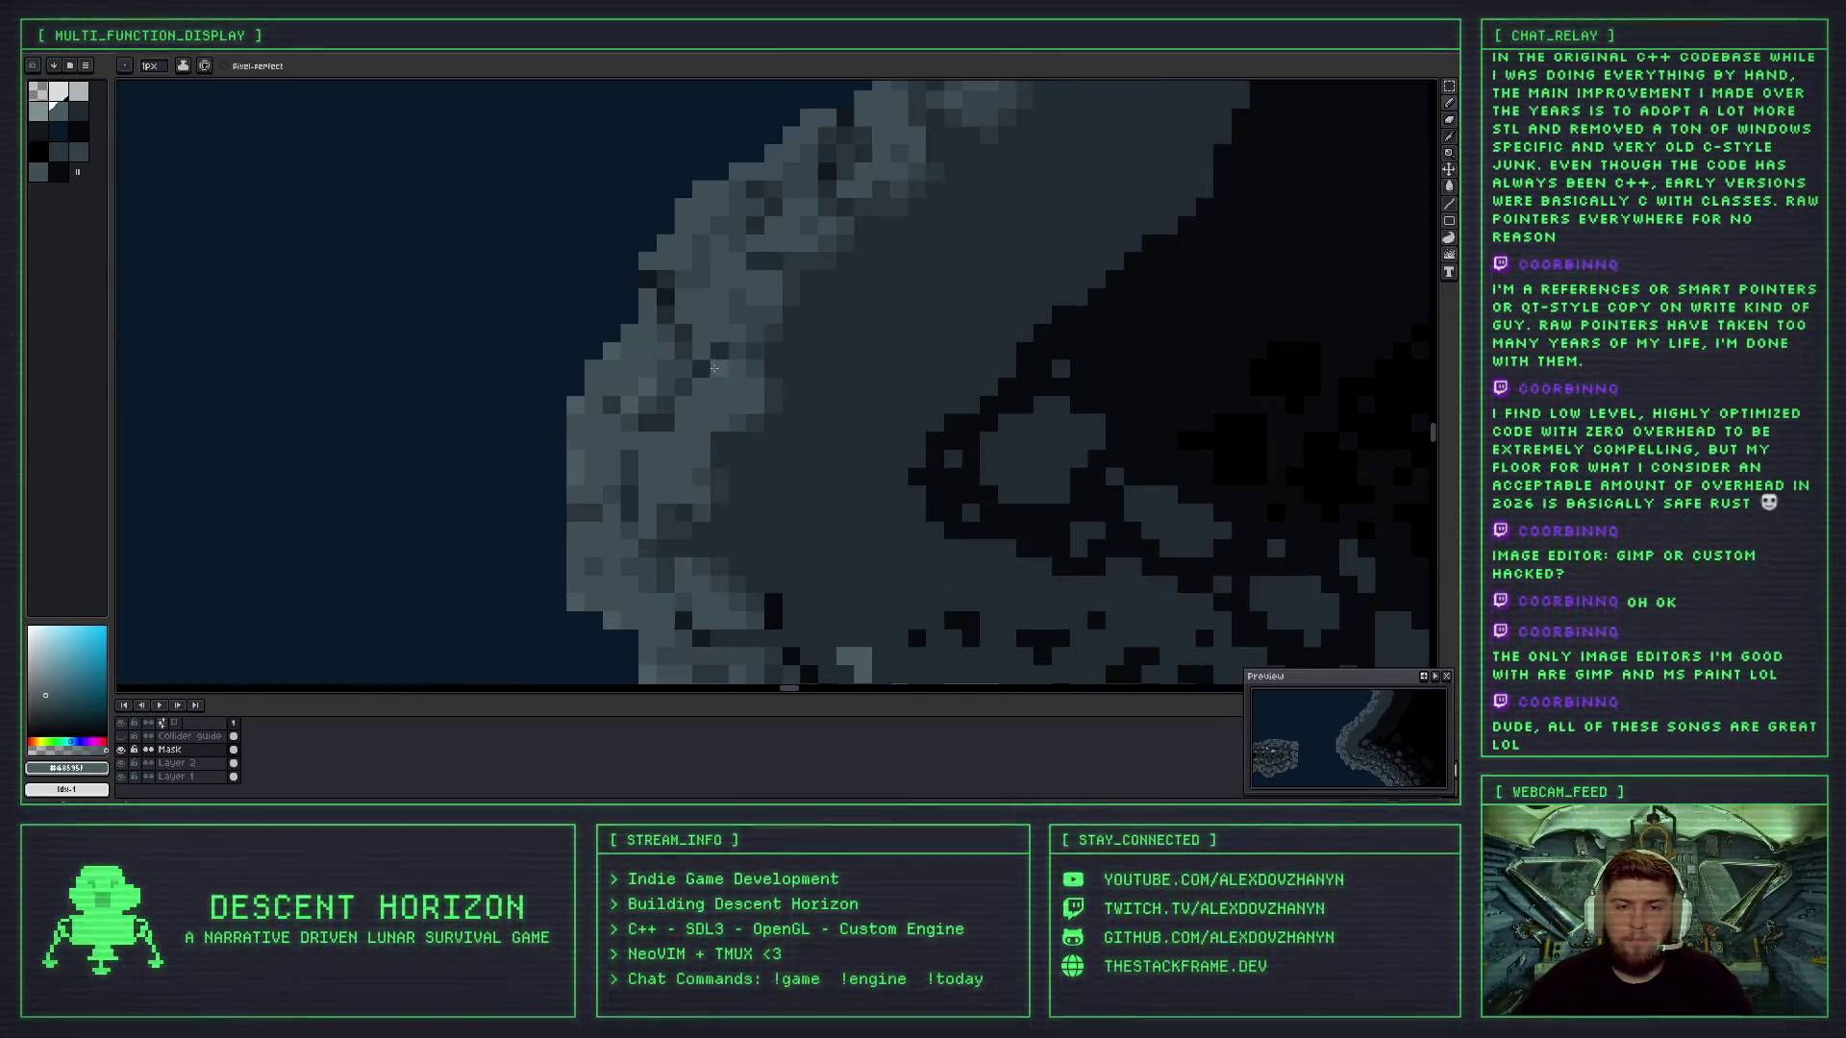
{"action": "scroll", "coordinate": [723, 307], "scroll_direction": "down", "scroll_amount": 1}
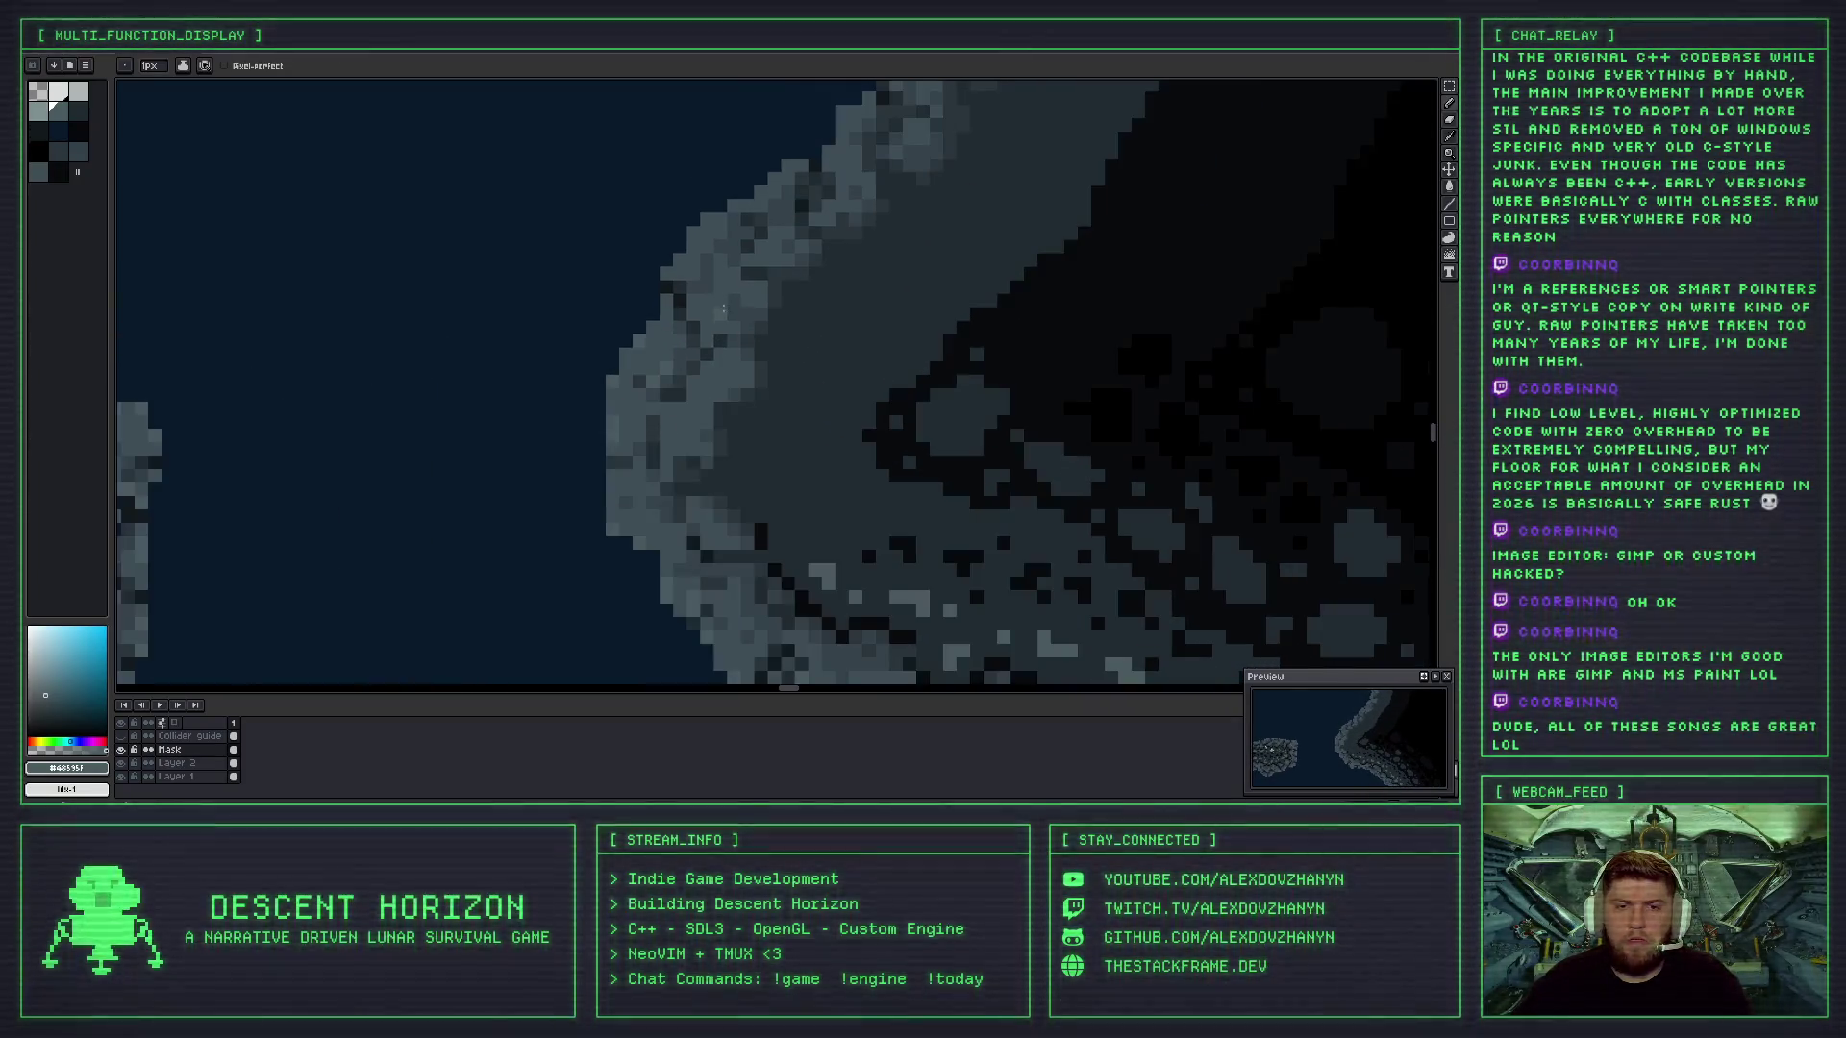
{"action": "scroll", "coordinate": [723, 305], "scroll_direction": "down", "scroll_amount": 1}
{"action": "scroll", "coordinate": [725, 298], "scroll_direction": "up", "scroll_amount": 2}
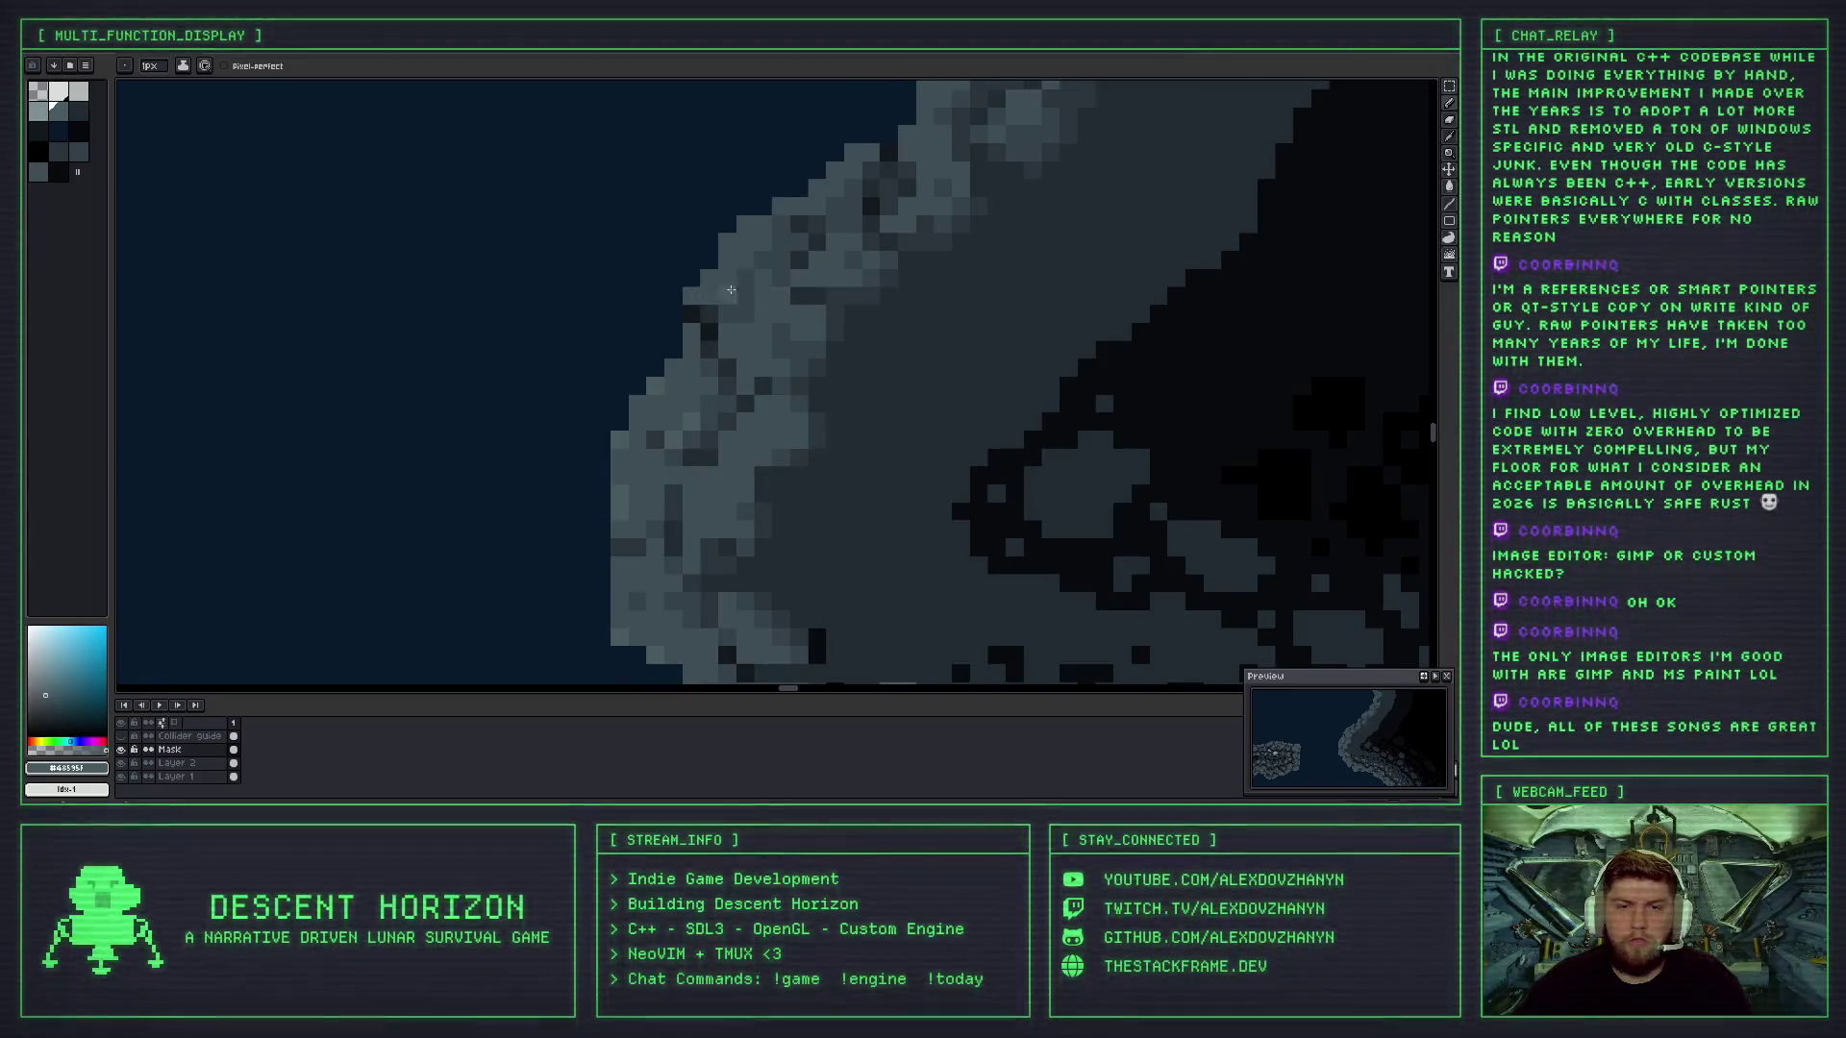
{"action": "scroll", "coordinate": [731, 289], "scroll_direction": "up", "scroll_amount": 2}
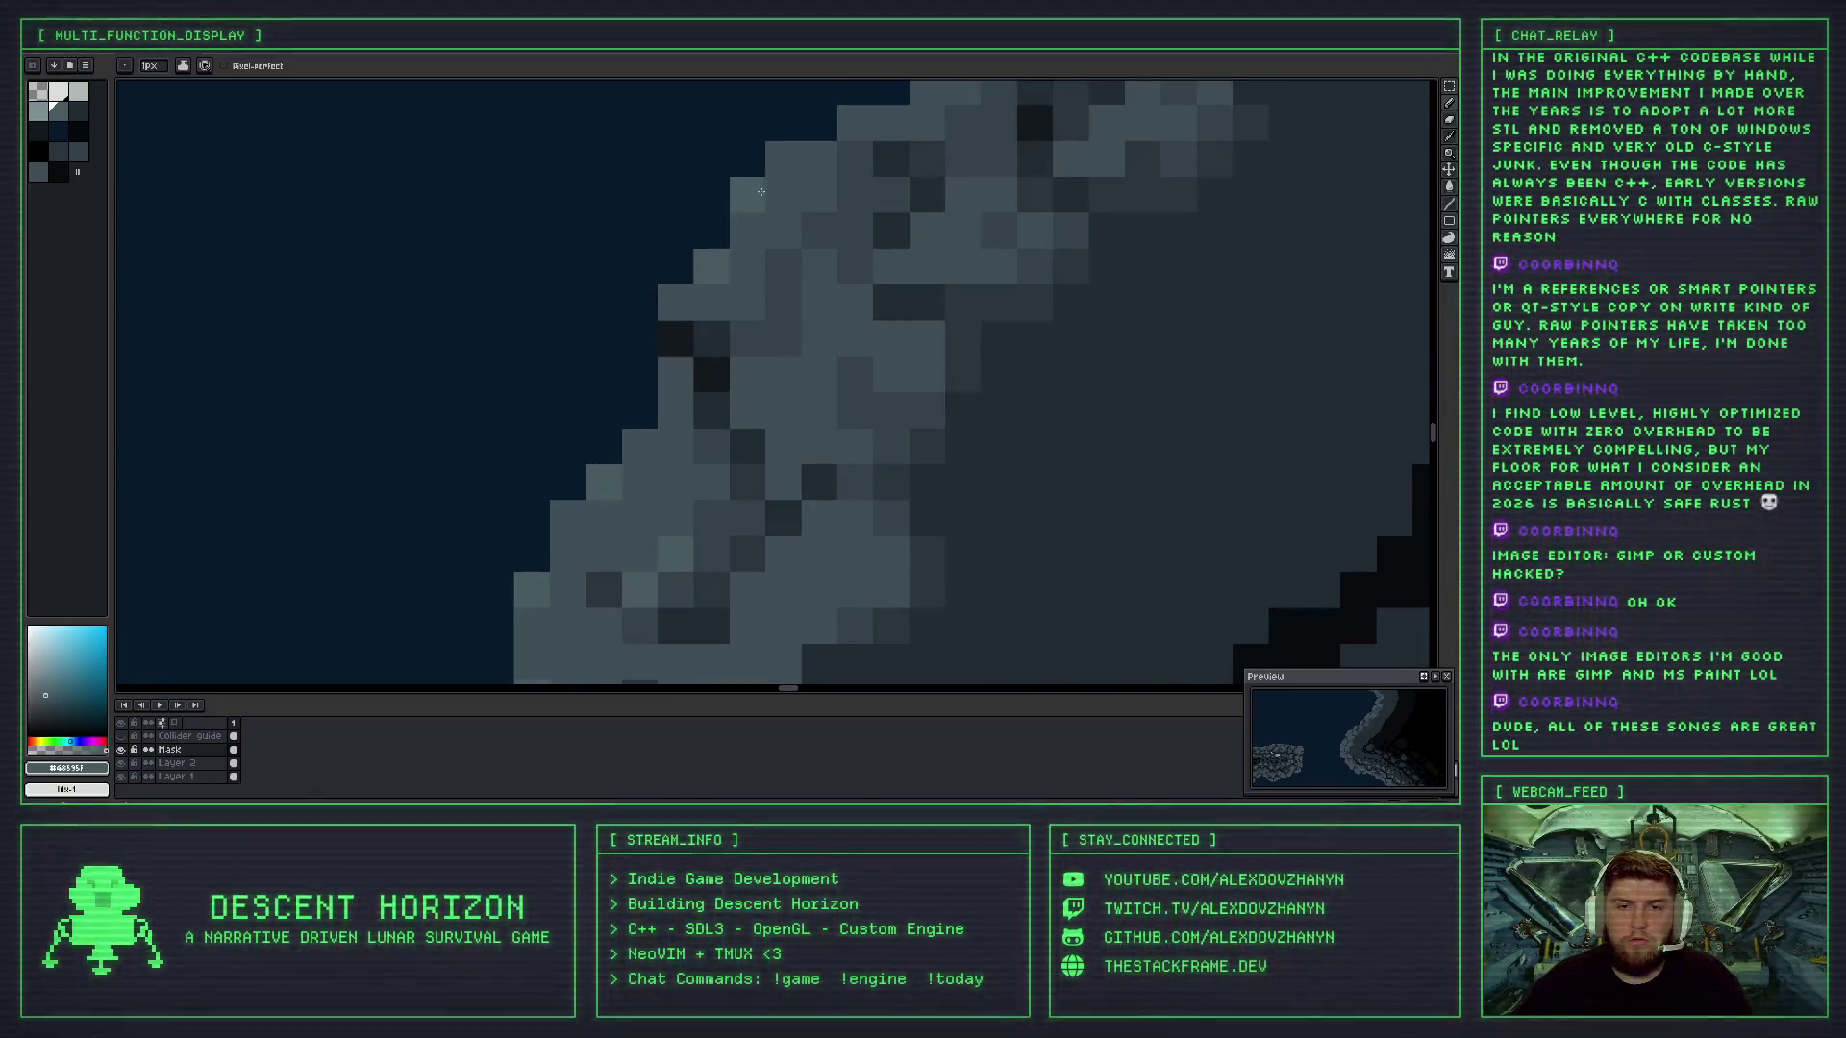
{"action": "scroll", "coordinate": [763, 186], "scroll_direction": "up", "scroll_amount": 1}
{"action": "scroll", "coordinate": [754, 305], "scroll_direction": "down", "scroll_amount": 1}
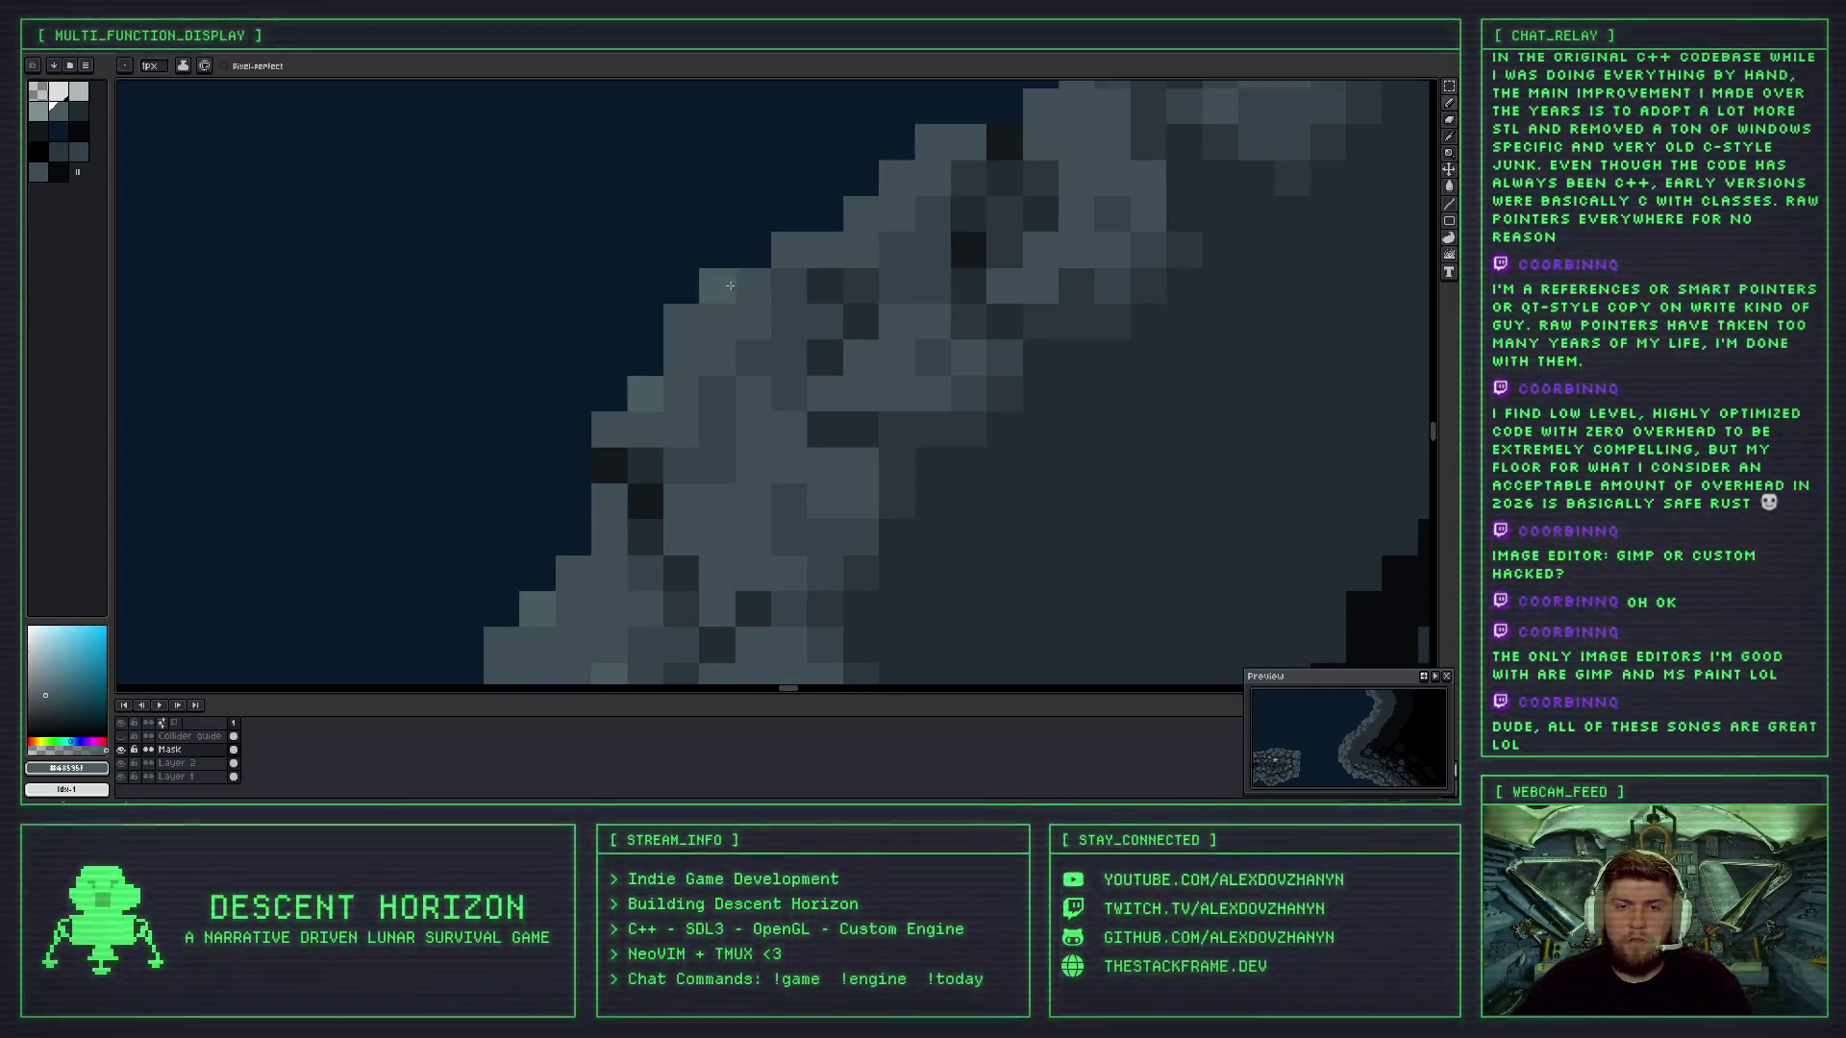
{"action": "scroll", "coordinate": [682, 335], "scroll_direction": "down", "scroll_amount": 1}
{"action": "scroll", "coordinate": [786, 285], "scroll_direction": "up", "scroll_amount": 1}
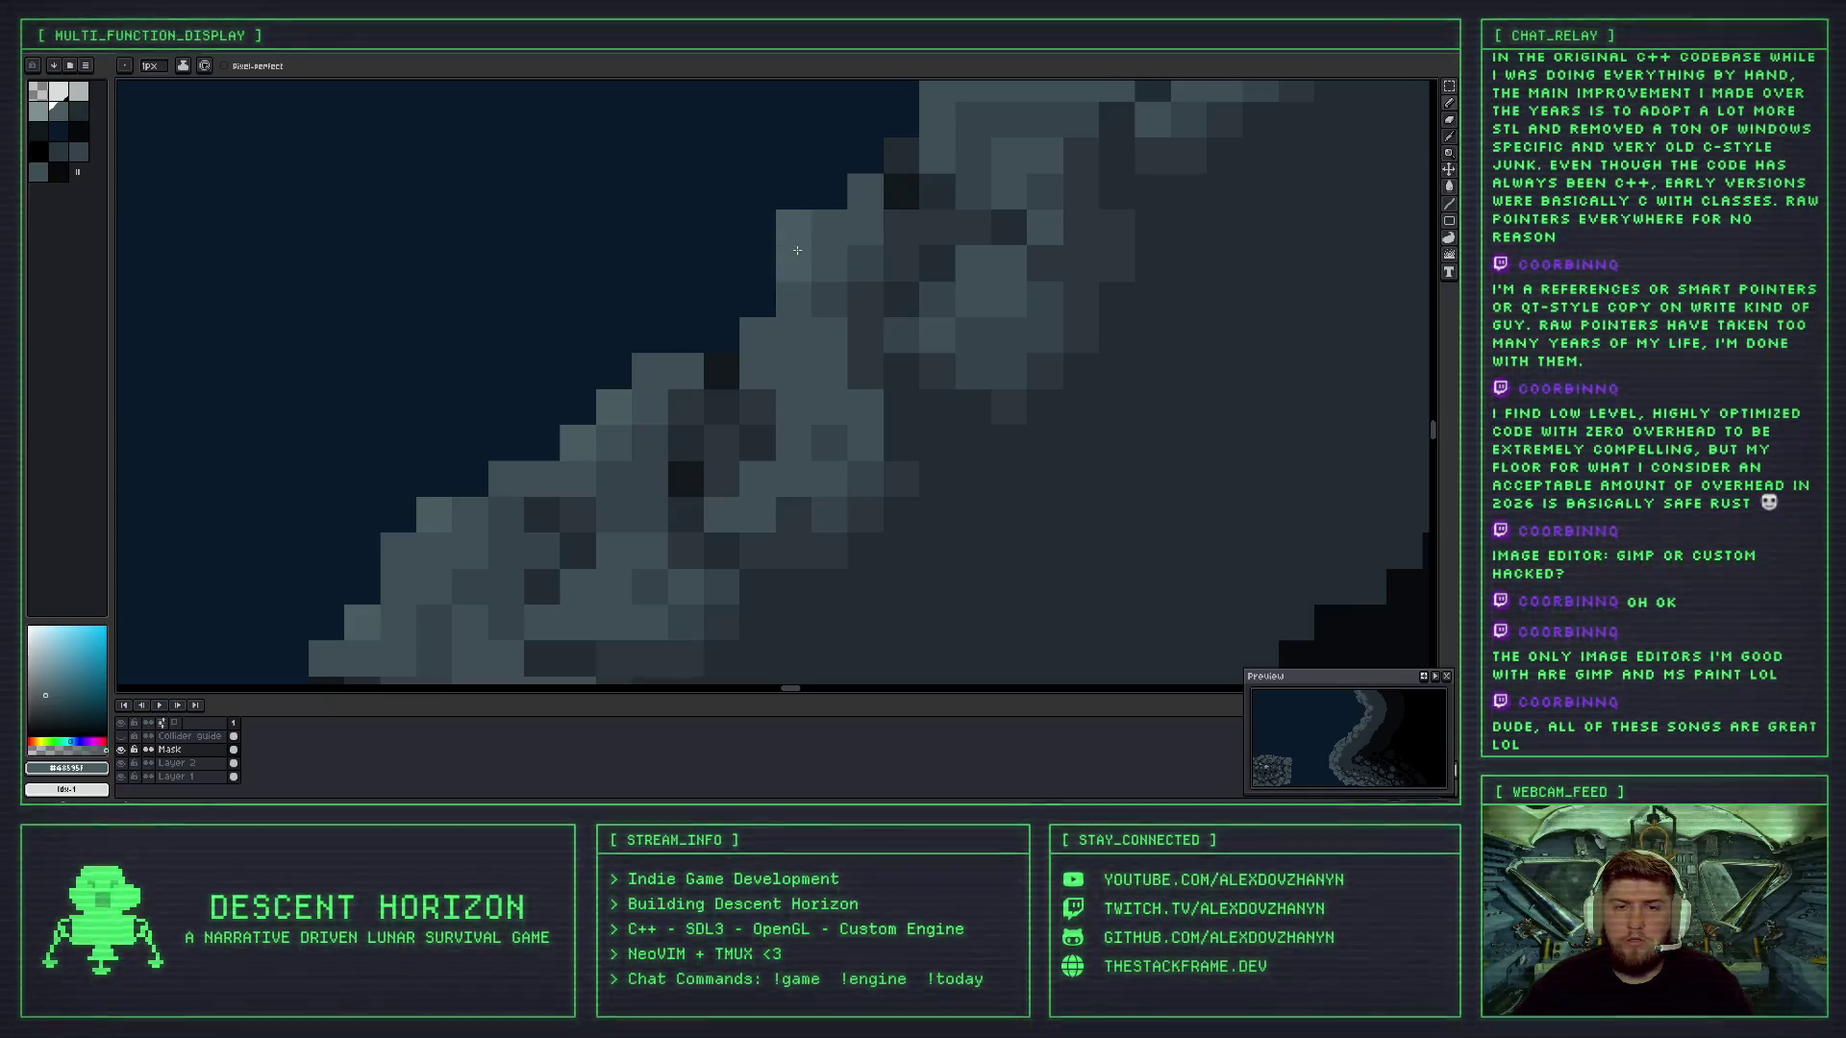
{"action": "scroll", "coordinate": [860, 195], "scroll_direction": "down", "scroll_amount": 5}
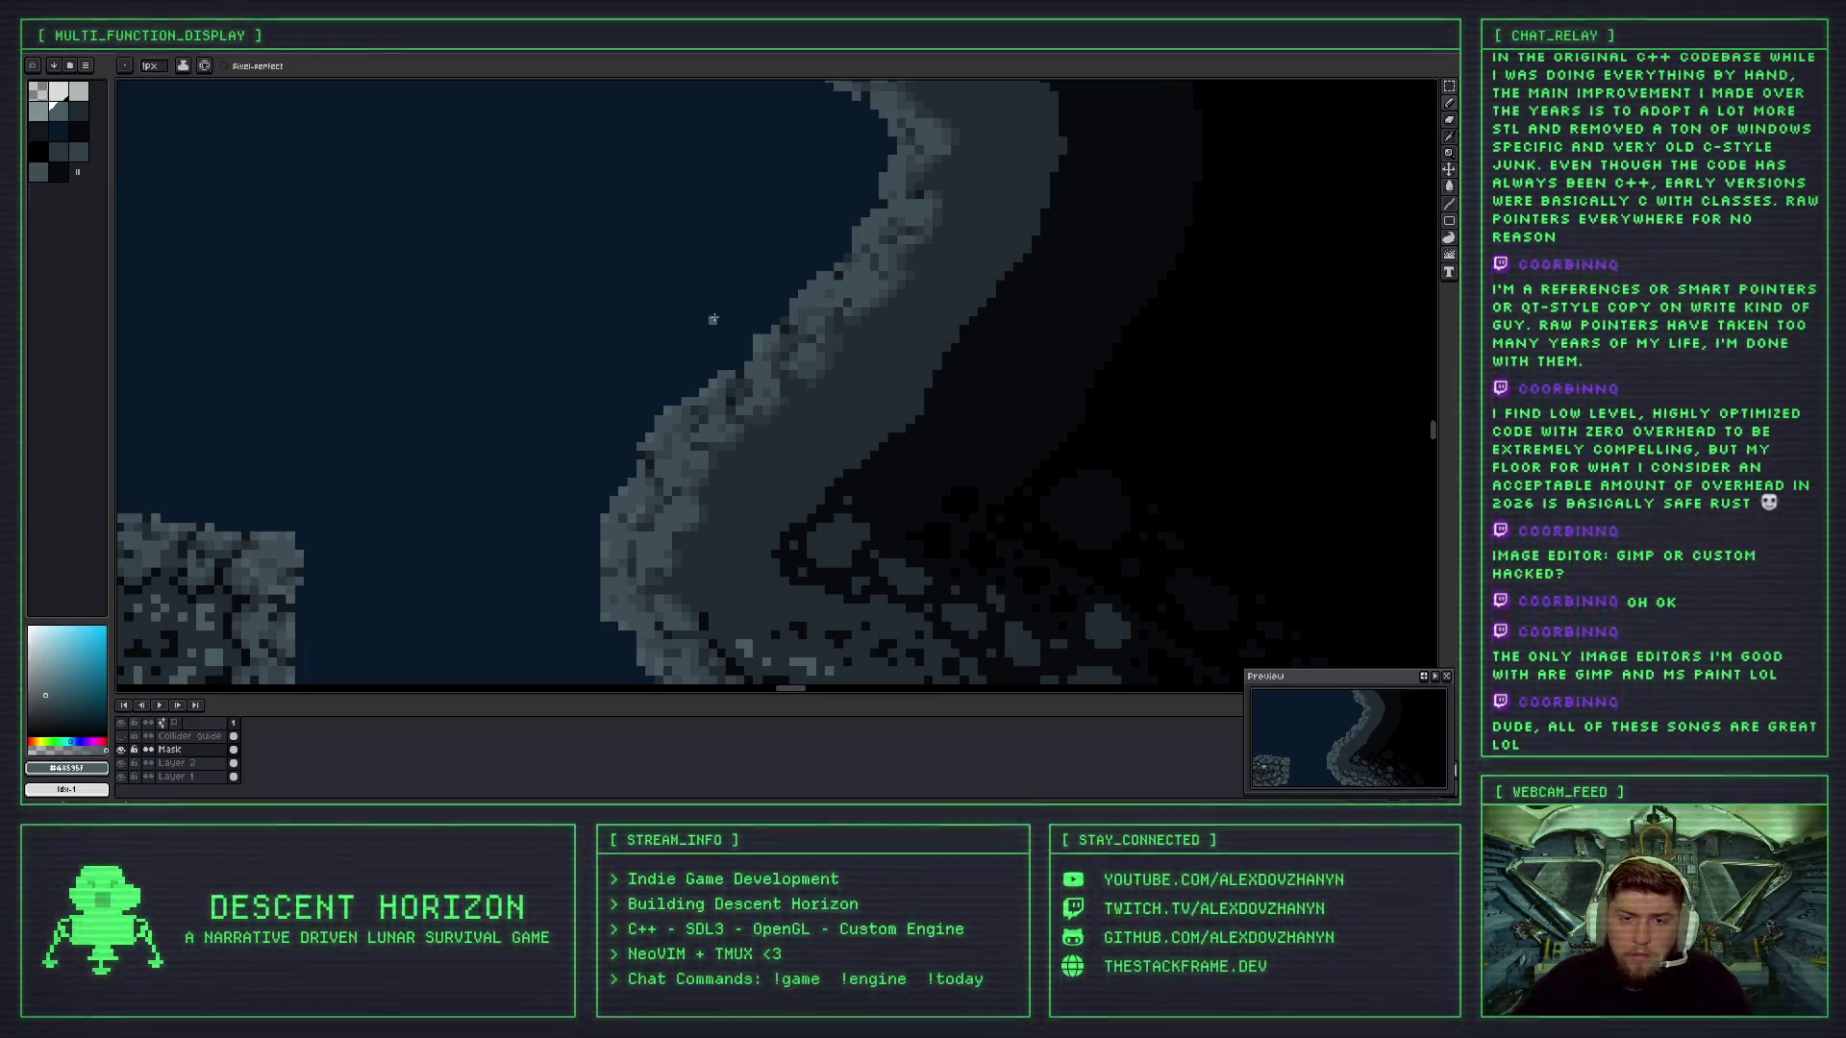
- Zoom in and out on the coastline wall beside the floating rock island to inspect its shaded edge
{"action": "scroll", "coordinate": [652, 370], "scroll_direction": "up", "scroll_amount": 5}
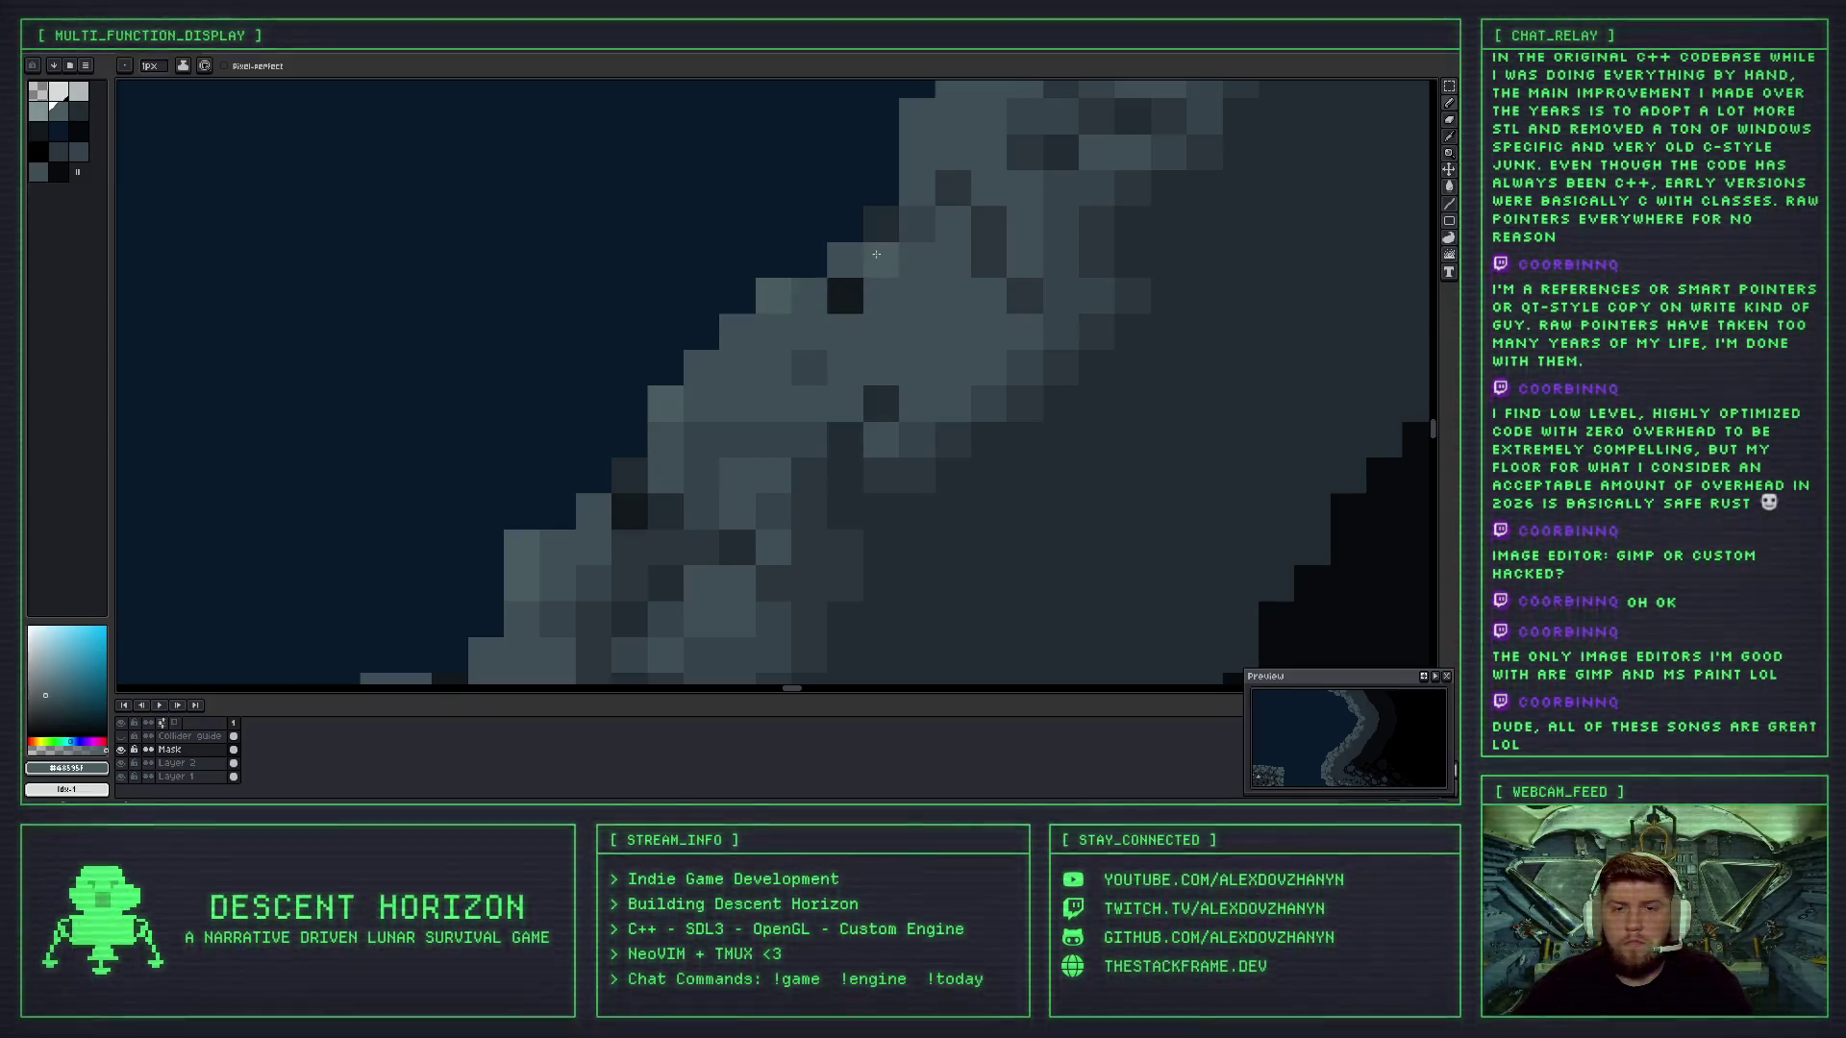
{"action": "scroll", "coordinate": [899, 231], "scroll_direction": "up", "scroll_amount": 2}
{"action": "scroll", "coordinate": [841, 340], "scroll_direction": "down", "scroll_amount": 3}
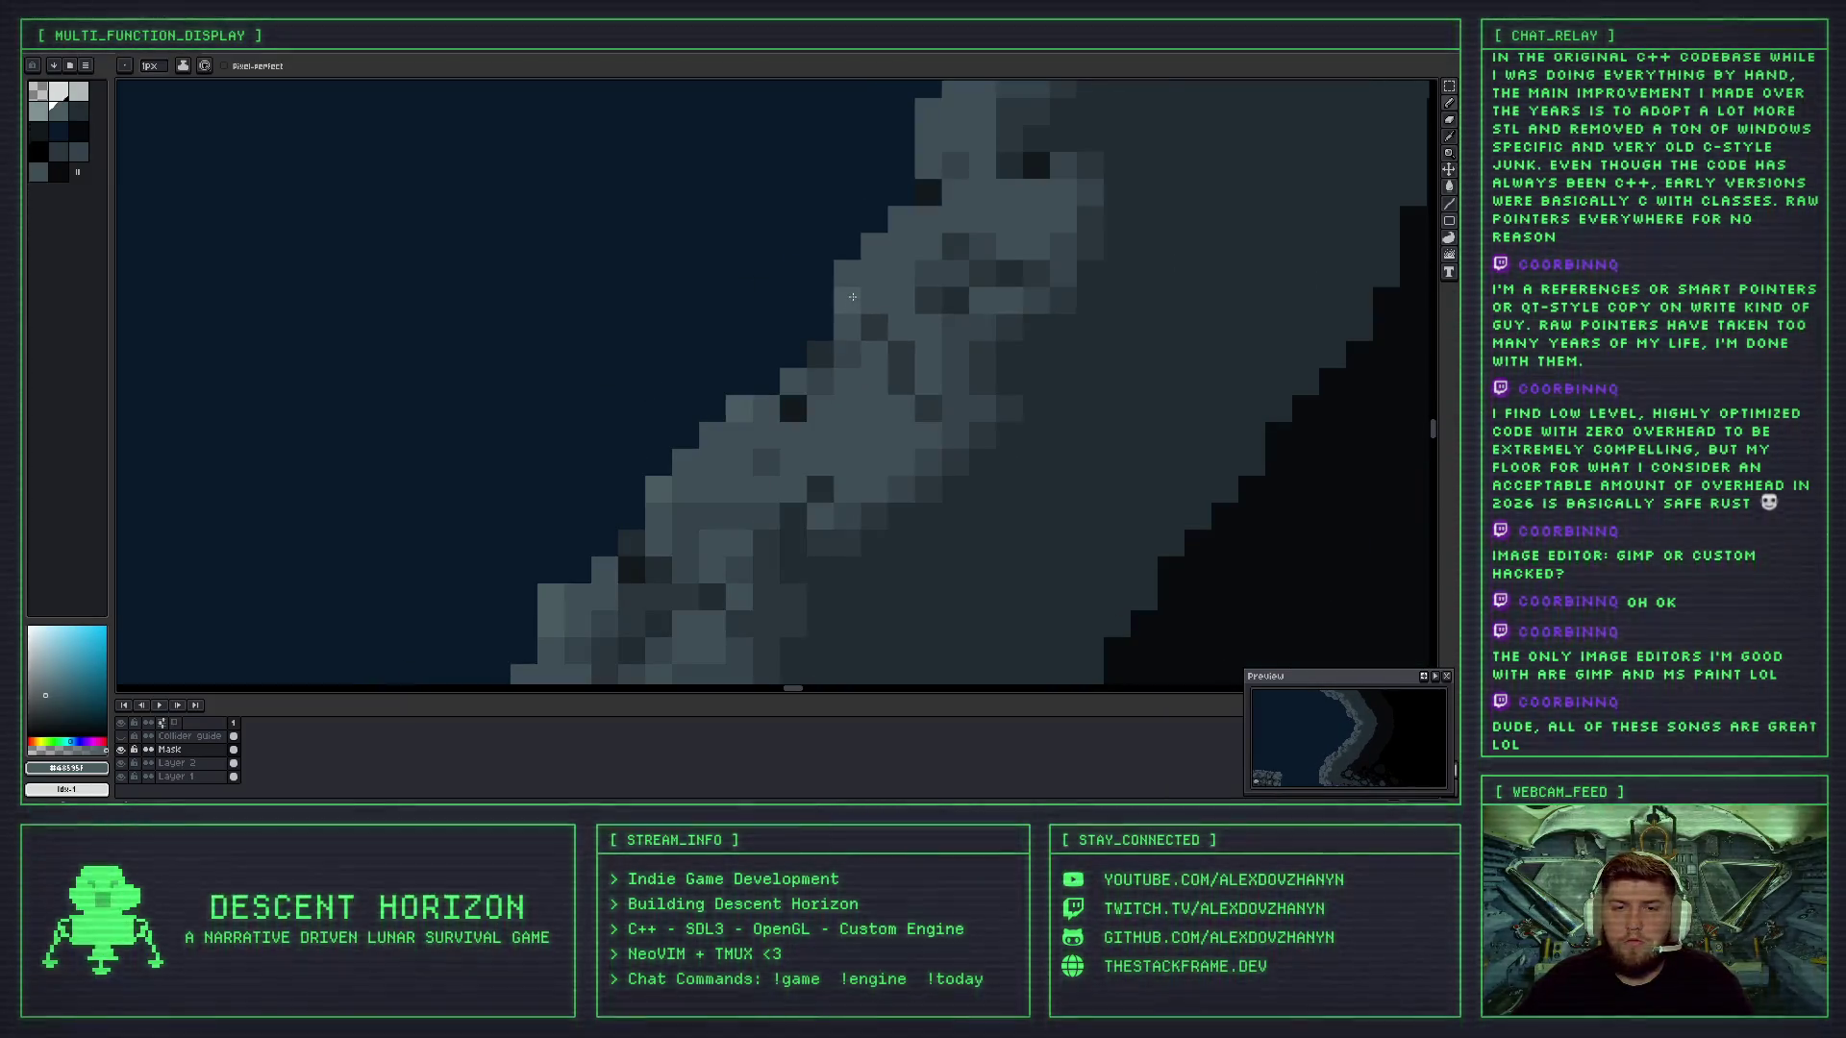
{"action": "scroll", "coordinate": [922, 223], "scroll_direction": "down", "scroll_amount": 5}
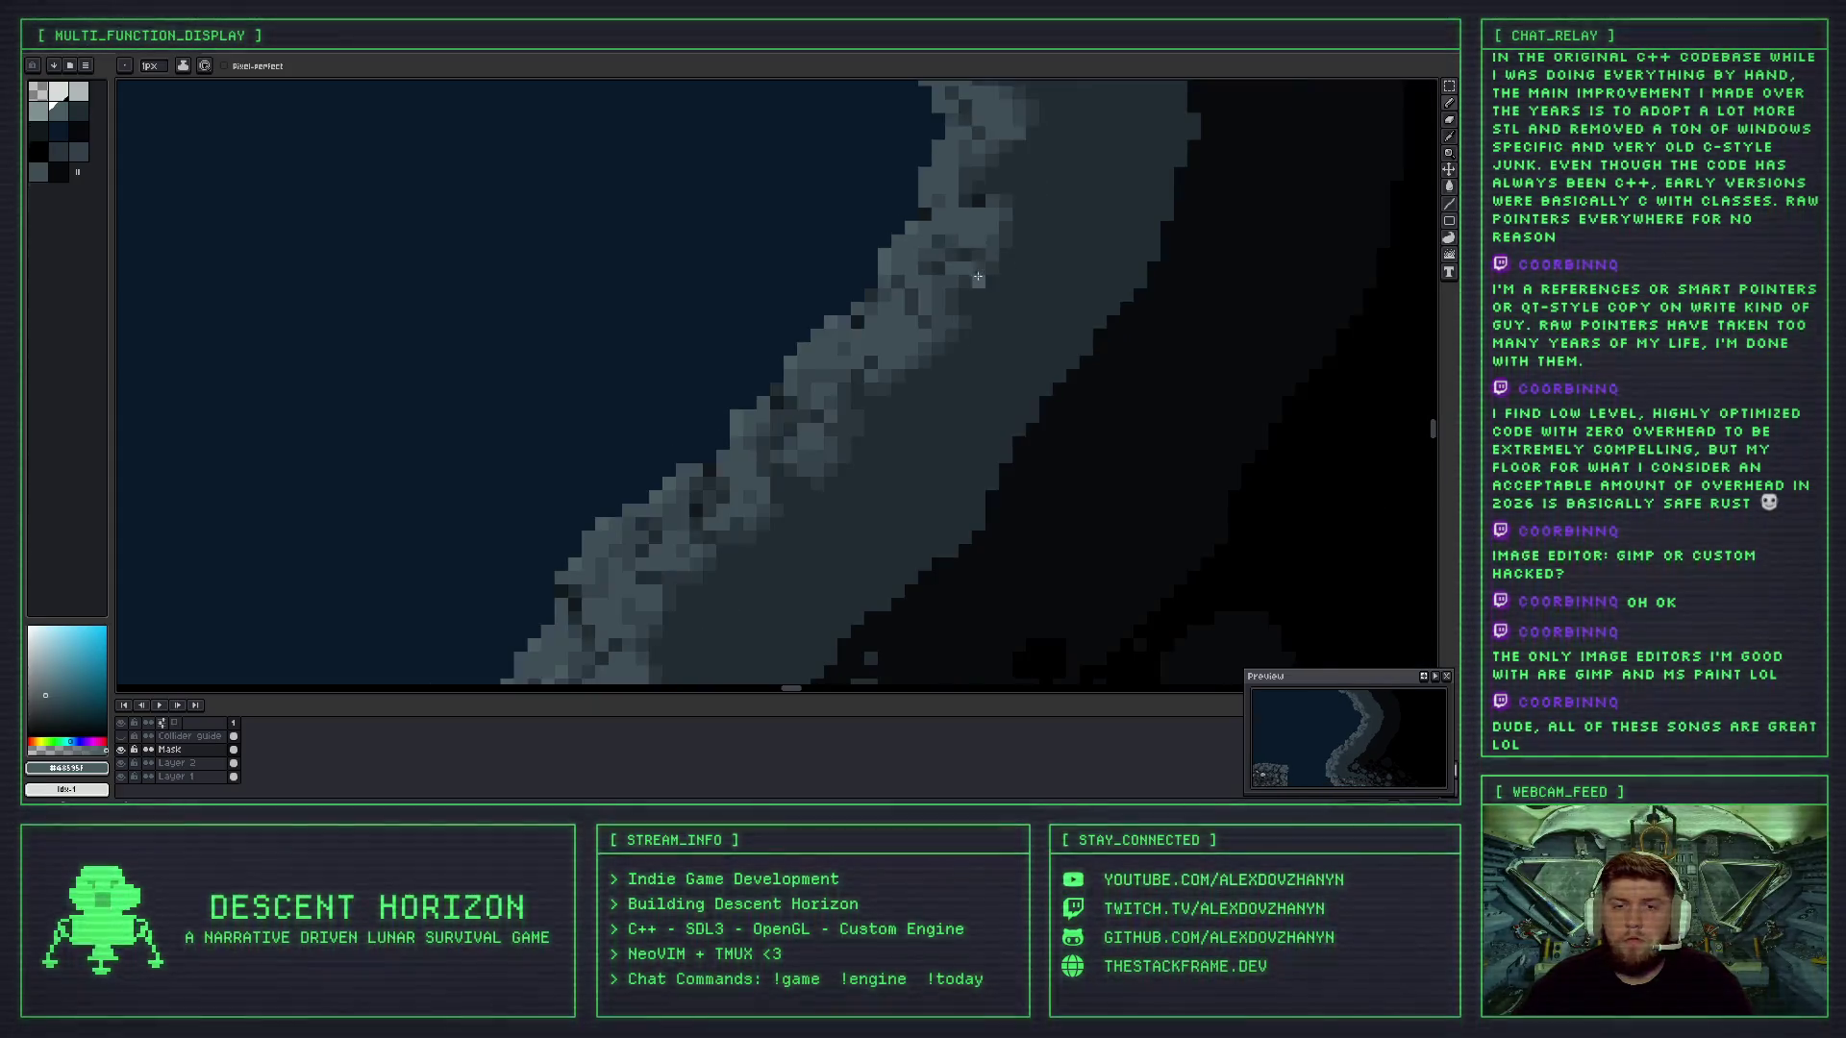
{"action": "scroll", "coordinate": [970, 268], "scroll_direction": "down", "scroll_amount": 1}
{"action": "scroll", "coordinate": [844, 367], "scroll_direction": "up", "scroll_amount": 5}
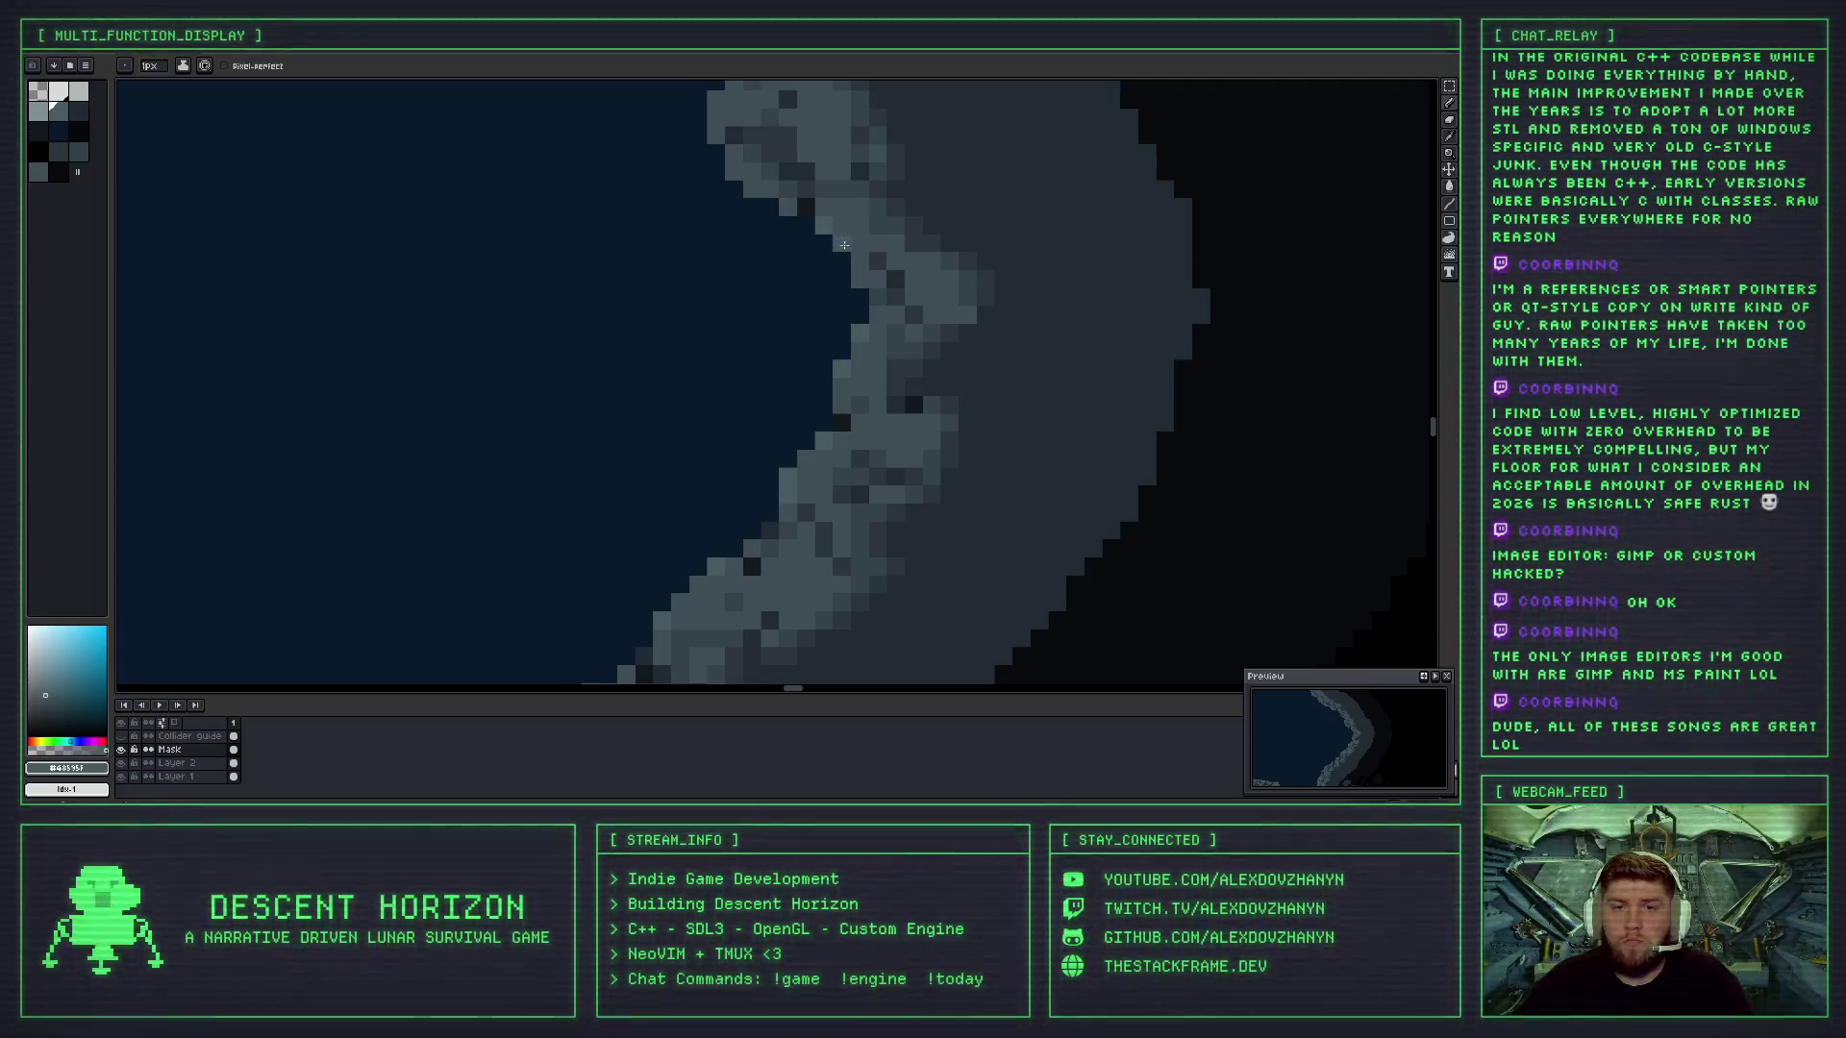
{"action": "scroll", "coordinate": [868, 277], "scroll_direction": "up", "scroll_amount": 2}
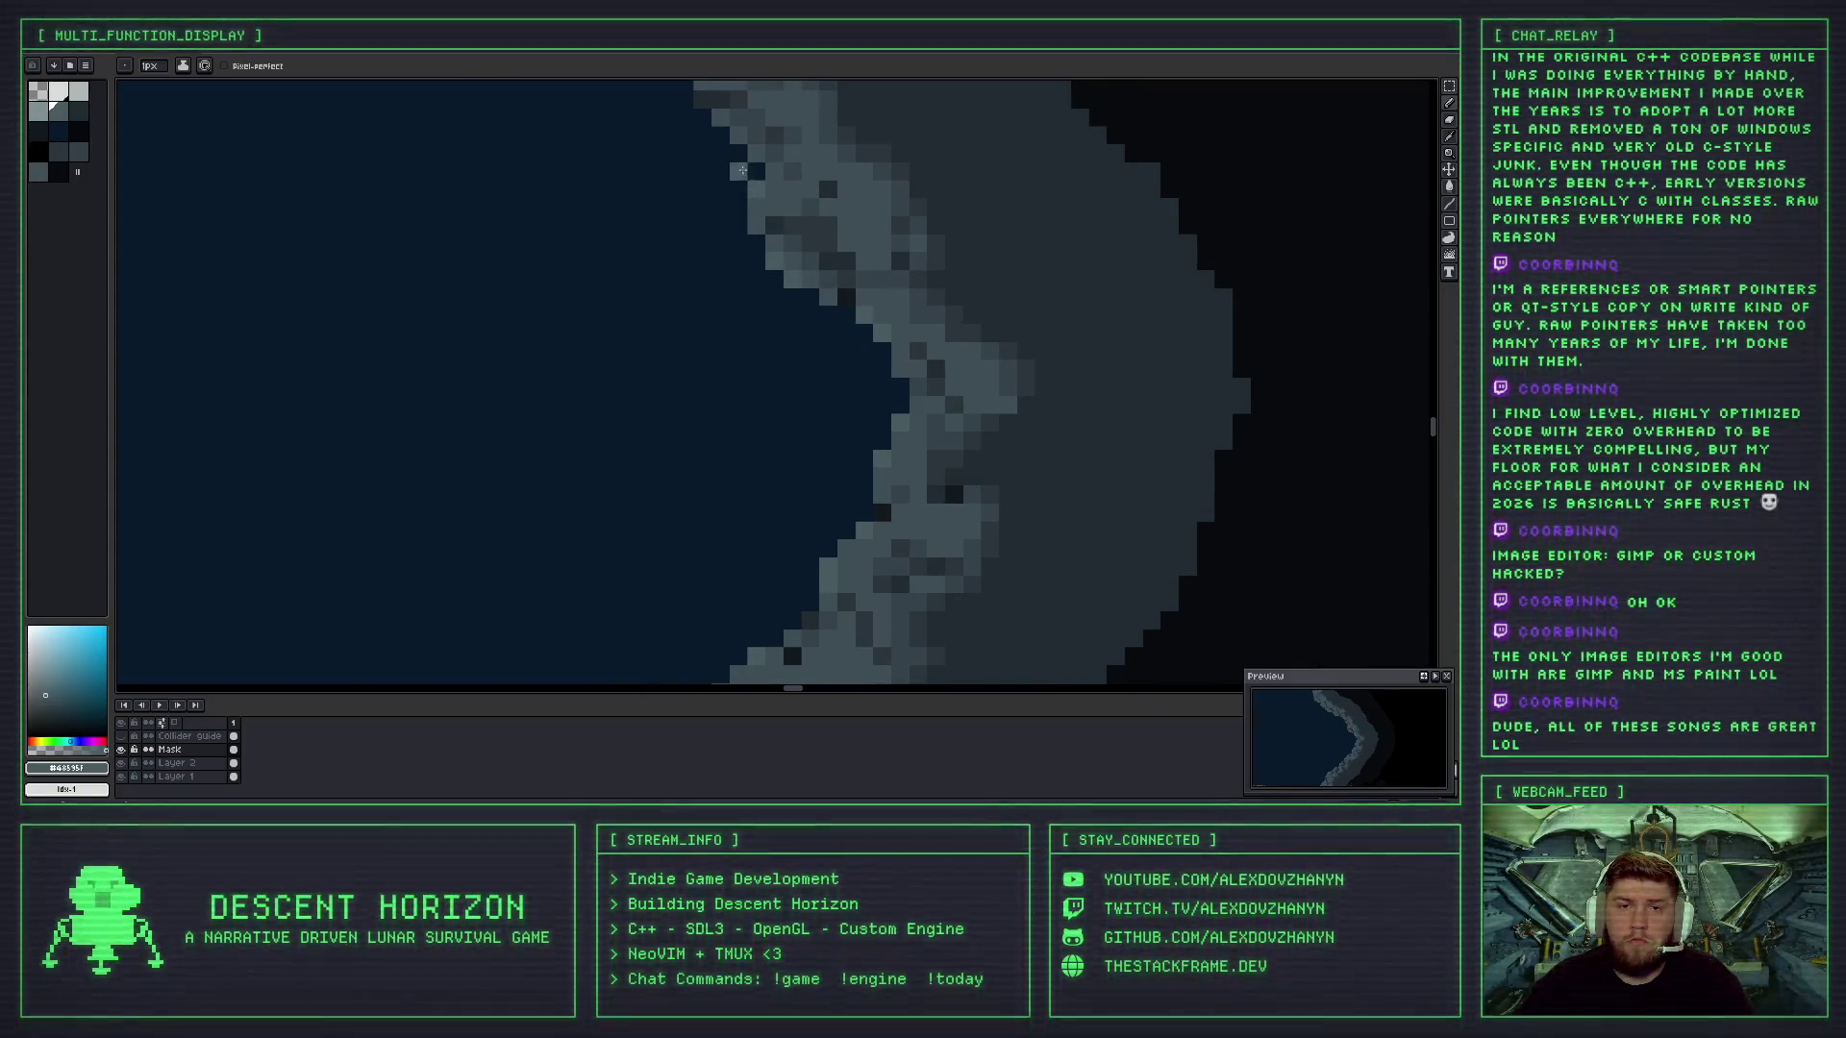
{"action": "scroll", "coordinate": [858, 316], "scroll_direction": "up", "scroll_amount": 3}
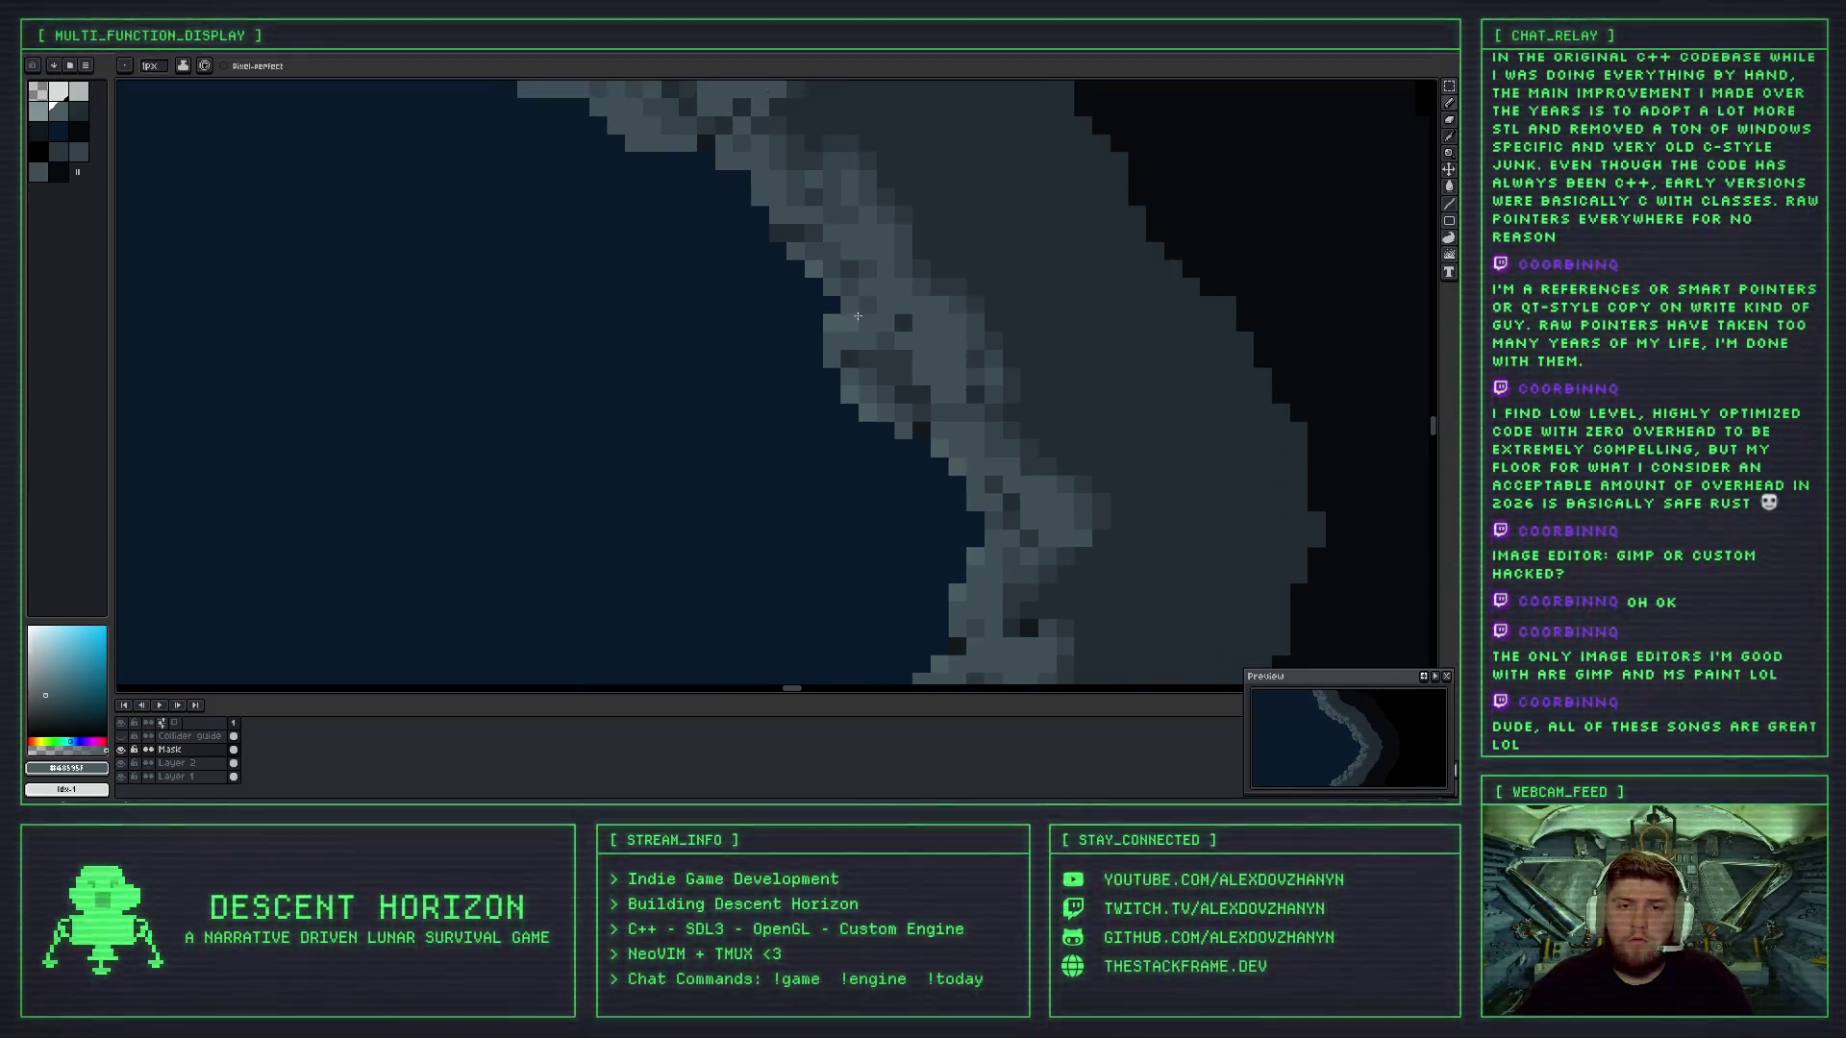
{"action": "scroll", "coordinate": [833, 320], "scroll_direction": "up", "scroll_amount": 3}
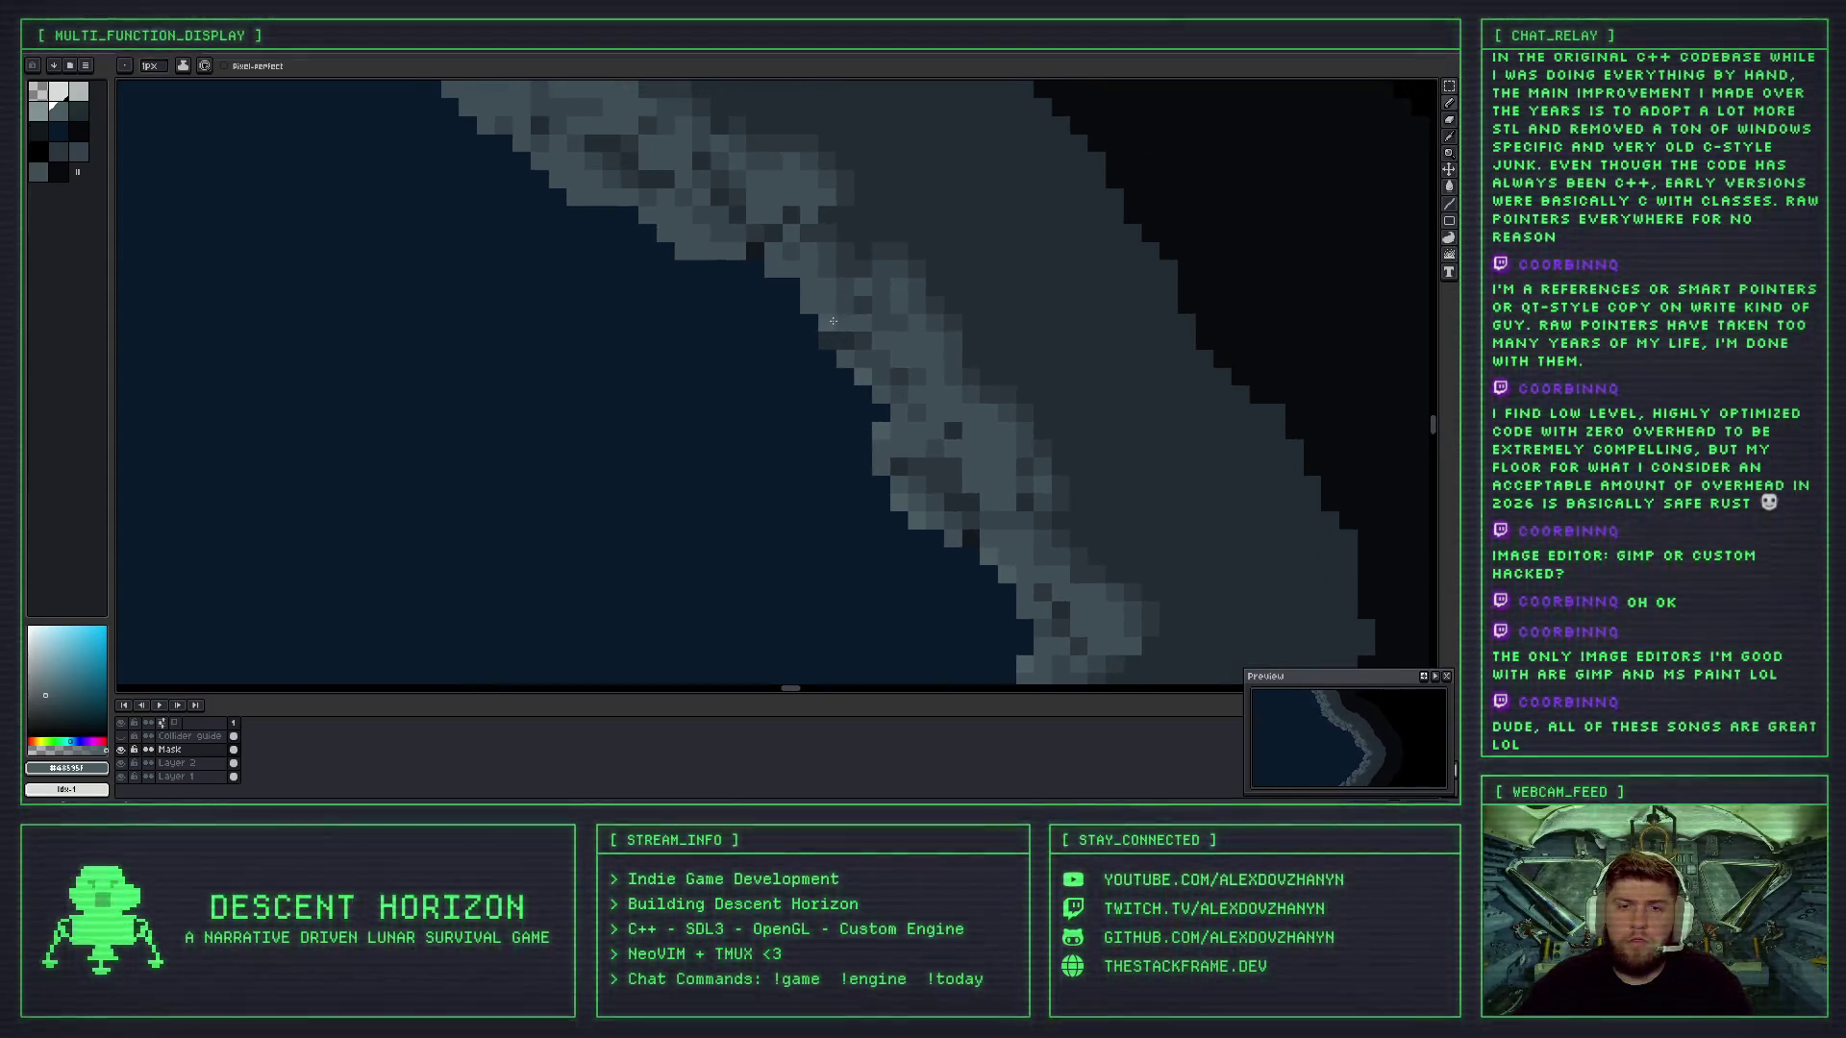
{"action": "scroll", "coordinate": [830, 330], "scroll_direction": "down", "scroll_amount": 2}
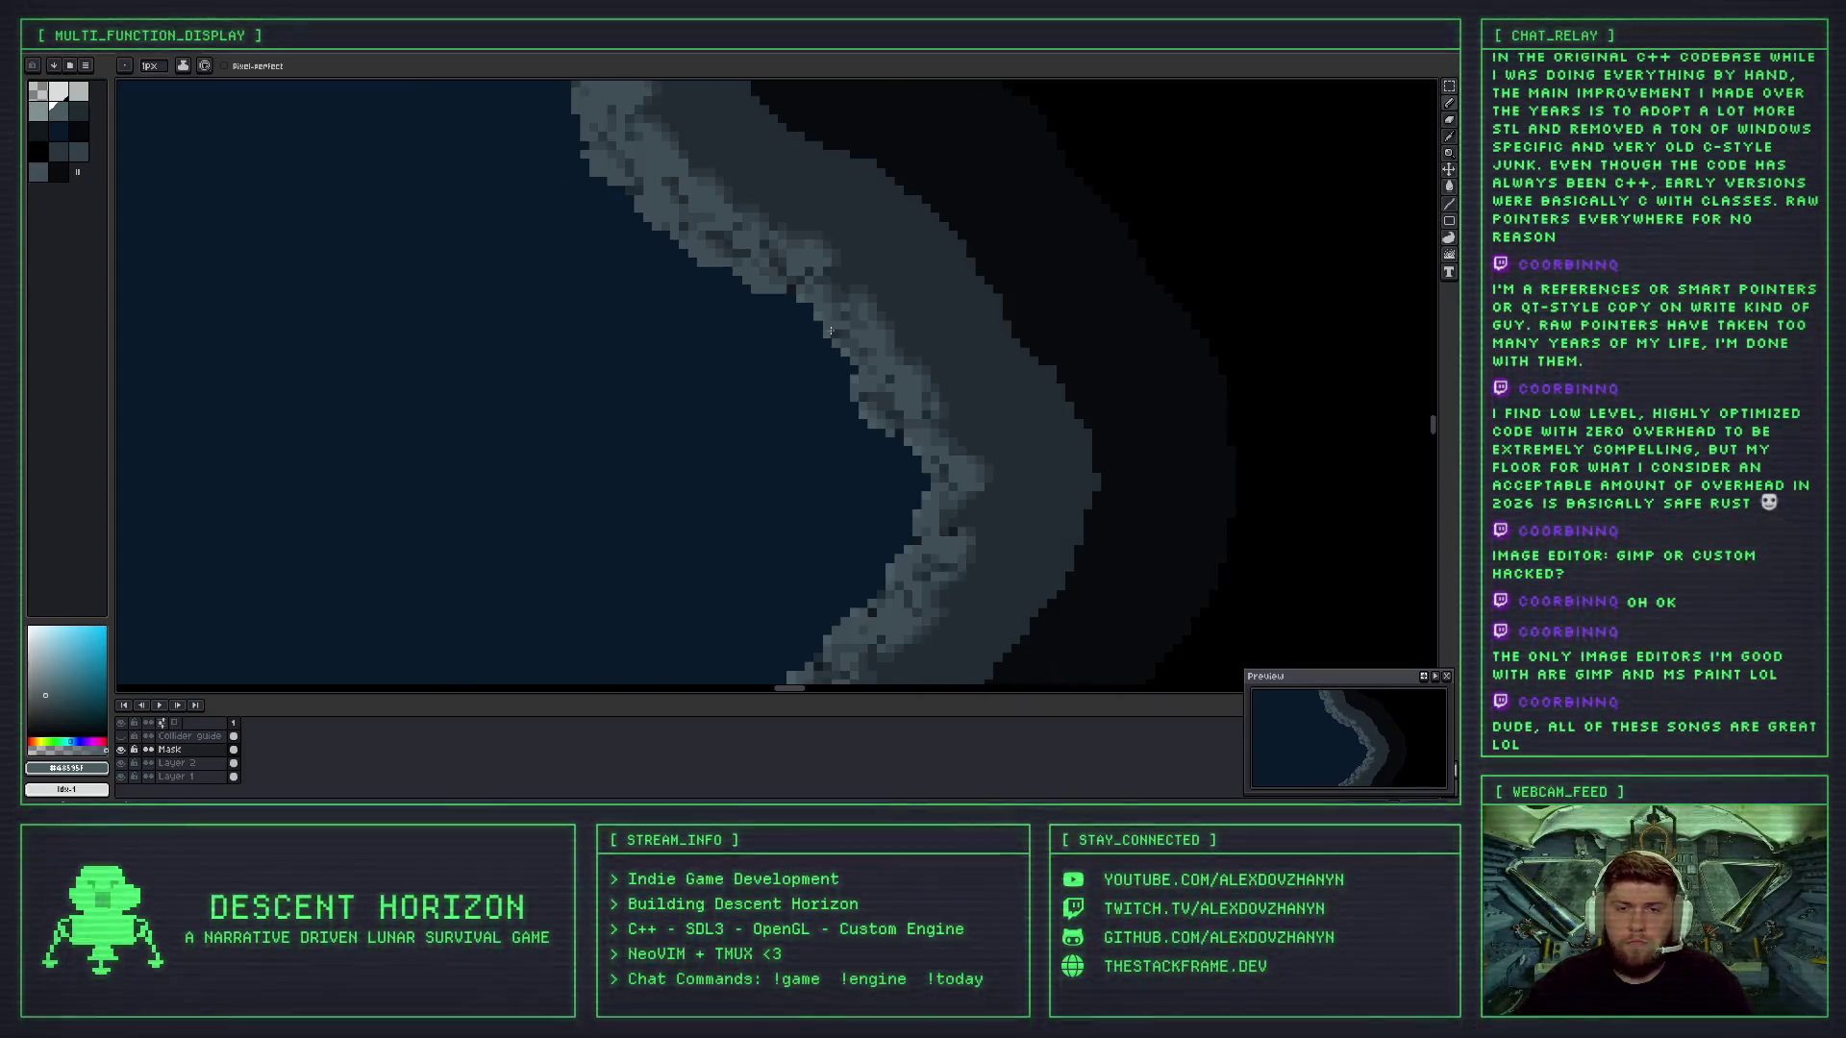
{"action": "scroll", "coordinate": [848, 355], "scroll_direction": "down", "scroll_amount": 4}
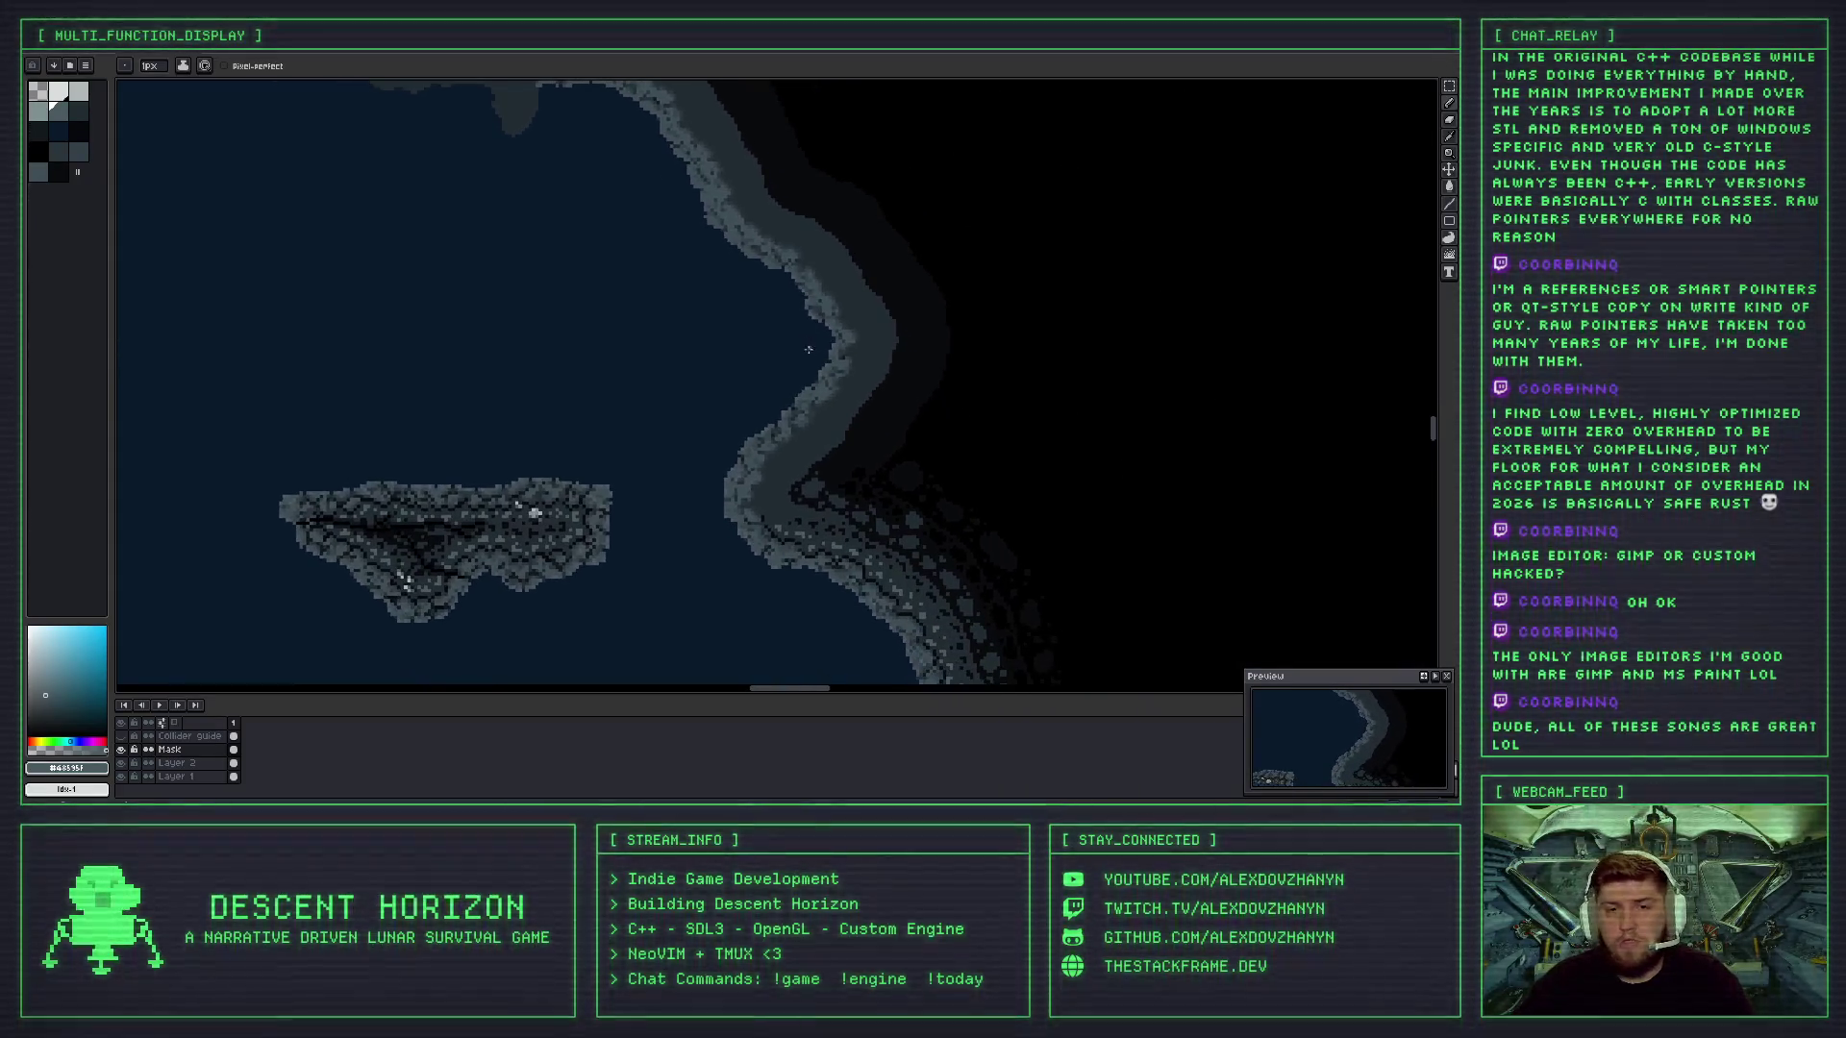
{"action": "scroll", "coordinate": [762, 444], "scroll_direction": "up", "scroll_amount": 1}
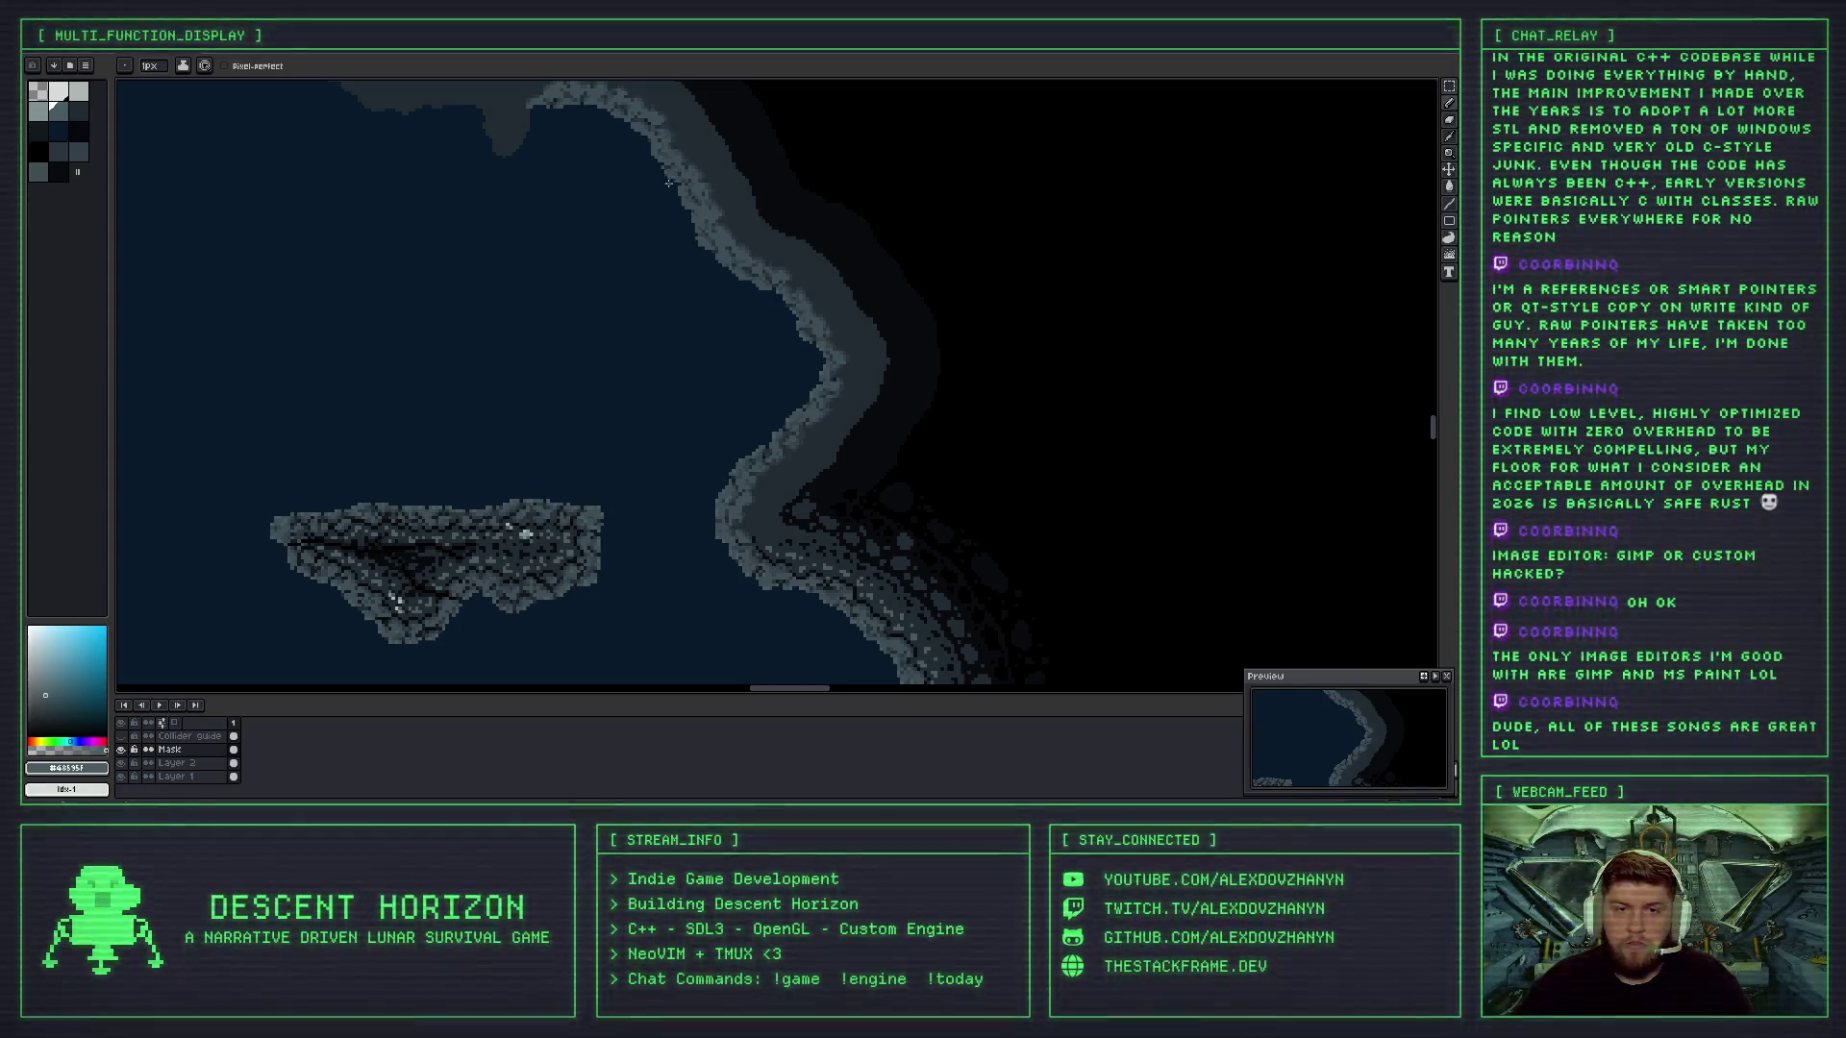
{"action": "scroll", "coordinate": [721, 452], "scroll_direction": "up", "scroll_amount": 1}
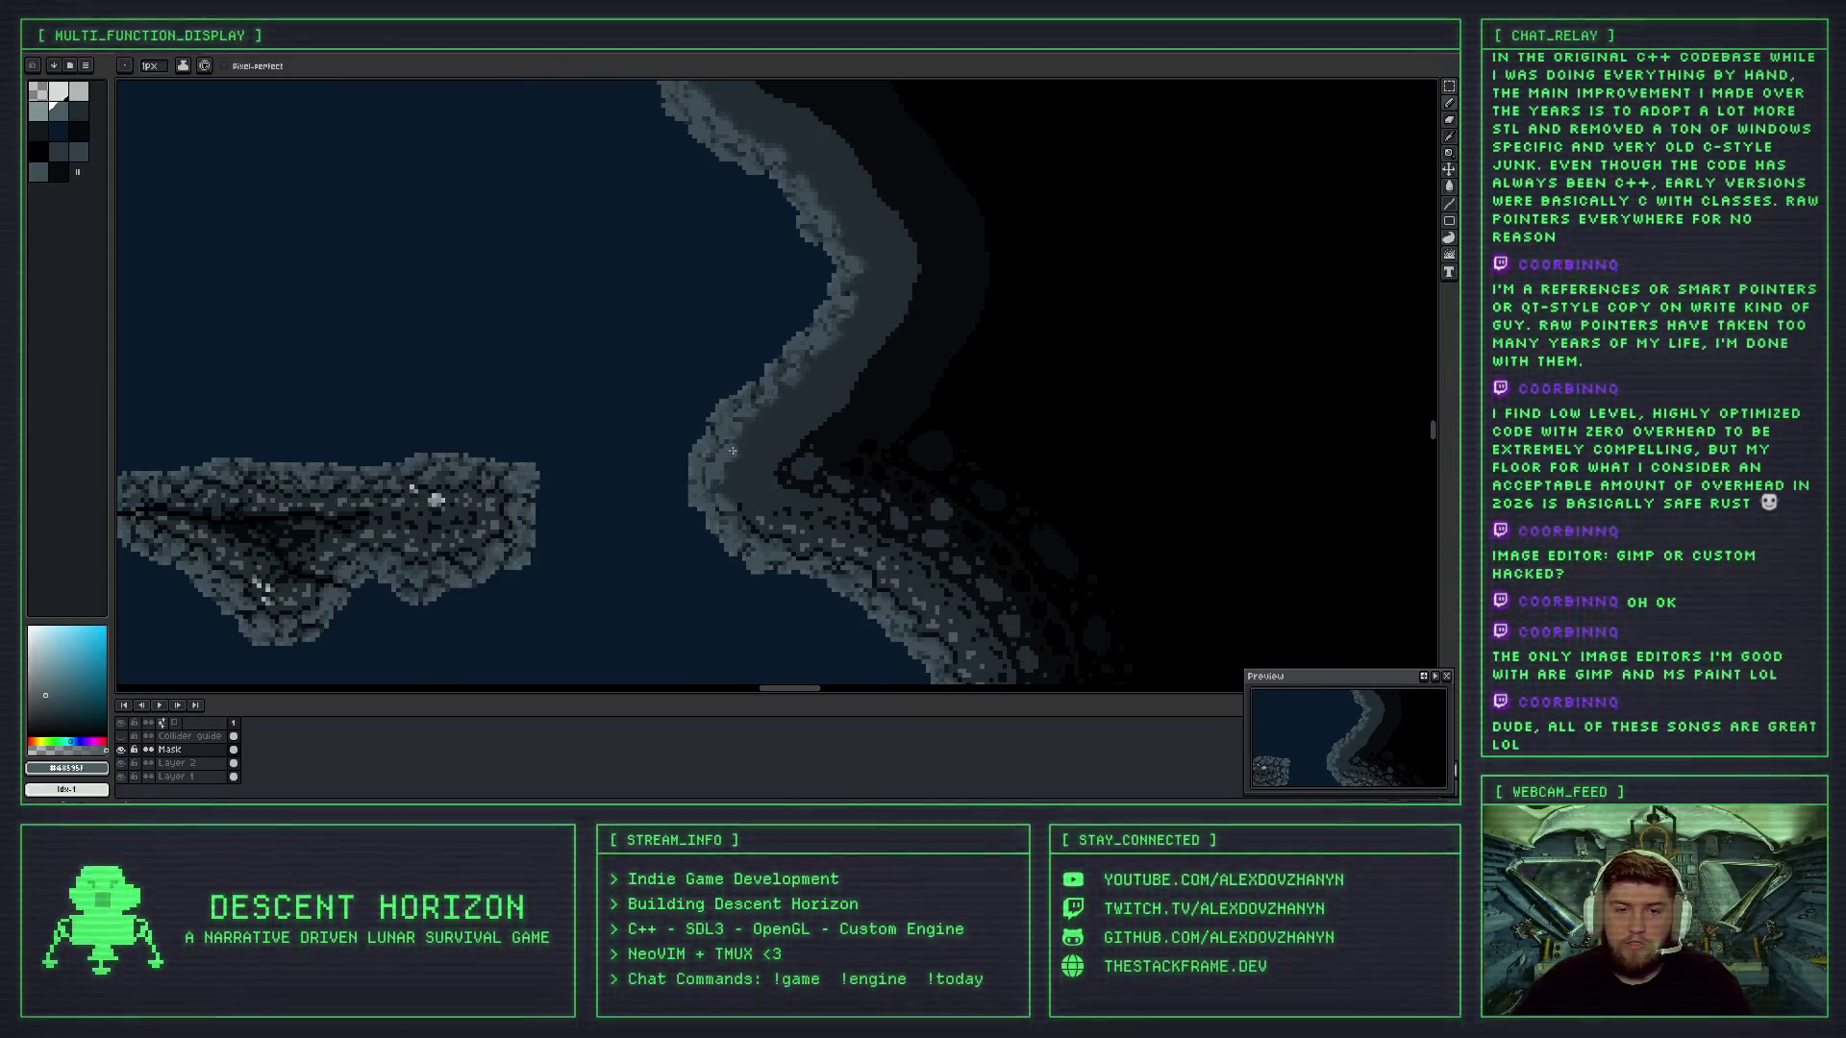
{"action": "scroll", "coordinate": [733, 451], "scroll_direction": "up", "scroll_amount": 4}
- Undo the stray pencil stroke on the coastline edge
{"action": "key", "text": "i"}
{"action": "key", "text": "b"}
{"action": "left_click", "coordinate": [673, 337], "text": "alt"}
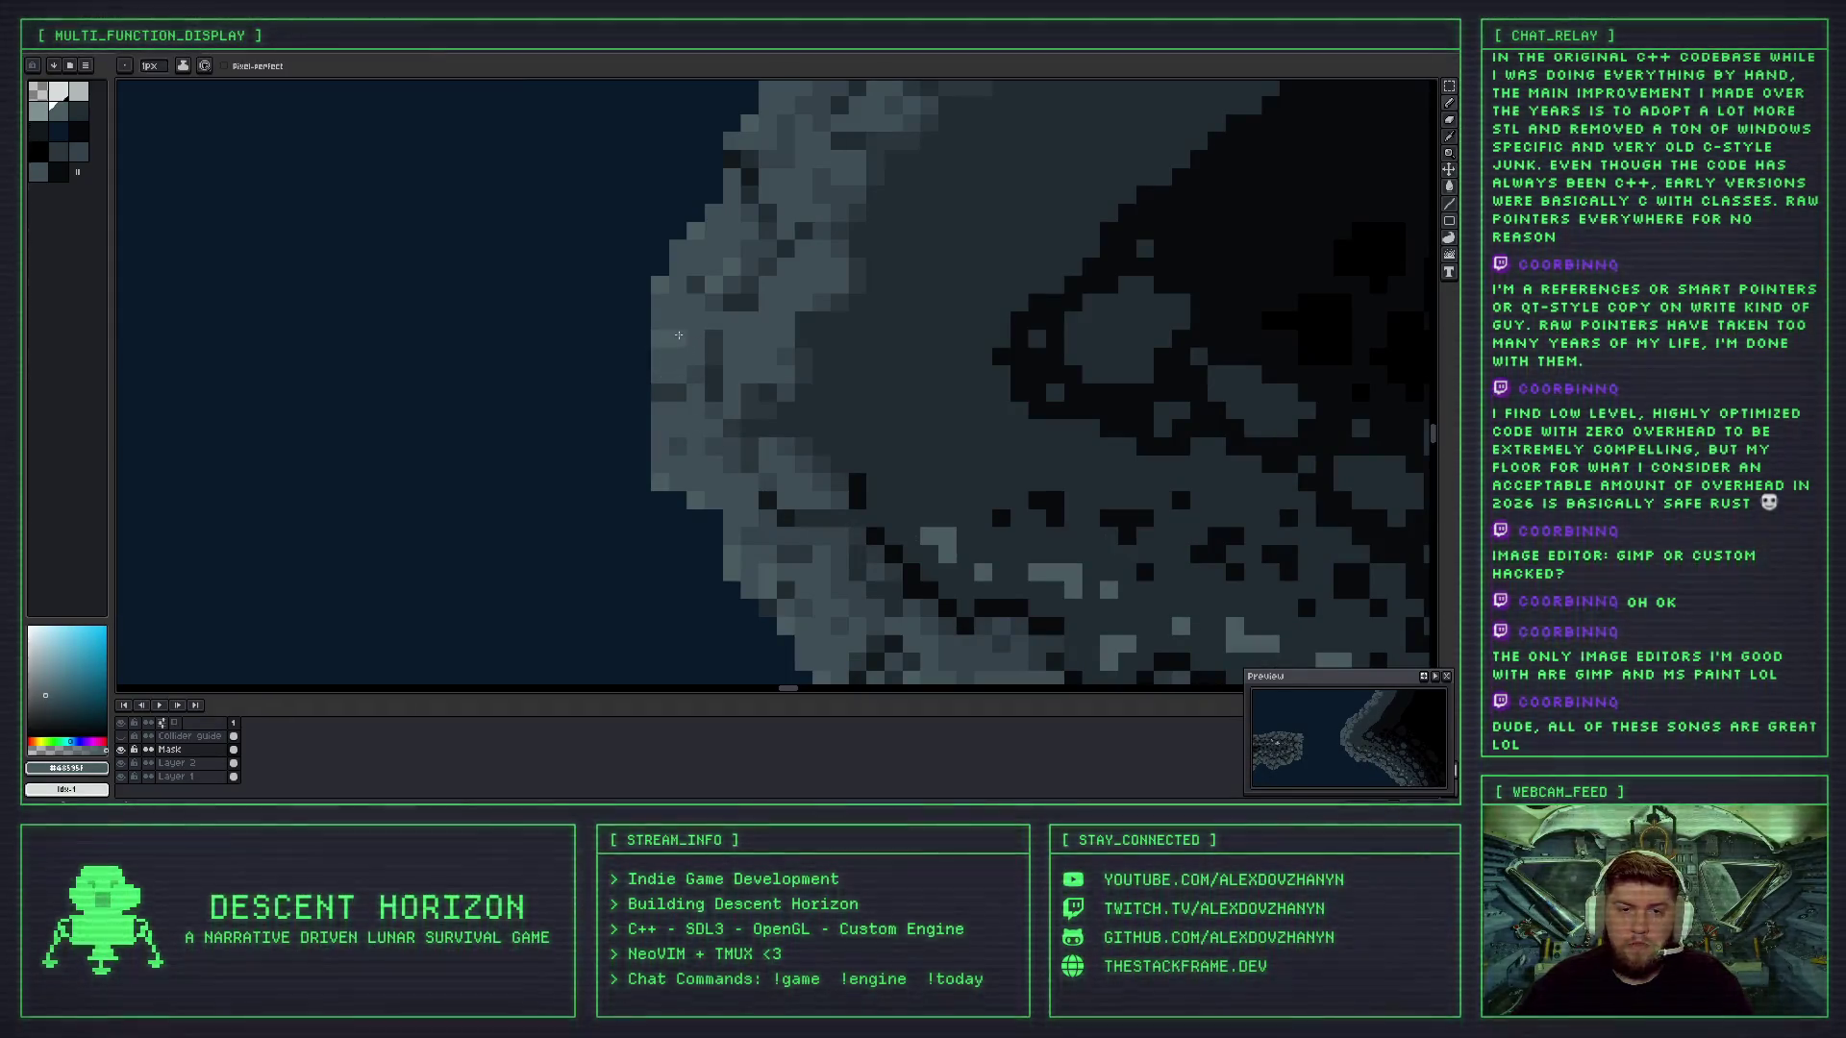
{"action": "key", "text": "ctrl+z"}
{"action": "key", "text": "v"}
{"action": "key", "text": "b"}
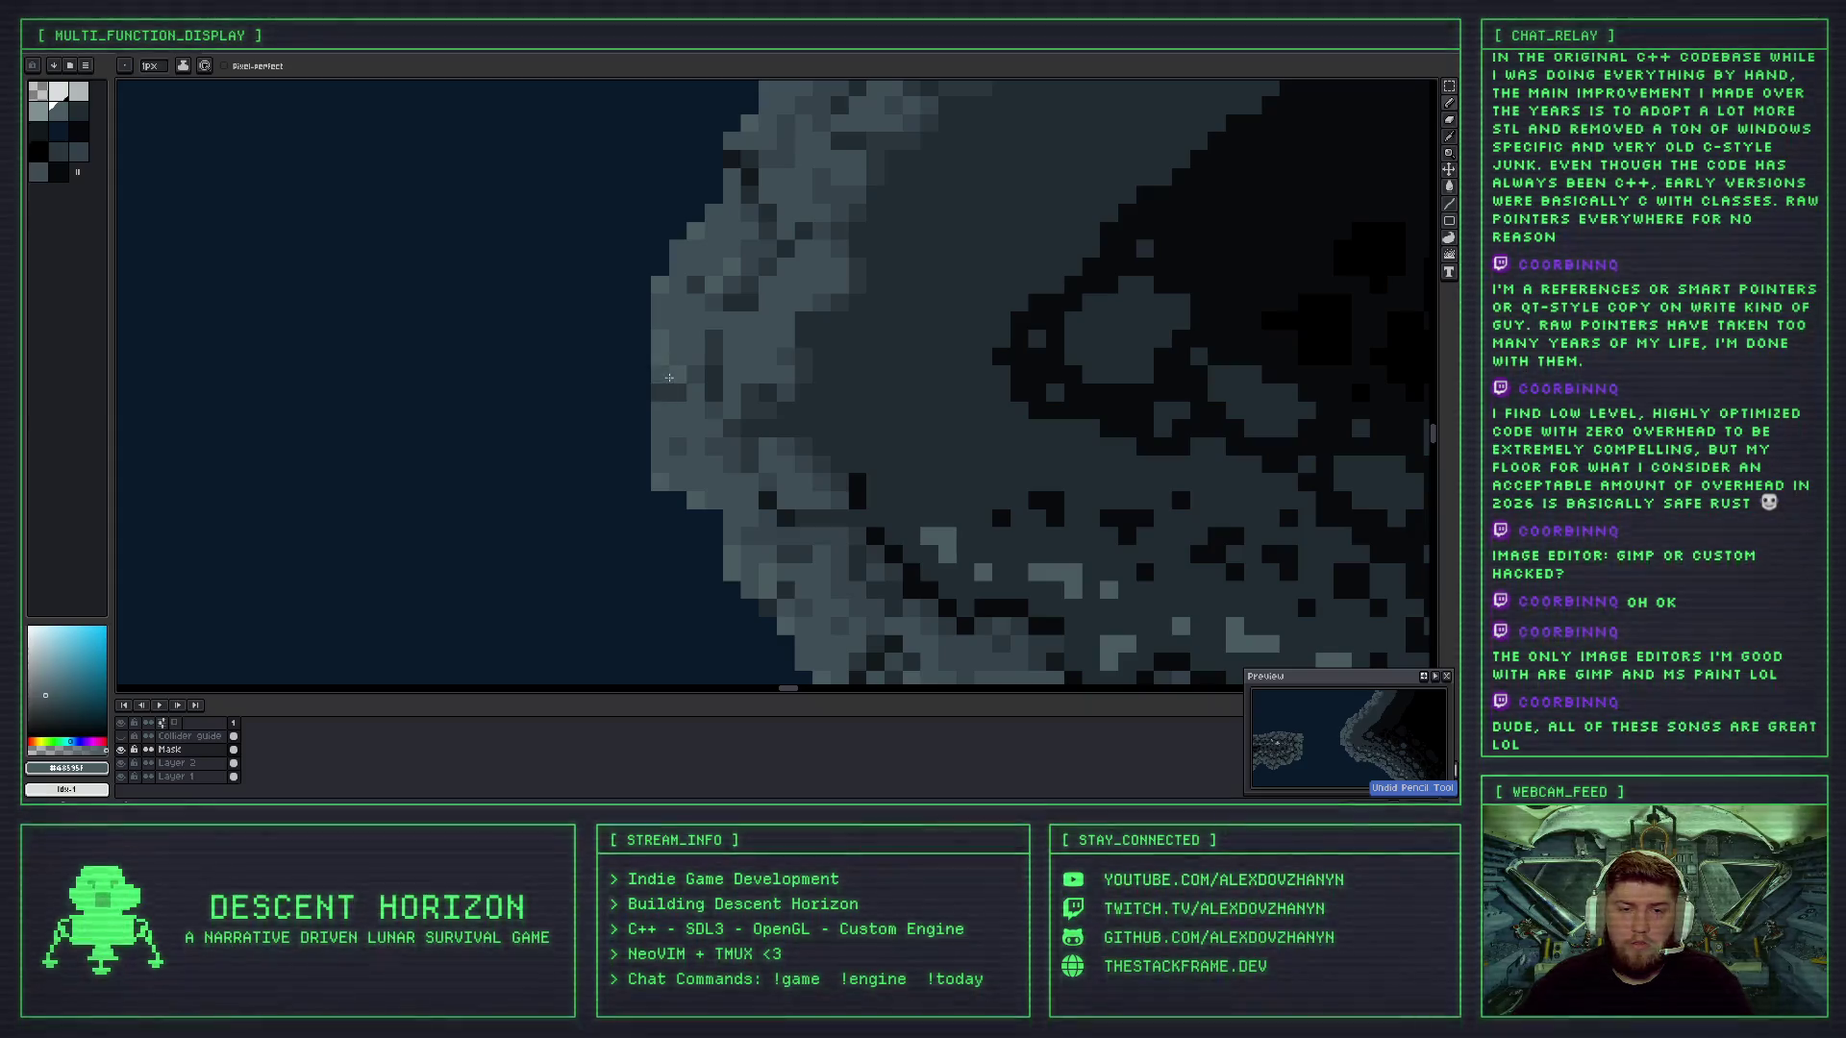
- Sample the mid rock grey #48595f from the edge and return to the pencil
{"action": "left_click", "coordinate": [663, 335], "text": "alt"}
{"action": "left_click", "coordinate": [669, 306], "text": "alt"}
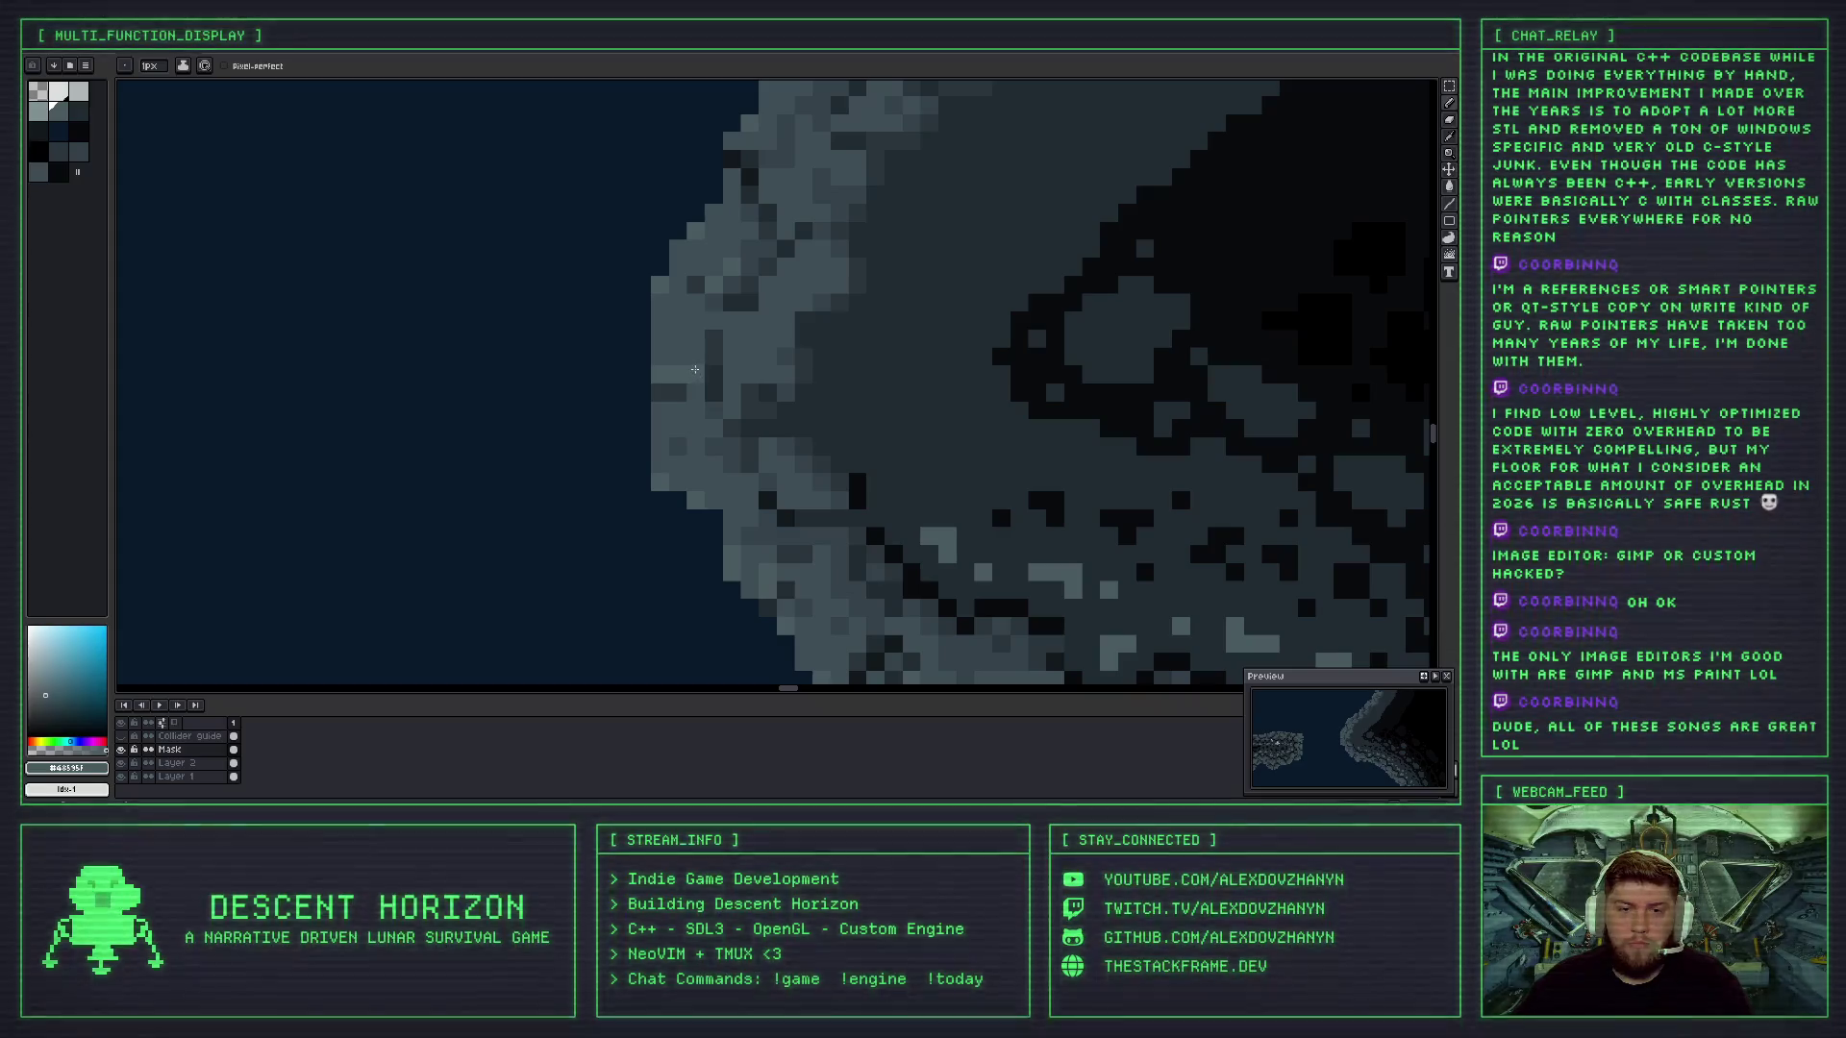
{"action": "scroll", "coordinate": [724, 382], "scroll_direction": "down", "scroll_amount": 5}
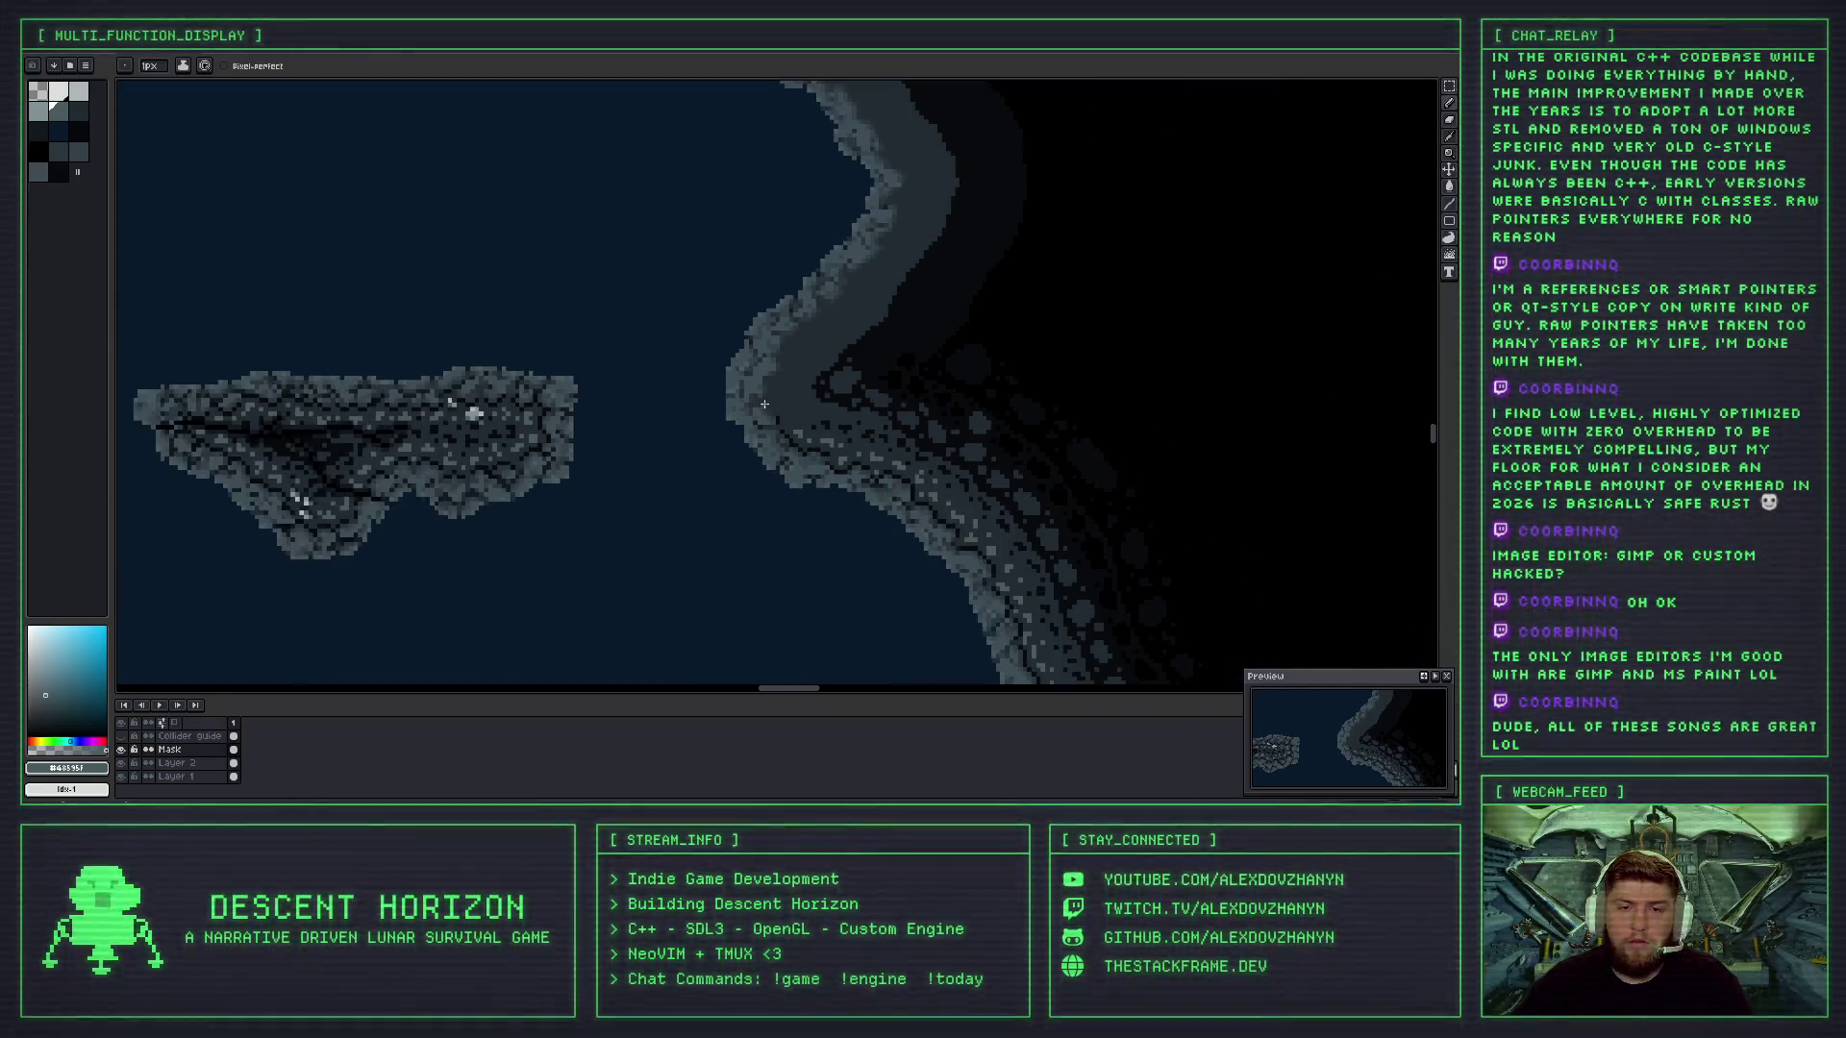
{"action": "scroll", "coordinate": [764, 404], "scroll_direction": "down", "scroll_amount": 3}
{"action": "scroll", "coordinate": [767, 402], "scroll_direction": "up", "scroll_amount": 3}
{"action": "scroll", "coordinate": [769, 402], "scroll_direction": "down", "scroll_amount": 1}
{"action": "scroll", "coordinate": [769, 402], "scroll_direction": "up", "scroll_amount": 1}
{"action": "key", "text": "i"}
{"action": "key", "text": "b"}
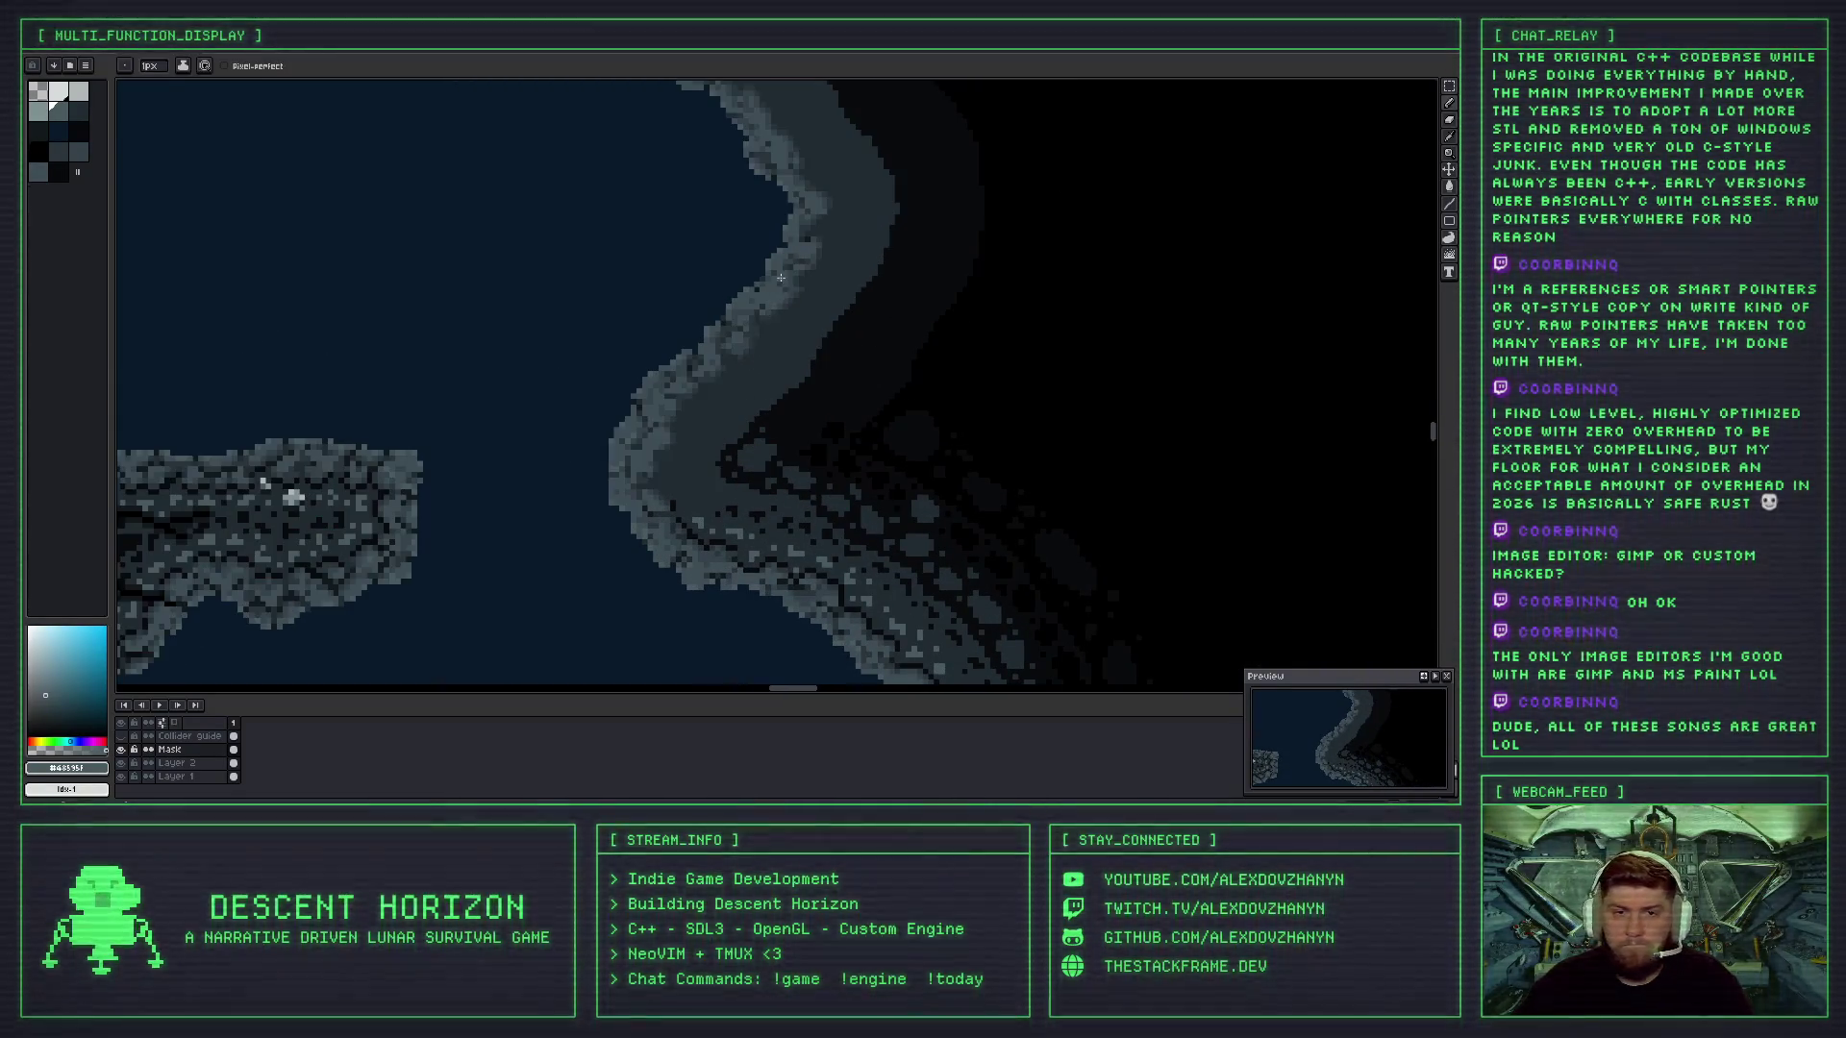
{"action": "scroll", "coordinate": [713, 370], "scroll_direction": "up", "scroll_amount": 2}
{"action": "scroll", "coordinate": [676, 340], "scroll_direction": "up", "scroll_amount": 3}
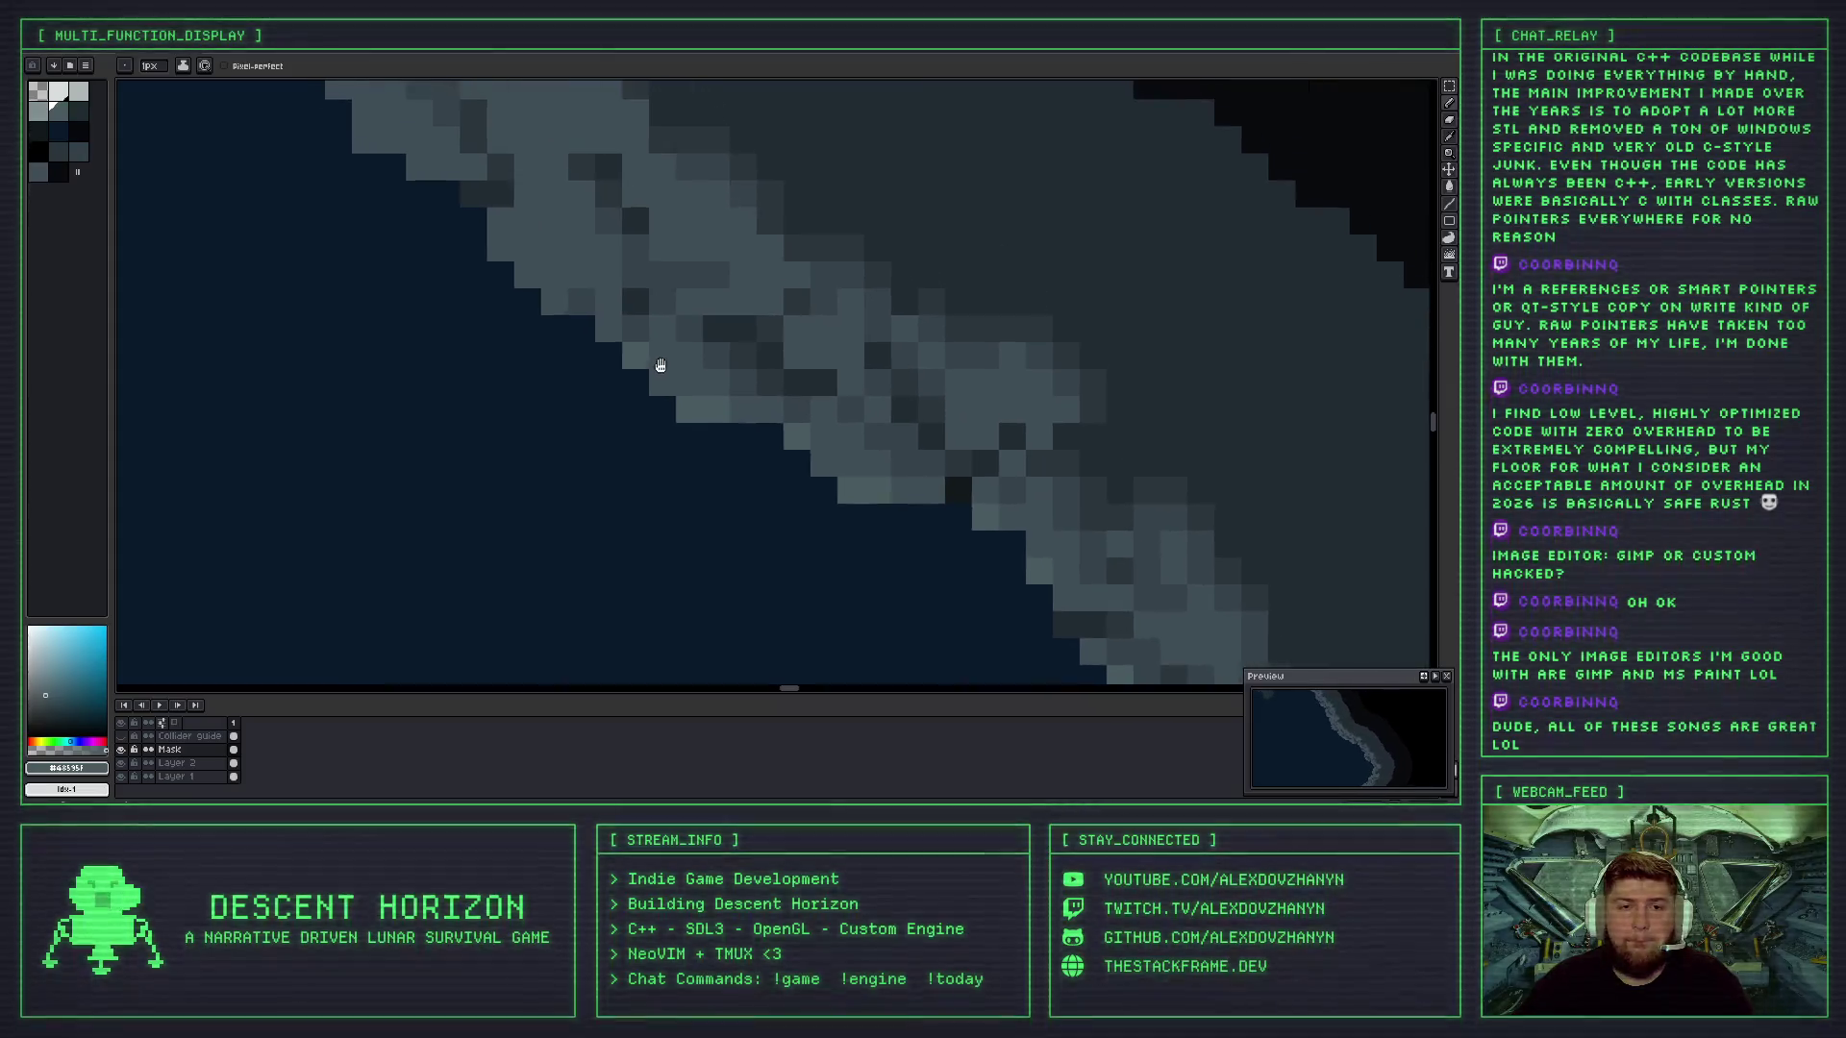
{"action": "scroll", "coordinate": [659, 371], "scroll_direction": "up", "scroll_amount": 2}
{"action": "scroll", "coordinate": [577, 317], "scroll_direction": "down", "scroll_amount": 3}
{"action": "scroll", "coordinate": [563, 304], "scroll_direction": "up", "scroll_amount": 3}
{"action": "scroll", "coordinate": [564, 304], "scroll_direction": "up", "scroll_amount": 1}
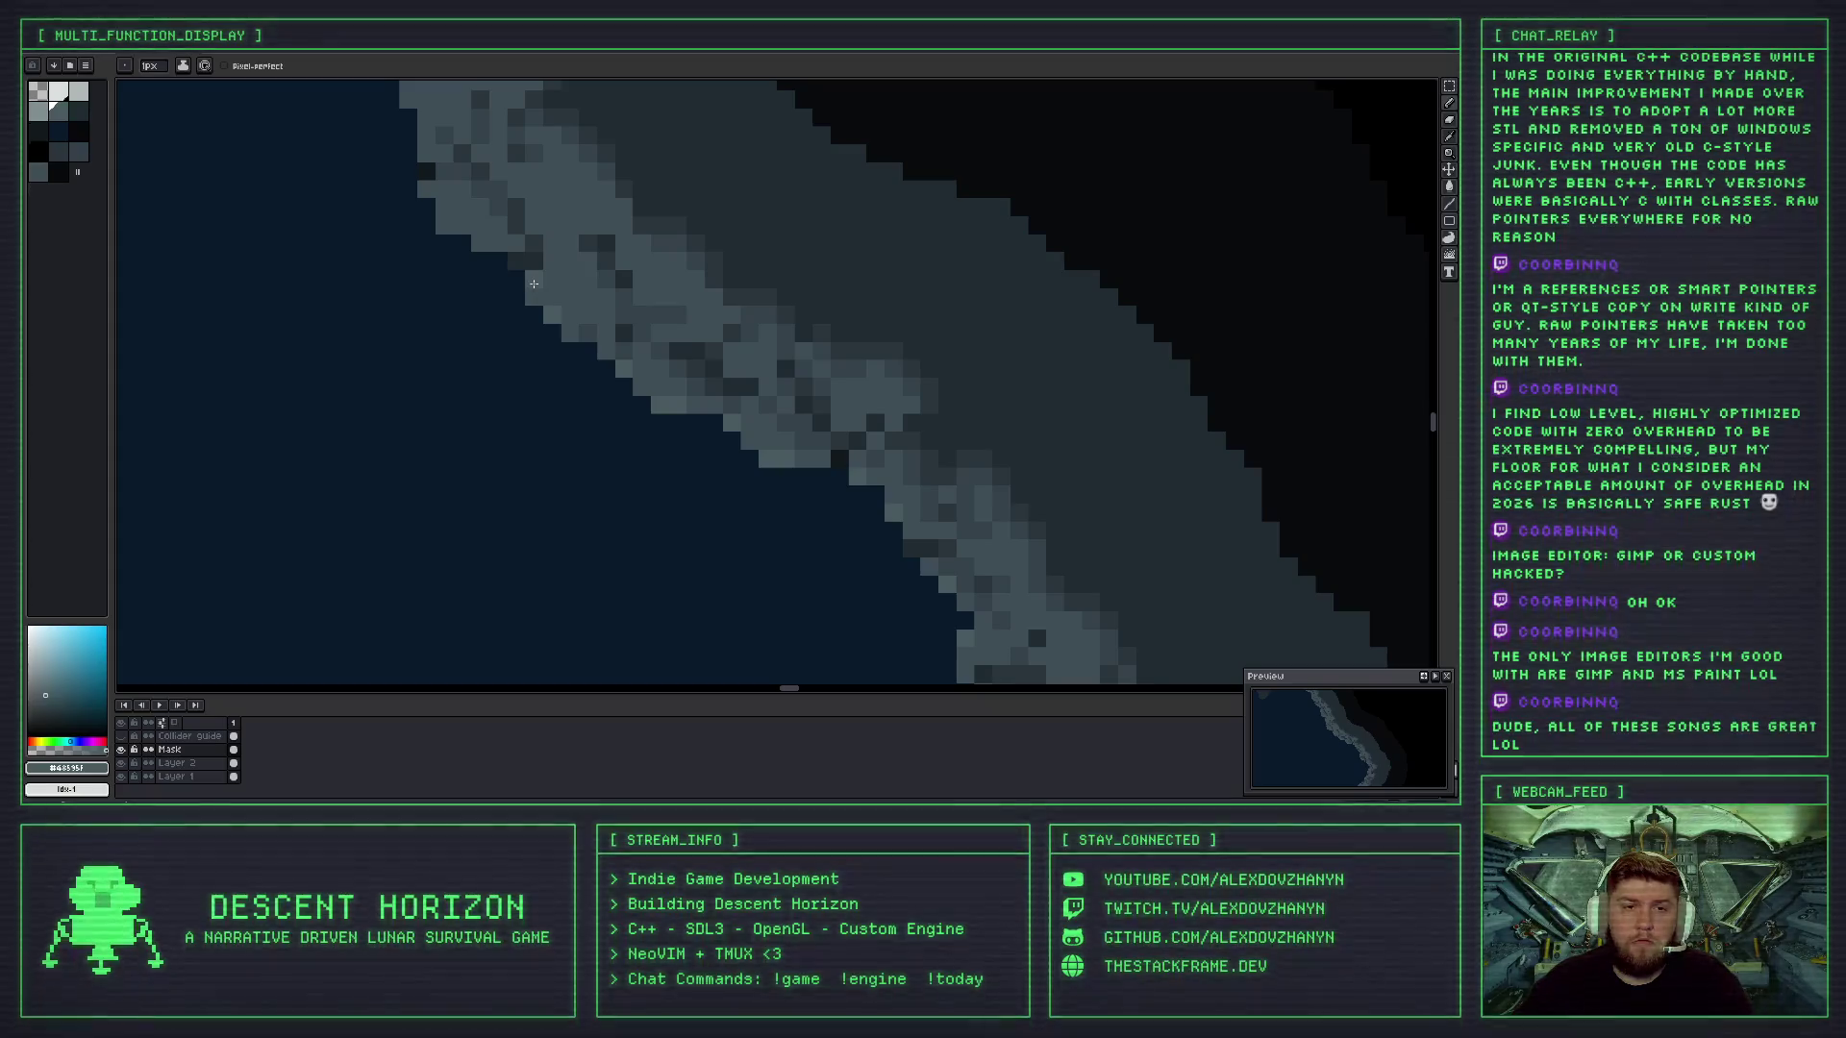
{"action": "scroll", "coordinate": [531, 288], "scroll_direction": "up", "scroll_amount": 2}
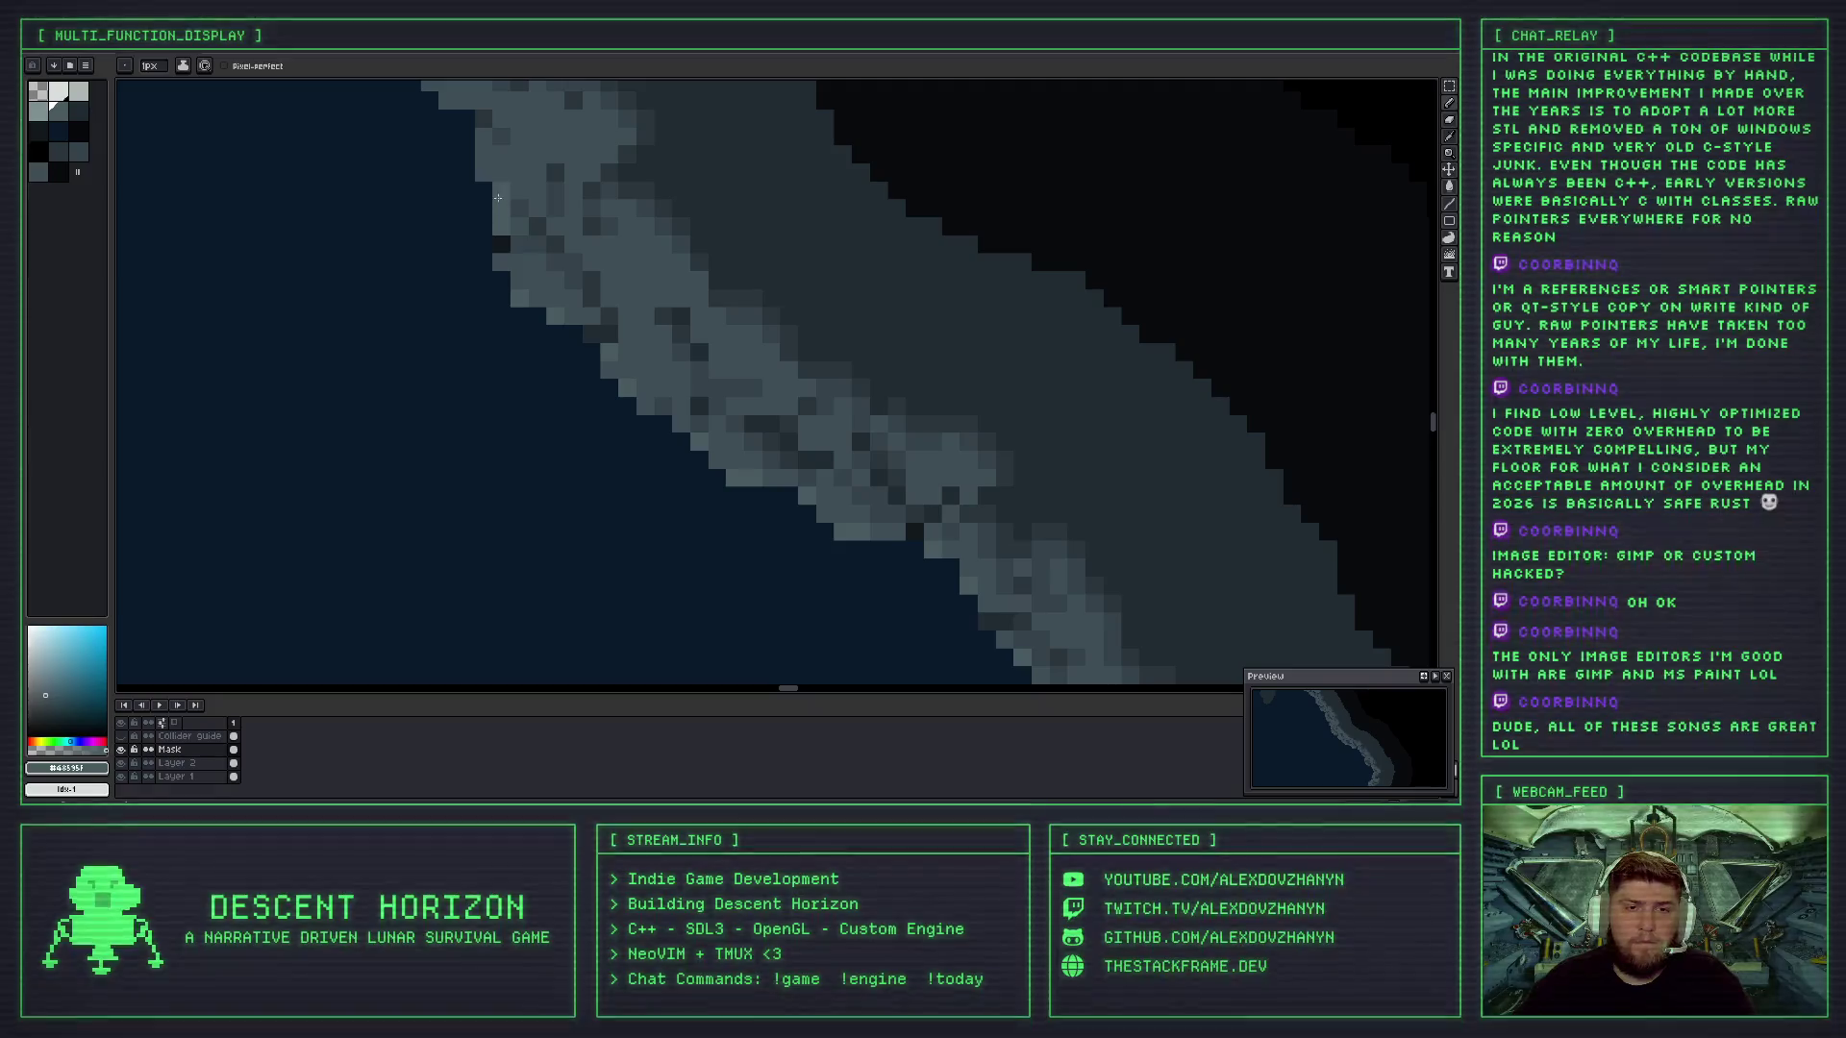
{"action": "scroll", "coordinate": [767, 398], "scroll_direction": "down", "scroll_amount": 4}
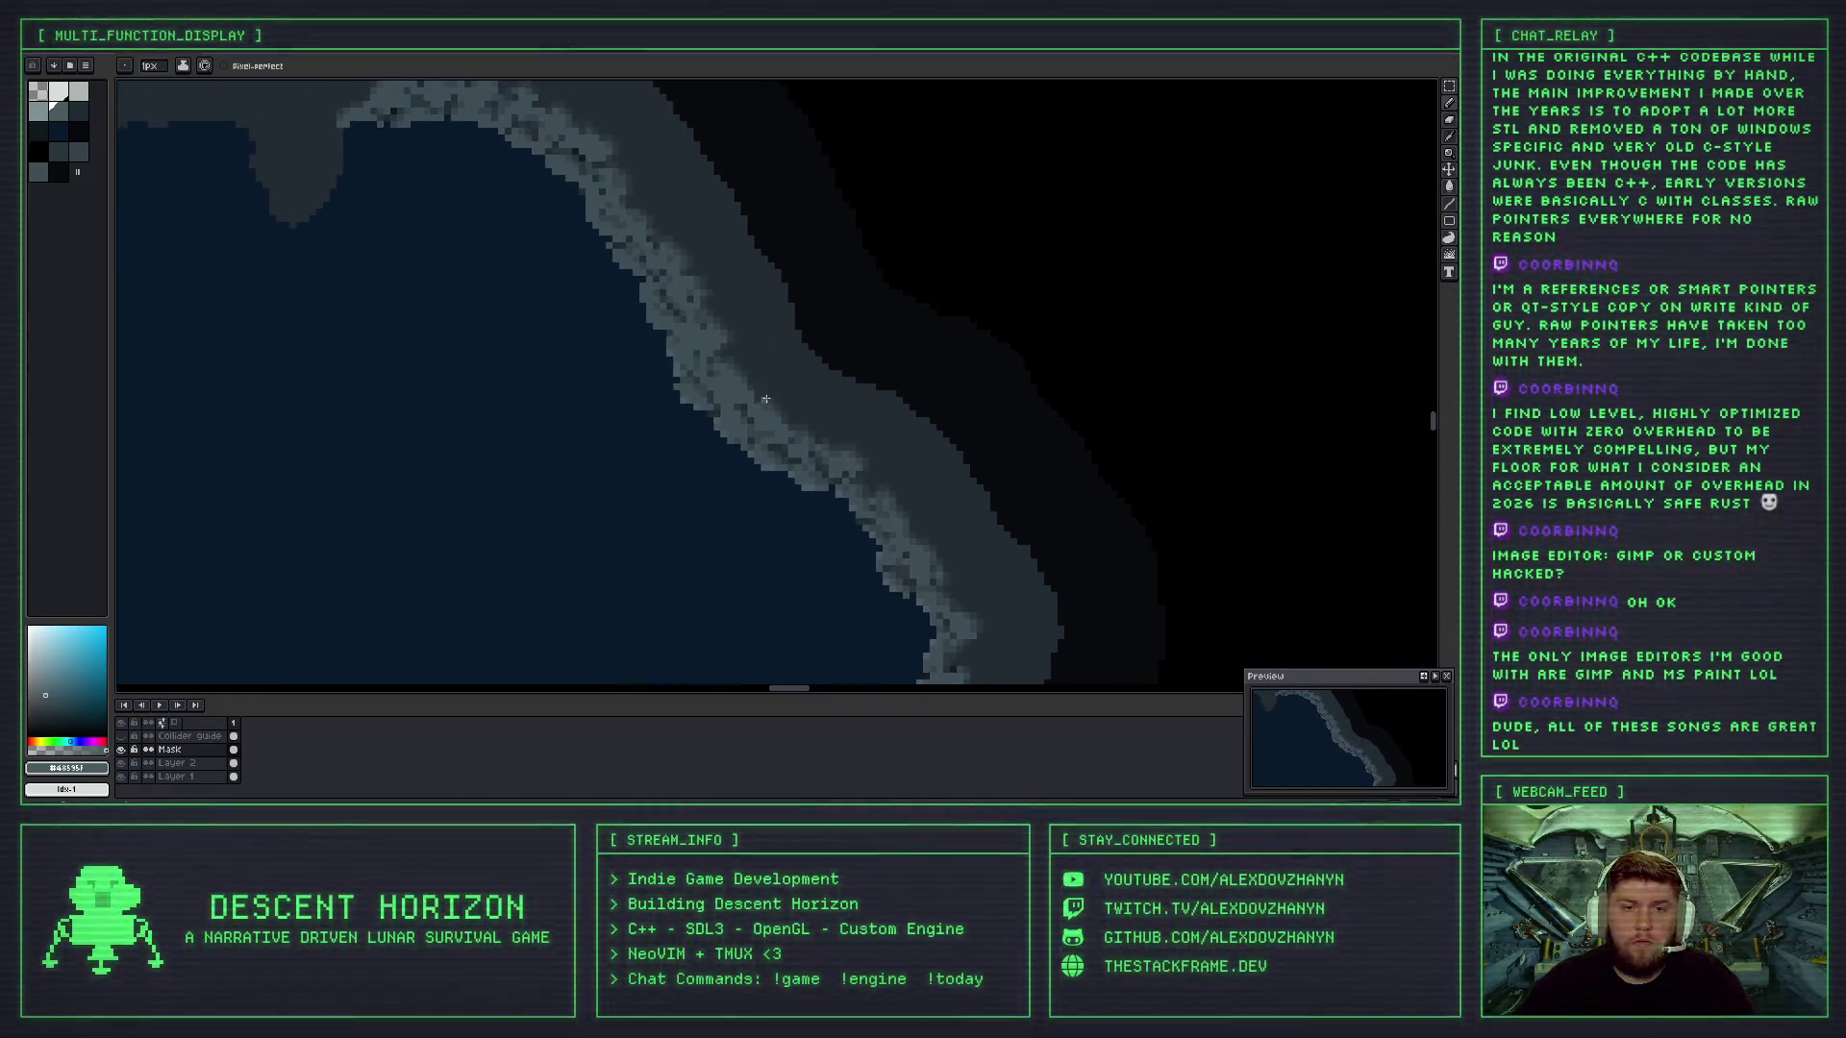
{"action": "scroll", "coordinate": [766, 398], "scroll_direction": "up", "scroll_amount": 4}
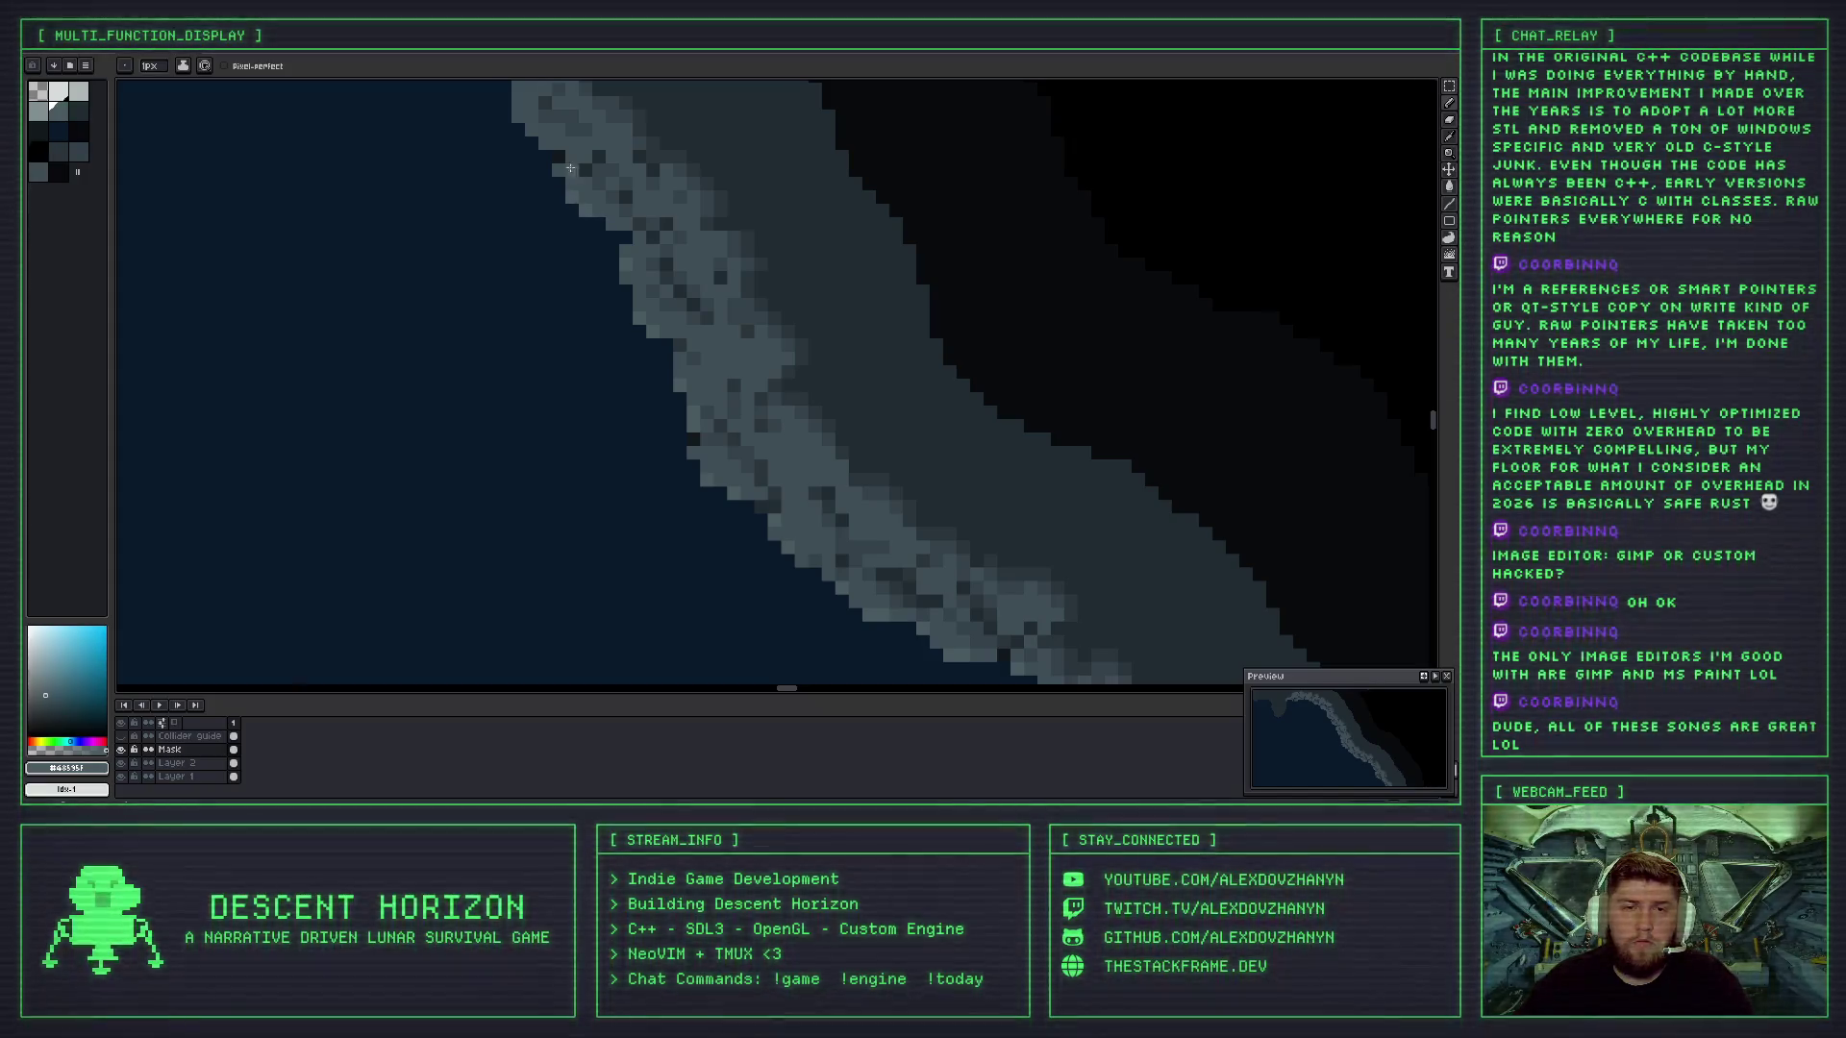
{"action": "scroll", "coordinate": [768, 420], "scroll_direction": "up", "scroll_amount": 4}
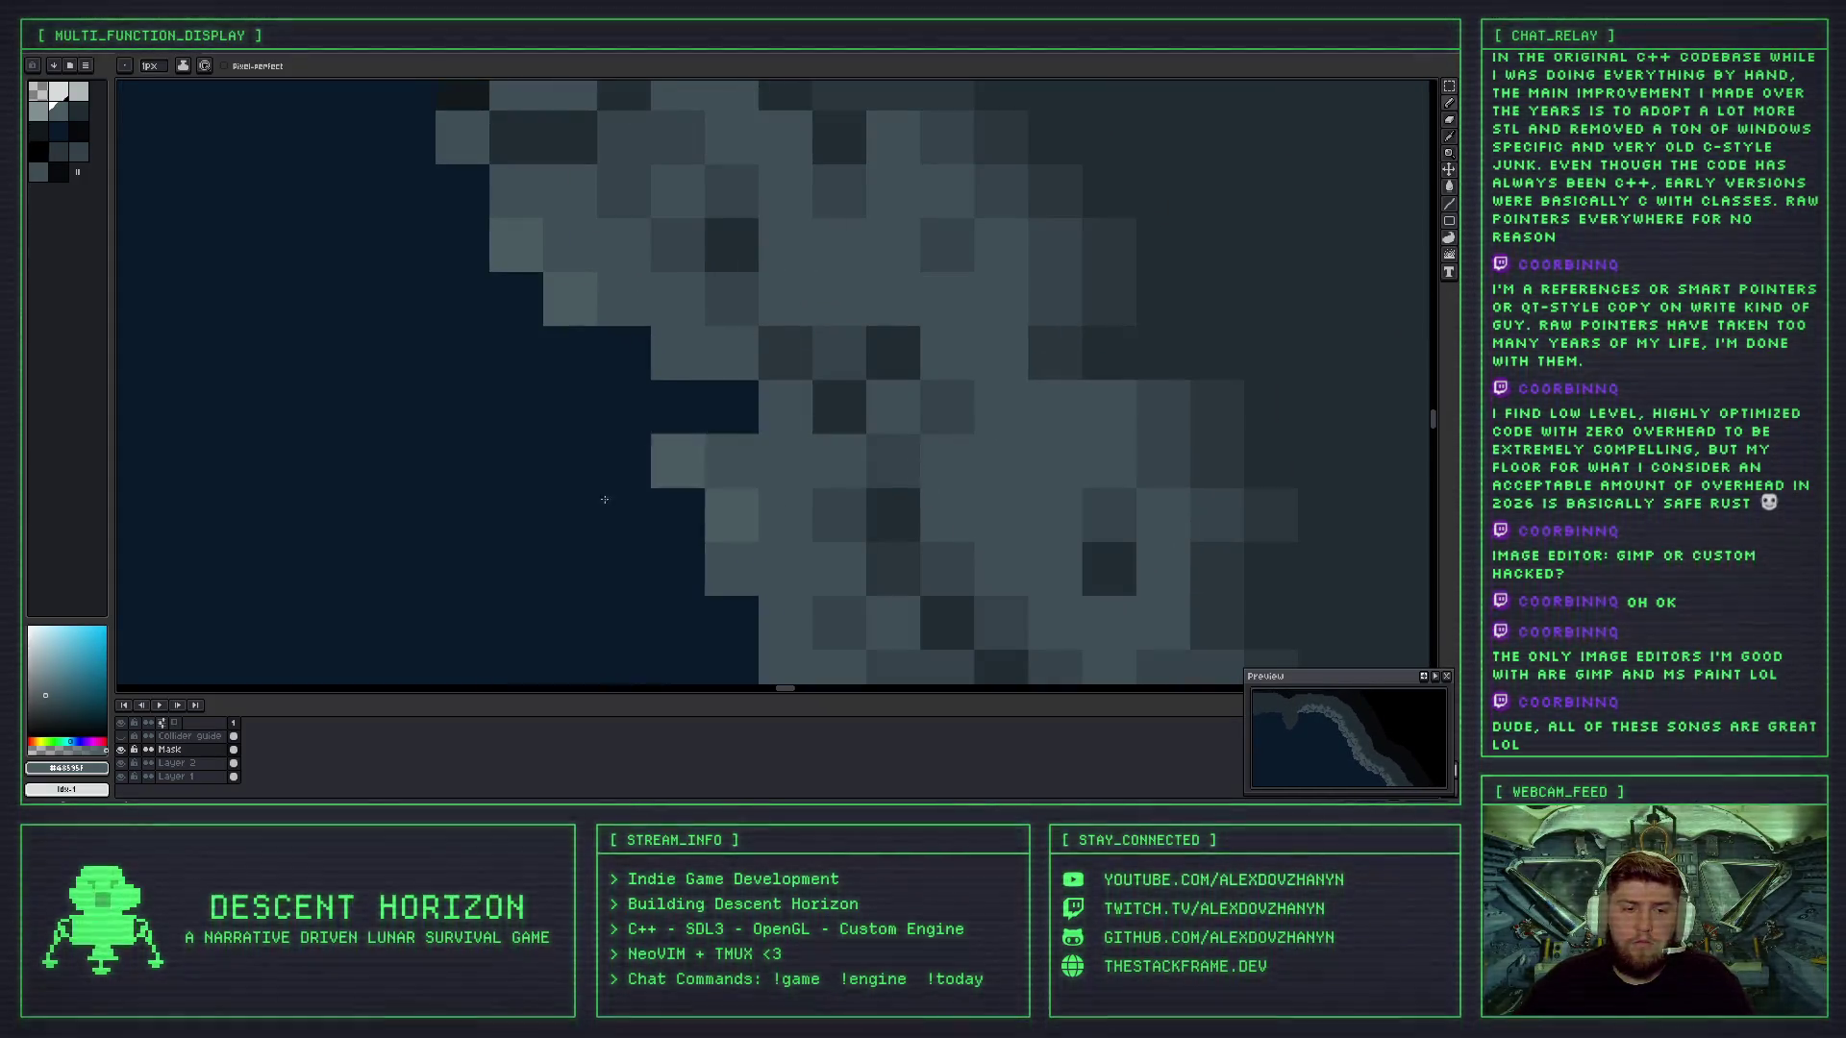
- Check the collider guide, undo a stray grey pixel, and paint a dark pixel into the rock edge
{"action": "left_click", "coordinate": [123, 736]}
{"action": "left_click", "coordinate": [123, 736]}
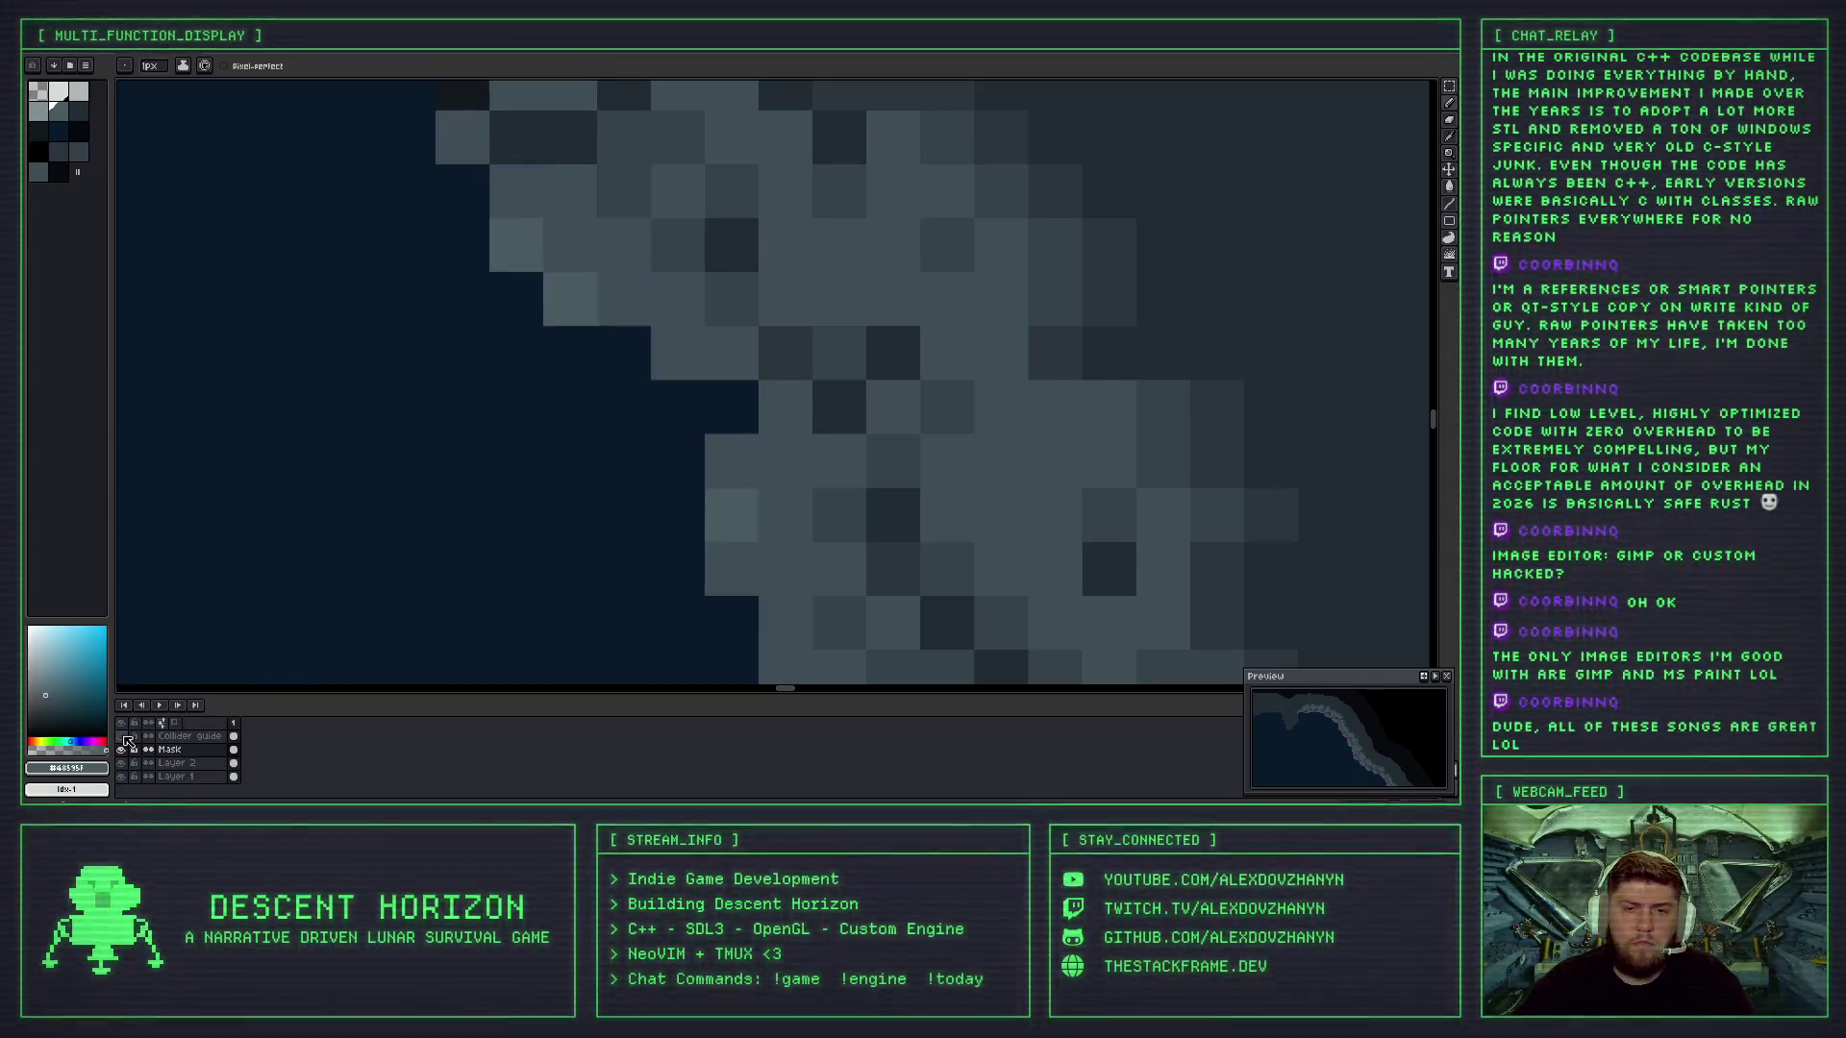
{"action": "left_click", "coordinate": [462, 569]}
{"action": "key", "text": "ctrl+z"}
{"action": "key", "text": "alt"}
{"action": "left_click", "coordinate": [832, 347]}
{"action": "left_click", "coordinate": [744, 397]}
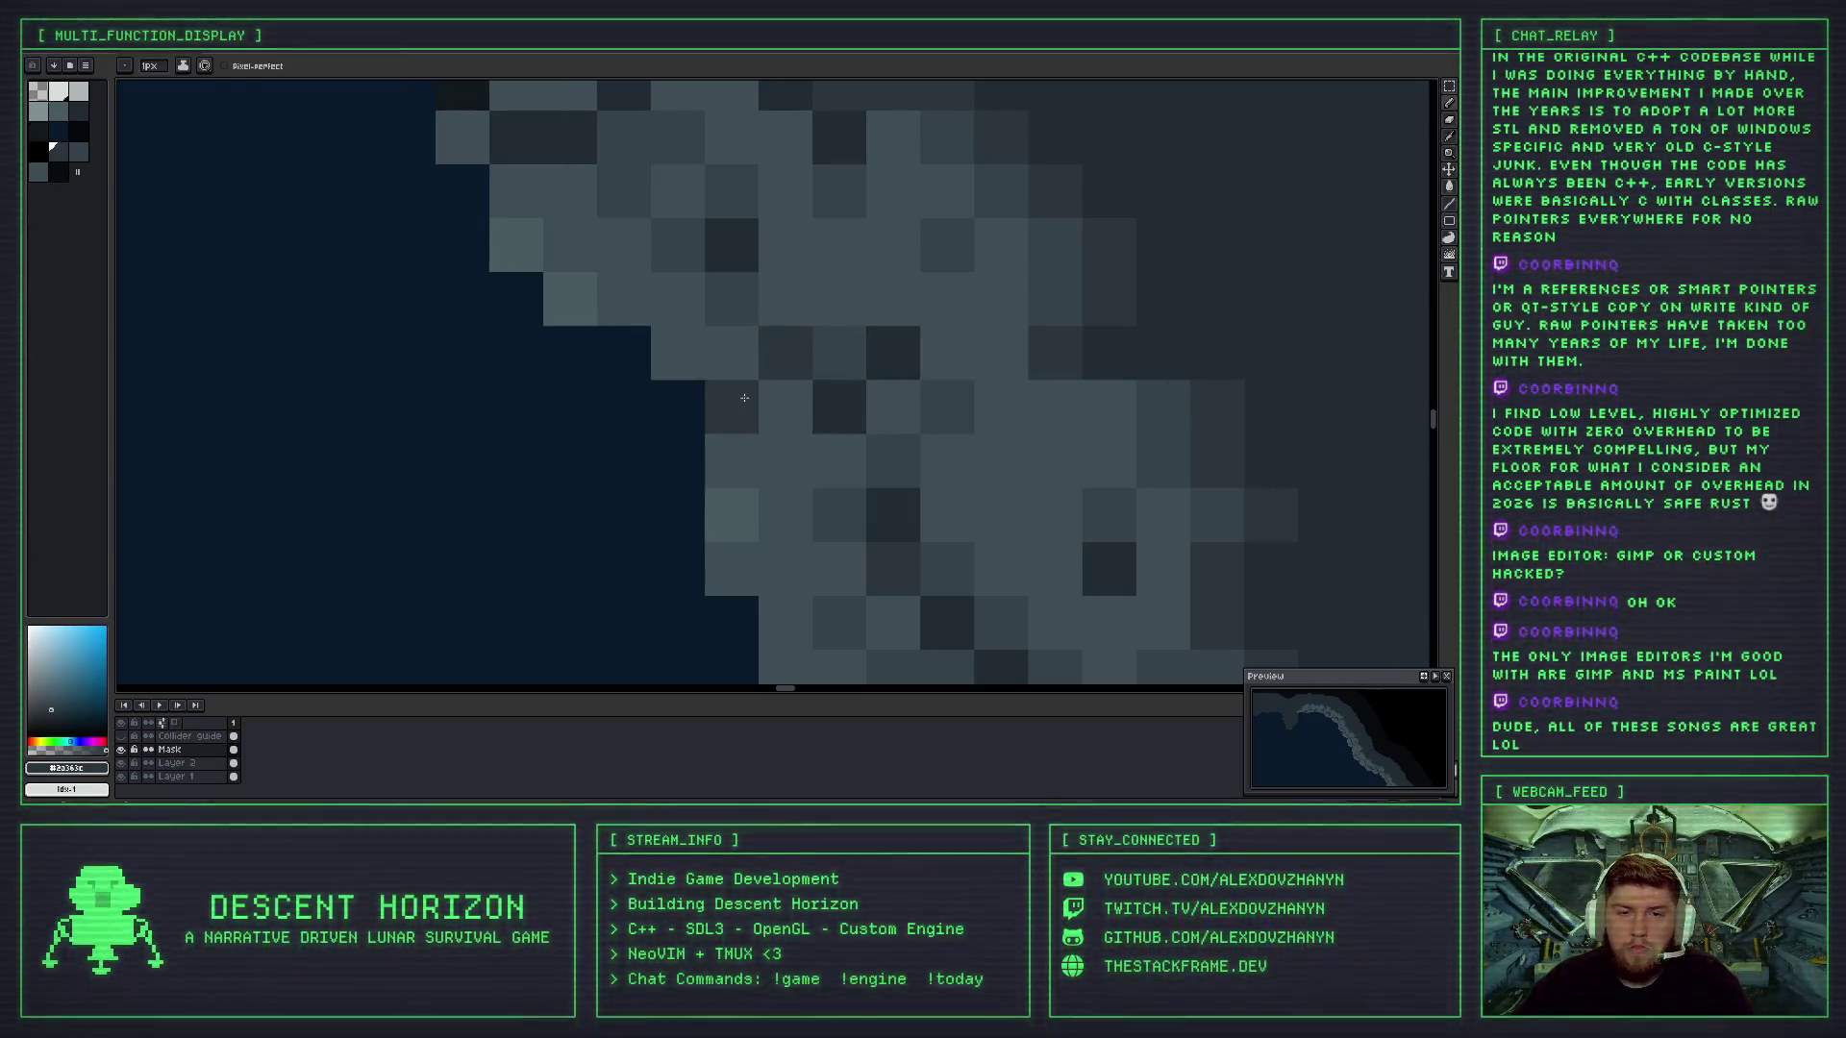
- Sample the mid grey and paint two grey pixels further along the coastline edge
{"action": "scroll", "coordinate": [793, 374], "scroll_direction": "down", "scroll_amount": 5}
{"action": "scroll", "coordinate": [828, 382], "scroll_direction": "up", "scroll_amount": 5}
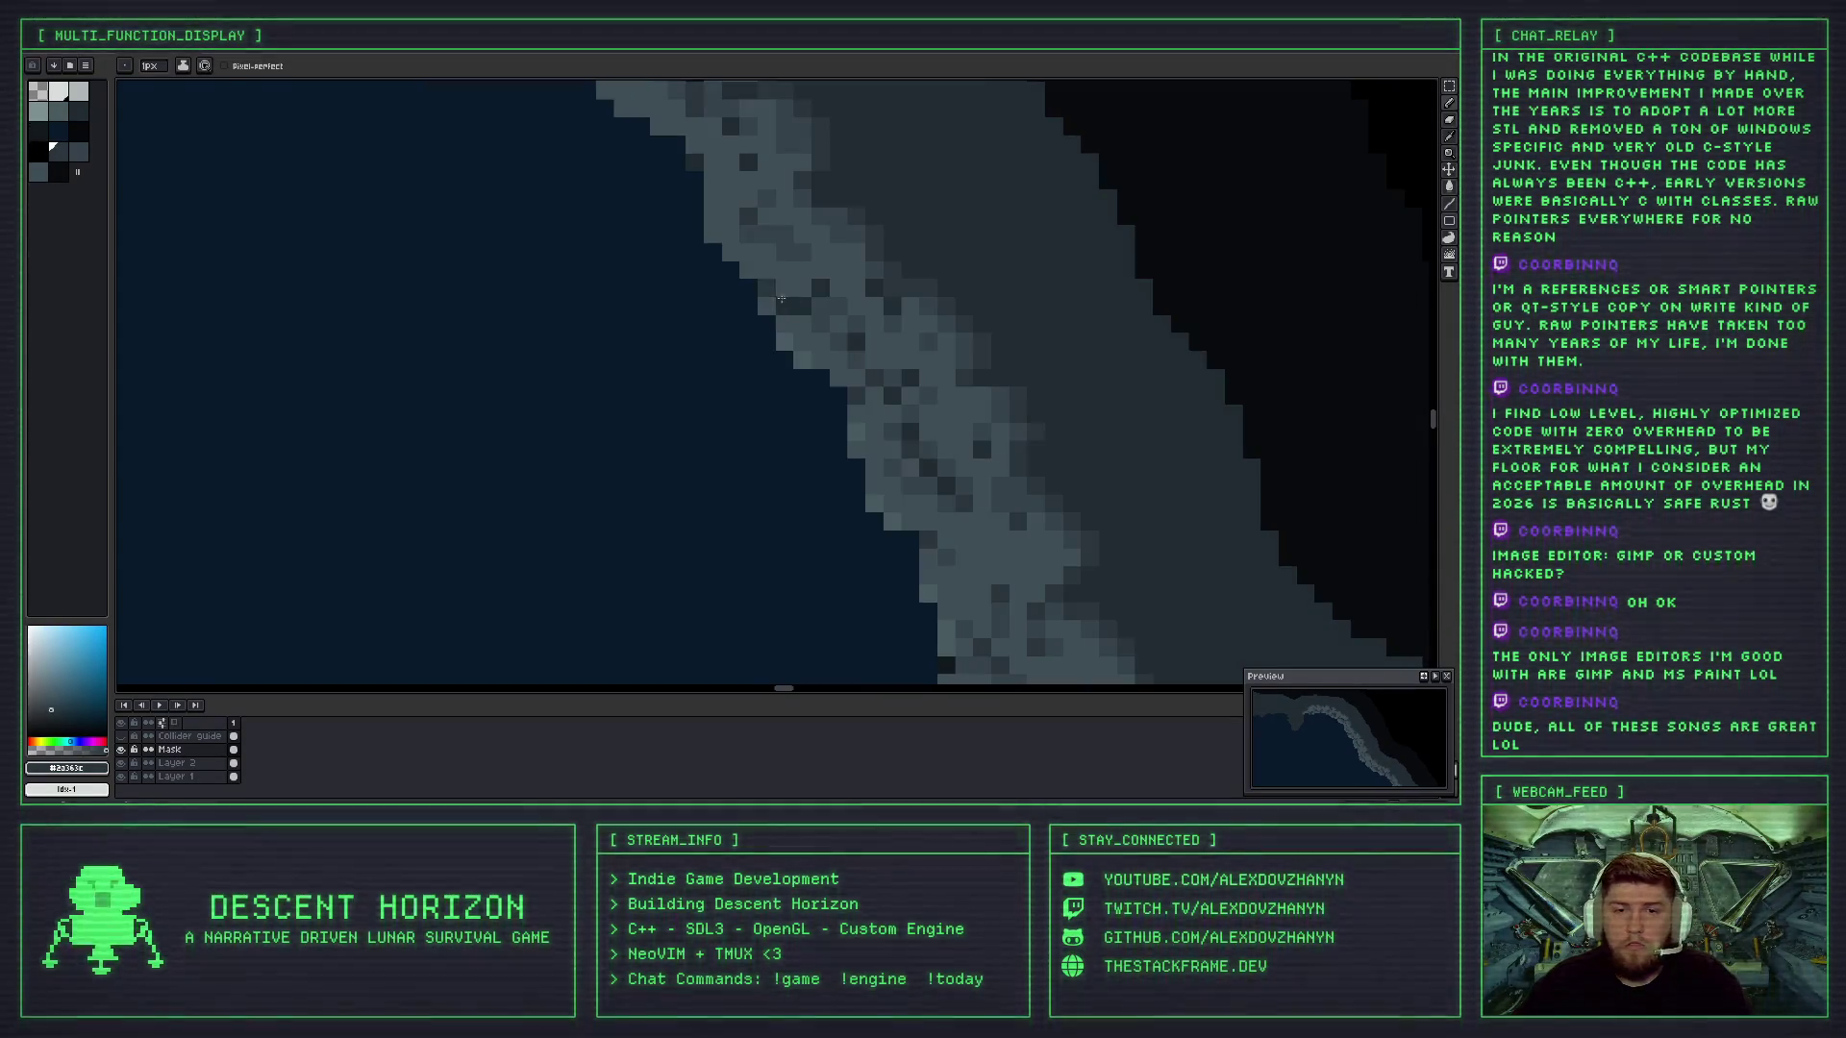
{"action": "left_click", "coordinate": [764, 281], "text": "alt"}
{"action": "left_click_drag", "start_coordinate": [755, 262], "coordinate": [776, 354]}
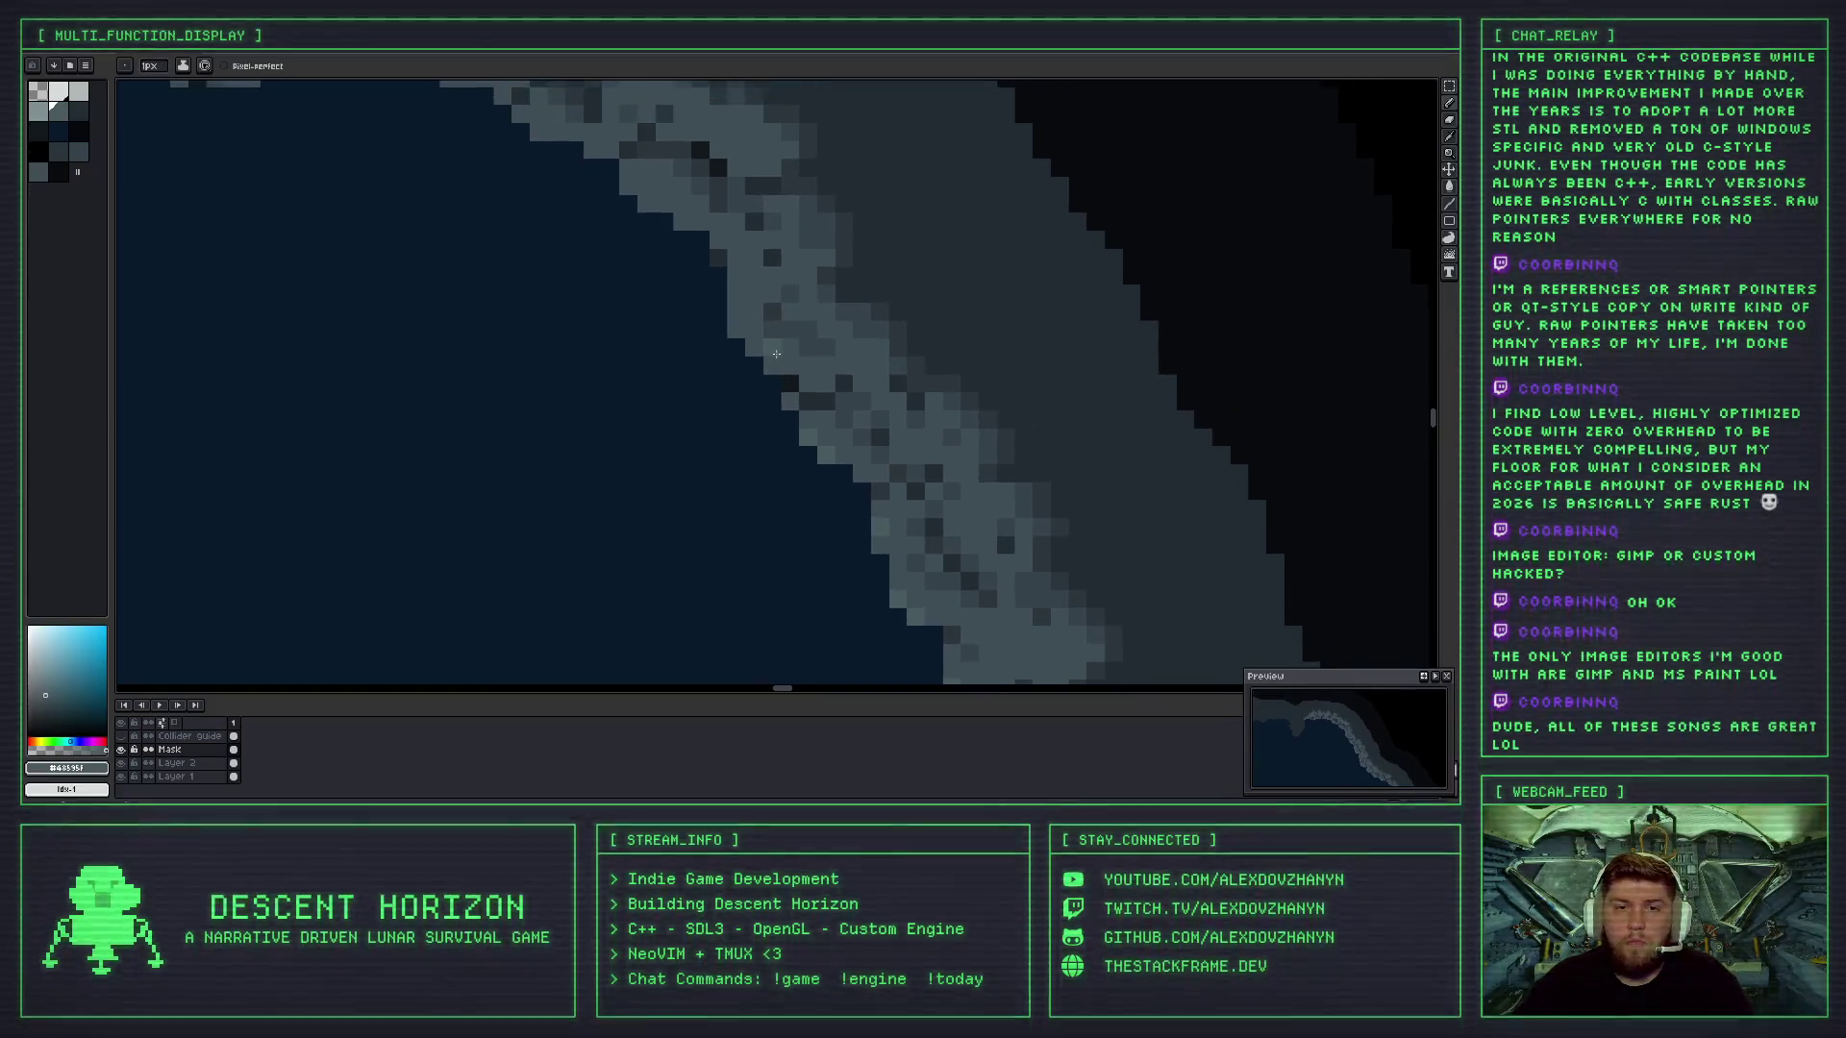
{"action": "left_click", "coordinate": [735, 320]}
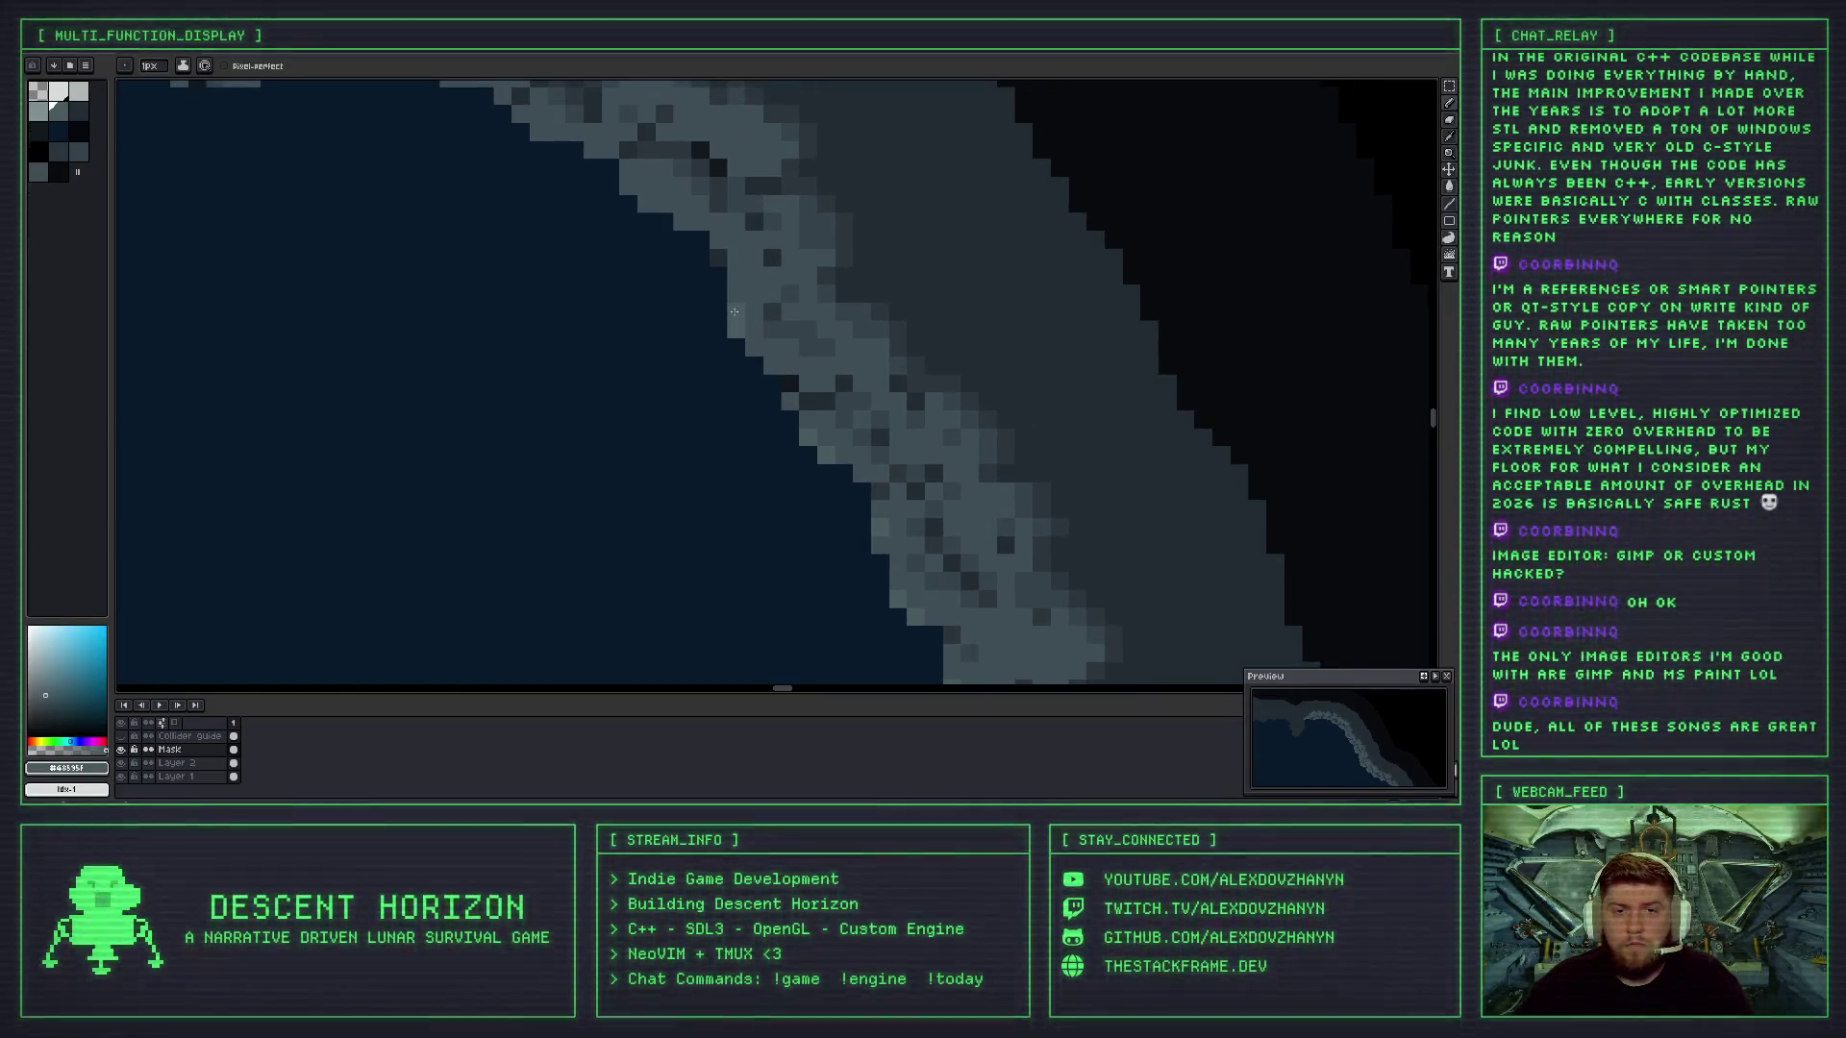
{"action": "left_click", "coordinate": [718, 248]}
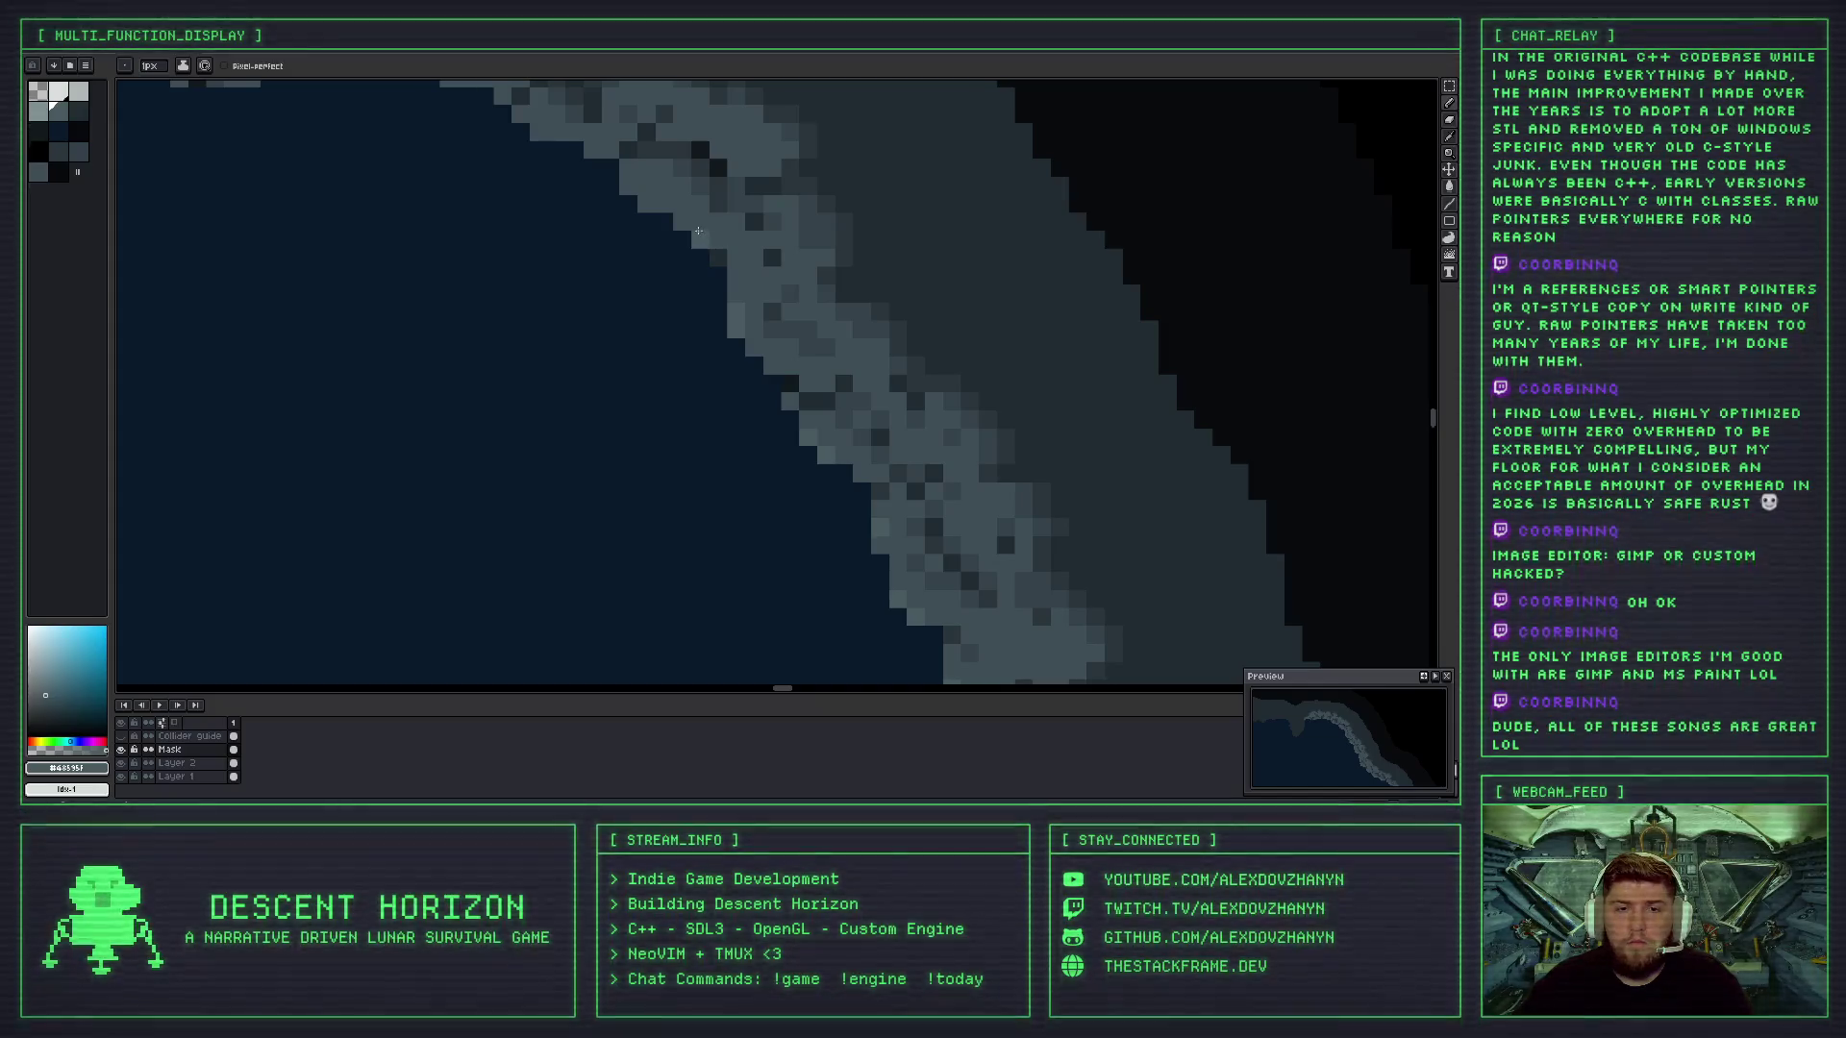
{"action": "scroll", "coordinate": [750, 273], "scroll_direction": "down", "scroll_amount": 3}
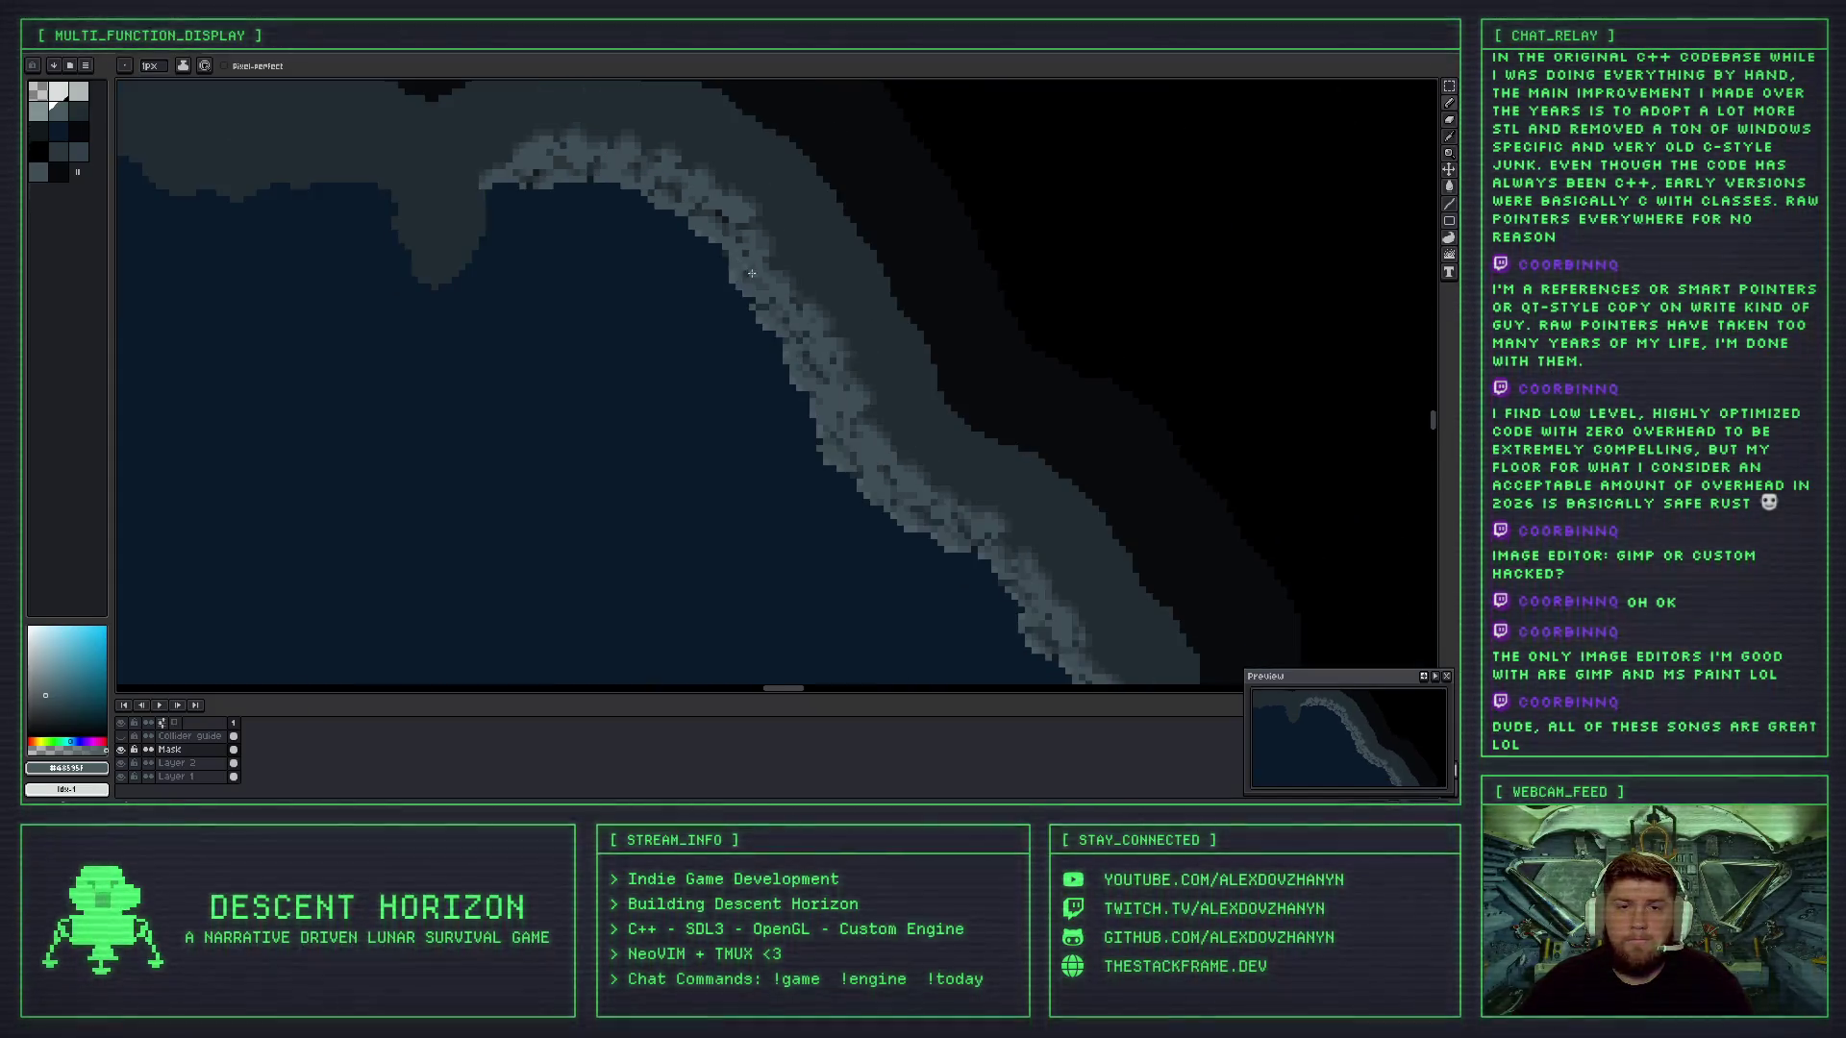
- Undo the last stroke on the curved ceiling edge and add one light rock pixel there
{"action": "scroll", "coordinate": [683, 222], "scroll_direction": "up", "scroll_amount": 3}
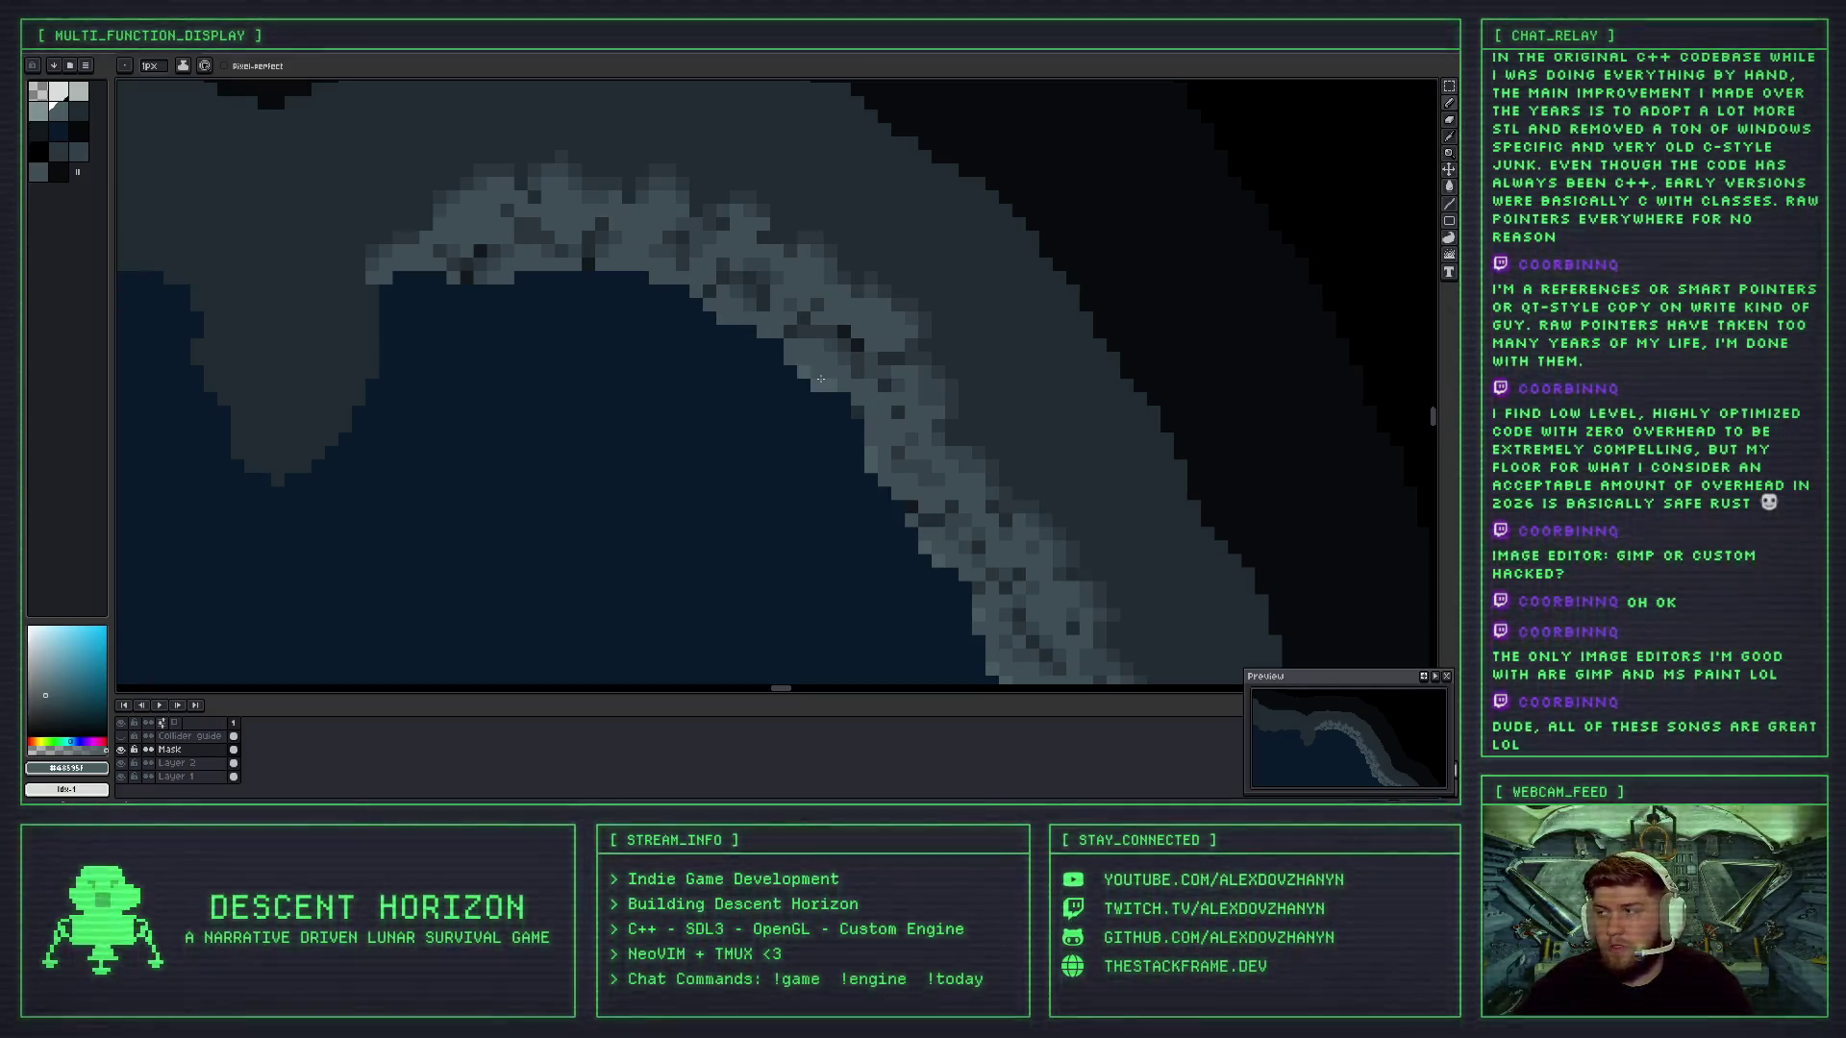
{"action": "scroll", "coordinate": [798, 369], "scroll_direction": "up", "scroll_amount": 4}
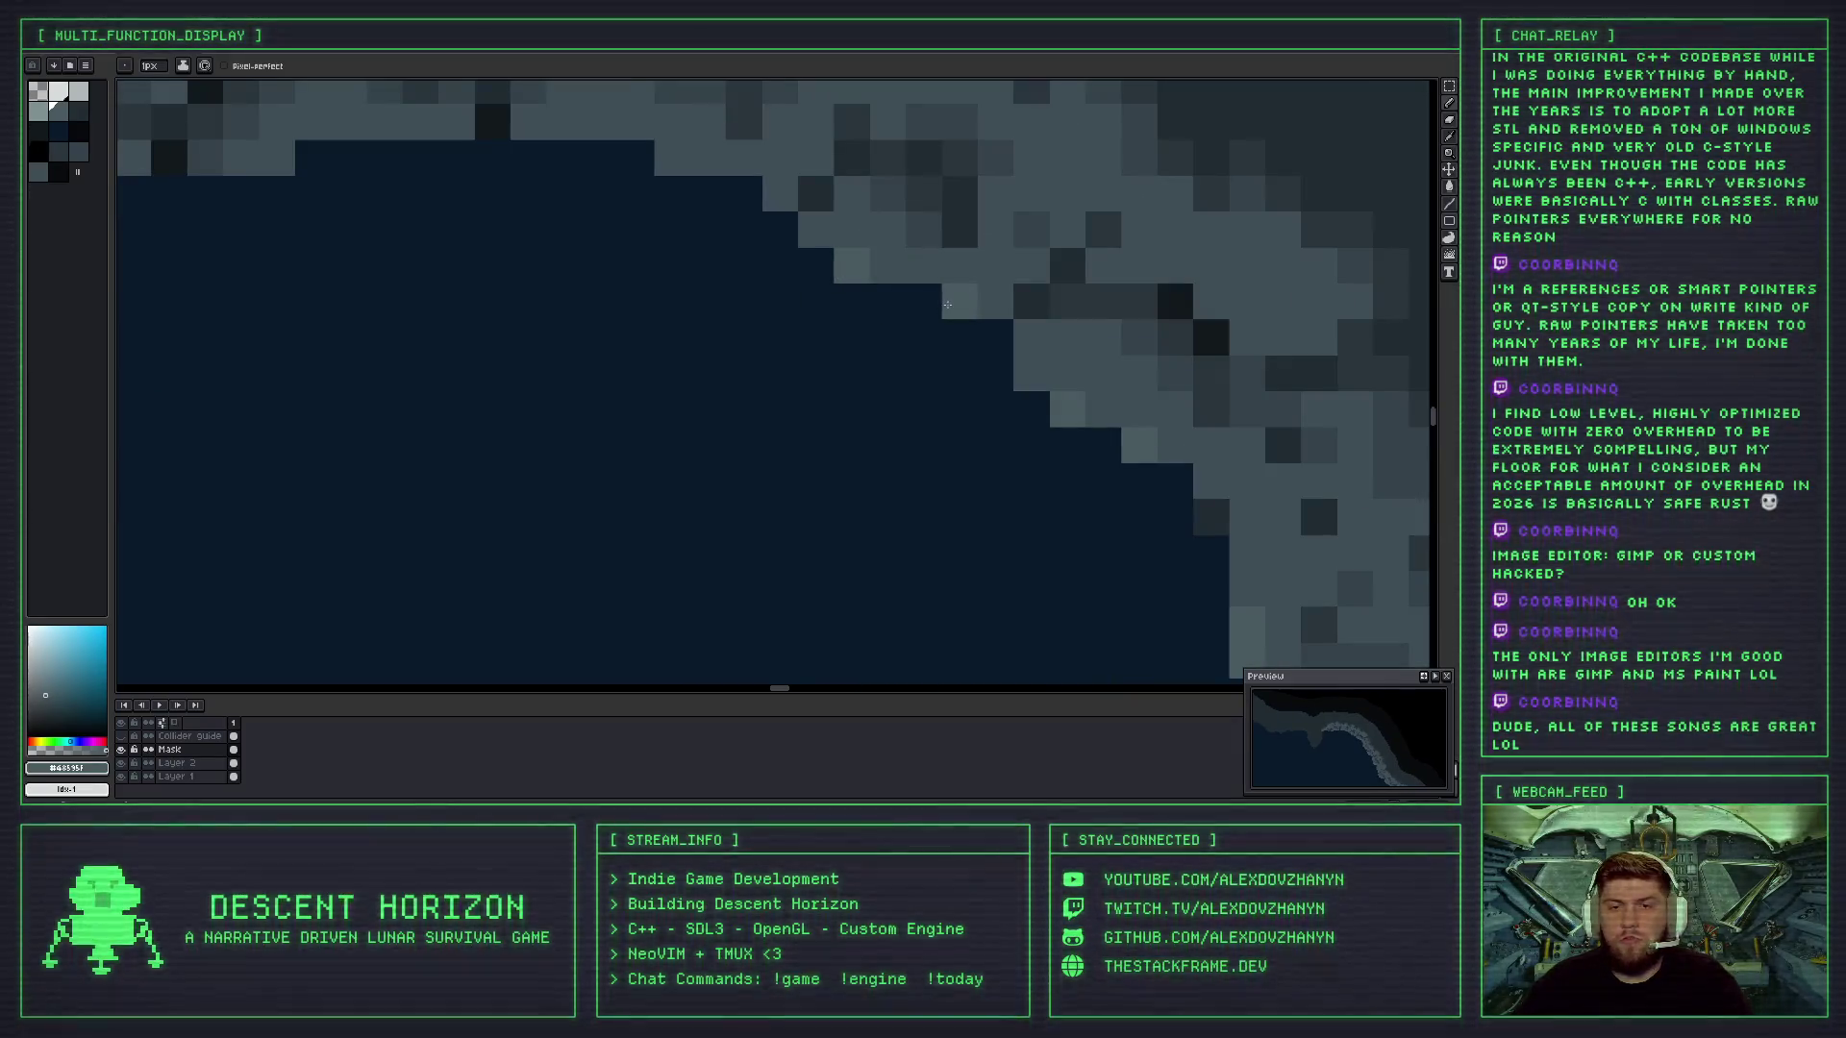
{"action": "scroll", "coordinate": [922, 284], "scroll_direction": "down", "scroll_amount": 2}
{"action": "scroll", "coordinate": [956, 382], "scroll_direction": "down", "scroll_amount": 2}
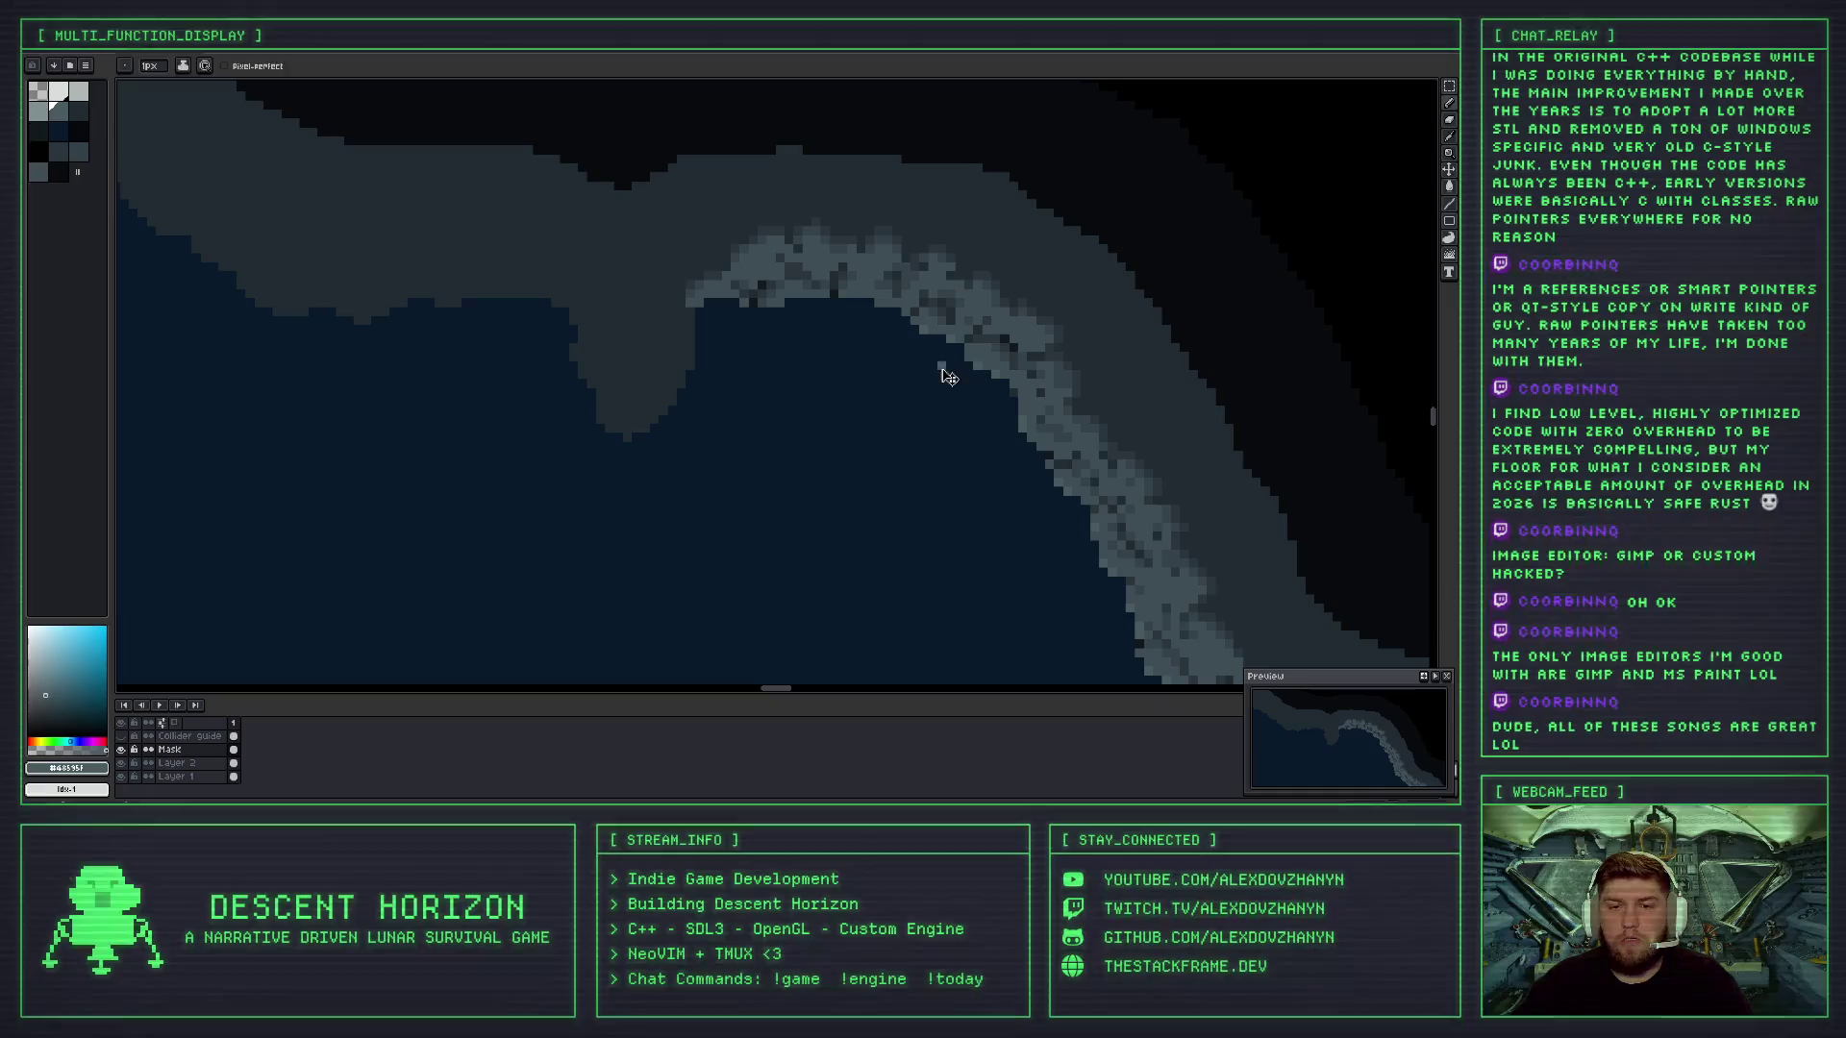
{"action": "key", "text": "ctrl+z"}
{"action": "scroll", "coordinate": [953, 340], "scroll_direction": "up", "scroll_amount": 2}
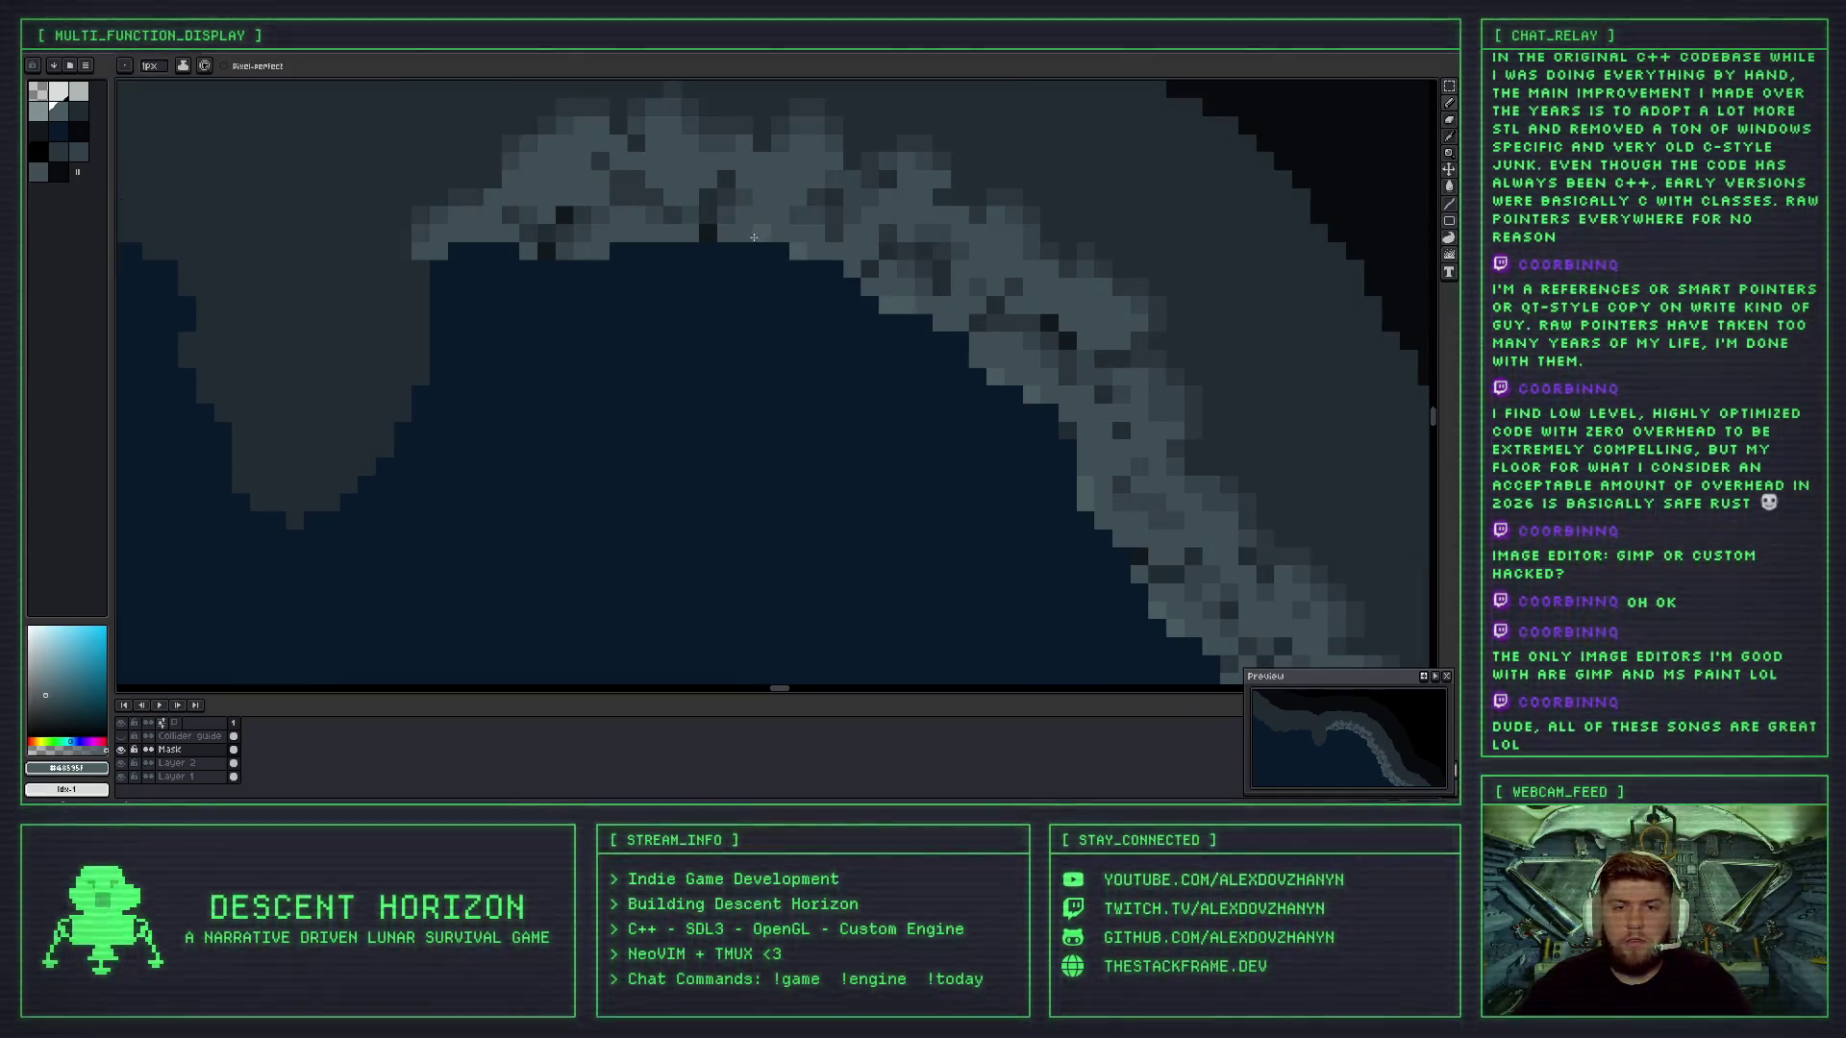
{"action": "scroll", "coordinate": [755, 307], "scroll_direction": "up", "scroll_amount": 1}
{"action": "left_click", "coordinate": [759, 316]}
{"action": "scroll", "coordinate": [701, 311], "scroll_direction": "up", "scroll_amount": 1}
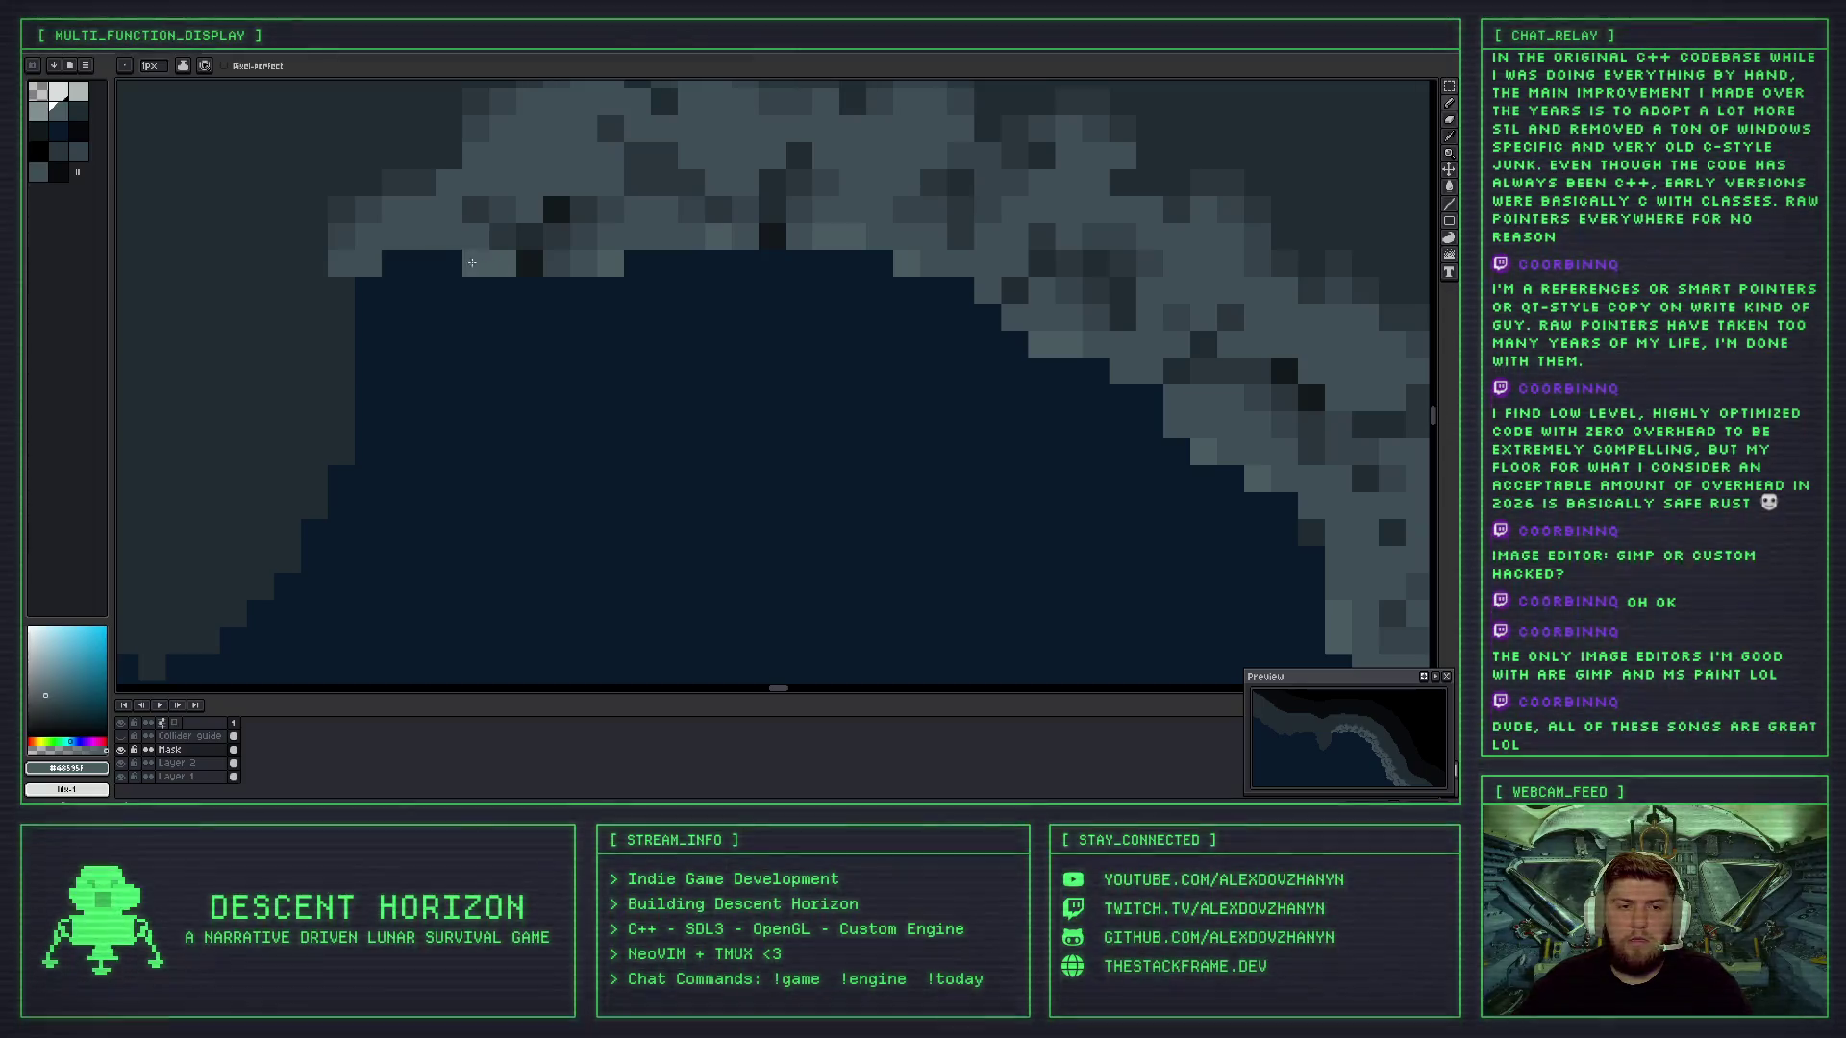
{"action": "scroll", "coordinate": [527, 297], "scroll_direction": "down", "scroll_amount": 5}
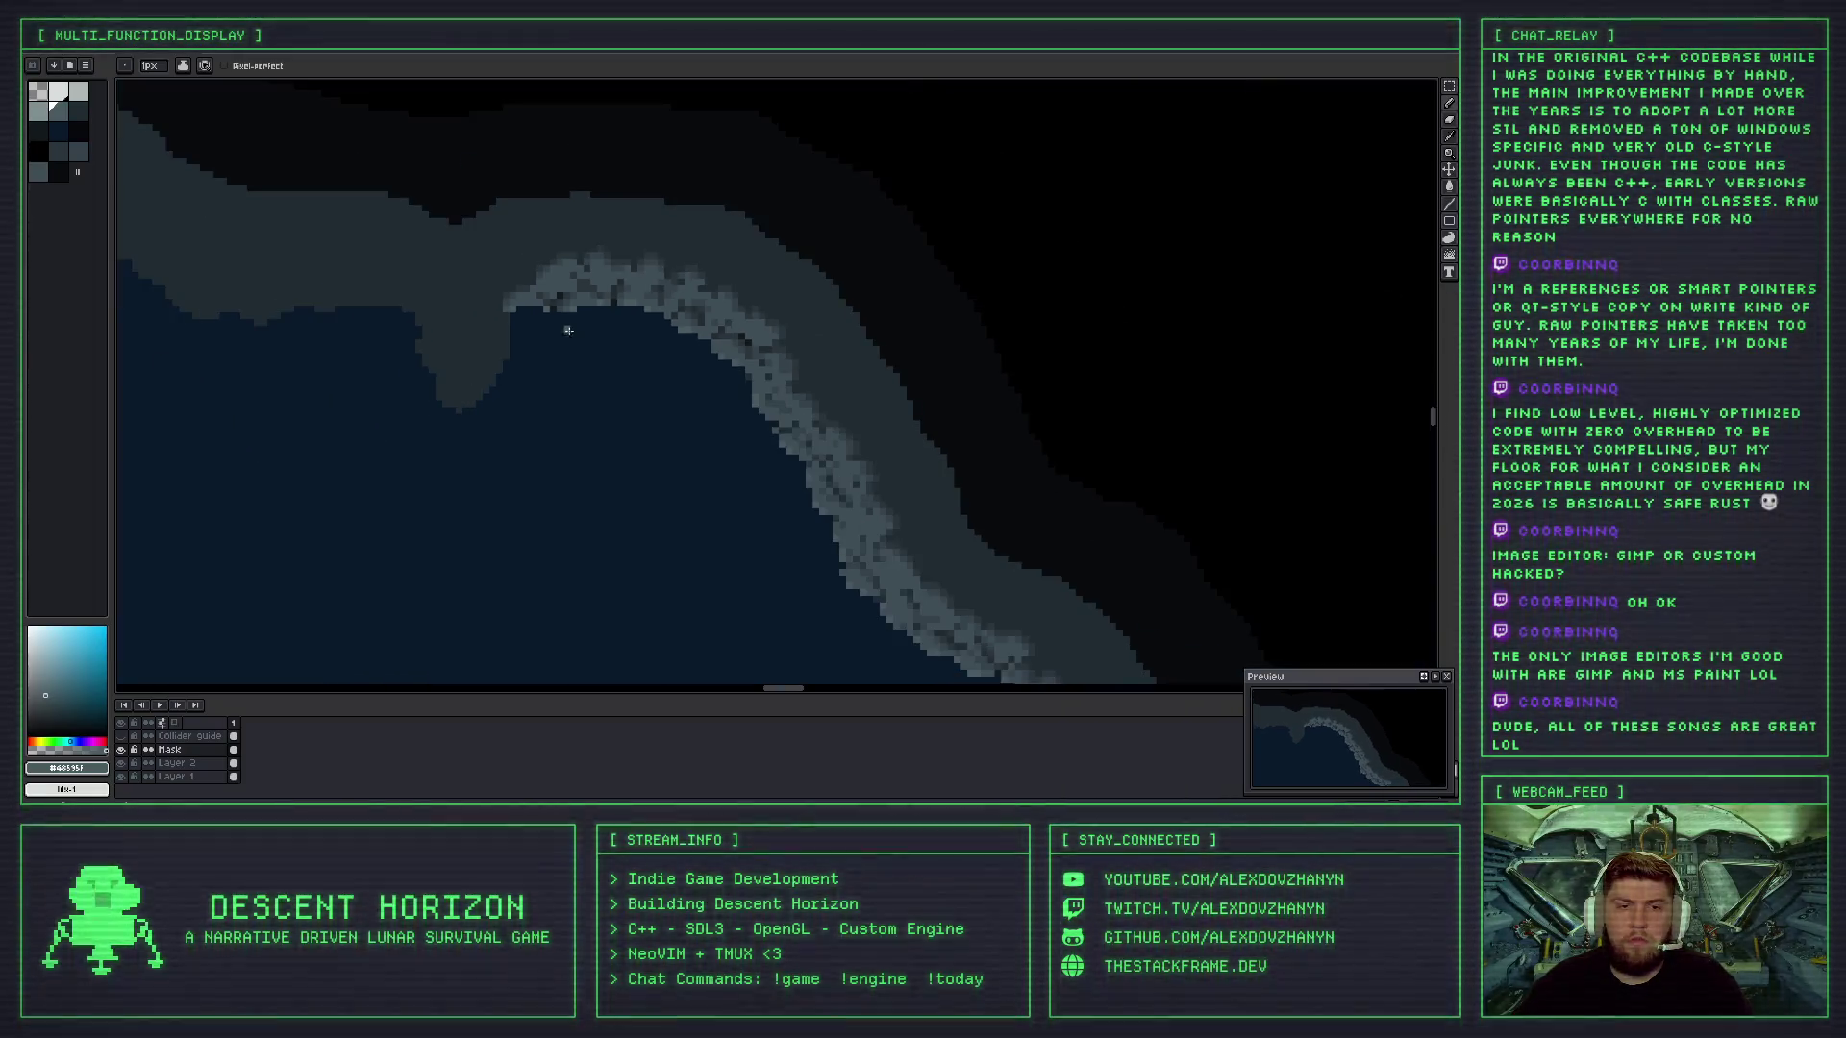
{"action": "scroll", "coordinate": [823, 457], "scroll_direction": "up", "scroll_amount": 3}
{"action": "scroll", "coordinate": [817, 413], "scroll_direction": "up", "scroll_amount": 1}
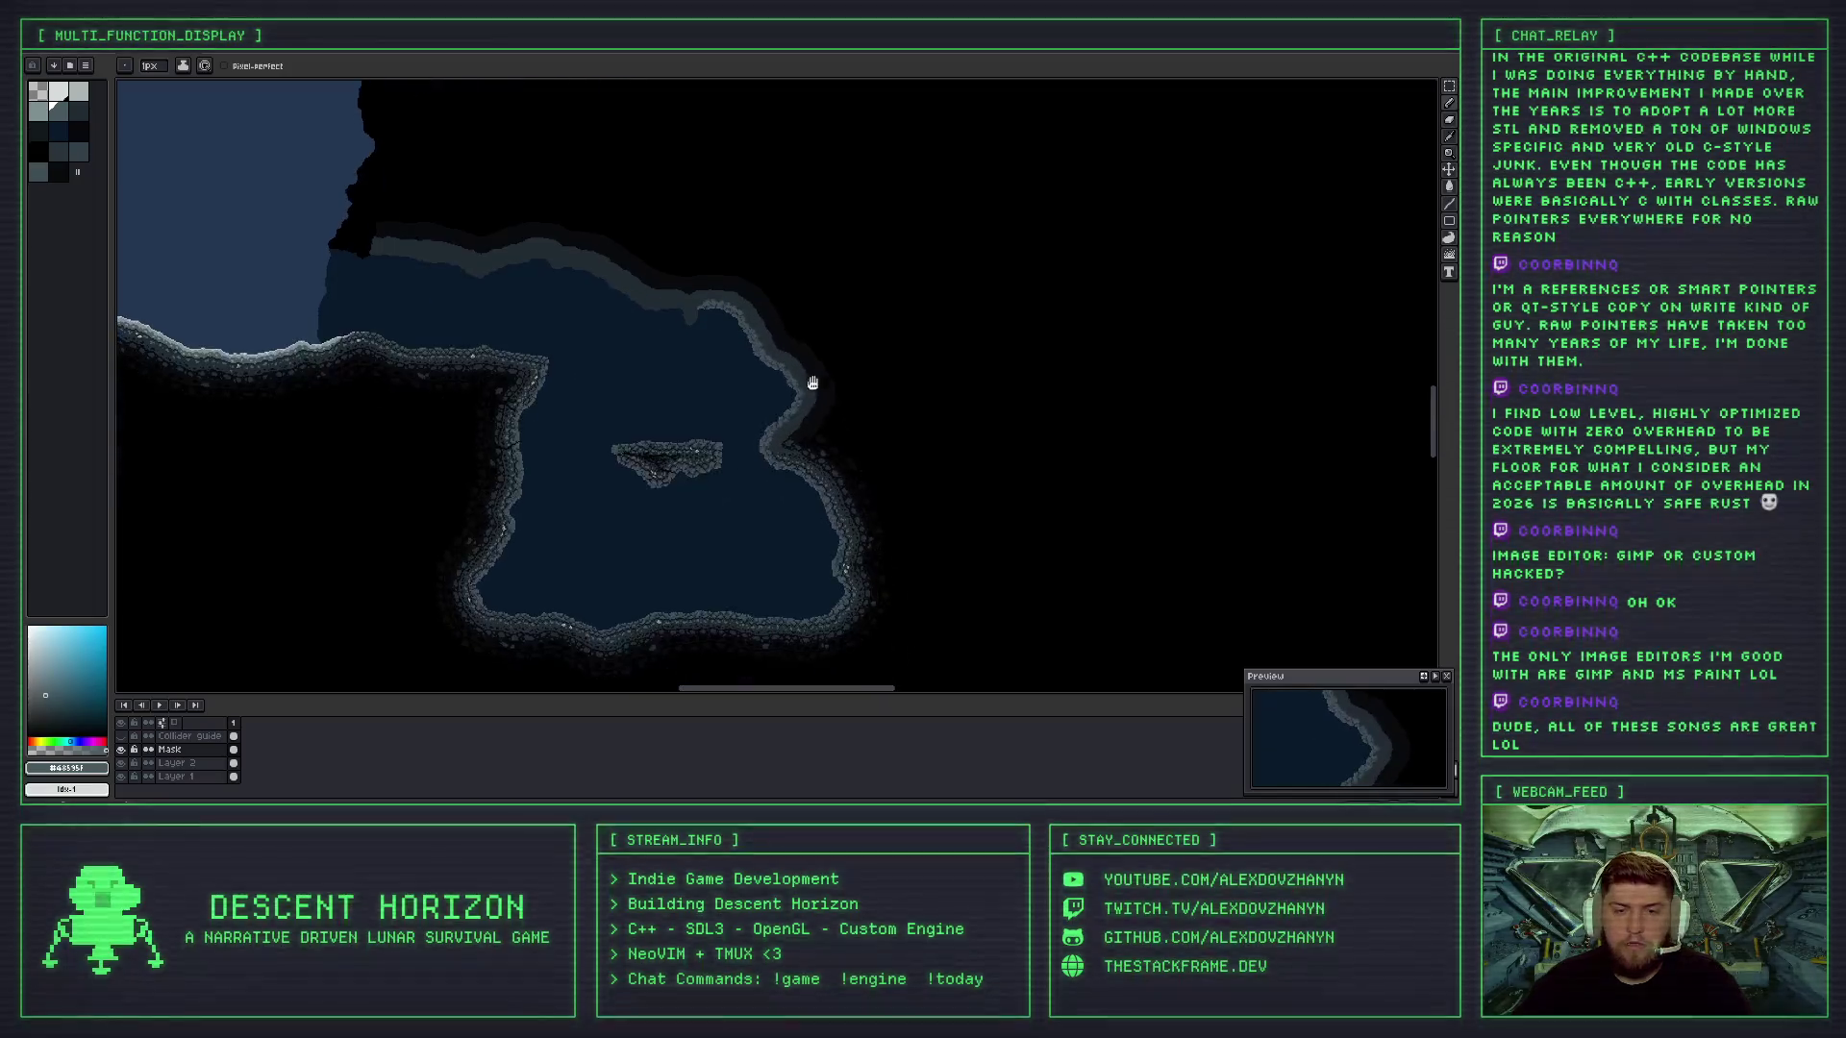
- Zoom in on the cave wall and eyedrop its dark blue-grey #344261 as the foreground colour
{"action": "scroll", "coordinate": [739, 376], "scroll_direction": "up", "scroll_amount": 1}
{"action": "scroll", "coordinate": [798, 427], "scroll_direction": "up", "scroll_amount": 2}
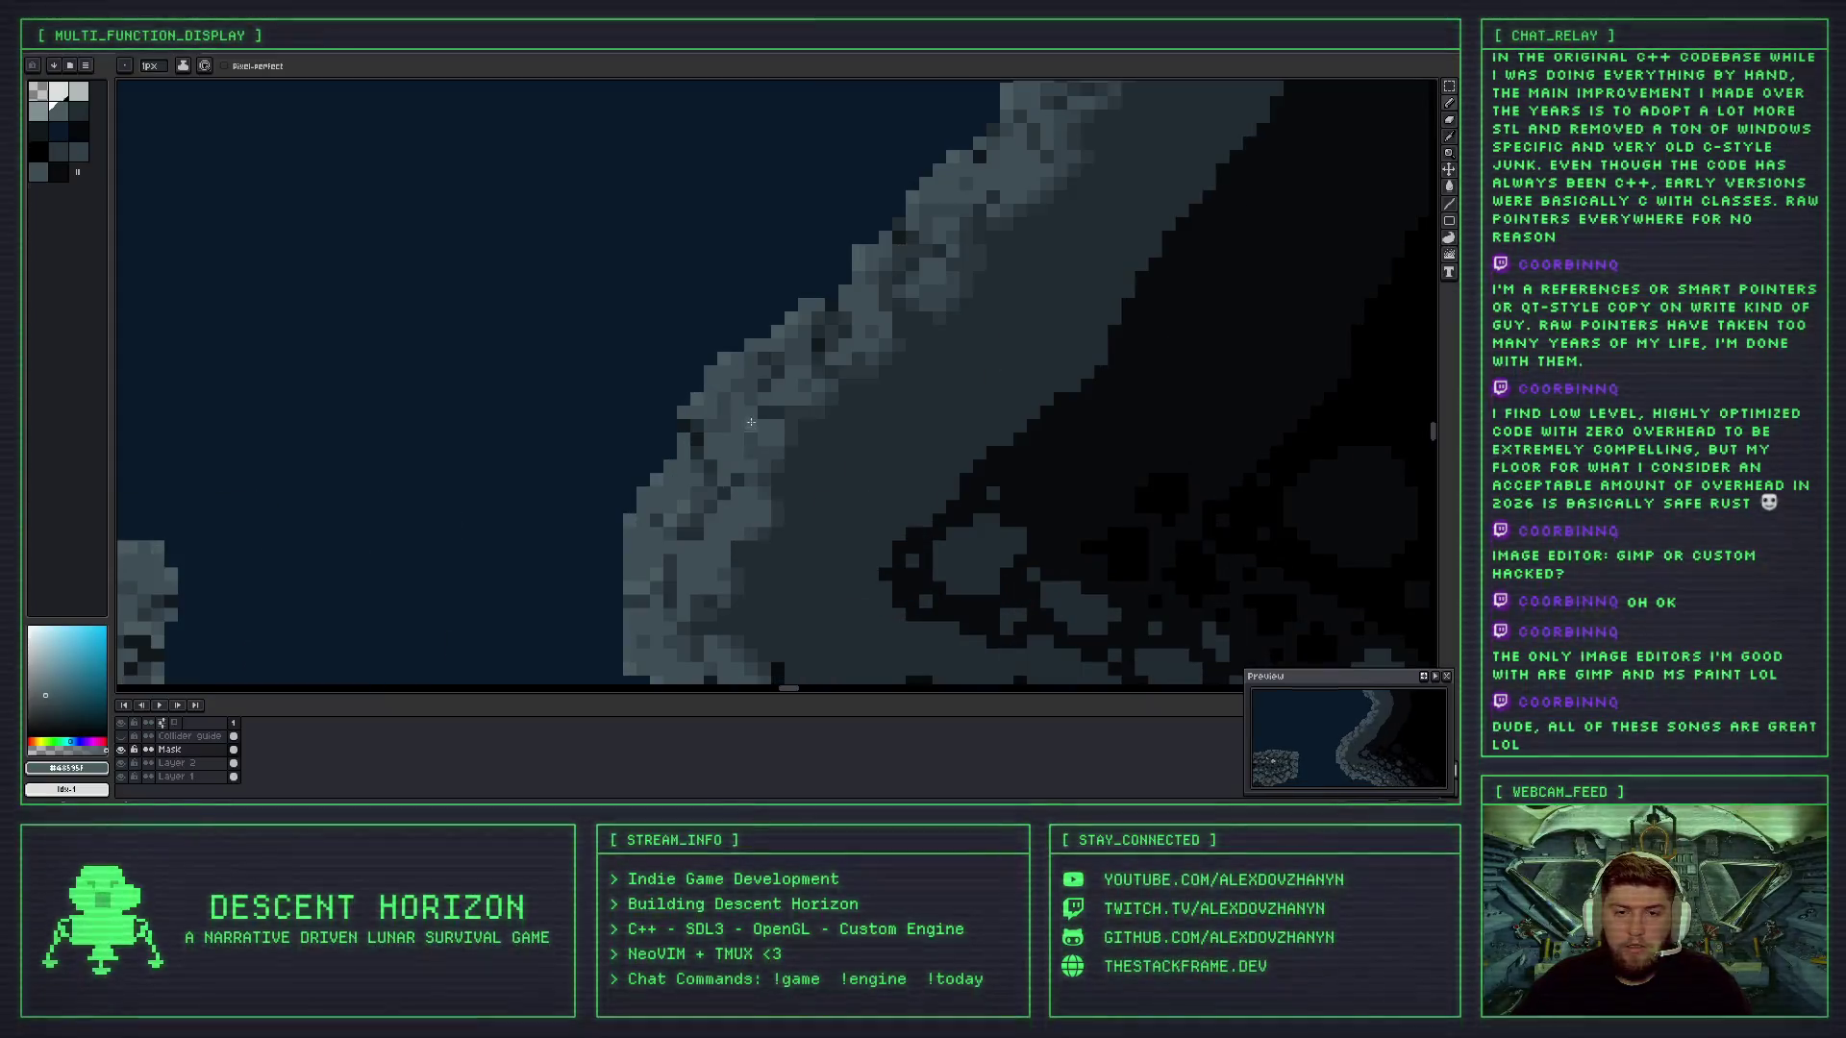
{"action": "scroll", "coordinate": [769, 384], "scroll_direction": "down", "scroll_amount": 3}
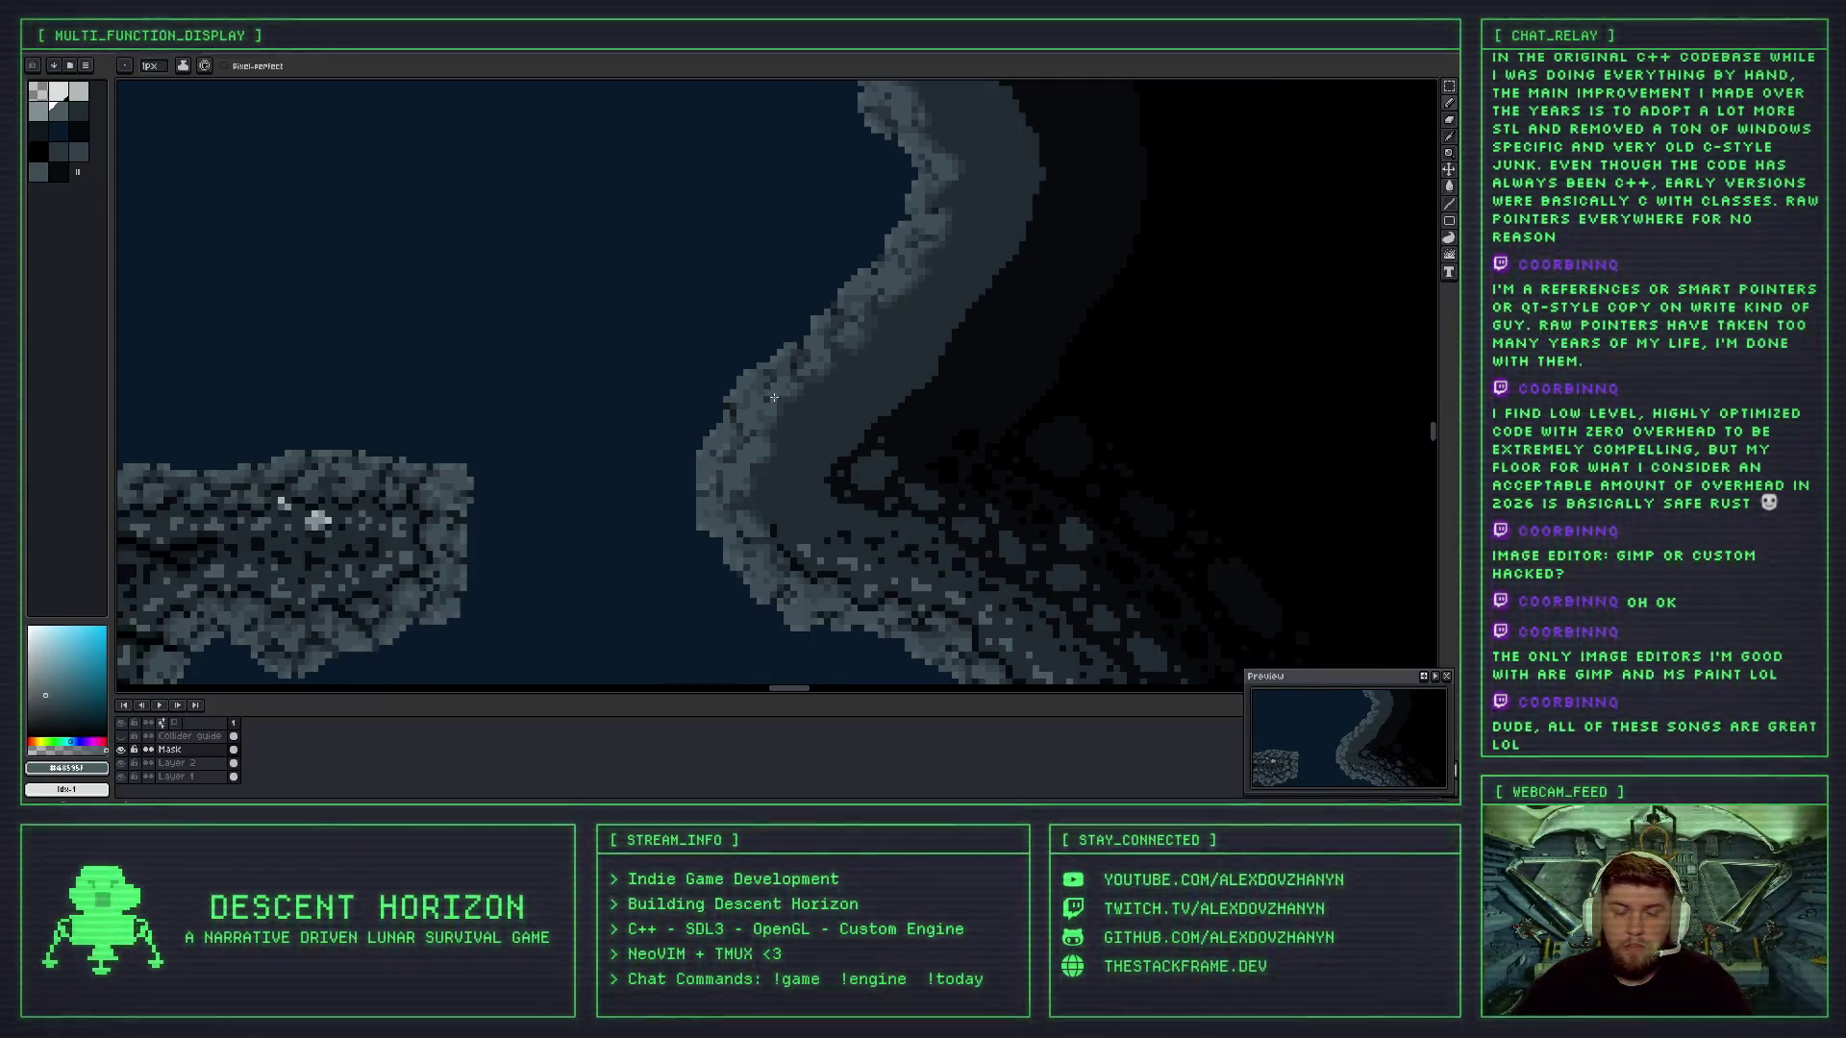
{"action": "scroll", "coordinate": [797, 388], "scroll_direction": "up", "scroll_amount": 2}
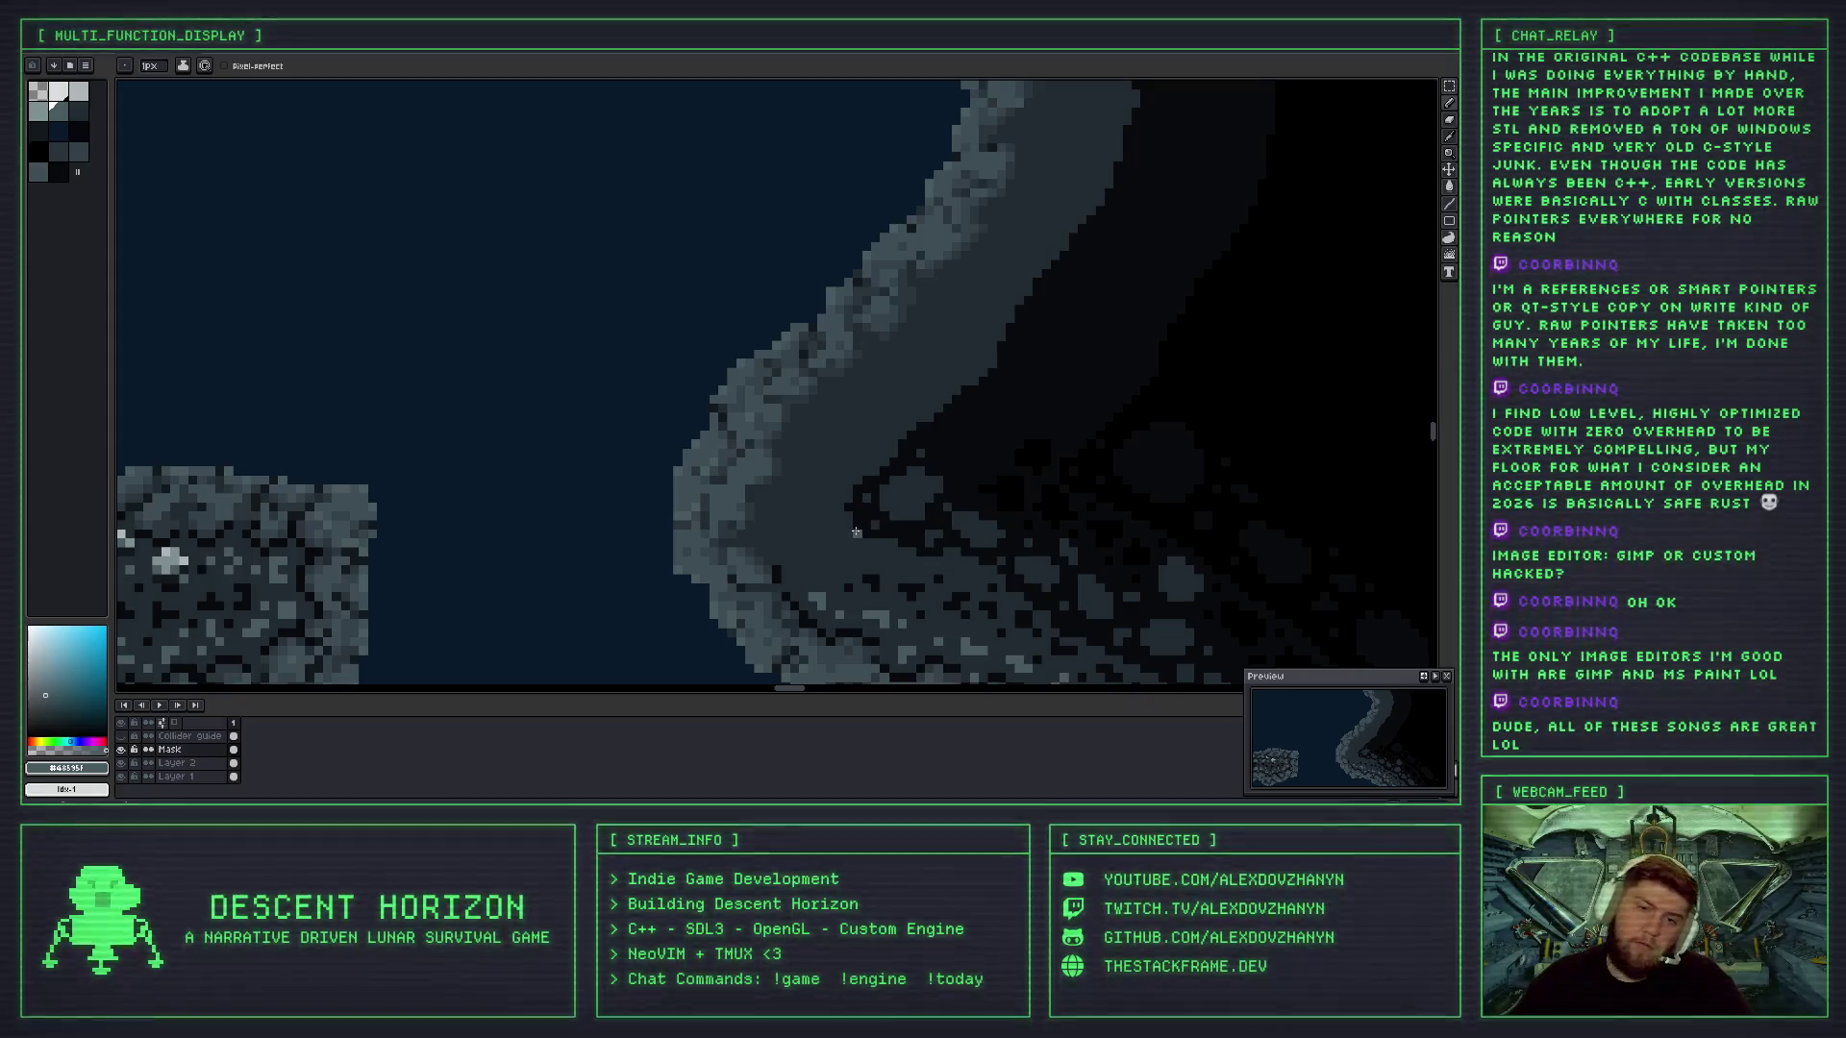
{"action": "left_click_drag", "start_coordinate": [824, 365], "coordinate": [806, 448]}
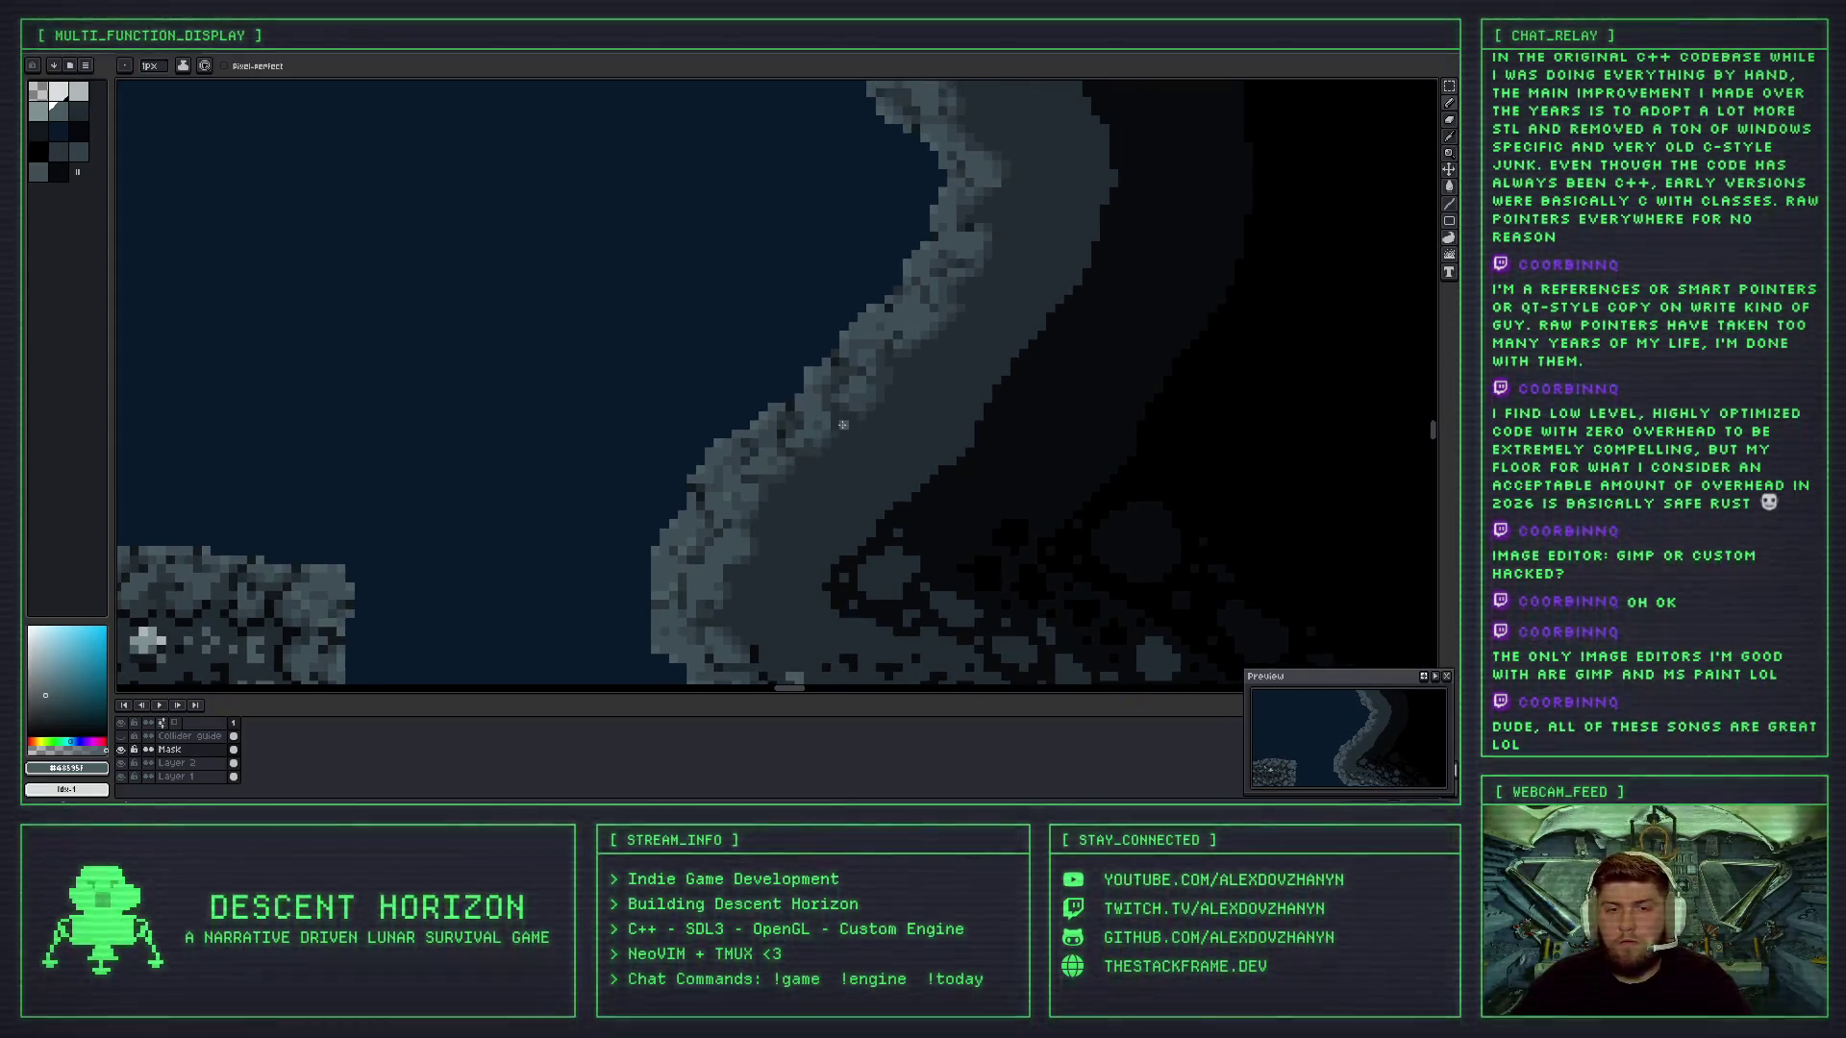
{"action": "mouse_move", "coordinate": [842, 371]}
{"action": "left_mouse_down"}
{"action": "mouse_move", "coordinate": [774, 408]}
{"action": "mouse_move", "coordinate": [734, 400]}
{"action": "left_mouse_up"}
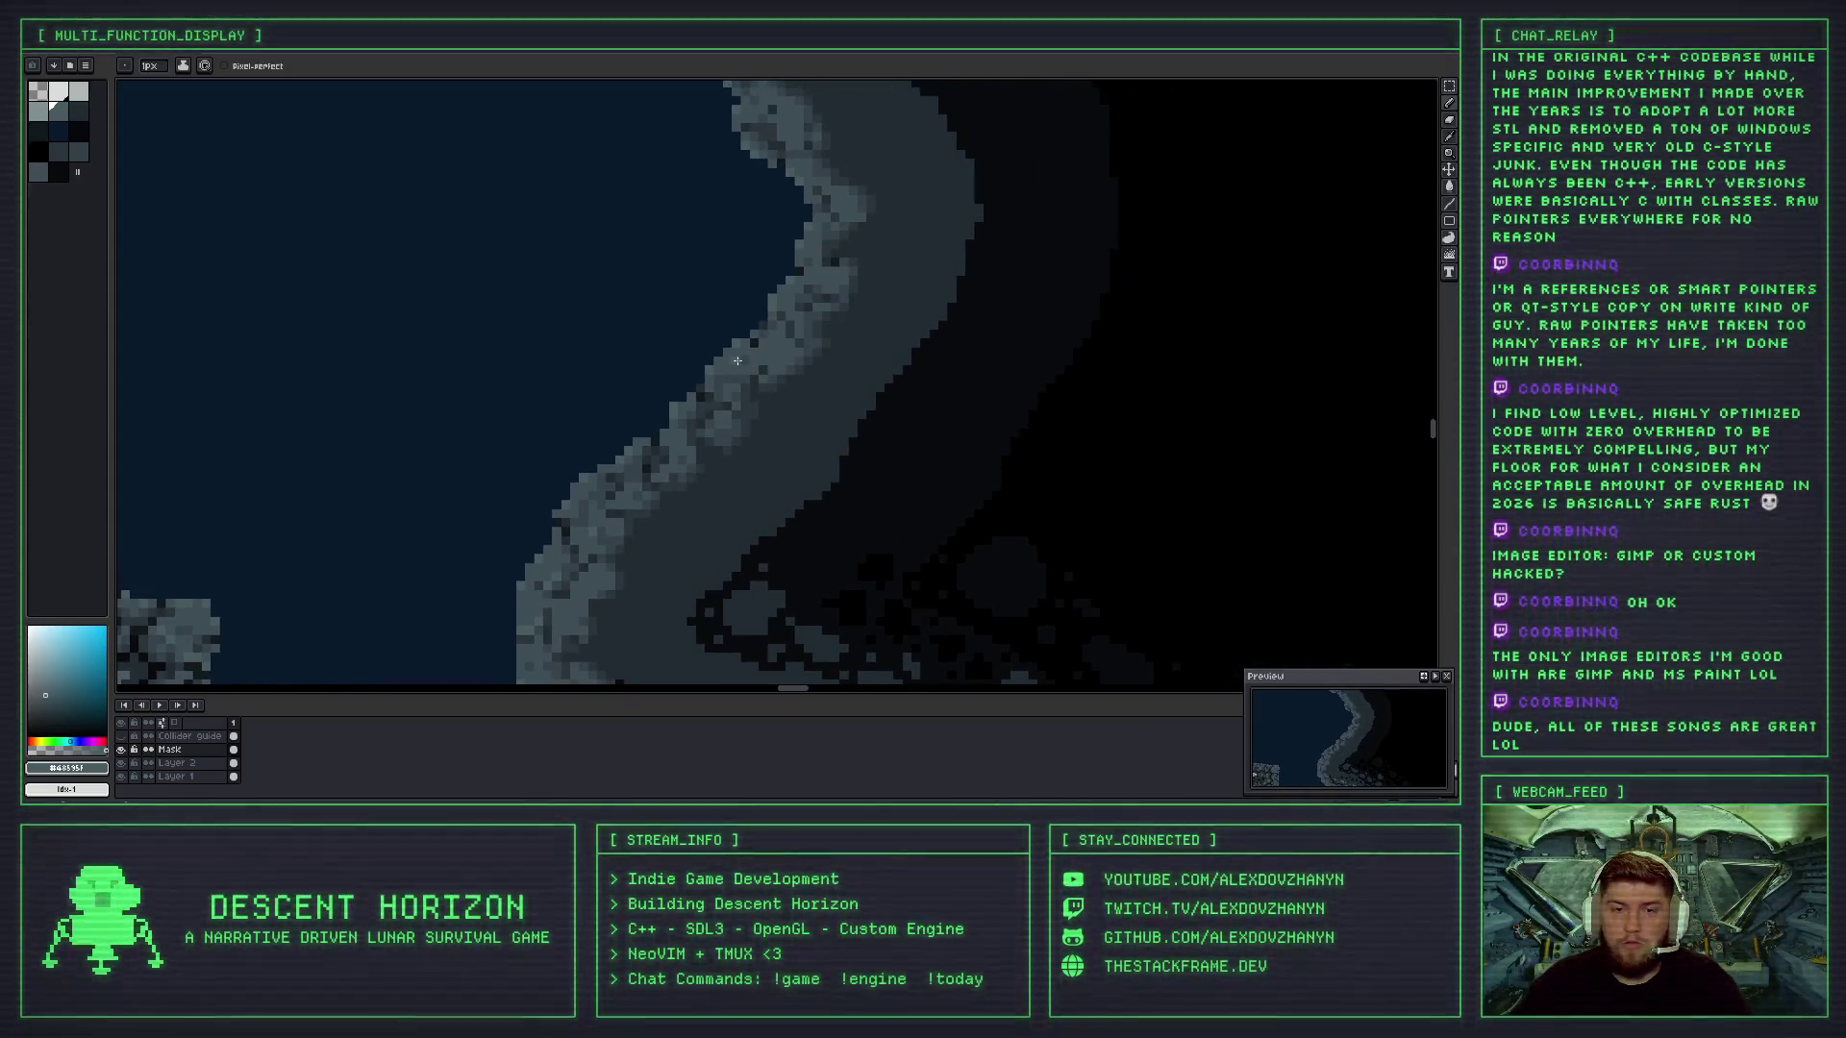
{"action": "scroll", "coordinate": [861, 423], "scroll_direction": "down", "scroll_amount": 2}
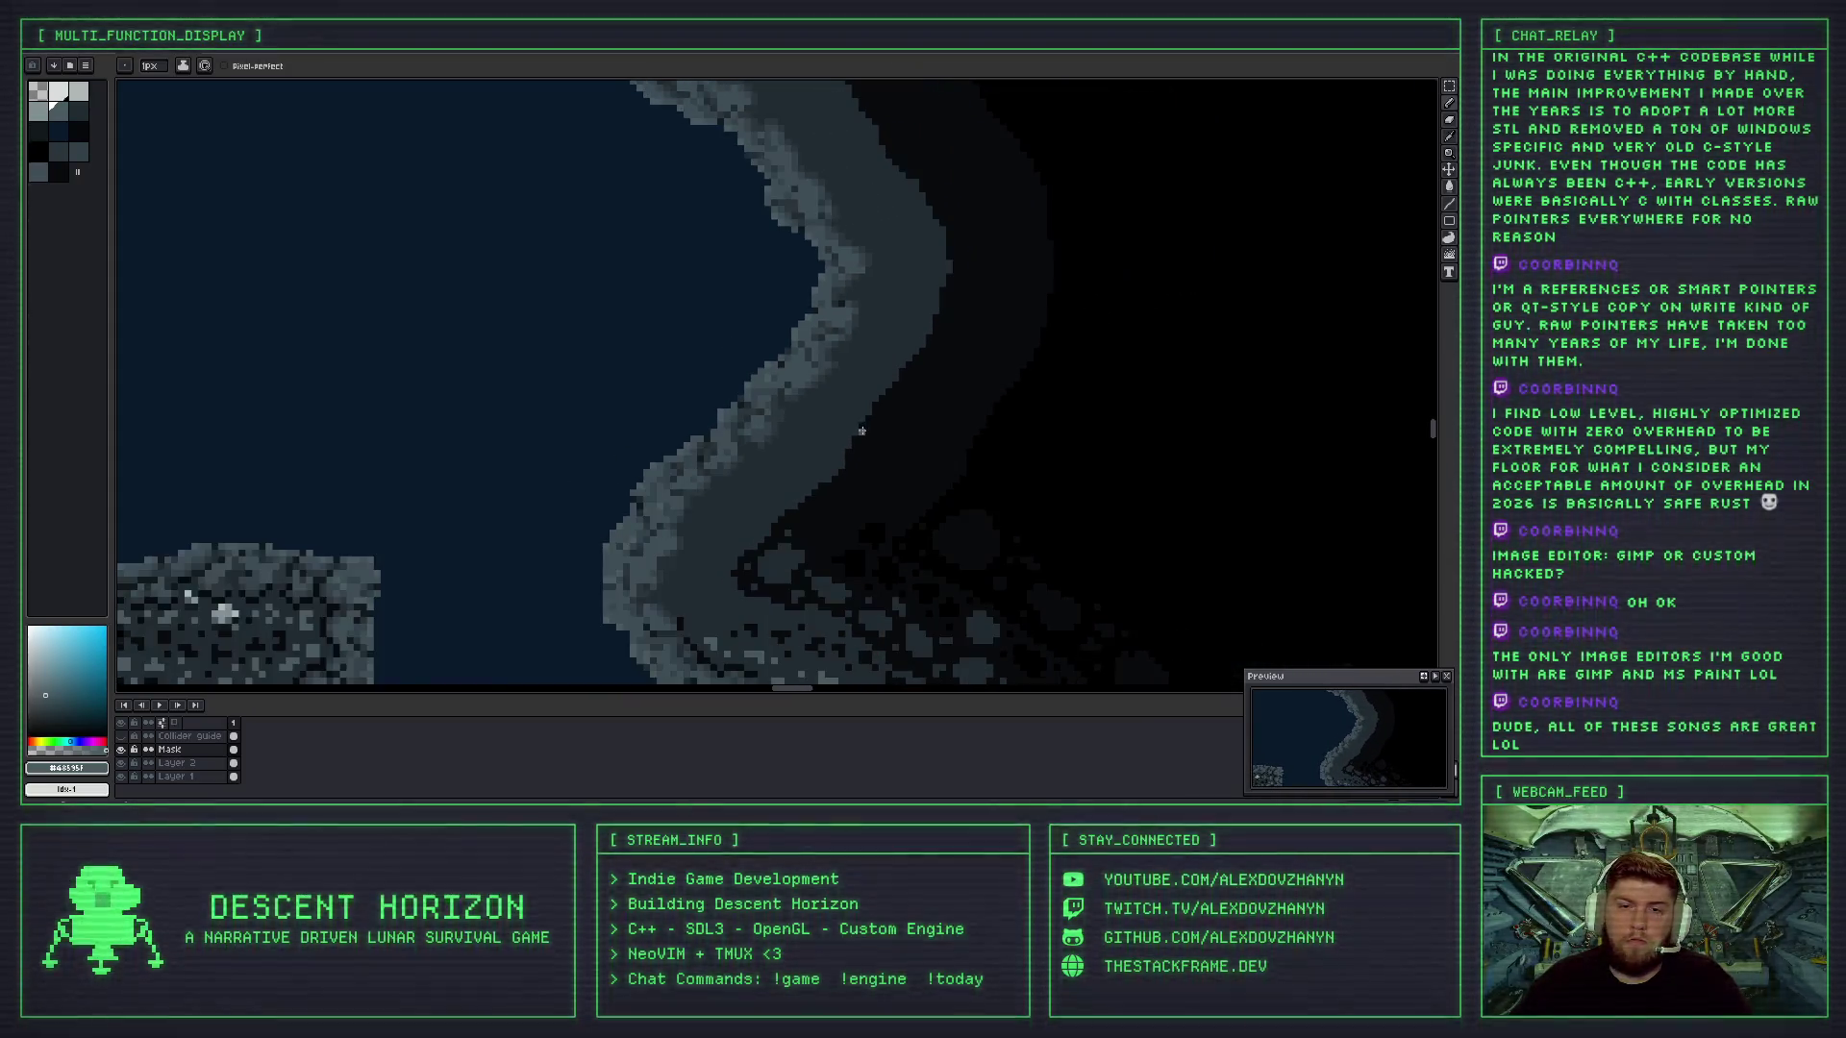
{"action": "scroll", "coordinate": [819, 355], "scroll_direction": "up", "scroll_amount": 3}
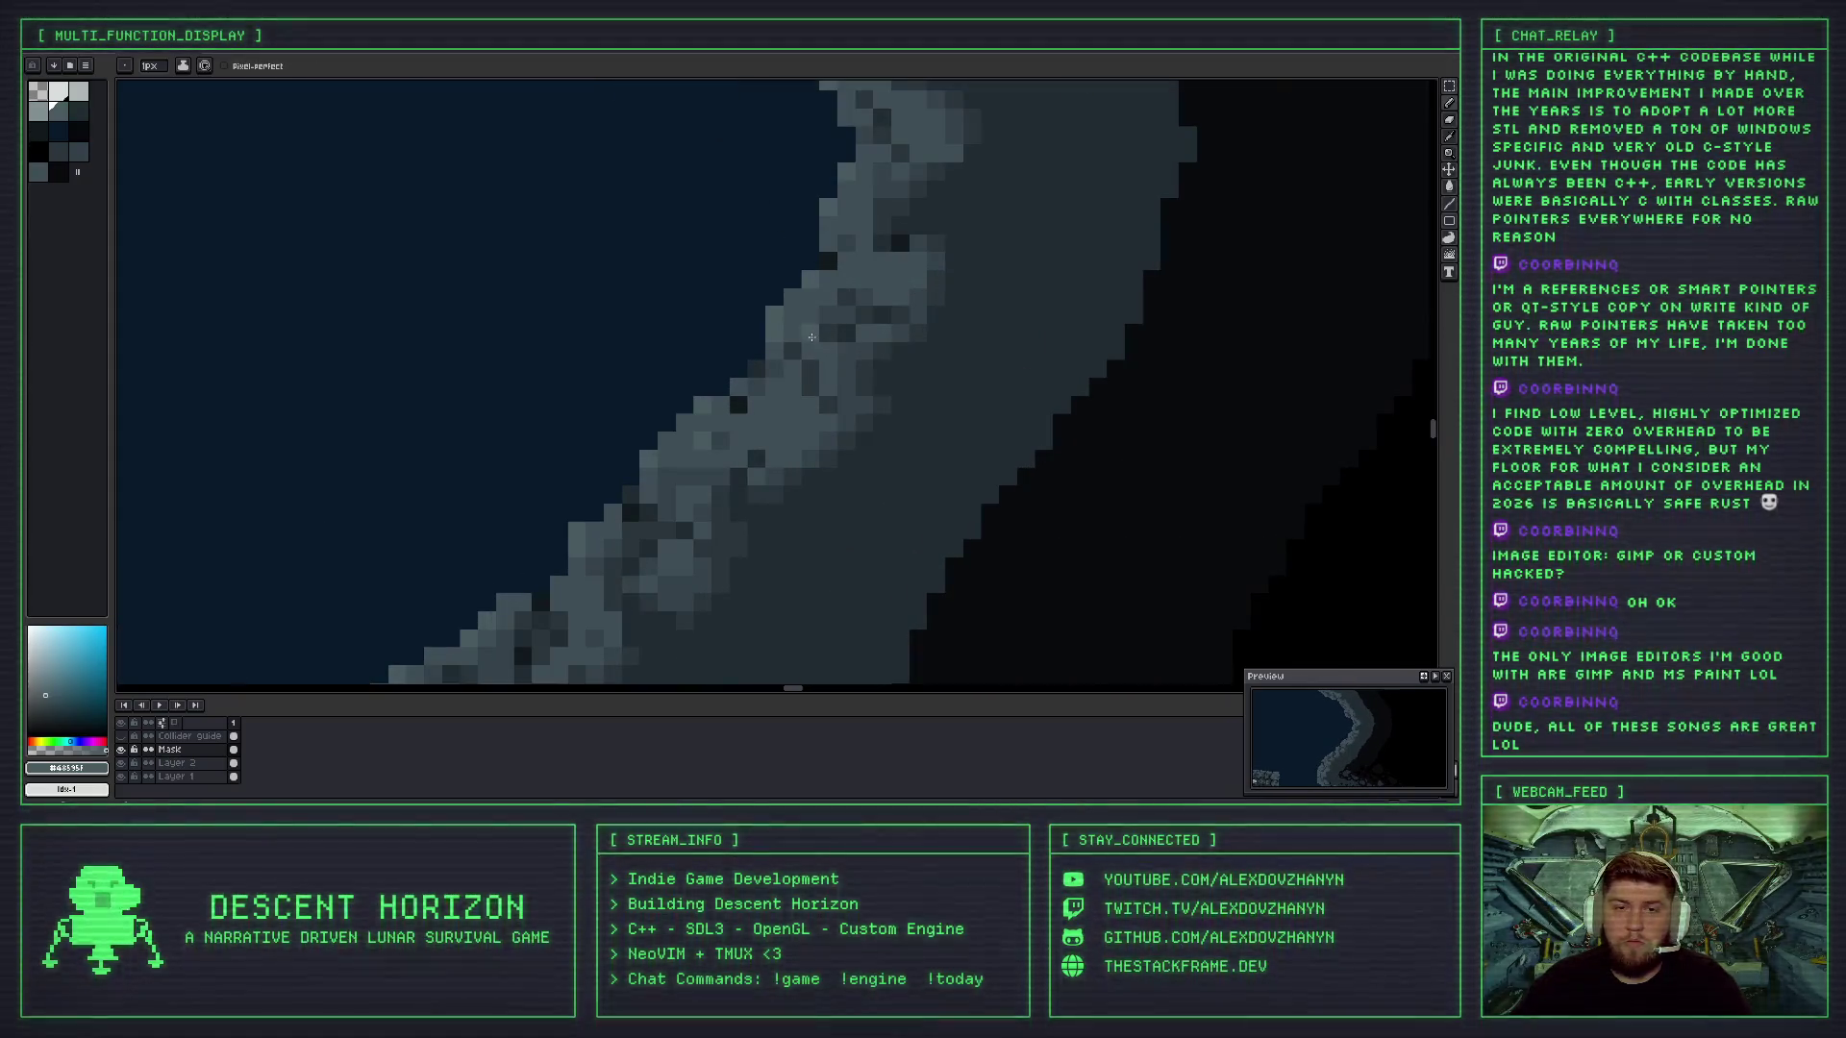
{"action": "scroll", "coordinate": [830, 346], "scroll_direction": "down", "scroll_amount": 1}
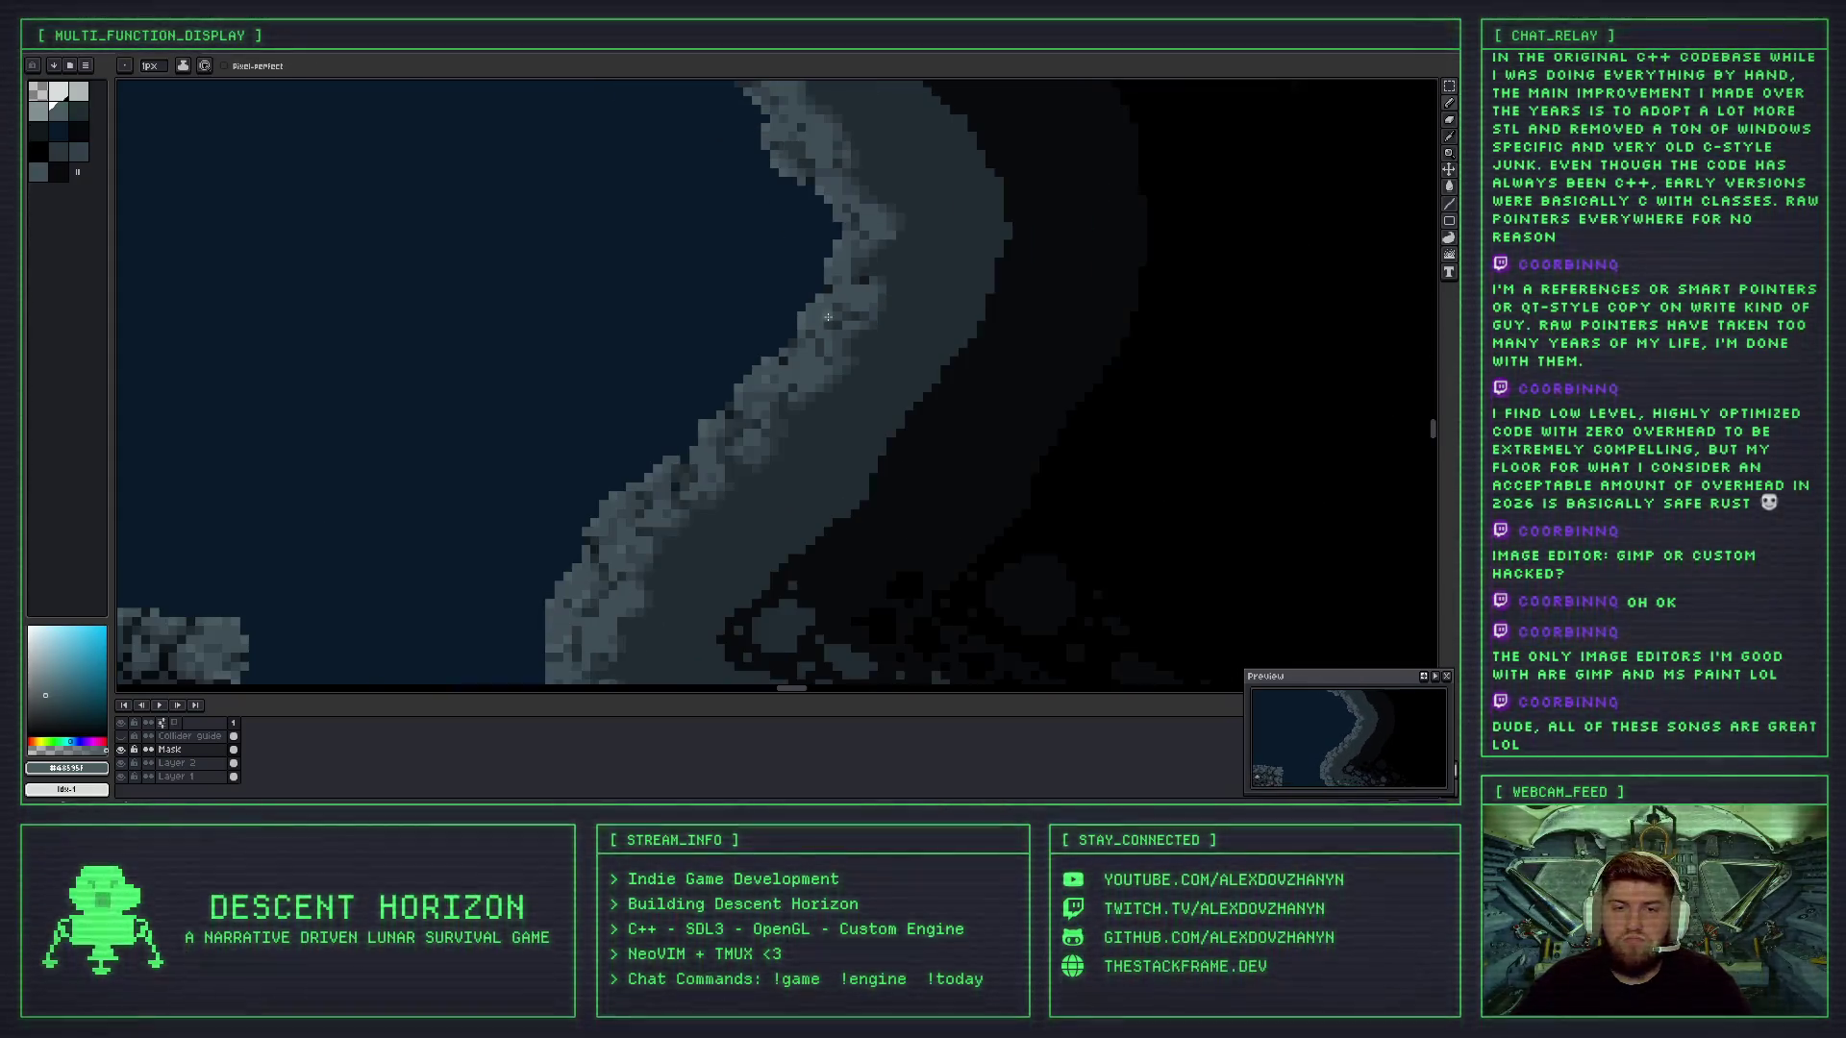
{"action": "scroll", "coordinate": [832, 355], "scroll_direction": "down", "scroll_amount": 1}
{"action": "scroll", "coordinate": [835, 329], "scroll_direction": "up", "scroll_amount": 2}
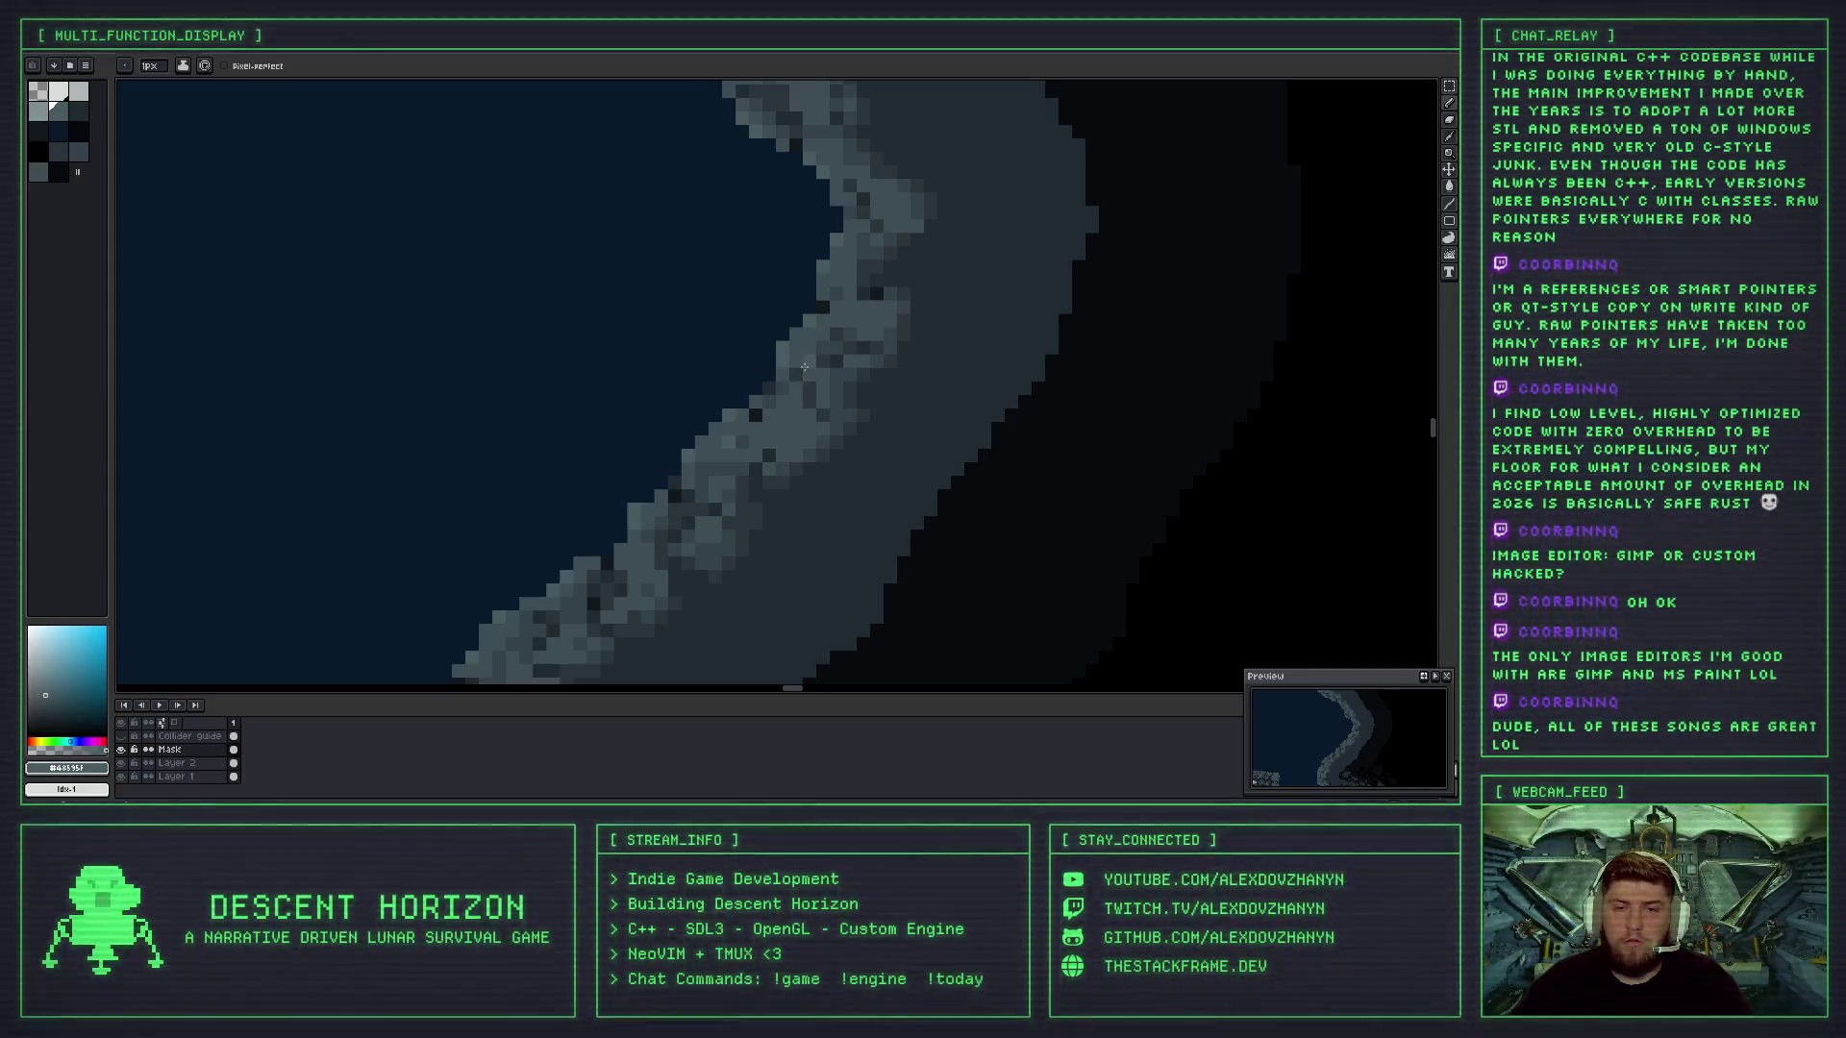
{"action": "scroll", "coordinate": [834, 381], "scroll_direction": "down", "scroll_amount": 3}
{"action": "scroll", "coordinate": [828, 384], "scroll_direction": "up", "scroll_amount": 3}
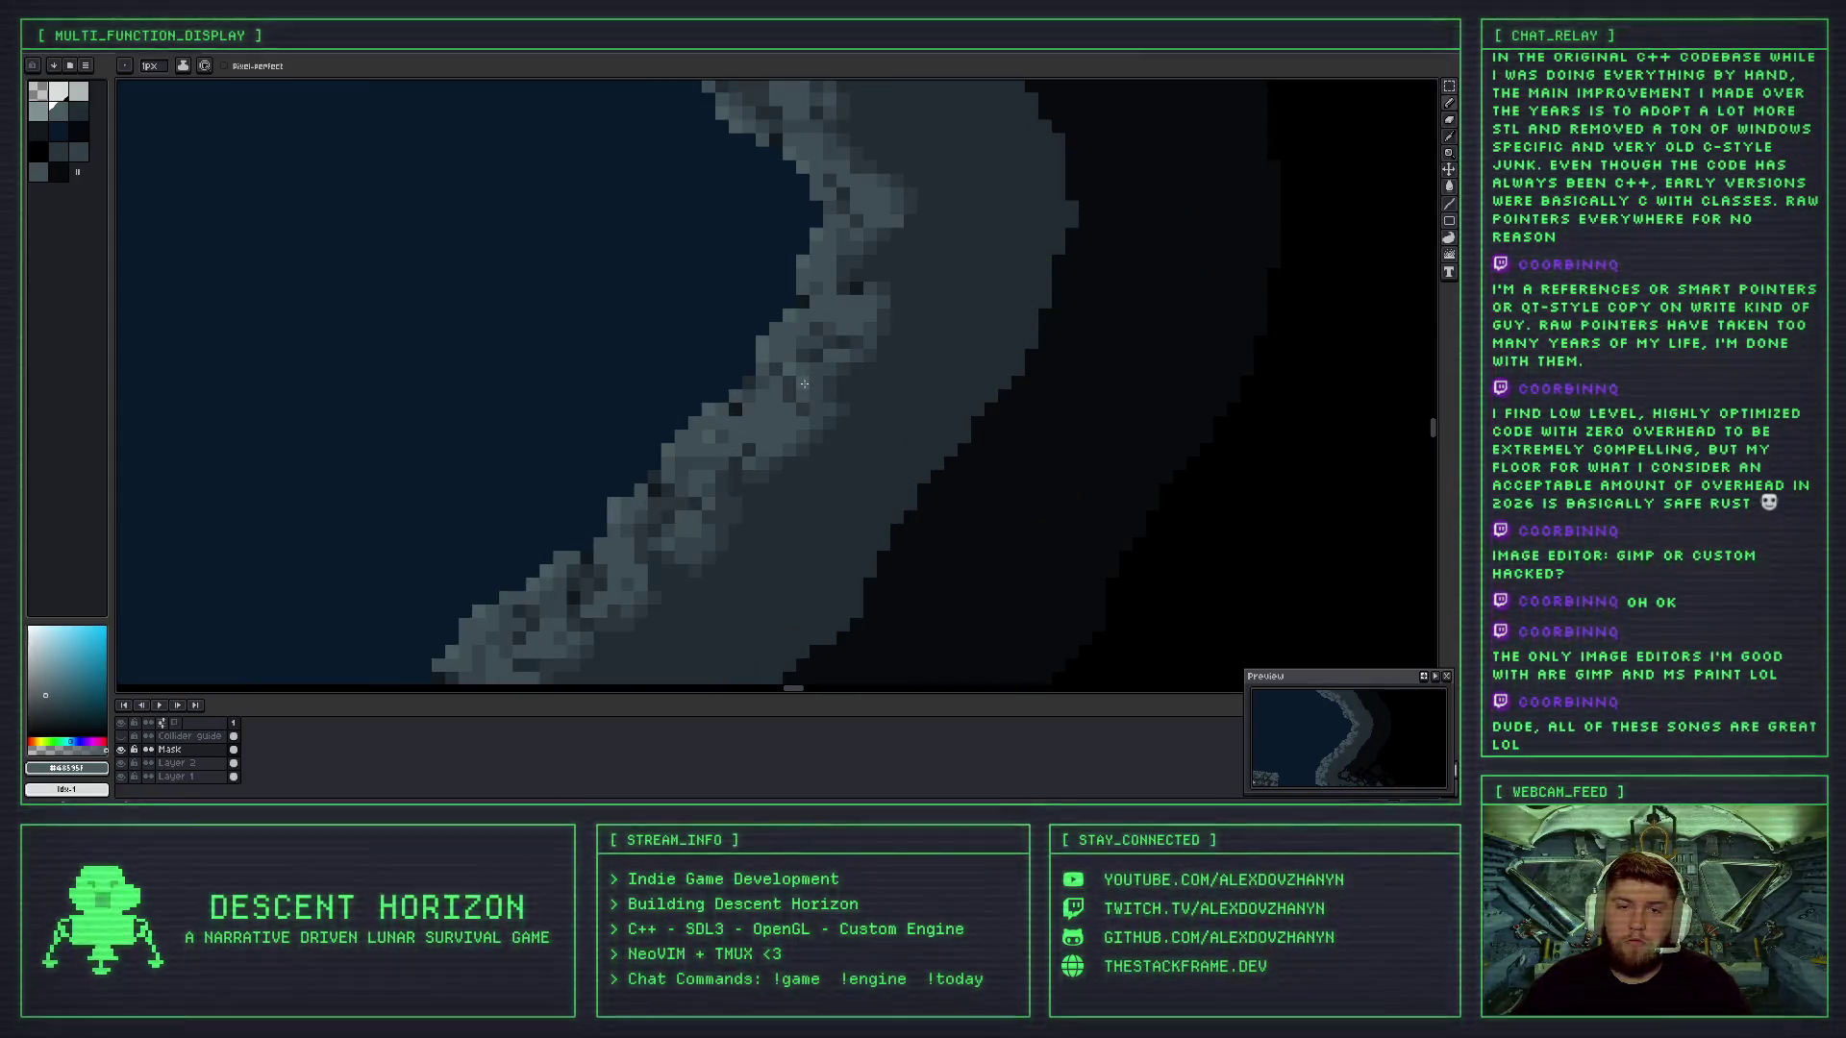
{"action": "scroll", "coordinate": [846, 404], "scroll_direction": "down", "scroll_amount": 2}
{"action": "scroll", "coordinate": [874, 418], "scroll_direction": "up", "scroll_amount": 1}
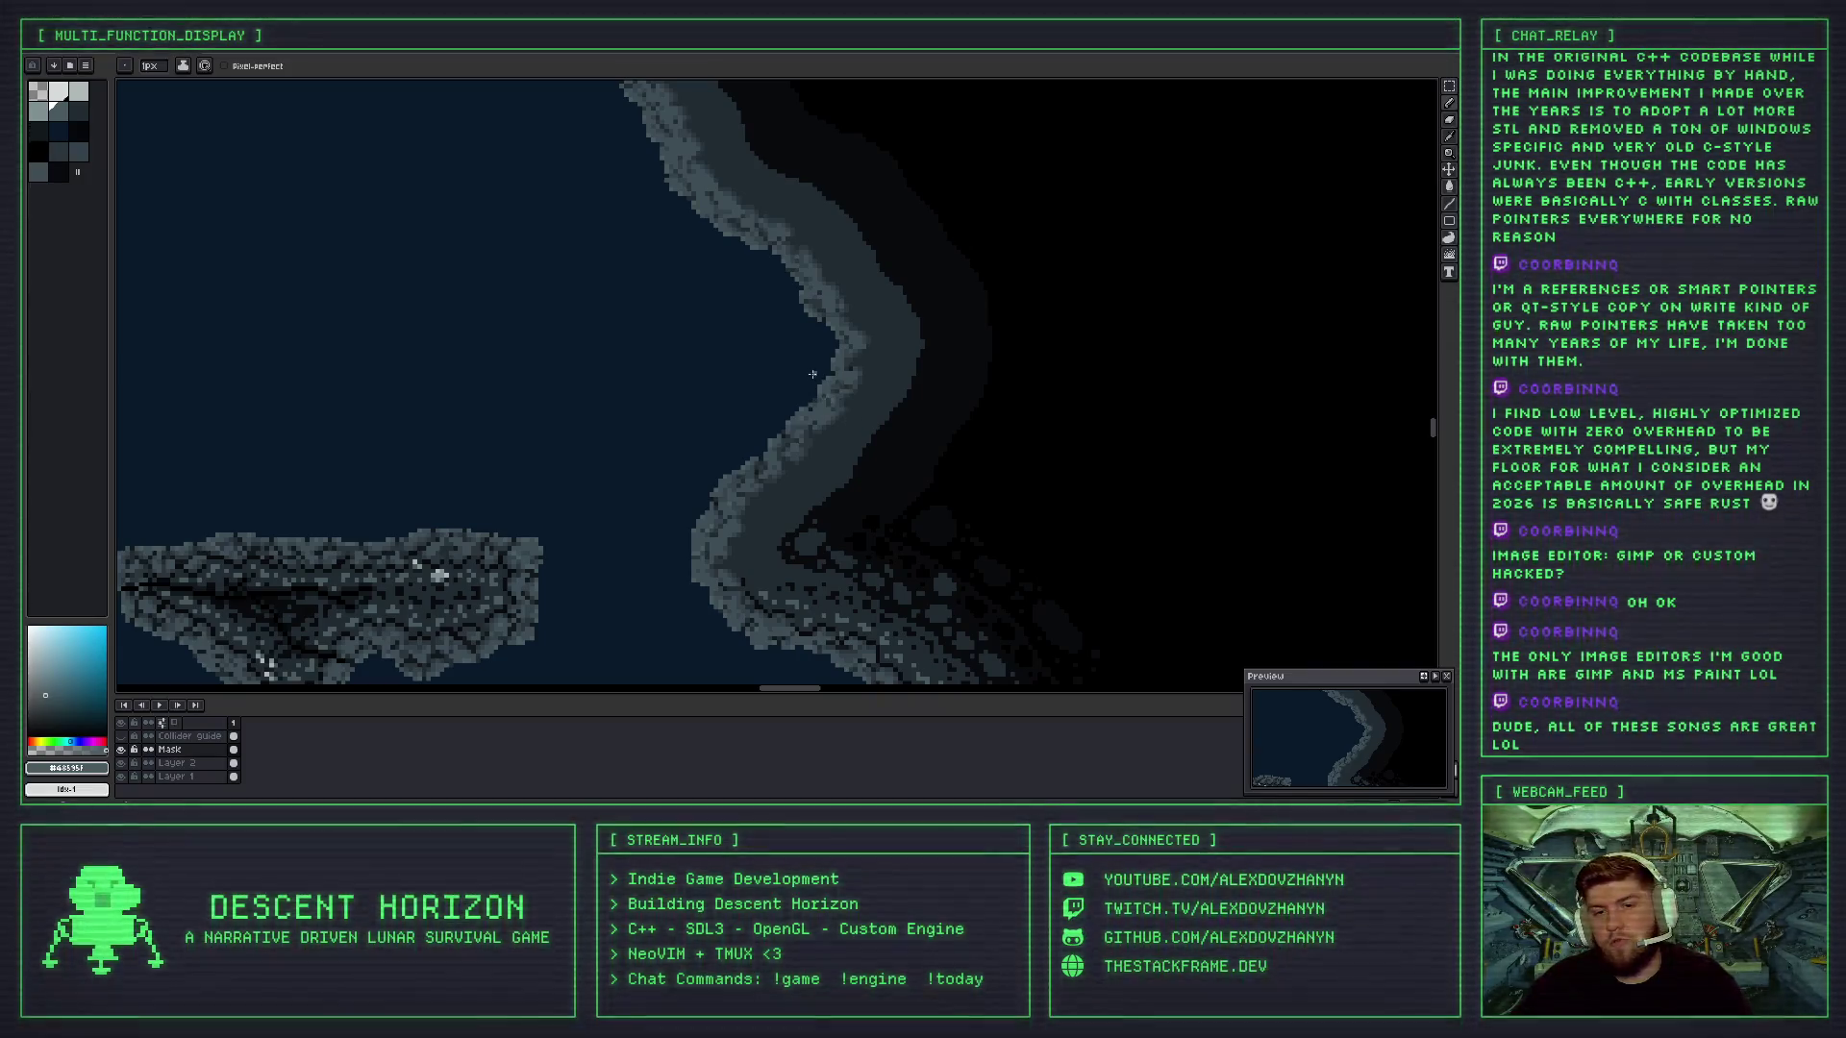
{"action": "scroll", "coordinate": [844, 411], "scroll_direction": "up", "scroll_amount": 4}
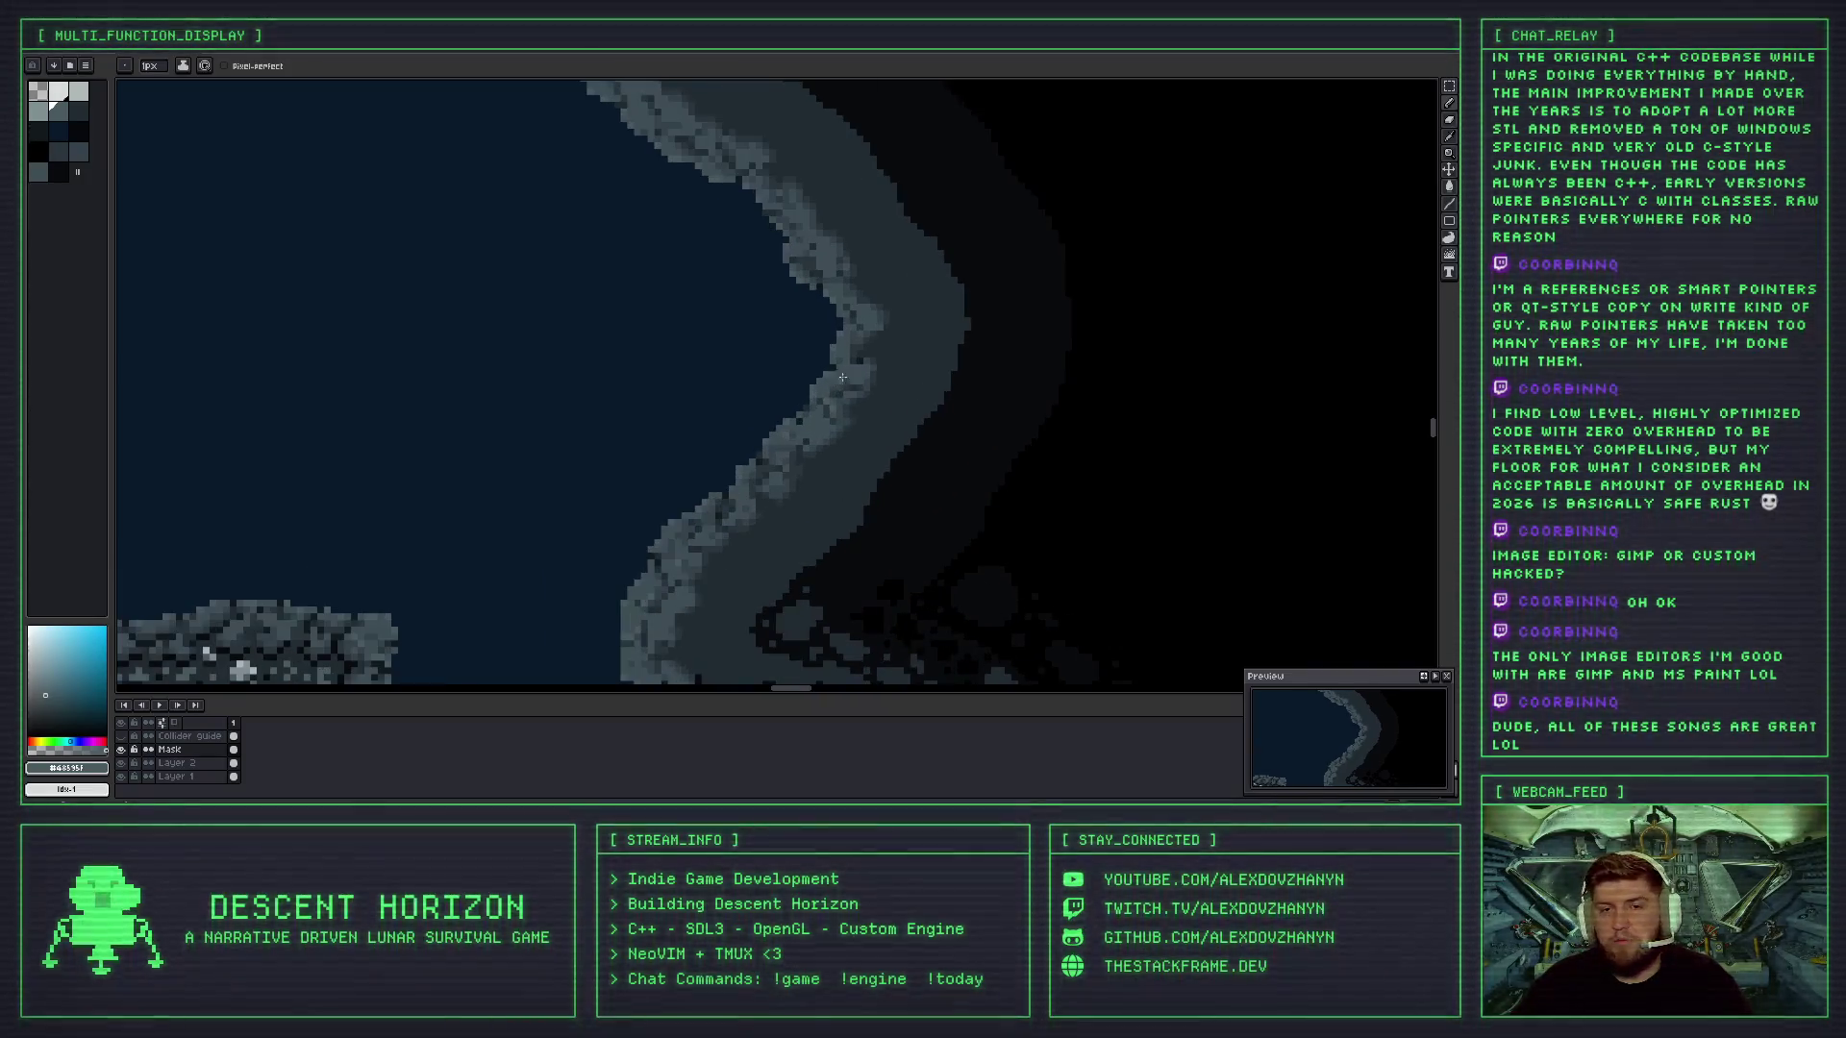
{"action": "scroll", "coordinate": [825, 334], "scroll_direction": "down", "scroll_amount": 3}
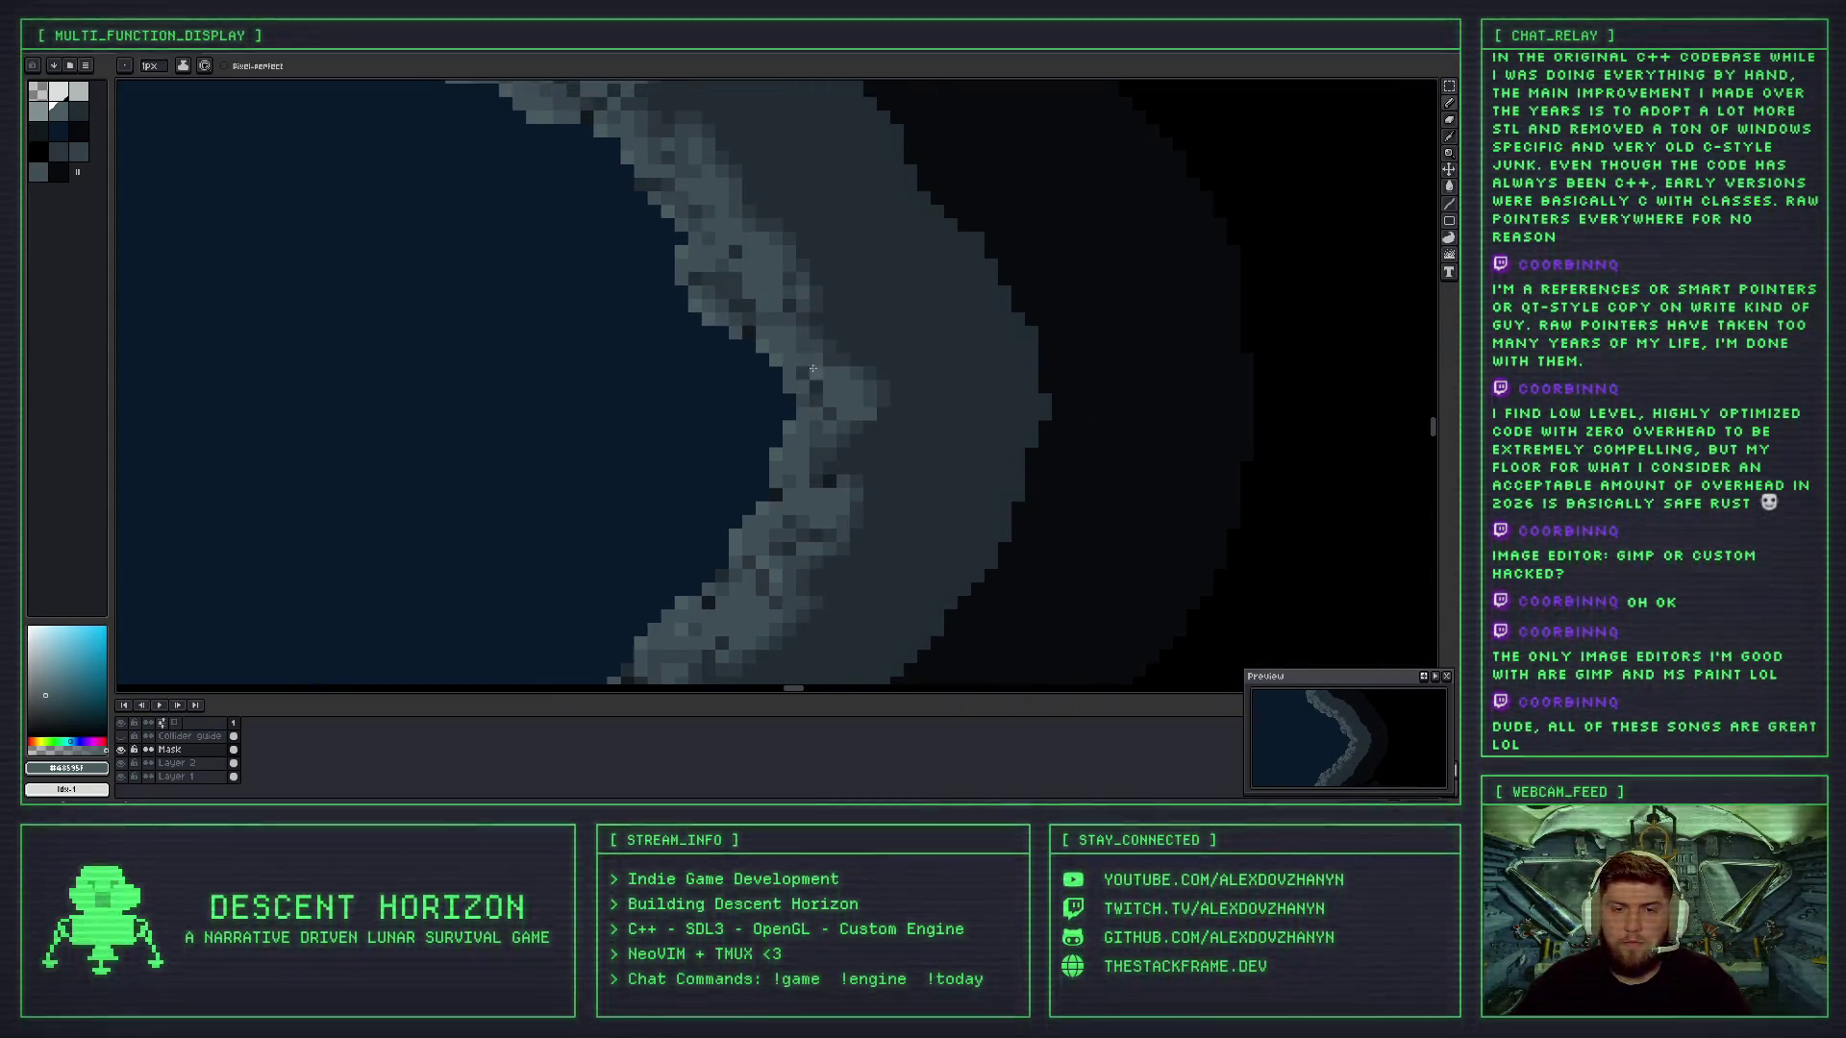
{"action": "scroll", "coordinate": [779, 331], "scroll_direction": "down", "scroll_amount": 2}
{"action": "scroll", "coordinate": [747, 294], "scroll_direction": "down", "scroll_amount": 2}
{"action": "scroll", "coordinate": [769, 269], "scroll_direction": "up", "scroll_amount": 3}
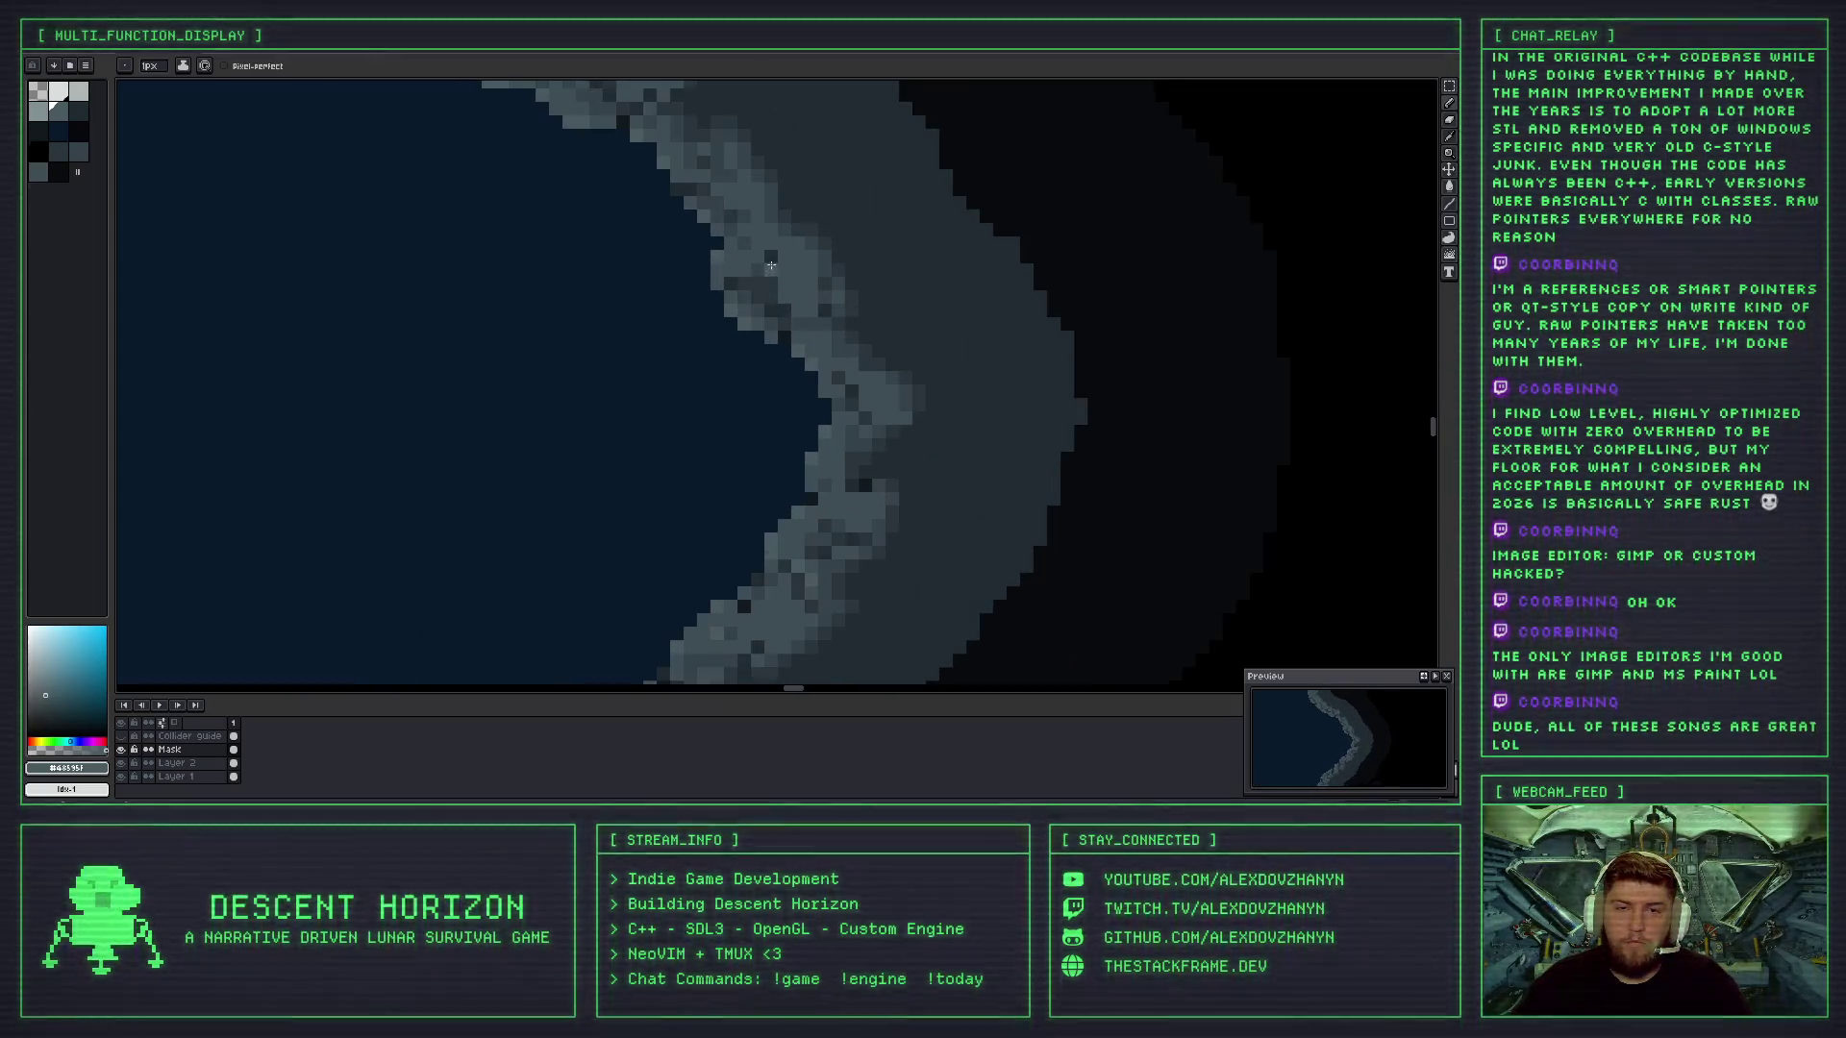
{"action": "left_click_drag", "start_coordinate": [771, 265], "coordinate": [771, 361]}
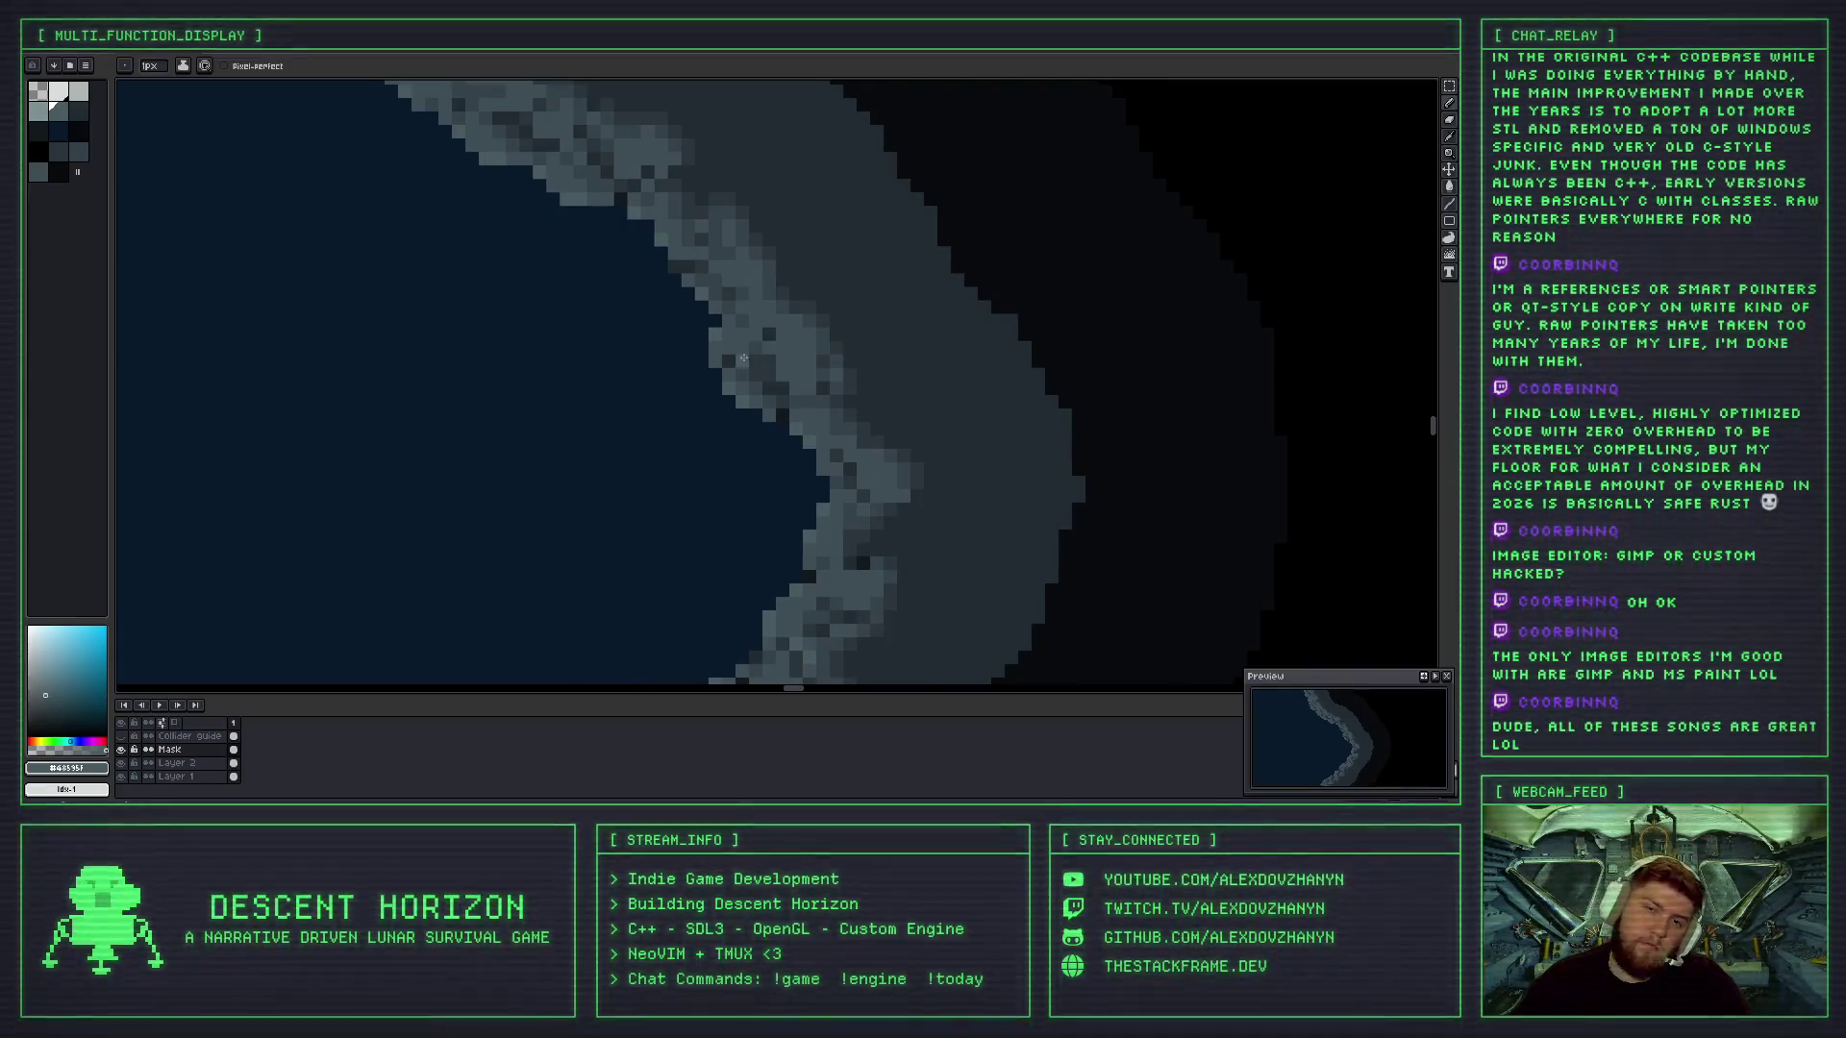
{"action": "scroll", "coordinate": [772, 356], "scroll_direction": "up", "scroll_amount": 1}
{"action": "left_click", "coordinate": [759, 370], "text": "alt"}
{"action": "scroll", "coordinate": [791, 384], "scroll_direction": "down", "scroll_amount": 2}
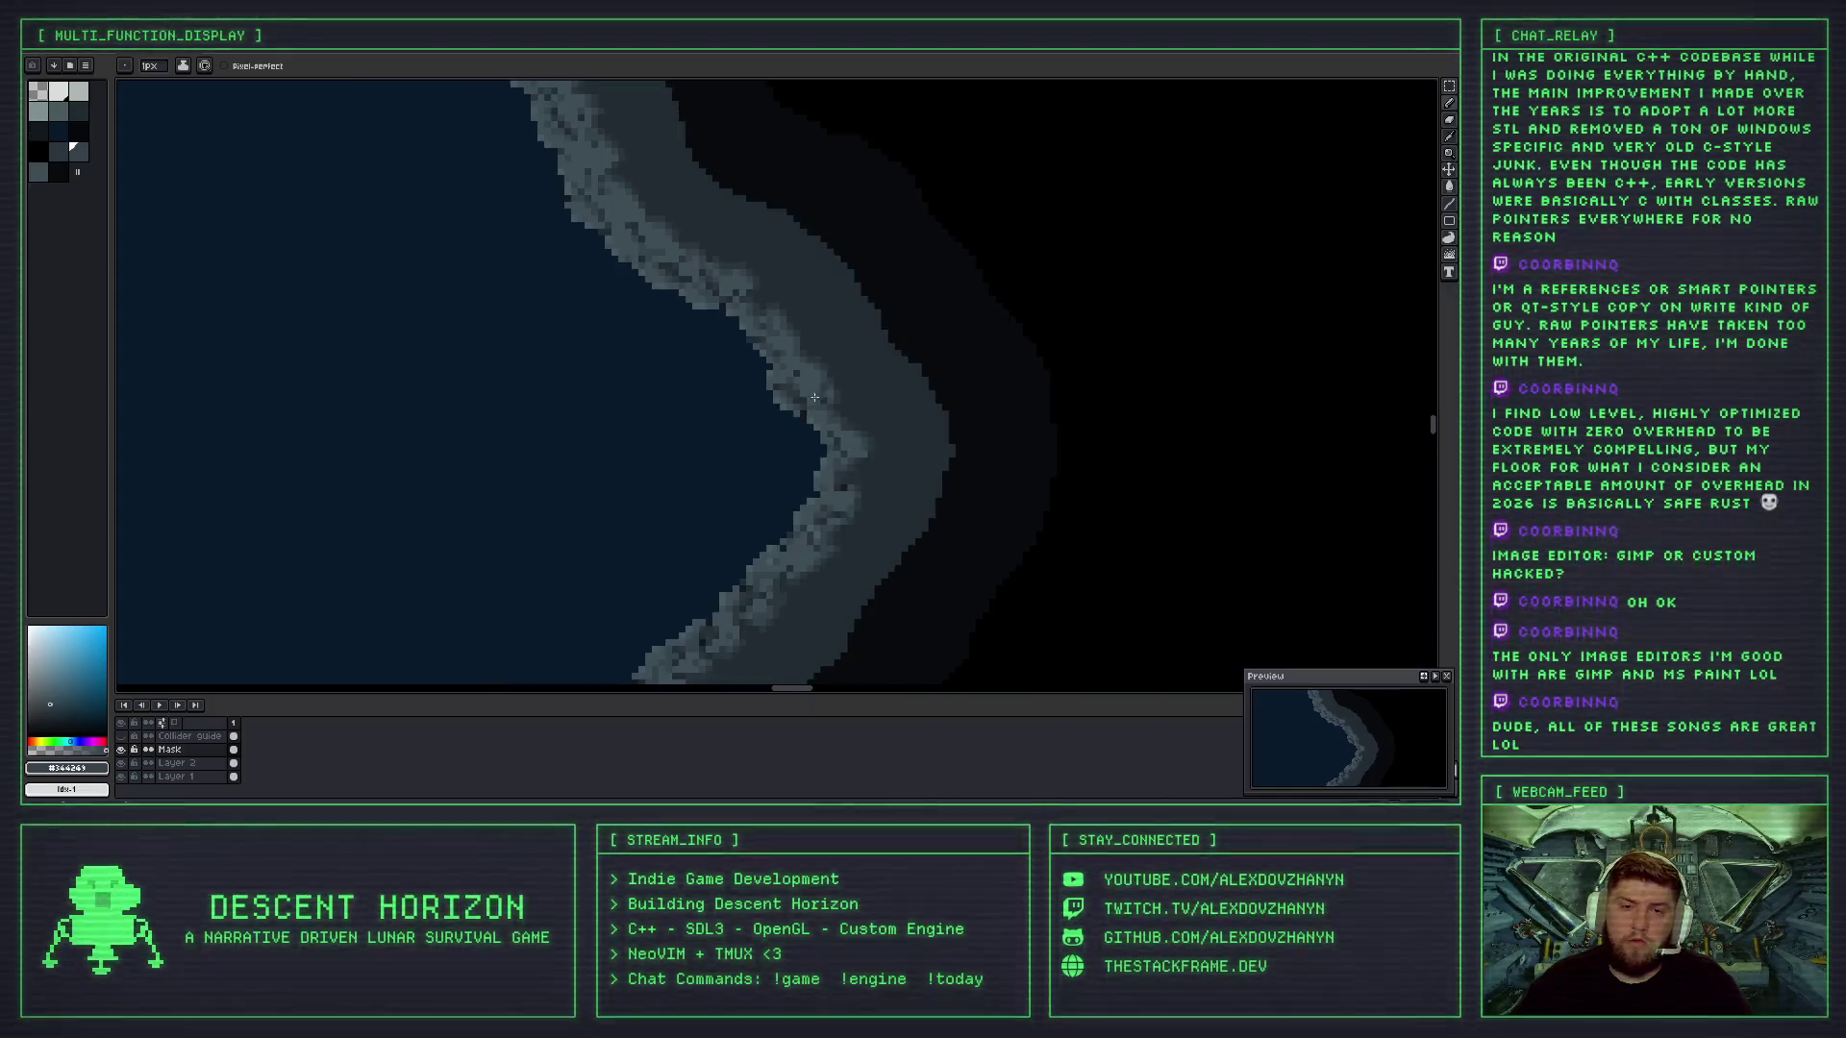
- Eyedrop the lighter rock grey #48595f from the rocky edge, then return to the Pencil
{"action": "scroll", "coordinate": [828, 409], "scroll_direction": "down", "scroll_amount": 2}
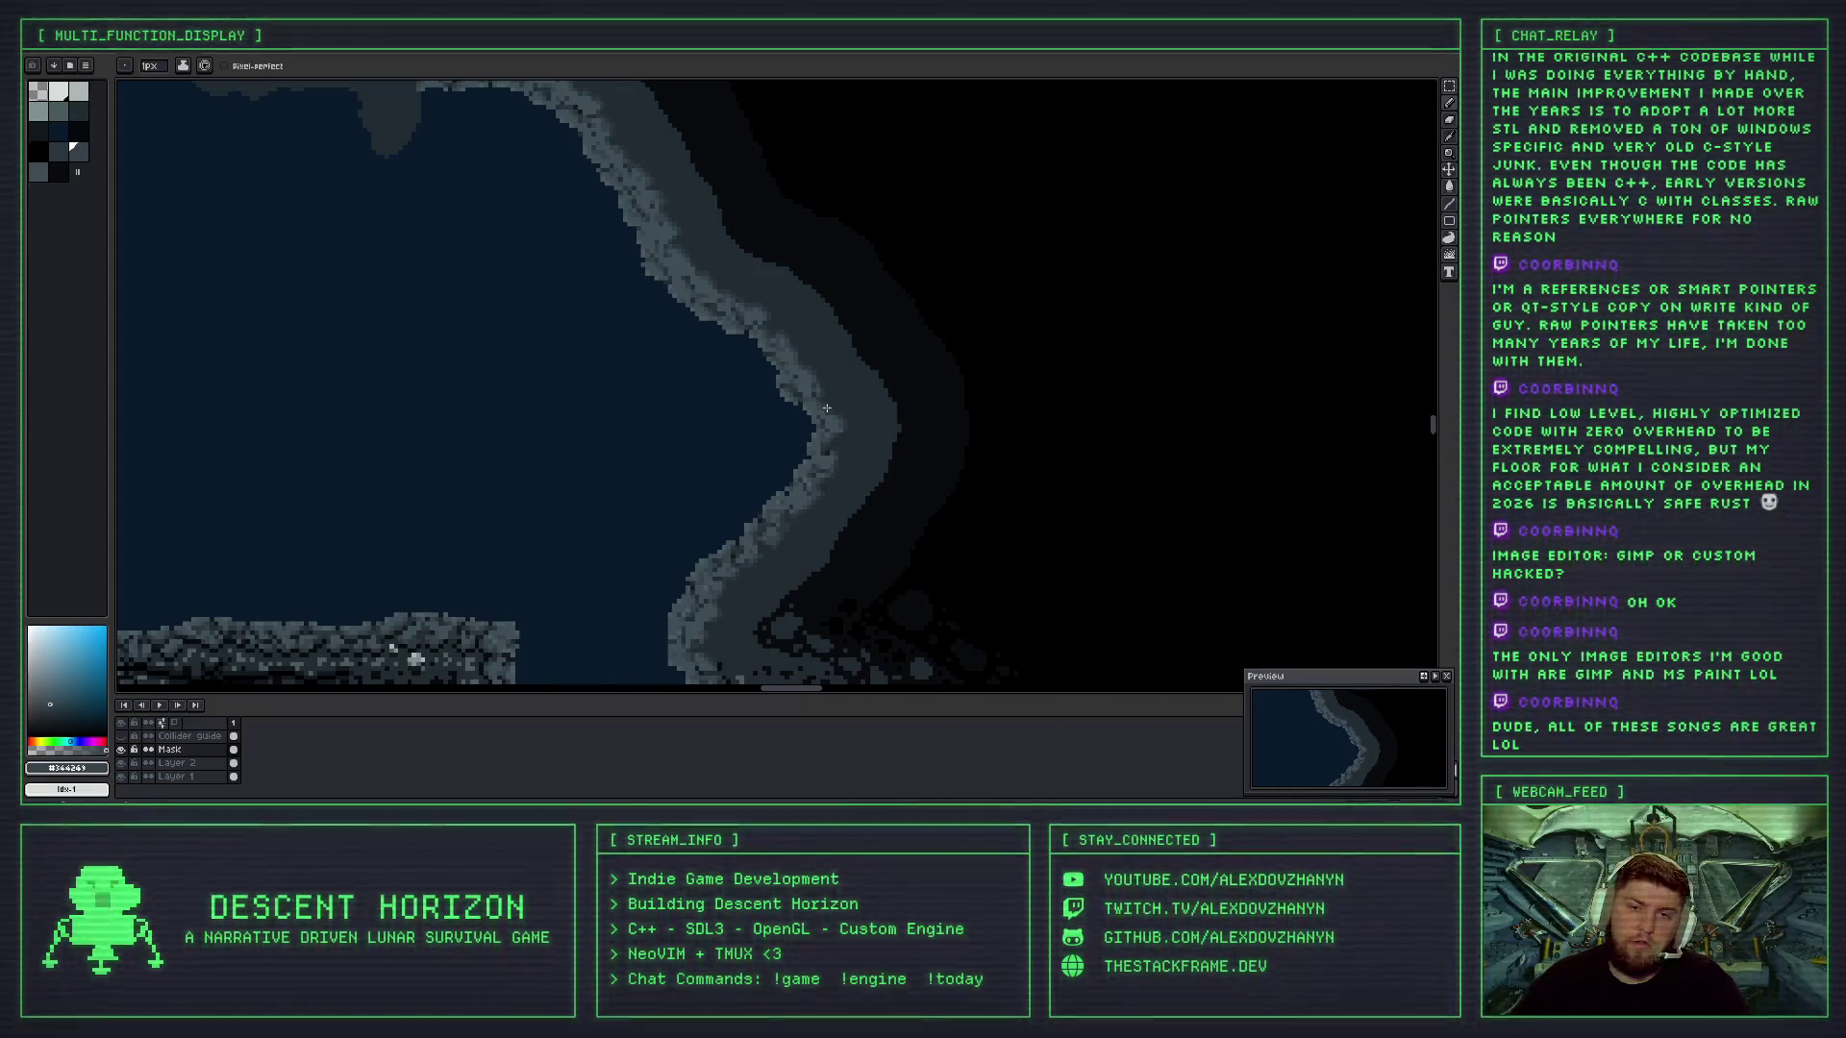
{"action": "scroll", "coordinate": [824, 405], "scroll_direction": "up", "scroll_amount": 1}
{"action": "scroll", "coordinate": [822, 402], "scroll_direction": "up", "scroll_amount": 1}
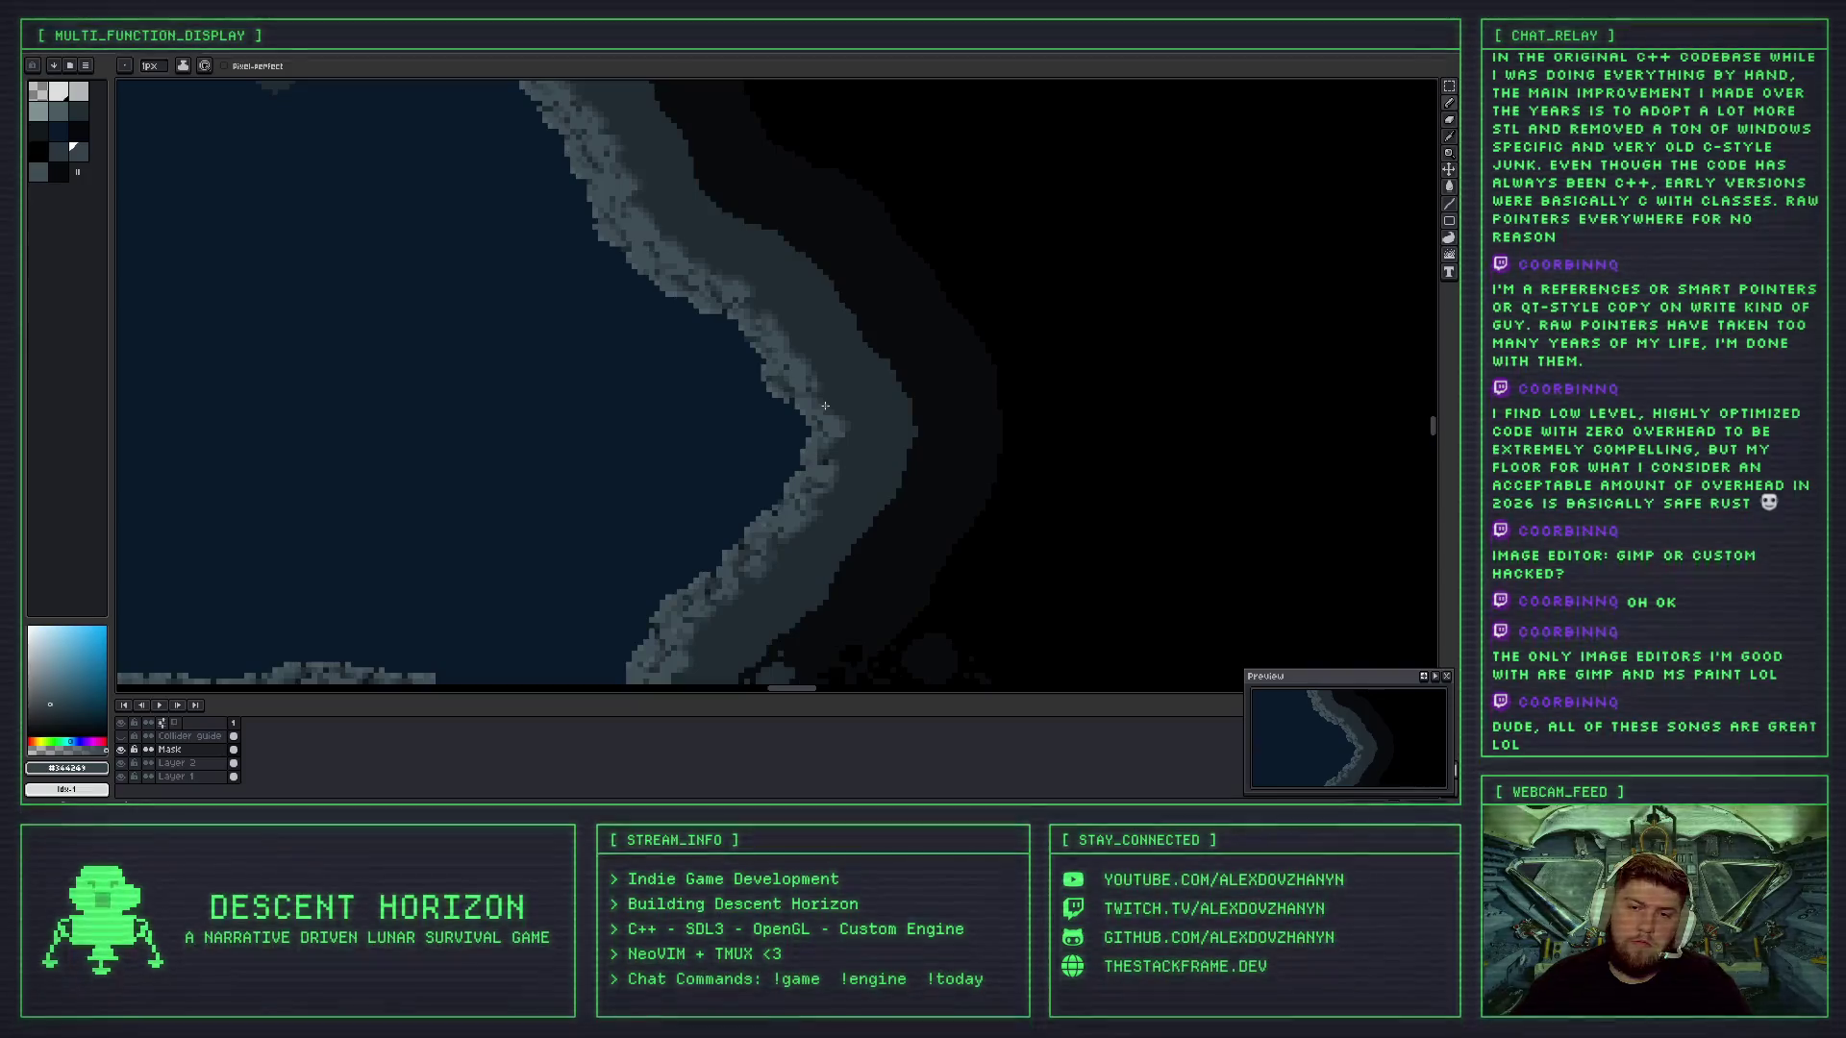
{"action": "scroll", "coordinate": [770, 373], "scroll_direction": "up", "scroll_amount": 1}
{"action": "key", "text": "i"}
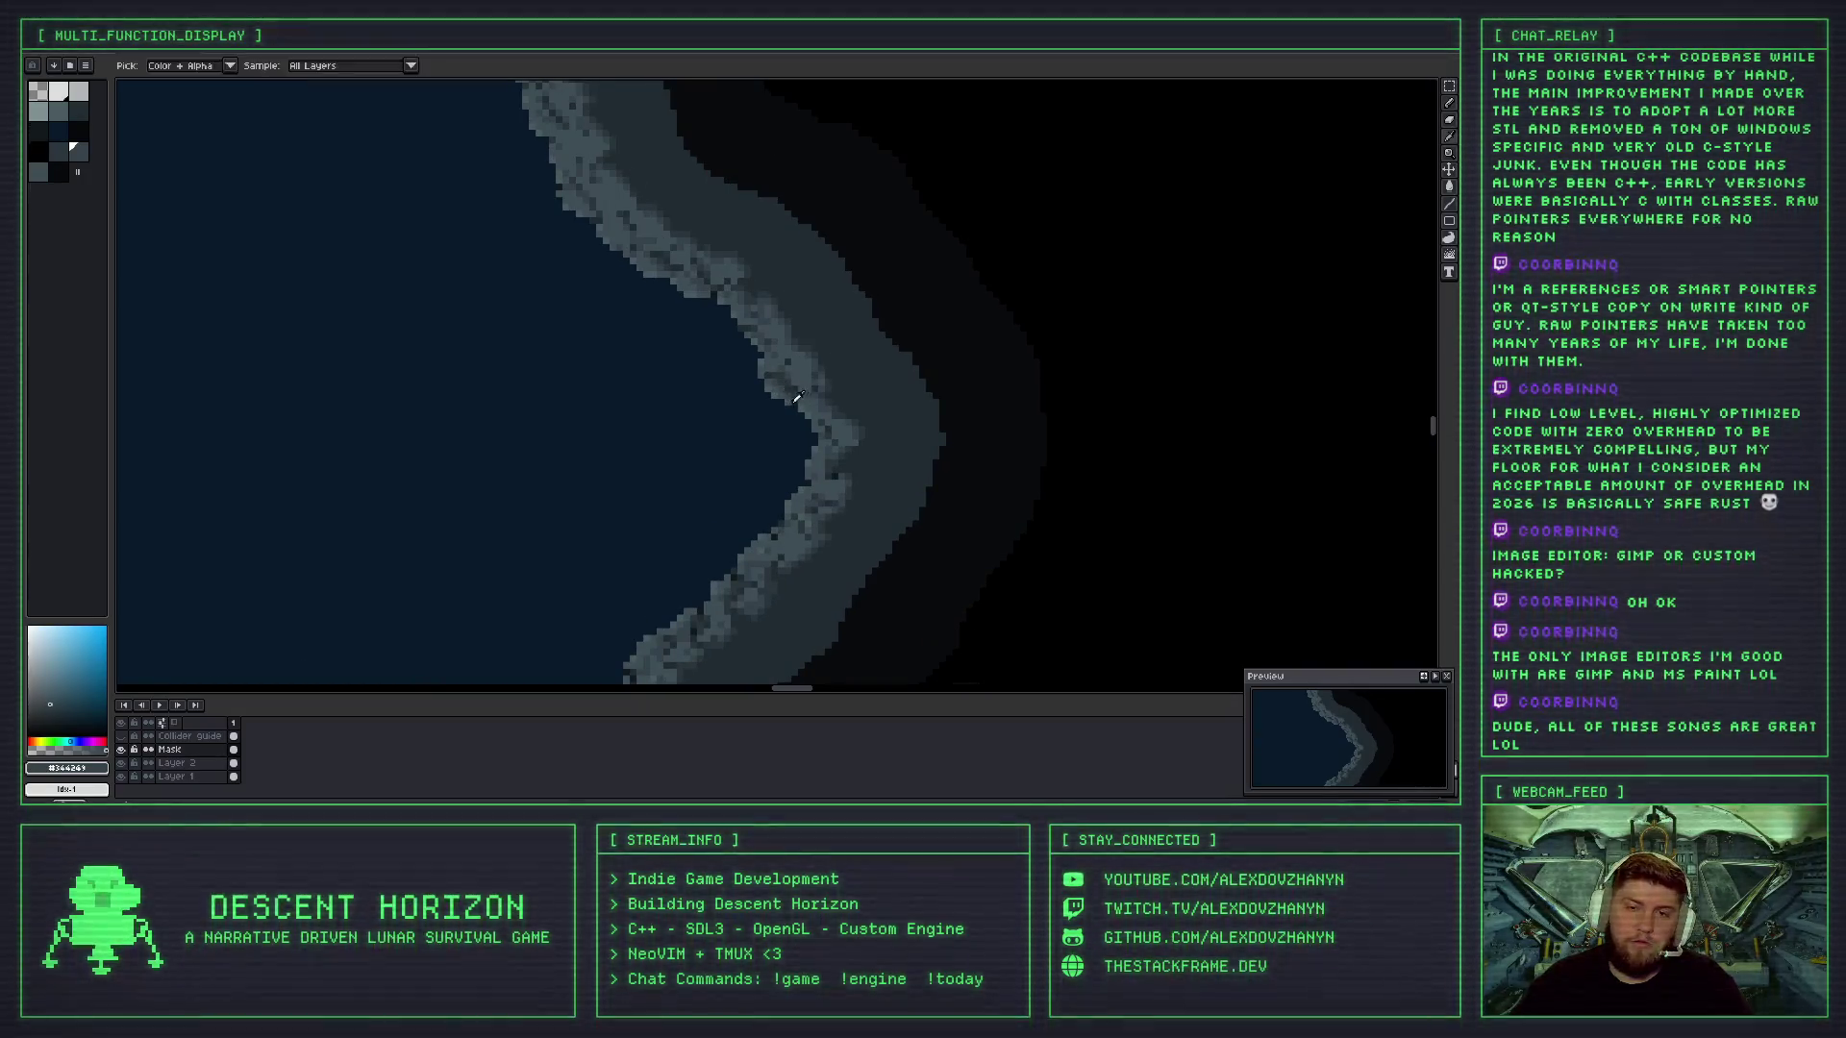
{"action": "left_click", "coordinate": [778, 392]}
{"action": "key", "text": "b"}
{"action": "scroll", "coordinate": [778, 385], "scroll_direction": "up", "scroll_amount": 1}
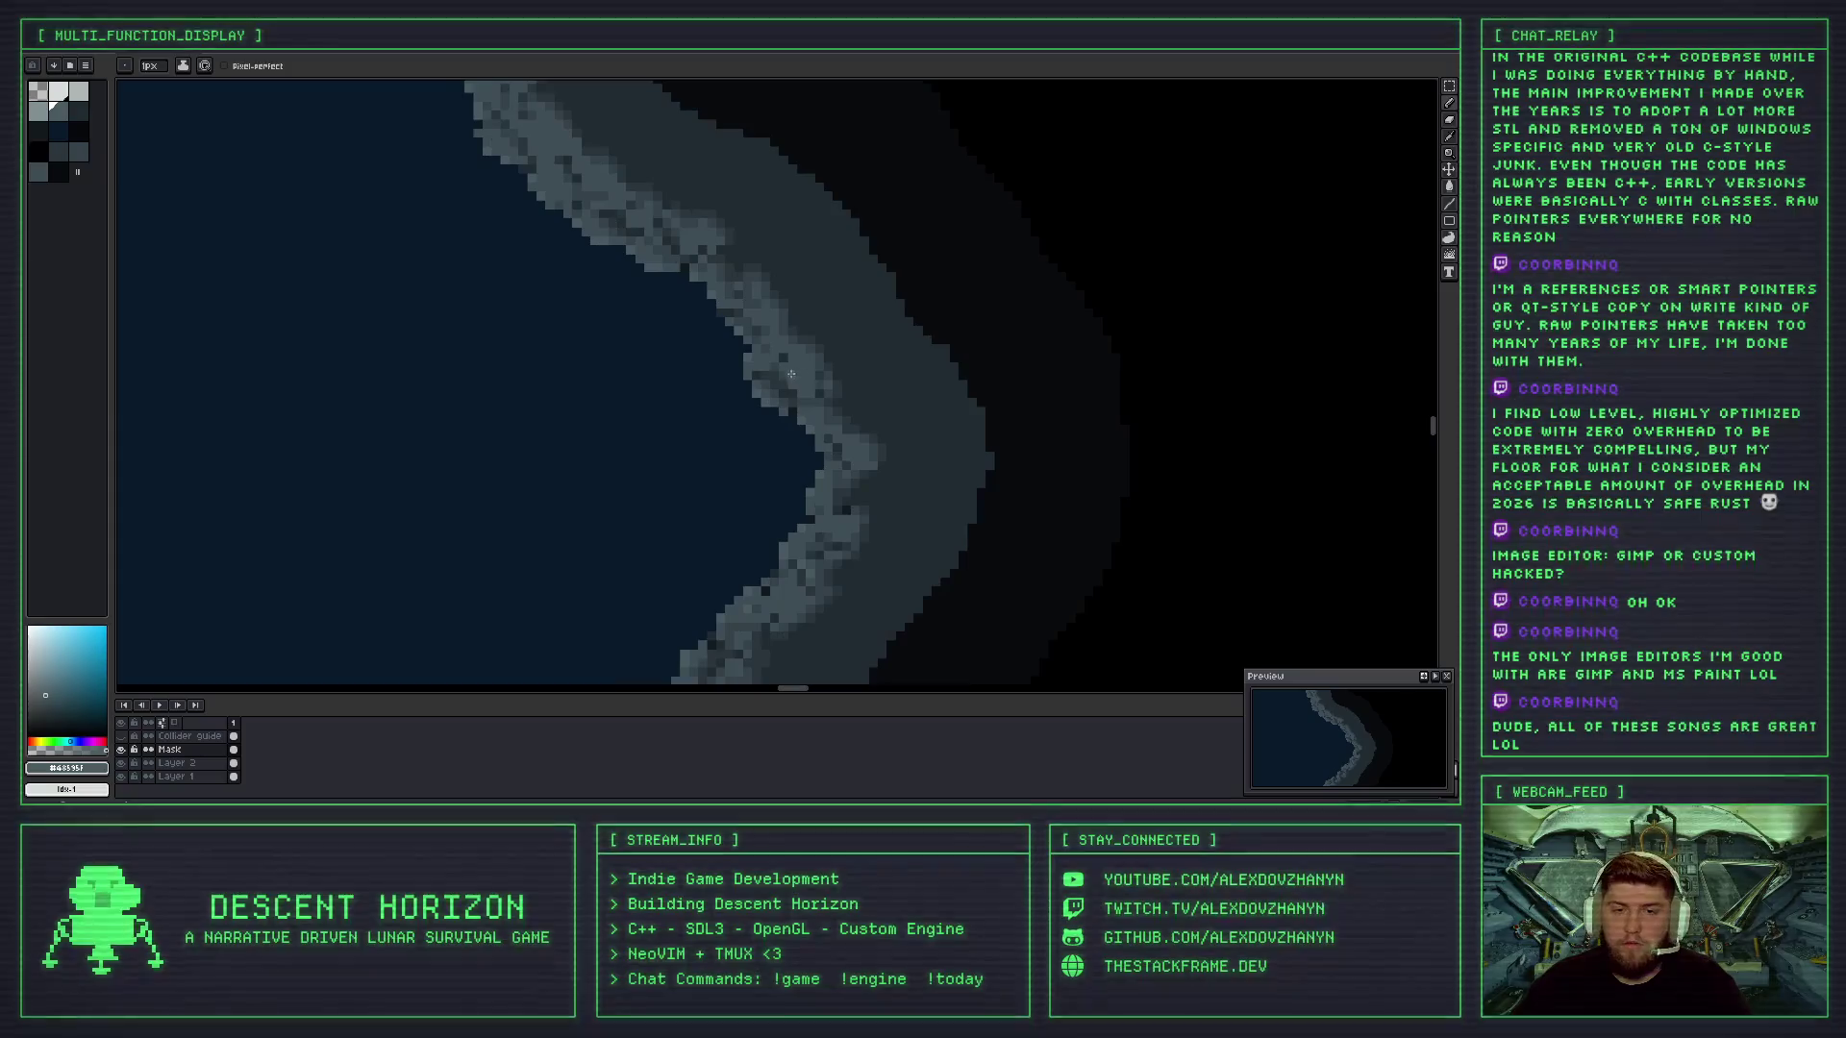
{"action": "scroll", "coordinate": [778, 356], "scroll_direction": "down", "scroll_amount": 3}
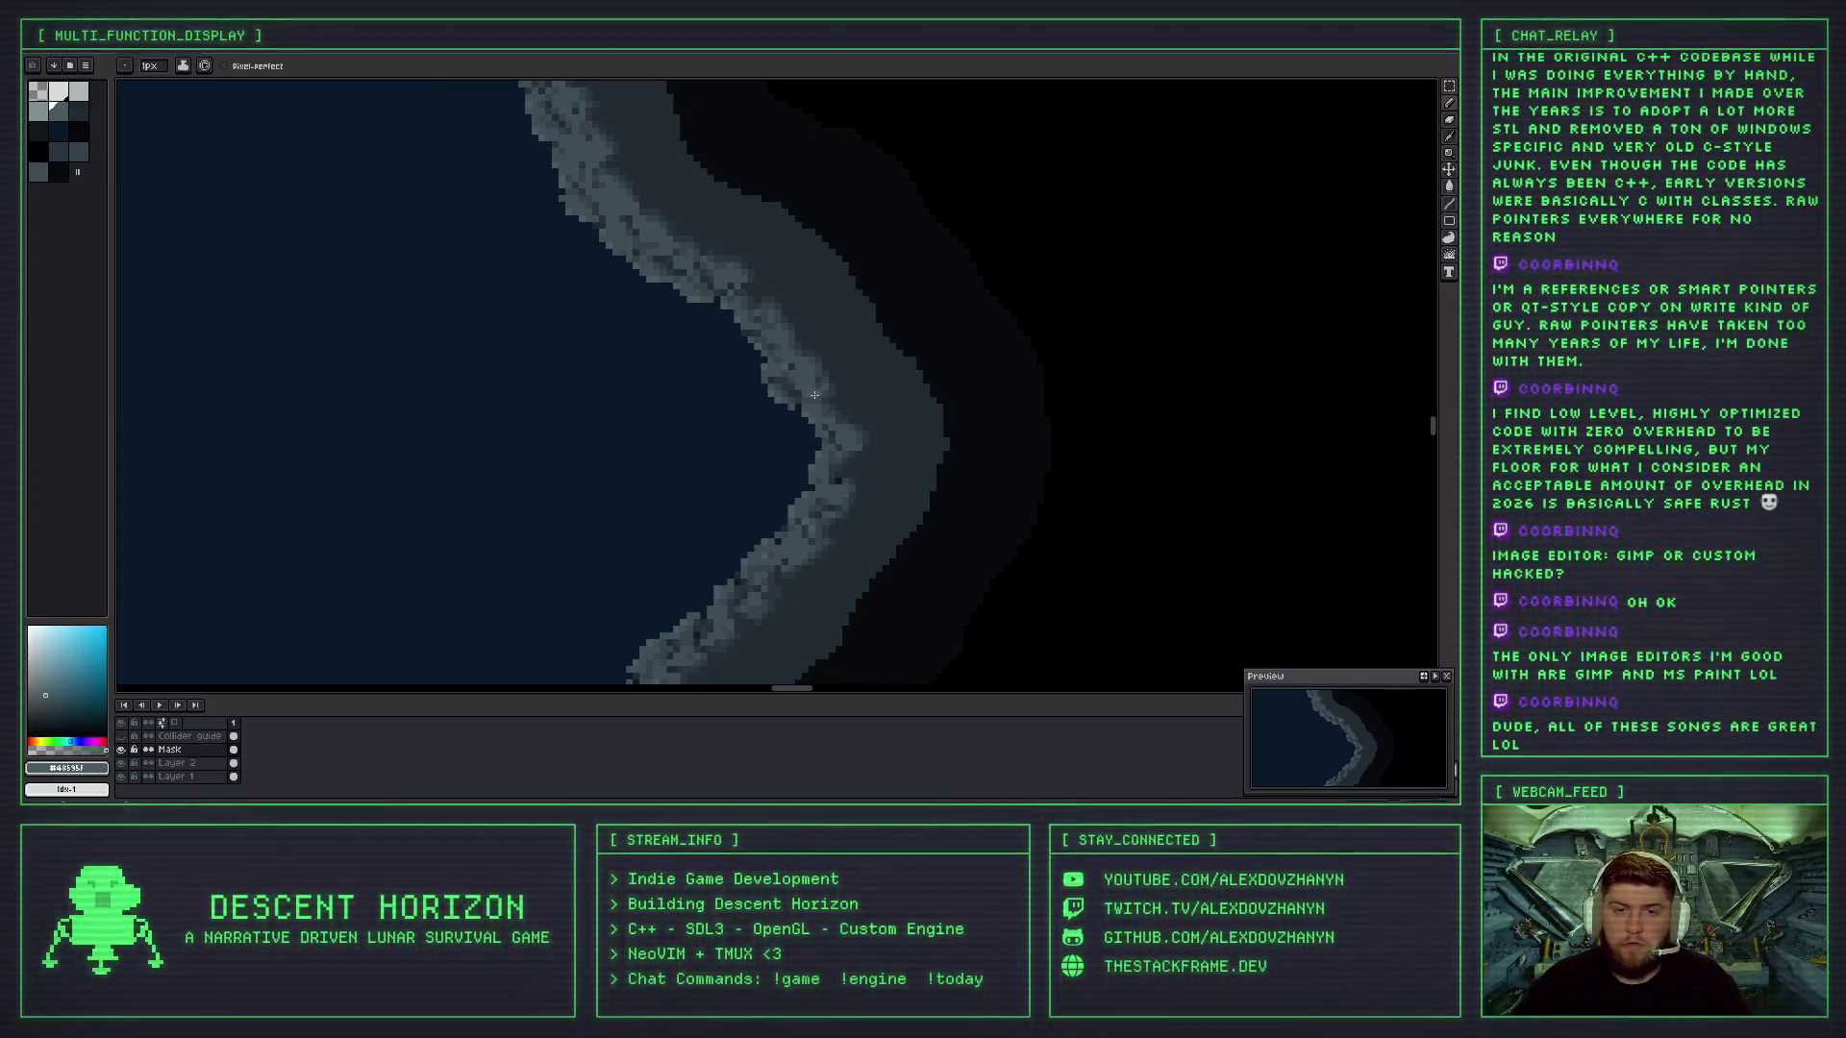
{"action": "scroll", "coordinate": [835, 418], "scroll_direction": "up", "scroll_amount": 2}
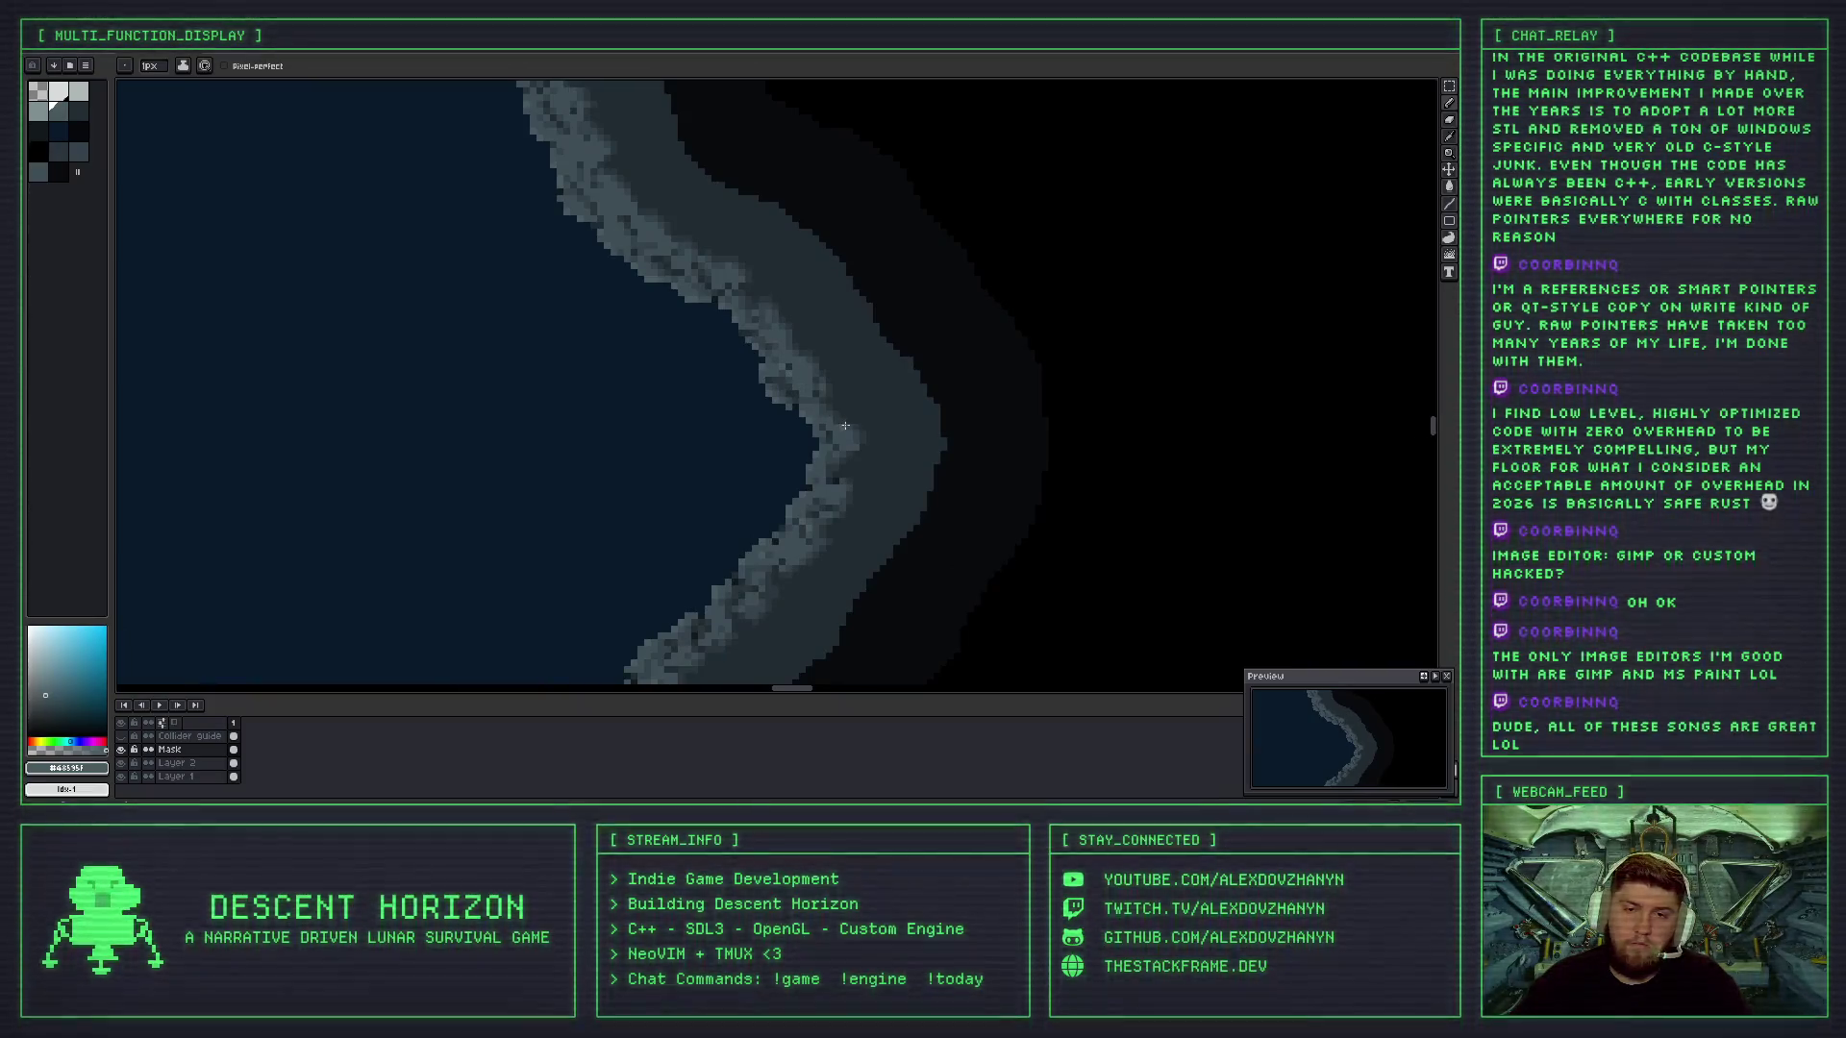
{"action": "scroll", "coordinate": [827, 414], "scroll_direction": "down", "scroll_amount": 1}
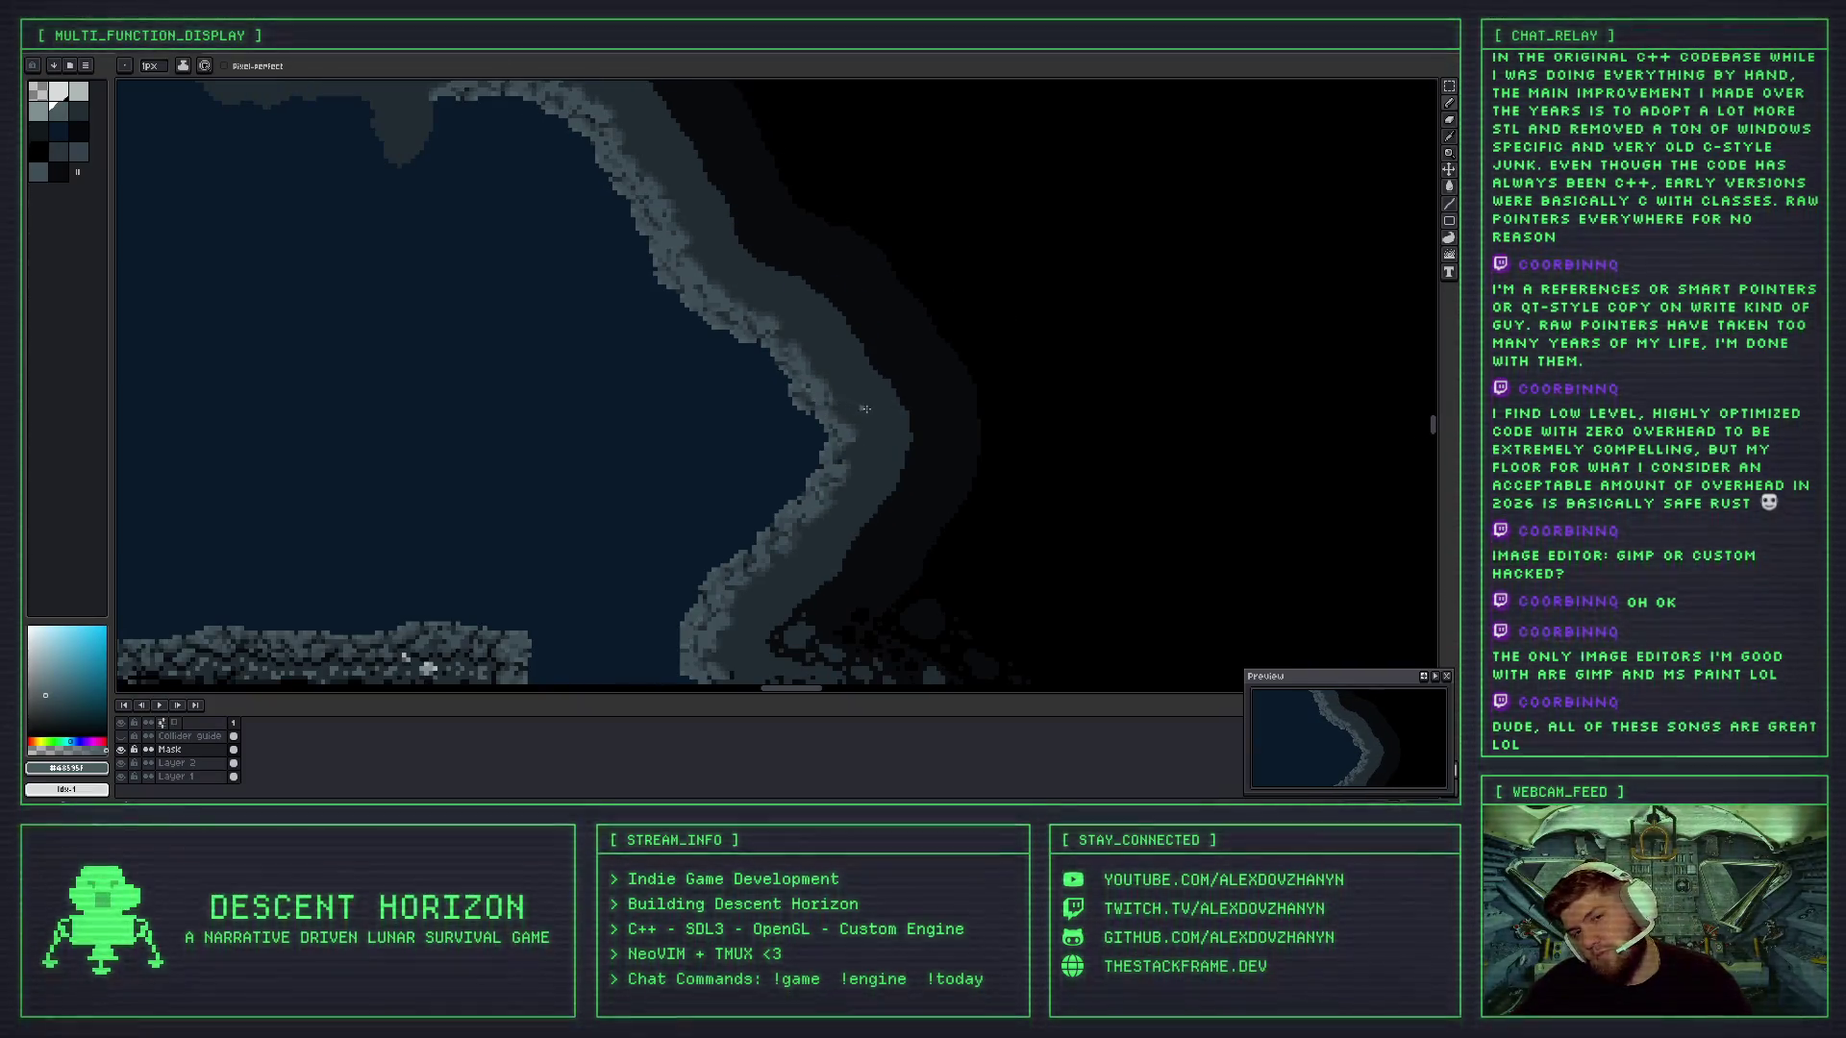
{"action": "scroll", "coordinate": [833, 421], "scroll_direction": "up", "scroll_amount": 3}
{"action": "scroll", "coordinate": [766, 337], "scroll_direction": "down", "scroll_amount": 1}
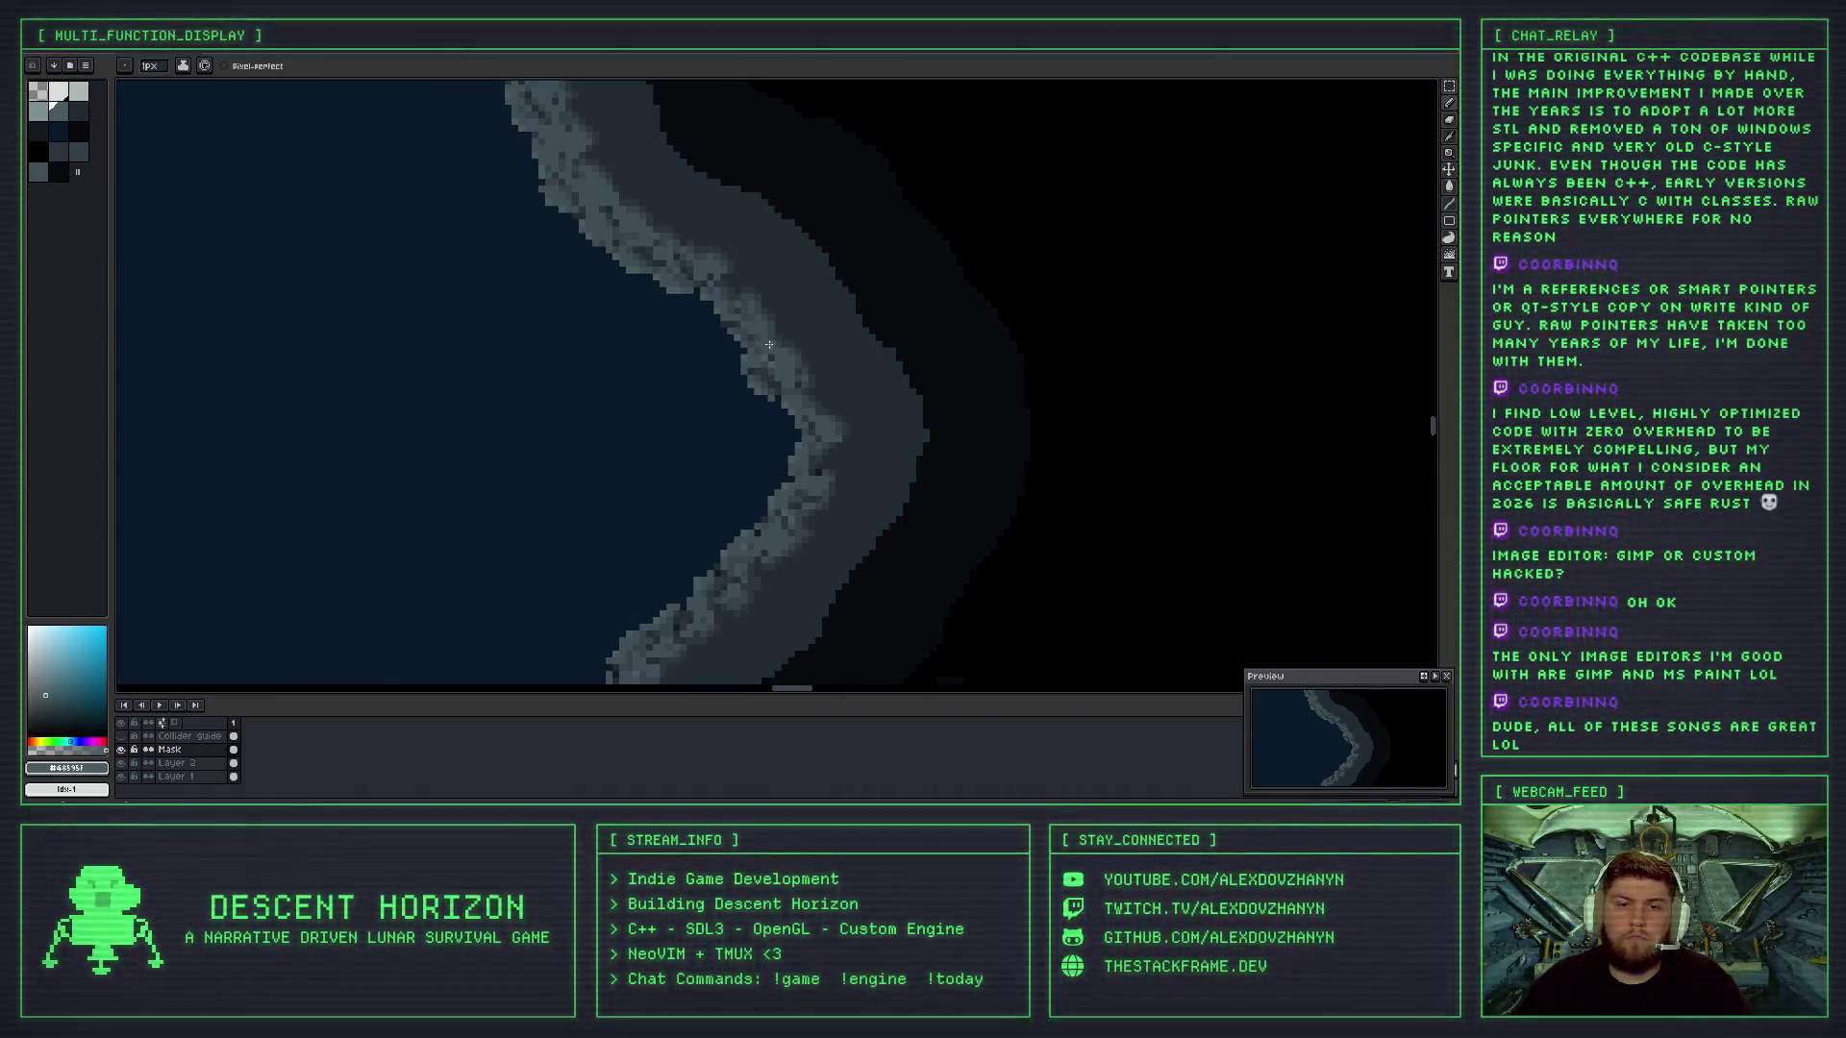
{"action": "scroll", "coordinate": [810, 404], "scroll_direction": "up", "scroll_amount": 1}
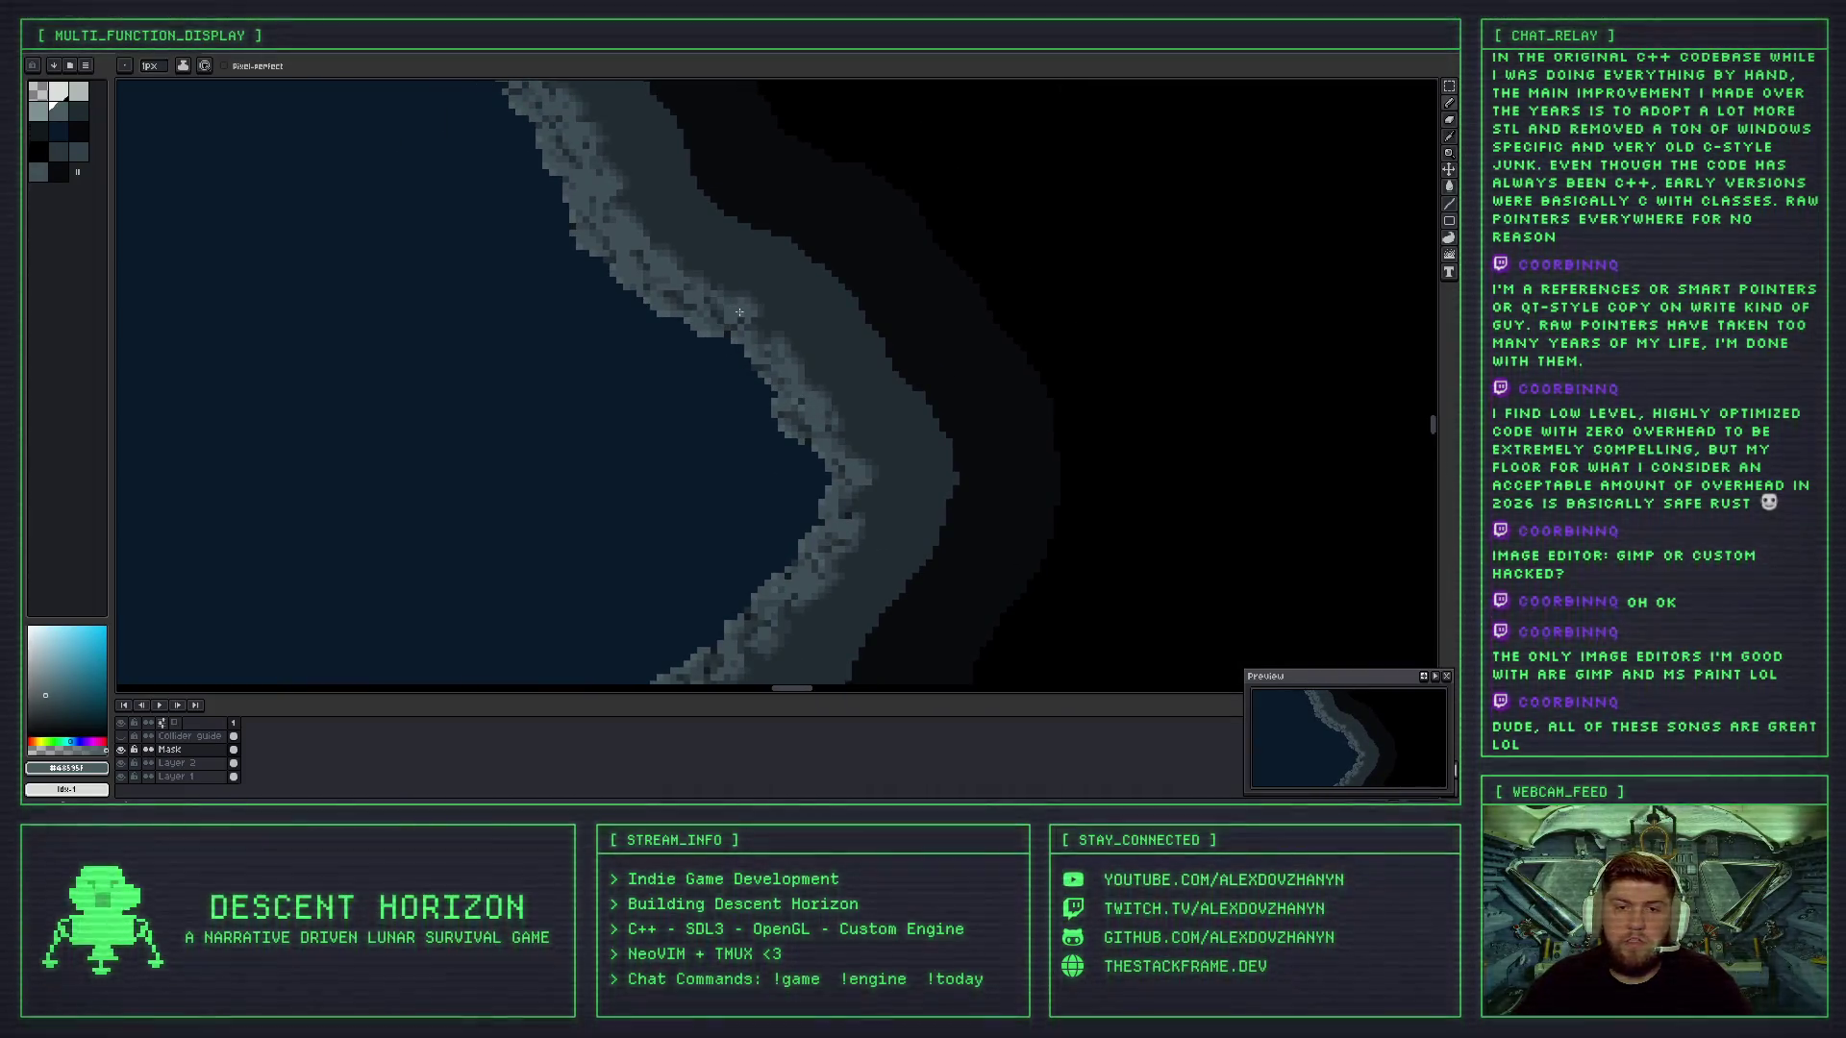
{"action": "scroll", "coordinate": [739, 313], "scroll_direction": "up", "scroll_amount": 1}
{"action": "scroll", "coordinate": [769, 330], "scroll_direction": "up", "scroll_amount": 1}
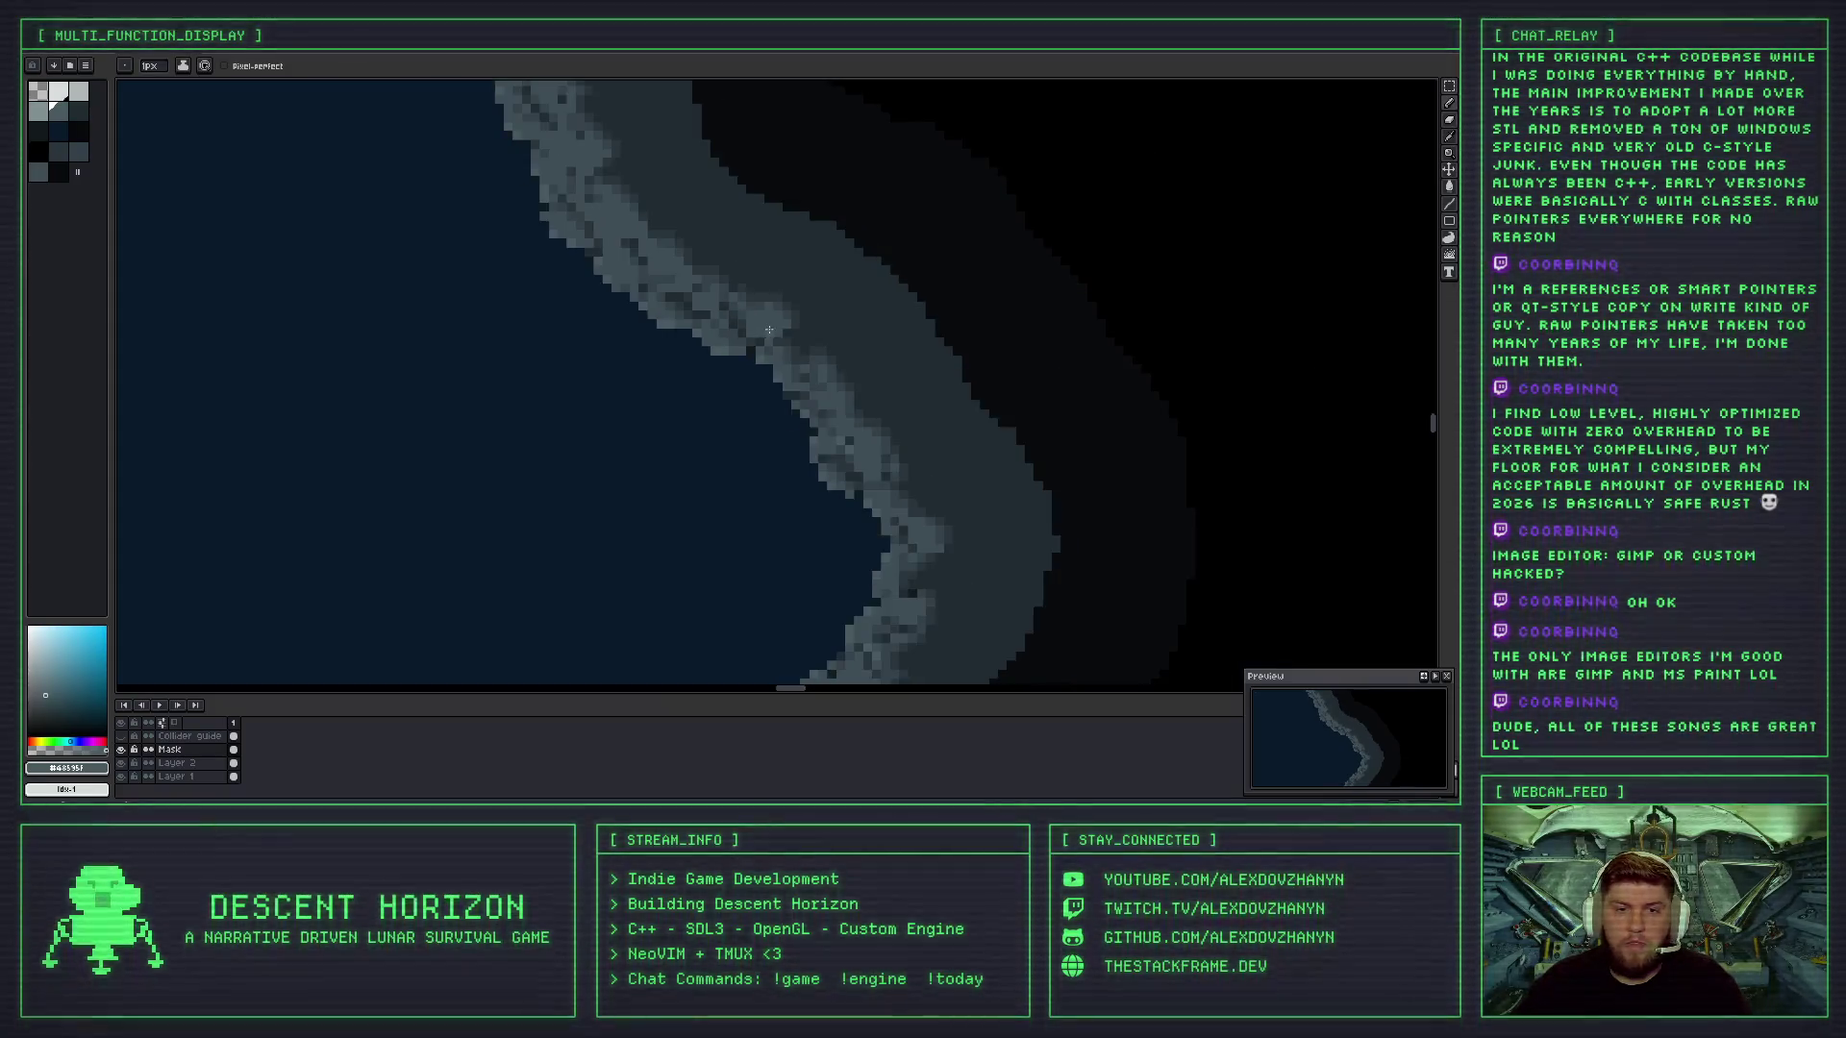
{"action": "scroll", "coordinate": [788, 336], "scroll_direction": "down", "scroll_amount": 3}
{"action": "scroll", "coordinate": [740, 337], "scroll_direction": "down", "scroll_amount": 2}
{"action": "scroll", "coordinate": [736, 307], "scroll_direction": "up", "scroll_amount": 2}
{"action": "scroll", "coordinate": [743, 242], "scroll_direction": "up", "scroll_amount": 1}
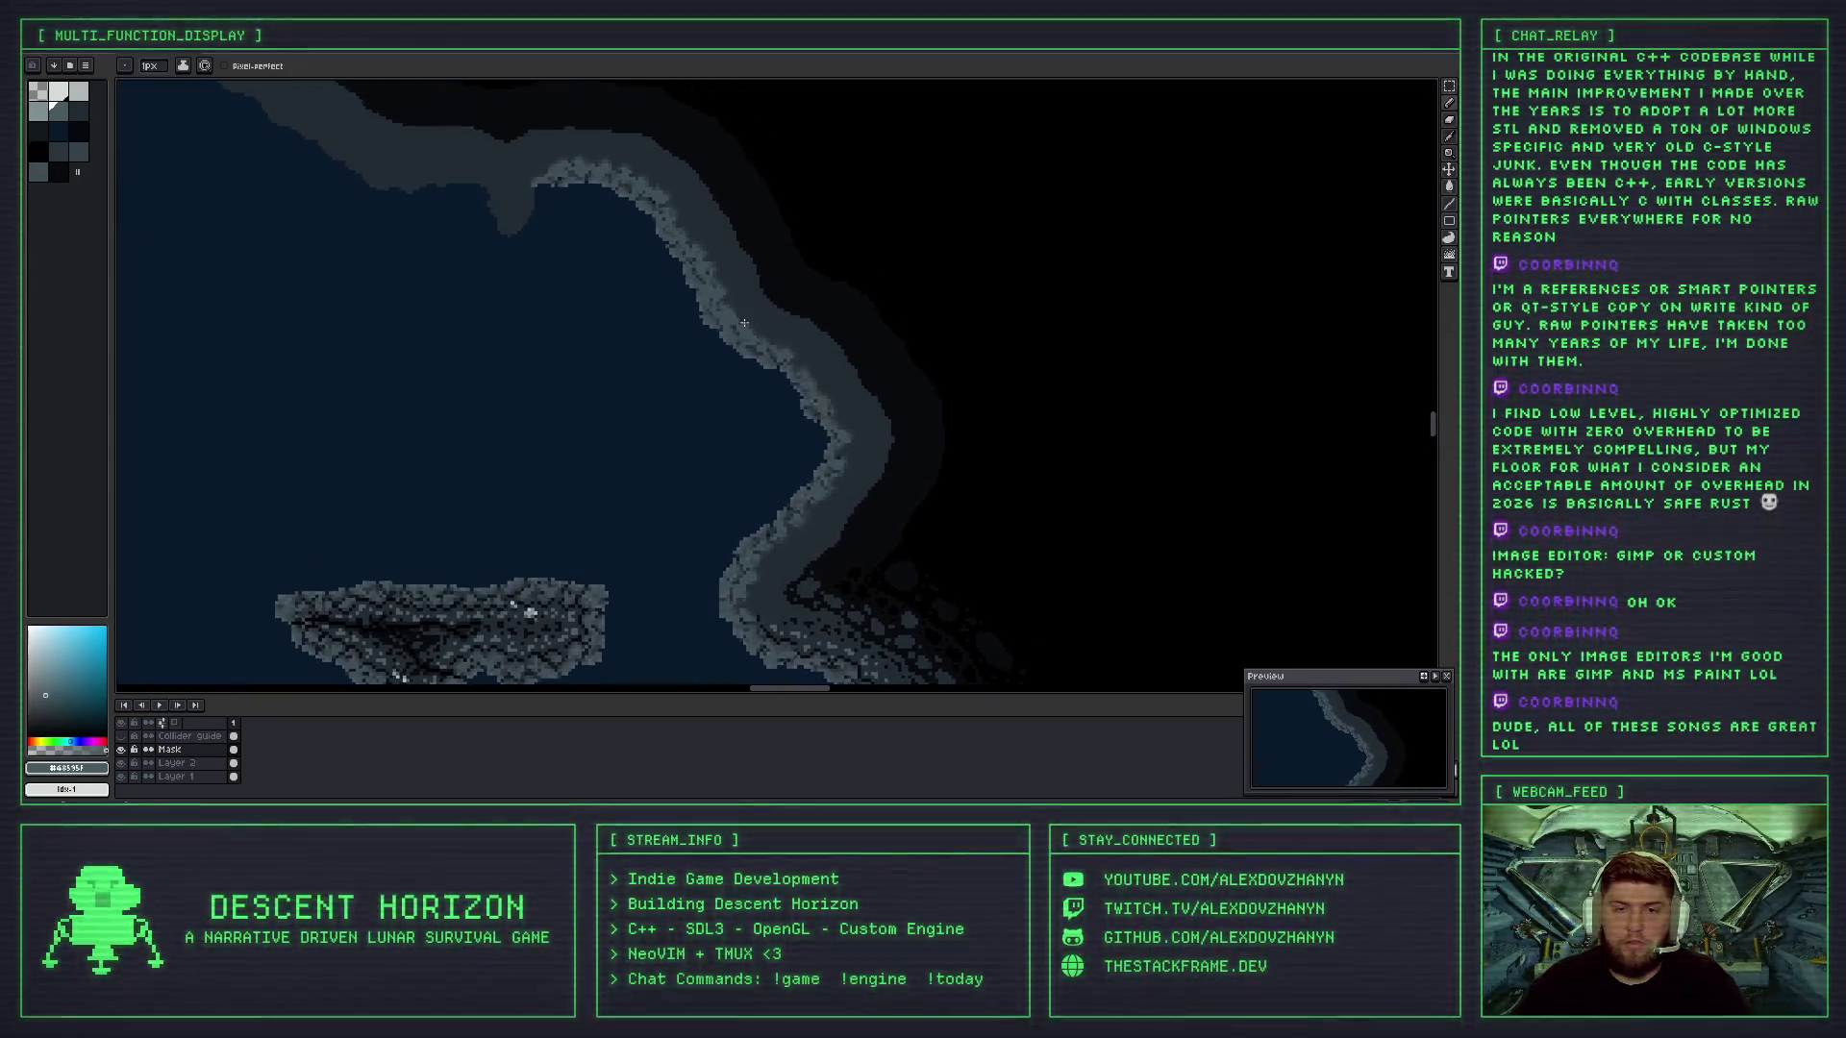
{"action": "scroll", "coordinate": [743, 323], "scroll_direction": "up", "scroll_amount": 1}
{"action": "scroll", "coordinate": [753, 371], "scroll_direction": "up", "scroll_amount": 1}
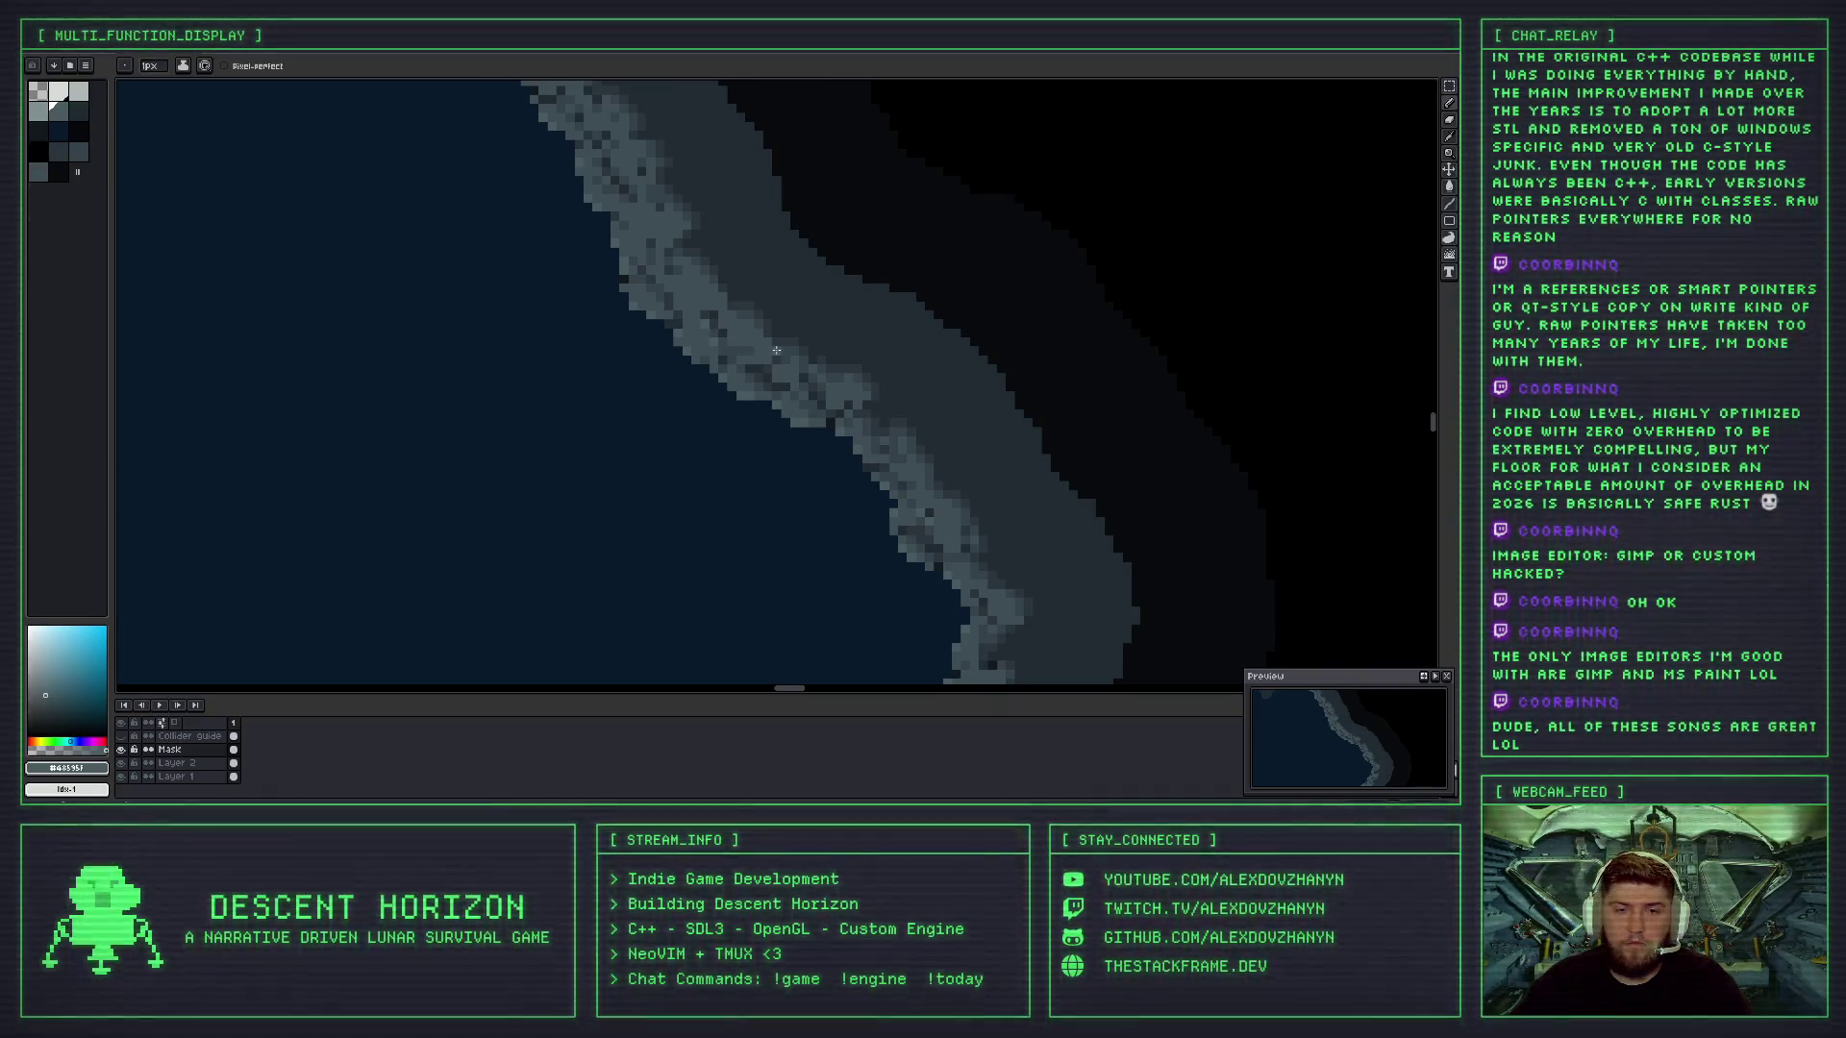
- Undo a pencil stroke on the rock band and get back to the Pencil tool
{"action": "scroll", "coordinate": [706, 336], "scroll_direction": "down", "scroll_amount": 3}
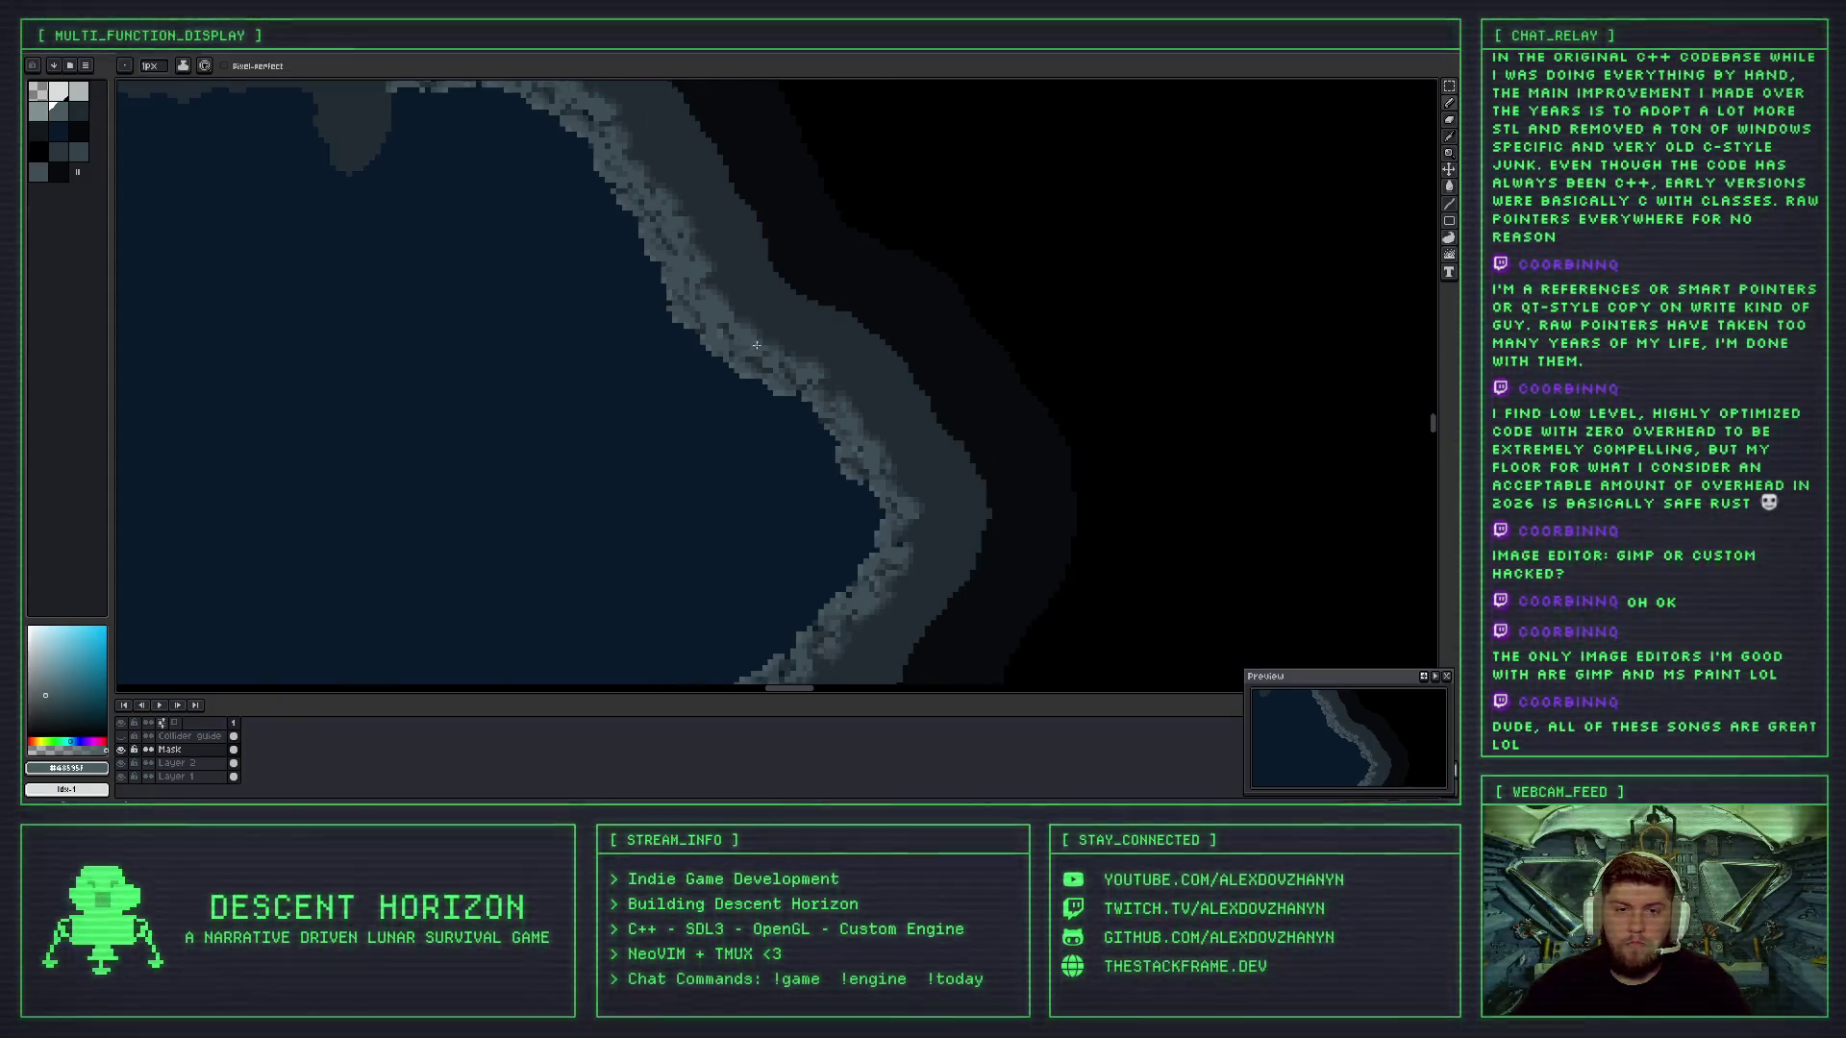
{"action": "key", "text": "ctrl+z"}
{"action": "key", "text": "b"}
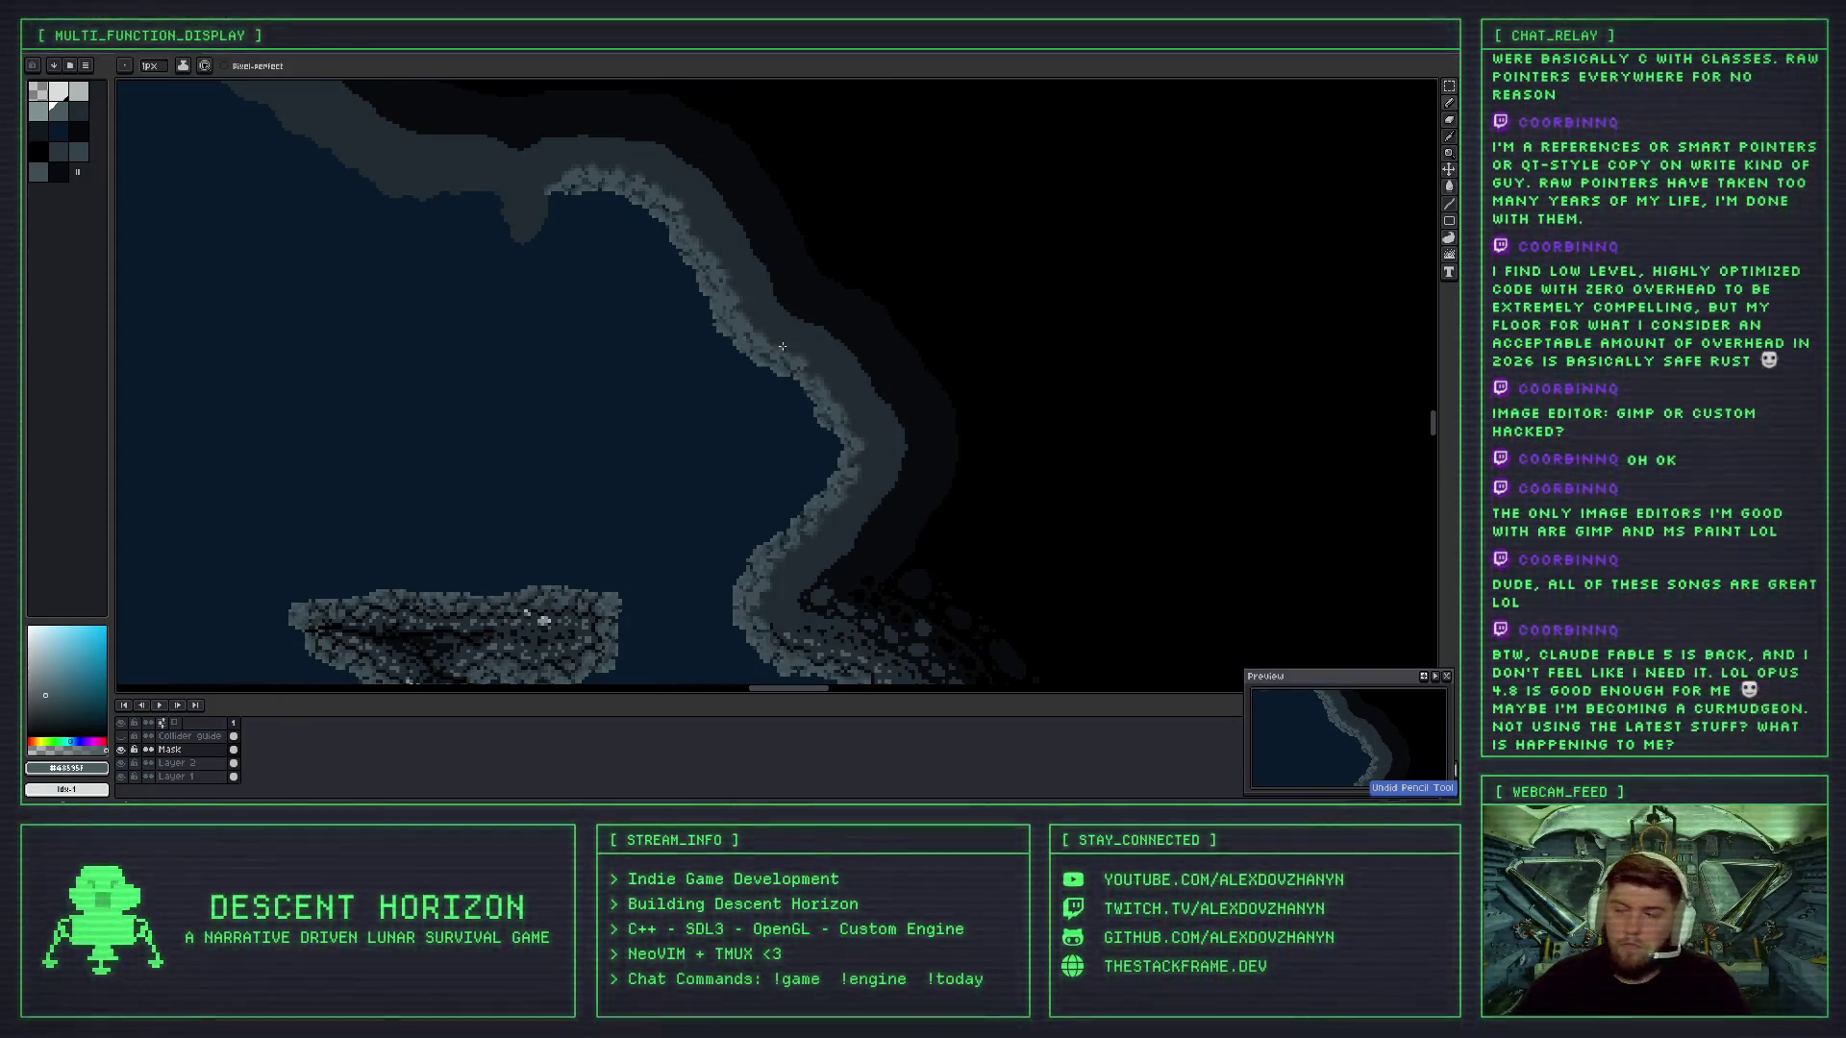
{"action": "scroll", "coordinate": [773, 349], "scroll_direction": "up", "scroll_amount": 4}
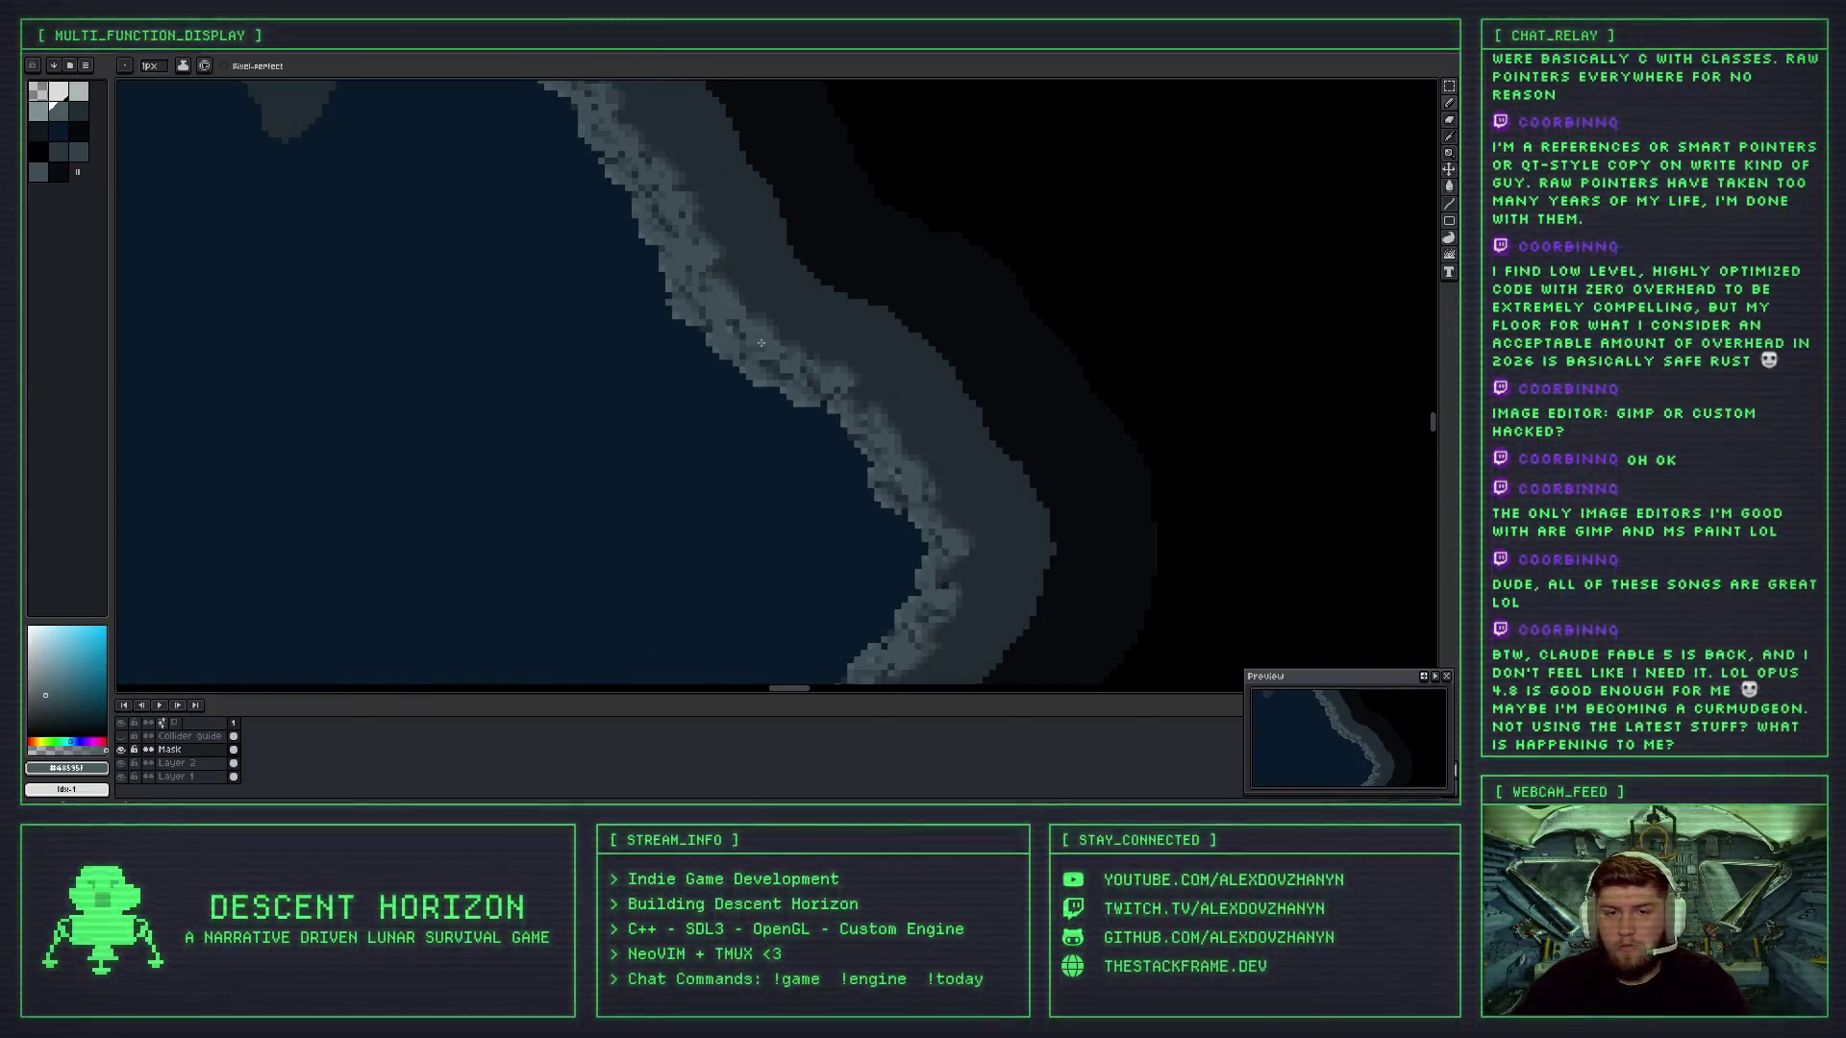
{"action": "key", "text": "v"}
{"action": "key", "text": "b"}
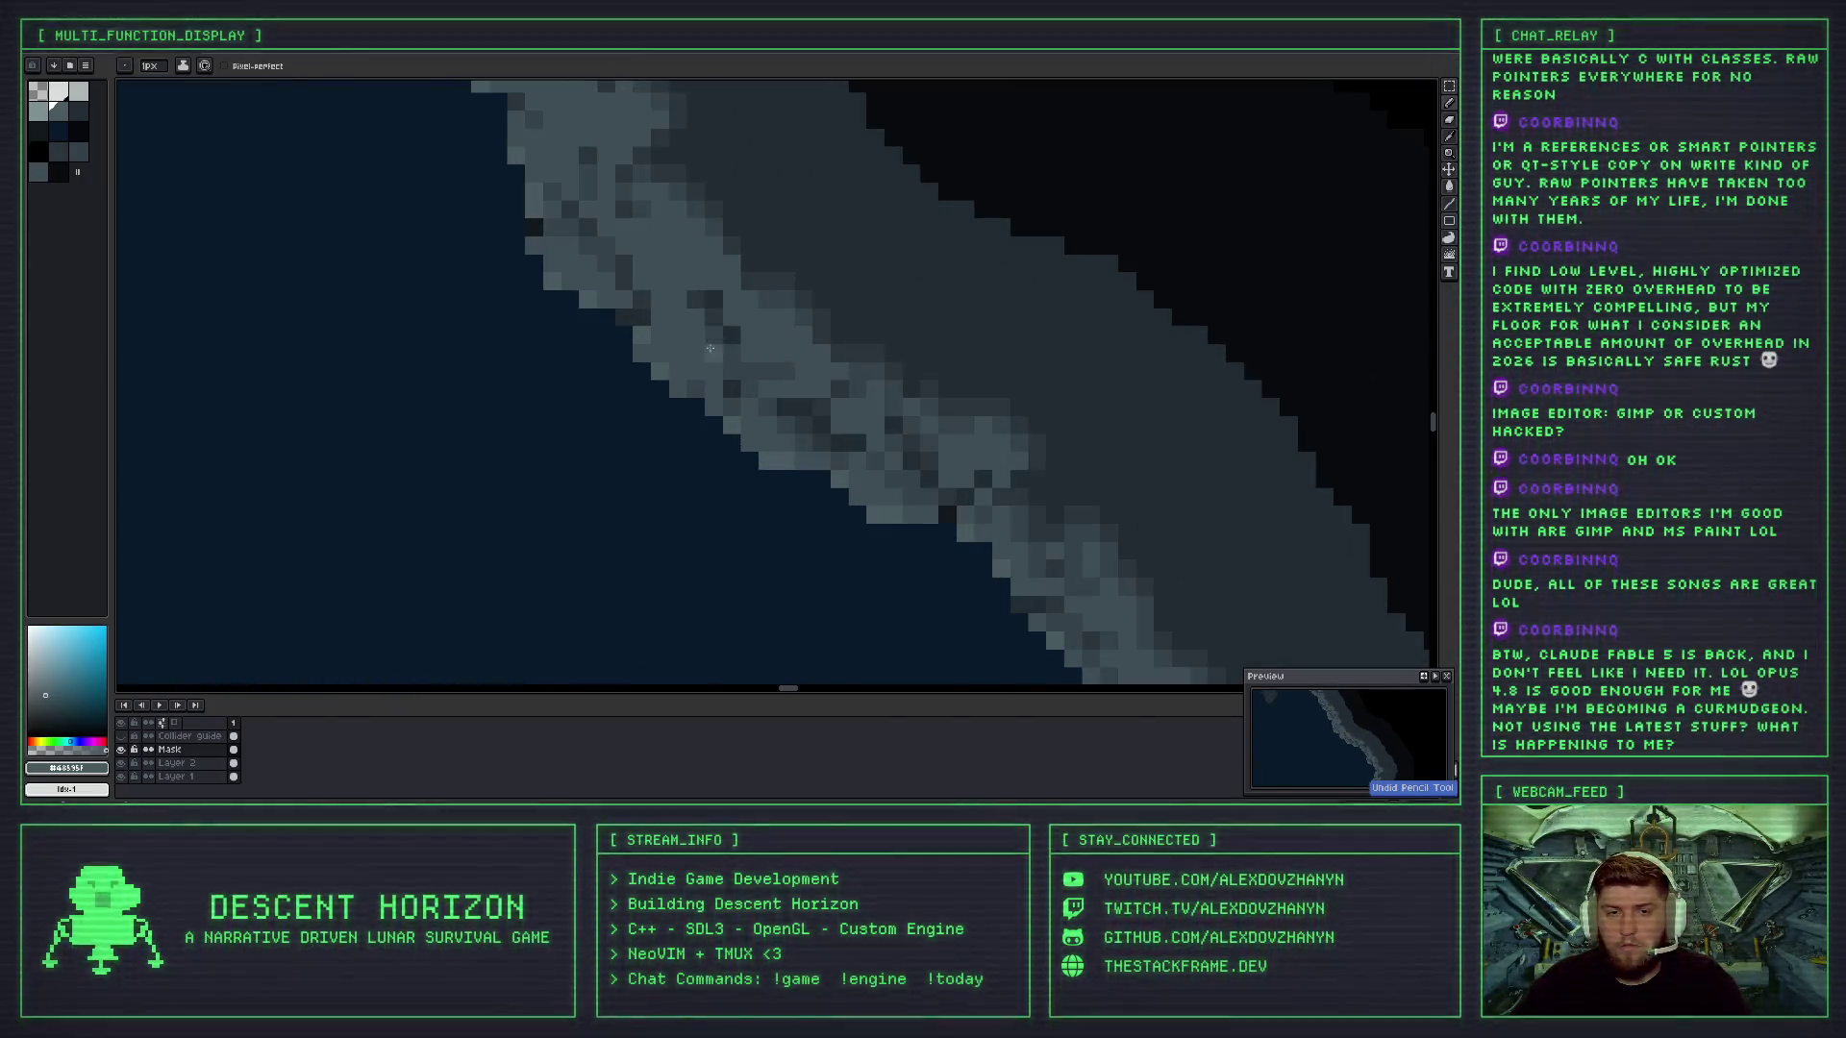
- Stipple darker pixels along the upper coastline's rock band, undoing one bad stroke
{"action": "scroll", "coordinate": [736, 337], "scroll_direction": "down", "scroll_amount": 2}
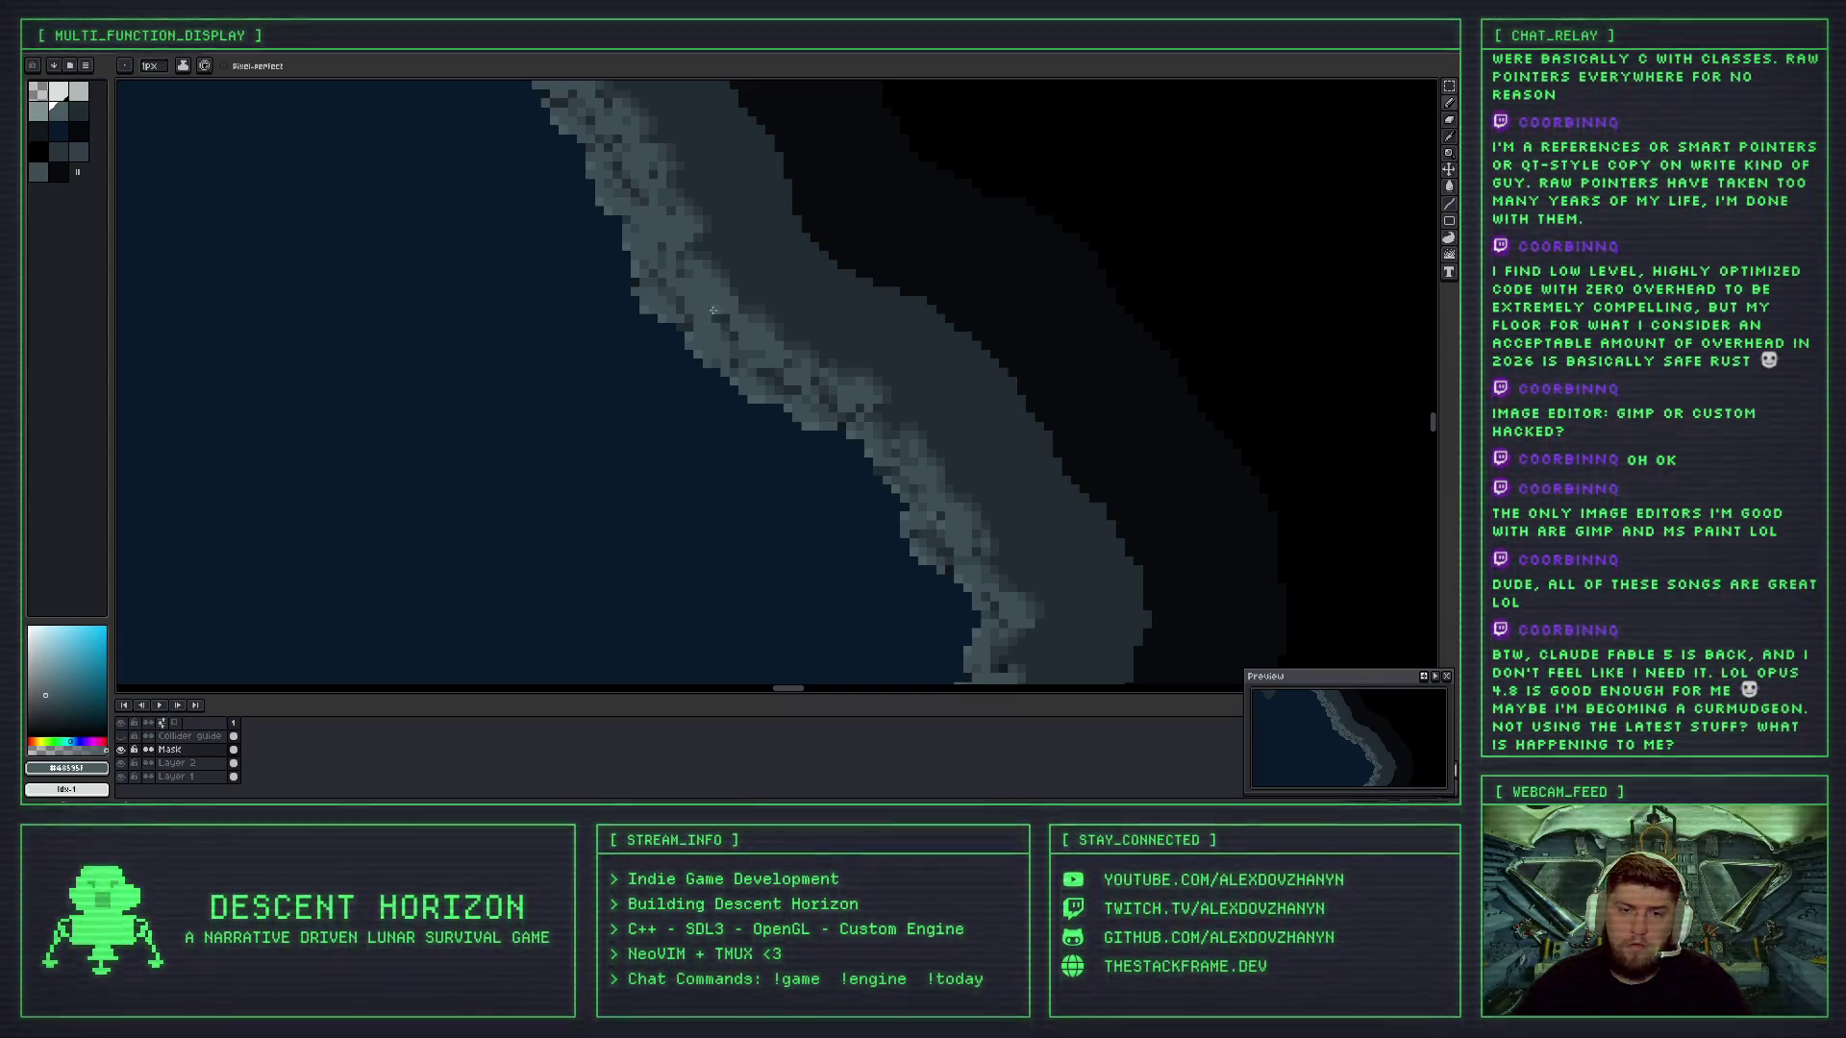
{"action": "scroll", "coordinate": [649, 298], "scroll_direction": "up", "scroll_amount": 1}
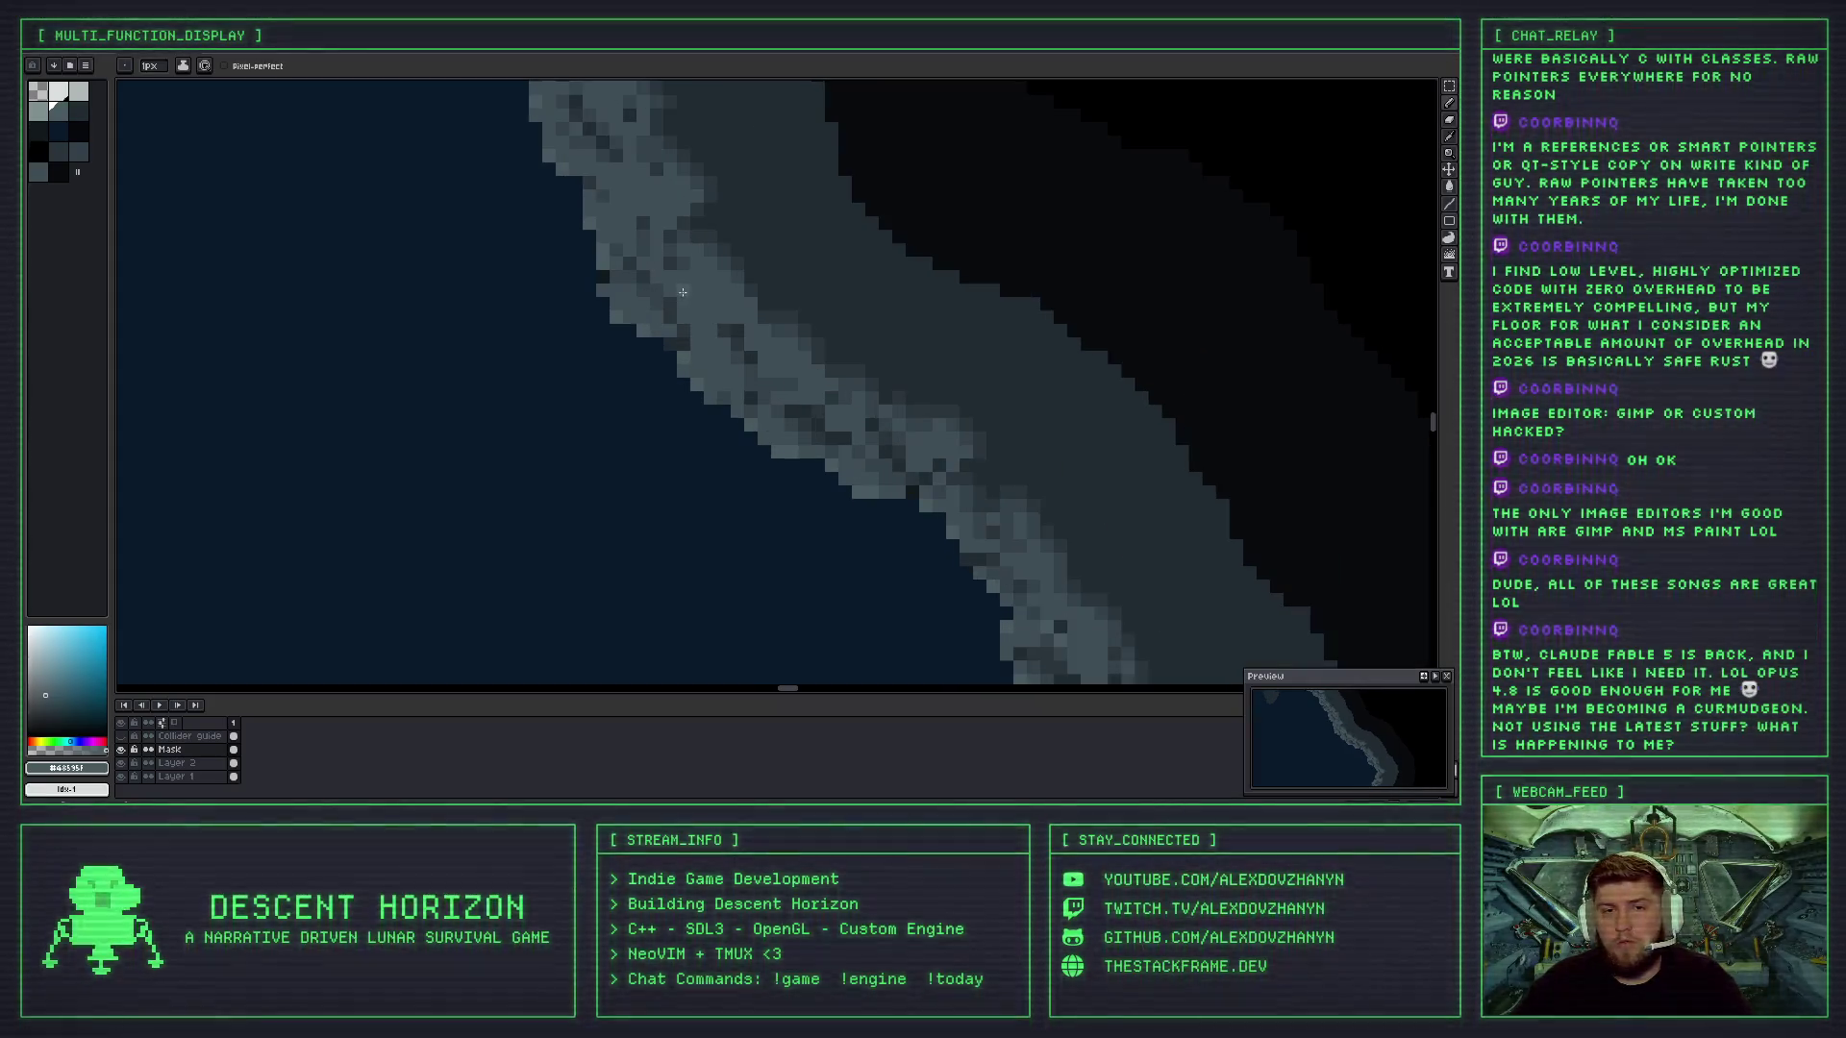
{"action": "scroll", "coordinate": [663, 303], "scroll_direction": "down", "scroll_amount": 3}
{"action": "scroll", "coordinate": [706, 312], "scroll_direction": "up", "scroll_amount": 1}
{"action": "scroll", "coordinate": [702, 312], "scroll_direction": "up", "scroll_amount": 3}
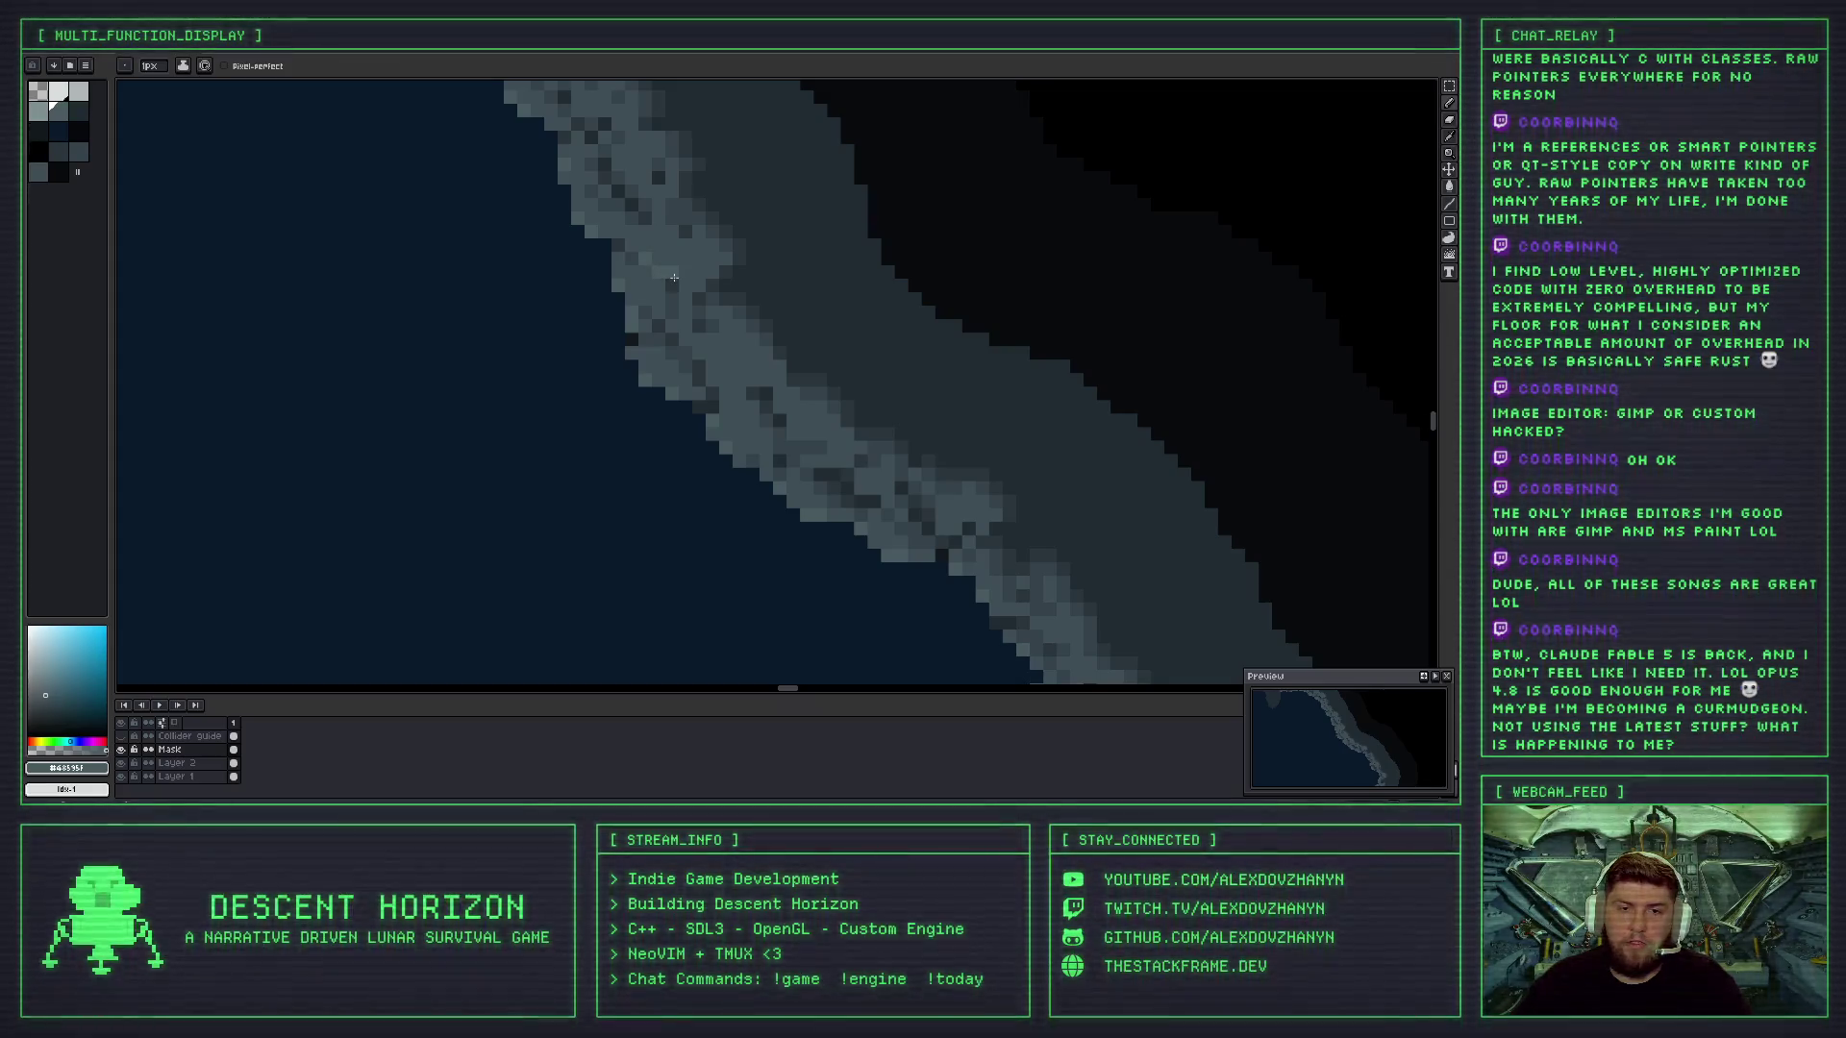
{"action": "scroll", "coordinate": [692, 286], "scroll_direction": "down", "scroll_amount": 4}
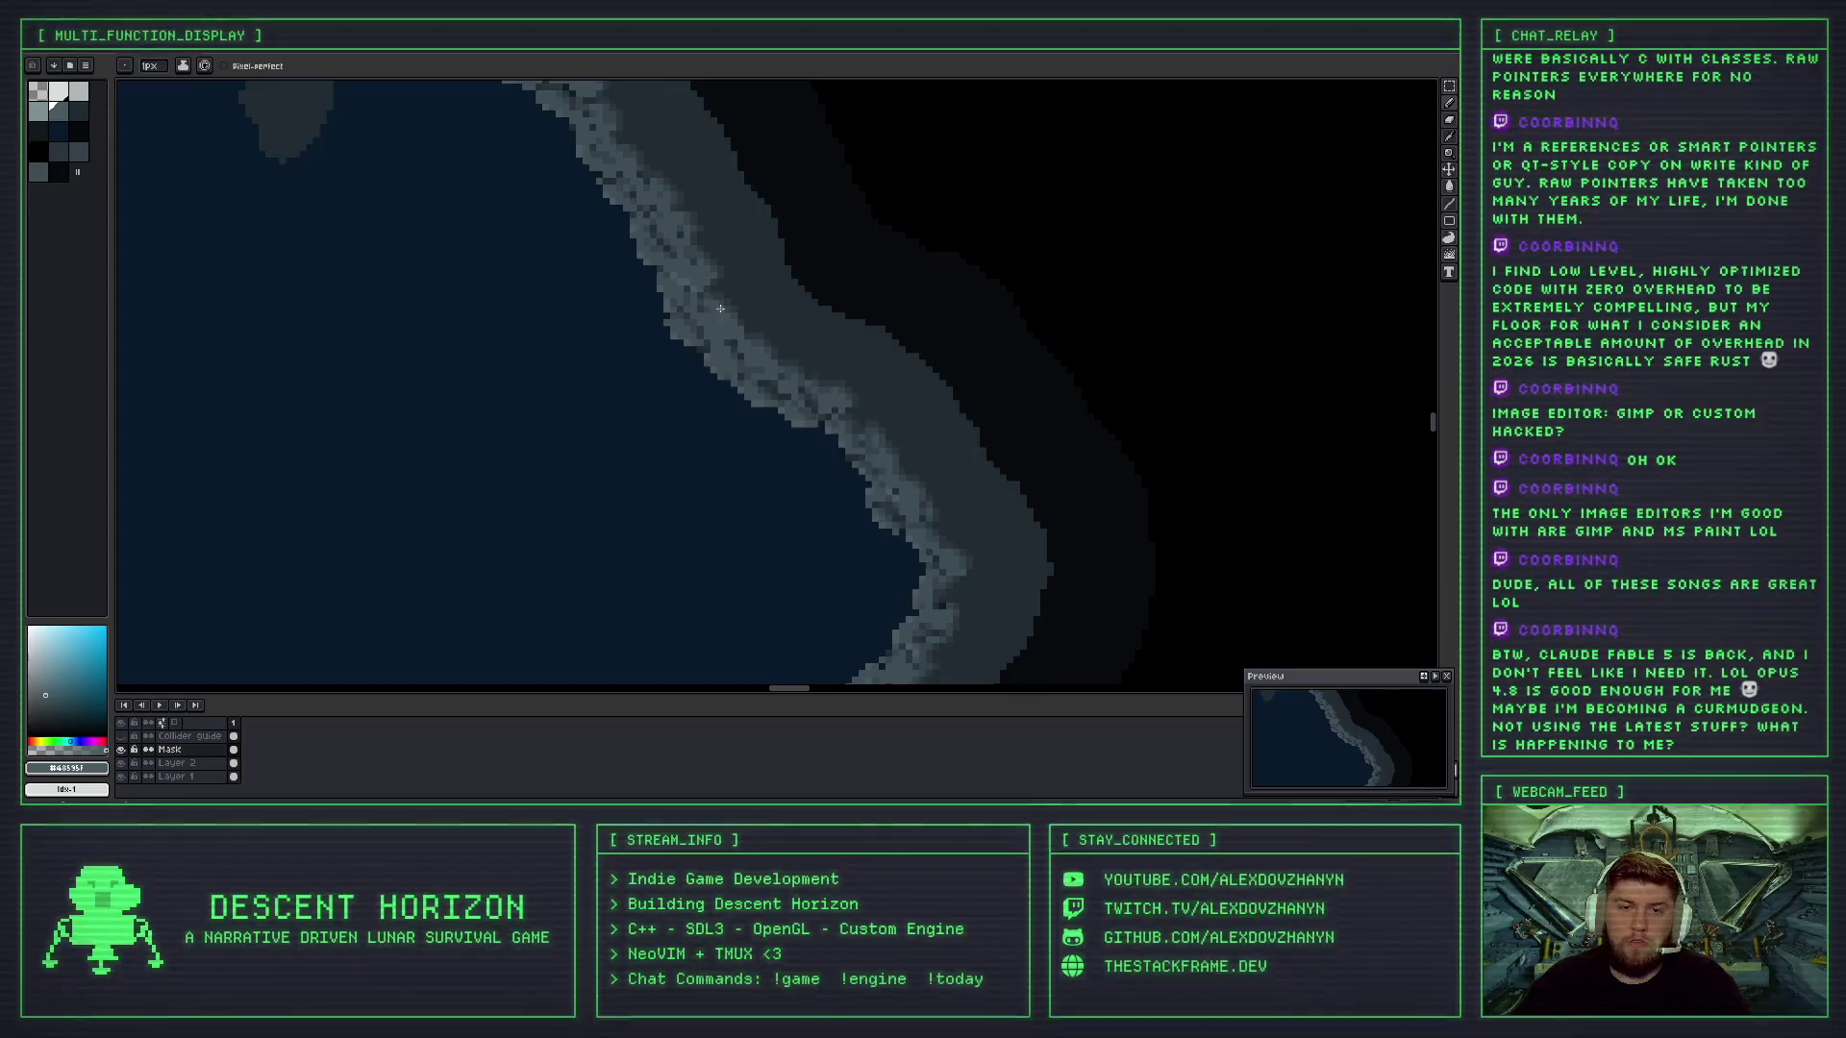
{"action": "scroll", "coordinate": [683, 286], "scroll_direction": "down", "scroll_amount": 1}
{"action": "scroll", "coordinate": [684, 286], "scroll_direction": "down", "scroll_amount": 1}
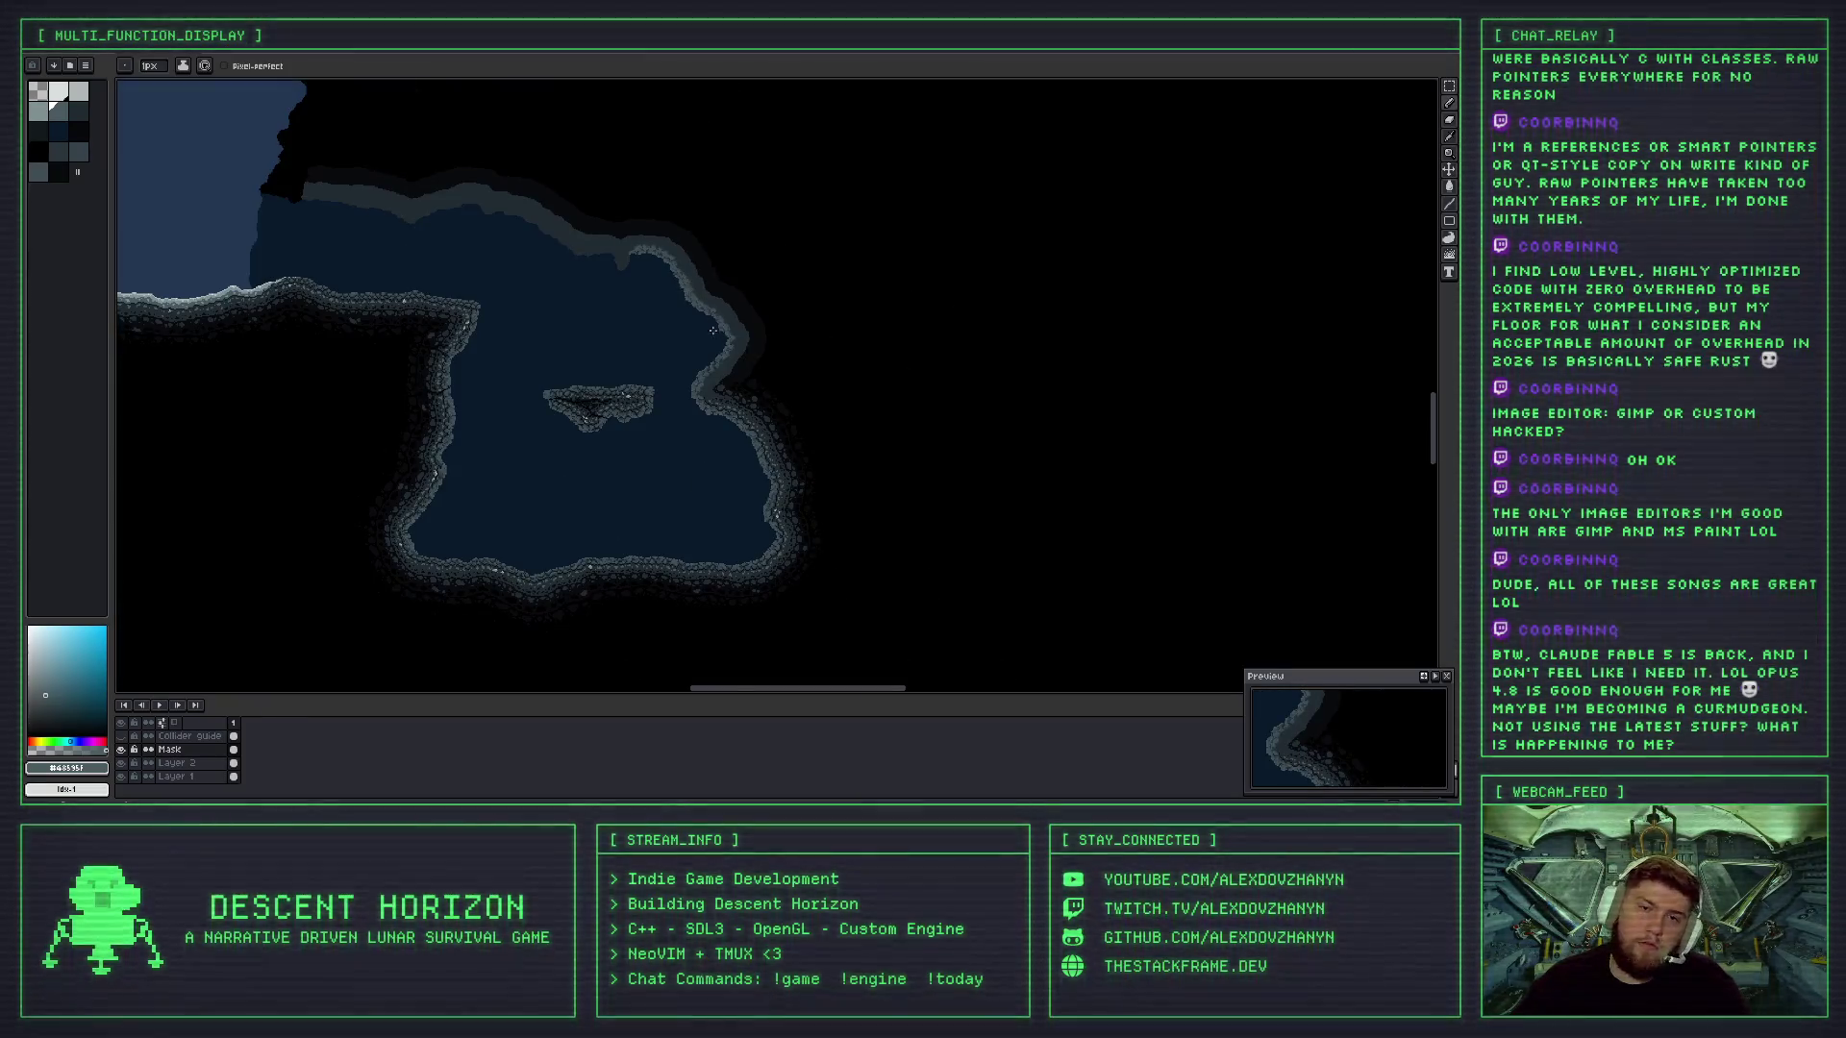
{"action": "scroll", "coordinate": [702, 293], "scroll_direction": "up", "scroll_amount": 4}
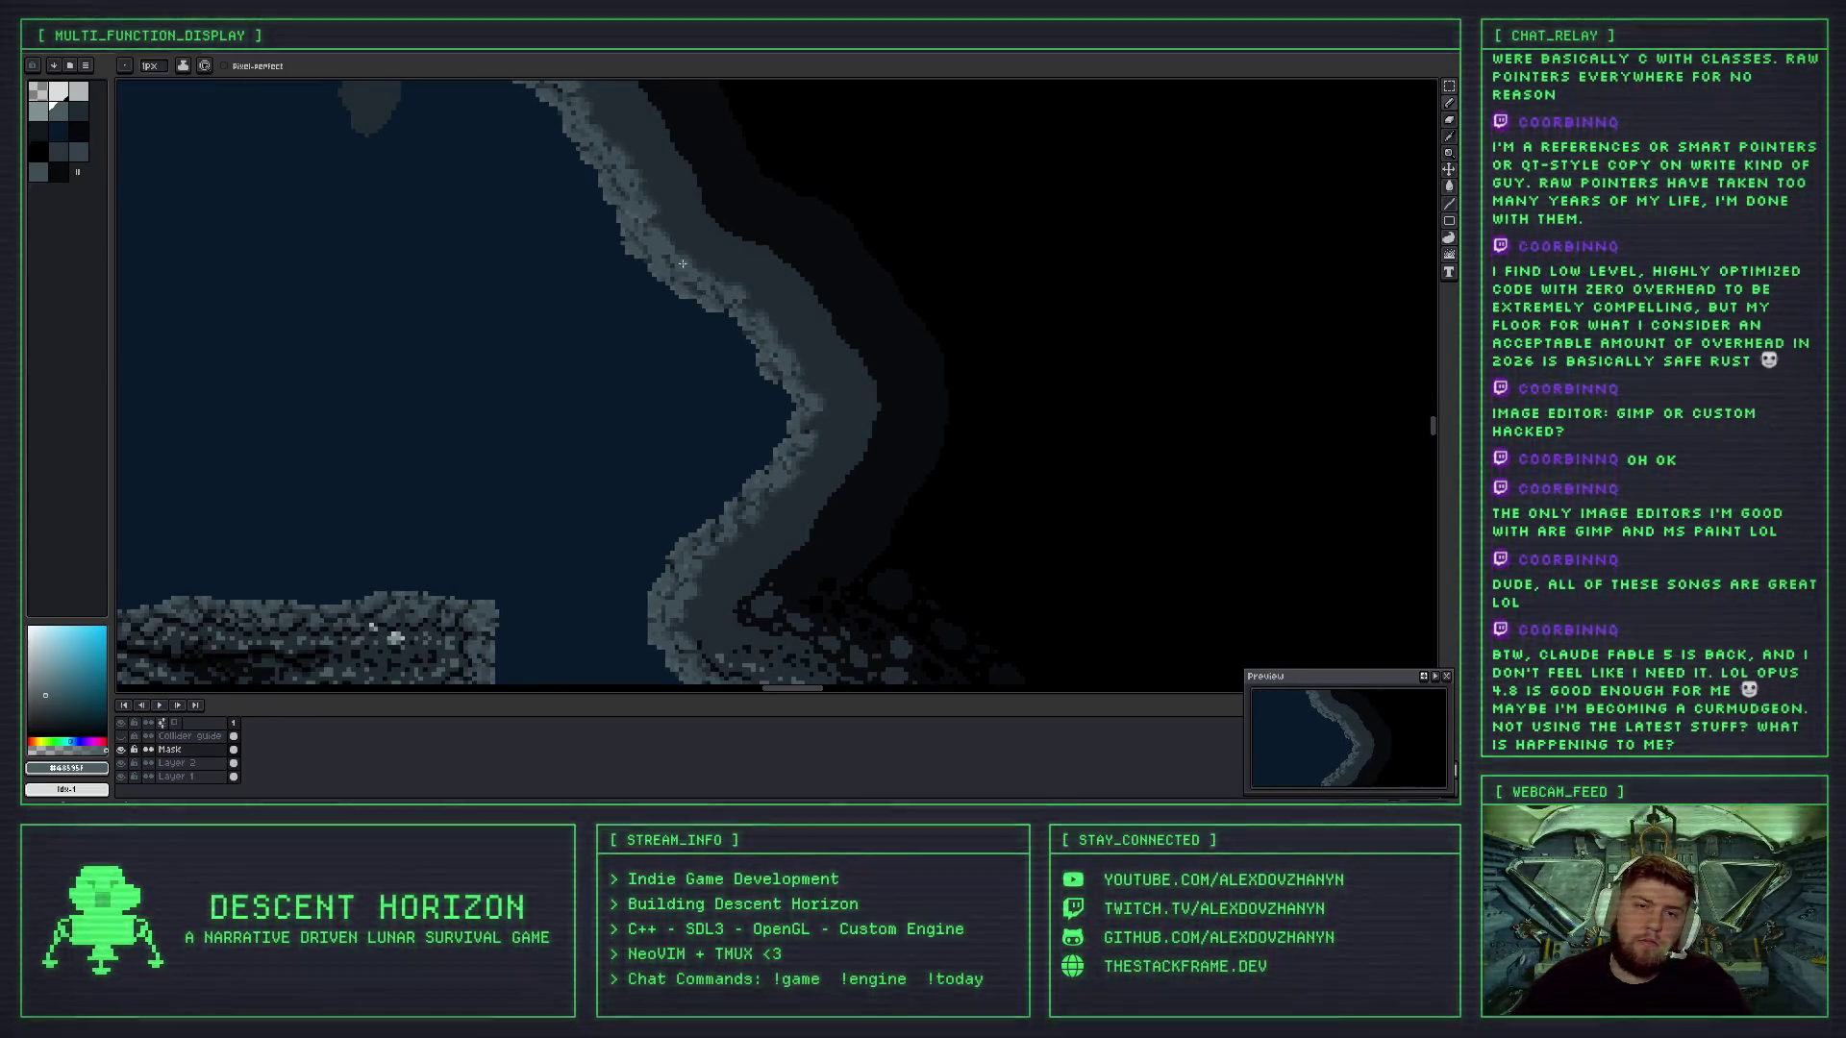
{"action": "left_click_drag", "start_coordinate": [683, 264], "coordinate": [679, 366]}
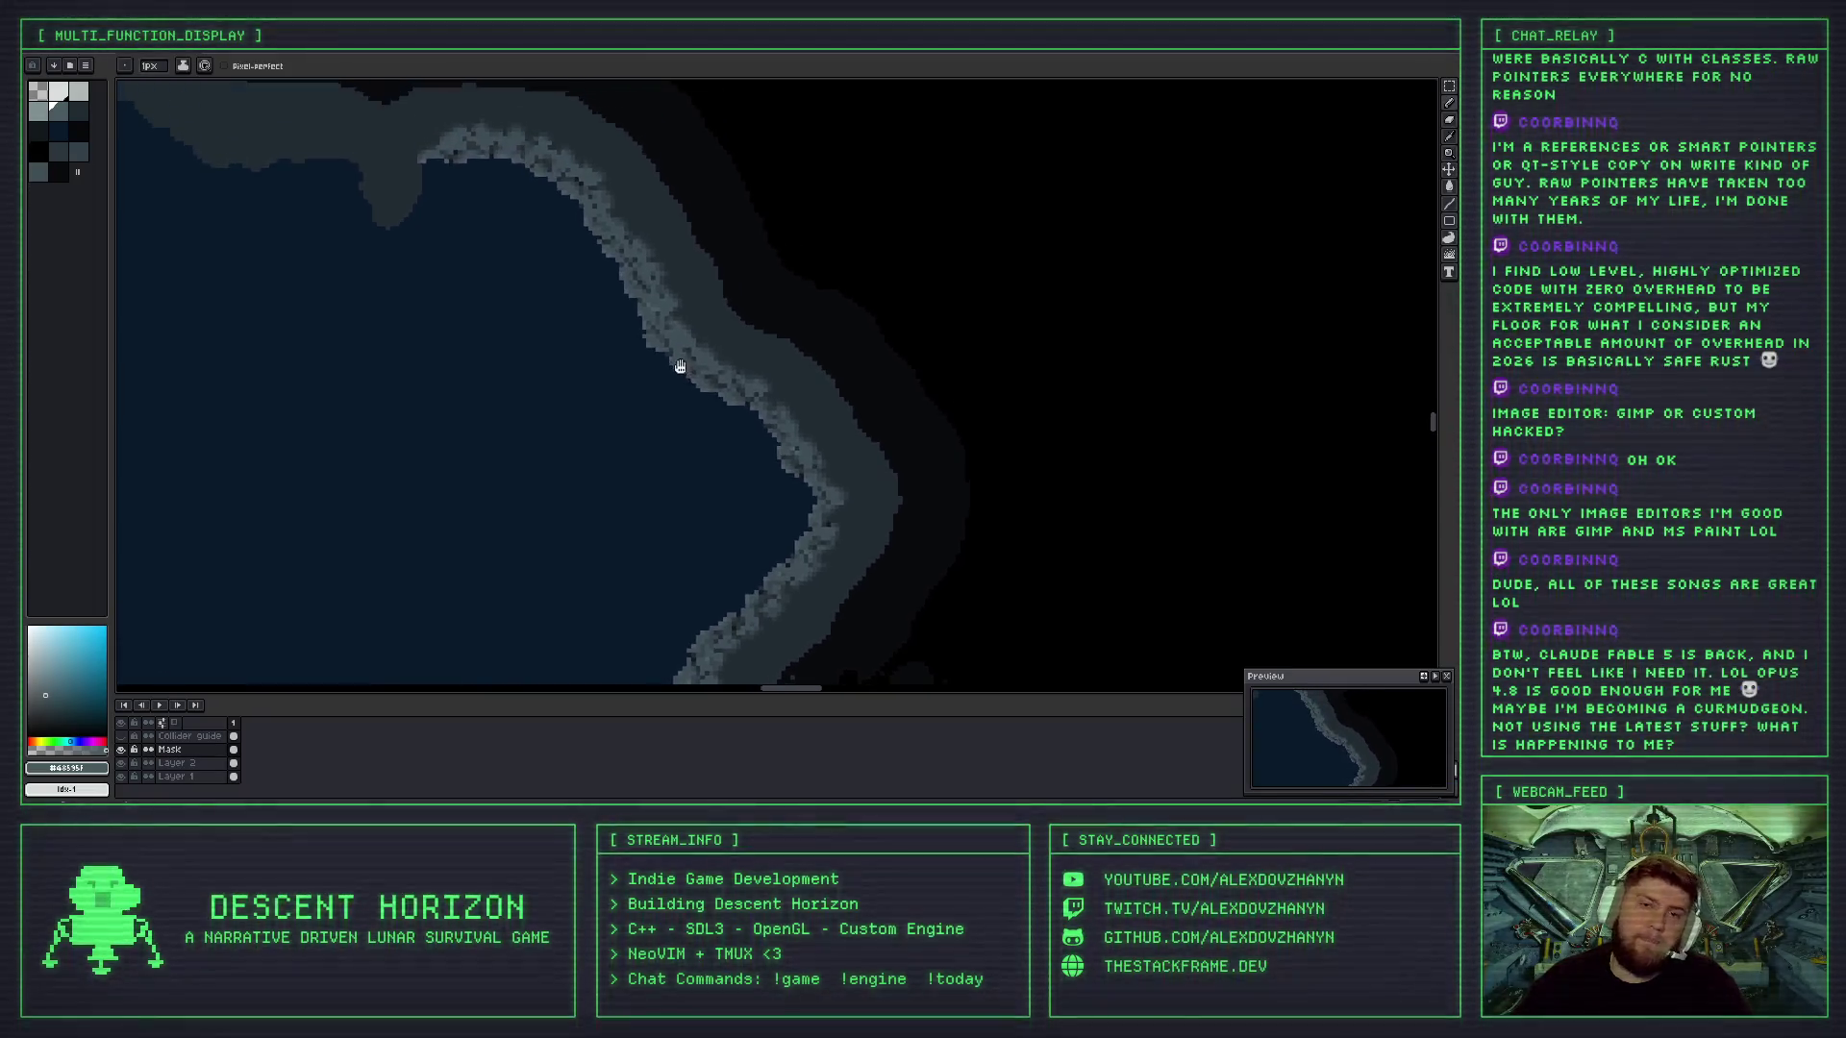
{"action": "key", "text": "ctrl+z"}
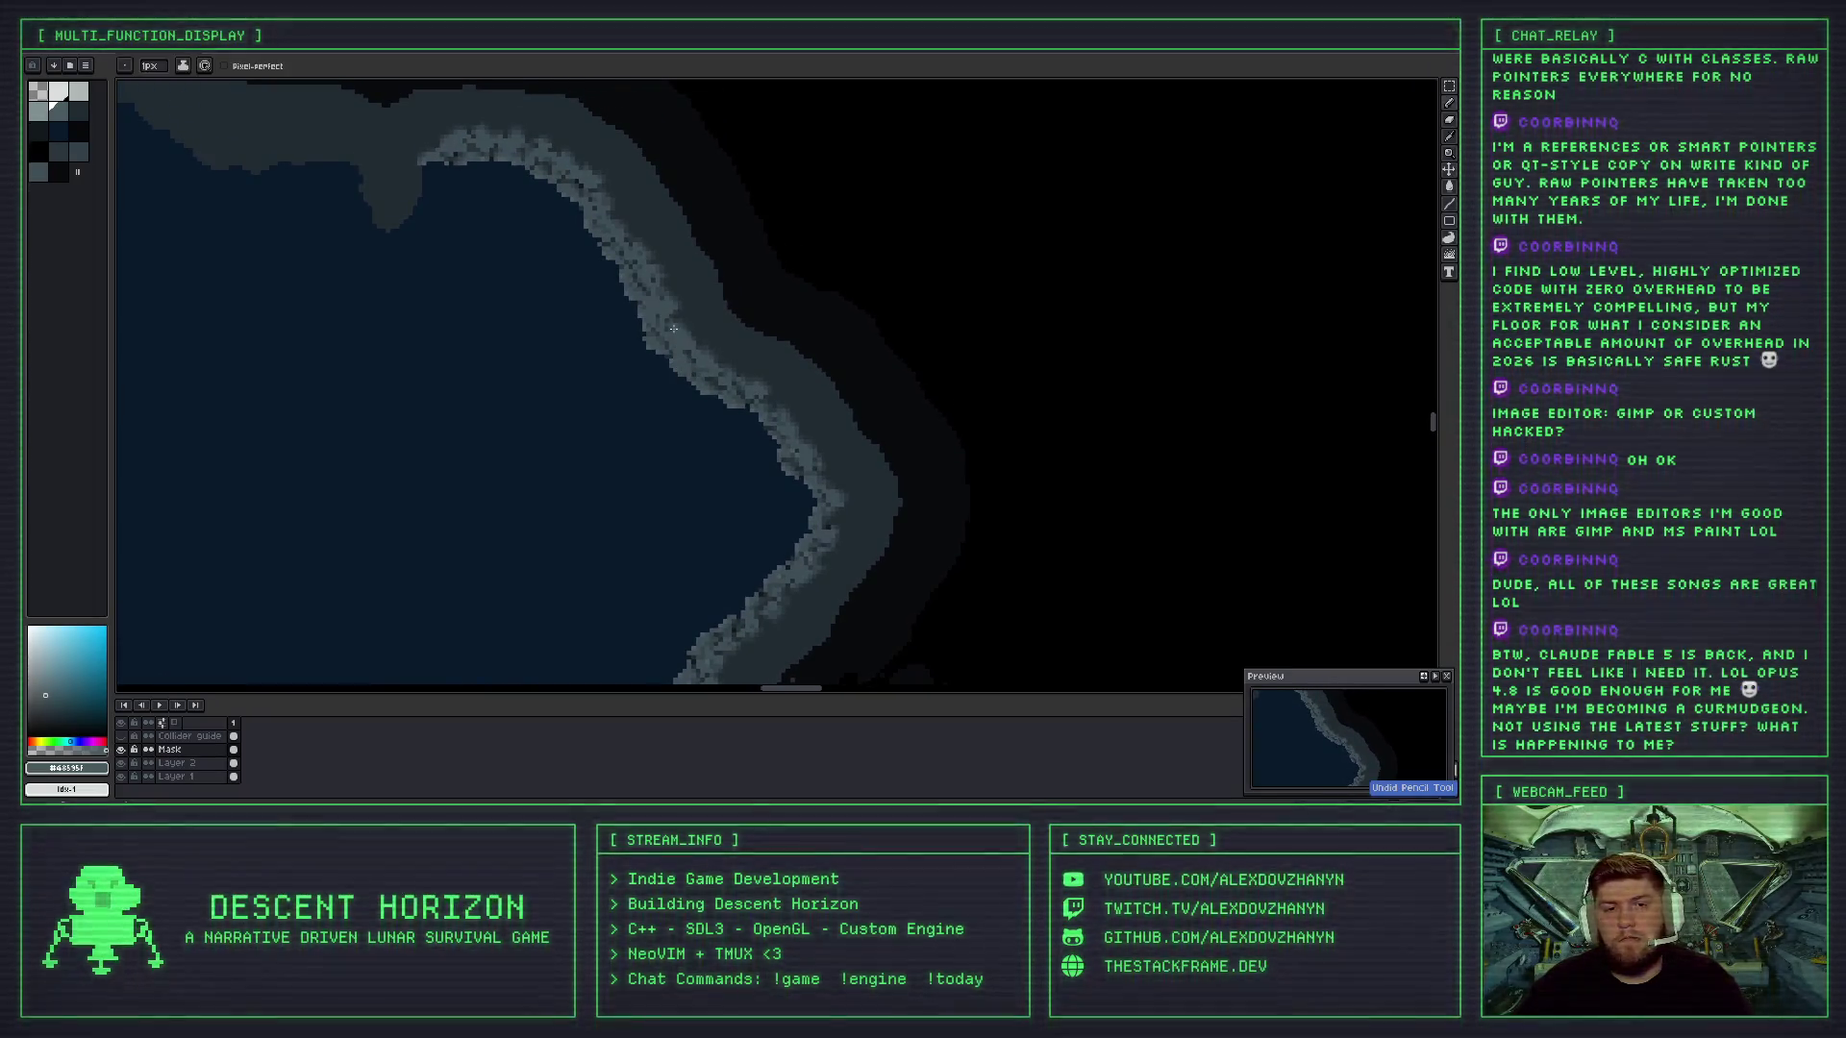
{"action": "scroll", "coordinate": [673, 328], "scroll_direction": "up", "scroll_amount": 2}
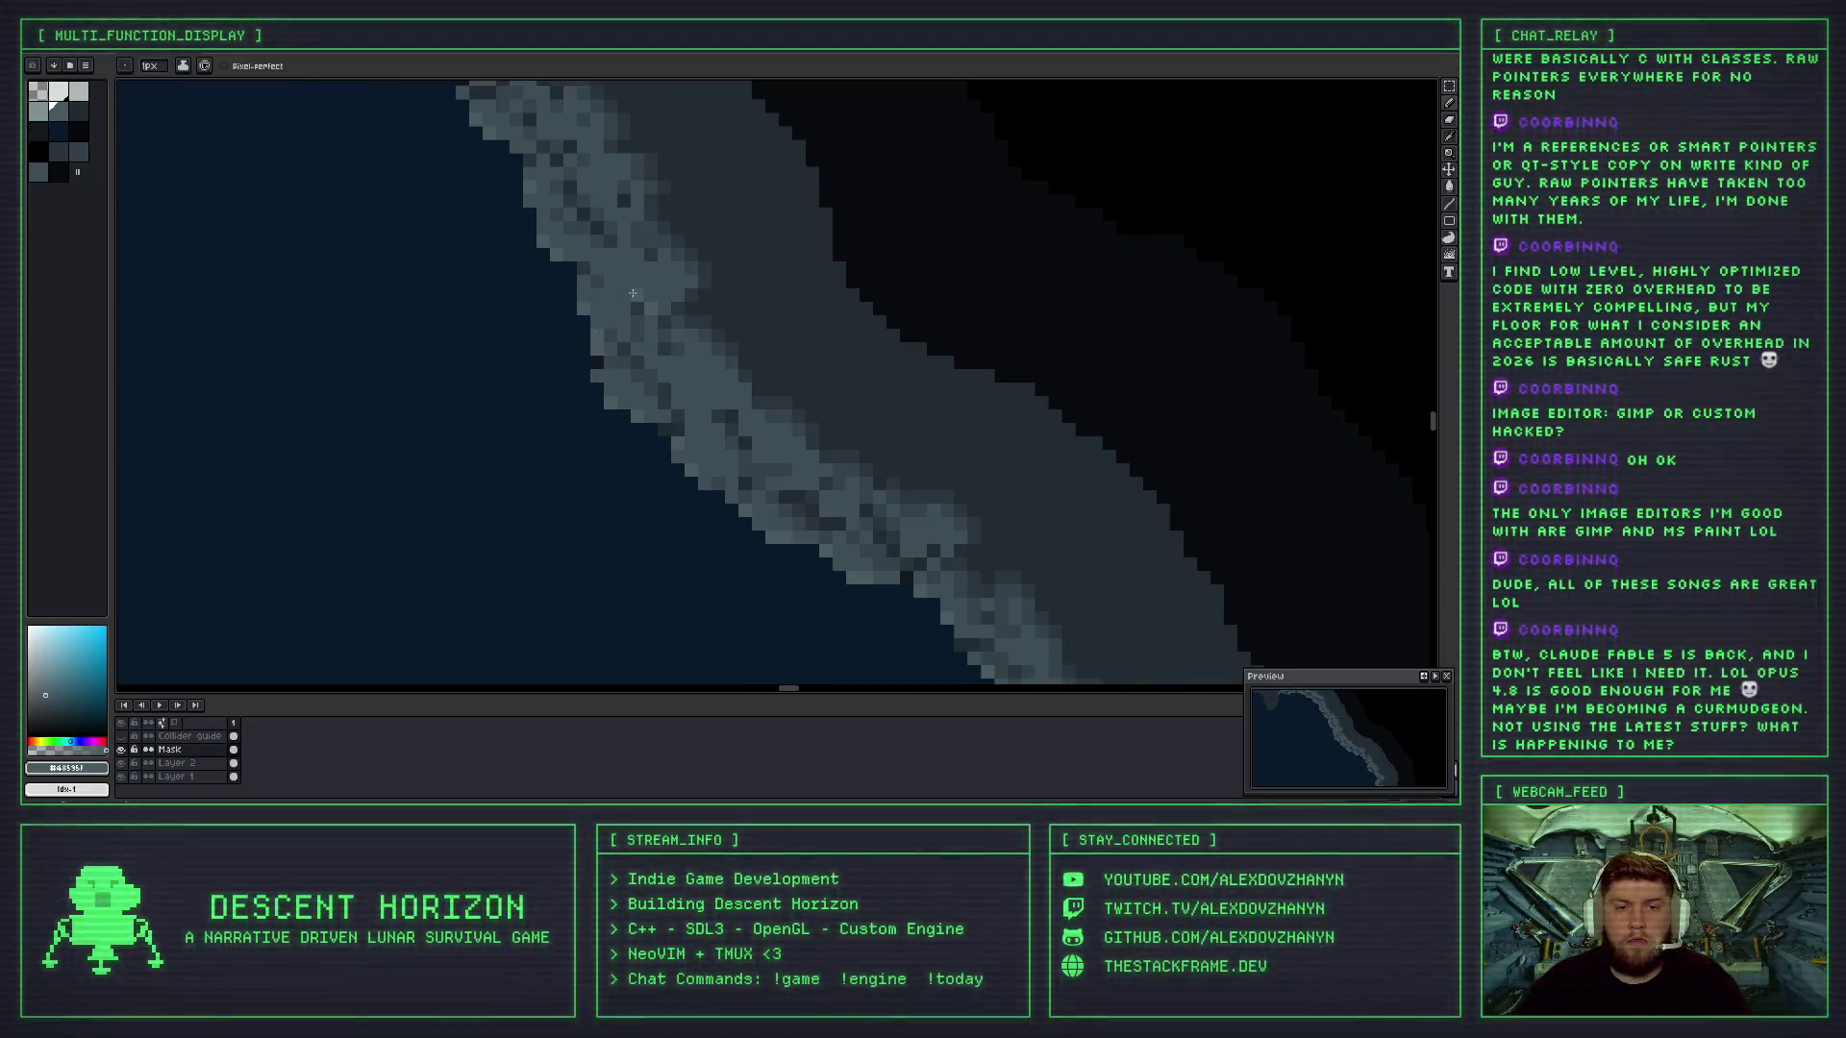
{"action": "scroll", "coordinate": [731, 337], "scroll_direction": "down", "scroll_amount": 2}
{"action": "scroll", "coordinate": [794, 365], "scroll_direction": "down", "scroll_amount": 1}
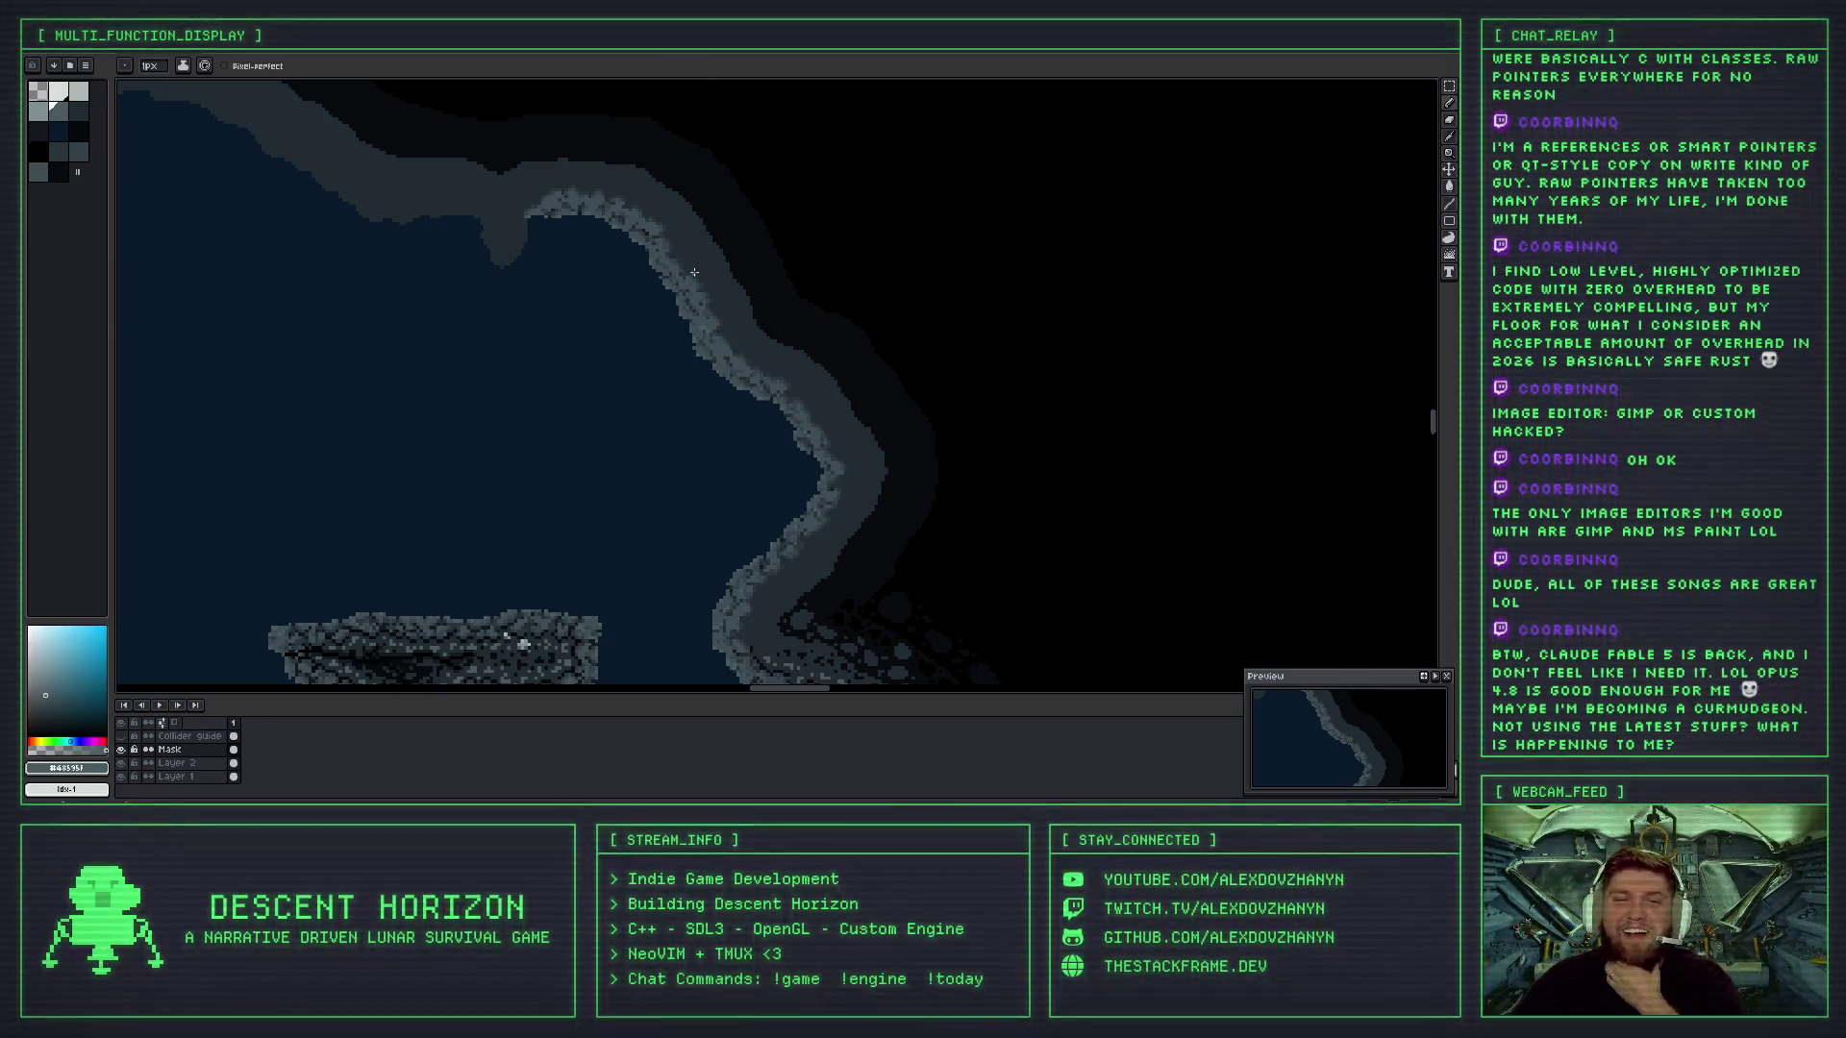
{"action": "scroll", "coordinate": [694, 272], "scroll_direction": "up", "scroll_amount": 1}
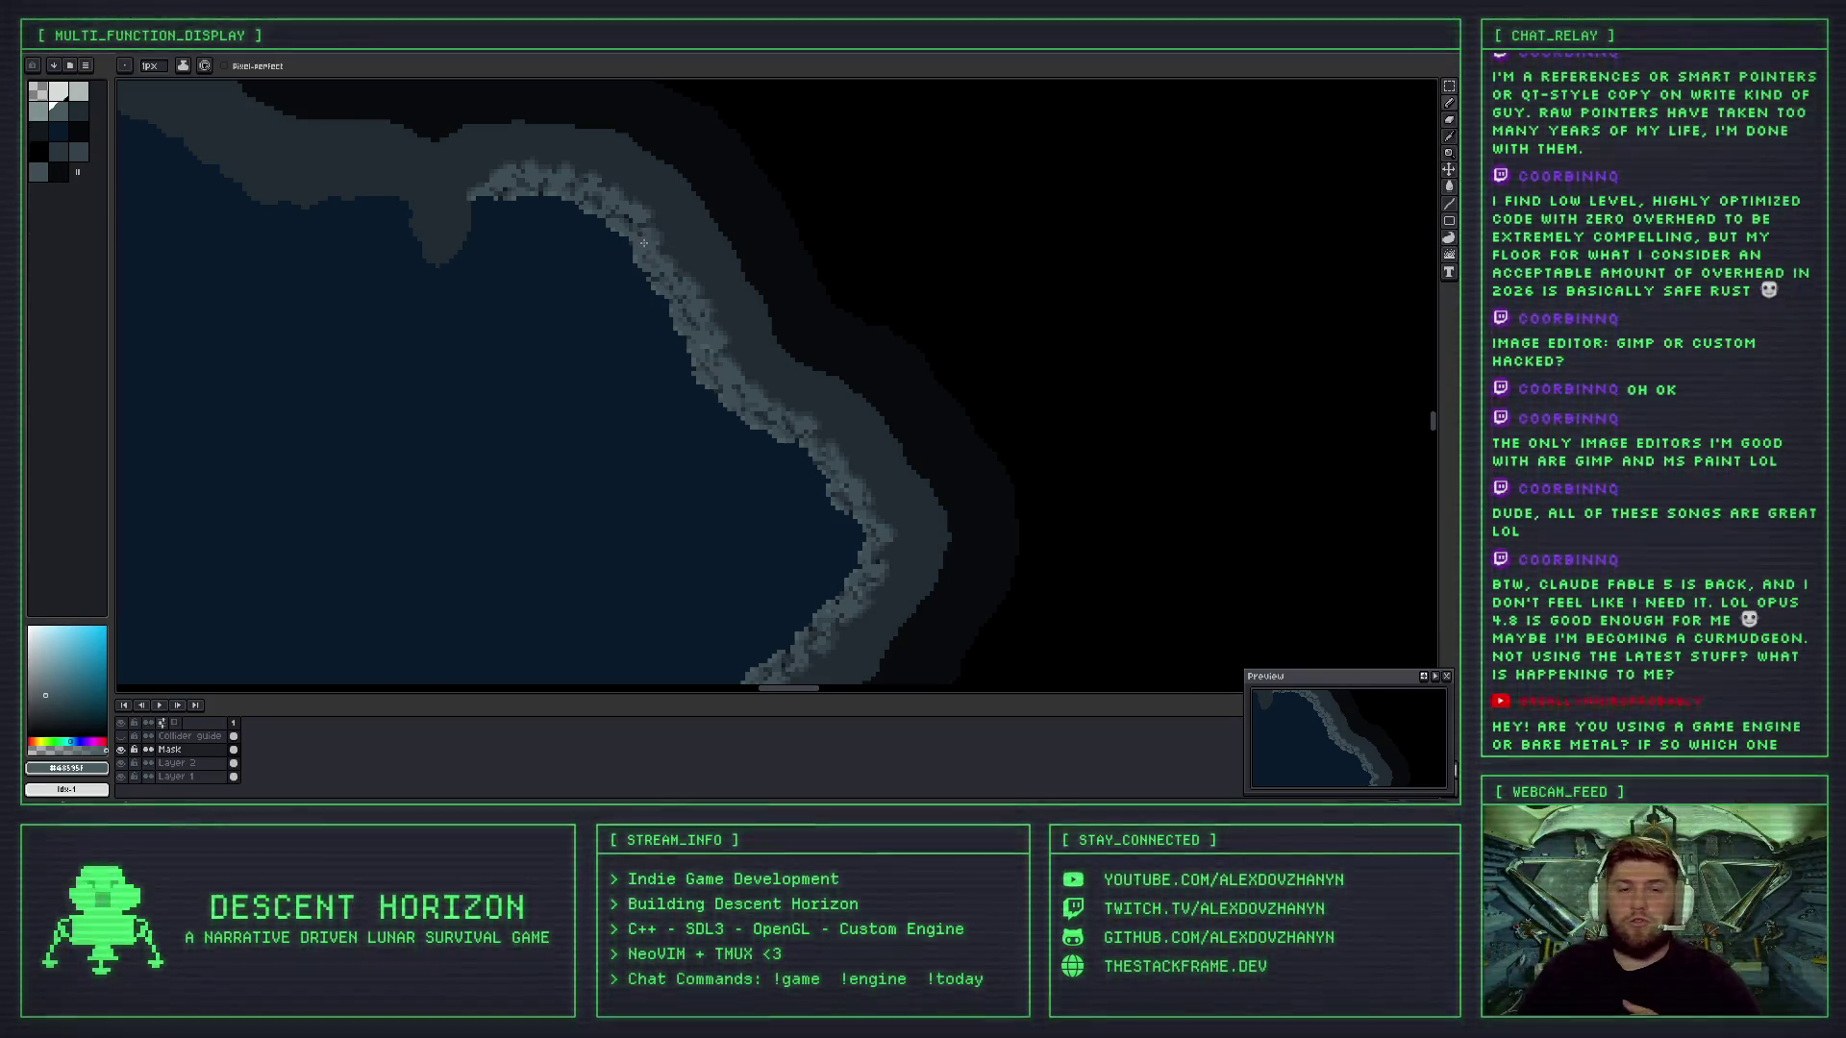
- Add darker speckles to the rock band along the curved top of the cave wall
{"action": "scroll", "coordinate": [655, 248], "scroll_direction": "up", "scroll_amount": 1}
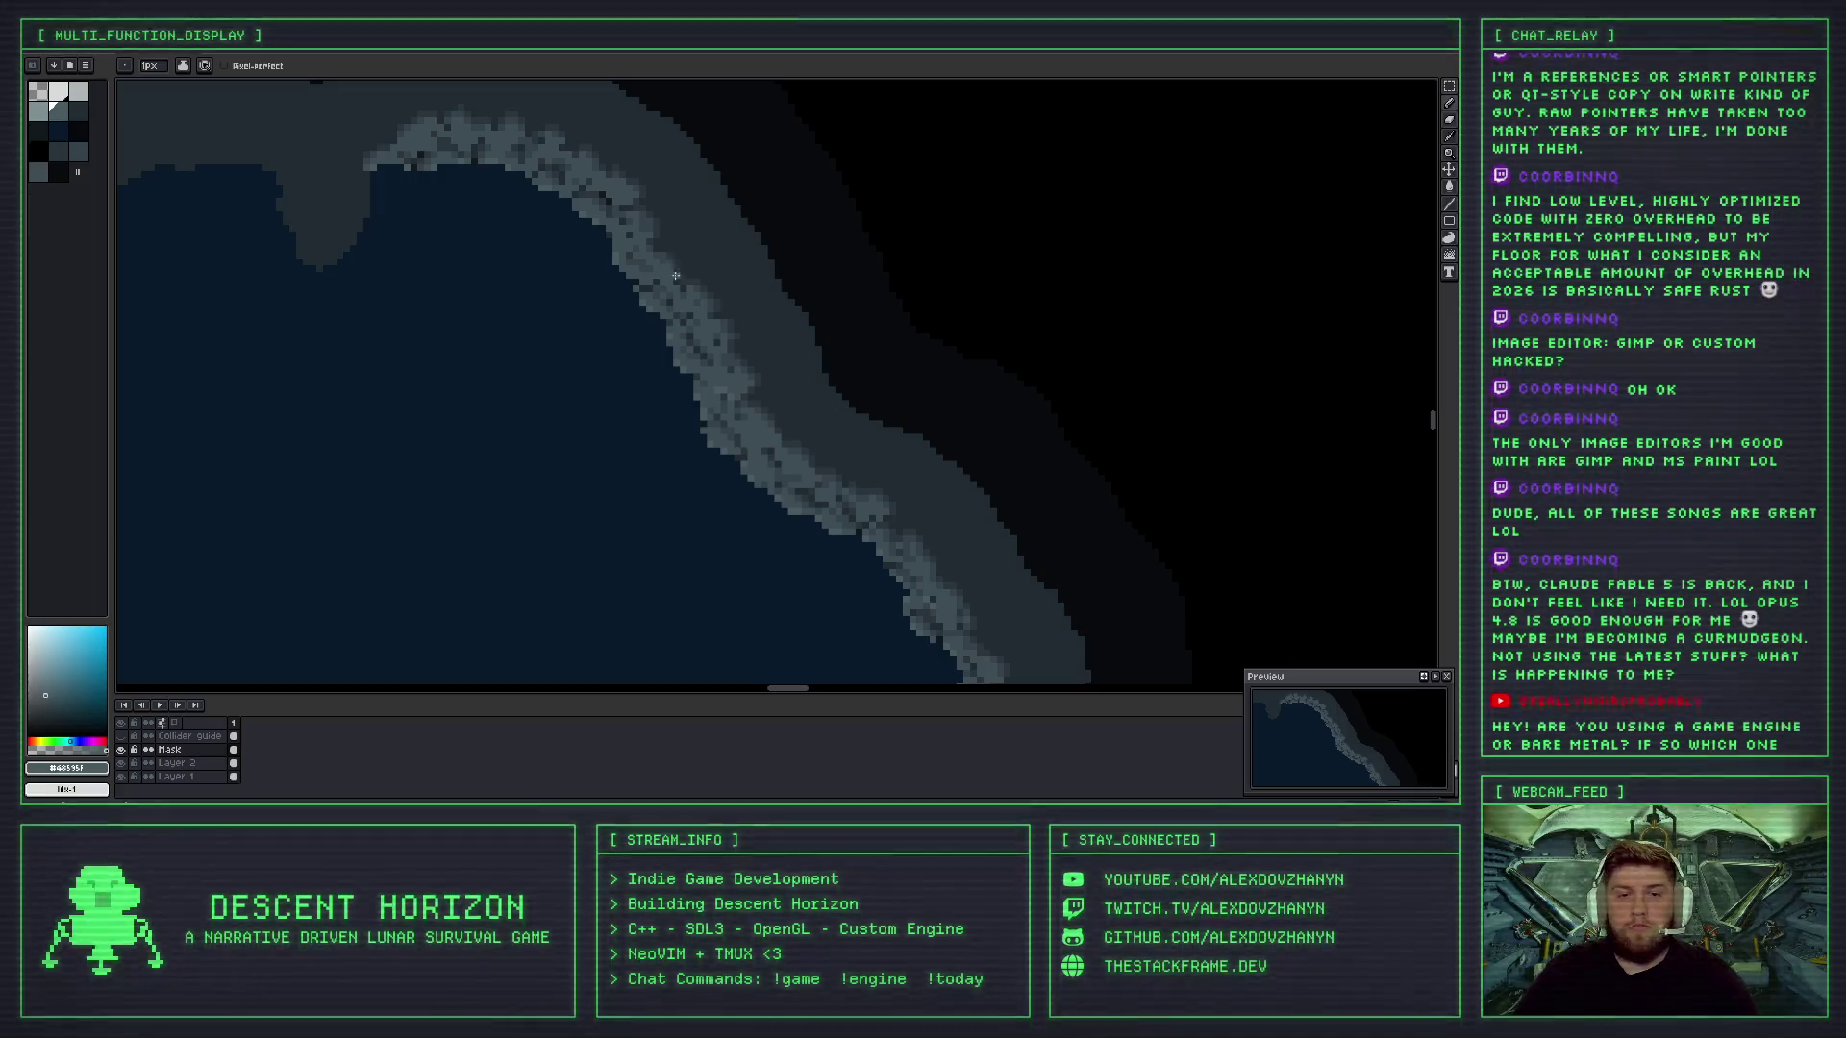
{"action": "scroll", "coordinate": [682, 430], "scroll_direction": "up", "scroll_amount": 2}
{"action": "scroll", "coordinate": [682, 413], "scroll_direction": "down", "scroll_amount": 2}
{"action": "left_click_drag", "start_coordinate": [688, 357], "coordinate": [671, 427]}
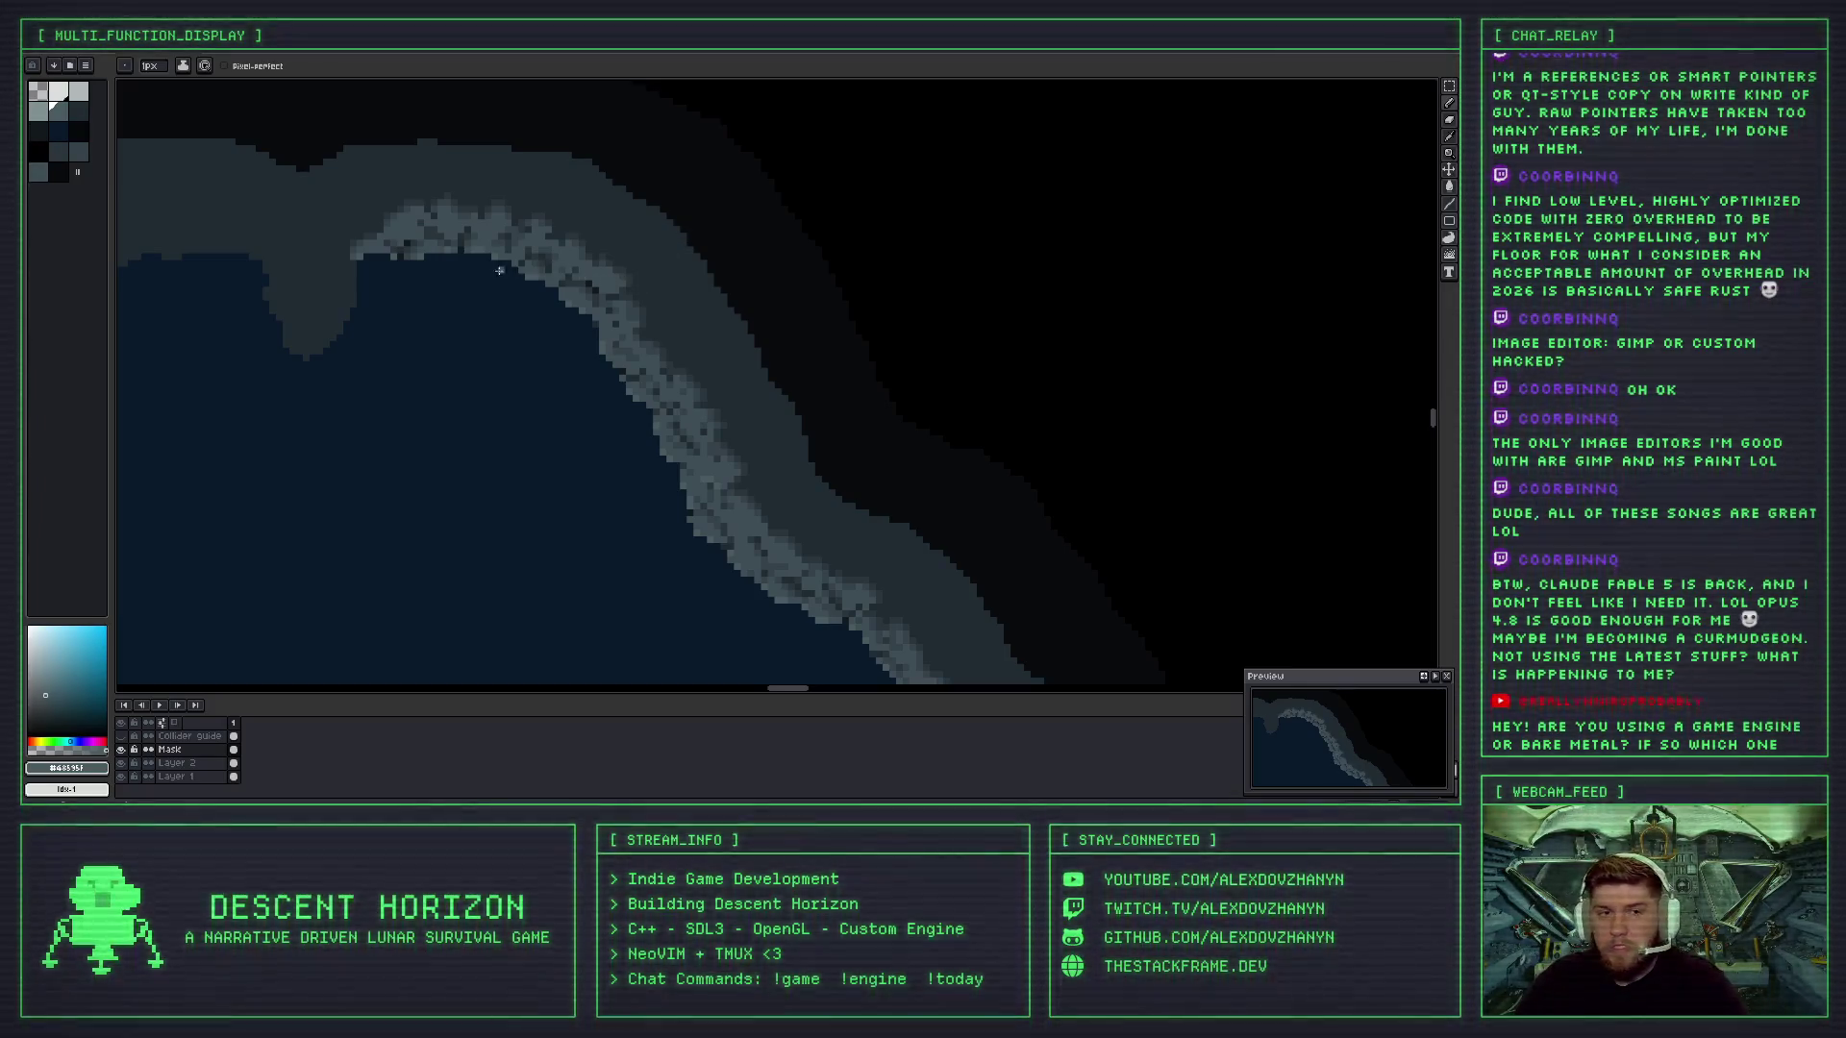
- Shade the curved rock band with both darker and lighter grey pixels
{"action": "scroll", "coordinate": [567, 260], "scroll_direction": "up", "scroll_amount": 1}
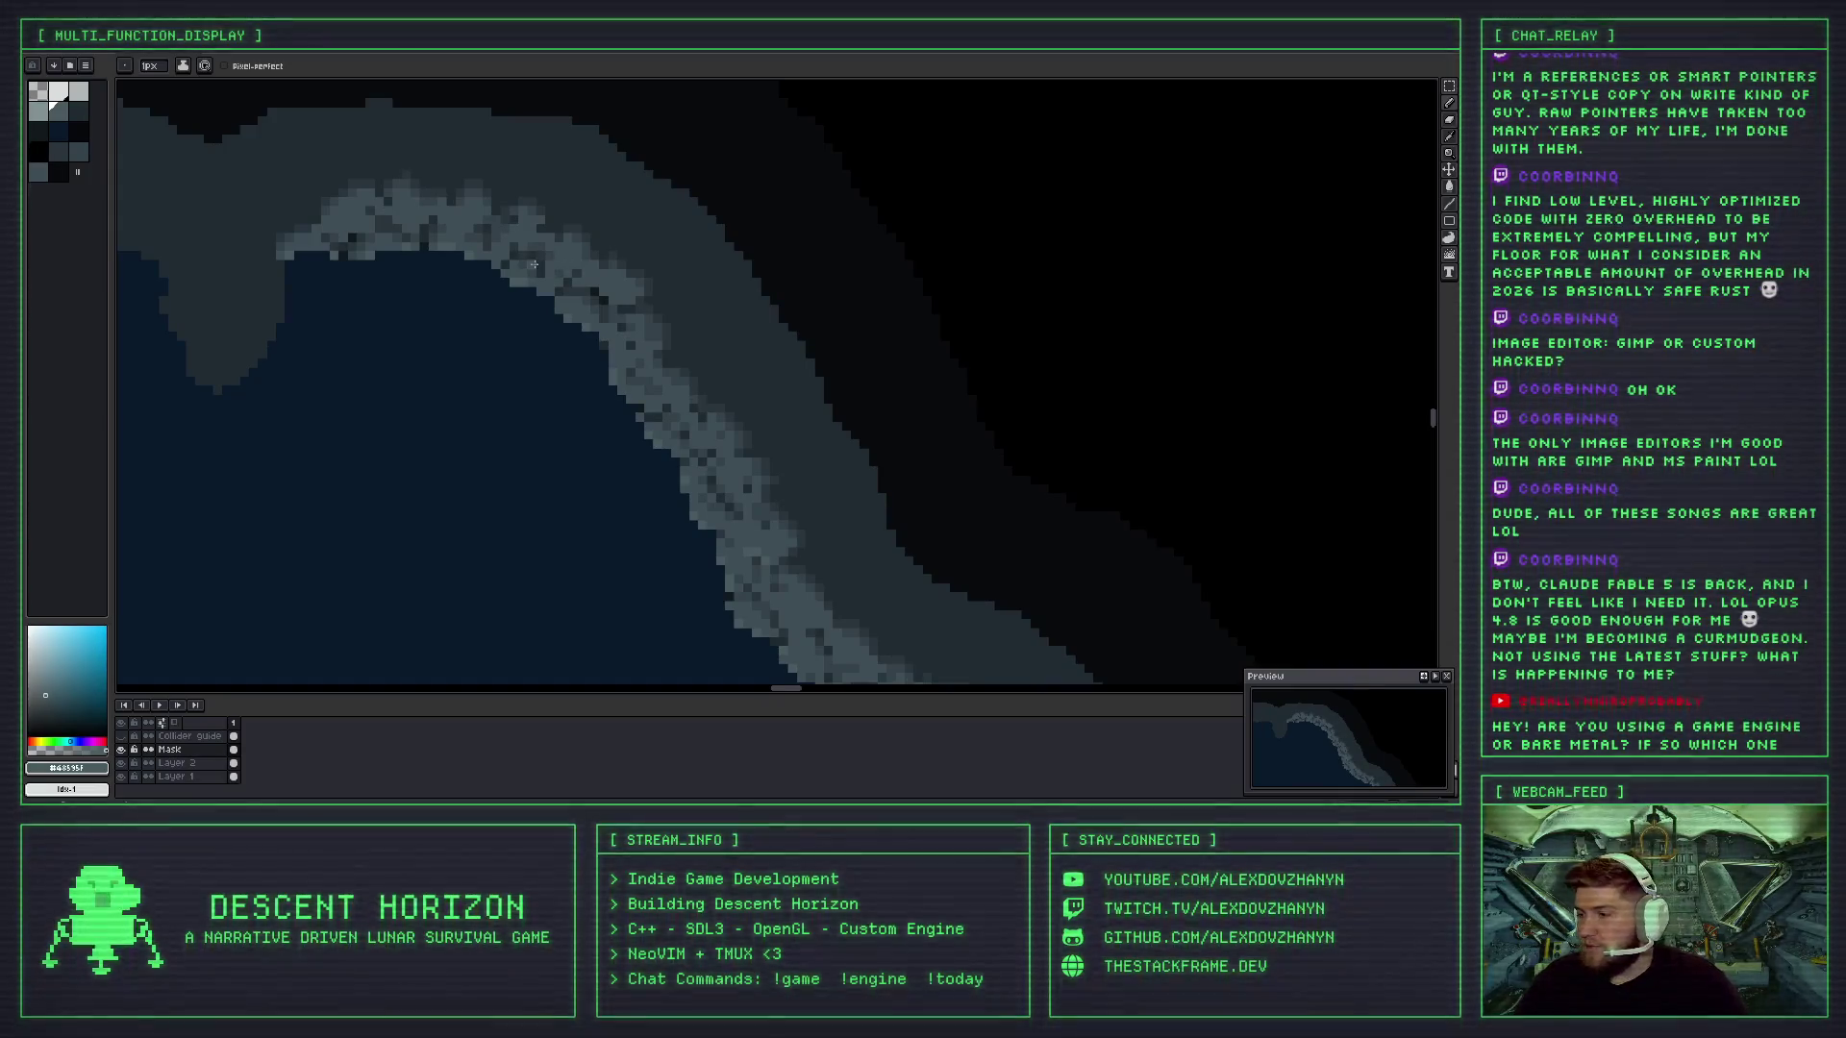
{"action": "scroll", "coordinate": [558, 265], "scroll_direction": "down", "scroll_amount": 1}
{"action": "scroll", "coordinate": [553, 257], "scroll_direction": "up", "scroll_amount": 2}
{"action": "scroll", "coordinate": [548, 250], "scroll_direction": "down", "scroll_amount": 1}
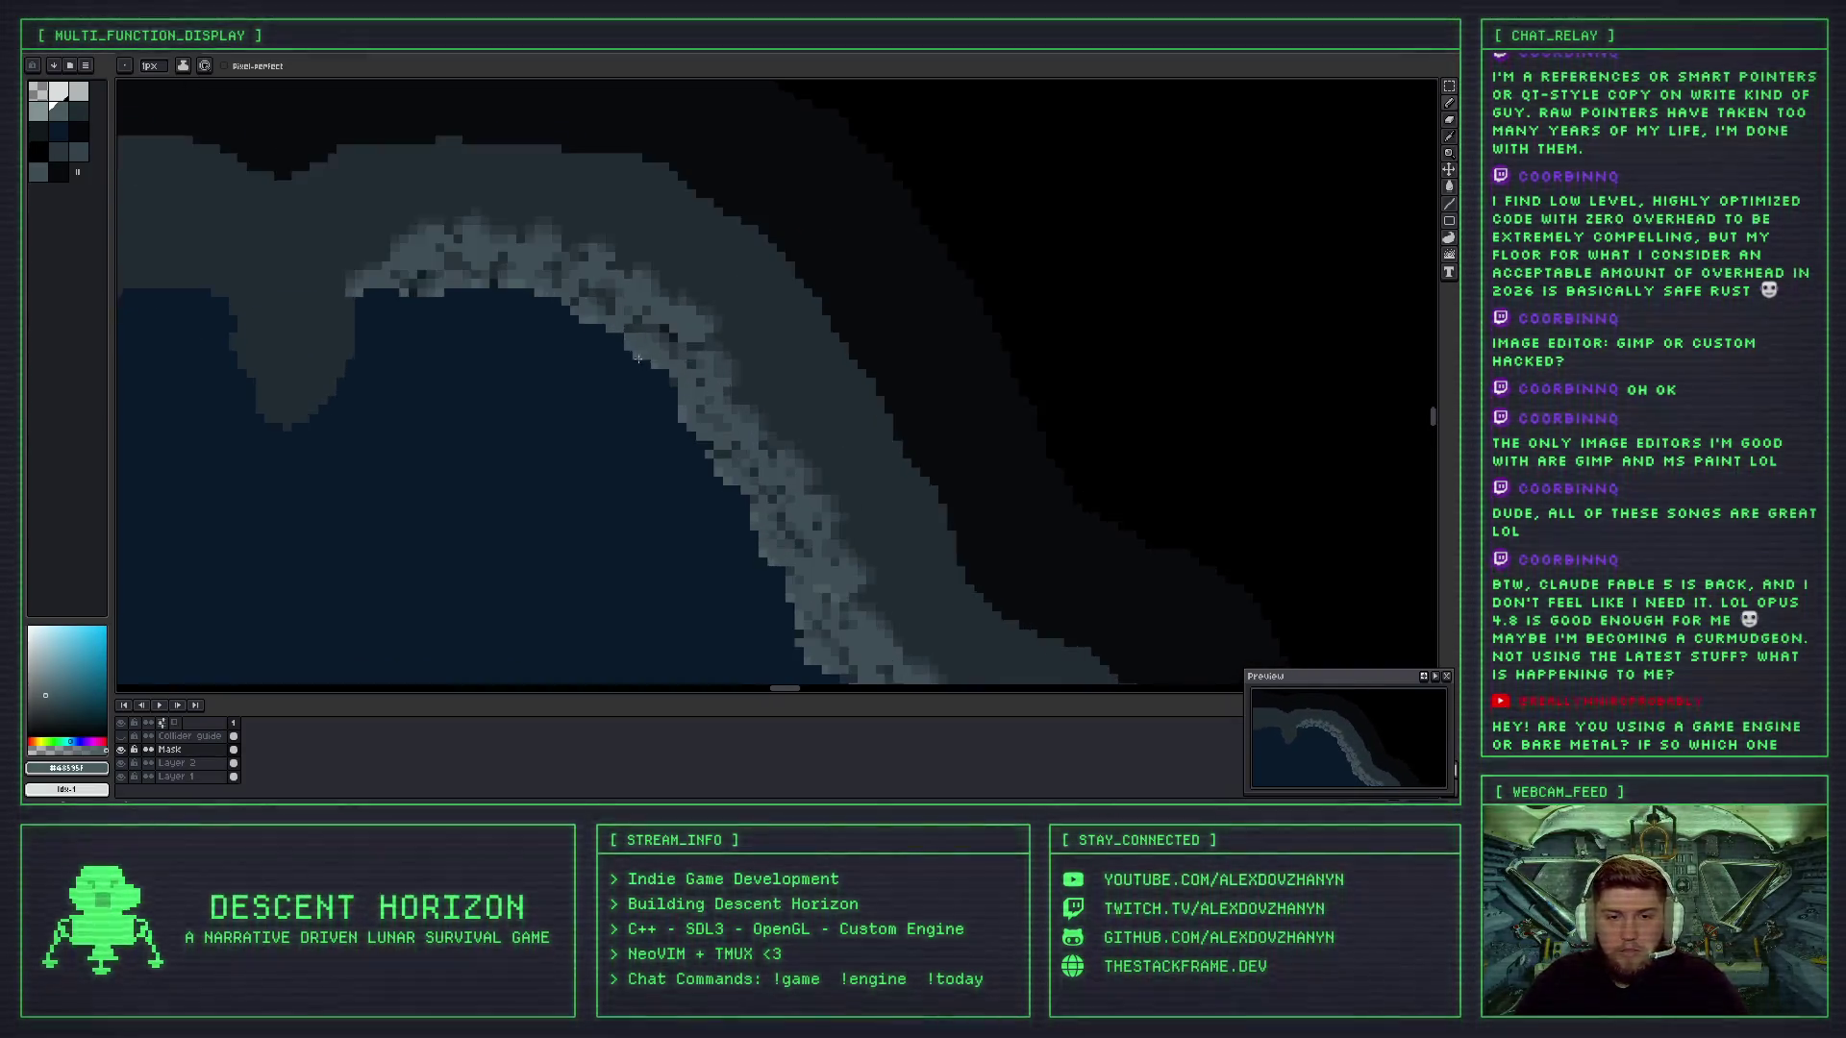
{"action": "scroll", "coordinate": [548, 251], "scroll_direction": "down", "scroll_amount": 1}
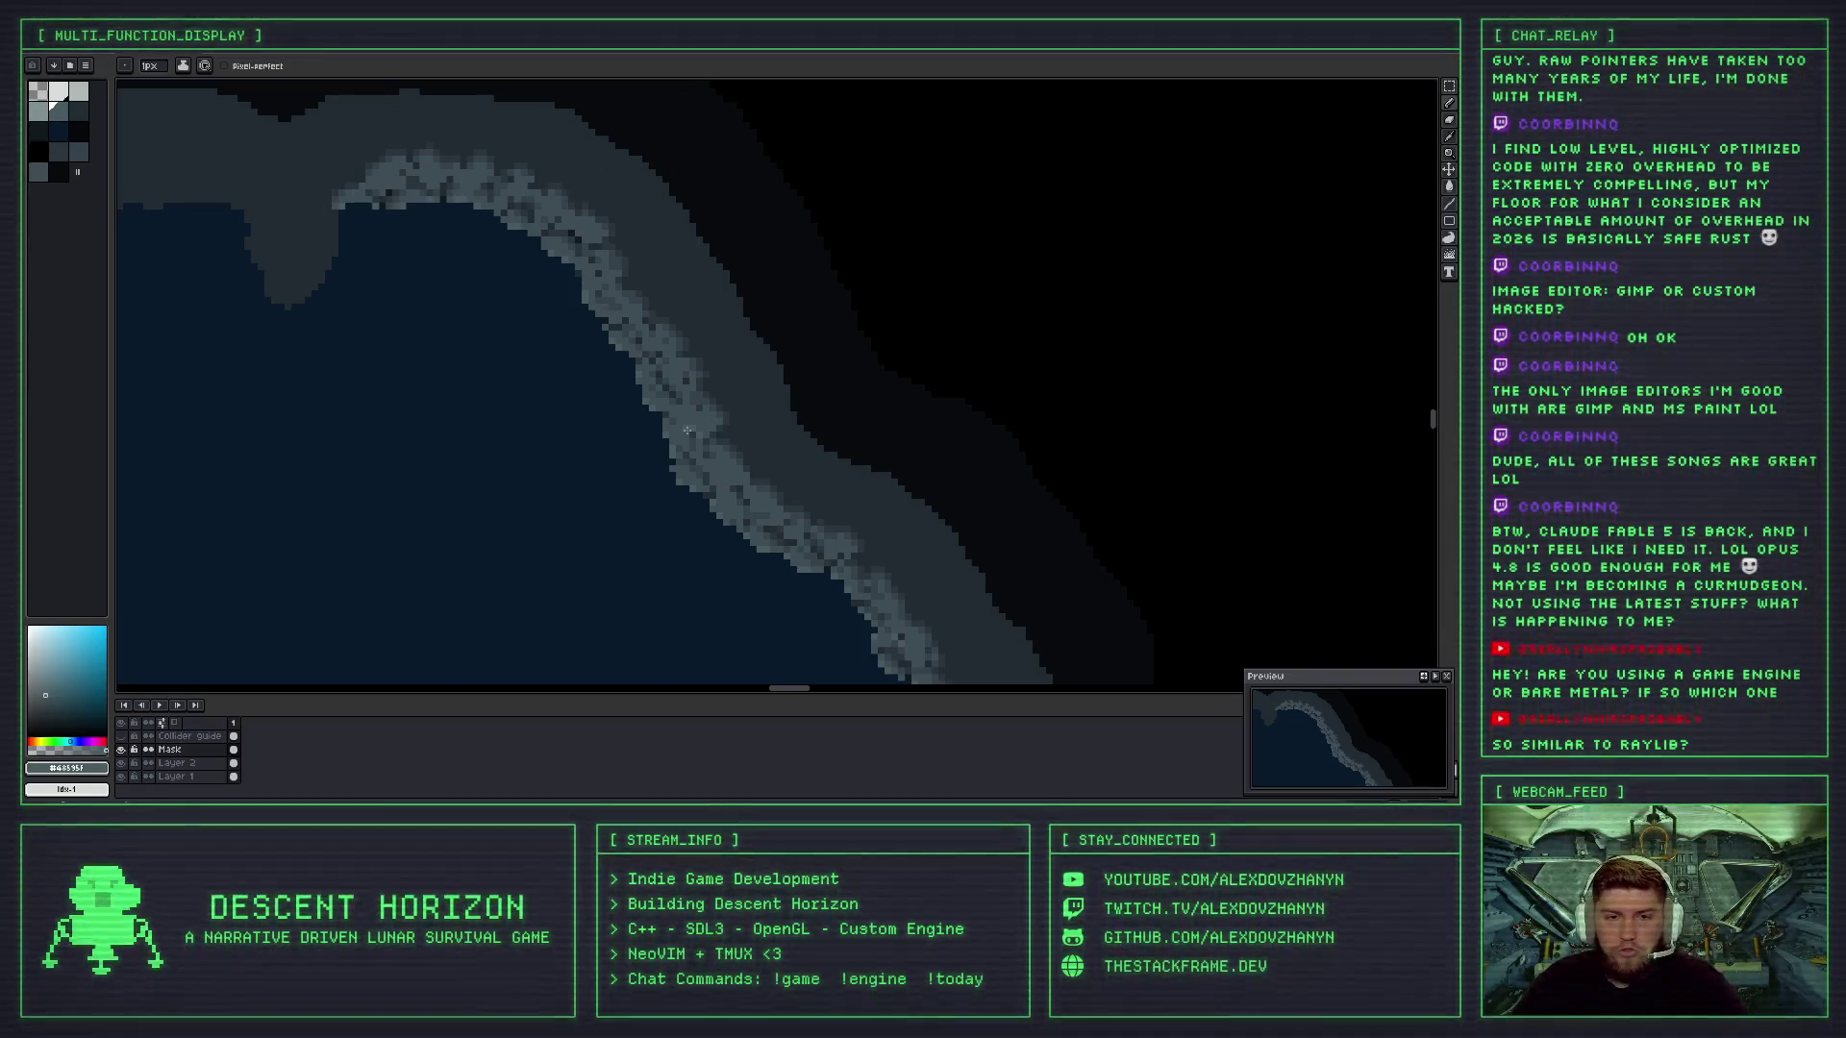
- Scatter dark grey pixels further along the rocky wall band, zooming in to check detail
{"action": "scroll", "coordinate": [691, 423], "scroll_direction": "up", "scroll_amount": 2}
{"action": "scroll", "coordinate": [692, 419], "scroll_direction": "down", "scroll_amount": 1}
{"action": "left_click_drag", "start_coordinate": [695, 418], "coordinate": [740, 451]}
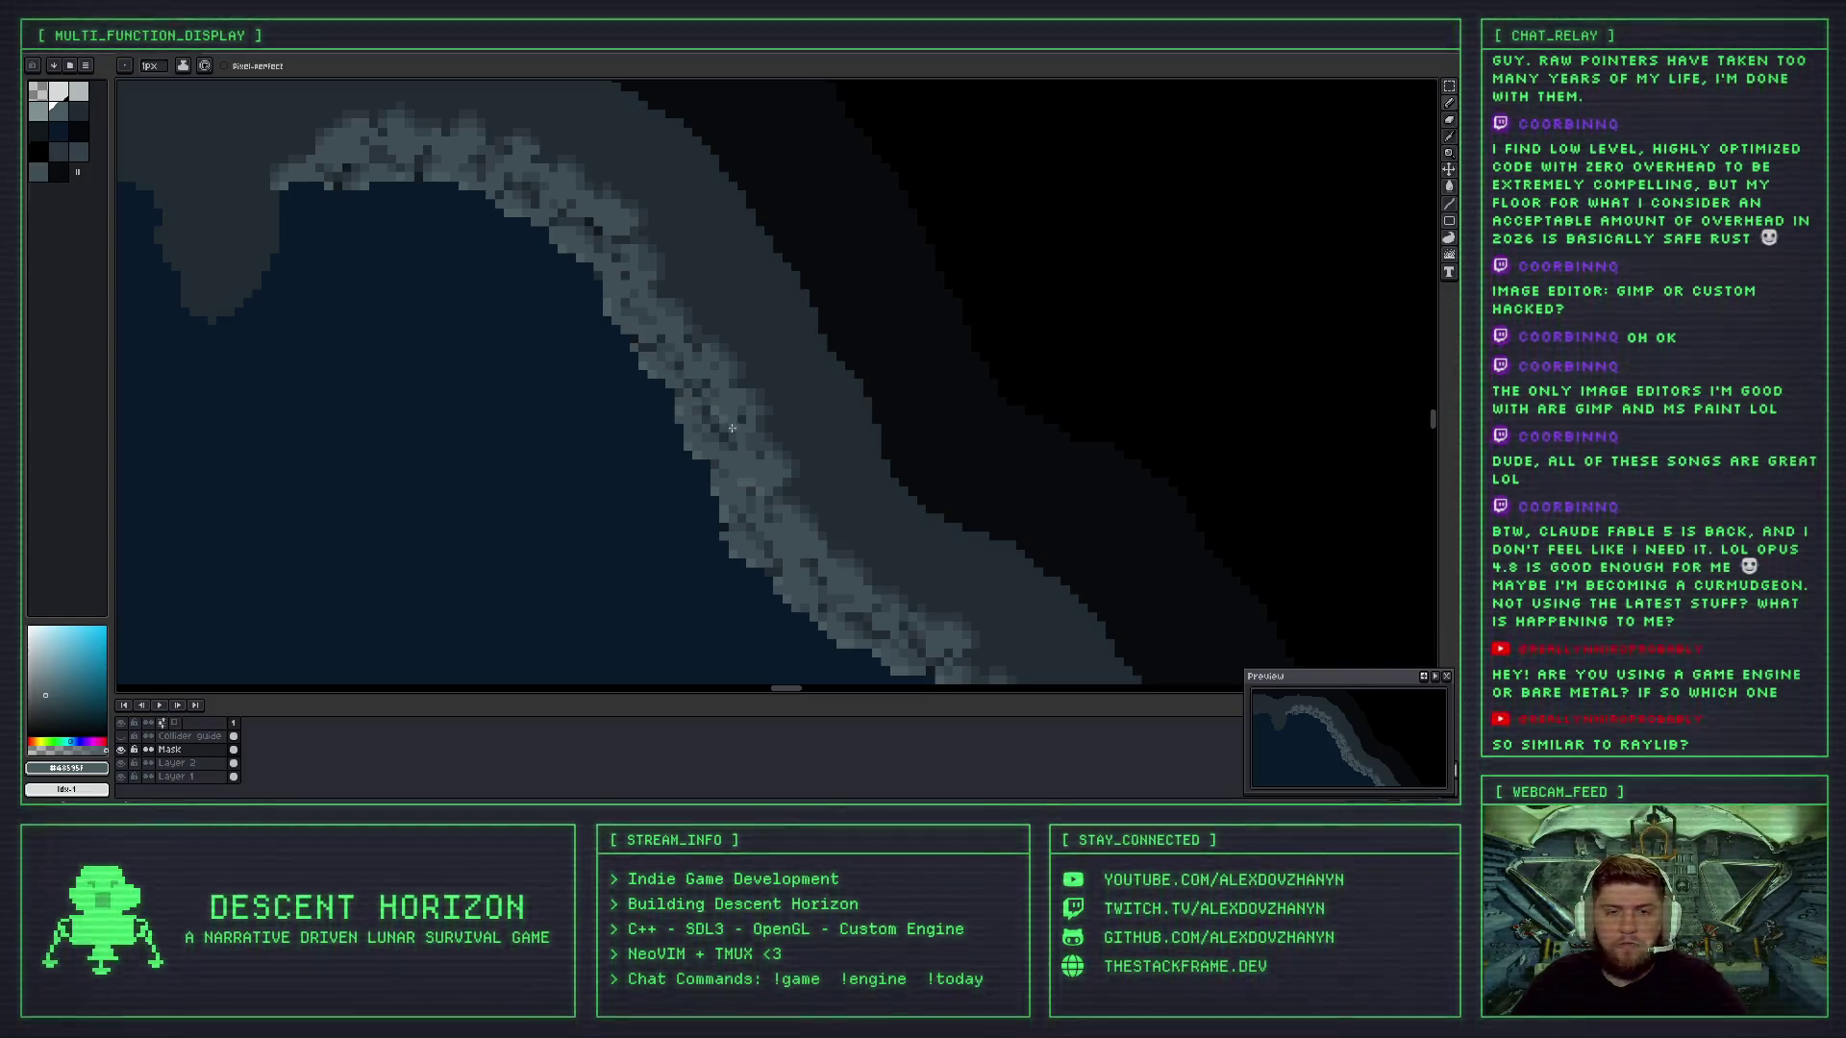
{"action": "scroll", "coordinate": [740, 439], "scroll_direction": "up", "scroll_amount": 2}
{"action": "scroll", "coordinate": [740, 442], "scroll_direction": "down", "scroll_amount": 3}
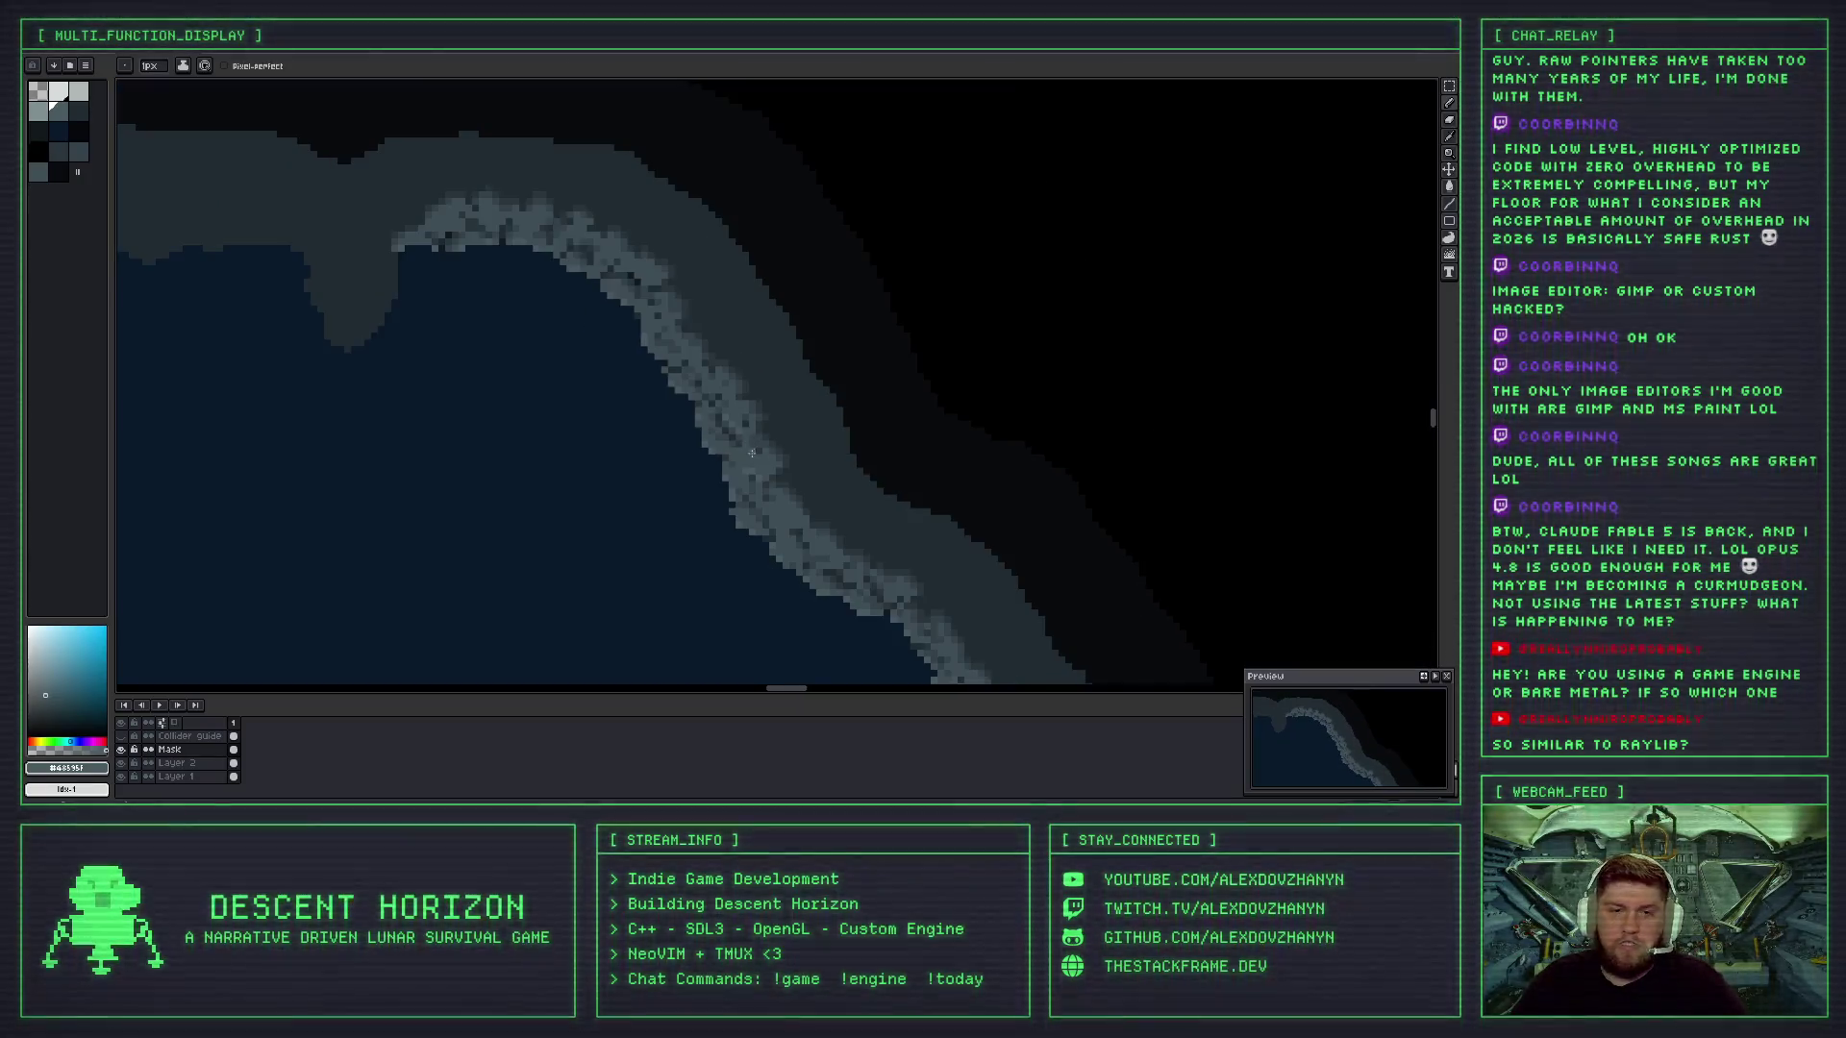
{"action": "scroll", "coordinate": [741, 471], "scroll_direction": "up", "scroll_amount": 4}
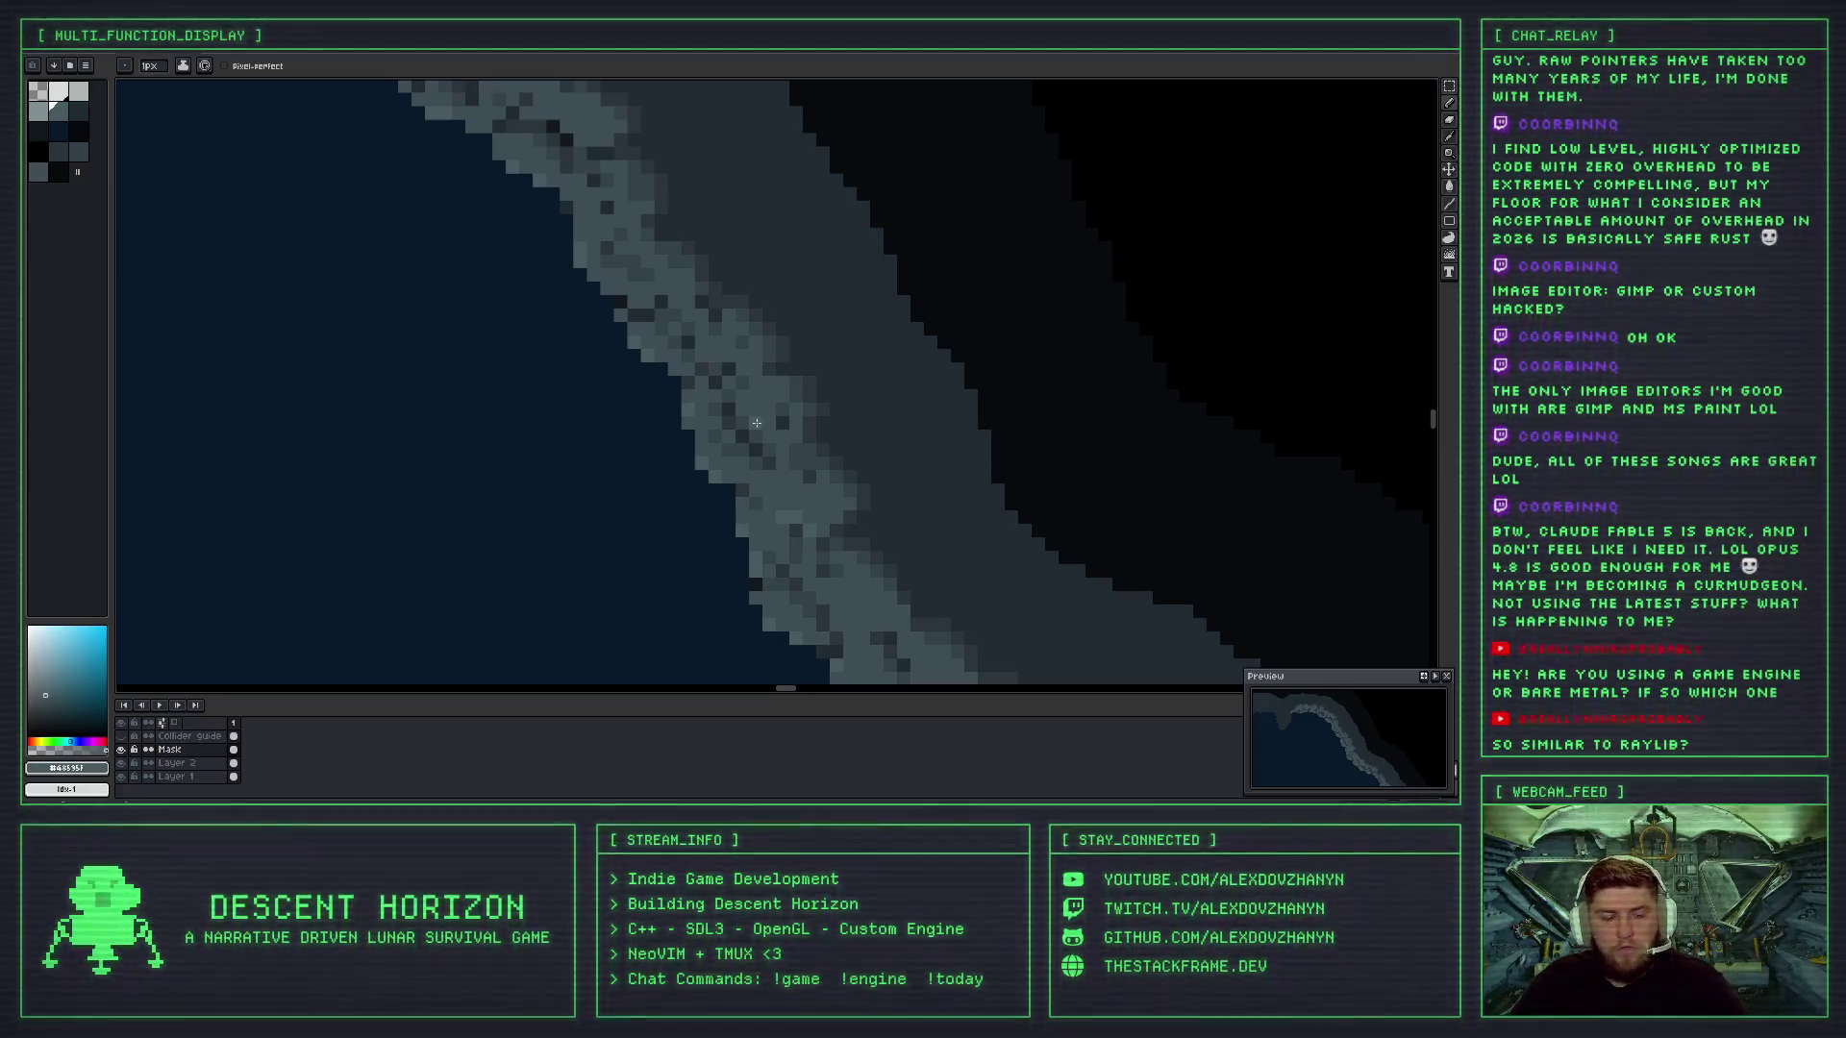
{"action": "scroll", "coordinate": [756, 423], "scroll_direction": "down", "scroll_amount": 2}
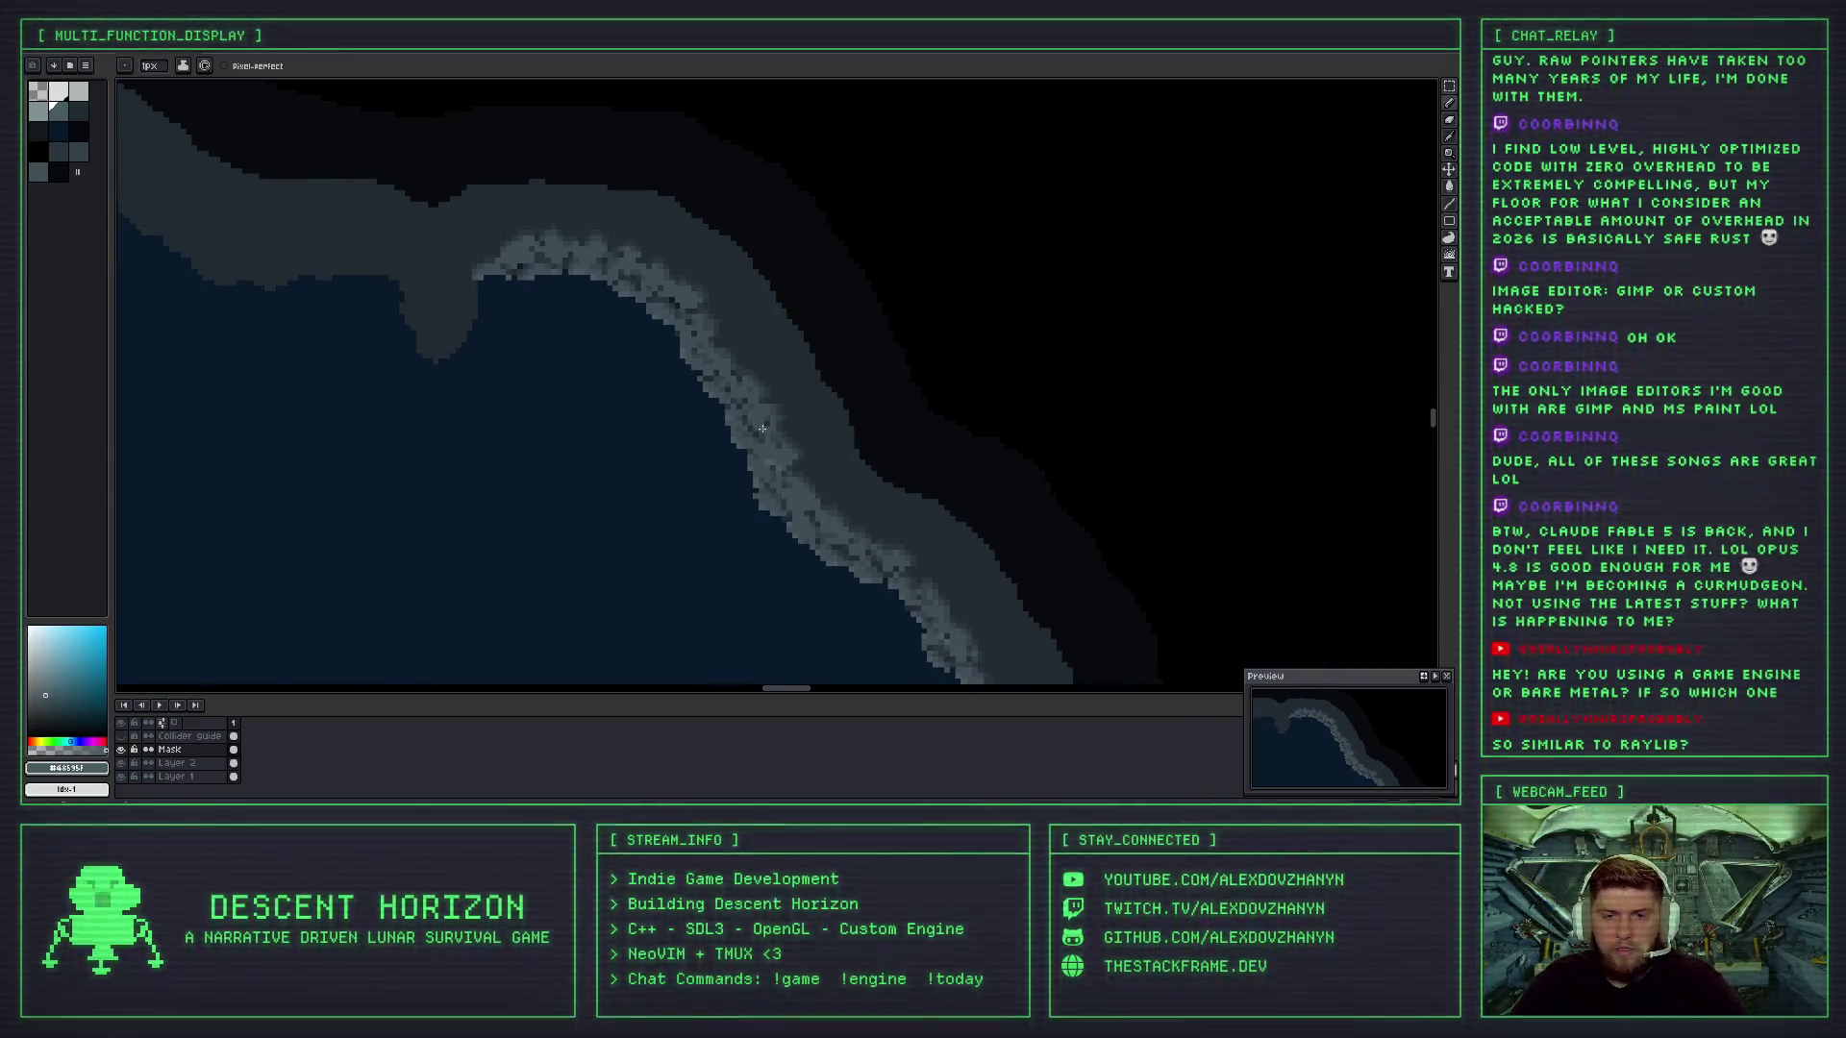
{"action": "scroll", "coordinate": [764, 432], "scroll_direction": "up", "scroll_amount": 1}
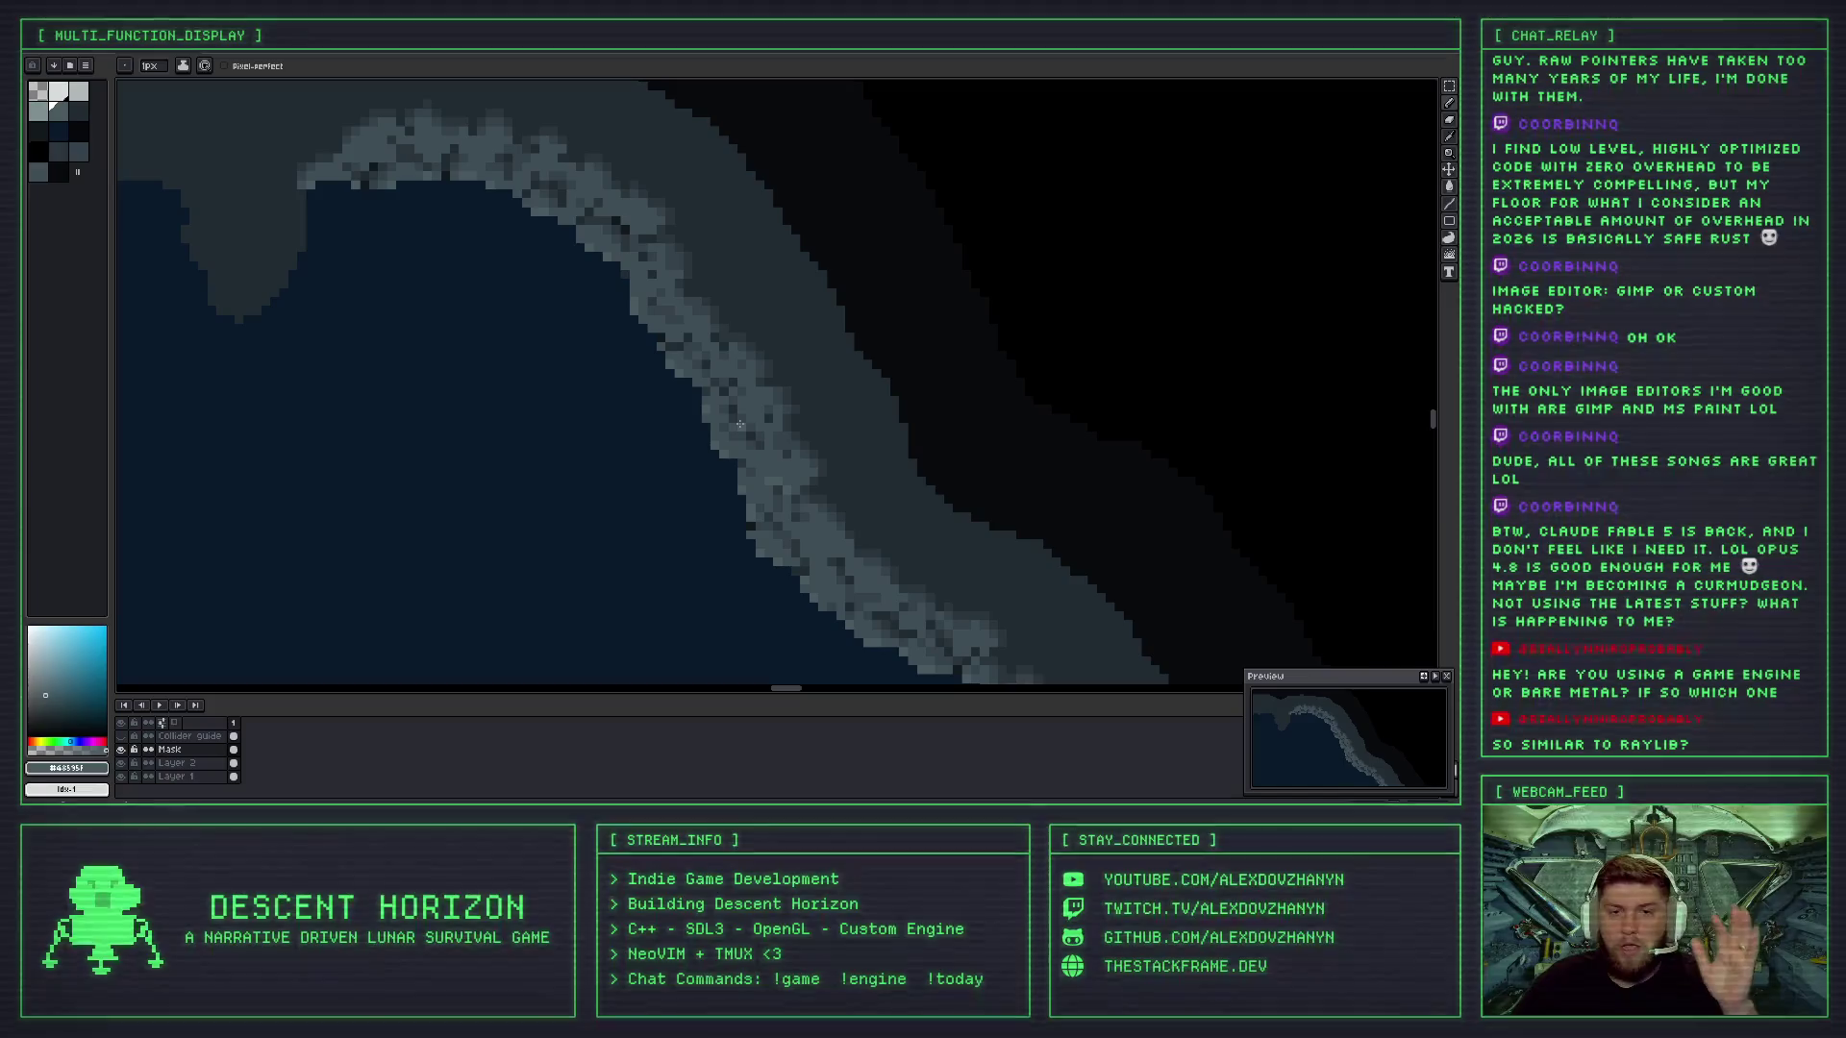
- Zoom into the rocky edge, undo a stray pencil stroke, and return to the Pencil
{"action": "scroll", "coordinate": [759, 426], "scroll_direction": "up", "scroll_amount": 2}
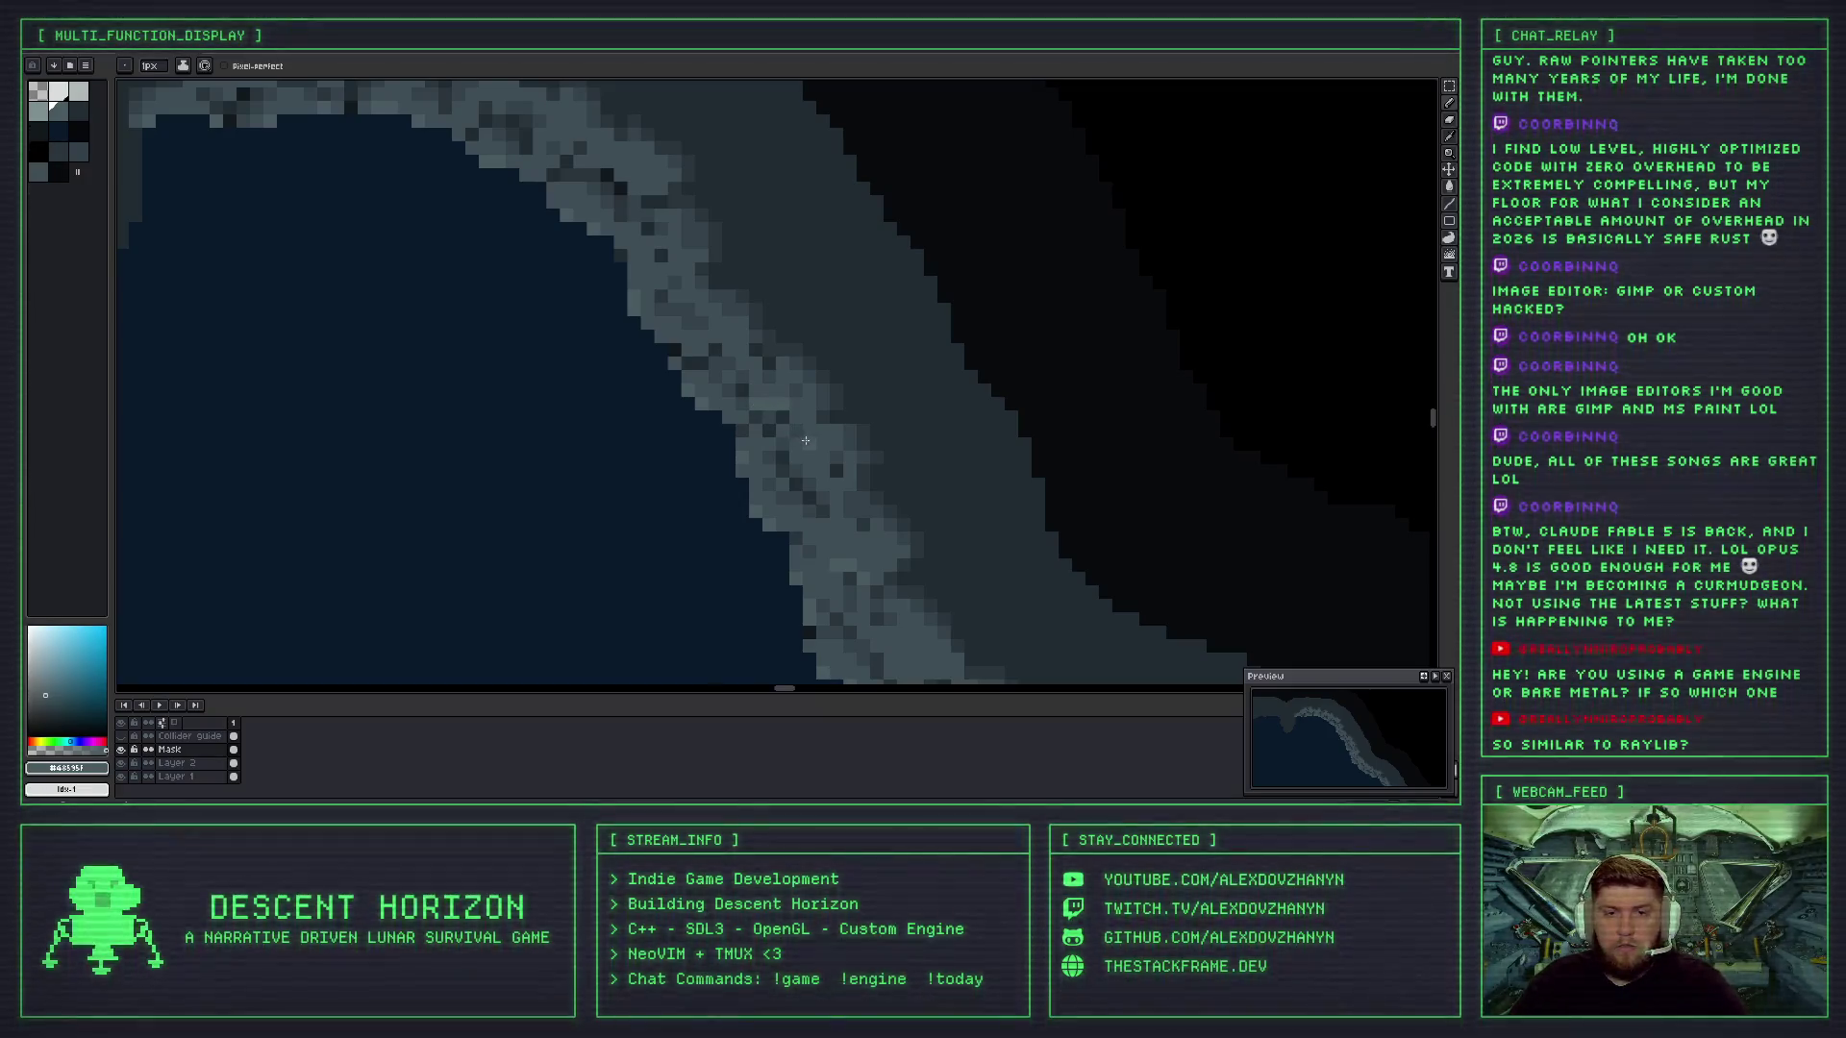
{"action": "scroll", "coordinate": [805, 440], "scroll_direction": "down", "scroll_amount": 2}
{"action": "scroll", "coordinate": [807, 451], "scroll_direction": "up", "scroll_amount": 1}
{"action": "scroll", "coordinate": [807, 451], "scroll_direction": "up", "scroll_amount": 1}
{"action": "scroll", "coordinate": [803, 442], "scroll_direction": "down", "scroll_amount": 1}
{"action": "scroll", "coordinate": [787, 425], "scroll_direction": "up", "scroll_amount": 1}
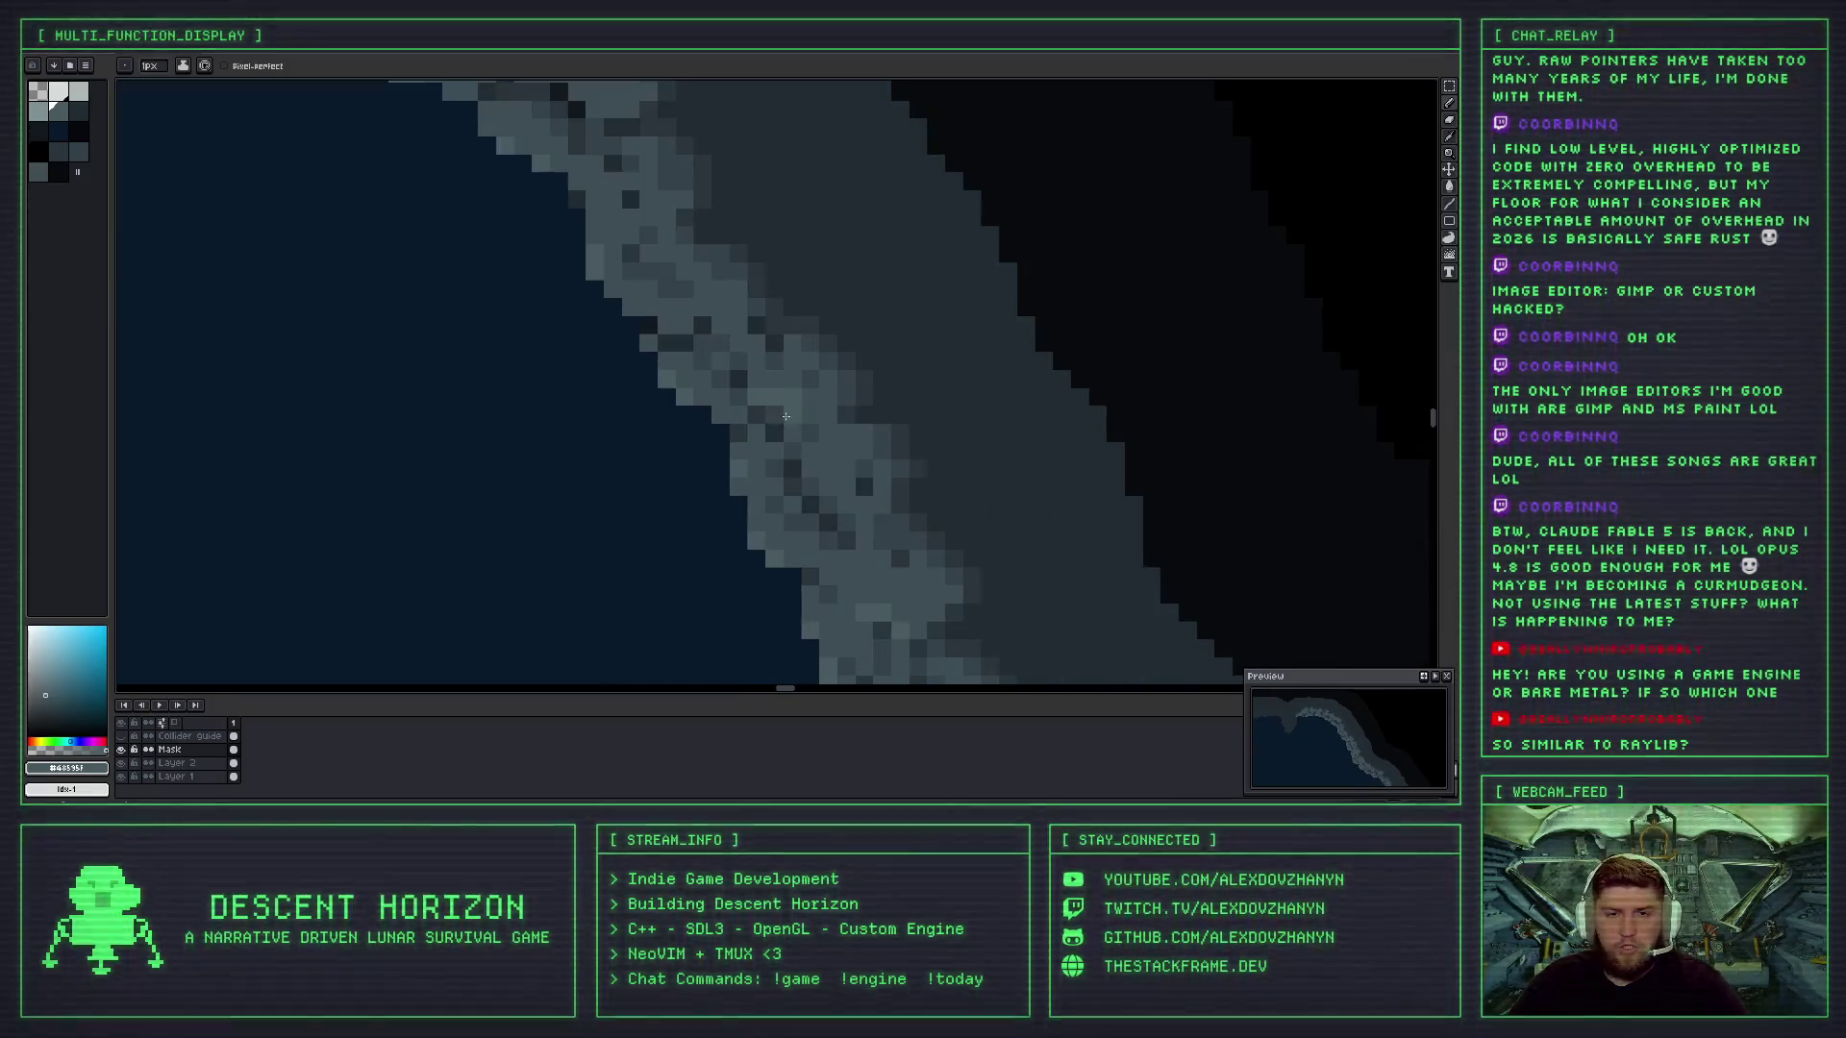
{"action": "scroll", "coordinate": [837, 471], "scroll_direction": "down", "scroll_amount": 2}
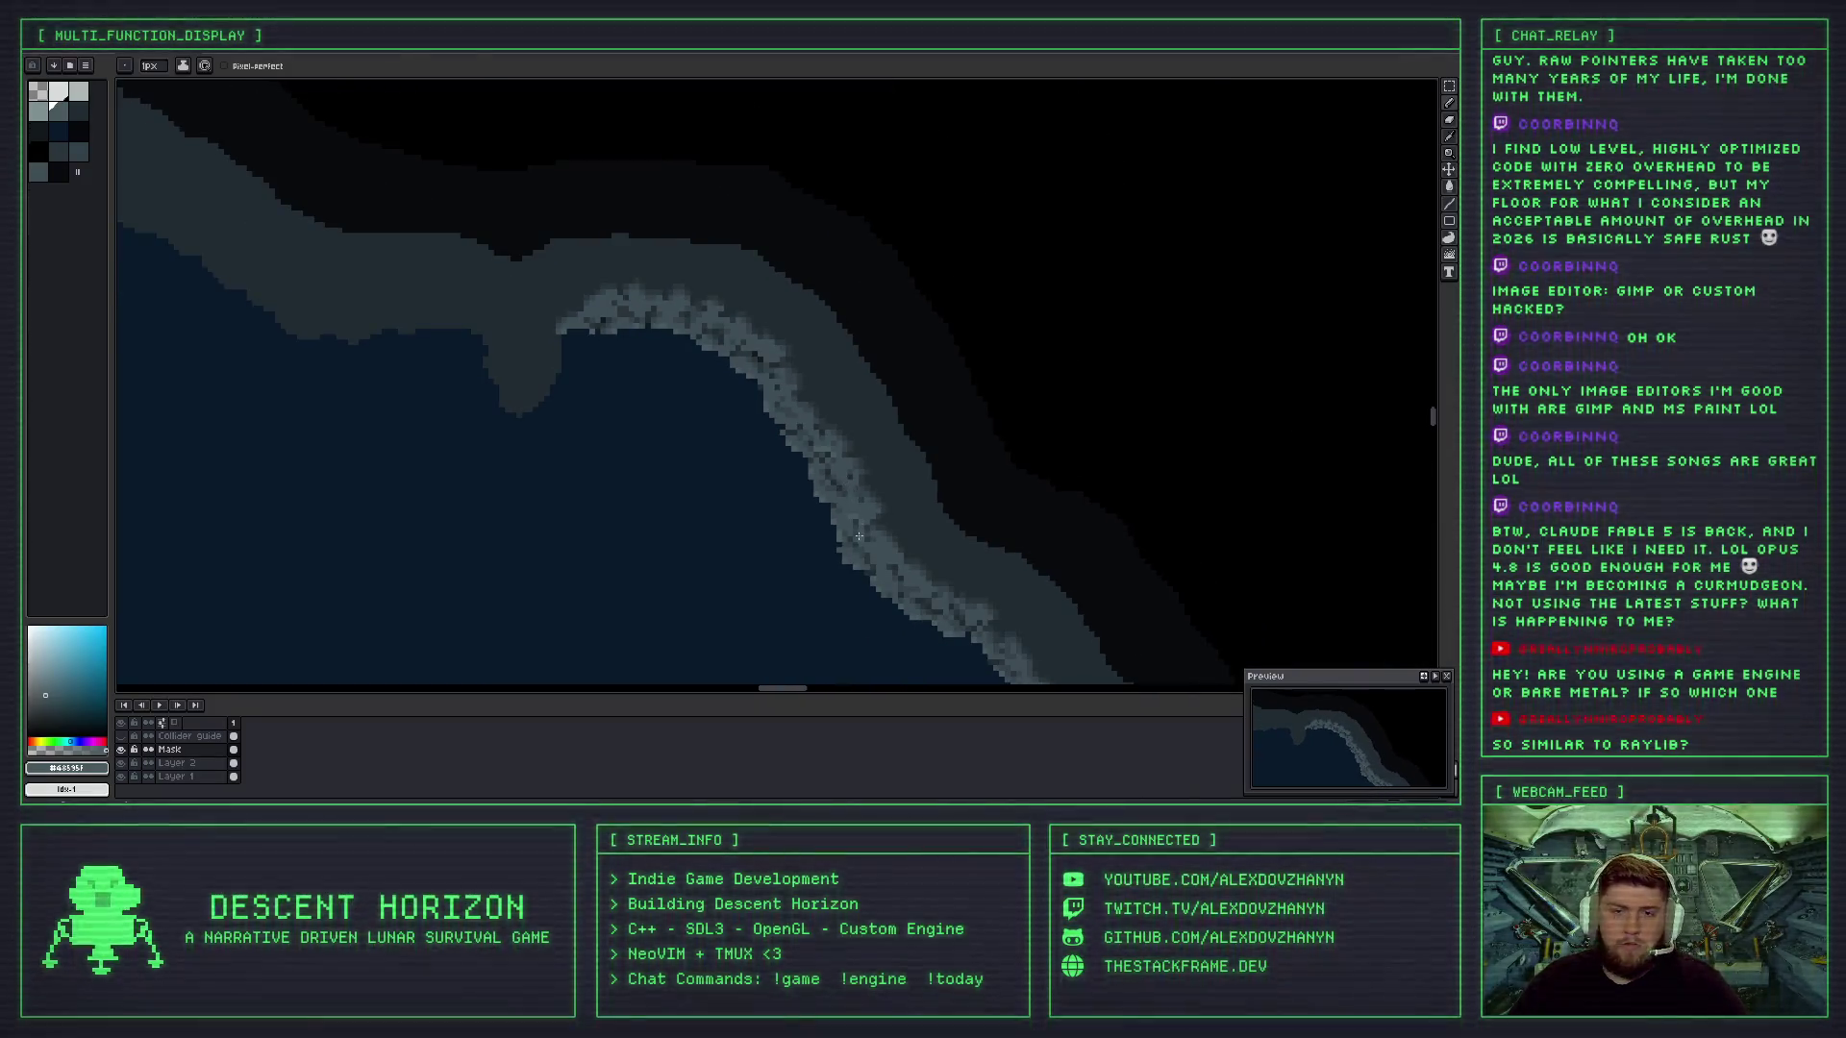
{"action": "scroll", "coordinate": [852, 500], "scroll_direction": "up", "scroll_amount": 2}
{"action": "scroll", "coordinate": [817, 404], "scroll_direction": "up", "scroll_amount": 1}
{"action": "scroll", "coordinate": [779, 331], "scroll_direction": "up", "scroll_amount": 1}
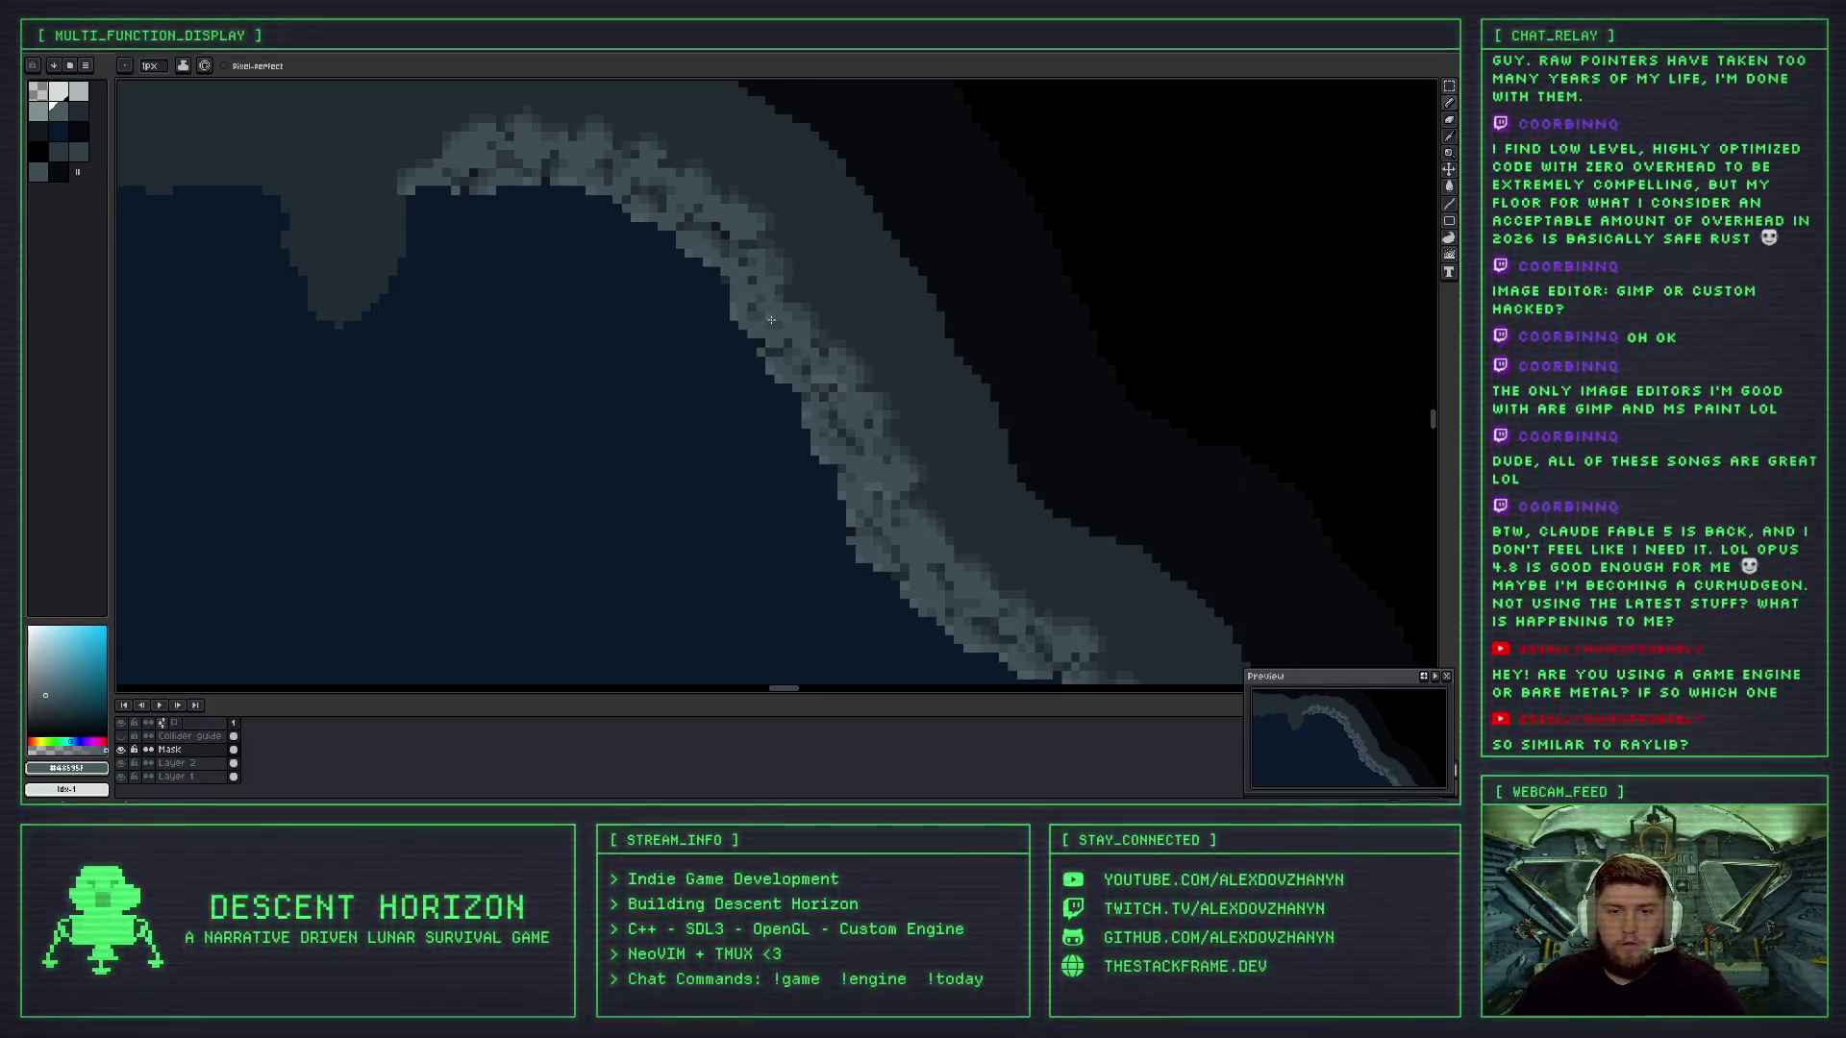
{"action": "scroll", "coordinate": [808, 413], "scroll_direction": "up", "scroll_amount": 2}
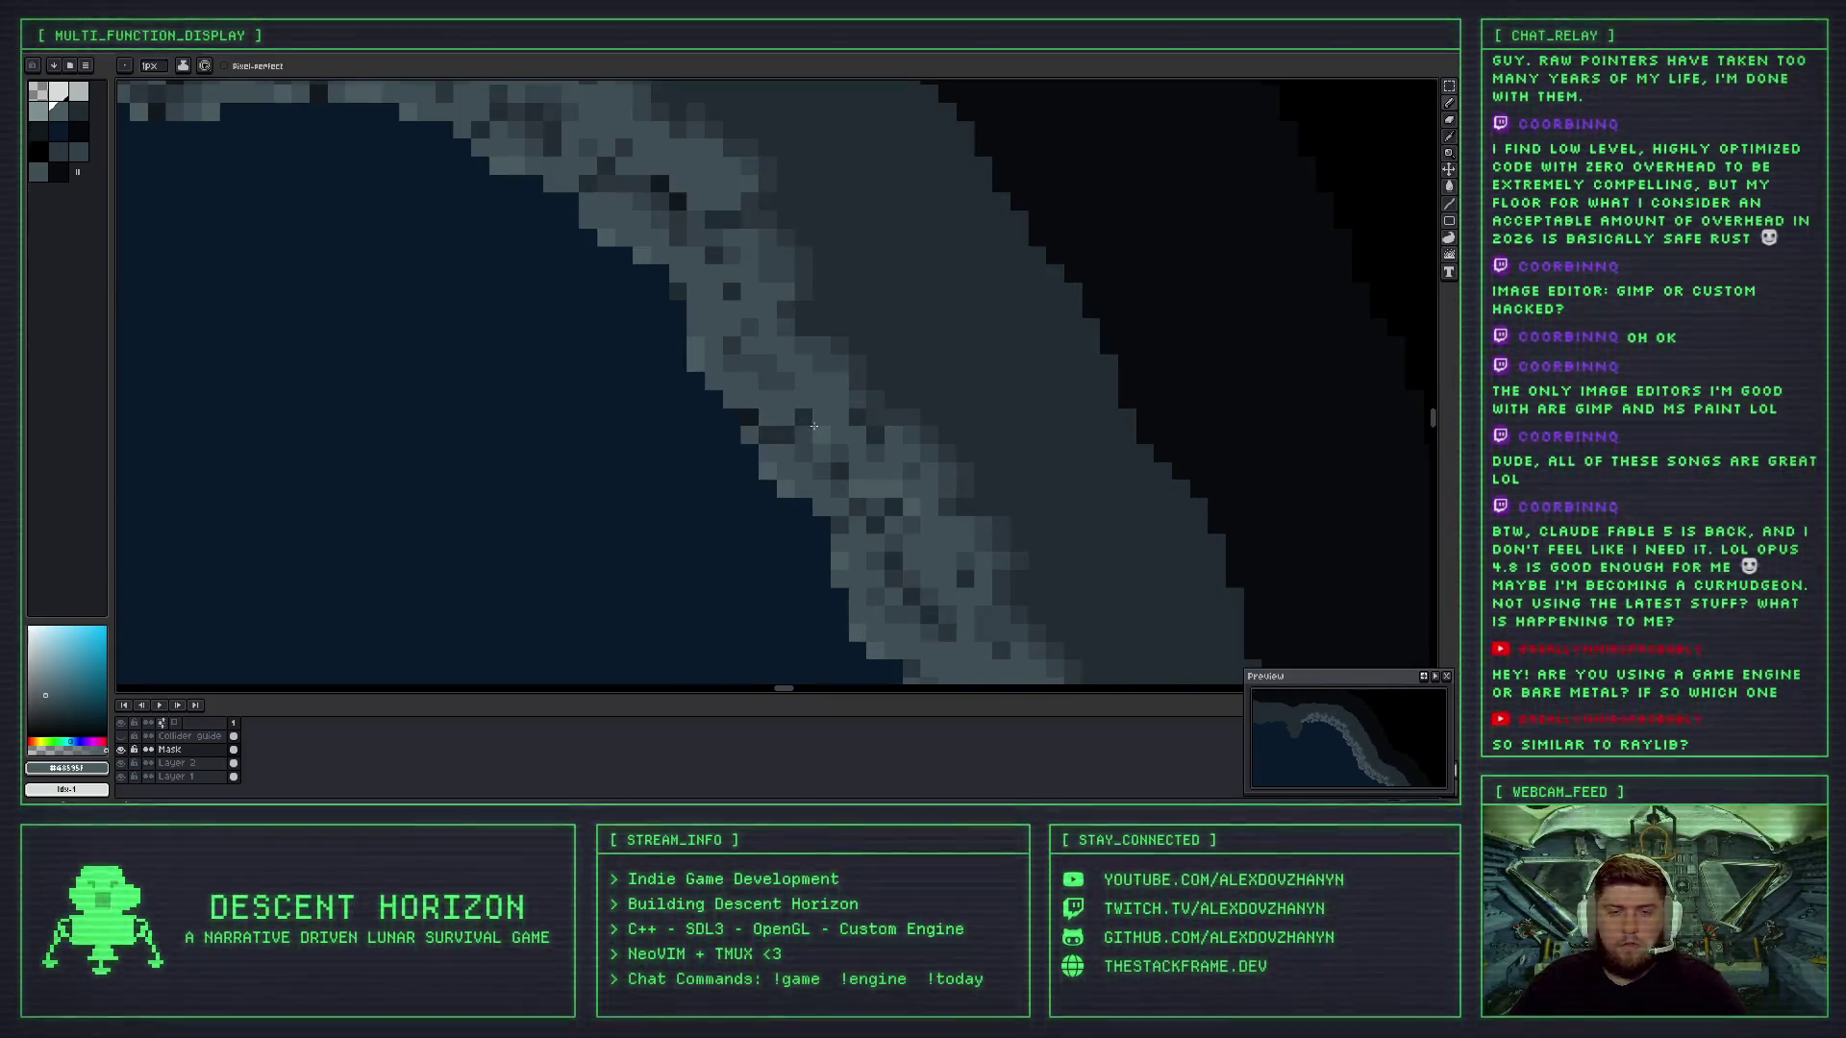
{"action": "scroll", "coordinate": [814, 425], "scroll_direction": "down", "scroll_amount": 2}
{"action": "scroll", "coordinate": [798, 379], "scroll_direction": "up", "scroll_amount": 3}
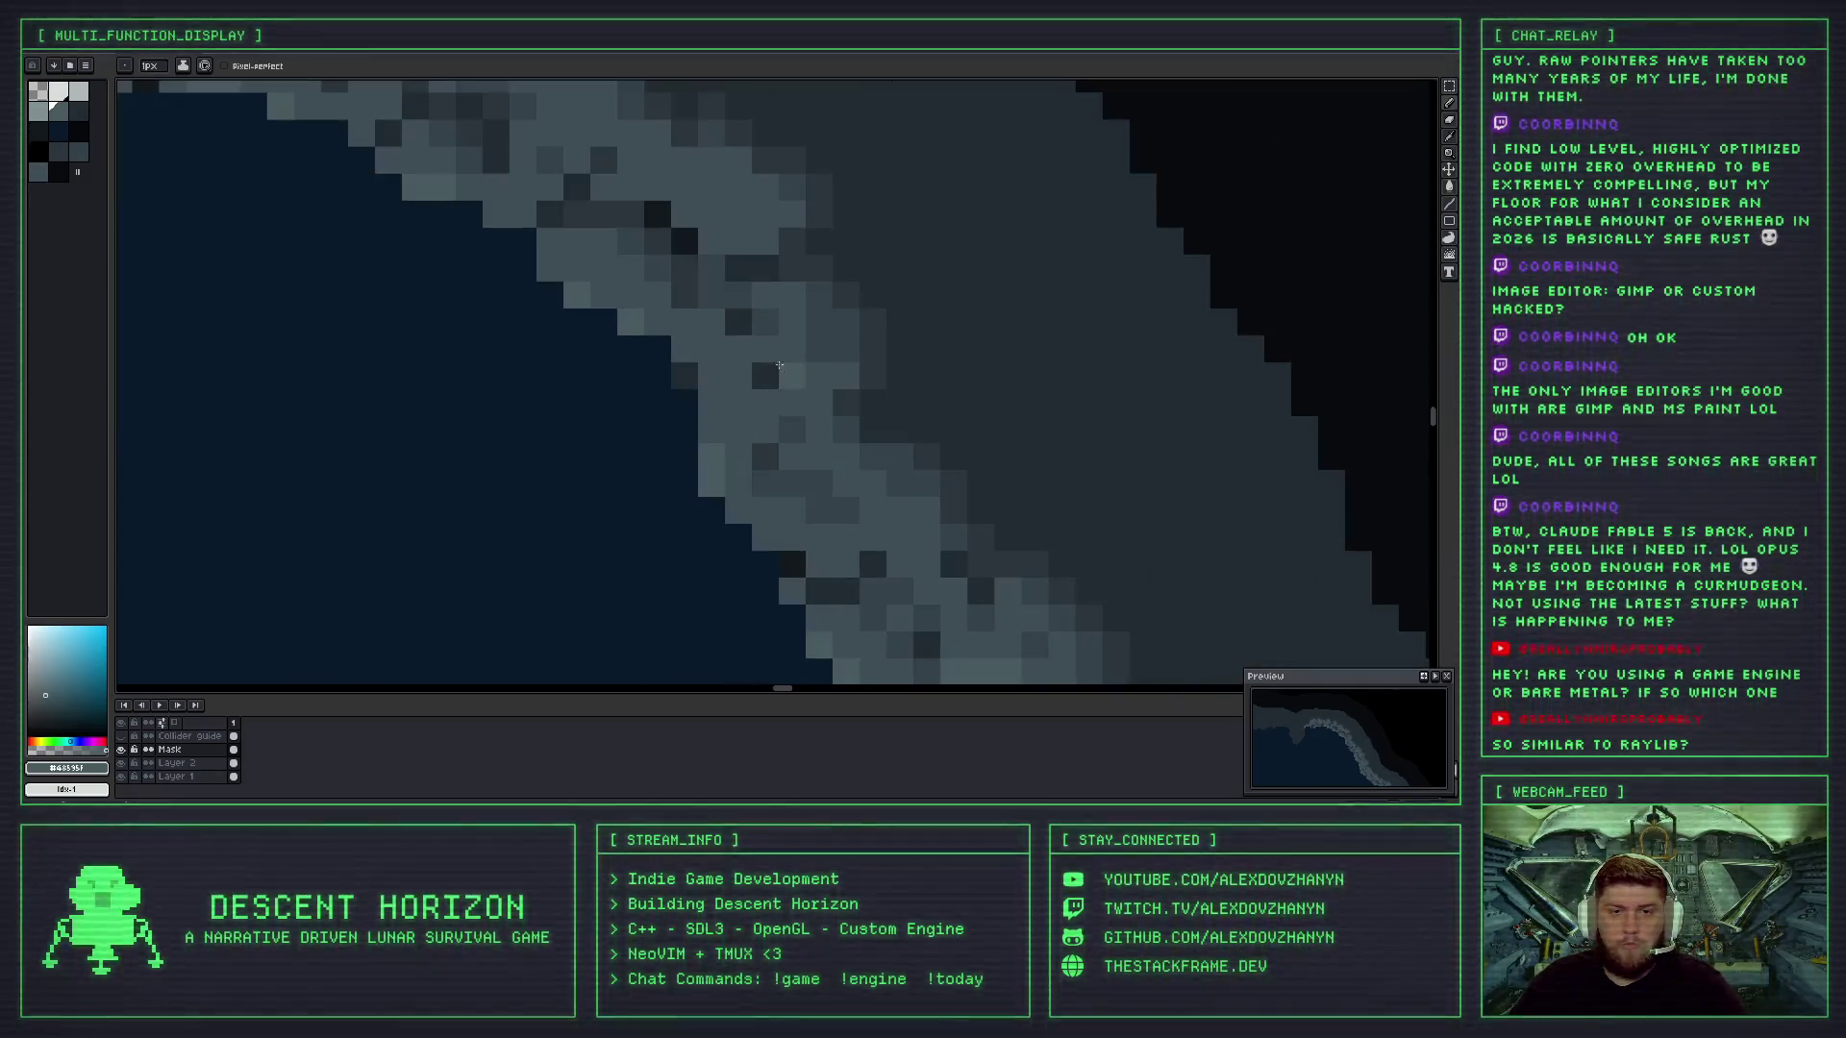
{"action": "scroll", "coordinate": [812, 408], "scroll_direction": "down", "scroll_amount": 2}
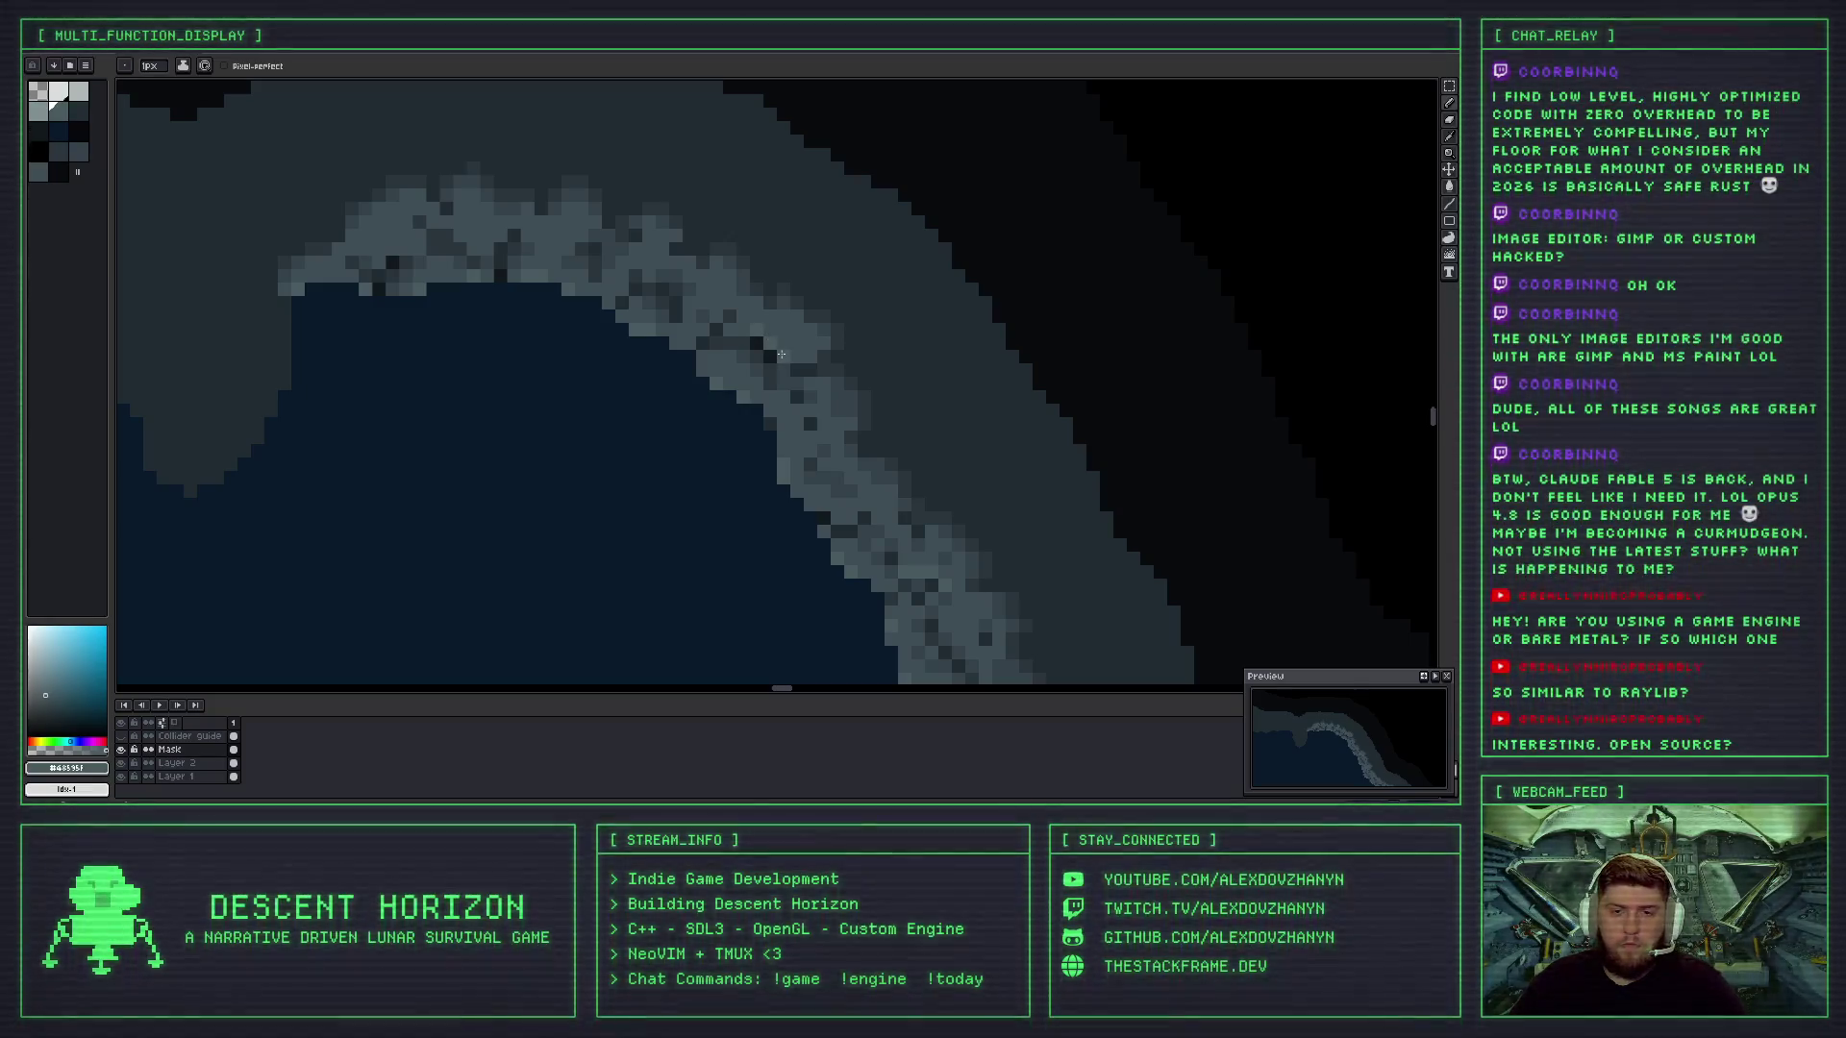
{"action": "scroll", "coordinate": [832, 377], "scroll_direction": "down", "scroll_amount": 2}
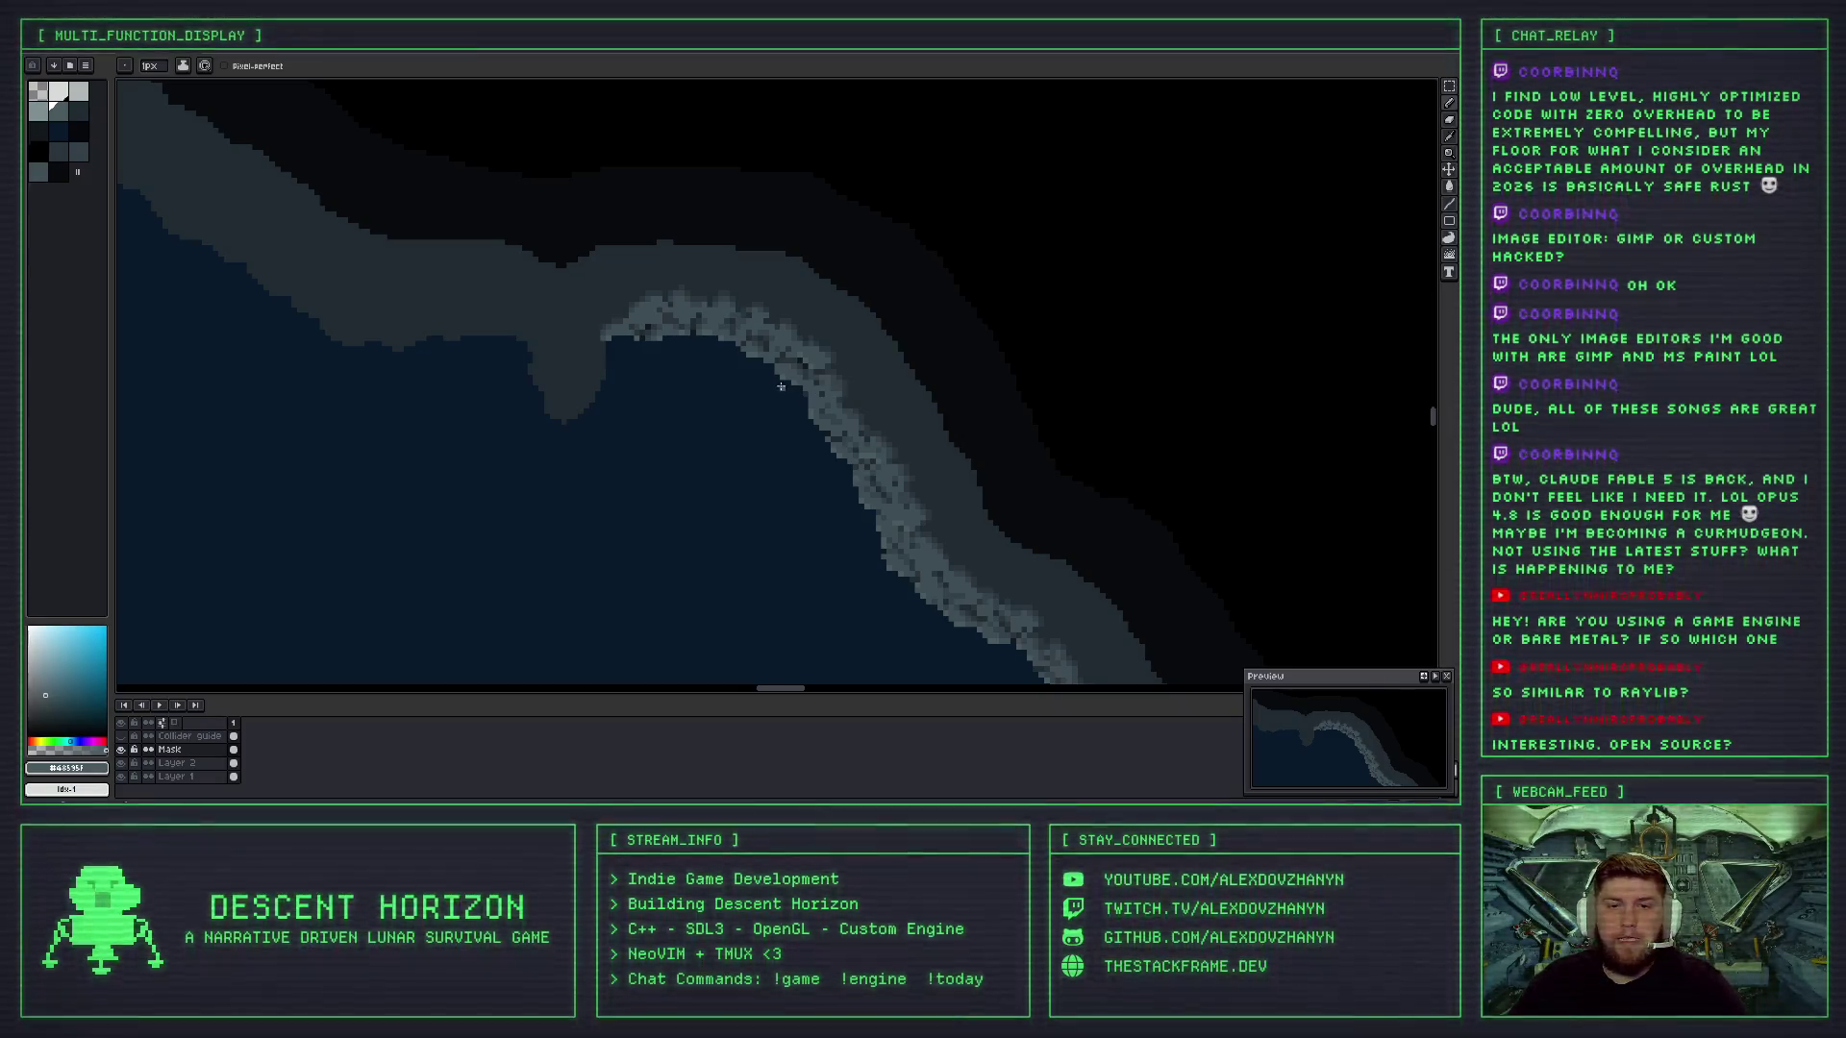
{"action": "scroll", "coordinate": [781, 386], "scroll_direction": "up", "scroll_amount": 2}
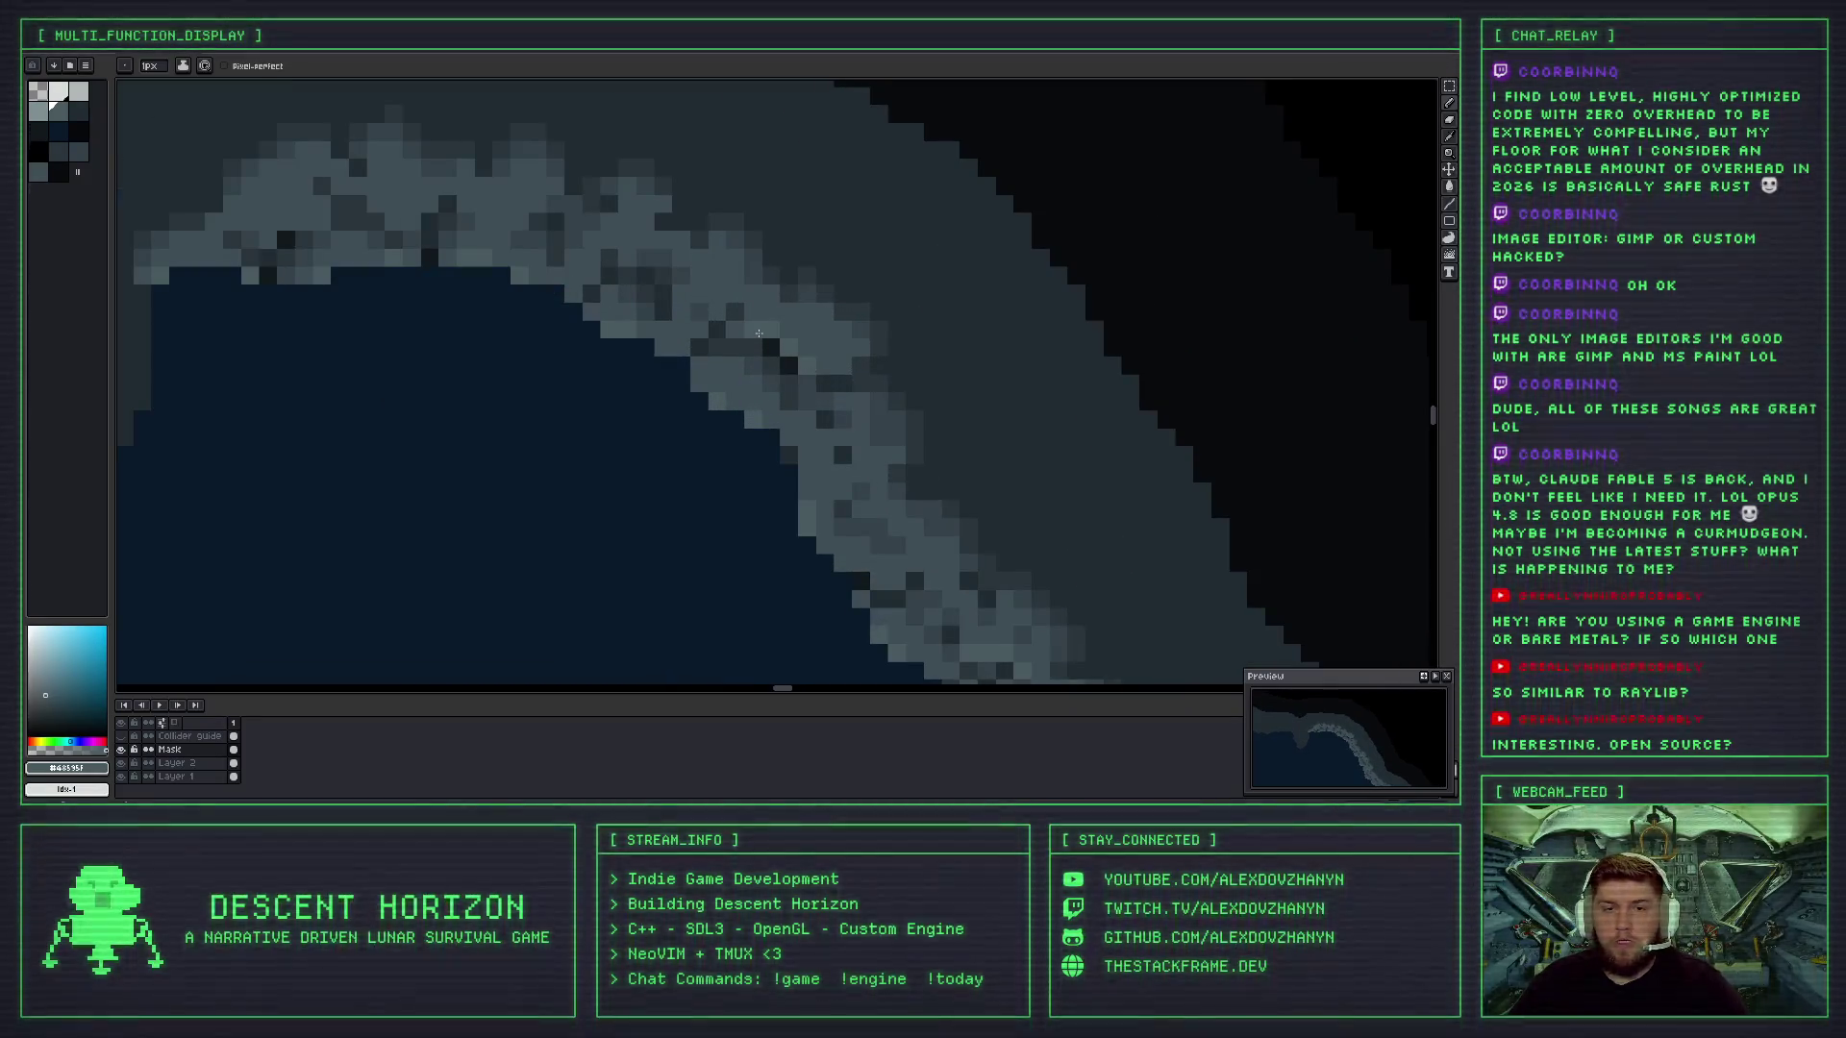
{"action": "scroll", "coordinate": [759, 333], "scroll_direction": "down", "scroll_amount": 2}
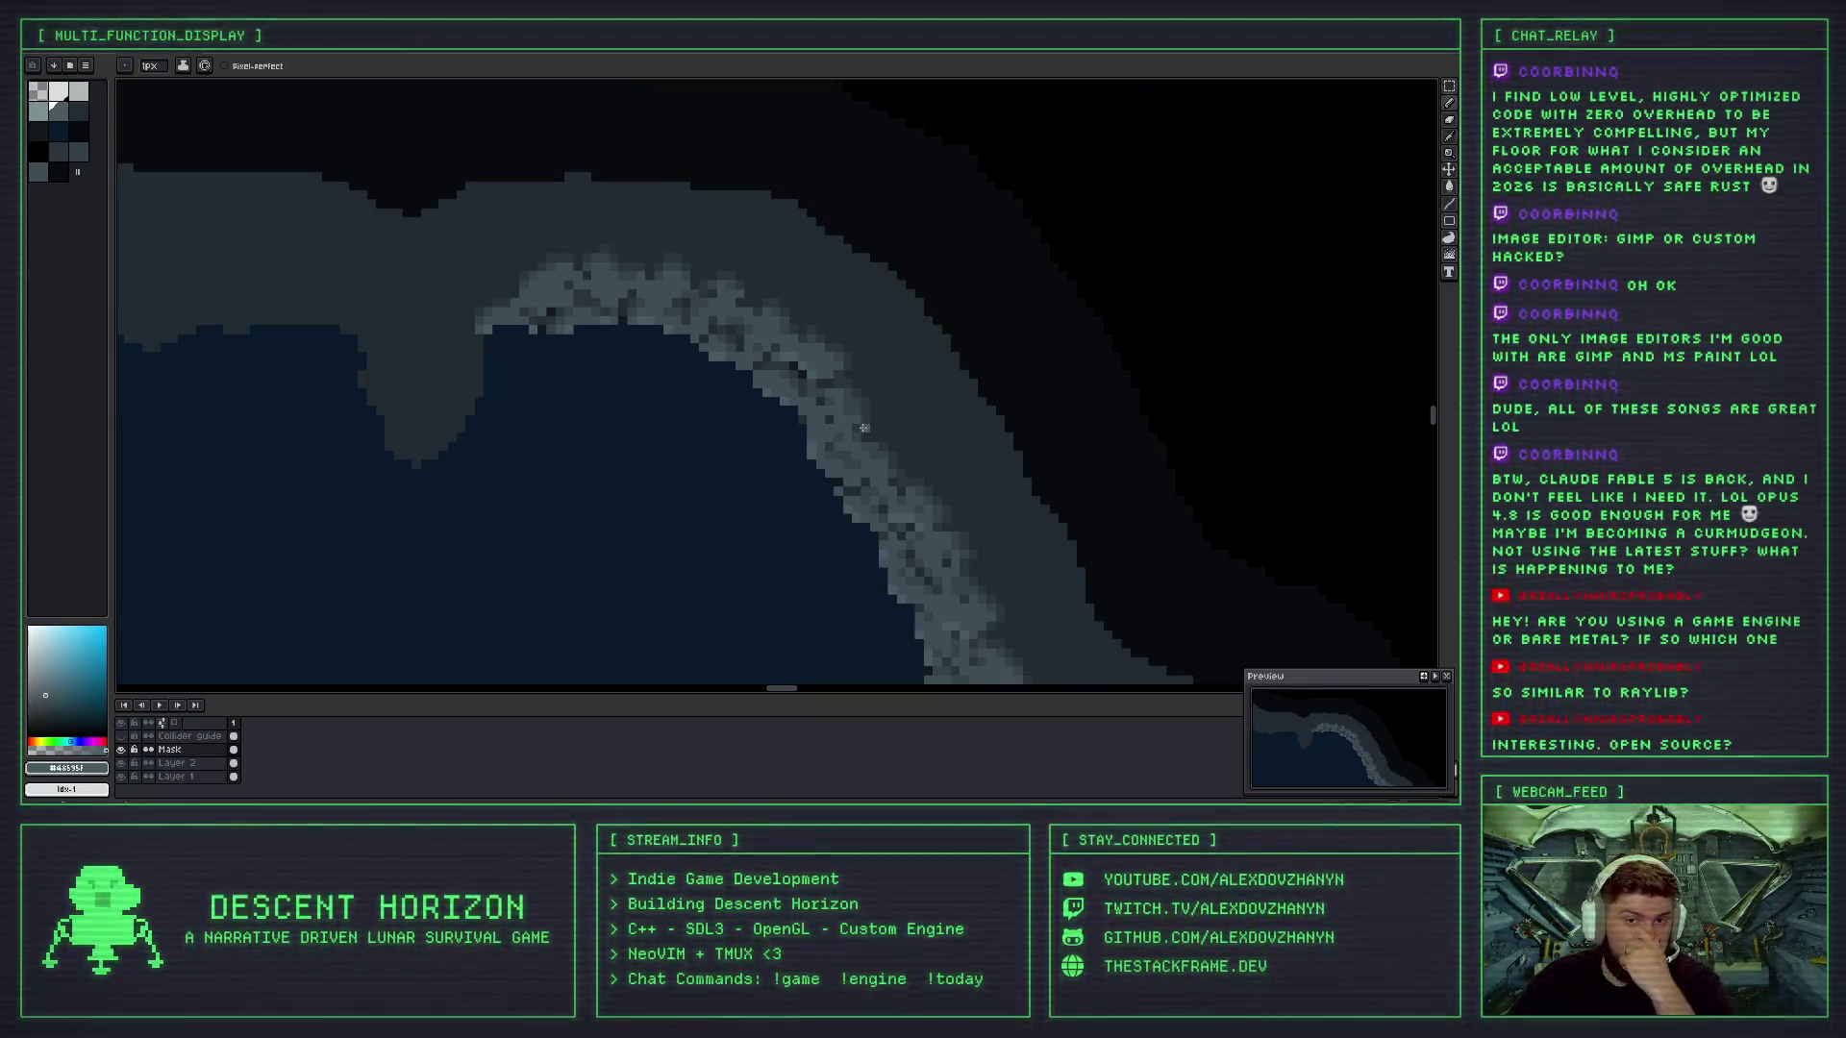
{"action": "scroll", "coordinate": [863, 428], "scroll_direction": "down", "scroll_amount": 1}
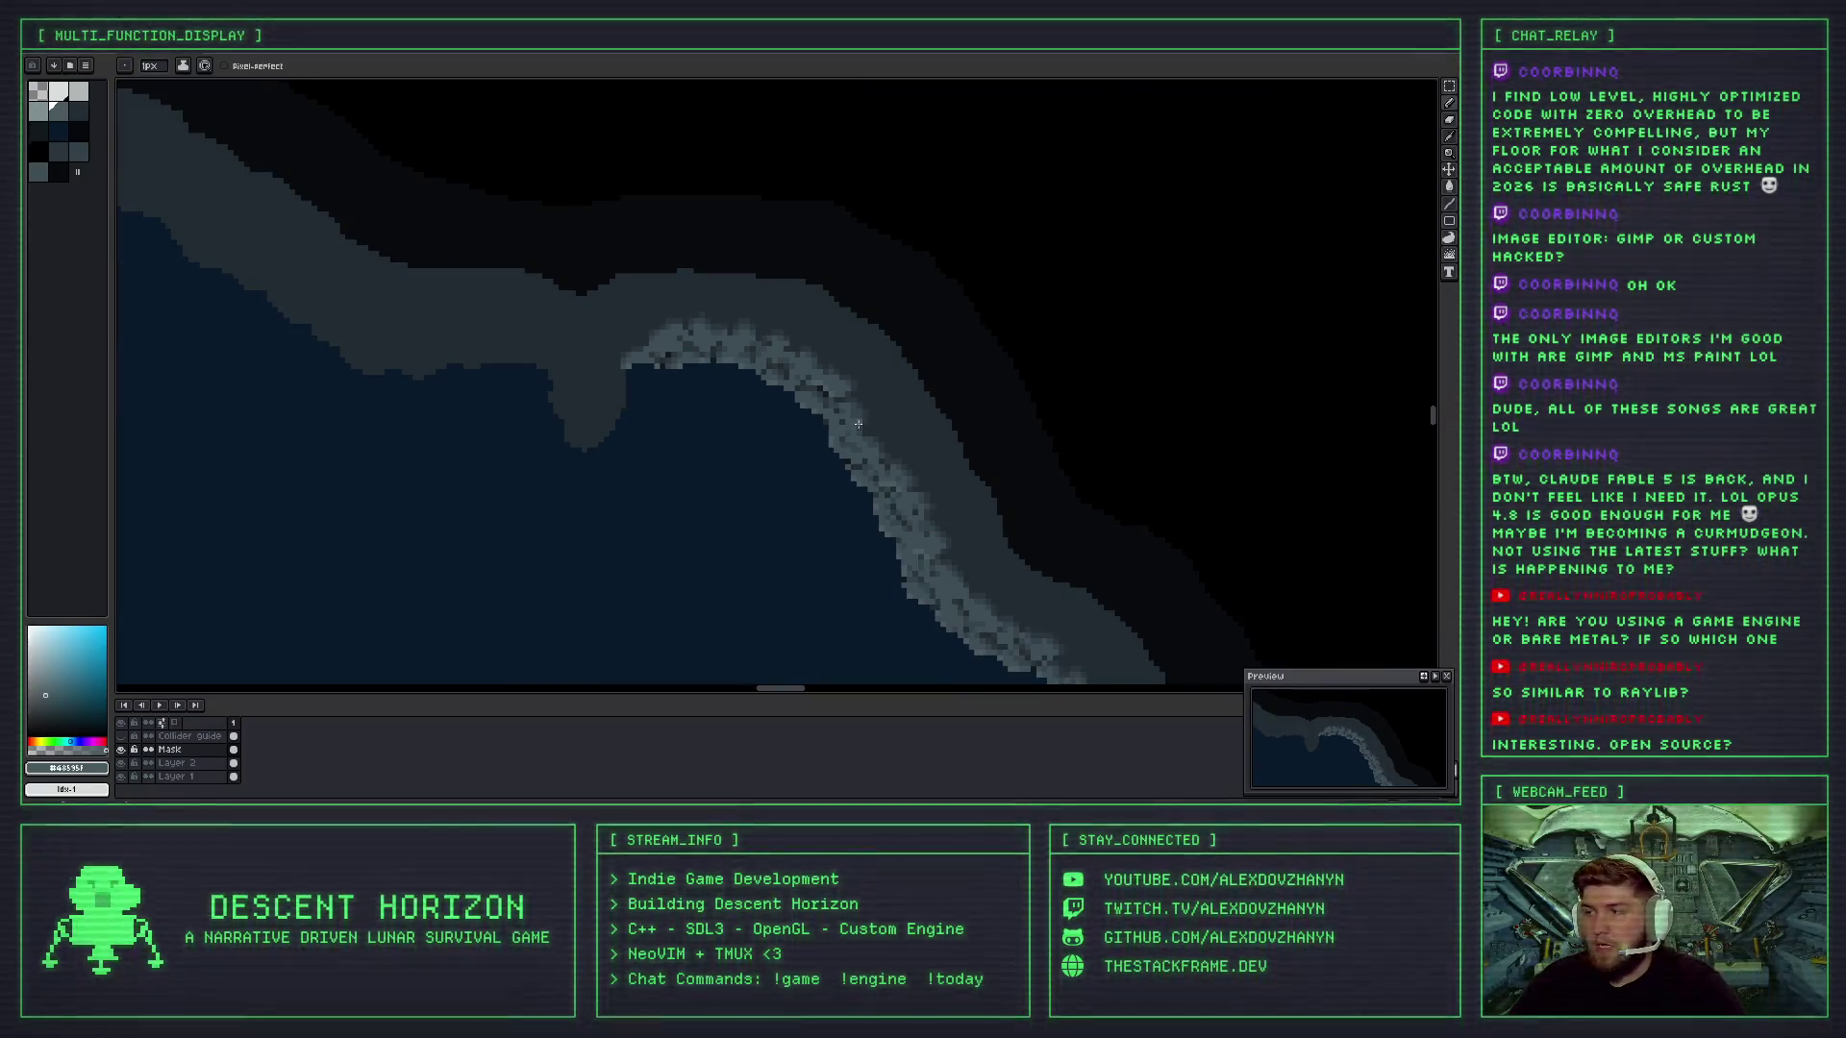
{"action": "scroll", "coordinate": [859, 424], "scroll_direction": "up", "scroll_amount": 1}
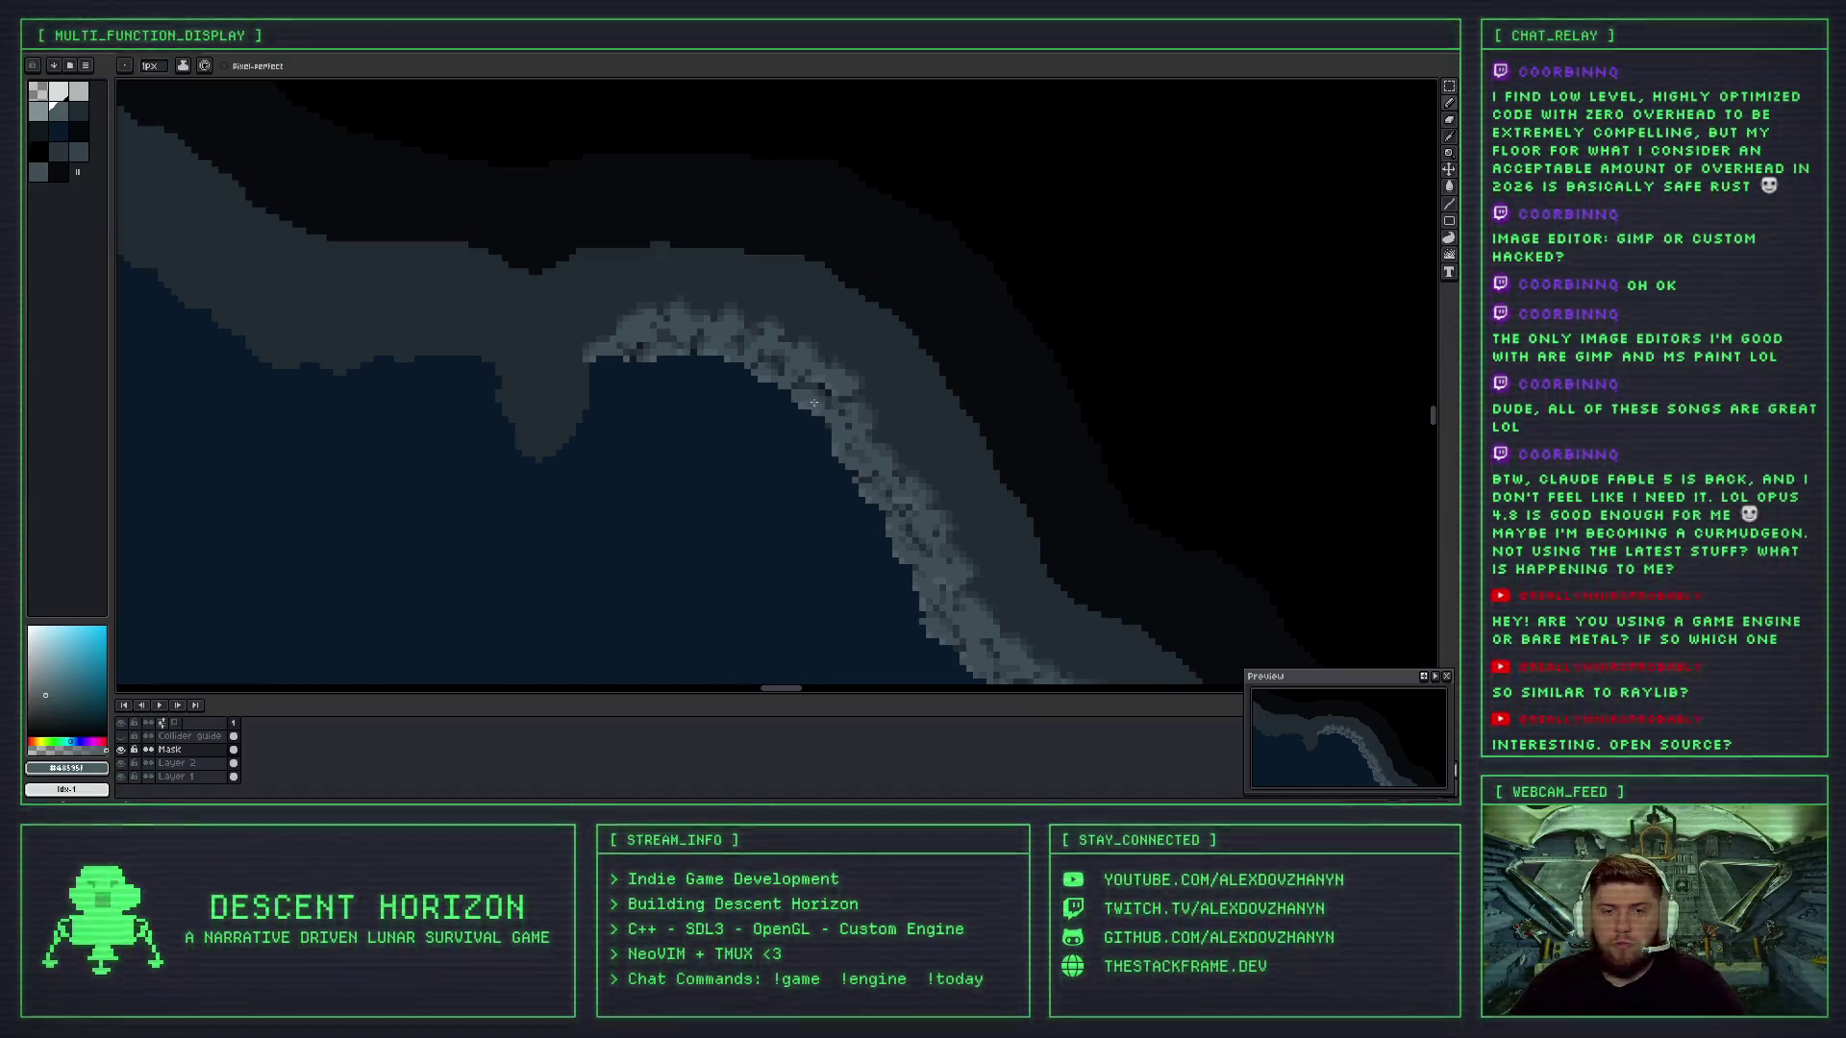
{"action": "key", "text": "ctrl+z"}
{"action": "key", "text": "b"}
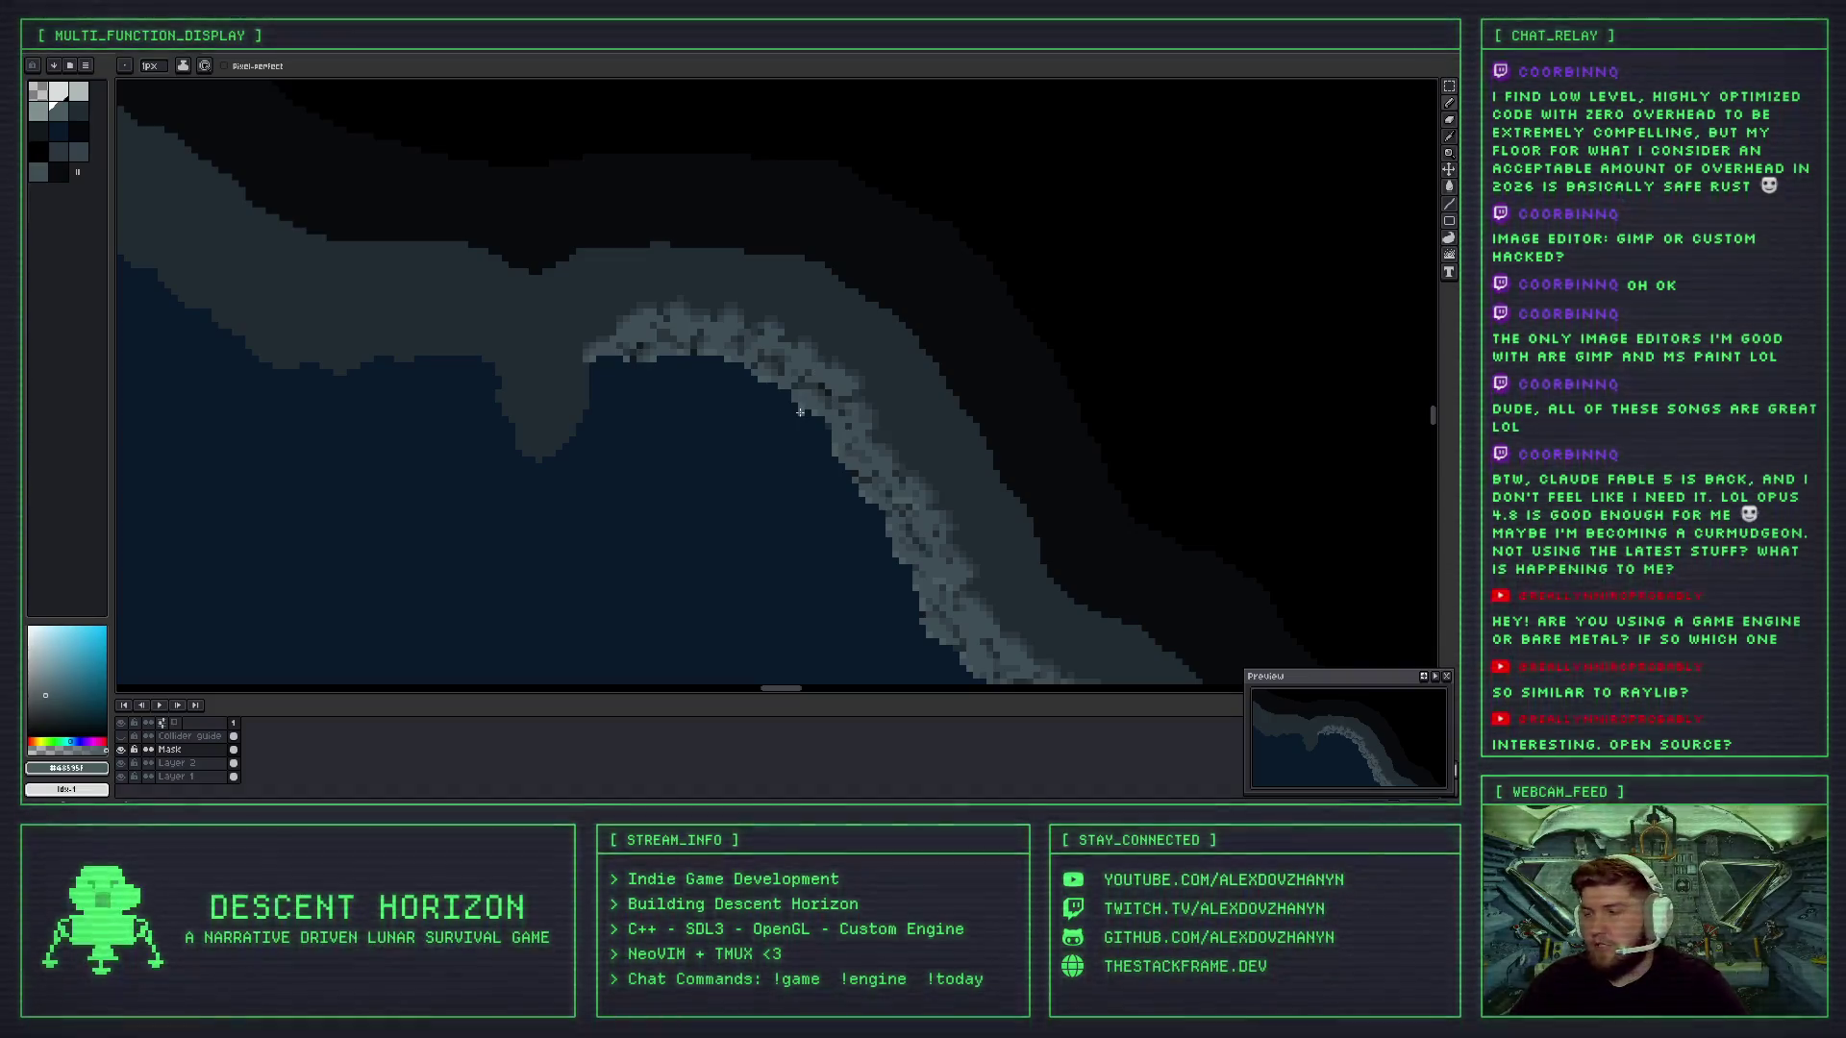
- Place a dark pixel in the light rock band, then move further along the edge
{"action": "scroll", "coordinate": [800, 411], "scroll_direction": "up", "scroll_amount": 2}
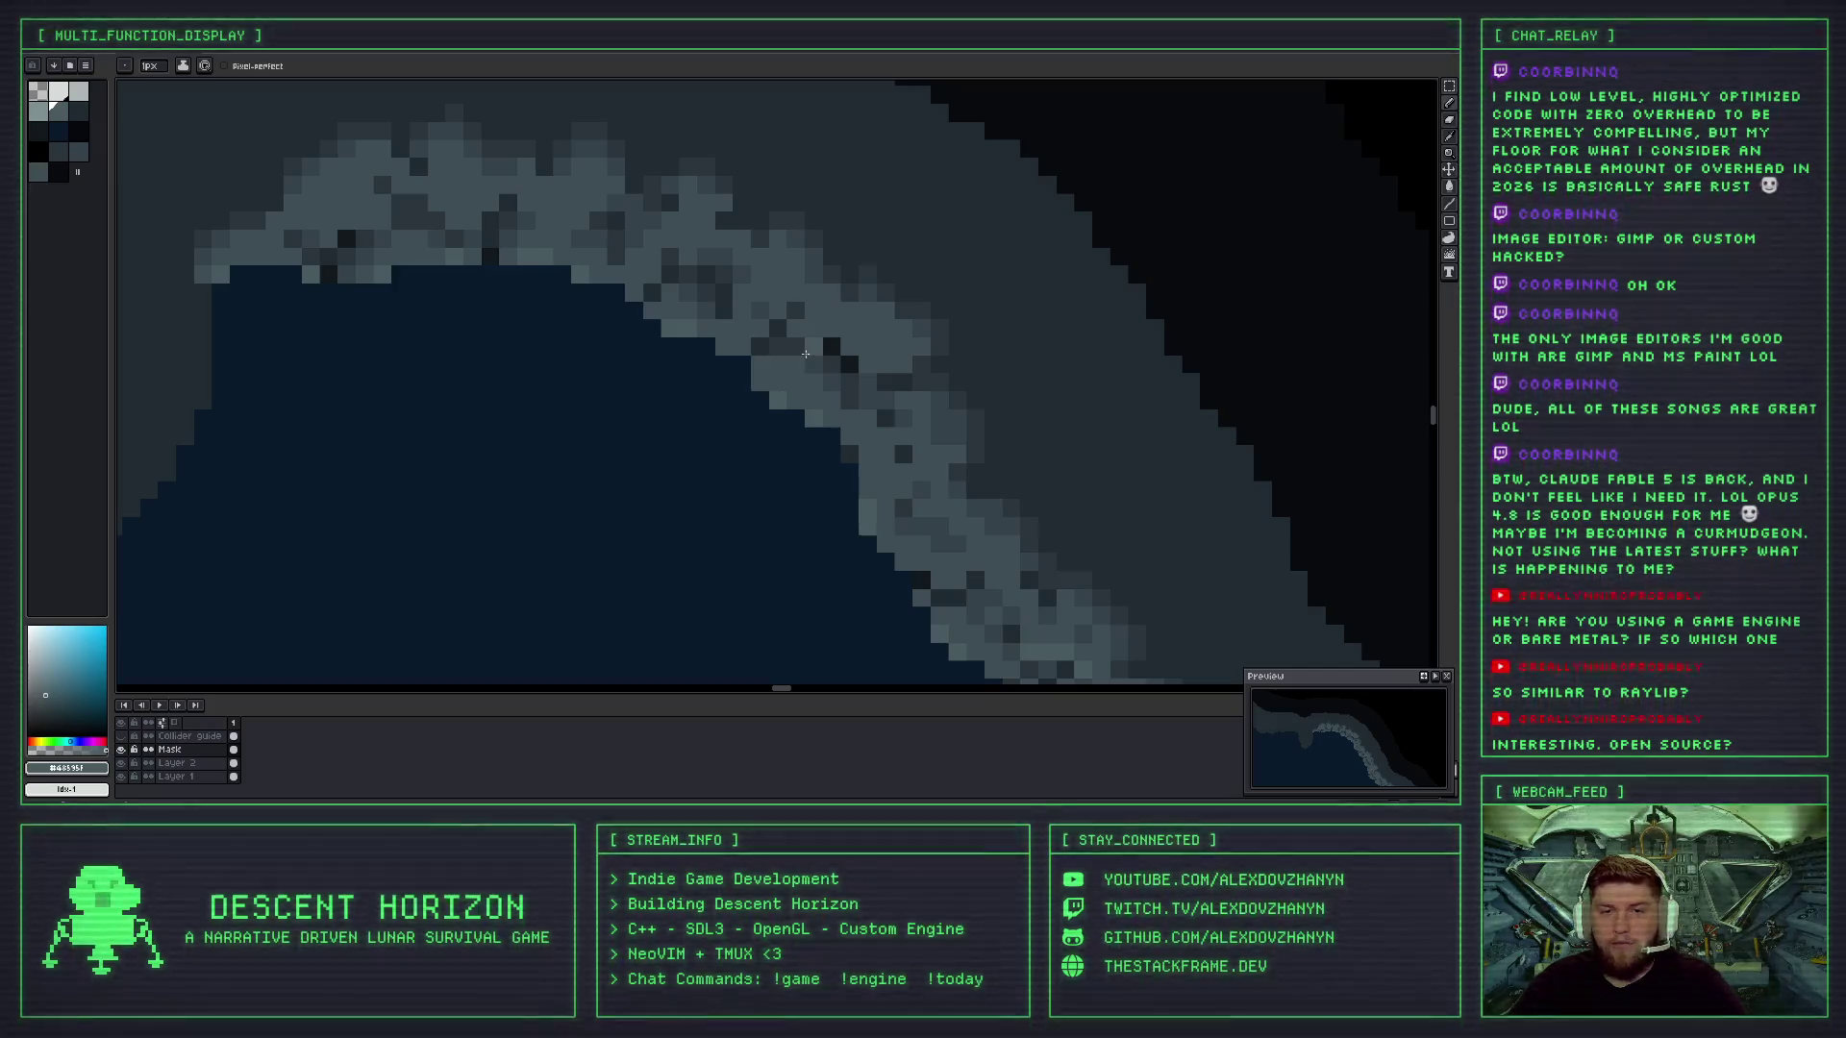
{"action": "scroll", "coordinate": [806, 353], "scroll_direction": "down", "scroll_amount": 2}
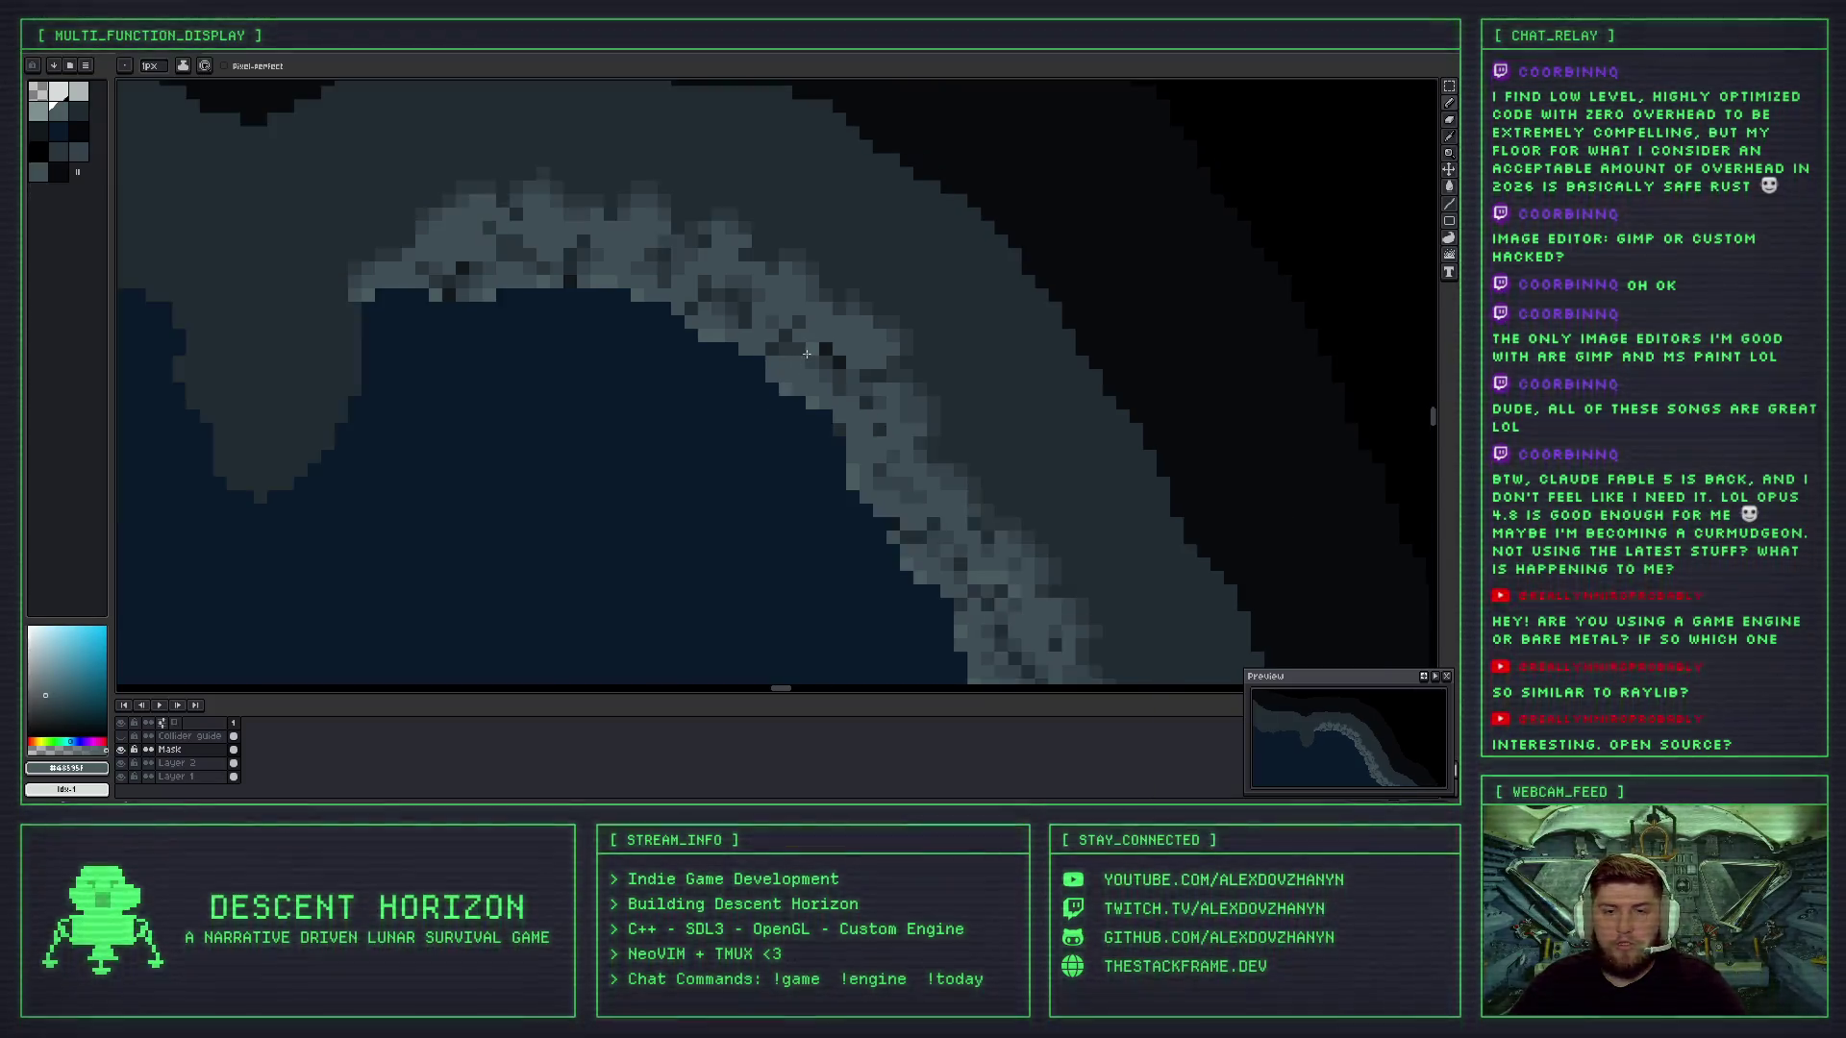
{"action": "scroll", "coordinate": [847, 409], "scroll_direction": "down", "scroll_amount": 1}
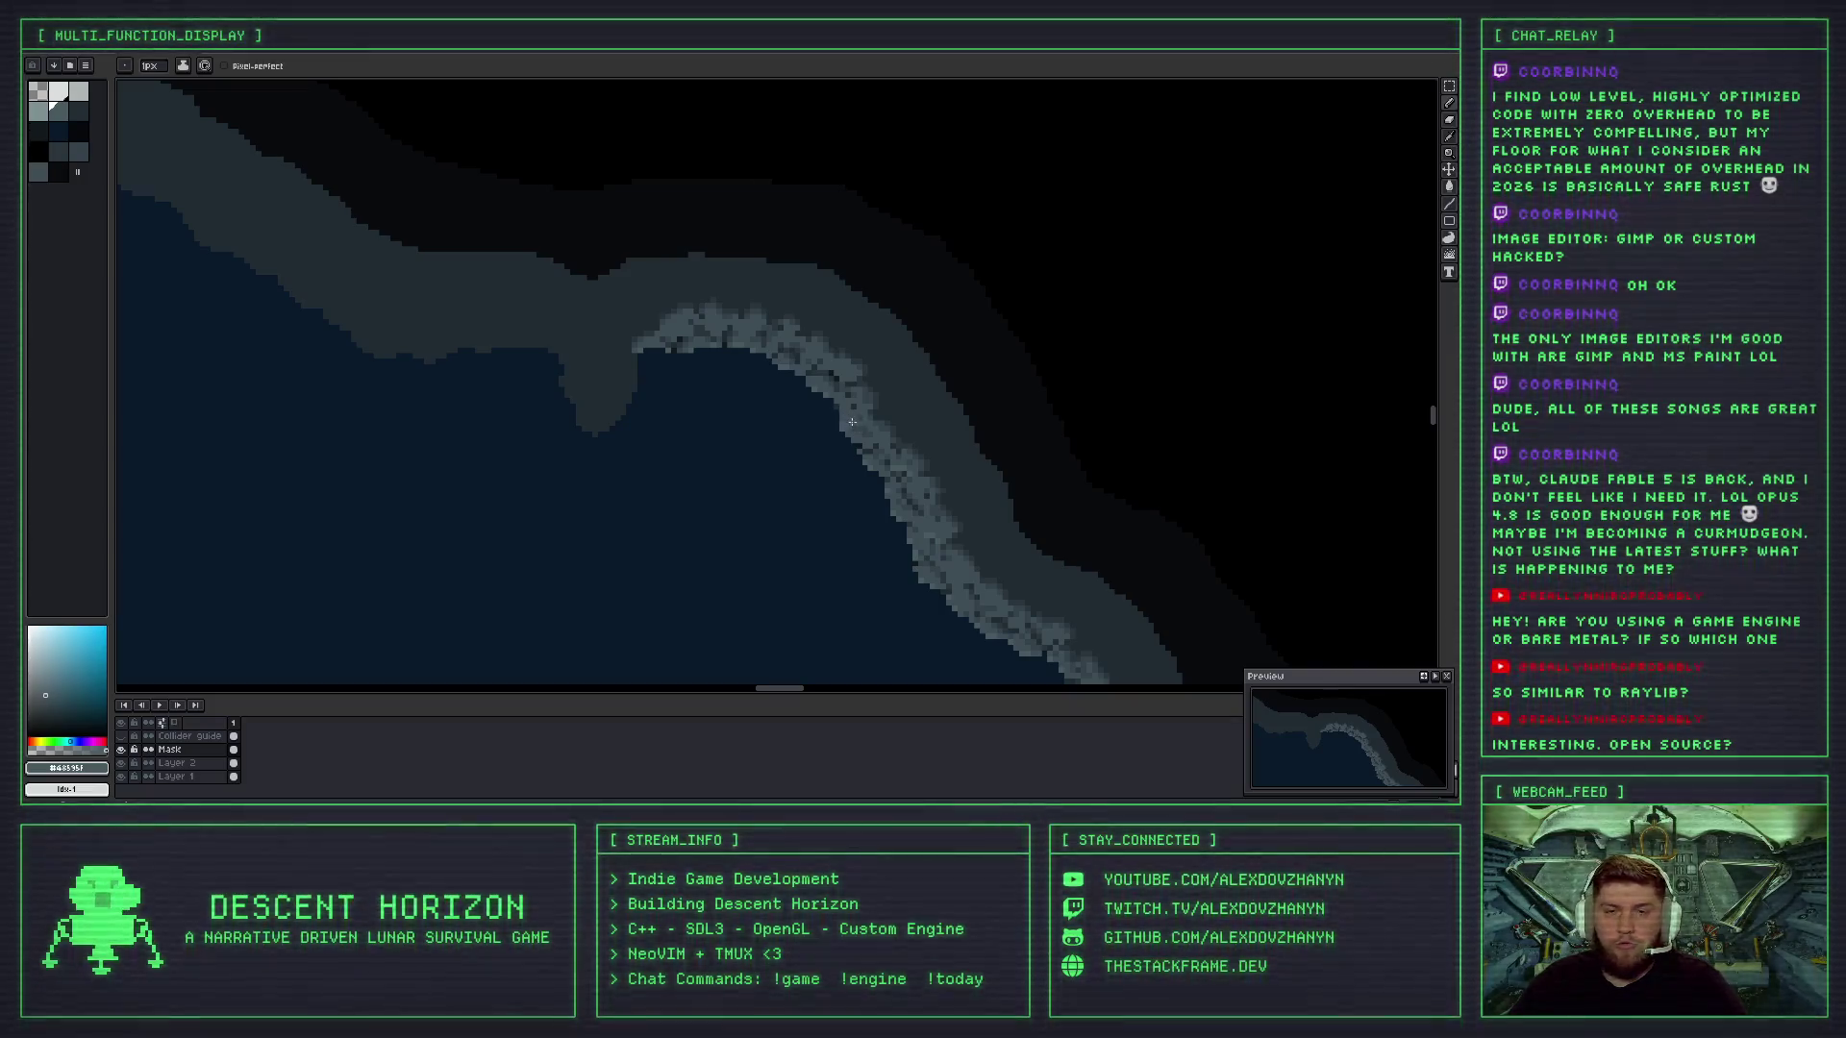
{"action": "scroll", "coordinate": [846, 417], "scroll_direction": "up", "scroll_amount": 1}
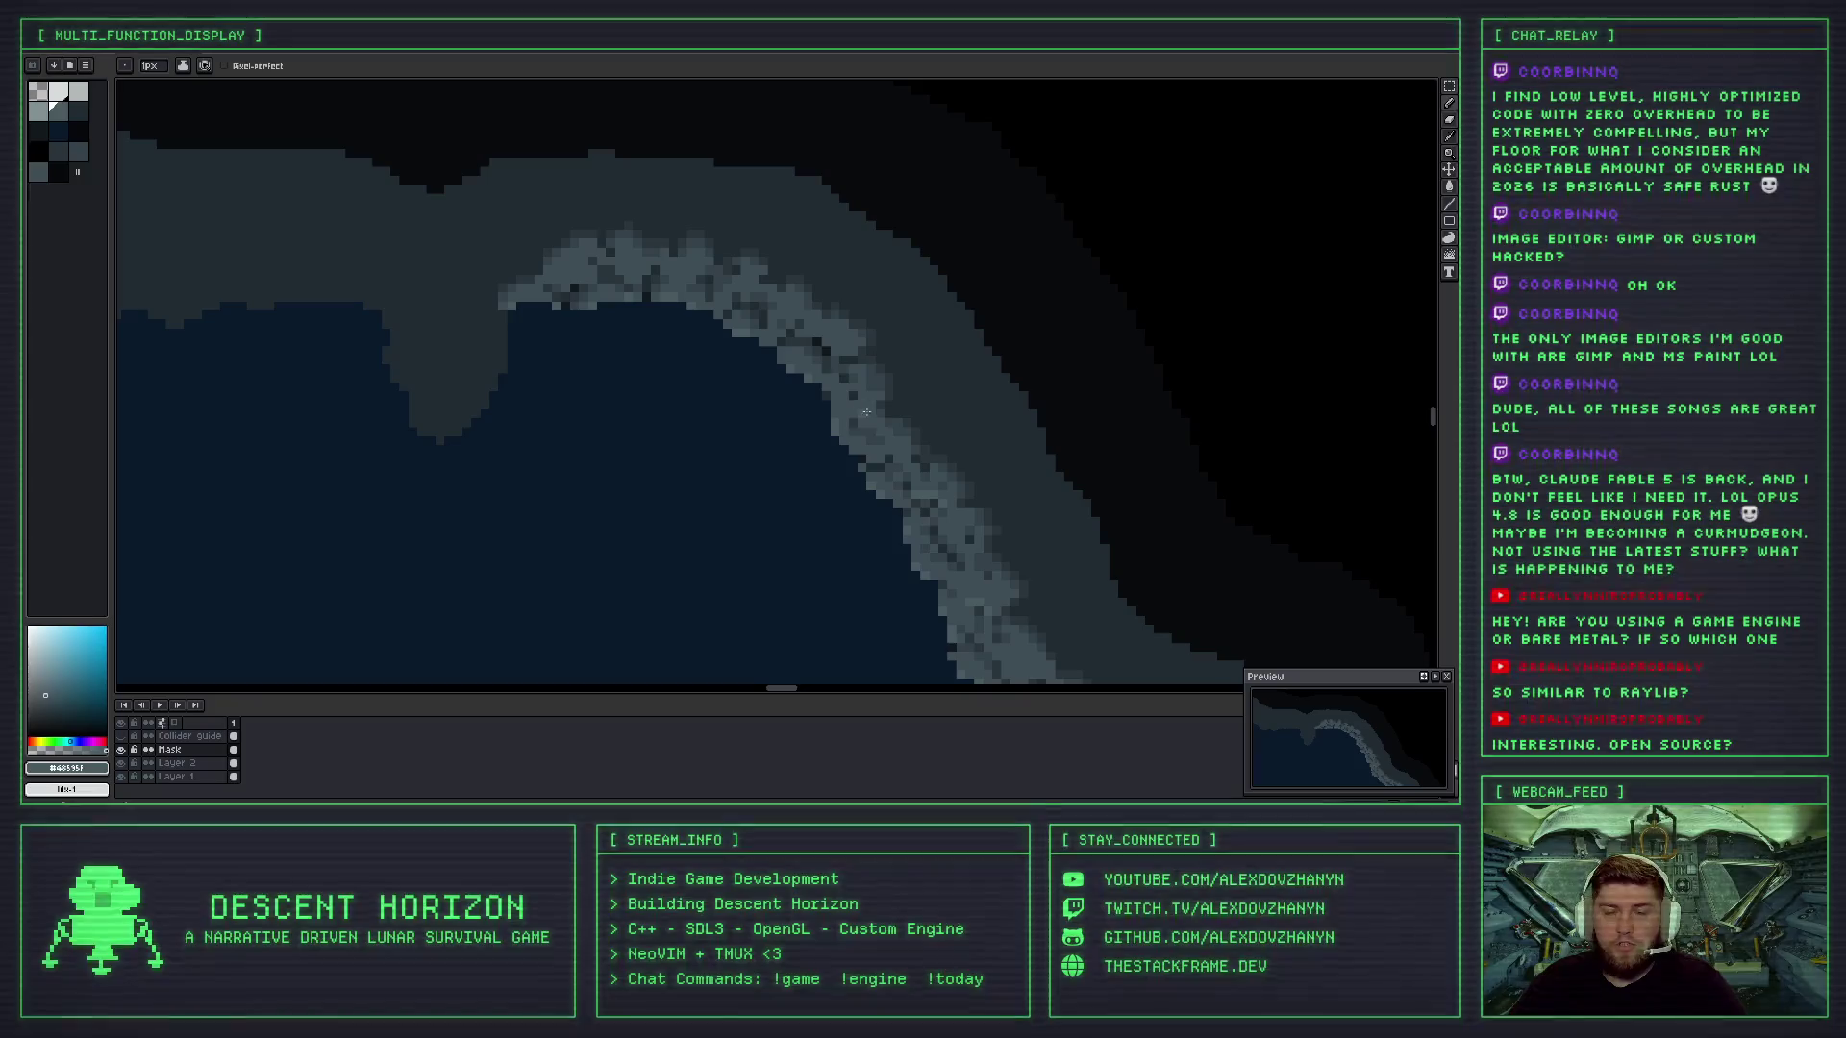
{"action": "scroll", "coordinate": [860, 415], "scroll_direction": "up", "scroll_amount": 2}
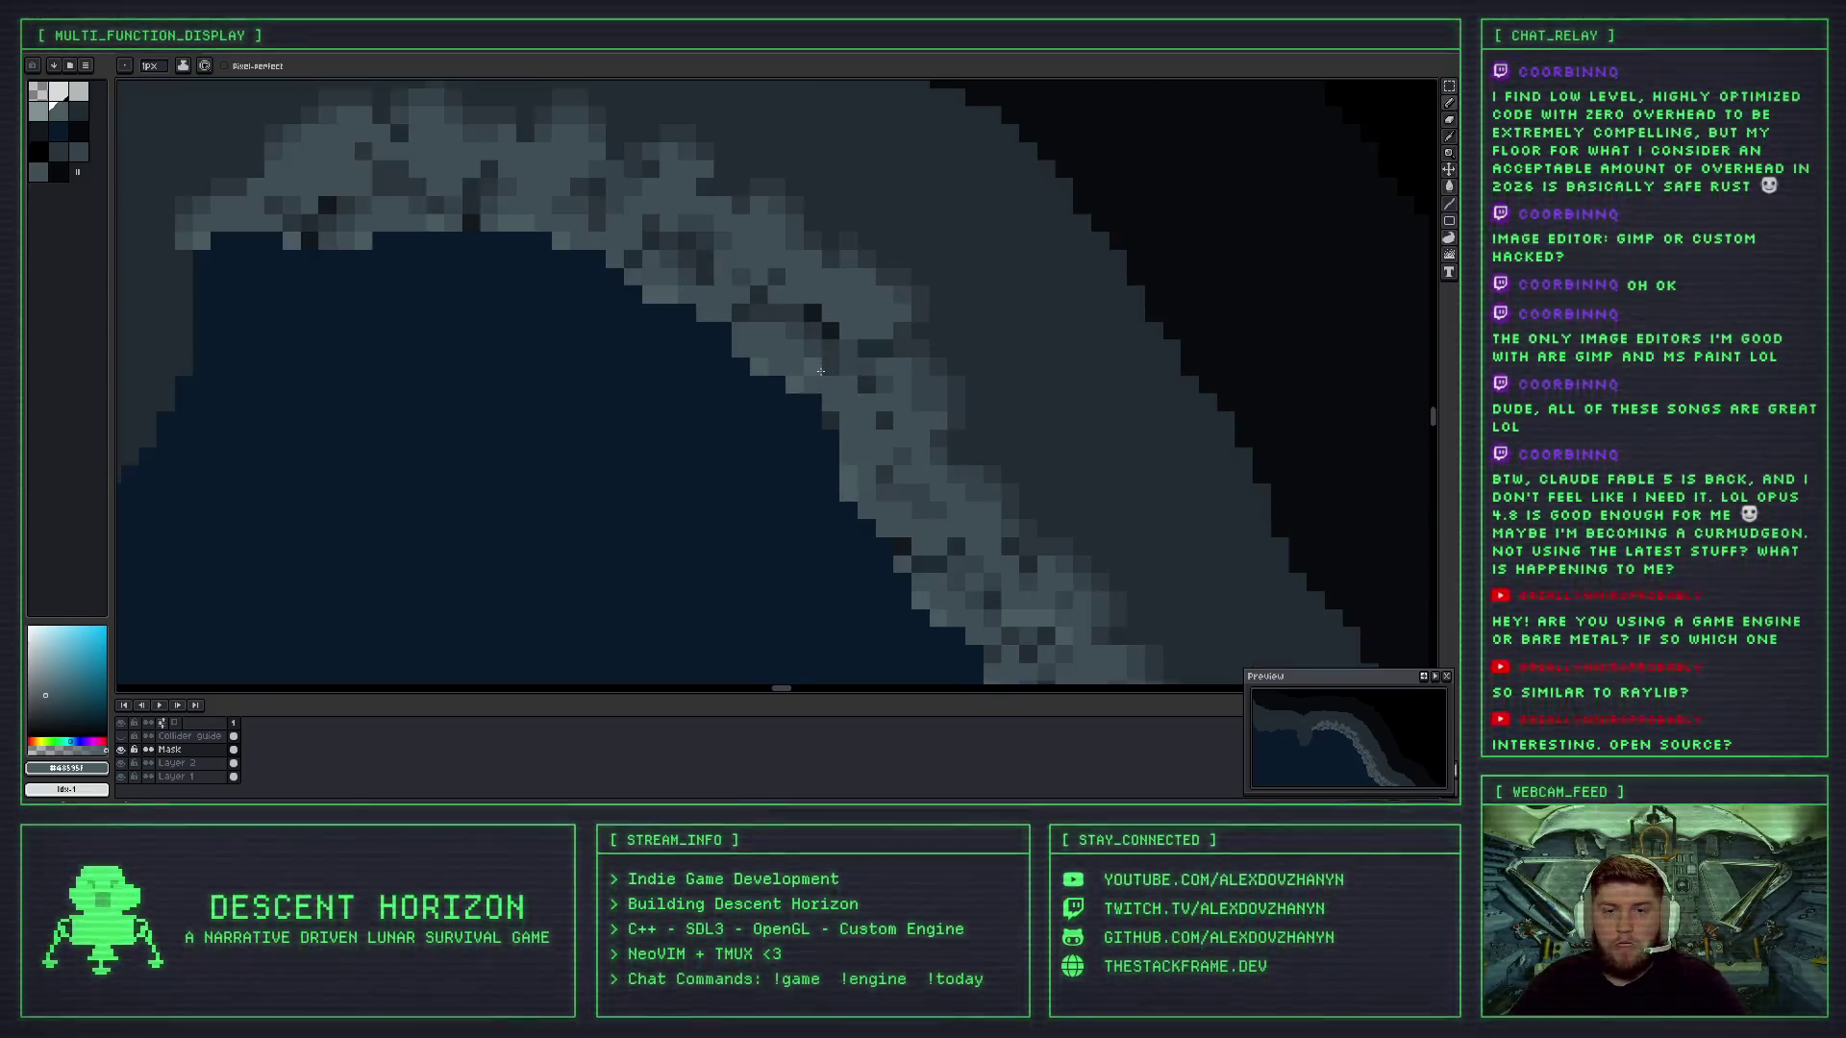
{"action": "left_click", "coordinate": [808, 311]}
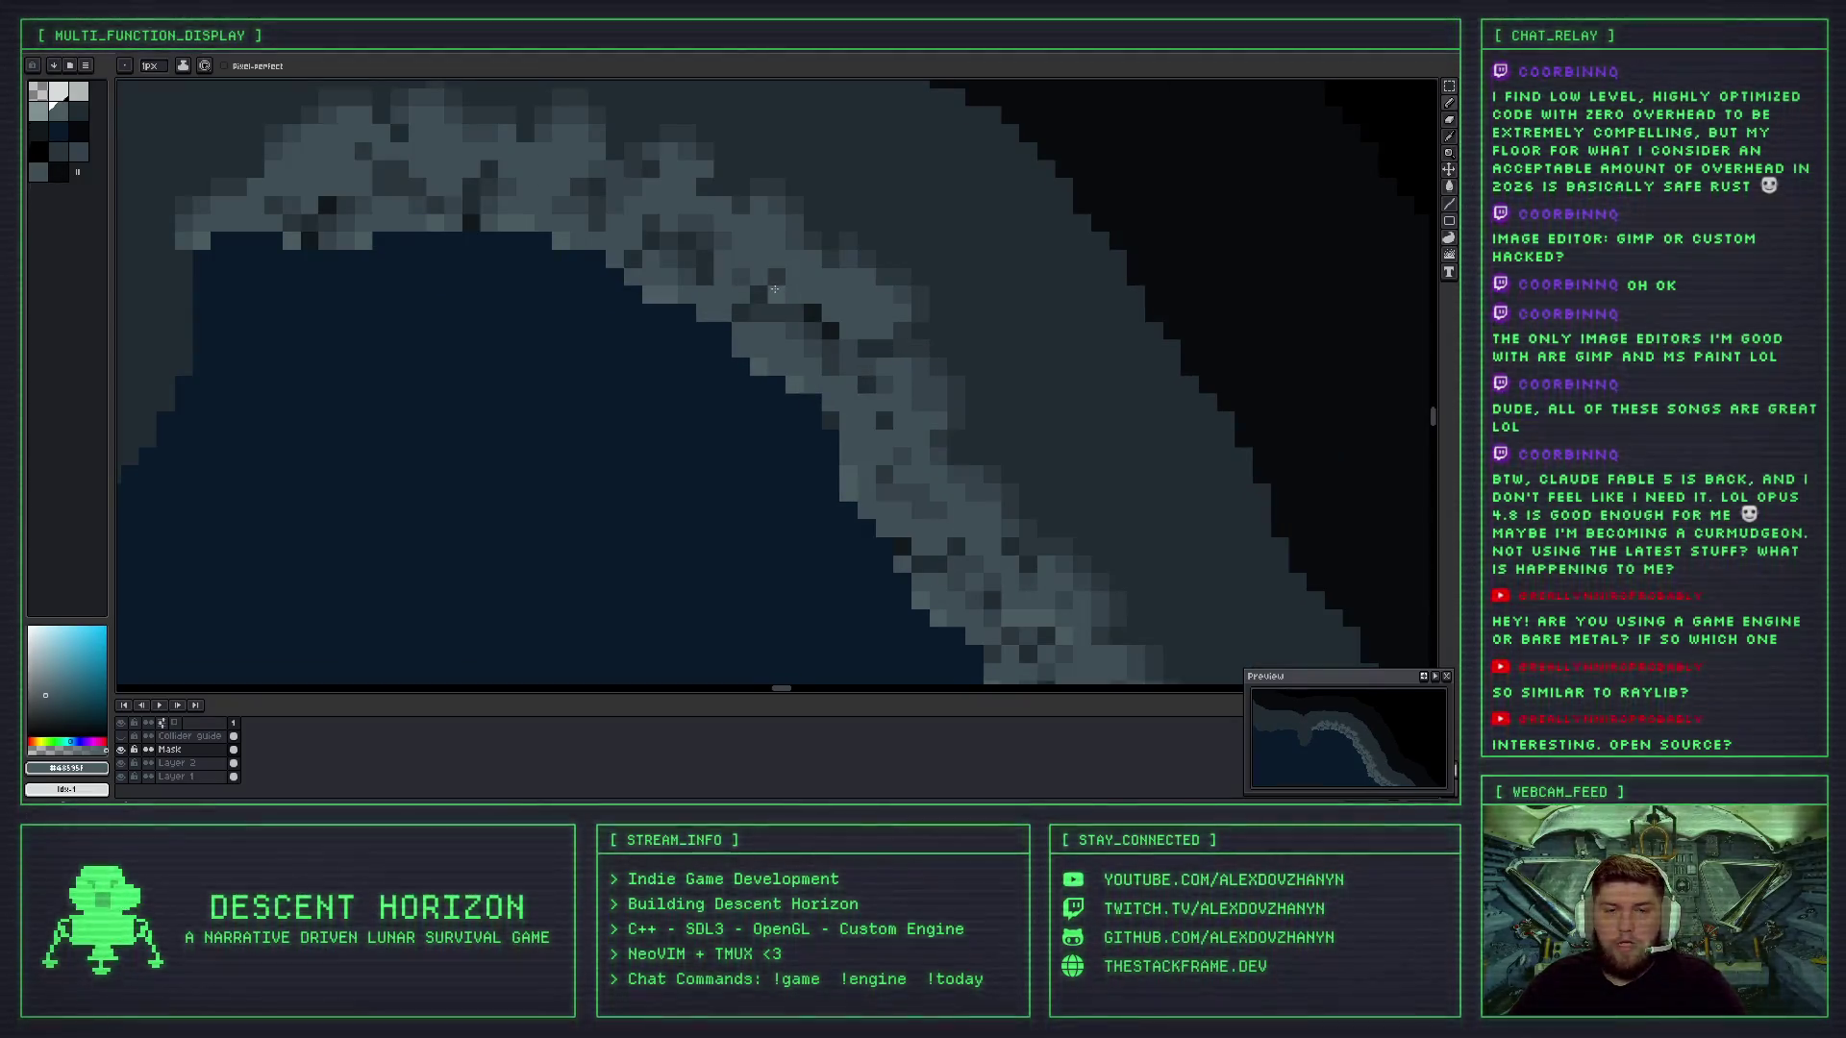
{"action": "scroll", "coordinate": [774, 289], "scroll_direction": "down", "scroll_amount": 2}
{"action": "left_click_drag", "start_coordinate": [758, 277], "coordinate": [818, 329]}
{"action": "scroll", "coordinate": [818, 329], "scroll_direction": "down", "scroll_amount": 2}
{"action": "scroll", "coordinate": [818, 329], "scroll_direction": "up", "scroll_amount": 2}
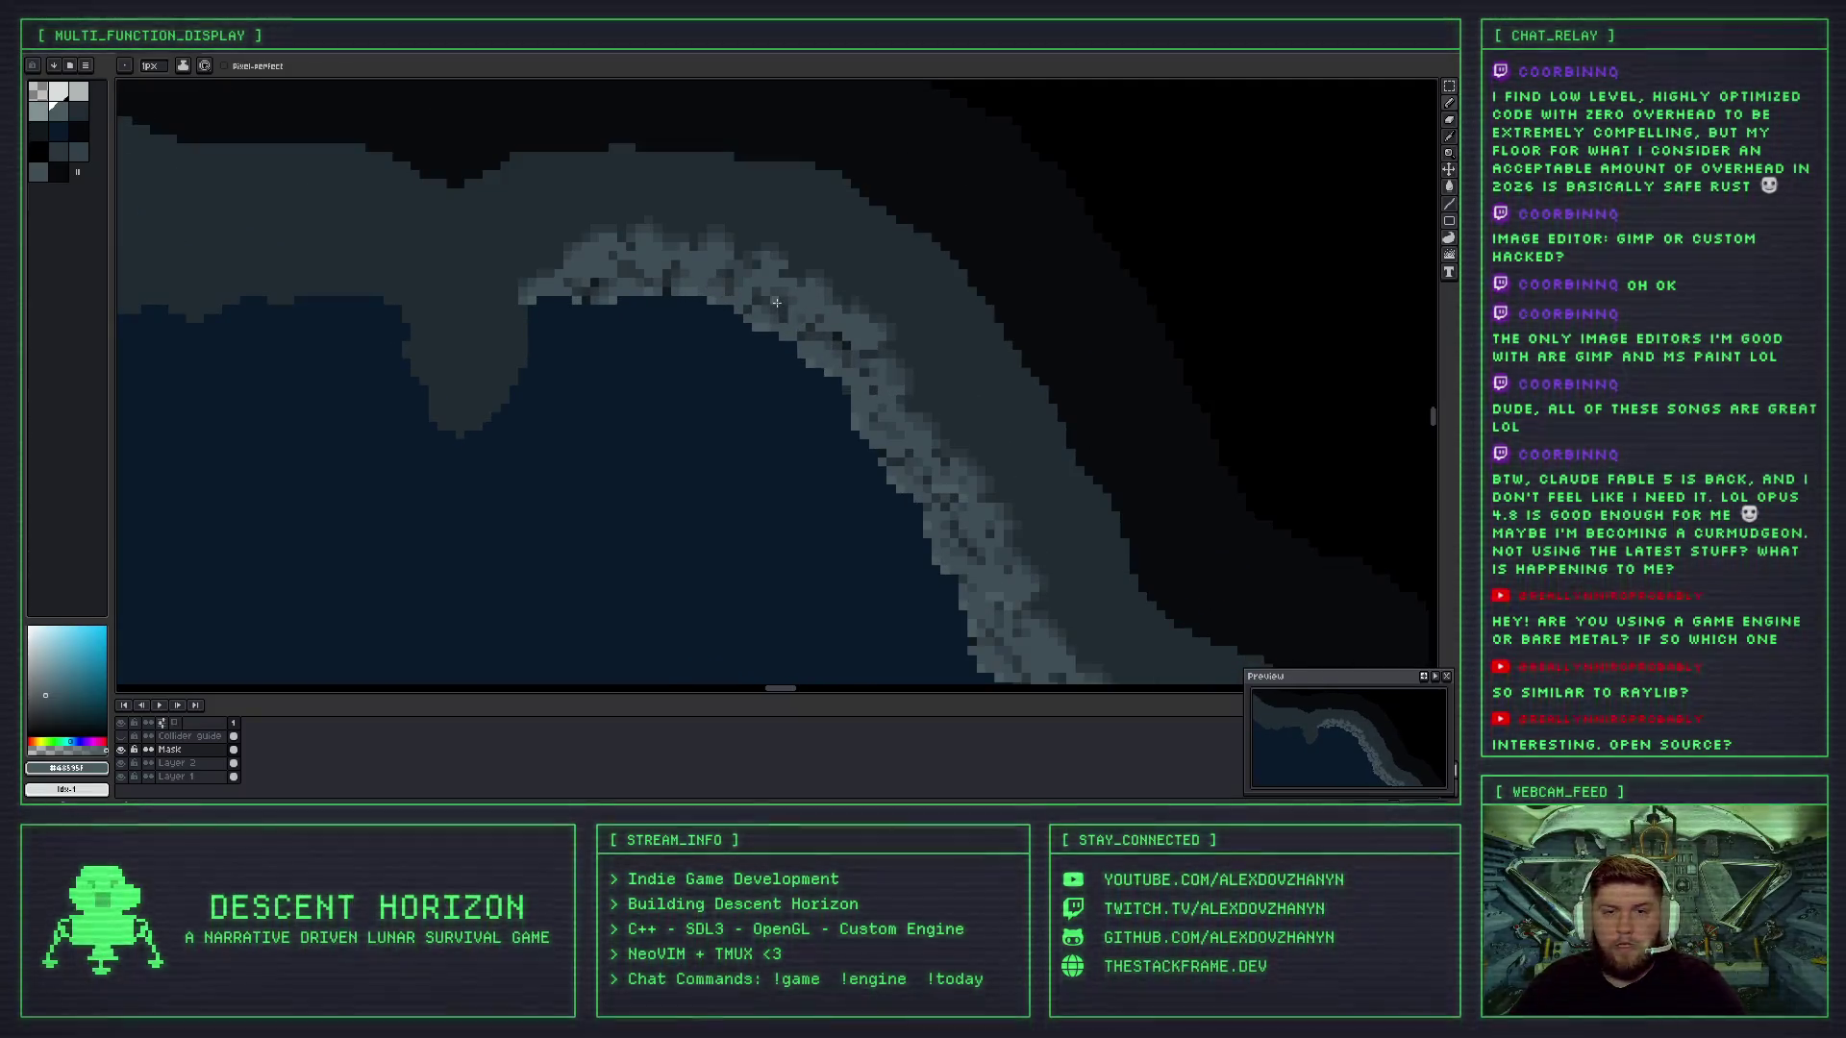
{"action": "scroll", "coordinate": [777, 302], "scroll_direction": "up", "scroll_amount": 1}
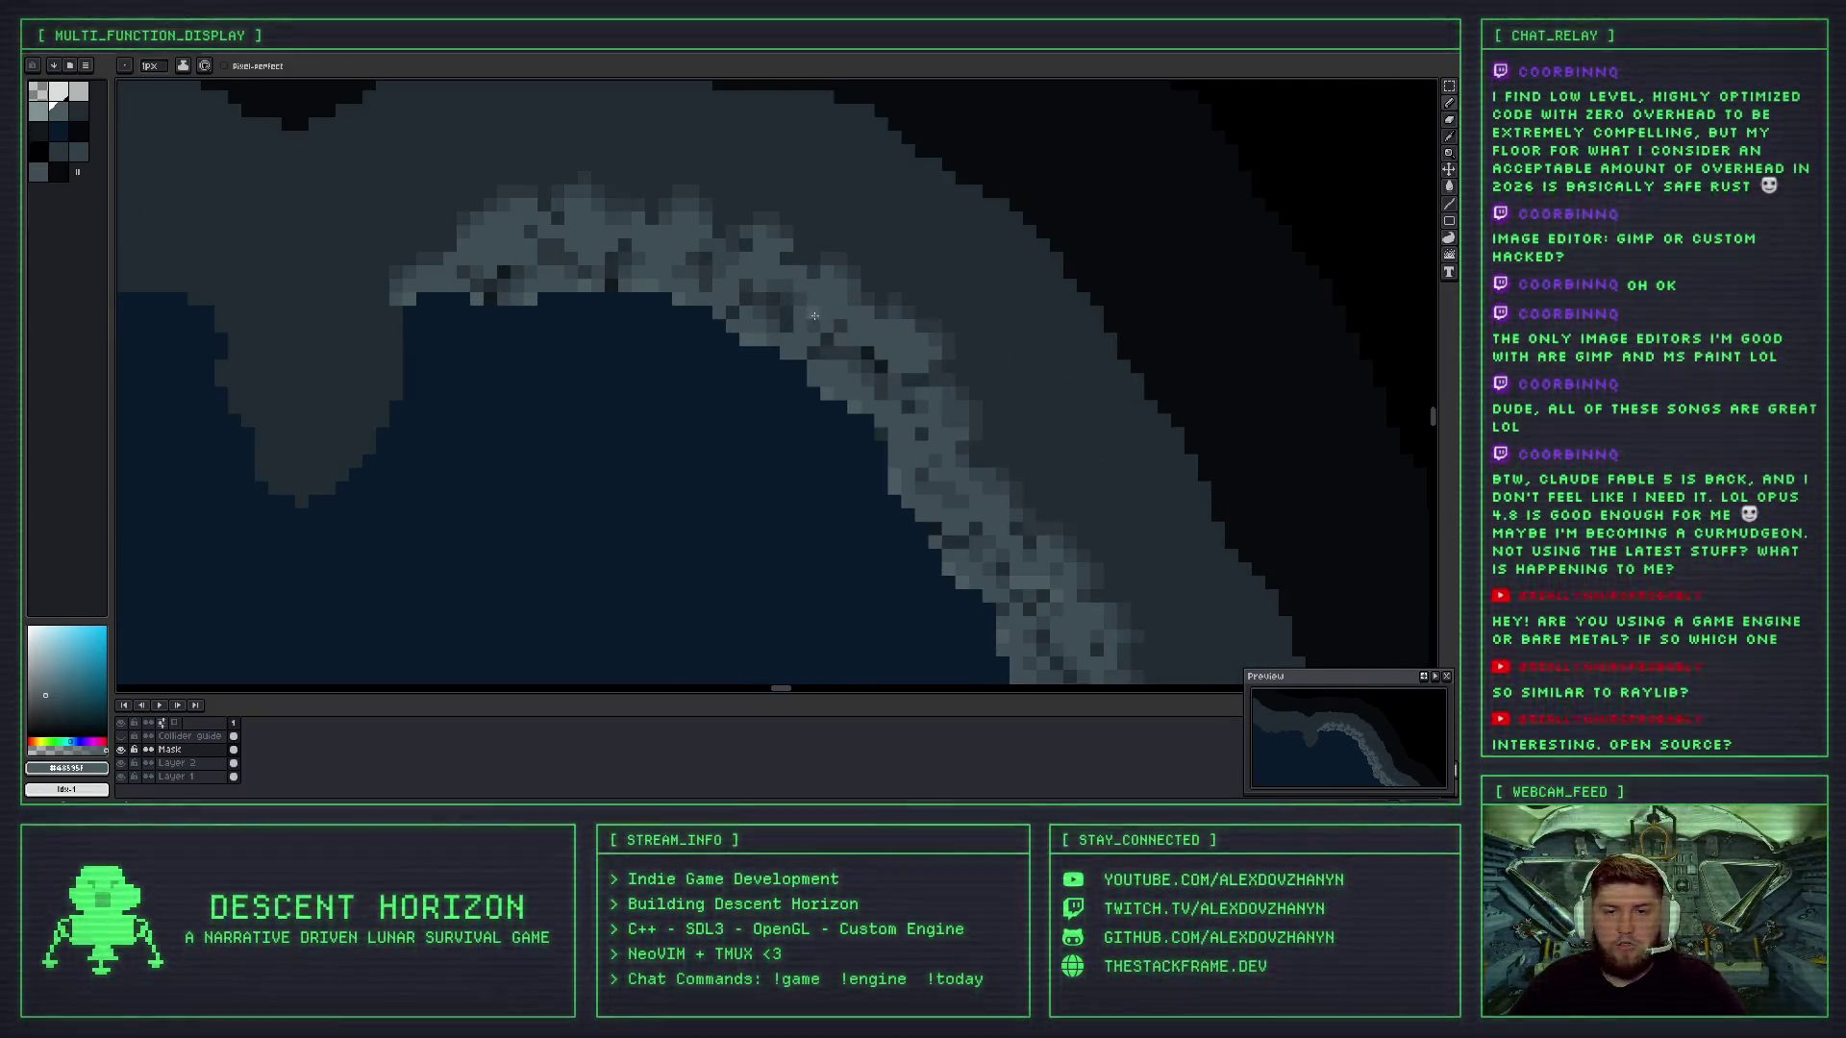
{"action": "scroll", "coordinate": [787, 350], "scroll_direction": "down", "scroll_amount": 3}
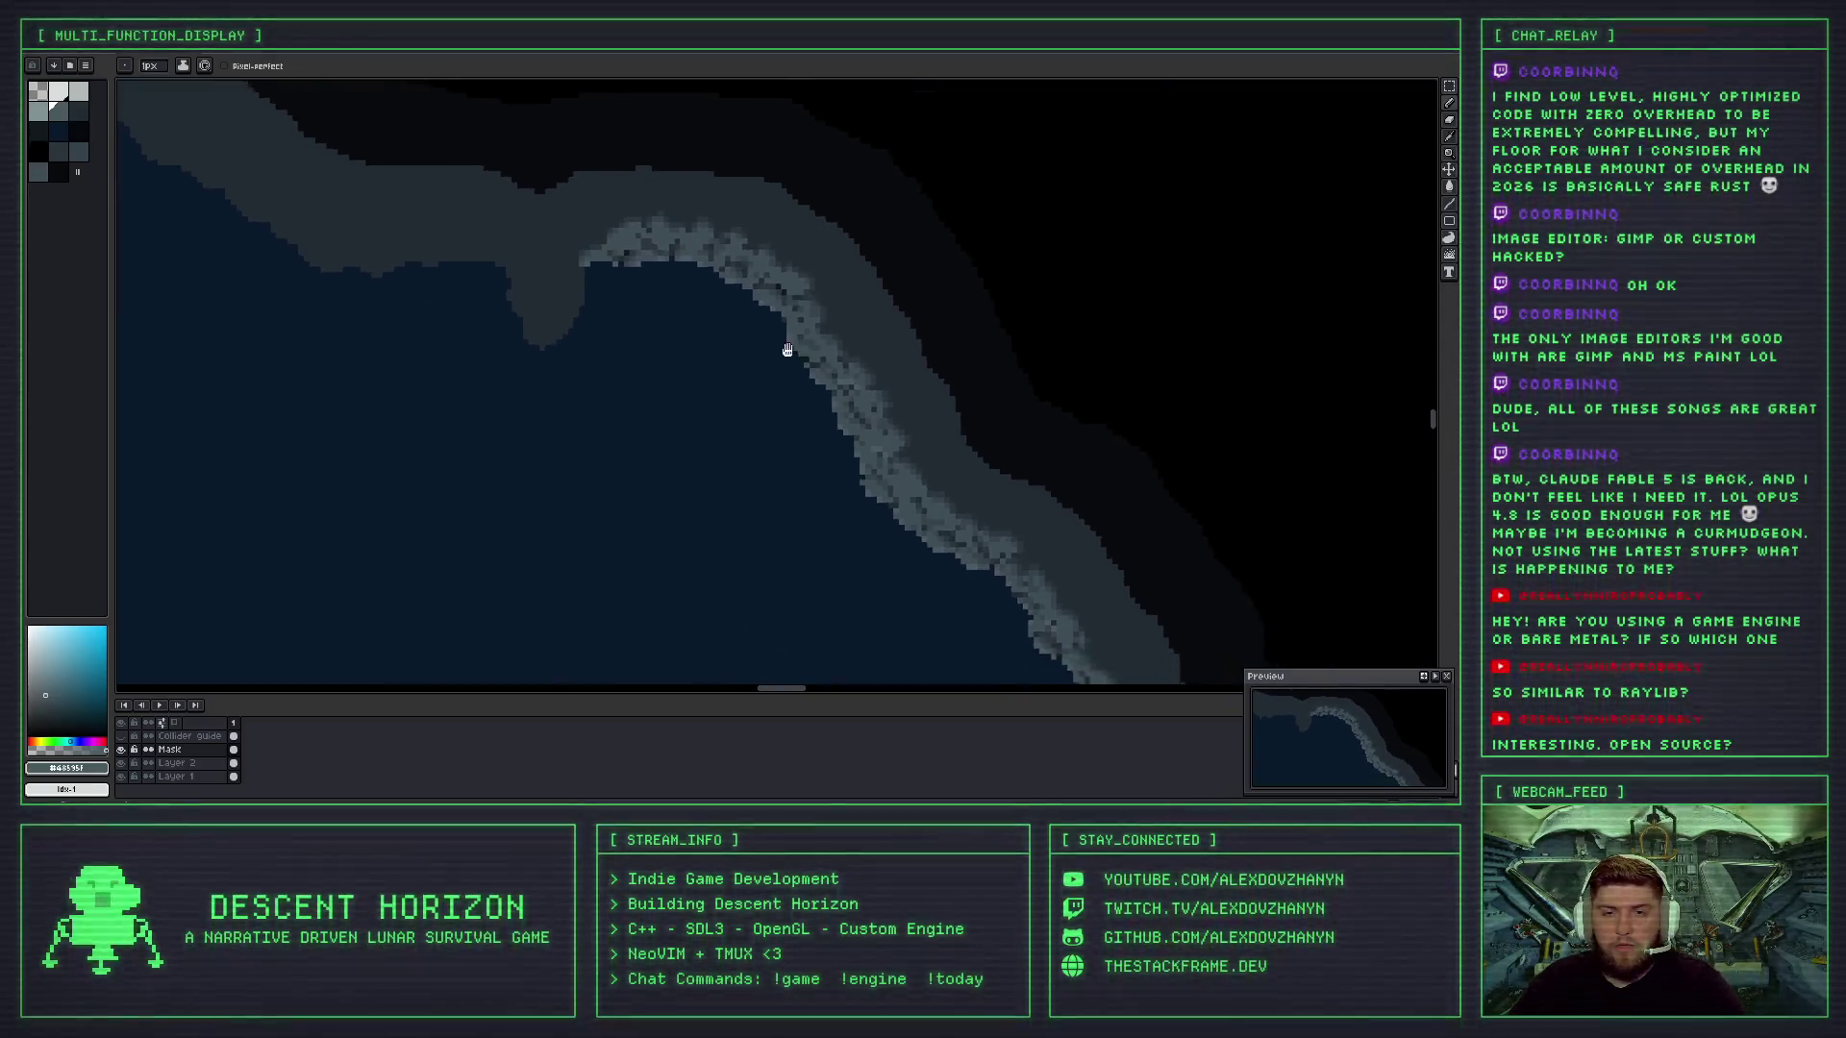
{"action": "scroll", "coordinate": [787, 350], "scroll_direction": "up", "scroll_amount": 1}
{"action": "scroll", "coordinate": [750, 308], "scroll_direction": "down", "scroll_amount": 1}
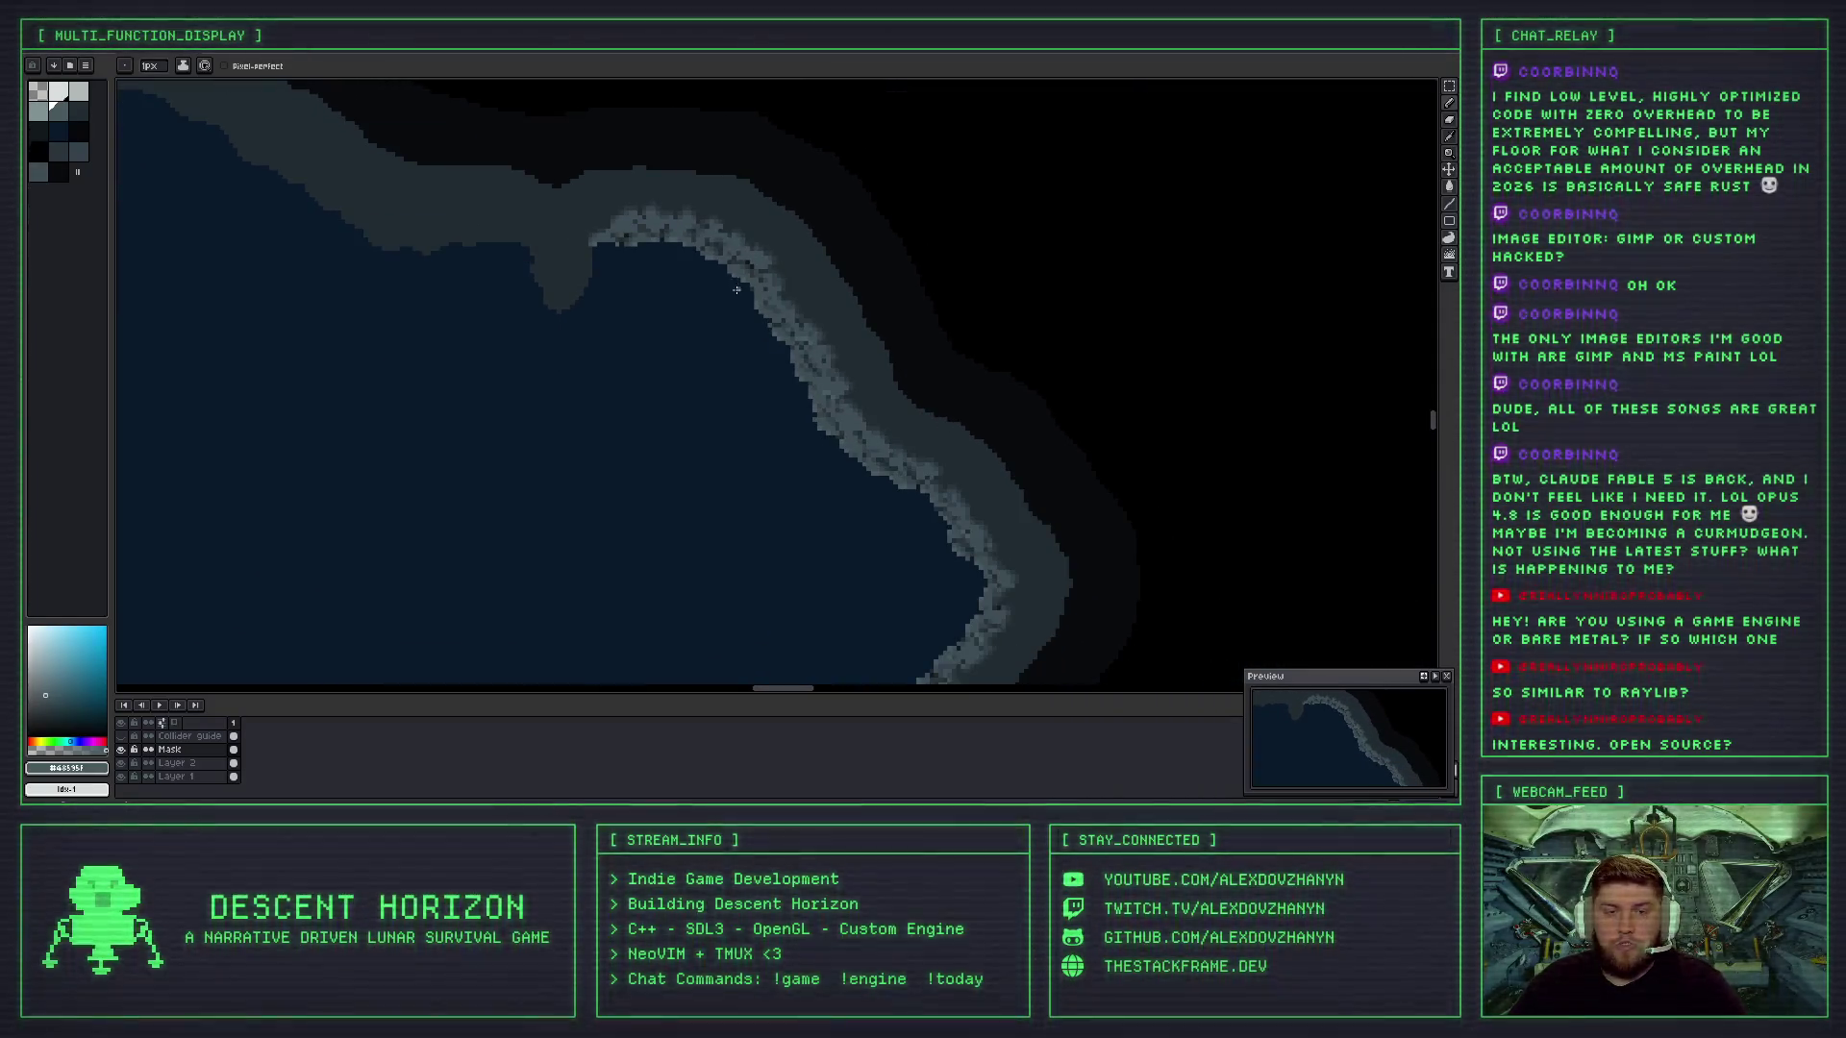
{"action": "scroll", "coordinate": [736, 290], "scroll_direction": "up", "scroll_amount": 4}
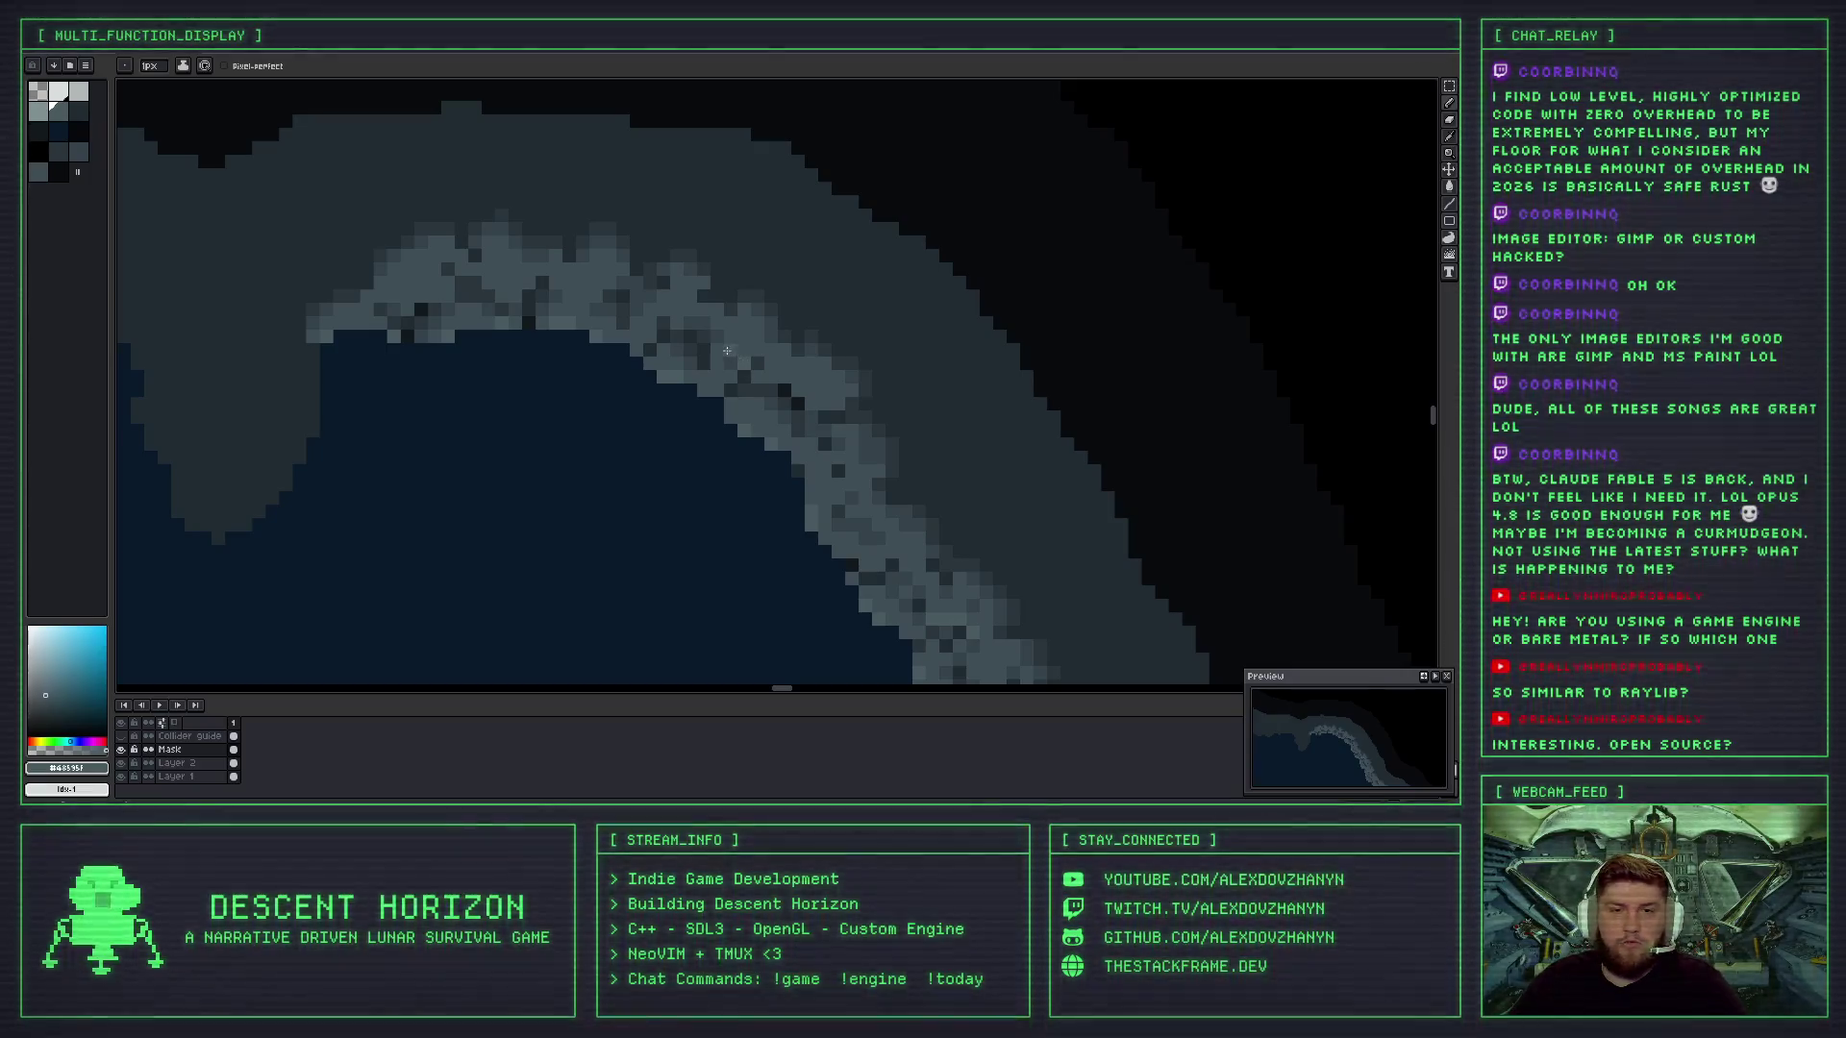
{"action": "scroll", "coordinate": [717, 347], "scroll_direction": "down", "scroll_amount": 2}
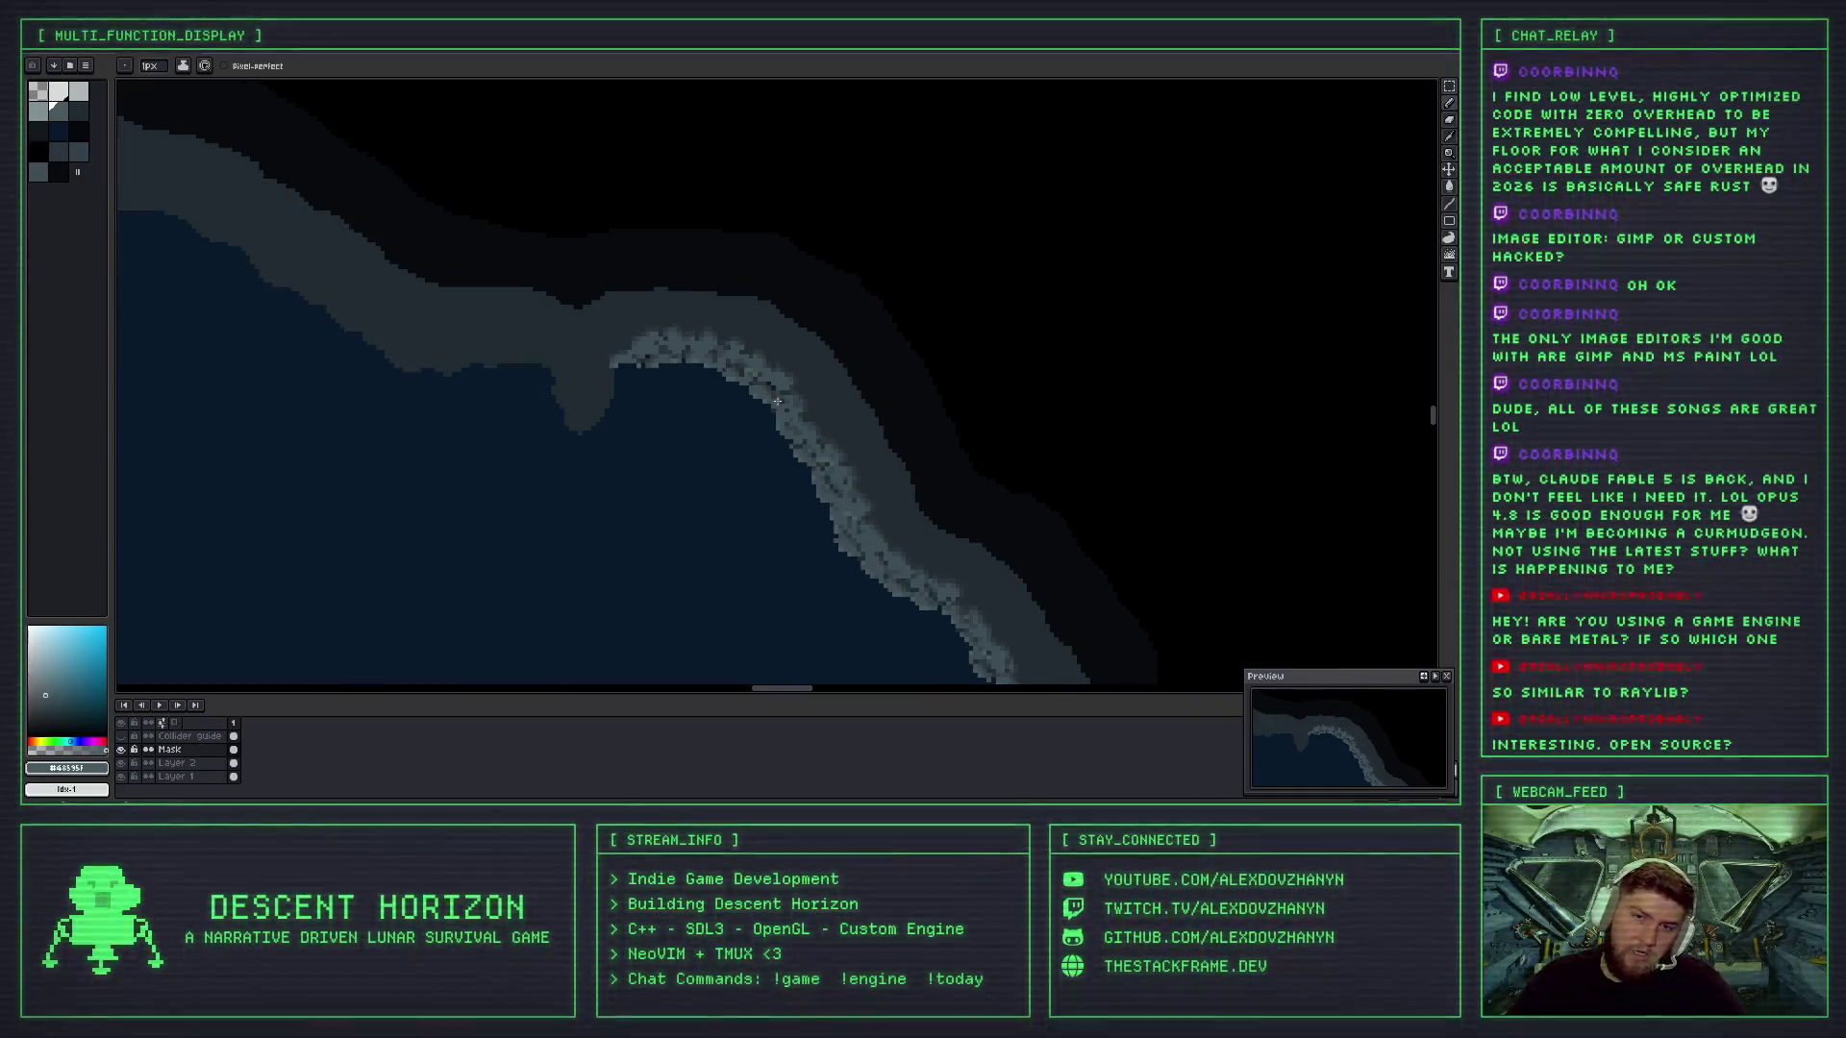
{"action": "scroll", "coordinate": [778, 400], "scroll_direction": "up", "scroll_amount": 2}
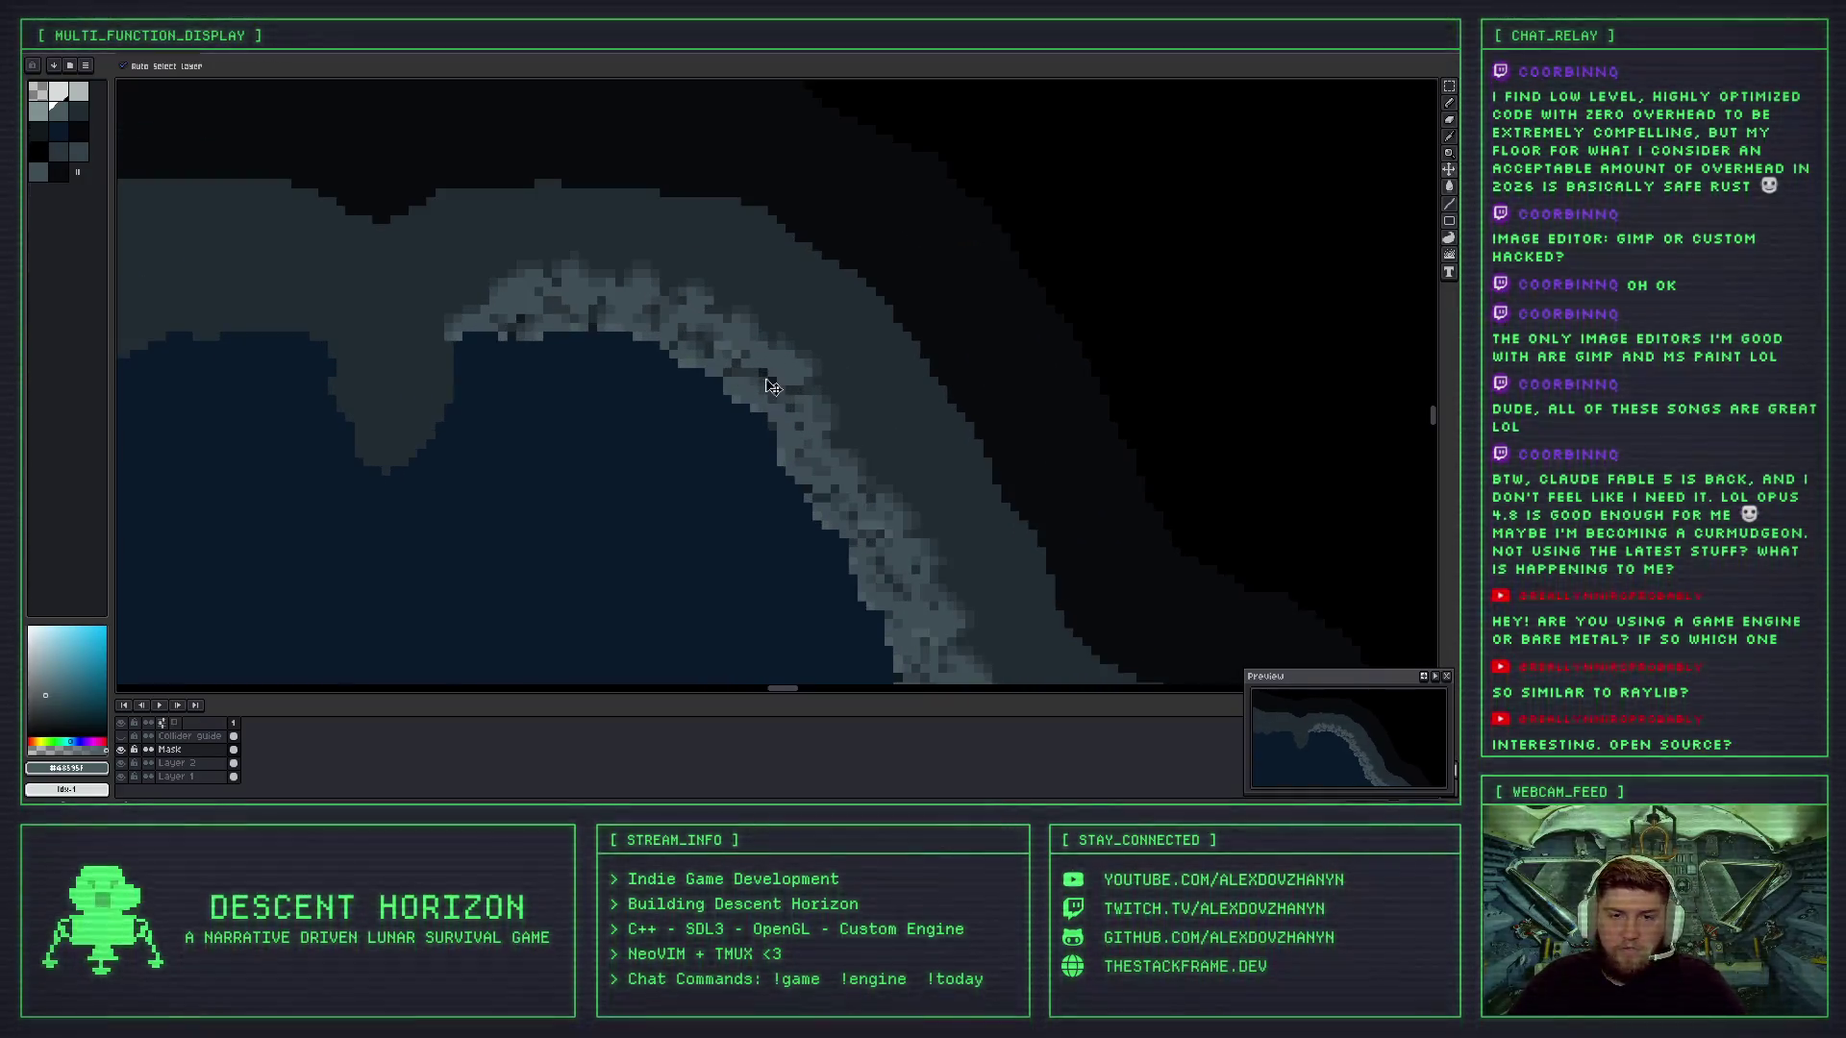
- Undo the latest pencil stroke on the rocky edge and switch back to the Pencil
{"action": "key", "text": "ctrl+z"}
{"action": "key", "text": "m"}
{"action": "key", "text": "b"}
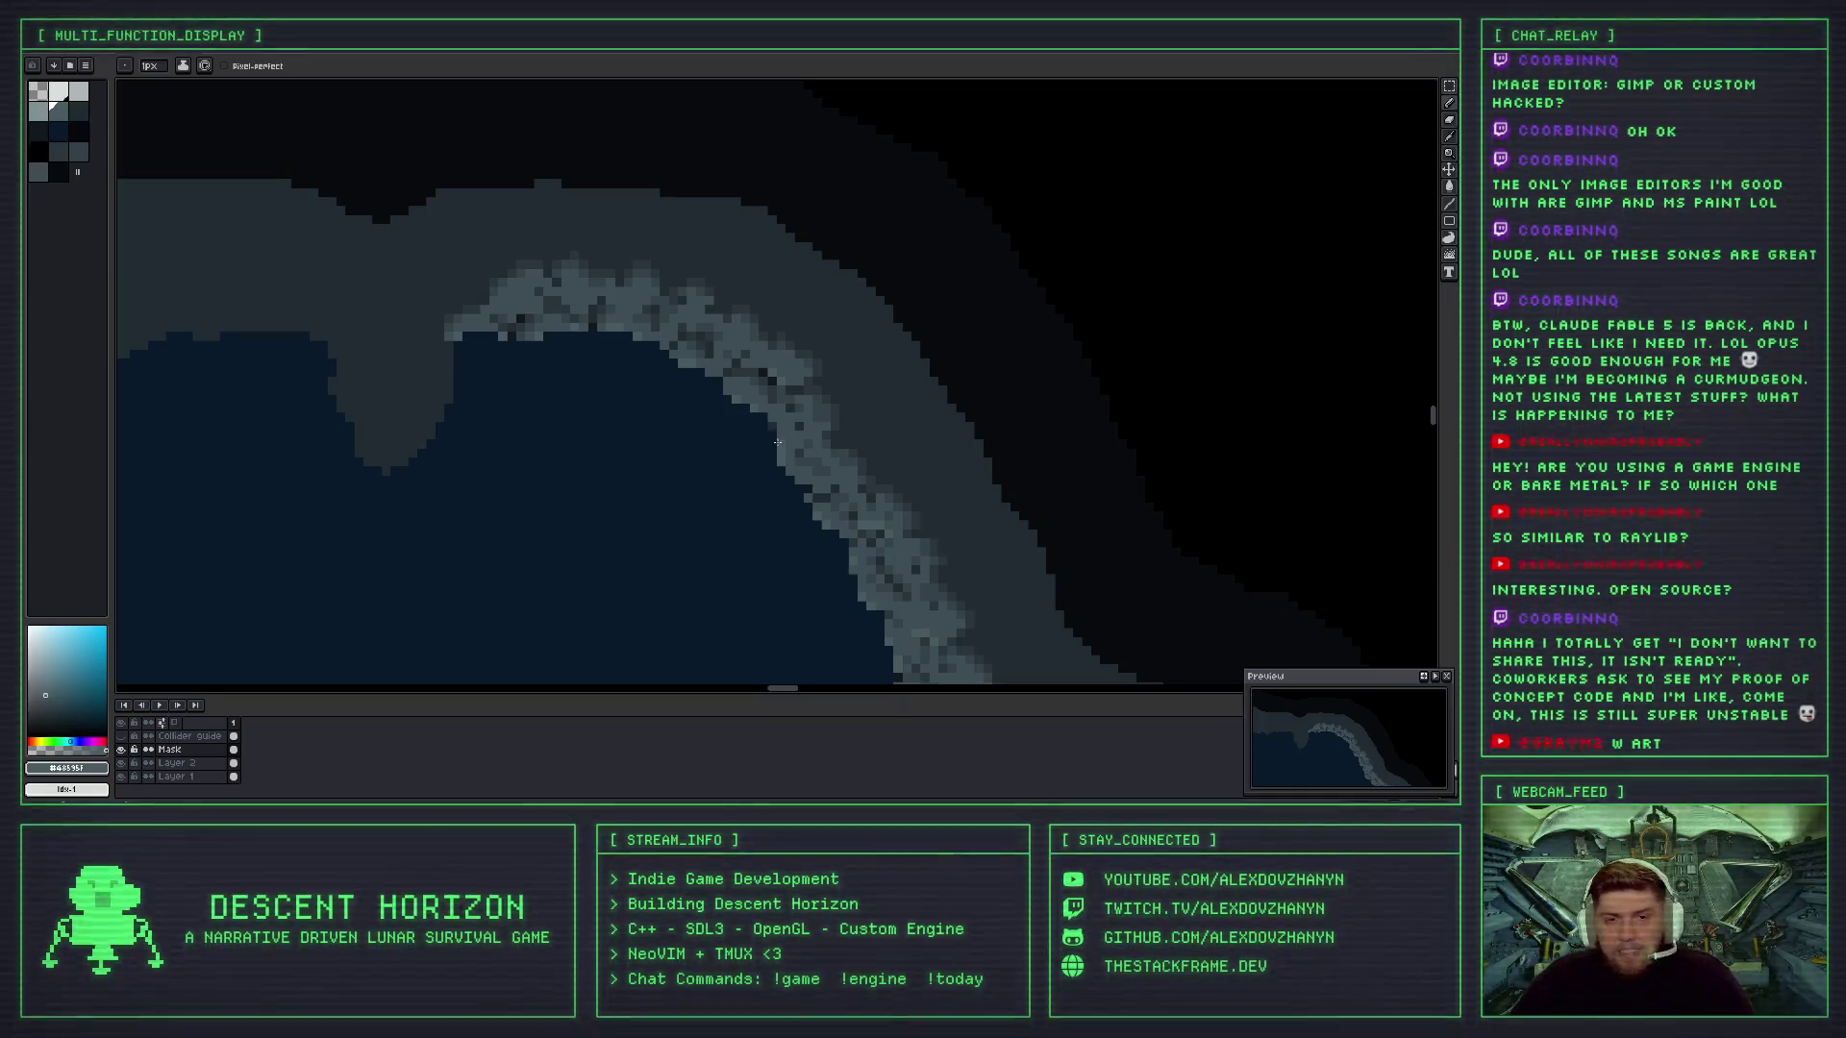
{"action": "scroll", "coordinate": [719, 342], "scroll_direction": "up", "scroll_amount": 3}
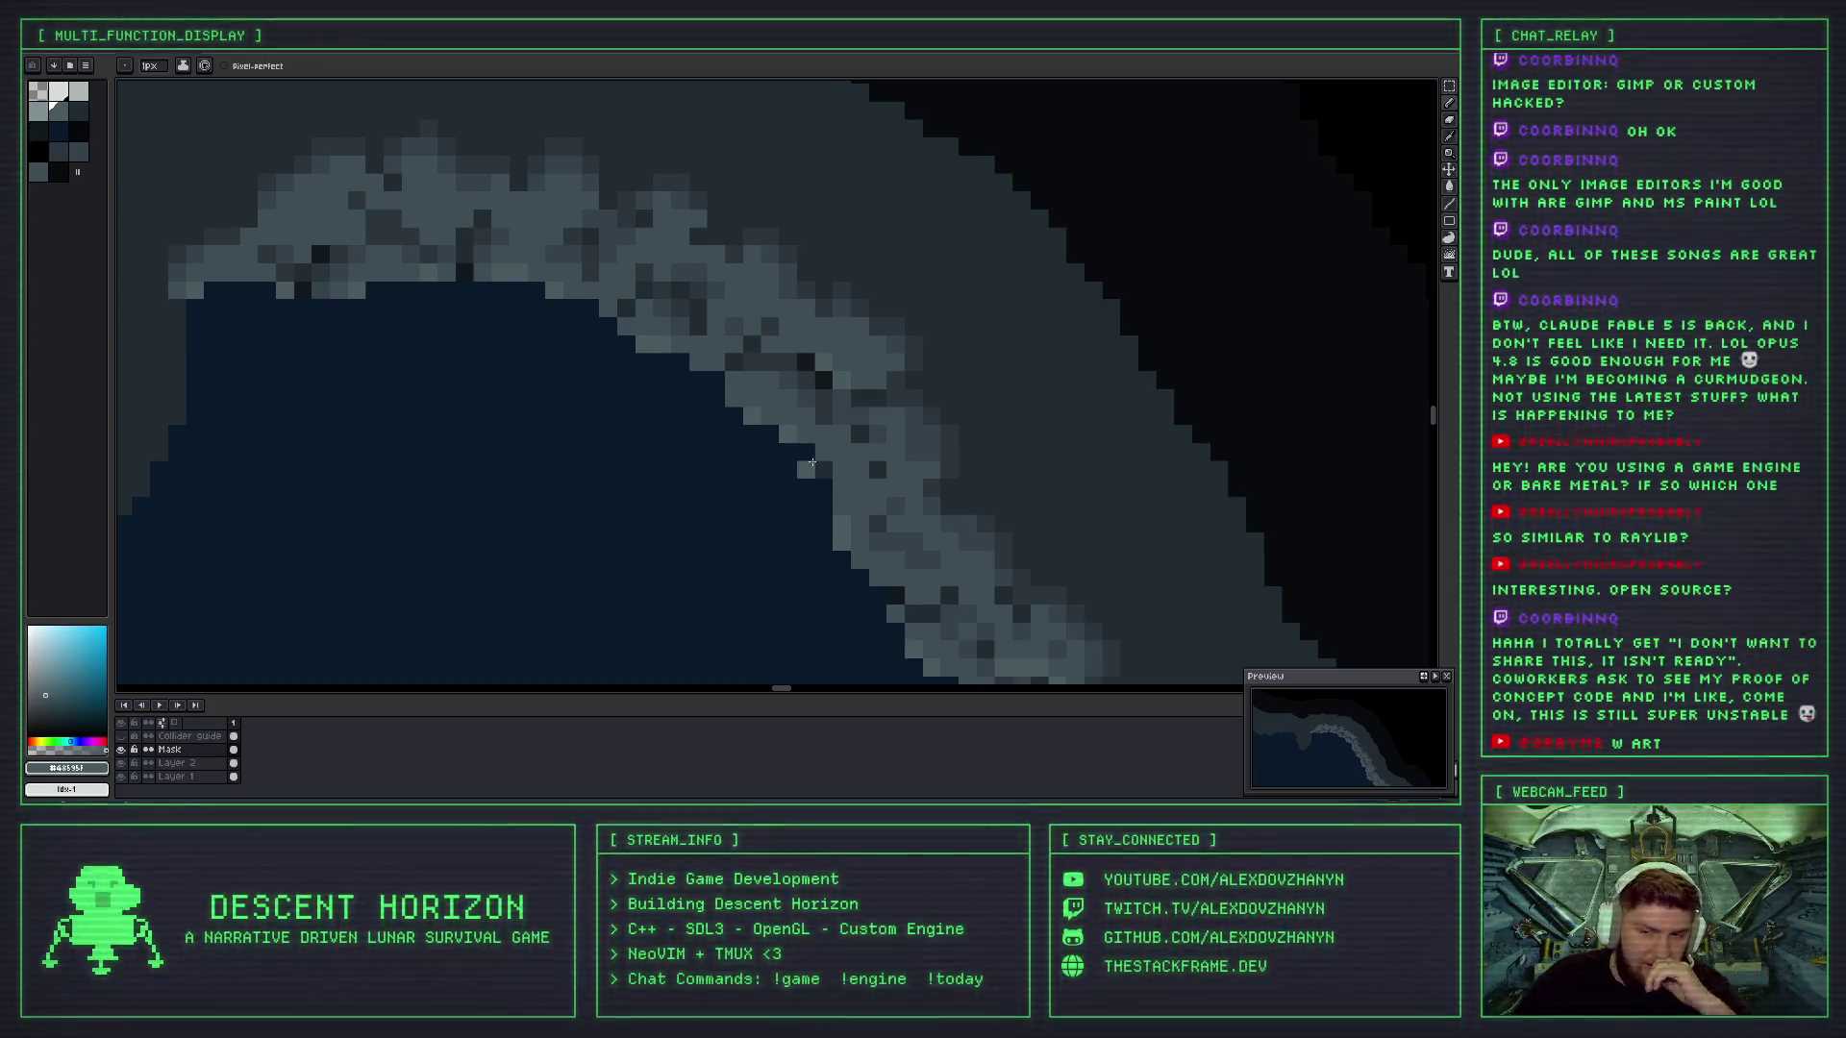
{"action": "scroll", "coordinate": [753, 450], "scroll_direction": "down", "scroll_amount": 4}
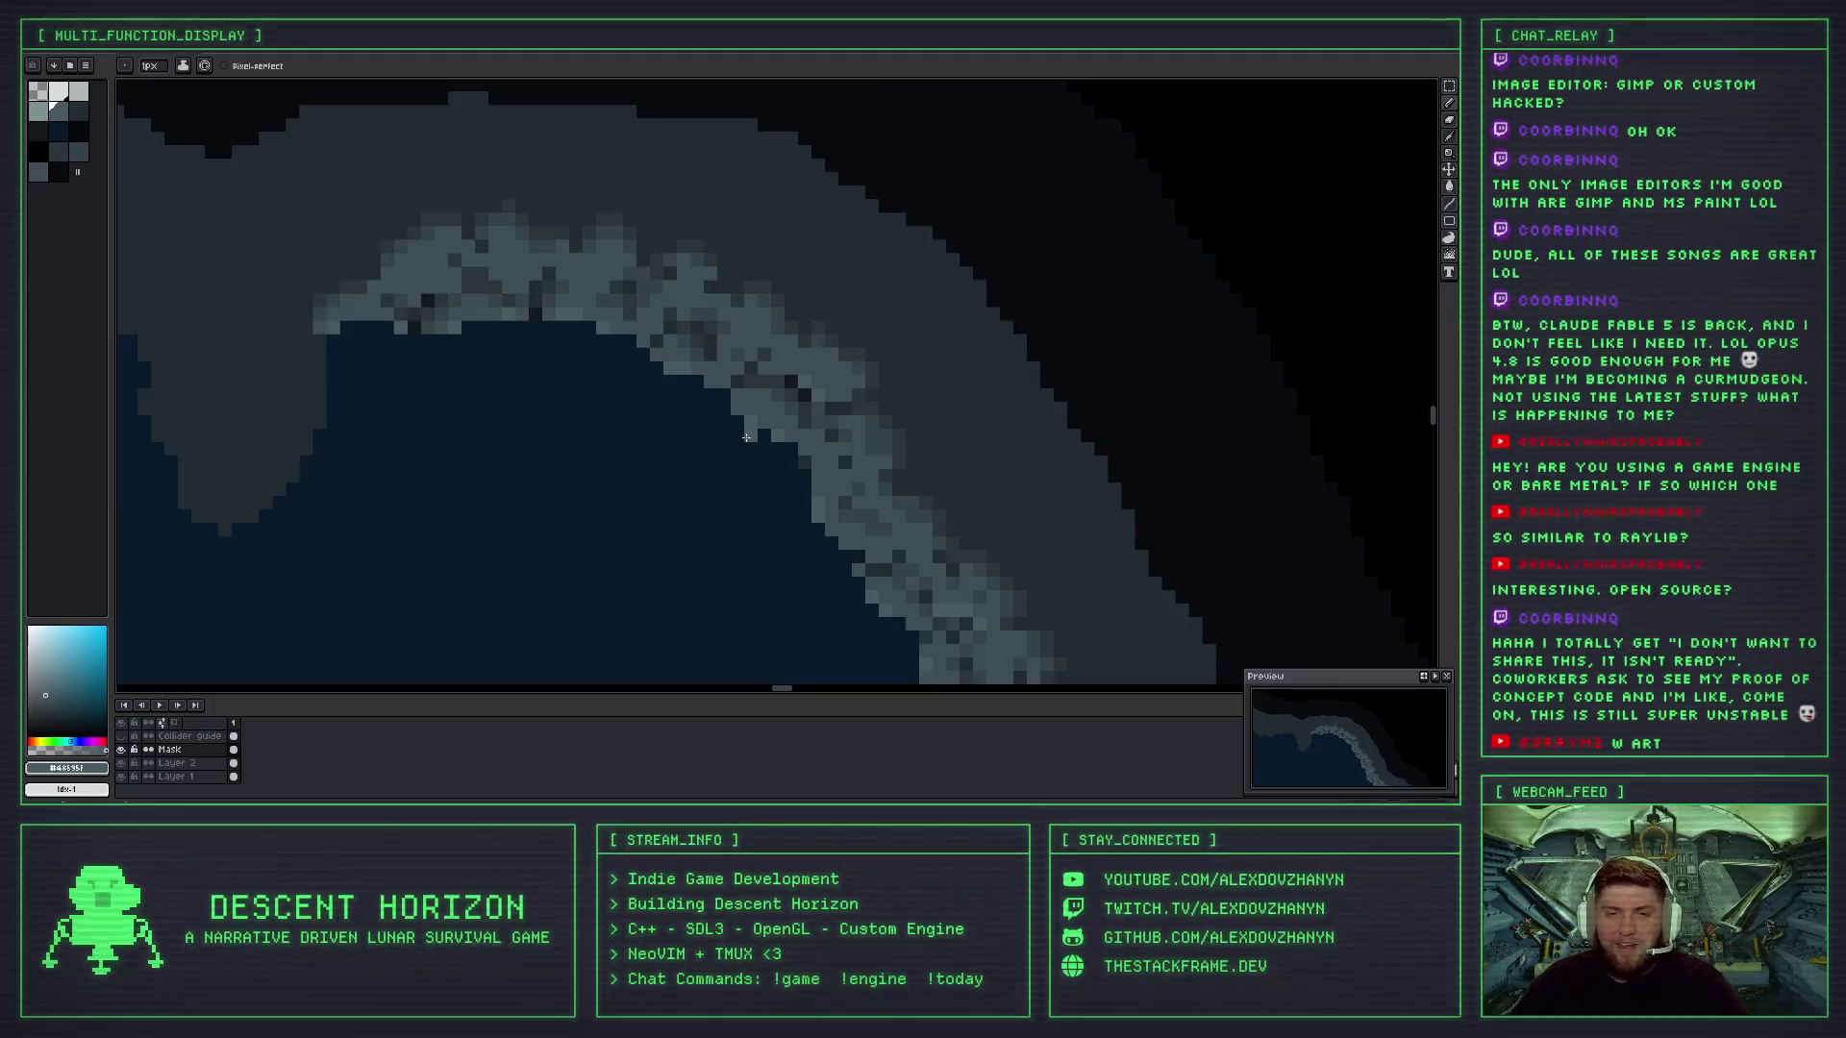
{"action": "scroll", "coordinate": [753, 450], "scroll_direction": "down", "scroll_amount": 3}
{"action": "scroll", "coordinate": [752, 471], "scroll_direction": "up", "scroll_amount": 4}
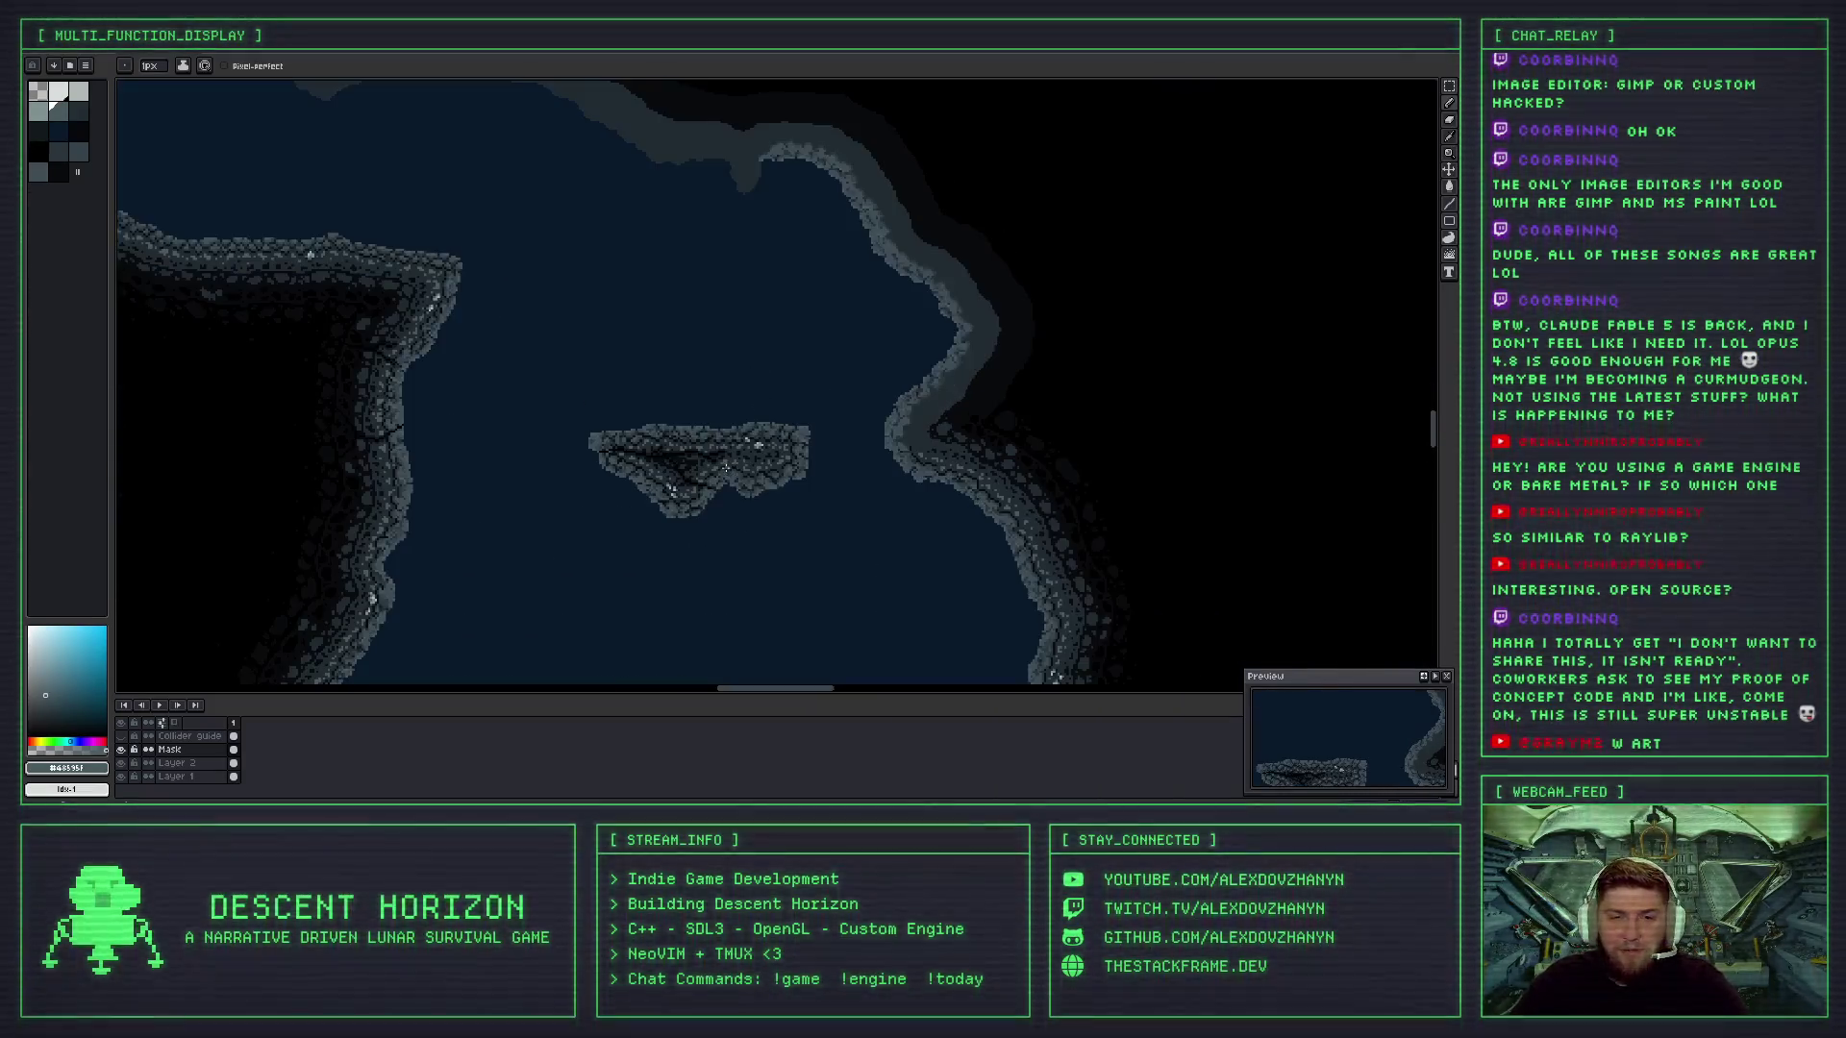
{"action": "scroll", "coordinate": [752, 475], "scroll_direction": "down", "scroll_amount": 2}
- Bring the finished rocky island into view to compare its rock texture
{"action": "mouse_move", "coordinate": [746, 433]}
{"action": "left_mouse_down"}
{"action": "mouse_move", "coordinate": [754, 346]}
{"action": "mouse_move", "coordinate": [762, 416]}
{"action": "mouse_move", "coordinate": [956, 453]}
{"action": "mouse_move", "coordinate": [1037, 490]}
{"action": "left_mouse_up"}
{"action": "mouse_move", "coordinate": [525, 385]}
{"action": "left_mouse_down"}
{"action": "mouse_move", "coordinate": [1042, 432]}
{"action": "mouse_move", "coordinate": [579, 447]}
{"action": "left_mouse_up"}
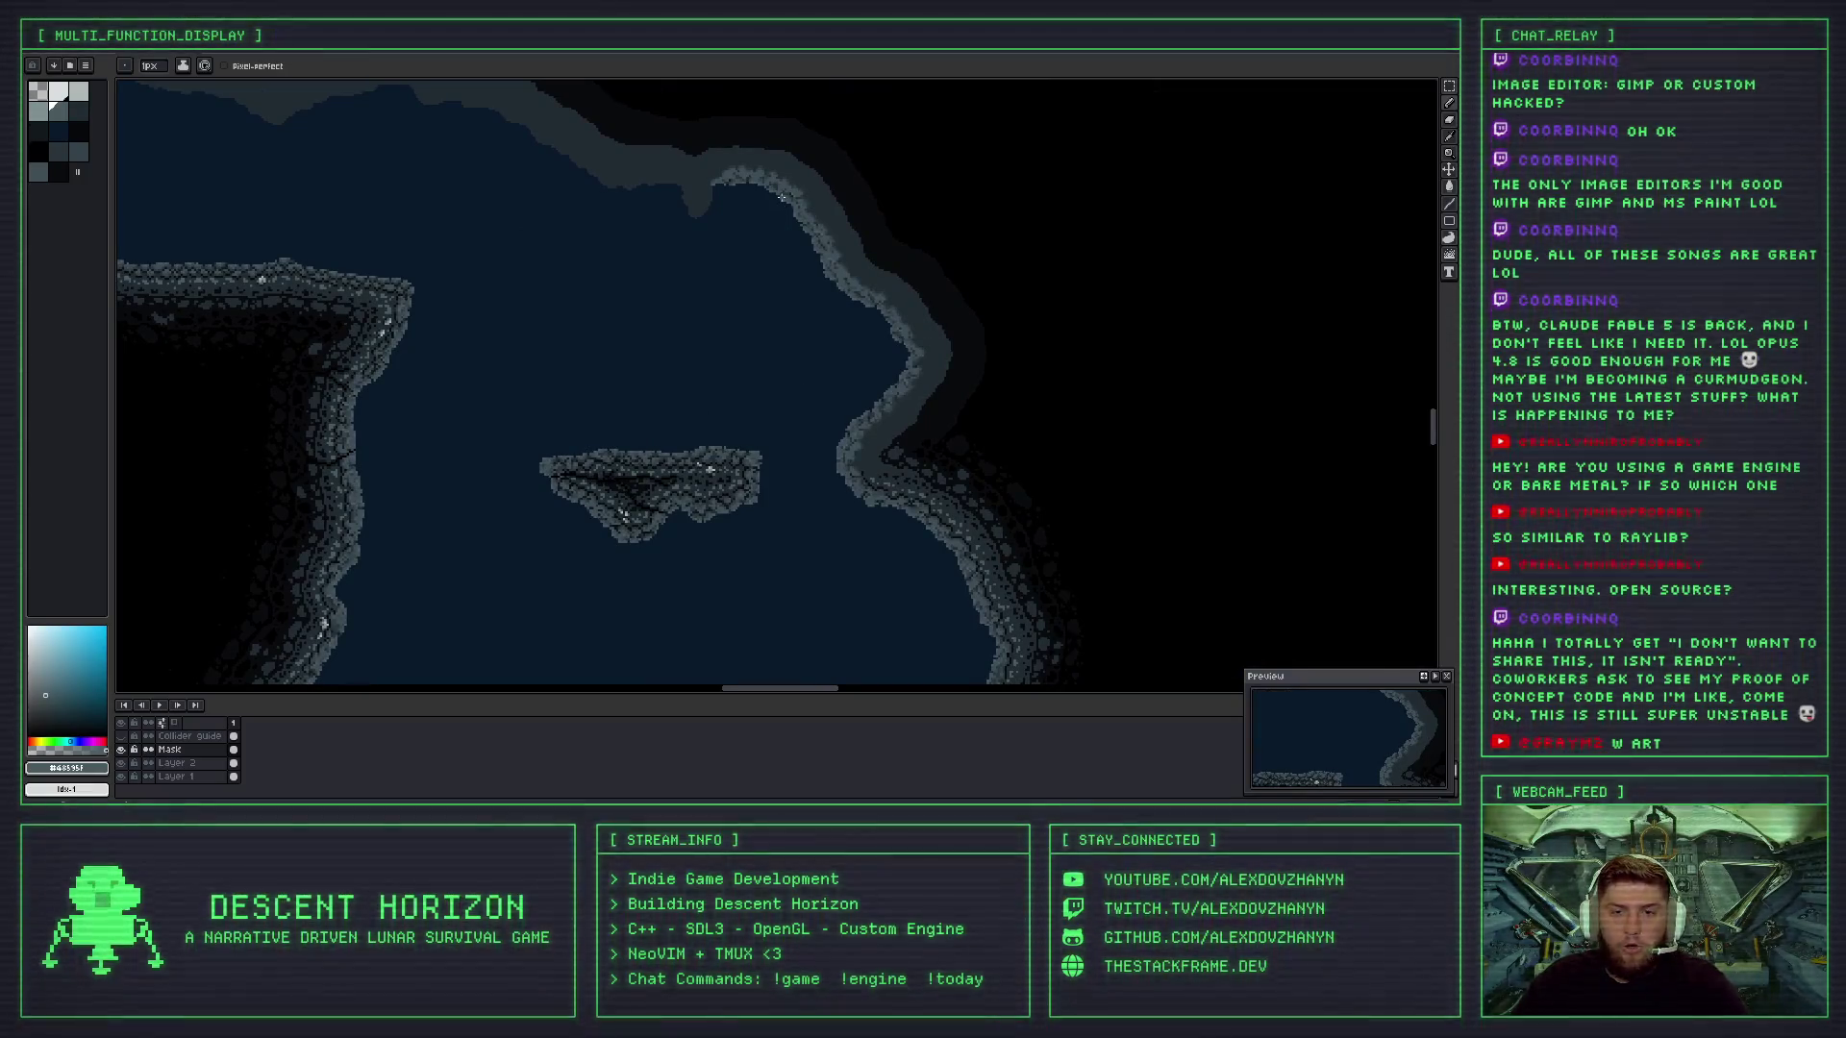
{"action": "scroll", "coordinate": [780, 196], "scroll_direction": "up", "scroll_amount": 5}
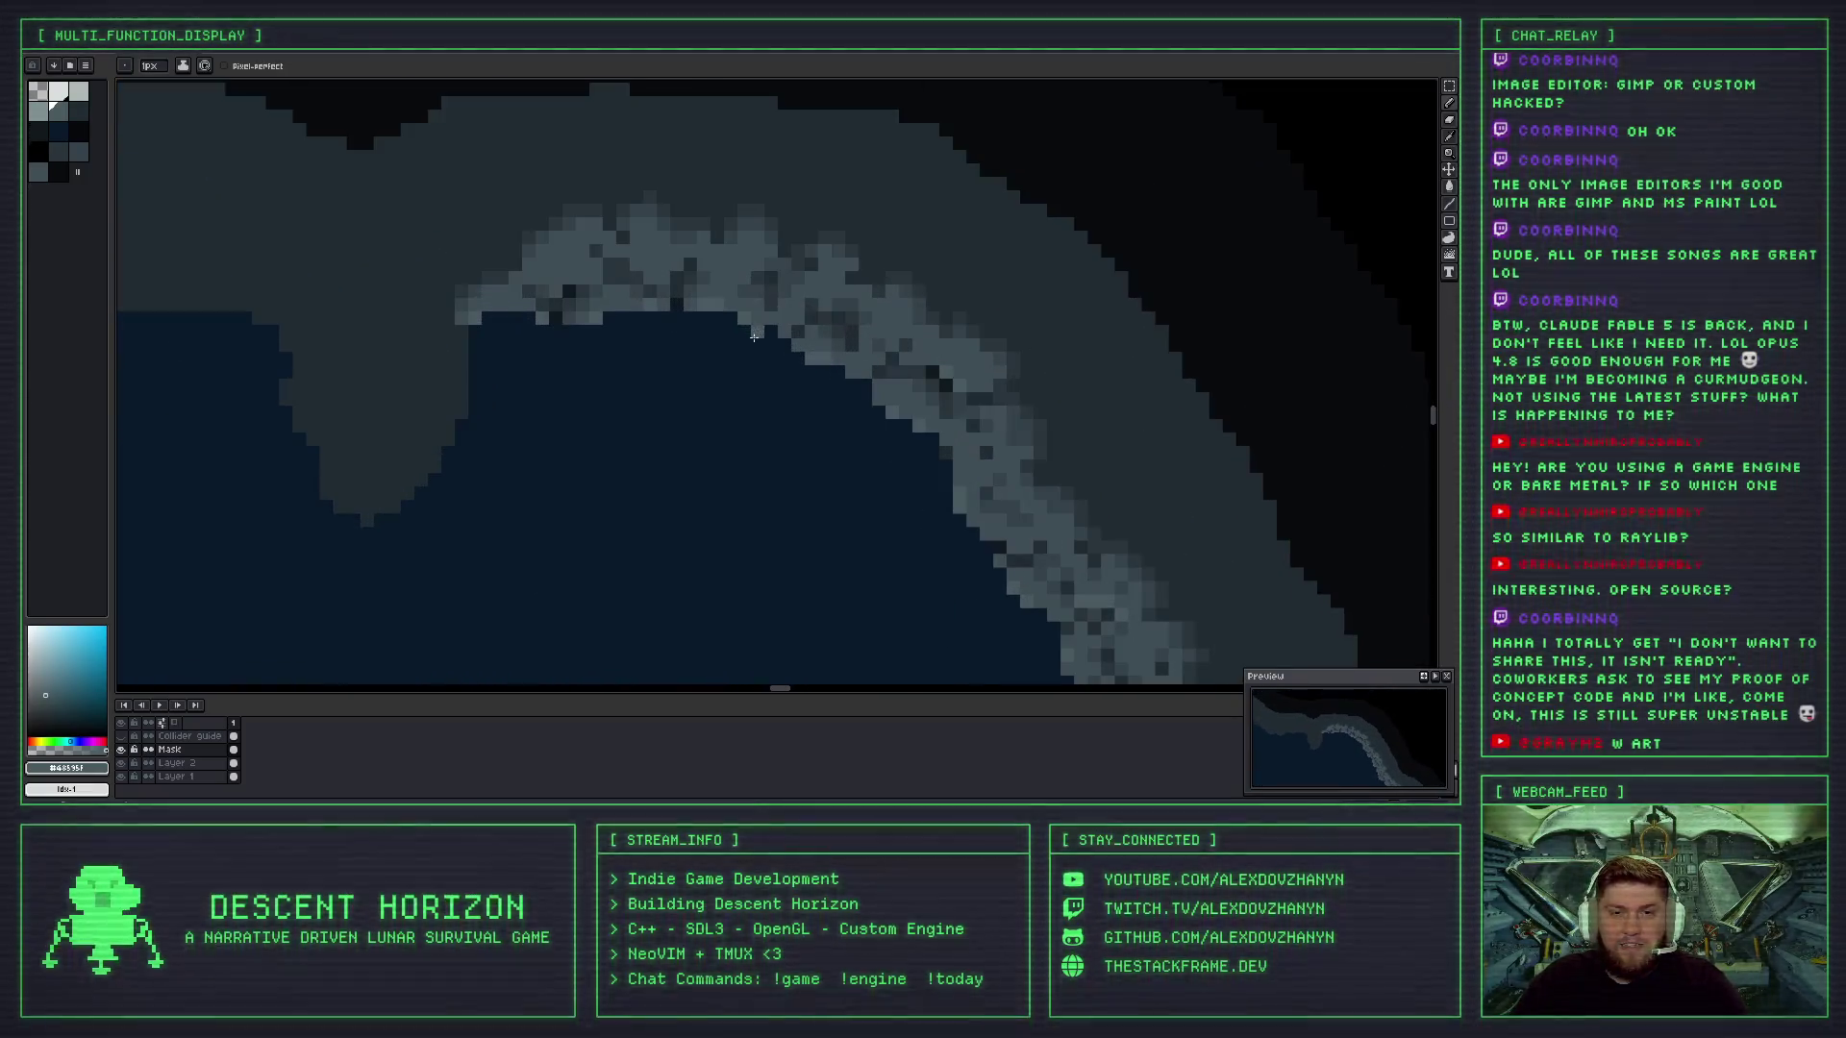
{"action": "scroll", "coordinate": [783, 319], "scroll_direction": "down", "scroll_amount": 2}
{"action": "scroll", "coordinate": [726, 322], "scroll_direction": "up", "scroll_amount": 3}
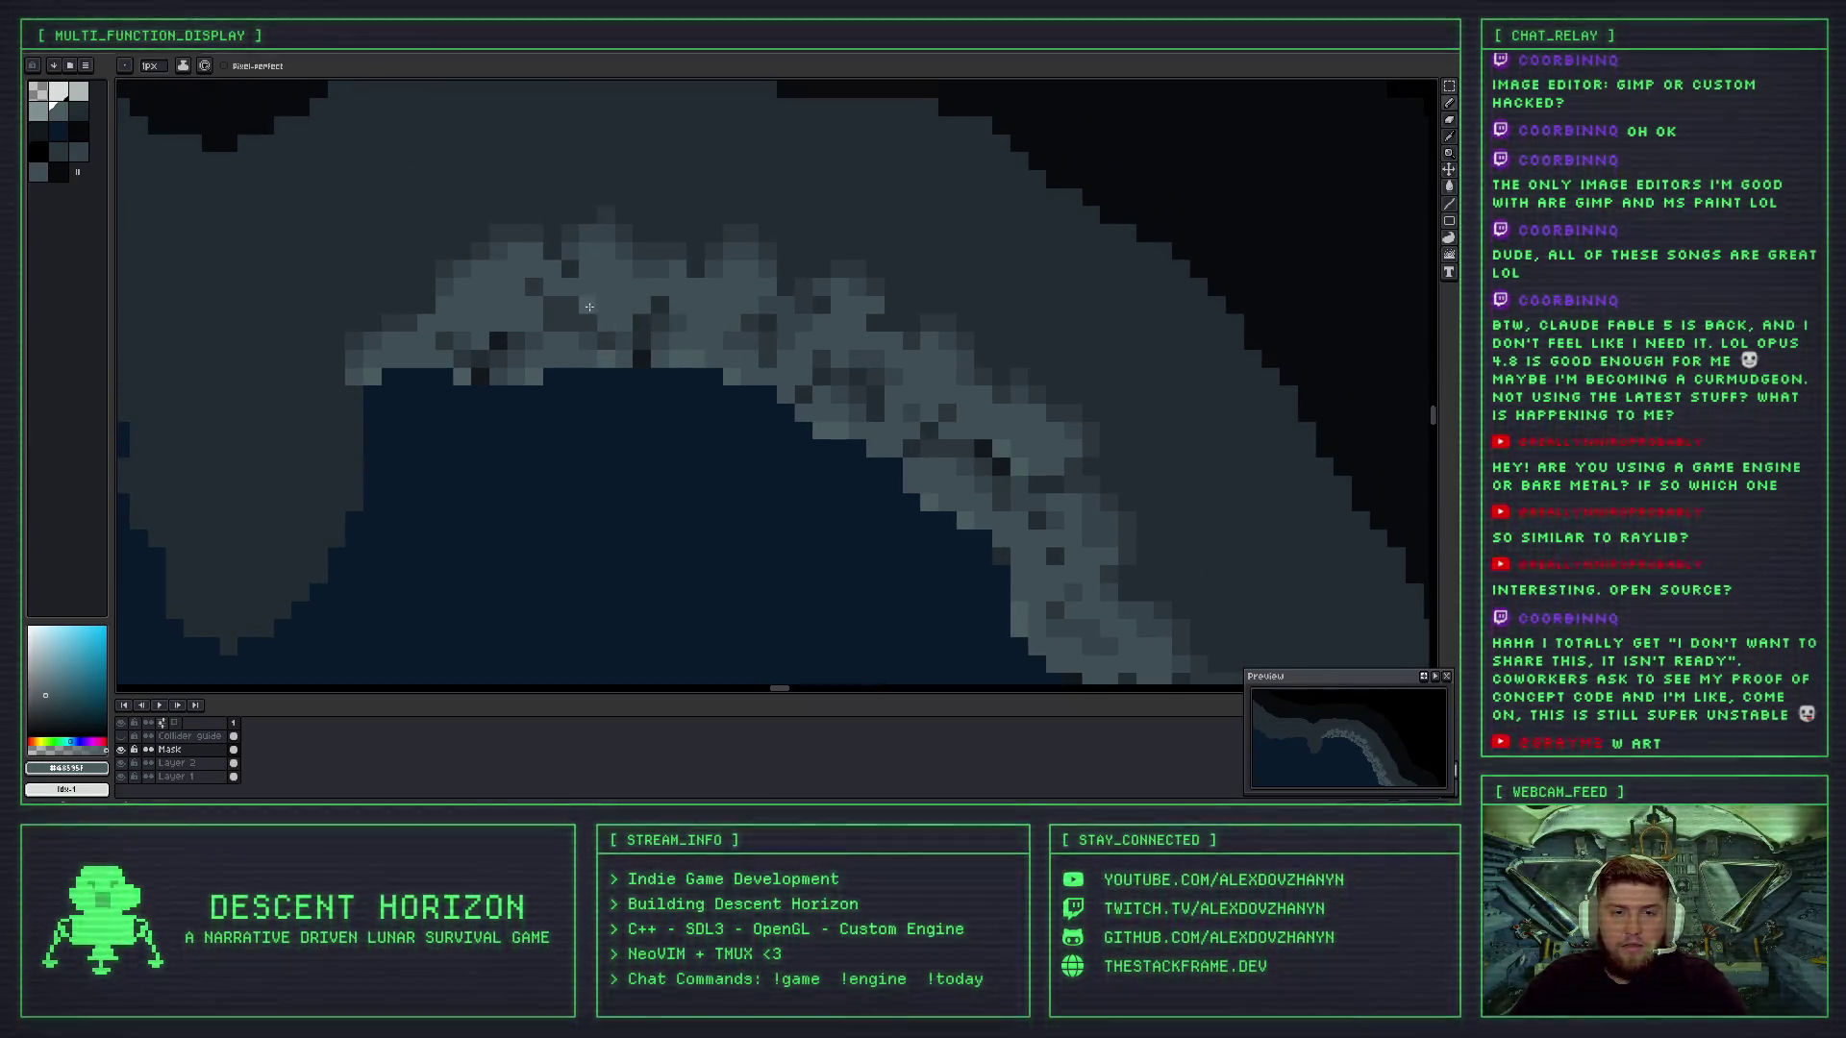
- Undo another pencil stroke and sample a rock shade from the canvas
{"action": "key", "text": "ctrl+z"}
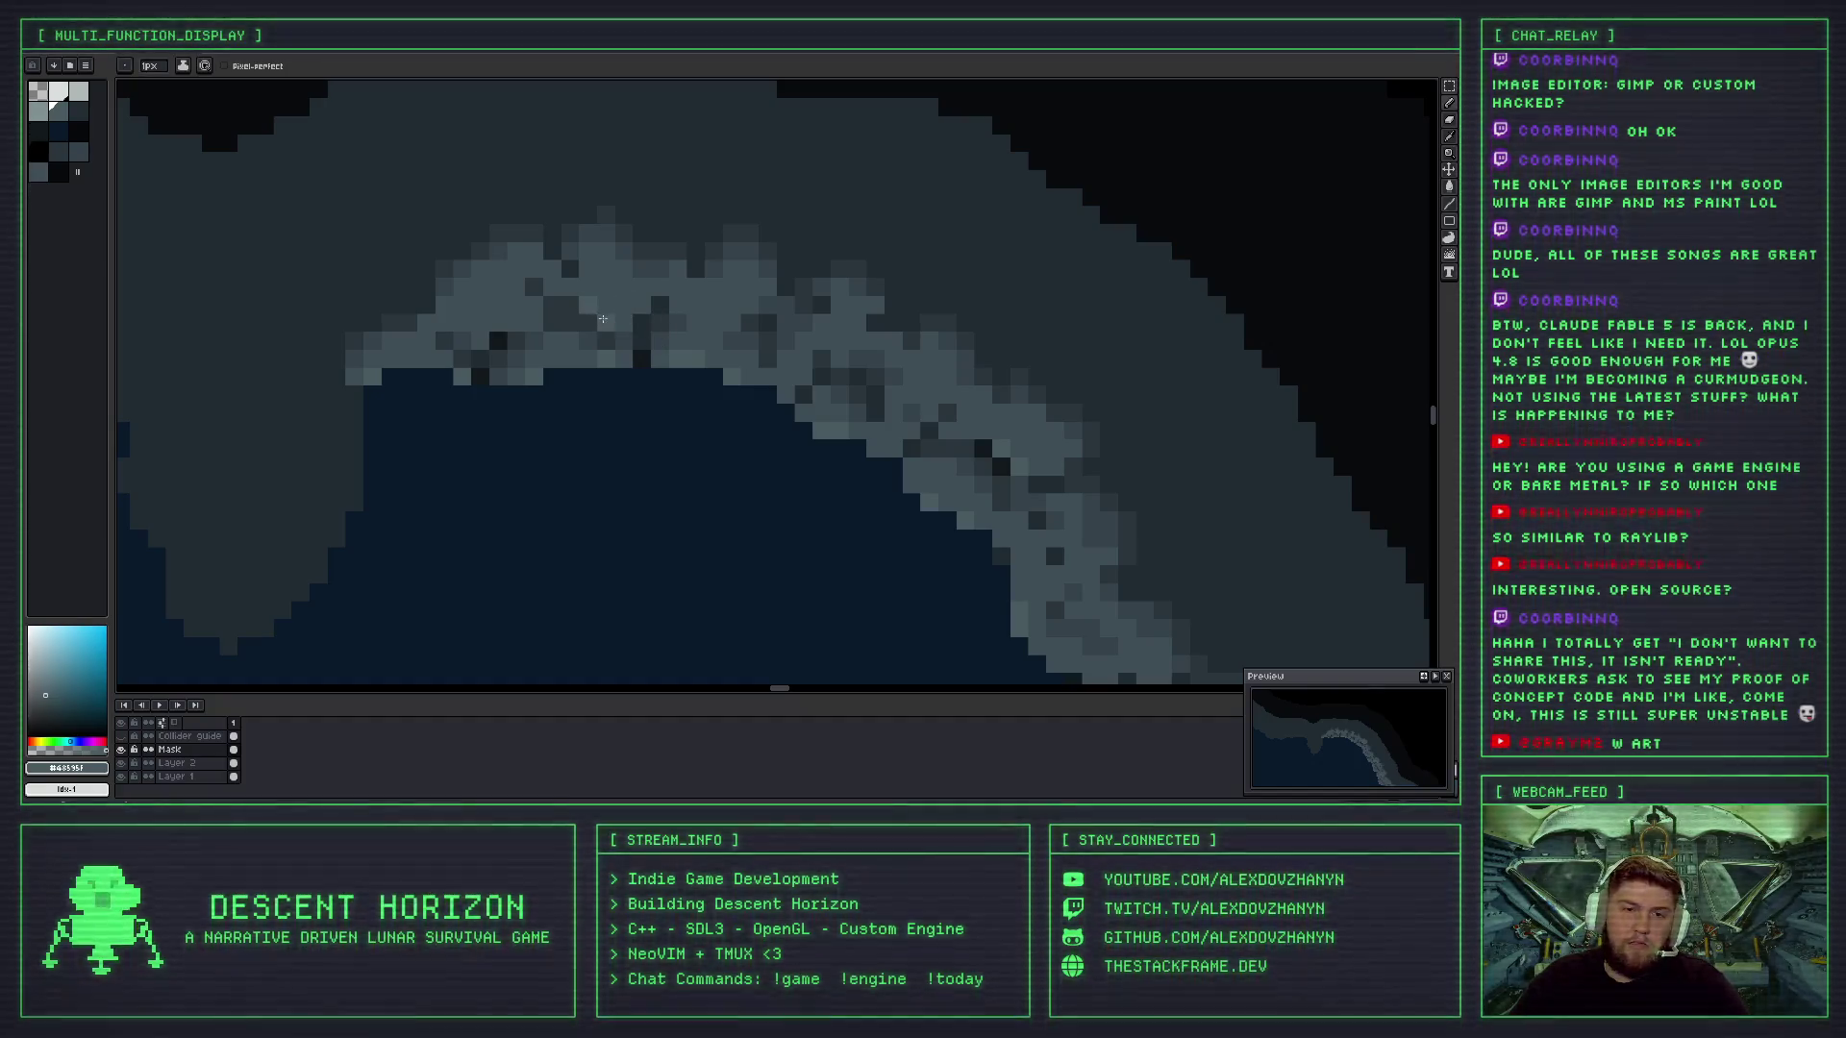
{"action": "scroll", "coordinate": [615, 327], "scroll_direction": "down", "scroll_amount": 3}
{"action": "scroll", "coordinate": [639, 348], "scroll_direction": "up", "scroll_amount": 3}
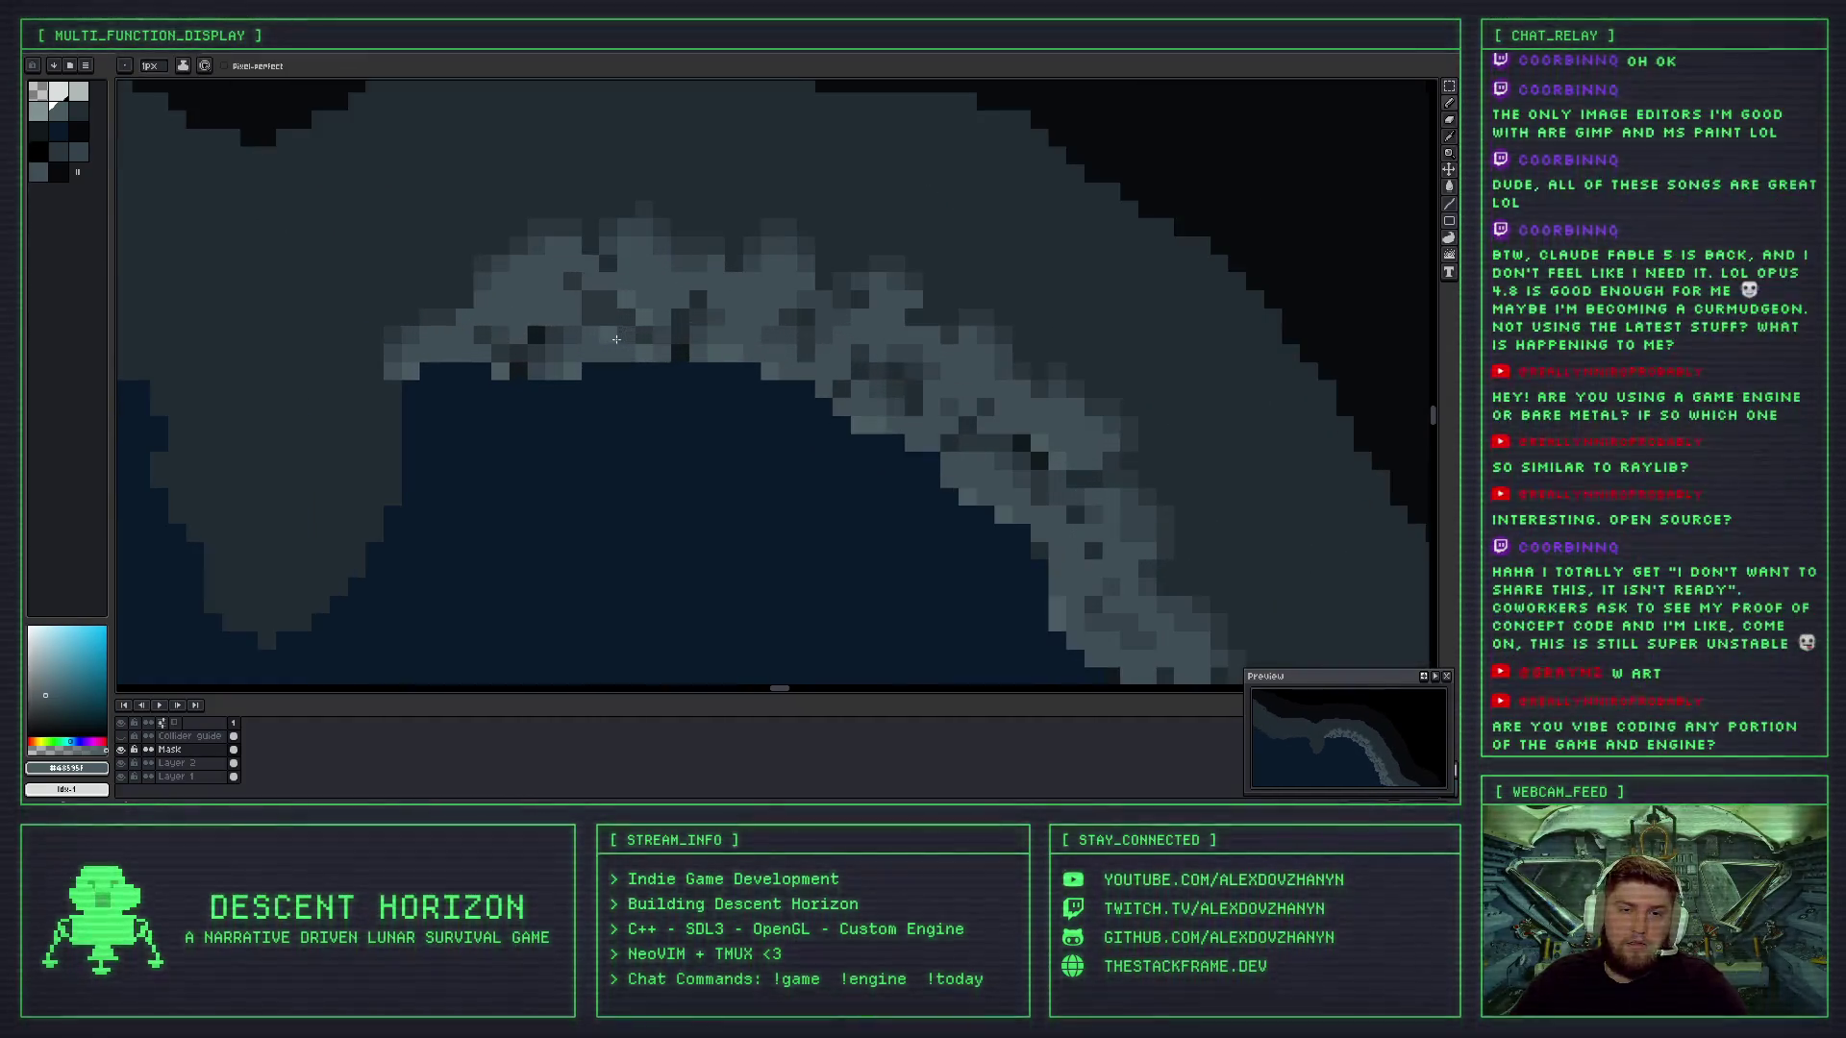
{"action": "left_click", "coordinate": [591, 325], "text": "alt"}
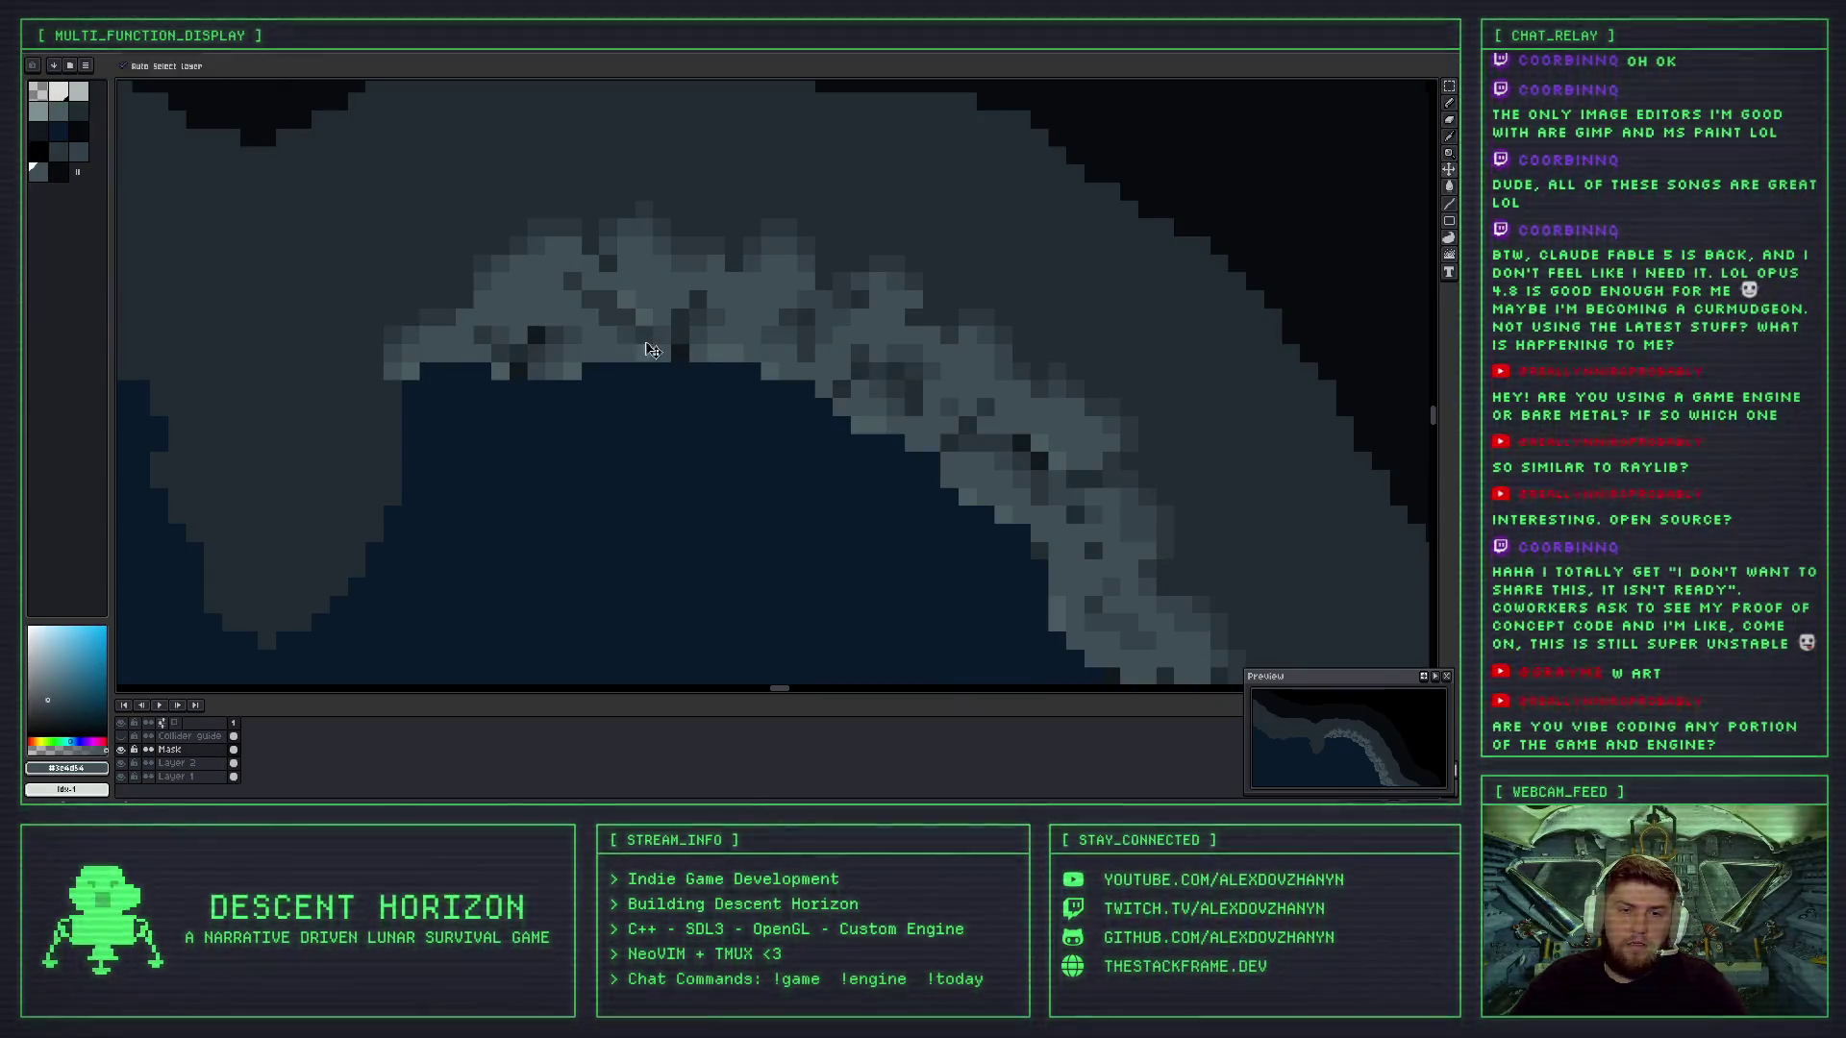
- Pick the darker slate shade #344249 from the palette as the drawing colour for the rock edge
{"action": "left_click", "coordinate": [586, 320], "text": "alt"}
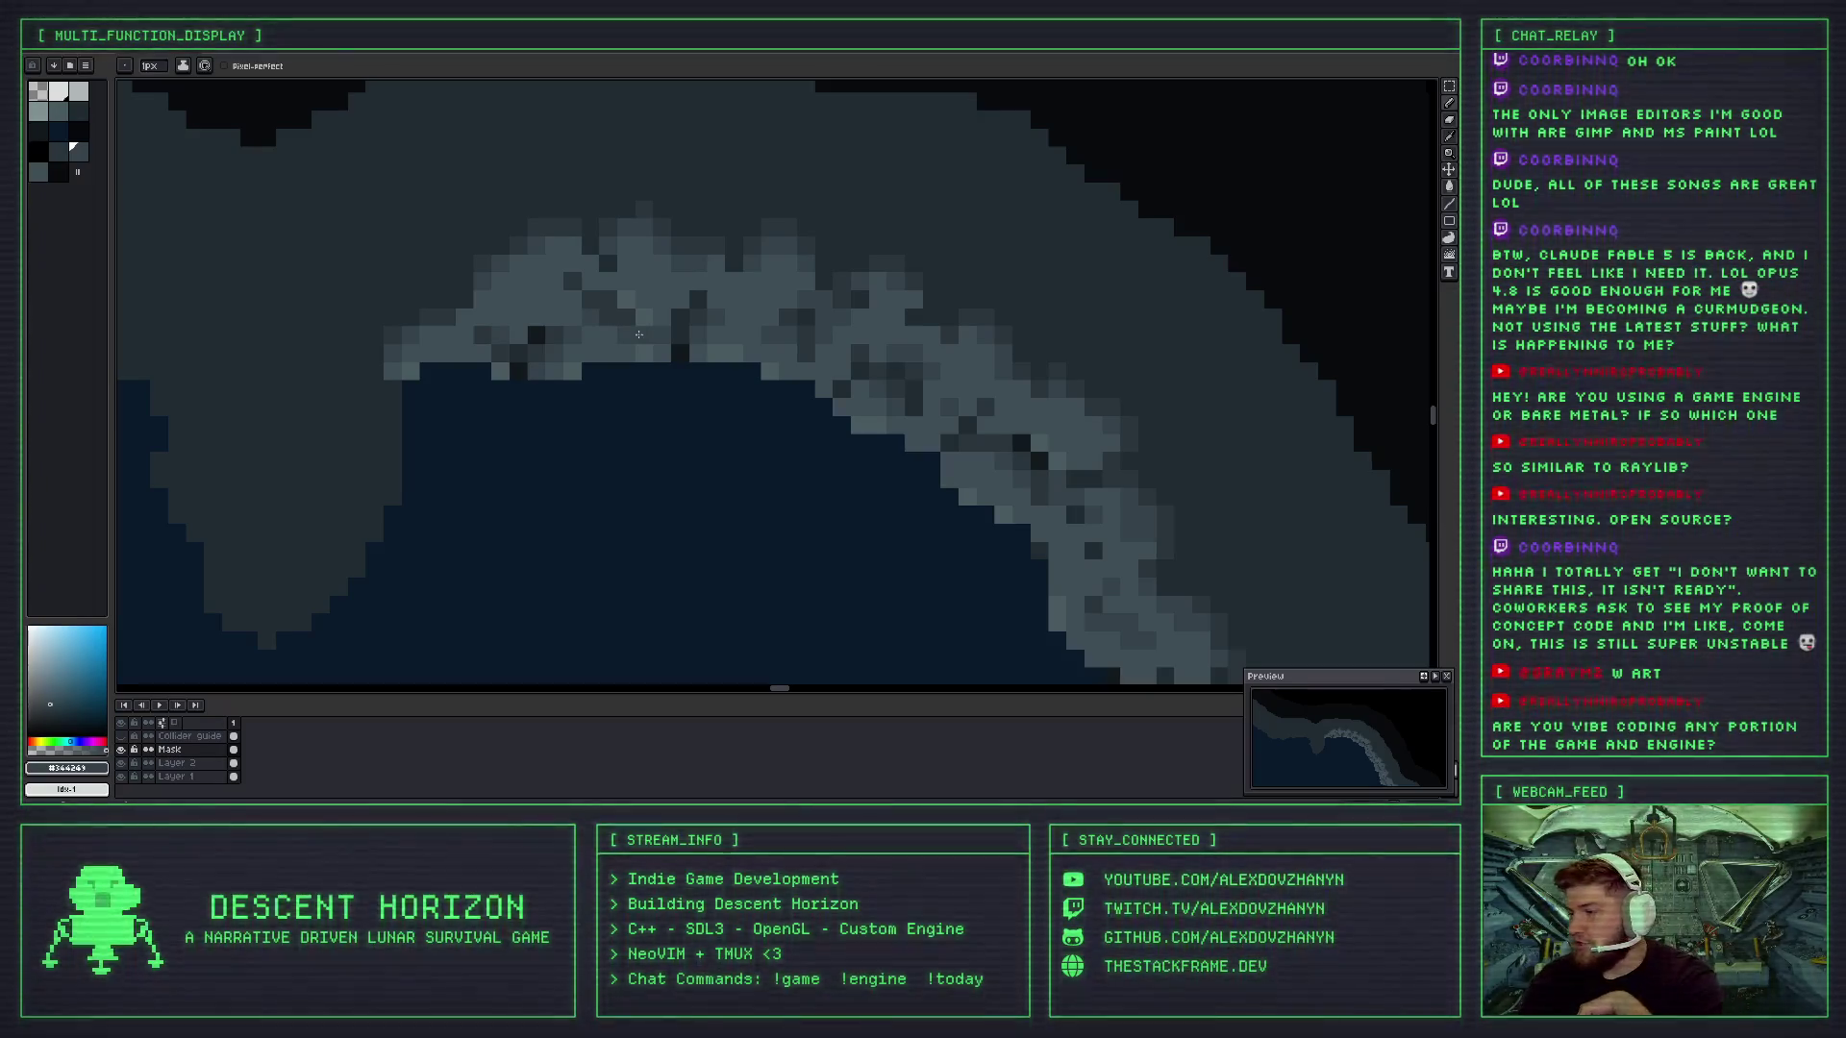
{"action": "scroll", "coordinate": [639, 333], "scroll_direction": "down", "scroll_amount": 2}
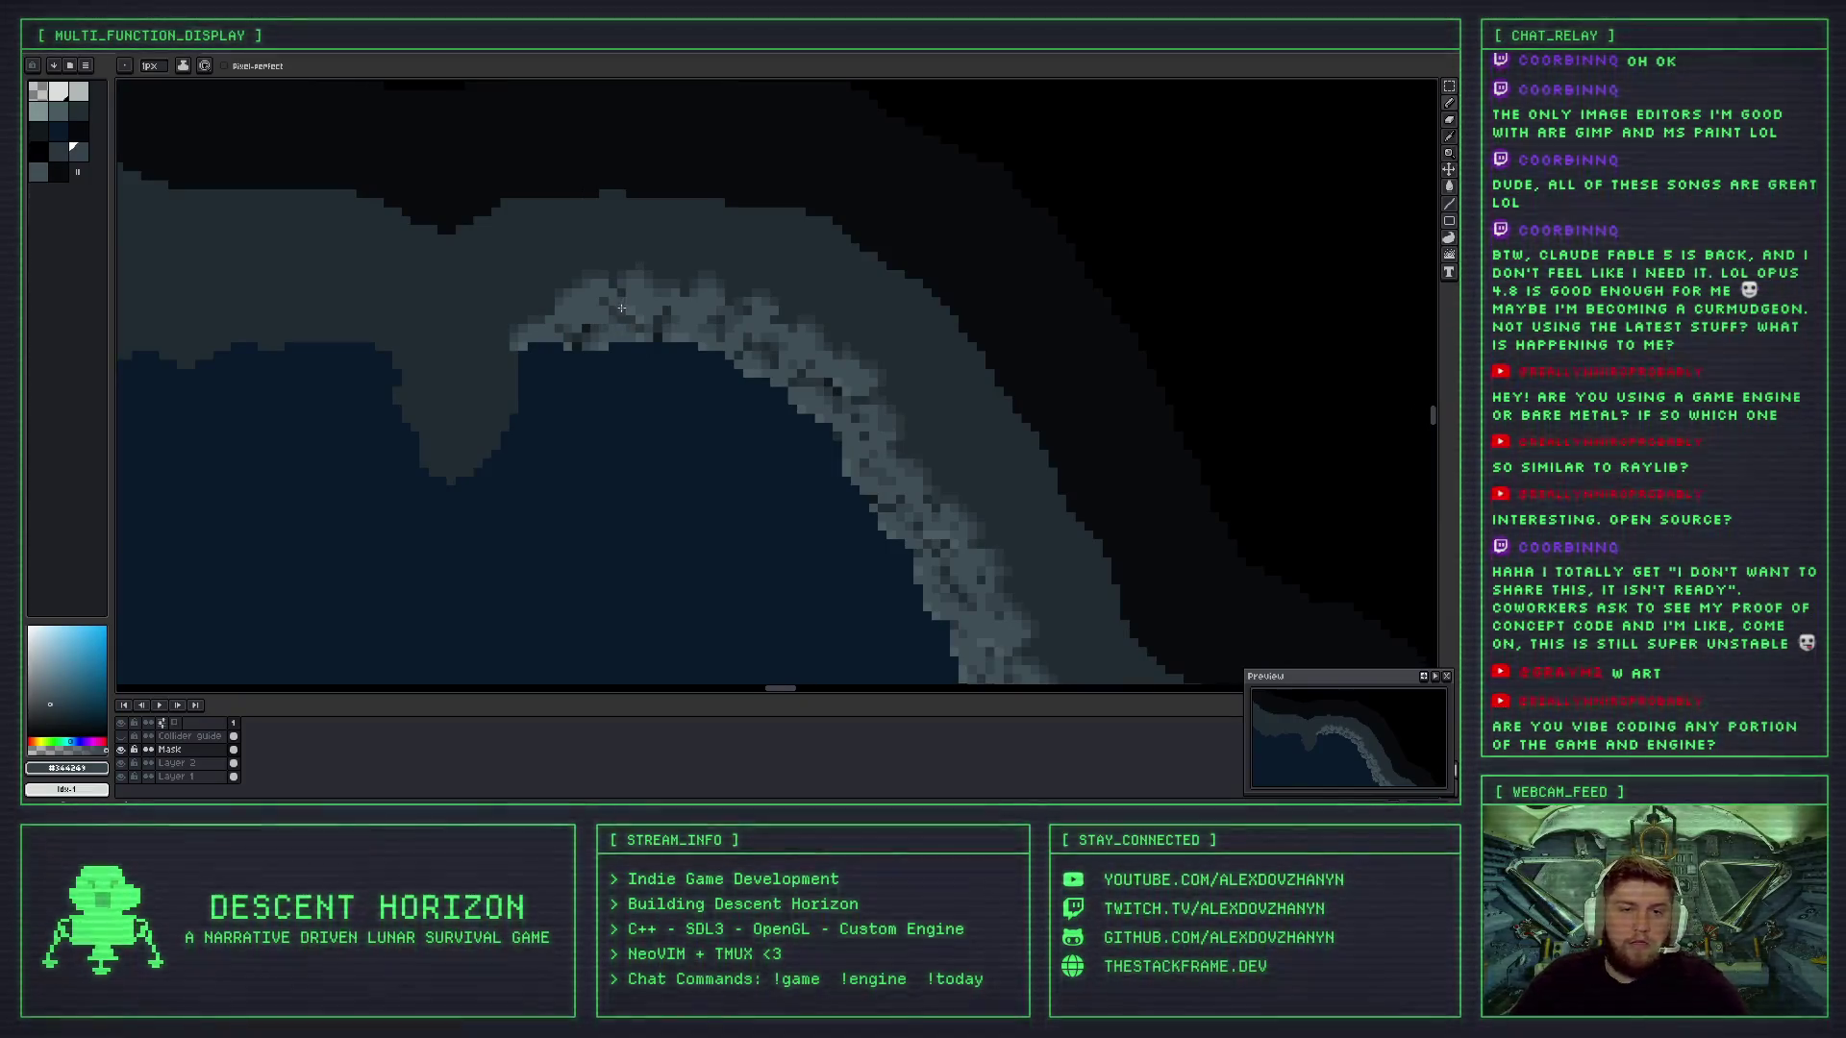
{"action": "scroll", "coordinate": [622, 308], "scroll_direction": "up", "scroll_amount": 5}
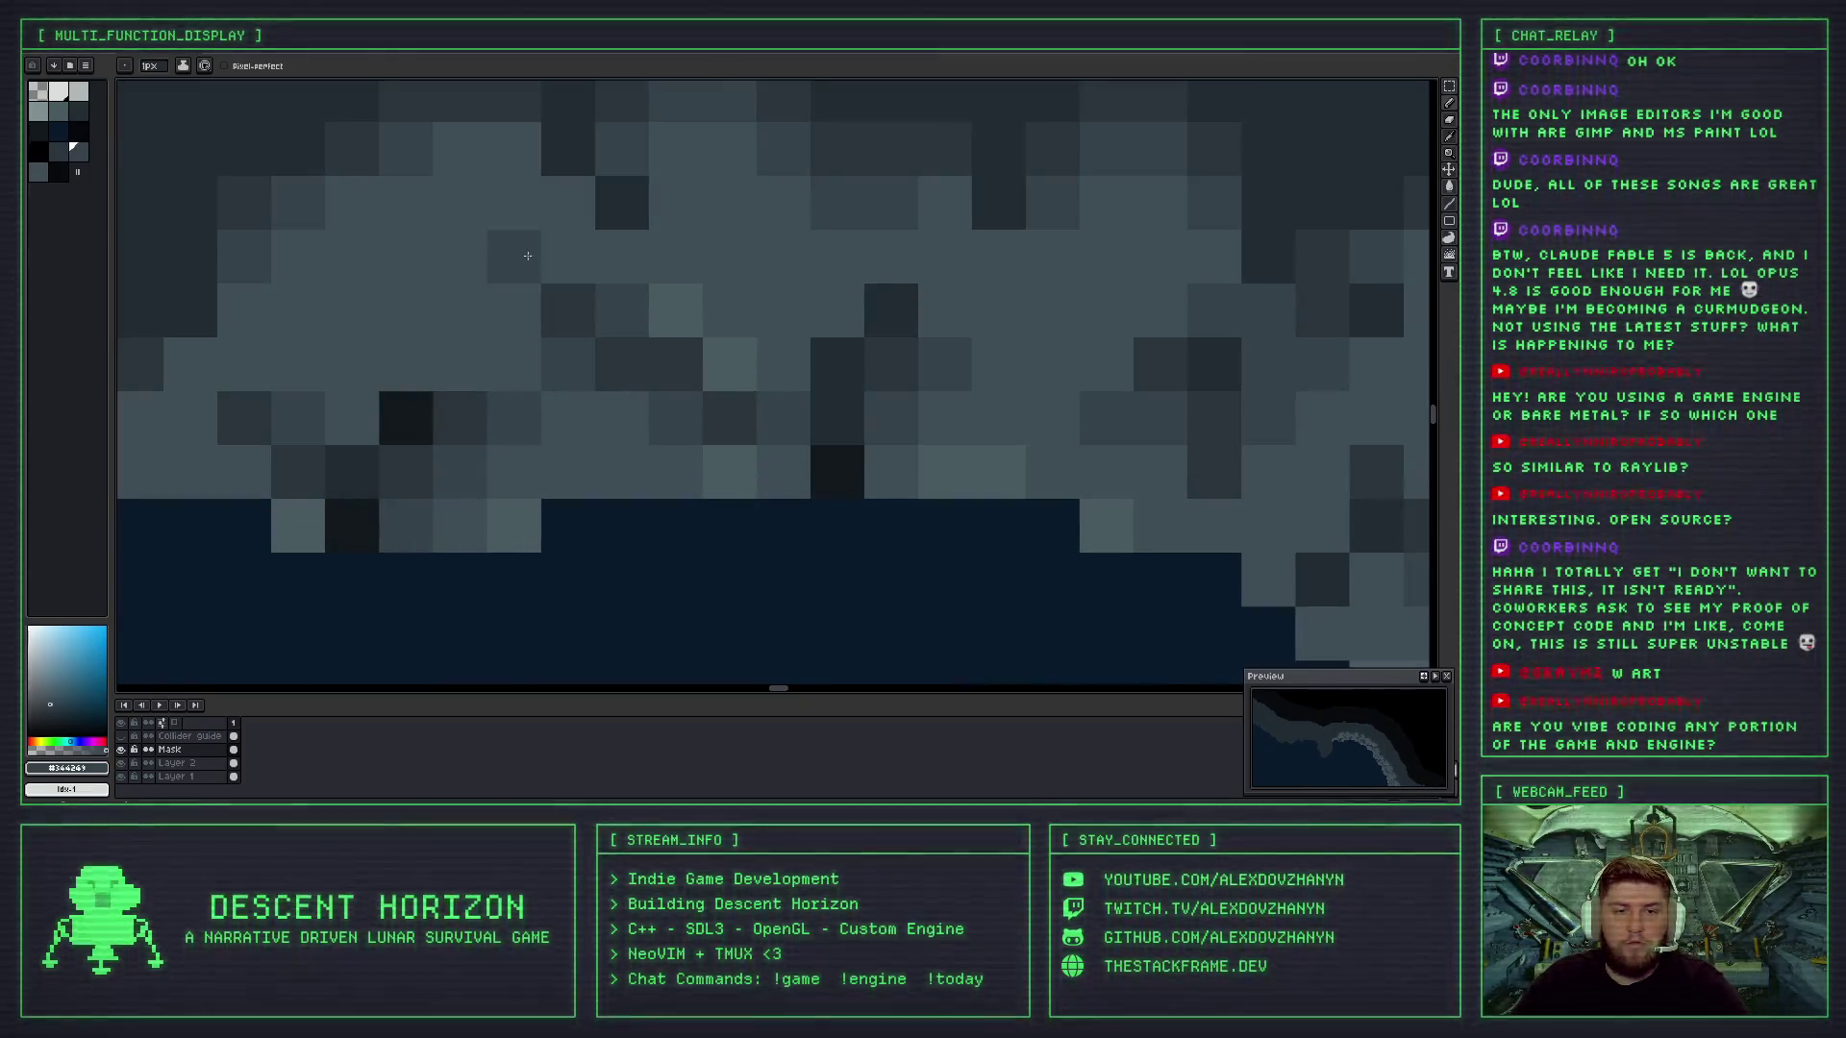
{"action": "scroll", "coordinate": [527, 256], "scroll_direction": "down", "scroll_amount": 5}
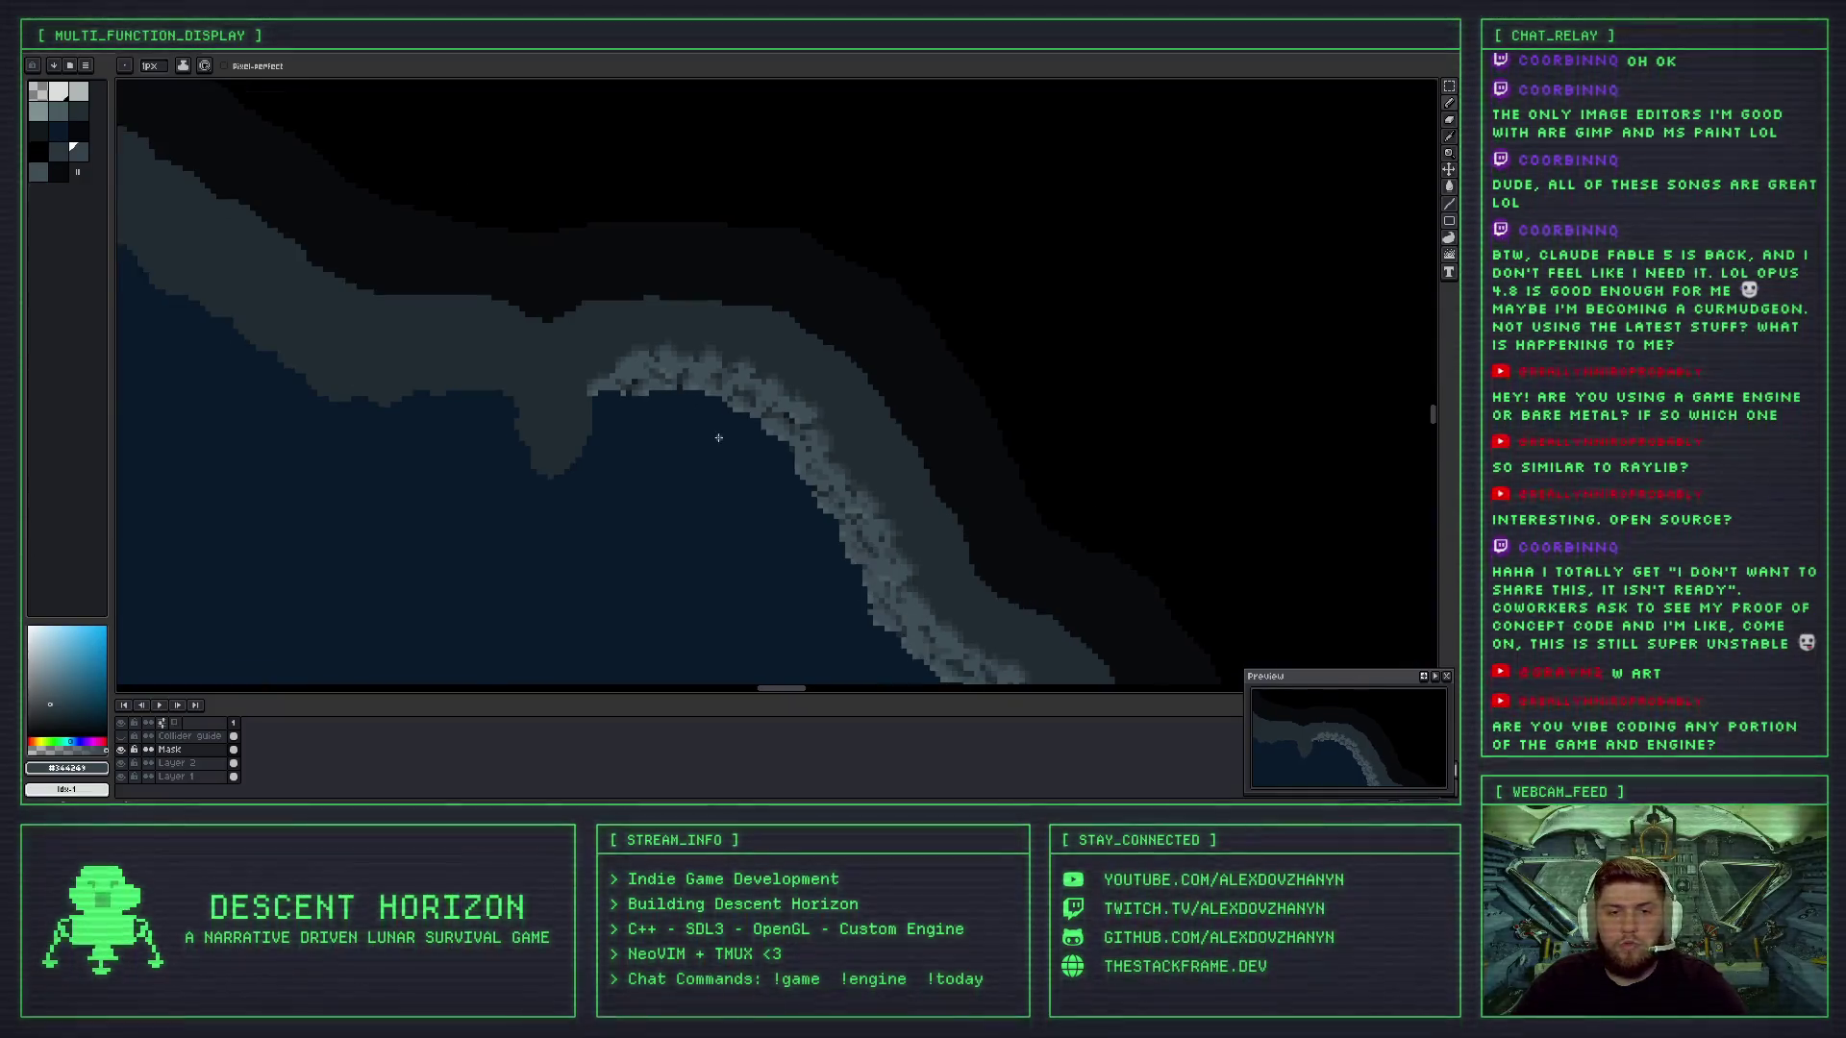
{"action": "scroll", "coordinate": [718, 437], "scroll_direction": "down", "scroll_amount": 1}
{"action": "scroll", "coordinate": [734, 444], "scroll_direction": "down", "scroll_amount": 2}
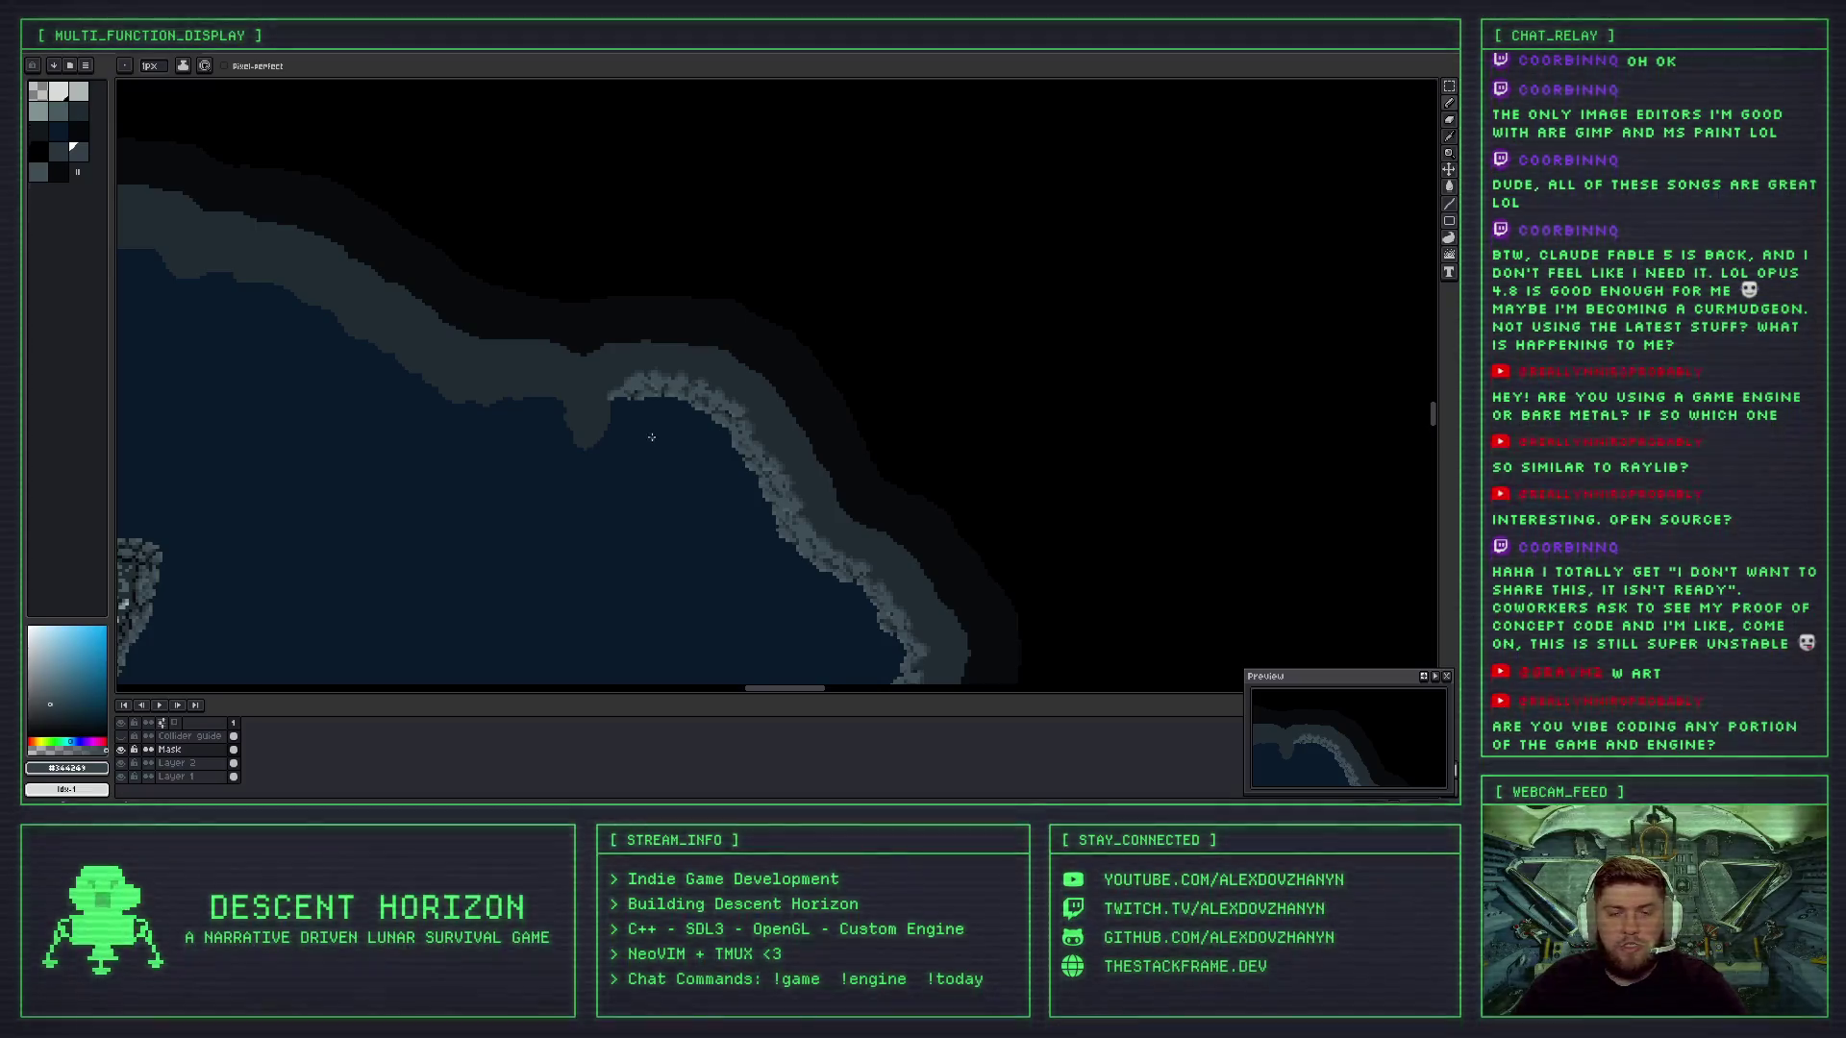
{"action": "scroll", "coordinate": [652, 437], "scroll_direction": "up", "scroll_amount": 1}
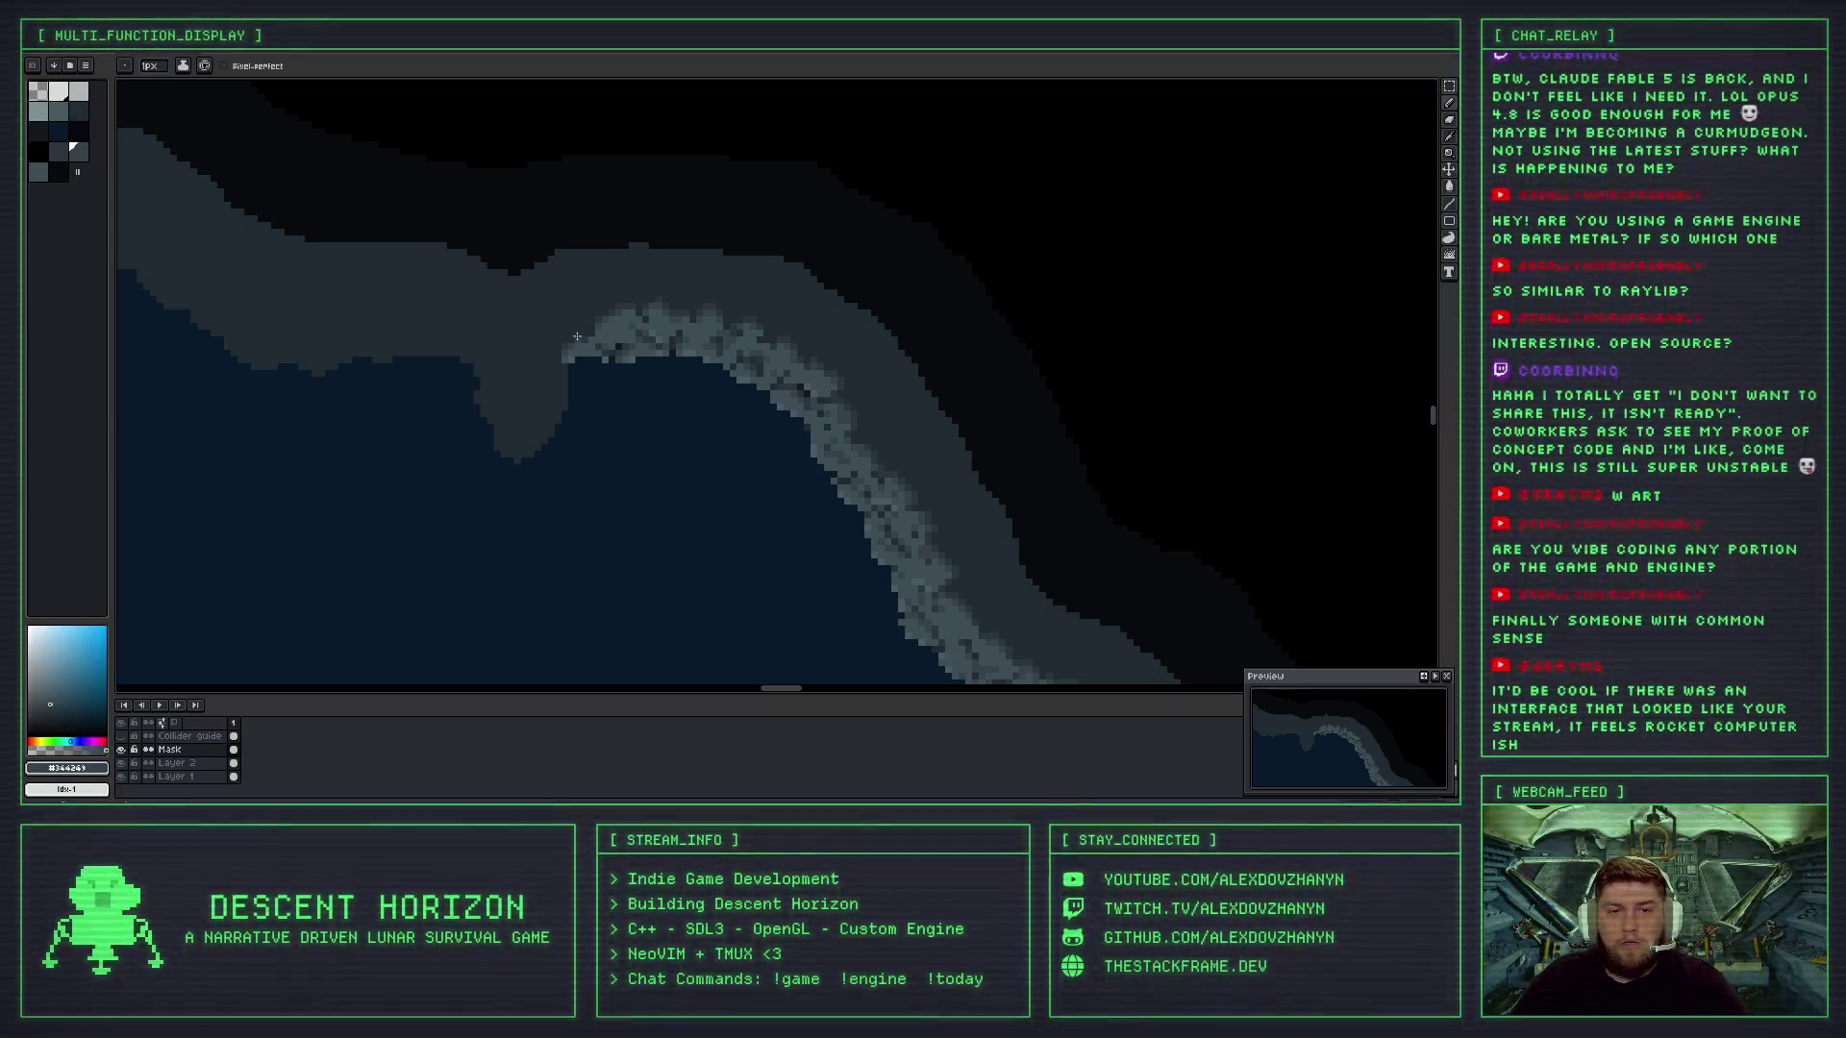
{"action": "scroll", "coordinate": [608, 331], "scroll_direction": "up", "scroll_amount": 1}
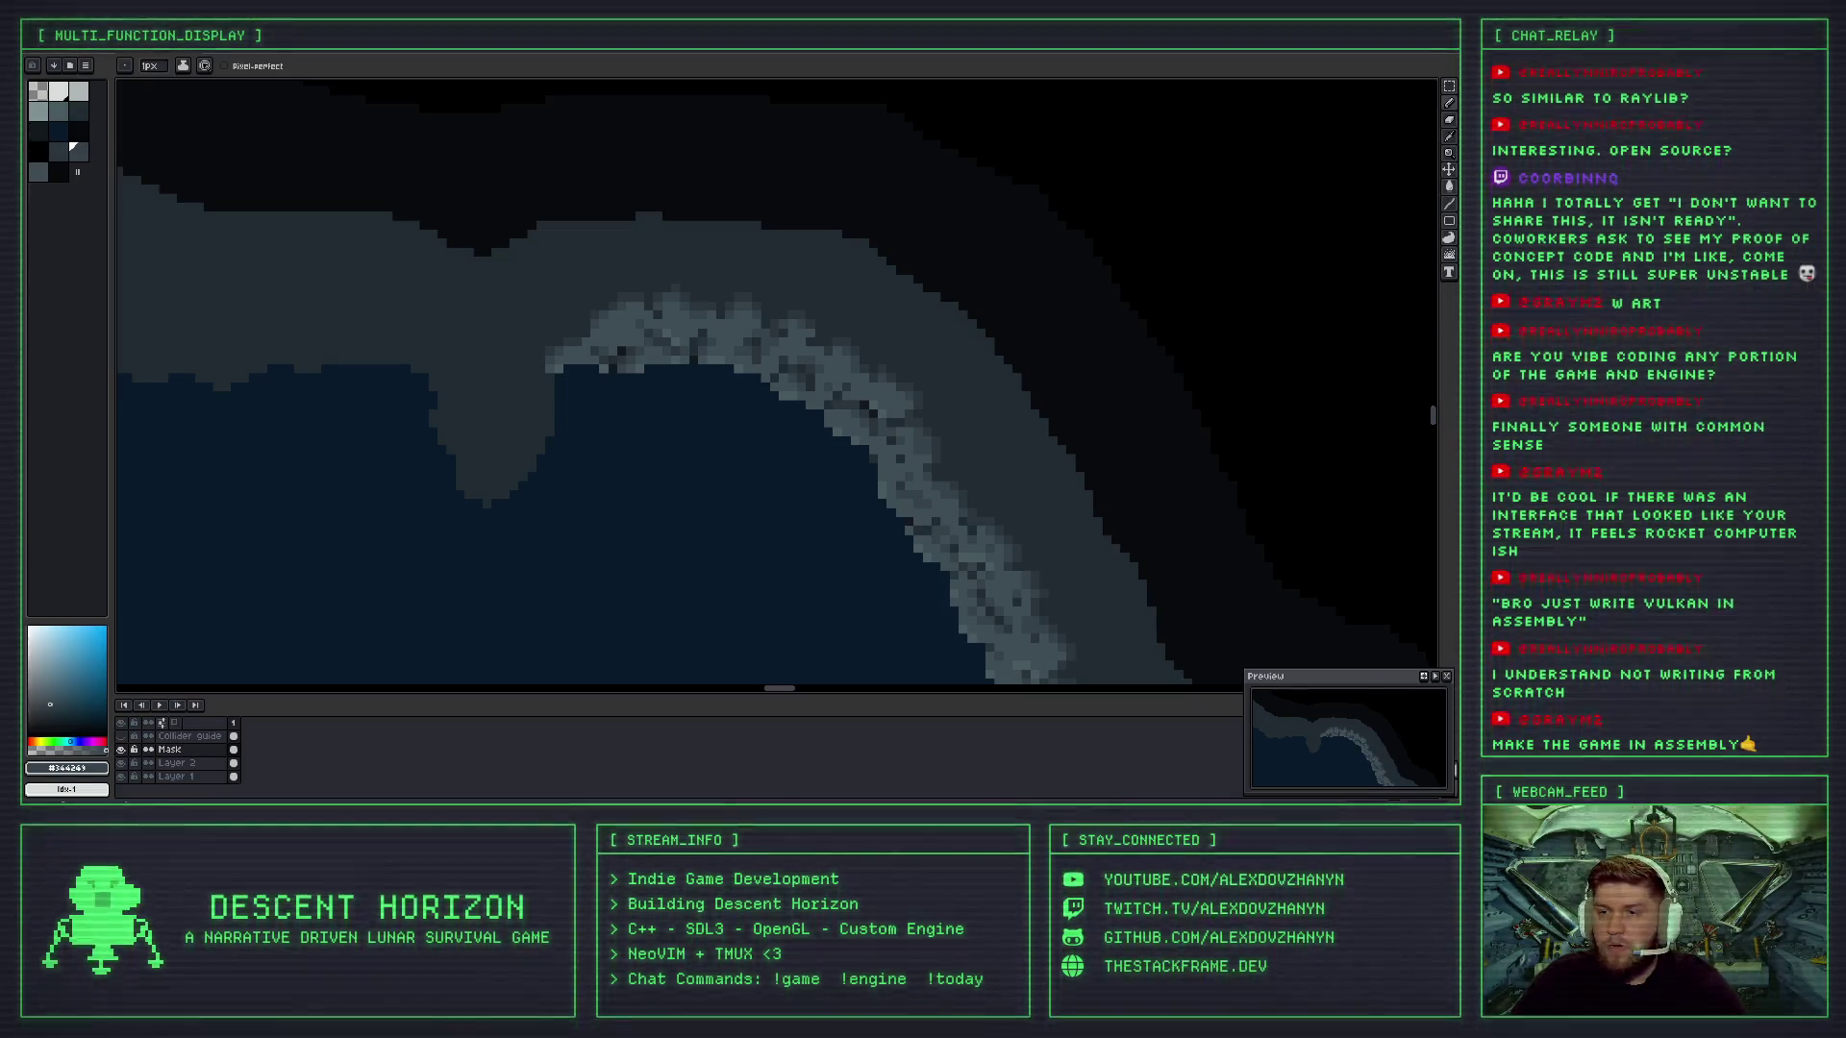
- Build and launch Descent Horizon from the Neovim terminal with srun
{"action": "key", "text": "alt+Tab"}
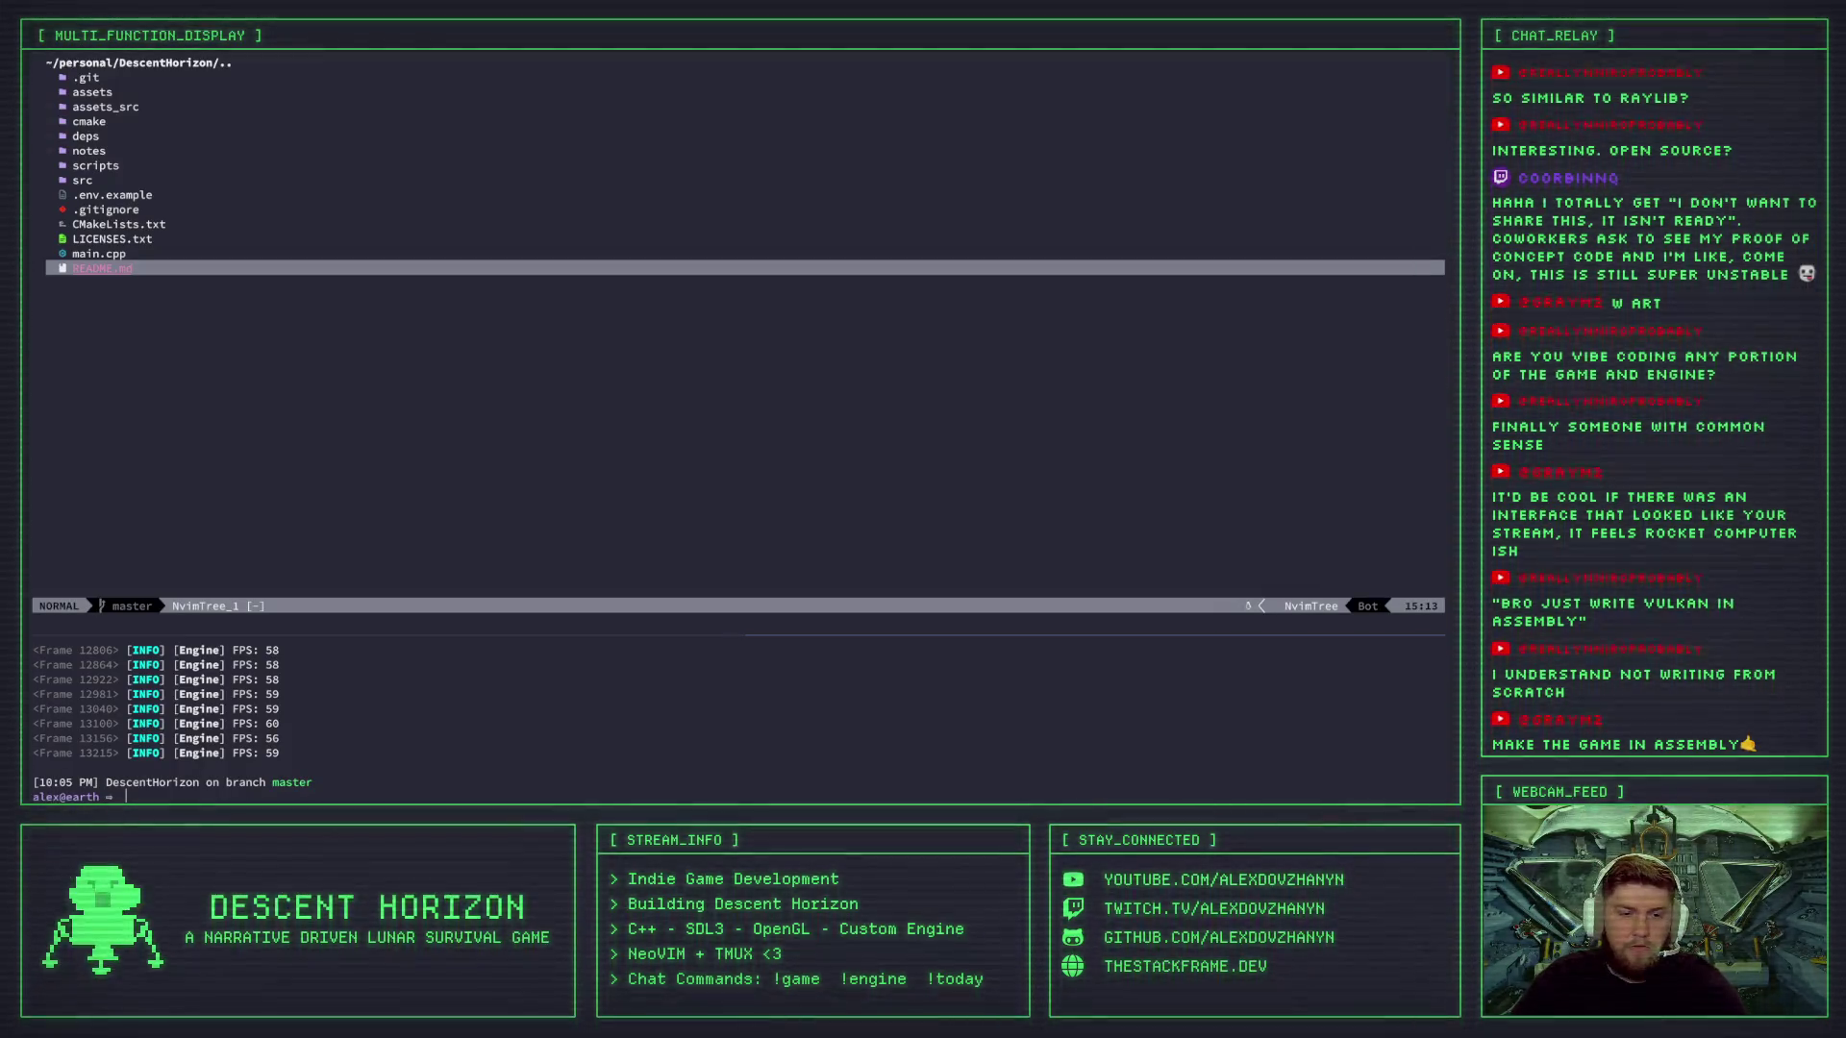
{"action": "type", "text": "srun"}
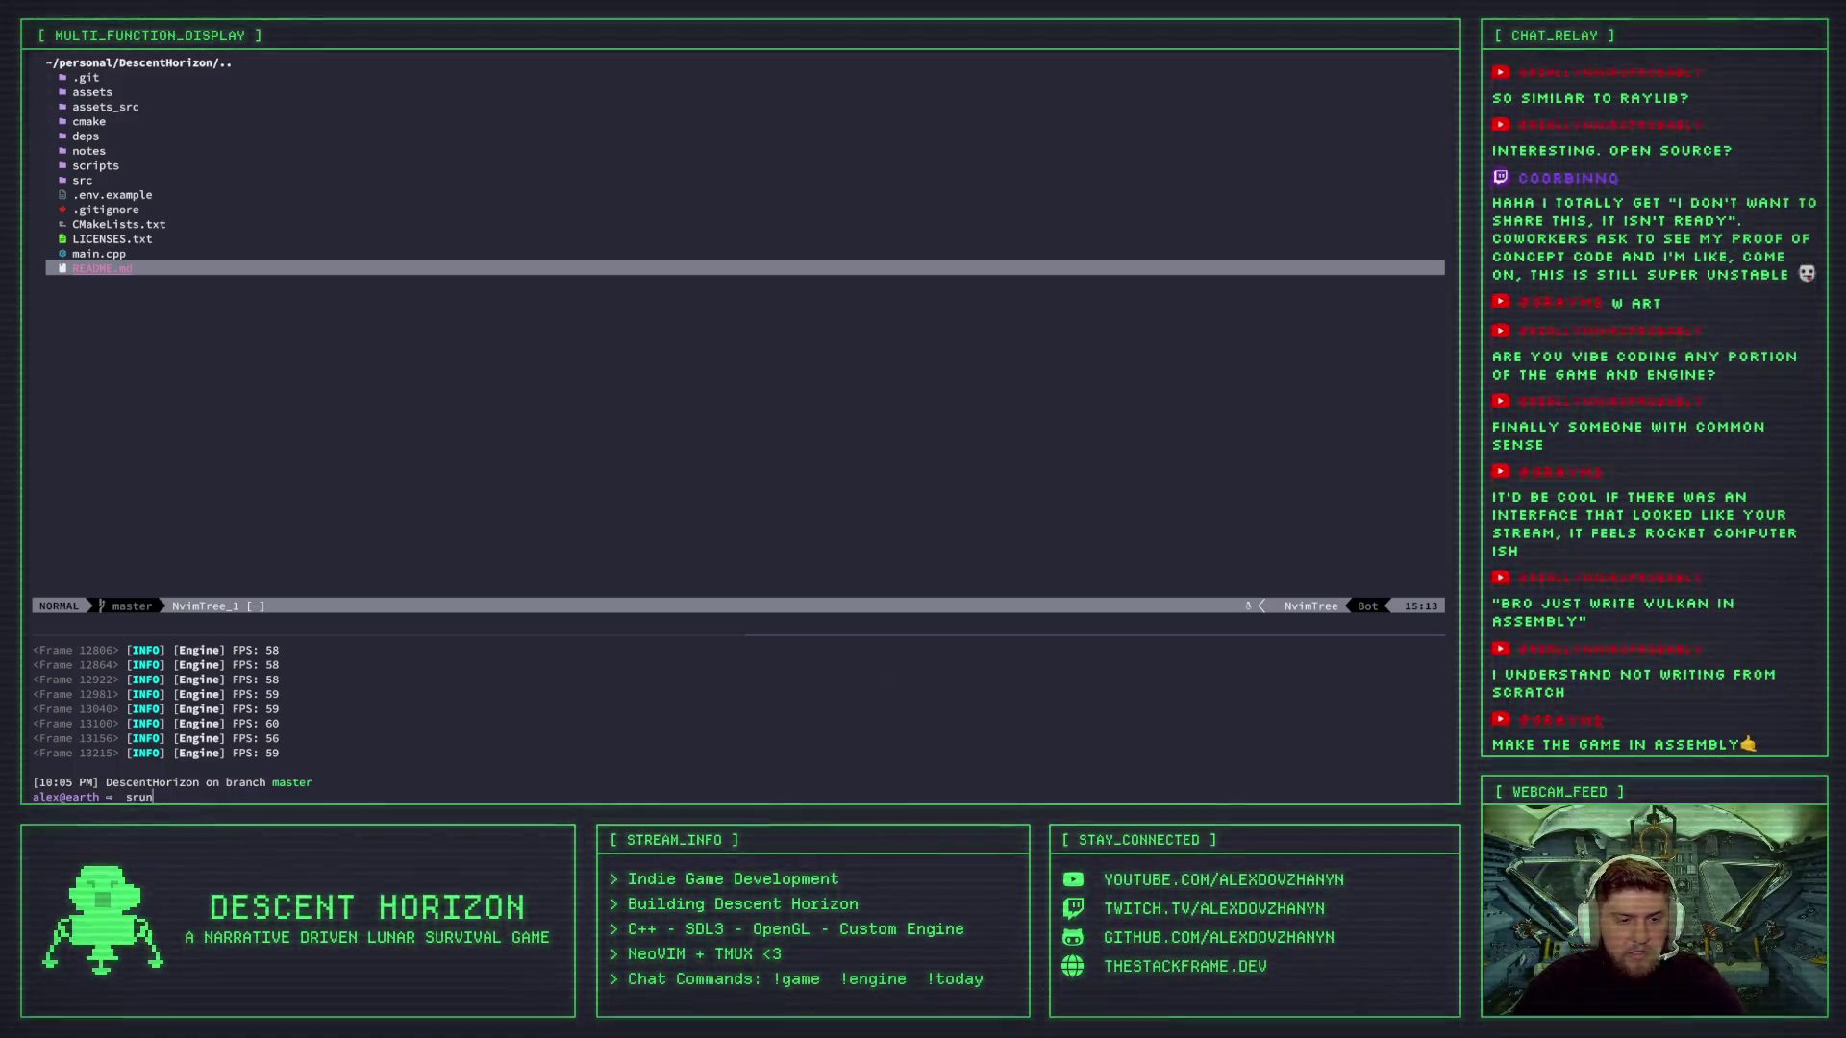
{"action": "key", "text": "Return"}
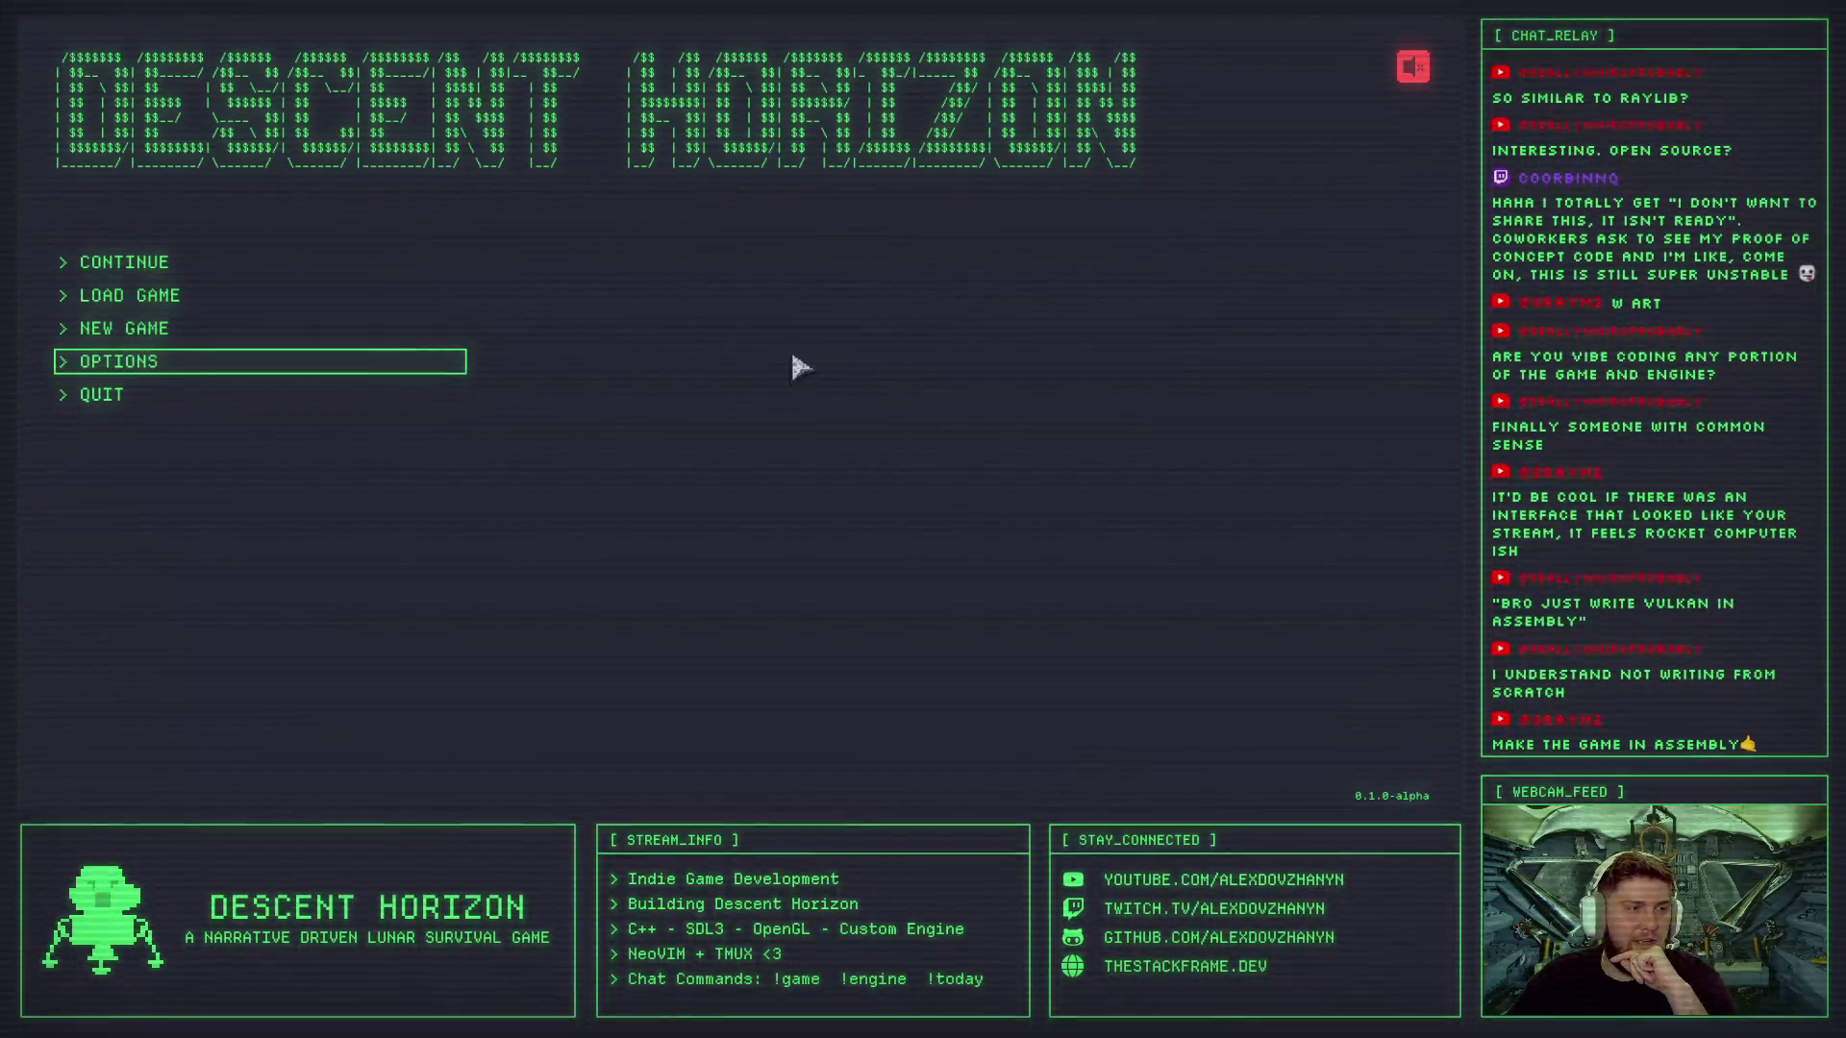
{"action": "left_click", "coordinate": [236, 363]}
{"action": "scroll", "coordinate": [894, 403], "scroll_direction": "down", "scroll_amount": 2}
{"action": "scroll", "coordinate": [922, 433], "scroll_direction": "up", "scroll_amount": 2}
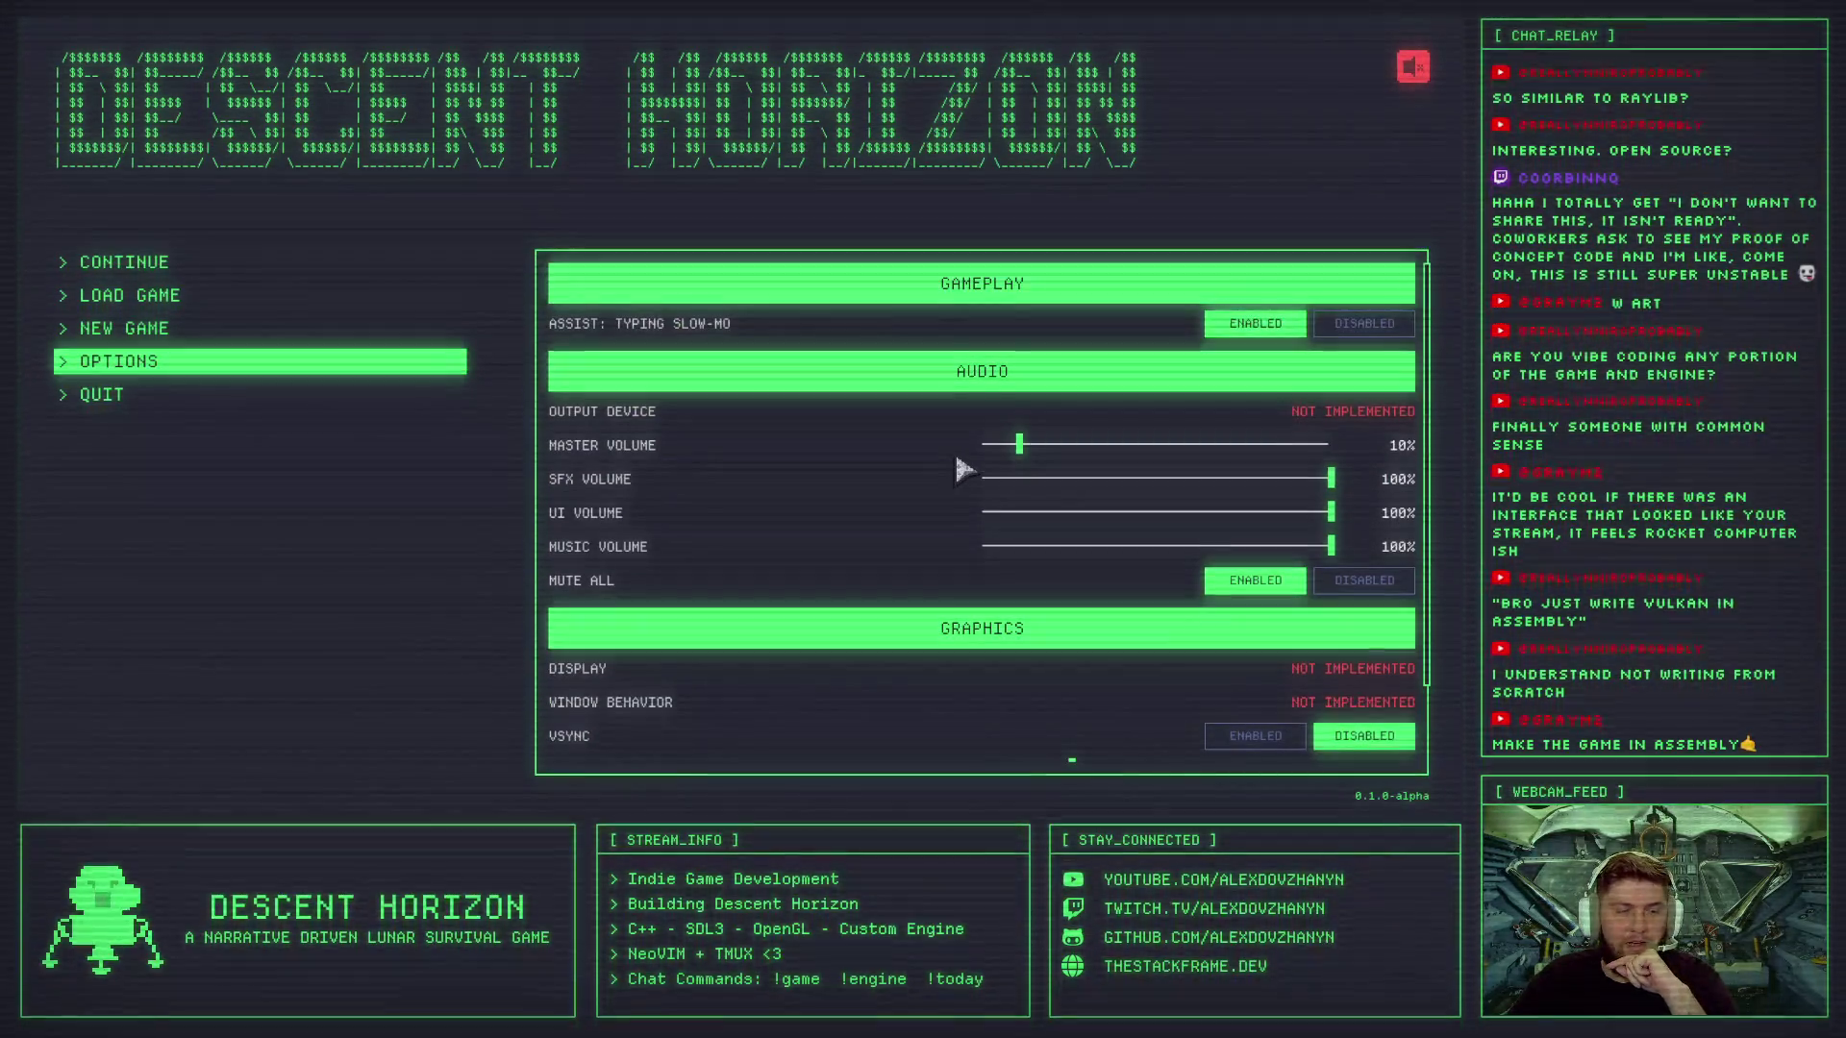
{"action": "scroll", "coordinate": [963, 469], "scroll_direction": "down", "scroll_amount": 2}
{"action": "scroll", "coordinate": [963, 469], "scroll_direction": "up", "scroll_amount": 2}
{"action": "scroll", "coordinate": [963, 469], "scroll_direction": "down", "scroll_amount": 2}
{"action": "scroll", "coordinate": [963, 469], "scroll_direction": "up", "scroll_amount": 2}
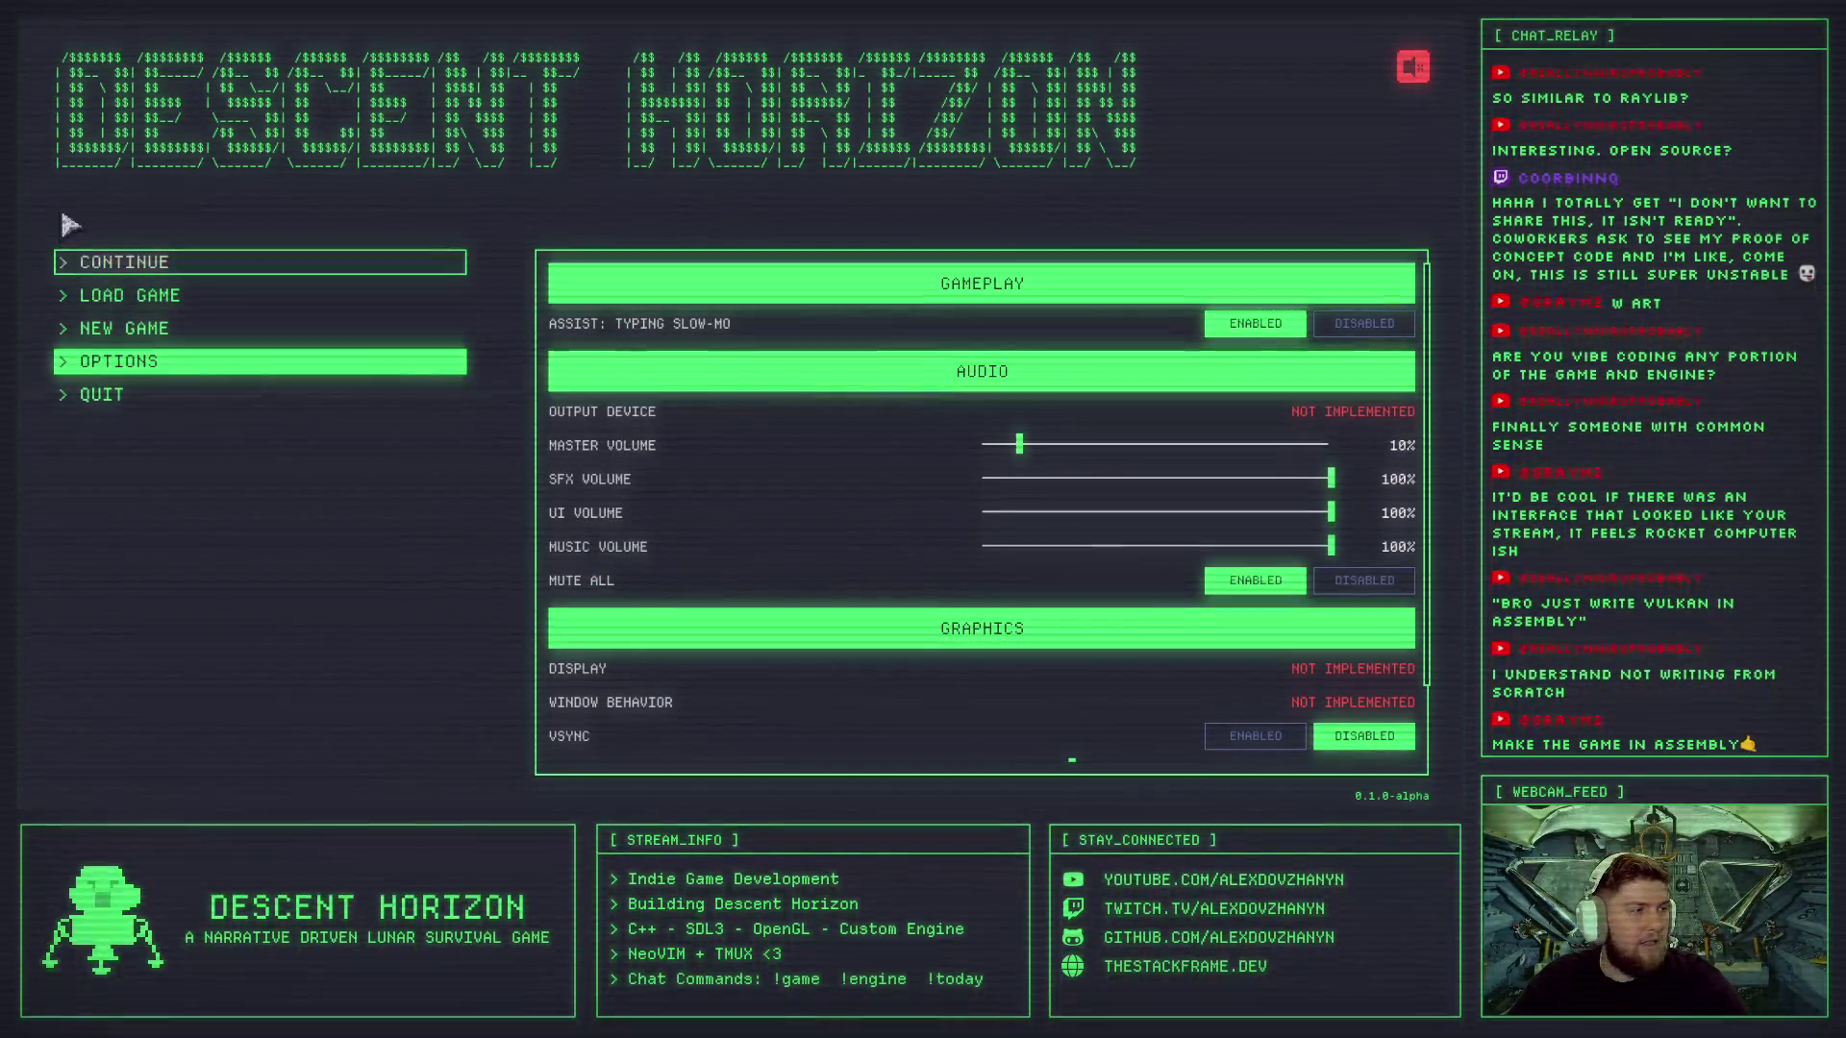
{"action": "left_click", "coordinate": [161, 274]}
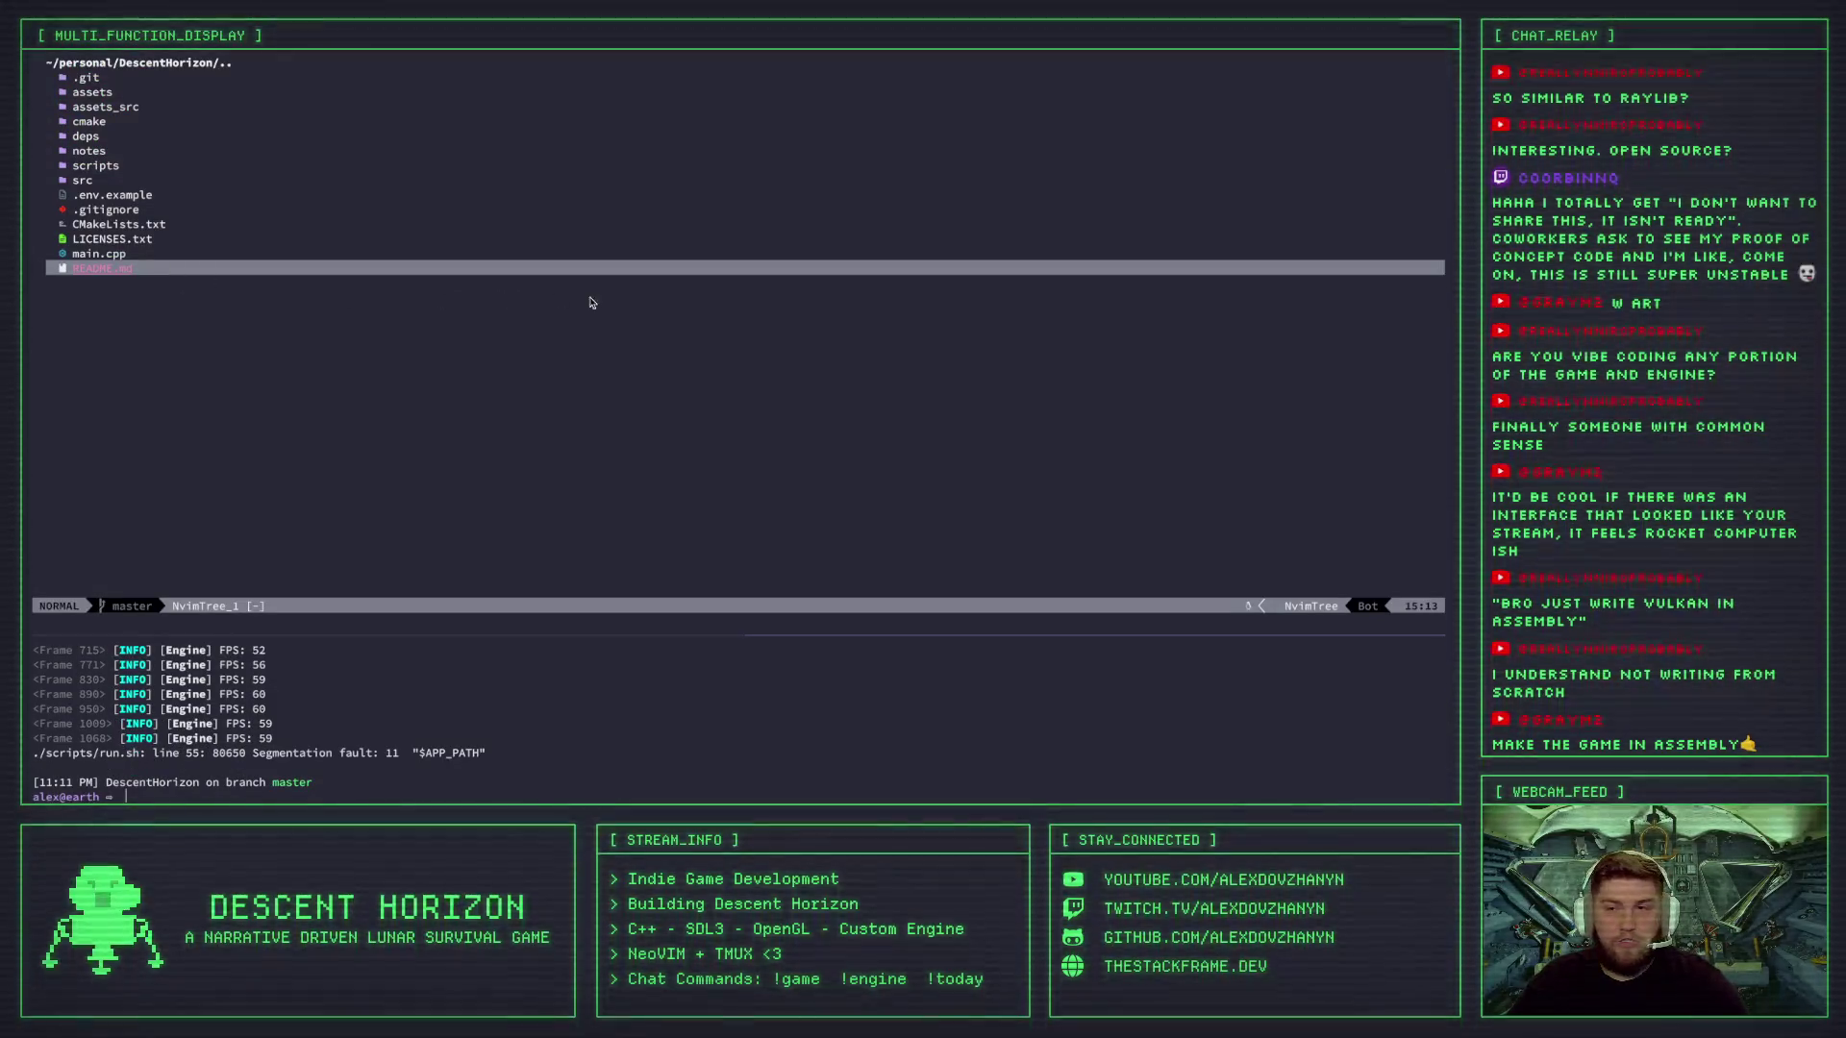
{"action": "type", "text": "srun"}
{"action": "key", "text": "Return"}
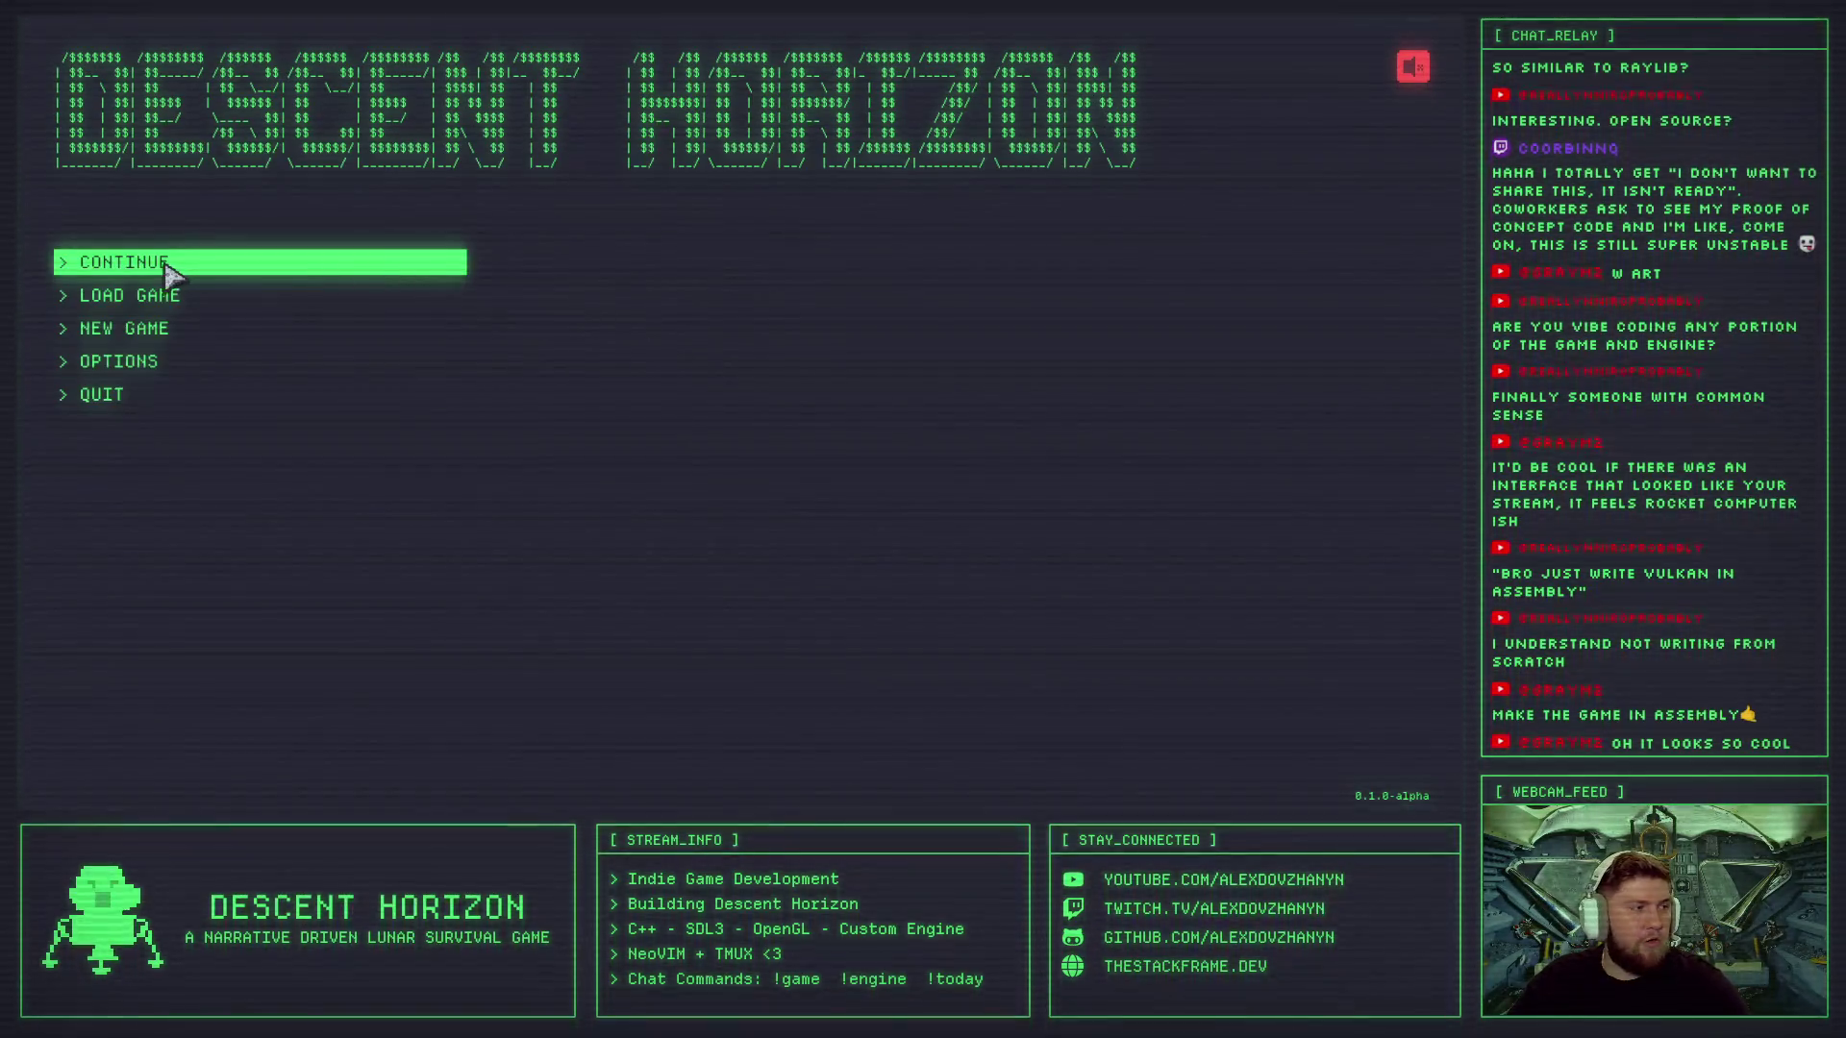
{"action": "left_click", "coordinate": [168, 272]}
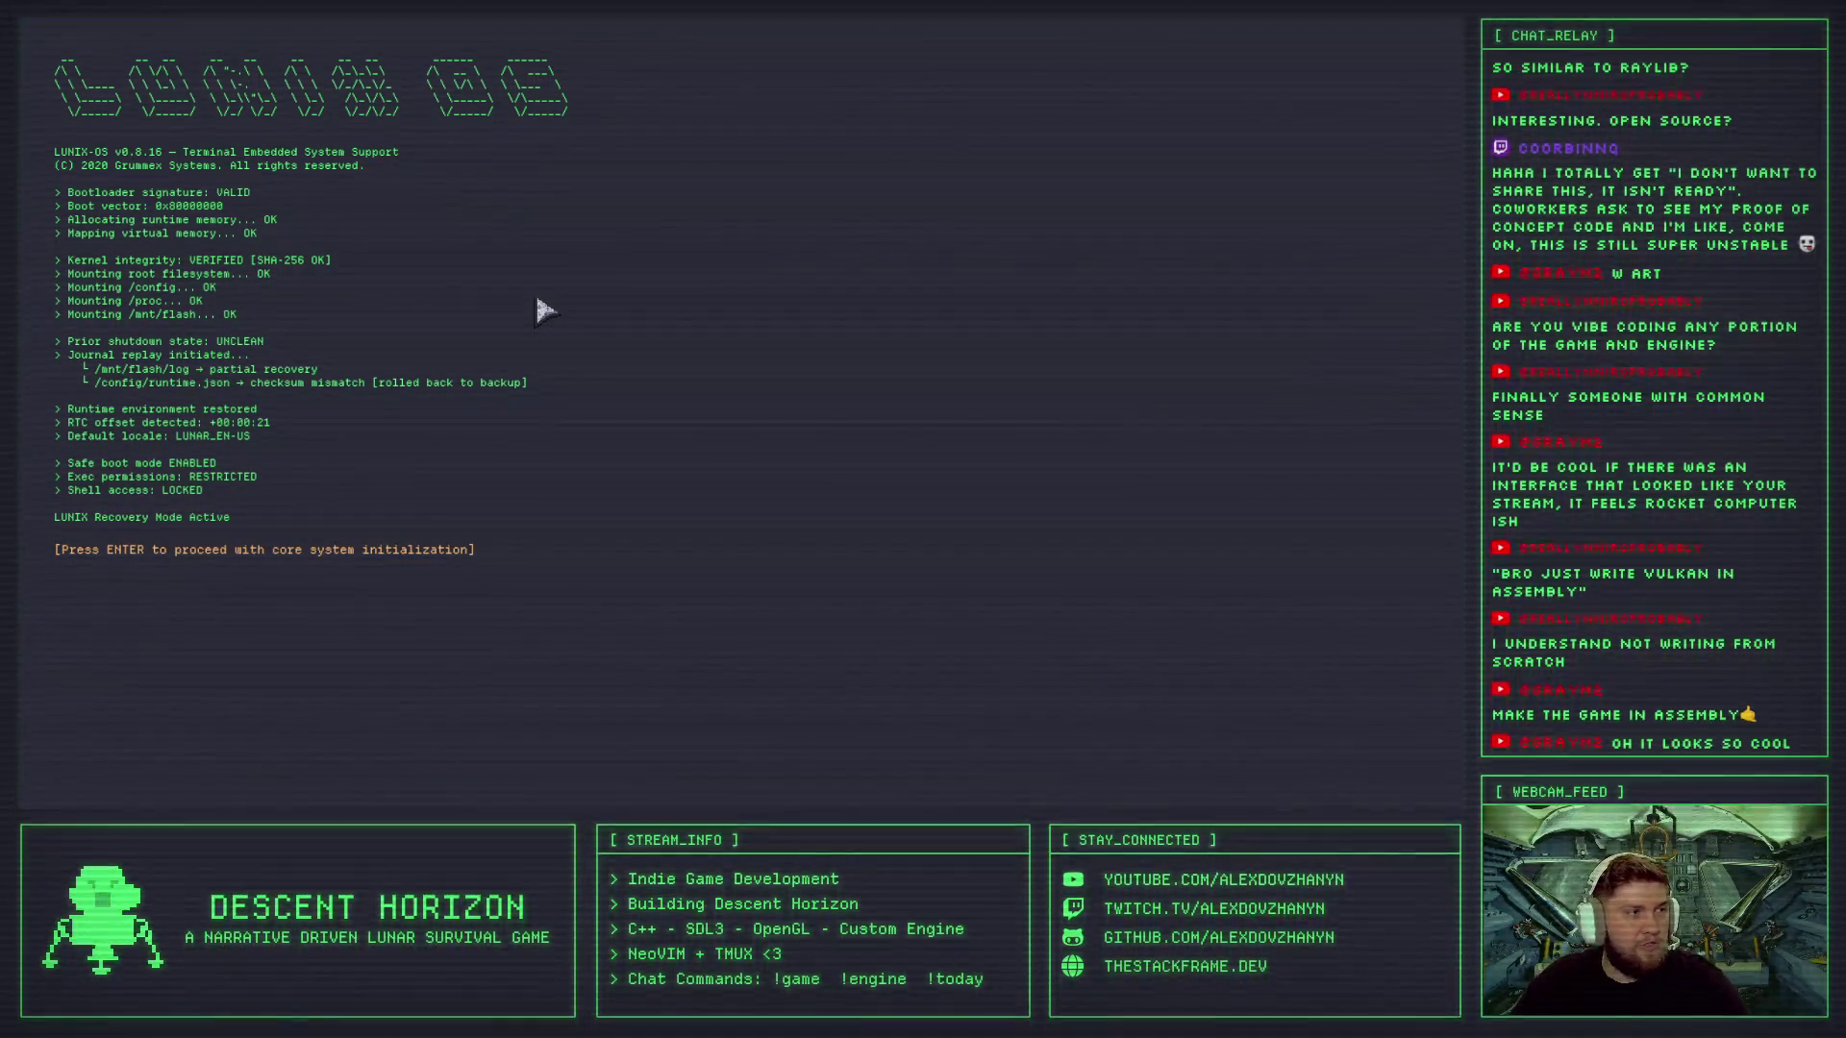
- Get past the boot screen, turn the lander upright and start the 'scan auto d' LiDAR scan
{"action": "key", "text": "Return"}
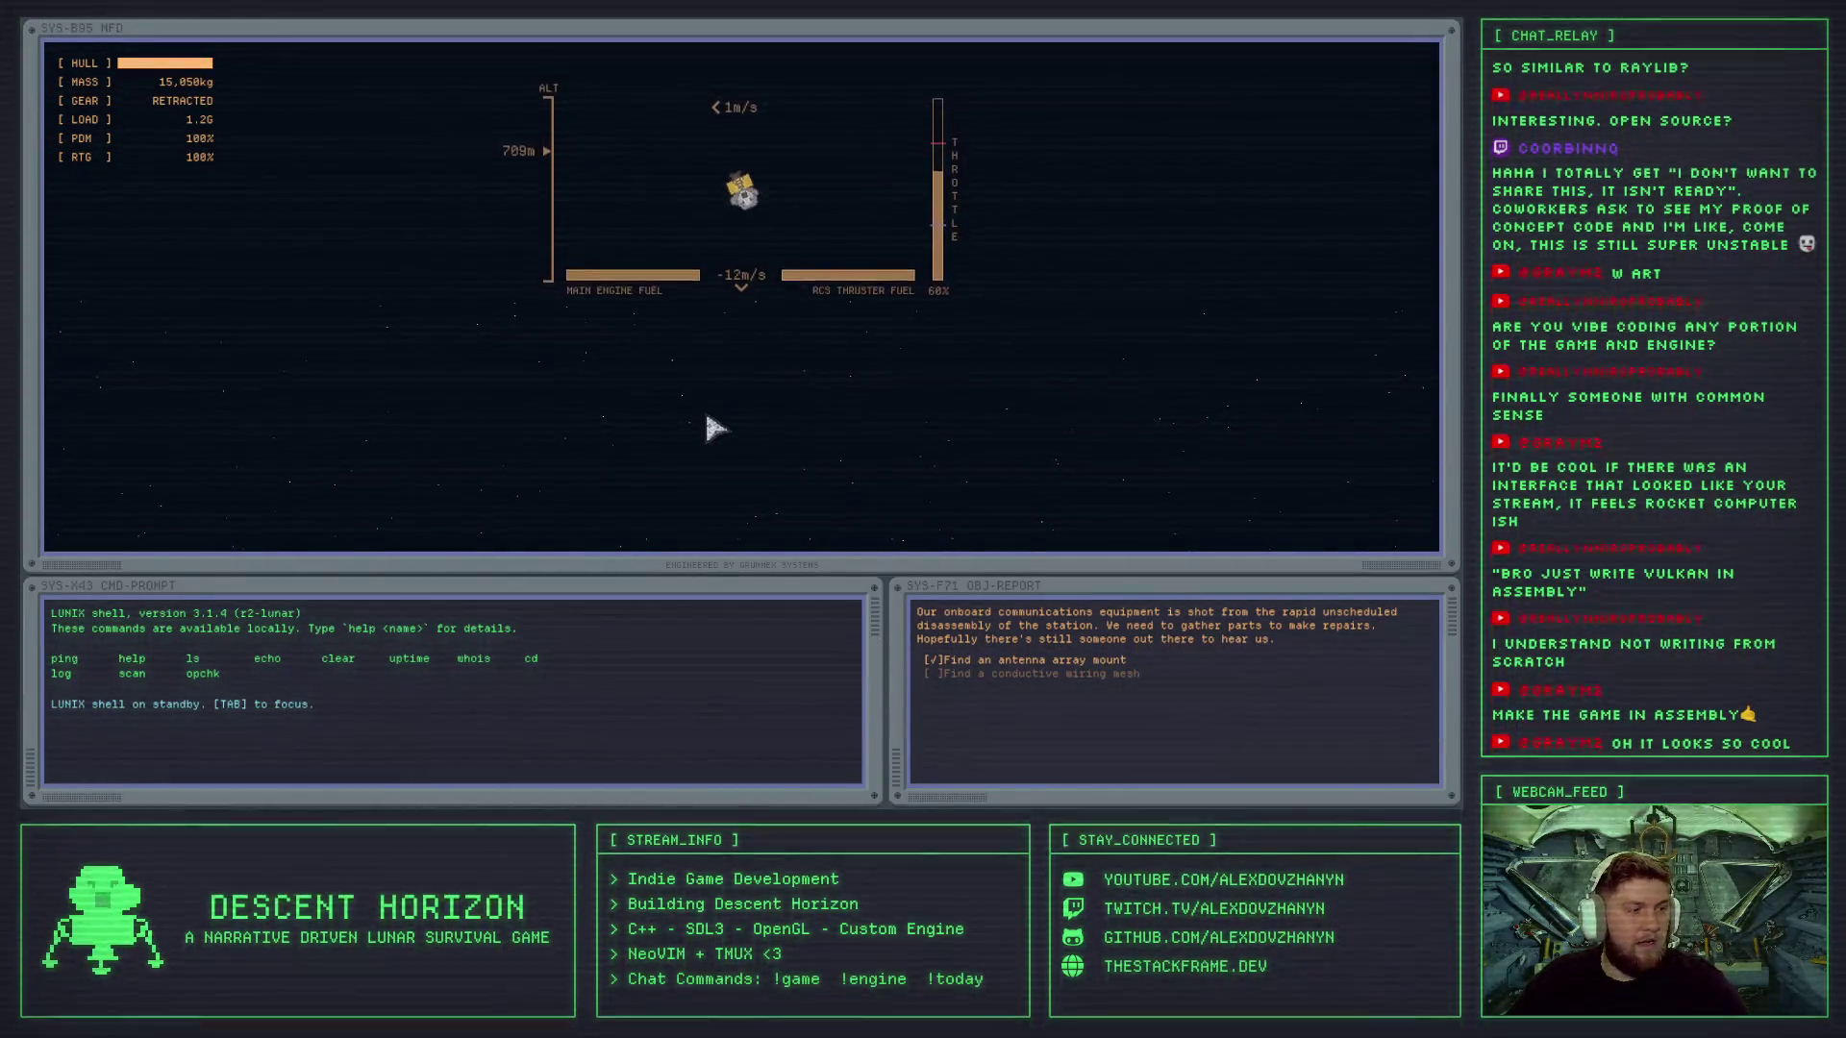
{"action": "left_click", "coordinate": [727, 659]}
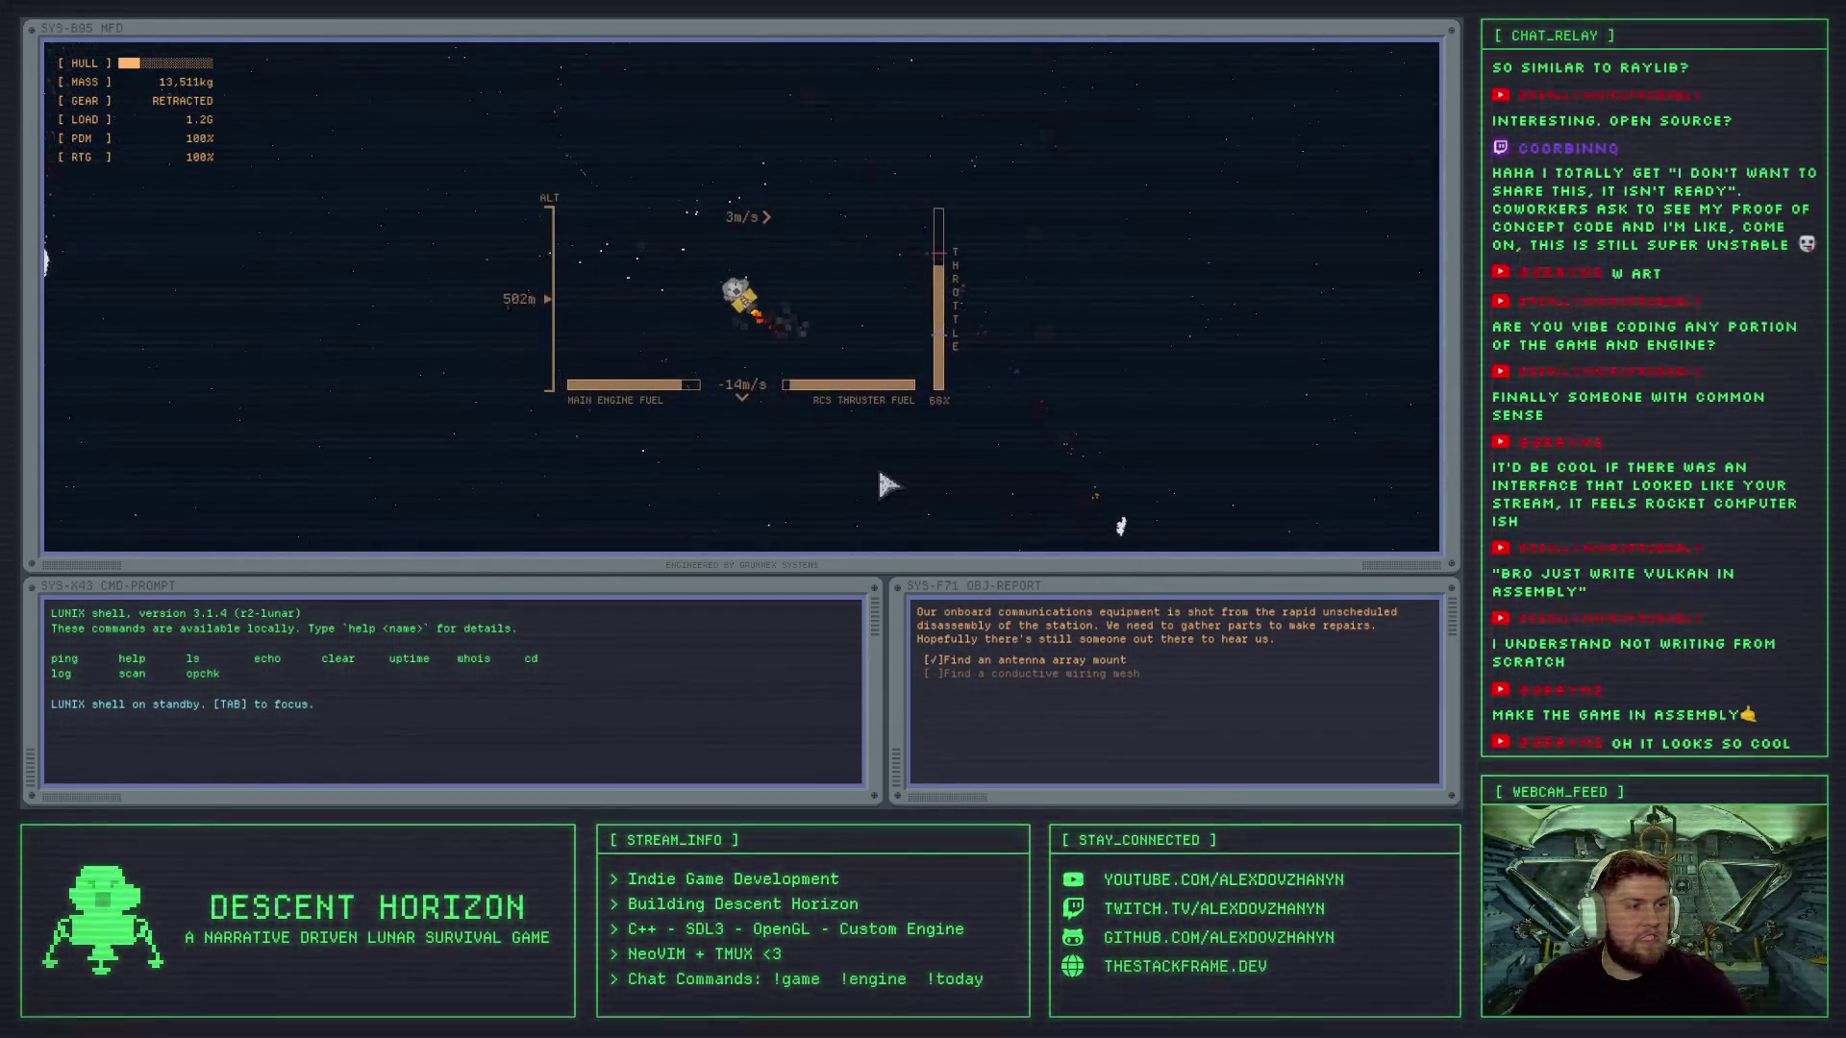
{"action": "key", "text": "Left"}
{"action": "key", "text": "s"}
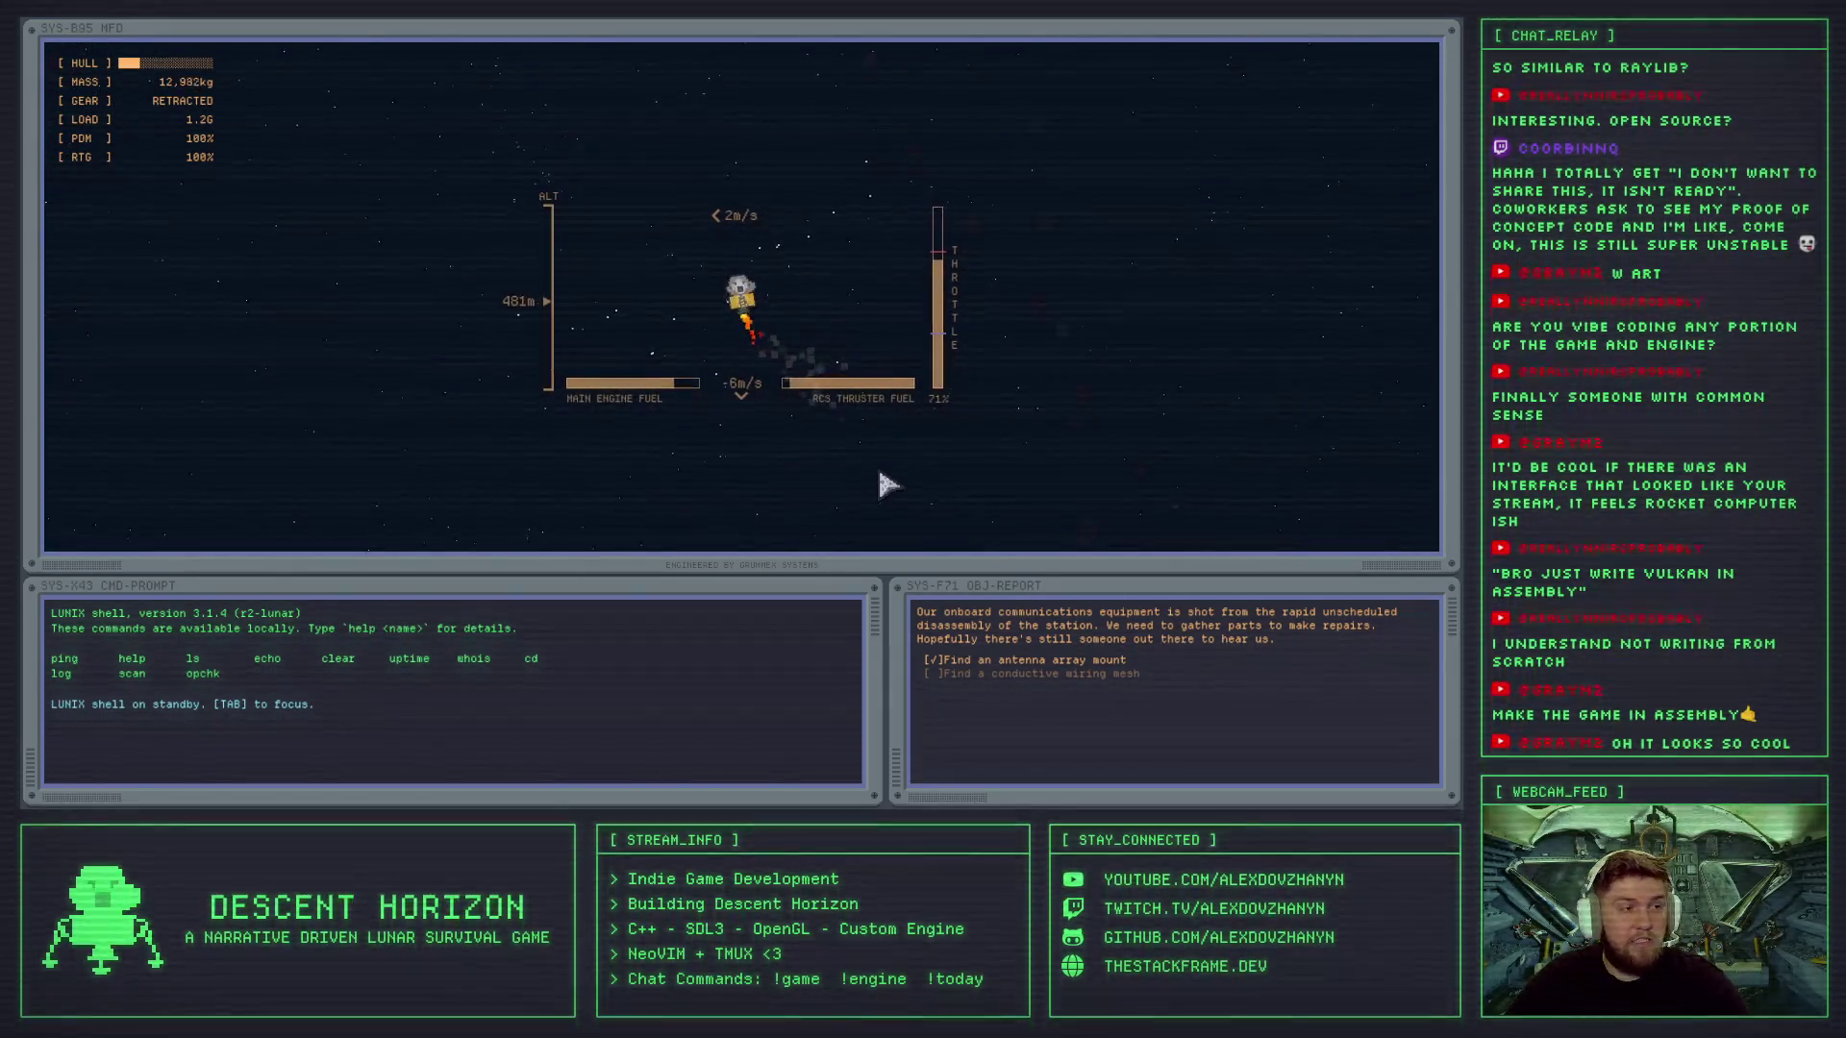
{"action": "key", "text": "Tab"}
{"action": "type", "text": "scan auto d"}
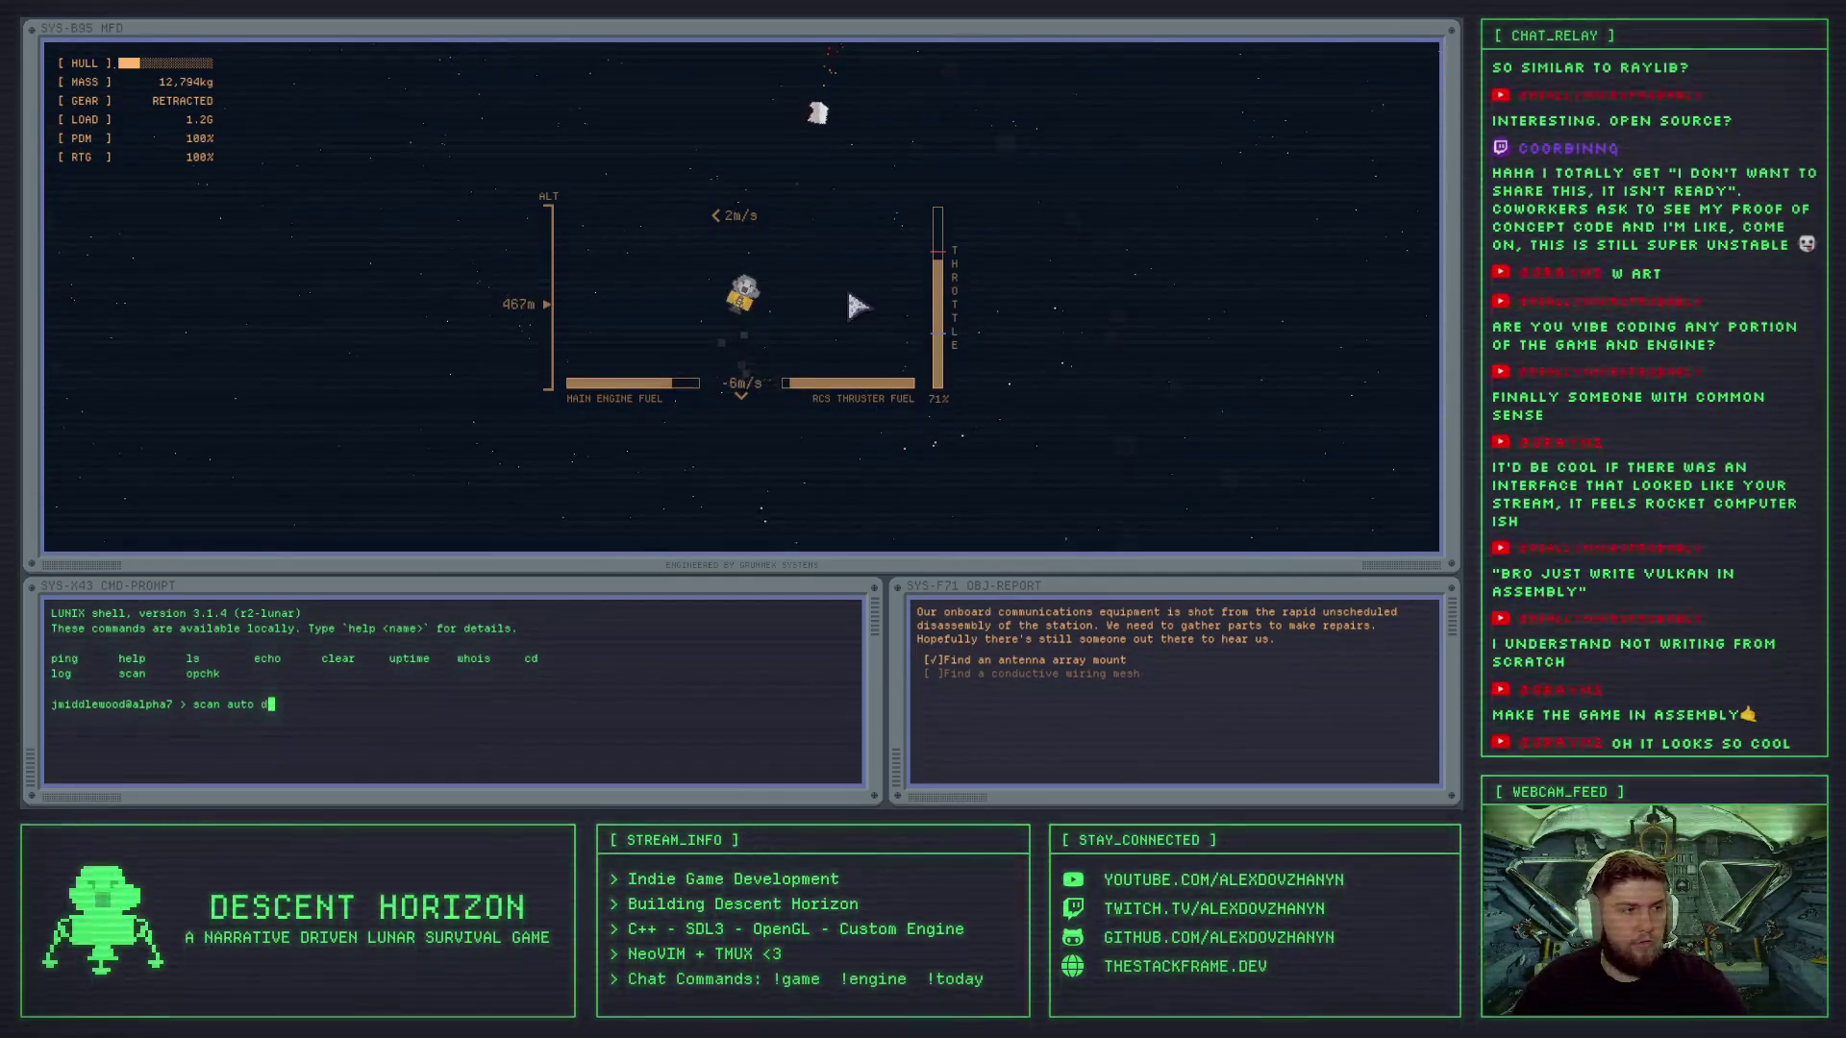
{"action": "key", "text": "Return"}
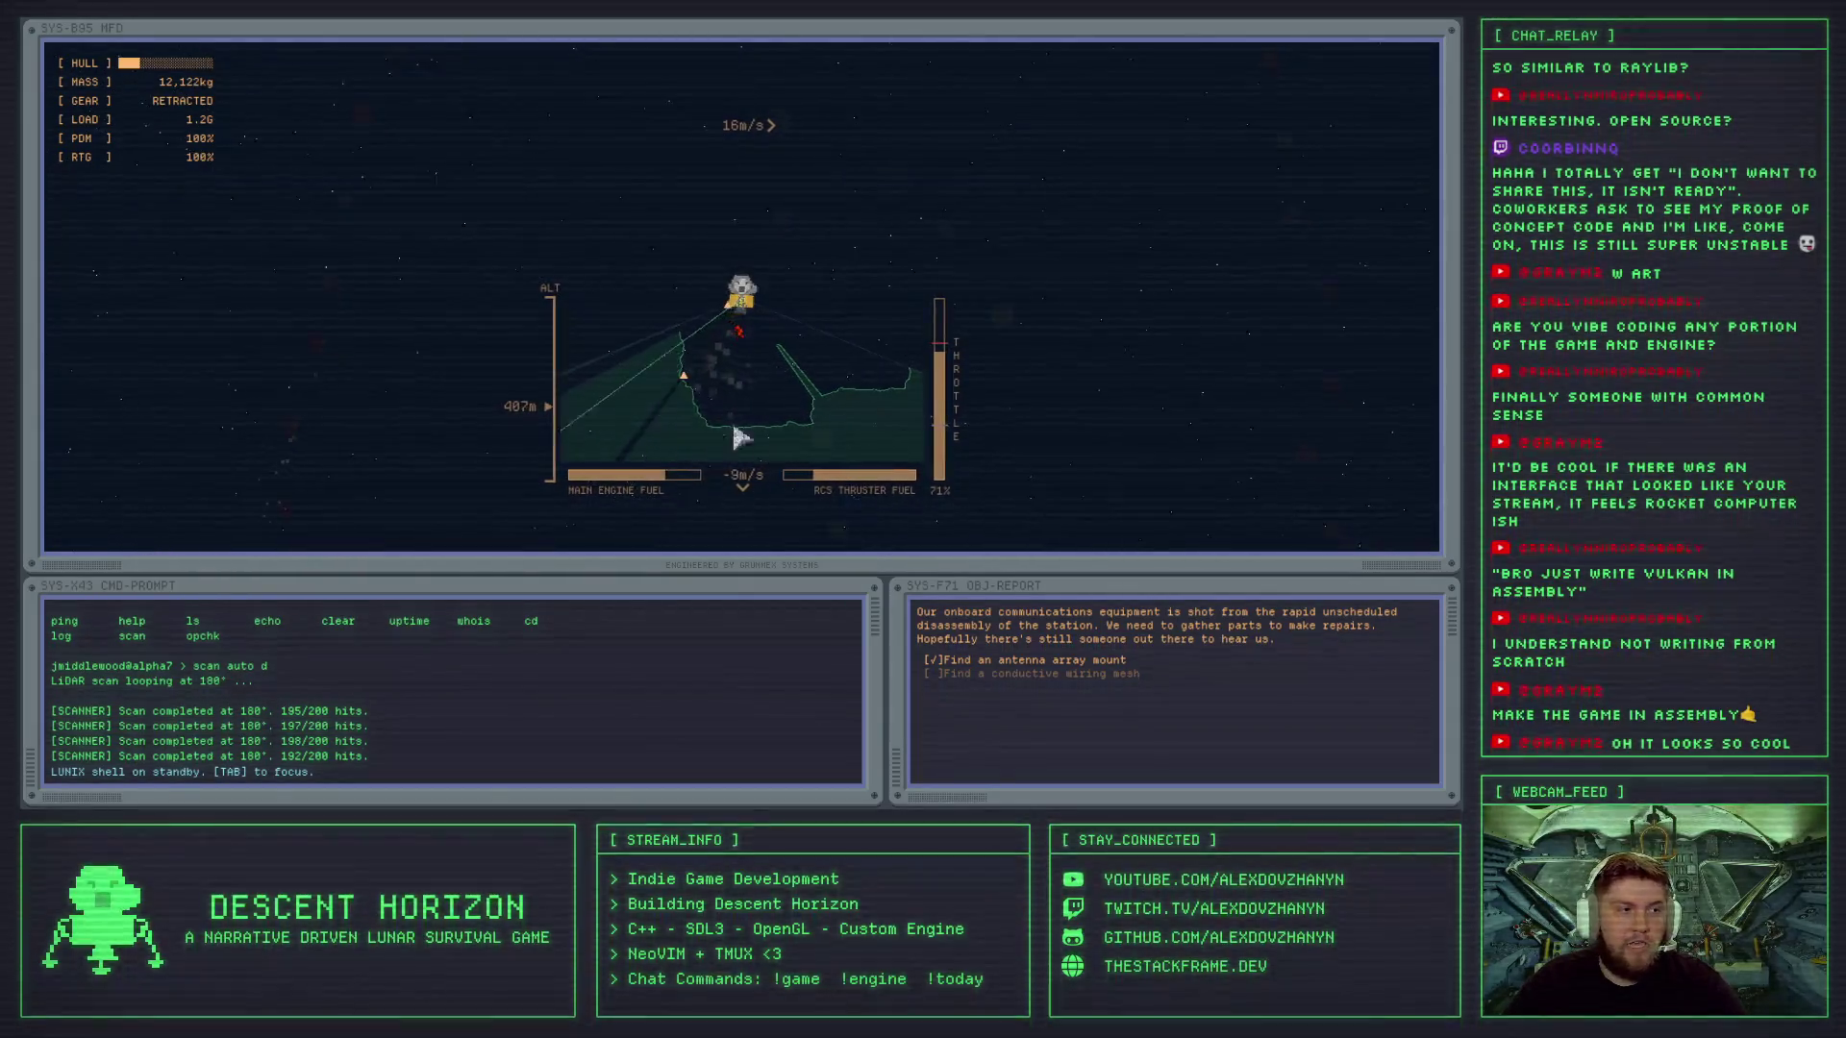
- Tilt the lander and switch the LiDAR scan angle to 0, then back to downward
{"action": "key", "text": "Left"}
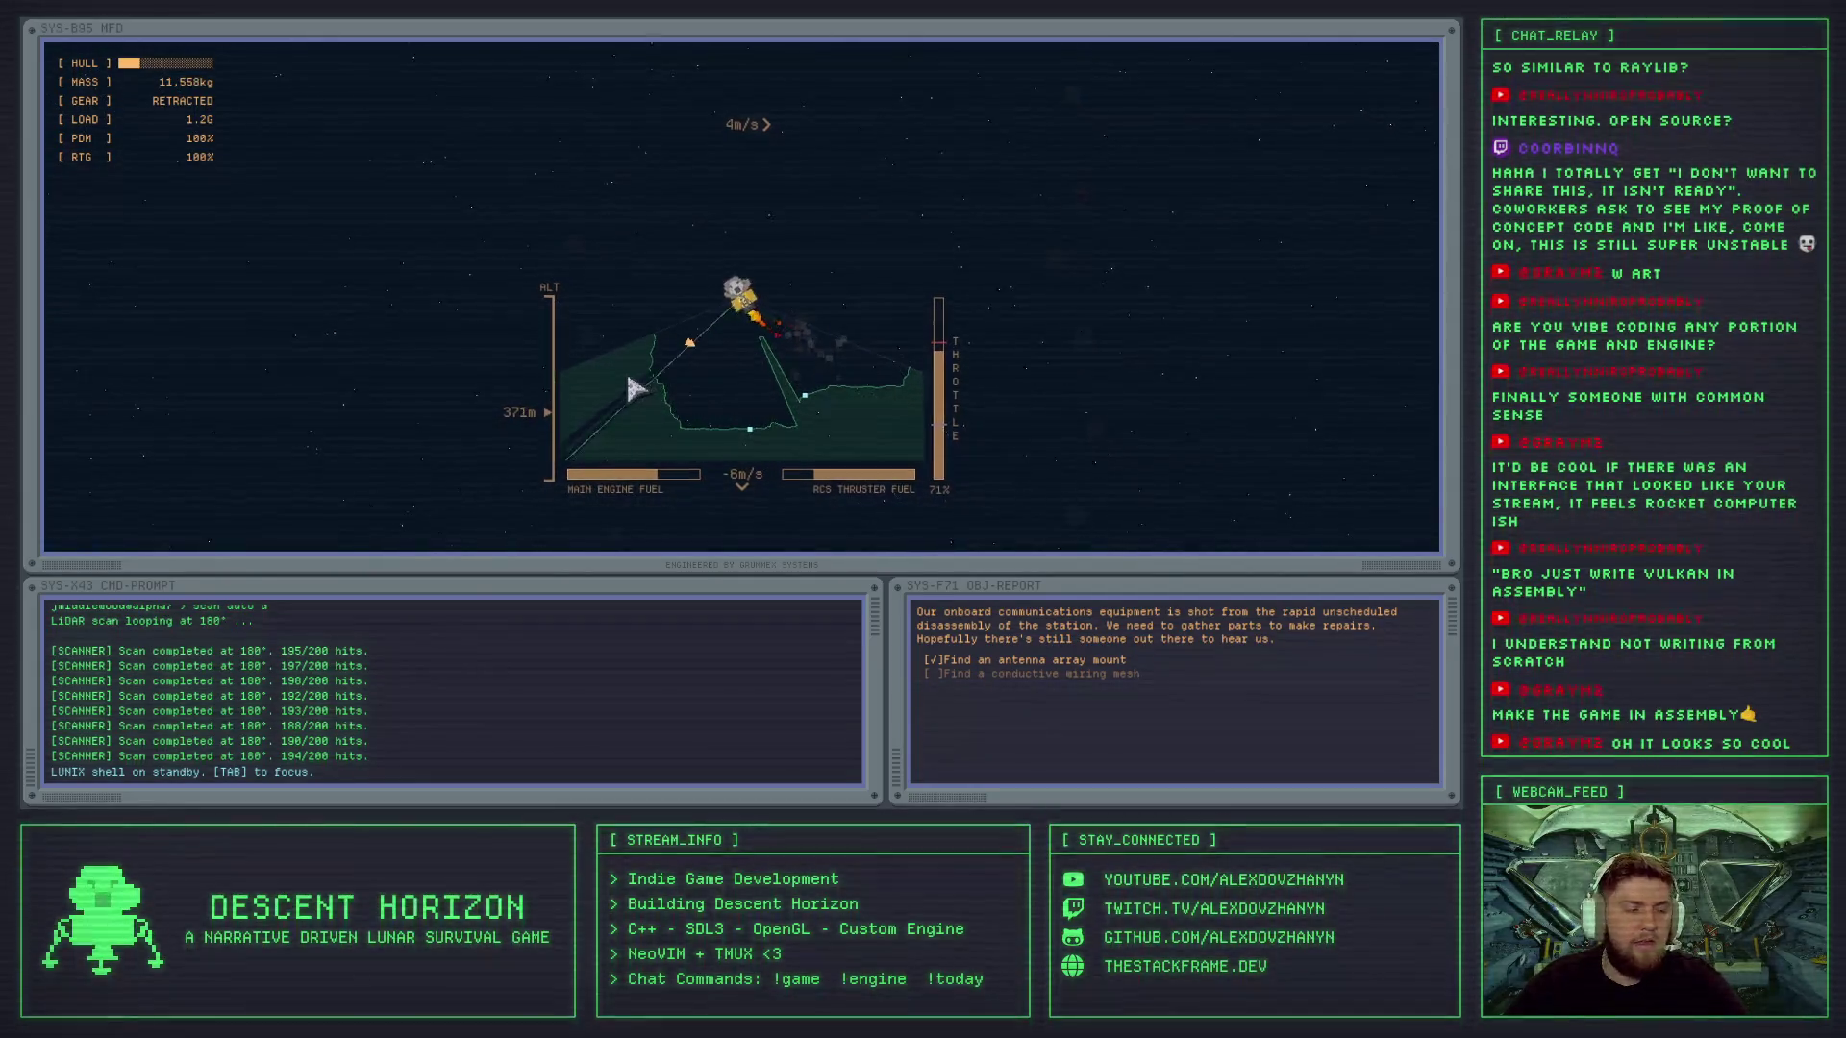
{"action": "key", "text": "Tab"}
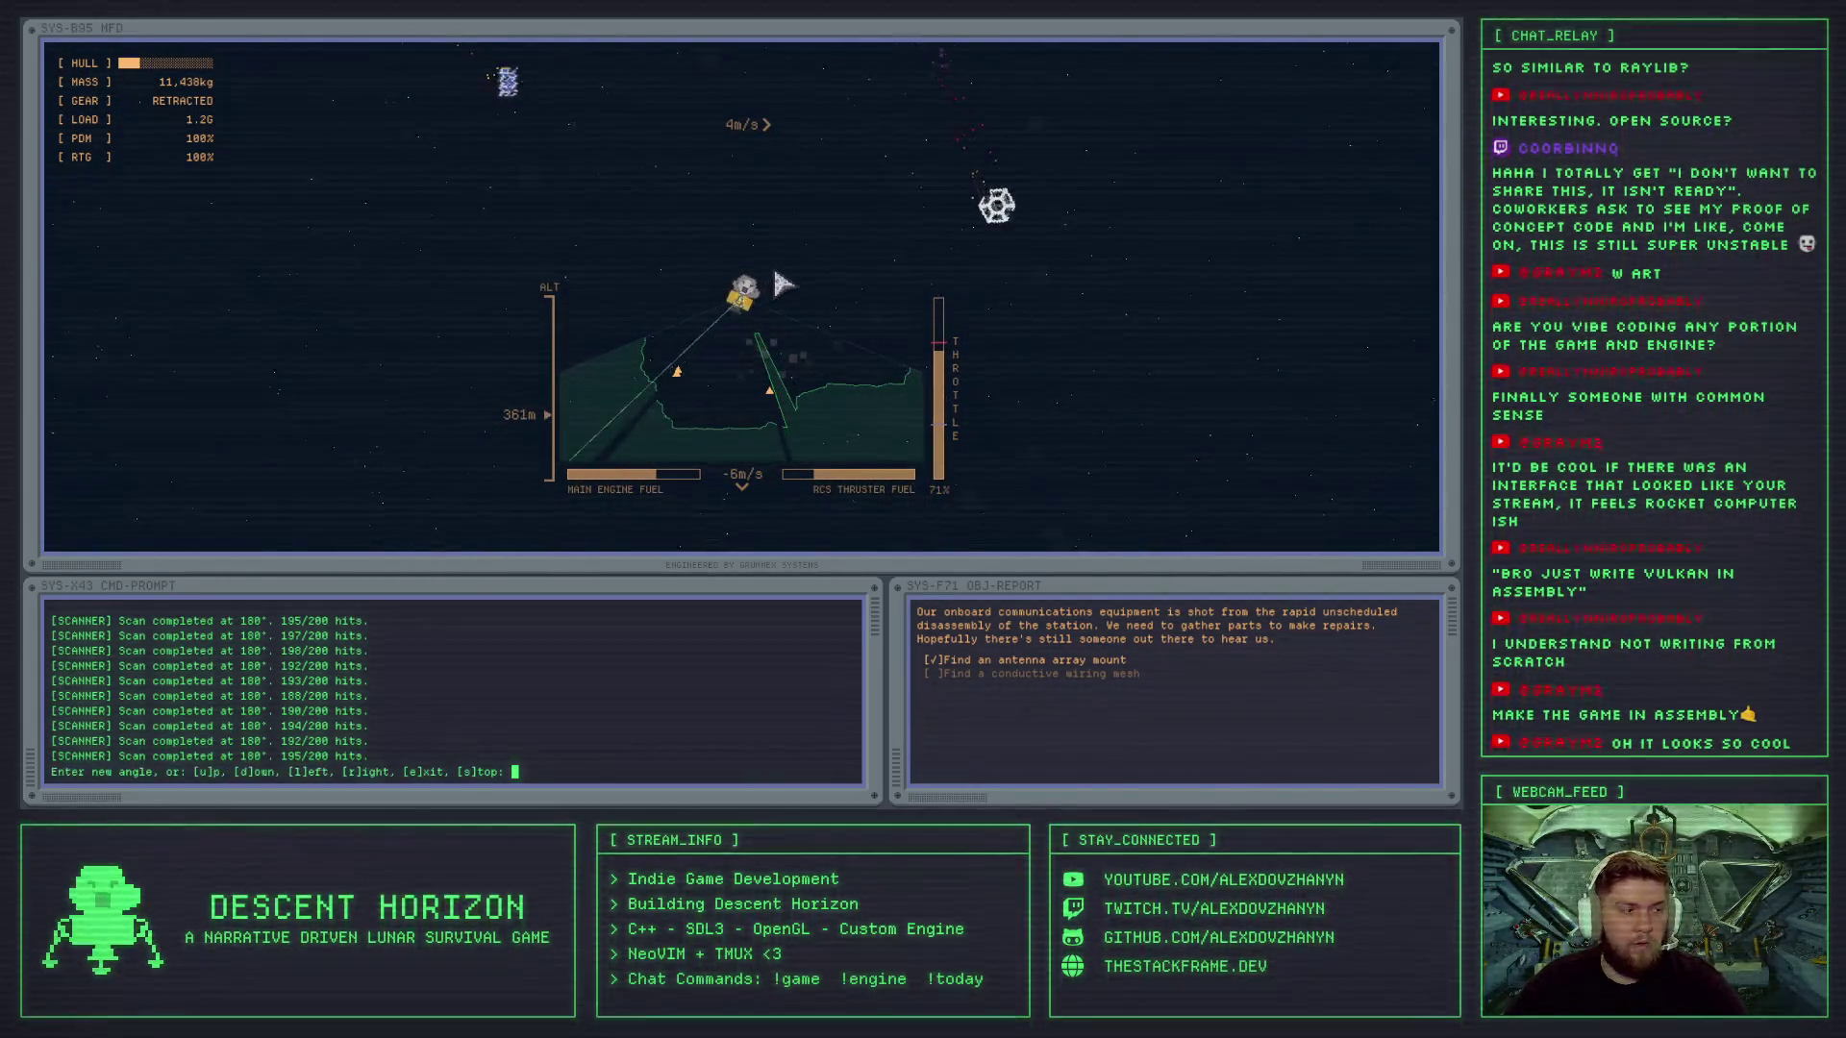
{"action": "type", "text": "0"}
{"action": "key", "text": "Return"}
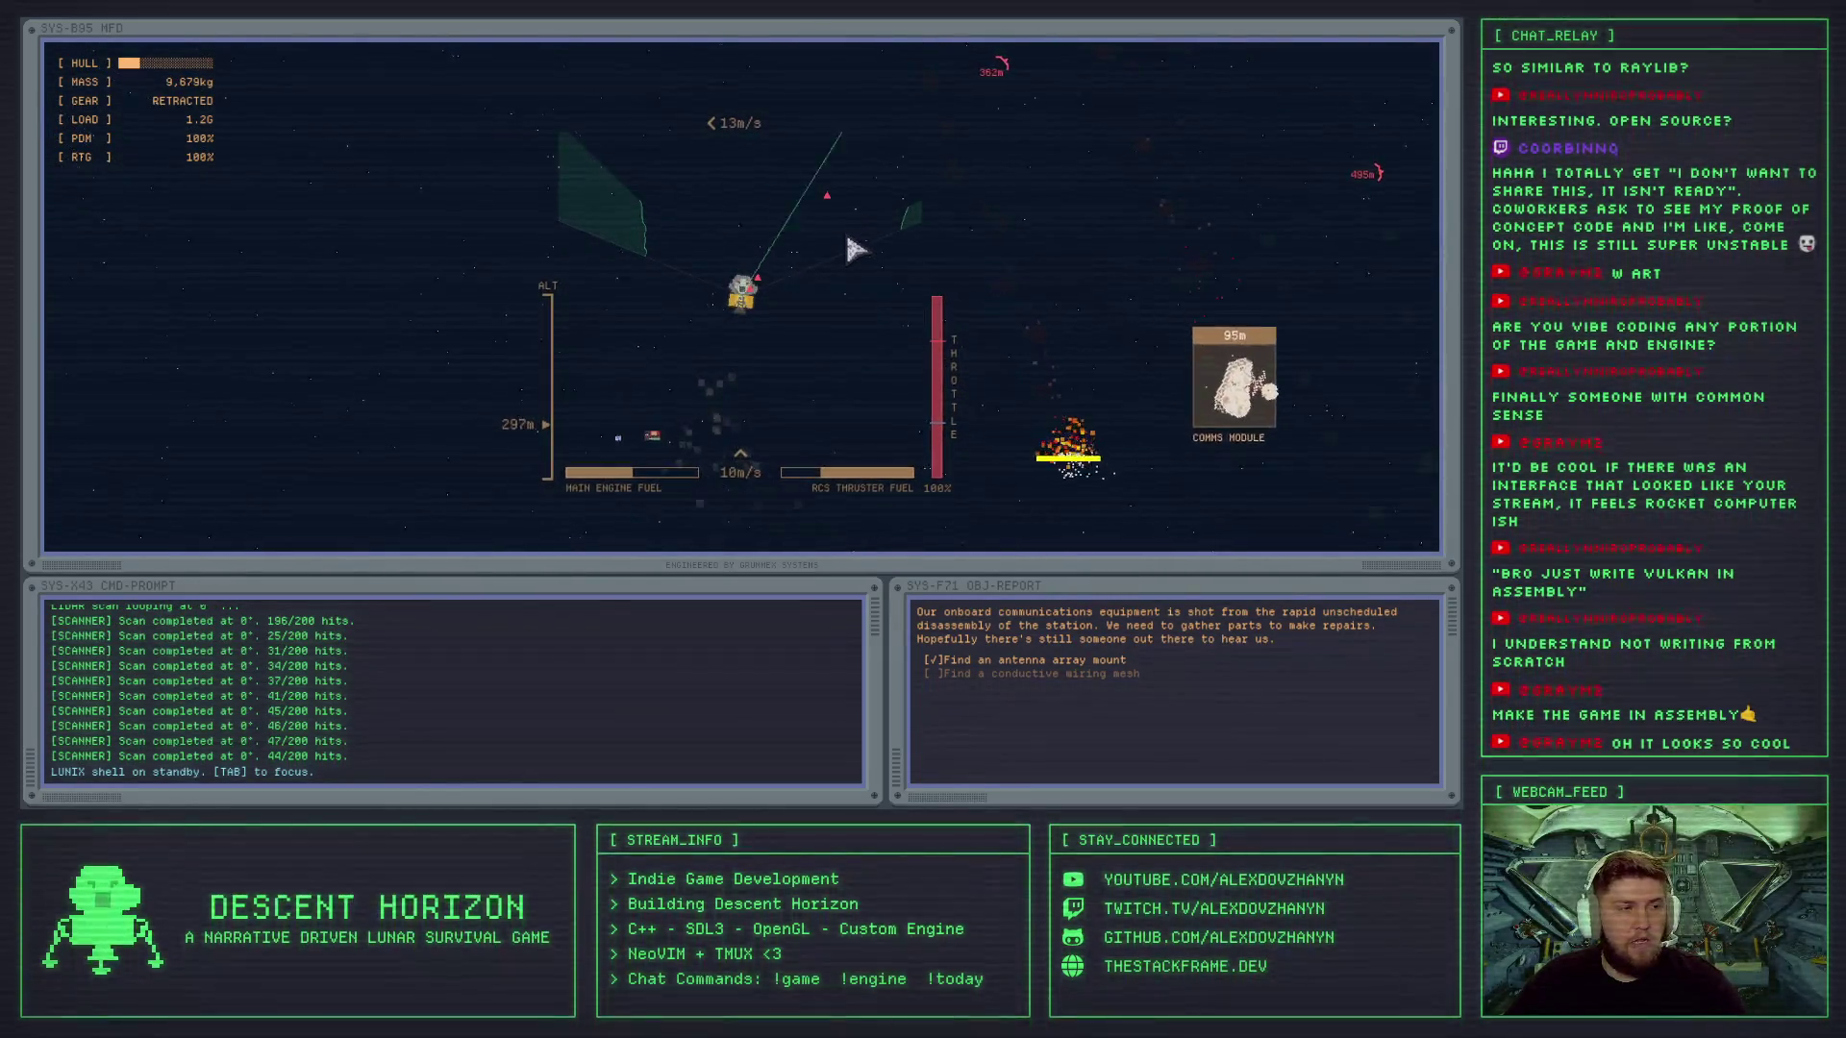
{"action": "key", "text": "Tab"}
{"action": "type", "text": "d"}
{"action": "key", "text": "Return"}
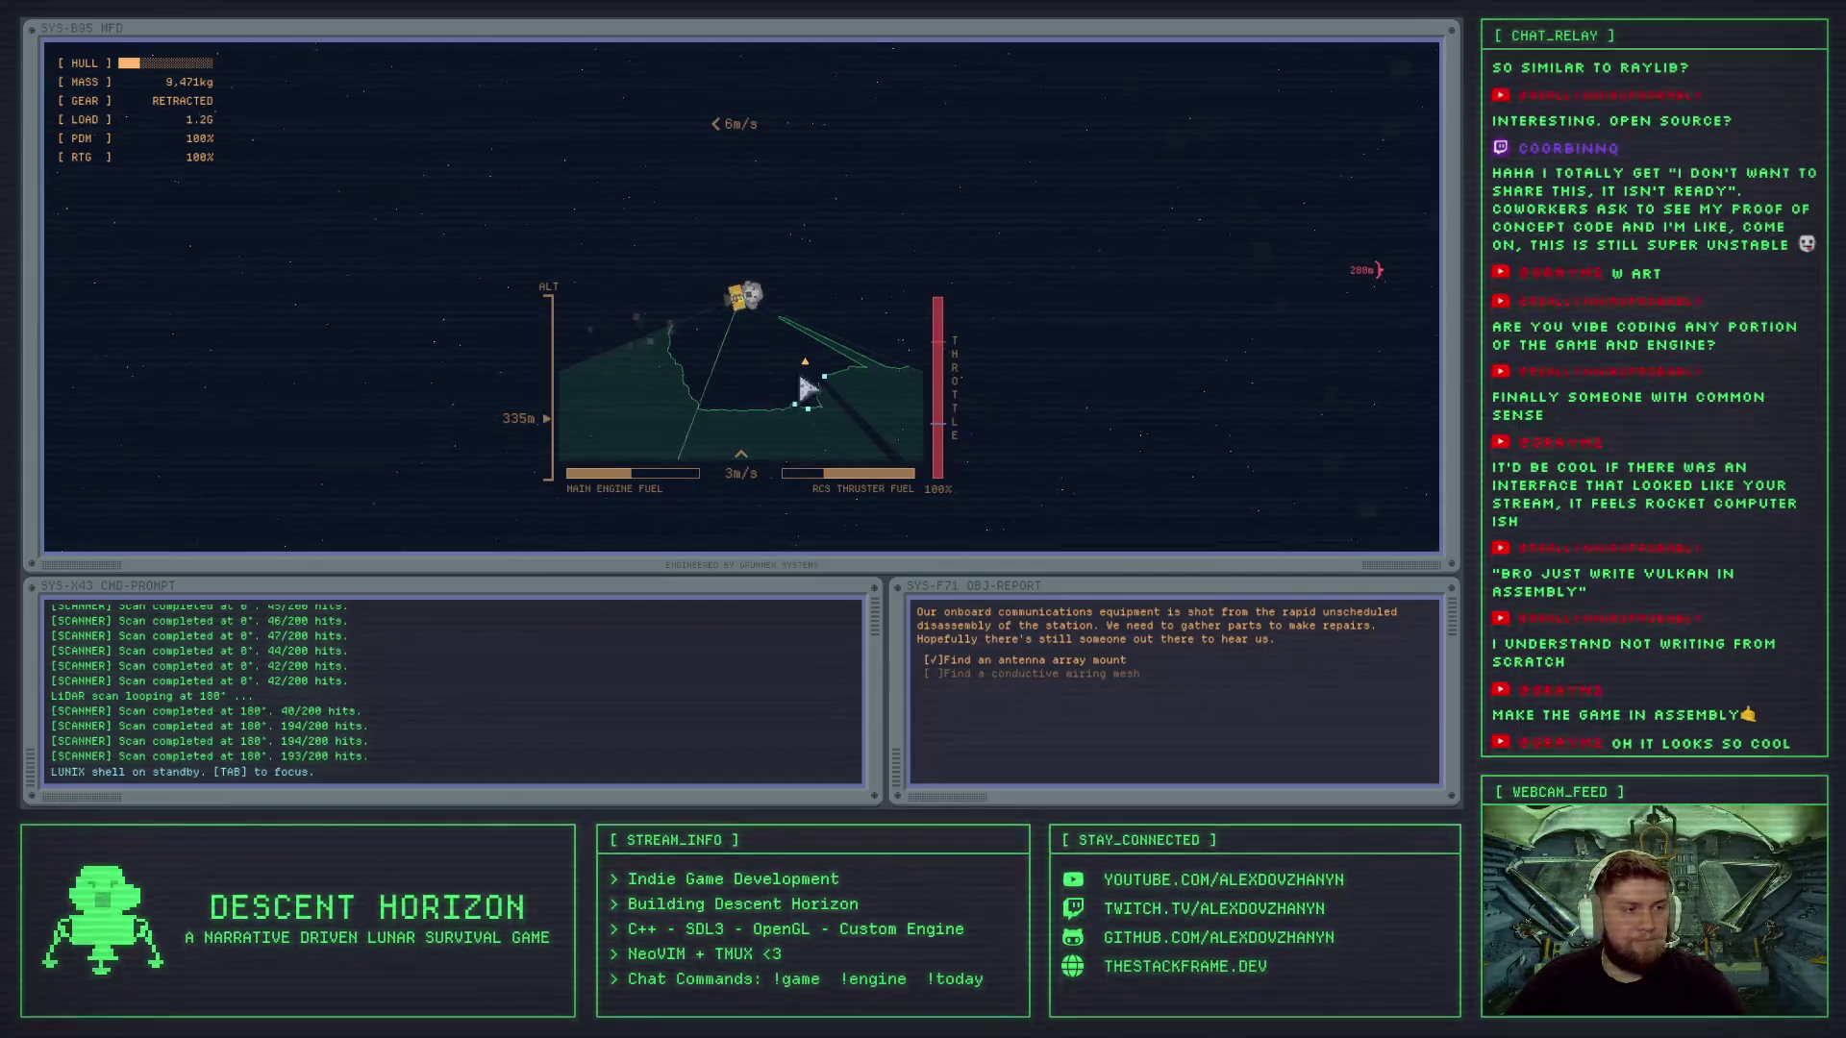
- Stop the LiDAR scan and list the available shell commands with help
{"action": "key", "text": "Tab"}
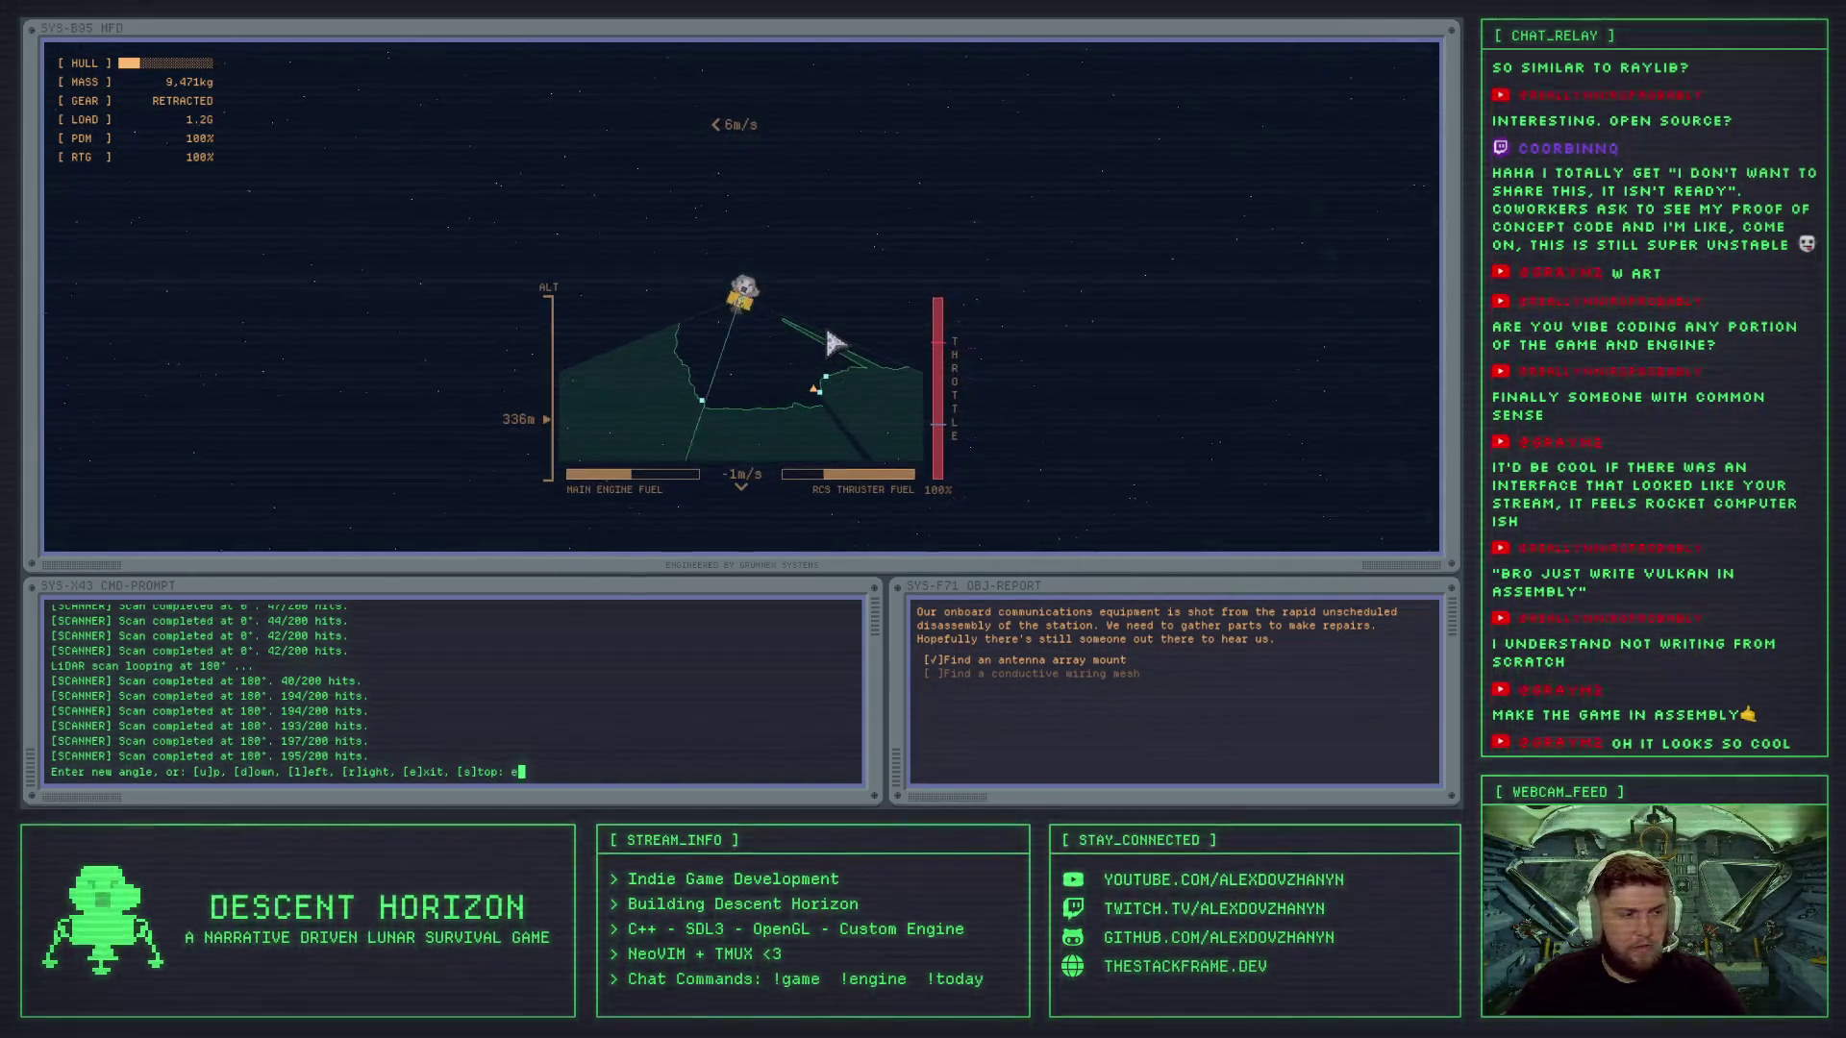
{"action": "type", "text": "s"}
{"action": "key", "text": "Return"}
{"action": "key", "text": "BackSpace"}
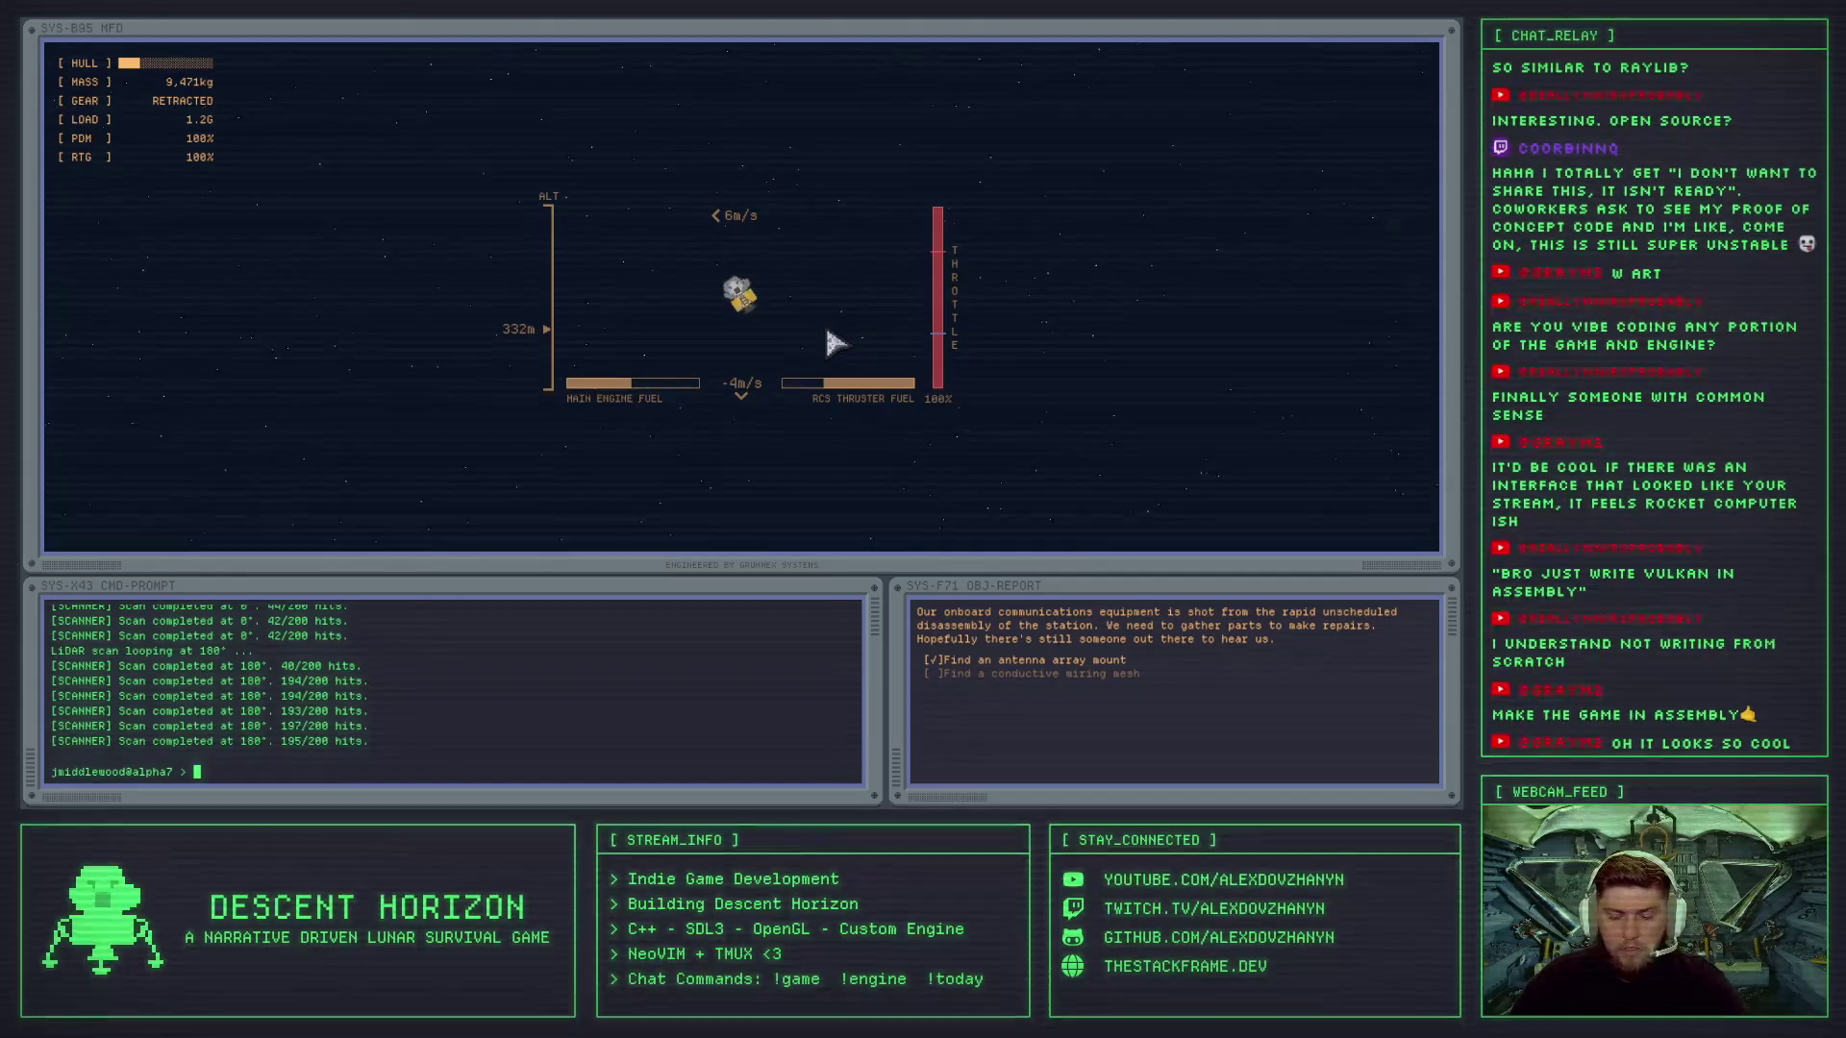
{"action": "type", "text": "help"}
{"action": "key", "text": "Return"}
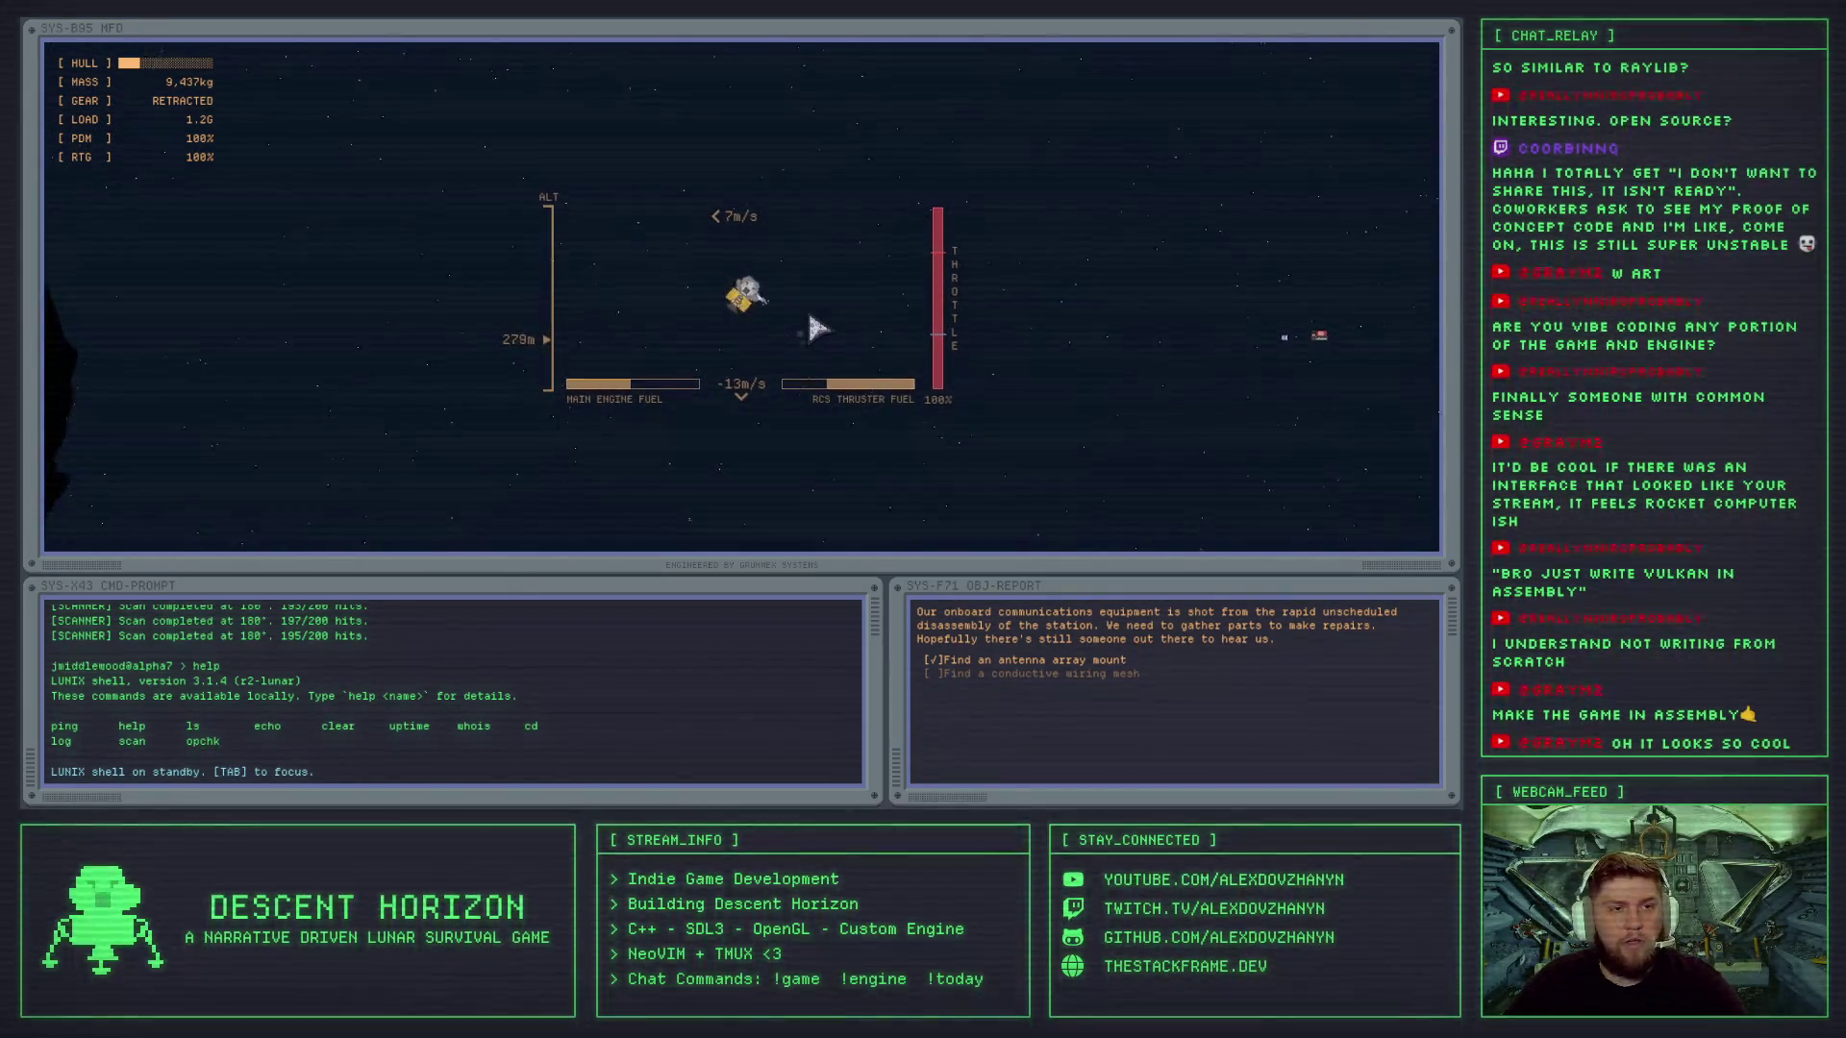
- Fire the main engine to brake the descent and drift near 165 m
{"action": "key", "text": "Right"}
{"action": "key", "text": "Up"}
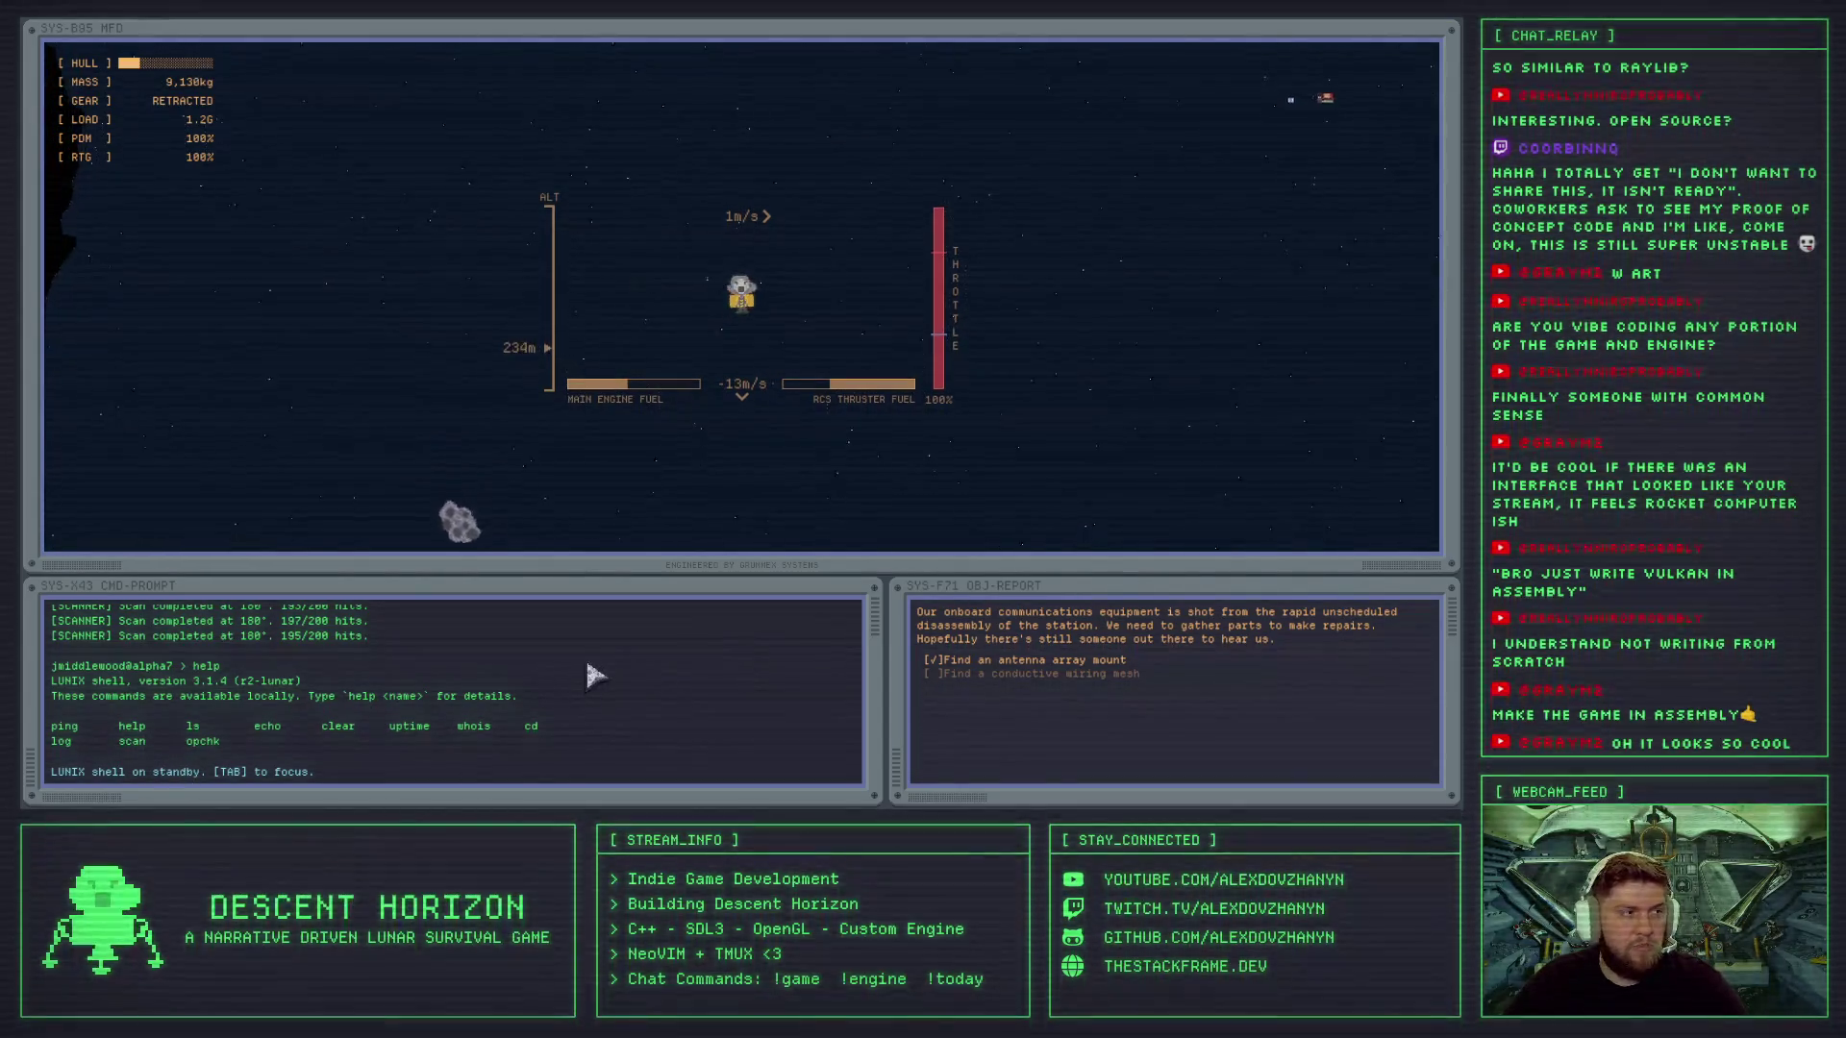
{"action": "key", "text": "Up"}
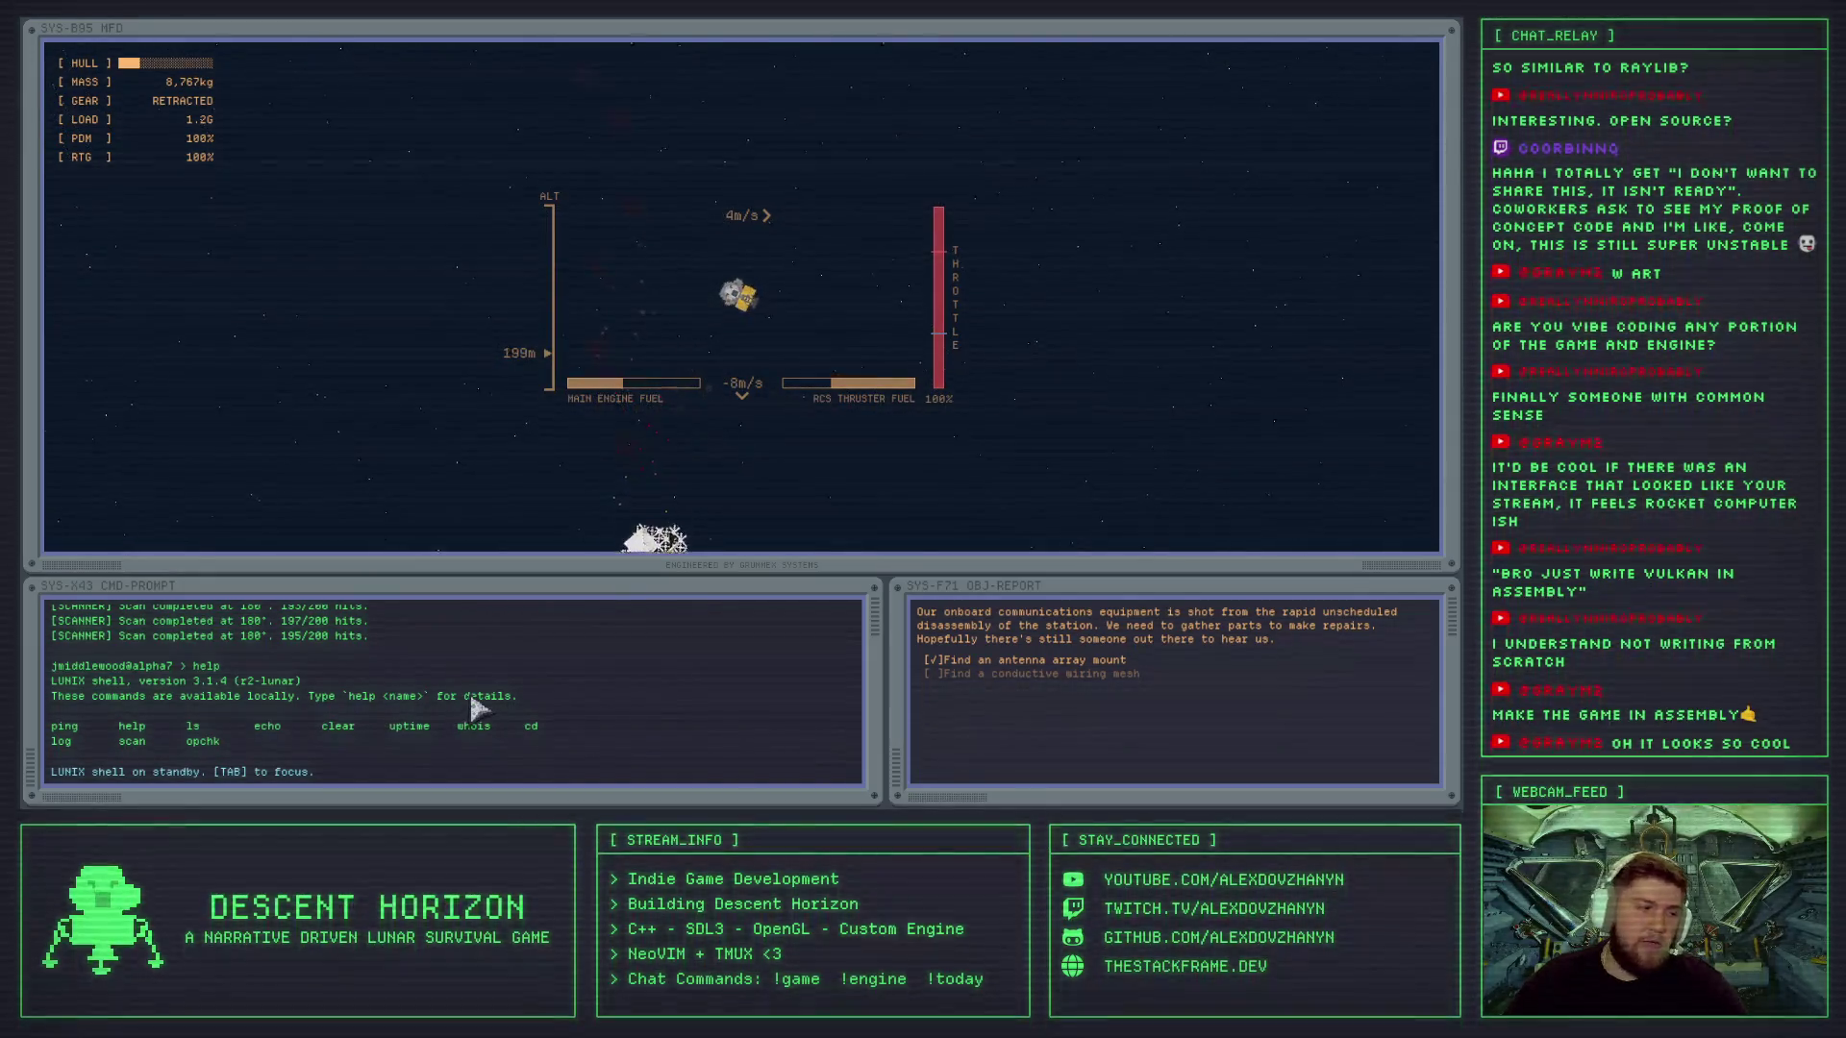
{"action": "key", "text": "Up"}
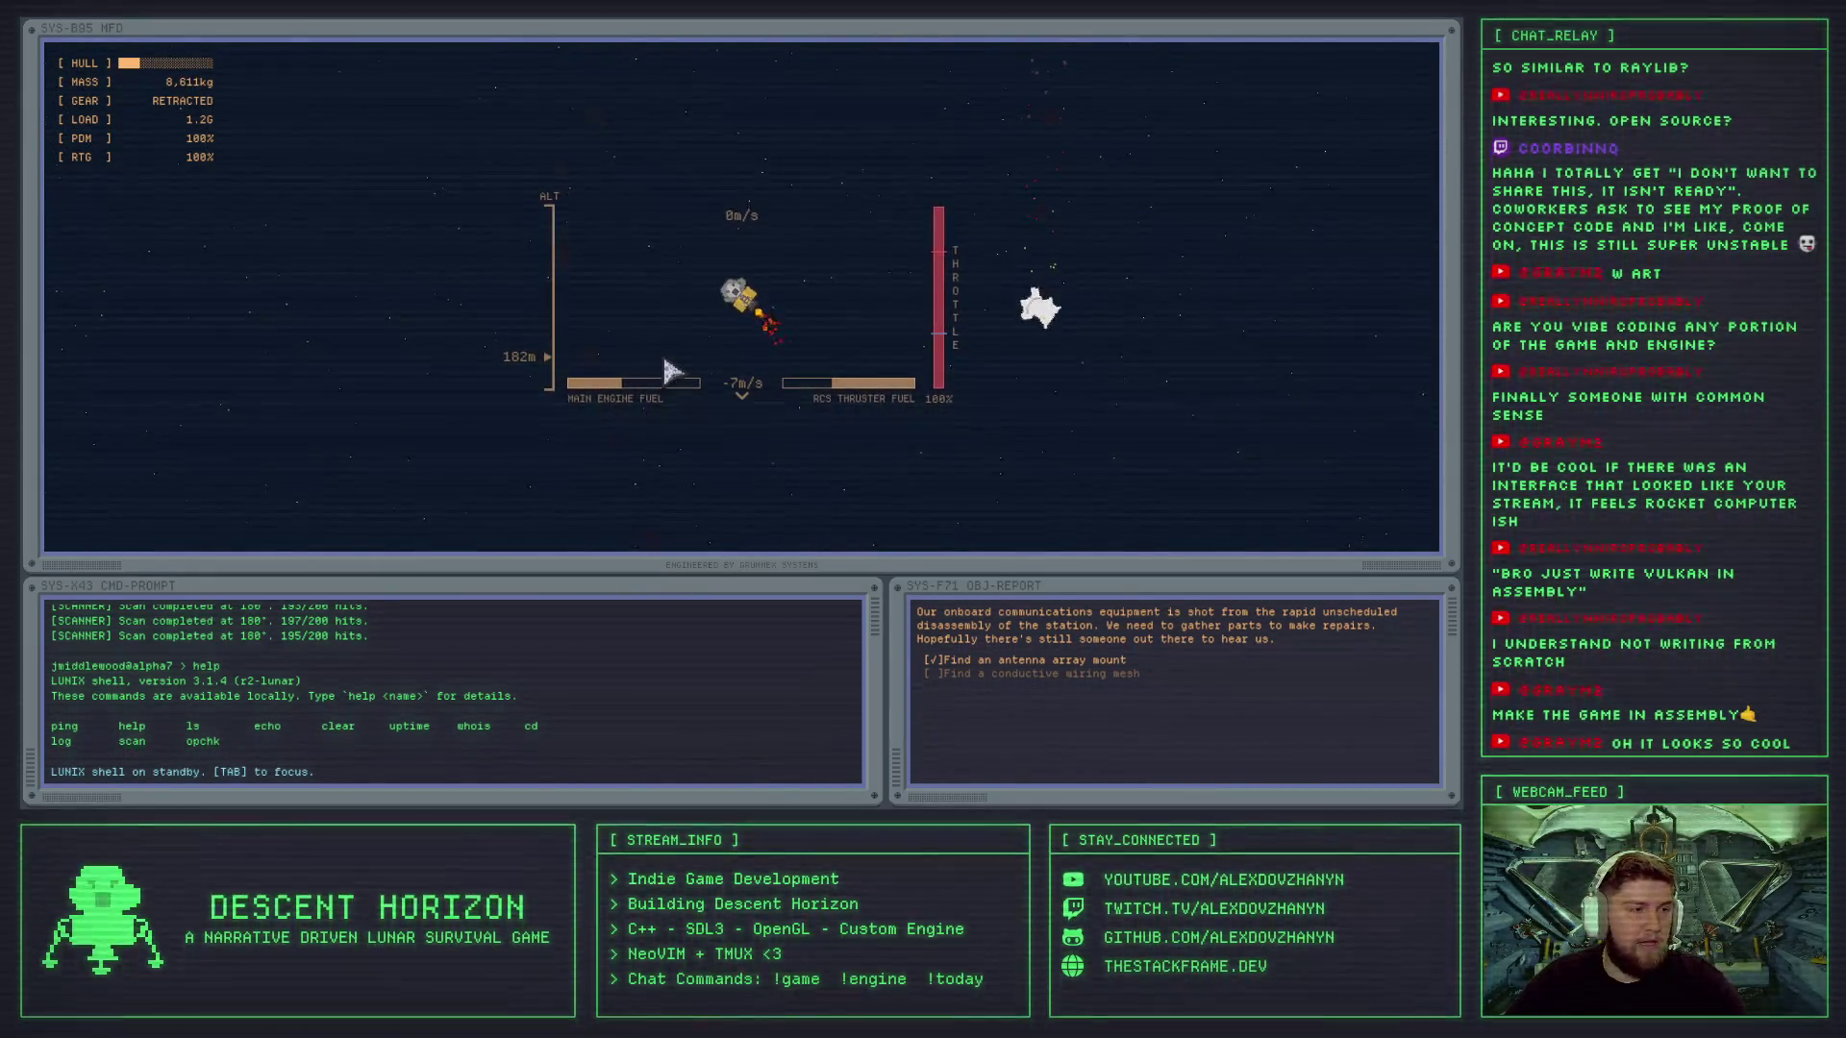
{"action": "key", "text": "Up"}
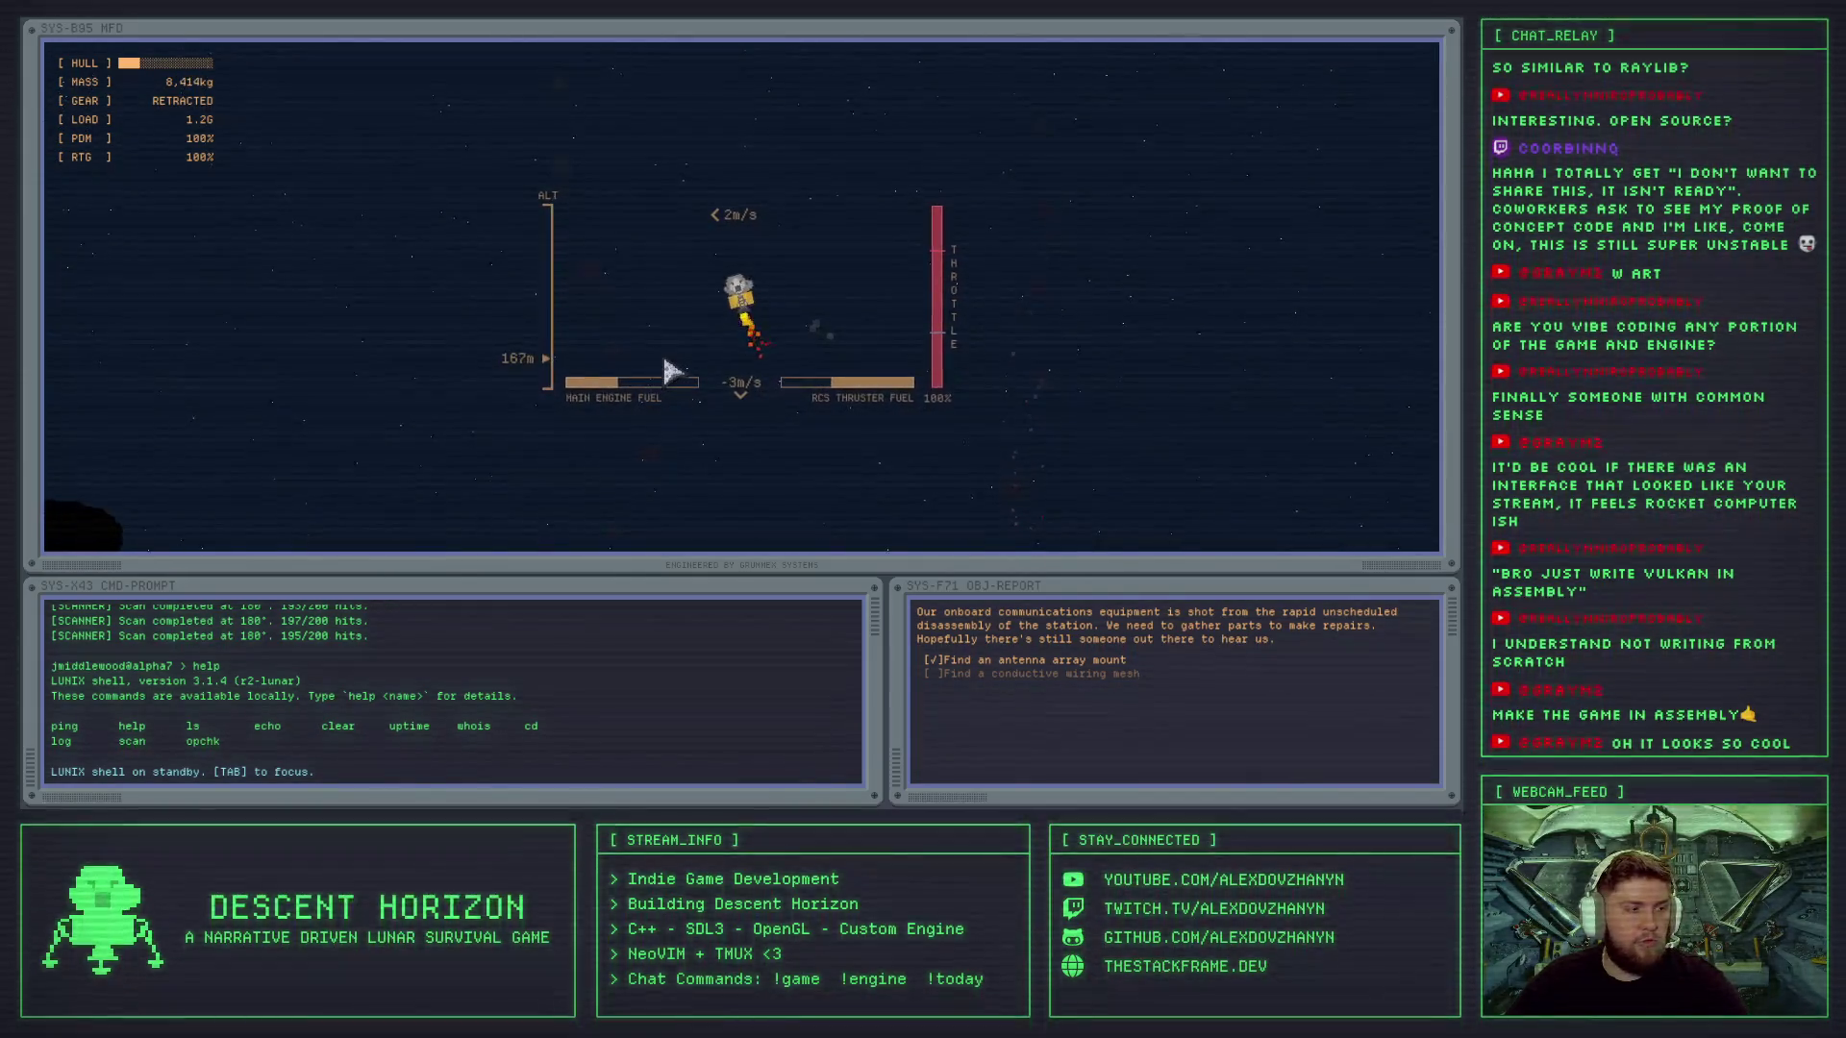
{"action": "key", "text": "Tab"}
{"action": "type", "text": "h"}
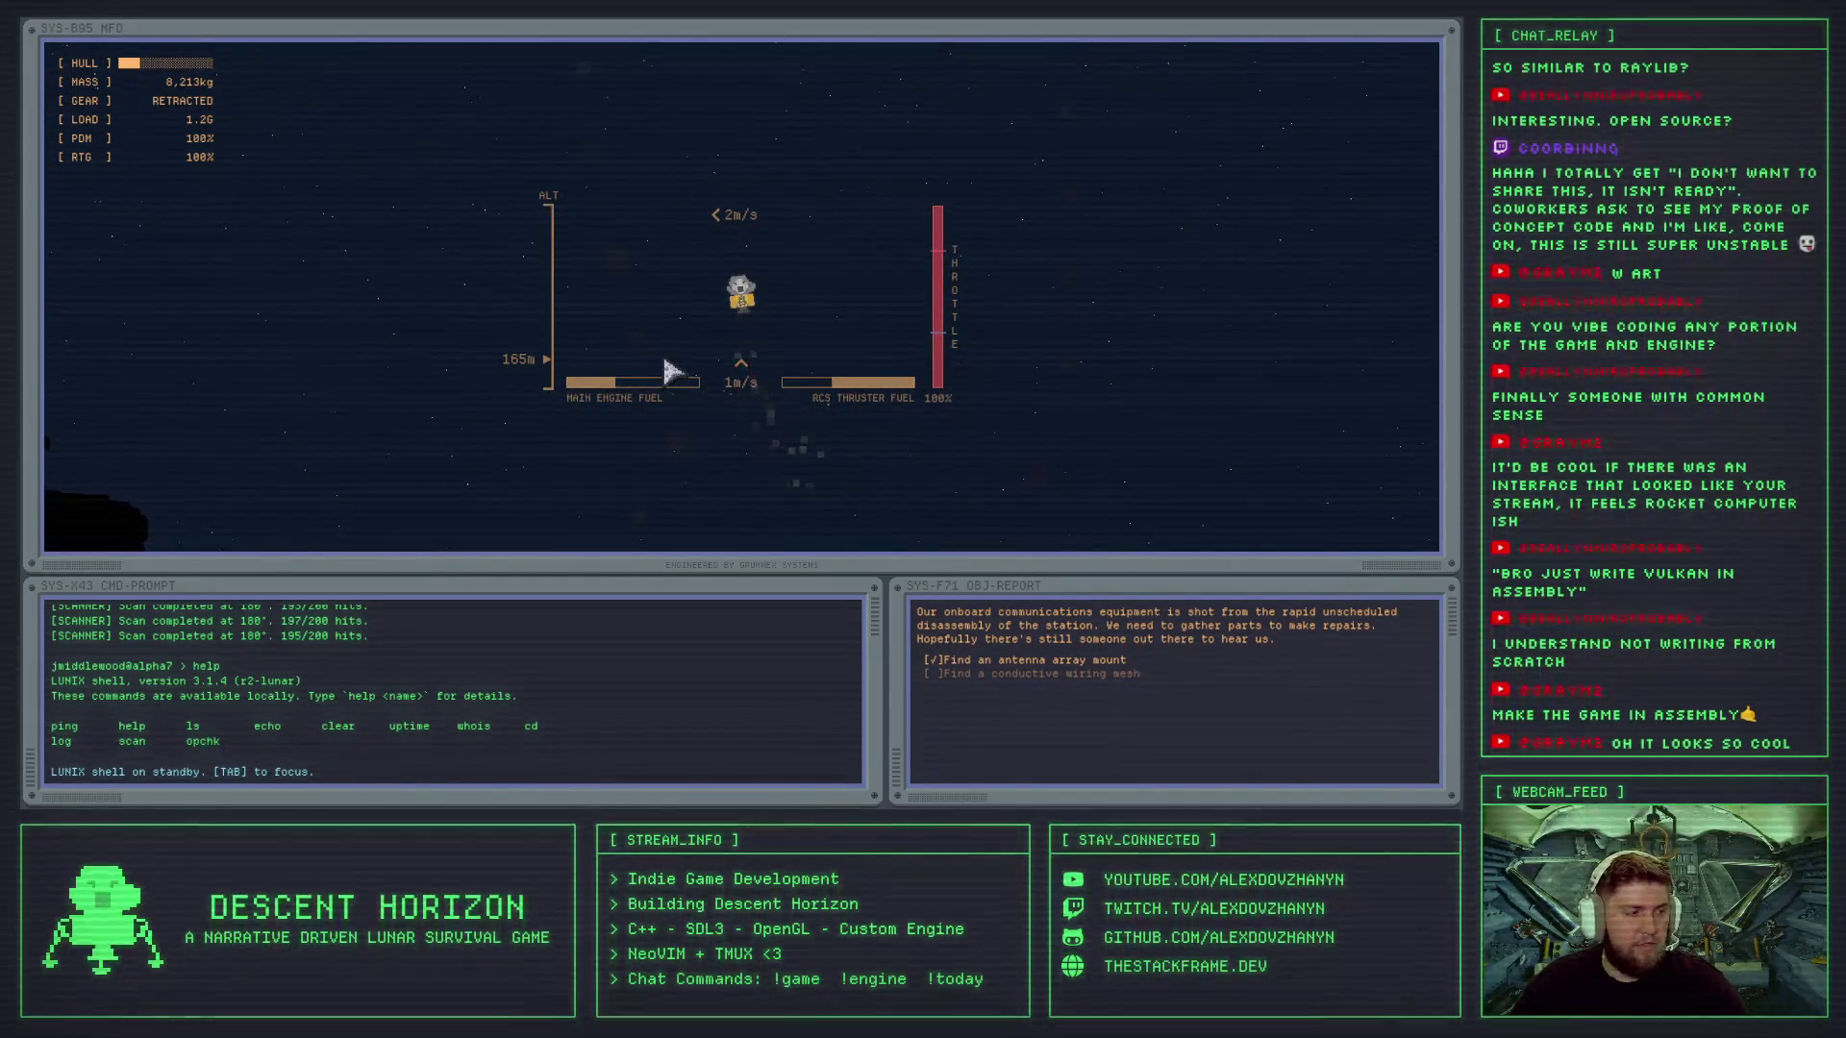
{"action": "type", "text": "chk"}
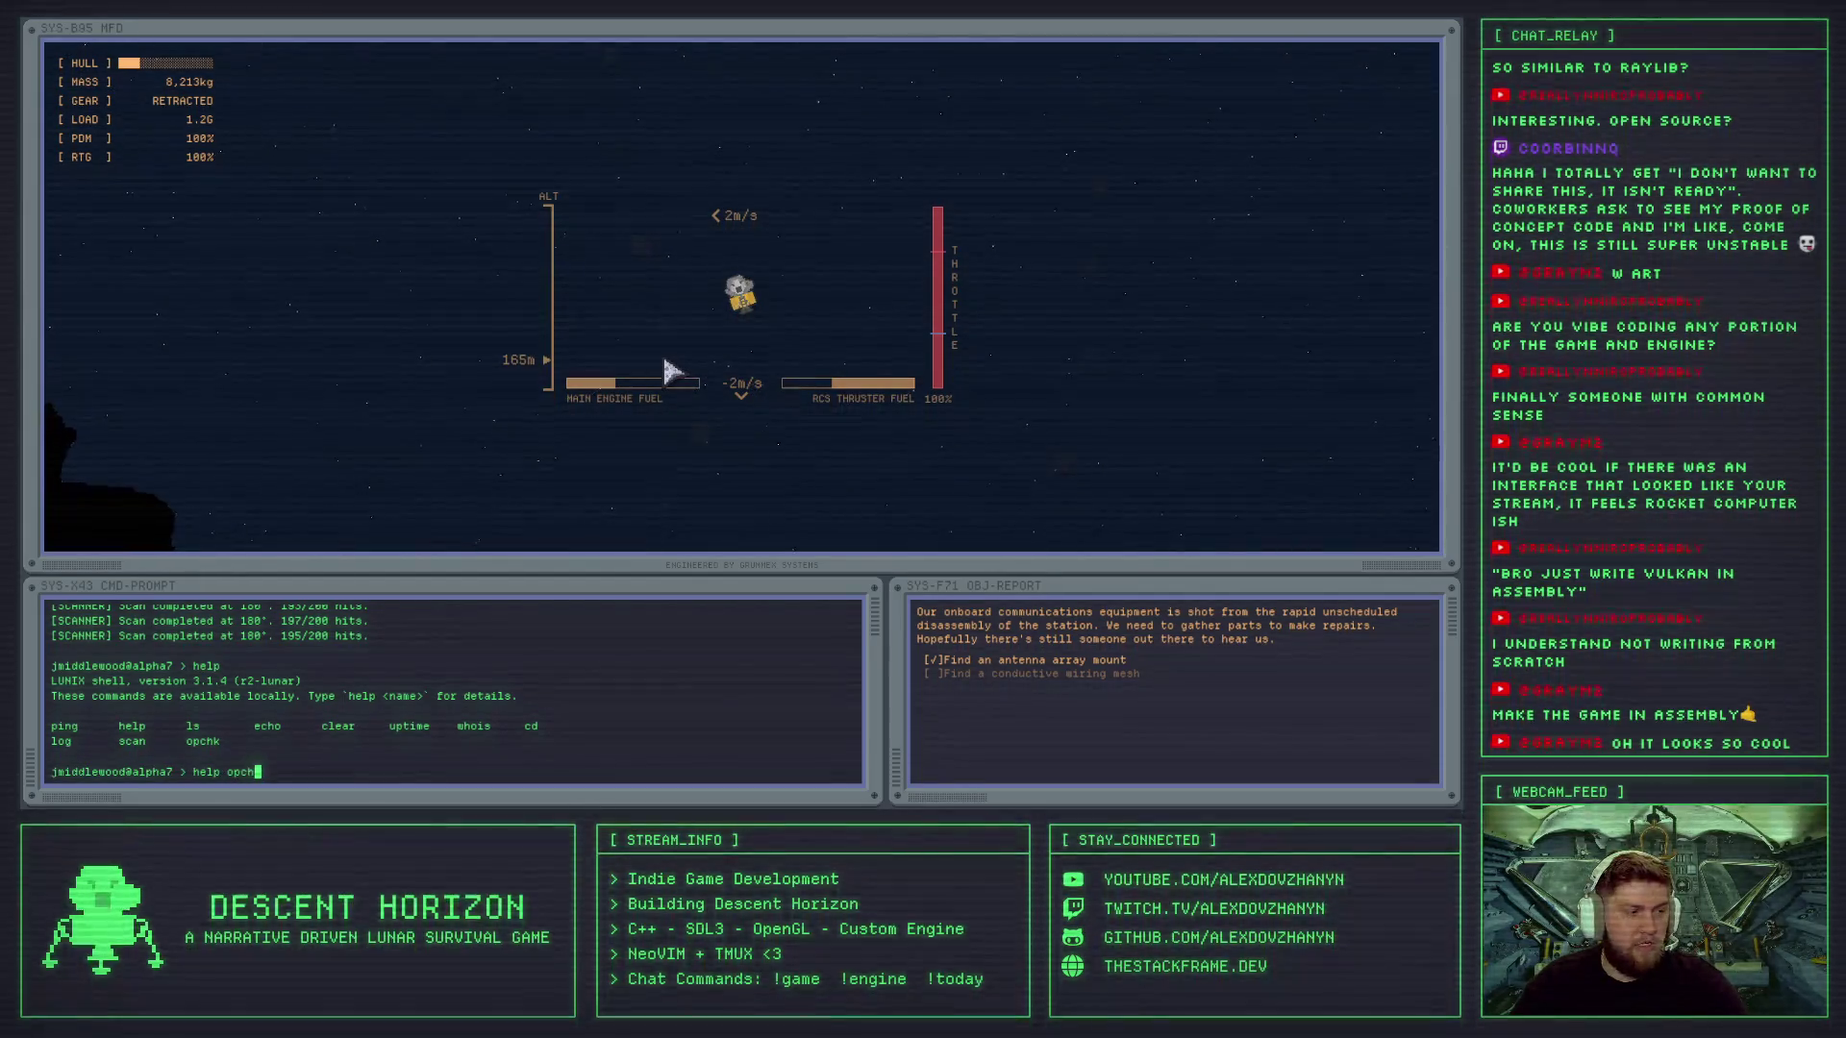
- Show the opchk usage and run the lander systems diagnostic
{"action": "key", "text": "Return"}
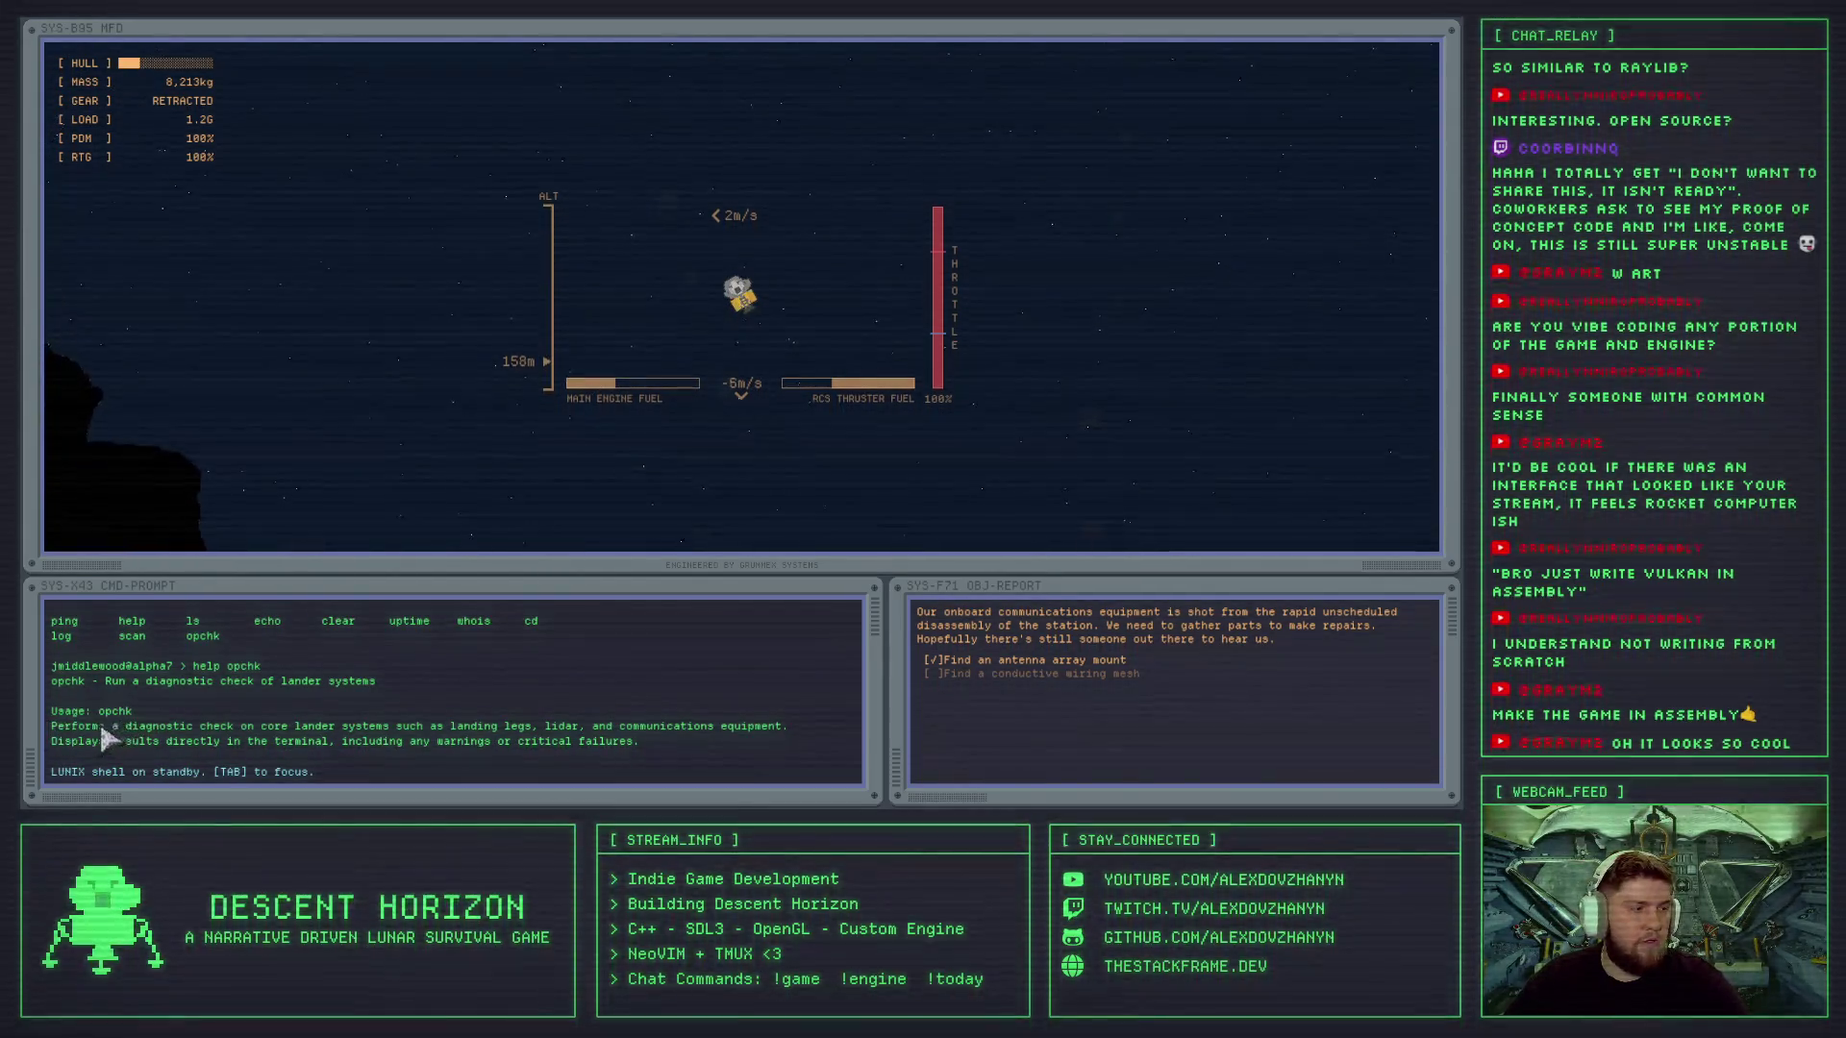
{"action": "key", "text": "Up"}
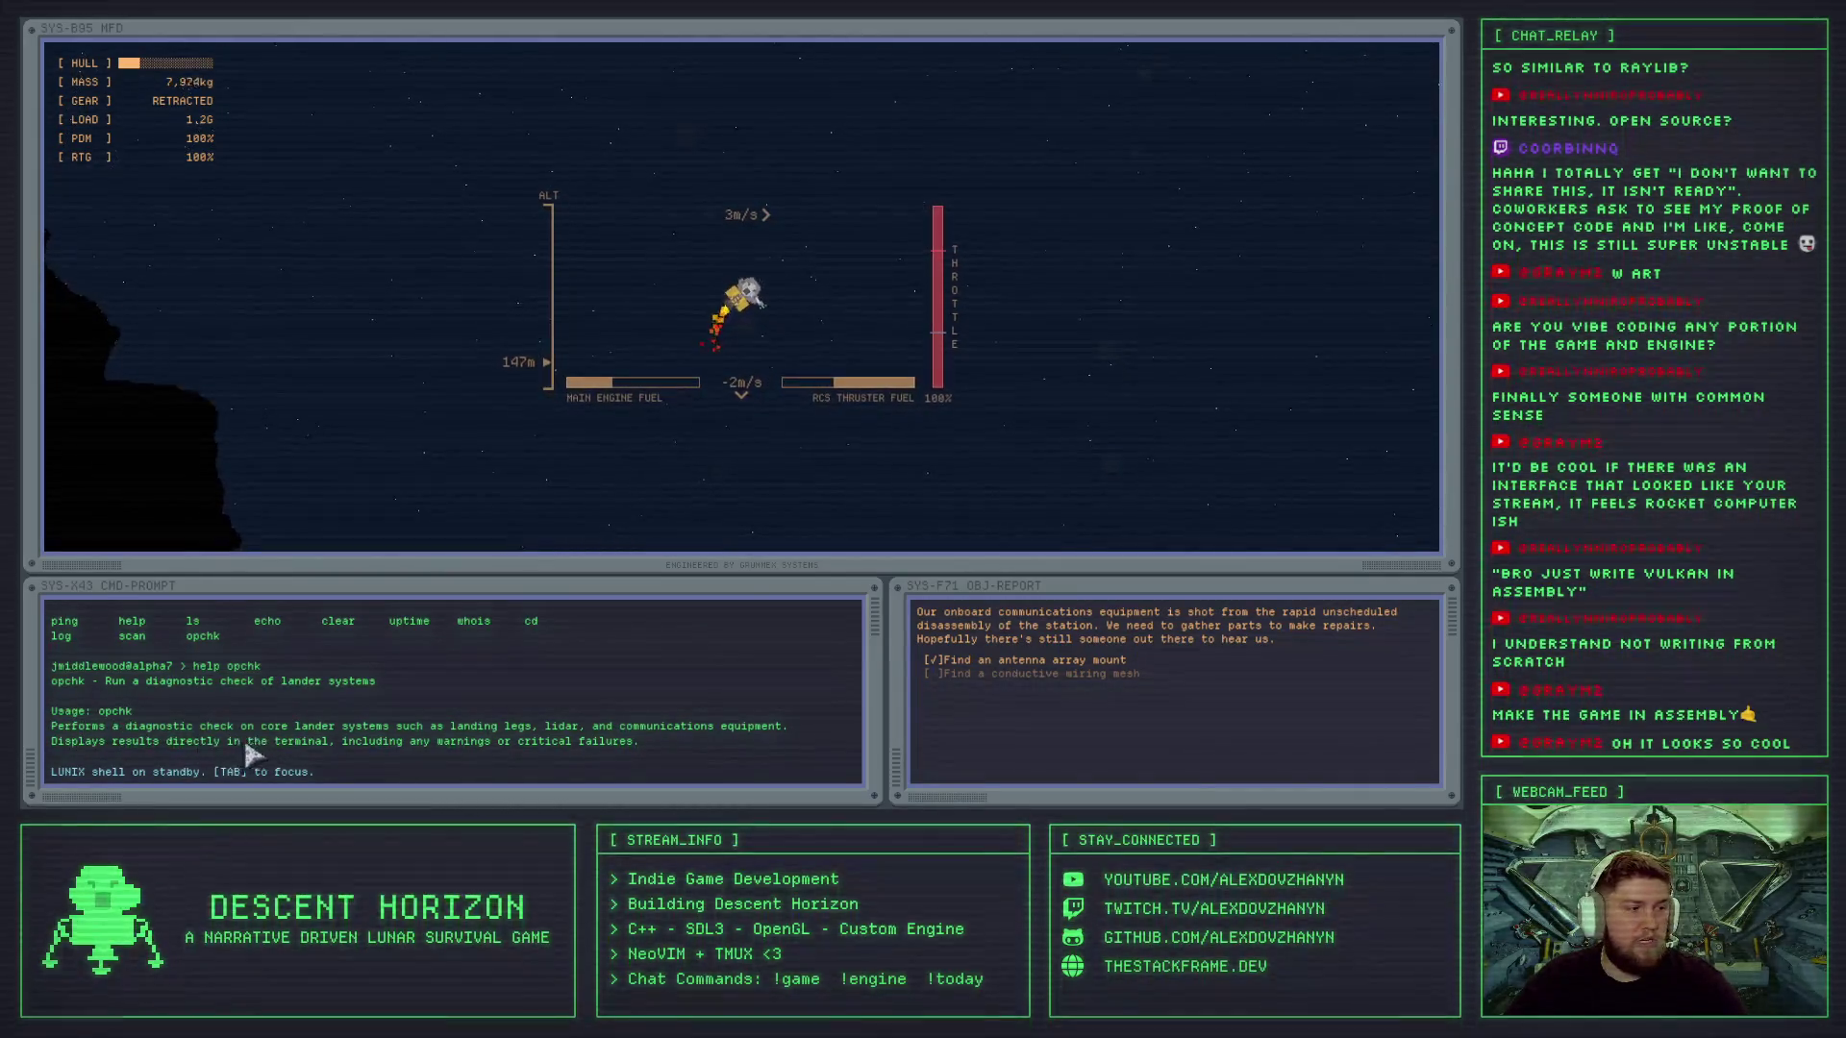
{"action": "key", "text": "Tab"}
{"action": "type", "text": "opc"}
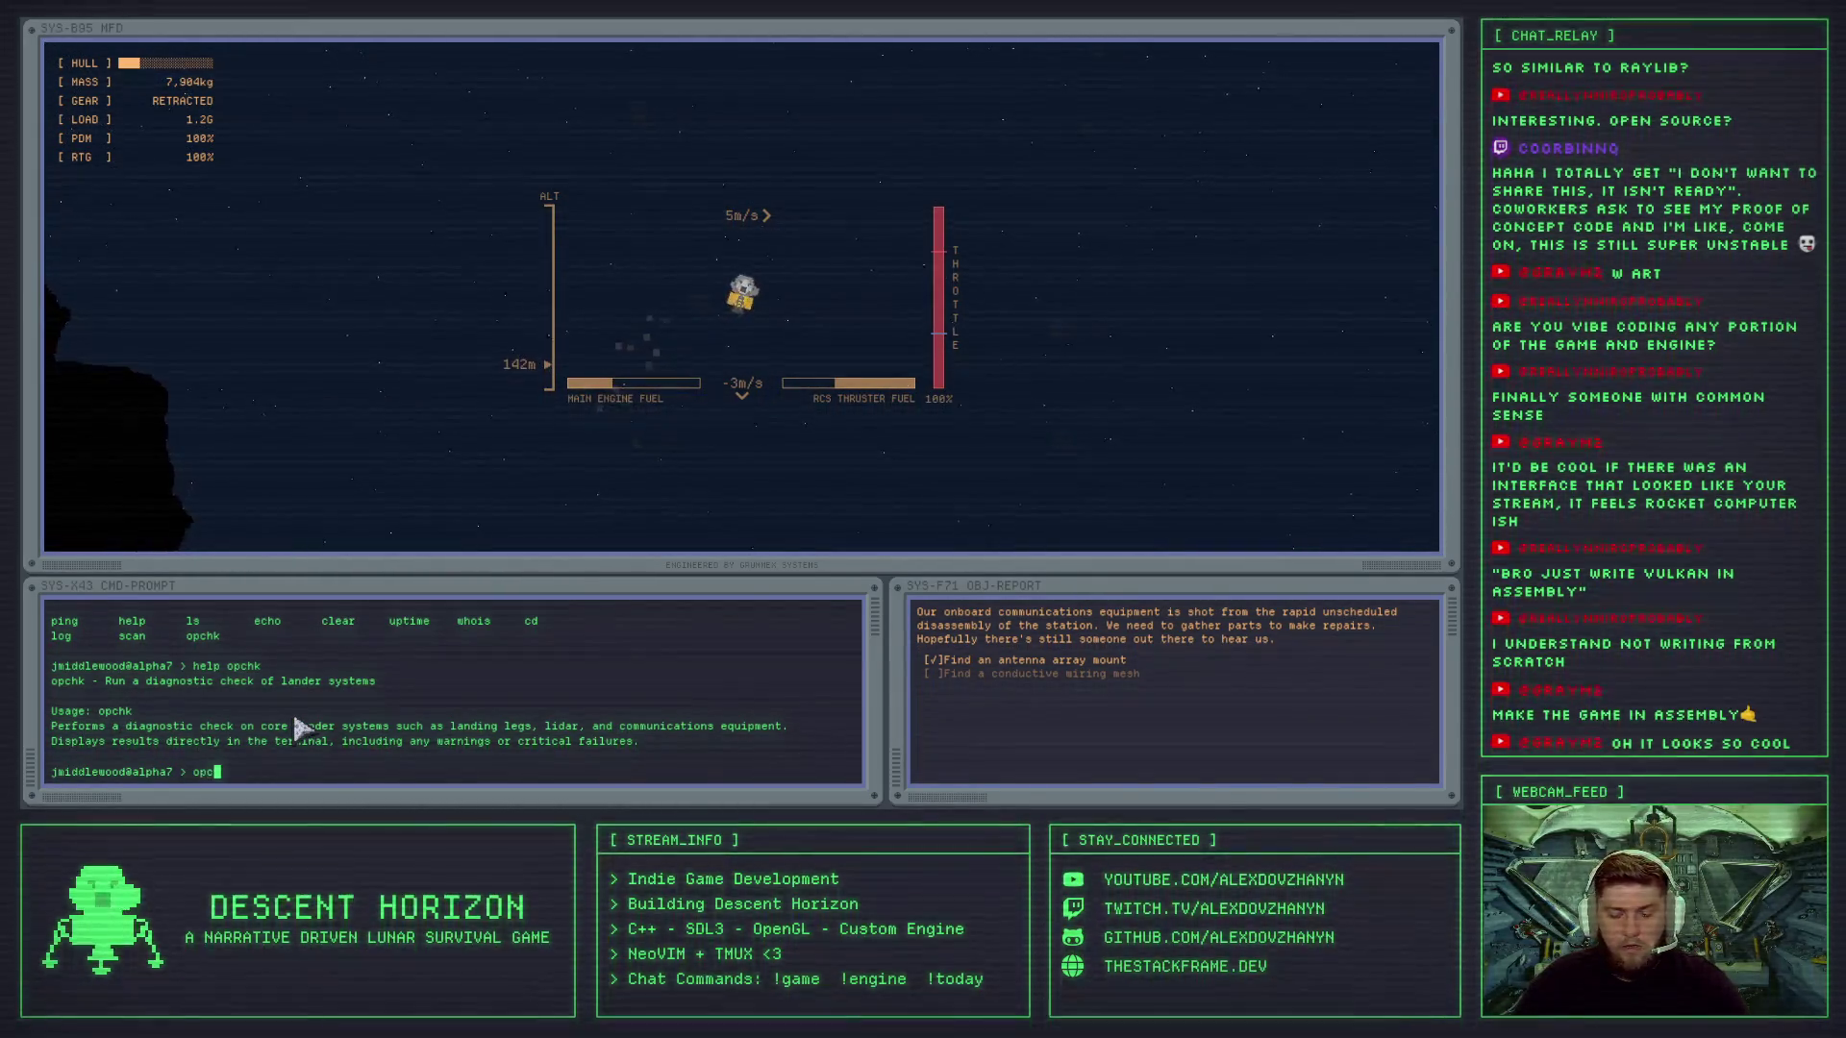
{"action": "type", "text": "k"}
{"action": "key", "text": "Return"}
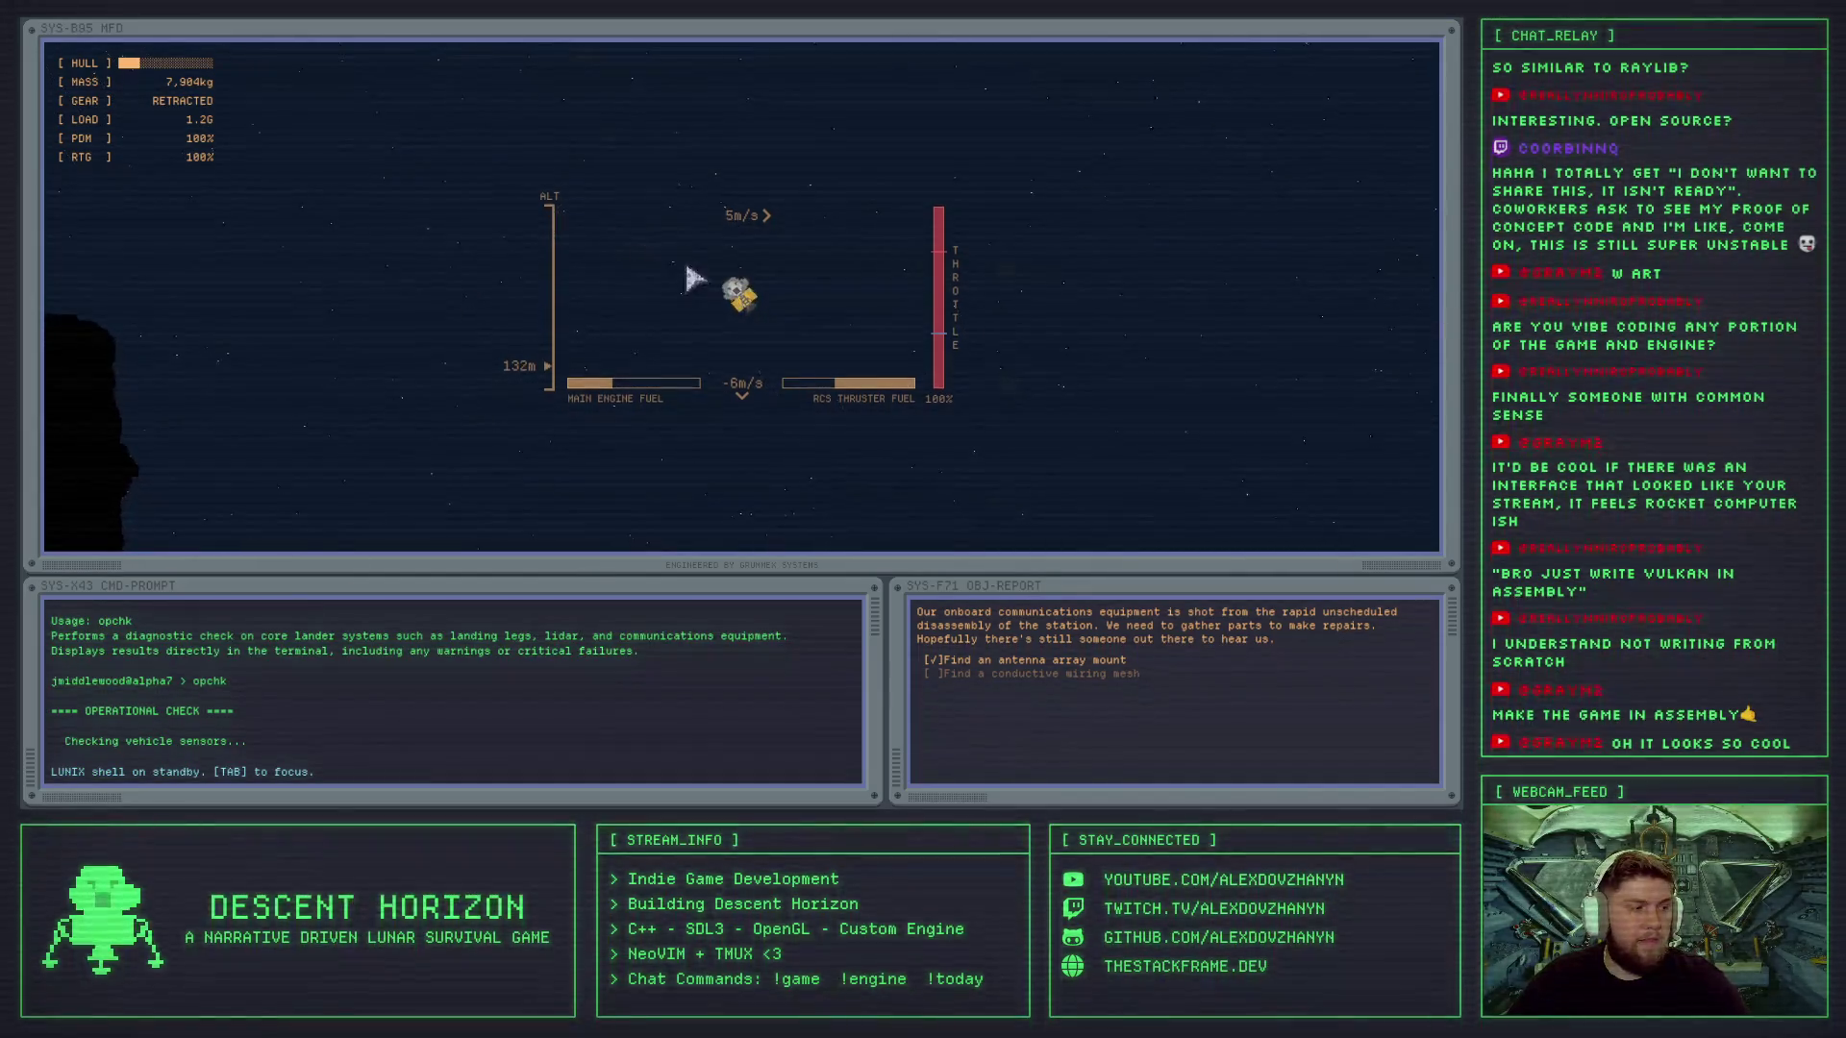
- Level the lander, cancel its sideways drift and deploy the landing gear
{"action": "key", "text": "a"}
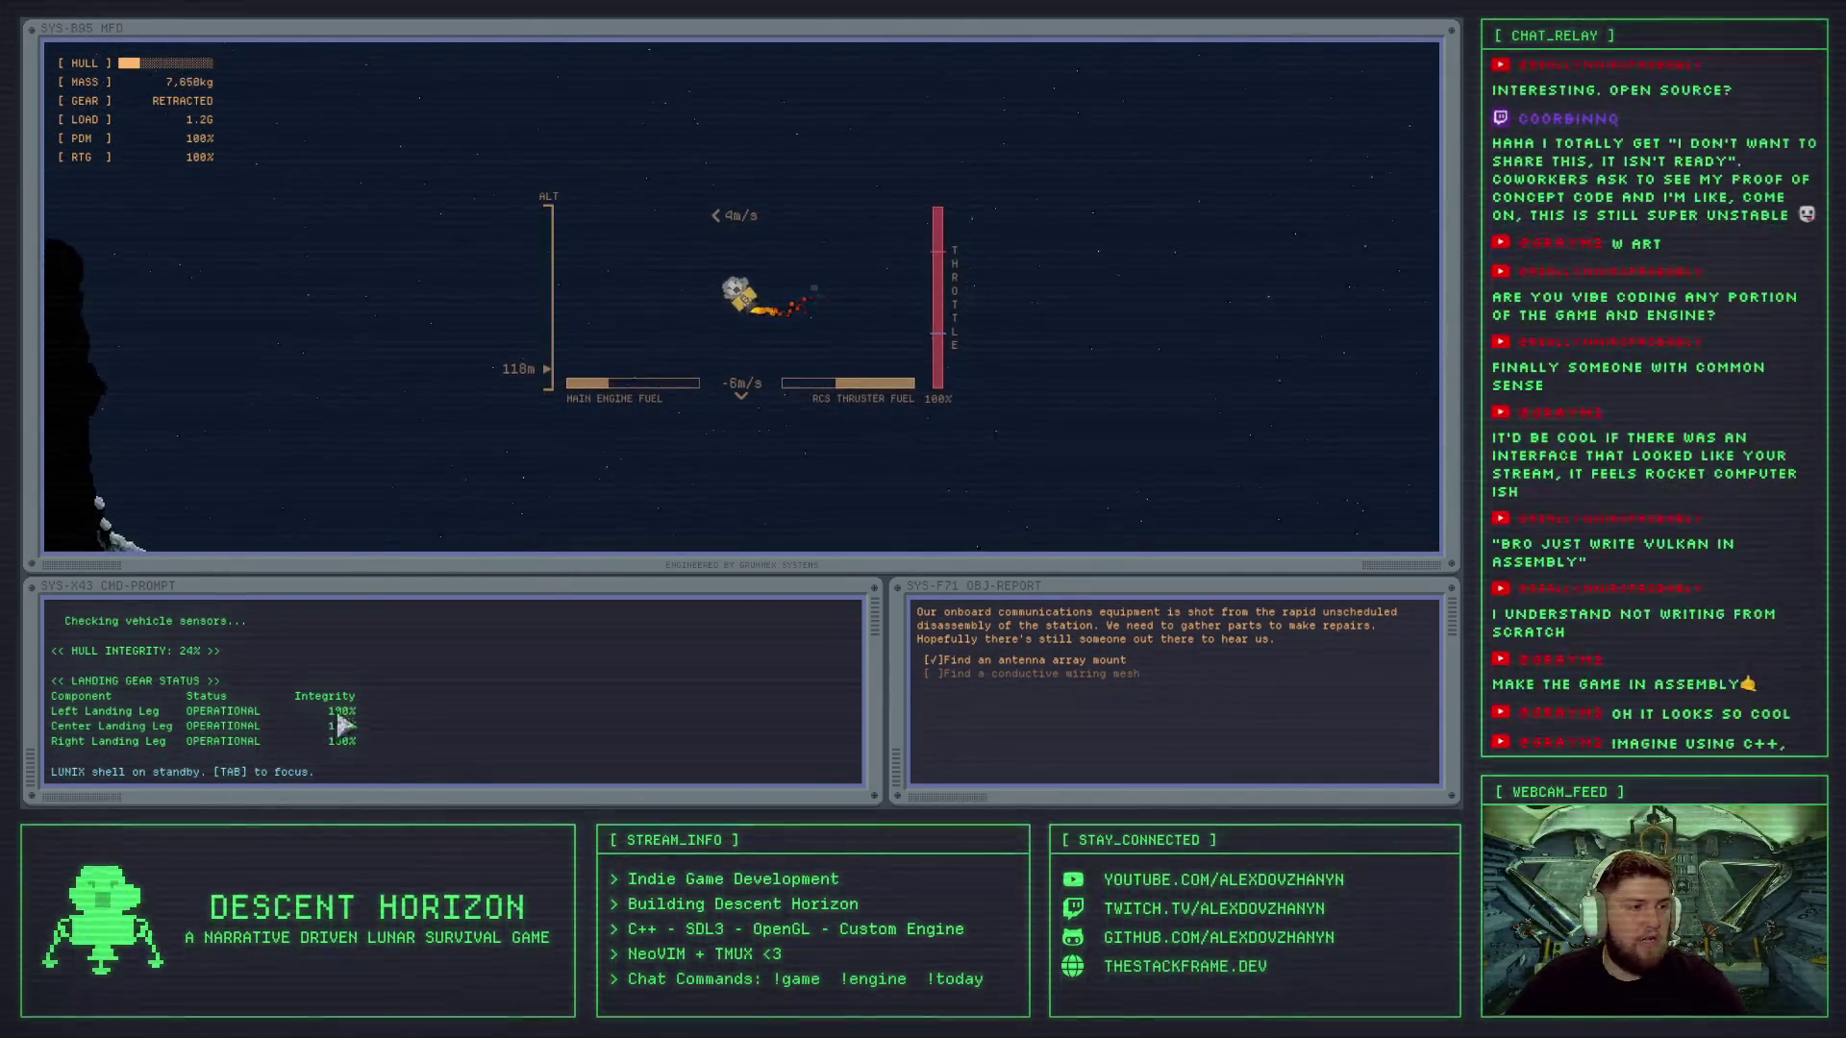
{"action": "key", "text": "d"}
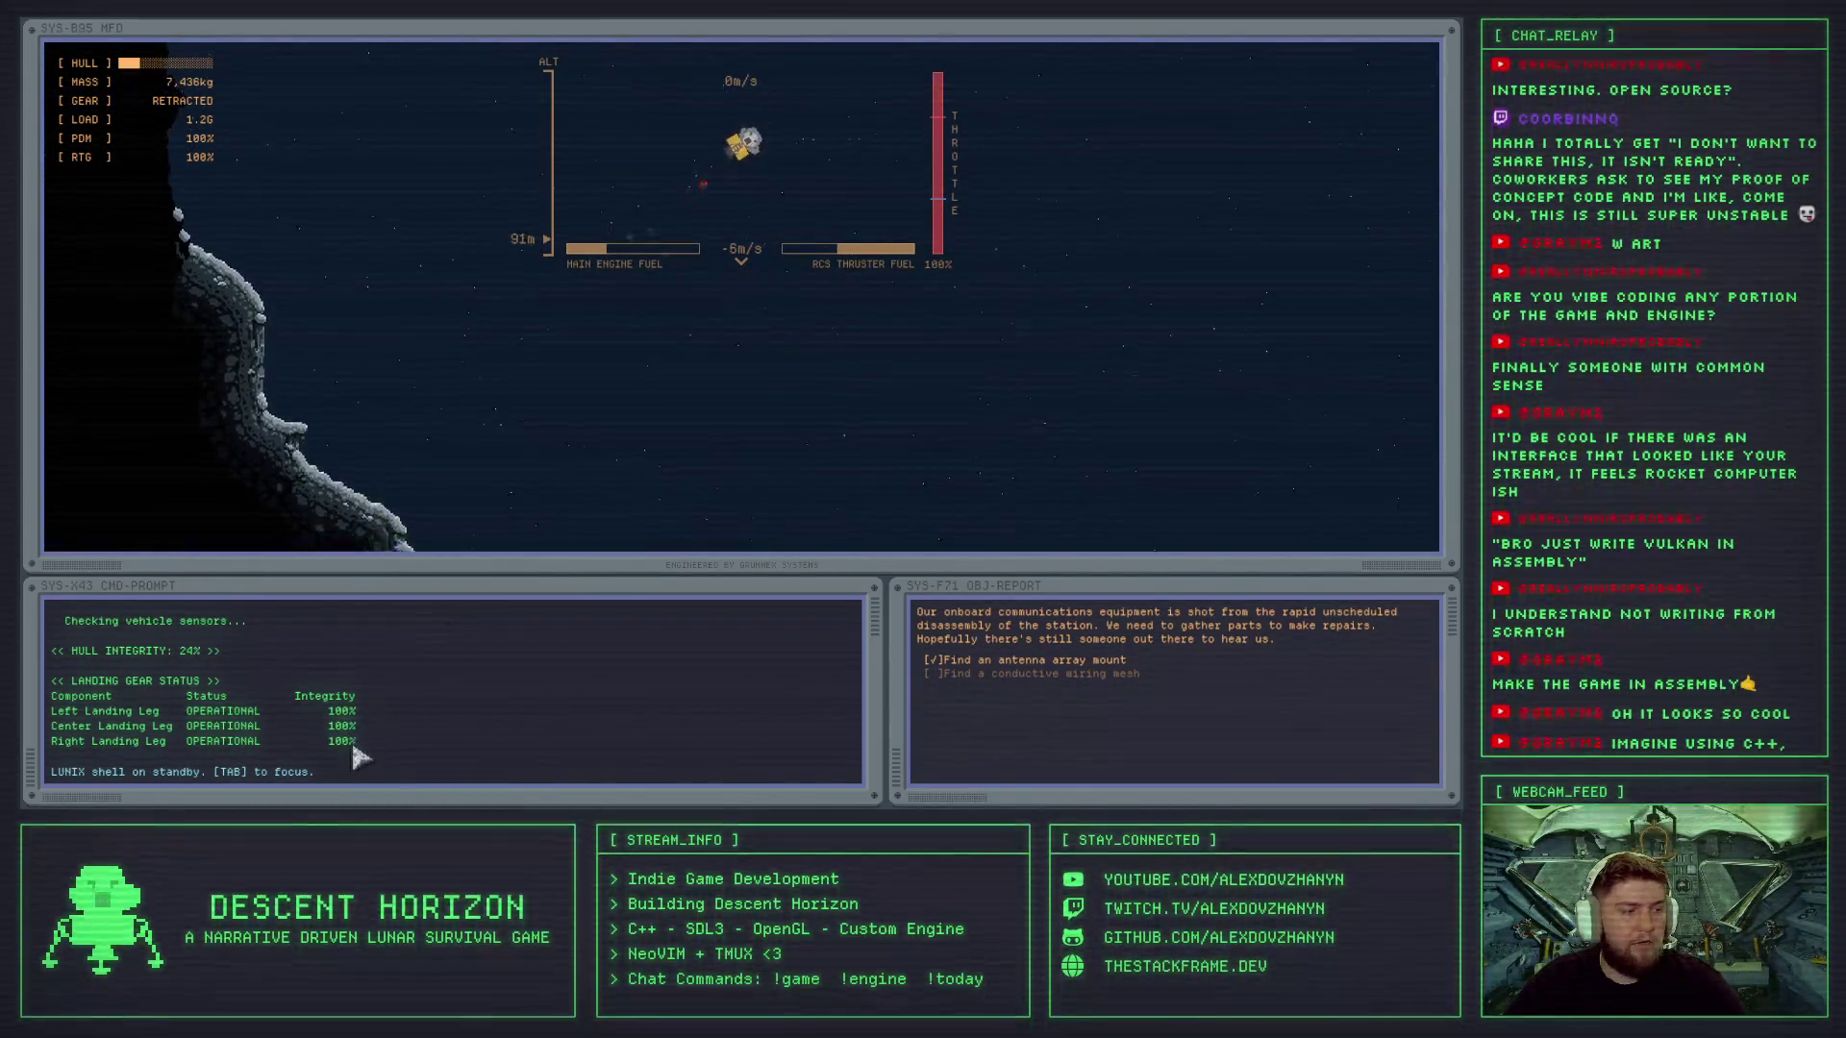
{"action": "key", "text": "a"}
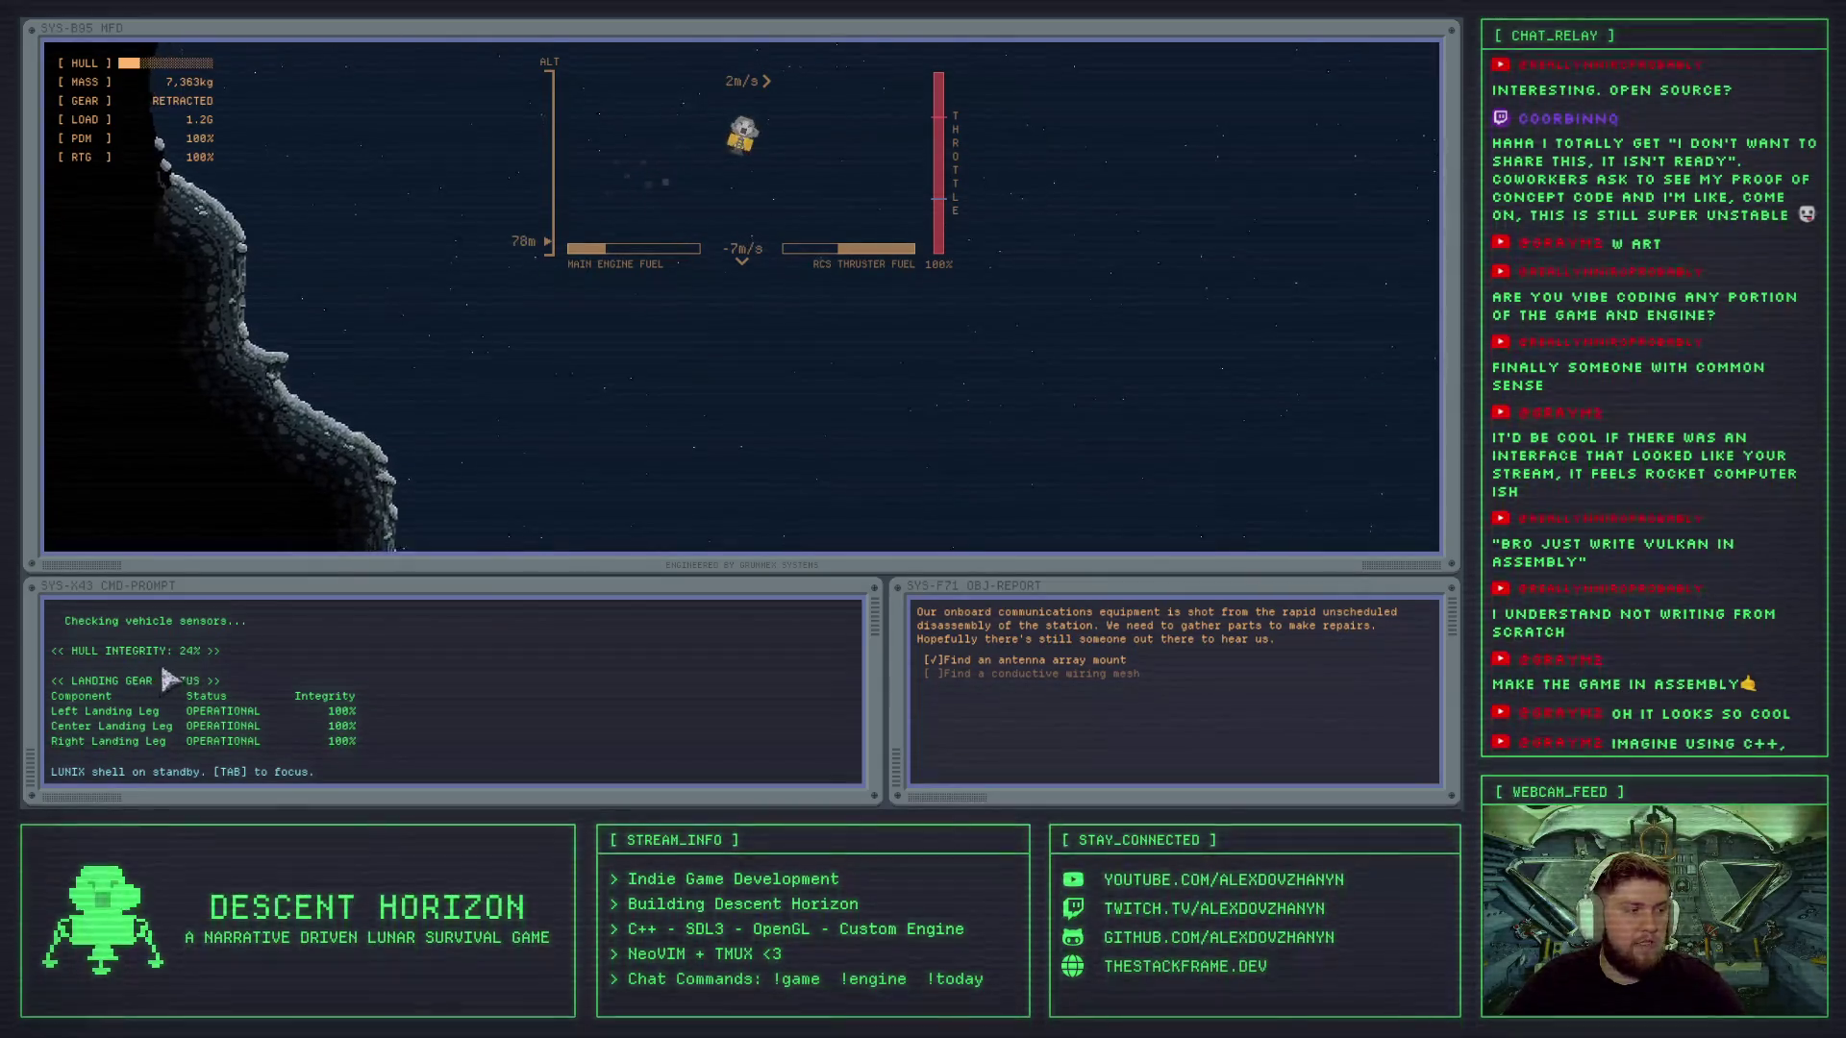
{"action": "key", "text": "w"}
{"action": "key", "text": "g"}
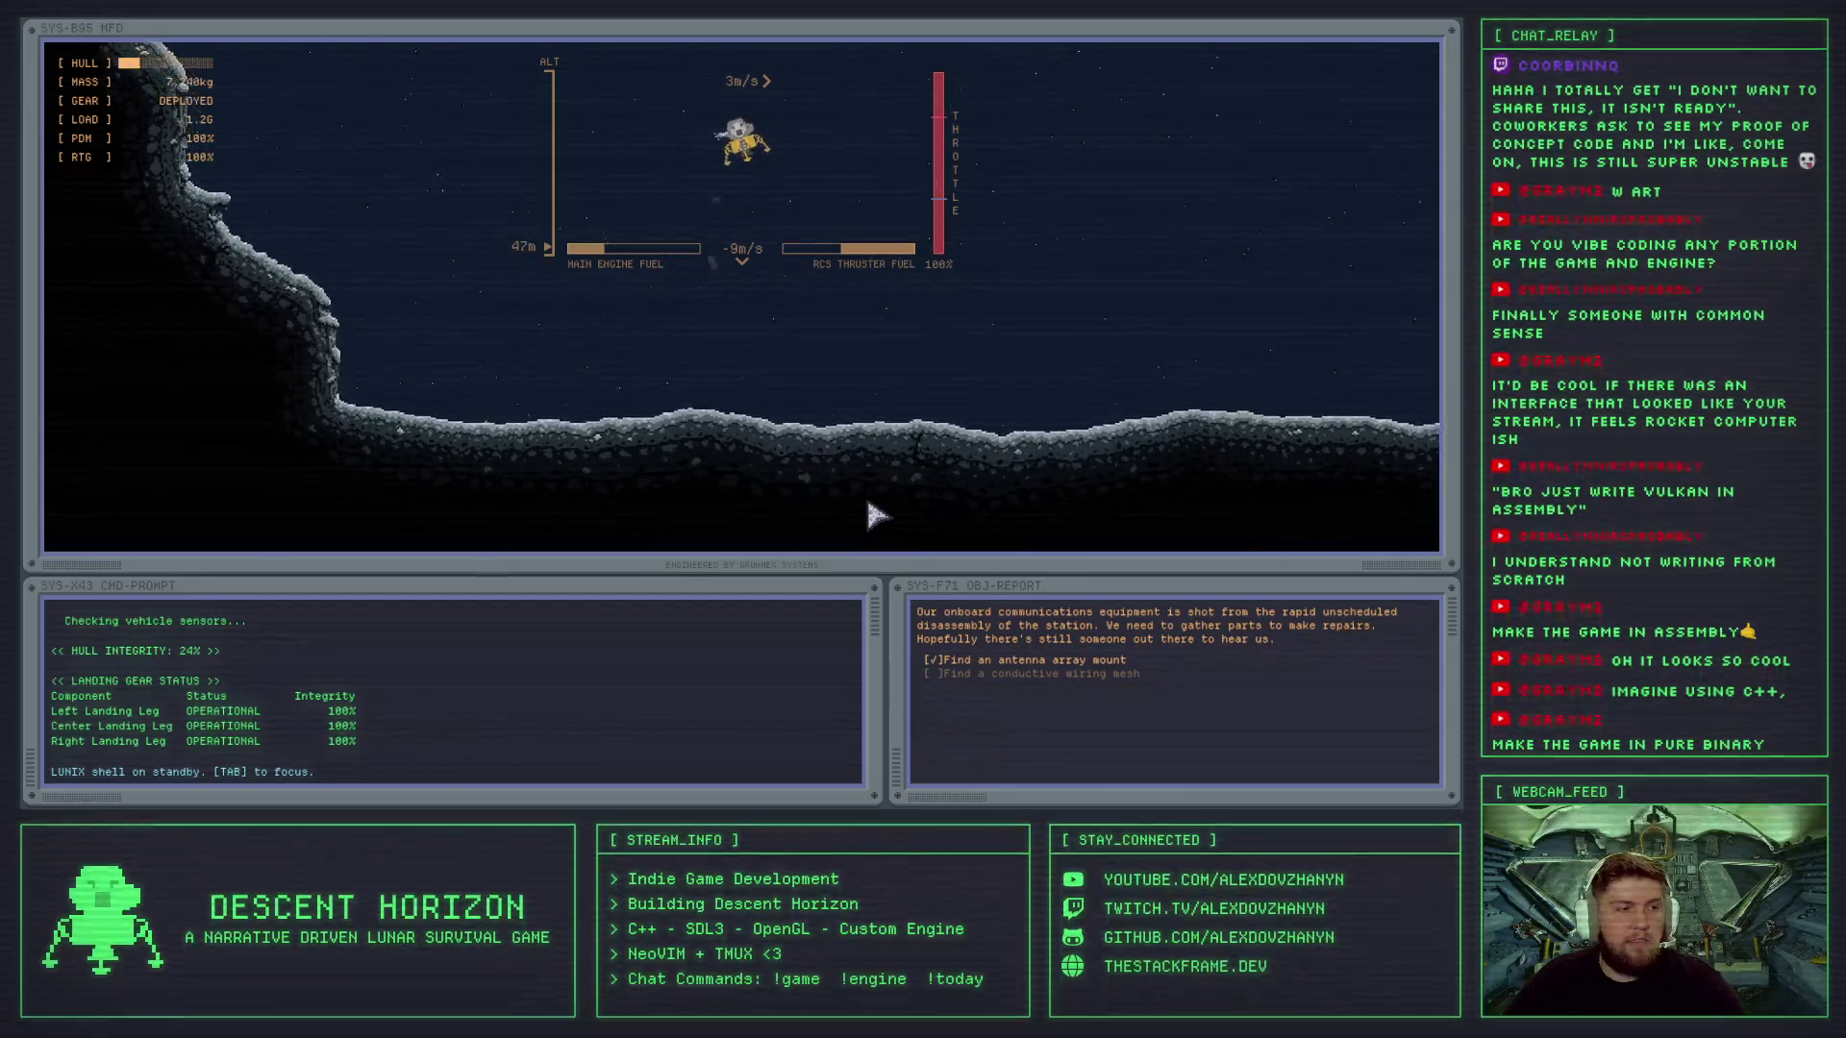
- Brake and level the lander to touch down gently at 0 m/s
{"action": "key", "text": "w"}
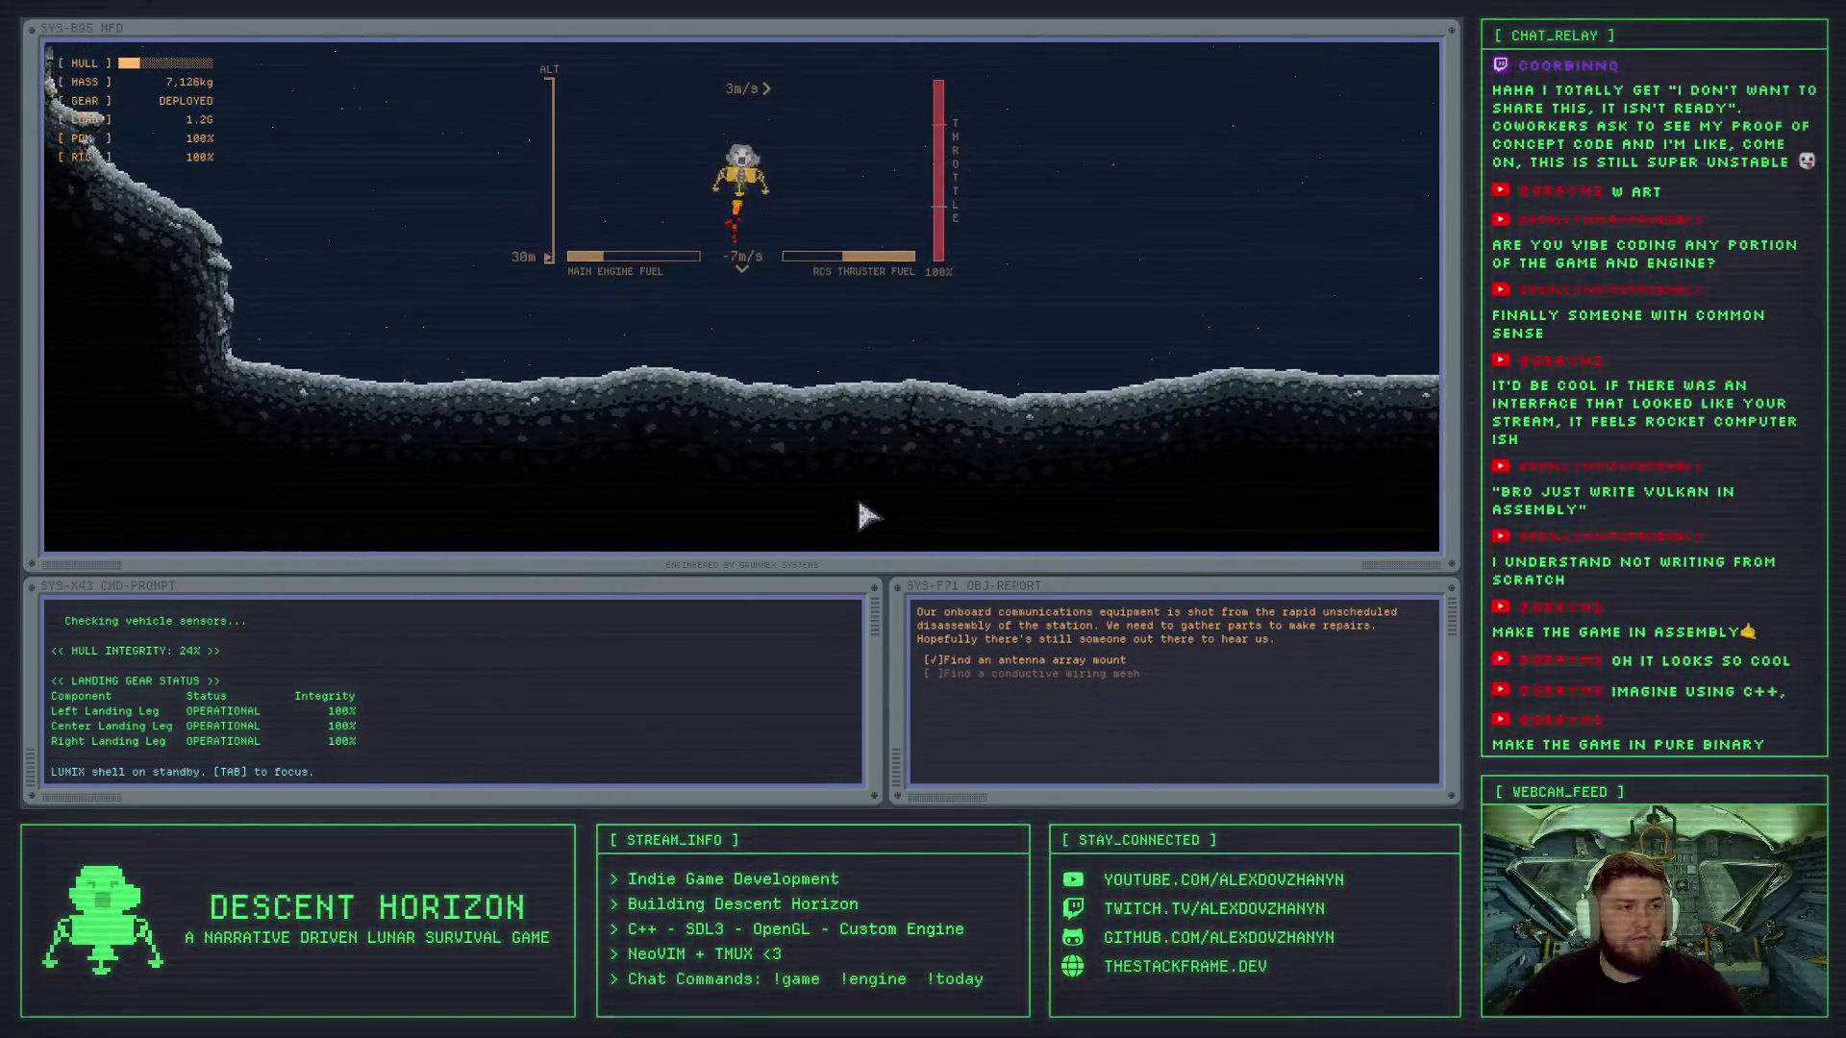
{"action": "key", "text": "w"}
{"action": "key", "text": "d"}
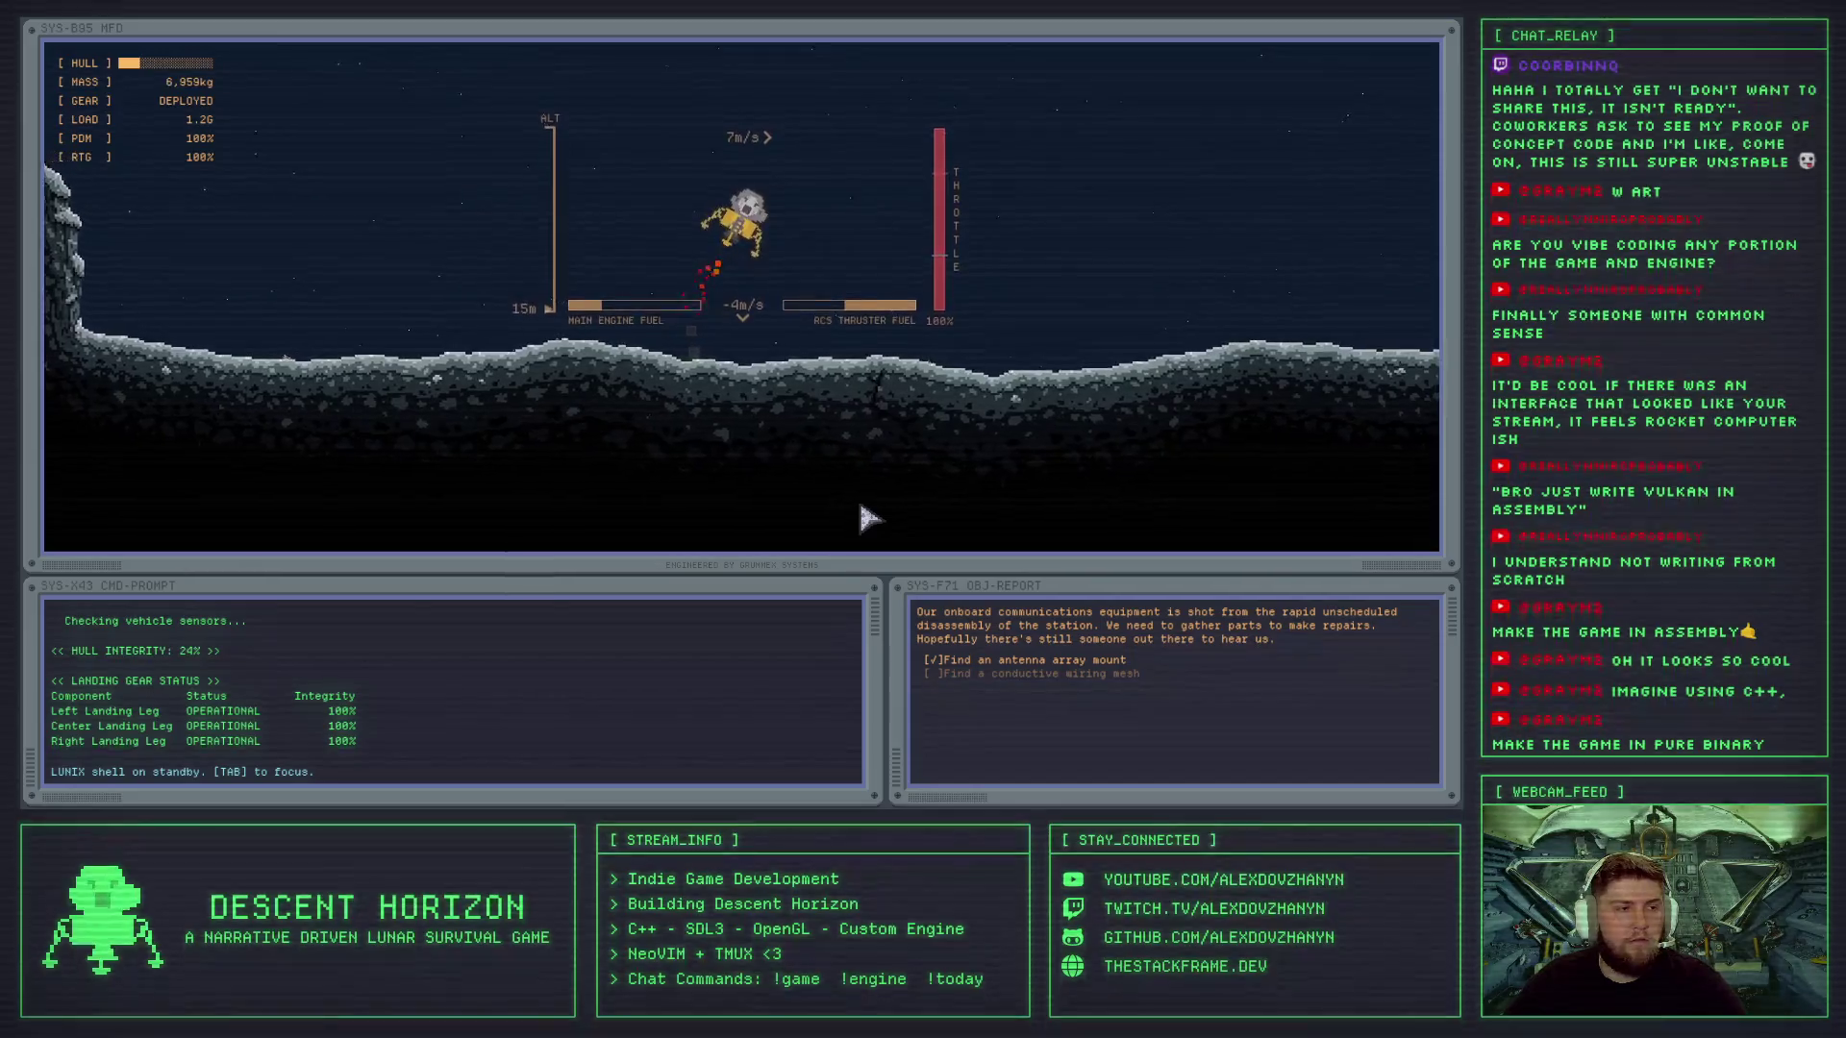
{"action": "key", "text": "w"}
{"action": "key", "text": "a"}
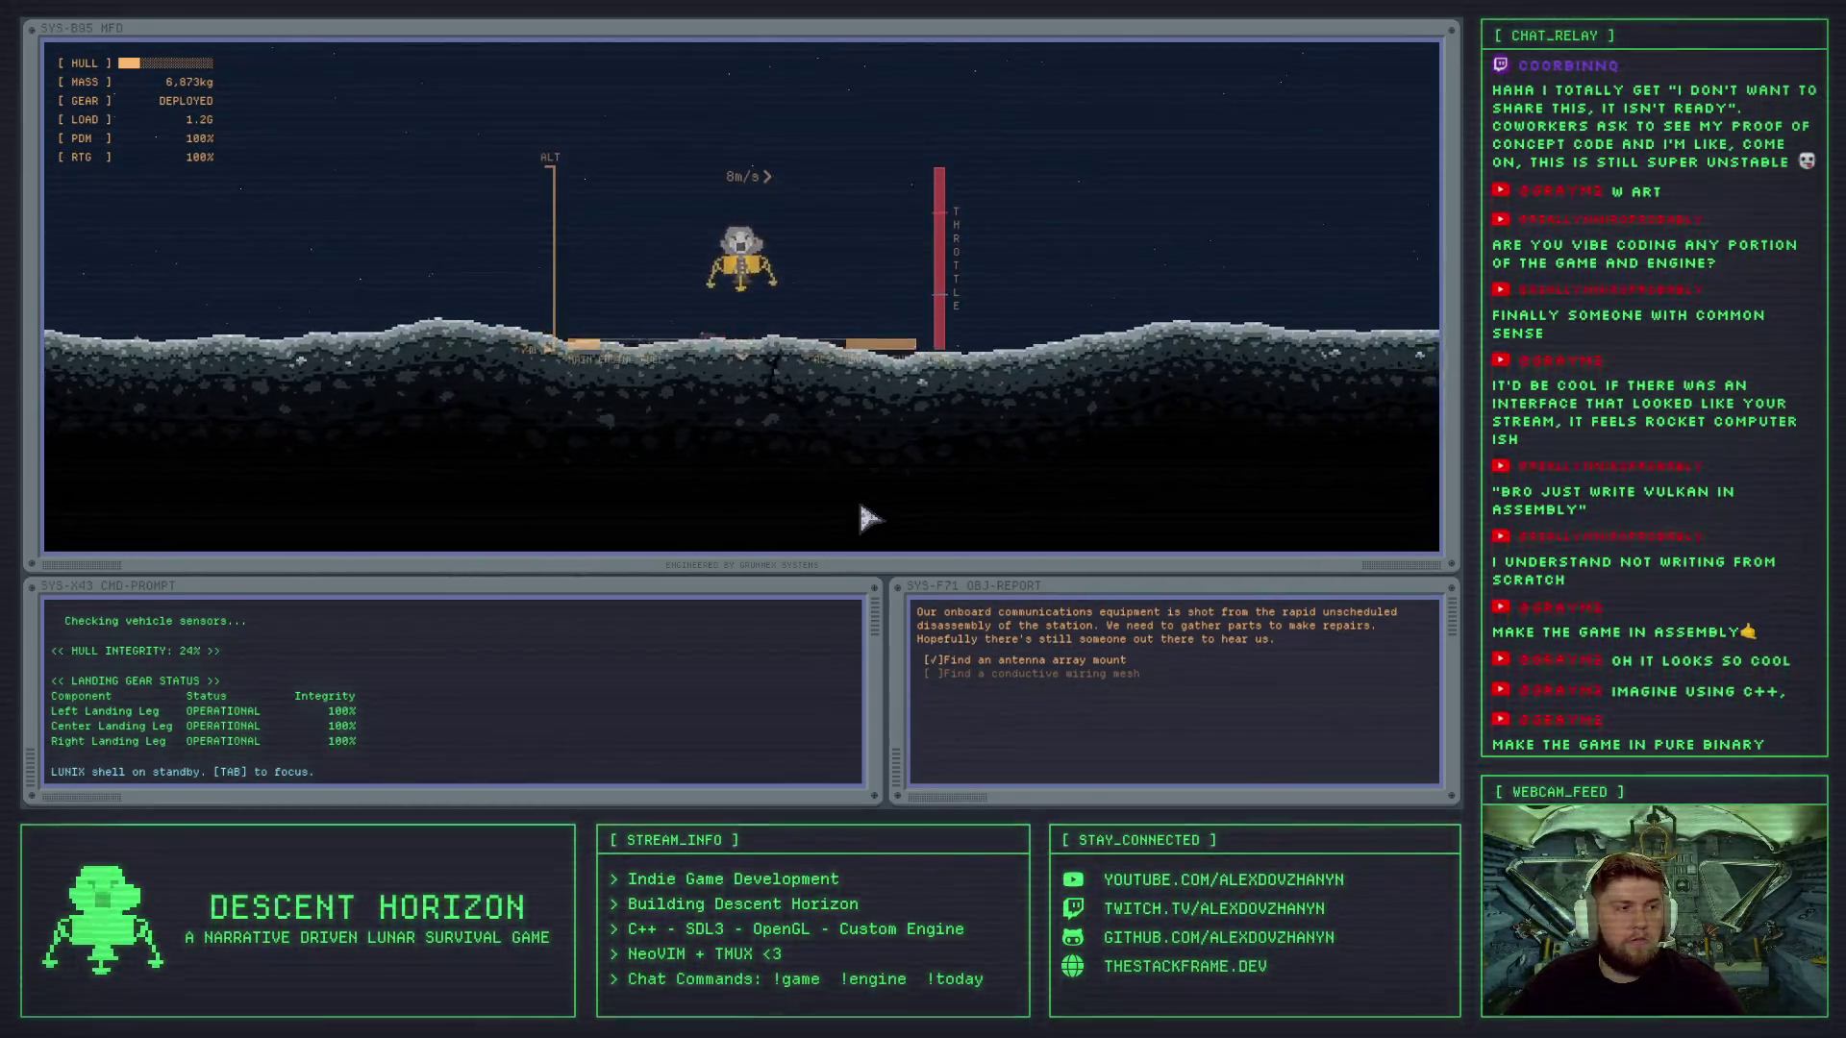
{"action": "key", "text": "w"}
{"action": "key", "text": "a"}
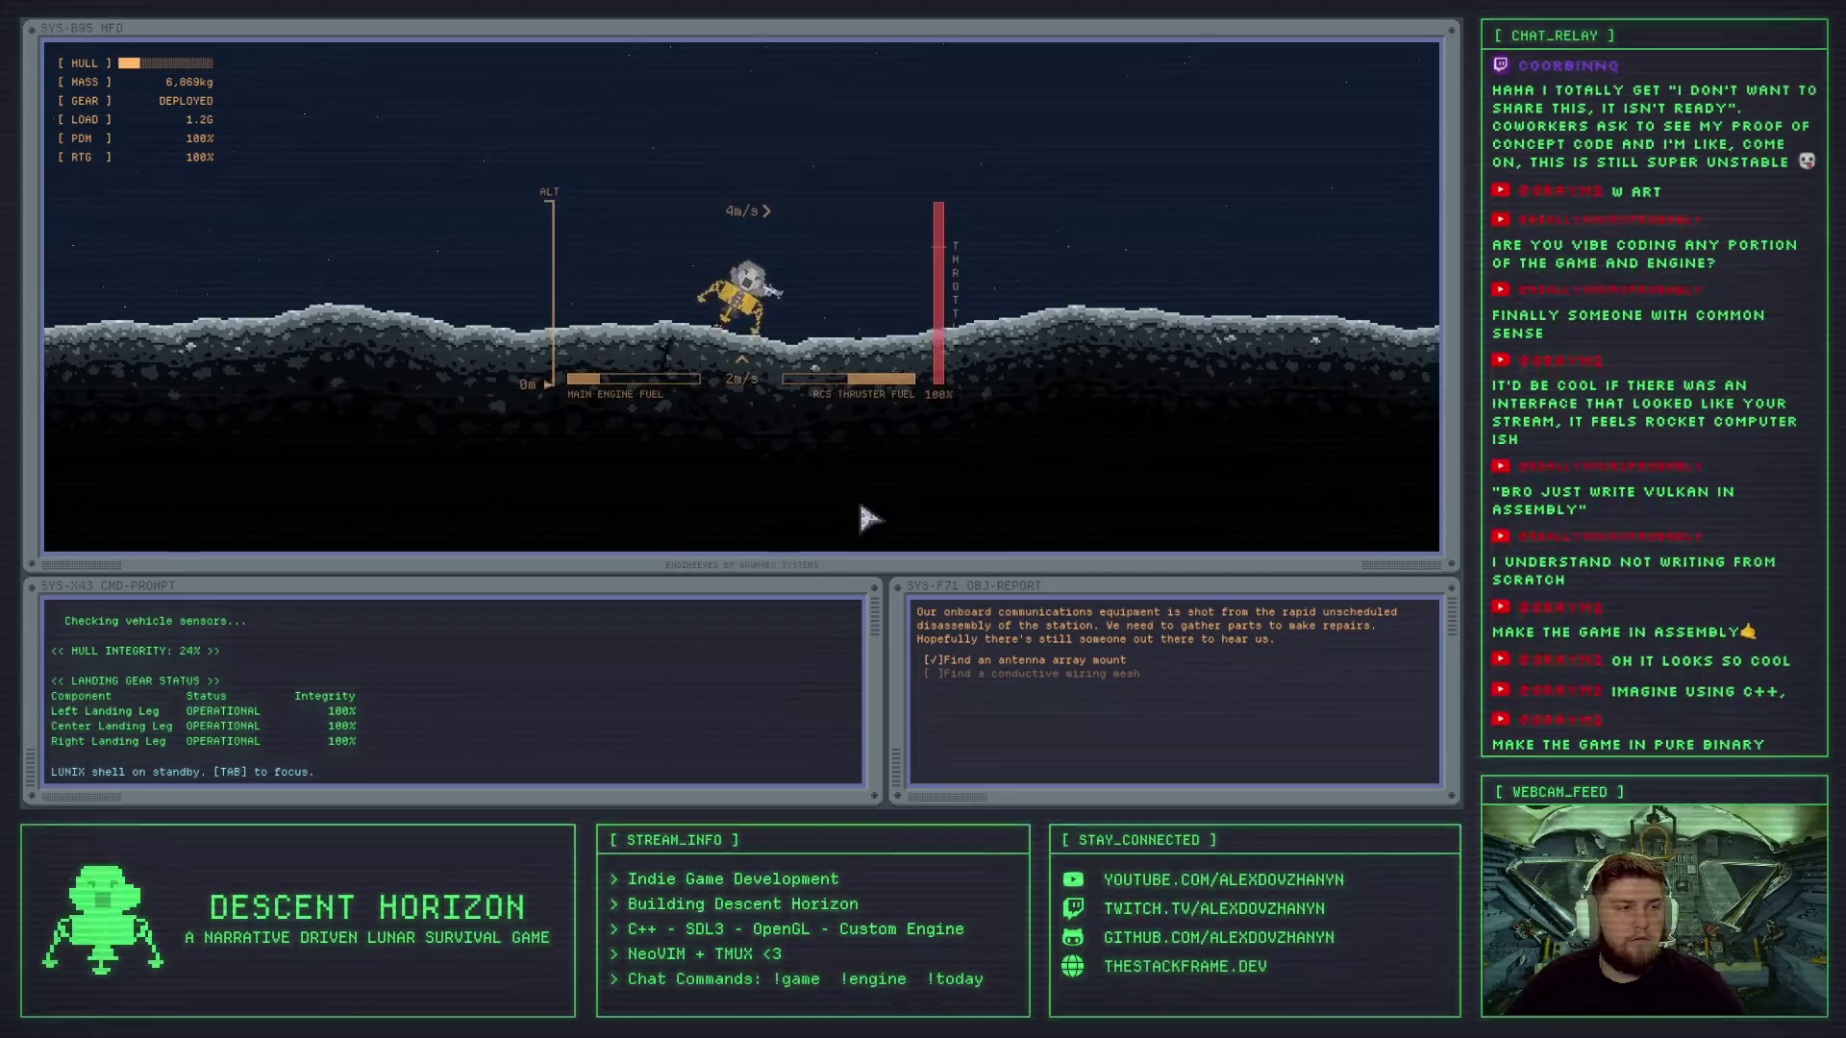
{"action": "key", "text": "d"}
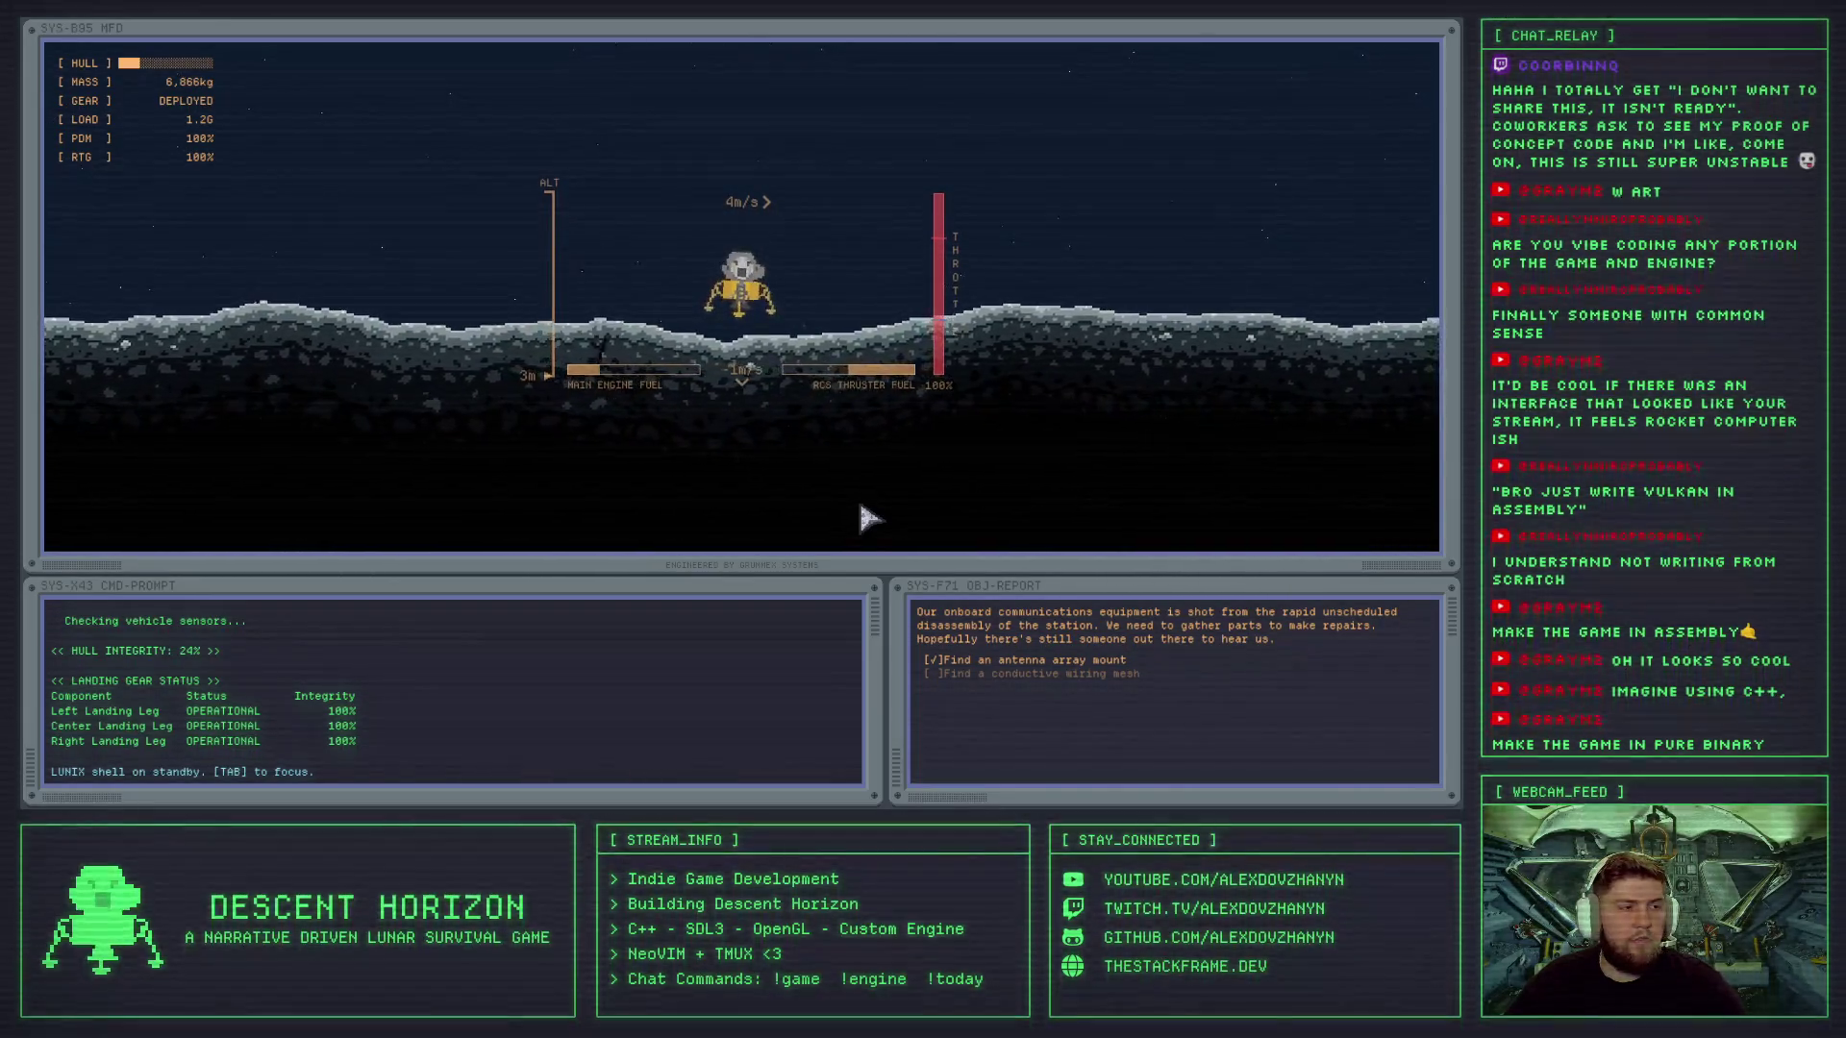
{"action": "key", "text": "w"}
- Run opchk after landing to report gear integrity of 65%, 55% and 45%
{"action": "key", "text": "Tab"}
{"action": "type", "text": "o"}
{"action": "type", "text": "k"}
{"action": "key", "text": "Return"}
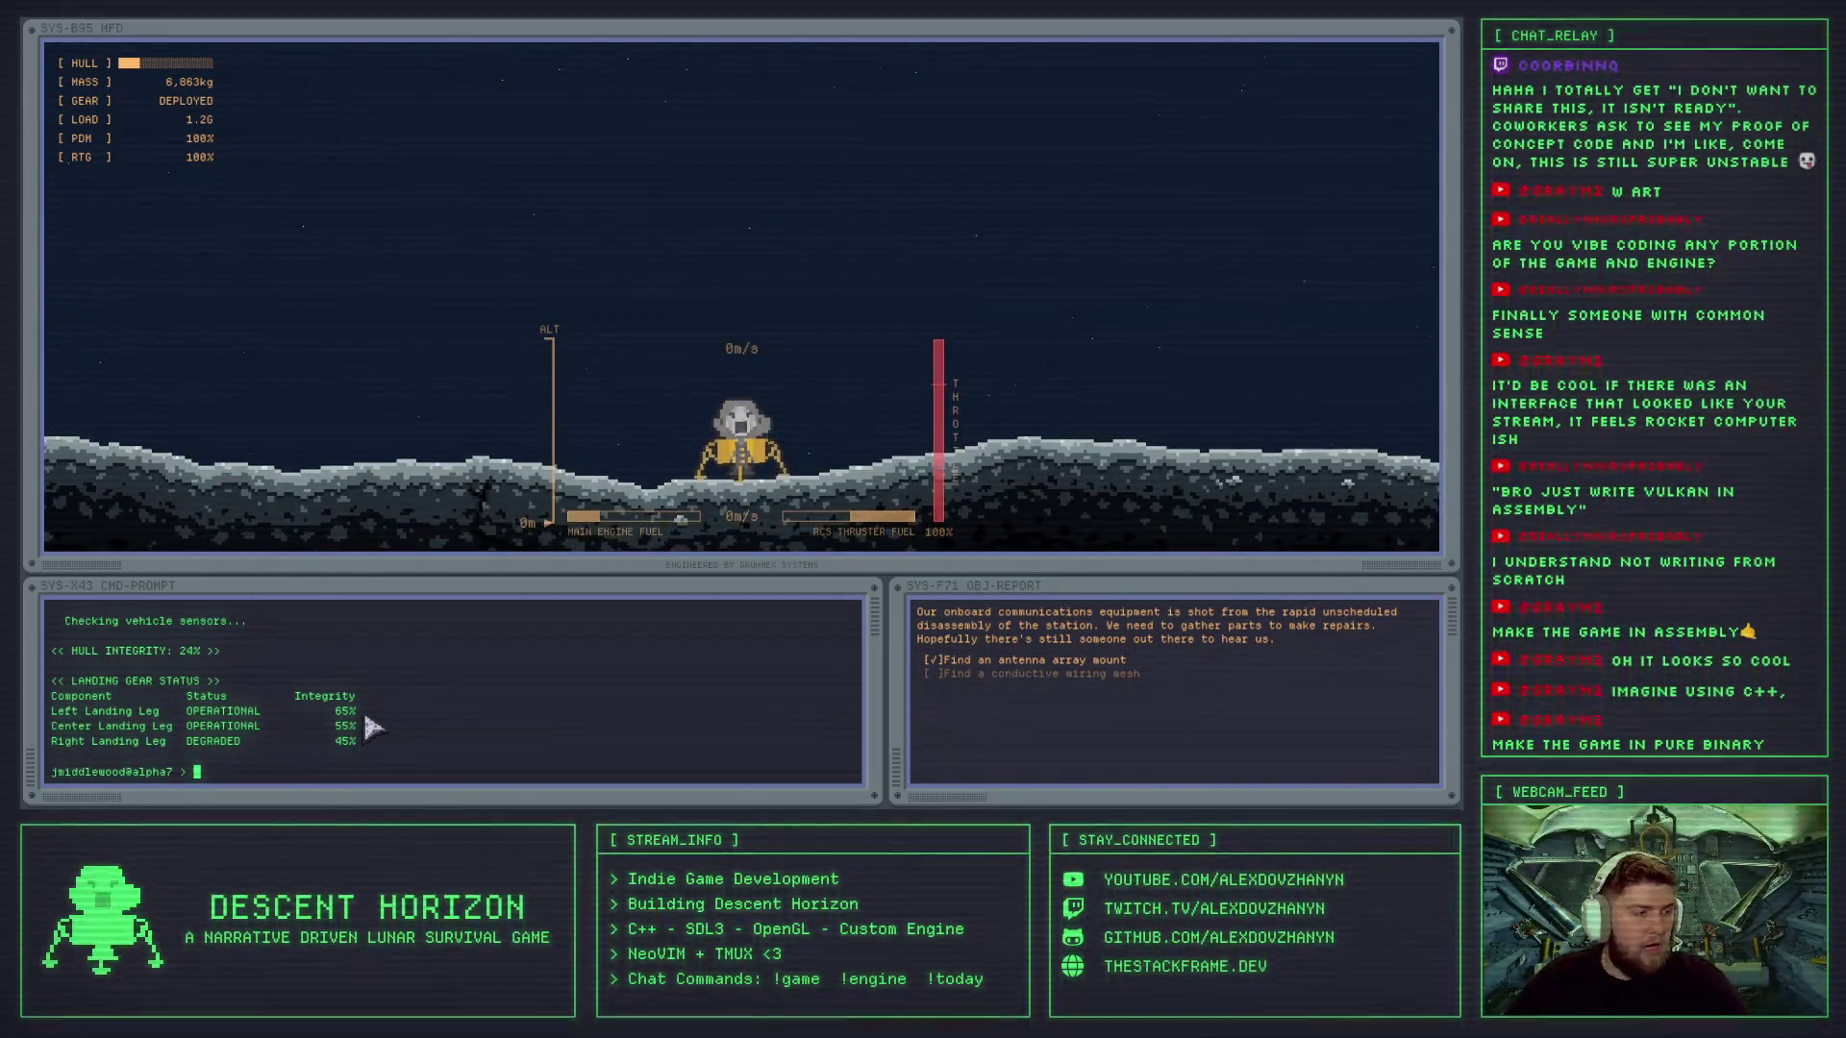
- Run help and ping 127.0.0.1, then list the shell commands again
{"action": "type", "text": "help"}
{"action": "key", "text": "Return"}
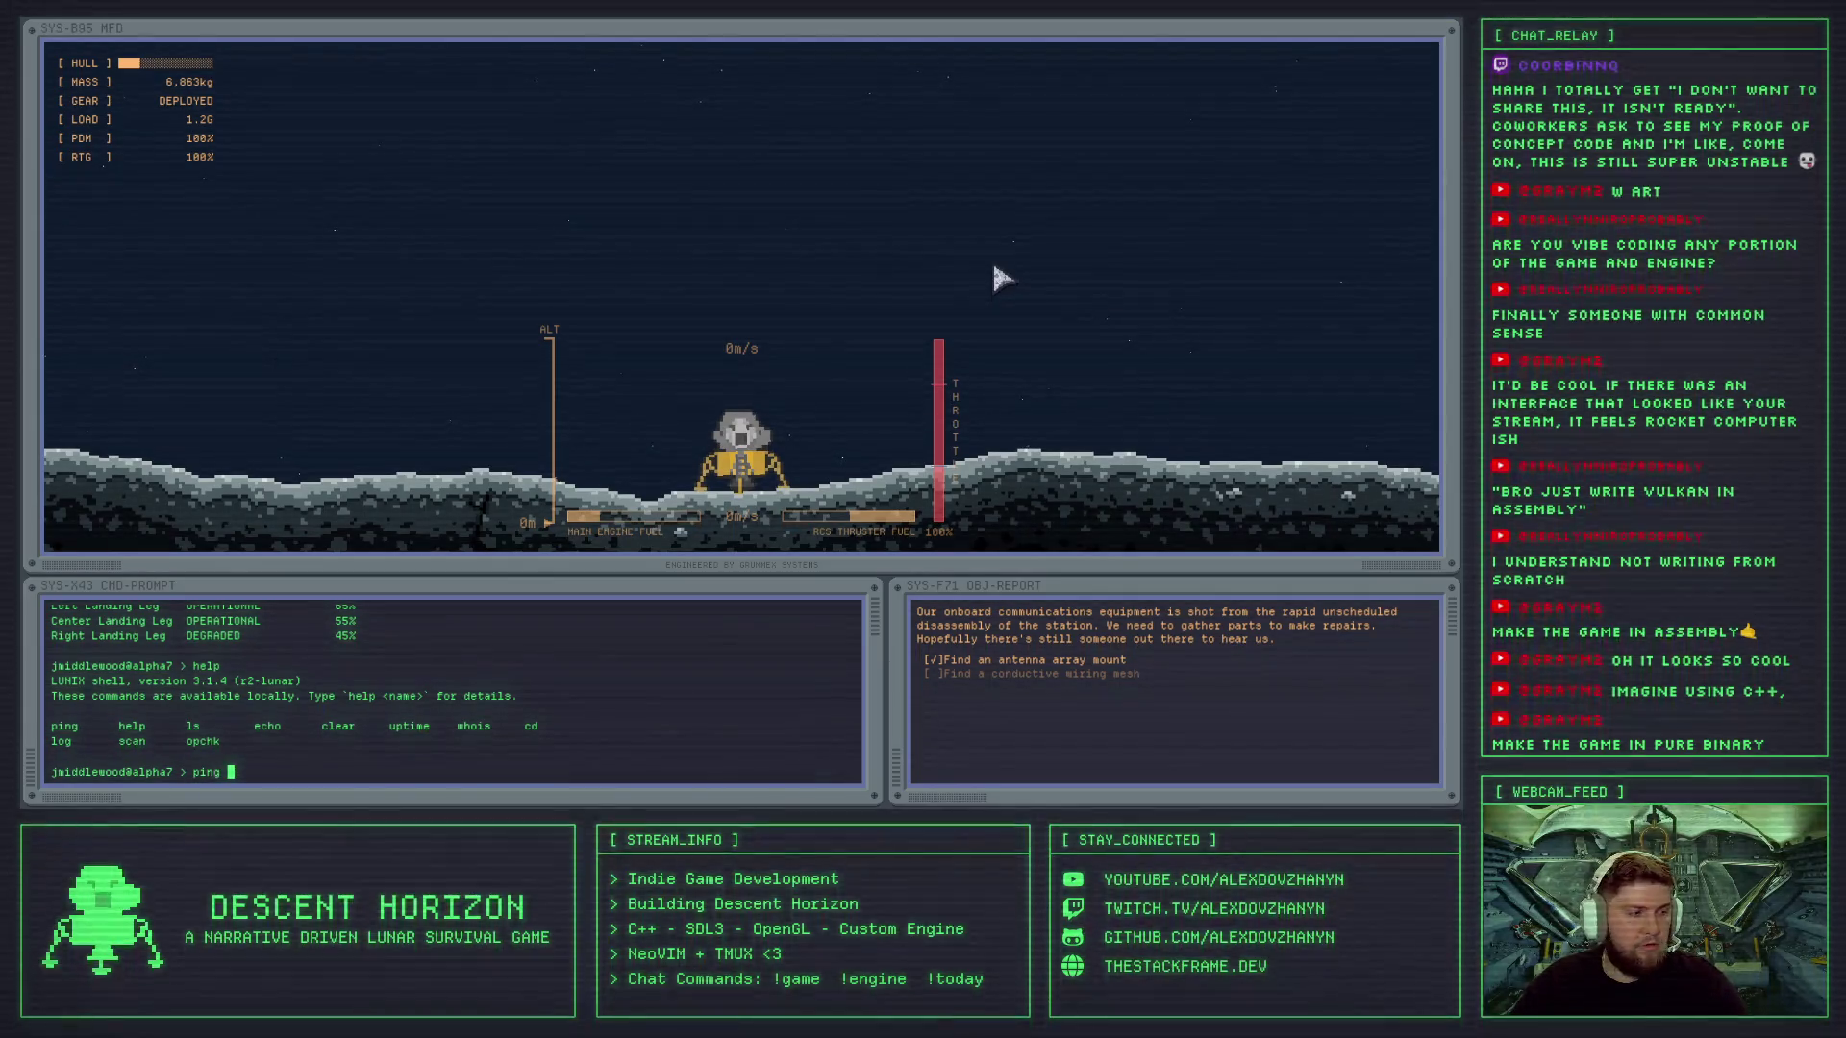
{"action": "type", "text": "127.0.0"}
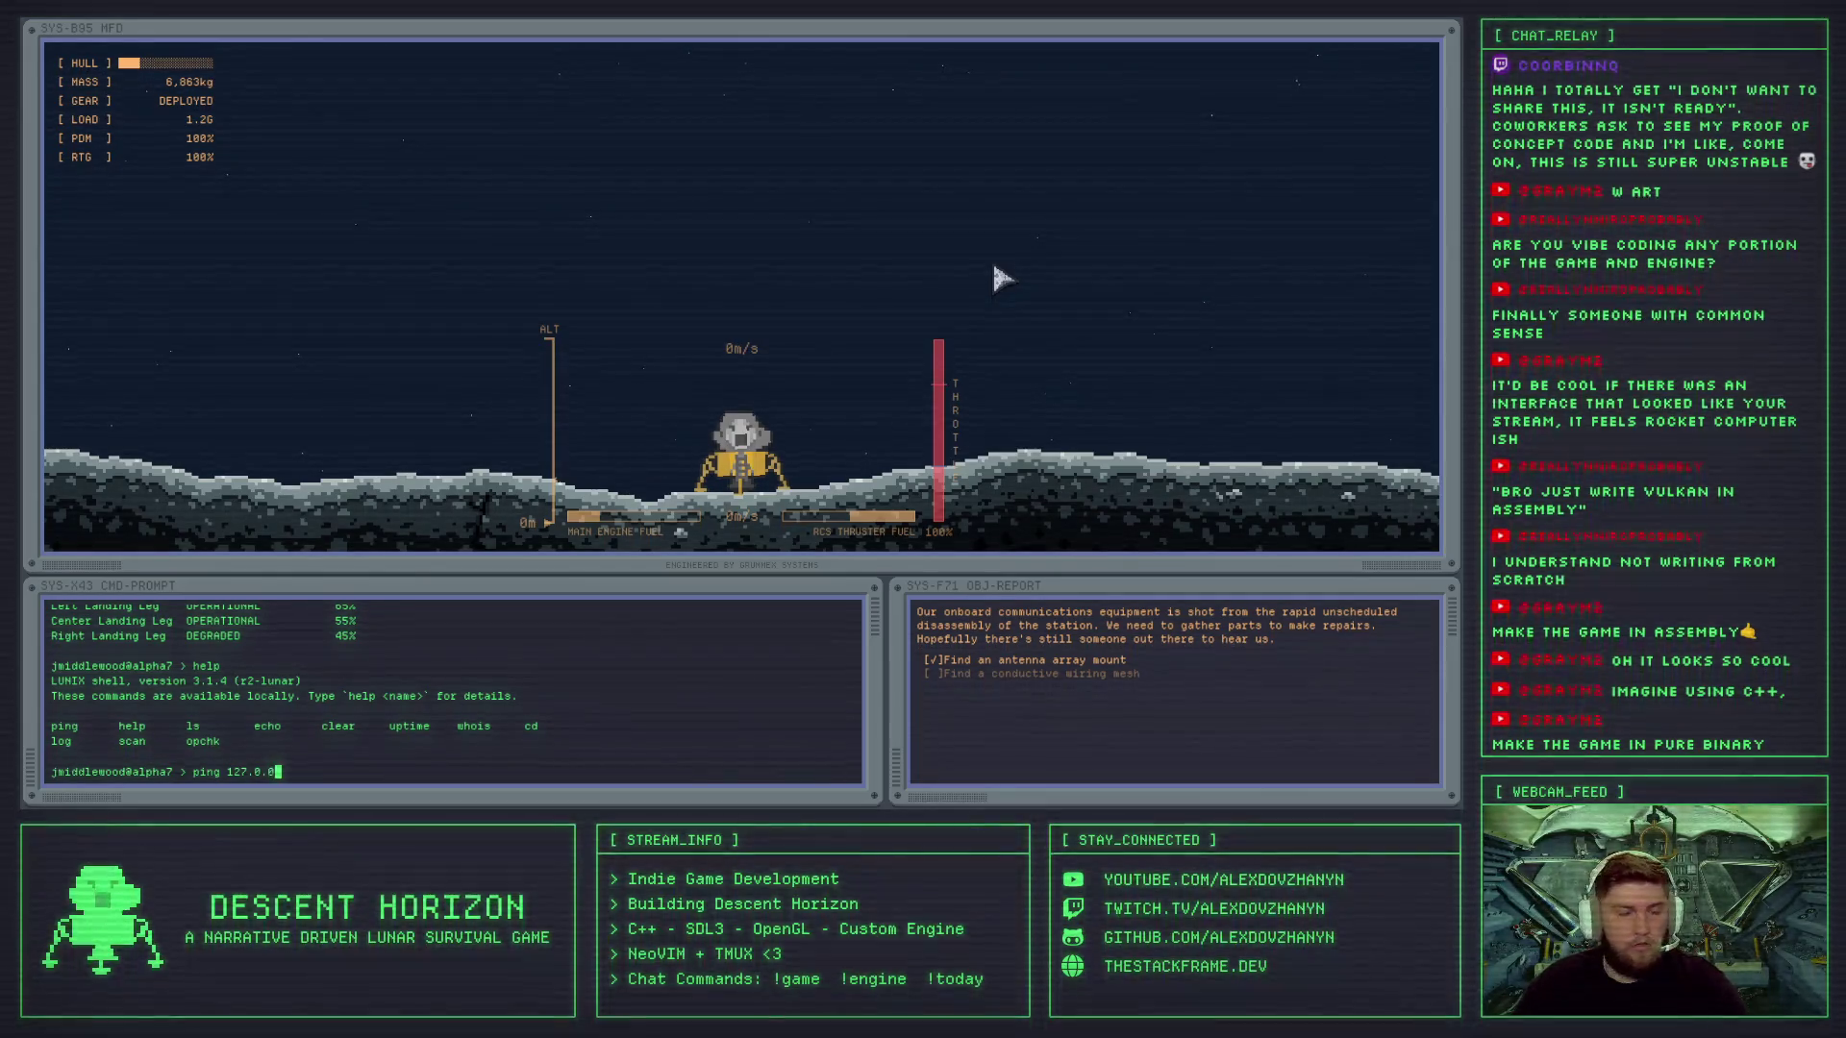
{"action": "key", "text": "Return"}
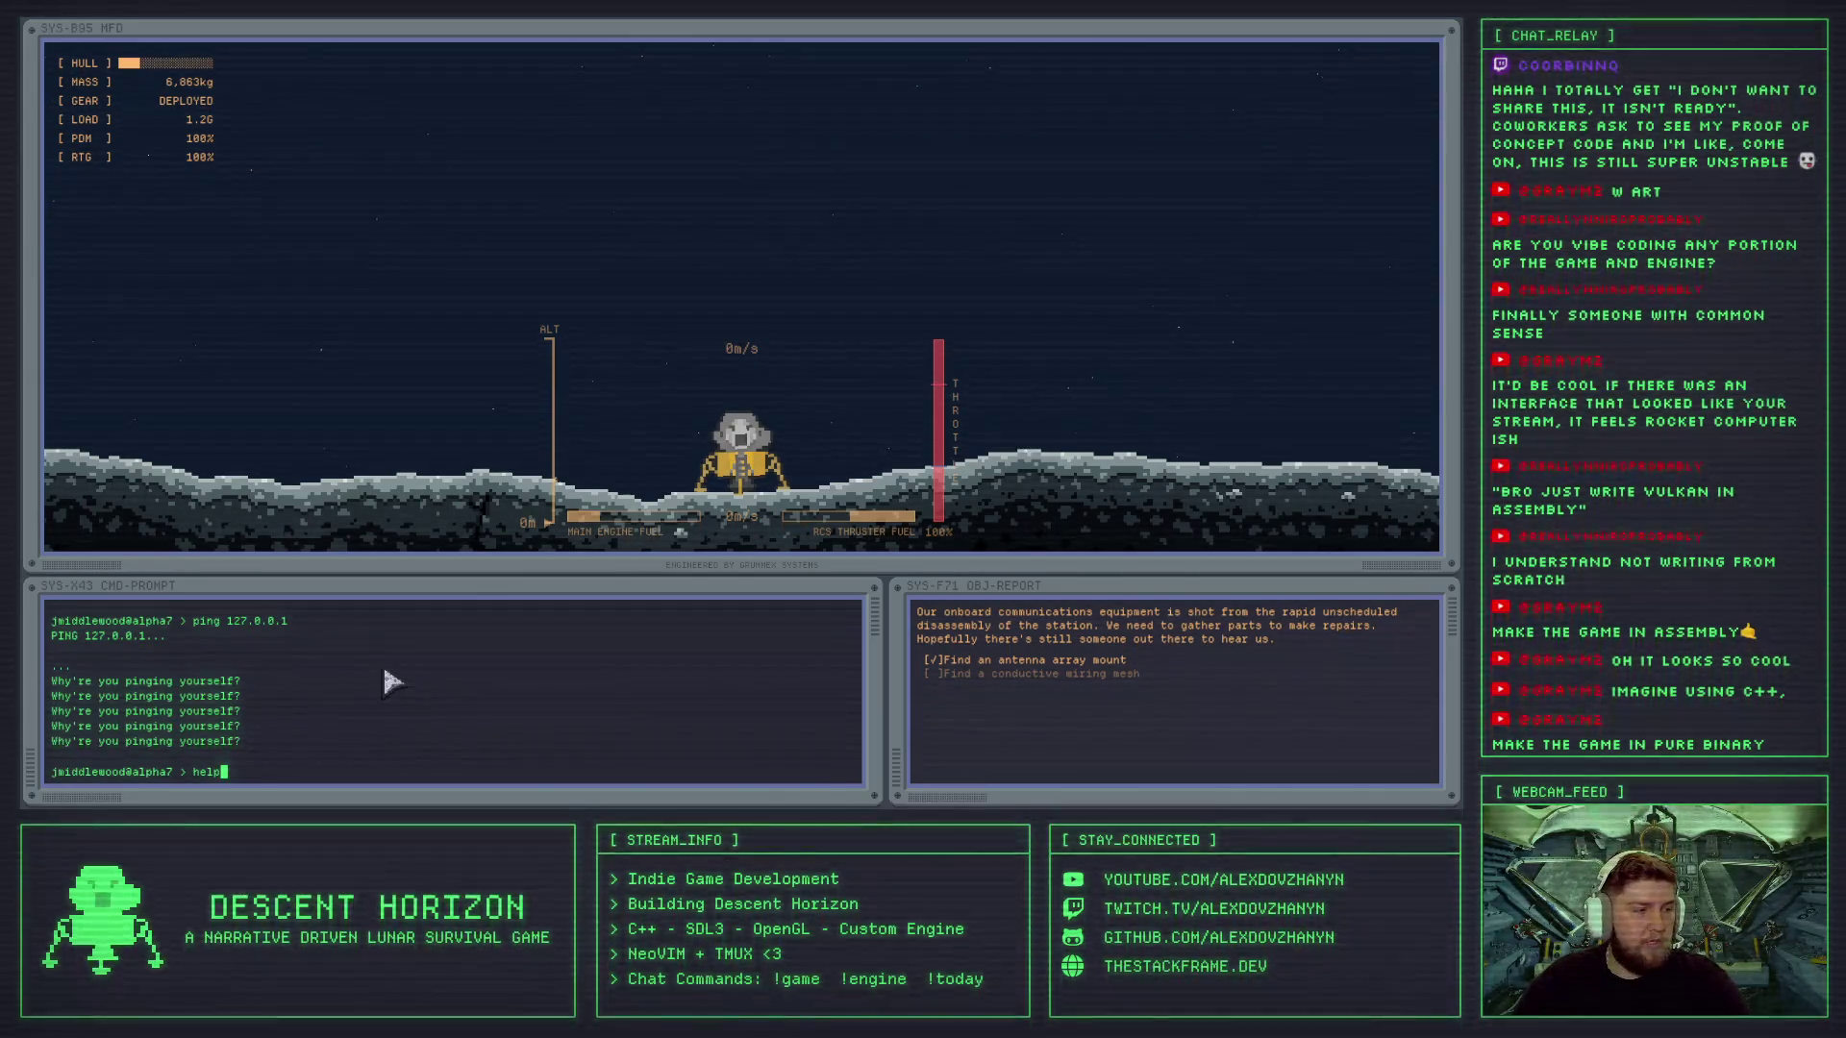
{"action": "key", "text": "Return"}
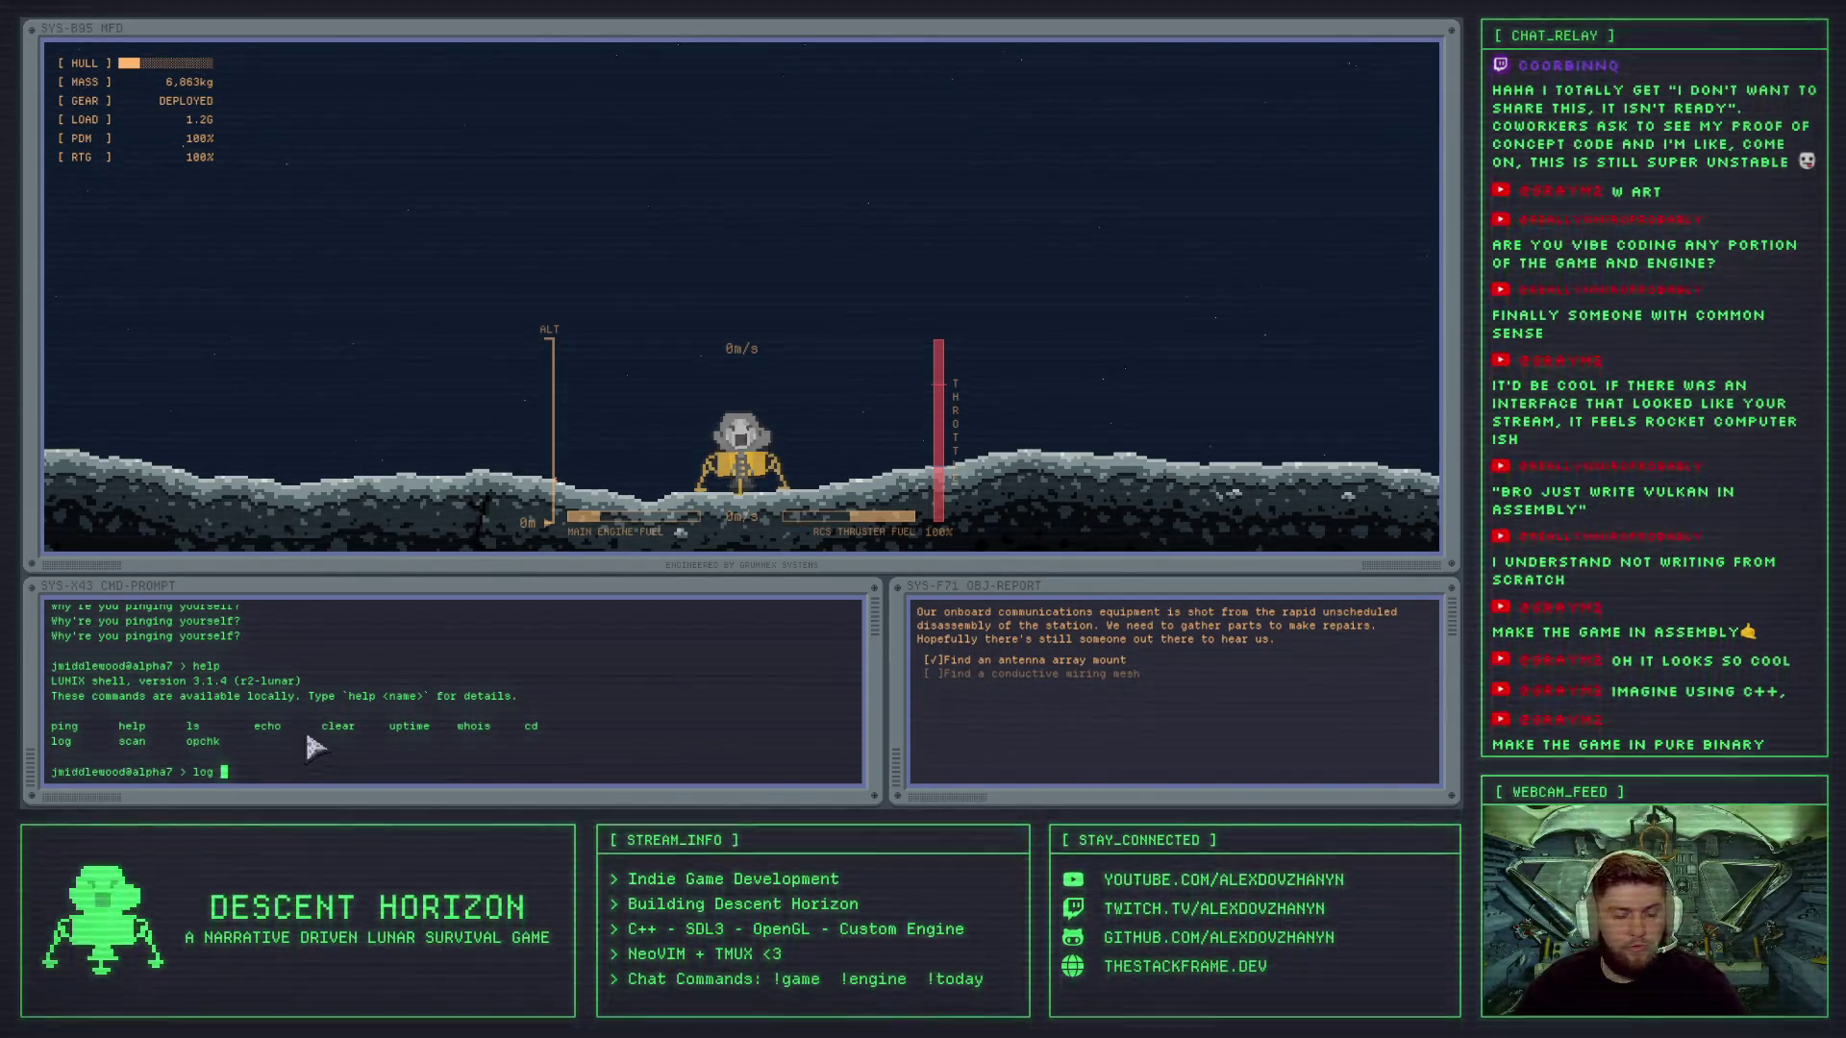
- List the mission logs index and open log entry 0004
{"action": "type", "text": "st"}
{"action": "key", "text": "Return"}
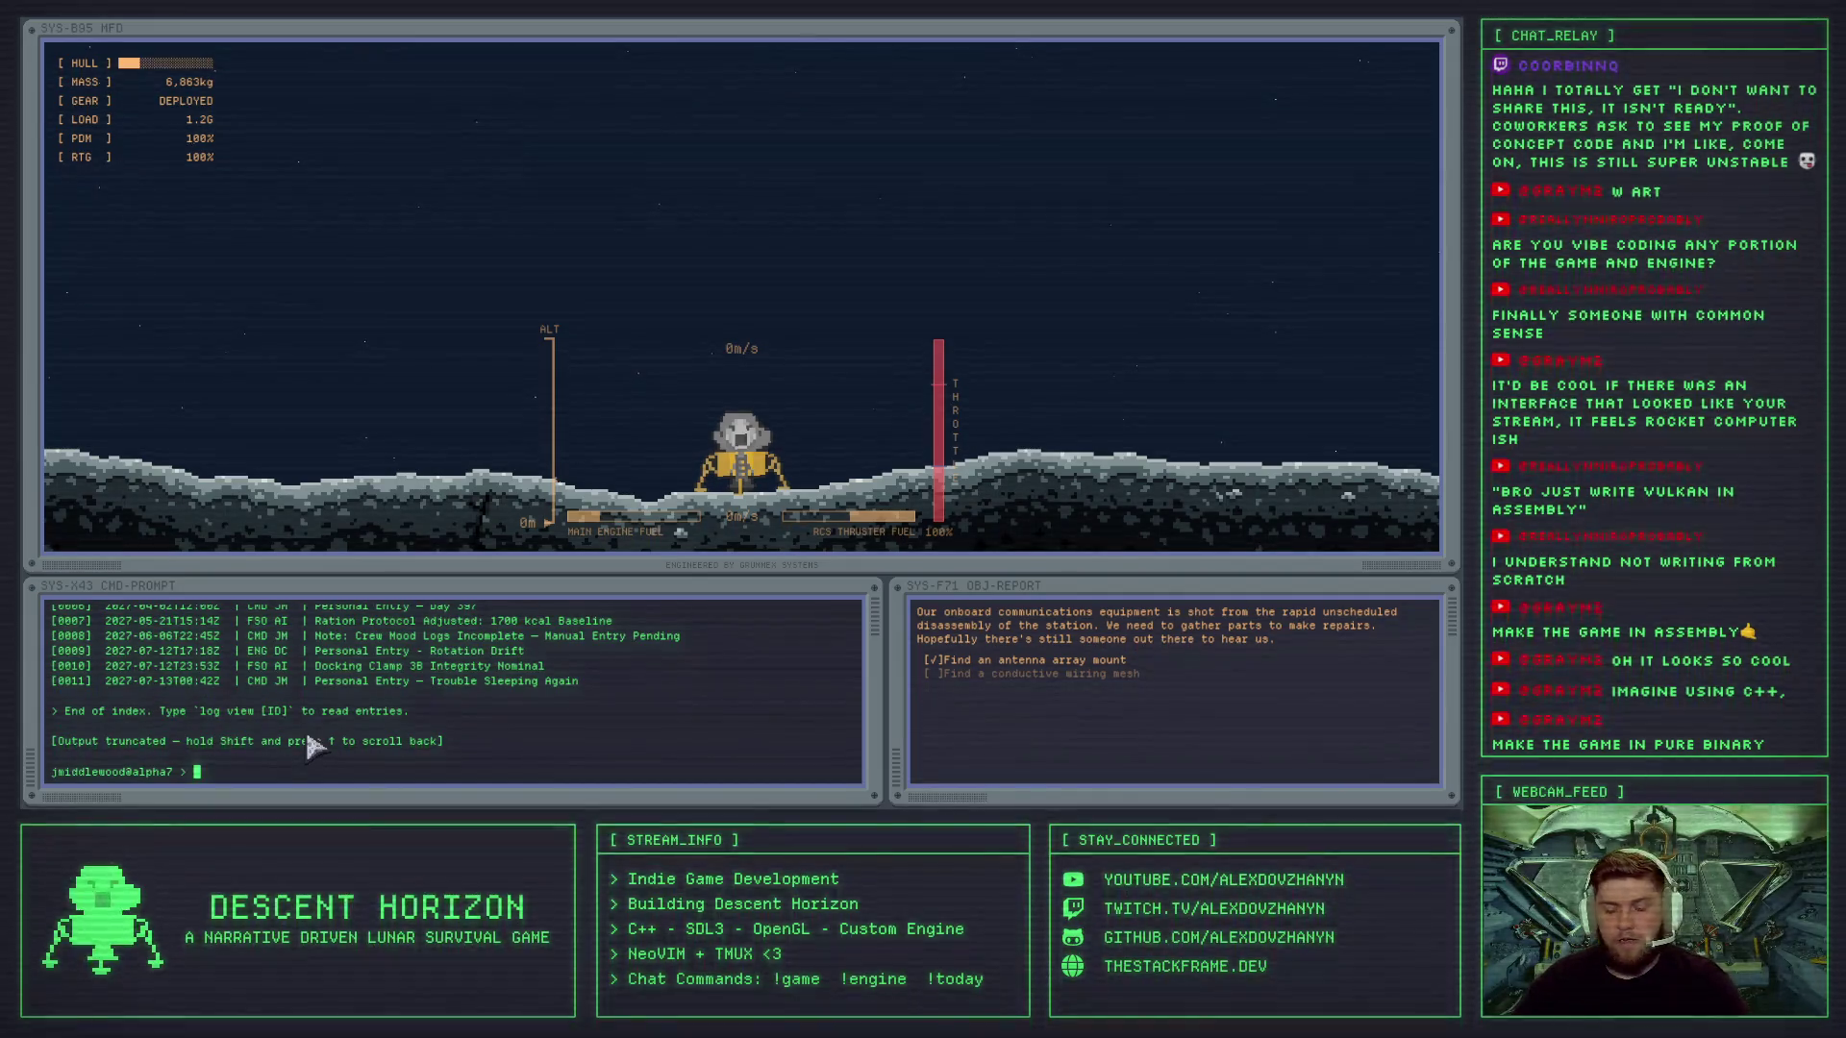
{"action": "key", "text": "shift+Up"}
{"action": "key", "text": "shift+Up"}
{"action": "key", "text": "shift+Up"}
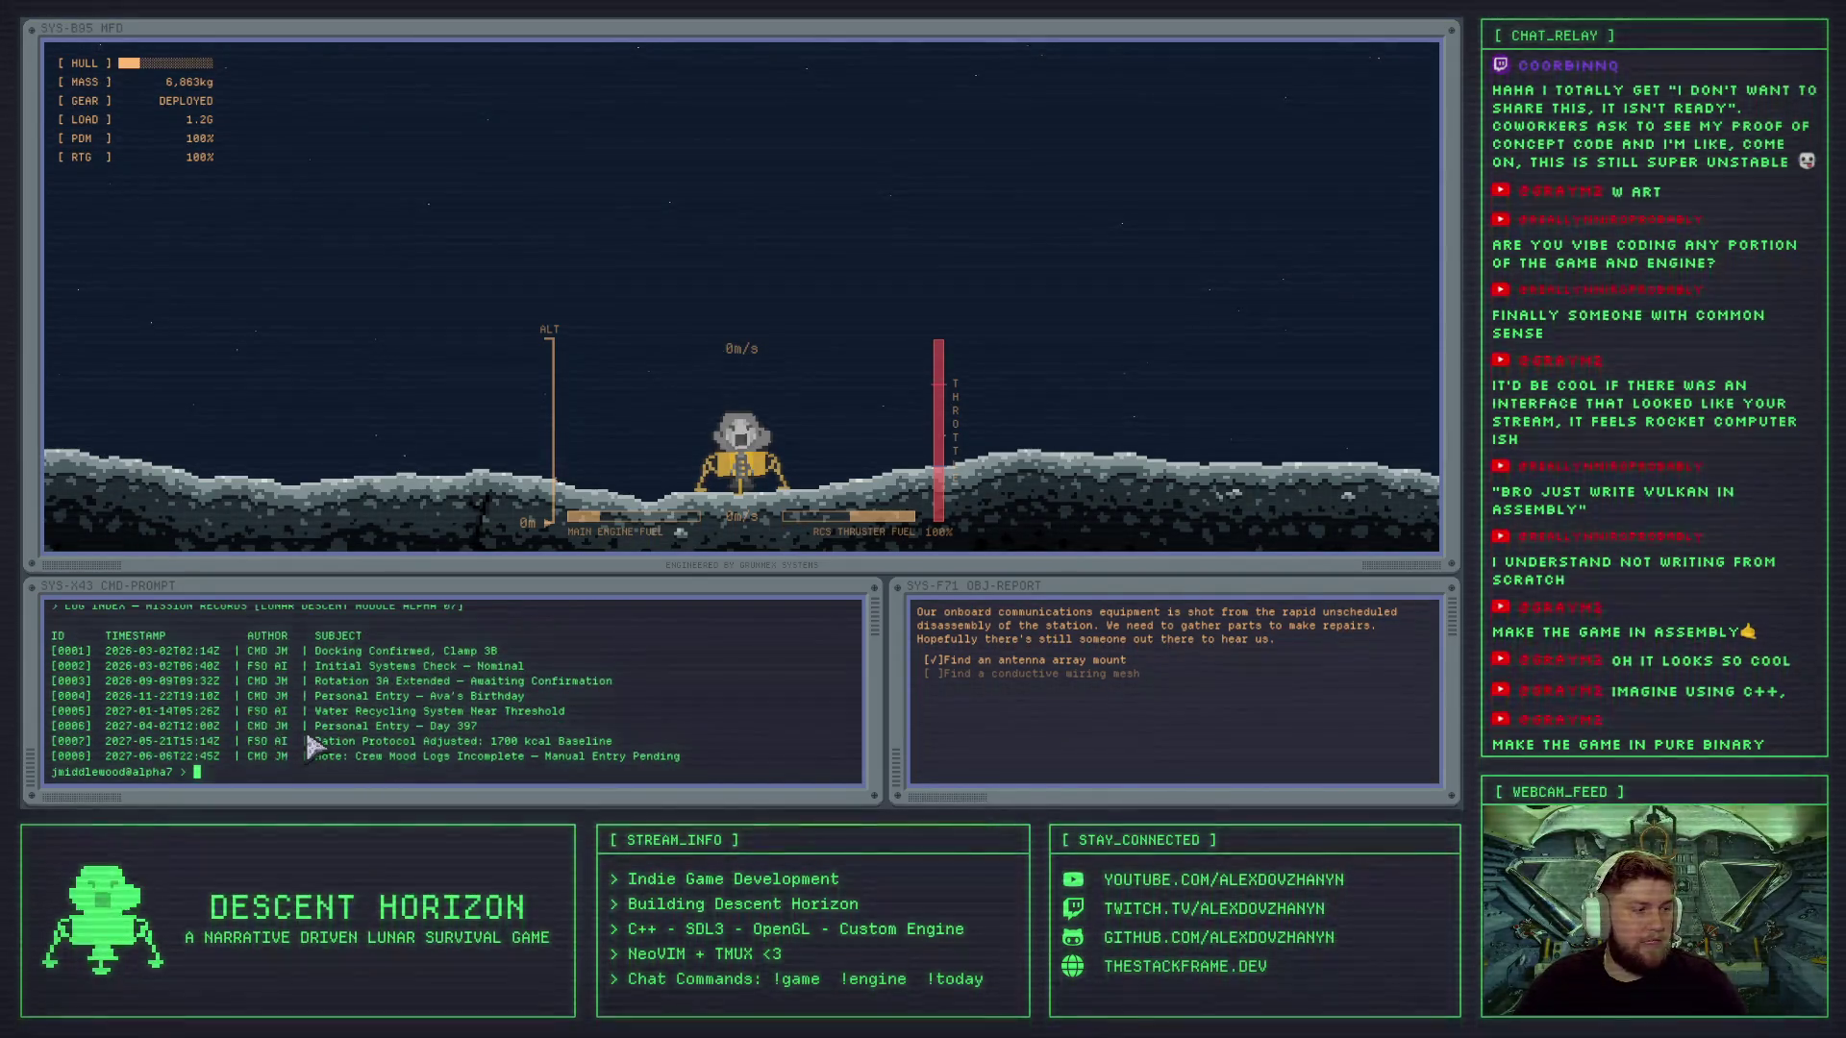
{"action": "scroll", "coordinate": [313, 747], "scroll_direction": "up", "scroll_amount": 2}
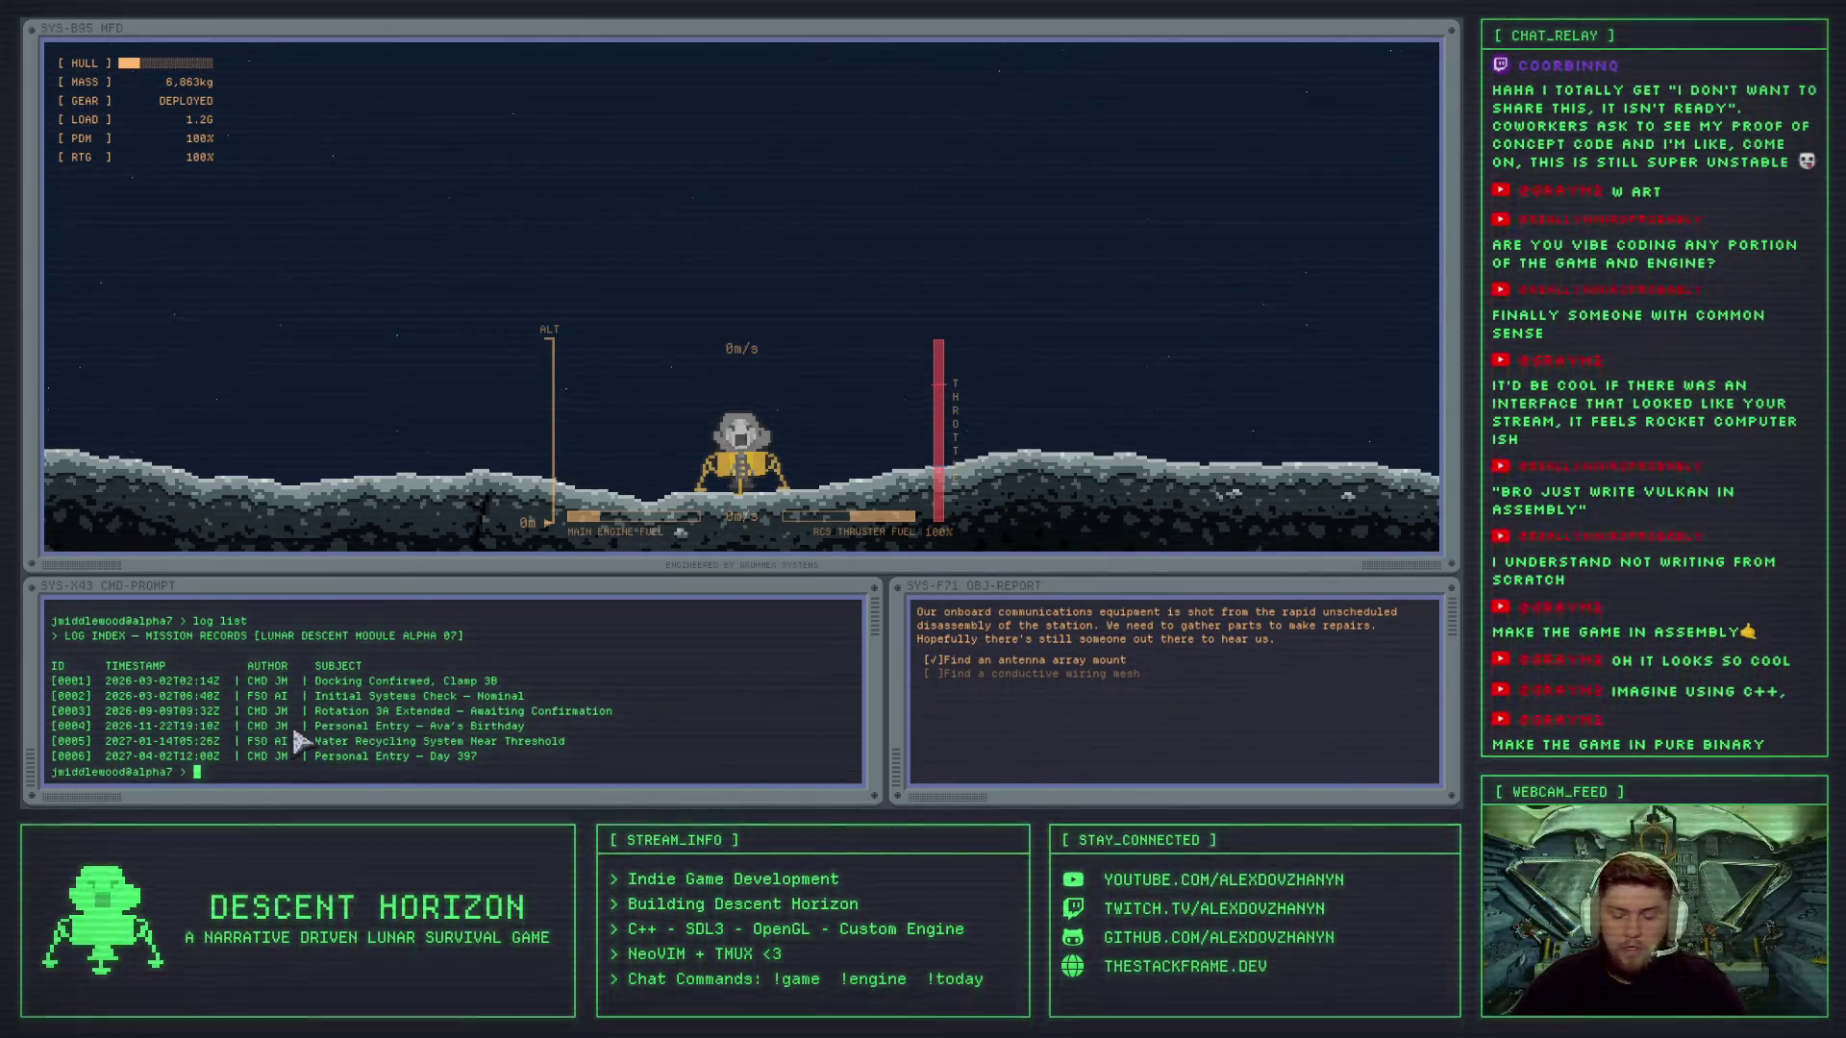
{"action": "scroll", "coordinate": [300, 742], "scroll_direction": "up", "scroll_amount": 1}
{"action": "scroll", "coordinate": [300, 742], "scroll_direction": "down", "scroll_amount": 4}
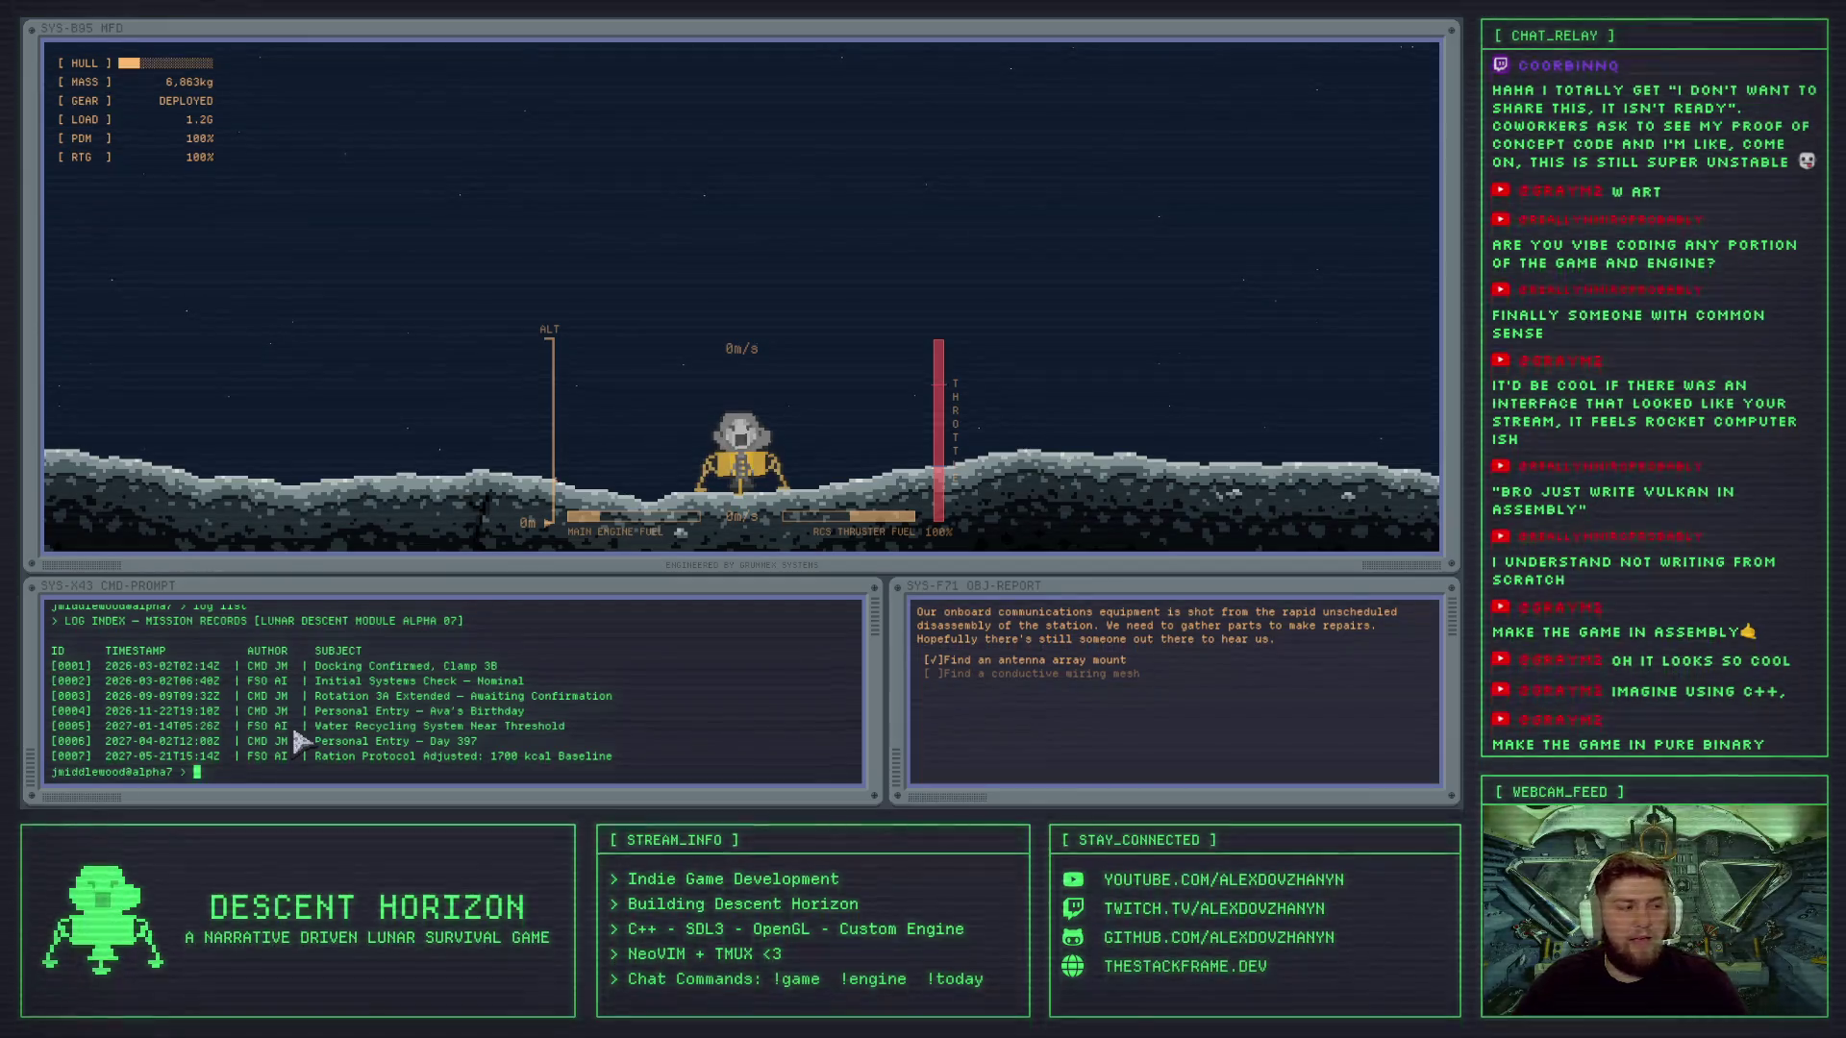
{"action": "scroll", "coordinate": [300, 742], "scroll_direction": "up", "scroll_amount": 1}
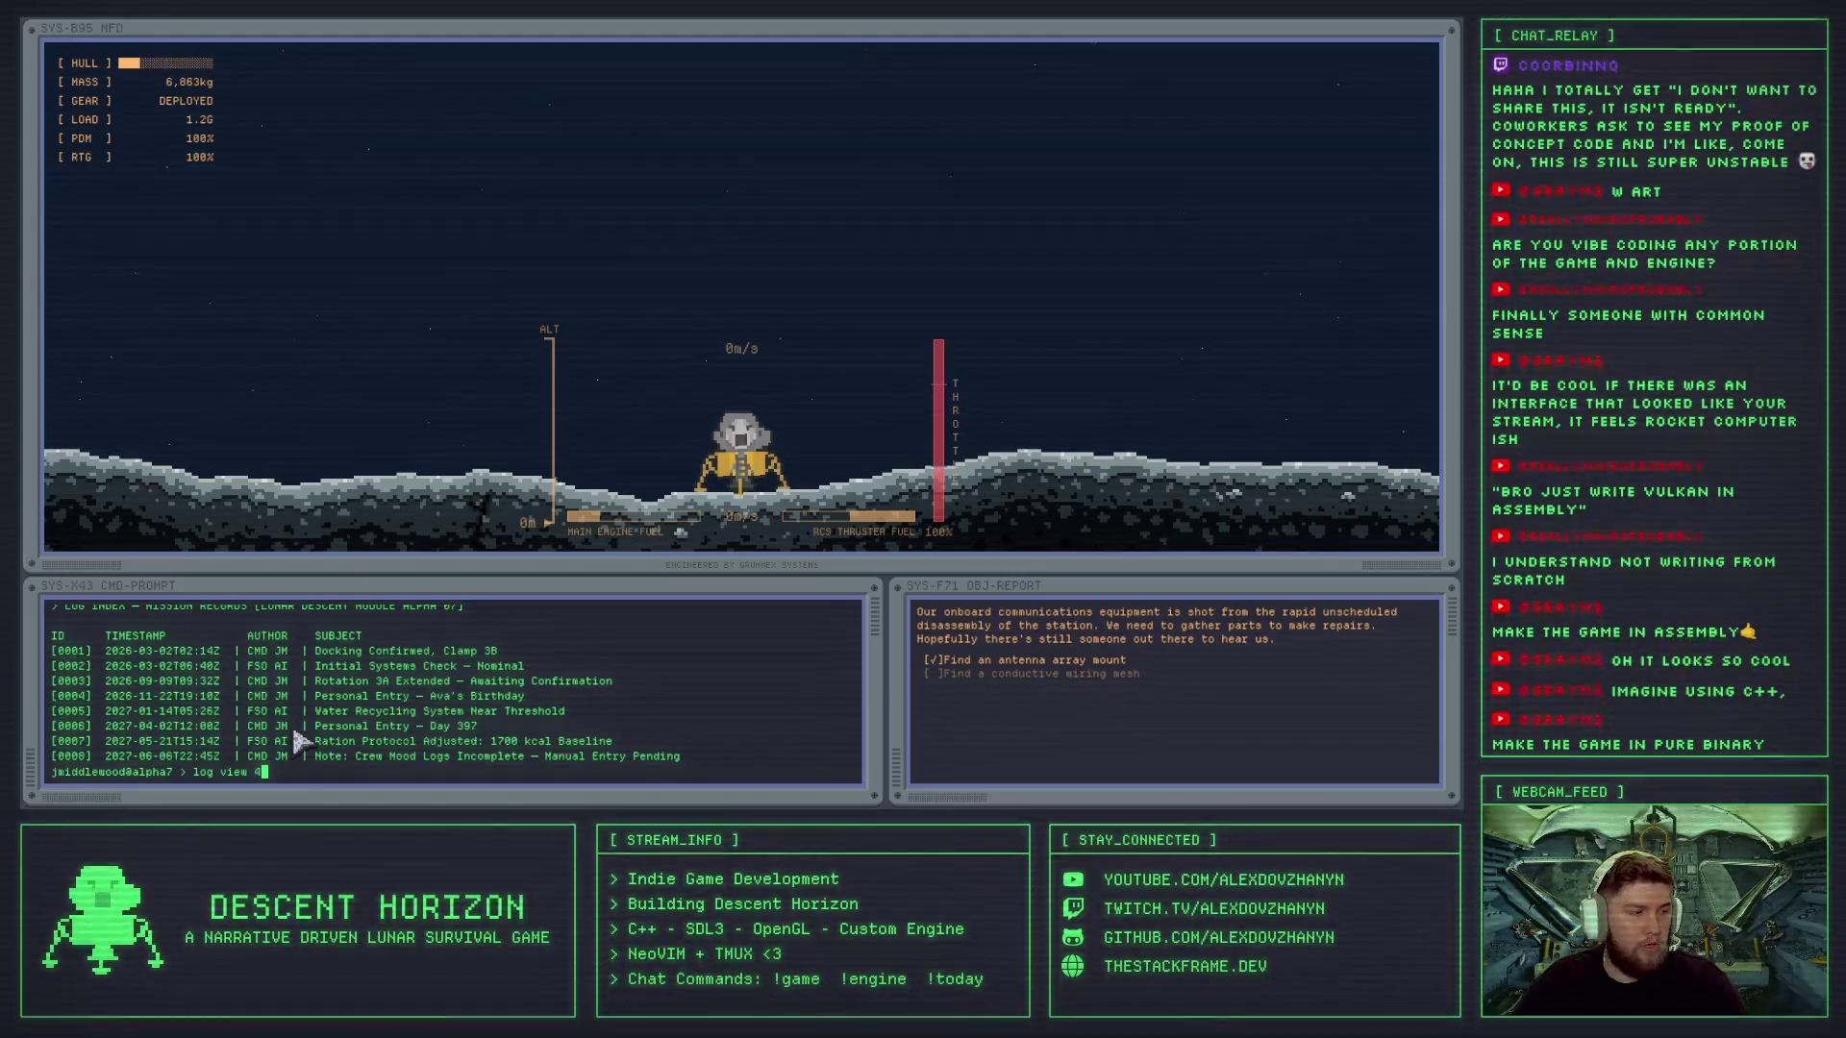
{"action": "key", "text": "Return"}
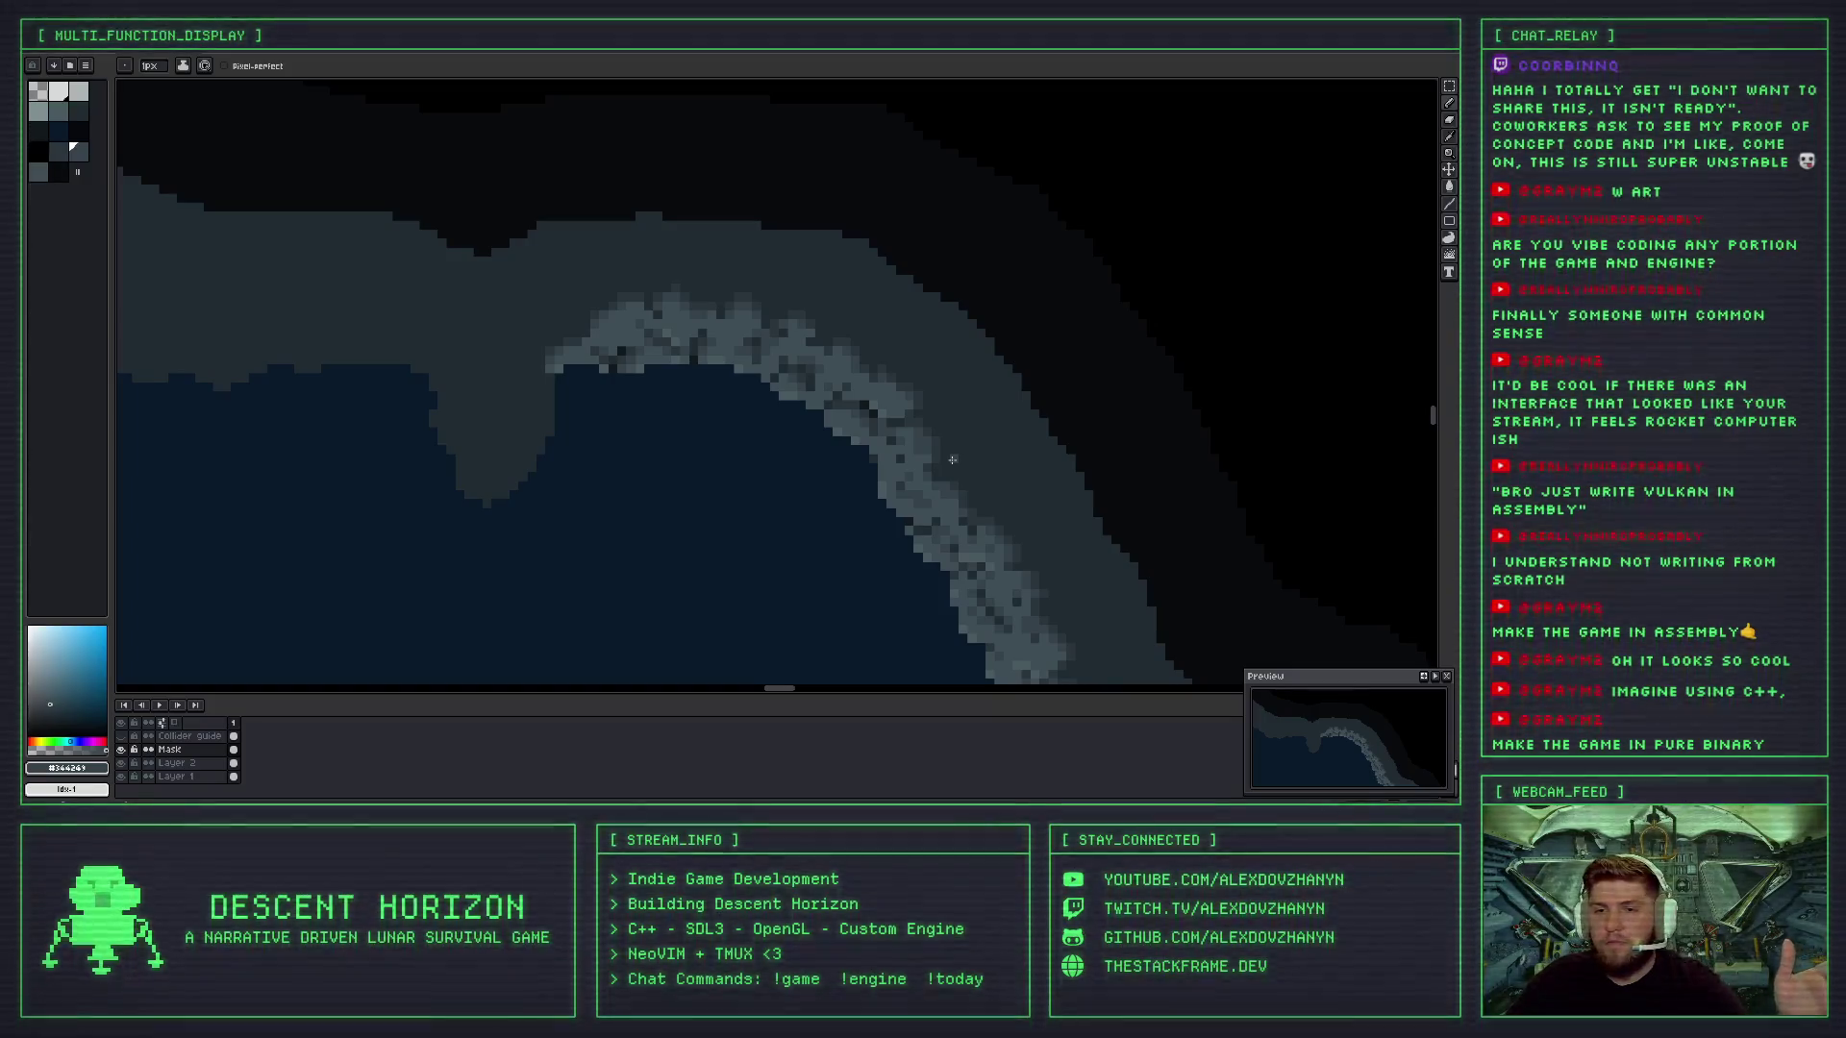
{"action": "scroll", "coordinate": [923, 413], "scroll_direction": "up", "scroll_amount": 3}
{"action": "scroll", "coordinate": [885, 355], "scroll_direction": "down", "scroll_amount": 3}
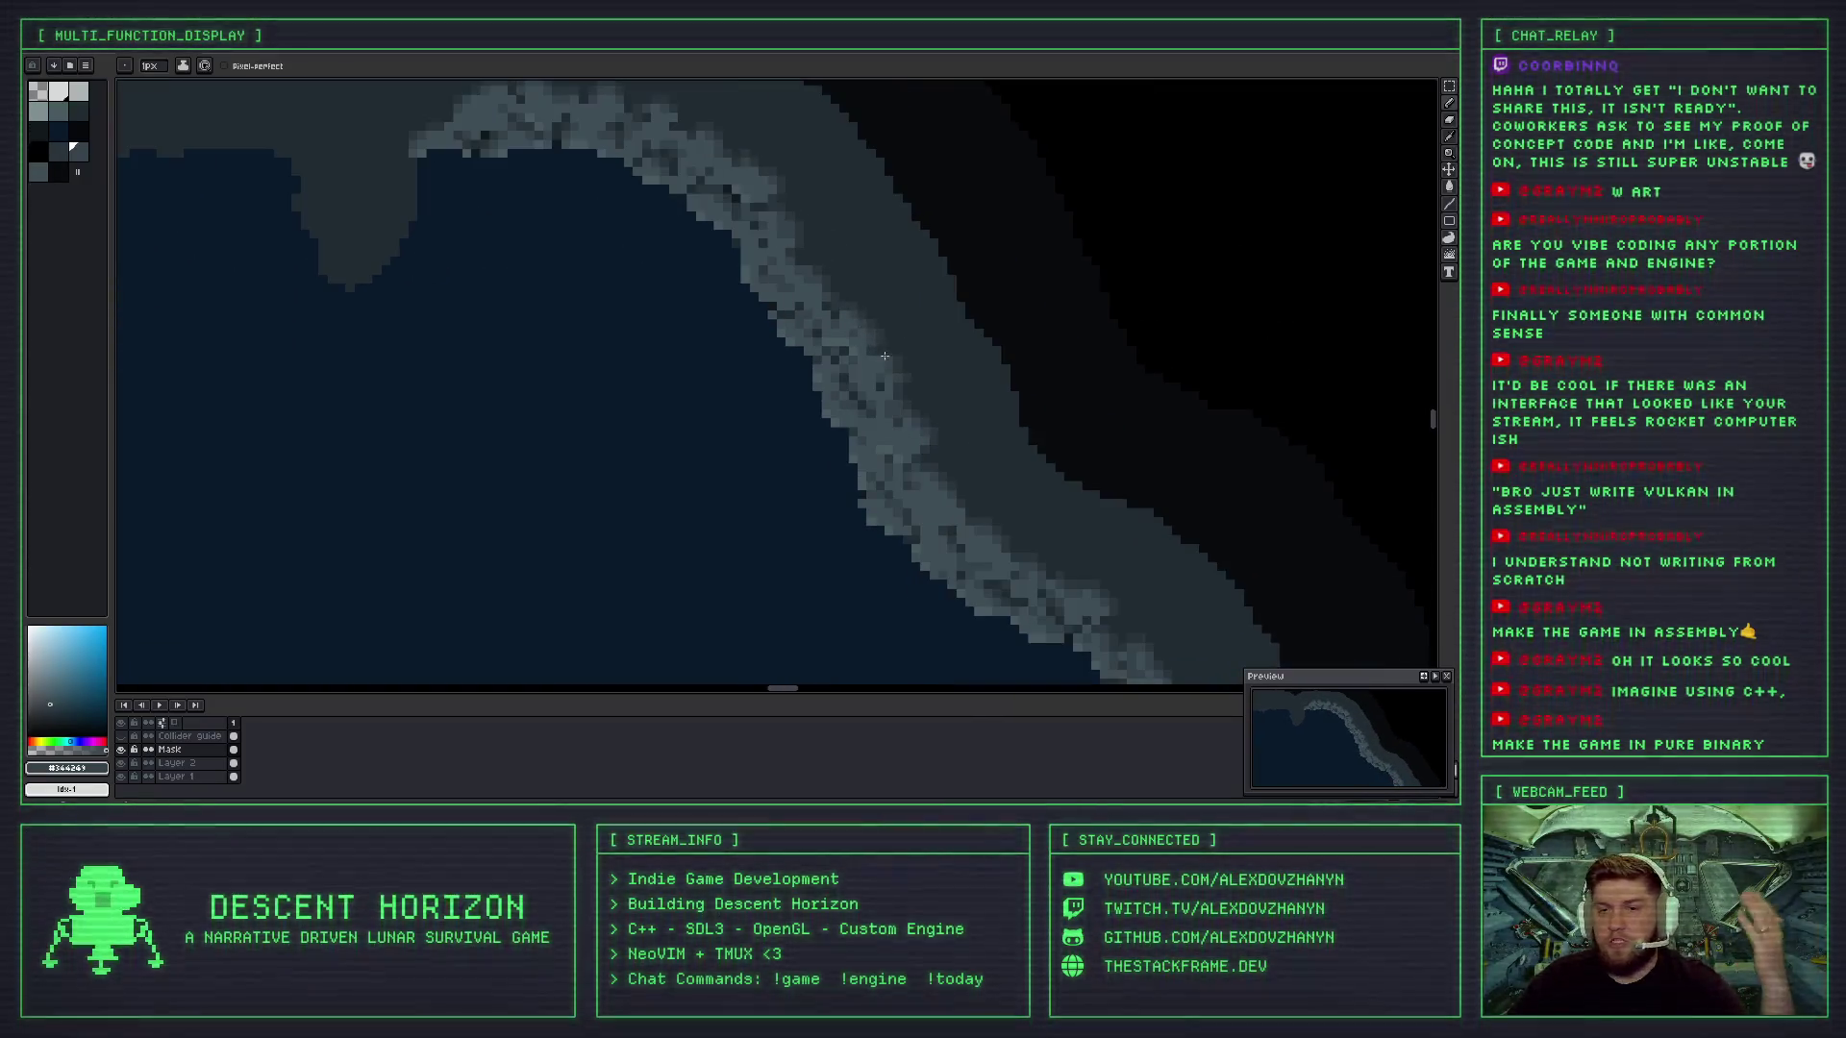
{"action": "scroll", "coordinate": [909, 390], "scroll_direction": "down", "scroll_amount": 2}
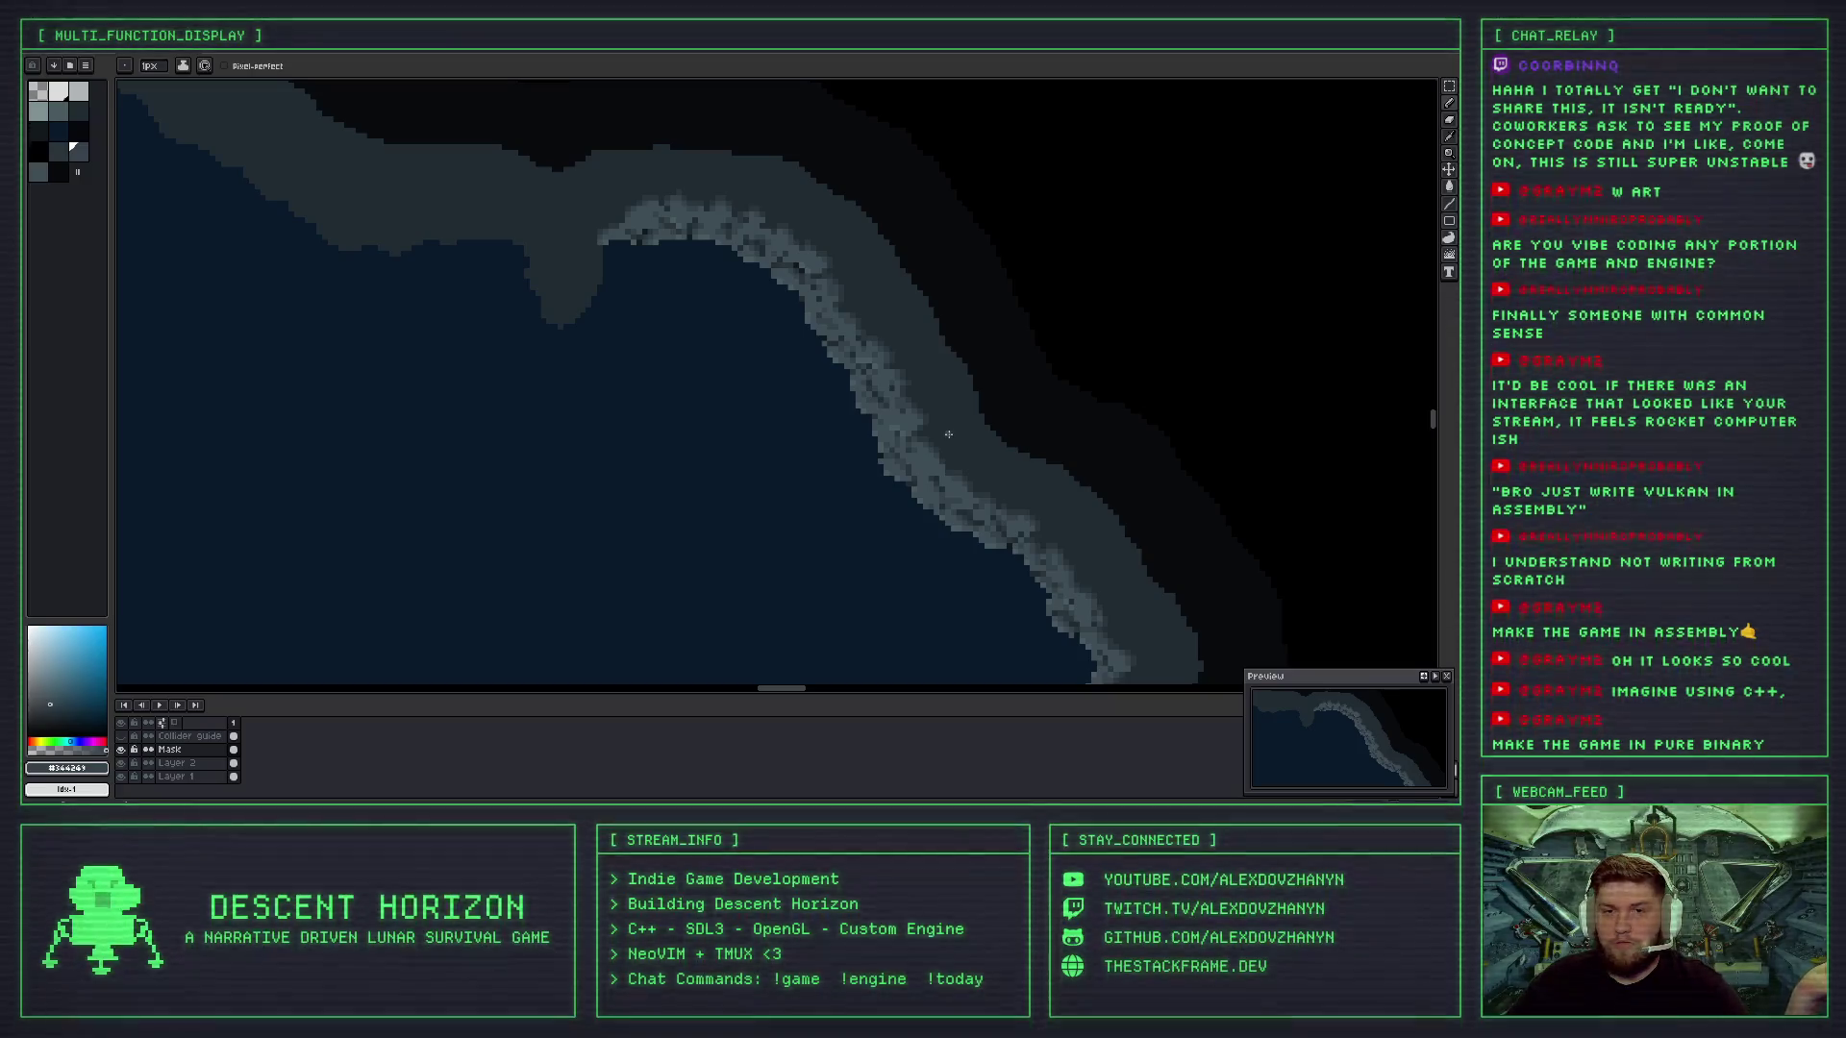
{"action": "scroll", "coordinate": [922, 384], "scroll_direction": "down", "scroll_amount": 2}
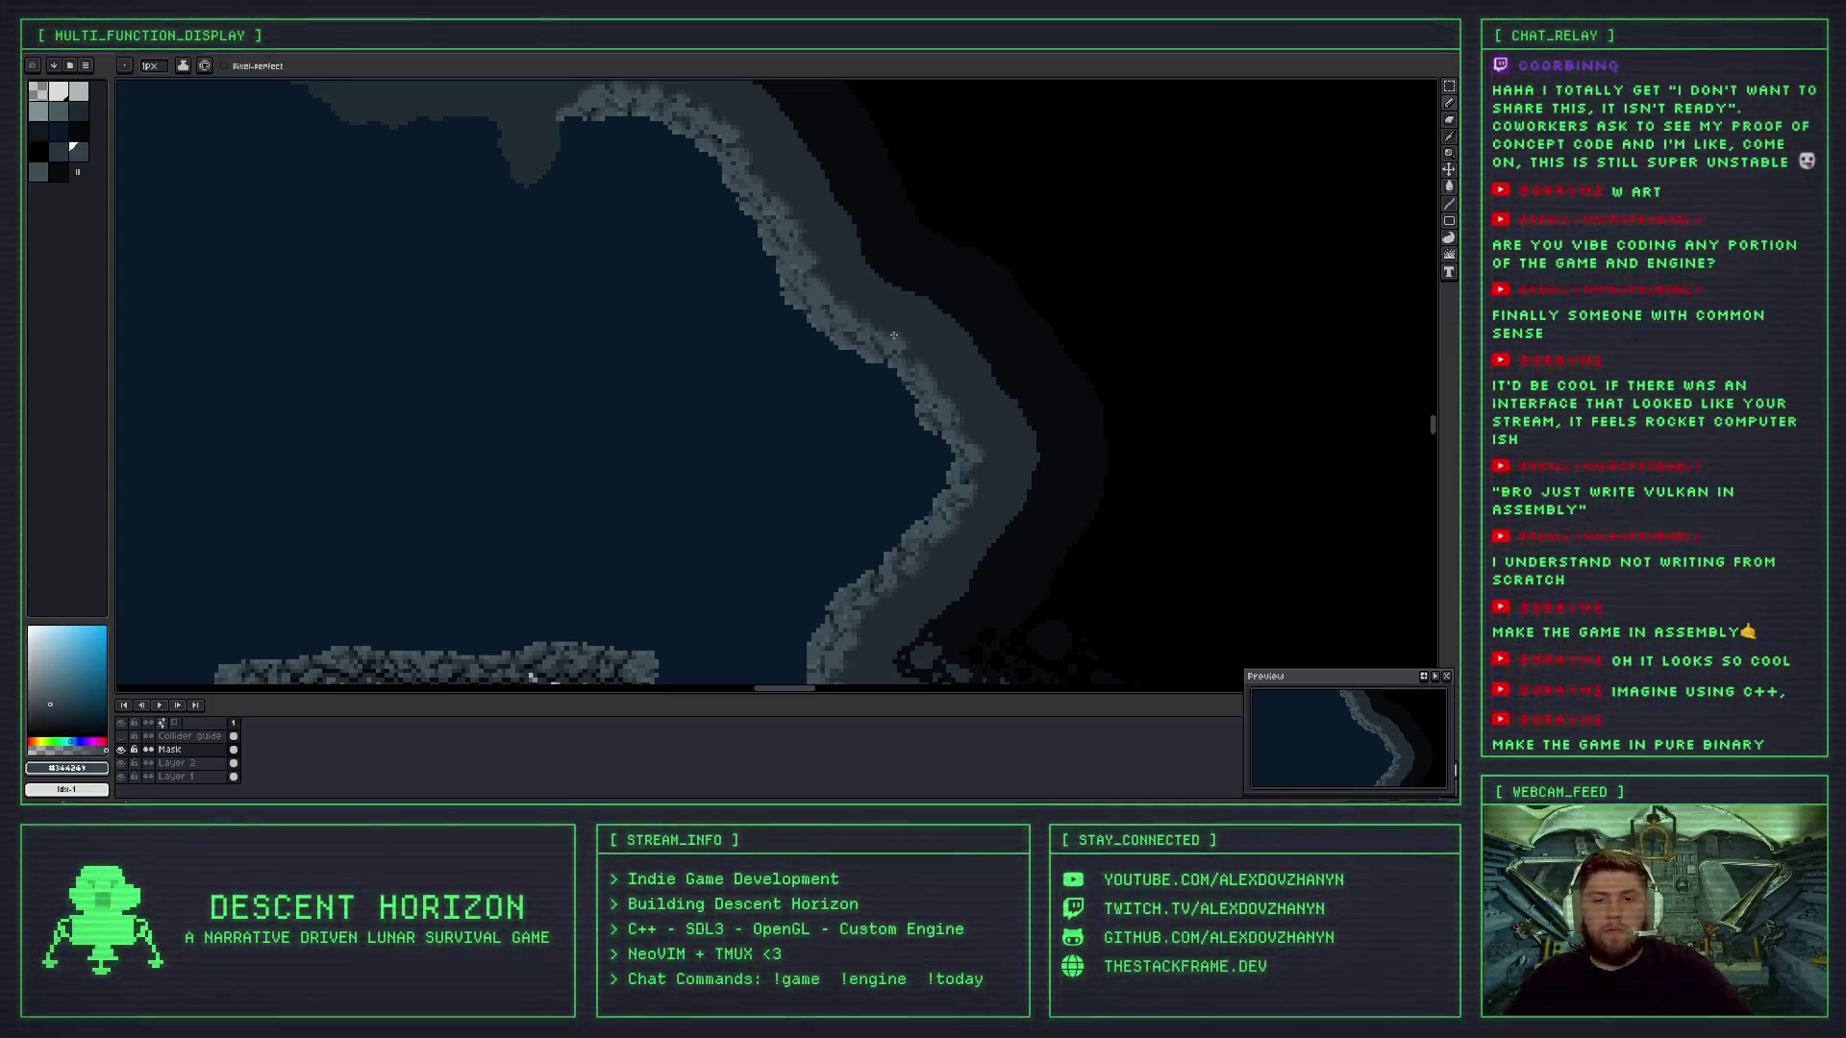
{"action": "left_click_drag", "start_coordinate": [893, 336], "coordinate": [904, 223]}
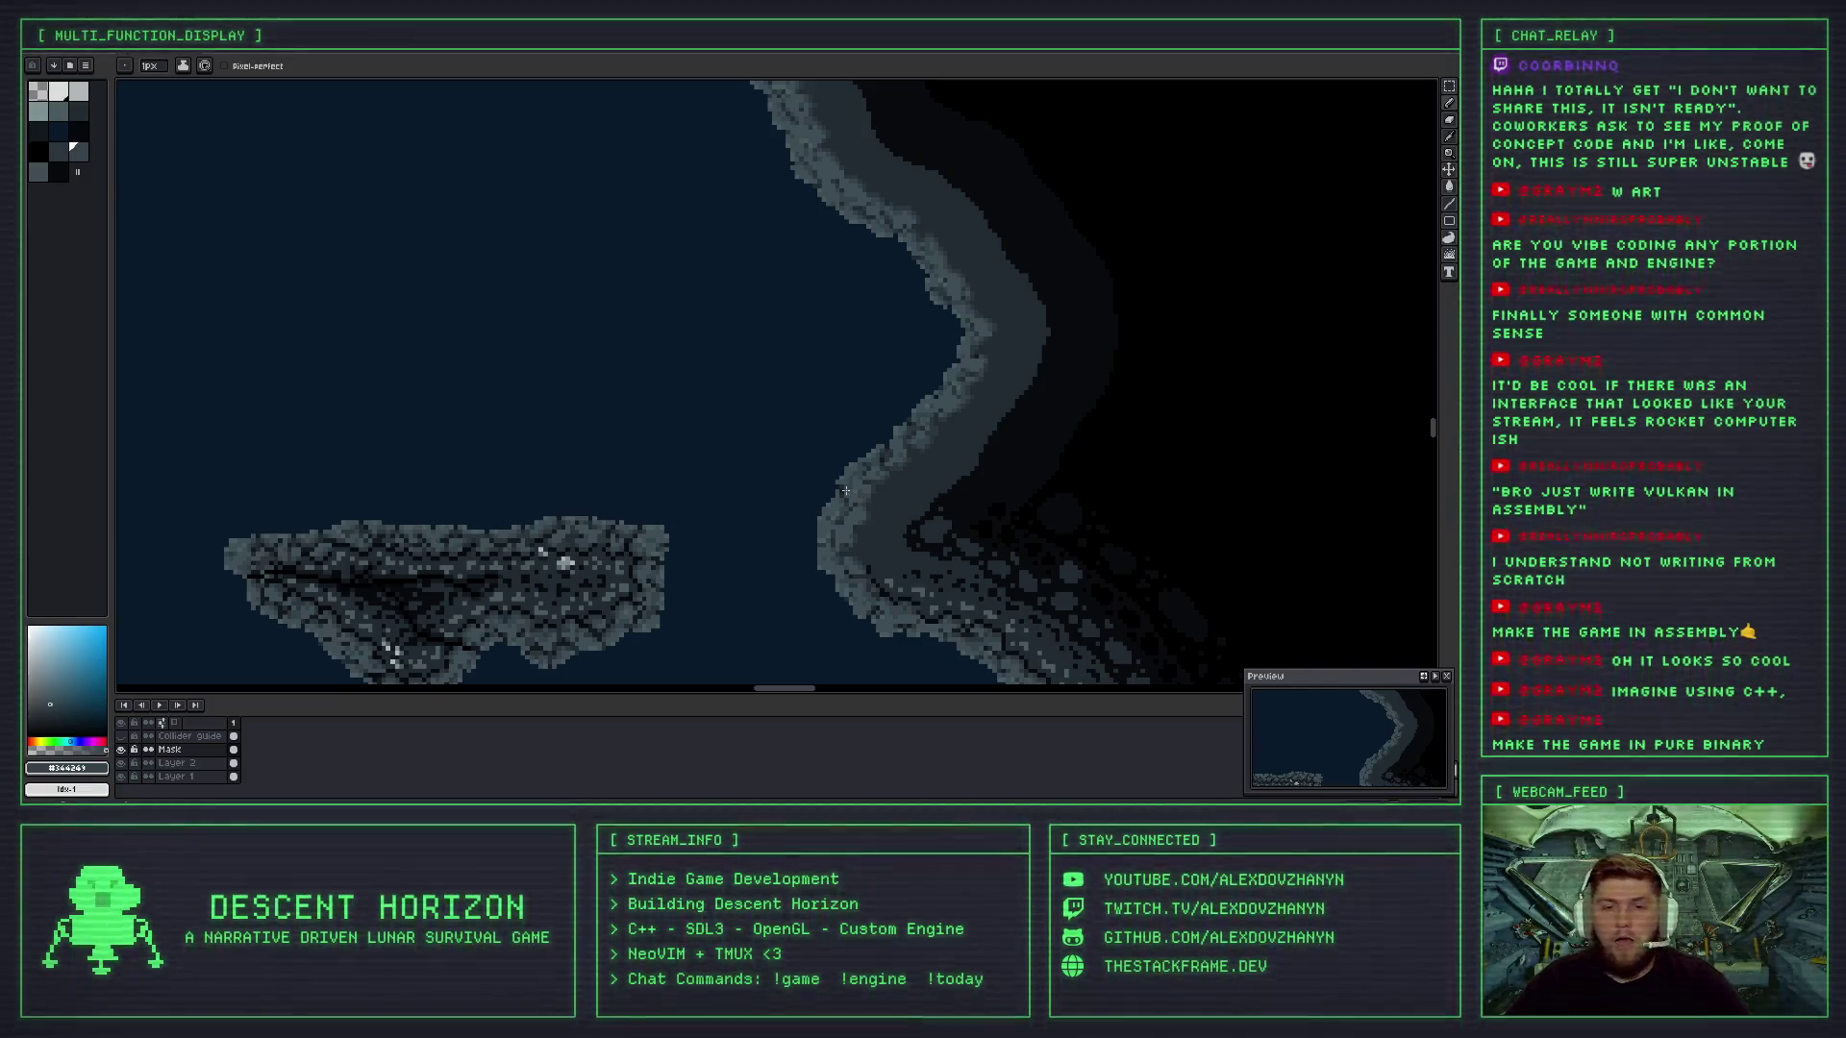
{"action": "scroll", "coordinate": [868, 539], "scroll_direction": "down", "scroll_amount": 2}
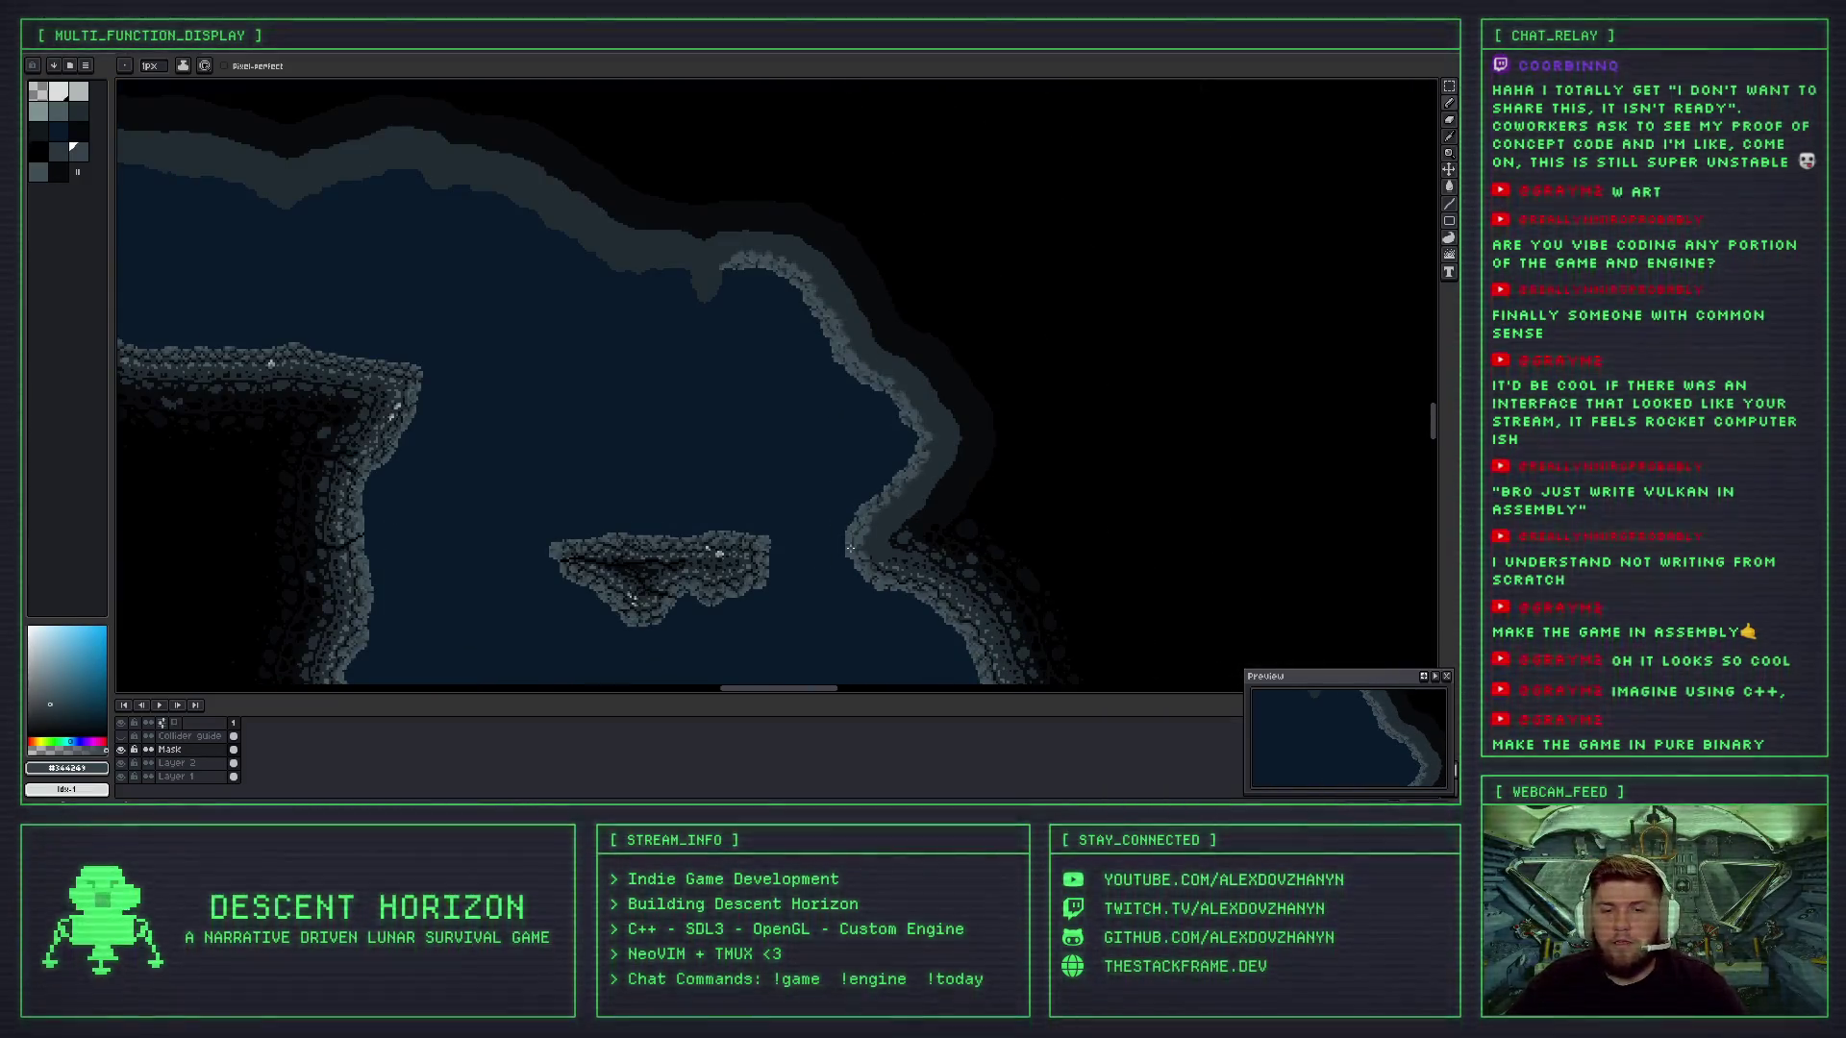
{"action": "scroll", "coordinate": [870, 478], "scroll_direction": "up", "scroll_amount": 2}
{"action": "scroll", "coordinate": [837, 528], "scroll_direction": "up", "scroll_amount": 5}
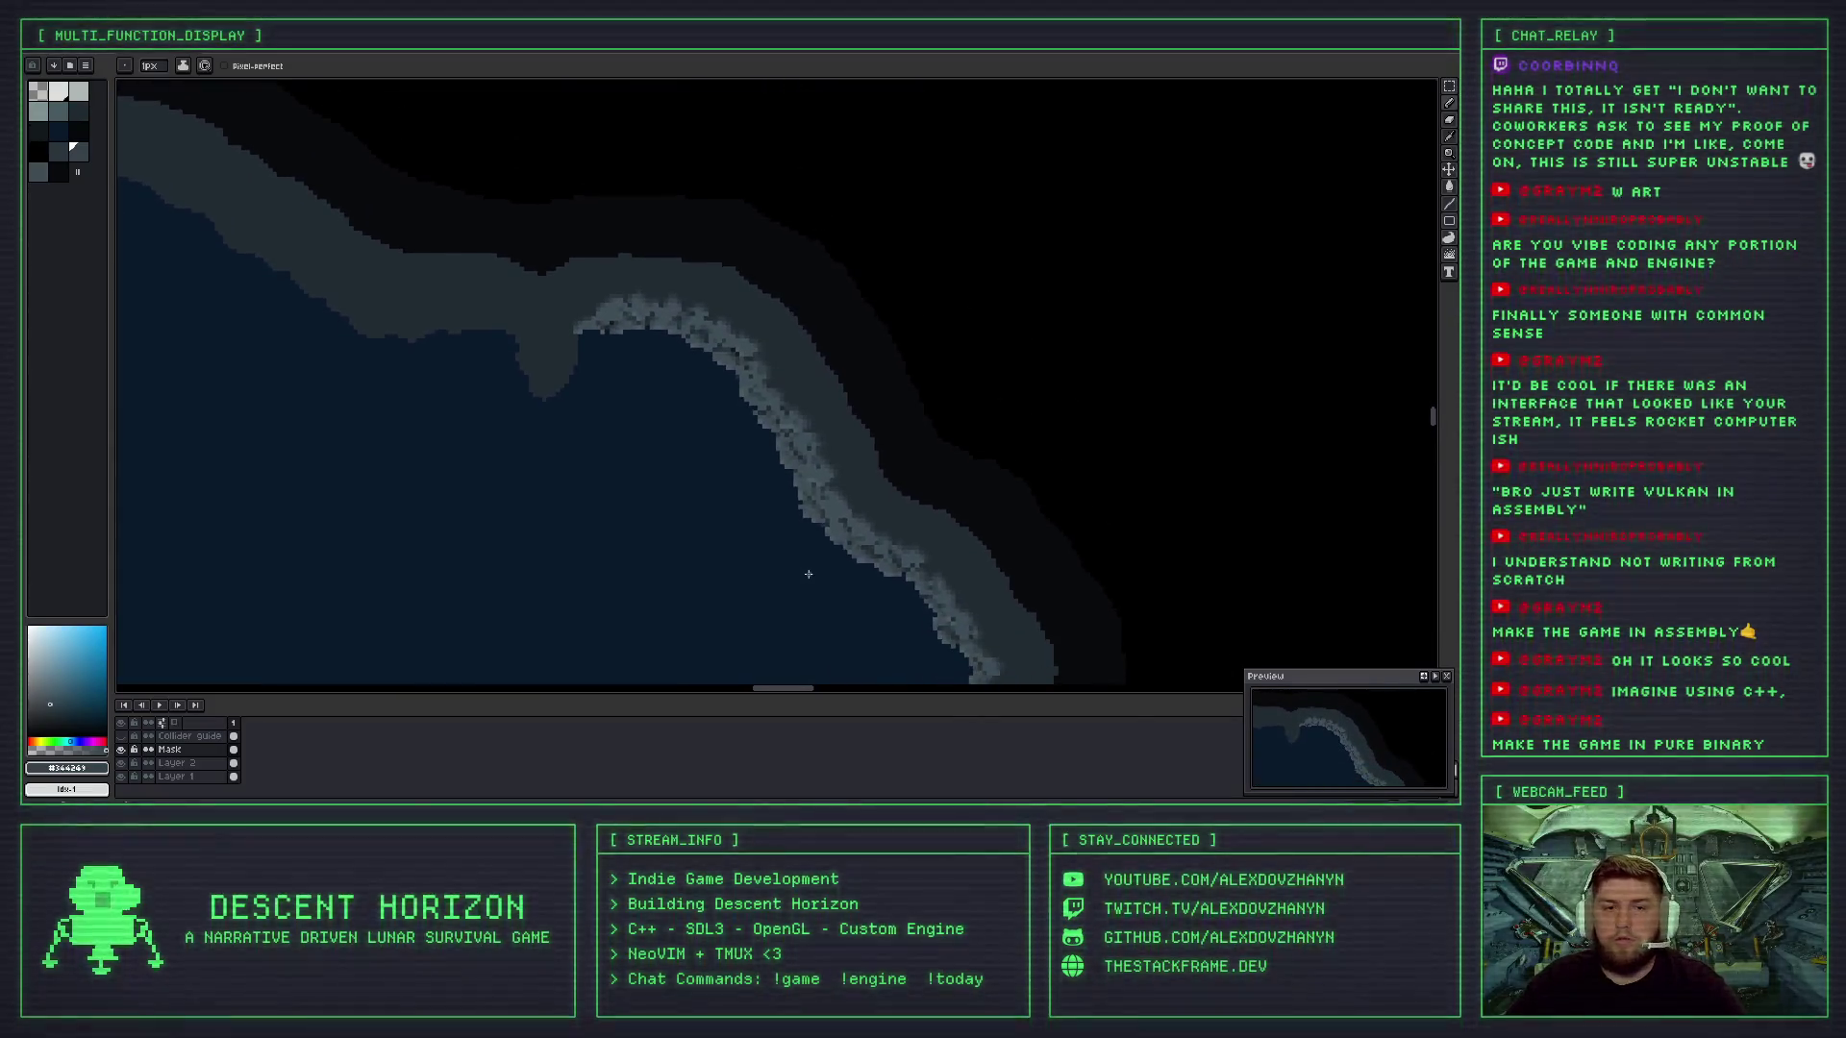
{"action": "scroll", "coordinate": [807, 573], "scroll_direction": "up", "scroll_amount": 1}
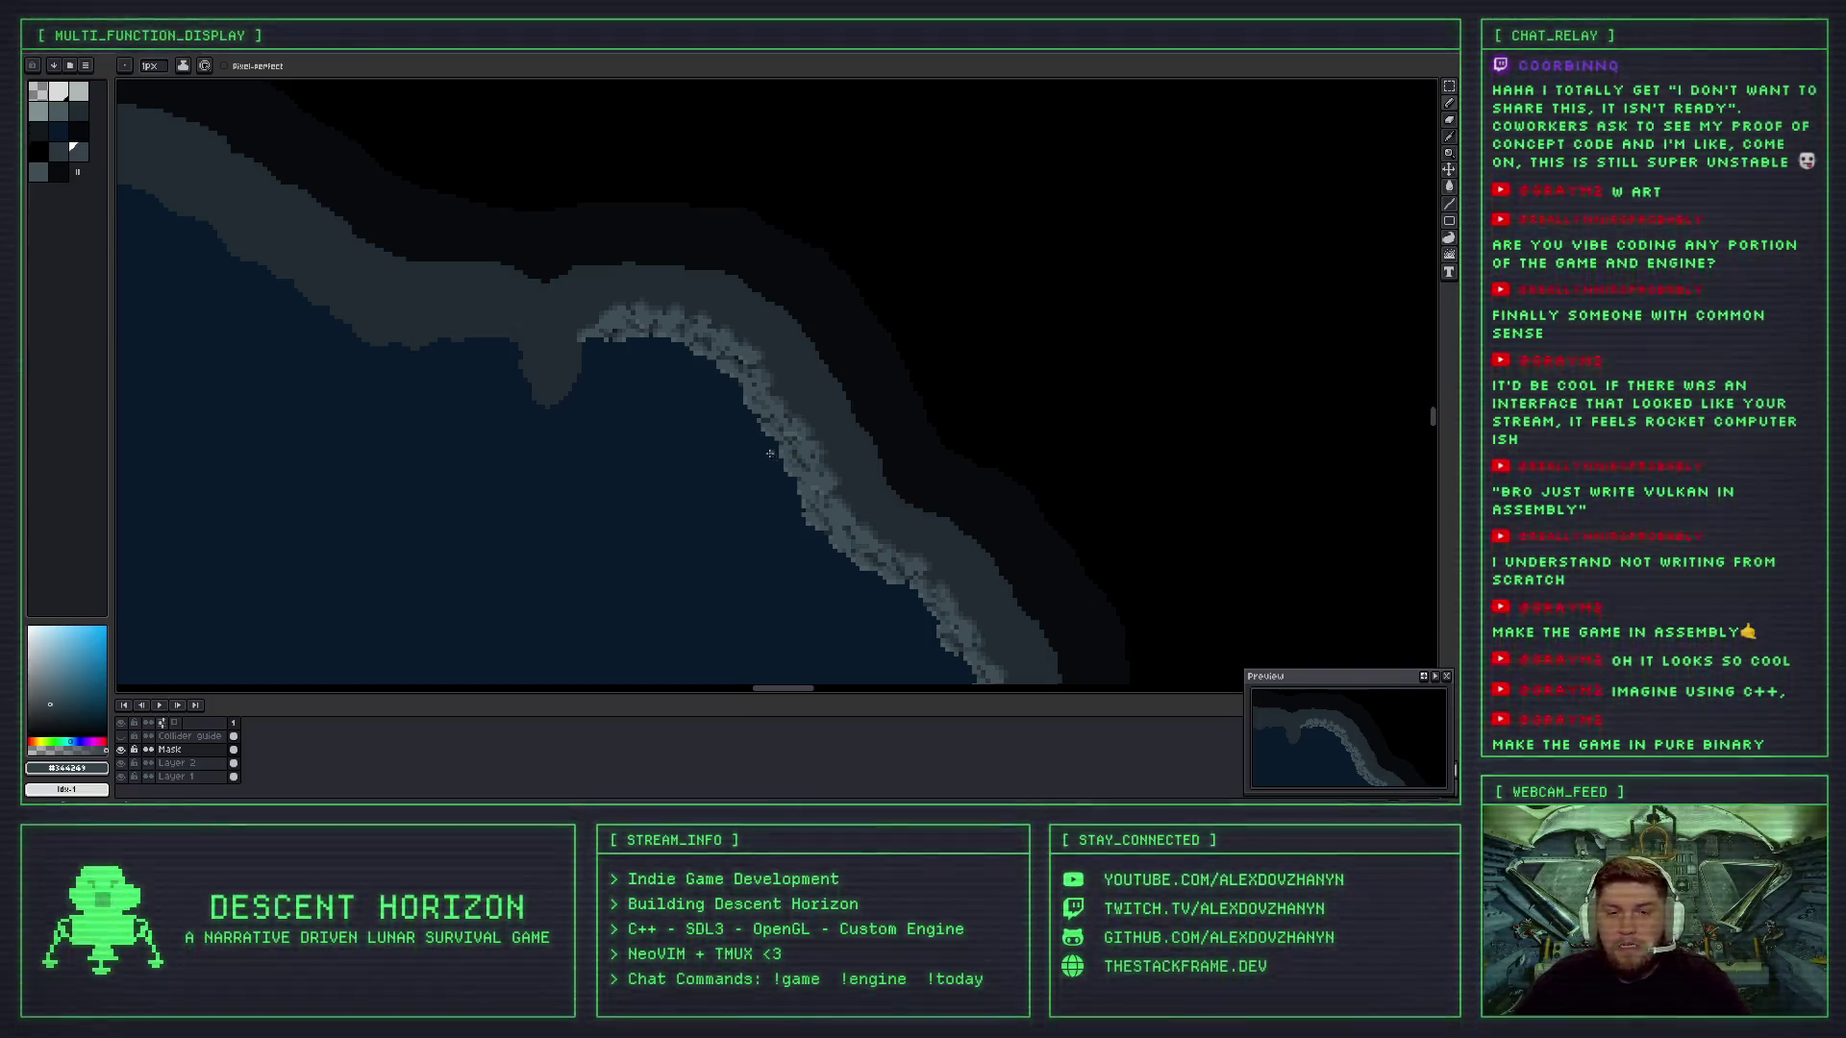
{"action": "scroll", "coordinate": [770, 453], "scroll_direction": "up", "scroll_amount": 1}
{"action": "scroll", "coordinate": [770, 453], "scroll_direction": "up", "scroll_amount": 1}
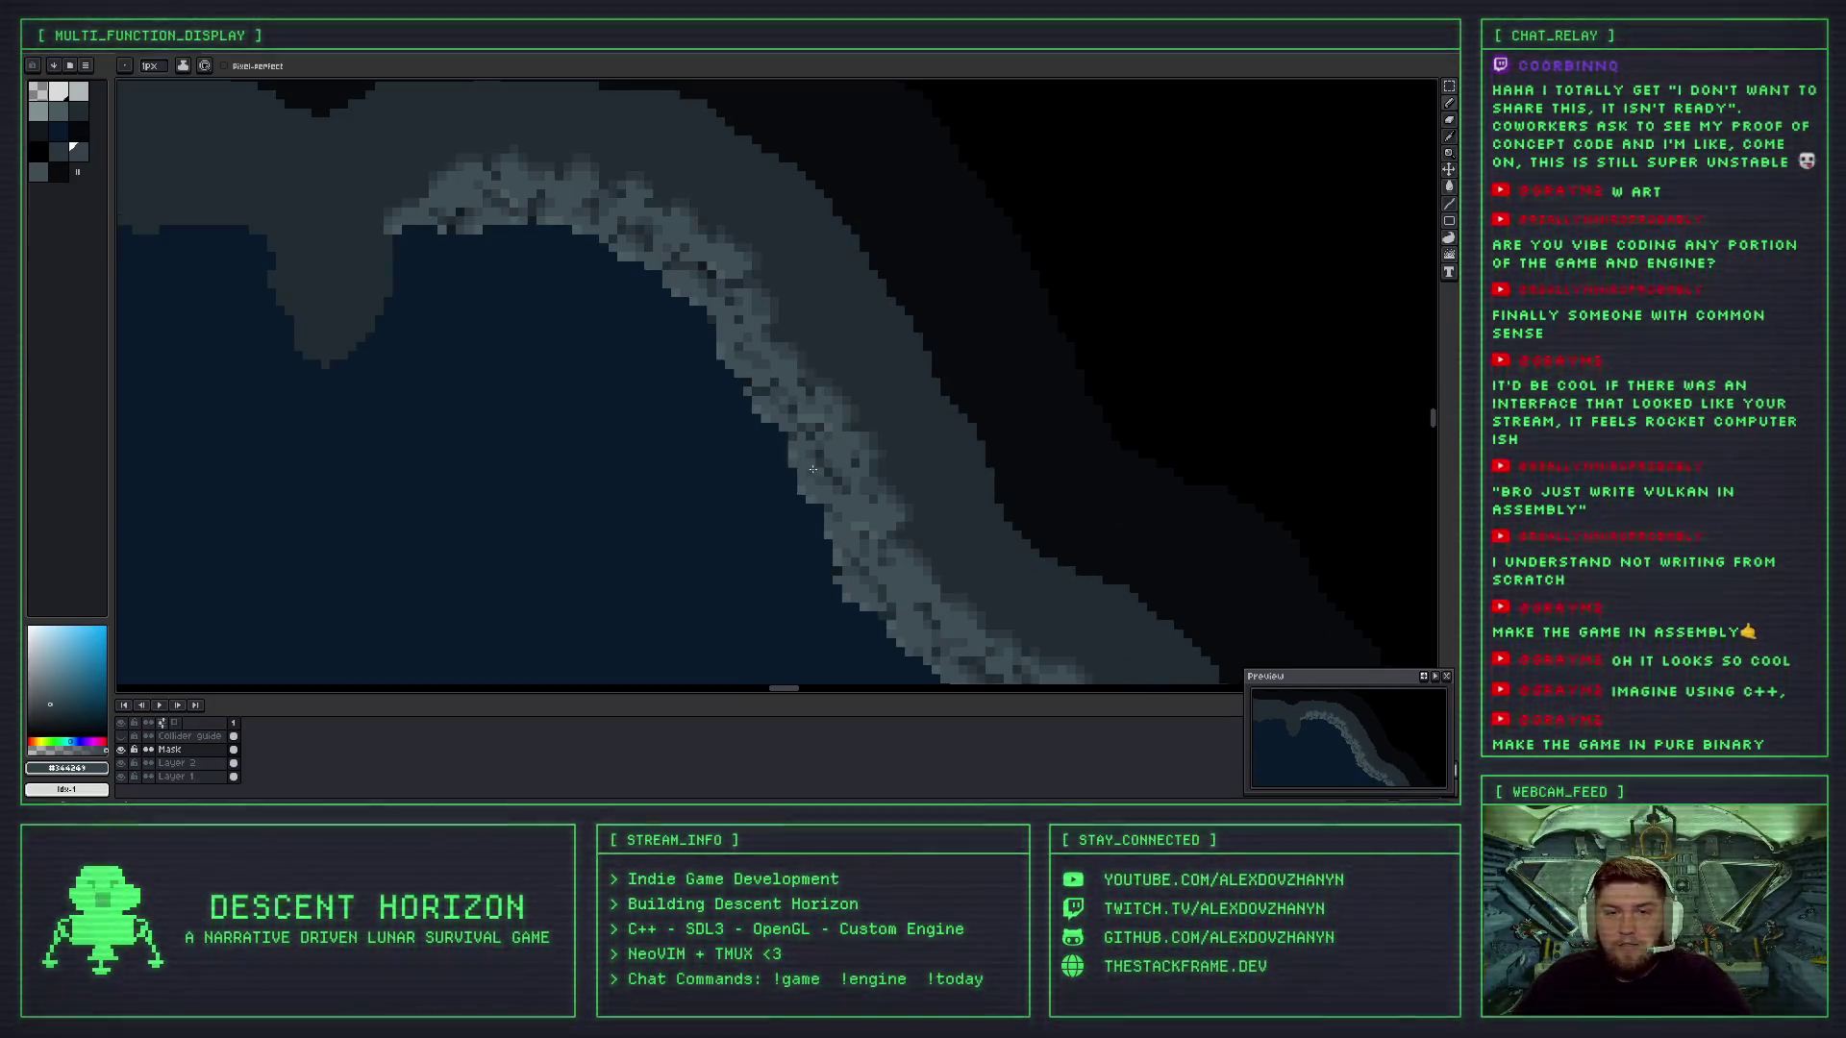
{"action": "scroll", "coordinate": [806, 423], "scroll_direction": "down", "scroll_amount": 1}
{"action": "scroll", "coordinate": [858, 568], "scroll_direction": "up", "scroll_amount": 1}
{"action": "mouse_move", "coordinate": [859, 567]}
{"action": "left_mouse_down"}
{"action": "mouse_move", "coordinate": [722, 442]}
{"action": "mouse_move", "coordinate": [747, 372]}
{"action": "mouse_move", "coordinate": [830, 411]}
{"action": "left_mouse_up"}
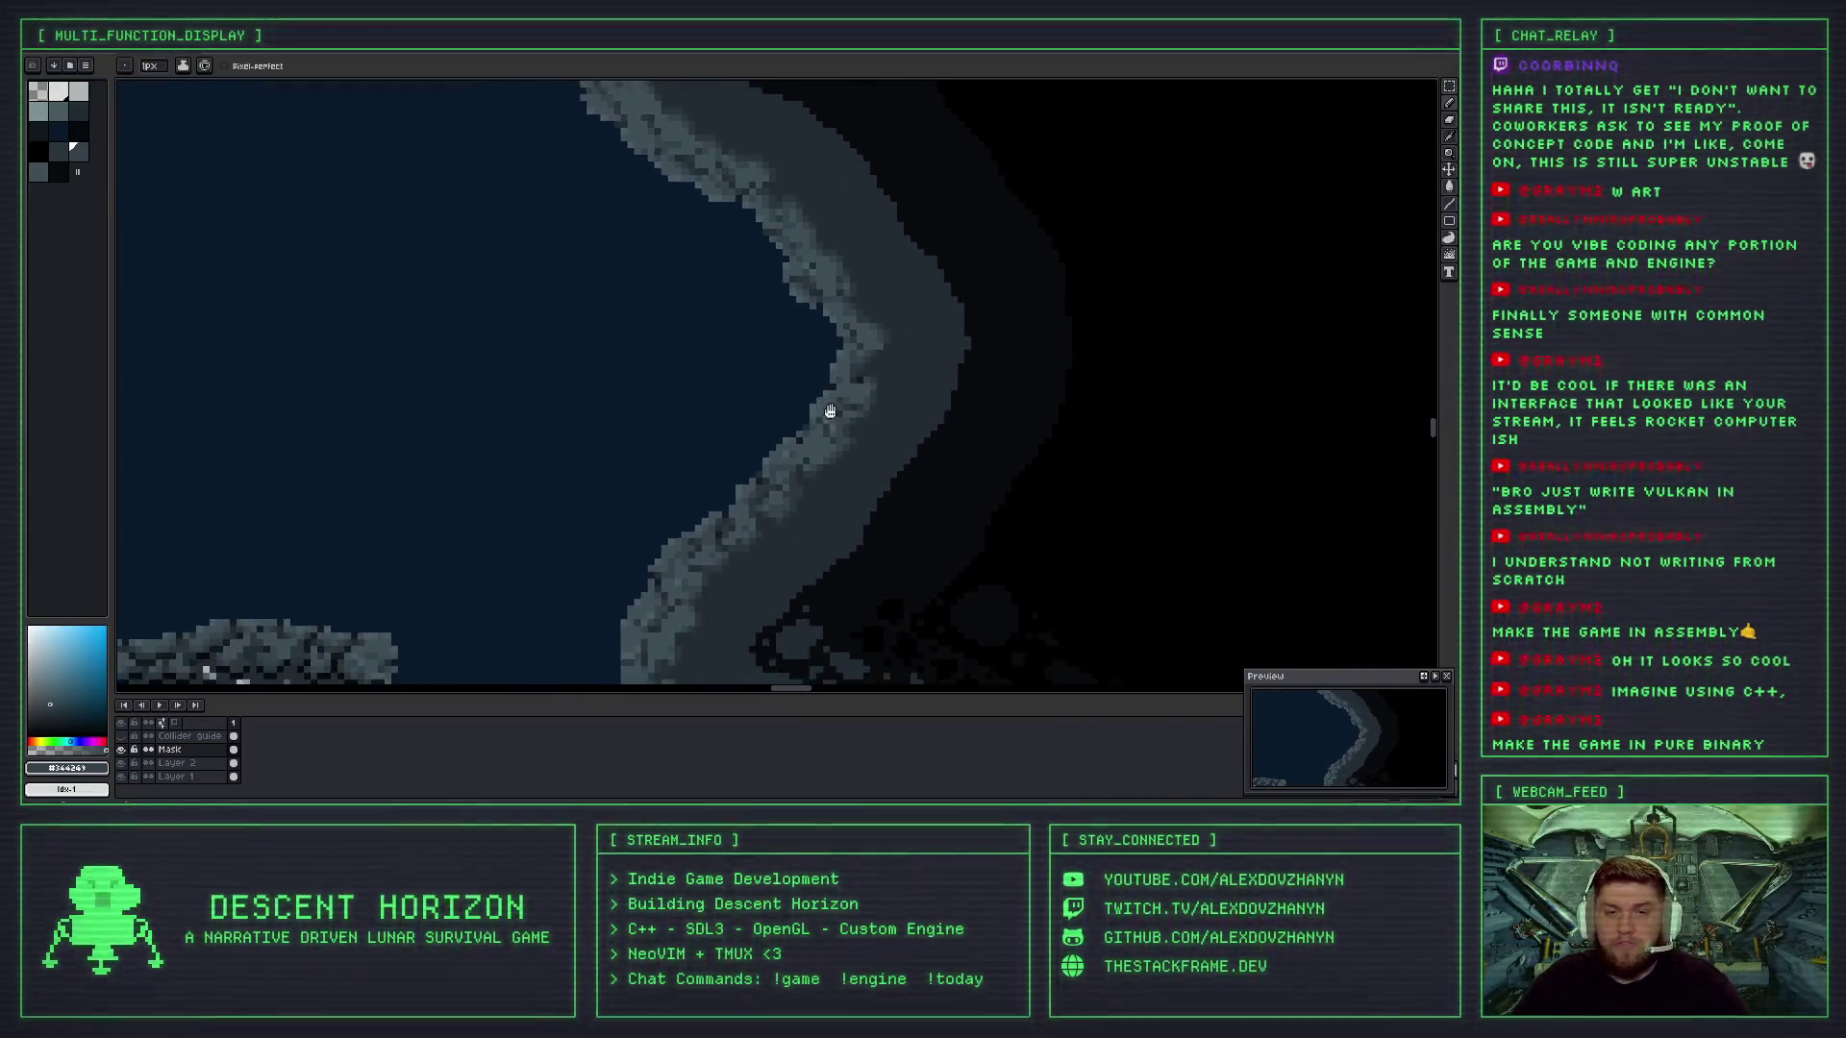
{"action": "scroll", "coordinate": [817, 433], "scroll_direction": "up", "scroll_amount": 1}
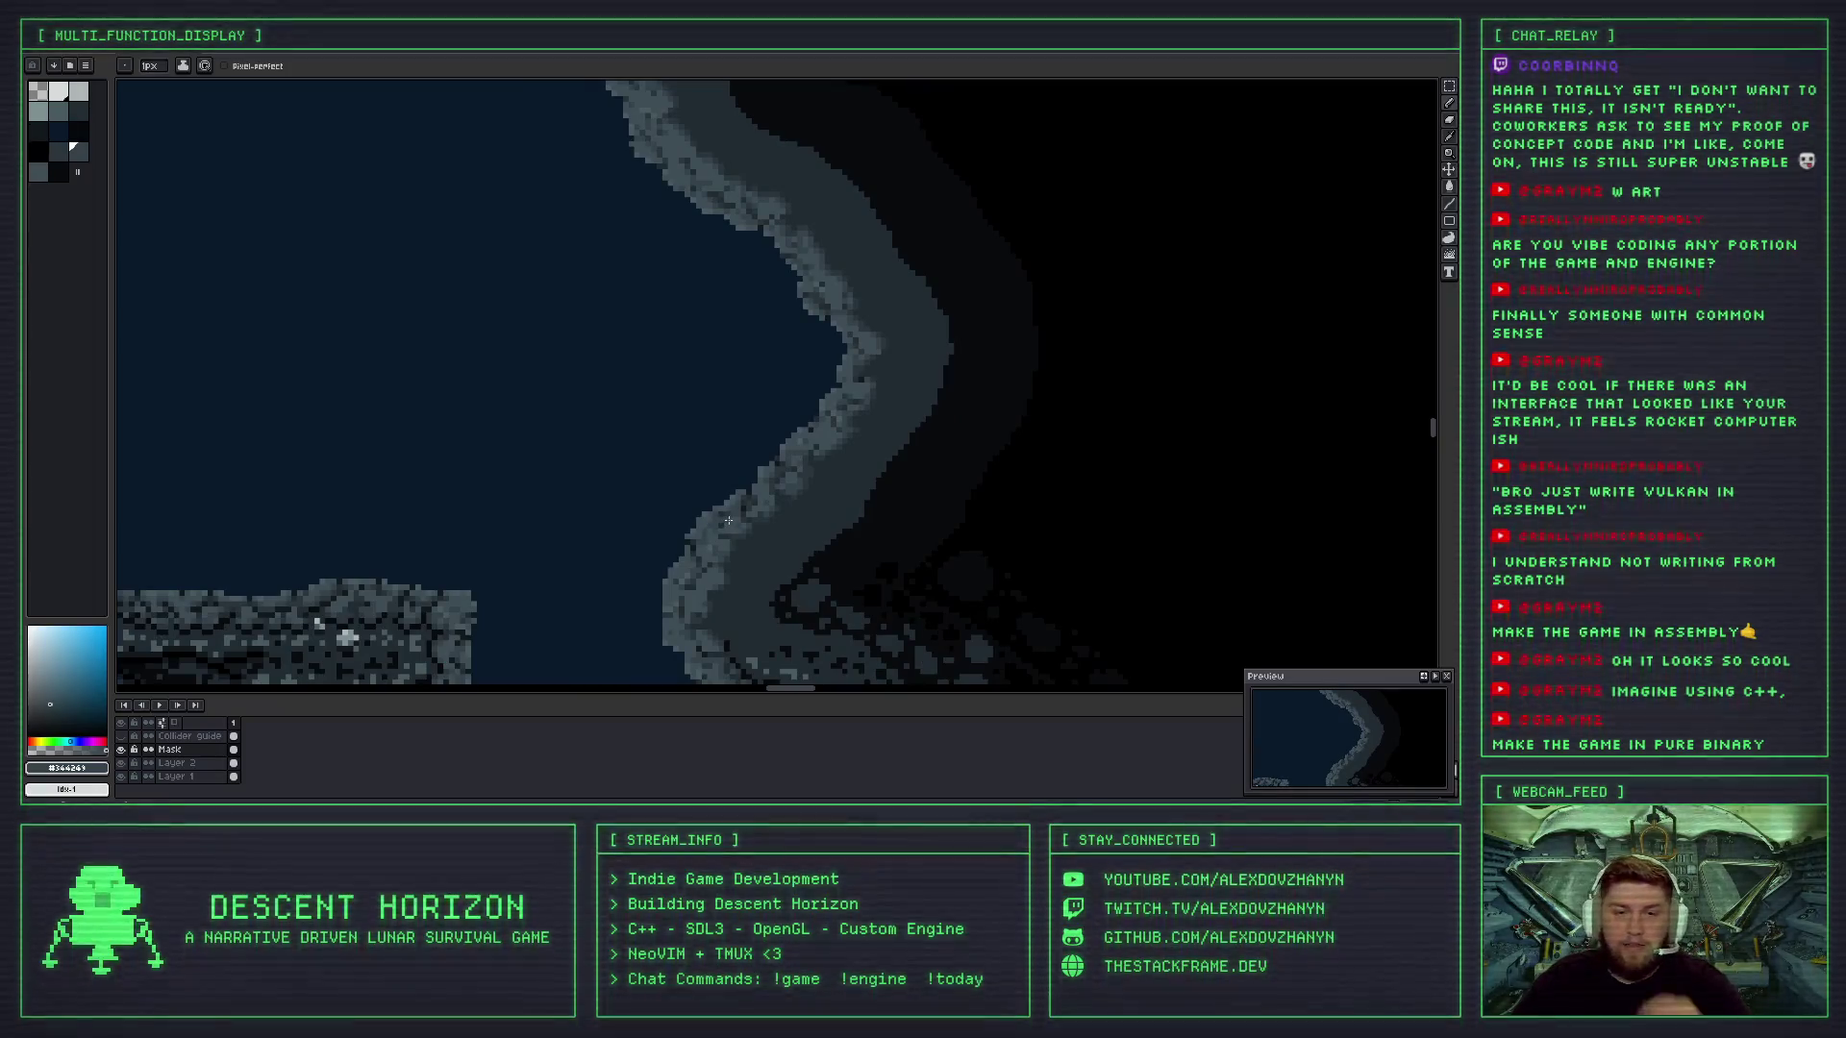
{"action": "scroll", "coordinate": [721, 519], "scroll_direction": "down", "scroll_amount": 1}
{"action": "scroll", "coordinate": [753, 512], "scroll_direction": "up", "scroll_amount": 1}
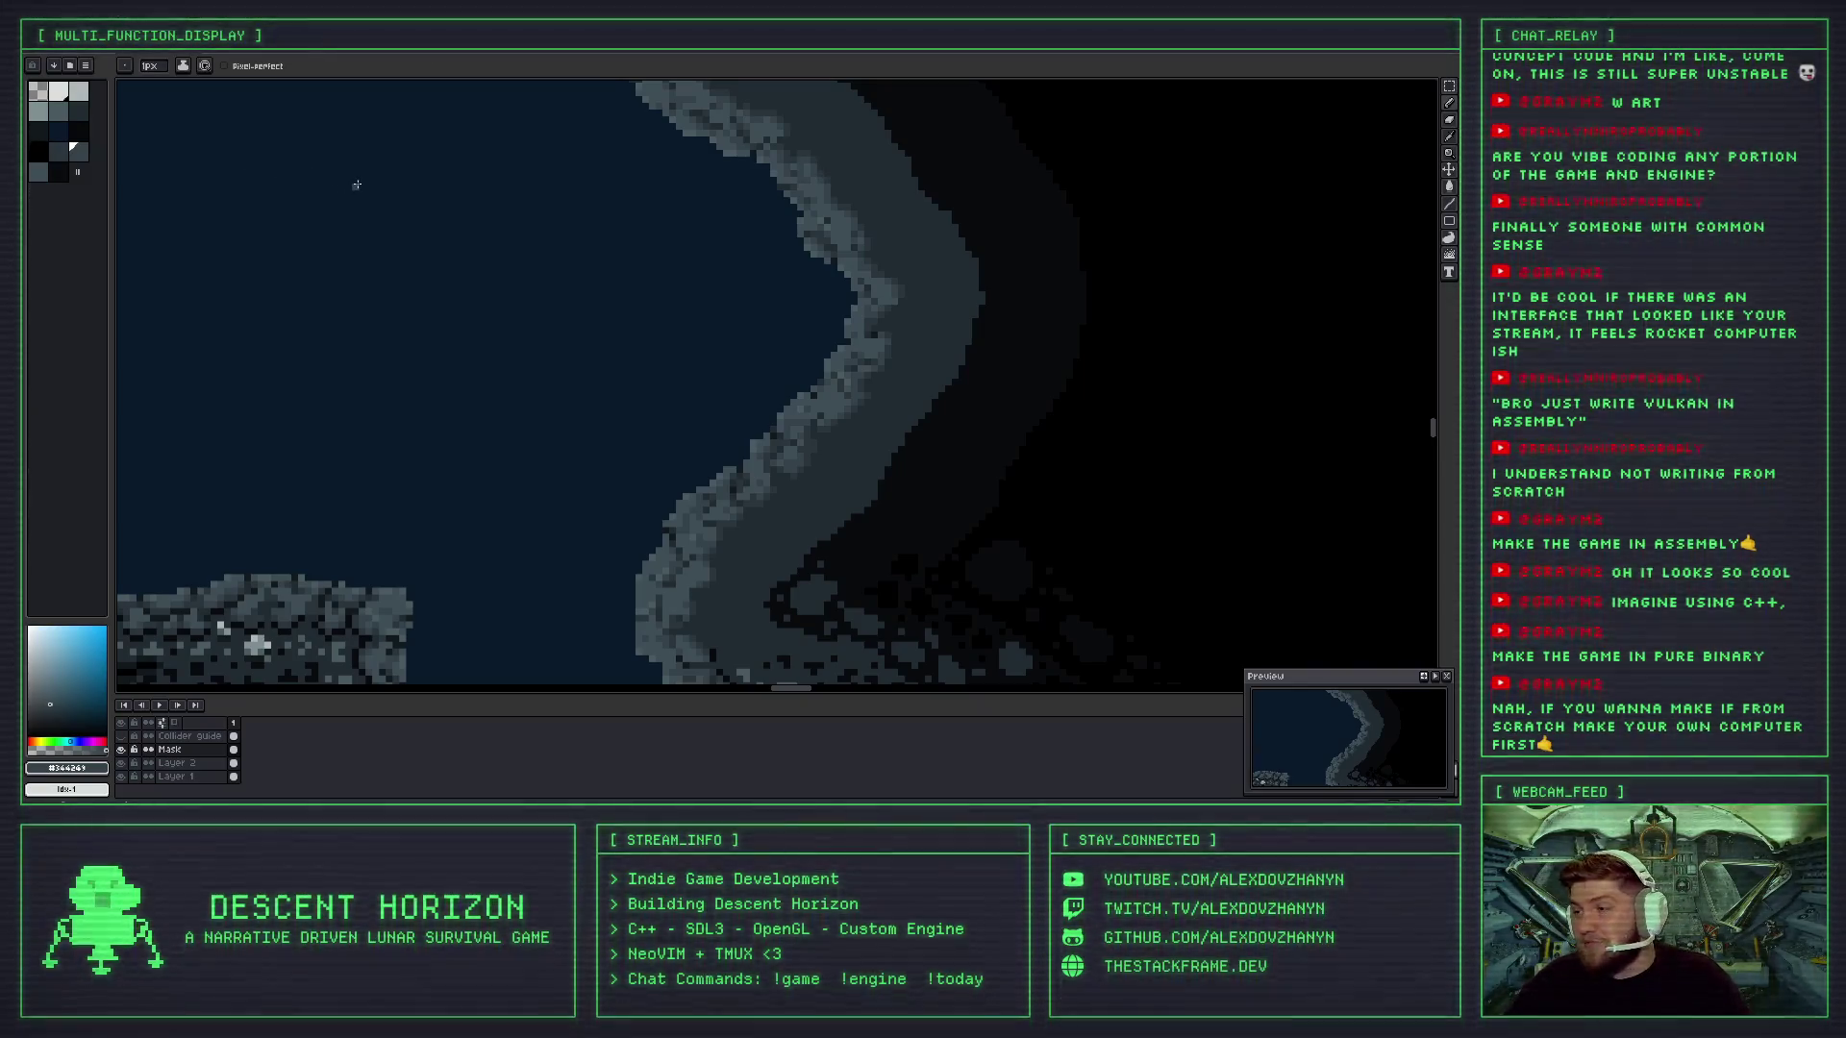
{"action": "scroll", "coordinate": [755, 397], "scroll_direction": "down", "scroll_amount": 5}
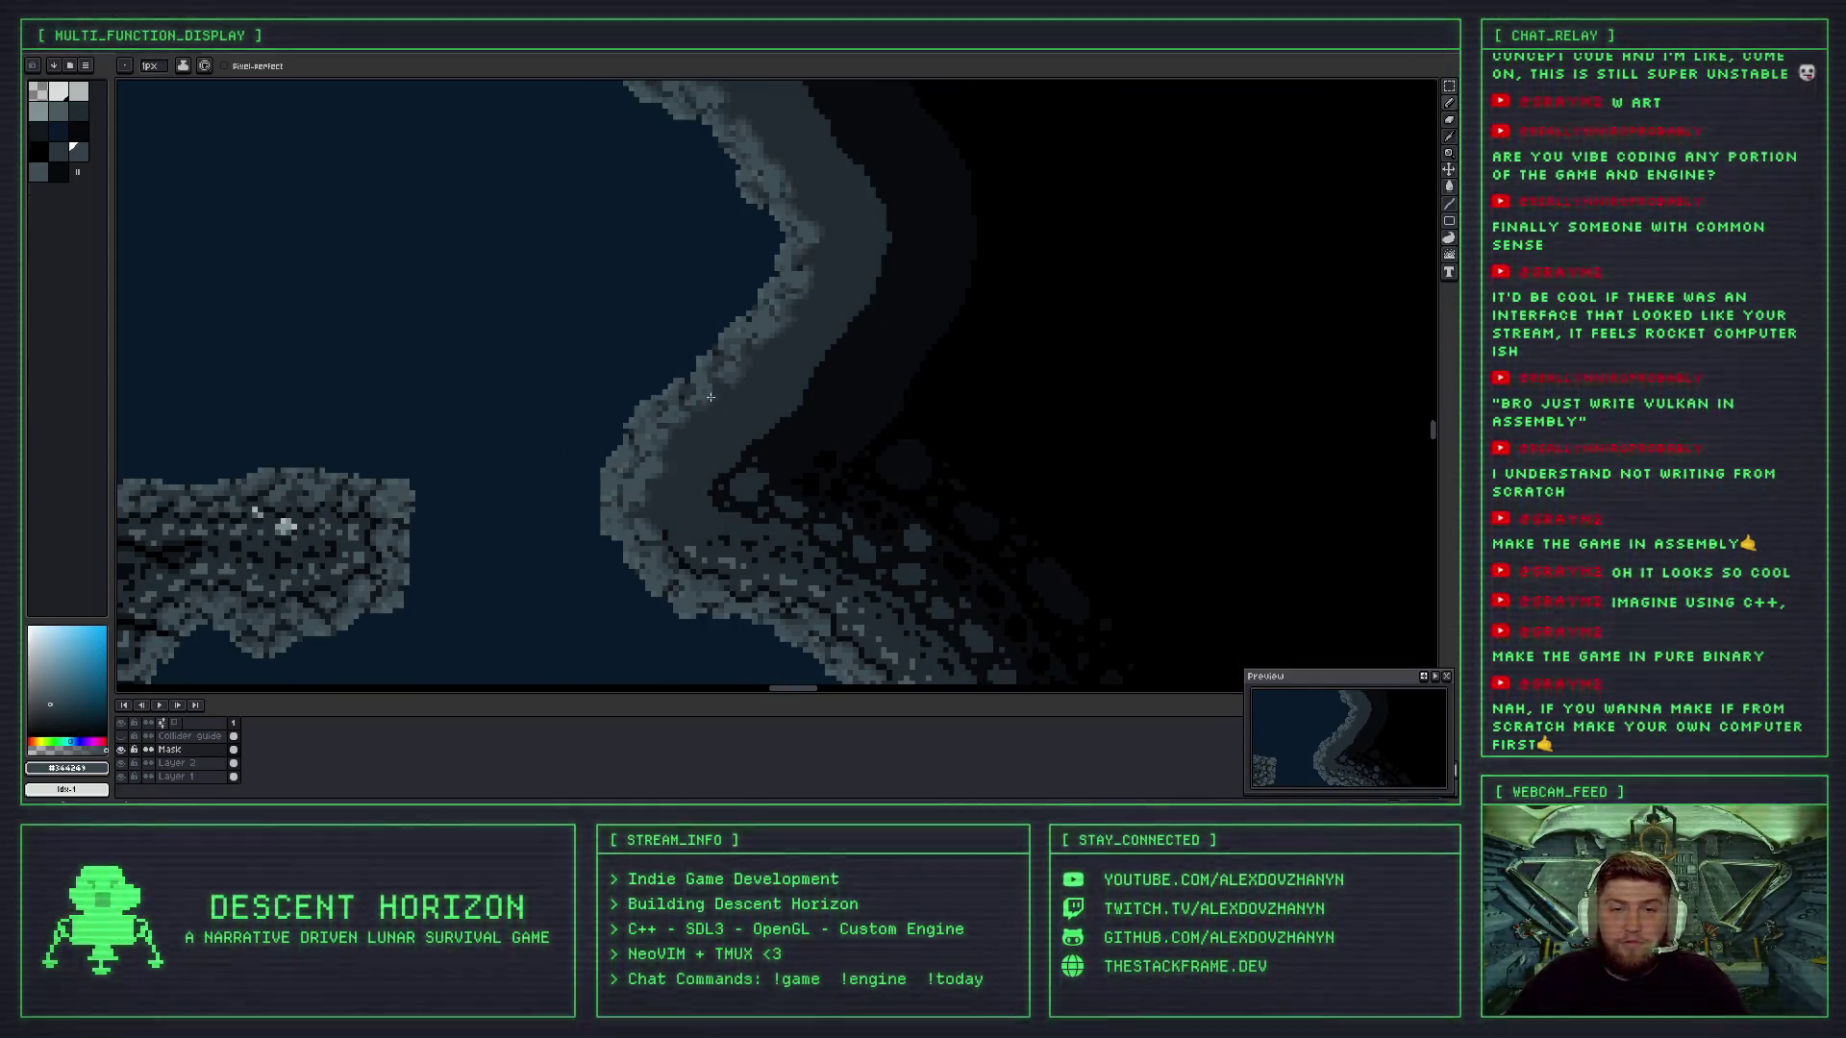
{"action": "scroll", "coordinate": [853, 485], "scroll_direction": "up", "scroll_amount": 10}
{"action": "left_click_drag", "start_coordinate": [763, 387], "coordinate": [804, 458]}
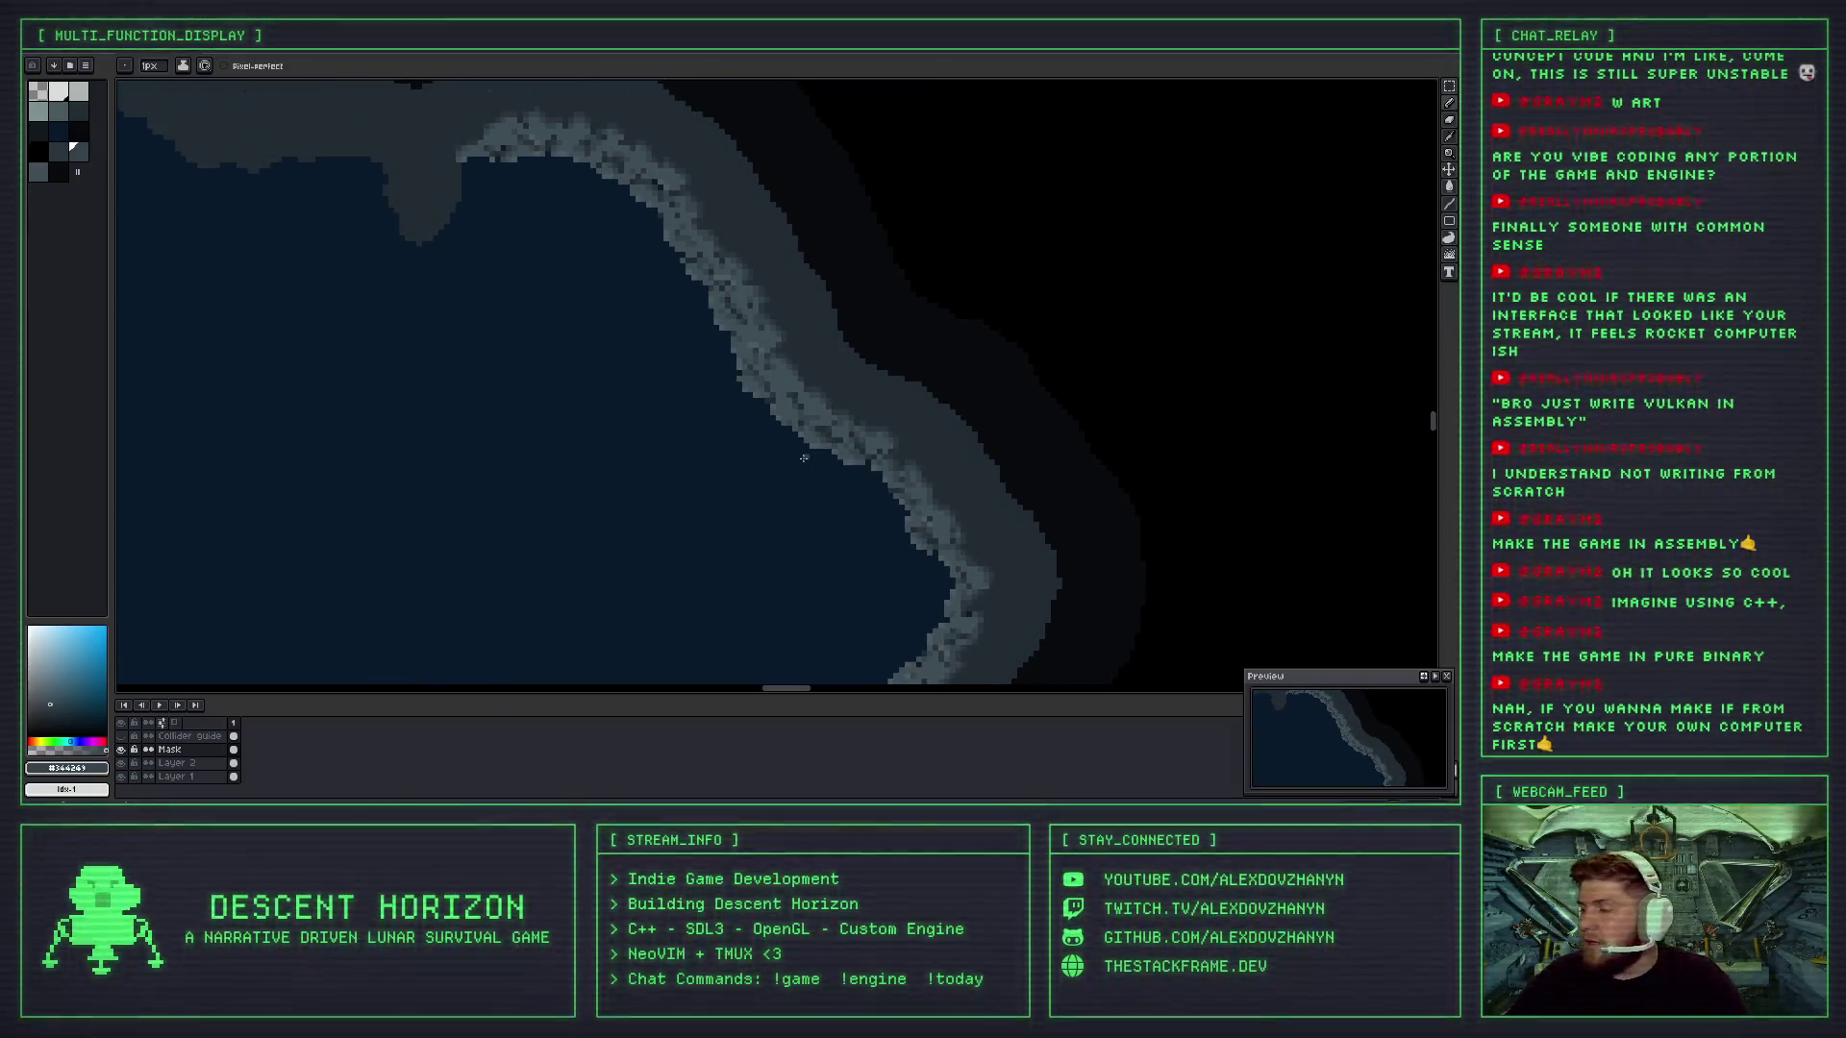